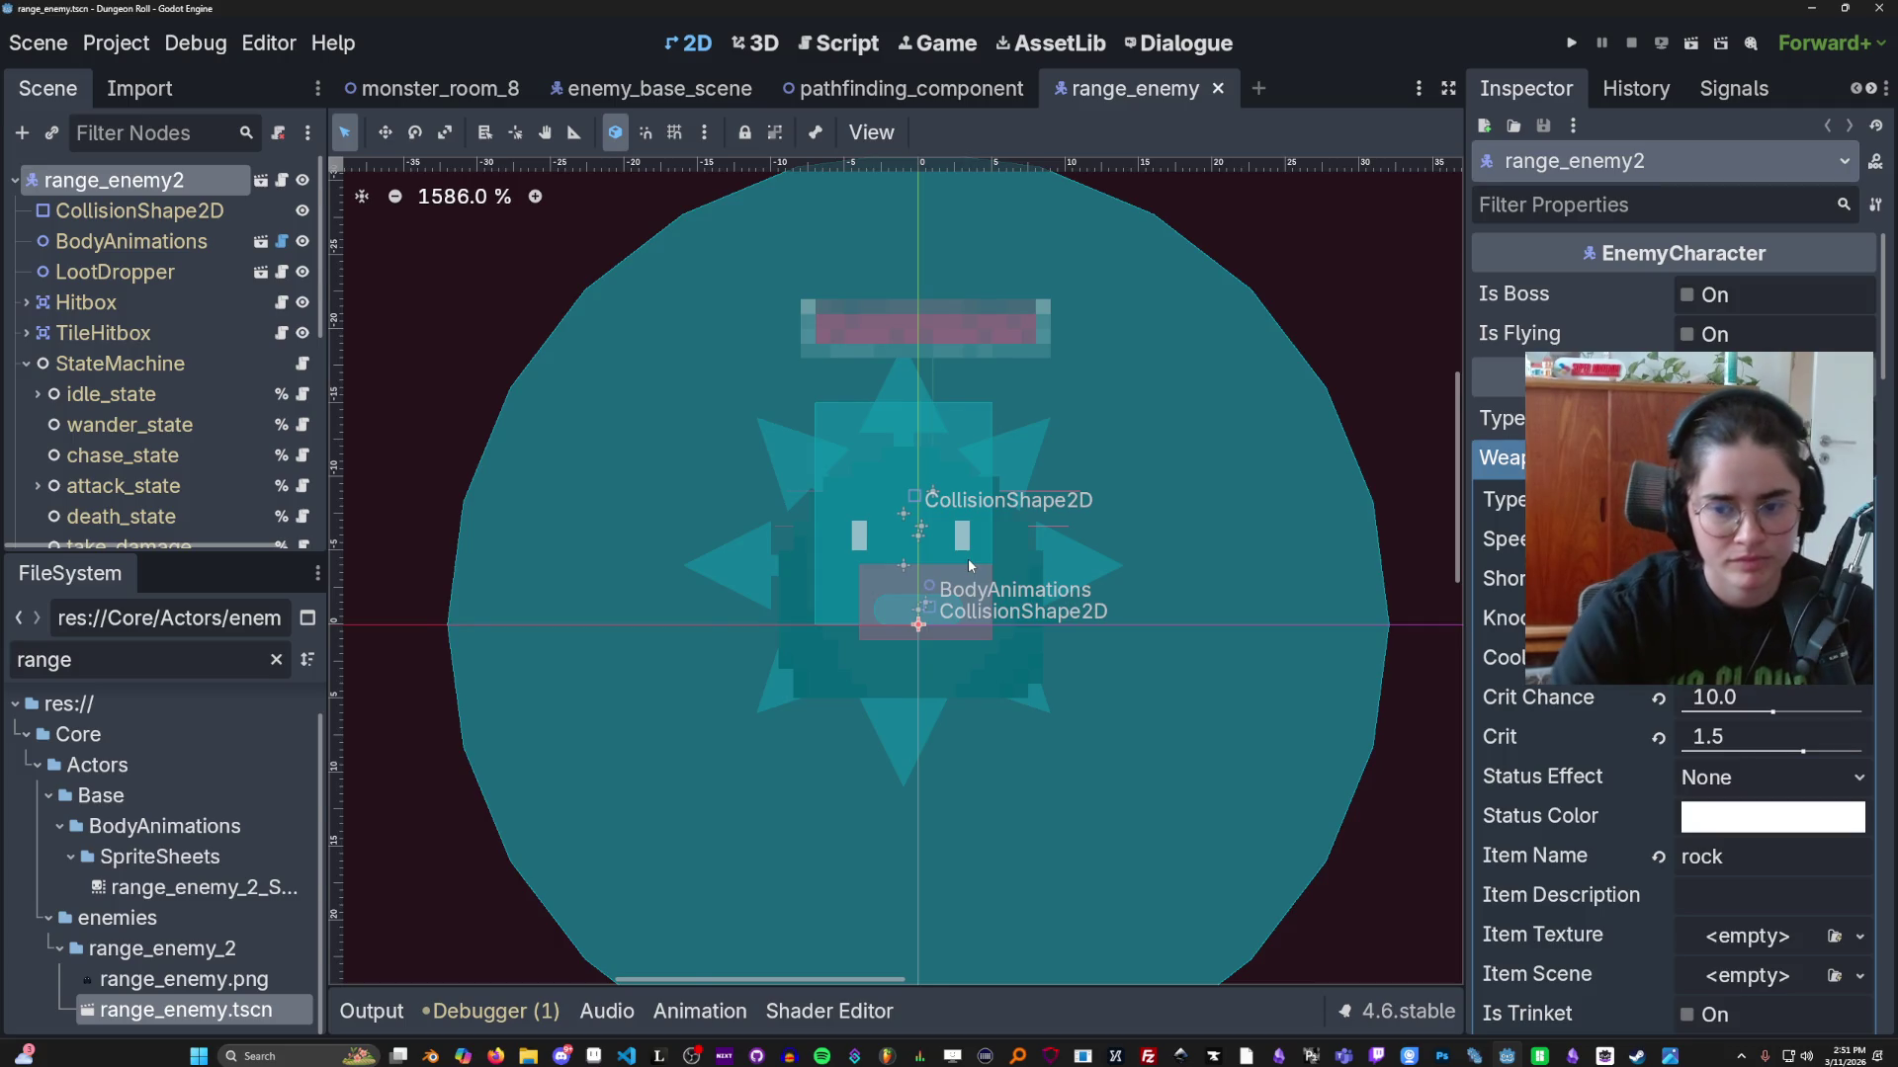
Step: Select the ContagionNode's CollisionShape2D in range_enemy so its CircleShape shows in the Inspector
{"action": "left_click", "coordinate": [824, 1057]}
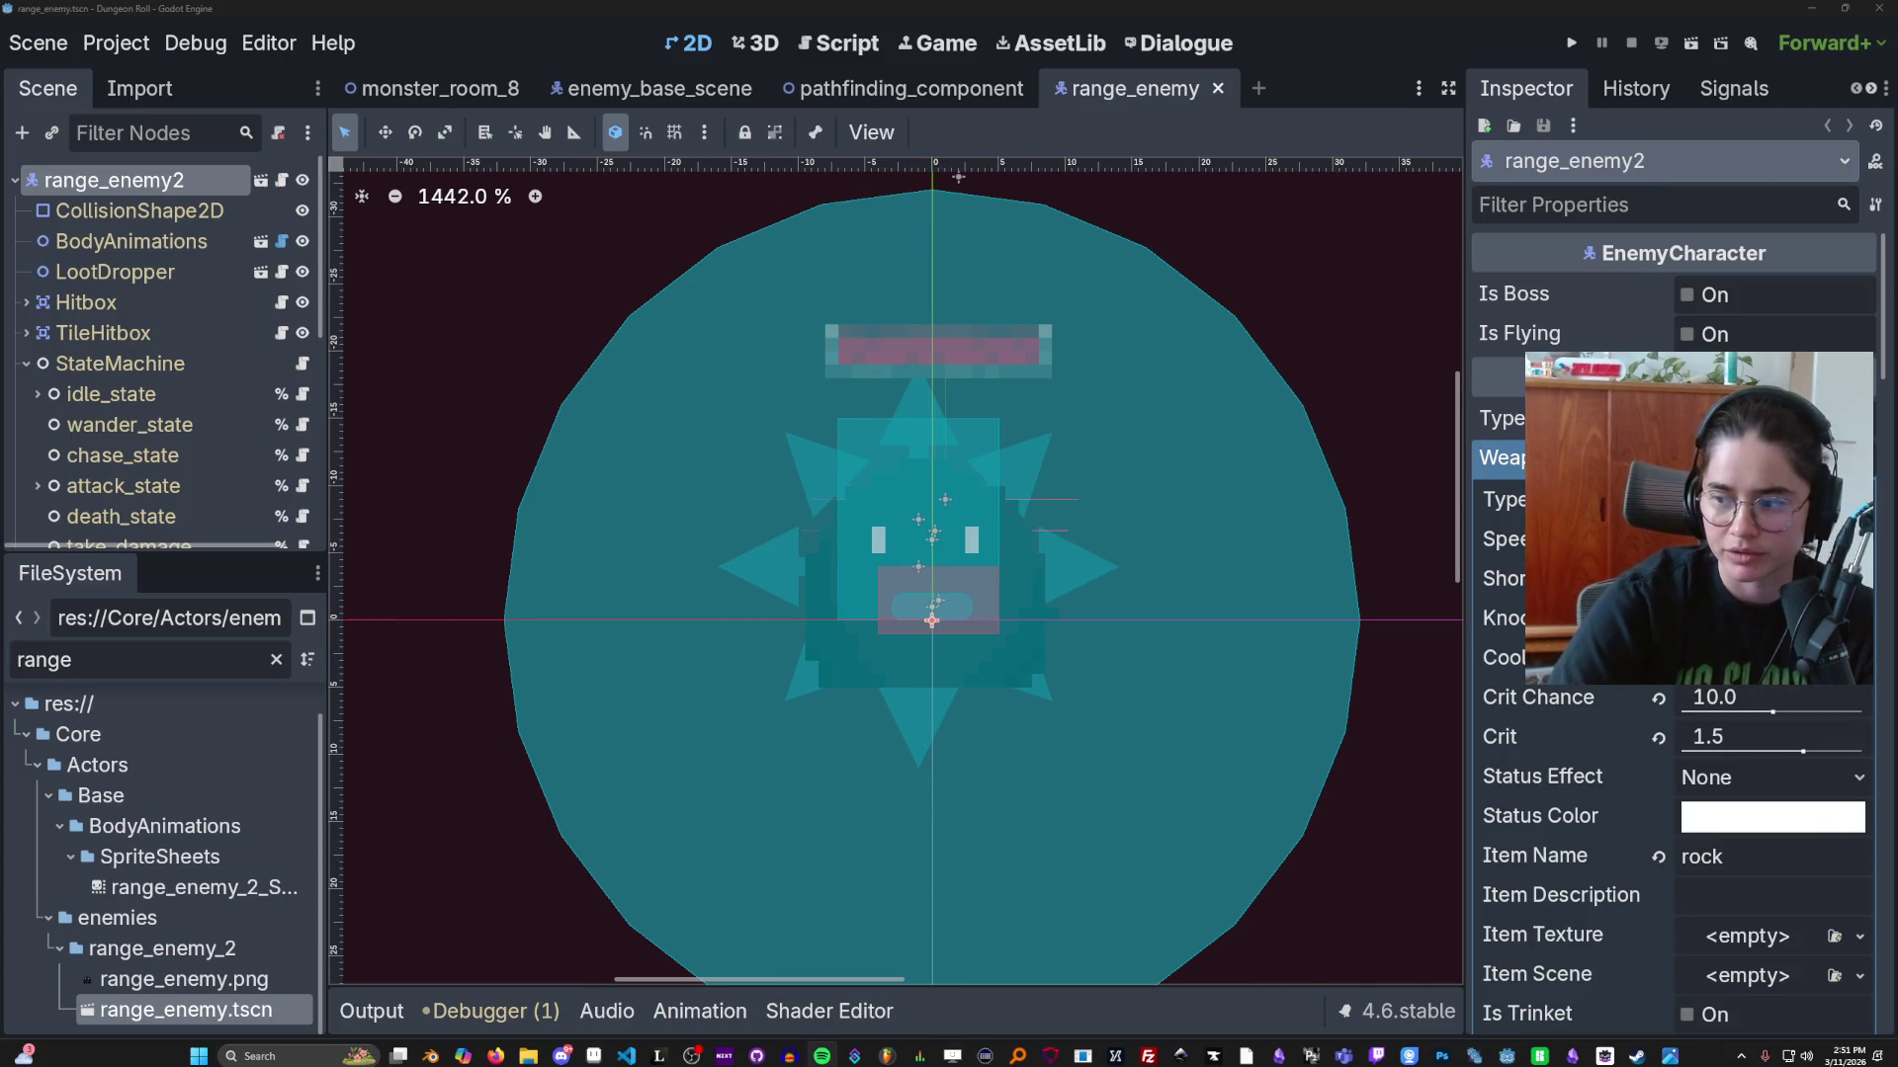
{"action": "mouse_move", "coordinate": [1544, 1059]}
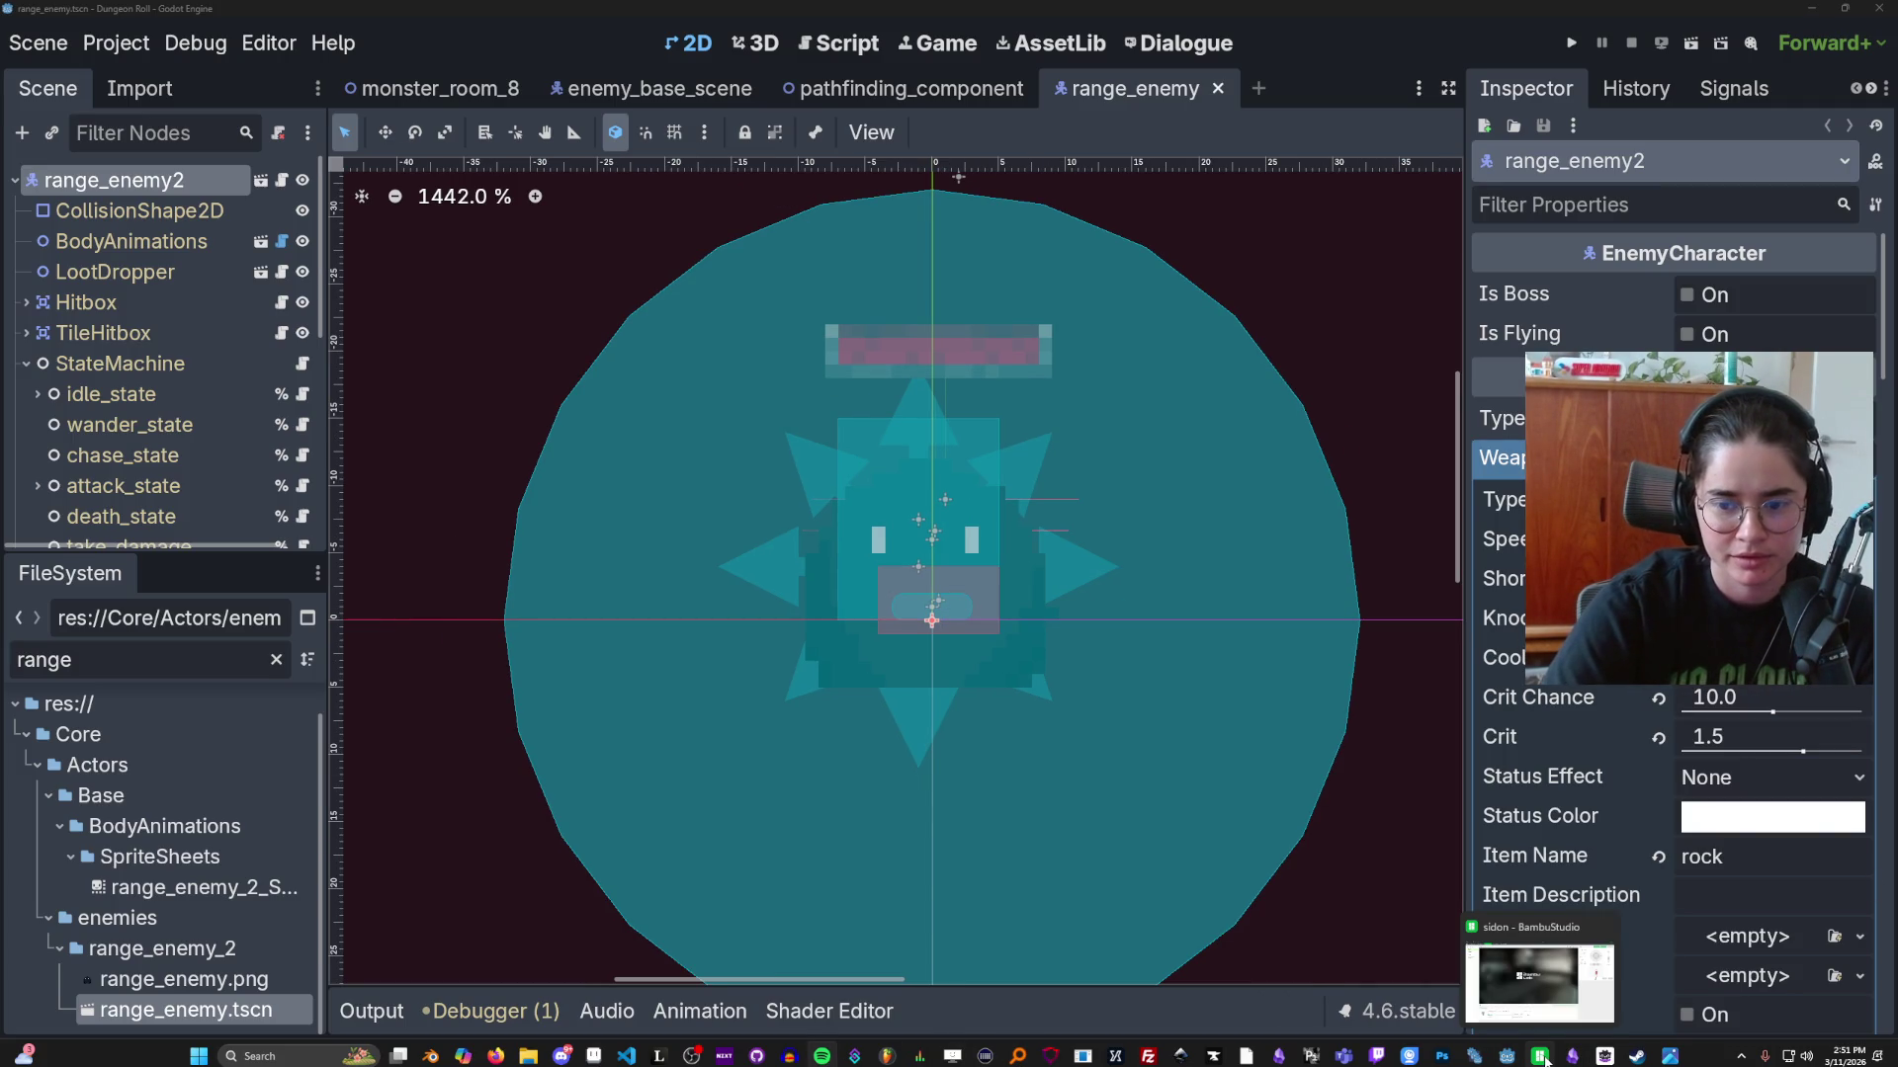
{"action": "left_click", "coordinate": [1156, 705]}
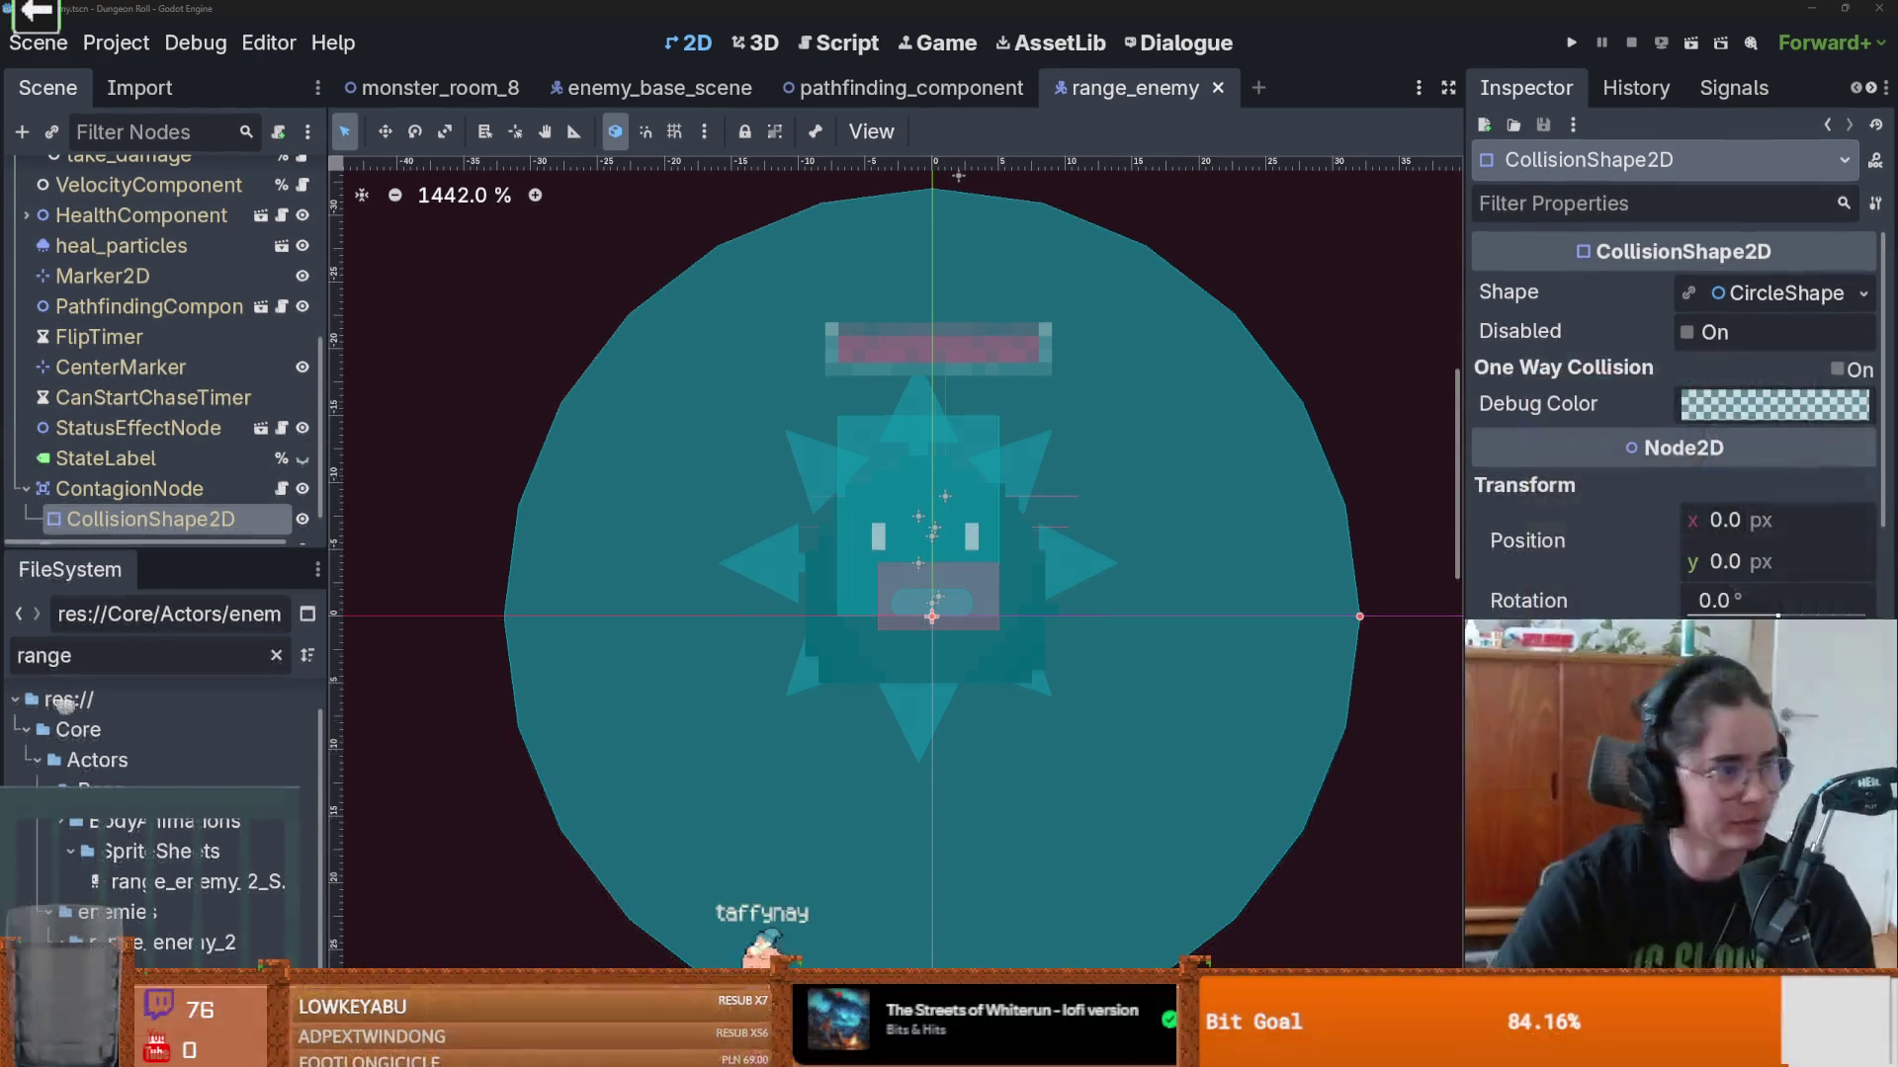
Step: Zoom and pan around the contagion collision circle and enemy sprite, then save range_enemy
{"action": "scroll", "coordinate": [766, 645], "scroll_direction": "up", "scroll_amount": 2}
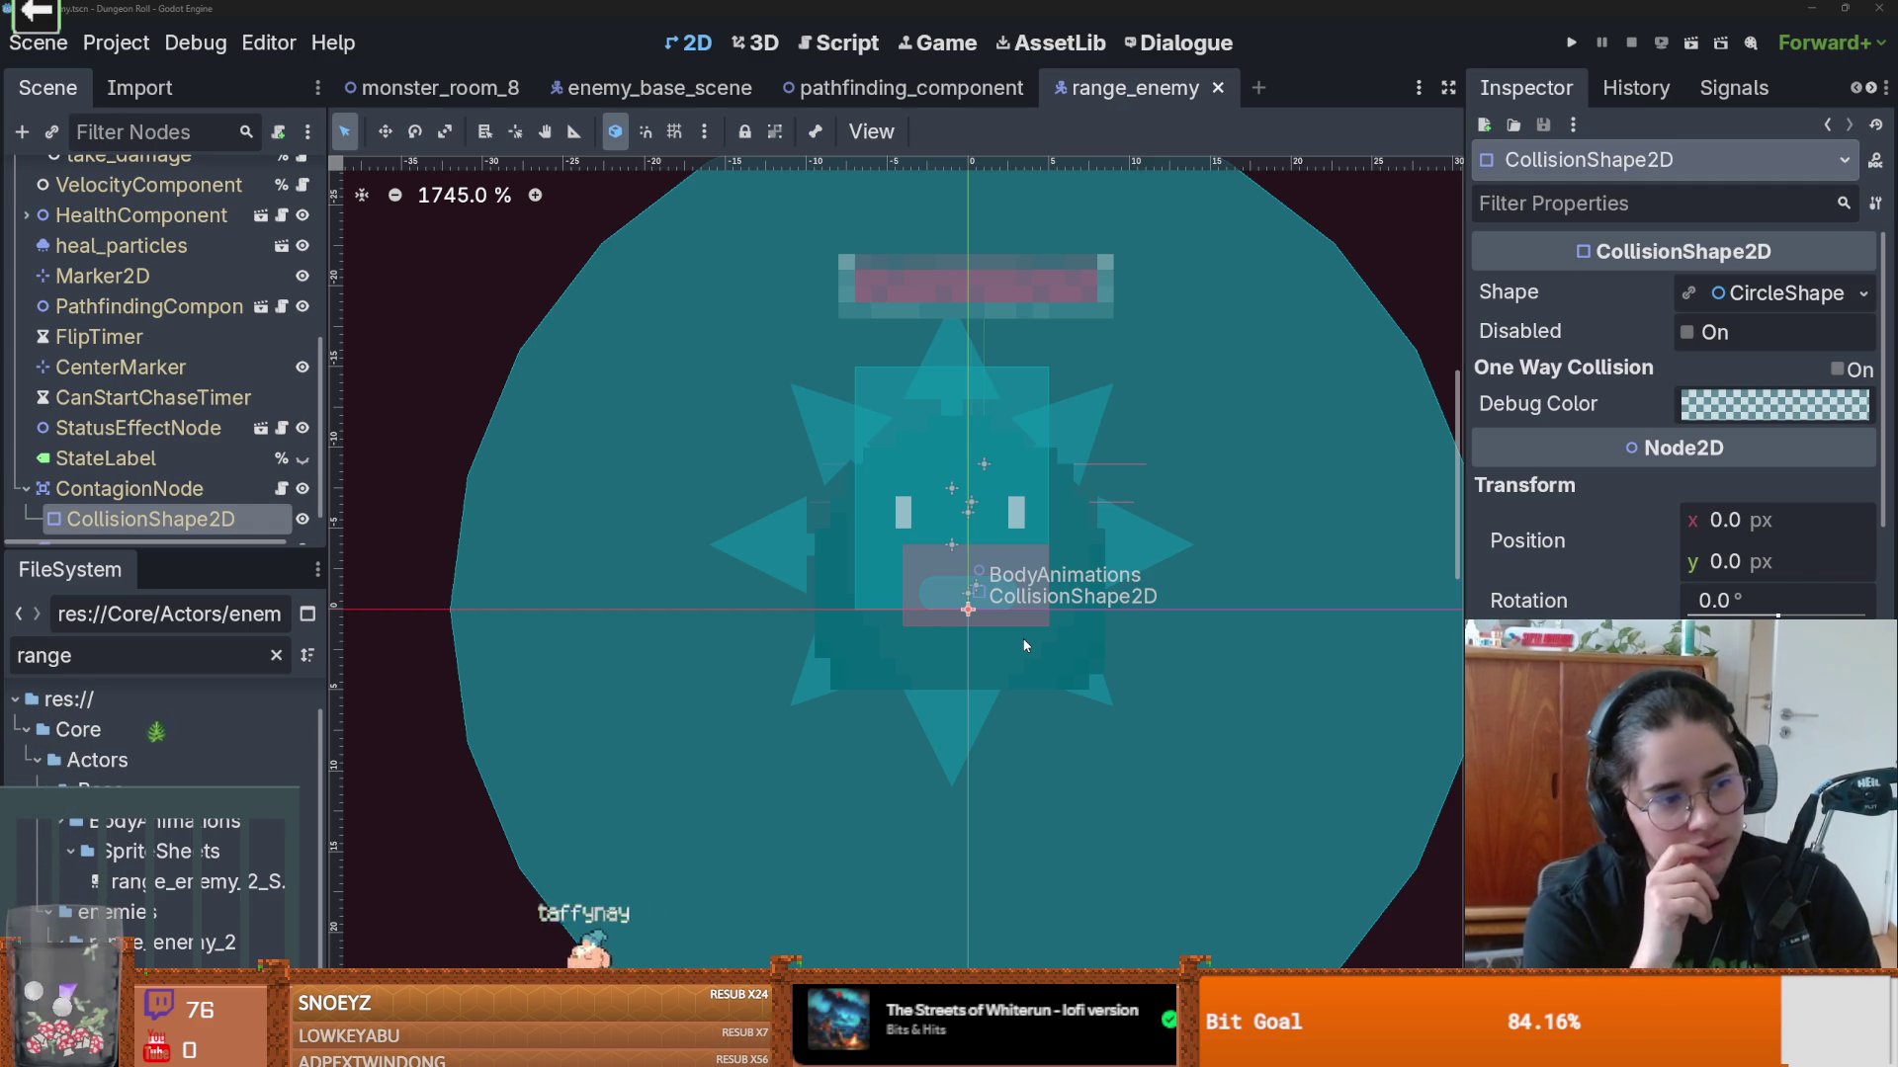
{"action": "left_click_drag", "start_coordinate": [945, 453], "coordinate": [873, 496]}
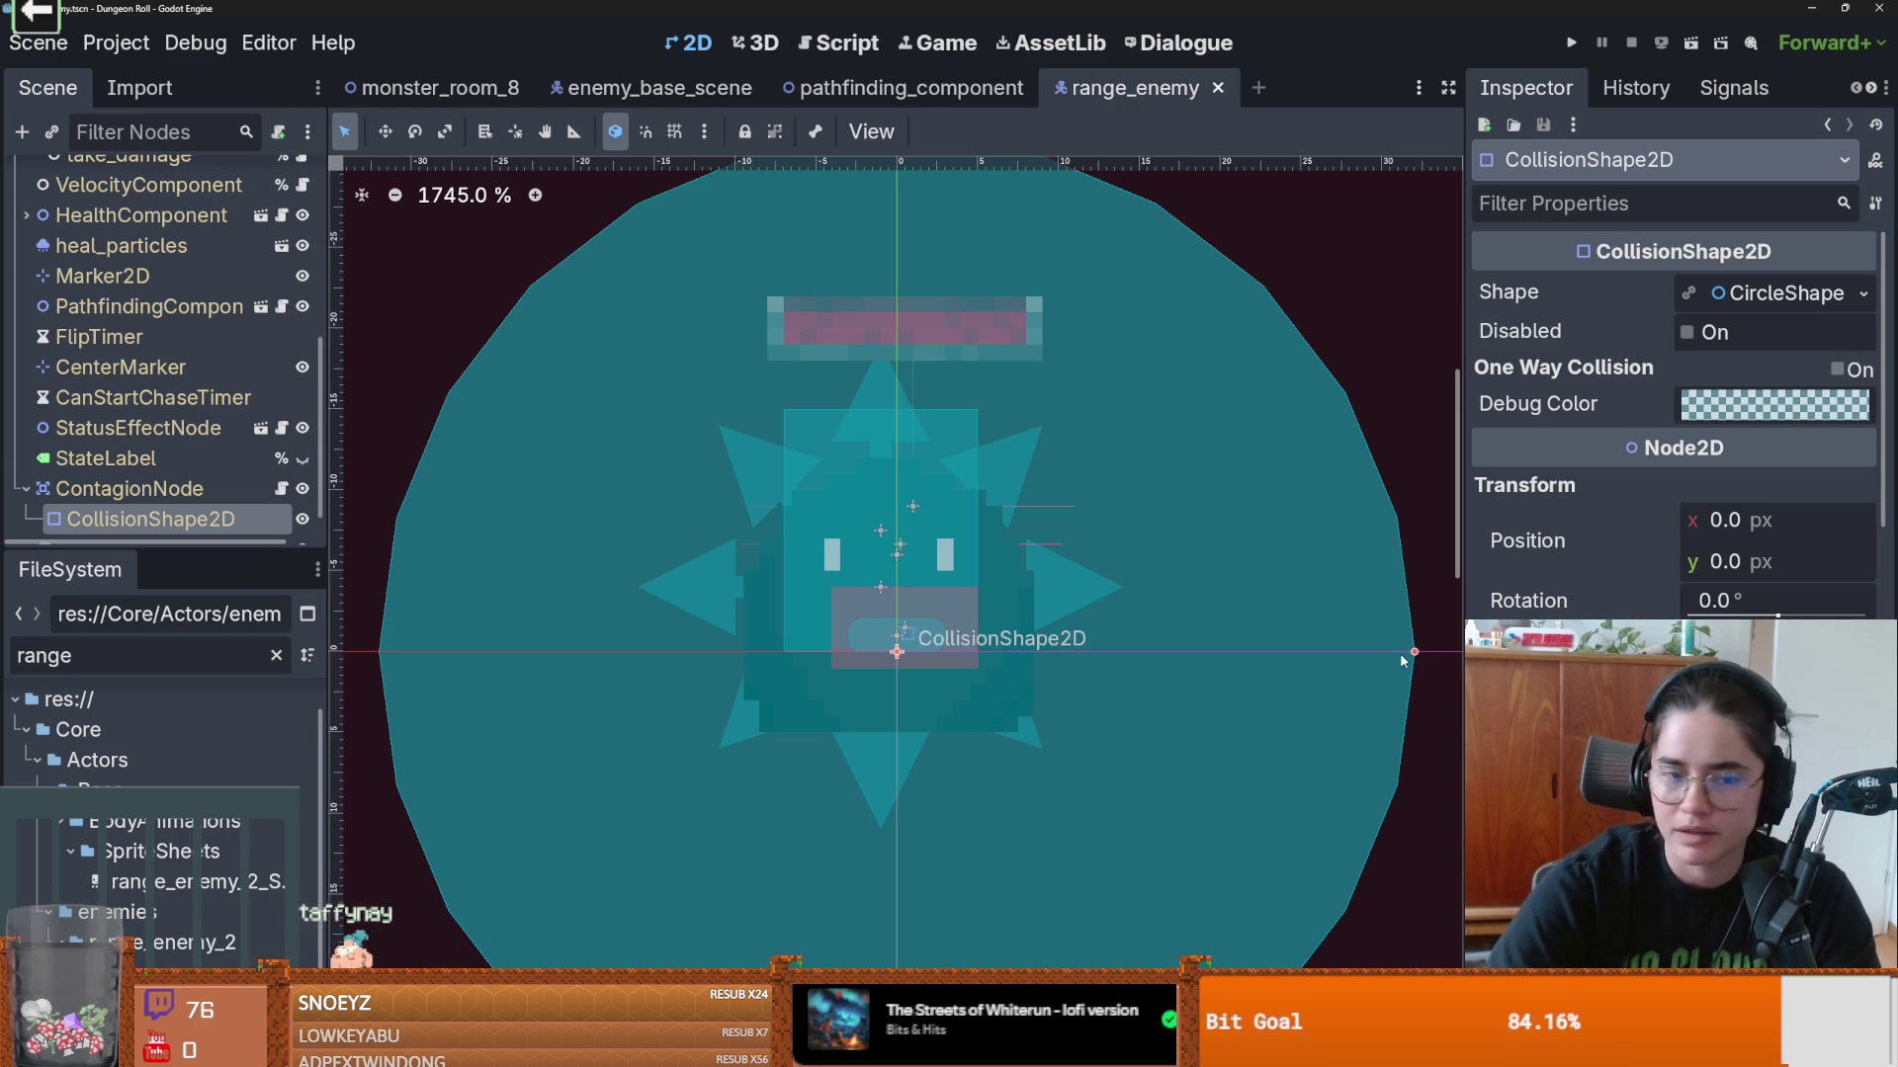
{"action": "scroll", "coordinate": [914, 692], "scroll_direction": "up", "scroll_amount": 3}
{"action": "key", "text": "ctrl+s"}
{"action": "scroll", "coordinate": [899, 541], "scroll_direction": "down", "scroll_amount": 2}
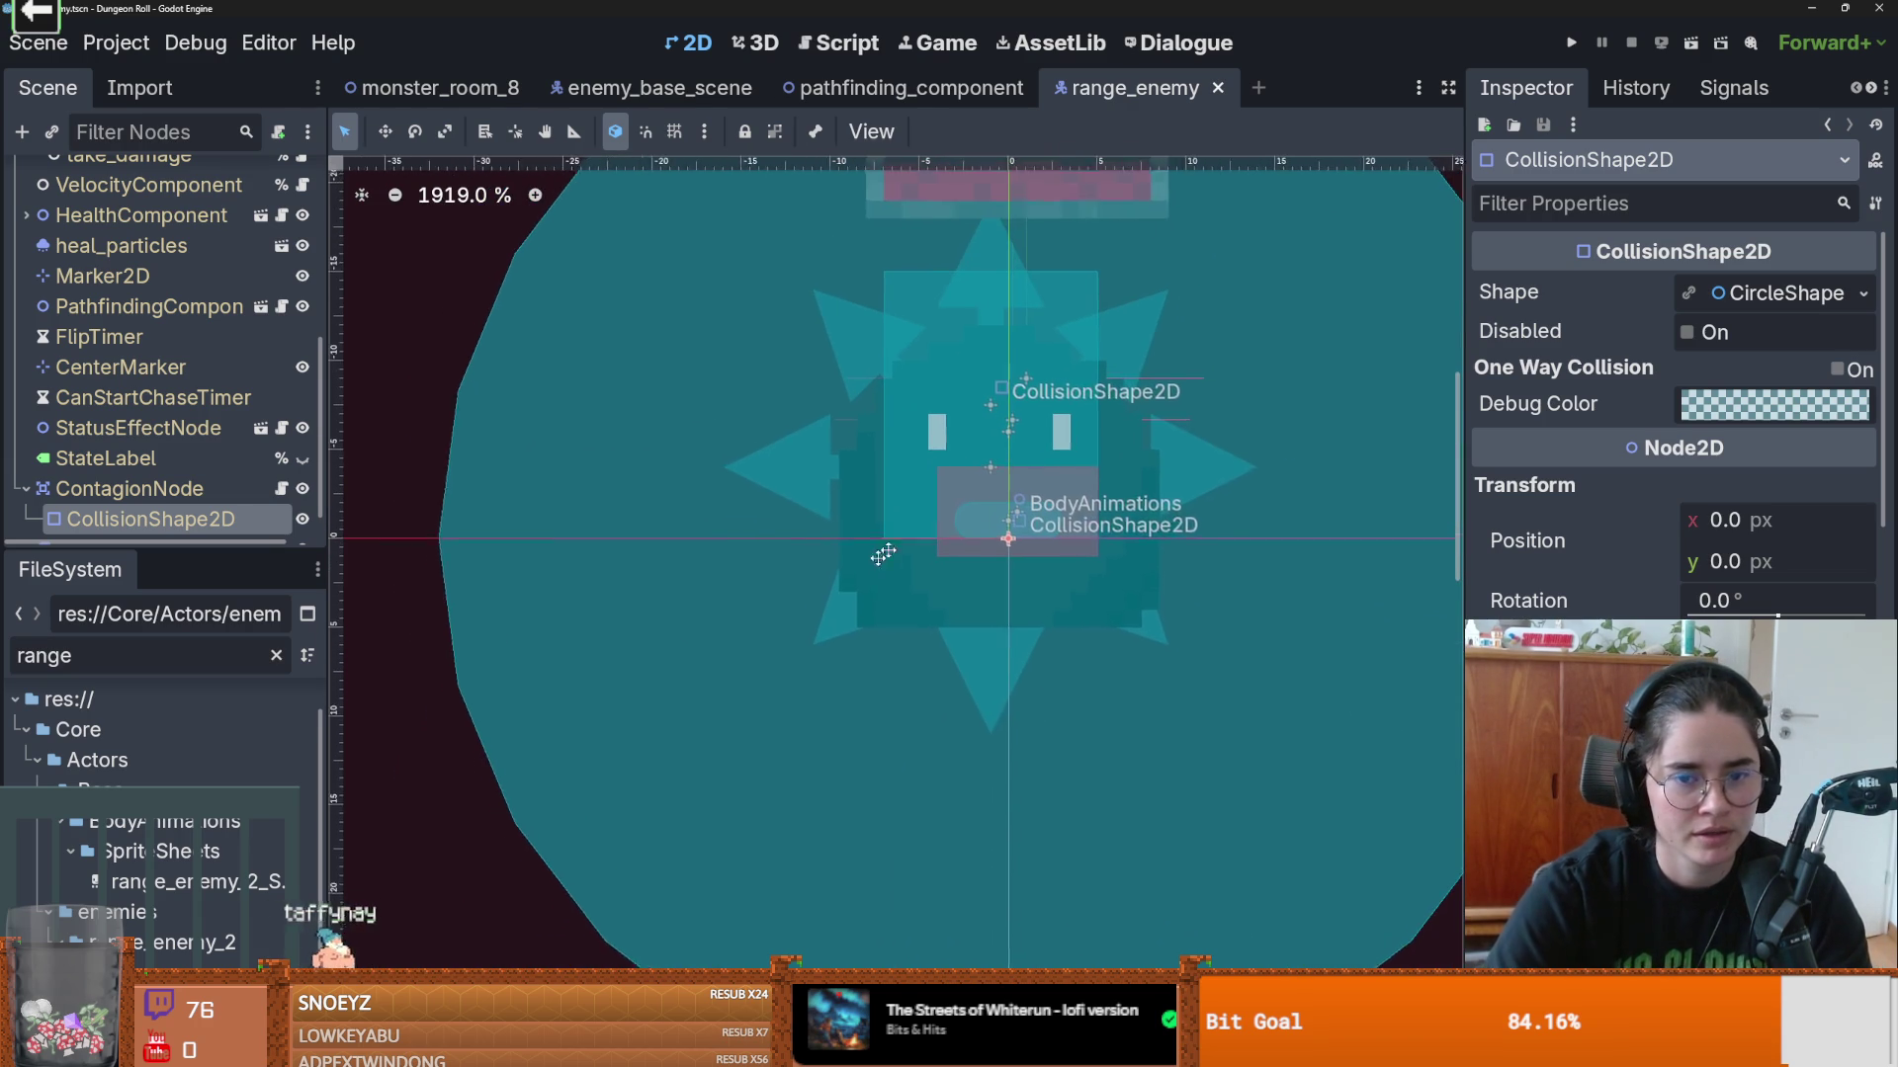
{"action": "left_click_drag", "start_coordinate": [899, 540], "coordinate": [849, 580]}
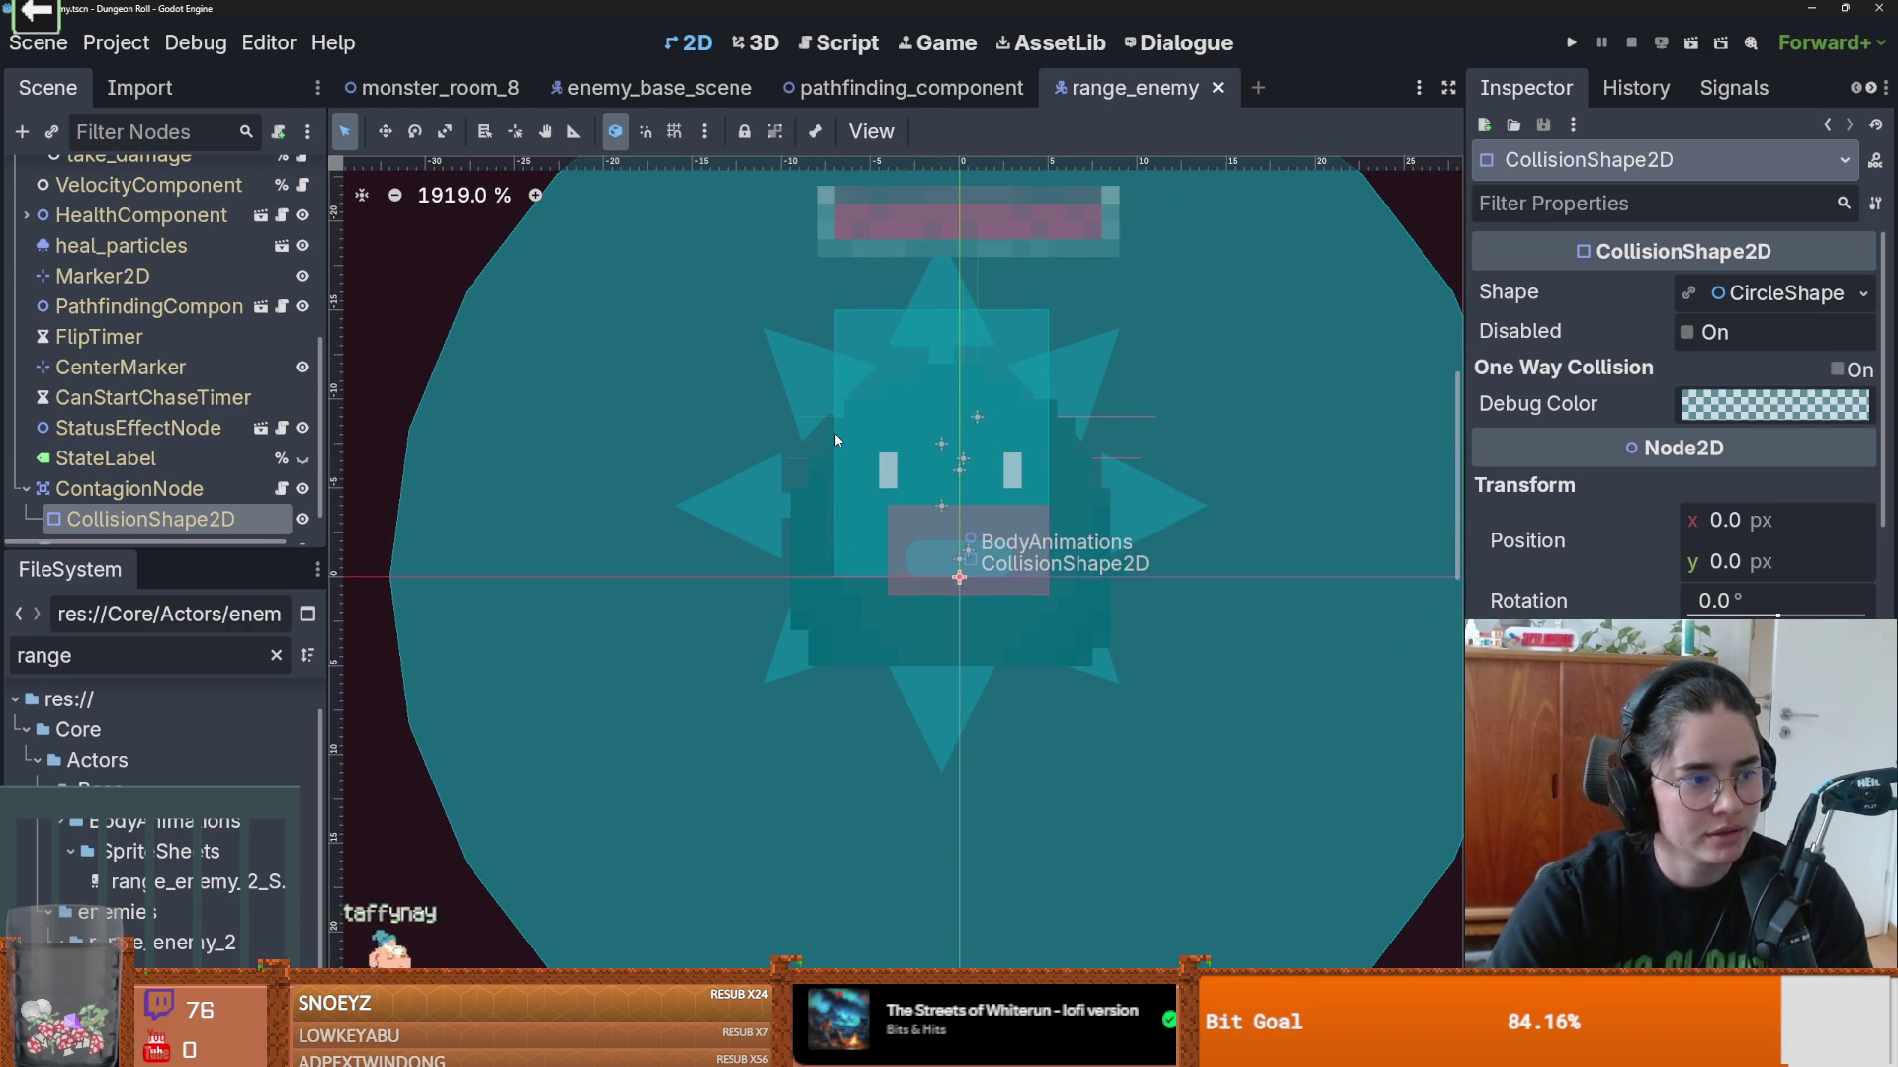
{"action": "left_click_drag", "start_coordinate": [750, 443], "coordinate": [771, 443]}
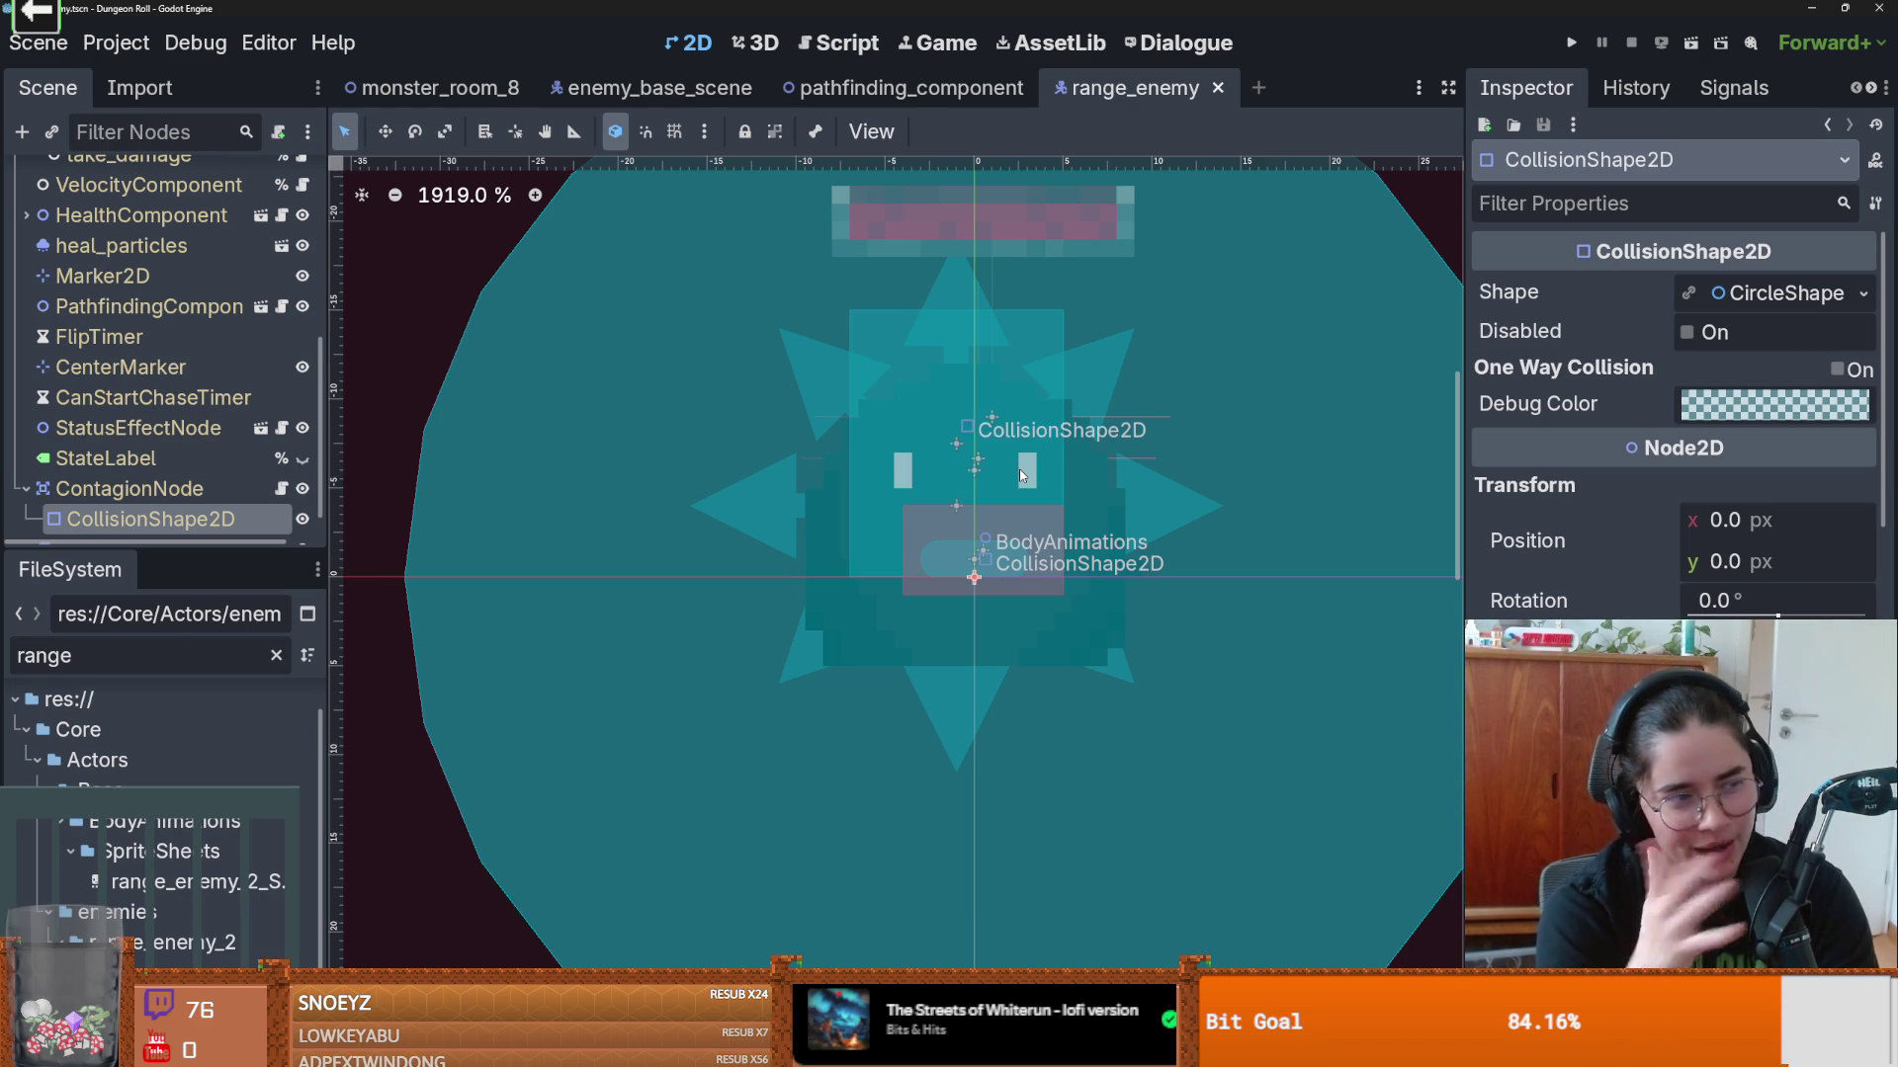
{"action": "key", "text": "ctrl+s"}
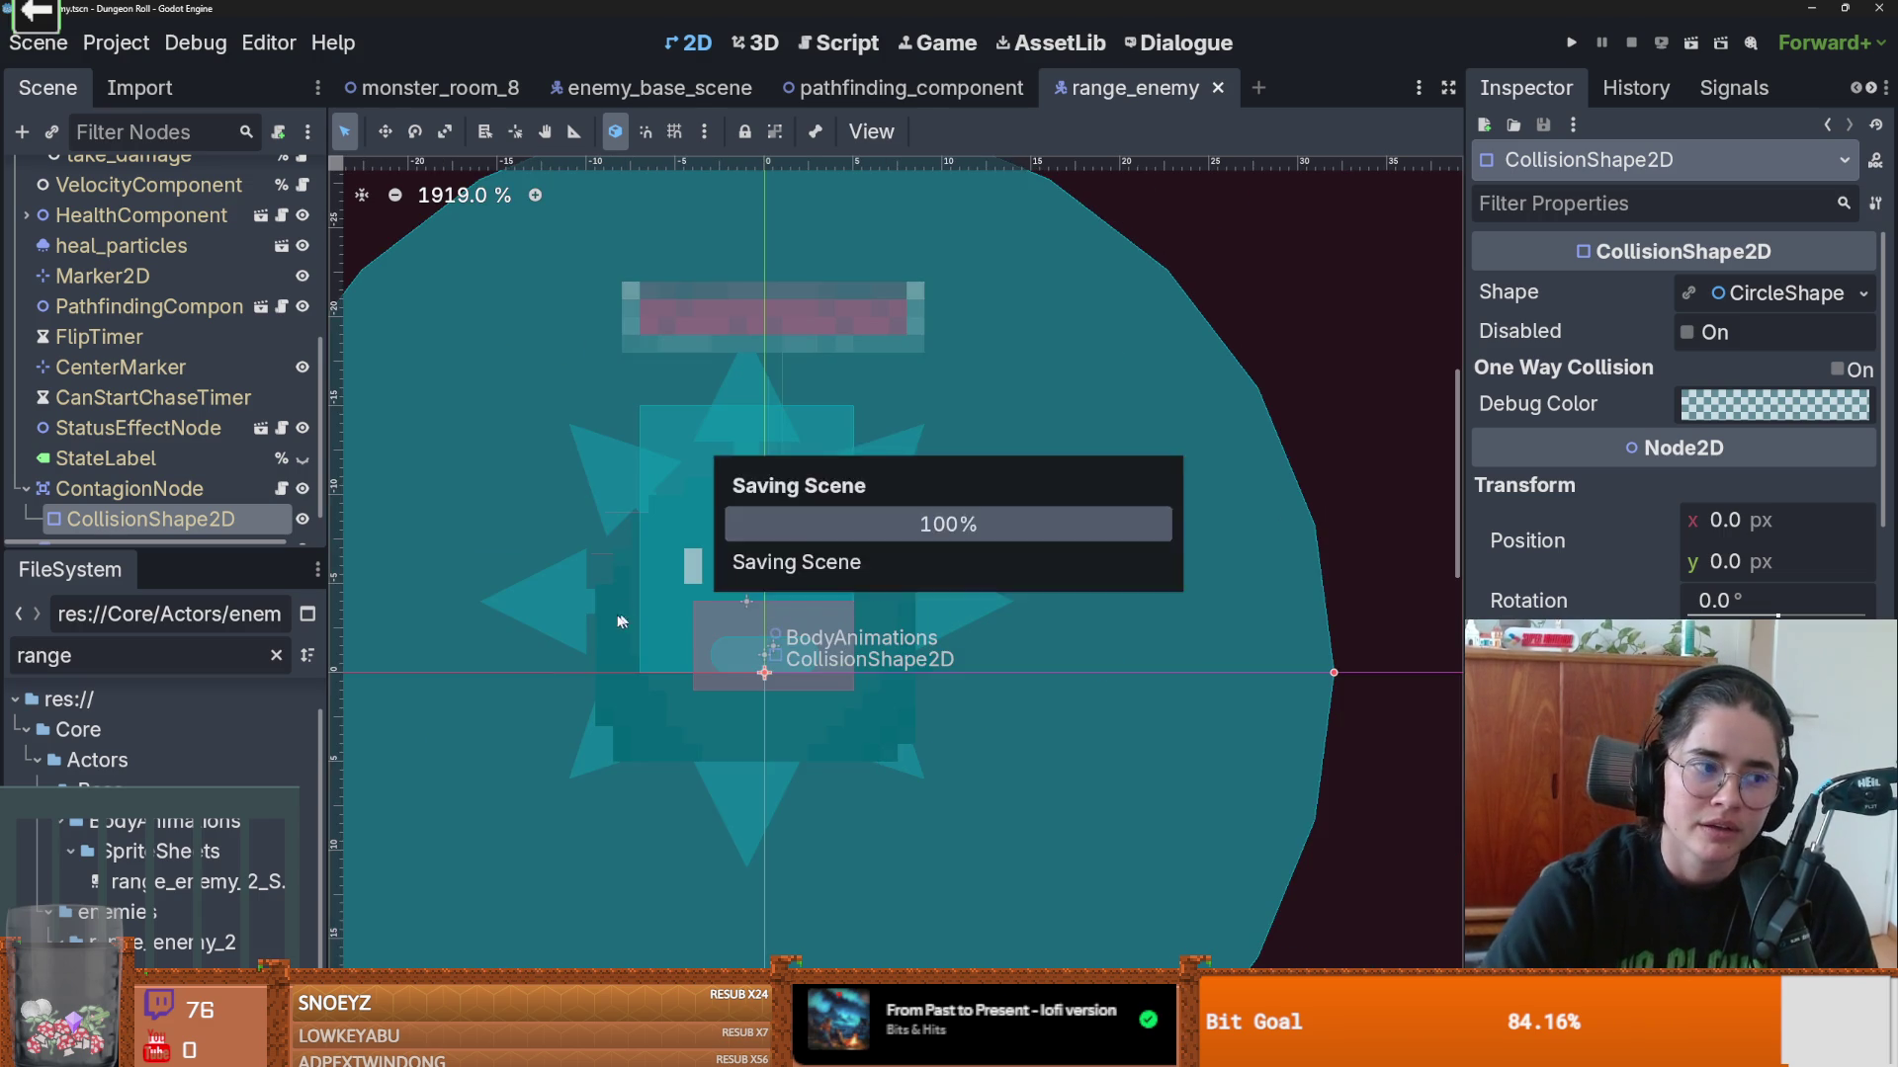
Step: Save the range_enemy scene with Ctrl+S
{"action": "scroll", "coordinate": [593, 593], "scroll_direction": "up", "scroll_amount": 4}
{"action": "scroll", "coordinate": [743, 549], "scroll_direction": "down", "scroll_amount": 3}
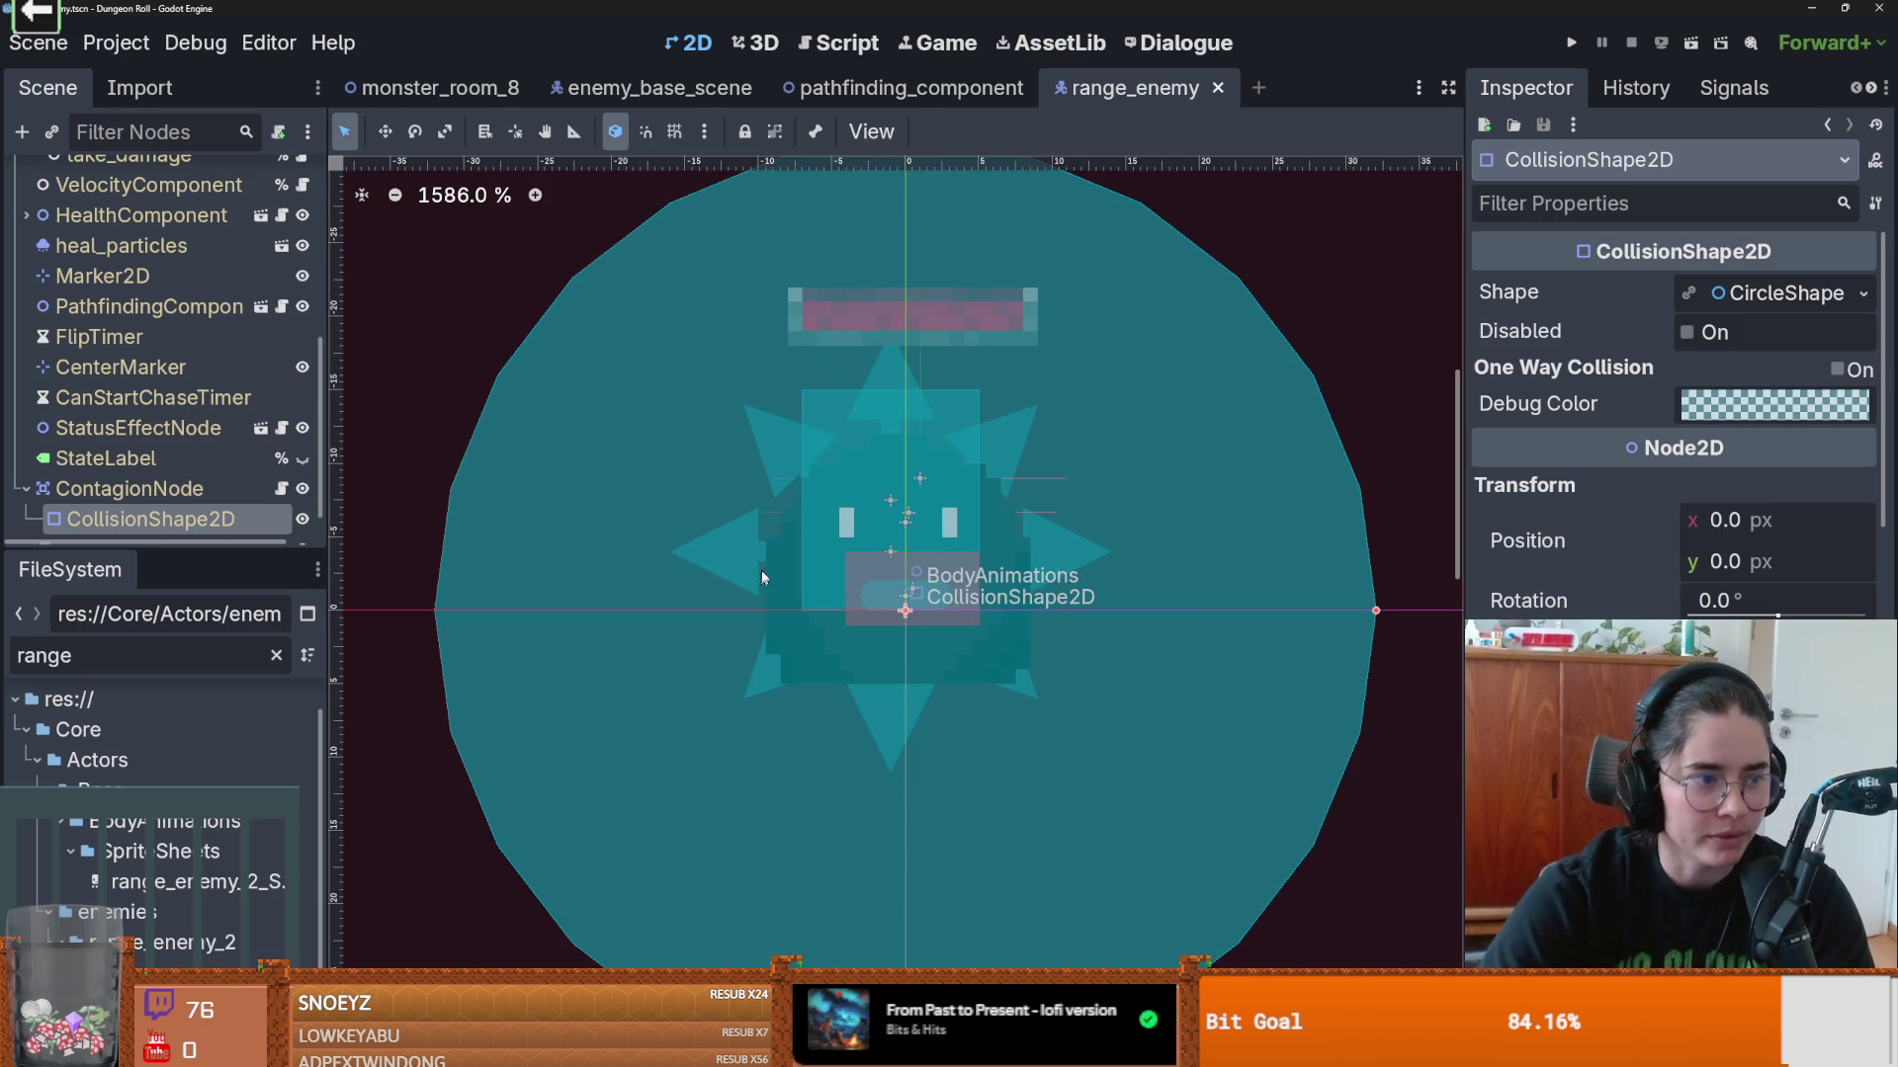
{"action": "scroll", "coordinate": [813, 583], "scroll_direction": "up", "scroll_amount": 2}
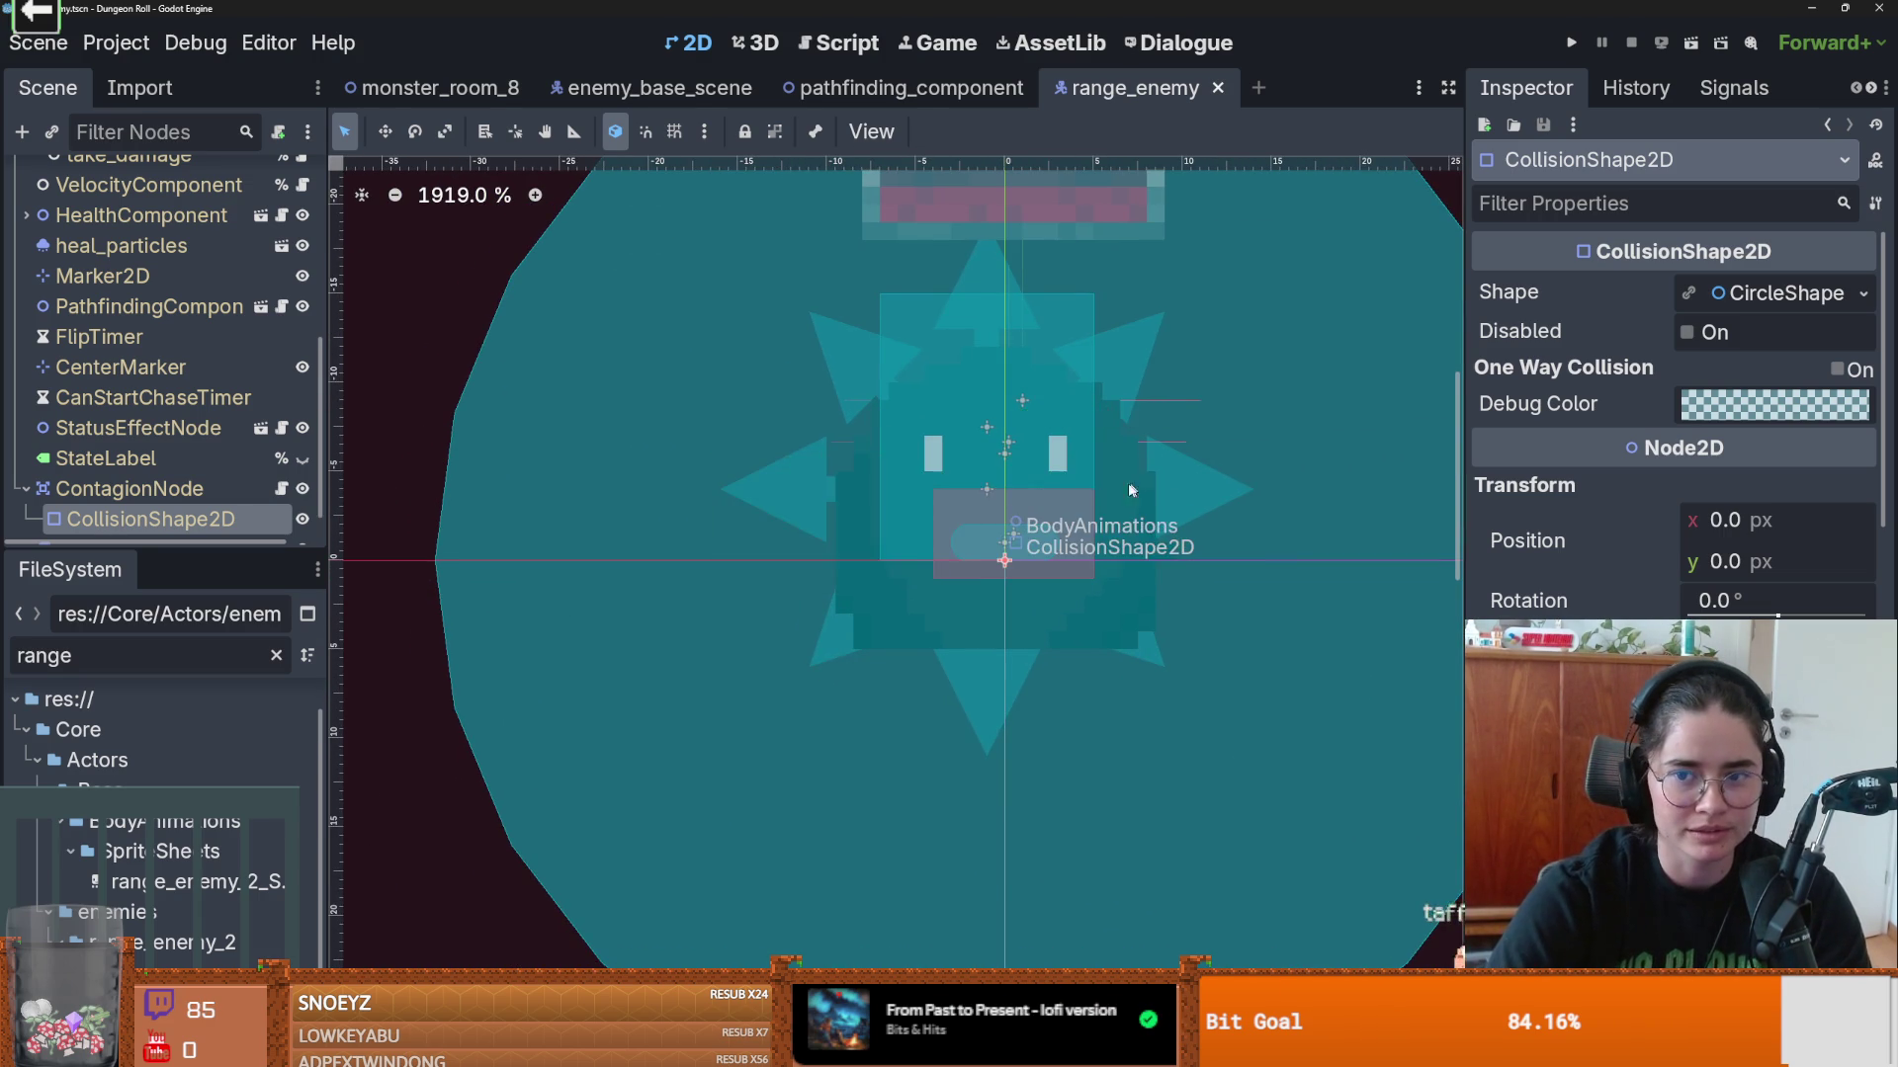
{"action": "scroll", "coordinate": [1100, 501], "scroll_direction": "down", "scroll_amount": 1}
{"action": "scroll", "coordinate": [1099, 506], "scroll_direction": "up", "scroll_amount": 2}
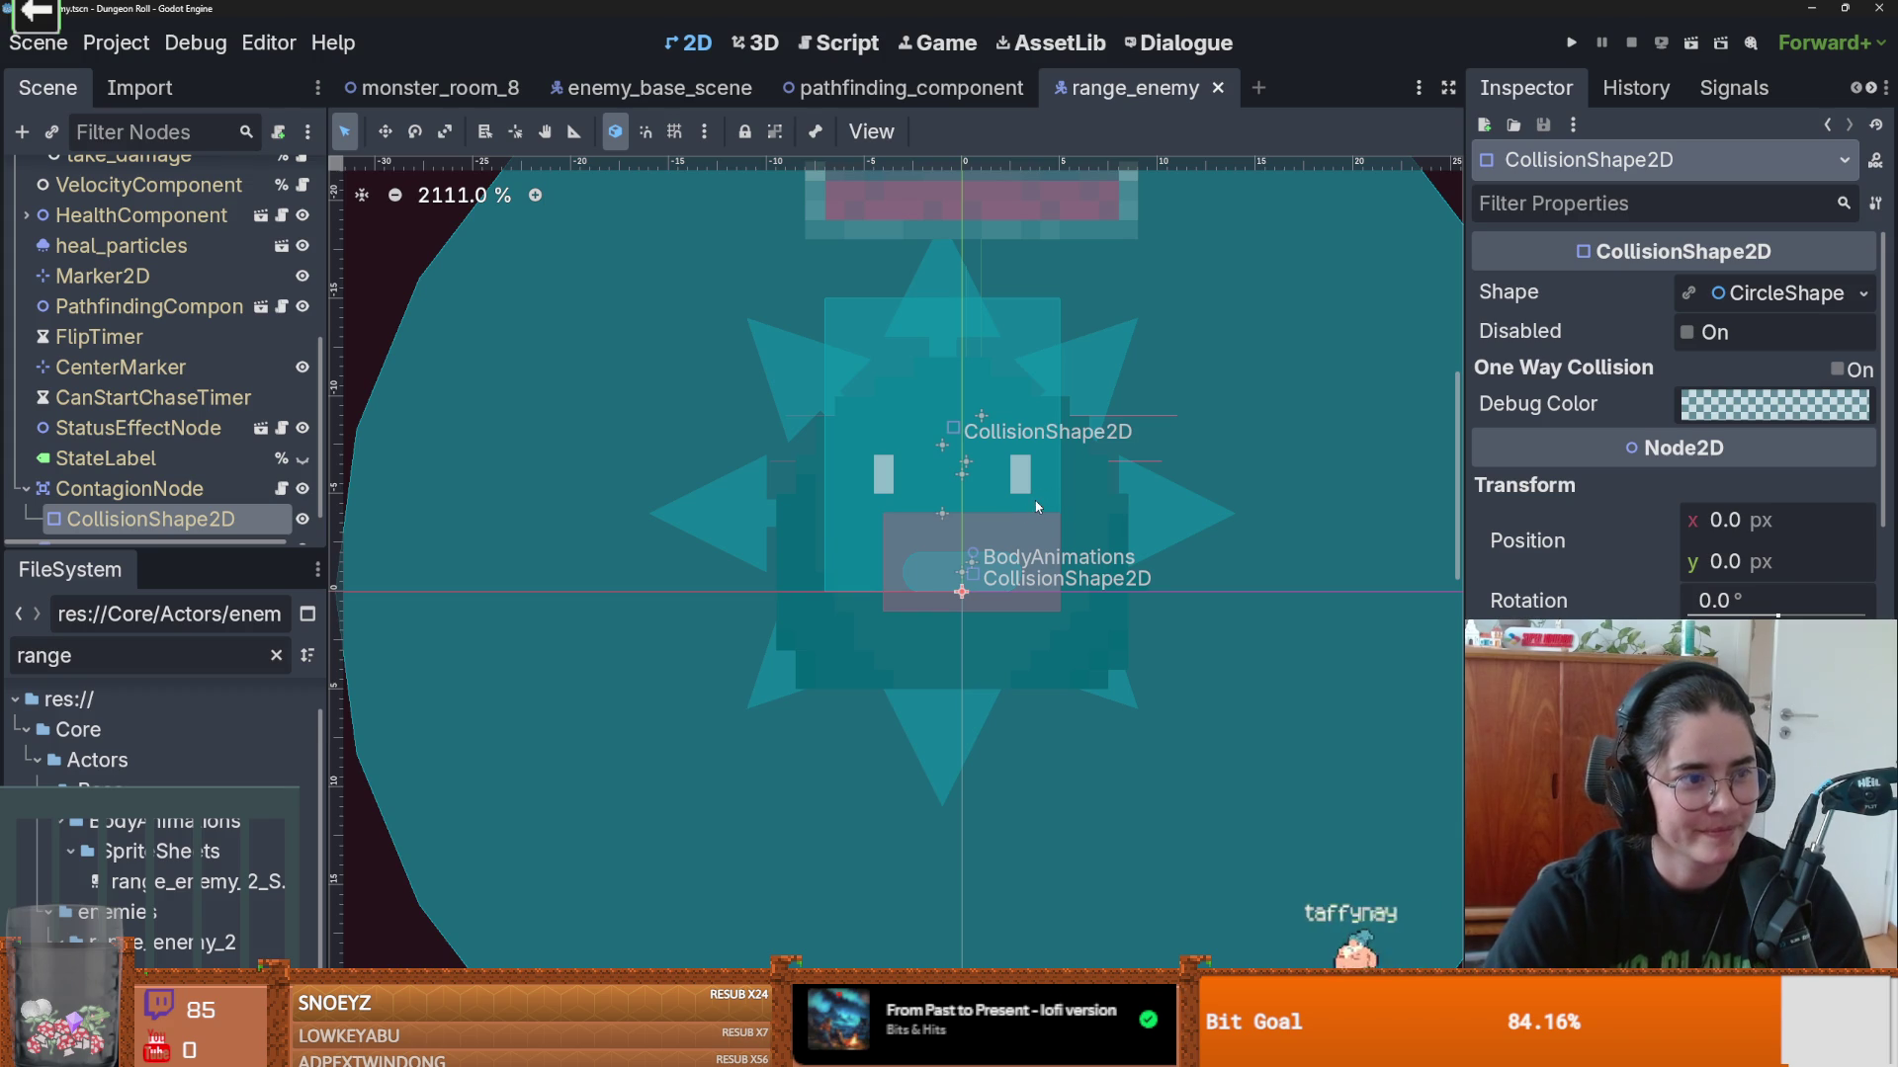
{"action": "scroll", "coordinate": [1015, 506], "scroll_direction": "up", "scroll_amount": 1}
{"action": "scroll", "coordinate": [1015, 506], "scroll_direction": "down", "scroll_amount": 4}
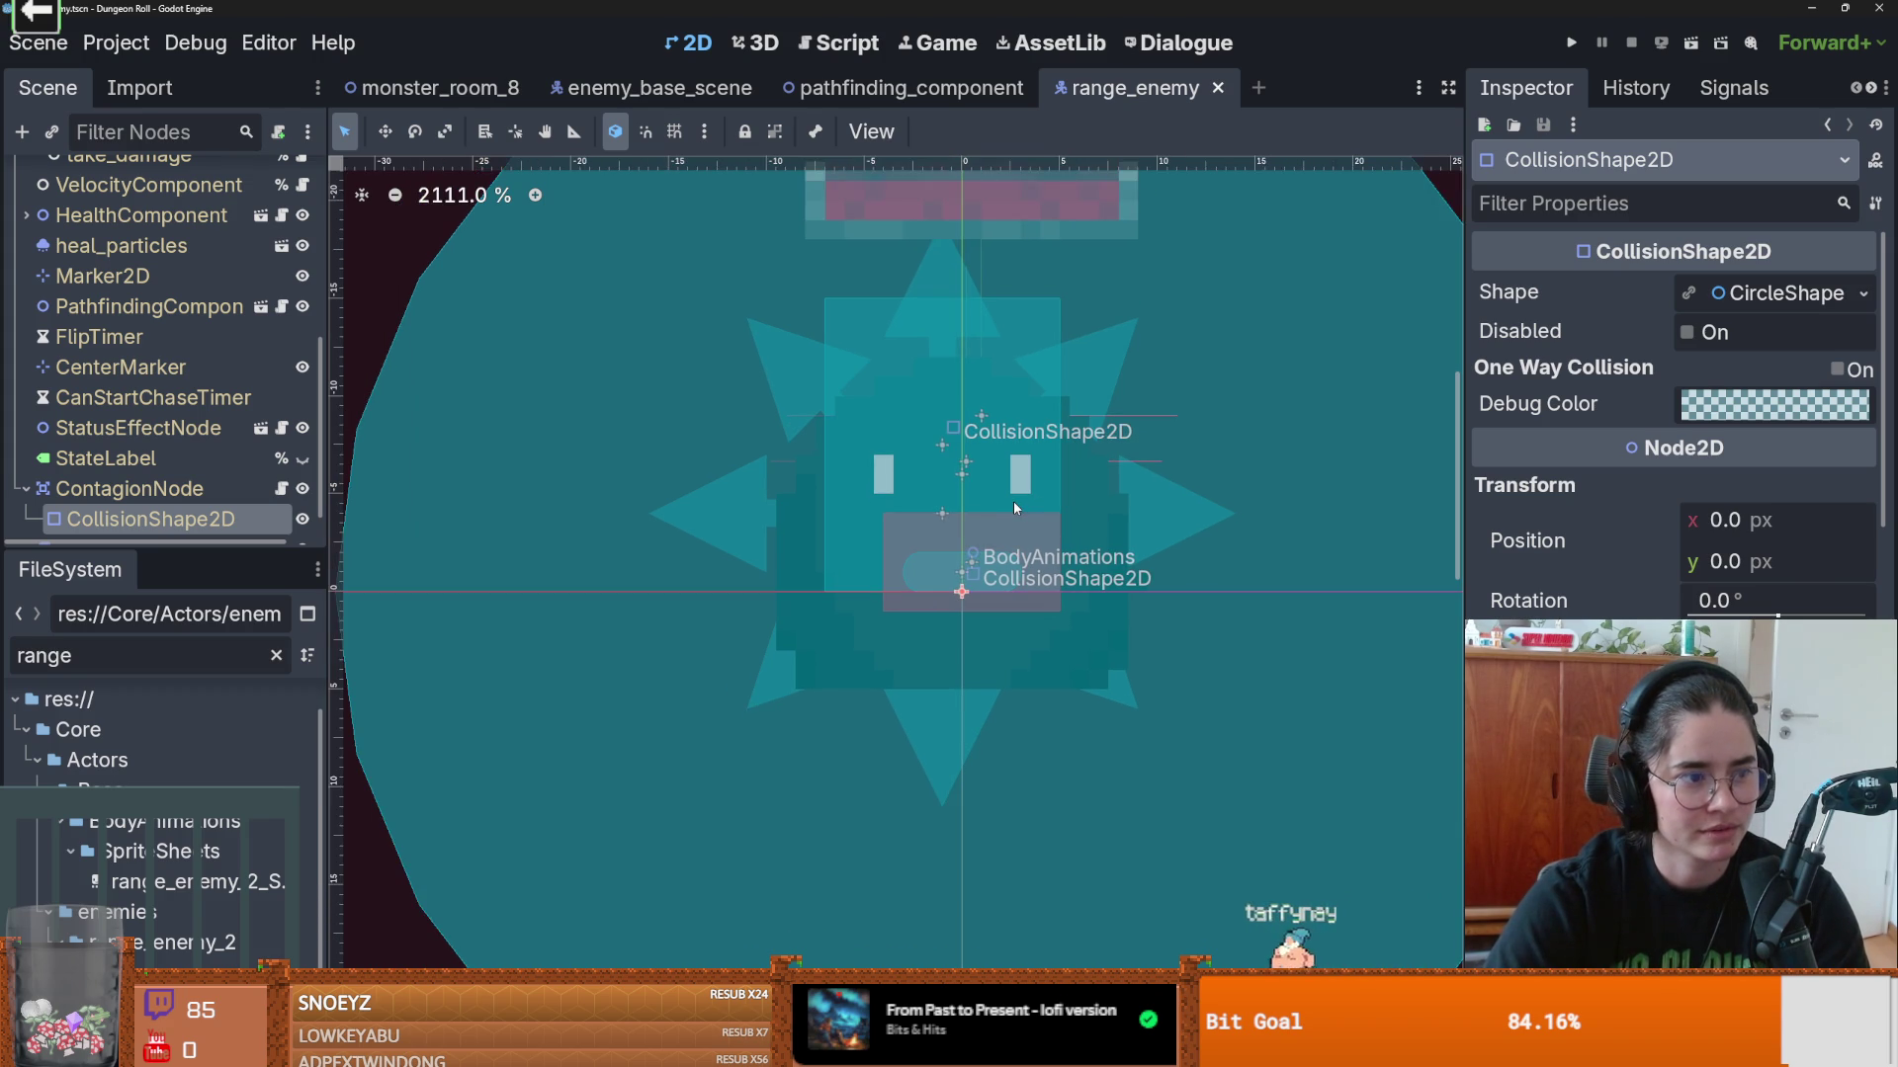
{"action": "key", "text": "ctrl+s"}
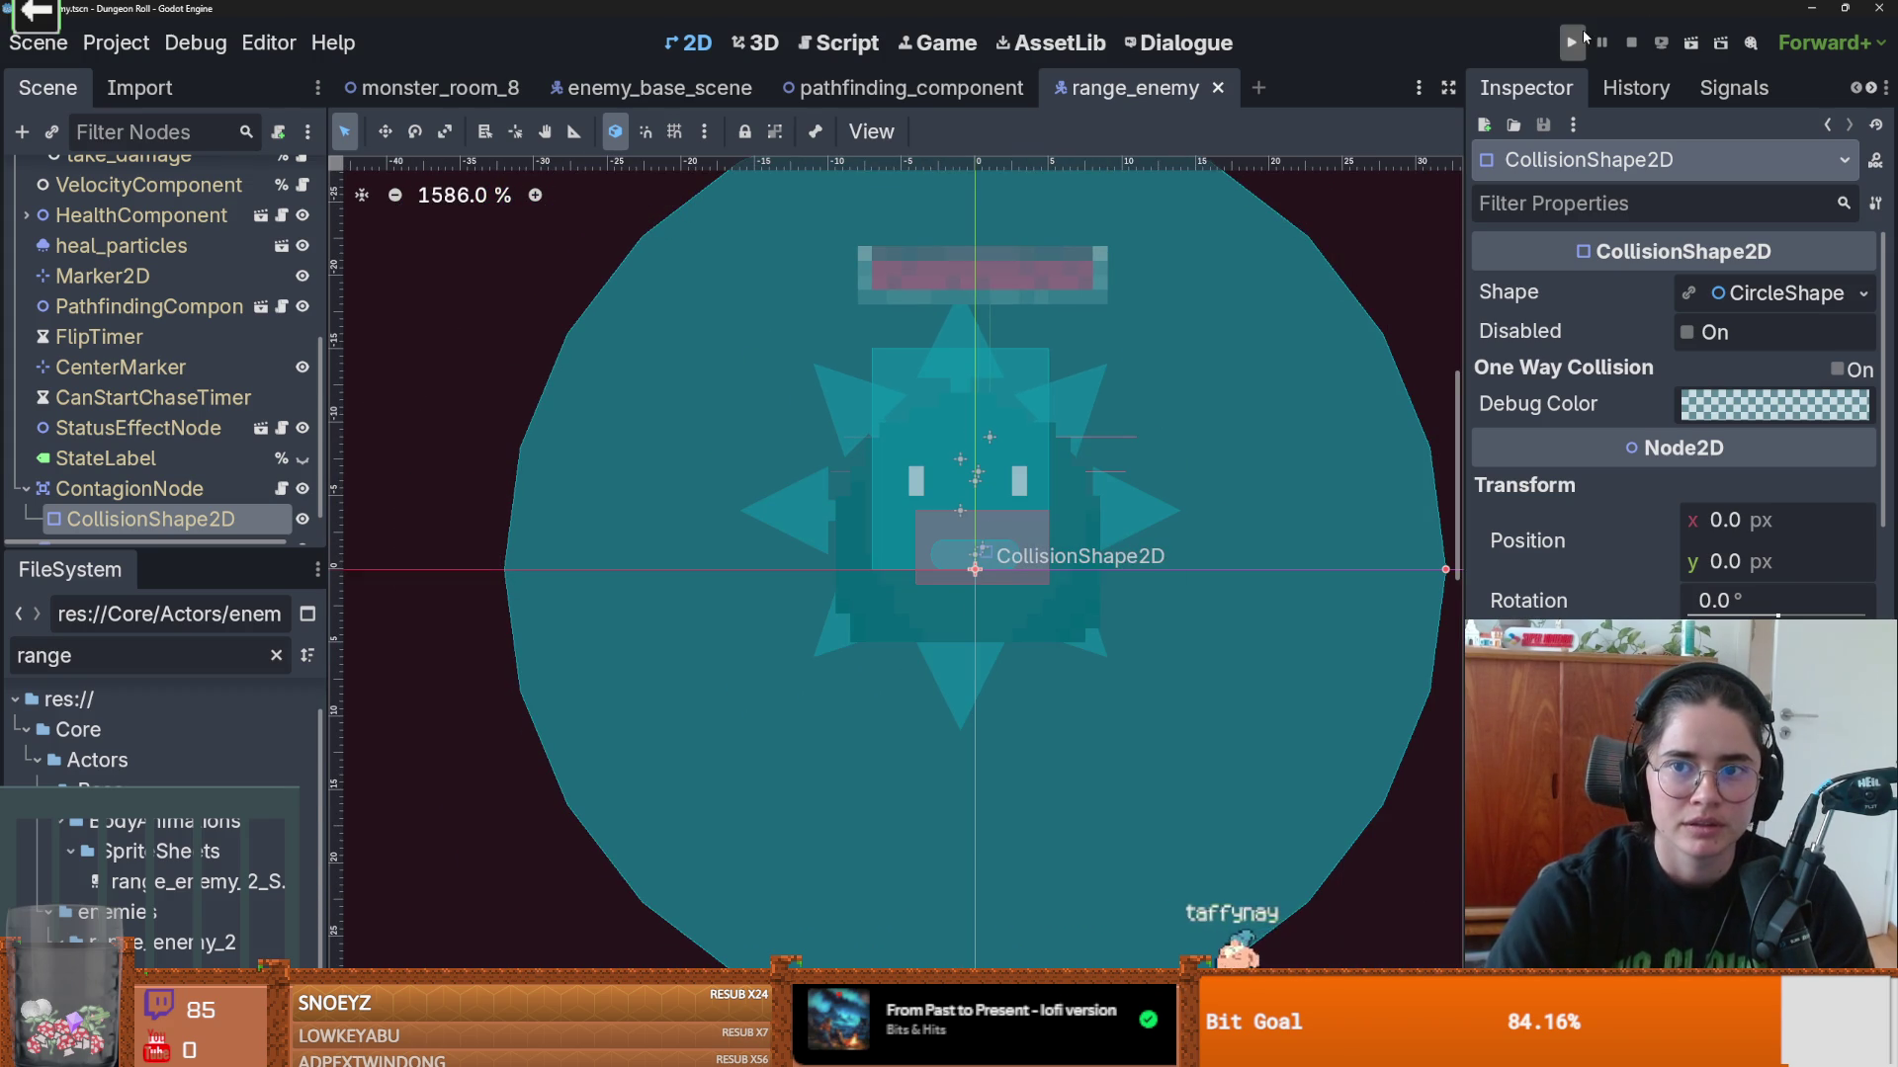
Step: Enlarge the Scene dock's node tree, collapse StateMachine, and close the range_enemy tab
{"action": "left_click_drag", "start_coordinate": [330, 613], "coordinate": [398, 613]}
{"action": "left_click_drag", "start_coordinate": [295, 551], "coordinate": [296, 737]}
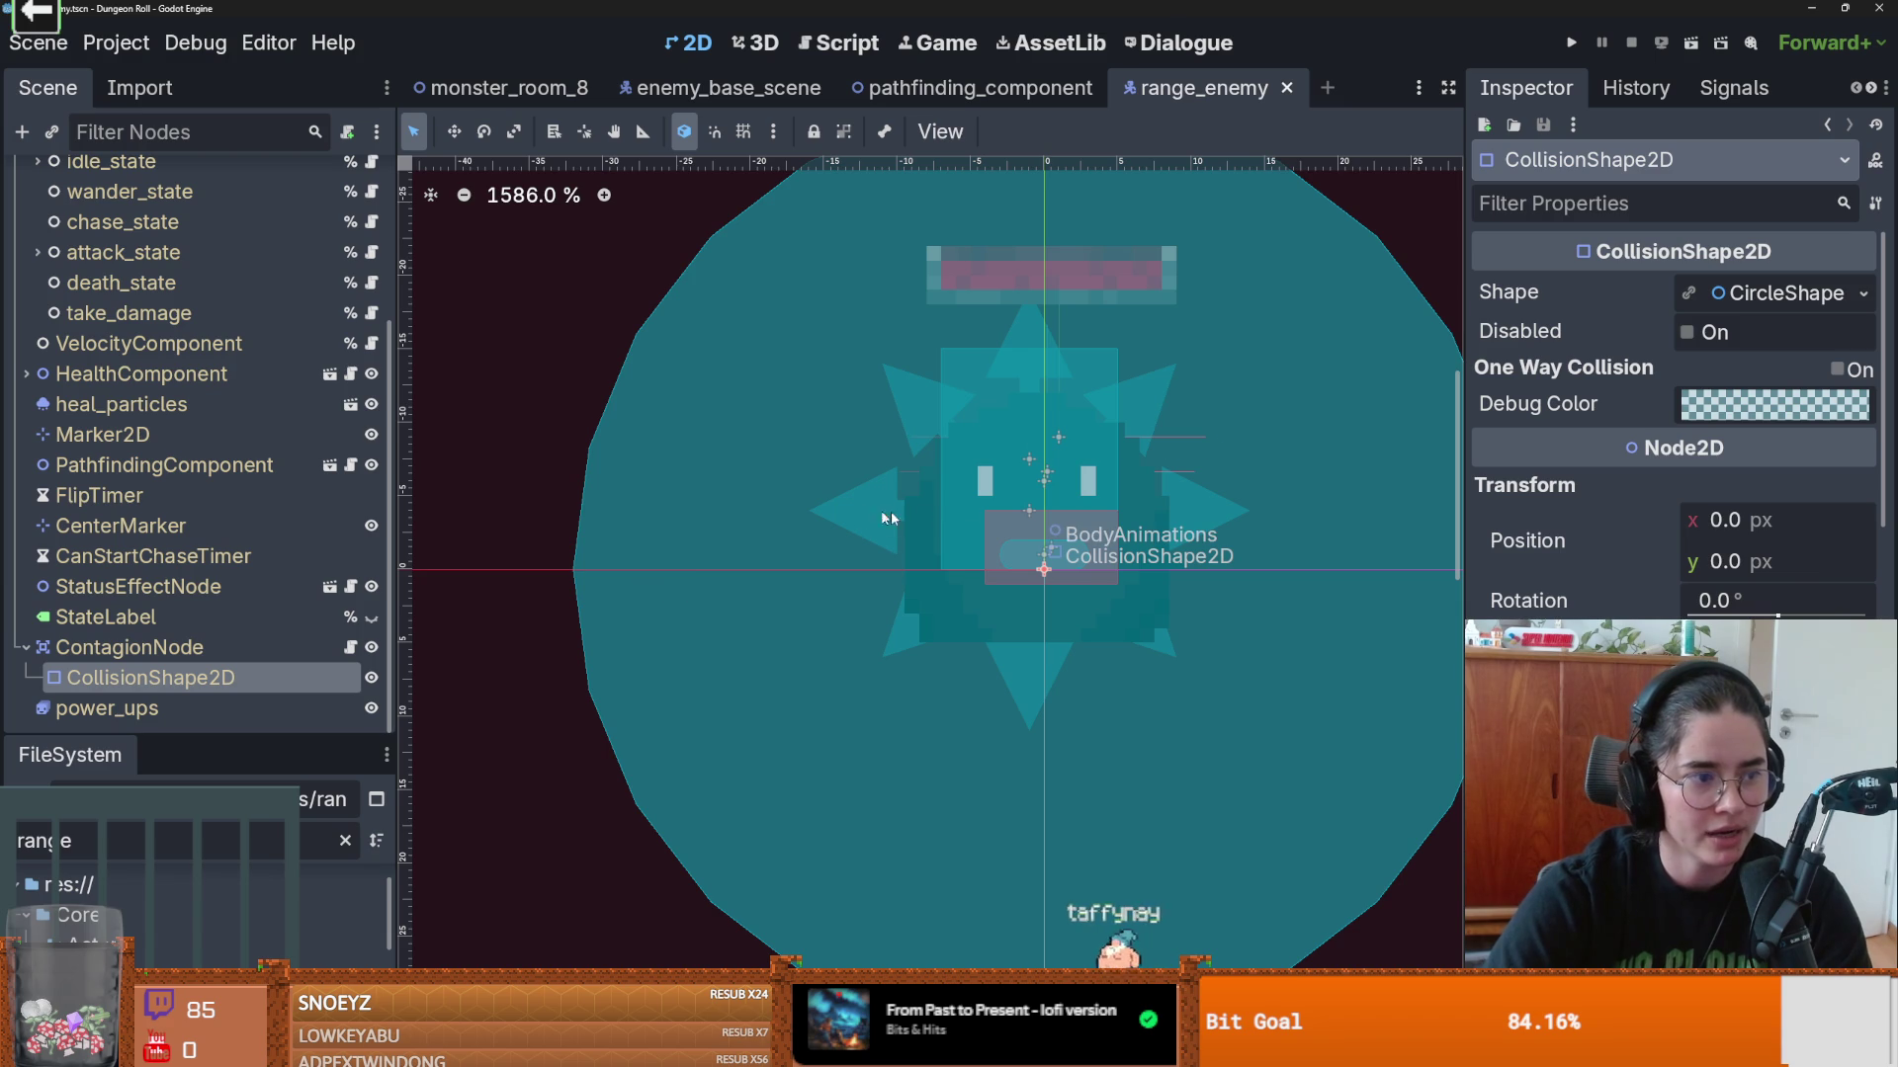
{"action": "scroll", "coordinate": [920, 462], "scroll_direction": "up", "scroll_amount": 2}
{"action": "scroll", "coordinate": [198, 376], "scroll_direction": "up", "scroll_amount": 4}
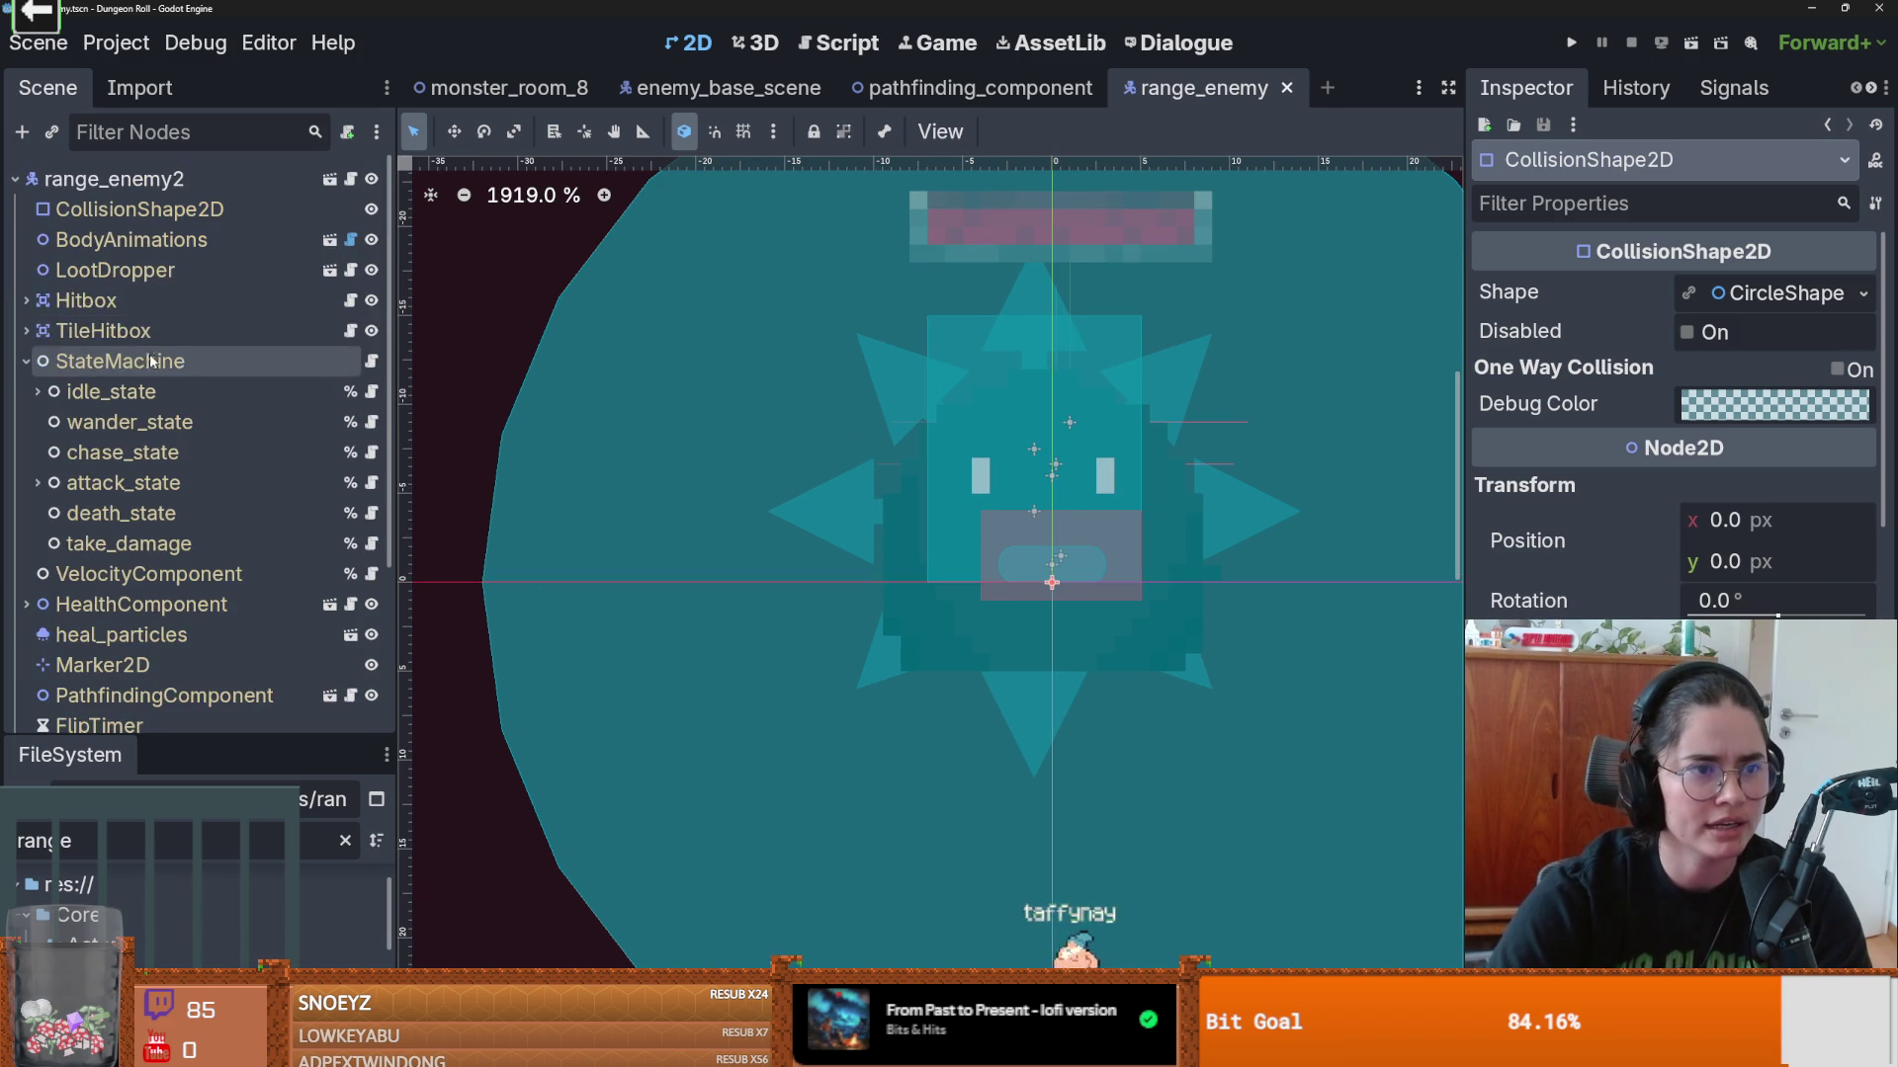
{"action": "left_click", "coordinate": [26, 360]}
{"action": "left_click", "coordinate": [1286, 88]}
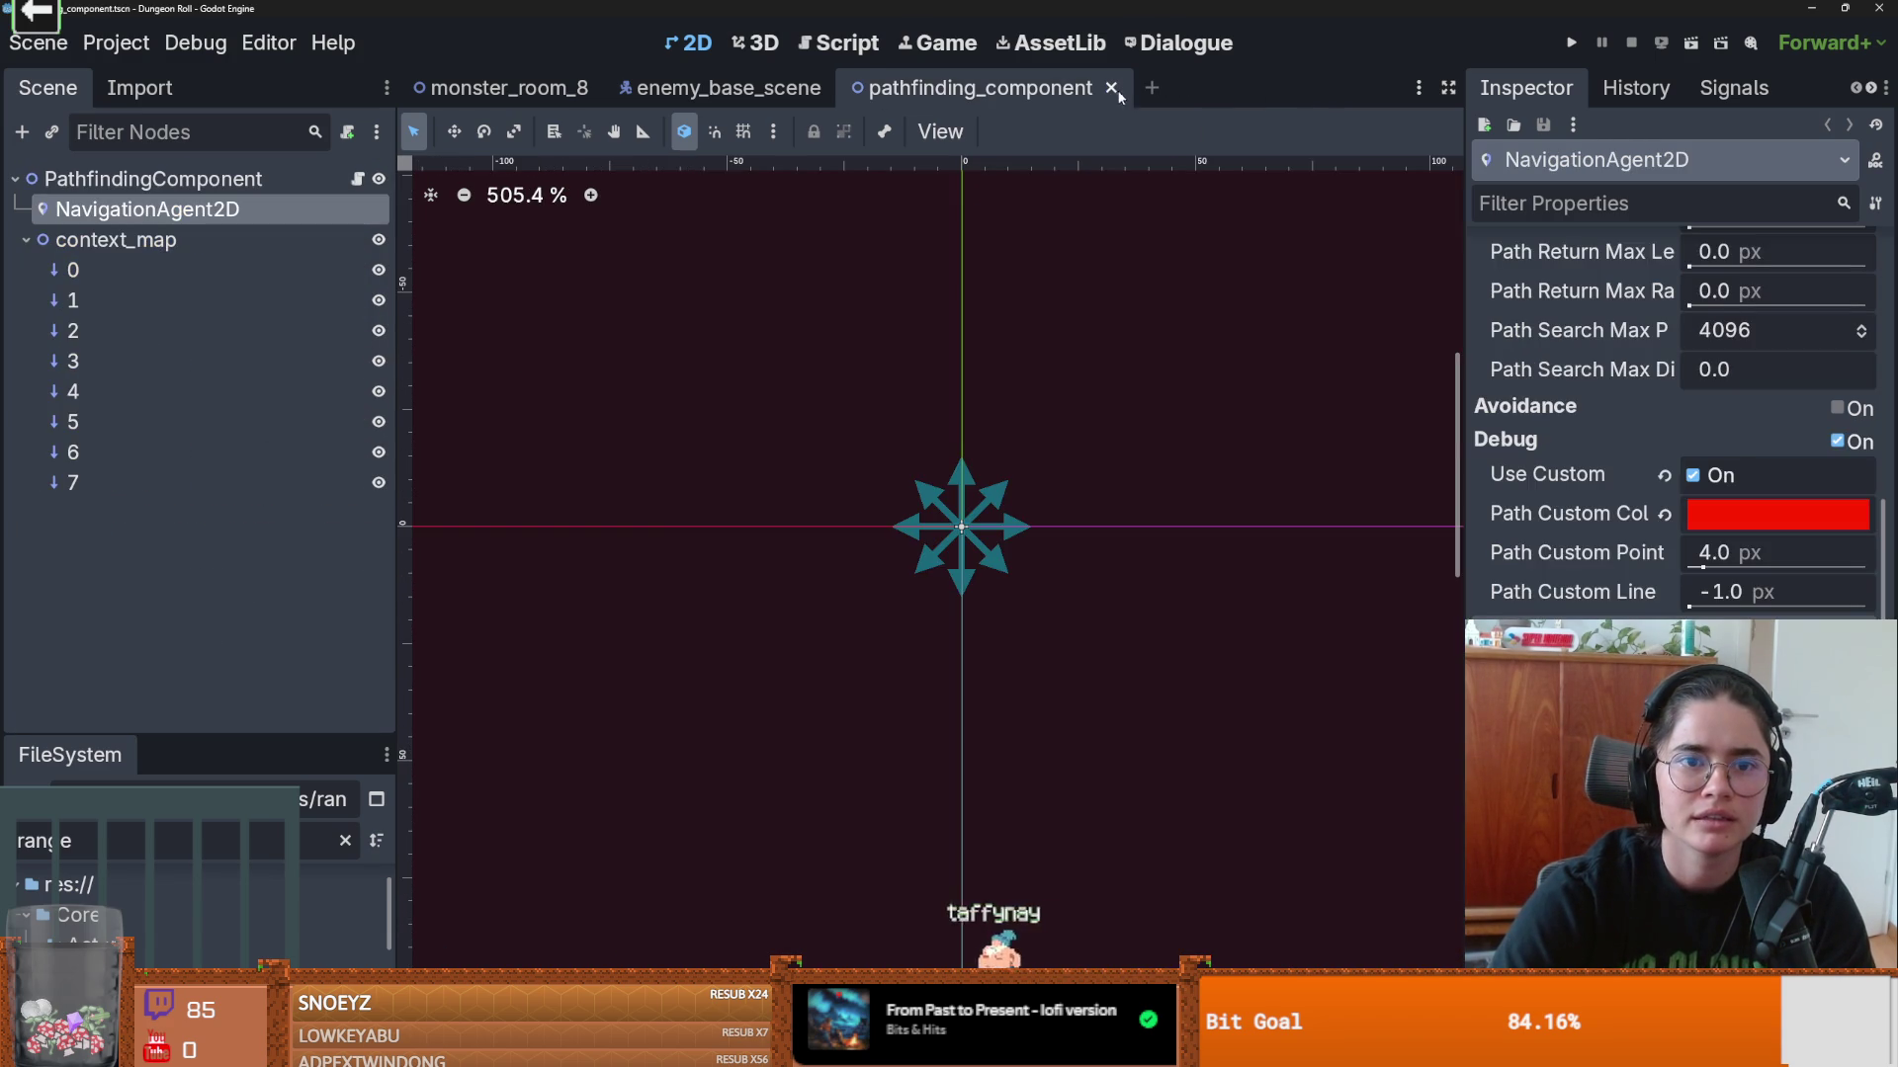
Step: Close the pathfinding_component and enemy_base_scene tabs, then reopen pathfinding_component.tscn via the 'path' filter
{"action": "left_click", "coordinate": [1111, 88]}
{"action": "left_click", "coordinate": [839, 88]}
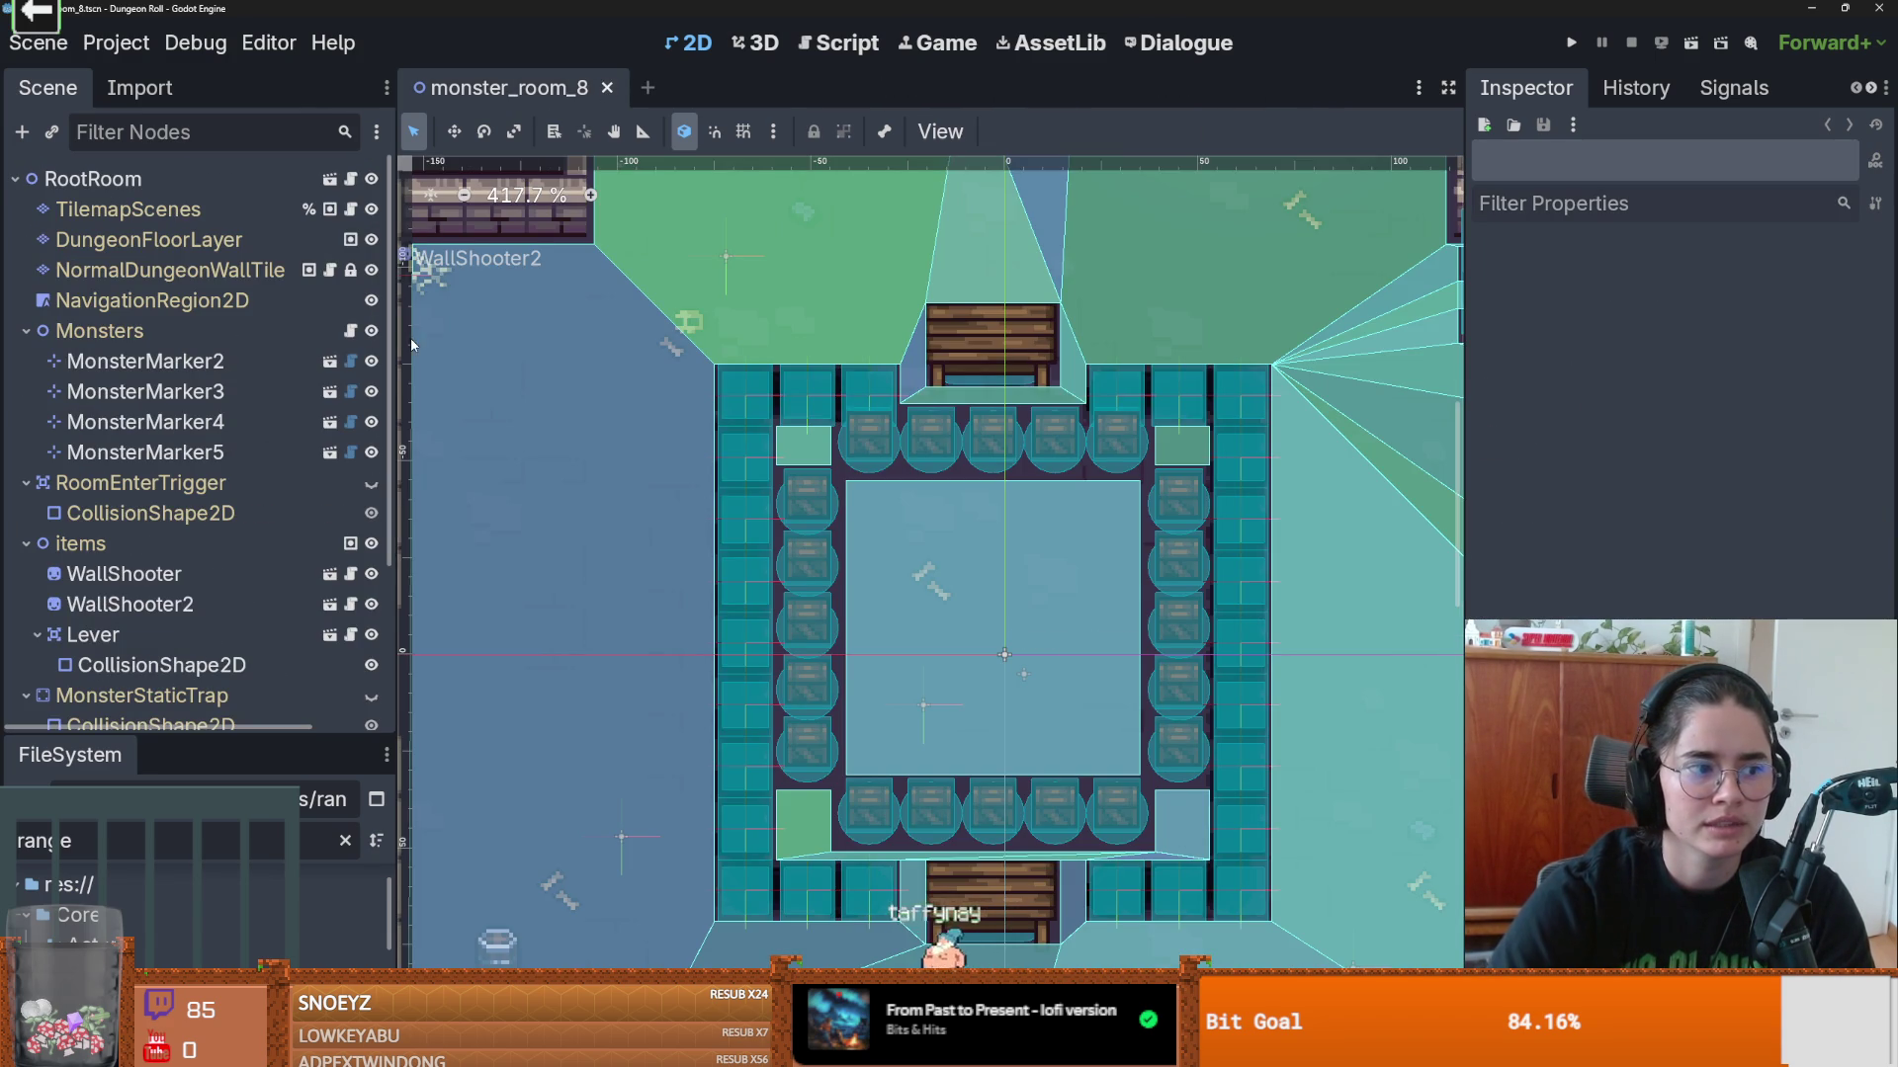
{"action": "left_click_drag", "start_coordinate": [203, 732], "coordinate": [204, 544]}
{"action": "double_click", "coordinate": [310, 648]}
{"action": "key", "text": "BackSpace"}
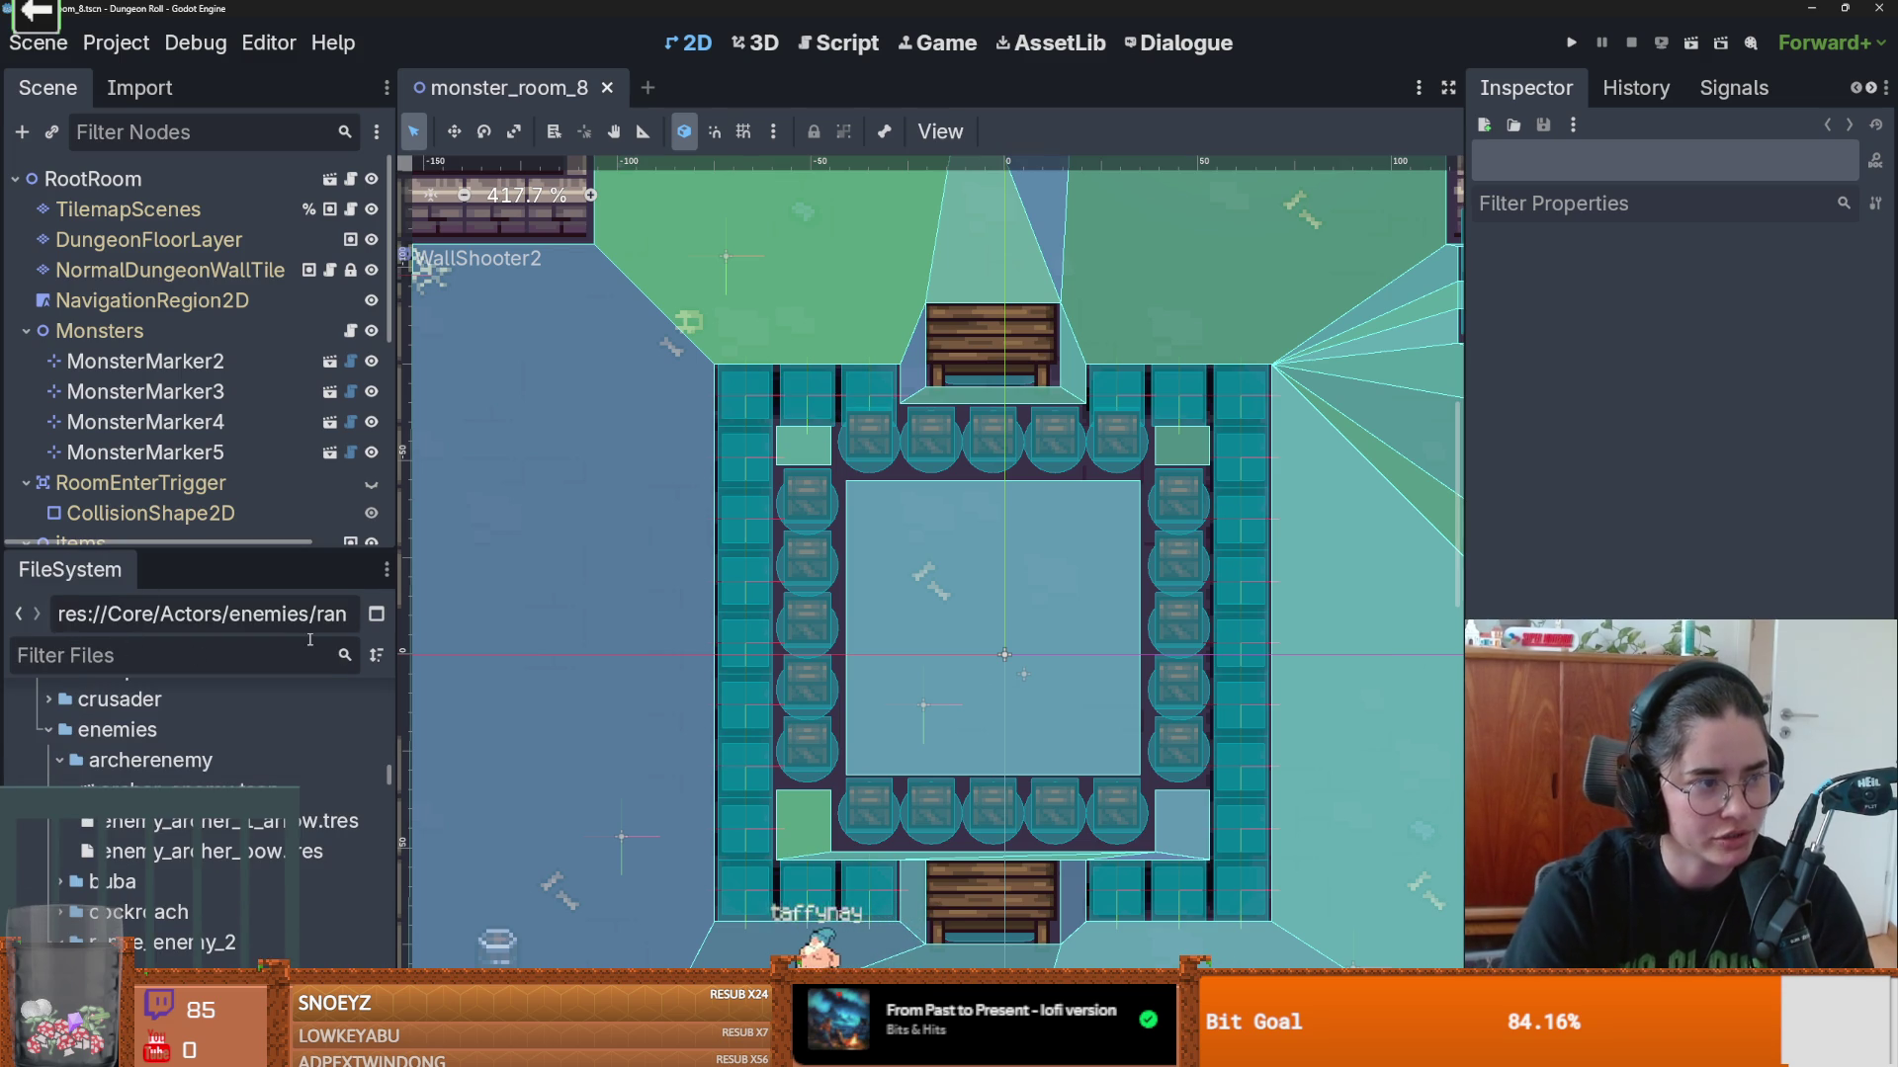
{"action": "type", "text": "path"}
{"action": "double_click", "coordinate": [326, 885]}
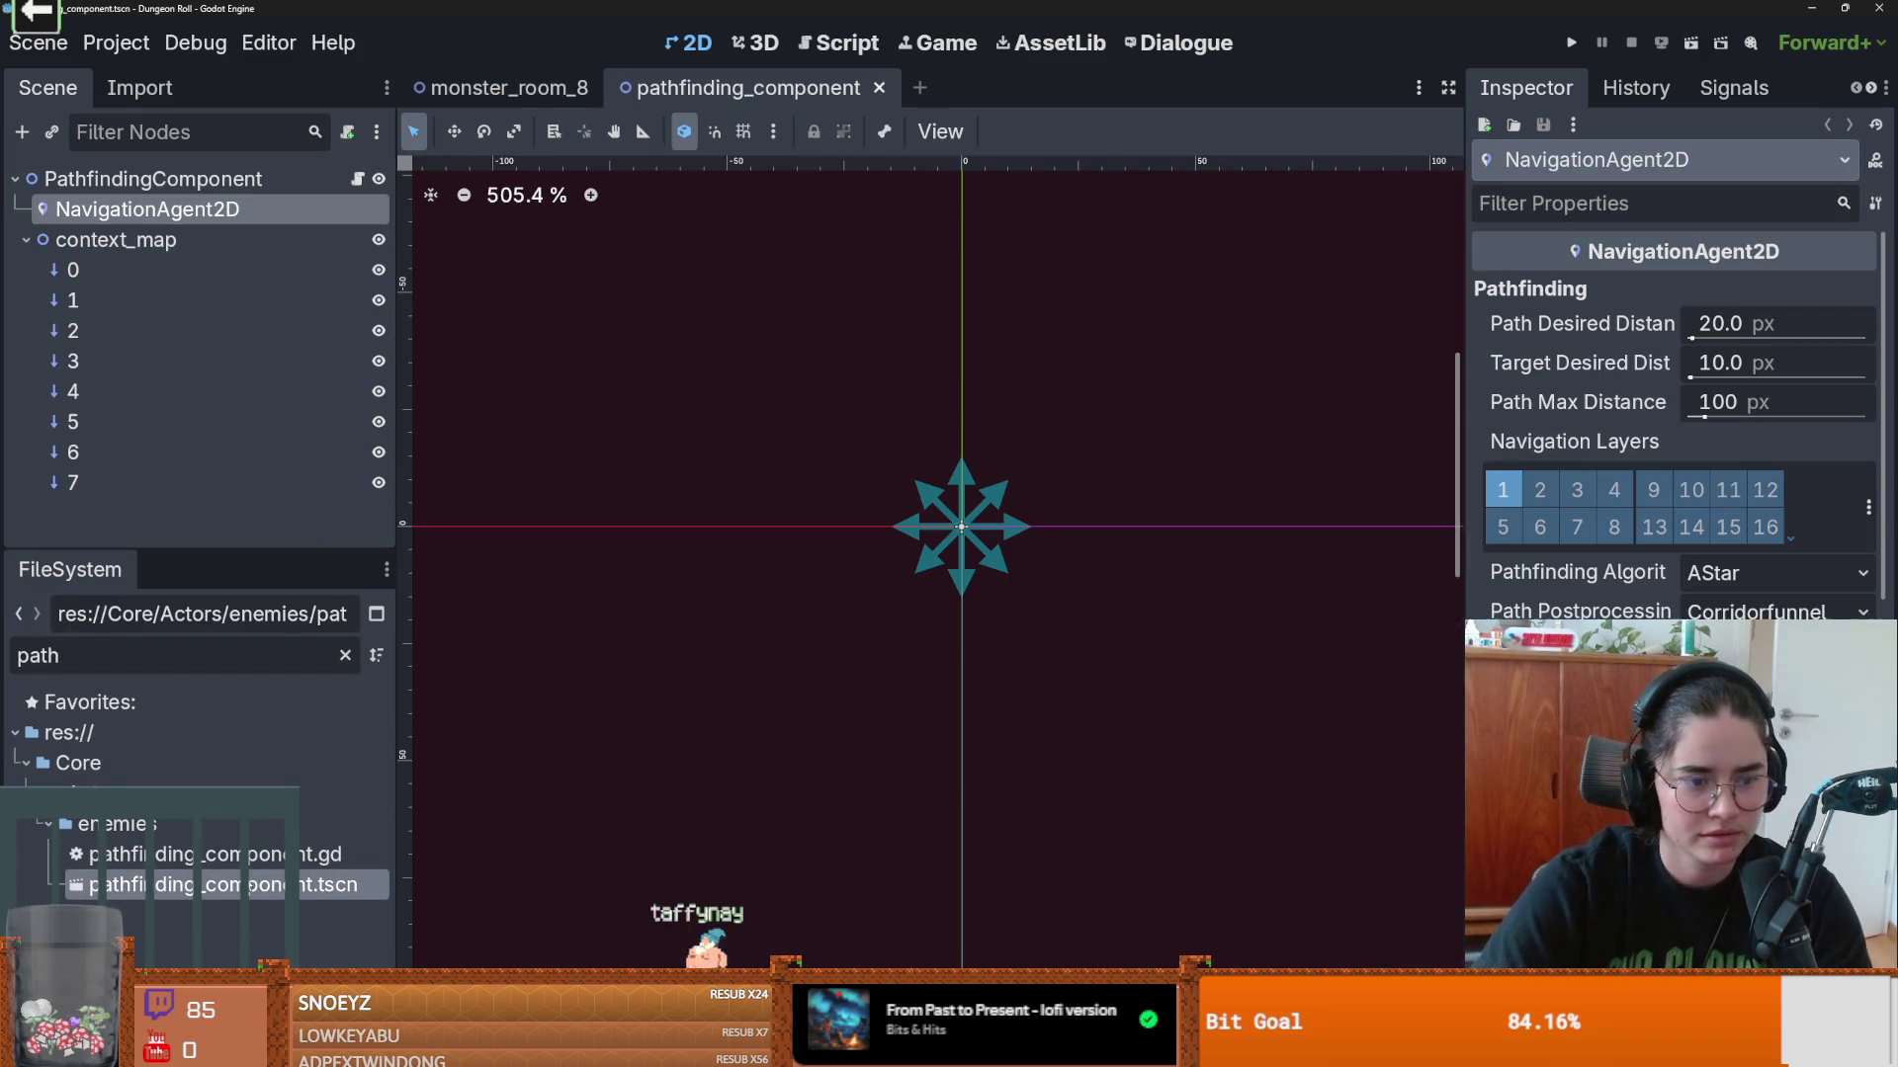
Step: Turn off the NavigationAgent2D's Debug path drawing and save pathfinding_component
{"action": "scroll", "coordinate": [1696, 478], "scroll_direction": "down", "scroll_amount": 10}
{"action": "key", "text": "ctrl+s"}
{"action": "key", "text": "ctrl+z"}
{"action": "key", "text": "ctrl+s"}
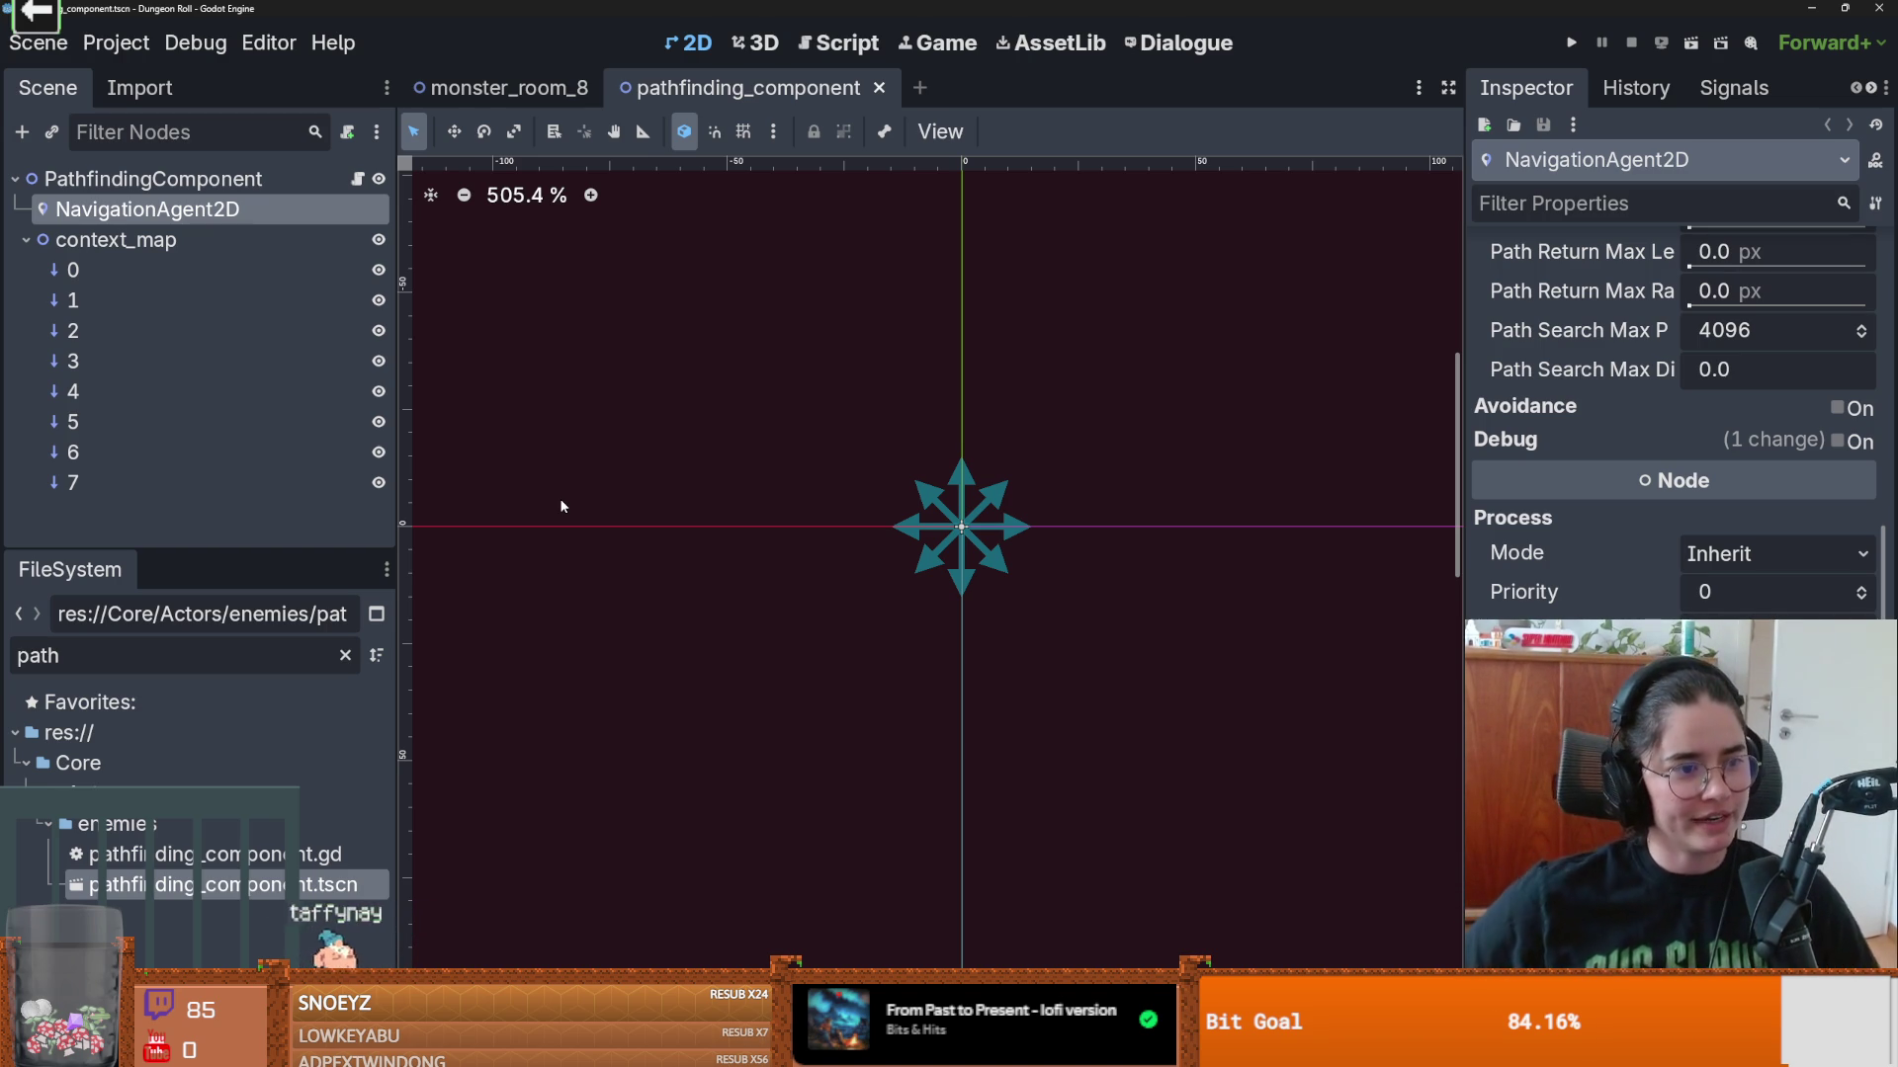
{"action": "scroll", "coordinate": [733, 415], "scroll_direction": "up", "scroll_amount": 3}
{"action": "key", "text": "ctrl+s"}
{"action": "scroll", "coordinate": [784, 339], "scroll_direction": "up", "scroll_amount": 14}
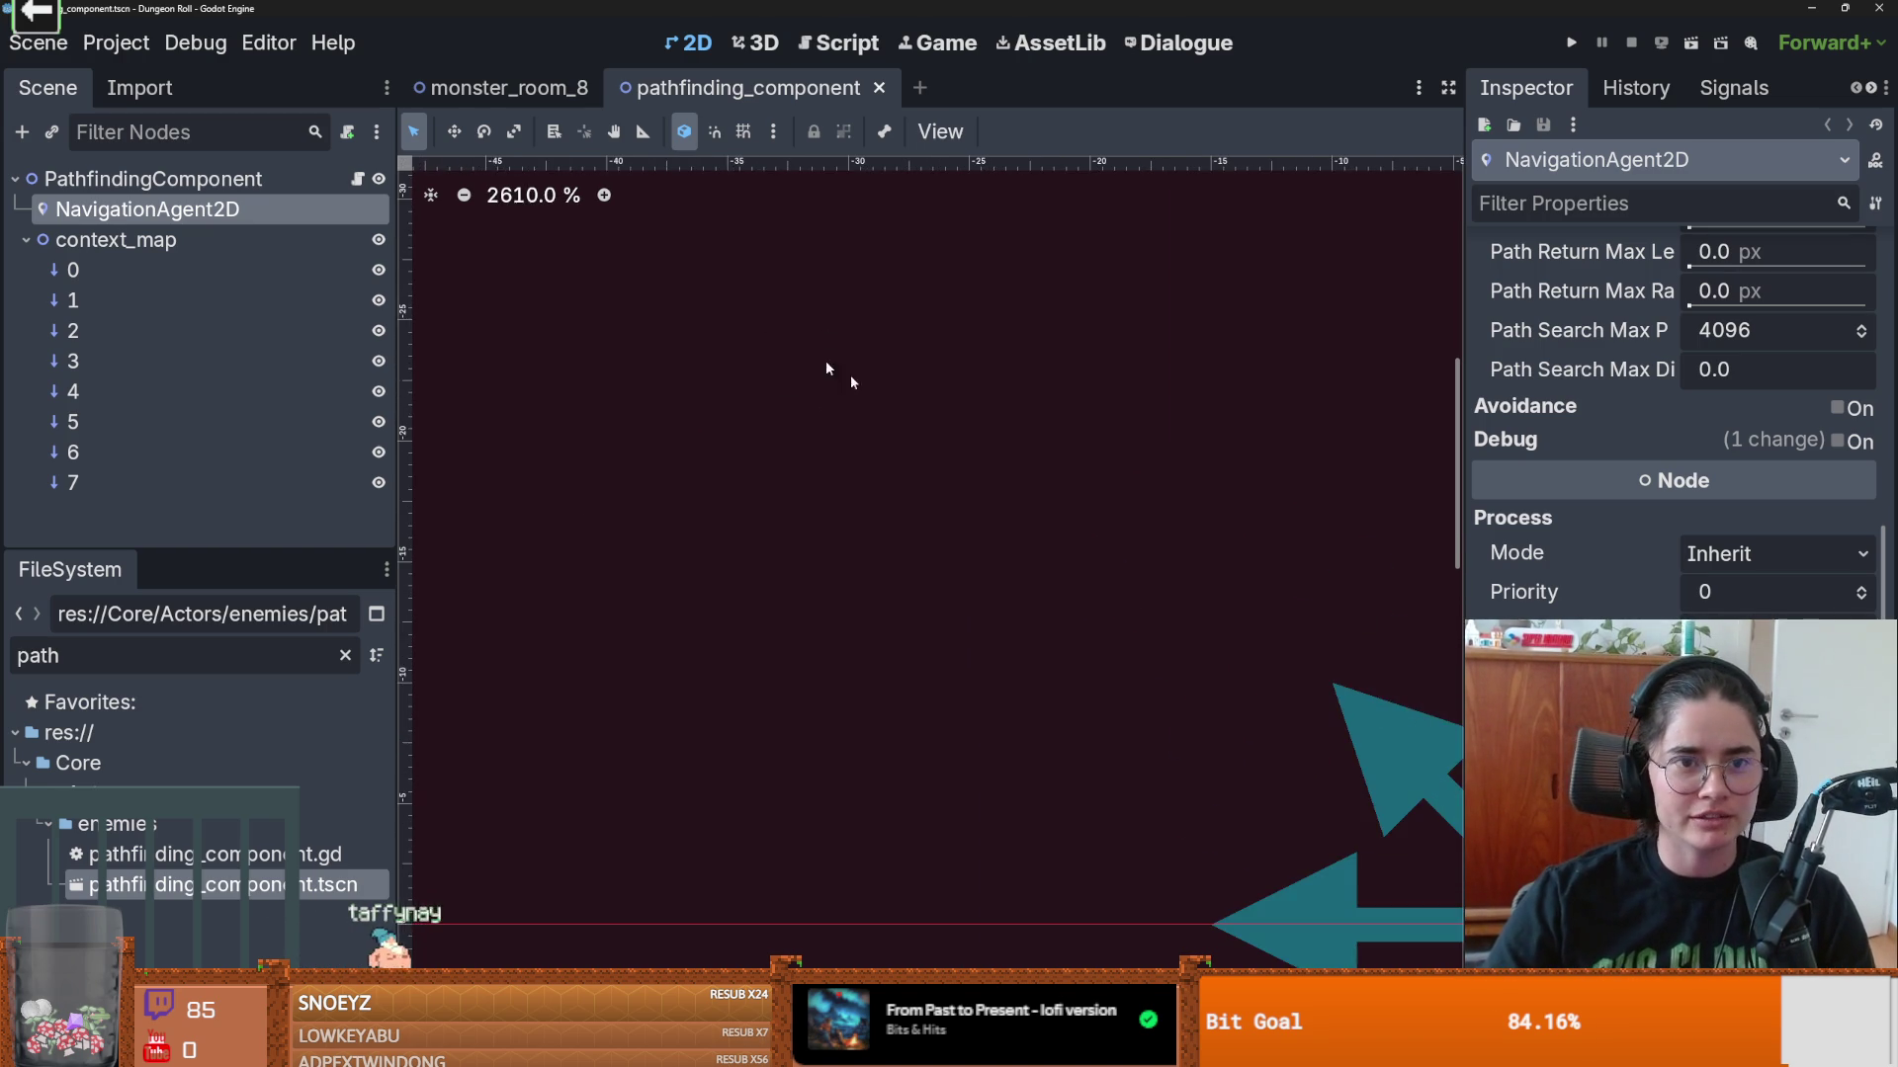
{"action": "scroll", "coordinate": [1004, 530], "scroll_direction": "down", "scroll_amount": 1}
{"action": "scroll", "coordinate": [741, 381], "scroll_direction": "down", "scroll_amount": 3}
{"action": "scroll", "coordinate": [932, 500], "scroll_direction": "down", "scroll_amount": 3}
{"action": "scroll", "coordinate": [932, 501], "scroll_direction": "right", "scroll_amount": 3}
{"action": "scroll", "coordinate": [613, 331], "scroll_direction": "up", "scroll_amount": 3}
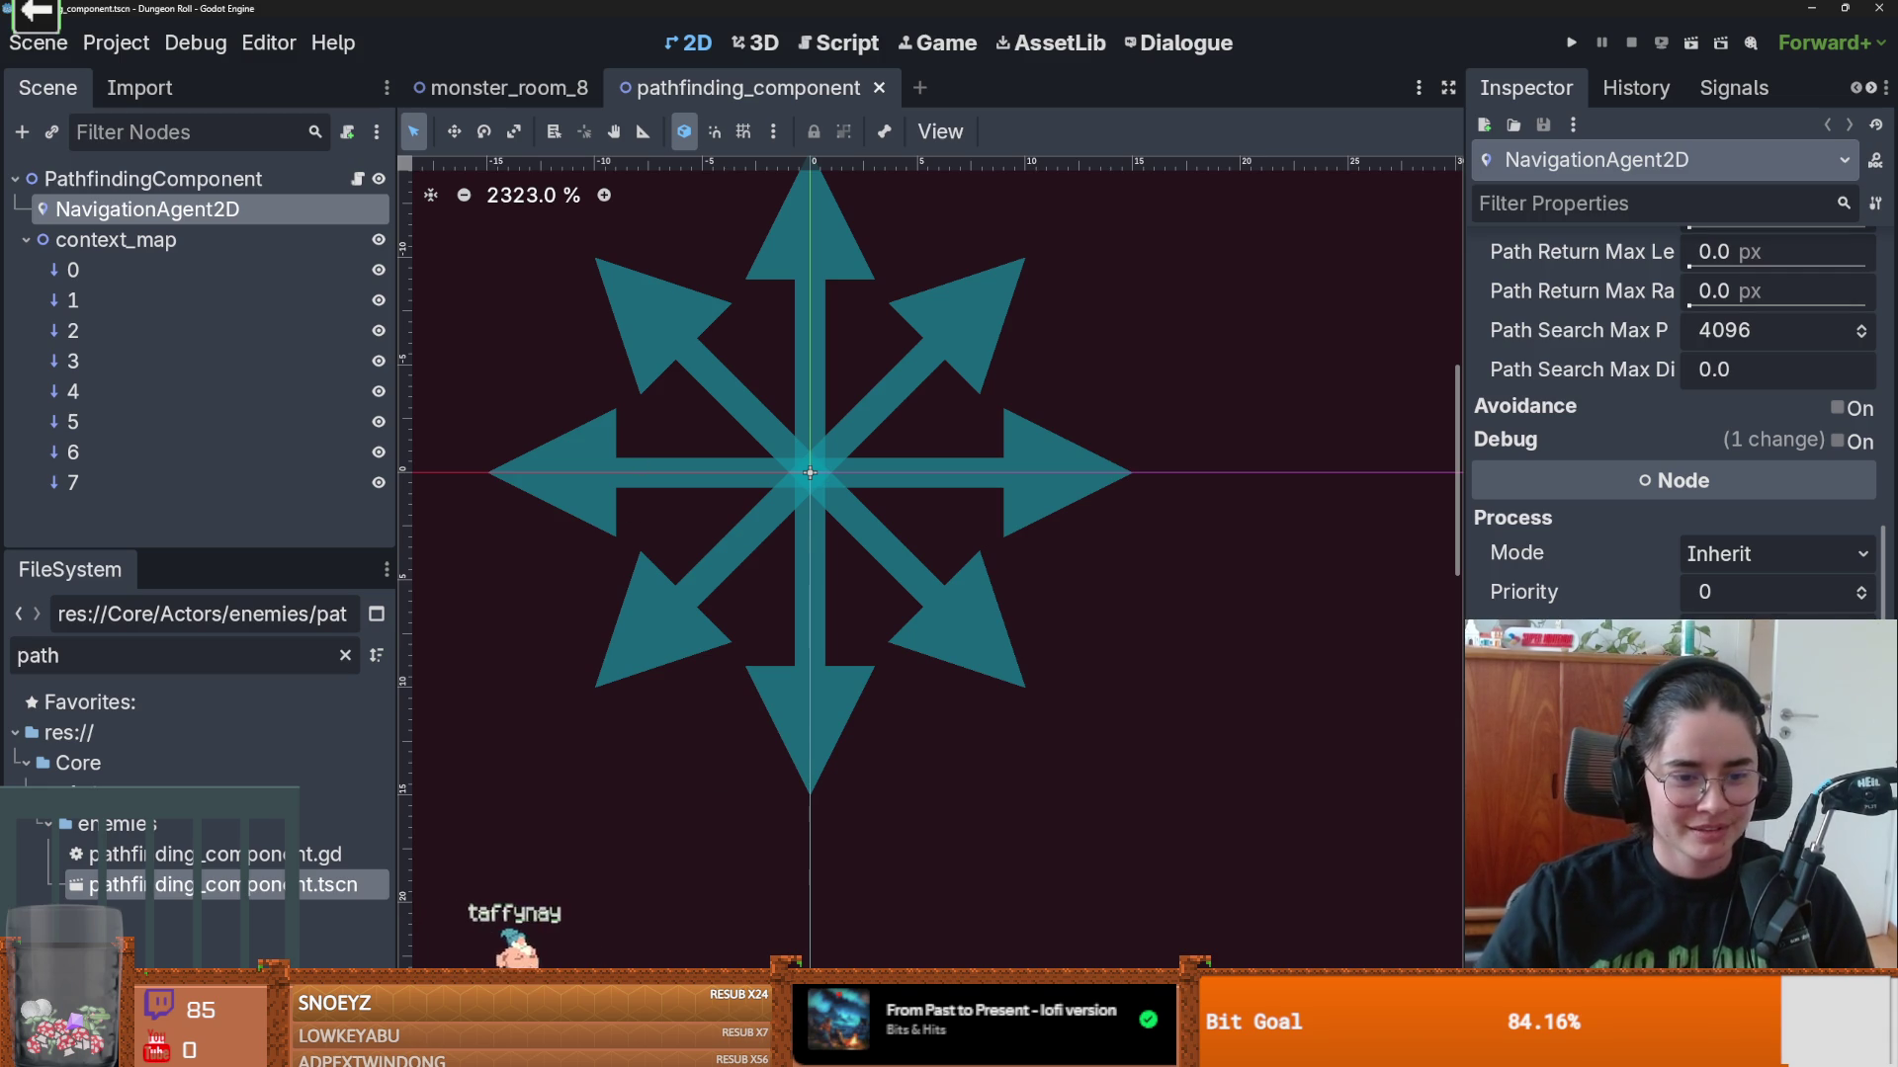
{"action": "key", "text": "ctrl+s"}
Step: Close the monster_room_8 and pathfinding_component scenes
{"action": "left_click", "coordinate": [501, 91]}
{"action": "left_click", "coordinate": [607, 88]}
{"action": "scroll", "coordinate": [562, 295], "scroll_direction": "up", "scroll_amount": 1}
{"action": "left_click_drag", "start_coordinate": [205, 560], "coordinate": [229, 625]}
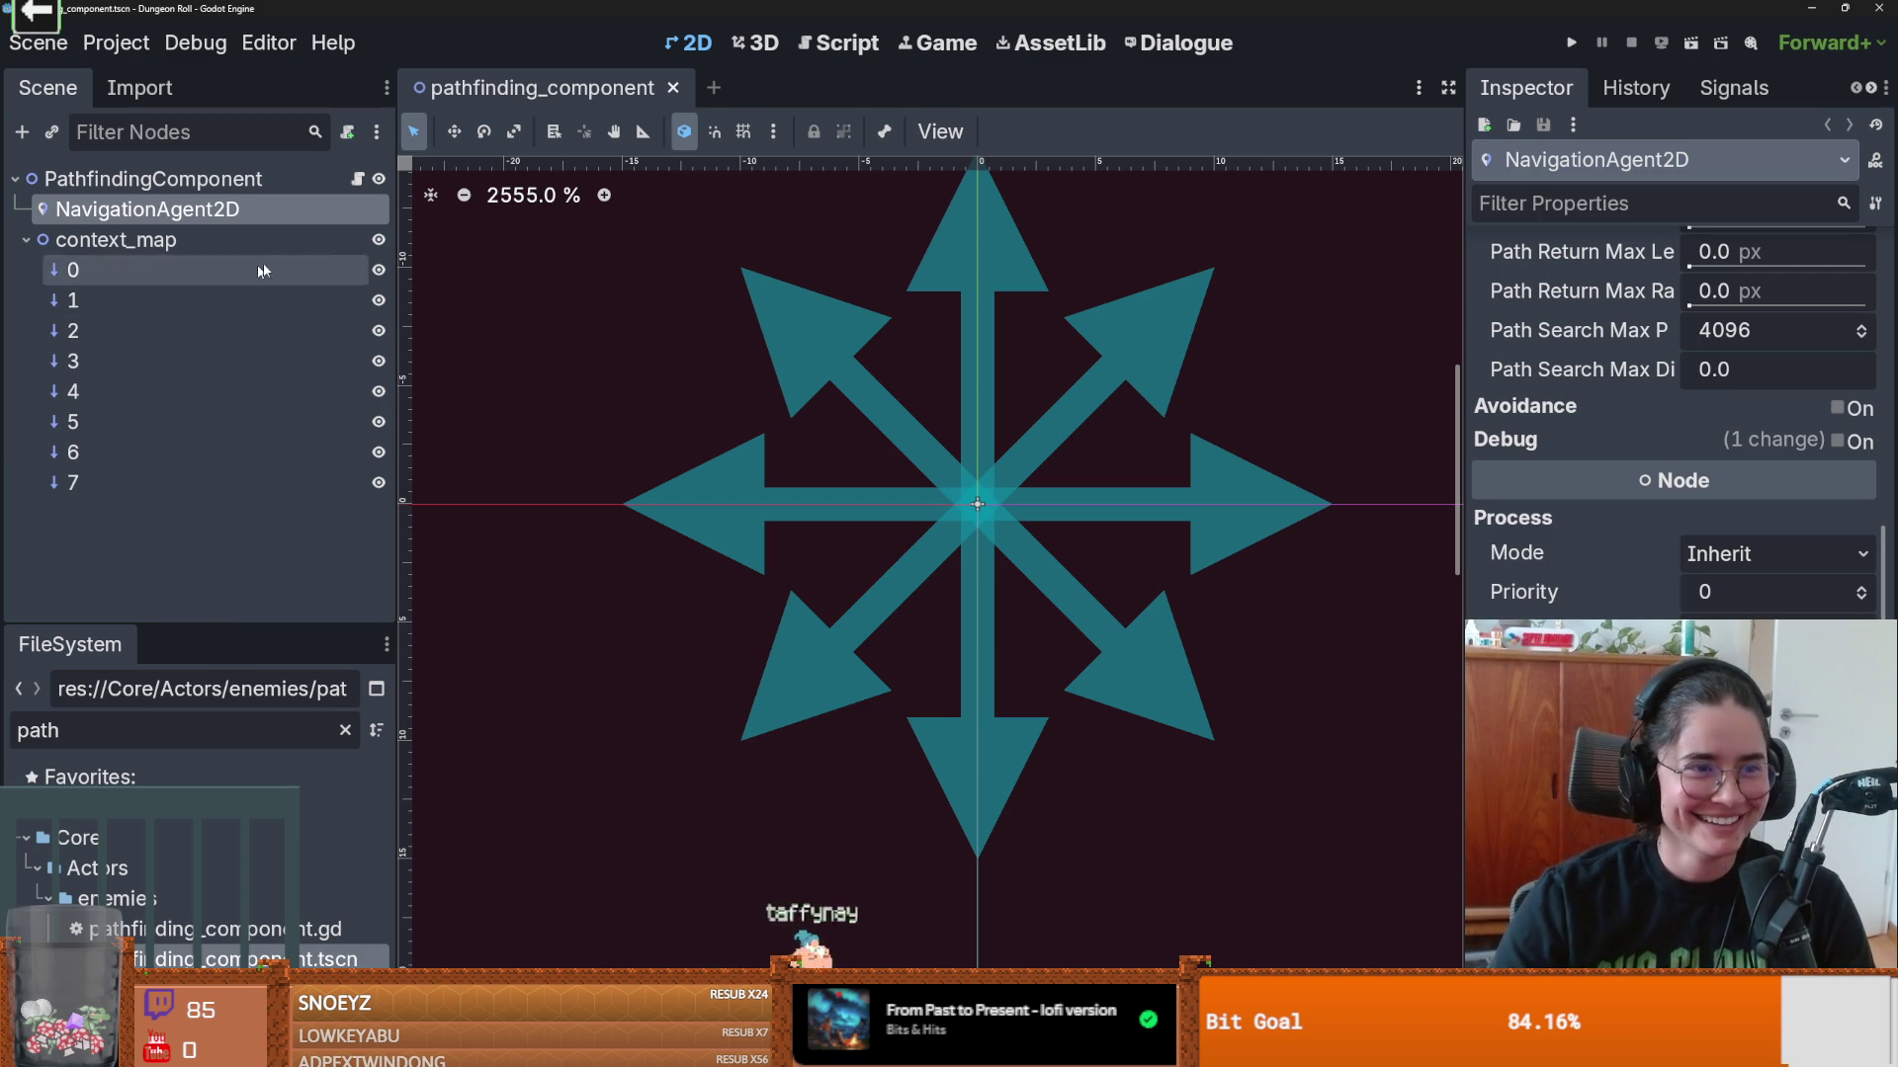
{"action": "key", "text": "ctrl+shift+w"}
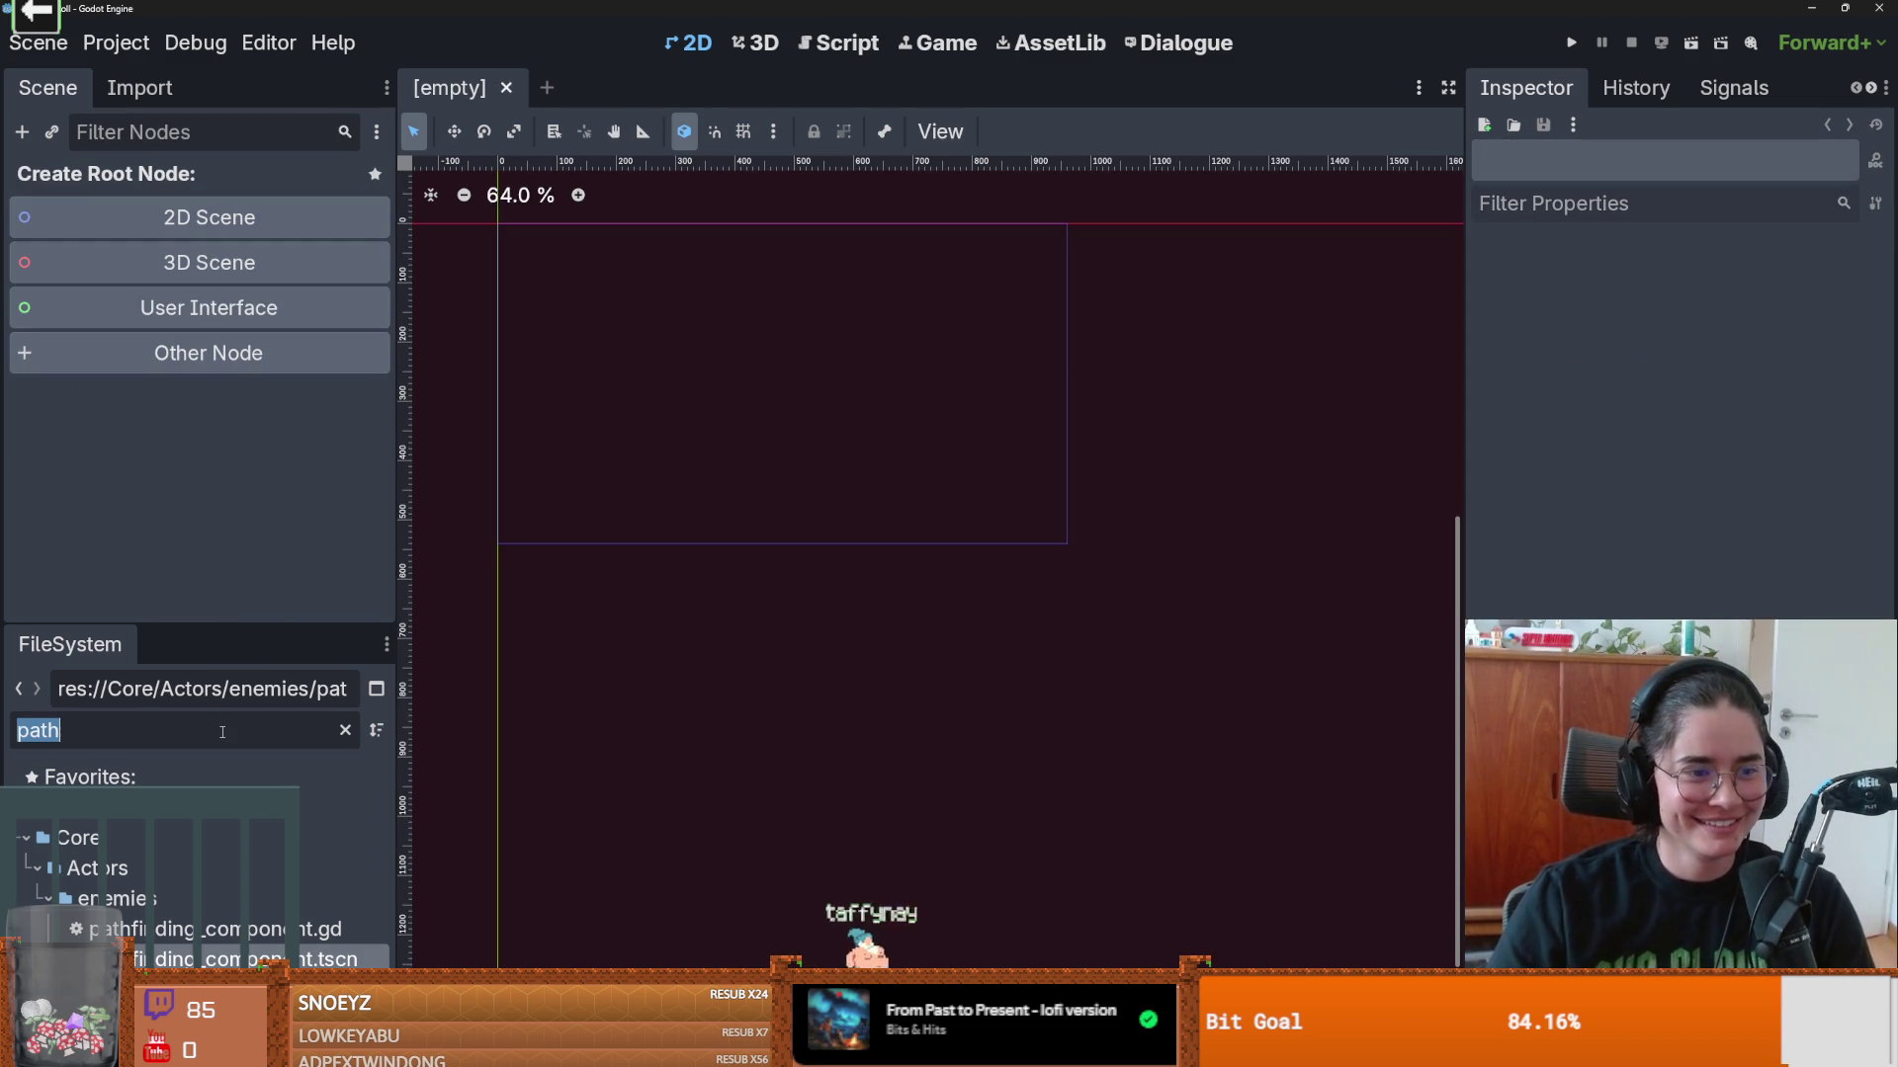
Step: Open TilemapArena.tscn through the 'arena' filter, frame the whole room, and save it
{"action": "type", "text": "arena"}
{"action": "left_click", "coordinate": [138, 929]}
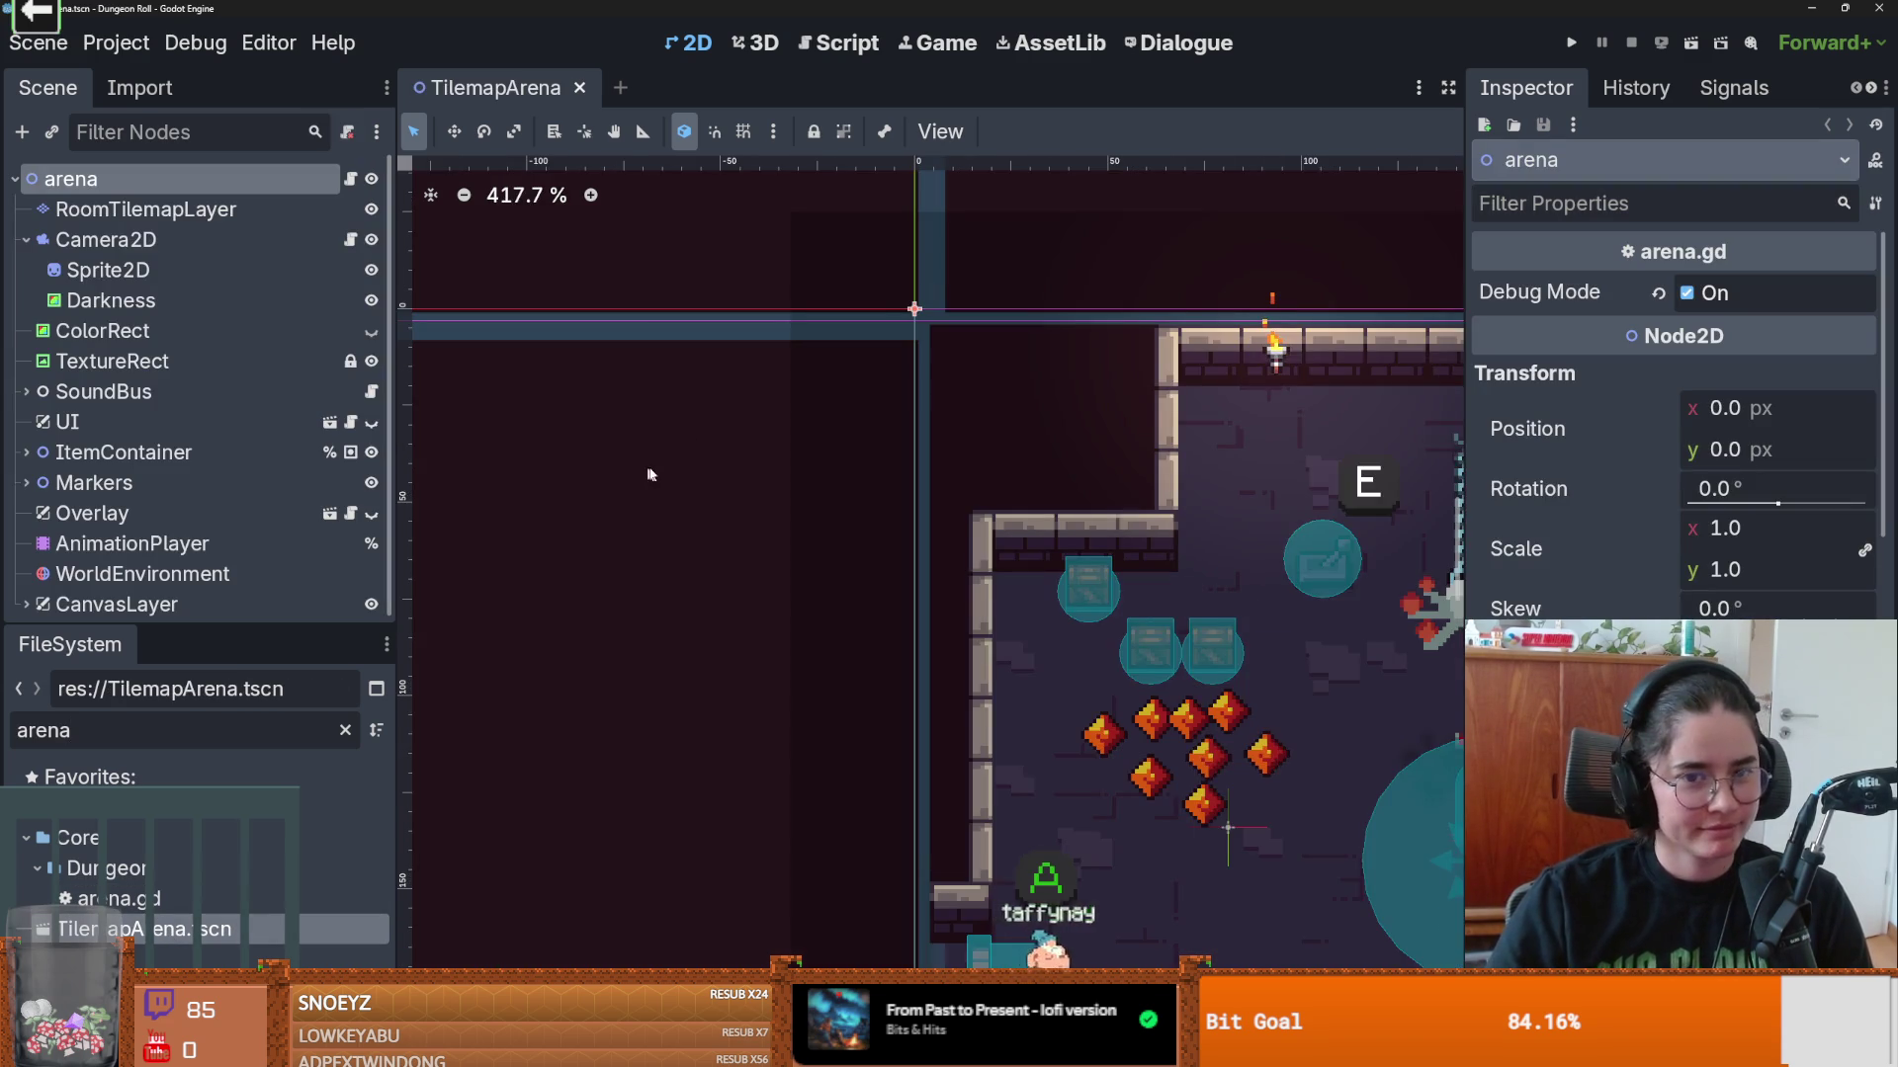
{"action": "scroll", "coordinate": [646, 467], "scroll_direction": "down", "scroll_amount": 5}
{"action": "left_click_drag", "start_coordinate": [1073, 542], "coordinate": [775, 425]}
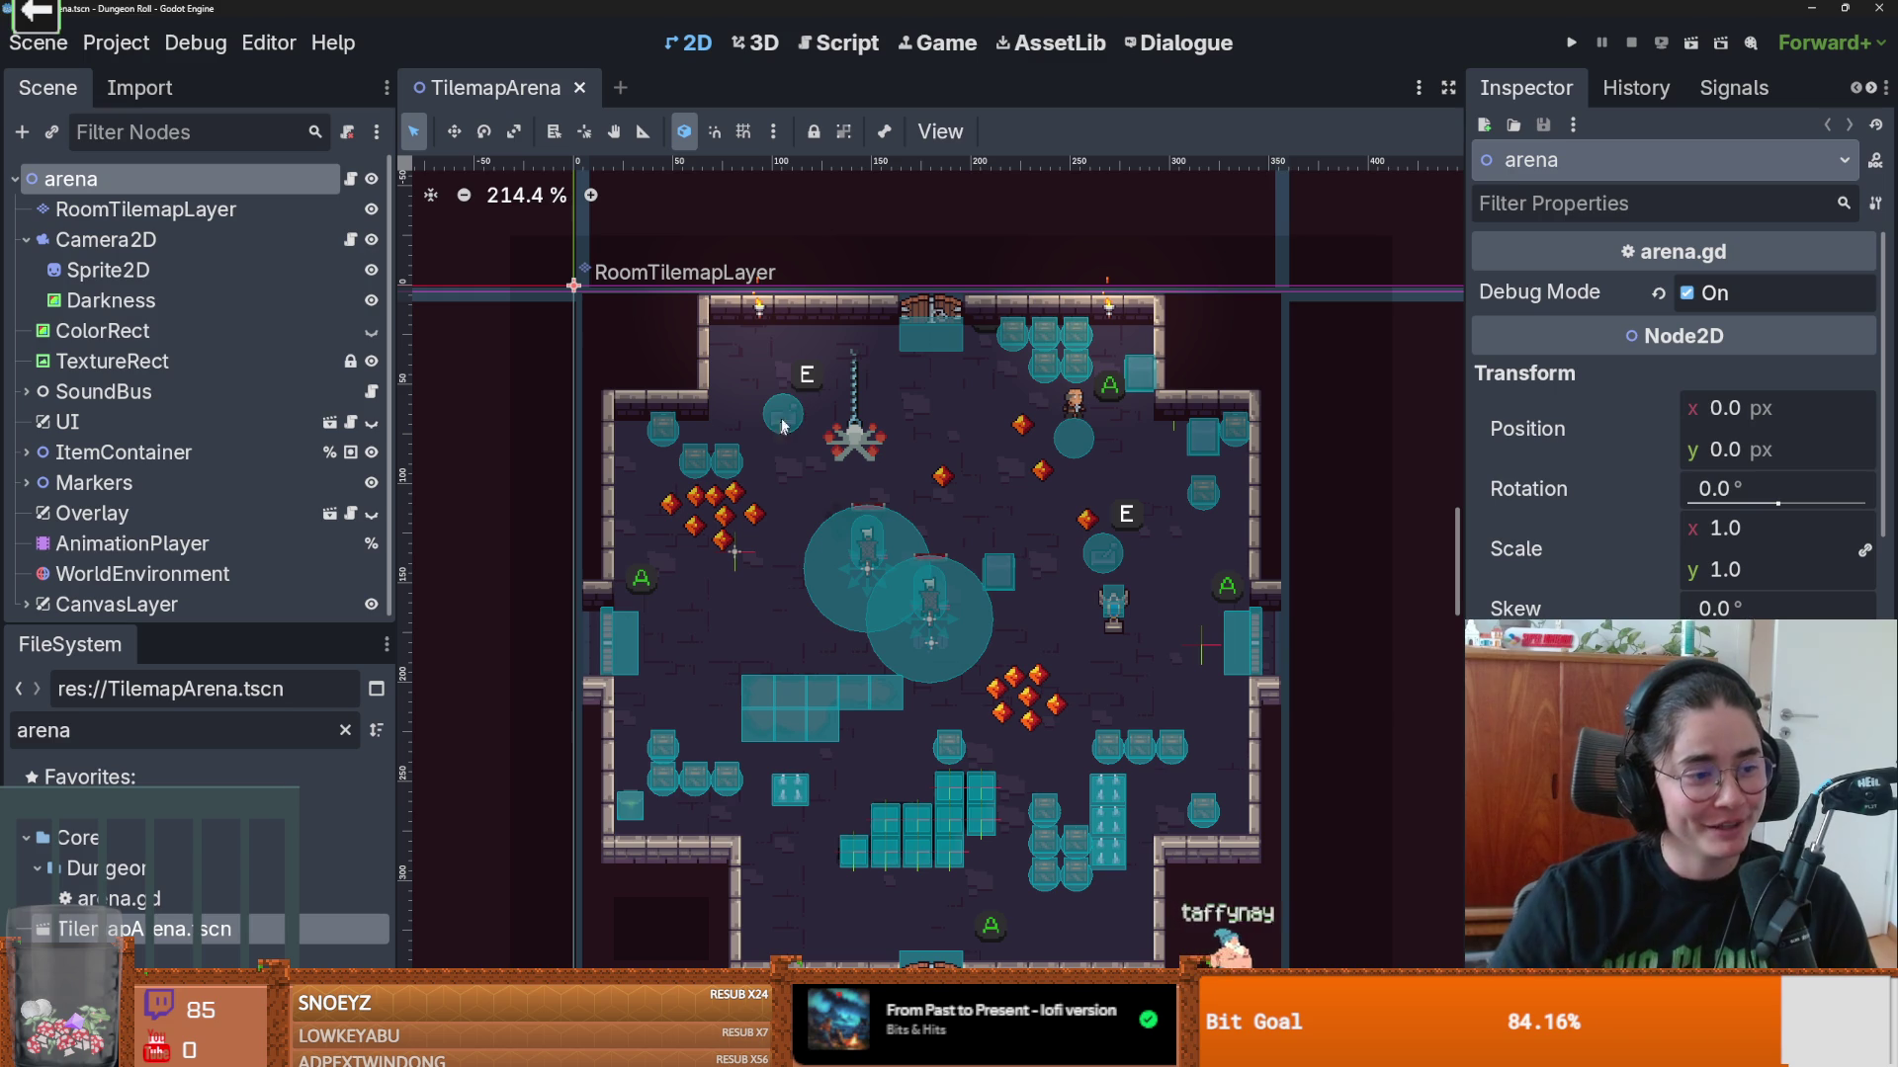
{"action": "scroll", "coordinate": [750, 503], "scroll_direction": "up", "scroll_amount": 1}
{"action": "key", "text": "ctrl+s"}
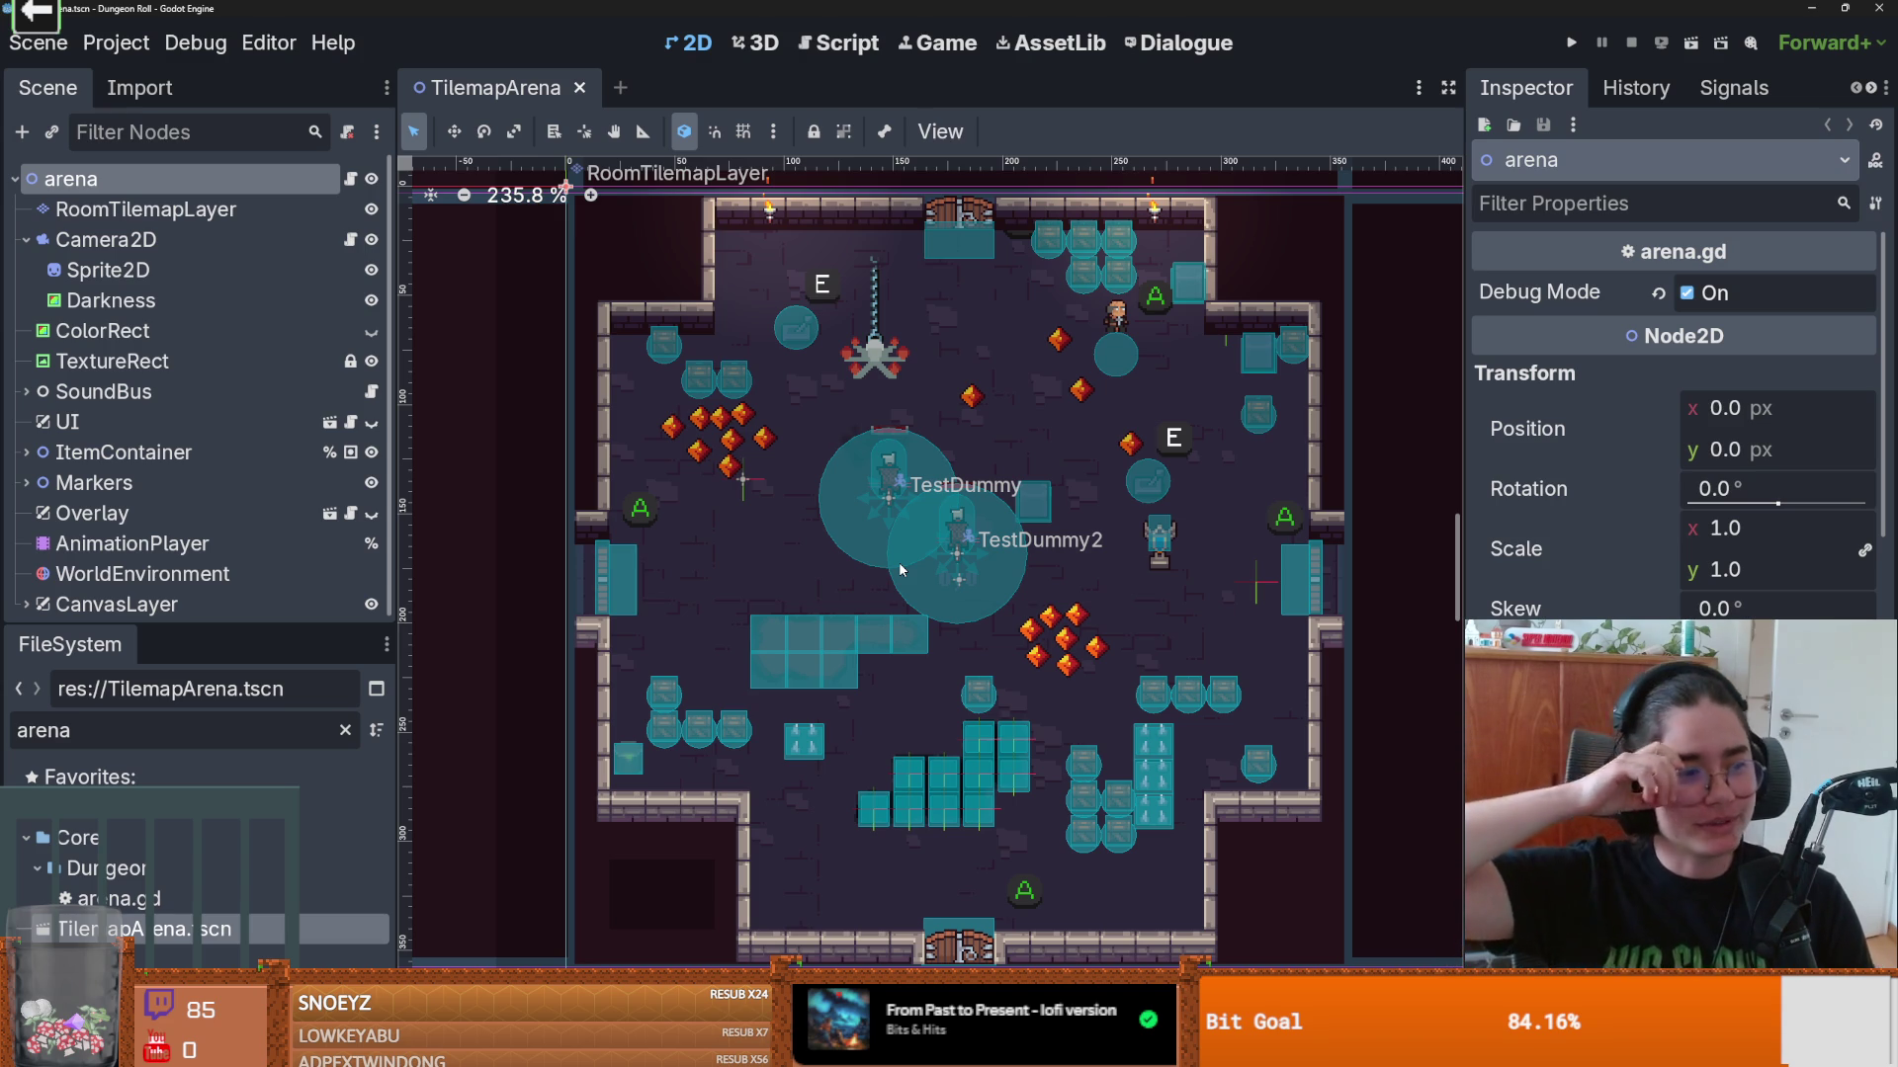
{"action": "key", "text": "ctrl+s"}
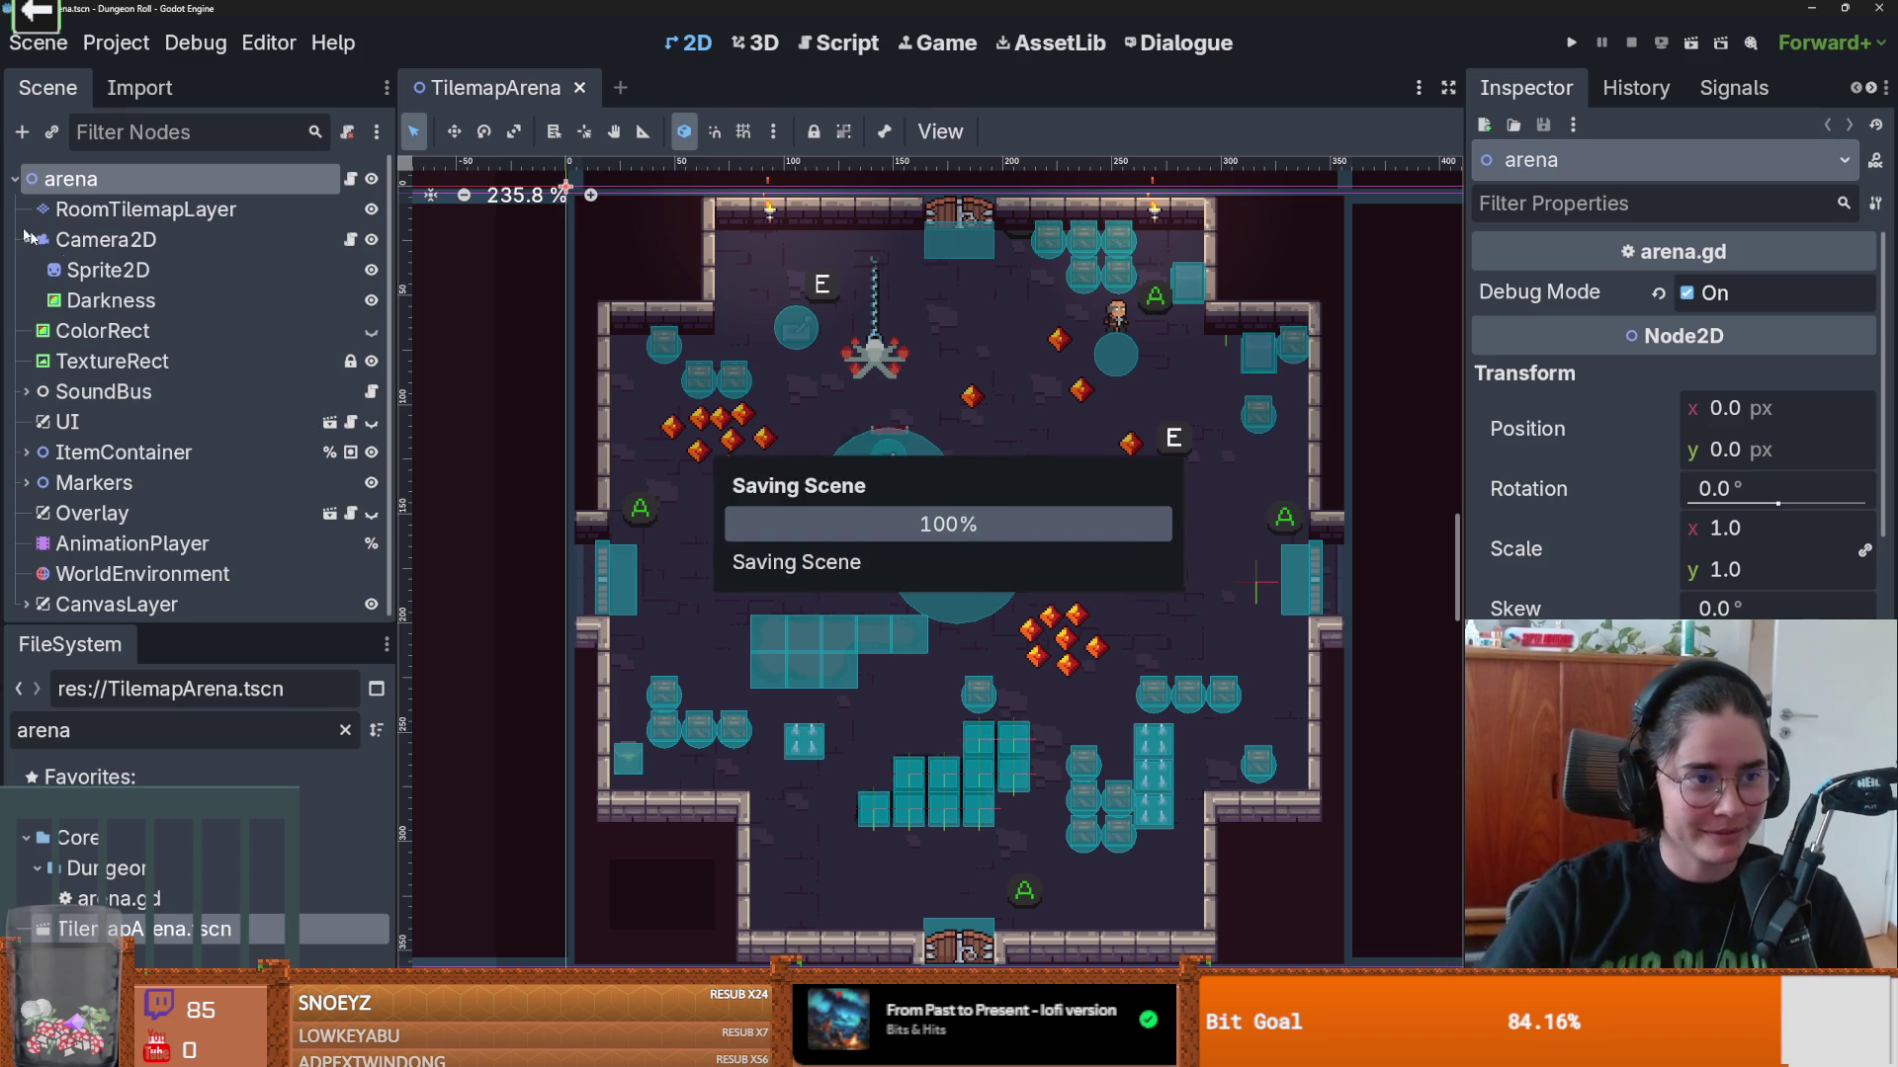
Step: Collapse Camera2D's children in the Scene dock and enlarge the node tree area
{"action": "left_click", "coordinate": [26, 239]}
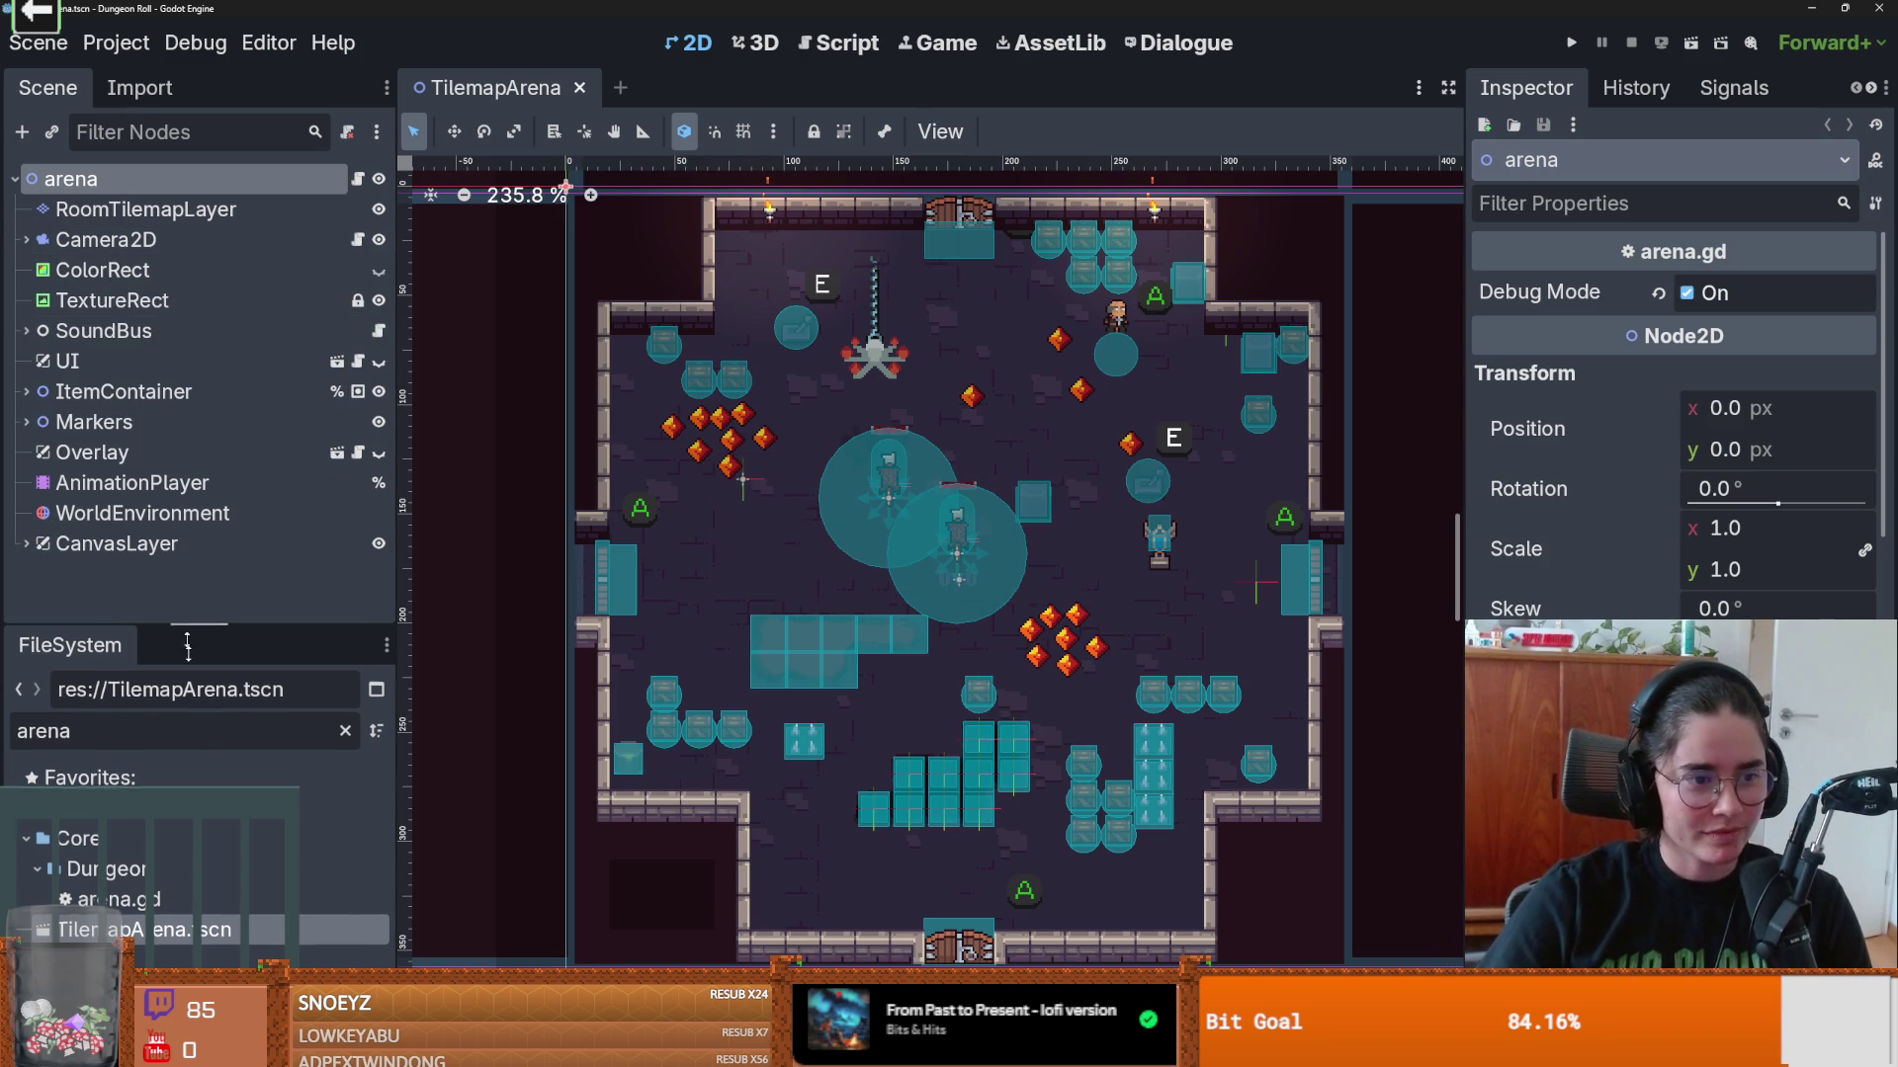
{"action": "left_click_drag", "start_coordinate": [184, 627], "coordinate": [185, 871]}
{"action": "scroll", "coordinate": [900, 494], "scroll_direction": "up", "scroll_amount": 2}
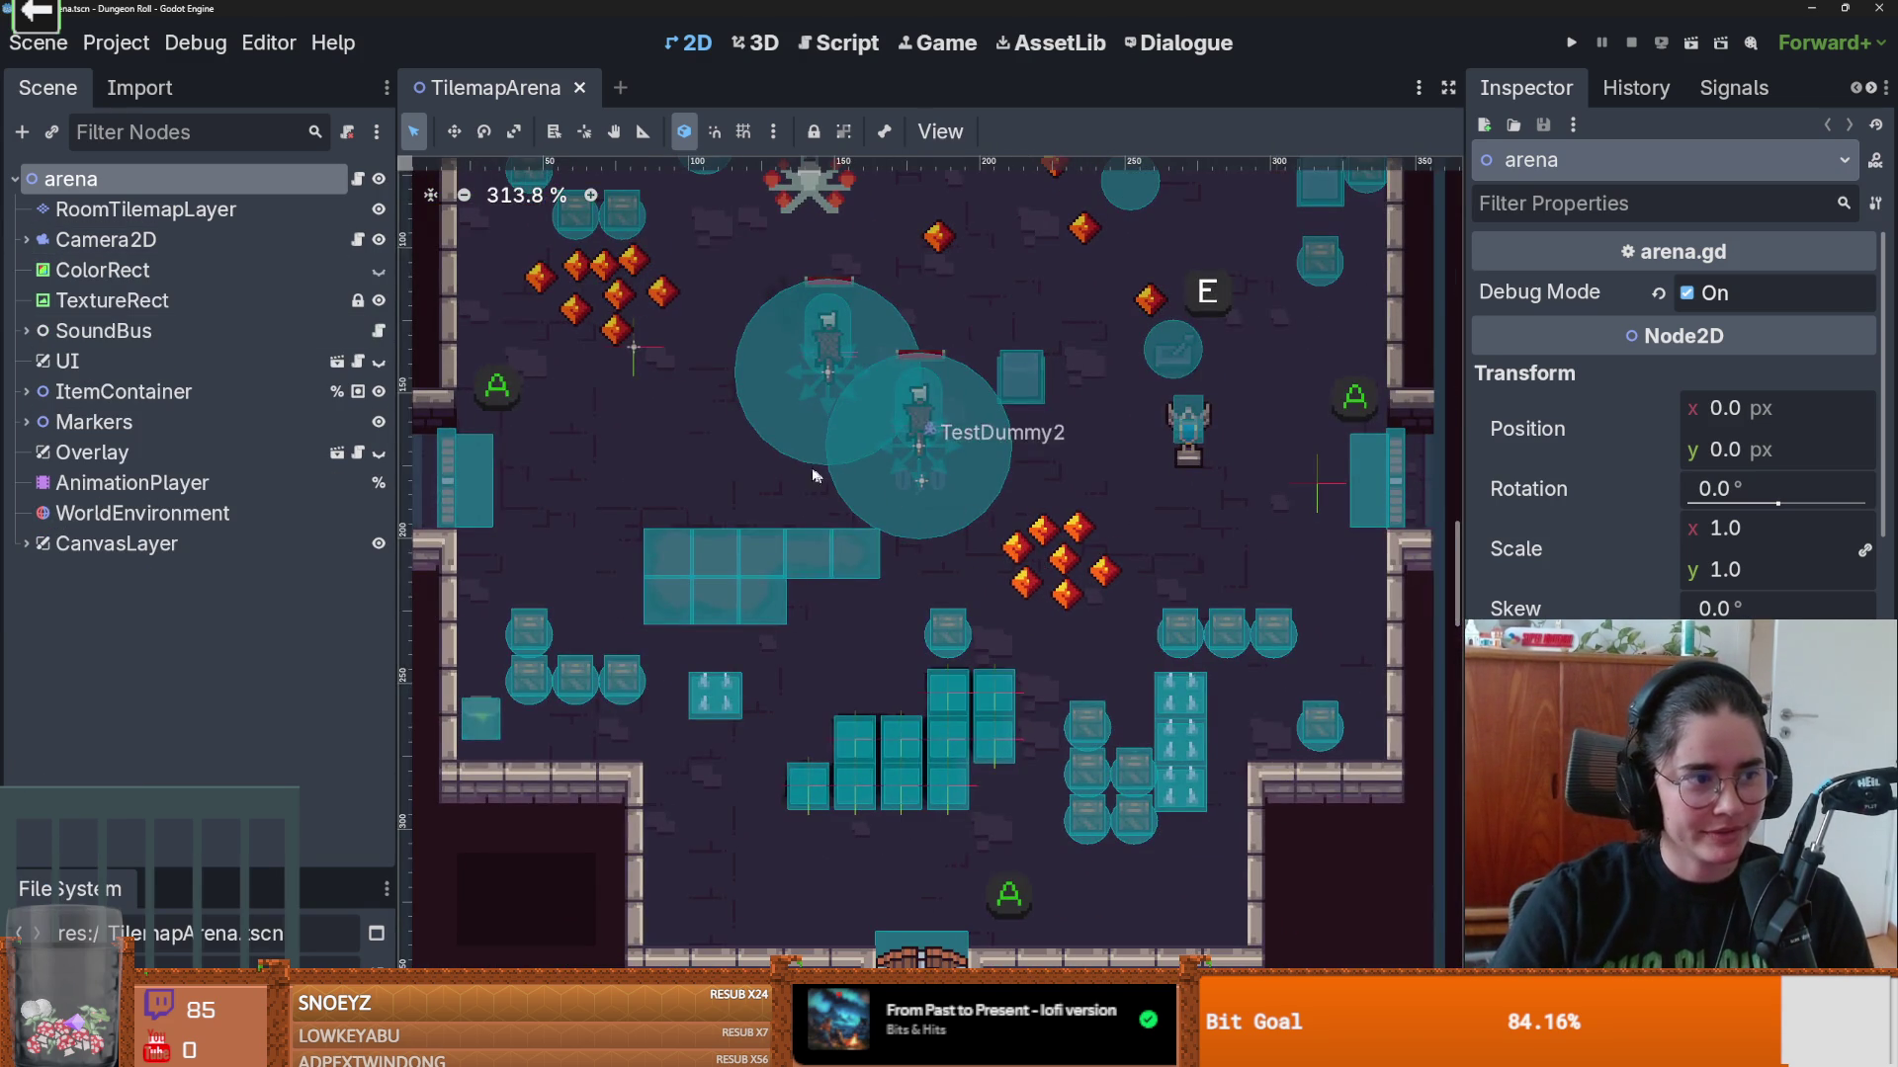
{"action": "scroll", "coordinate": [939, 638], "scroll_direction": "down", "scroll_amount": 2}
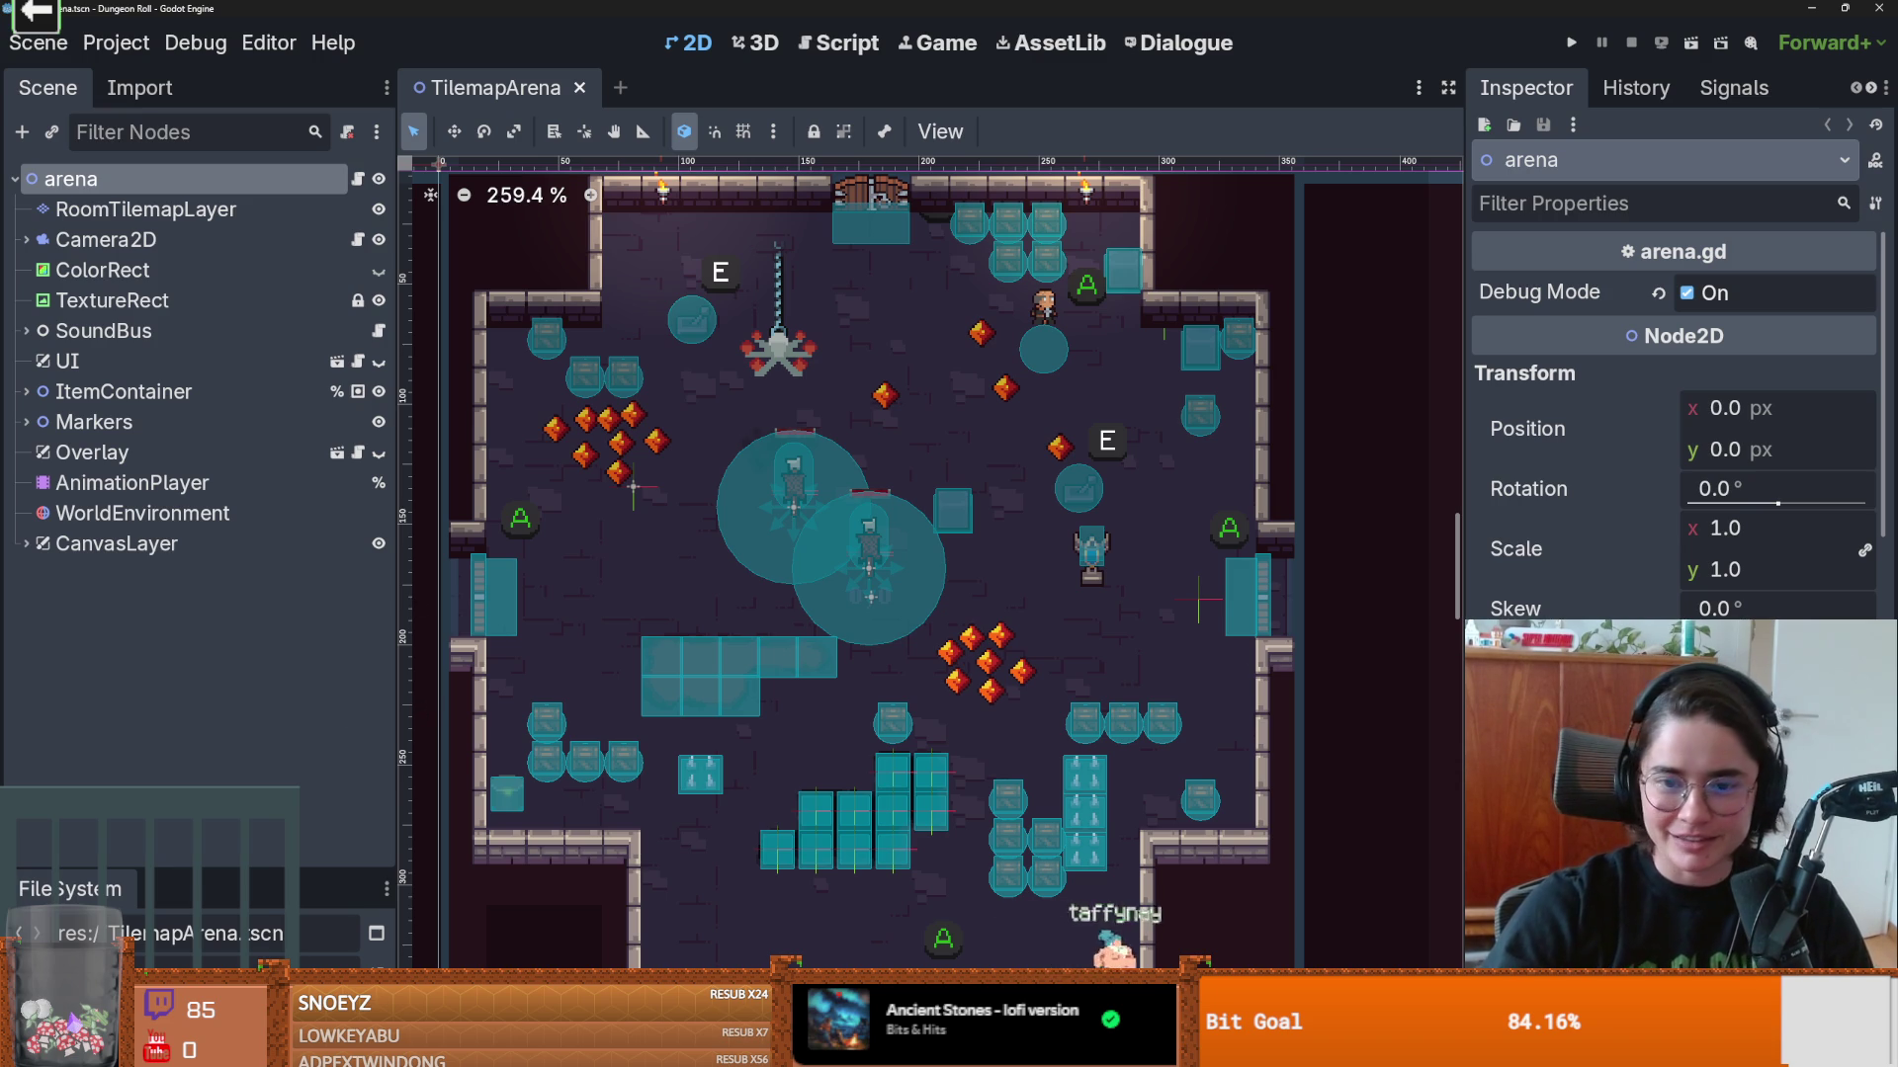
Step: Save the arena, then select Darkness under Camera2D and scroll to its CanvasItemMaterial
{"action": "scroll", "coordinate": [1027, 510], "scroll_direction": "down", "scroll_amount": 1}
{"action": "key", "text": "ctrl+s"}
{"action": "scroll", "coordinate": [1028, 521], "scroll_direction": "down", "scroll_amount": 3}
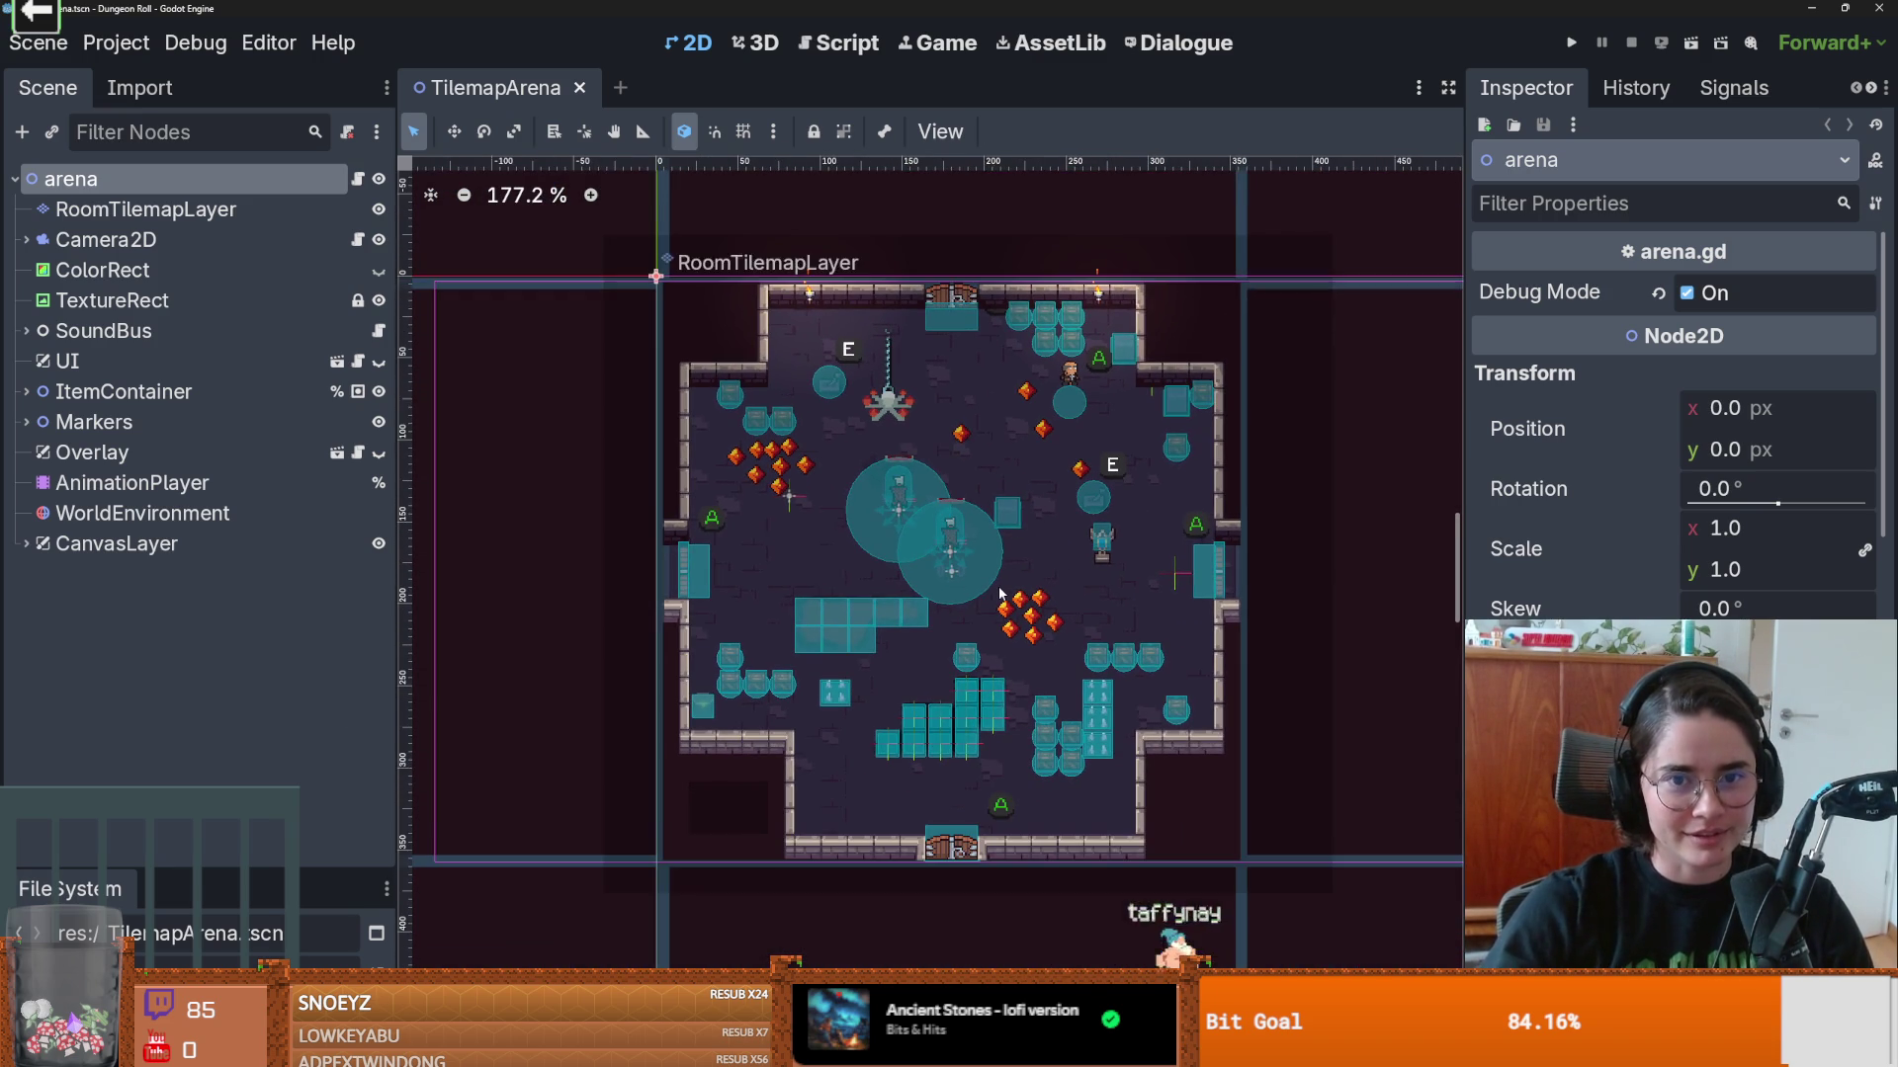
{"action": "left_click", "coordinate": [571, 298]}
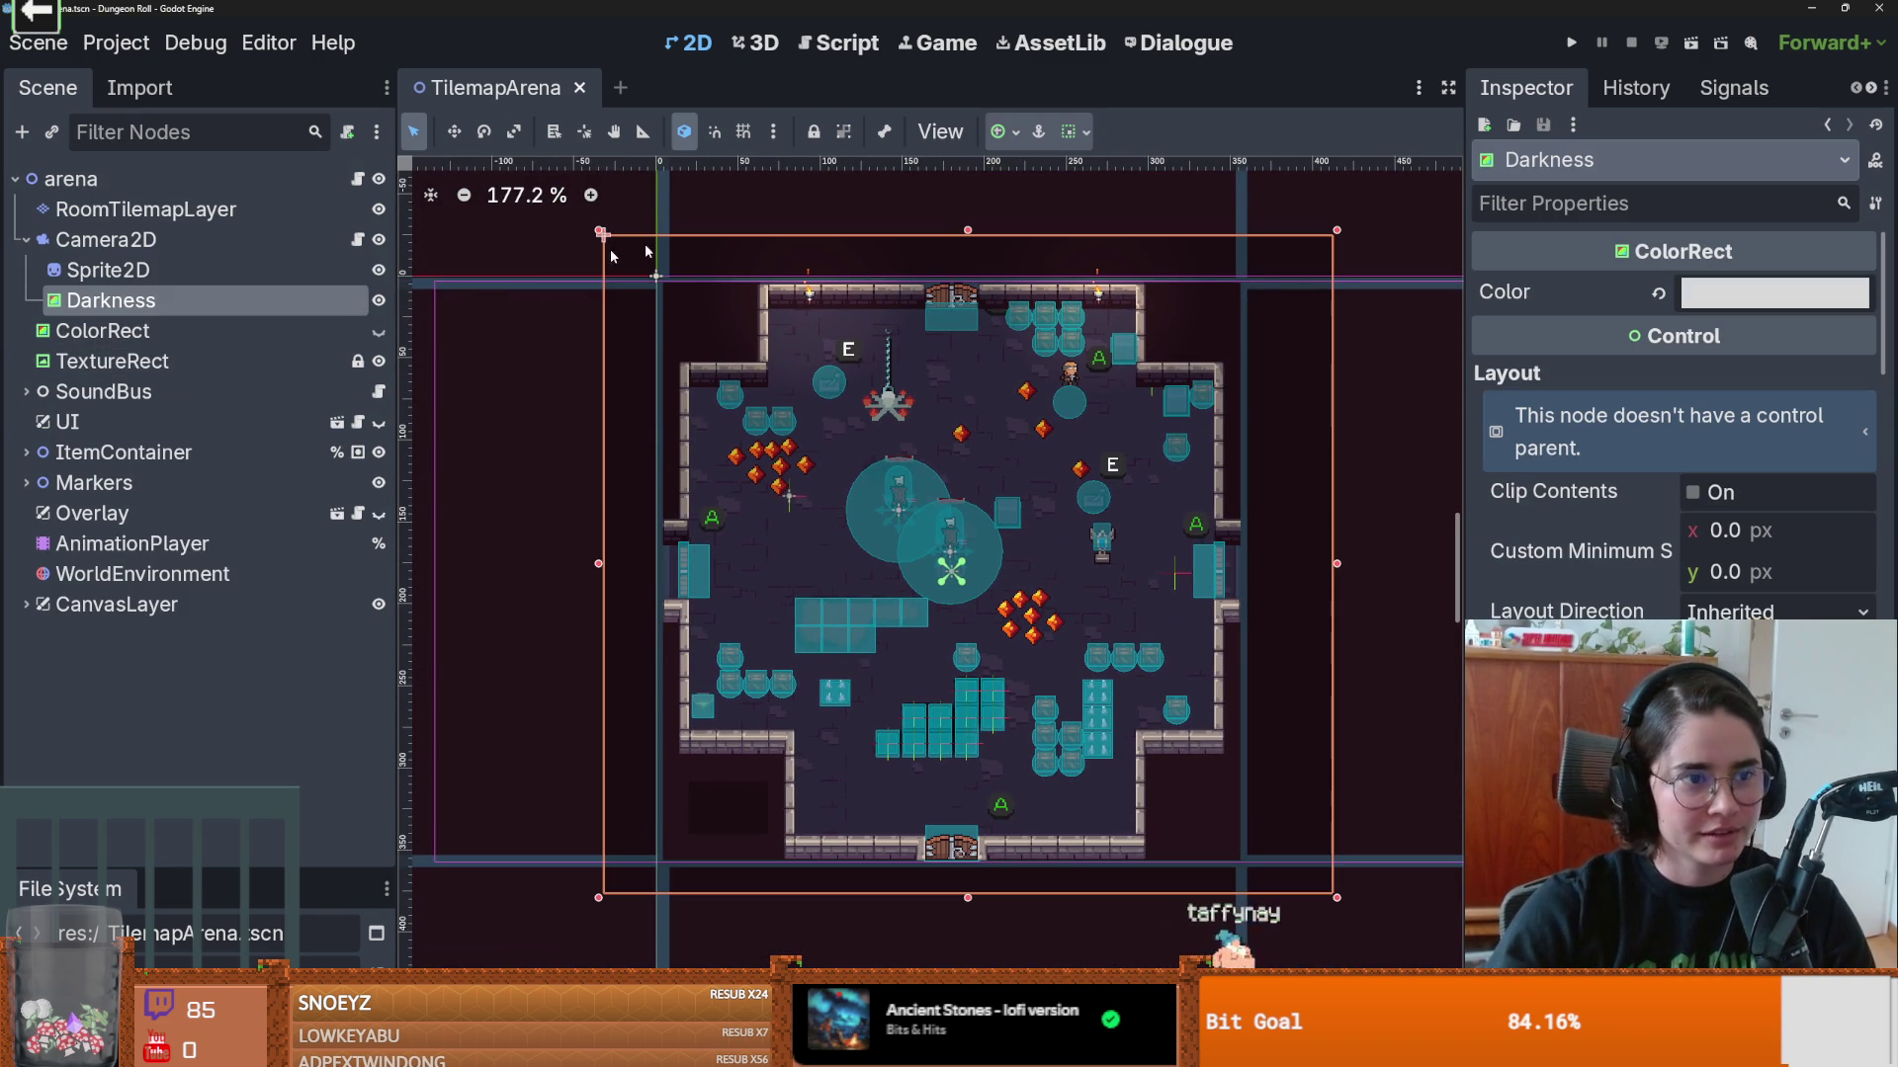
{"action": "scroll", "coordinate": [1674, 425], "scroll_direction": "down", "scroll_amount": 5}
{"action": "scroll", "coordinate": [1673, 425], "scroll_direction": "down", "scroll_amount": 10}
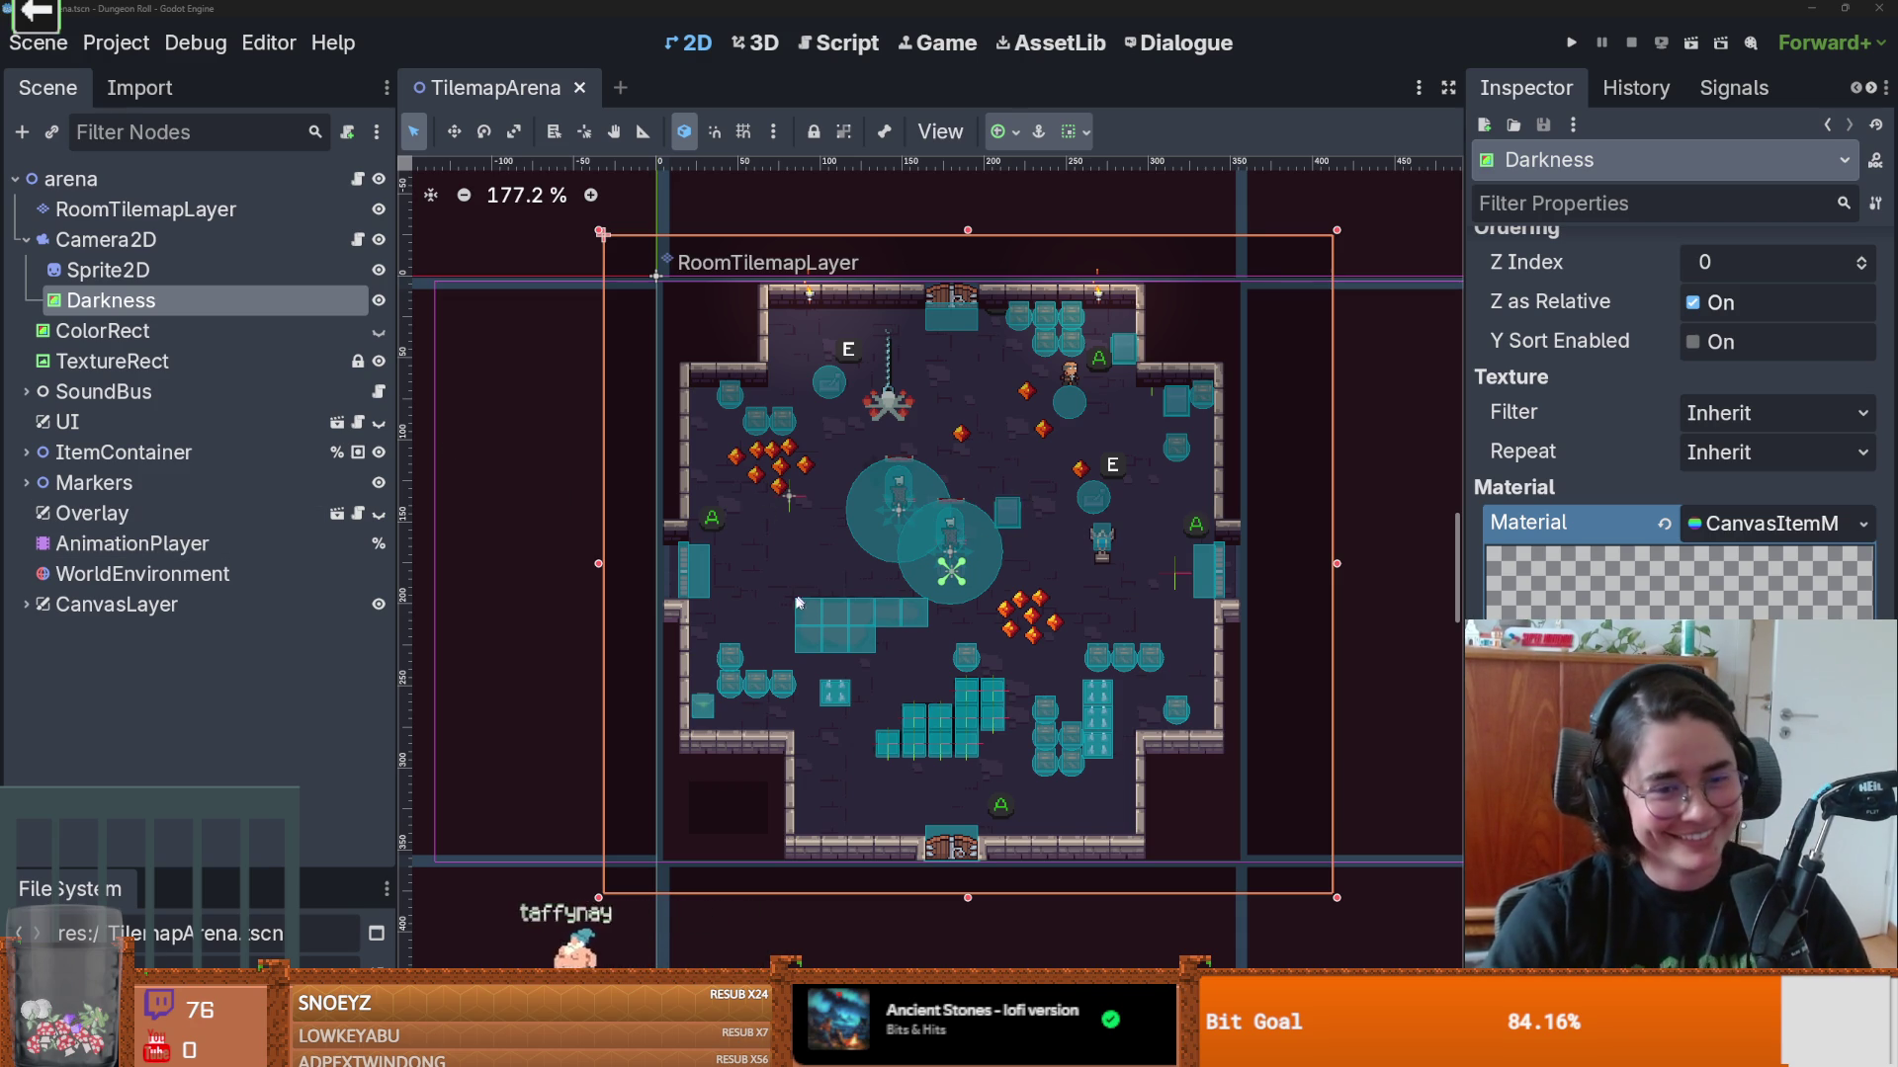
Step: Pull the Darkness rectangle's bottom-left corner and right edge inward to hug the arena room
{"action": "scroll", "coordinate": [979, 648], "scroll_direction": "down", "scroll_amount": 1}
{"action": "scroll", "coordinate": [979, 647], "scroll_direction": "up", "scroll_amount": 2}
{"action": "left_click_drag", "start_coordinate": [559, 922], "coordinate": [611, 891]}
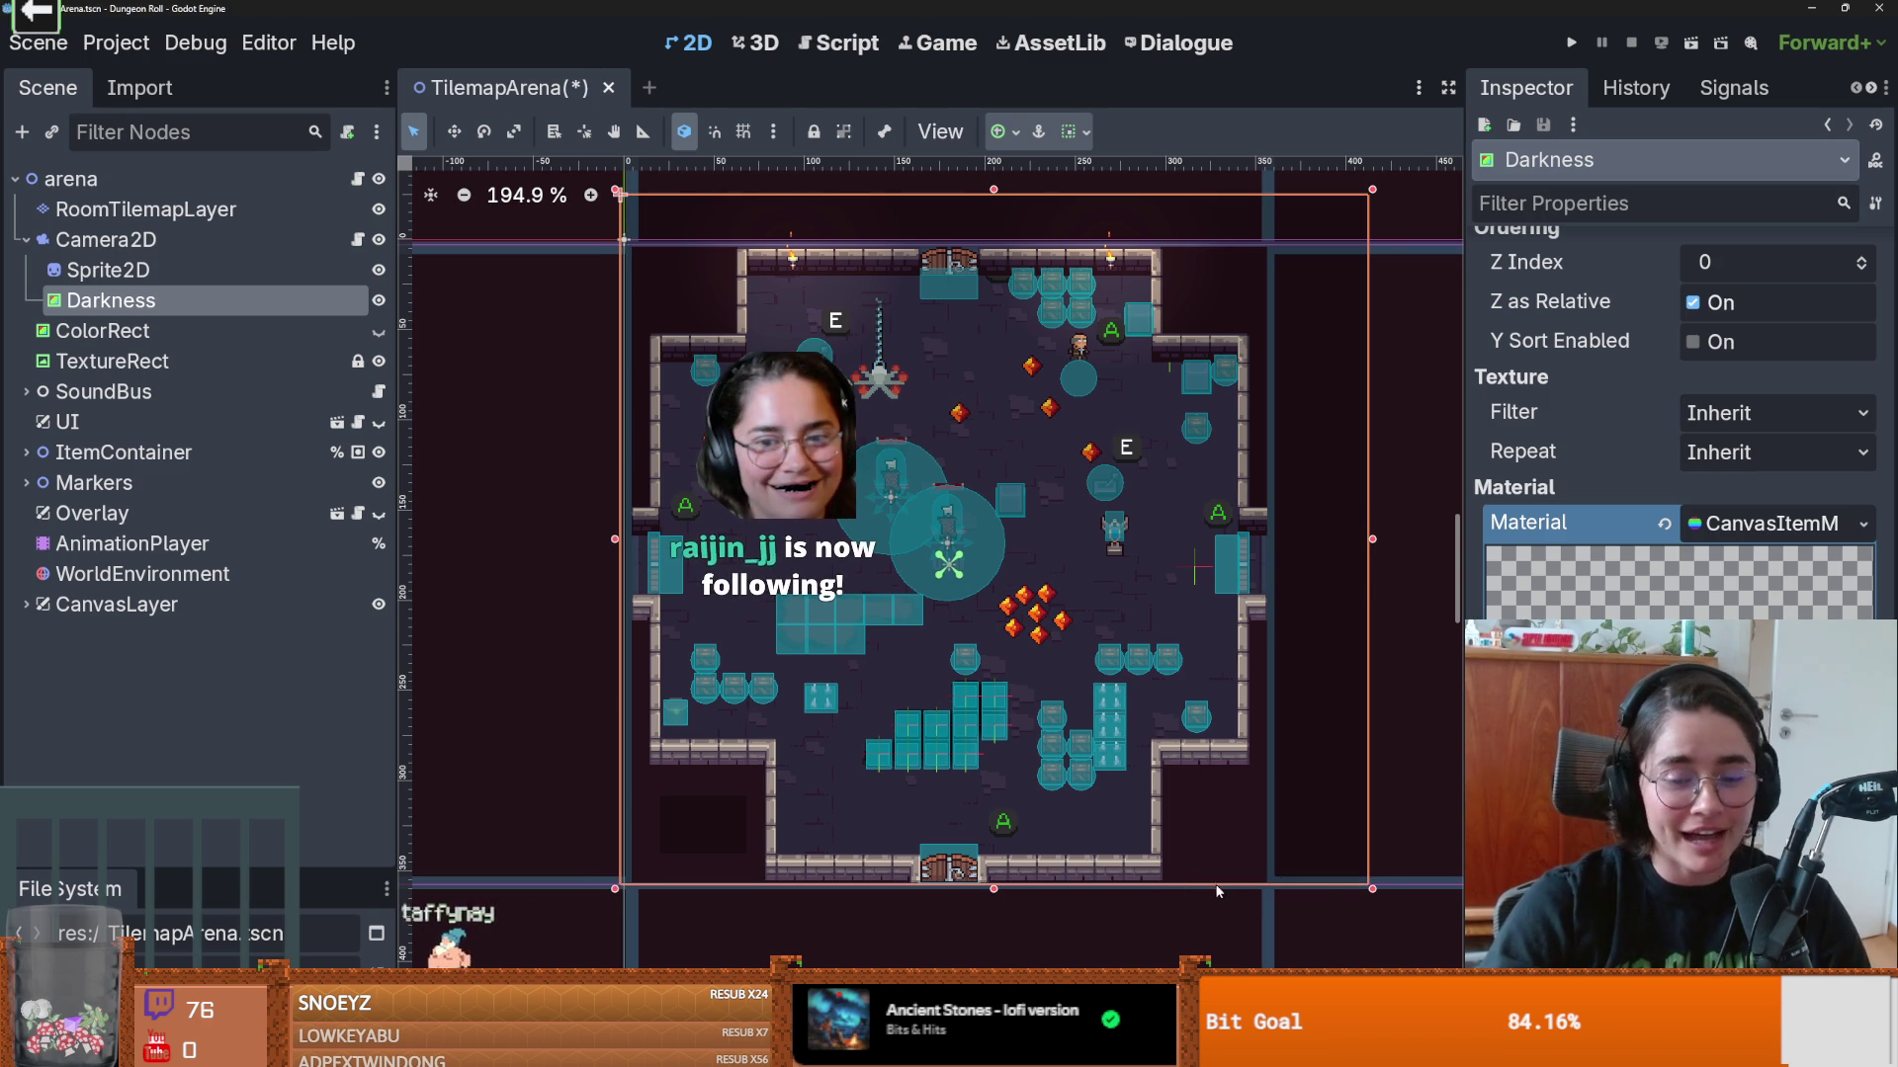
{"action": "mouse_move", "coordinate": [1372, 188]}
{"action": "left_mouse_down"}
{"action": "mouse_move", "coordinate": [1276, 193]}
{"action": "mouse_move", "coordinate": [1270, 240]}
{"action": "left_mouse_up"}
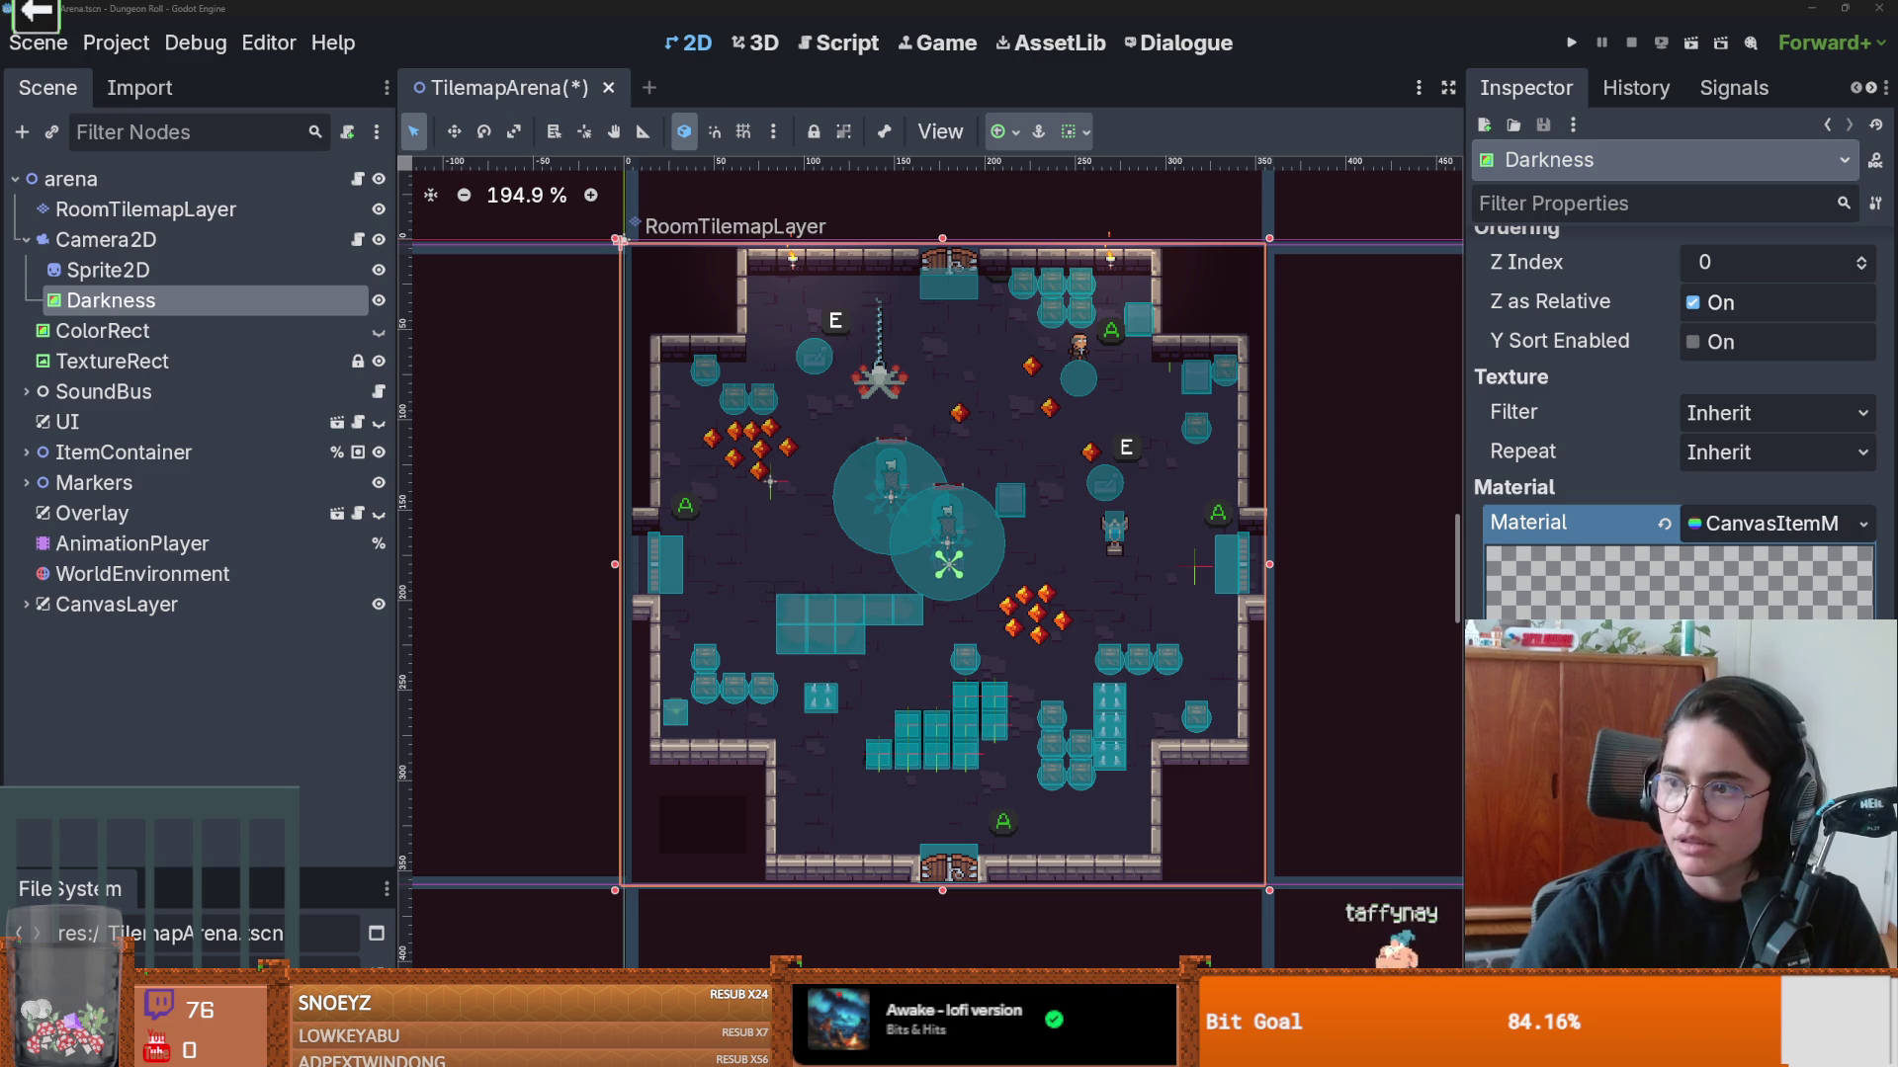
{"action": "left_click_drag", "start_coordinate": [188, 872], "coordinate": [187, 554]}
Step: Filter FileSystem by 'root', open the root_room scene, and select its CanvasModulate node
{"action": "double_click", "coordinate": [171, 656]}
{"action": "type", "text": "room"}
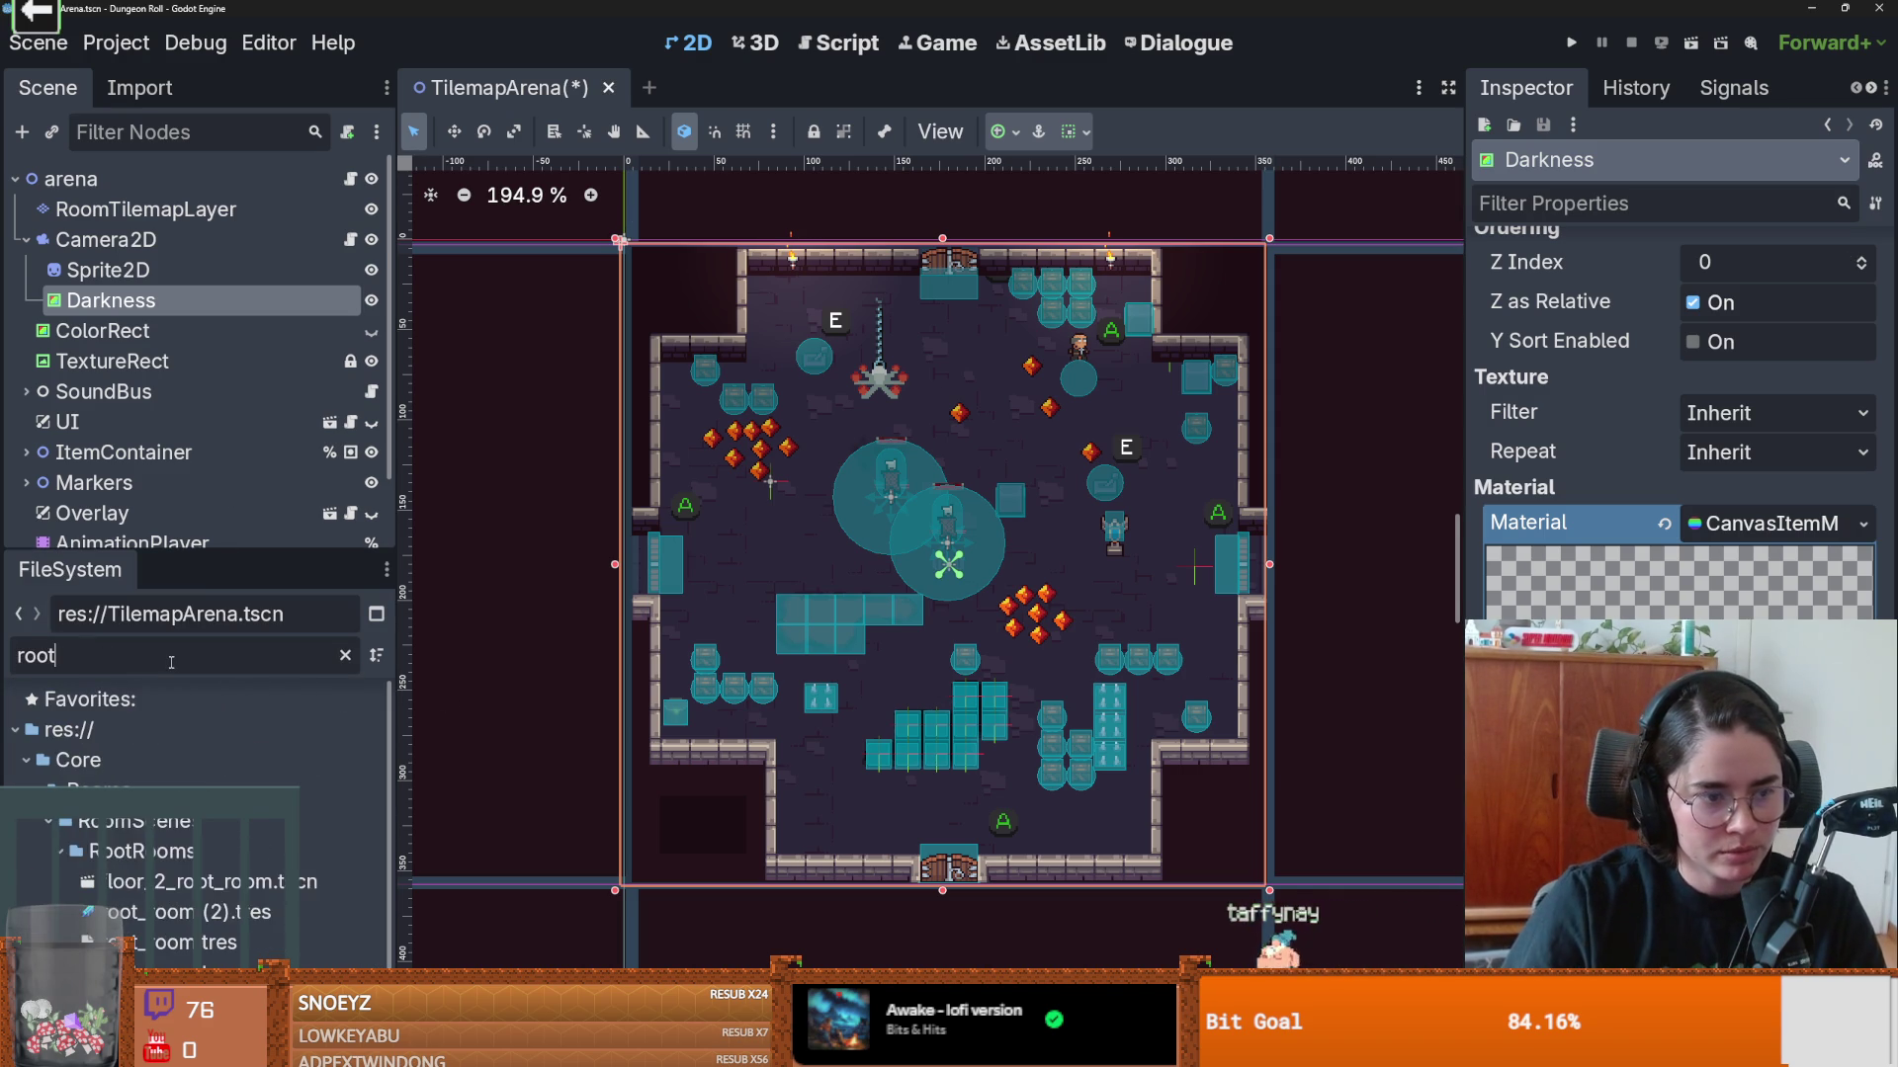
{"action": "mouse_move", "coordinate": [388, 695]}
{"action": "left_mouse_down"}
{"action": "mouse_move", "coordinate": [388, 831]}
{"action": "mouse_move", "coordinate": [386, 682]}
{"action": "left_mouse_up"}
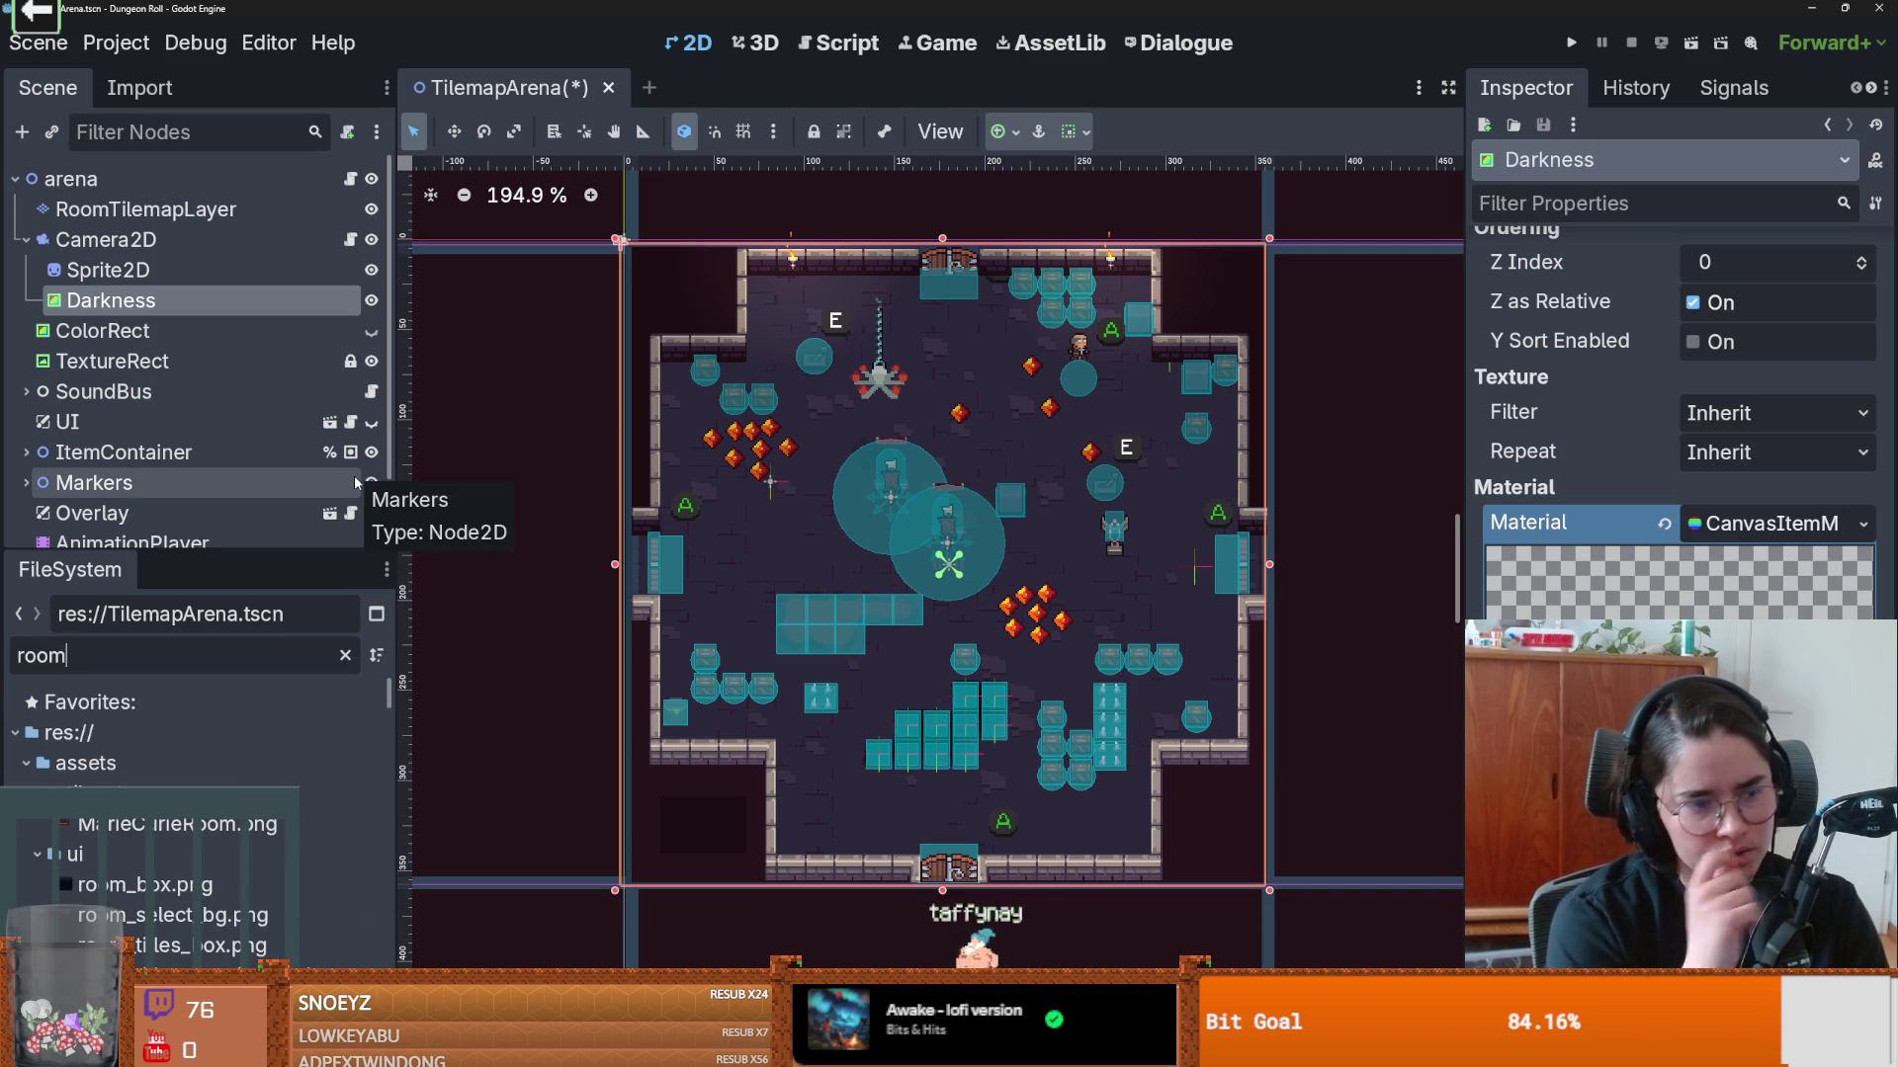
{"action": "left_click", "coordinate": [345, 655]}
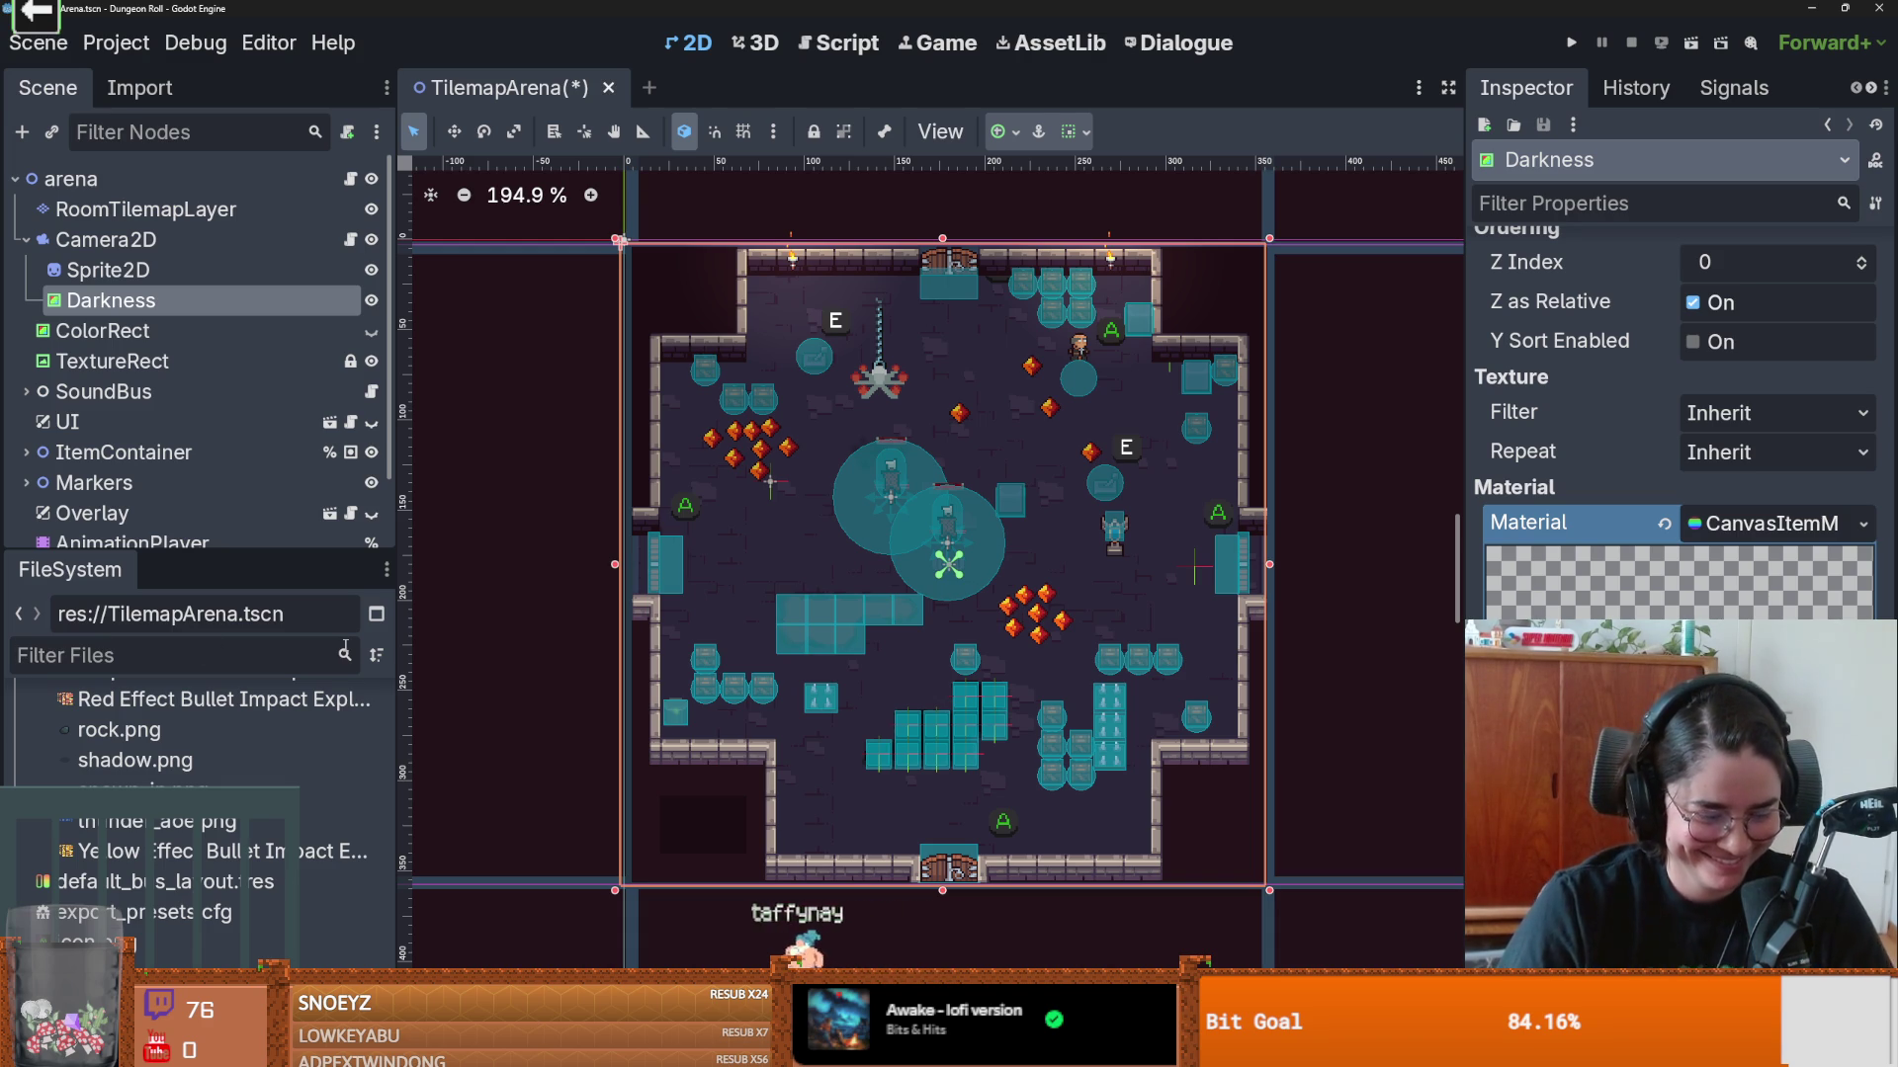
{"action": "type", "text": "root"}
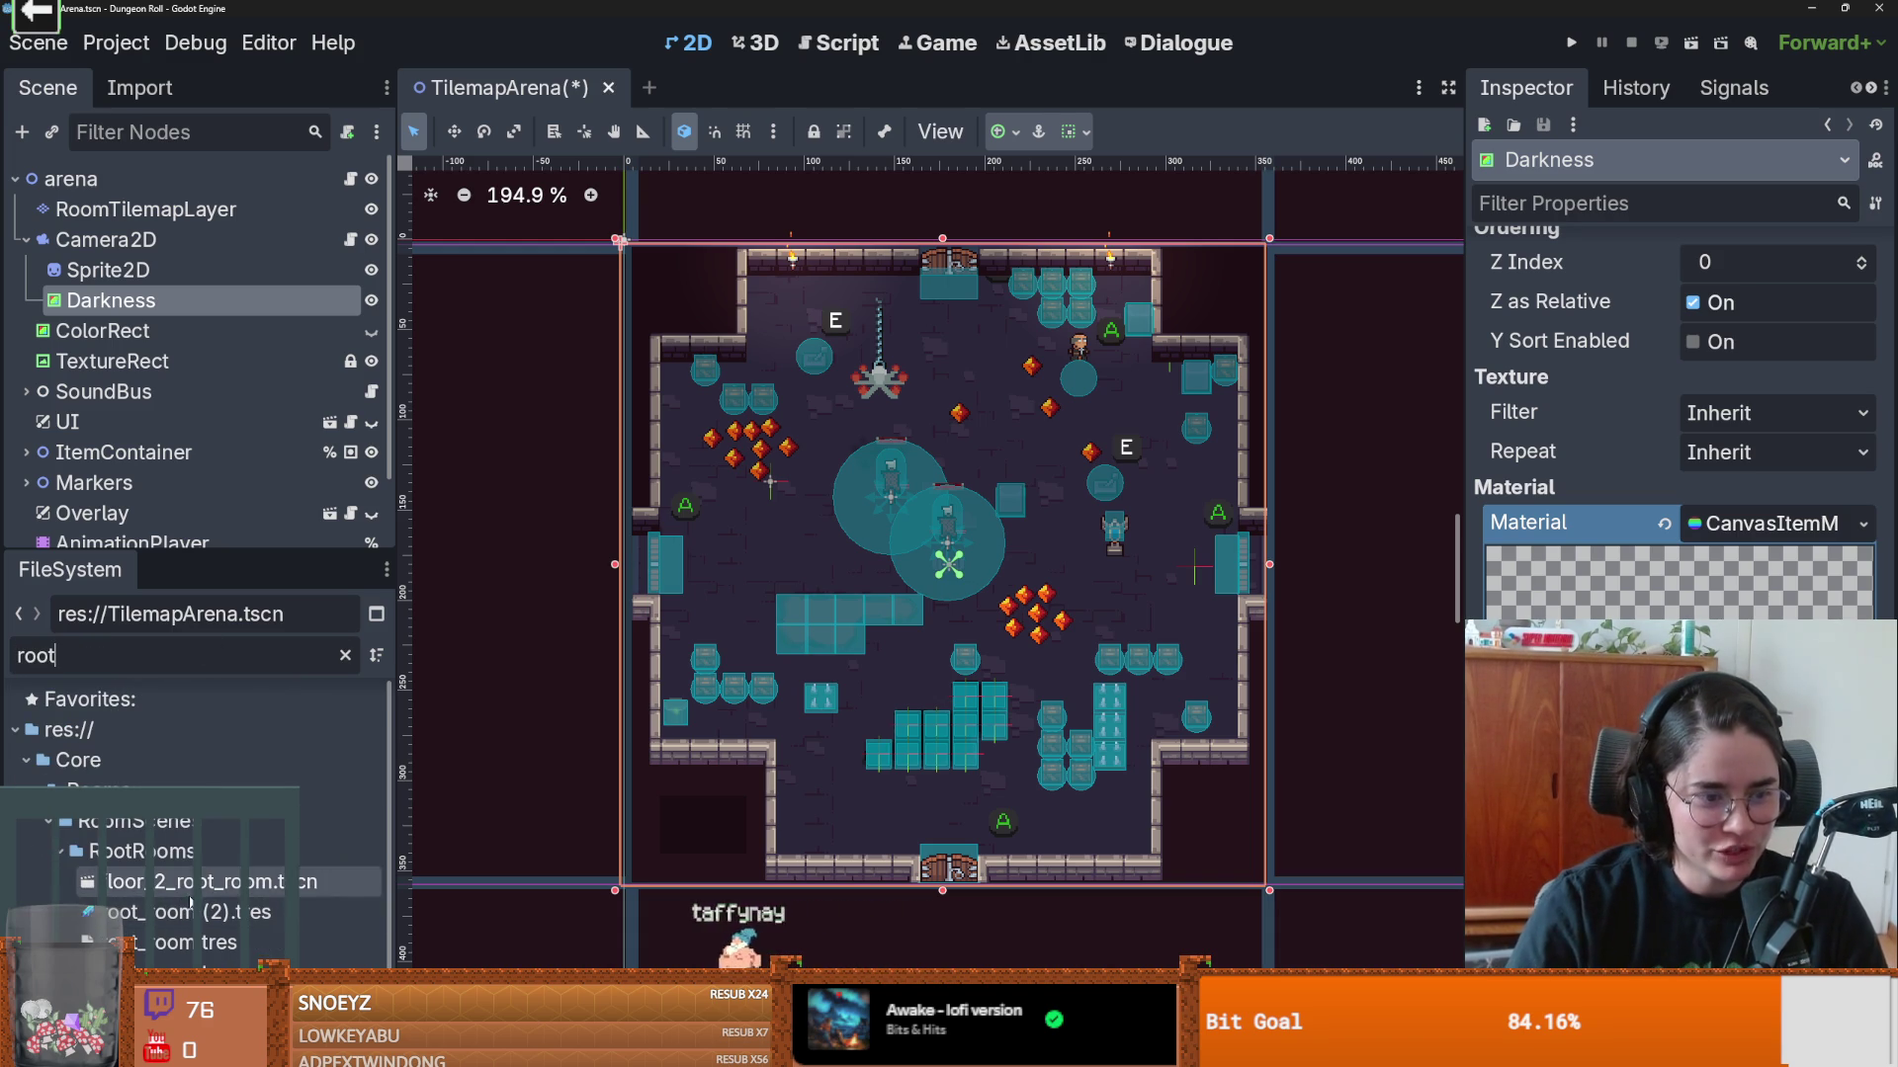
{"action": "double_click", "coordinate": [197, 882]}
{"action": "left_click", "coordinate": [134, 451]}
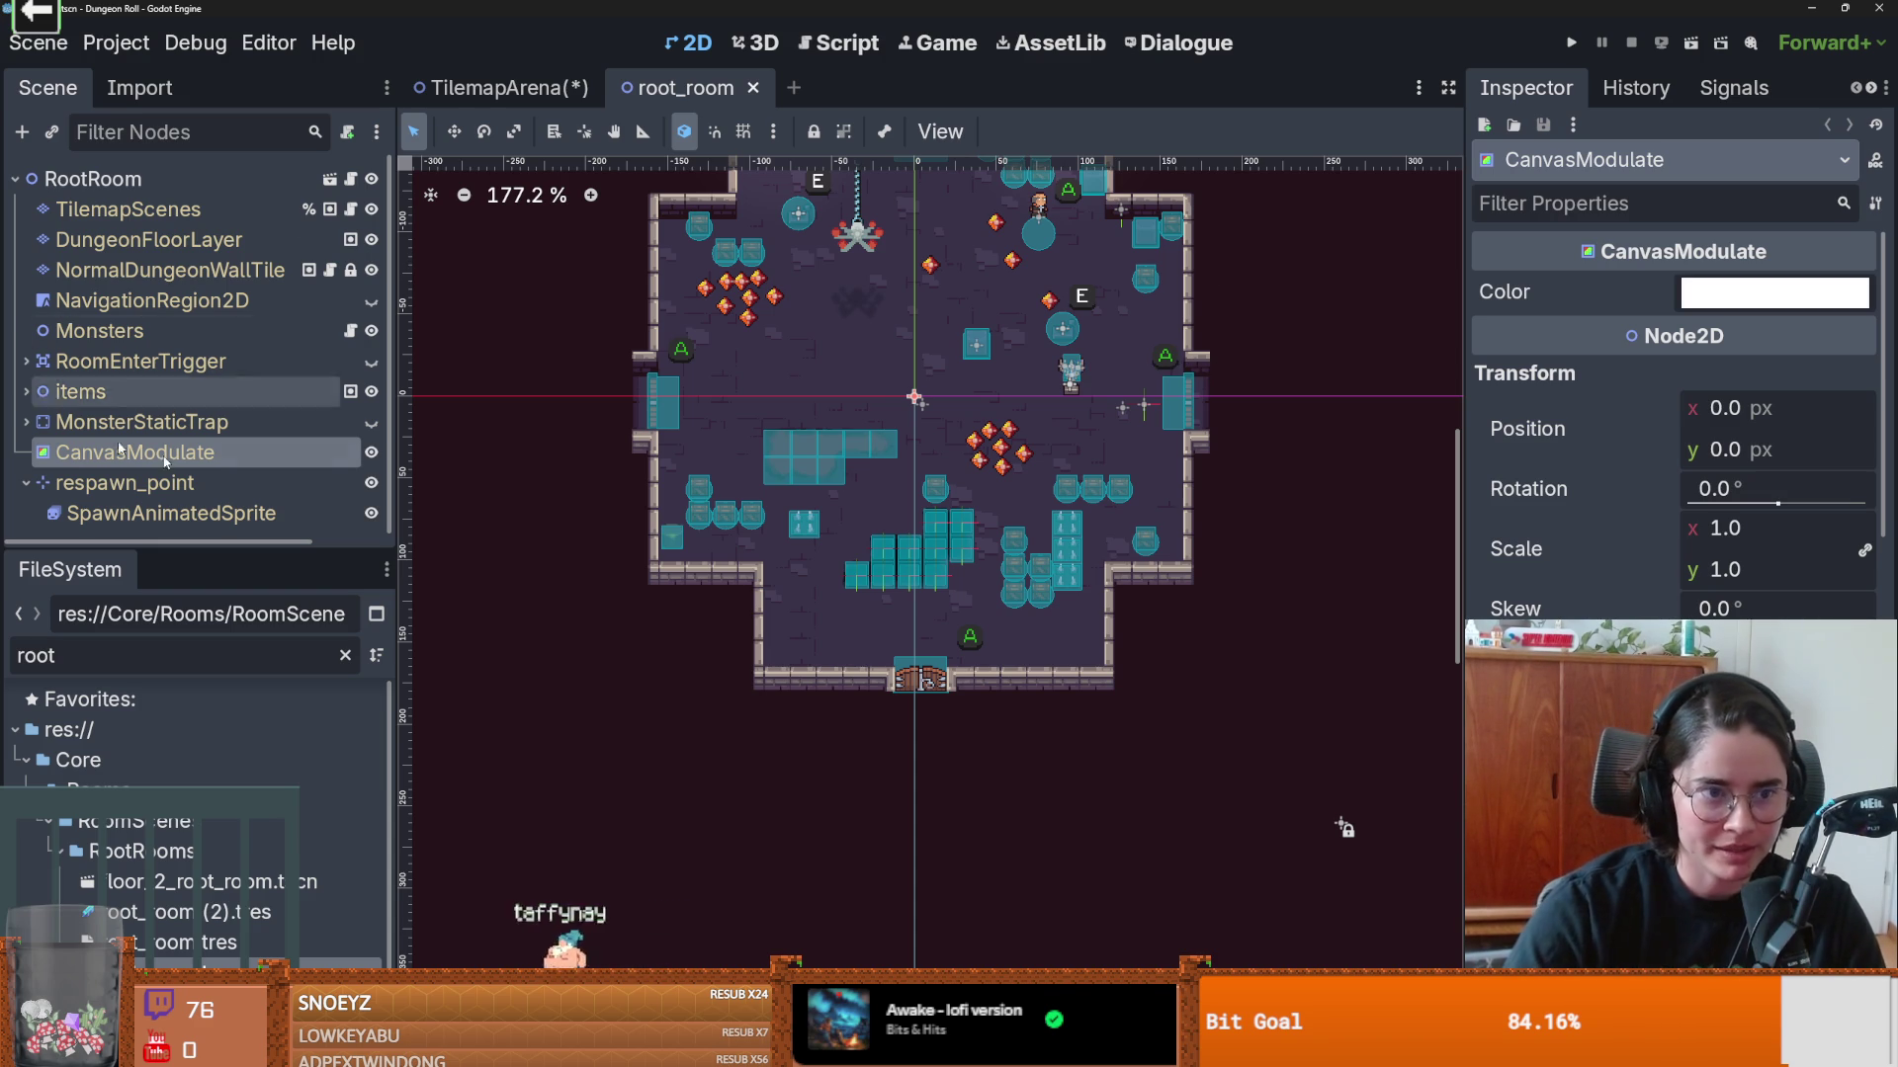
{"action": "scroll", "coordinate": [1077, 375], "scroll_direction": "up", "scroll_amount": 3}
Step: Try yellow tints on CanvasModulate's Color, undo back to white, and return to TilemapArena
{"action": "left_click", "coordinate": [1774, 292]}
{"action": "left_click", "coordinate": [1756, 492]}
{"action": "mouse_move", "coordinate": [1756, 491]}
{"action": "left_mouse_down"}
{"action": "mouse_move", "coordinate": [1730, 514]}
{"action": "mouse_move", "coordinate": [1799, 430]}
{"action": "mouse_move", "coordinate": [1742, 504]}
{"action": "mouse_move", "coordinate": [1670, 464]}
{"action": "mouse_move", "coordinate": [1719, 509]}
{"action": "mouse_move", "coordinate": [1680, 435]}
{"action": "mouse_move", "coordinate": [1697, 415]}
{"action": "mouse_move", "coordinate": [1809, 445]}
{"action": "mouse_move", "coordinate": [1700, 514]}
{"action": "mouse_move", "coordinate": [1819, 425]}
{"action": "mouse_move", "coordinate": [1774, 478]}
{"action": "left_mouse_up"}
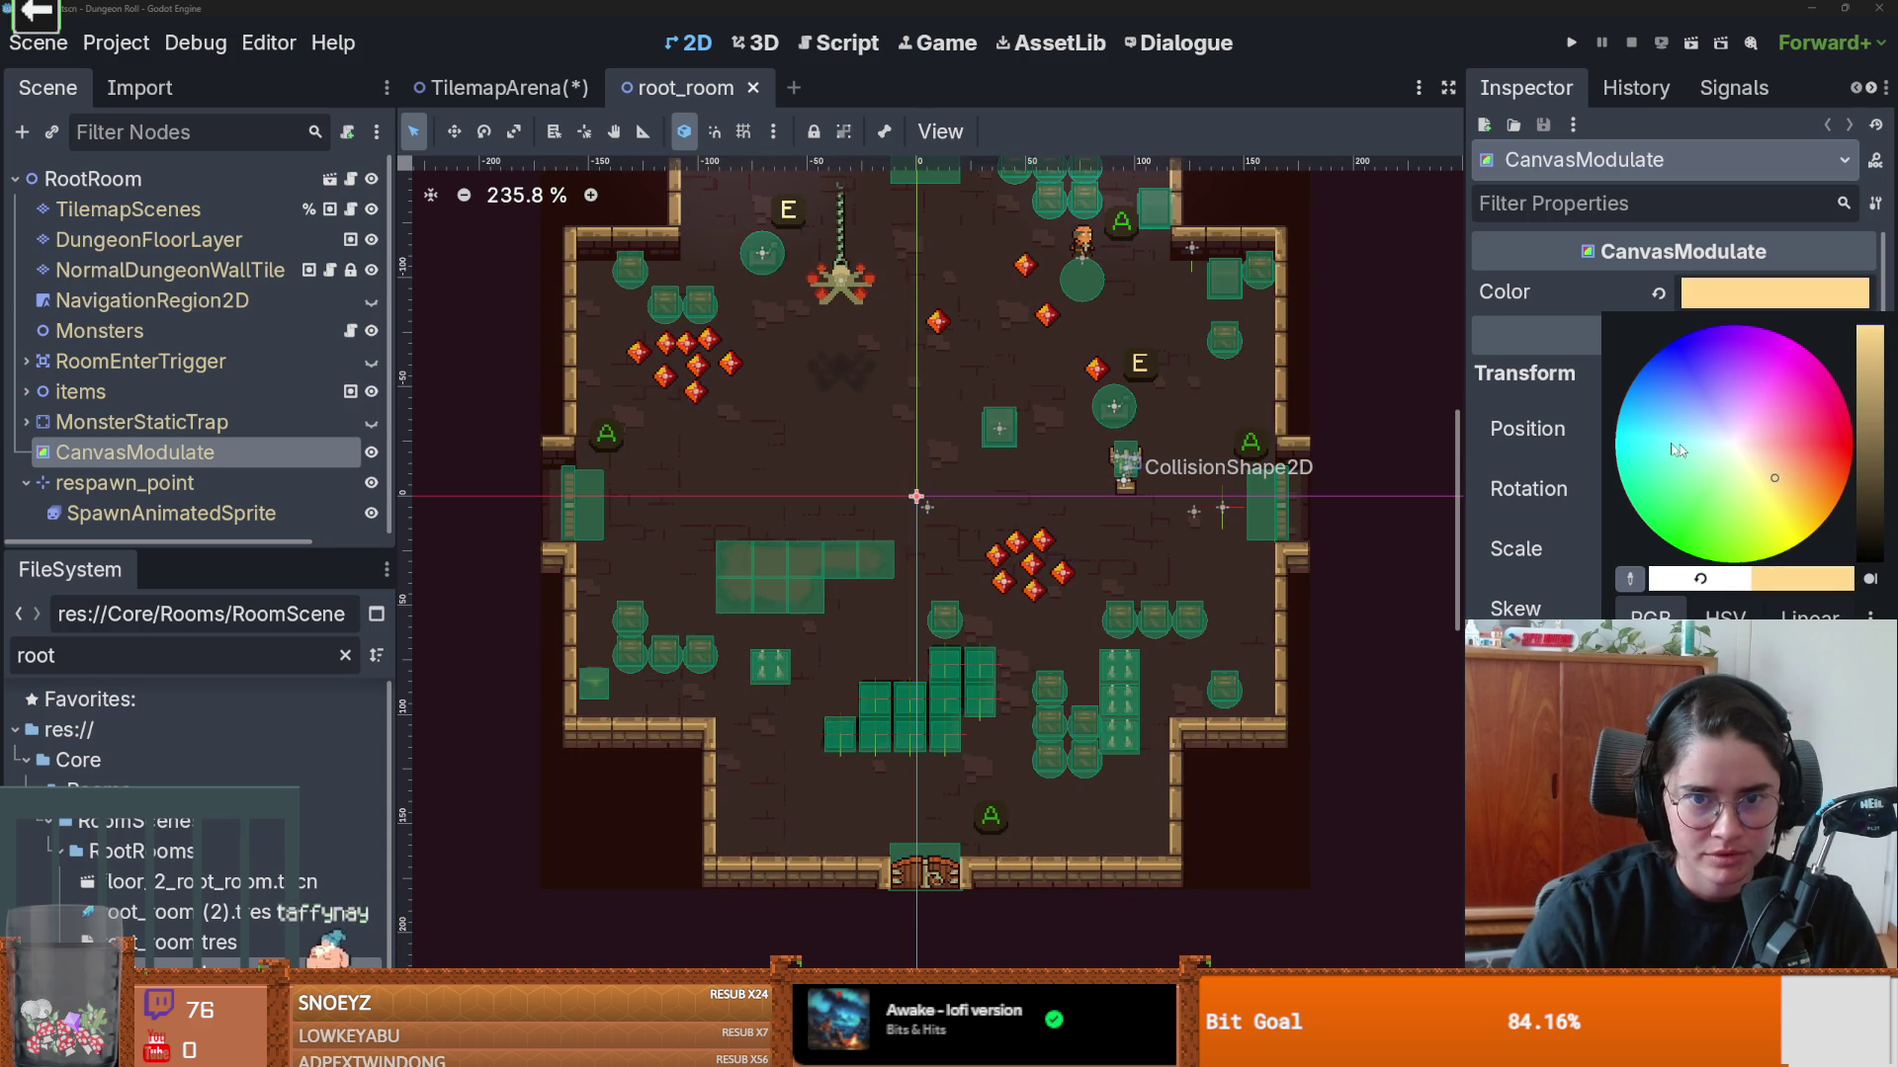
{"action": "left_click", "coordinate": [1425, 537]}
{"action": "key", "text": "ctrl+z"}
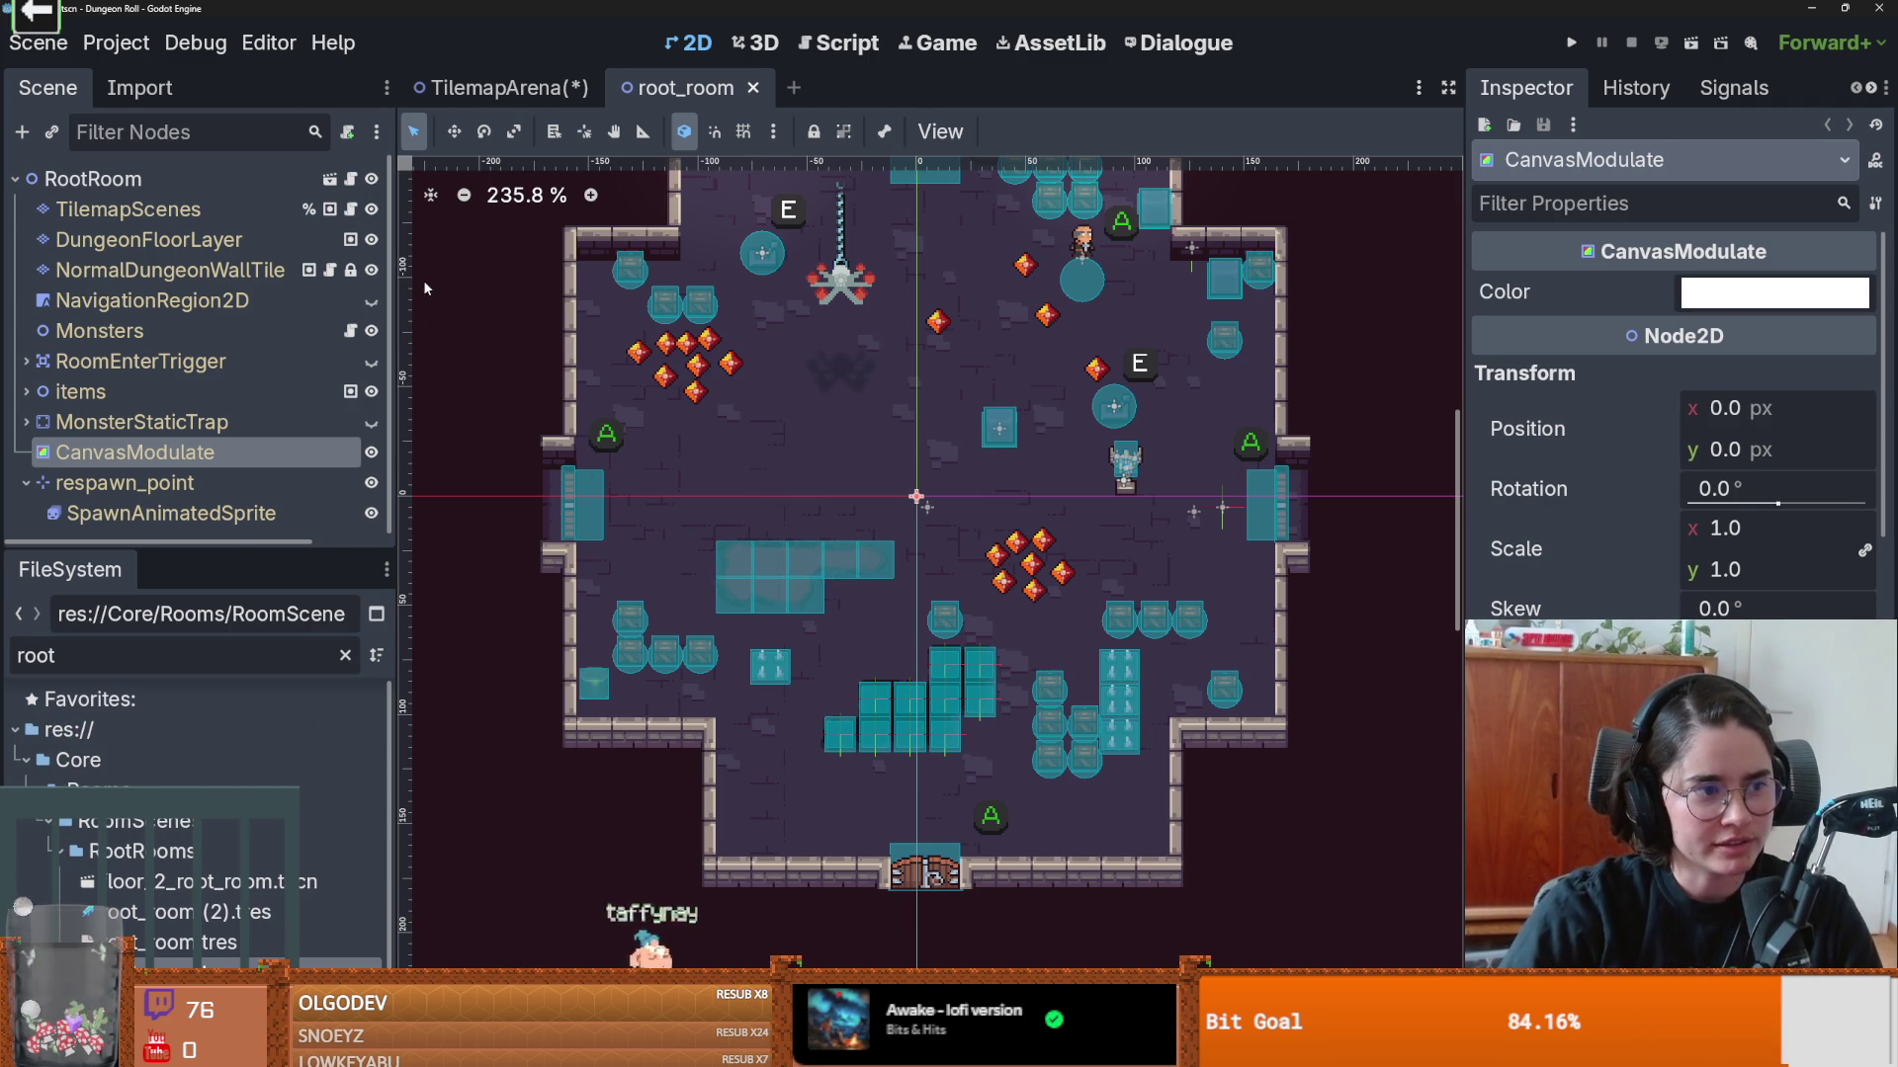
{"action": "mouse_move", "coordinate": [490, 94]}
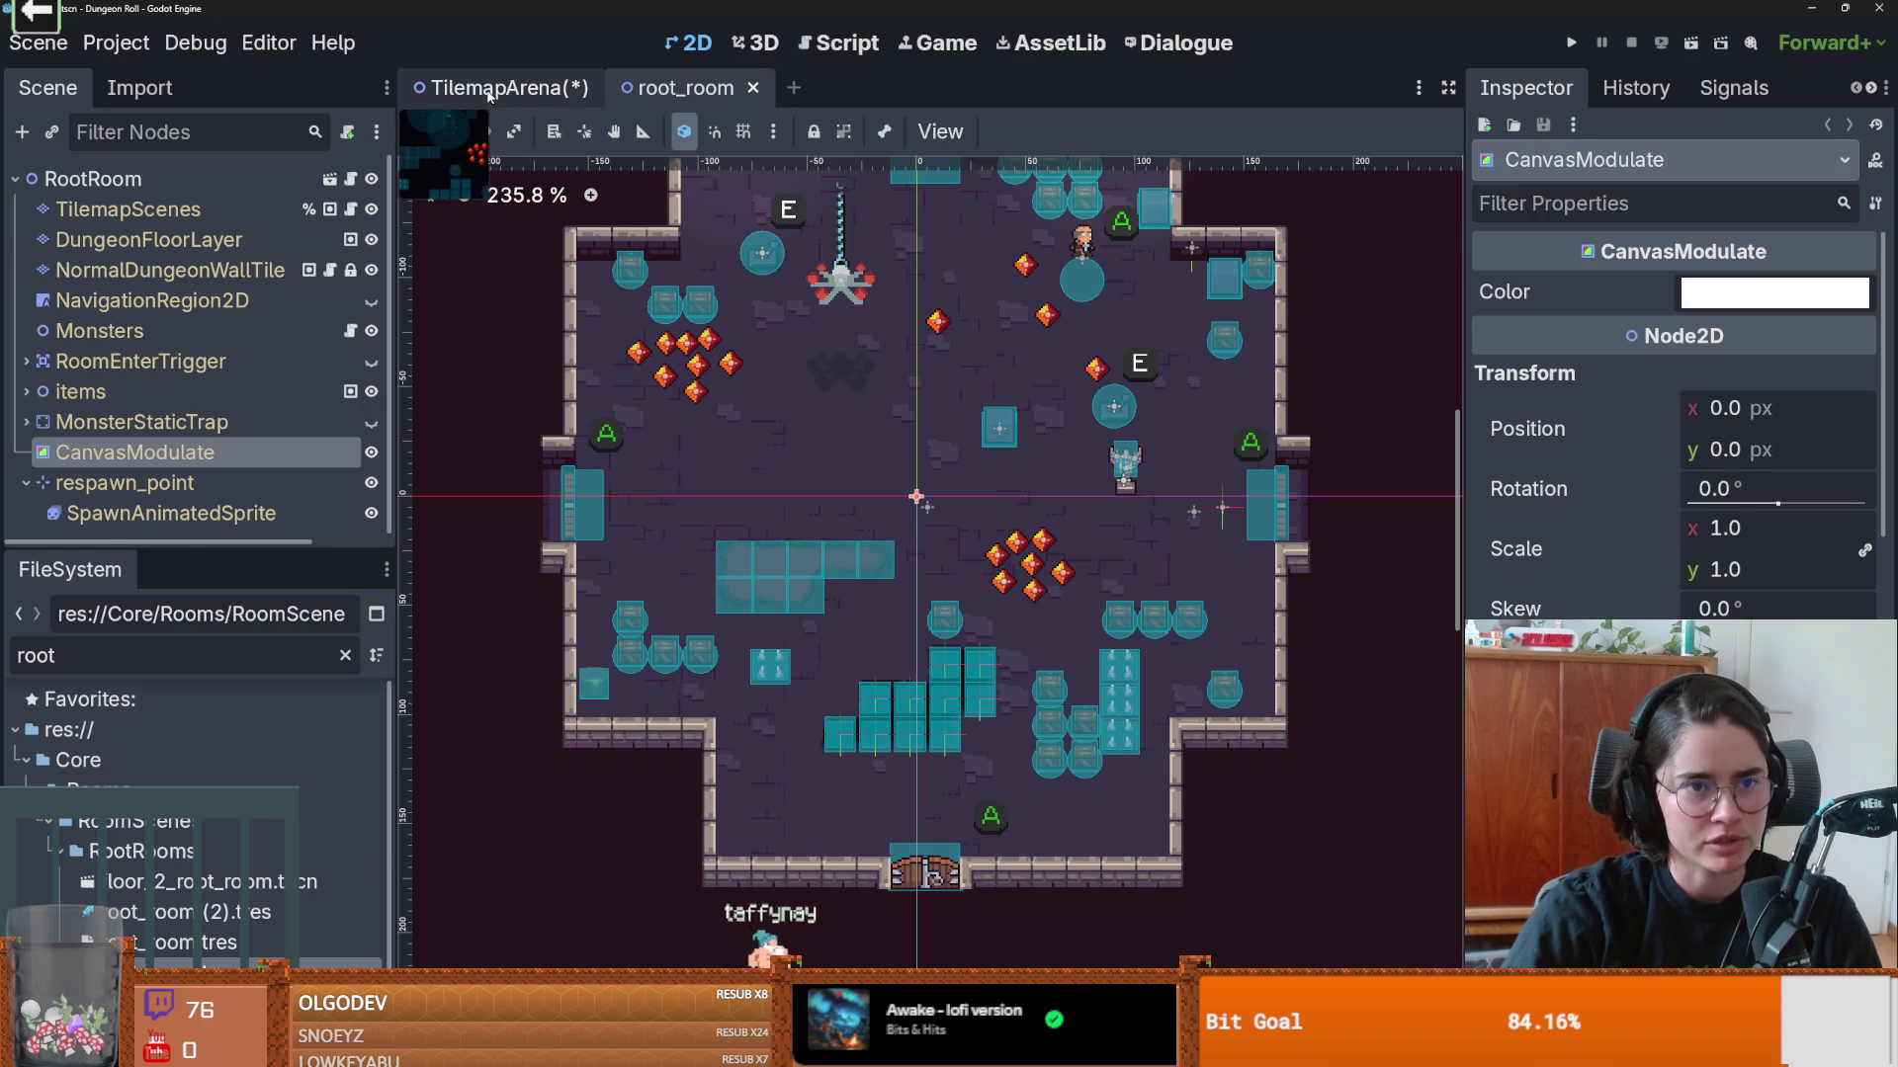
{"action": "left_click", "coordinate": [489, 91]}
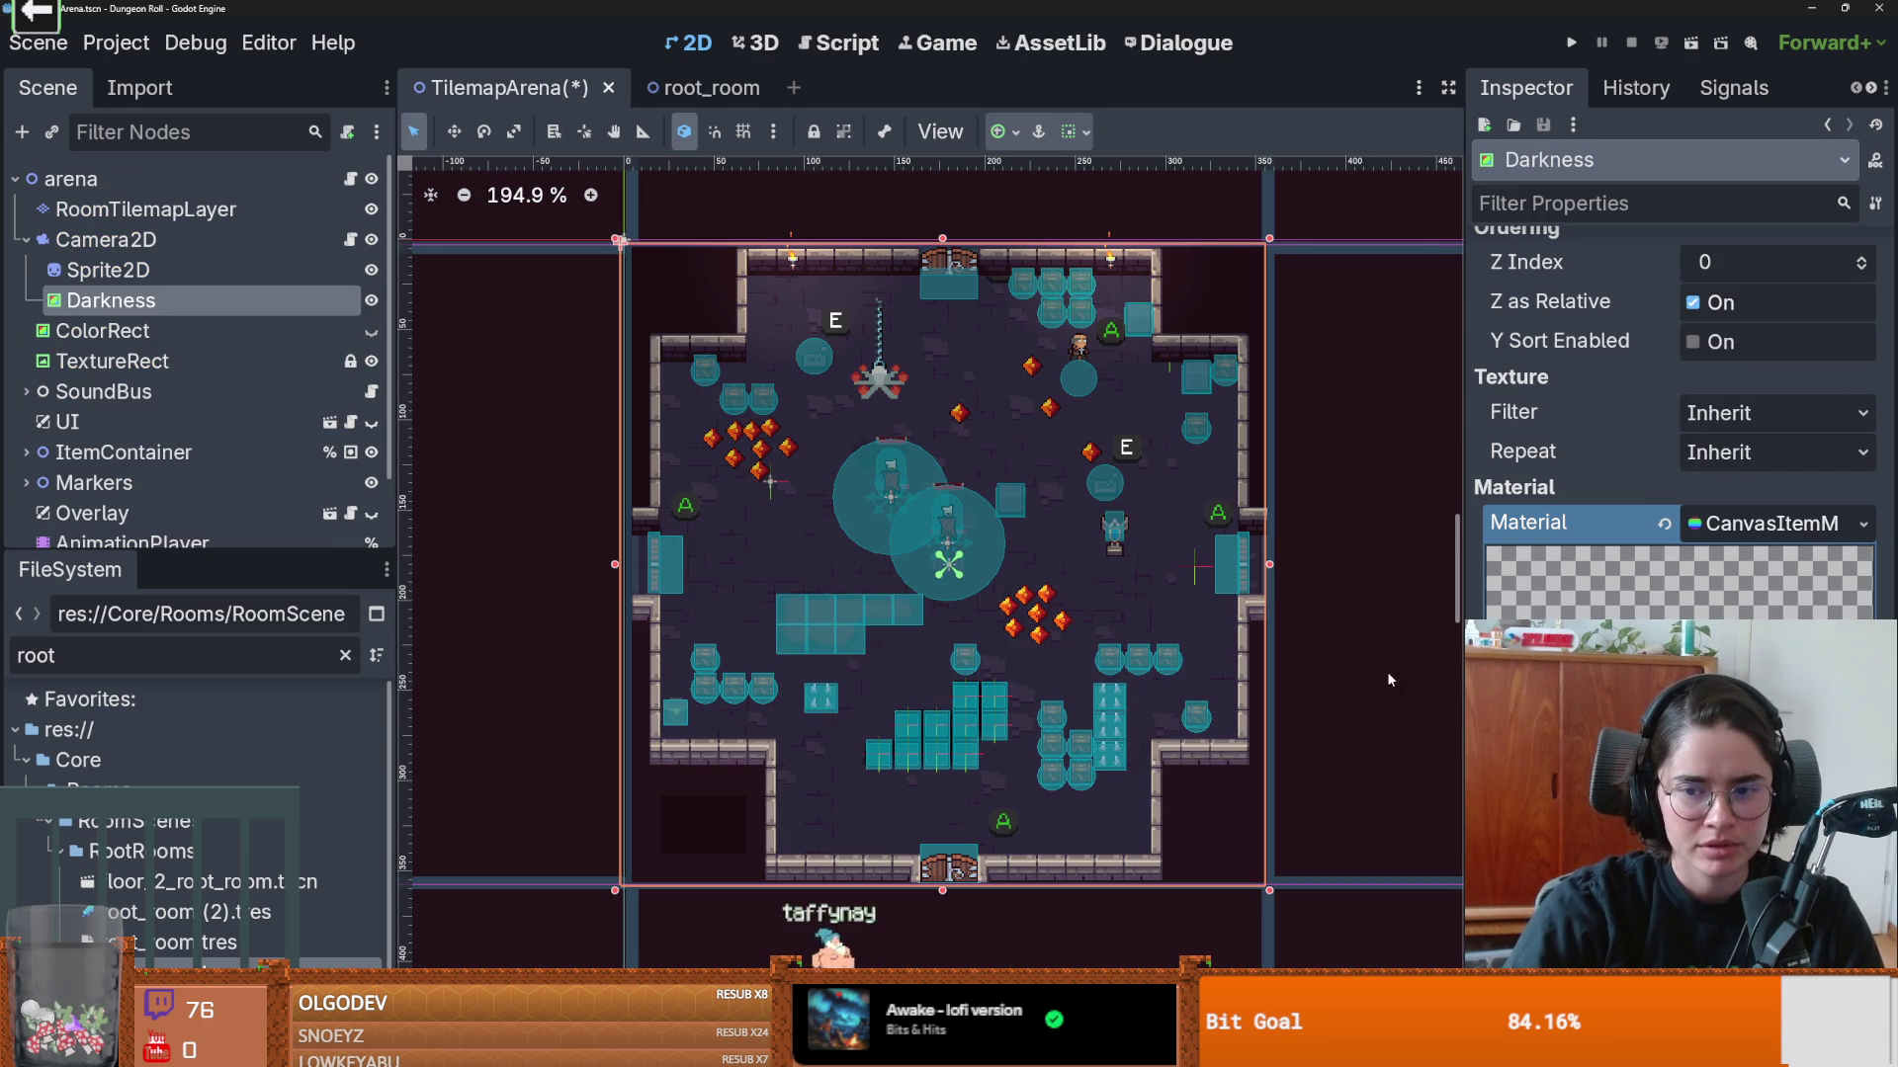
{"action": "scroll", "coordinate": [1675, 445], "scroll_direction": "up", "scroll_amount": 5}
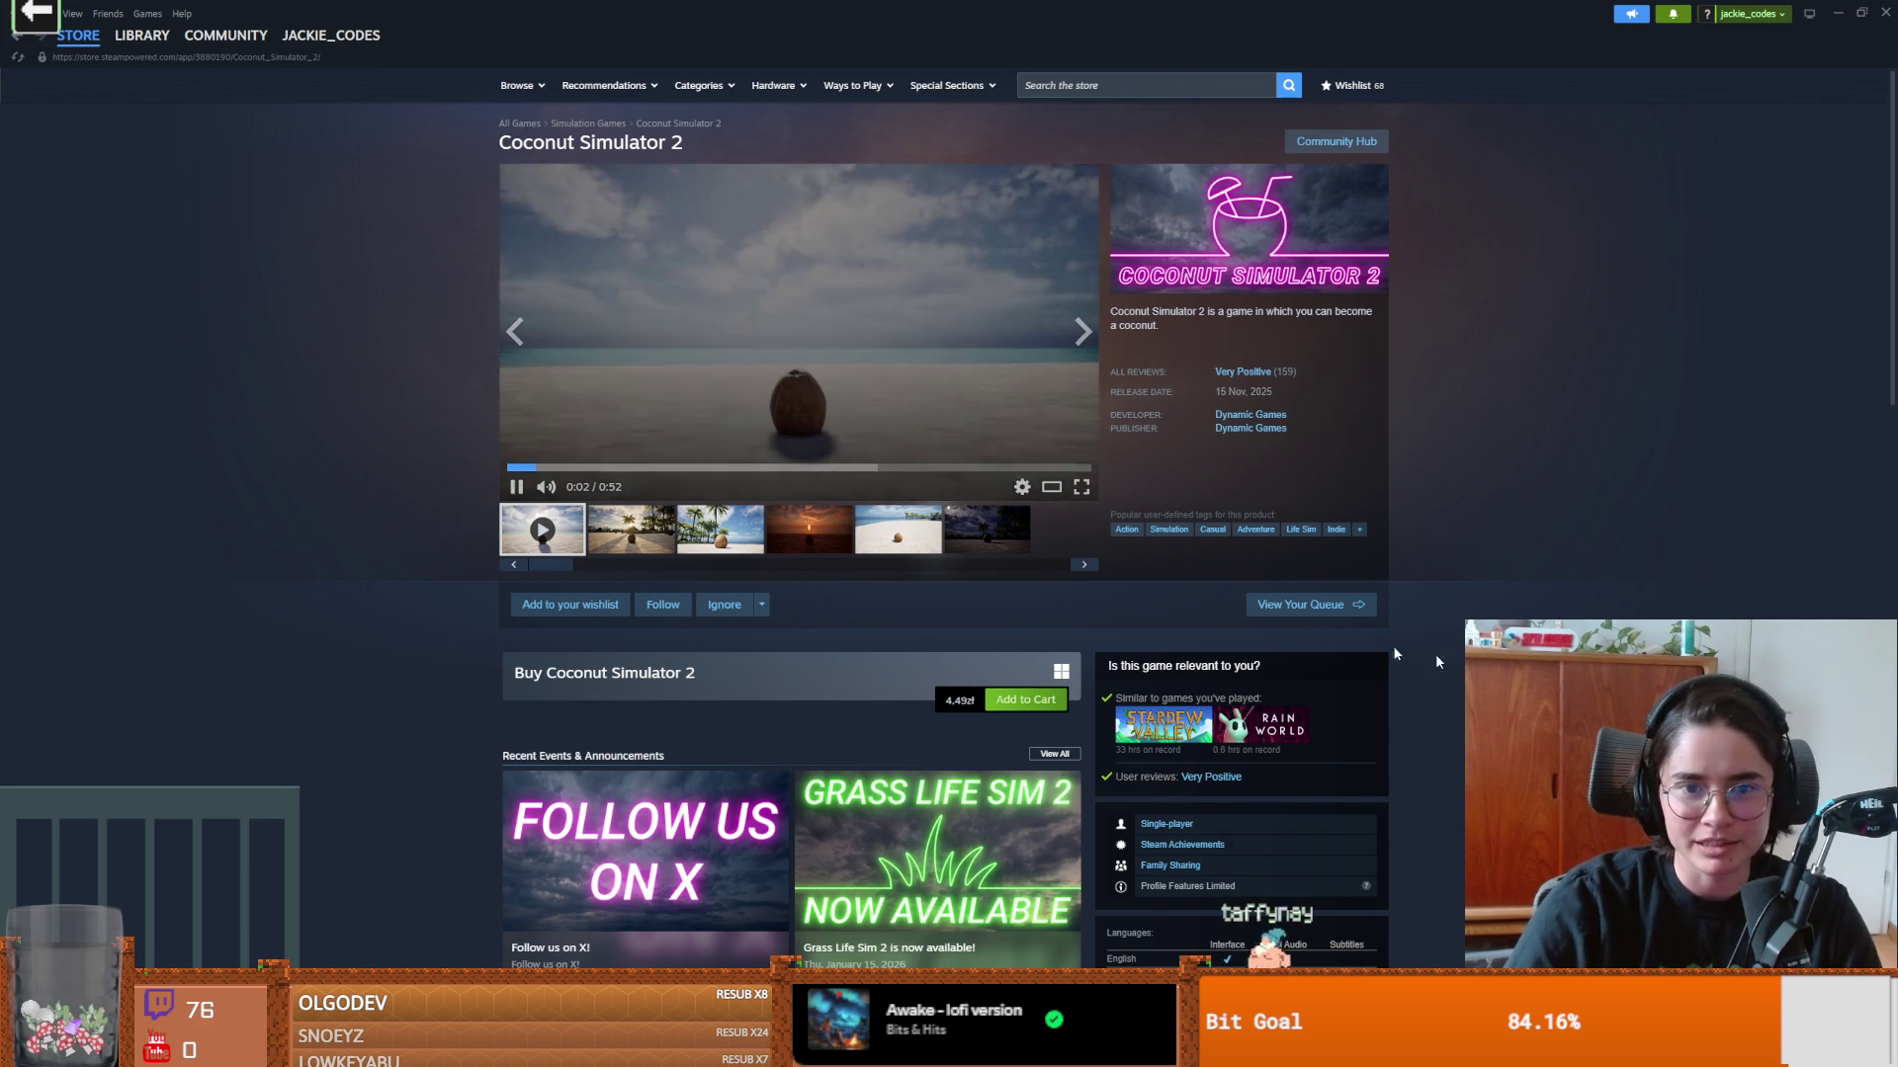
Step: Play the Coconut Simulator 2 trailer full screen, pause it, exit full screen and resume
{"action": "left_click", "coordinate": [1083, 488]}
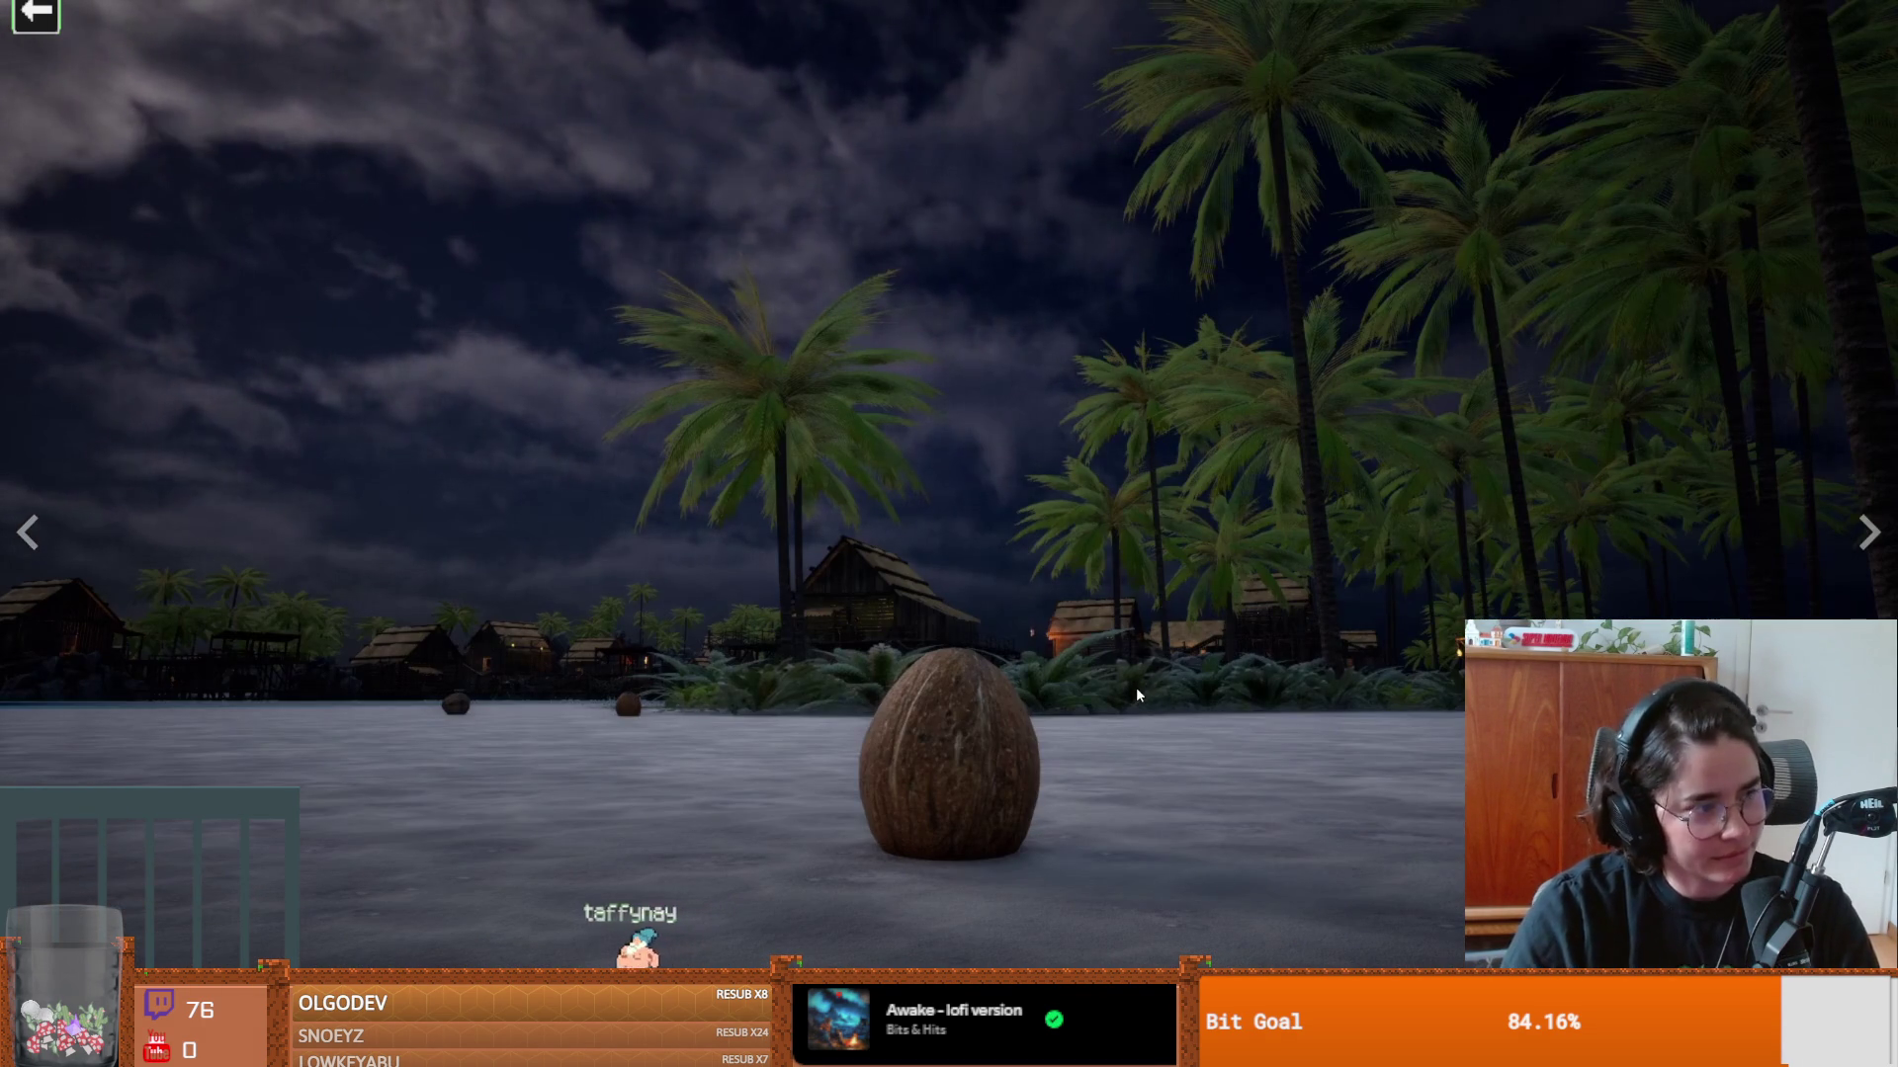
{"action": "left_click", "coordinate": [1136, 686]}
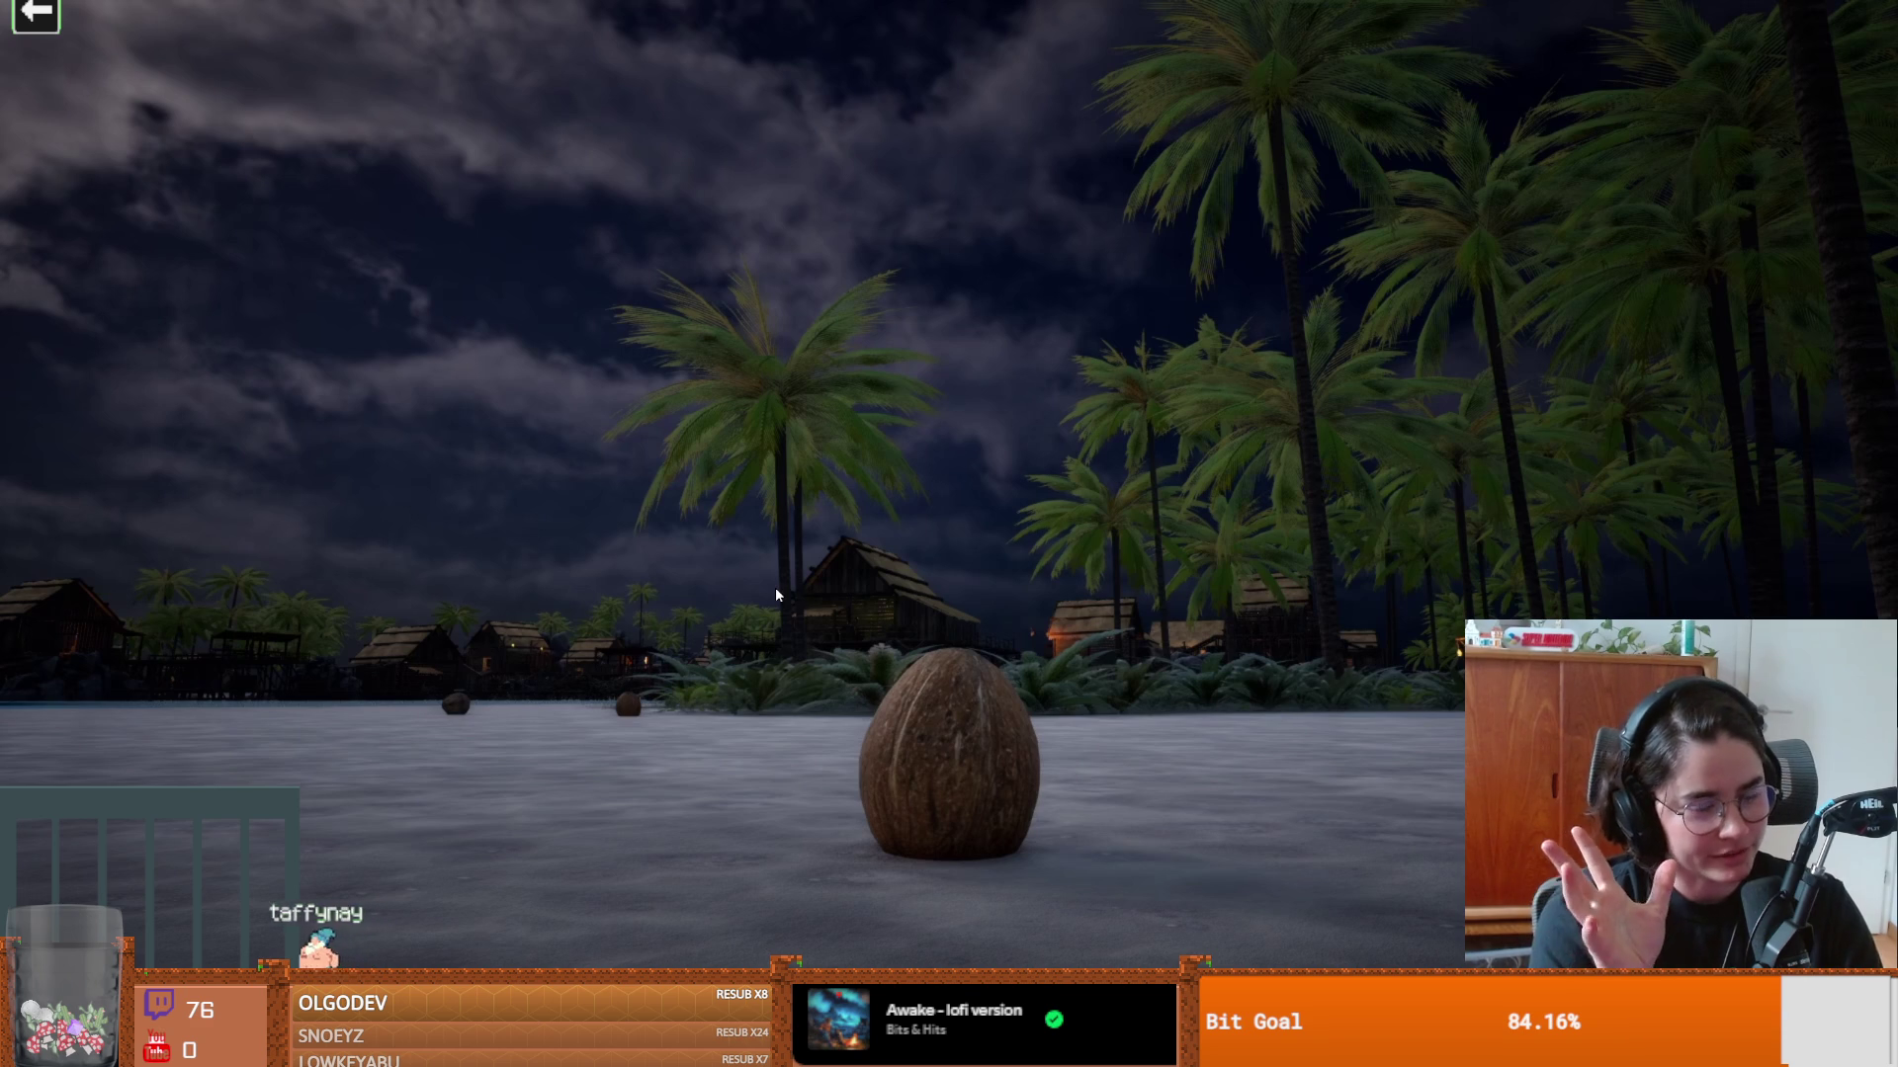
{"action": "key", "text": "Escape"}
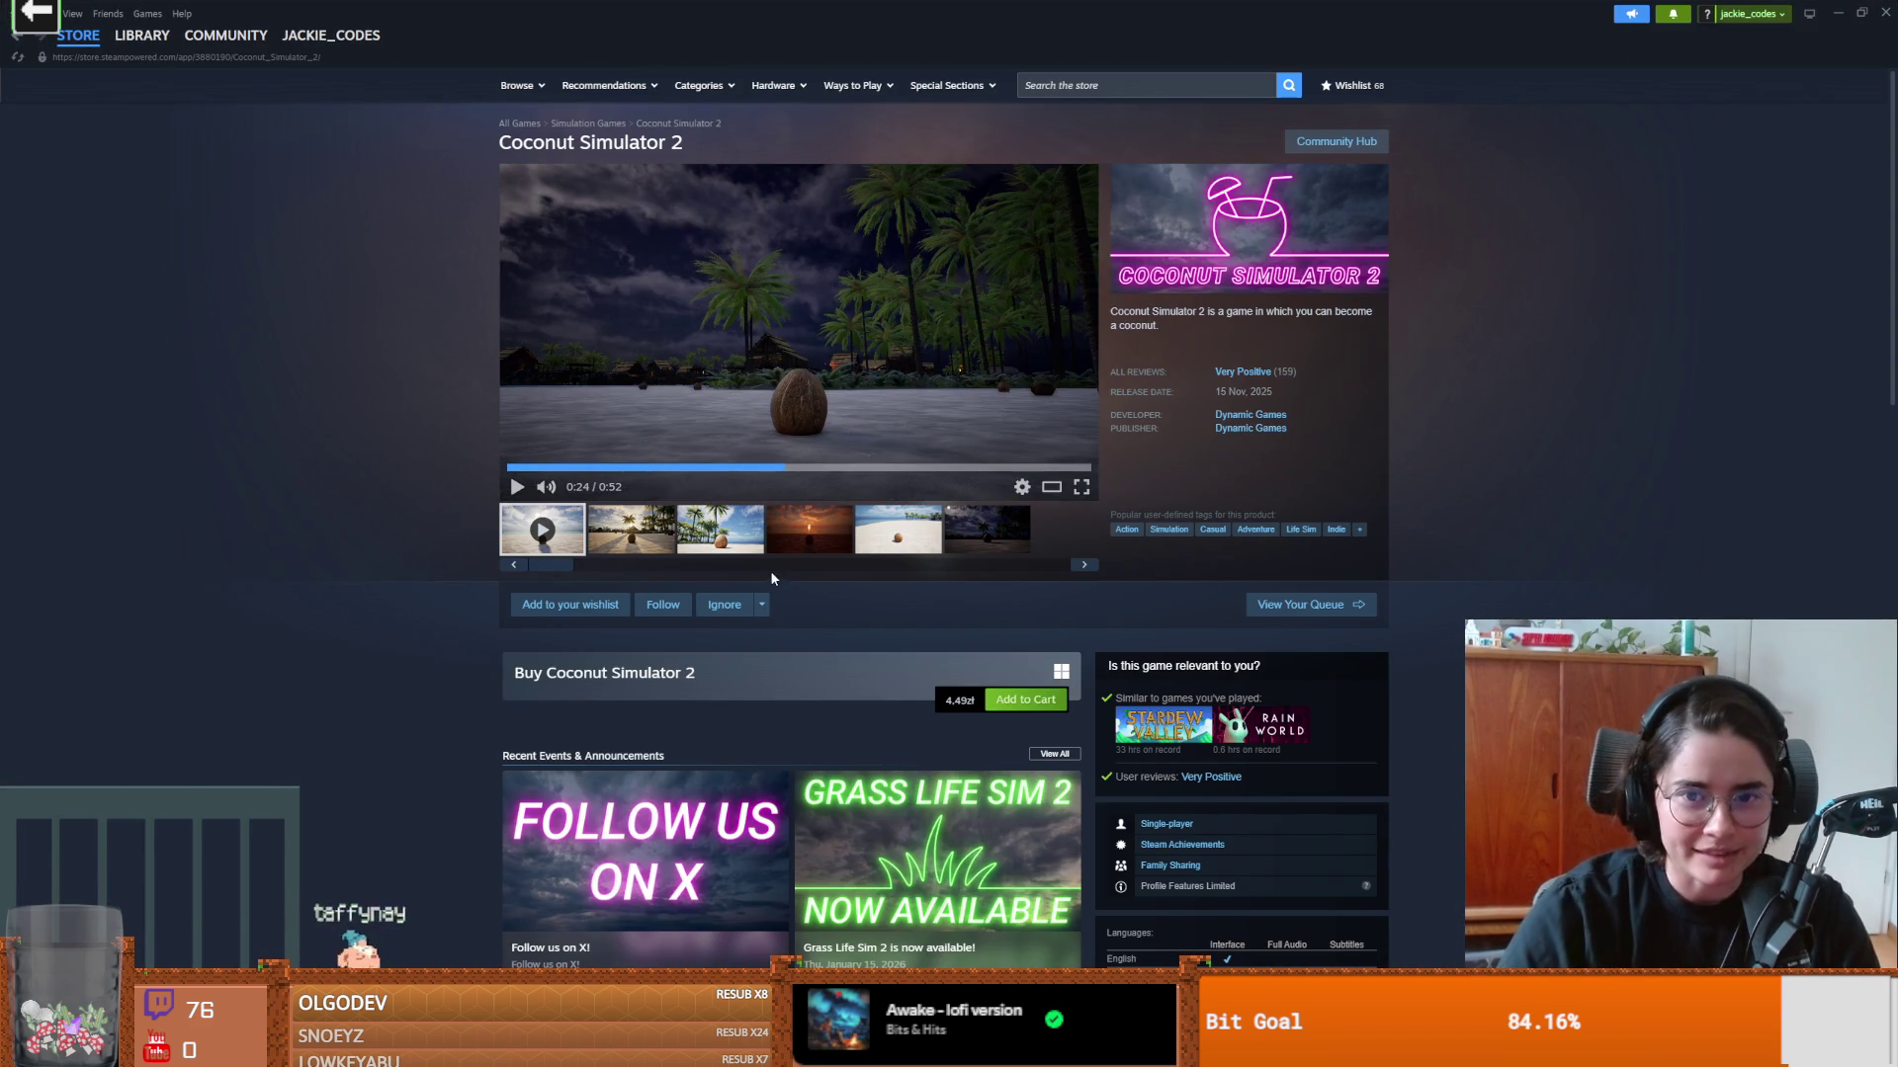
{"action": "key", "text": "space"}
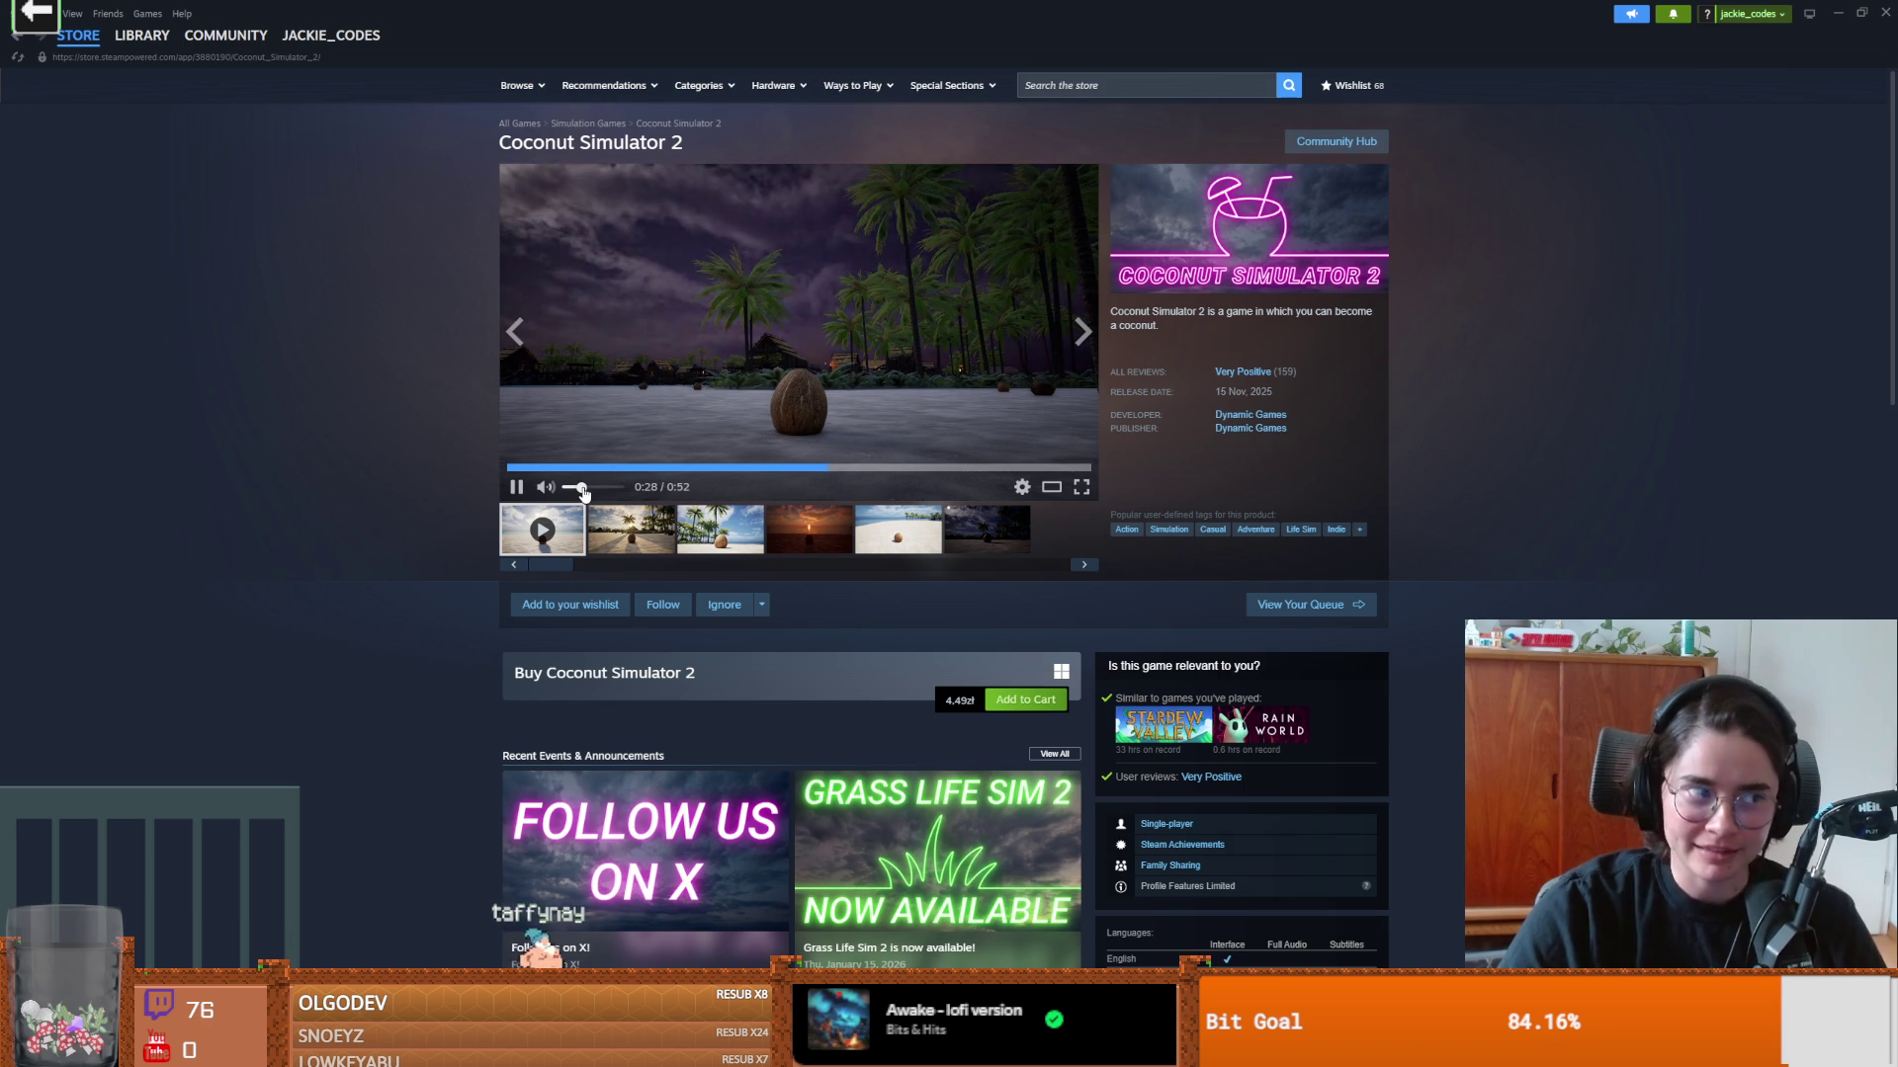
Step: Lower the trailer volume slightly, pause it at 0:35 and return to Godot
{"action": "left_click_drag", "start_coordinate": [583, 492], "coordinate": [578, 493]}
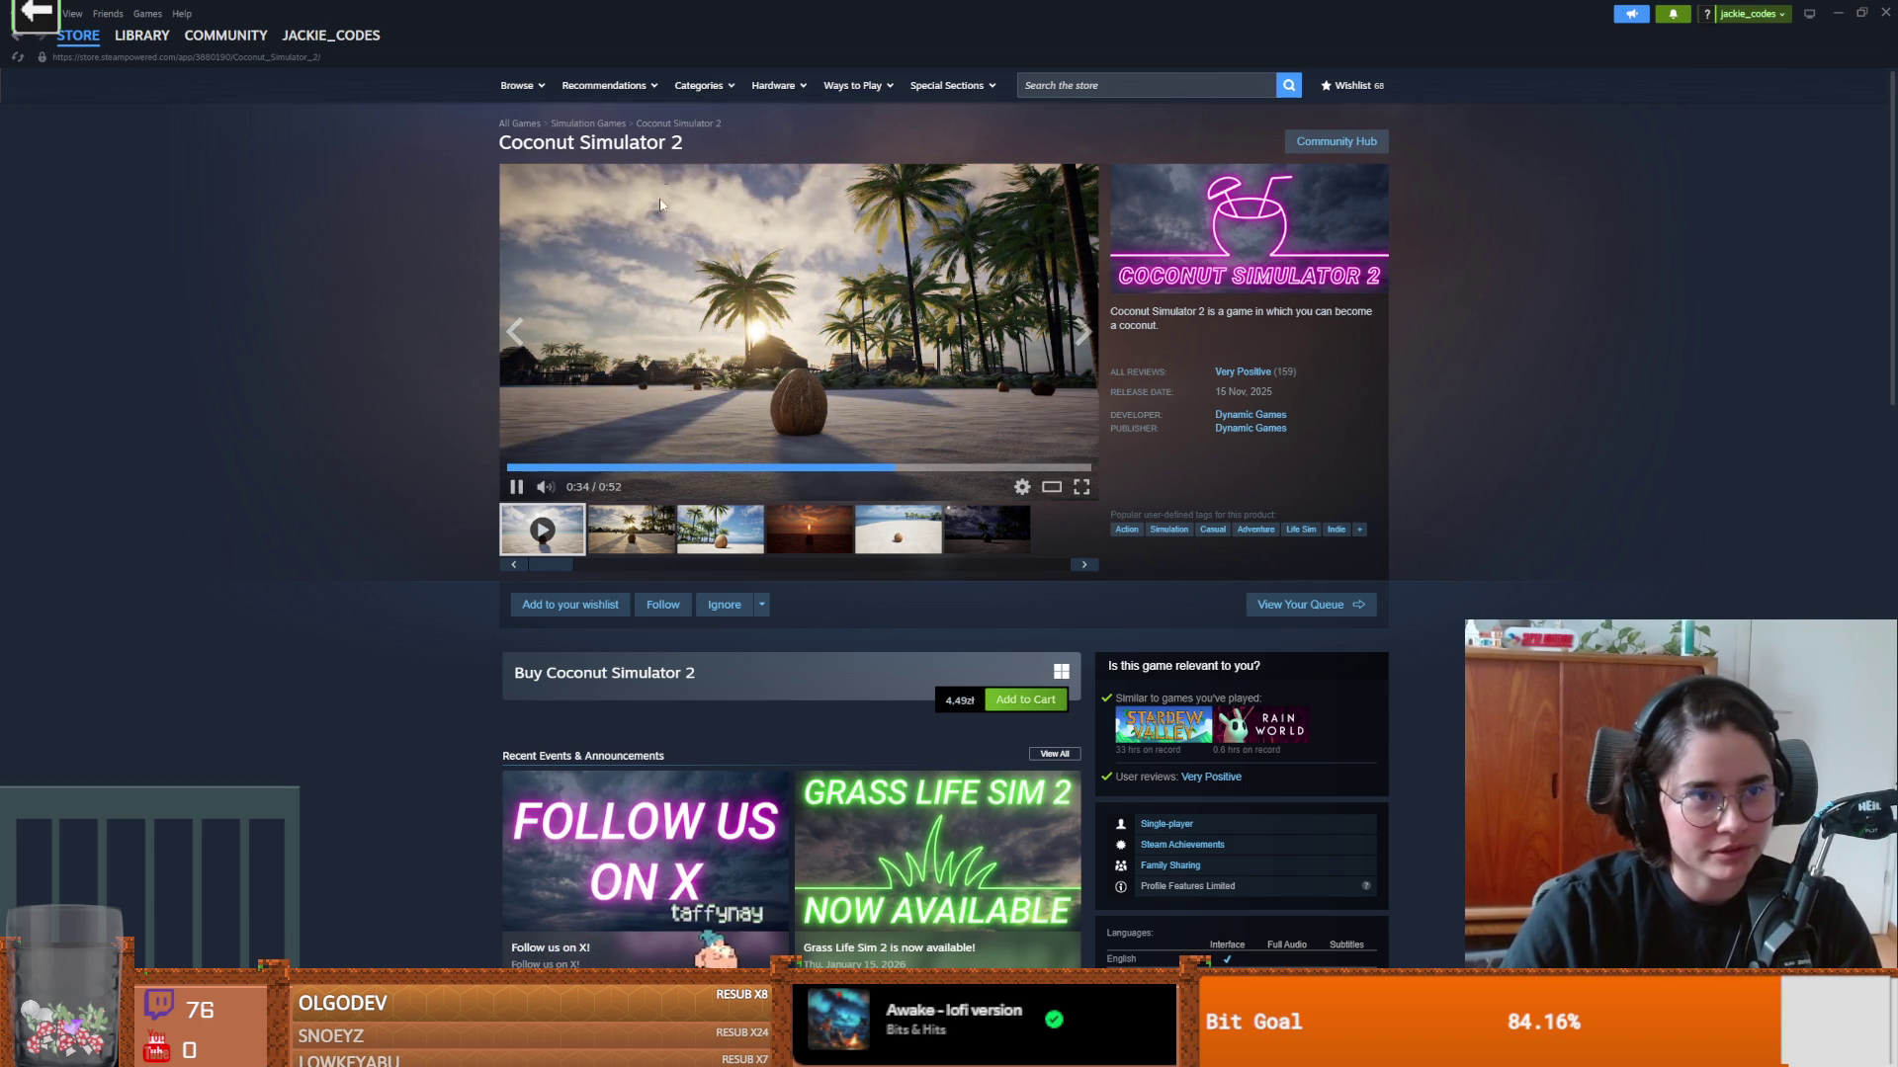
{"action": "left_click", "coordinate": [525, 486]}
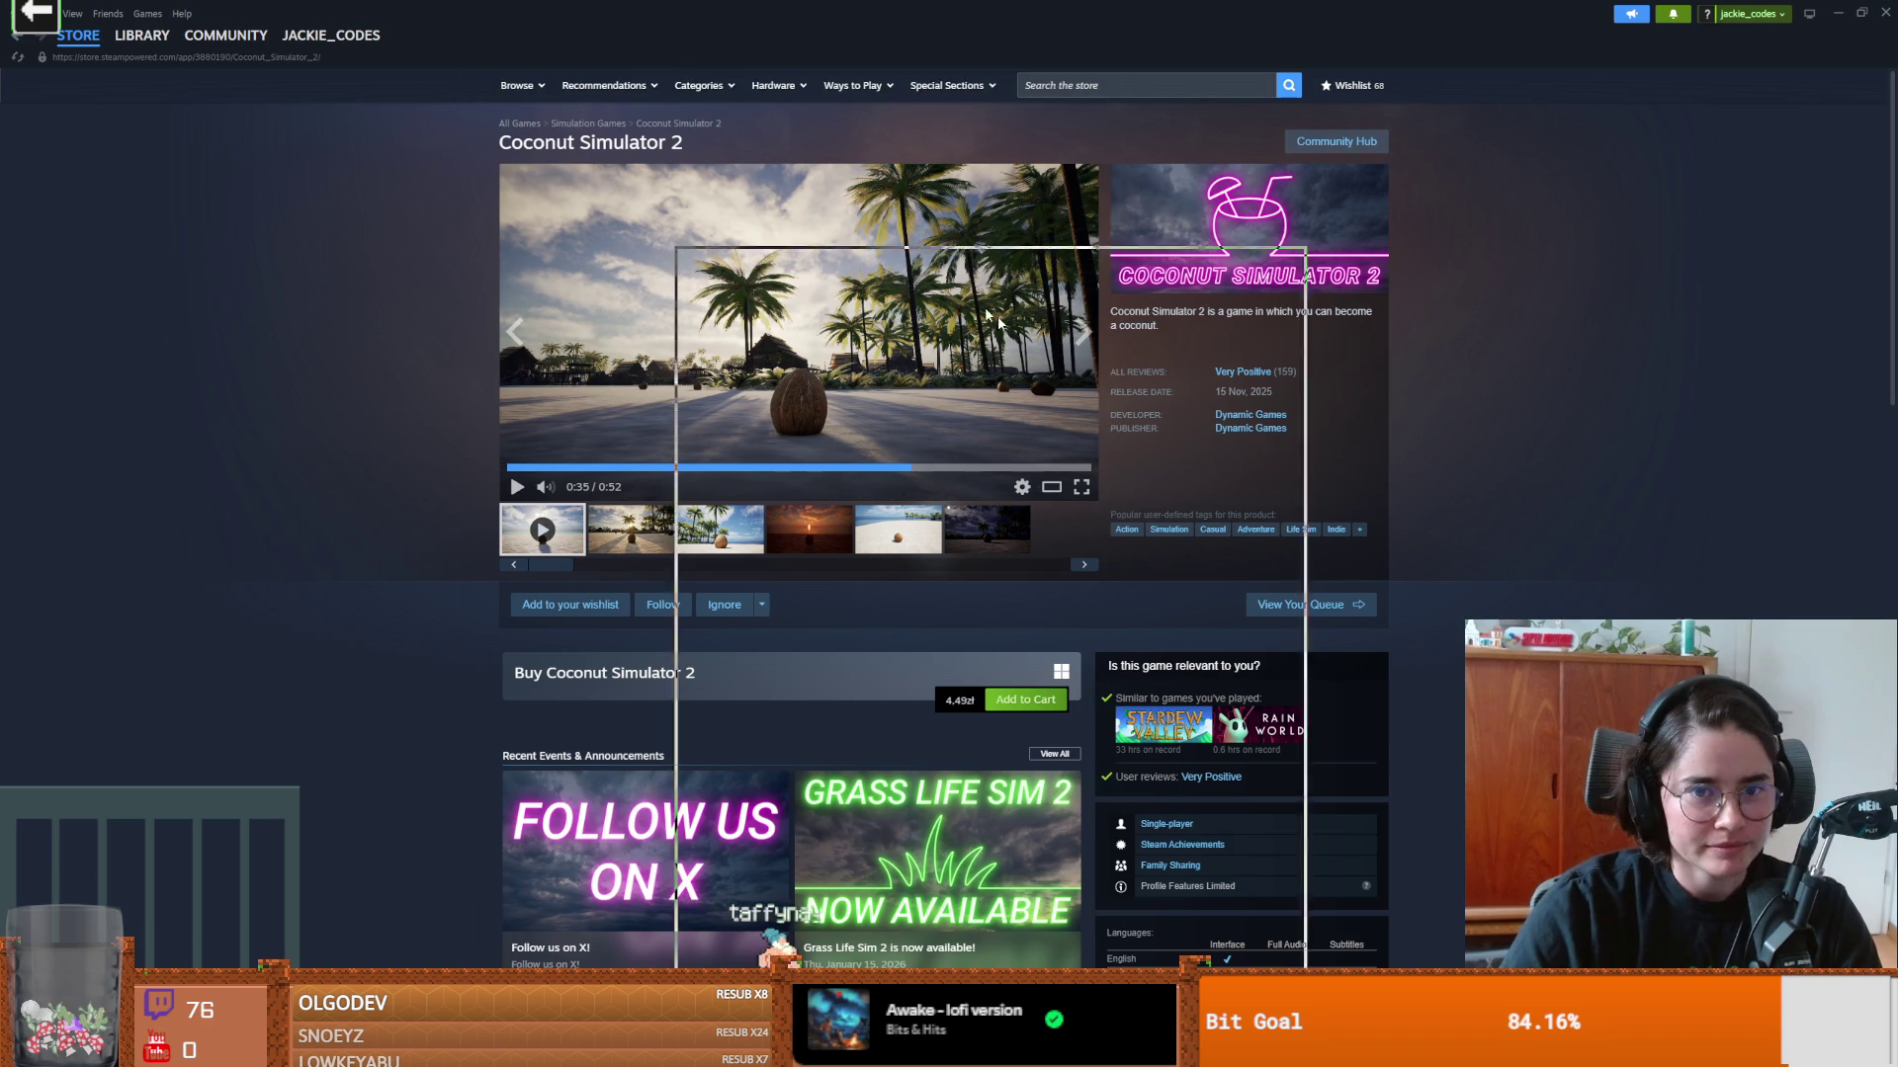
{"action": "key", "text": "alt+Tab"}
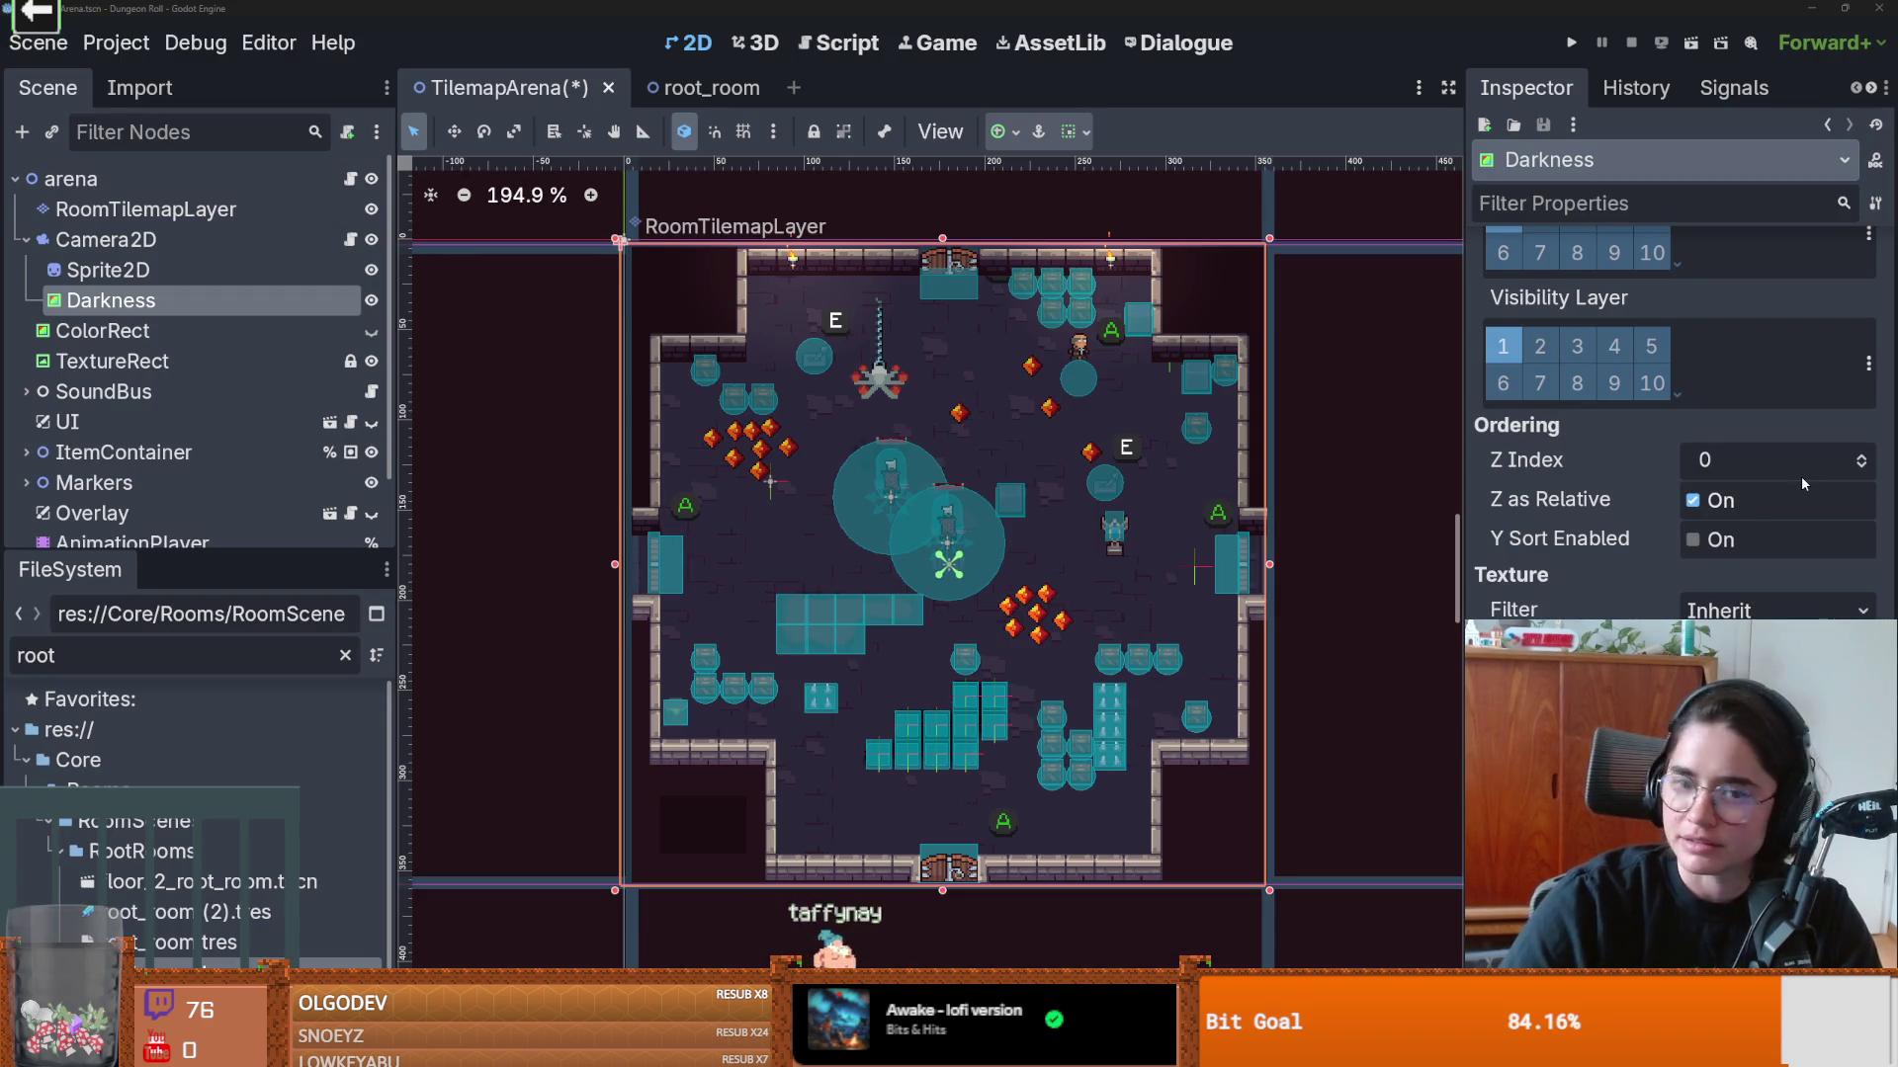
Step: Save the TilemapArena scene with Ctrl+S, then go to the Twitch Videos page in Firefox
{"action": "scroll", "coordinate": [991, 619], "scroll_direction": "up", "scroll_amount": 1}
{"action": "key", "text": "ctrl+s"}
{"action": "scroll", "coordinate": [968, 536], "scroll_direction": "up", "scroll_amount": 4}
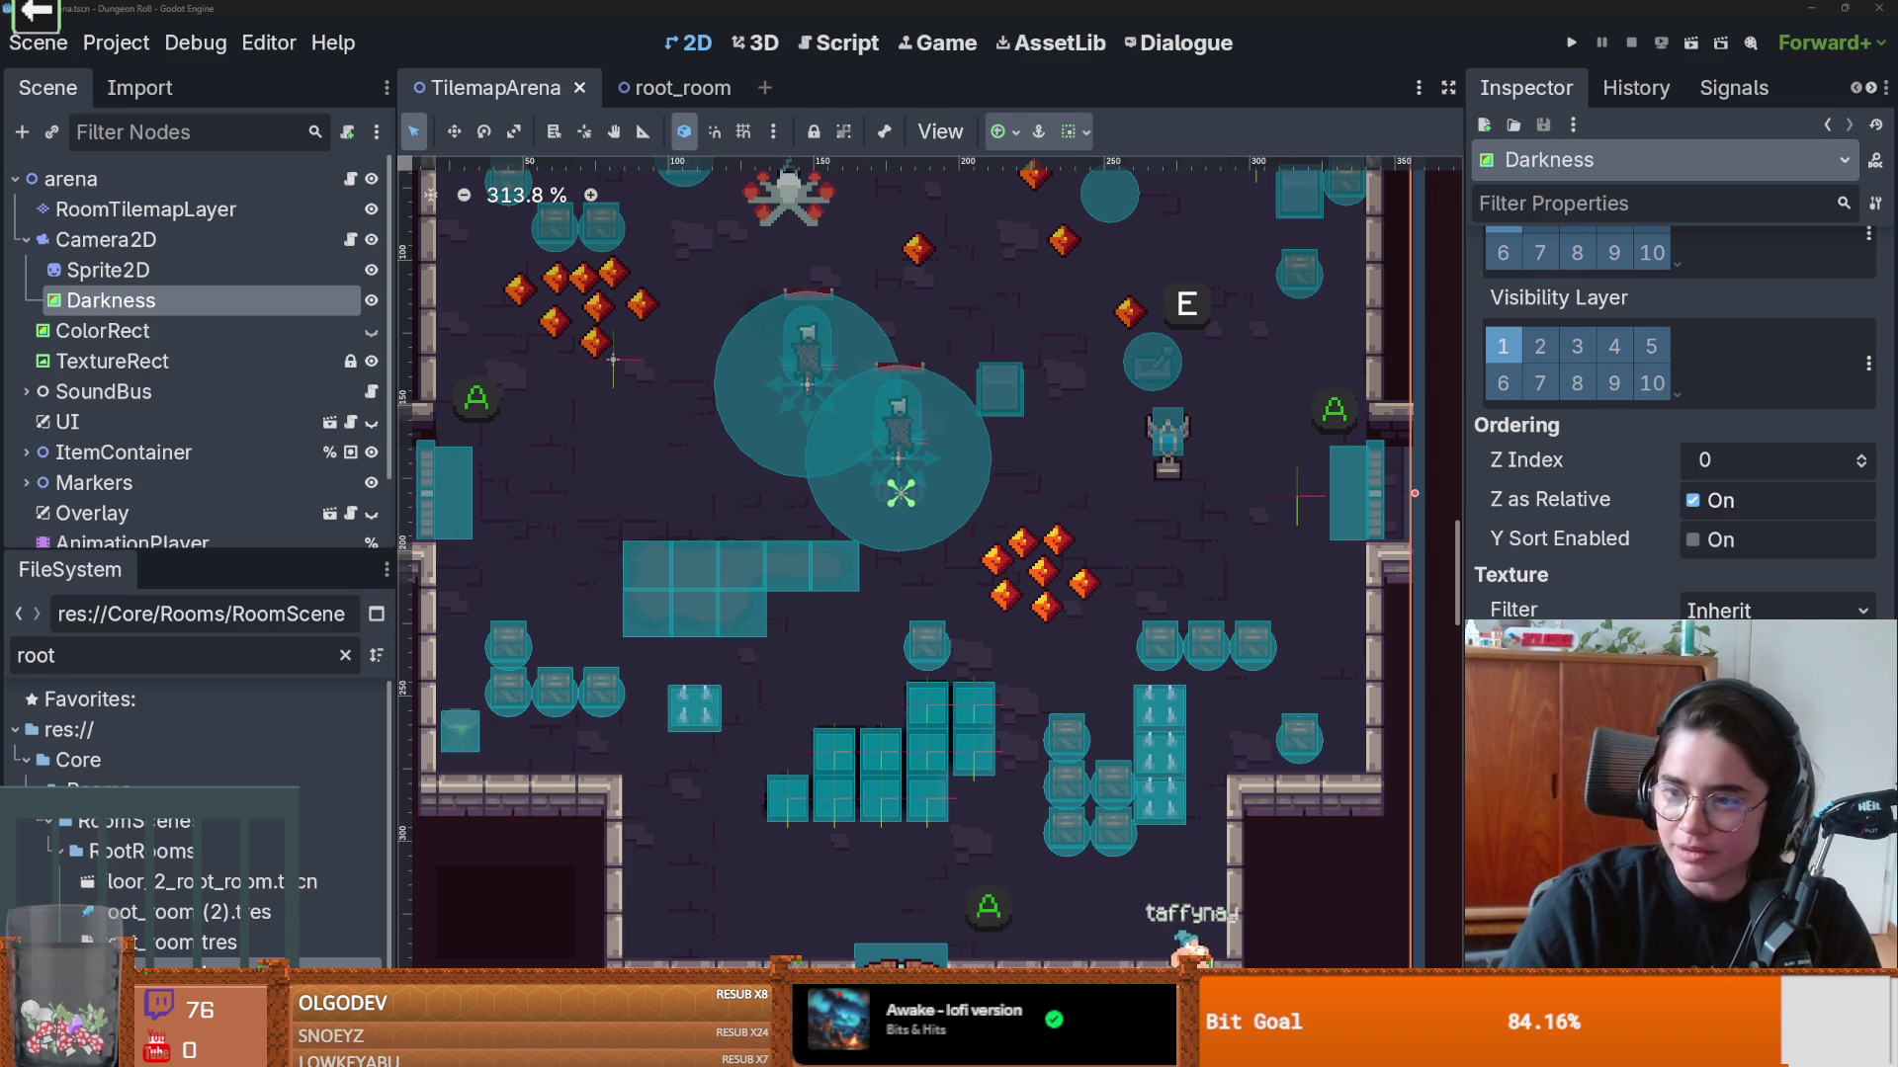
{"action": "key", "text": "alt+Tab"}
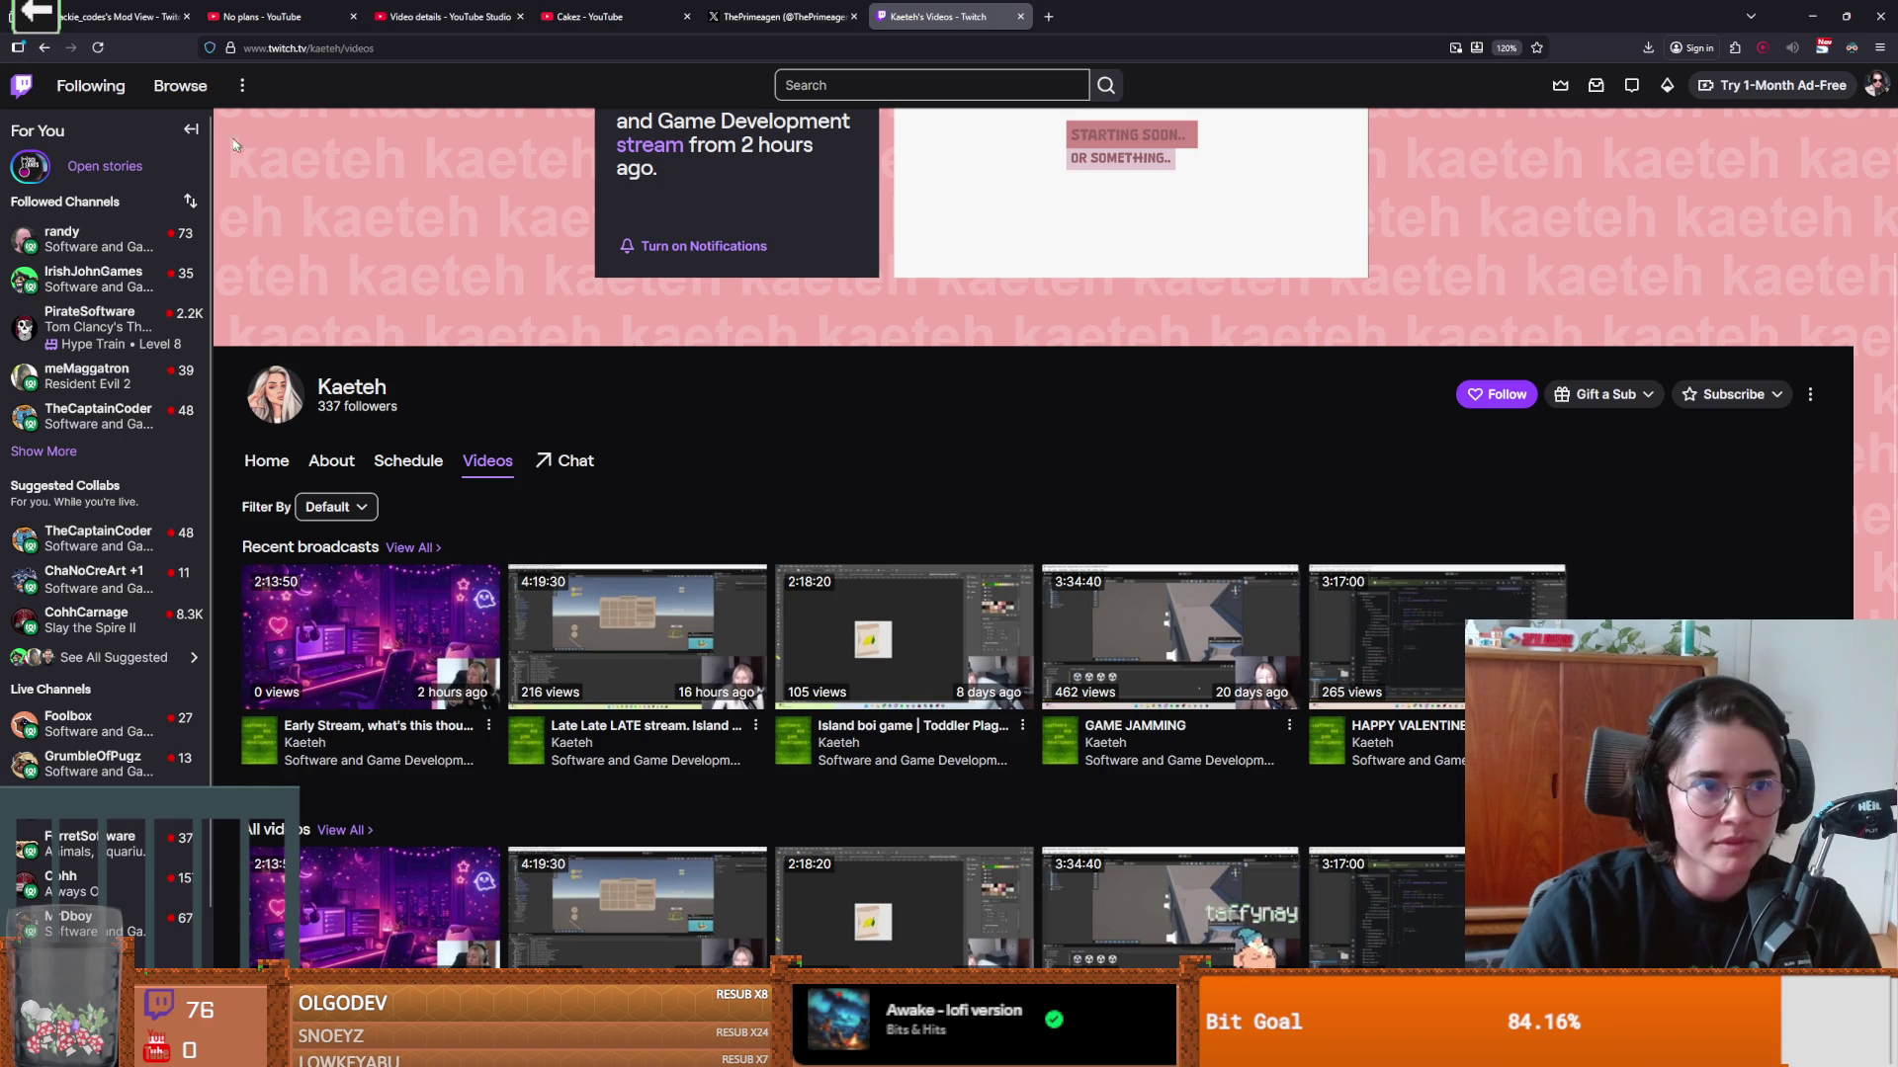
Step: Open the newest Early Stream broadcast and skip ahead to about 1:15 in
{"action": "left_click", "coordinate": [190, 130]}
{"action": "left_click", "coordinate": [208, 632]}
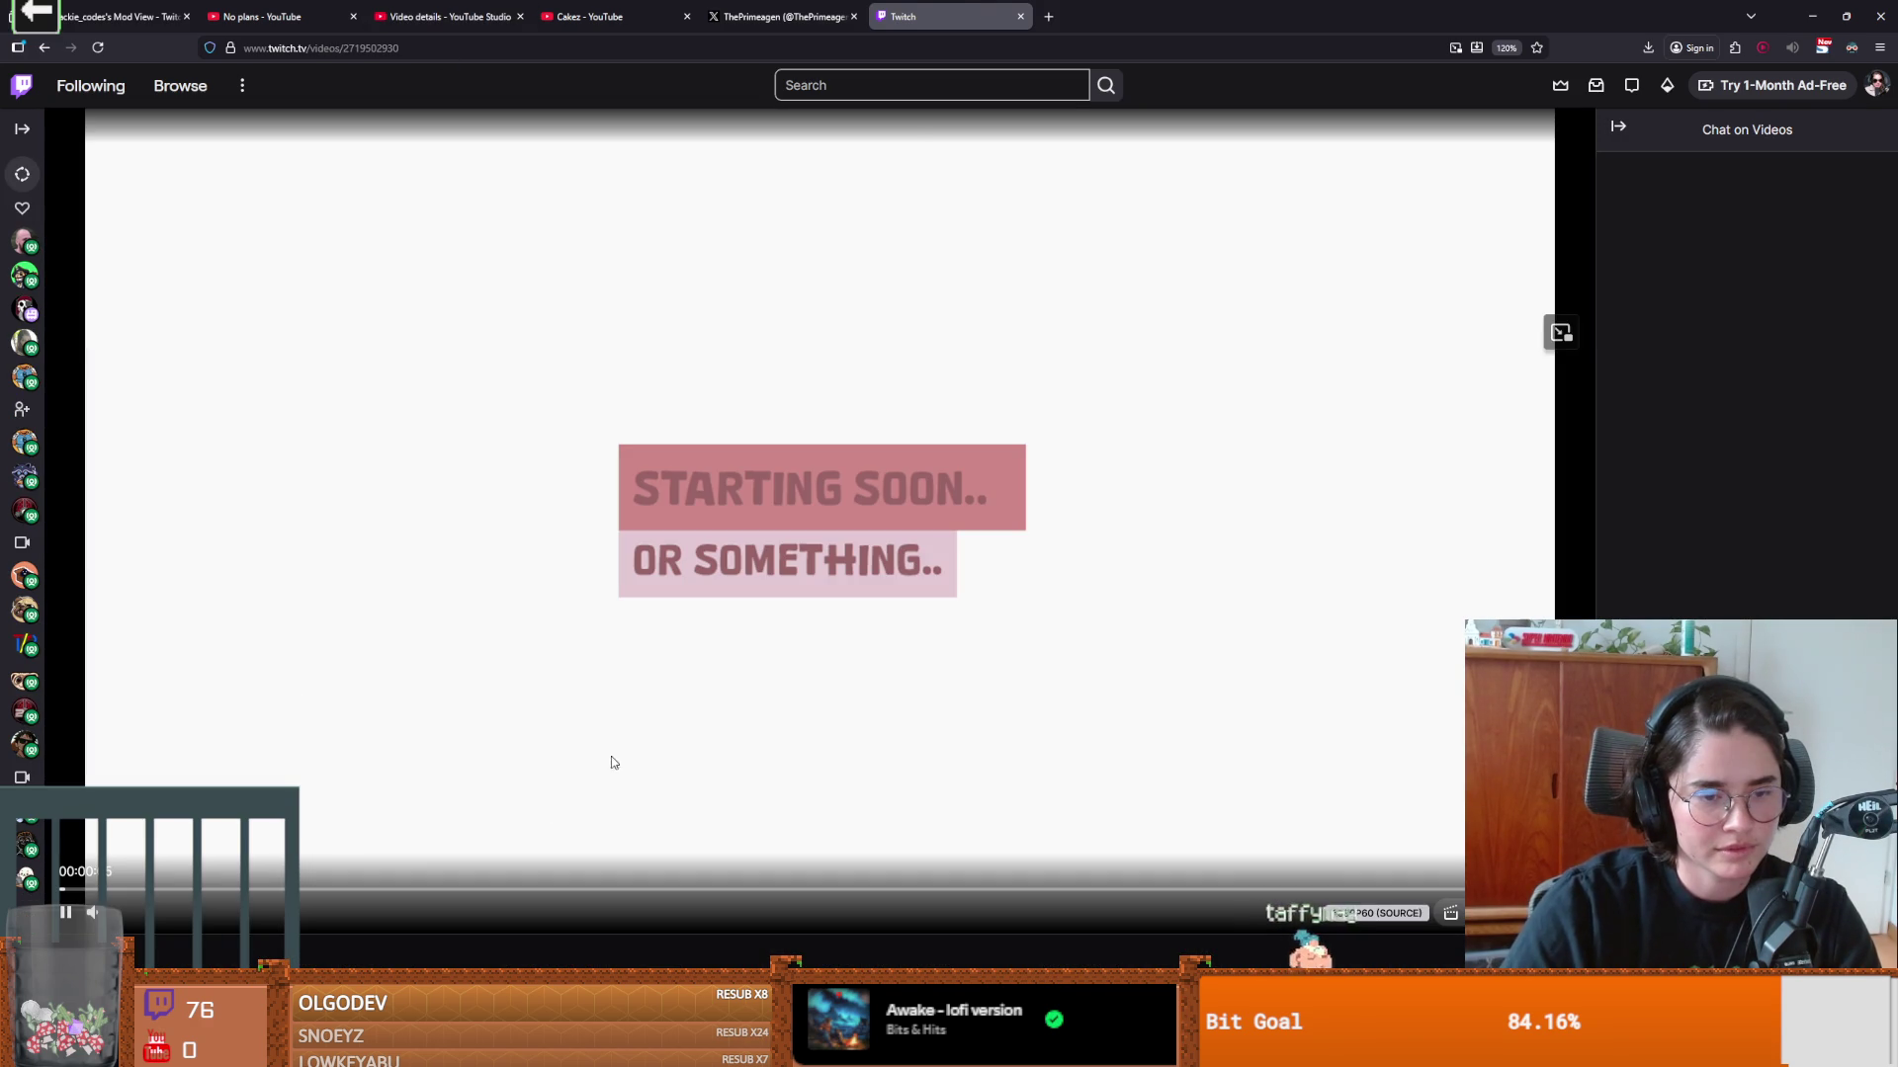
{"action": "left_click", "coordinate": [383, 889]}
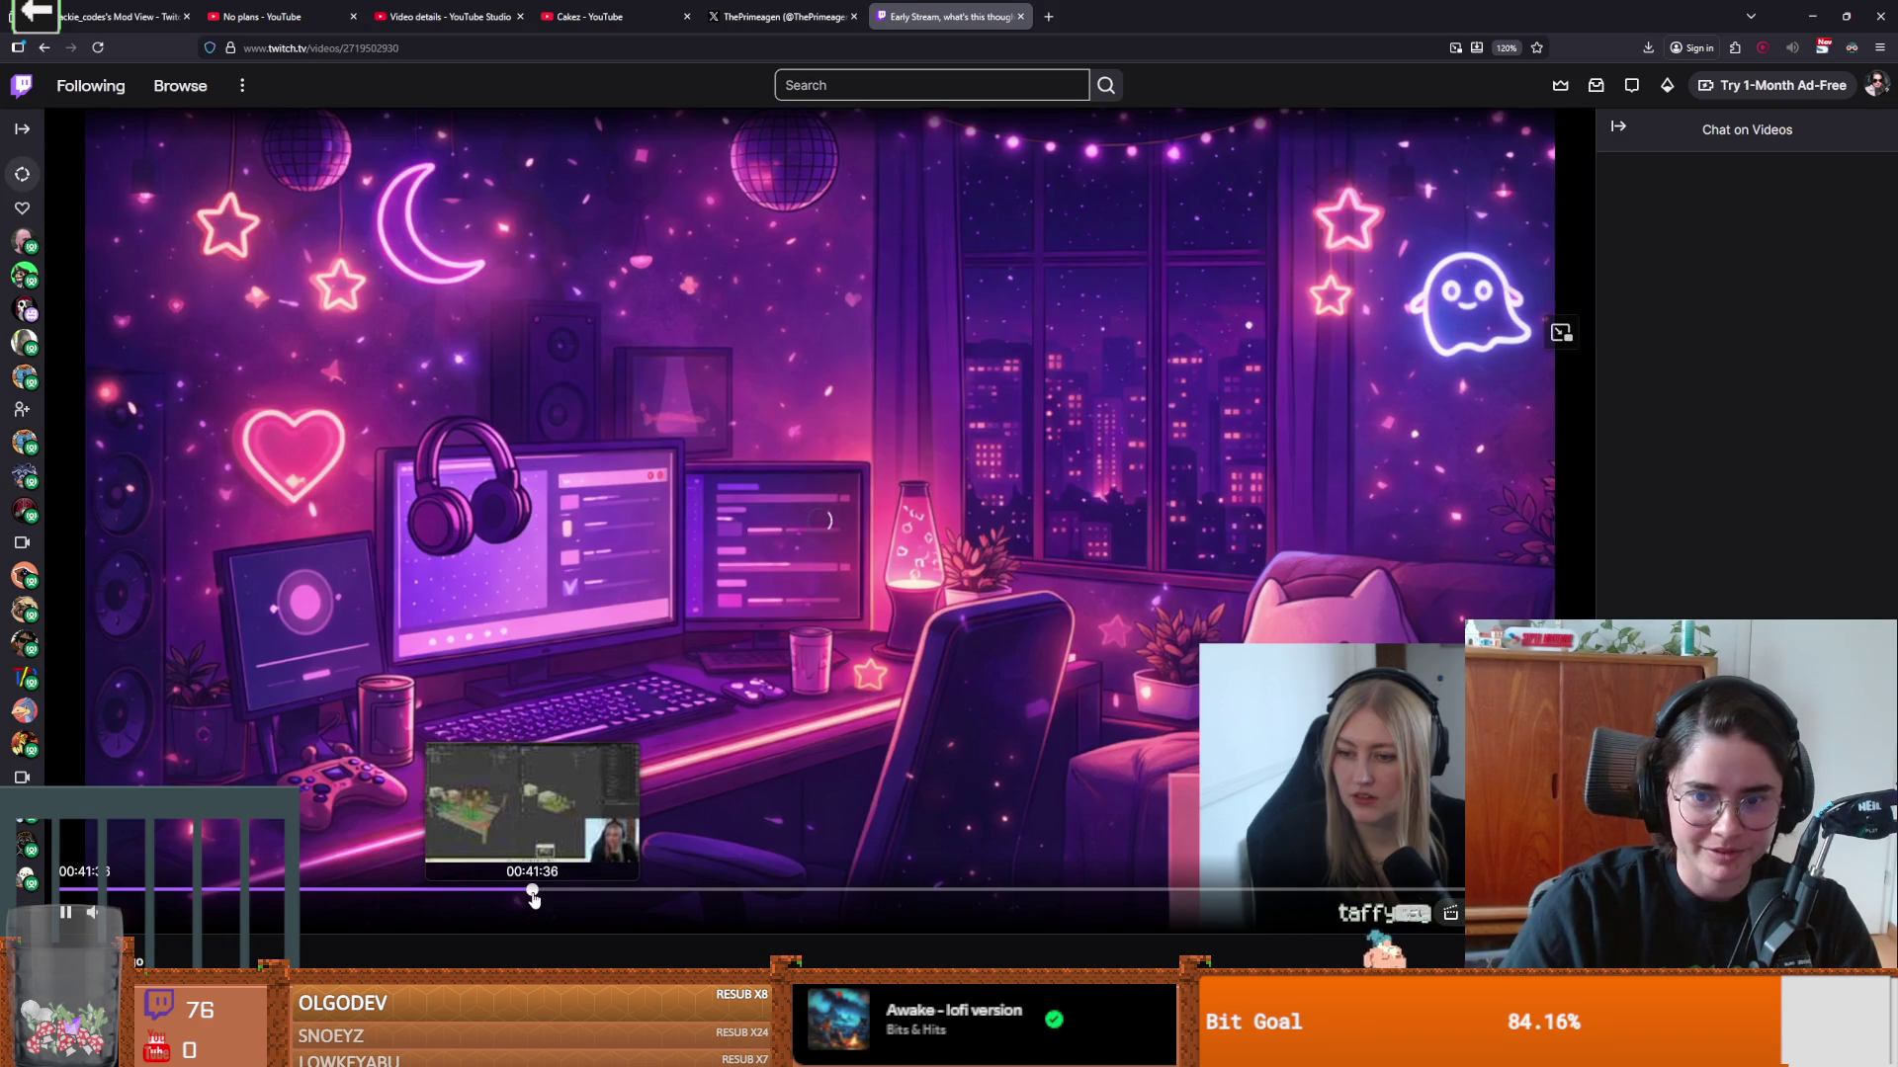
{"action": "left_click", "coordinate": [534, 892]}
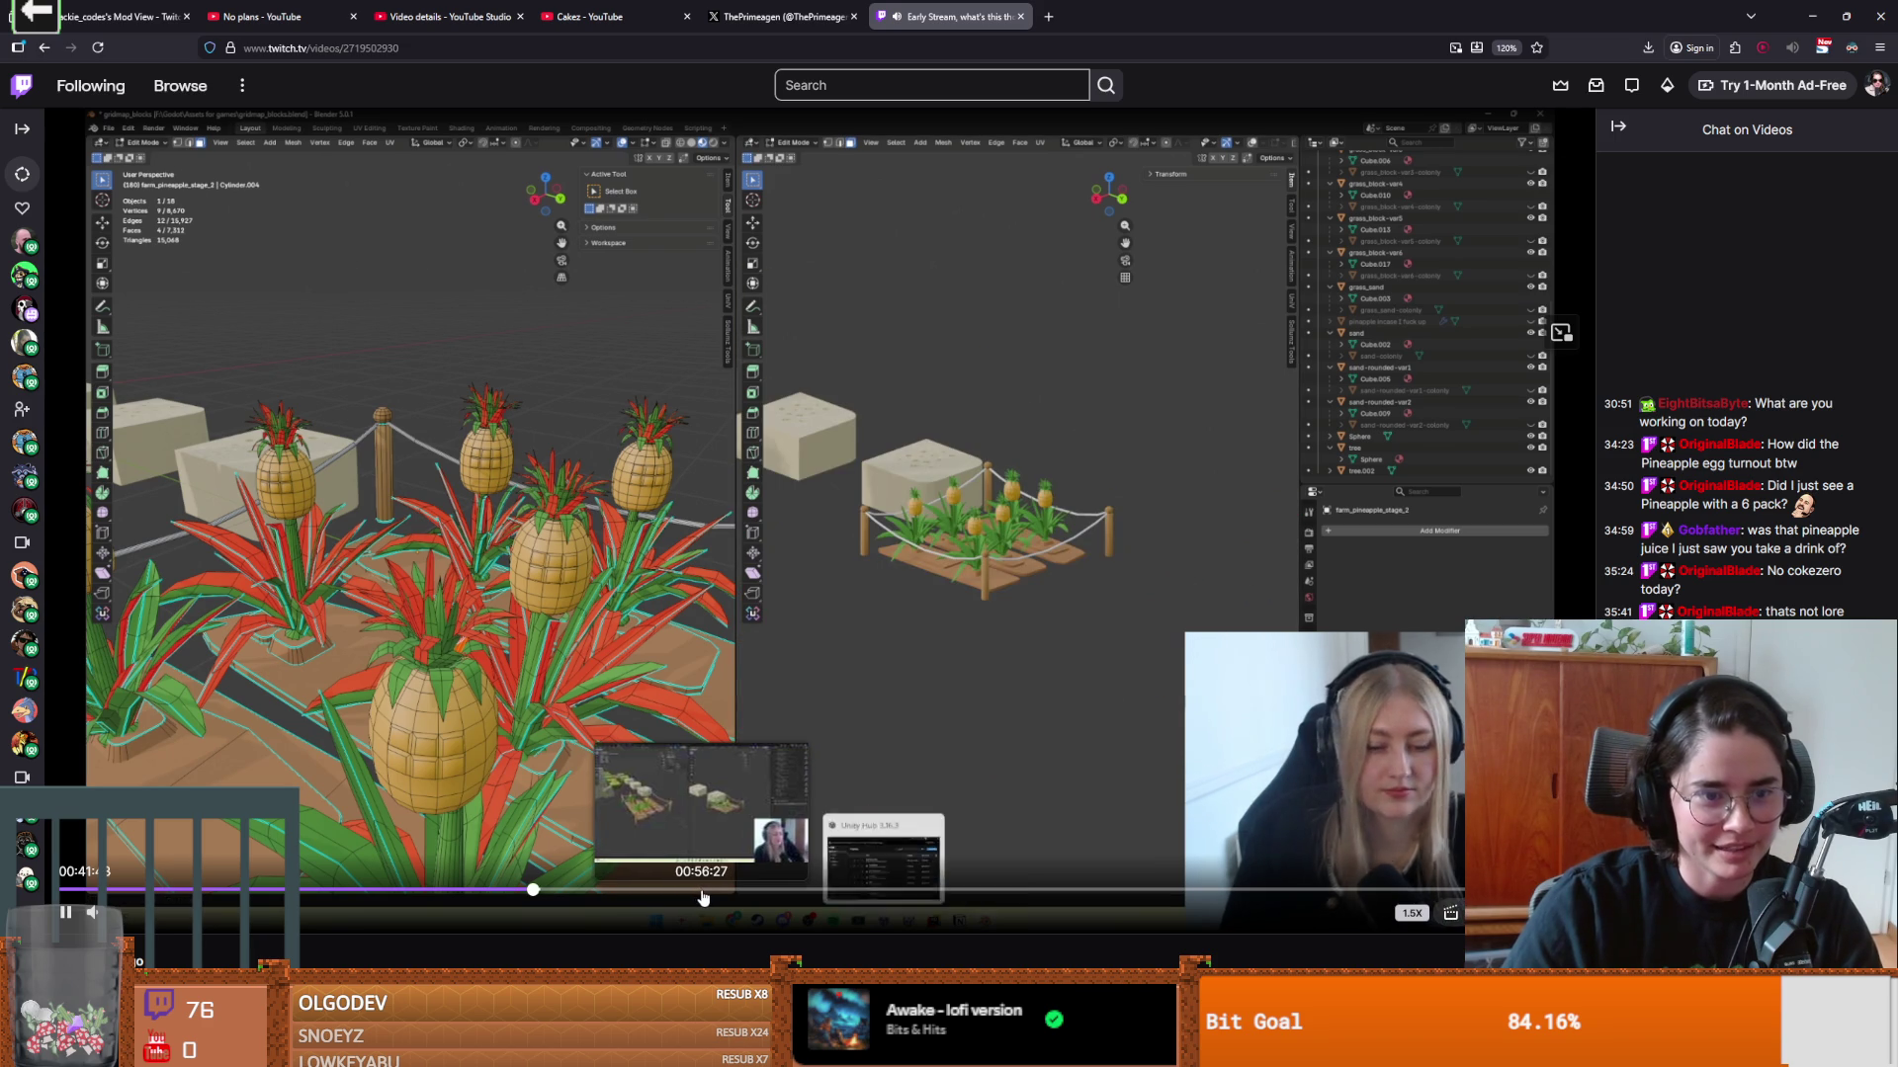
{"action": "left_click_drag", "start_coordinate": [697, 900], "coordinate": [766, 902]}
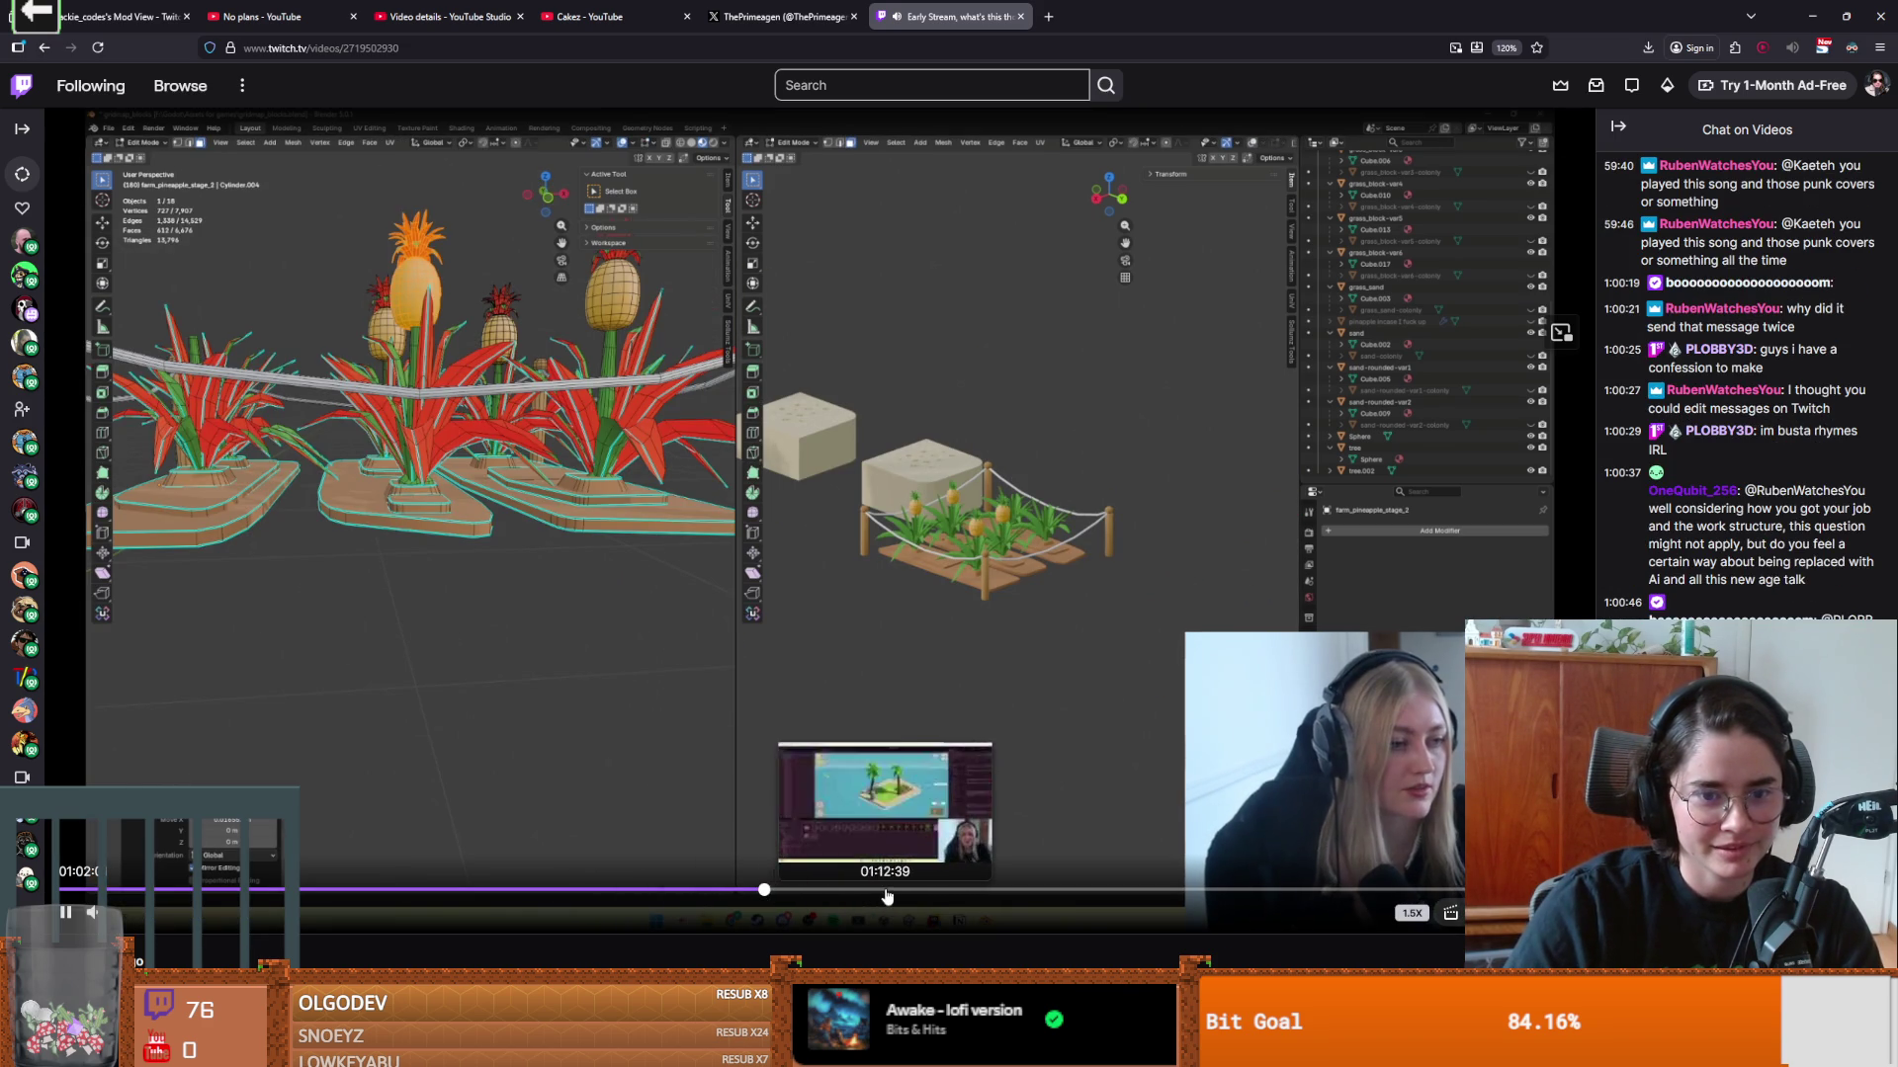
{"action": "left_click", "coordinate": [887, 897]}
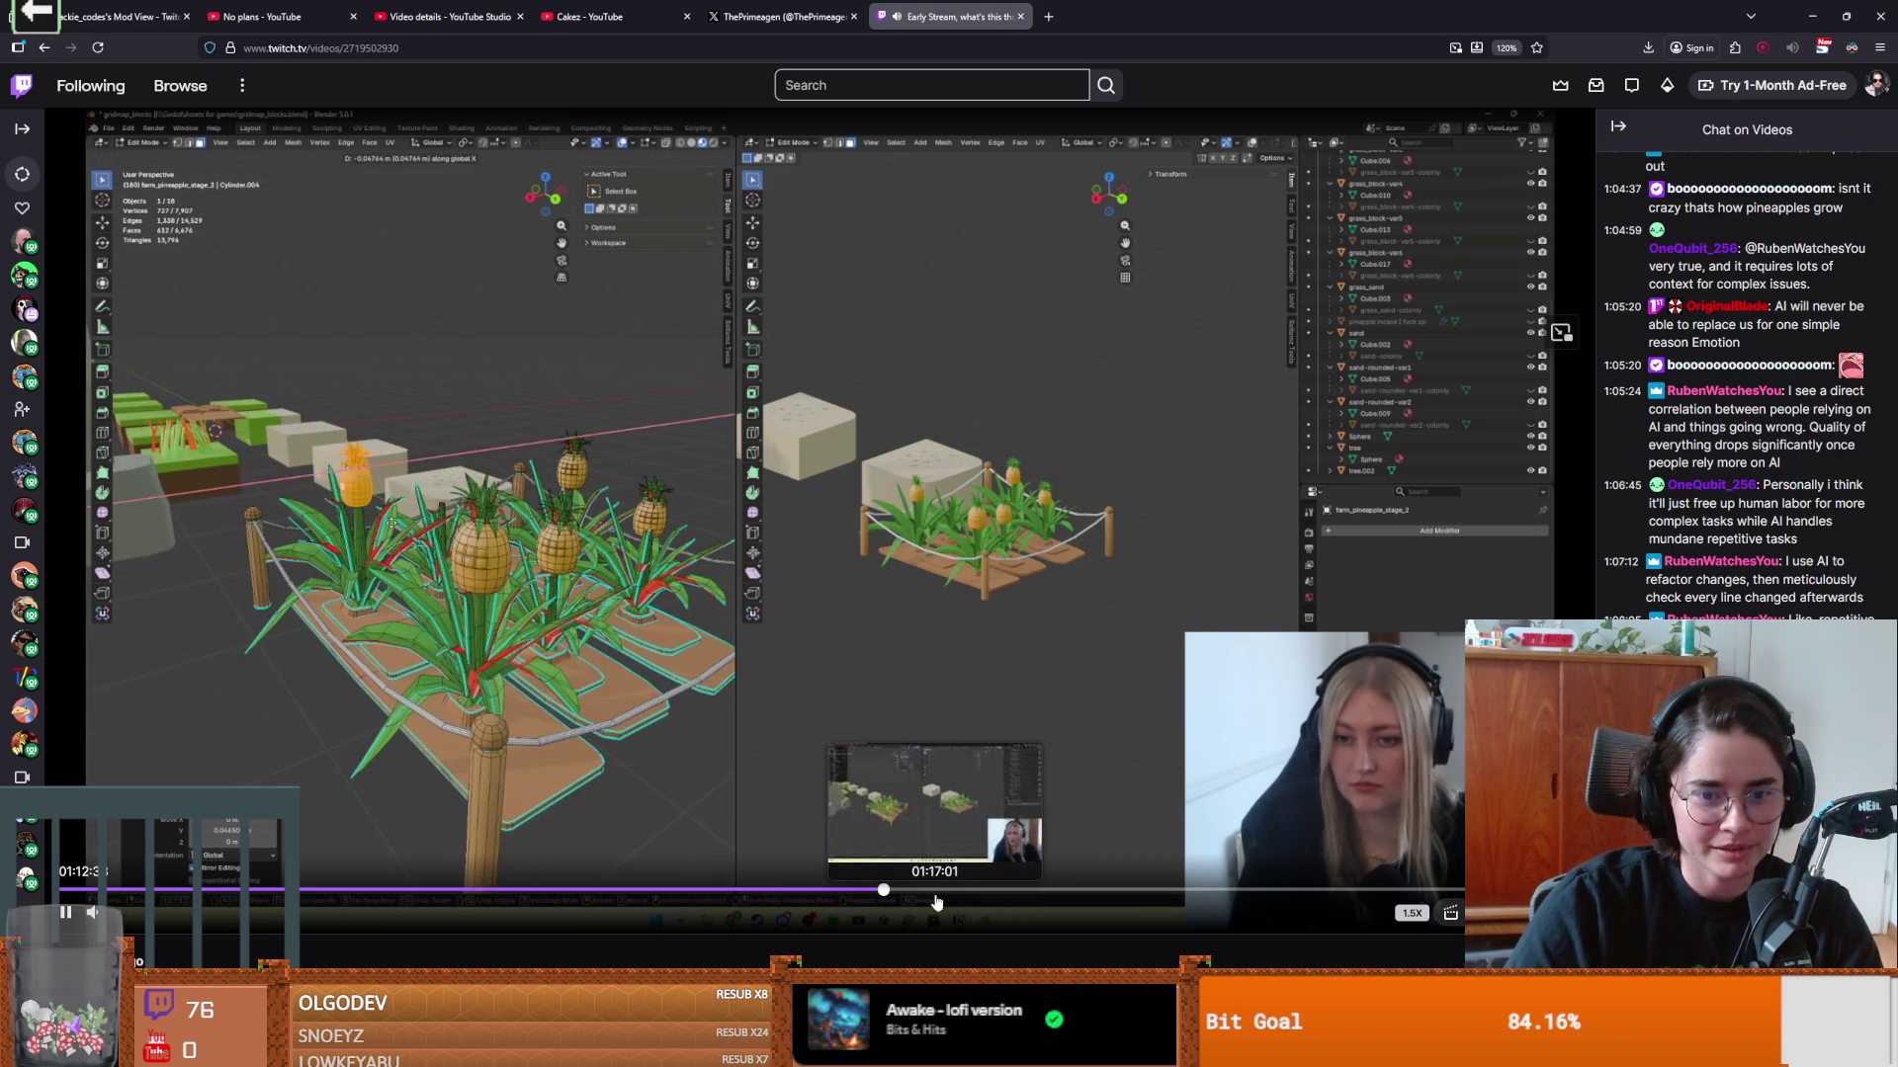
{"action": "left_click", "coordinate": [939, 897]}
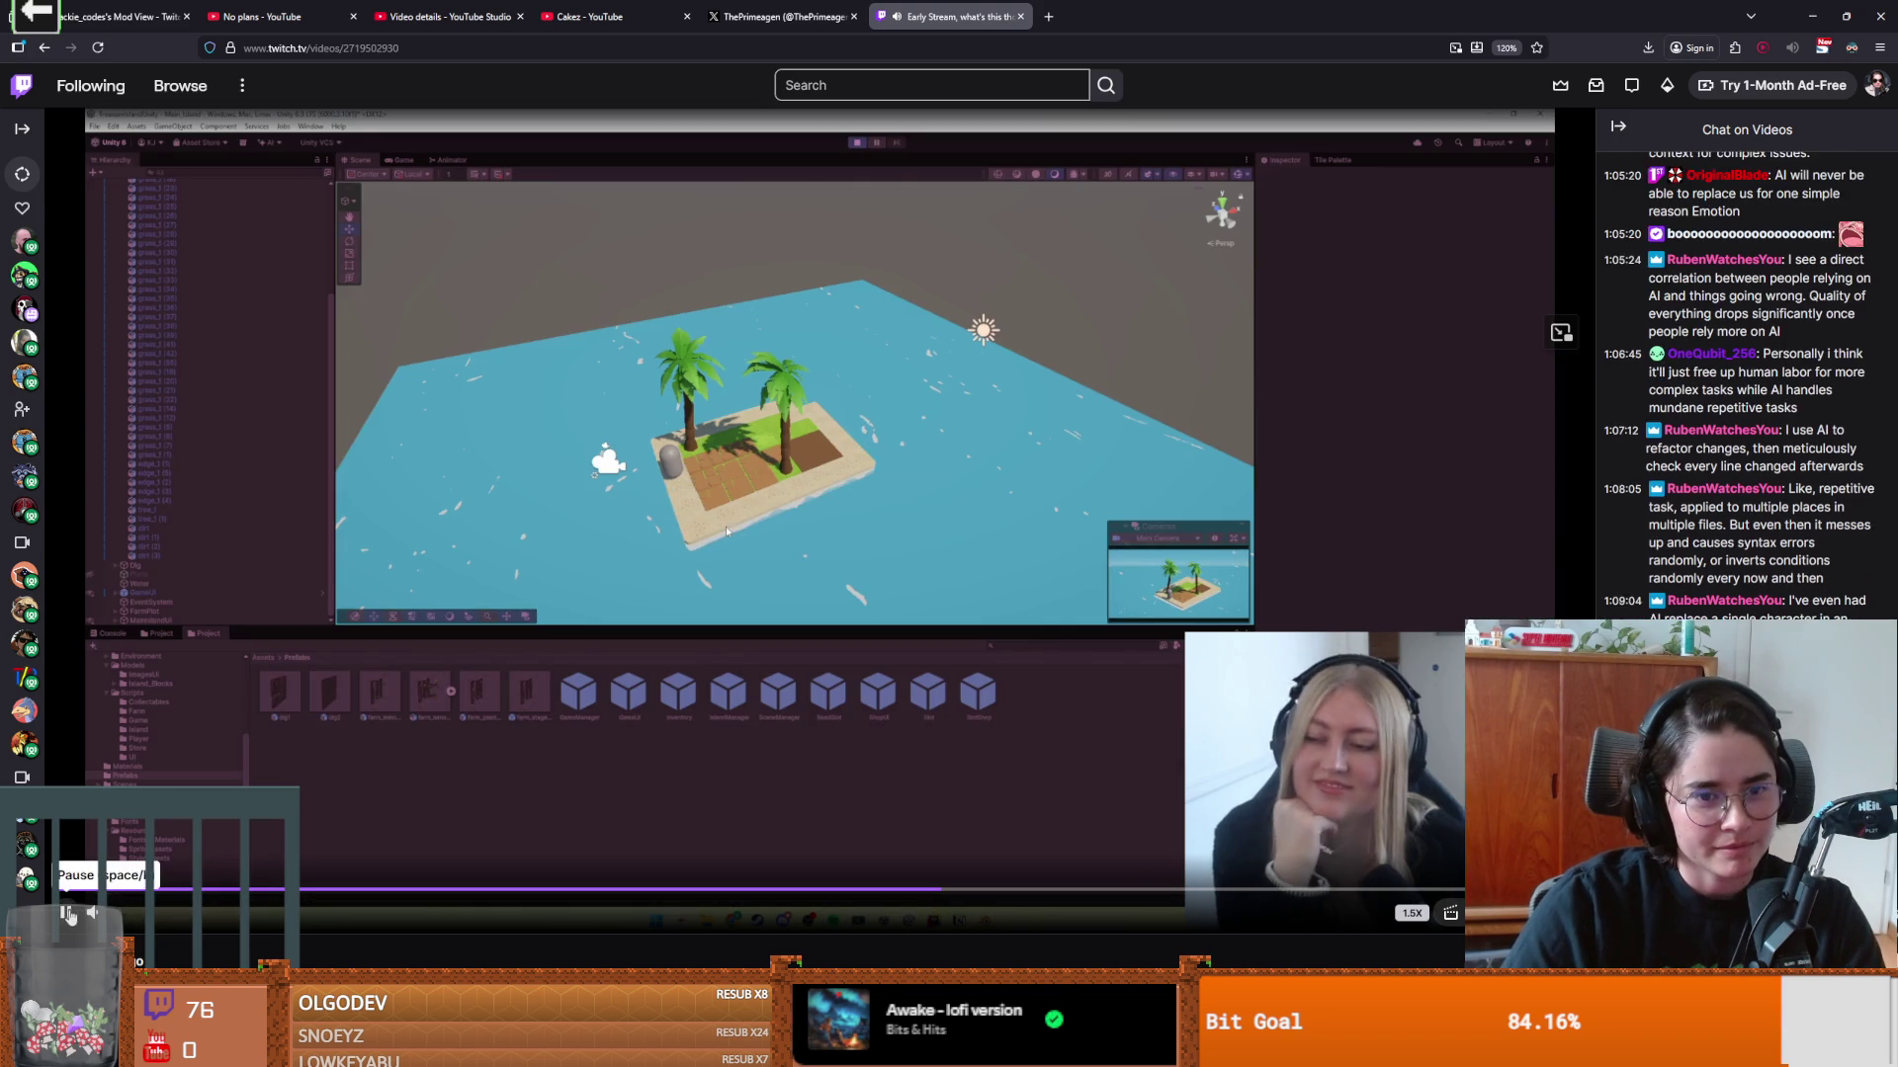
Step: Pause the replay, resume it briefly, pause at 01:17:47 and return to Godot
{"action": "left_click", "coordinate": [65, 902]}
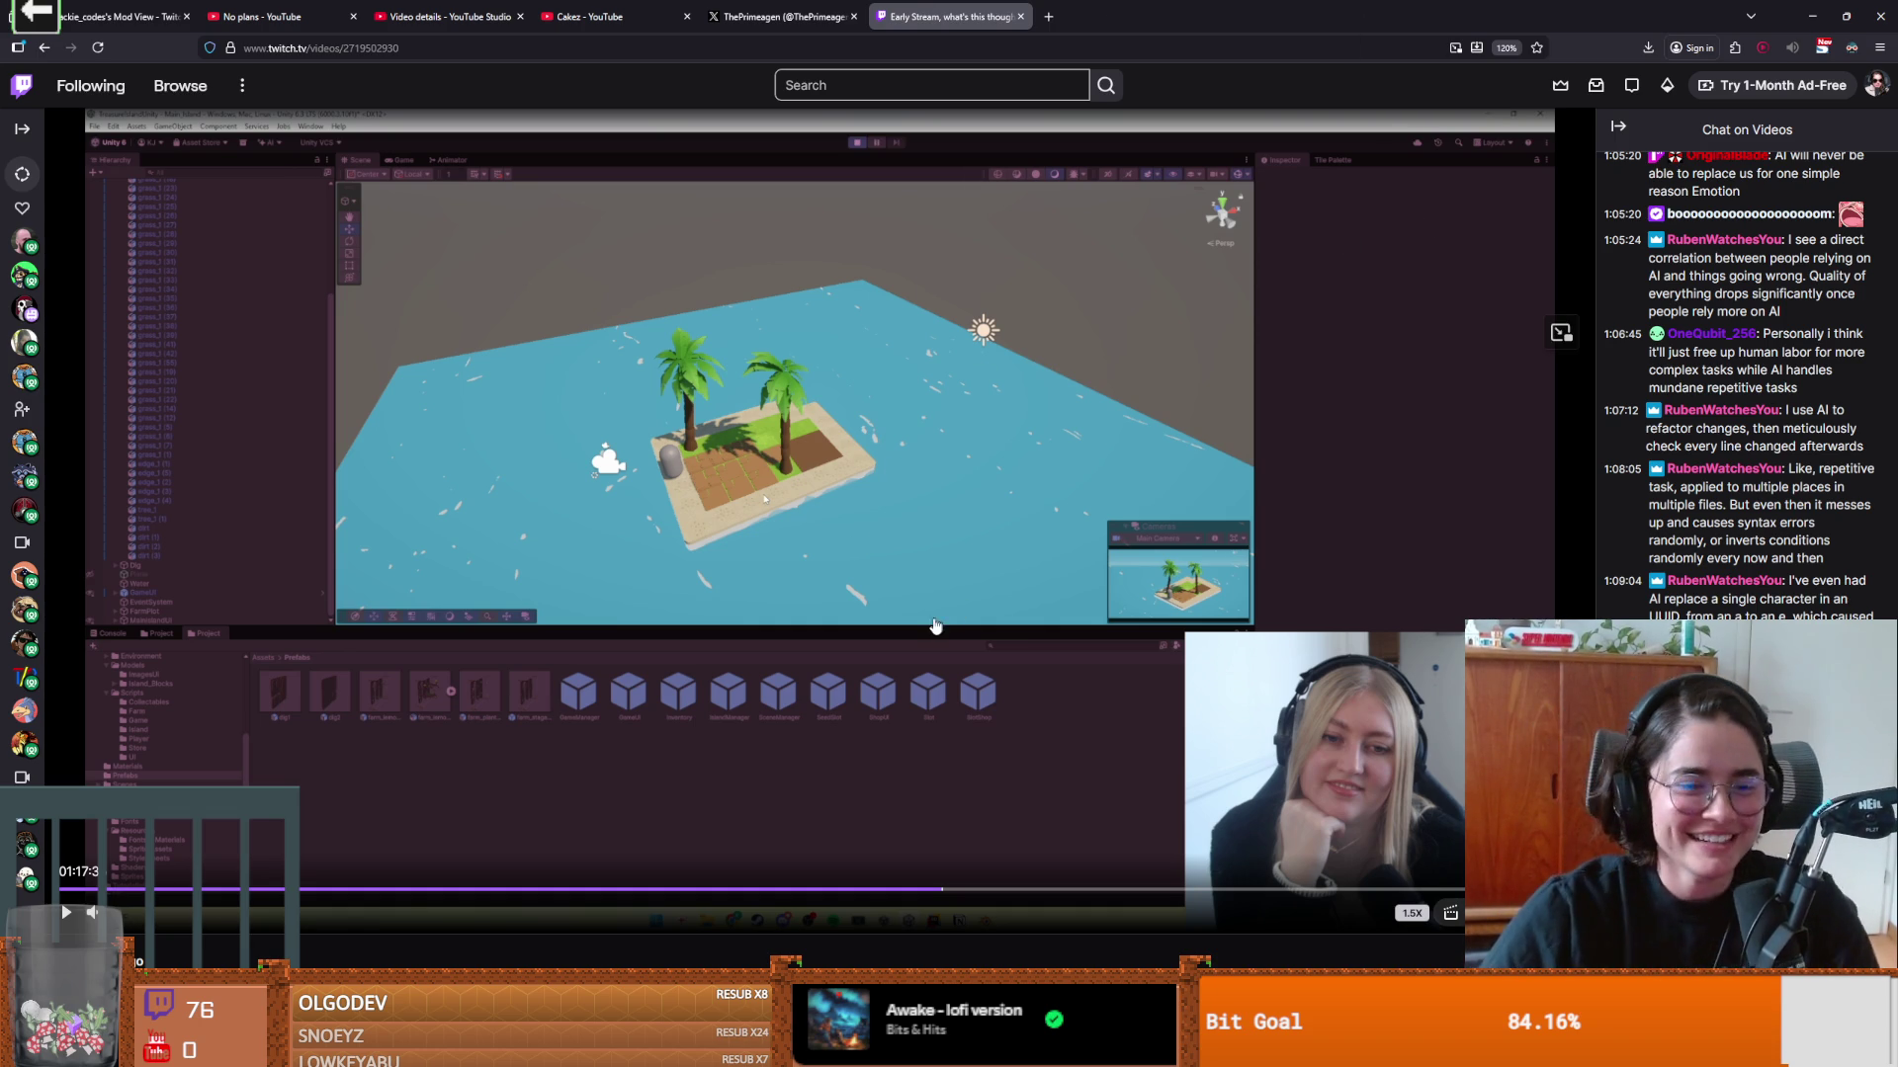
{"action": "left_click", "coordinate": [973, 550]}
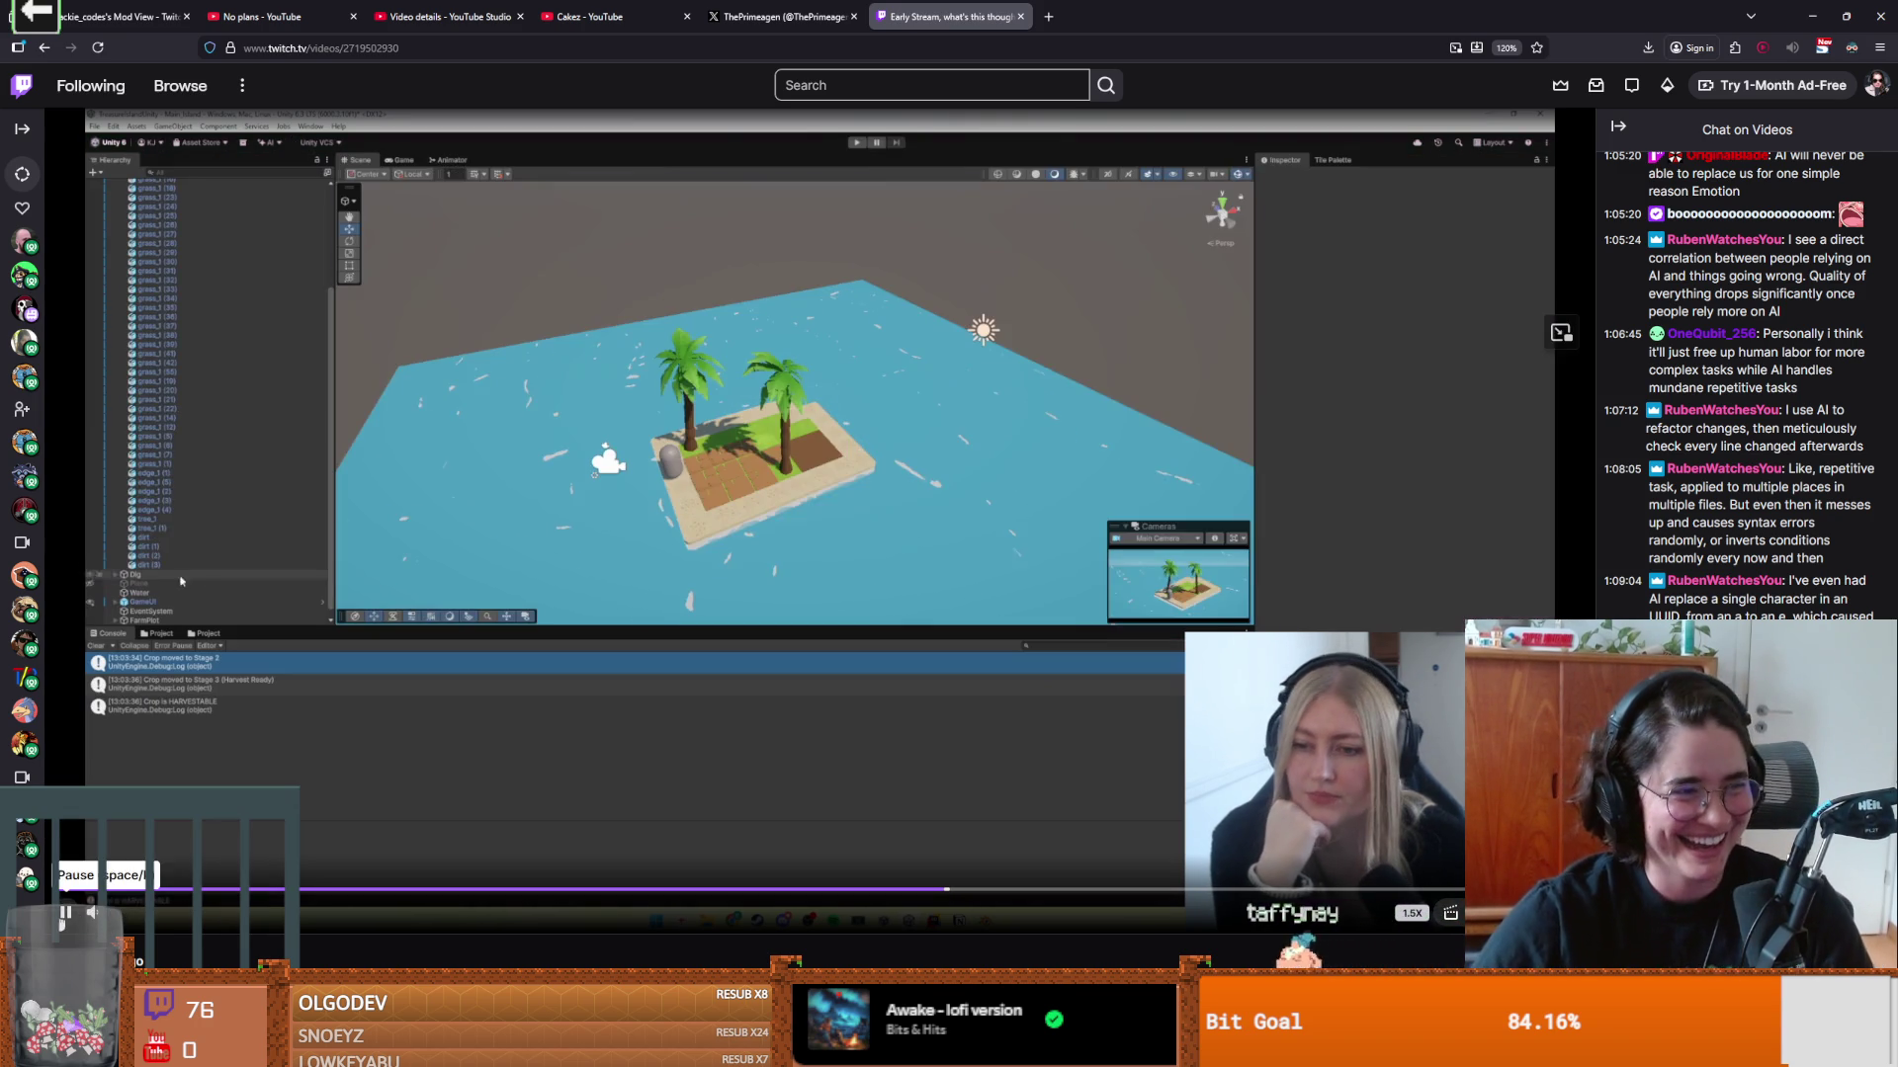
{"action": "left_click", "coordinate": [66, 913]}
{"action": "scroll", "coordinate": [1134, 761], "scroll_direction": "down", "scroll_amount": 3}
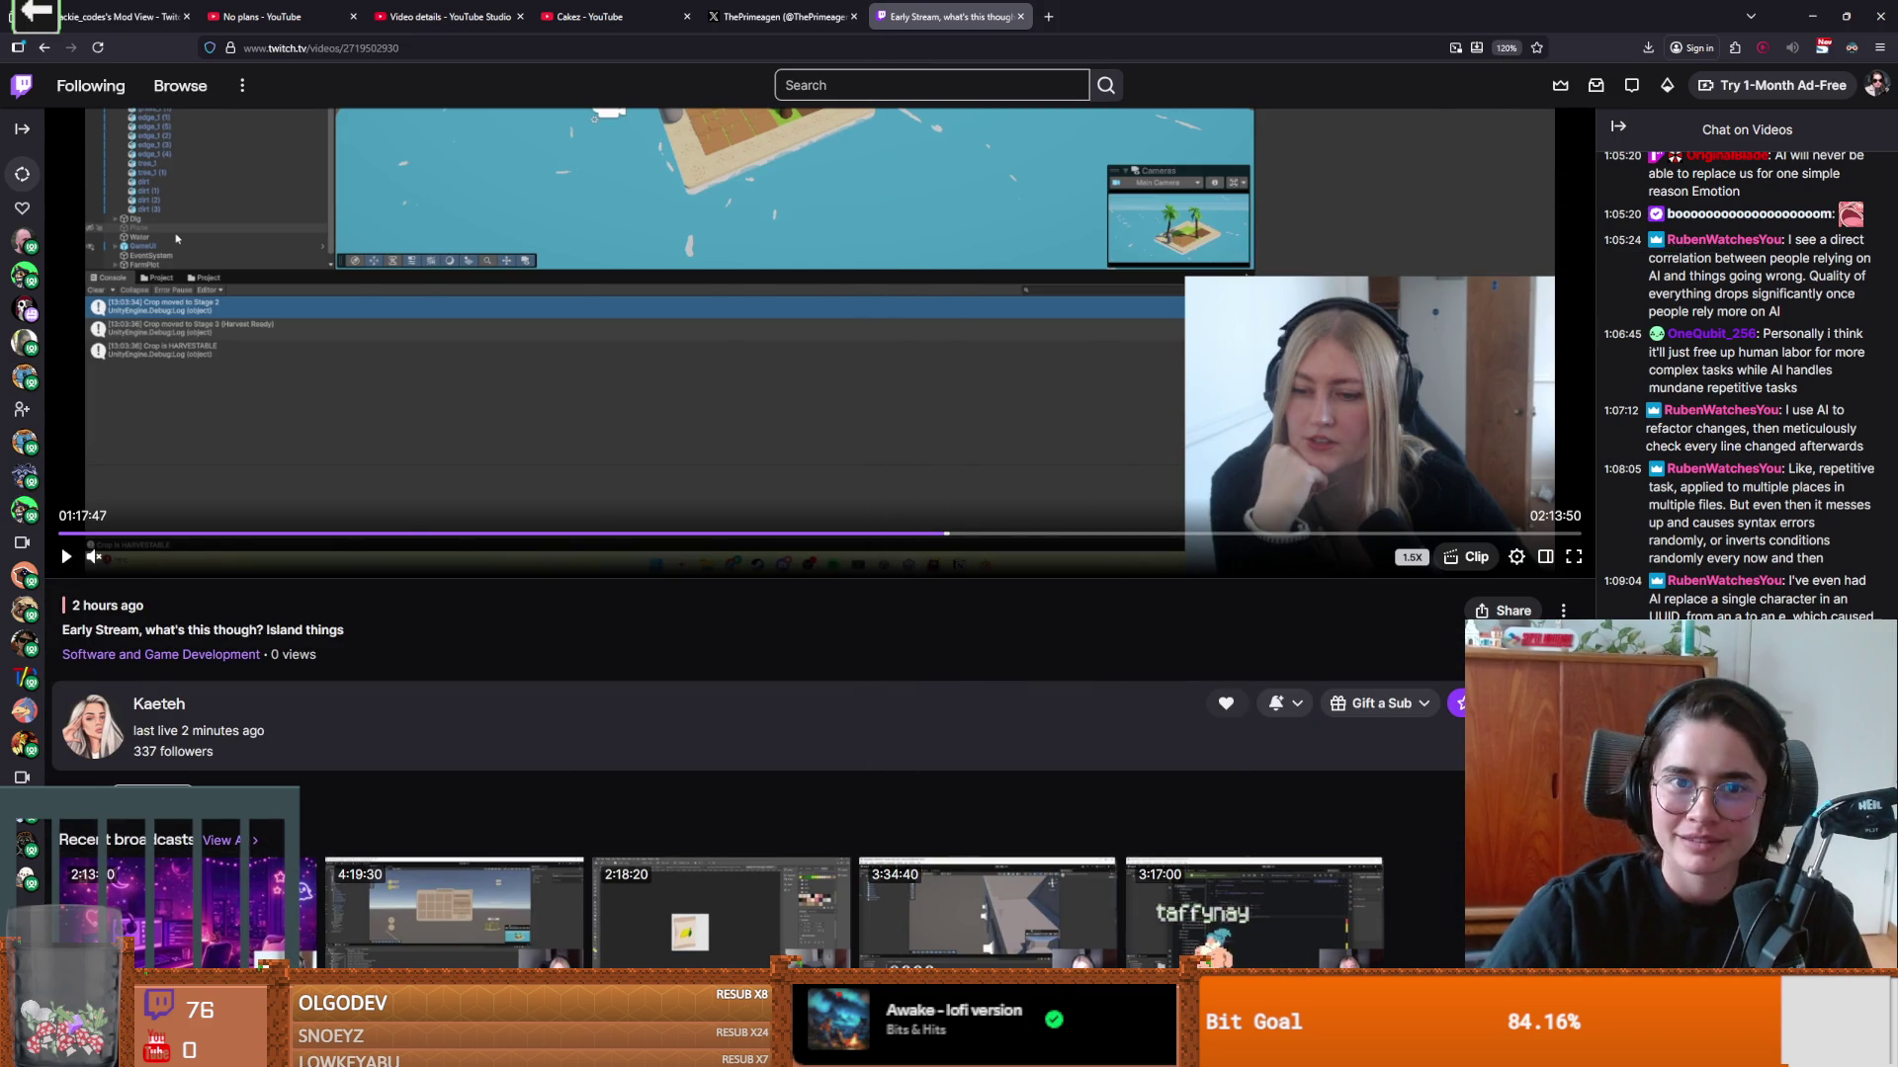
{"action": "key", "text": "alt+Tab"}
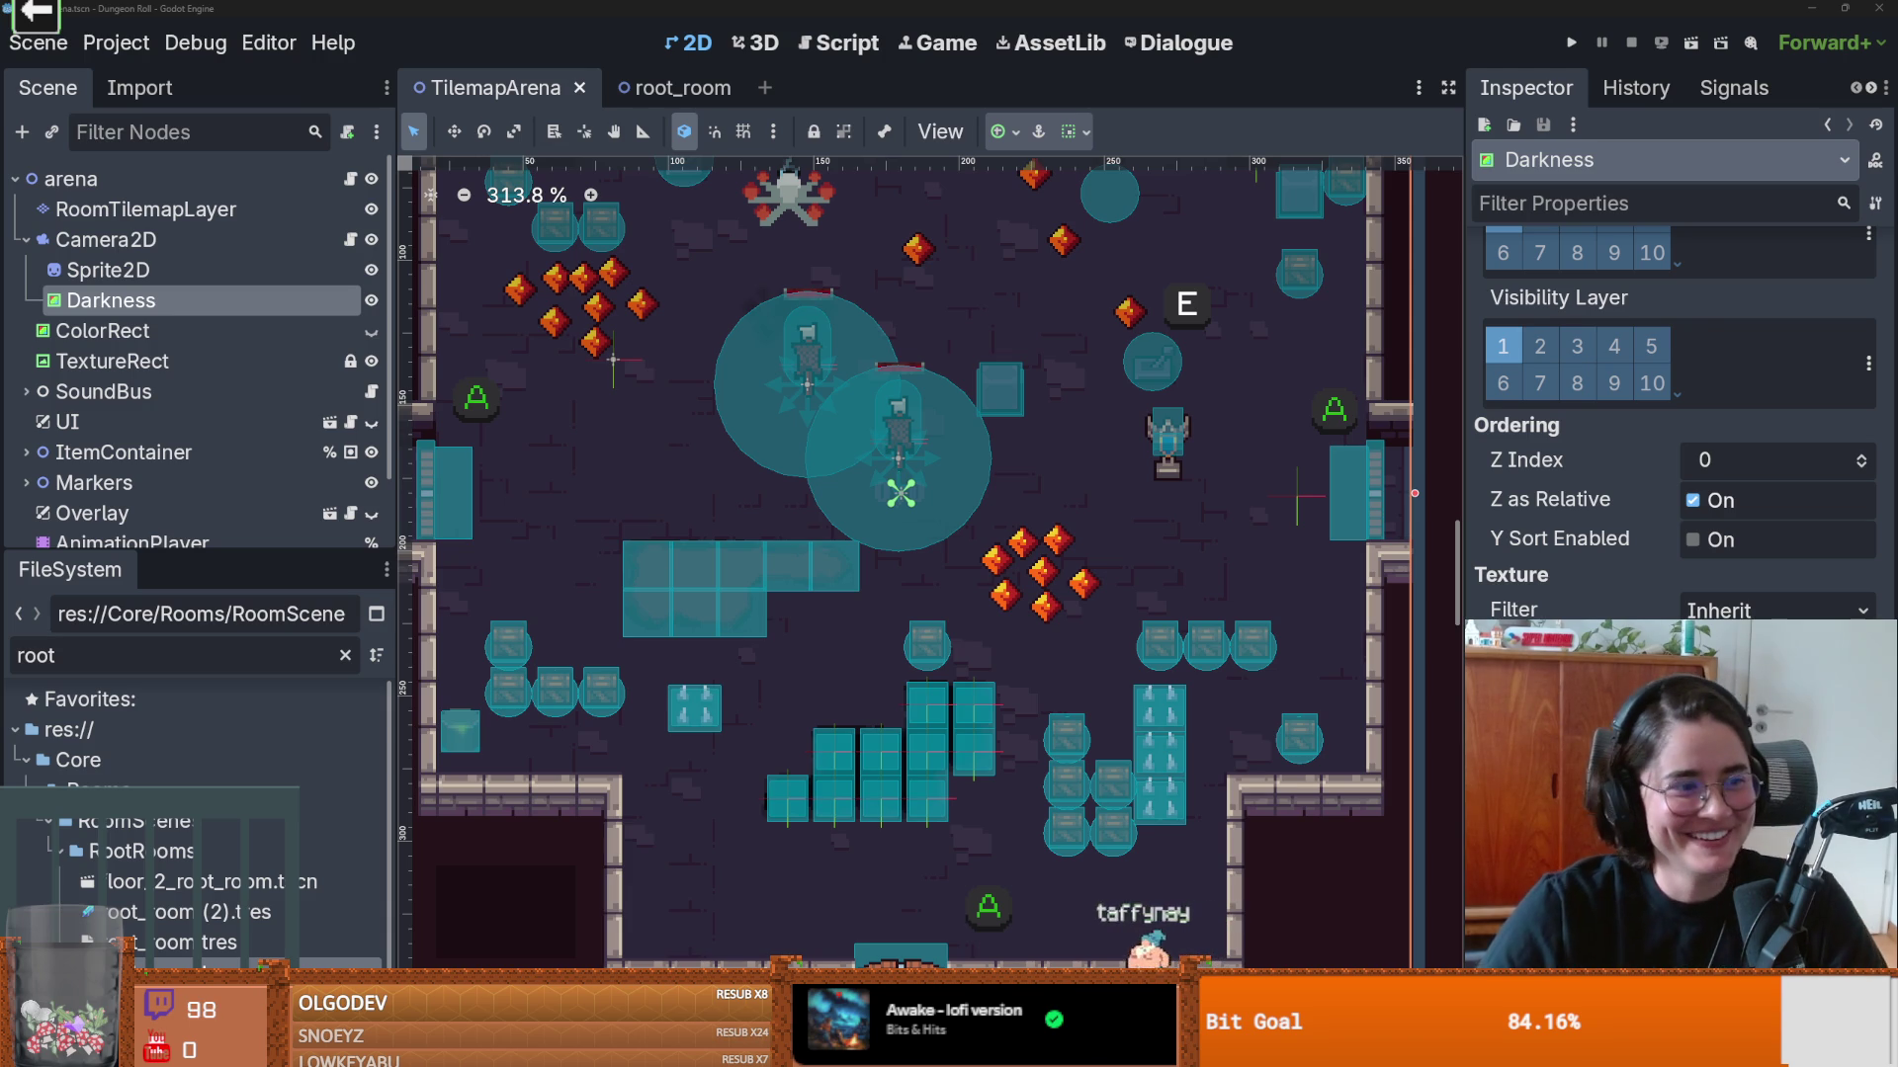
Step: Zoom the 2D viewport and select DungeonDescene's ColorRect to show its transparent Color in the Inspector
{"action": "scroll", "coordinate": [978, 682], "scroll_direction": "down", "scroll_amount": 1}
{"action": "scroll", "coordinate": [979, 682], "scroll_direction": "up", "scroll_amount": 1}
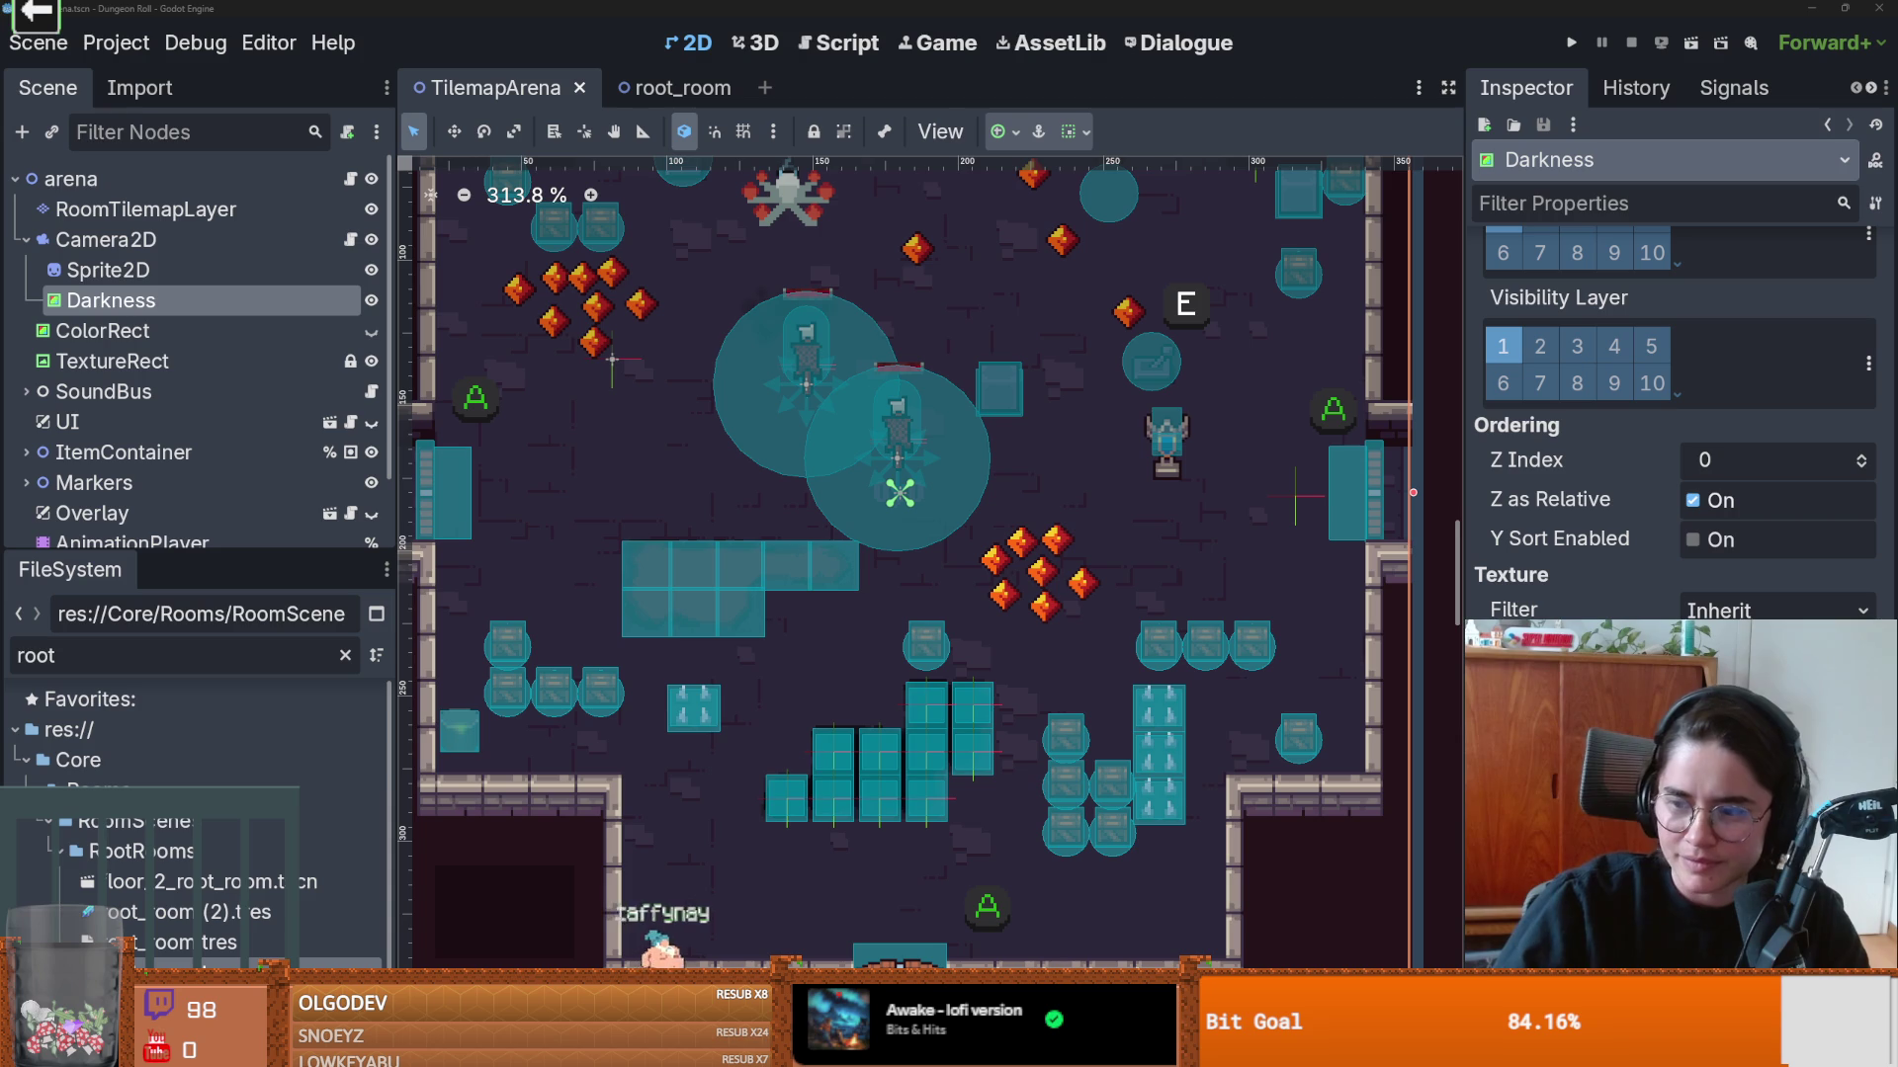
{"action": "scroll", "coordinate": [771, 403], "scroll_direction": "up", "scroll_amount": 1}
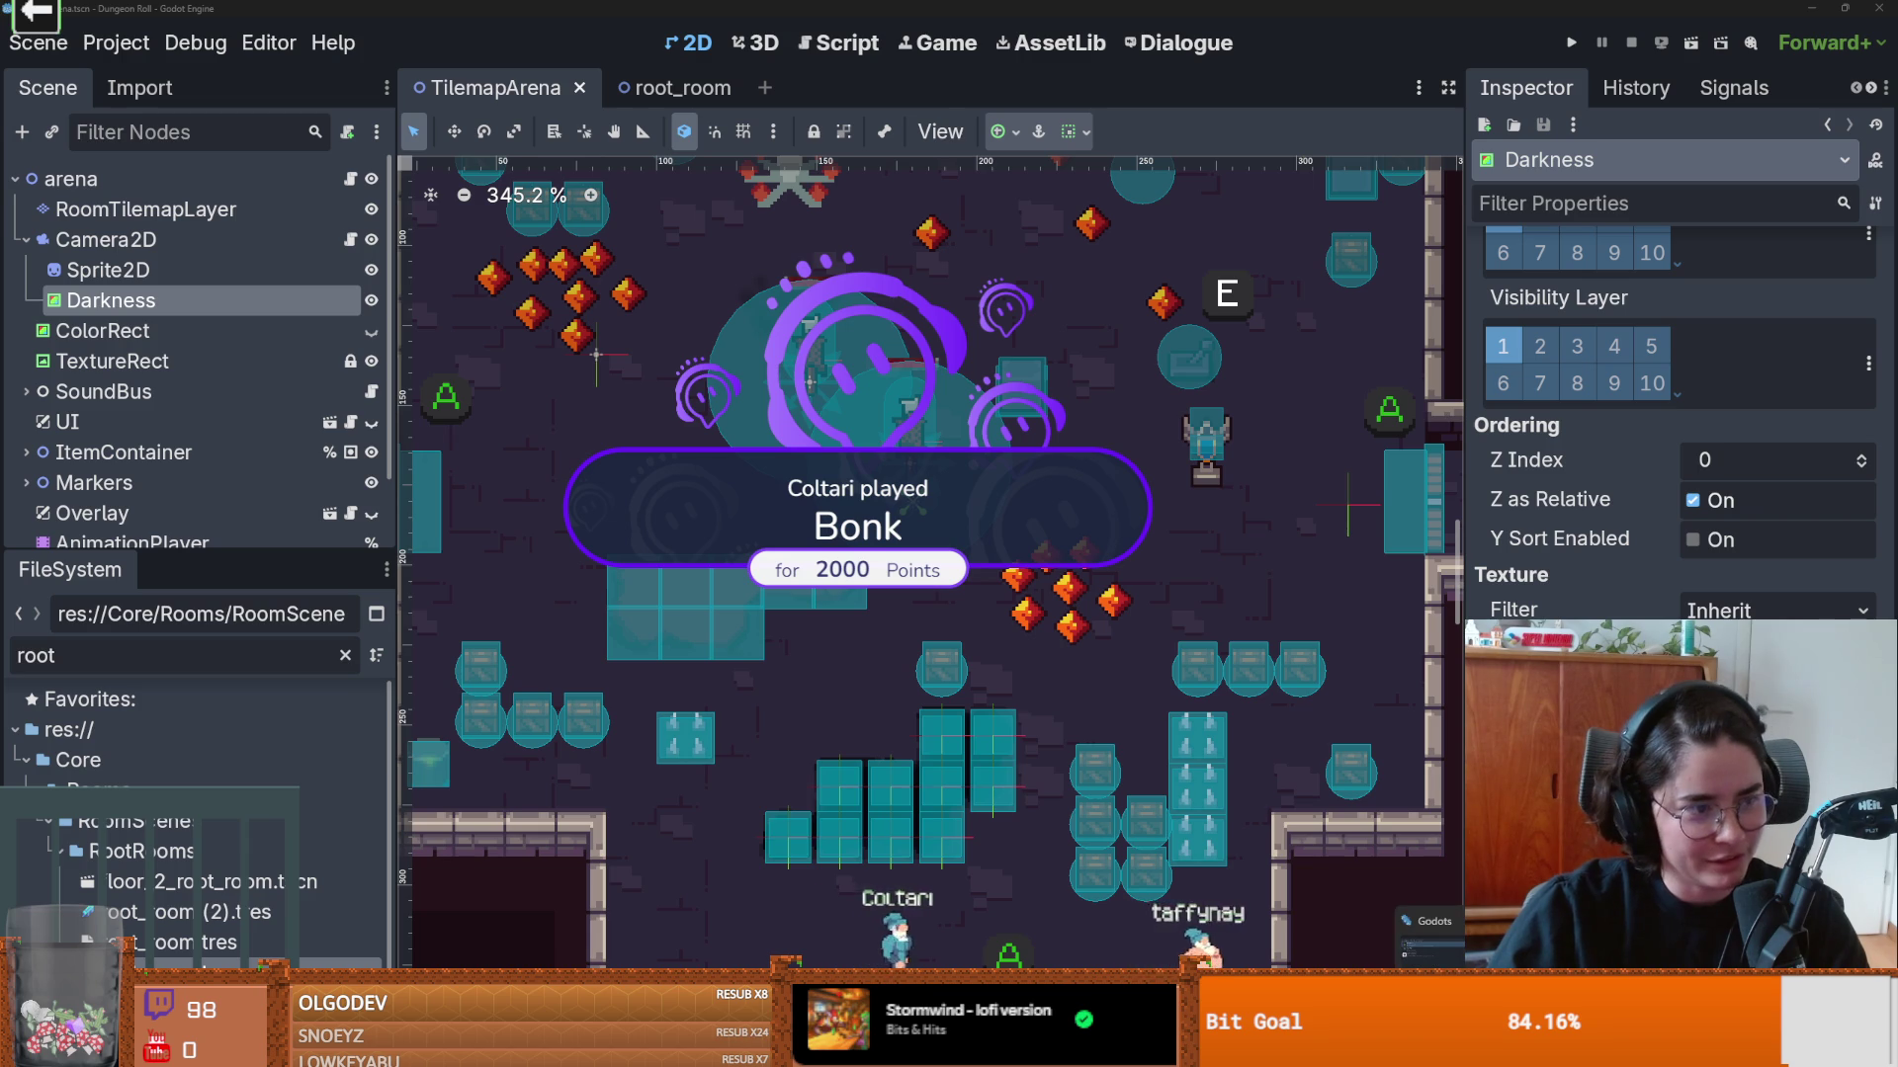
{"action": "left_click", "coordinate": [971, 663]}
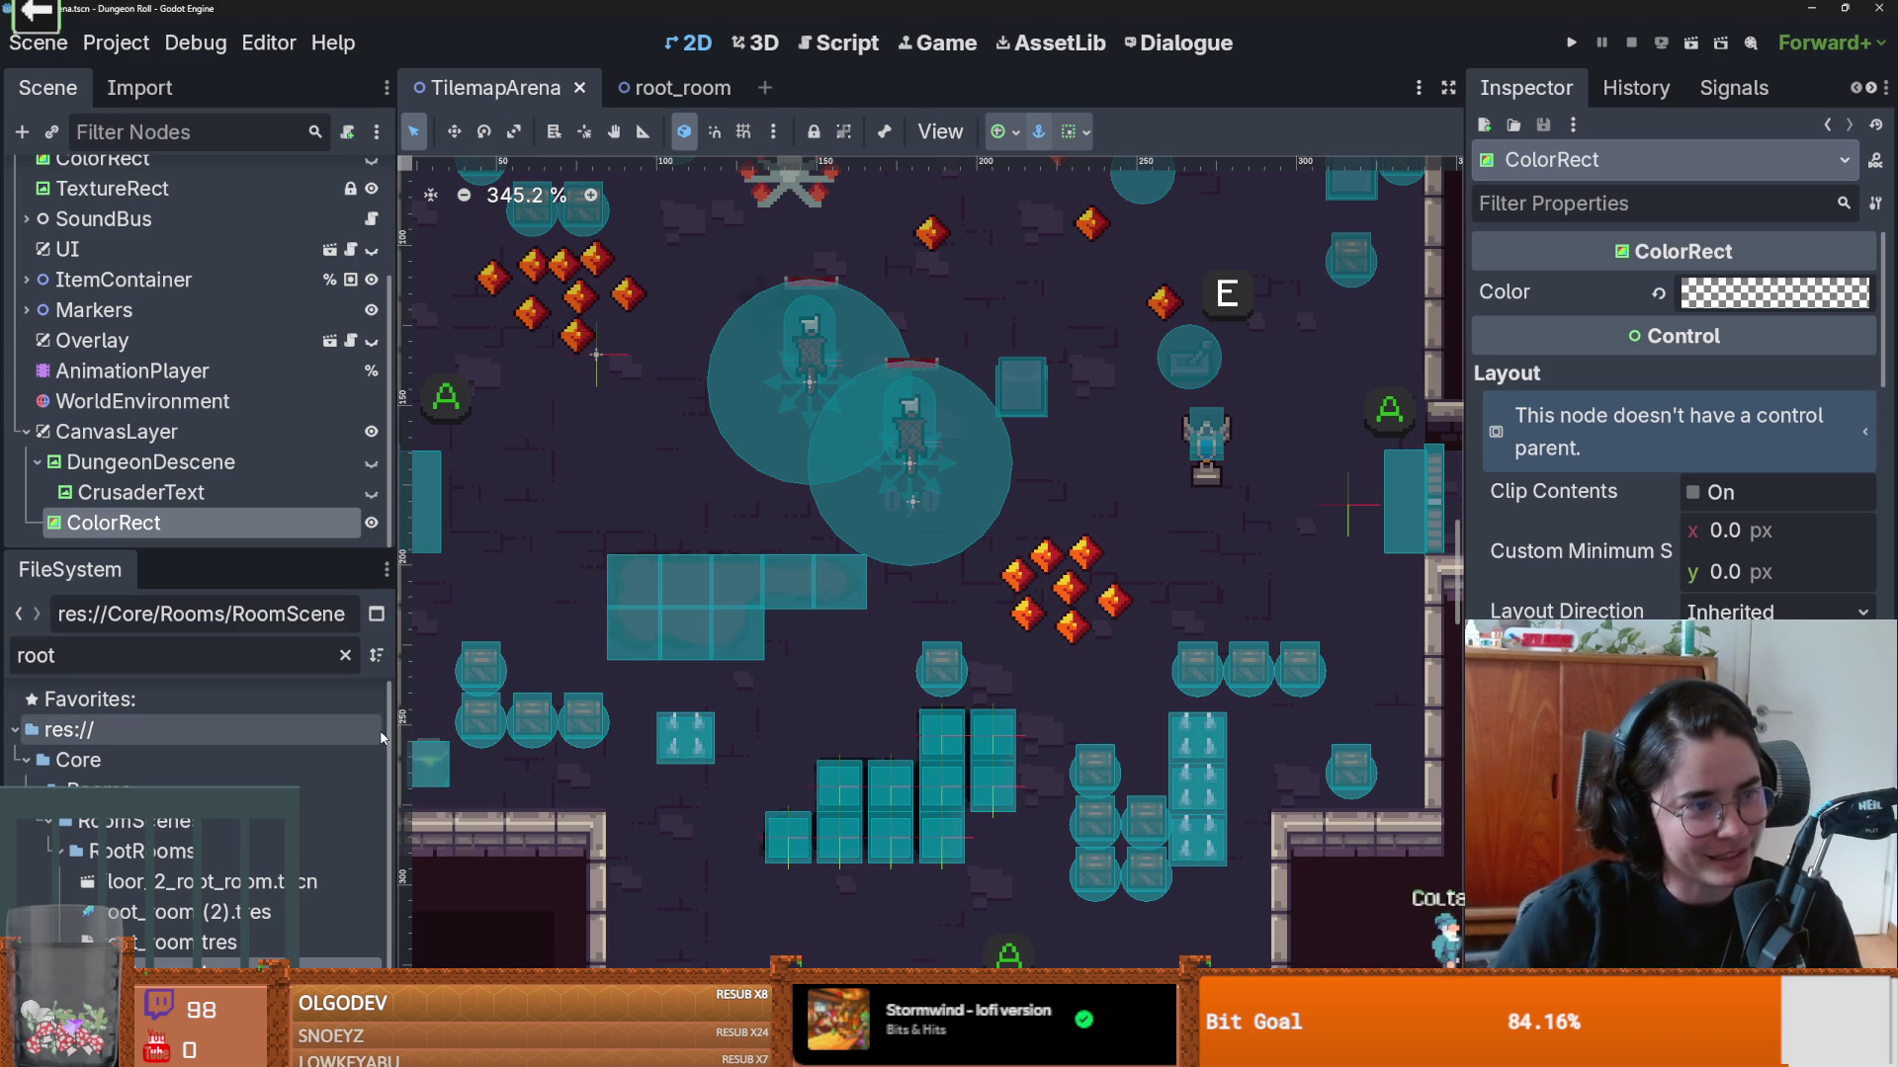
Step: Zoom out and pan across the arena room, enlarge the scene tree and collapse CanvasLayer
{"action": "scroll", "coordinate": [970, 662], "scroll_direction": "down", "scroll_amount": 4}
{"action": "left_click_drag", "start_coordinate": [887, 596], "coordinate": [837, 695]}
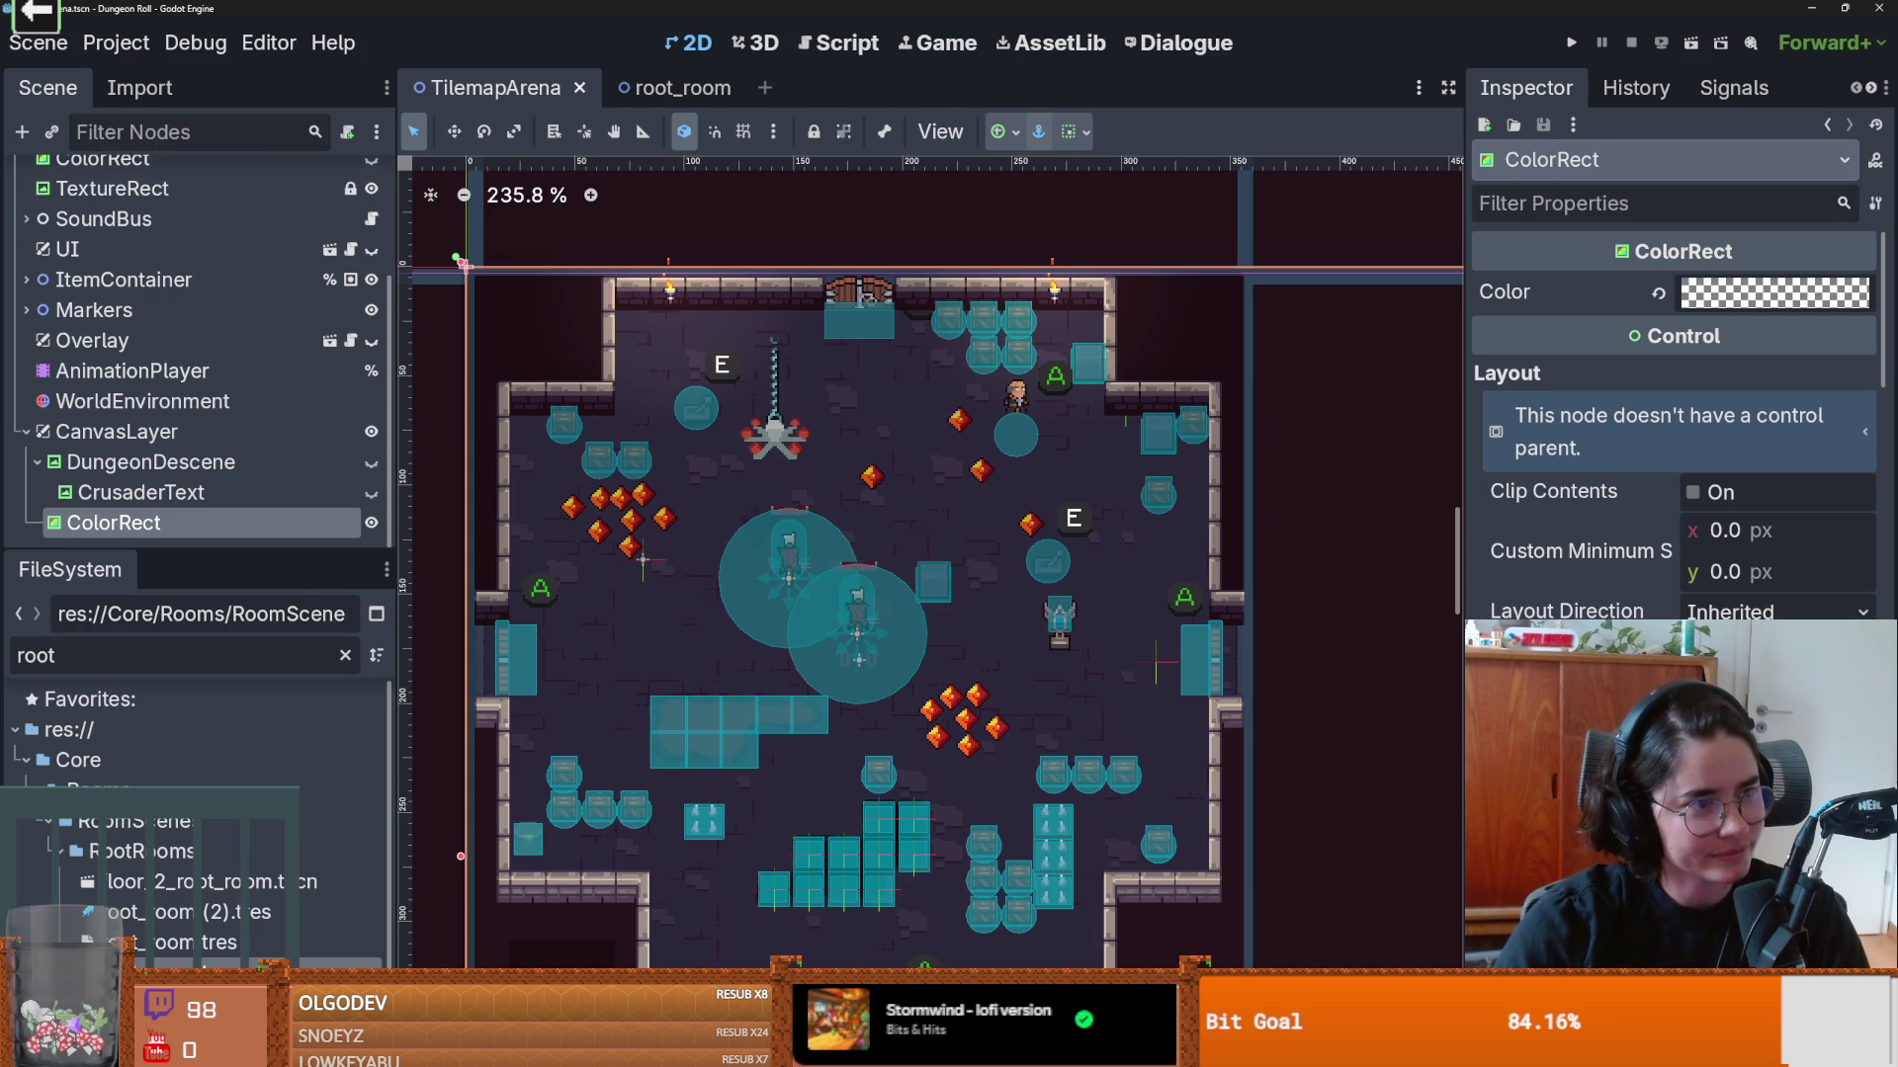
{"action": "scroll", "coordinate": [762, 731], "scroll_direction": "down", "scroll_amount": 2}
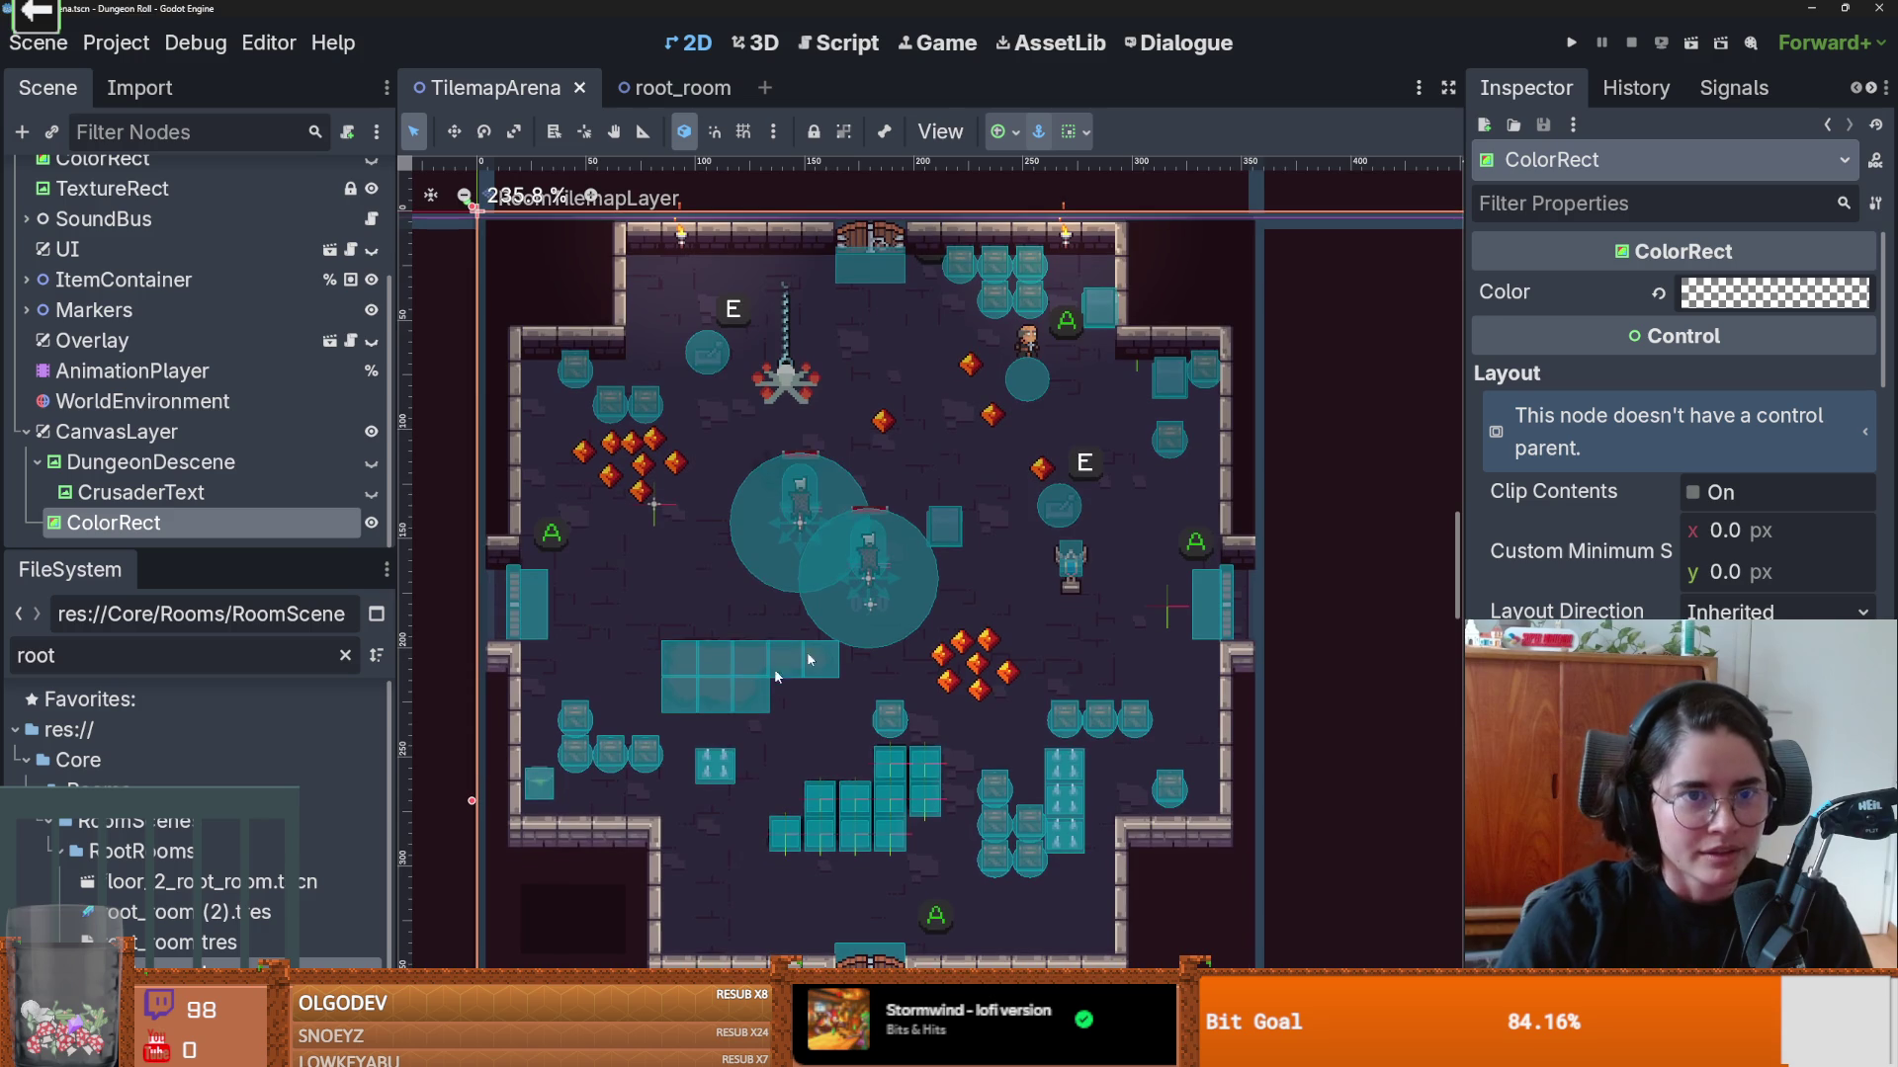
{"action": "left_click_drag", "start_coordinate": [198, 549], "coordinate": [198, 819]}
{"action": "left_click", "coordinate": [25, 613]}
Step: Save the scene and show the AnimationPlayer's RESET animation tracks
{"action": "key", "text": "ctrl+s"}
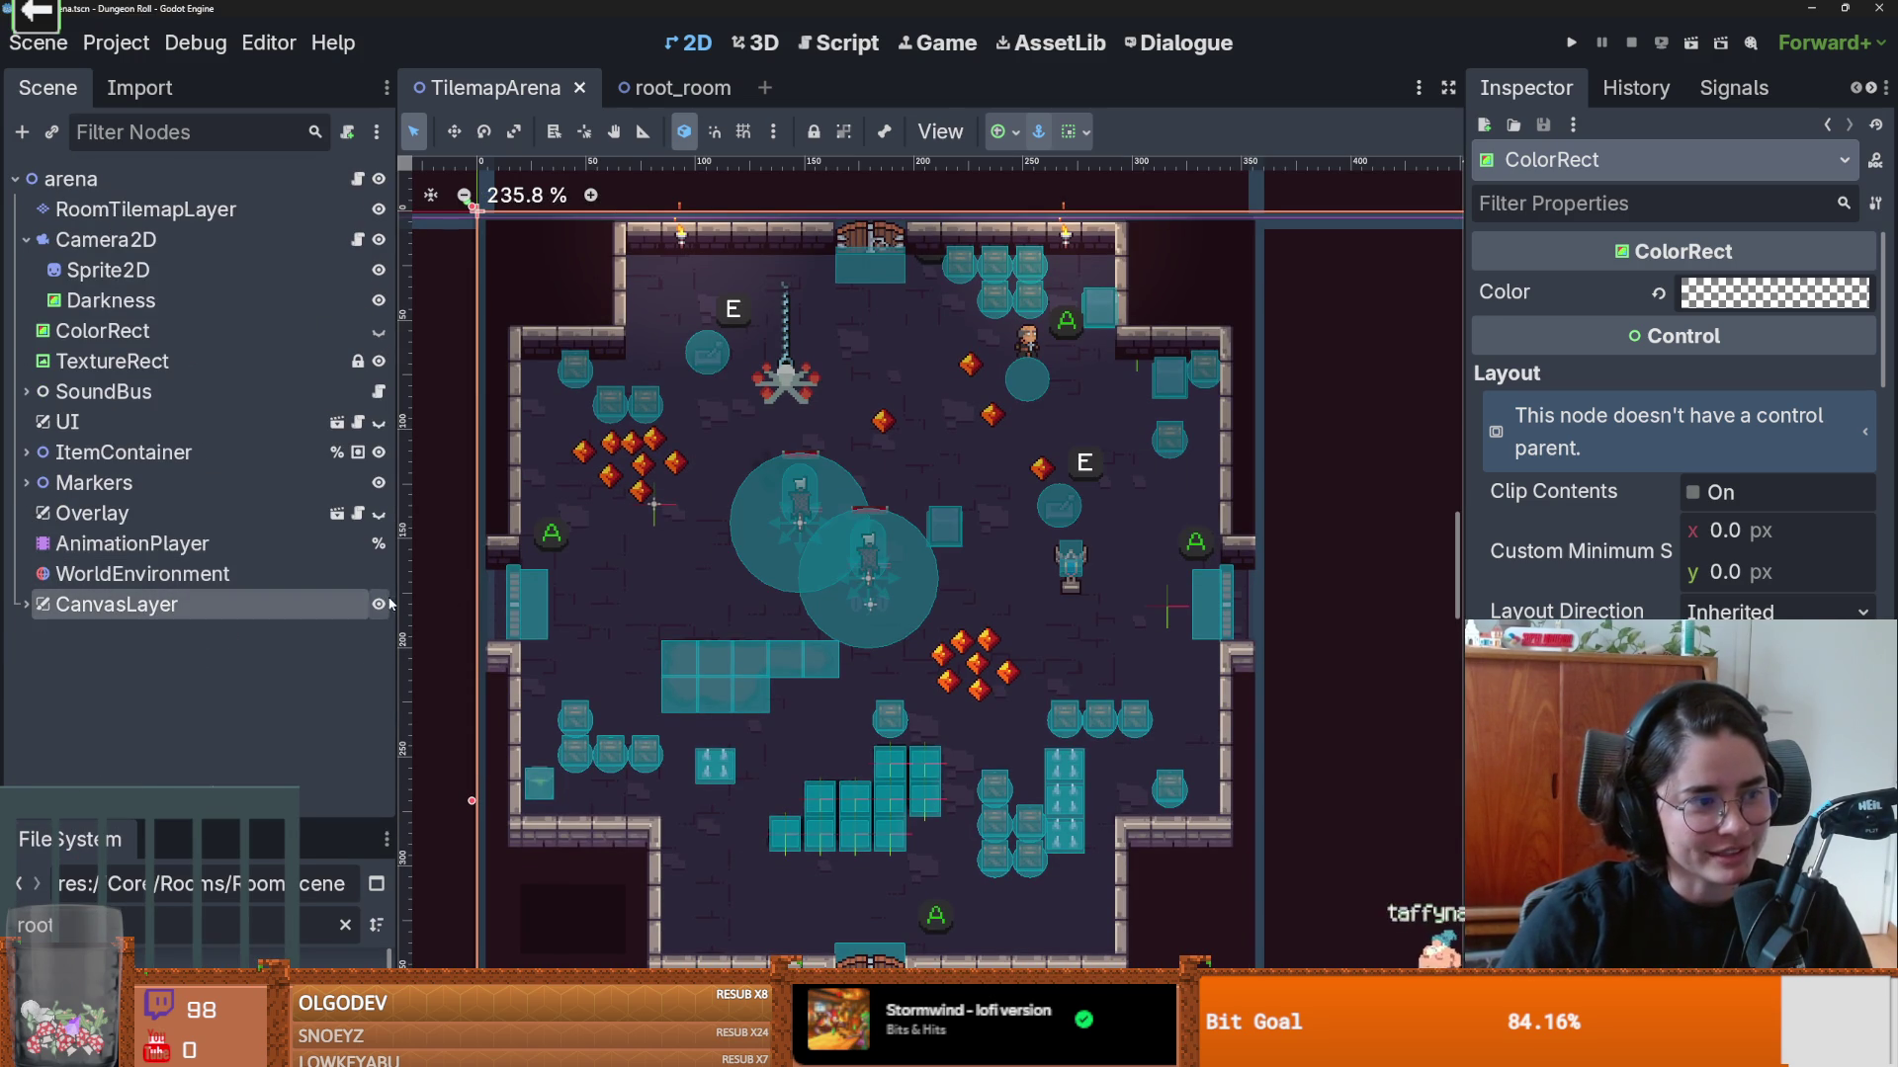
{"action": "left_click", "coordinate": [128, 544]}
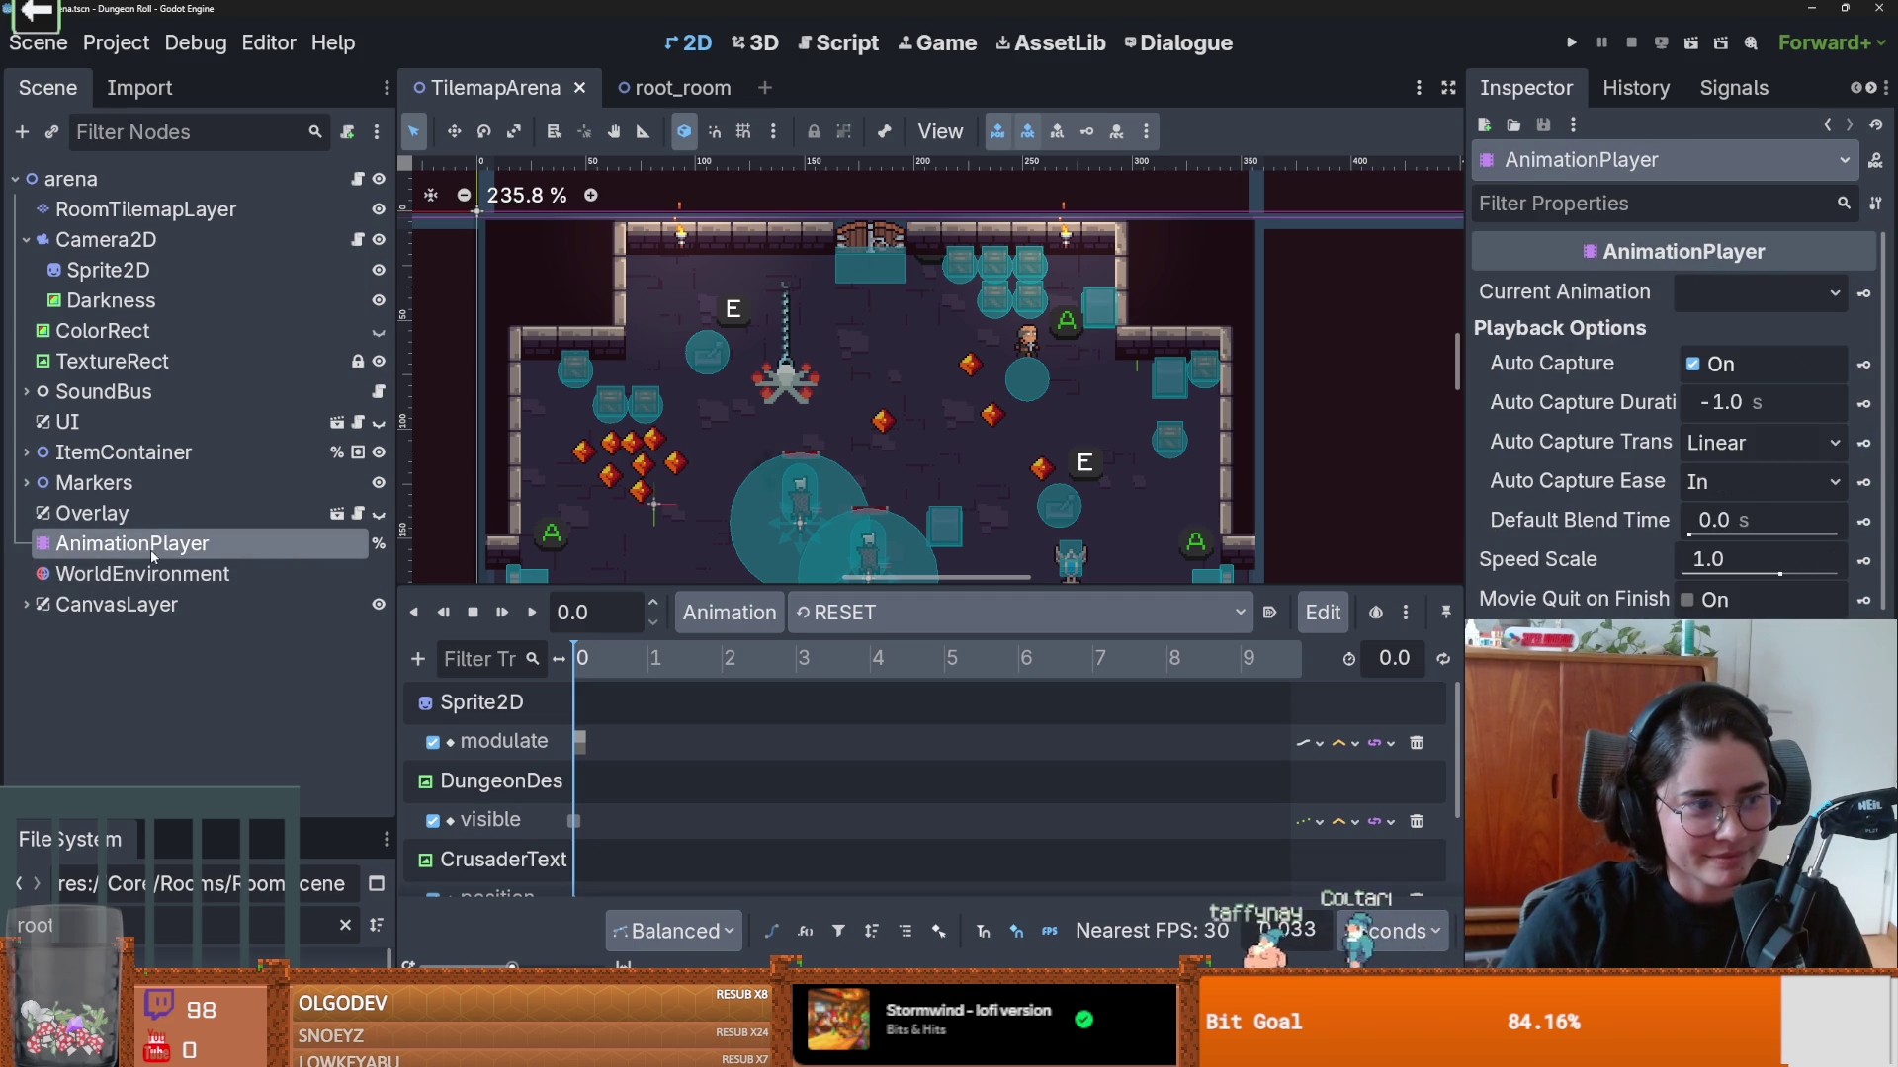
{"action": "left_click", "coordinate": [24, 483]}
Step: Quit to the Project Manager and start an Import, opening the folder browser
{"action": "left_click", "coordinate": [24, 483]}
{"action": "key", "text": "ctrl+shift+q"}
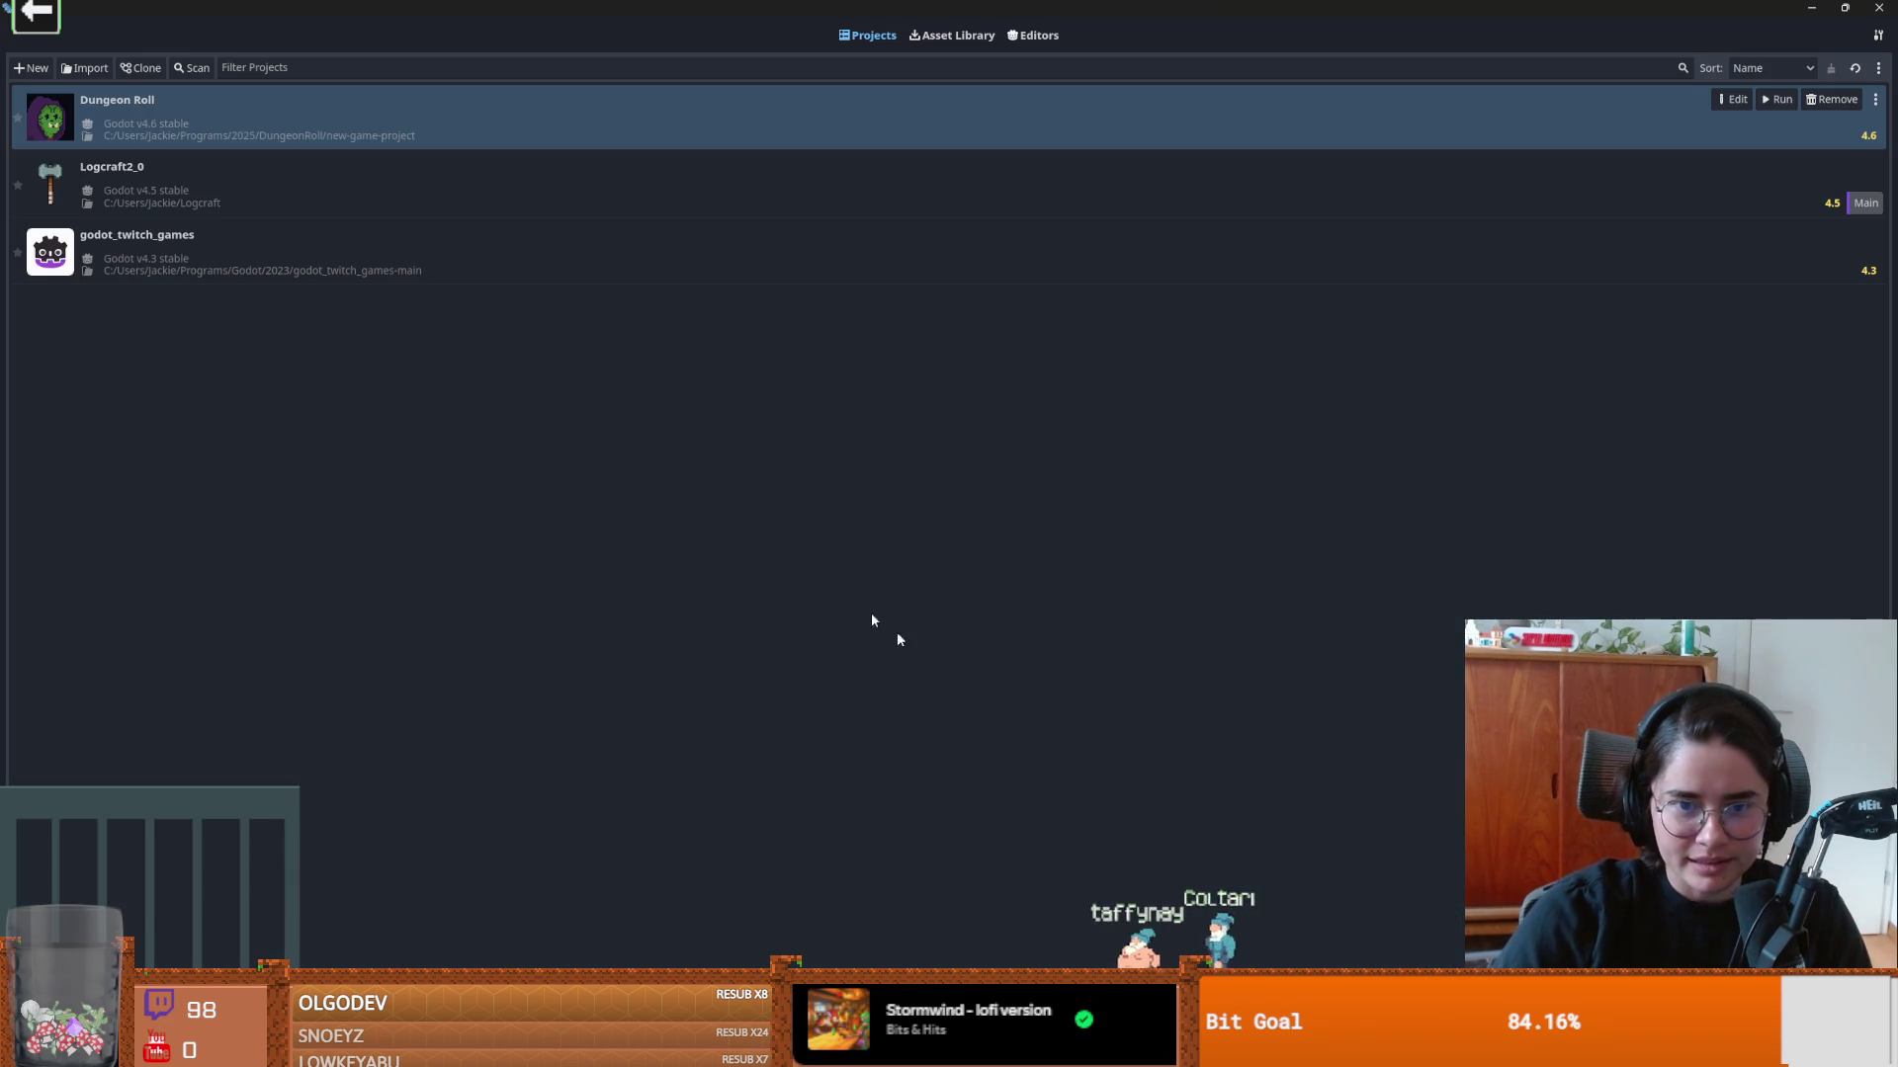
{"action": "left_click", "coordinate": [88, 71]}
{"action": "left_click", "coordinate": [1046, 491]}
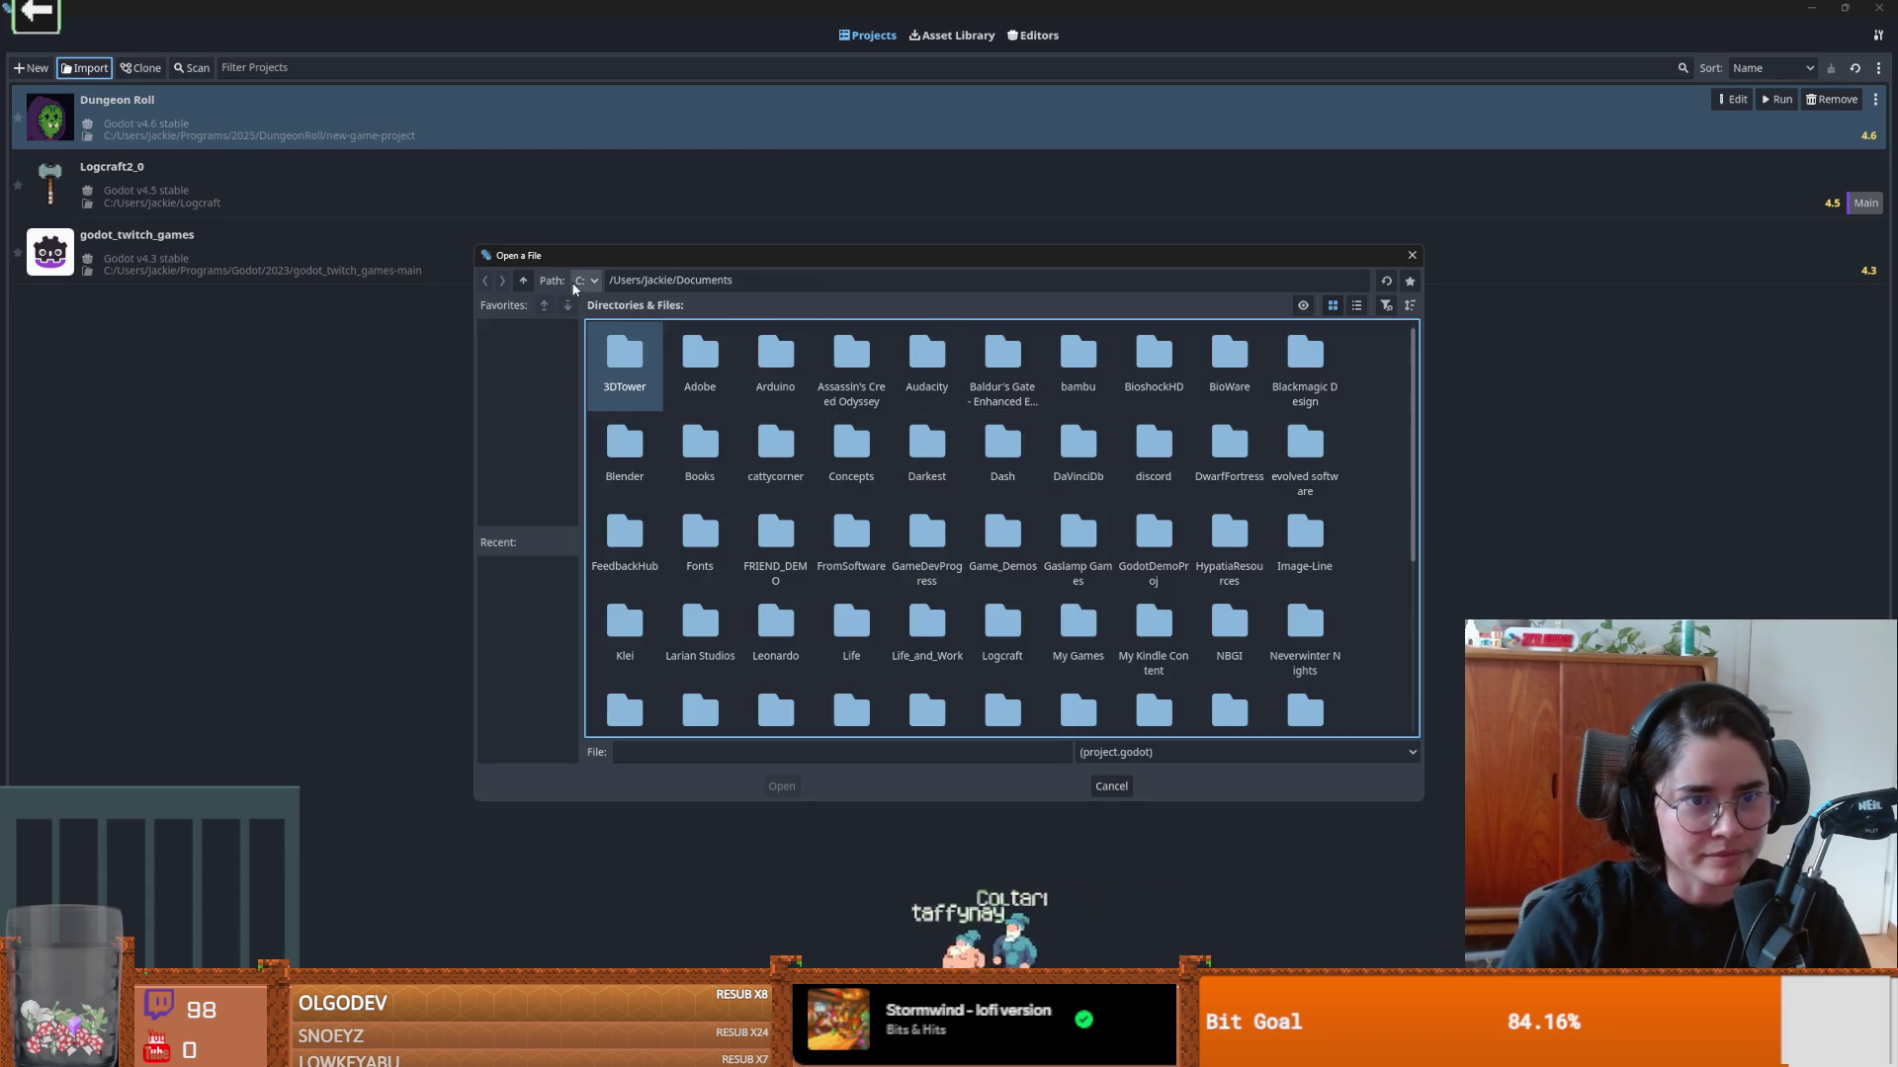
Step: Navigate up to the home folder and open its Programs folder in the file dialog
{"action": "left_click", "coordinate": [523, 281]}
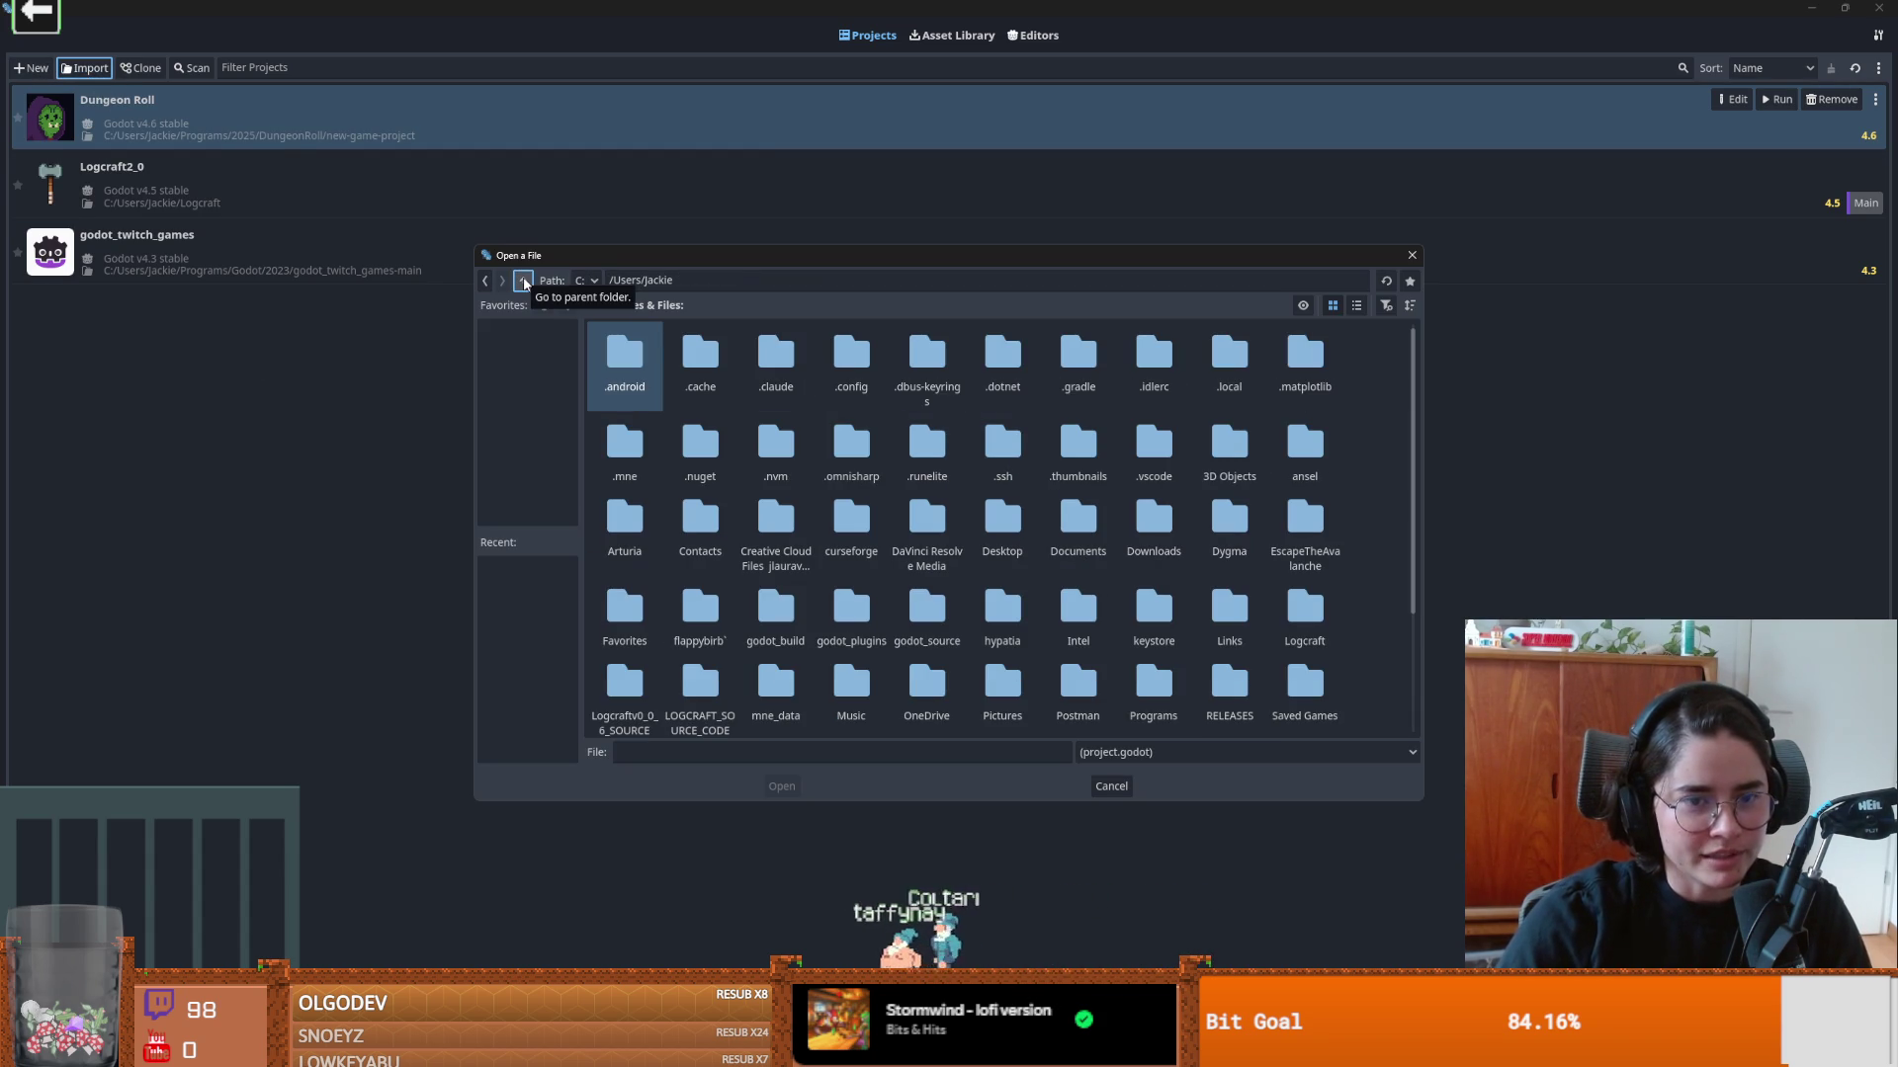
{"action": "left_click", "coordinate": [523, 281]}
{"action": "double_click", "coordinate": [624, 358]}
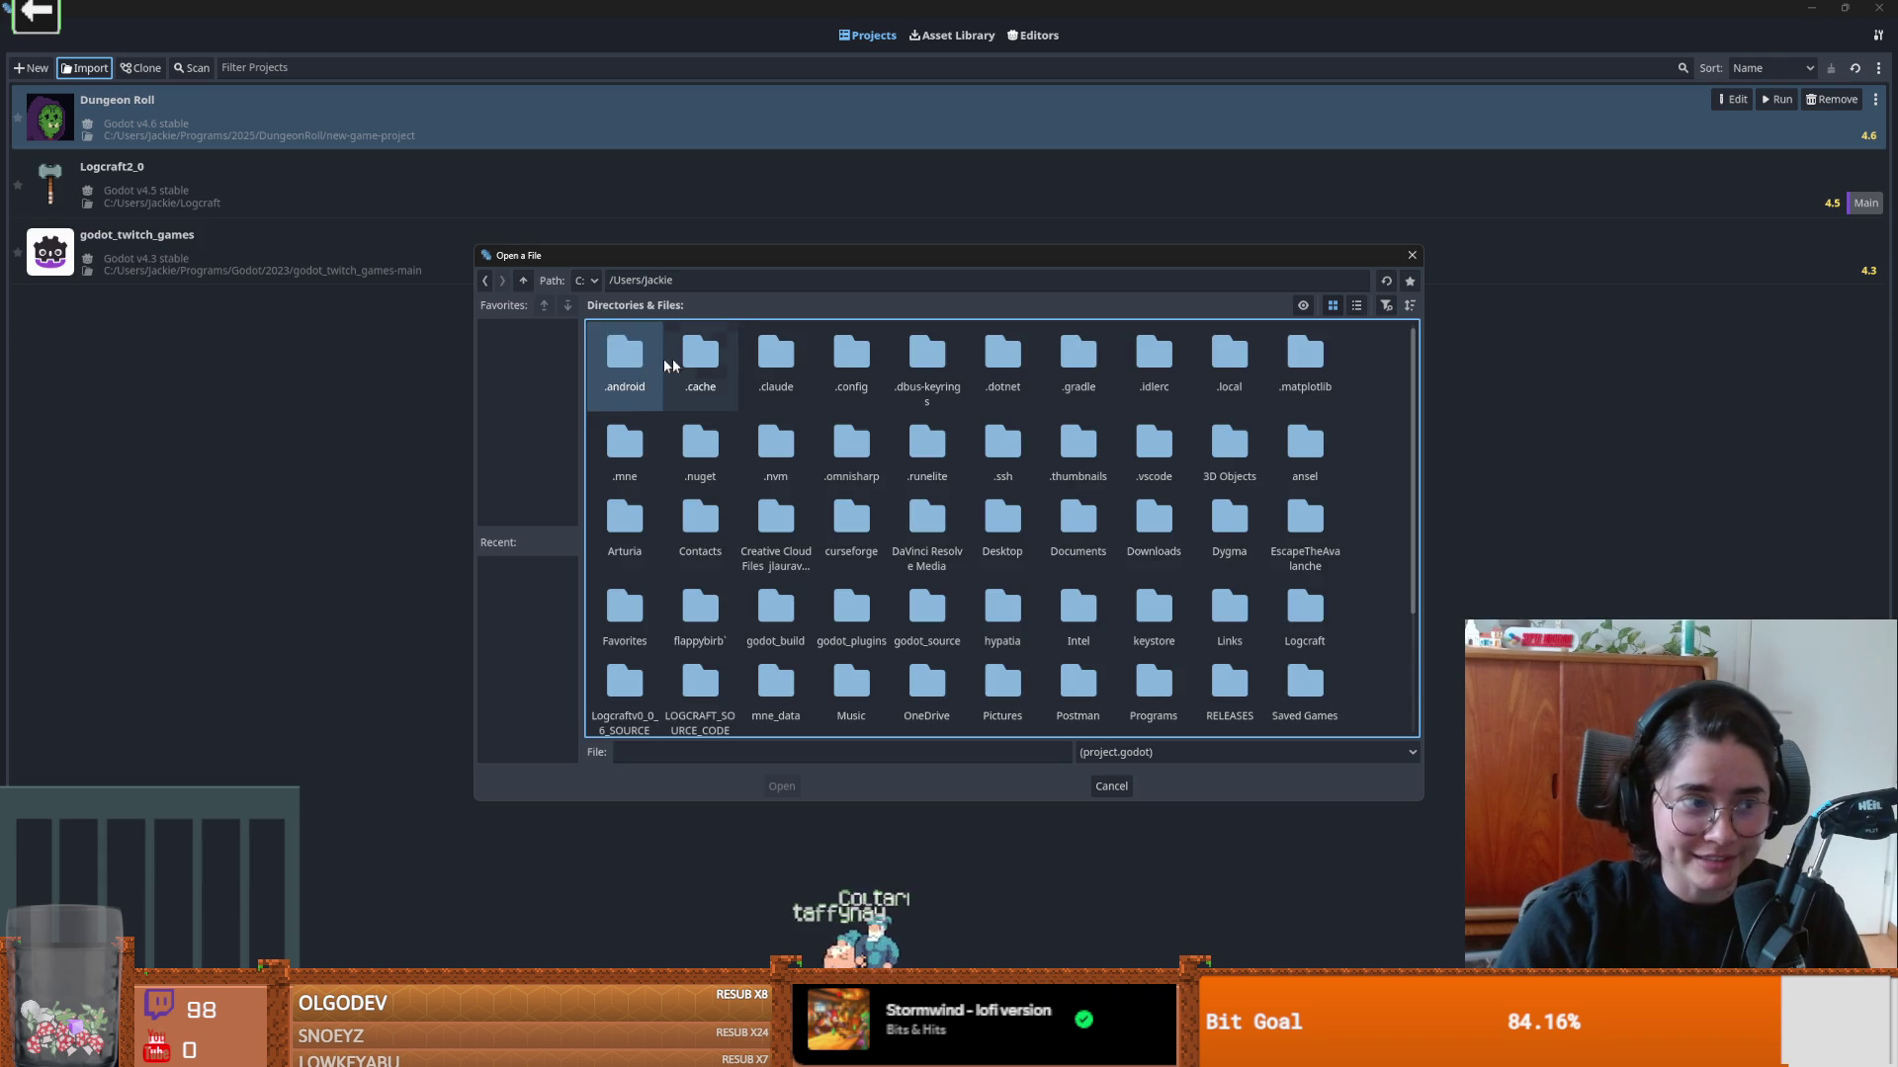
{"action": "scroll", "coordinate": [1195, 621], "scroll_direction": "down", "scroll_amount": 3}
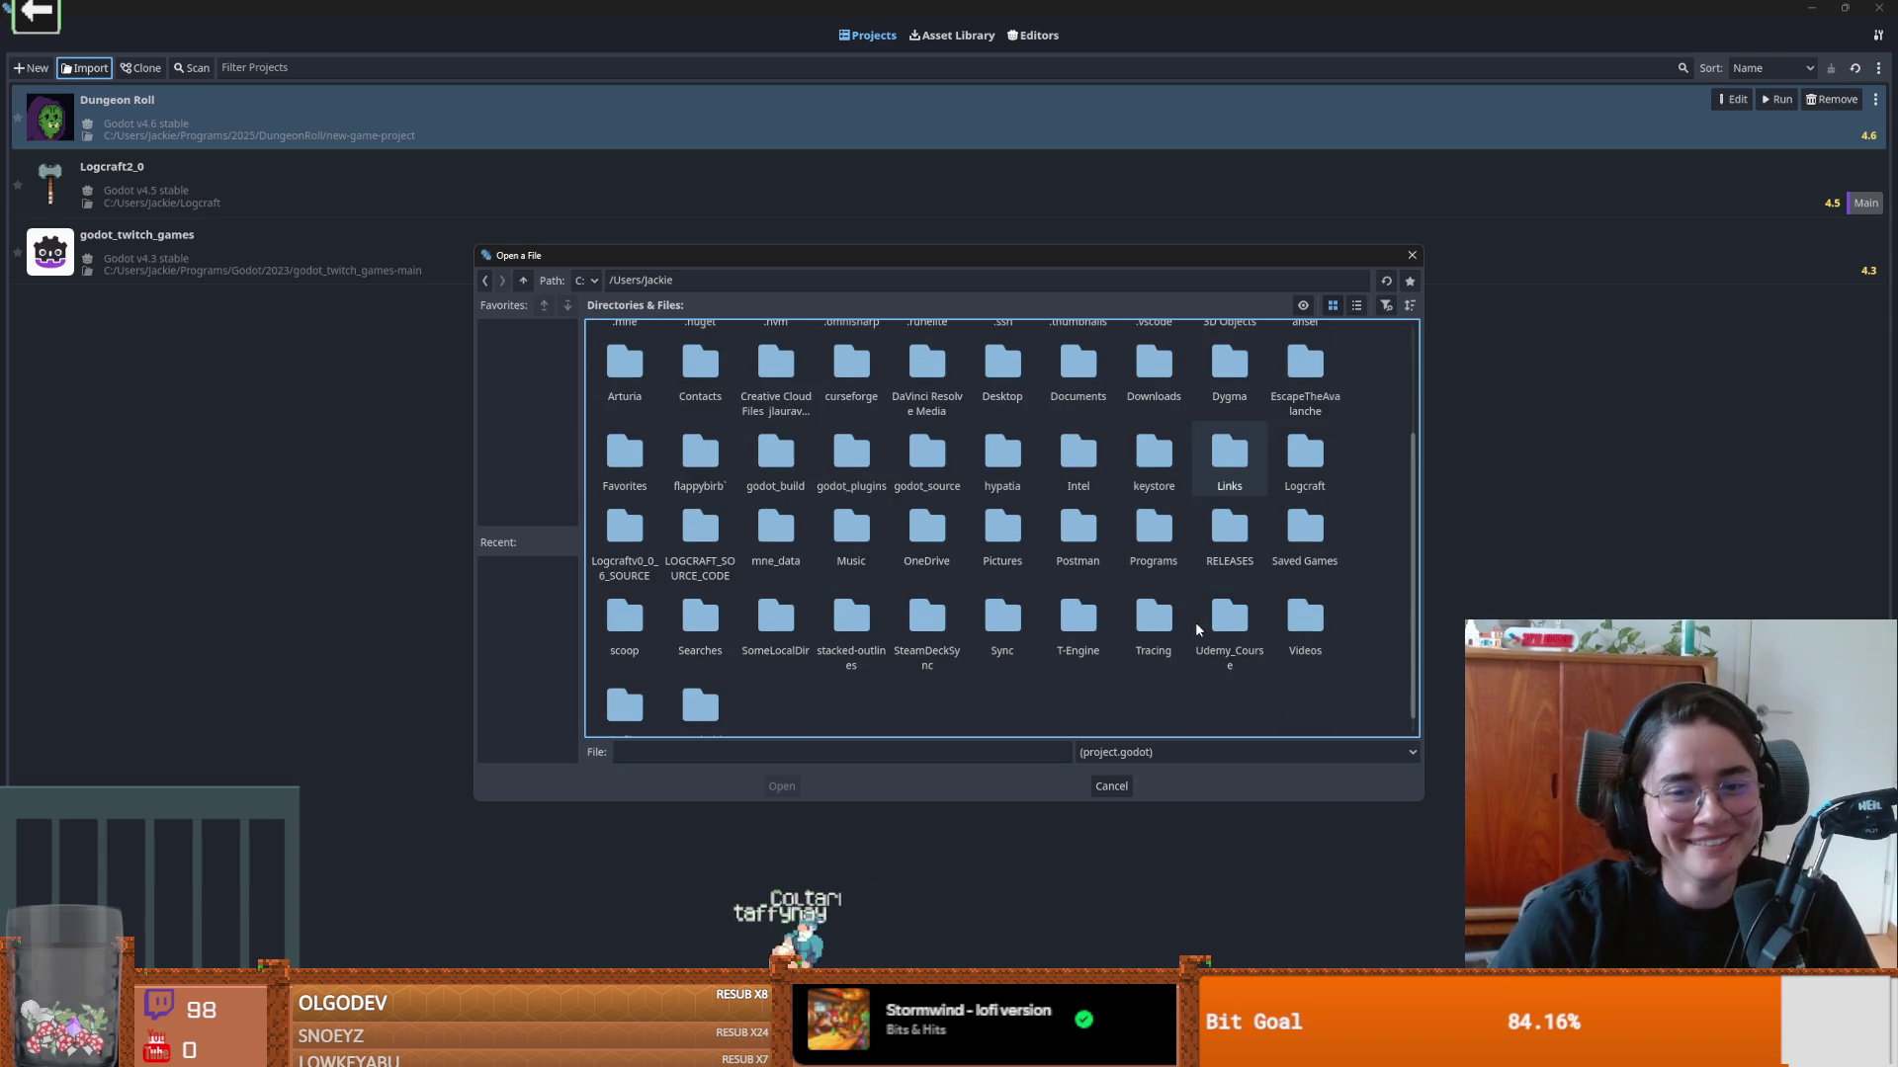
{"action": "double_click", "coordinate": [1171, 536]}
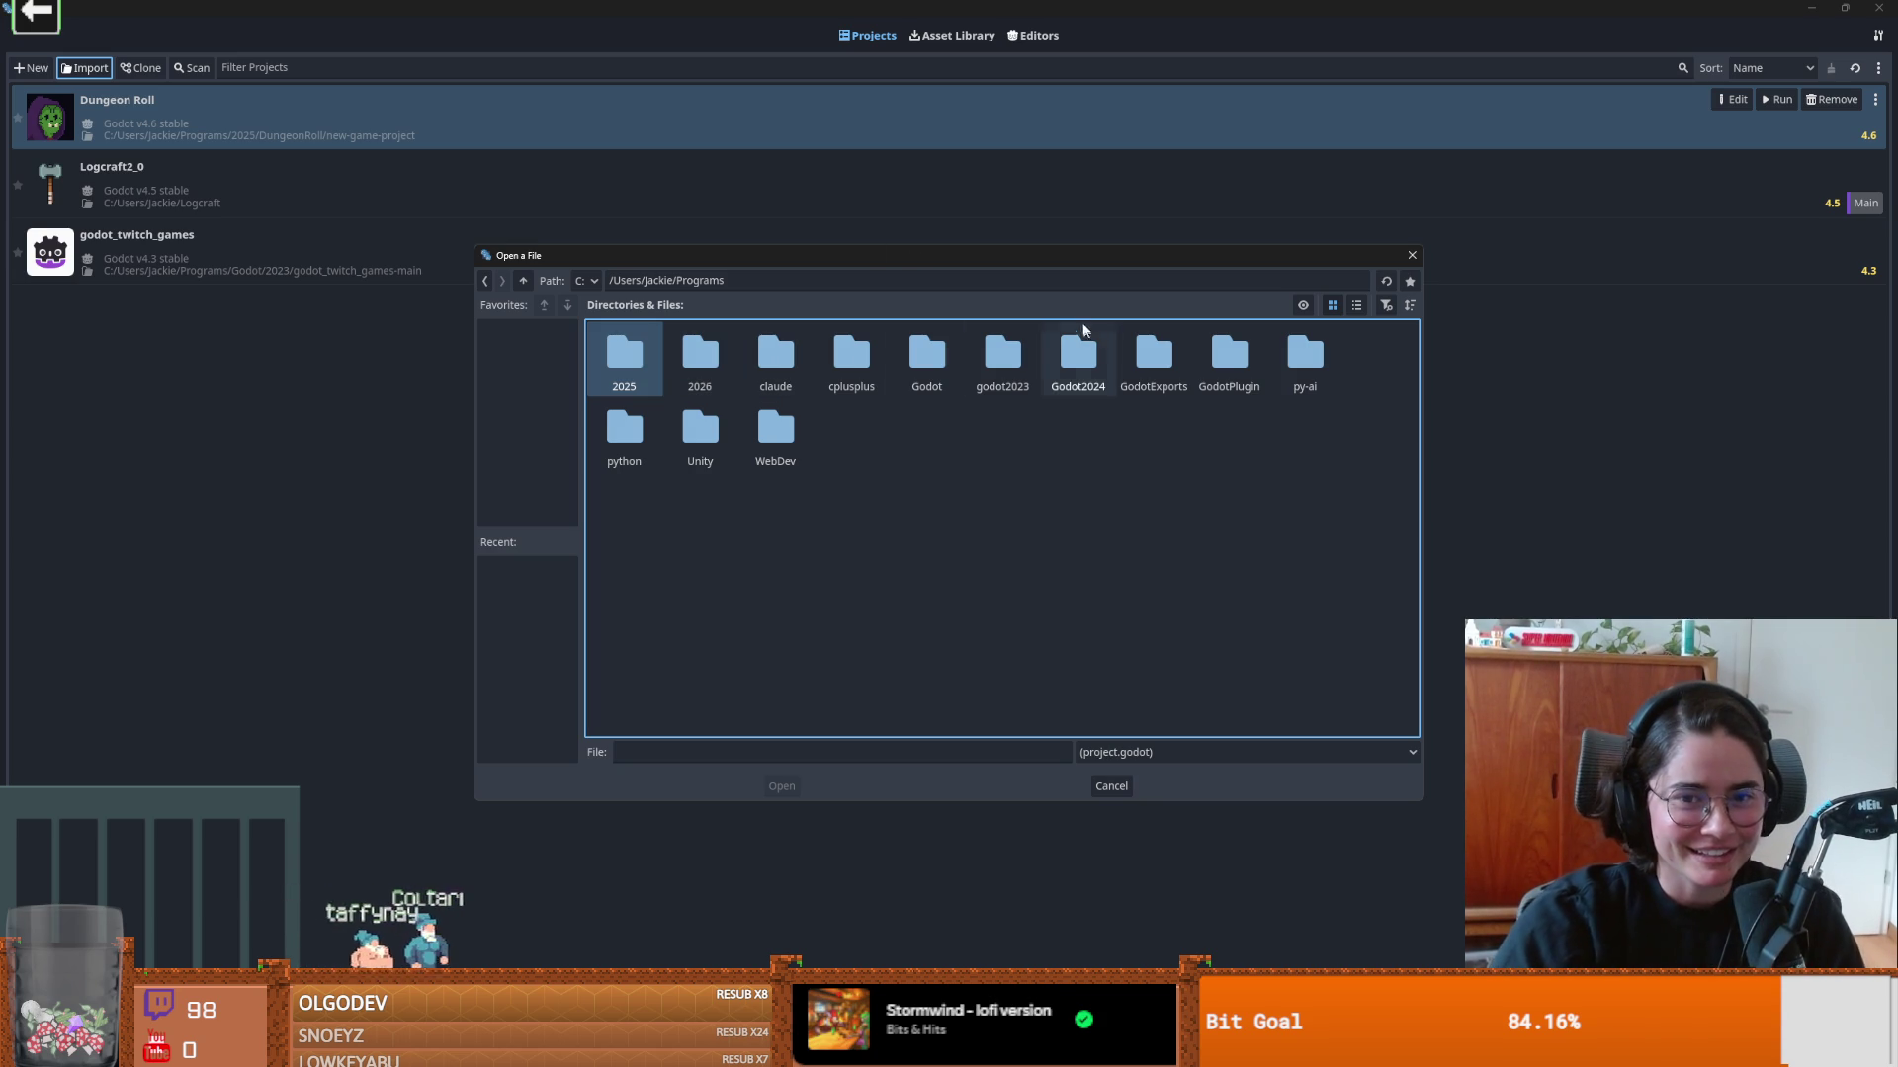
{"action": "left_click_drag", "start_coordinate": [1034, 254], "coordinate": [932, 185]}
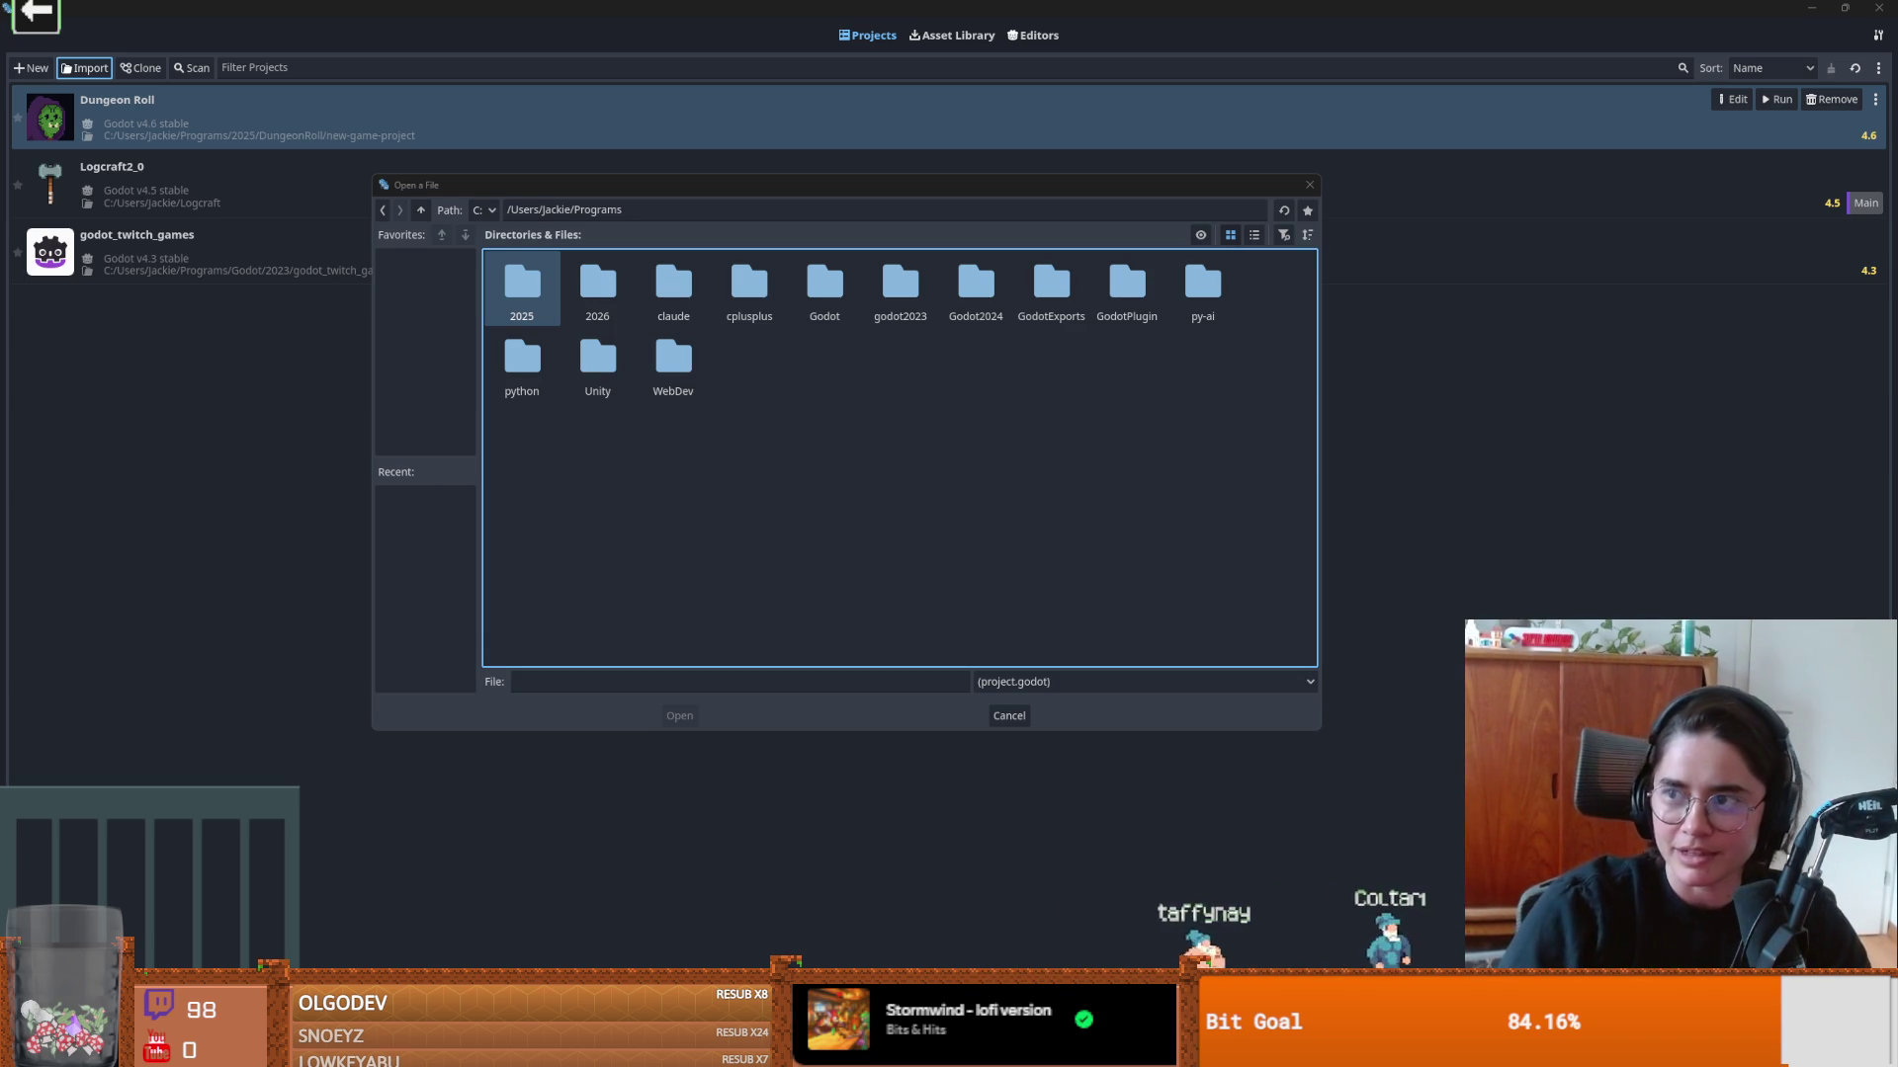
{"action": "key", "text": "alt+Tab"}
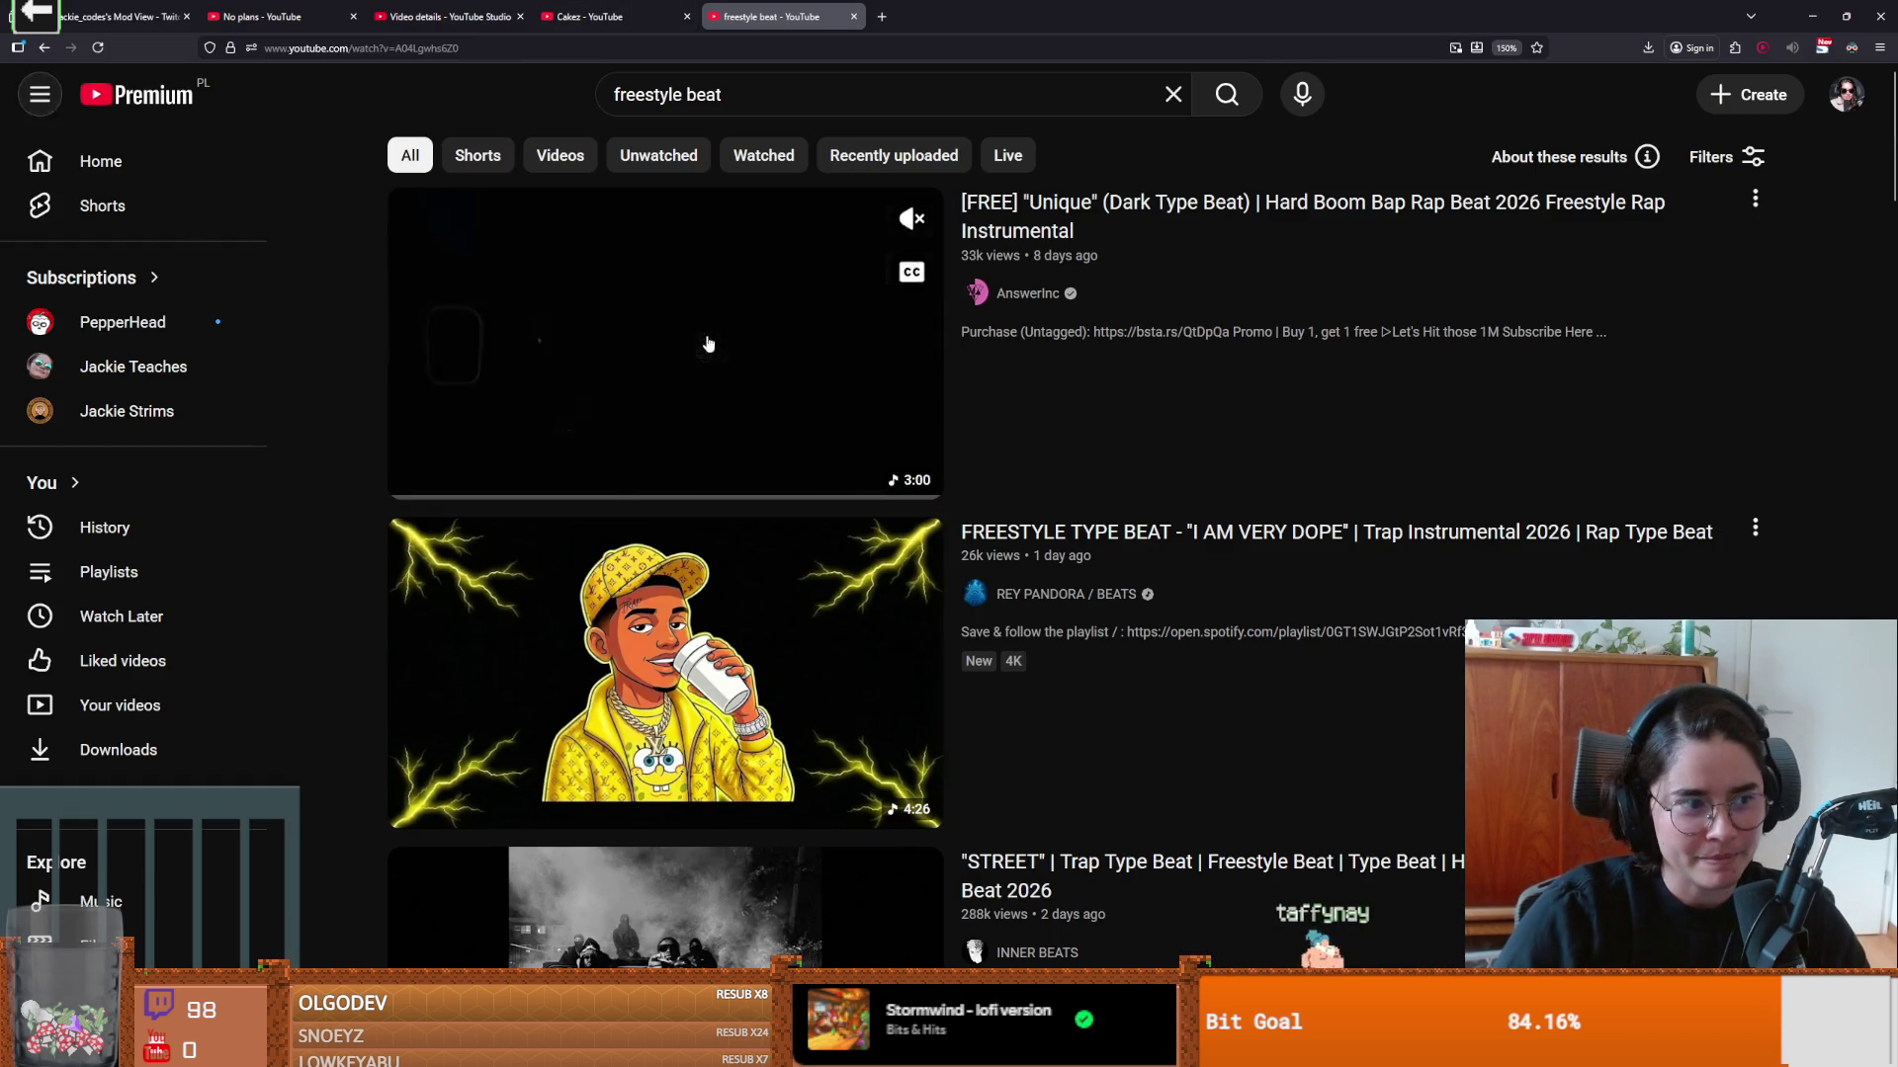
Step: Play the 'Unique' dark type beat full screen, then pause it
{"action": "left_click", "coordinate": [707, 343]}
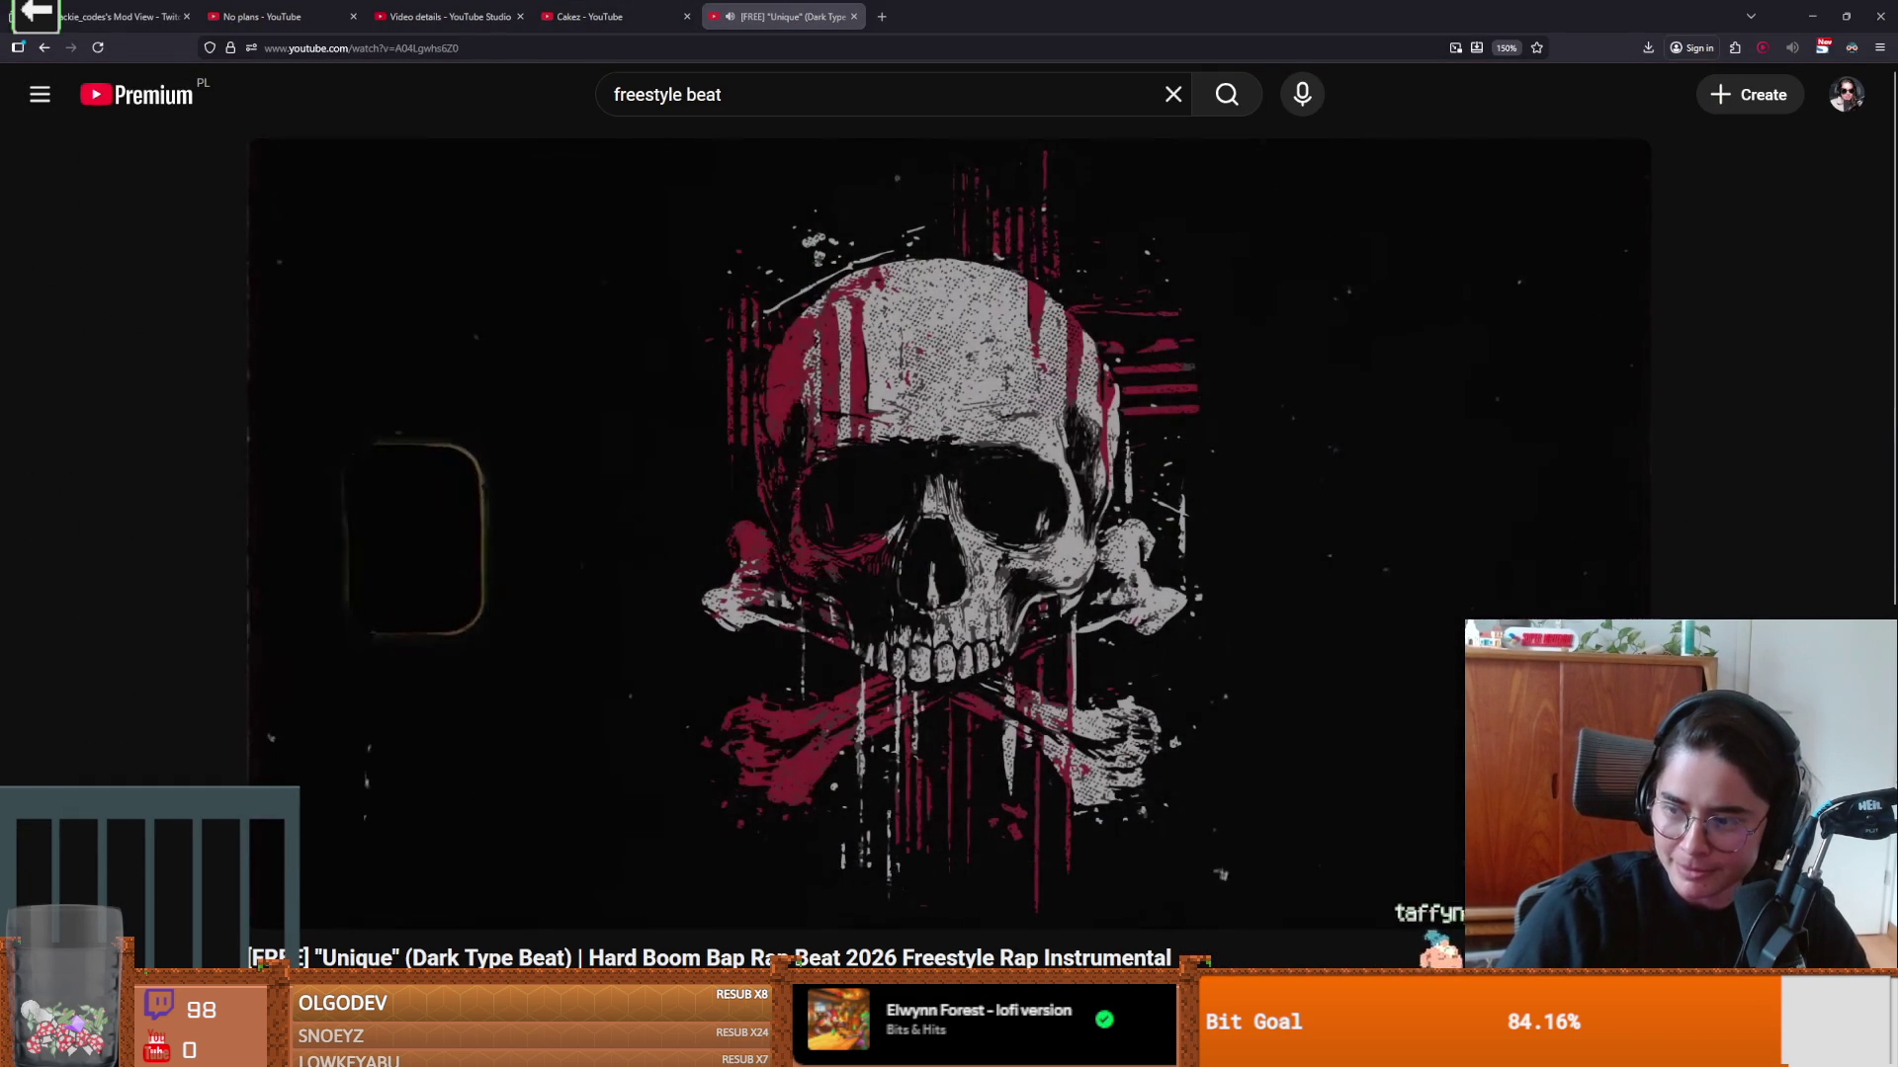
{"action": "key", "text": "f"}
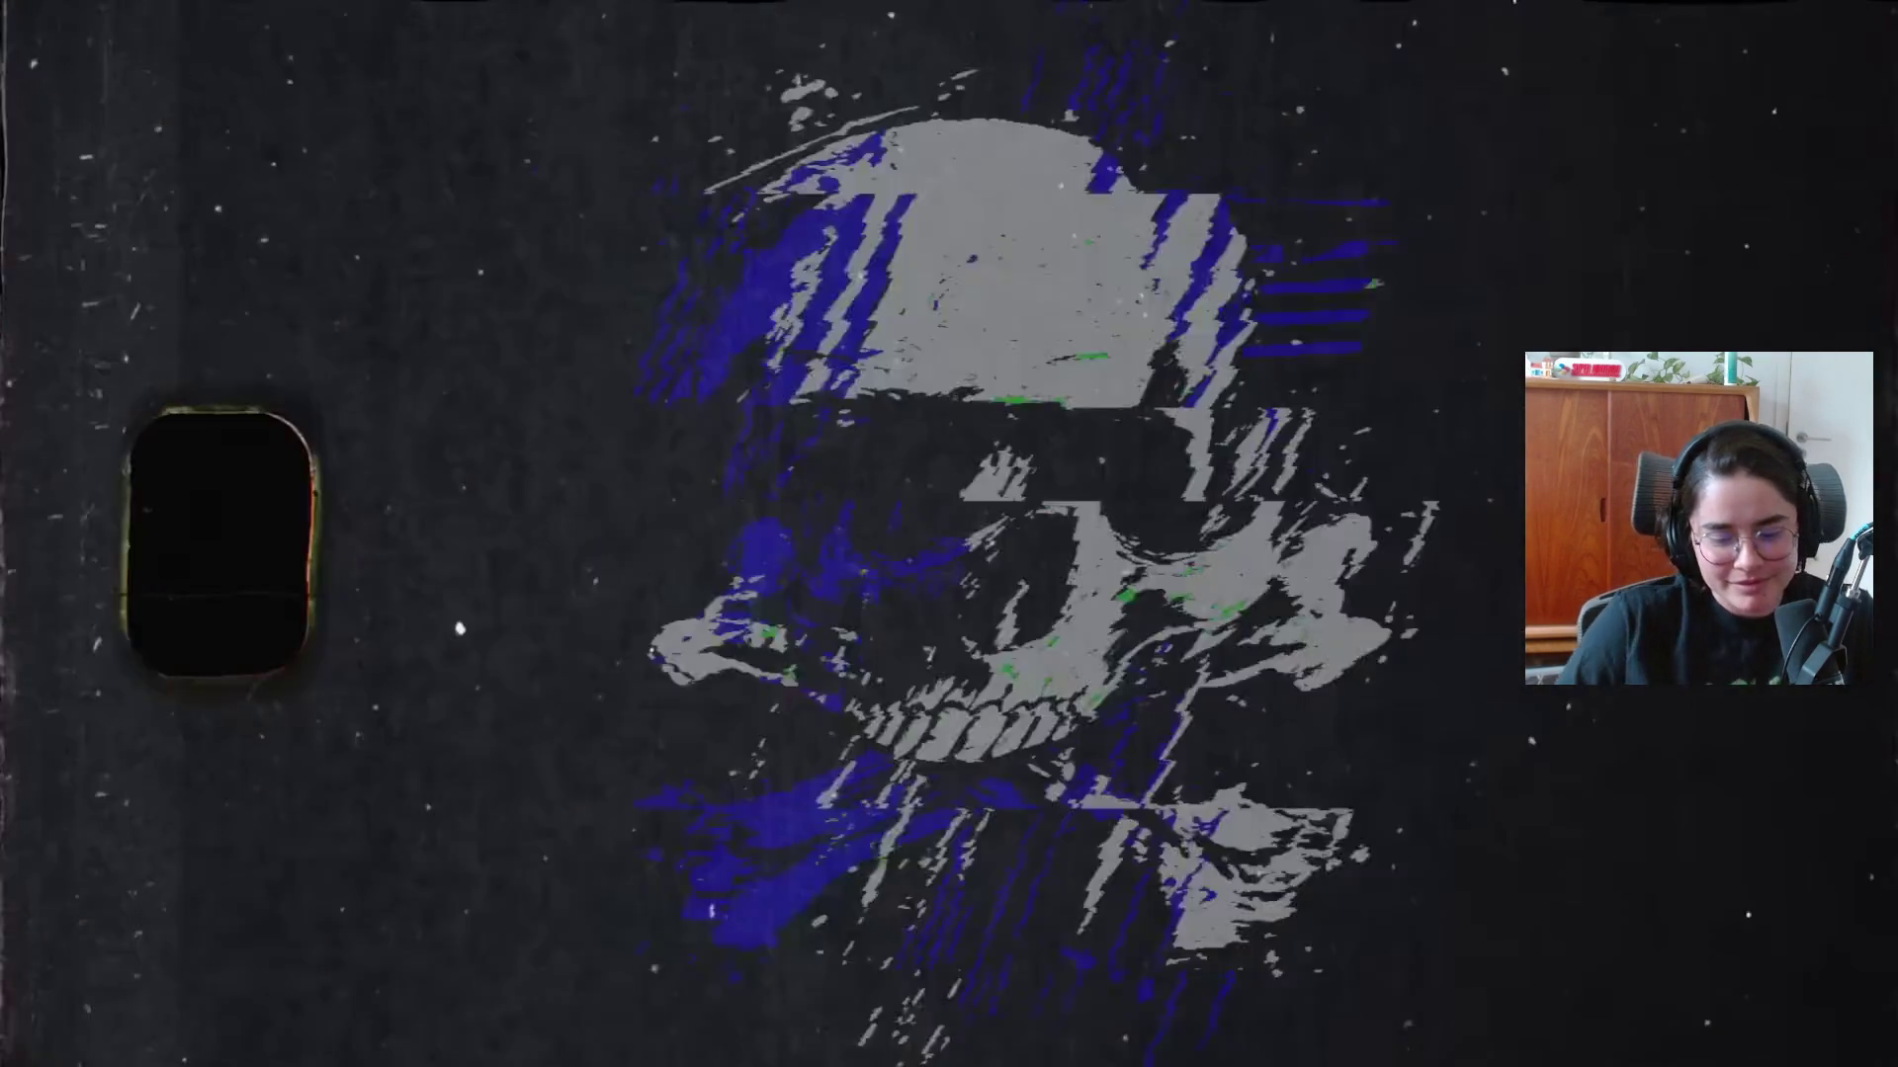
{"action": "left_click", "coordinate": [884, 944]}
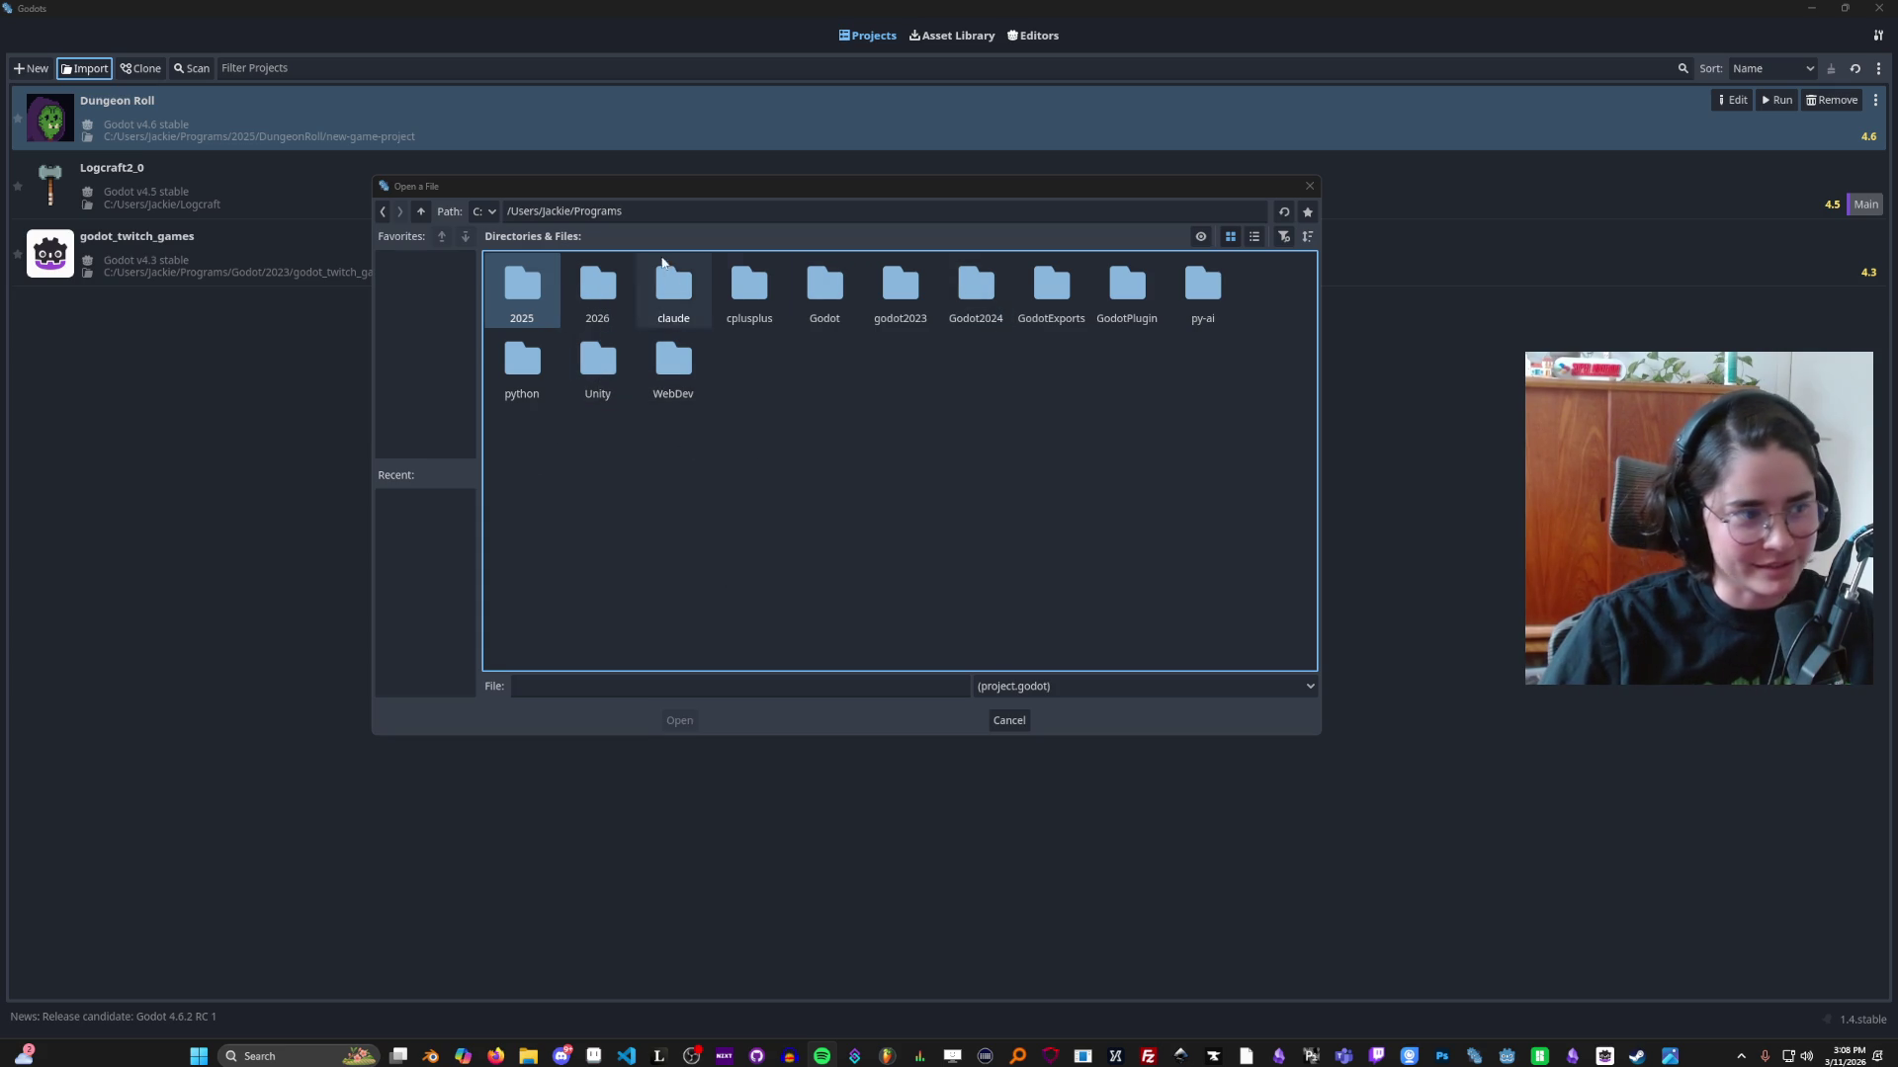
Step: Reopen the folder browser and go from the home folder into Programs and its 2025 folder
{"action": "left_click_drag", "start_coordinate": [874, 204], "coordinate": [748, 365]}
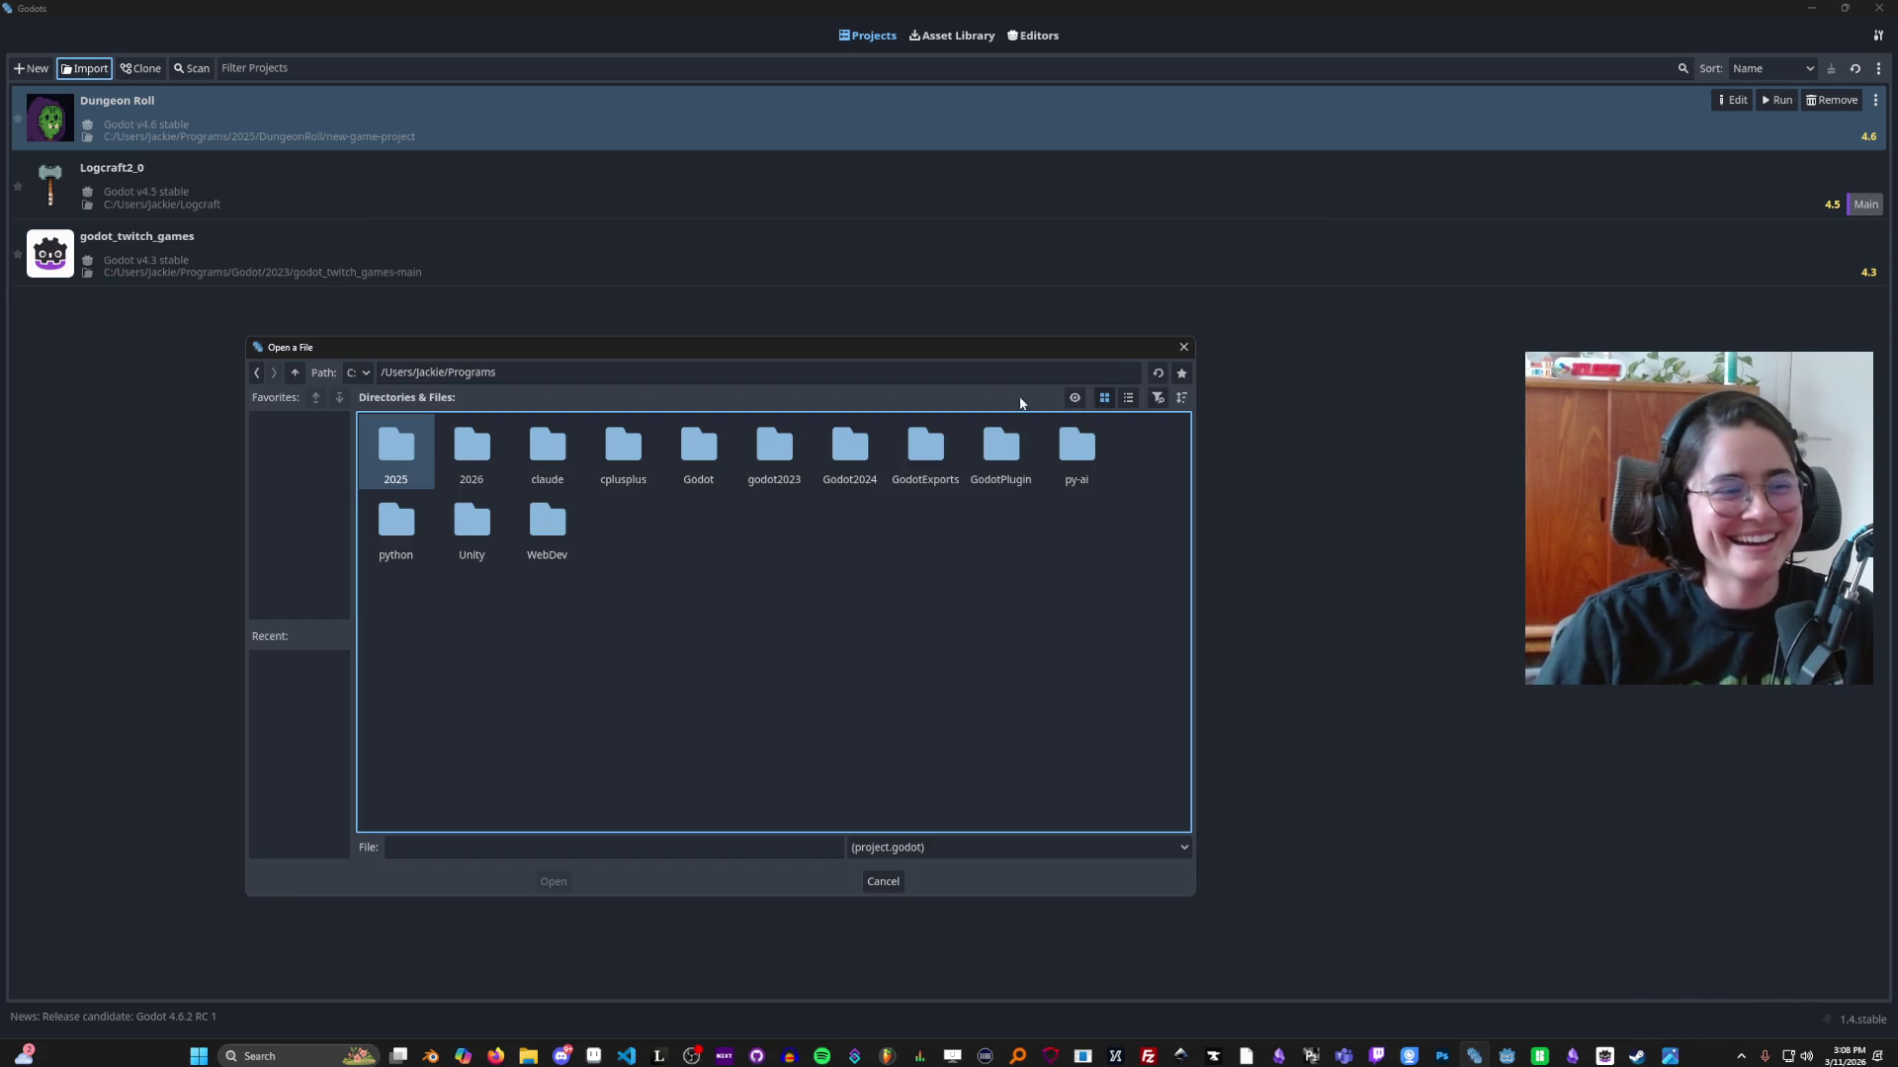
{"action": "left_click", "coordinate": [1184, 349]}
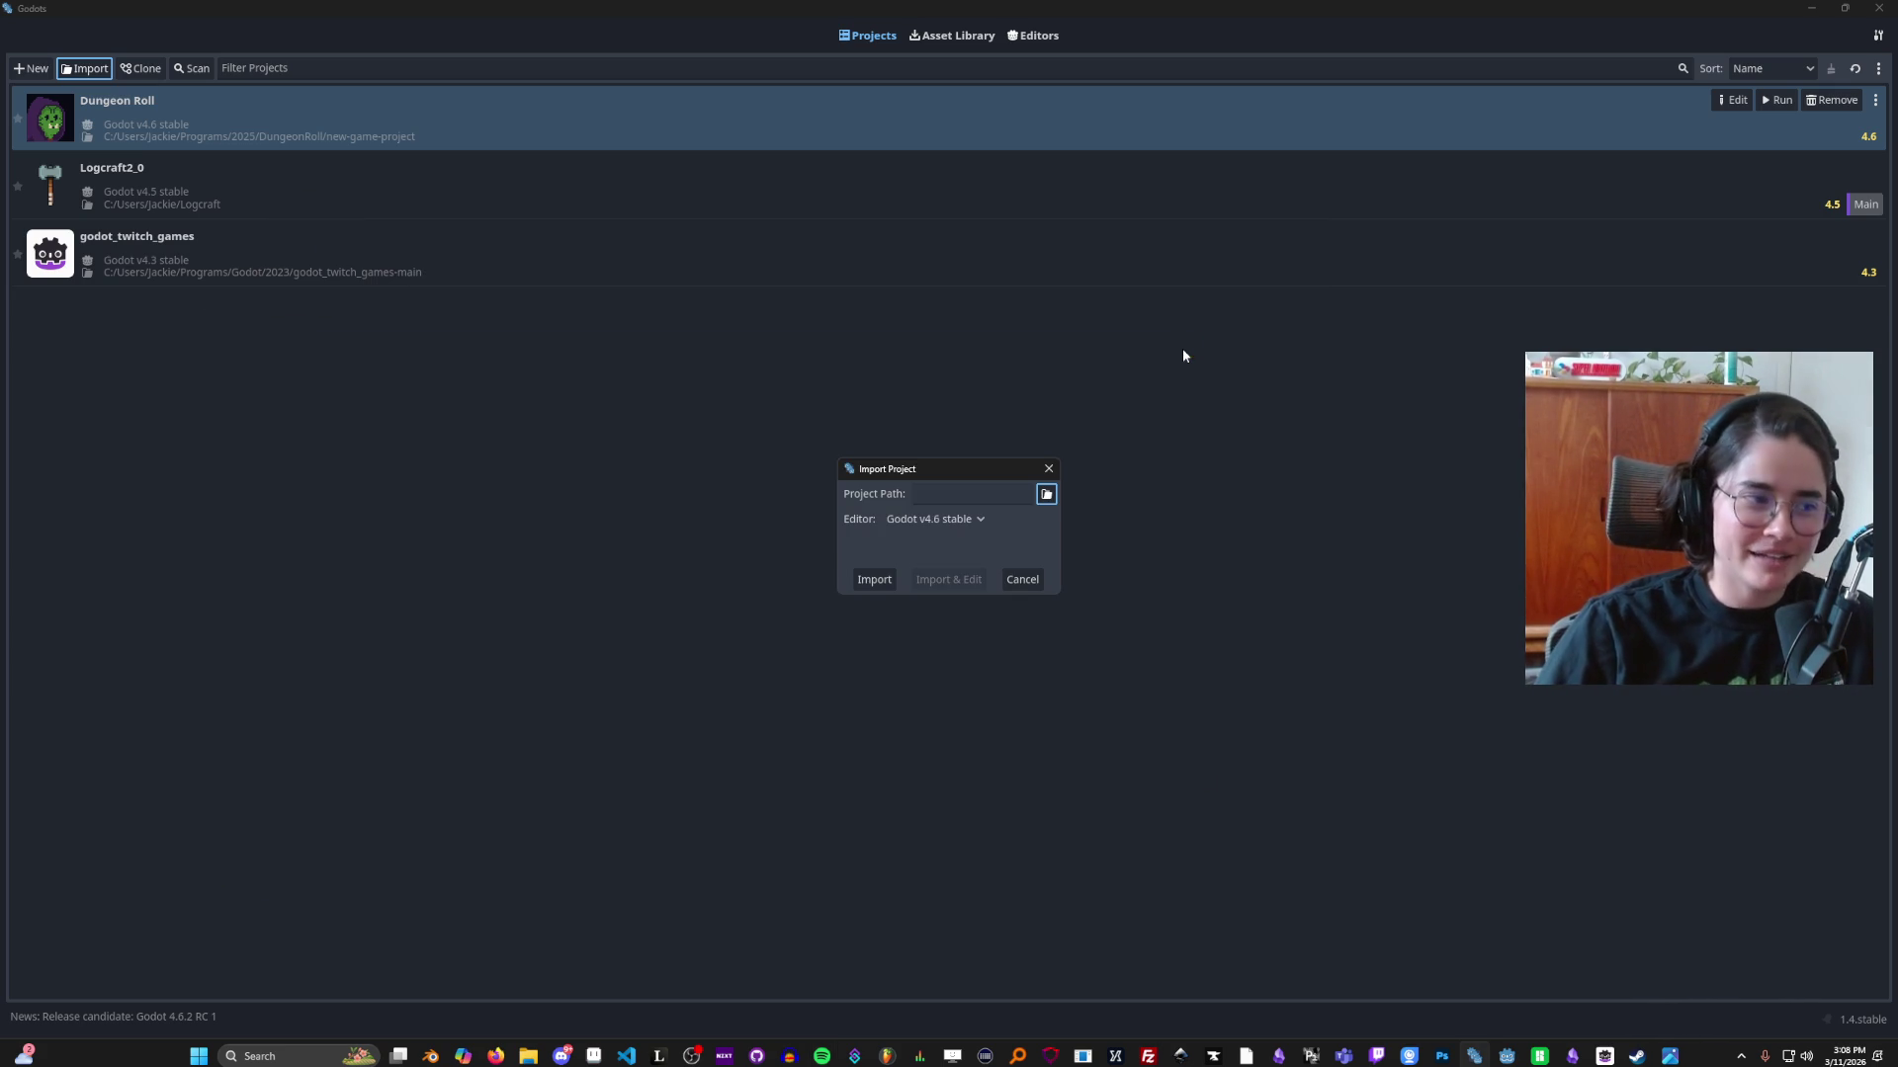
{"action": "left_click", "coordinate": [1047, 494]}
{"action": "left_click", "coordinate": [523, 283]}
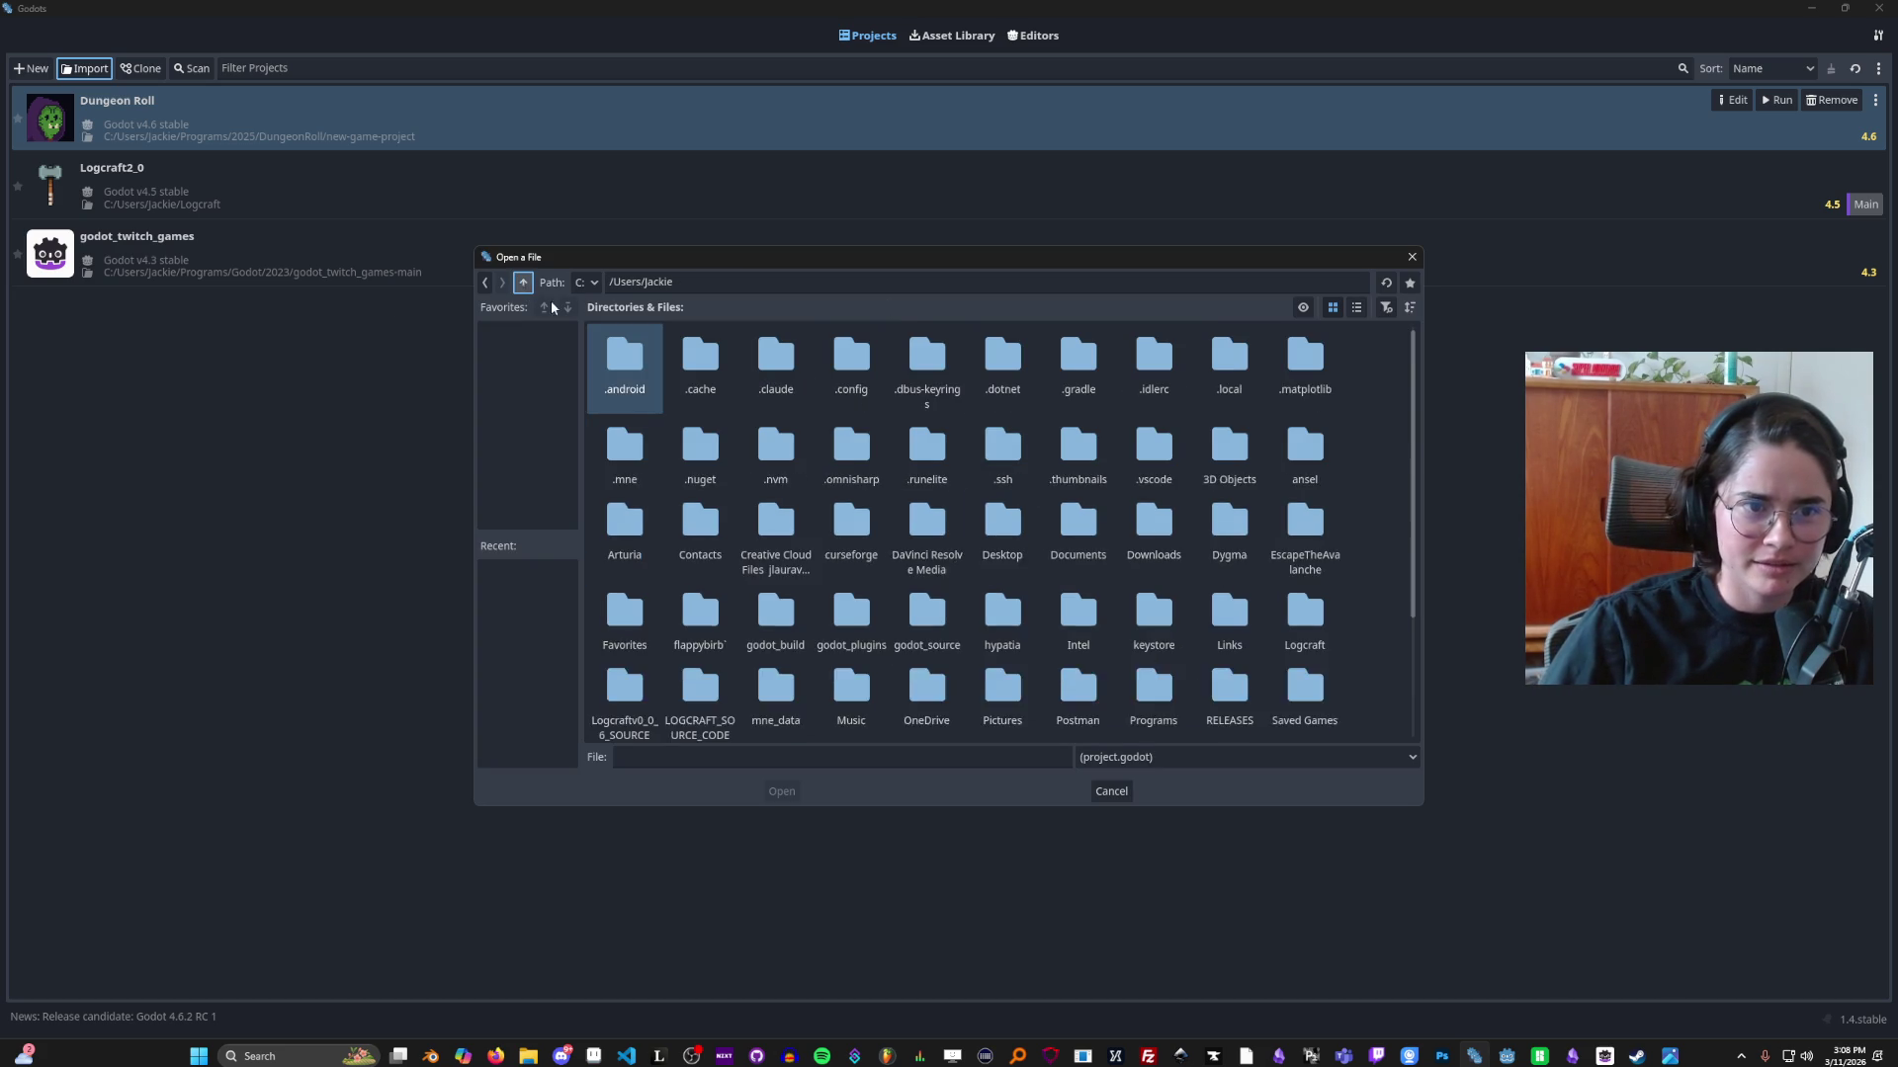
{"action": "scroll", "coordinate": [1034, 614], "scroll_direction": "down", "scroll_amount": 2}
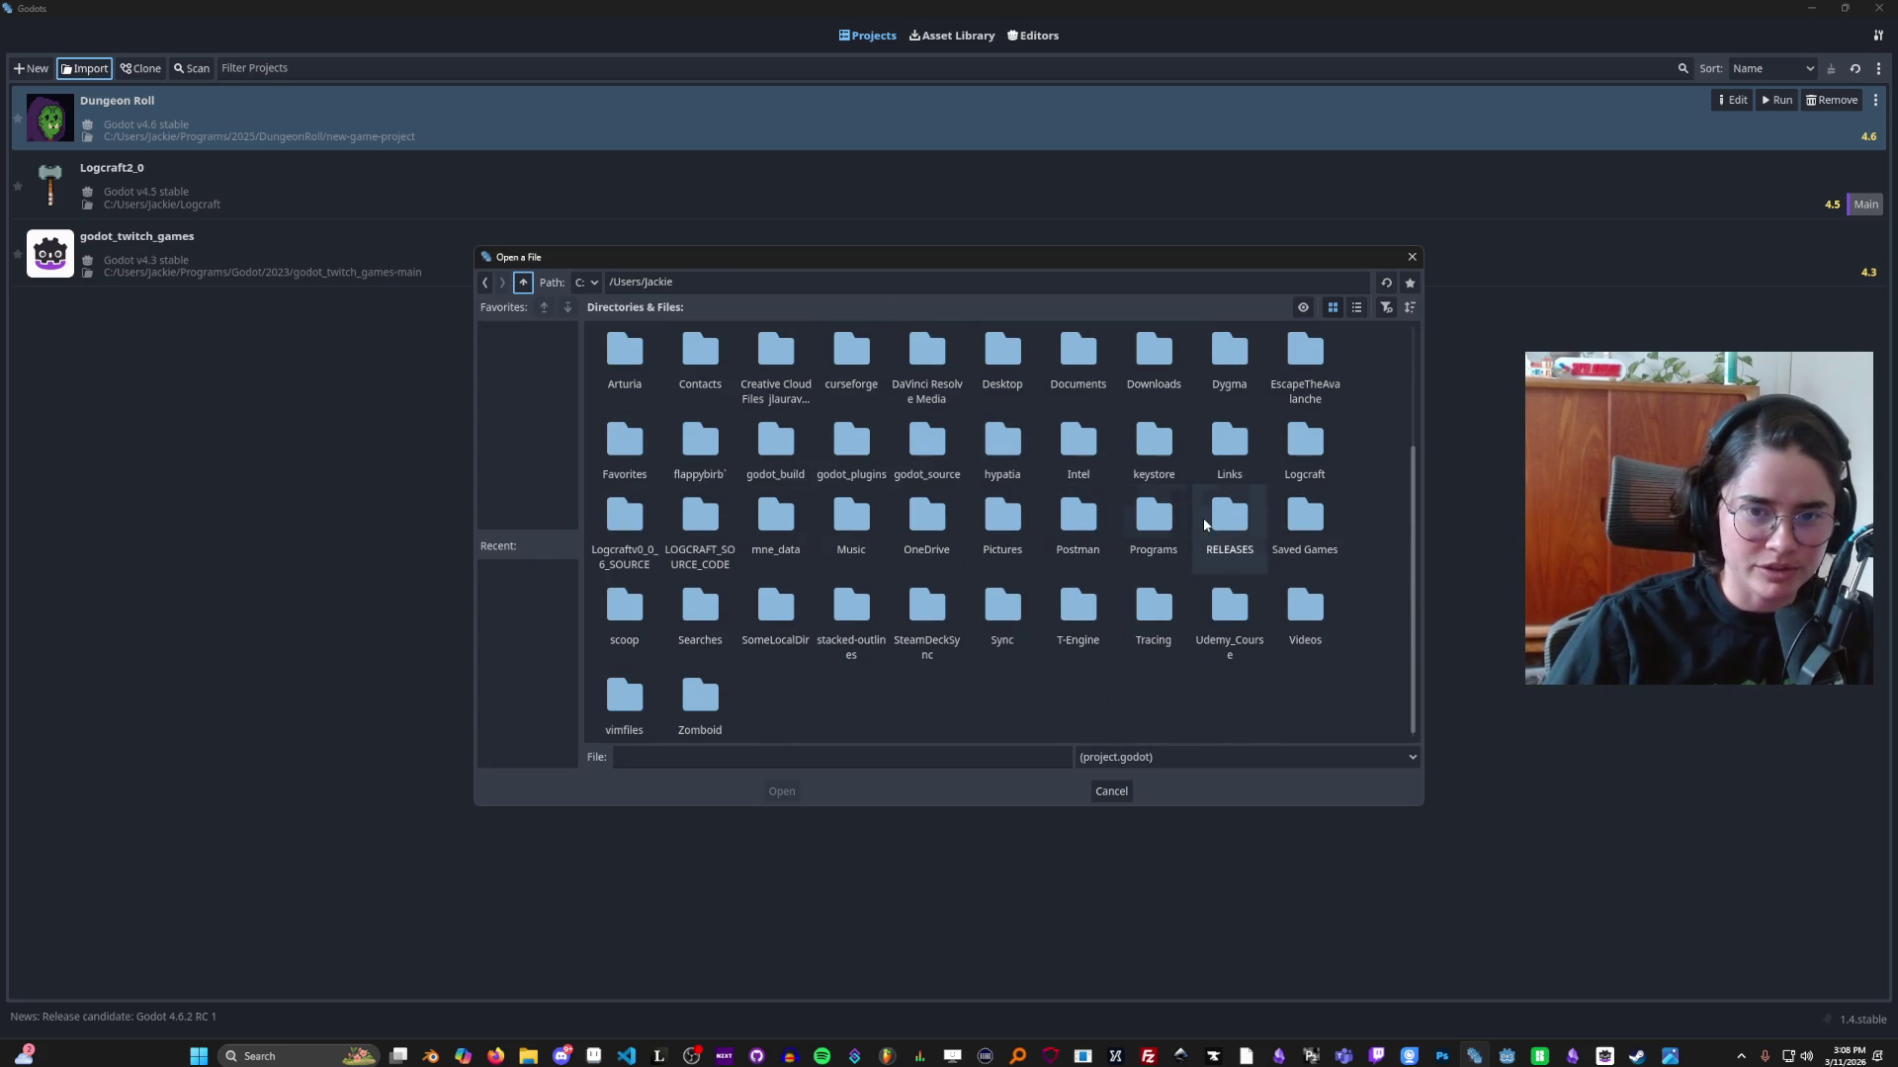
{"action": "double_click", "coordinate": [1154, 524]}
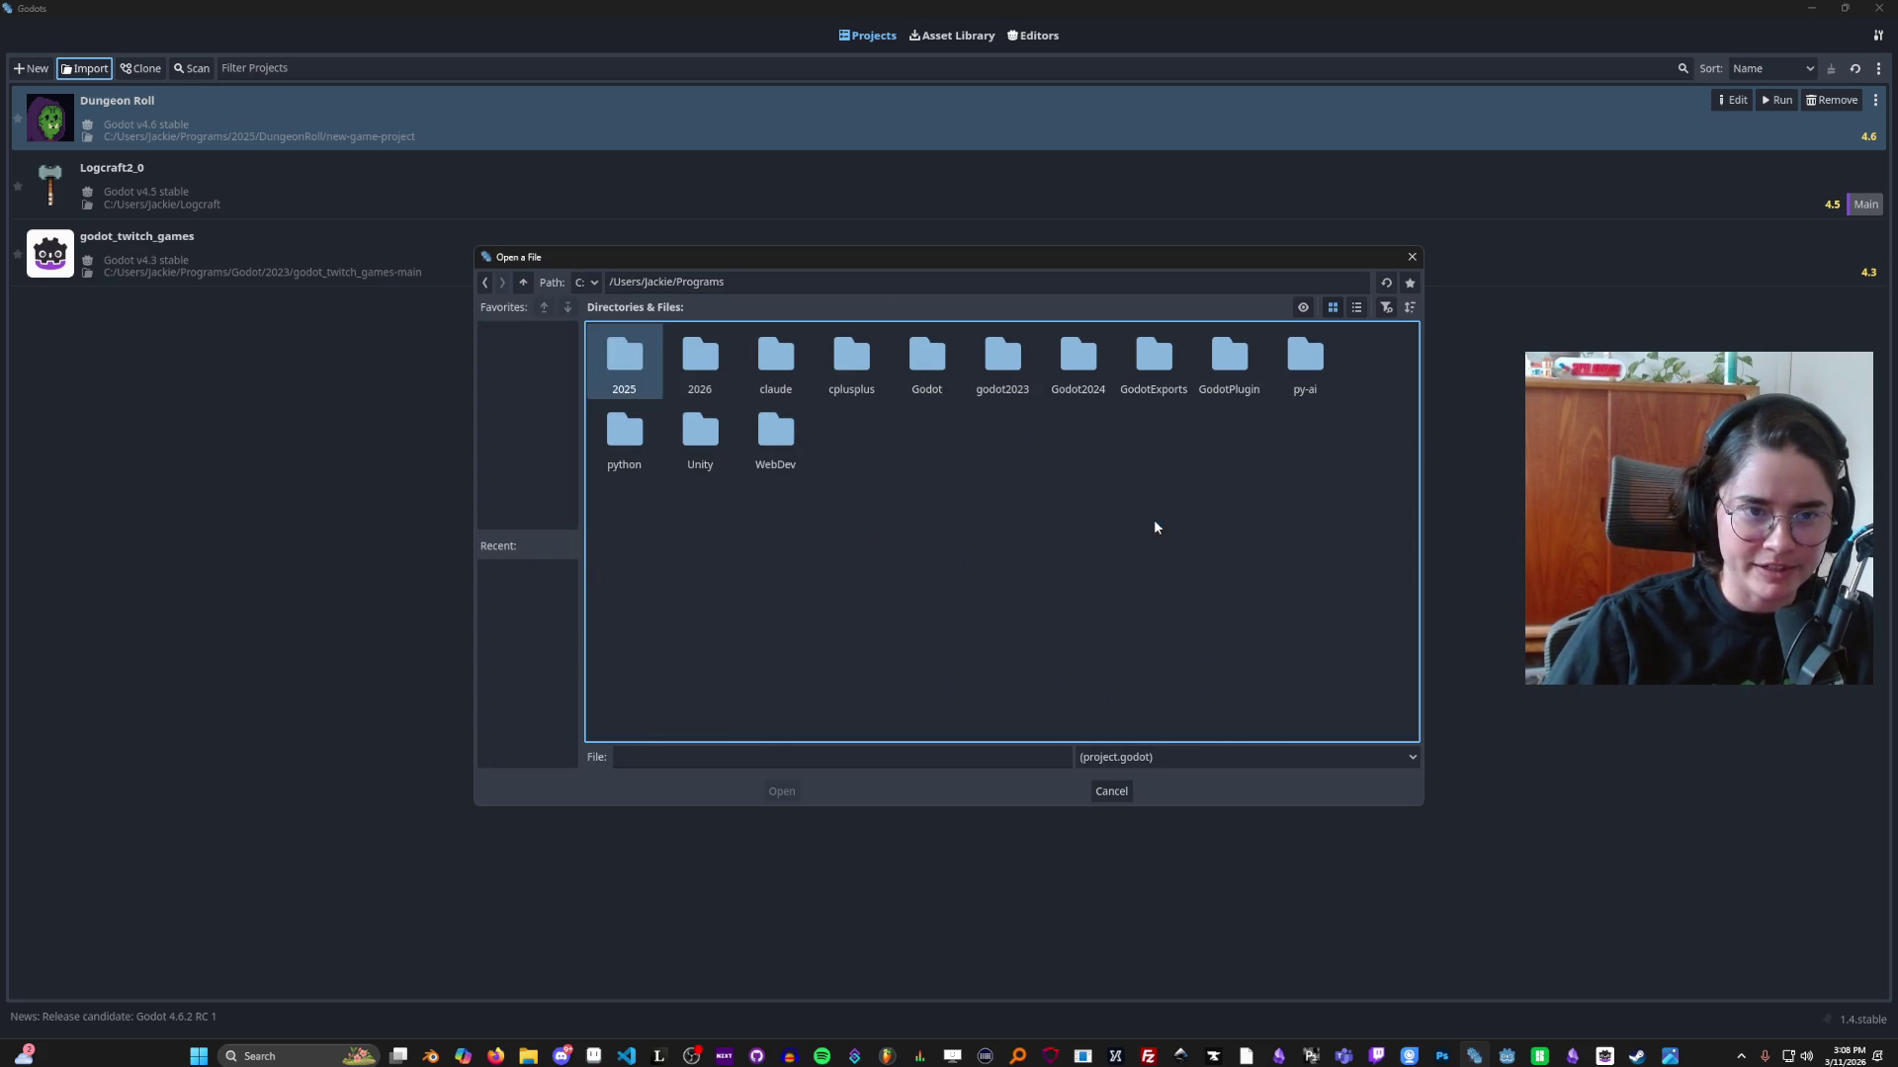
{"action": "double_click", "coordinate": [650, 370]}
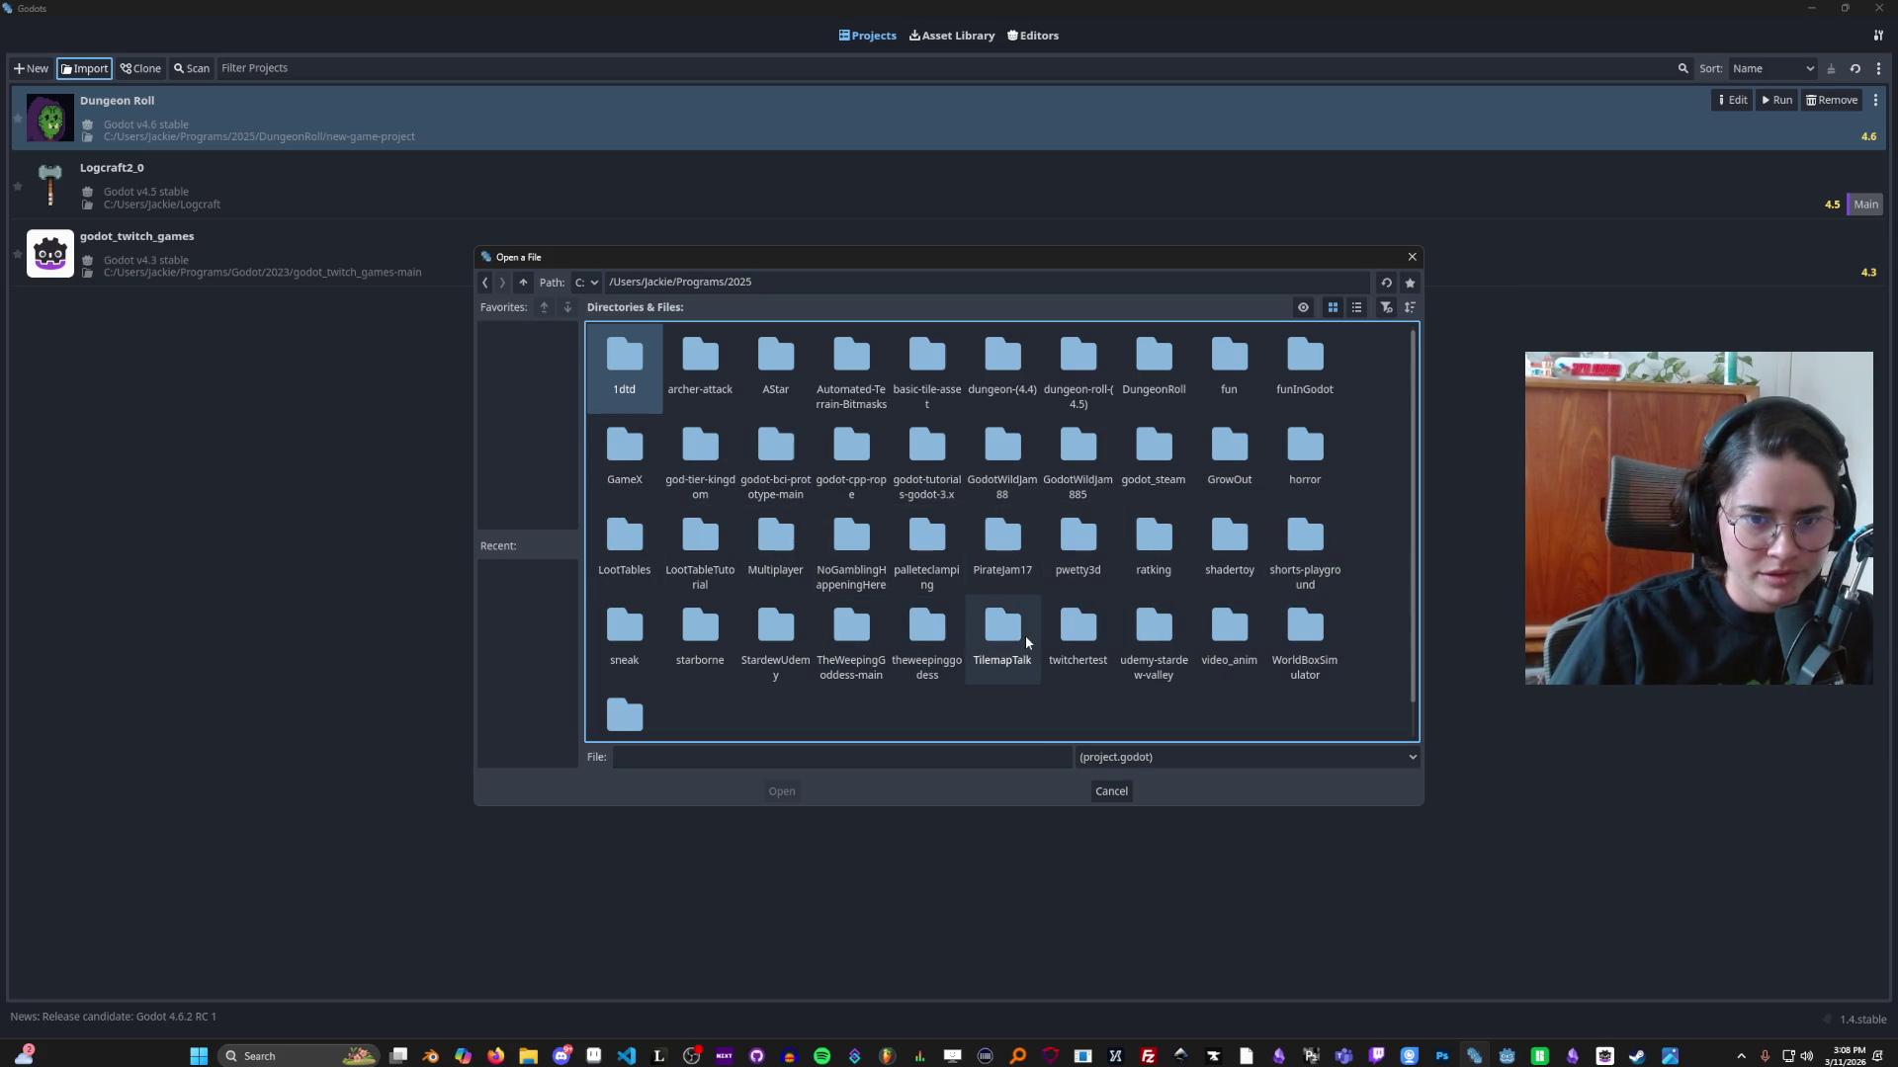
Step: Pick project.godot in Programs/Godot2024/3d_playground/3d and choose Import & Edit
{"action": "scroll", "coordinate": [652, 627], "scroll_direction": "down", "scroll_amount": 1}
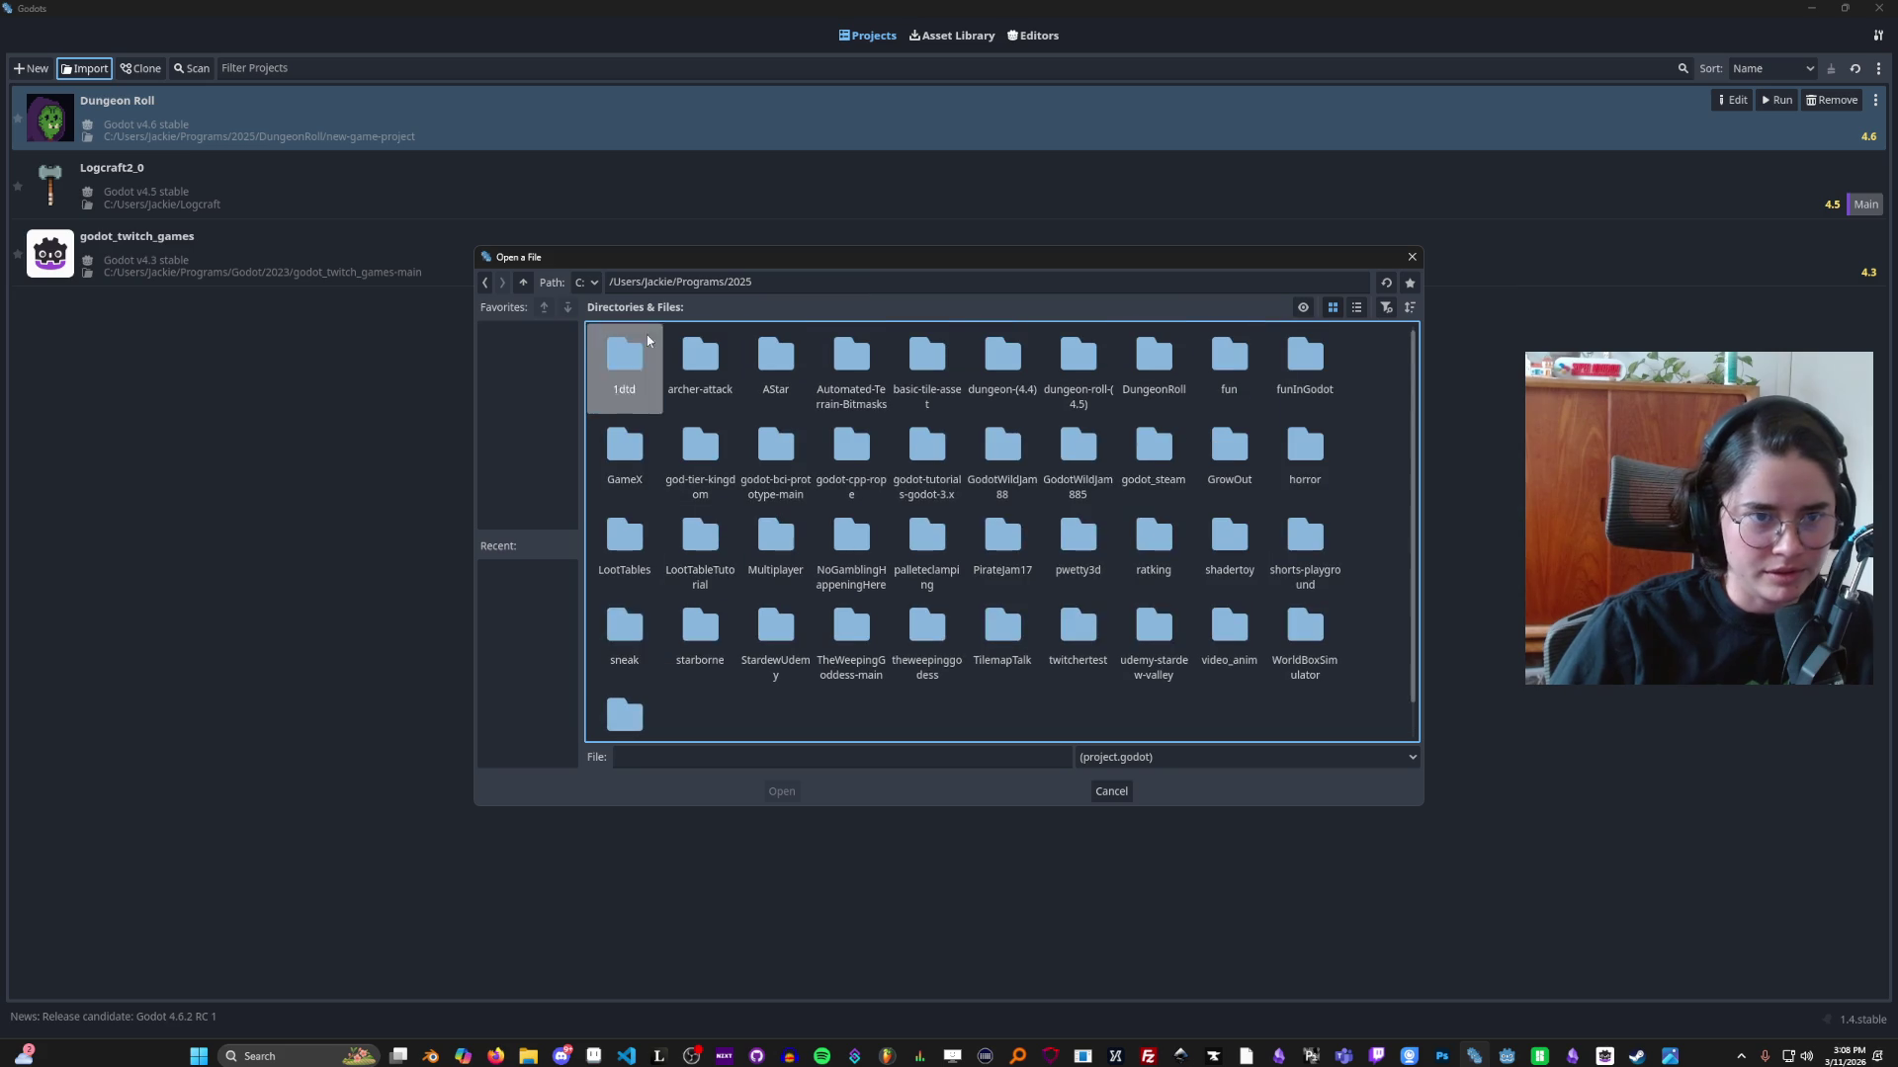
{"action": "left_click", "coordinate": [523, 281]}
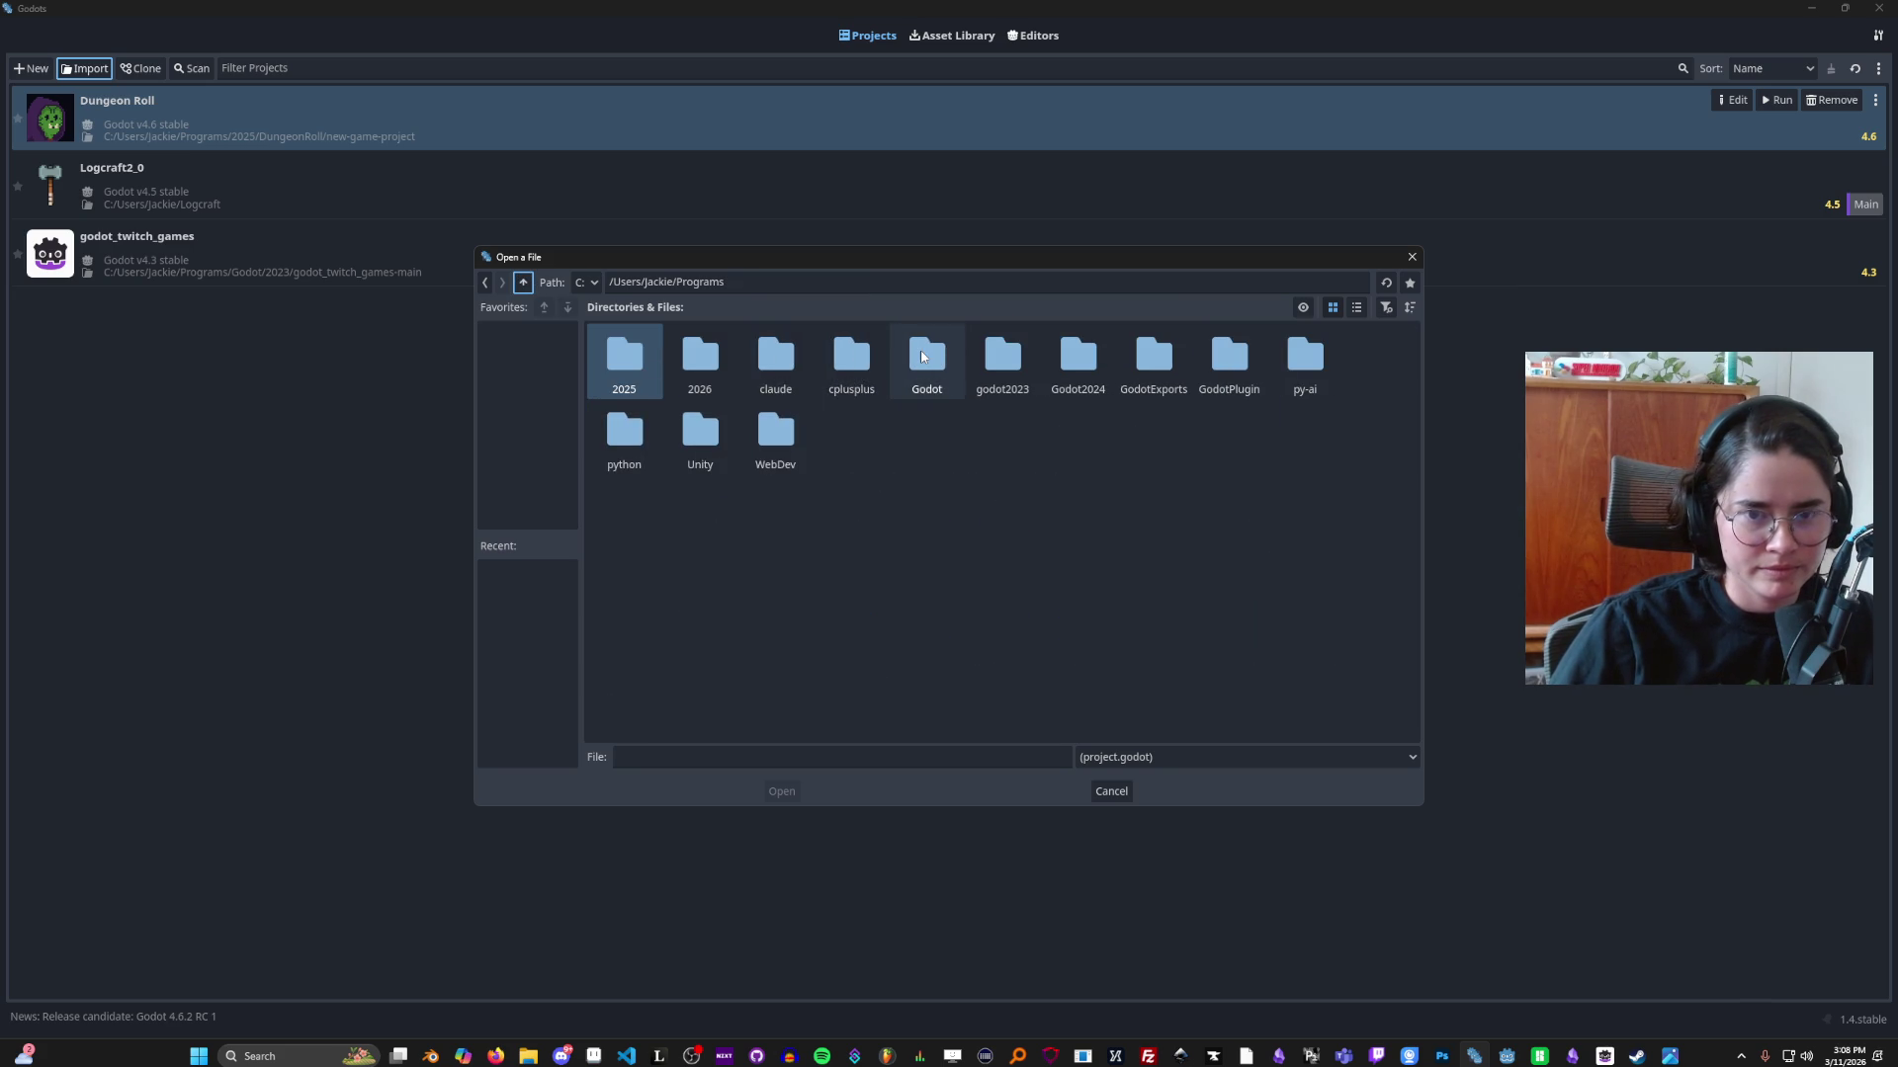
{"action": "double_click", "coordinate": [1079, 356]}
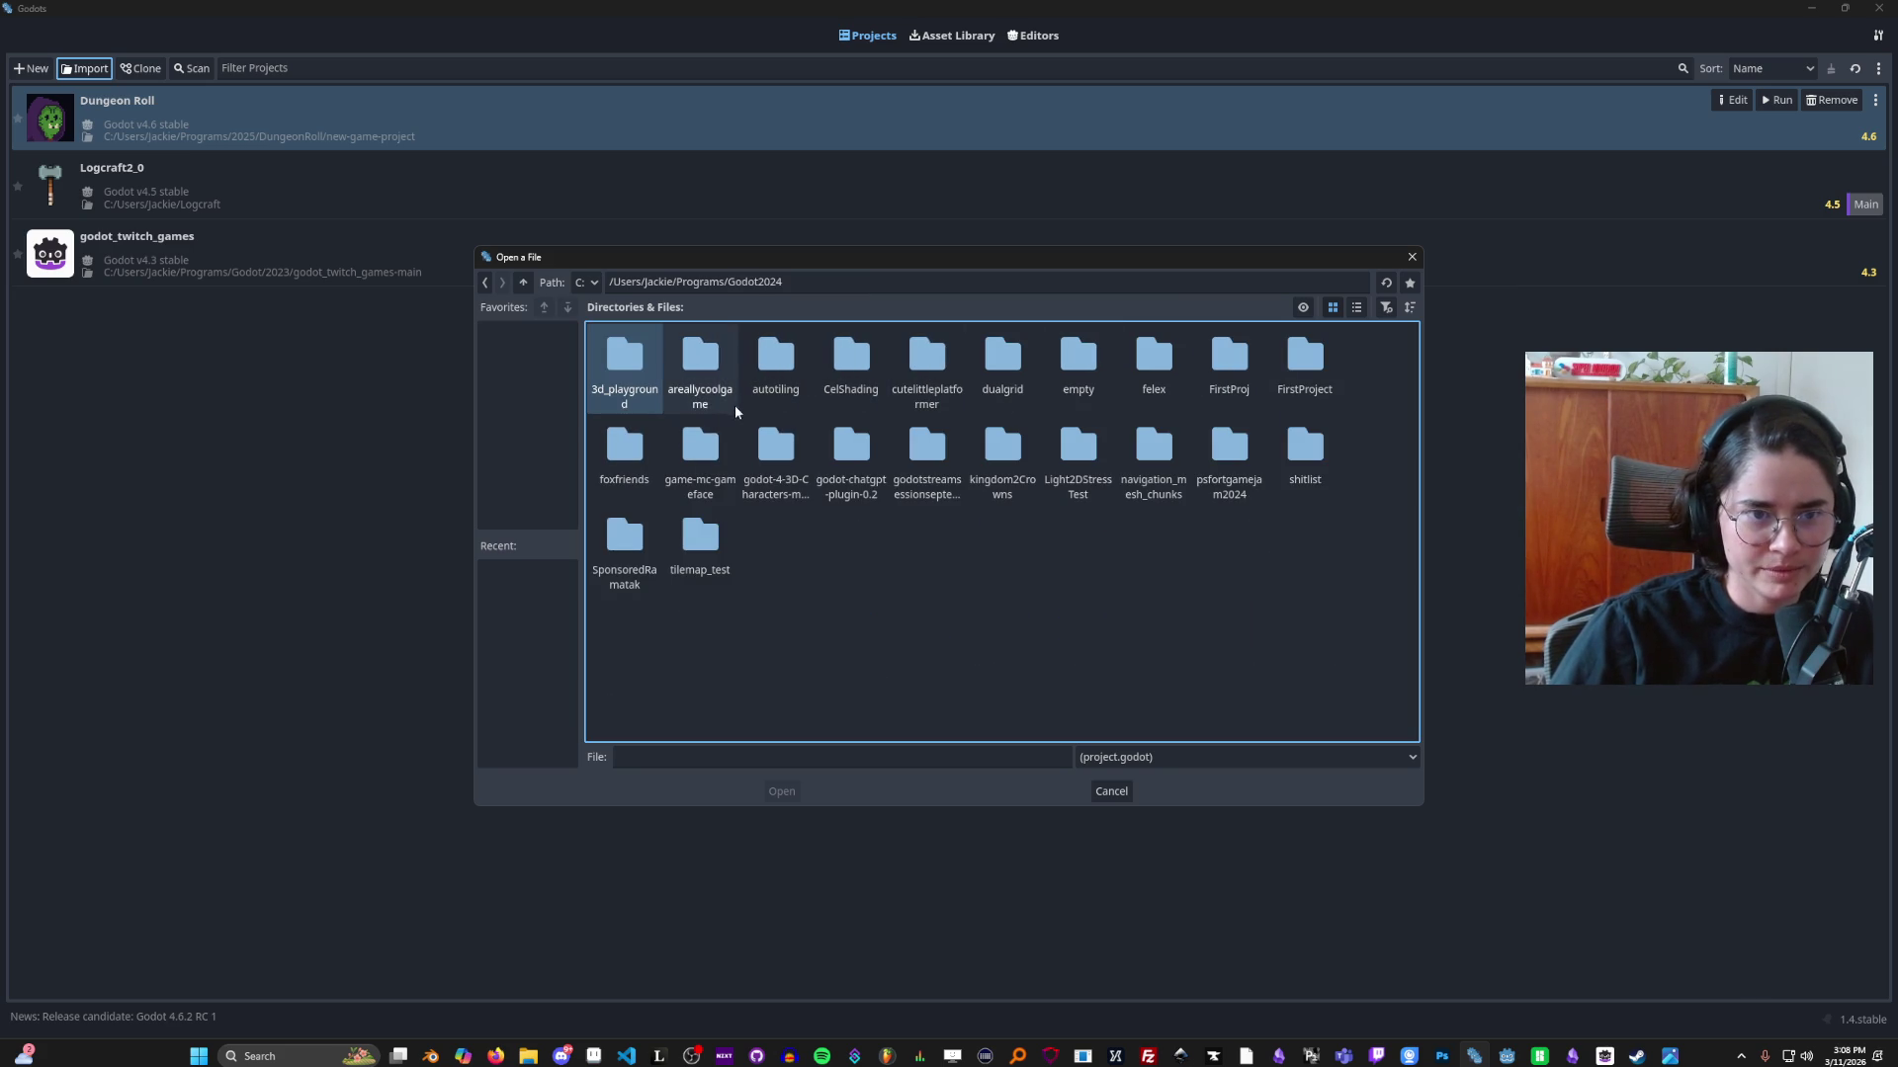
{"action": "double_click", "coordinate": [633, 360]}
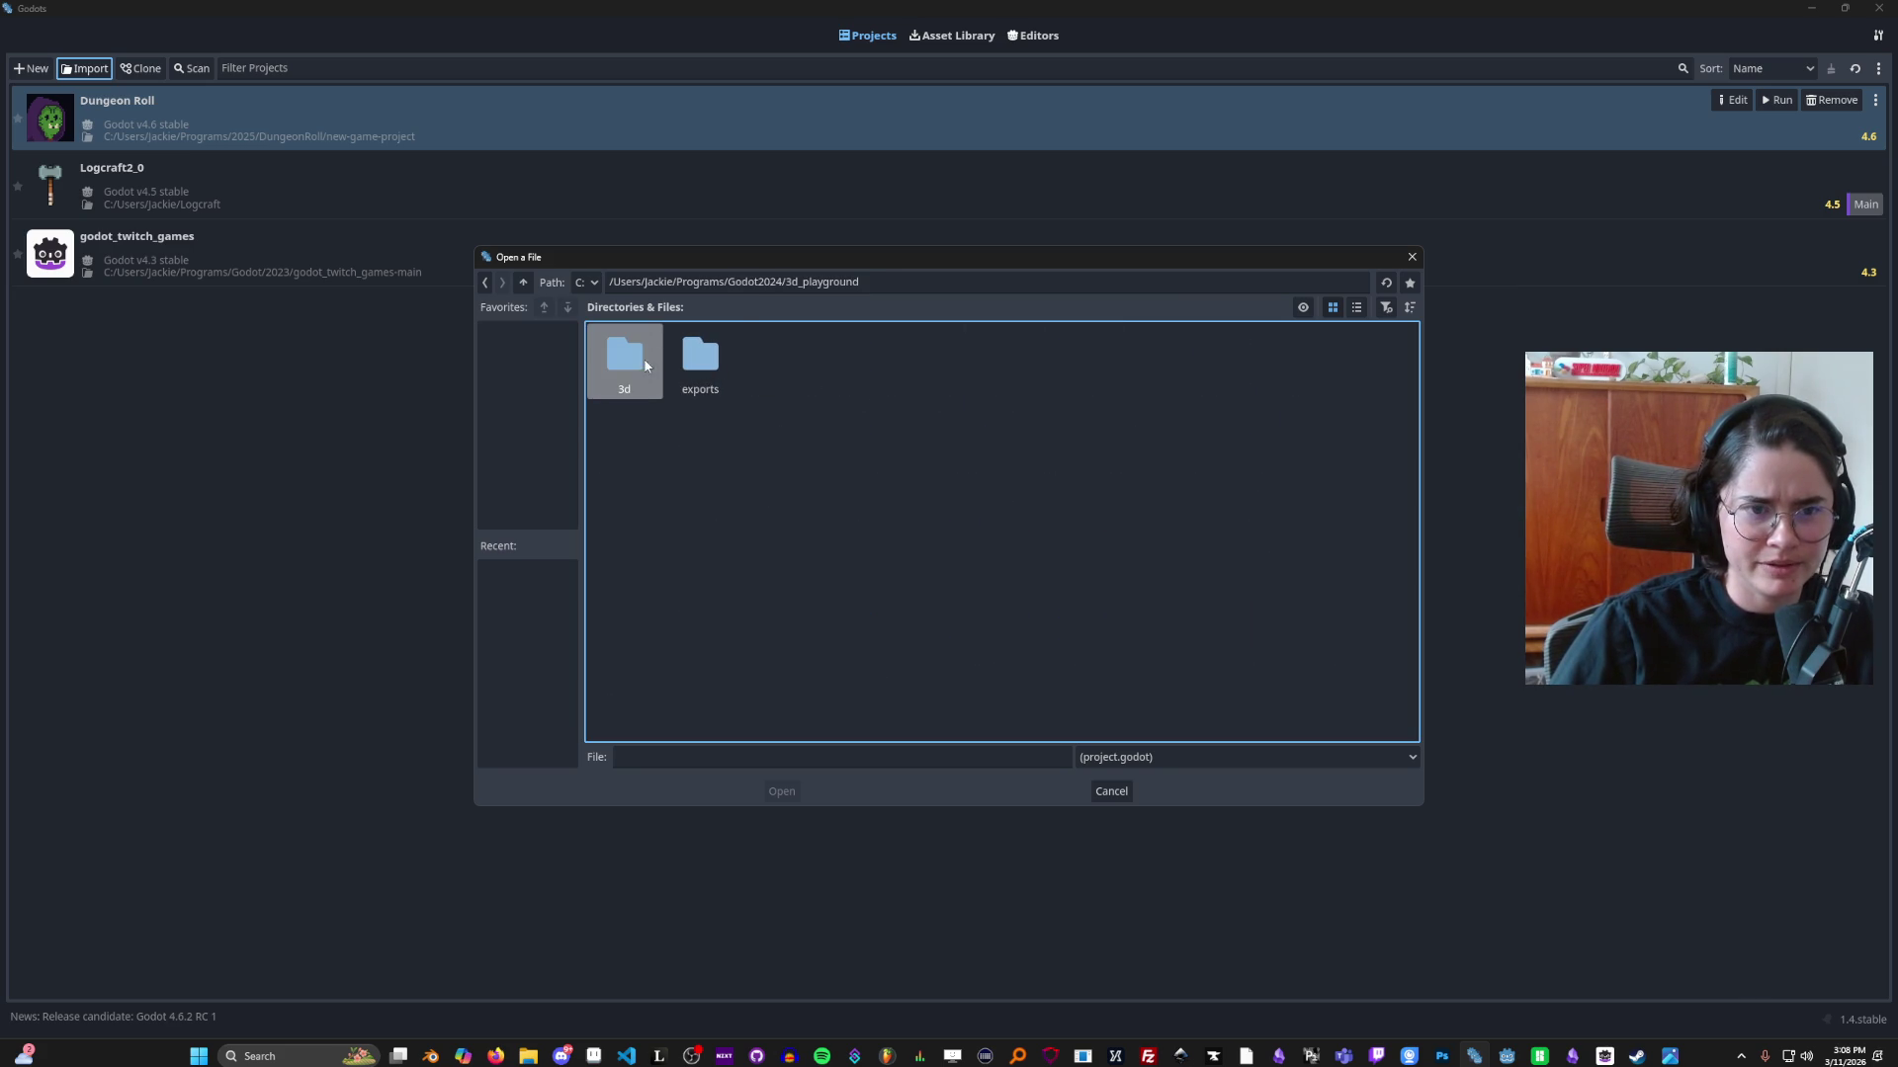
{"action": "double_click", "coordinate": [630, 363]}
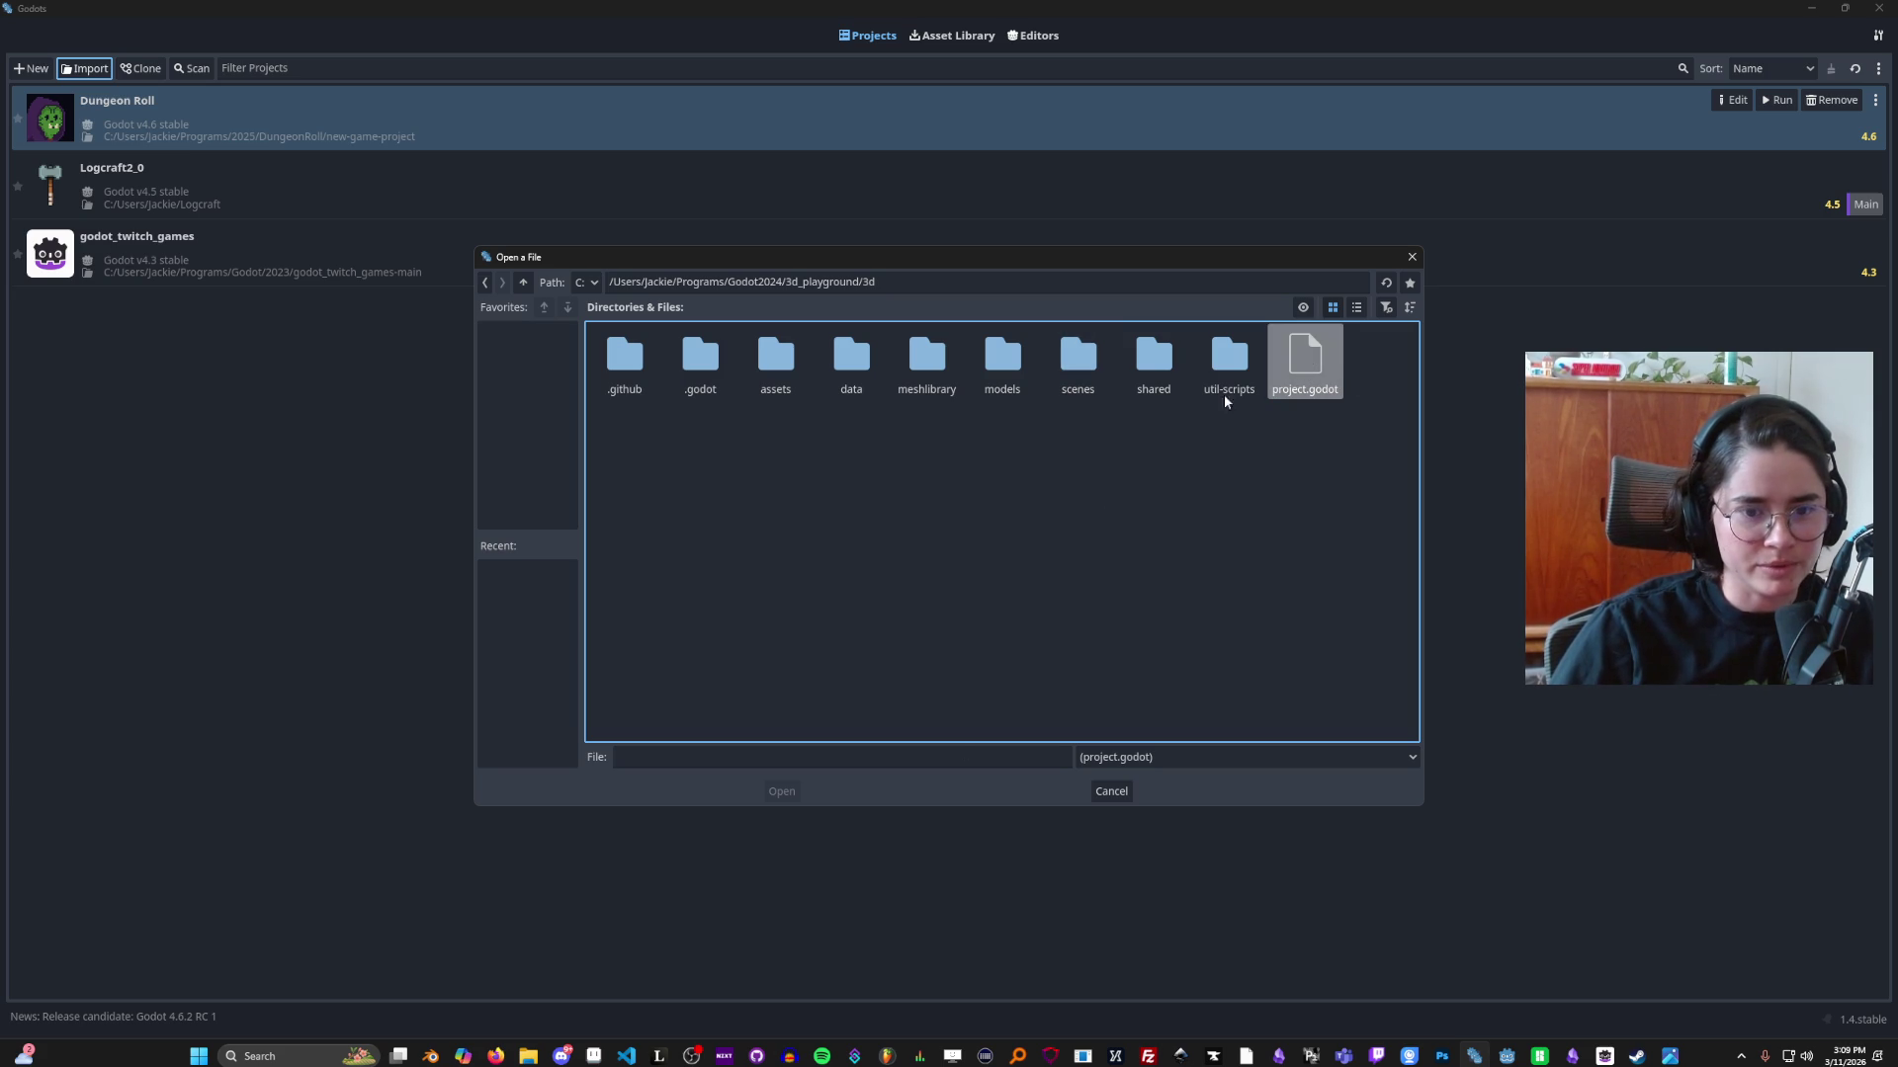
{"action": "double_click", "coordinate": [1294, 361]}
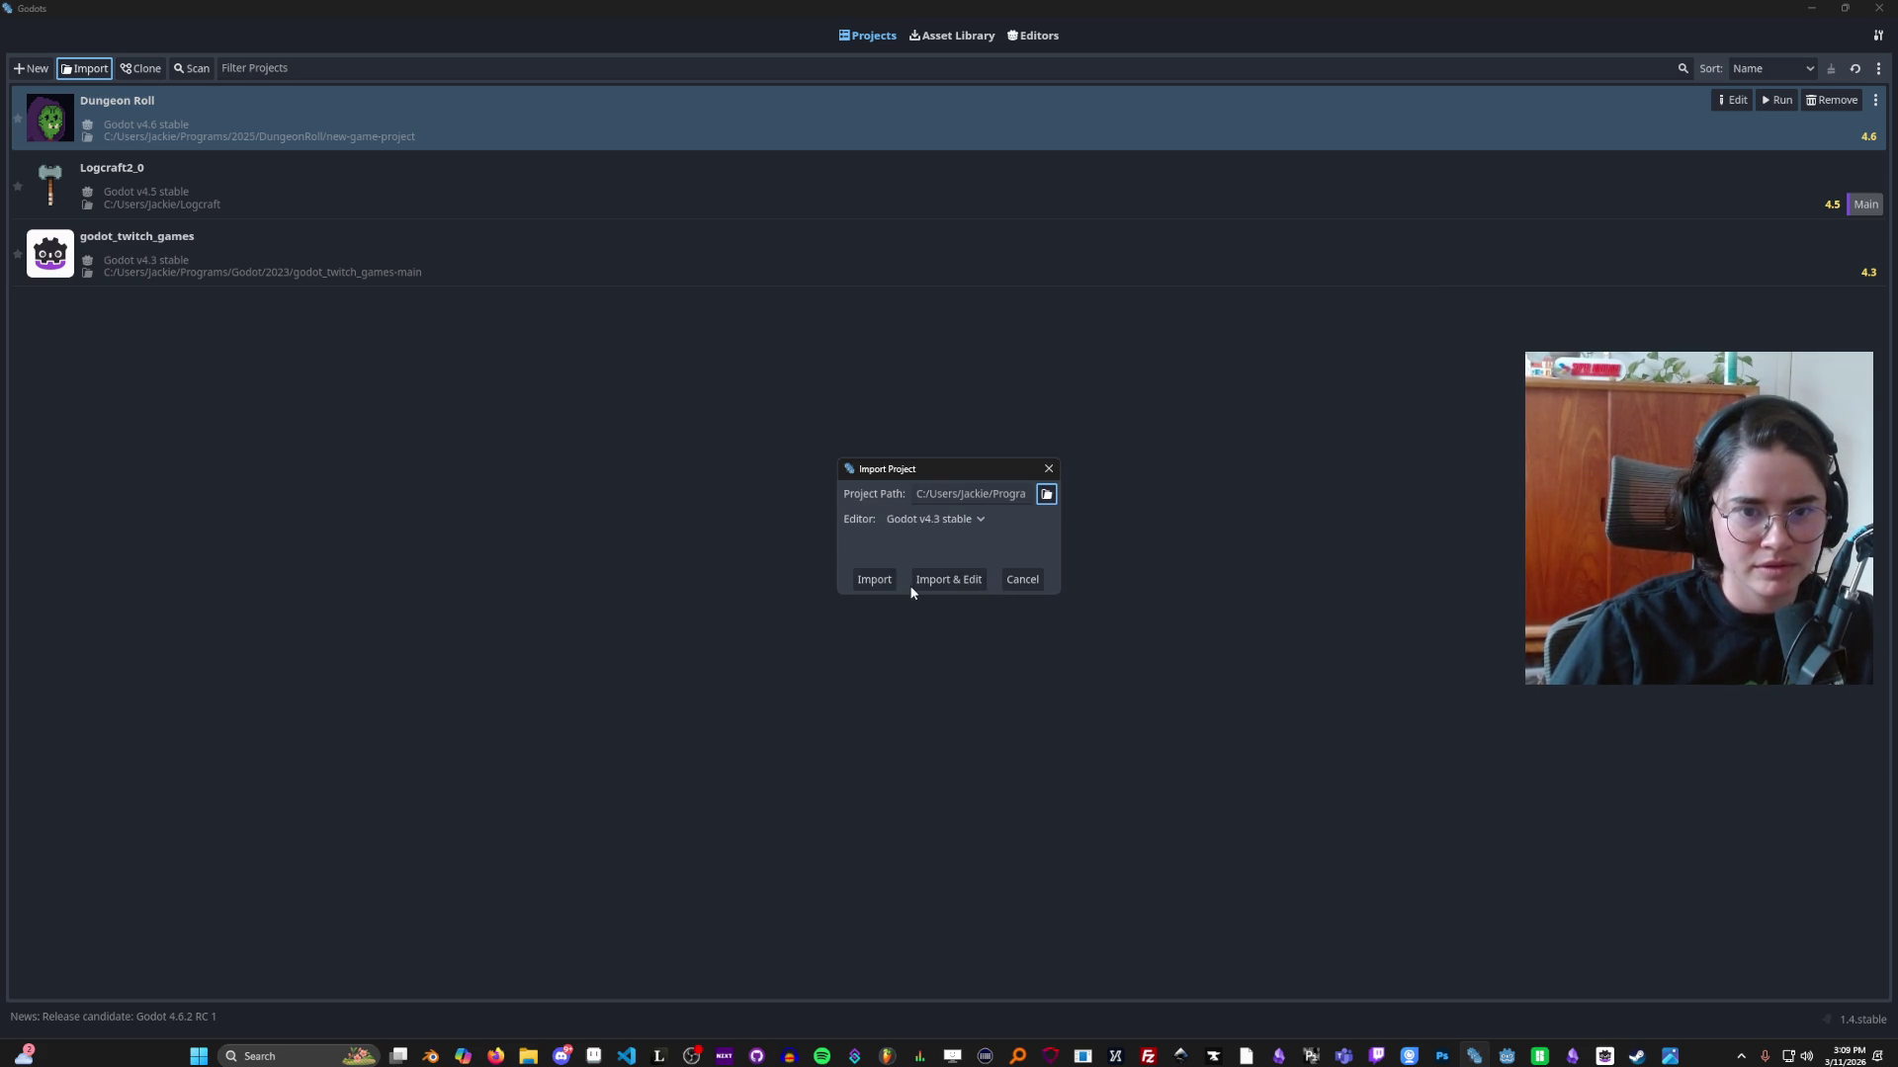
{"action": "left_click", "coordinate": [947, 583]}
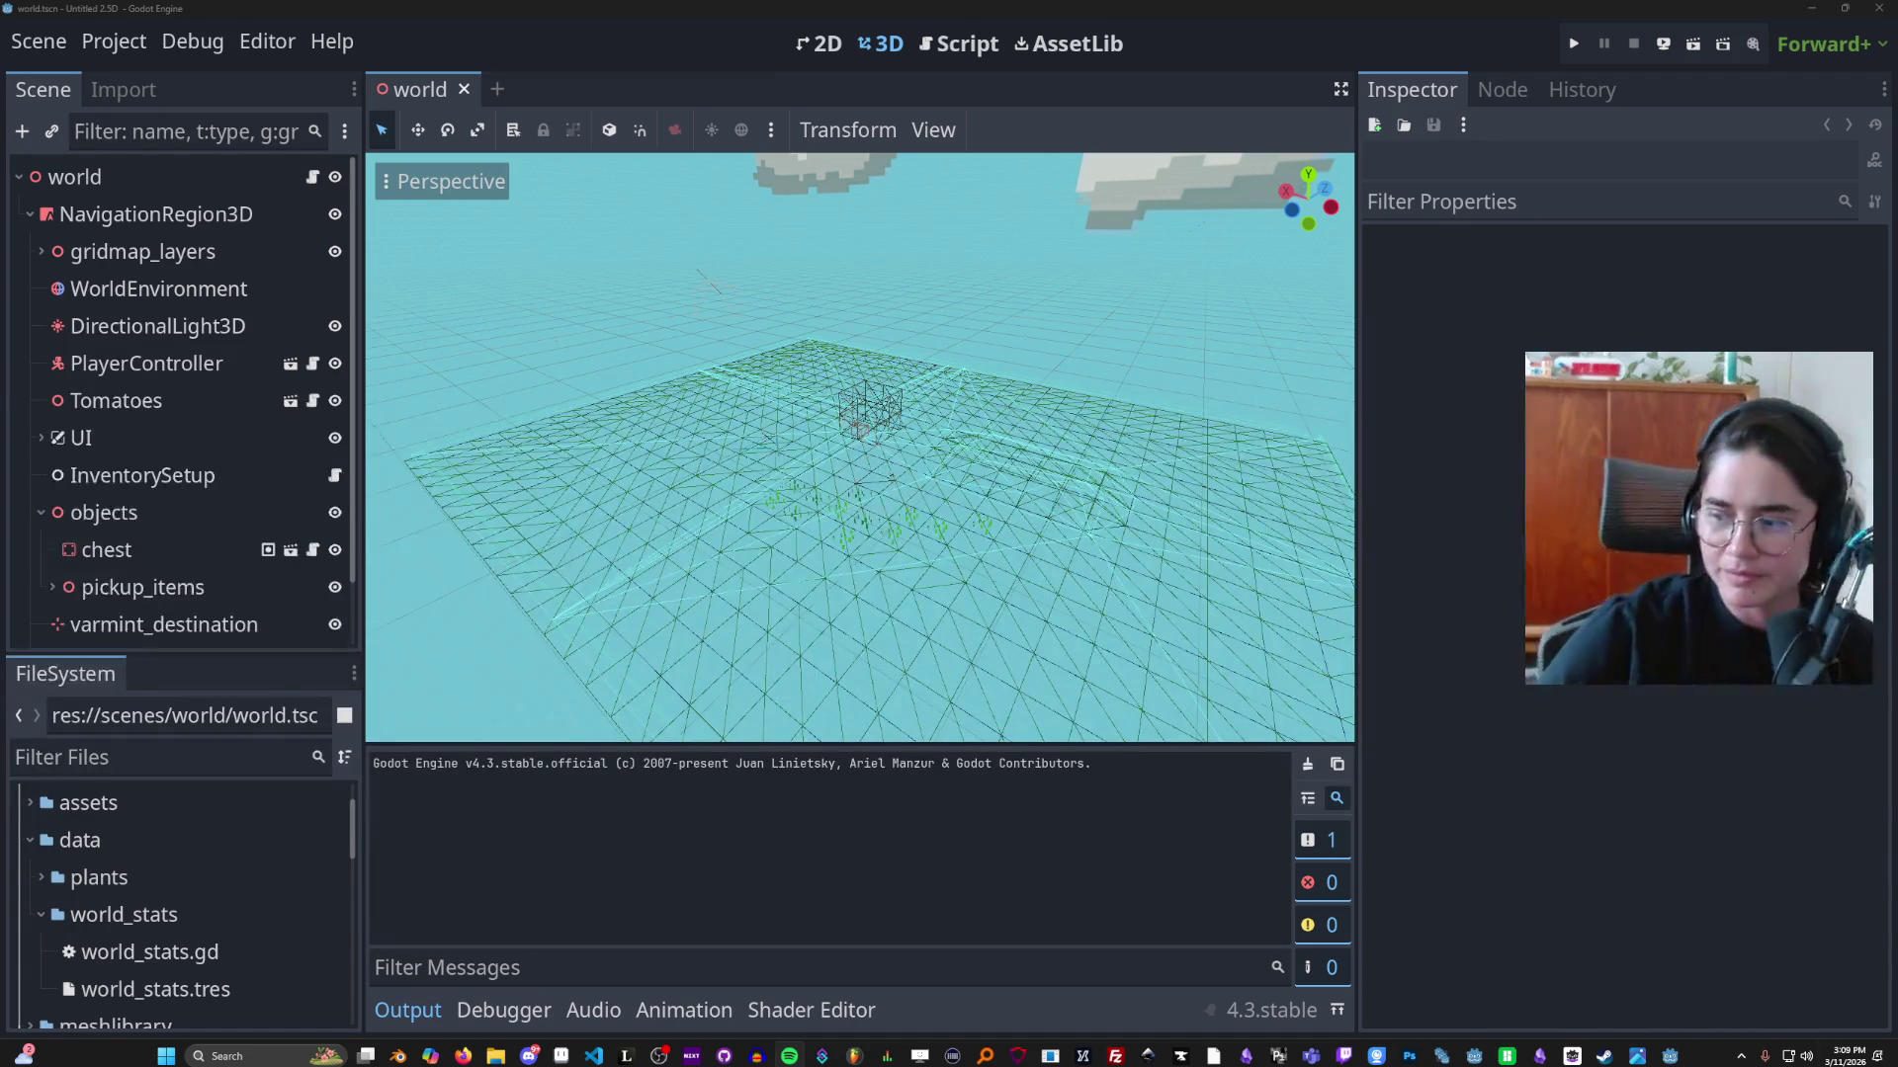
Step: Zoom toward the world scene's navigation mesh, then save and run the scene
{"action": "scroll", "coordinate": [963, 602], "scroll_direction": "up", "scroll_amount": 5}
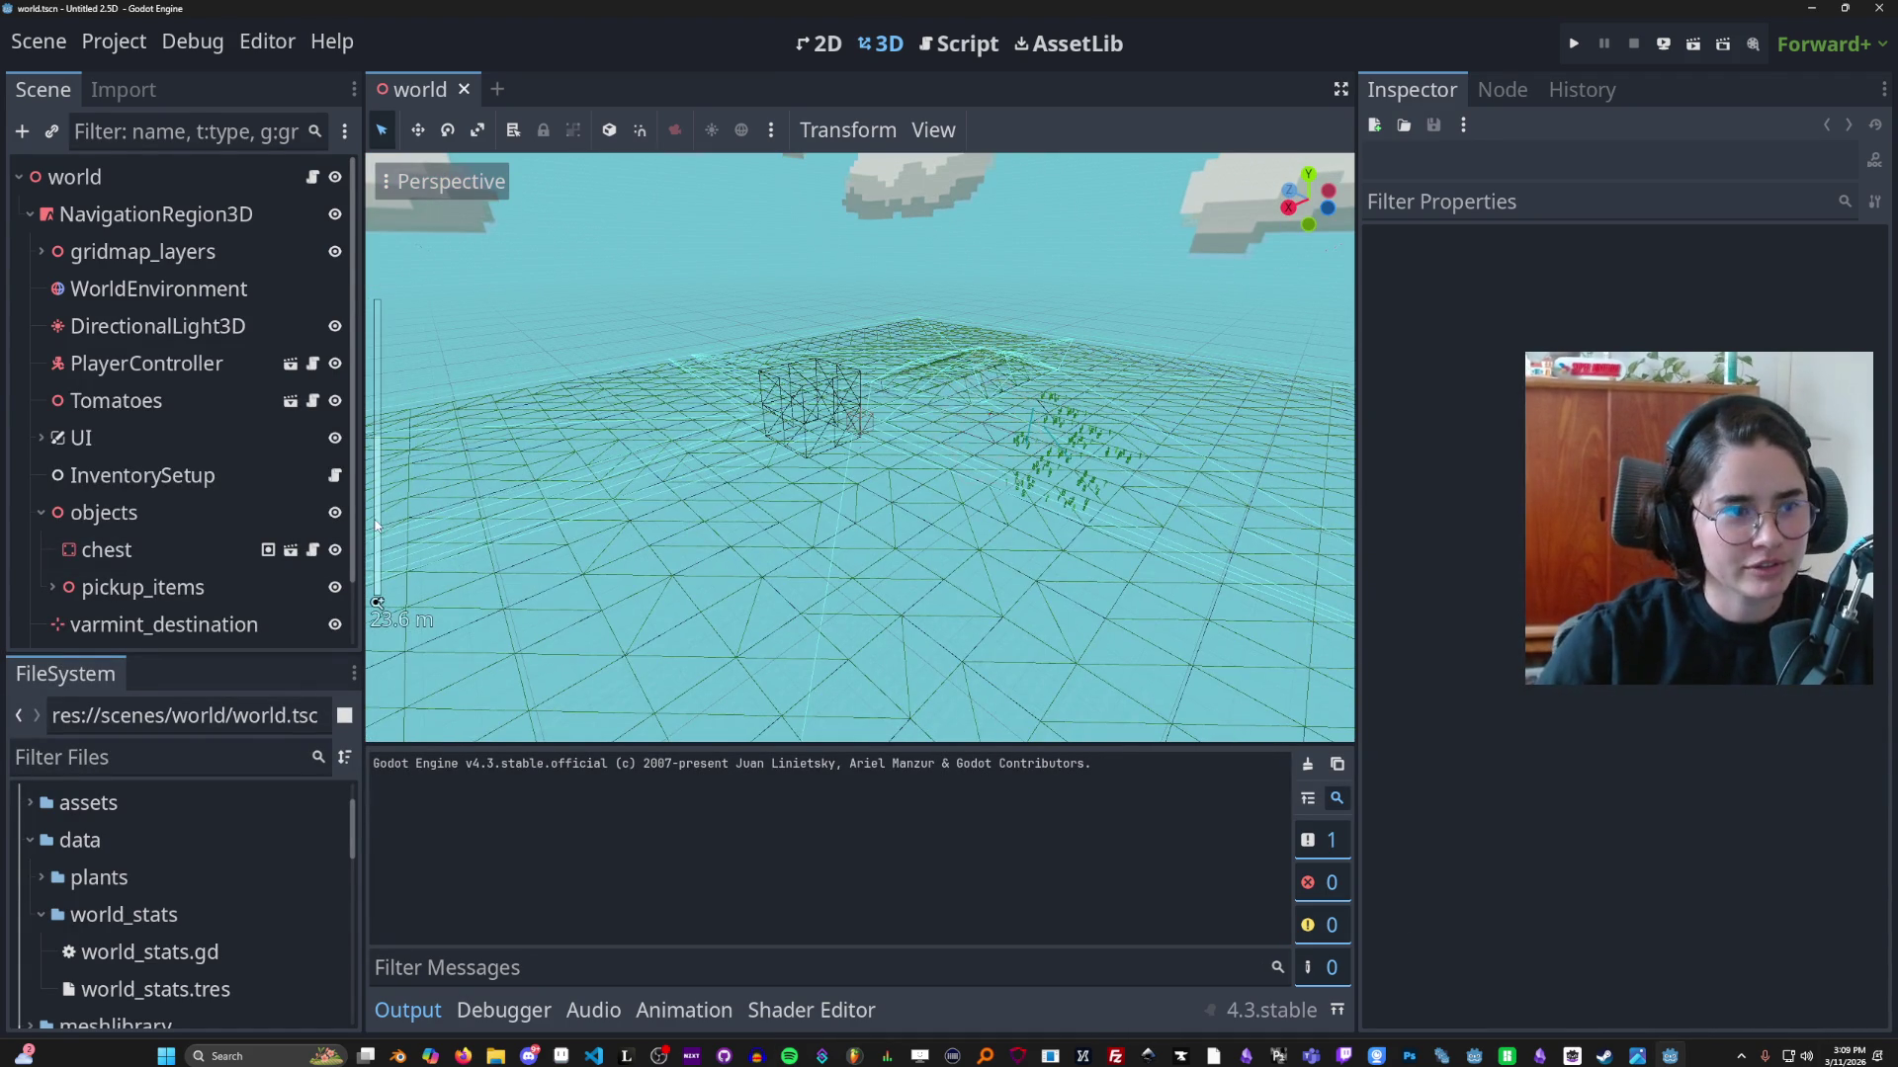
{"action": "left_click", "coordinate": [1693, 43]}
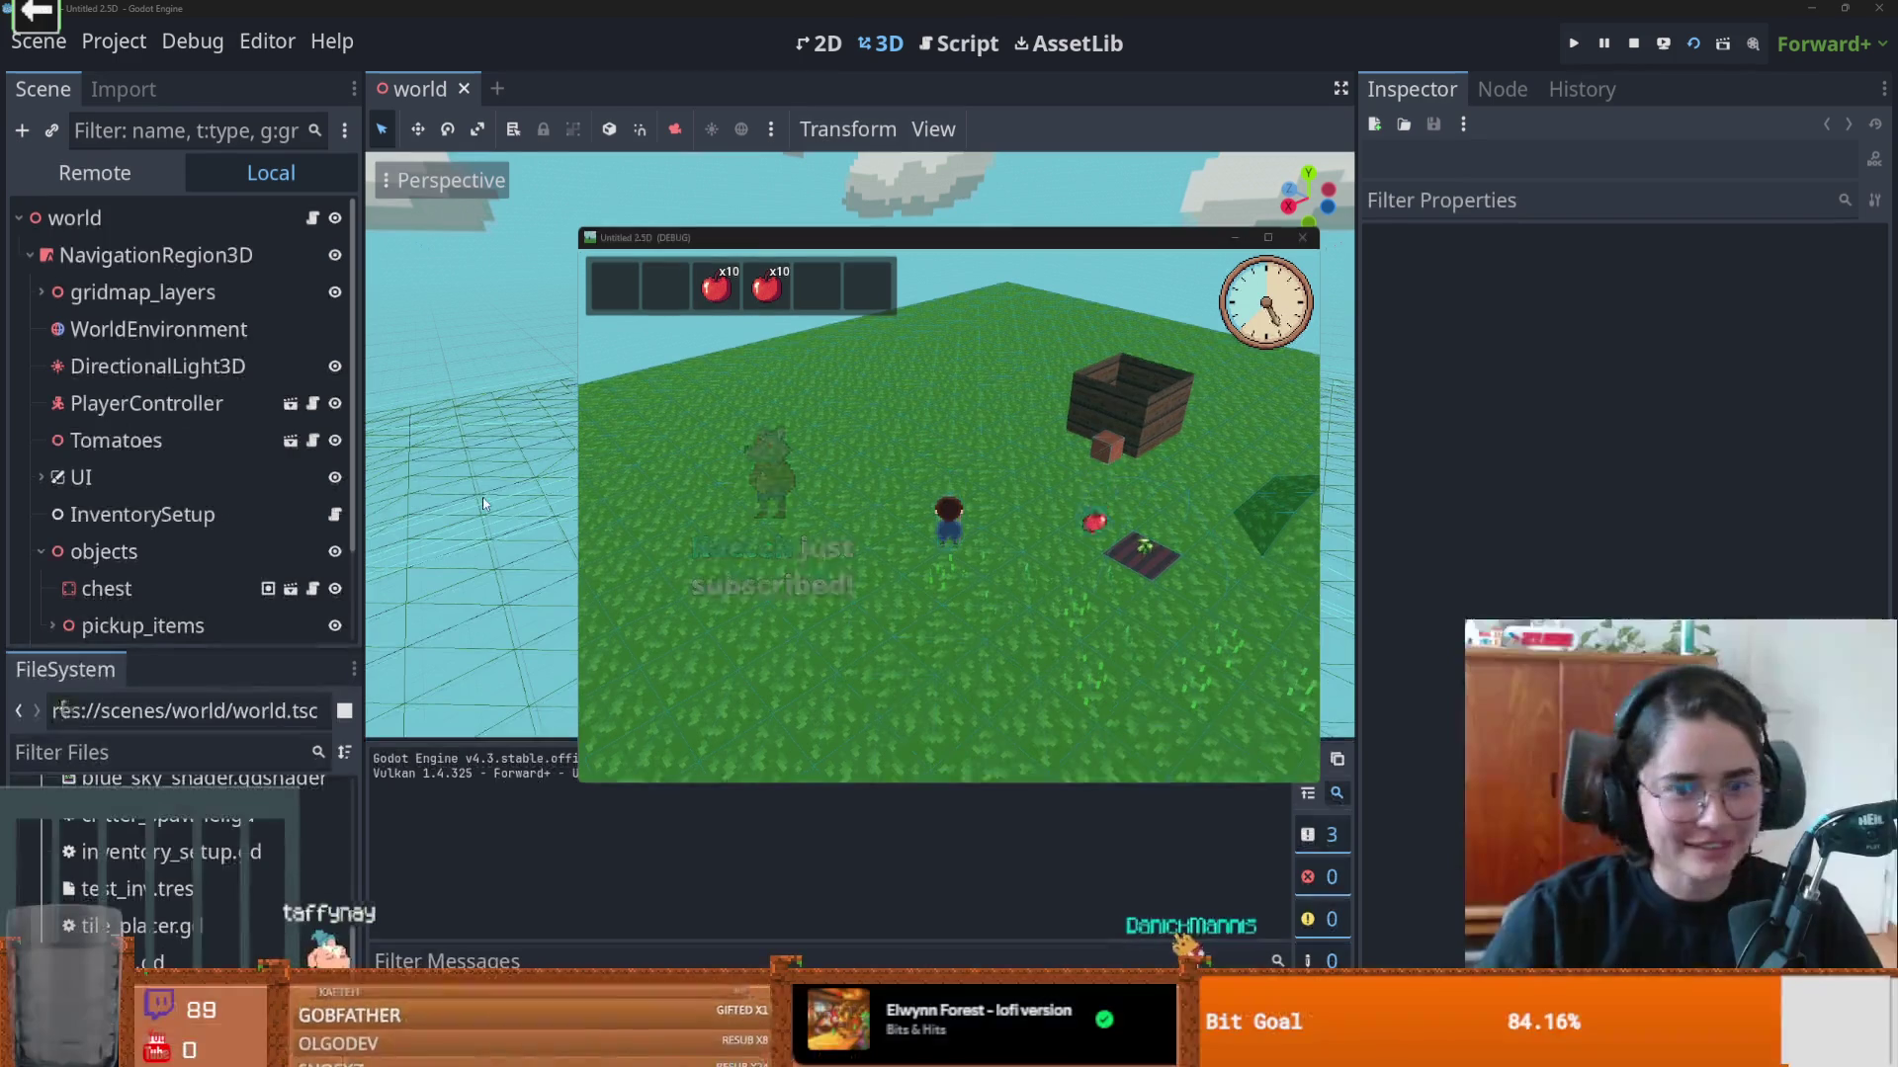
Step: Maximize the game window, walk the character and orbit the camera around the field, then stop
{"action": "left_click", "coordinate": [1268, 237]}
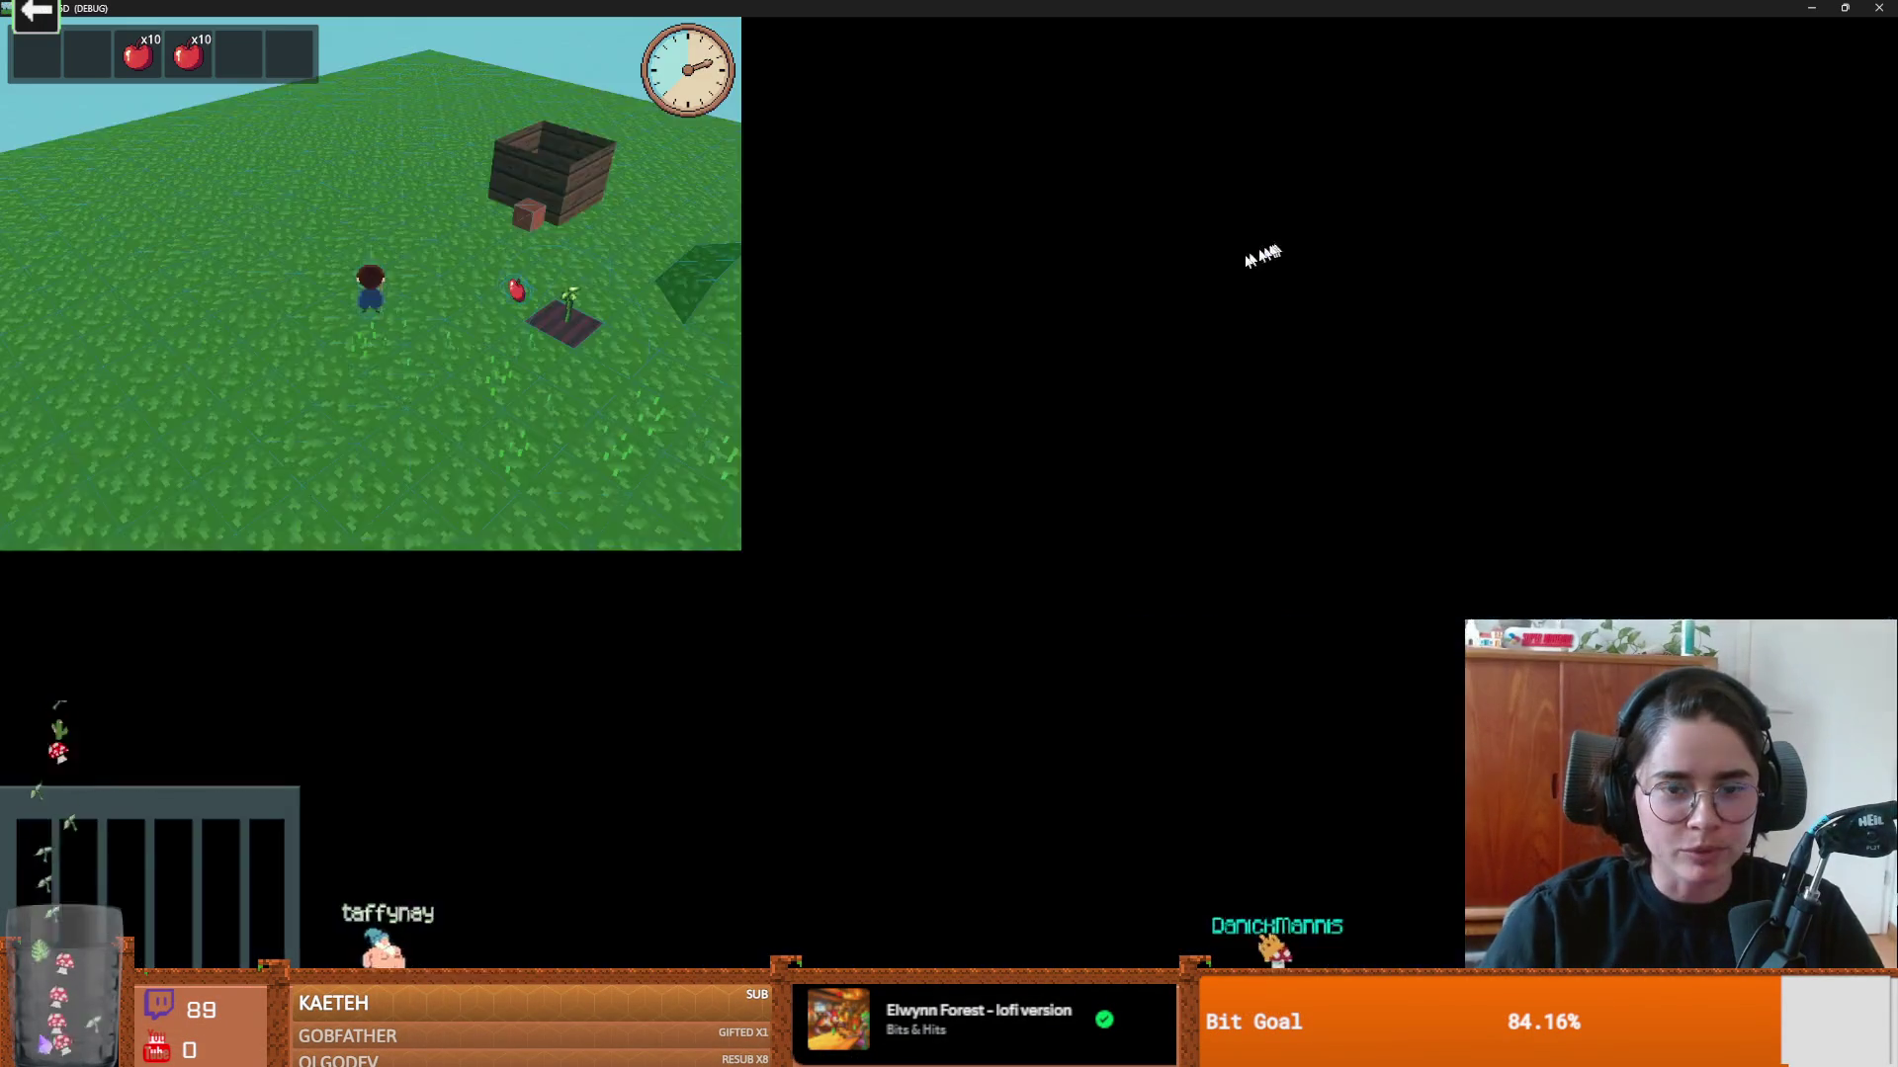
{"action": "key", "text": "e"}
{"action": "key", "text": "d"}
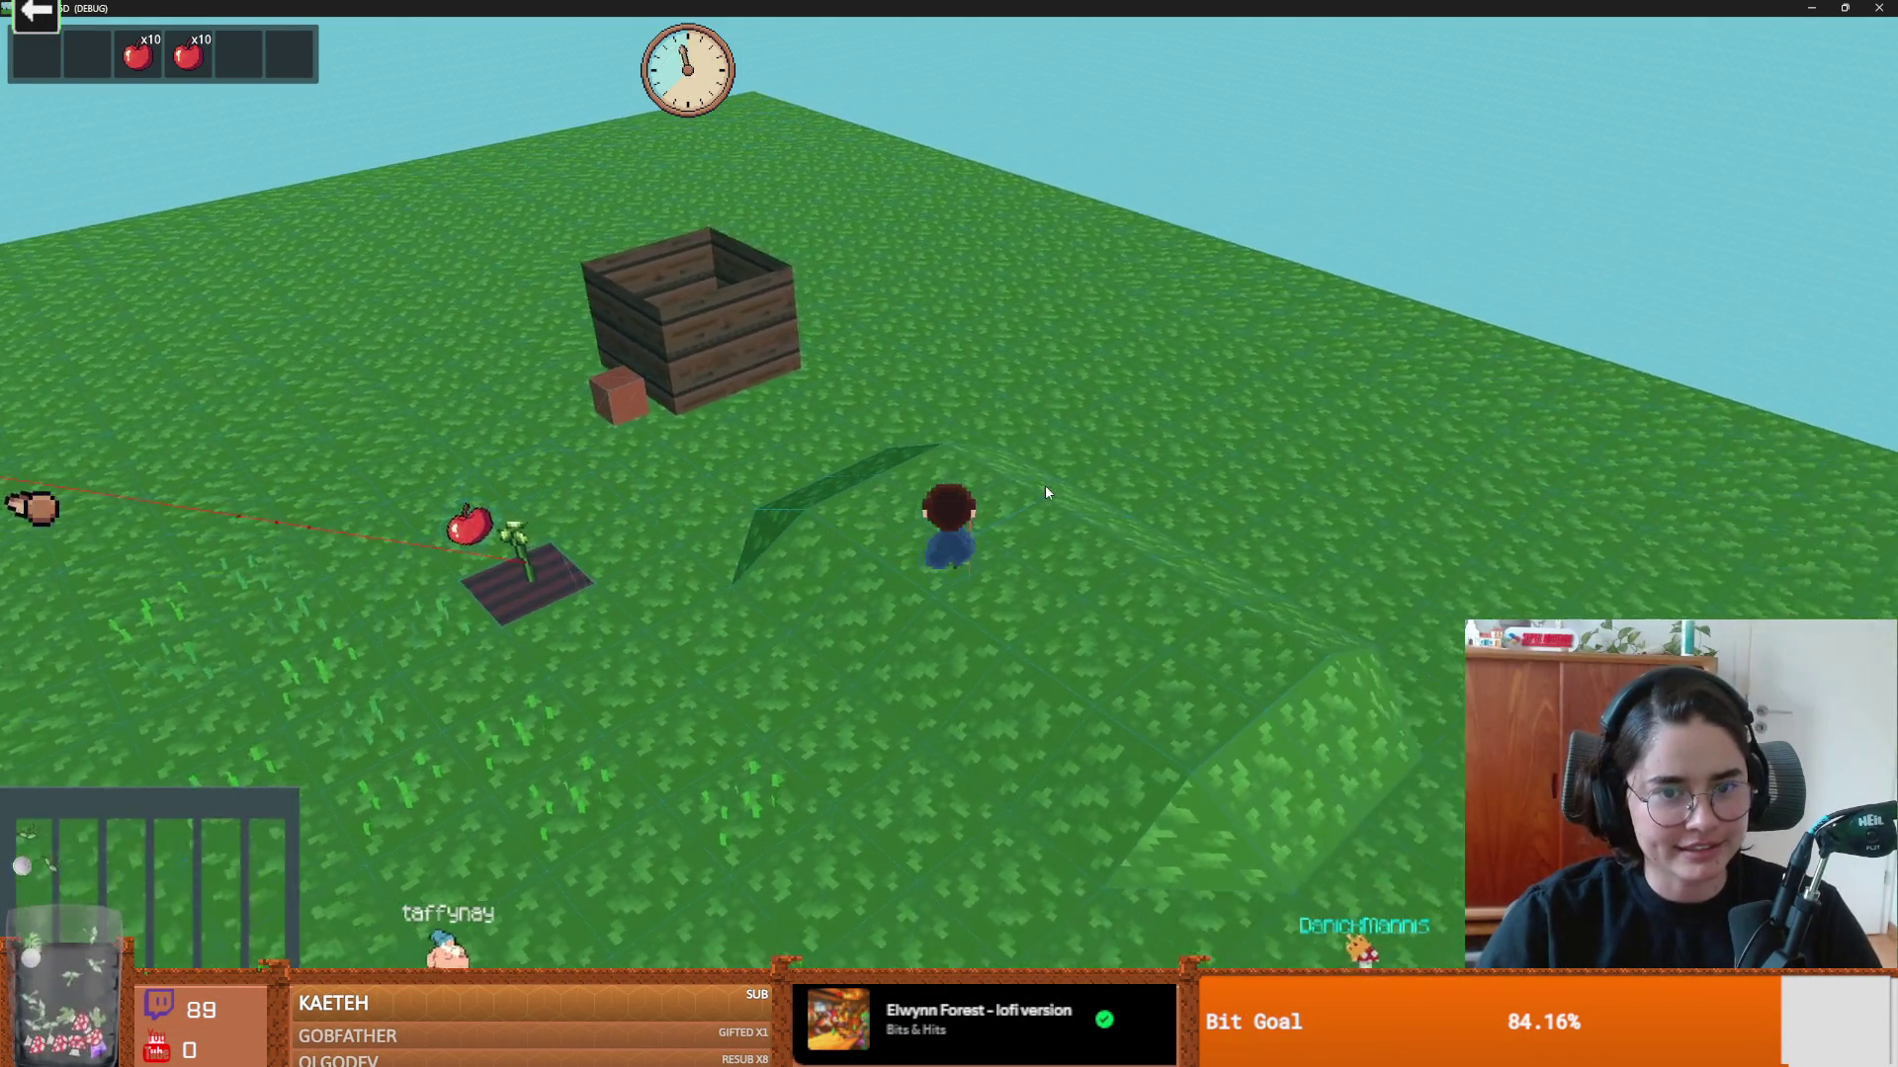
{"action": "key", "text": "s"}
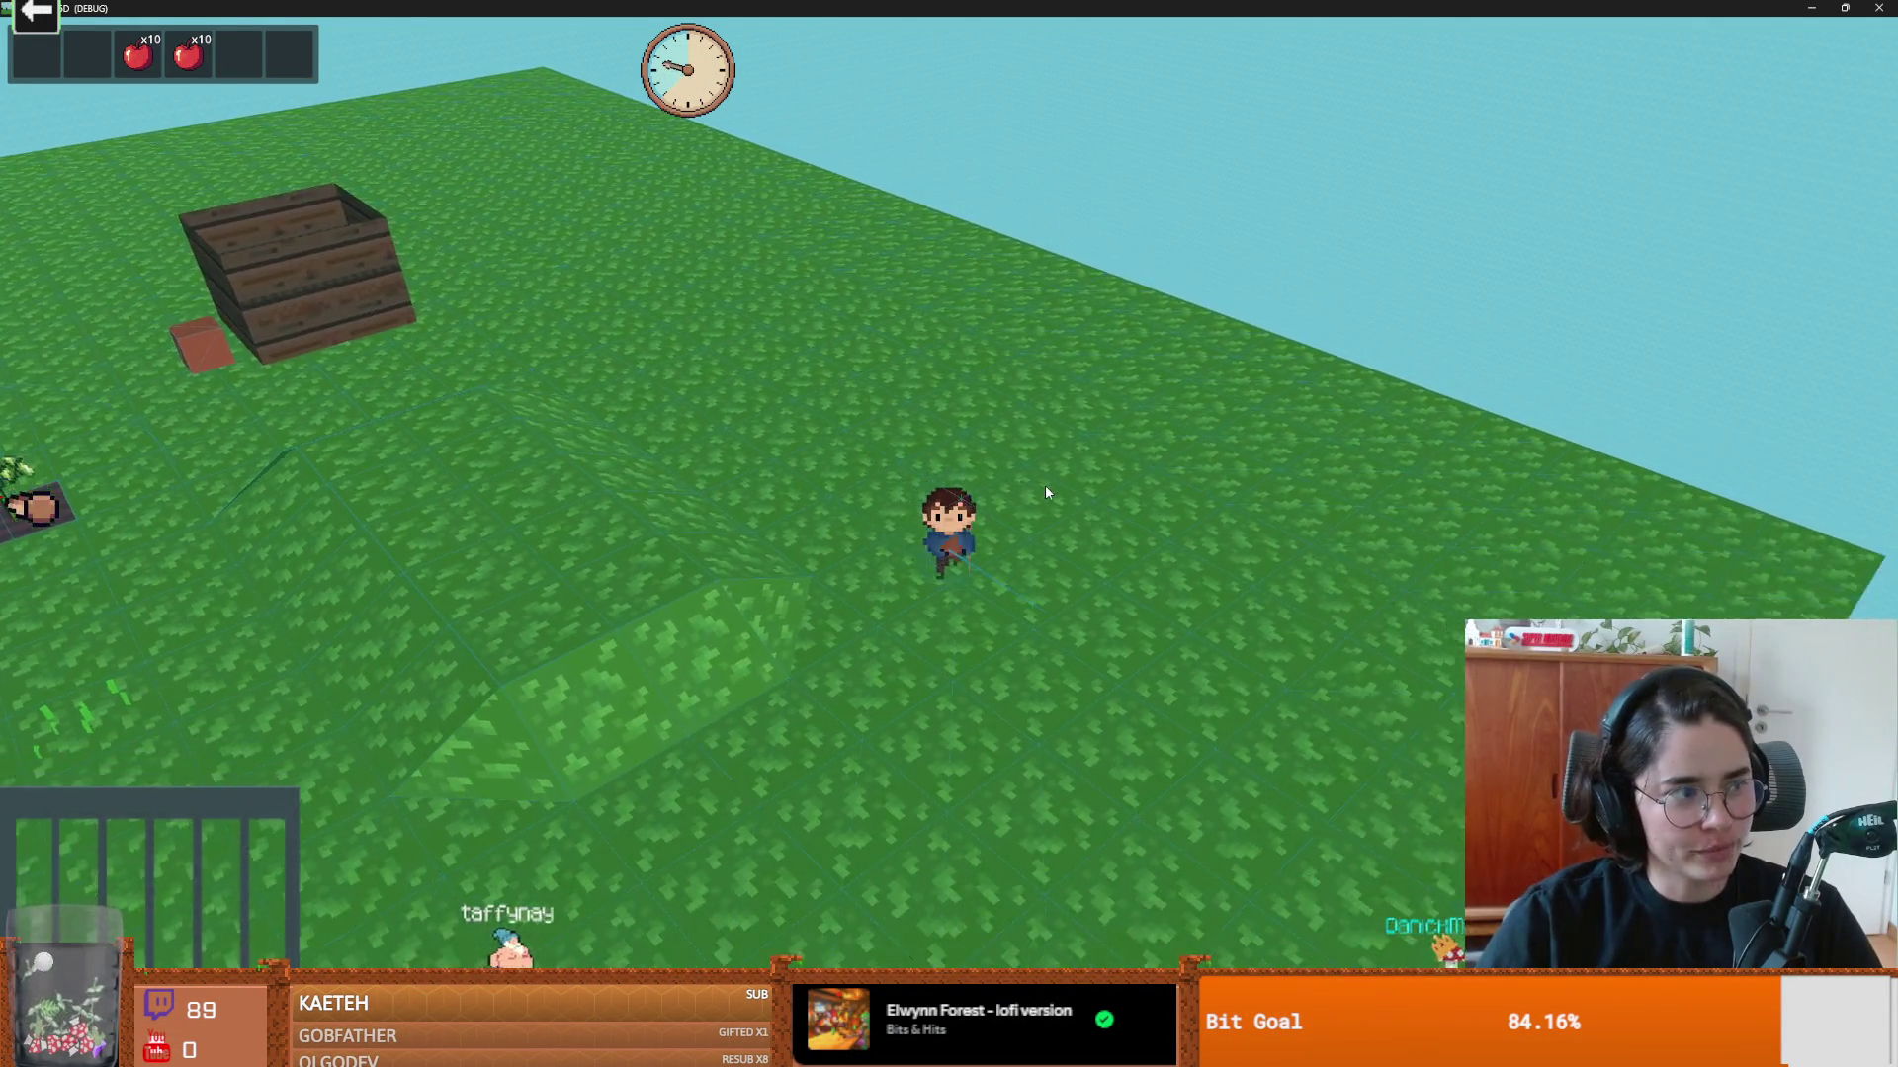
{"action": "key", "text": "q"}
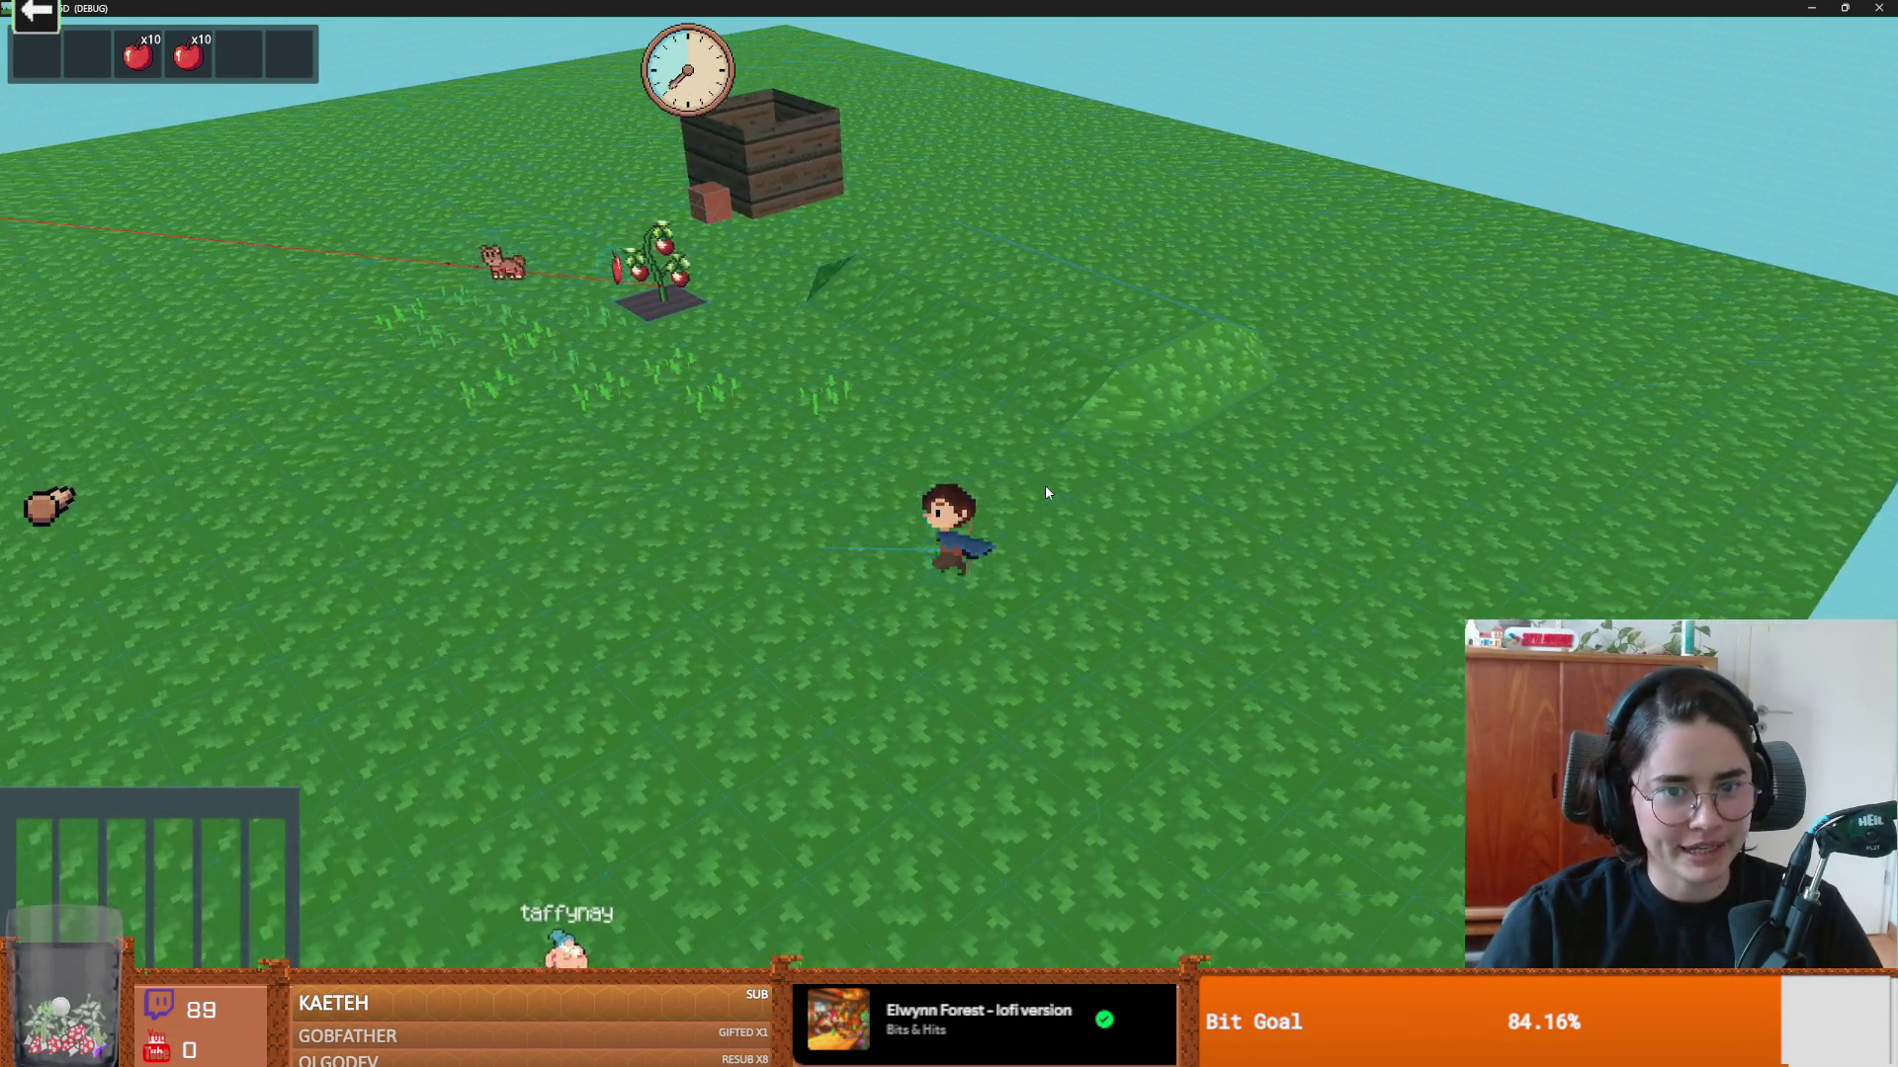
{"action": "key", "text": "e"}
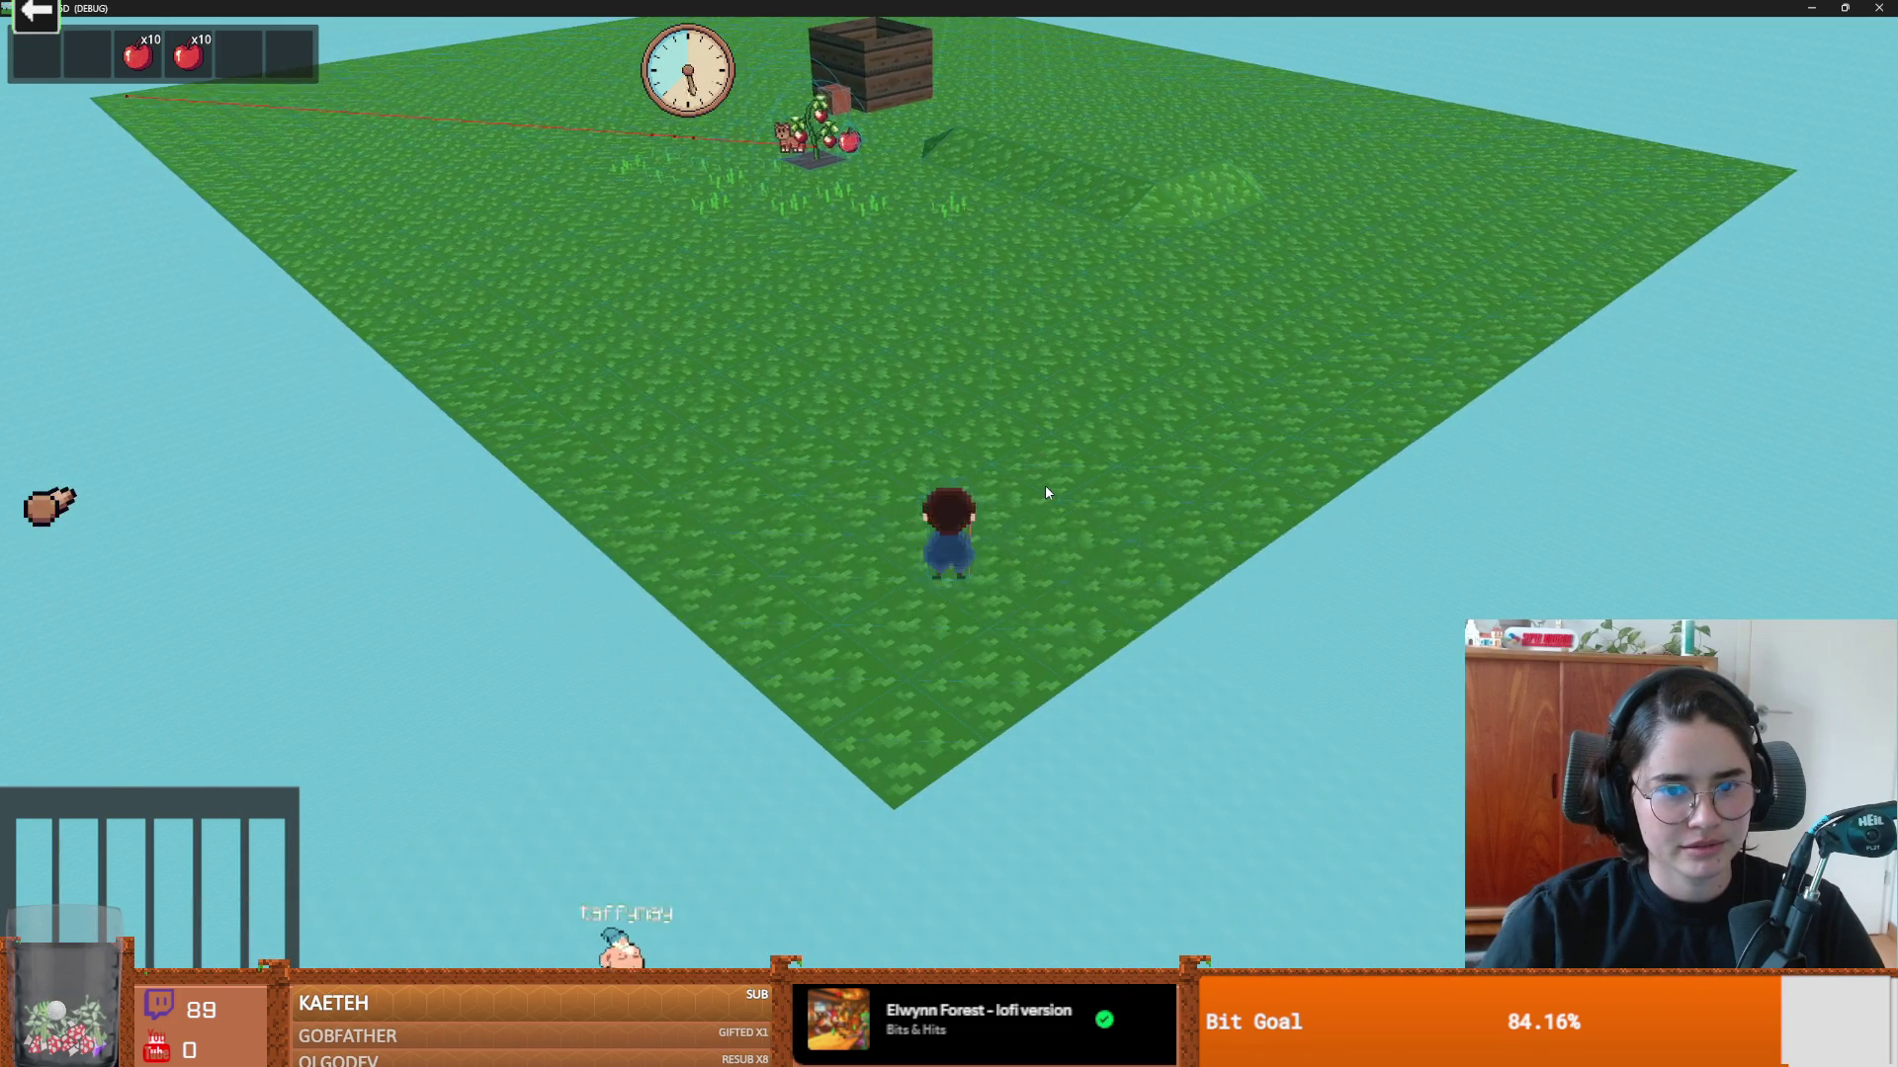
{"action": "key", "text": "e"}
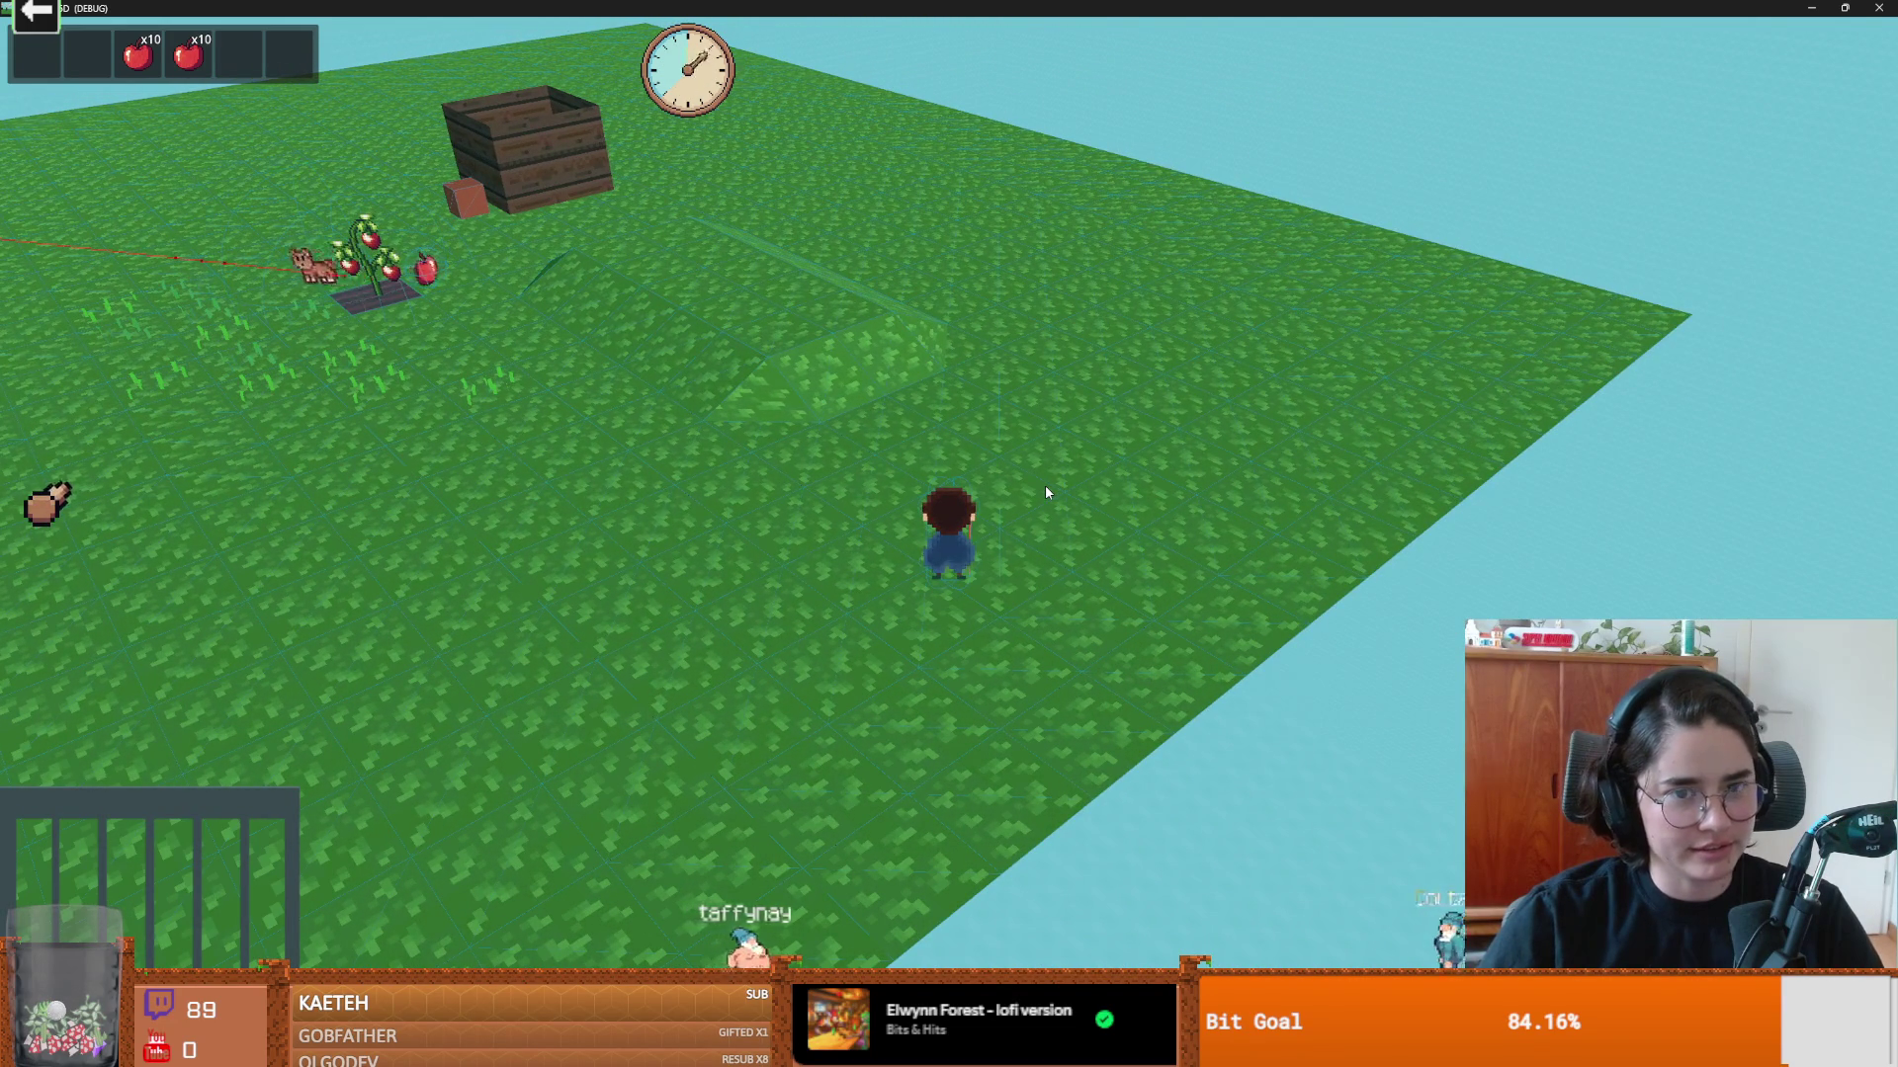
{"action": "key", "text": "e"}
{"action": "key", "text": "e"}
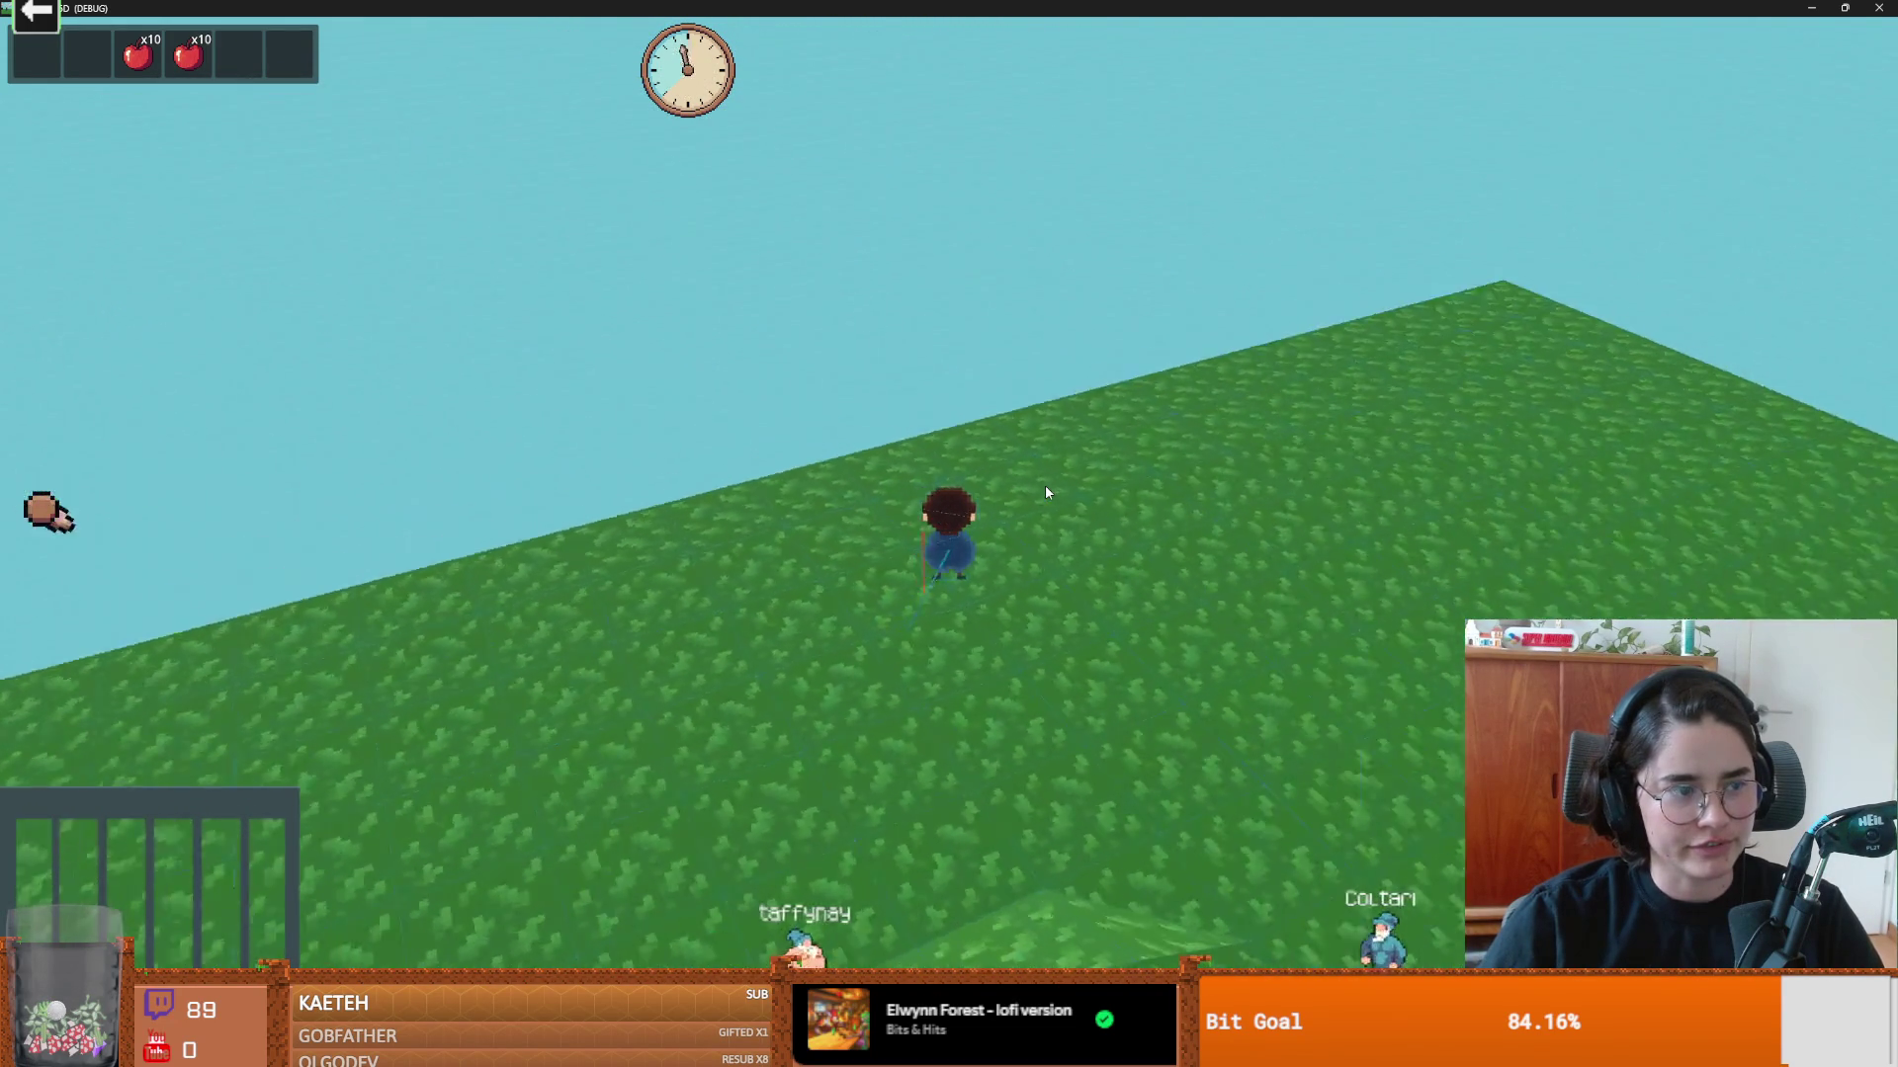
{"action": "key", "text": "e"}
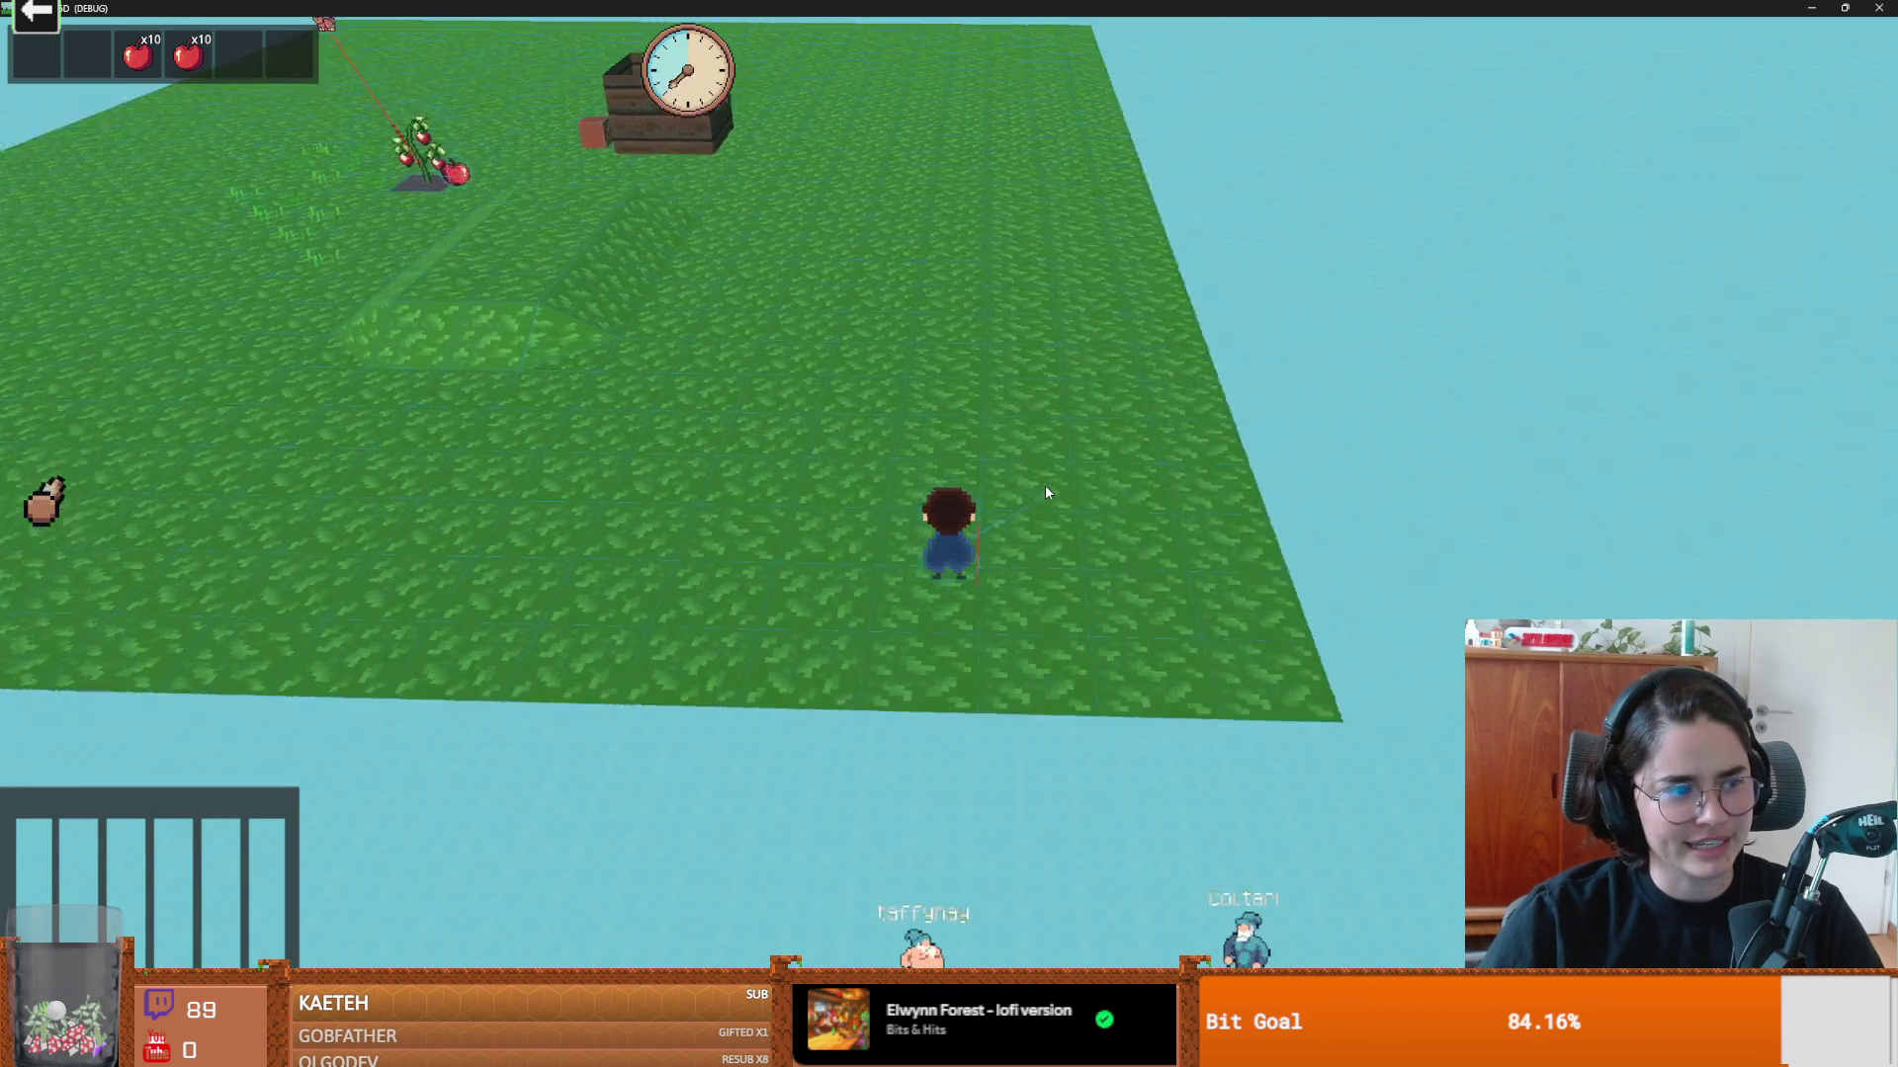
{"action": "key", "text": "e"}
{"action": "key", "text": "e"}
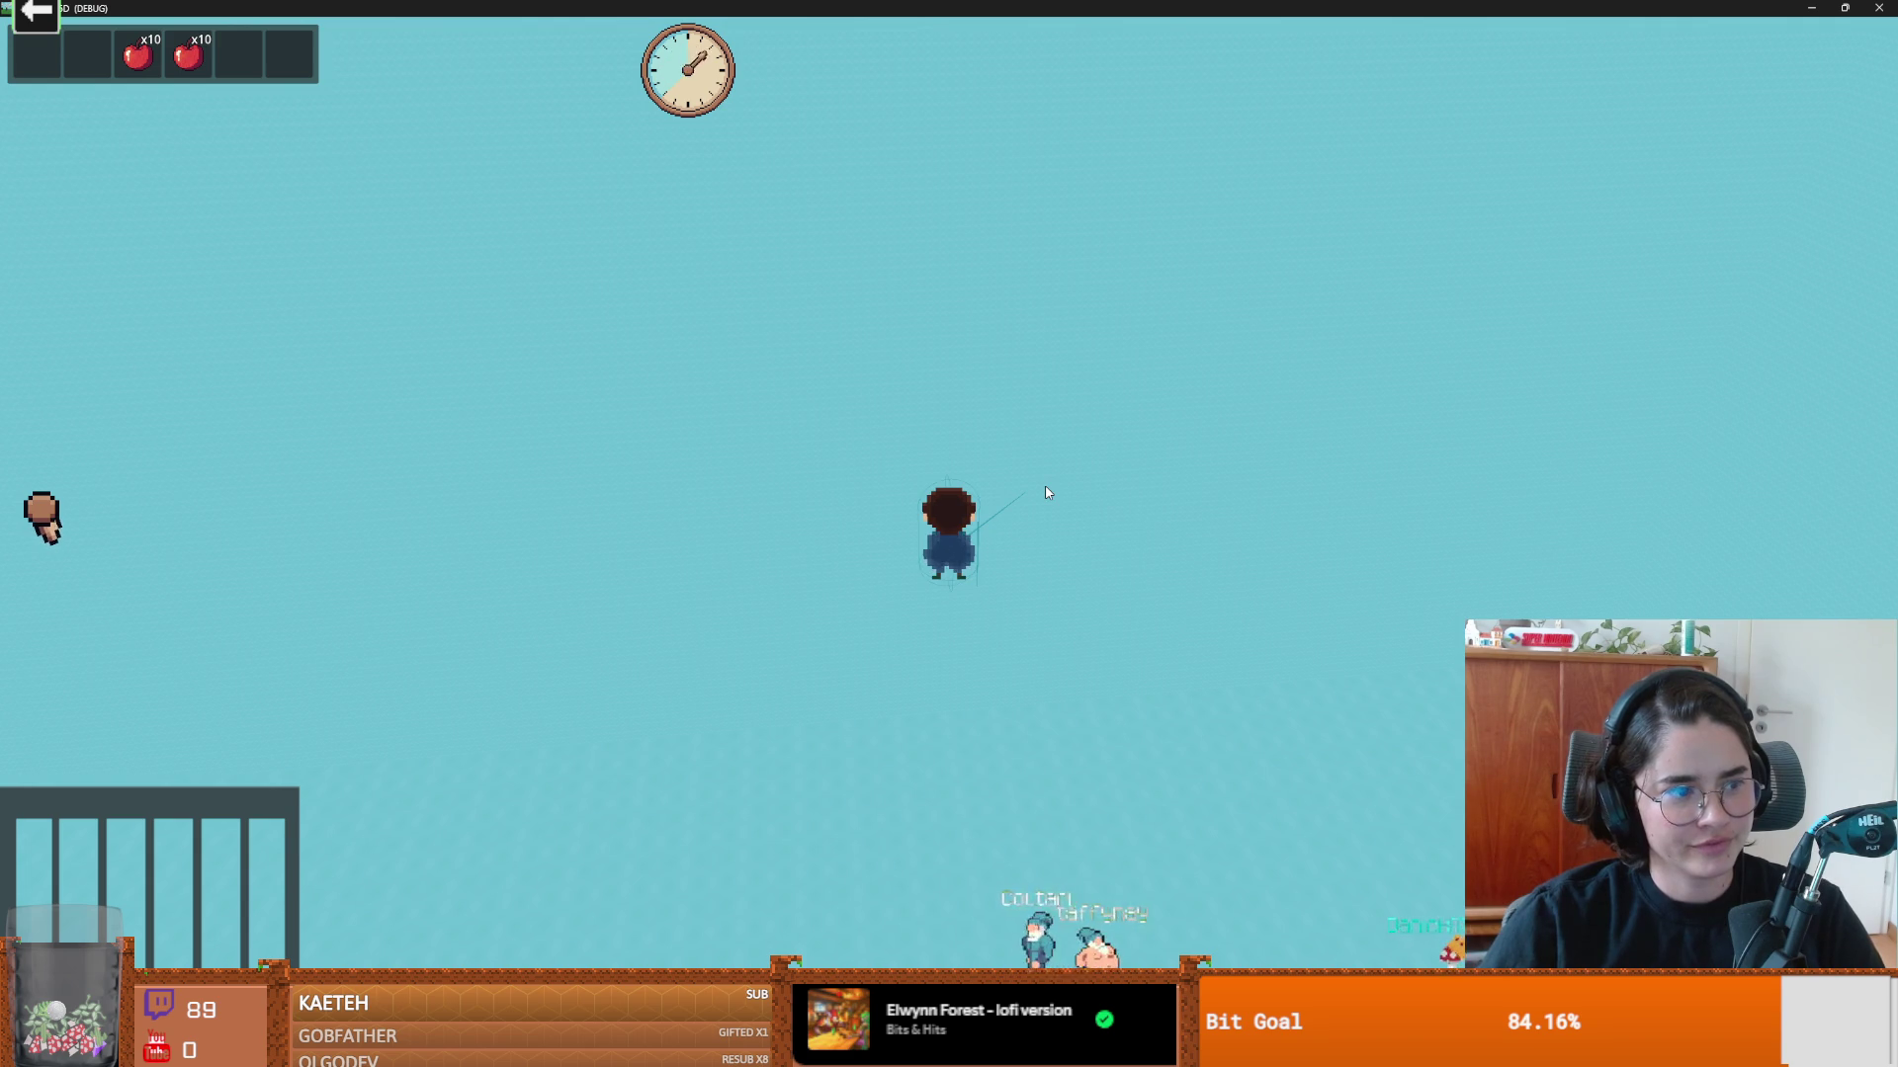
{"action": "key", "text": "F8"}
Step: Rerun the scene, open the crate, drop the book, tend the tomato plant, walk around, then stop
{"action": "left_click", "coordinate": [1588, 45]}
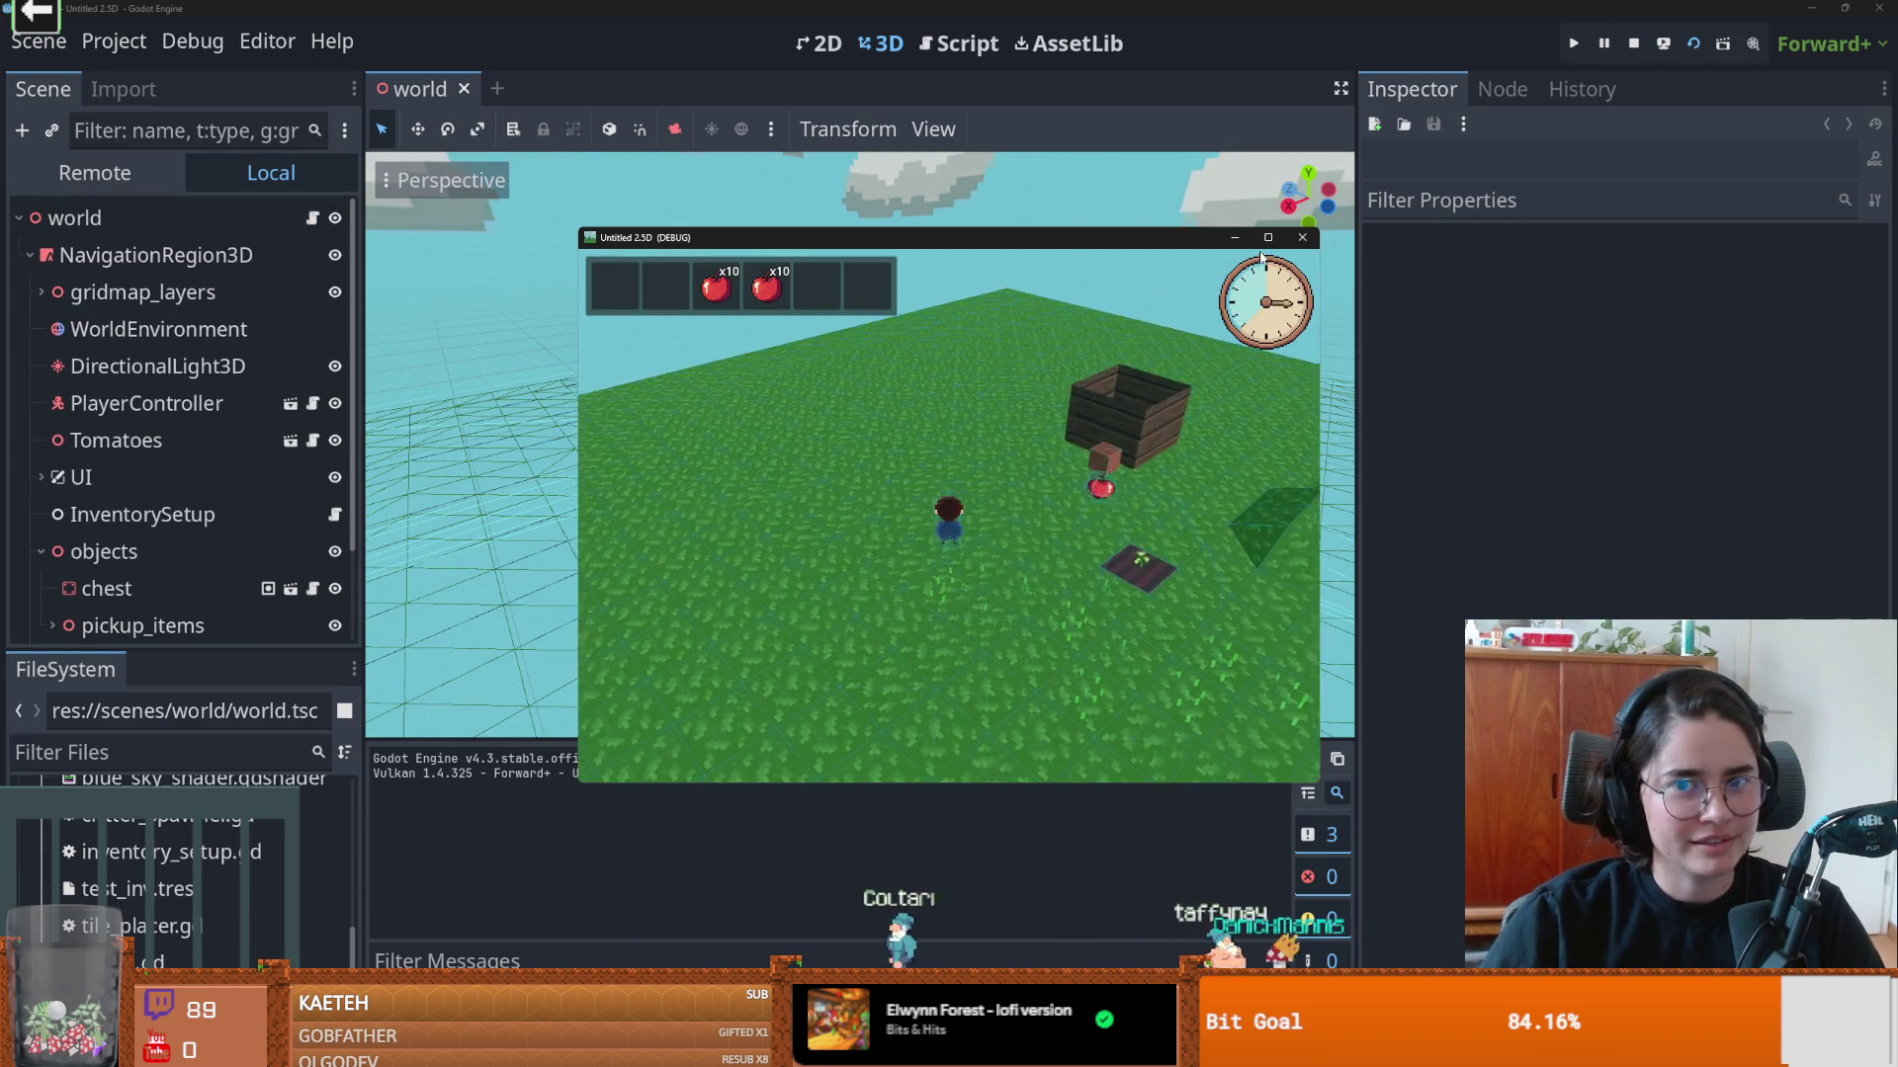
{"action": "left_click", "coordinate": [1268, 238]}
{"action": "left_click", "coordinate": [1159, 320]}
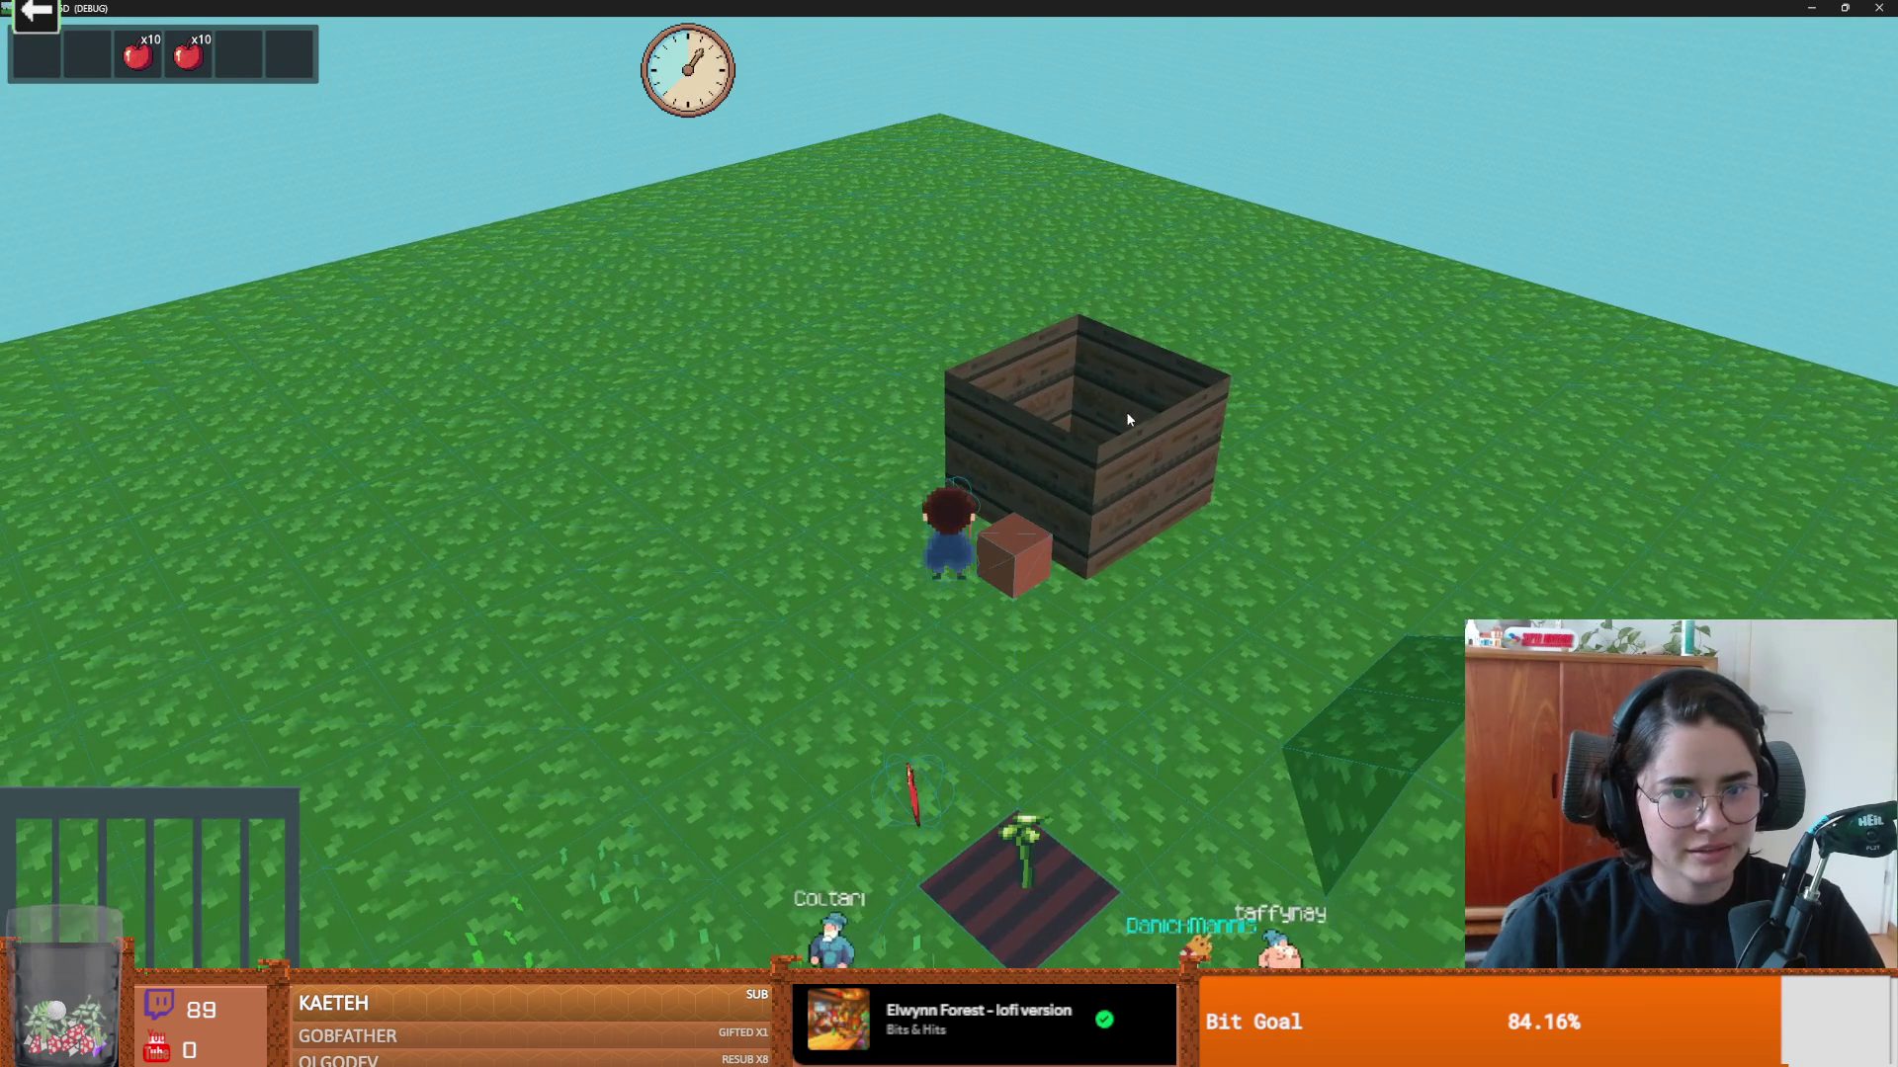
{"action": "left_click", "coordinate": [999, 534]}
{"action": "left_click_drag", "start_coordinate": [446, 253], "coordinate": [731, 489]}
{"action": "key", "text": "s"}
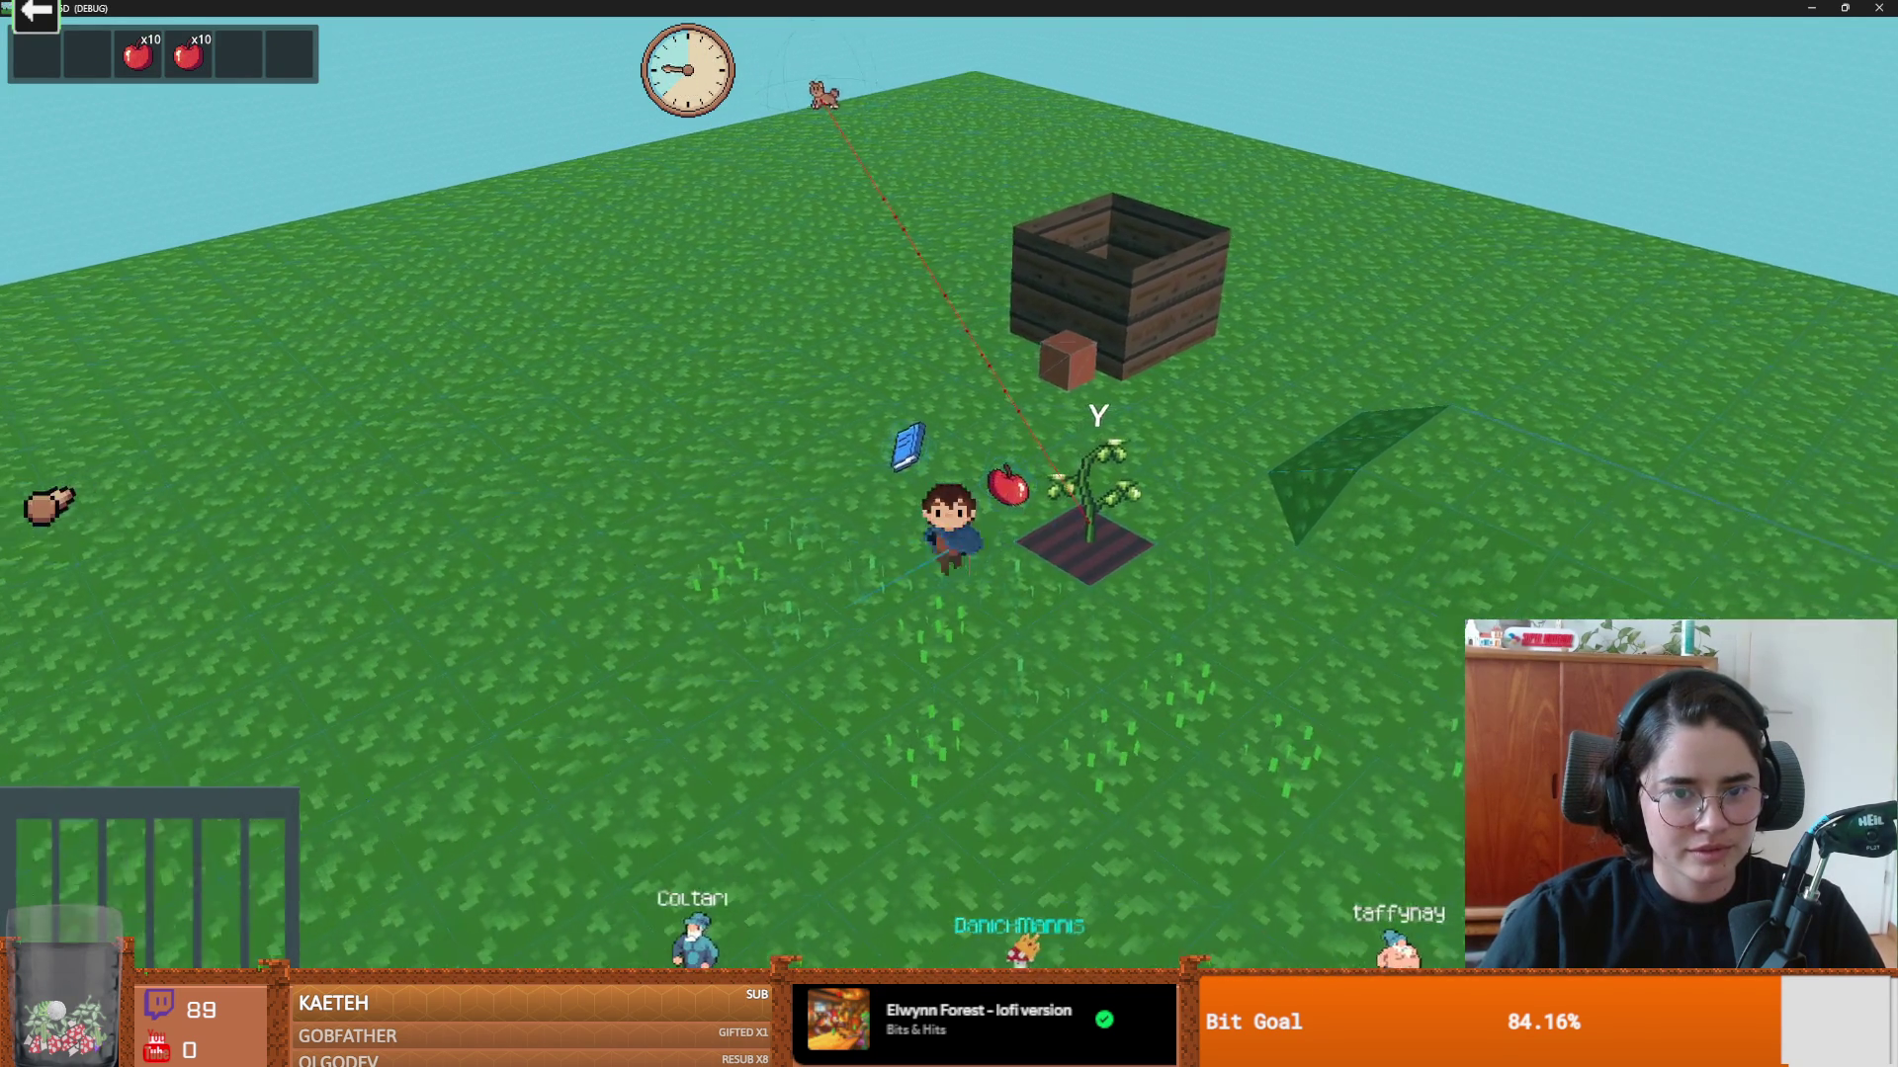
{"action": "key", "text": "w"}
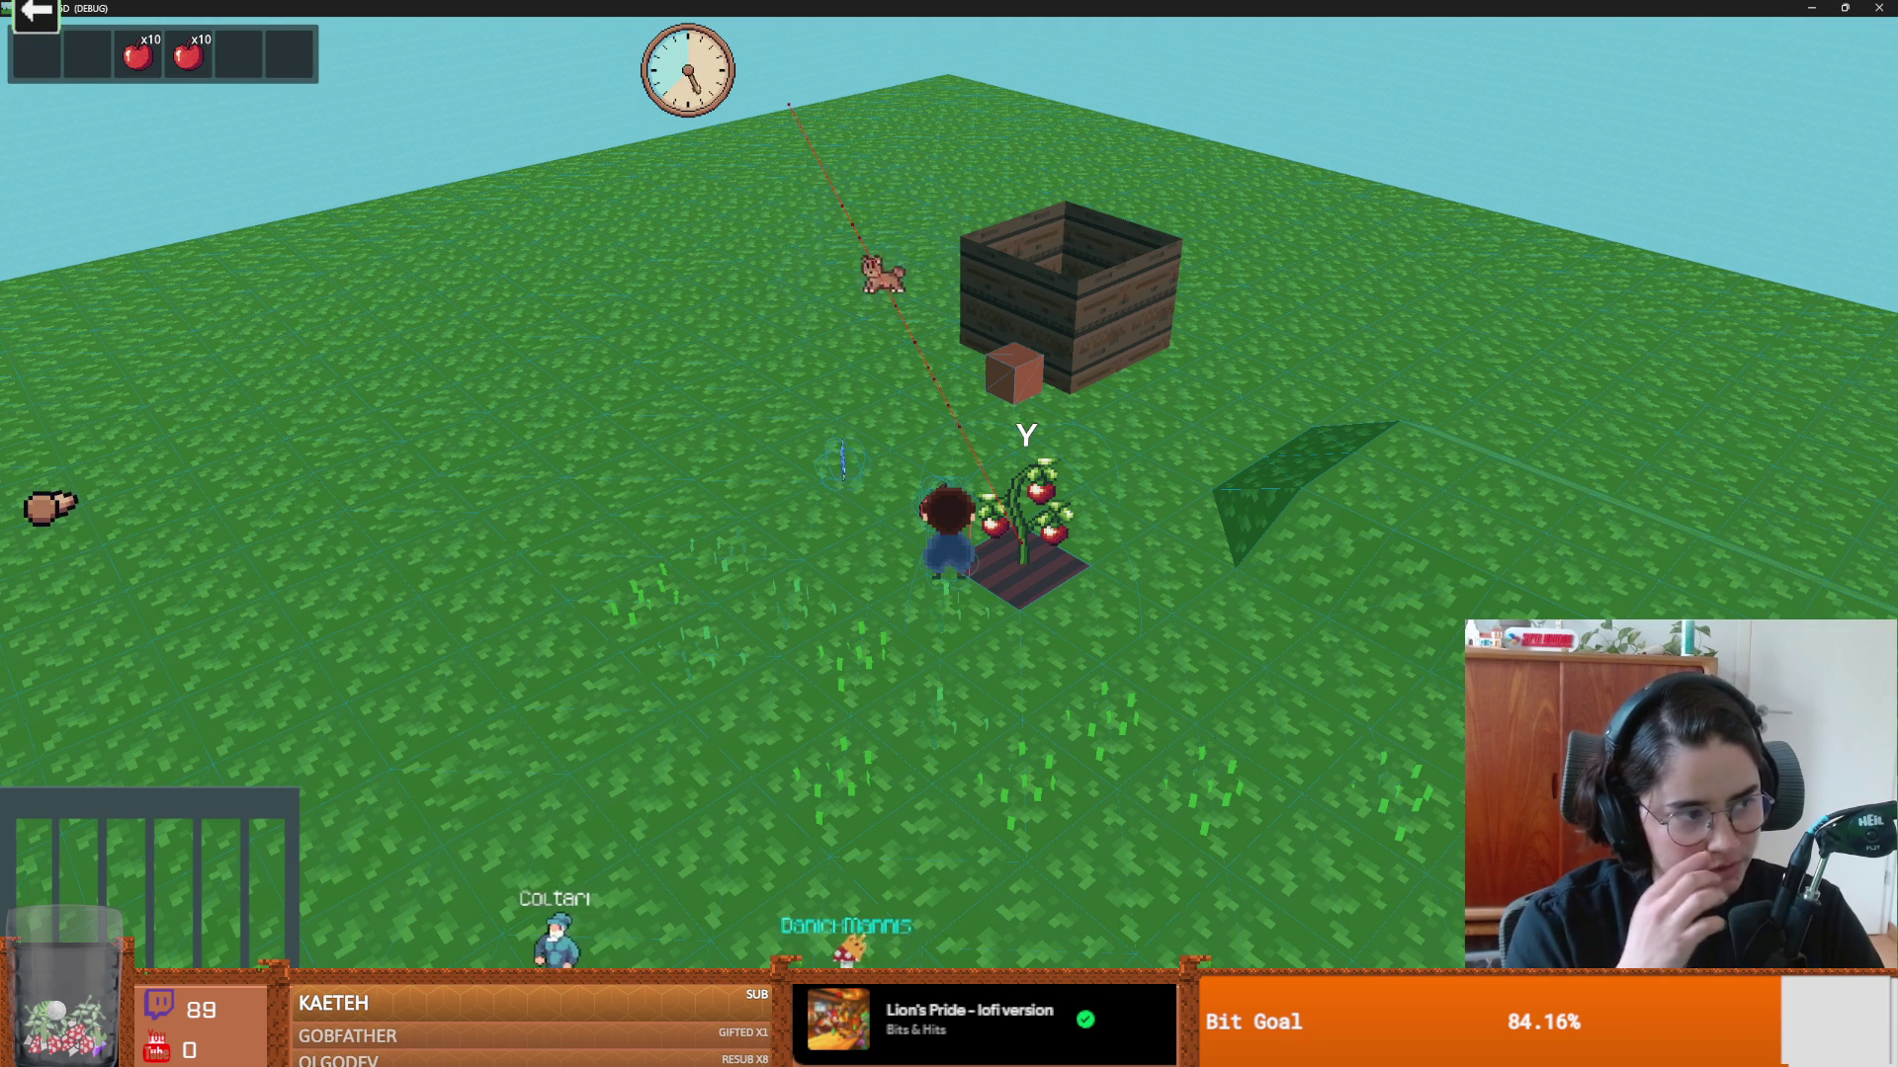
{"action": "key", "text": "d"}
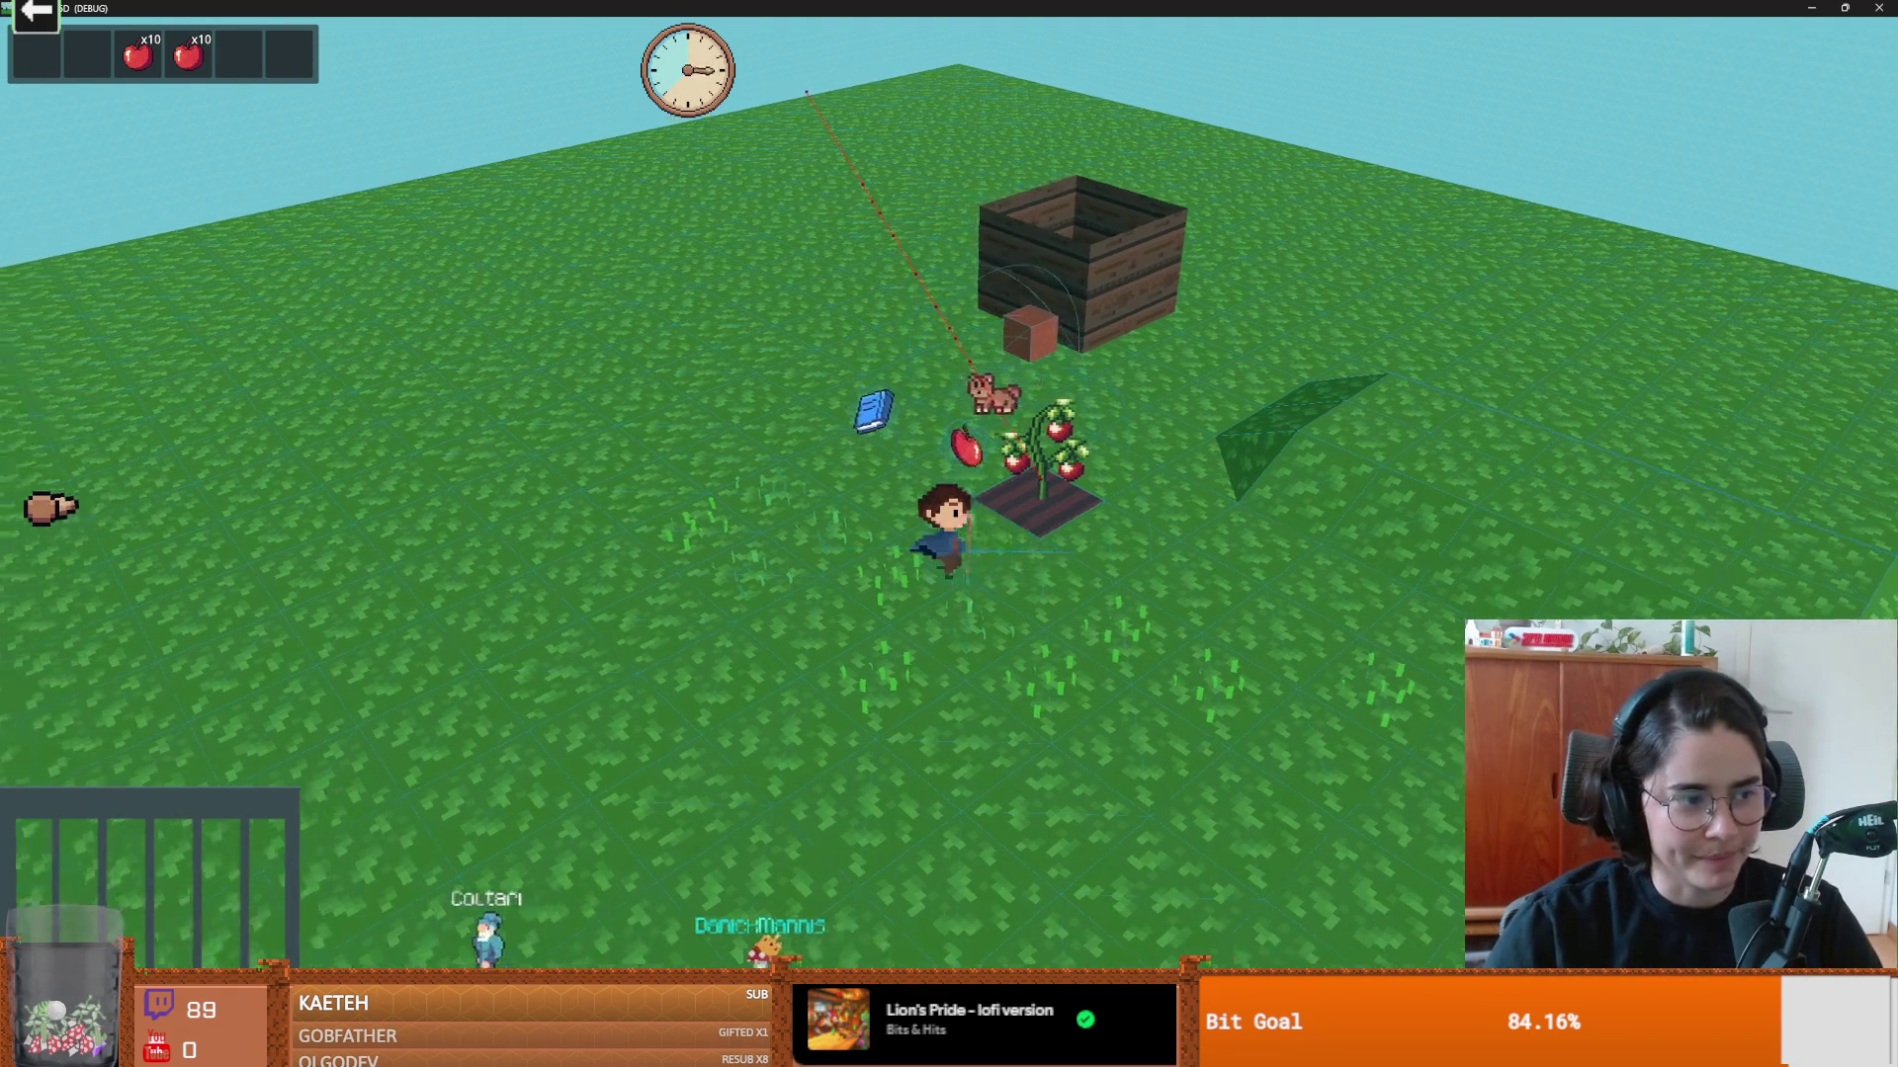
{"action": "key", "text": "w"}
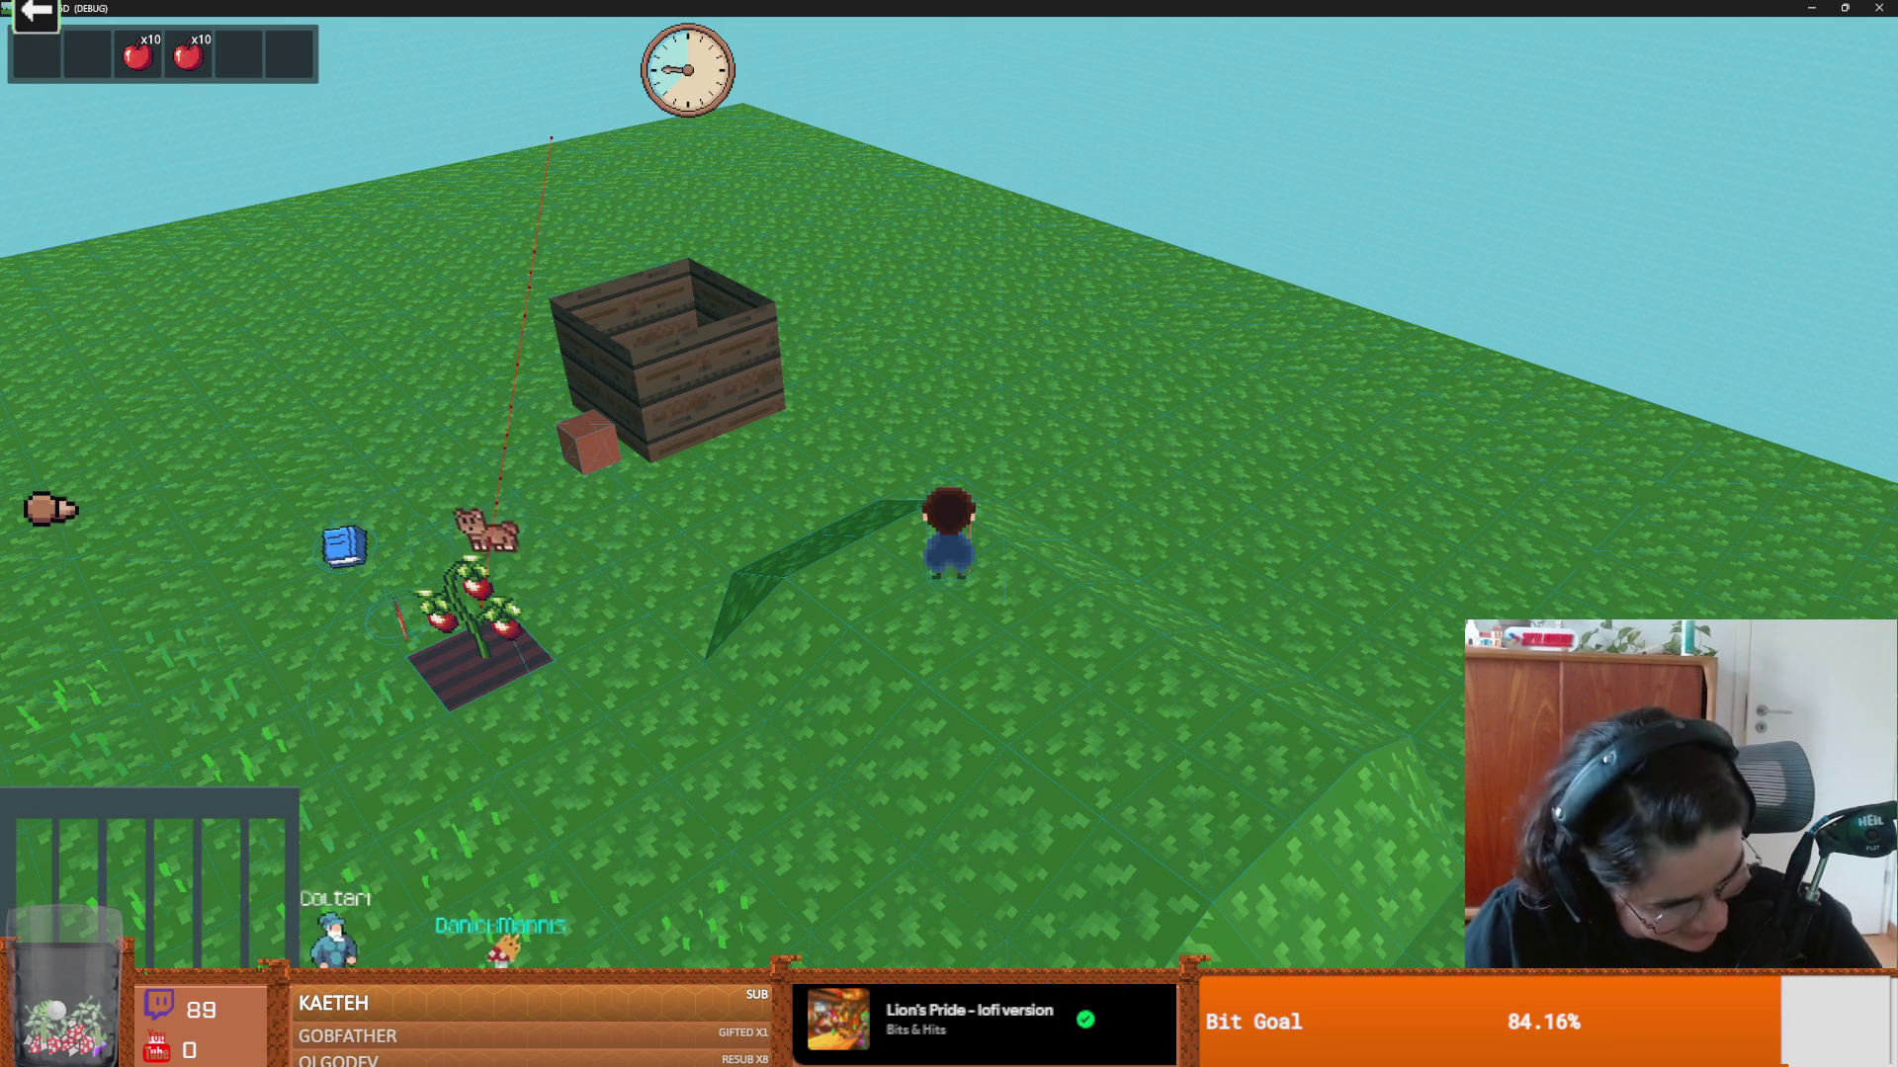
{"action": "key", "text": "a"}
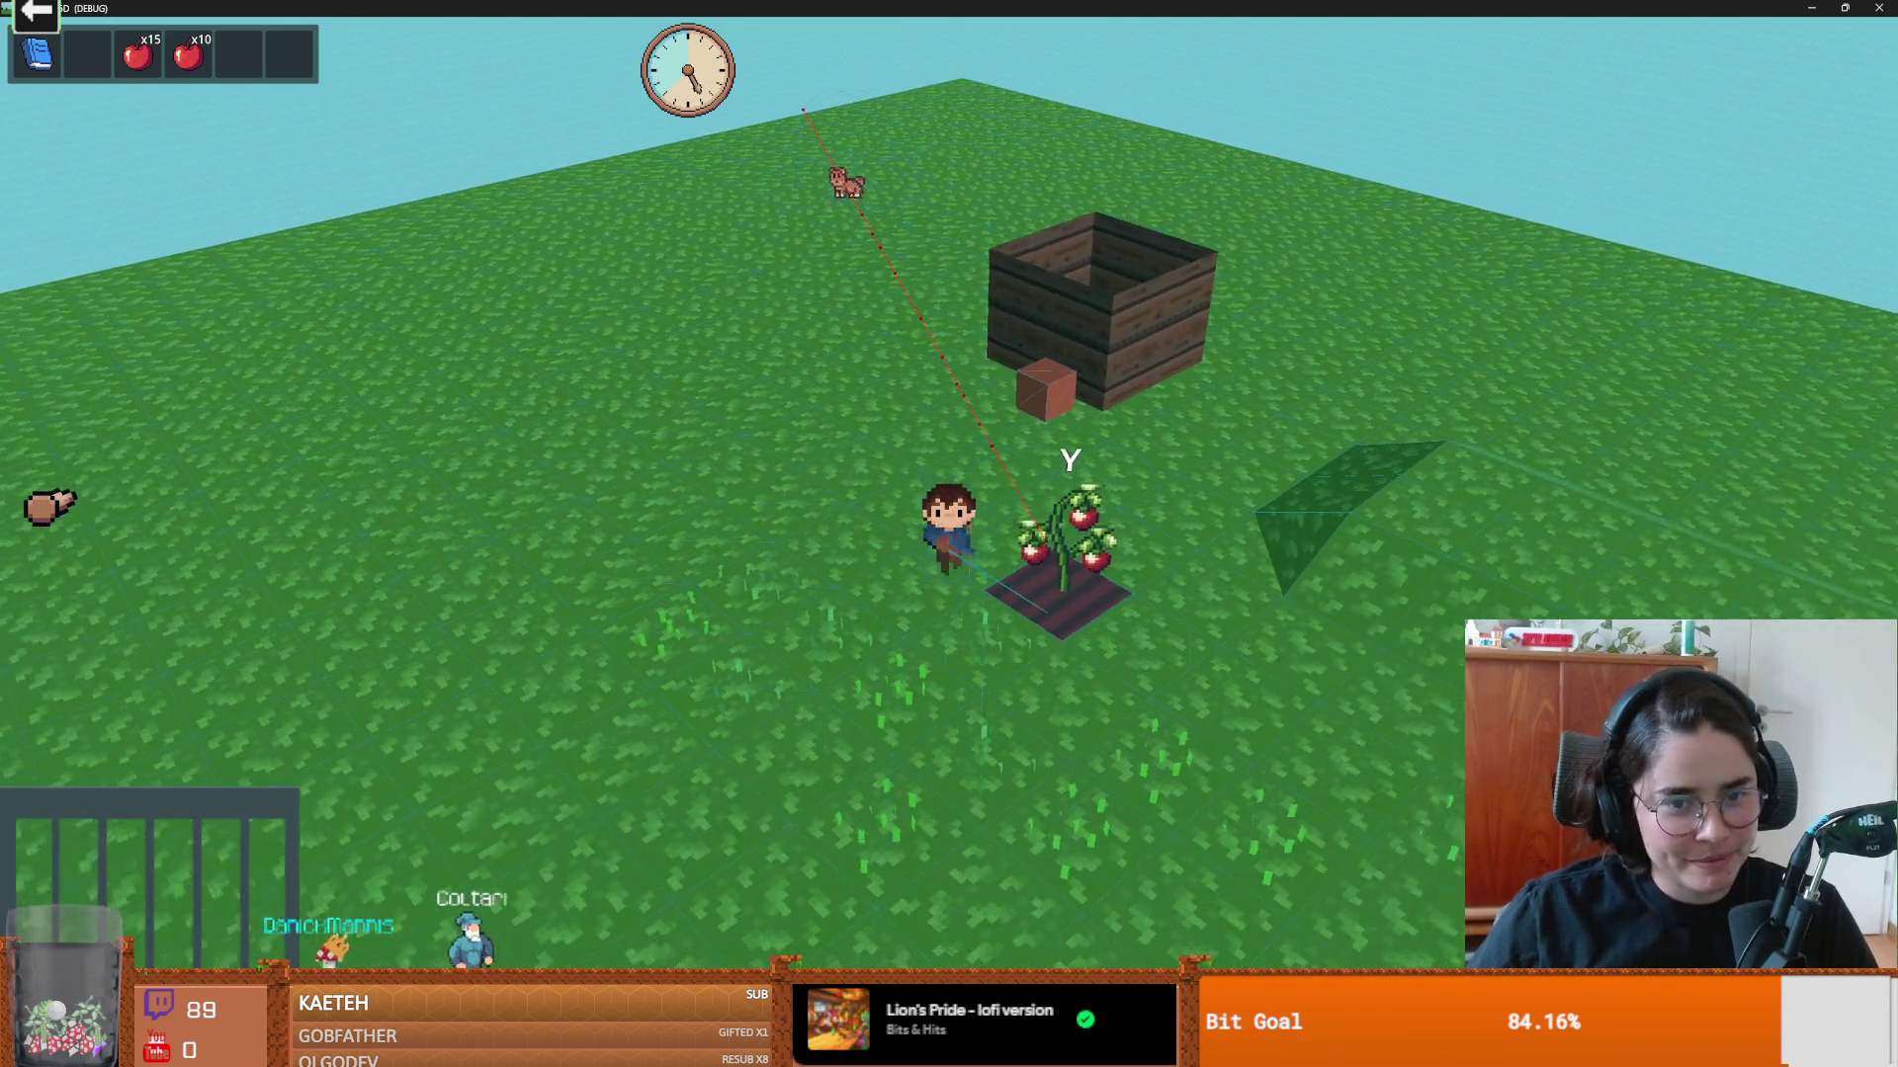
{"action": "key", "text": "F8"}
{"action": "scroll", "coordinate": [790, 339], "scroll_direction": "down", "scroll_amount": 5}
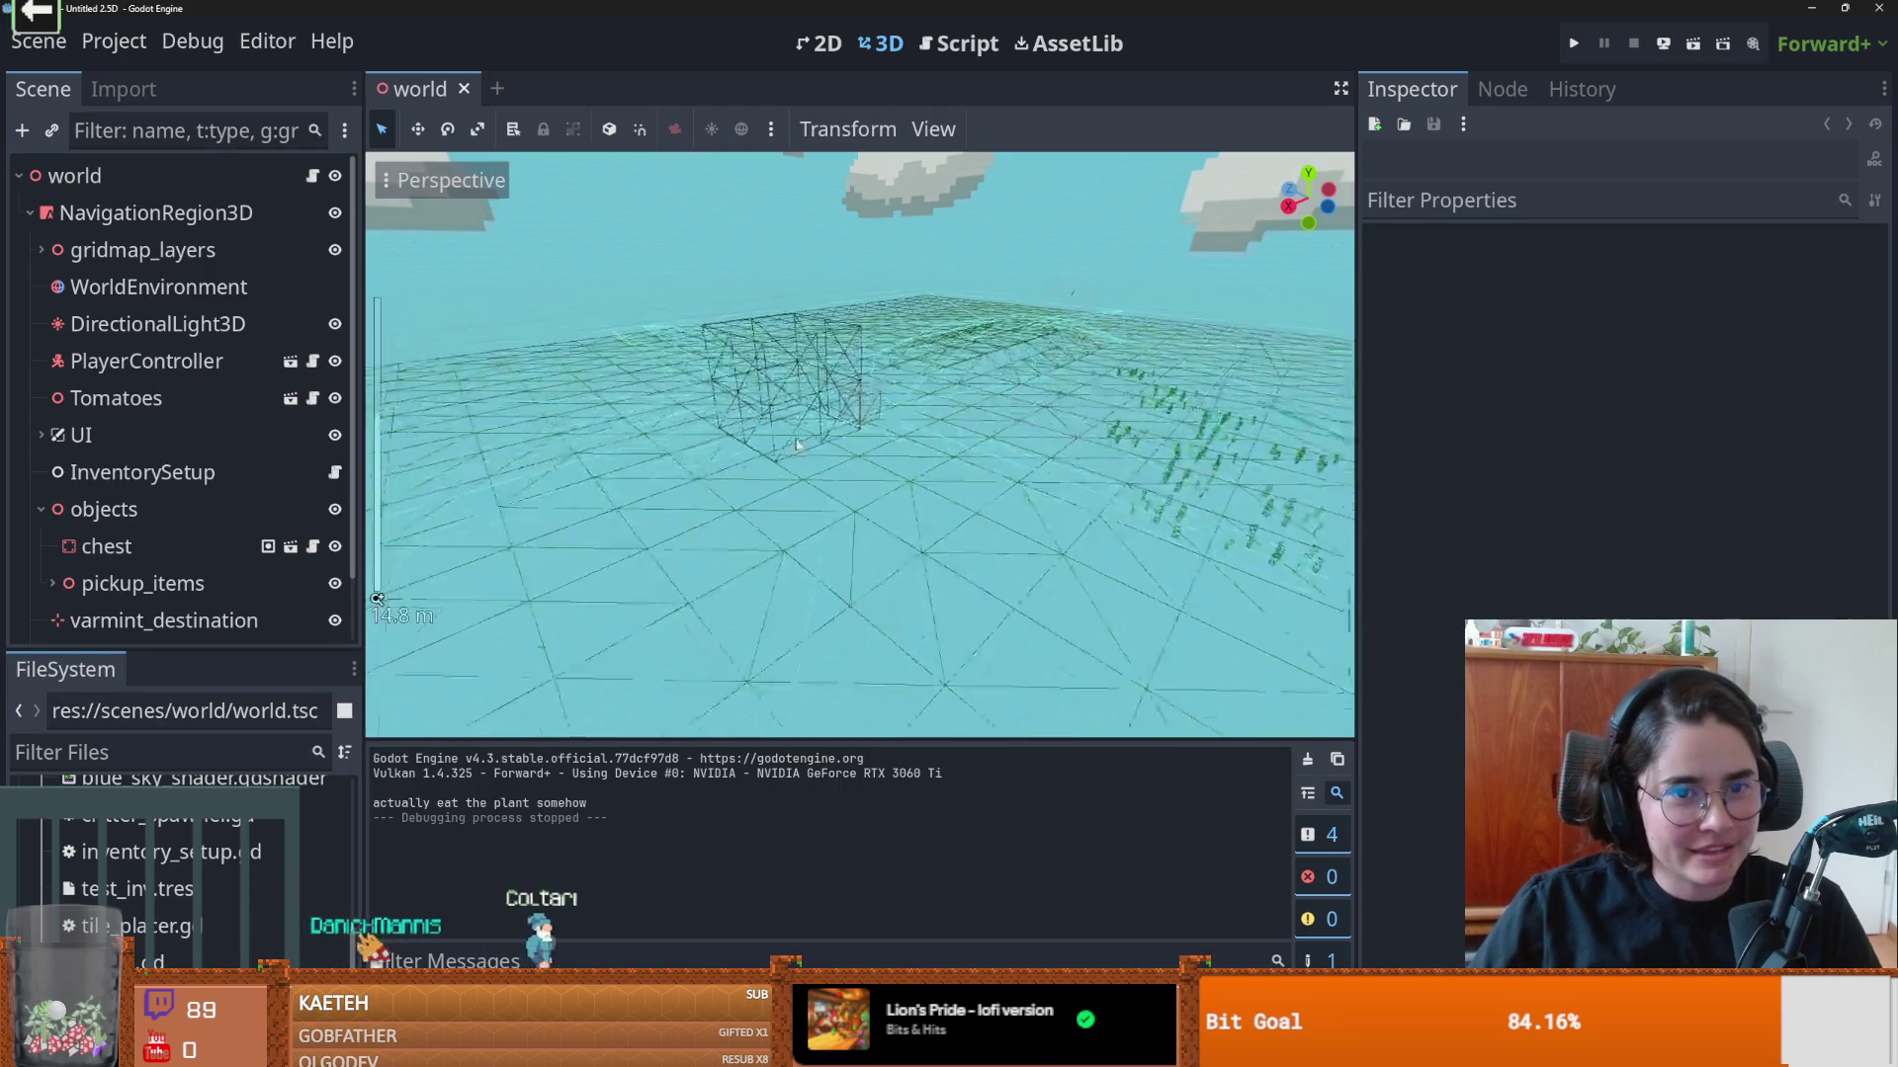
Step: Shrink and close the Untitled 2.5D editor window to return to the Dungeon Roll editor
{"action": "left_click_drag", "start_coordinate": [1729, 10], "coordinate": [1192, 406]}
{"action": "left_click", "coordinate": [1257, 393]}
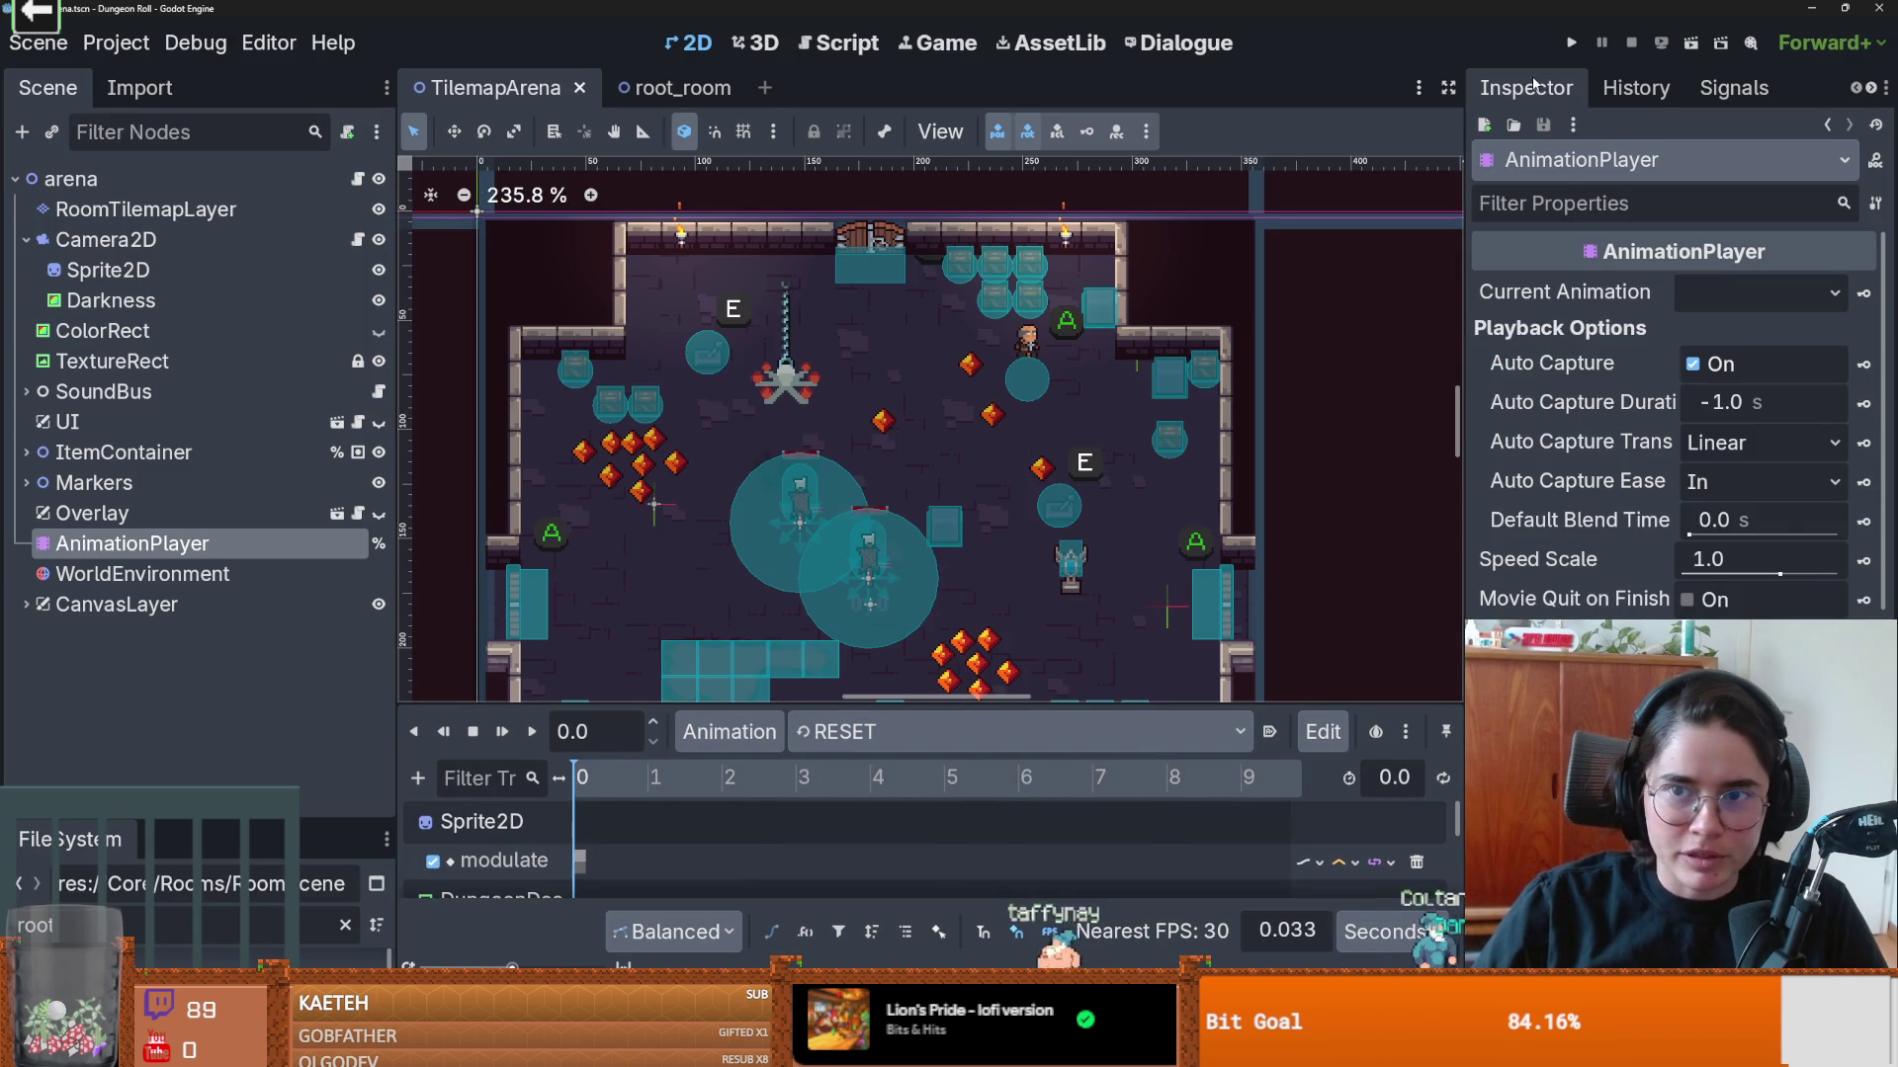
Step: Run Dungeon Roll with F5 and choose Play Game from the title menu
{"action": "key", "text": "F5"}
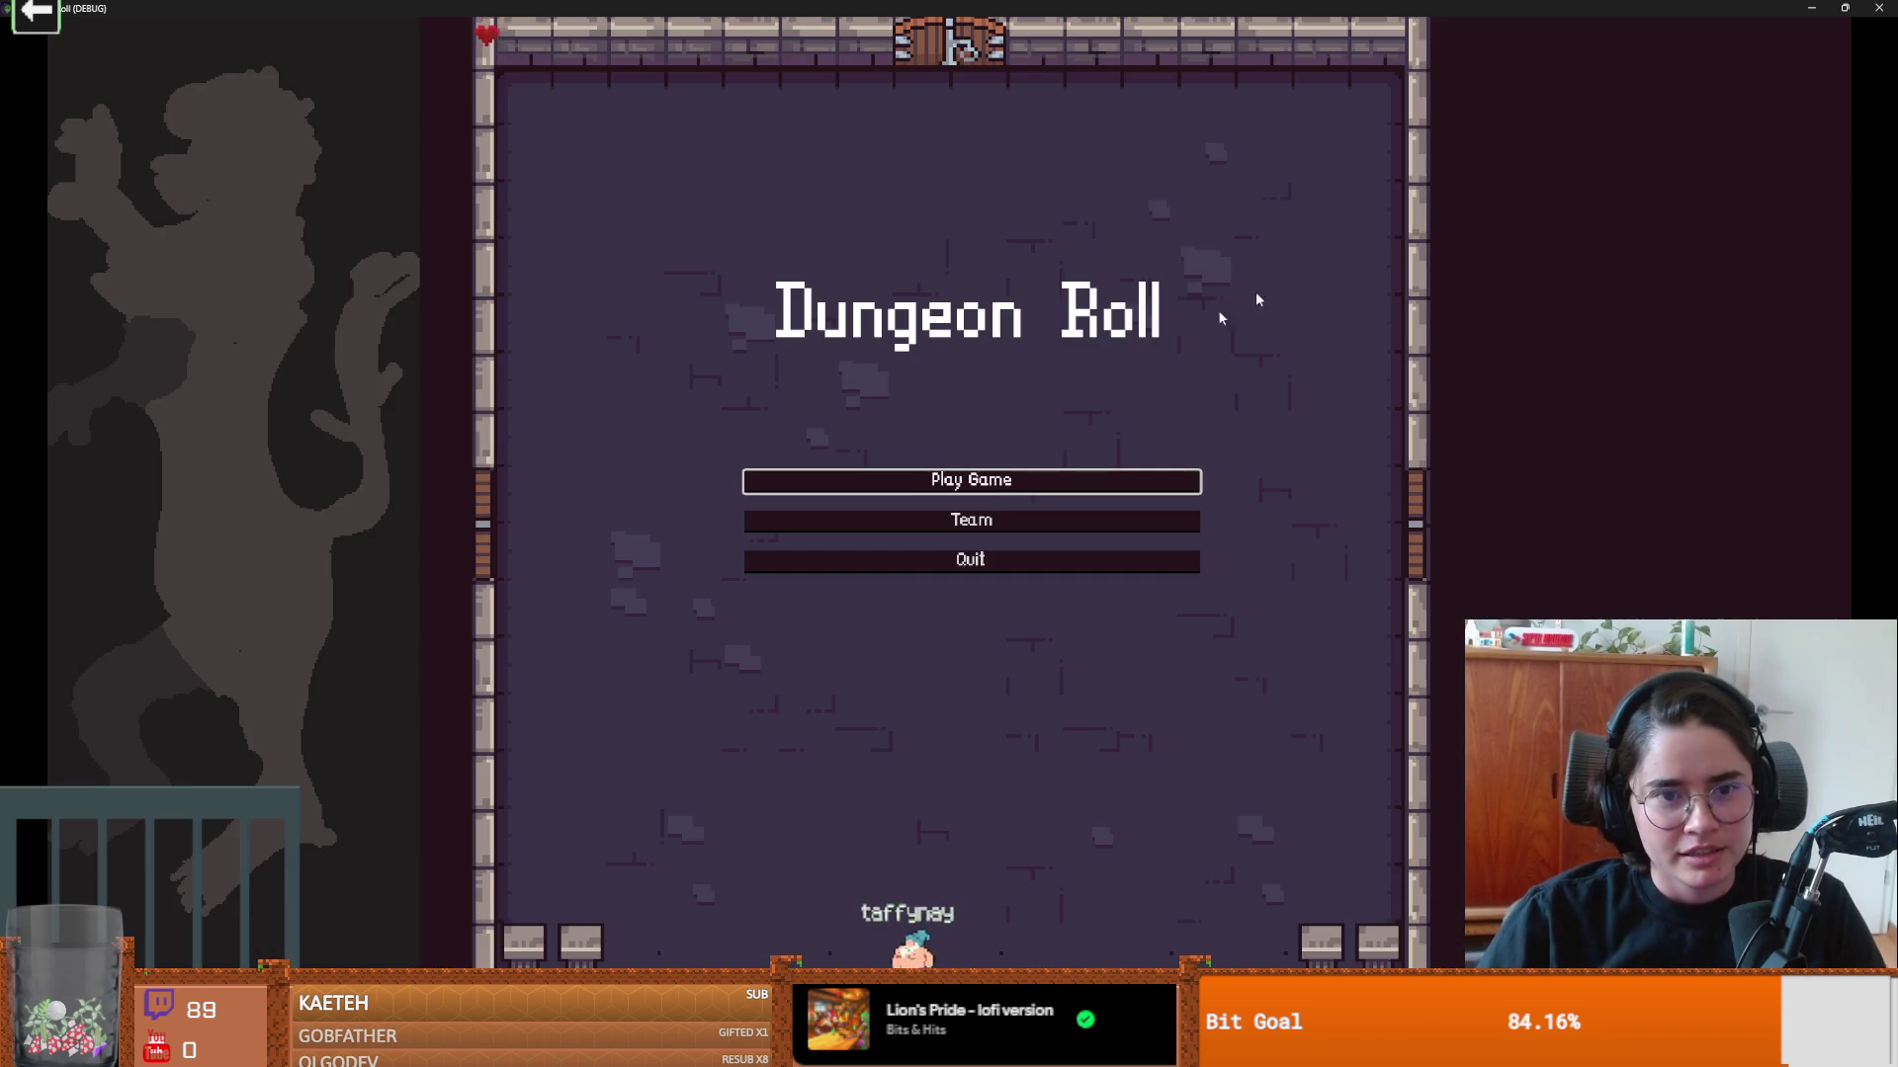
{"action": "left_click", "coordinate": [988, 485]}
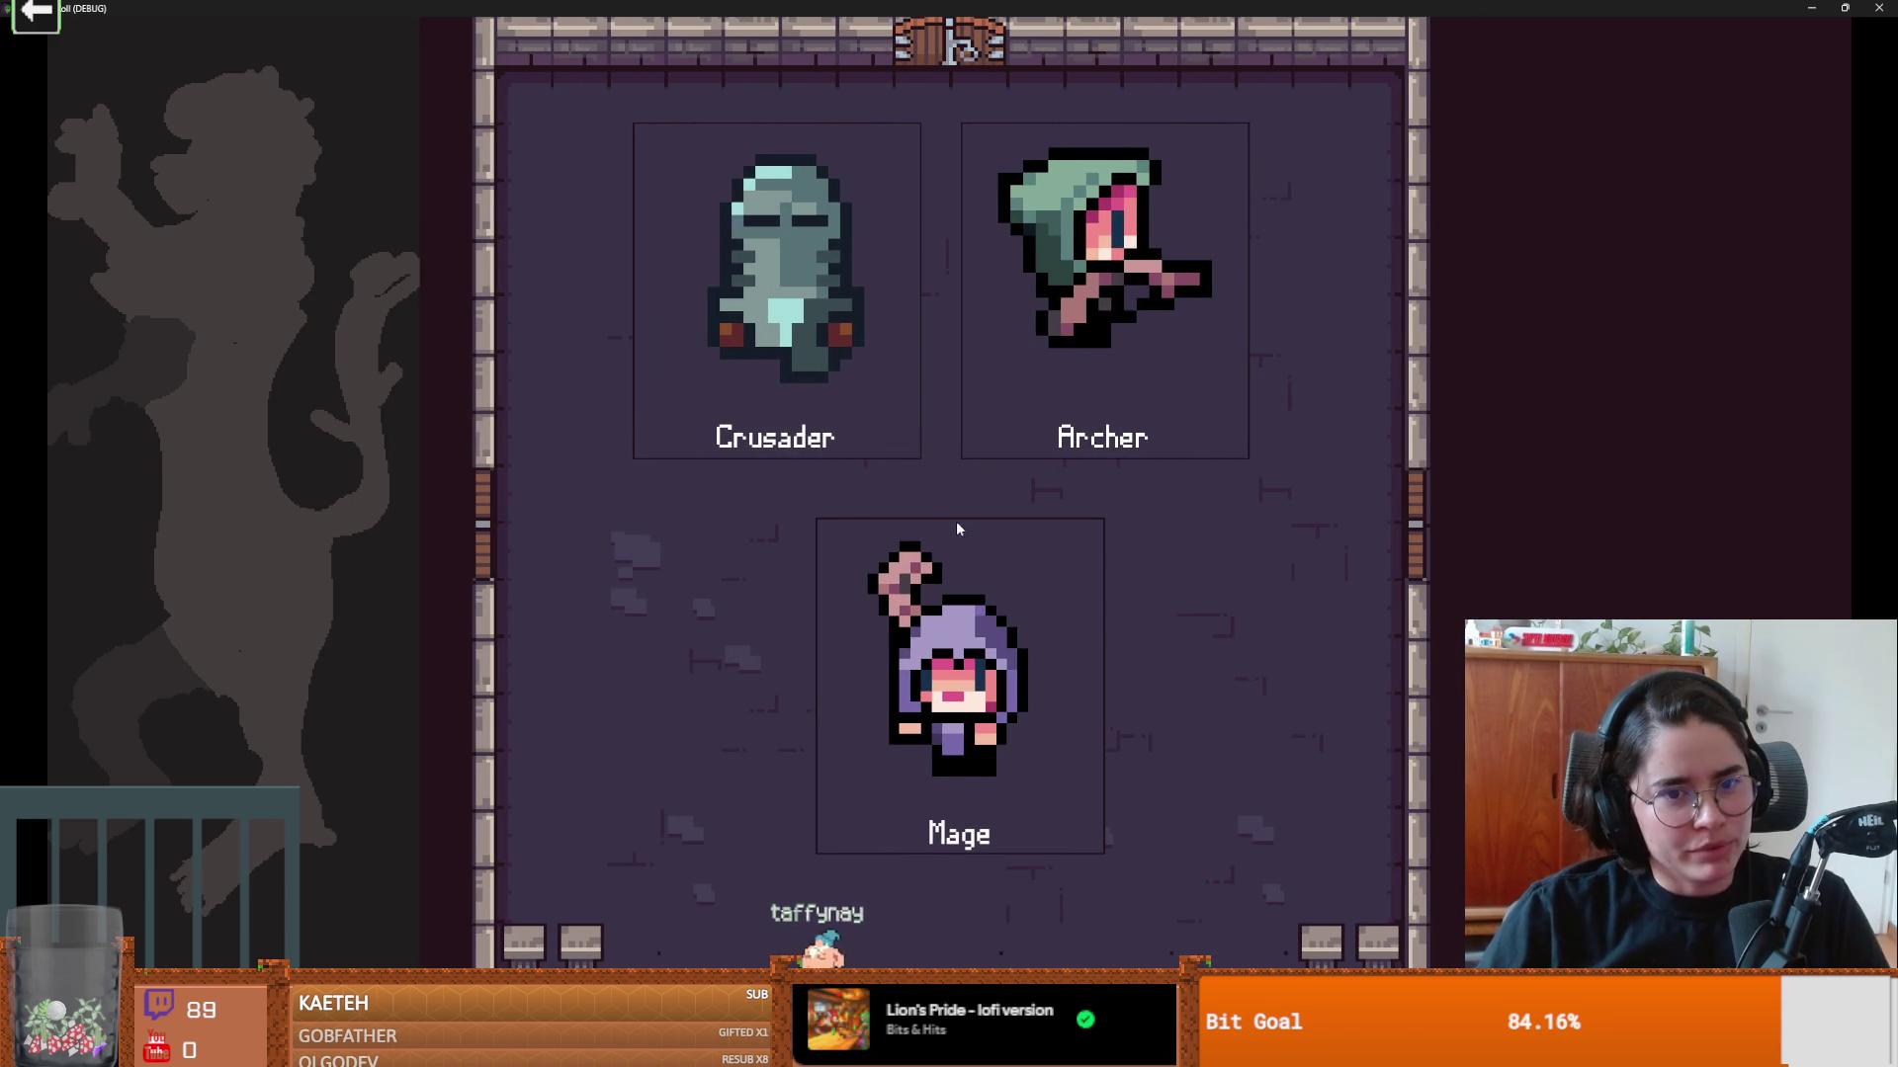
Step: Pick the Crusader and move around the arena collecting coins
{"action": "left_click", "coordinate": [765, 396]}
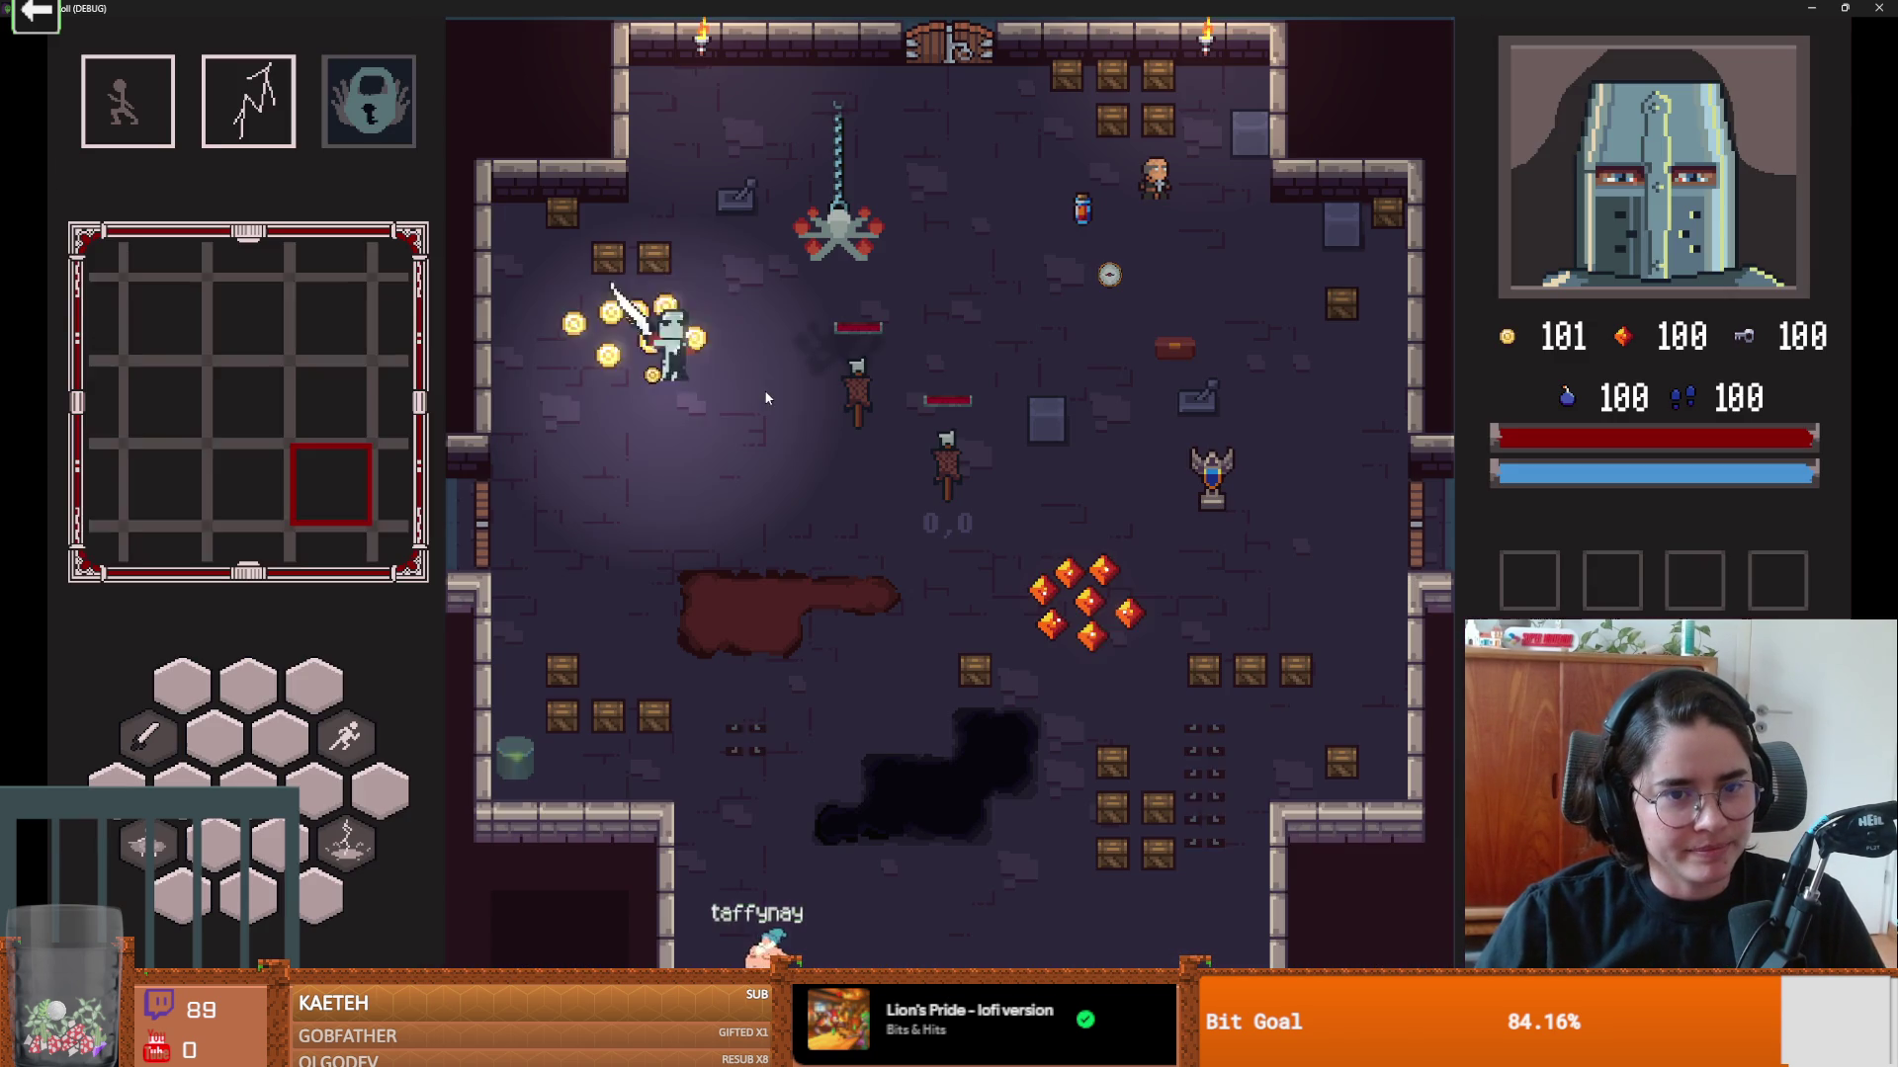
{"action": "key", "text": "d"}
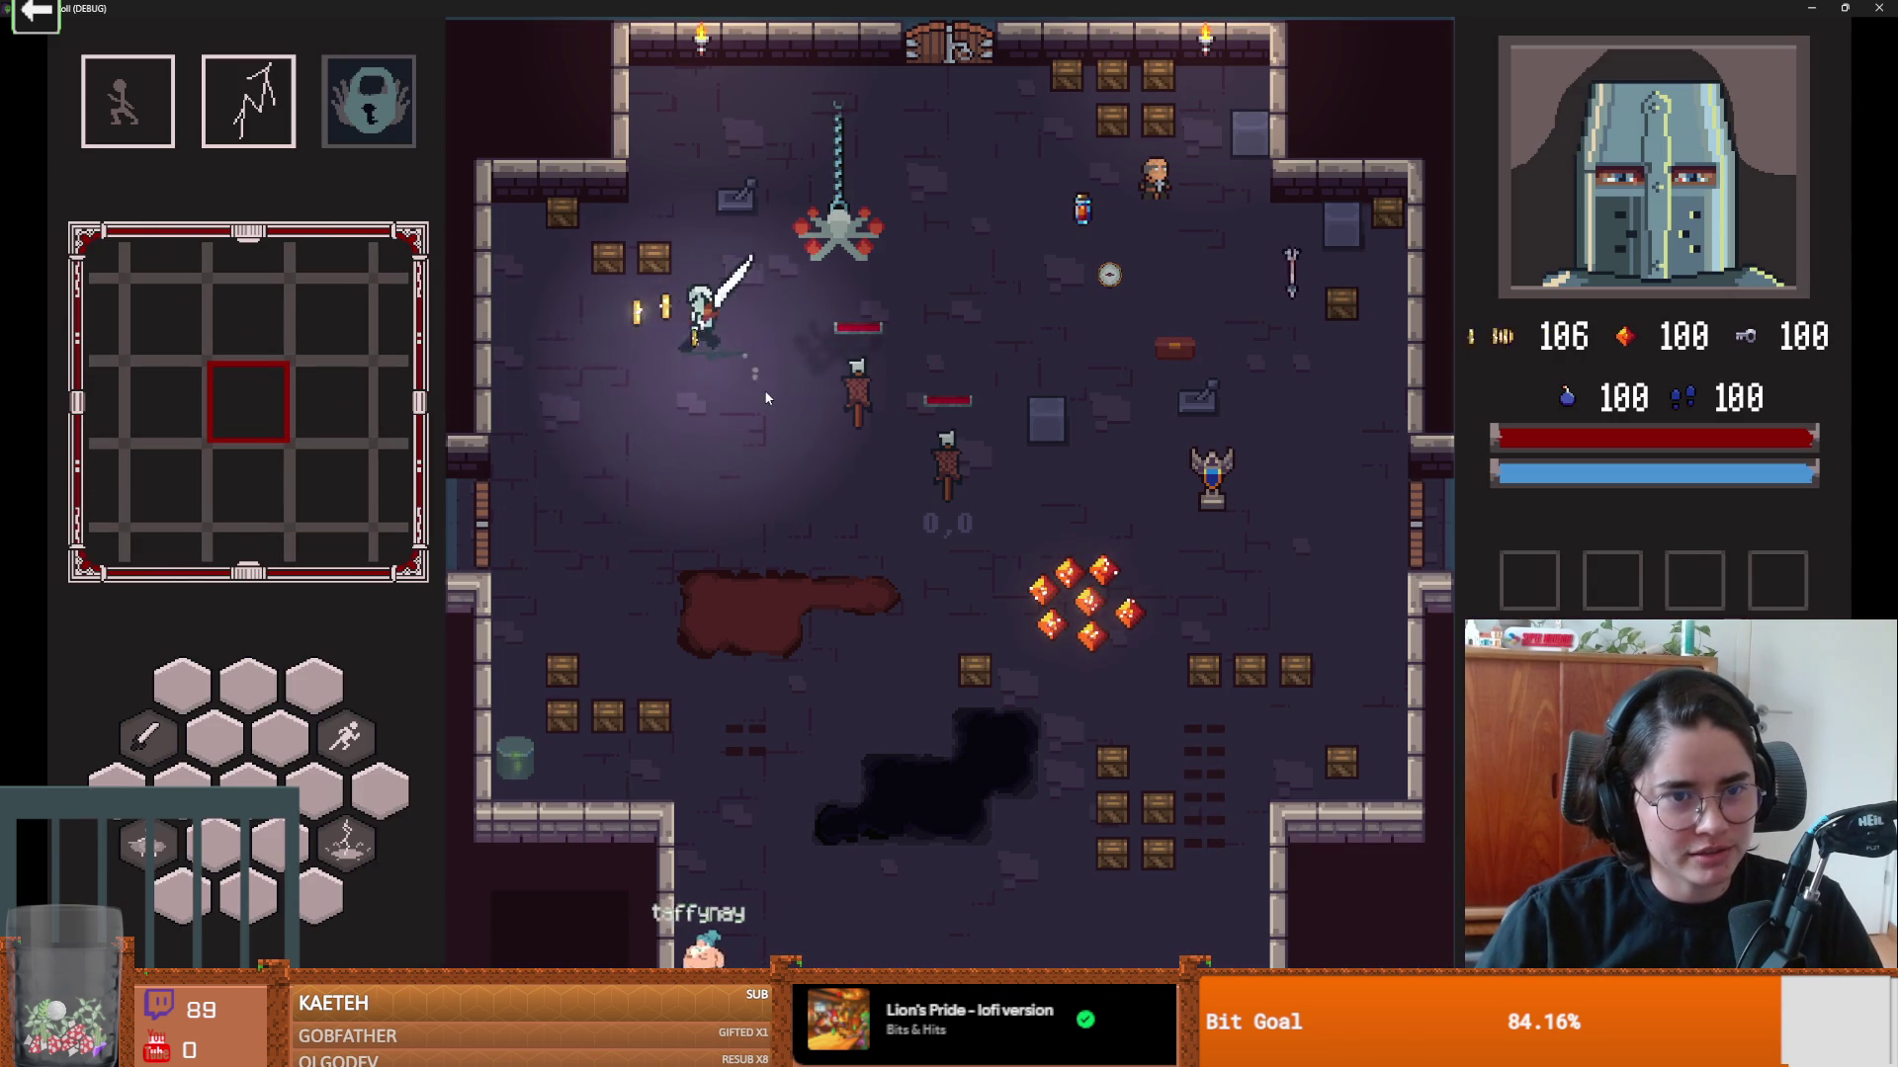
{"action": "key", "text": "w"}
{"action": "key", "text": "d"}
{"action": "key", "text": "space"}
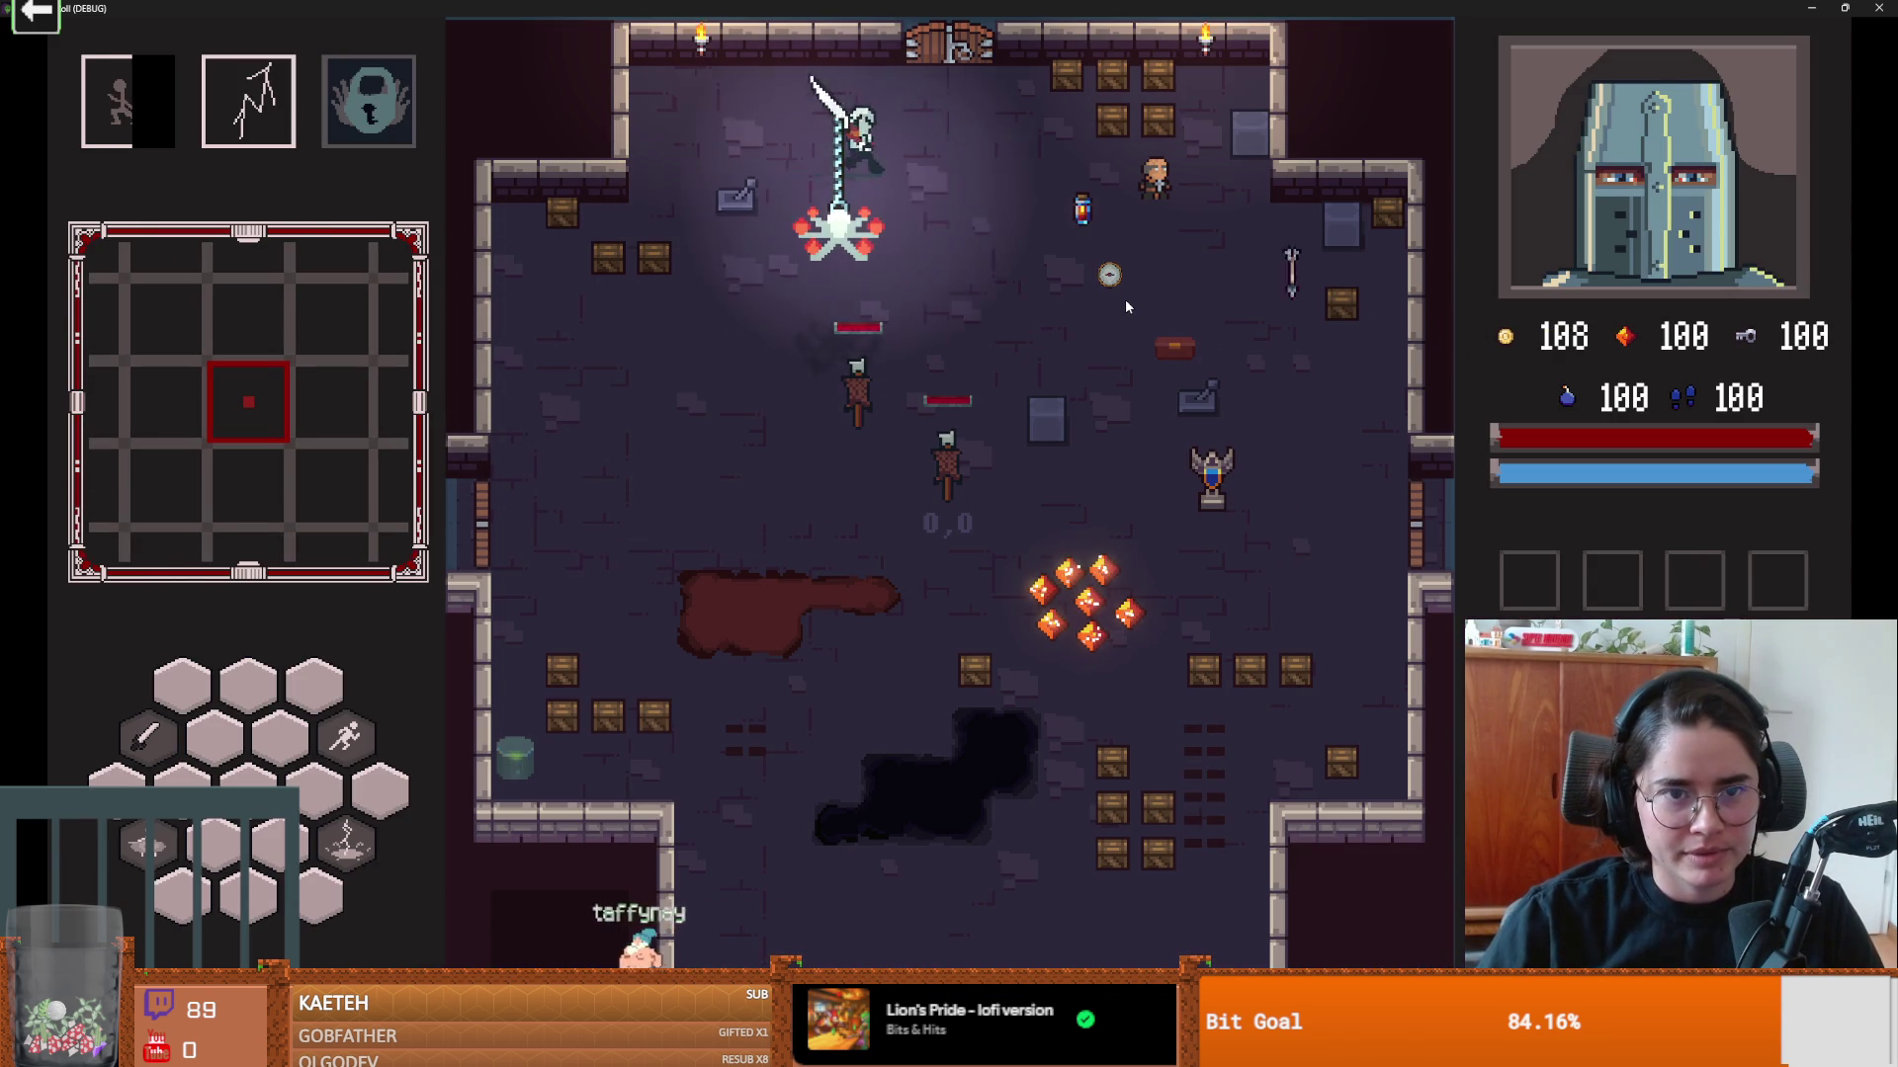
Step: Check the dungeon map, then head to the west door and use it to see room offers
{"action": "key", "text": "m"}
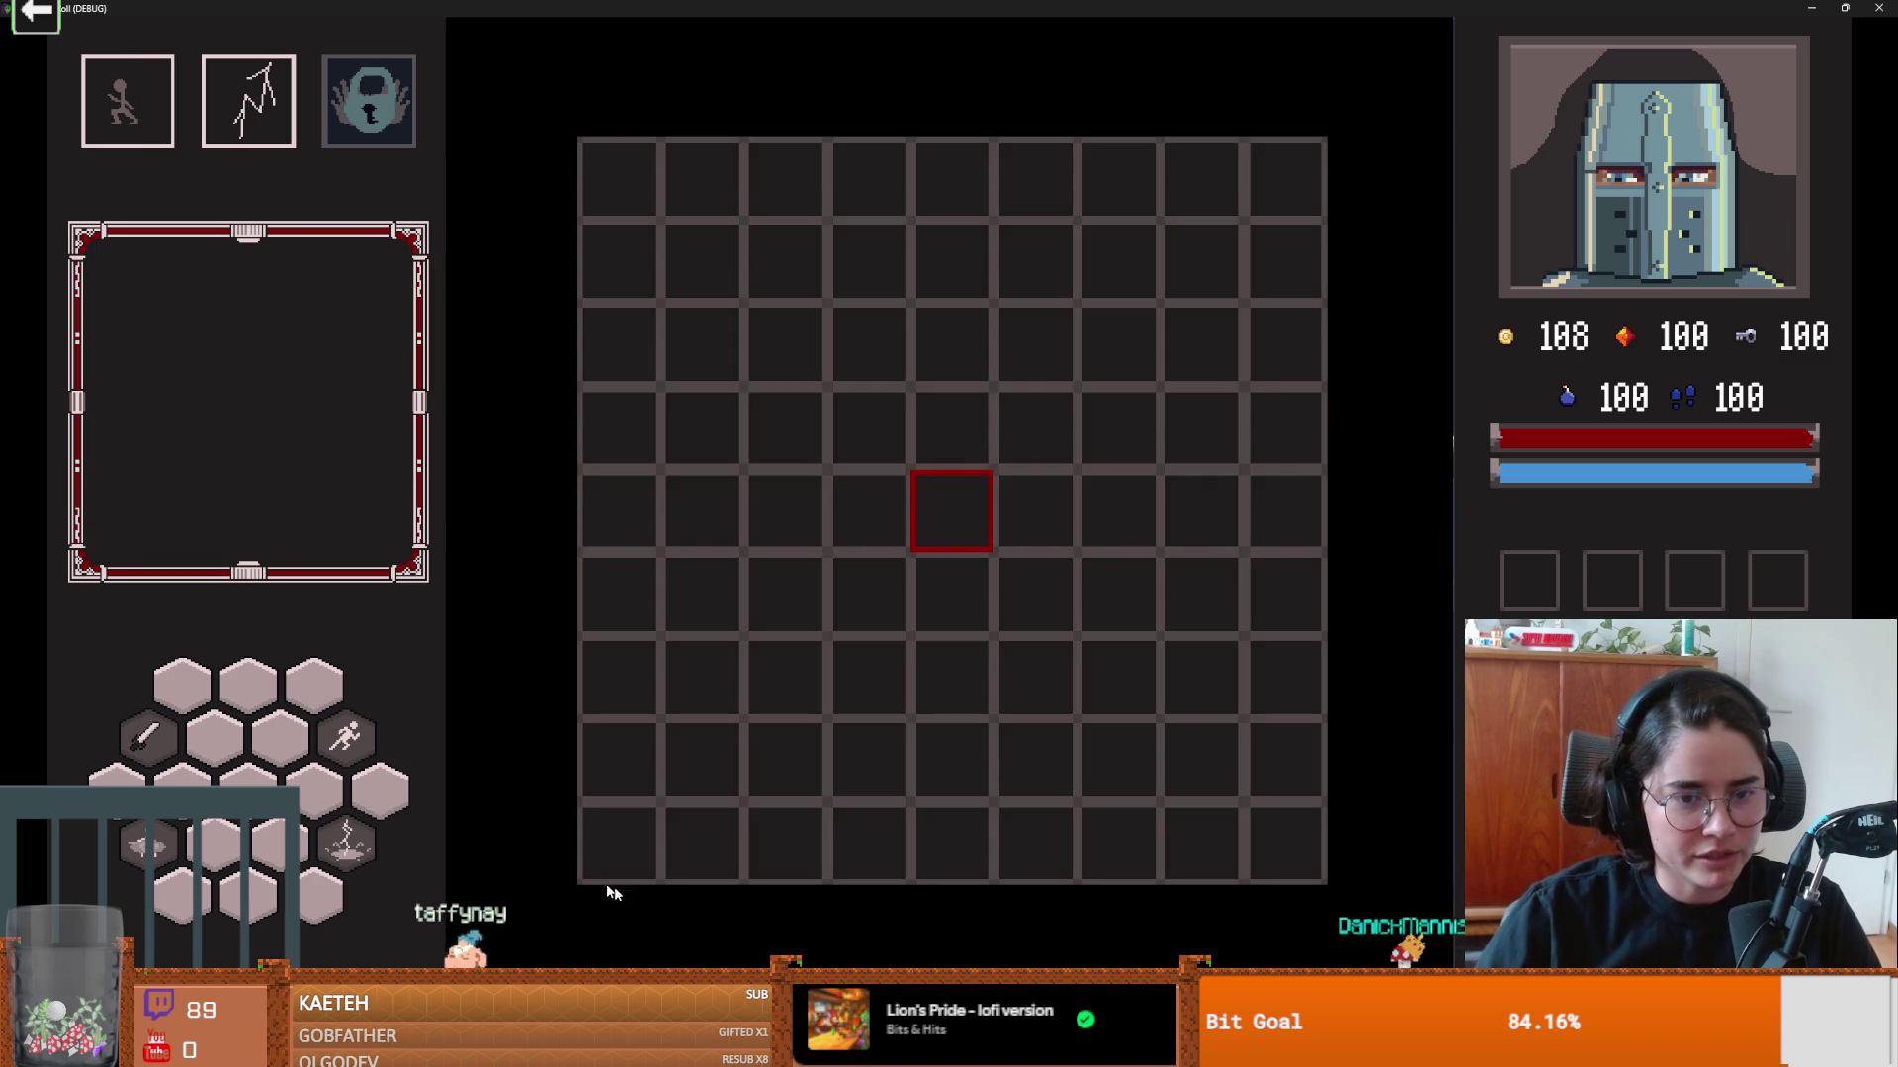
{"action": "key", "text": "m"}
{"action": "key", "text": "a"}
{"action": "key", "text": "space"}
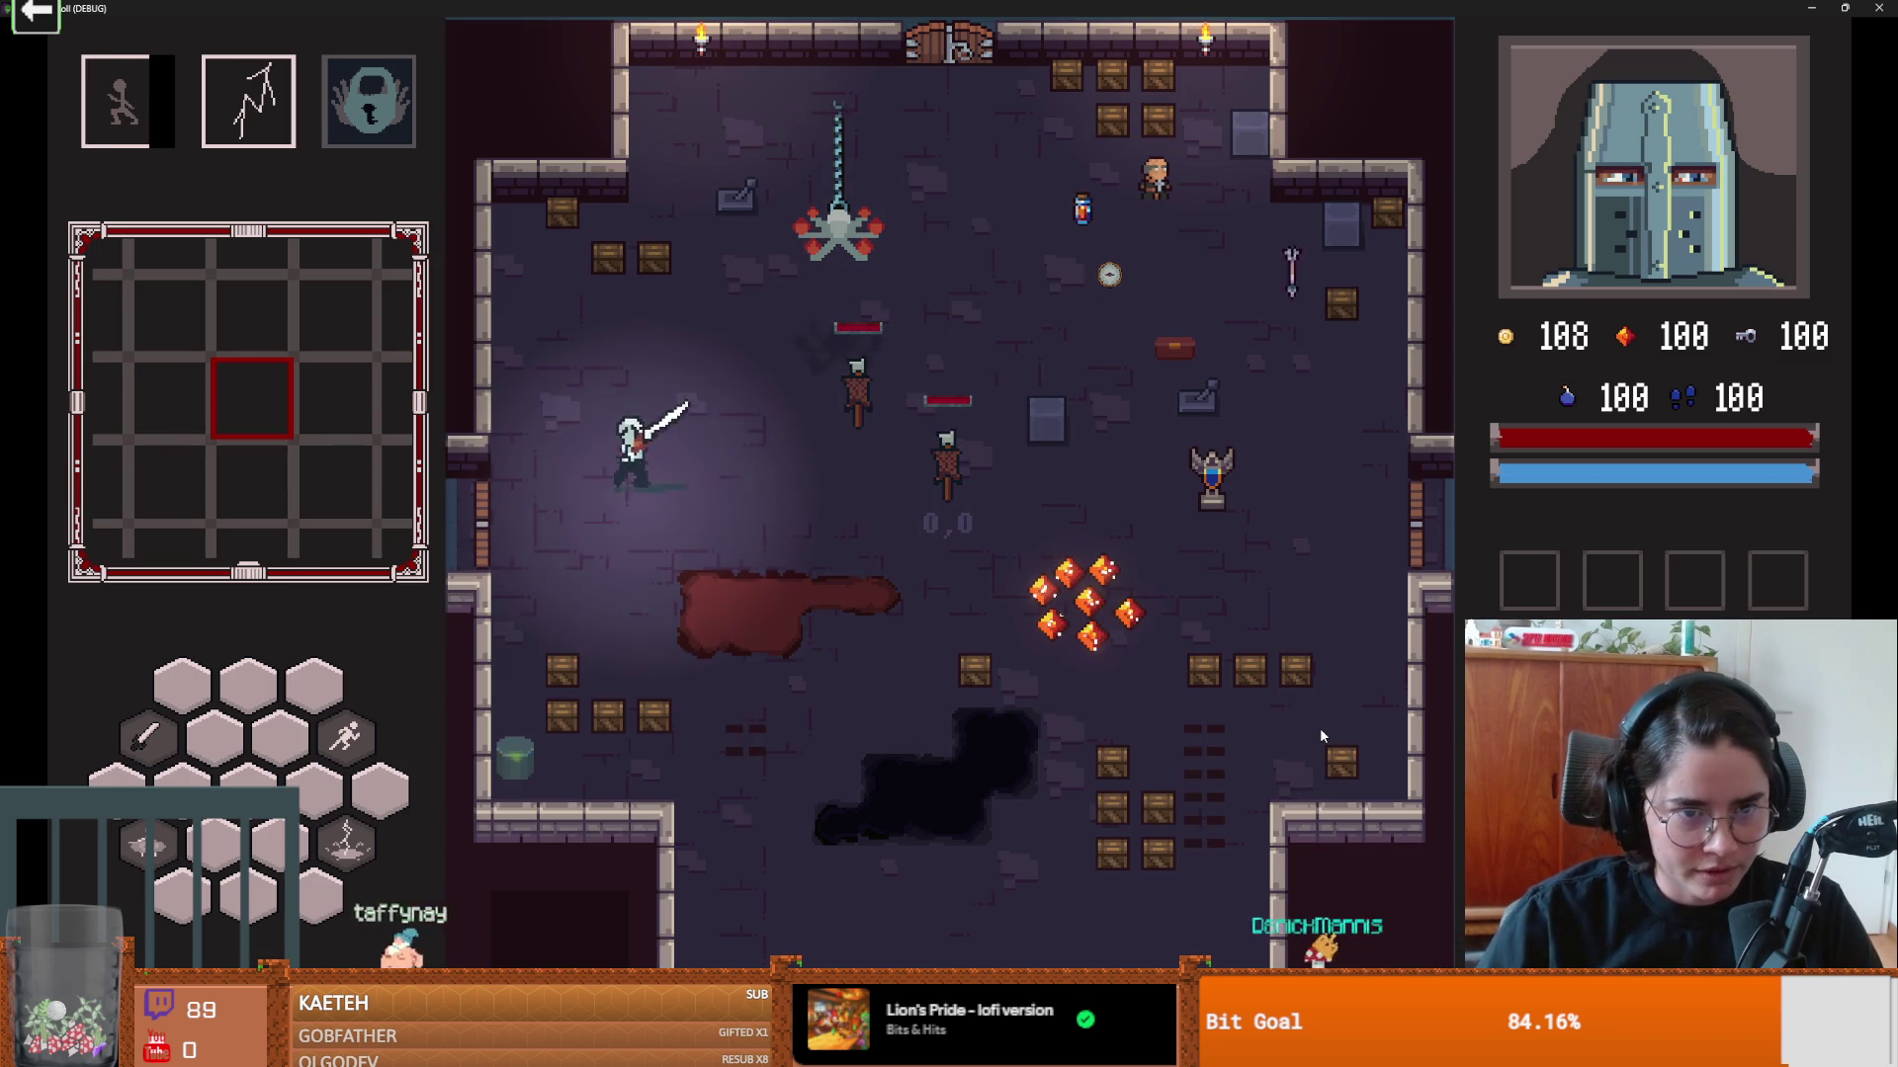
{"action": "key", "text": "e"}
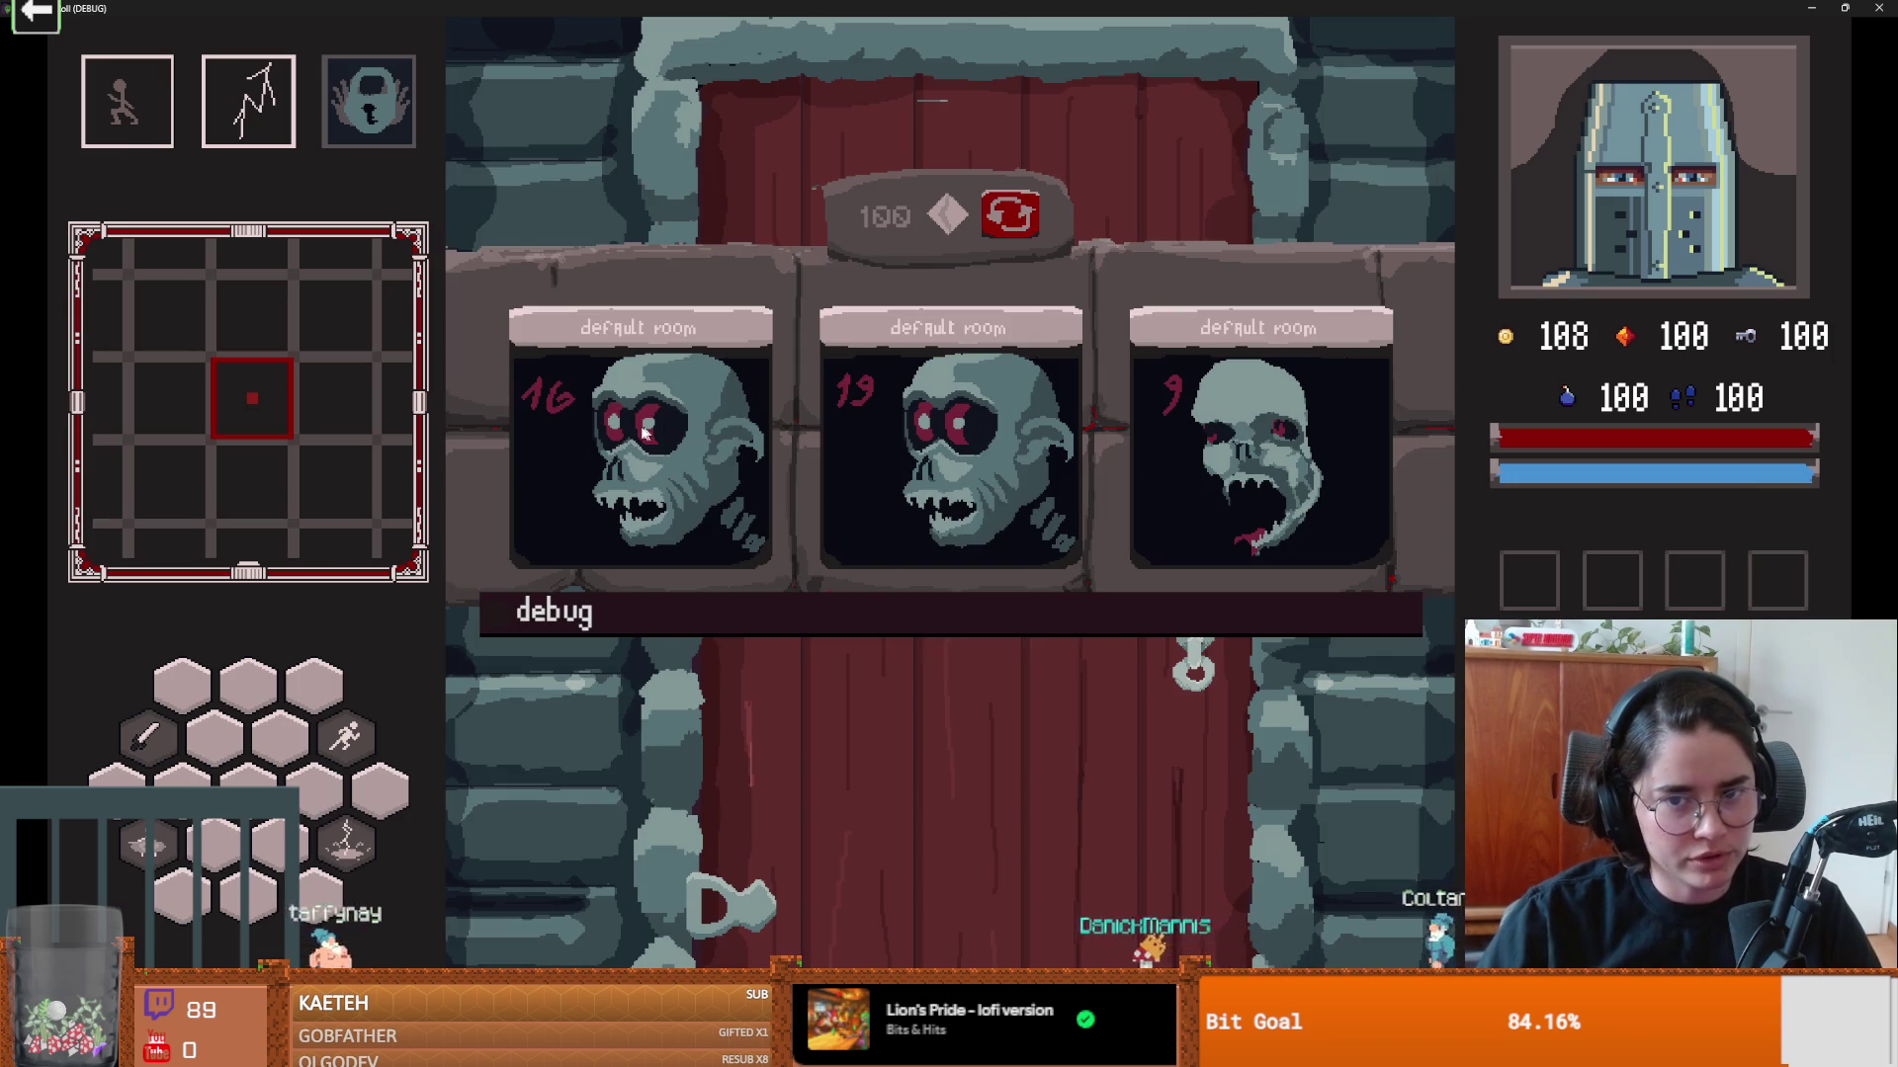
Step: Reroll the room offers nine times until Fountain of Youth appears, then pick a room card
{"action": "left_click", "coordinate": [1008, 214]}
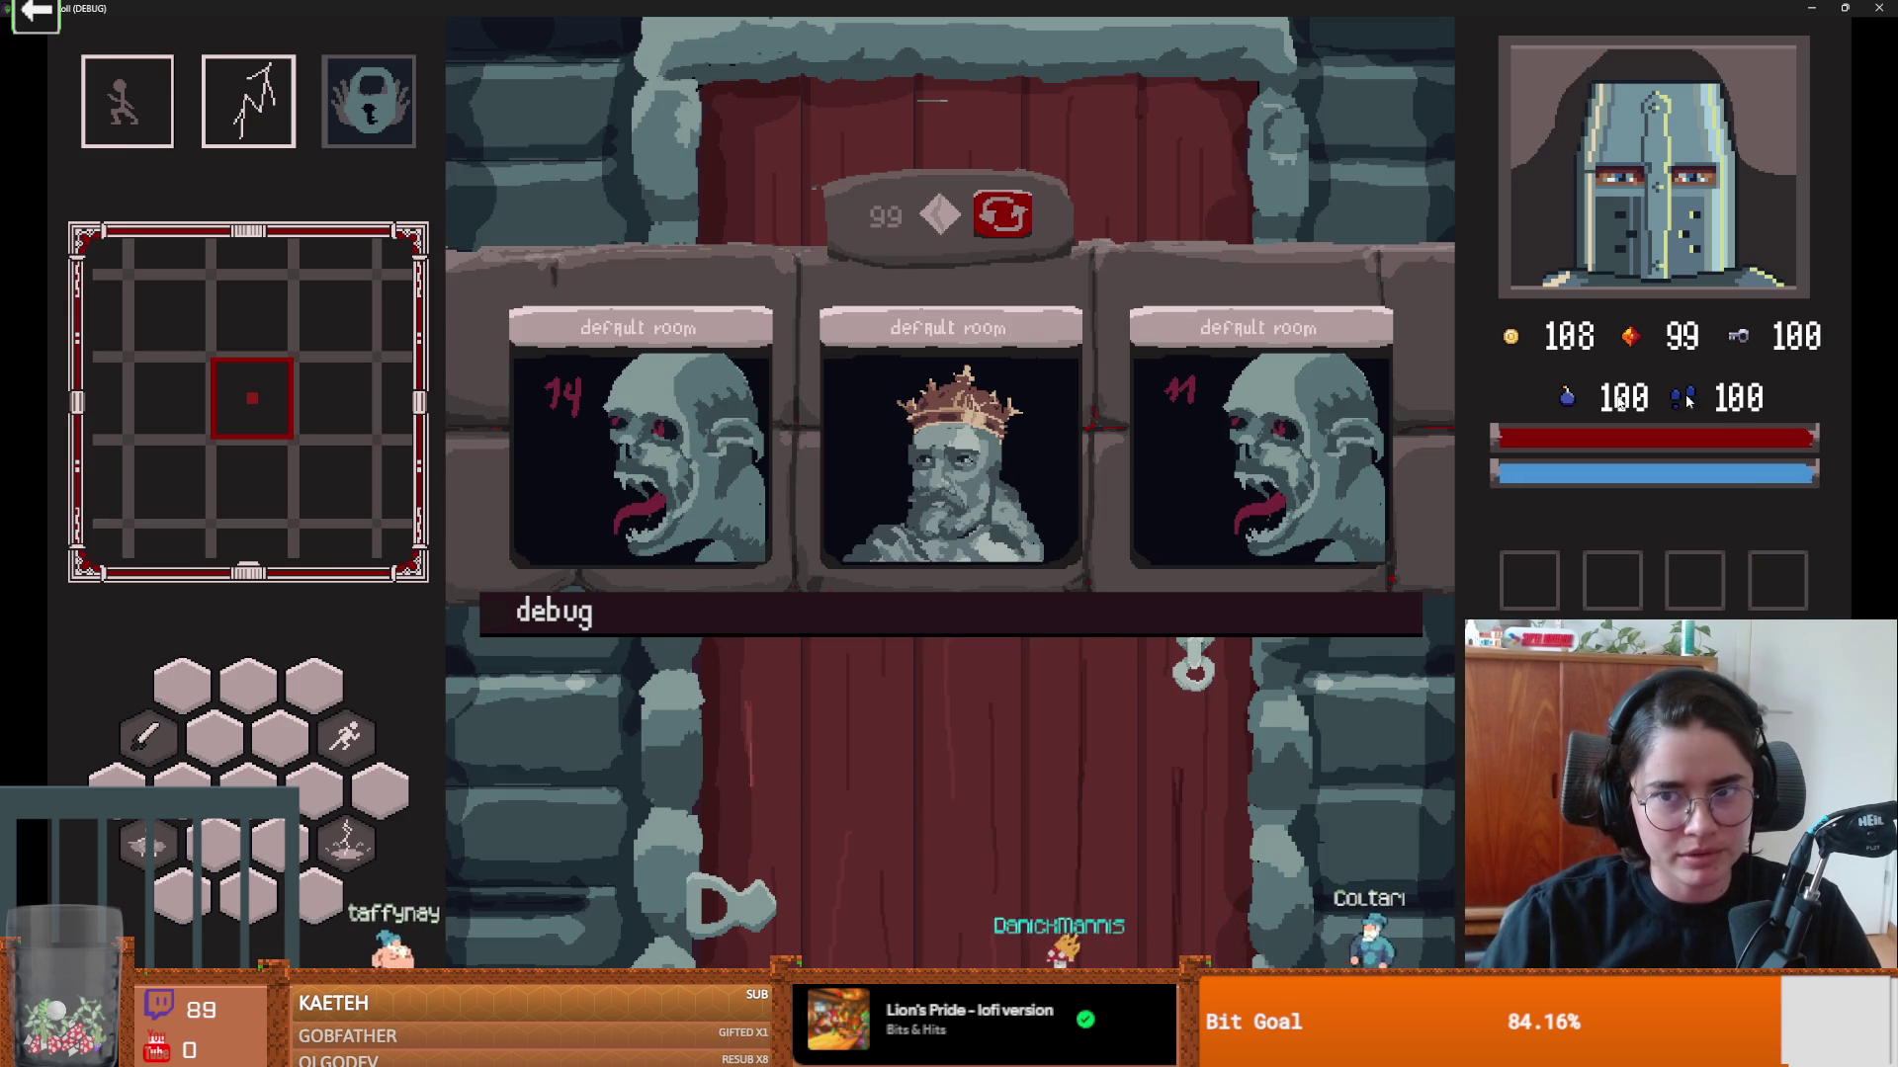
{"action": "left_click", "coordinate": [1005, 226]}
{"action": "left_click", "coordinate": [1004, 225]}
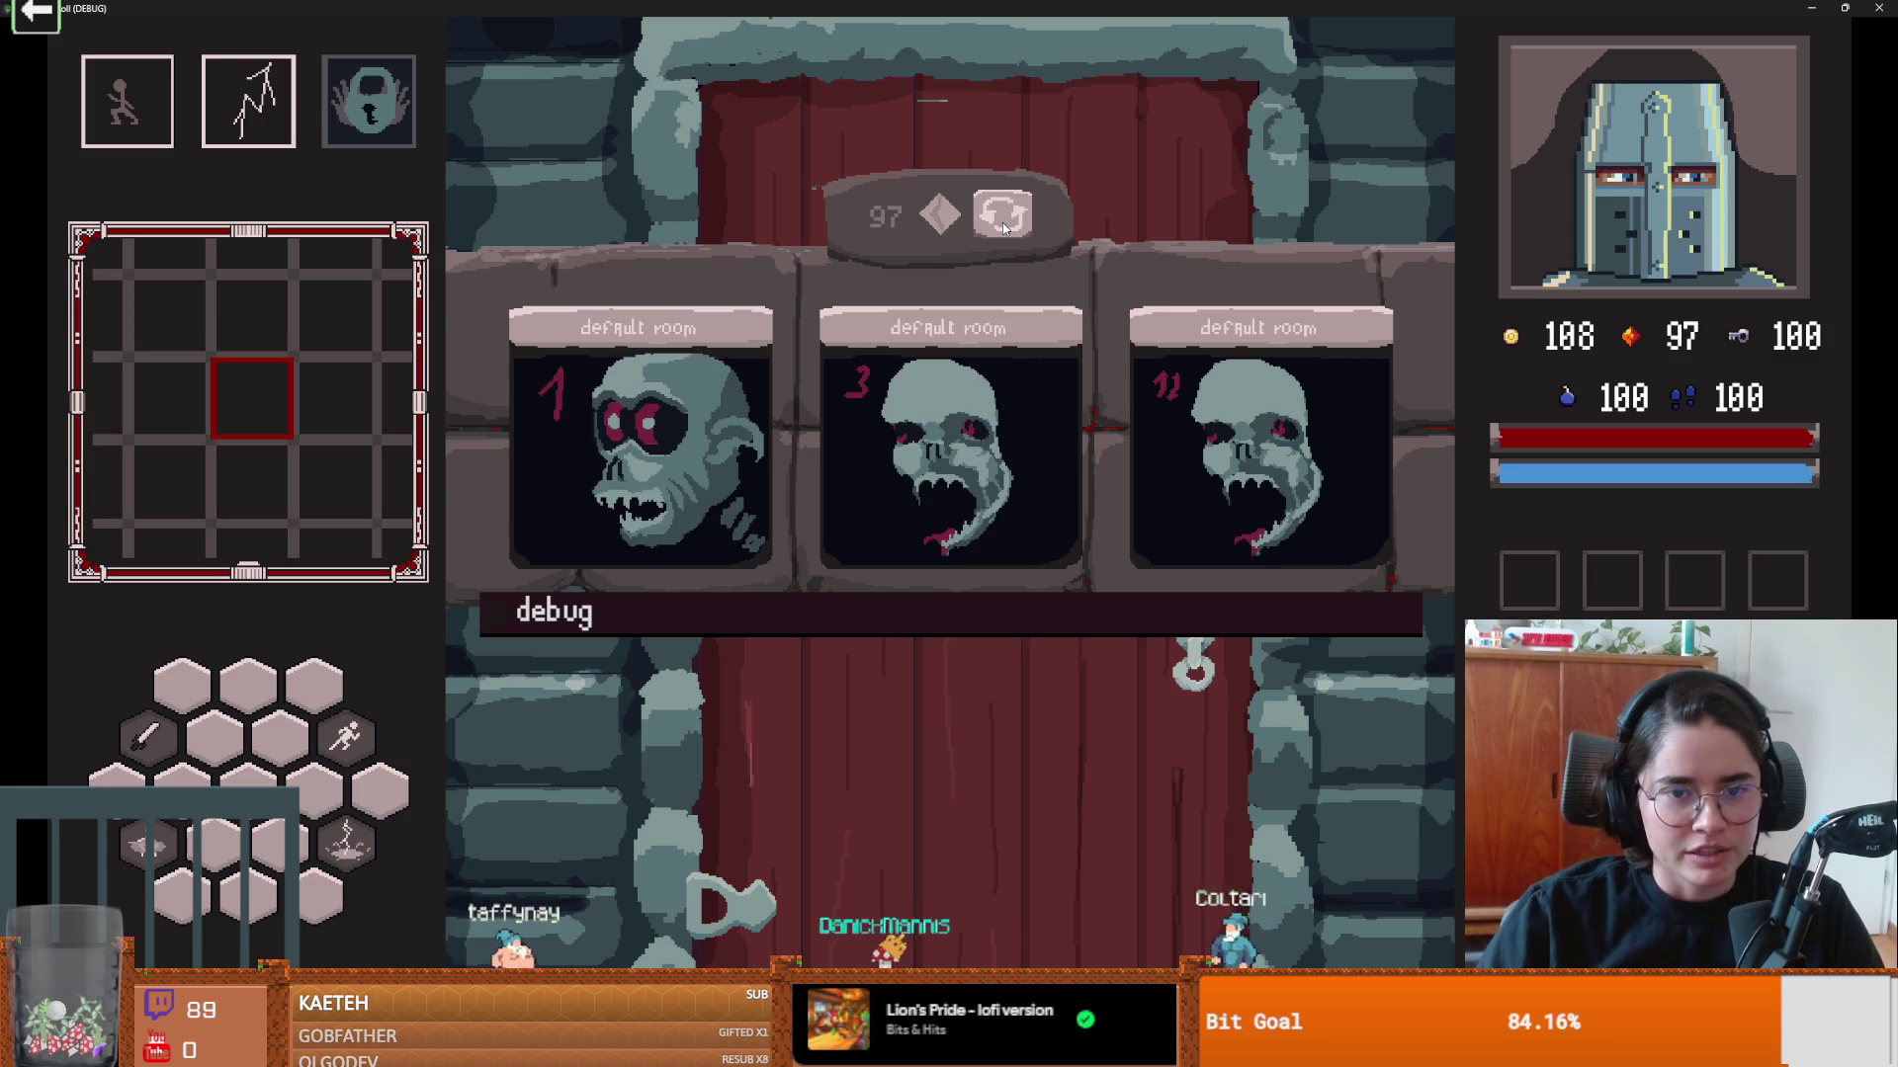
{"action": "left_click", "coordinate": [1004, 226]}
{"action": "left_click", "coordinate": [1005, 225]}
{"action": "left_click", "coordinate": [1004, 225]}
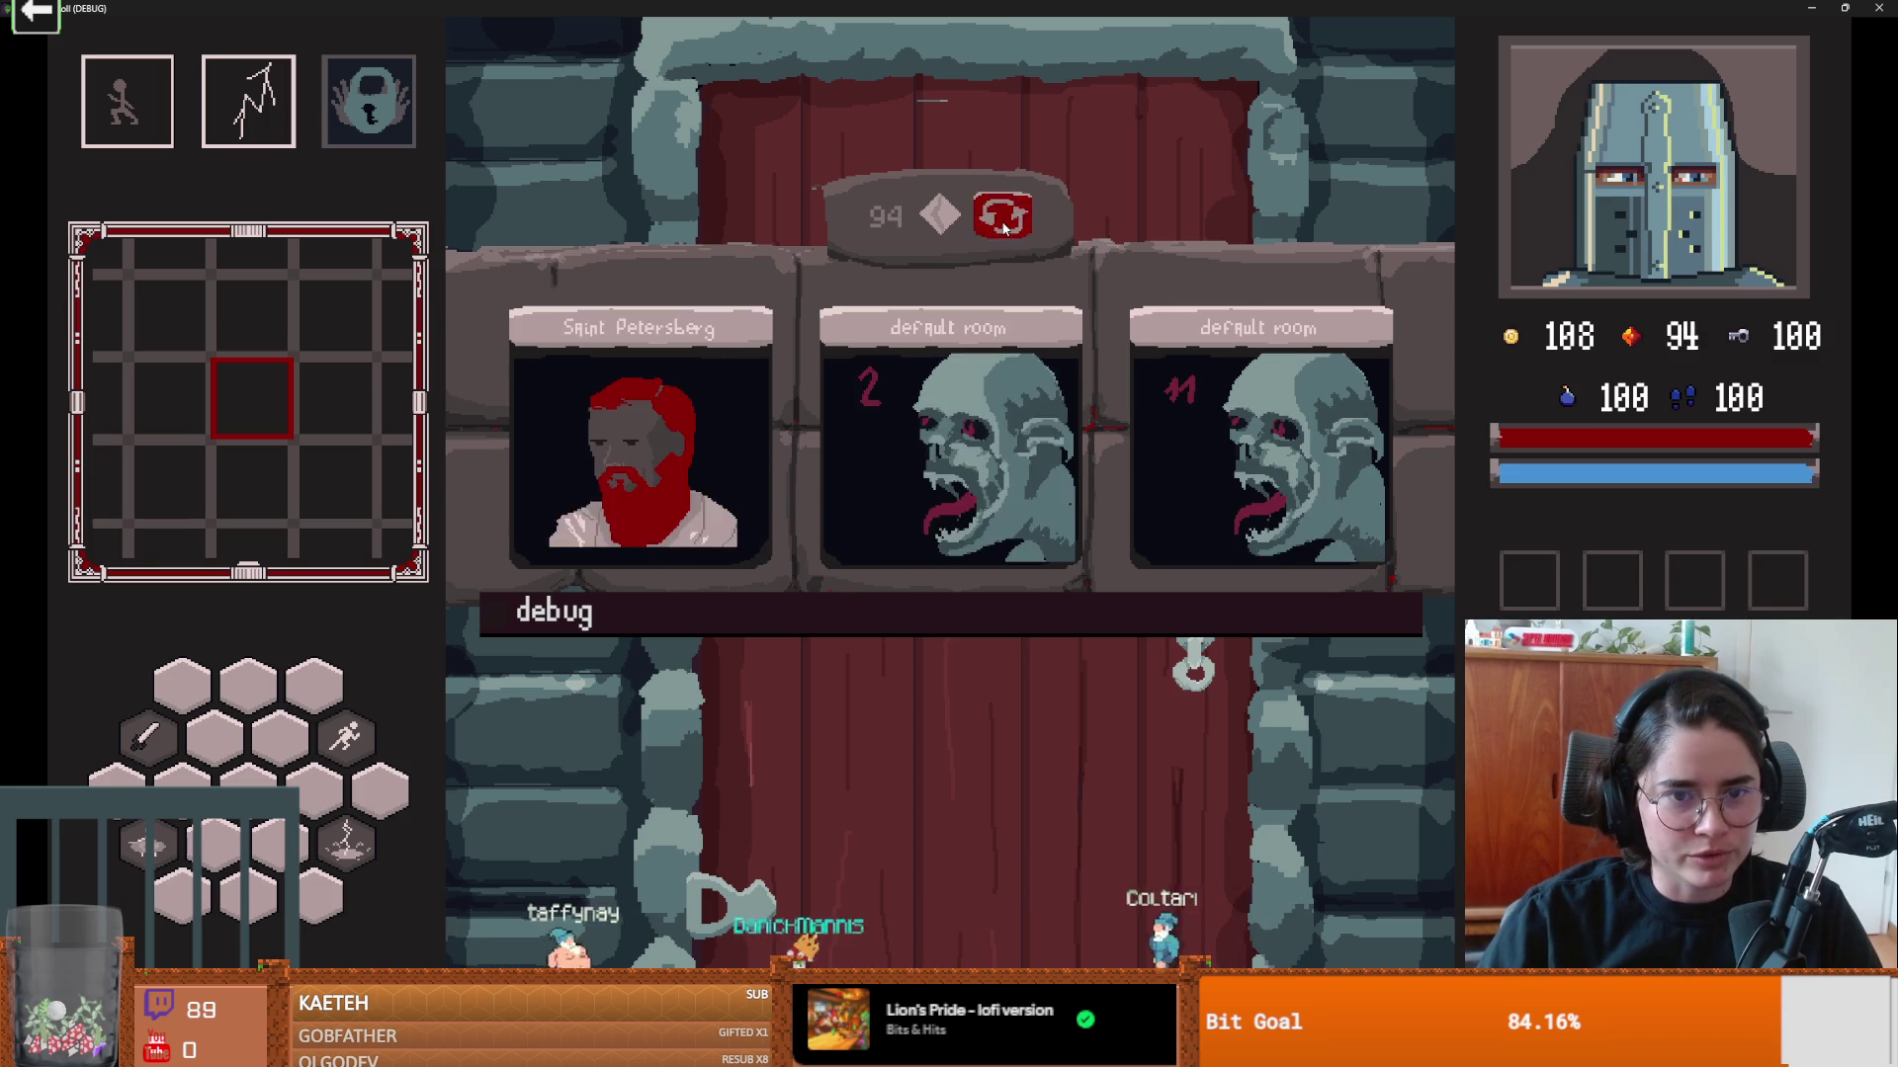
{"action": "left_click", "coordinate": [1005, 225]}
{"action": "left_click", "coordinate": [1004, 226]}
{"action": "left_click", "coordinate": [1005, 225]}
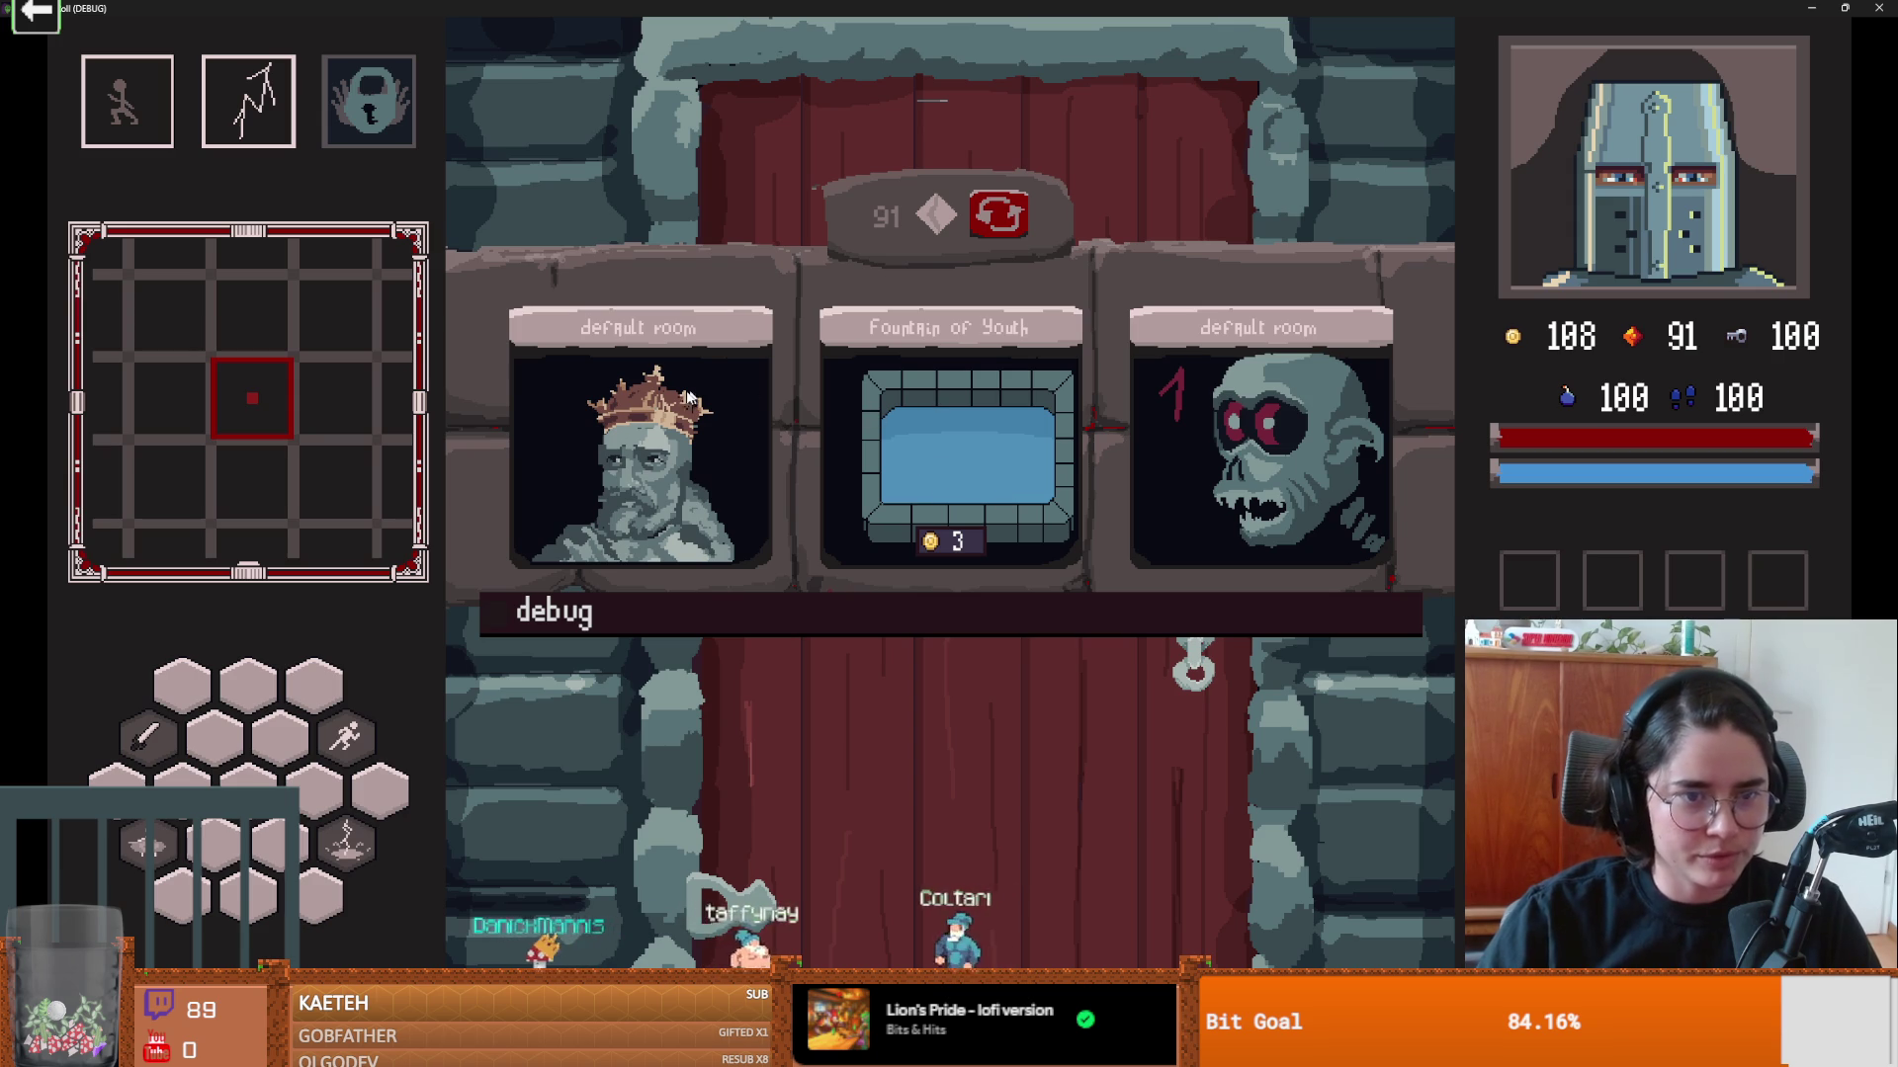
{"action": "left_click", "coordinate": [563, 479]}
Step: Walk left into room -1,0, swing at a skeleton and dash away from the group
{"action": "key", "text": "a"}
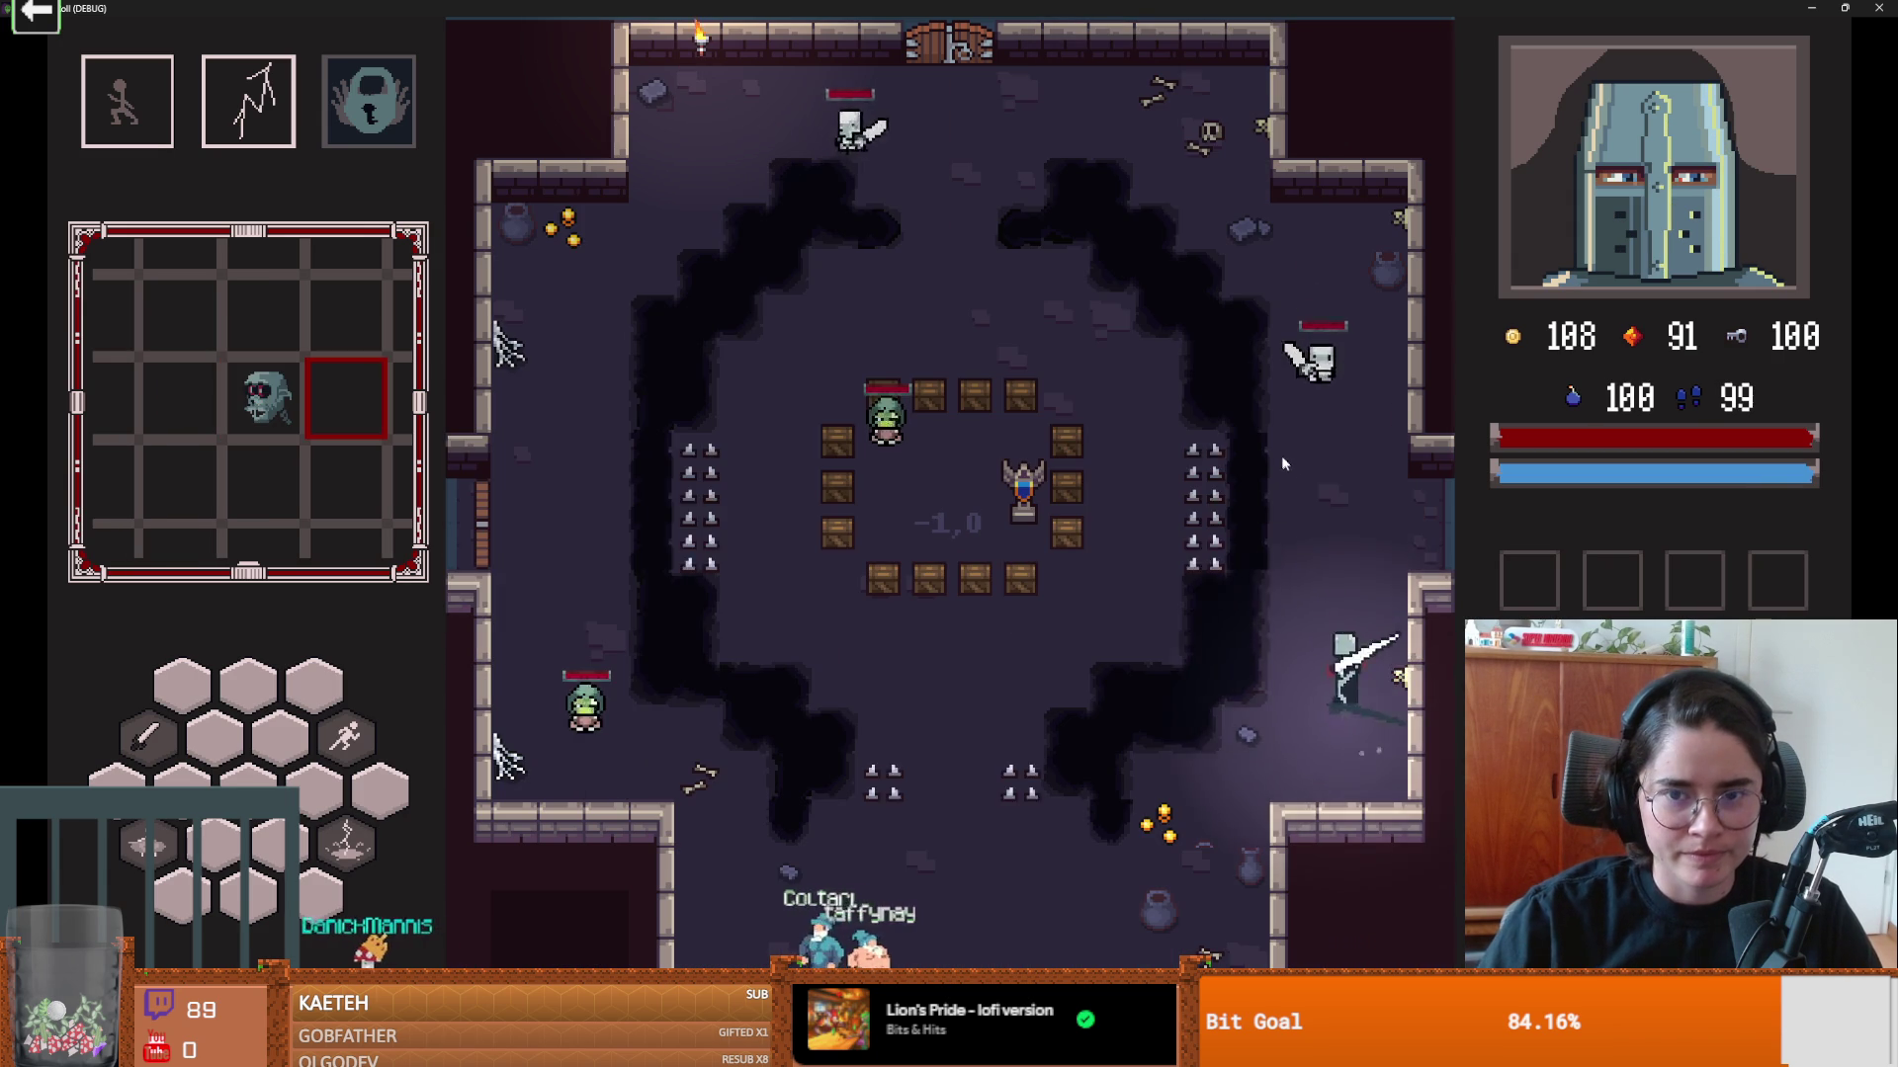
{"action": "key", "text": "s"}
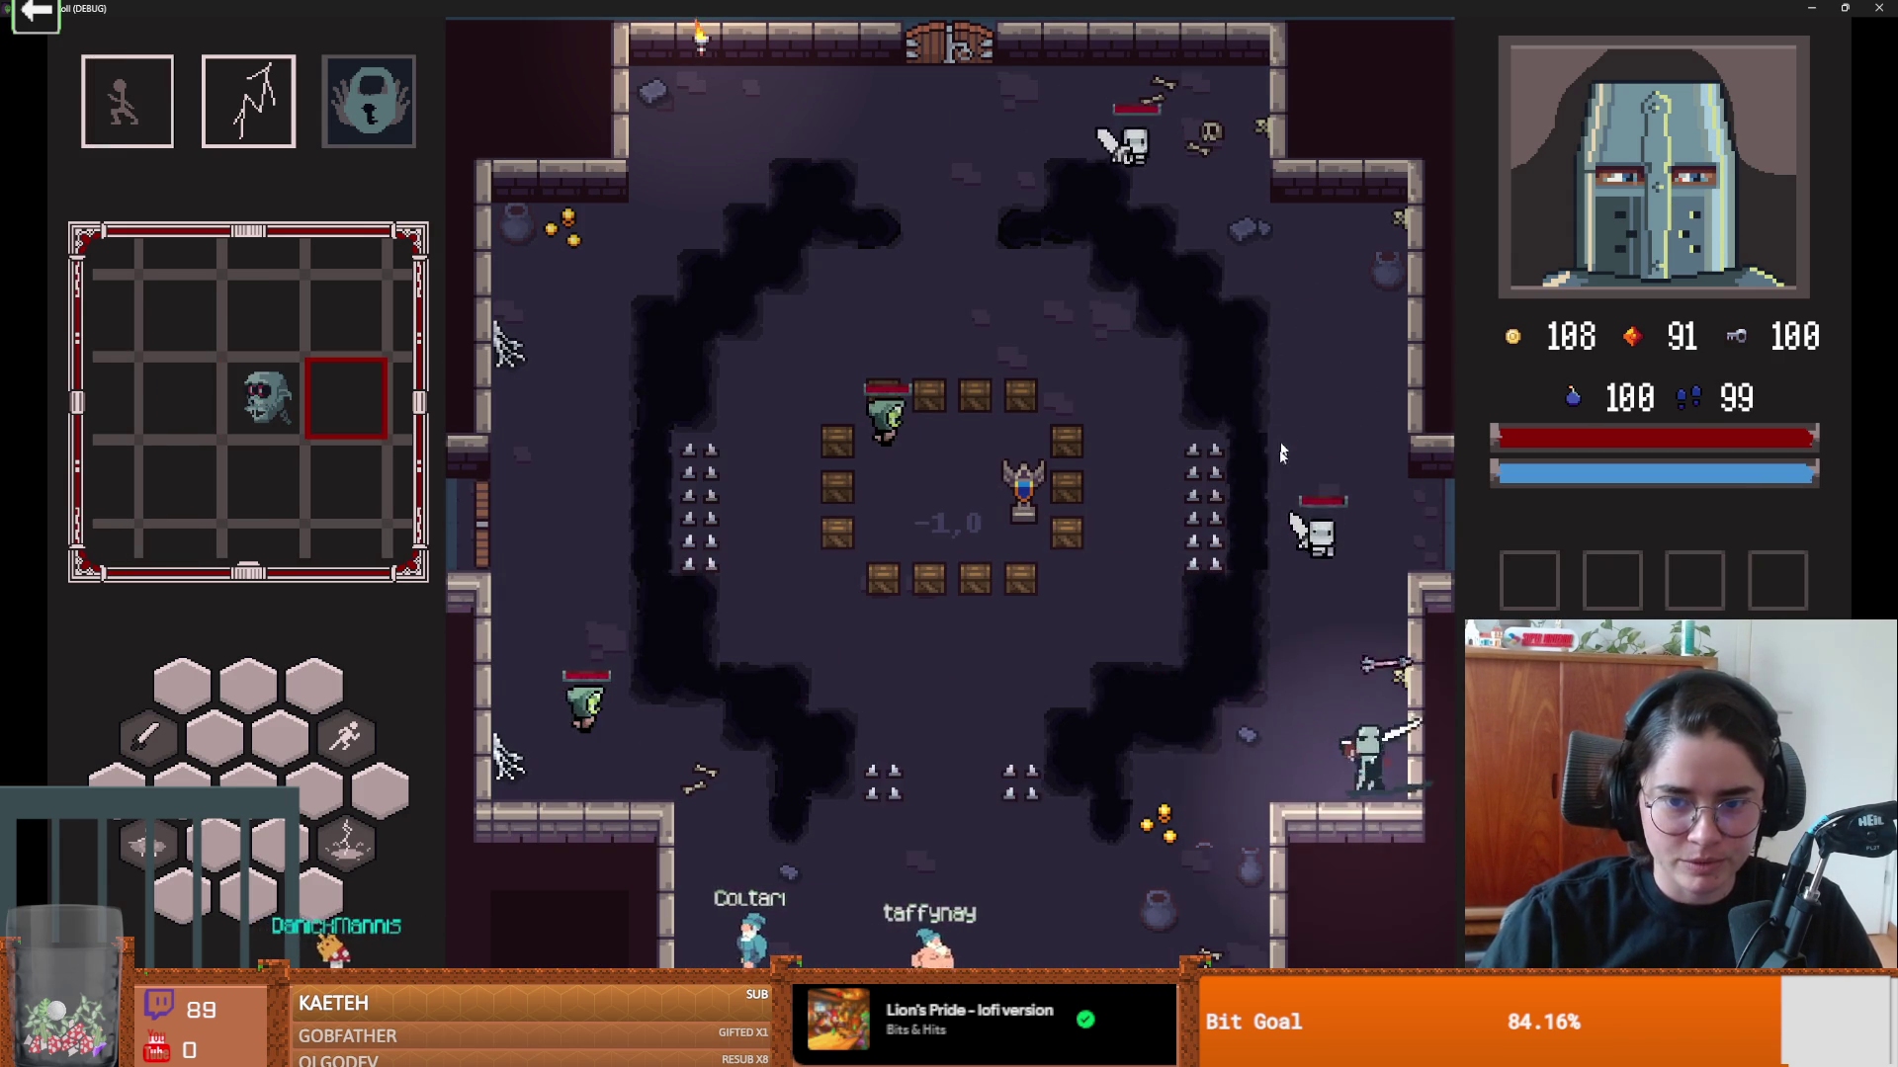
{"action": "left_click", "coordinate": [1316, 572]}
{"action": "key", "text": "space"}
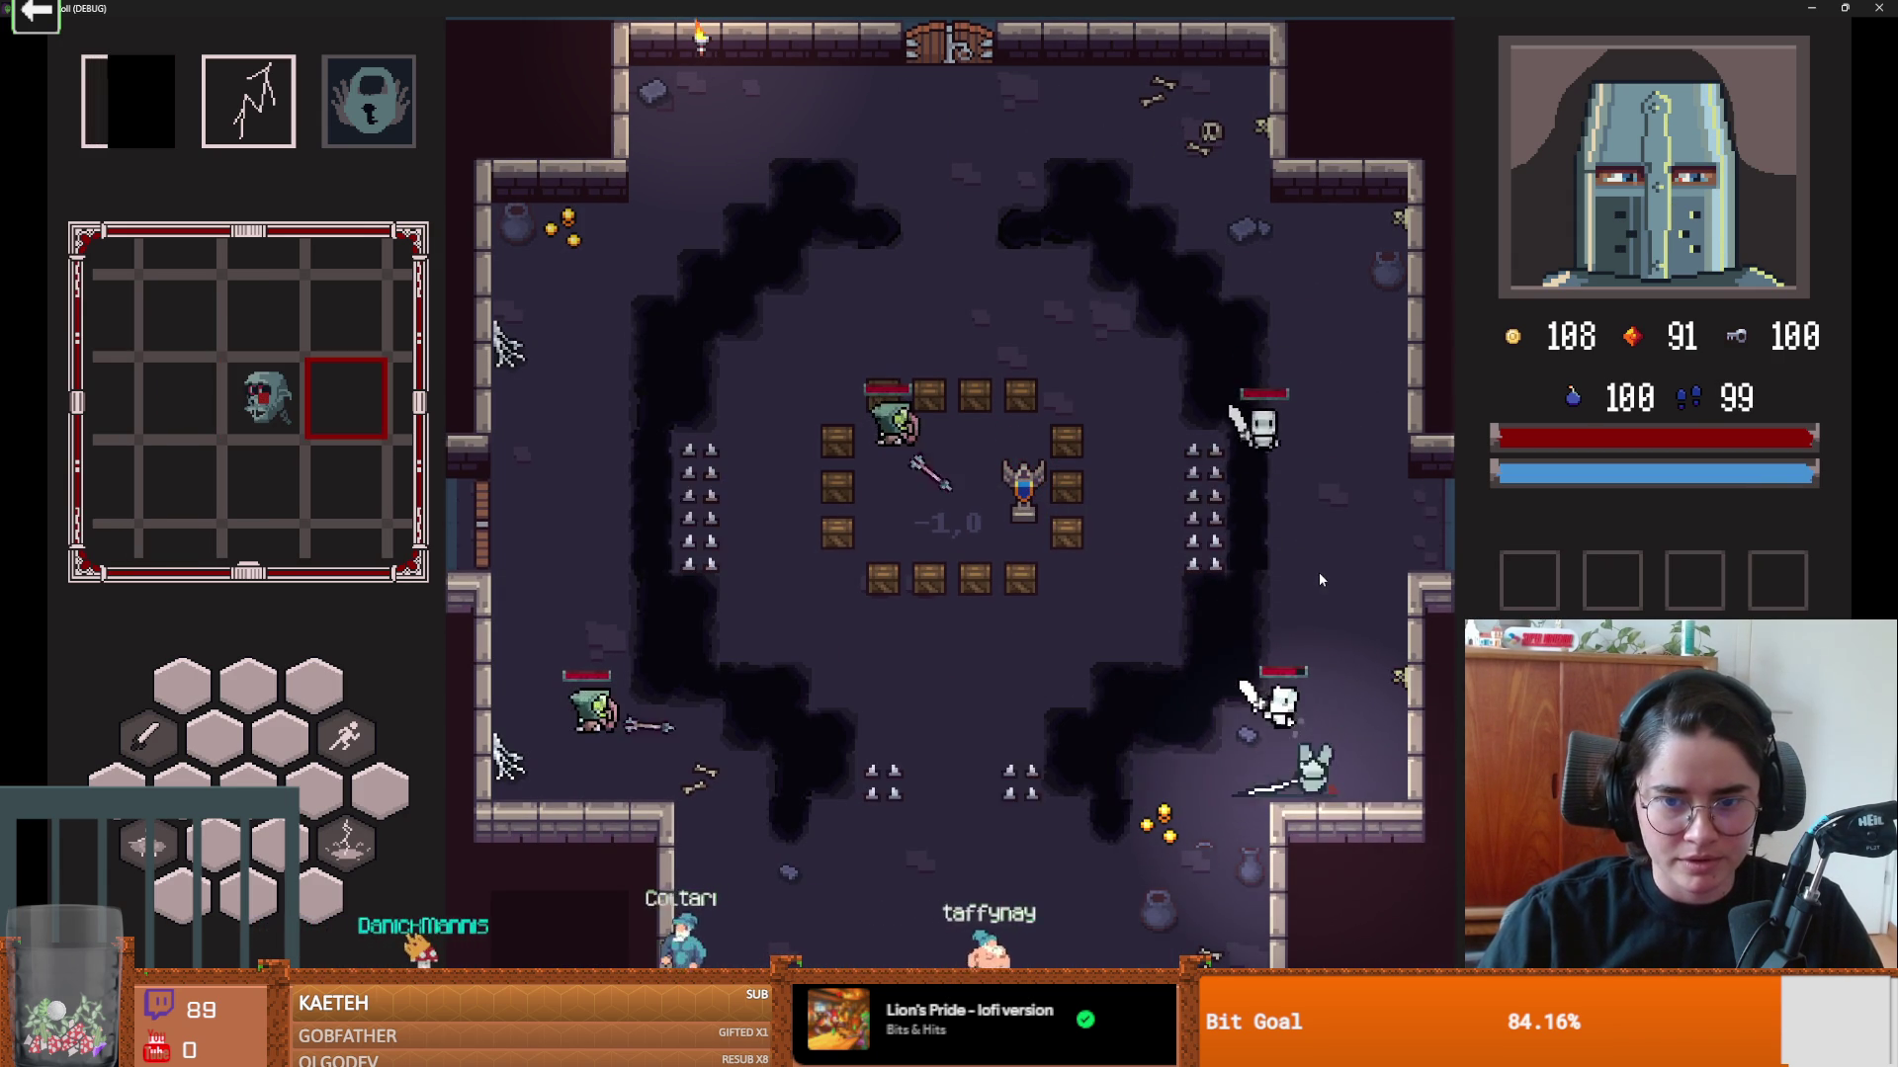
{"action": "key", "text": "a"}
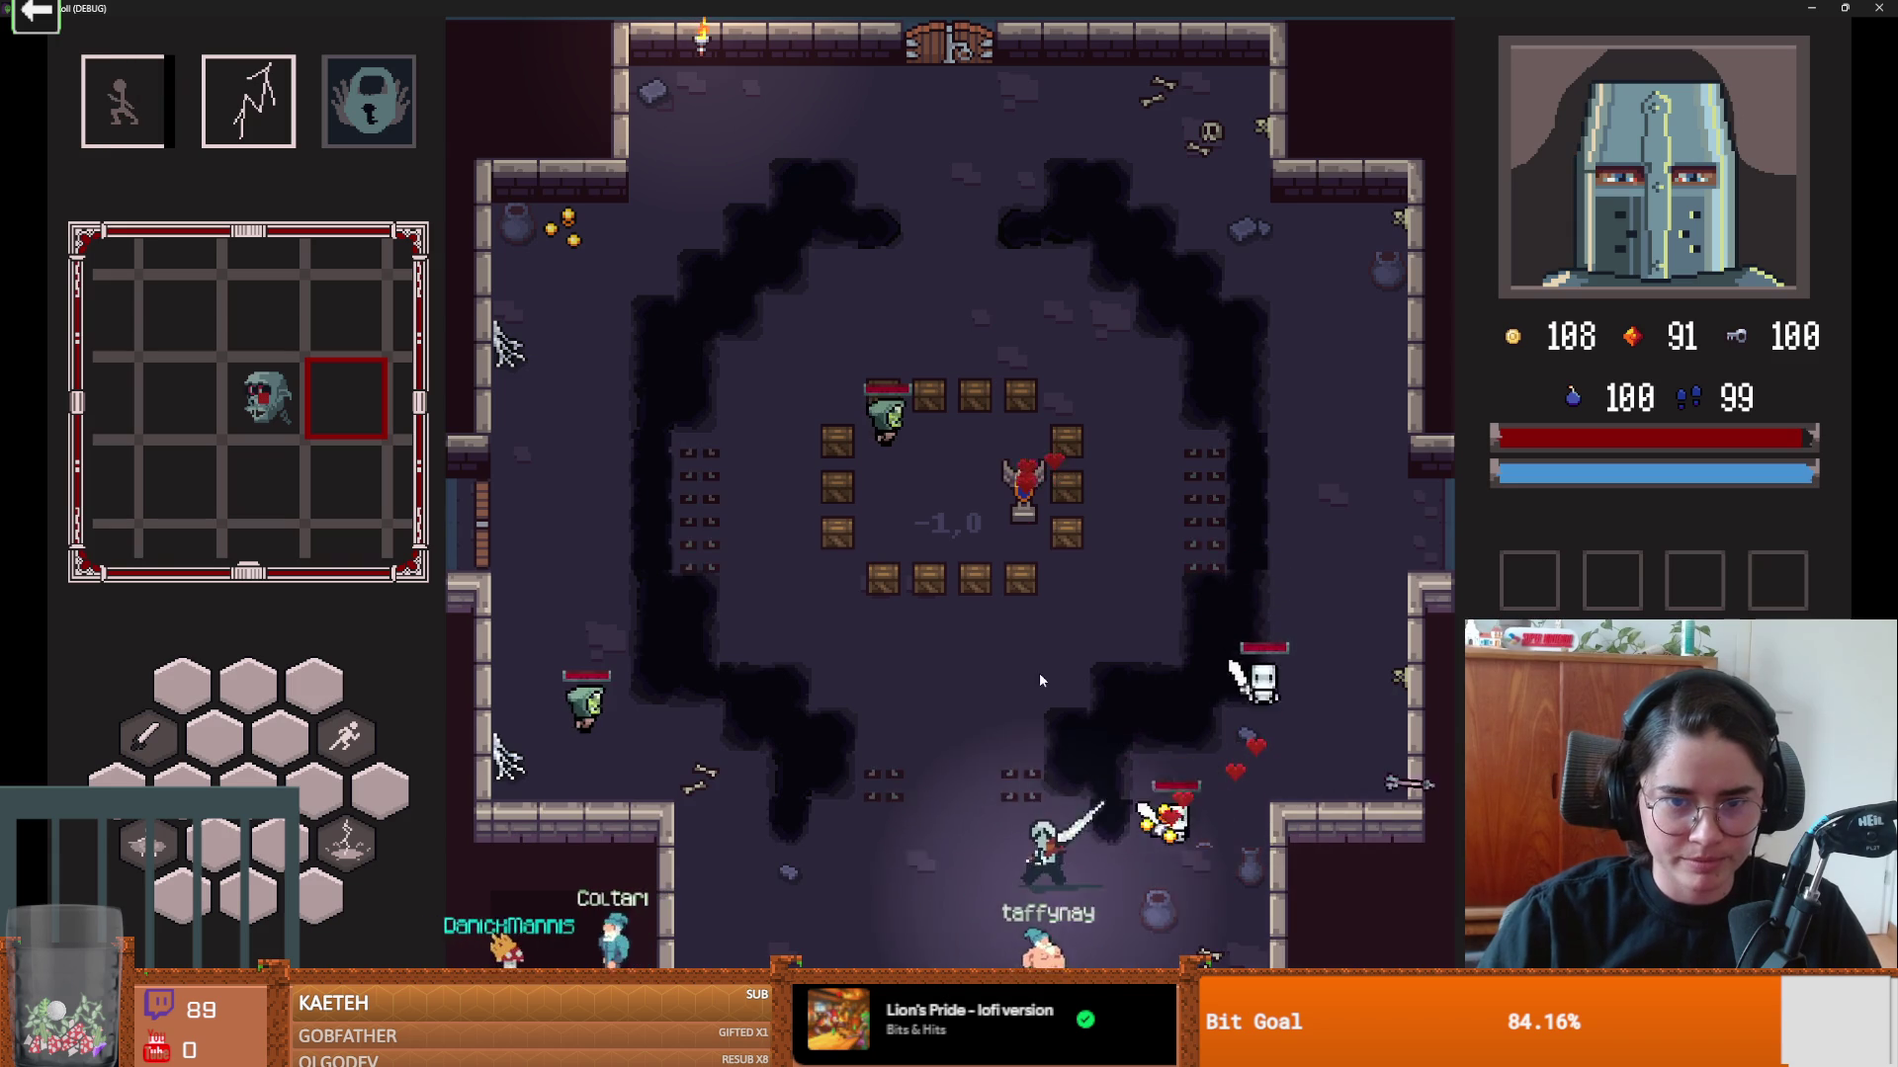
{"action": "key", "text": "w"}
{"action": "key", "text": "a"}
Step: Circle the crates and both spike columns, then strike a nearby skeleton
{"action": "key", "text": "w"}
{"action": "key", "text": "d"}
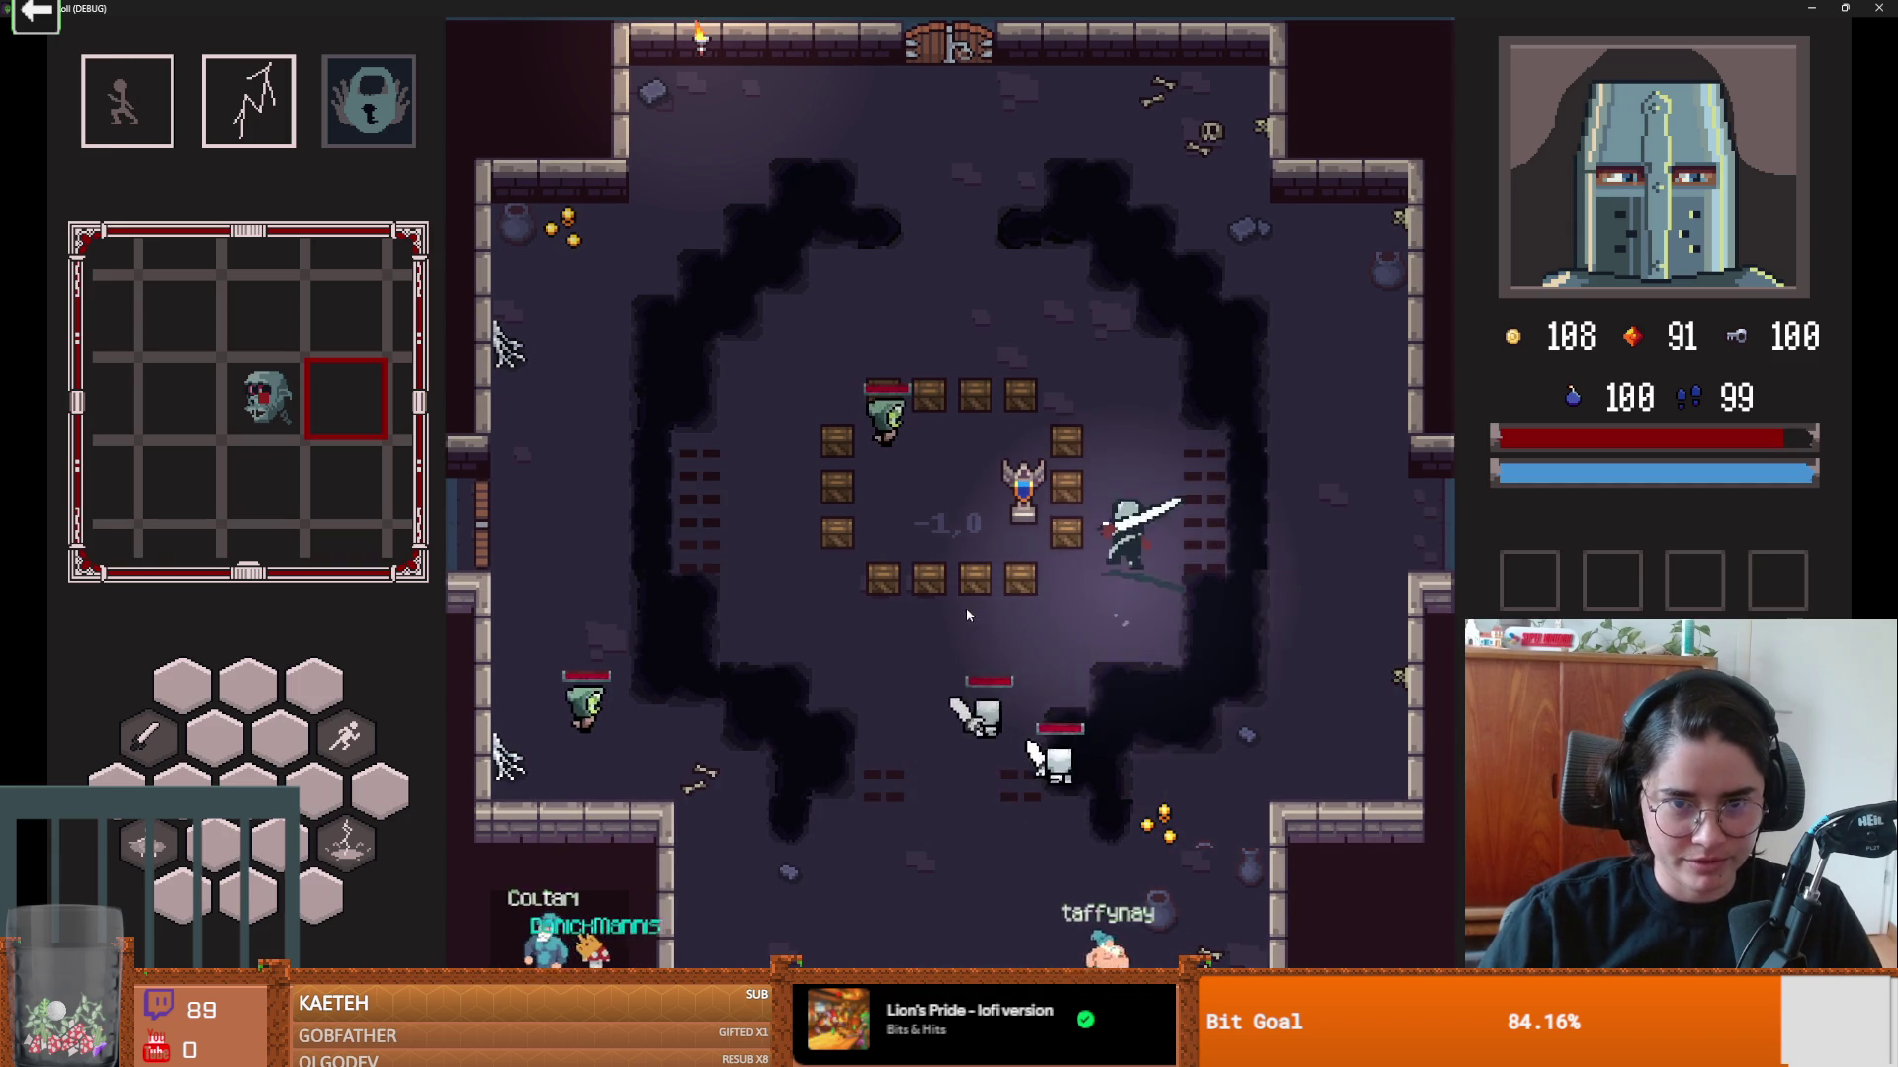
{"action": "key", "text": "w"}
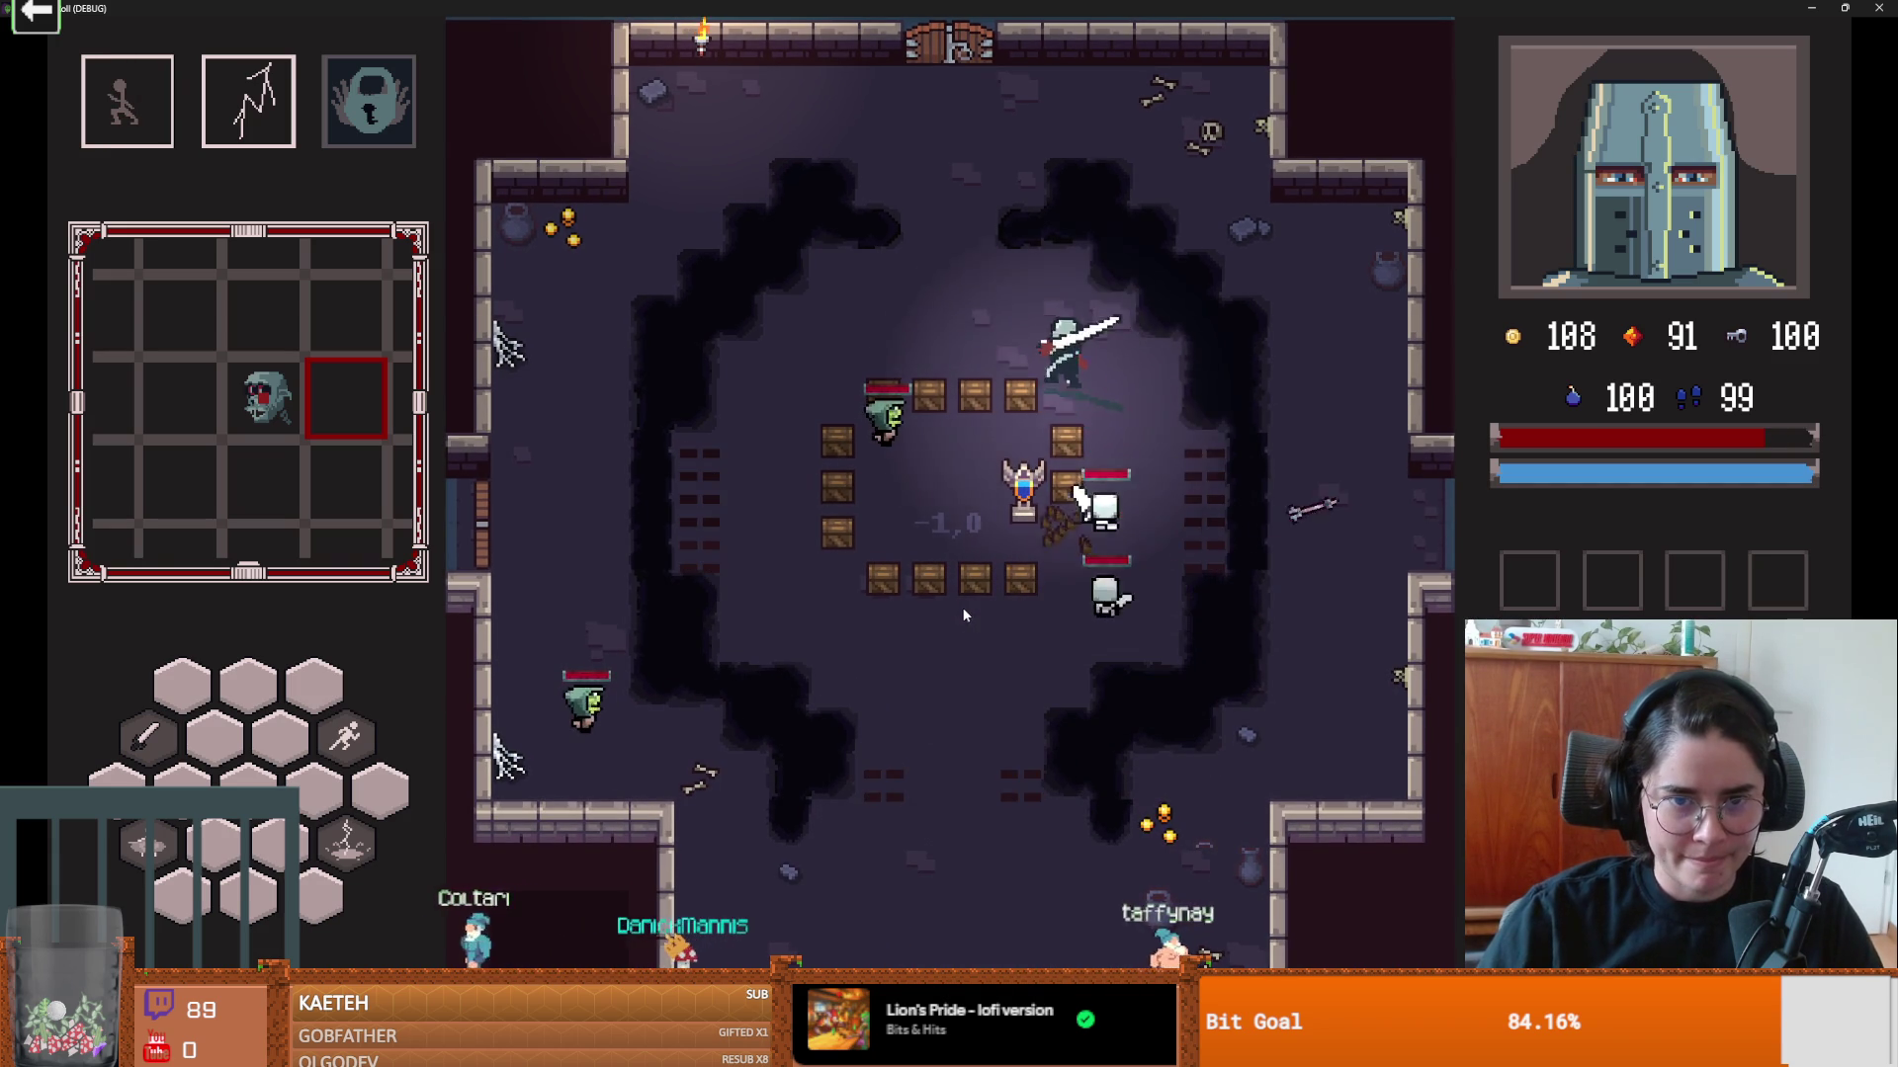
{"action": "key", "text": "a"}
{"action": "key", "text": "s"}
{"action": "key", "text": "s"}
{"action": "key", "text": "d"}
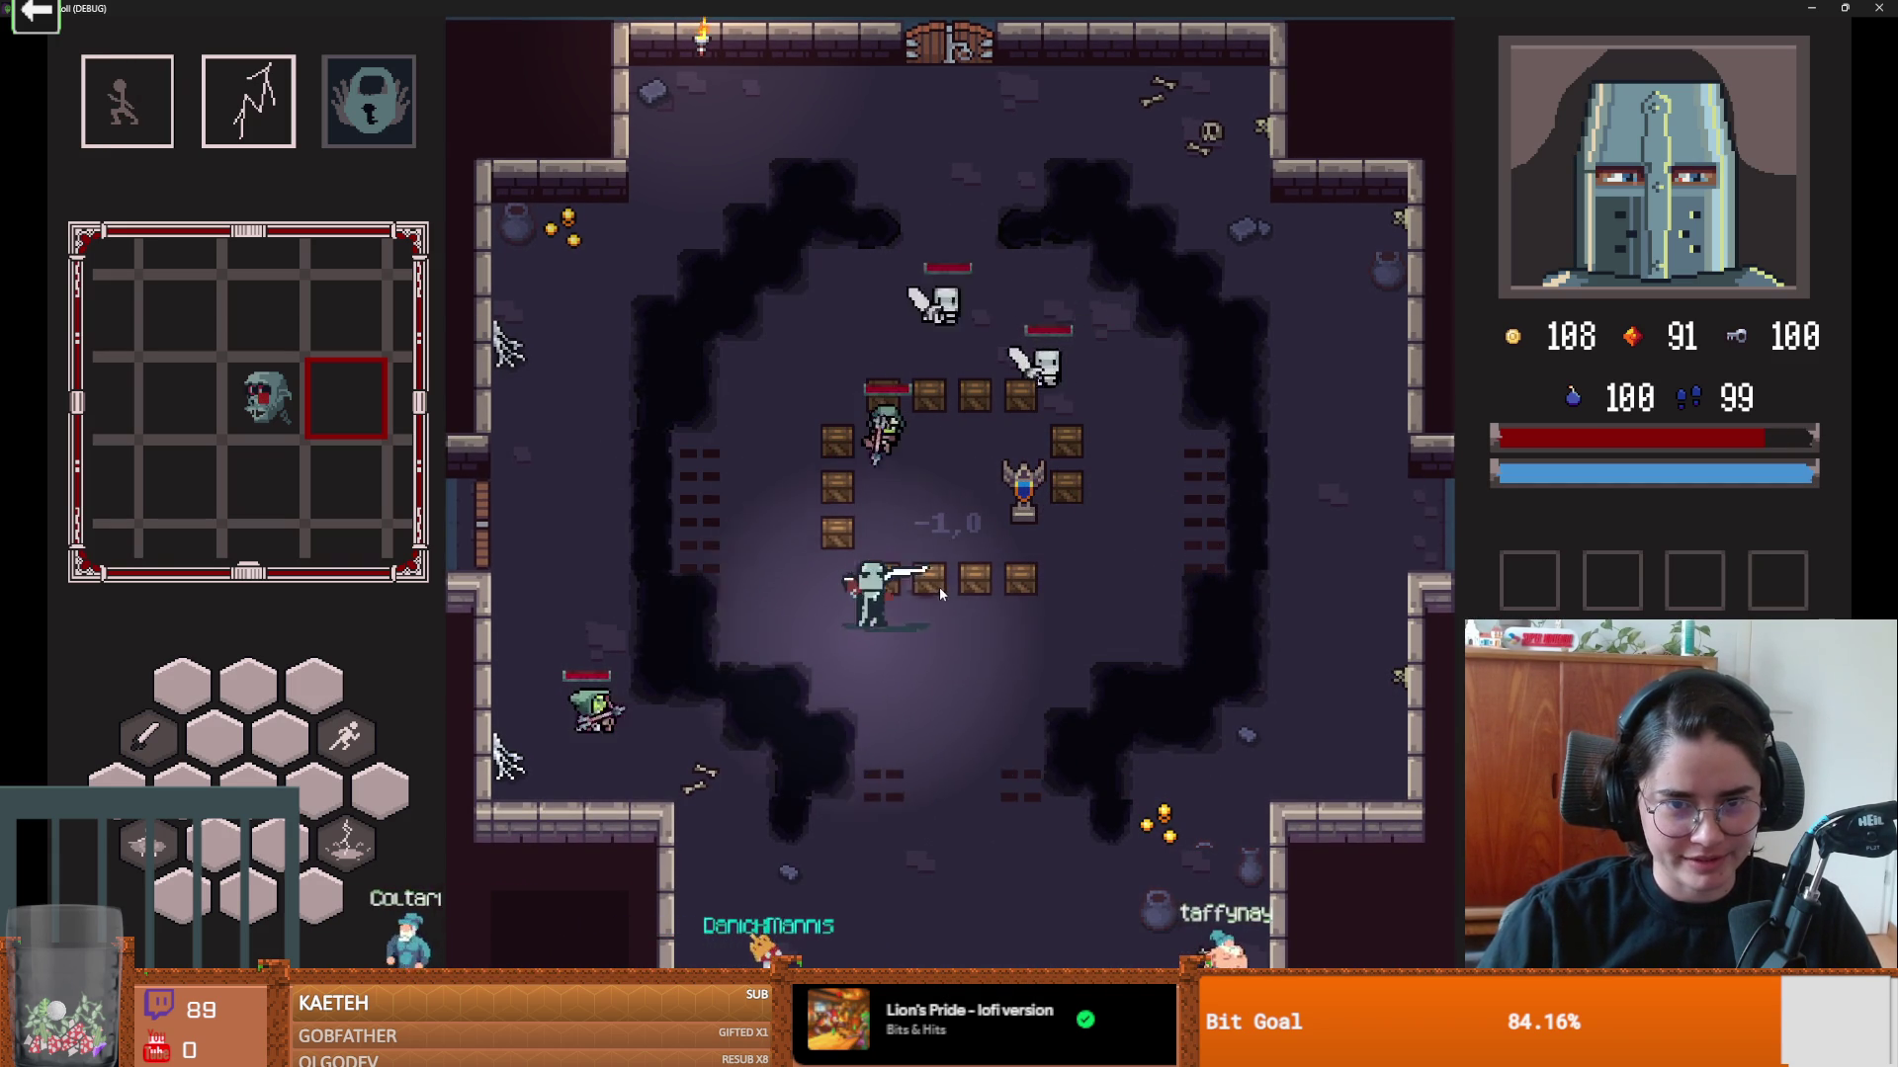
{"action": "key", "text": "w"}
{"action": "left_click", "coordinate": [1035, 529]}
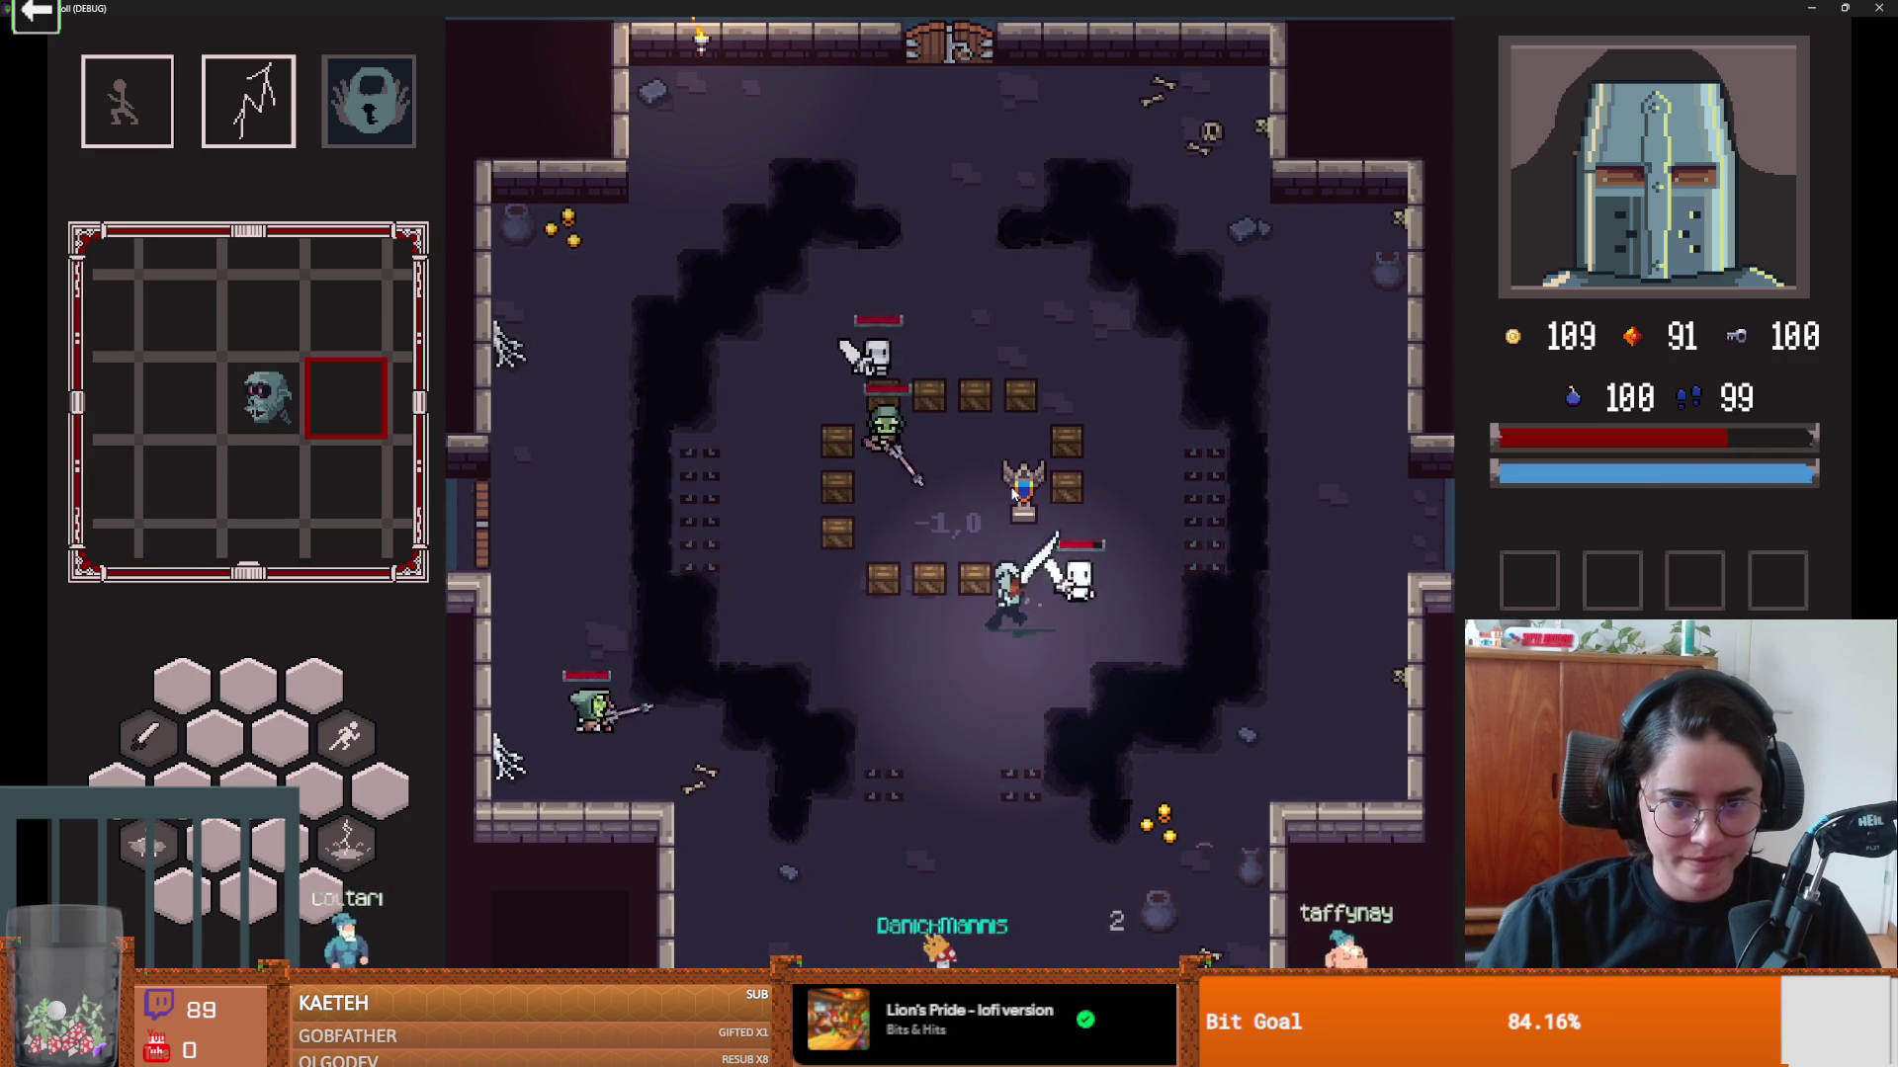
Step: Cast a lightning bolt, dash to the lower spikes and slash the skeletons near the pedestal
{"action": "key", "text": "s"}
{"action": "right_click", "coordinate": [1008, 485]}
{"action": "key", "text": "space"}
{"action": "key", "text": "w"}
{"action": "key", "text": "d"}
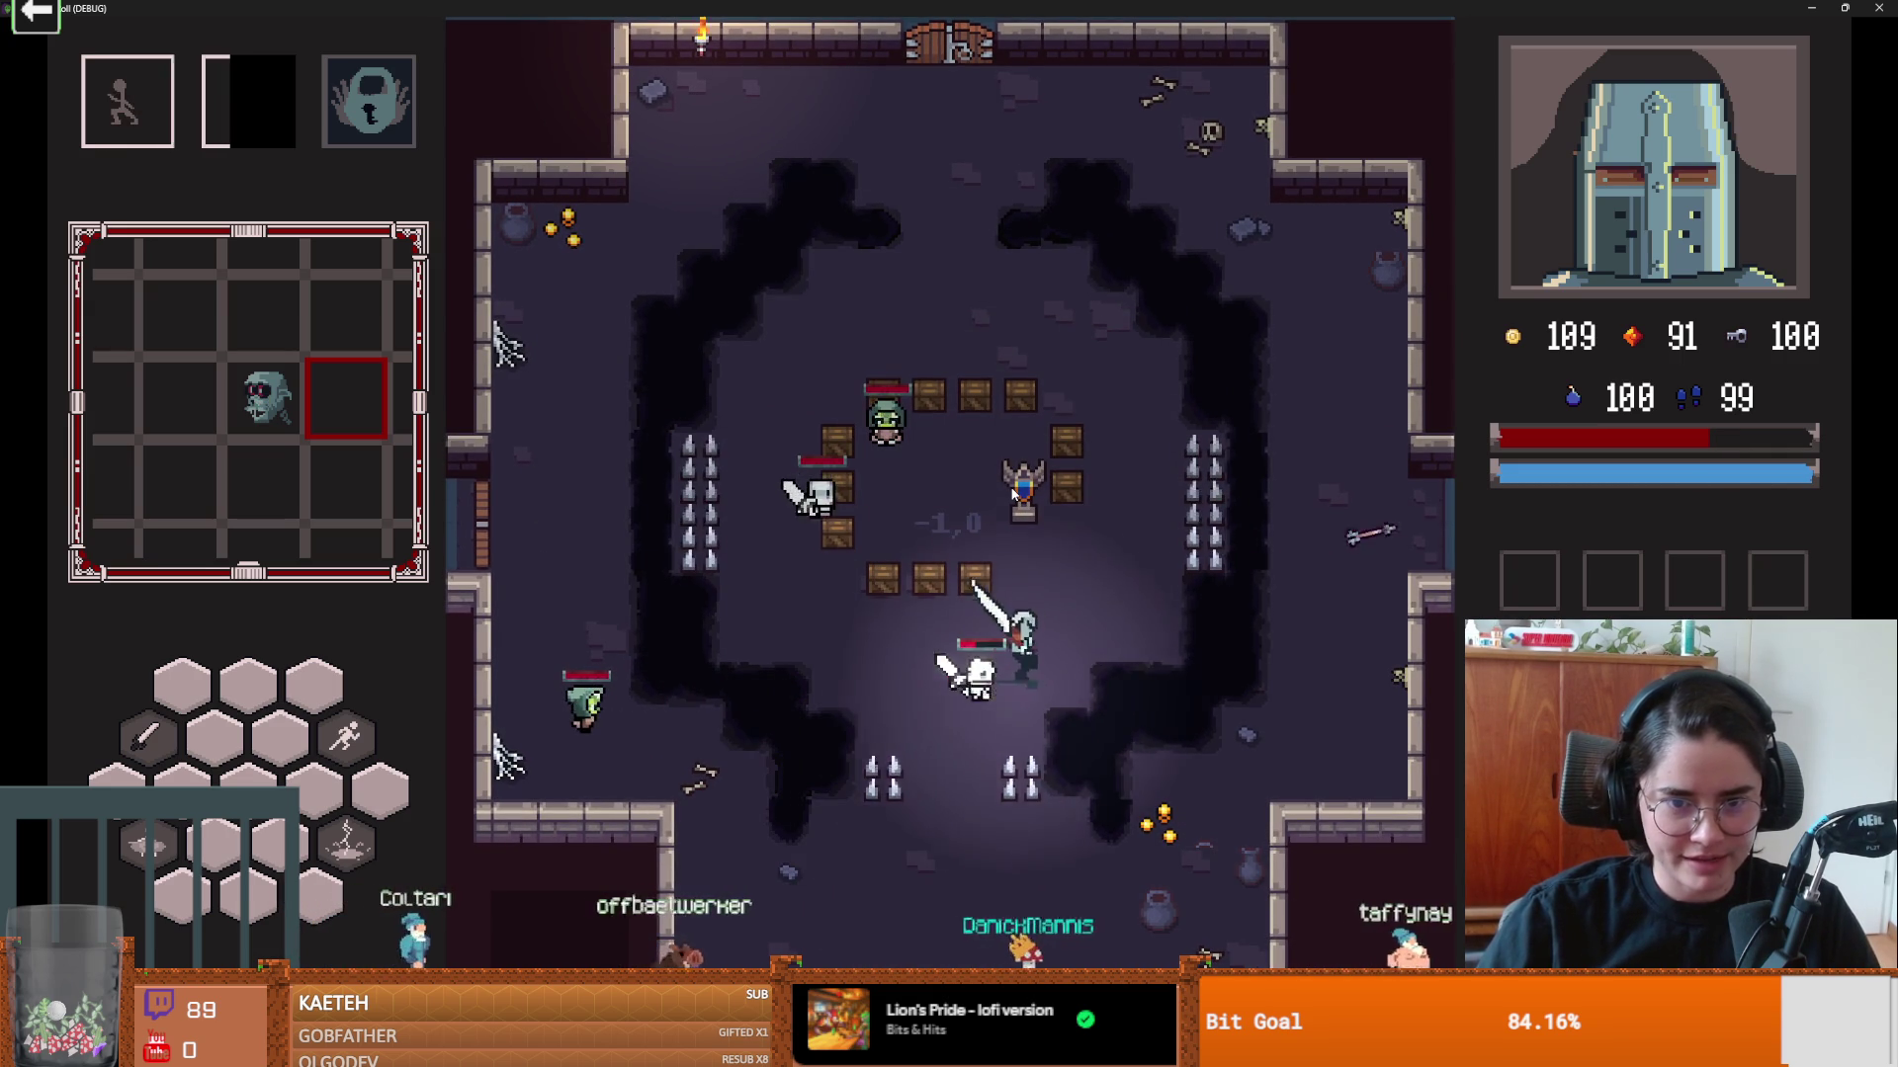
{"action": "left_click", "coordinate": [1034, 371]}
{"action": "key", "text": "w"}
{"action": "key", "text": "space"}
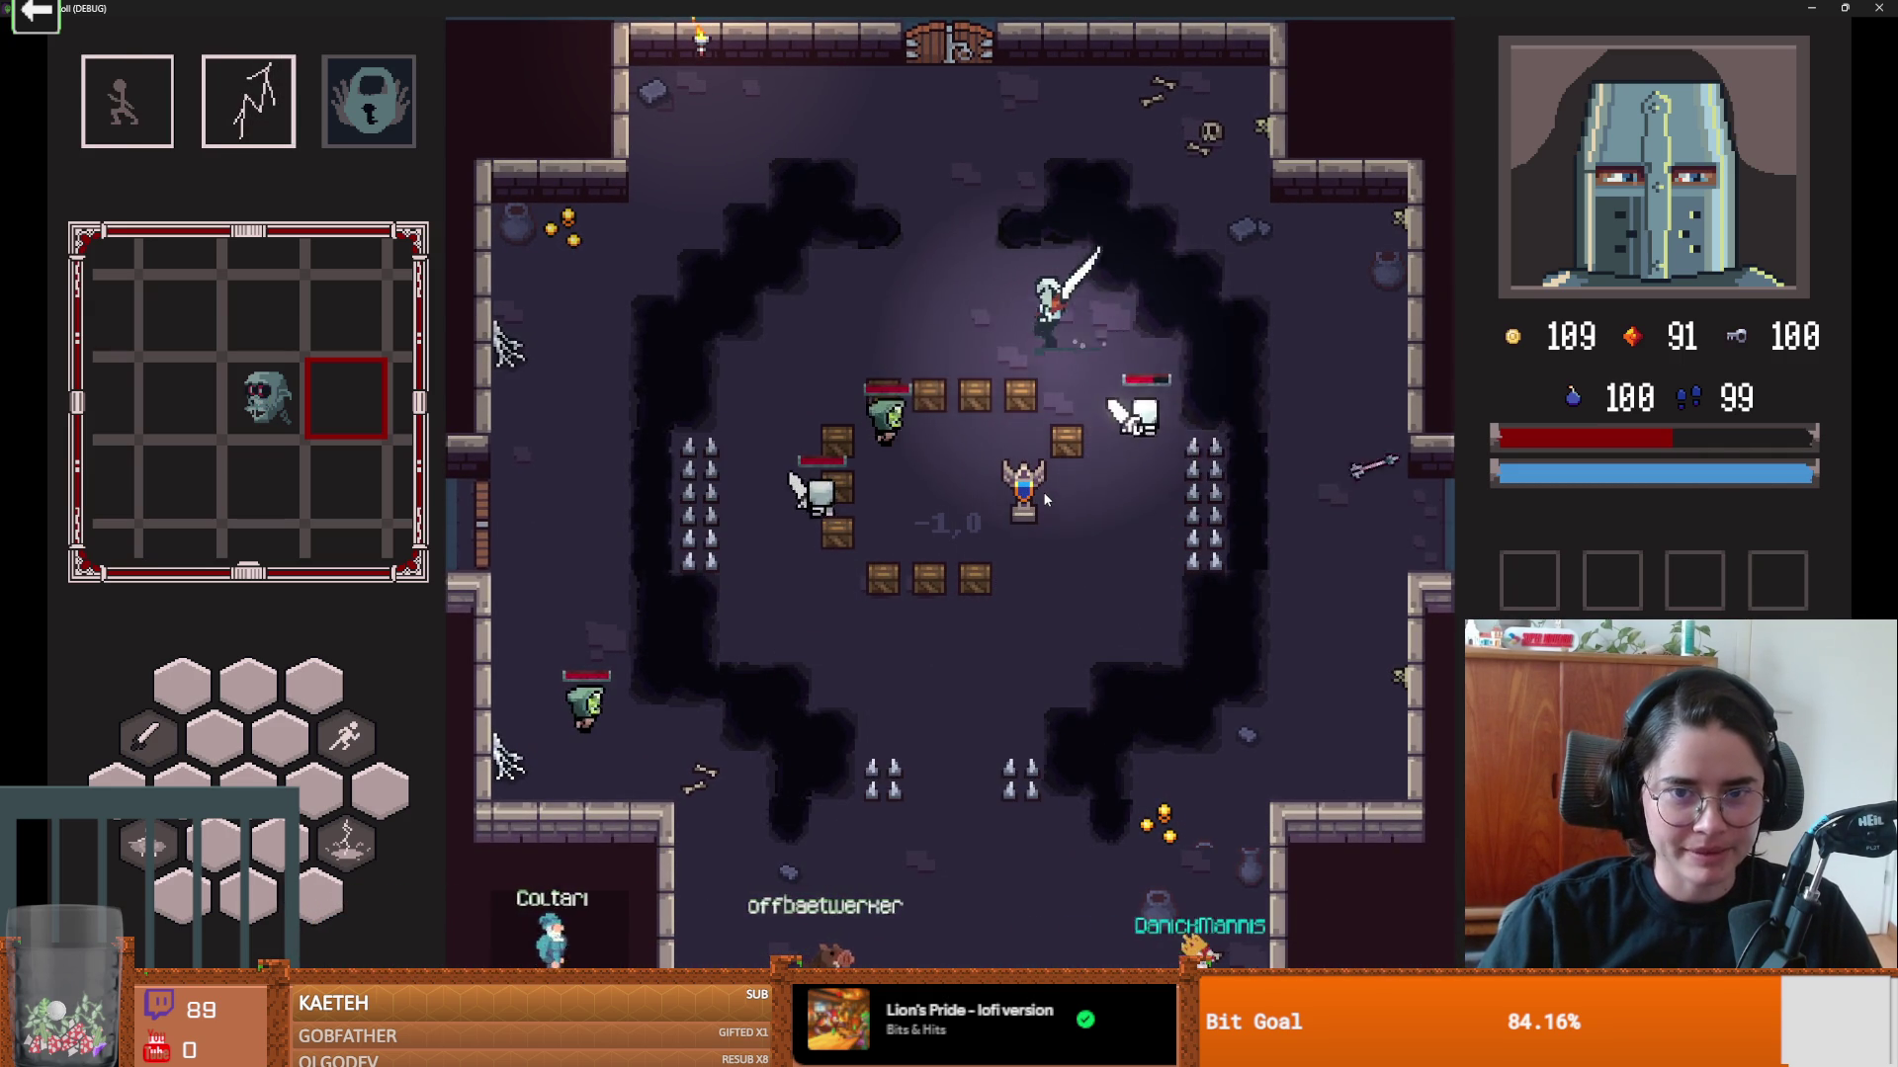
Step: Dash around the lower spikes to the right wall, then open the in-game debug console
{"action": "key", "text": "space"}
{"action": "key", "text": "s"}
{"action": "key", "text": "a"}
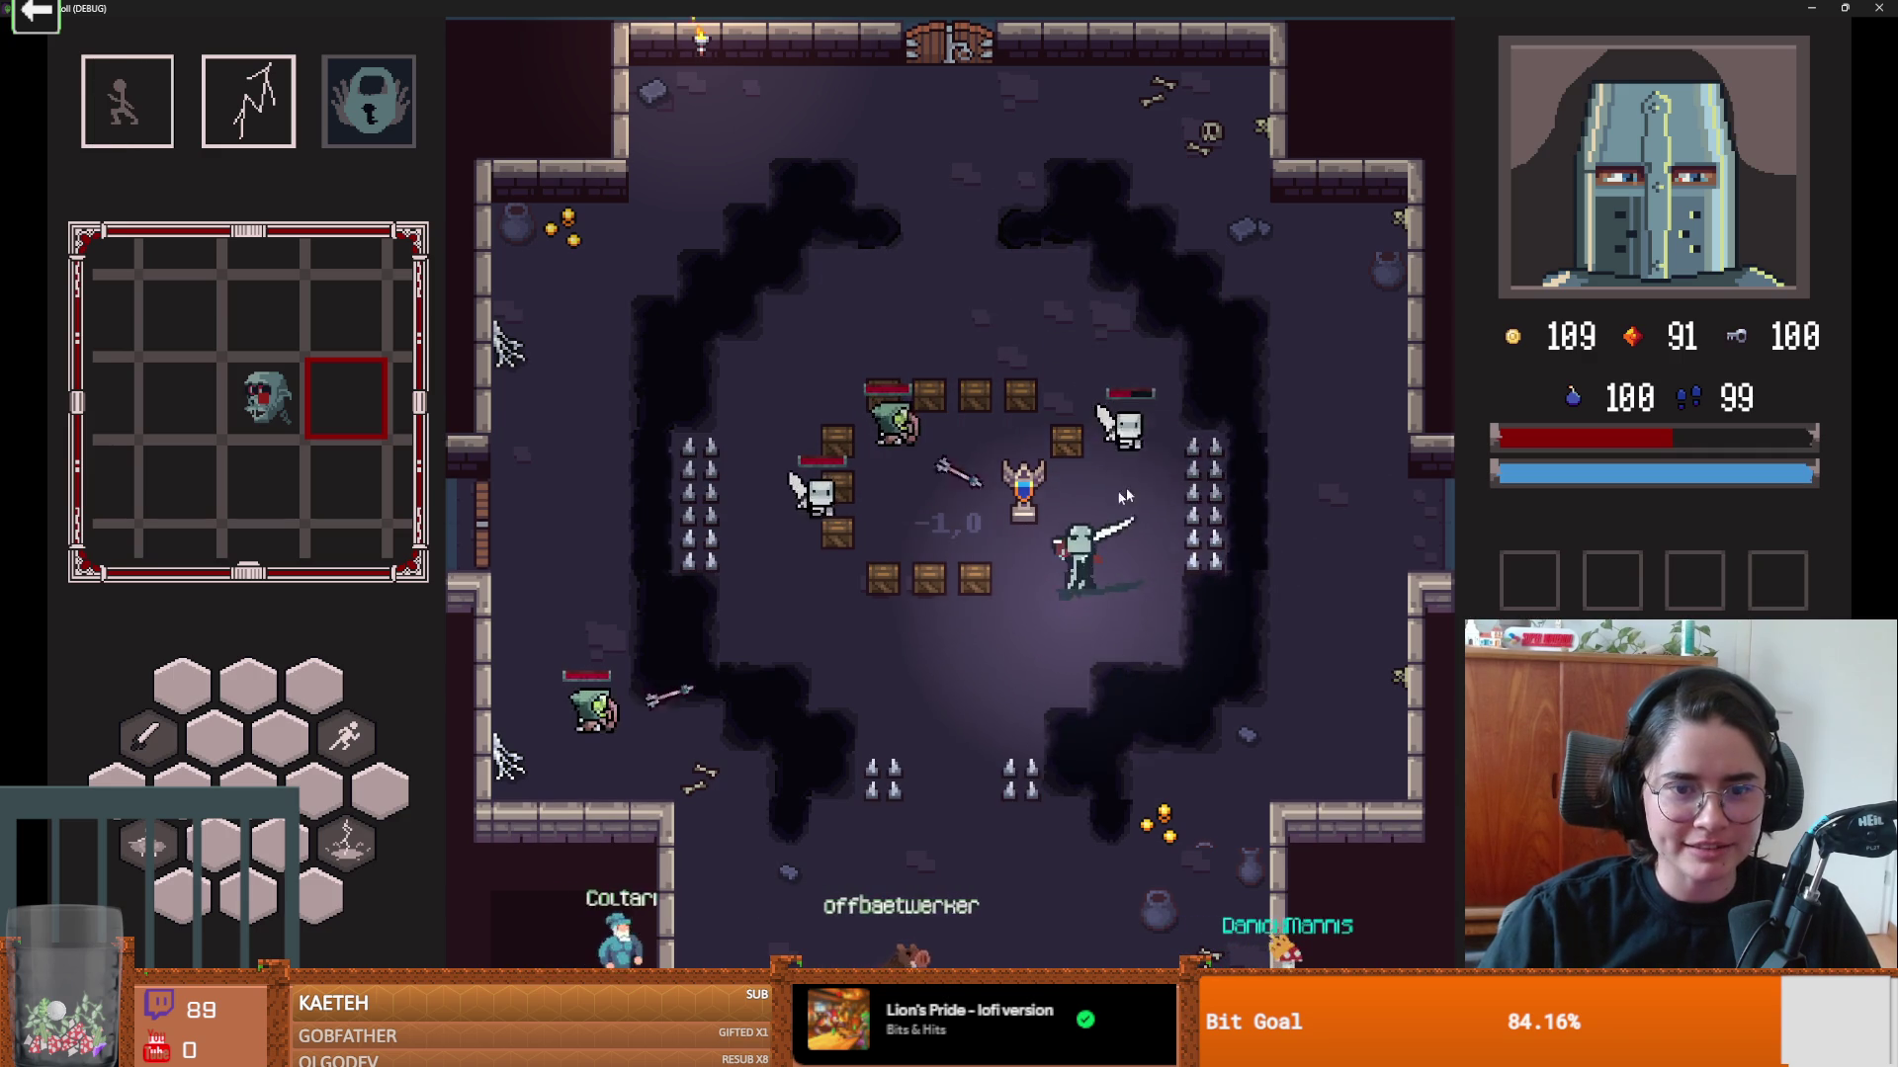
{"action": "key", "text": "s"}
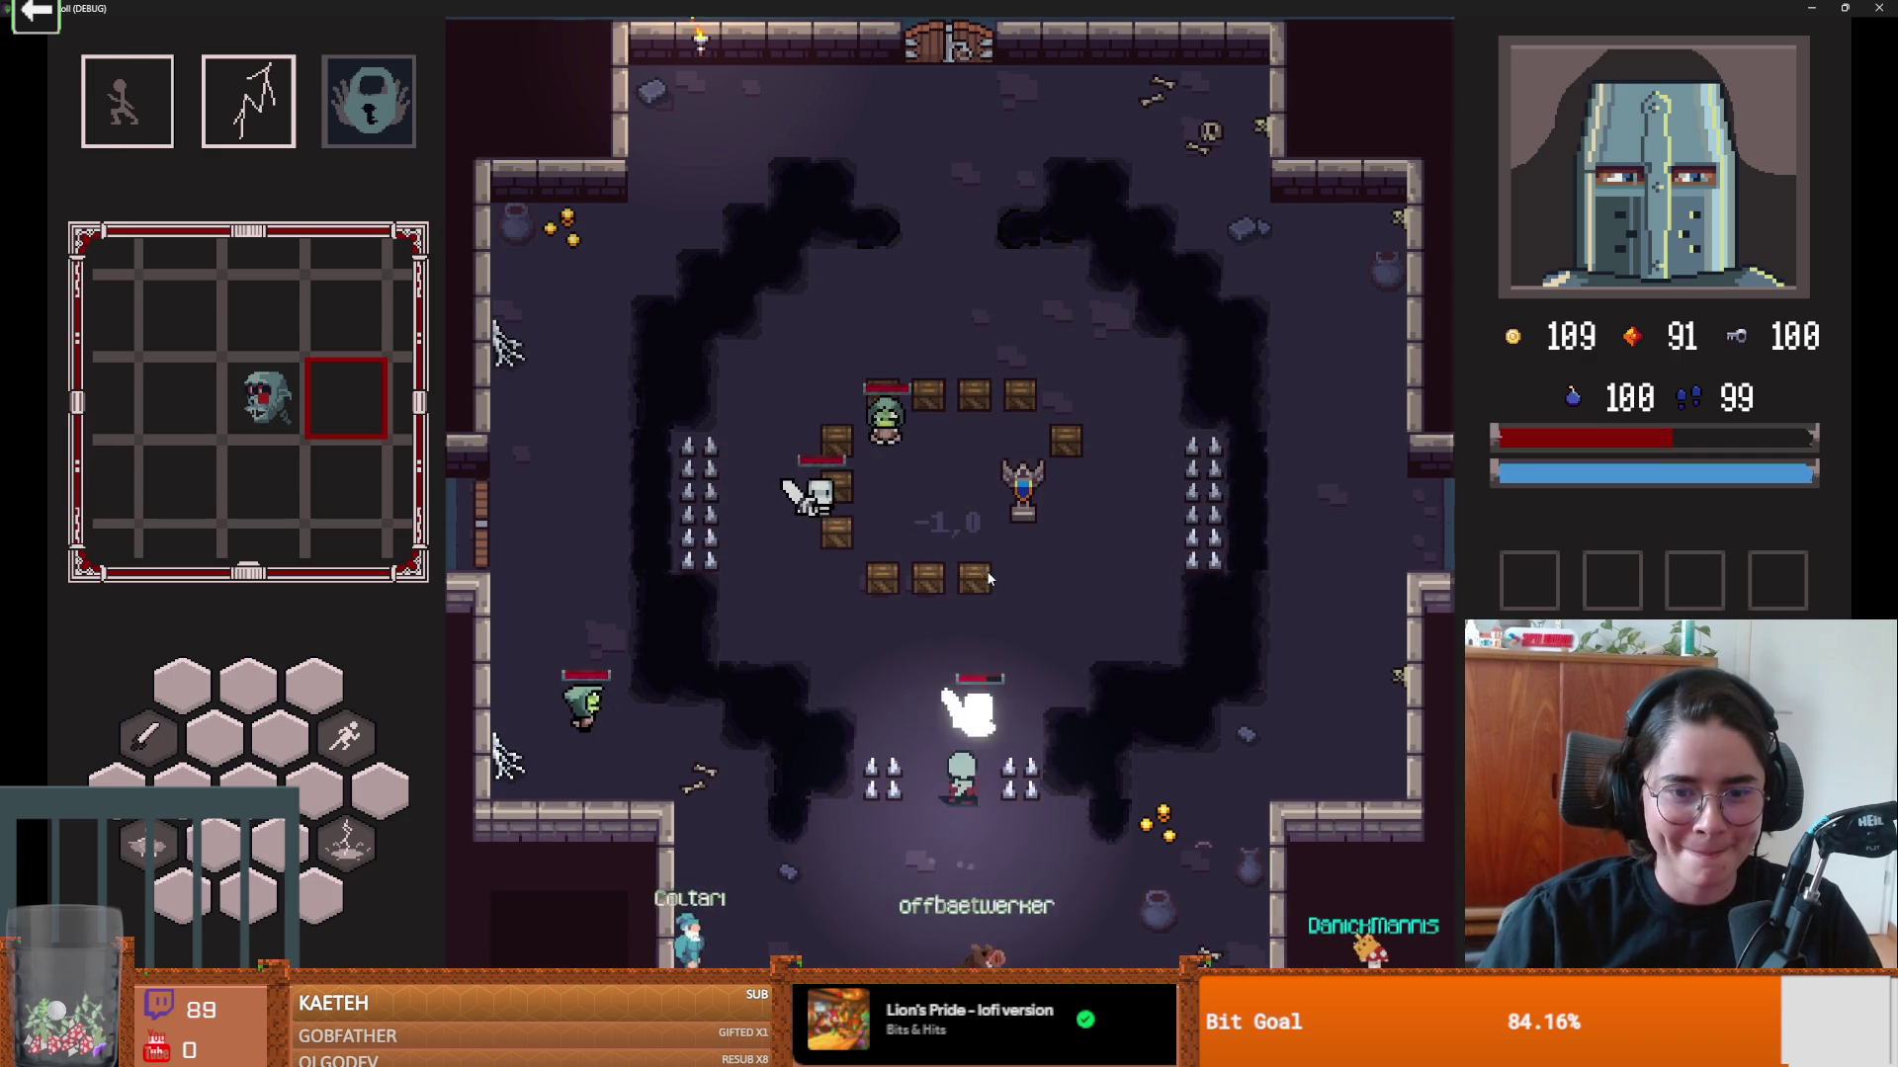
{"action": "key", "text": "d"}
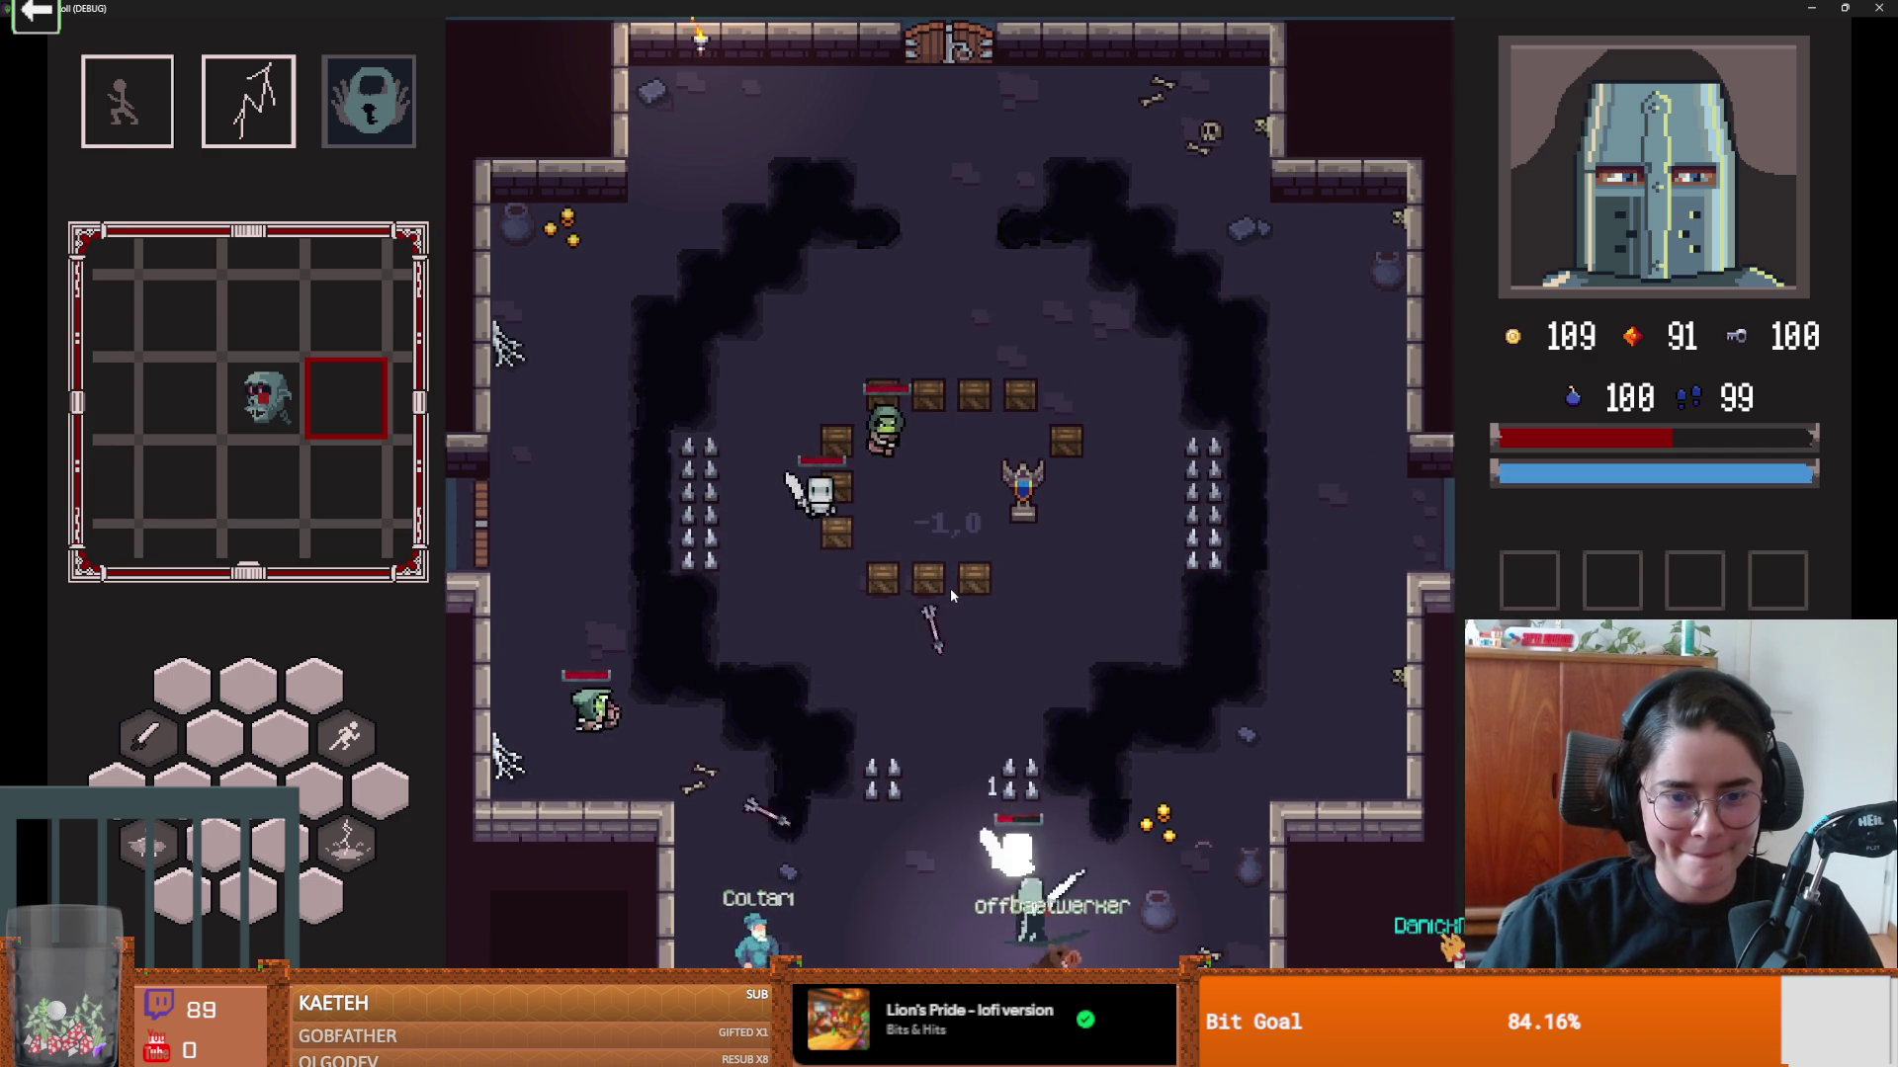
{"action": "key", "text": "space"}
{"action": "key", "text": "grave"}
Step: List the console's available commands and scroll through them
{"action": "type", "text": "nav"}
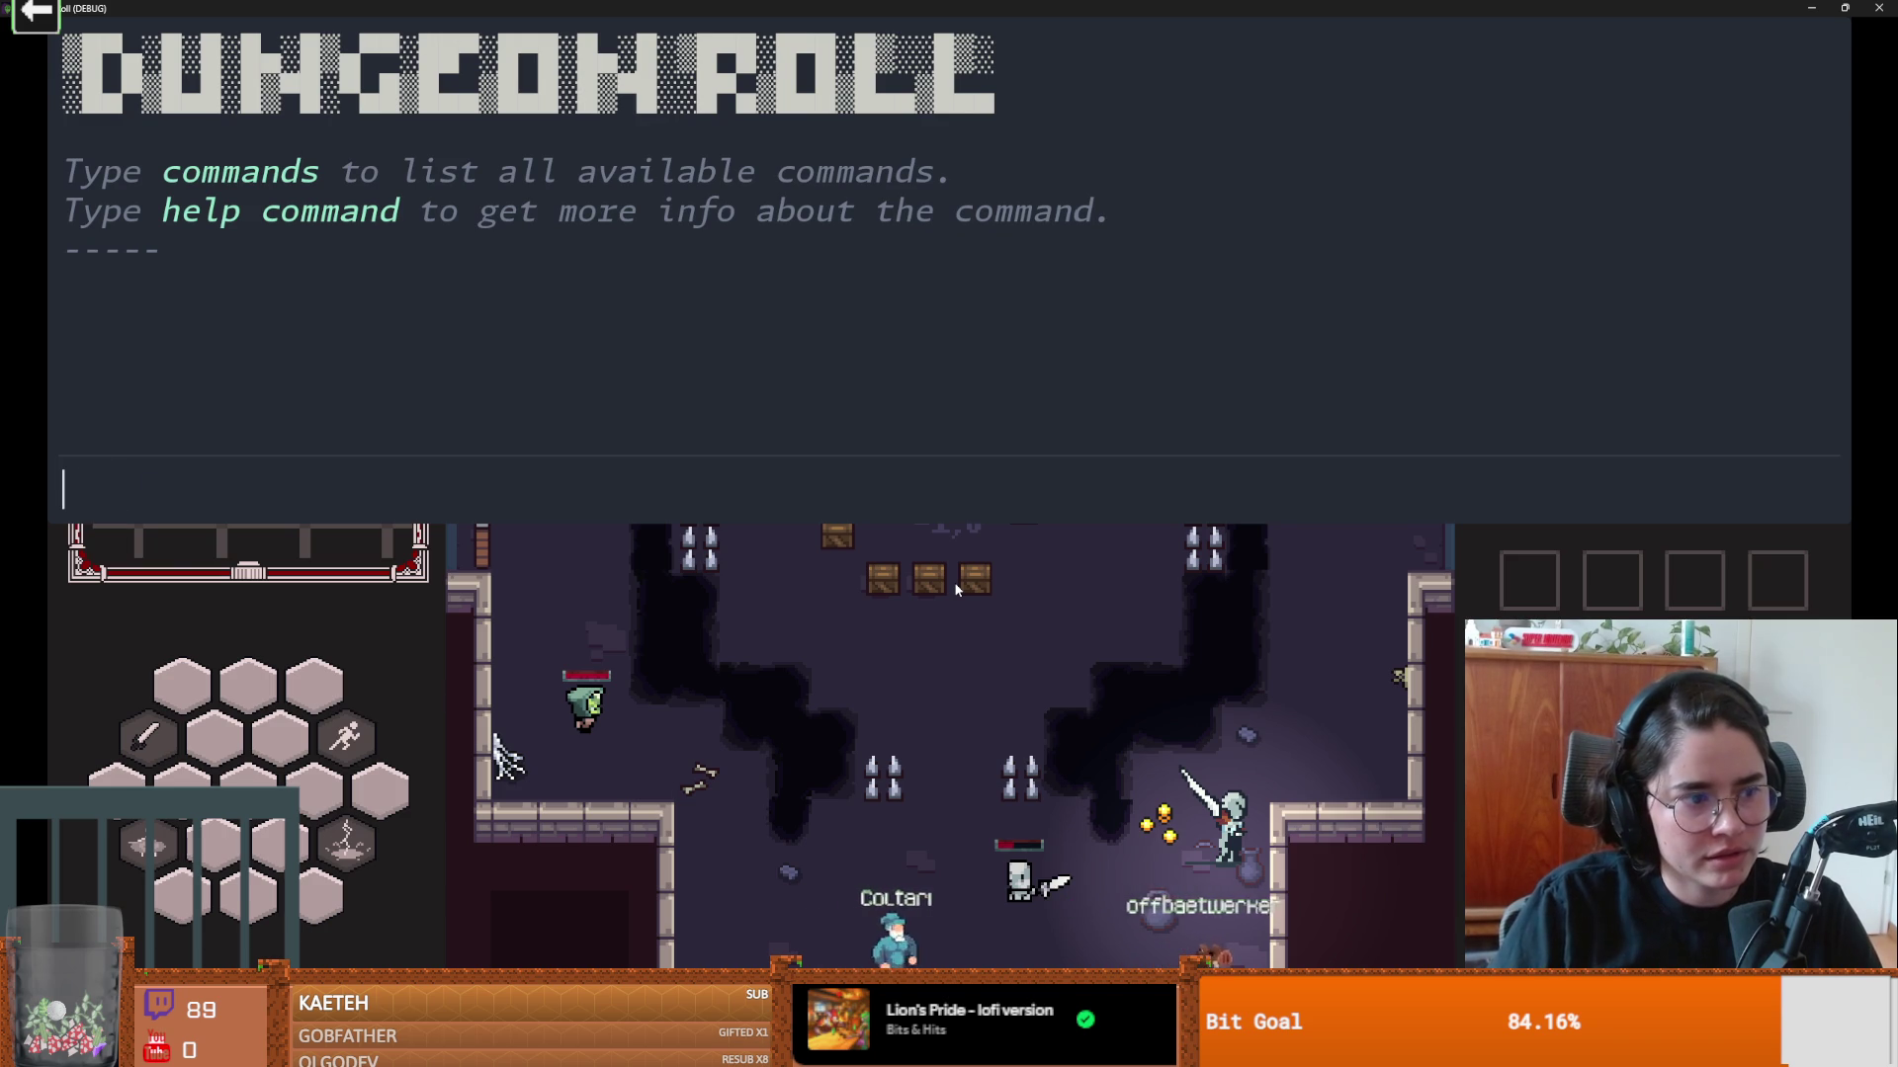
{"action": "type", "text": "s"}
{"action": "key", "text": "Return"}
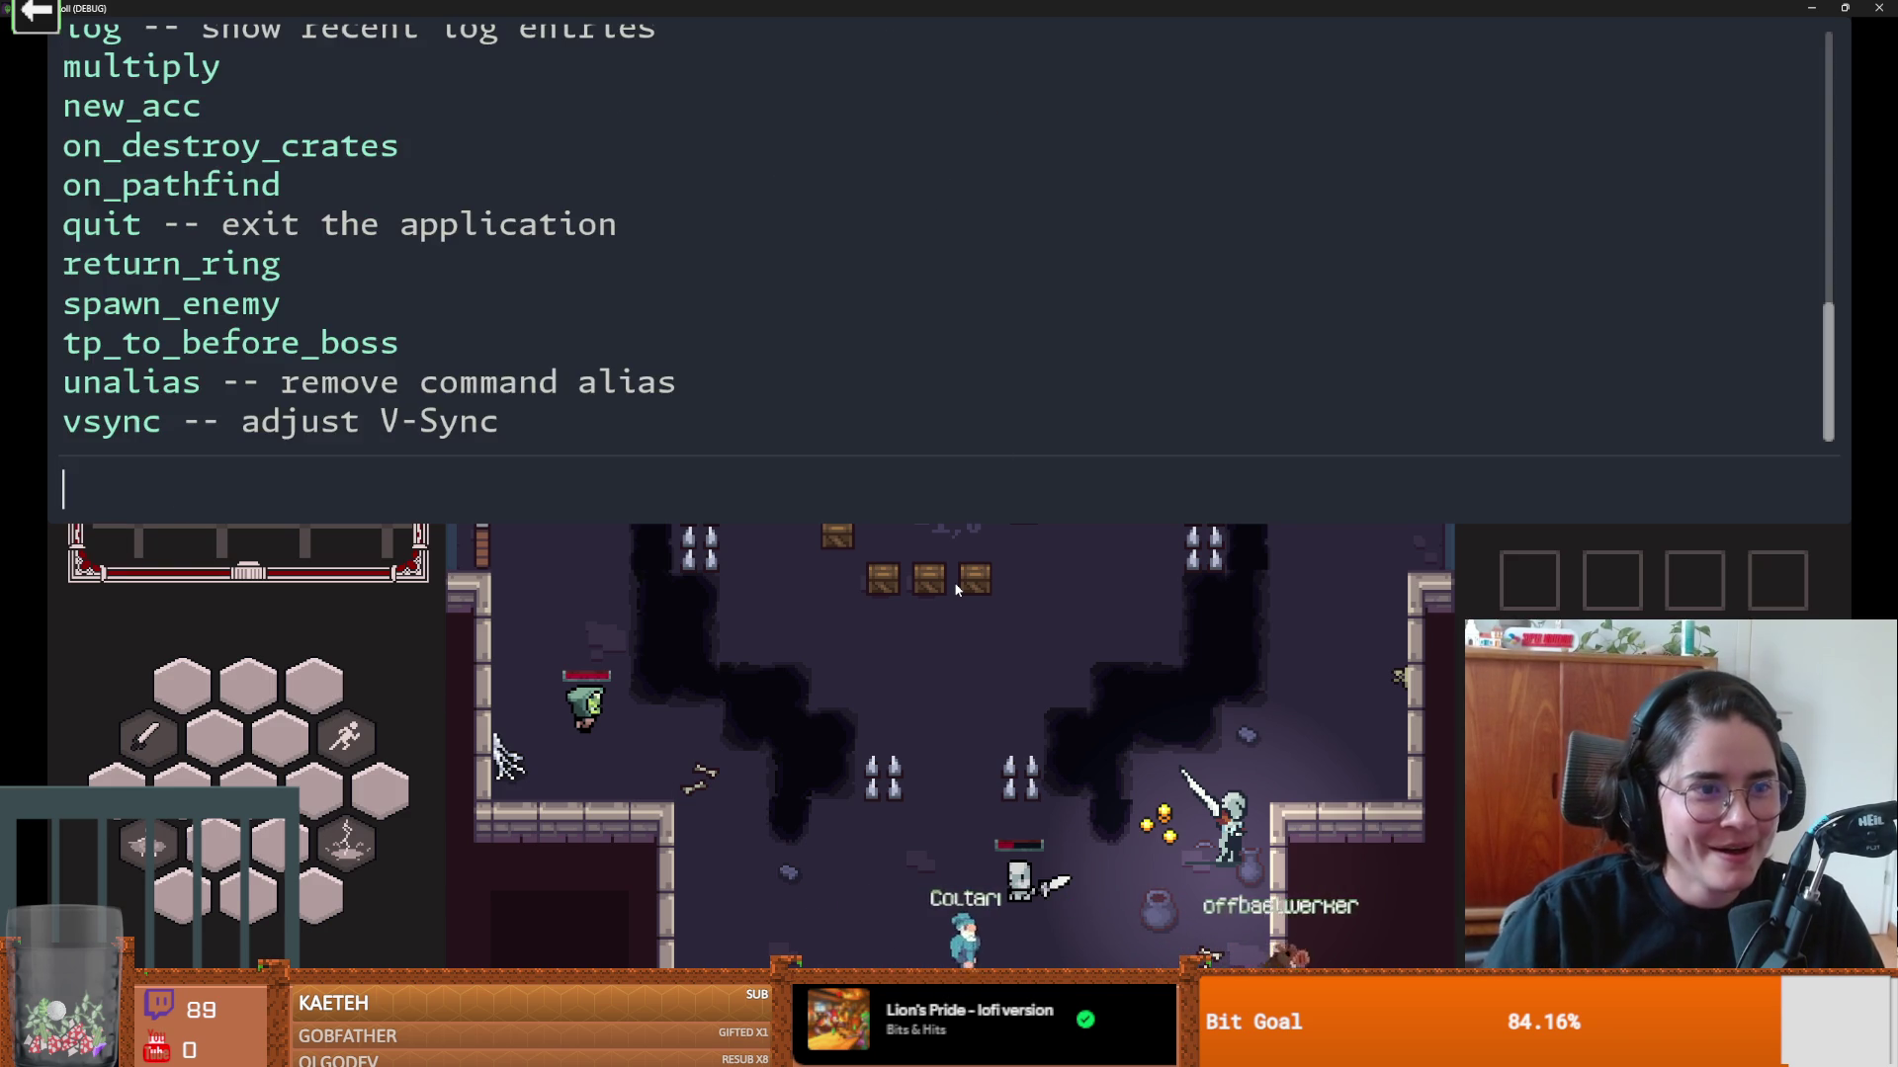
{"action": "scroll", "coordinate": [326, 286], "scroll_direction": "up", "scroll_amount": 2}
{"action": "scroll", "coordinate": [326, 287], "scroll_direction": "down", "scroll_amount": 2}
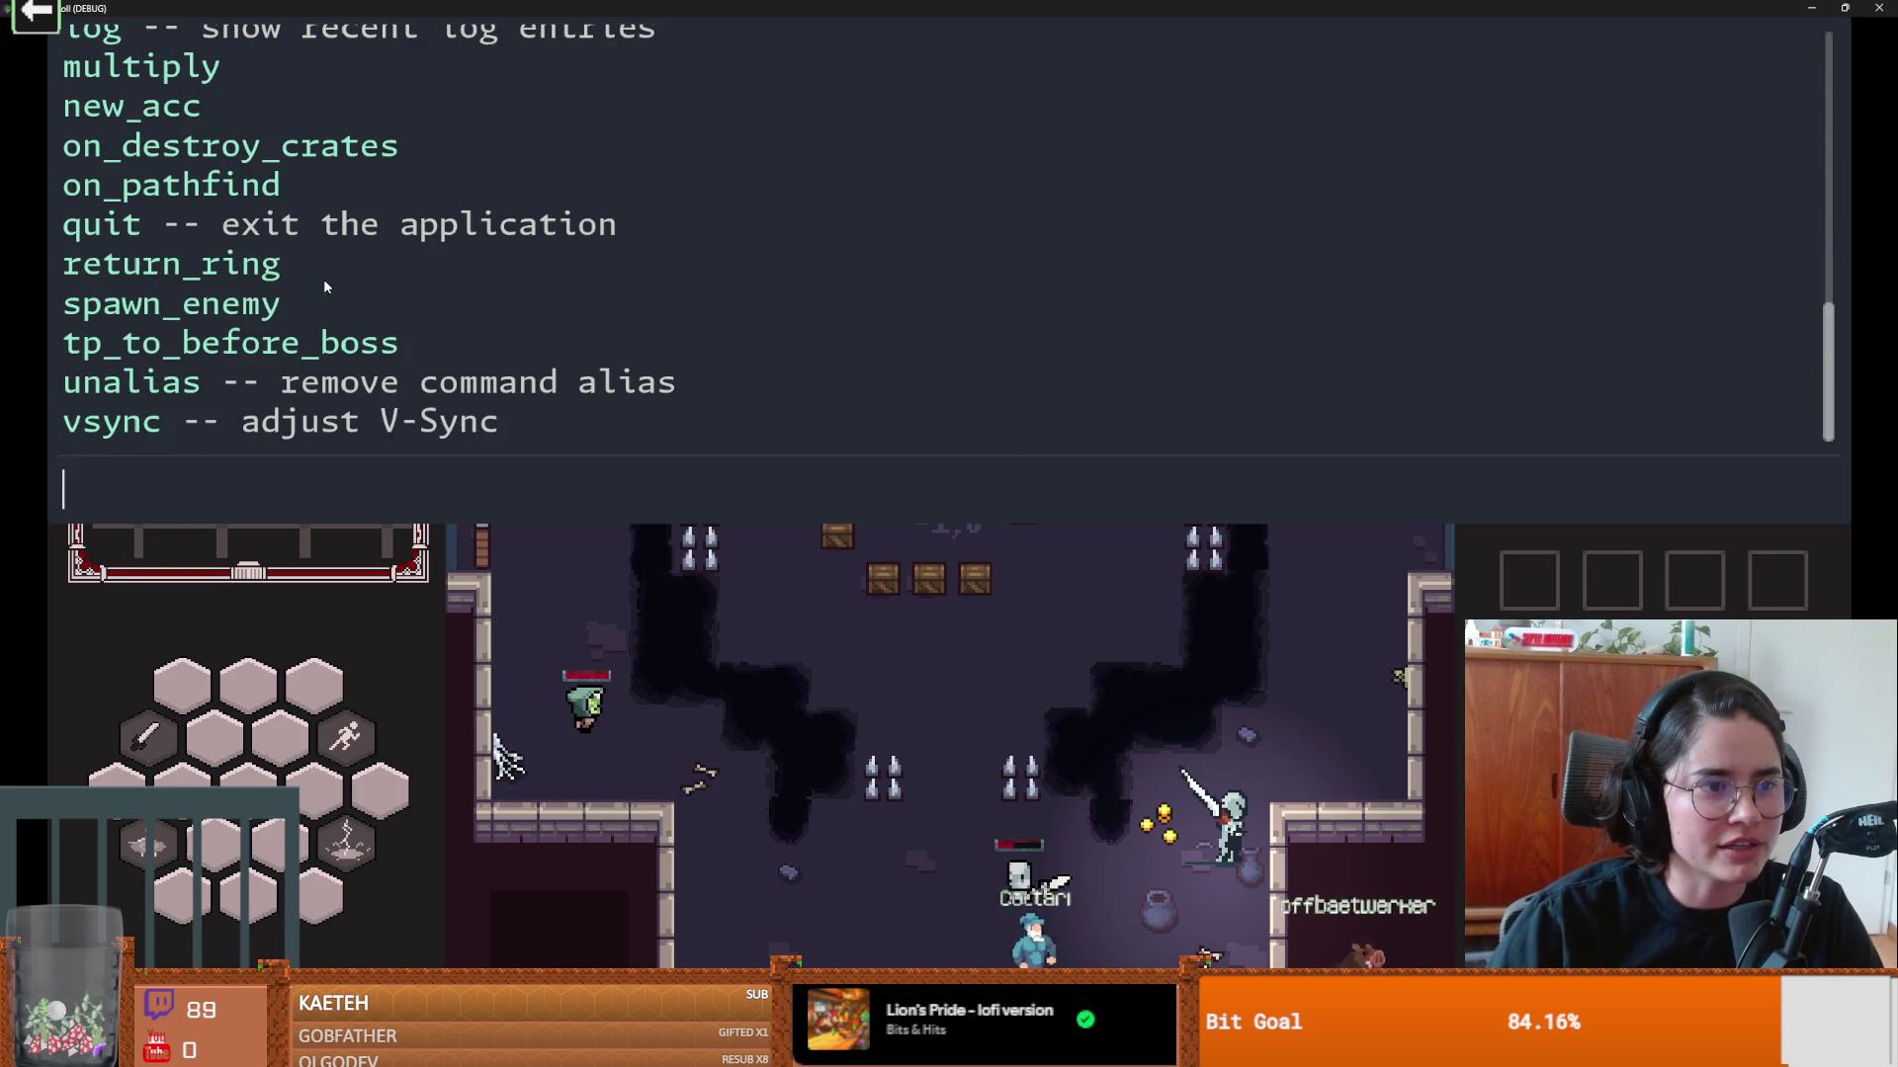
{"action": "scroll", "coordinate": [325, 287], "scroll_direction": "up", "scroll_amount": 5}
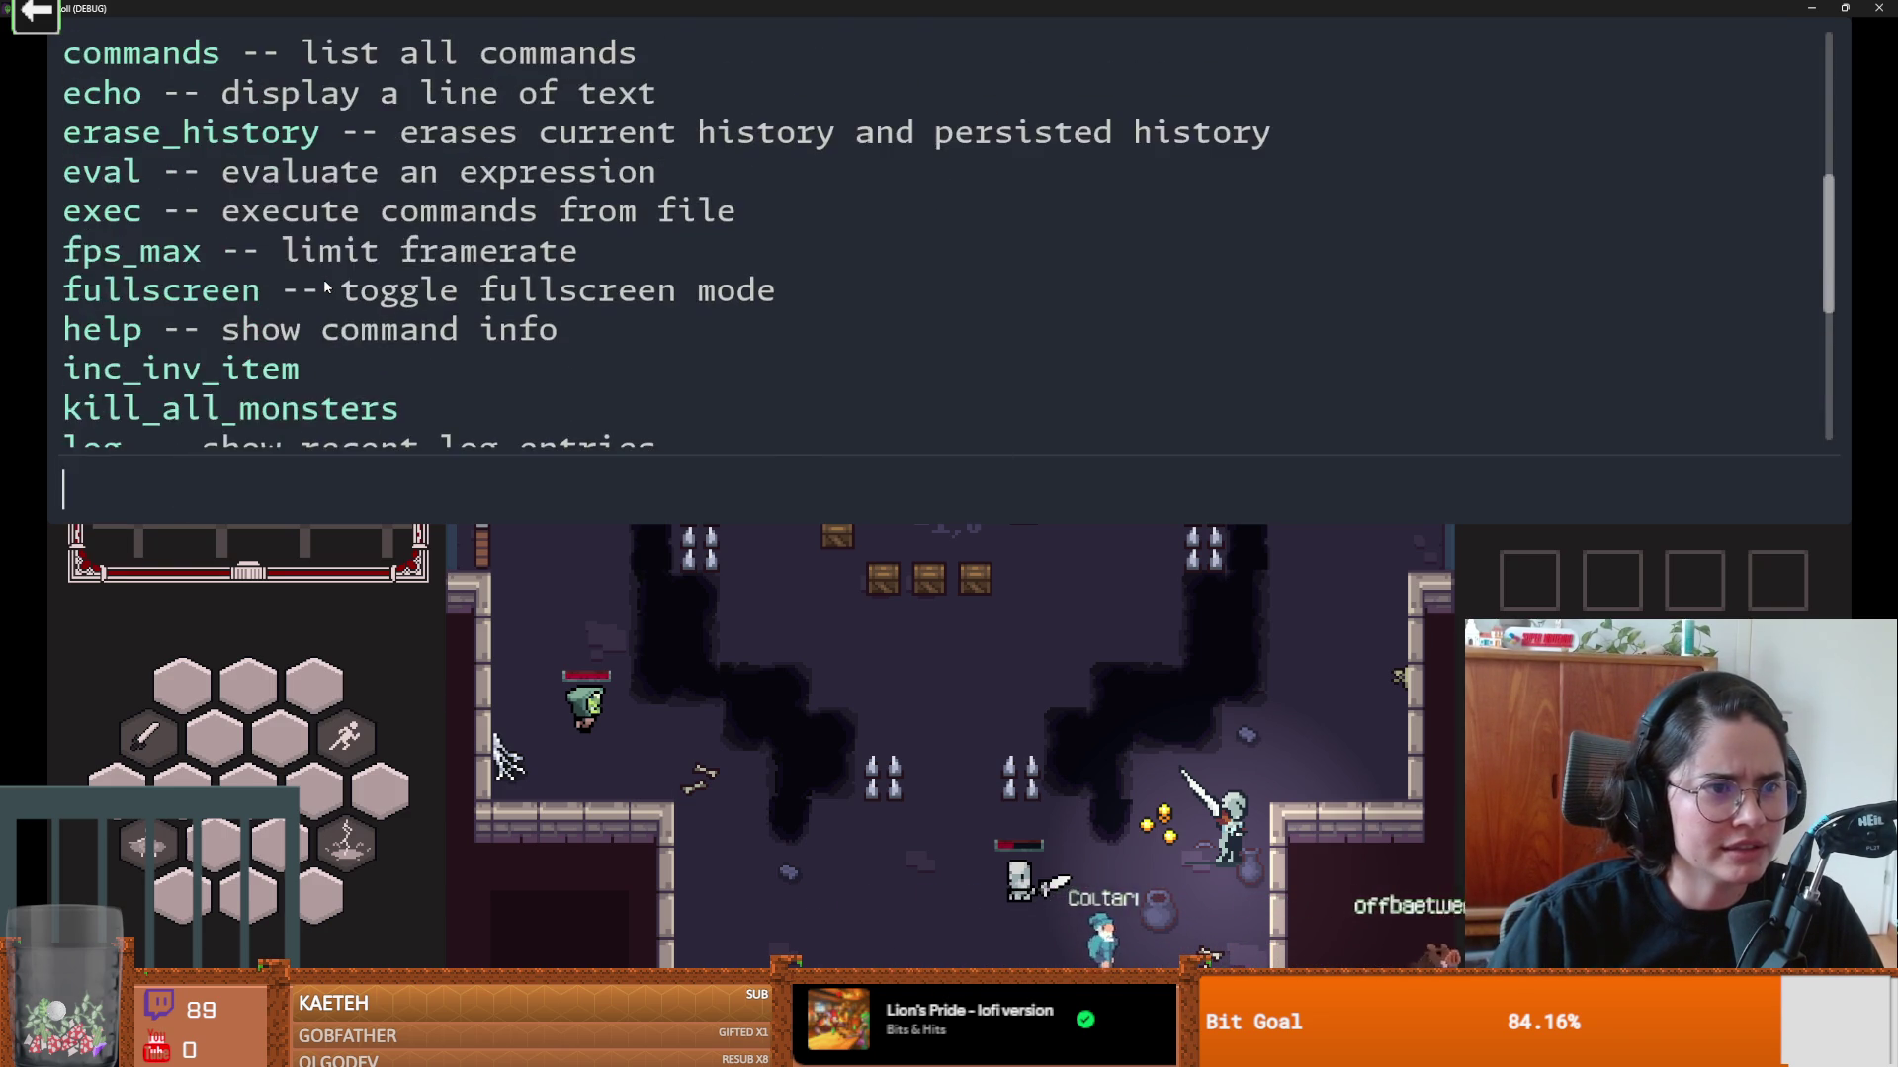
{"action": "scroll", "coordinate": [325, 286], "scroll_direction": "up", "scroll_amount": 1}
{"action": "scroll", "coordinate": [325, 287], "scroll_direction": "down", "scroll_amount": 2}
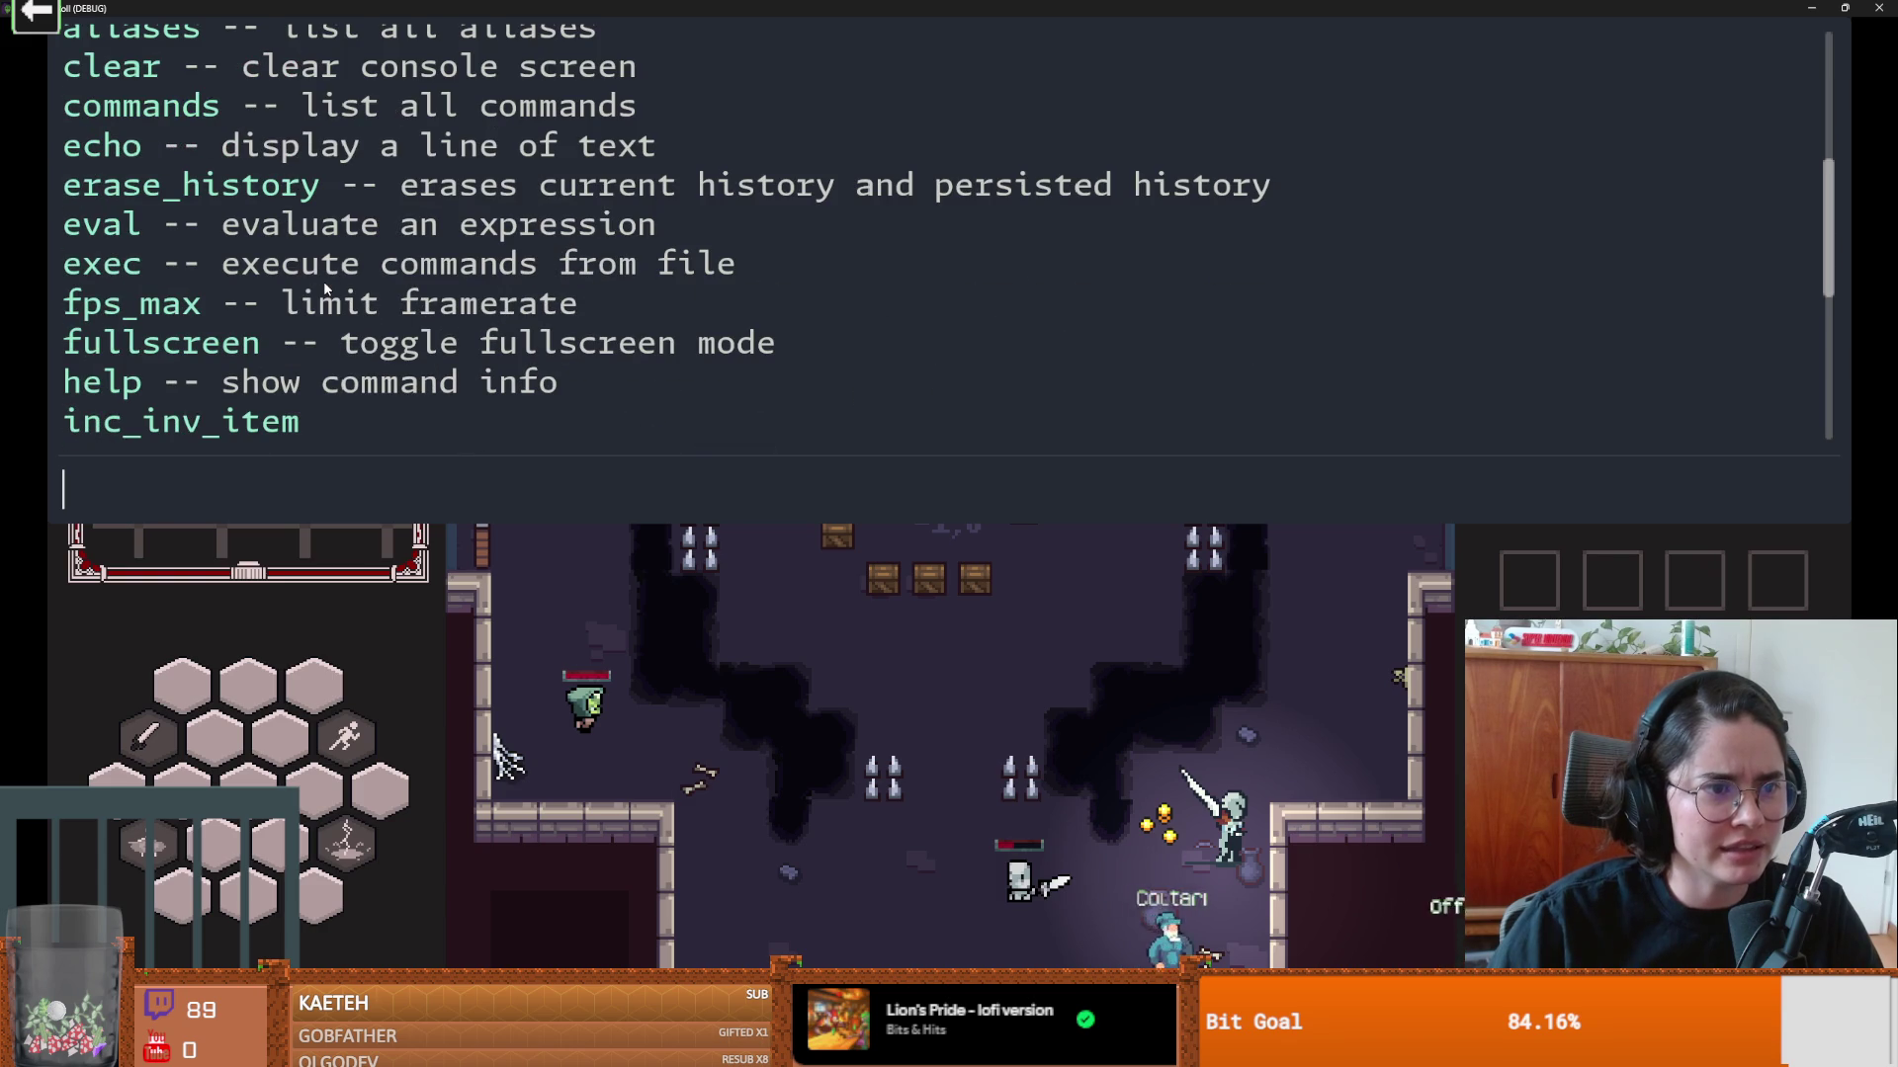
{"action": "scroll", "coordinate": [325, 287], "scroll_direction": "down", "scroll_amount": 1}
{"action": "scroll", "coordinate": [325, 288], "scroll_direction": "up", "scroll_amount": 1}
{"action": "scroll", "coordinate": [325, 286], "scroll_direction": "down", "scroll_amount": 4}
{"action": "scroll", "coordinate": [325, 288], "scroll_direction": "down", "scroll_amount": 1}
{"action": "type", "text": "on_pa"}
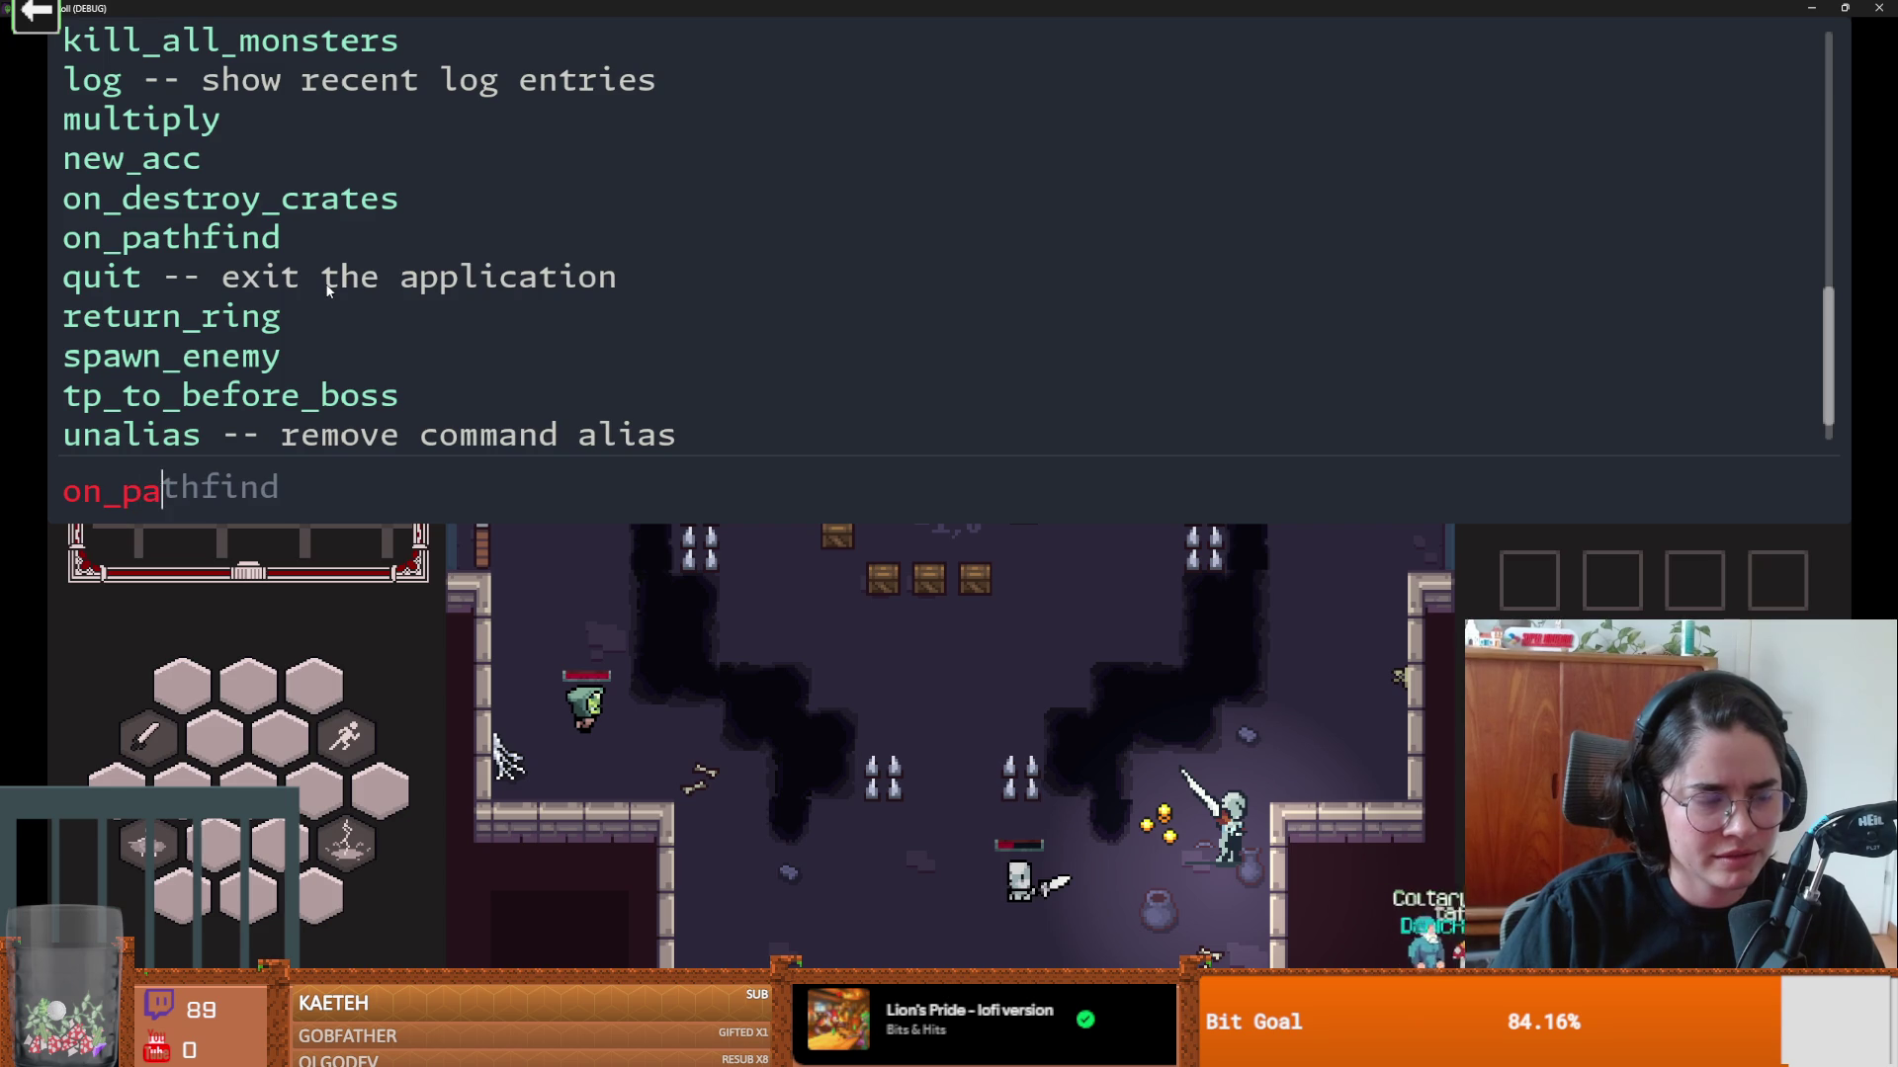
Step: Run on_pathfind, watch the enemies' red path lines while fighting, then stop the game with F8
{"action": "key", "text": "Tab"}
{"action": "key", "text": "Return"}
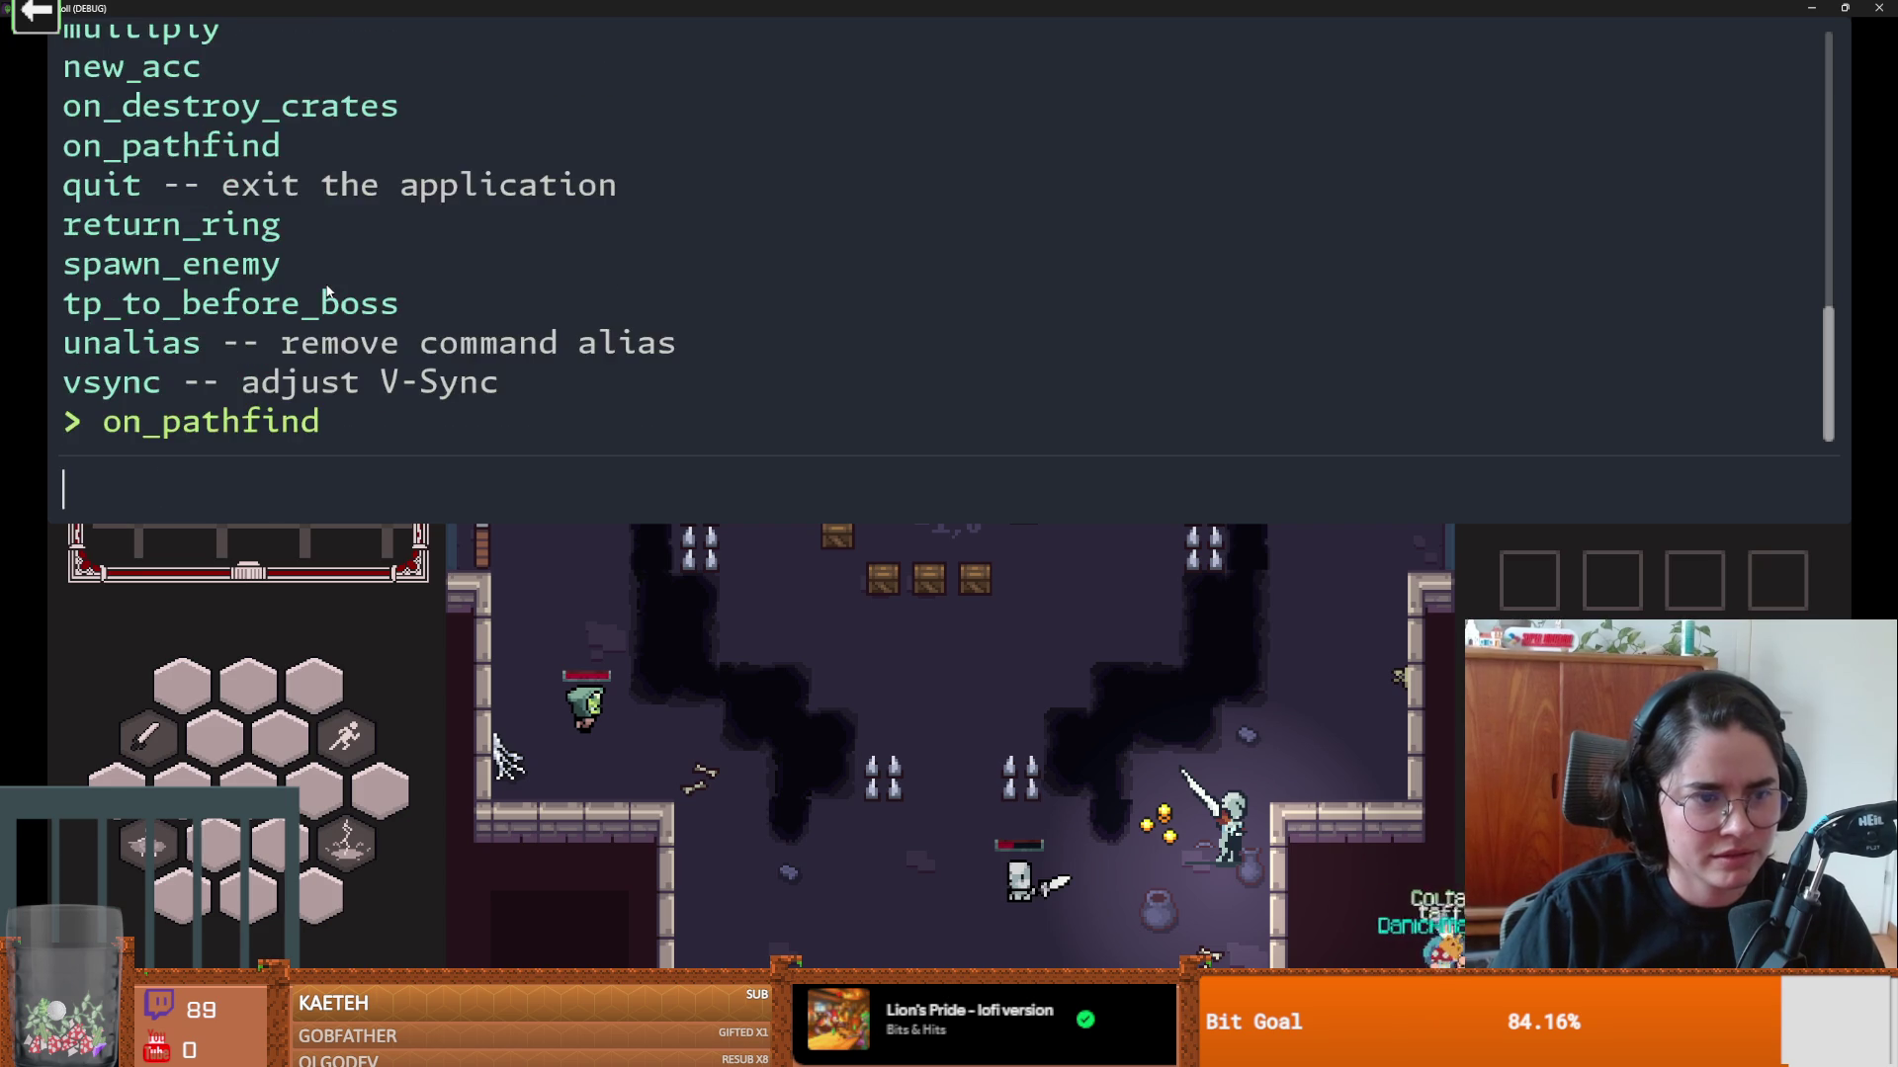
{"action": "key", "text": "Escape"}
{"action": "key", "text": "w"}
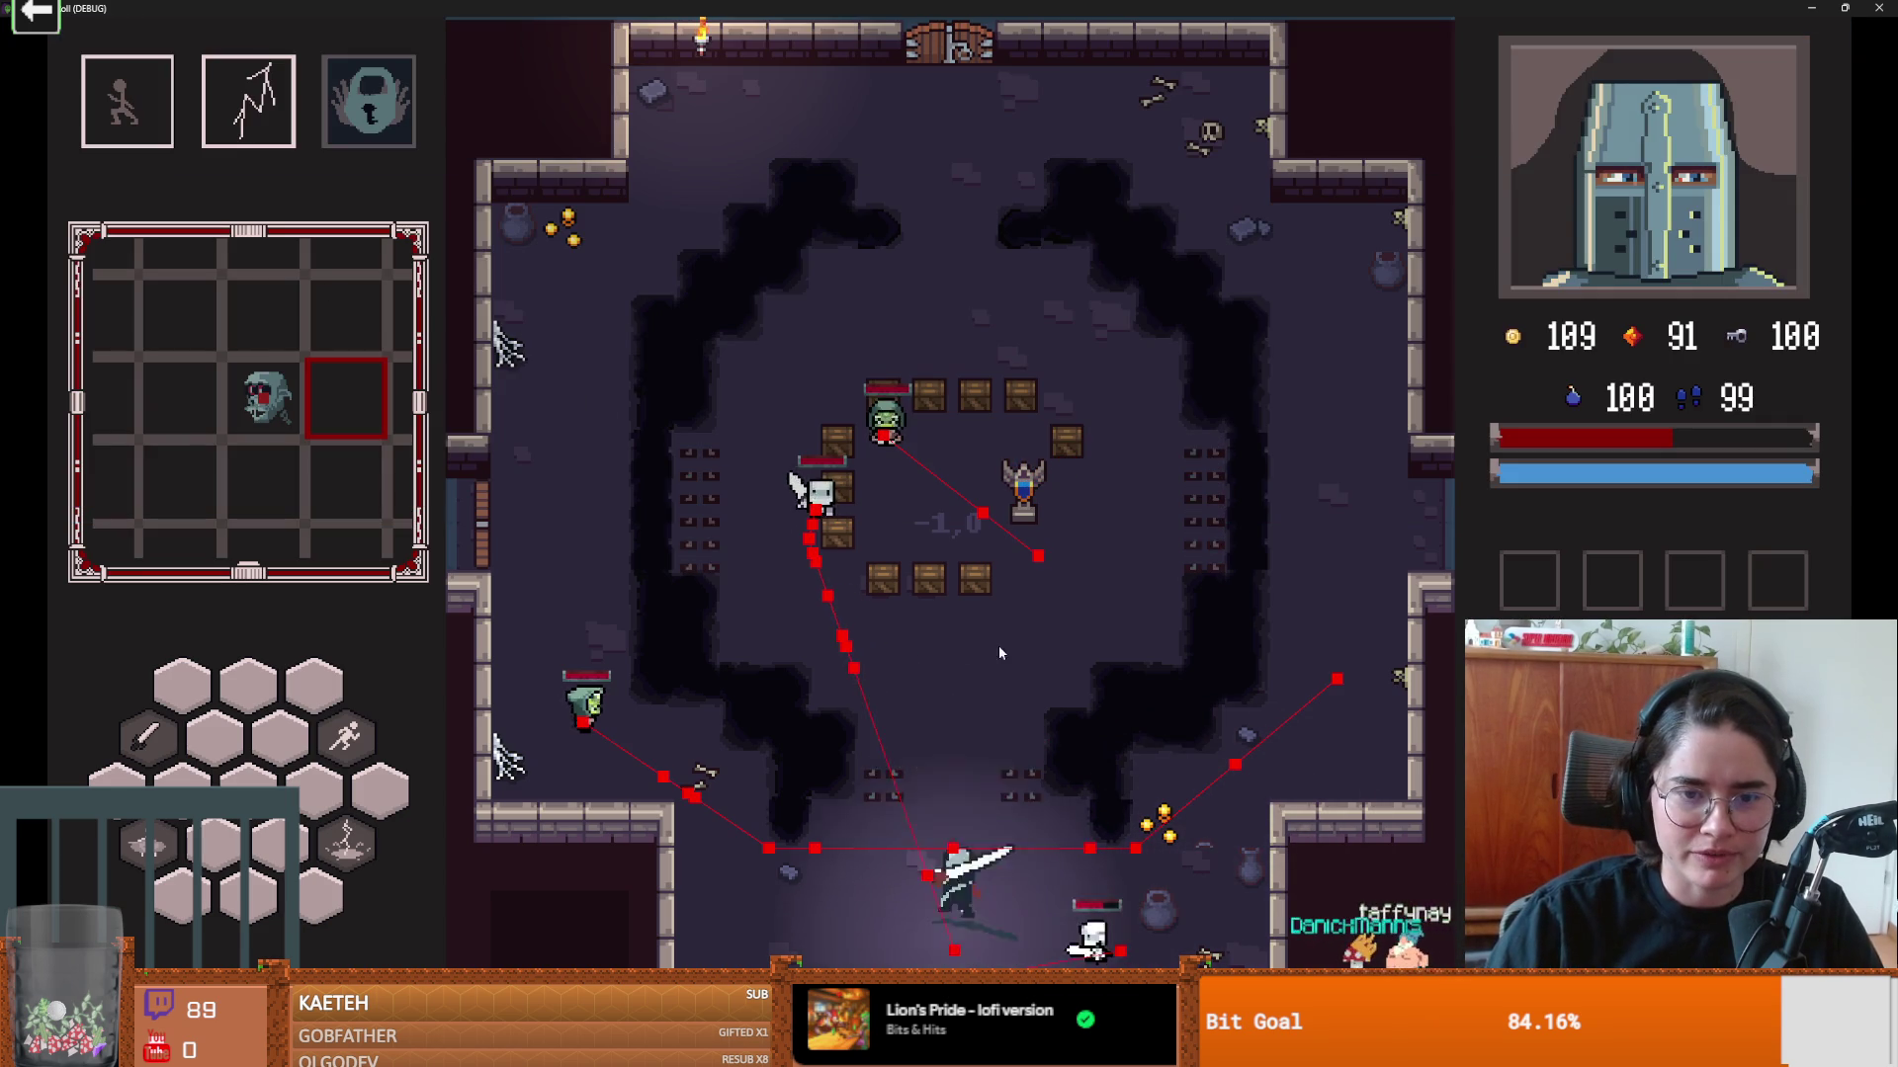
{"action": "key", "text": "w"}
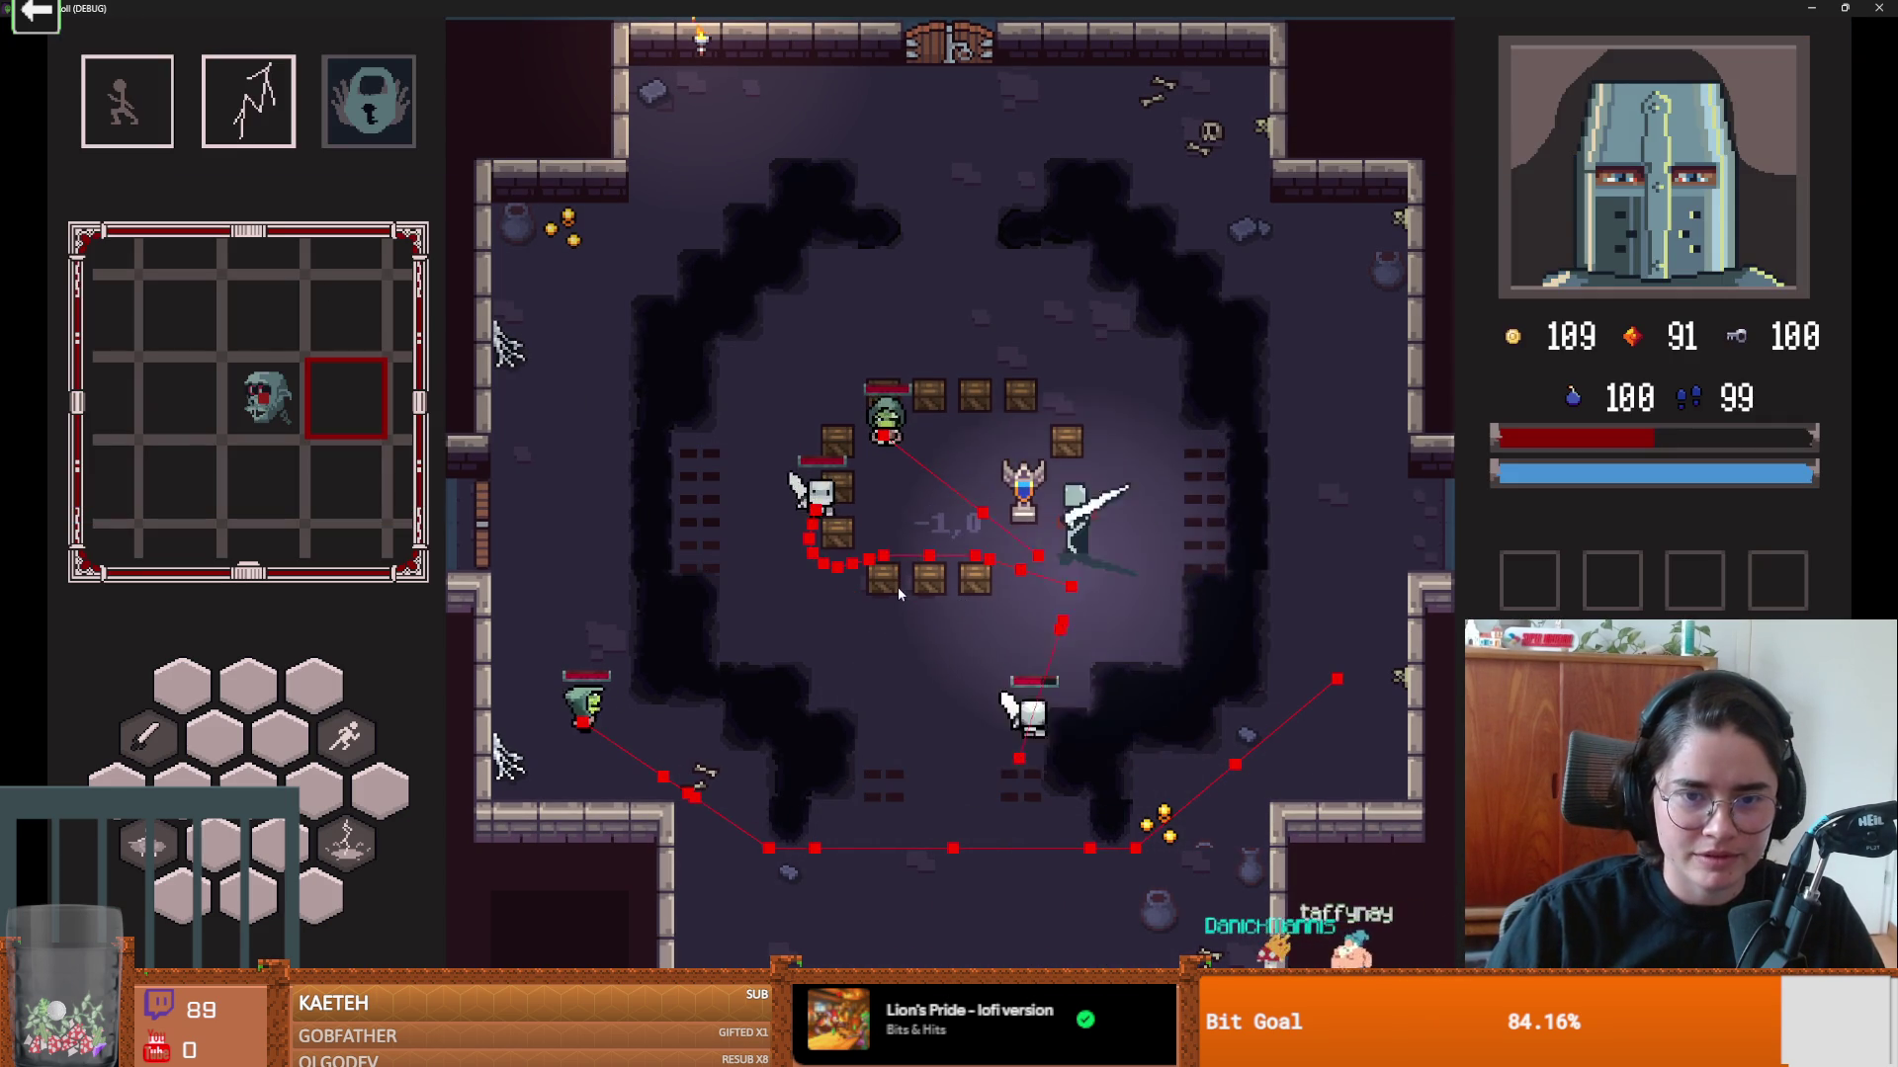
{"action": "key", "text": "d"}
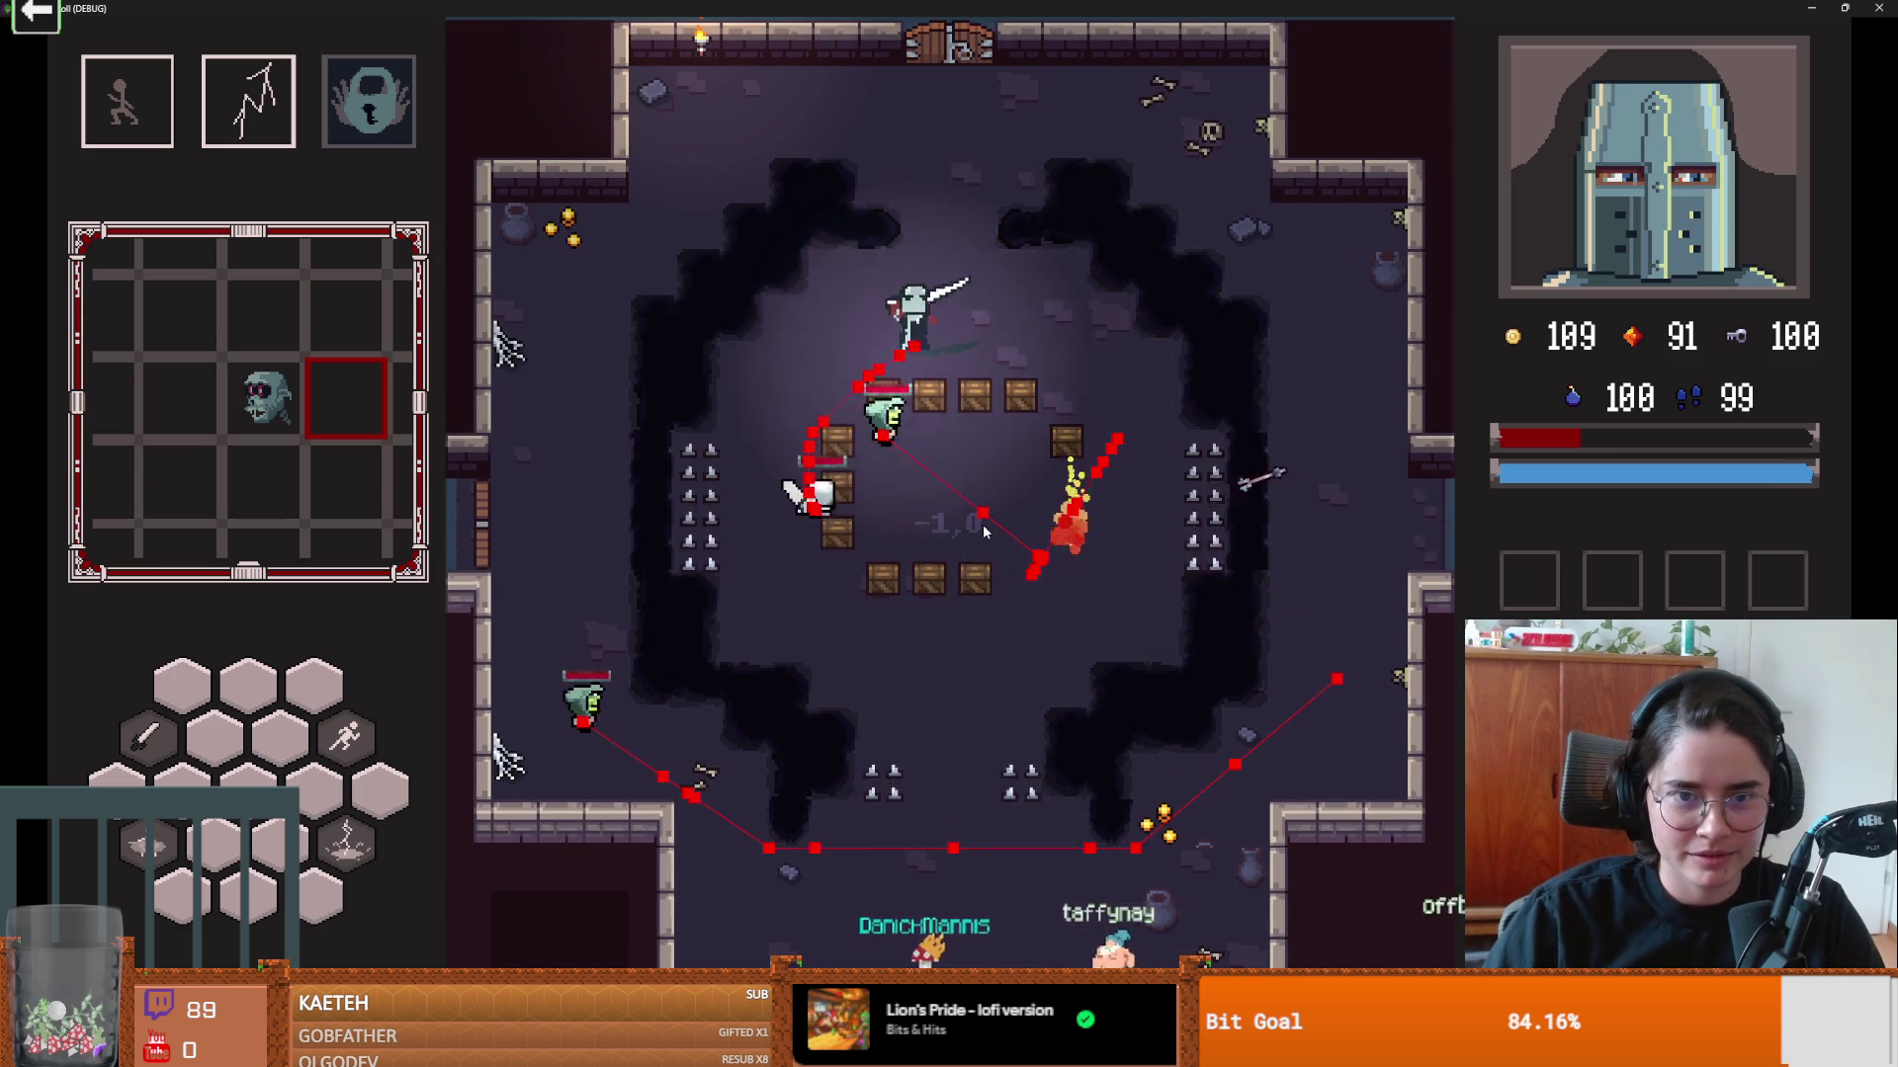
{"action": "key", "text": "e"}
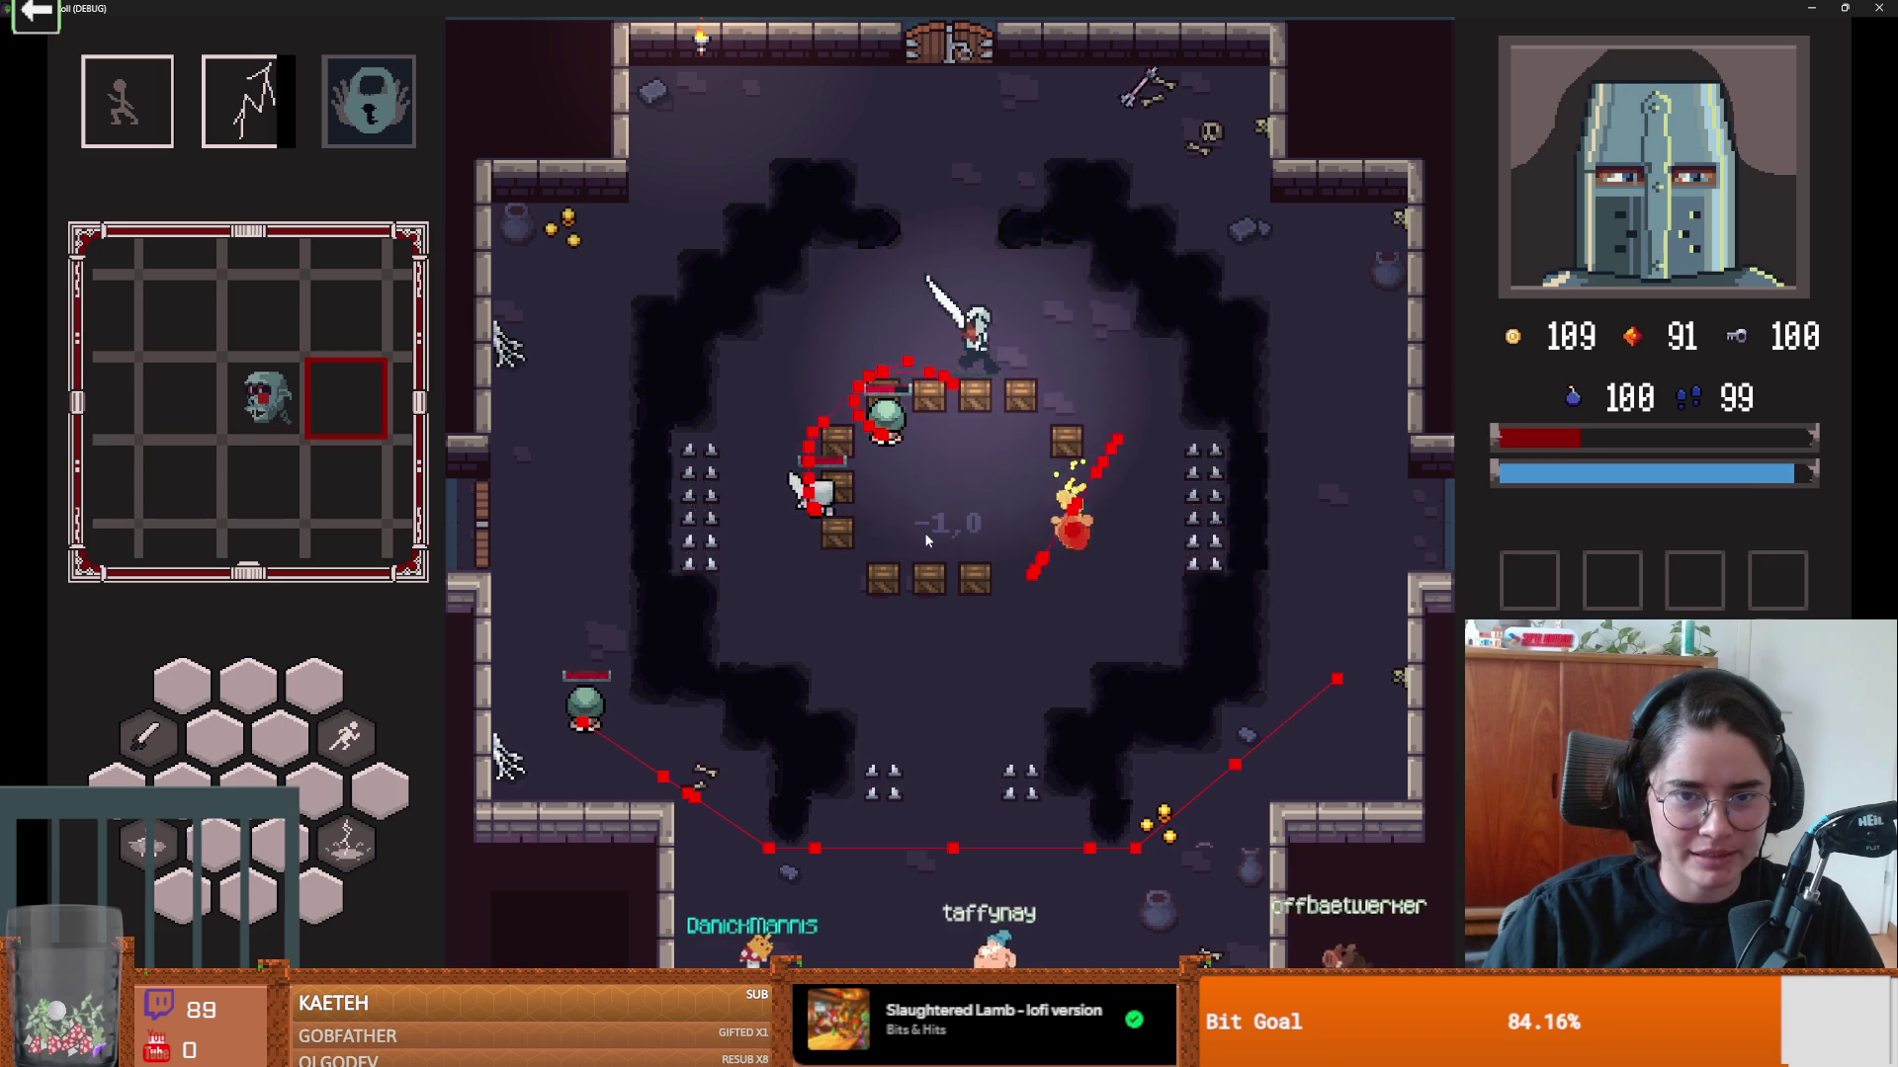
{"action": "key", "text": "F8"}
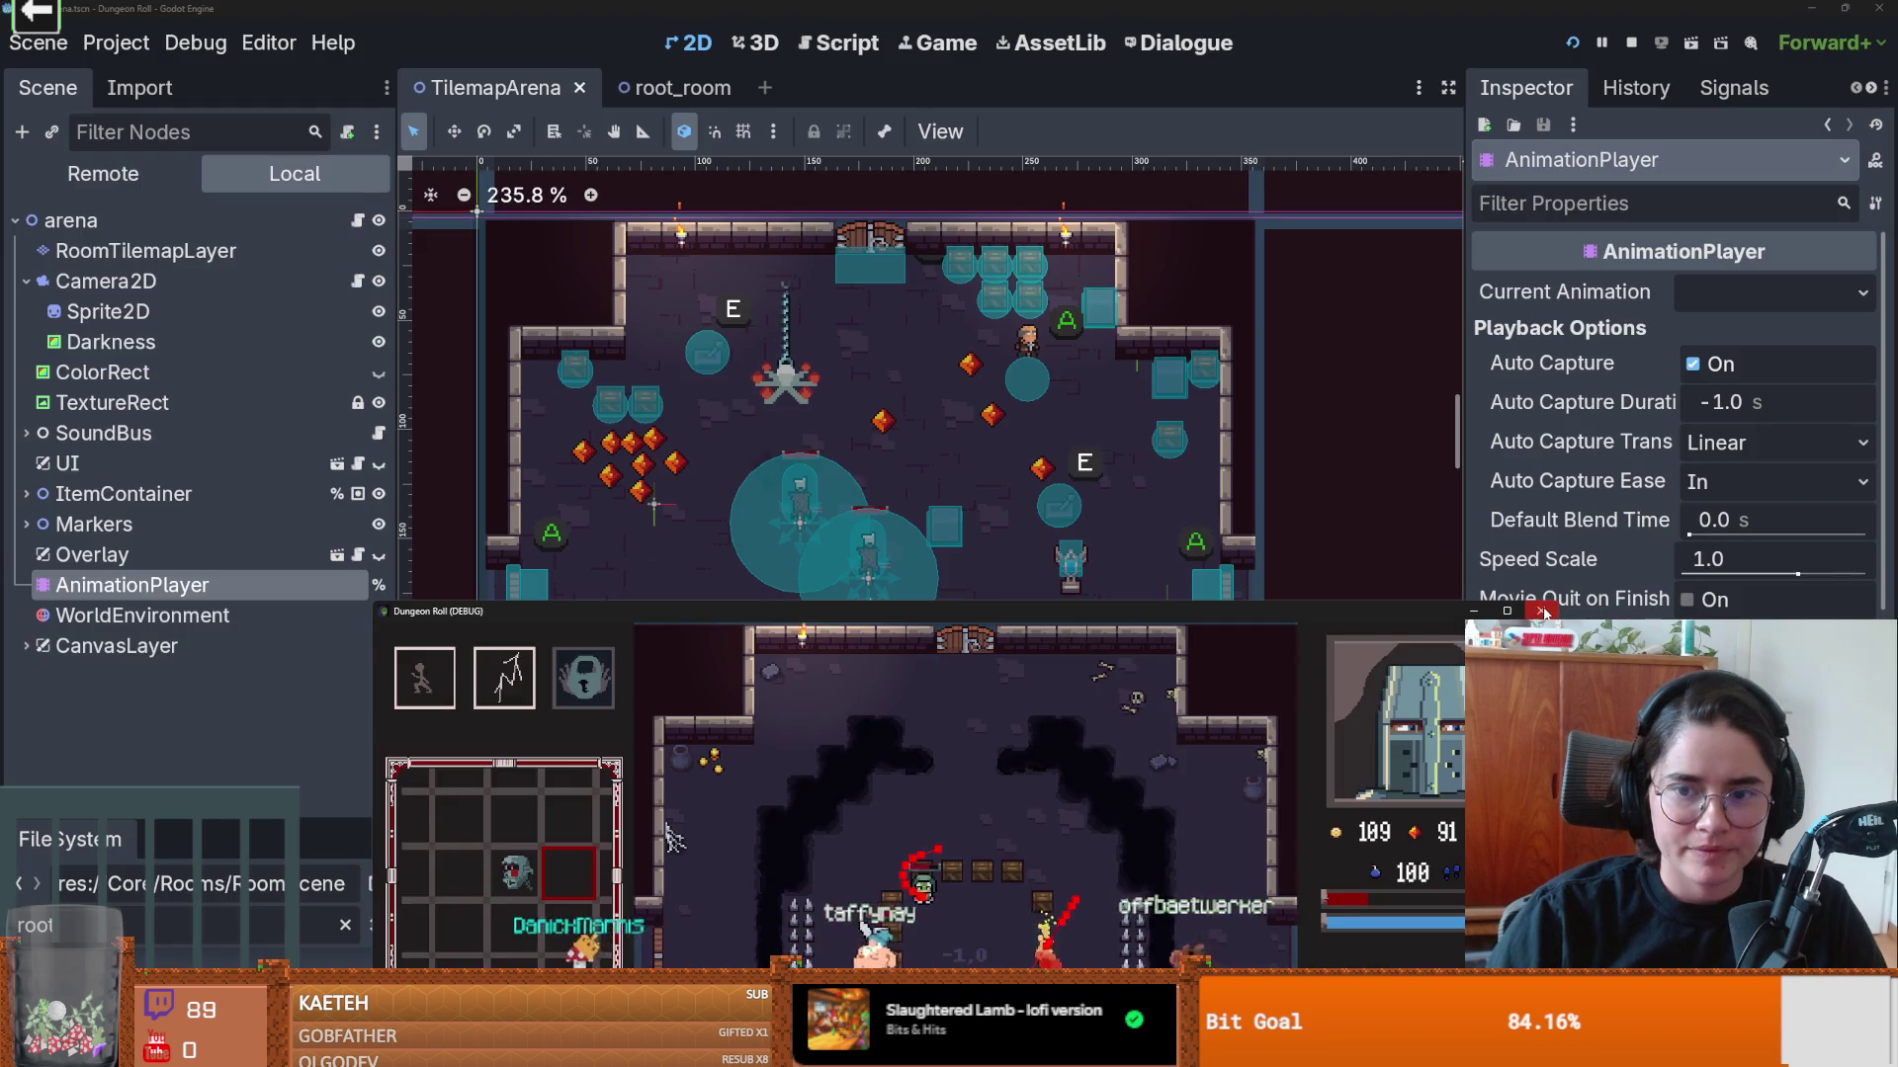
Step: Relaunch Dungeon Roll with F5 and start a new Crusader game
{"action": "left_click", "coordinate": [195, 42]}
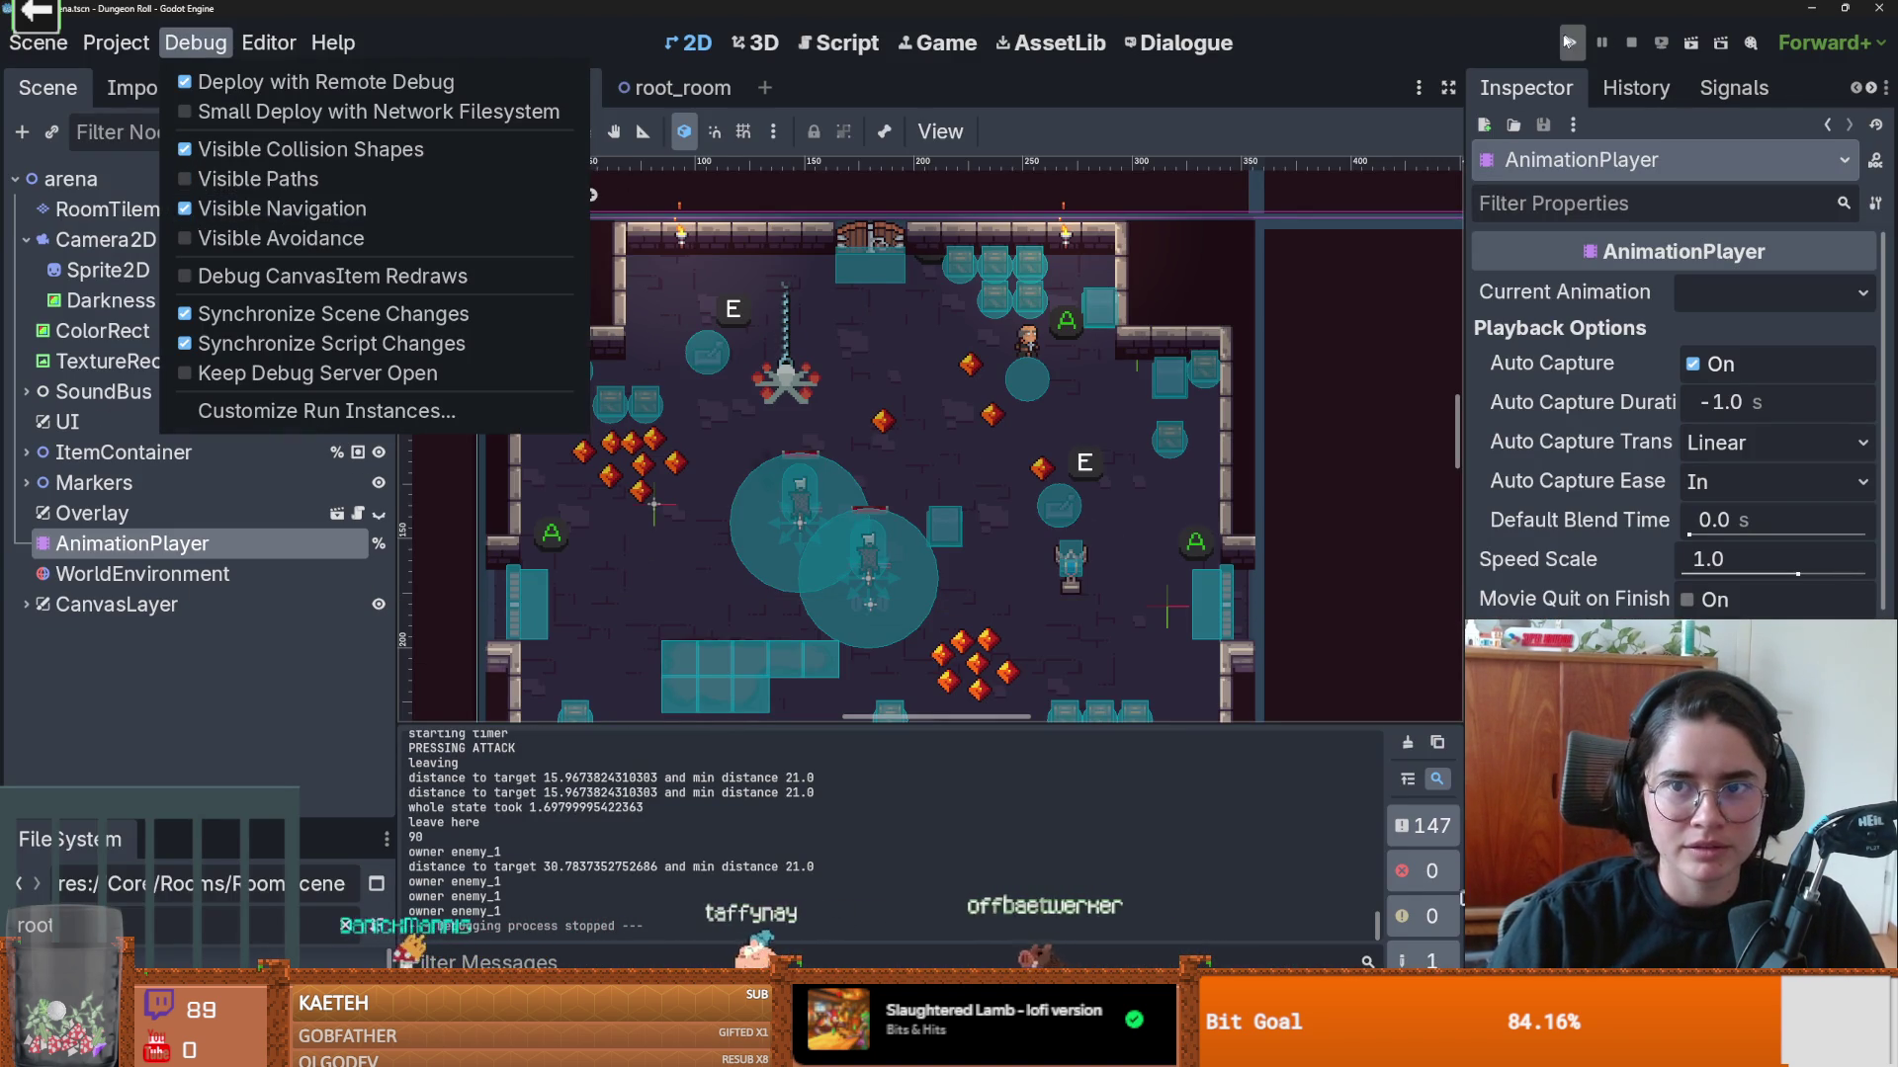
{"action": "left_click", "coordinate": [905, 297]}
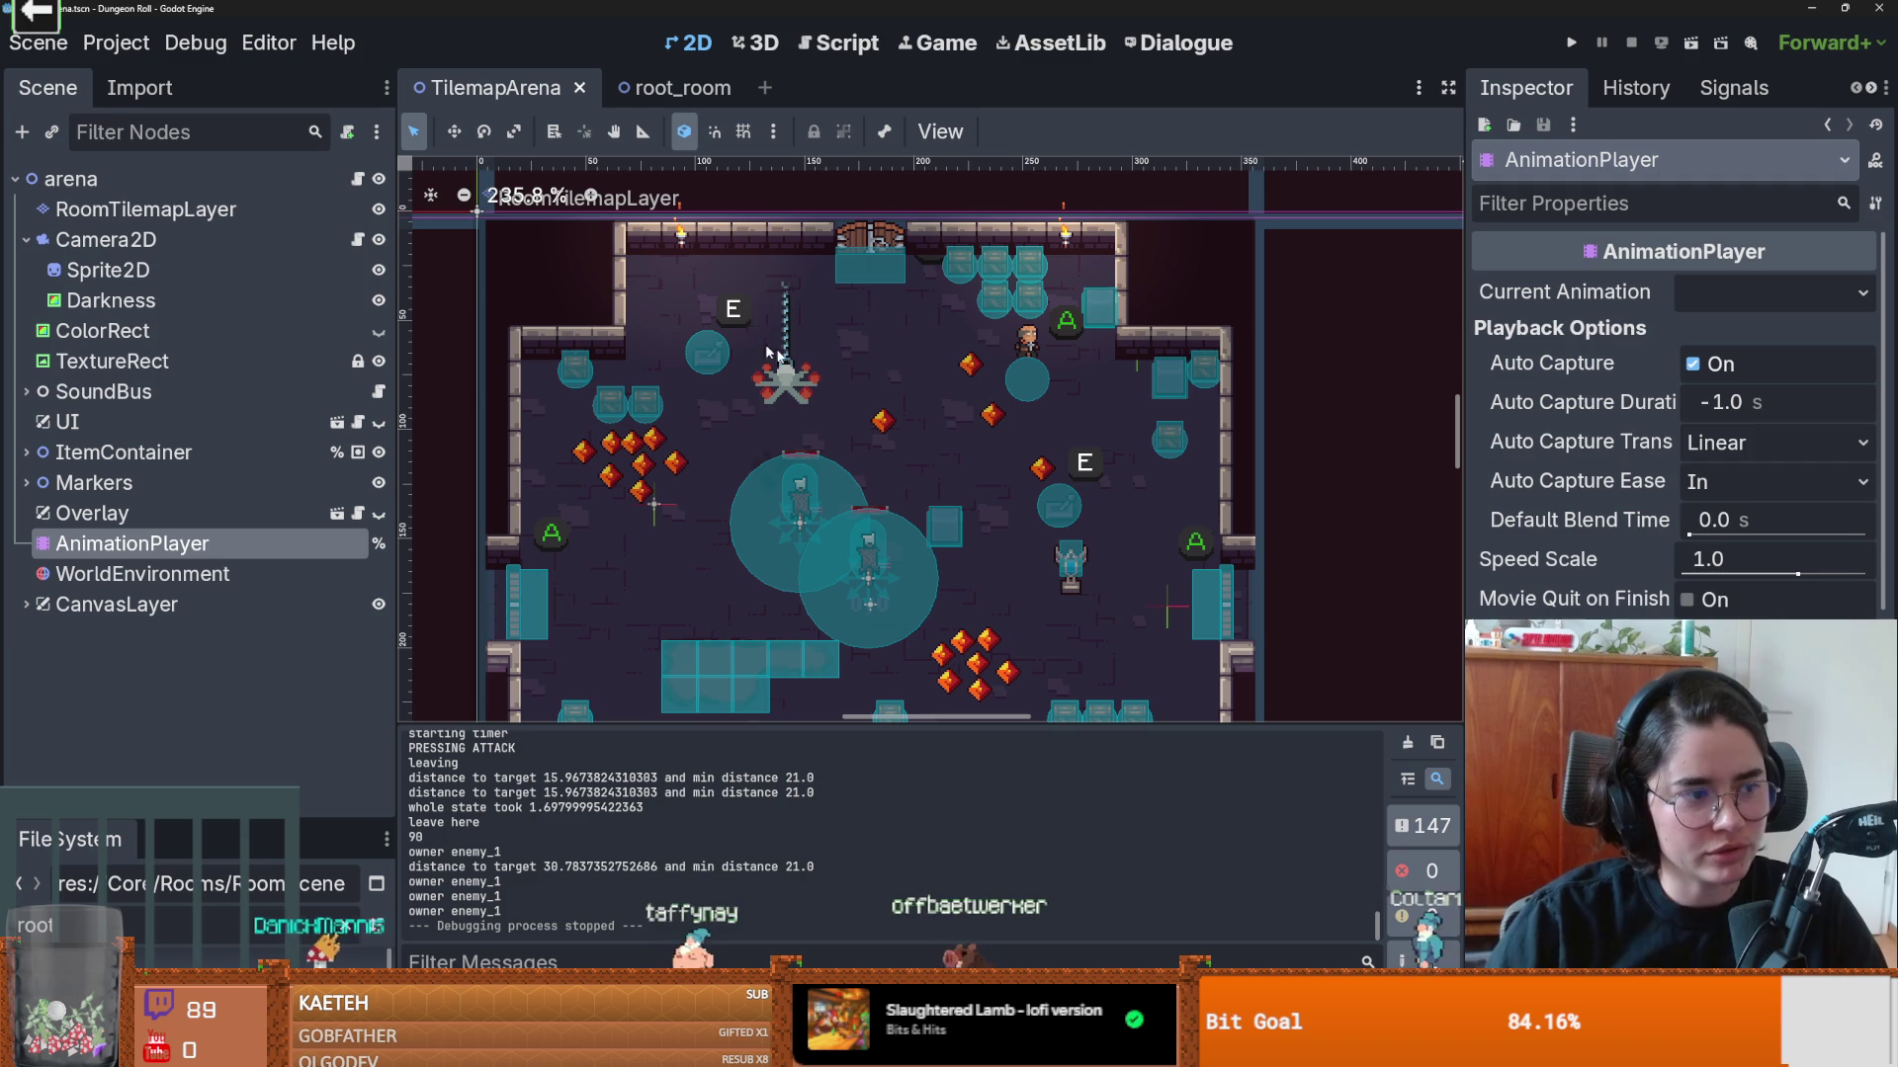
{"action": "key", "text": "F5"}
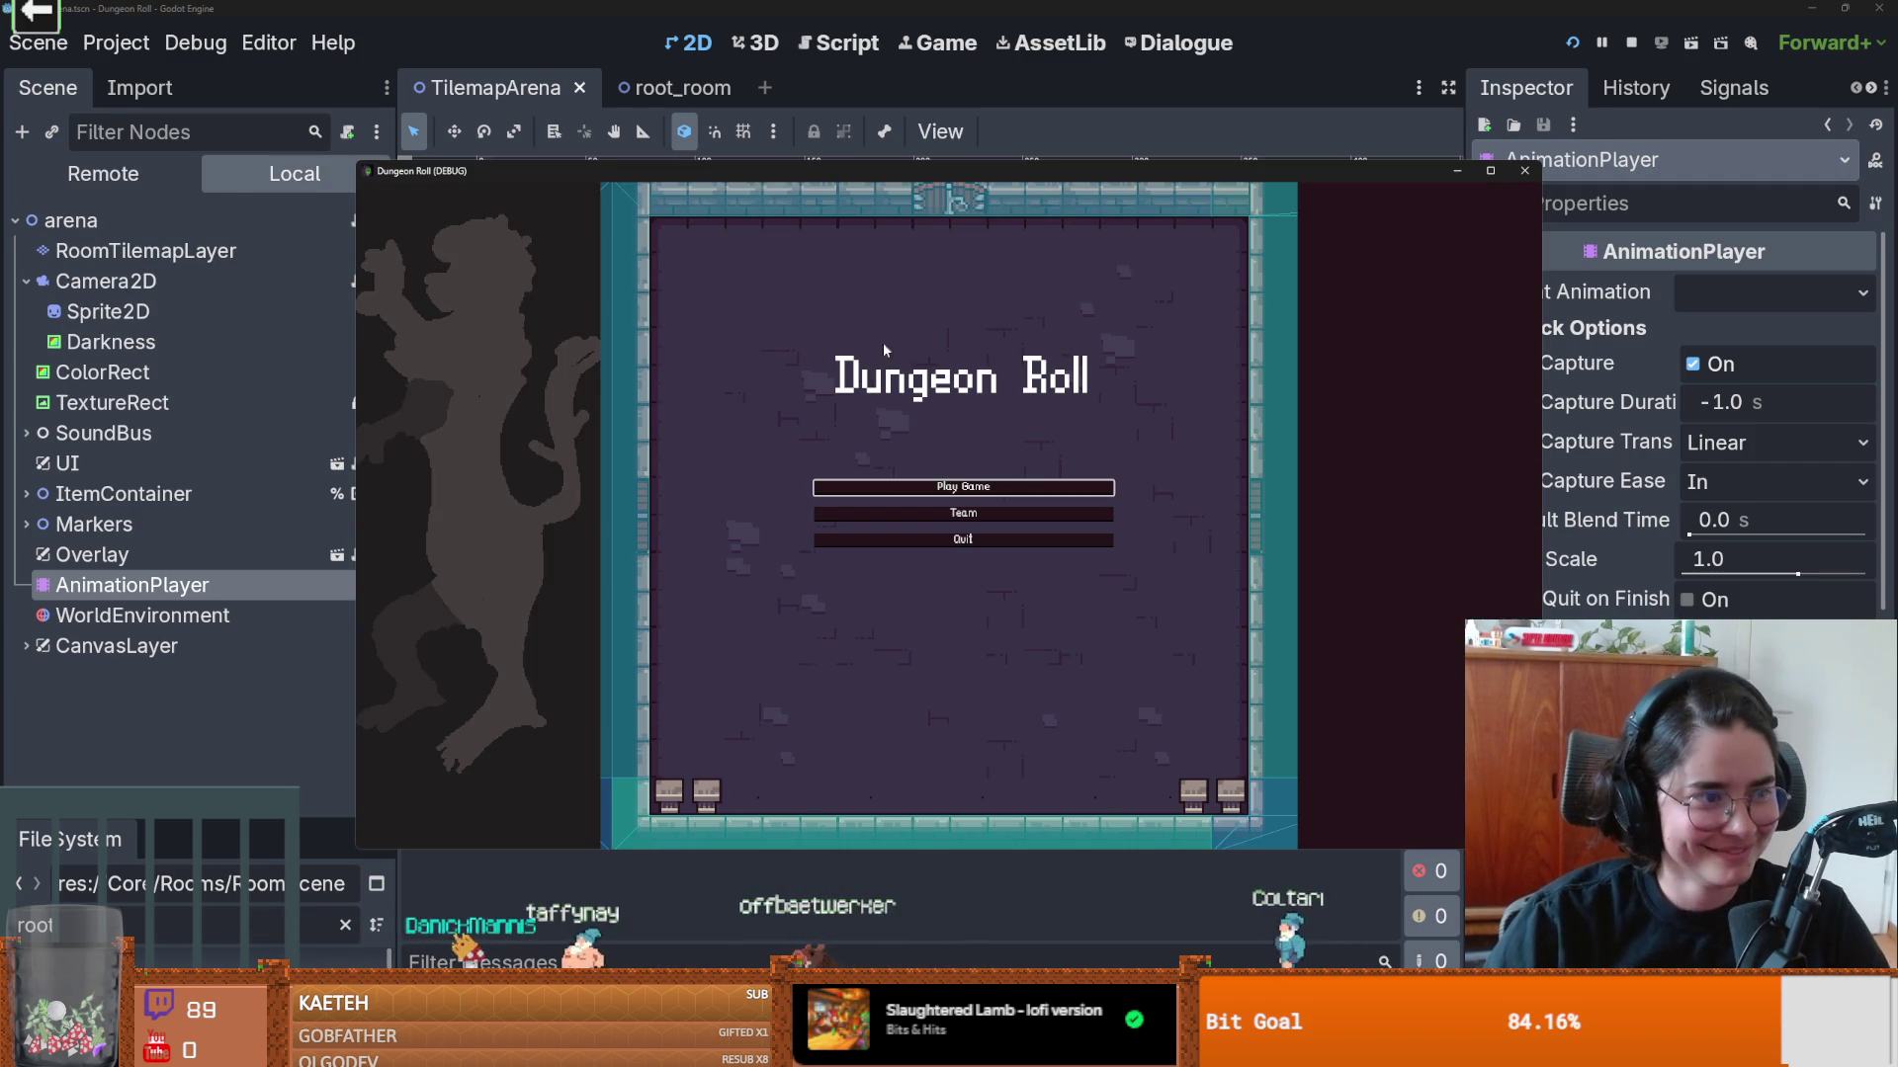
{"action": "left_click", "coordinate": [975, 488]}
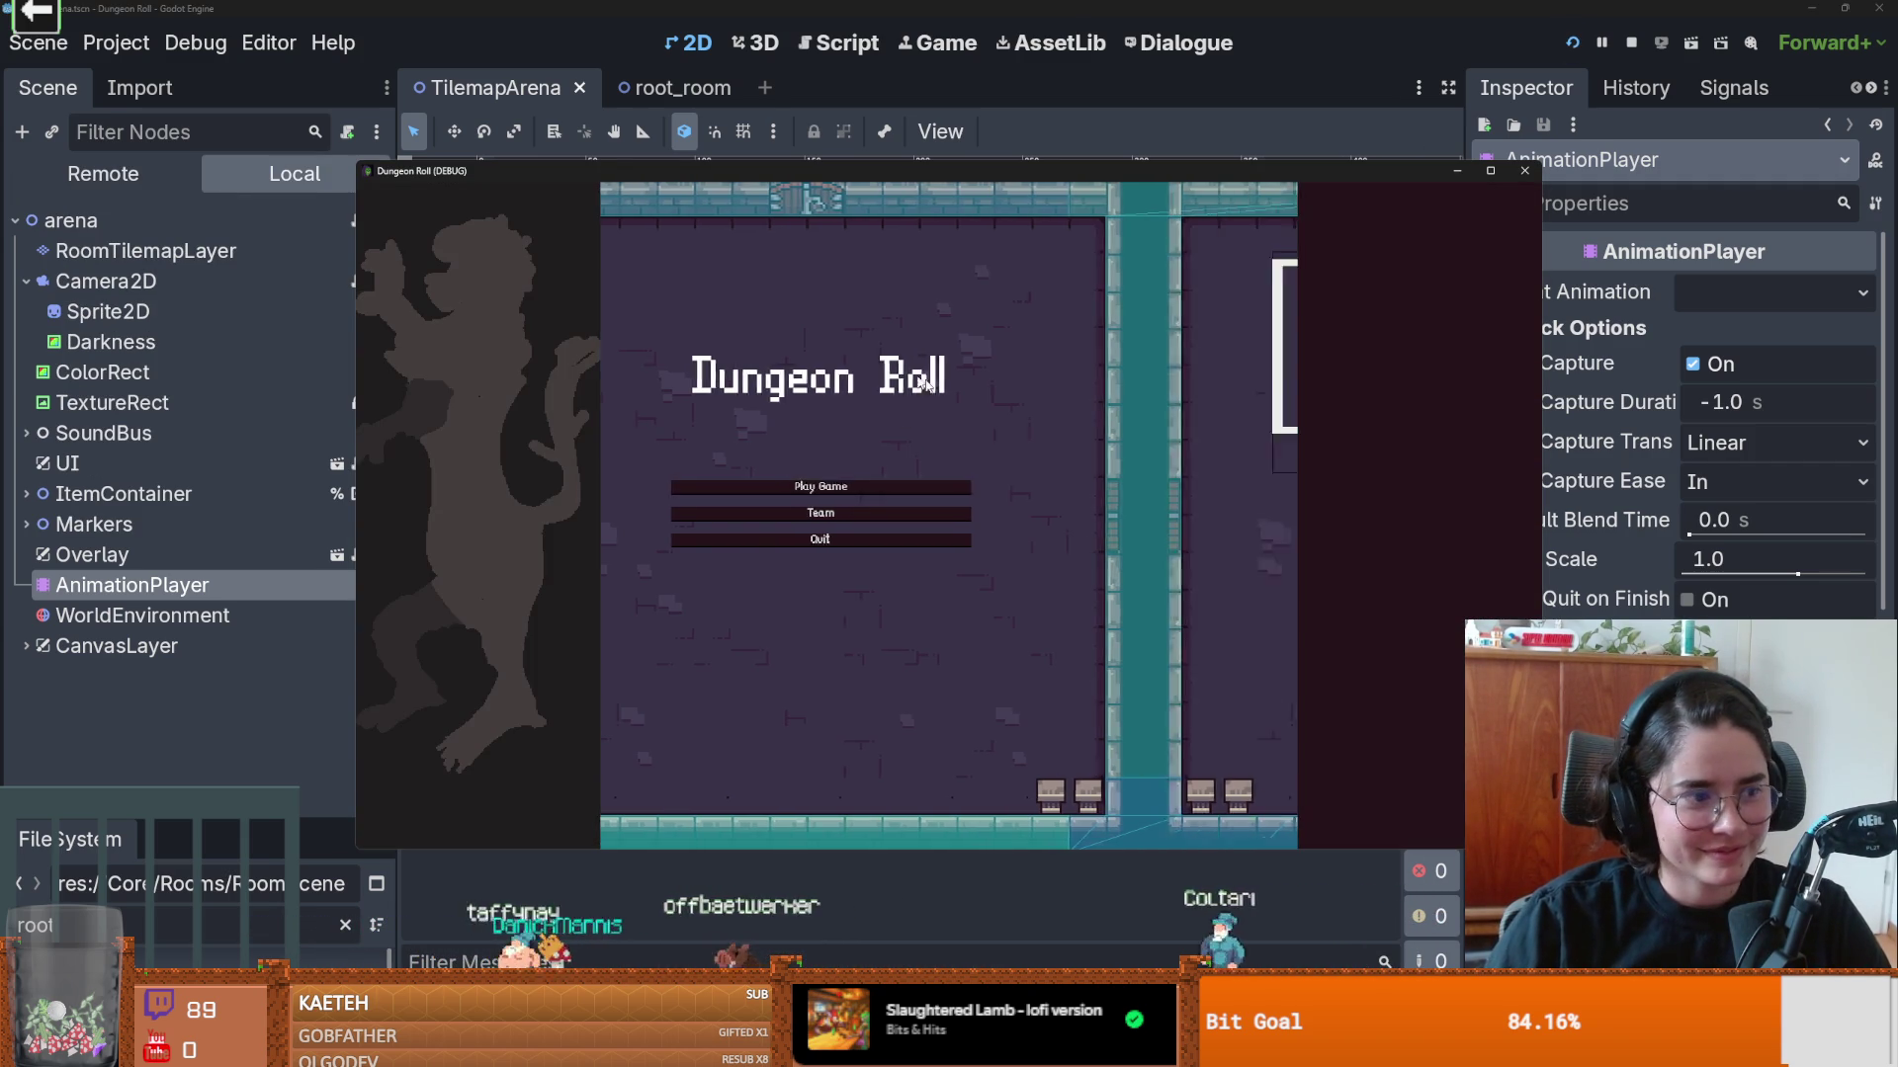
{"action": "left_click", "coordinate": [857, 461]}
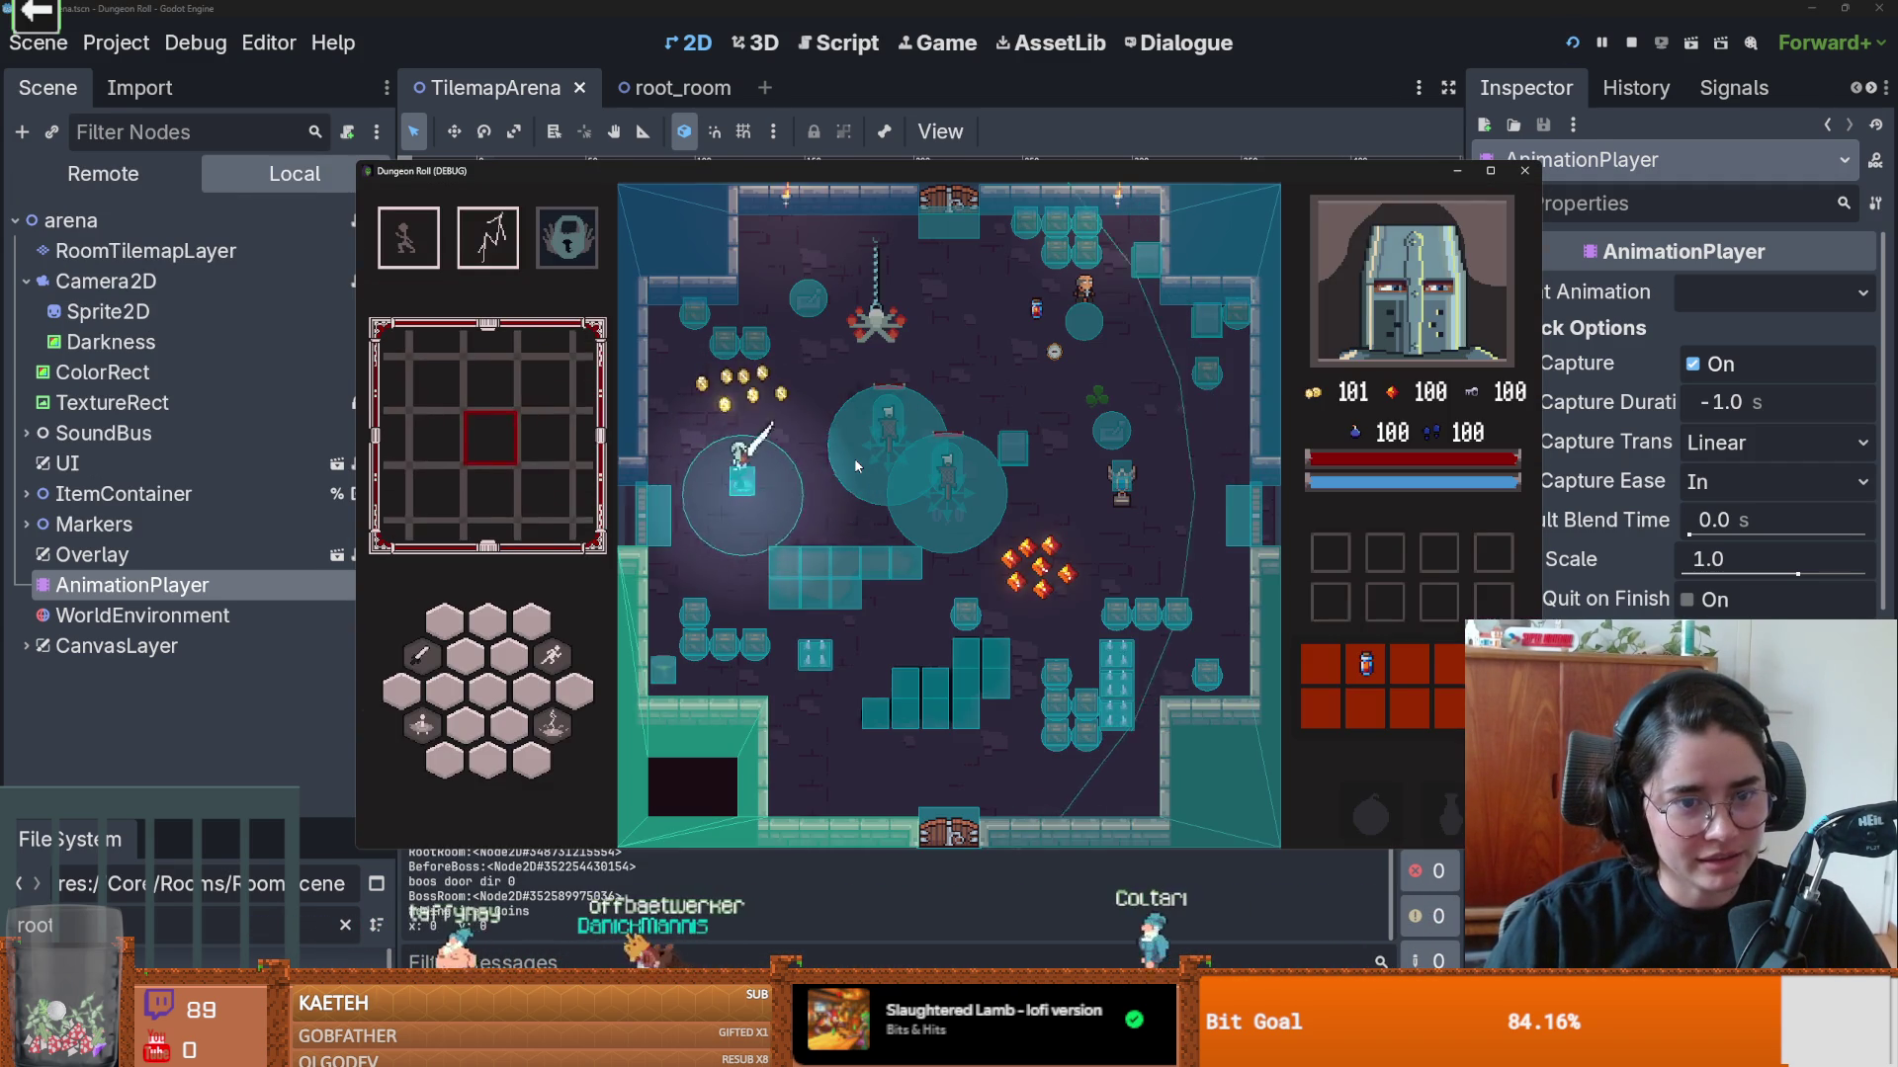
Step: Enable the debug room list, enter a chosen room, then stop the game and open the Debug menu
{"action": "left_click", "coordinate": [839, 578]}
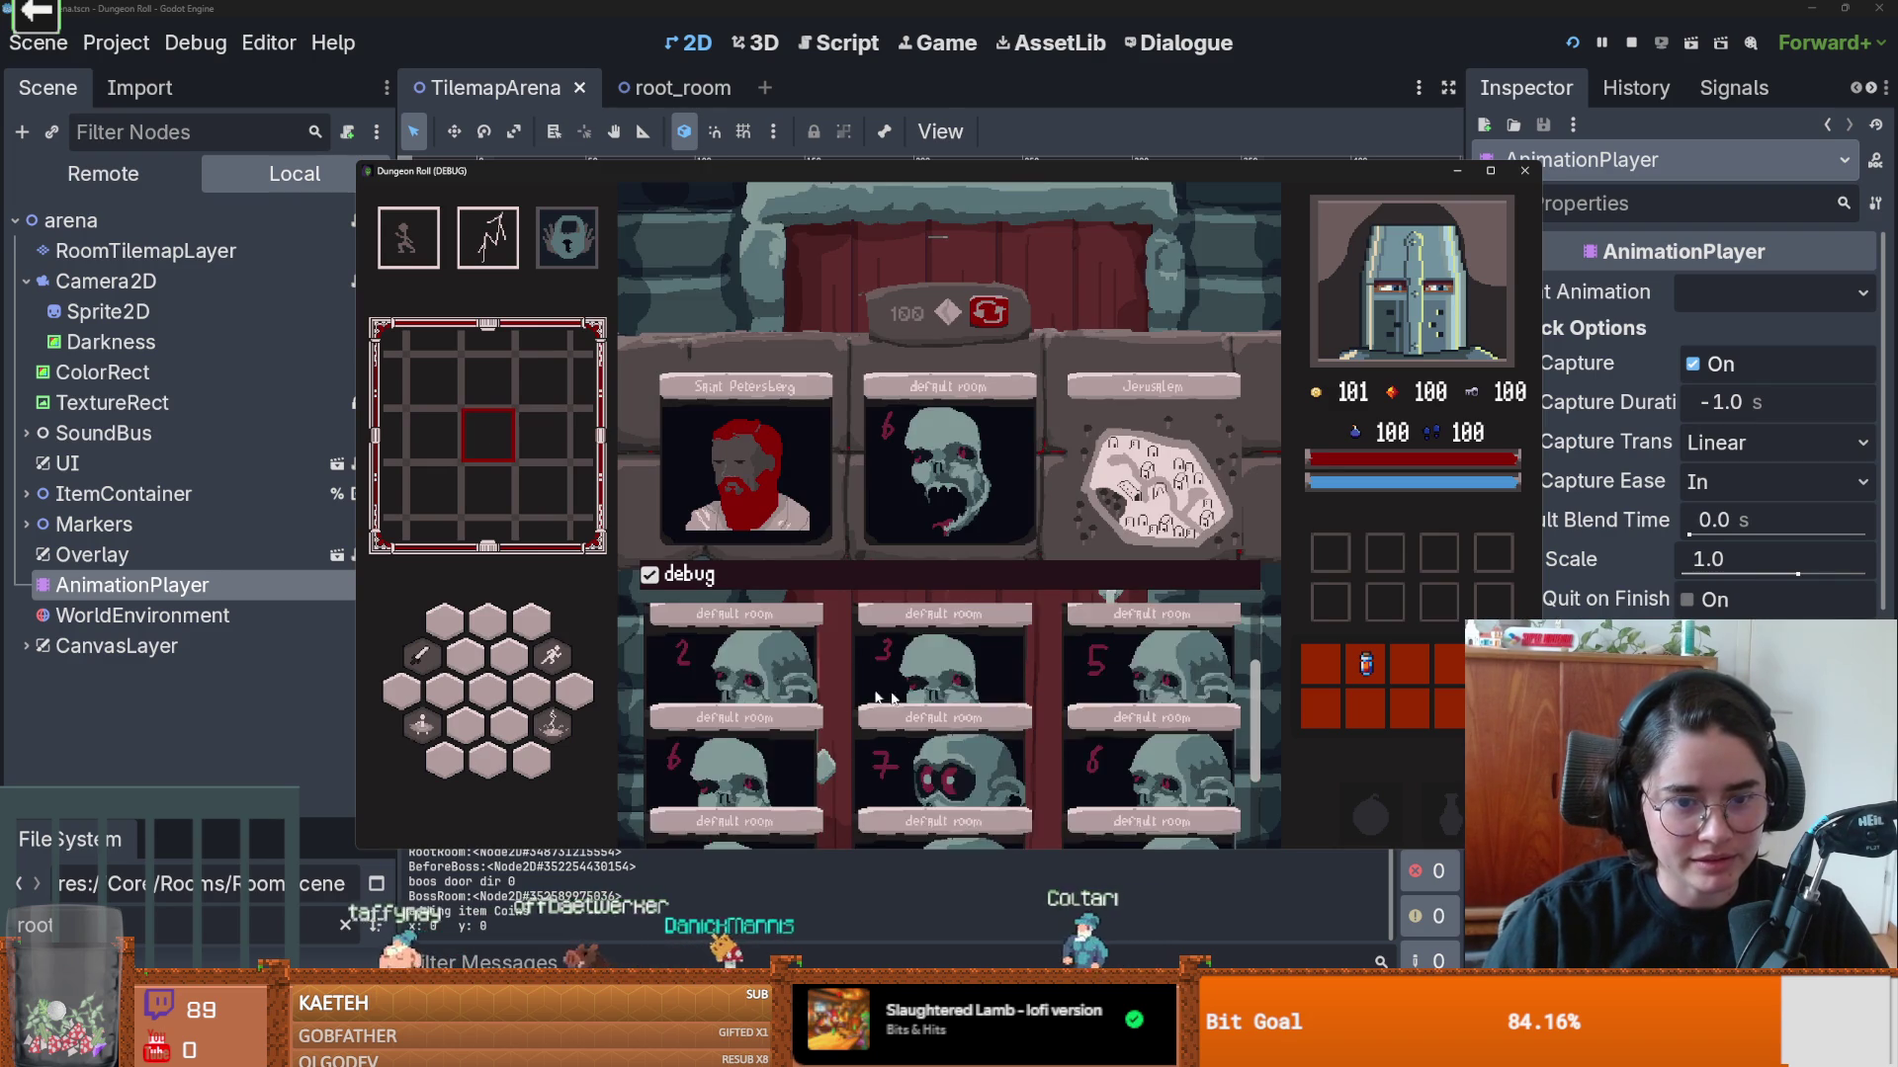
{"action": "left_click", "coordinate": [1141, 680]}
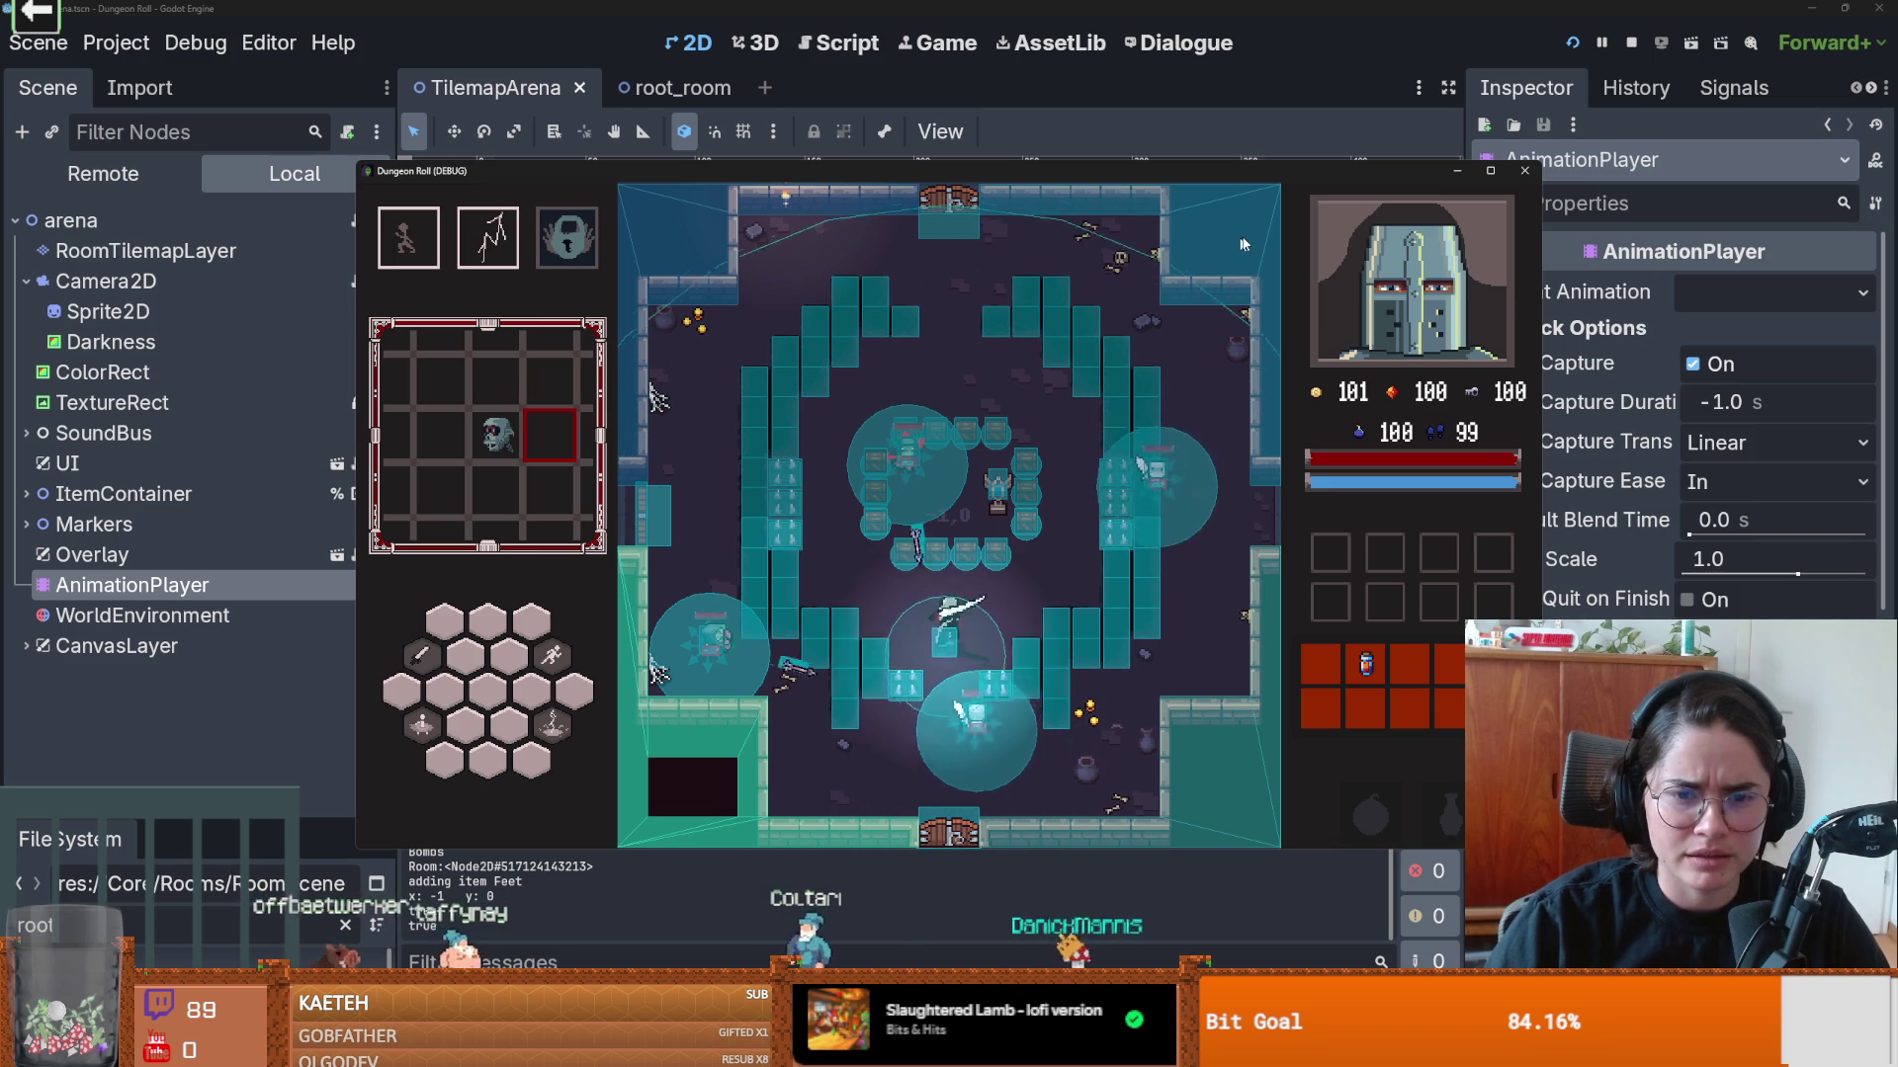
{"action": "key", "text": "F8"}
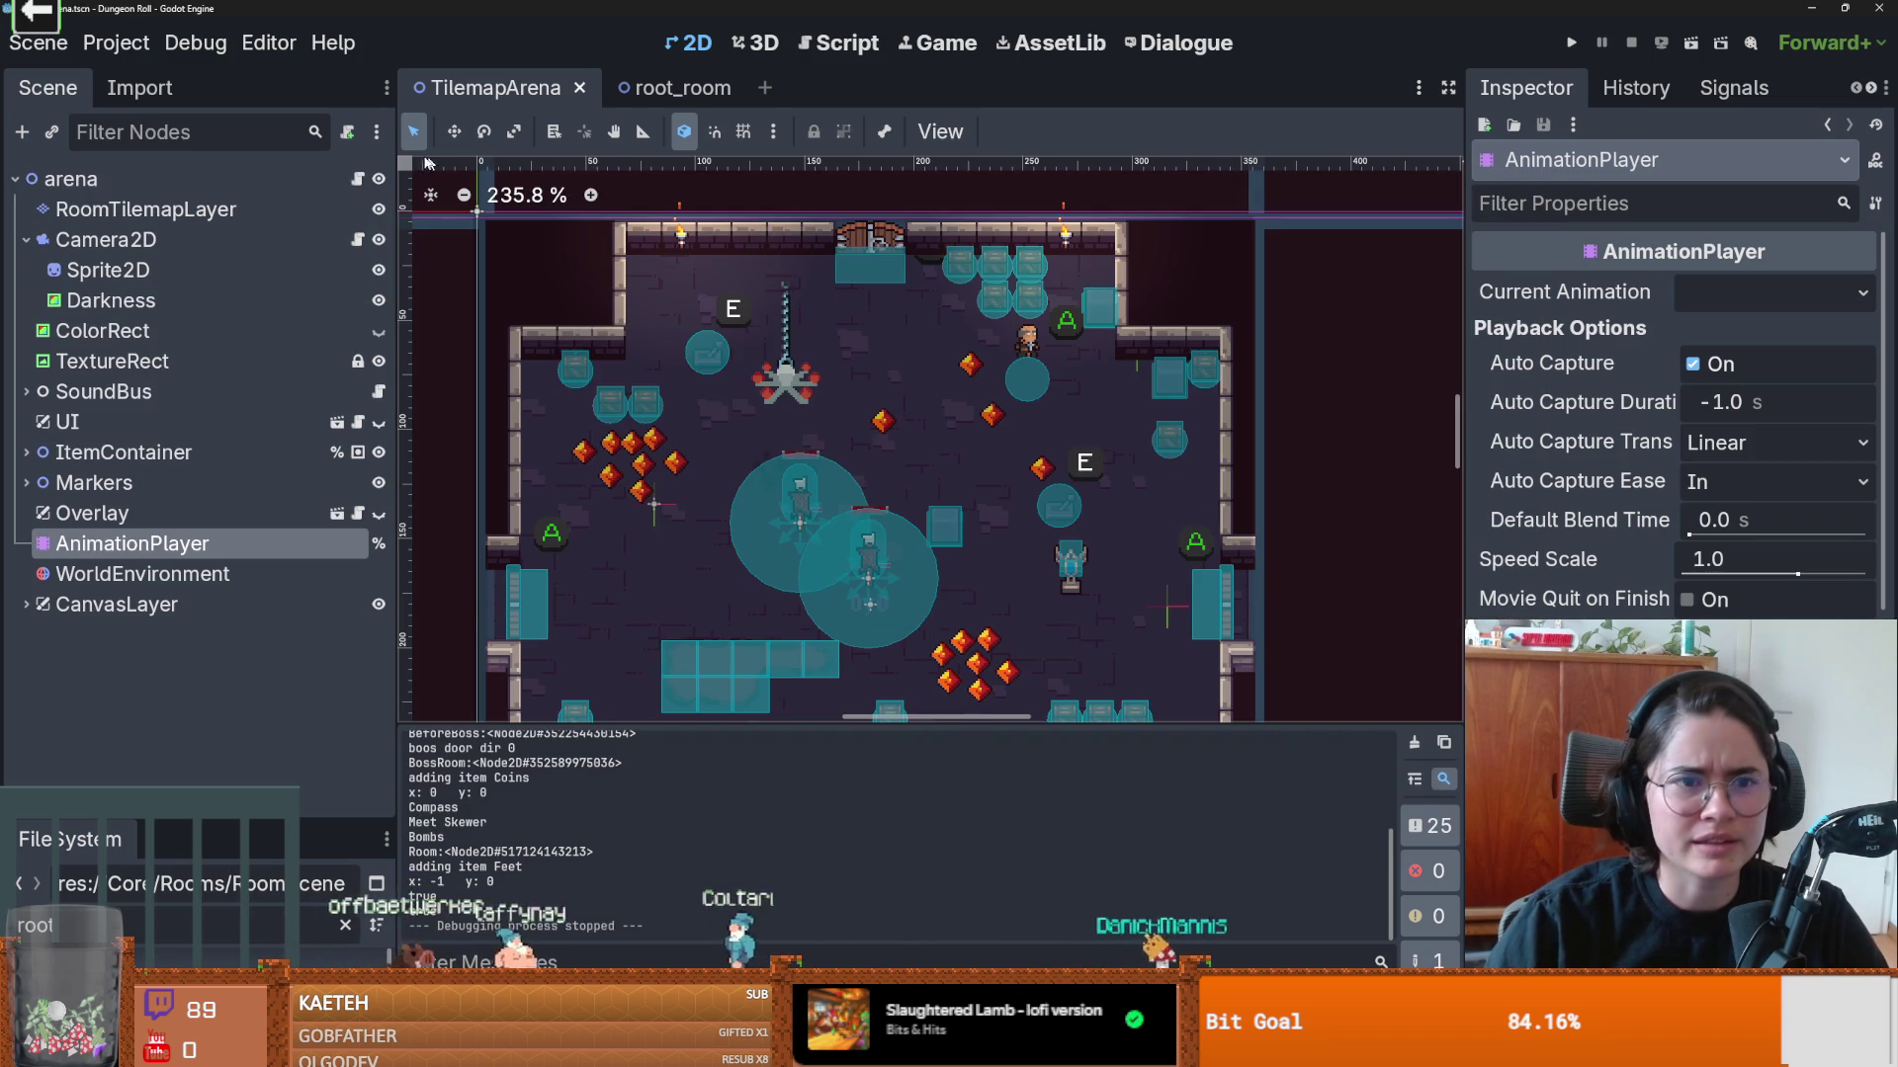
{"action": "left_click", "coordinate": [168, 48]}
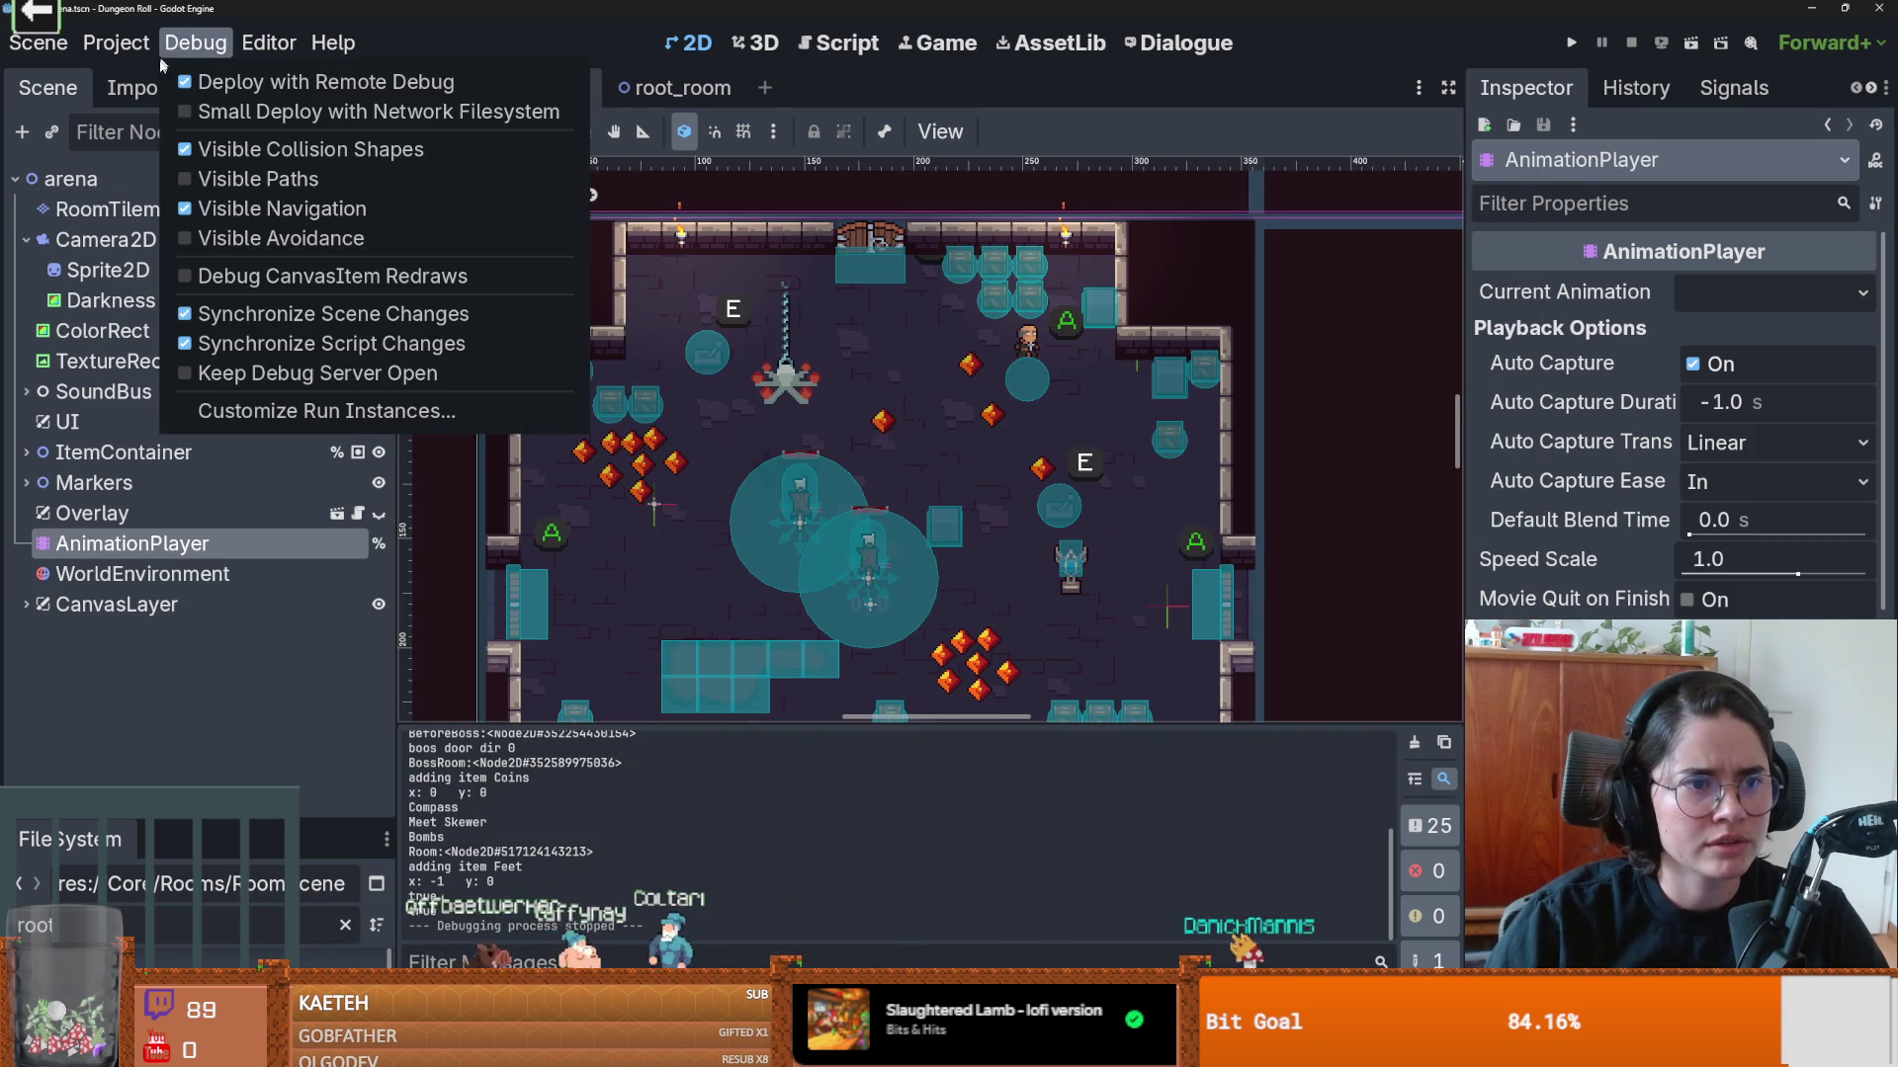
Step: Enlarge the FileSystem panel, filter for 'monster' and open monster_roomv1.tscn
{"action": "left_click", "coordinate": [108, 183]}
{"action": "left_click_drag", "start_coordinate": [205, 829], "coordinate": [206, 556]}
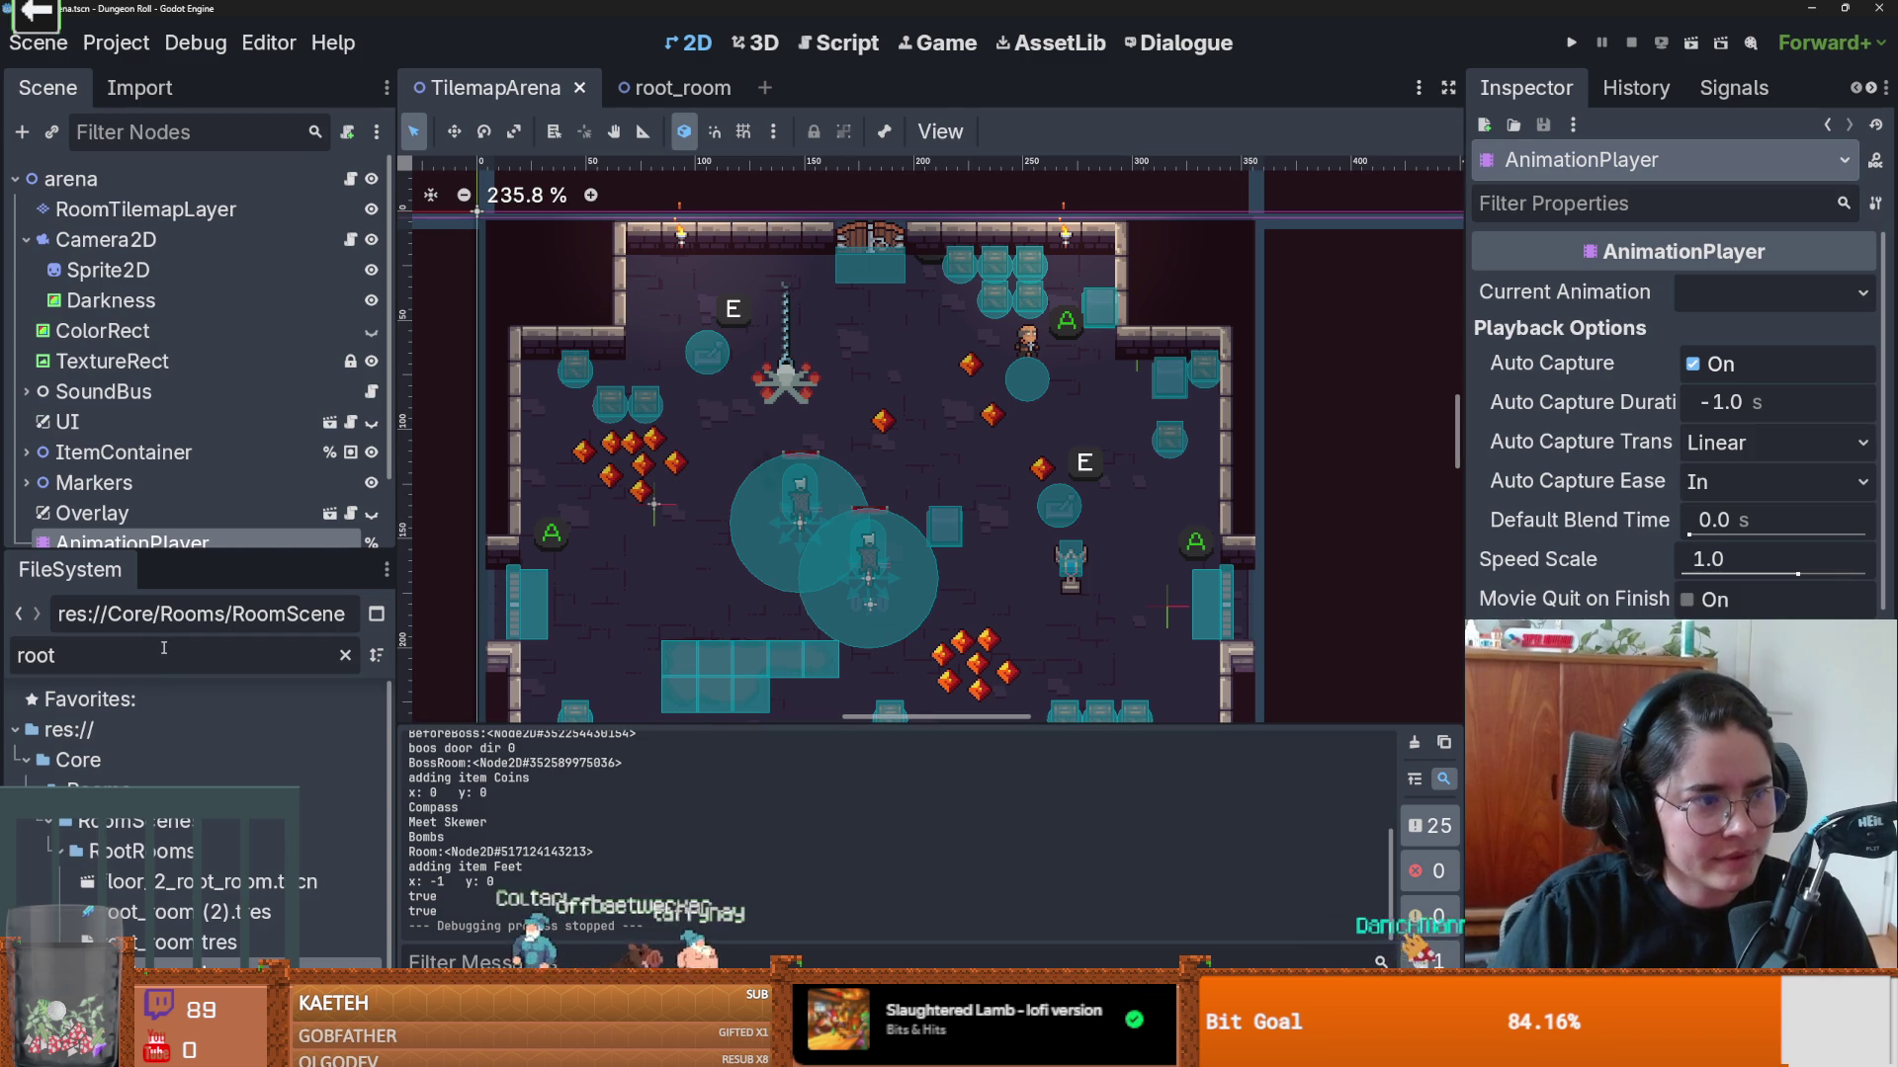
{"action": "key", "text": "BackSpace"}
{"action": "key", "text": "BackSpace"}
{"action": "key", "text": "BackSpace"}
{"action": "type", "text": "monster"}
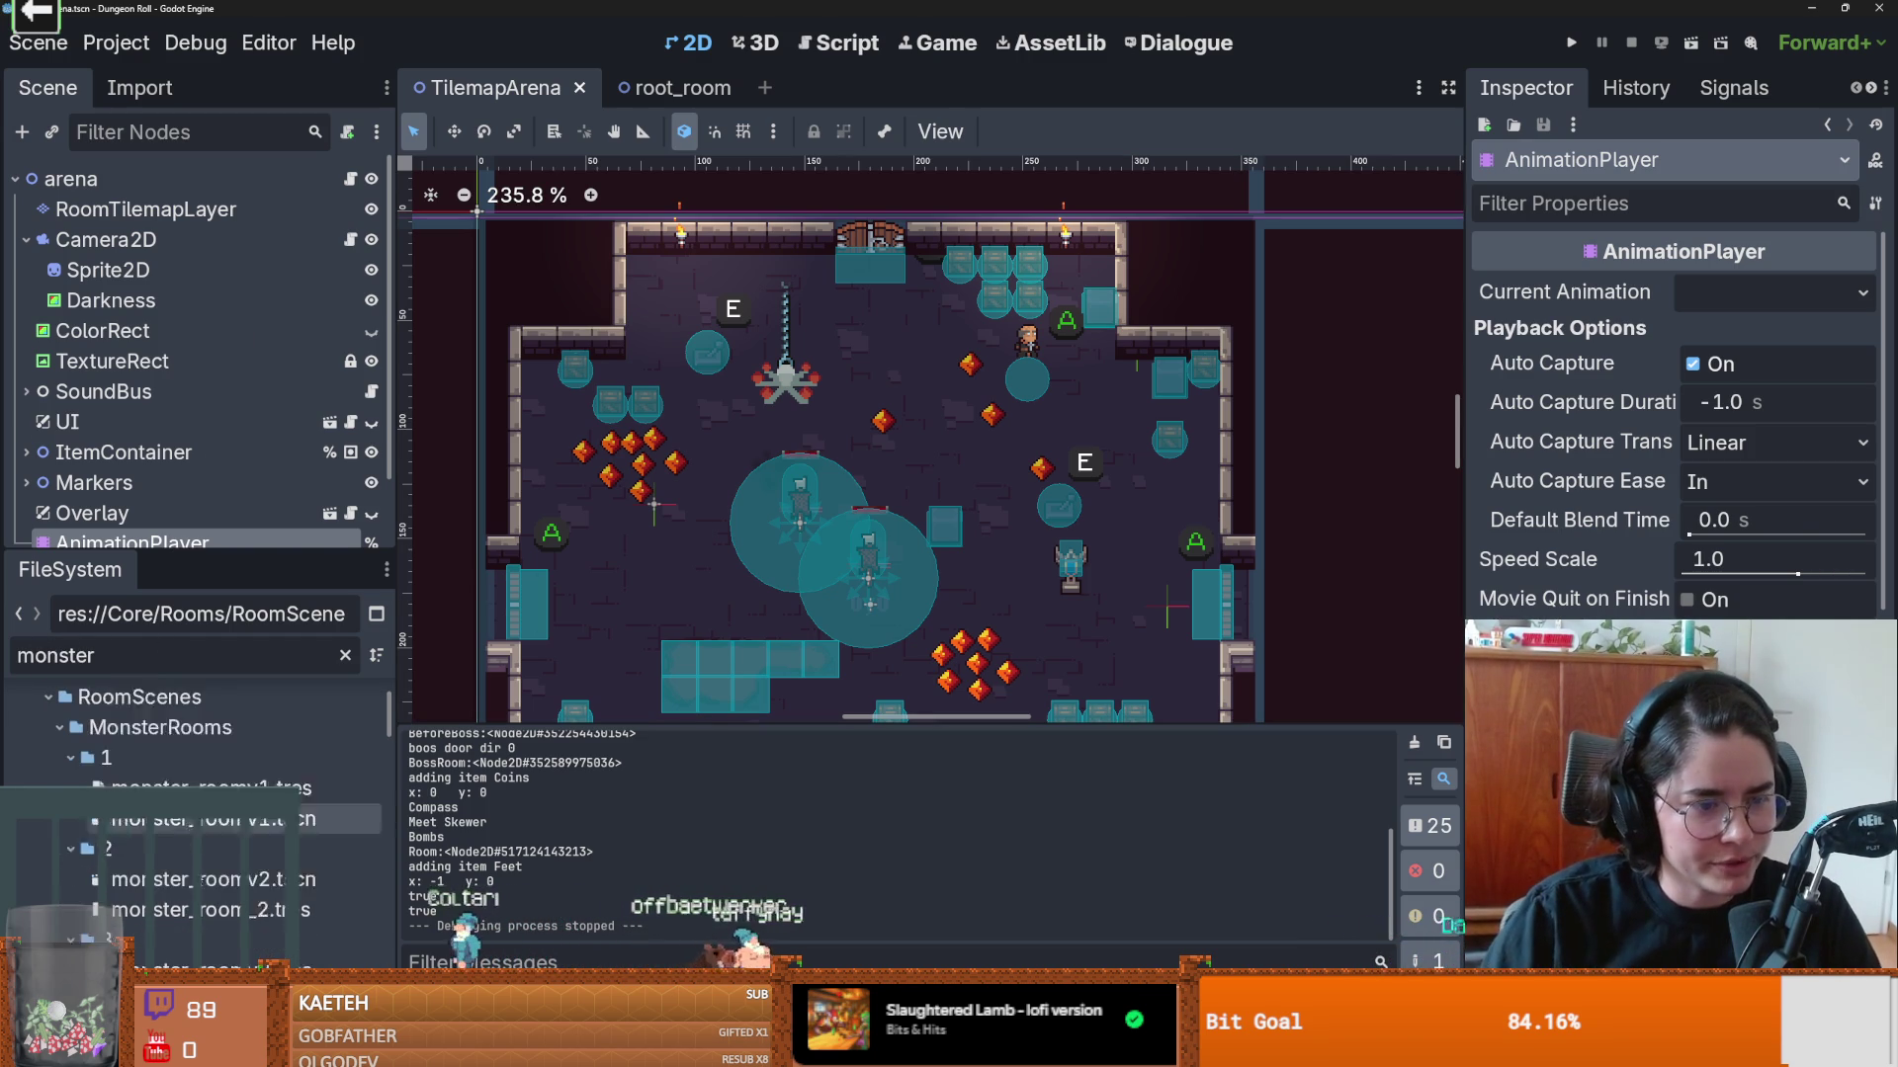
{"action": "scroll", "coordinate": [198, 840], "scroll_direction": "down", "scroll_amount": 3}
{"action": "double_click", "coordinate": [214, 777]}
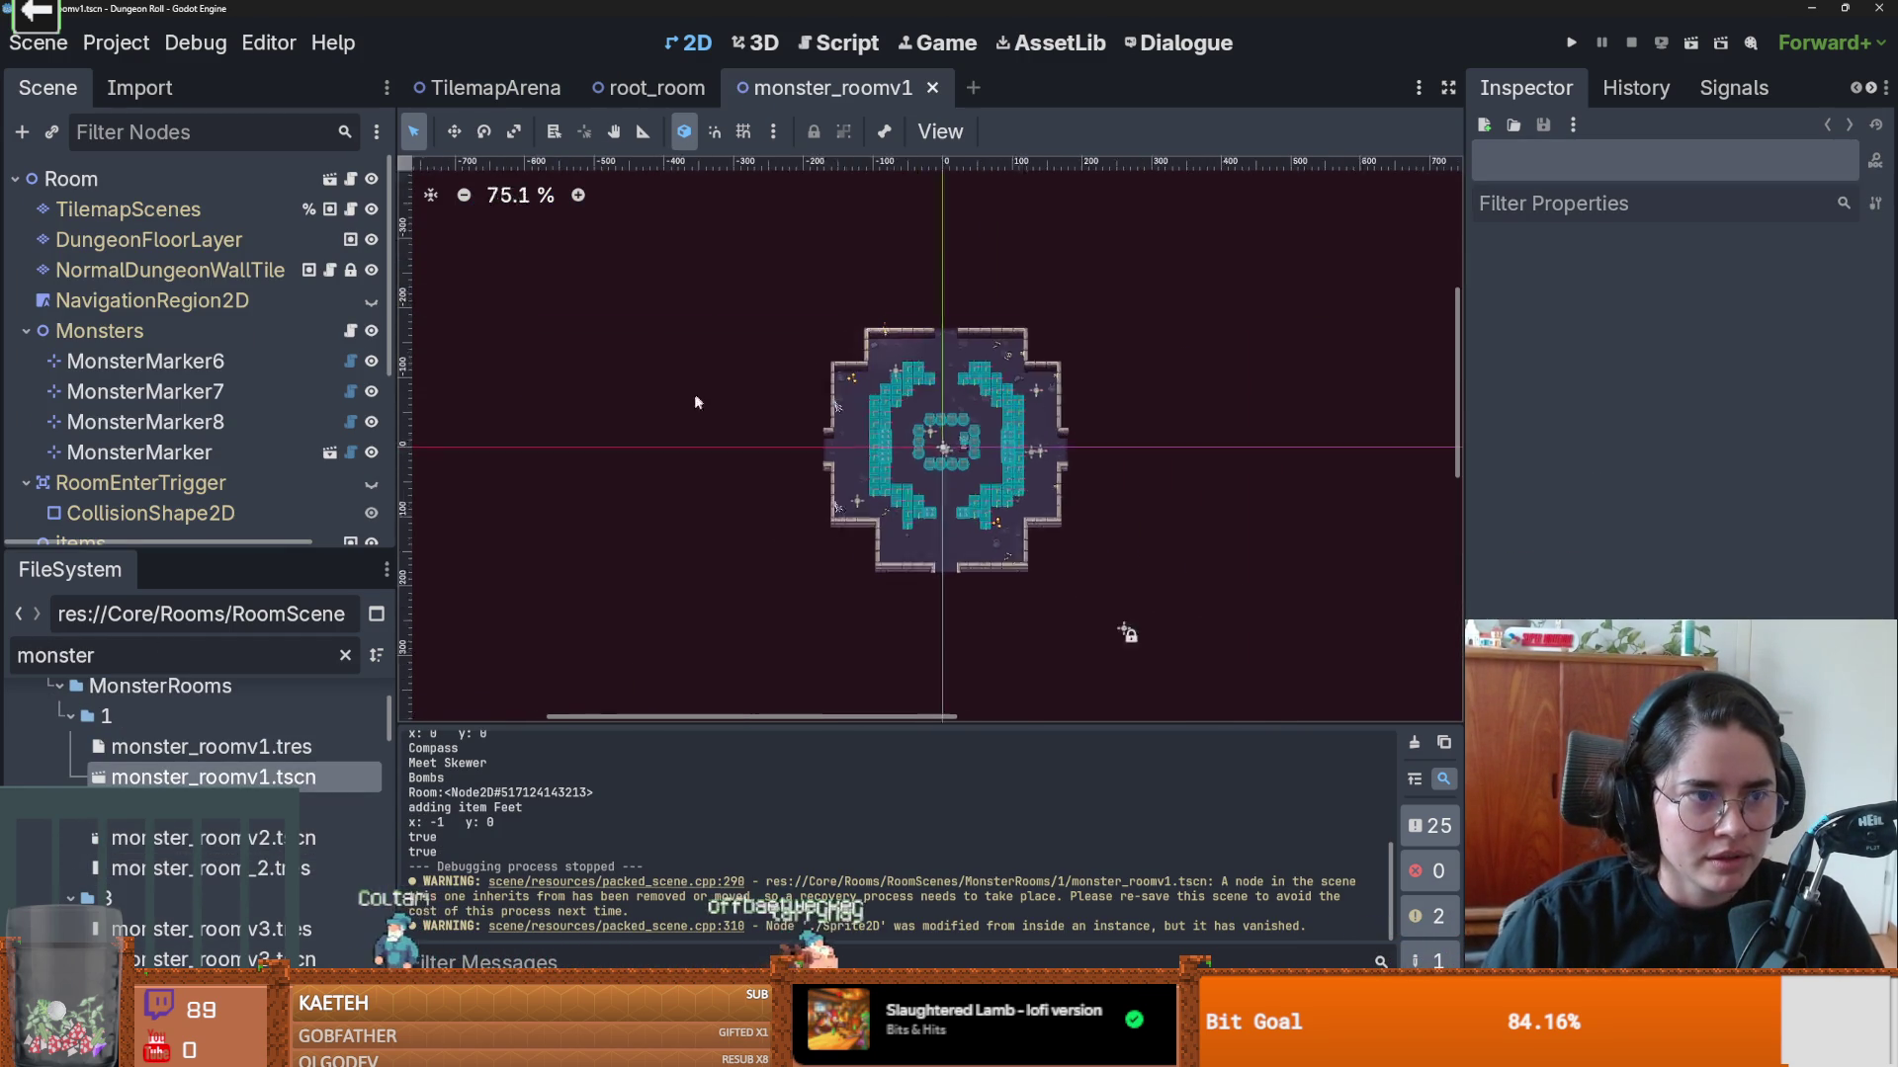
Step: Show the NavigationRegion2D navigation mesh and zoom around it over the room
{"action": "scroll", "coordinate": [696, 394], "scroll_direction": "up", "scroll_amount": 3}
{"action": "left_click", "coordinate": [371, 300]}
{"action": "scroll", "coordinate": [1009, 478], "scroll_direction": "up", "scroll_amount": 5}
{"action": "scroll", "coordinate": [1008, 478], "scroll_direction": "up", "scroll_amount": 4}
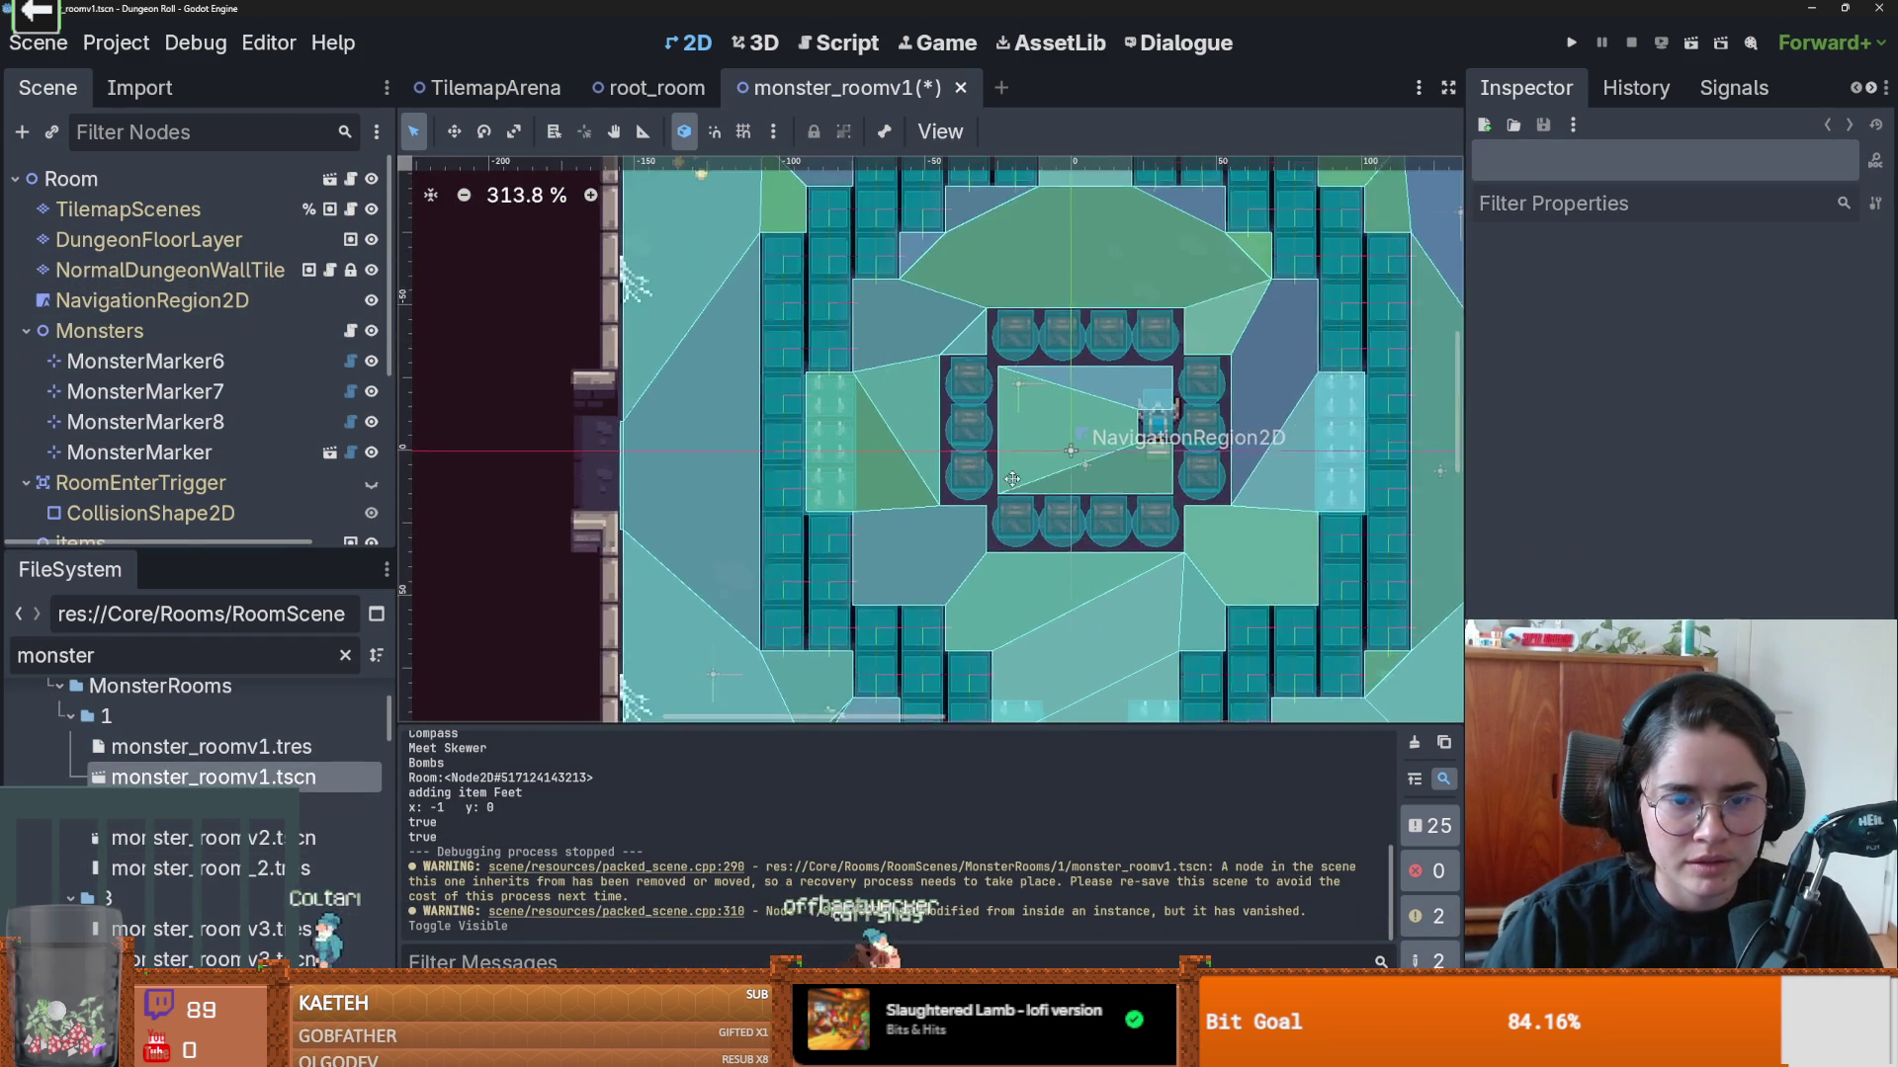
{"action": "scroll", "coordinate": [1009, 485], "scroll_direction": "down", "scroll_amount": 2}
{"action": "scroll", "coordinate": [1009, 487], "scroll_direction": "up", "scroll_amount": 3}
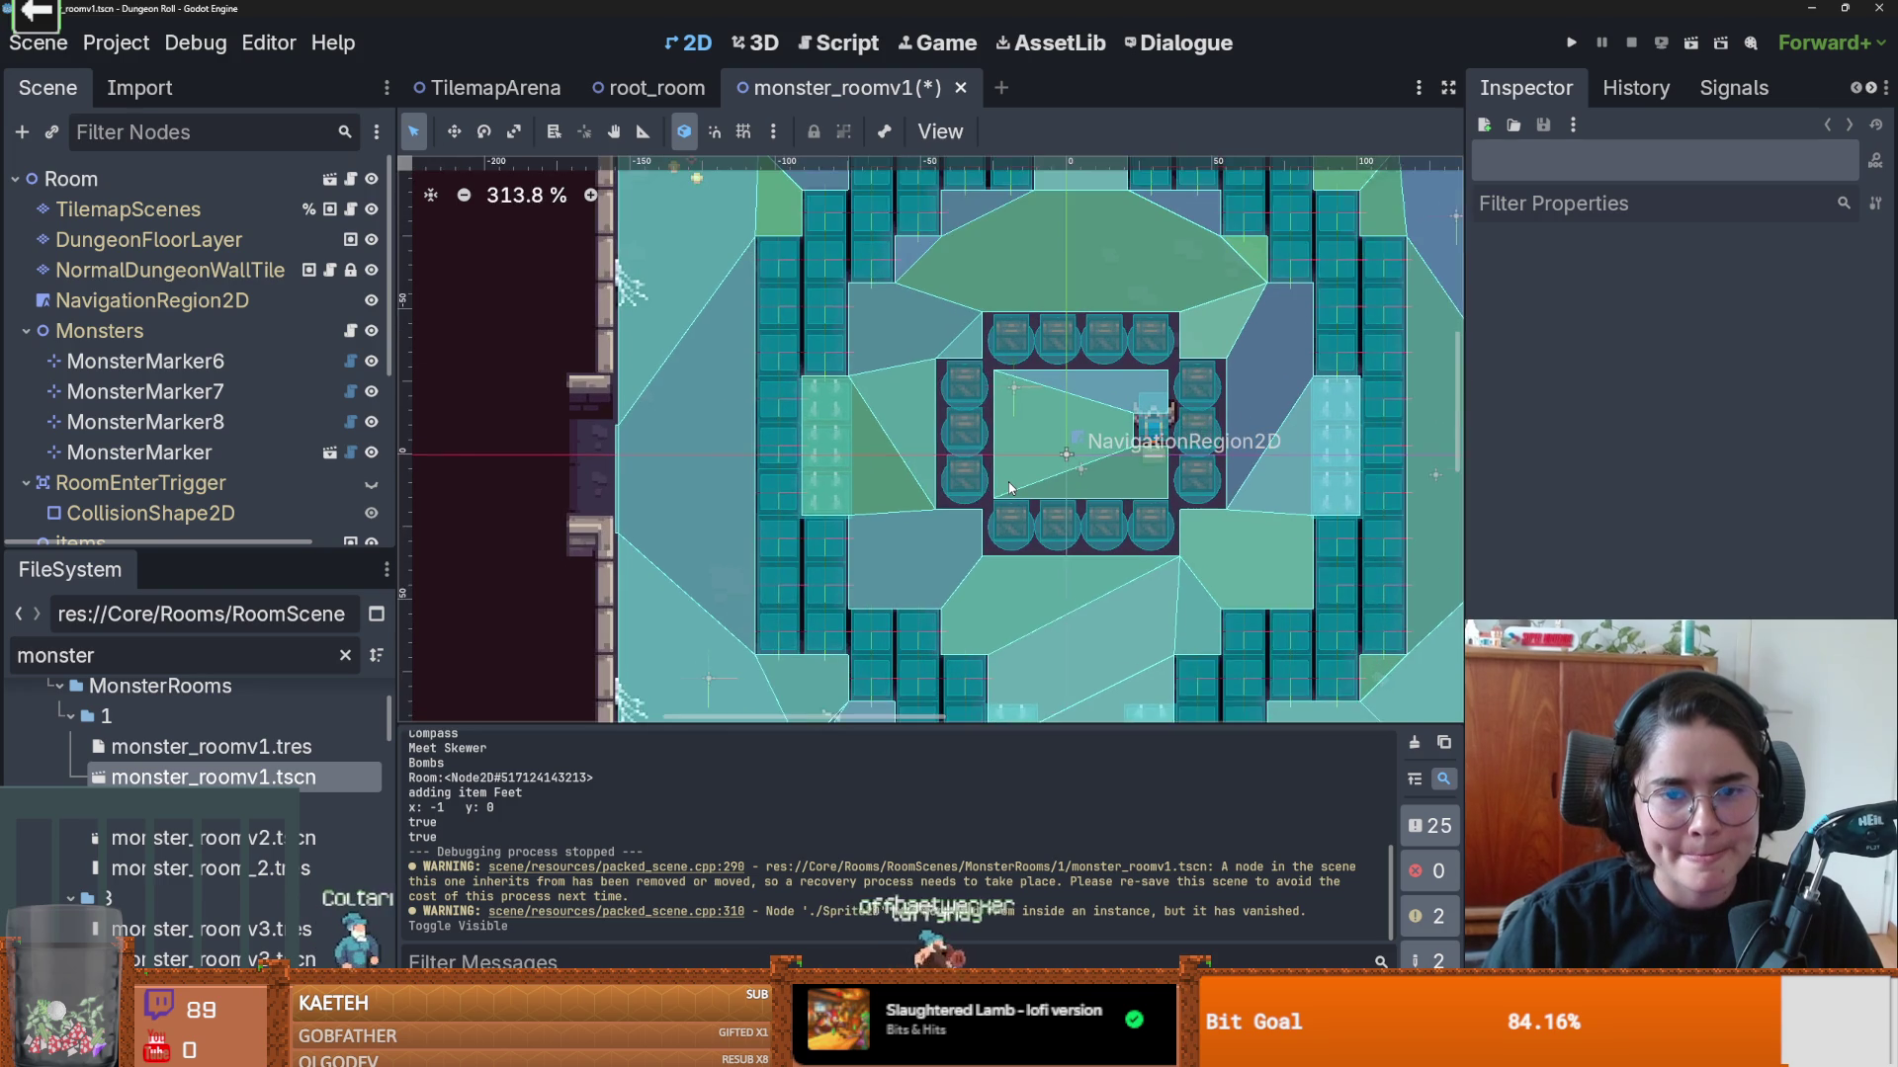
{"action": "scroll", "coordinate": [1009, 487], "scroll_direction": "down", "scroll_amount": 1}
{"action": "scroll", "coordinate": [1009, 487], "scroll_direction": "down", "scroll_amount": 2}
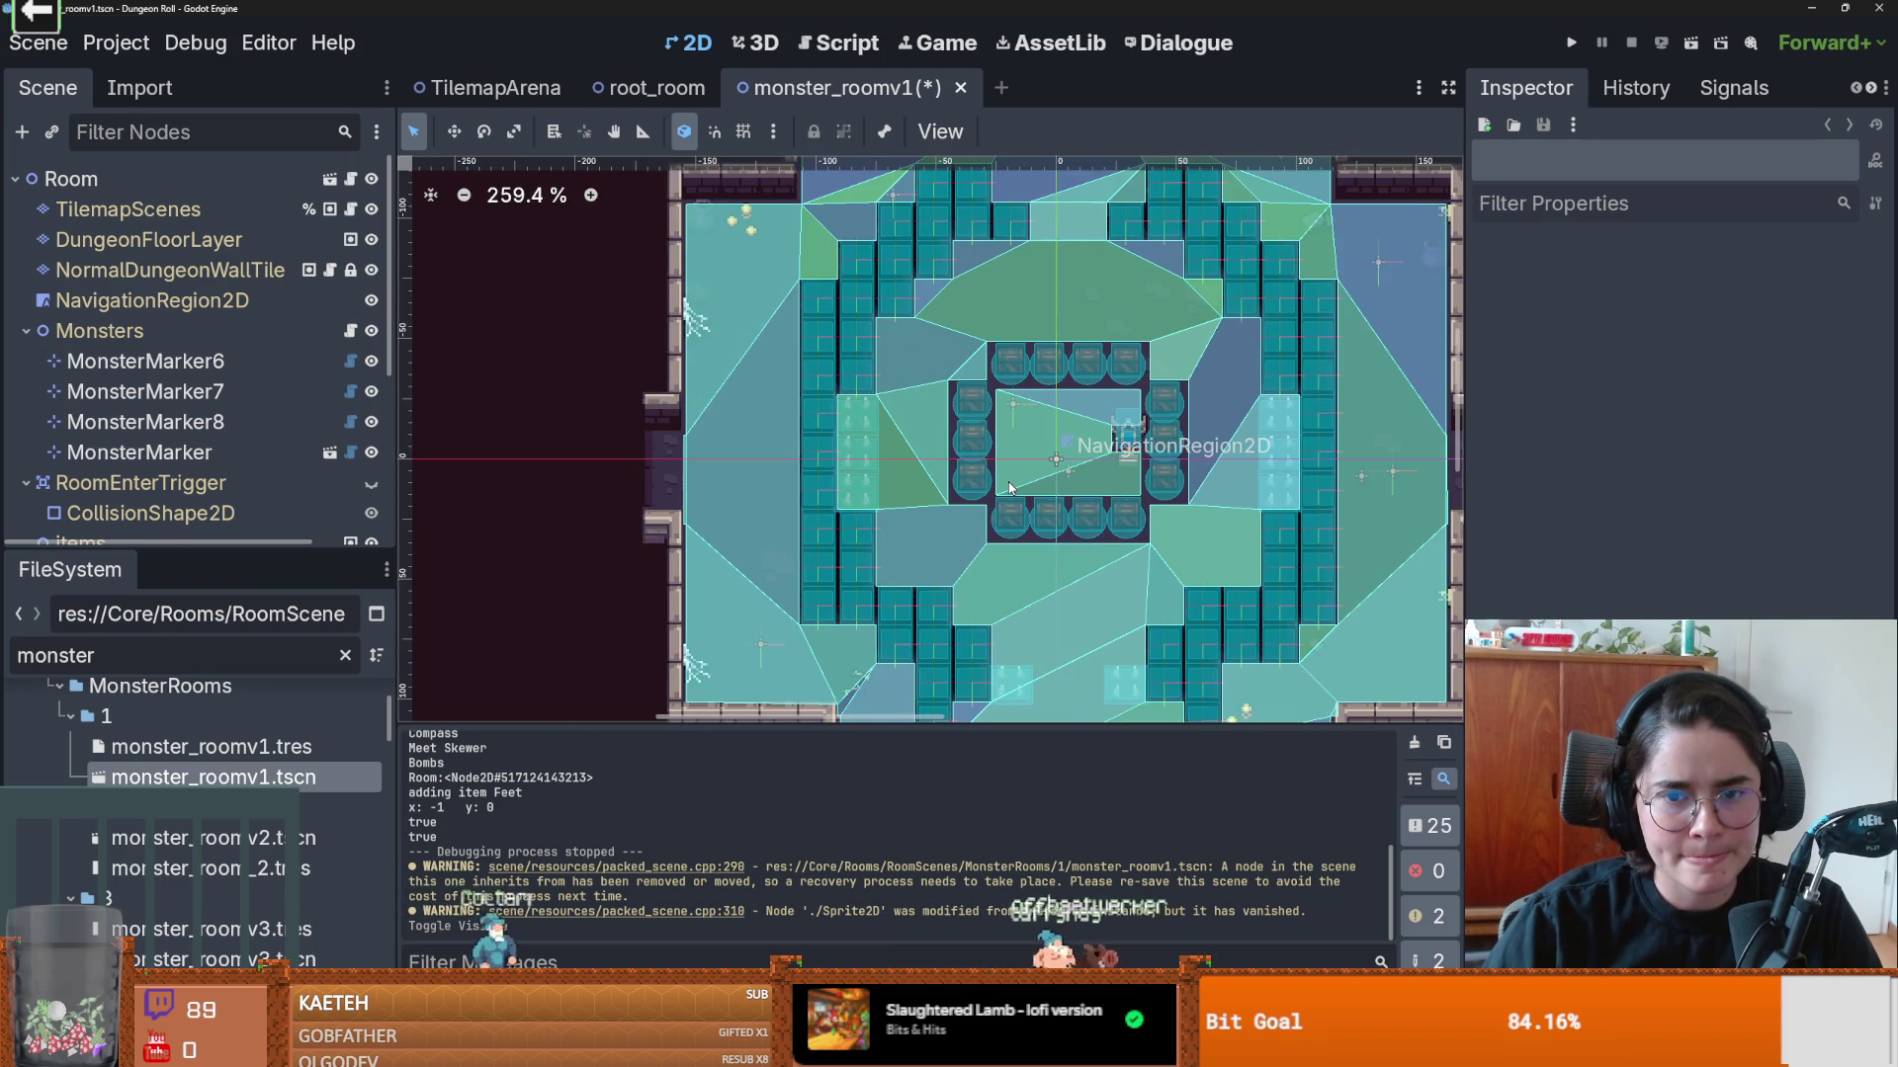
{"action": "scroll", "coordinate": [1009, 487], "scroll_direction": "down", "scroll_amount": 2}
{"action": "scroll", "coordinate": [1009, 487], "scroll_direction": "up", "scroll_amount": 2}
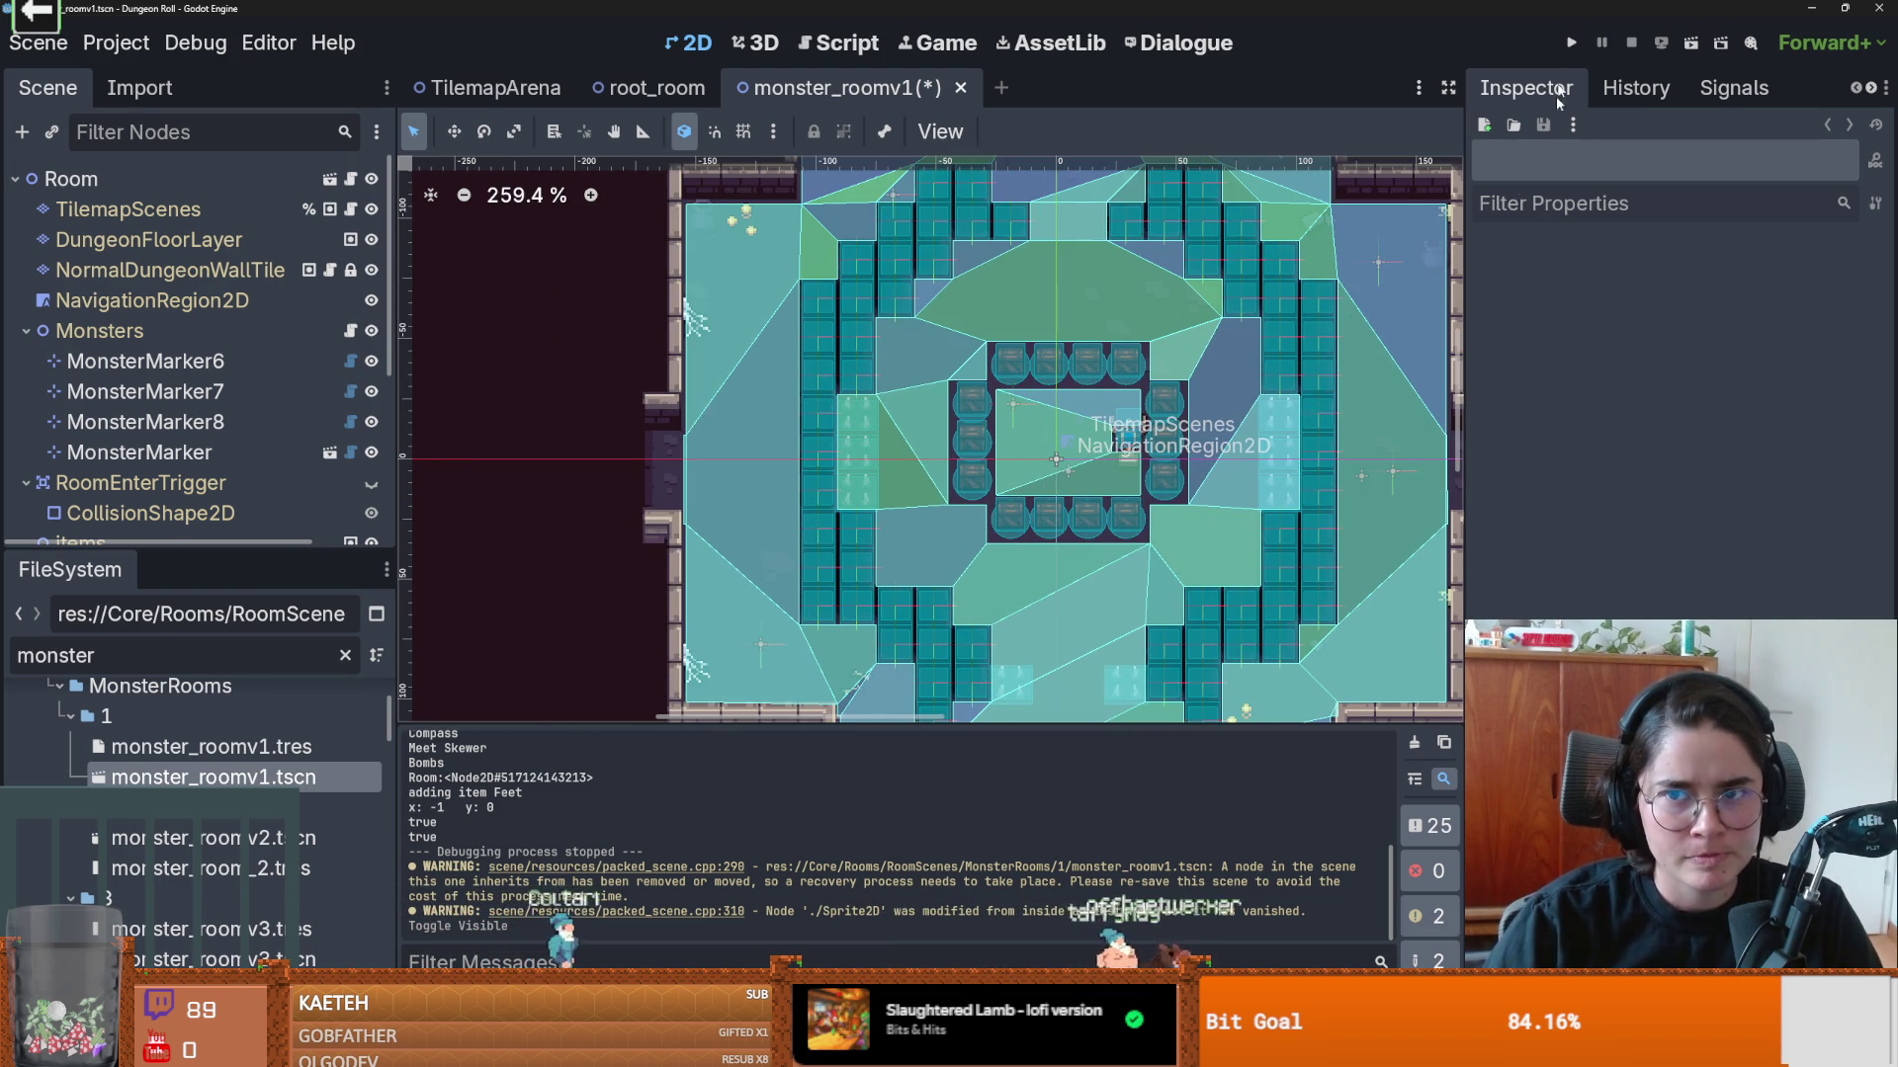
{"action": "left_click", "coordinate": [195, 42]}
Step: Save and run the game as Crusader, enter a room from the debug list, then stop with F8
{"action": "left_click", "coordinate": [1765, 136]}
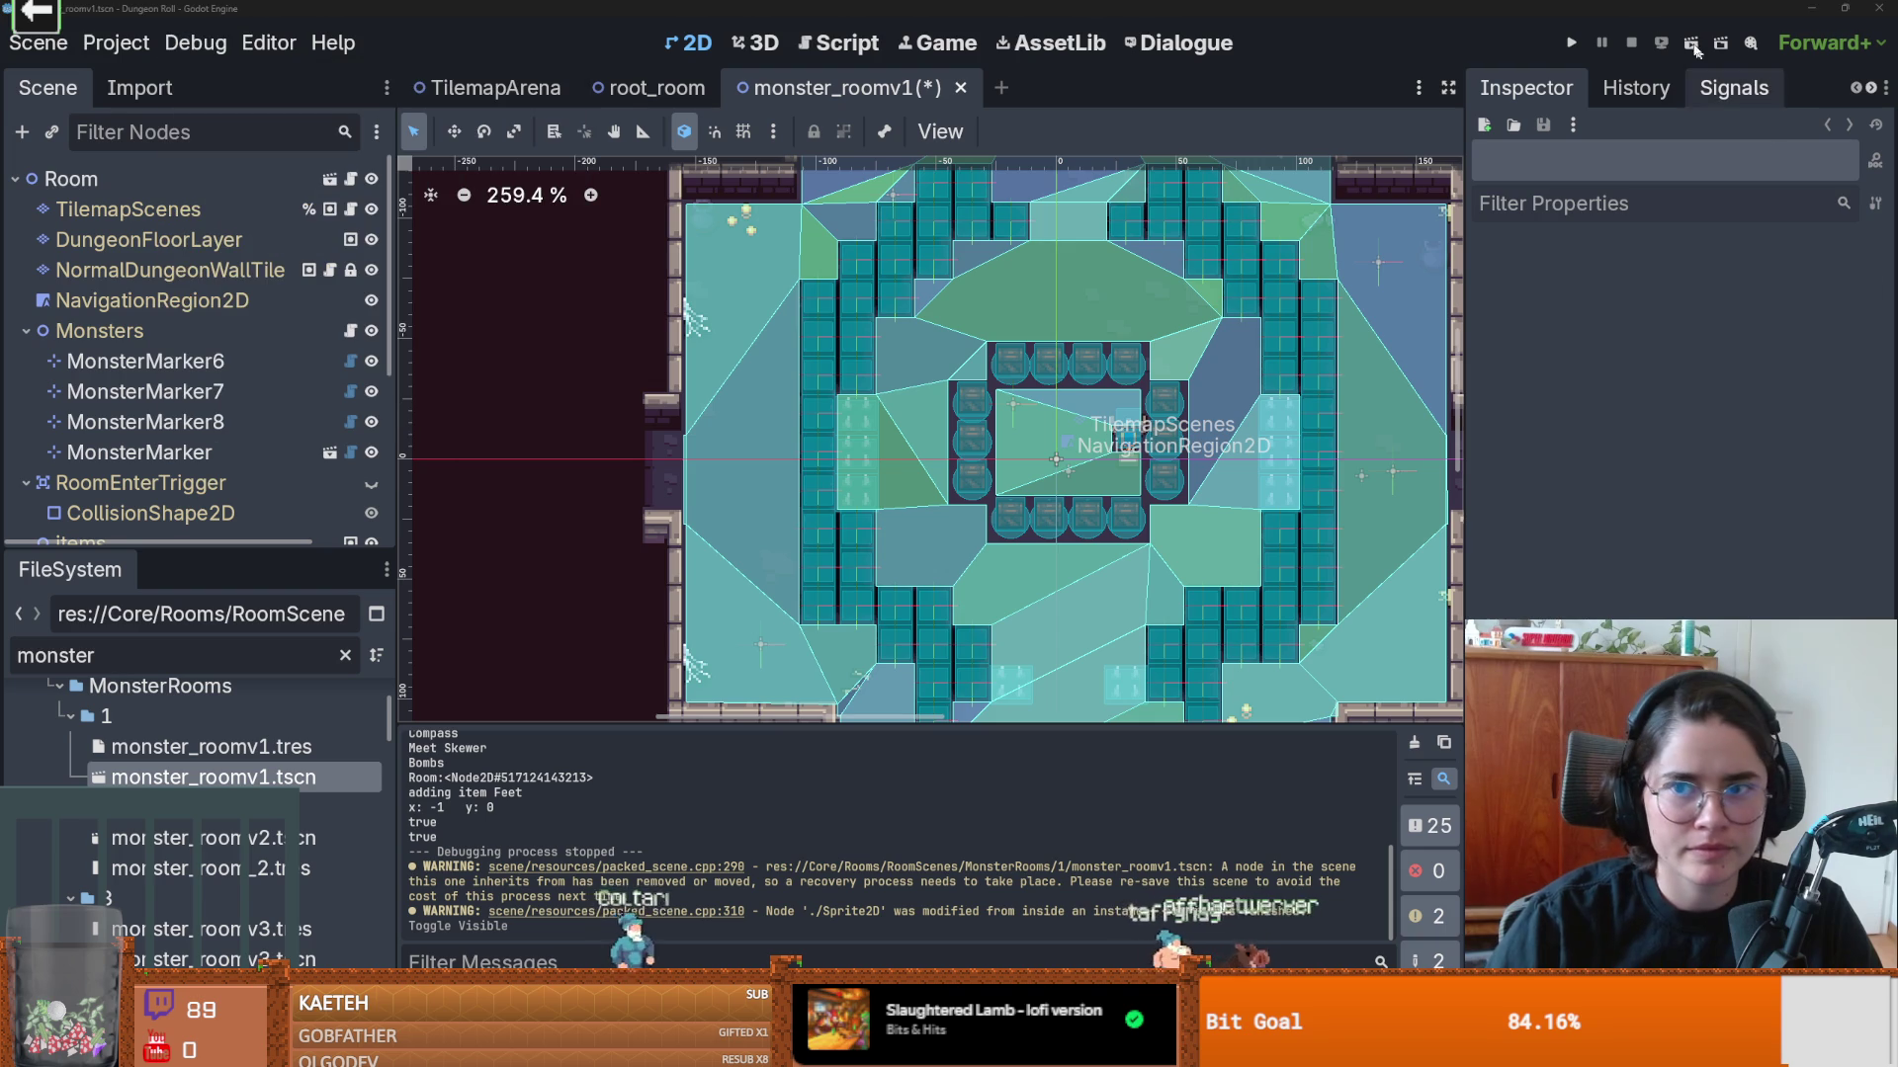
{"action": "left_click", "coordinate": [1570, 43]}
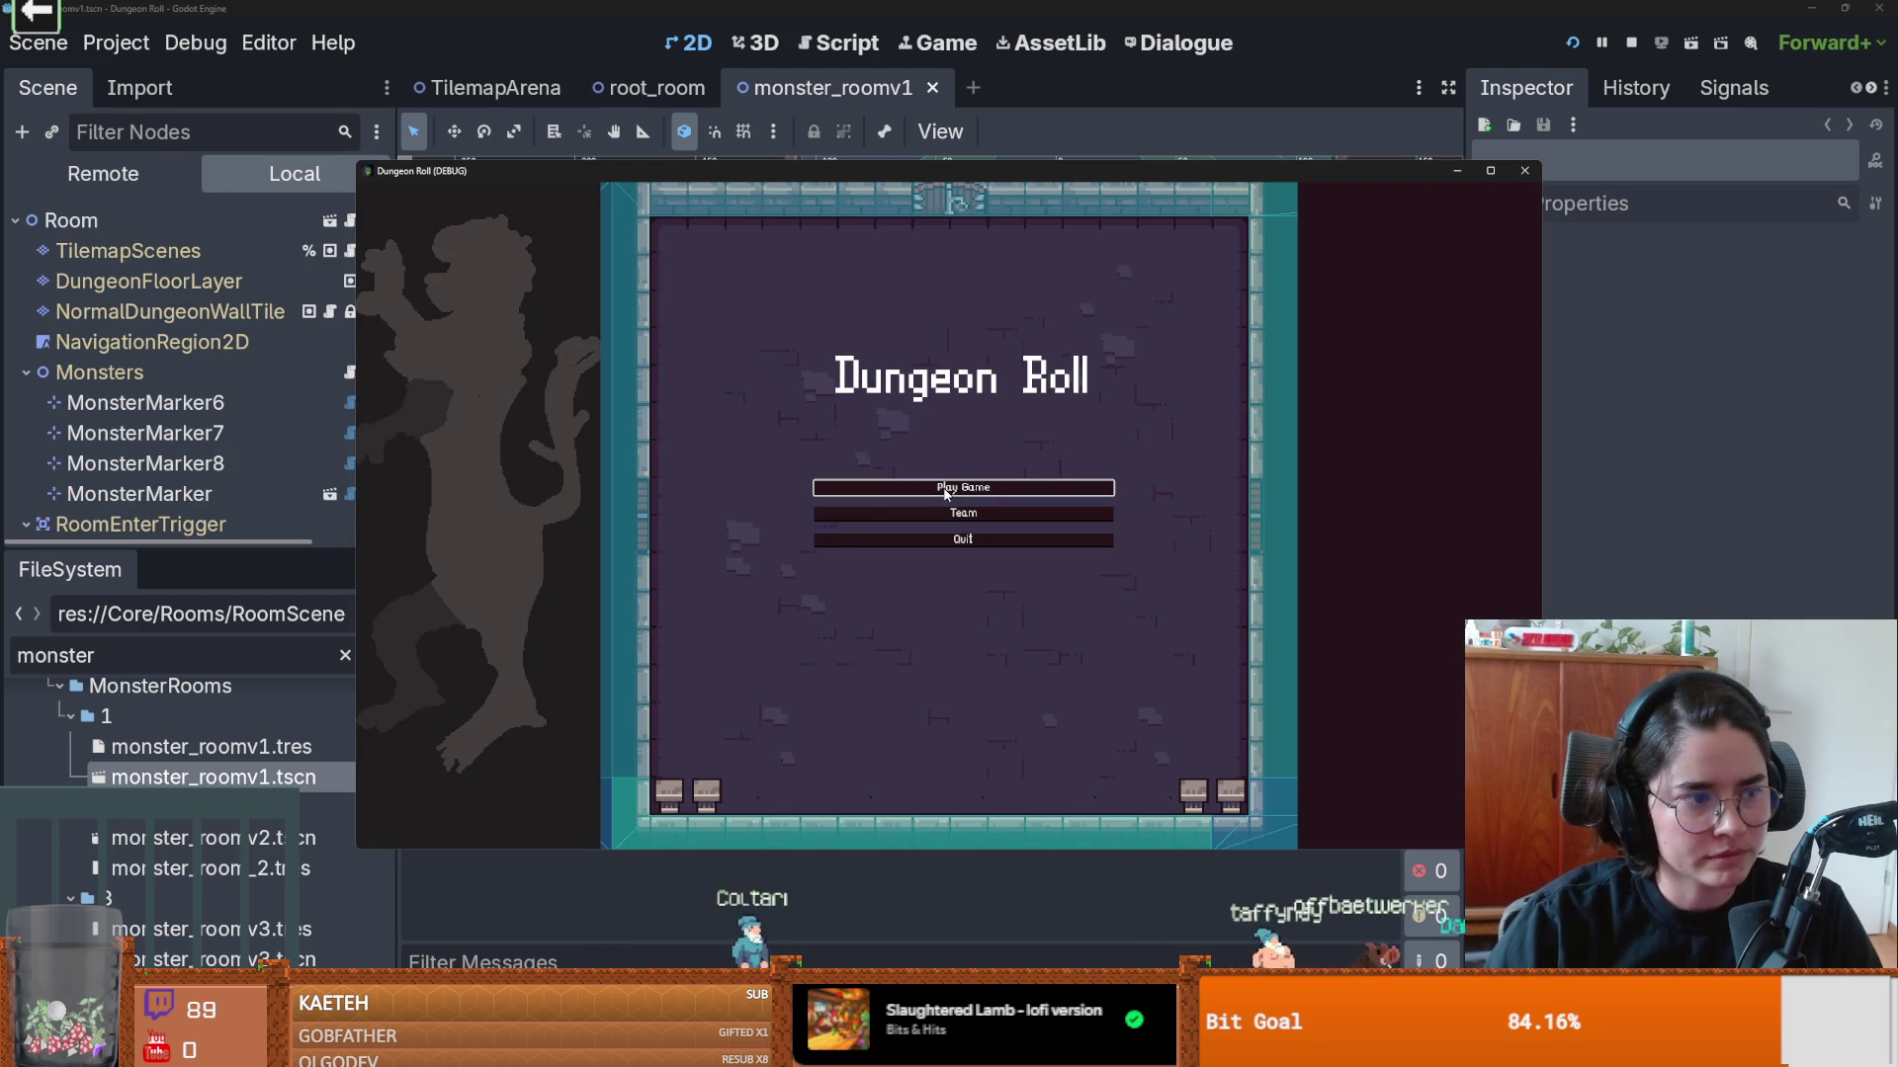
{"action": "left_click", "coordinate": [835, 486]}
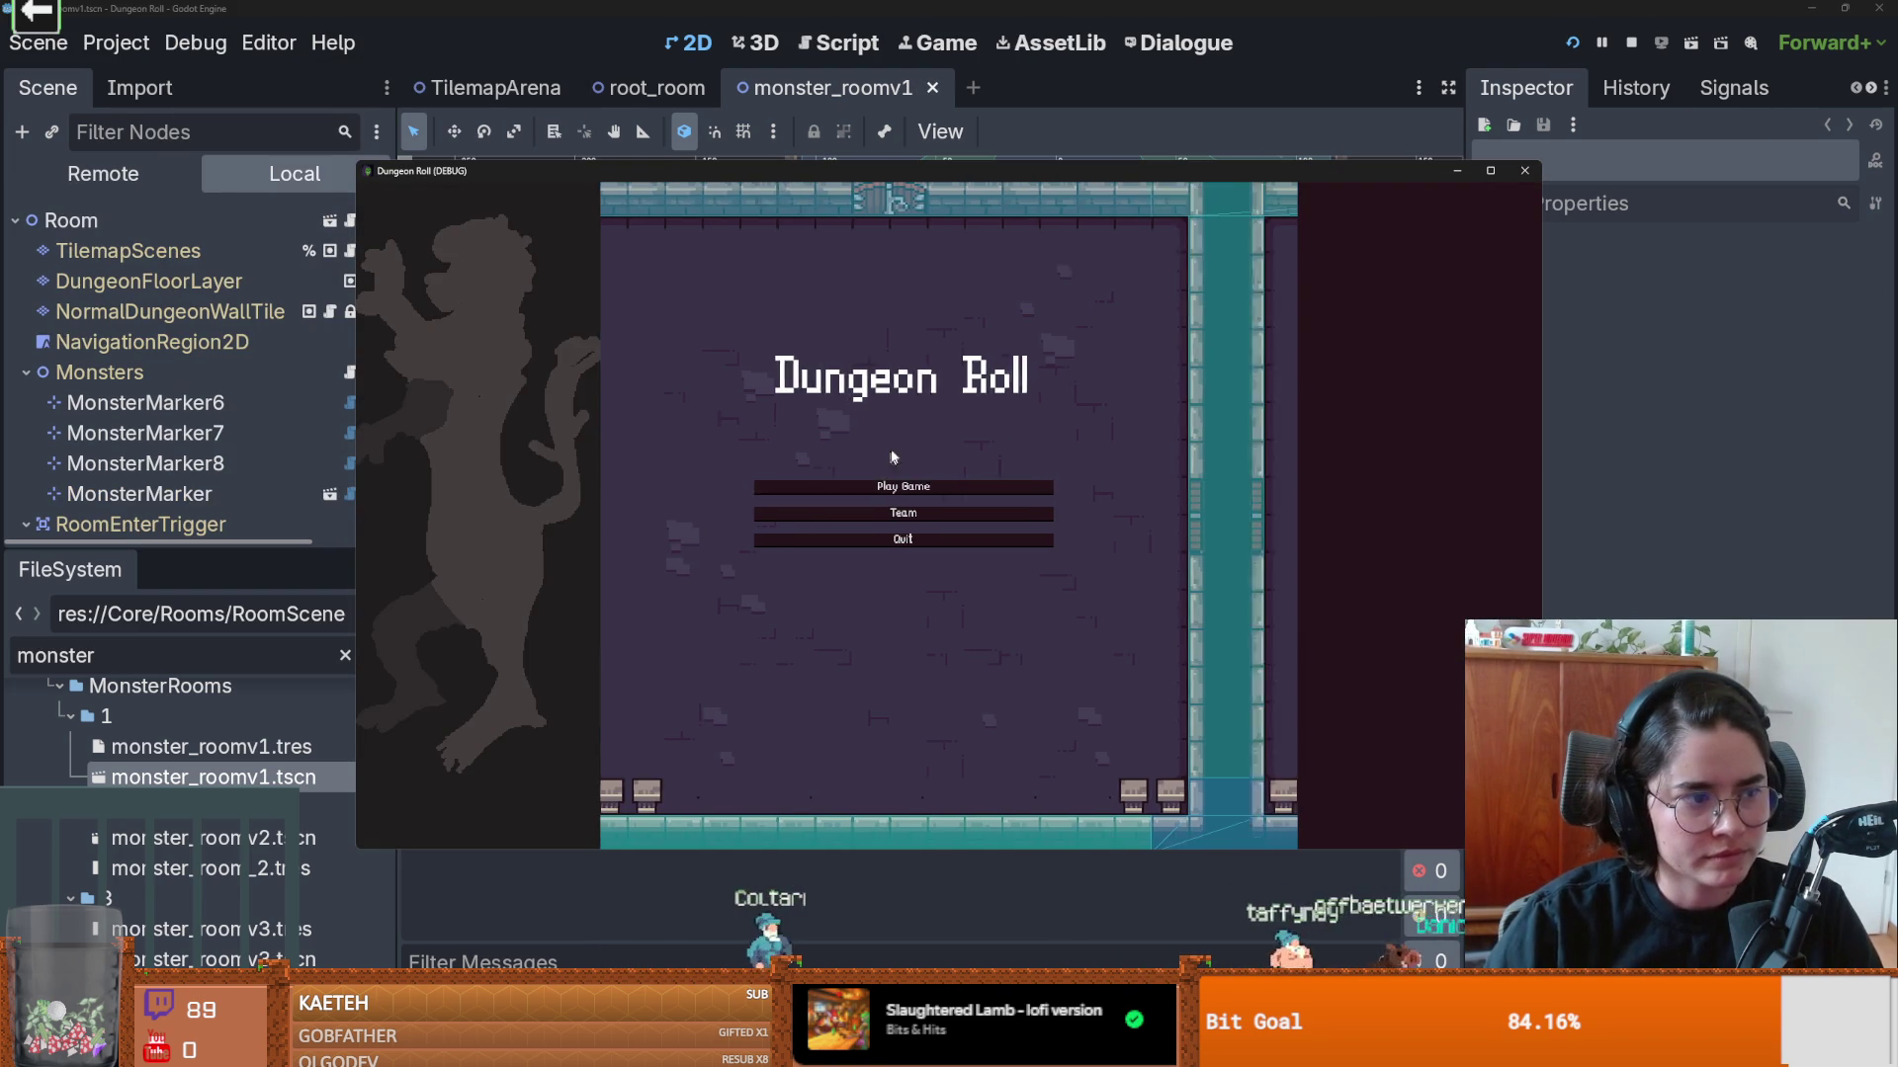
{"action": "left_click", "coordinate": [836, 406]}
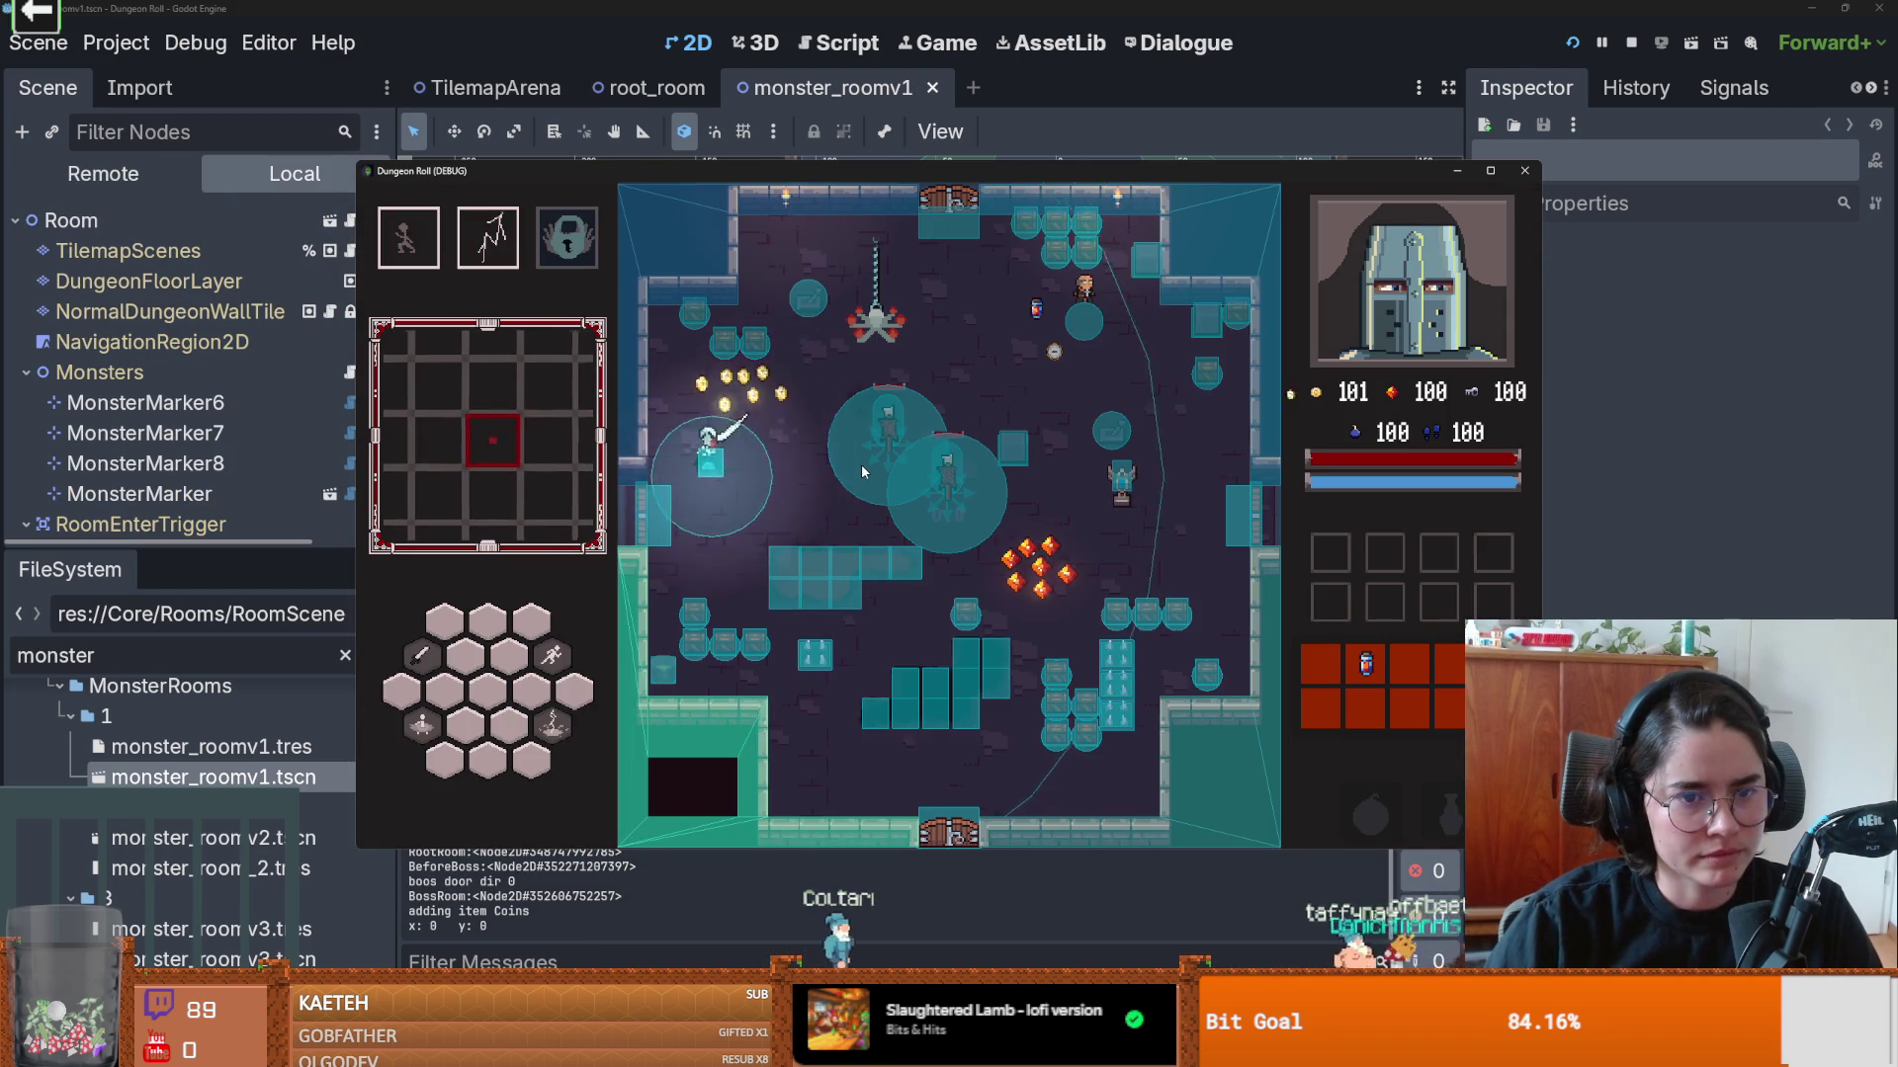
{"action": "left_click", "coordinate": [800, 575]}
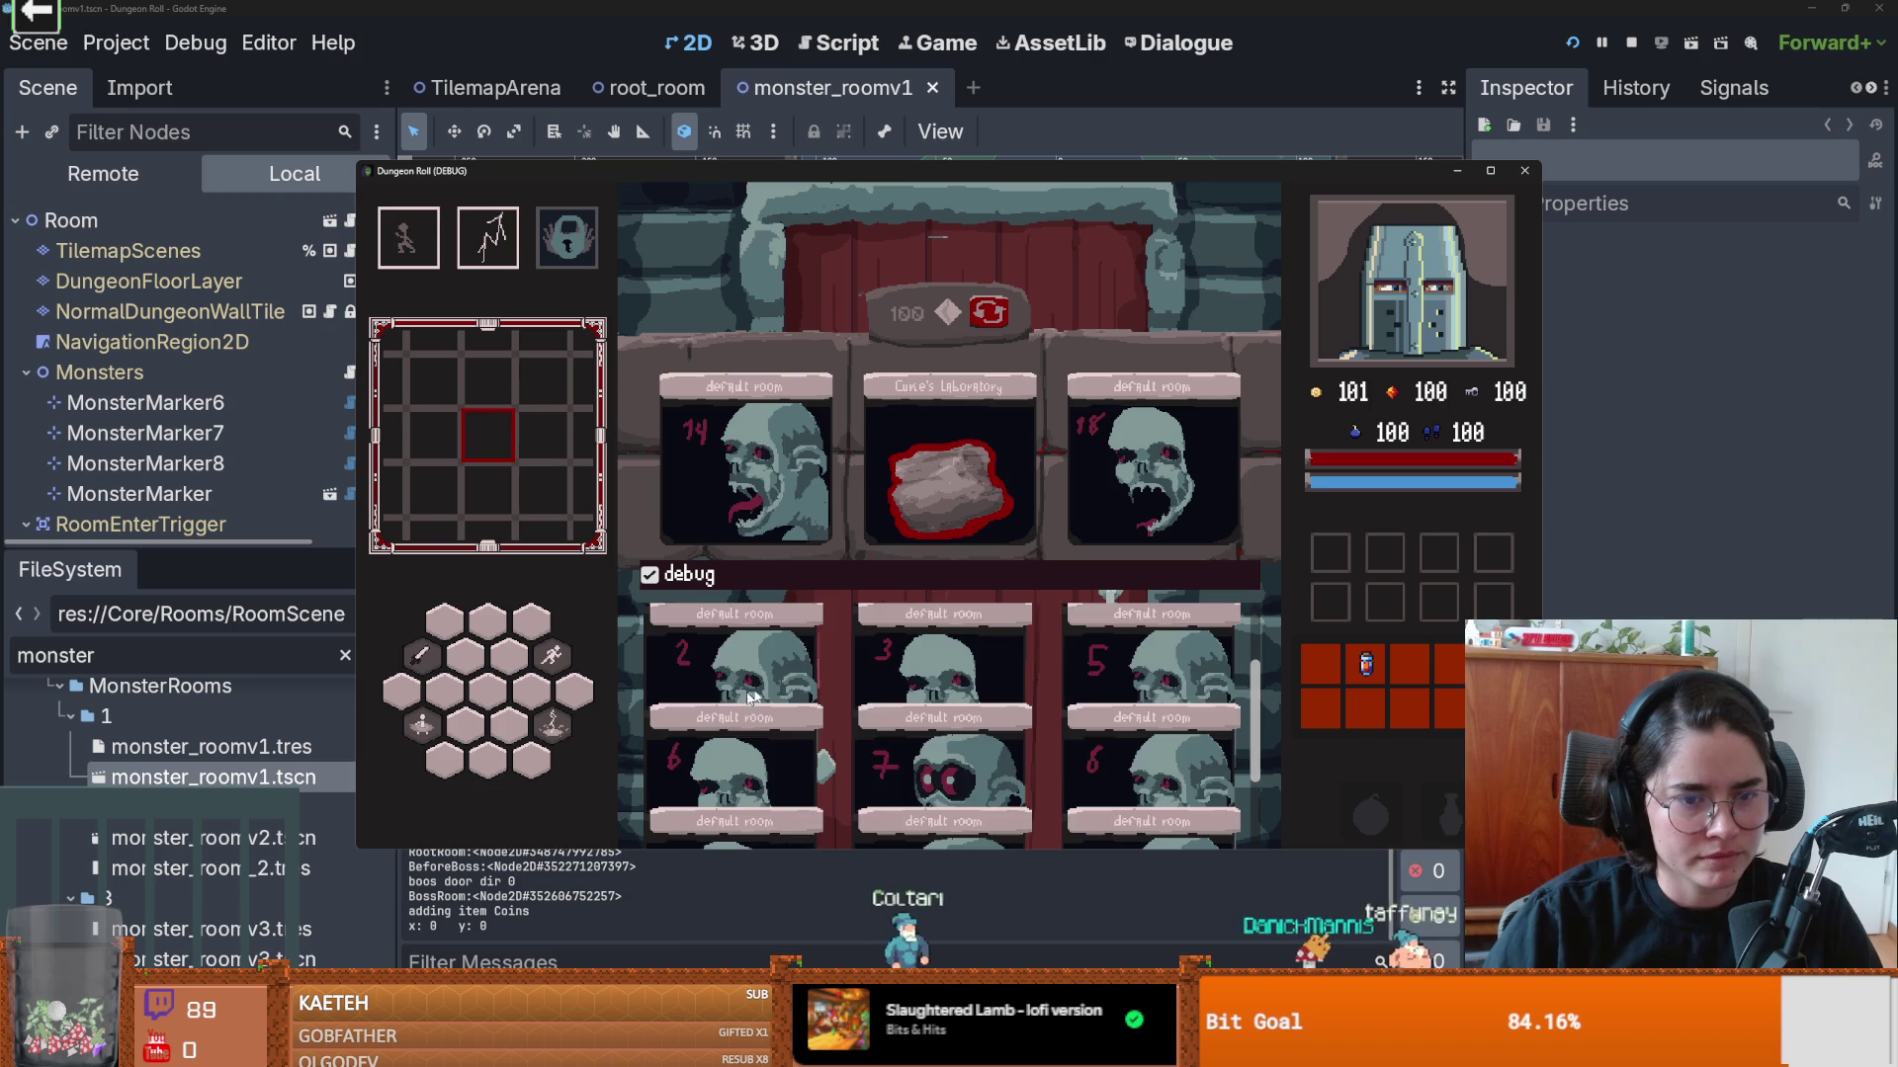
{"action": "scroll", "coordinate": [1135, 672], "scroll_direction": "up", "scroll_amount": 2}
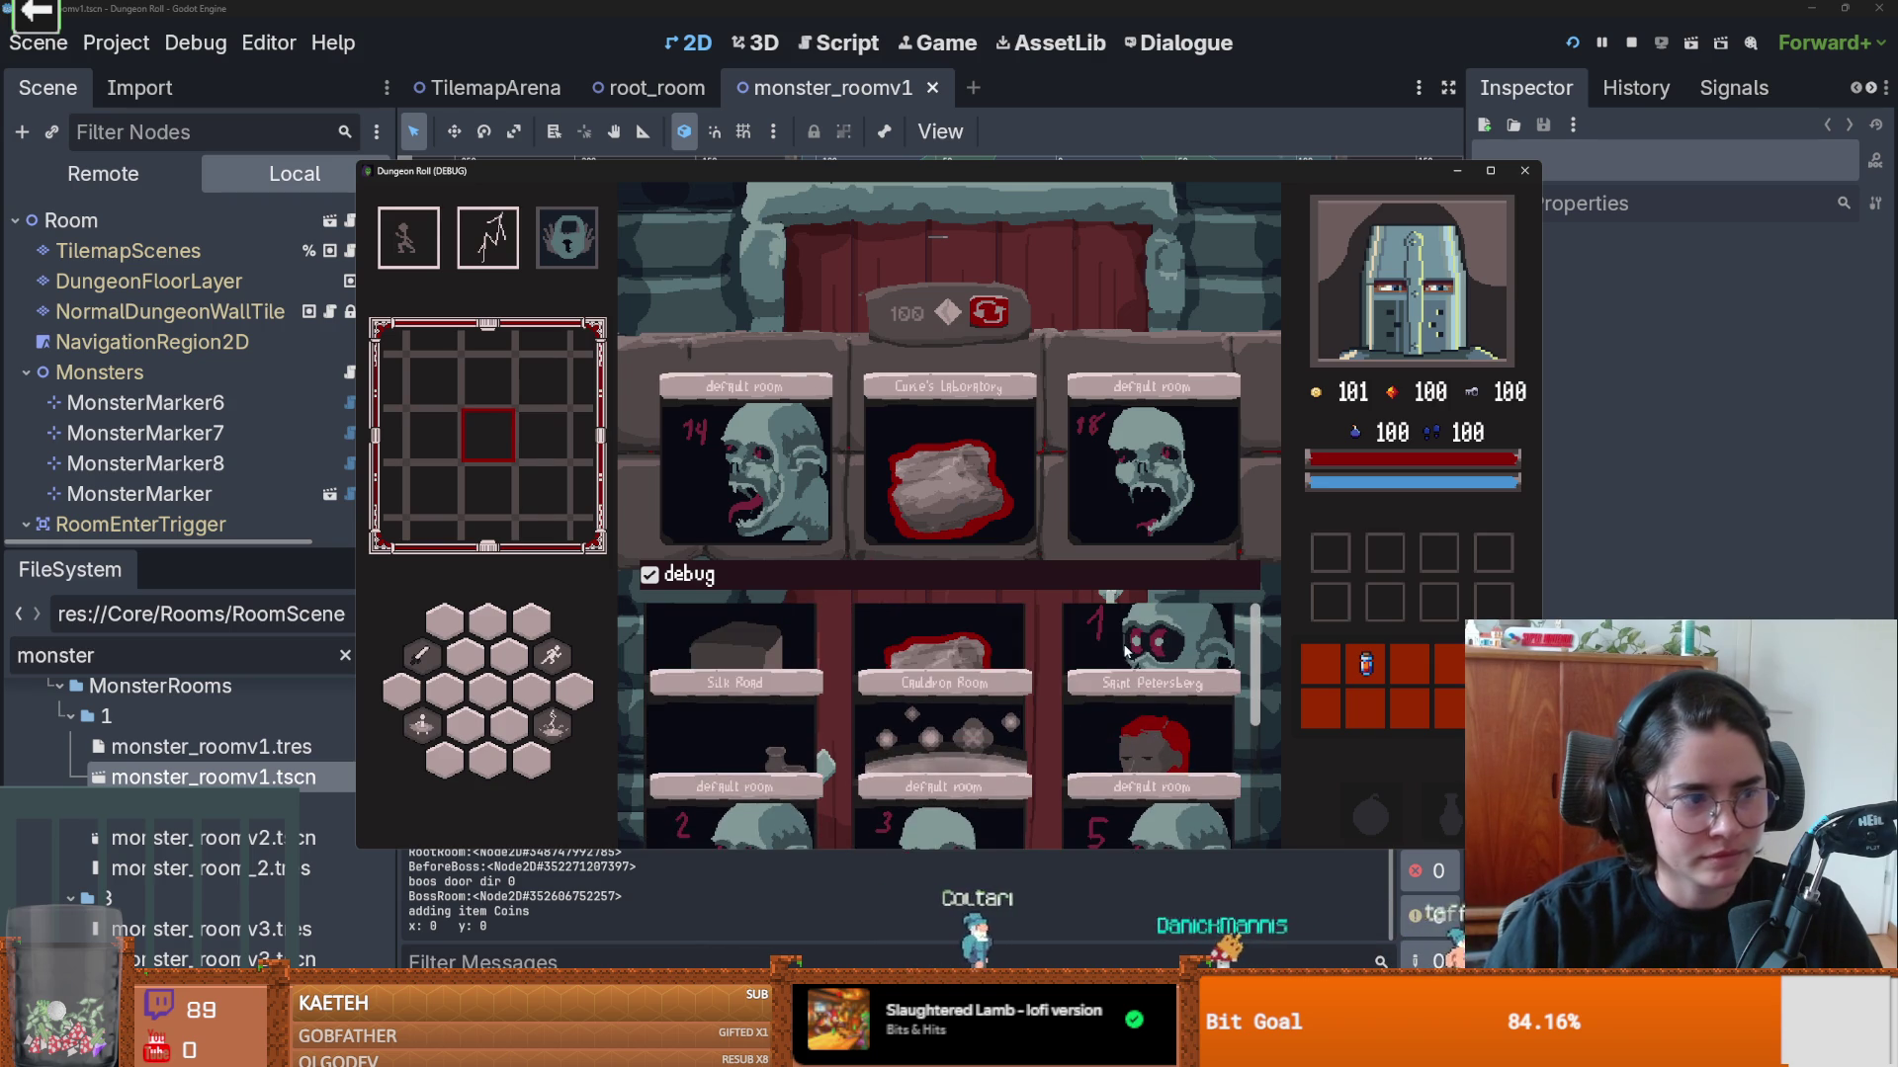
{"action": "left_click", "coordinate": [1125, 649]}
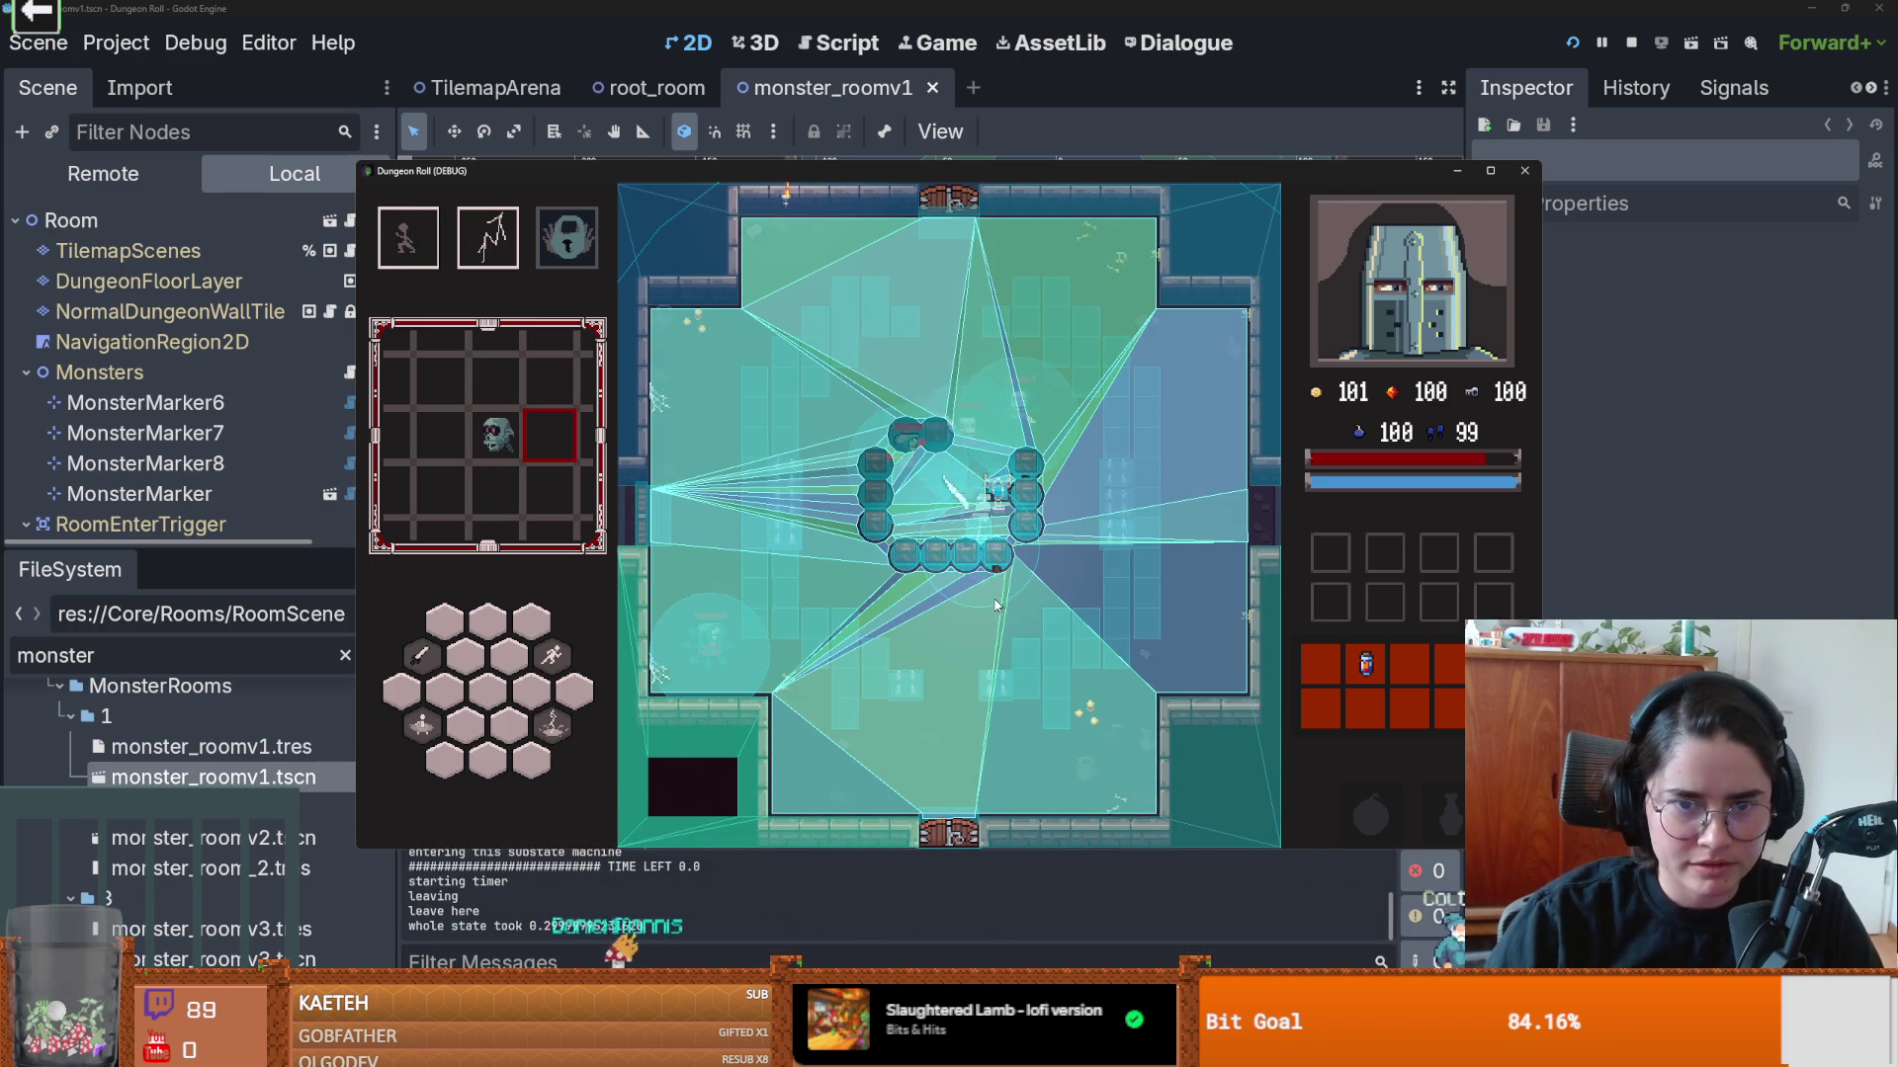
{"action": "key", "text": "F8"}
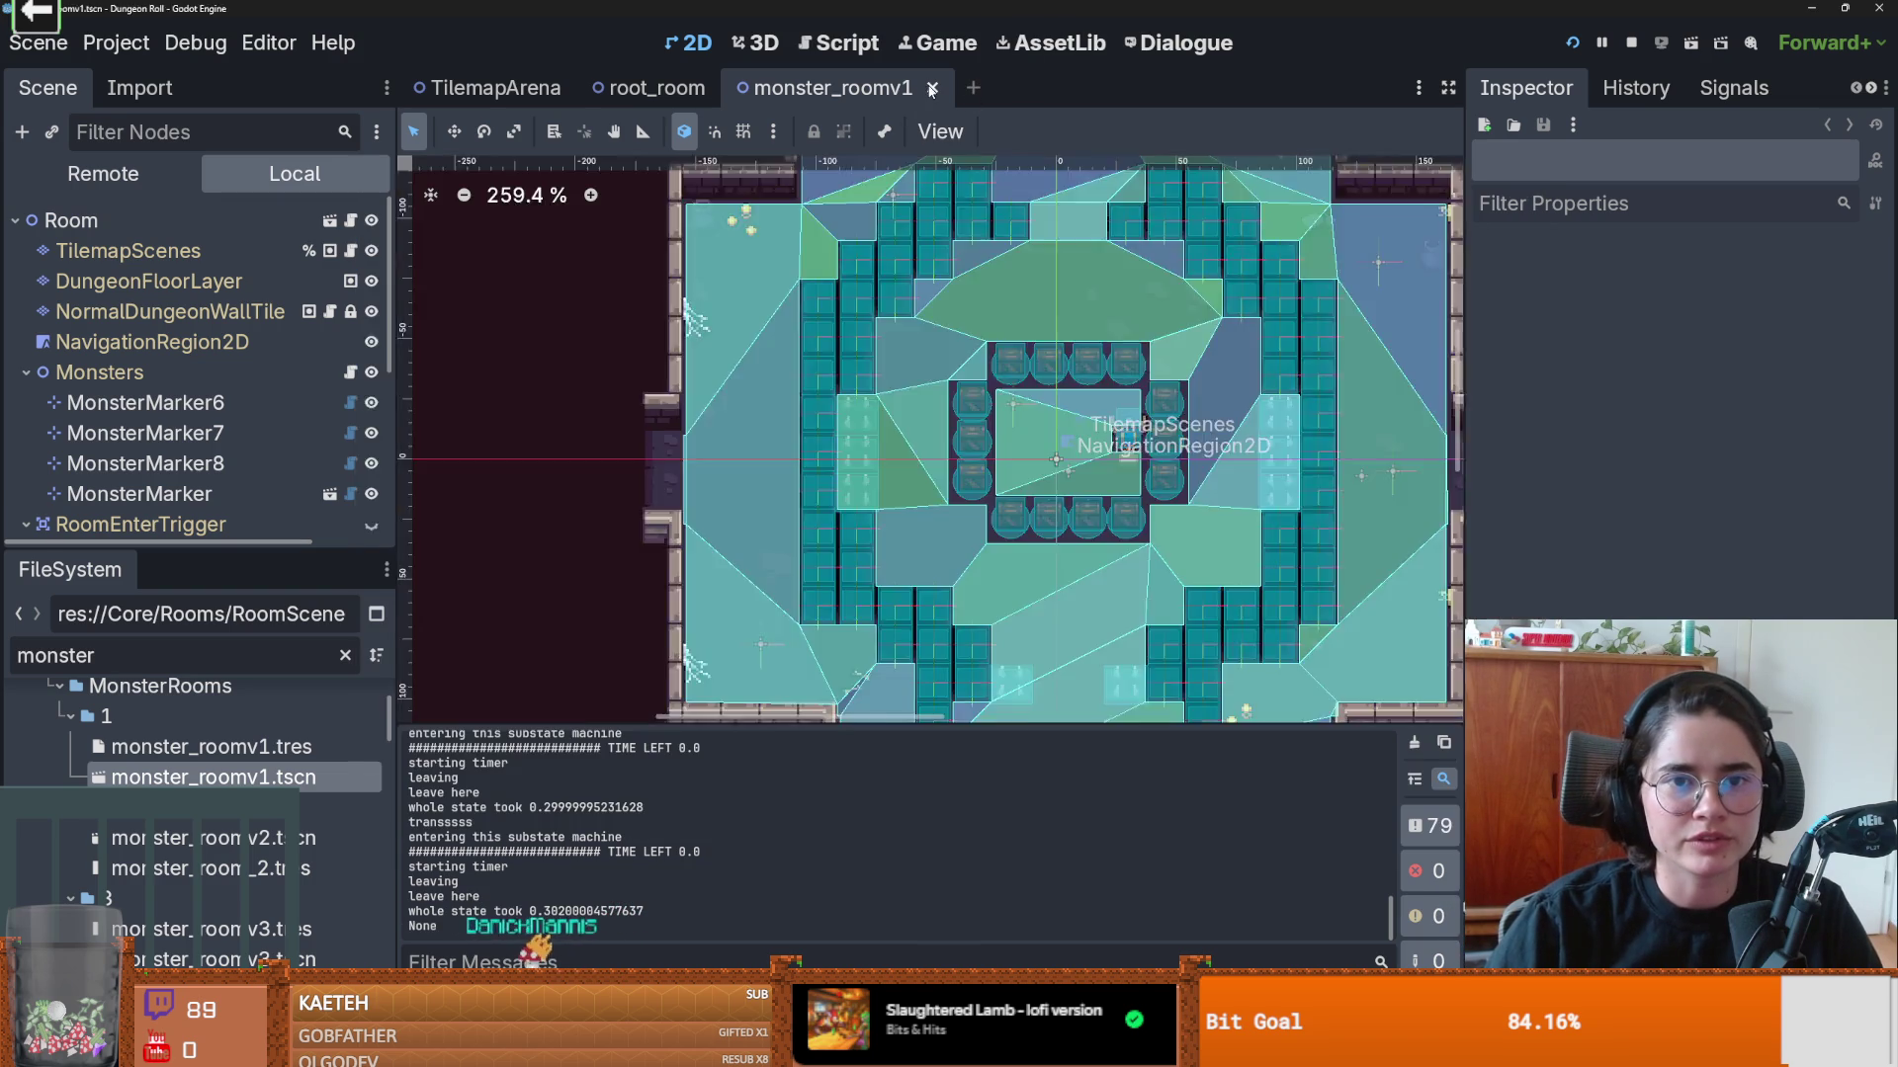
Step: Close the monster_roomv1 scene tab and switch to the notes app's 11-03-2026 daily note
{"action": "left_click", "coordinate": [931, 91]}
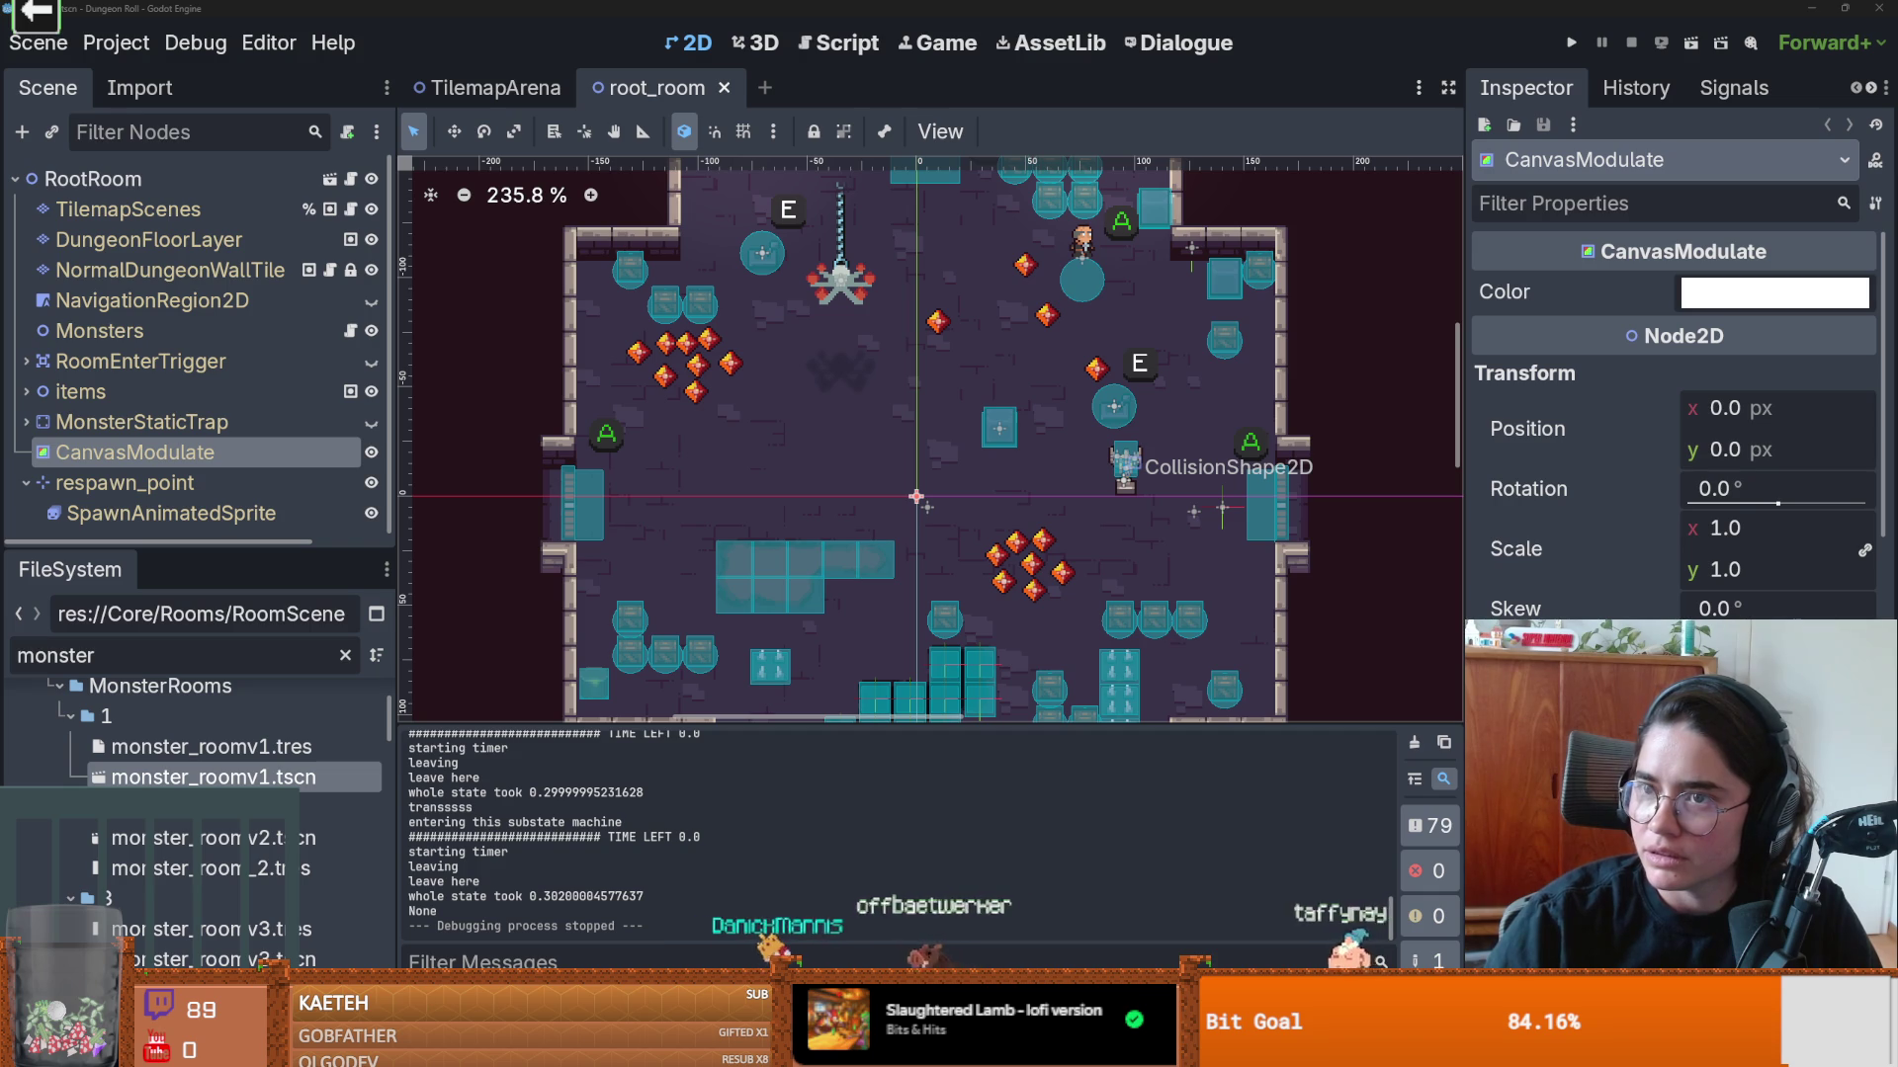
{"action": "key", "text": "alt+Tab"}
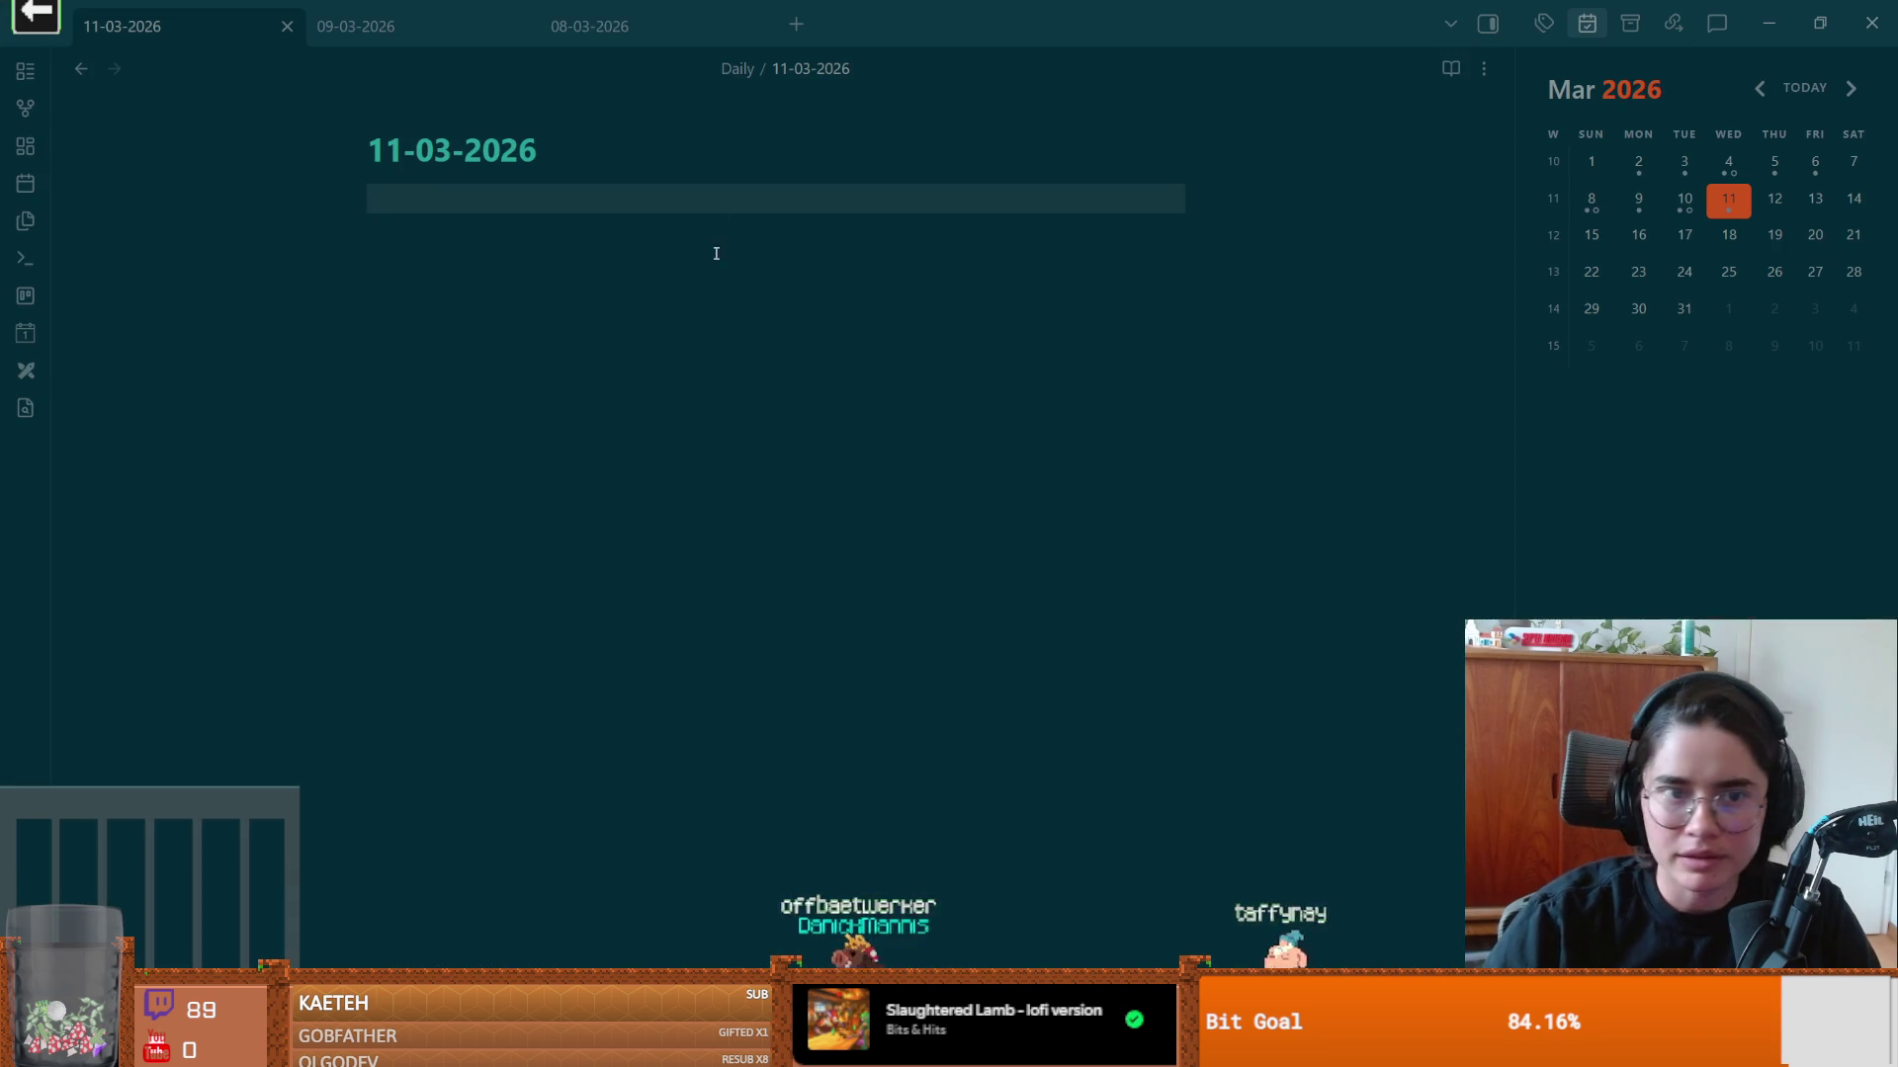
Step: Add the task 'on rebake, holes are disappearing' to the 11-03-2026 daily note
{"action": "key", "text": "ctrl+l"}
{"action": "type", "text": "oles a"}
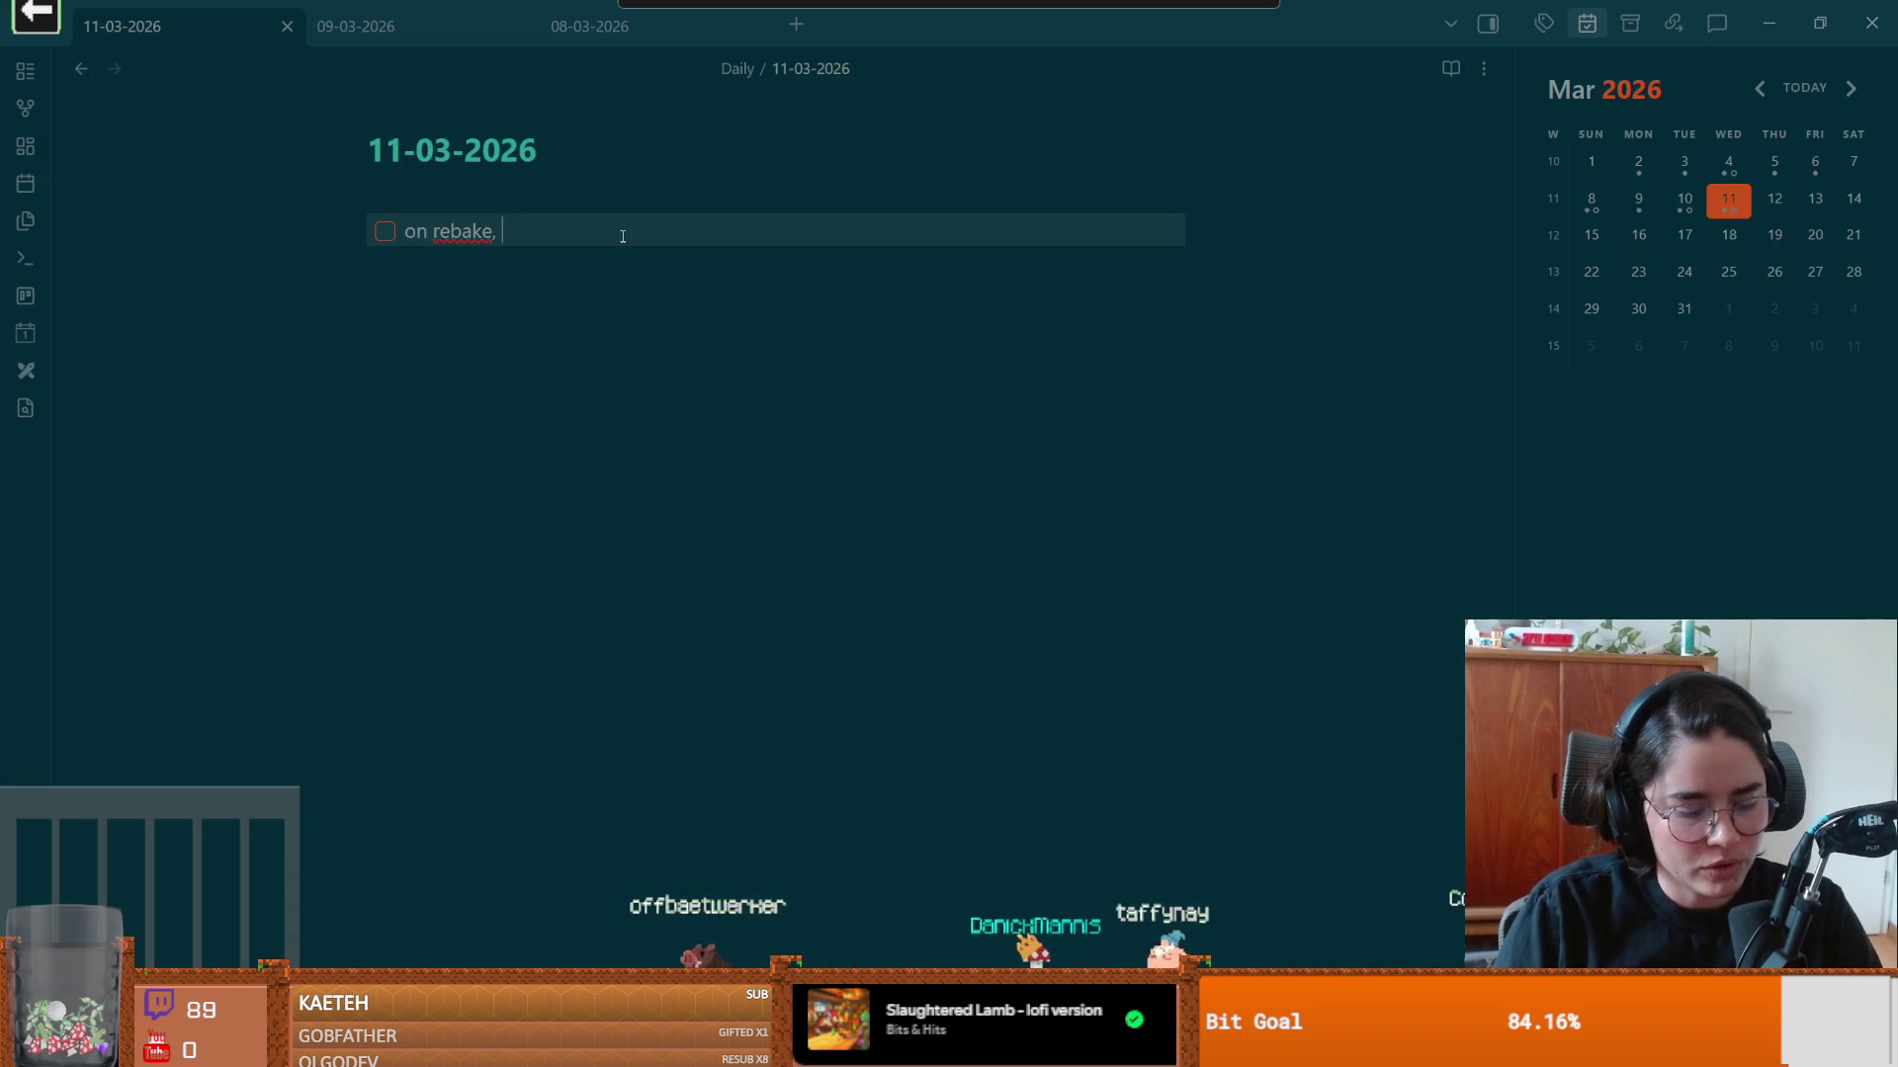
{"action": "type", "text": "re disapp"}
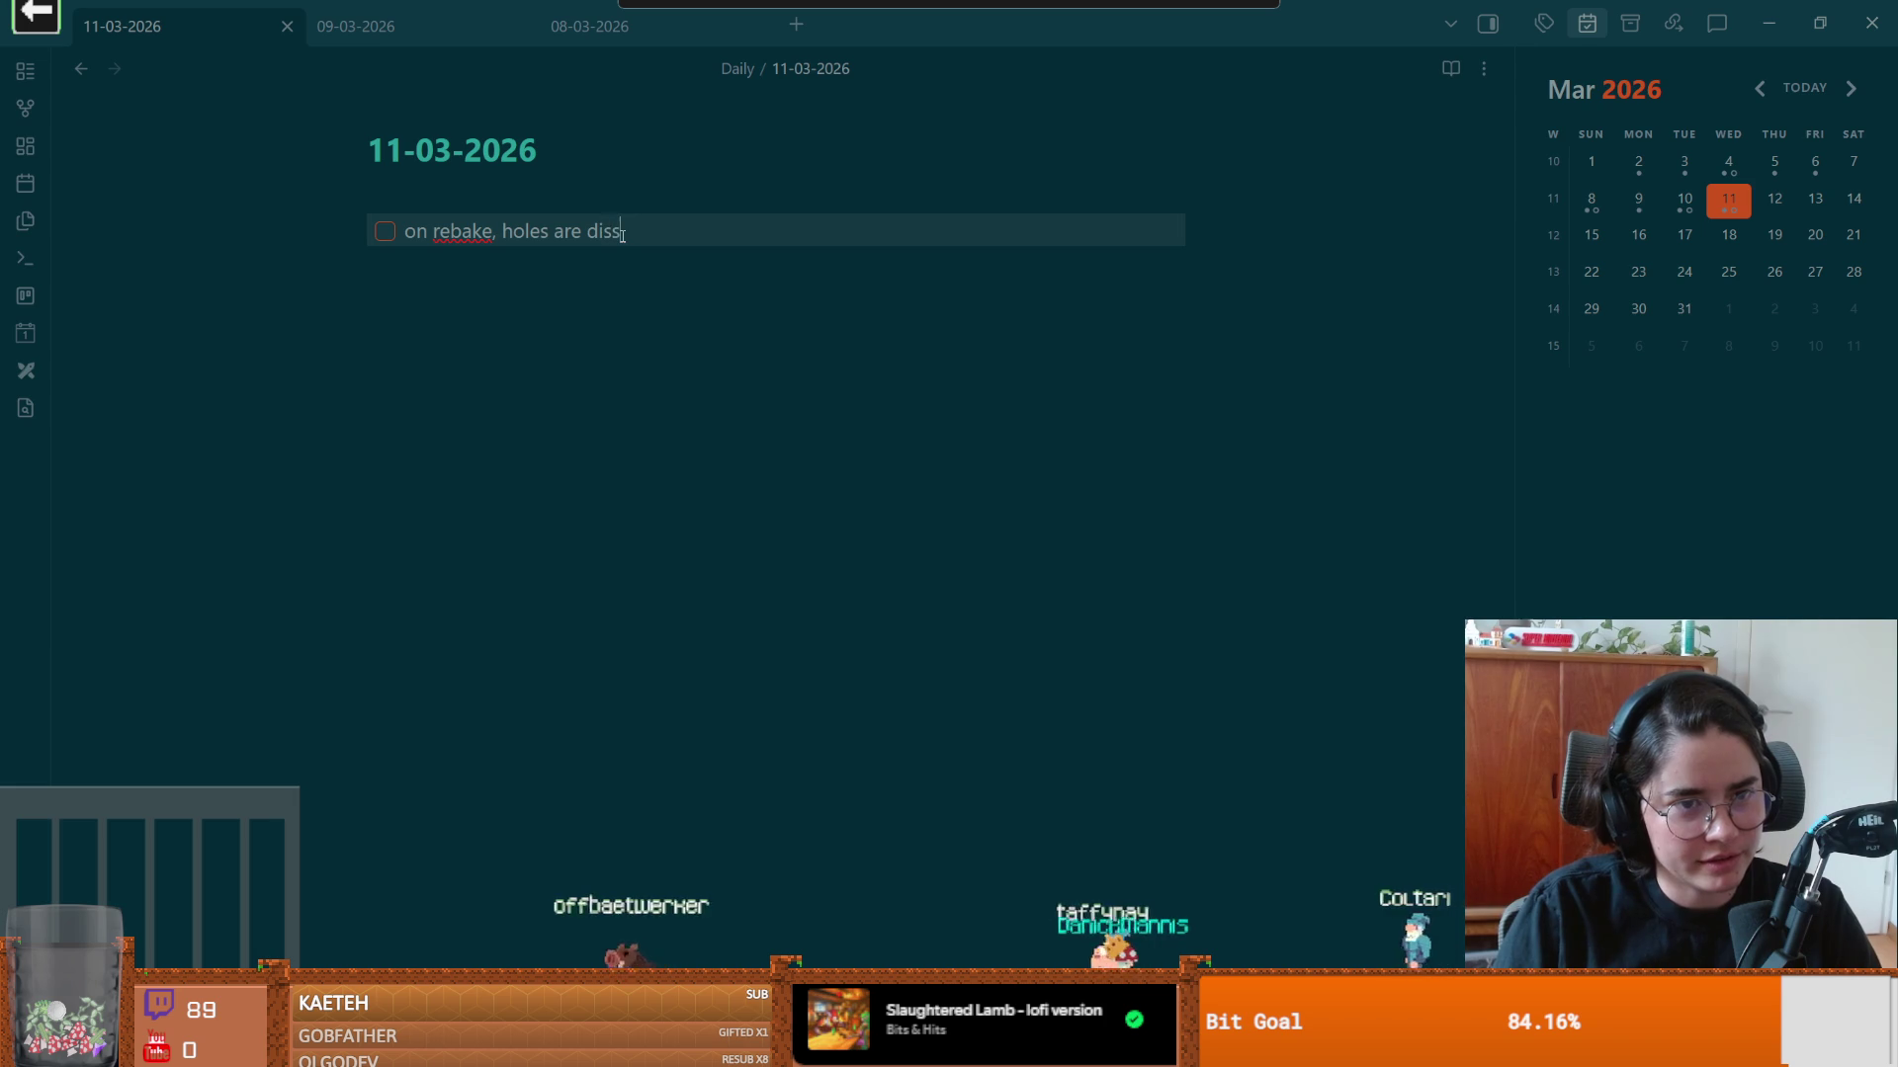
{"action": "type", "text": "earing"}
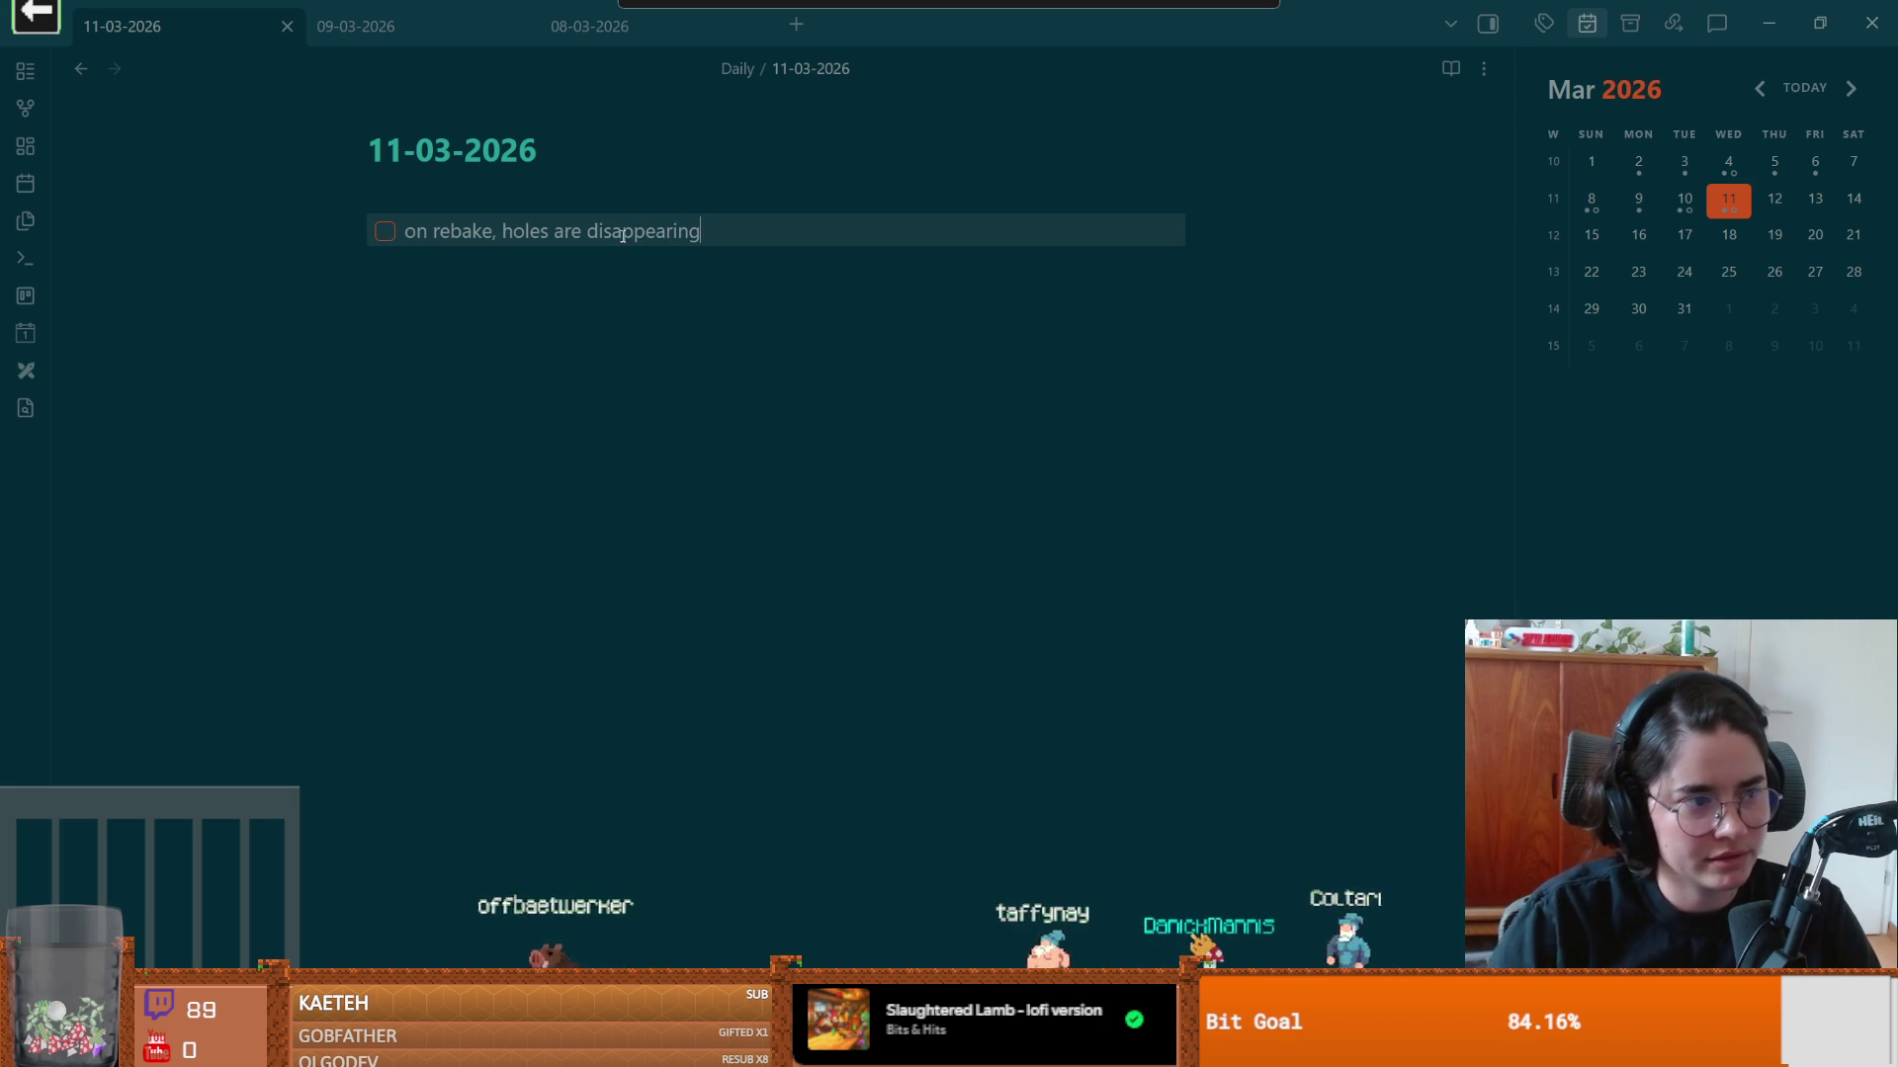
{"action": "key", "text": "Return"}
{"action": "key", "text": "Return"}
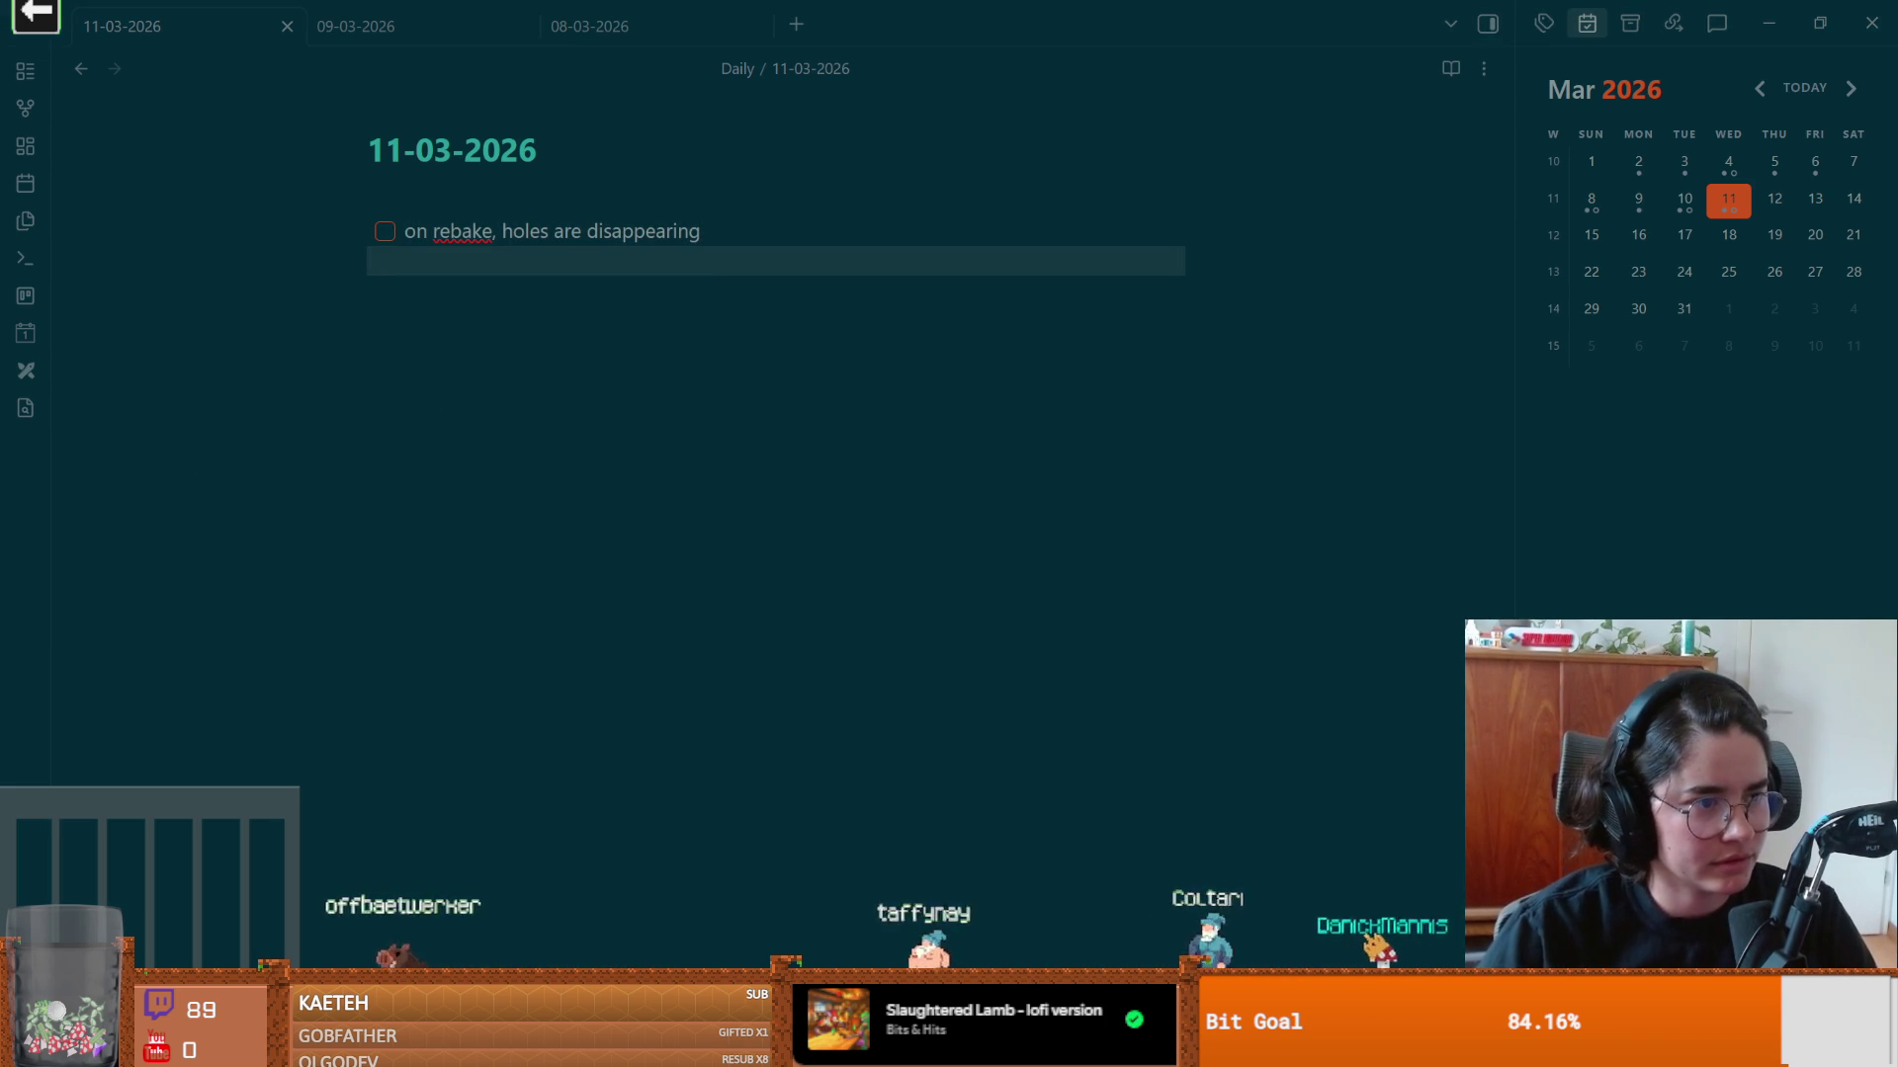
{"action": "left_click", "coordinate": [686, 412]}
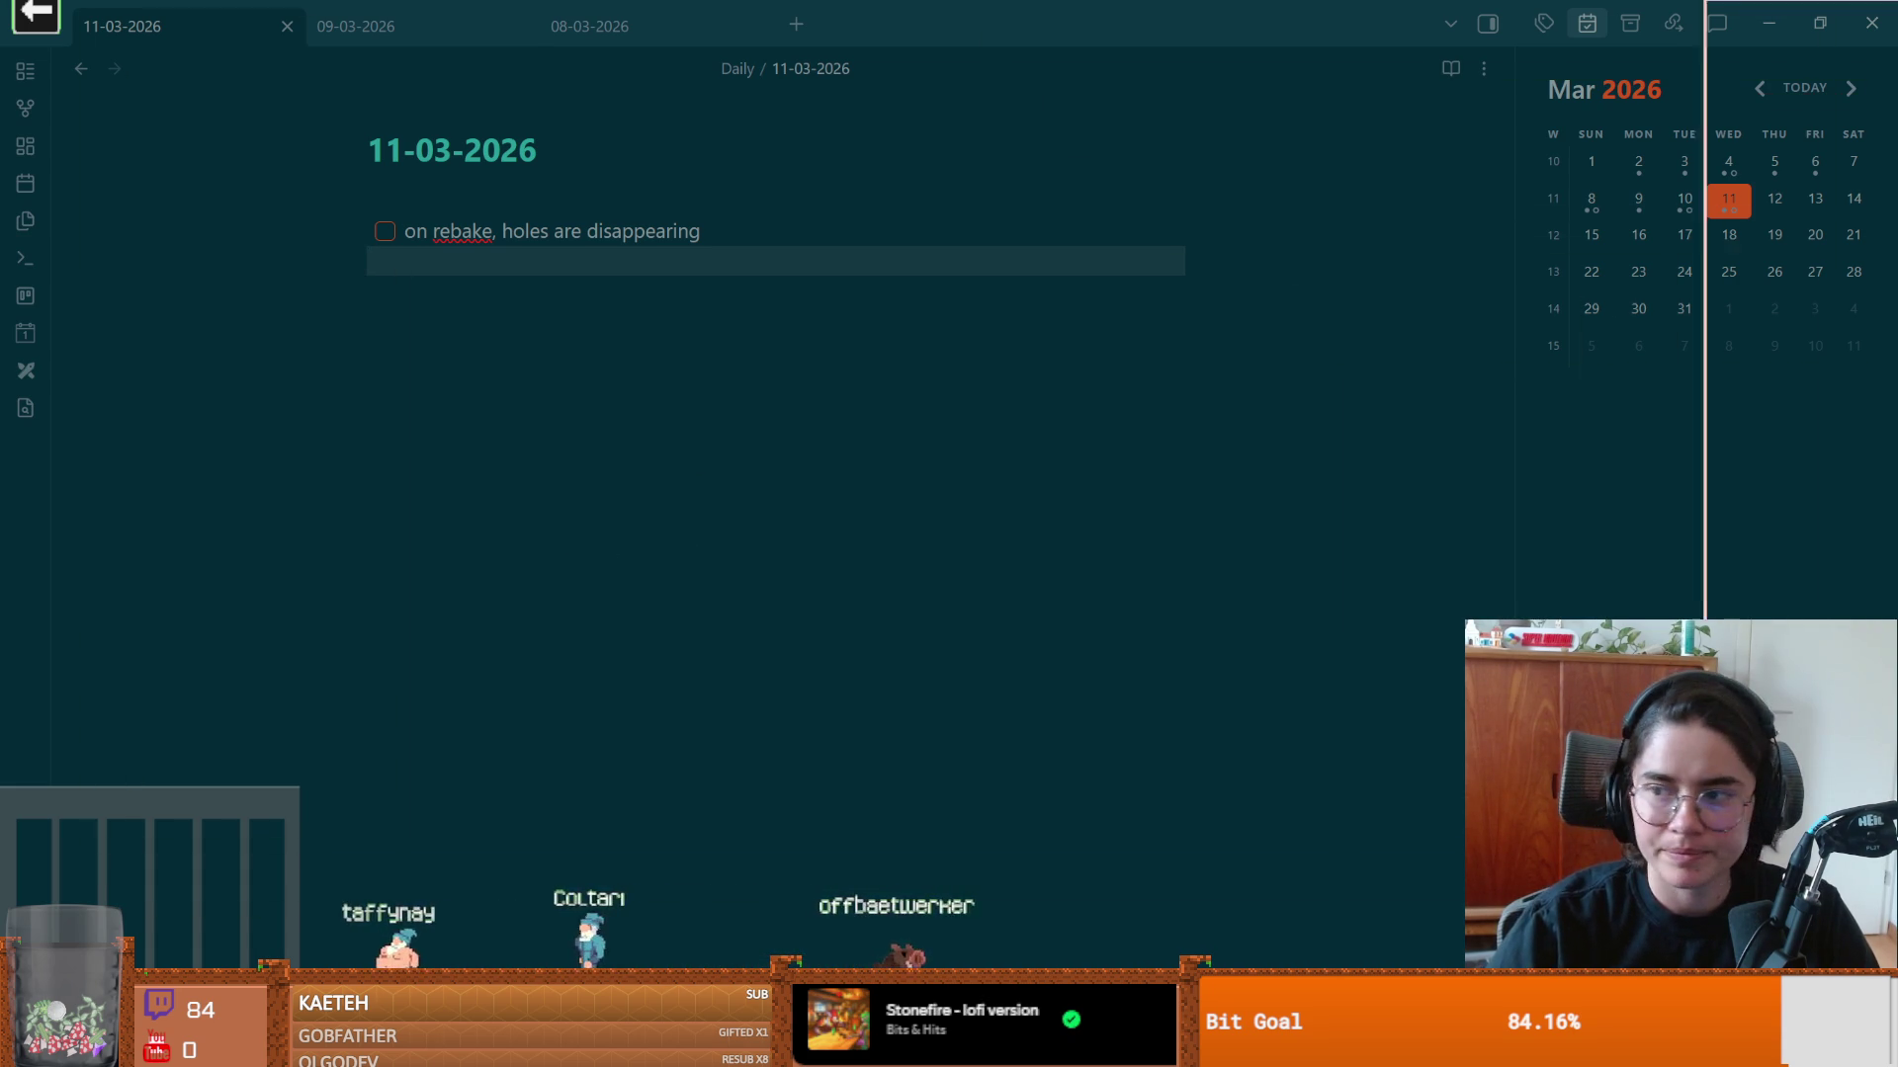
Step: Back in Godot, select the room's collision shape, save root_room, and enlarge the Scene tree panel
{"action": "key", "text": "alt+Tab"}
{"action": "left_click", "coordinate": [834, 443]}
{"action": "key", "text": "ctrl+s"}
{"action": "left_click_drag", "start_coordinate": [197, 542], "coordinate": [198, 874]}
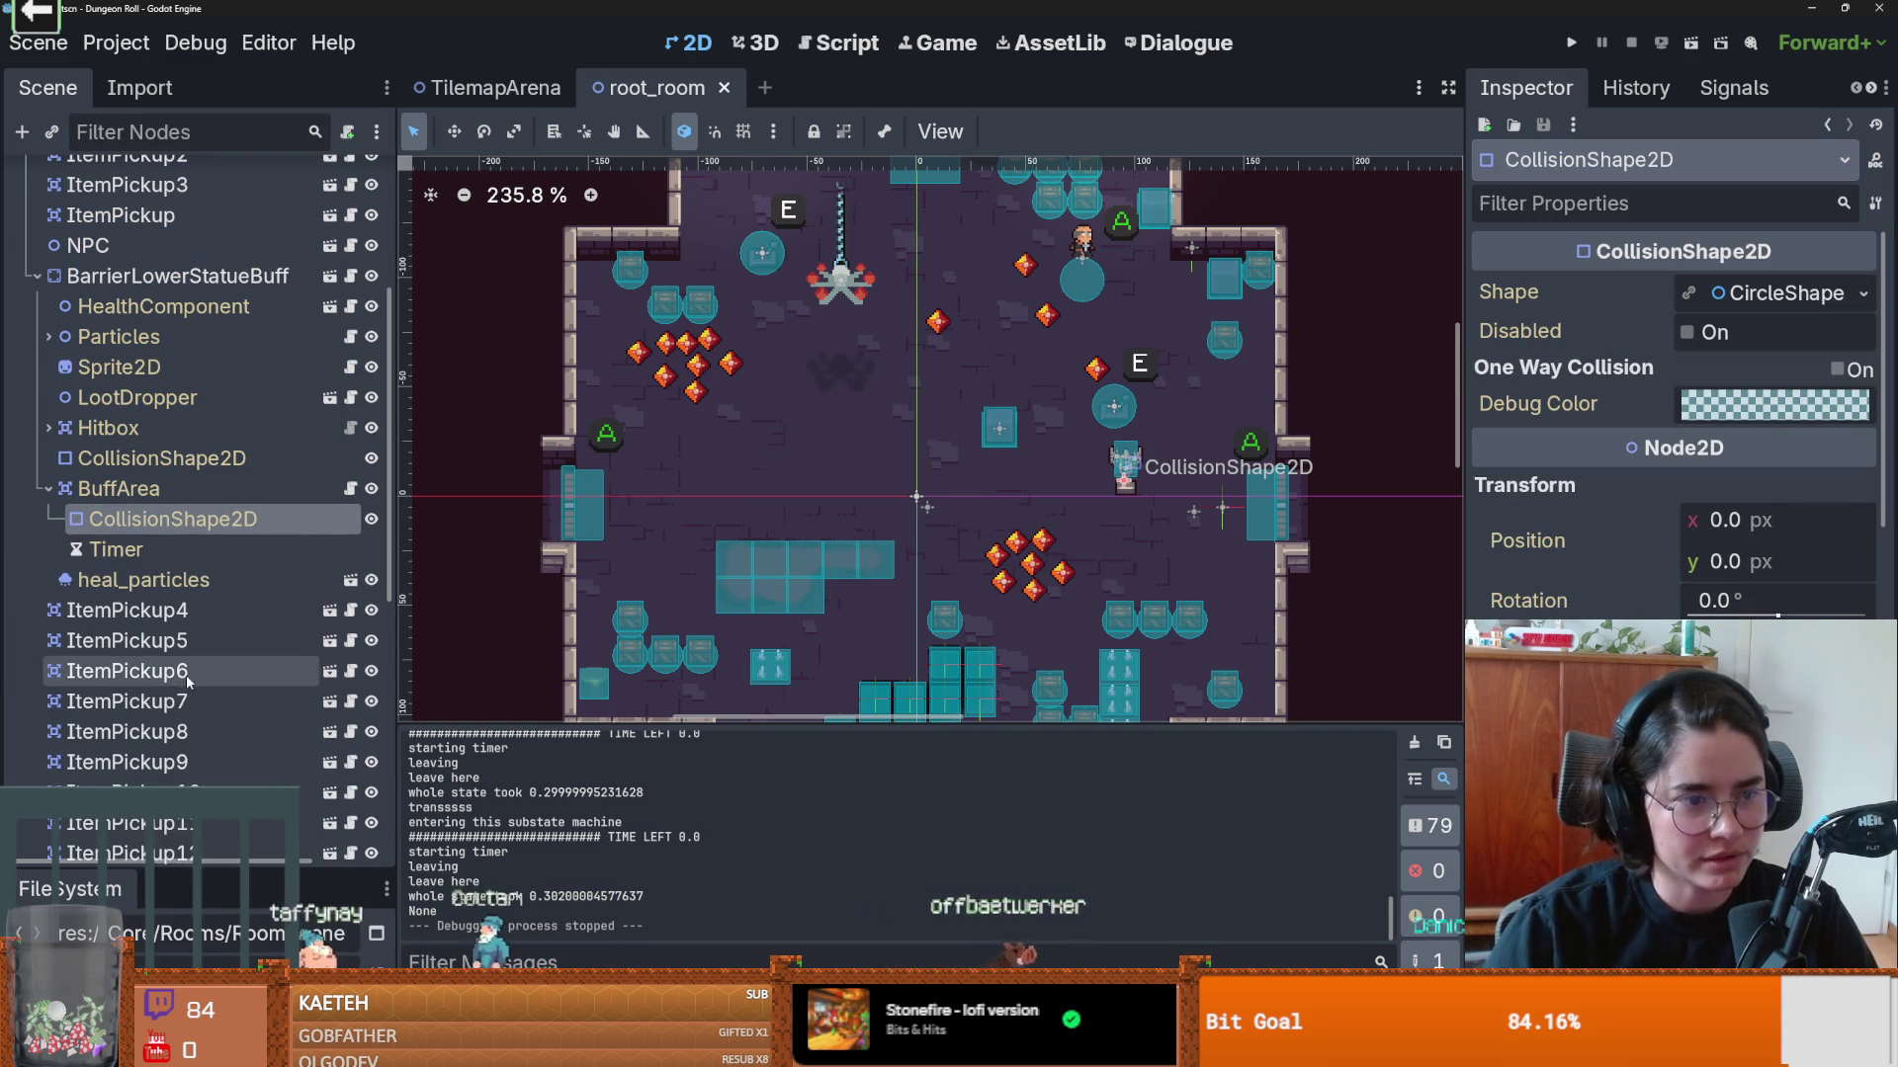
Step: Collapse the BuffArea, BarrierLowerStatueBuff and items nodes in the Scene tree and save the scene
{"action": "left_click", "coordinate": [42, 487]}
{"action": "key", "text": "ctrl+s"}
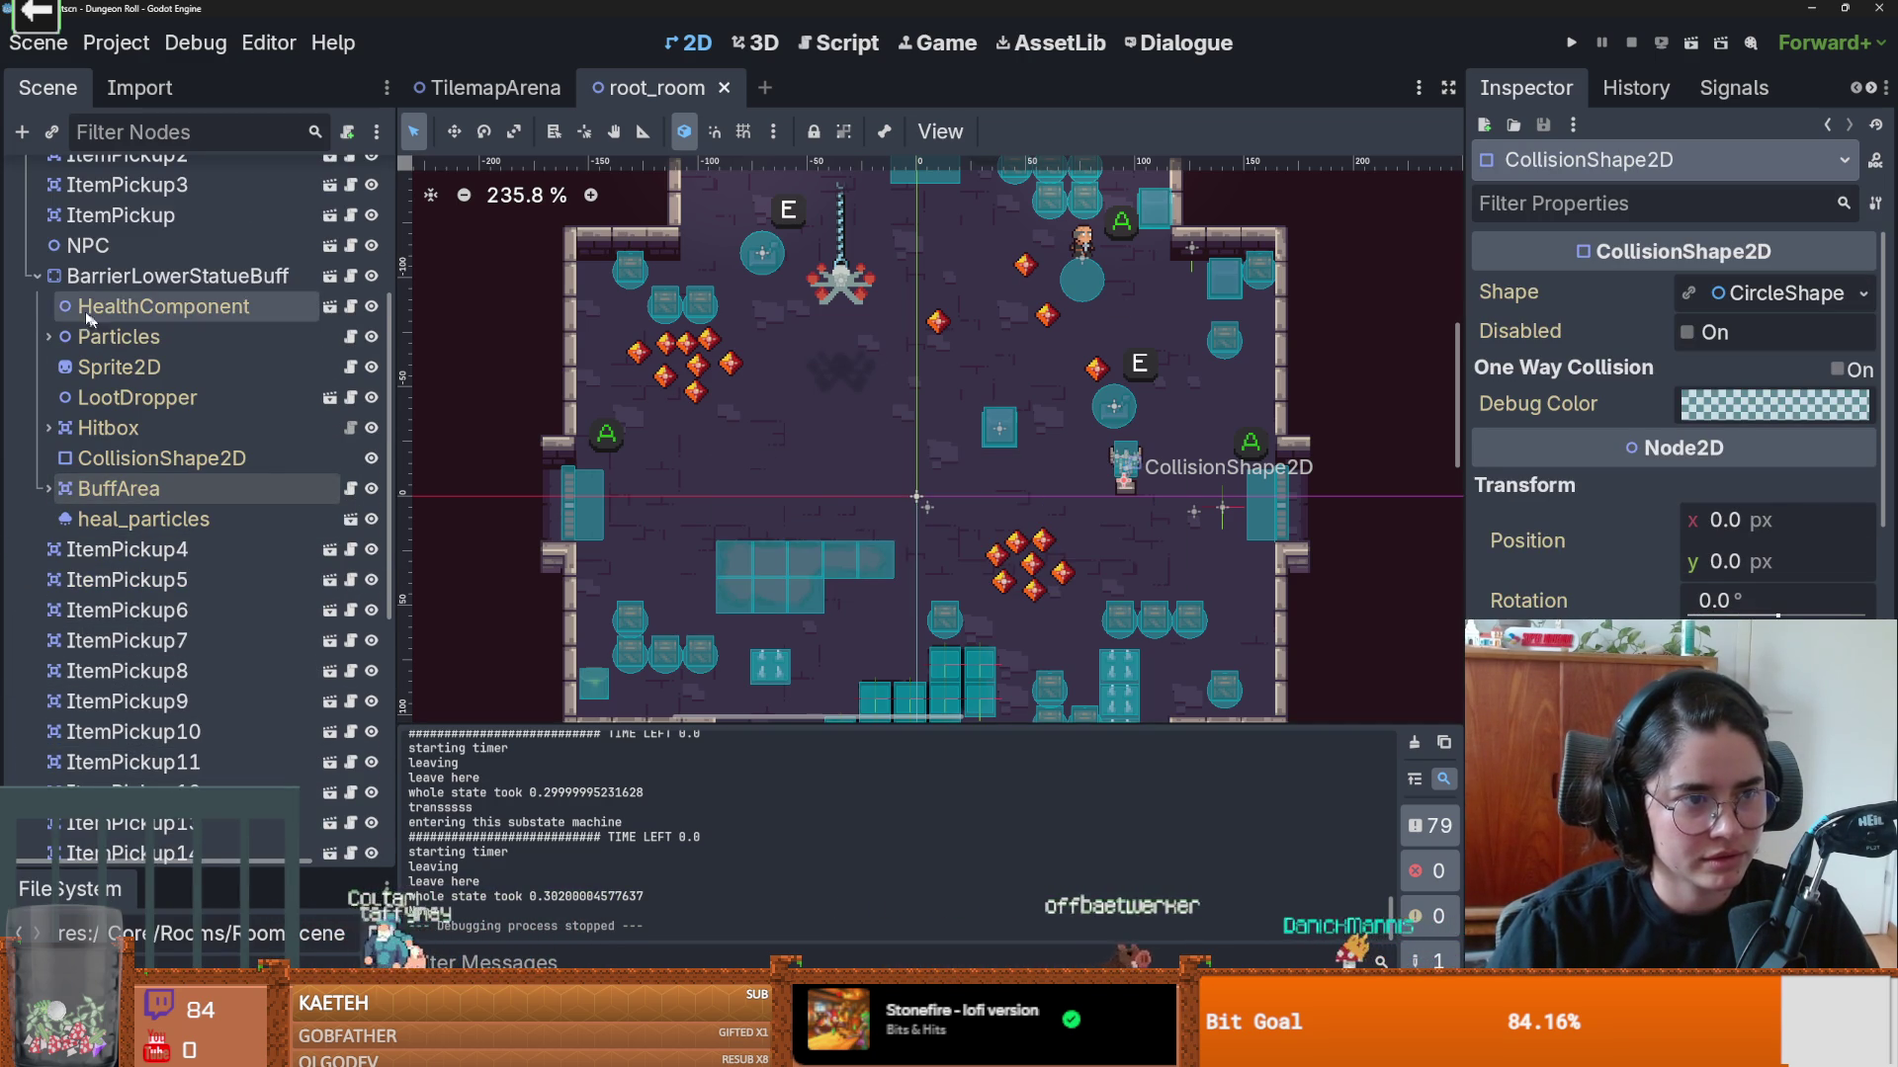
{"action": "left_click", "coordinate": [36, 275]}
{"action": "scroll", "coordinate": [358, 556], "scroll_direction": "up", "scroll_amount": 5}
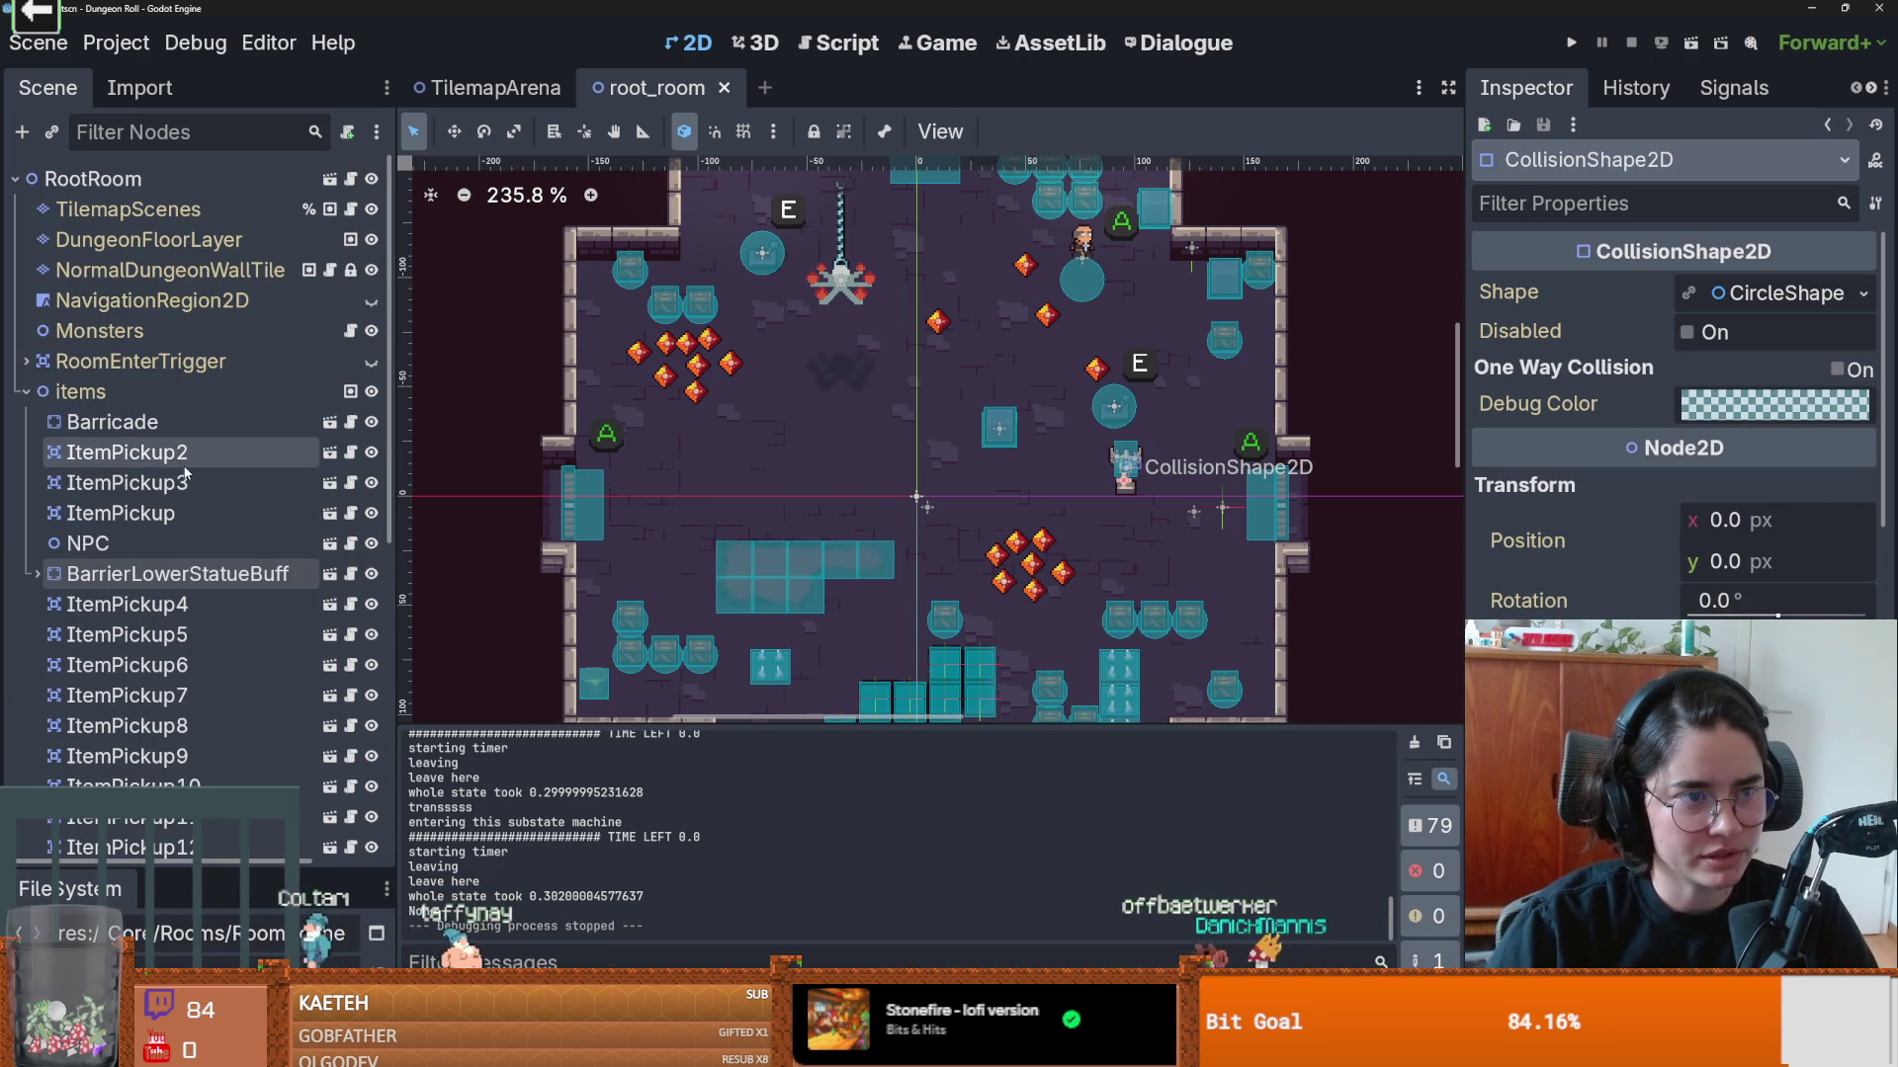
{"action": "left_click", "coordinate": [26, 391]}
Step: Expand the FileSystem dock so MonsterRooms scenes like monster_roomv1.tscn are listed
{"action": "scroll", "coordinate": [933, 535], "scroll_direction": "up", "scroll_amount": 1}
{"action": "scroll", "coordinate": [738, 352], "scroll_direction": "down", "scroll_amount": 4}
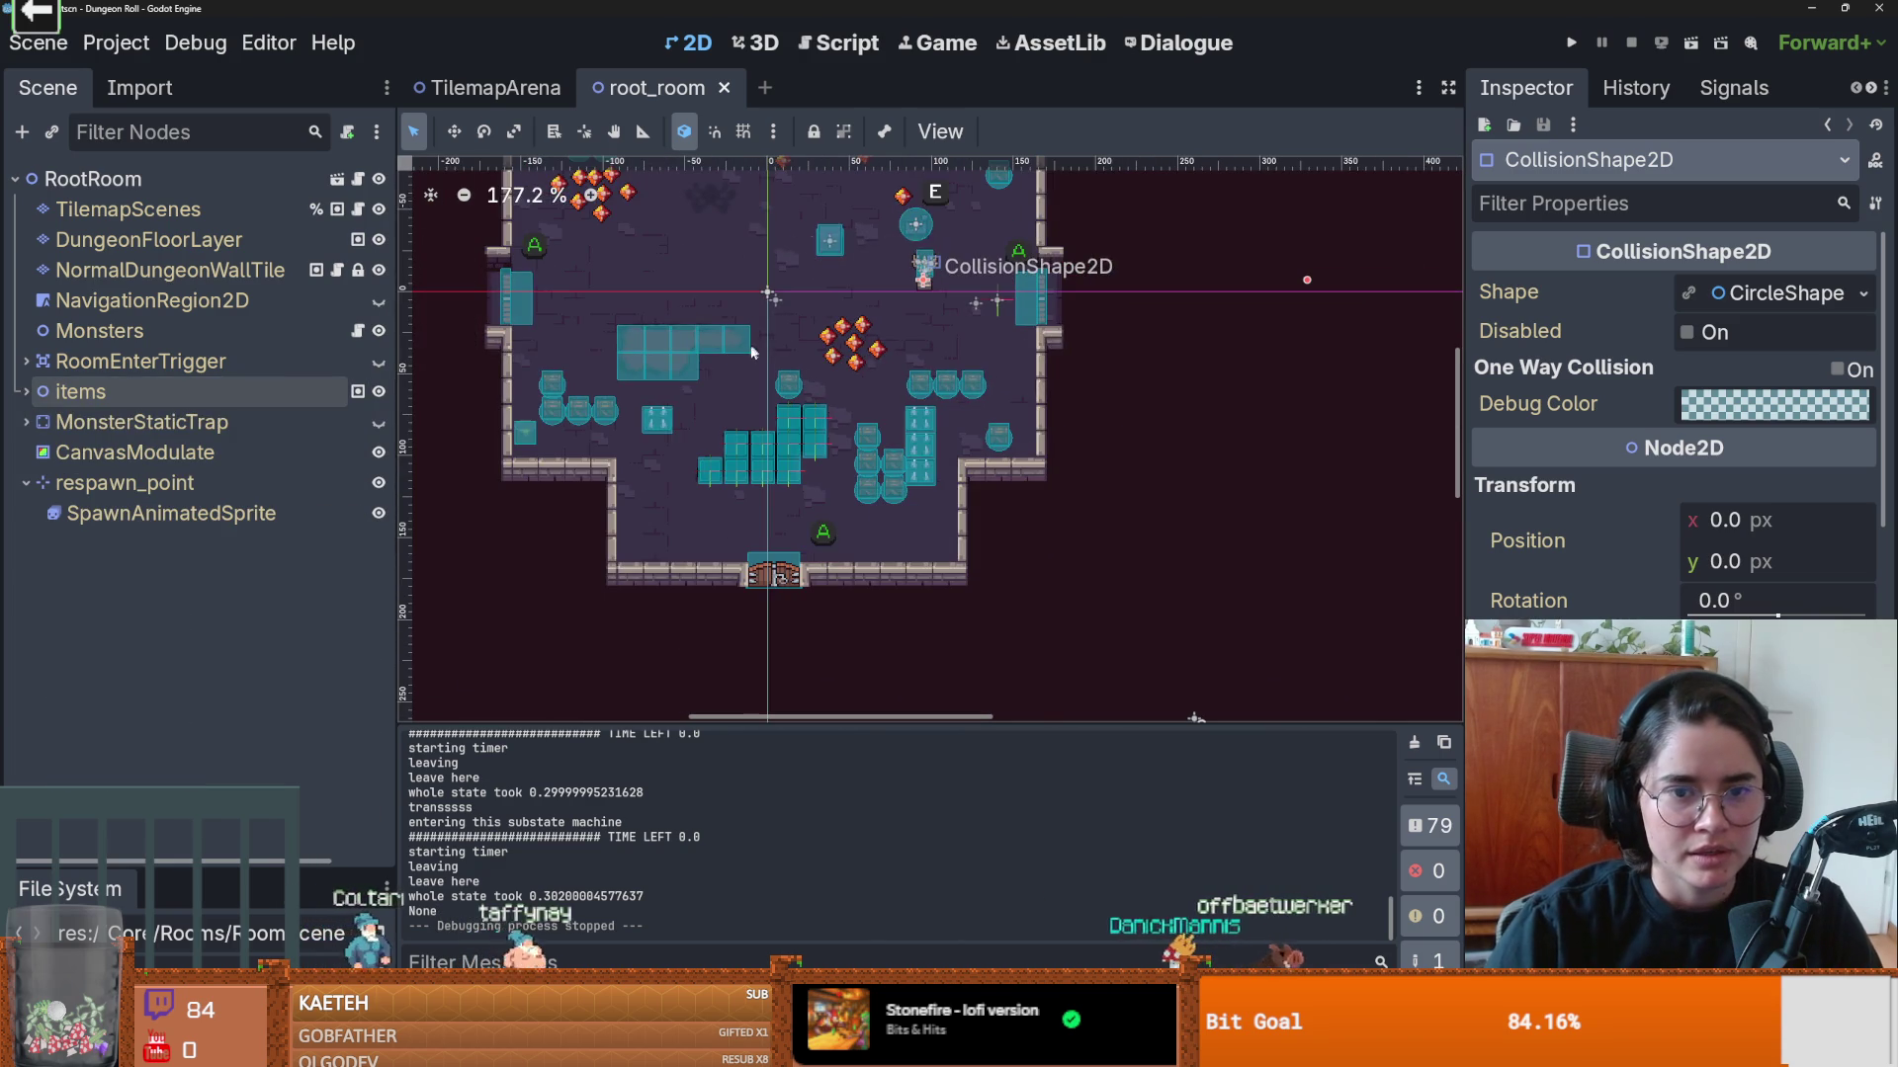
{"action": "scroll", "coordinate": [737, 352], "scroll_direction": "up", "scroll_amount": 6}
{"action": "scroll", "coordinate": [824, 234], "scroll_direction": "down", "scroll_amount": 3}
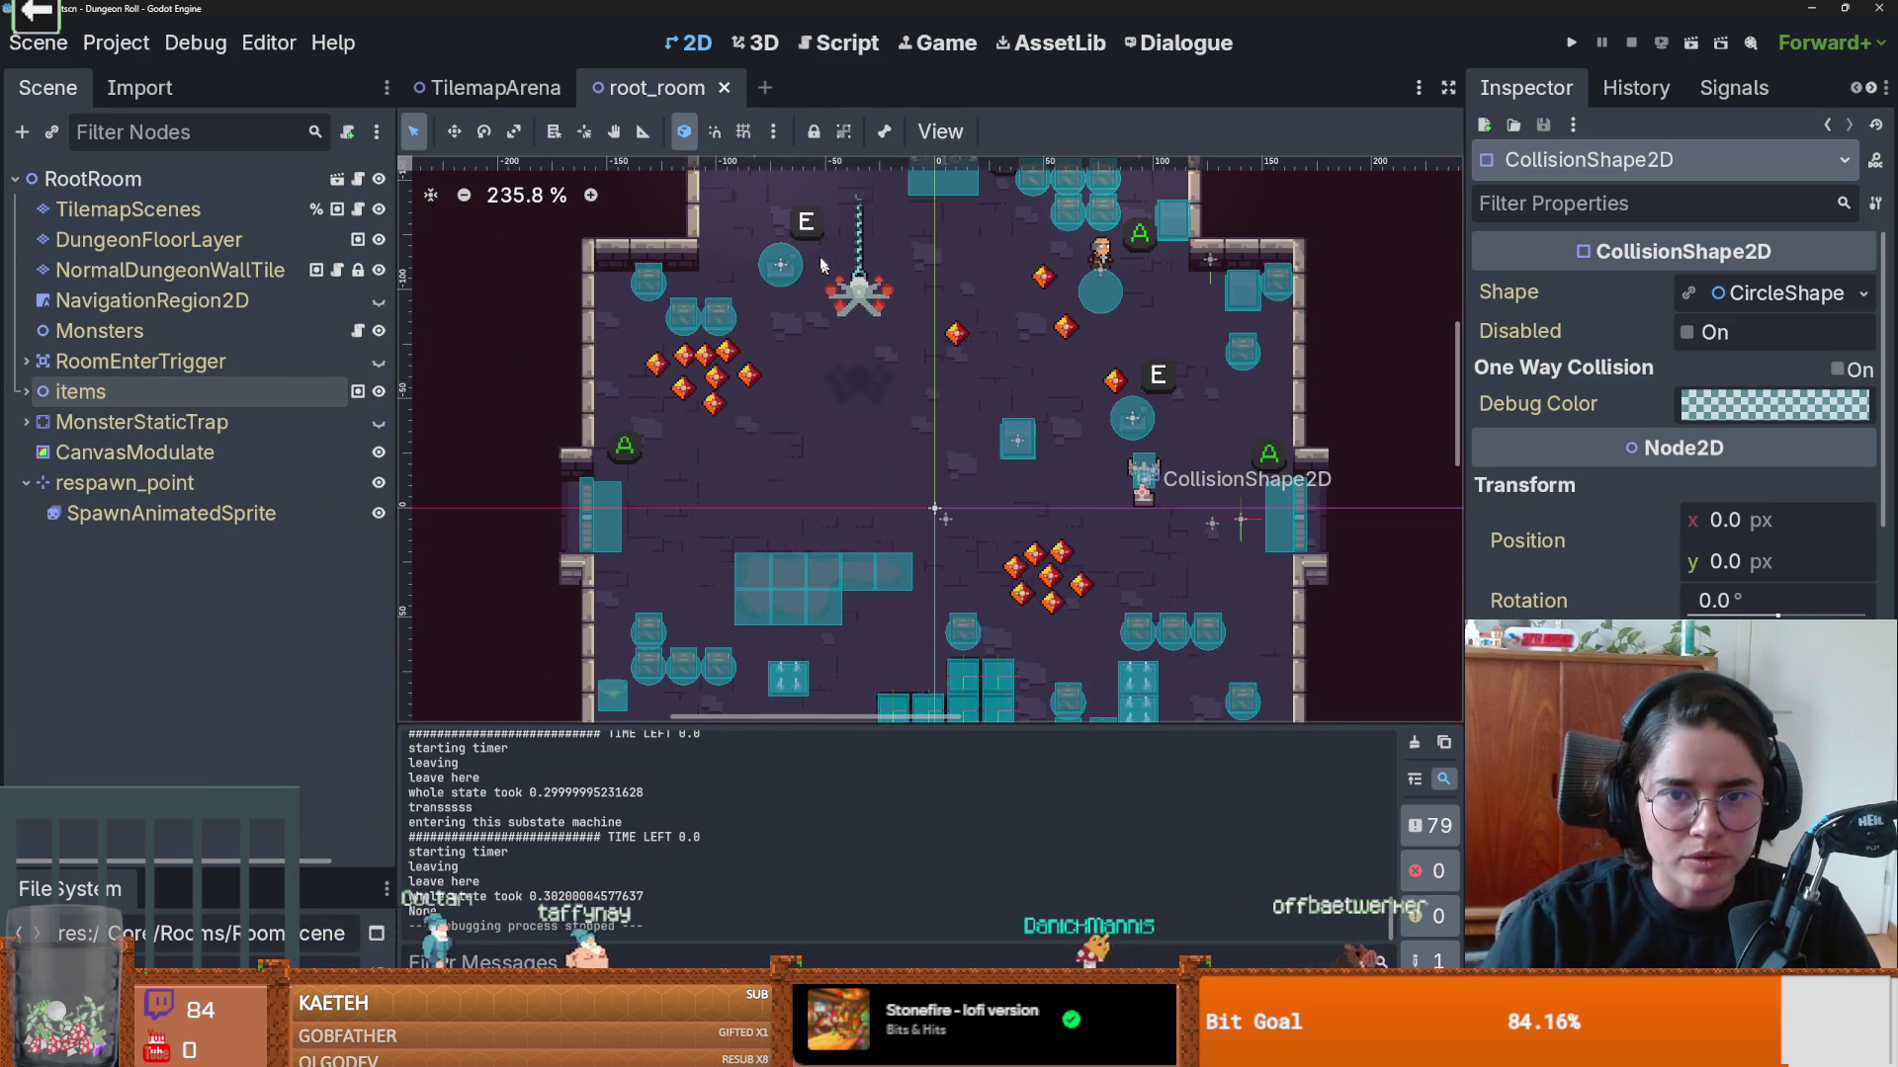
{"action": "scroll", "coordinate": [894, 632], "scroll_direction": "up", "scroll_amount": 4}
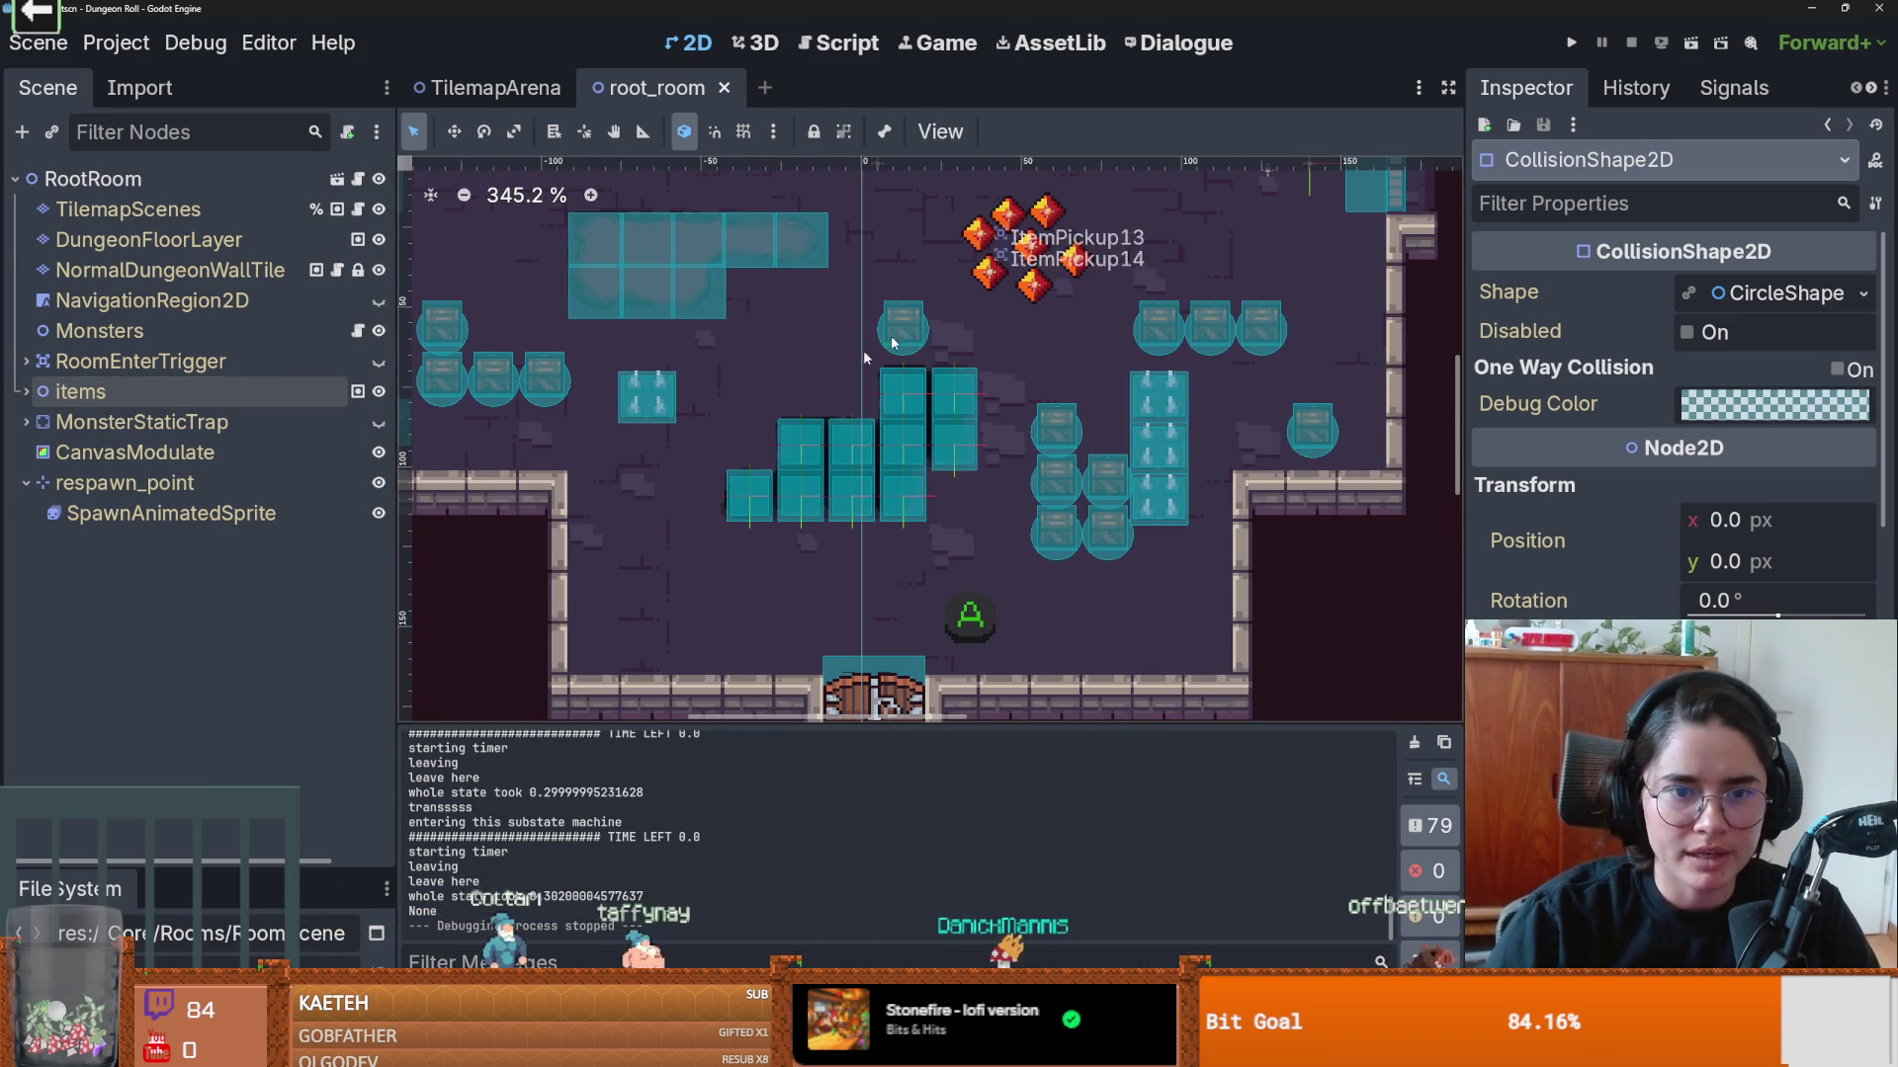
{"action": "scroll", "coordinate": [1038, 441], "scroll_direction": "up", "scroll_amount": 4}
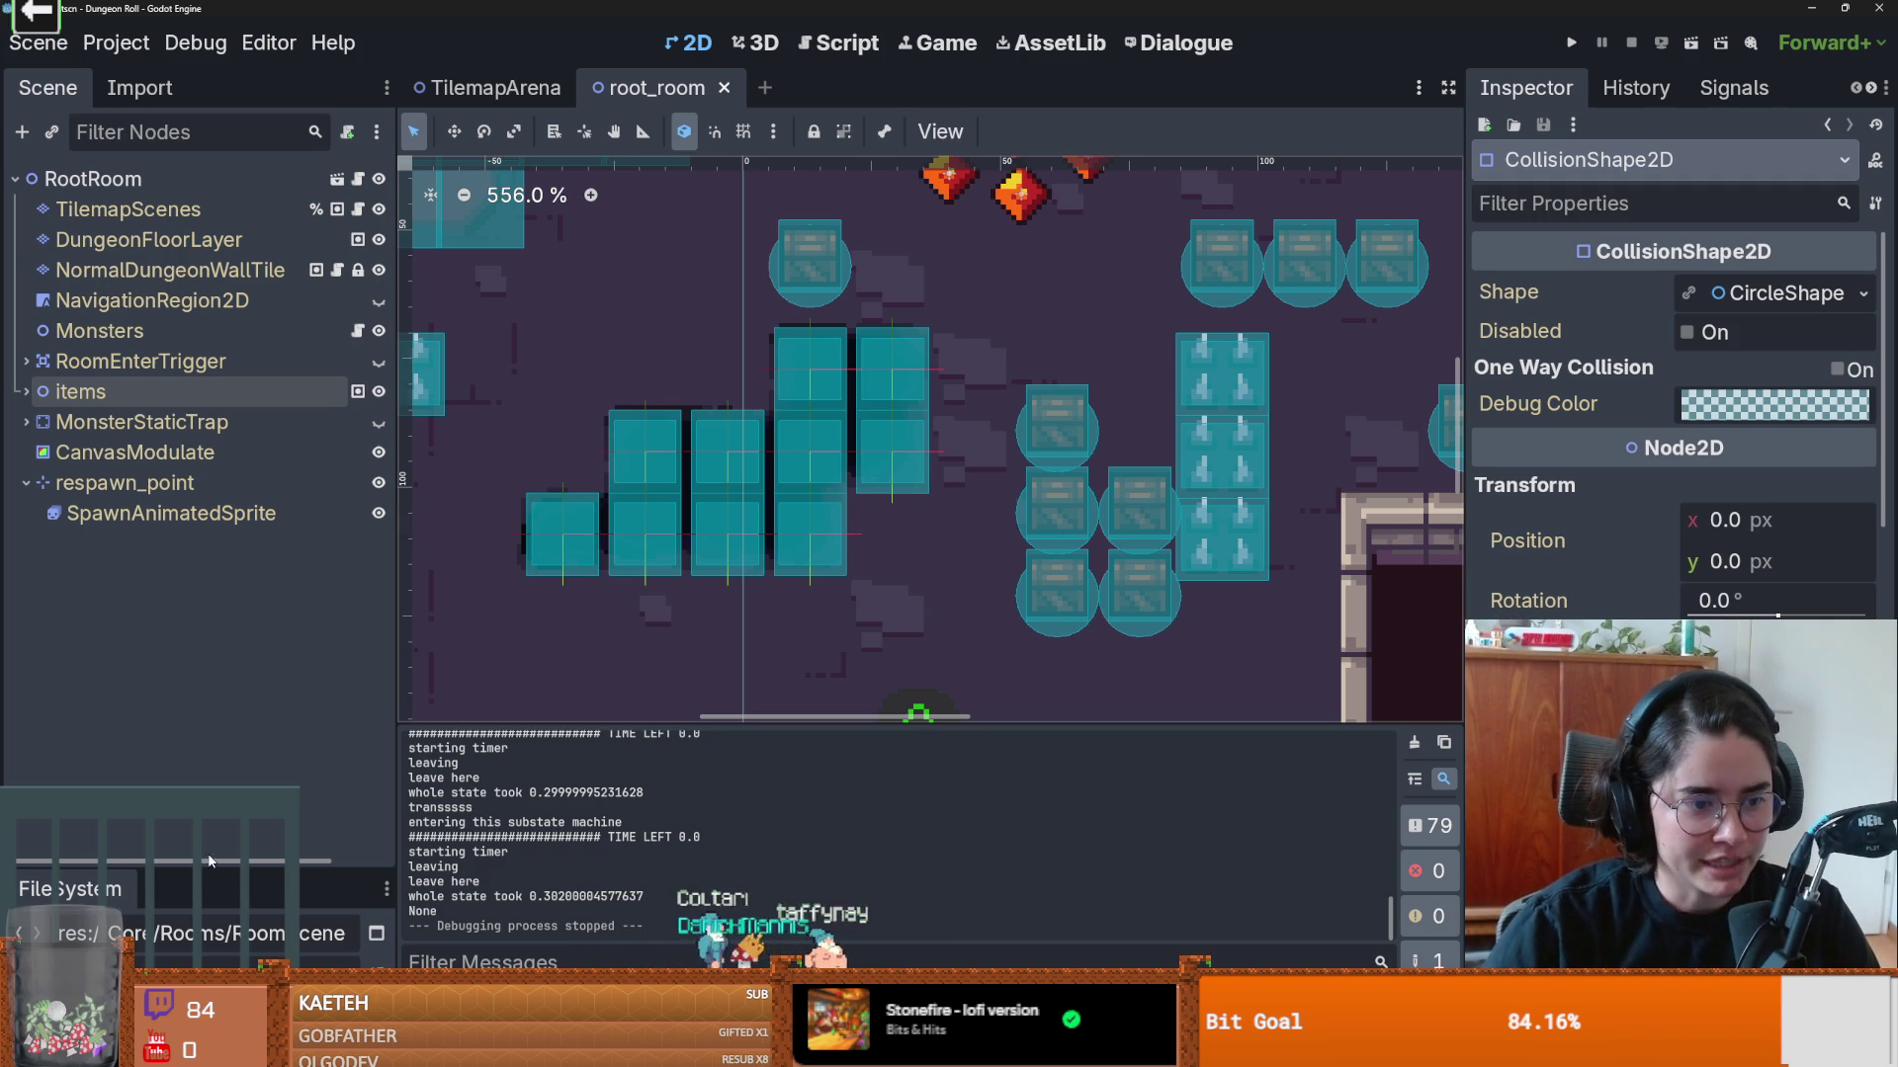
{"action": "left_click_drag", "start_coordinate": [209, 858], "coordinate": [202, 541]}
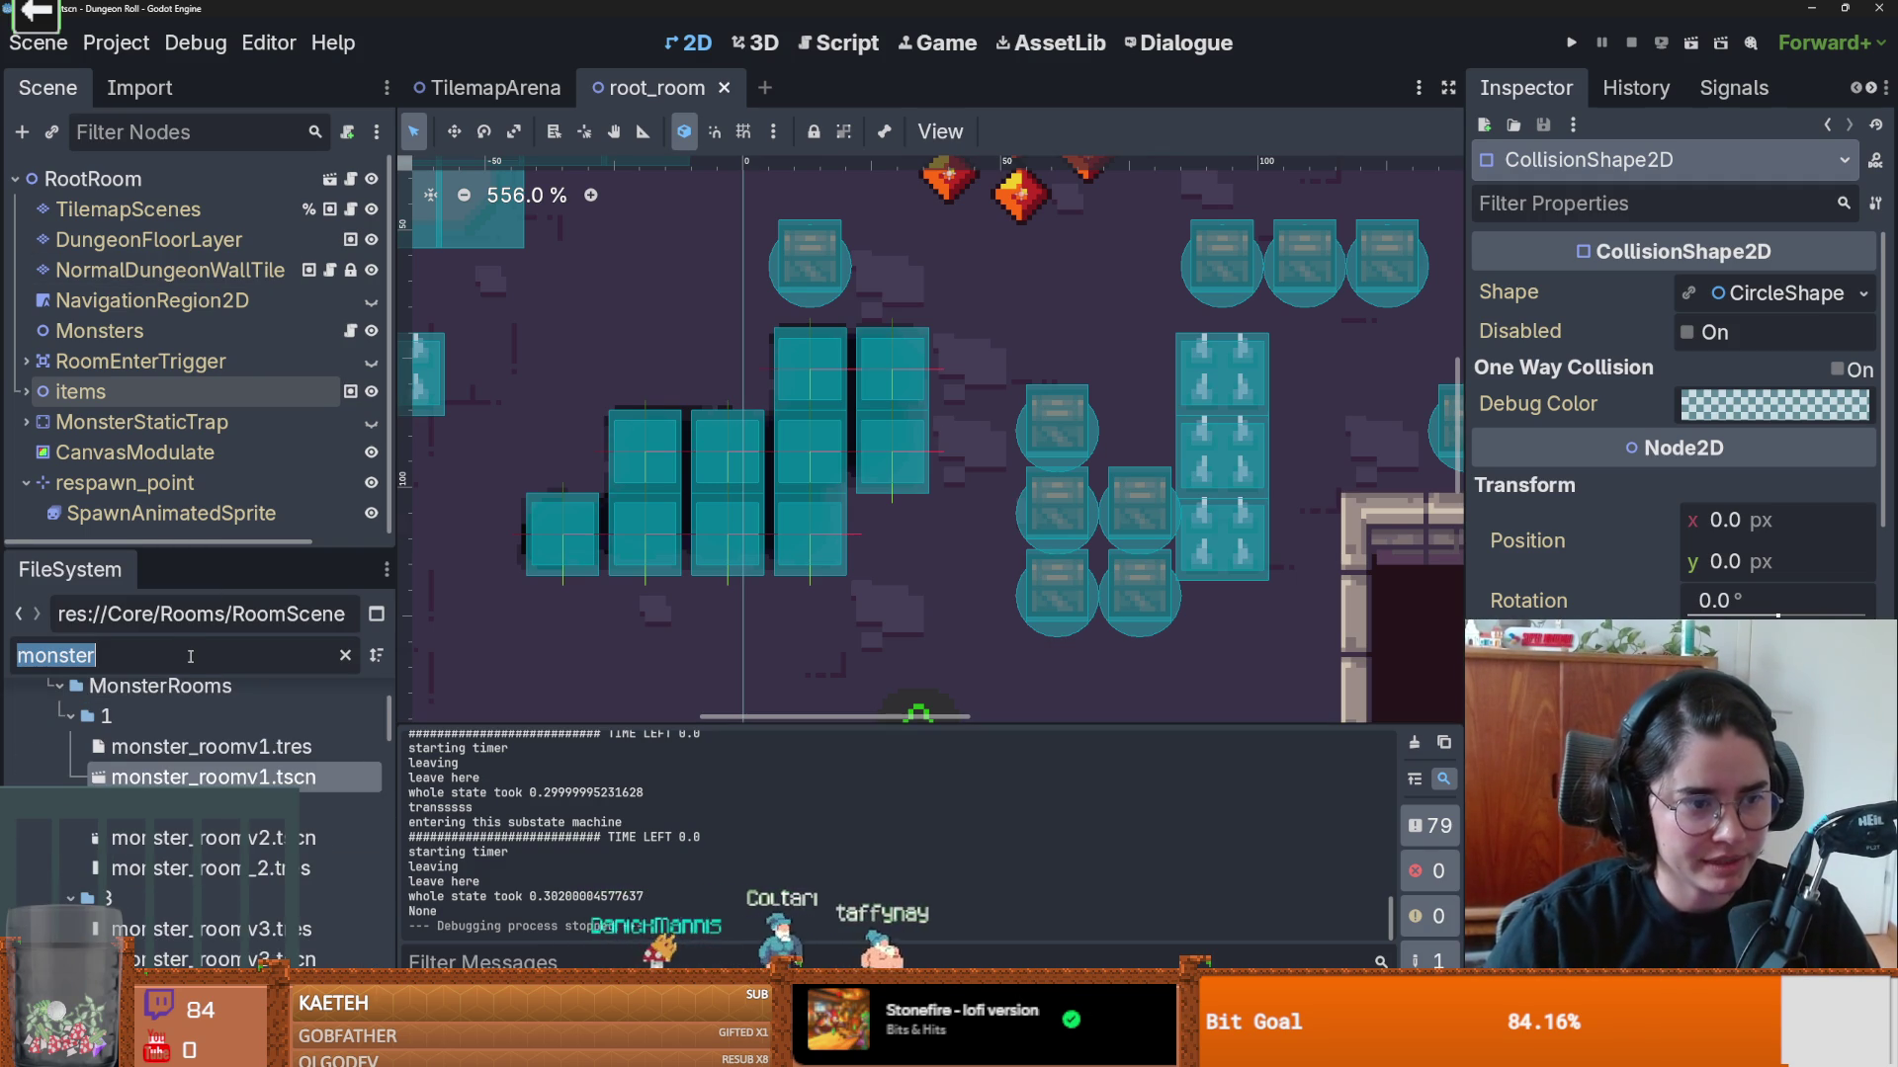
Step: Filter FileSystem by 'hole' and open big_gaping_hole_up_spawn.tscn
{"action": "key", "text": "BackSpace"}
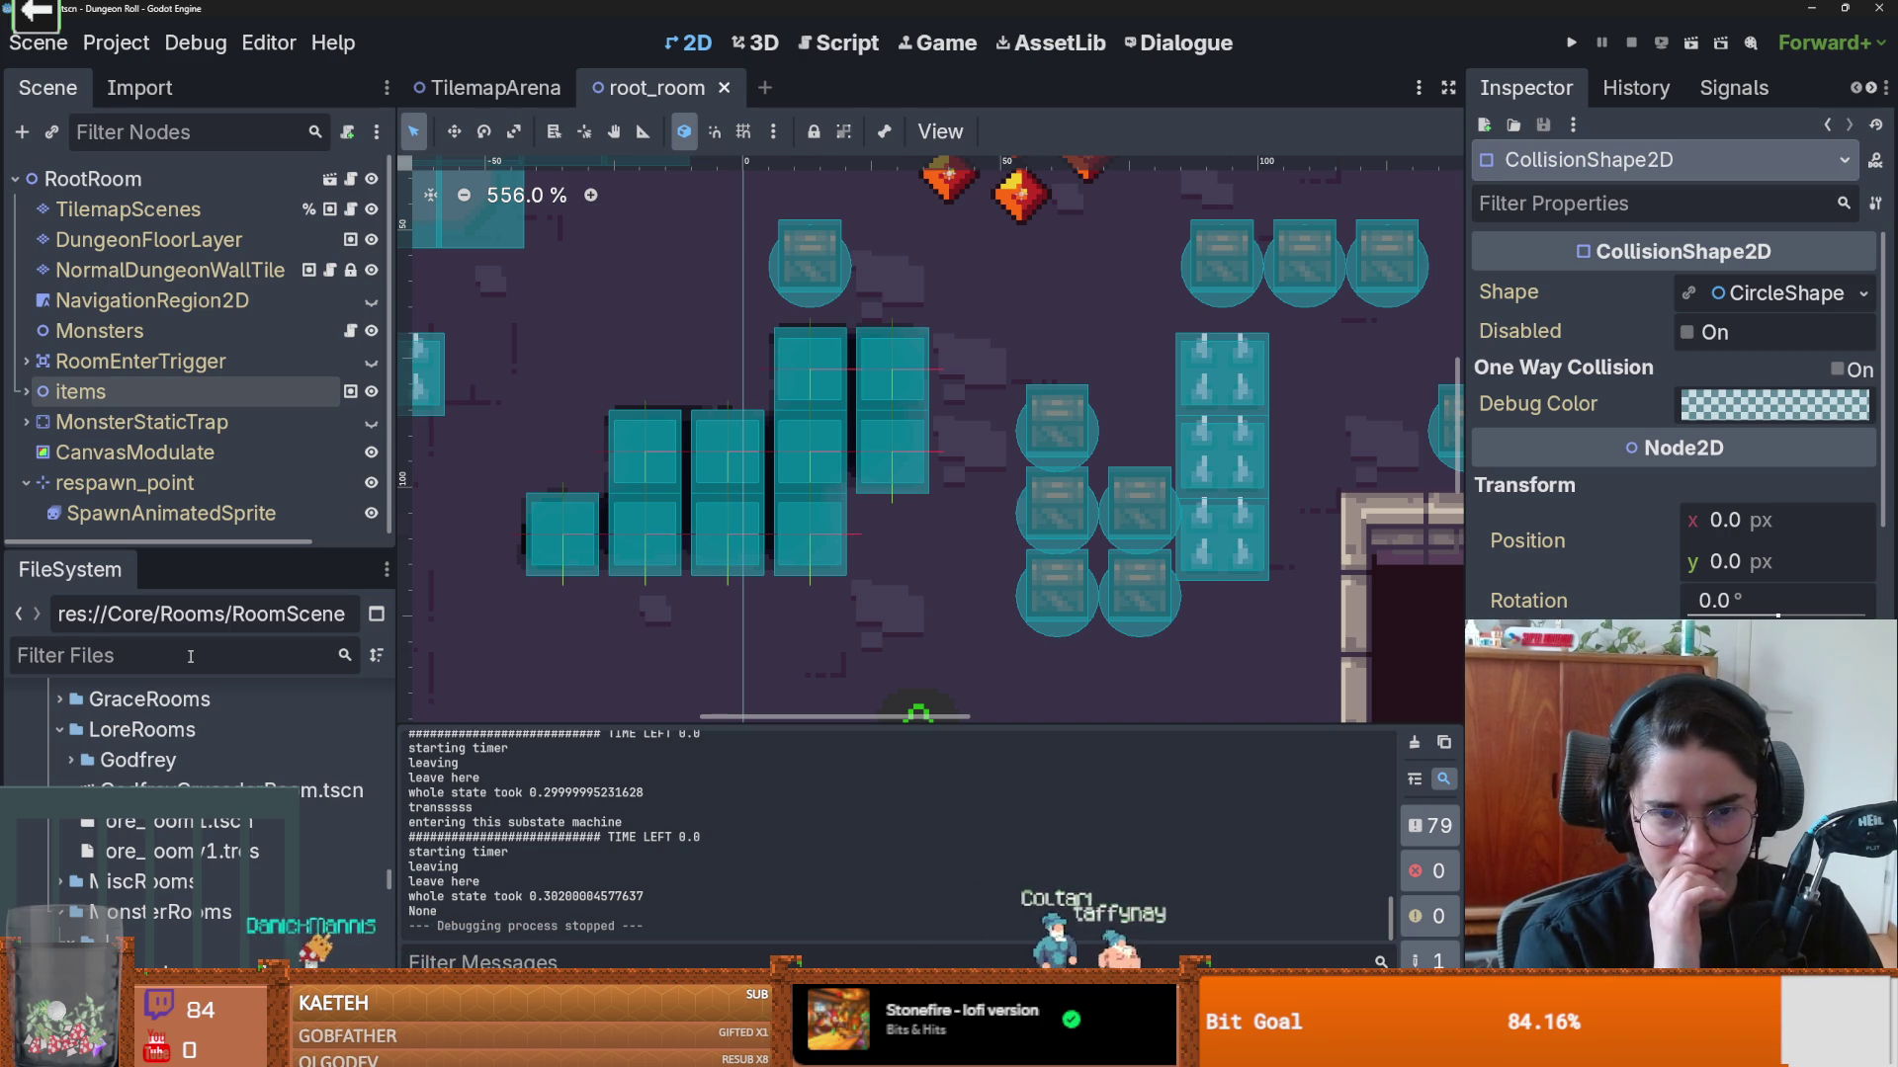
{"action": "type", "text": "hole"}
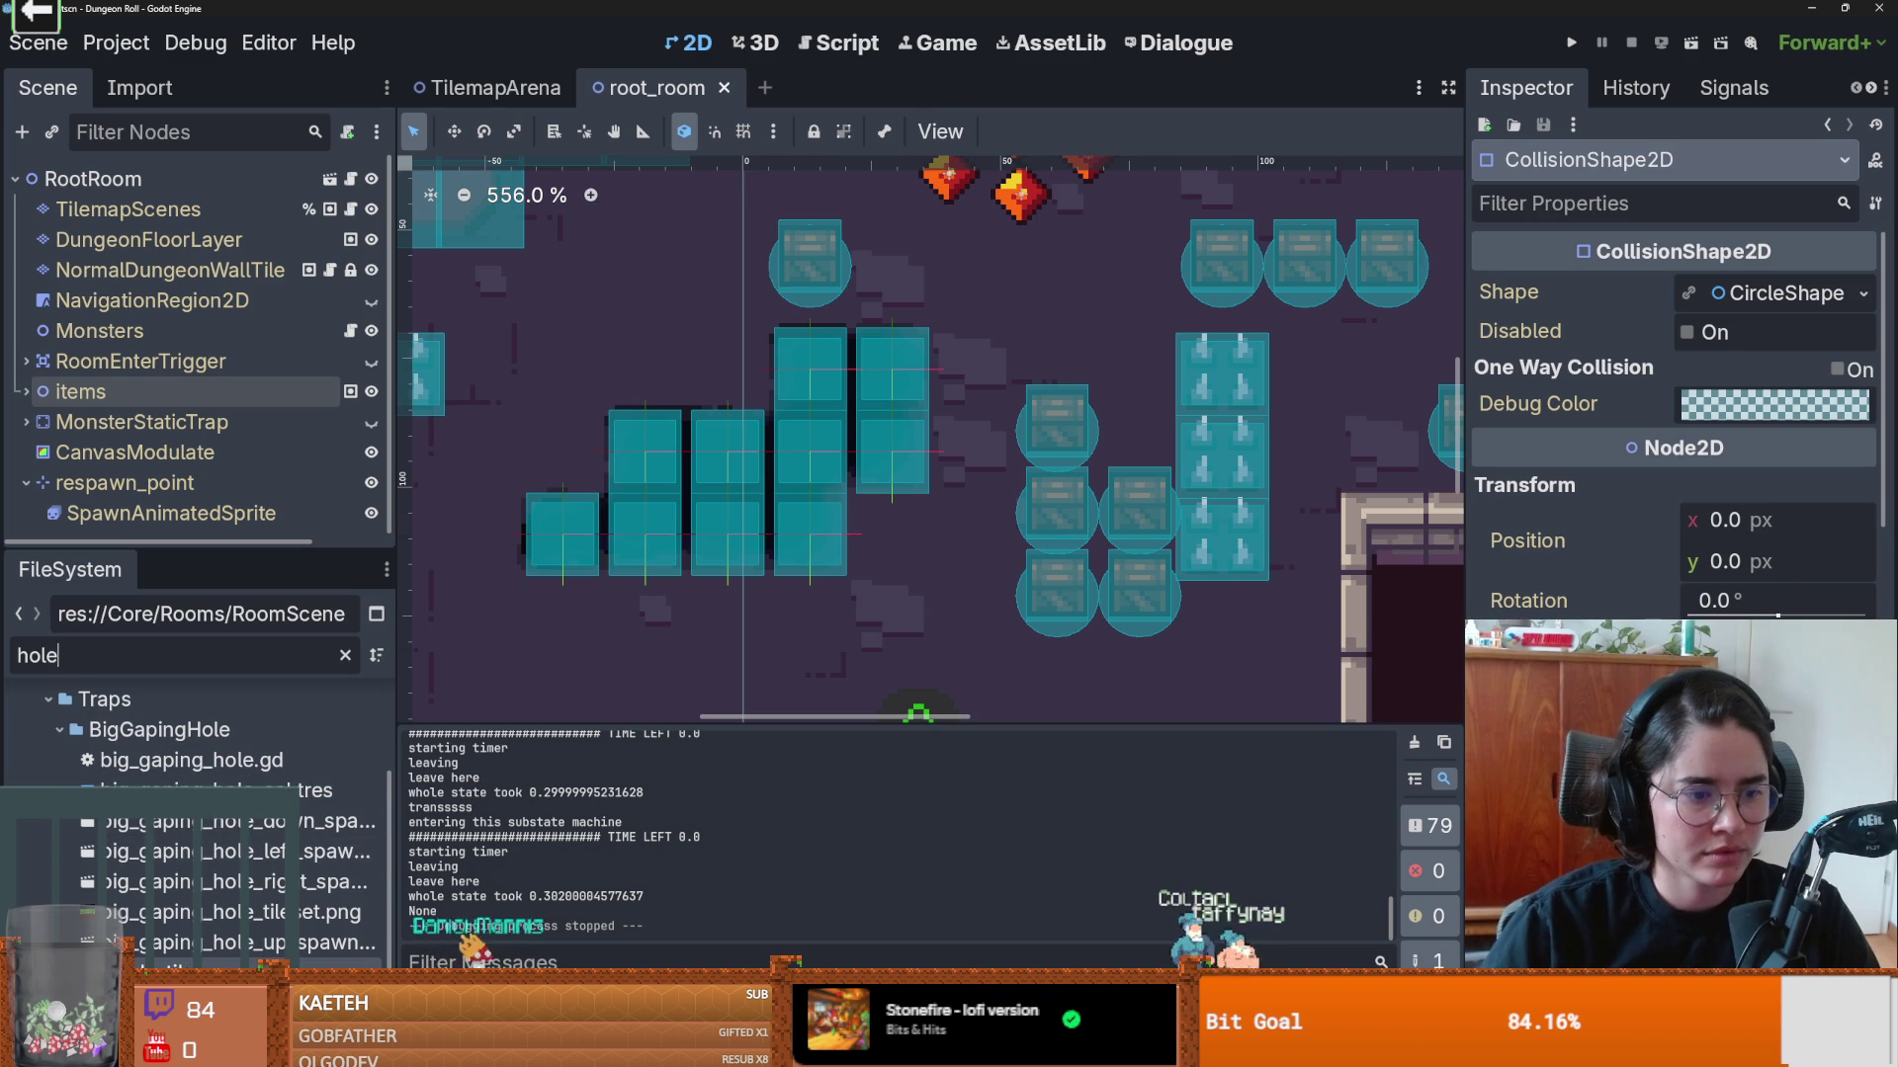
{"action": "double_click", "coordinate": [237, 943]}
Step: Inspect the hole's two CollisionShape2D nodes, then bring up the big_gaping_hole.gd script
{"action": "scroll", "coordinate": [734, 395], "scroll_direction": "up", "scroll_amount": 15}
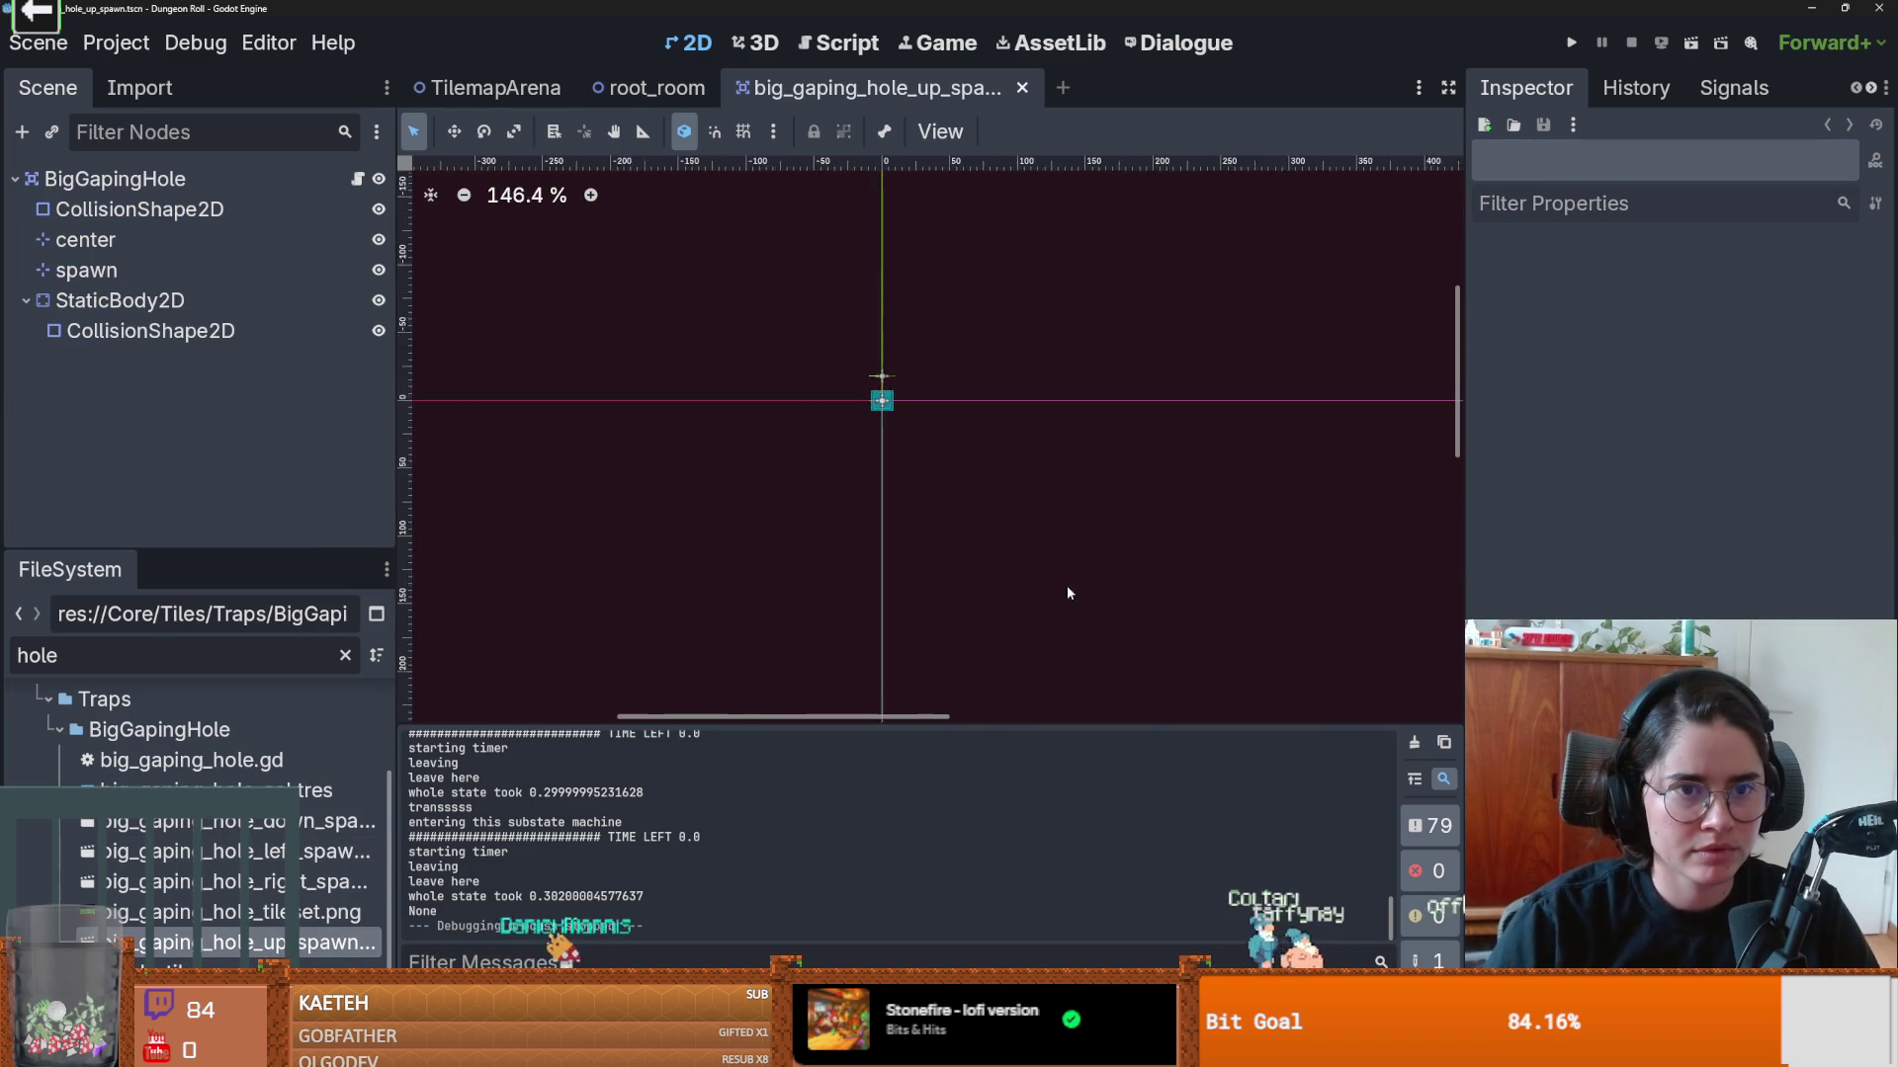
{"action": "left_click", "coordinate": [174, 212]}
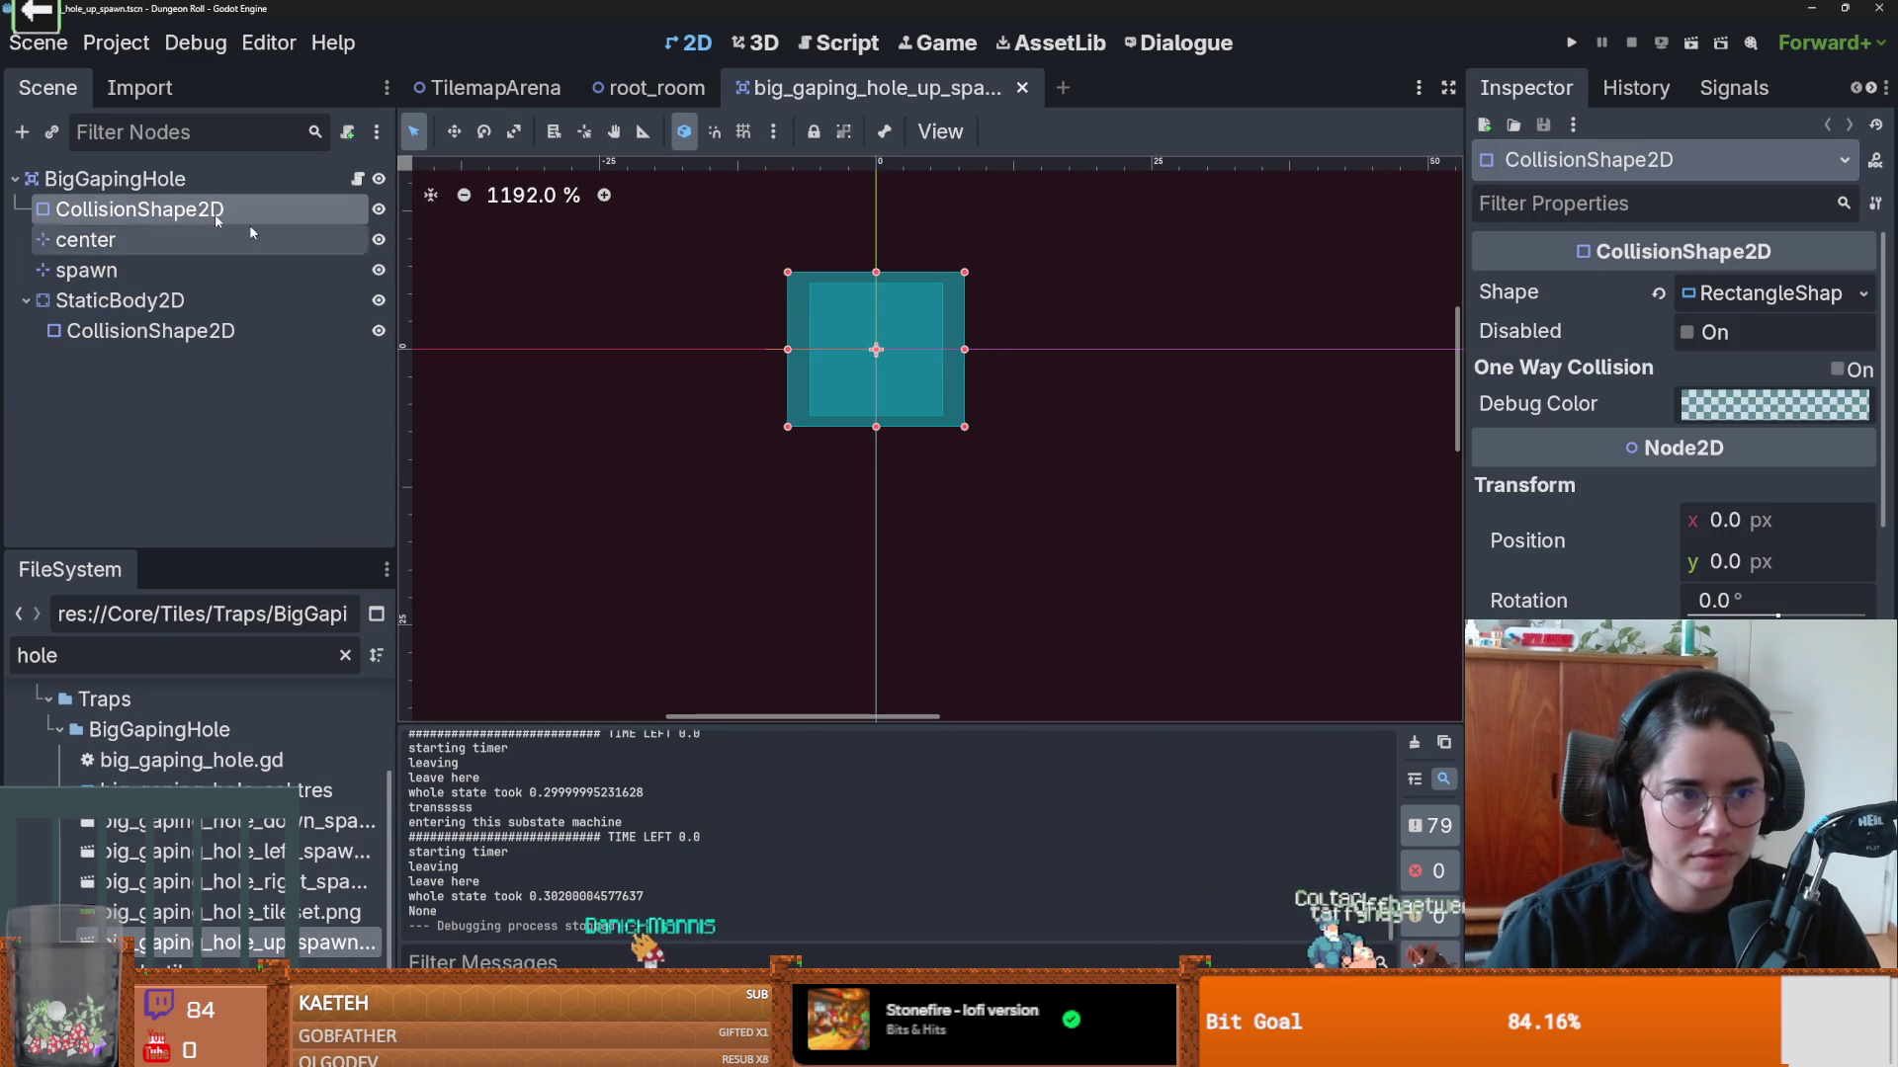
{"action": "left_click", "coordinate": [148, 331]}
{"action": "left_click", "coordinate": [357, 178]}
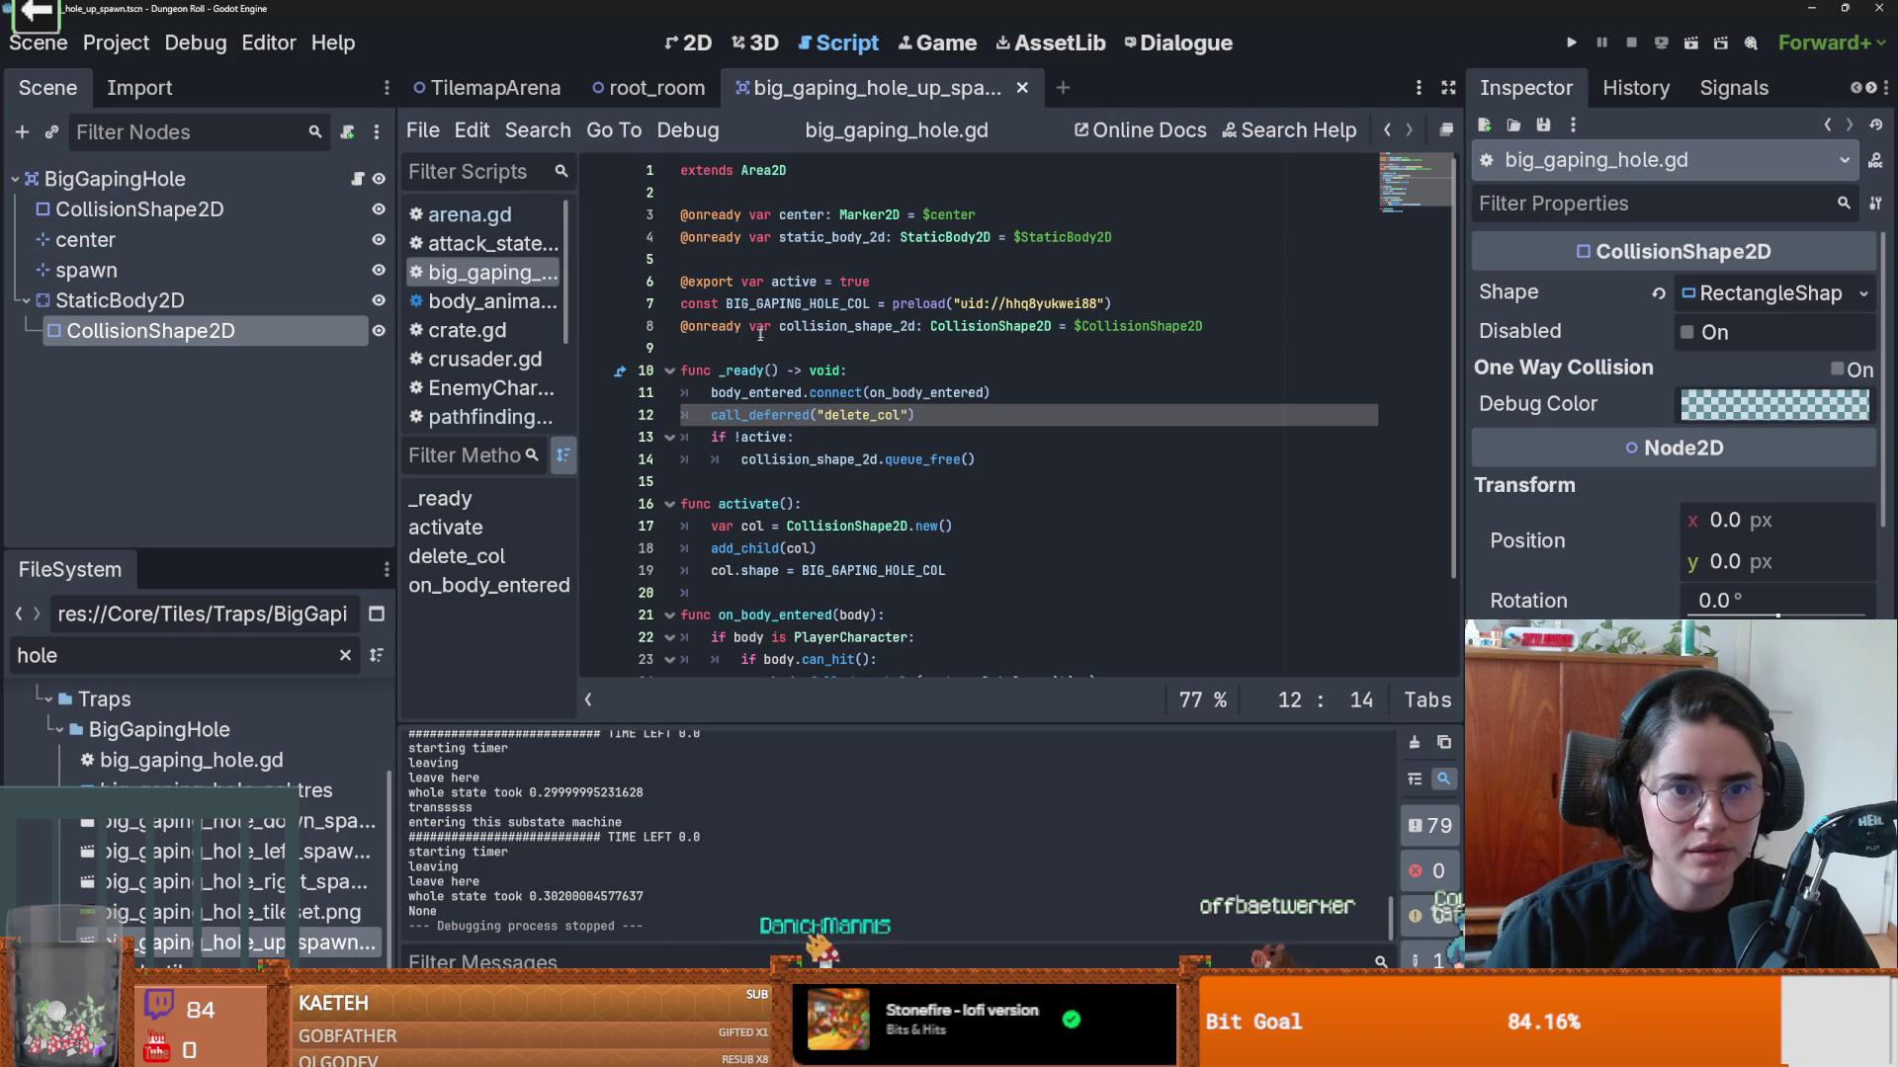
Step: Review big_gaping_hole.gd, highlighting collision_shape_2d and delete_col to trace where they are used
{"action": "left_click", "coordinate": [826, 241]}
{"action": "scroll", "coordinate": [826, 245], "scroll_direction": "down", "scroll_amount": 2}
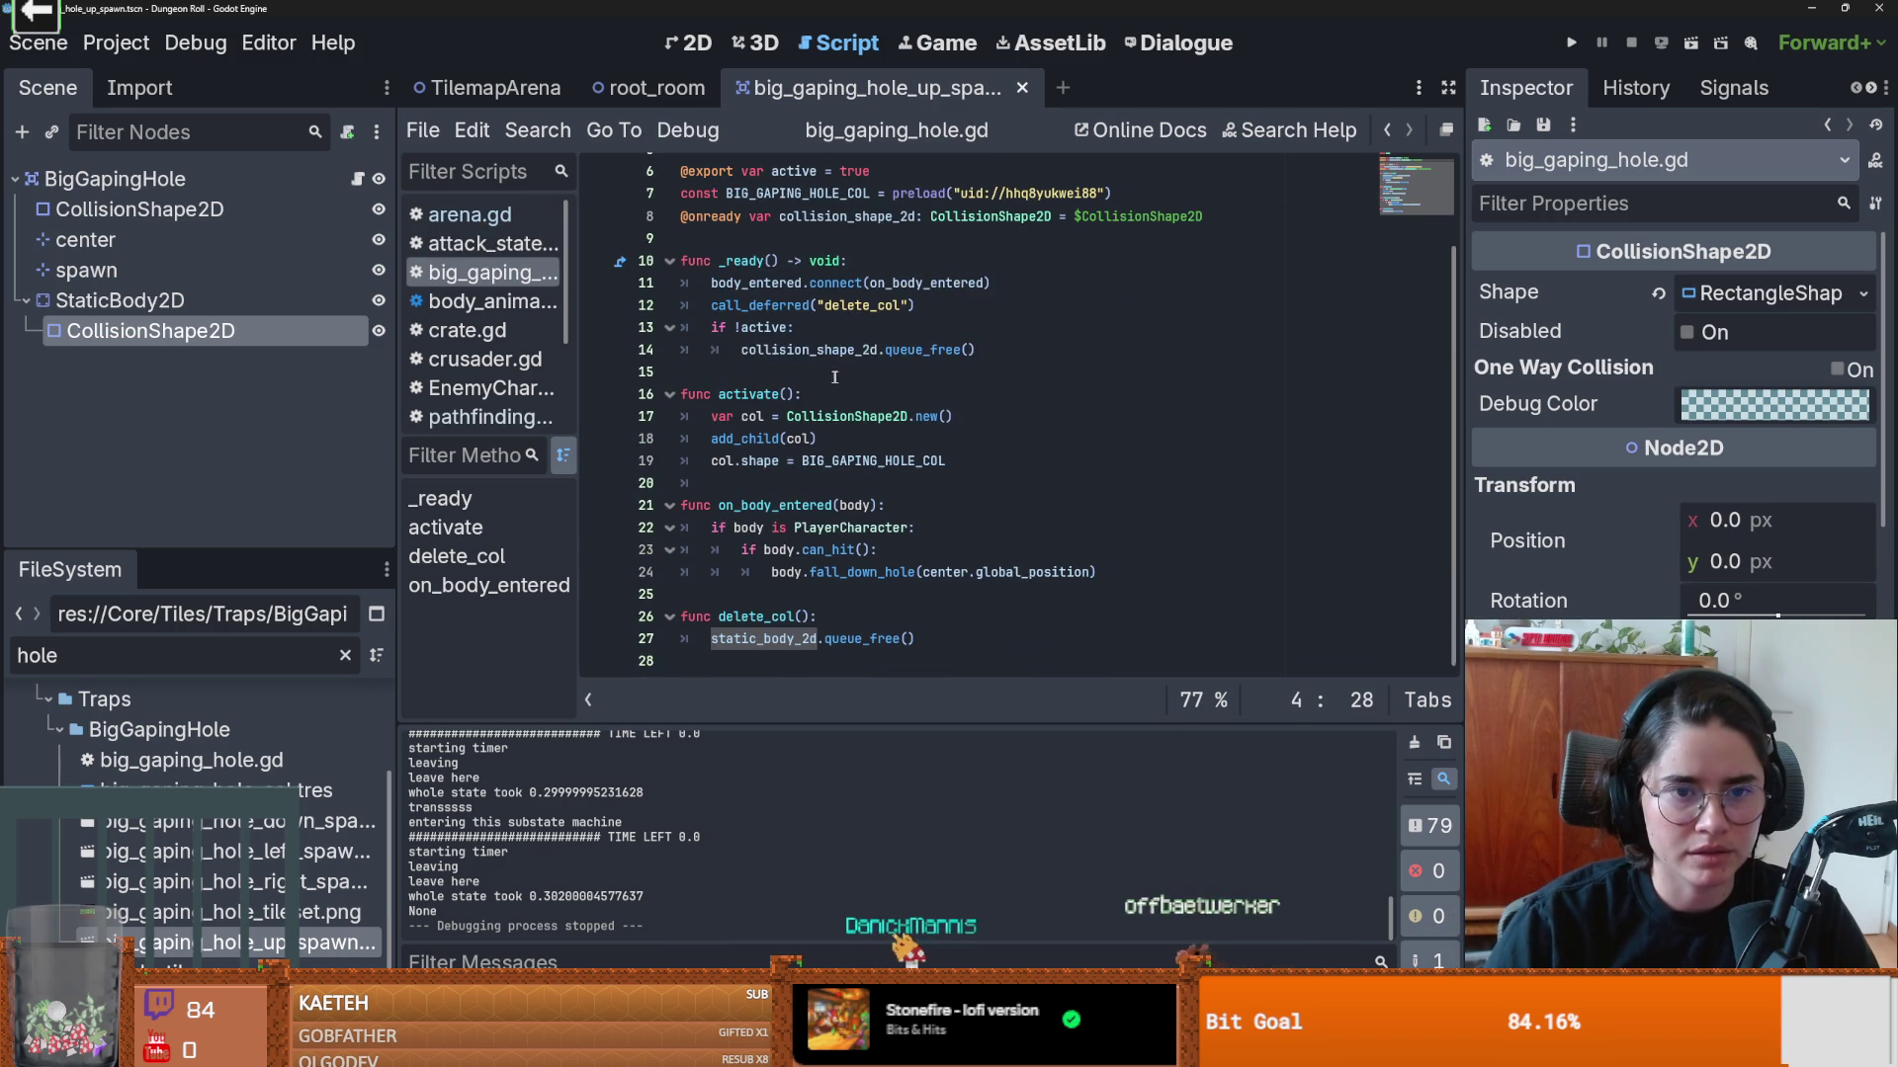
{"action": "left_click", "coordinate": [995, 349]}
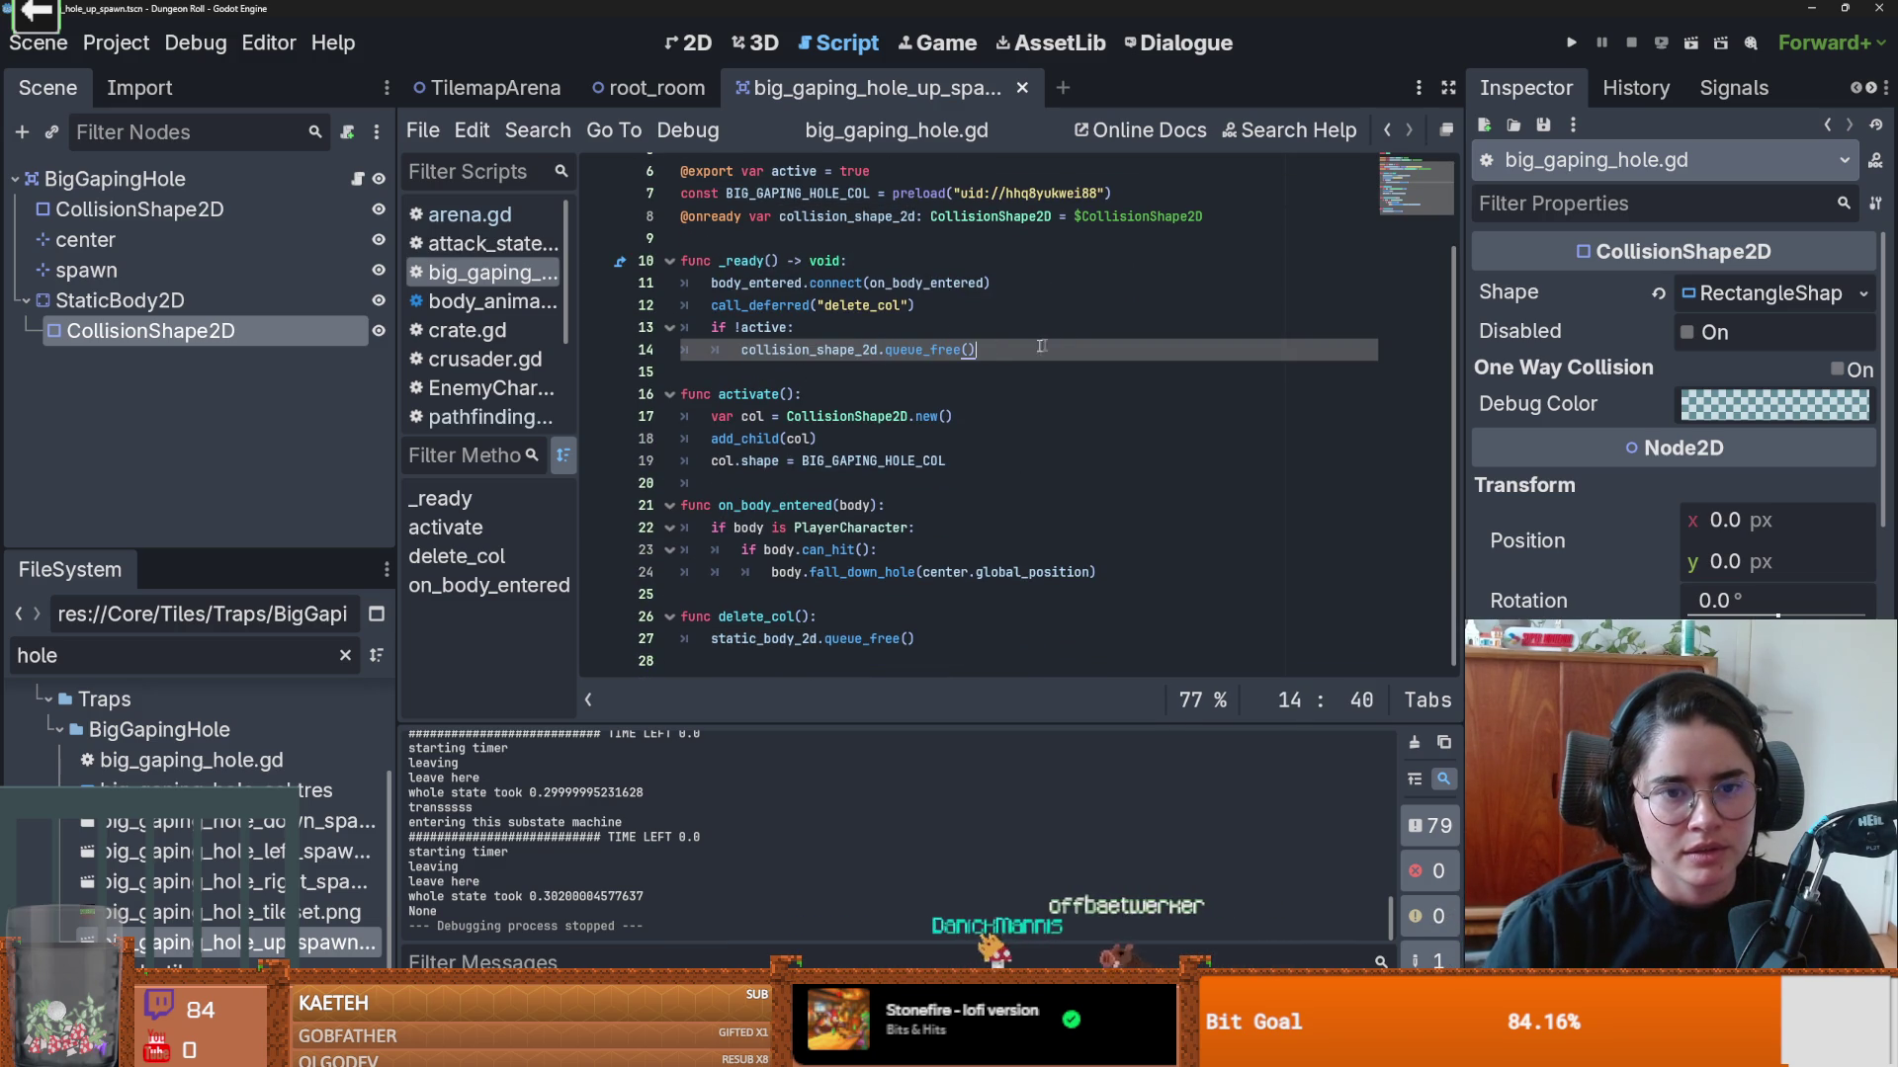
{"action": "left_click_drag", "start_coordinate": [1048, 345], "coordinate": [579, 319]}
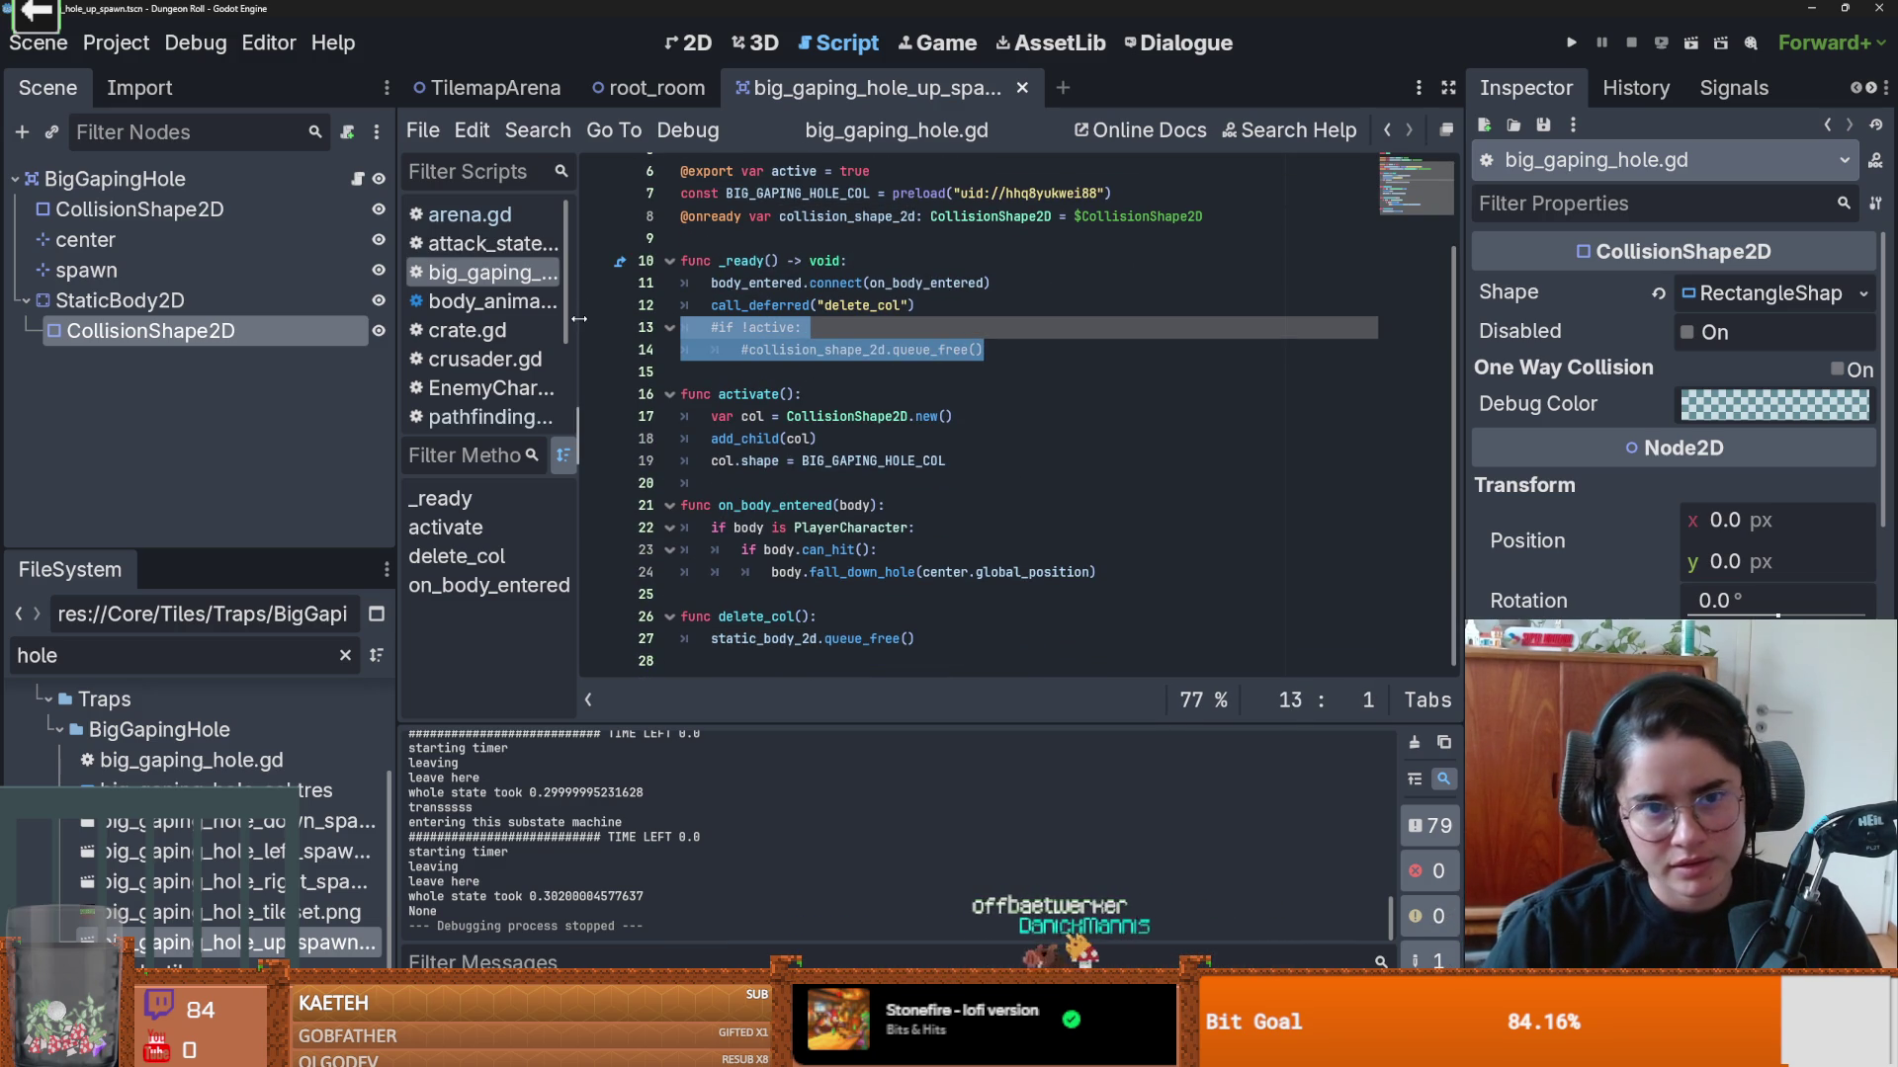
{"action": "scroll", "coordinate": [796, 410], "scroll_direction": "up", "scroll_amount": 2}
{"action": "scroll", "coordinate": [795, 409], "scroll_direction": "down", "scroll_amount": 2}
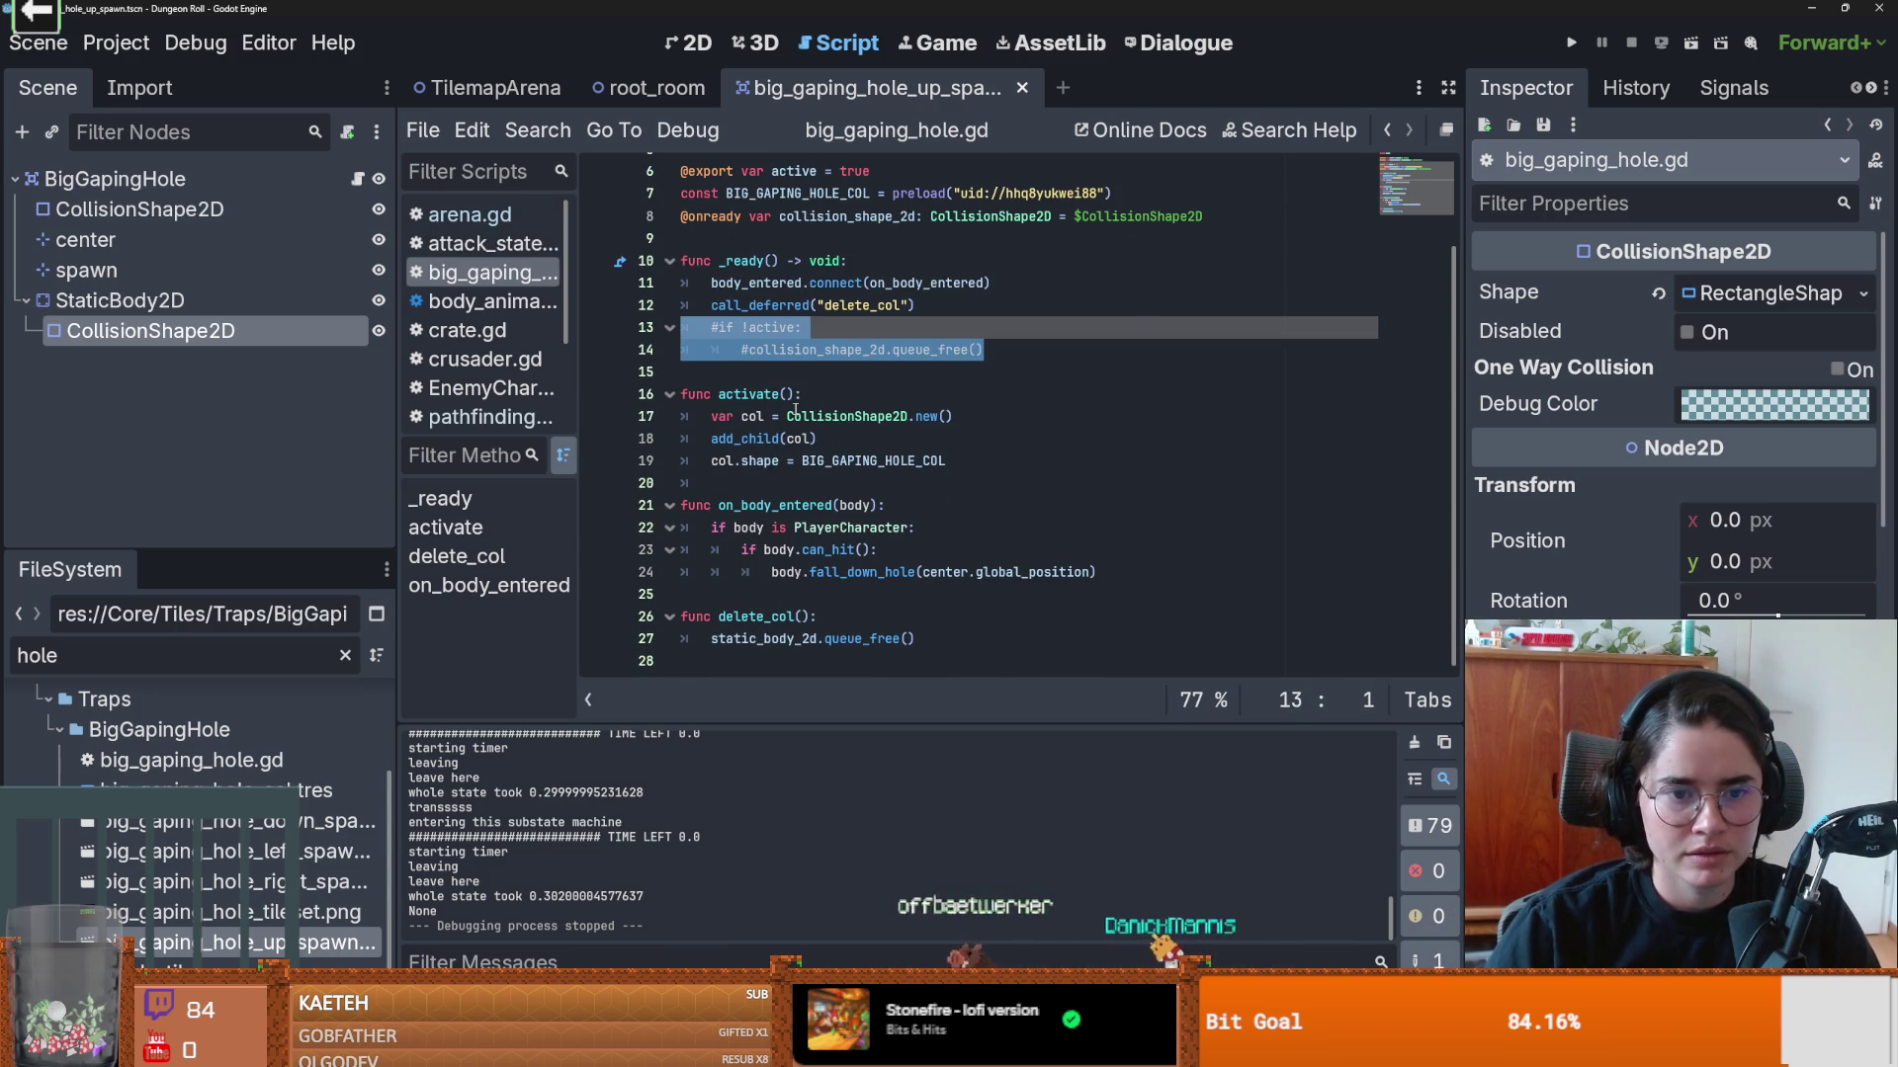
{"action": "double_click", "coordinate": [845, 348]}
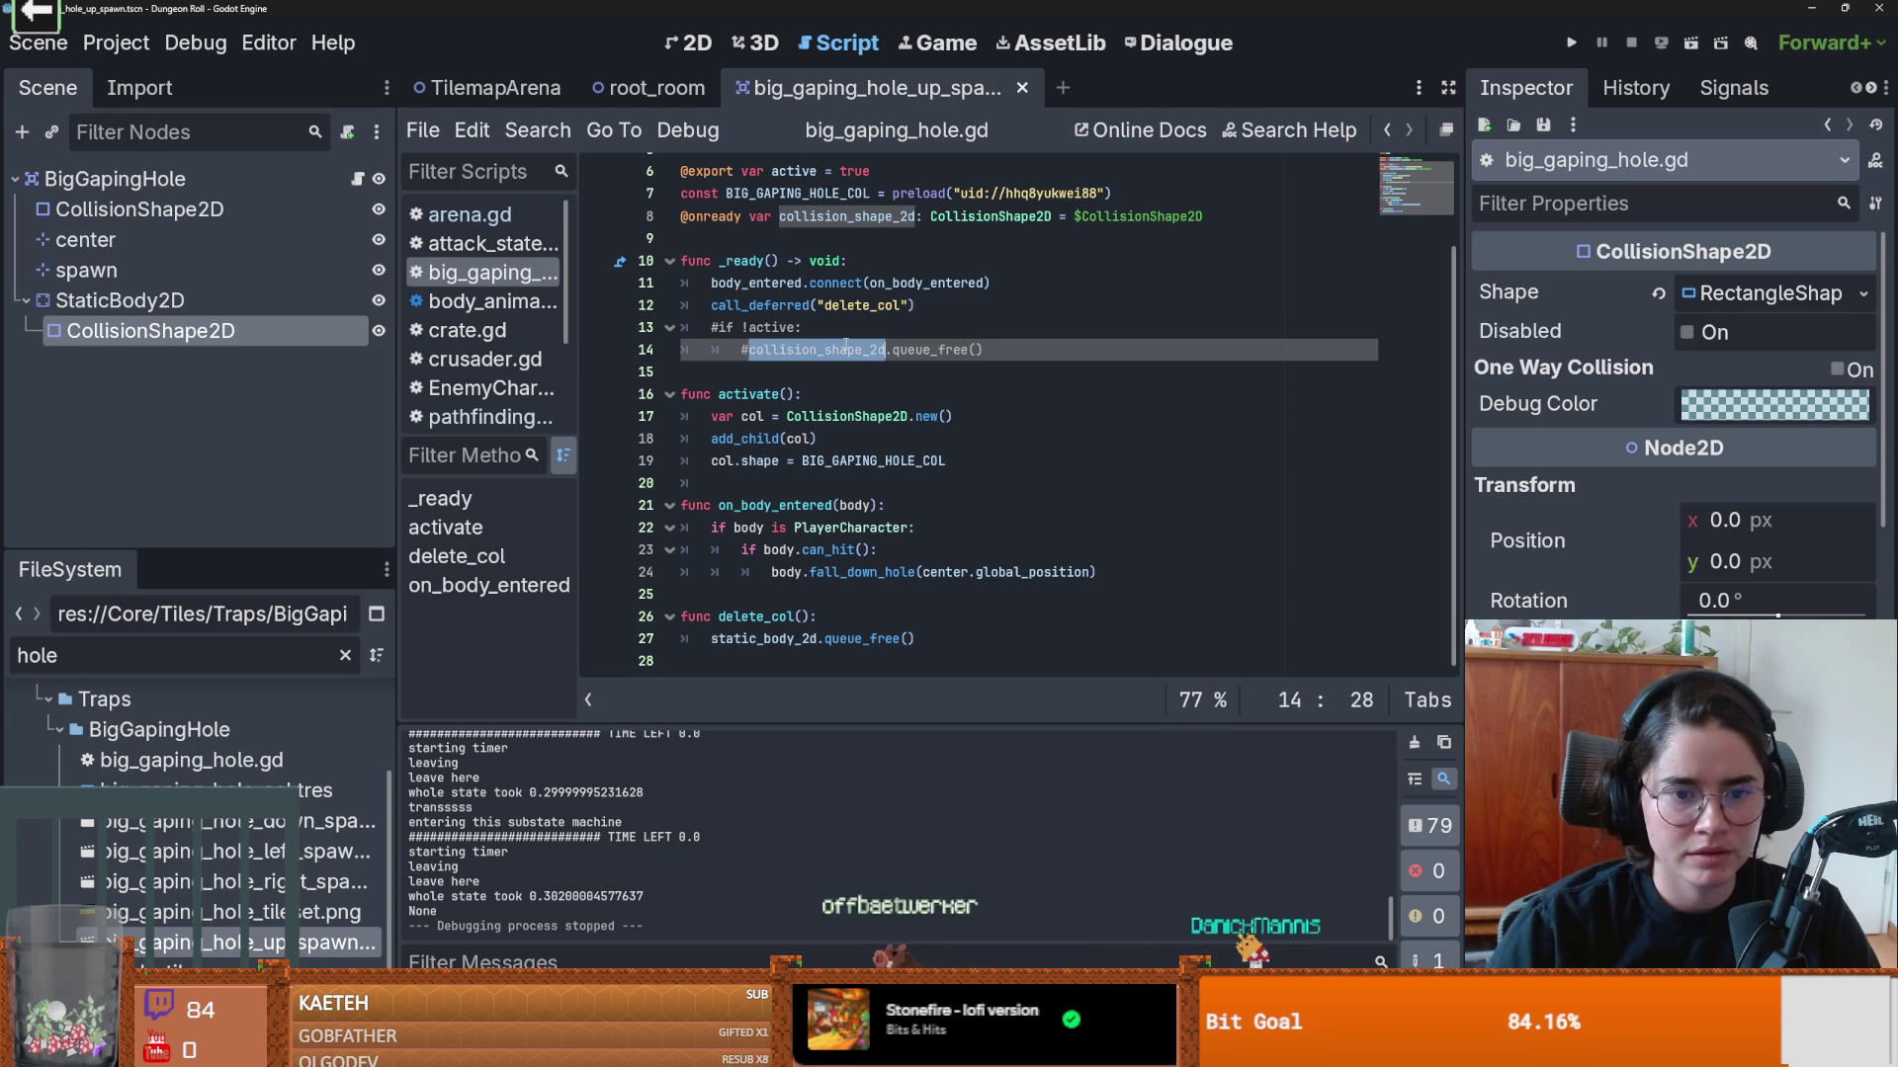
{"action": "double_click", "coordinate": [752, 617]}
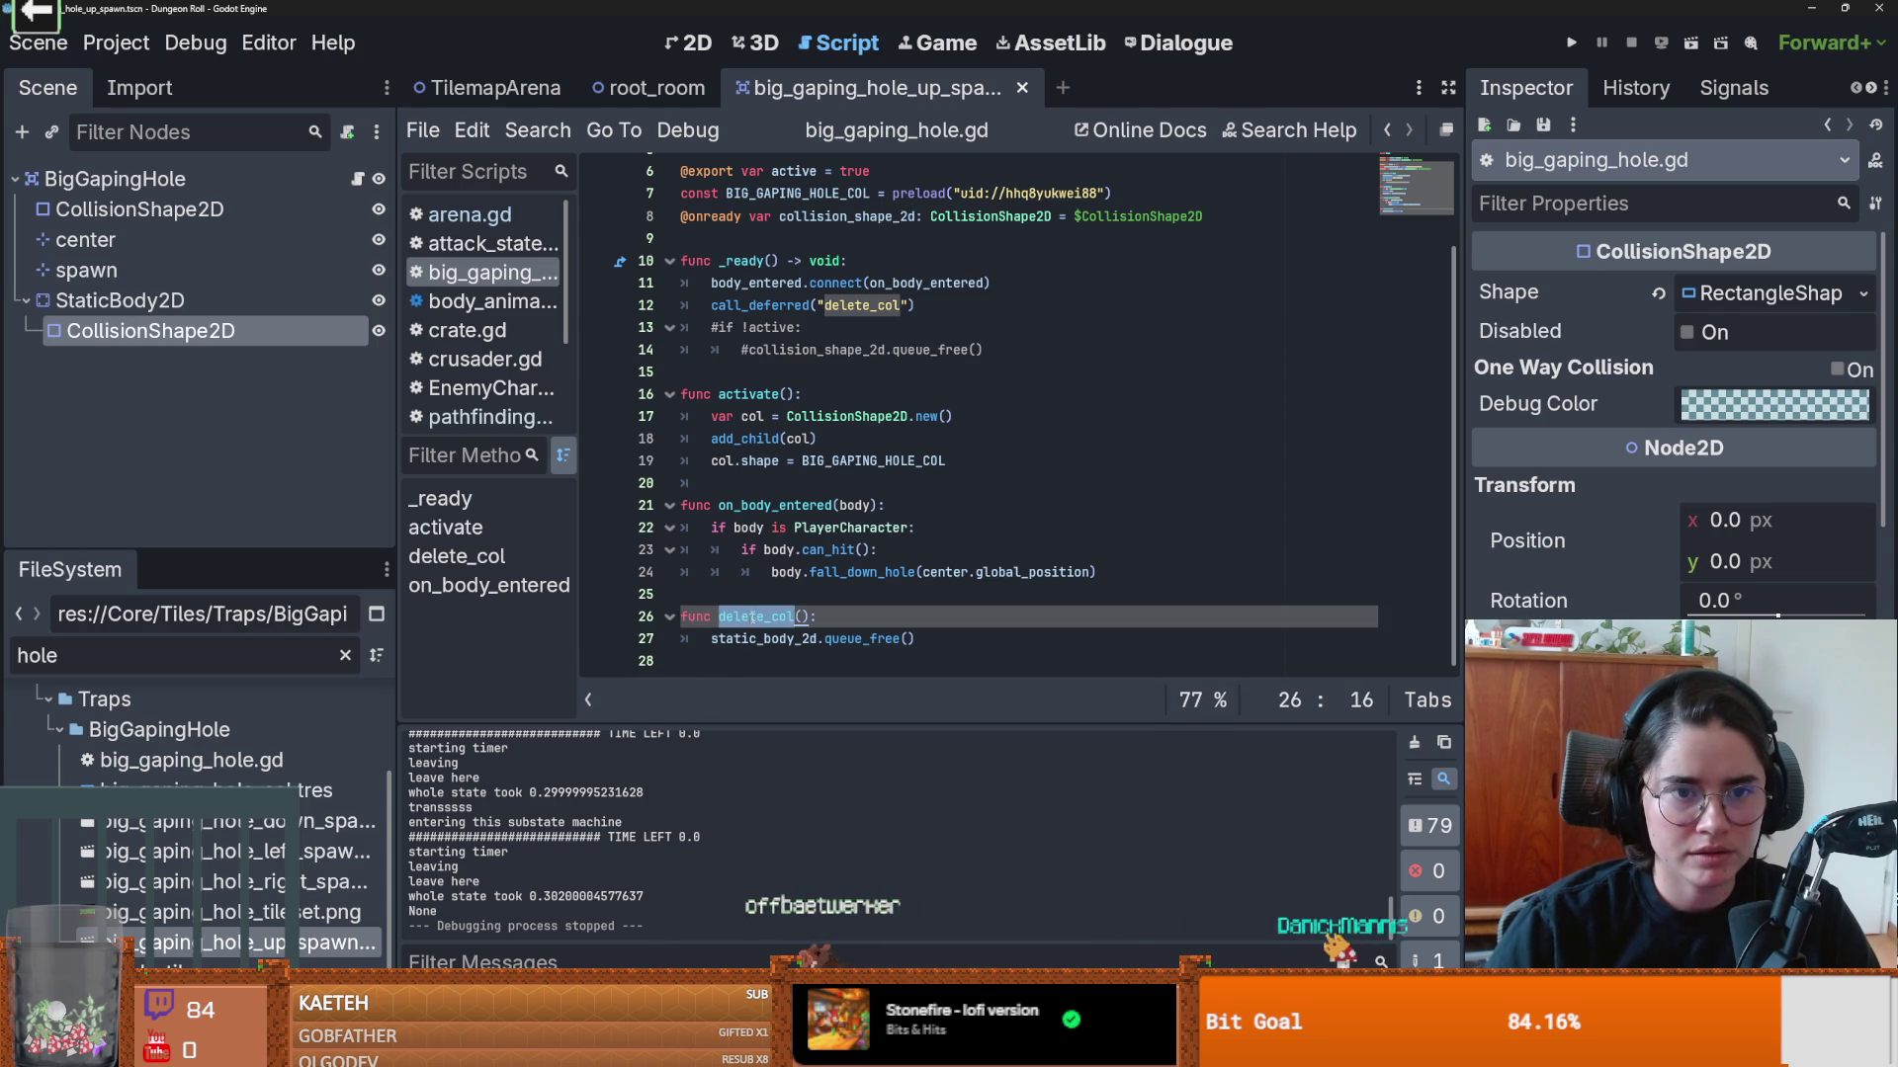
Step: Comment out the deferred delete_col call on line 12 and run the game
{"action": "left_click", "coordinate": [944, 308]}
{"action": "key", "text": "shift+Down"}
{"action": "key", "text": "shift+Down"}
{"action": "key", "text": "ctrl+k"}
{"action": "left_click", "coordinate": [944, 308]}
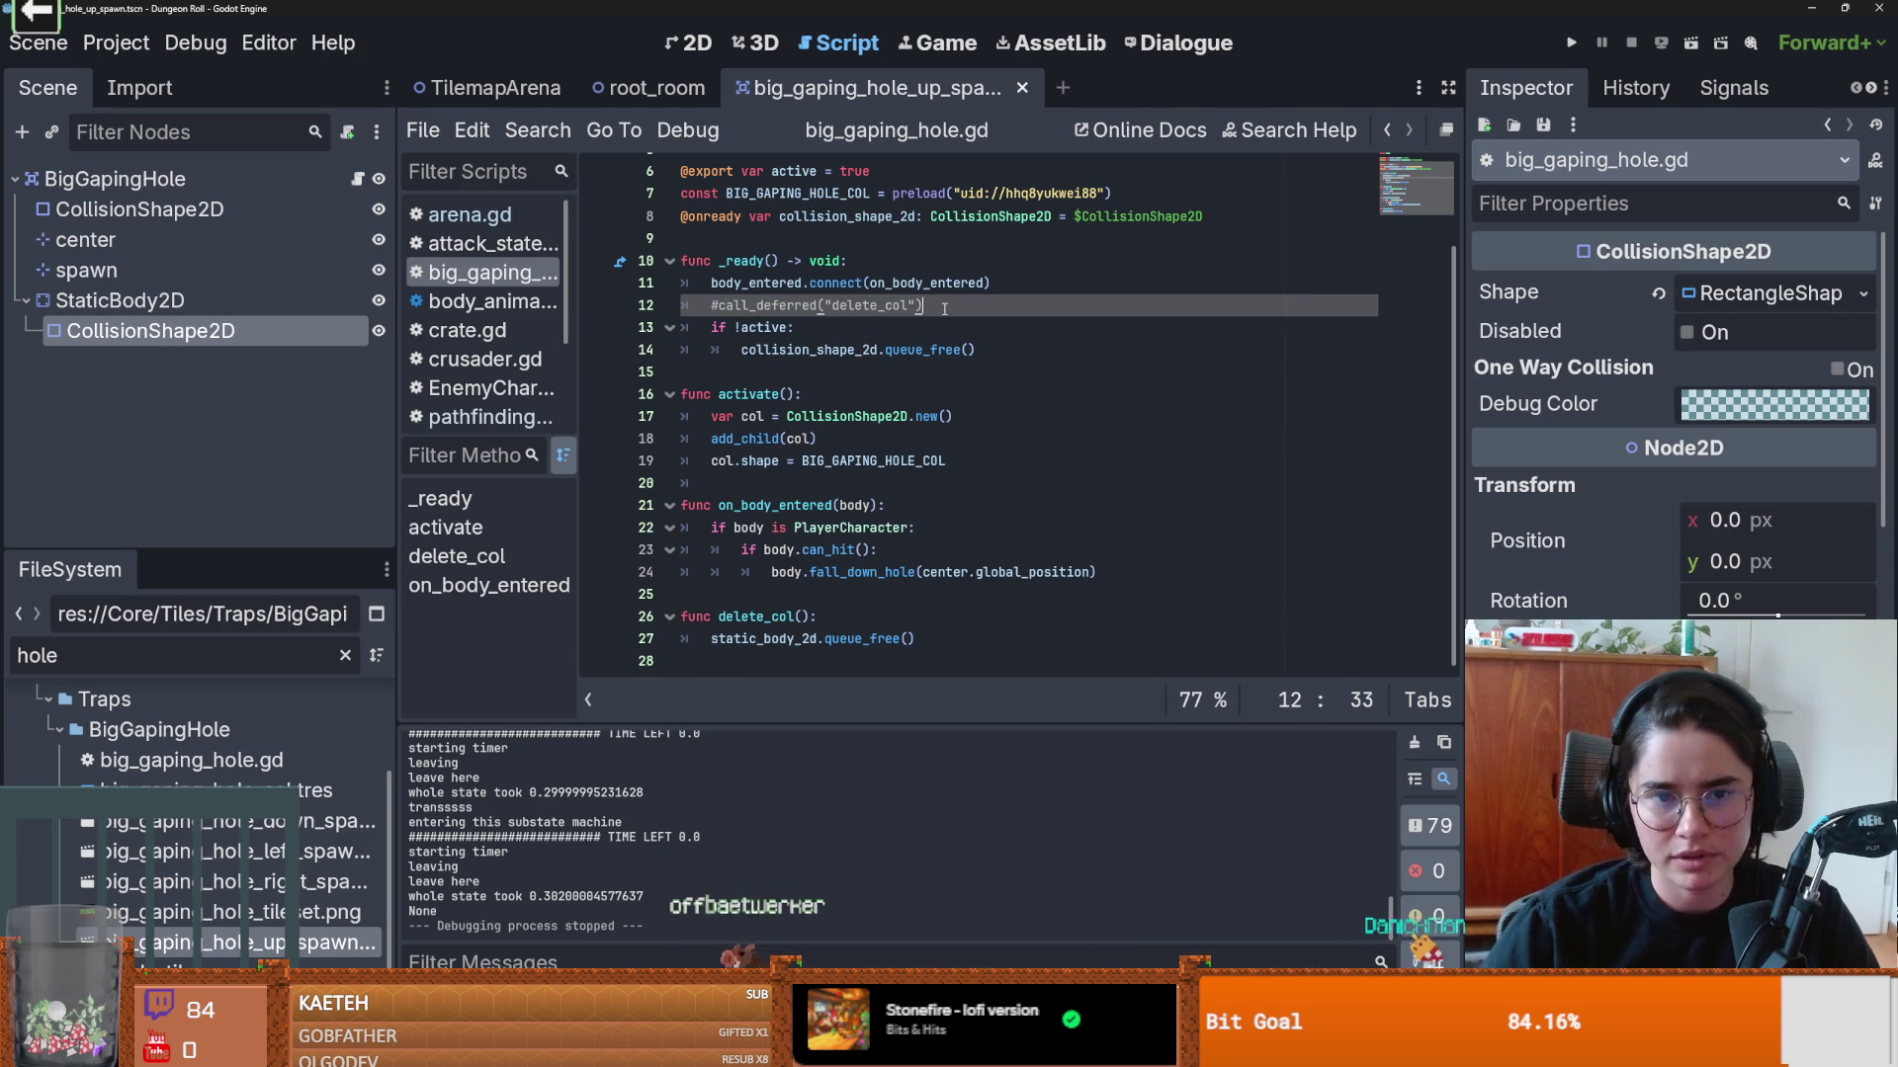
{"action": "key", "text": "F5"}
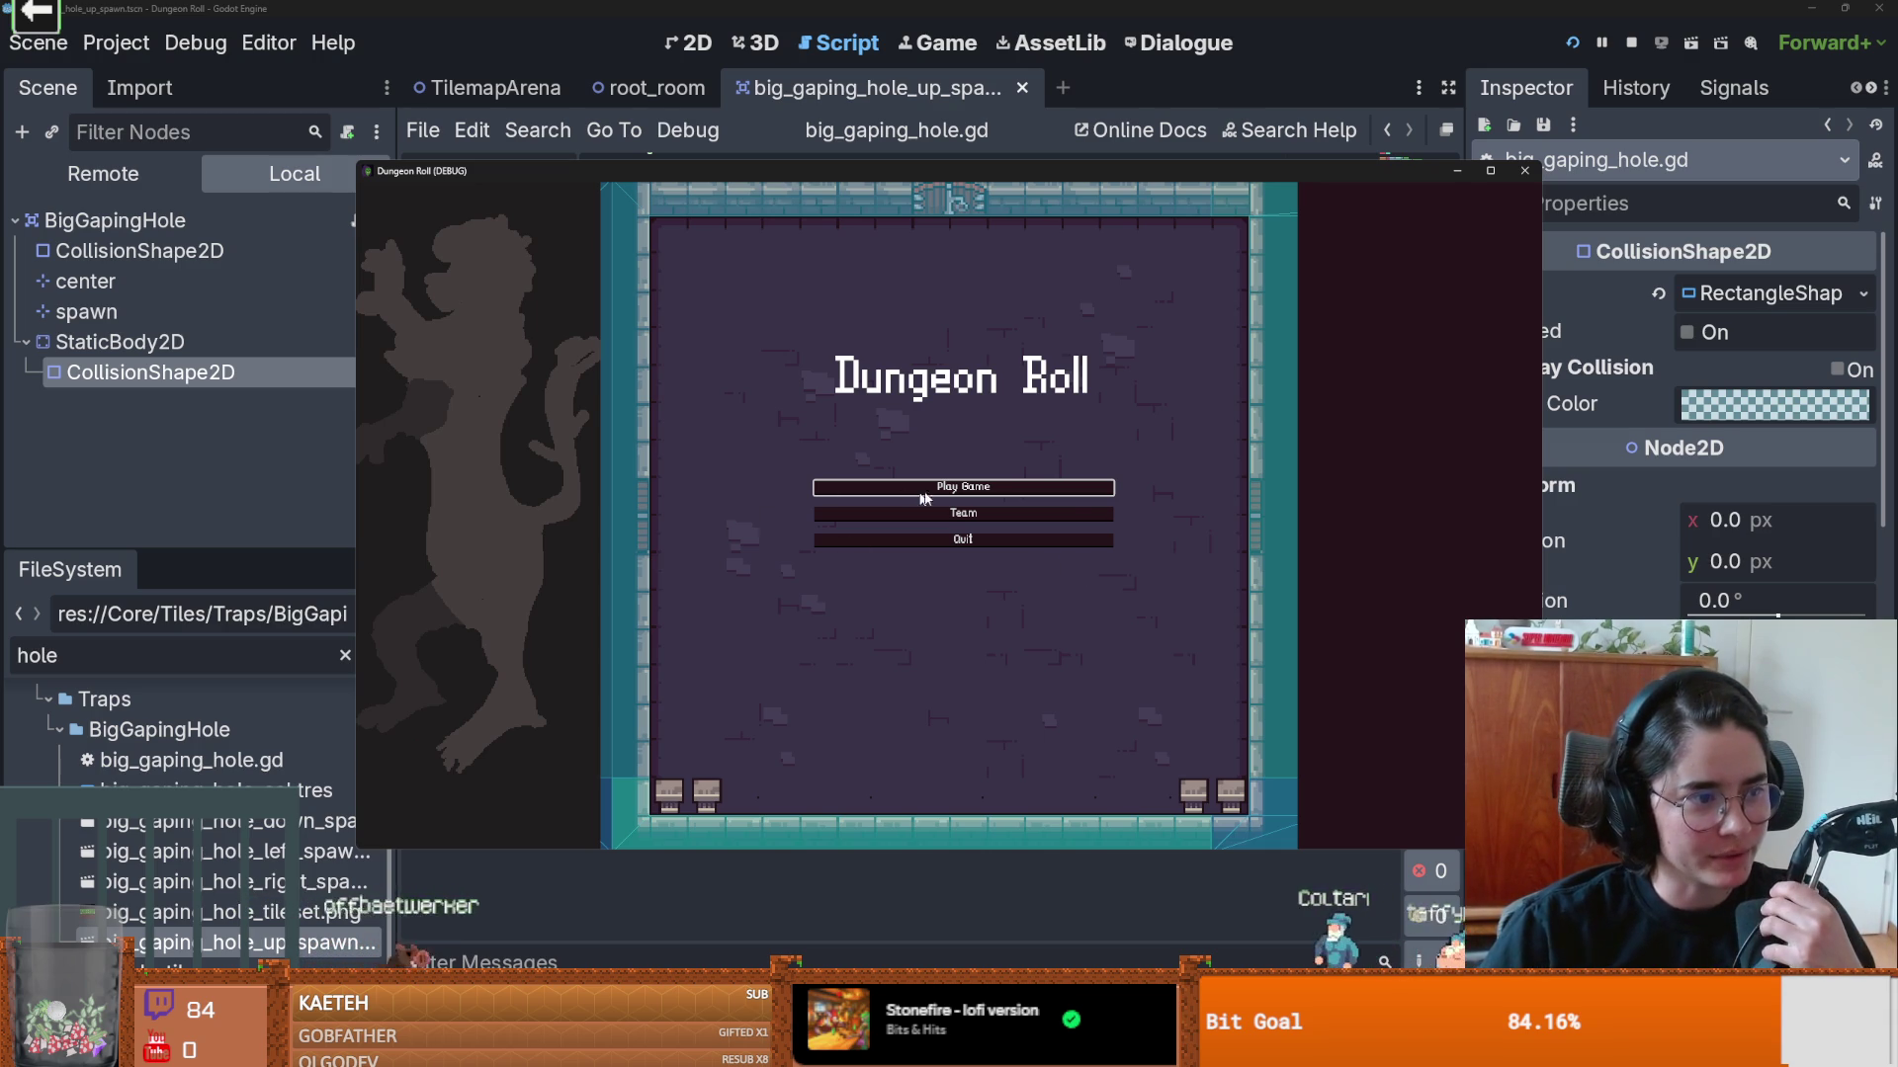
Step: Start a new full-screen game as the Crusader and walk around the room collecting coins
{"action": "left_click", "coordinate": [979, 489]}
{"action": "left_click", "coordinate": [1490, 170]}
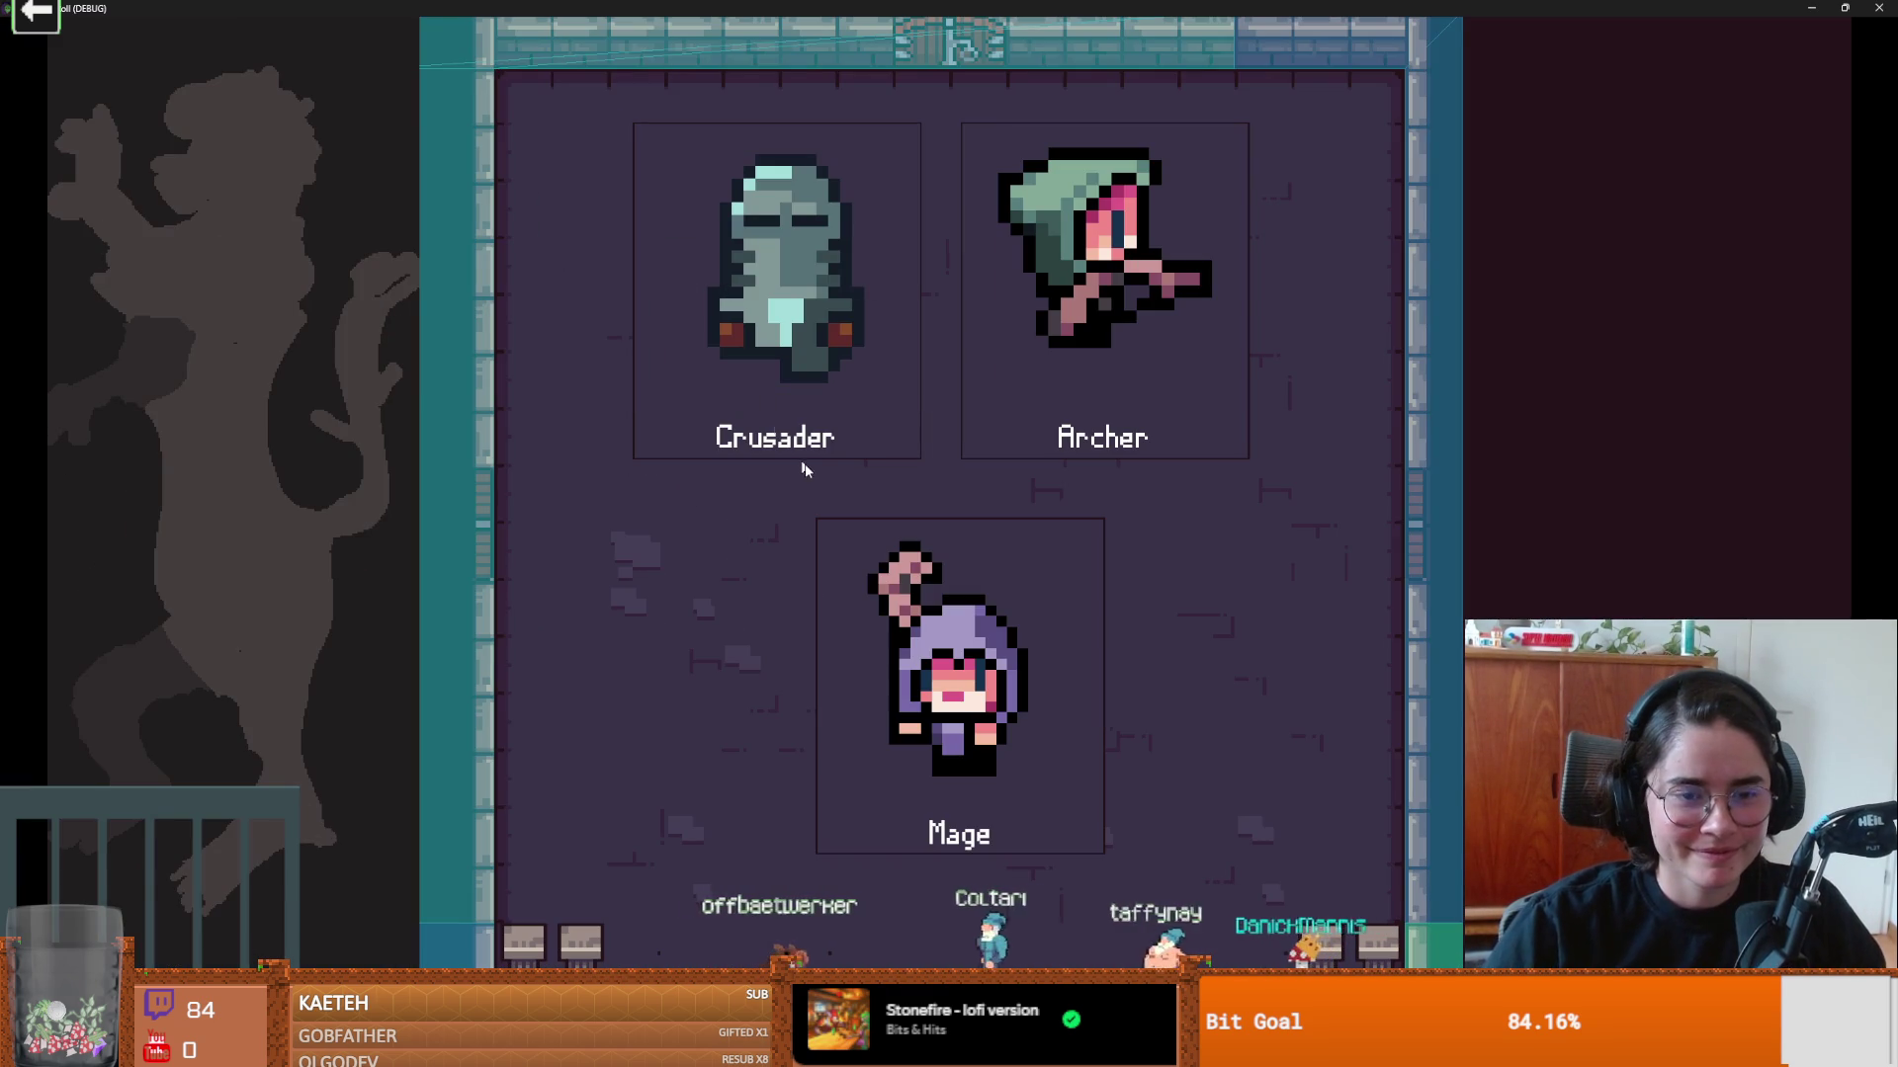
{"action": "key", "text": "Return"}
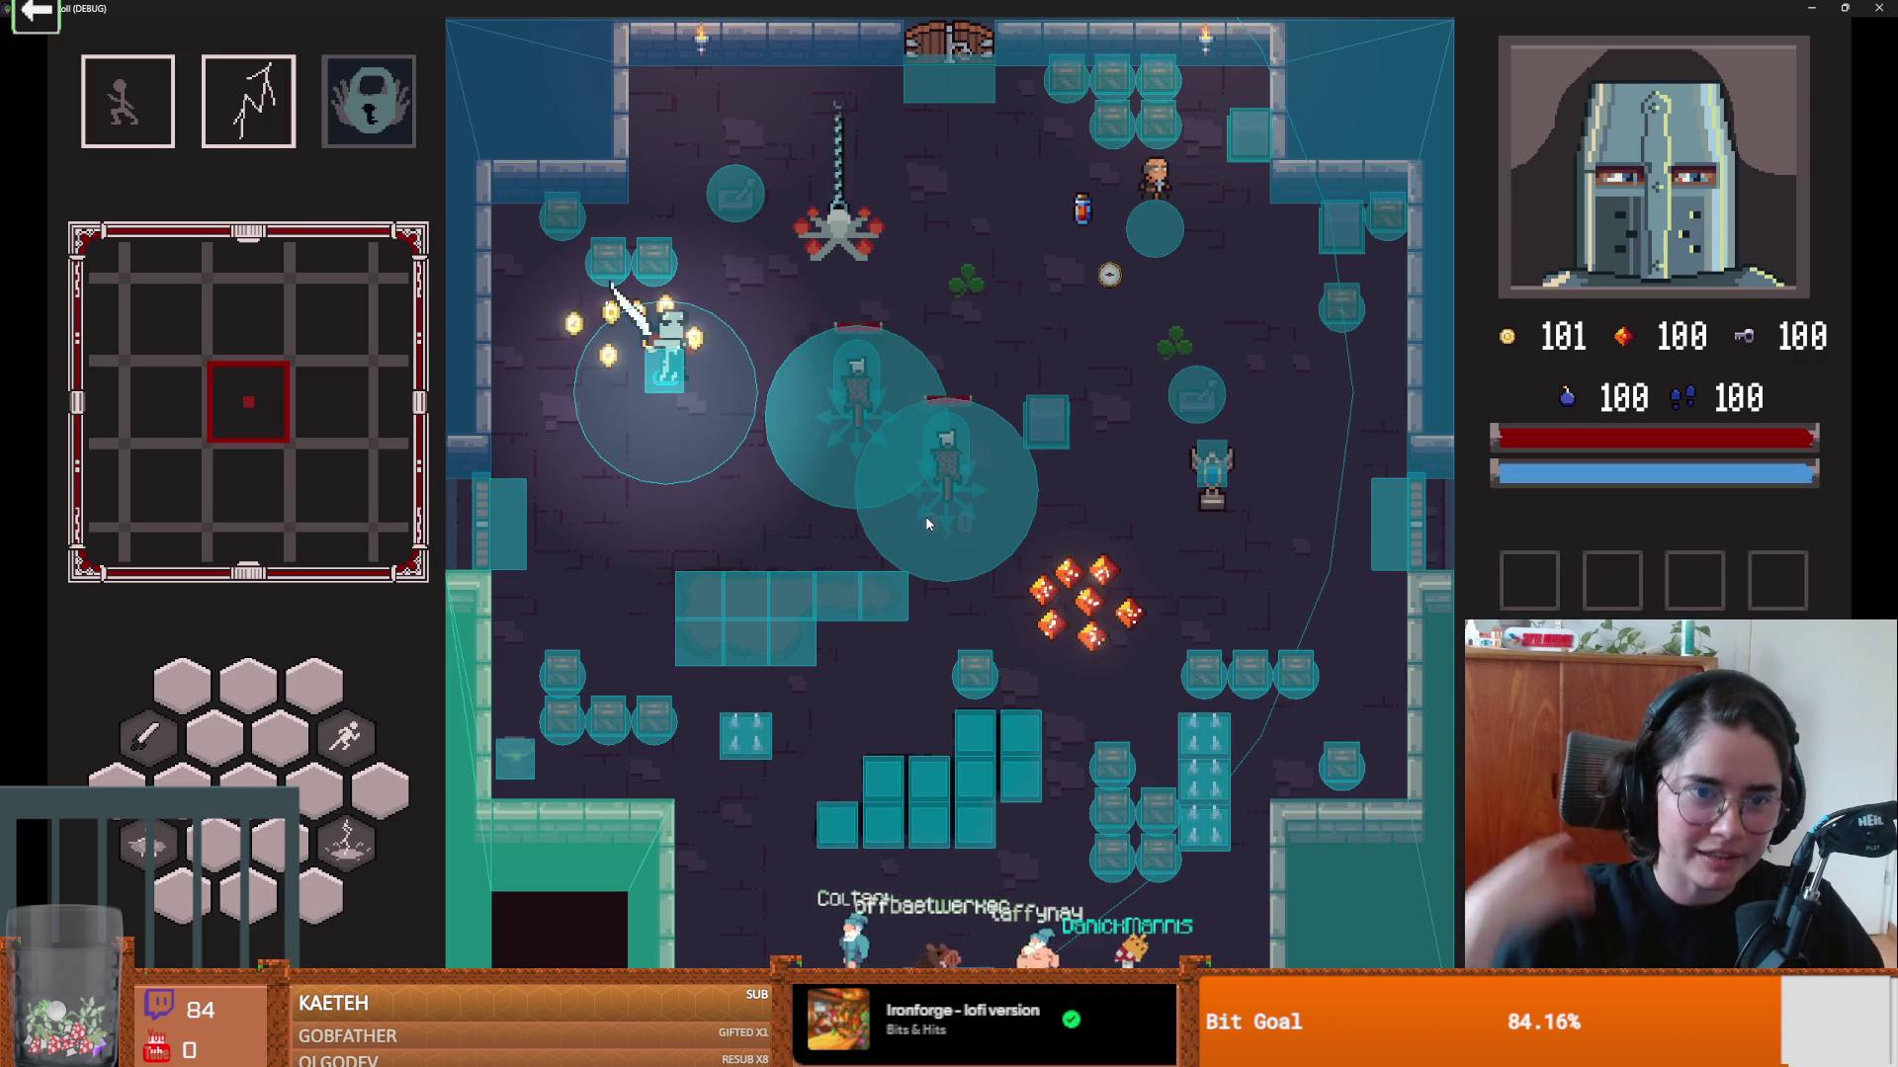
{"action": "key", "text": "w"}
{"action": "key", "text": "a"}
{"action": "key", "text": "d"}
{"action": "key", "text": "s"}
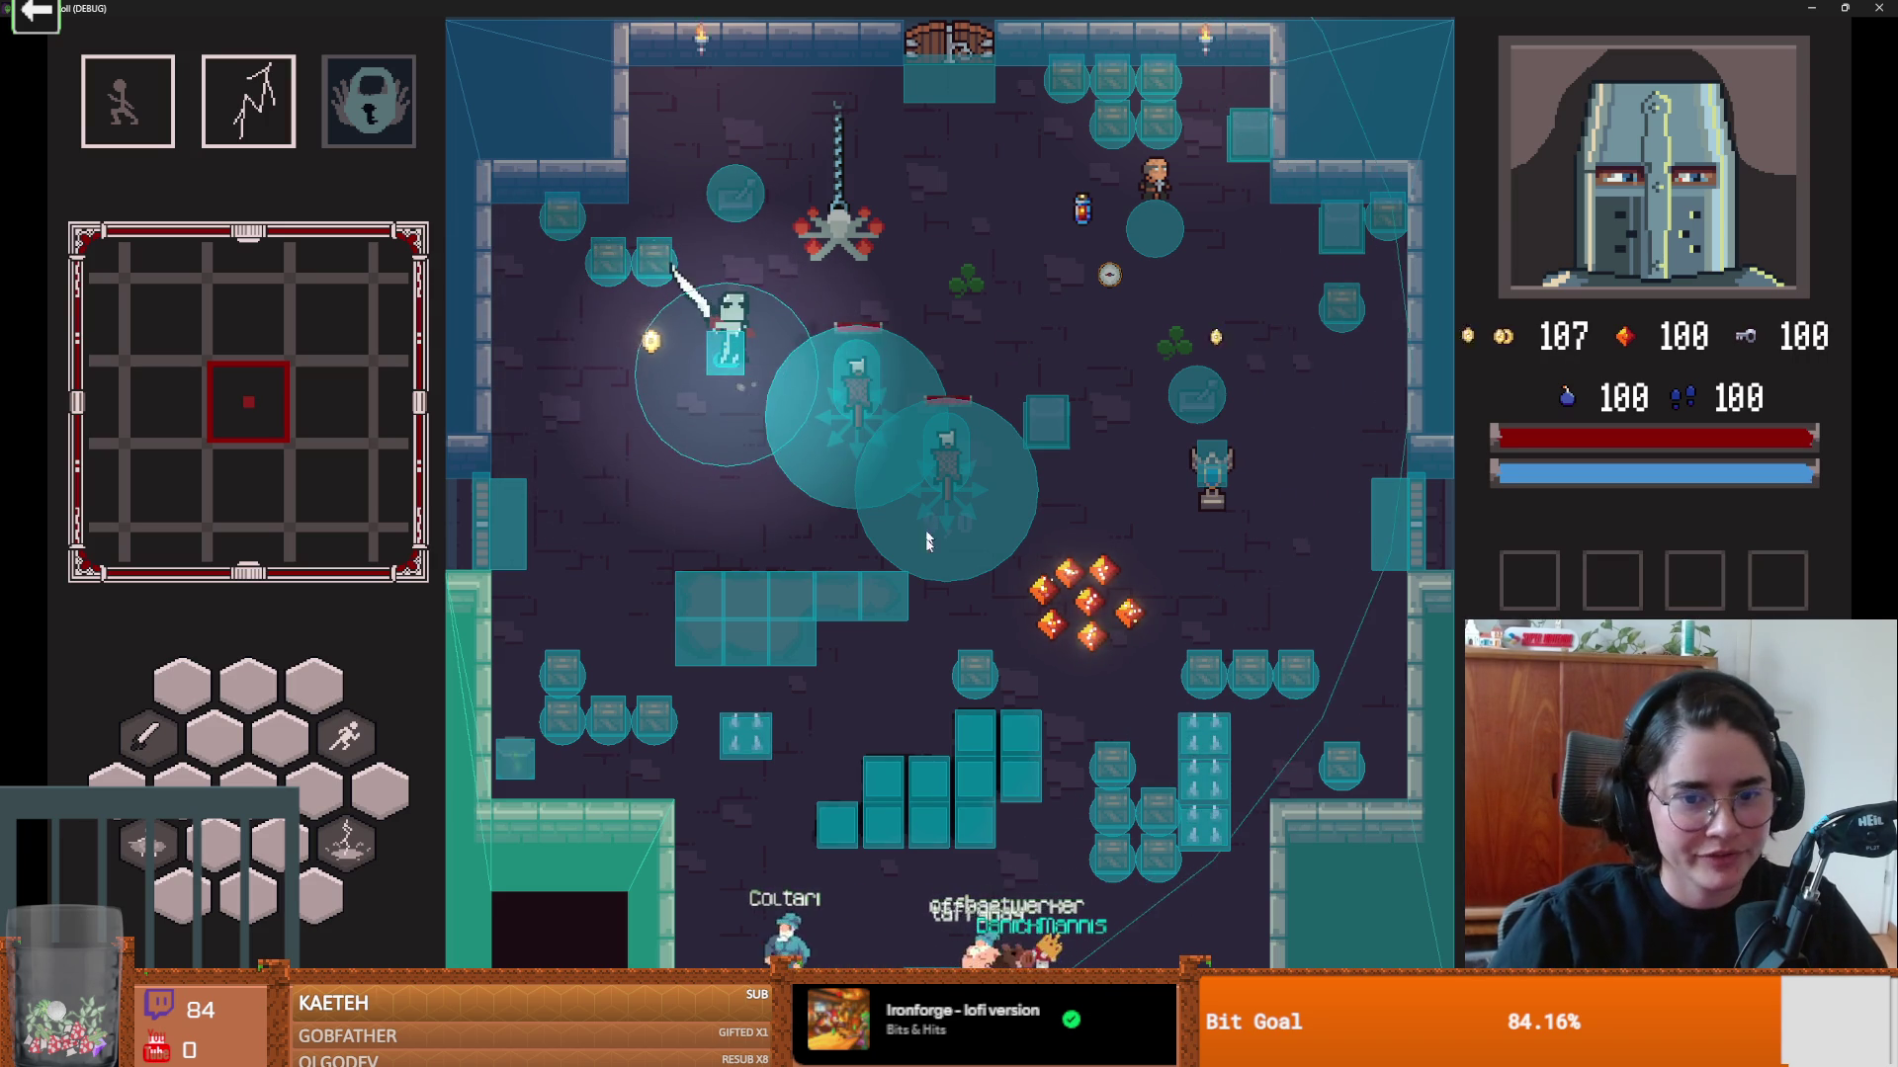
{"action": "key", "text": "s"}
{"action": "key", "text": "d"}
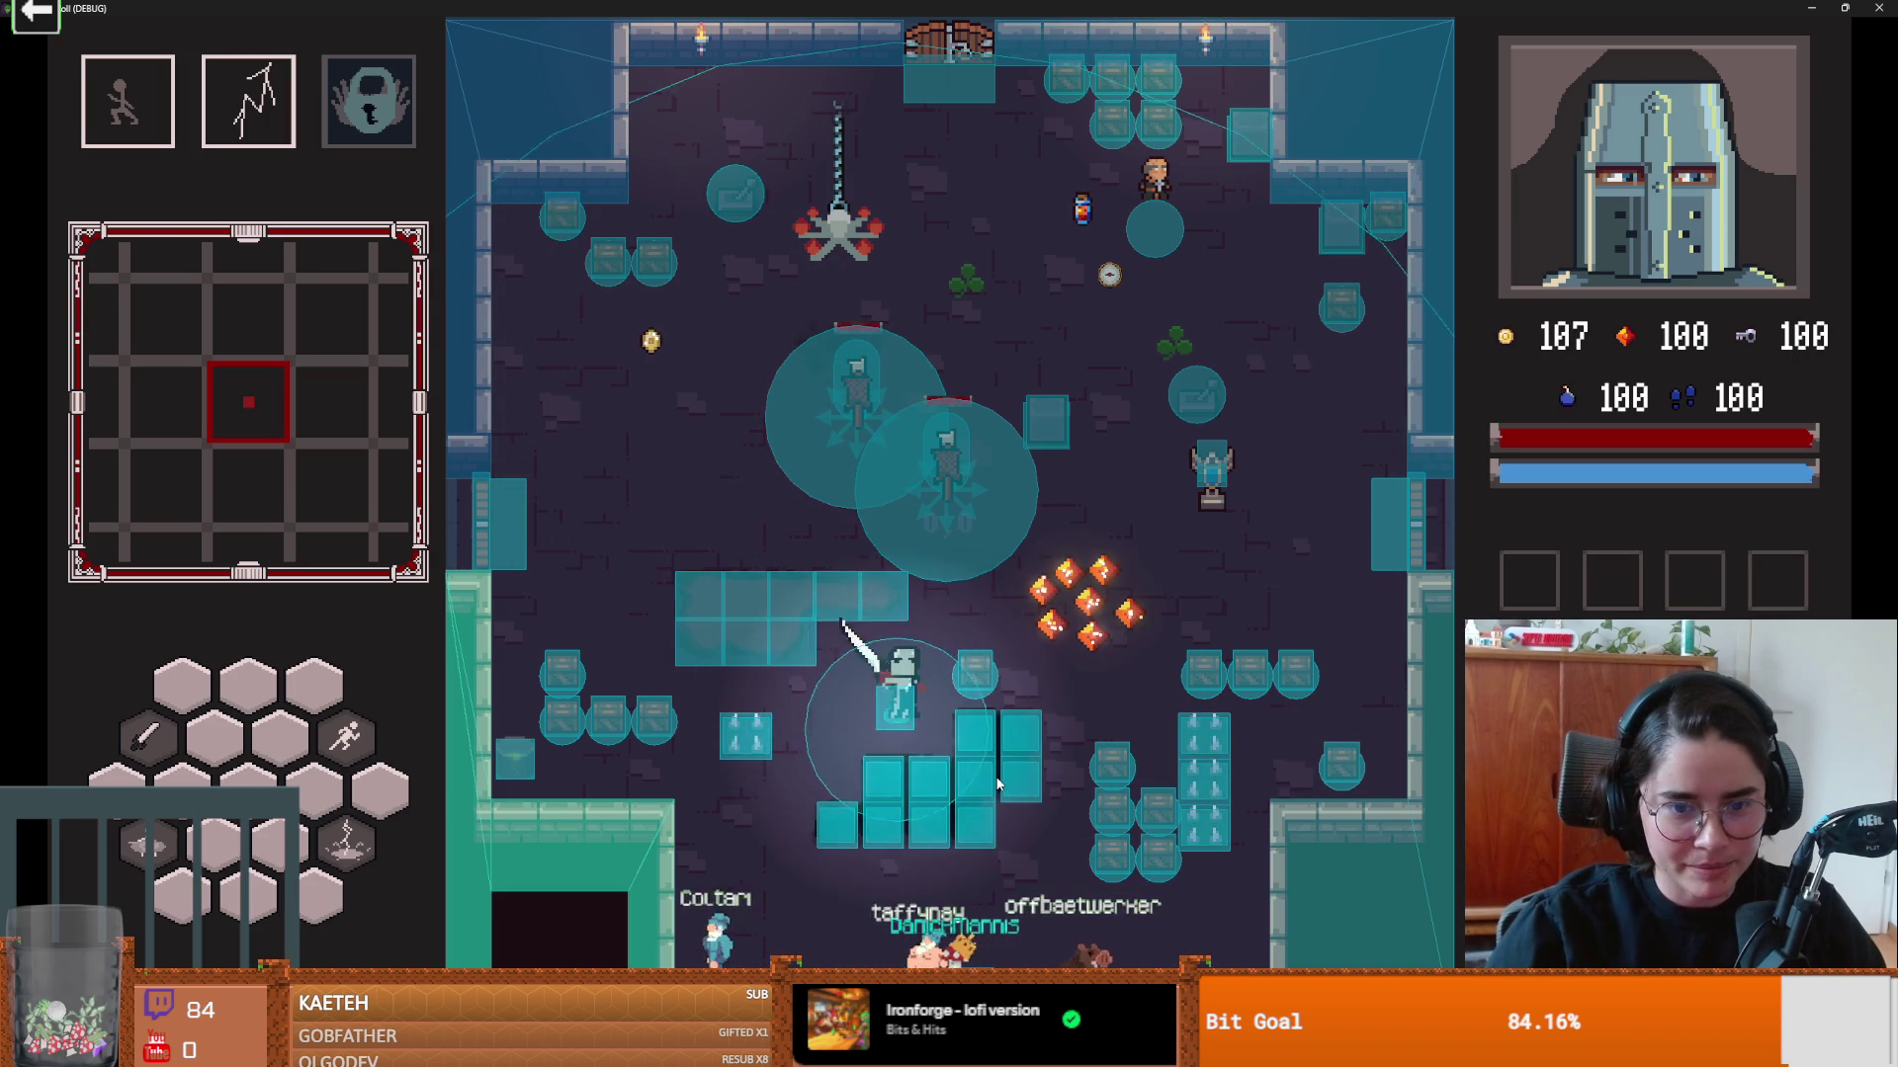
Step: Reset the room, collect the gem pile, and walk down-left onto the hole area
{"action": "key", "text": "r"}
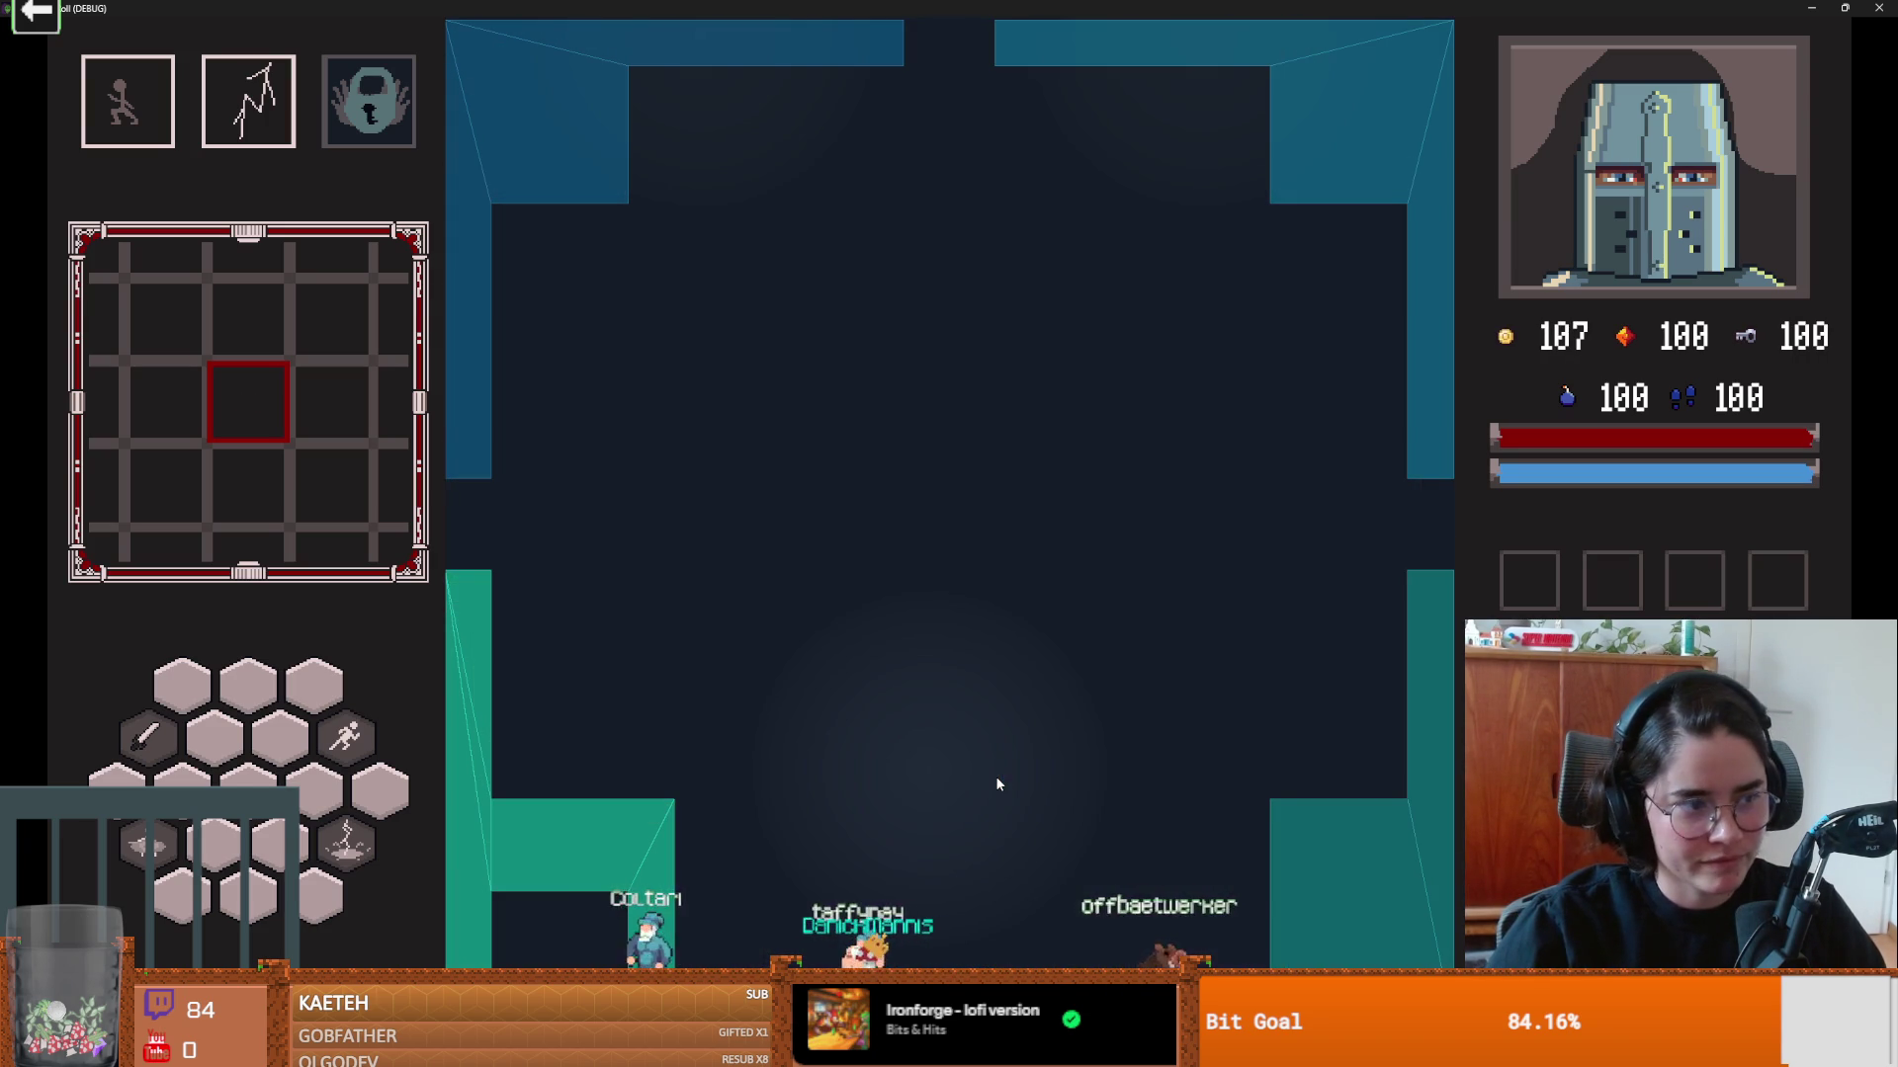
{"action": "key", "text": "s"}
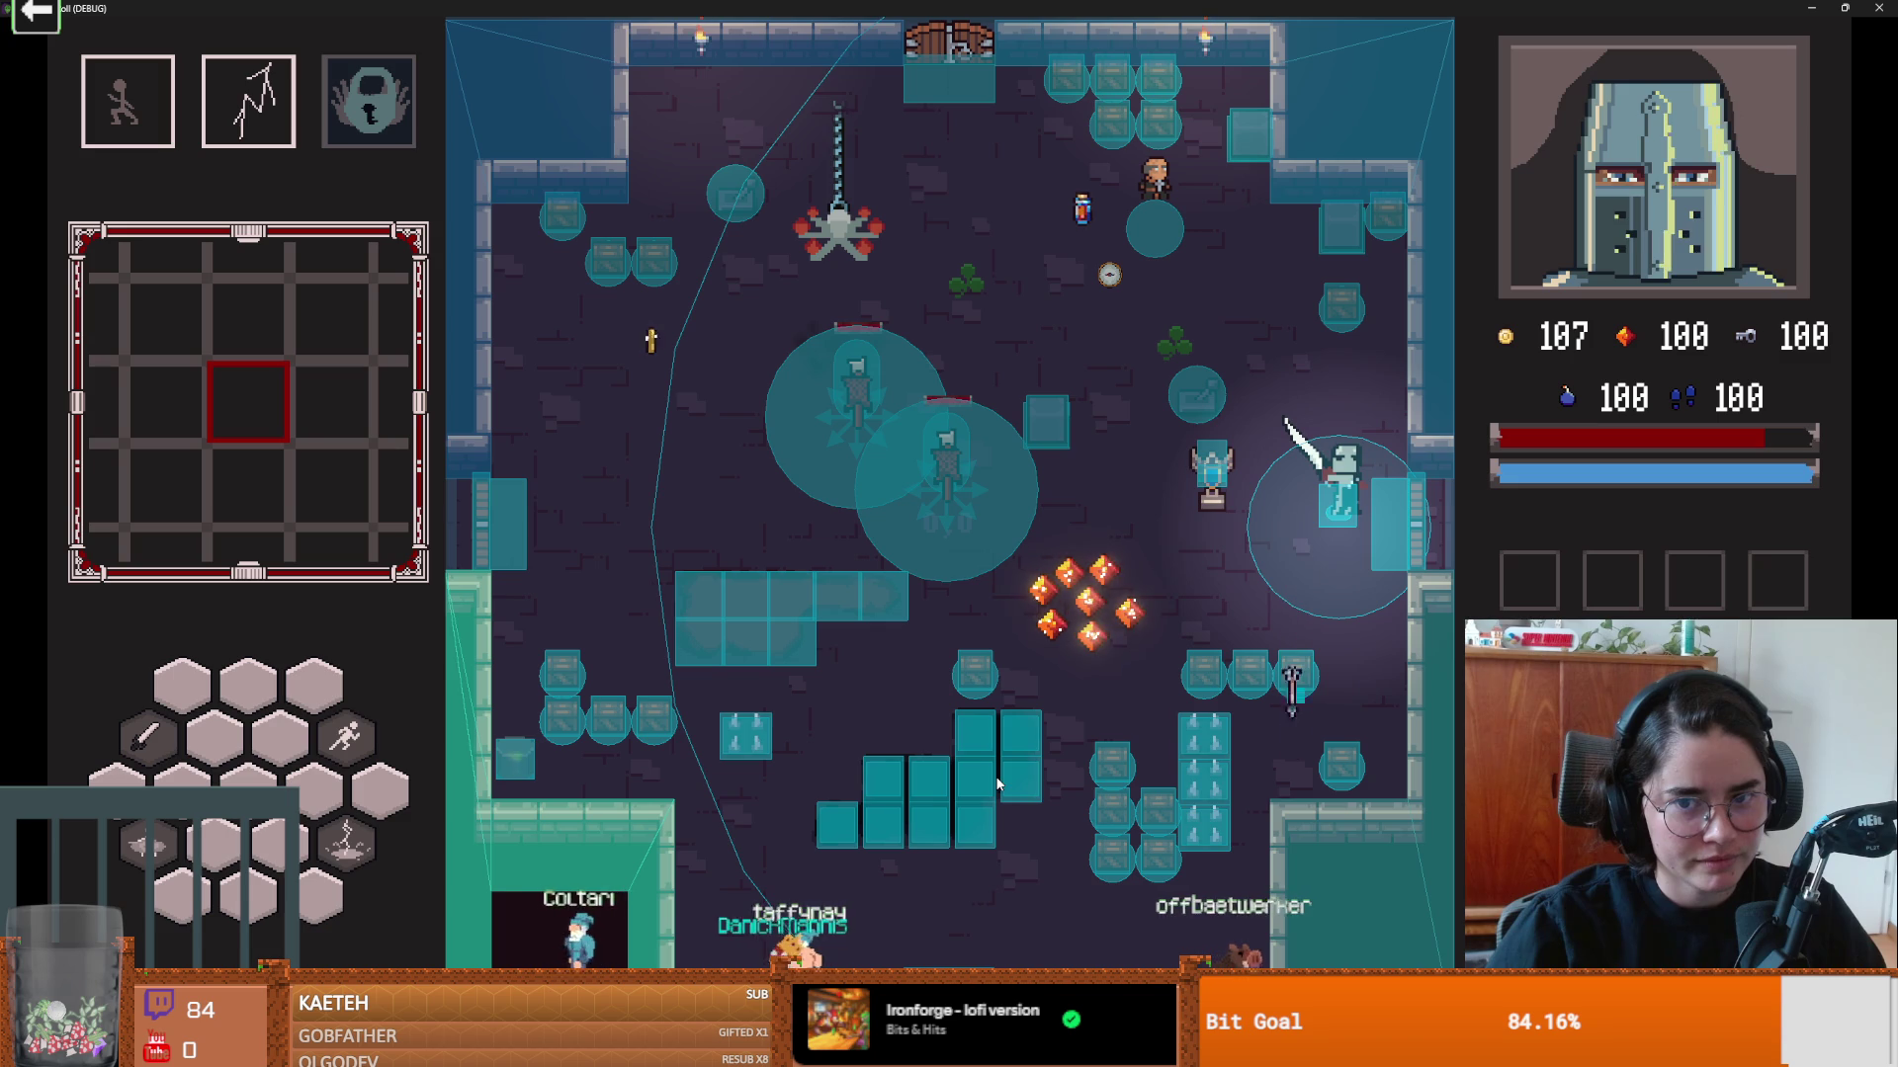
{"action": "key", "text": "a"}
{"action": "key", "text": "s"}
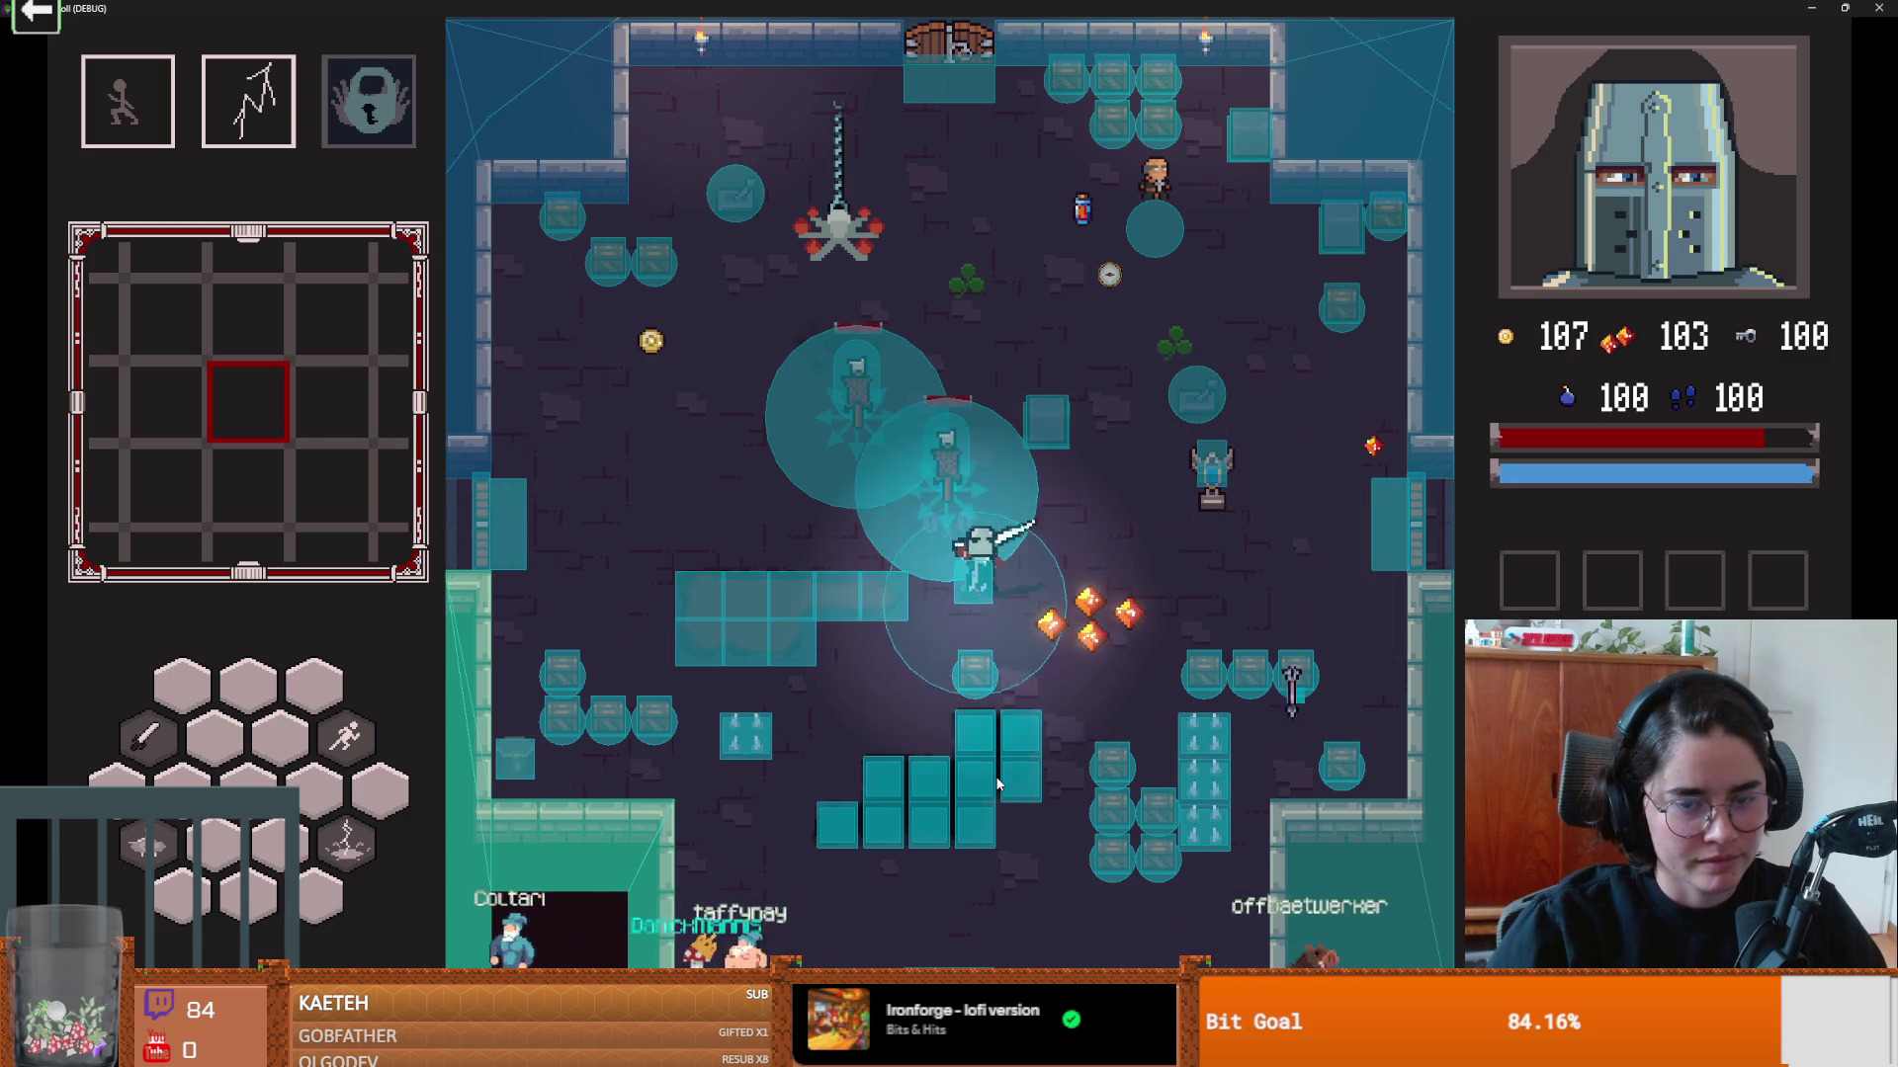
{"action": "key", "text": "d"}
{"action": "key", "text": "w"}
{"action": "key", "text": "s"}
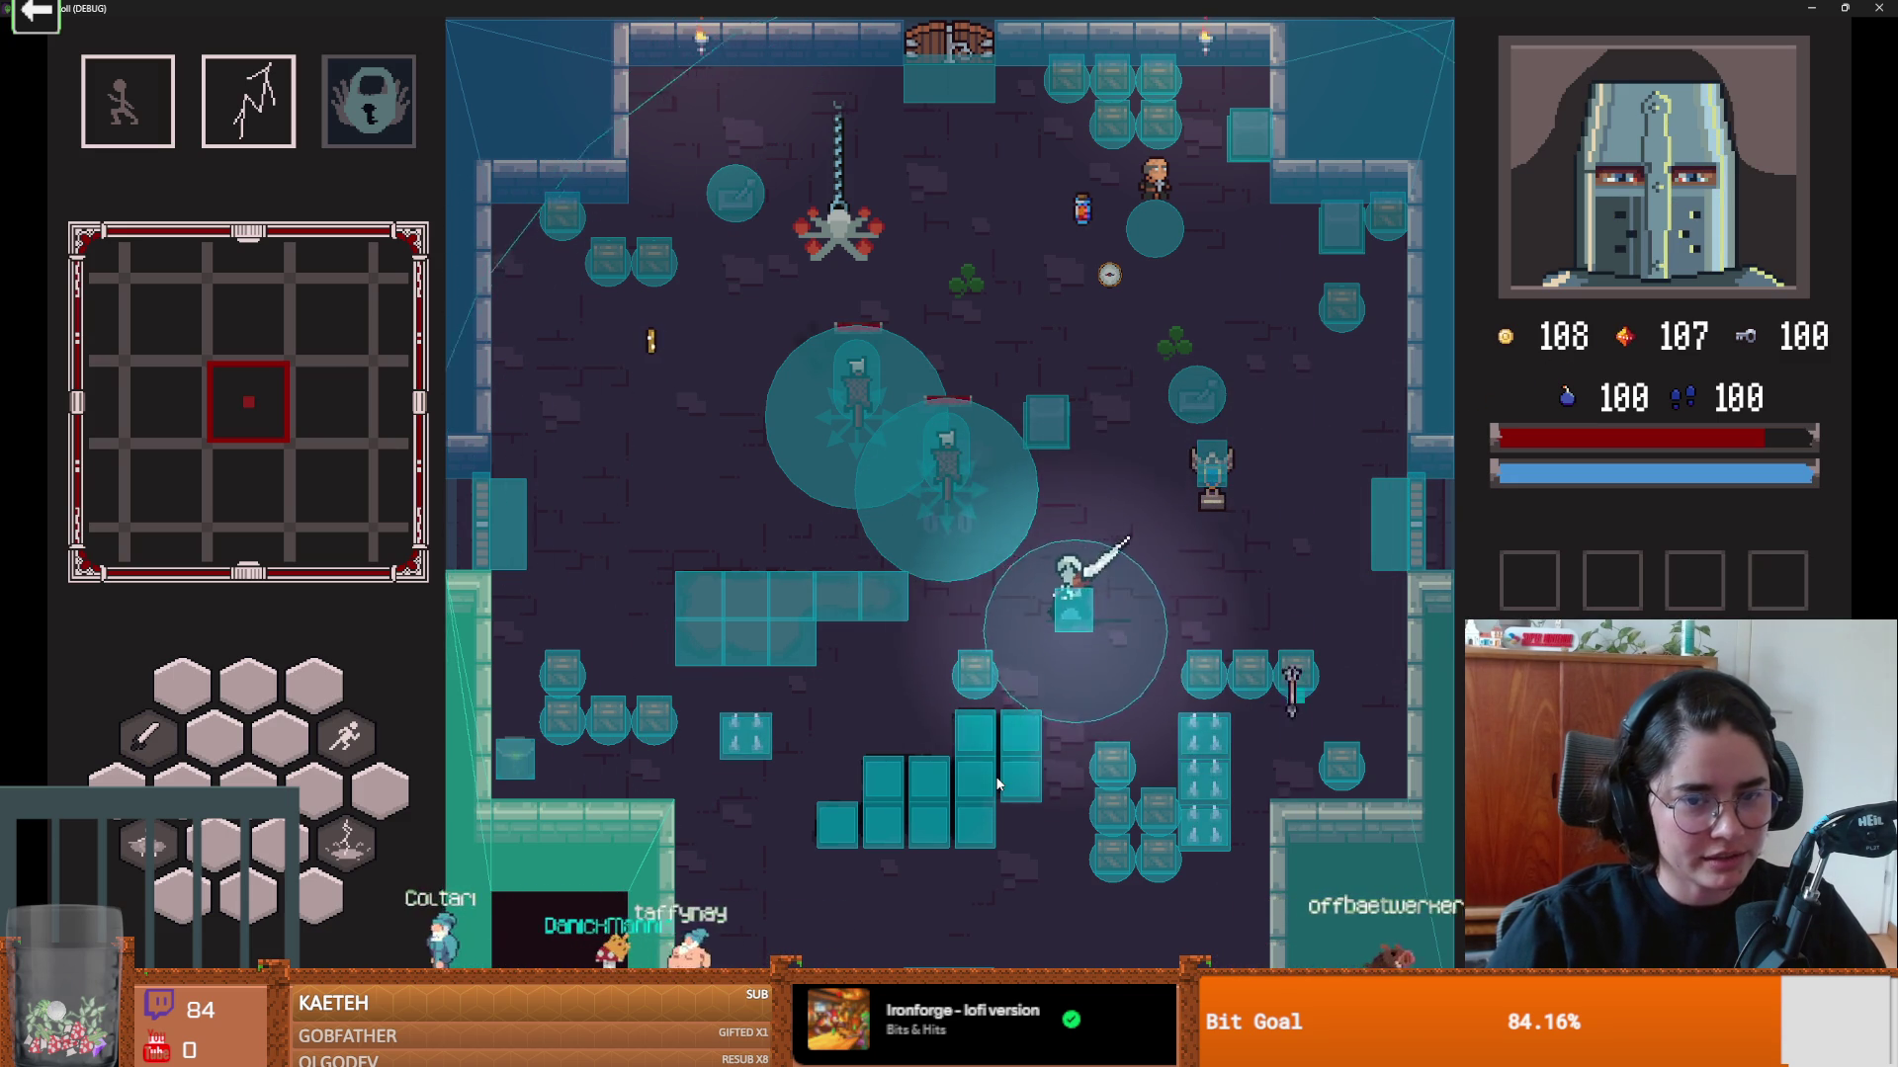
{"action": "key", "text": "a"}
{"action": "key", "text": "s"}
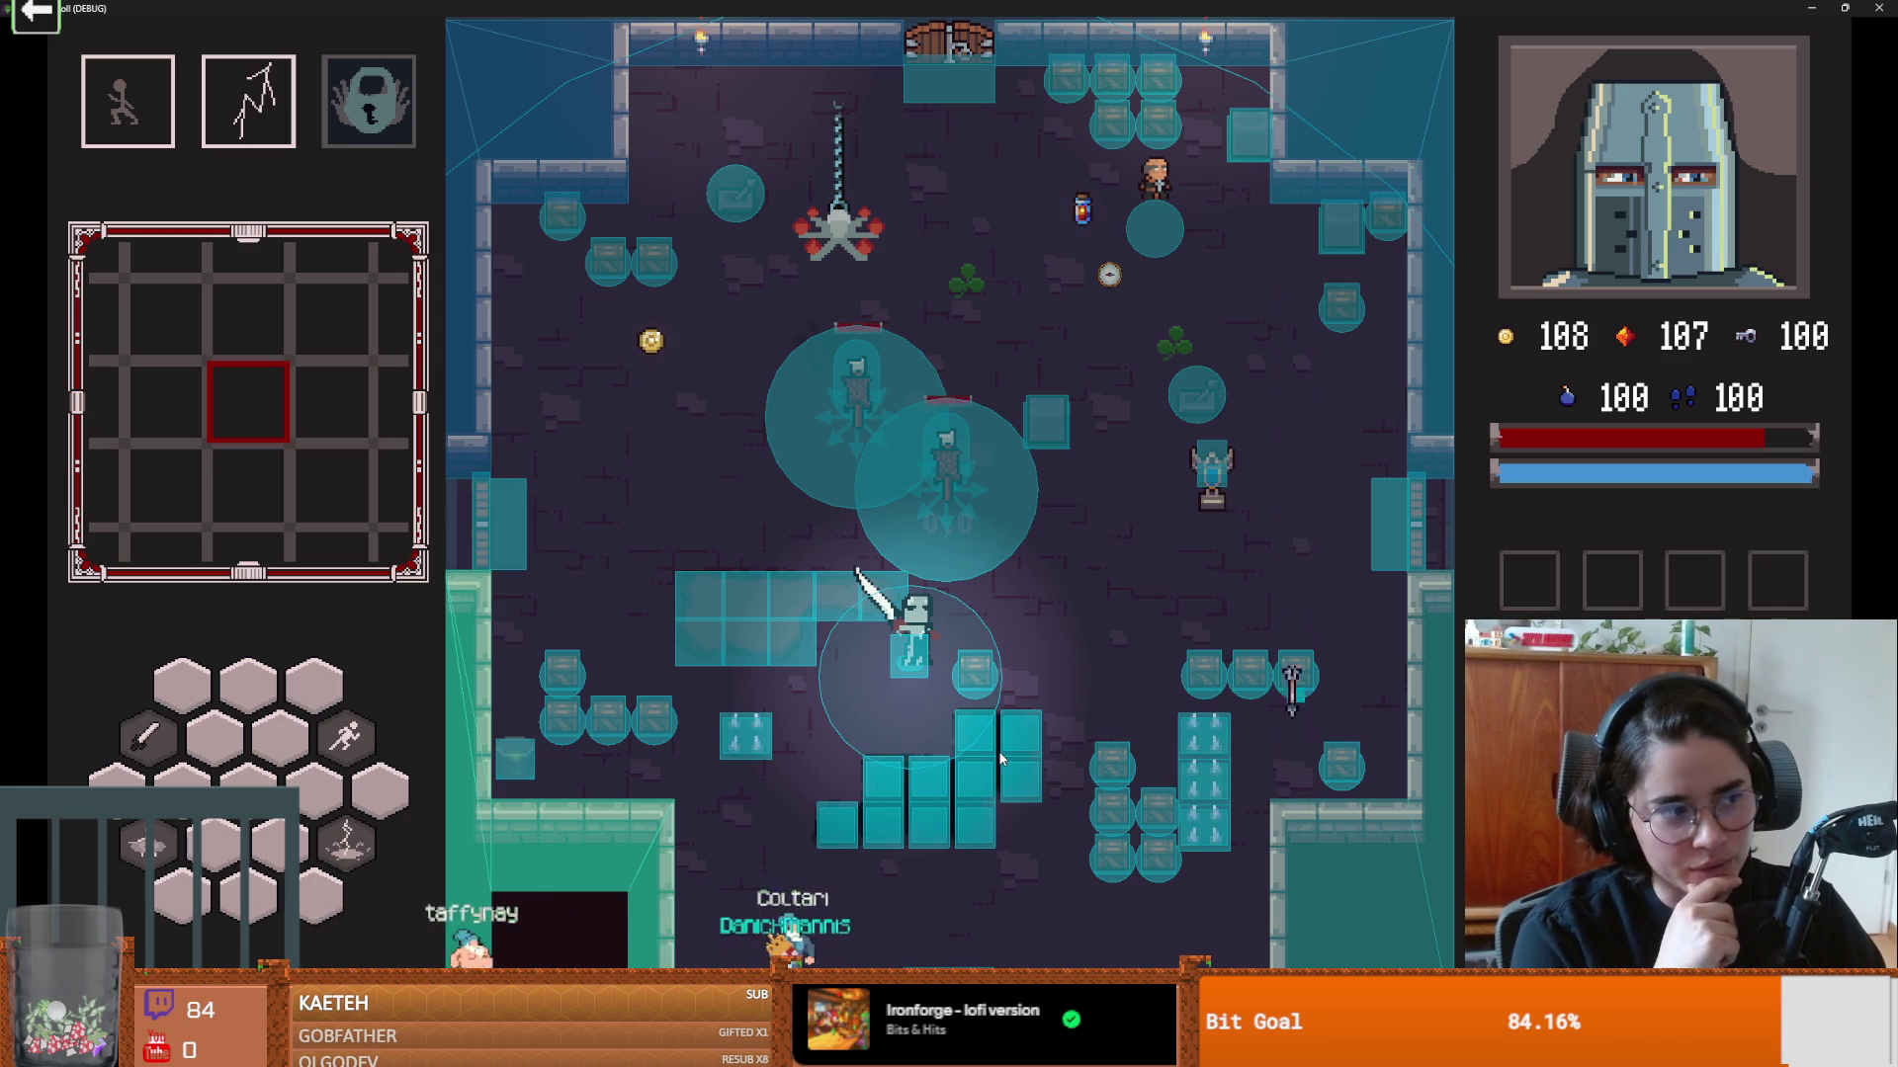
Step: Pick up a coin to the up-left, then walk right along the bottom blocks
{"action": "key", "text": "w+a"}
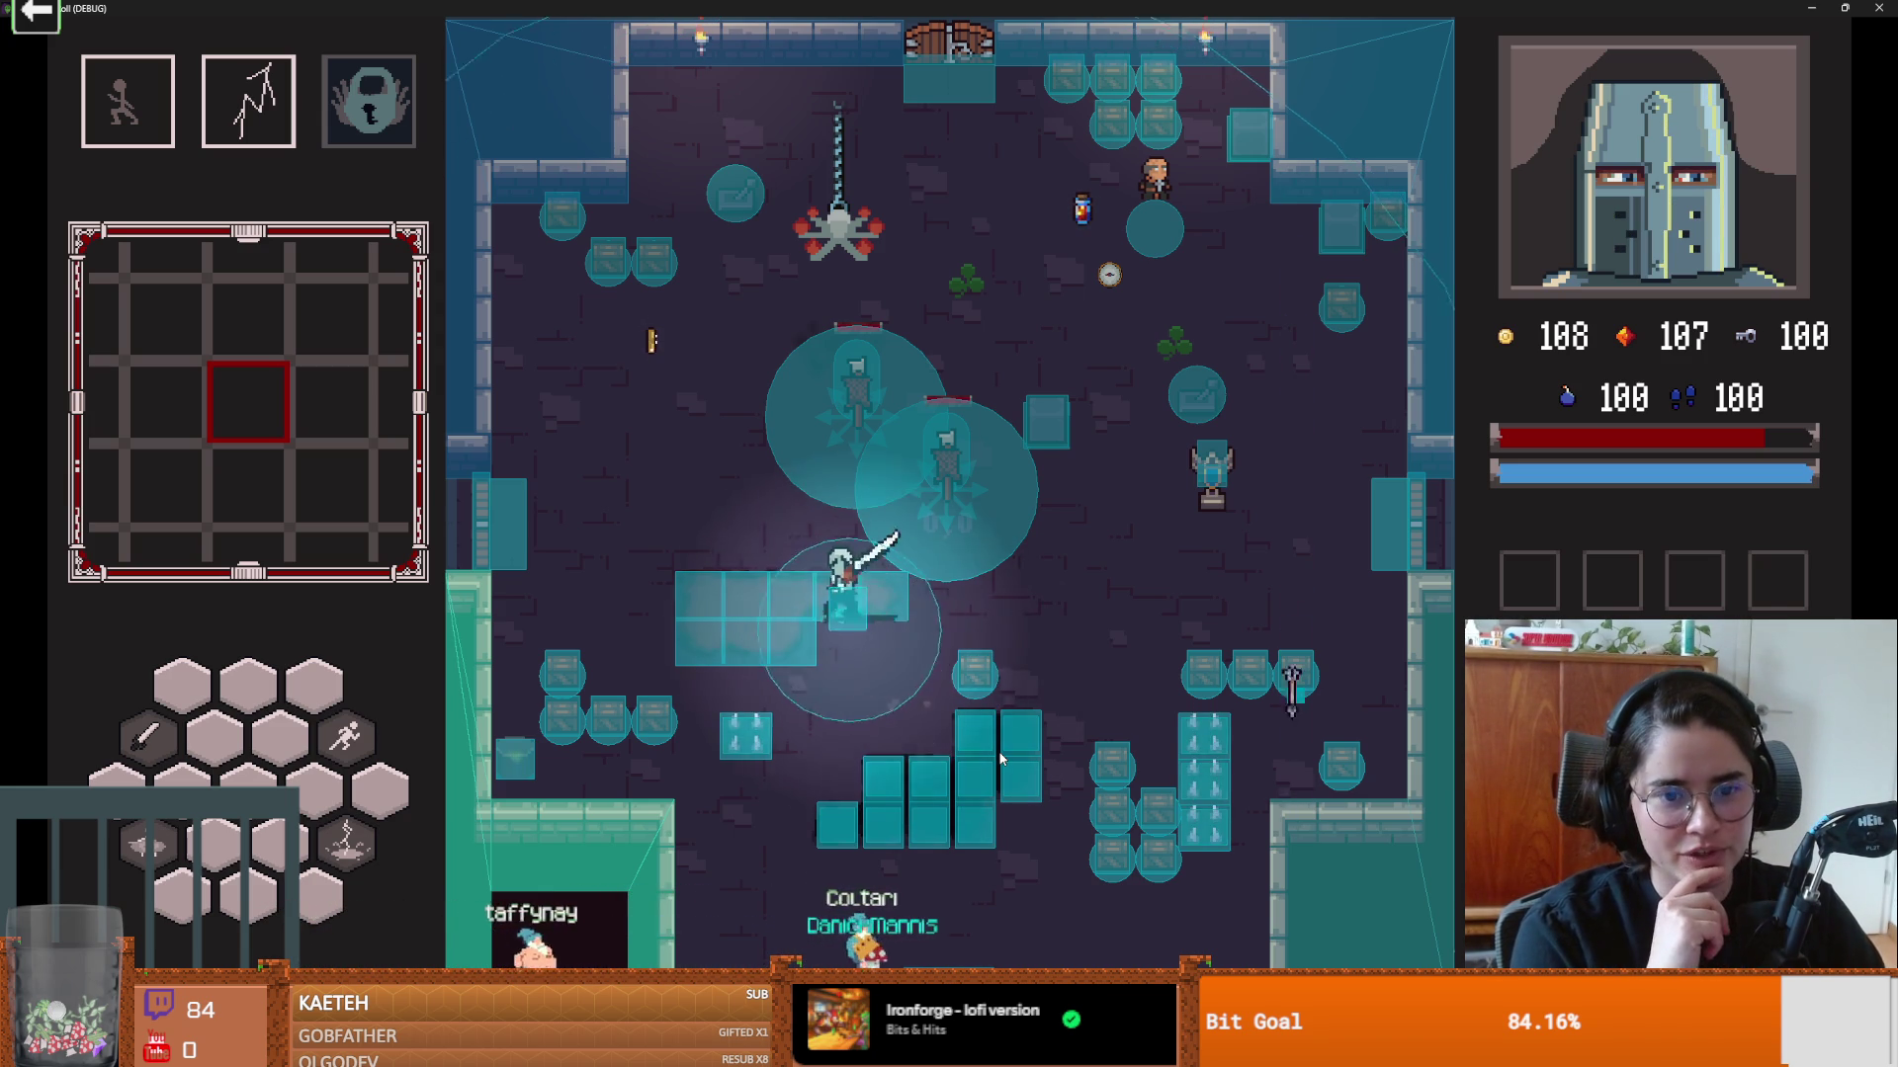
{"action": "key", "text": "space"}
{"action": "key", "text": "s"}
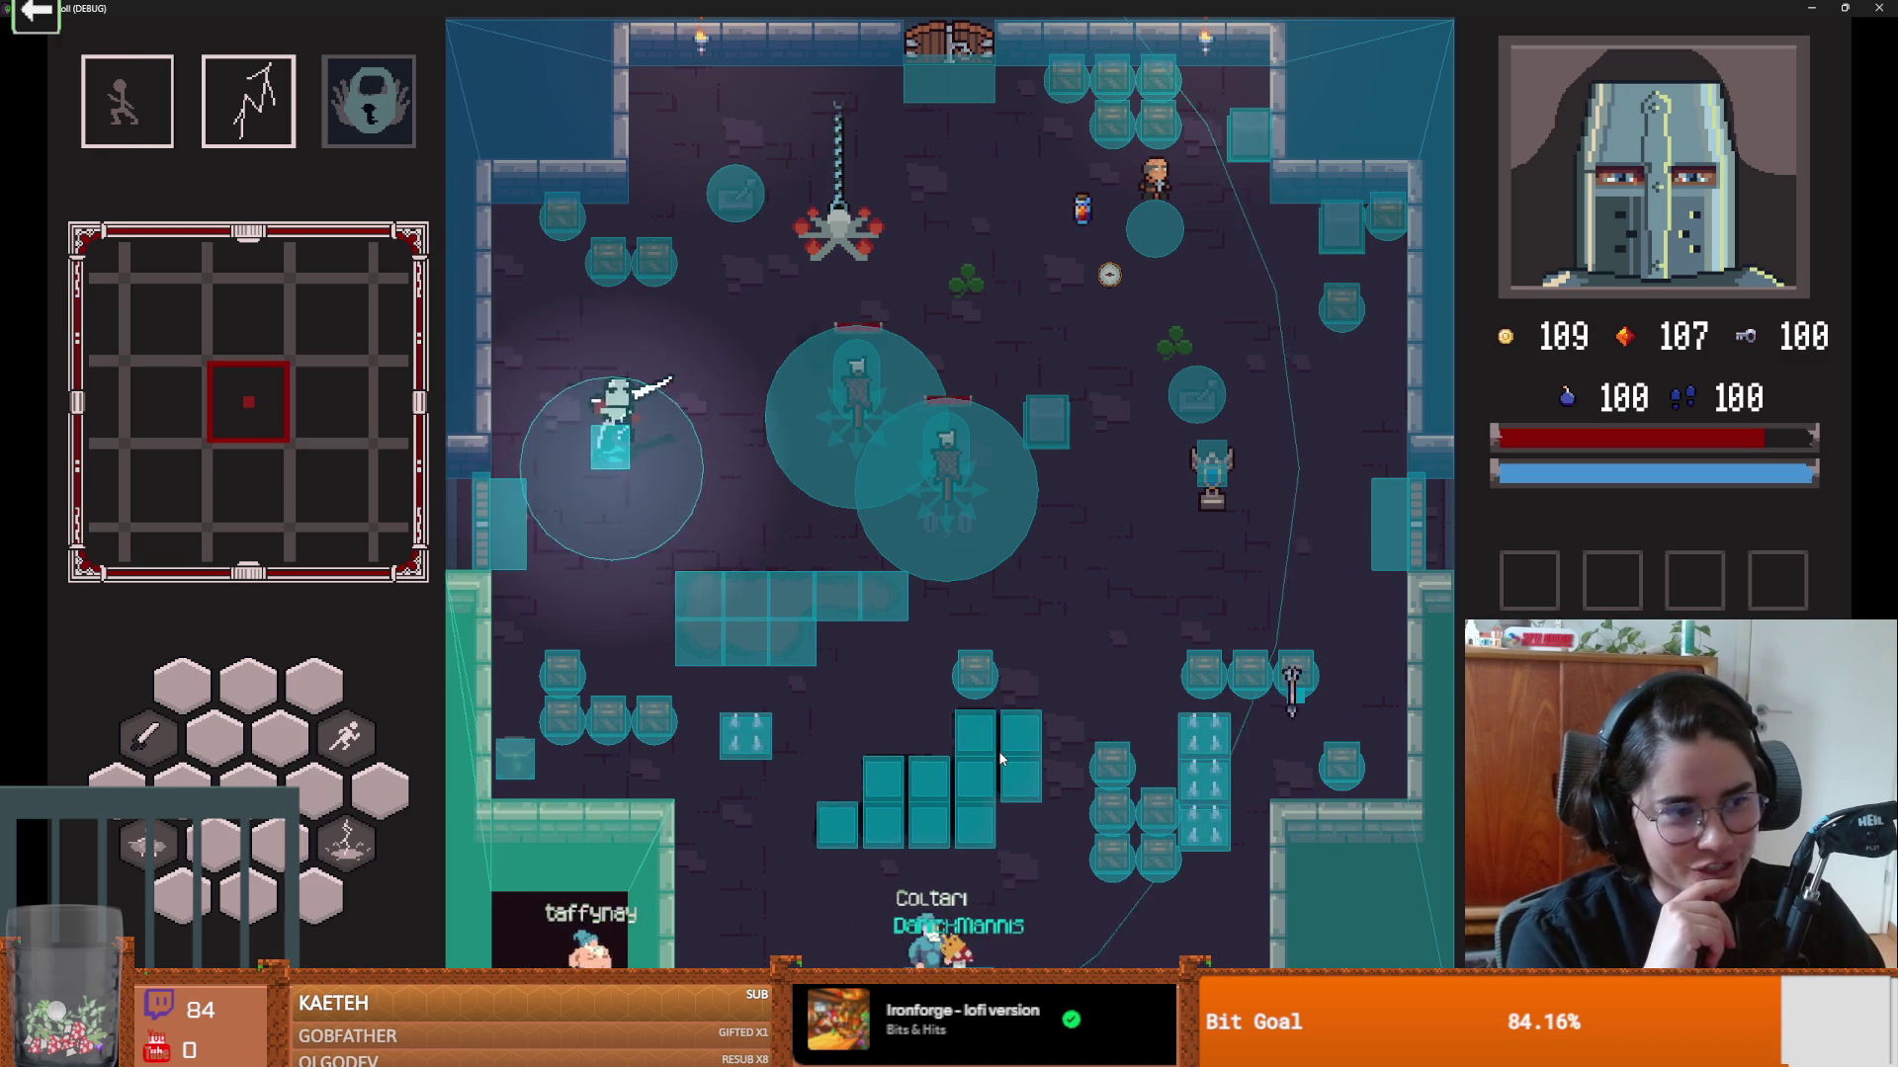
{"action": "key", "text": "d"}
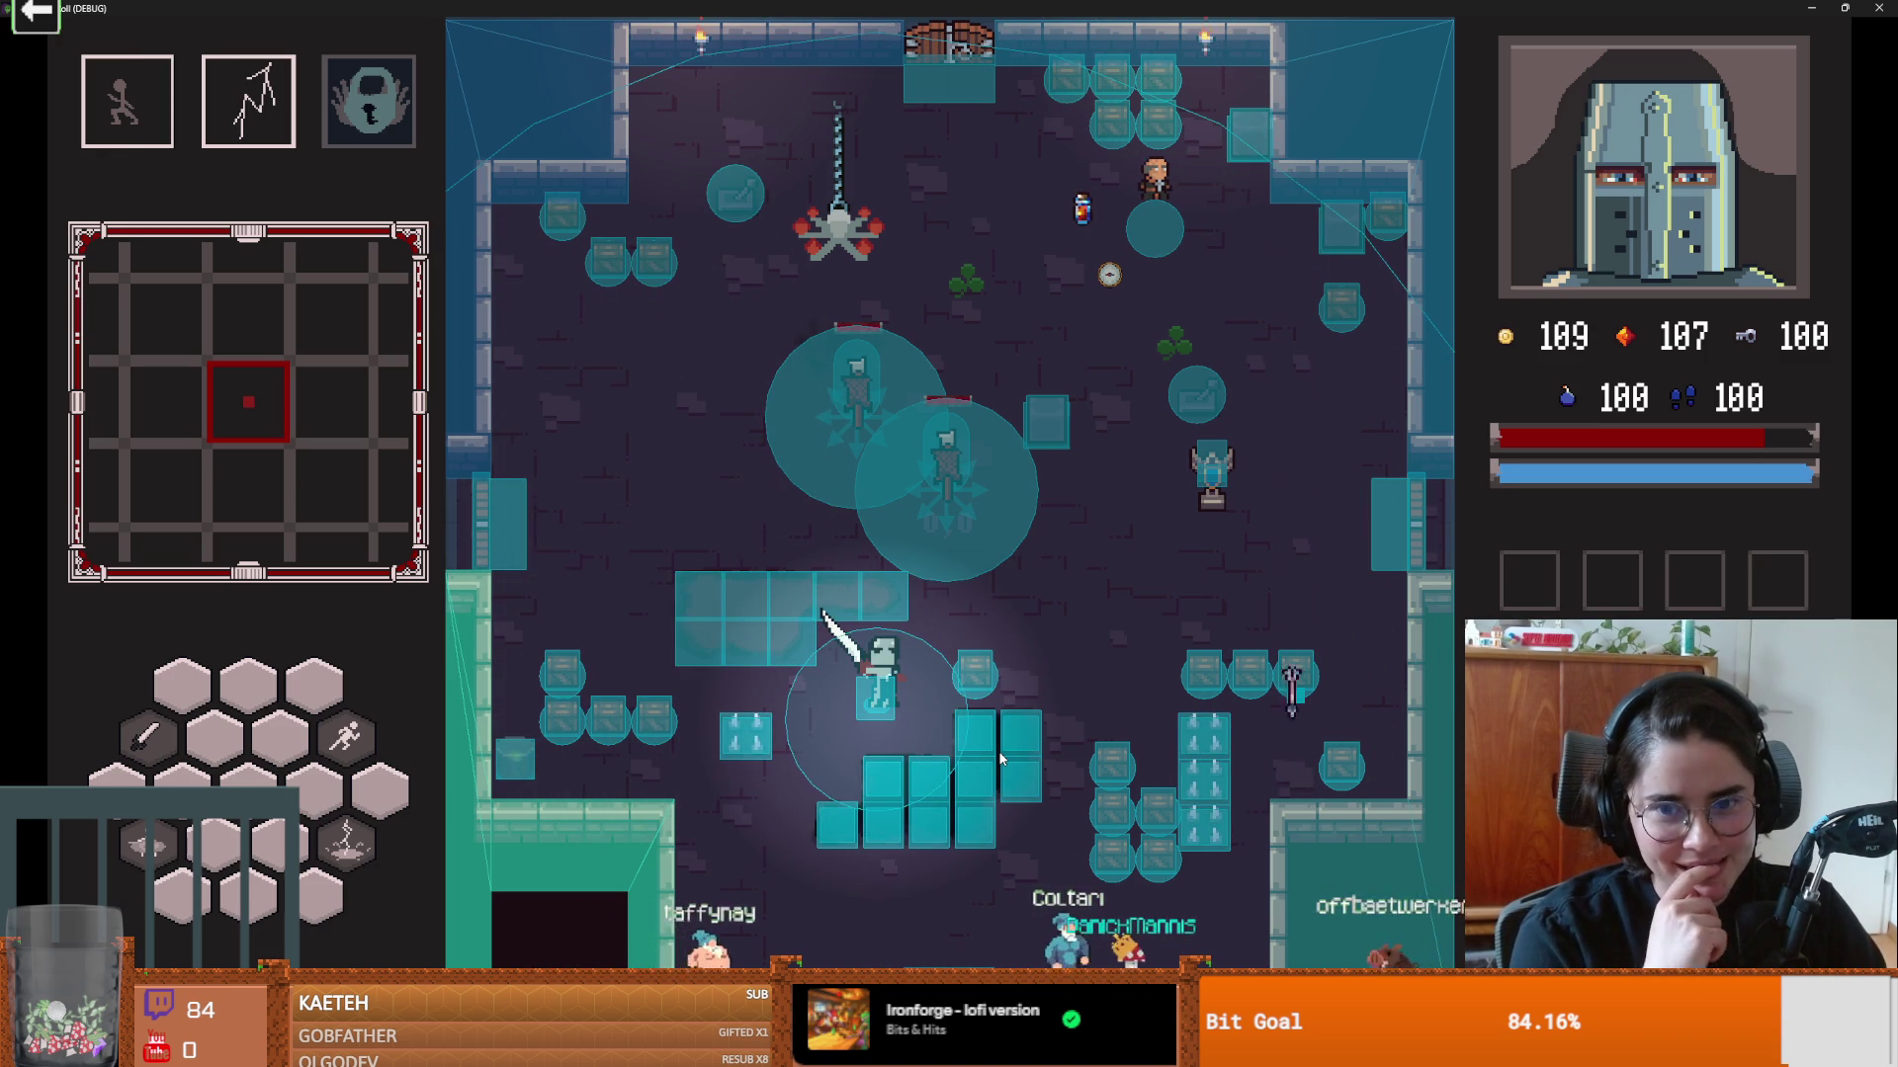
{"action": "key", "text": "d"}
{"action": "key", "text": "d"}
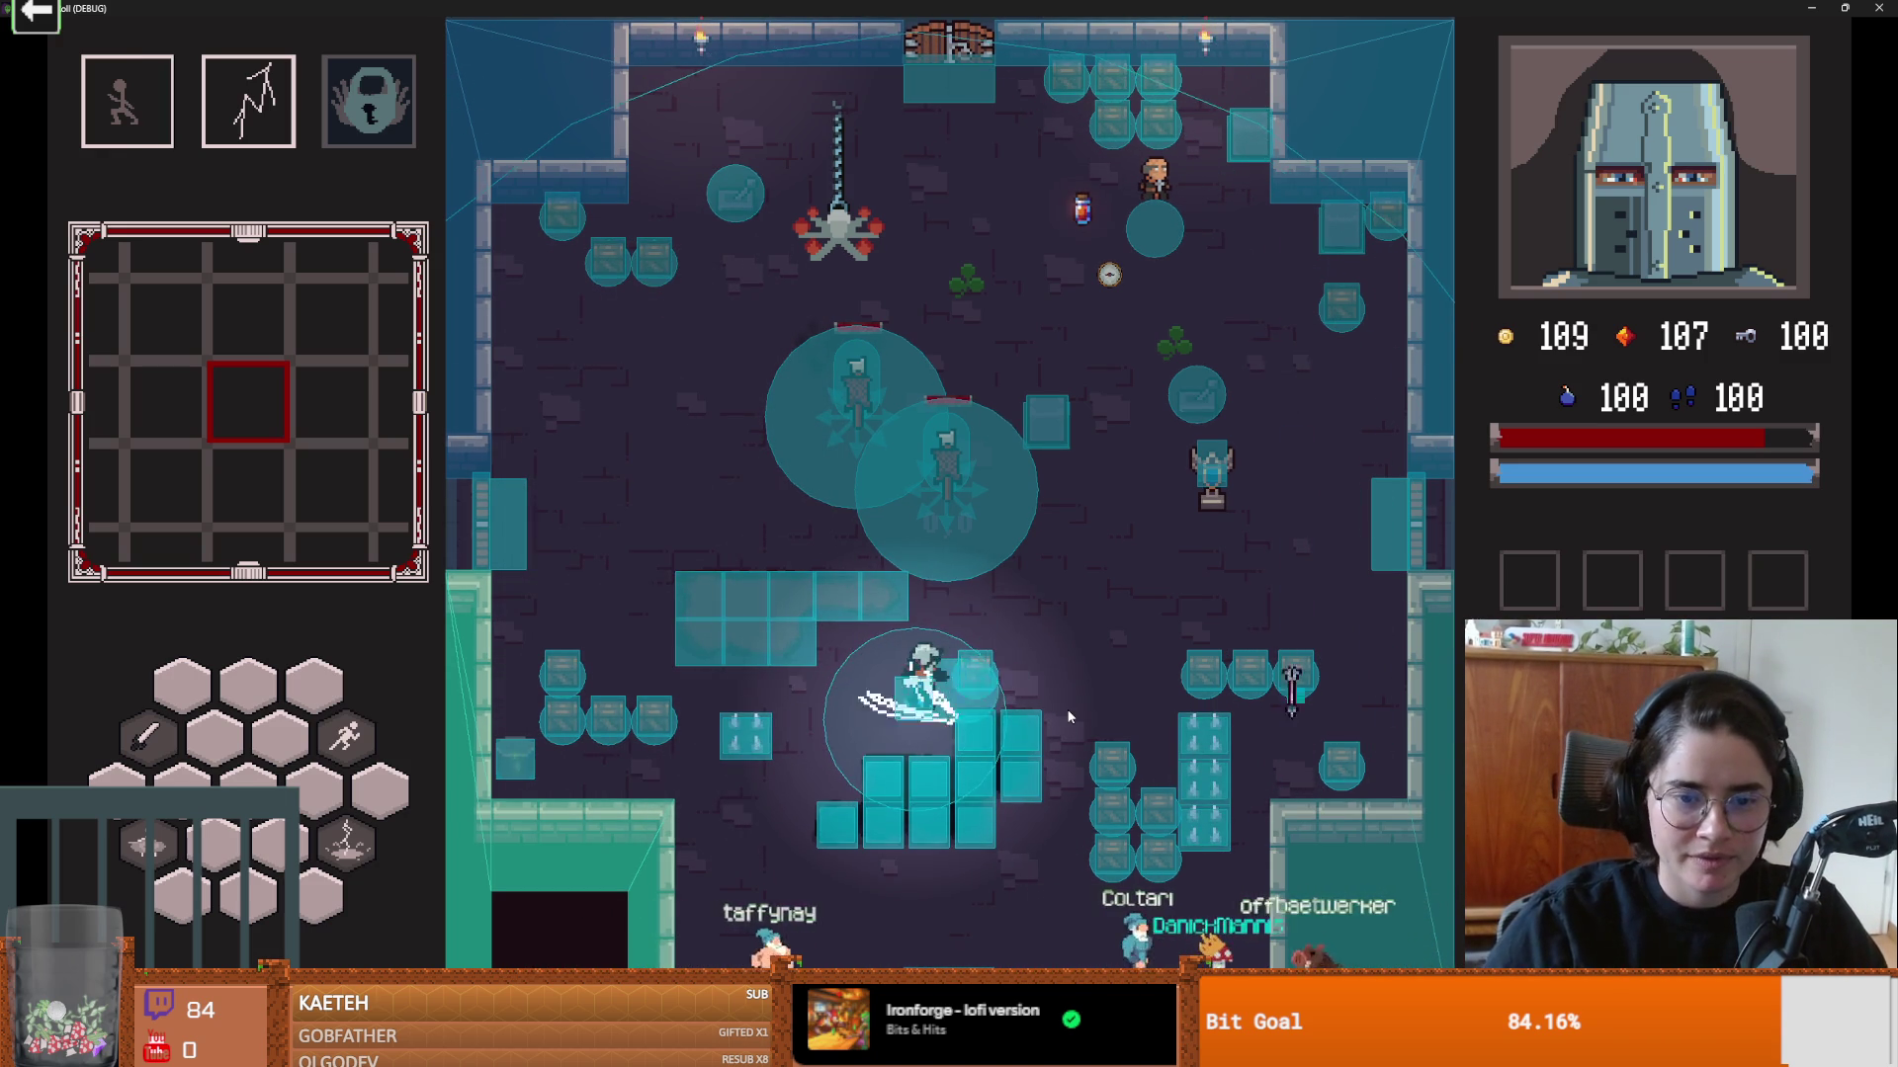
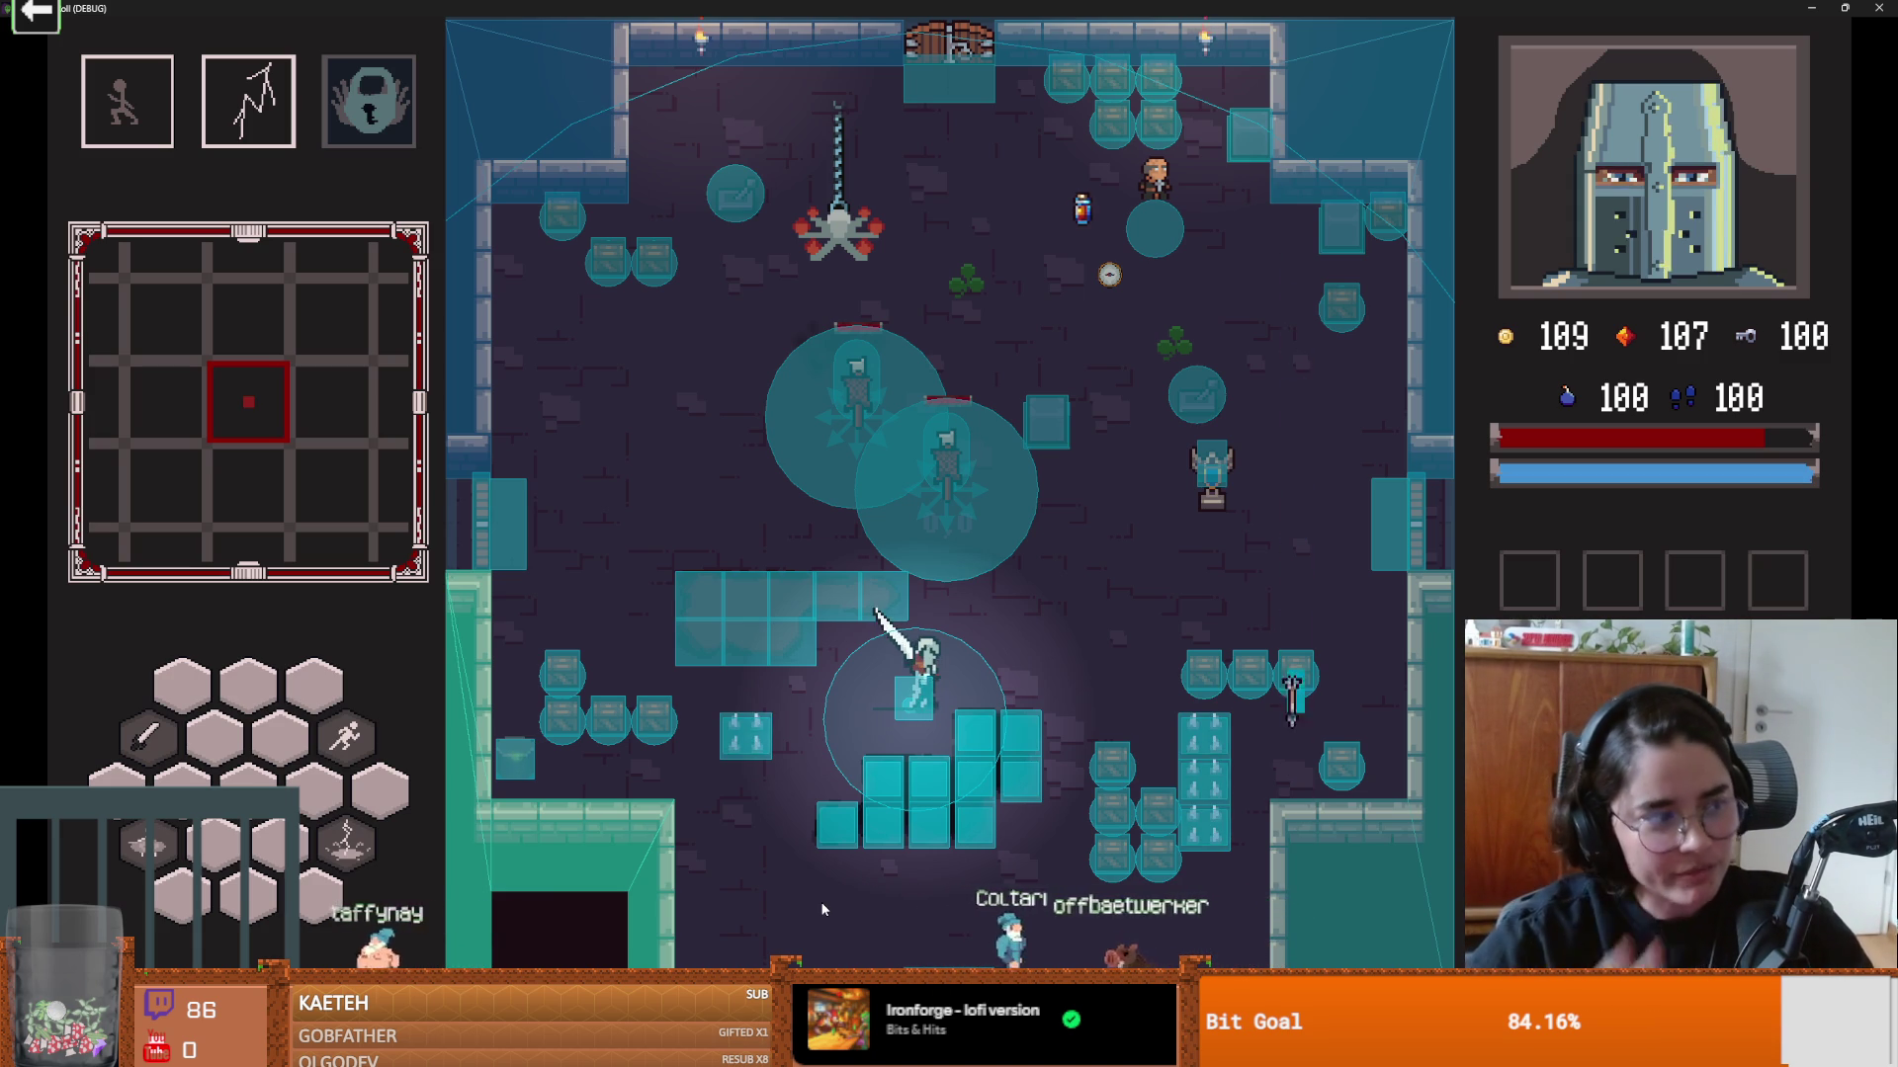
Step: Walk the crusader down and down-left through the monster room, then restore the game window smaller
{"action": "key", "text": "s+d"}
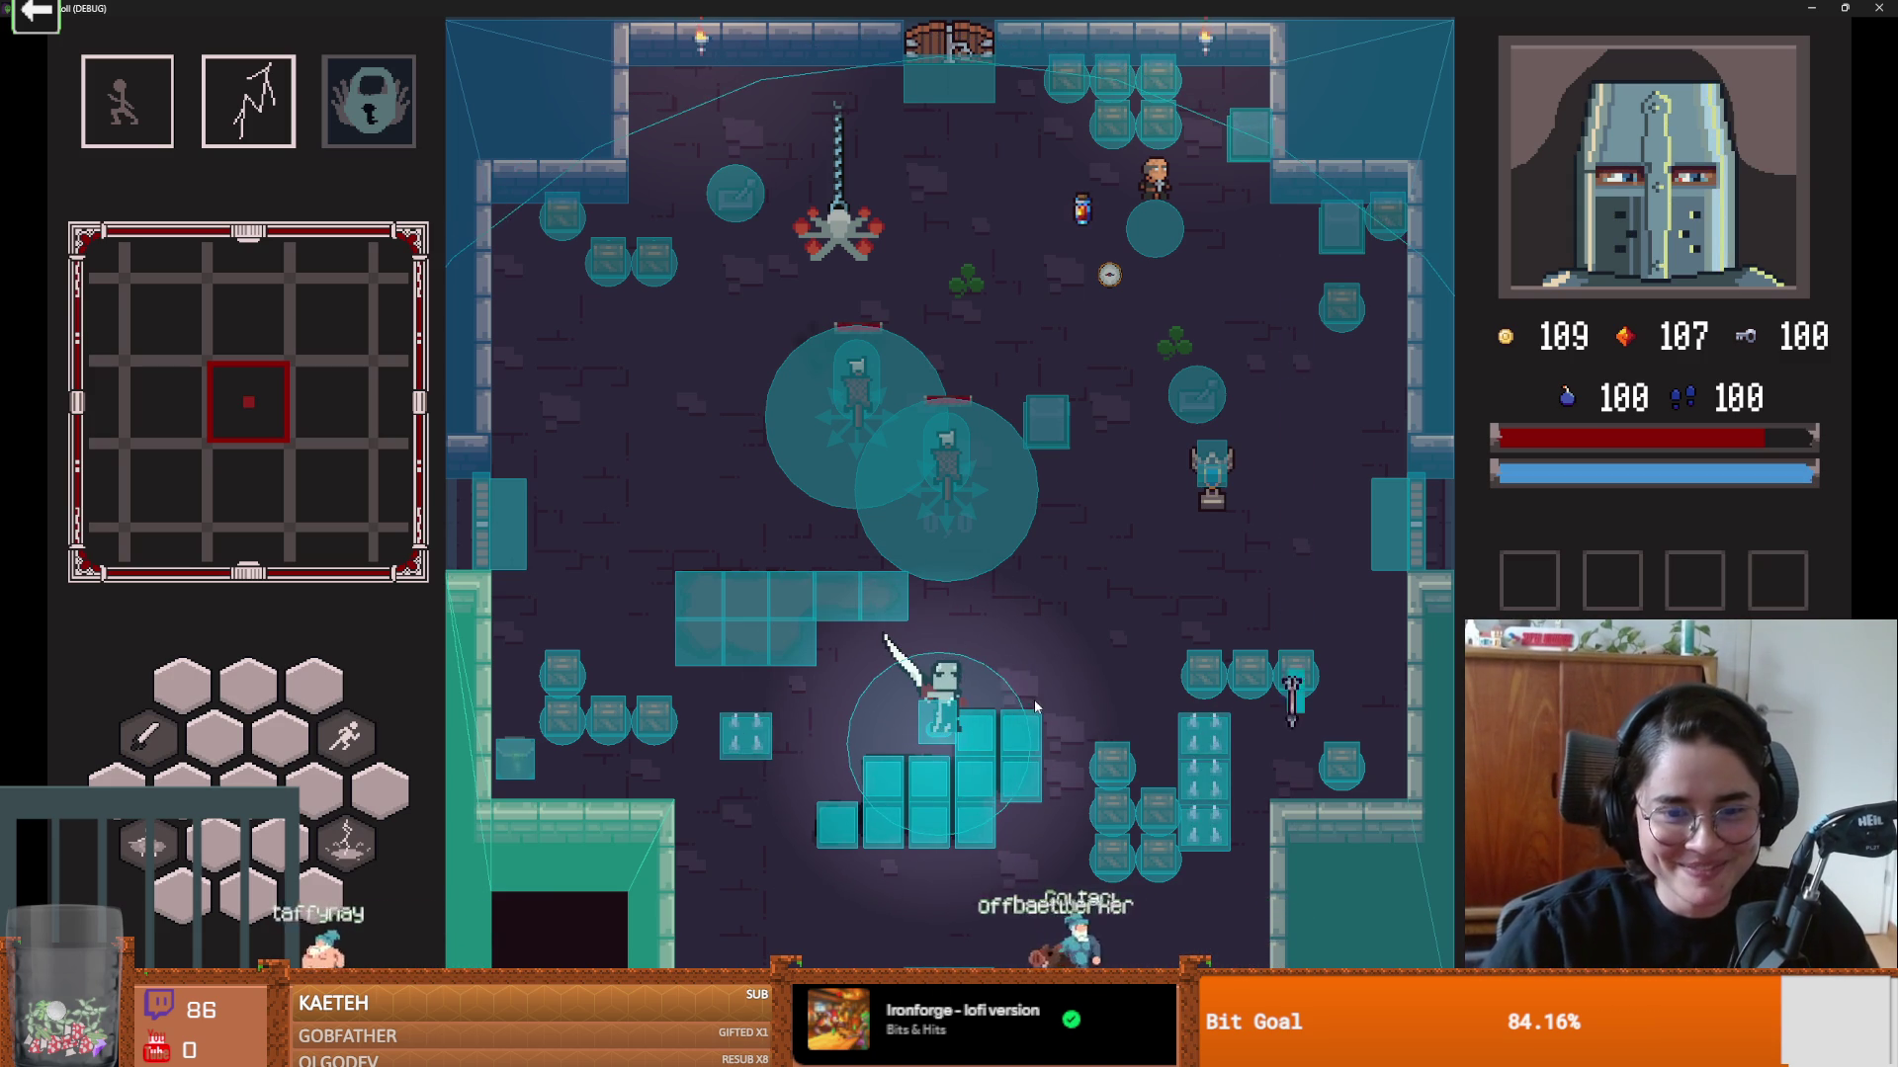
{"action": "key", "text": "s"}
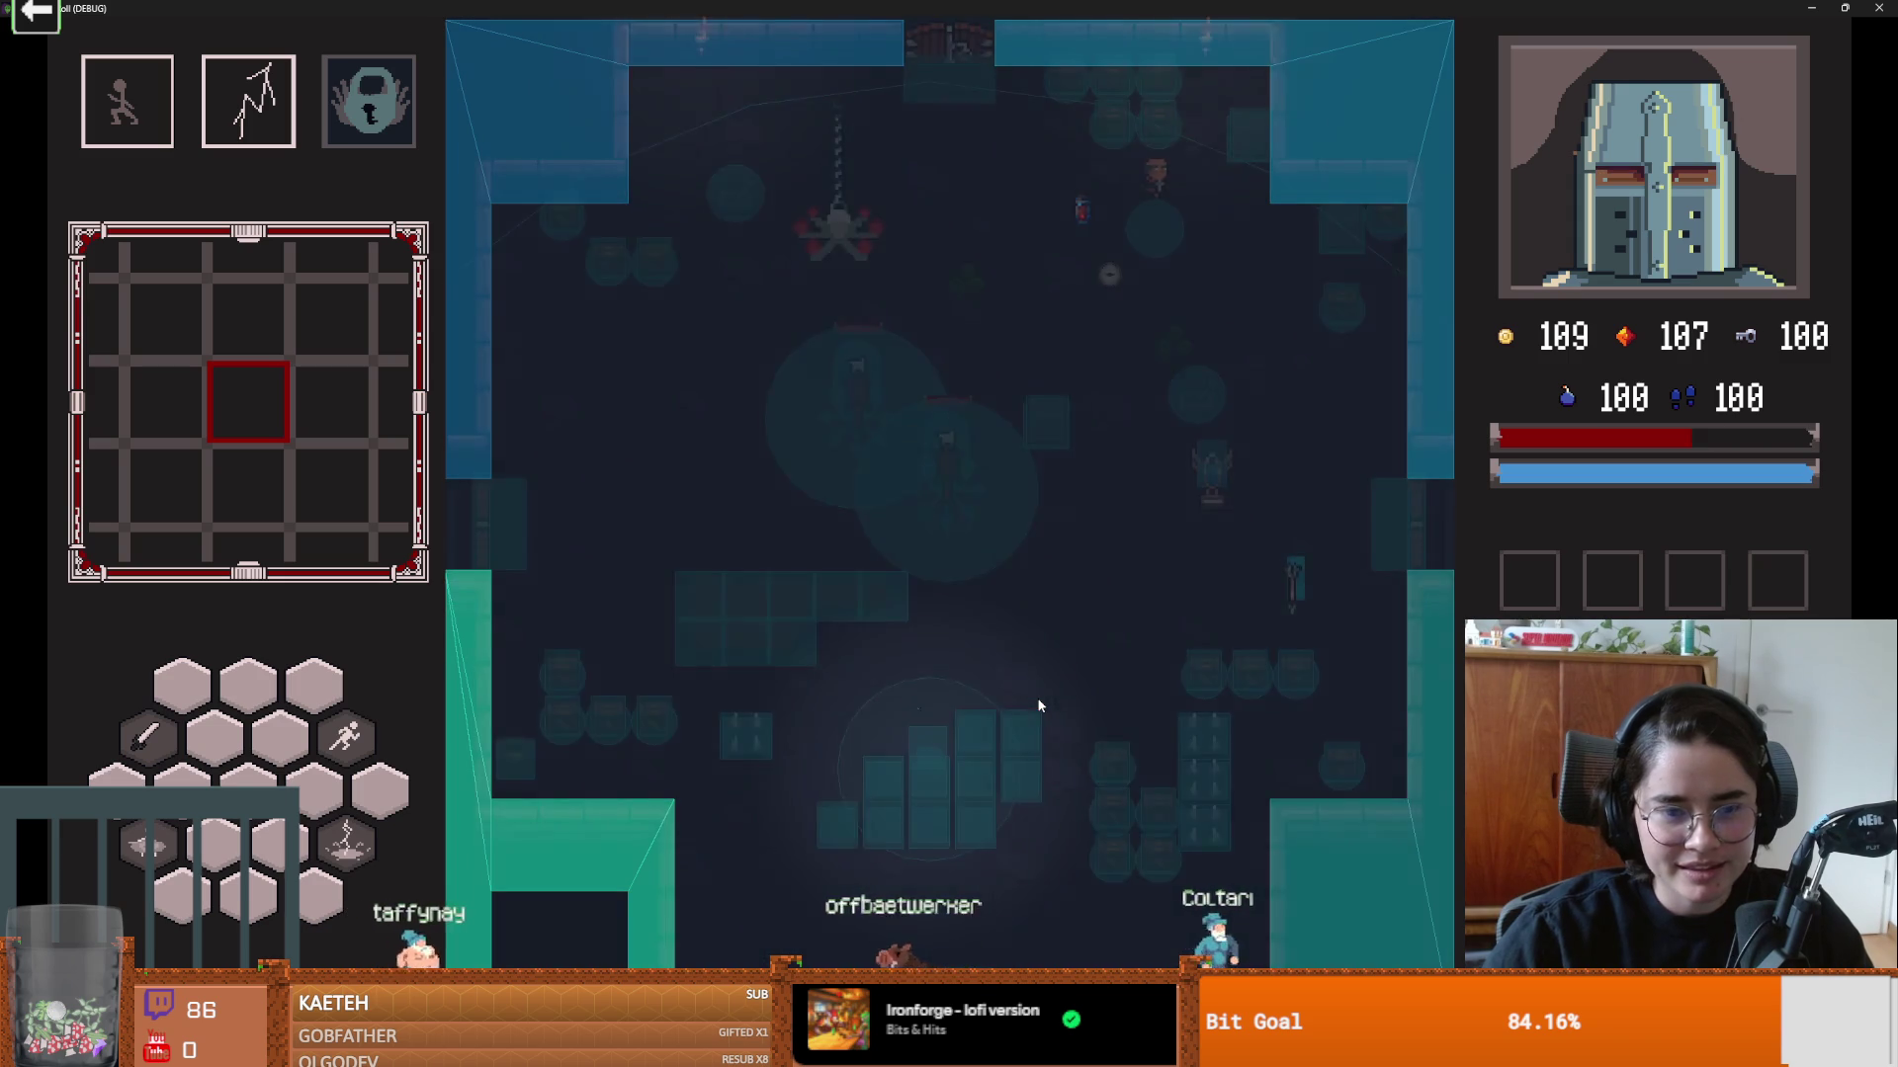
{"action": "key", "text": "a+s"}
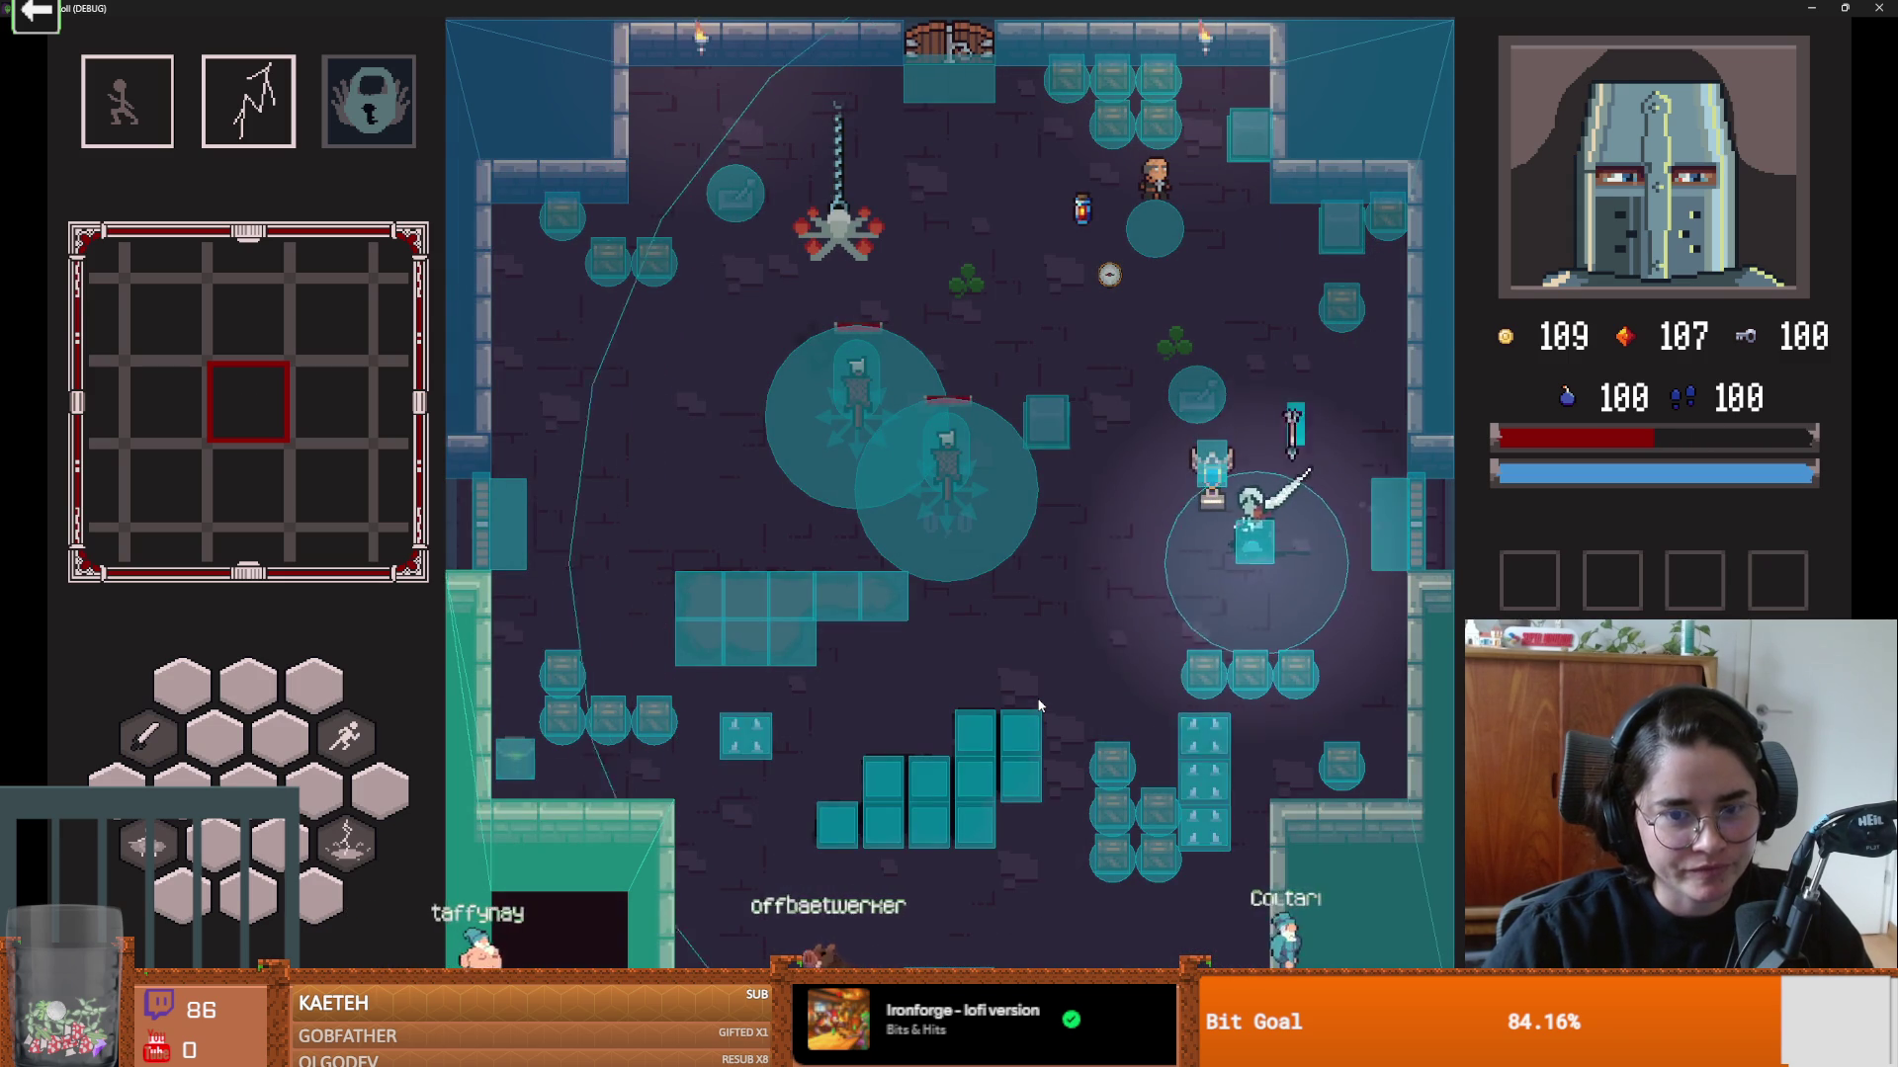
{"action": "key", "text": "a+s"}
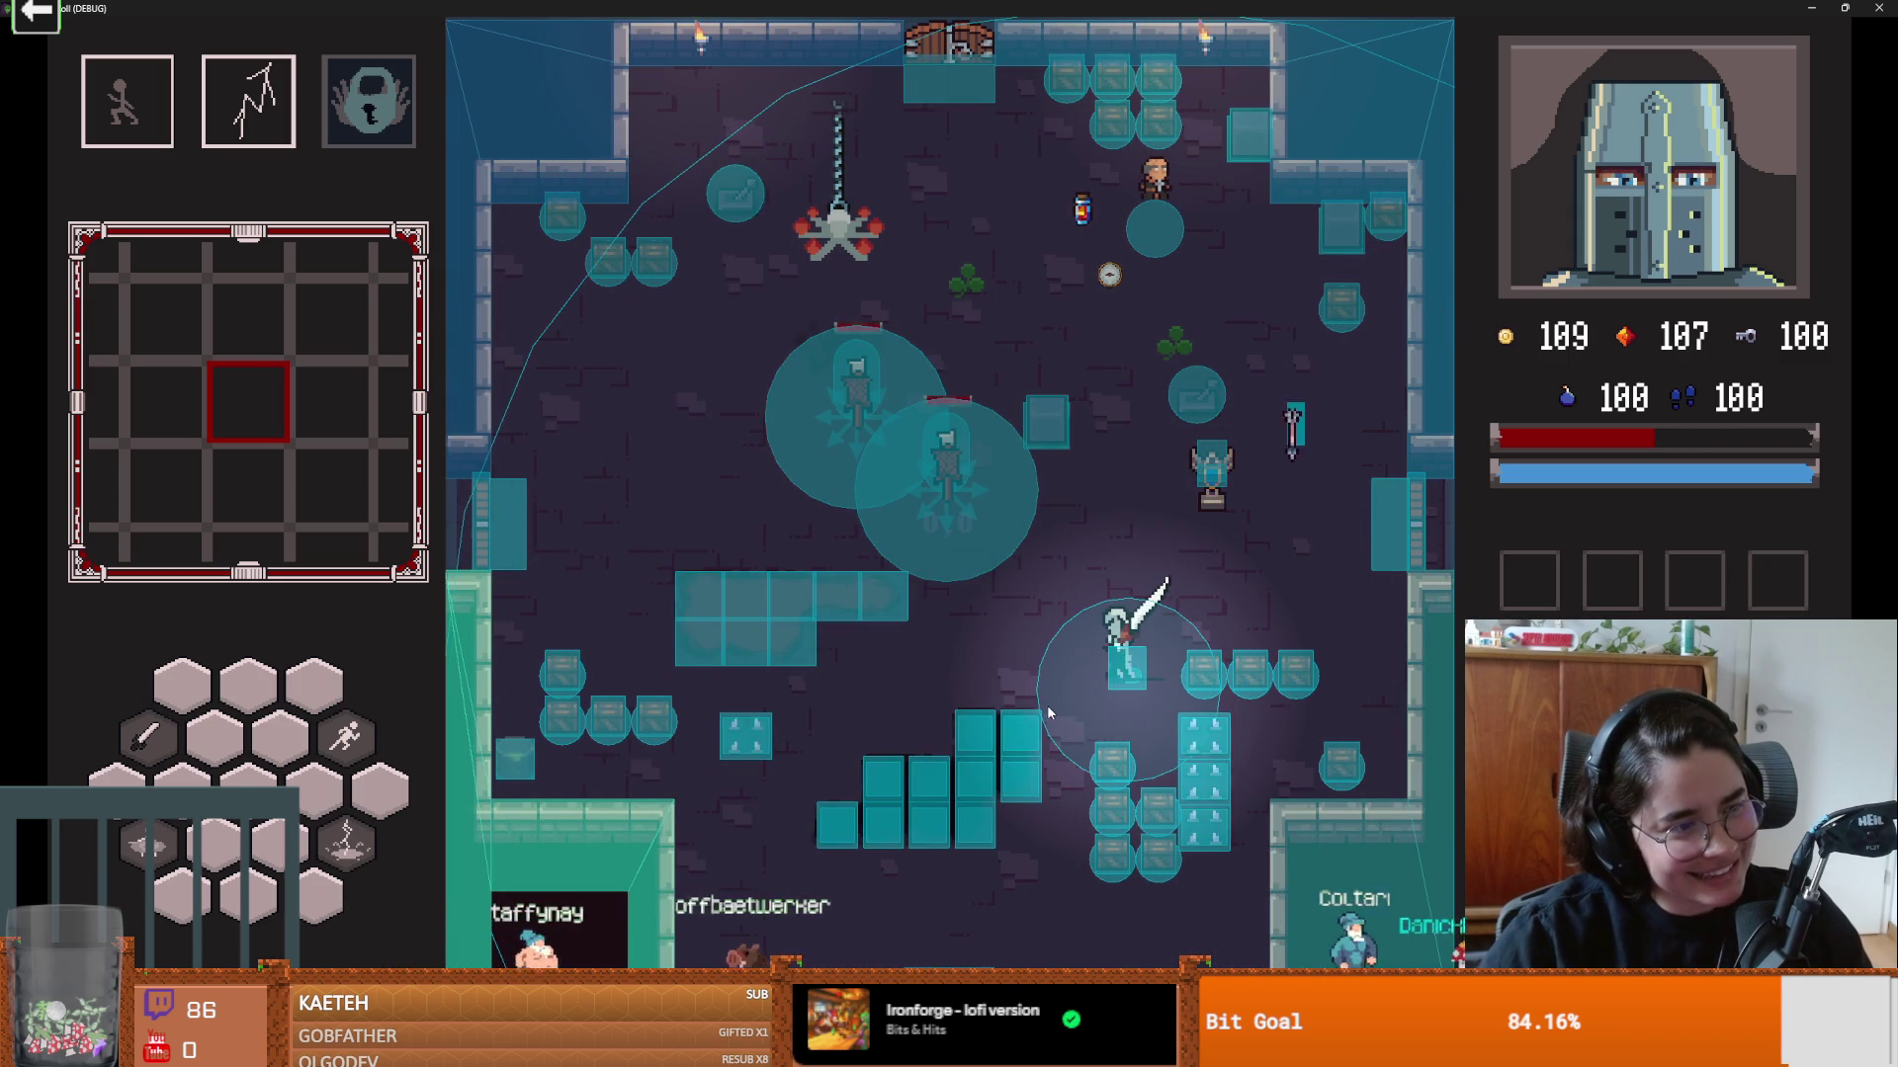
{"action": "key", "text": "a+s"}
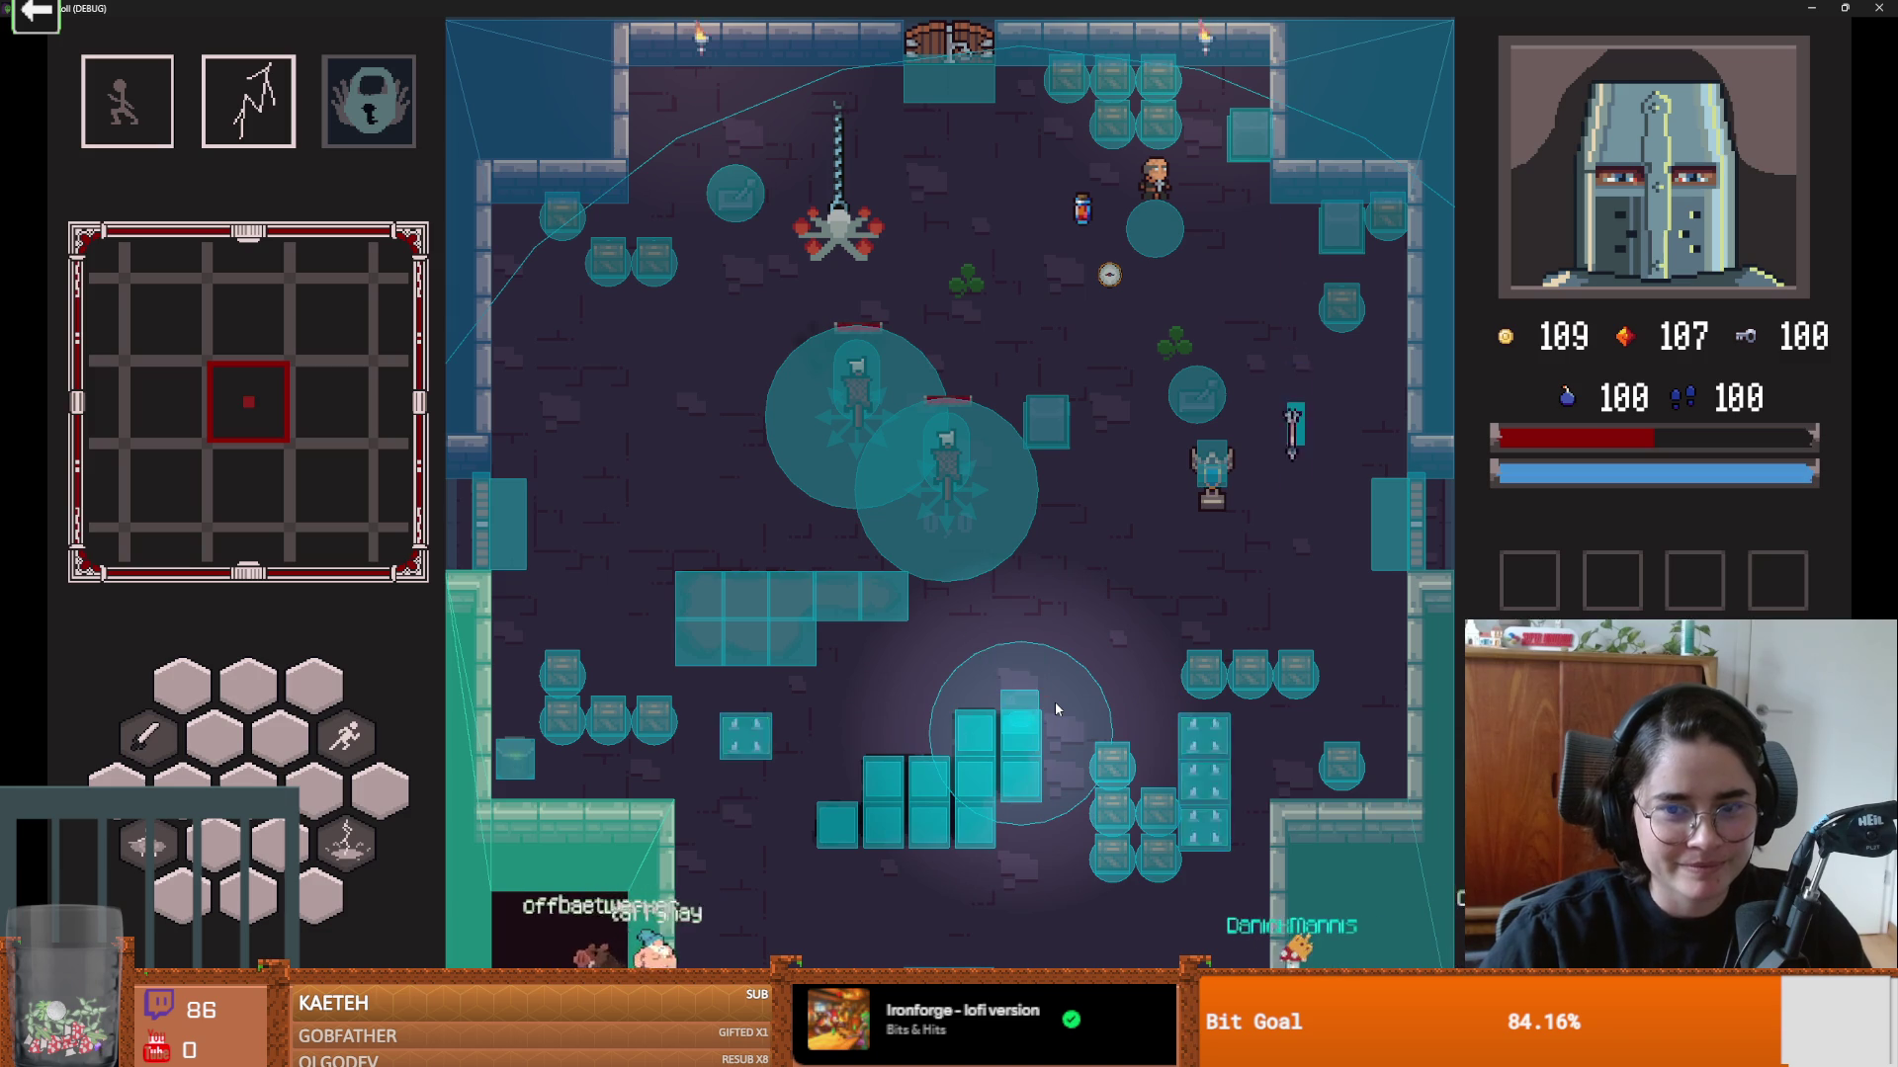
{"action": "key", "text": "r"}
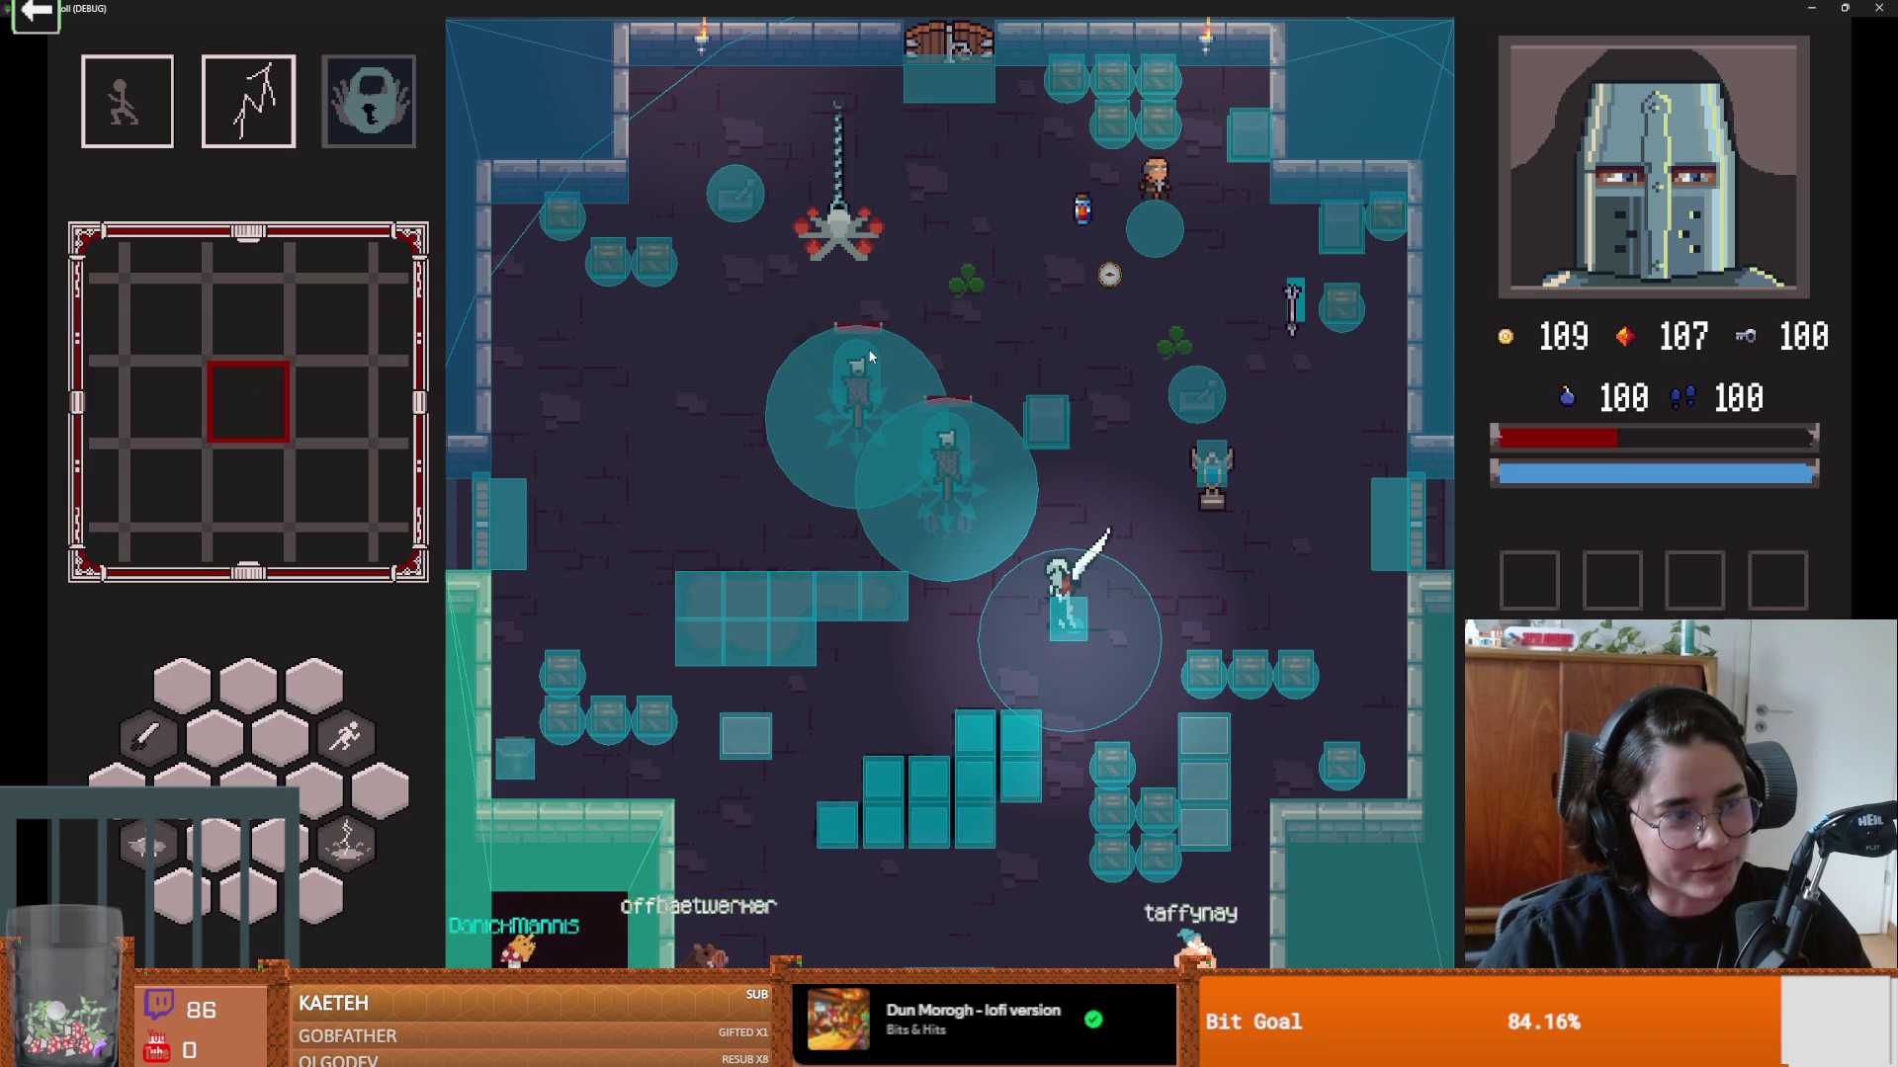
{"action": "key", "text": "super+Down"}
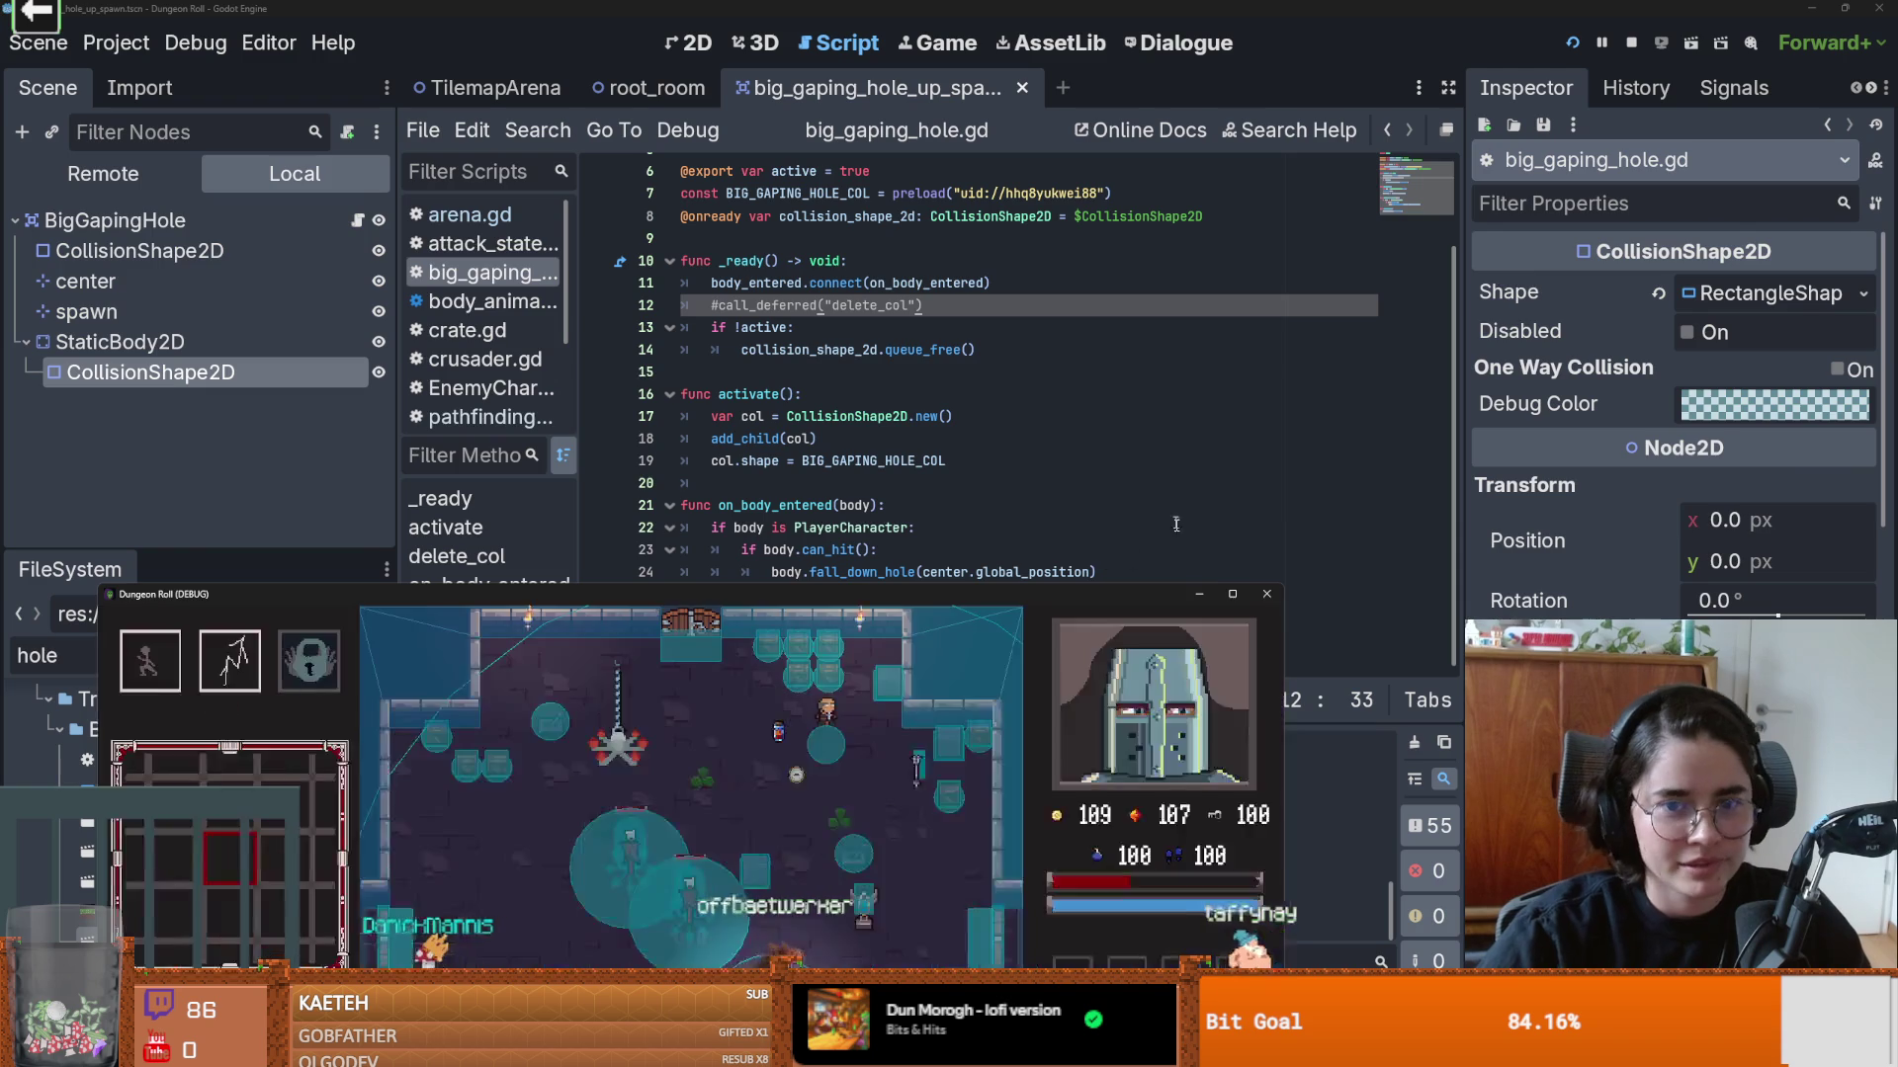
Step: Stop the game and return to the TilemapArena scene after a look at root_room
{"action": "left_click", "coordinate": [1267, 594]}
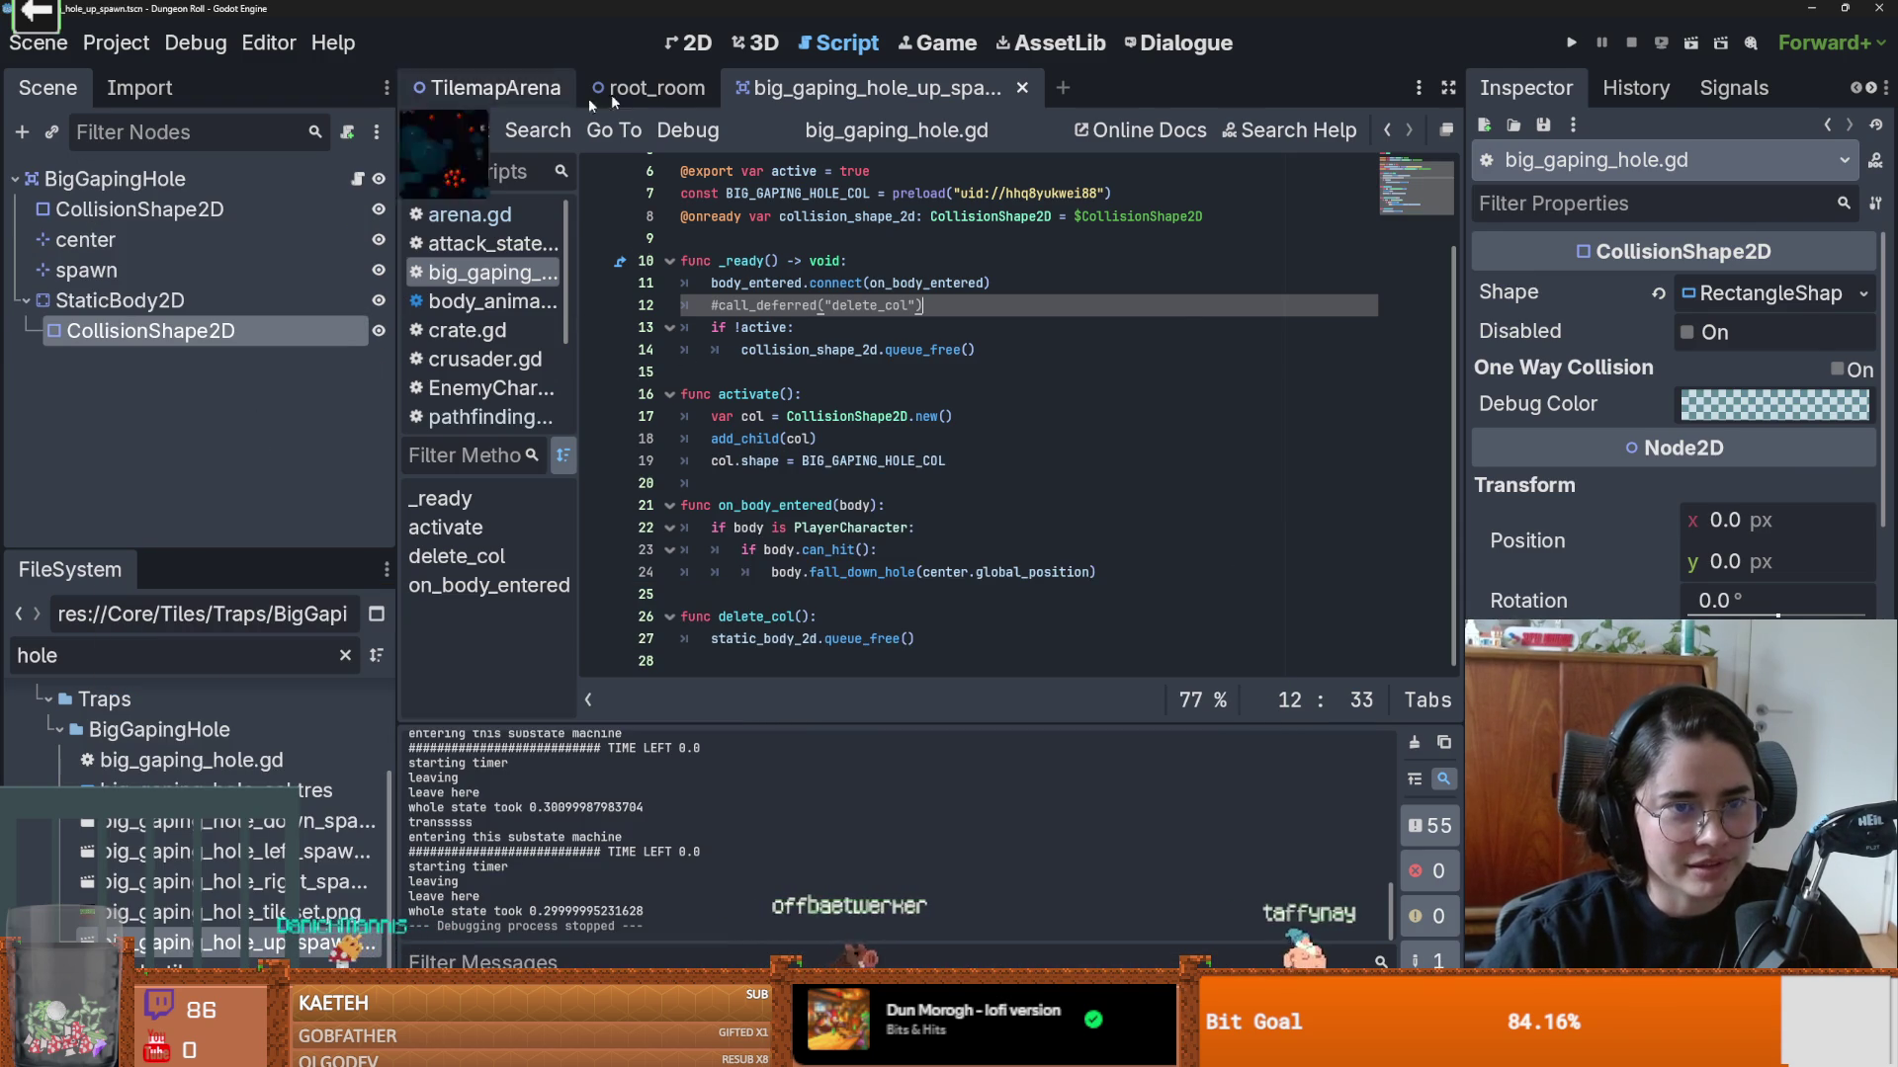
{"action": "key", "text": "ctrl+shift+Tab"}
{"action": "key", "text": "ctrl+shift+Tab"}
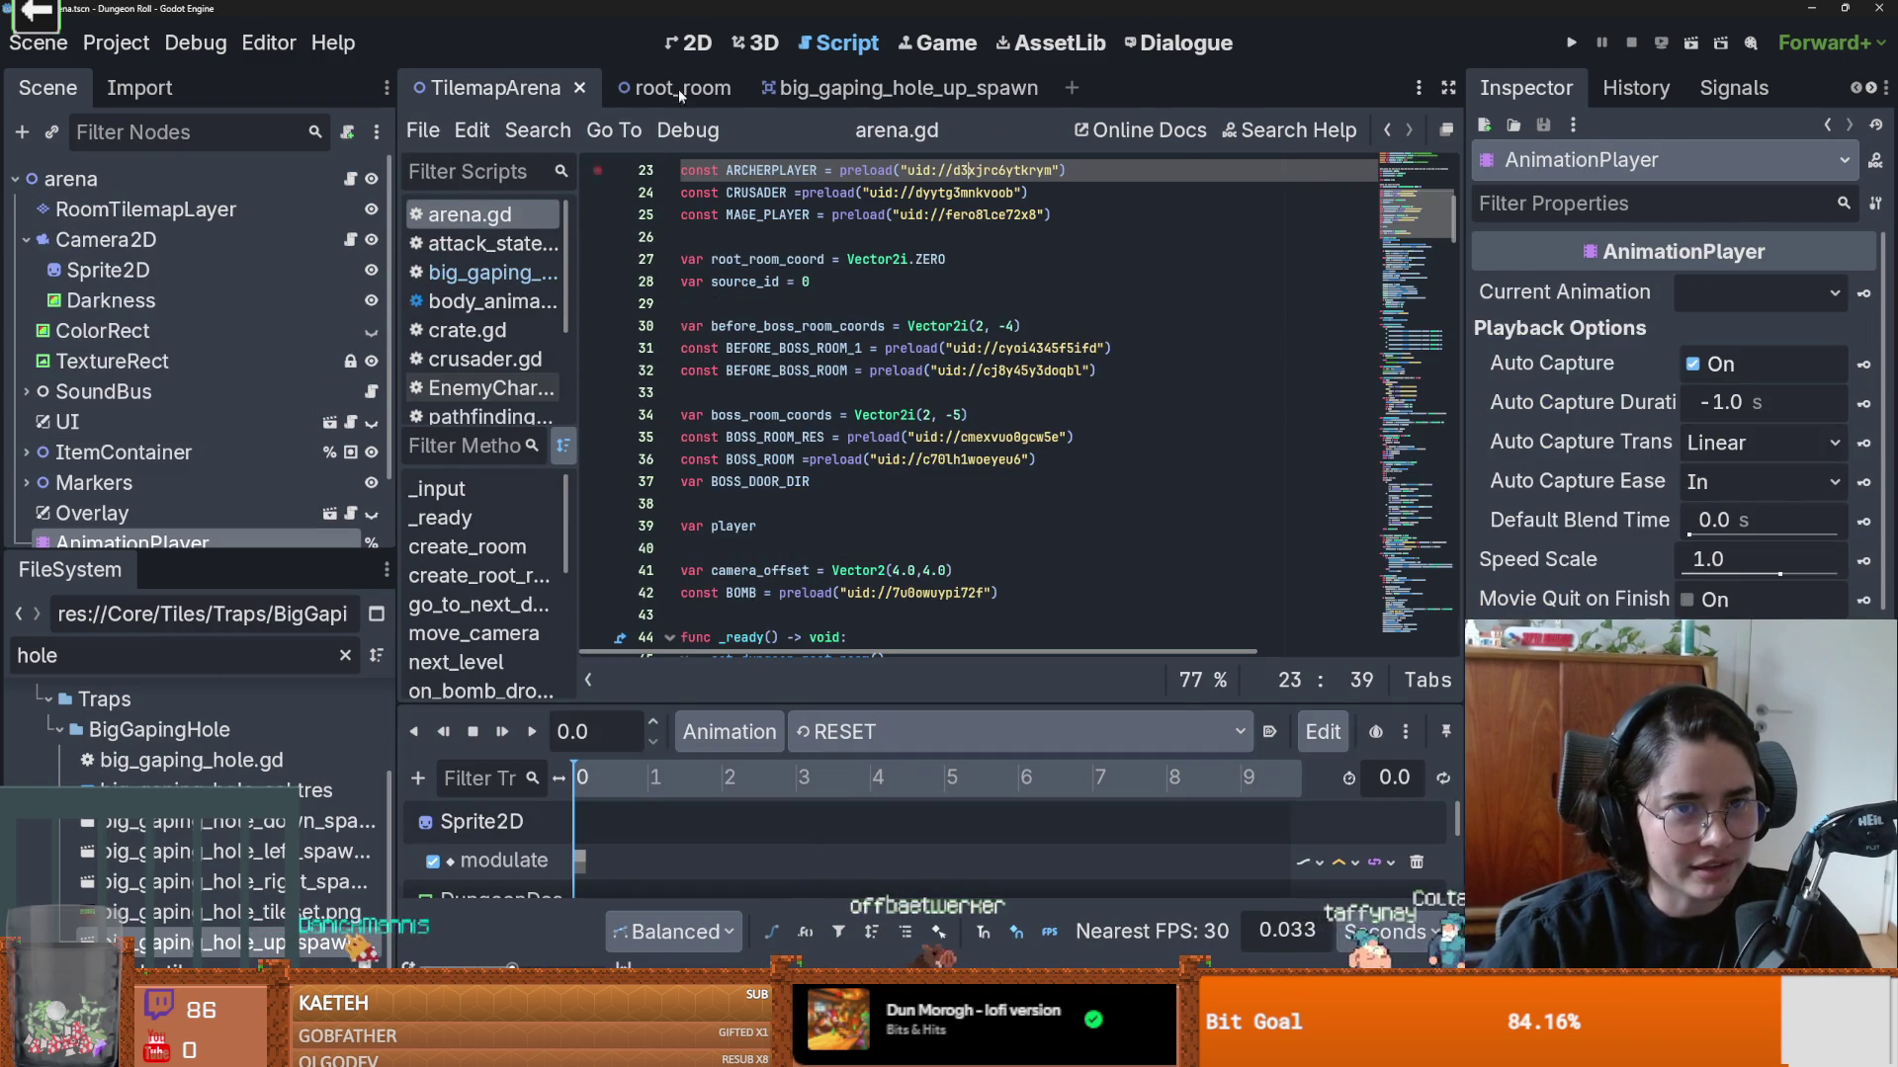
{"action": "left_click", "coordinate": [670, 99]}
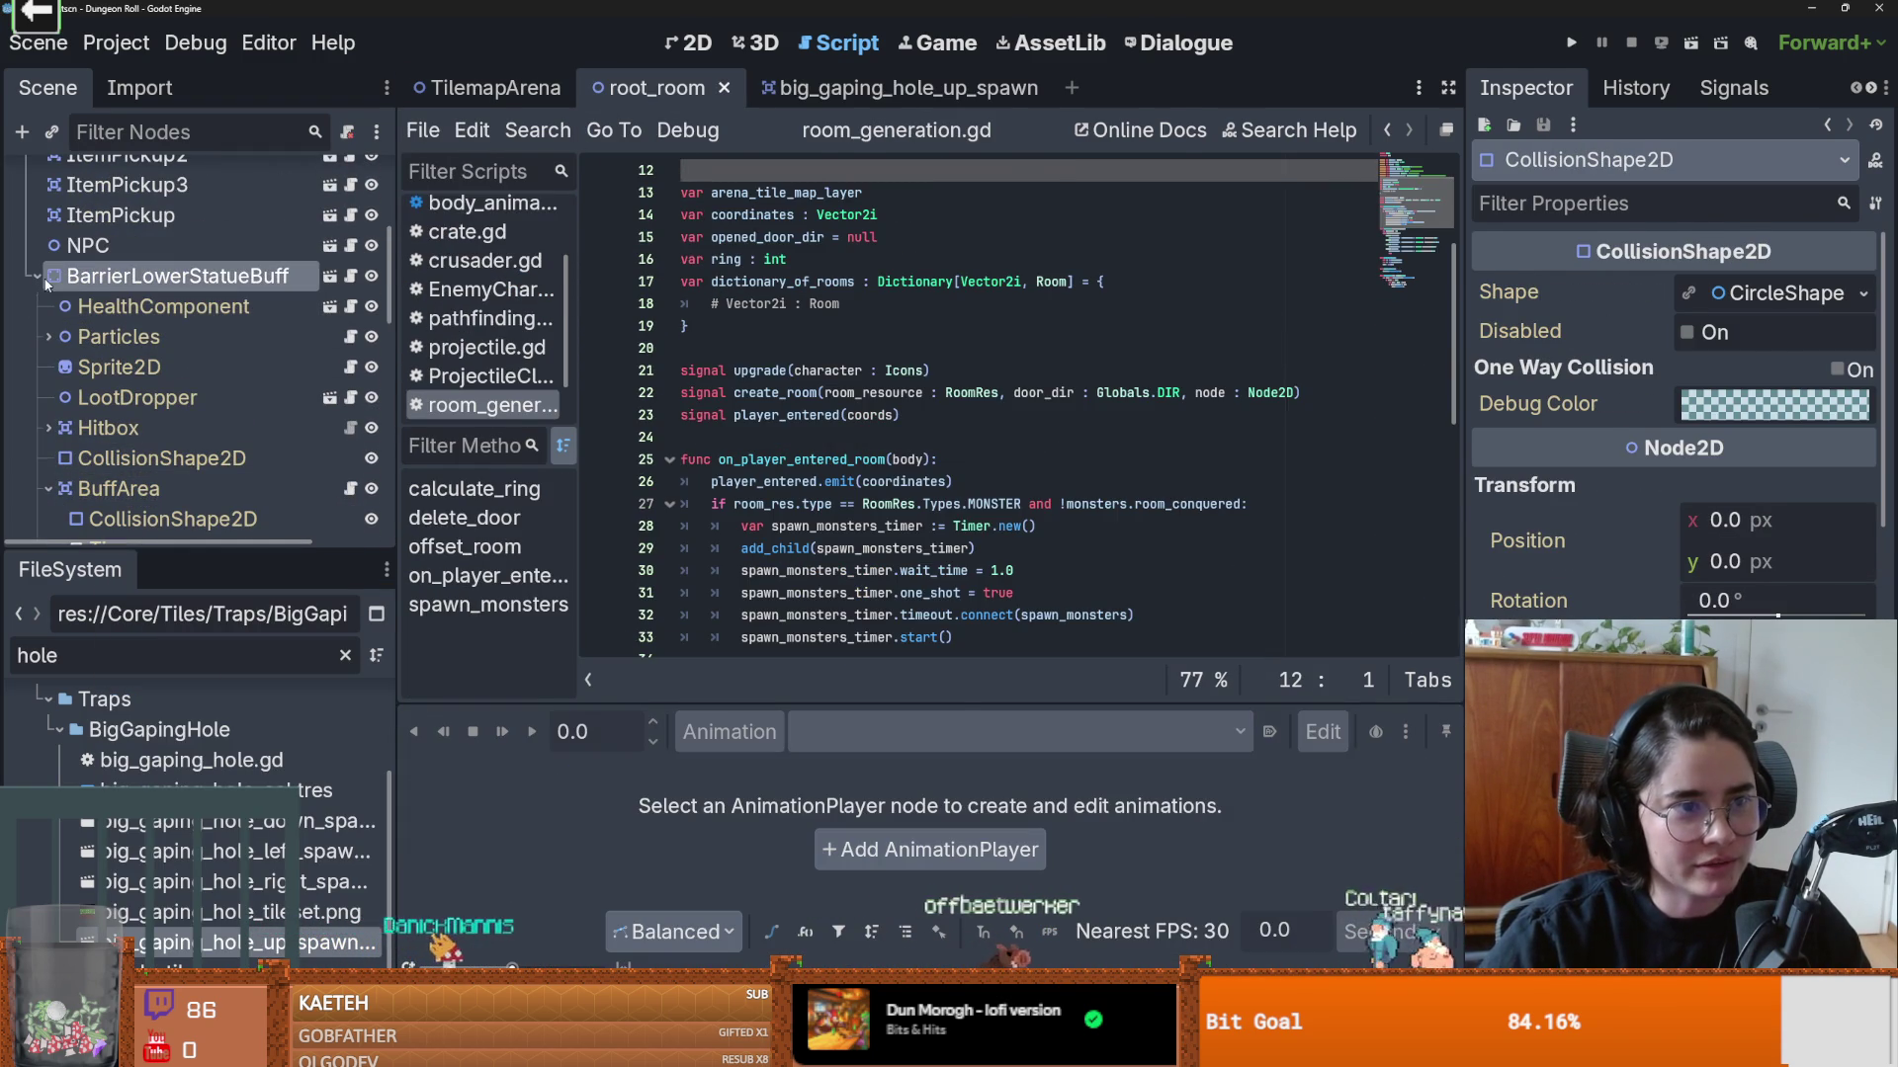
{"action": "left_click", "coordinate": [47, 285]}
{"action": "left_click", "coordinate": [494, 88]}
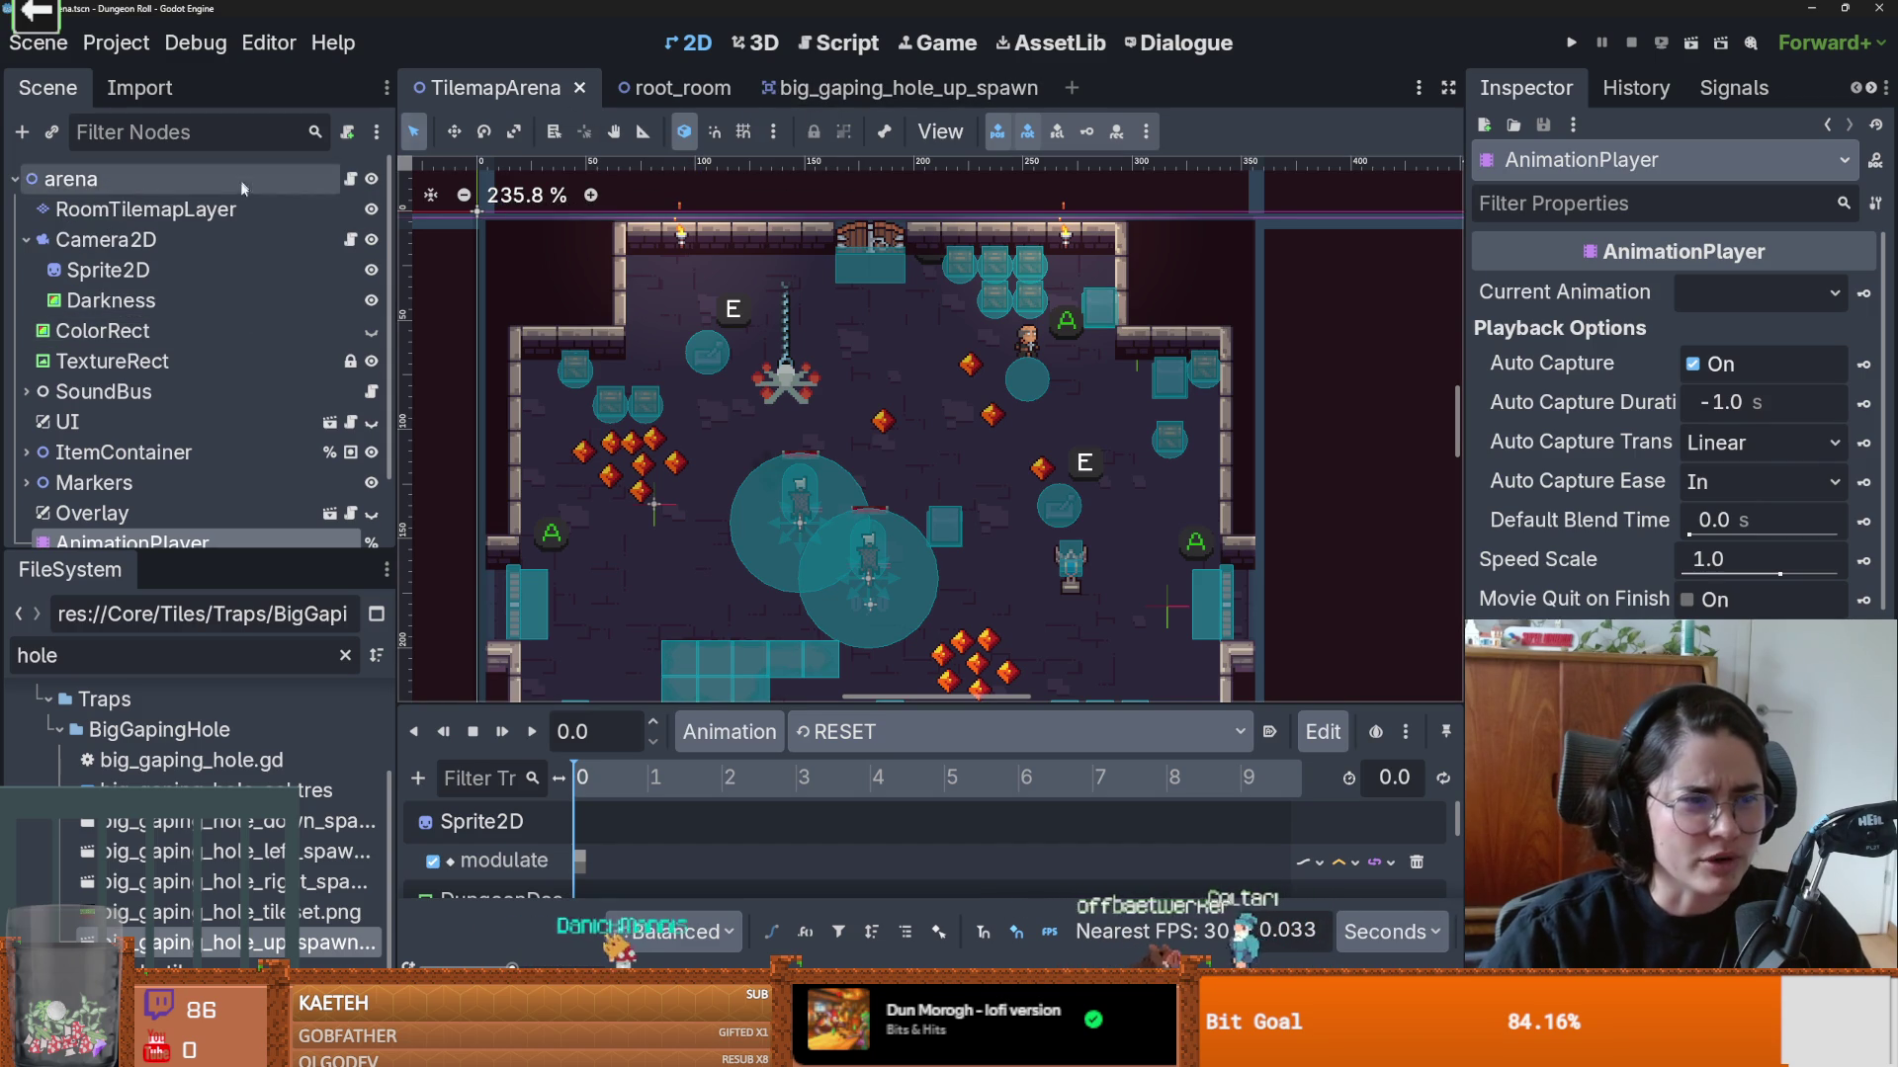
{"action": "left_click", "coordinate": [26, 239]}
Step: Lower the SoundBus spawn_explosion volume to -19.224 dB, preview it, and relaunch the game
{"action": "left_click", "coordinate": [26, 330]}
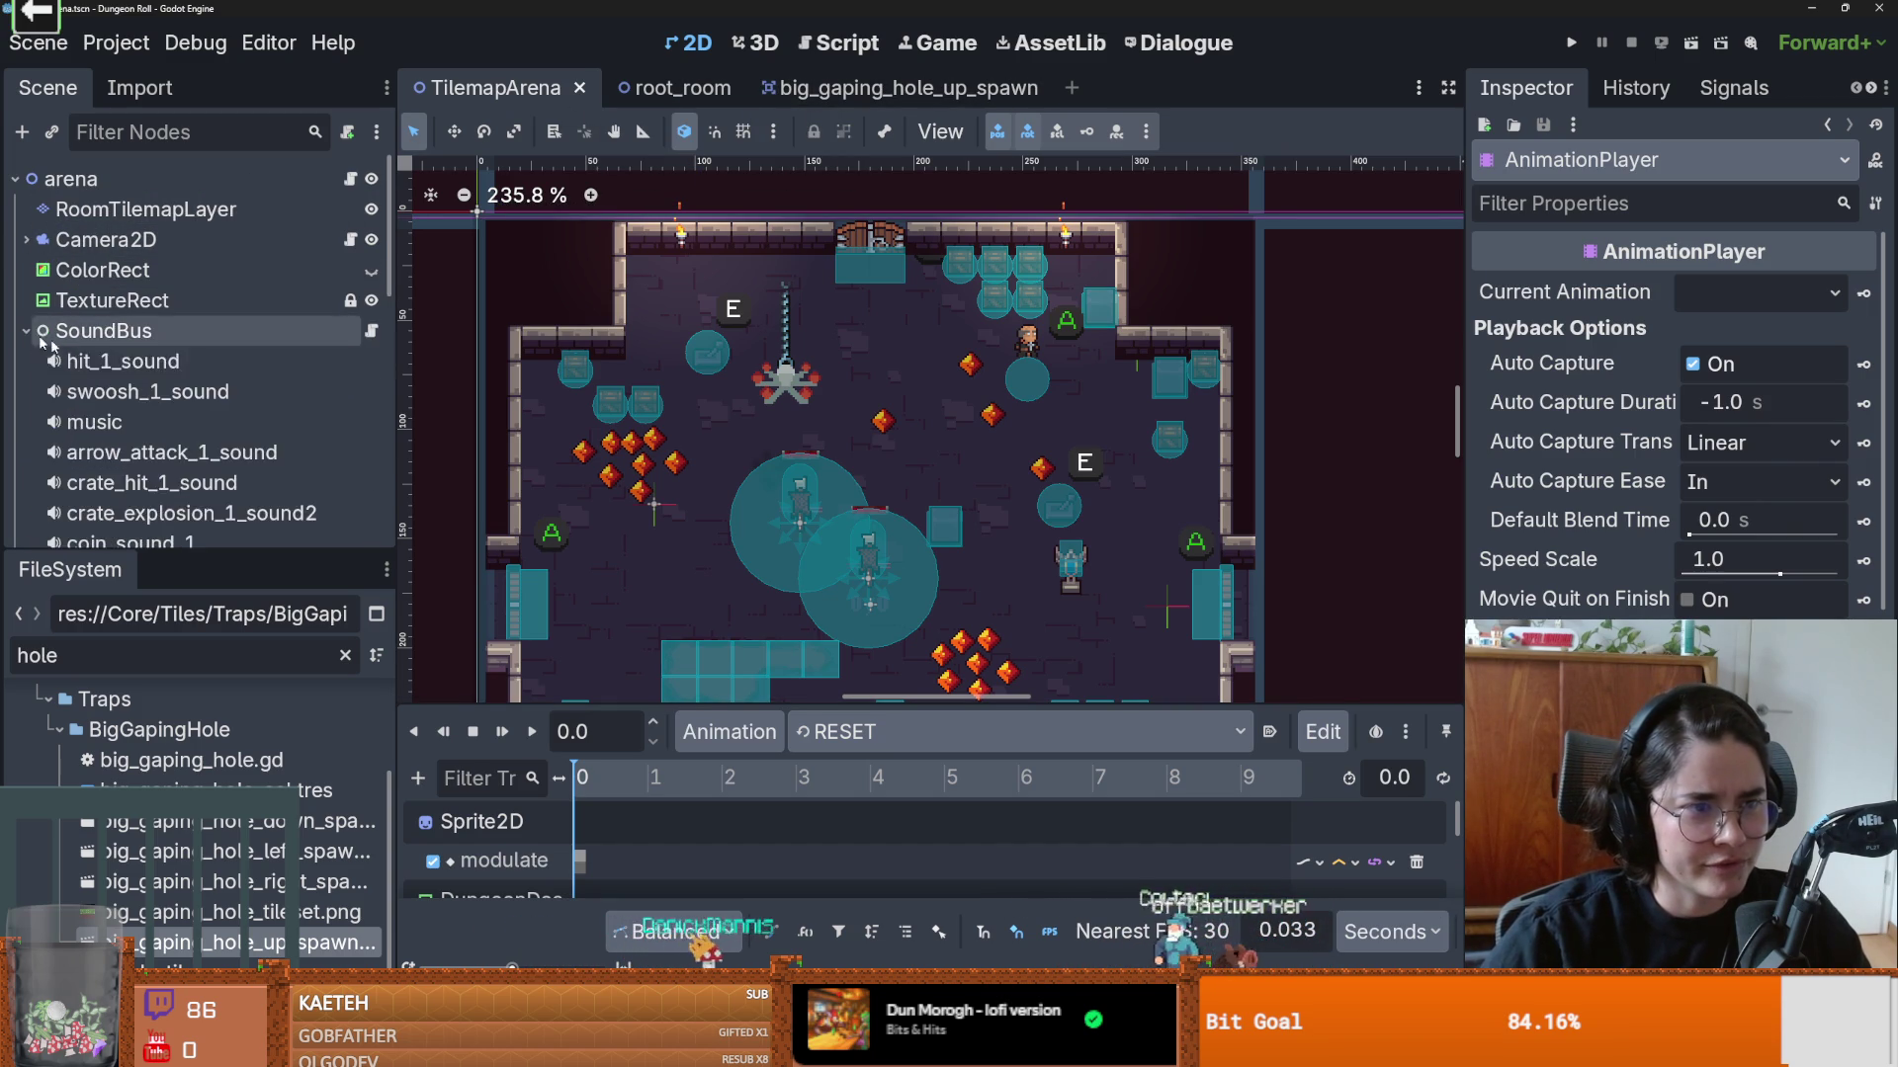
{"action": "scroll", "coordinate": [125, 359], "scroll_direction": "down", "scroll_amount": 6}
{"action": "left_click", "coordinate": [126, 359]}
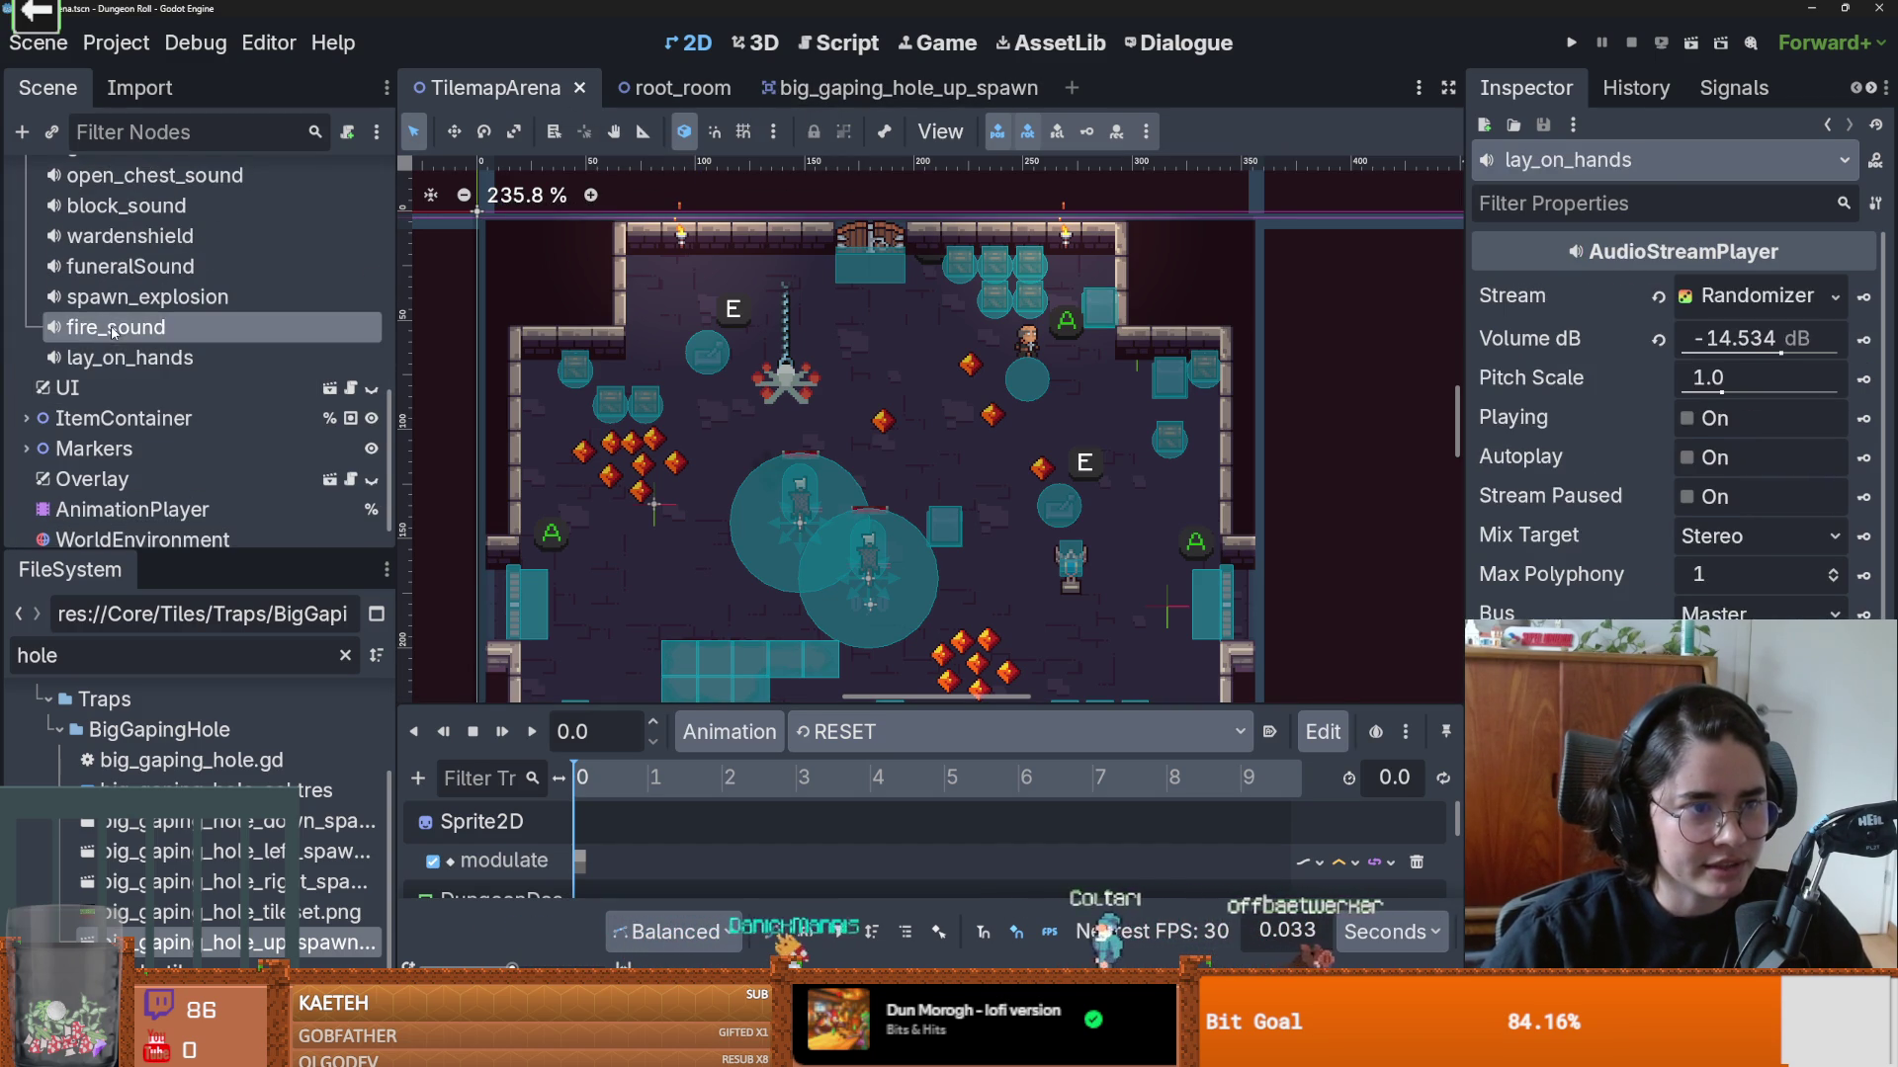
{"action": "key", "text": "Up"}
{"action": "key", "text": "Up"}
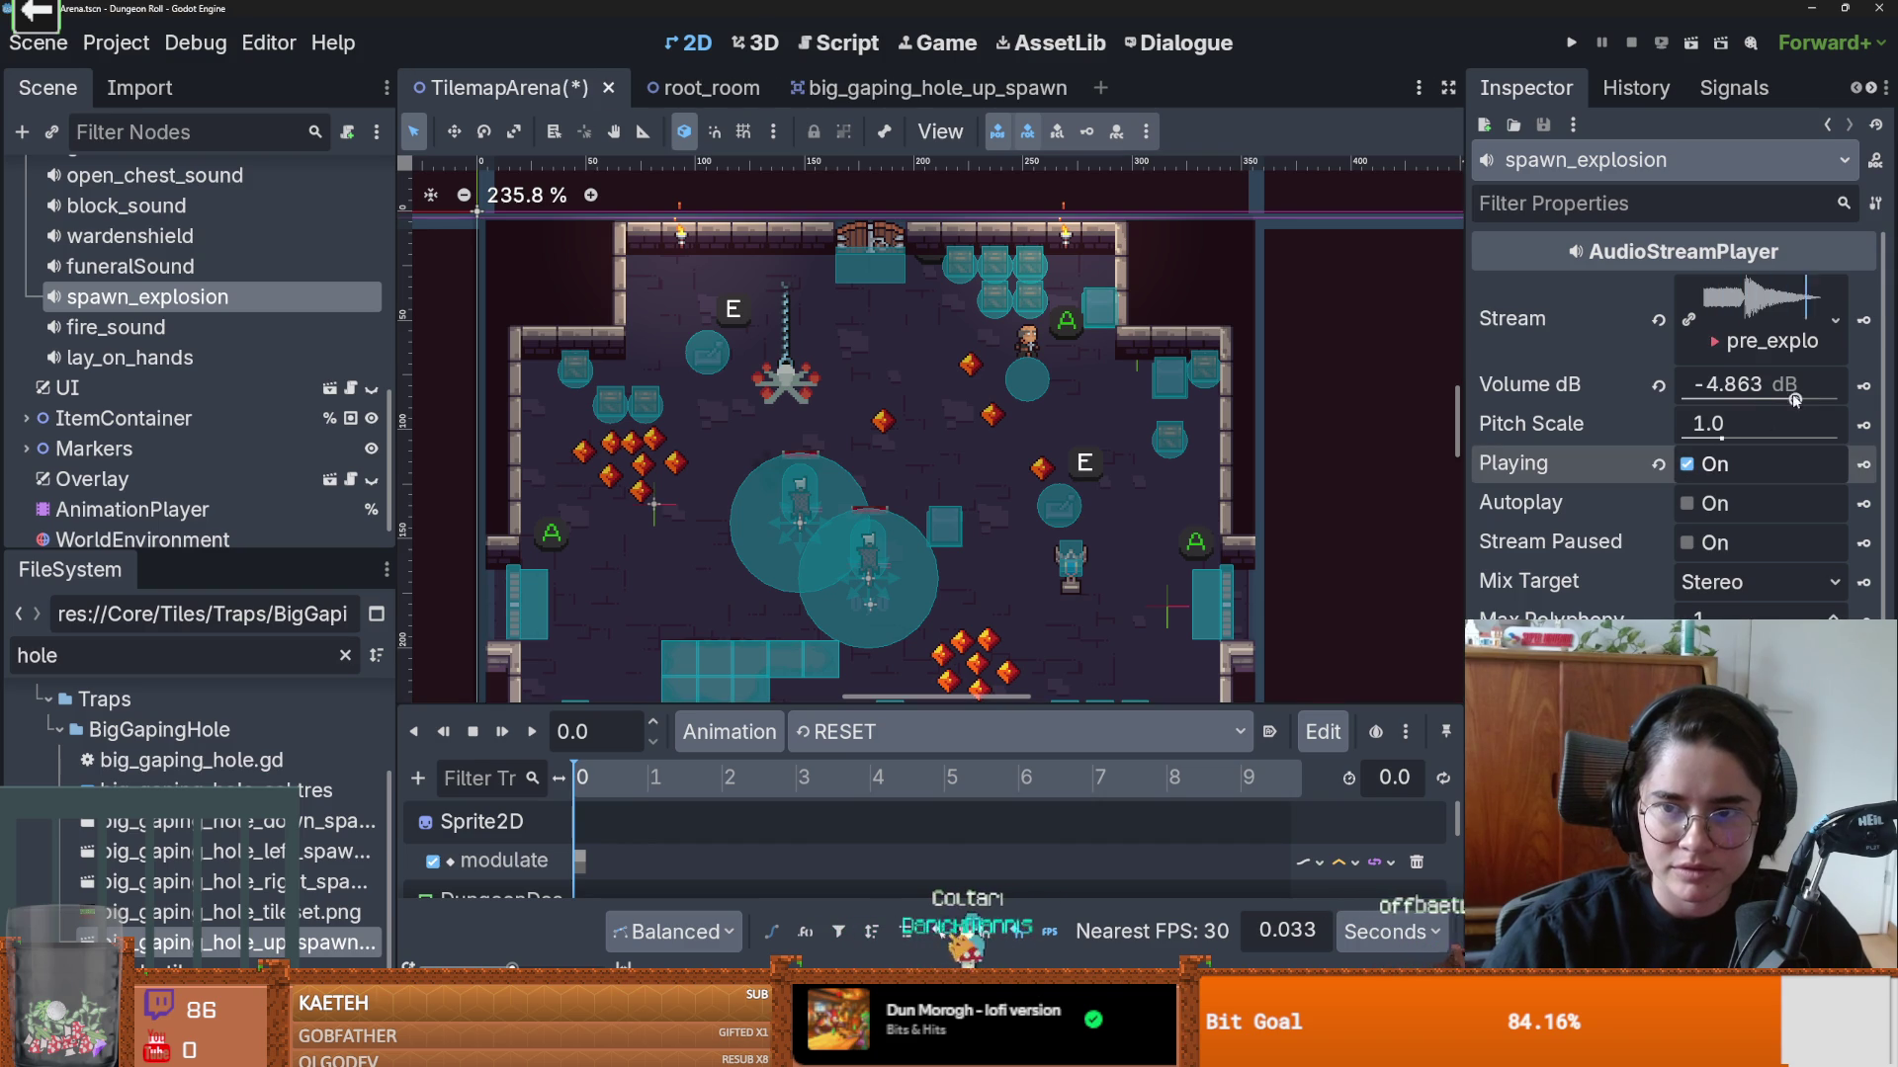
{"action": "left_click_drag", "start_coordinate": [1795, 399], "coordinate": [1786, 399]}
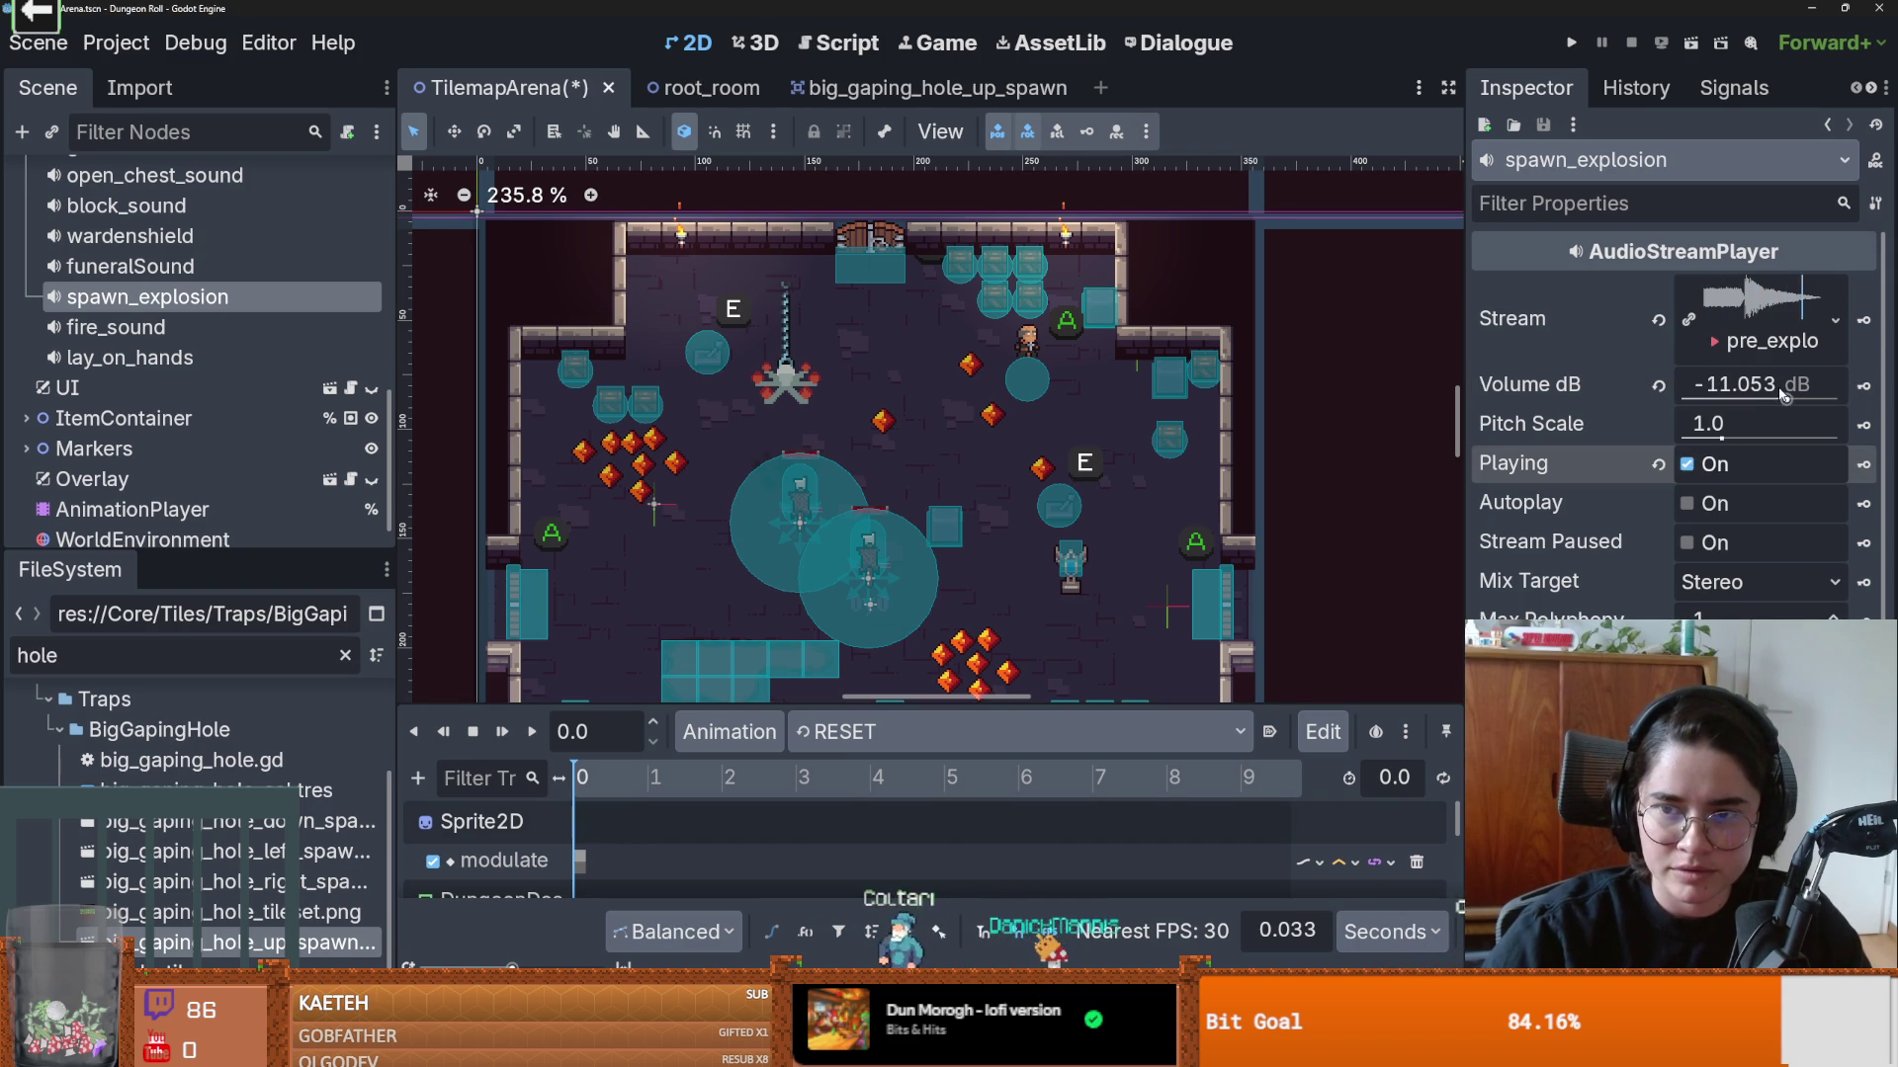
{"action": "left_click_drag", "start_coordinate": [1784, 395], "coordinate": [1776, 399]}
{"action": "left_click", "coordinate": [1689, 464]}
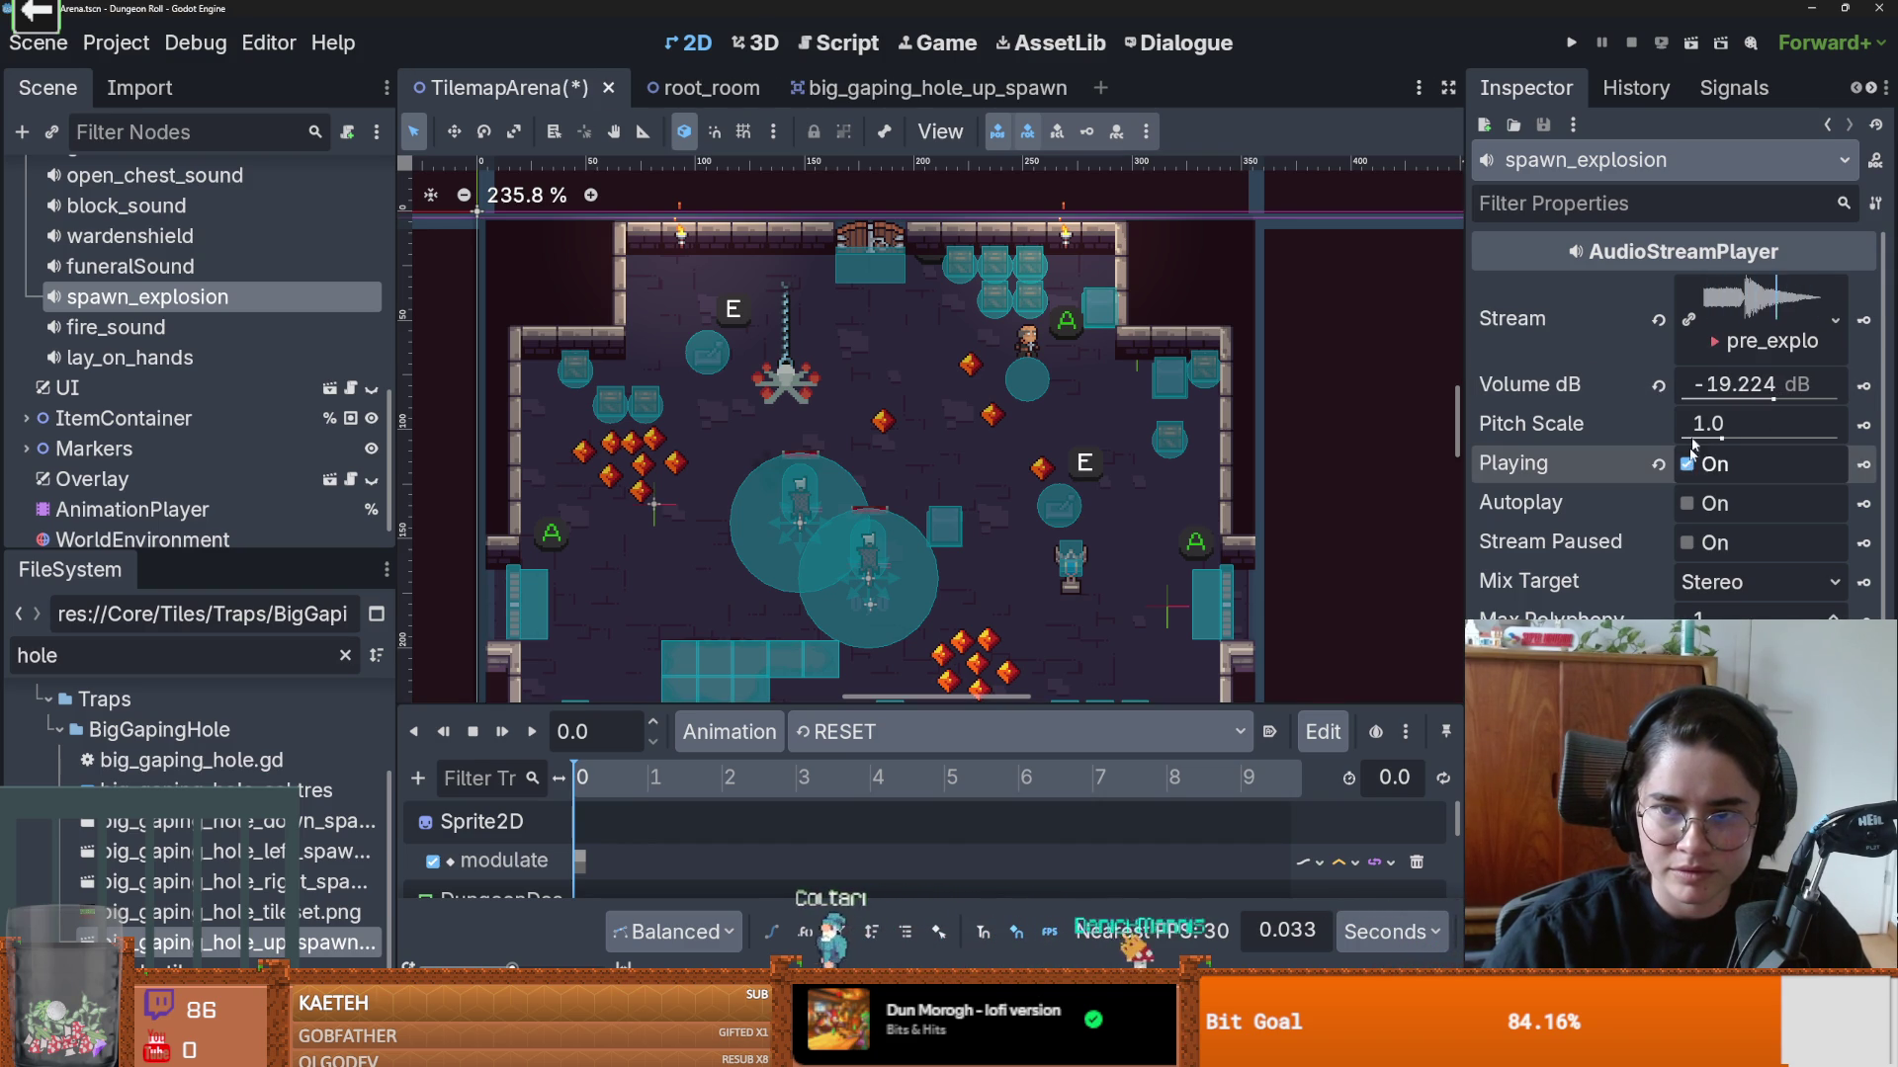
{"action": "key", "text": "F5"}
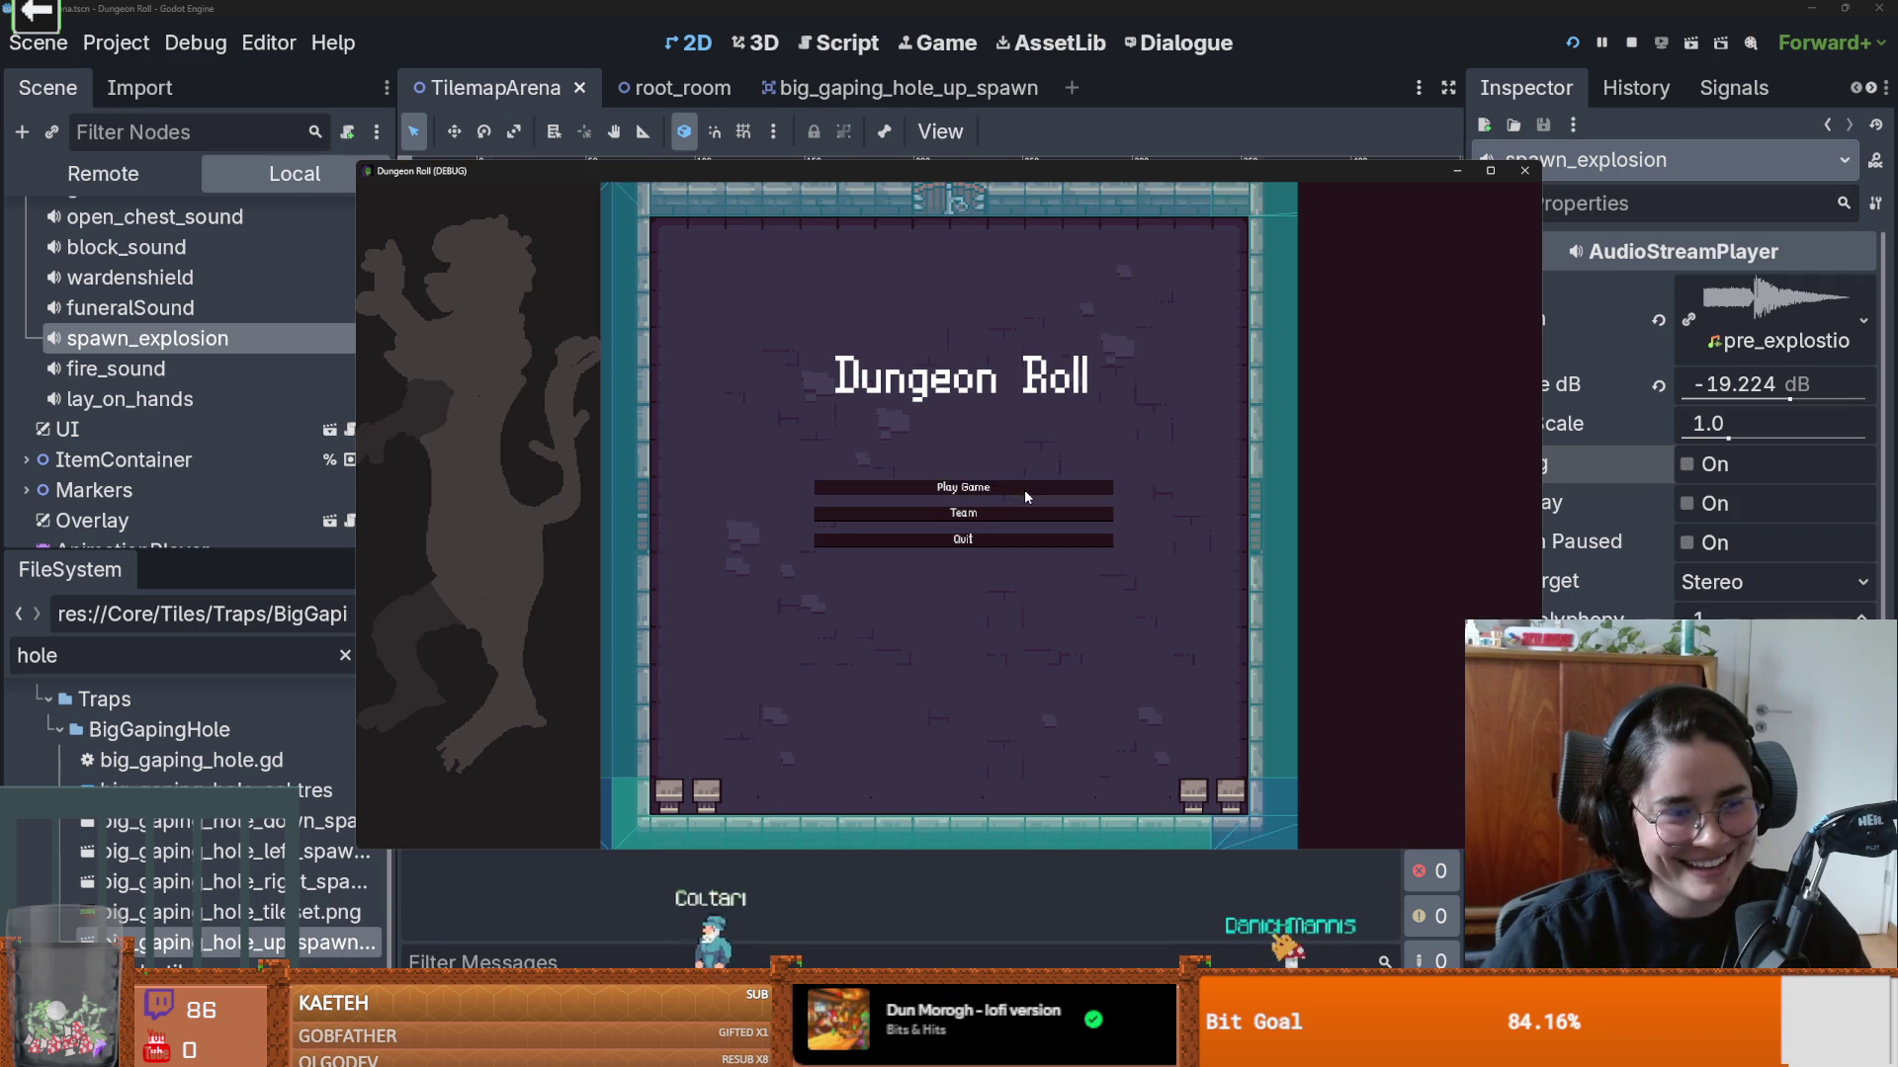
Step: Start the arena level as the Crusader in a maximized window and walk down-right to the loot
{"action": "left_click", "coordinate": [1024, 489]}
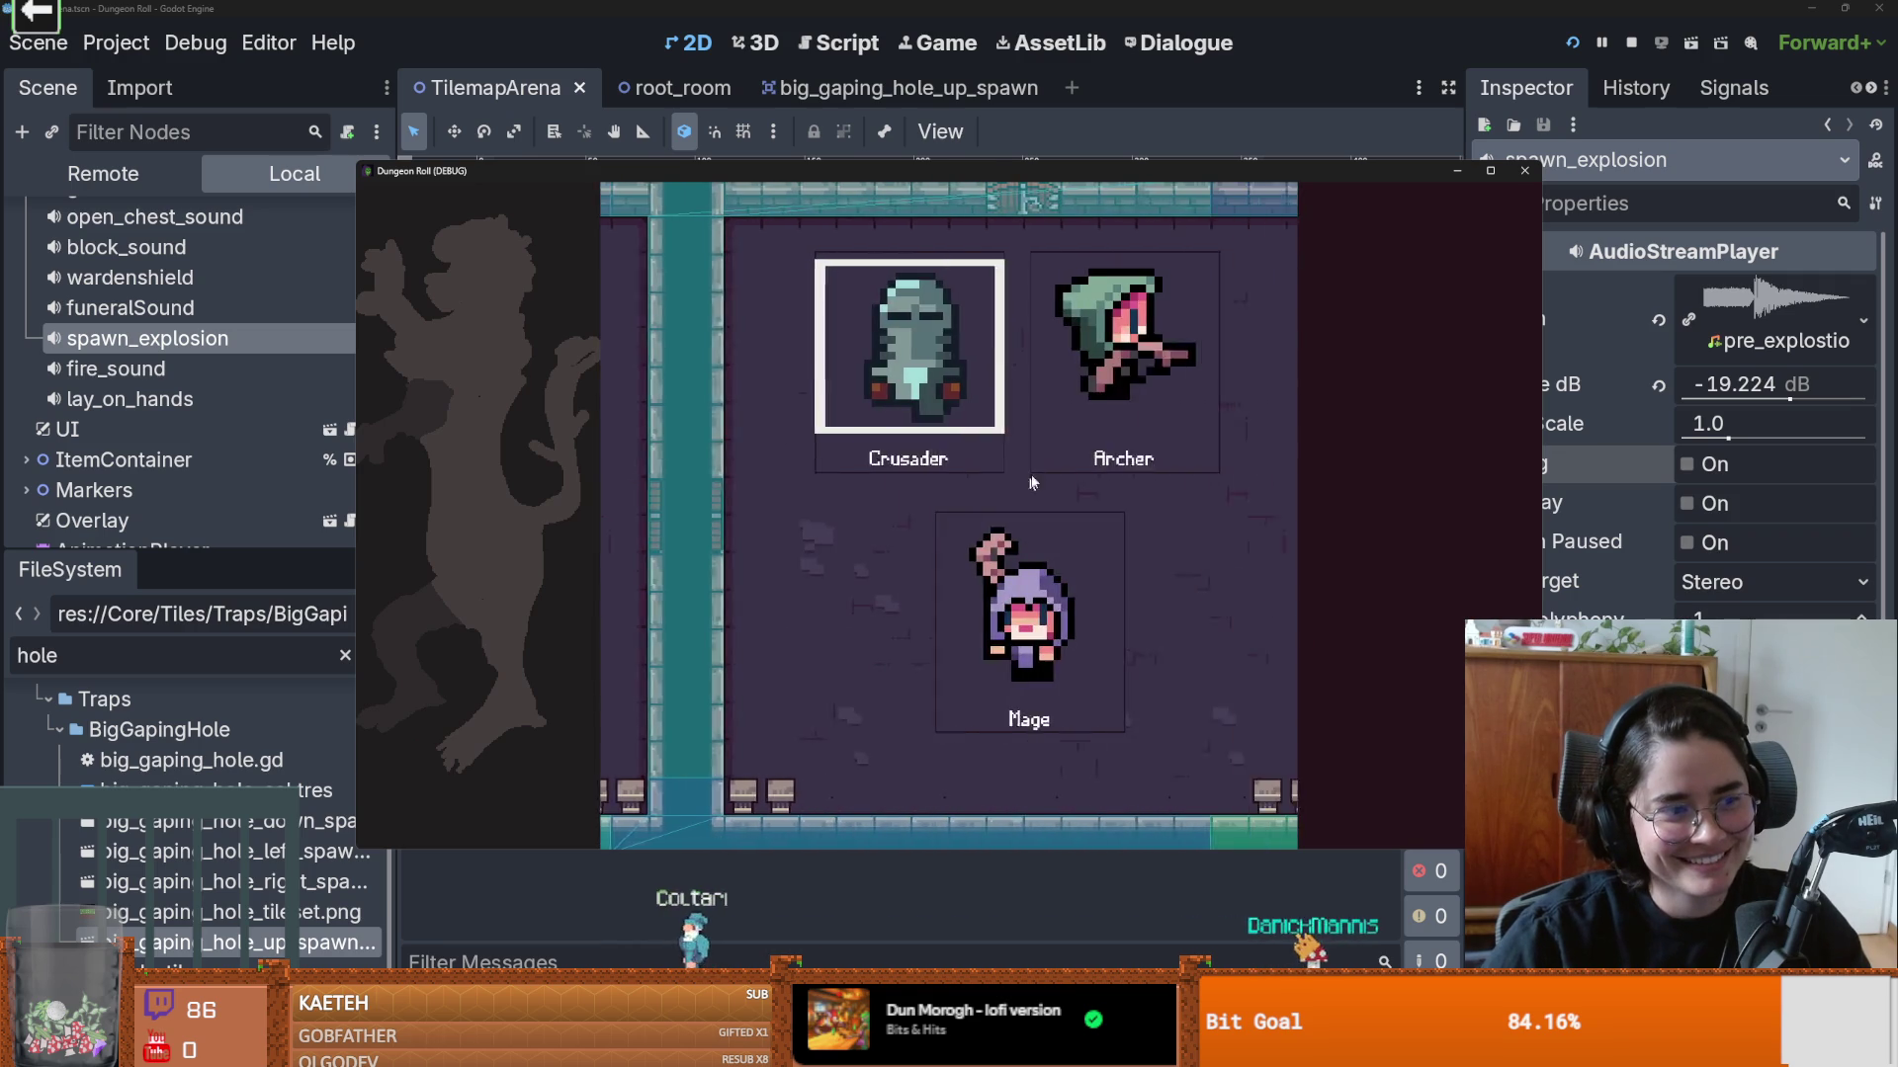
{"action": "left_click", "coordinate": [1489, 172]}
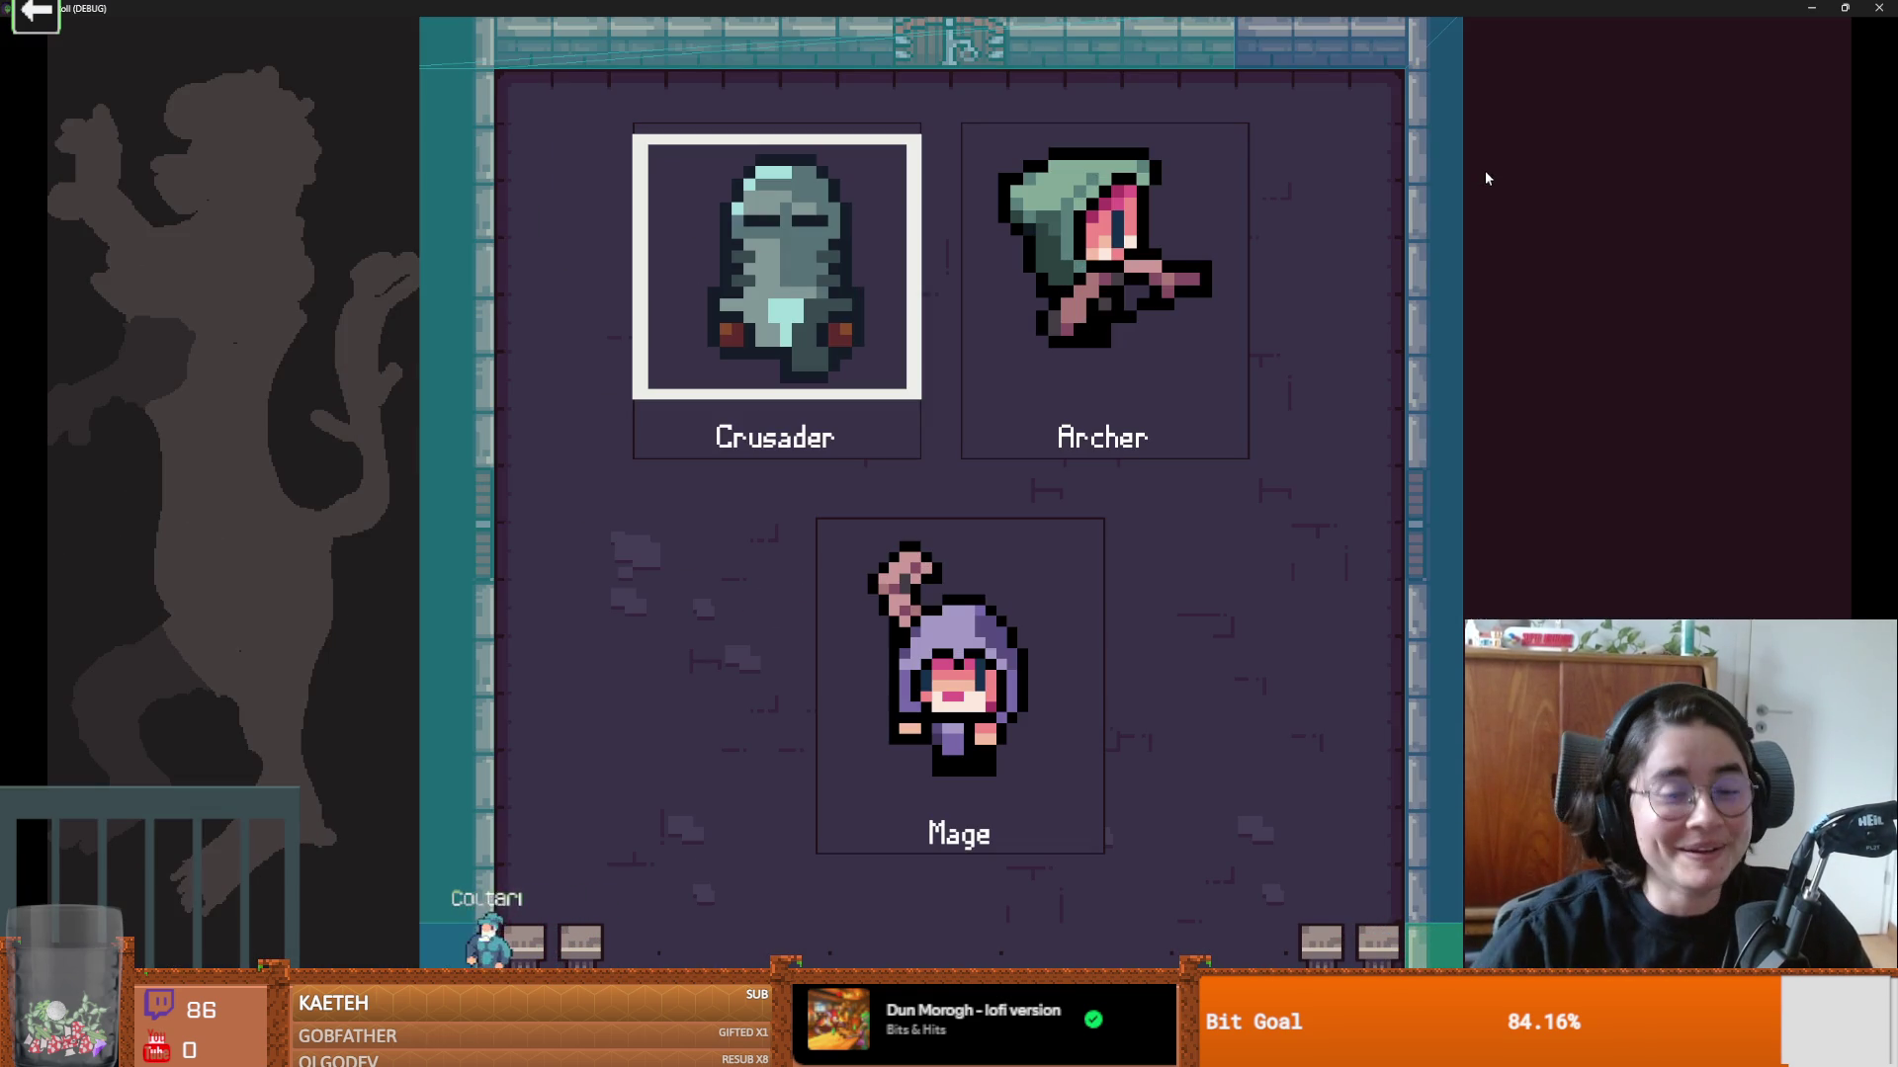
{"action": "left_click", "coordinate": [894, 371]}
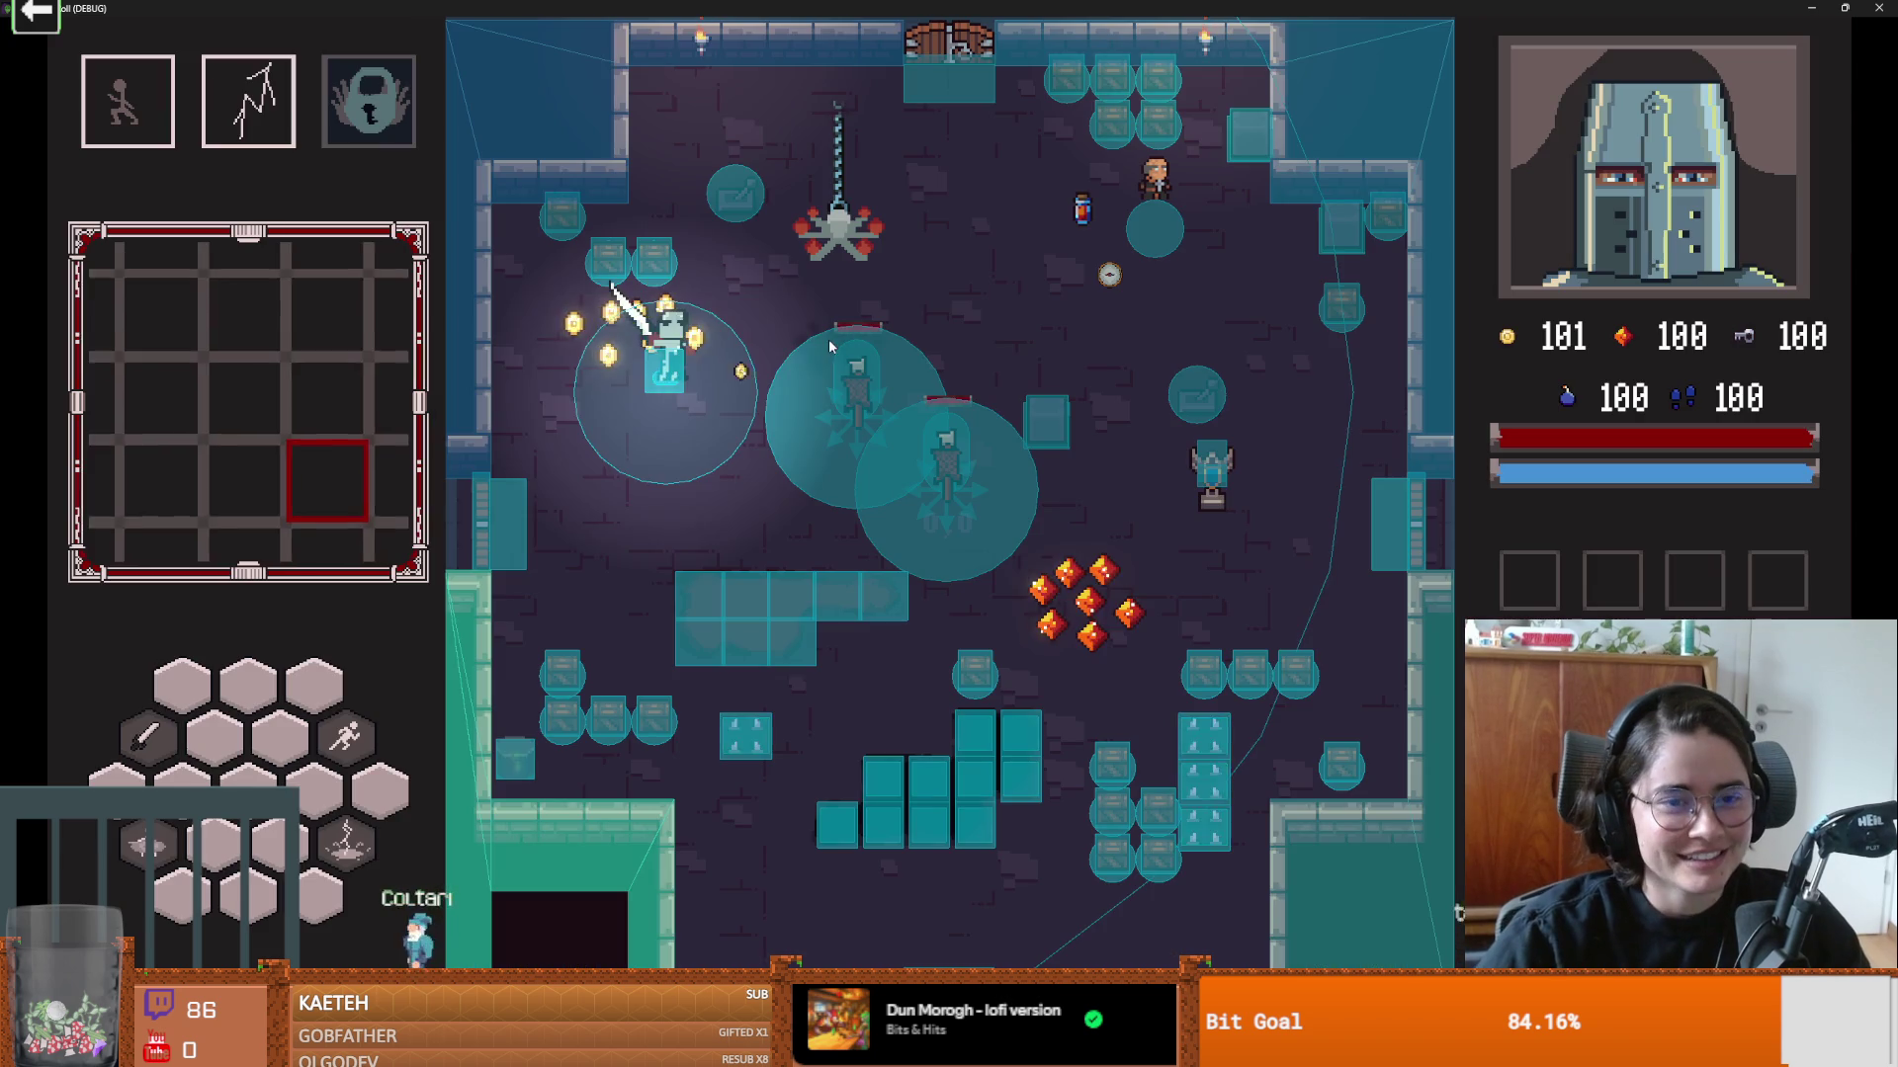
{"action": "key", "text": "s"}
{"action": "key", "text": "d"}
{"action": "key", "text": "s"}
{"action": "key", "text": "d"}
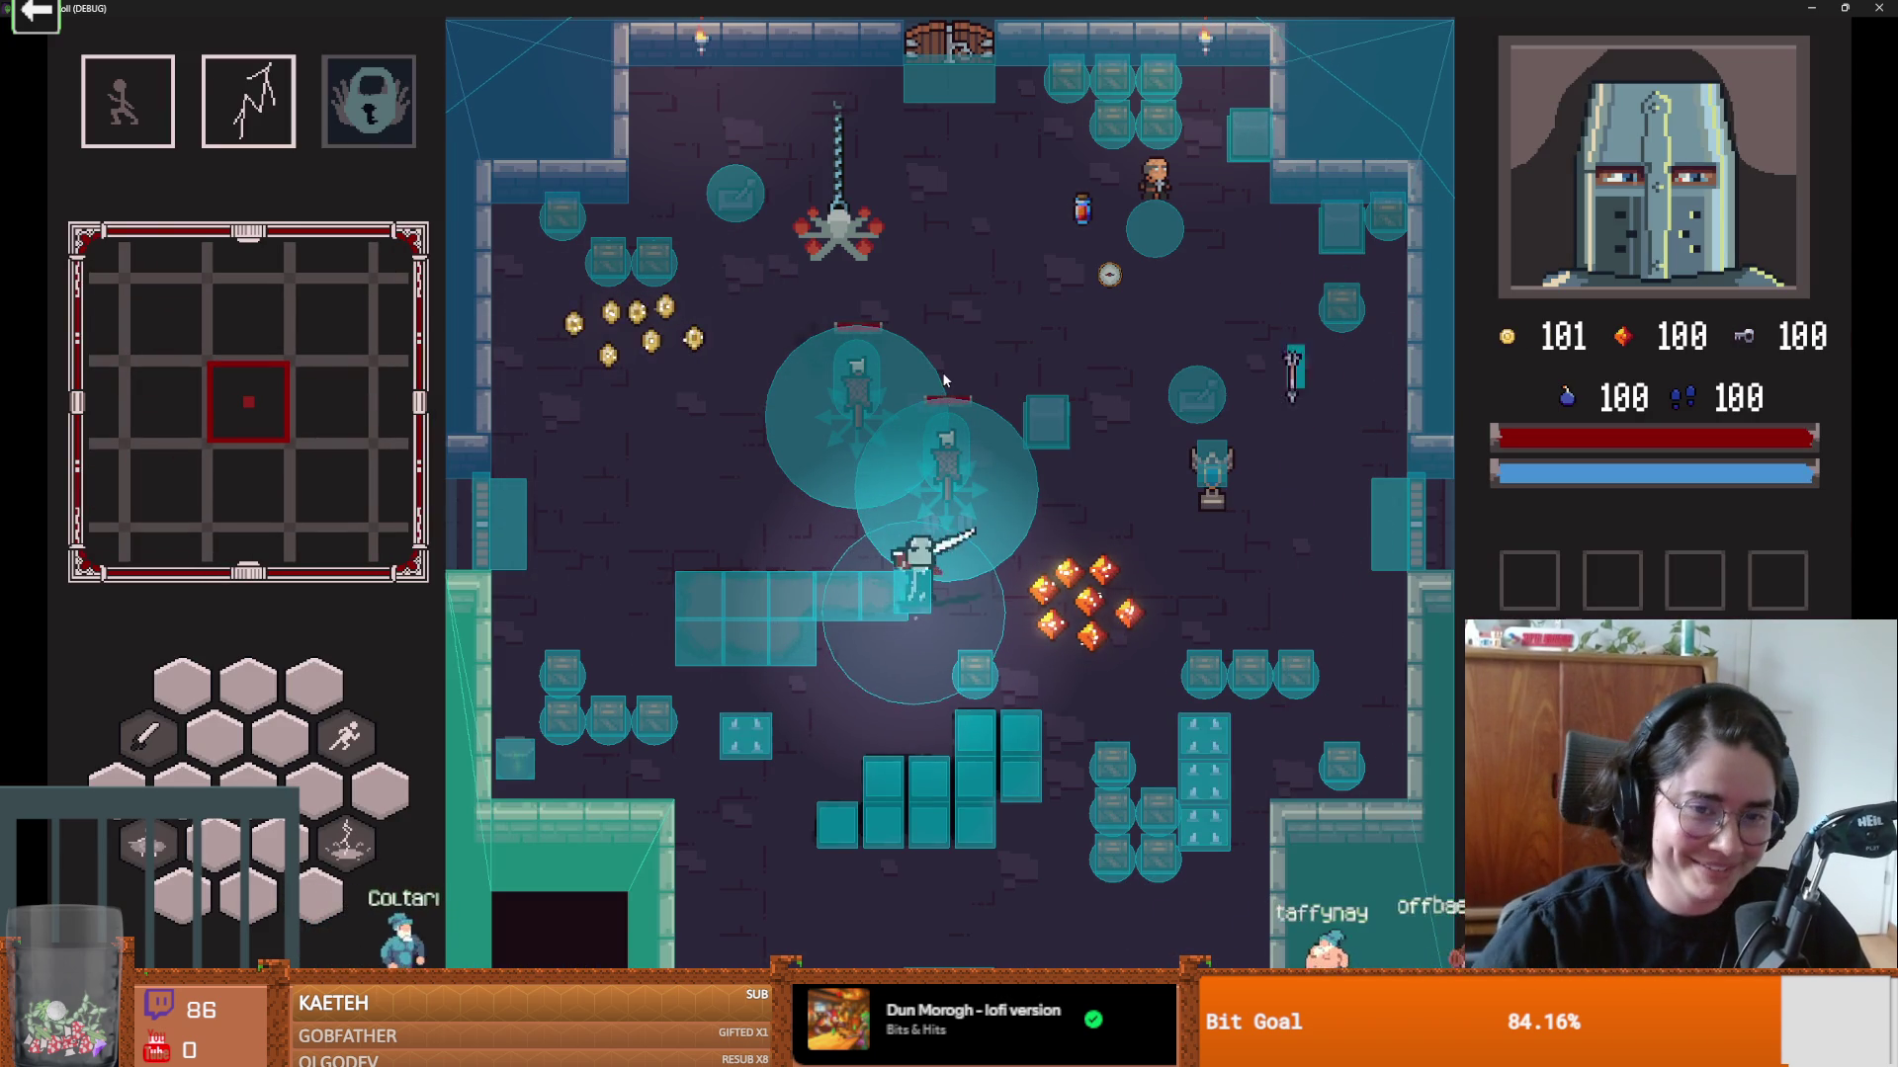
{"action": "key", "text": "s"}
{"action": "key", "text": "d"}
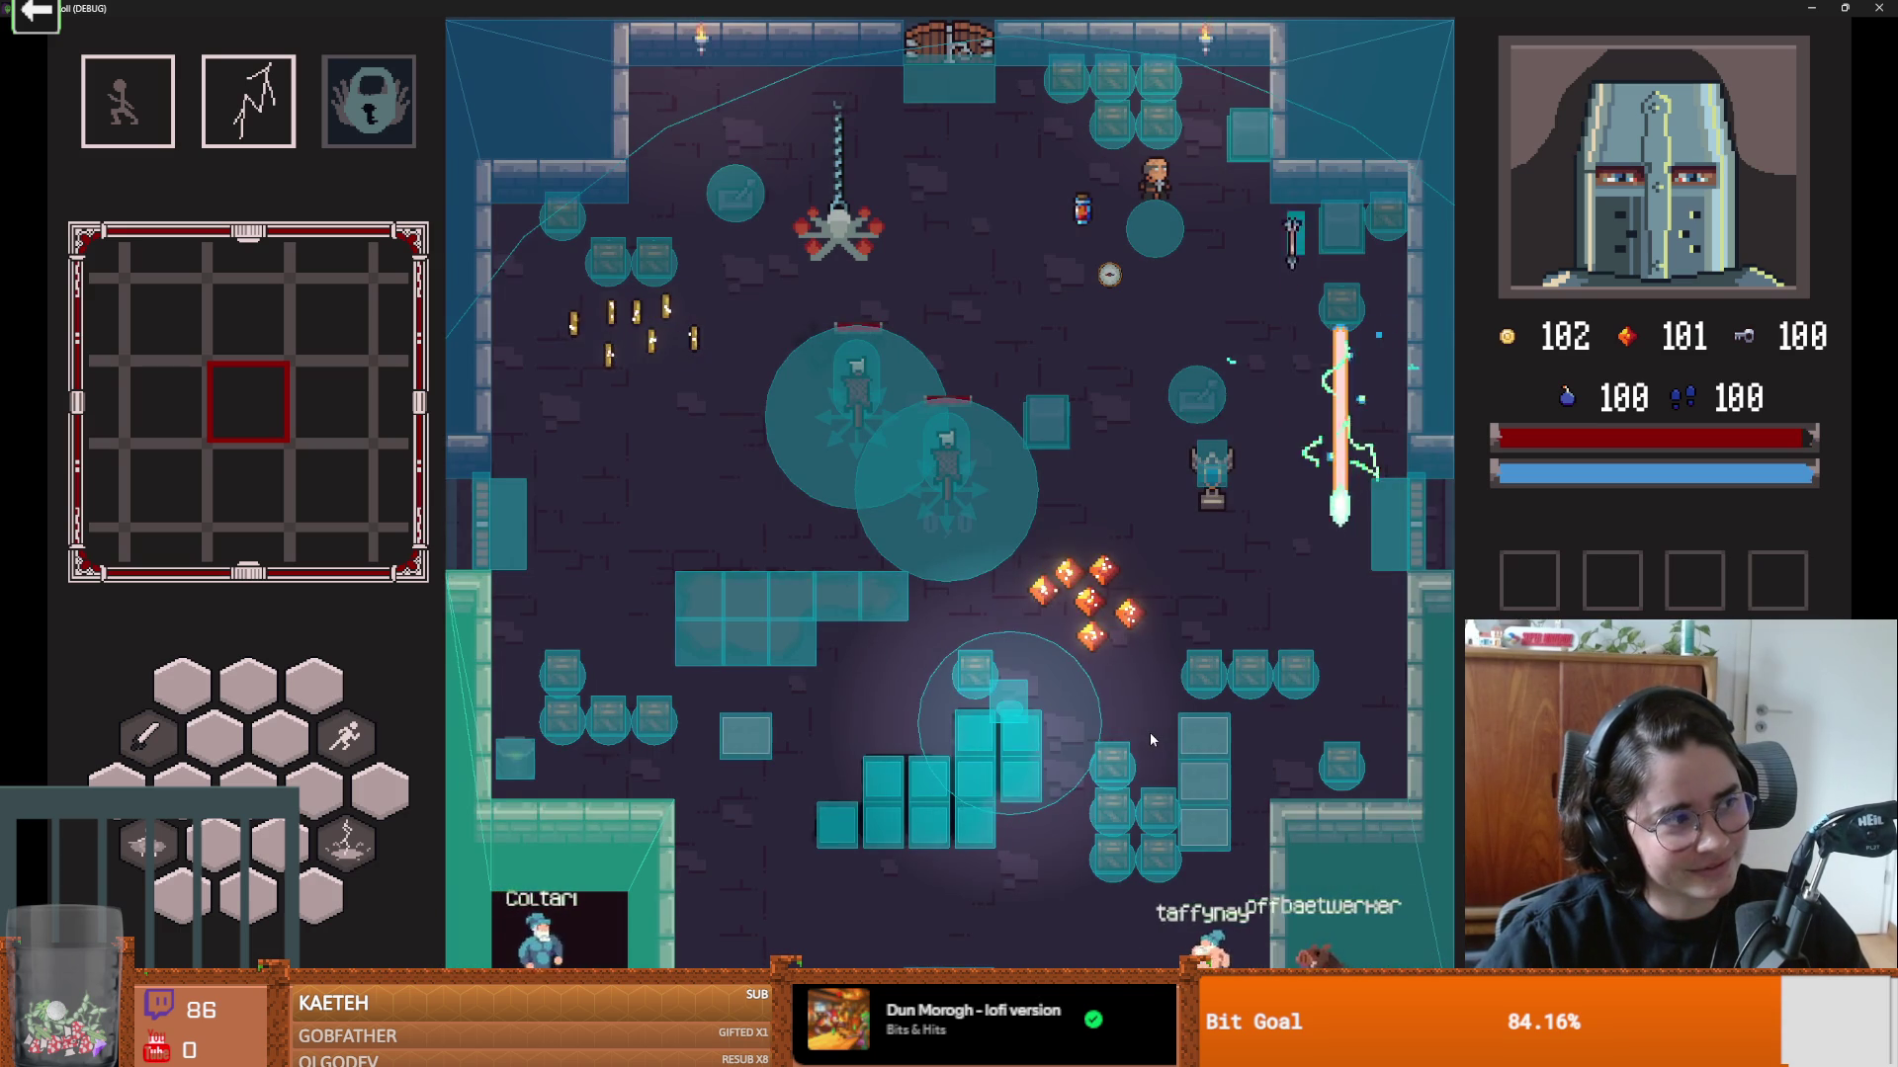
Step: Collect the scattered gems and break a pot while moving around the arena
{"action": "key", "text": "s"}
{"action": "key", "text": "a"}
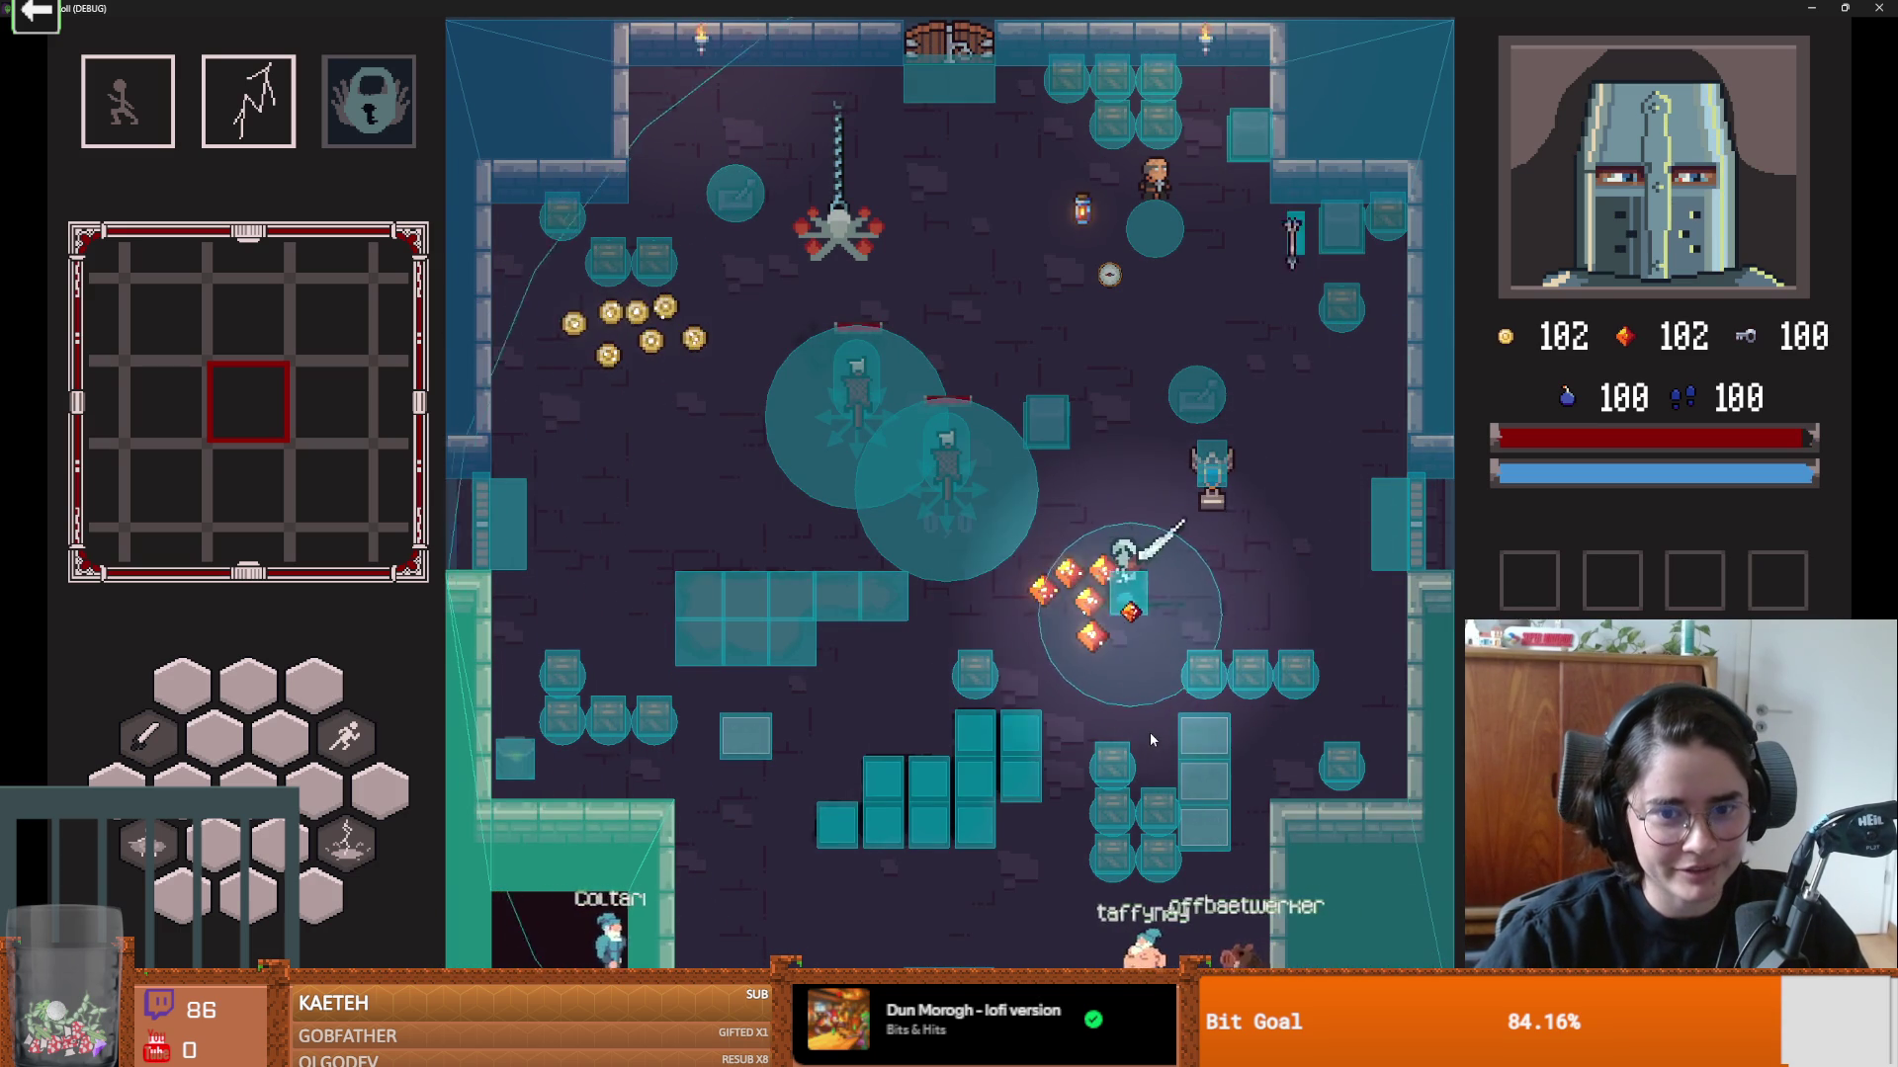
{"action": "key", "text": "a"}
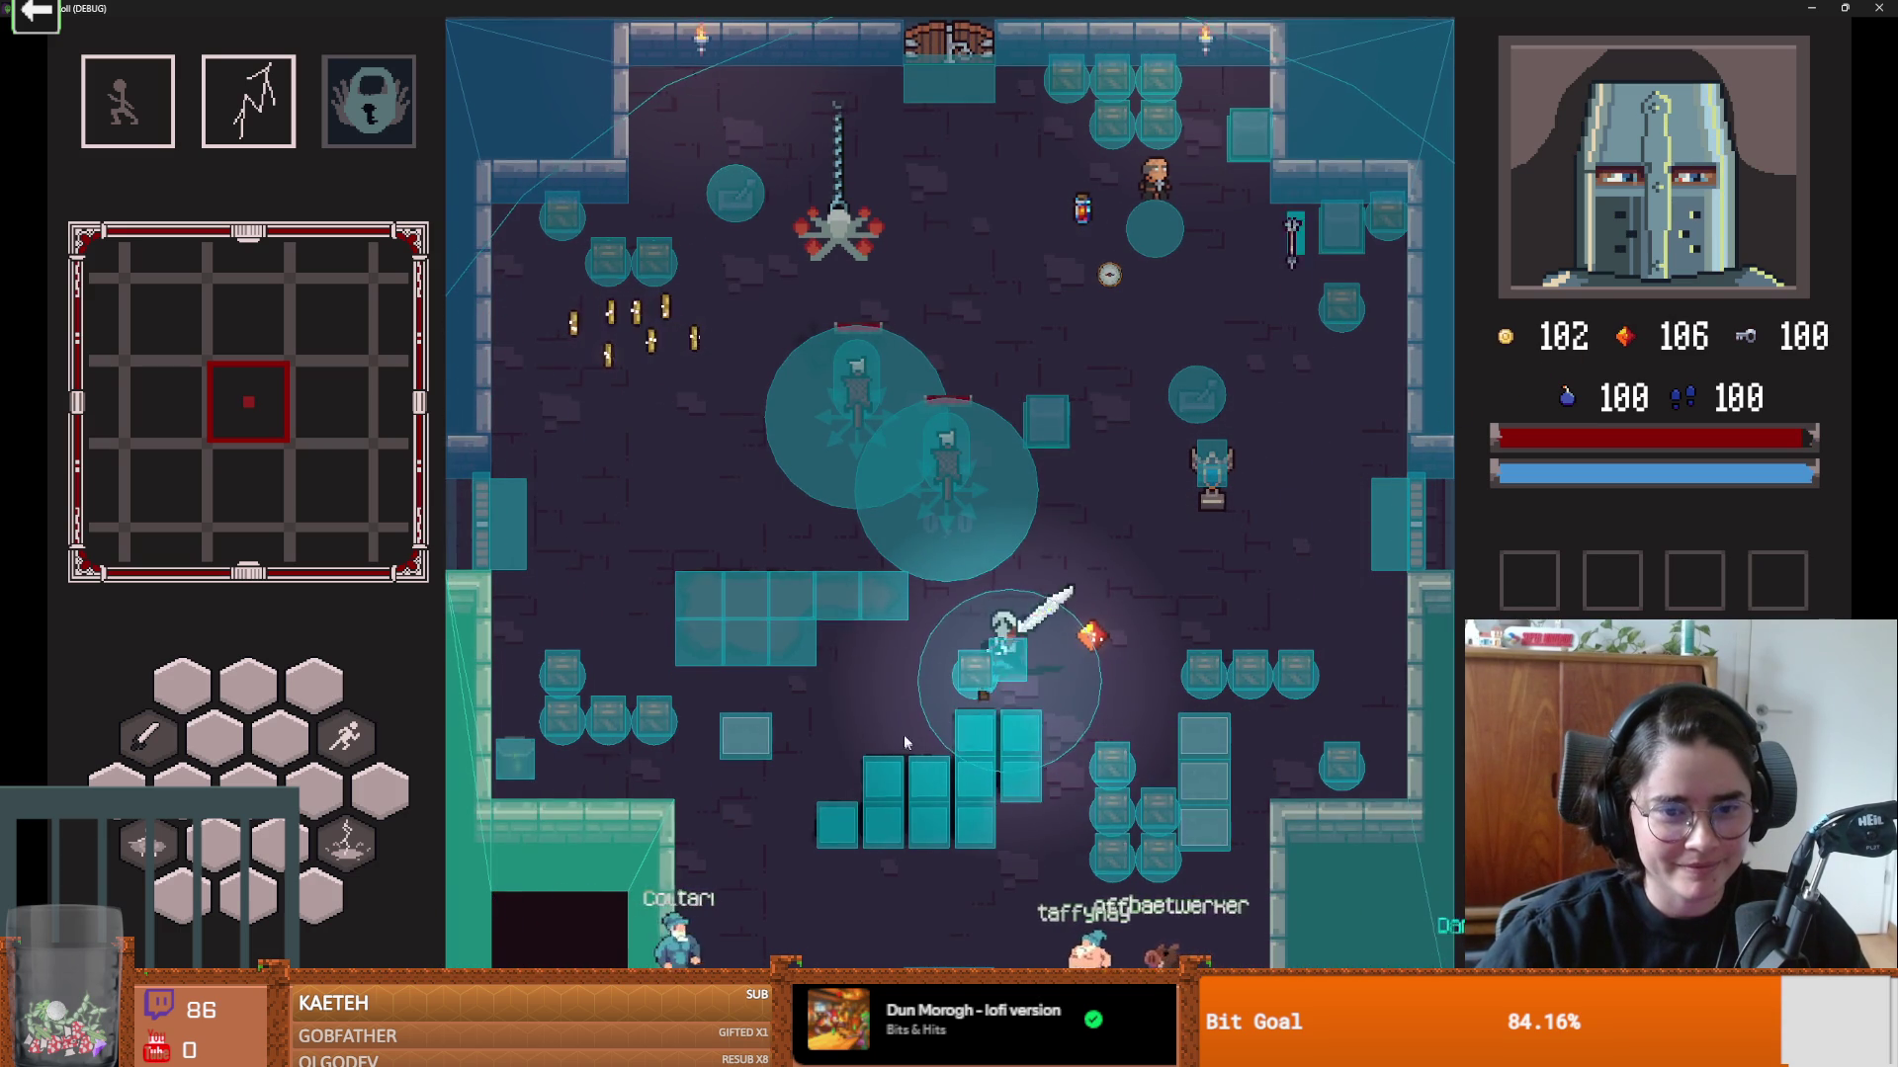
{"action": "key", "text": "d"}
{"action": "key", "text": "w"}
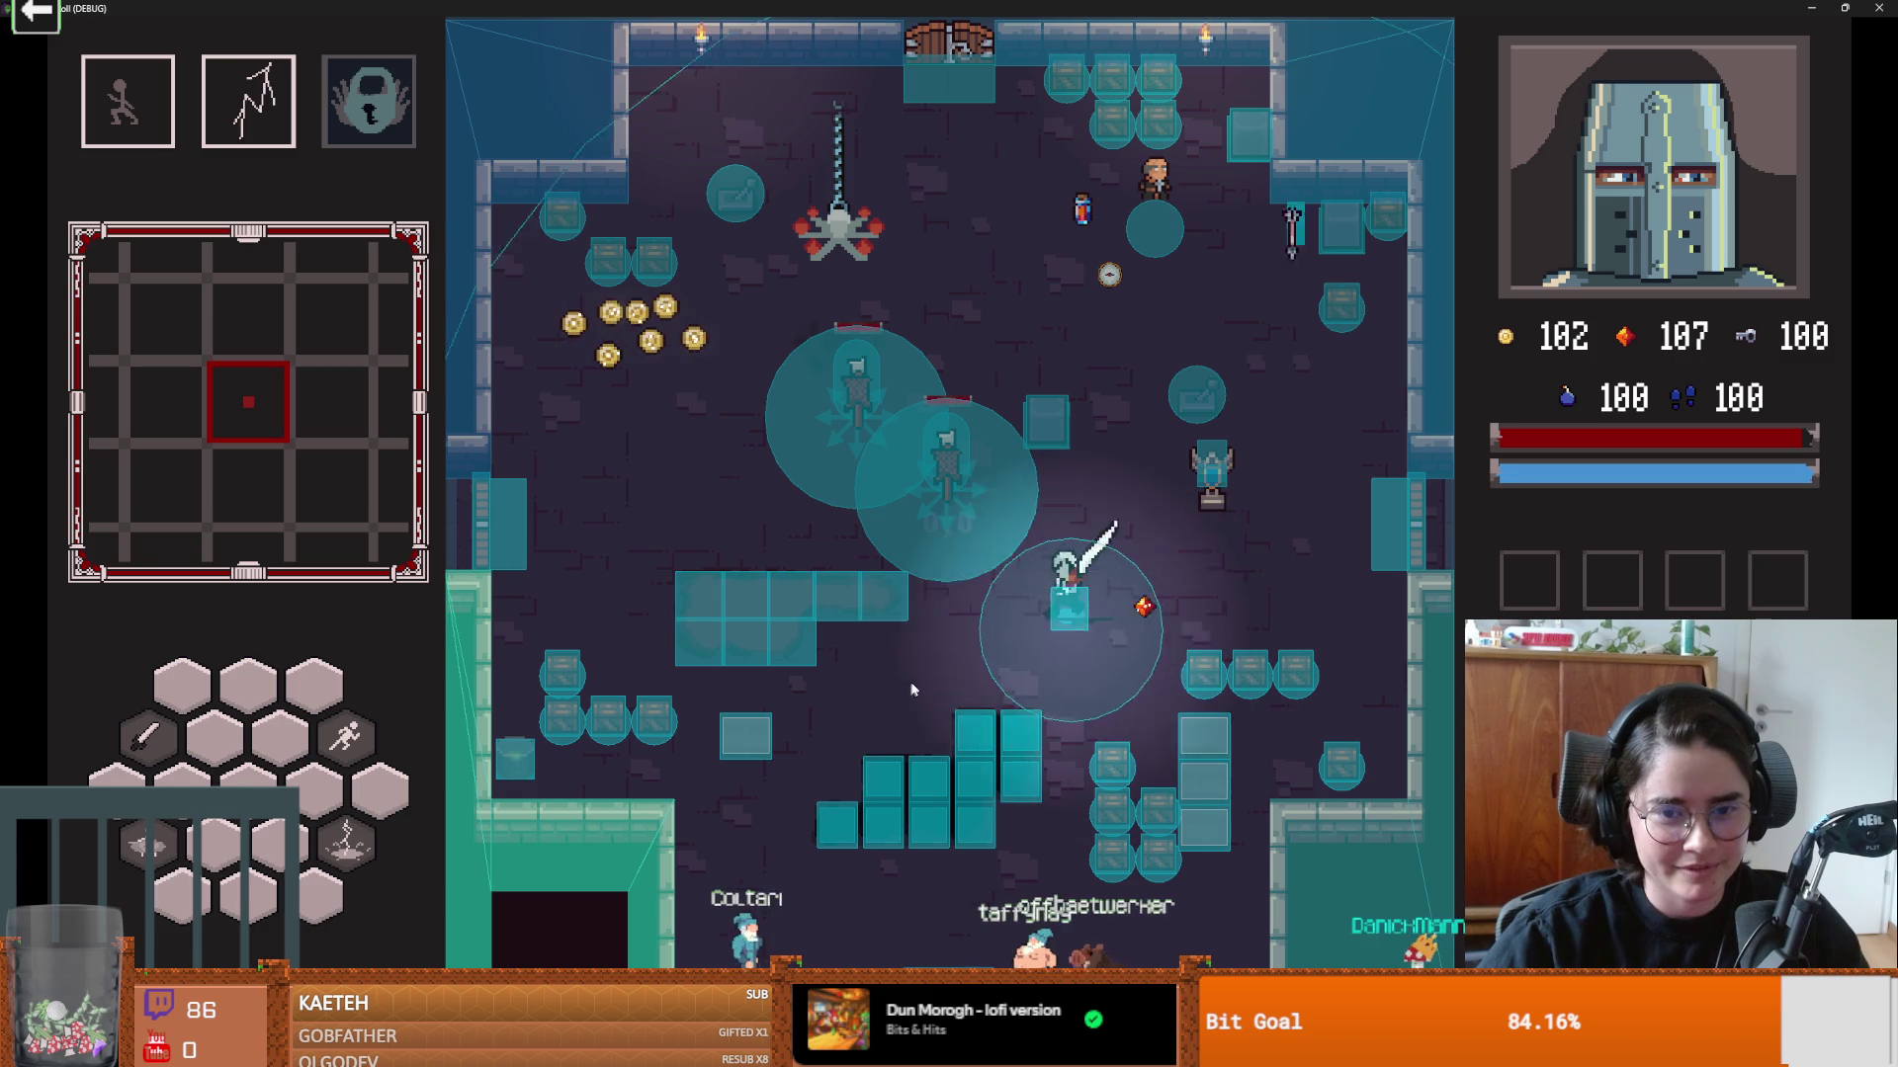
{"action": "key", "text": "a"}
{"action": "key", "text": "s"}
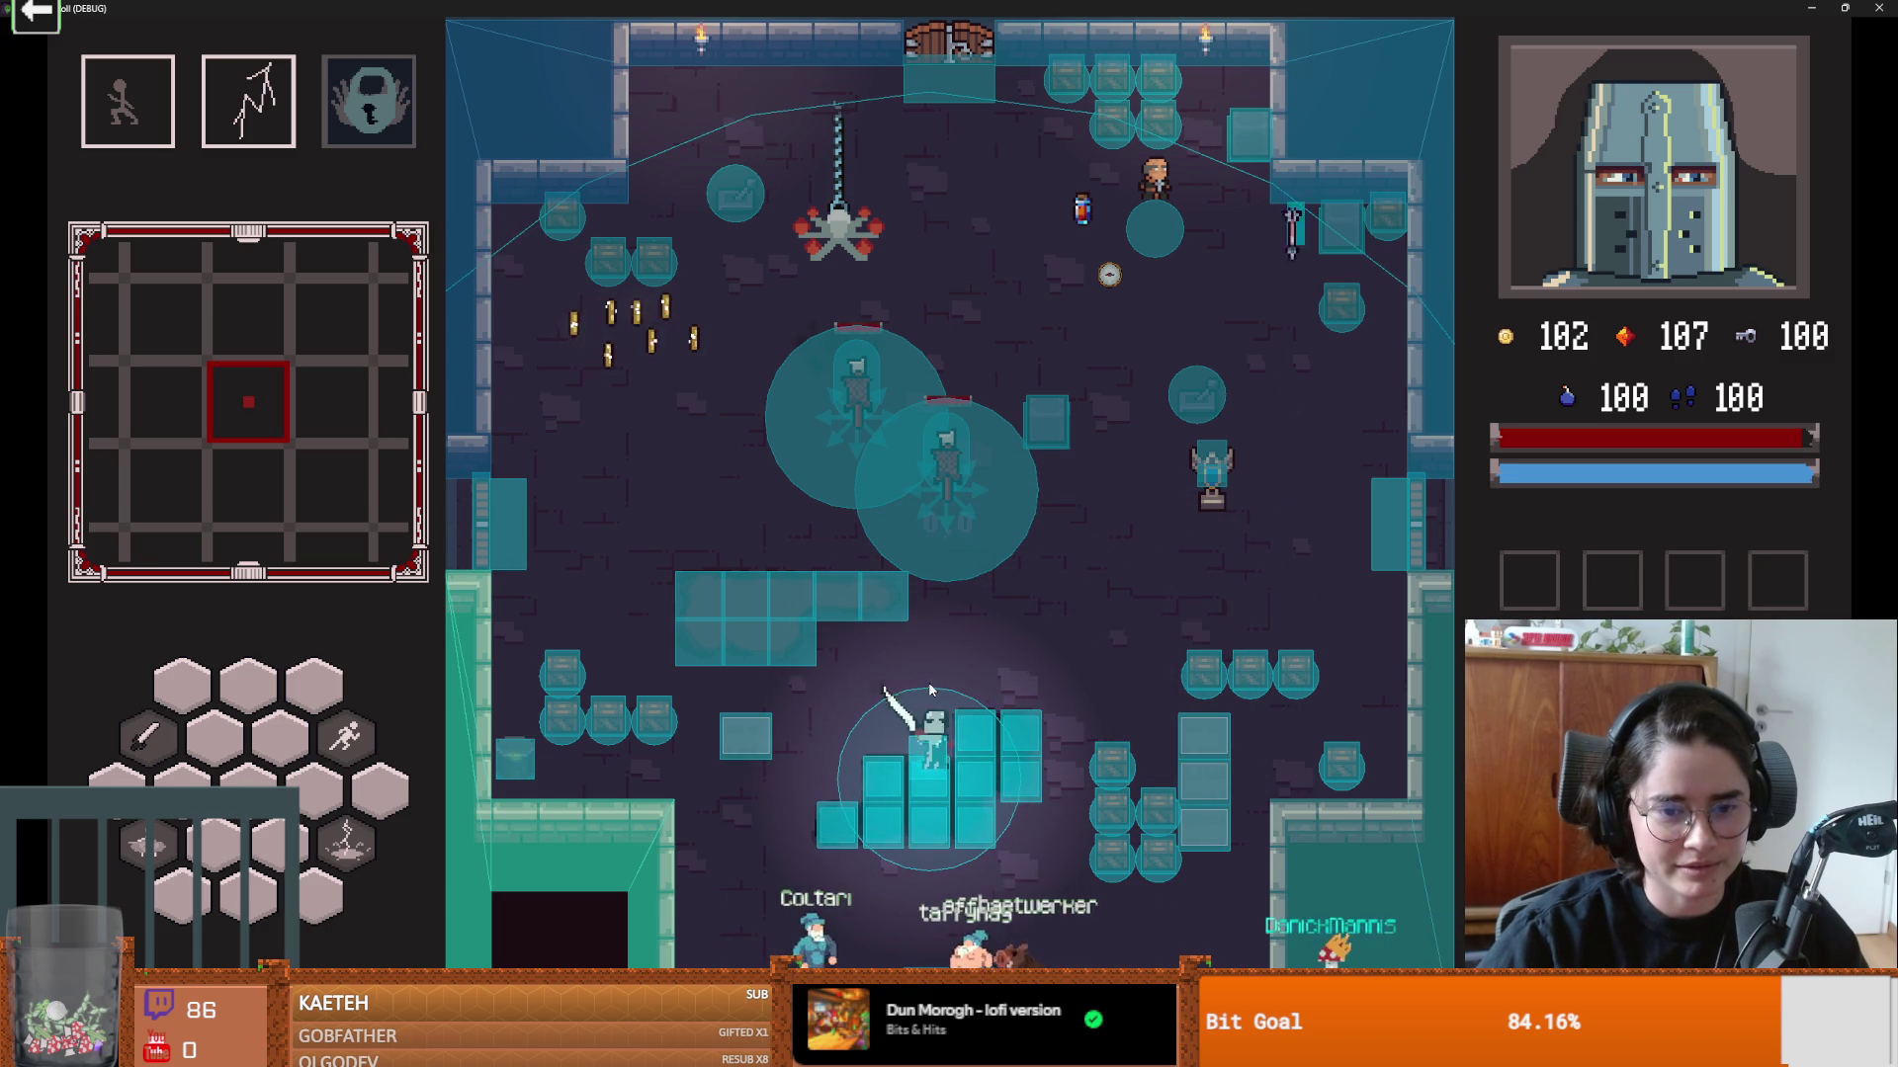
{"action": "key", "text": "r"}
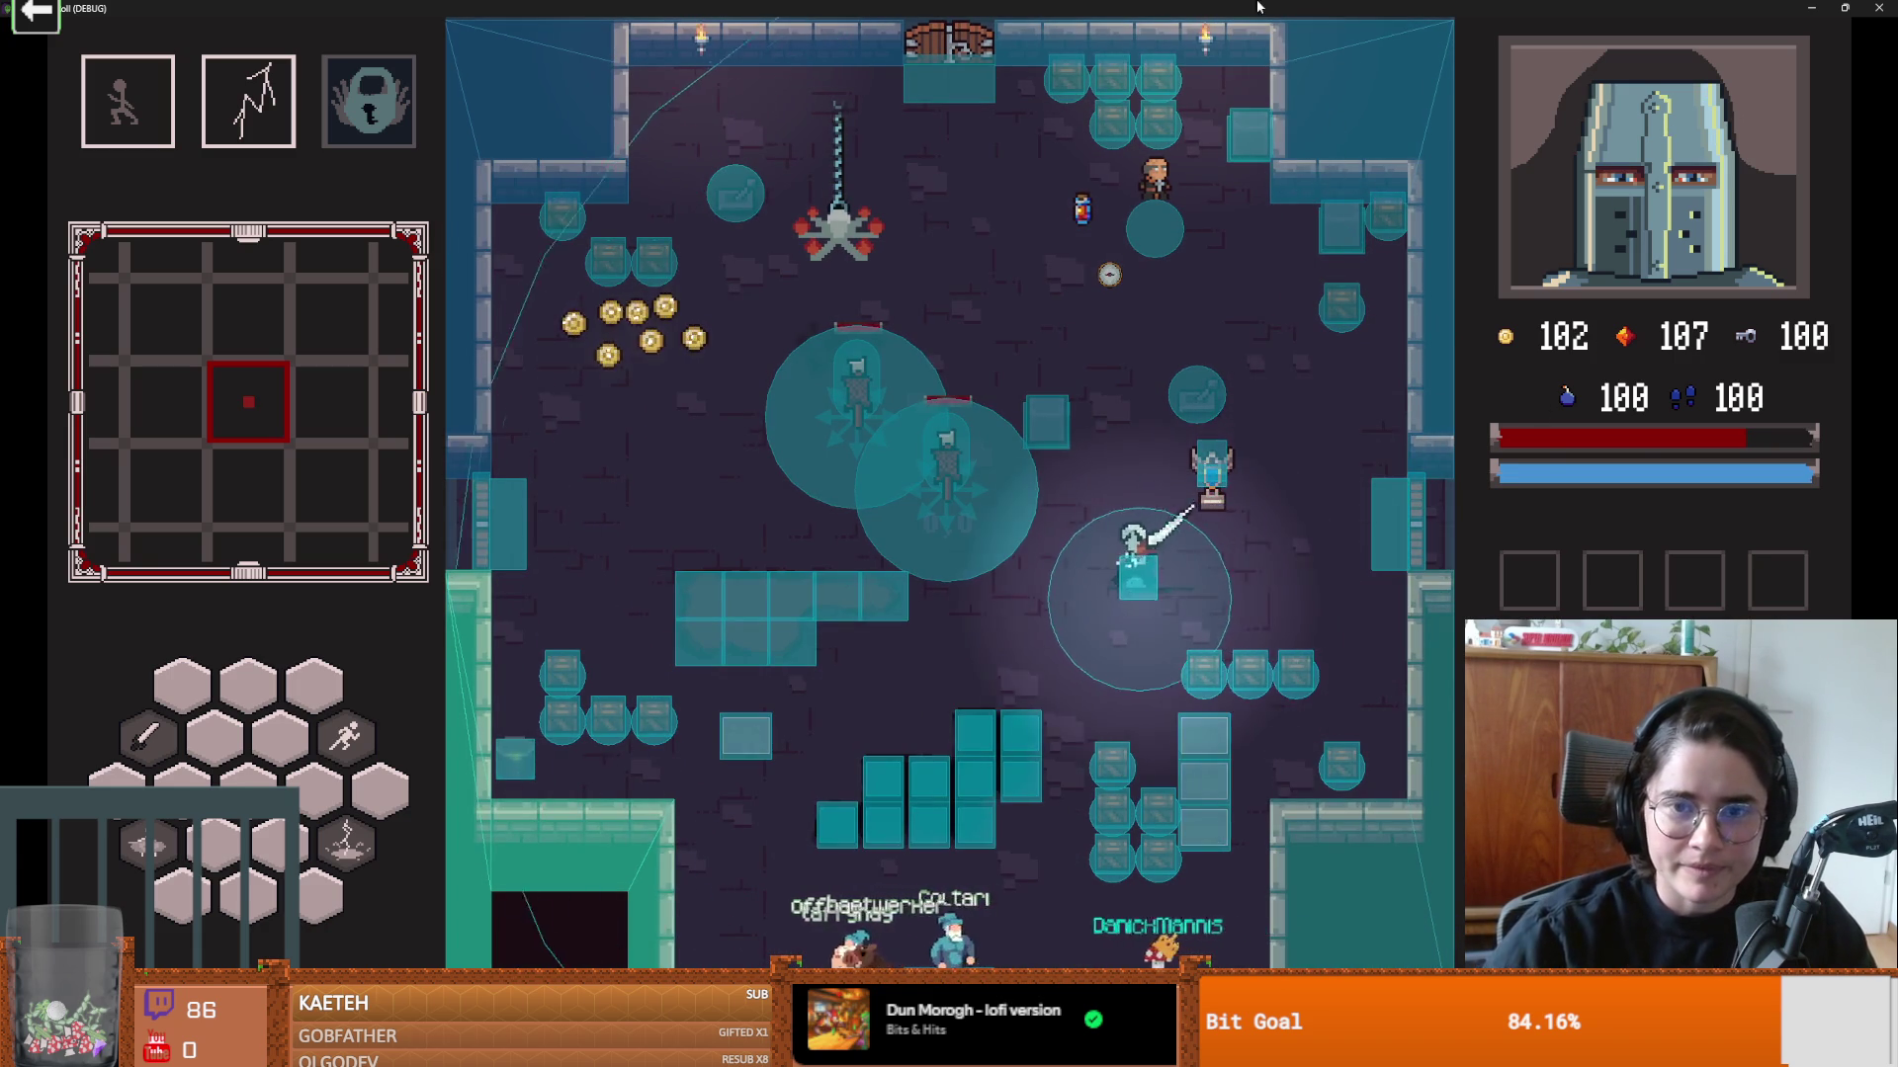
Step: Re-maximize the game, dash the crusader down-left, then restore the window to normal size
{"action": "left_click", "coordinate": [1844, 8]}
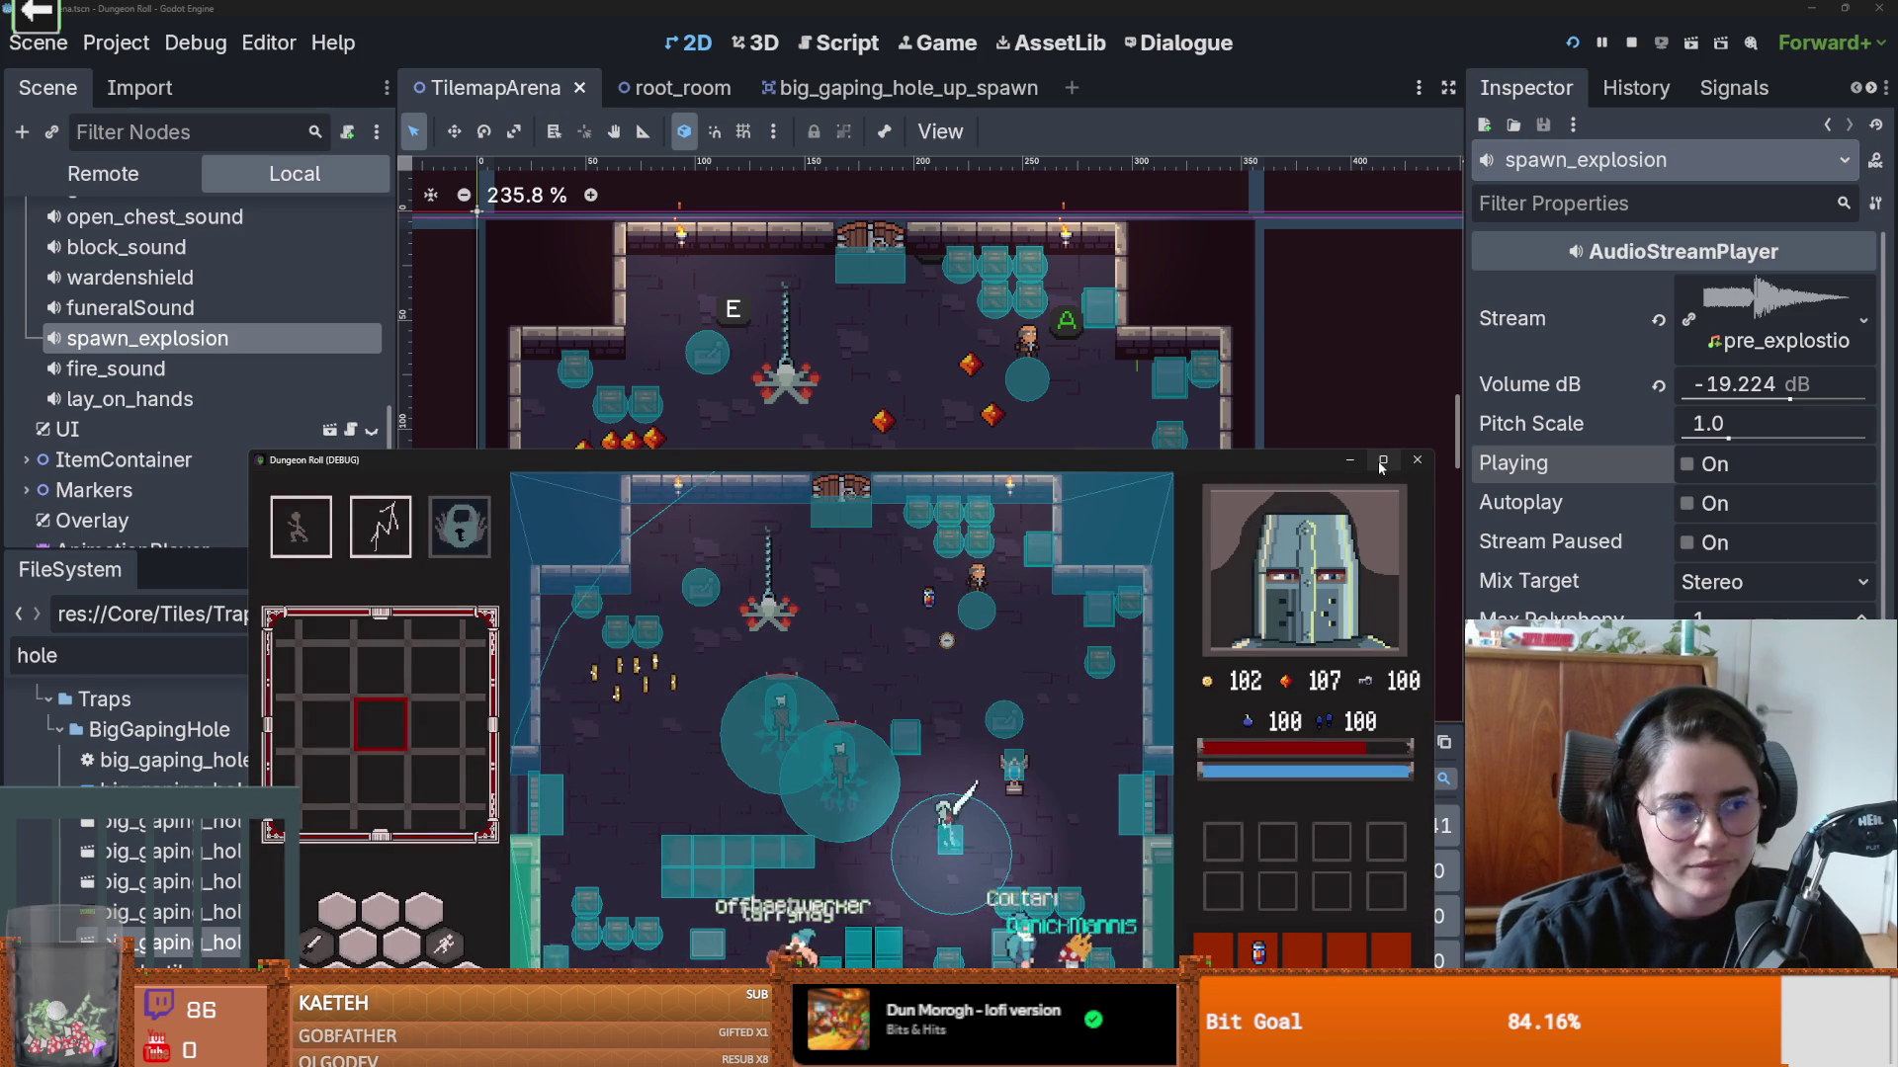
{"action": "mouse_move", "coordinate": [1375, 465]}
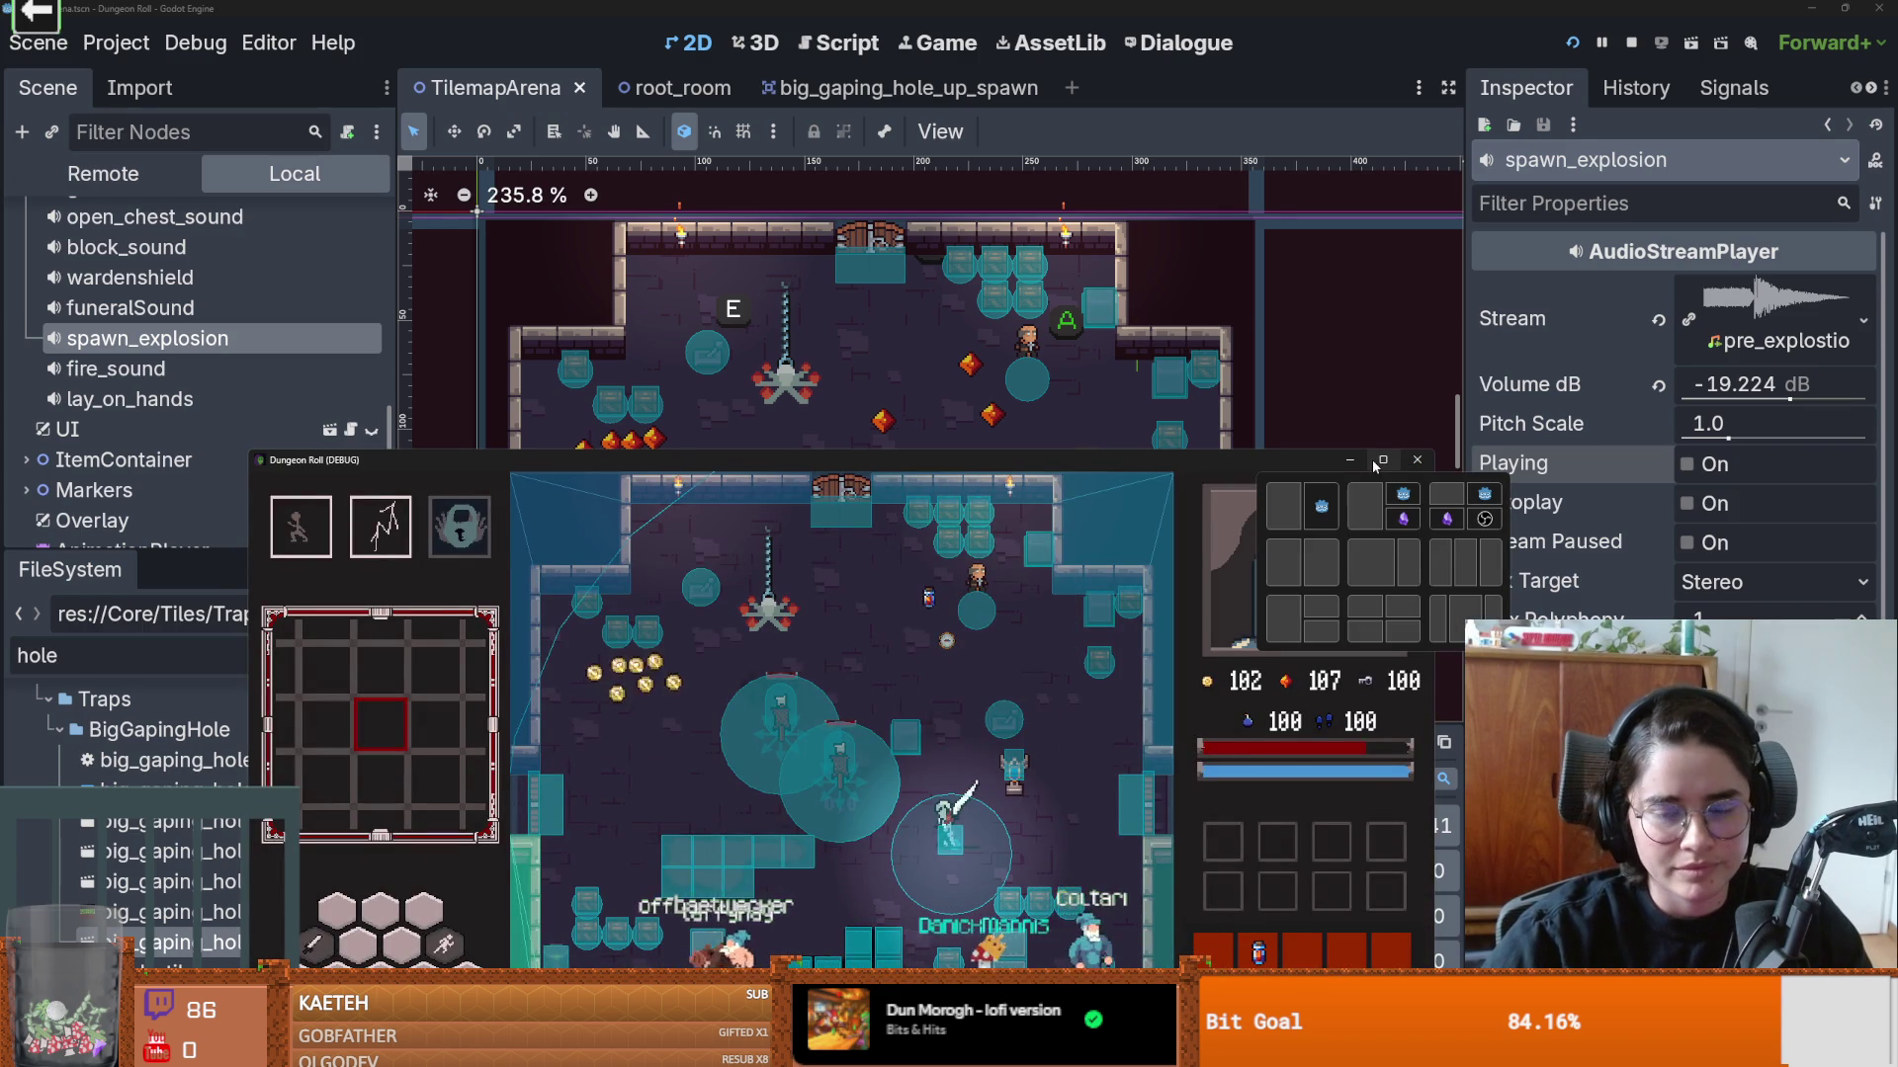
{"action": "left_click", "coordinate": [1373, 461]}
{"action": "key", "text": "s"}
{"action": "key", "text": "a"}
{"action": "key", "text": "space"}
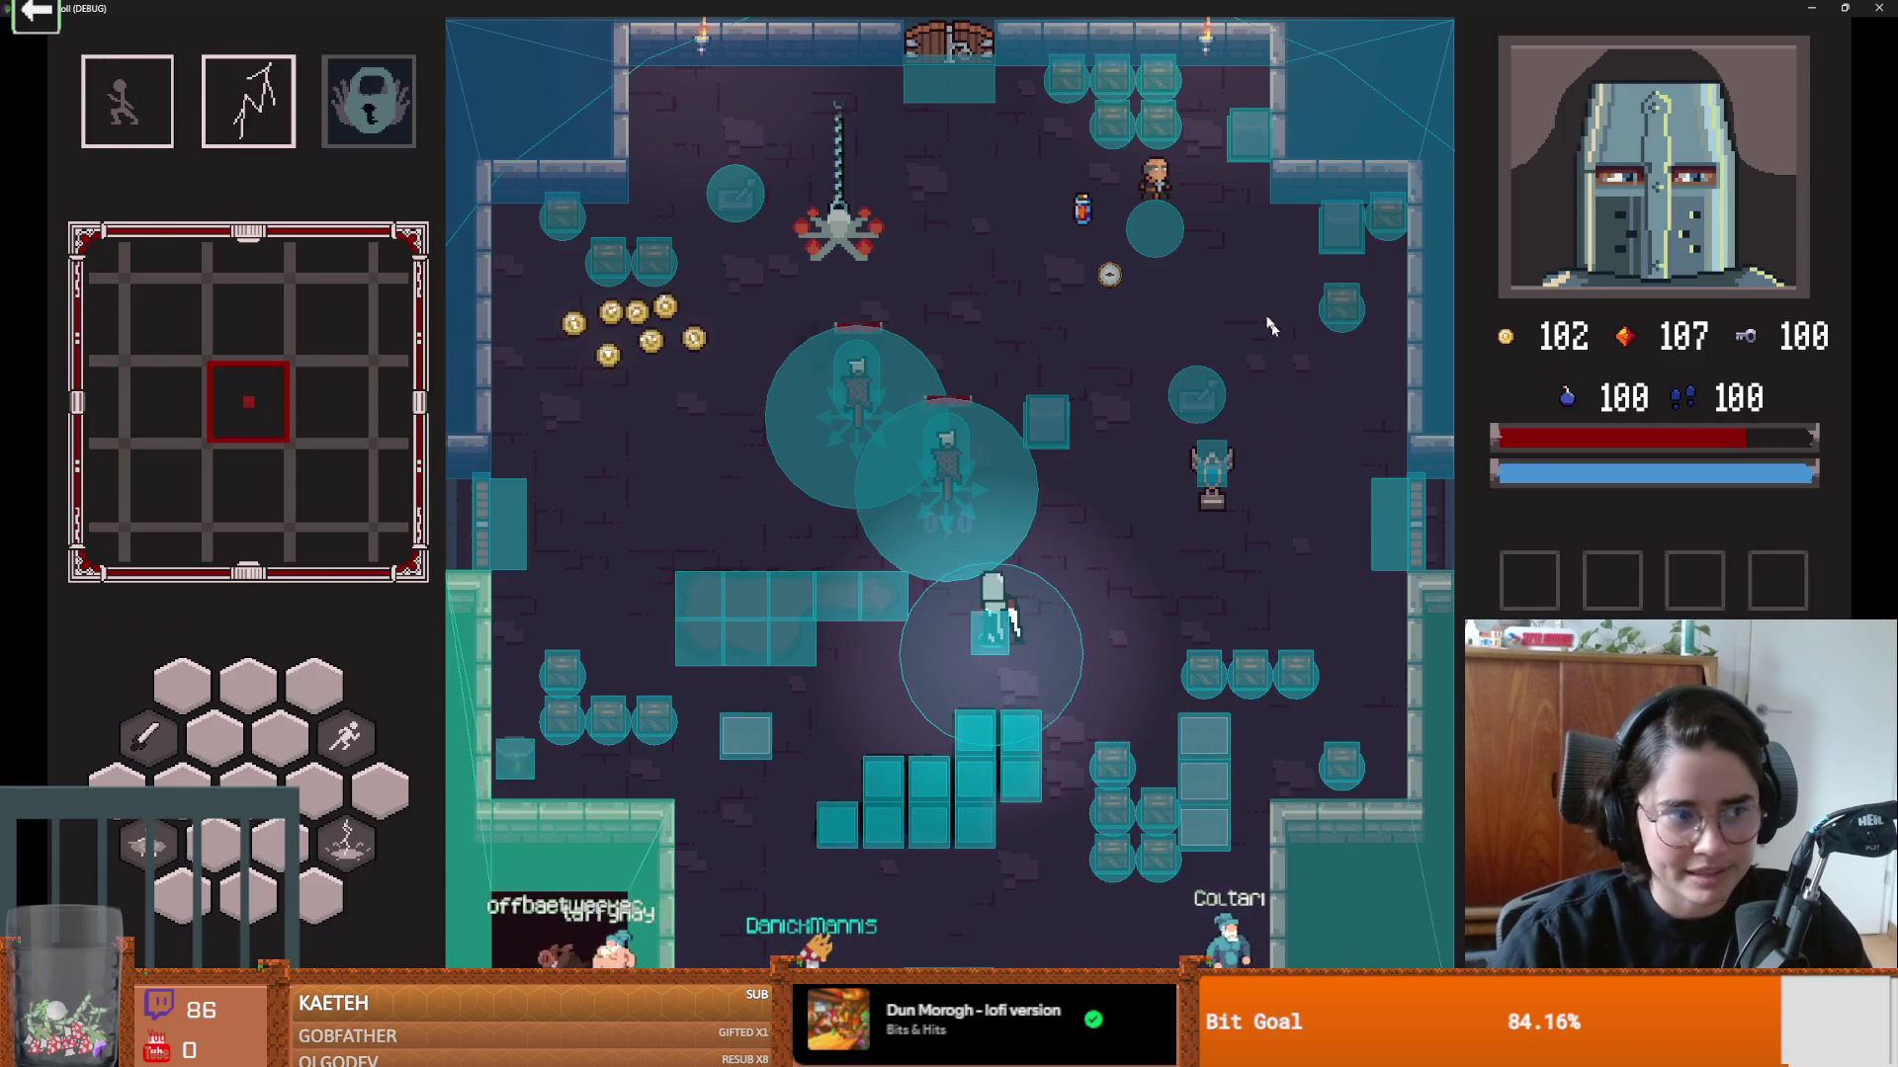
{"action": "key", "text": "super+Down"}
Step: Close the game, collapse SoundBus, and switch to the big_gaping_hole_up_spawn scene
{"action": "left_click", "coordinate": [1383, 368]}
{"action": "scroll", "coordinate": [890, 445], "scroll_direction": "up", "scroll_amount": 3}
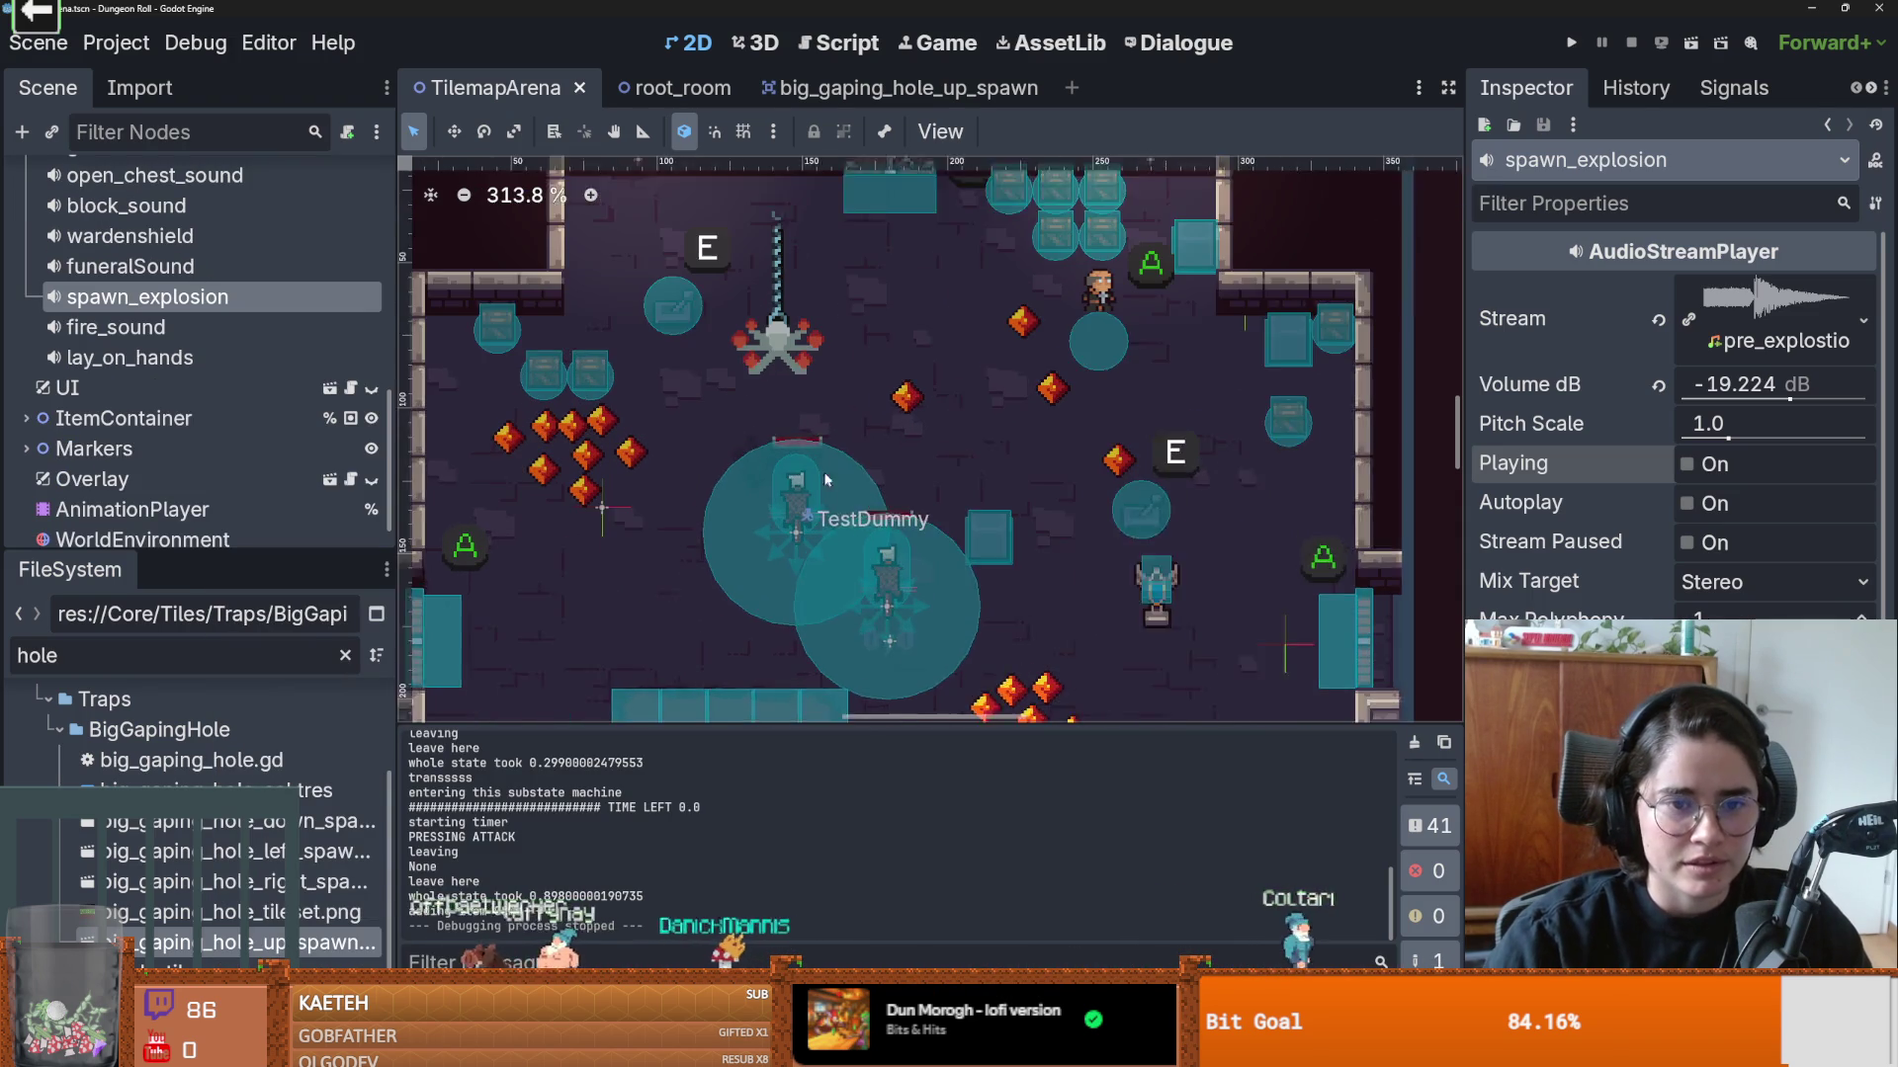
{"action": "scroll", "coordinate": [128, 374], "scroll_direction": "up", "scroll_amount": 3}
{"action": "scroll", "coordinate": [129, 374], "scroll_direction": "up", "scroll_amount": 10}
{"action": "left_click", "coordinate": [26, 326]}
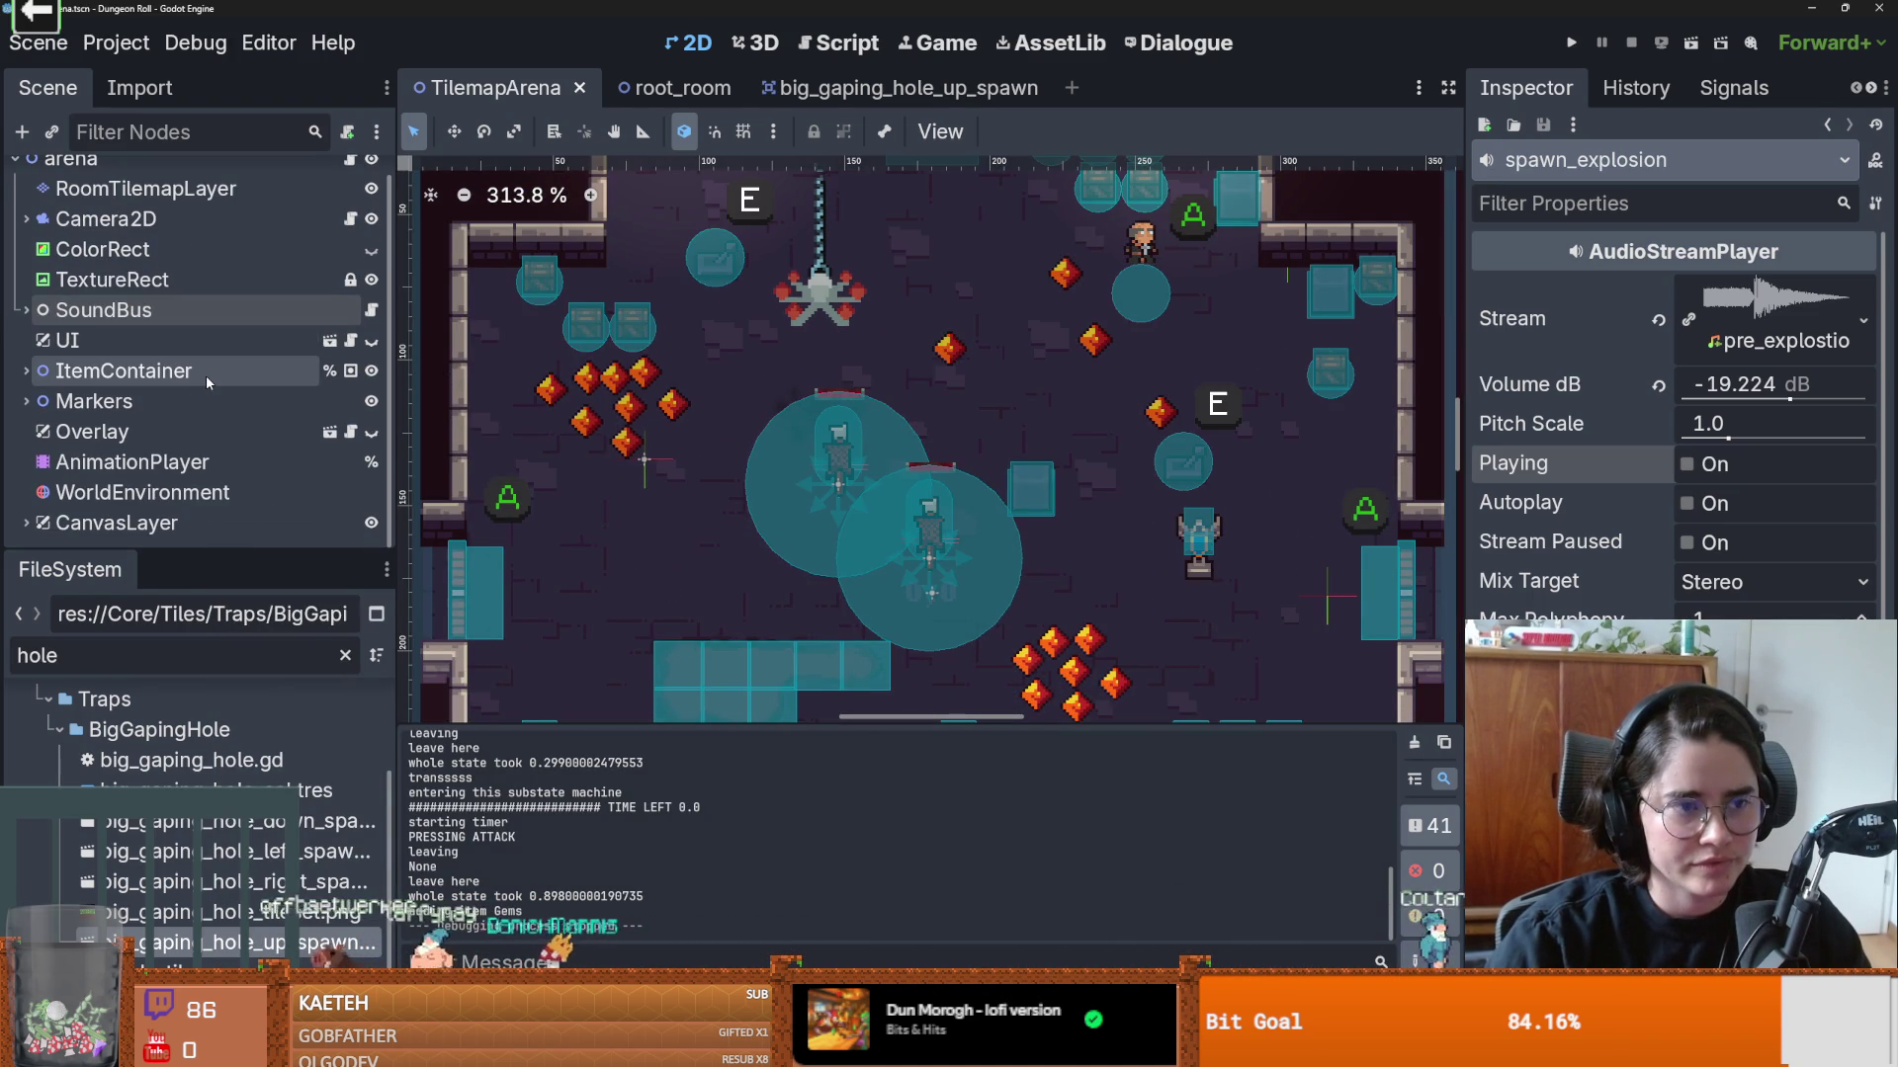
{"action": "left_click", "coordinate": [890, 87]}
{"action": "scroll", "coordinate": [593, 351], "scroll_direction": "up", "scroll_amount": 4}
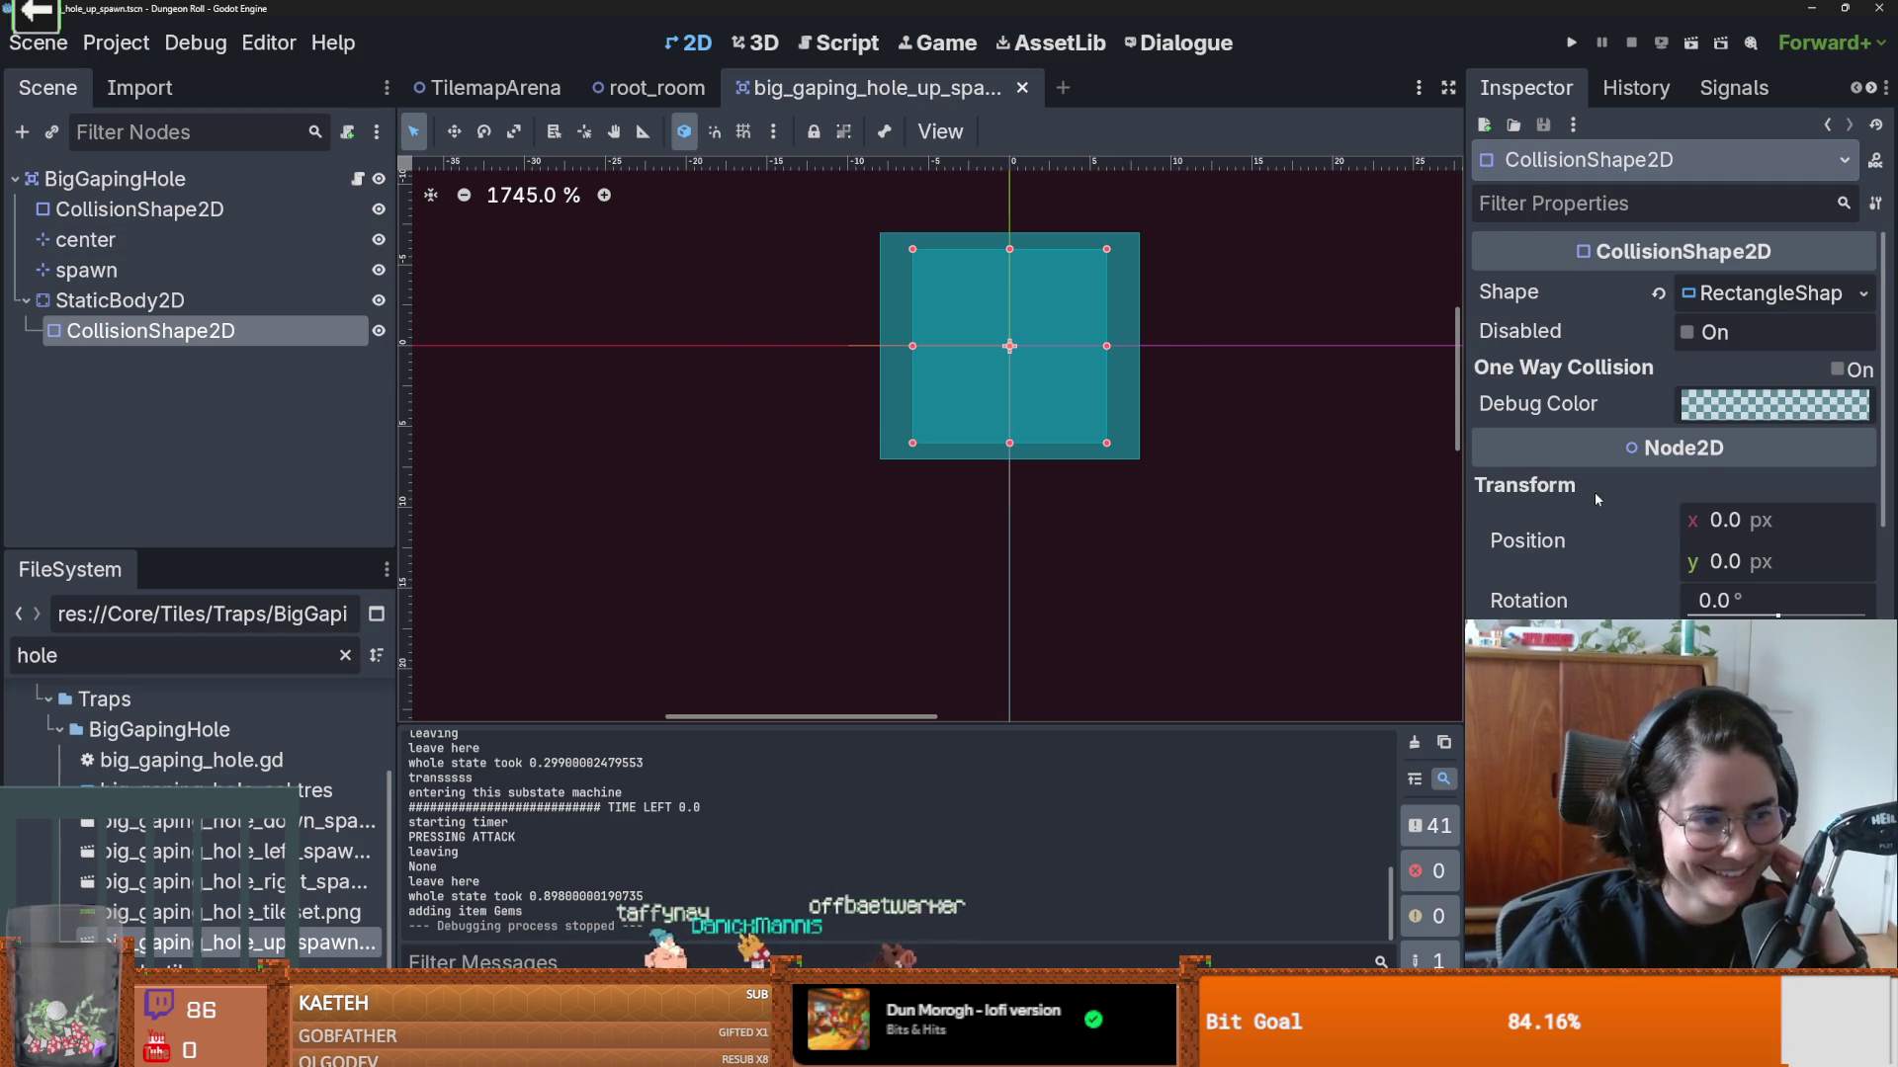
Step: Widen the Inspector and check the hole StaticBody2D's mask layer names
{"action": "scroll", "coordinate": [1588, 491], "scroll_direction": "down", "scroll_amount": 2}
{"action": "left_click_drag", "start_coordinate": [1465, 464], "coordinate": [1264, 471]}
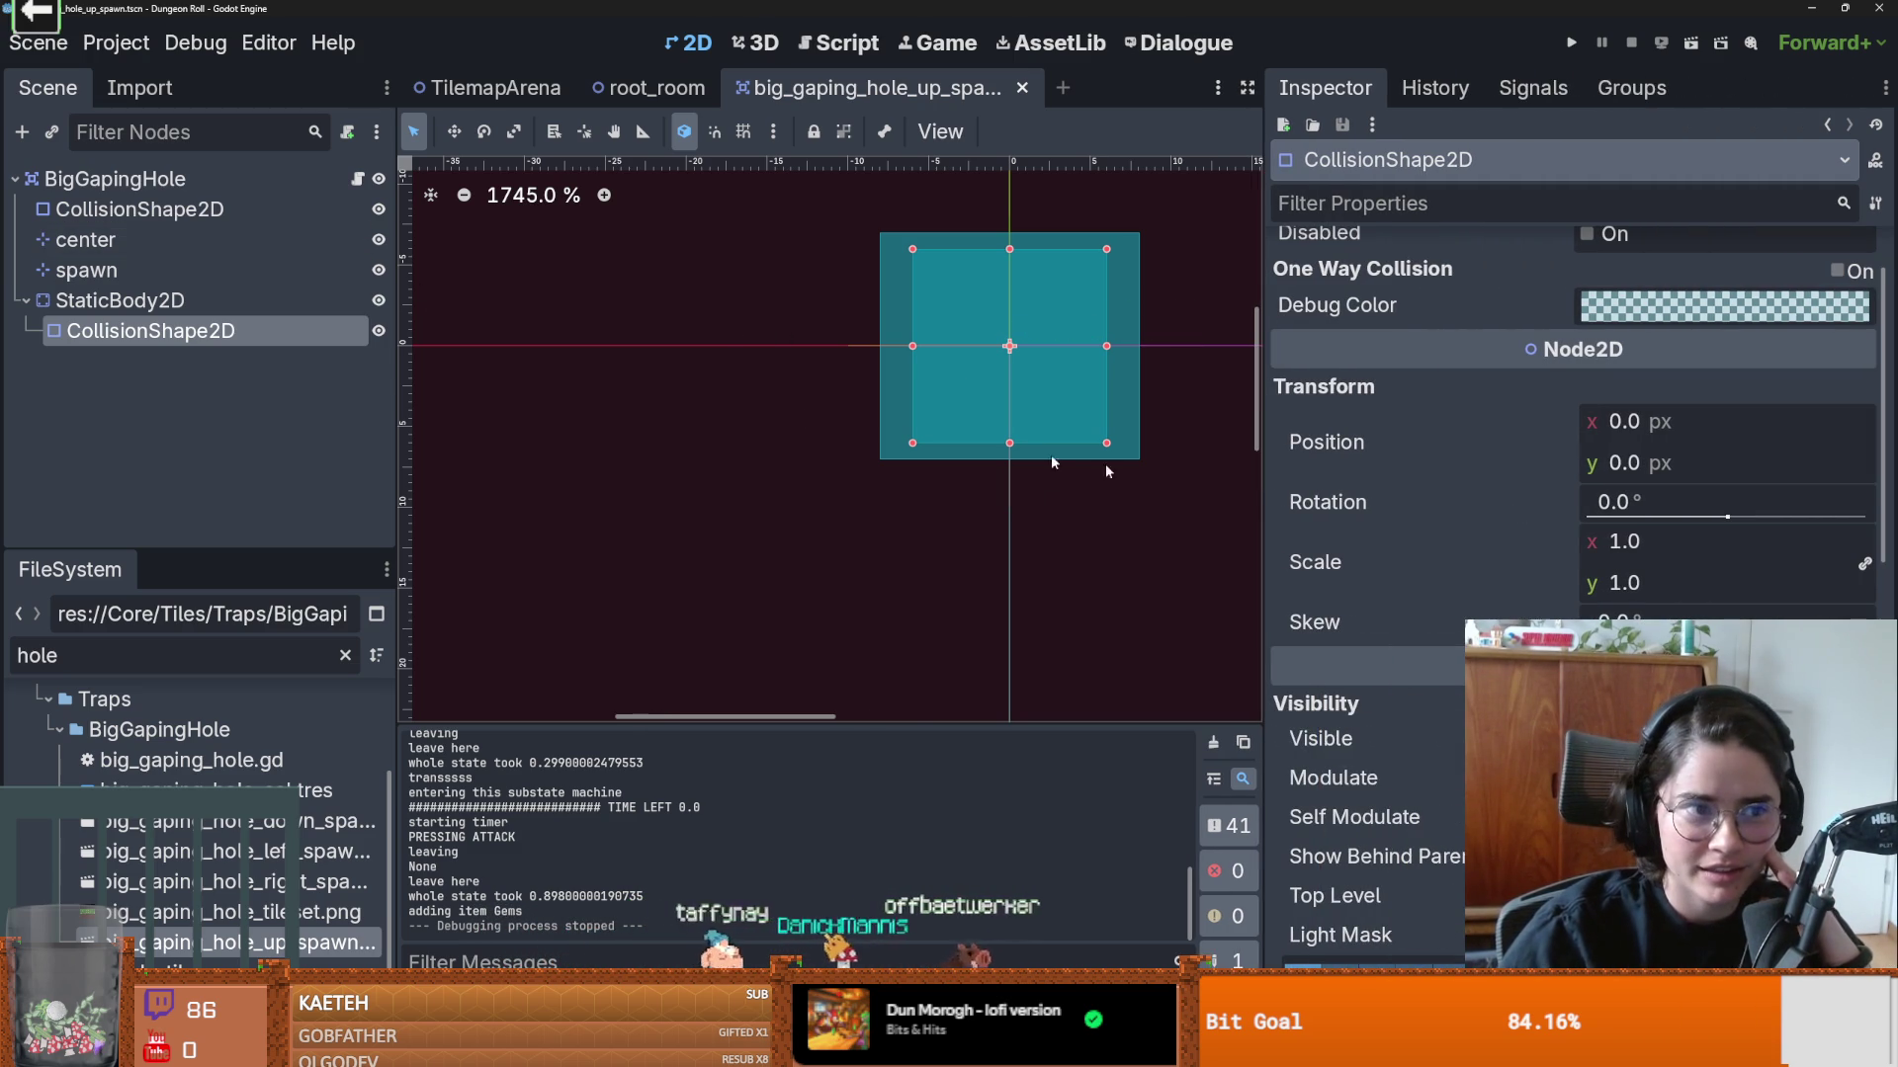
{"action": "left_click", "coordinate": [160, 310]}
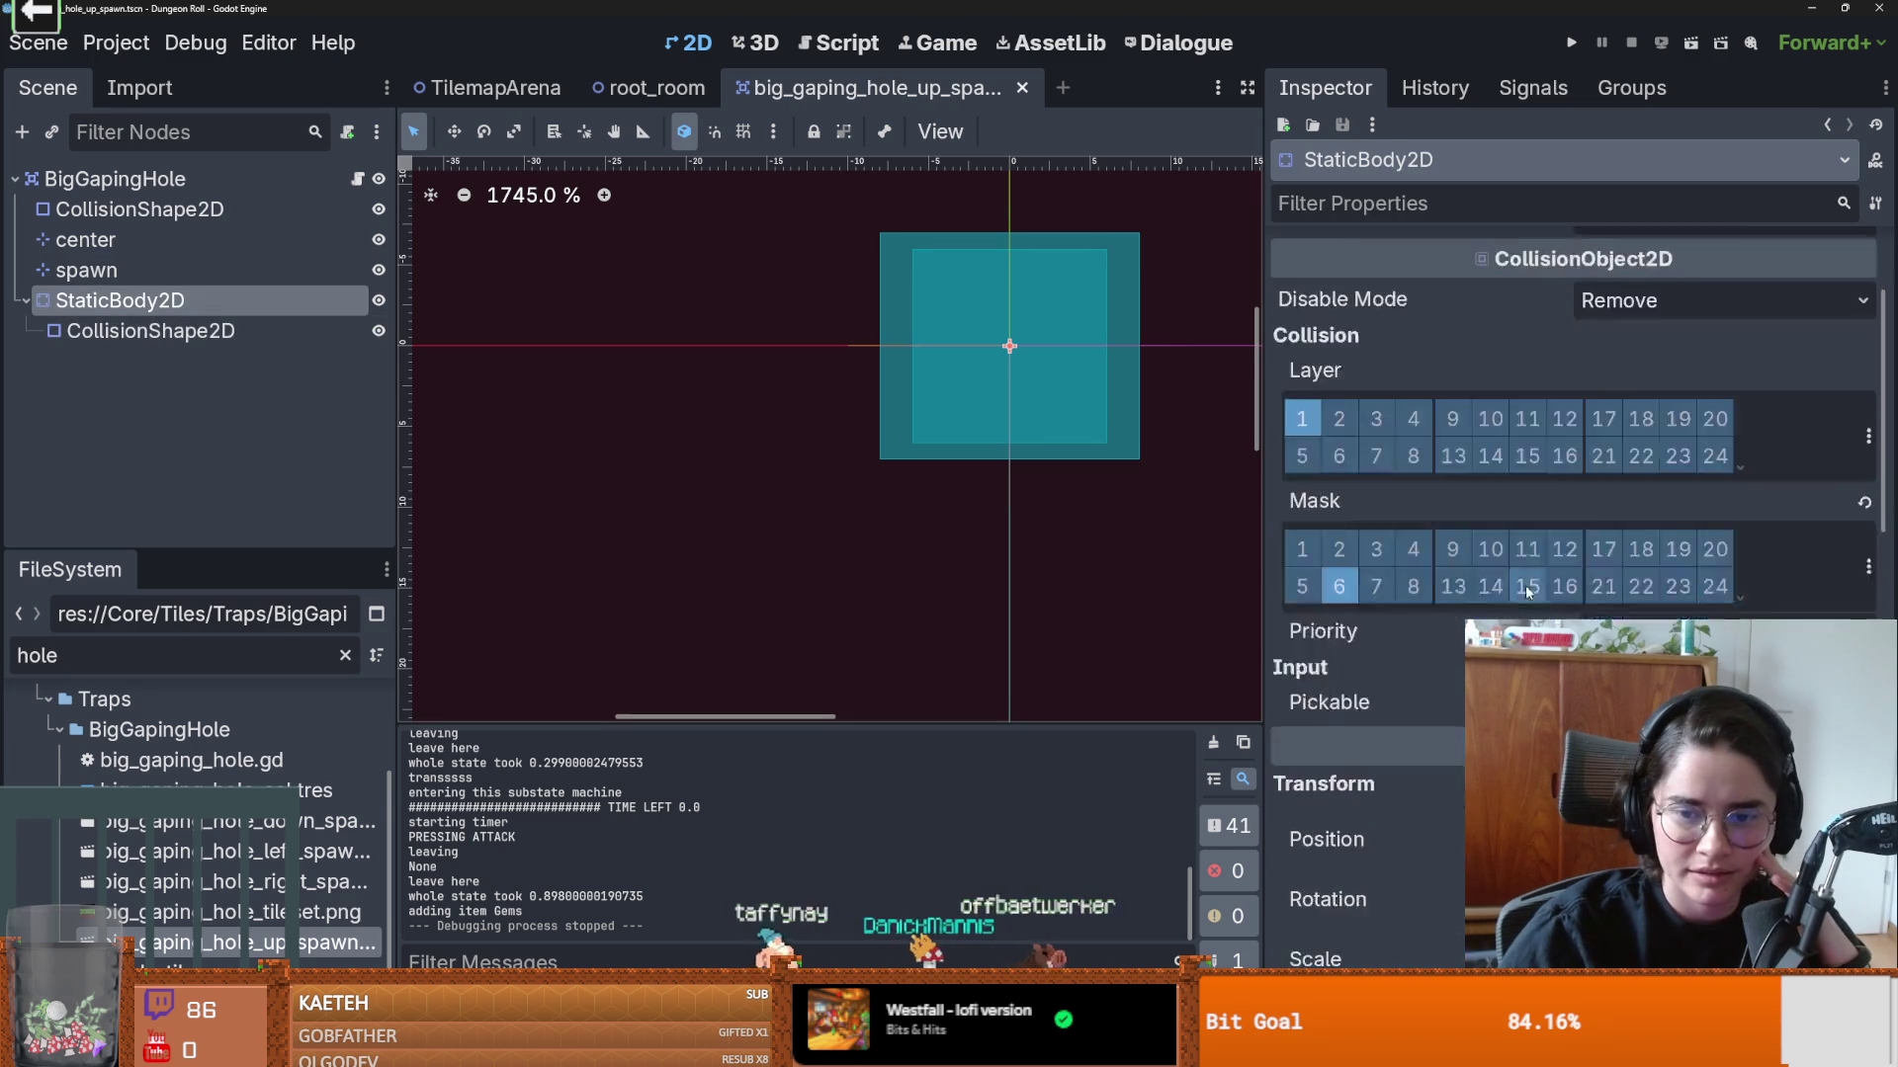
{"action": "left_click", "coordinate": [1866, 566]}
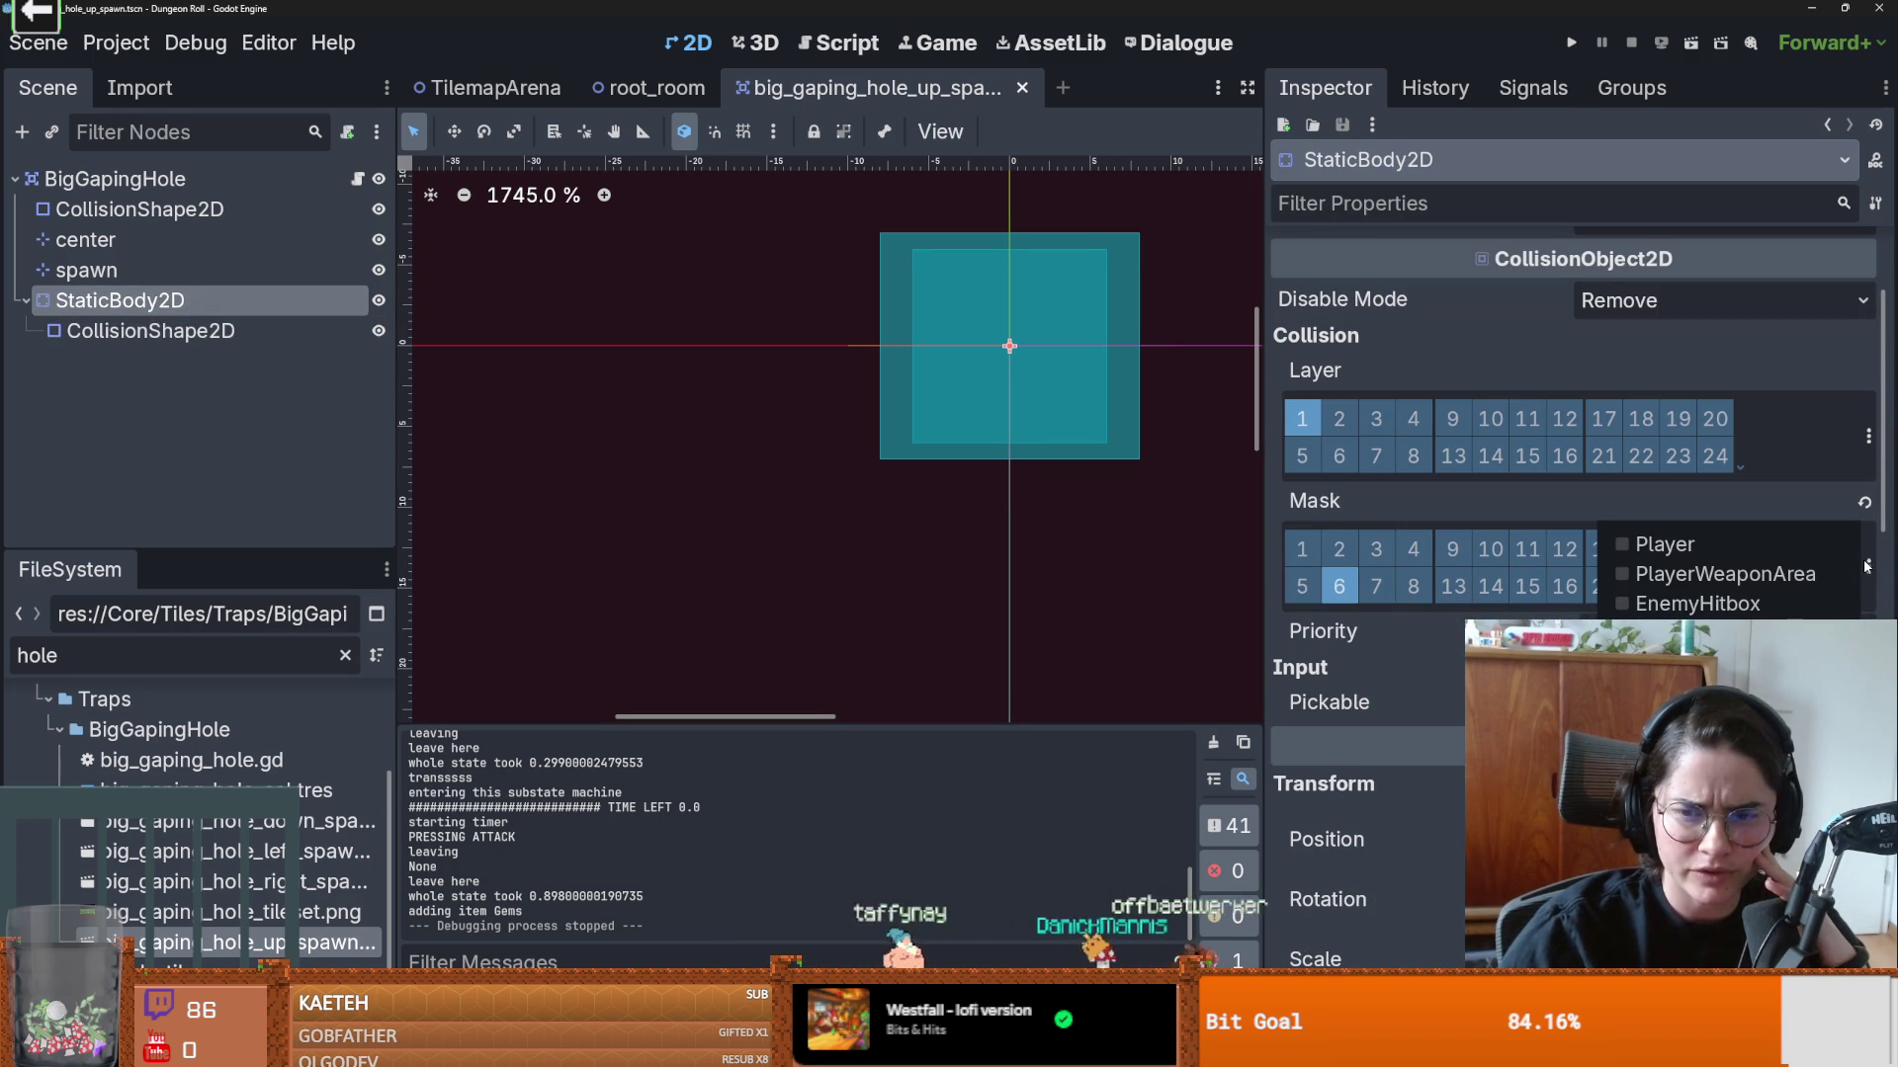
{"action": "left_click", "coordinate": [1772, 497]}
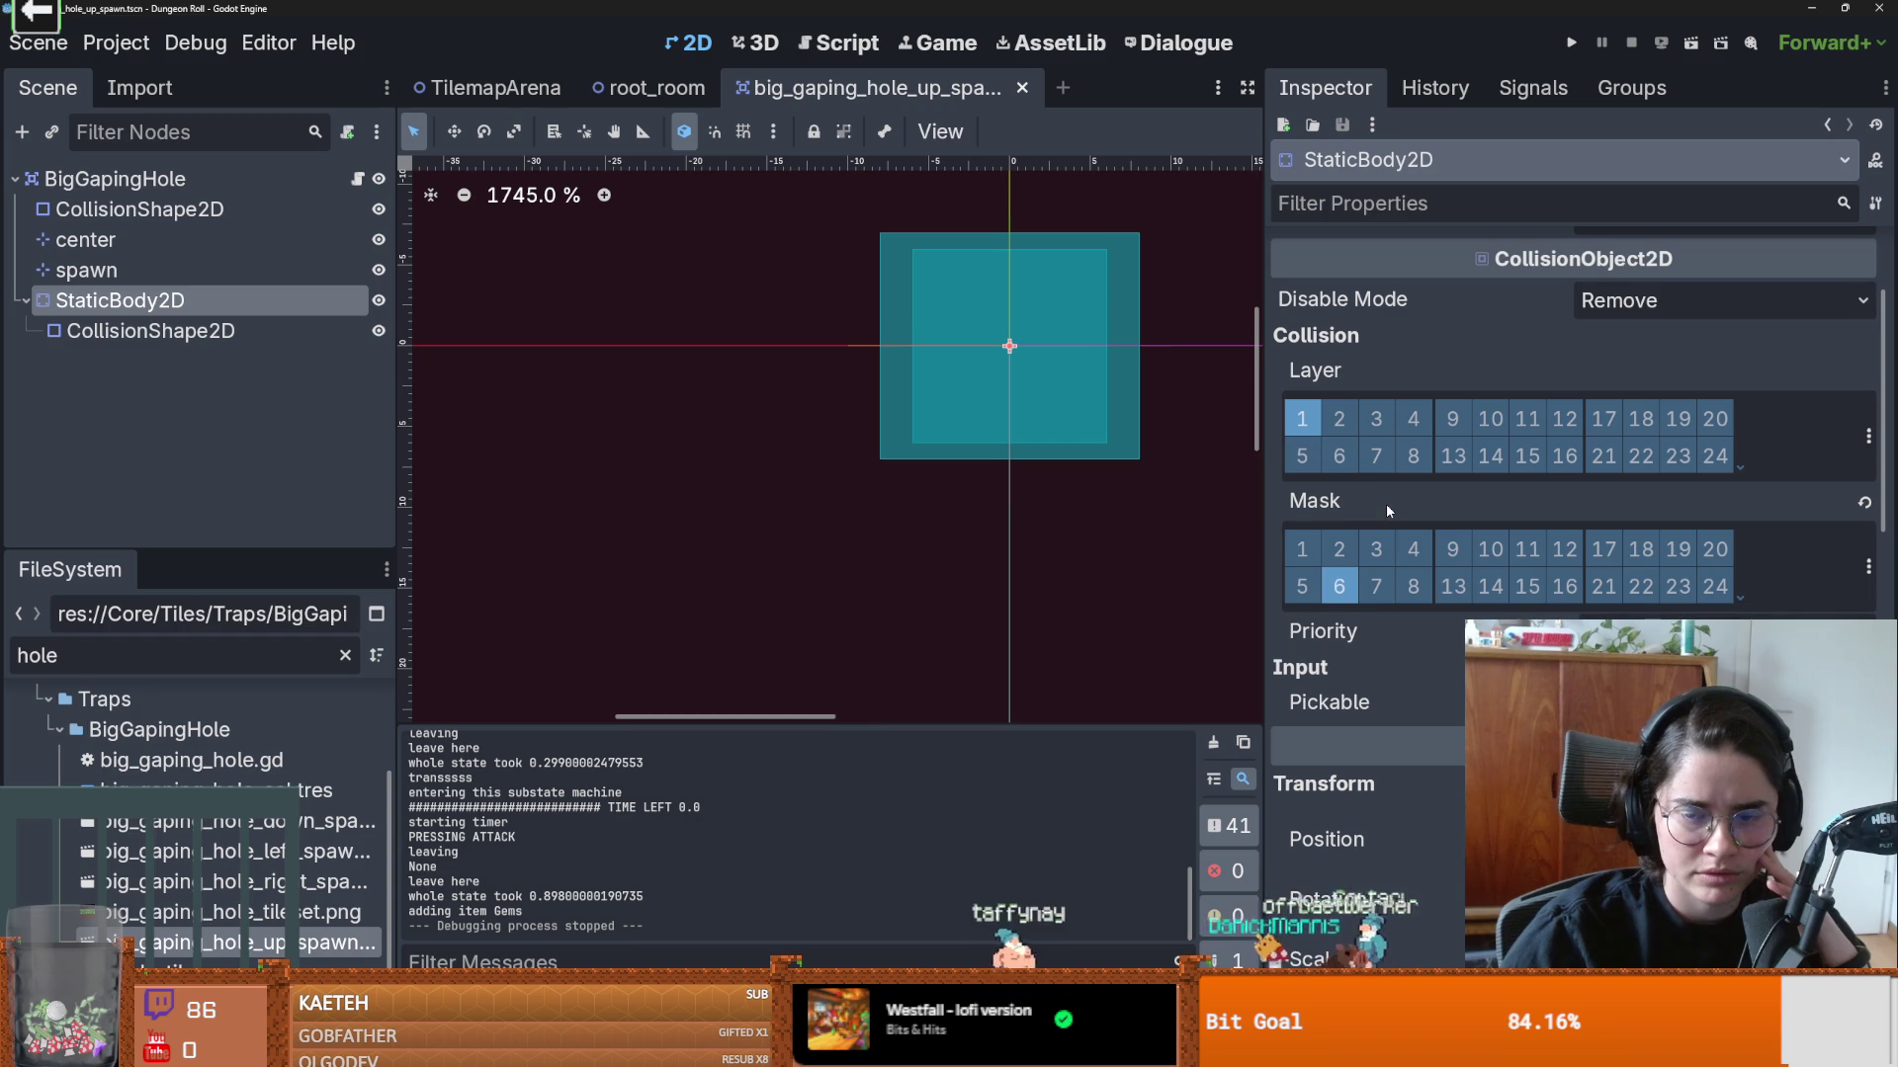
Step: Filter the FileSystem for 'crusader' and open crusader.tscn
{"action": "mouse_move", "coordinate": [1386, 502]}
{"action": "left_click", "coordinate": [1339, 586]}
{"action": "left_click", "coordinate": [1301, 549]}
{"action": "left_click", "coordinate": [225, 655]}
{"action": "type", "text": "crusader"}
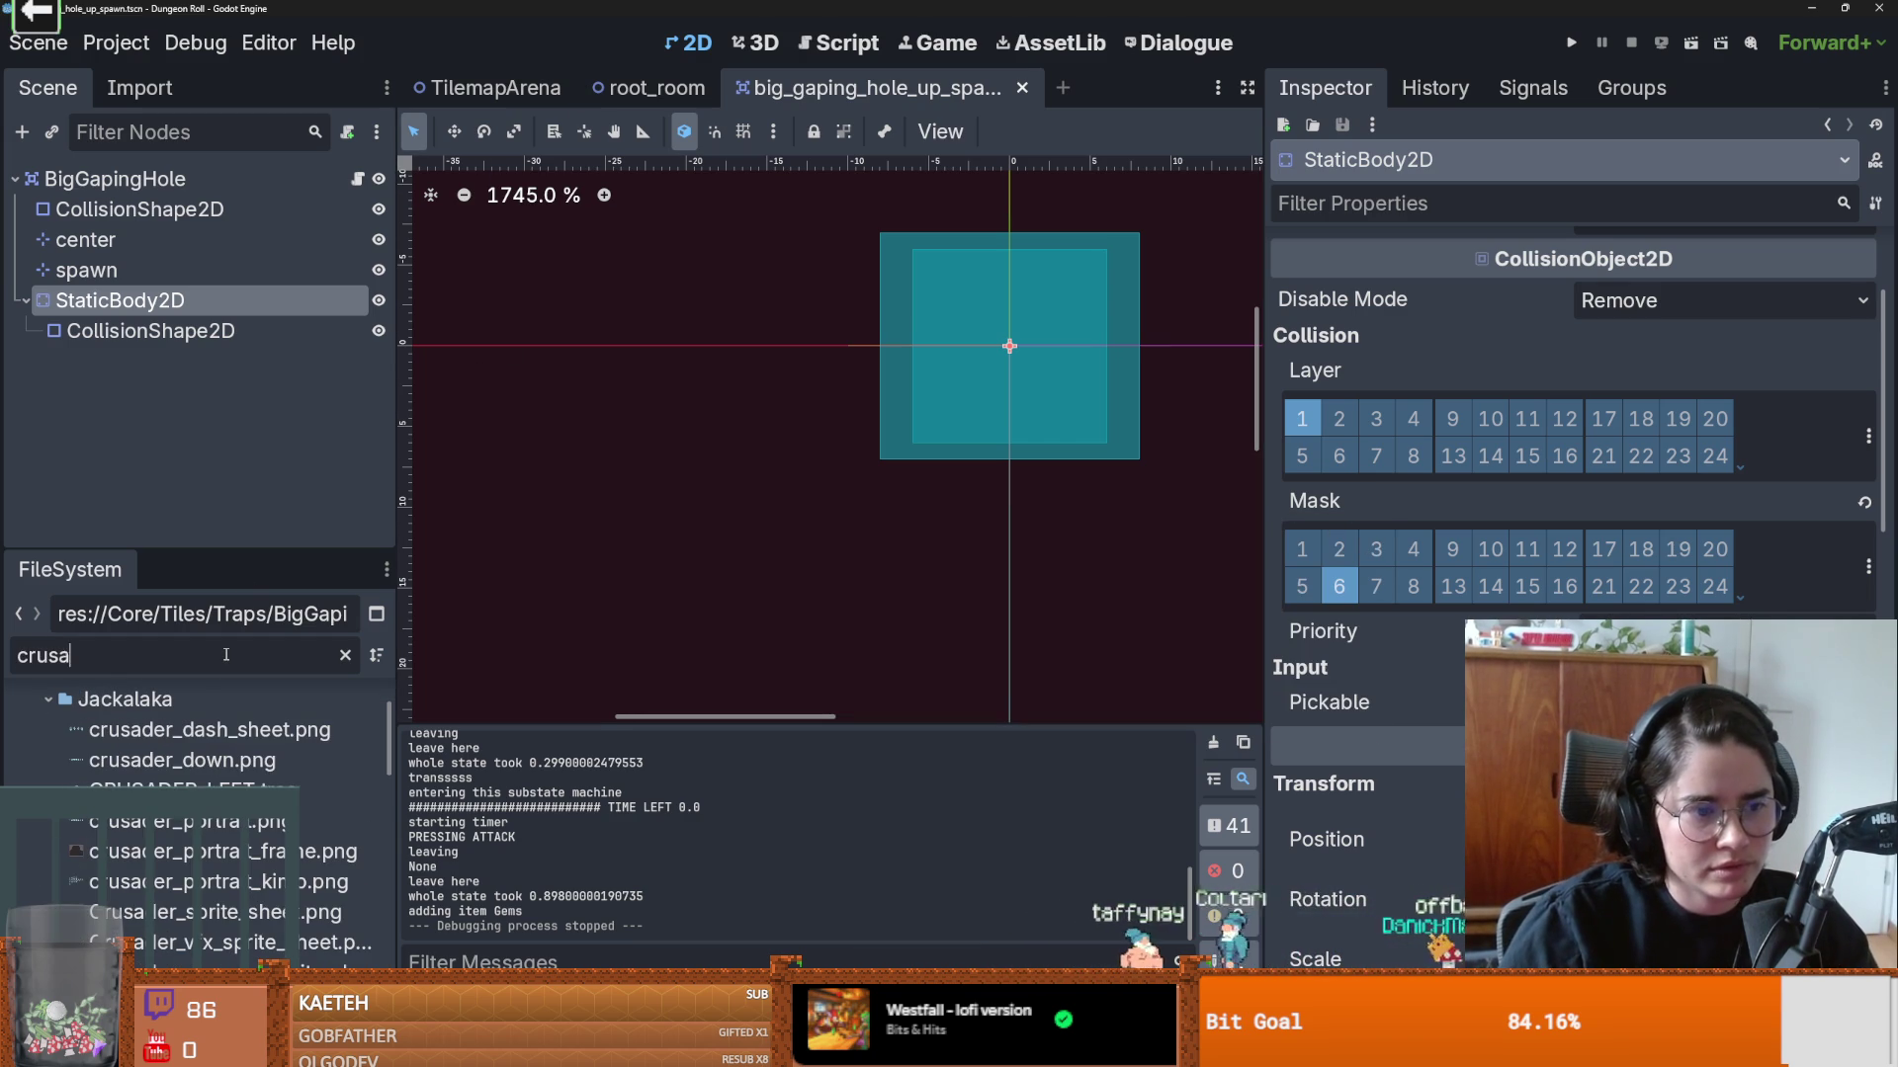
{"action": "scroll", "coordinate": [231, 882], "scroll_direction": "down", "scroll_amount": 5}
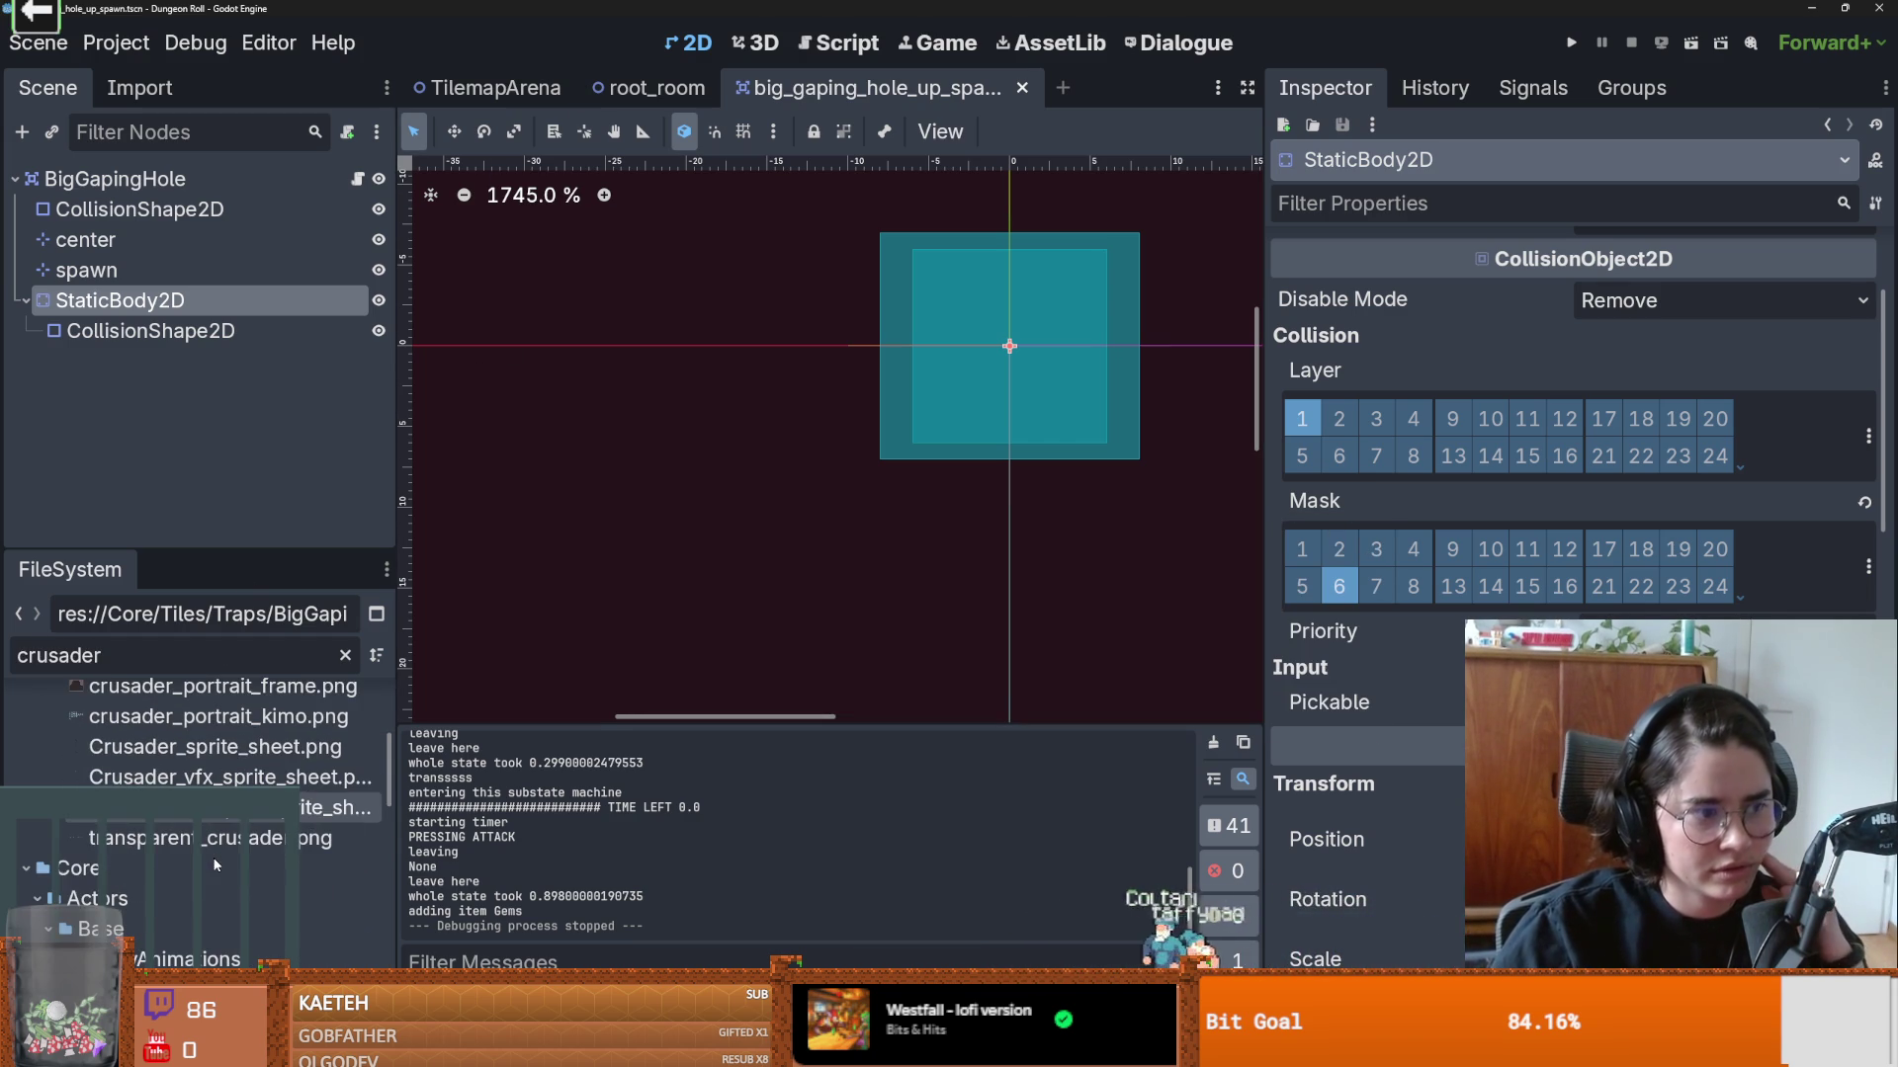
{"action": "scroll", "coordinate": [231, 882], "scroll_direction": "down", "scroll_amount": 3}
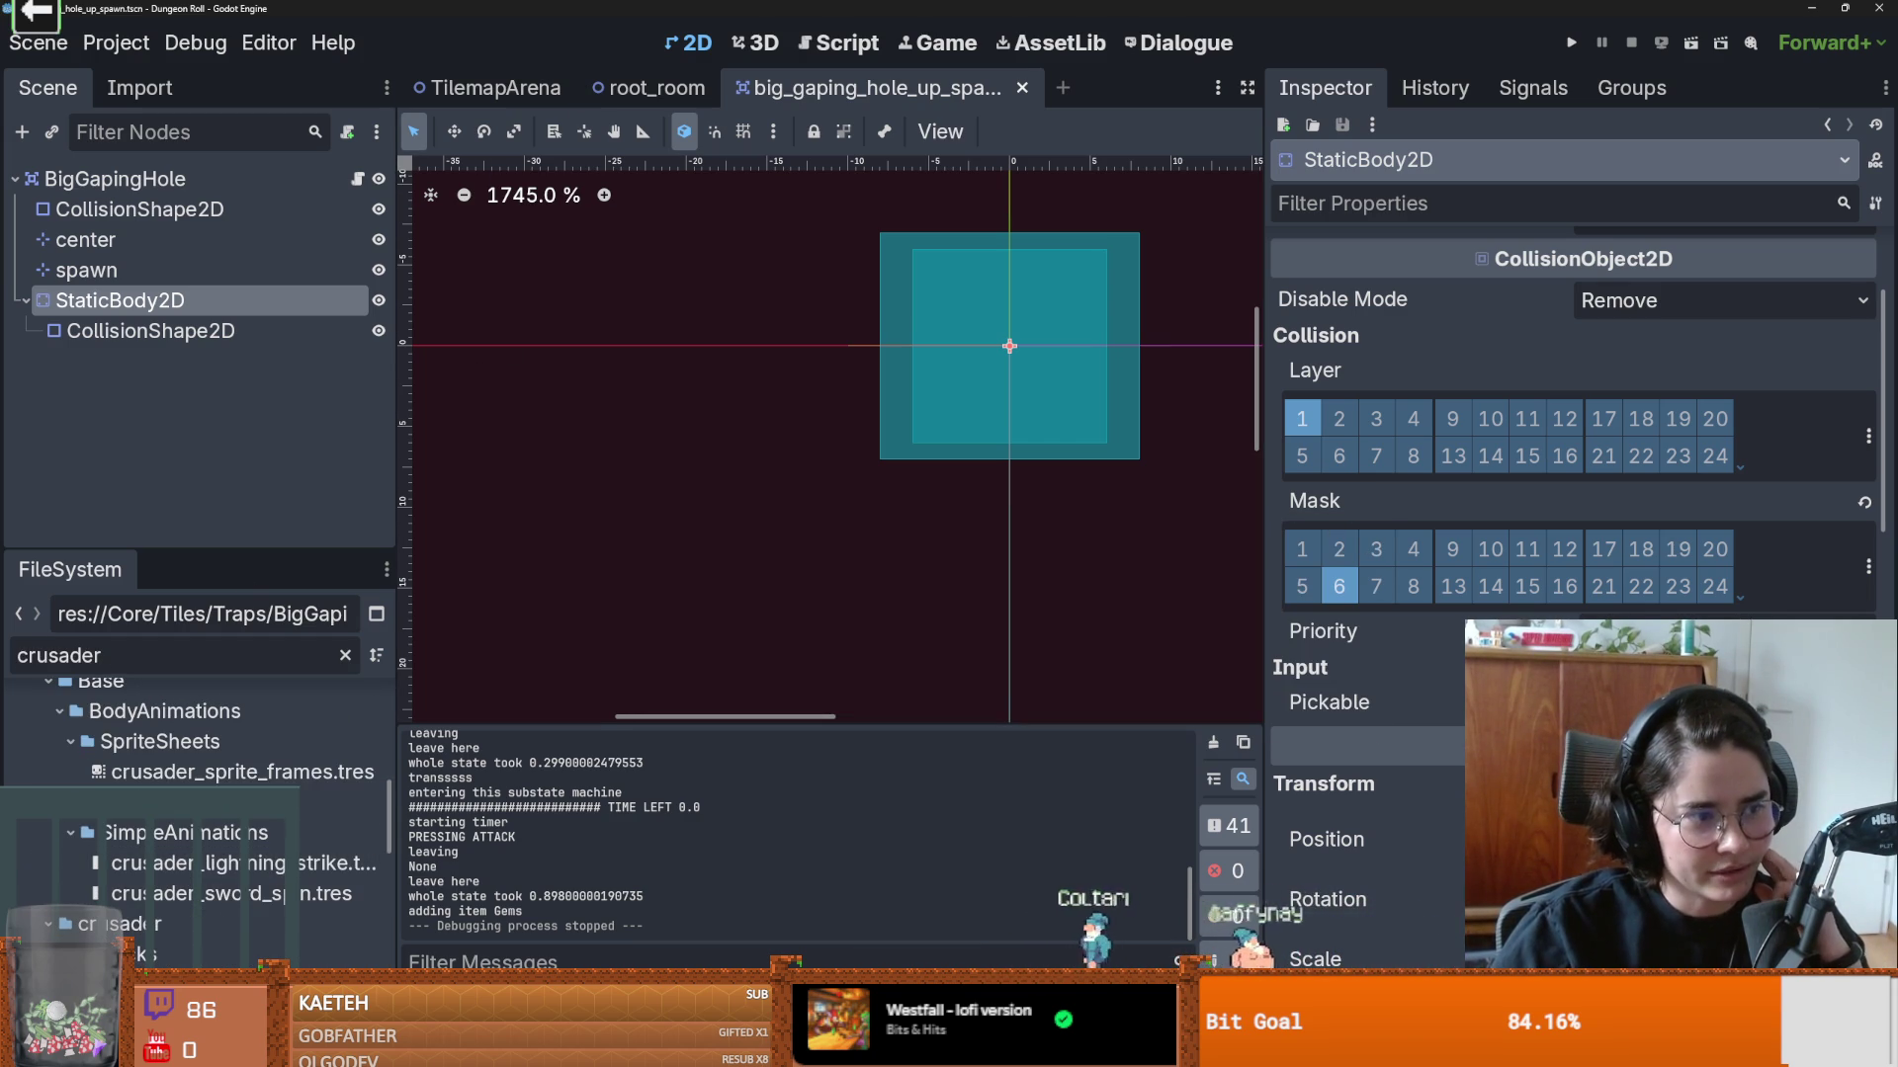
{"action": "scroll", "coordinate": [164, 915], "scroll_direction": "down", "scroll_amount": 10}
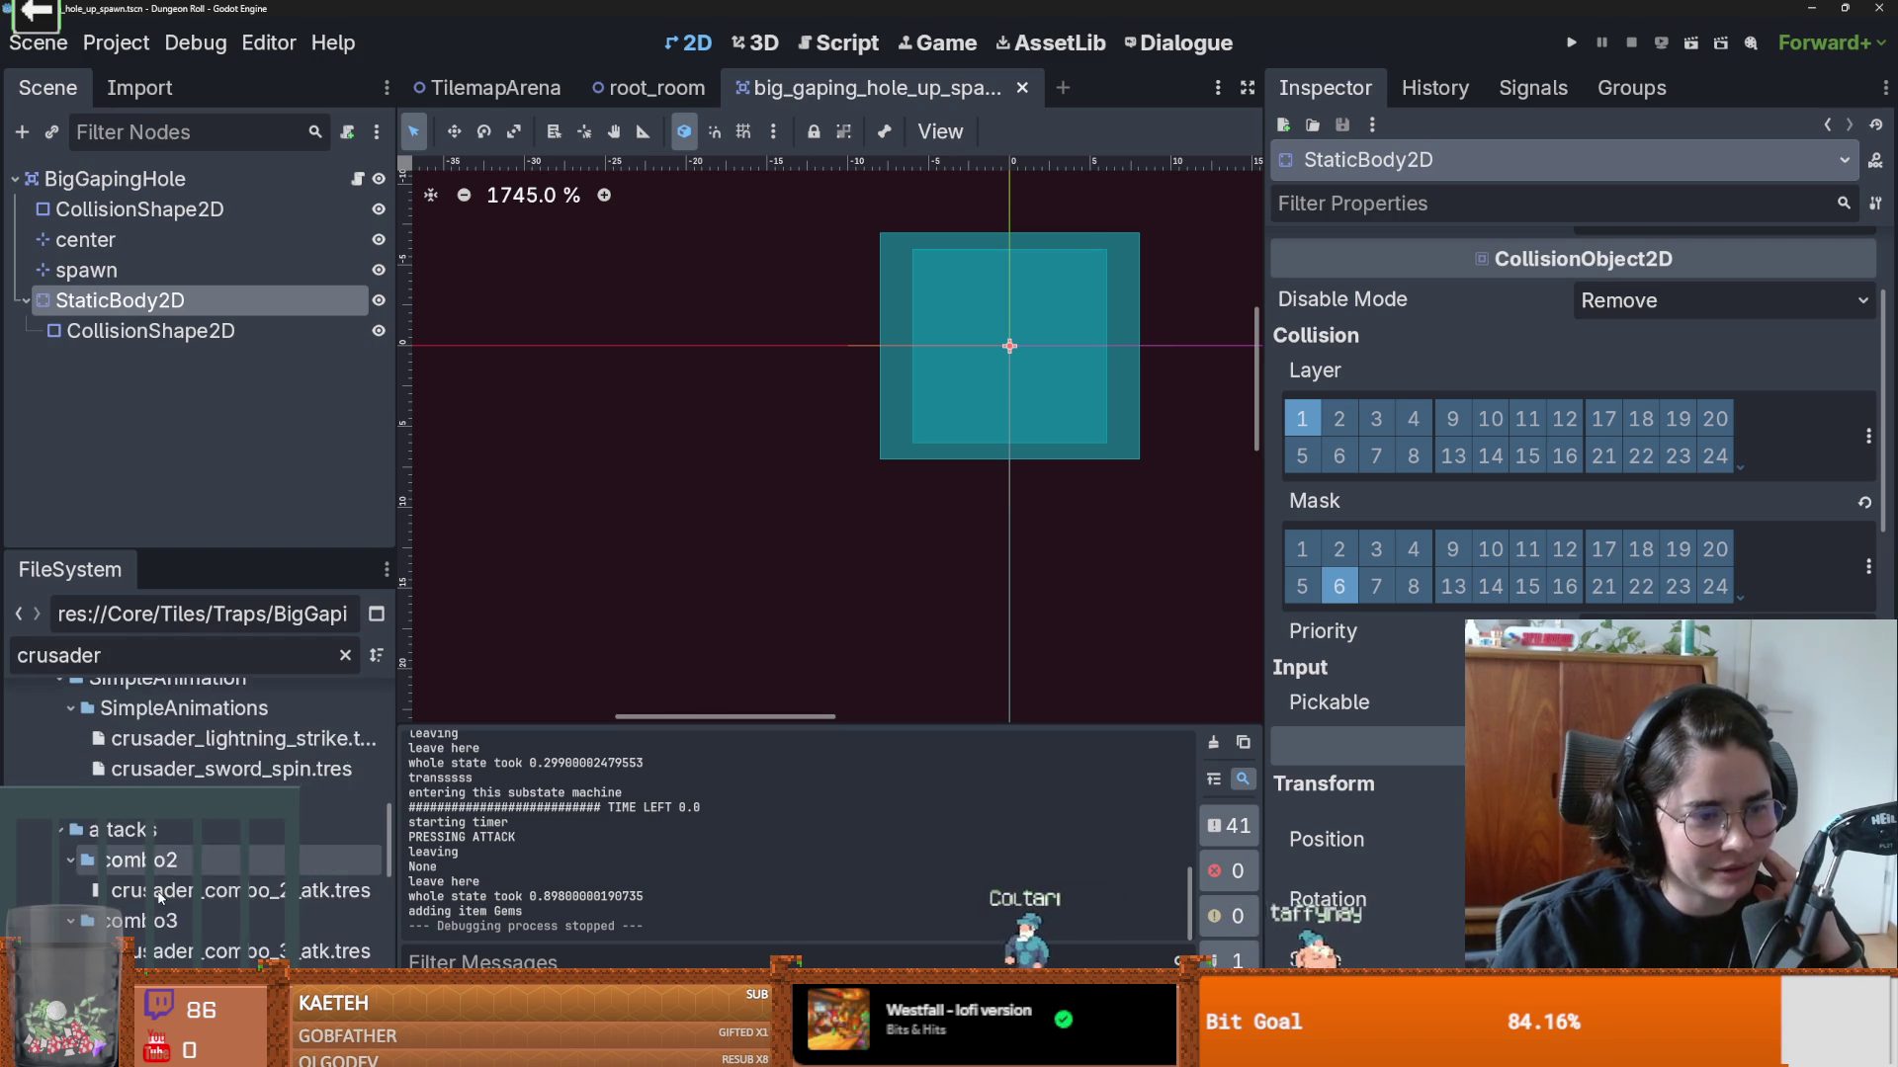
{"action": "scroll", "coordinate": [164, 914], "scroll_direction": "up", "scroll_amount": 10}
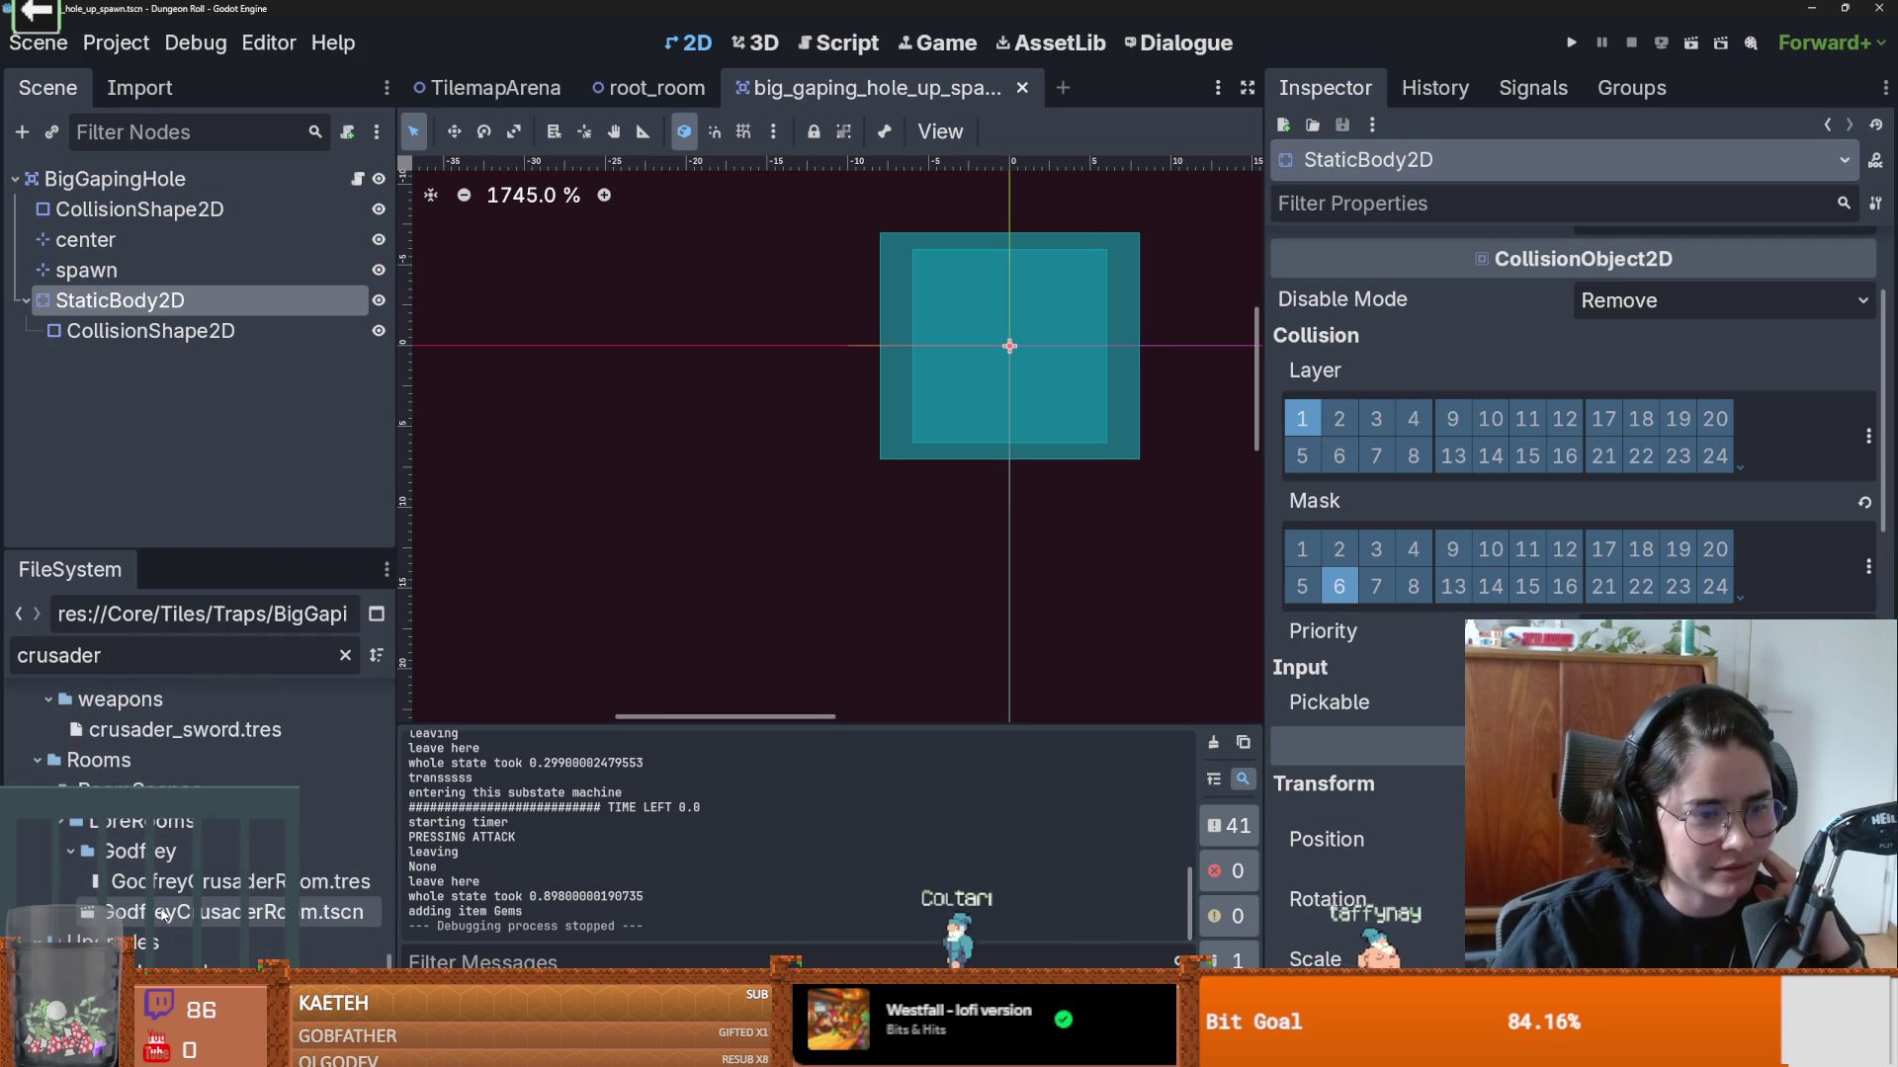
{"action": "scroll", "coordinate": [166, 914], "scroll_direction": "up", "scroll_amount": 5}
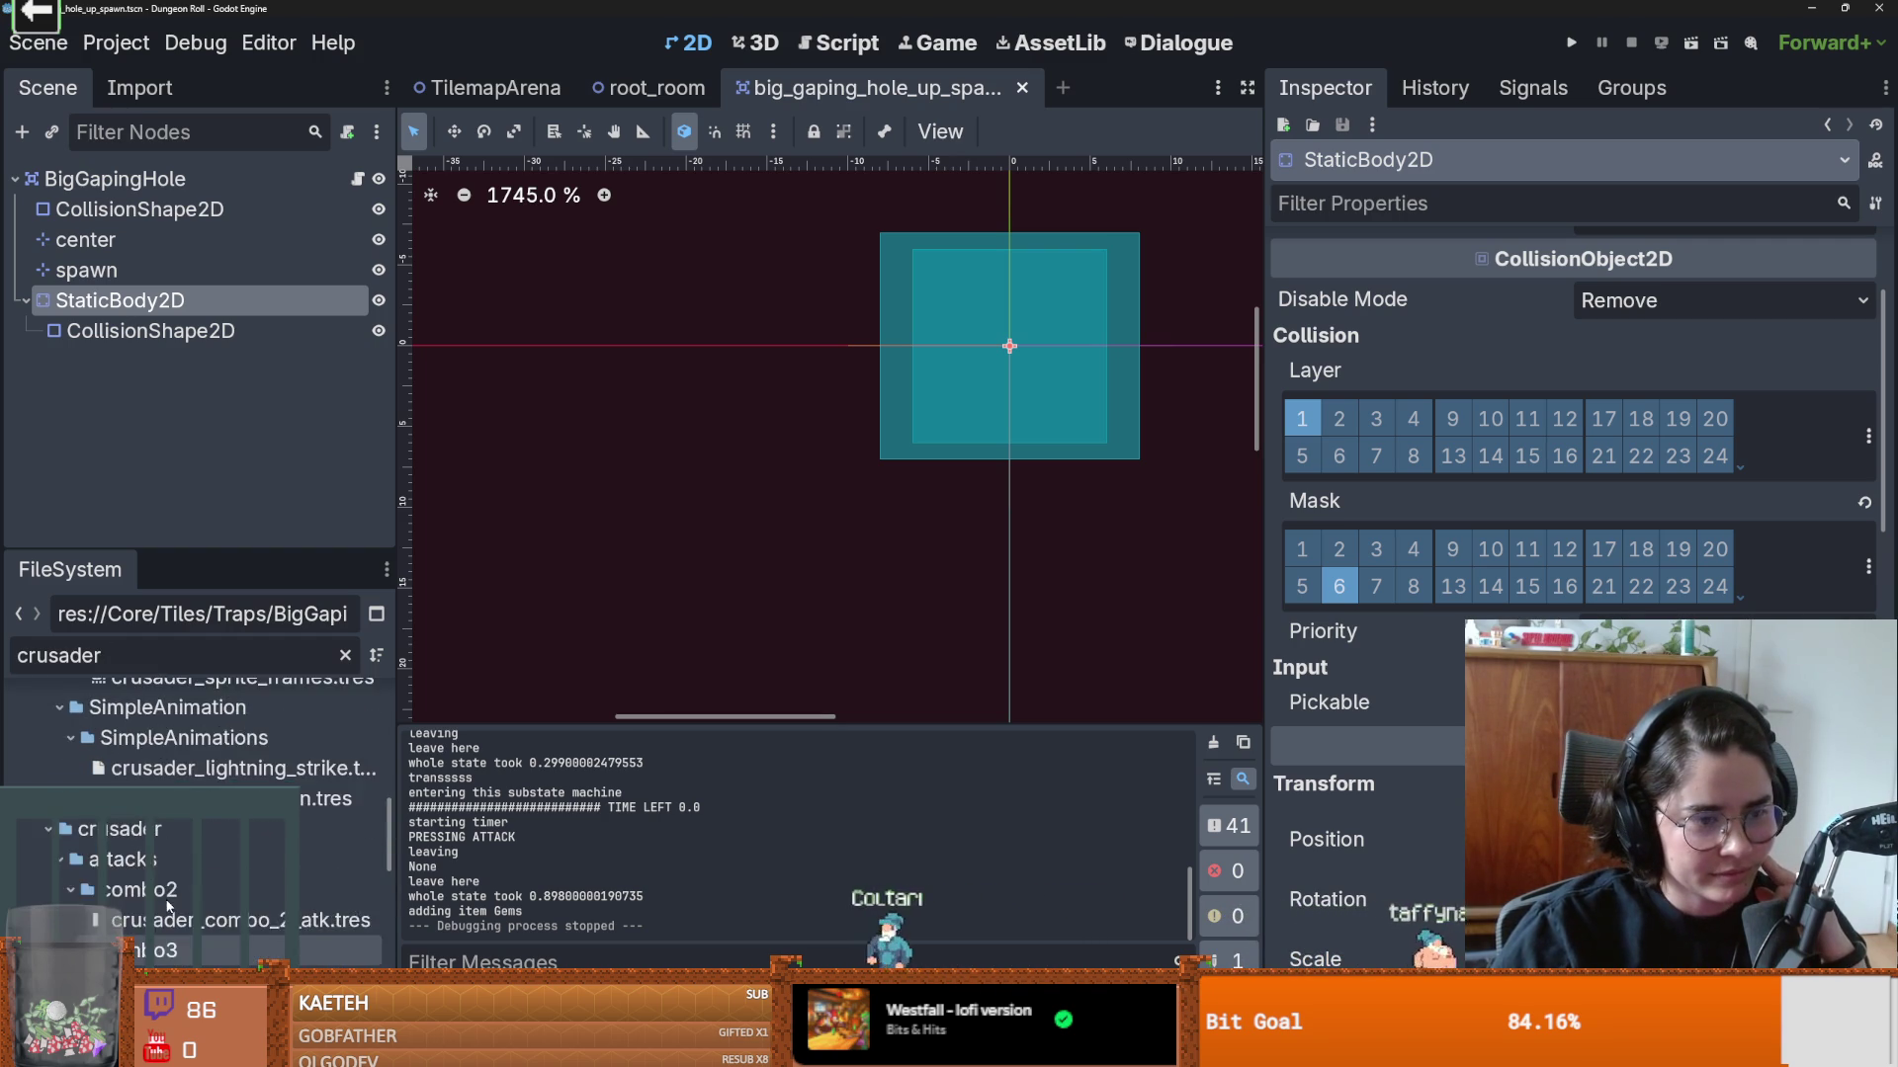
{"action": "double_click", "coordinate": [158, 978]}
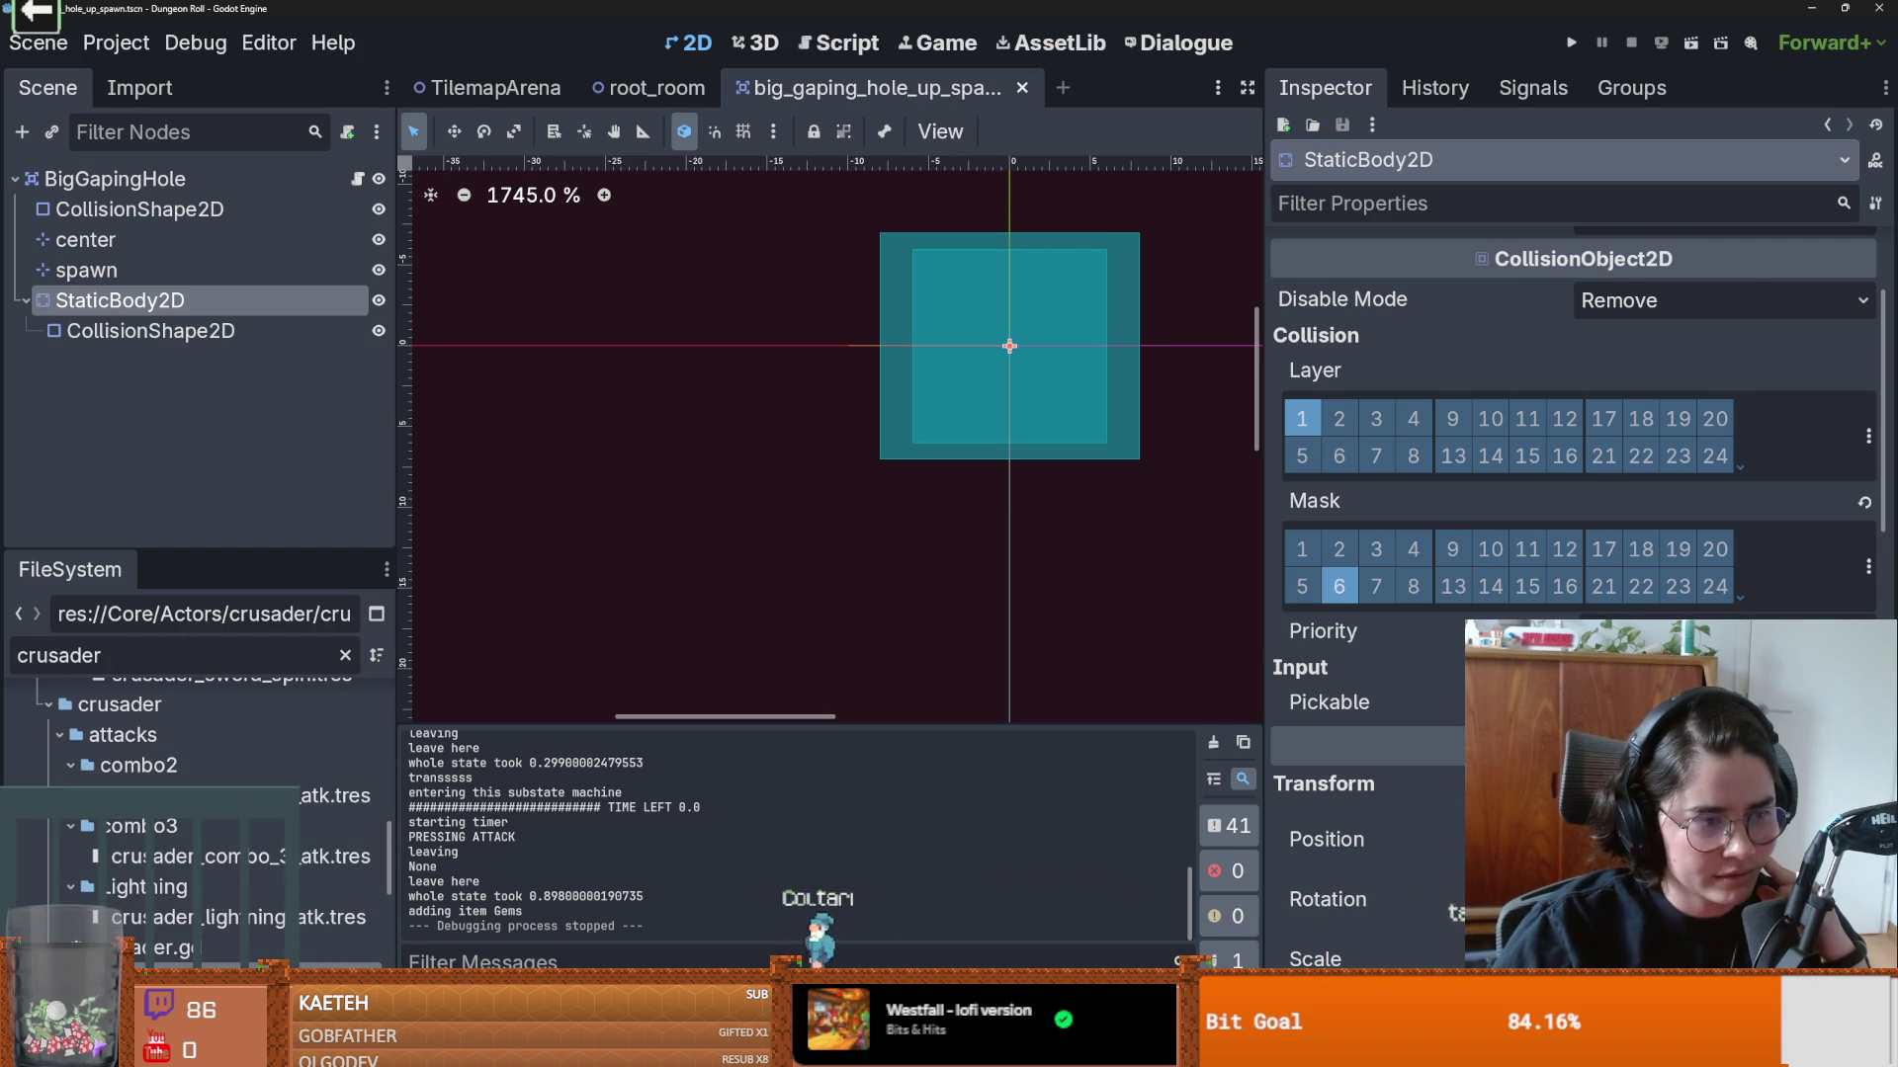
{"action": "scroll", "coordinate": [811, 280], "scroll_direction": "up", "scroll_amount": 3}
{"action": "scroll", "coordinate": [219, 316], "scroll_direction": "up", "scroll_amount": 5}
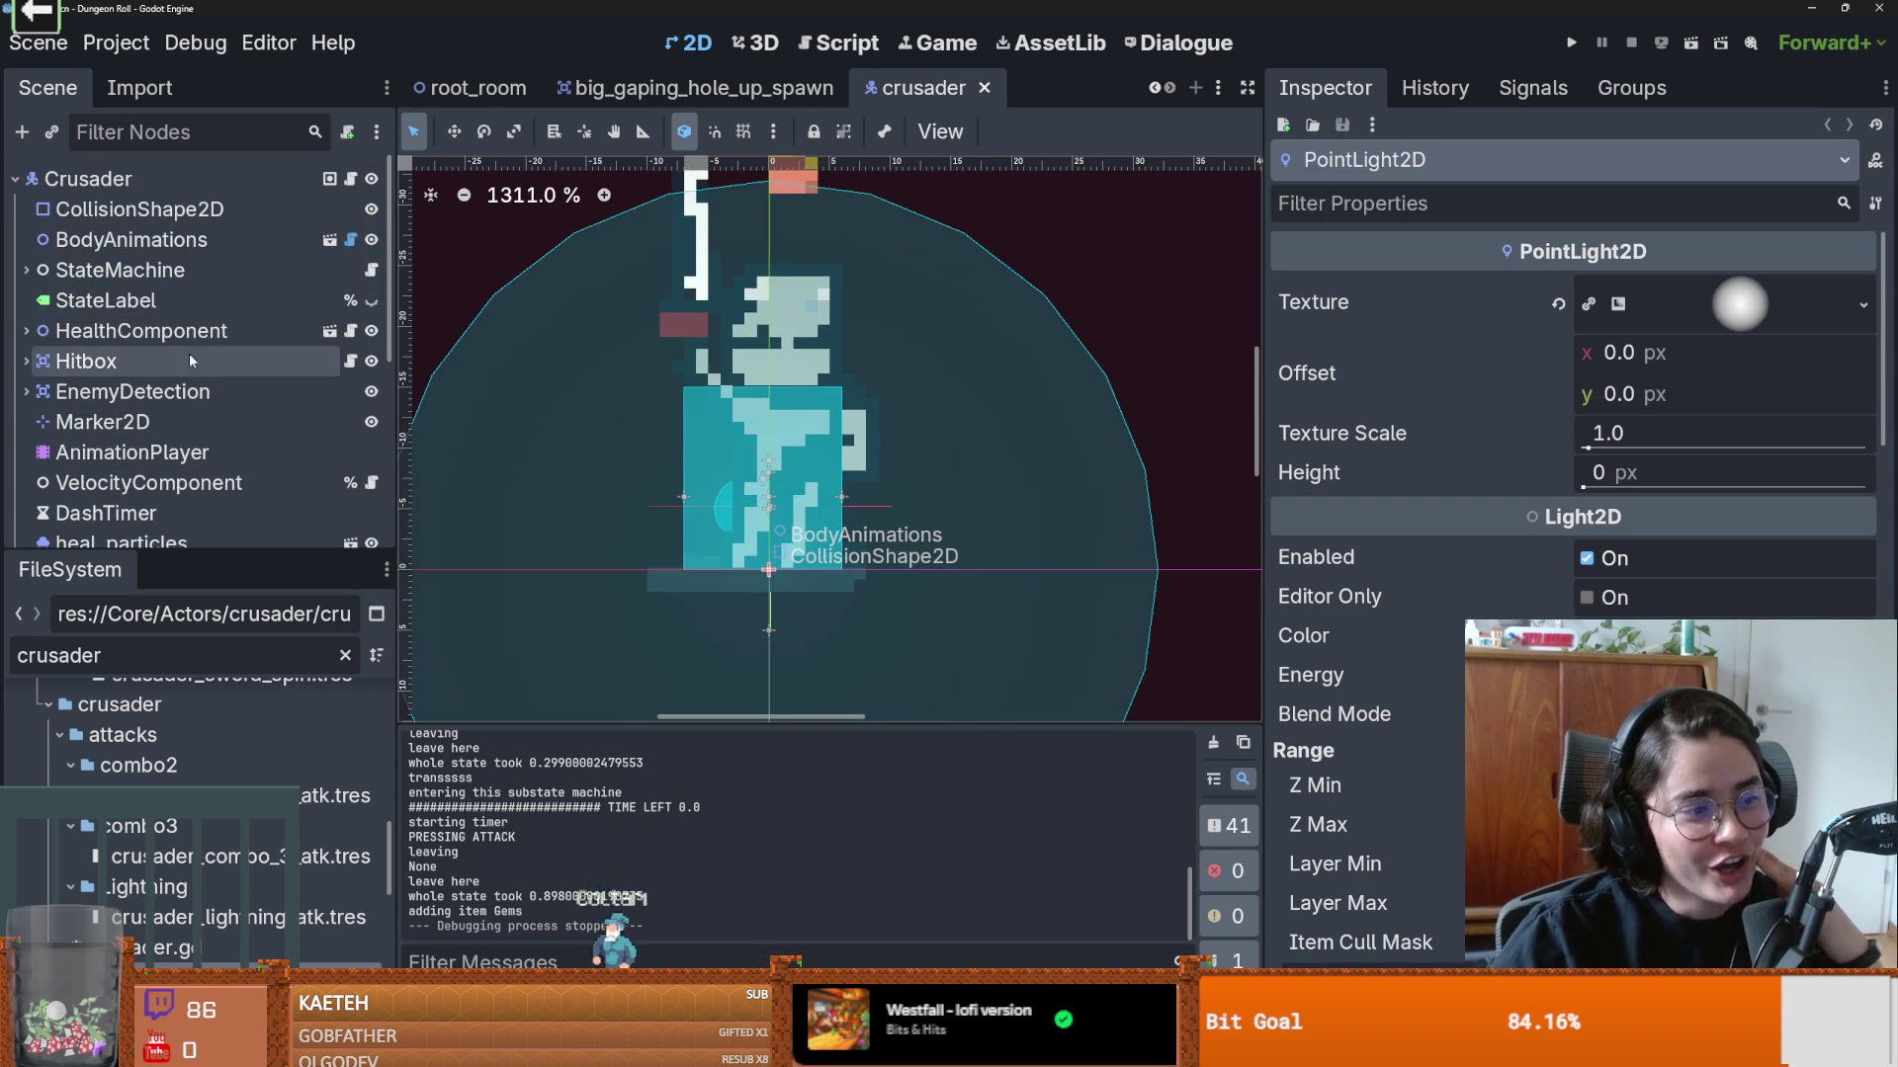
Step: Enlarge the Scene dock and select the Crusader root node
{"action": "left_click_drag", "start_coordinate": [195, 565], "coordinate": [195, 885]}
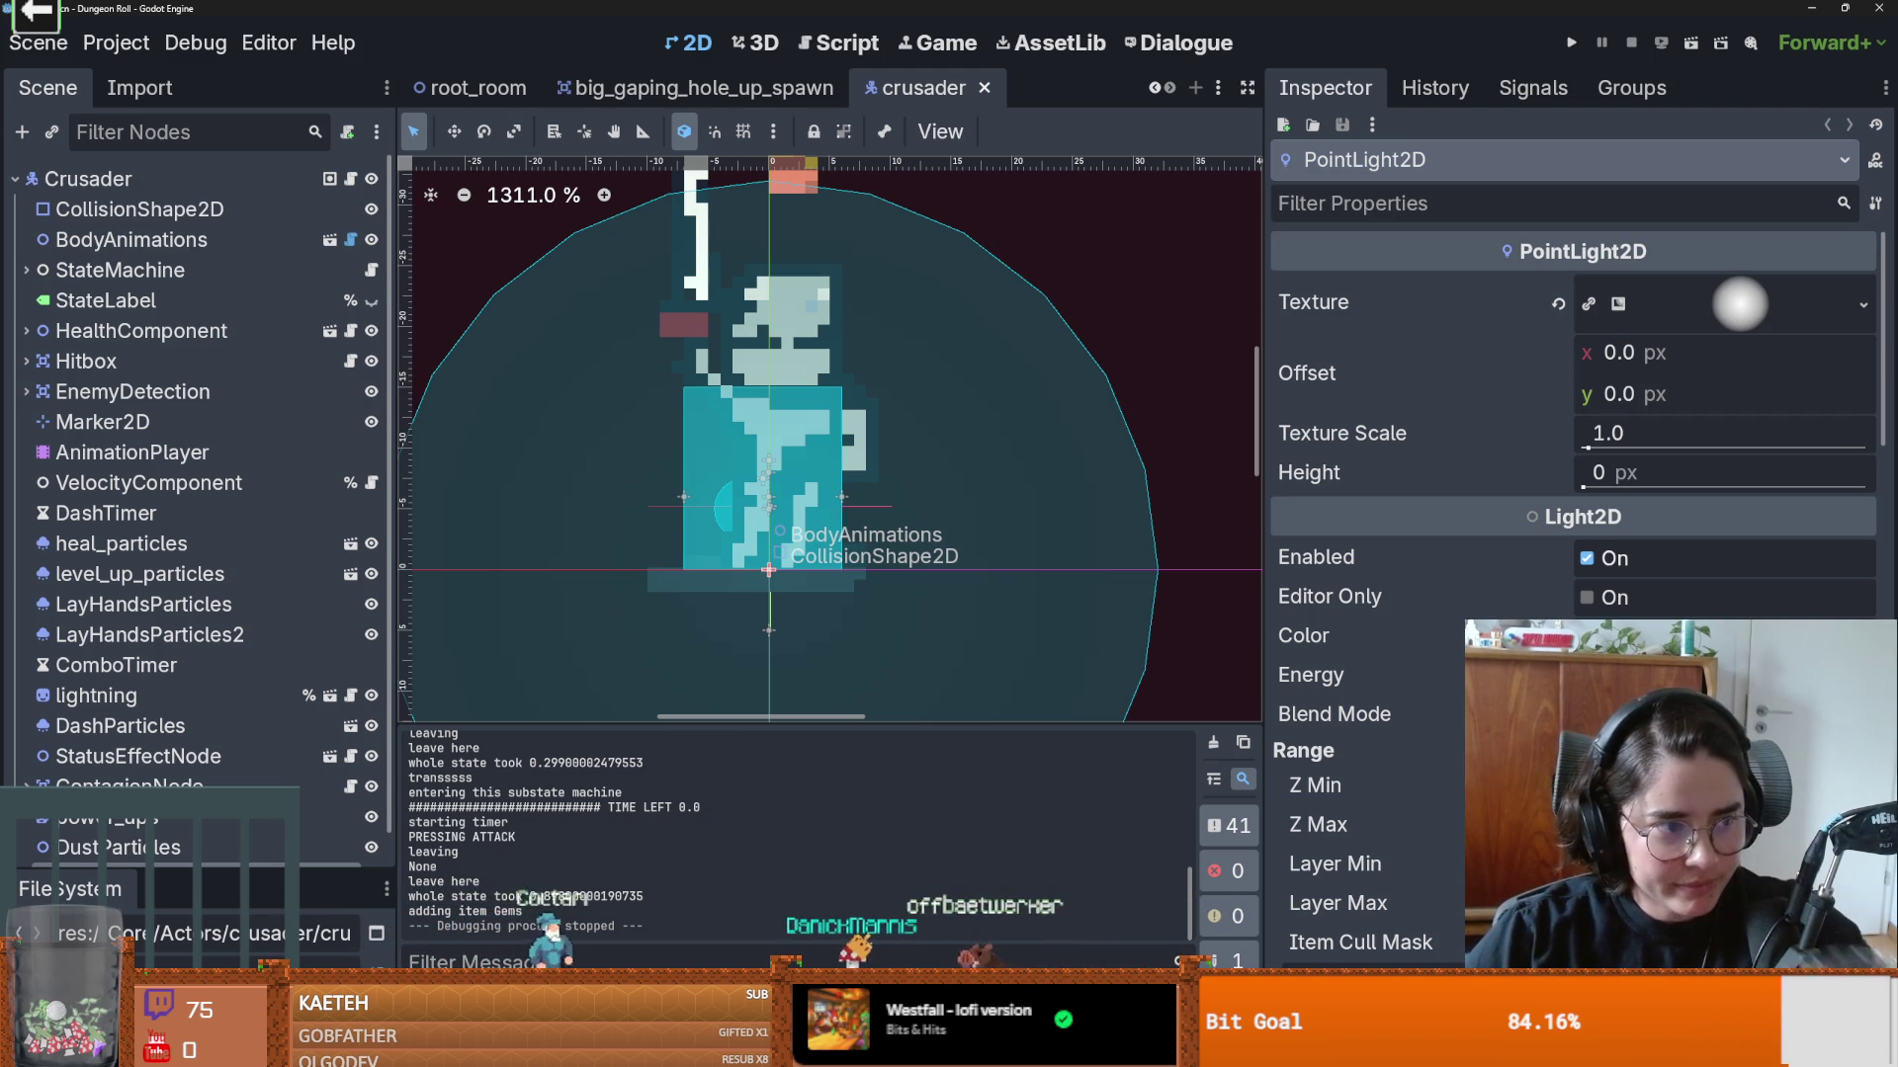
{"action": "scroll", "coordinate": [851, 419], "scroll_direction": "left", "scroll_amount": 3}
{"action": "scroll", "coordinate": [850, 418], "scroll_direction": "down", "scroll_amount": 1}
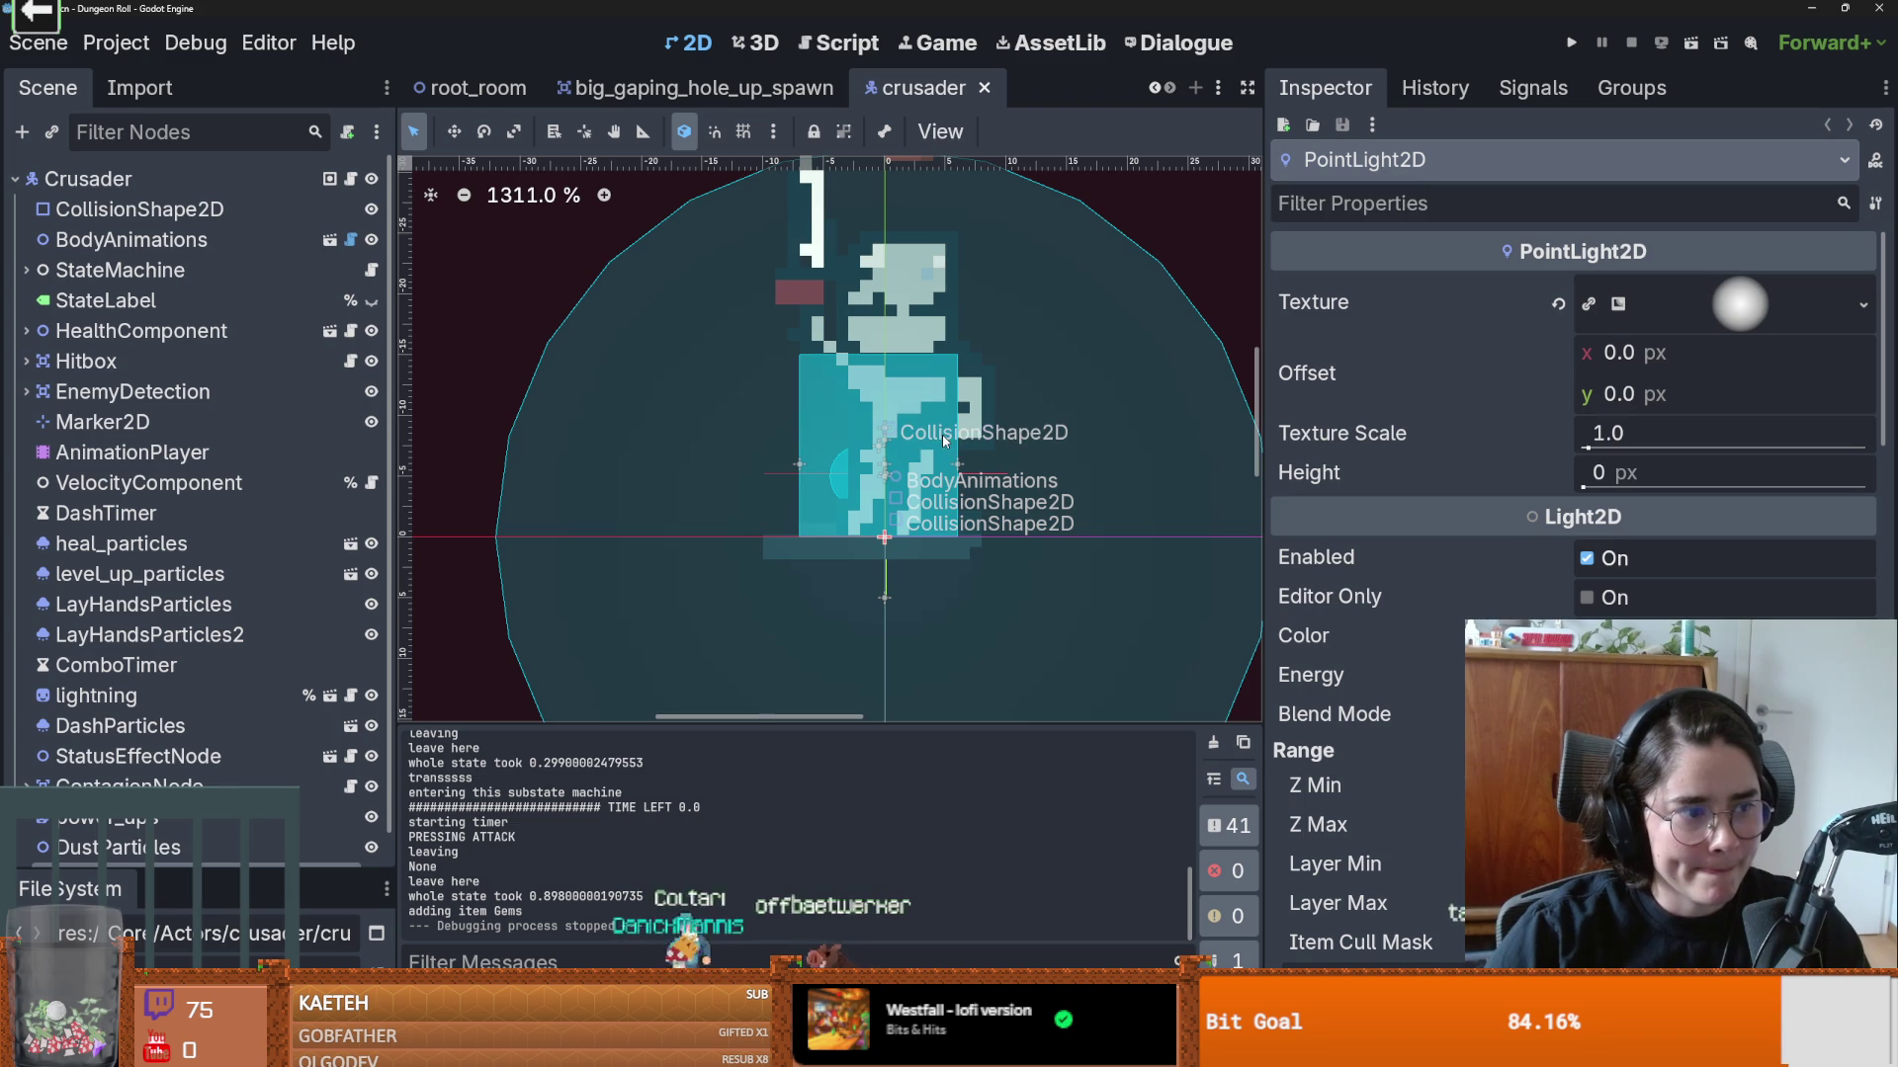
{"action": "scroll", "coordinate": [944, 440], "scroll_direction": "up", "scroll_amount": 1}
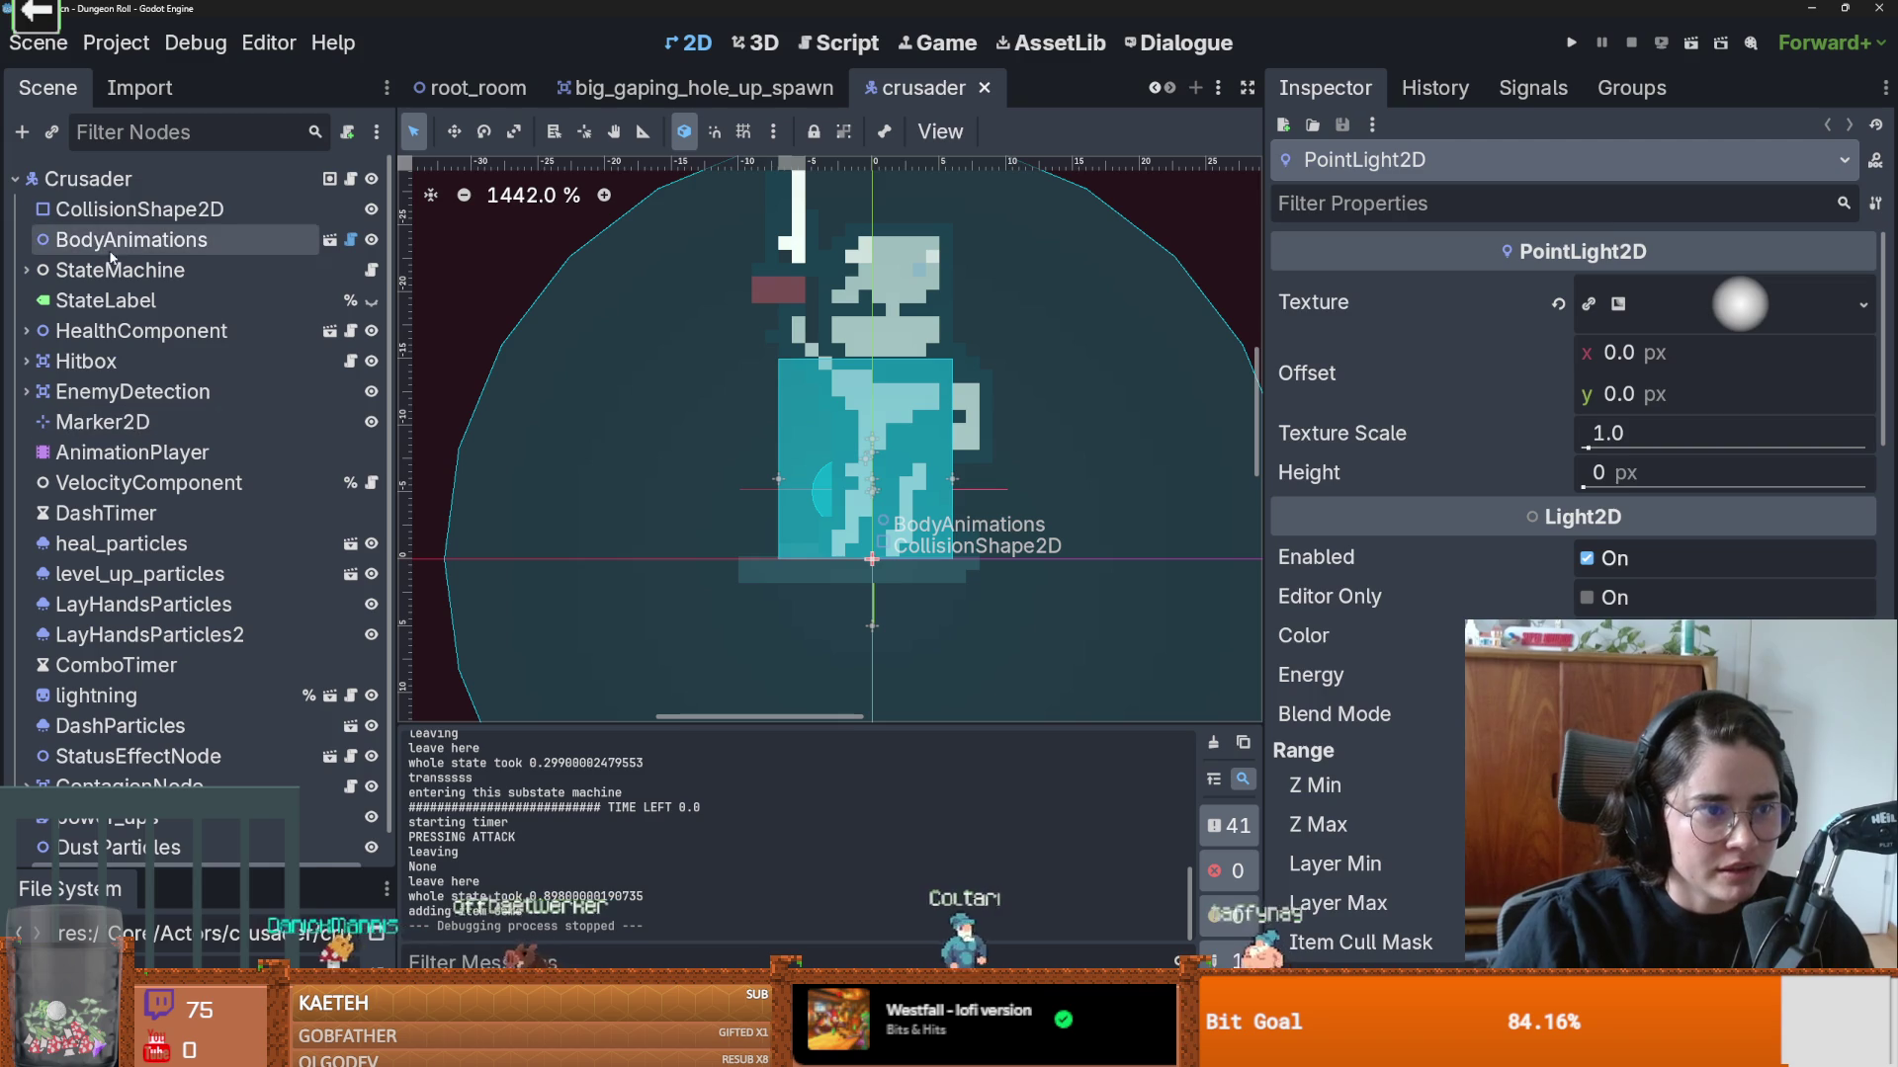
{"action": "left_click", "coordinate": [129, 208]}
{"action": "left_click", "coordinate": [89, 178]}
{"action": "scroll", "coordinate": [1419, 700], "scroll_direction": "down", "scroll_amount": 5}
{"action": "scroll", "coordinate": [1419, 700], "scroll_direction": "down", "scroll_amount": 5}
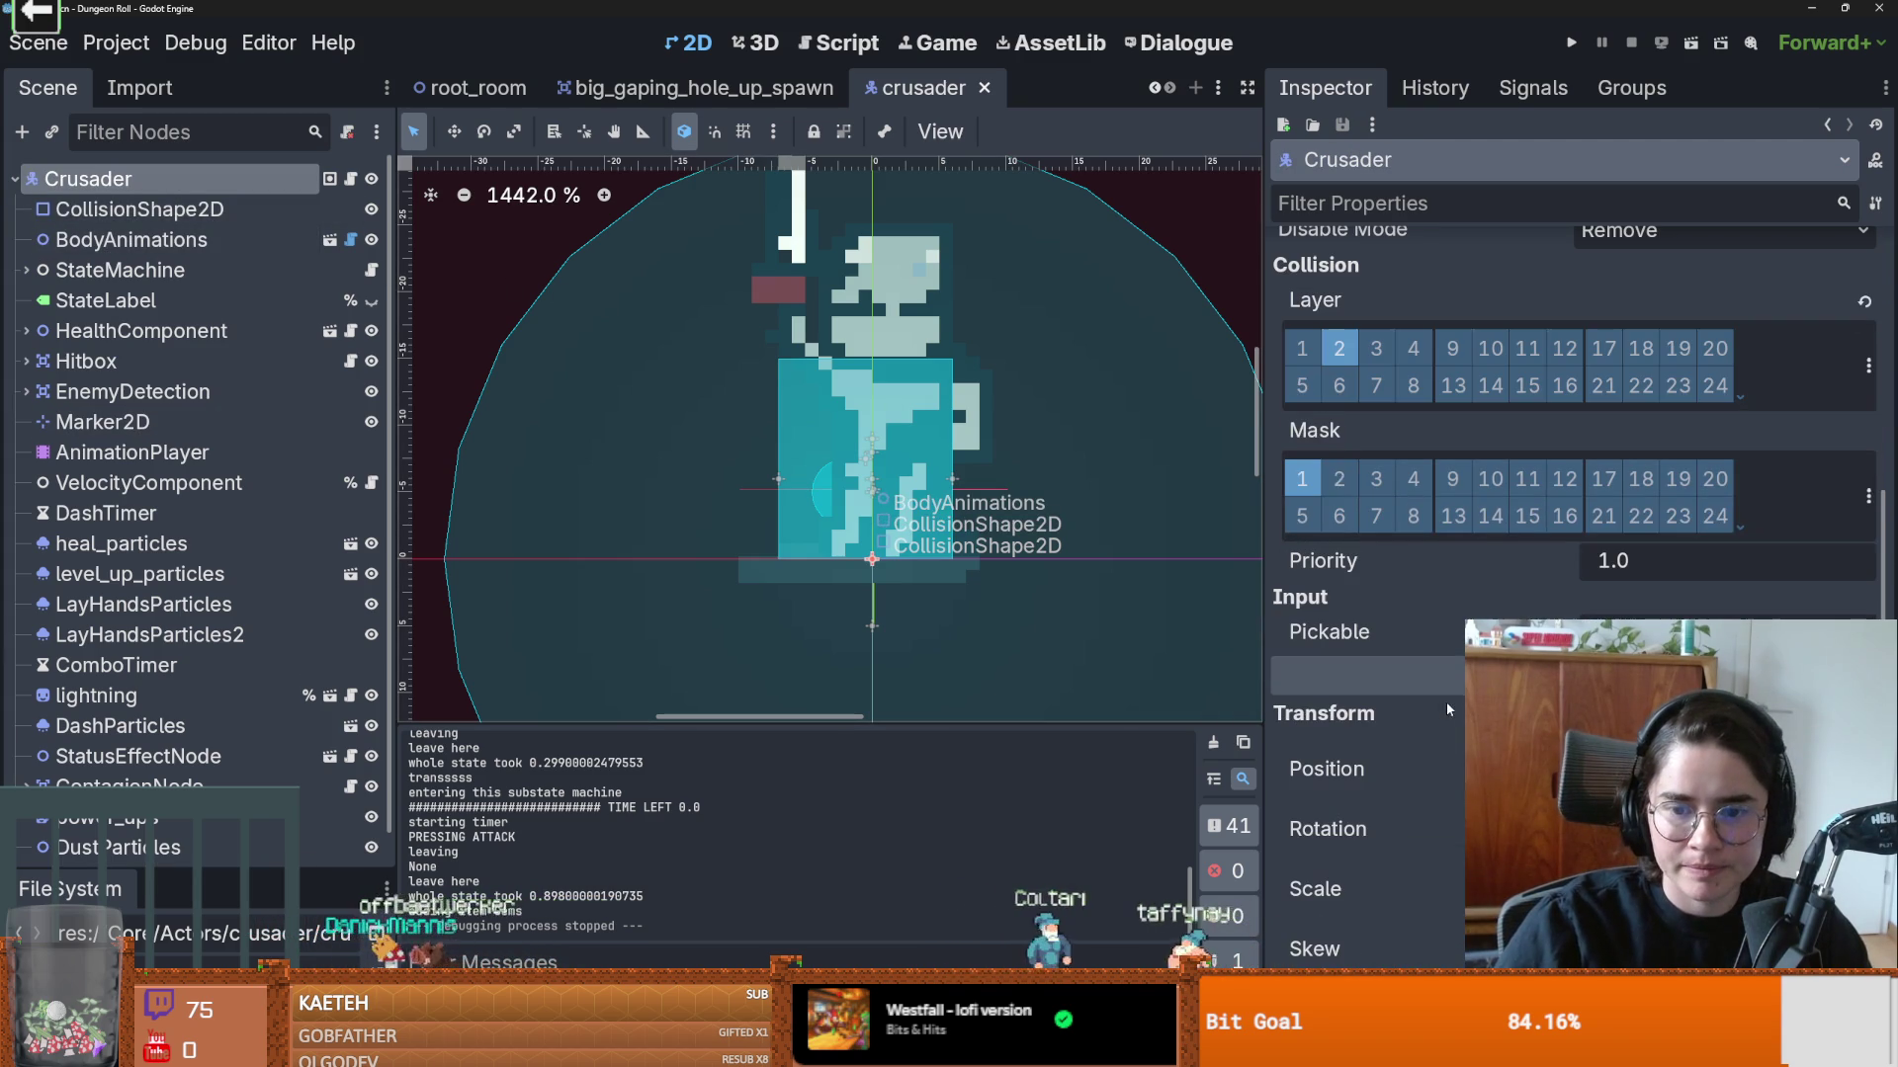
Step: Confirm the Crusader is on layer 2 with mask layer 1, then return to big_gaping_hole_up_spawn
{"action": "left_click", "coordinate": [1868, 504]}
{"action": "left_click", "coordinate": [1866, 468]}
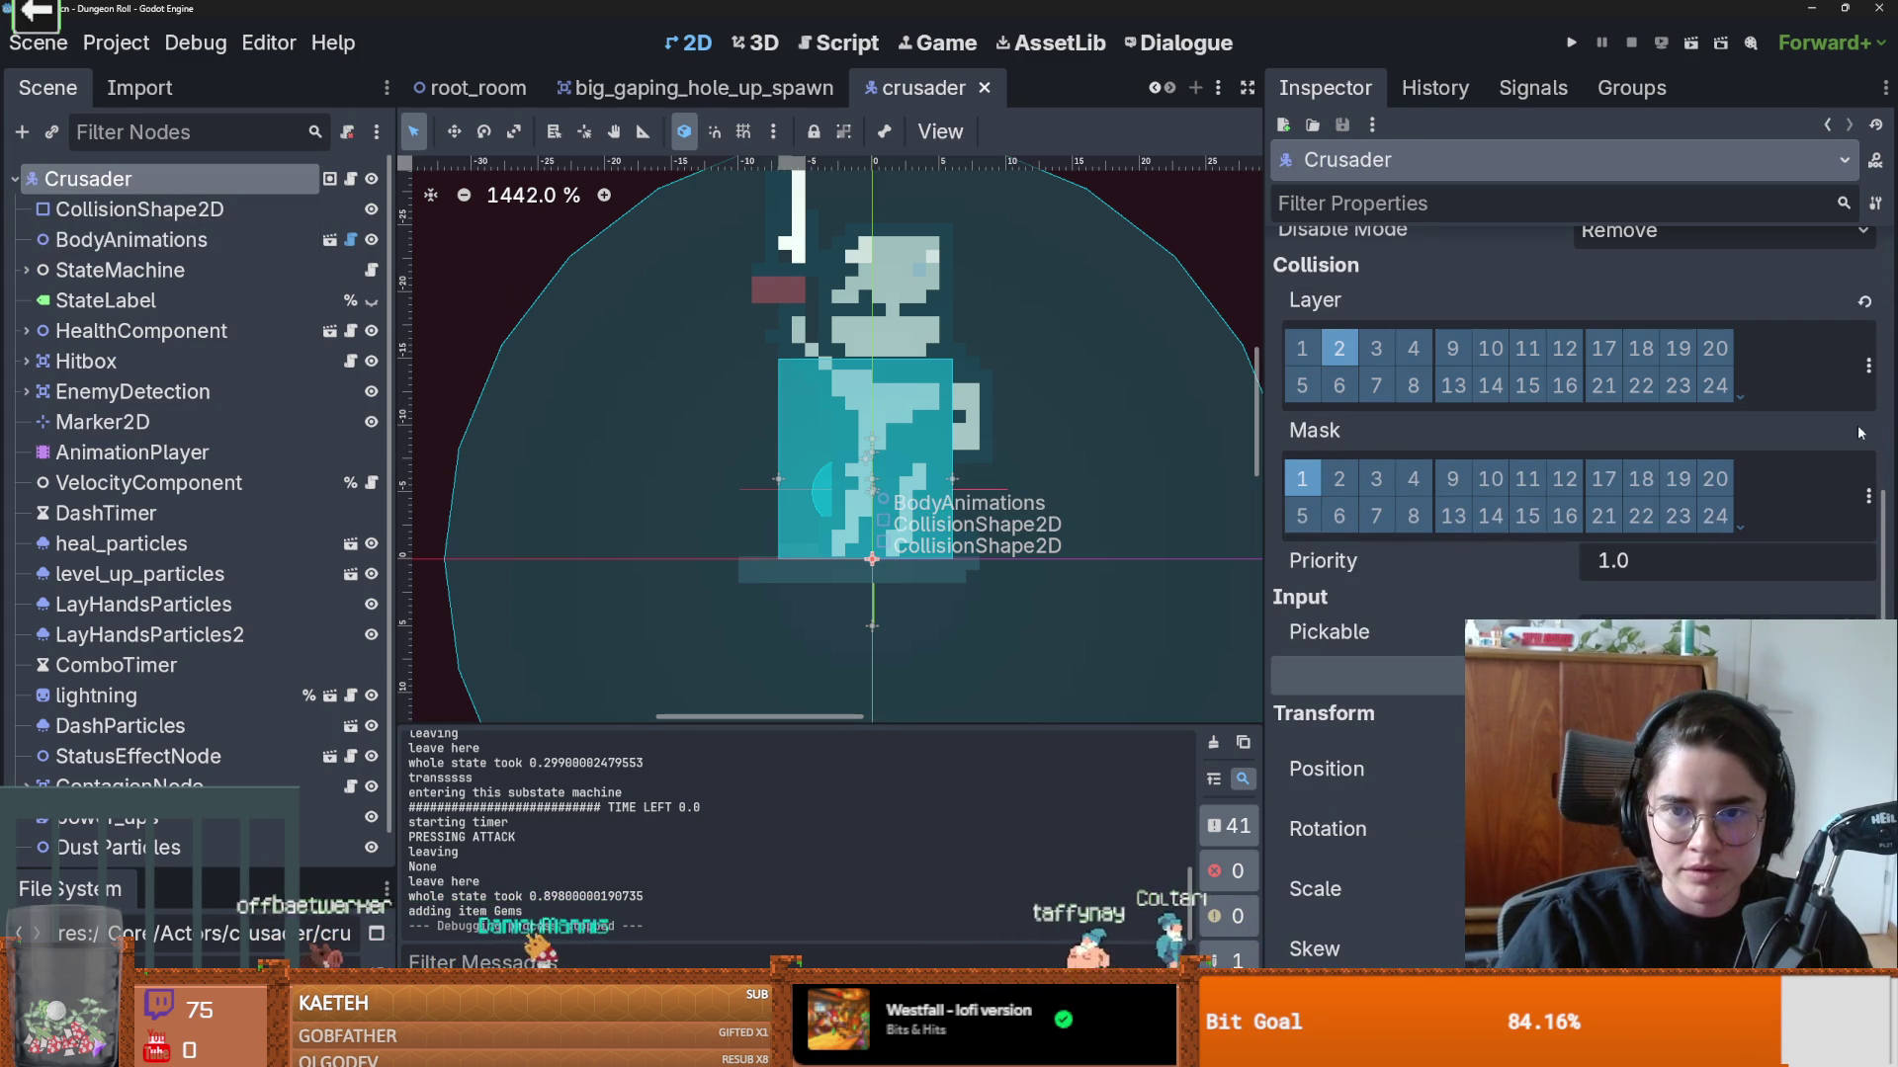
{"action": "left_click", "coordinate": [1869, 368]}
{"action": "left_click", "coordinate": [1868, 368]}
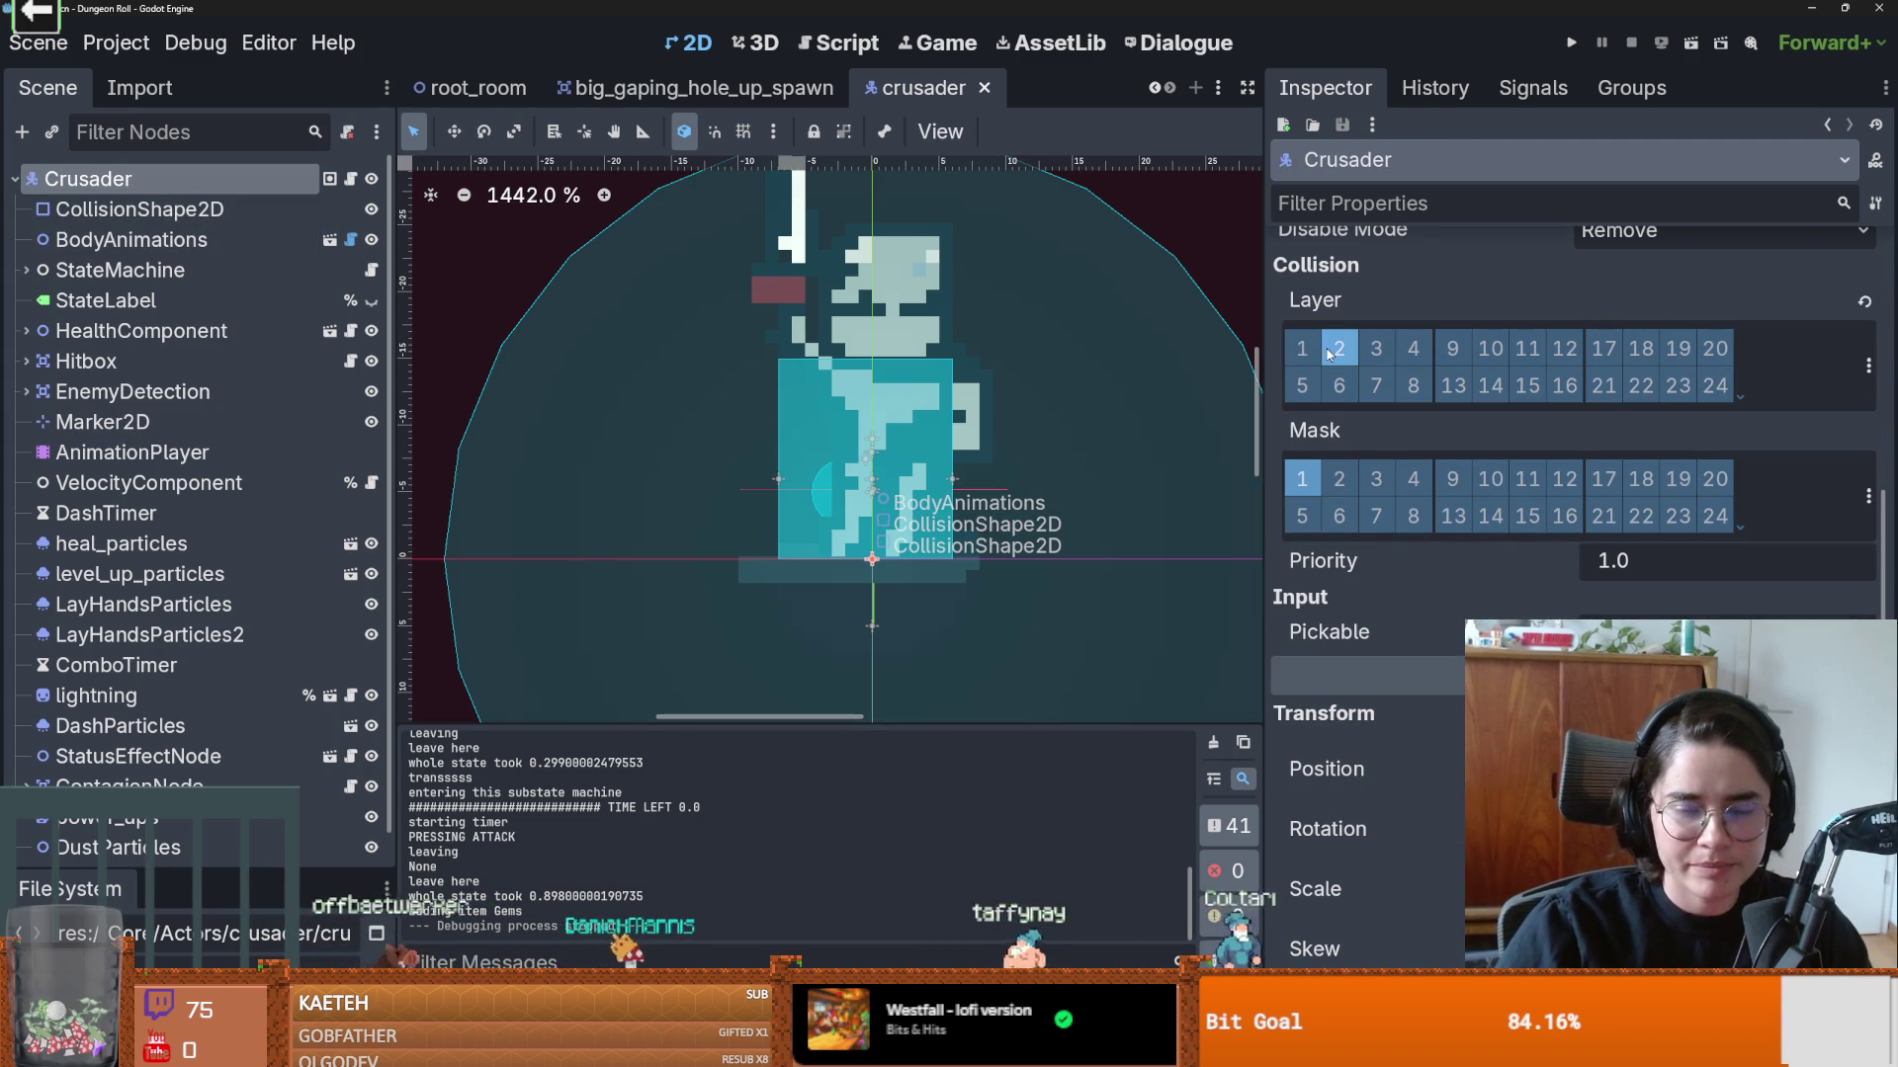
{"action": "left_click", "coordinate": [1868, 500]}
{"action": "left_click", "coordinate": [692, 87]}
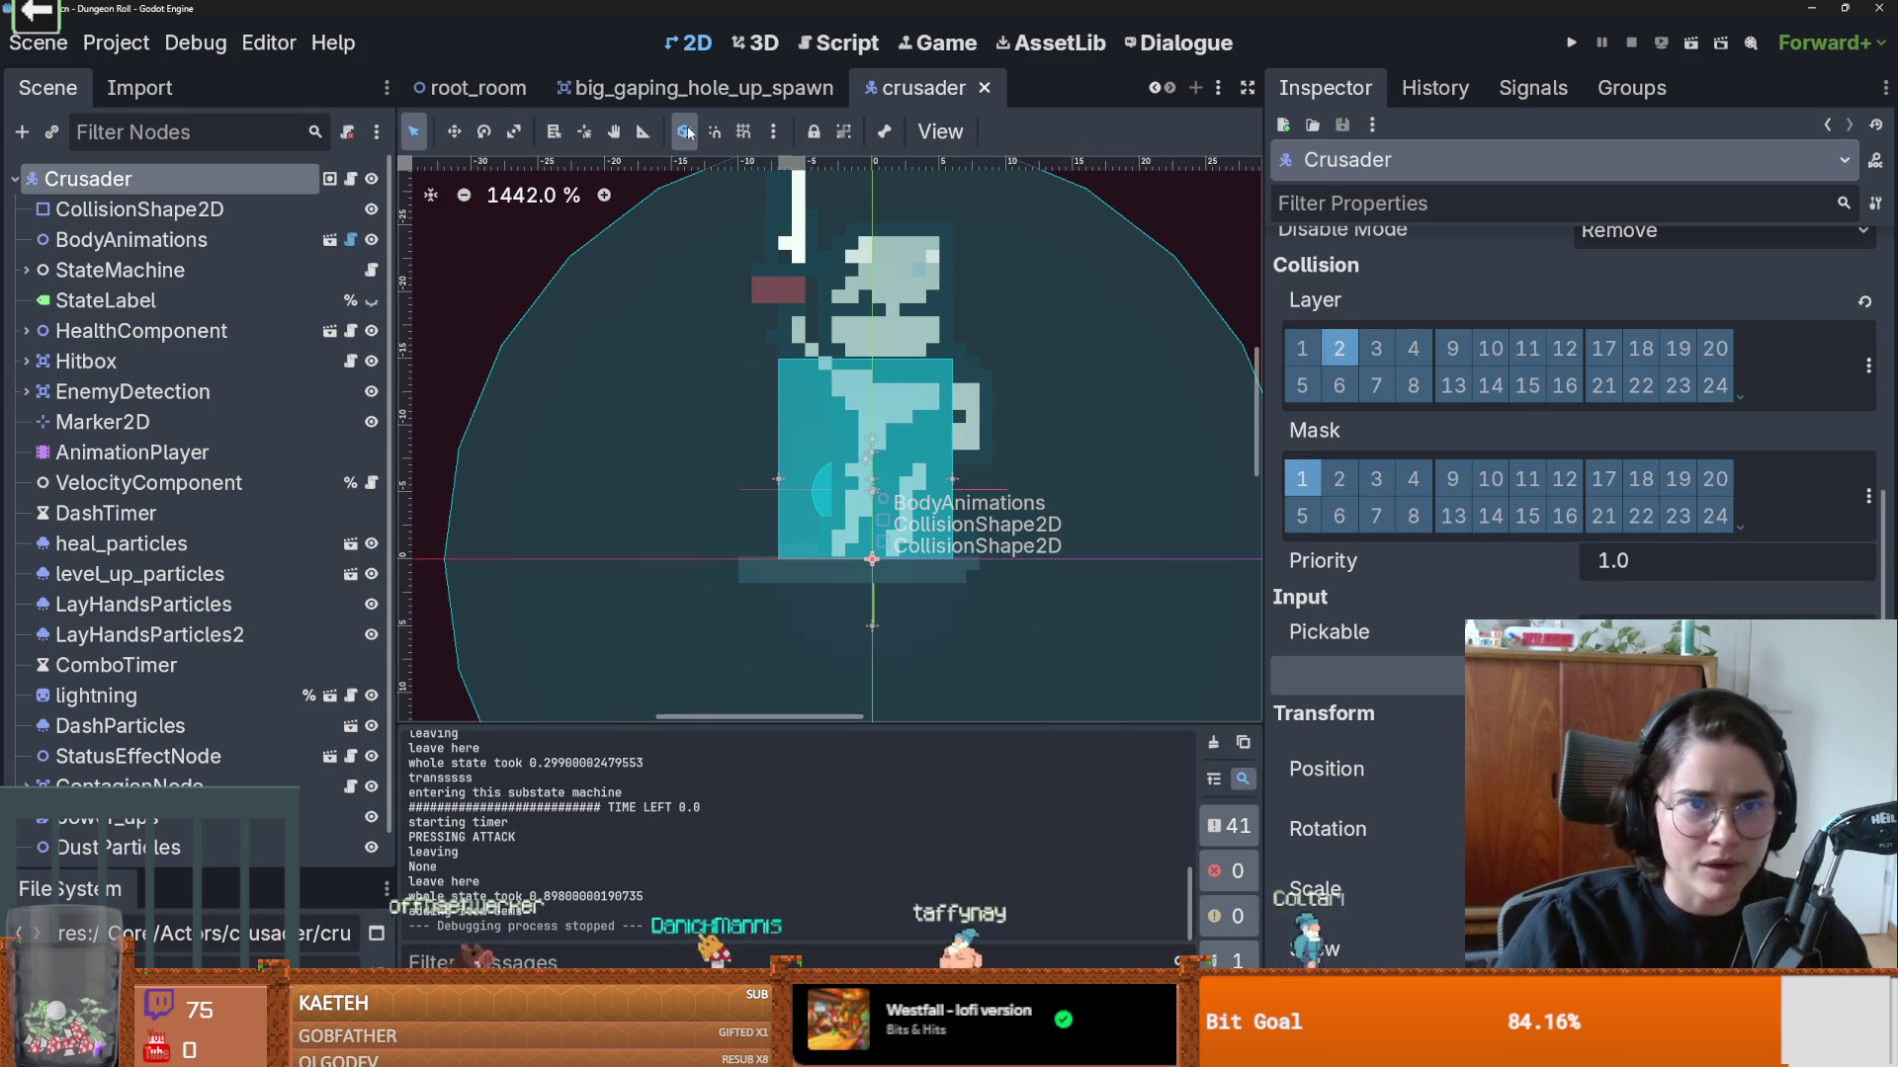
{"action": "left_click", "coordinate": [692, 87]}
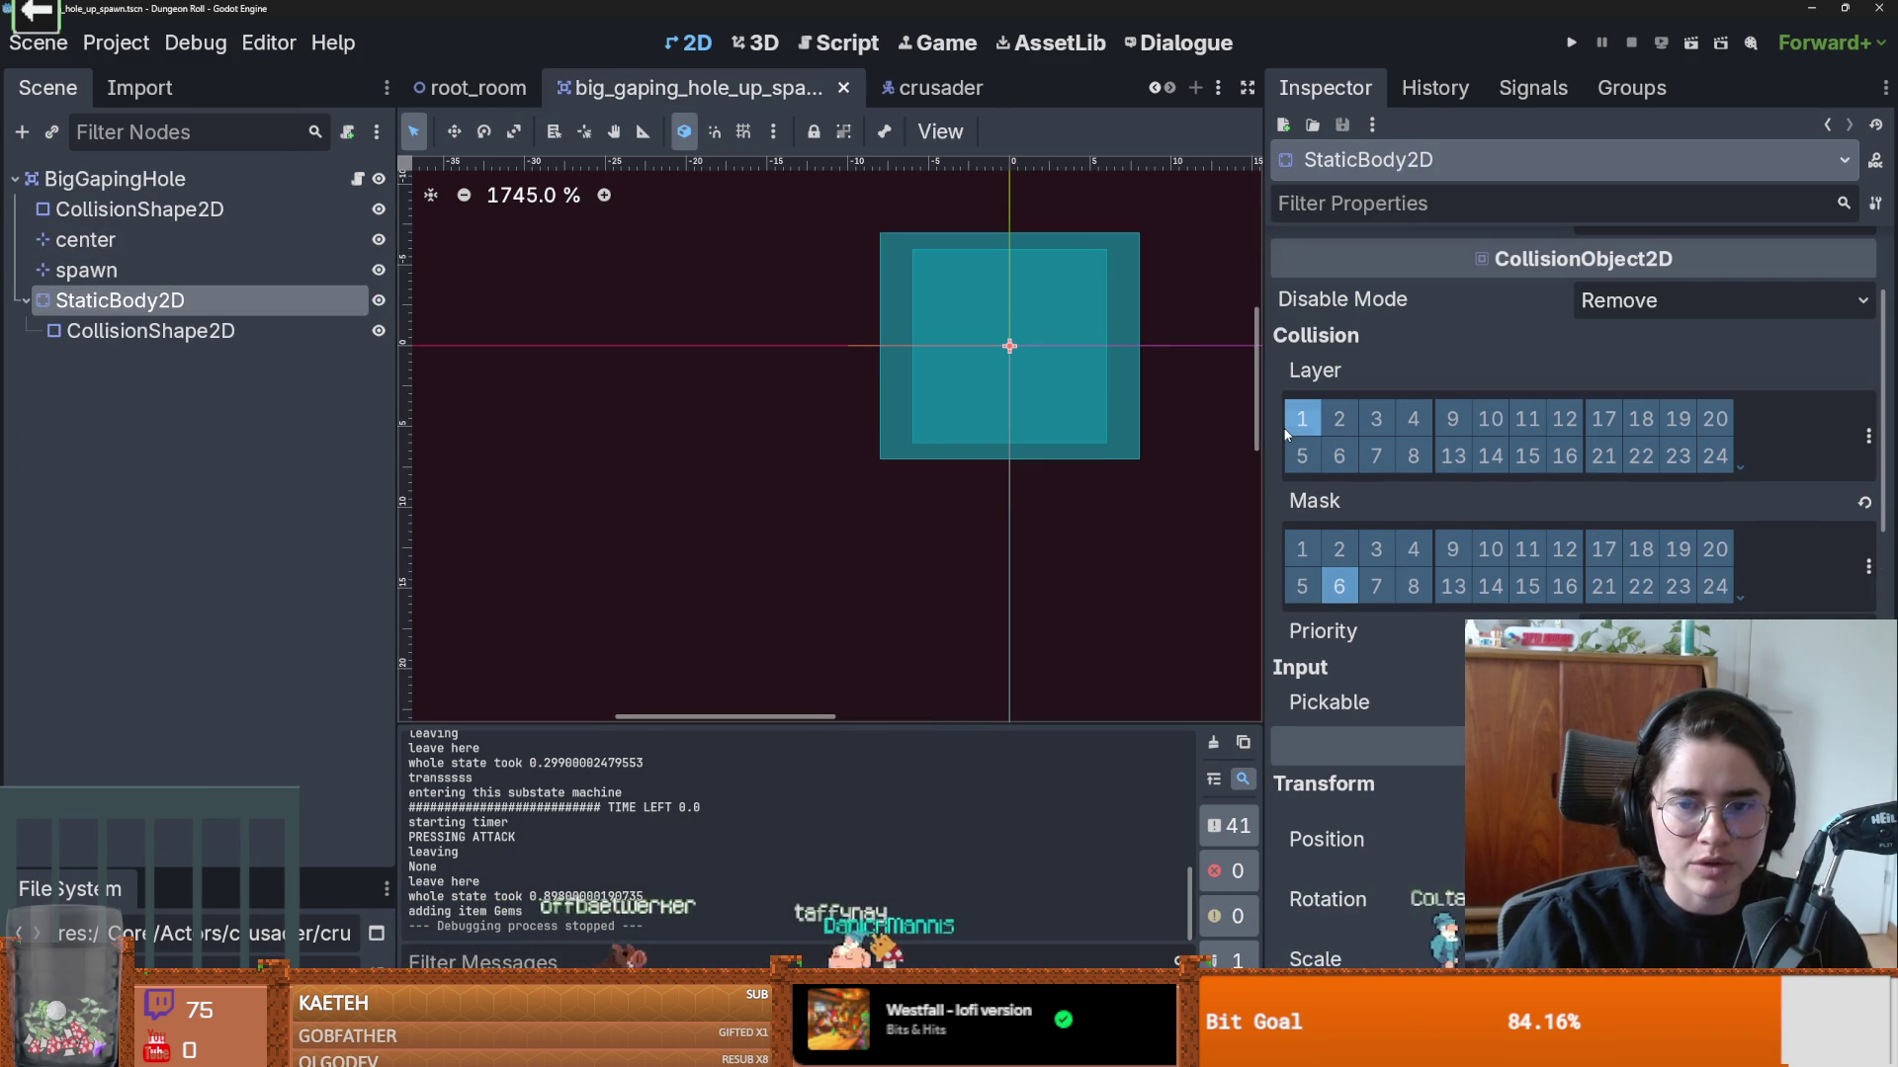
Step: Toggle collision layer 2 on the hole's StaticBody2D and review the layer names
{"action": "left_click", "coordinate": [1344, 419]}
{"action": "left_click", "coordinate": [1869, 434]}
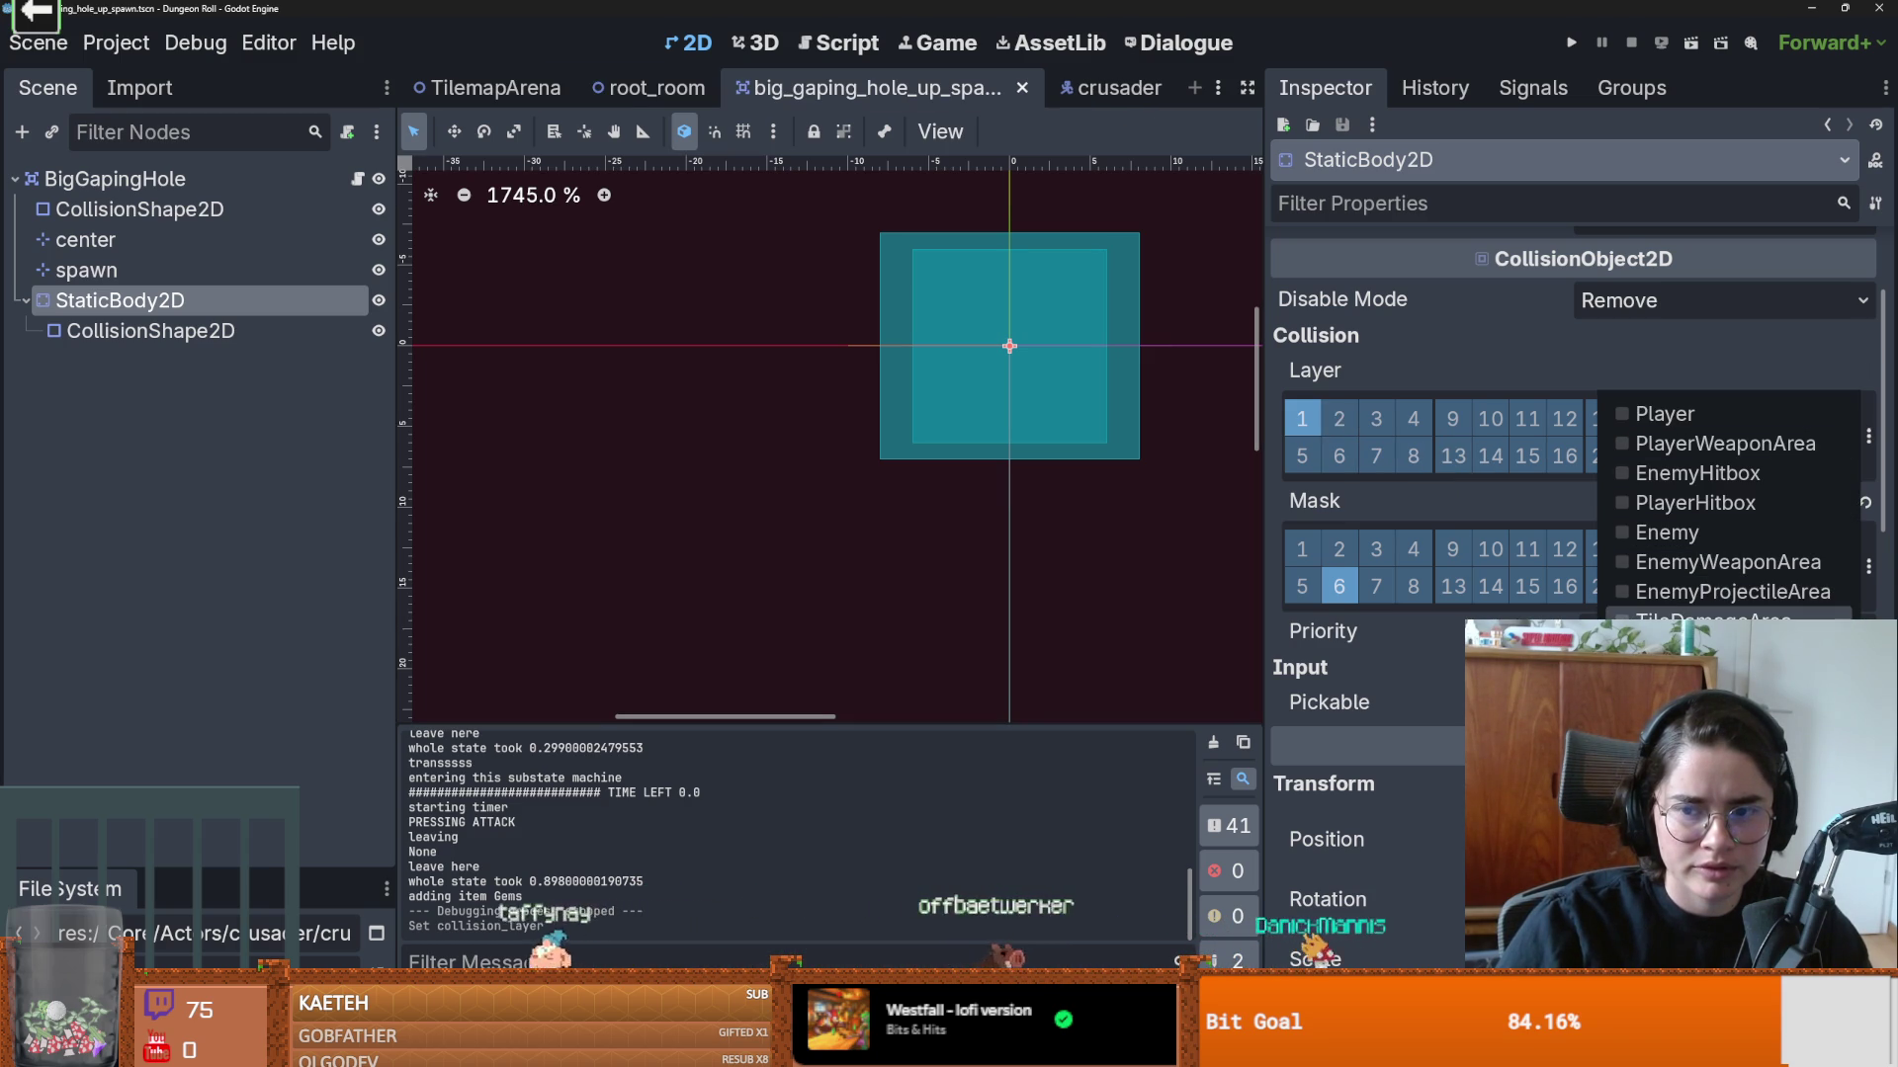
{"action": "key", "text": "Escape"}
Step: Name 2D physics layer 11 'EnemyCollision' in Project Settings
{"action": "left_click", "coordinate": [116, 43]}
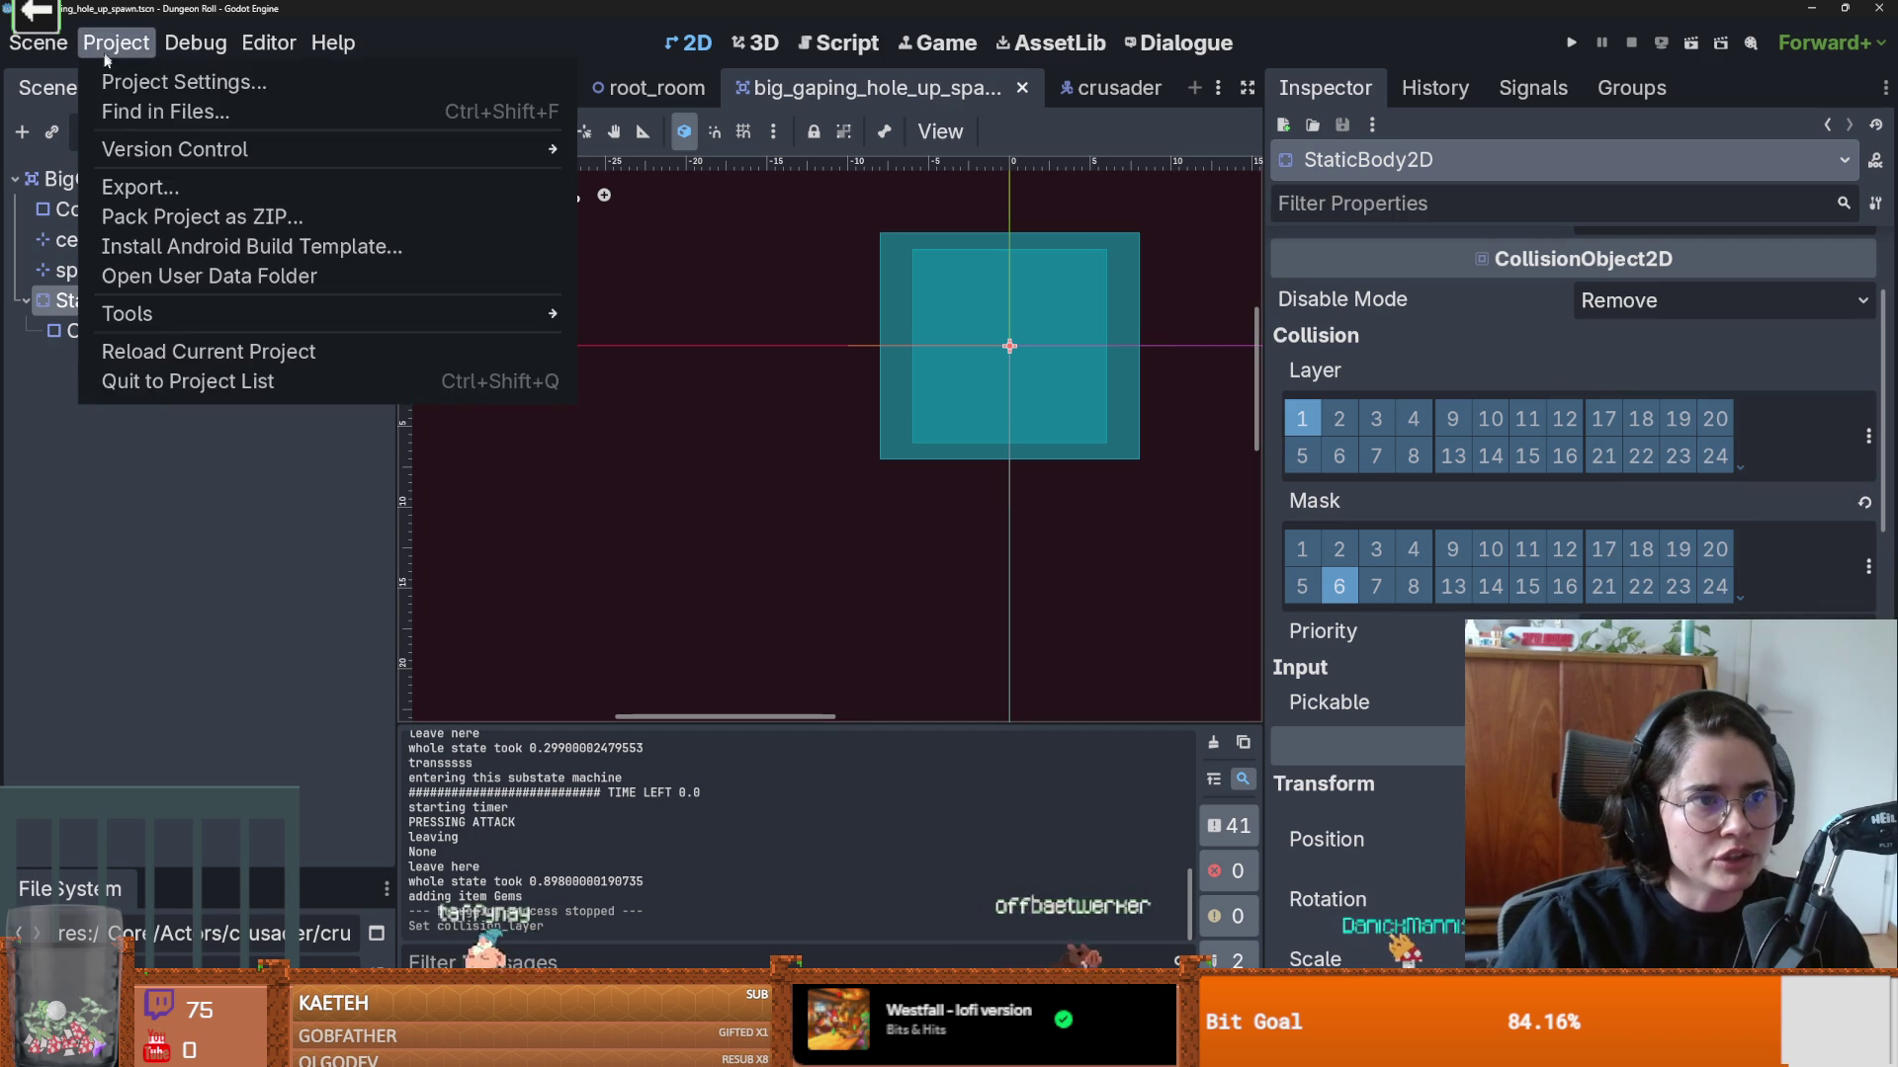
{"action": "left_click", "coordinate": [149, 77]}
{"action": "left_click_drag", "start_coordinate": [578, 464], "coordinate": [572, 739]}
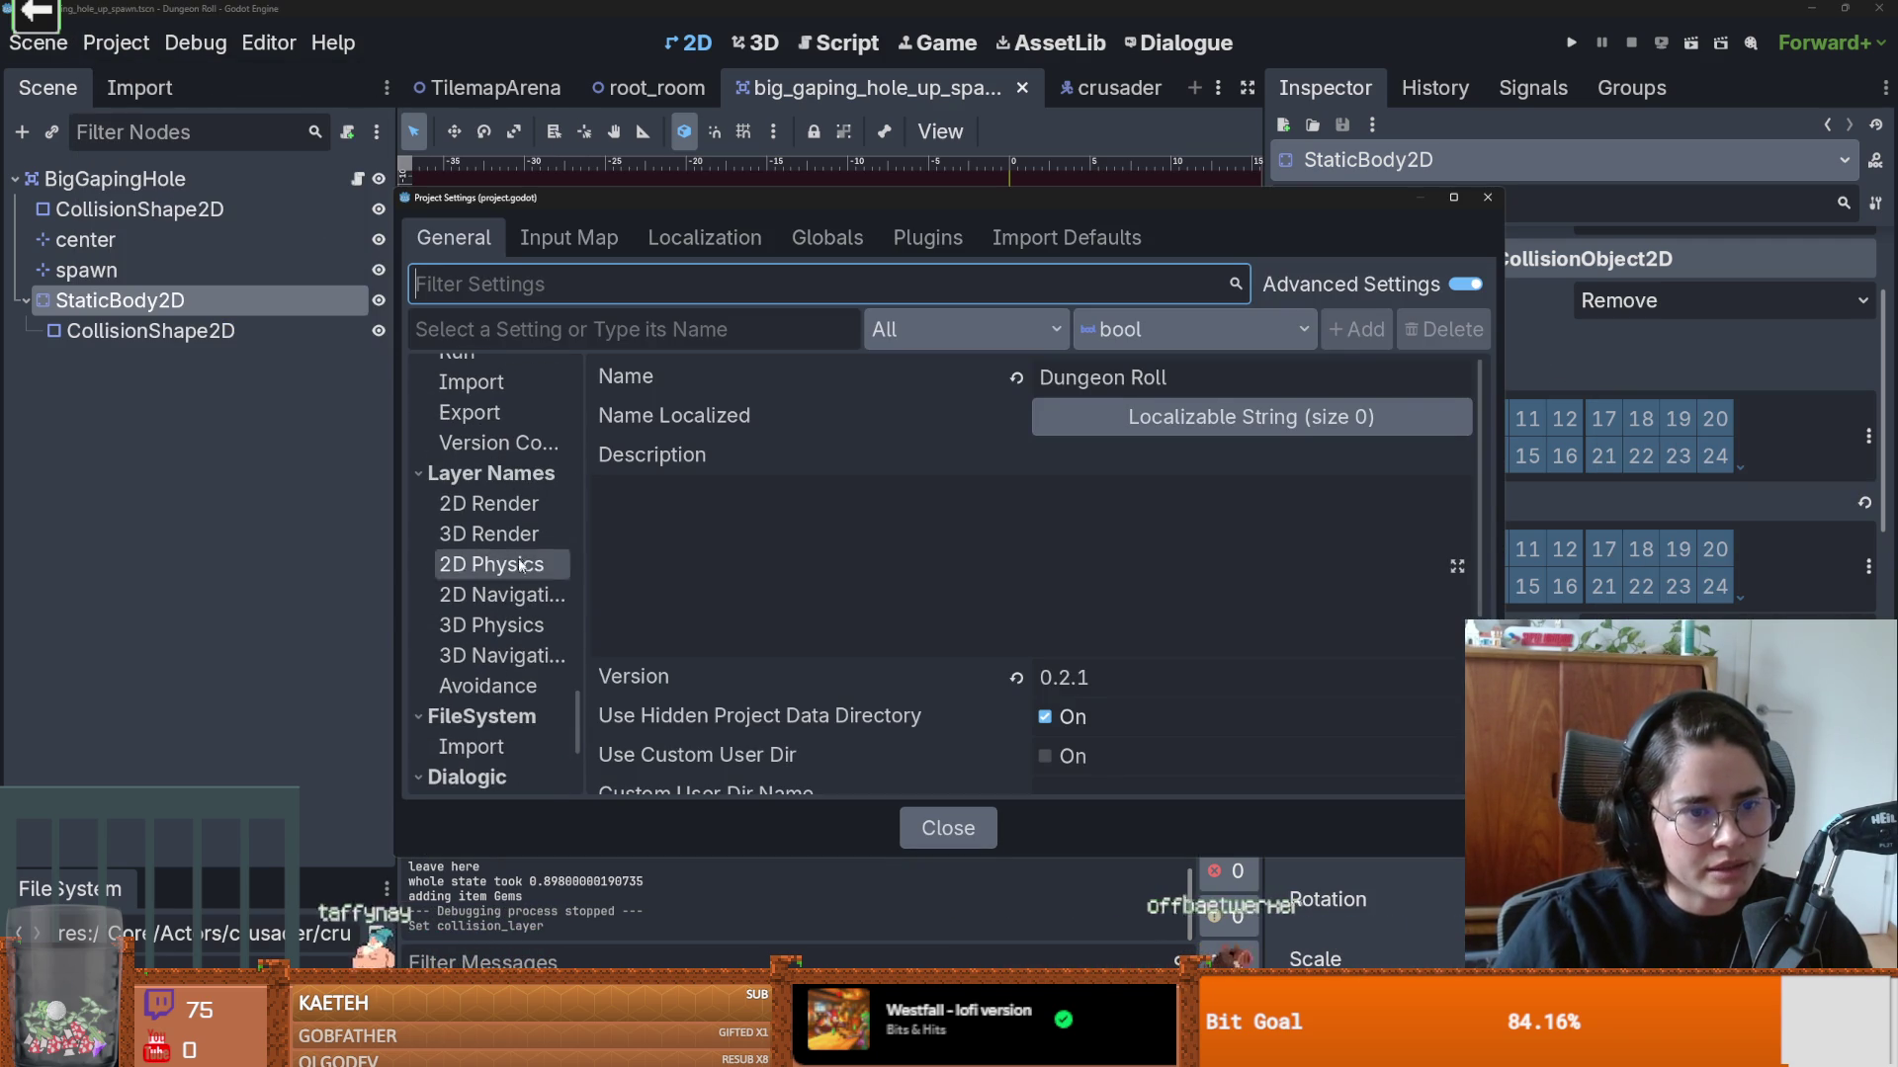
{"action": "left_click", "coordinate": [517, 512]}
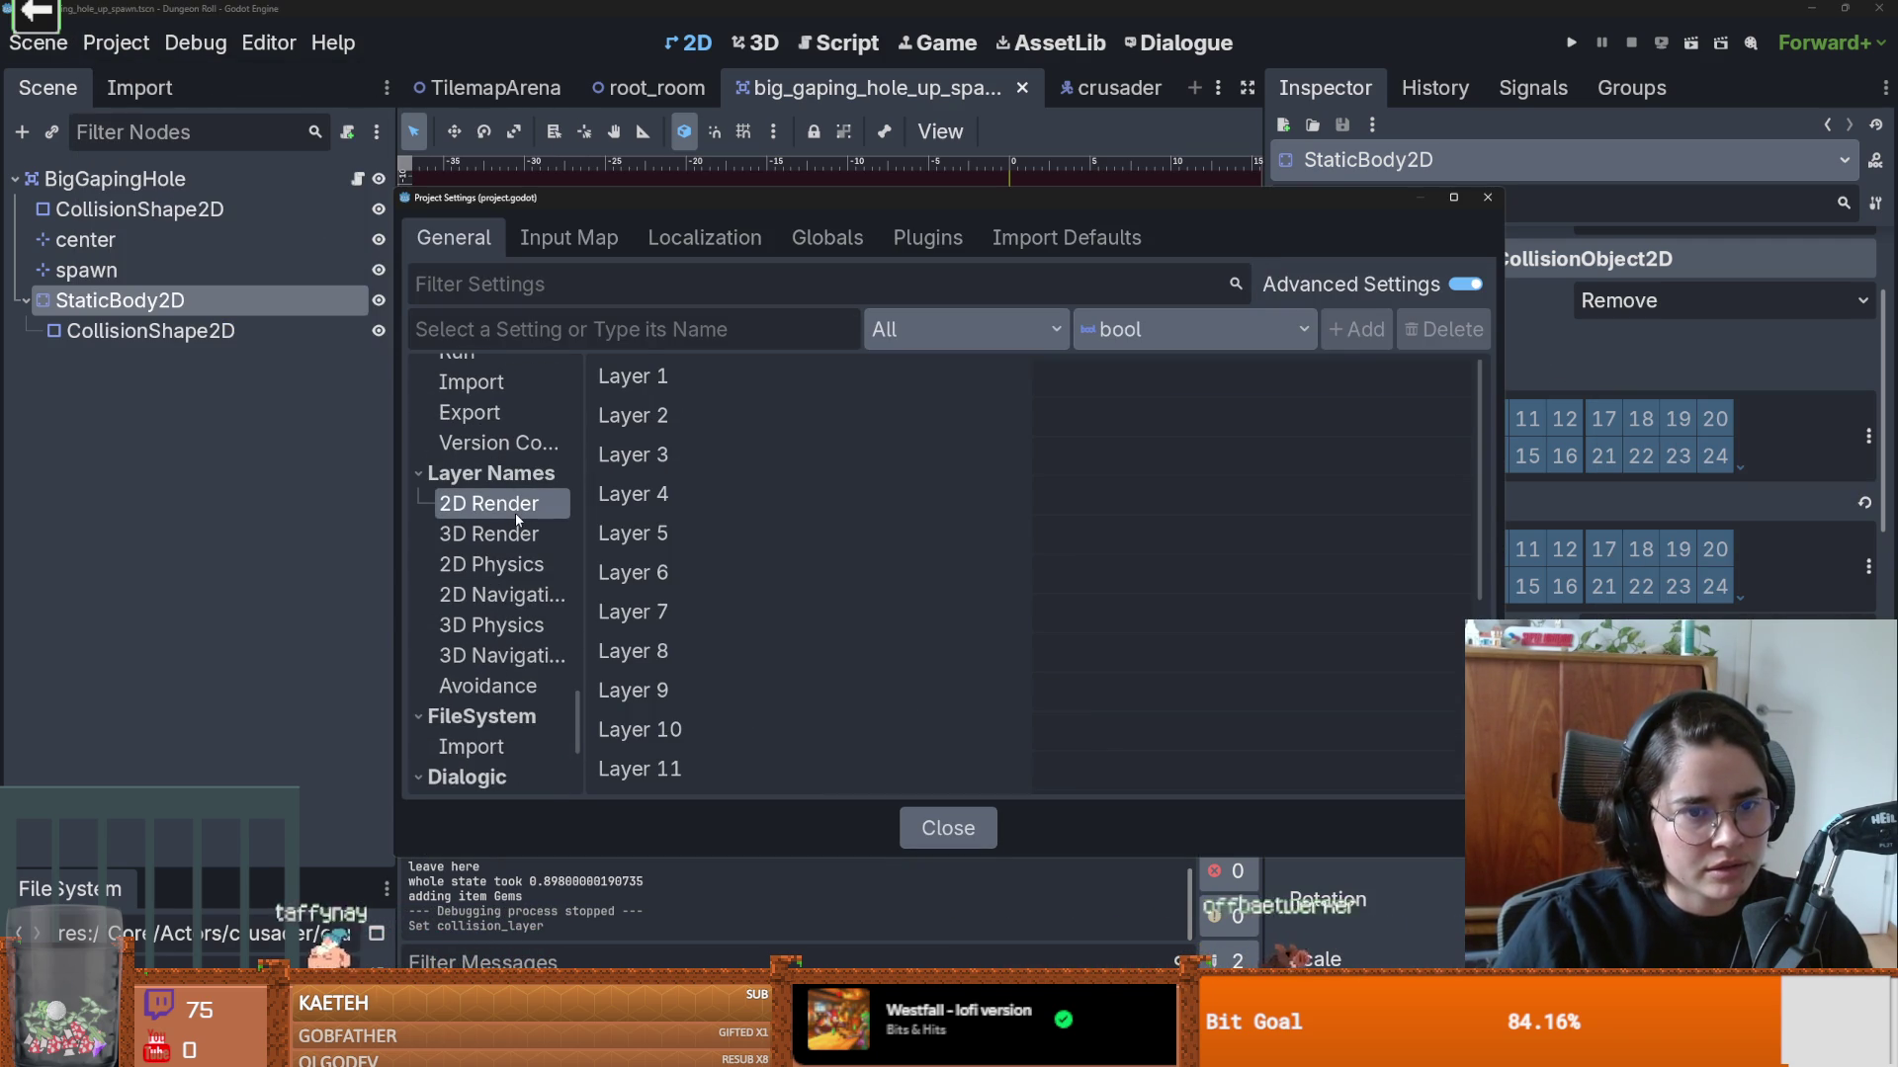
{"action": "left_click", "coordinate": [513, 563]}
{"action": "scroll", "coordinate": [1080, 560], "scroll_direction": "down", "scroll_amount": 1}
{"action": "left_click", "coordinate": [1093, 718]}
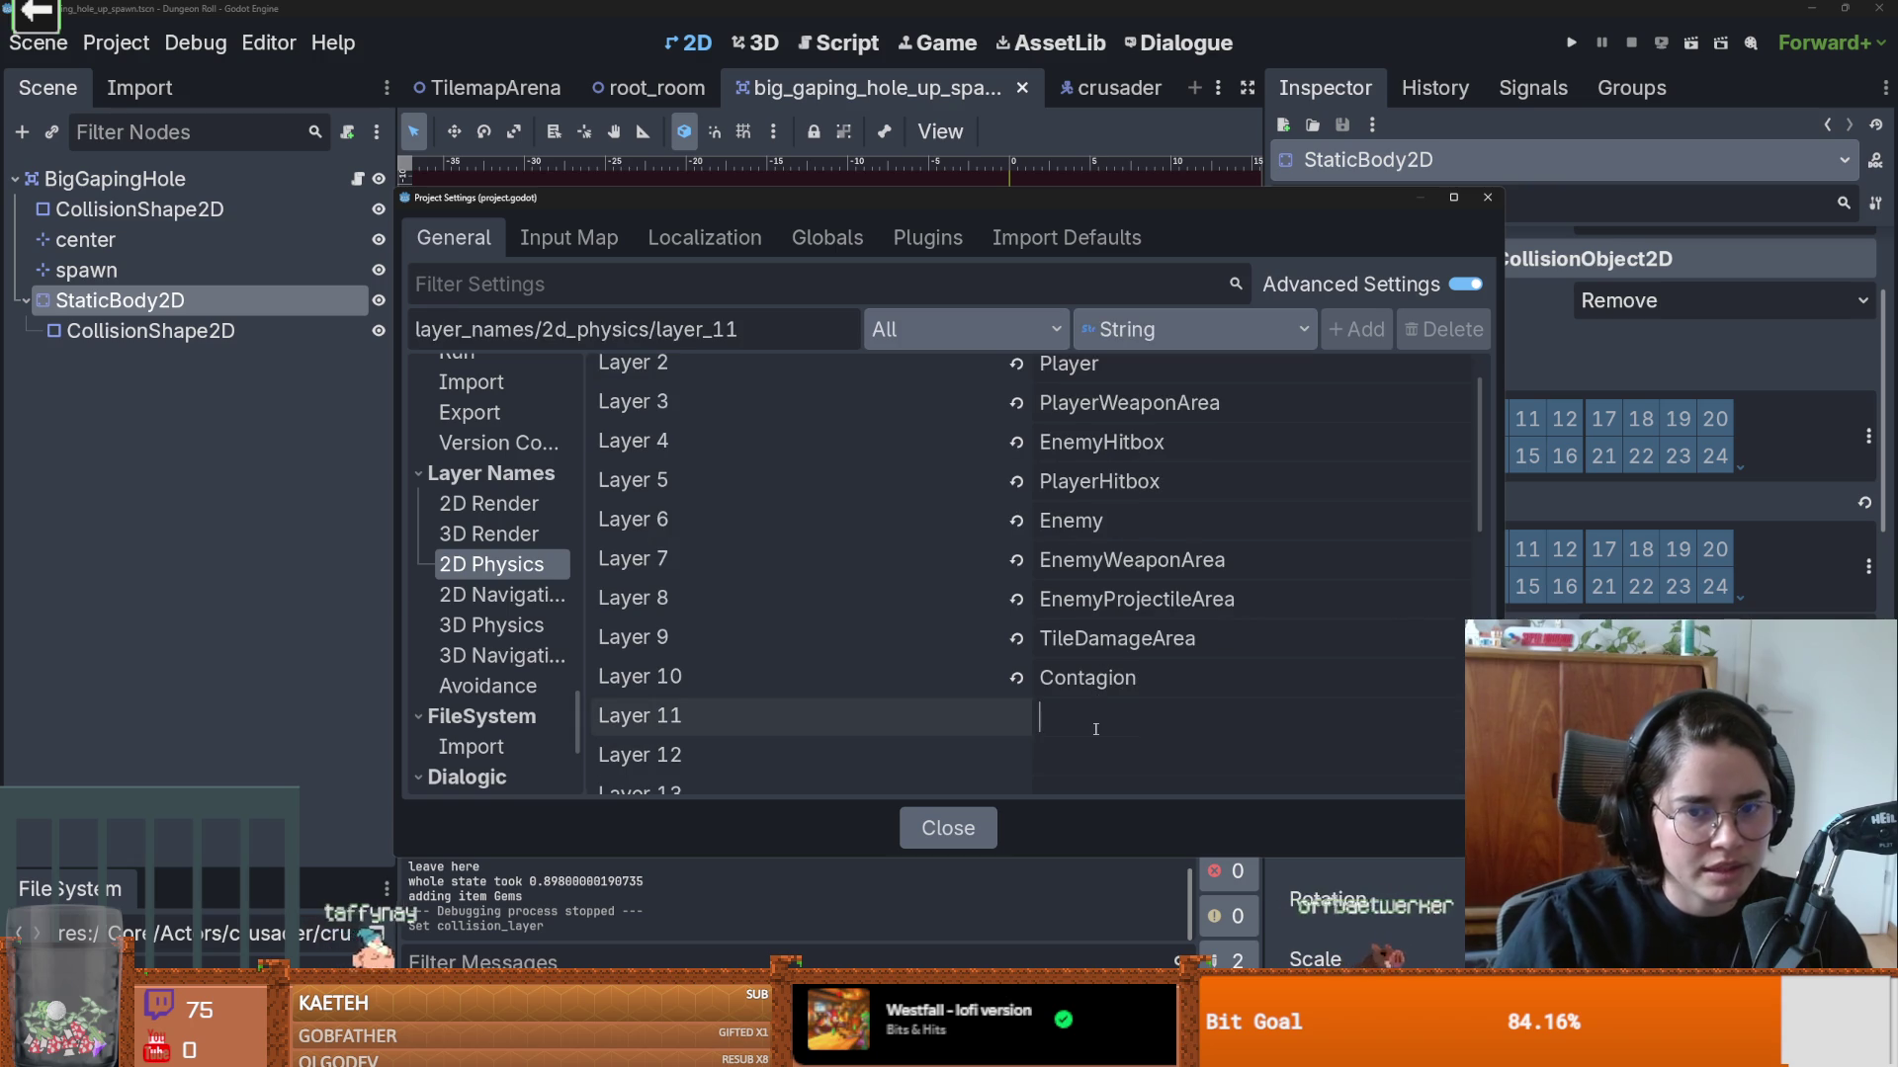
{"action": "type", "text": "EnemyCollision"}
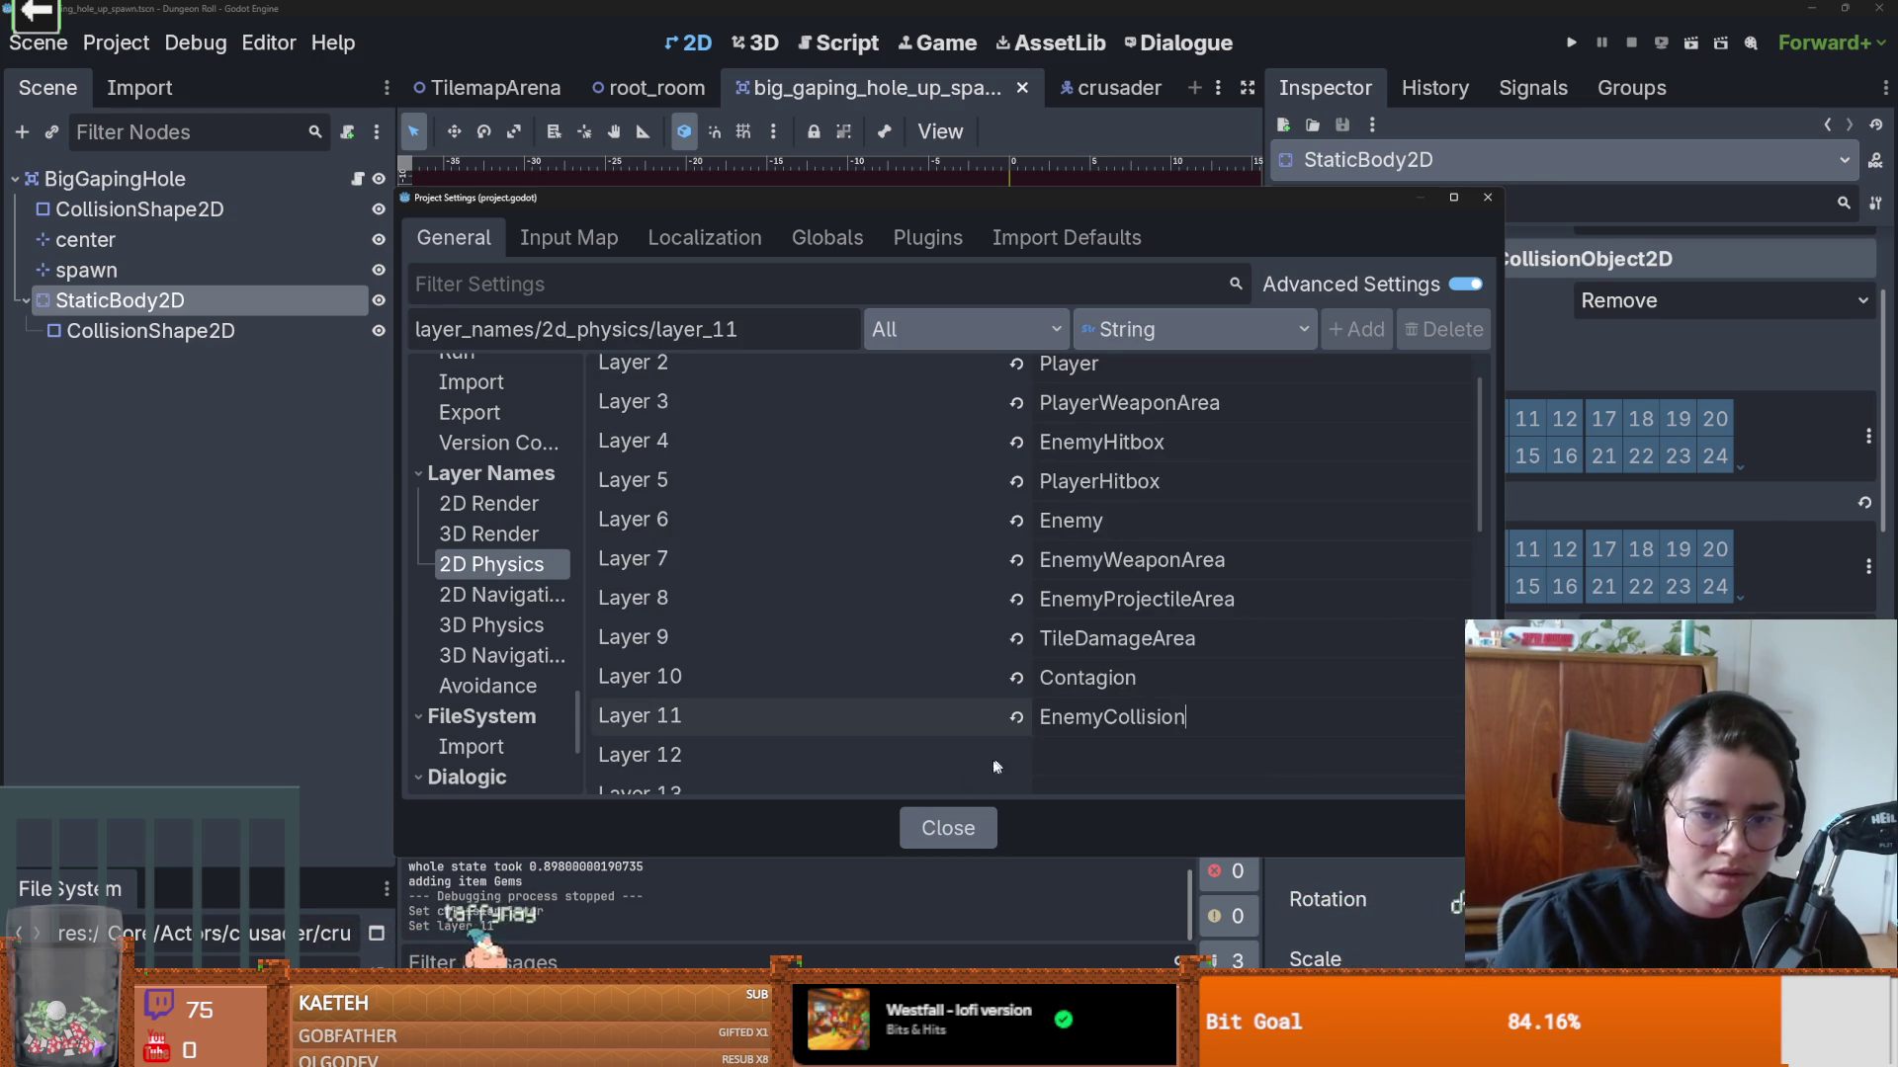
{"action": "left_click", "coordinate": [948, 829]}
Step: Move the hole's StaticBody2D onto layer 11 instead of layer 1, then switch to TilemapArena
{"action": "left_click", "coordinate": [1868, 435]}
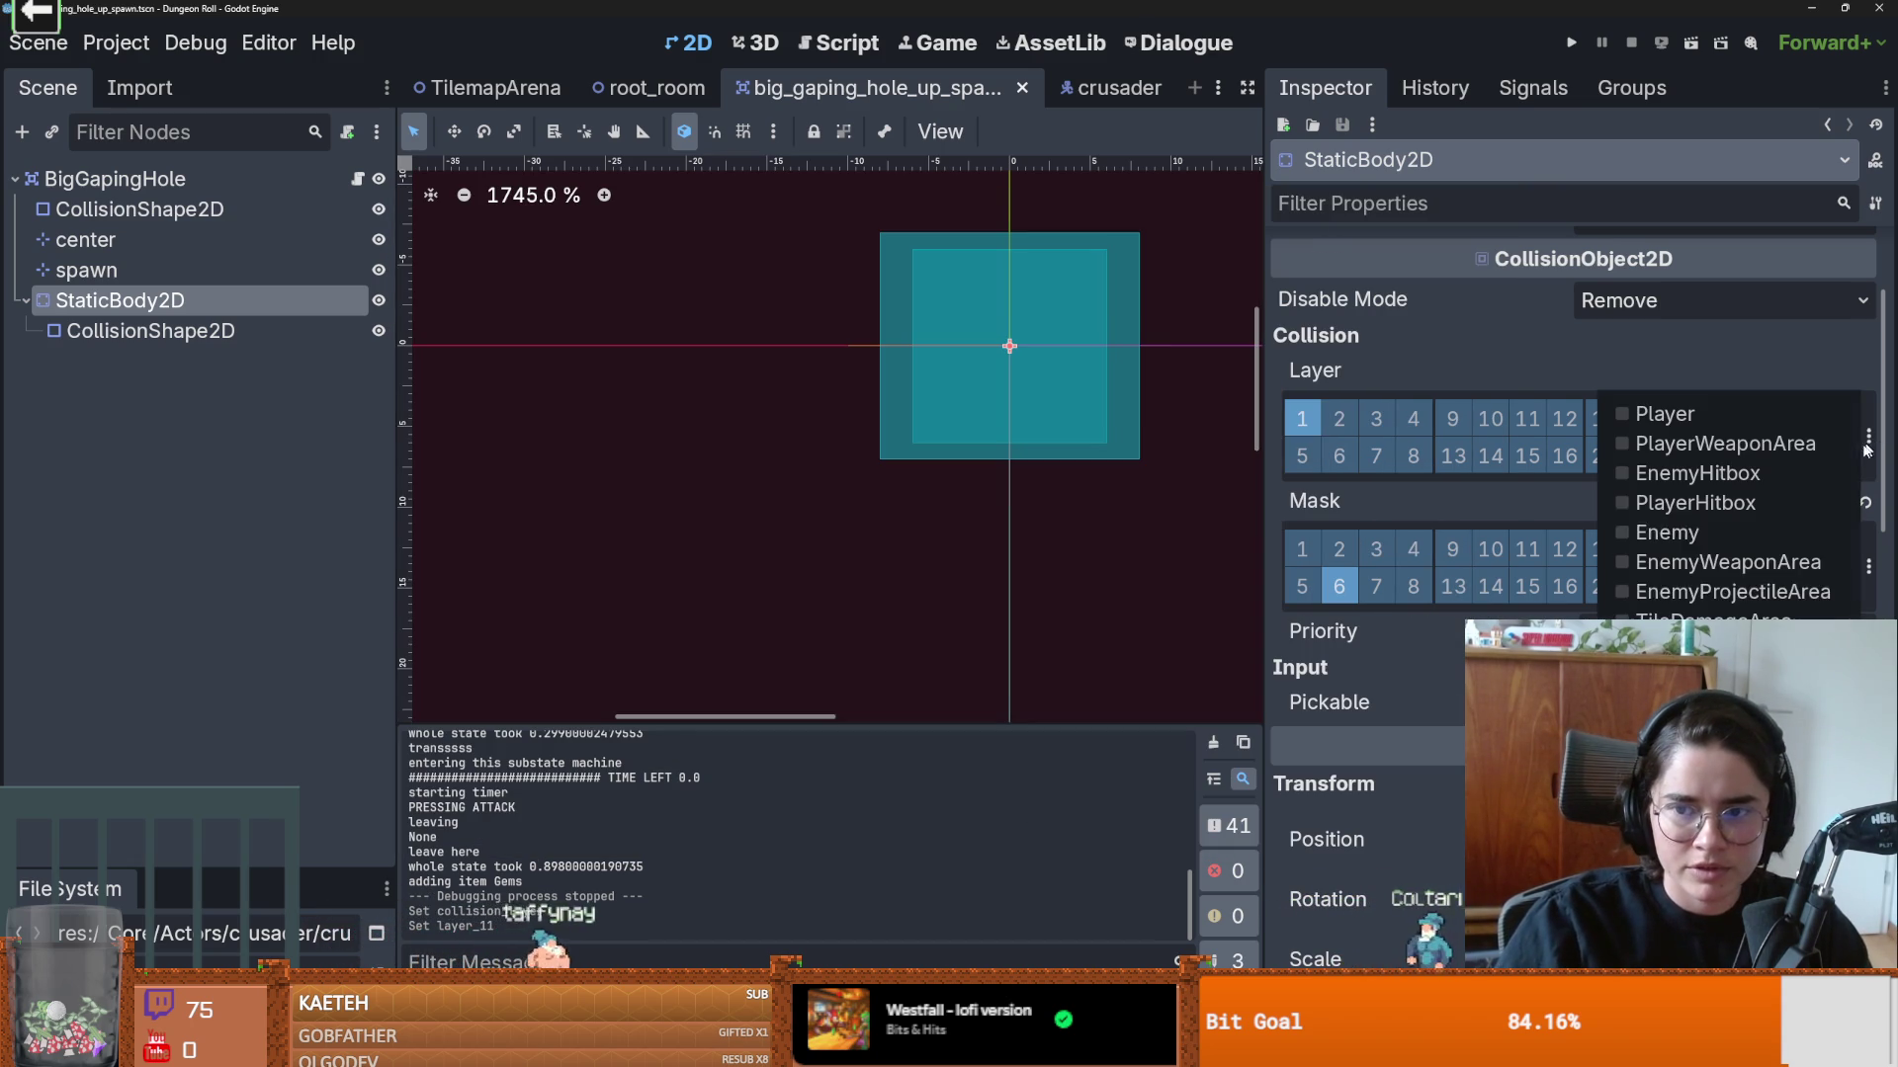
{"action": "left_click", "coordinate": [1680, 680]}
{"action": "left_click", "coordinate": [1527, 418]}
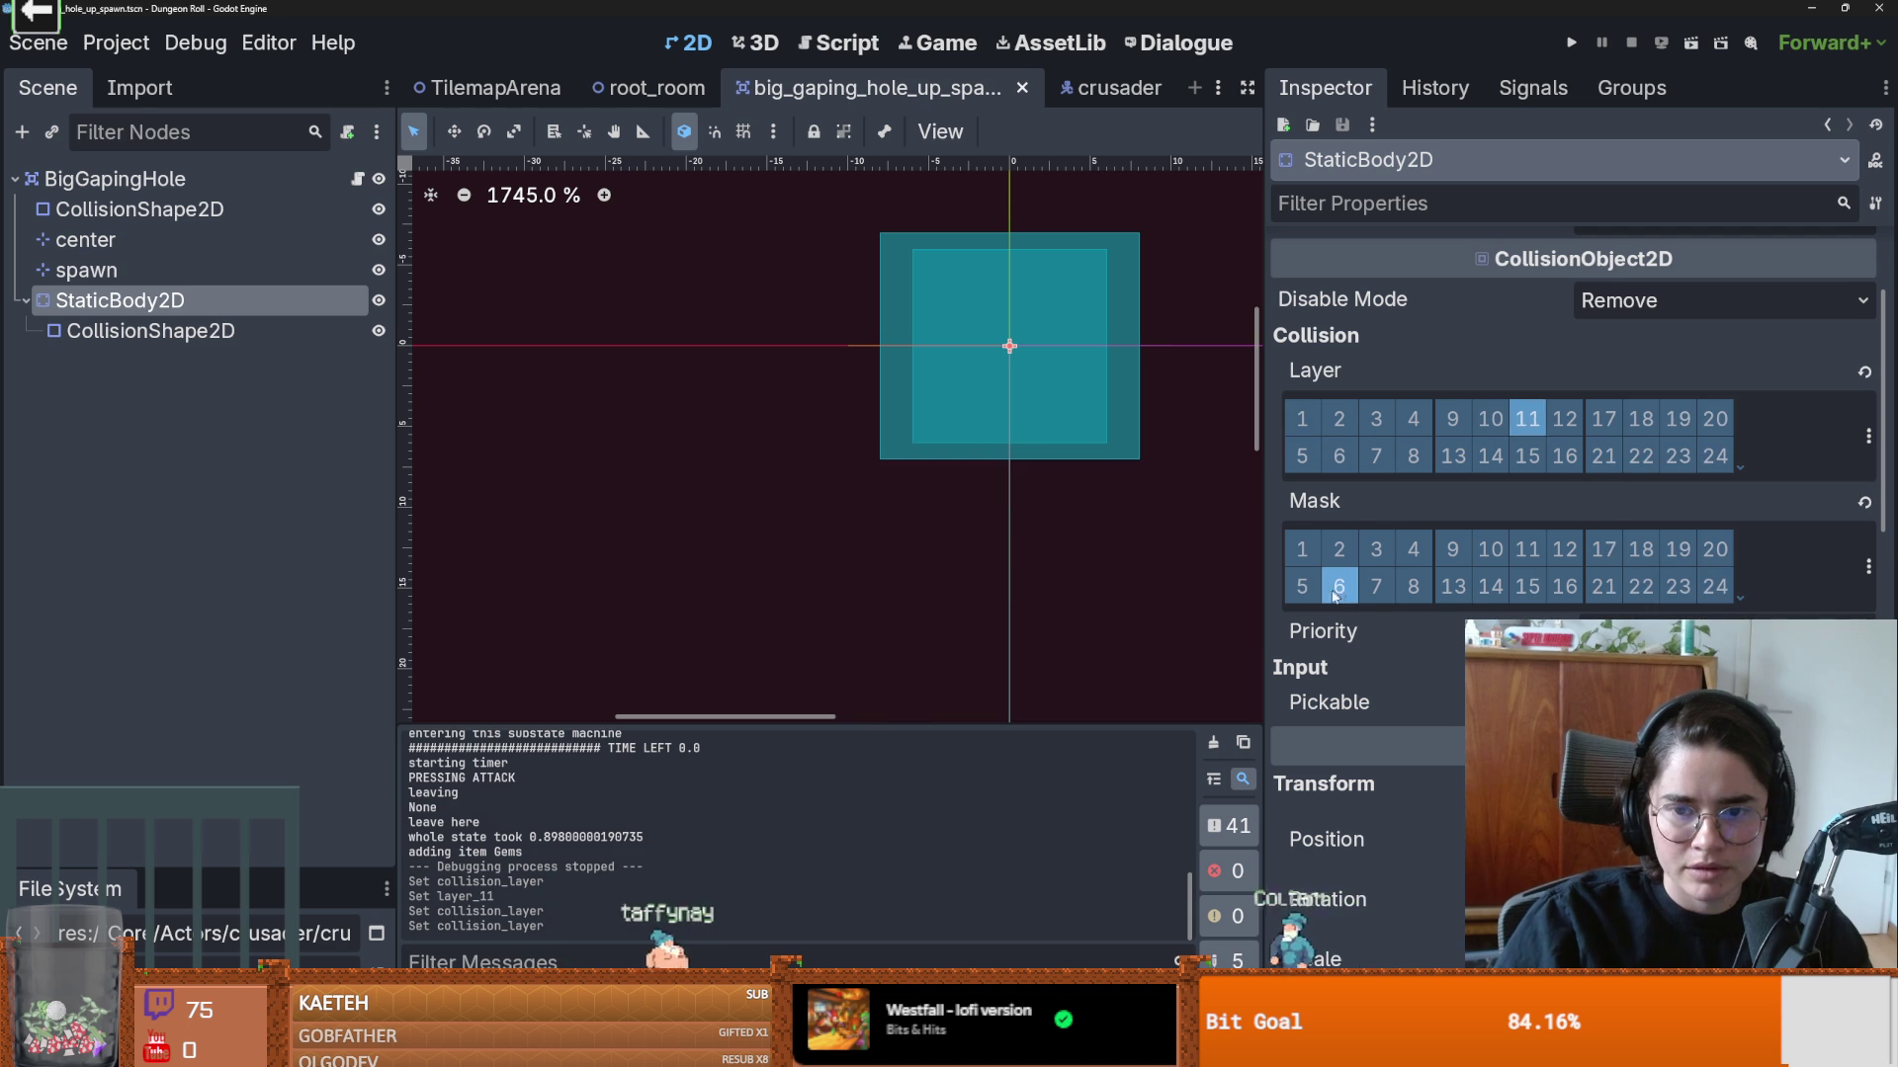
{"action": "left_click", "coordinate": [494, 87]}
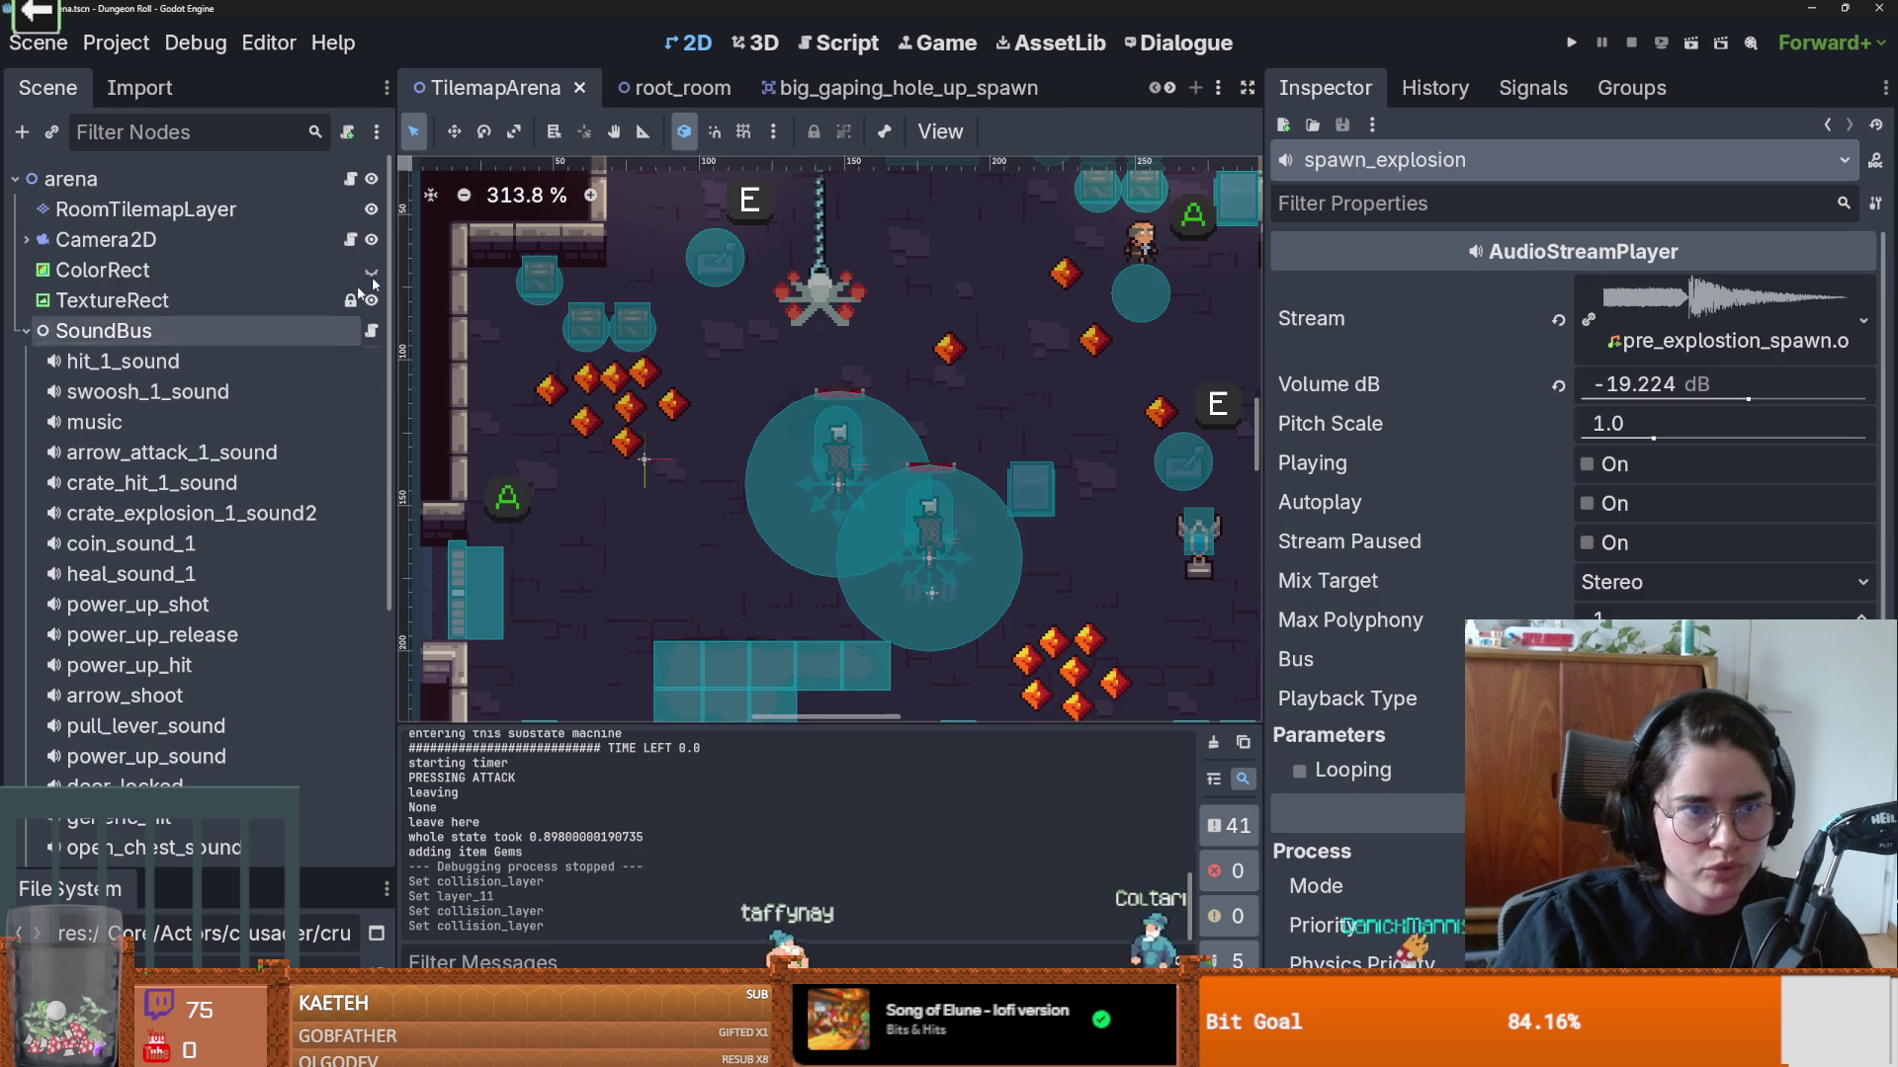
Step: Select the NavigationRegion2D node in the root_room scene
{"action": "left_click", "coordinate": [677, 87]}
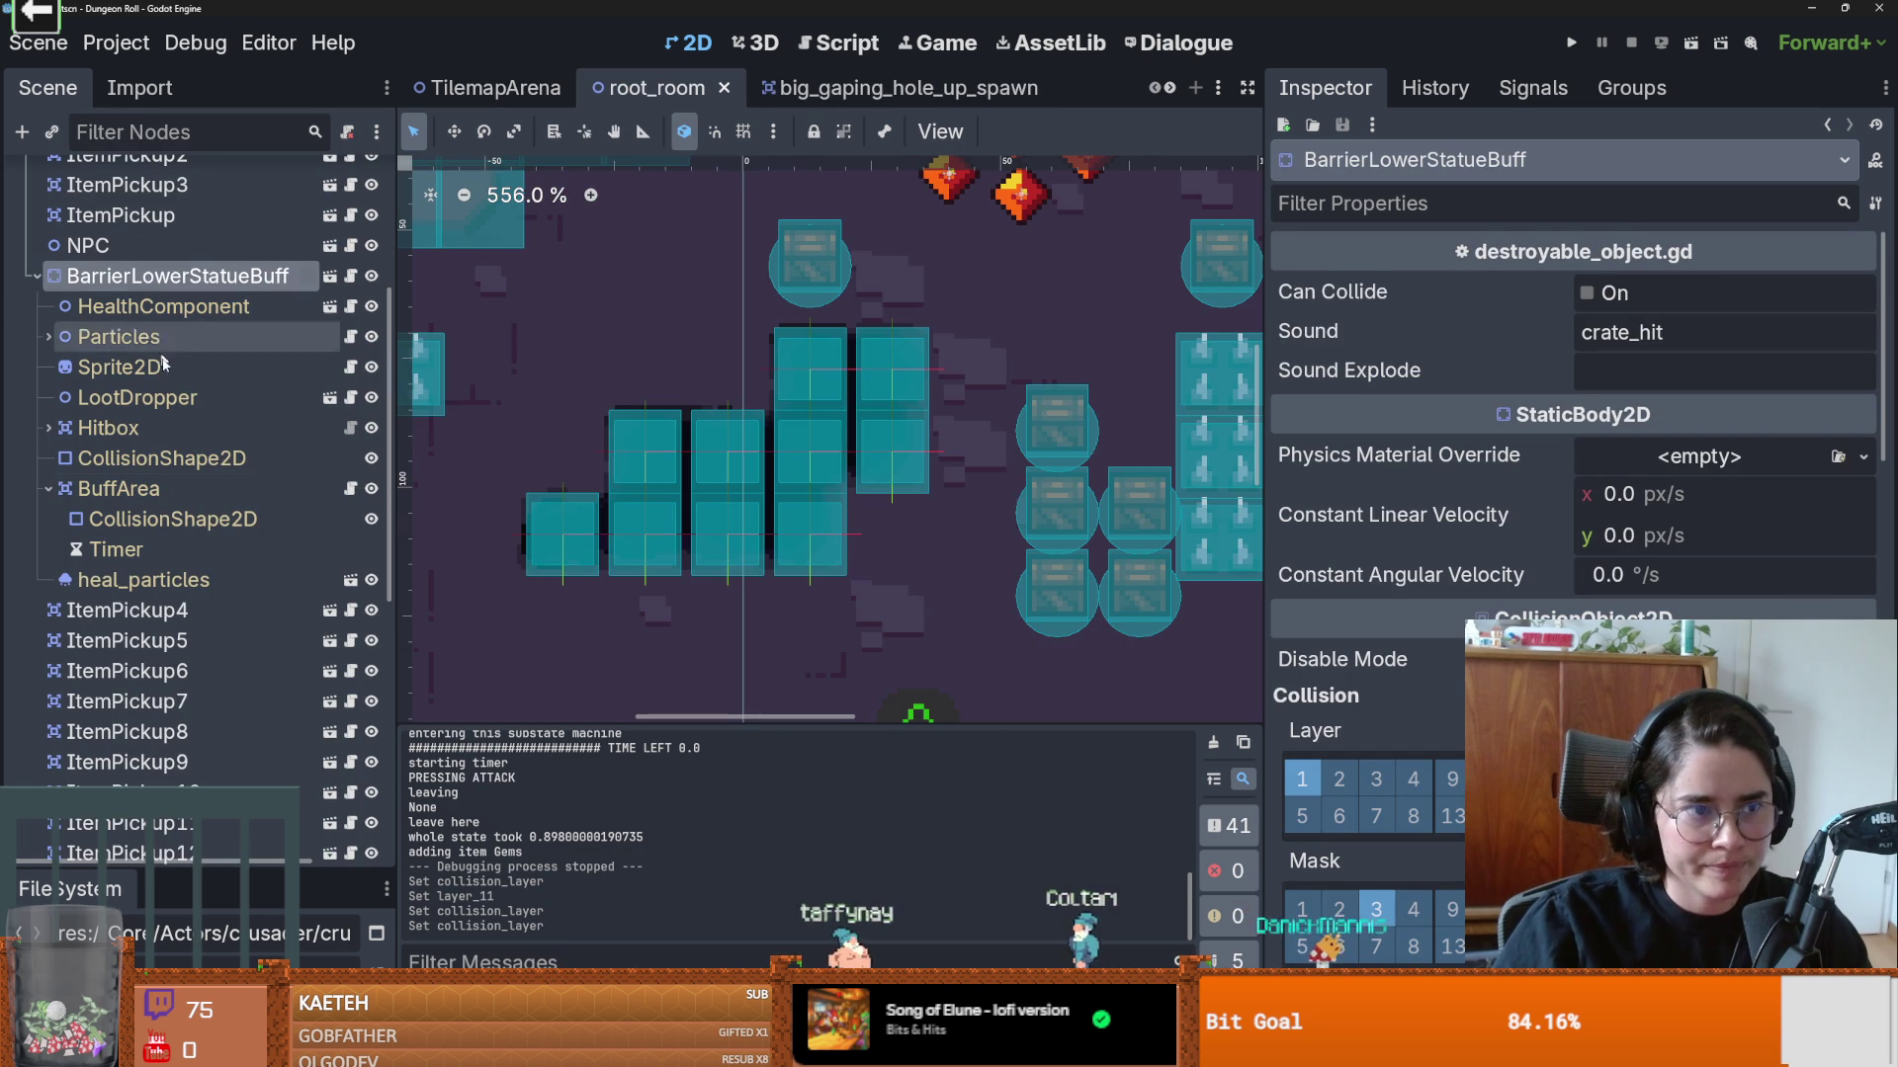
{"action": "left_click", "coordinate": [31, 277]}
{"action": "scroll", "coordinate": [141, 478], "scroll_direction": "up", "scroll_amount": 5}
{"action": "left_click", "coordinate": [148, 301]}
{"action": "left_click", "coordinate": [1868, 475]}
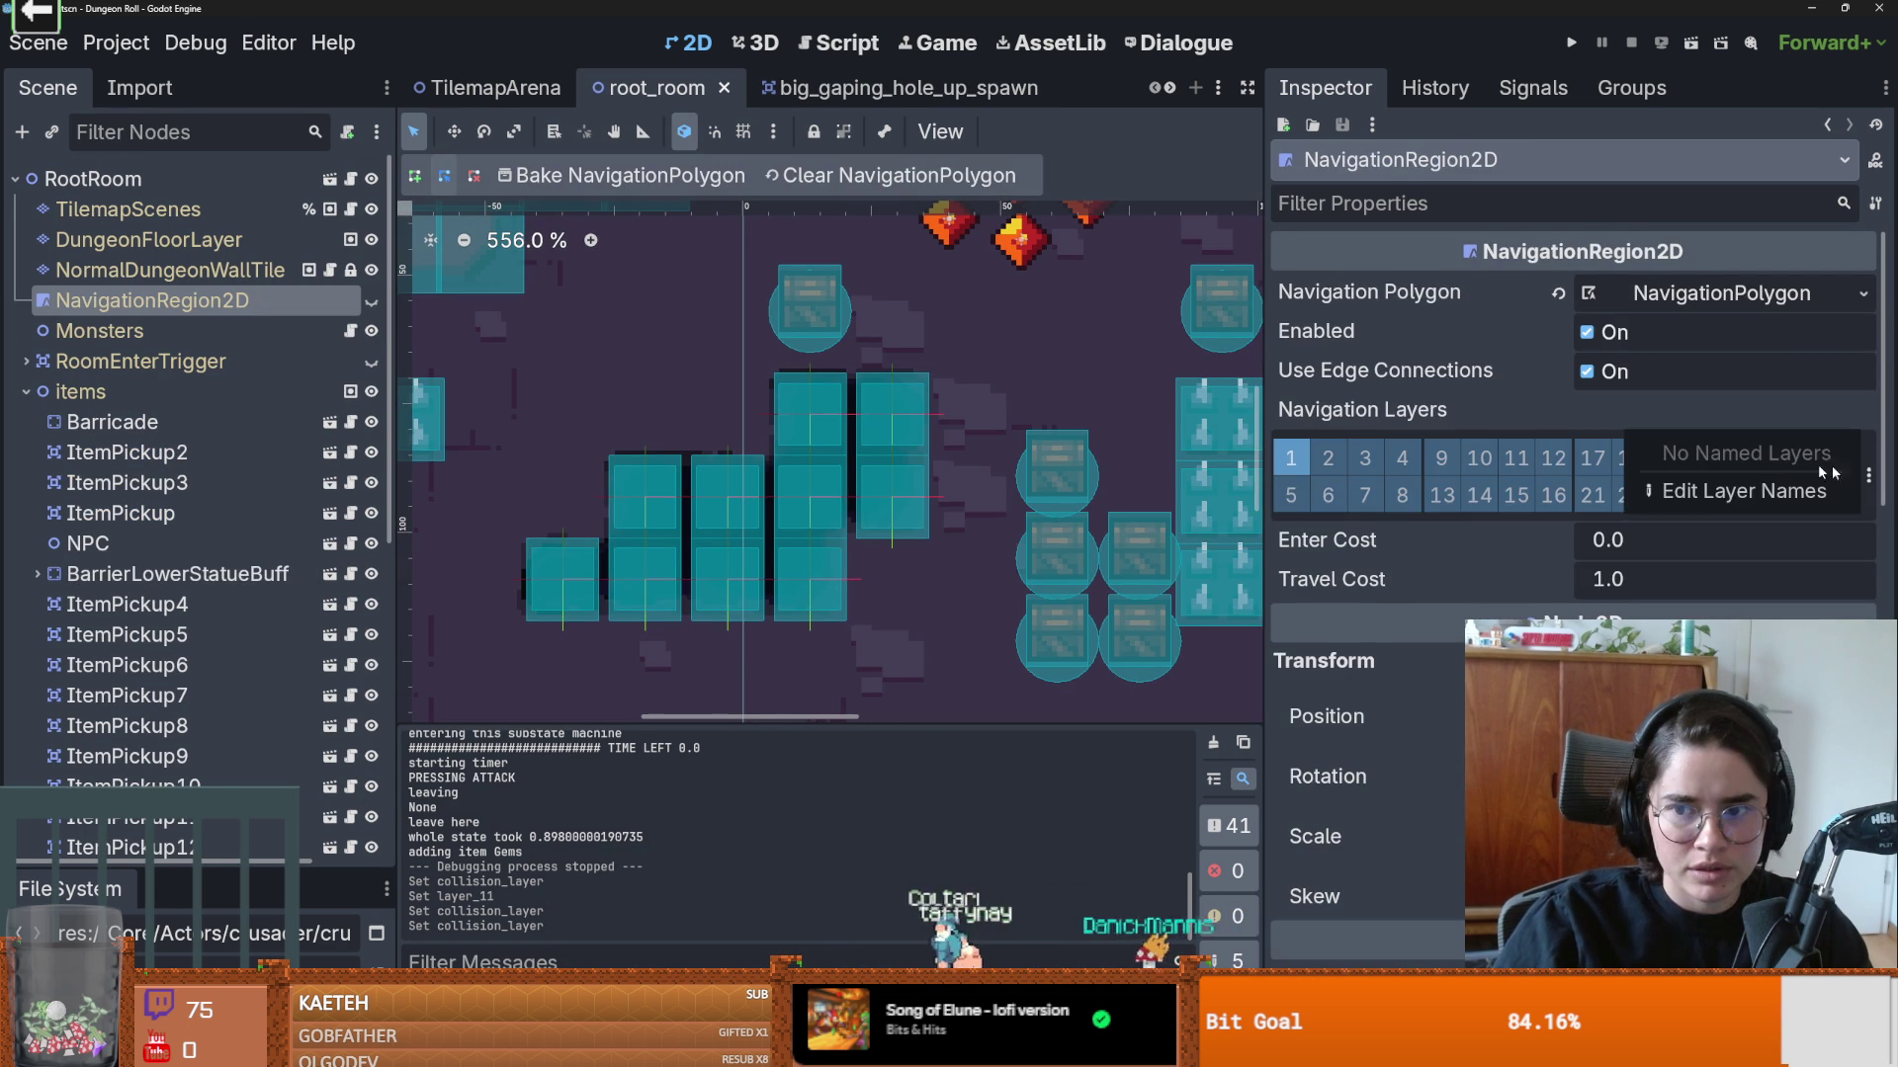
Step: Review the navigation and 2D physics layer names in Project Settings
{"action": "left_click", "coordinate": [1433, 419]}
{"action": "left_click", "coordinate": [1868, 477]}
{"action": "left_click", "coordinate": [1866, 478]}
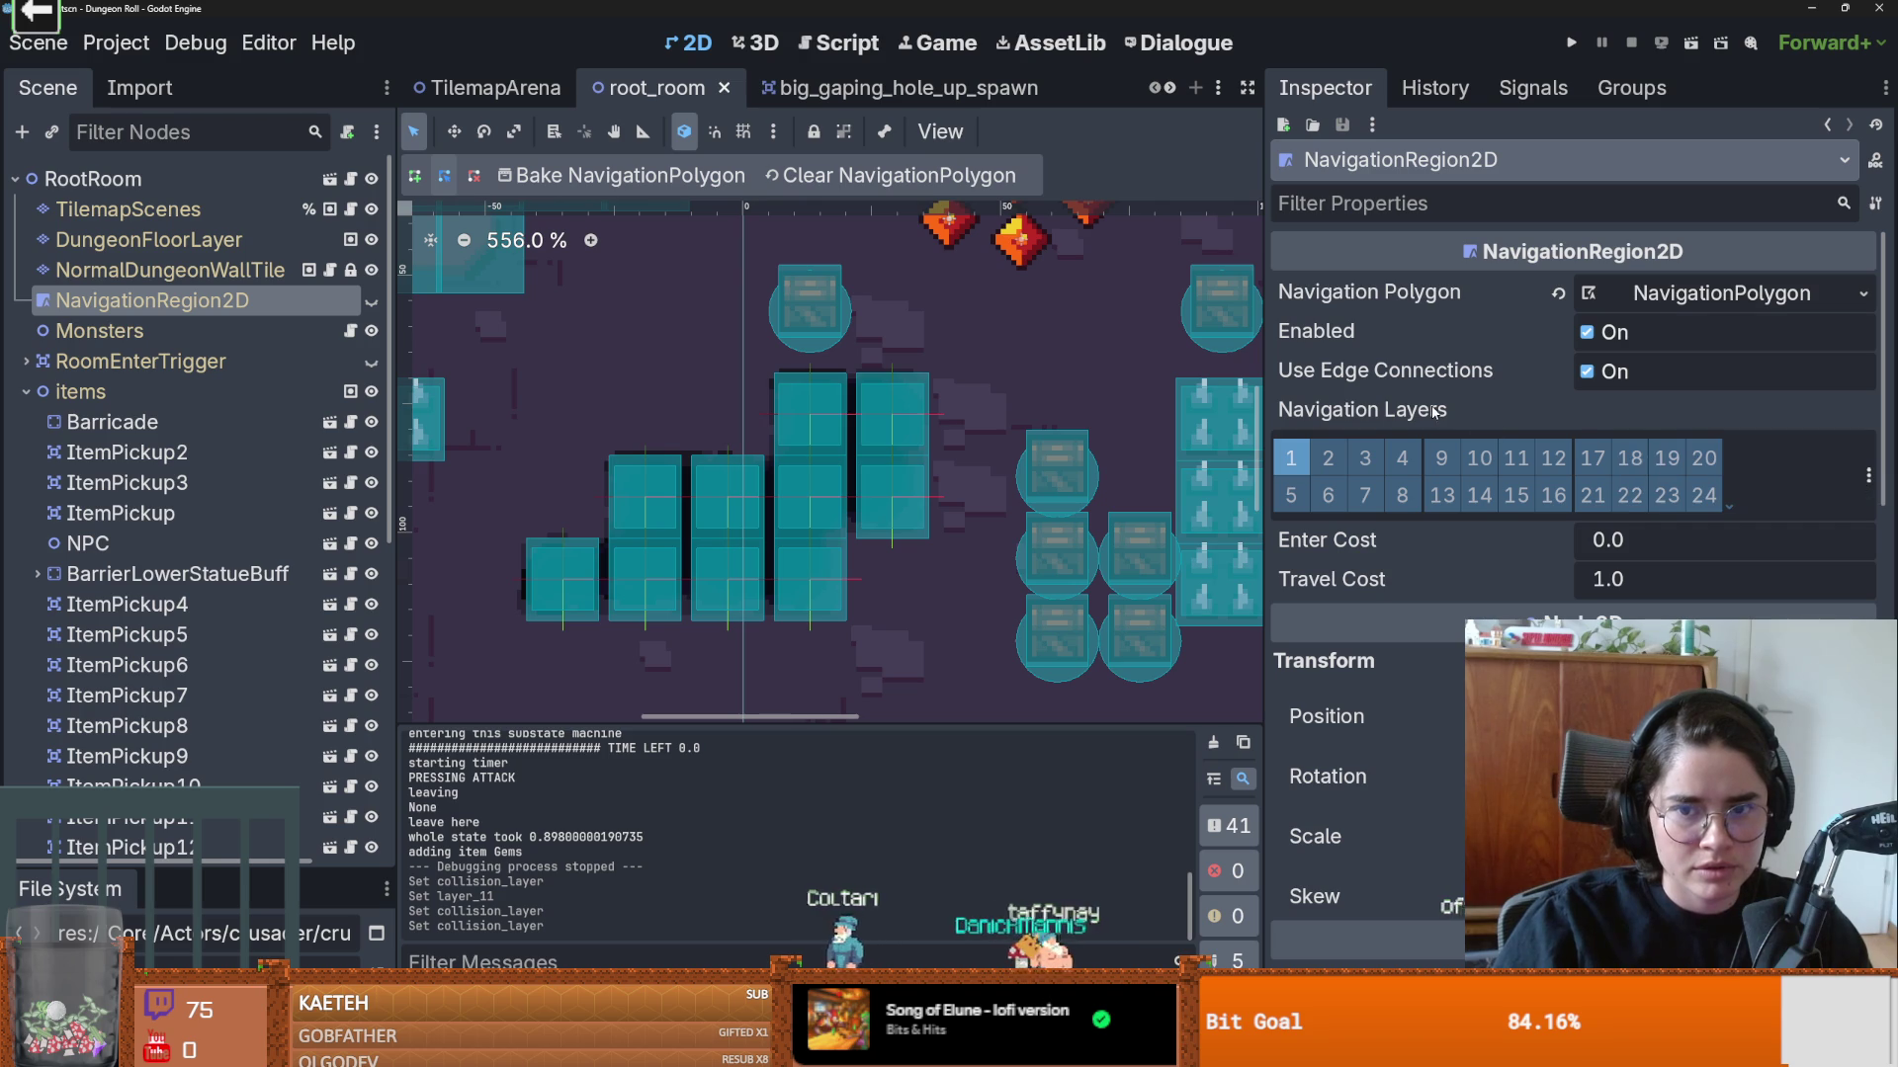
{"action": "left_click", "coordinate": [1867, 476]}
{"action": "left_click", "coordinate": [1788, 490]}
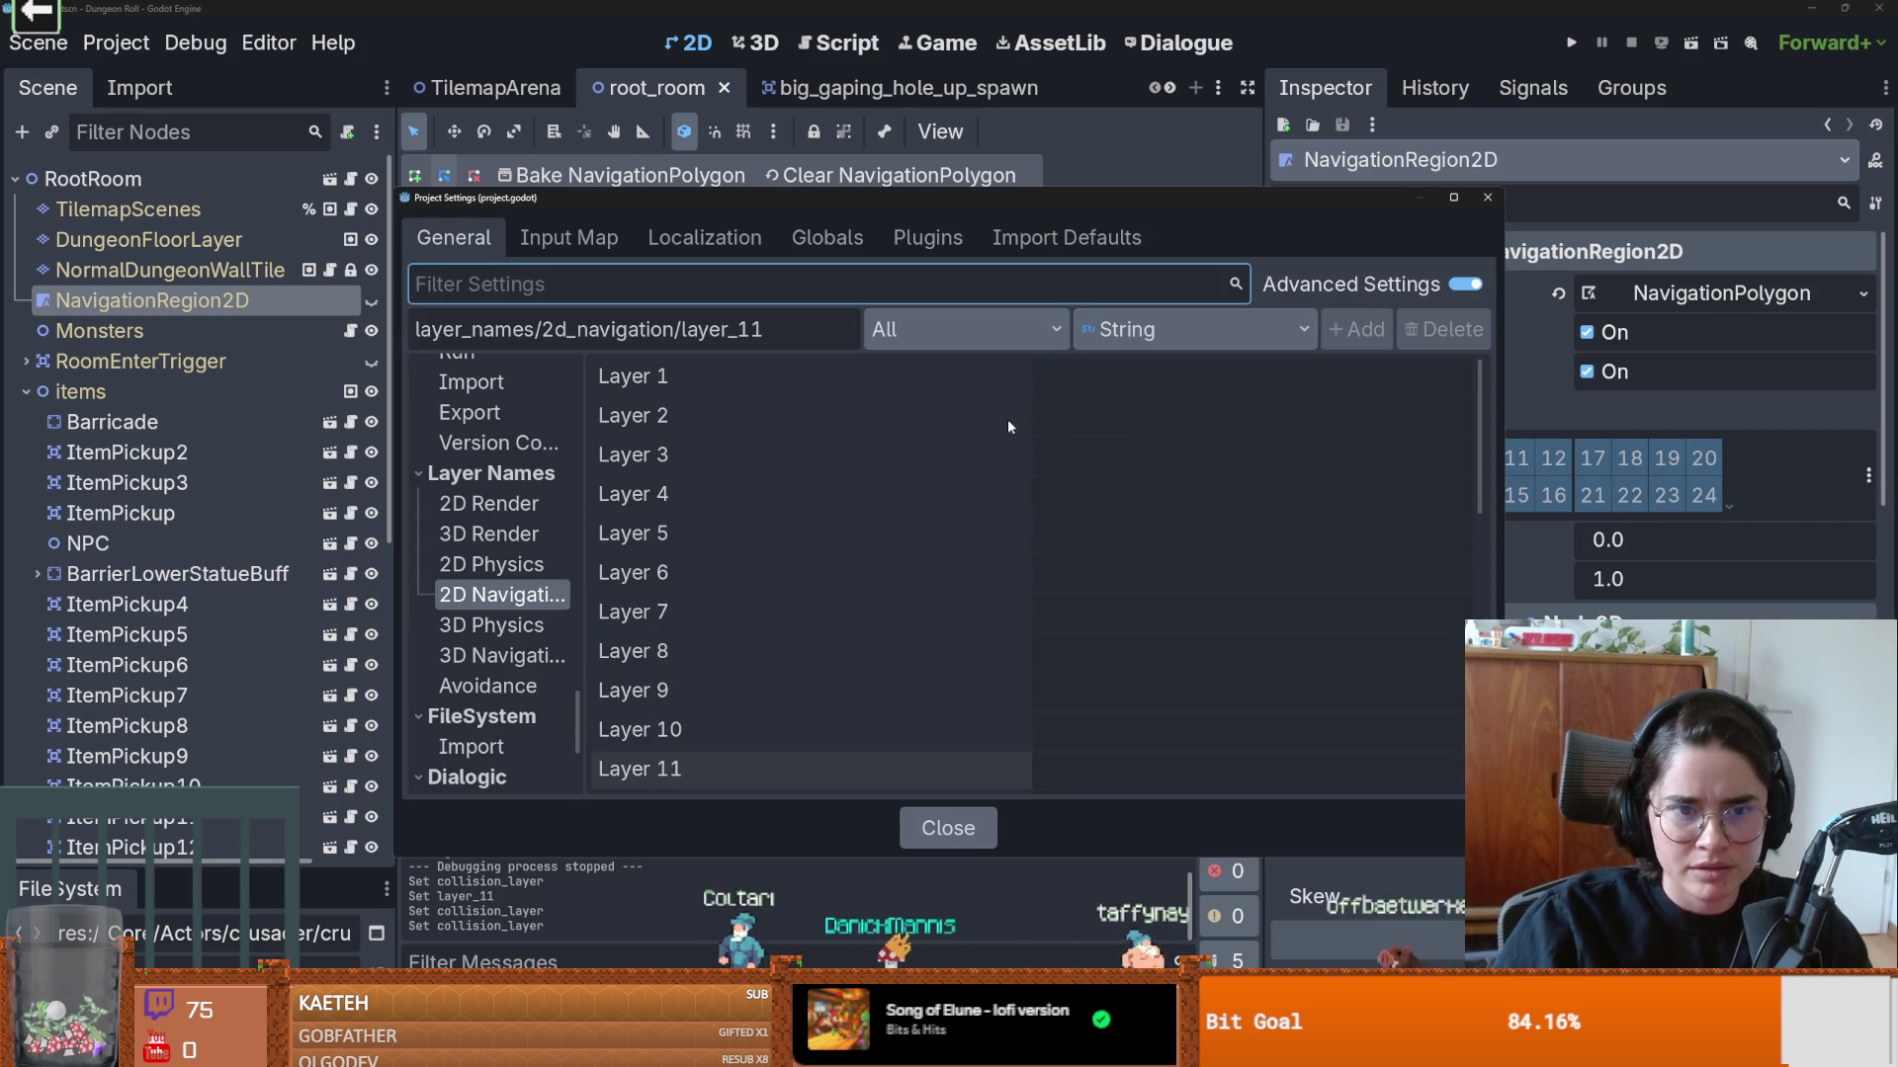
{"action": "left_click", "coordinate": [491, 565]}
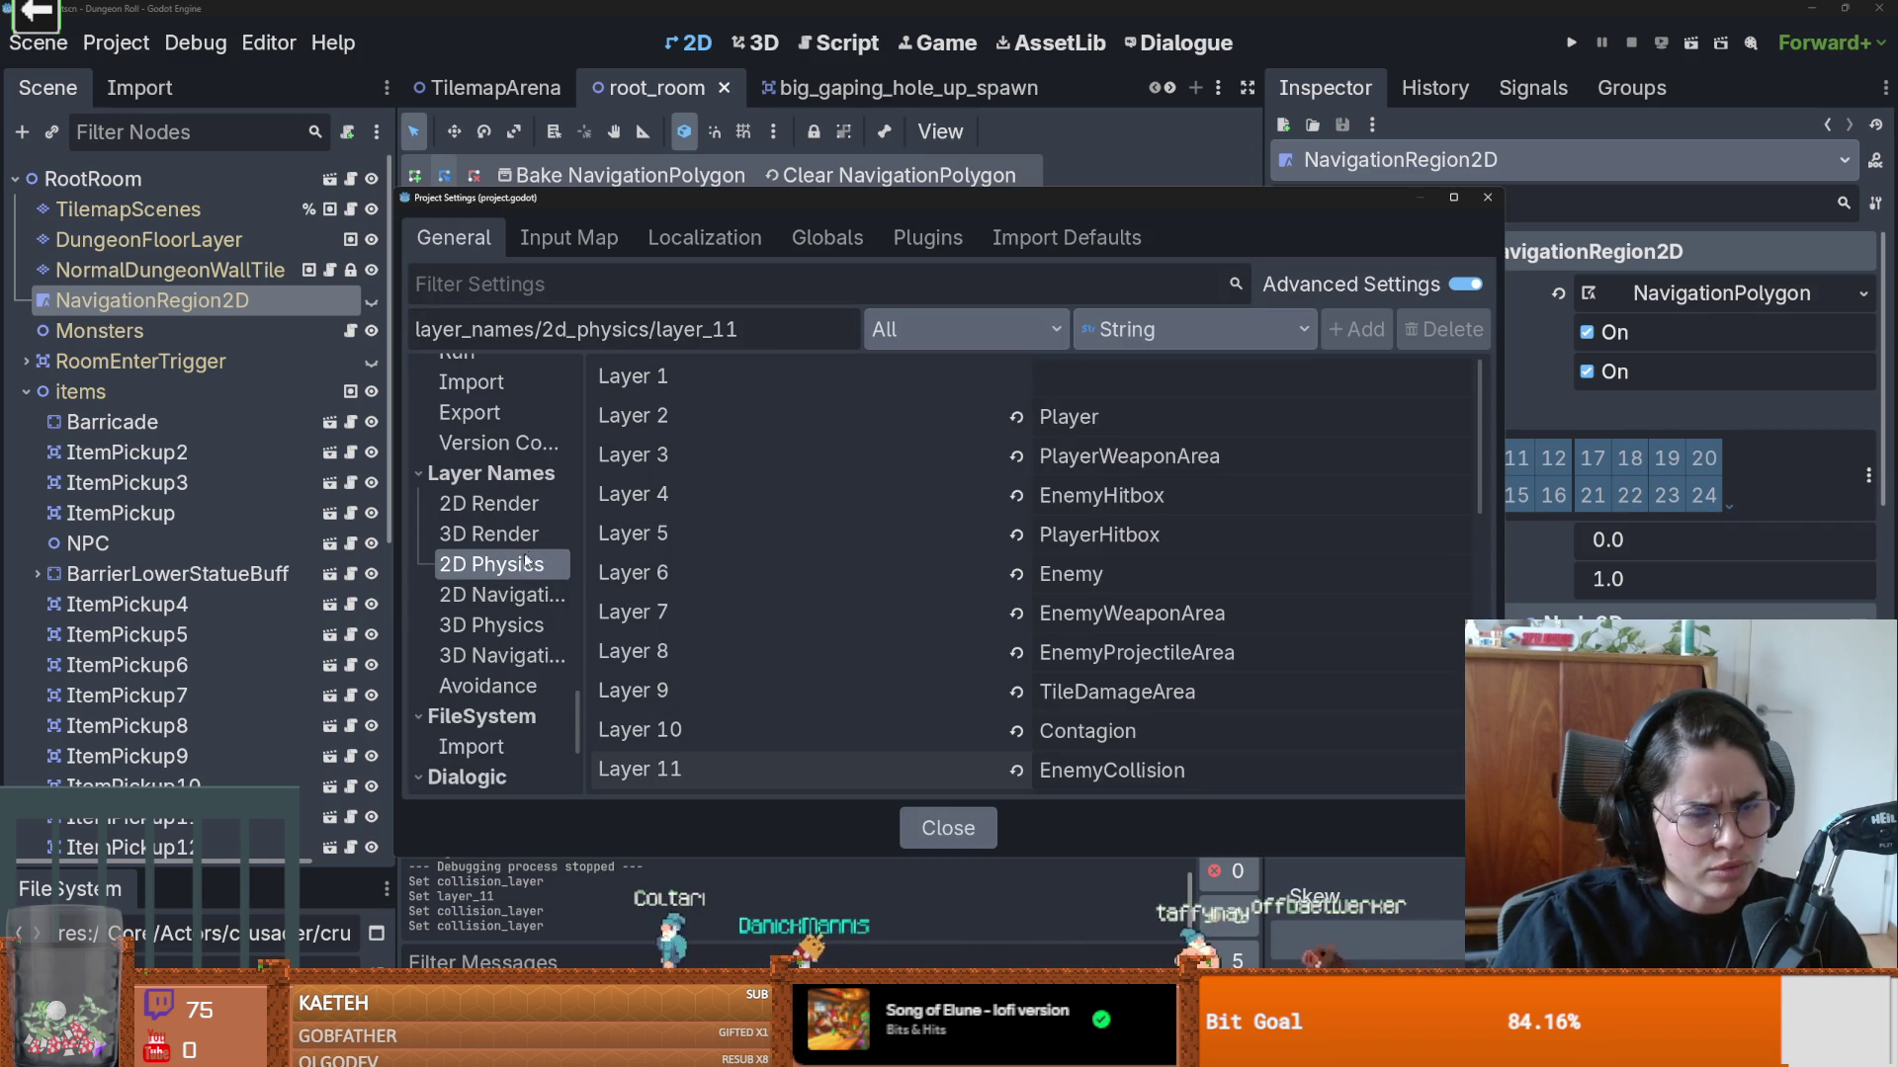
{"action": "key", "text": "Escape"}
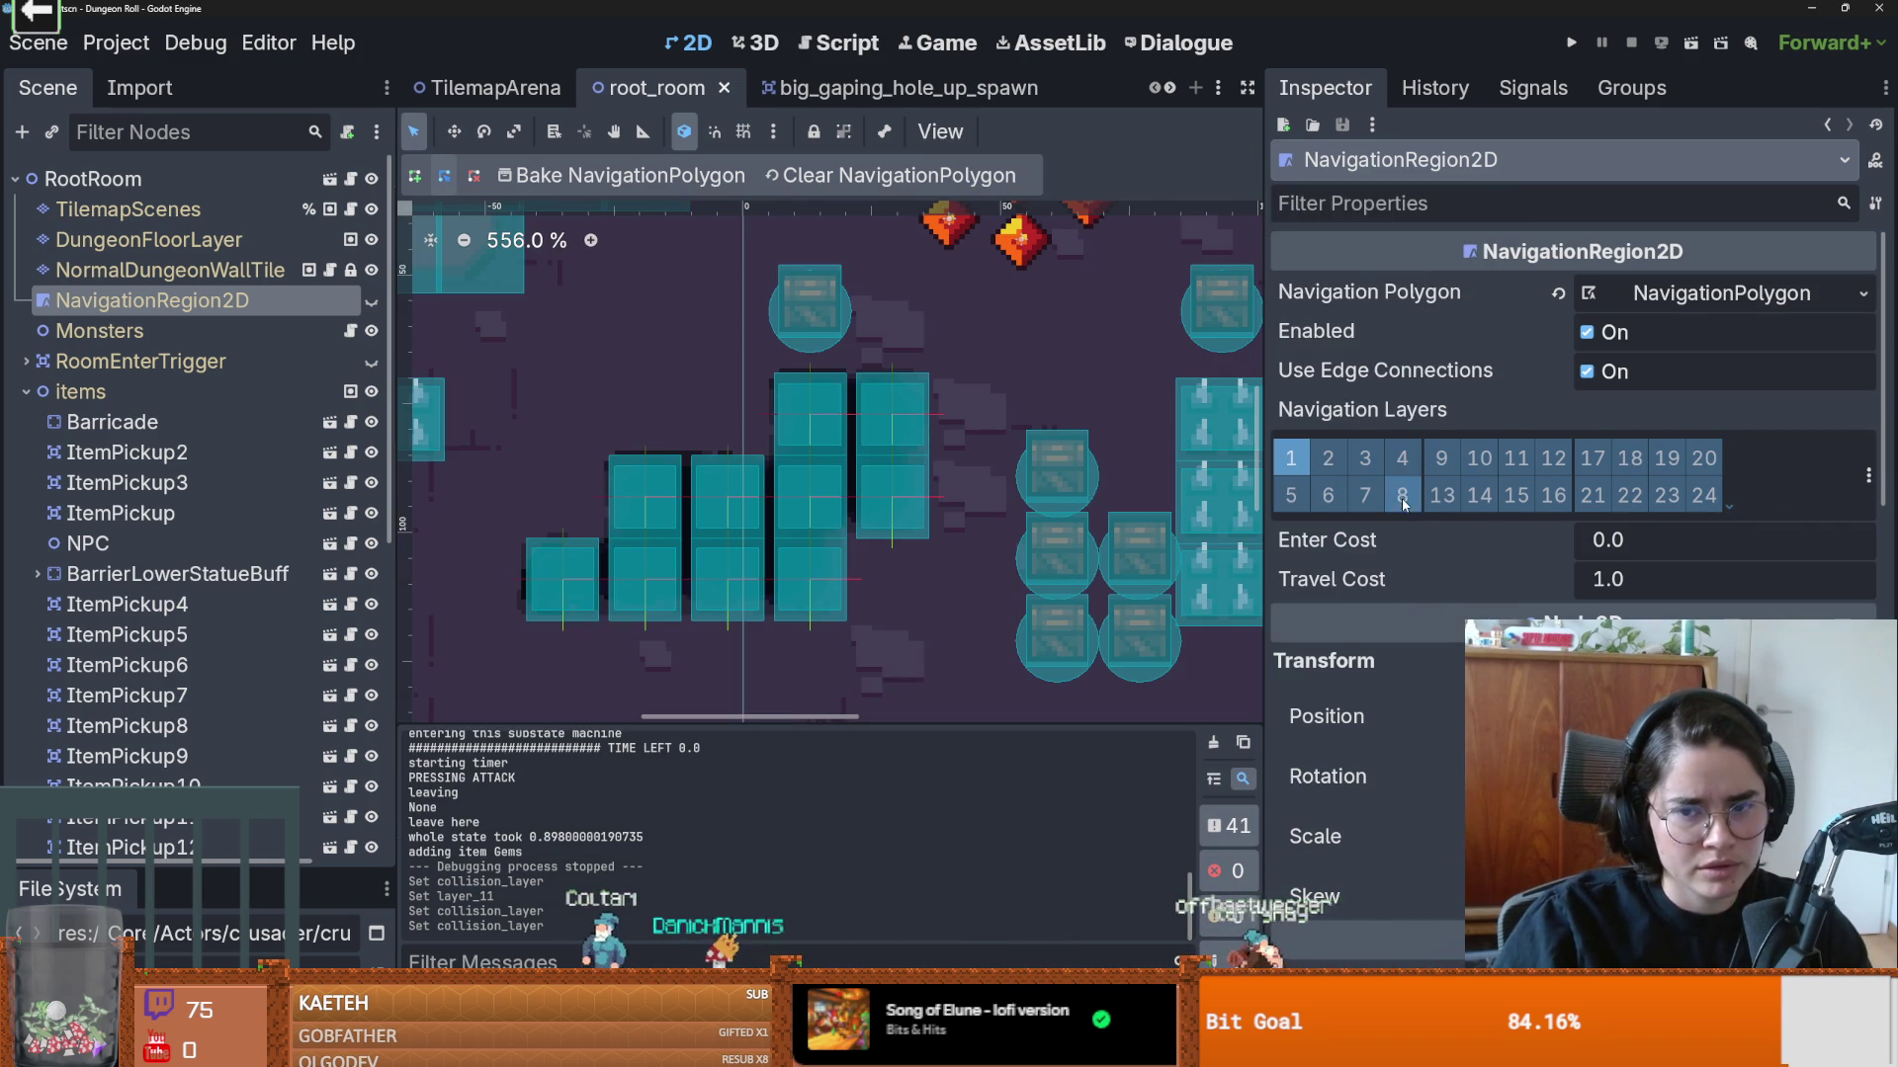
Step: Inspect the NavigationRegion2D's navigation polygon settings
{"action": "scroll", "coordinate": [1401, 504], "scroll_direction": "down", "scroll_amount": 5}
{"action": "scroll", "coordinate": [1401, 498], "scroll_direction": "up", "scroll_amount": 8}
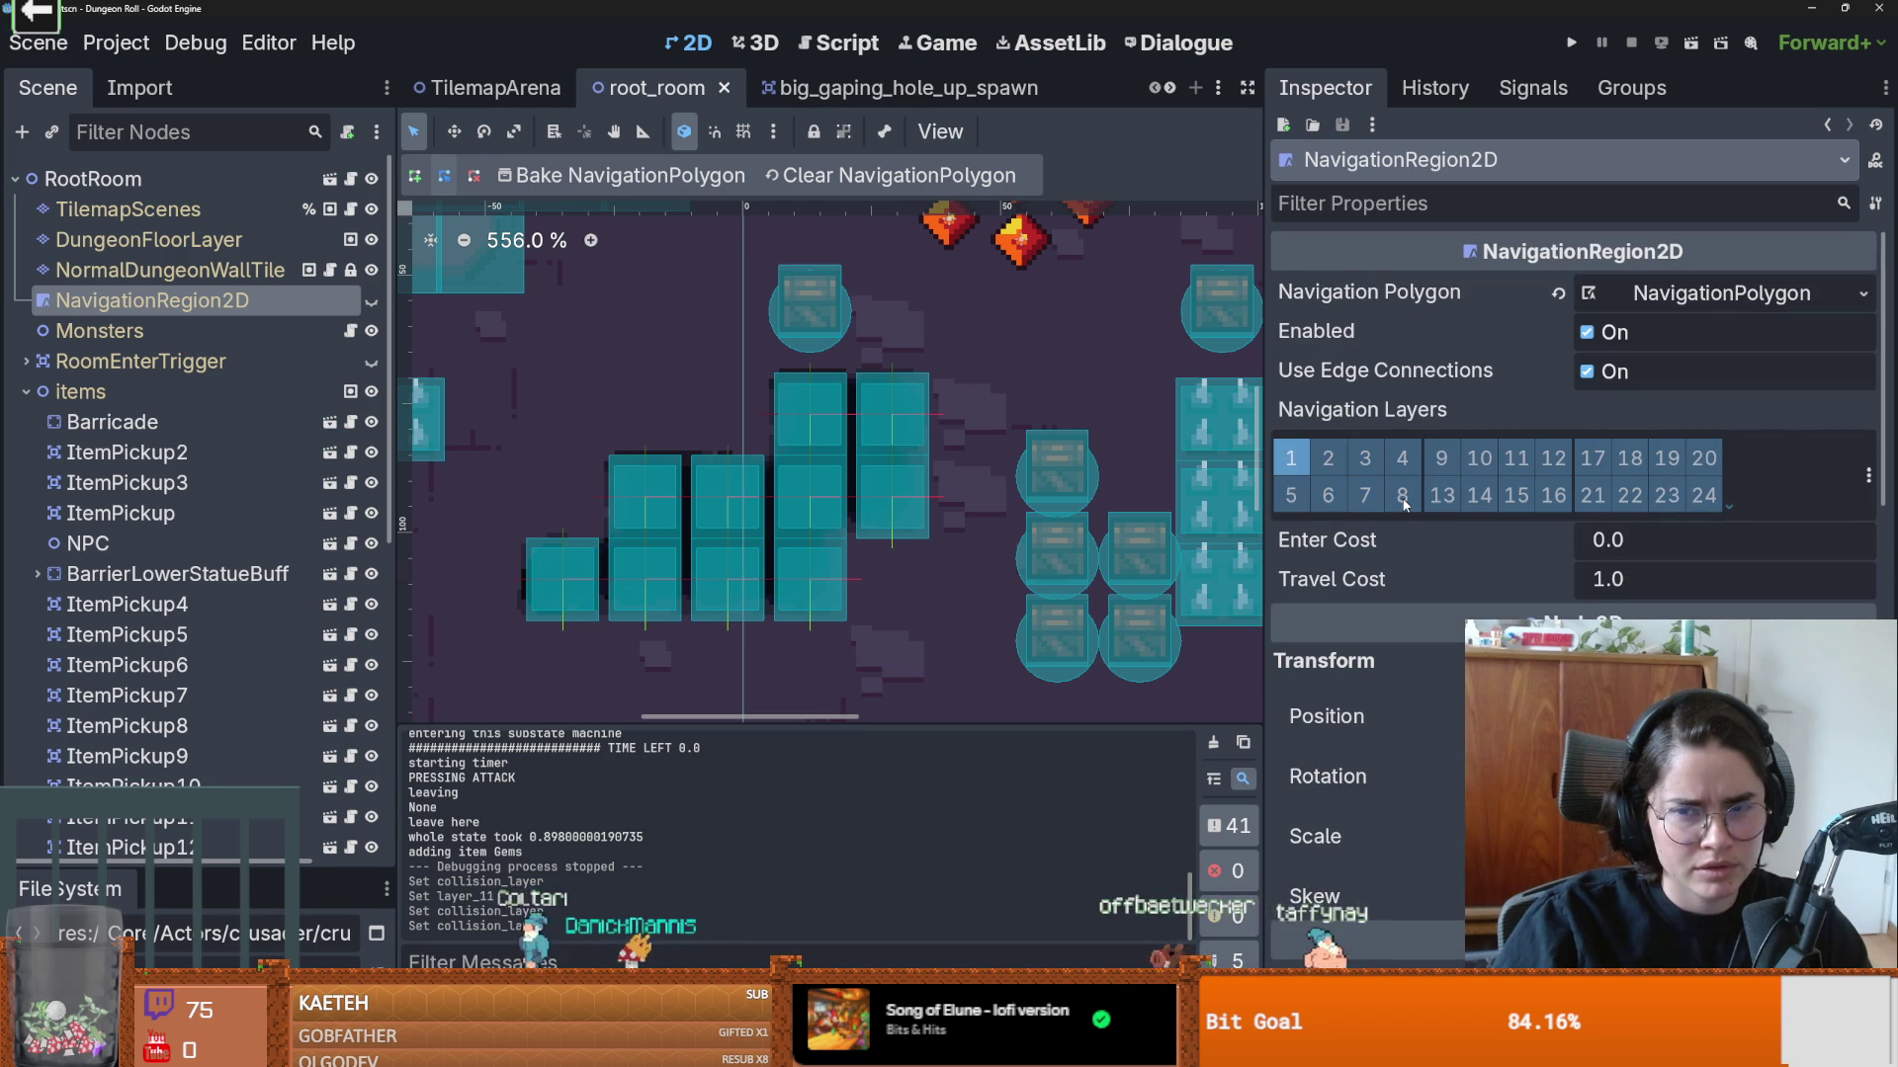
{"action": "left_click", "coordinate": [1721, 294]}
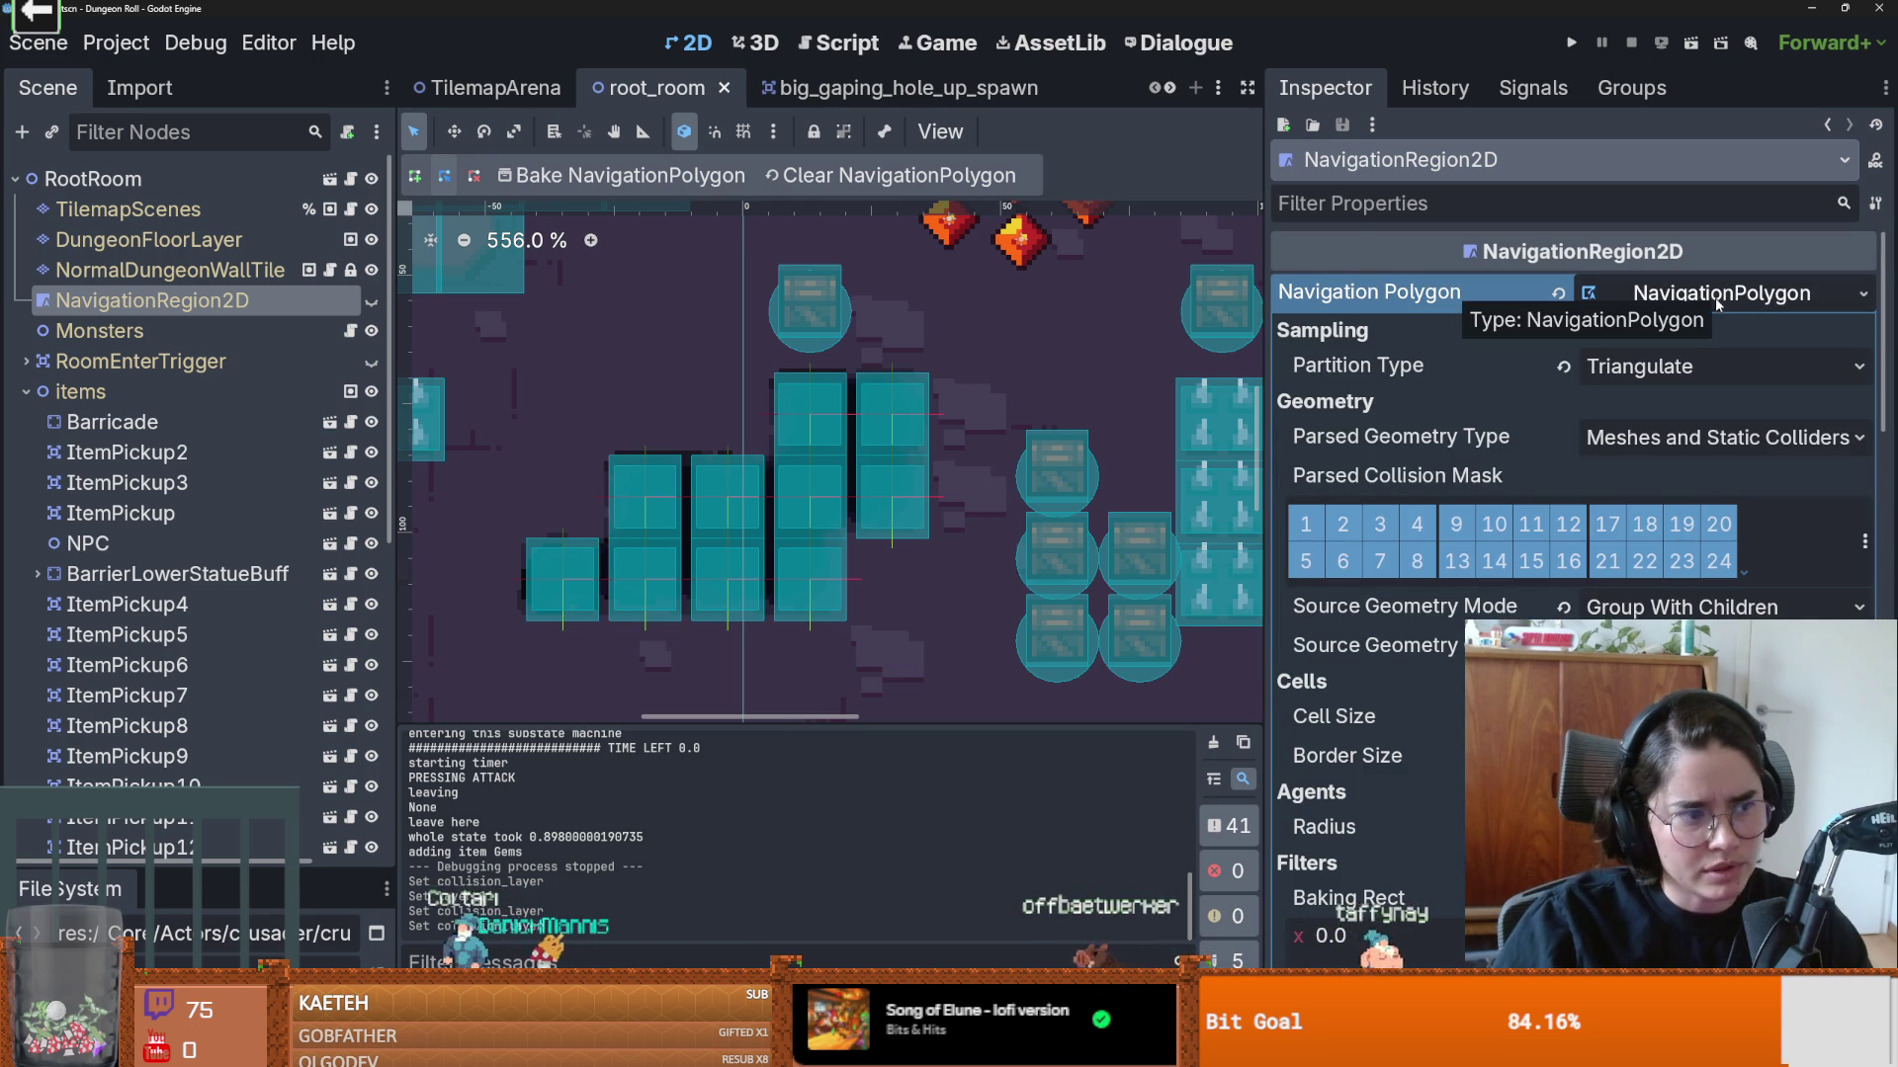
{"action": "scroll", "coordinate": [1509, 431], "scroll_direction": "down", "scroll_amount": 3}
{"action": "scroll", "coordinate": [1578, 382], "scroll_direction": "up", "scroll_amount": 3}
{"action": "left_click", "coordinate": [1721, 294]}
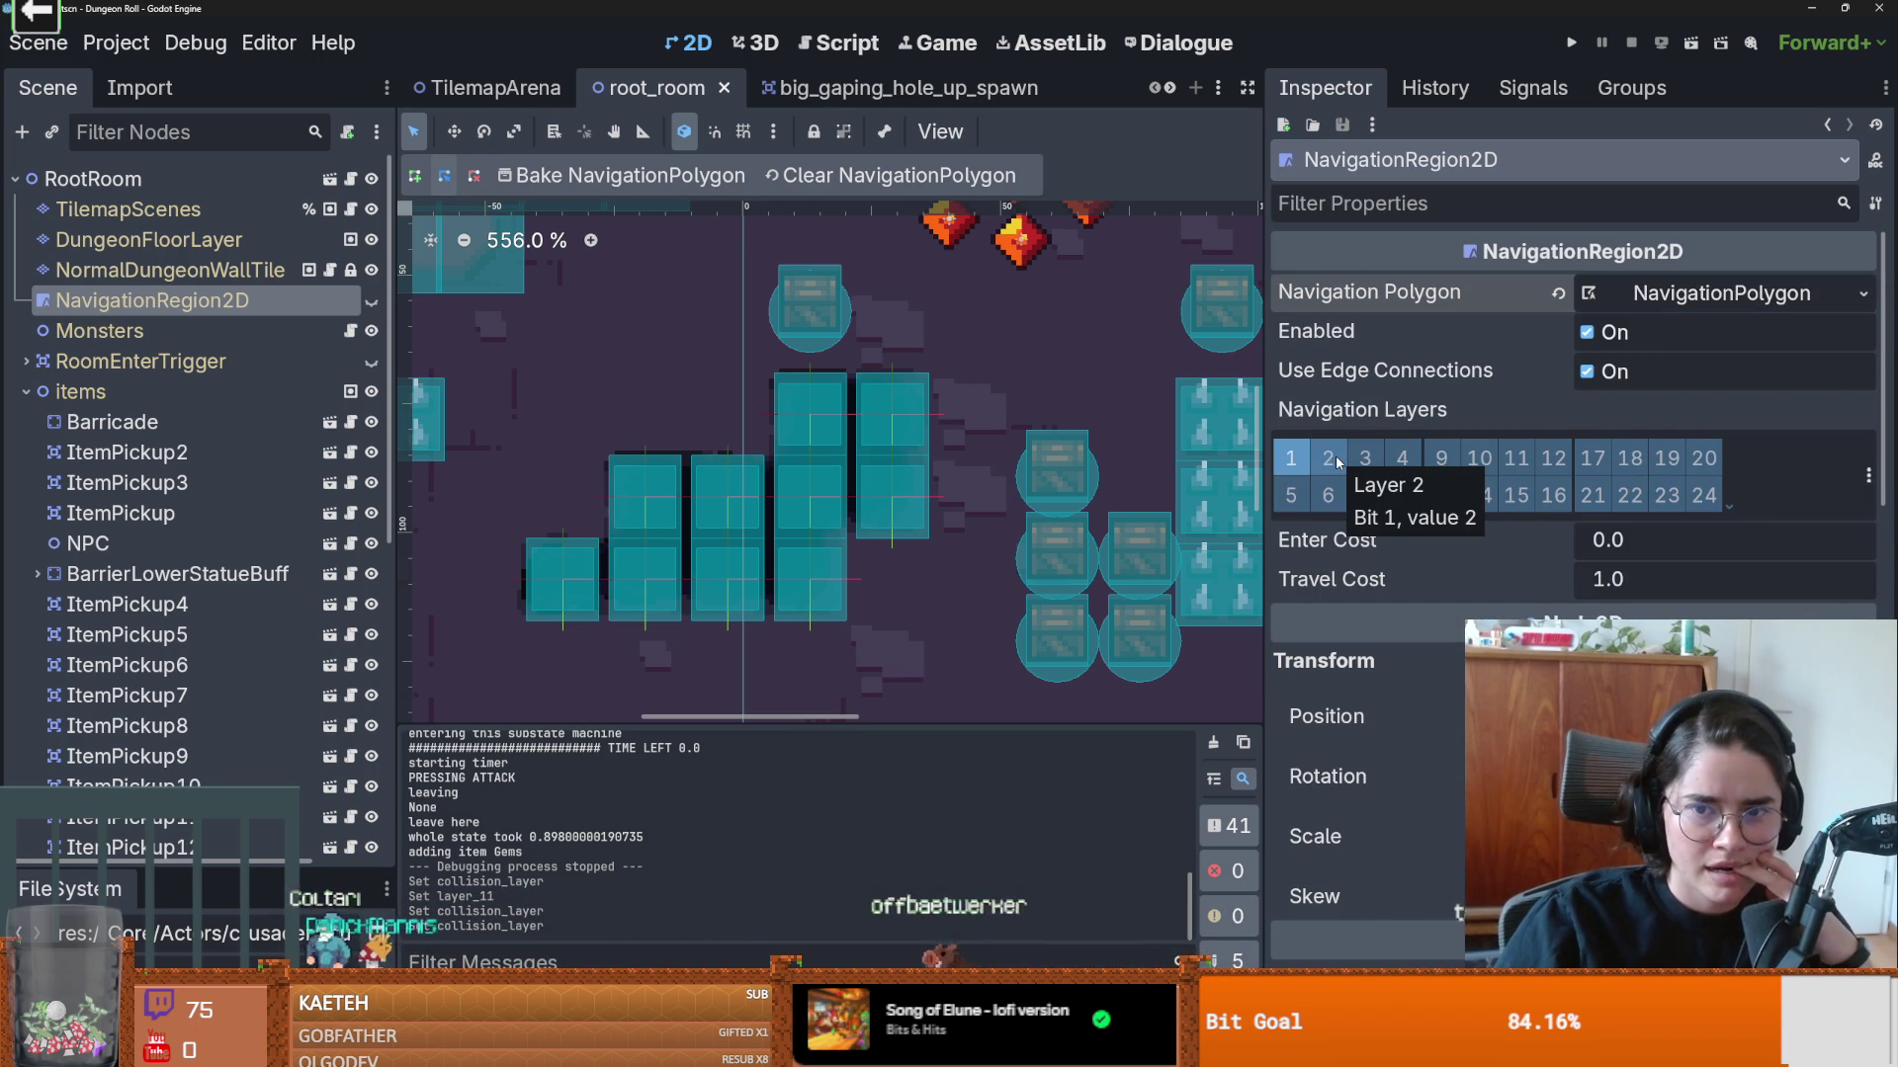
Step: Recheck the polygon settings and make the NavigationRegion2D visible over the room
{"action": "mouse_move", "coordinate": [1342, 418]}
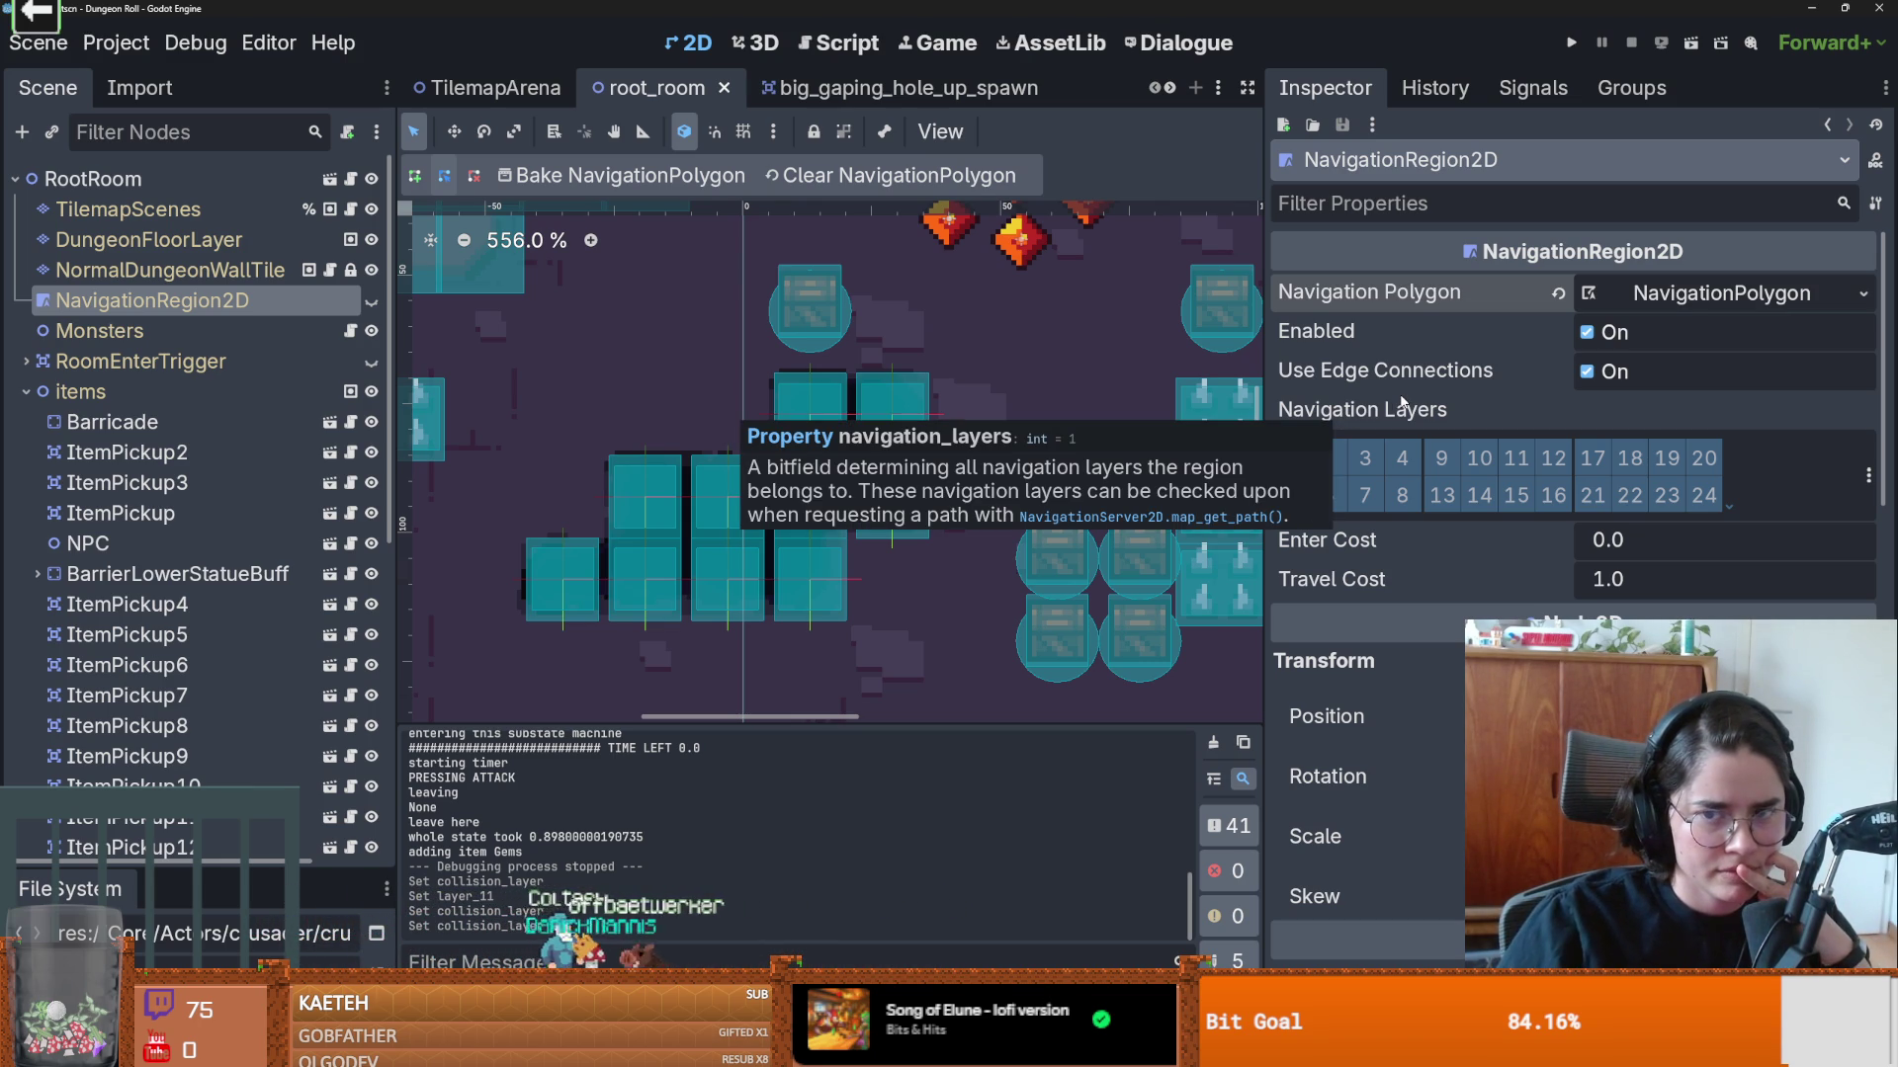
{"action": "scroll", "coordinate": [1383, 591], "scroll_direction": "down", "scroll_amount": 8}
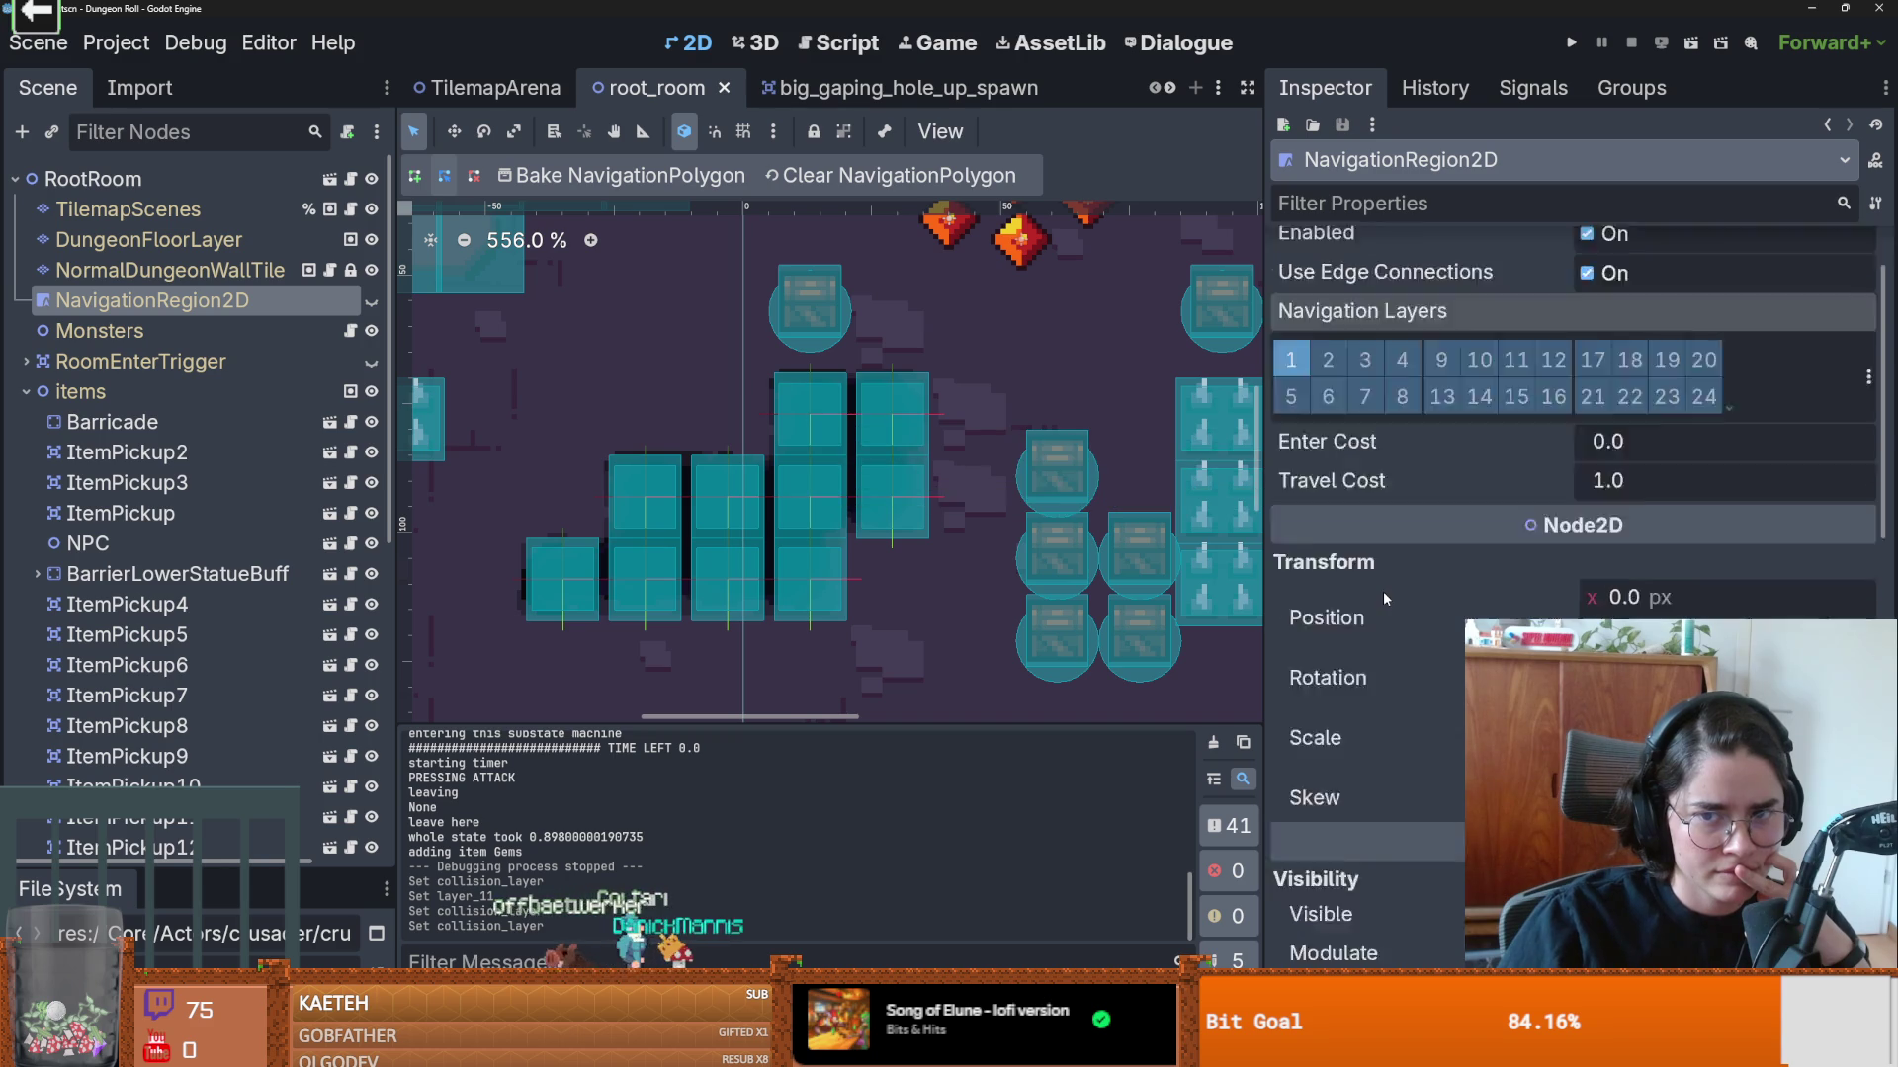
{"action": "scroll", "coordinate": [1384, 591], "scroll_direction": "up", "scroll_amount": 8}
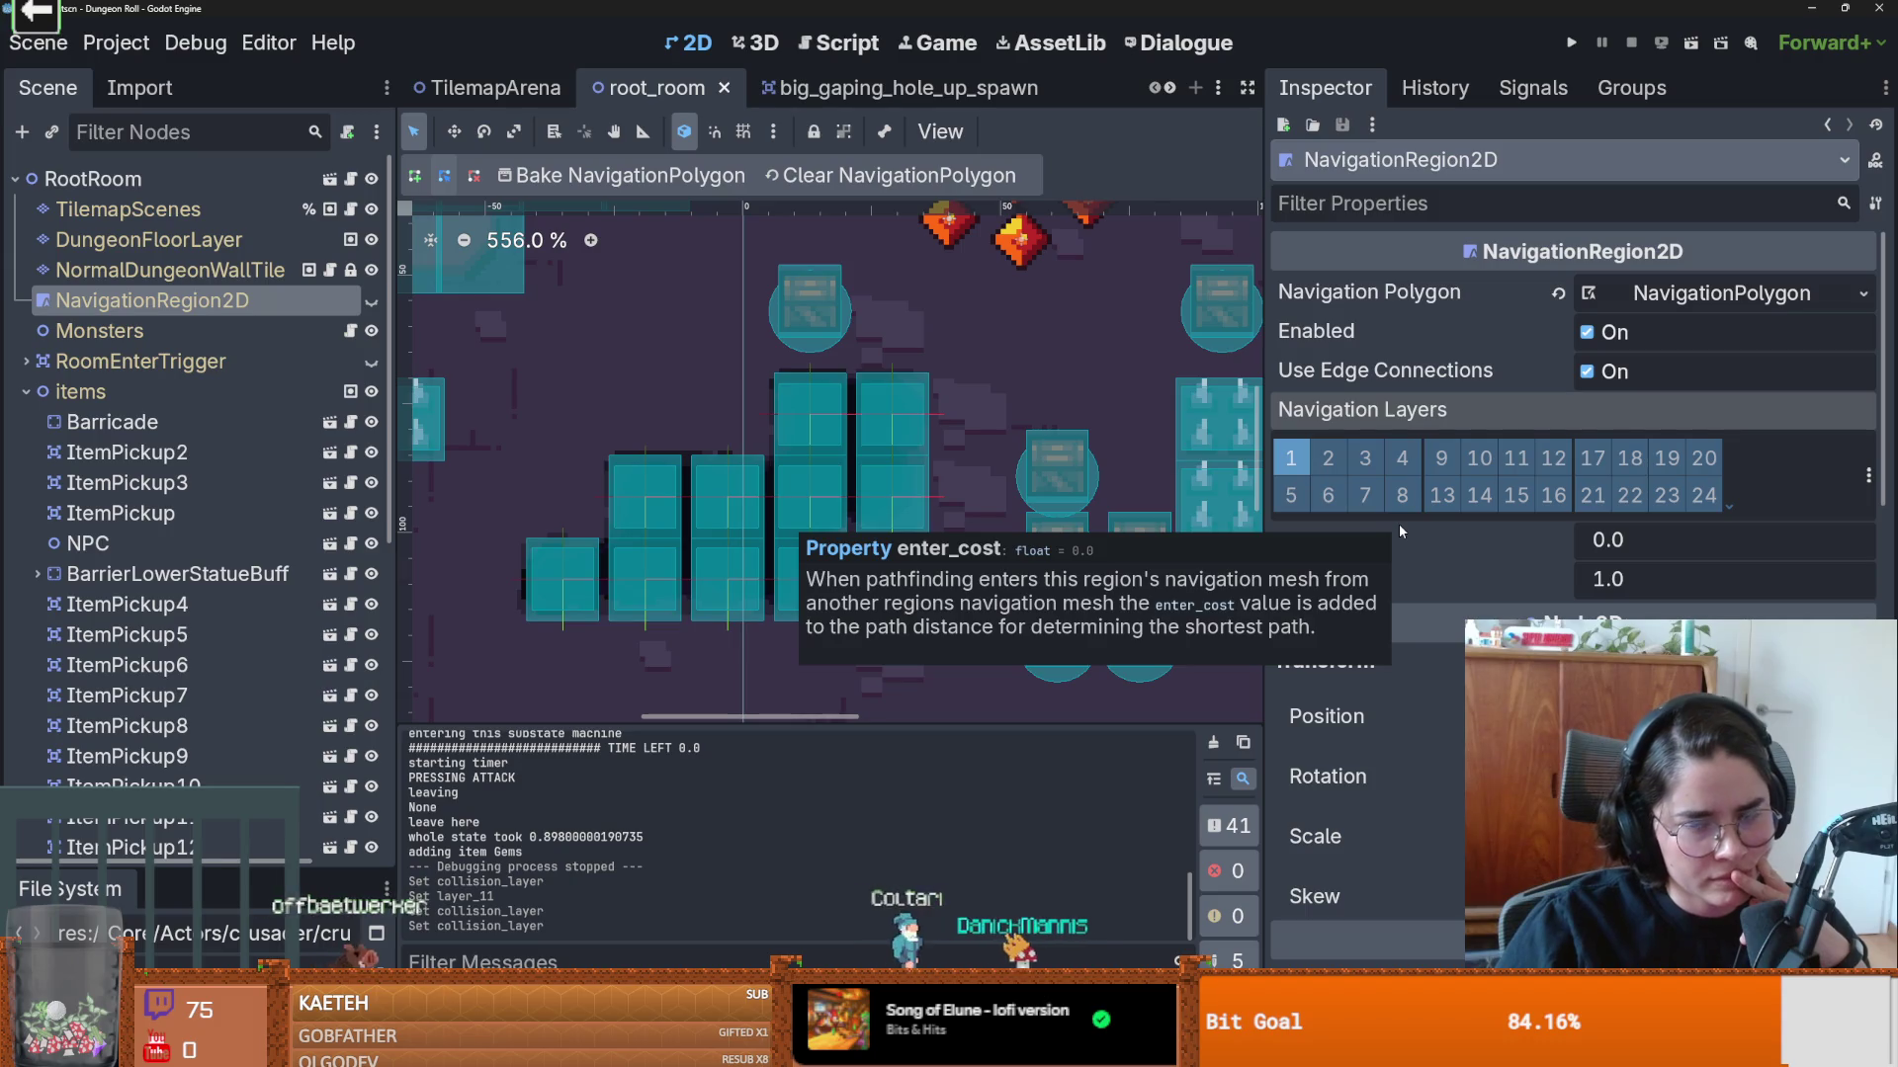
{"action": "left_click", "coordinate": [1700, 295]}
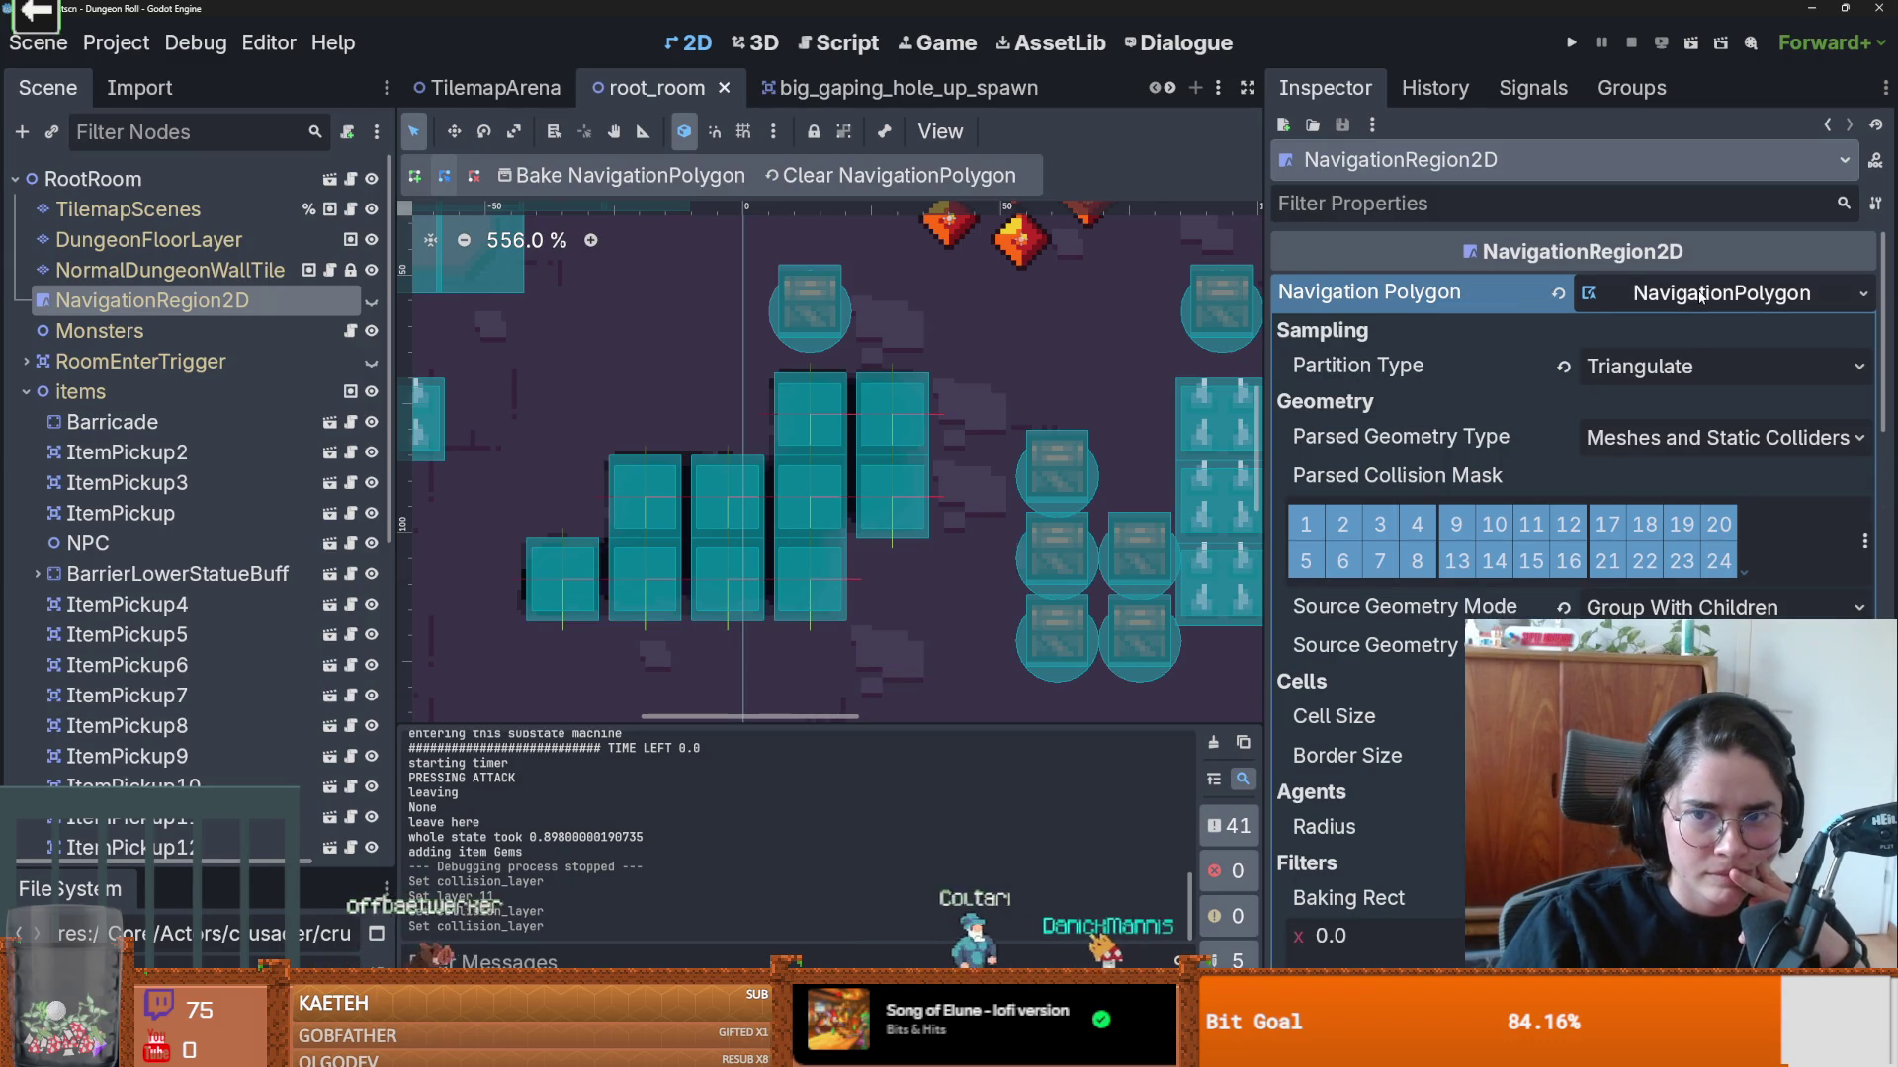
{"action": "scroll", "coordinate": [1433, 538], "scroll_direction": "down", "scroll_amount": 5}
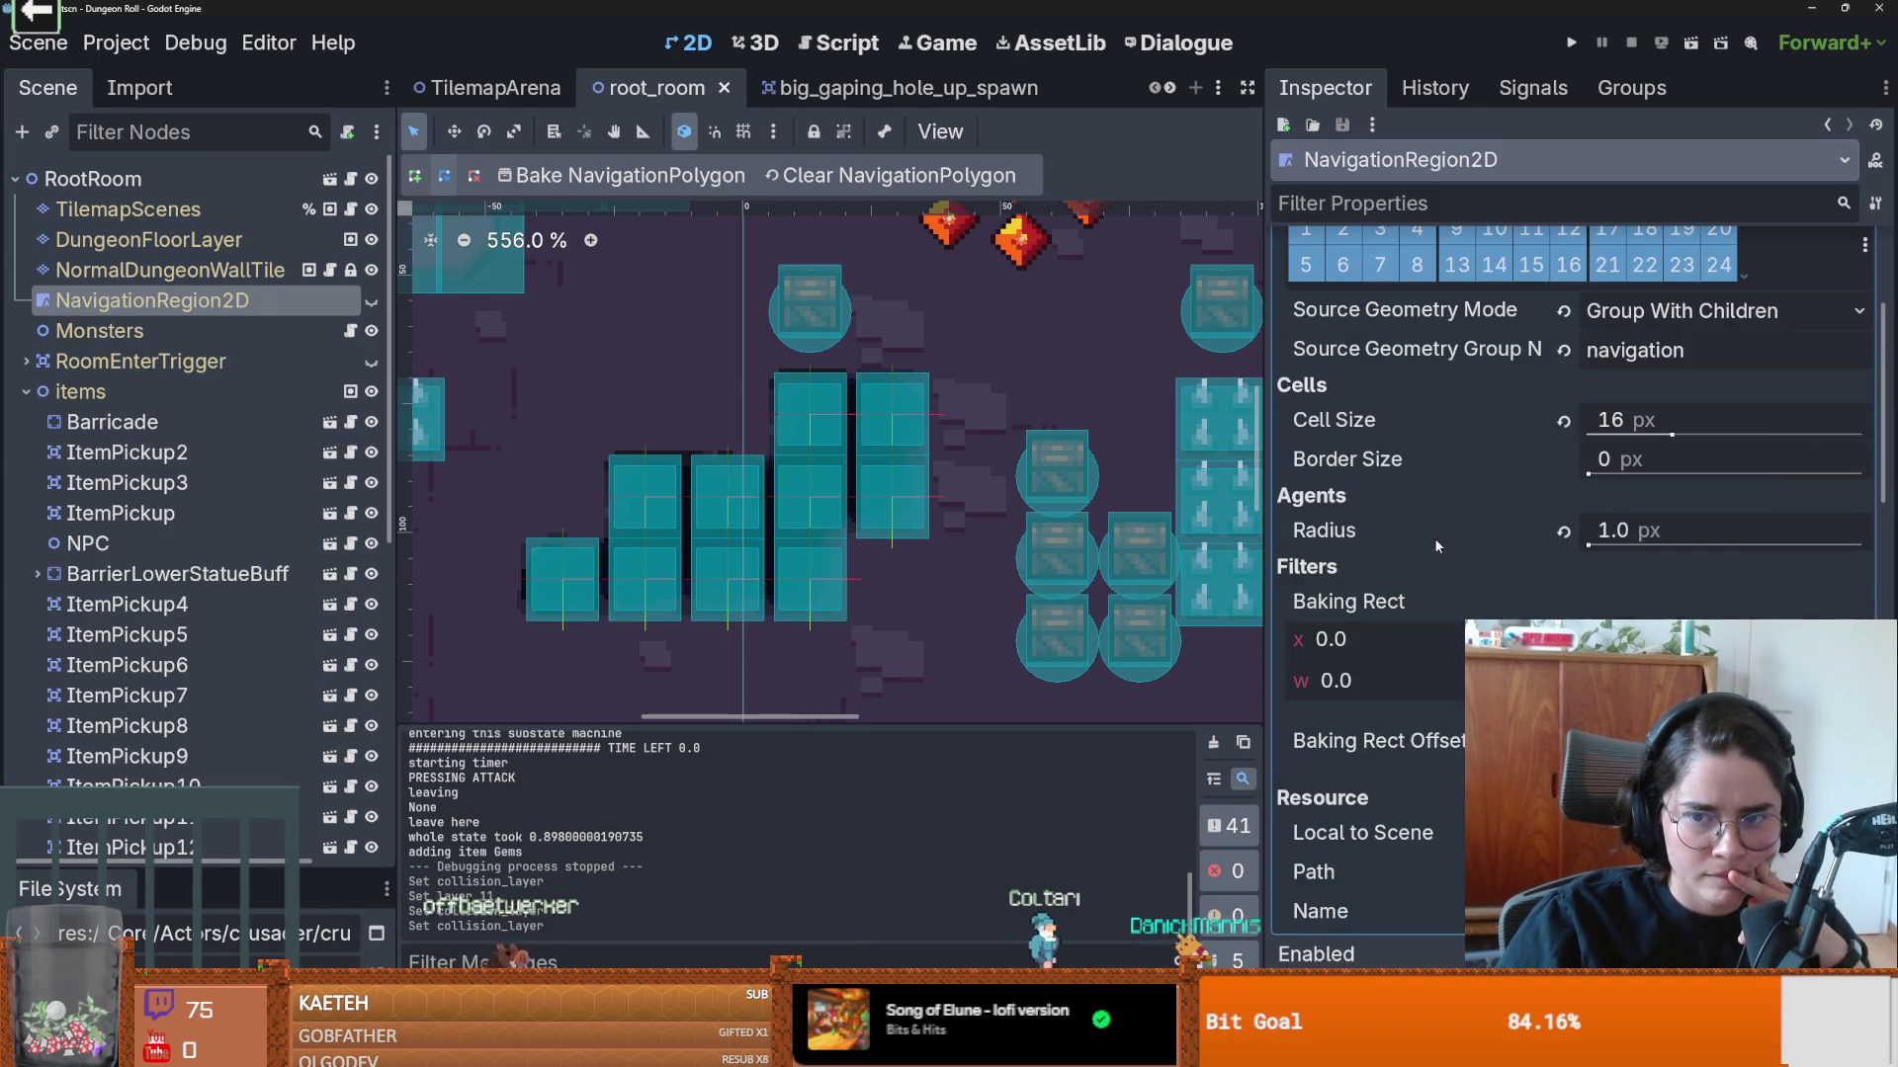
{"action": "scroll", "coordinate": [1502, 445], "scroll_direction": "up", "scroll_amount": 5}
{"action": "left_click", "coordinate": [1601, 294]}
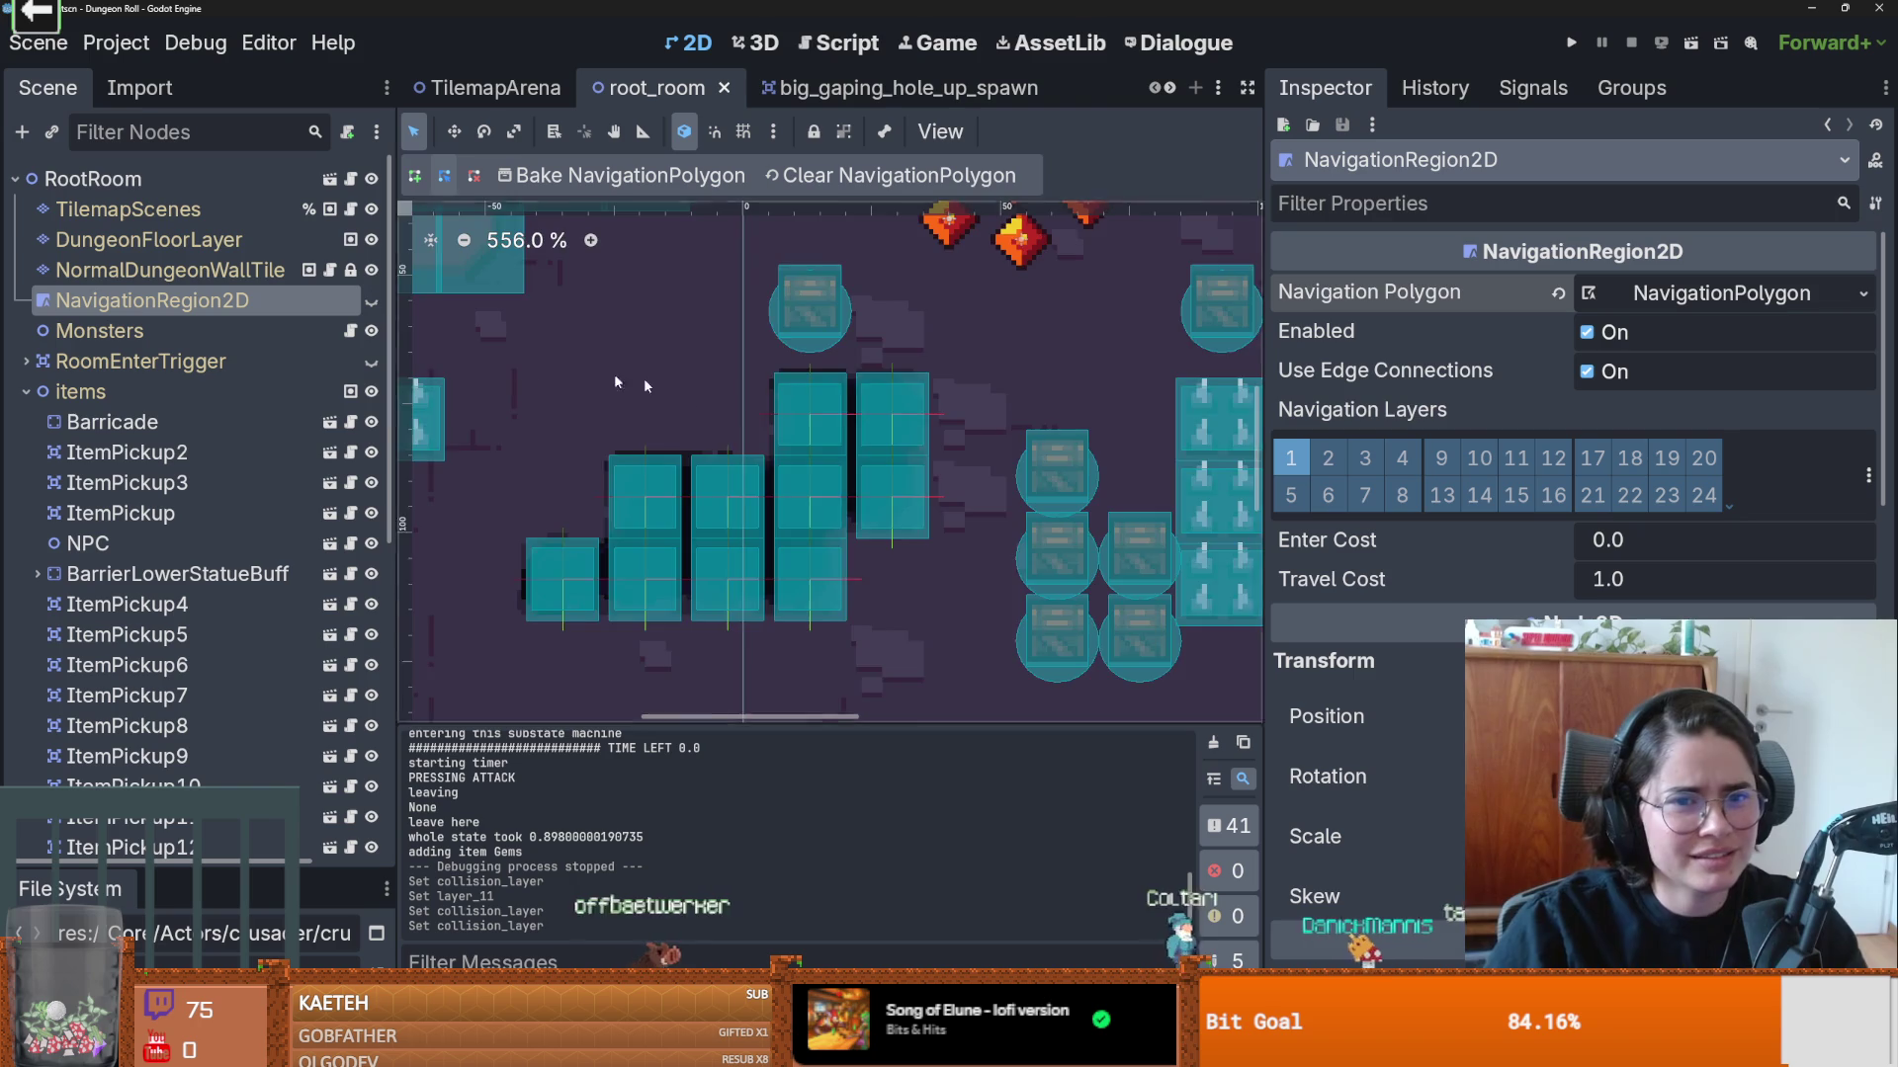
{"action": "scroll", "coordinate": [532, 360], "scroll_direction": "down", "scroll_amount": 10}
{"action": "left_click", "coordinate": [371, 300]}
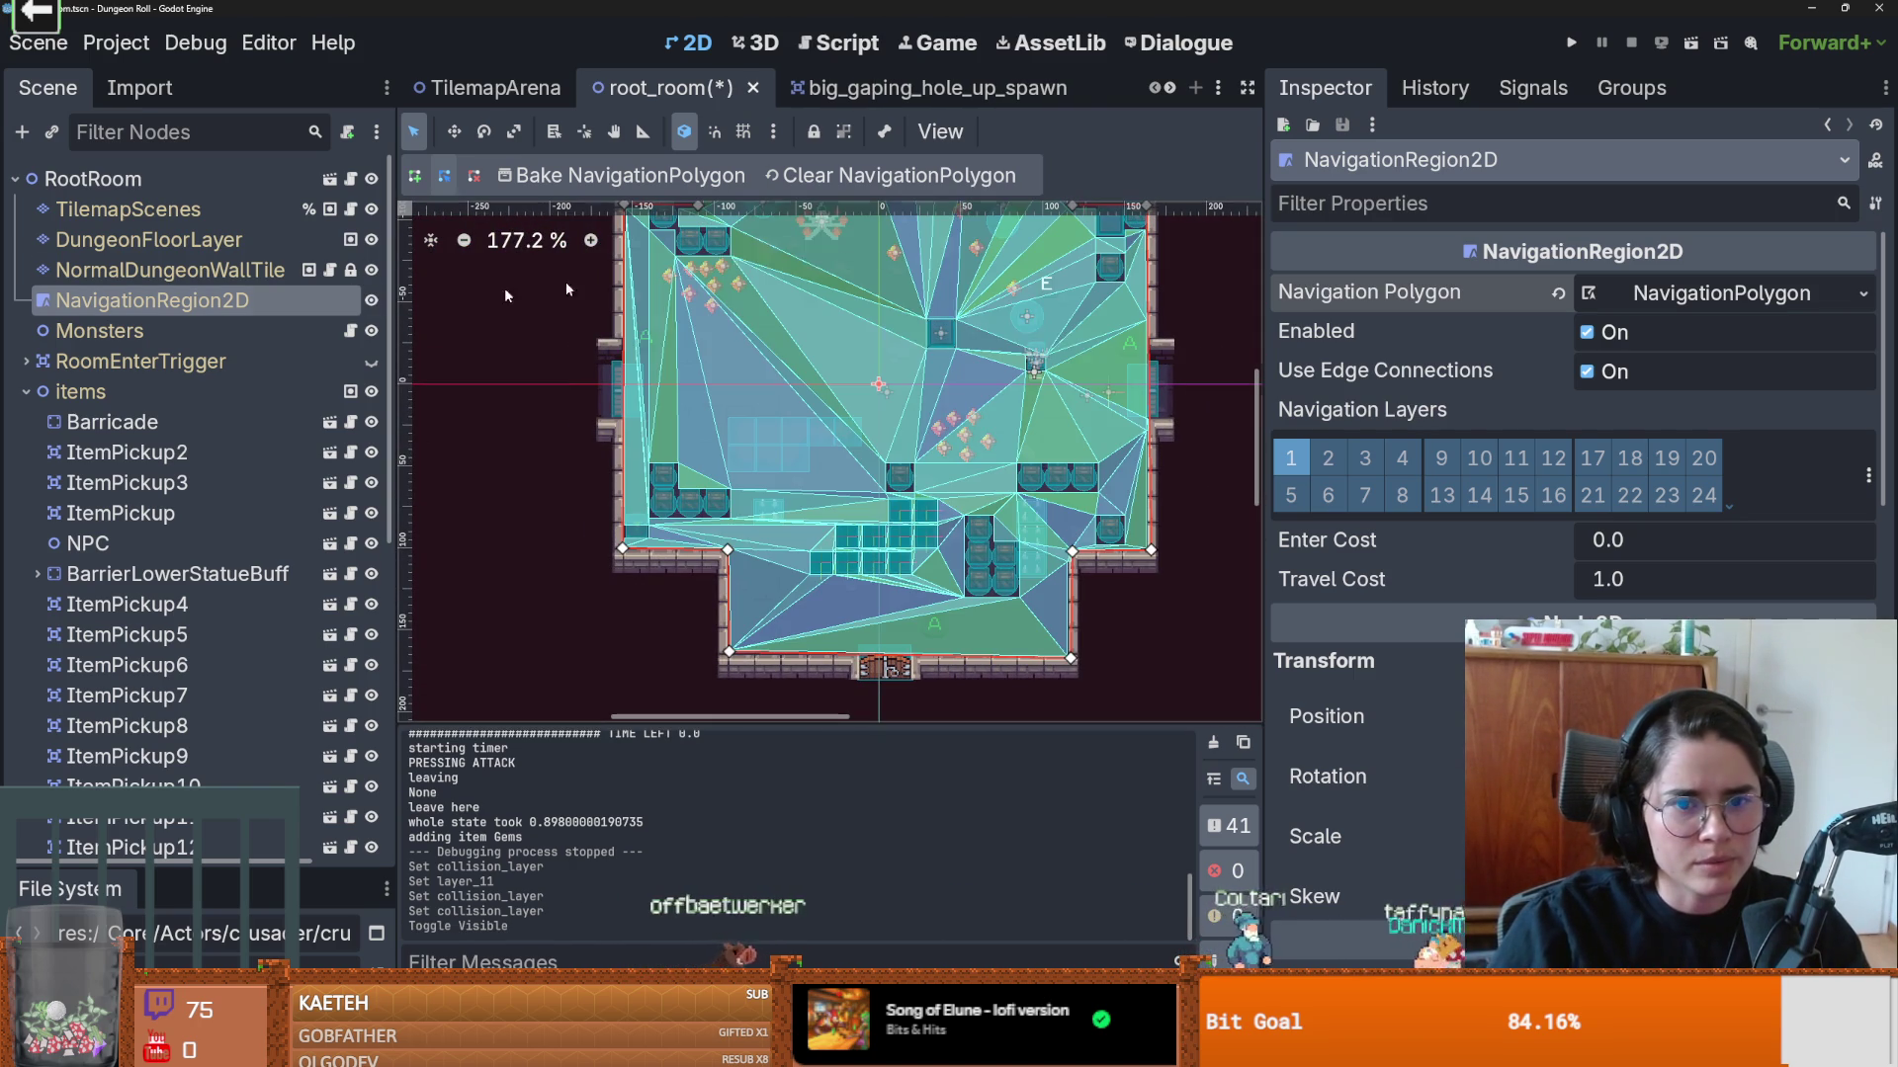
Step: Re-bake the navigation polygon and inspect the mesh around the crates
{"action": "left_click", "coordinate": [668, 182]}
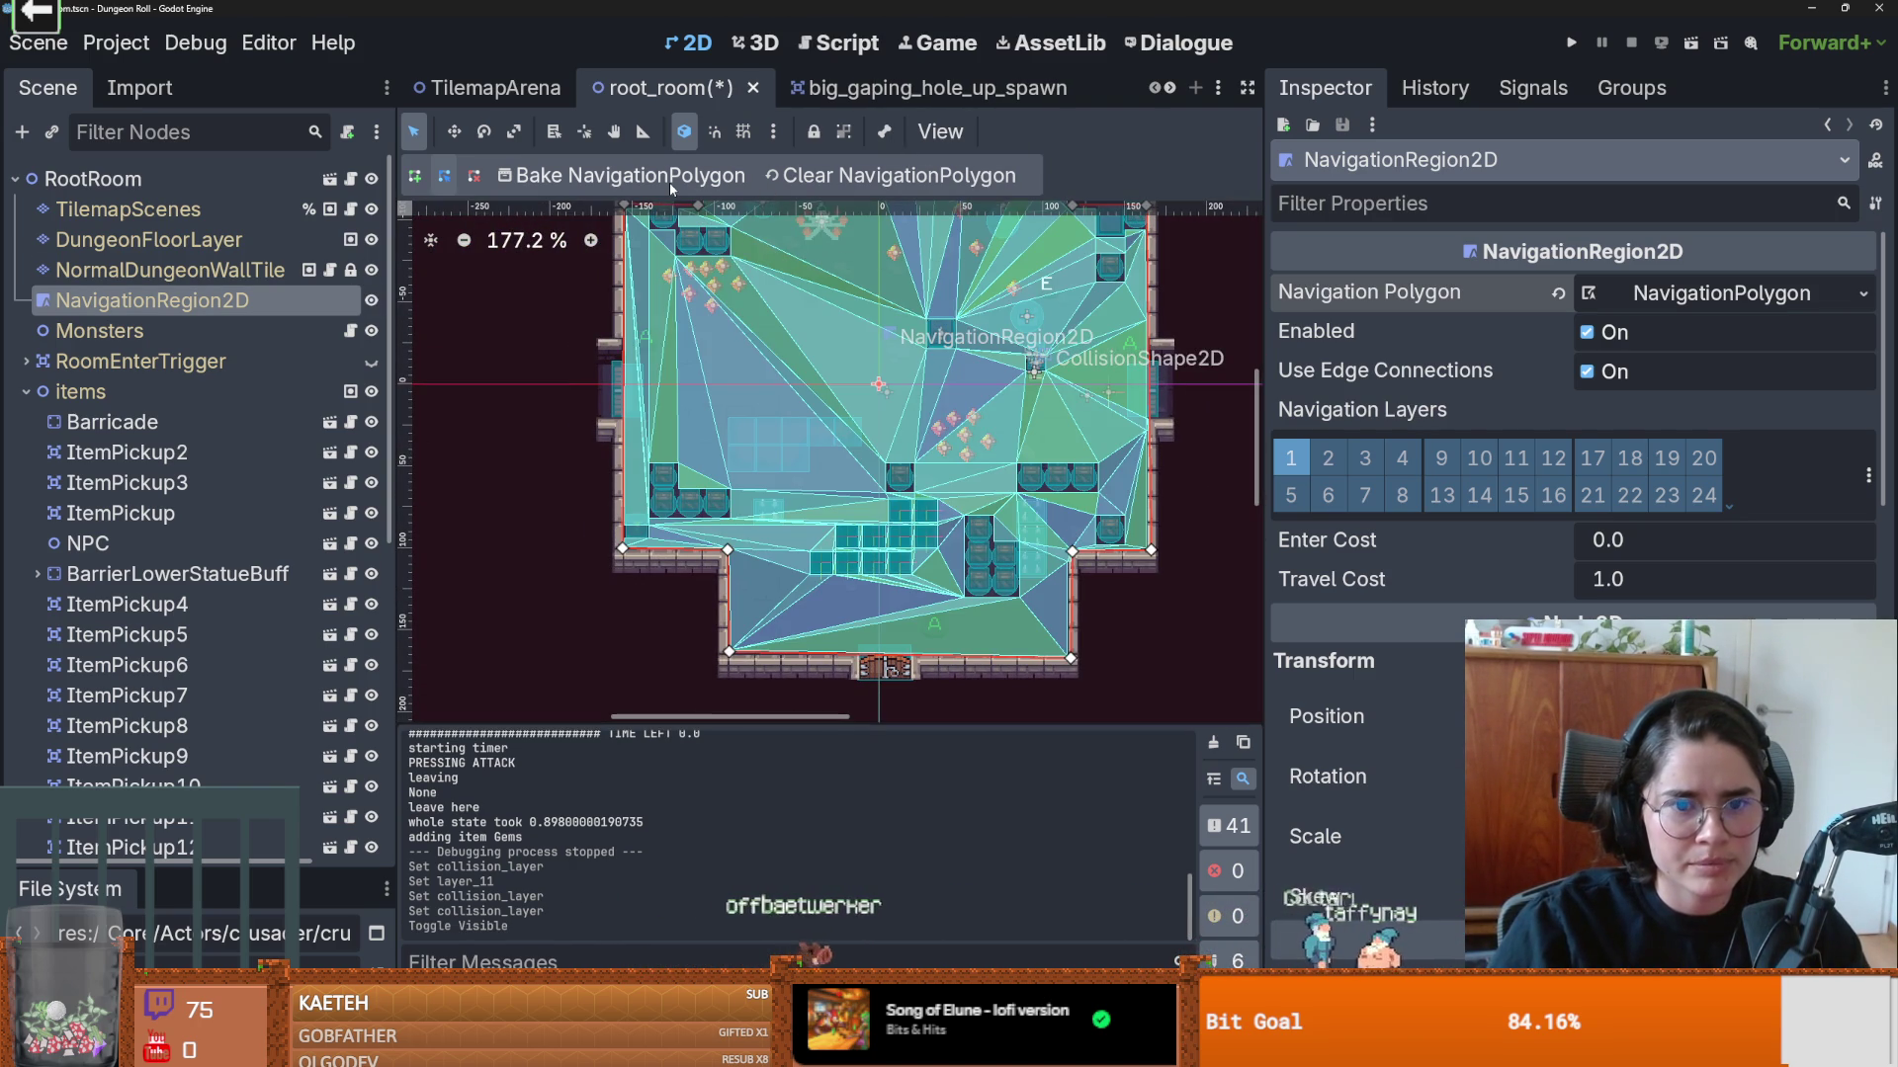
{"action": "scroll", "coordinate": [862, 581], "scroll_direction": "up", "scroll_amount": 15}
{"action": "scroll", "coordinate": [846, 543], "scroll_direction": "up", "scroll_amount": 1}
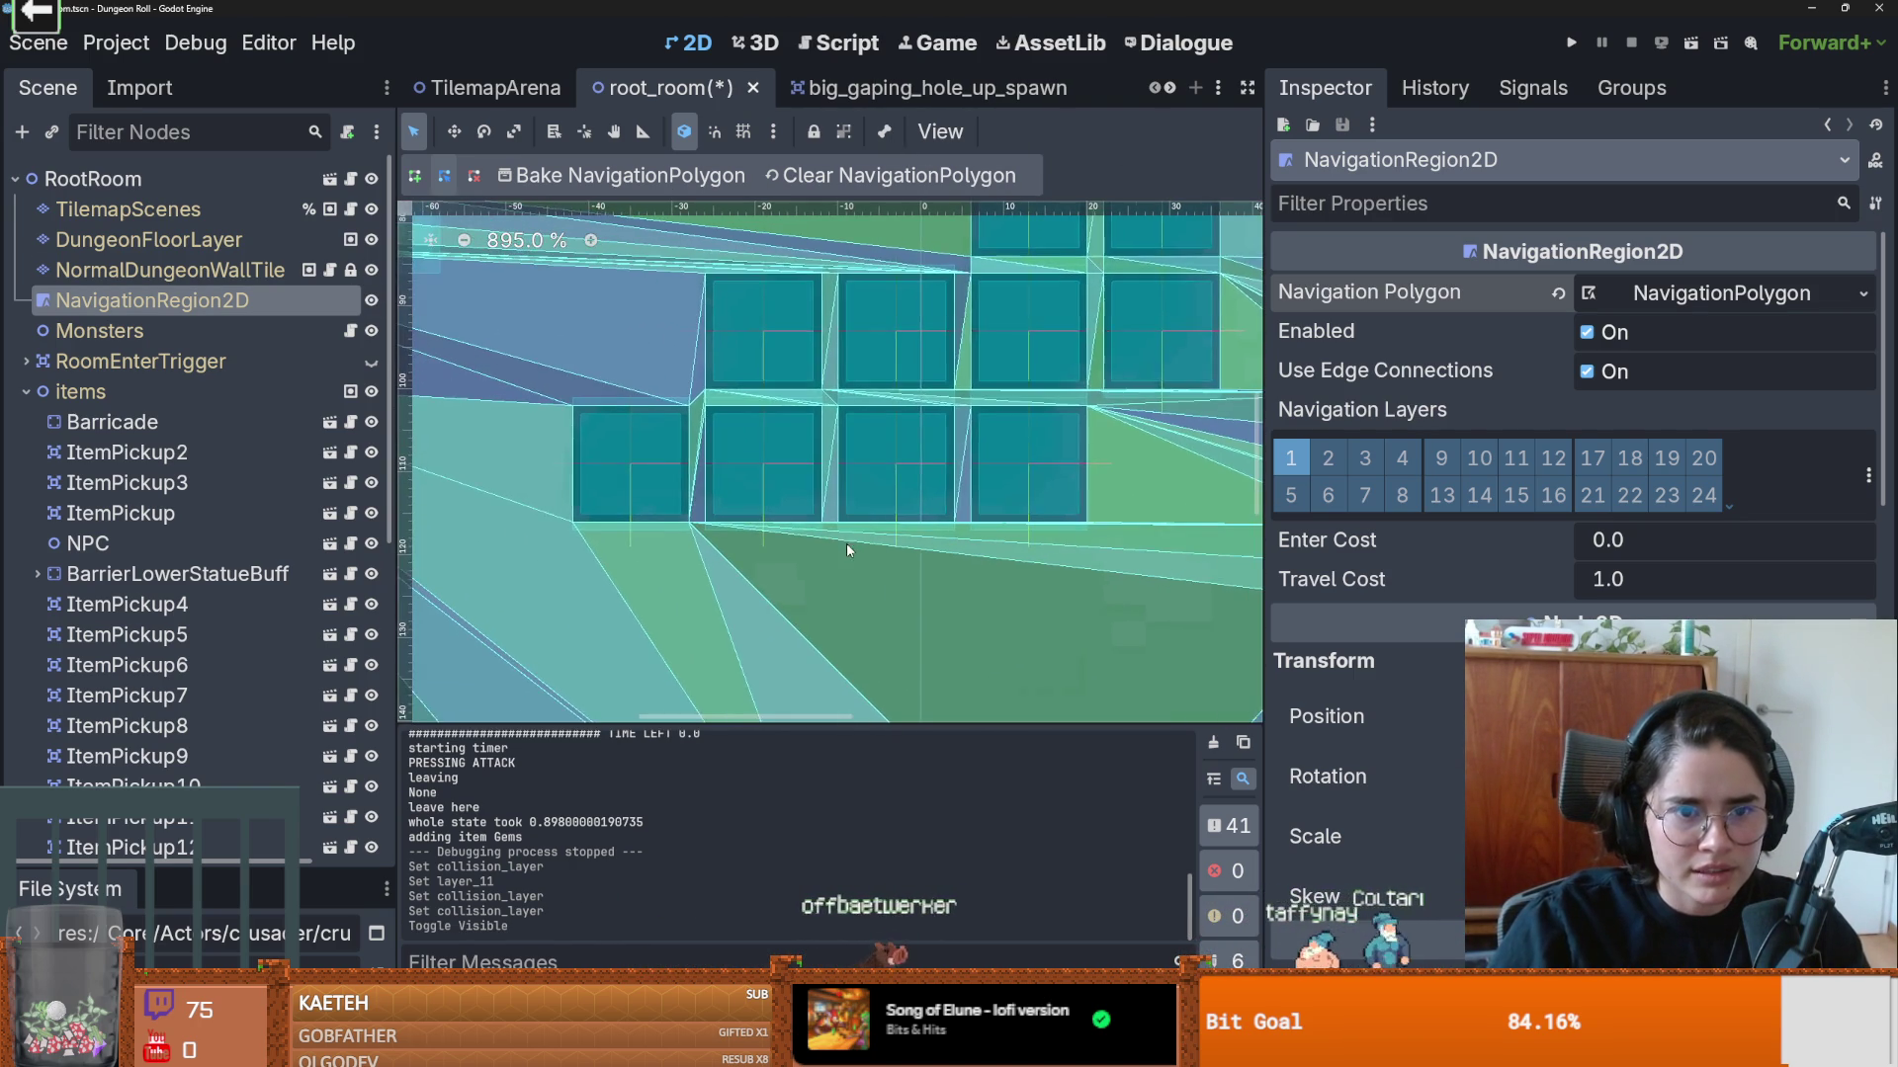
{"action": "left_click", "coordinate": [650, 456]}
{"action": "scroll", "coordinate": [719, 467], "scroll_direction": "down", "scroll_amount": 1}
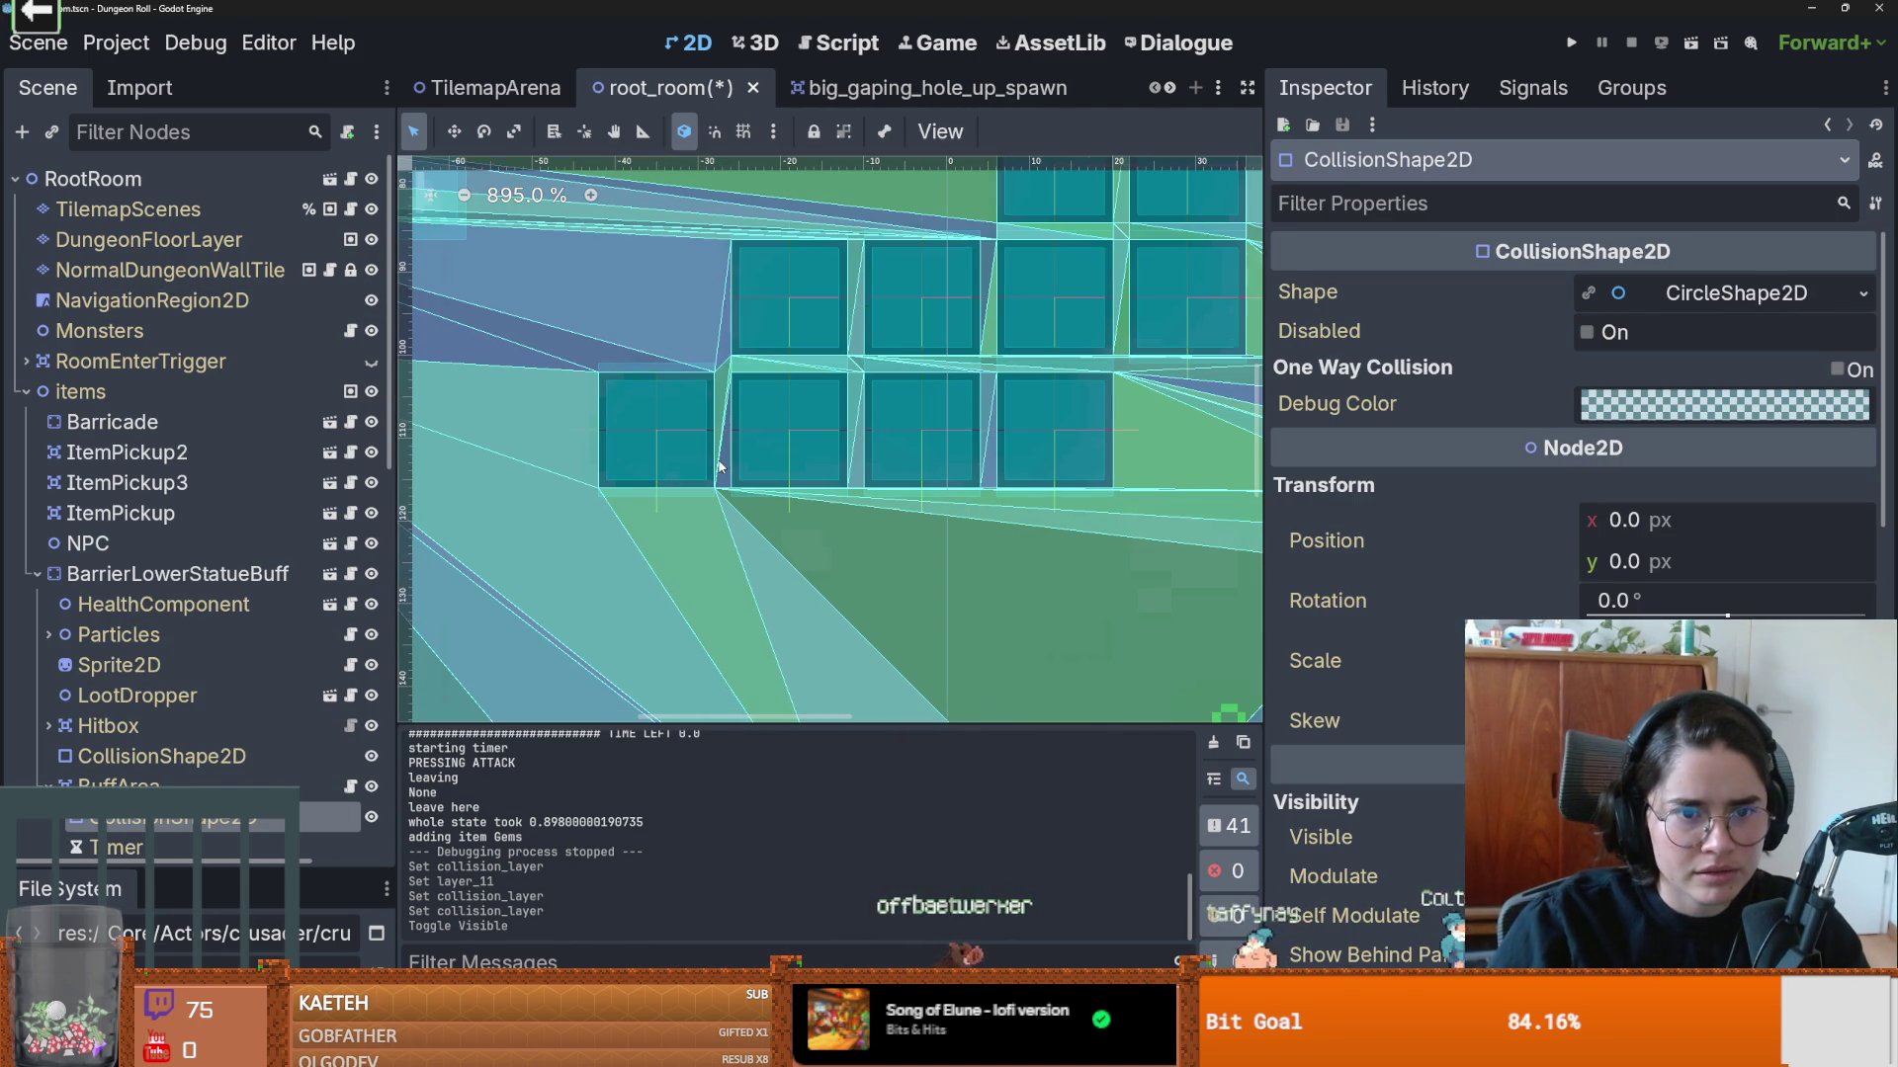
{"action": "scroll", "coordinate": [814, 349], "scroll_direction": "up", "scroll_amount": 5}
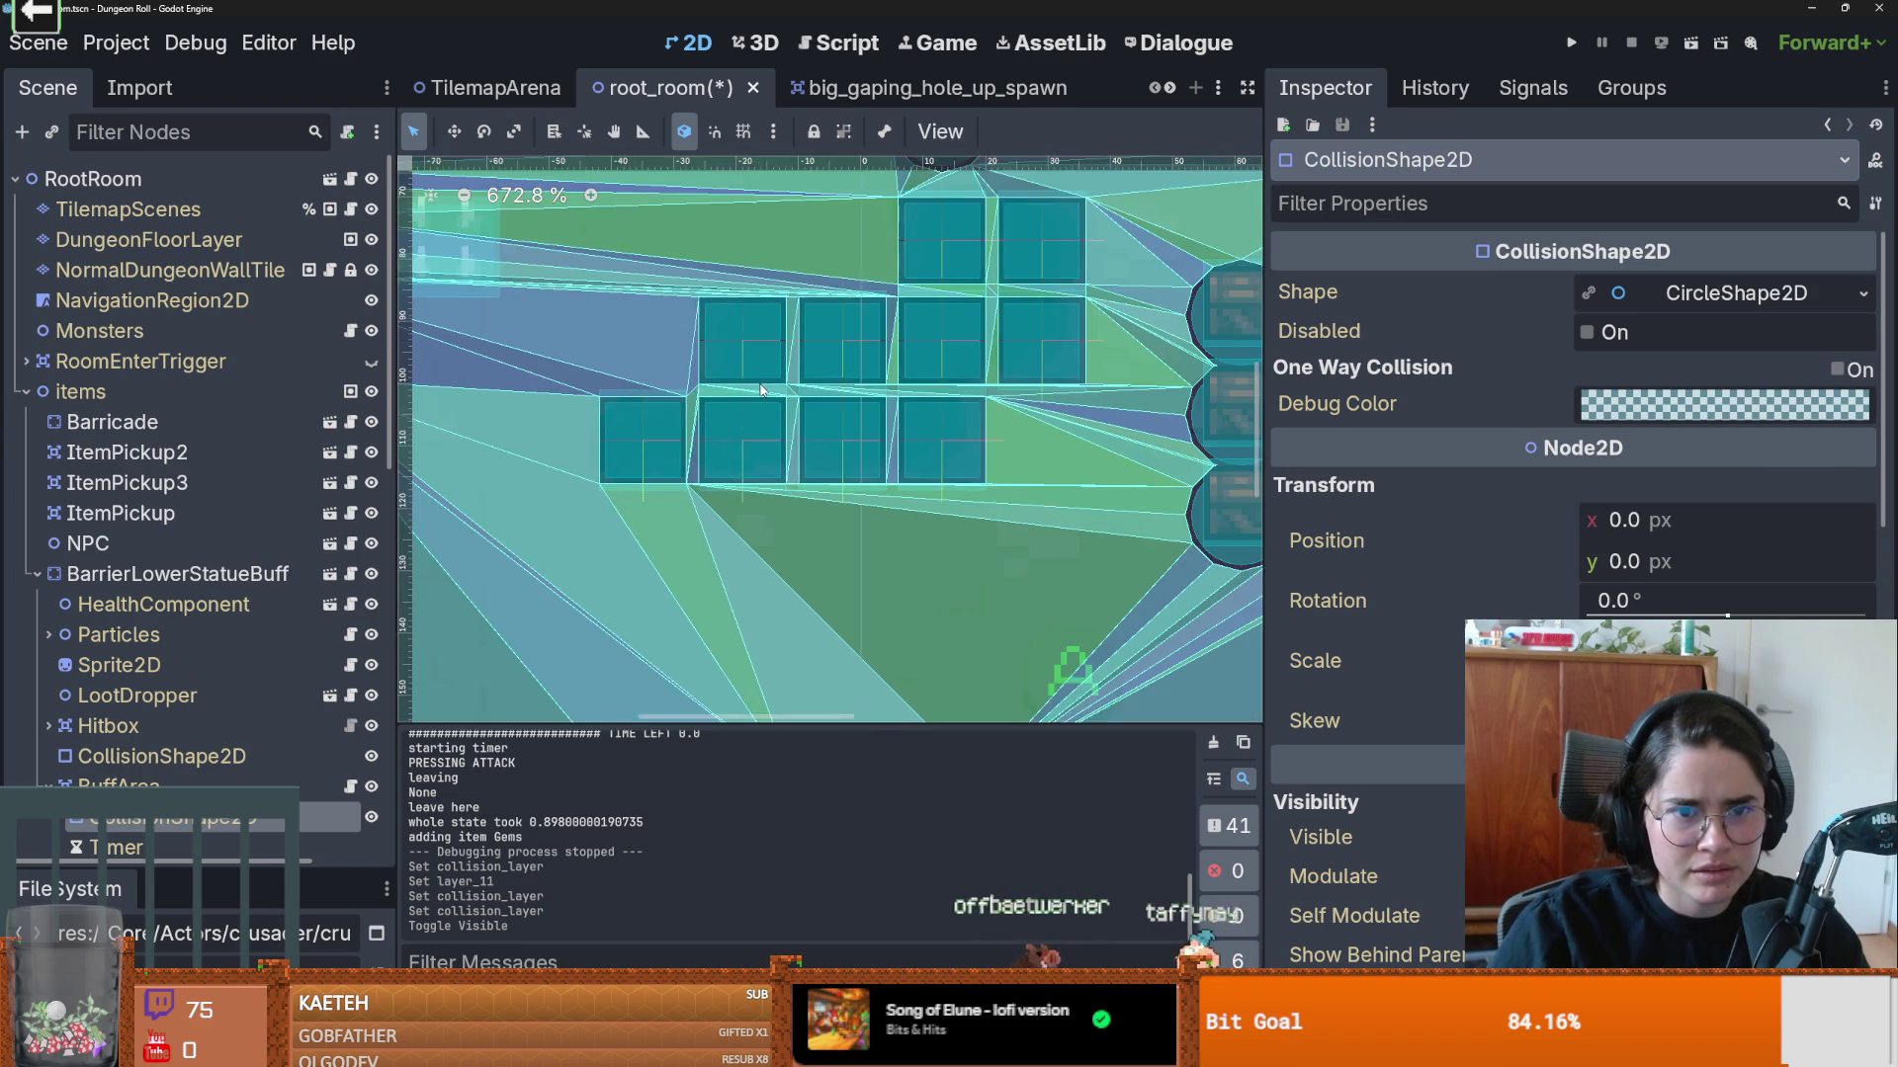
{"action": "scroll", "coordinate": [937, 416], "scroll_direction": "down", "scroll_amount": 7}
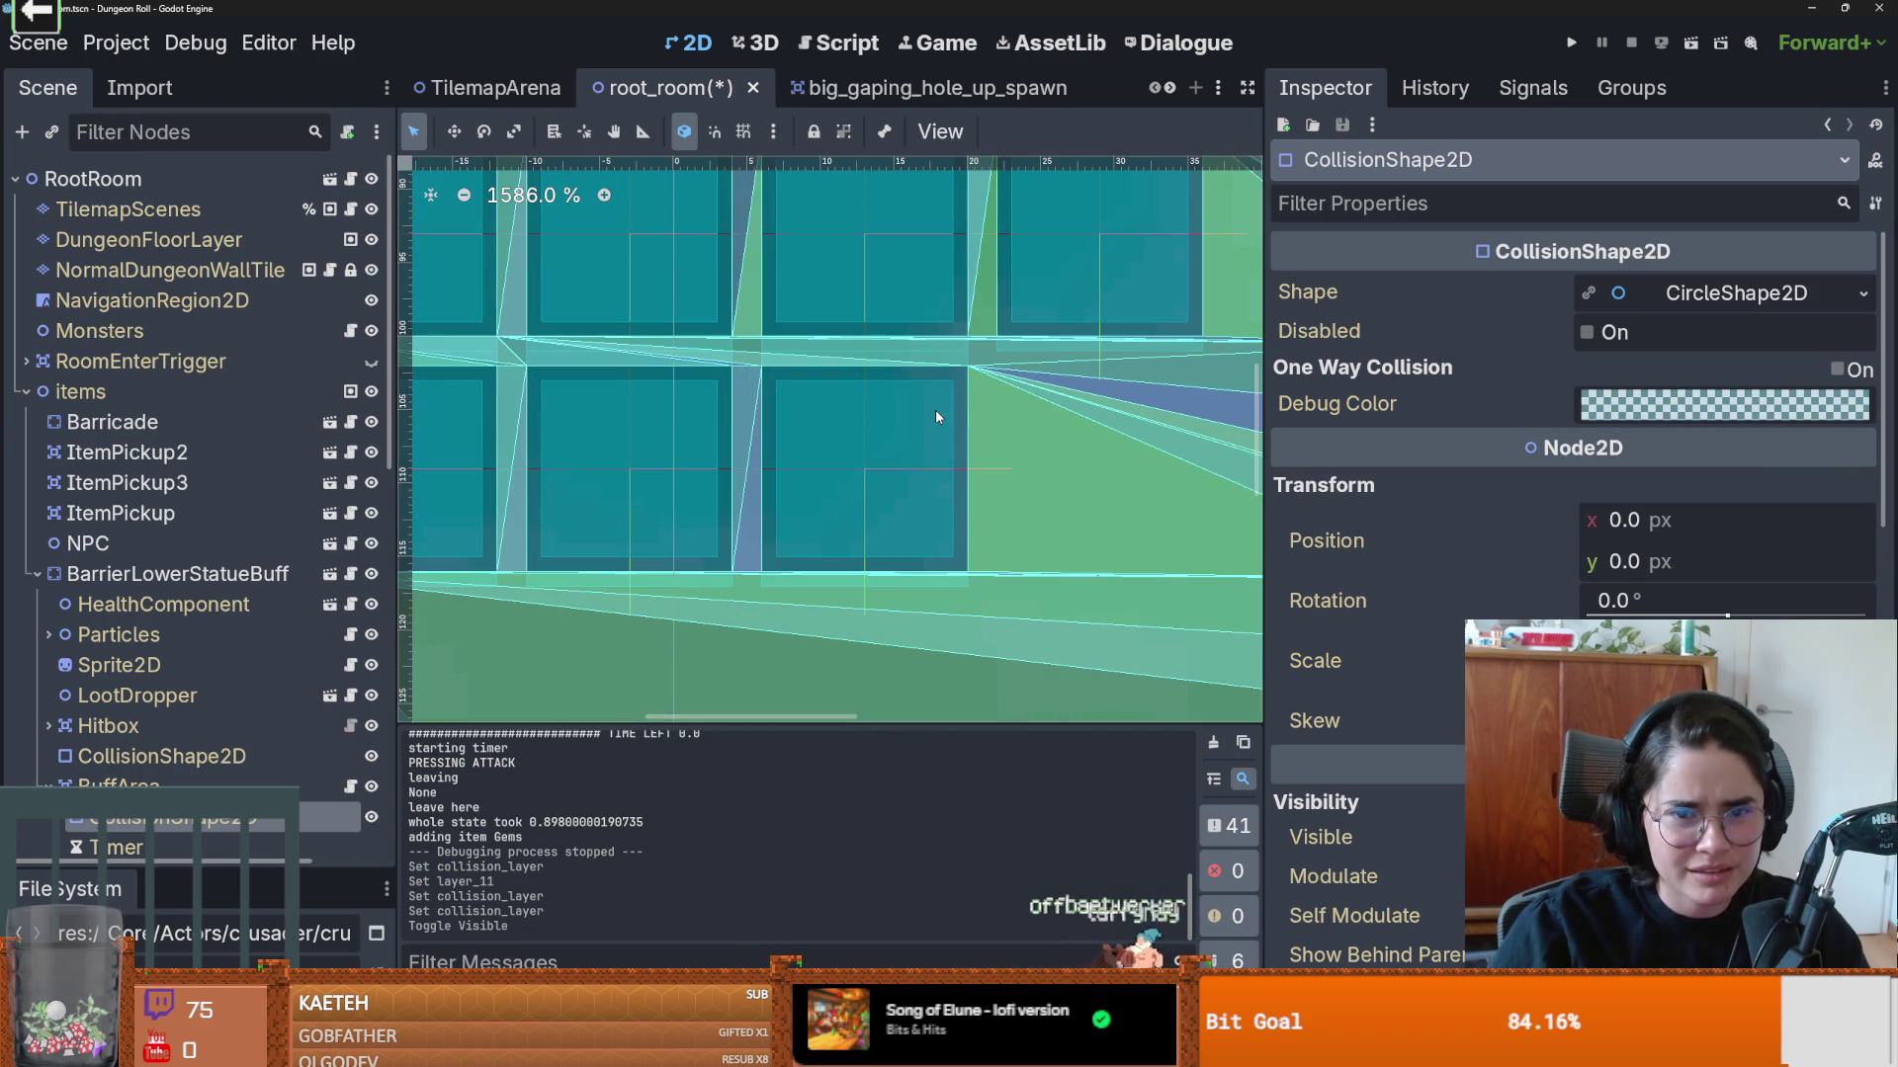
{"action": "scroll", "coordinate": [935, 409], "scroll_direction": "down", "scroll_amount": 2}
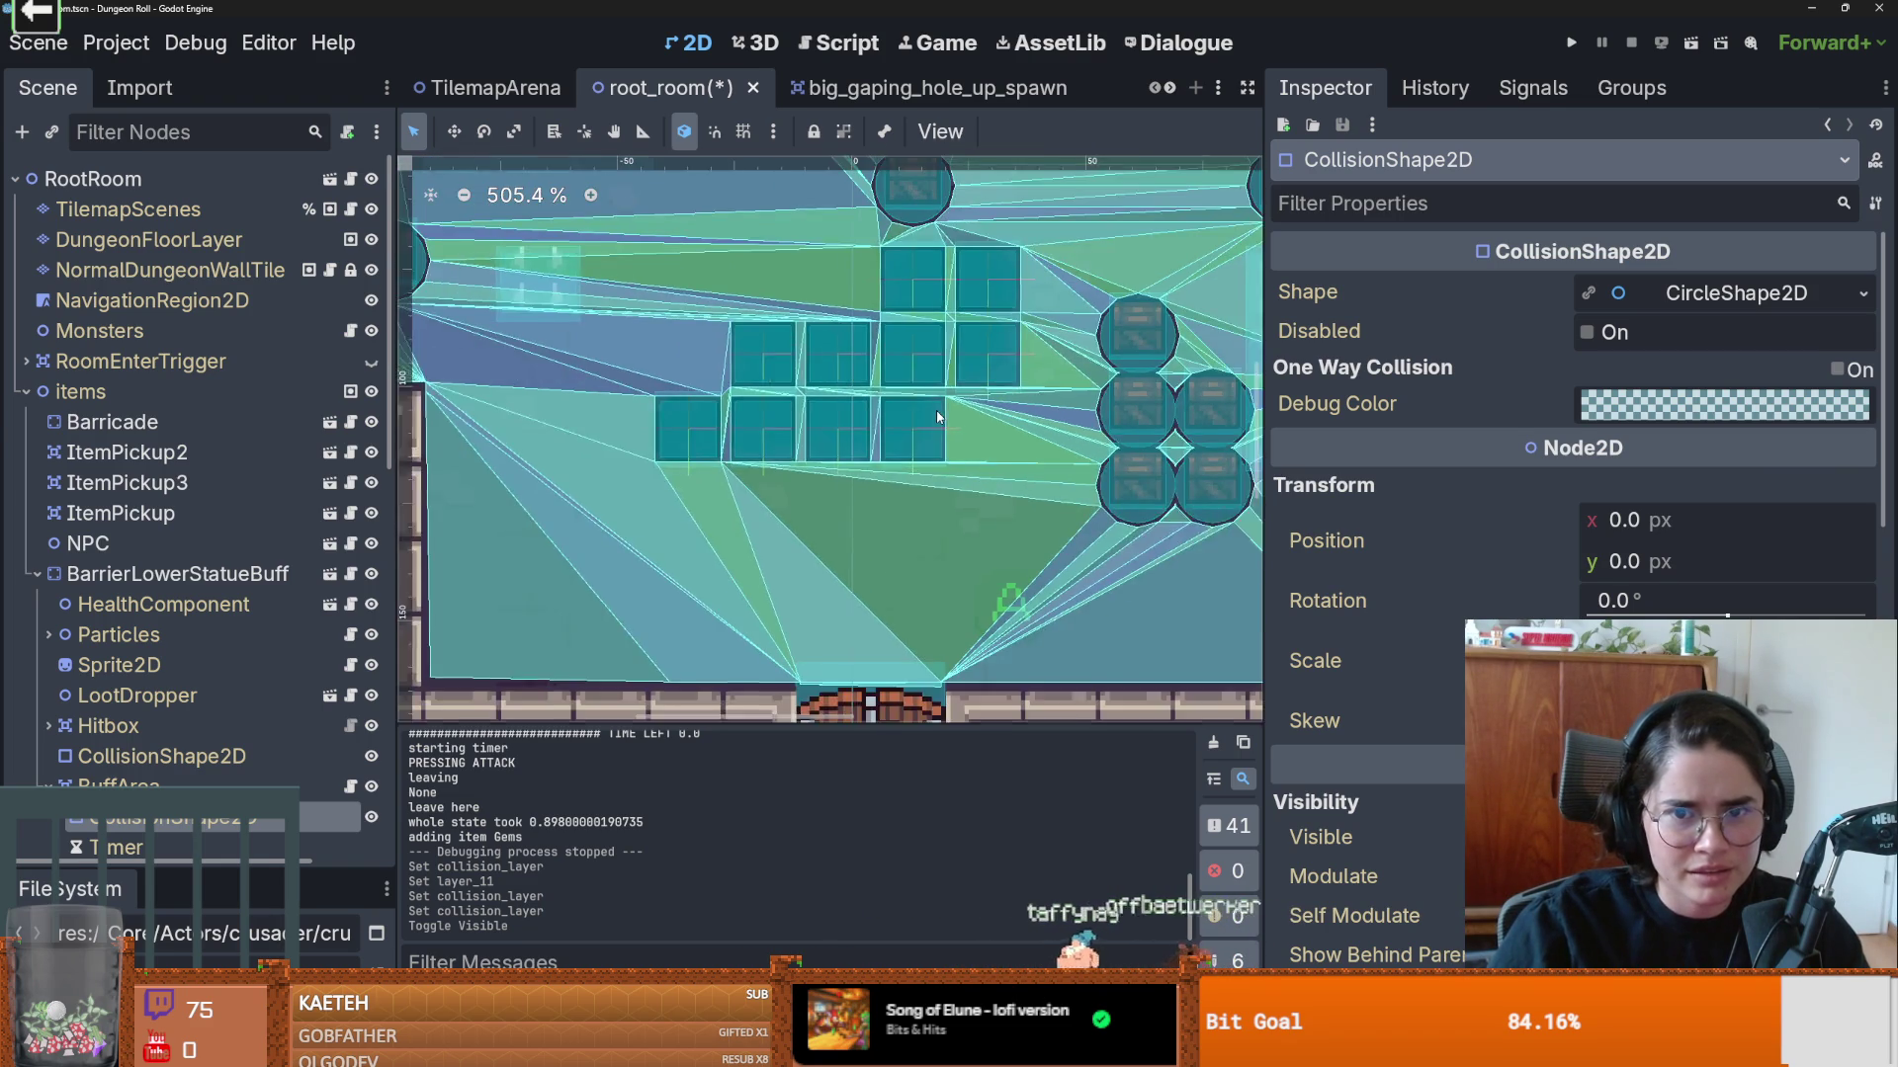
Step: Save root_room and review the Debug menu's display options without changes
{"action": "key", "text": "ctrl+s"}
{"action": "left_click", "coordinate": [187, 45]}
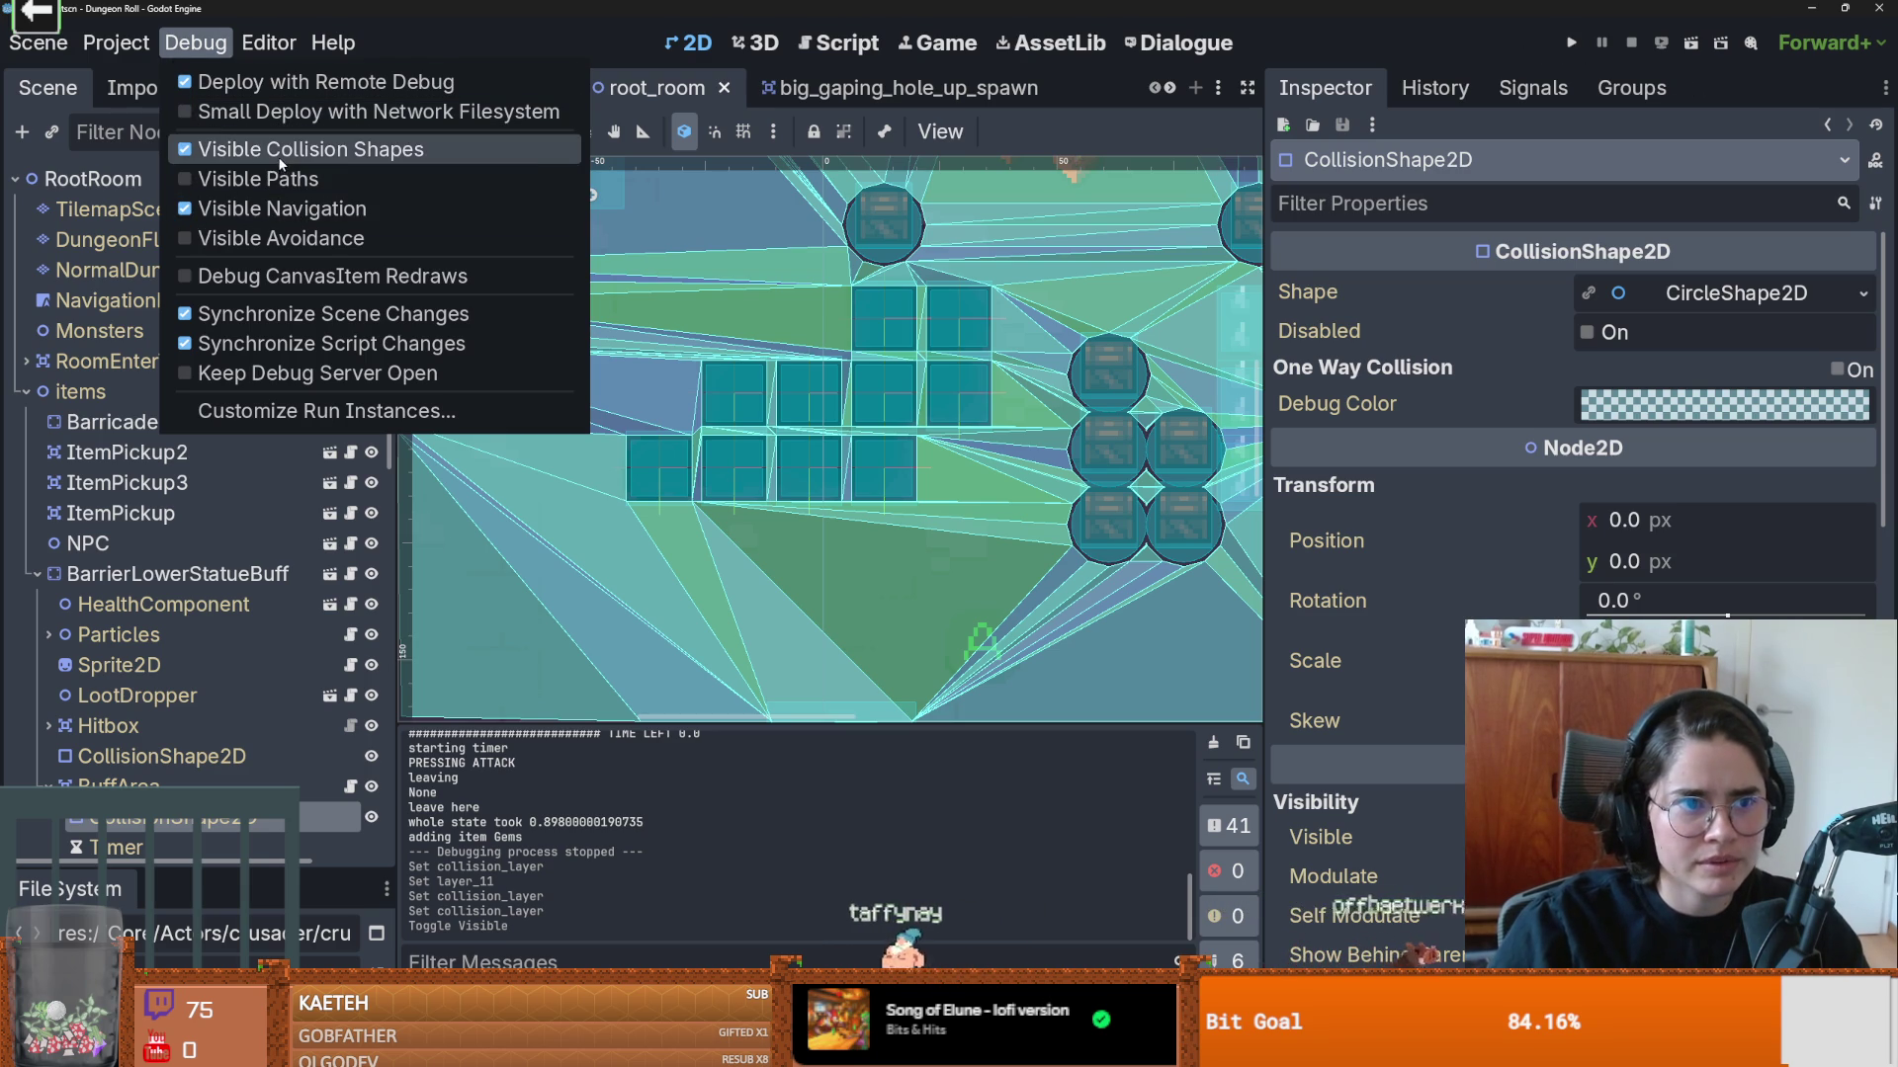
{"action": "left_click", "coordinate": [1572, 44]}
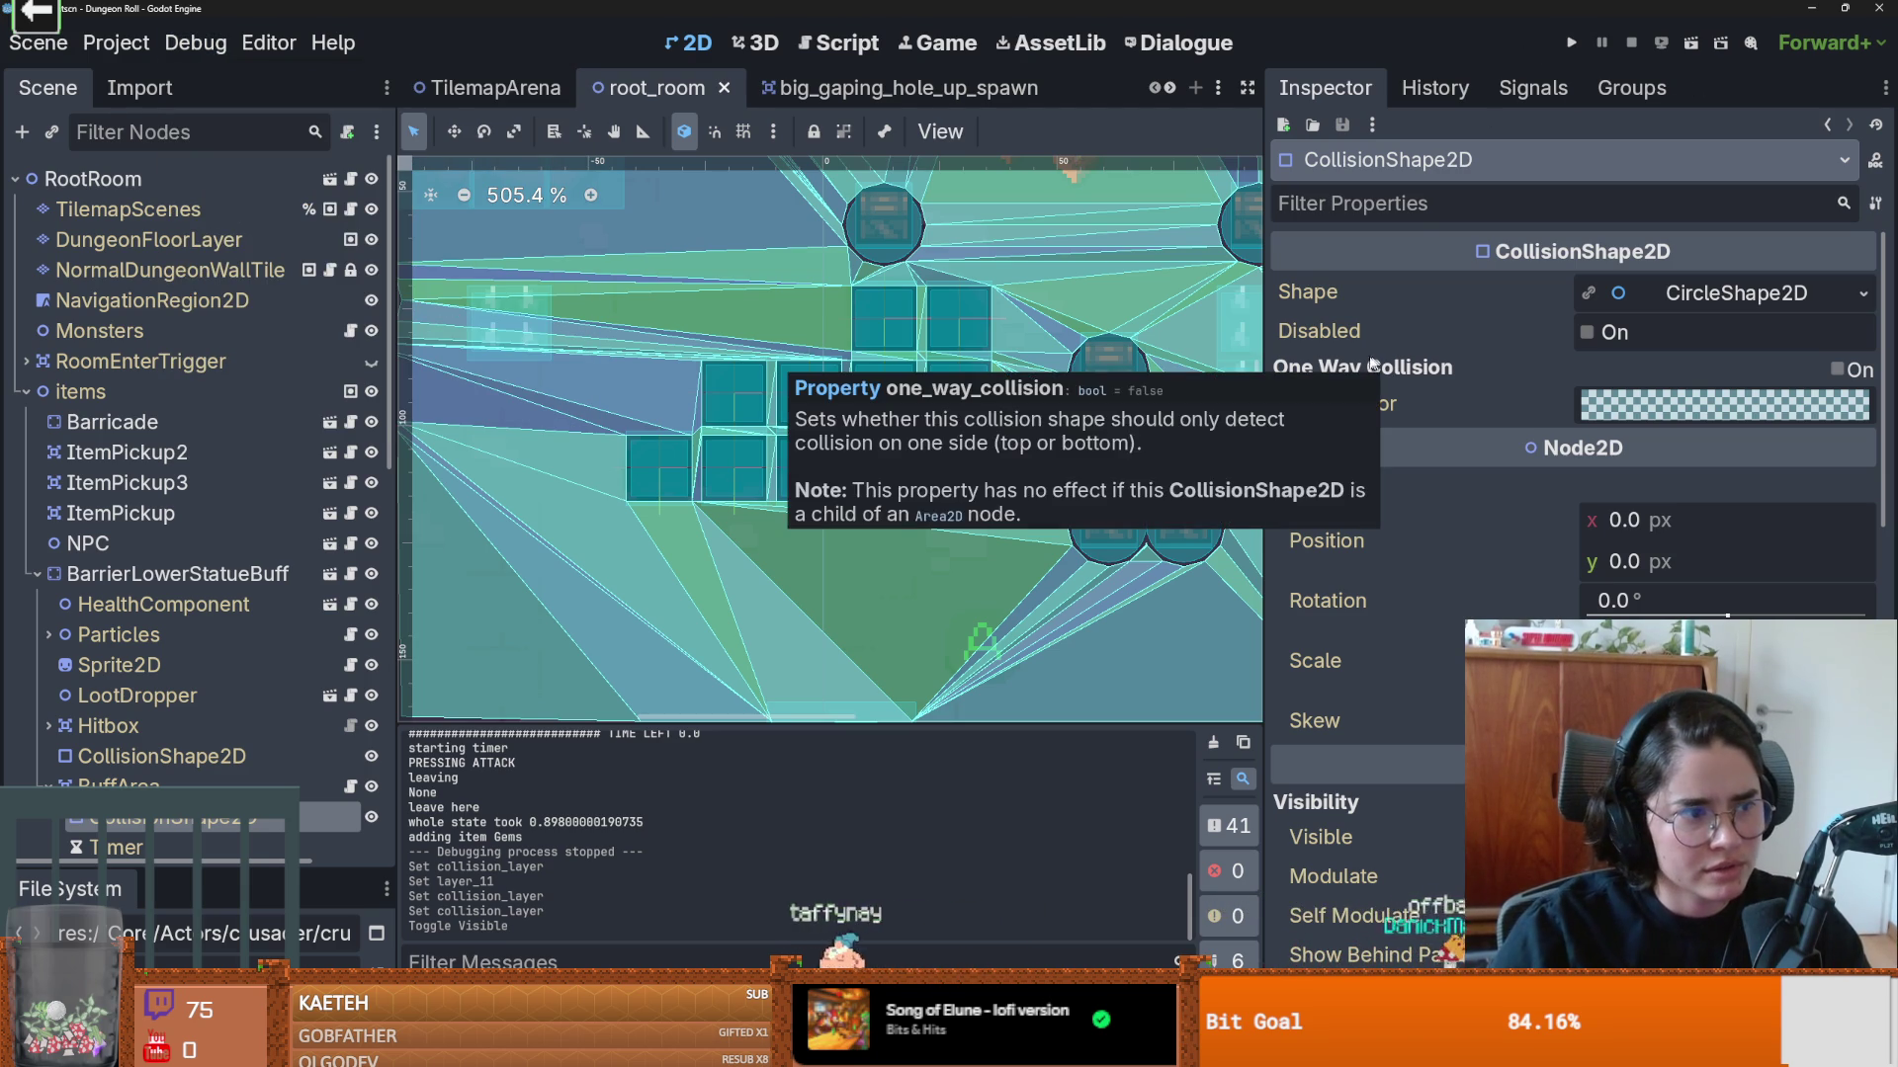
{"action": "mouse_move", "coordinate": [1356, 375]}
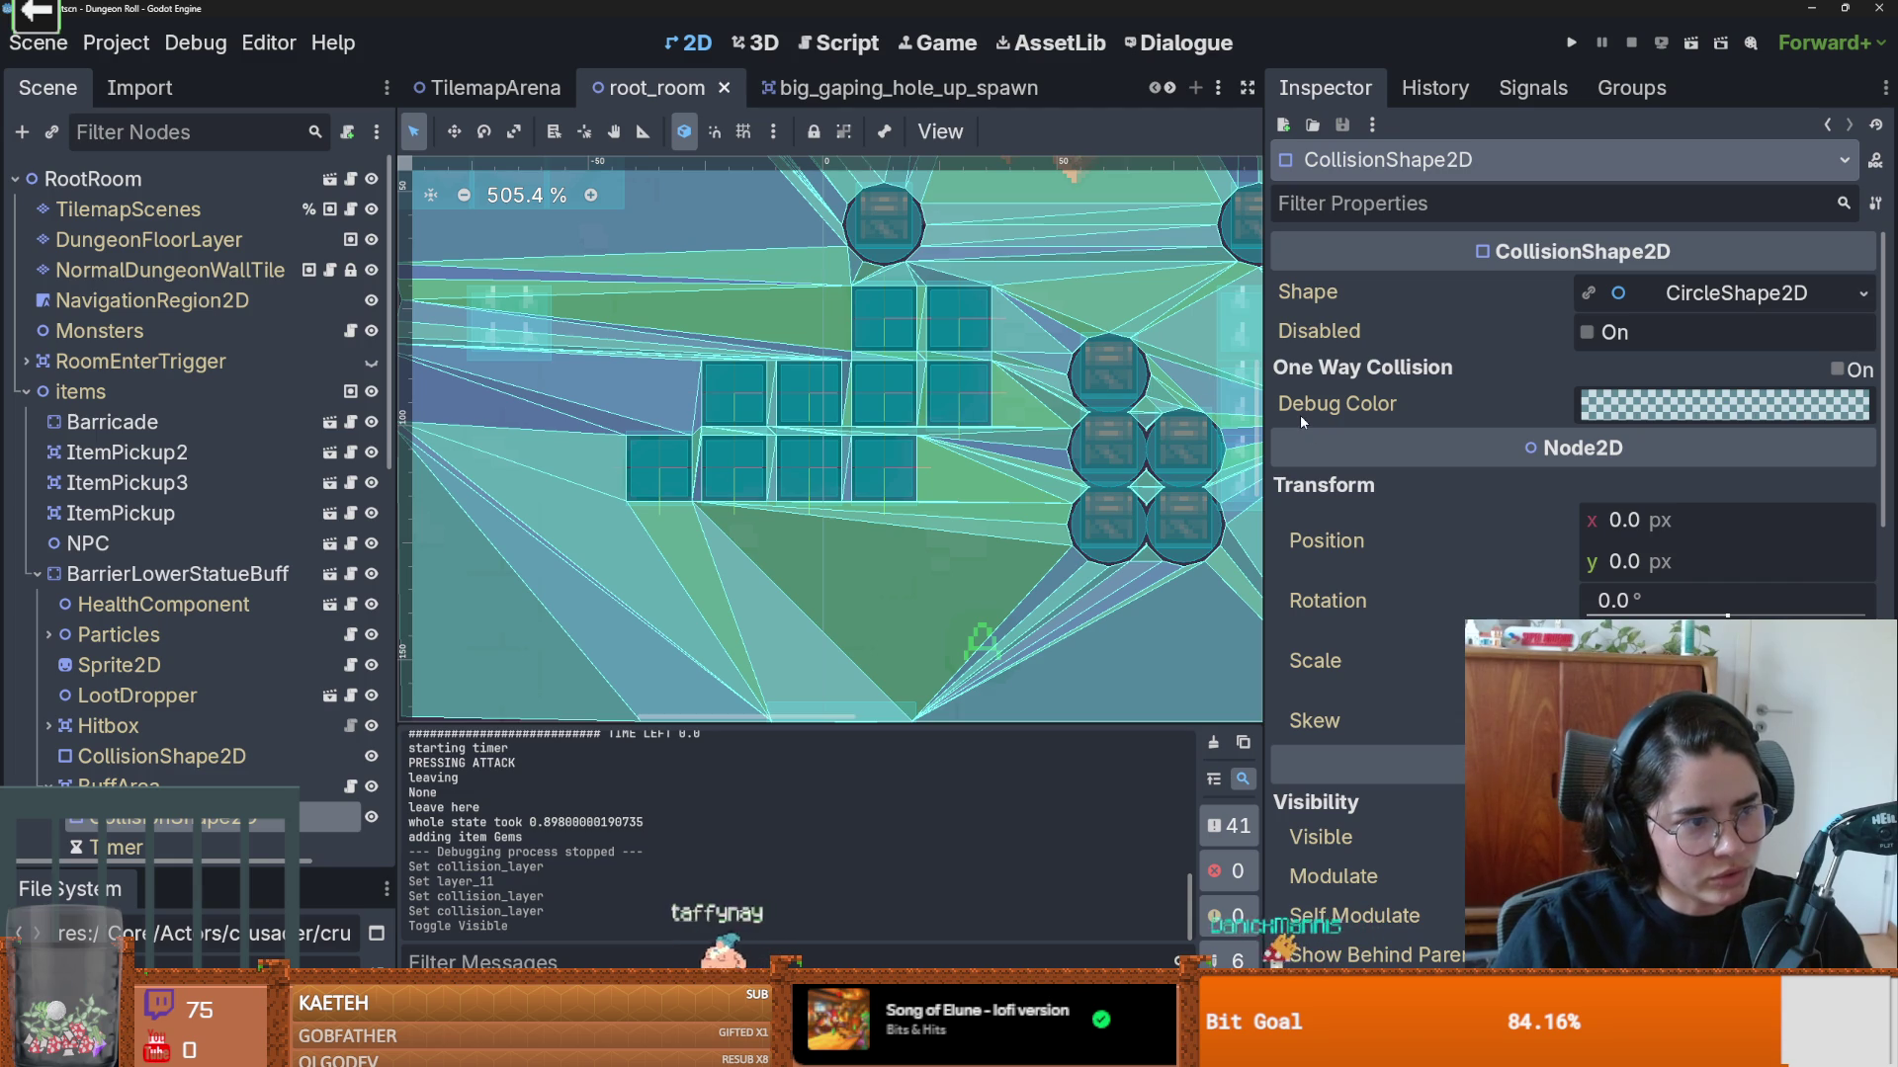
Step: Run the game, start a new game as the Crusader and attack twice
{"action": "left_click", "coordinate": [1572, 44]}
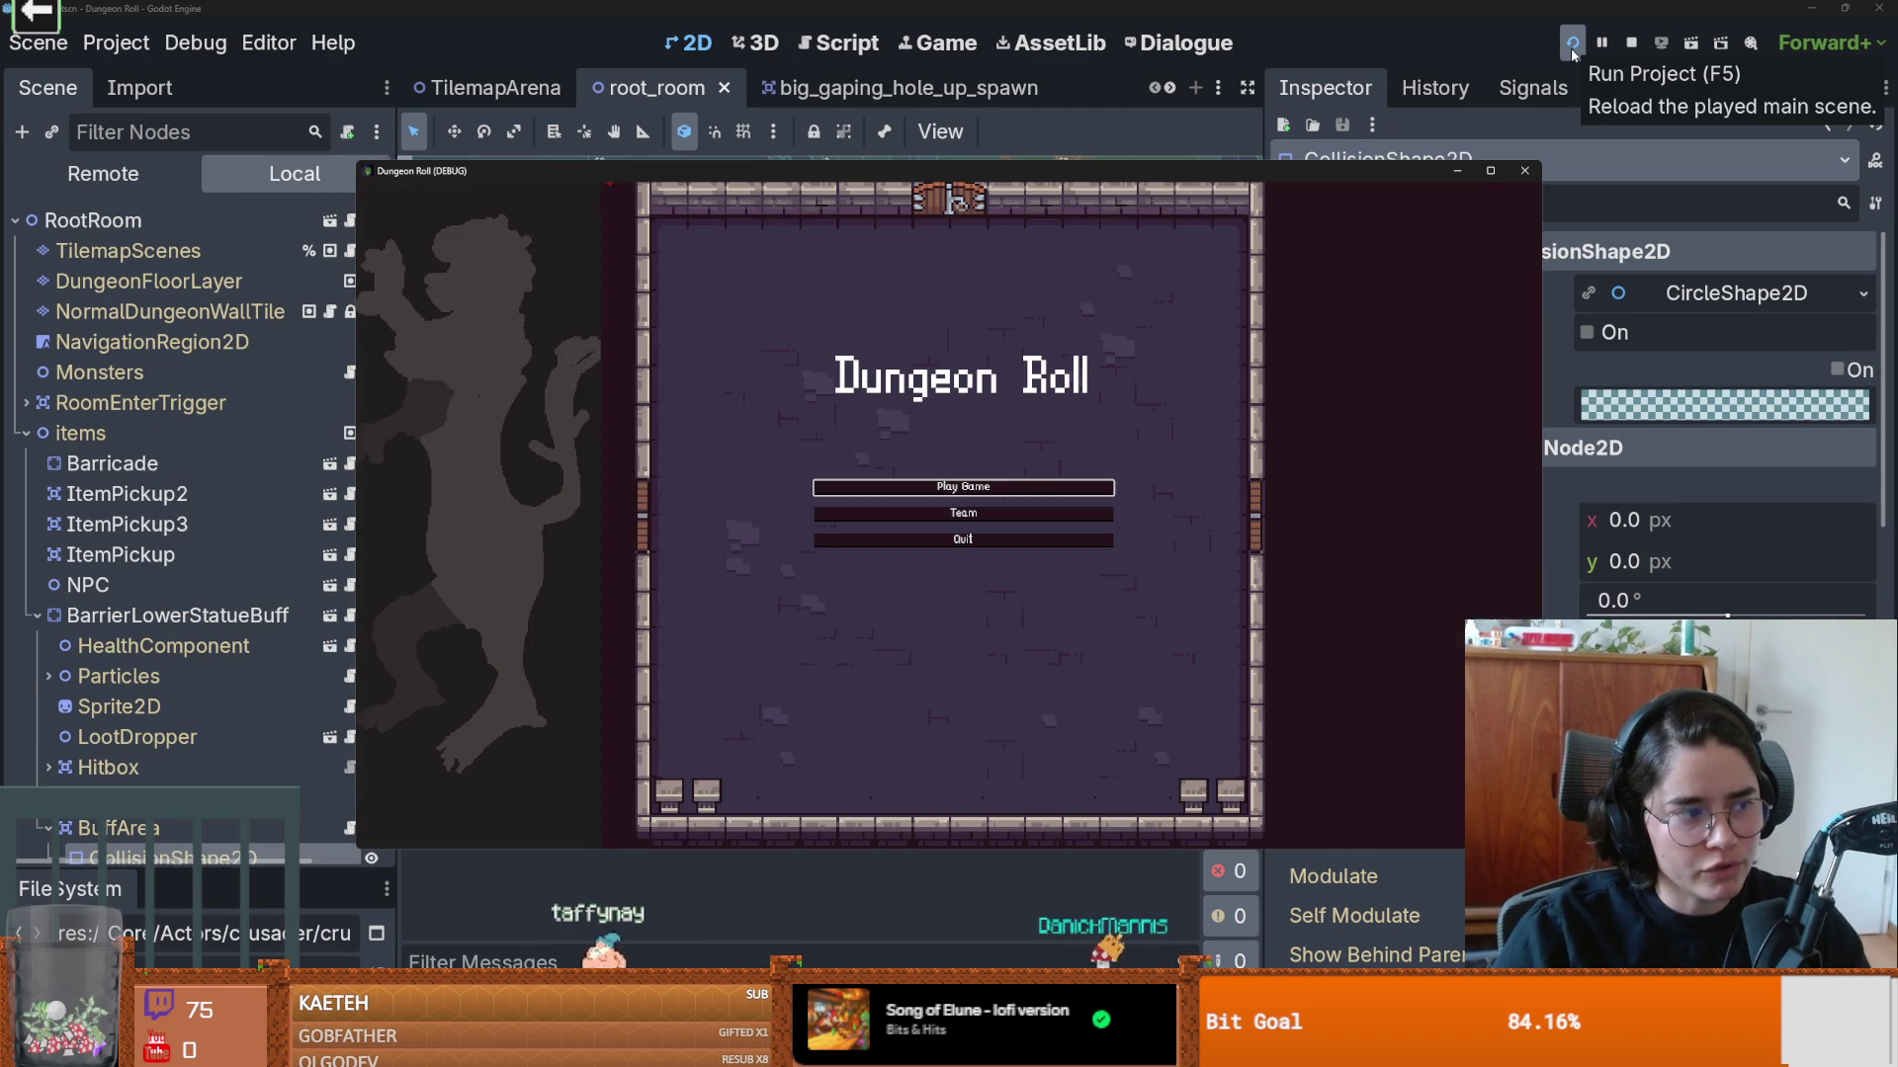
{"action": "left_click", "coordinate": [964, 486]}
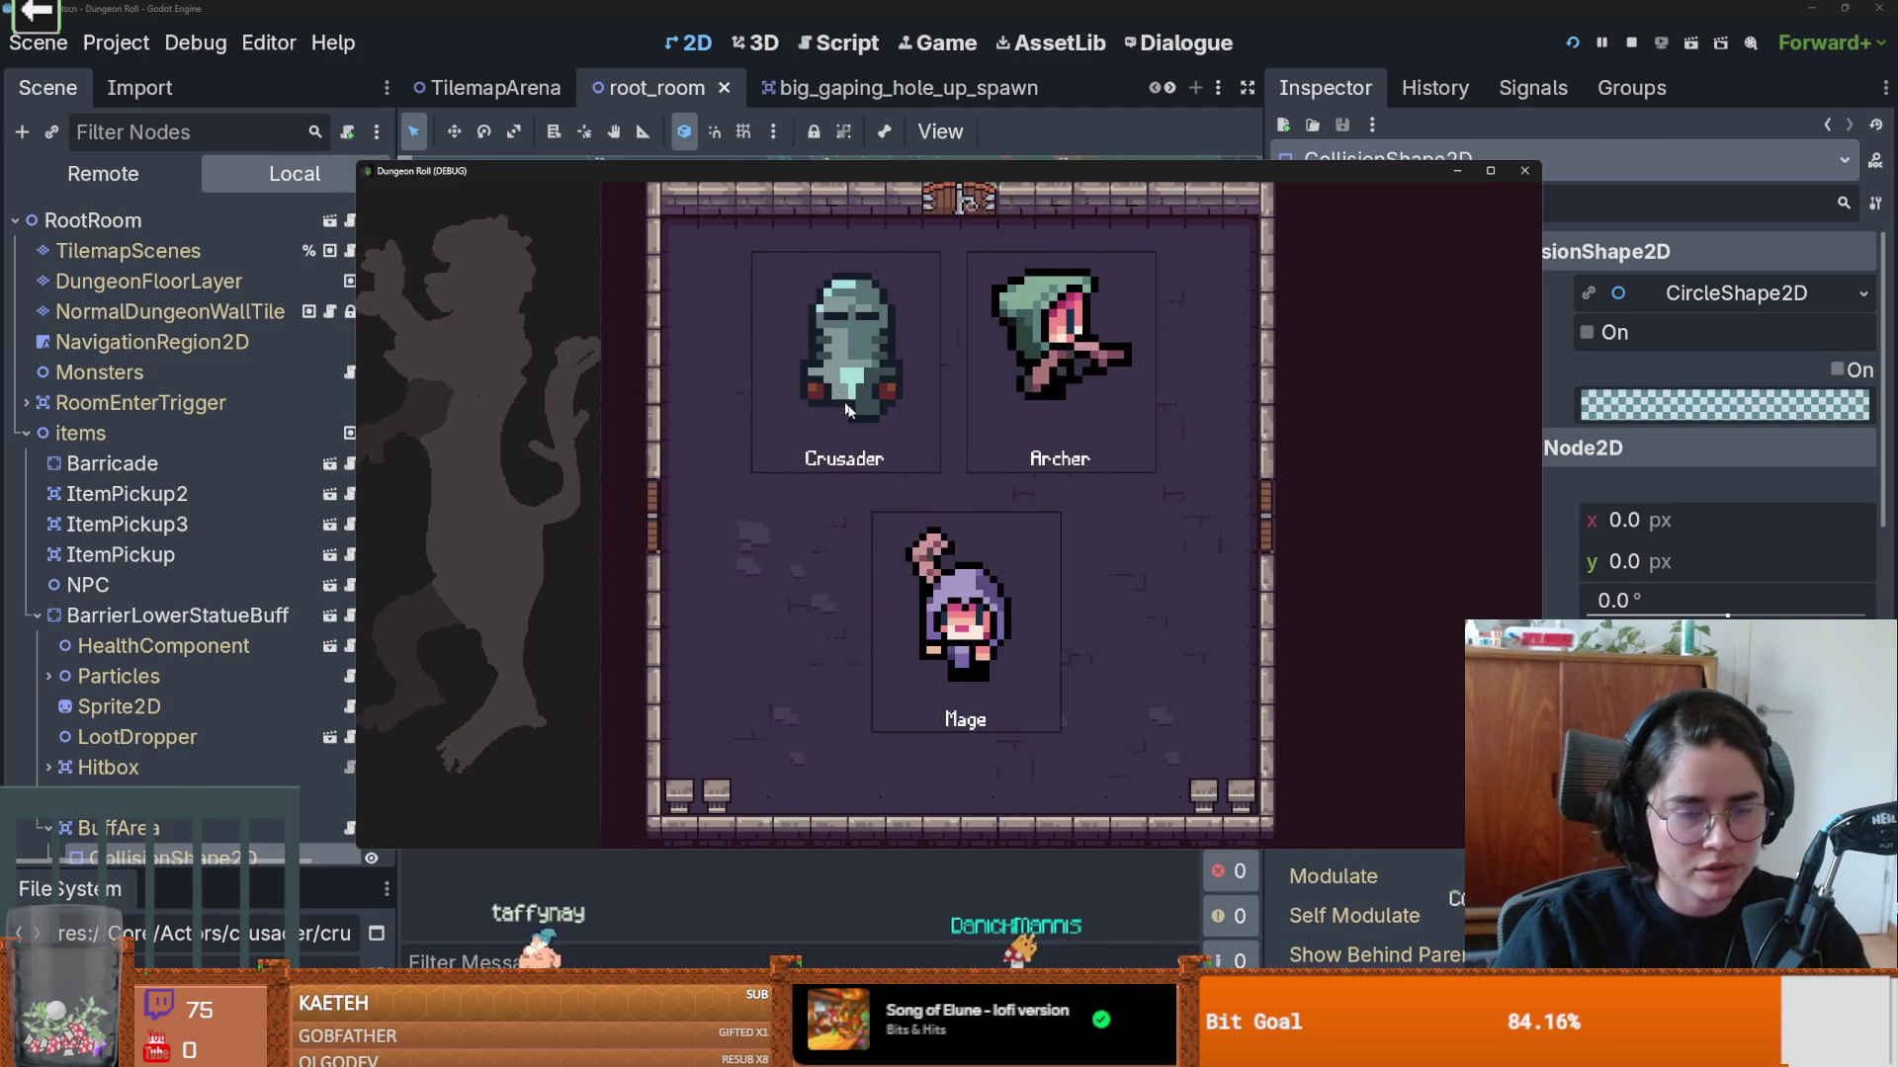
{"action": "left_click", "coordinate": [896, 423]}
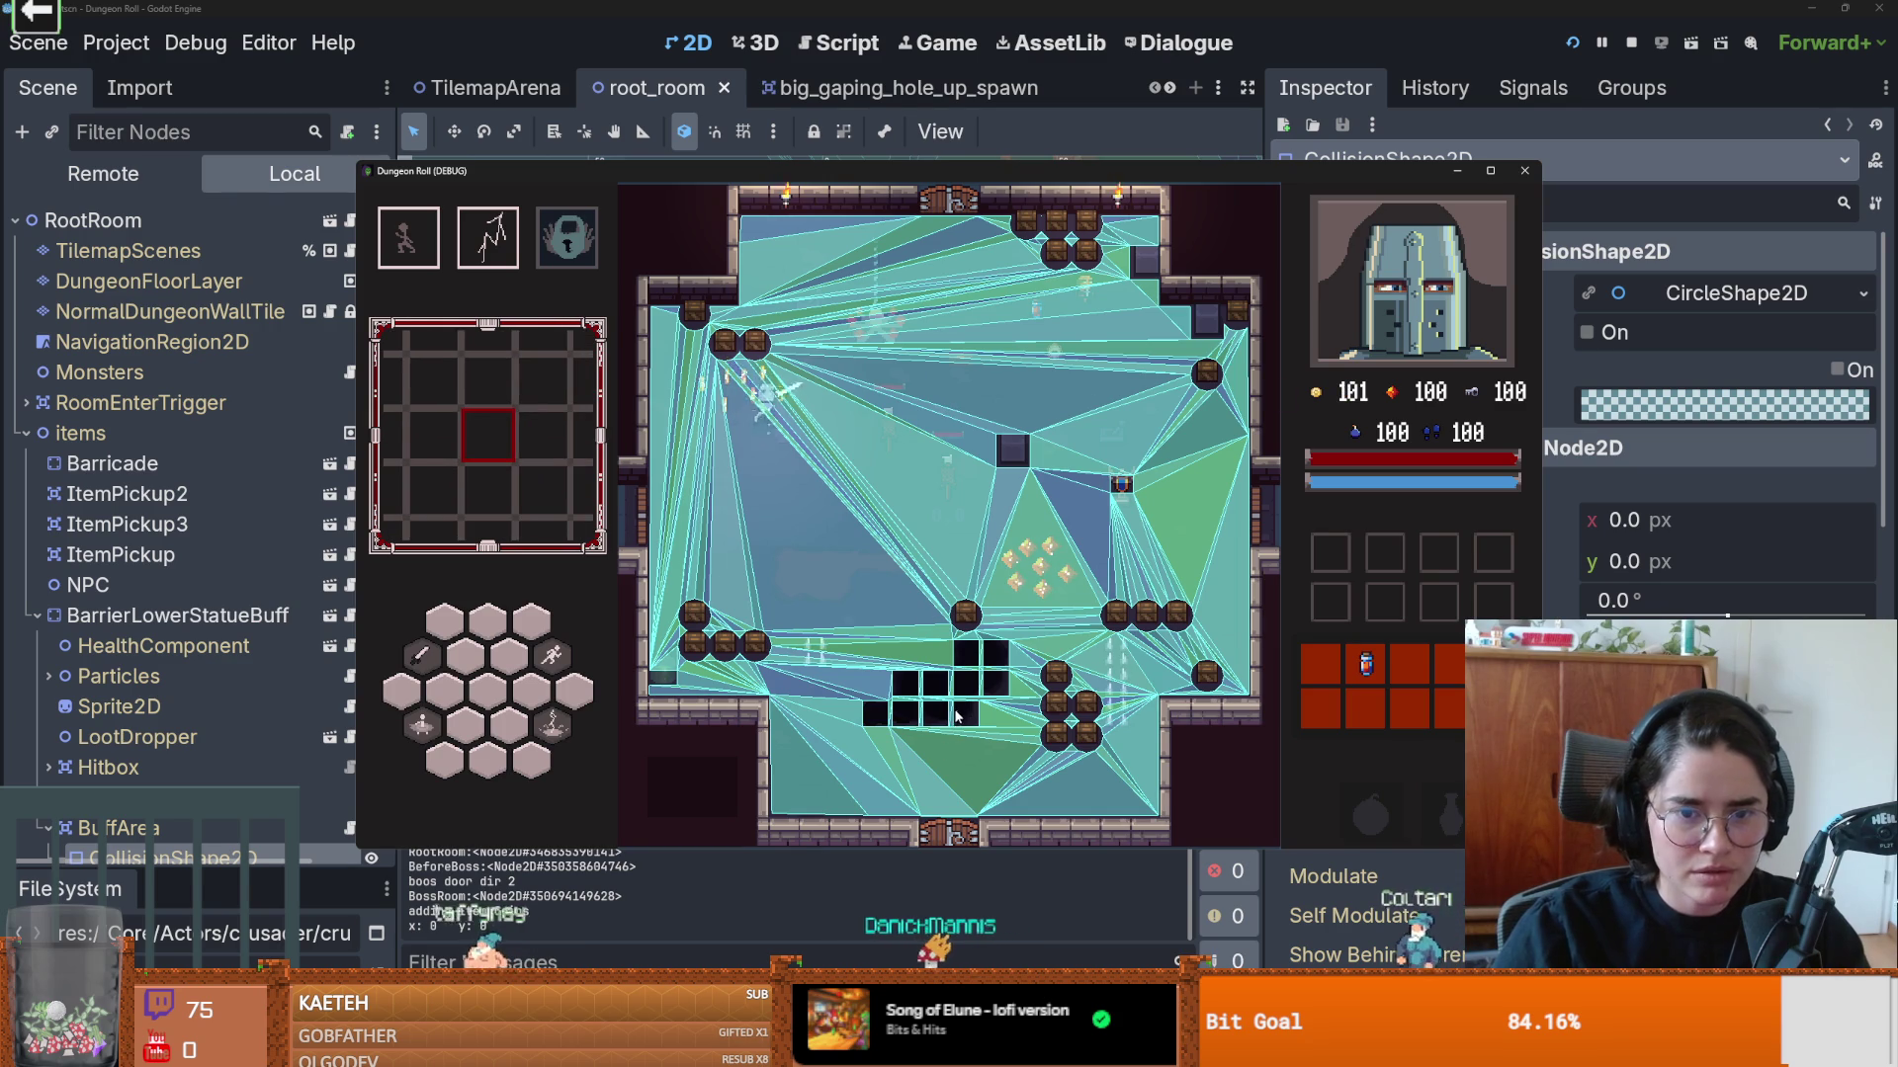
{"action": "key", "text": "s"}
{"action": "left_click", "coordinate": [722, 696]}
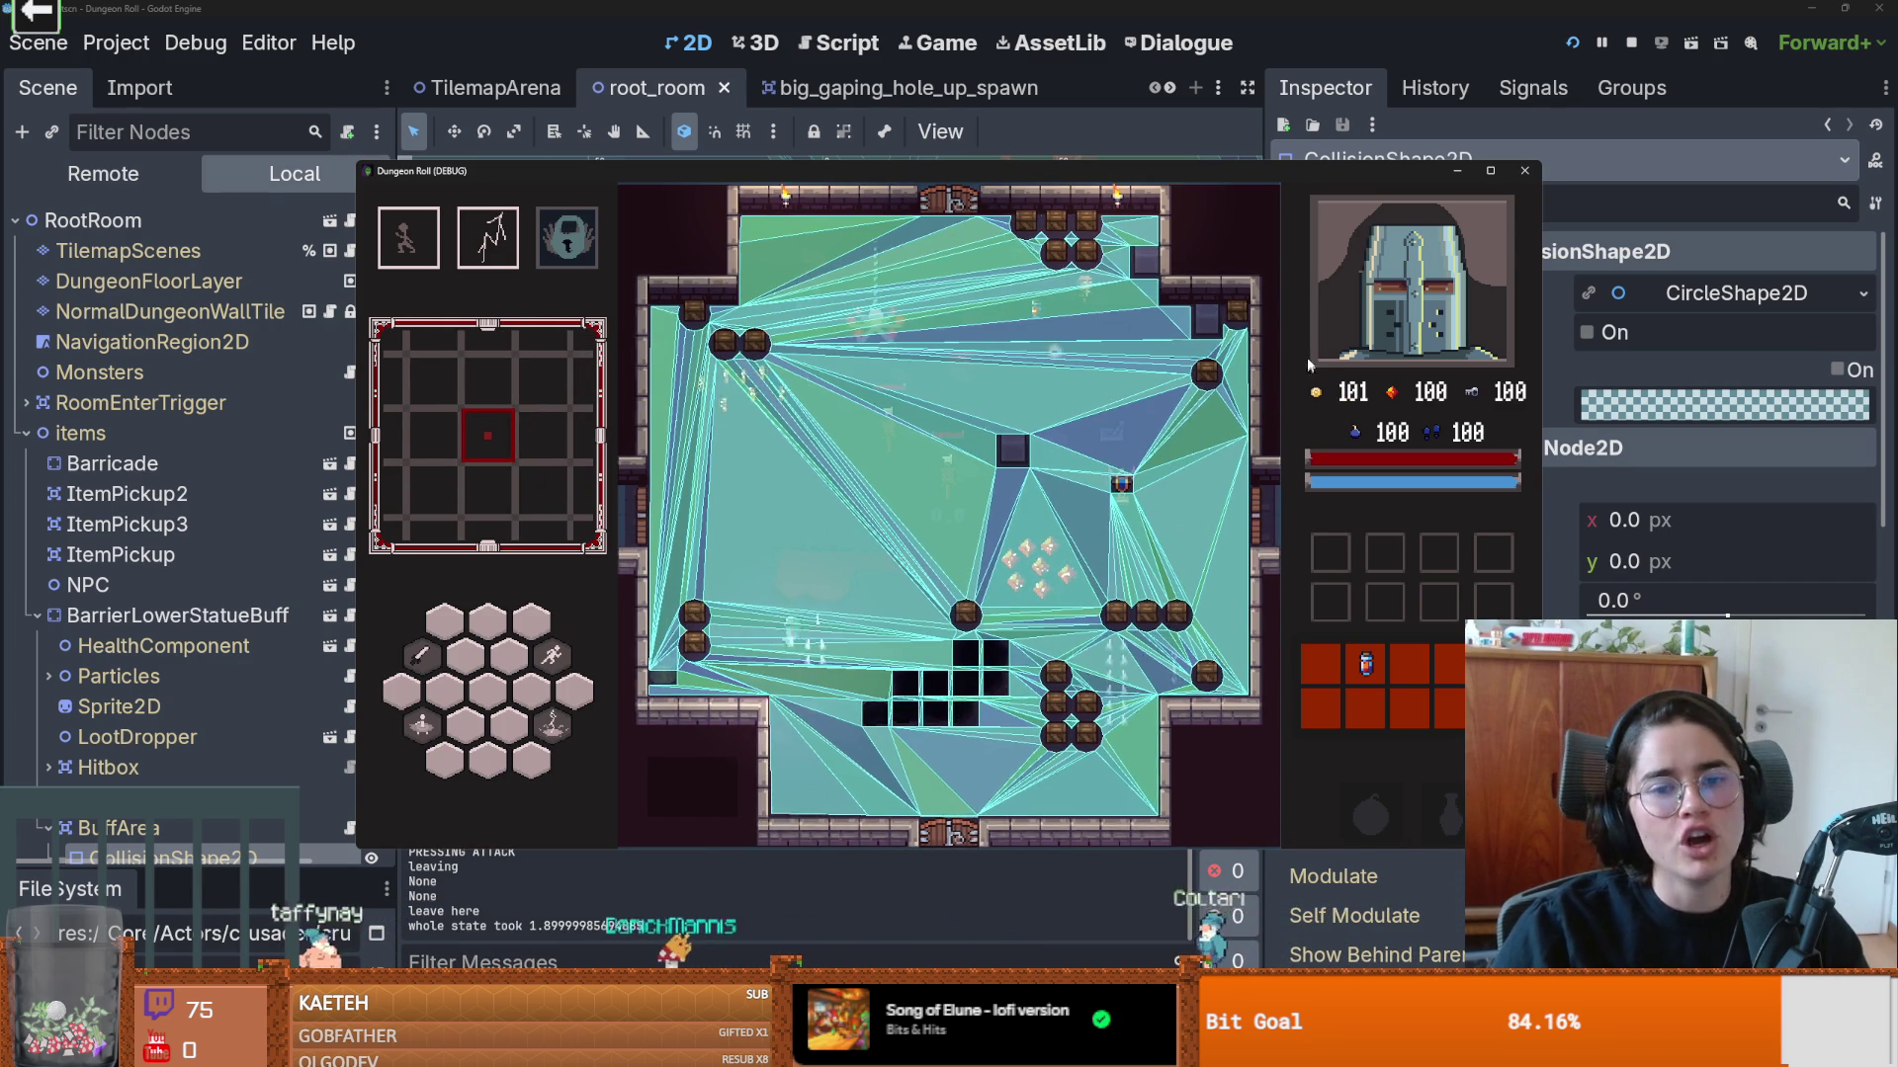
Step: Stop the running debug game and switch over to the Git client
{"action": "left_click", "coordinate": [1537, 168]}
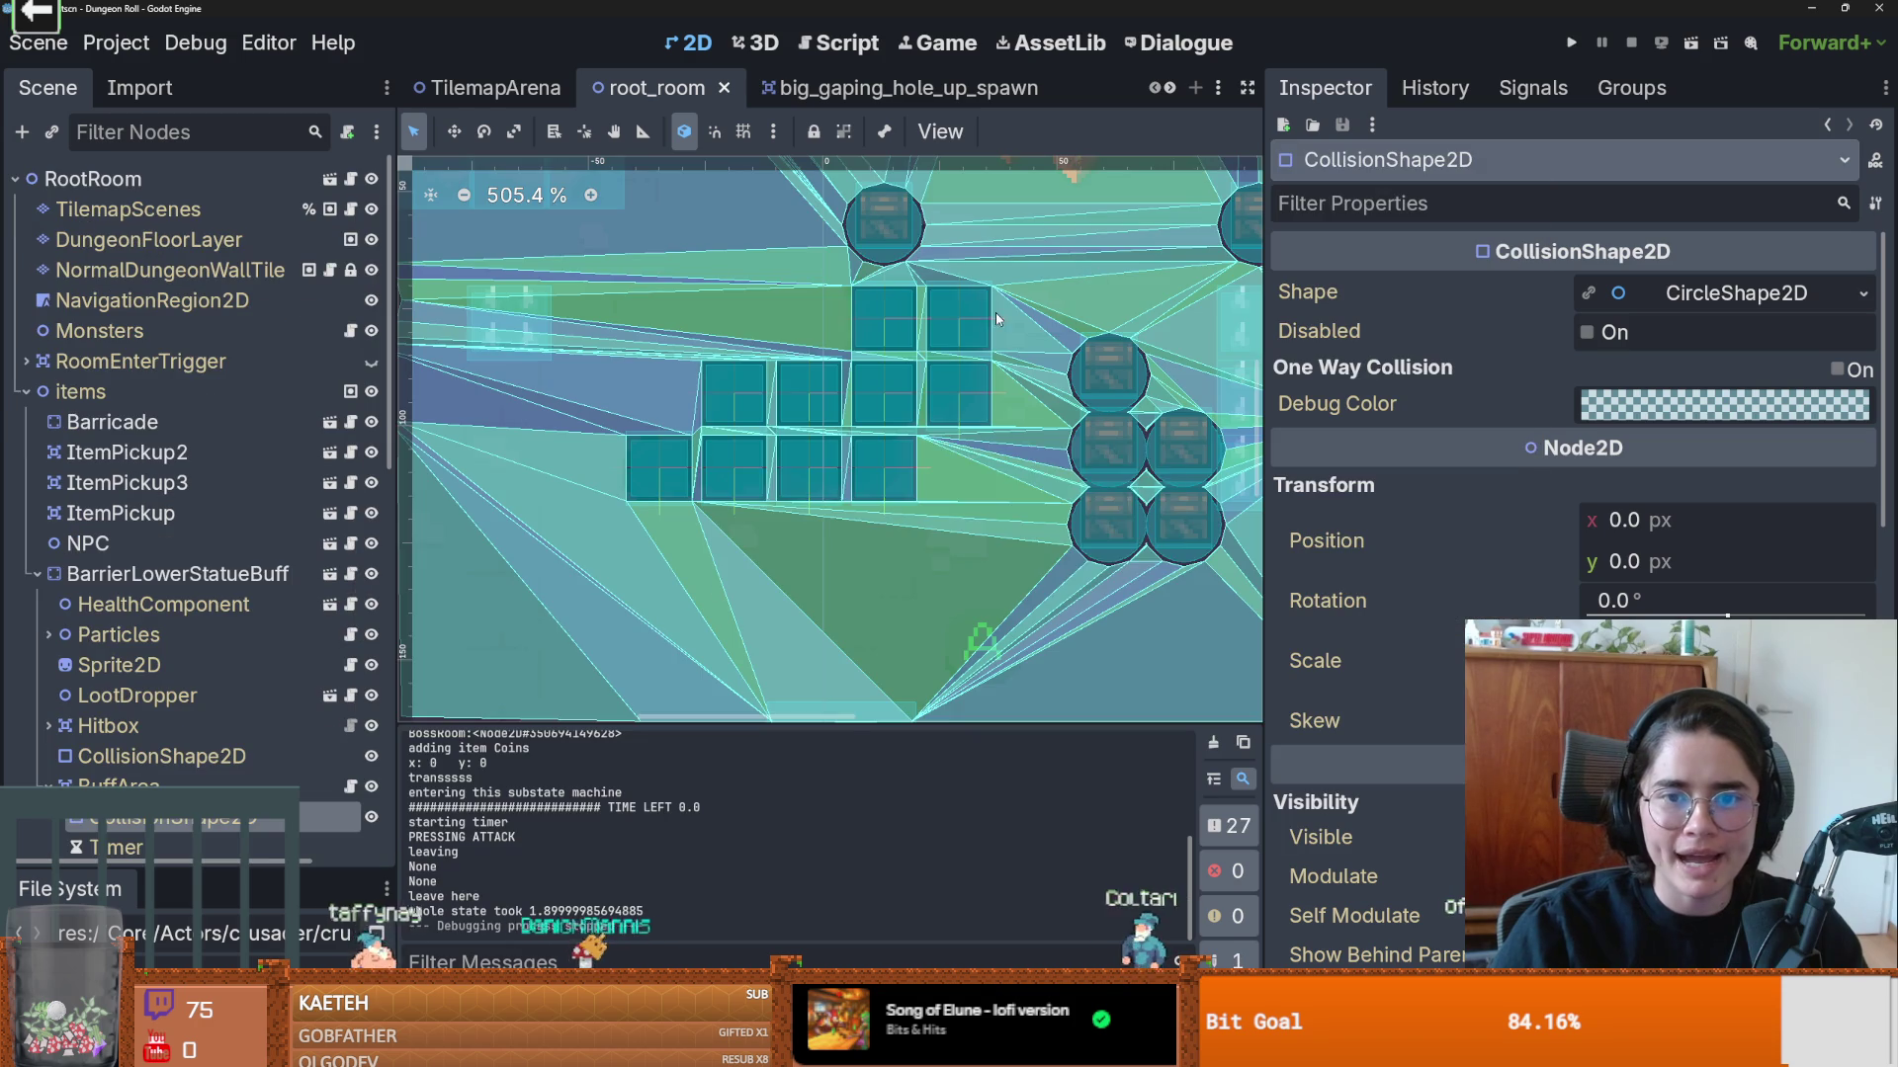
{"action": "scroll", "coordinate": [1572, 494], "scroll_direction": "down", "scroll_amount": 5}
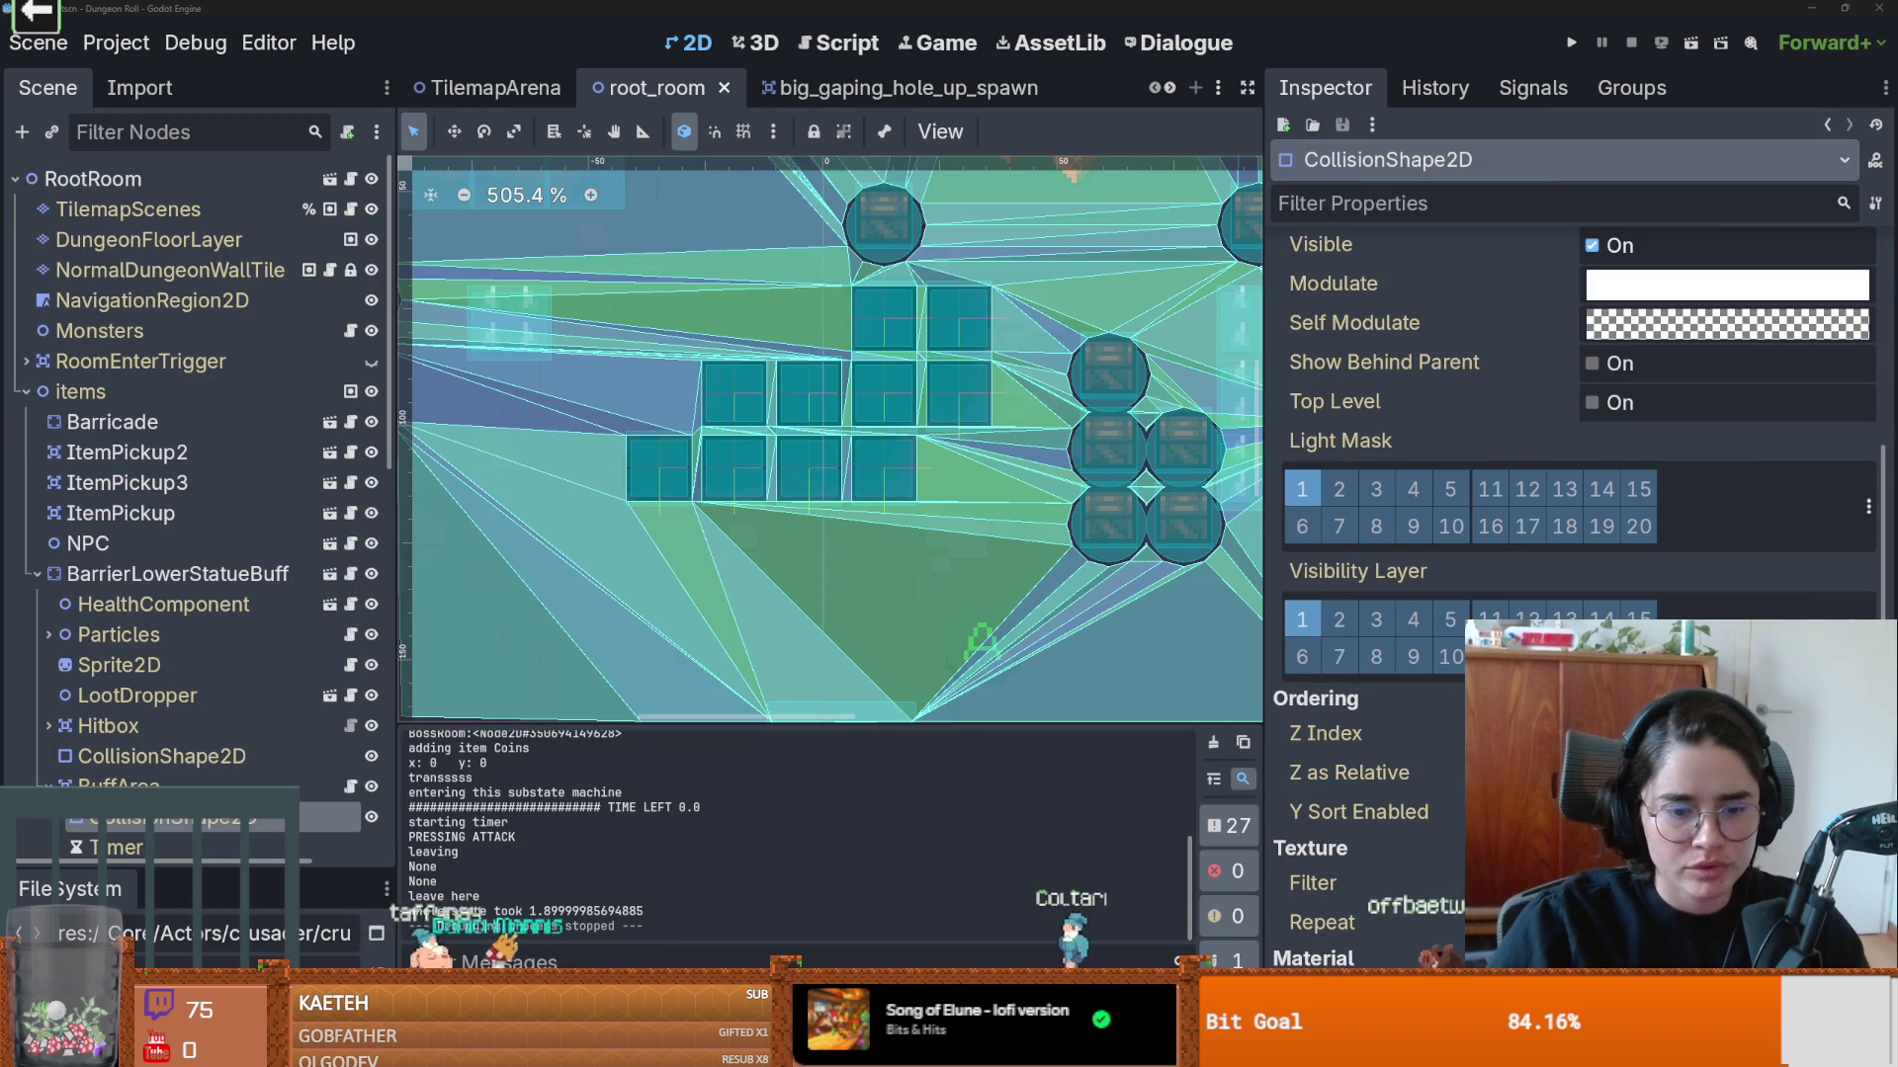
{"action": "key", "text": "alt+Tab"}
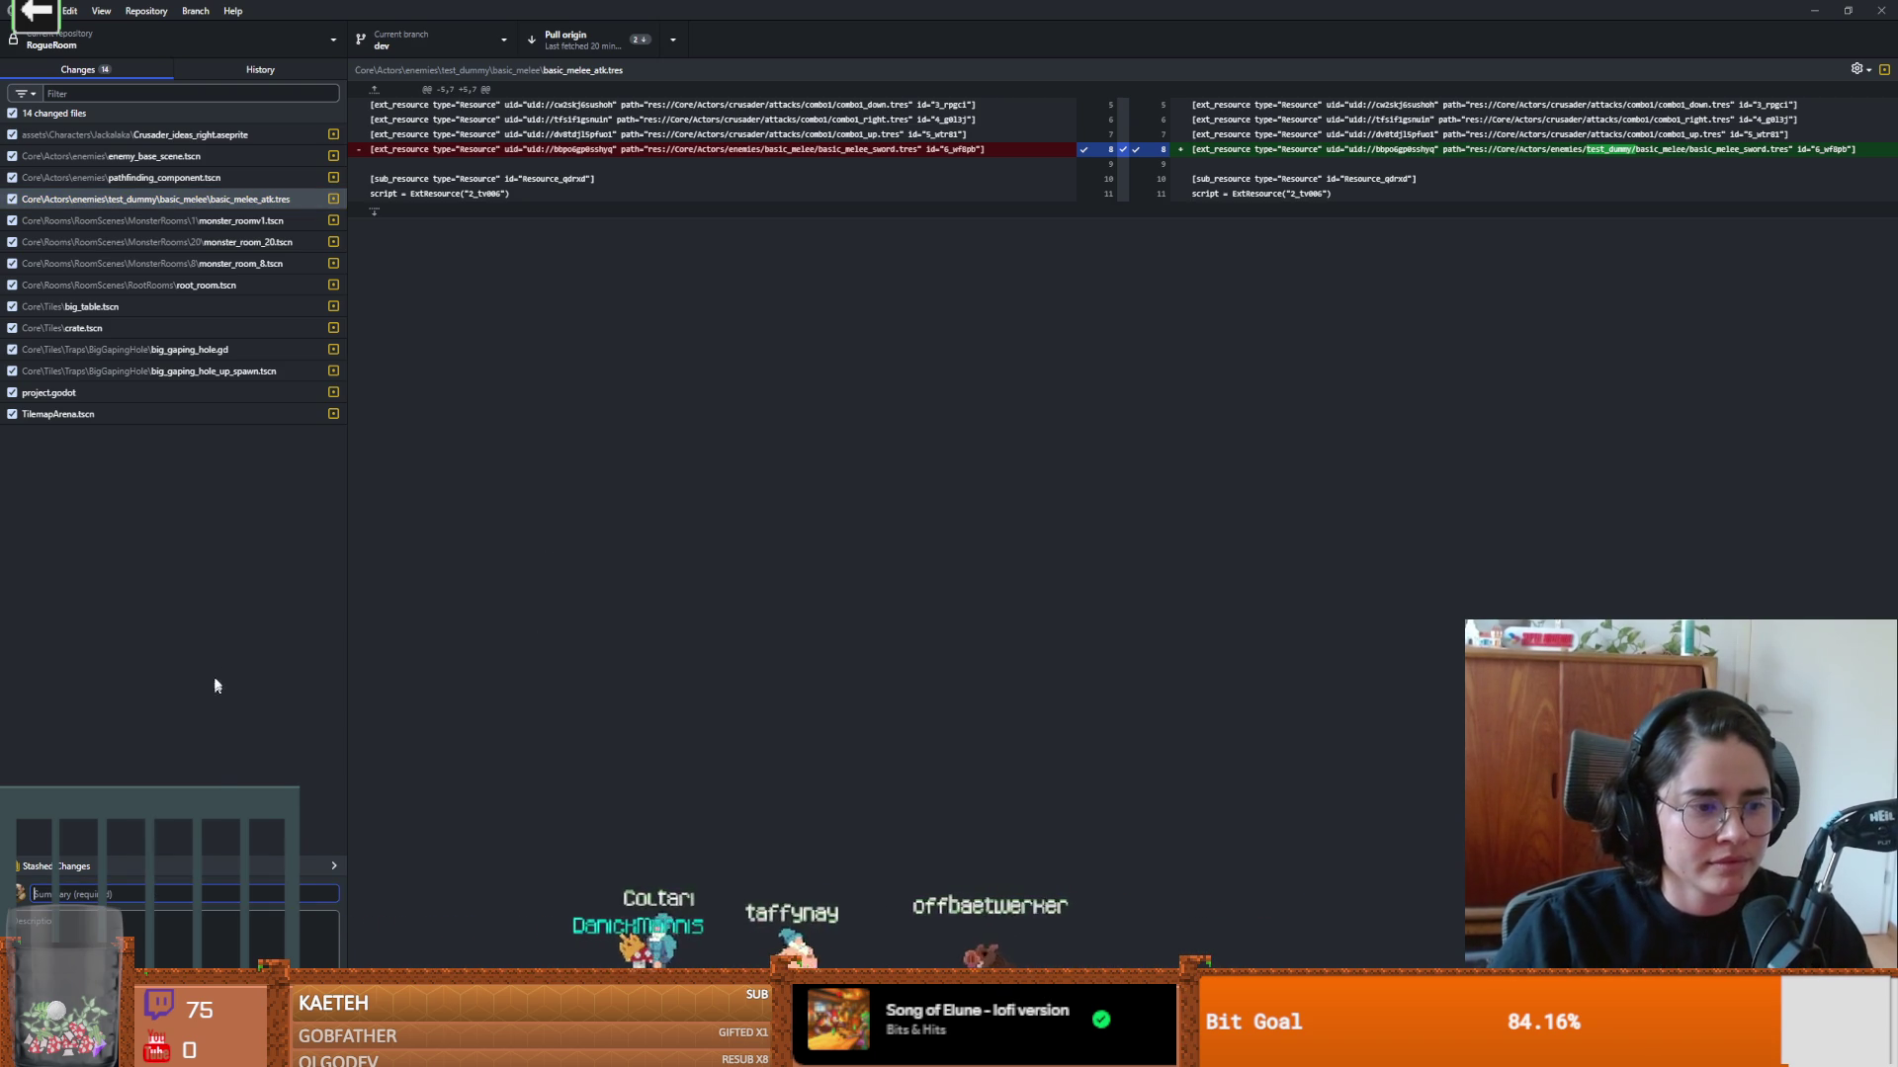
Step: Commit all 14 changed files with the summary 'rebasing doesins', then return to Godot
{"action": "left_click", "coordinate": [176, 896]}
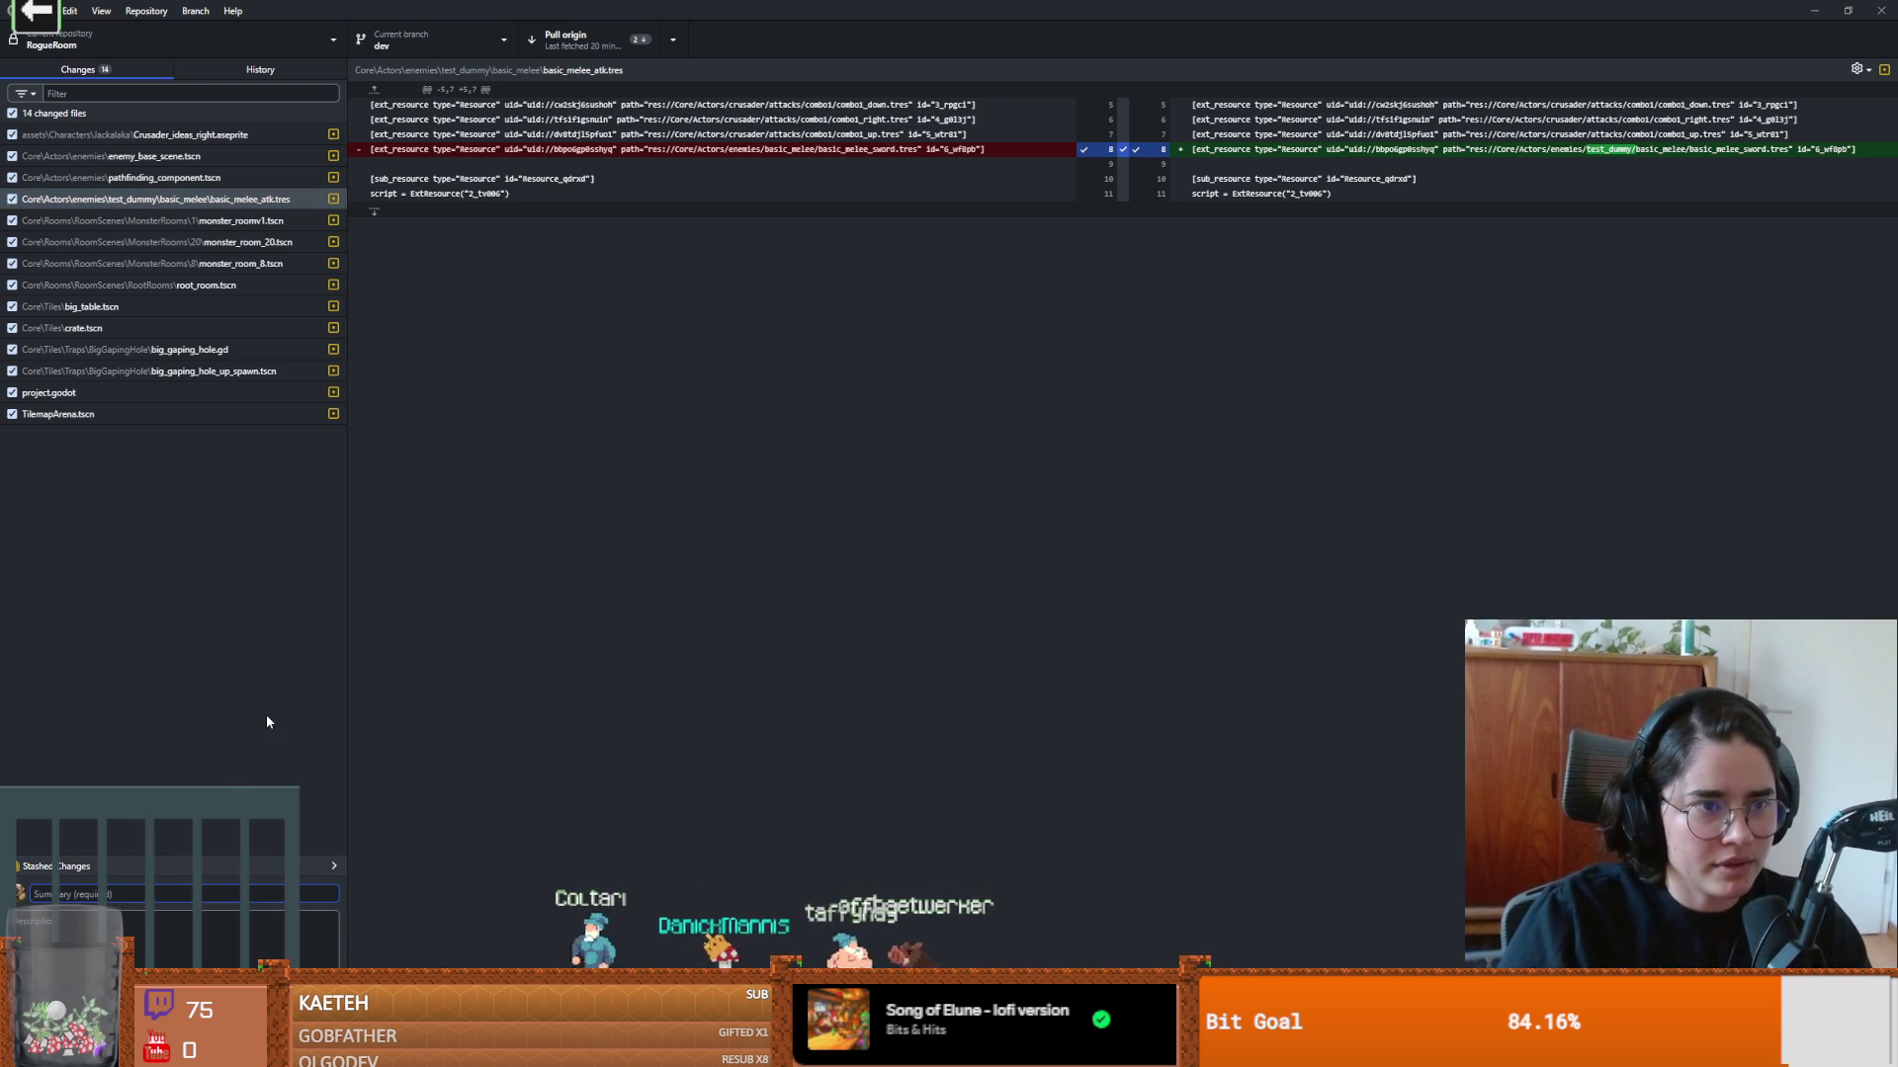
{"action": "type", "text": "reba"}
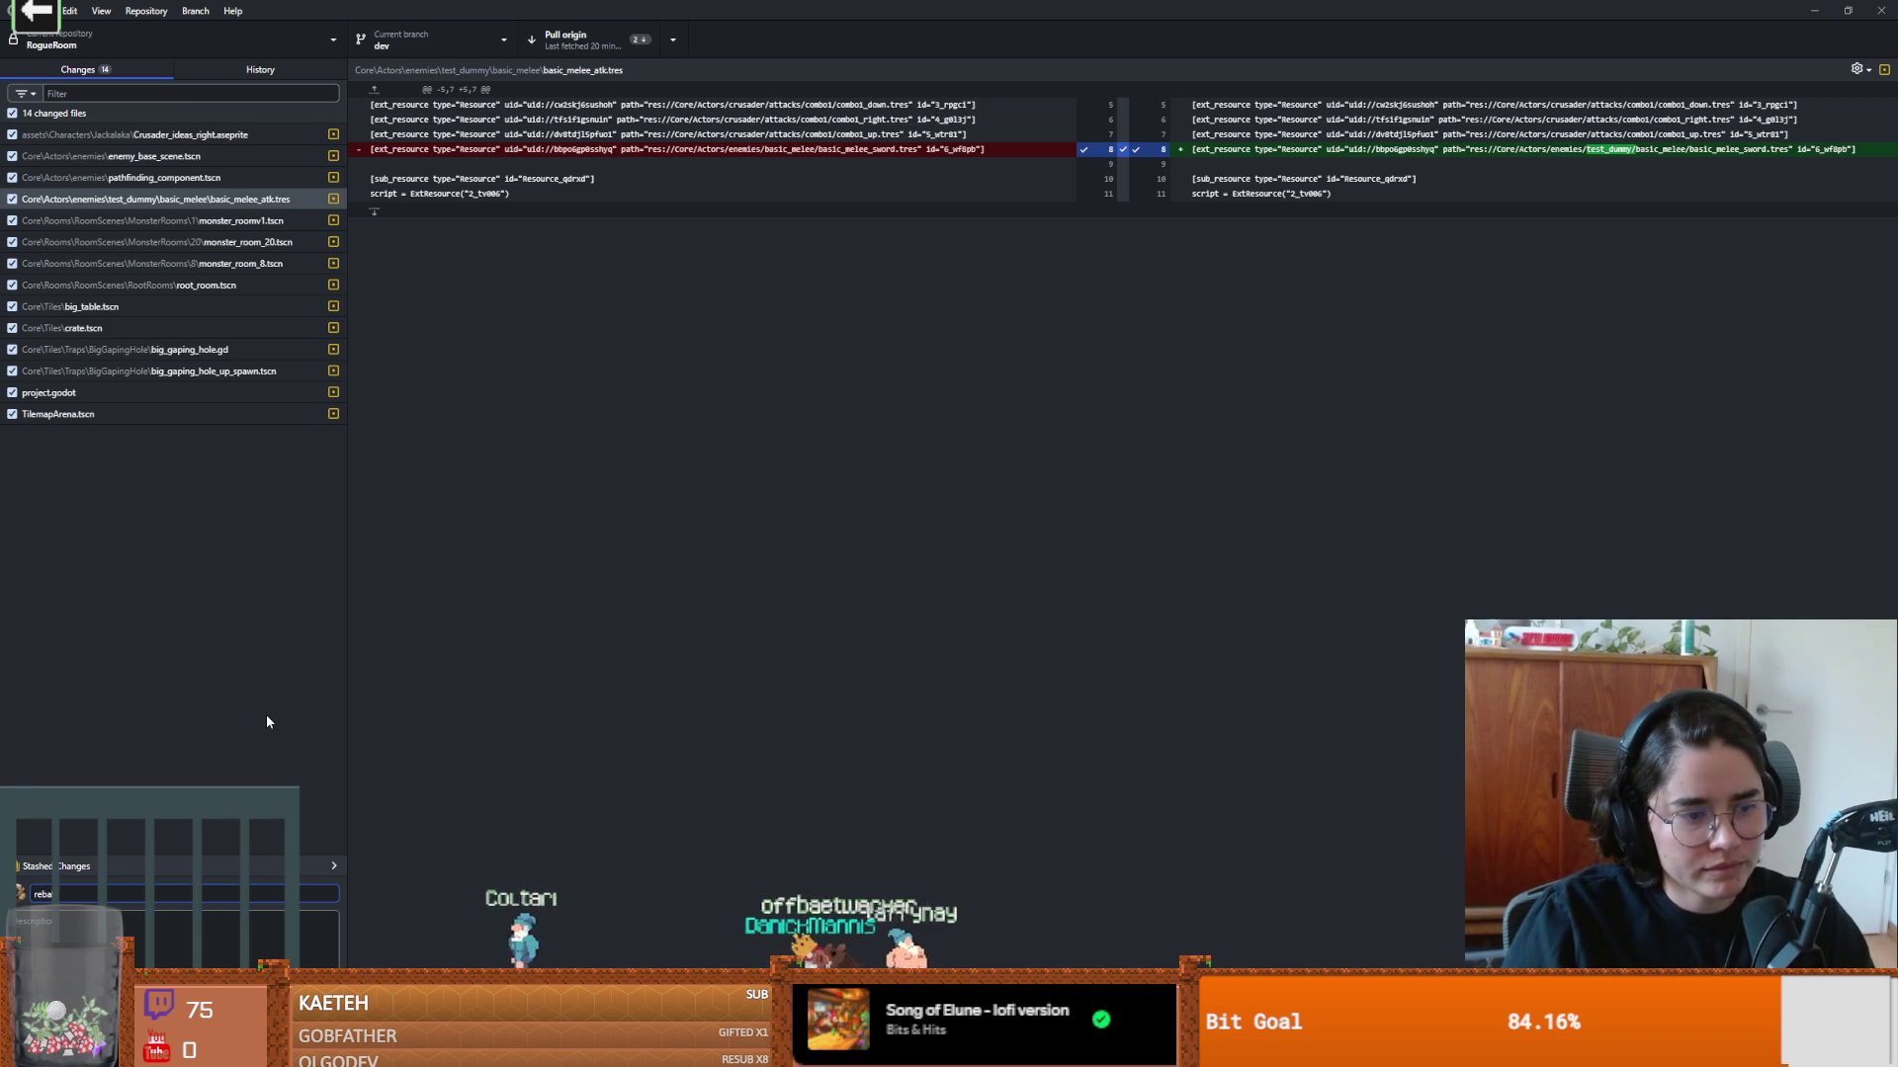
{"action": "type", "text": "sing doesing doesn't in bake th"}
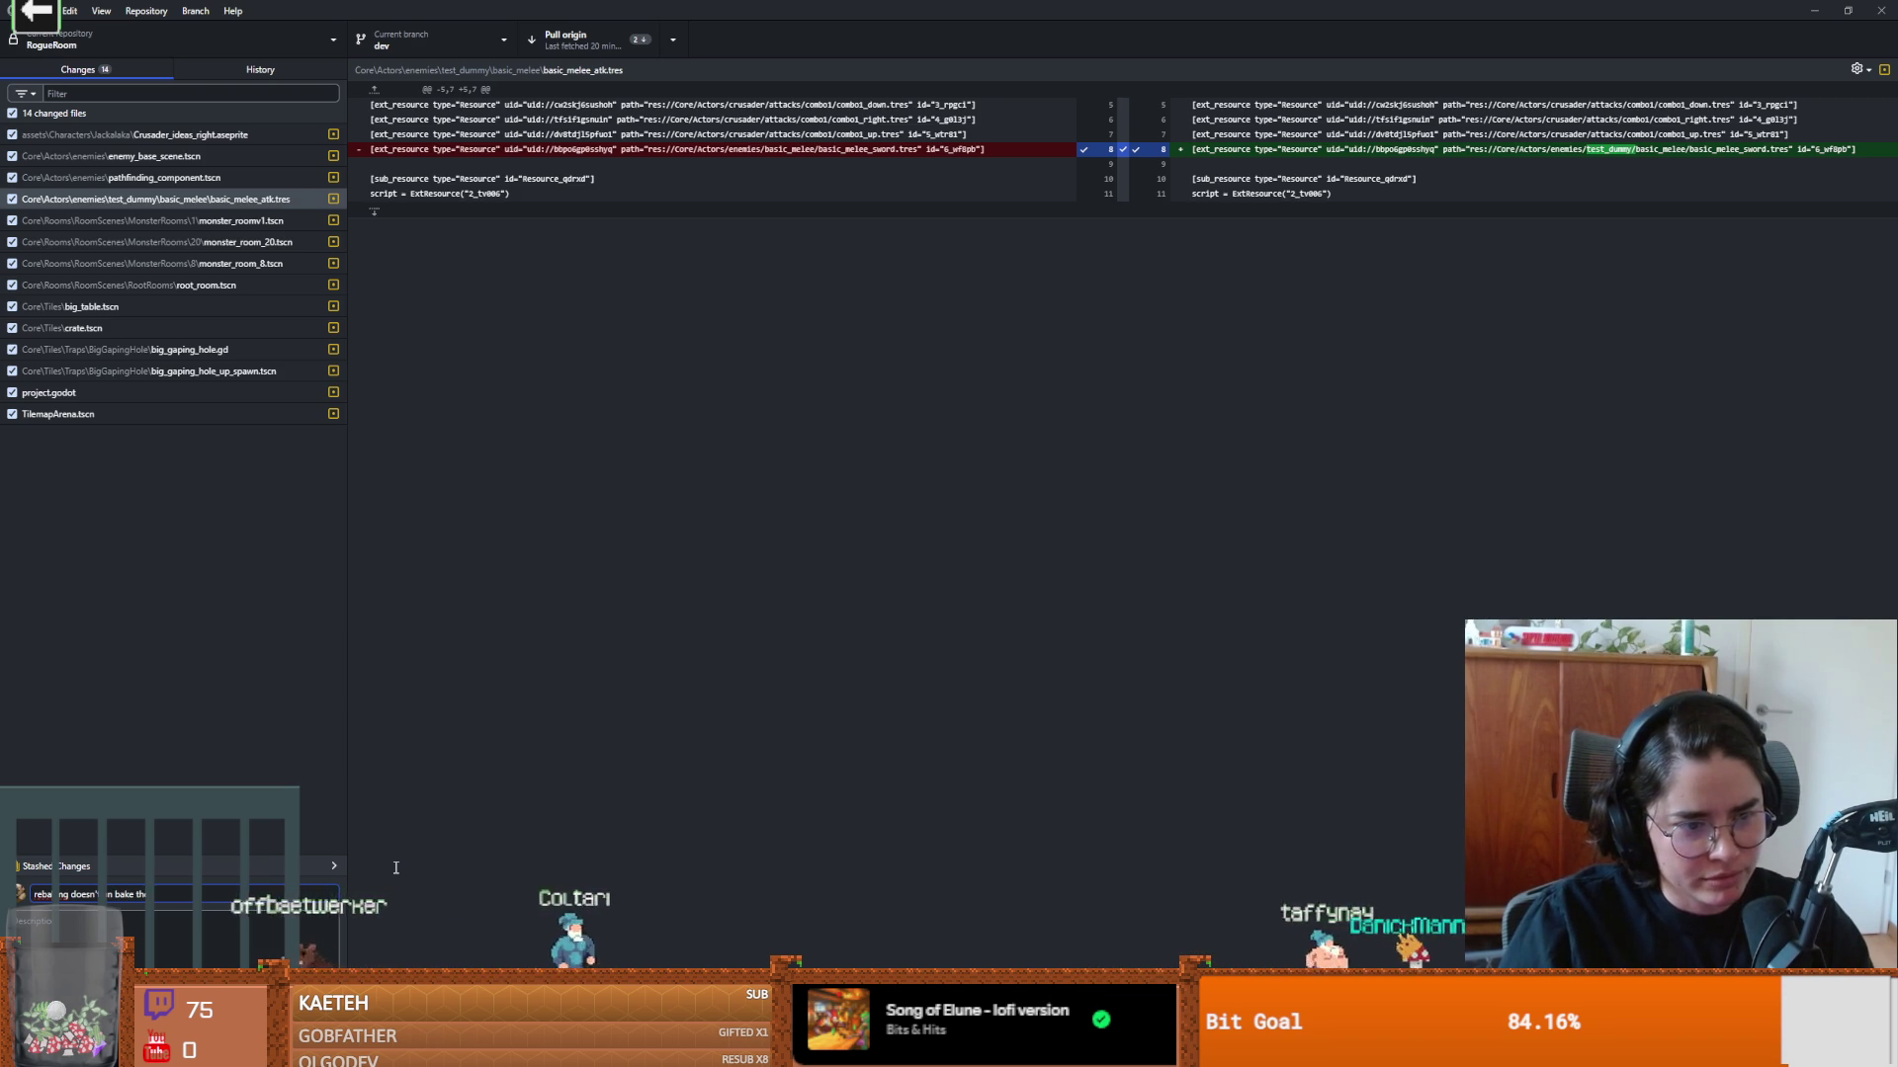
{"action": "type", "text": "s"}
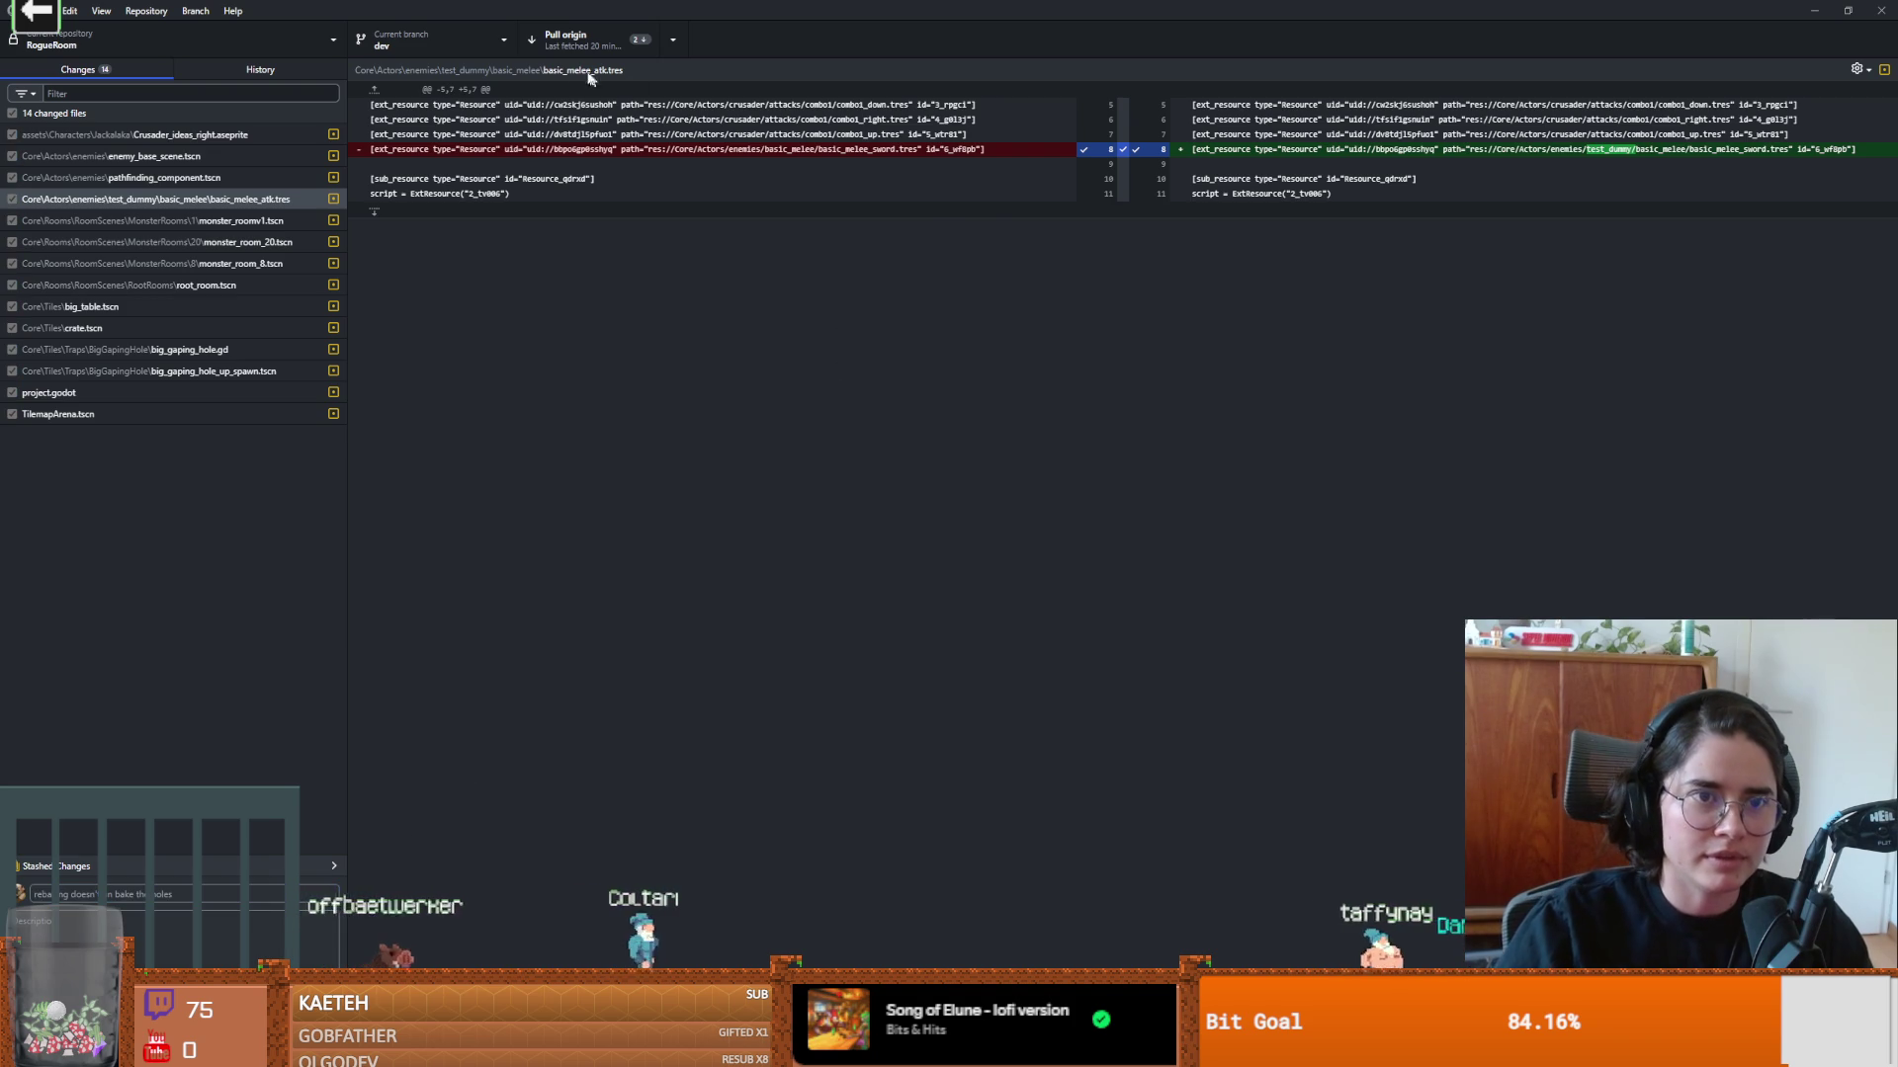
{"action": "key", "text": "ctrl+Return"}
{"action": "key", "text": "alt+Tab"}
{"action": "scroll", "coordinate": [1059, 368], "scroll_direction": "up", "scroll_amount": 1}
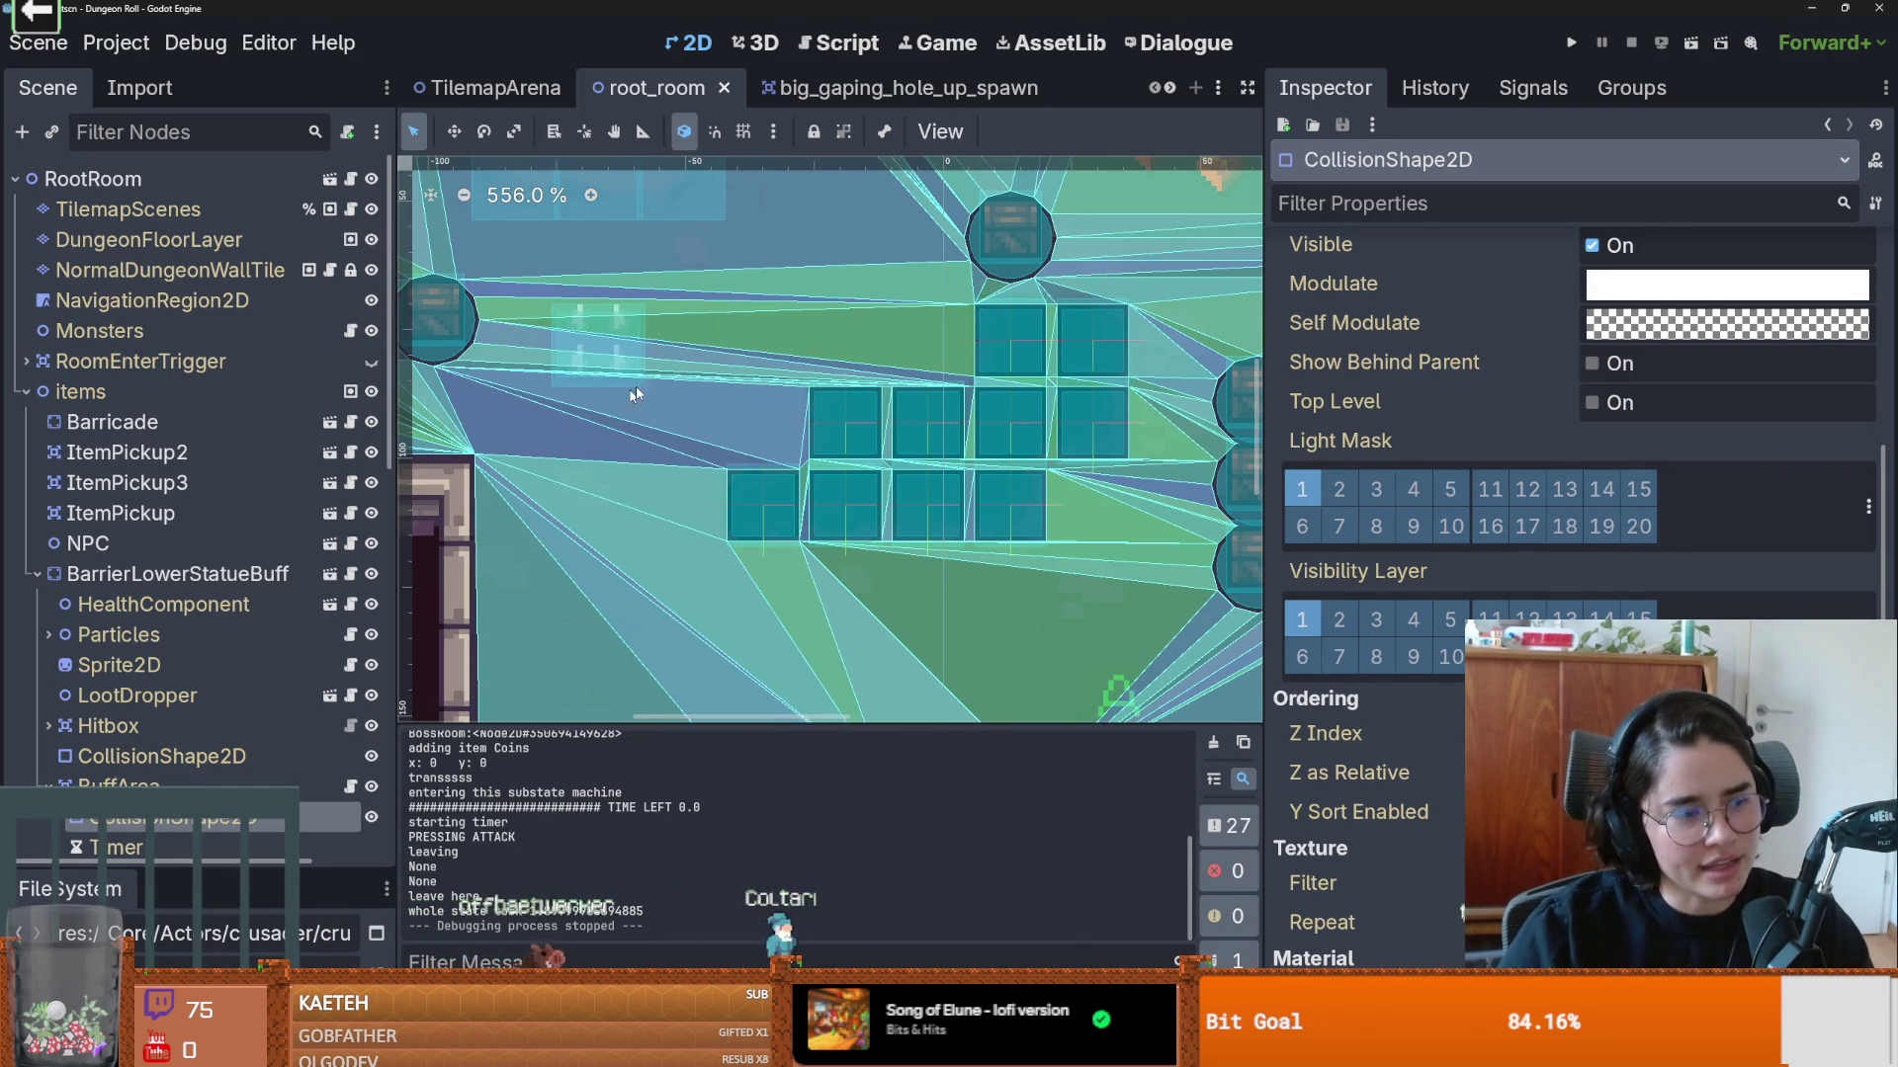
Step: In big_gaping_hole_up_spawn, view the names of the StaticBody2D's collision layers and mask layers
{"action": "left_click", "coordinate": [866, 91]}
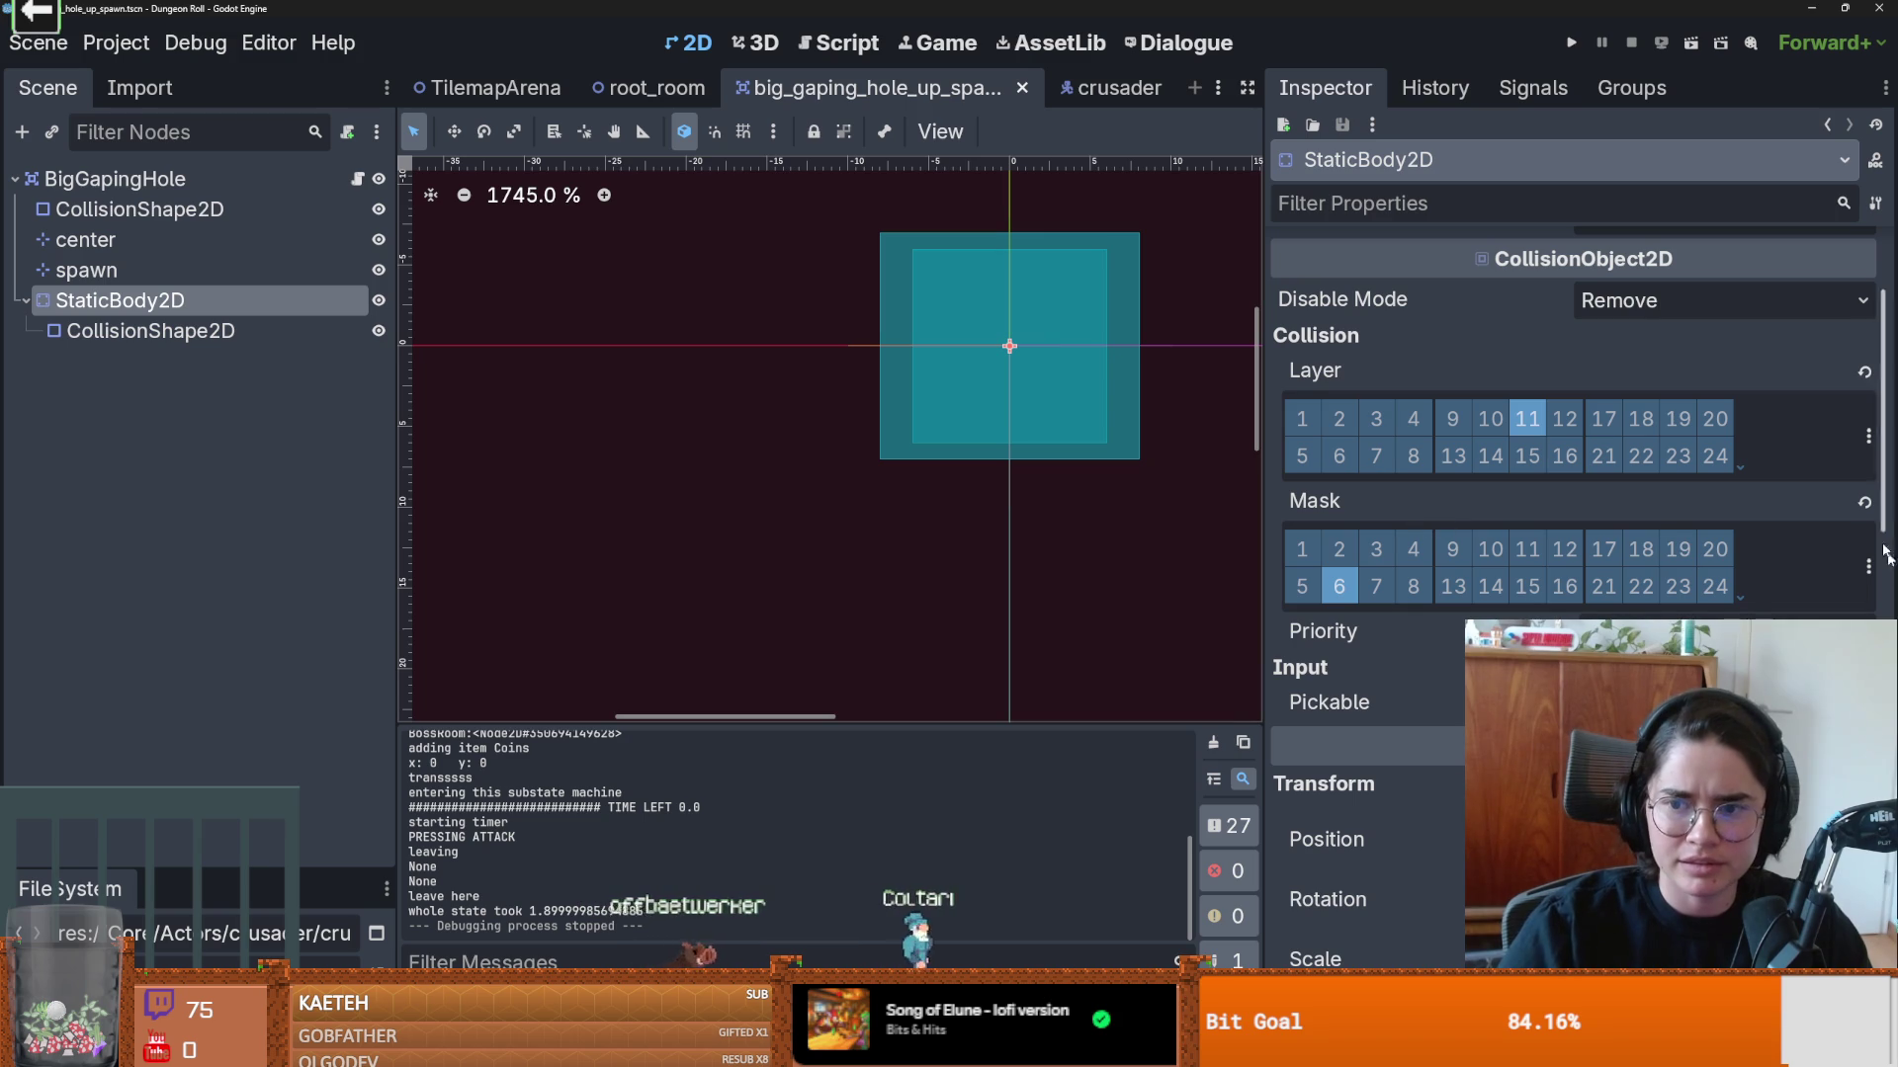
{"action": "left_click", "coordinate": [1869, 436]}
{"action": "left_click", "coordinate": [1870, 568]}
{"action": "left_click", "coordinate": [1870, 568]}
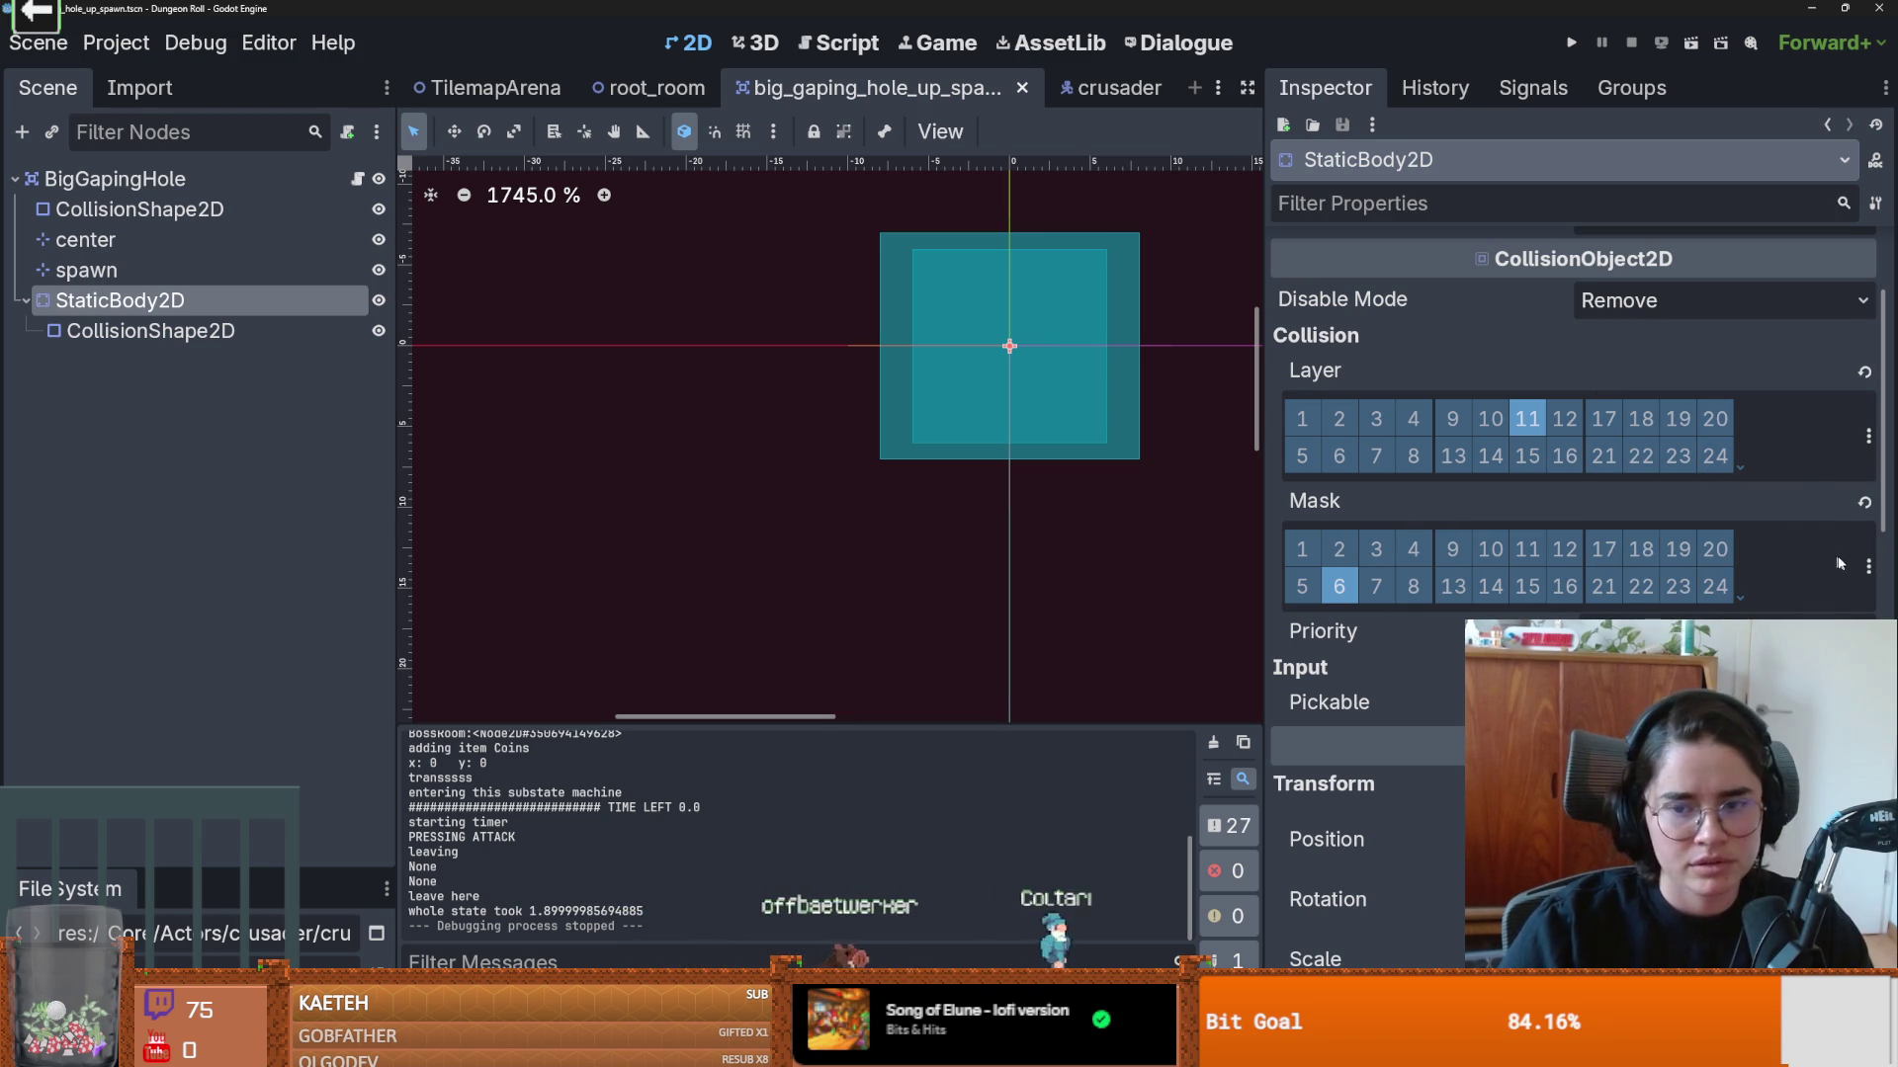
{"action": "left_click", "coordinate": [1869, 567]}
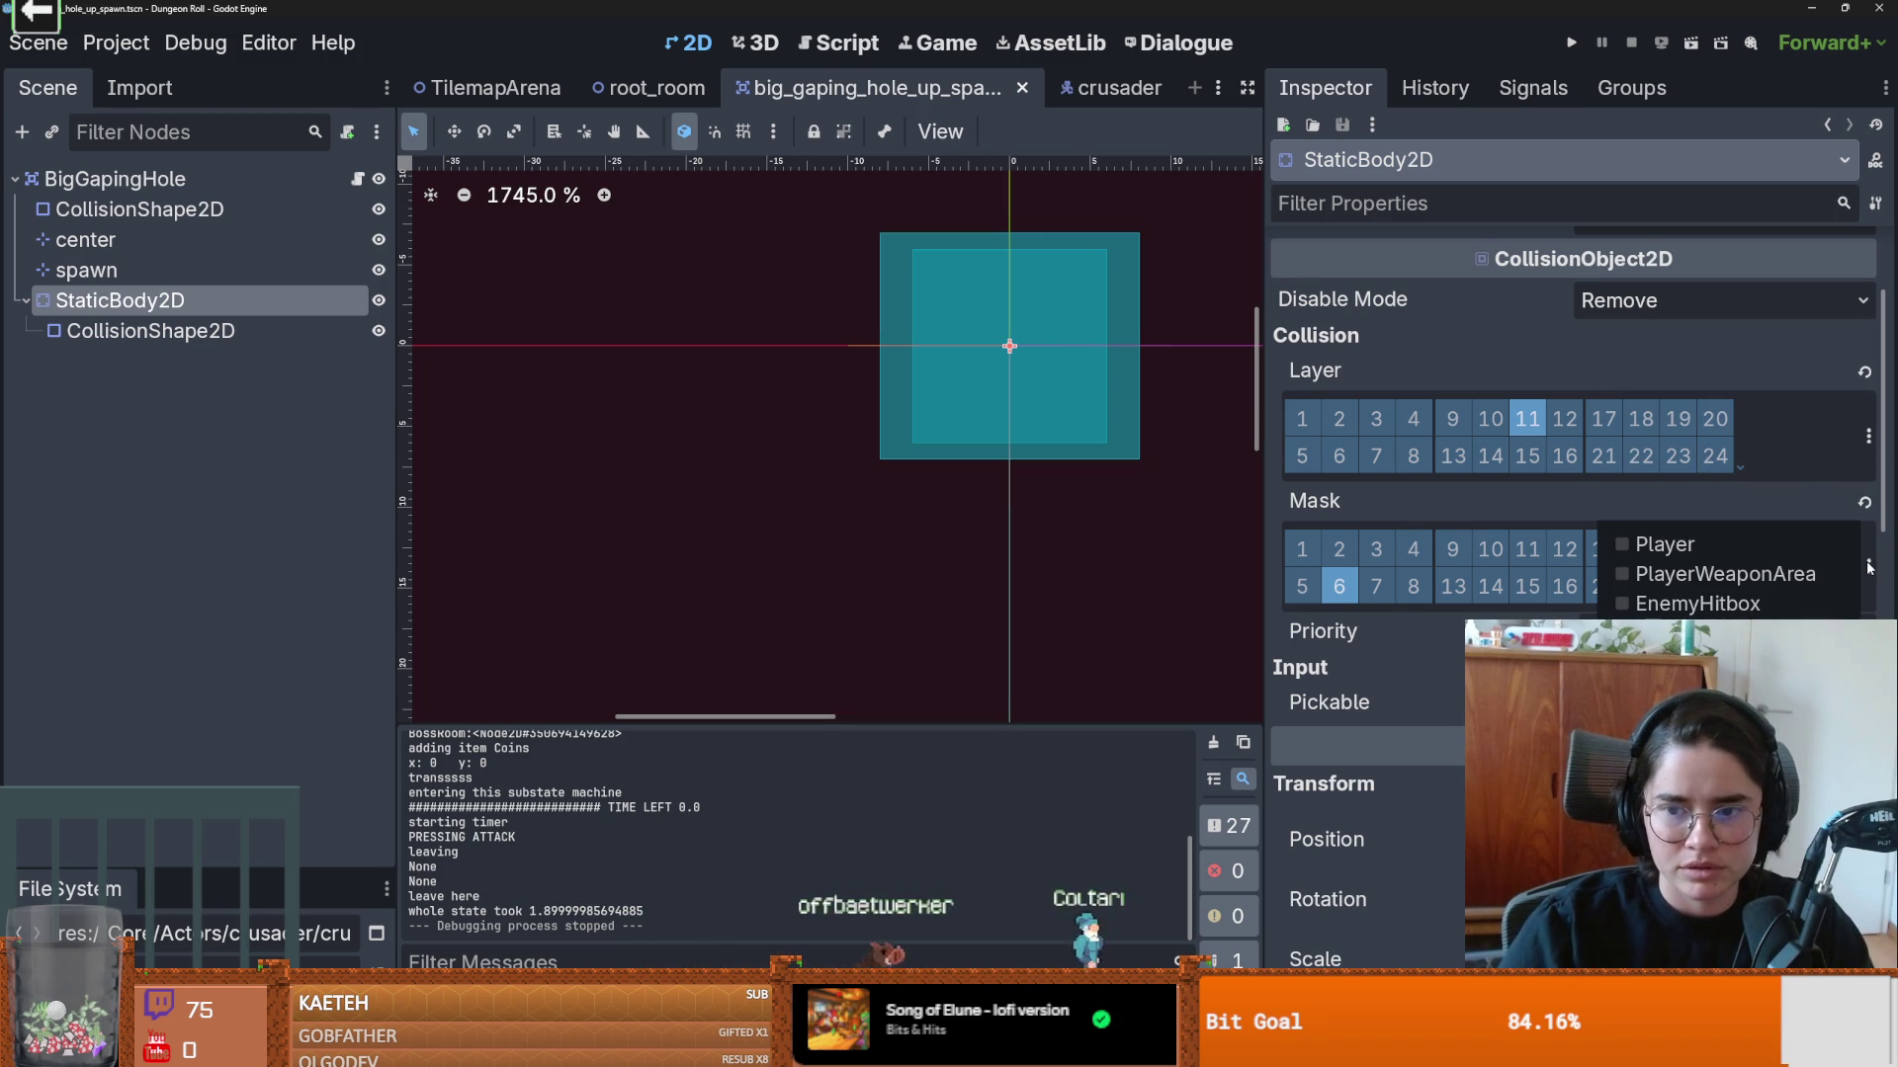
{"action": "left_click", "coordinate": [1749, 501]}
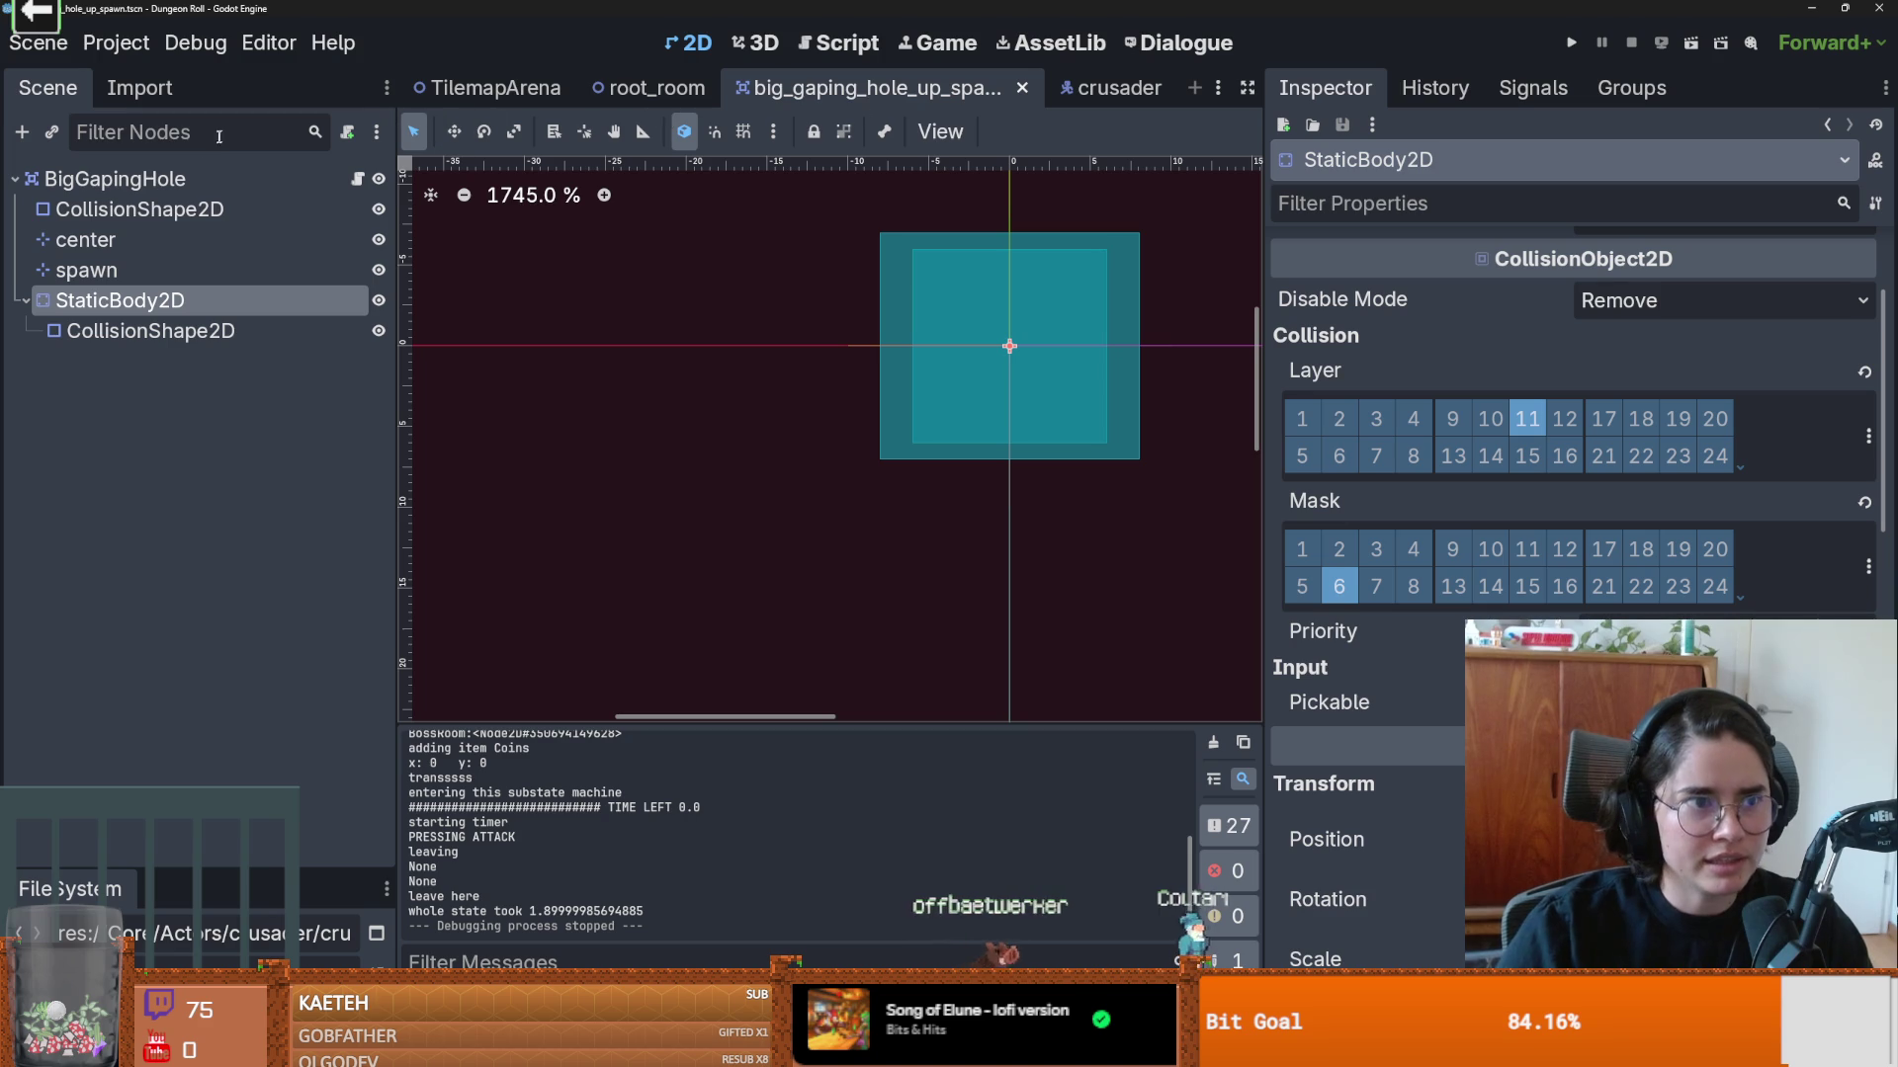
{"action": "left_click", "coordinate": [181, 858]}
Step: Filter the FileSystem by 'enem' and open enemy_base_scene.tscn
{"action": "double_click", "coordinate": [137, 658]}
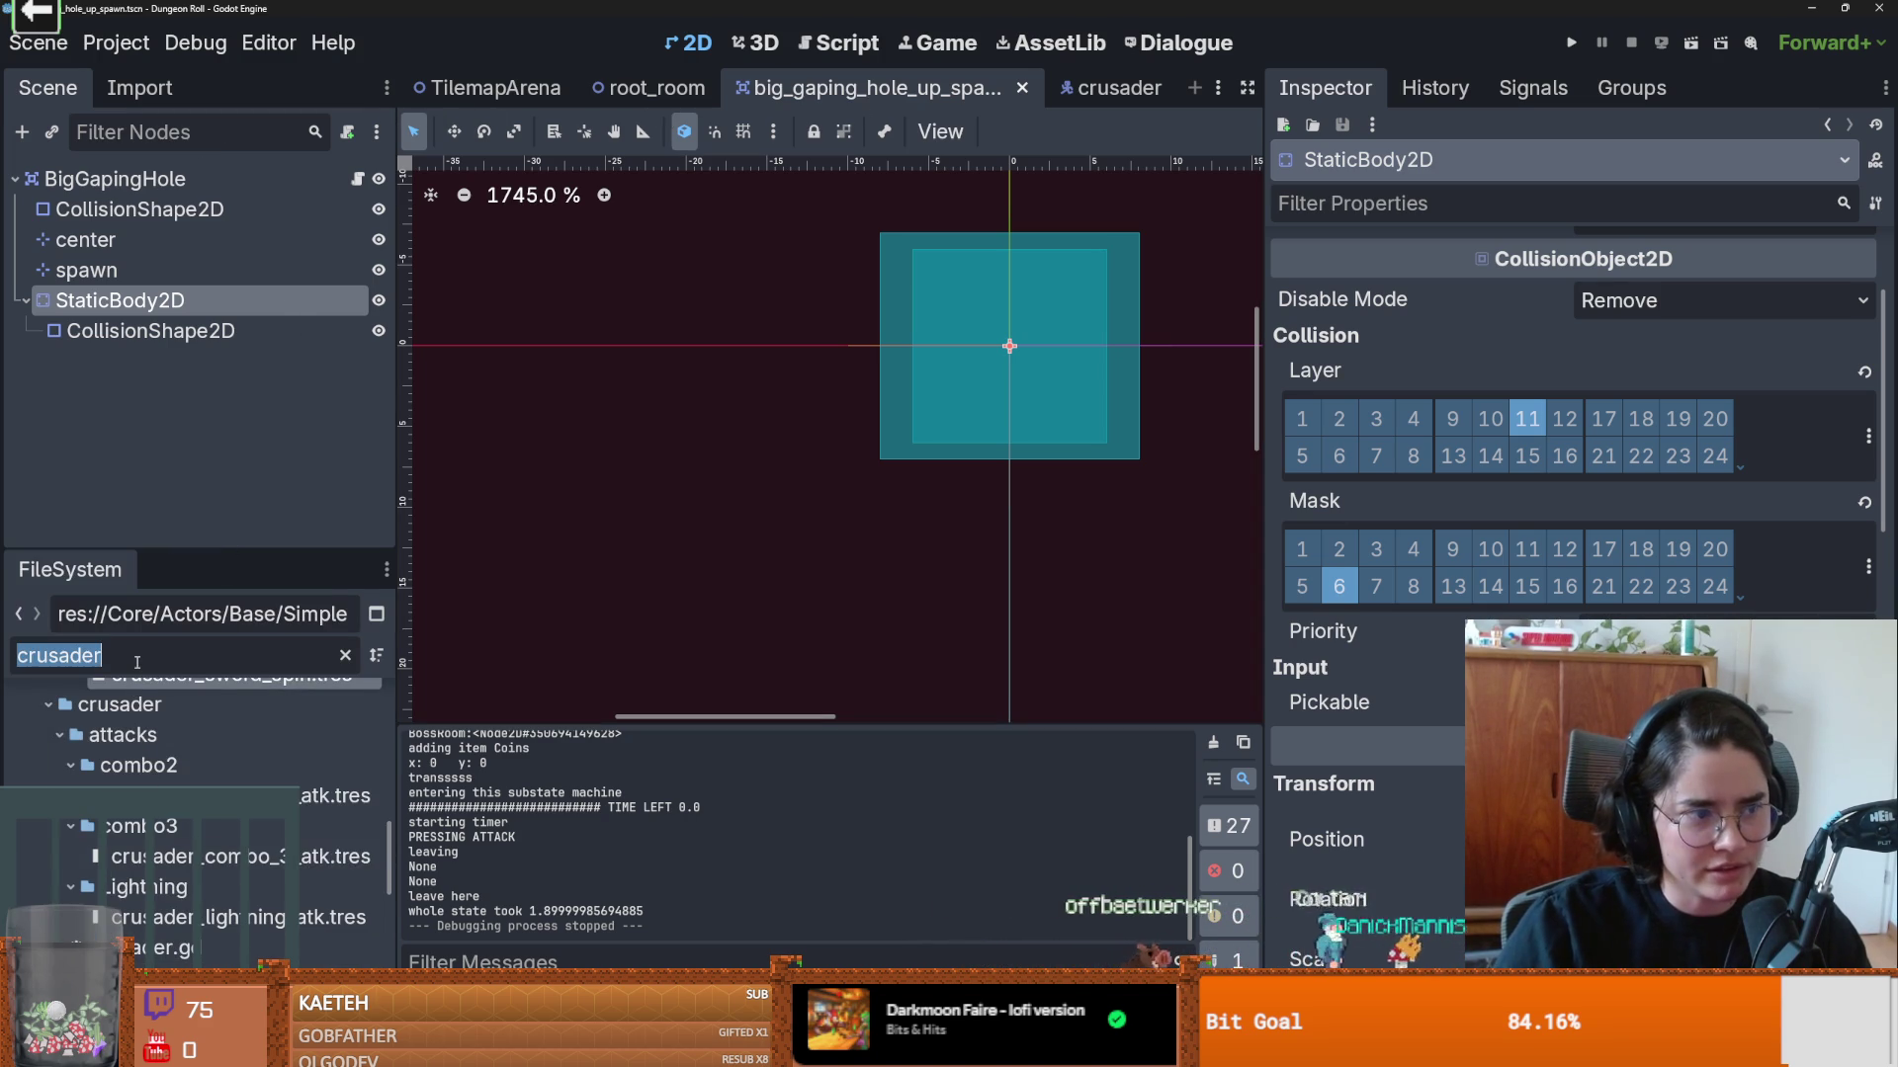
{"action": "type", "text": "enem"}
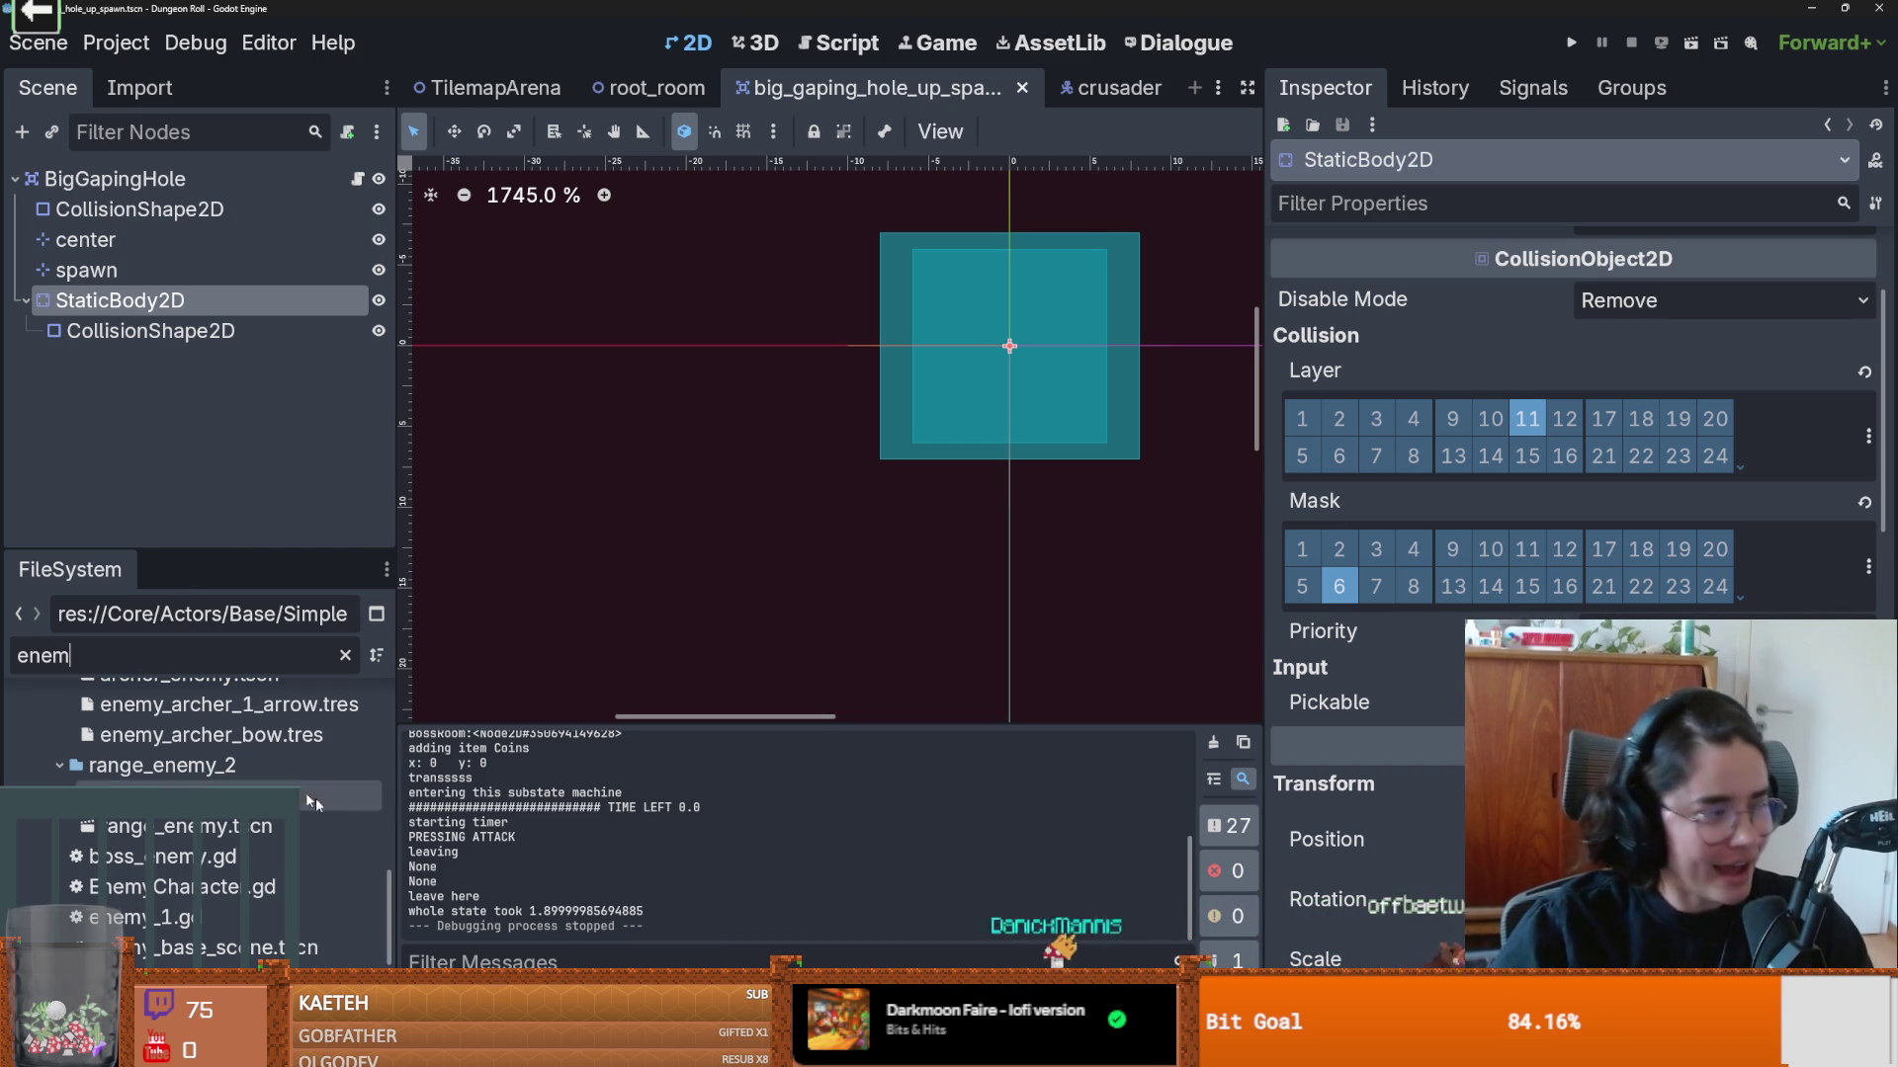
{"action": "scroll", "coordinate": [280, 775], "scroll_direction": "down", "scroll_amount": 1}
{"action": "scroll", "coordinate": [281, 775], "scroll_direction": "up", "scroll_amount": 3}
{"action": "scroll", "coordinate": [281, 775], "scroll_direction": "down", "scroll_amount": 2}
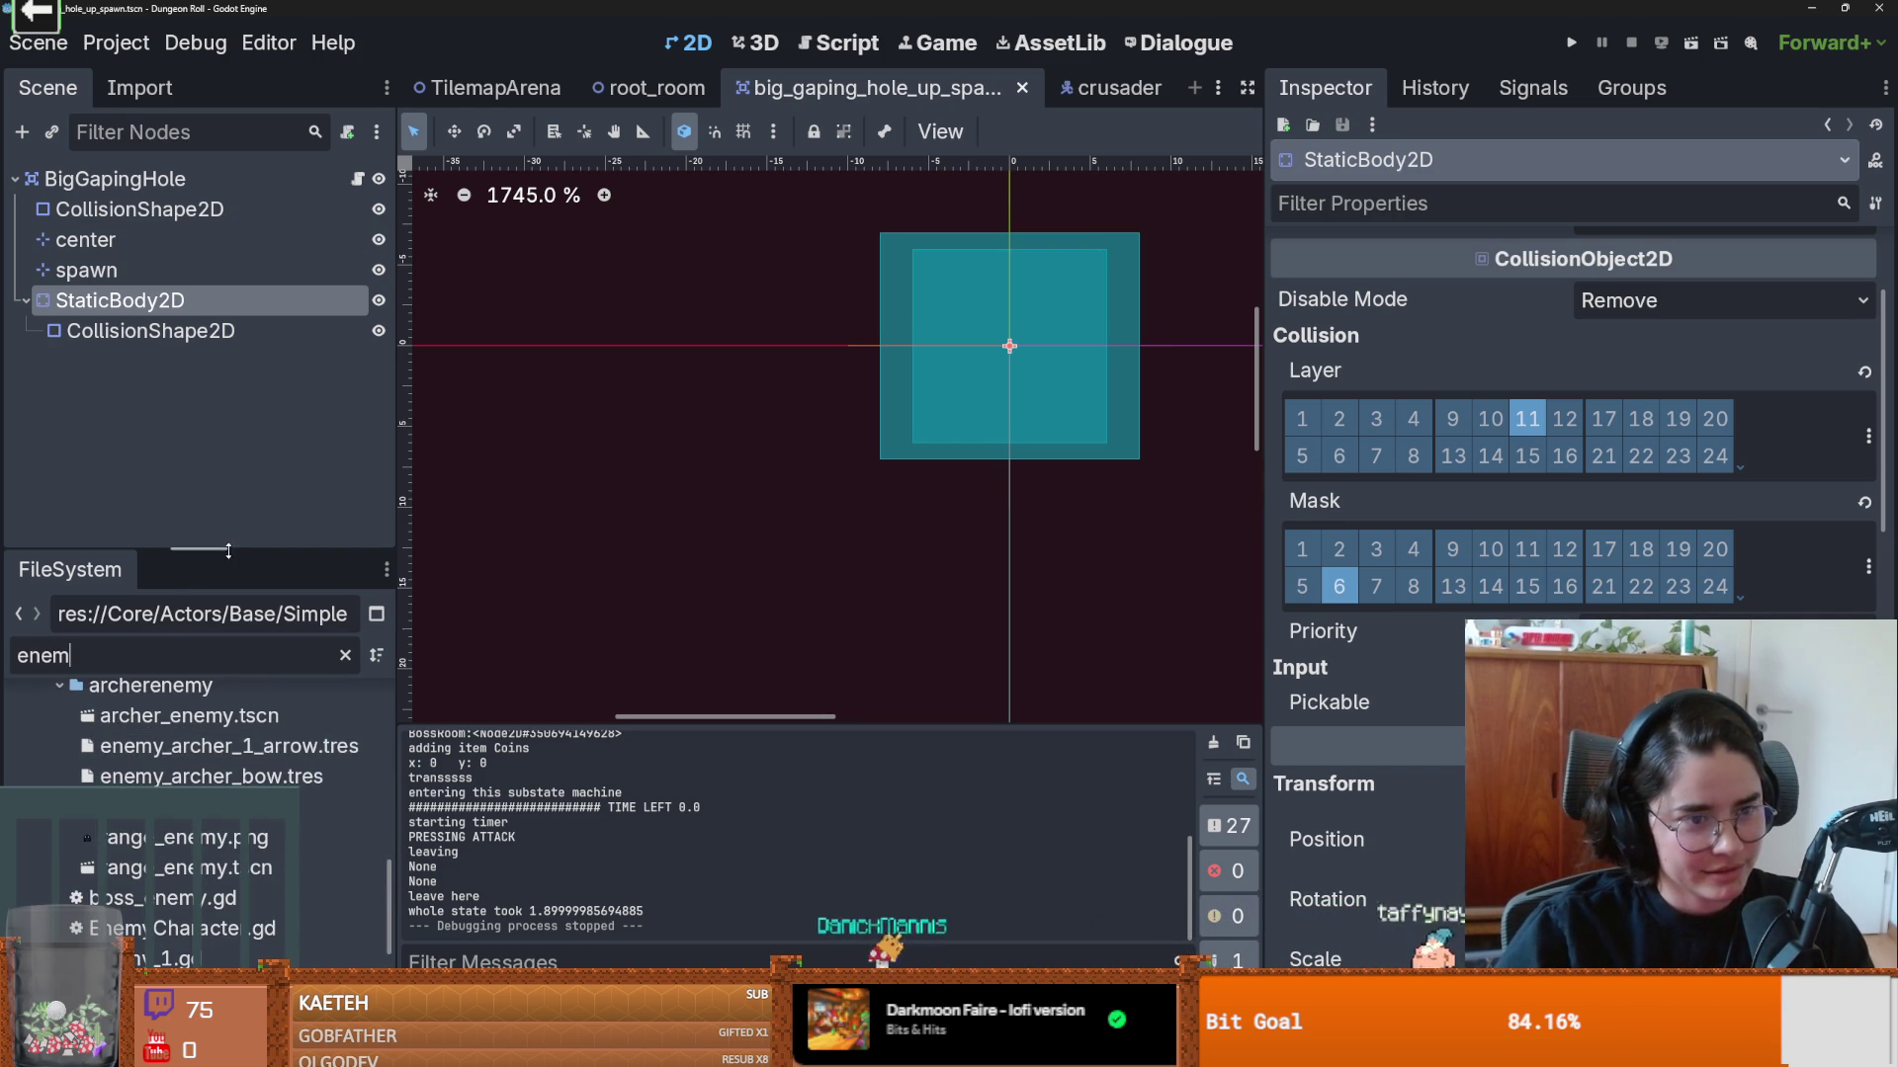
{"action": "scroll", "coordinate": [238, 867], "scroll_direction": "up", "scroll_amount": 1}
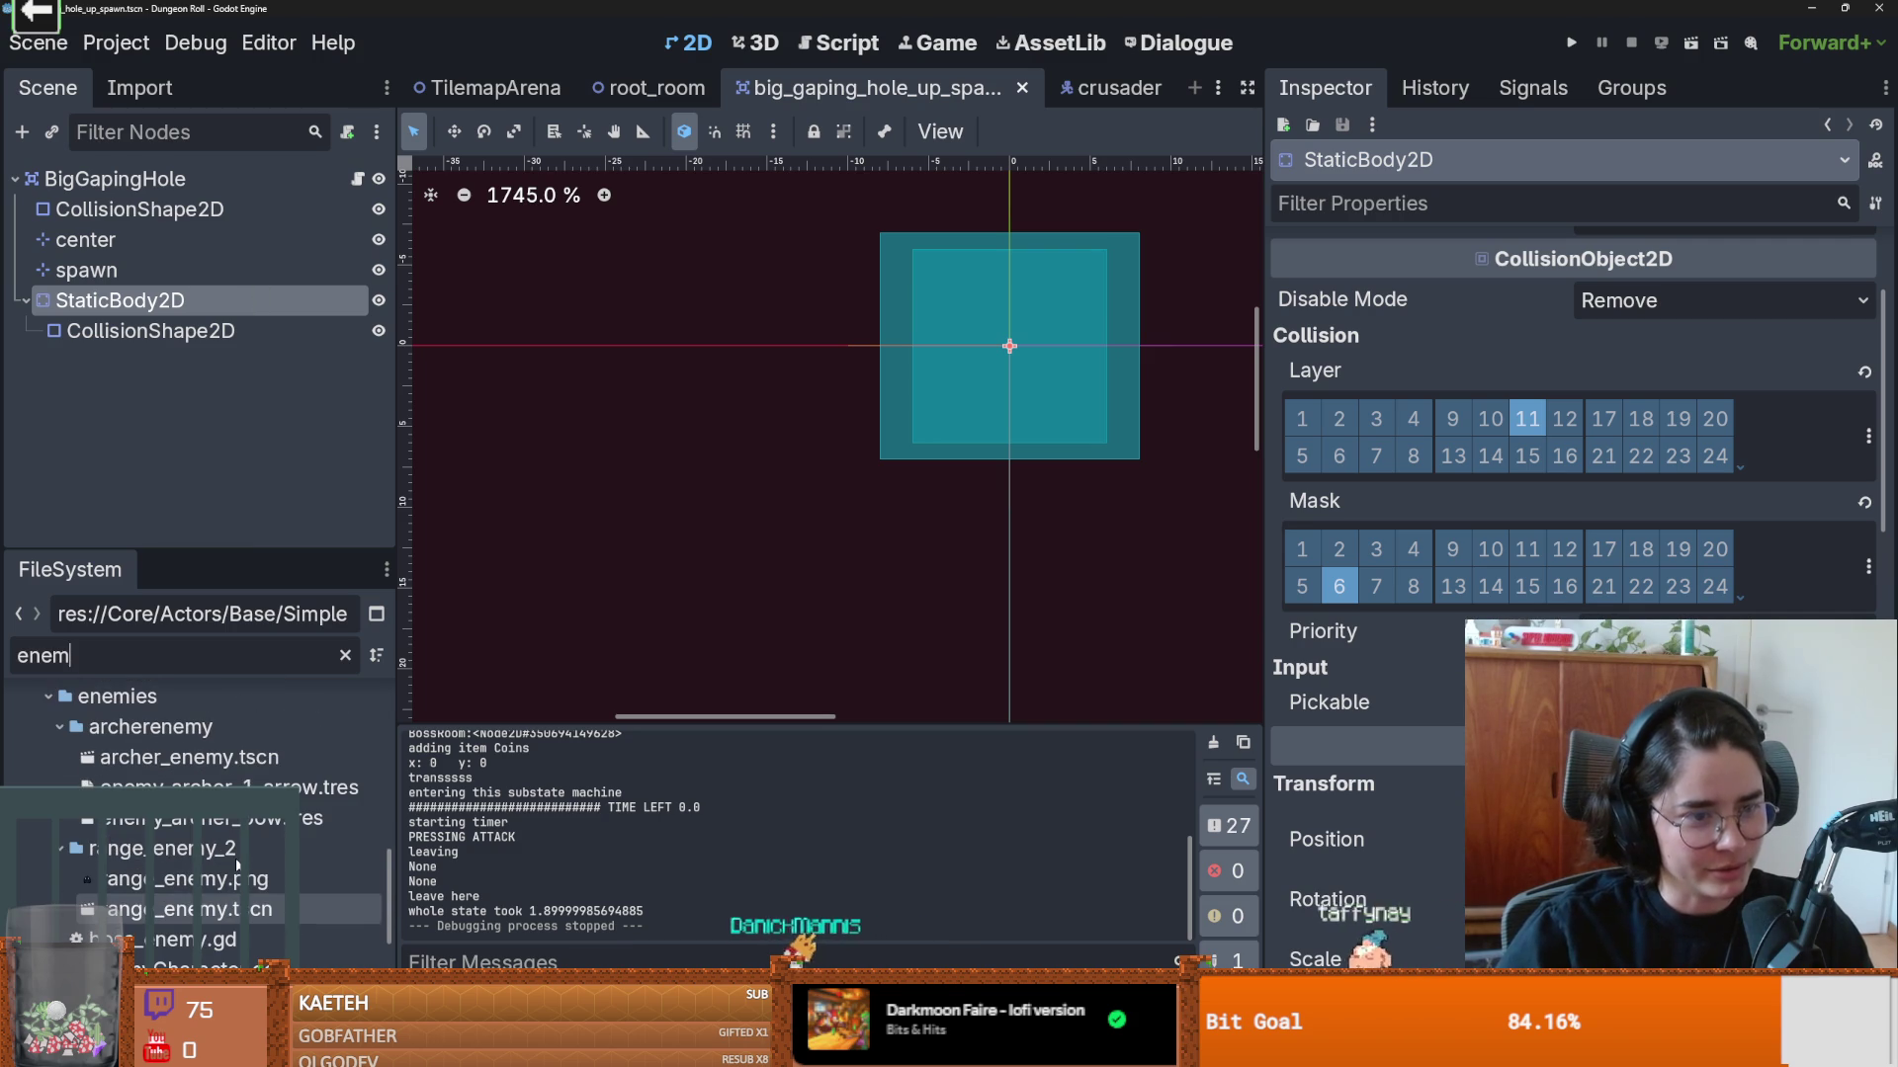
{"action": "scroll", "coordinate": [237, 867], "scroll_direction": "down", "scroll_amount": 1}
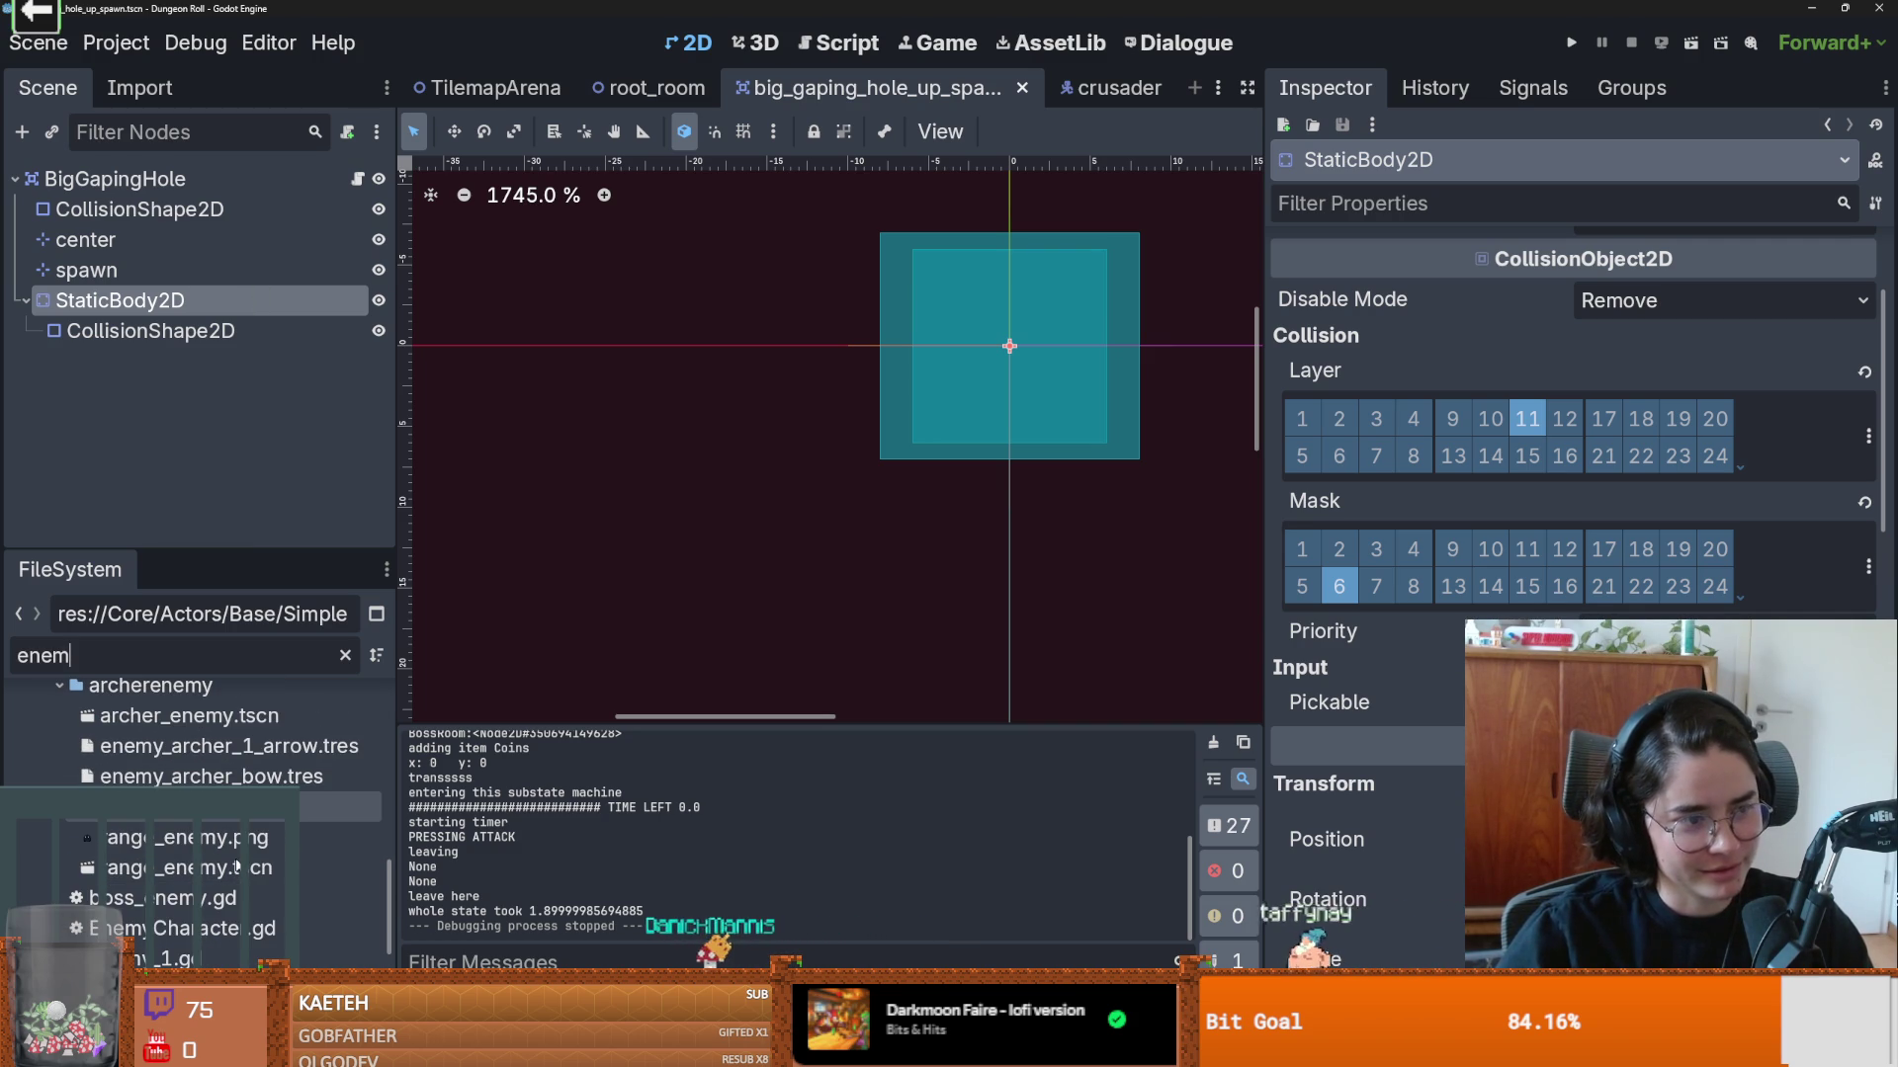
{"action": "scroll", "coordinate": [237, 866], "scroll_direction": "down", "scroll_amount": 1}
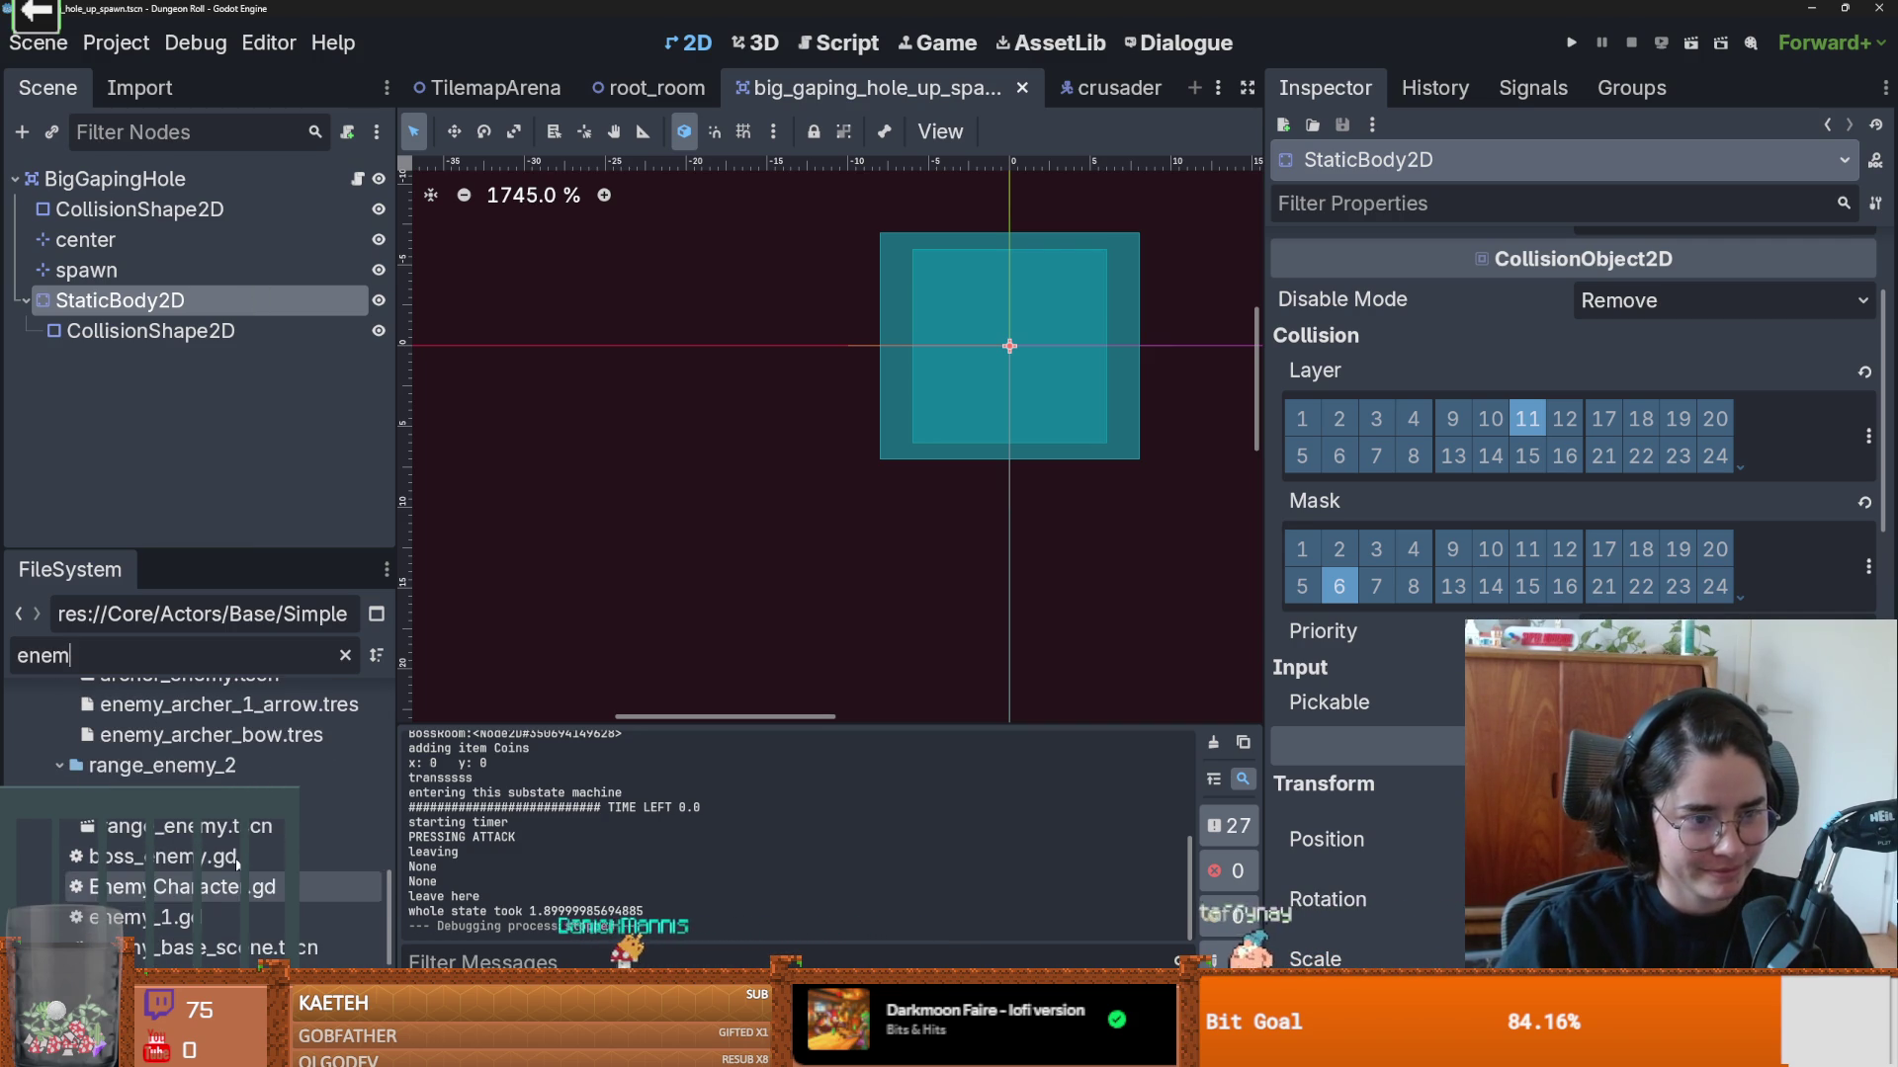
{"action": "scroll", "coordinate": [237, 867], "scroll_direction": "up", "scroll_amount": 3}
{"action": "scroll", "coordinate": [235, 874], "scroll_direction": "down", "scroll_amount": 7}
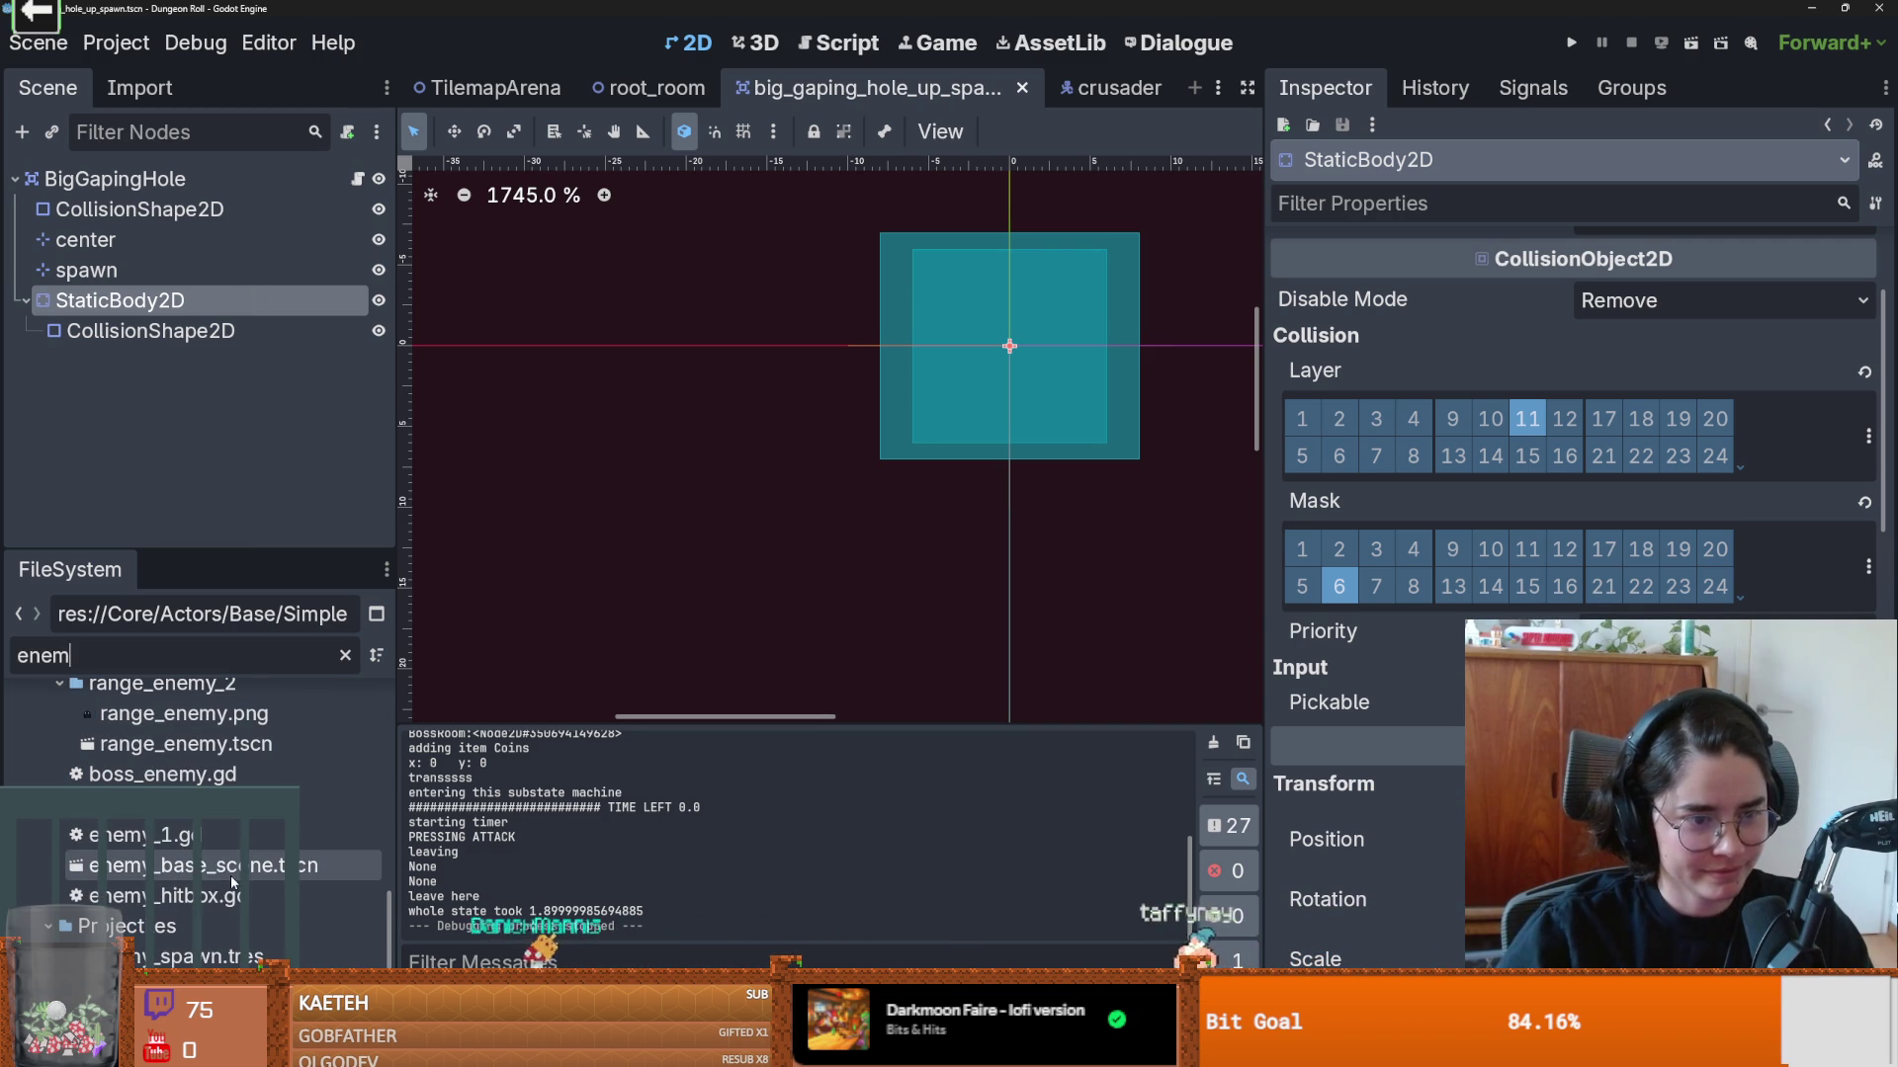
{"action": "double_click", "coordinate": [233, 869]}
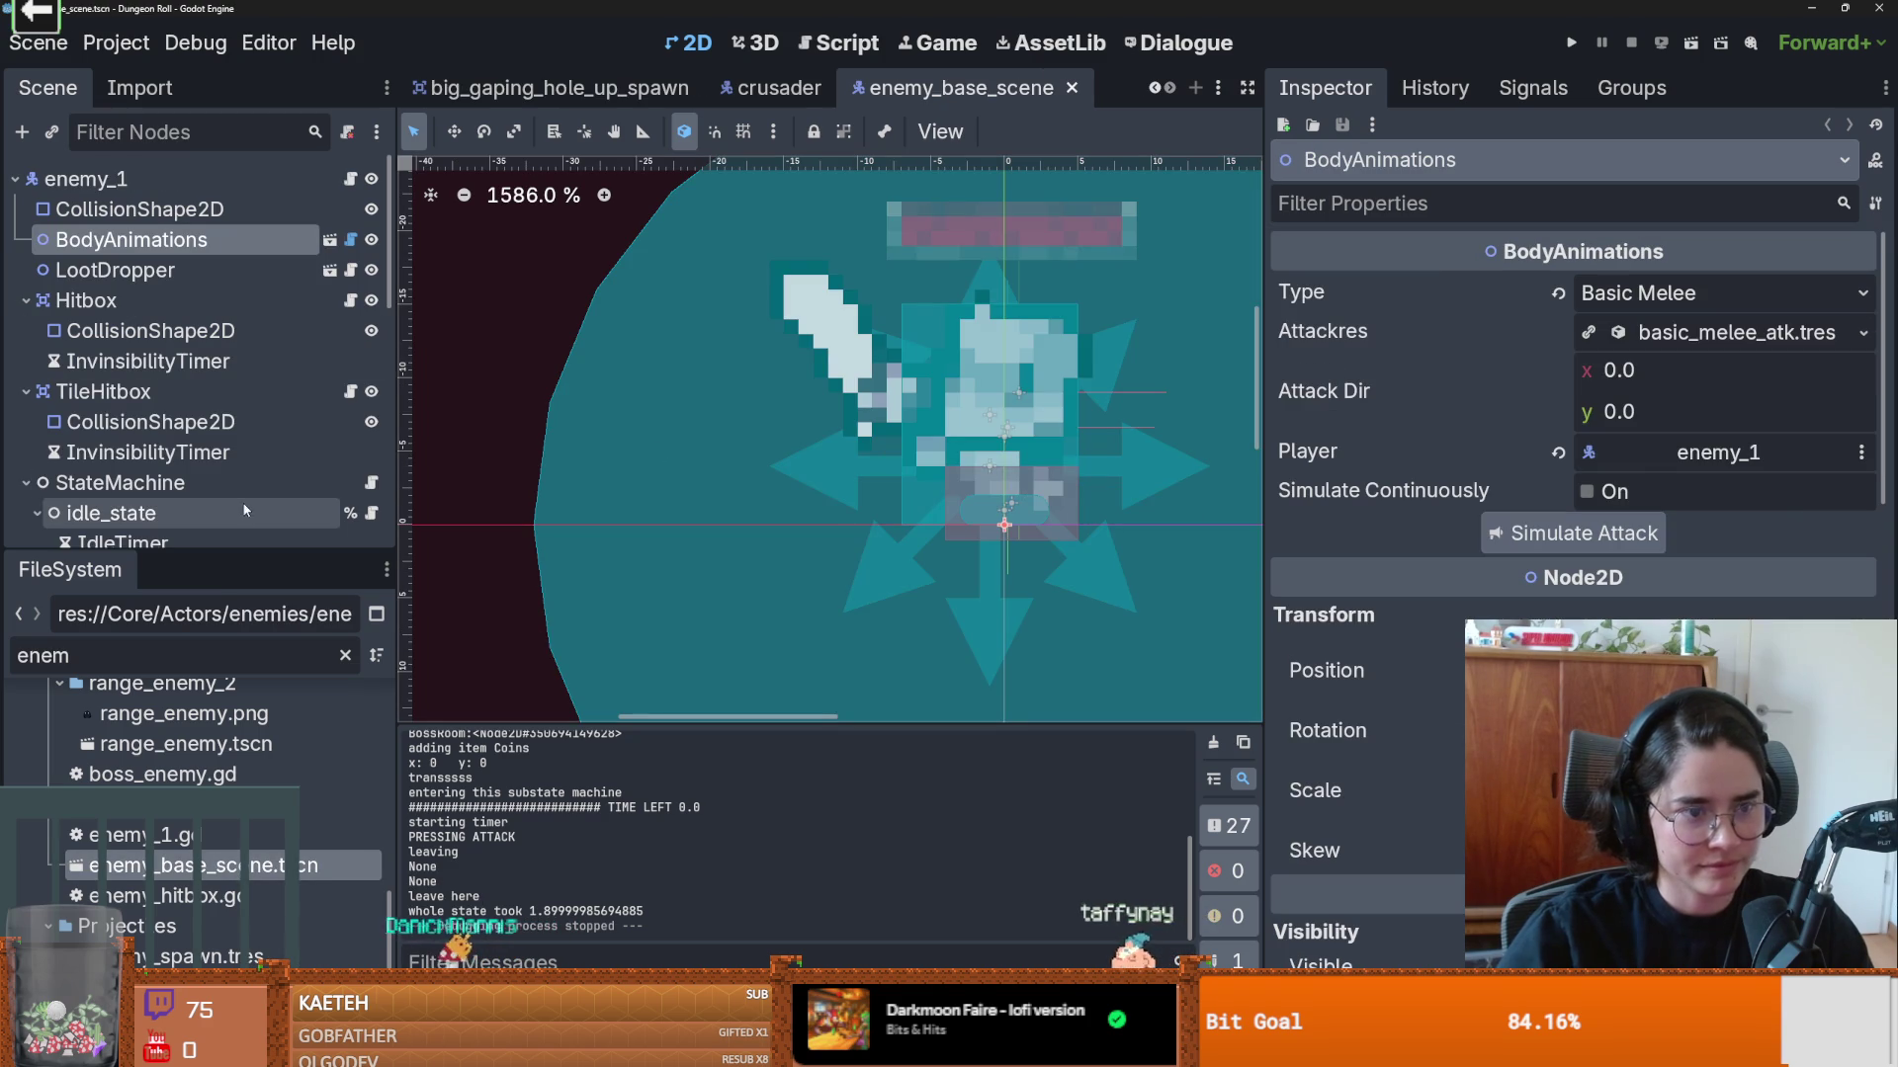
Step: Inspect enemy_1's collision layer names, save enemy_base_scene, and return to big_gaping_hole_up_spawn
{"action": "left_click_drag", "start_coordinate": [239, 554], "coordinate": [239, 872]}
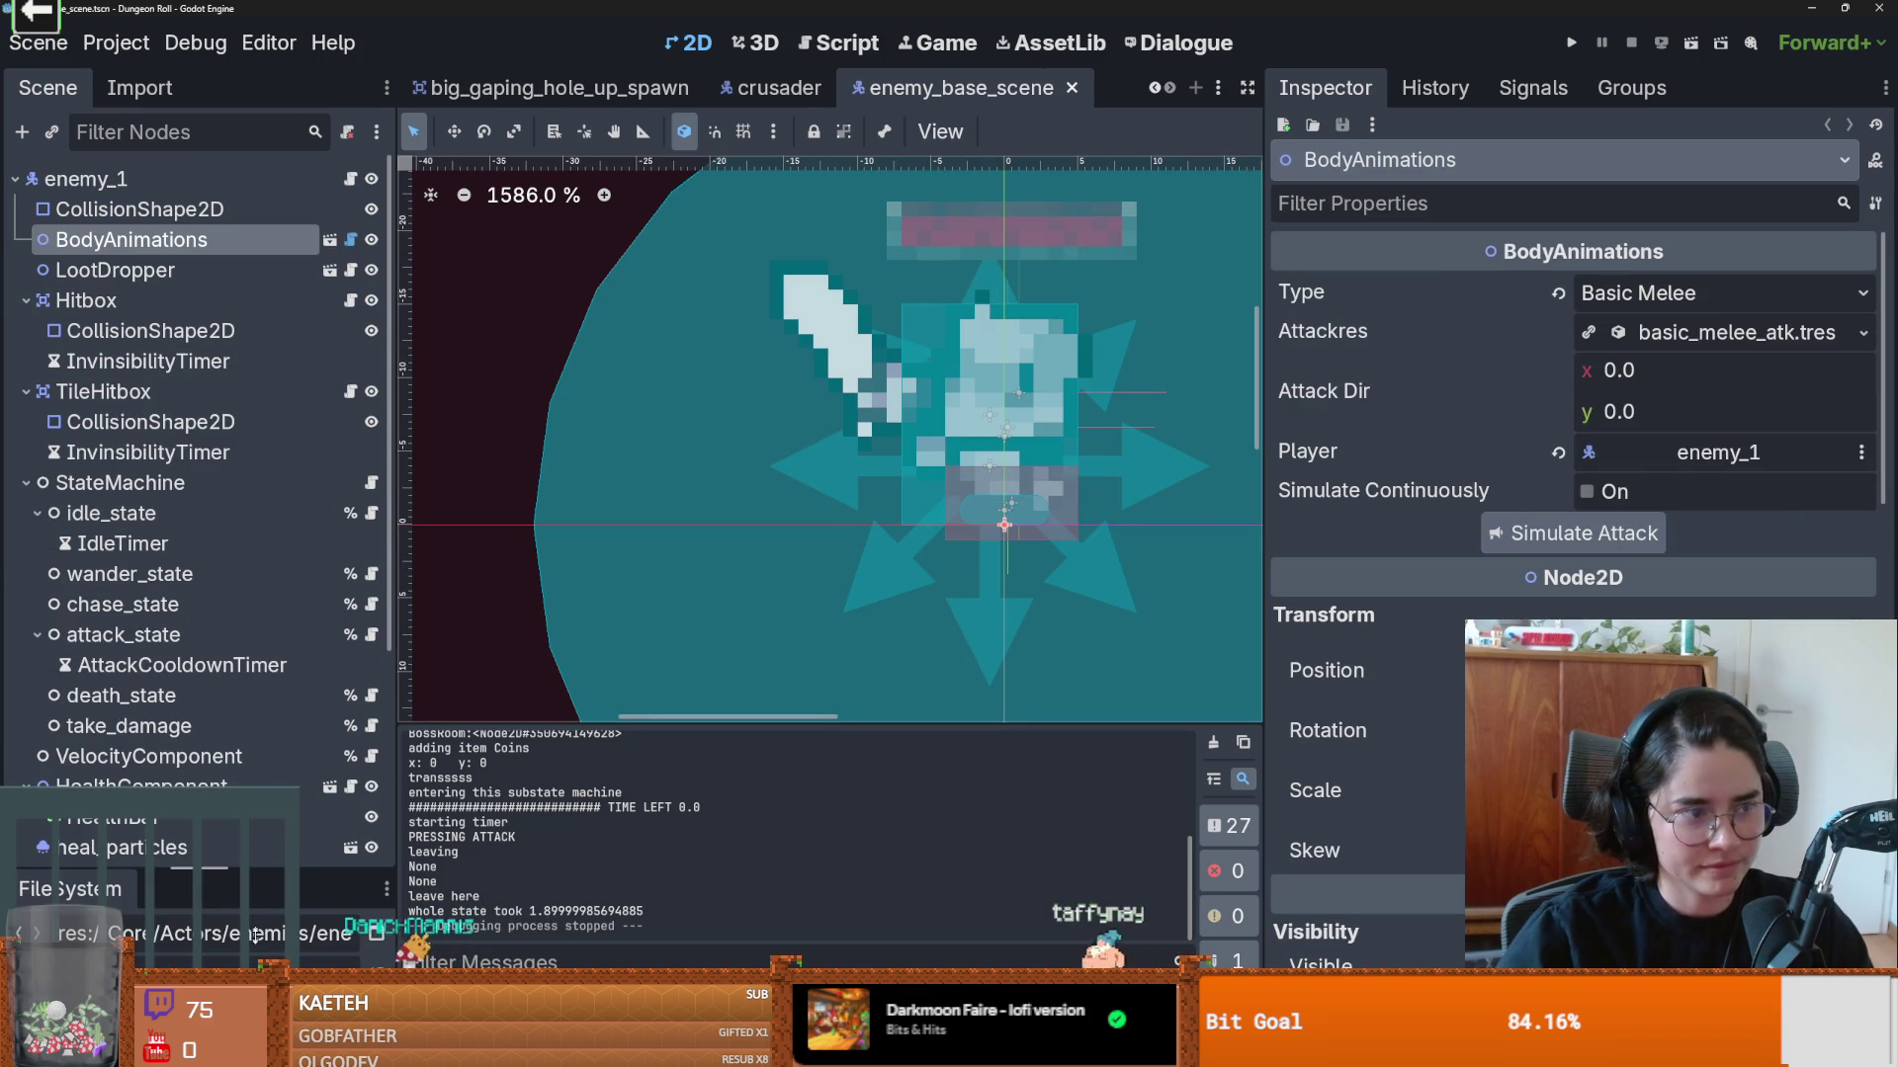
{"action": "left_click", "coordinate": [239, 188]}
{"action": "scroll", "coordinate": [1356, 666], "scroll_direction": "down", "scroll_amount": 10}
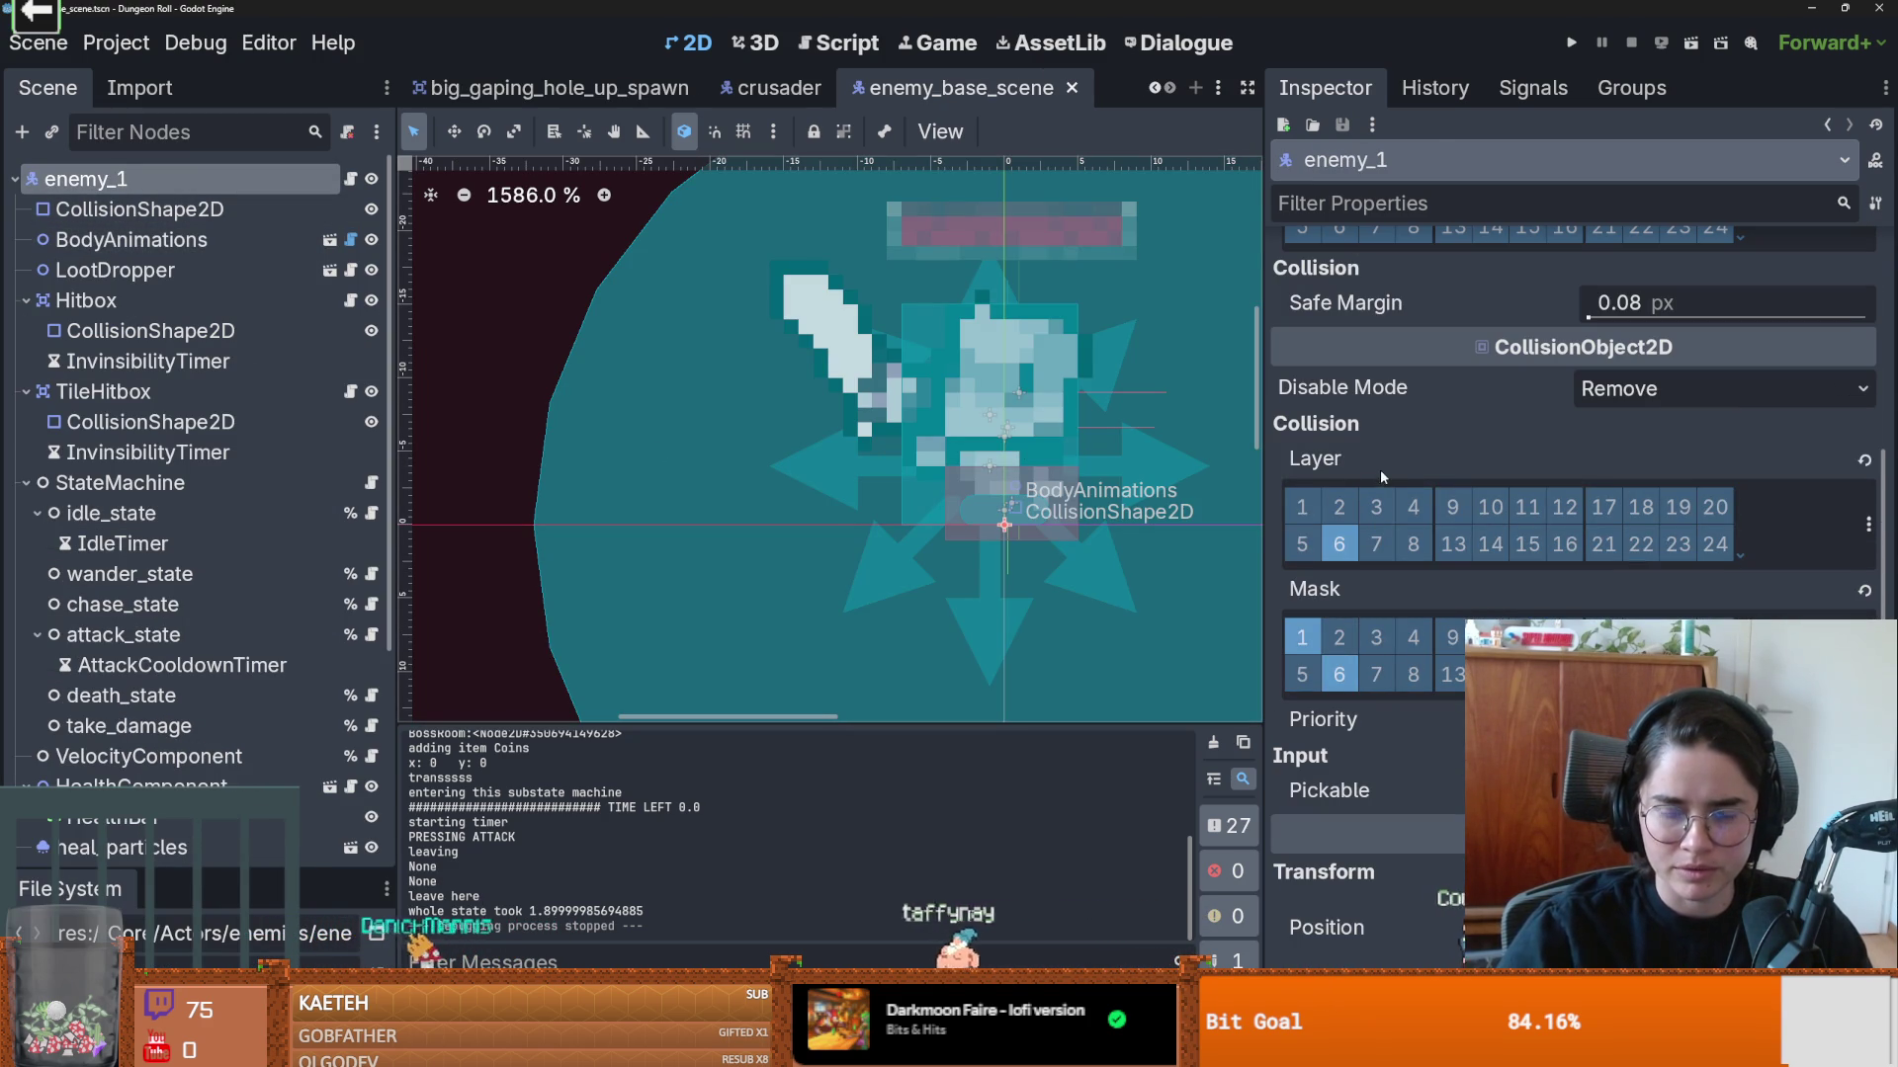
{"action": "key", "text": "ctrl+s"}
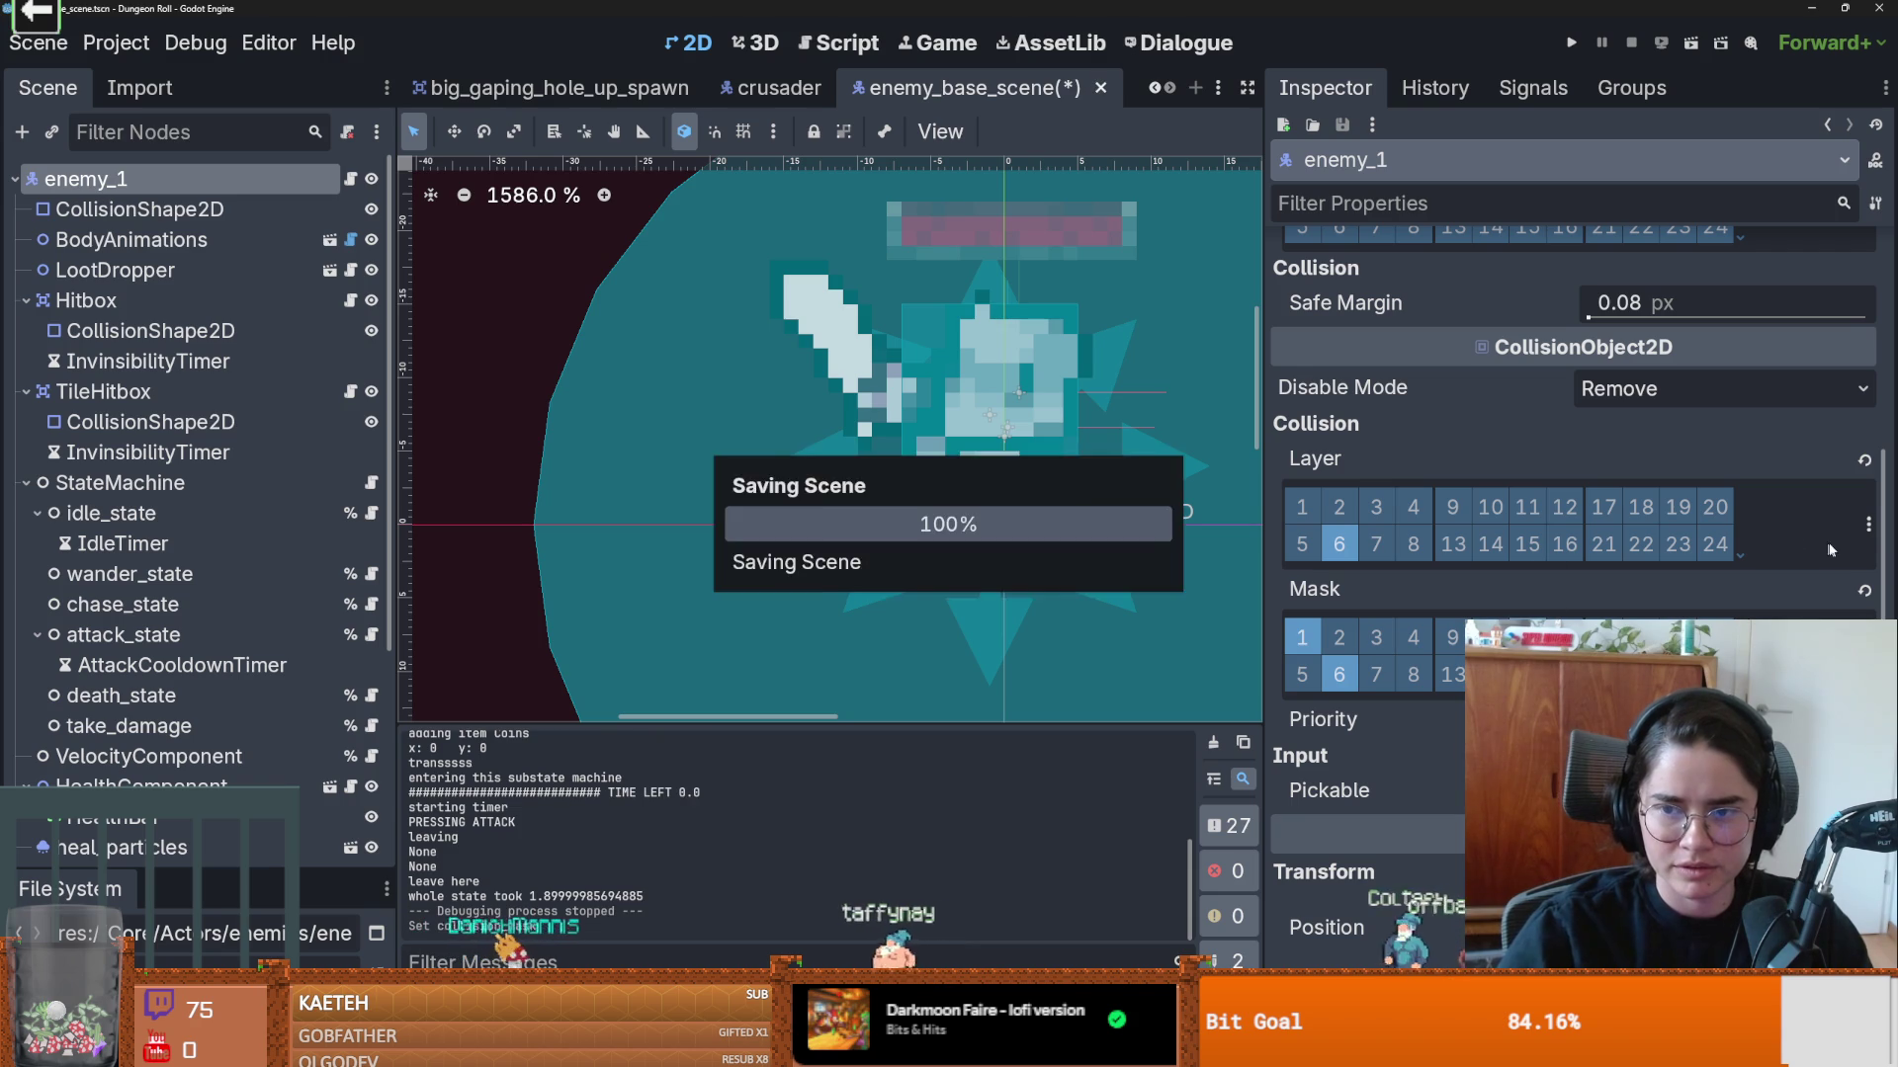
{"action": "left_click", "coordinate": [1865, 524]}
{"action": "key", "text": "Escape"}
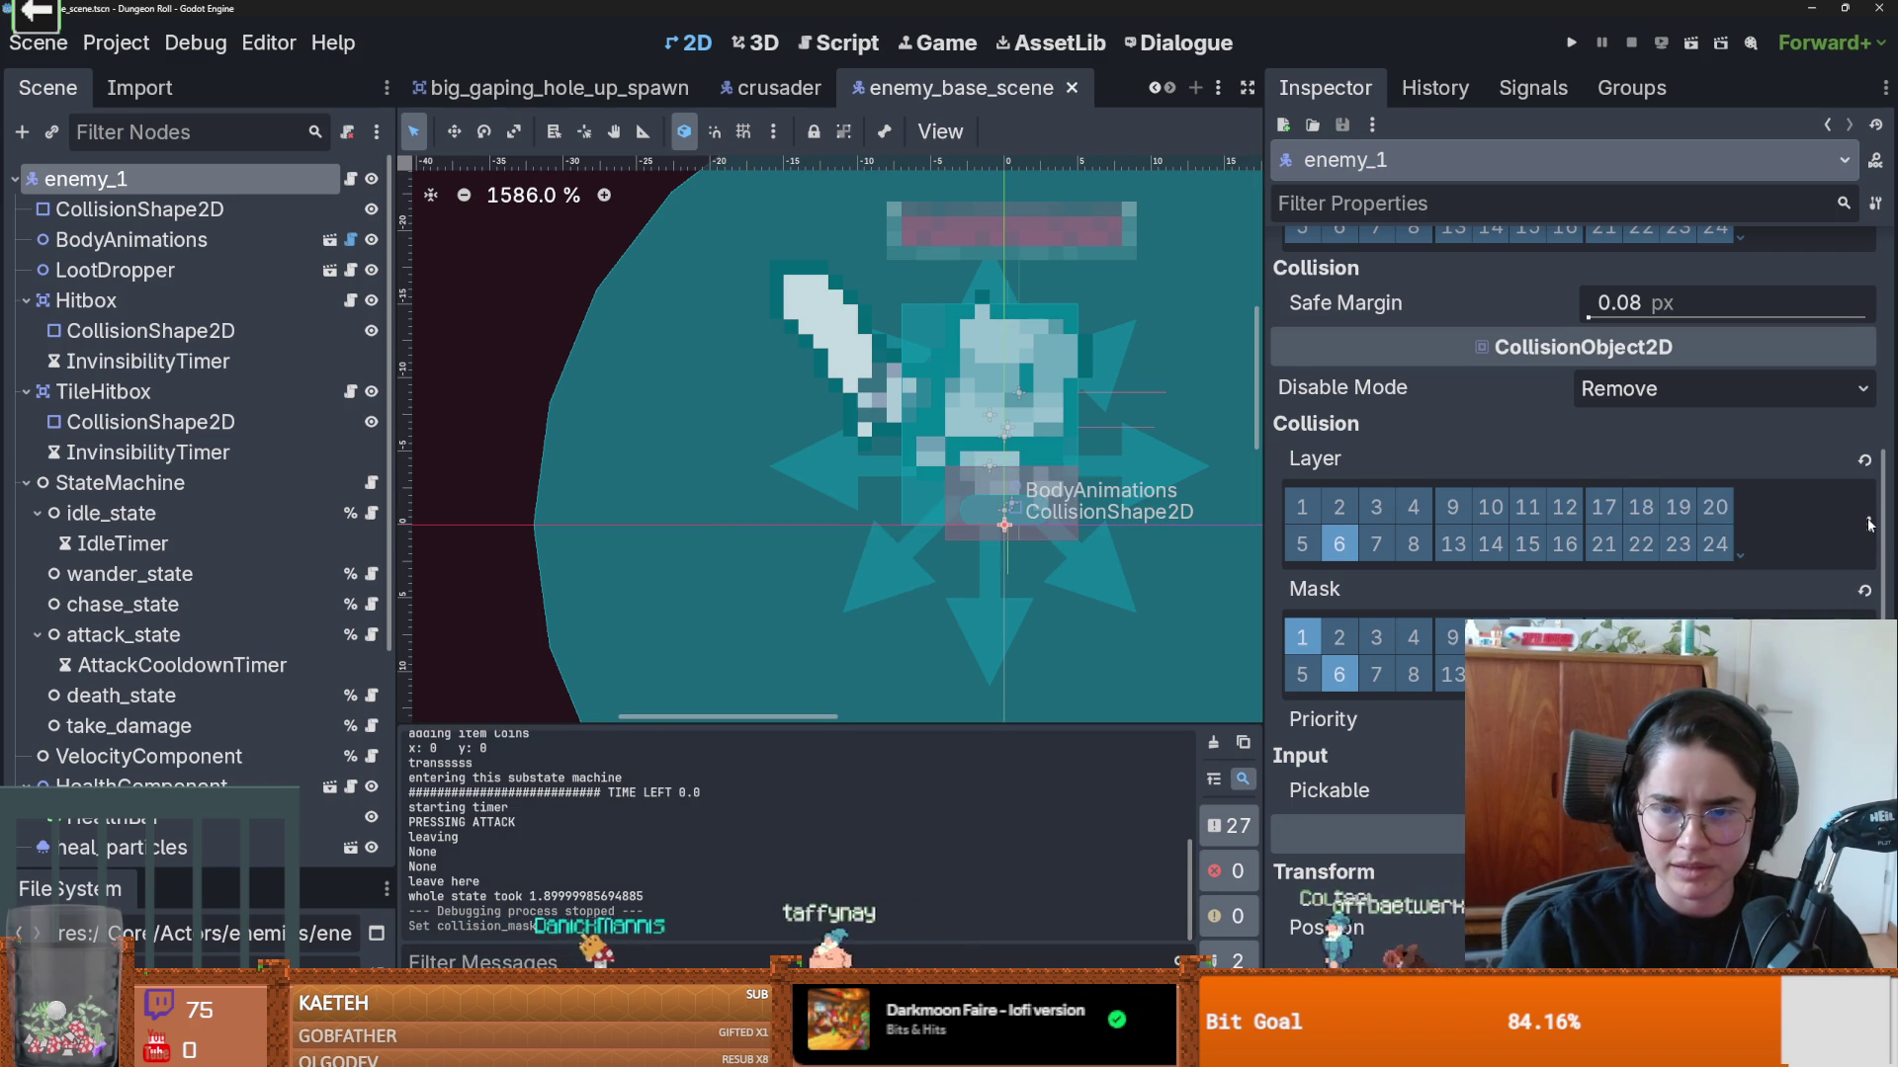
{"action": "left_click", "coordinate": [550, 88]}
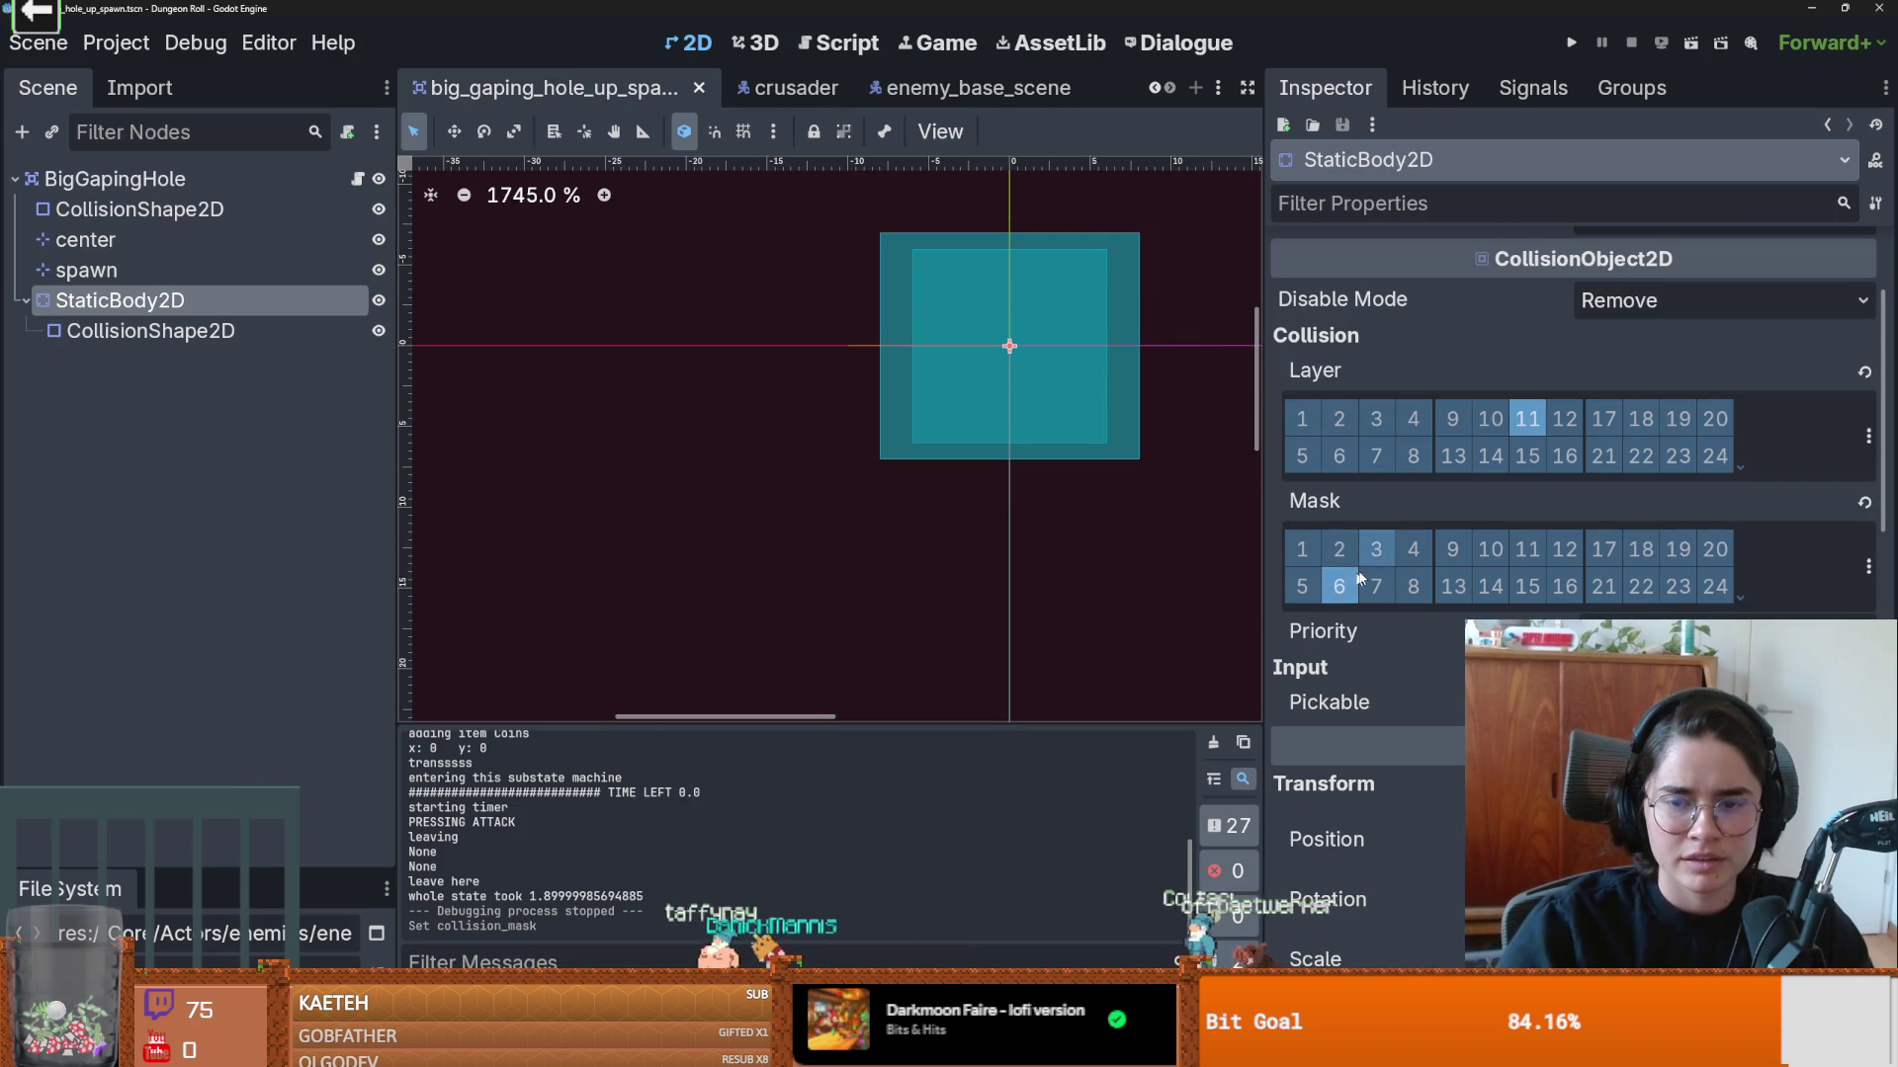
Step: Run a brief full-screen Crusader playtest, then close the game
{"action": "left_click", "coordinate": [1572, 45]}
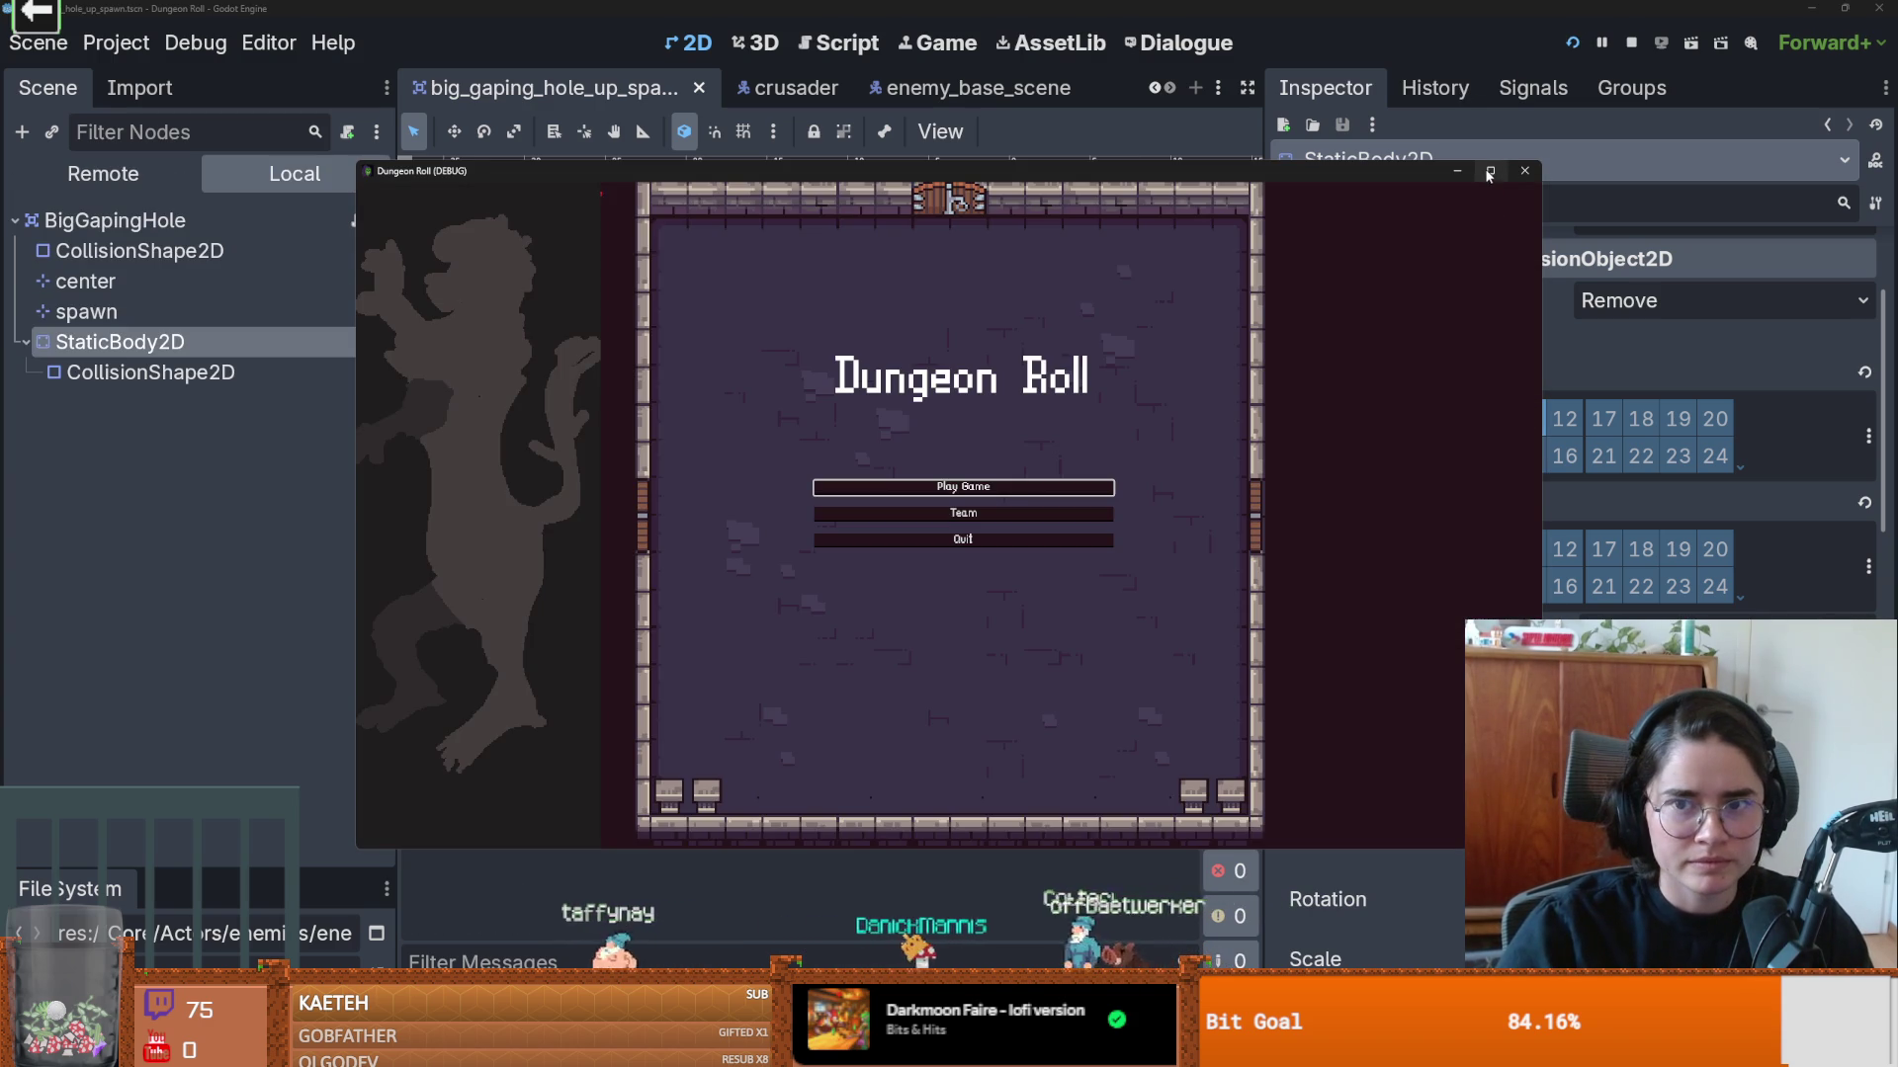
{"action": "left_click", "coordinate": [1490, 170]}
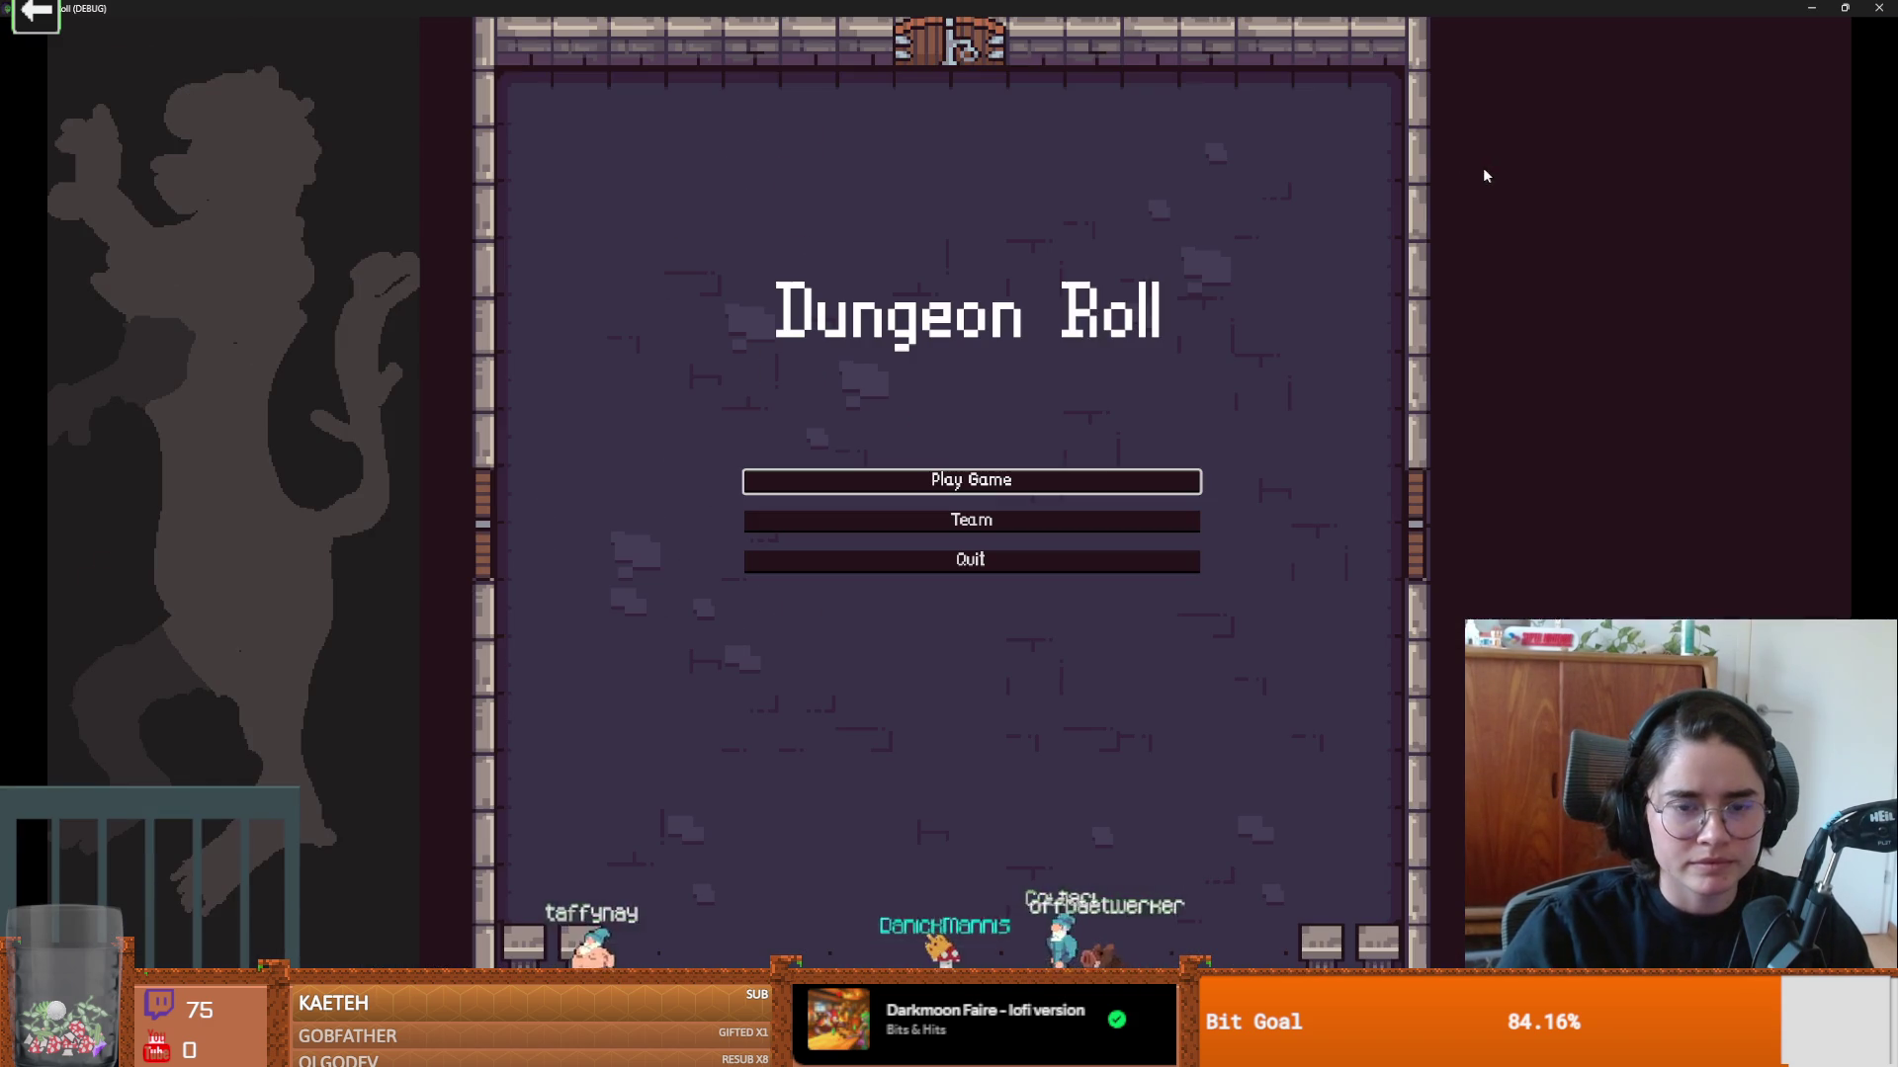
{"action": "left_click", "coordinate": [1055, 475]}
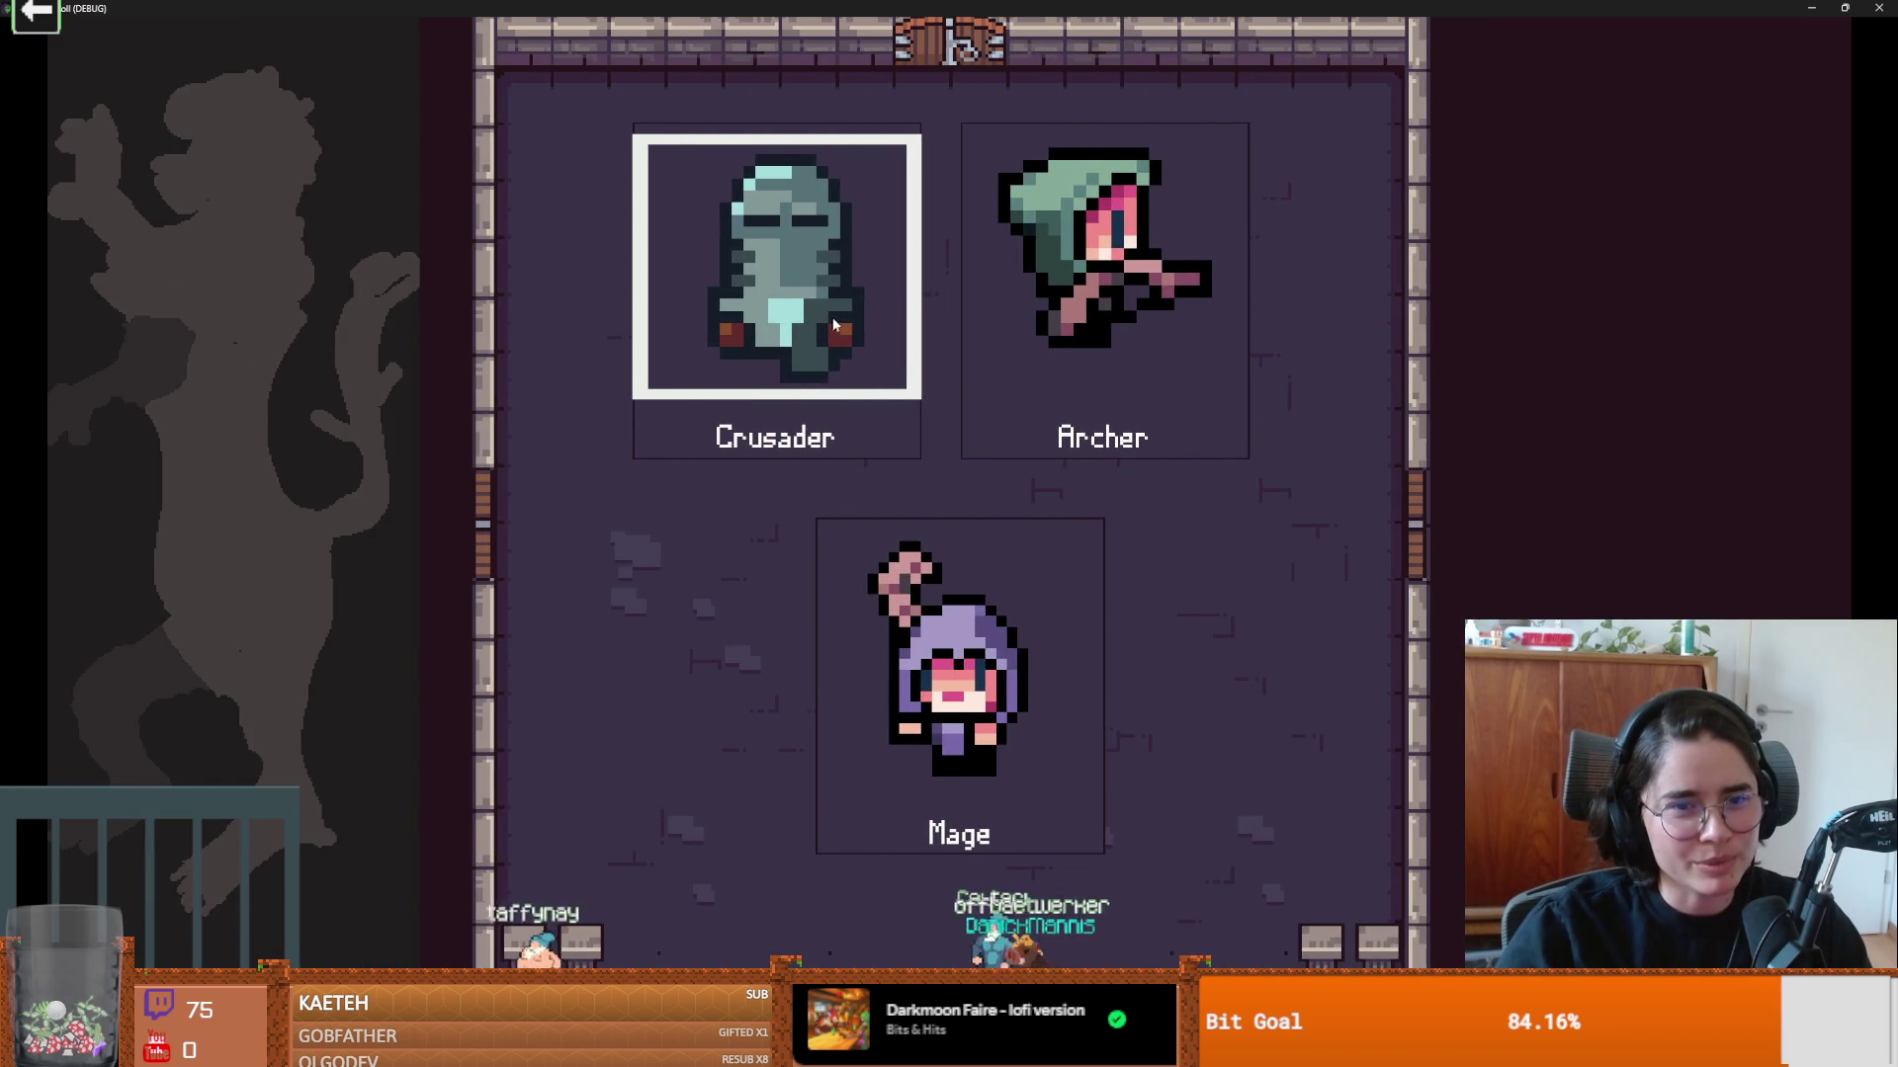
{"action": "left_click", "coordinate": [894, 415]}
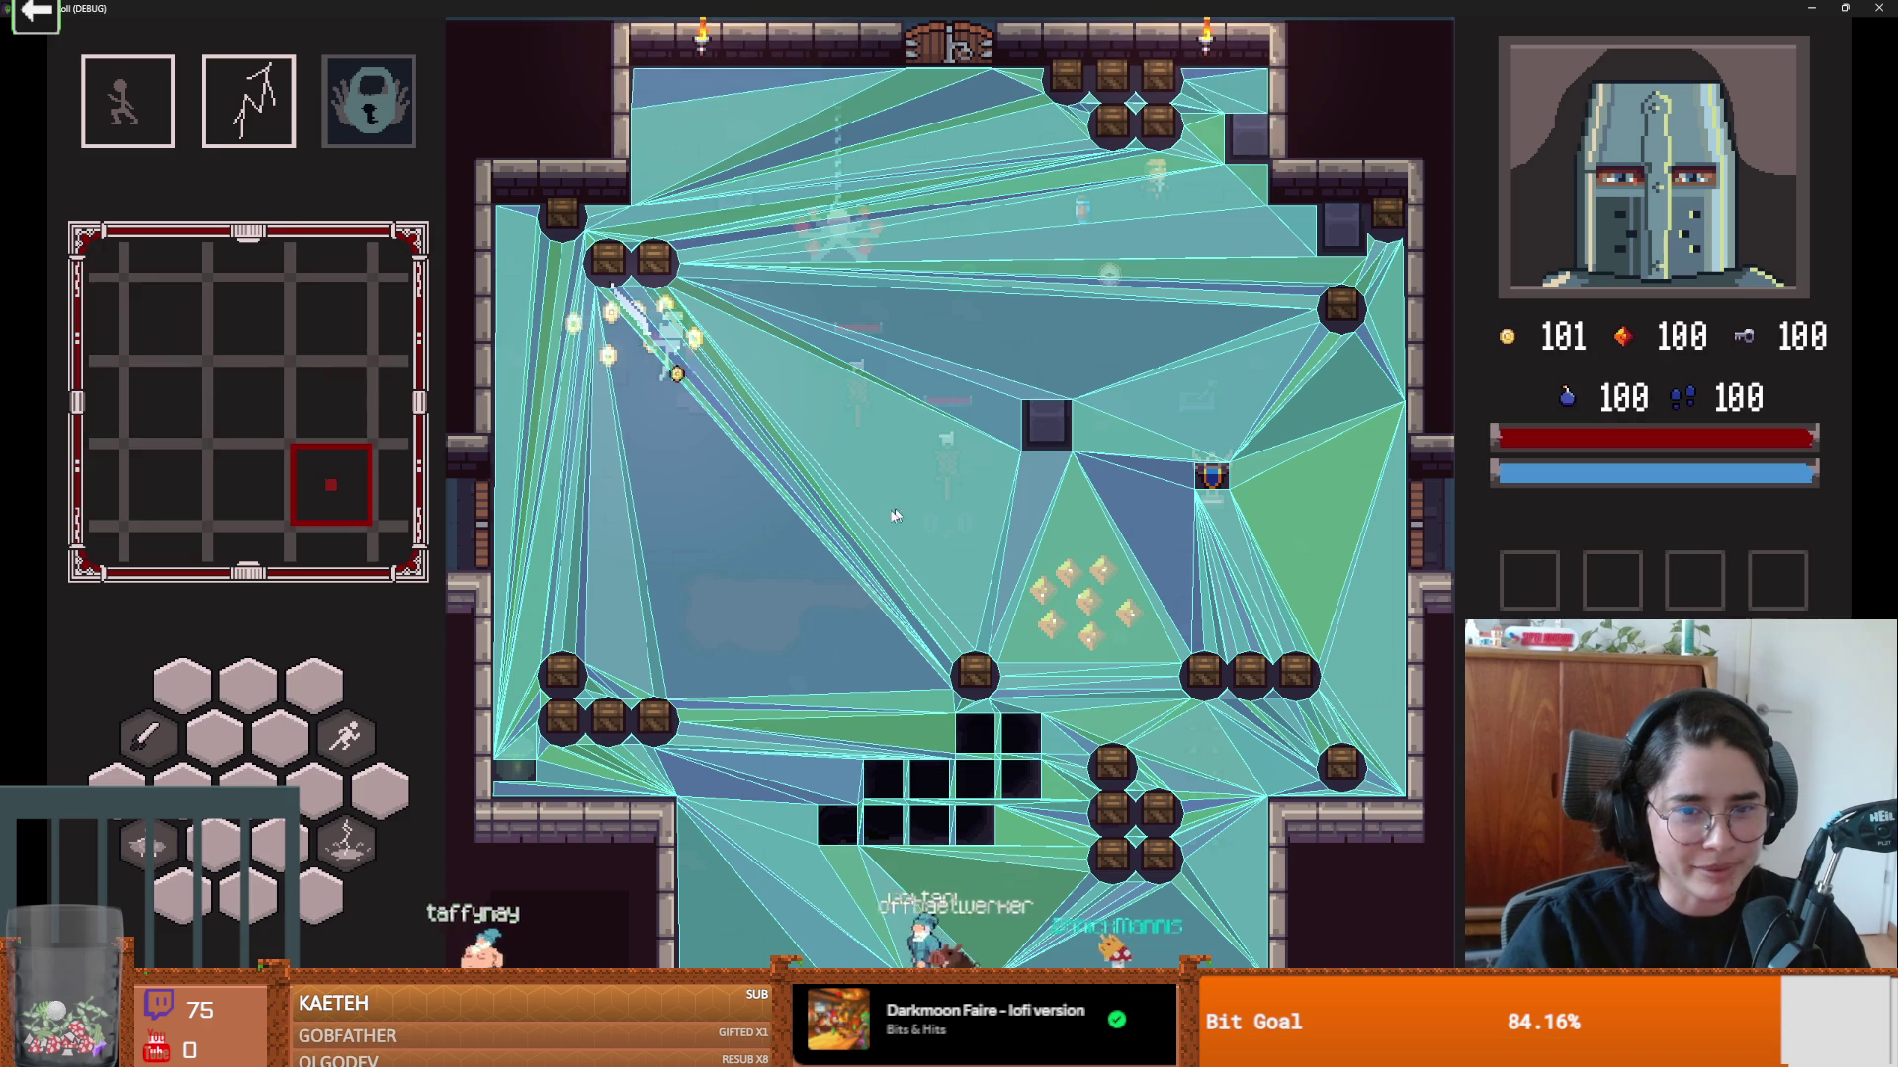
{"action": "key", "text": "alt+F4"}
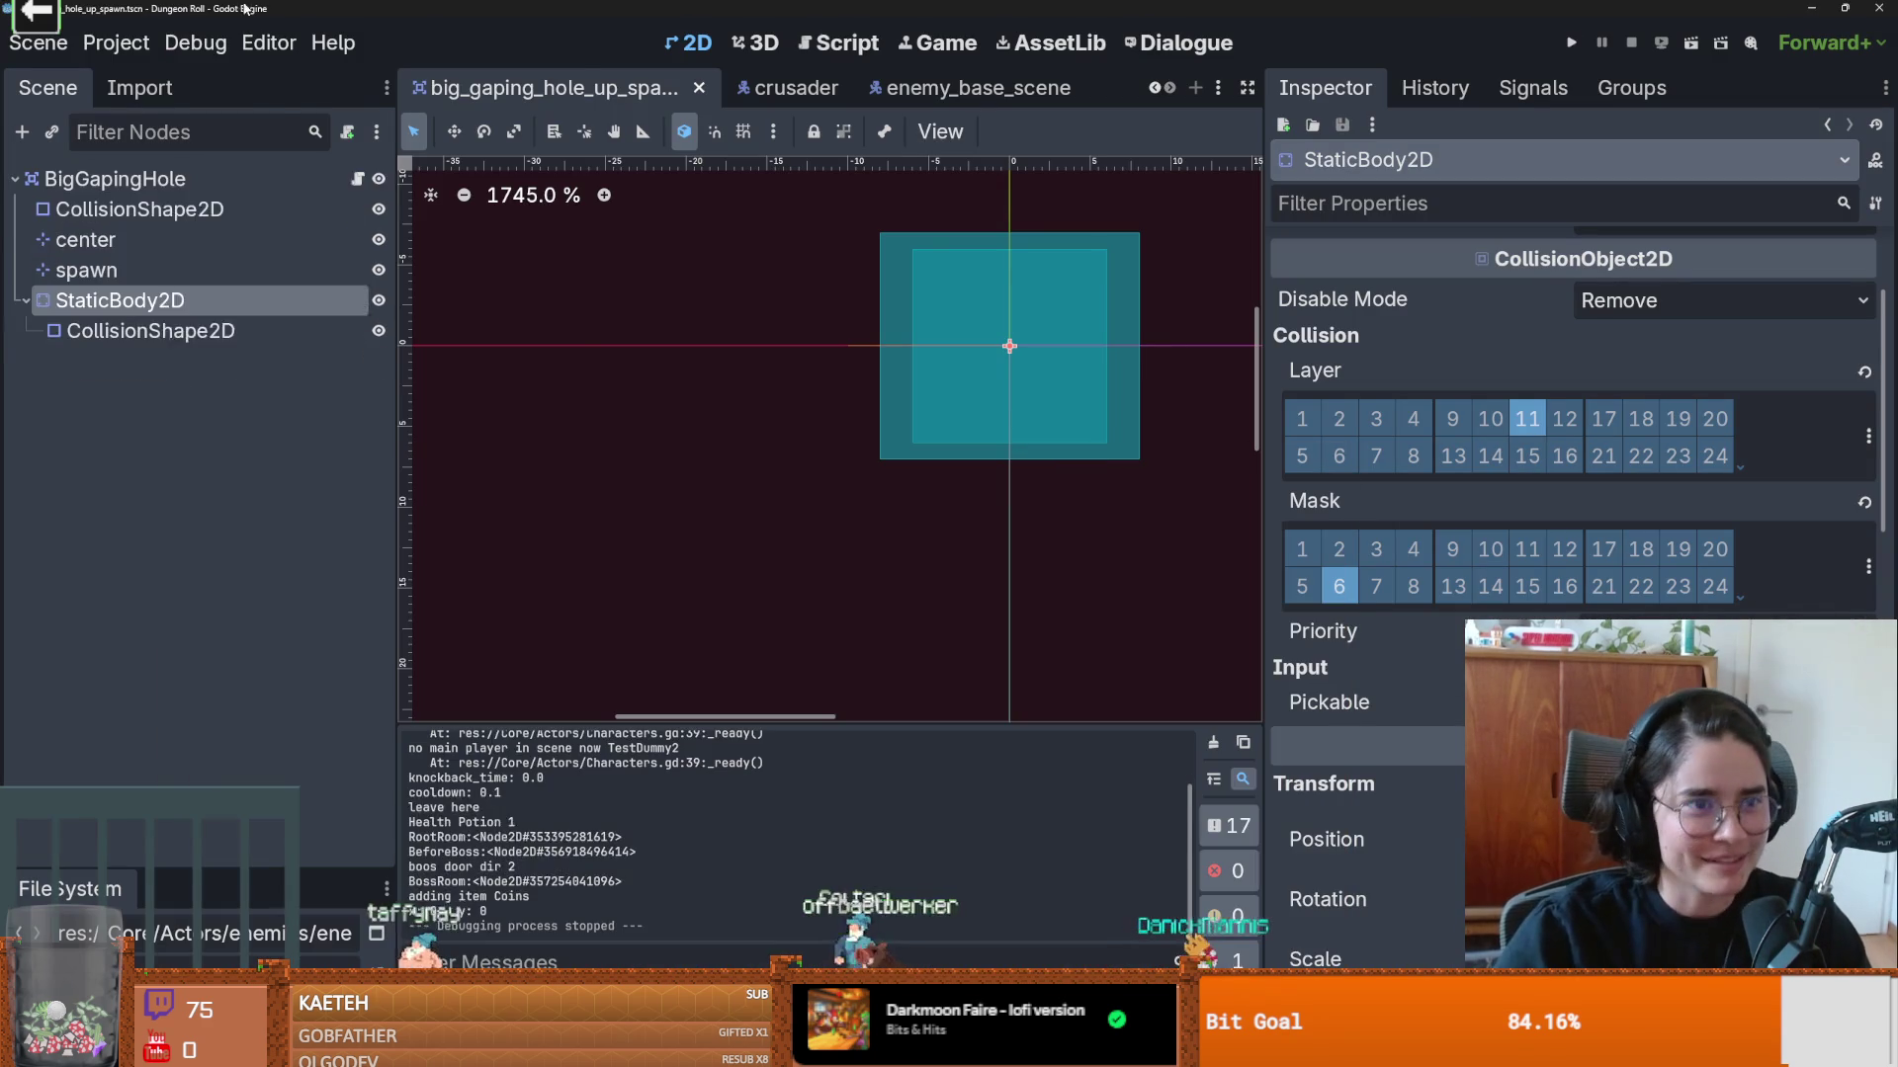
Step: Turn off Visible Collision Shapes in the Debug menu and run the project again
{"action": "left_click", "coordinate": [196, 43]}
{"action": "left_click", "coordinate": [1213, 287]}
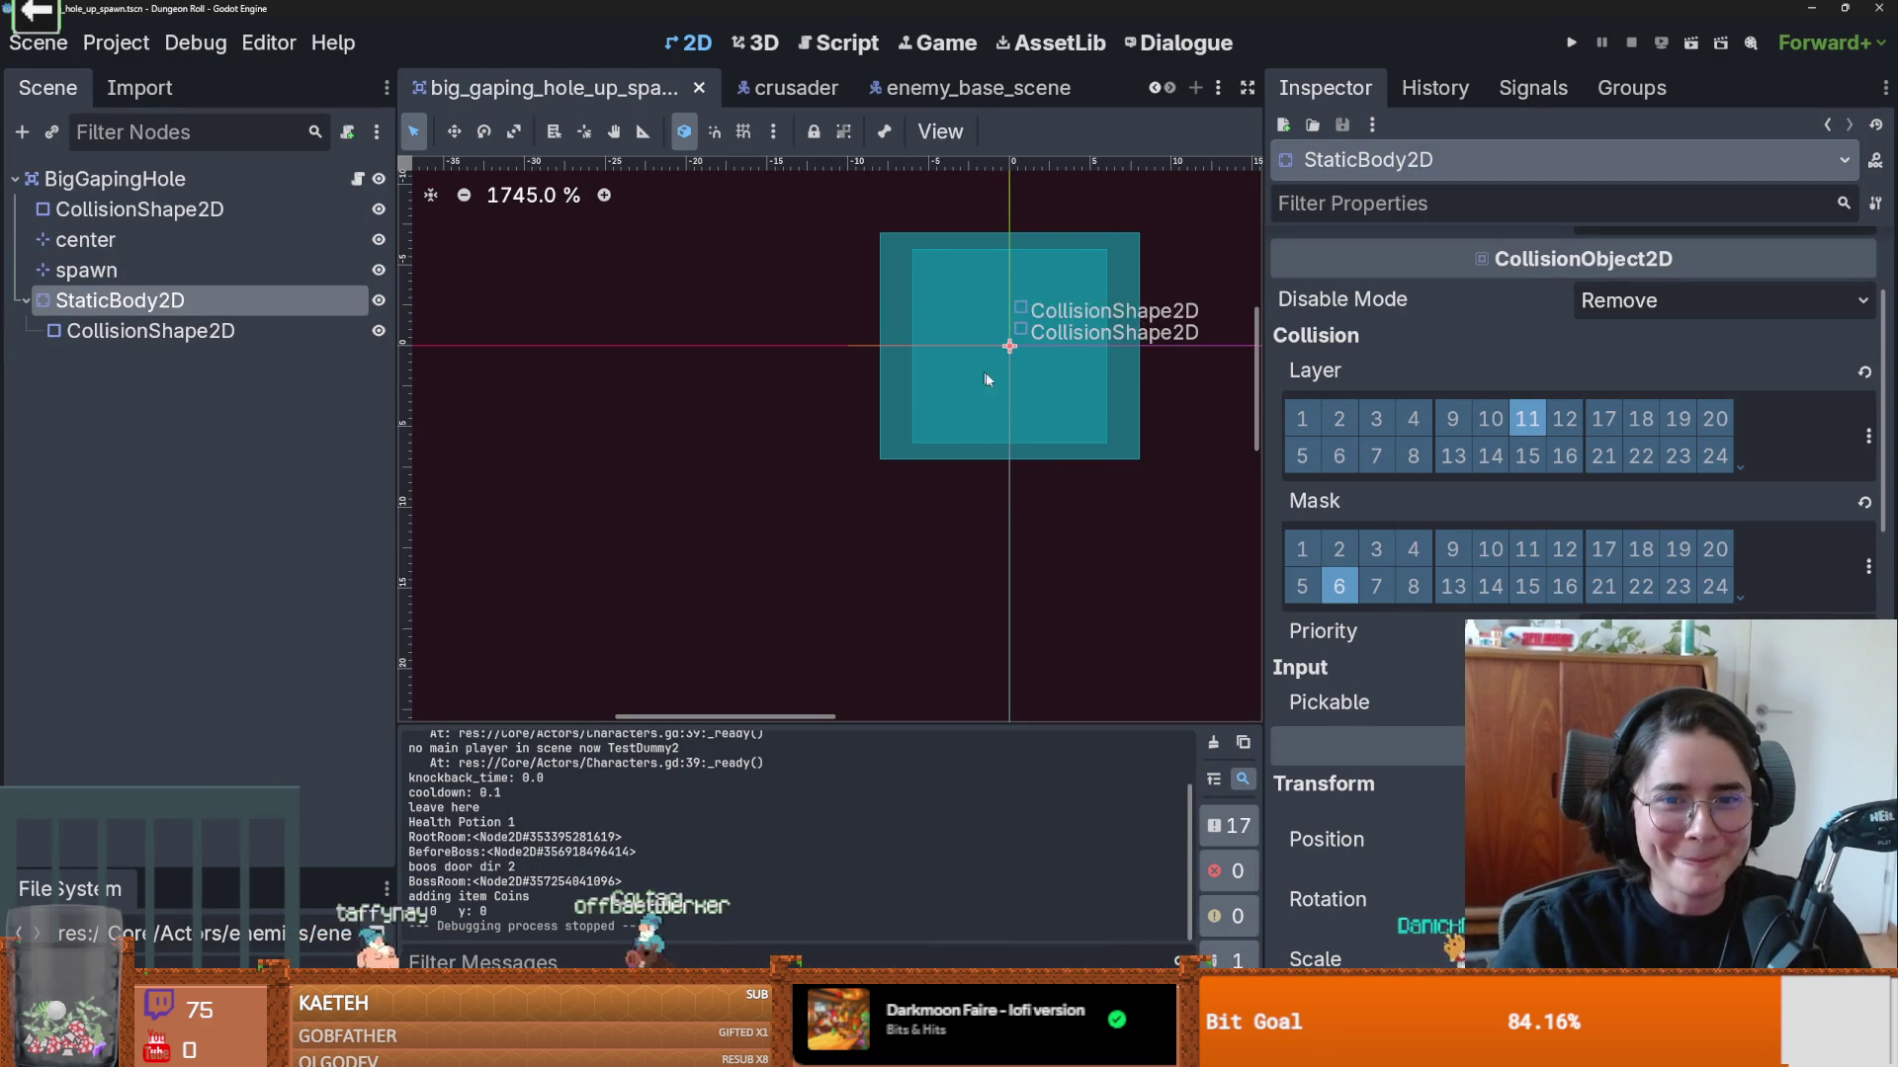
{"action": "left_click", "coordinate": [1572, 42]}
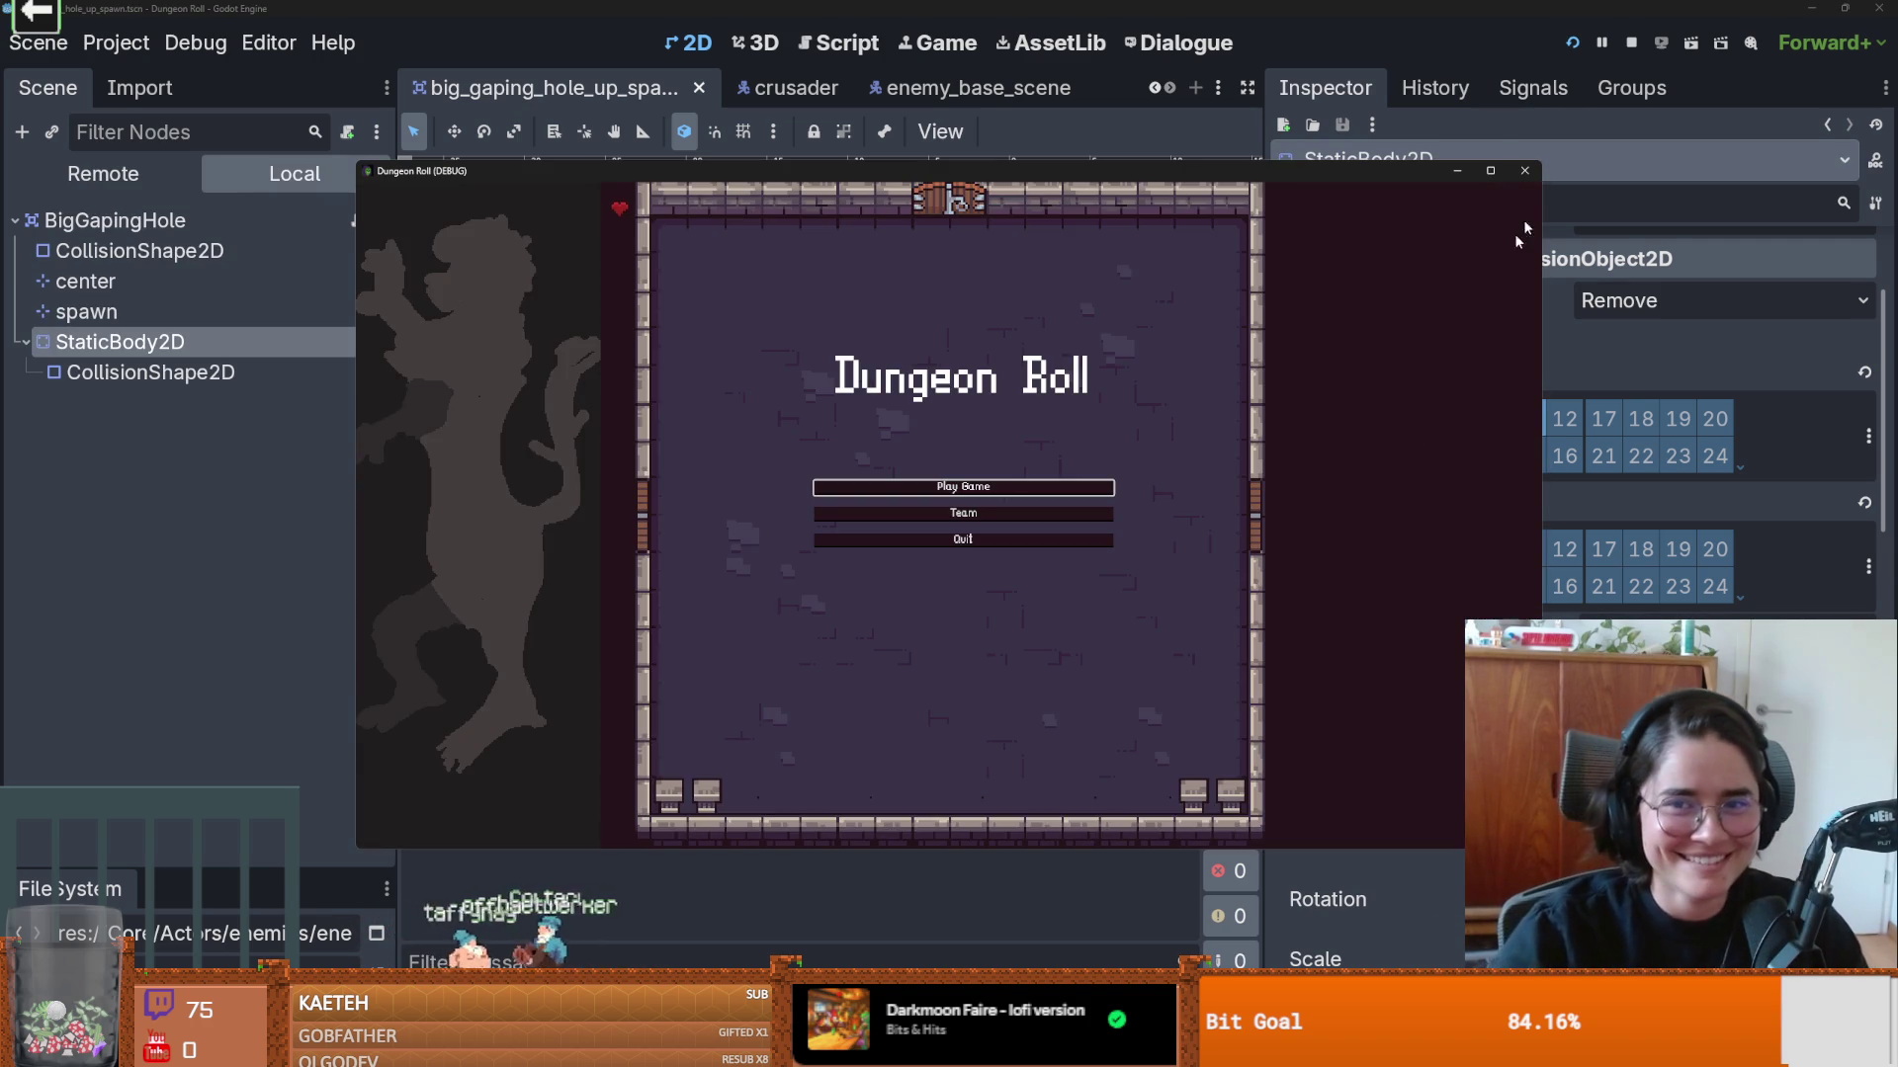
Step: Start a full-screen Crusader run, enter room -1,0 from the debug list, walk to its centre, then restore the window
{"action": "left_click", "coordinate": [1489, 170]}
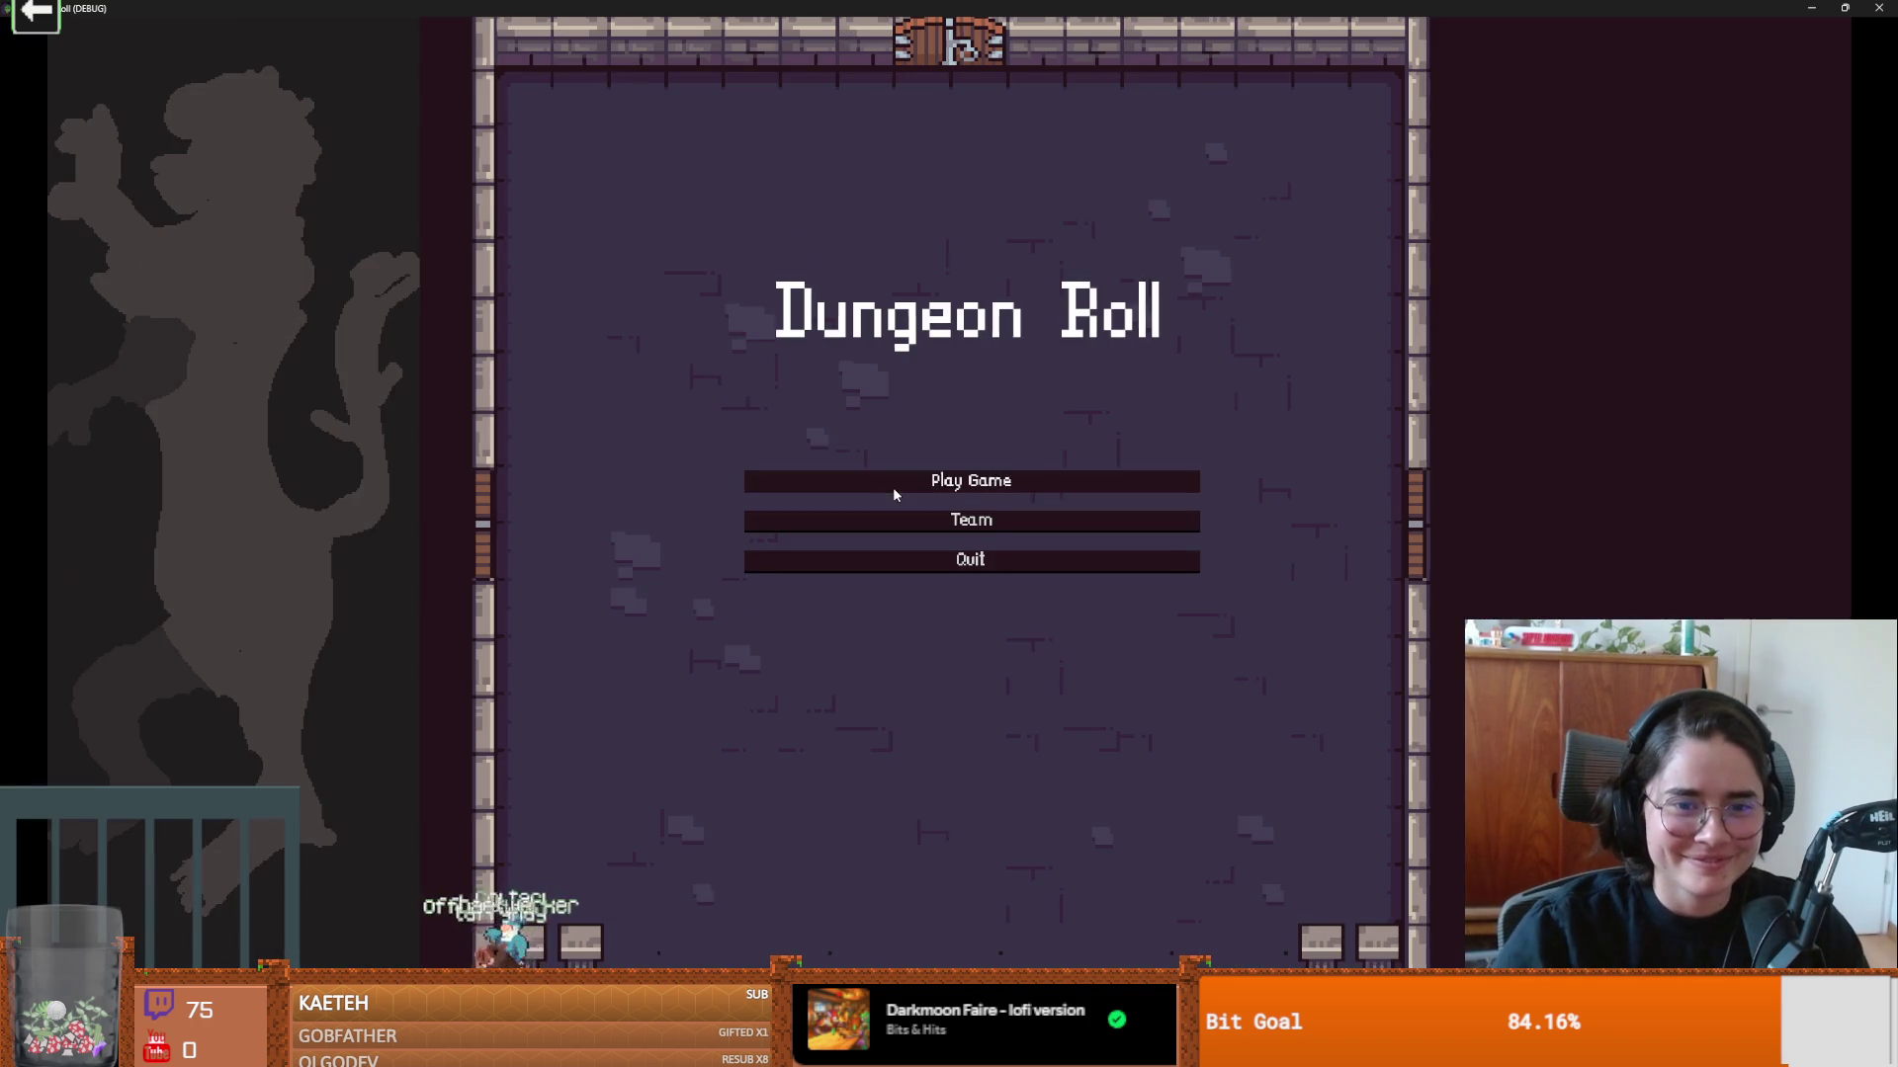
{"action": "left_click", "coordinate": [894, 491]}
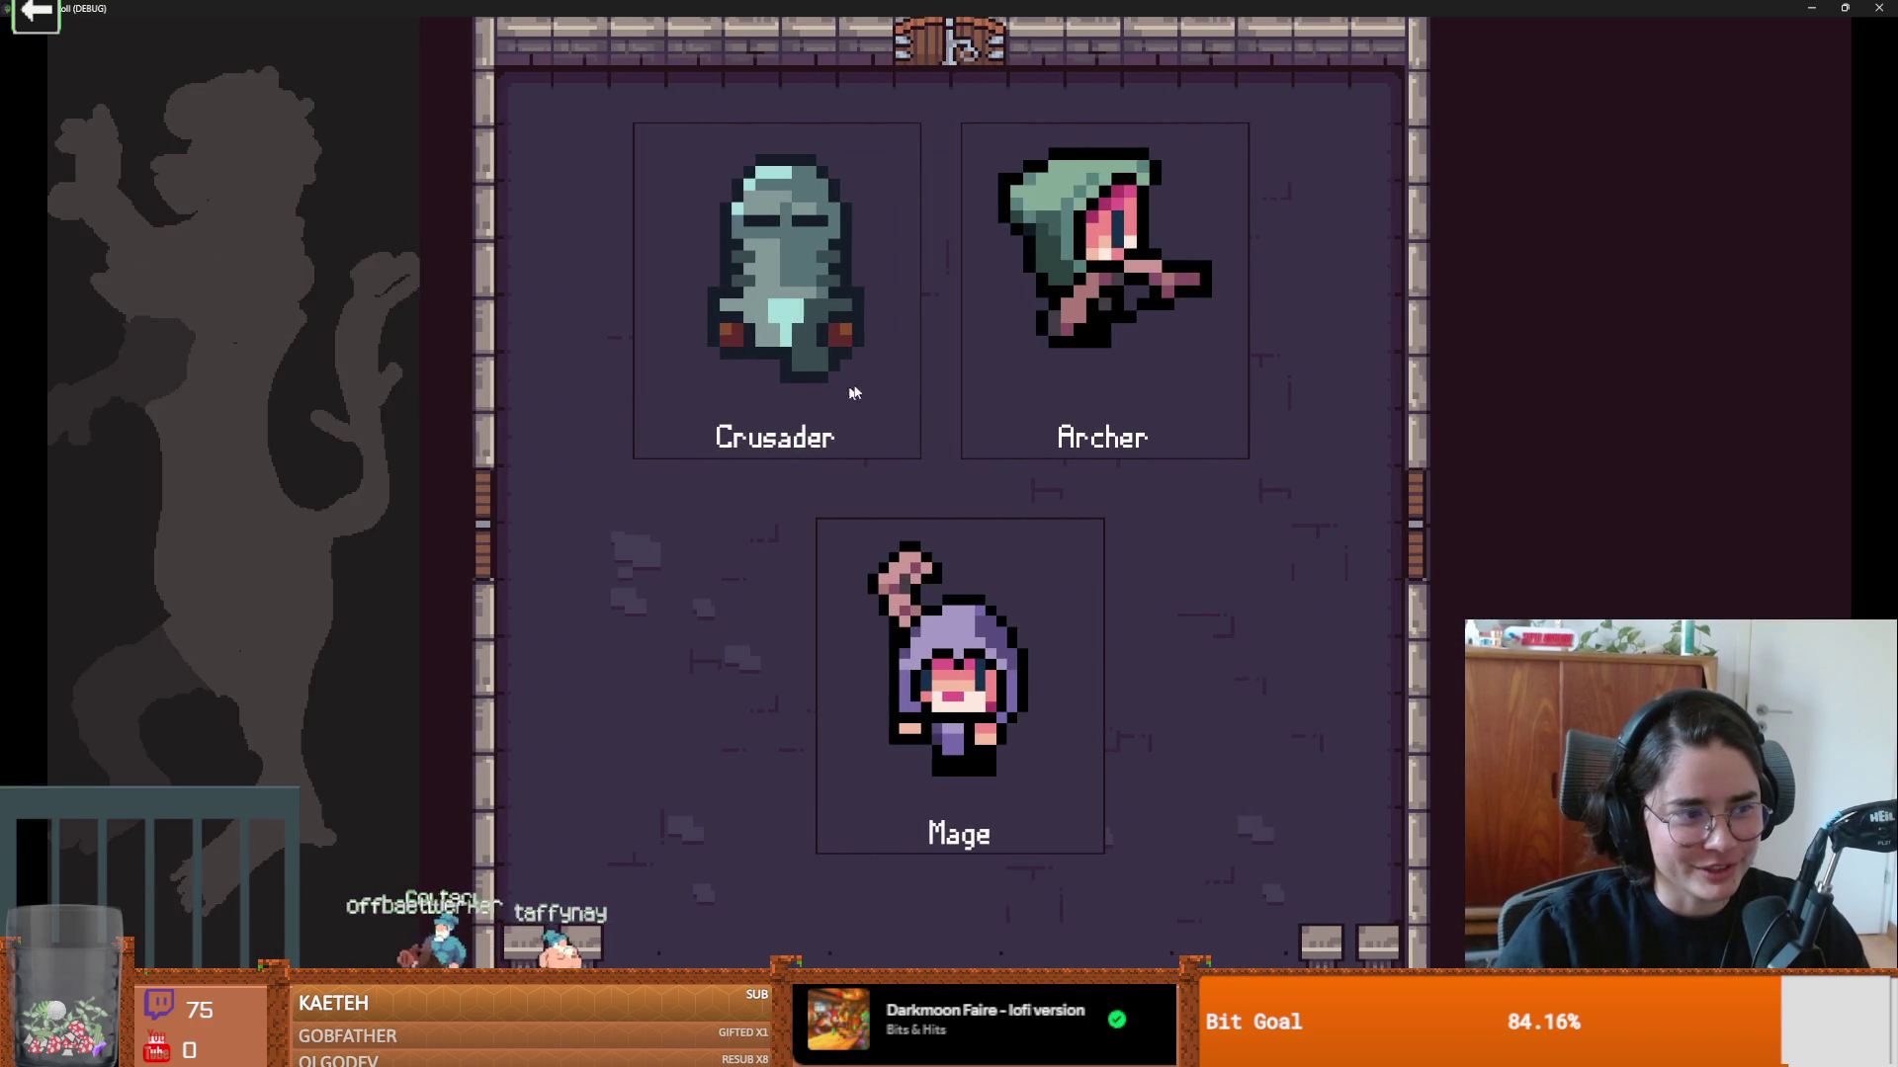
{"action": "left_click", "coordinate": [841, 397]}
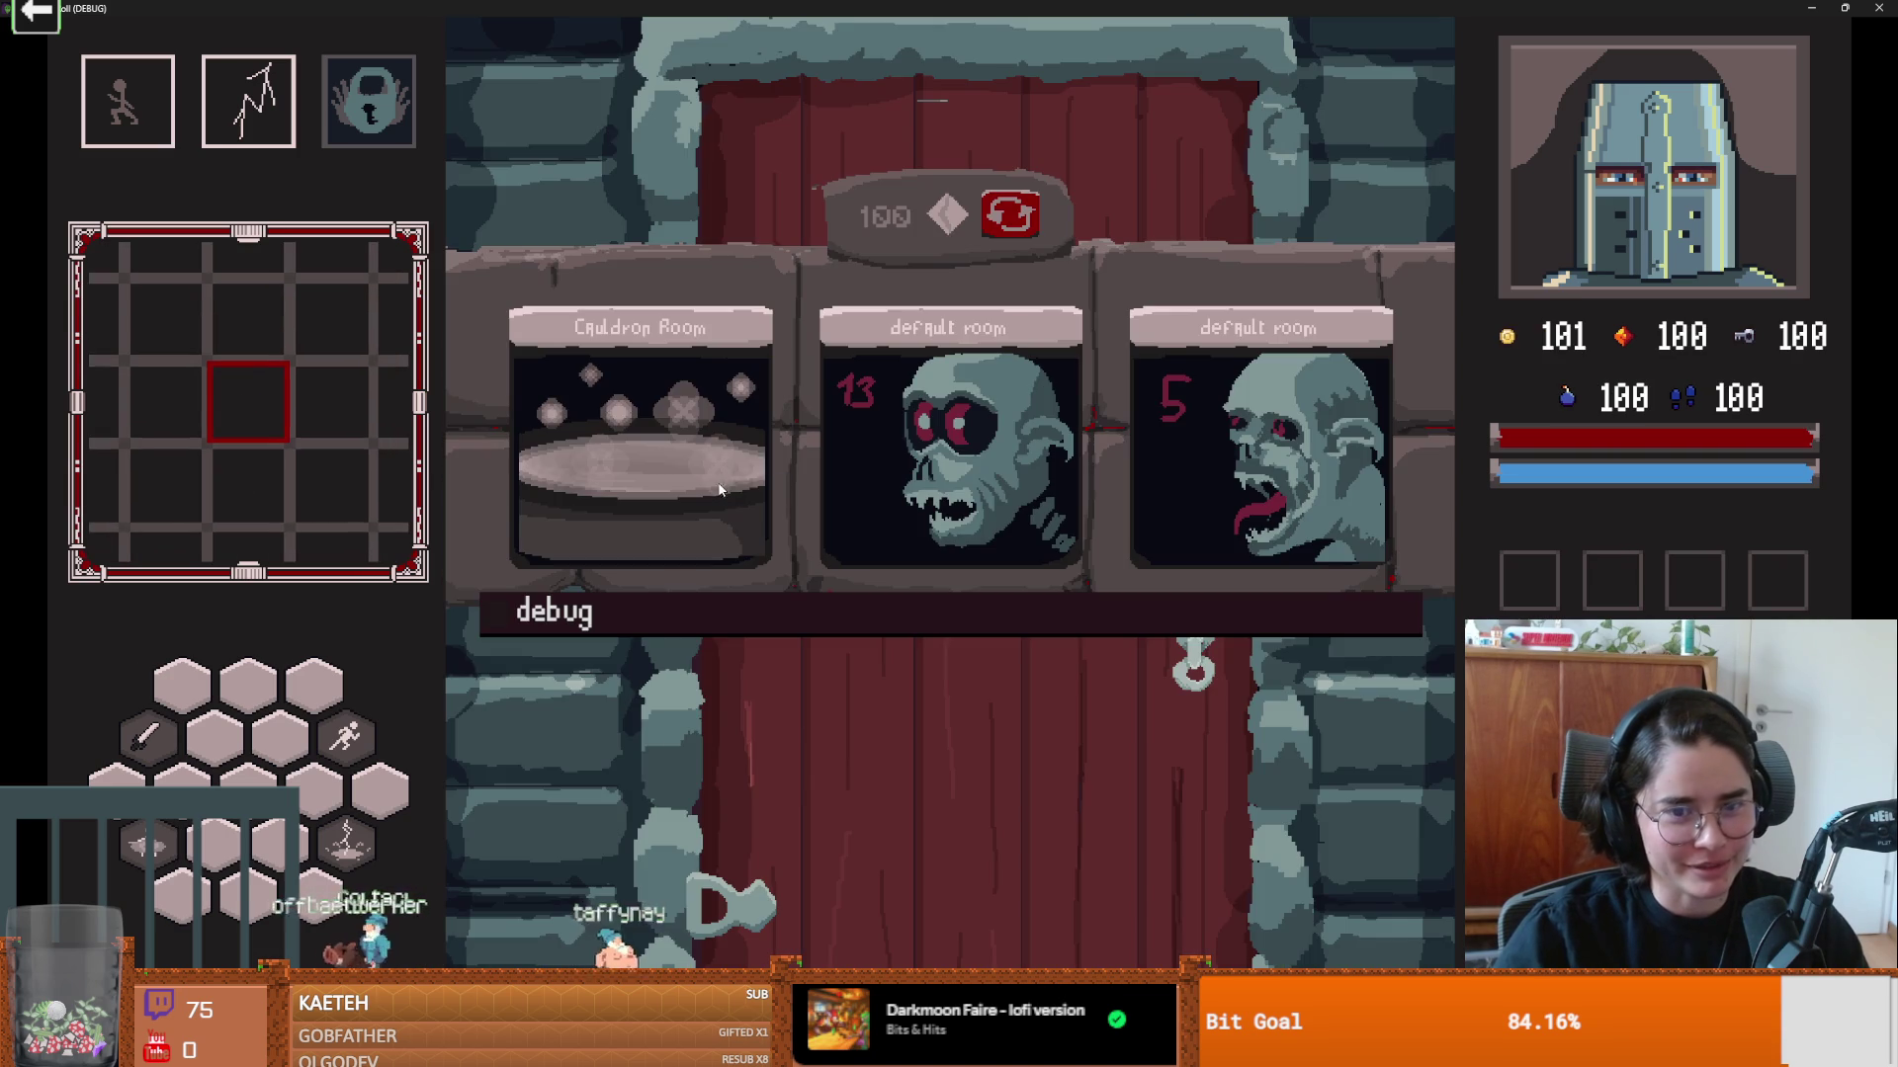
{"action": "left_click", "coordinate": [757, 610]}
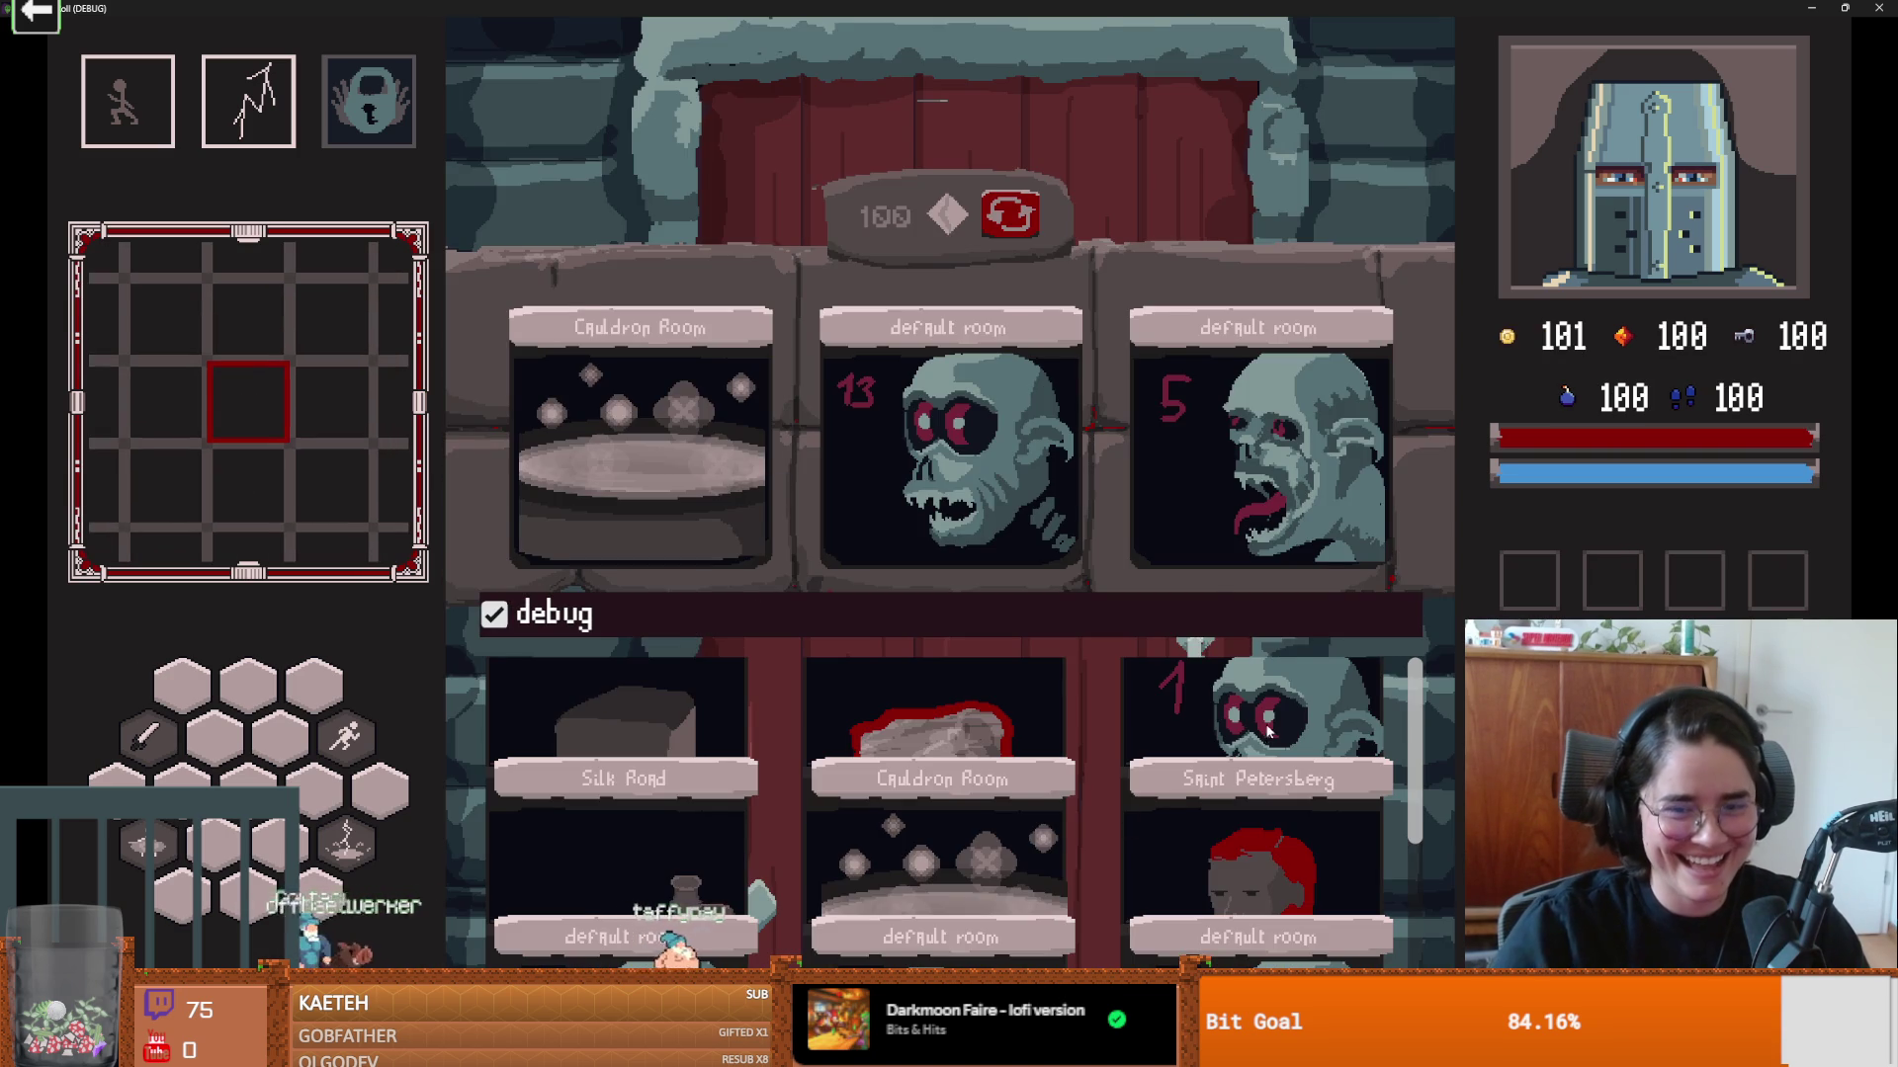
{"action": "left_click", "coordinate": [1269, 733]}
{"action": "key", "text": "a"}
{"action": "key", "text": "s"}
{"action": "key", "text": "a"}
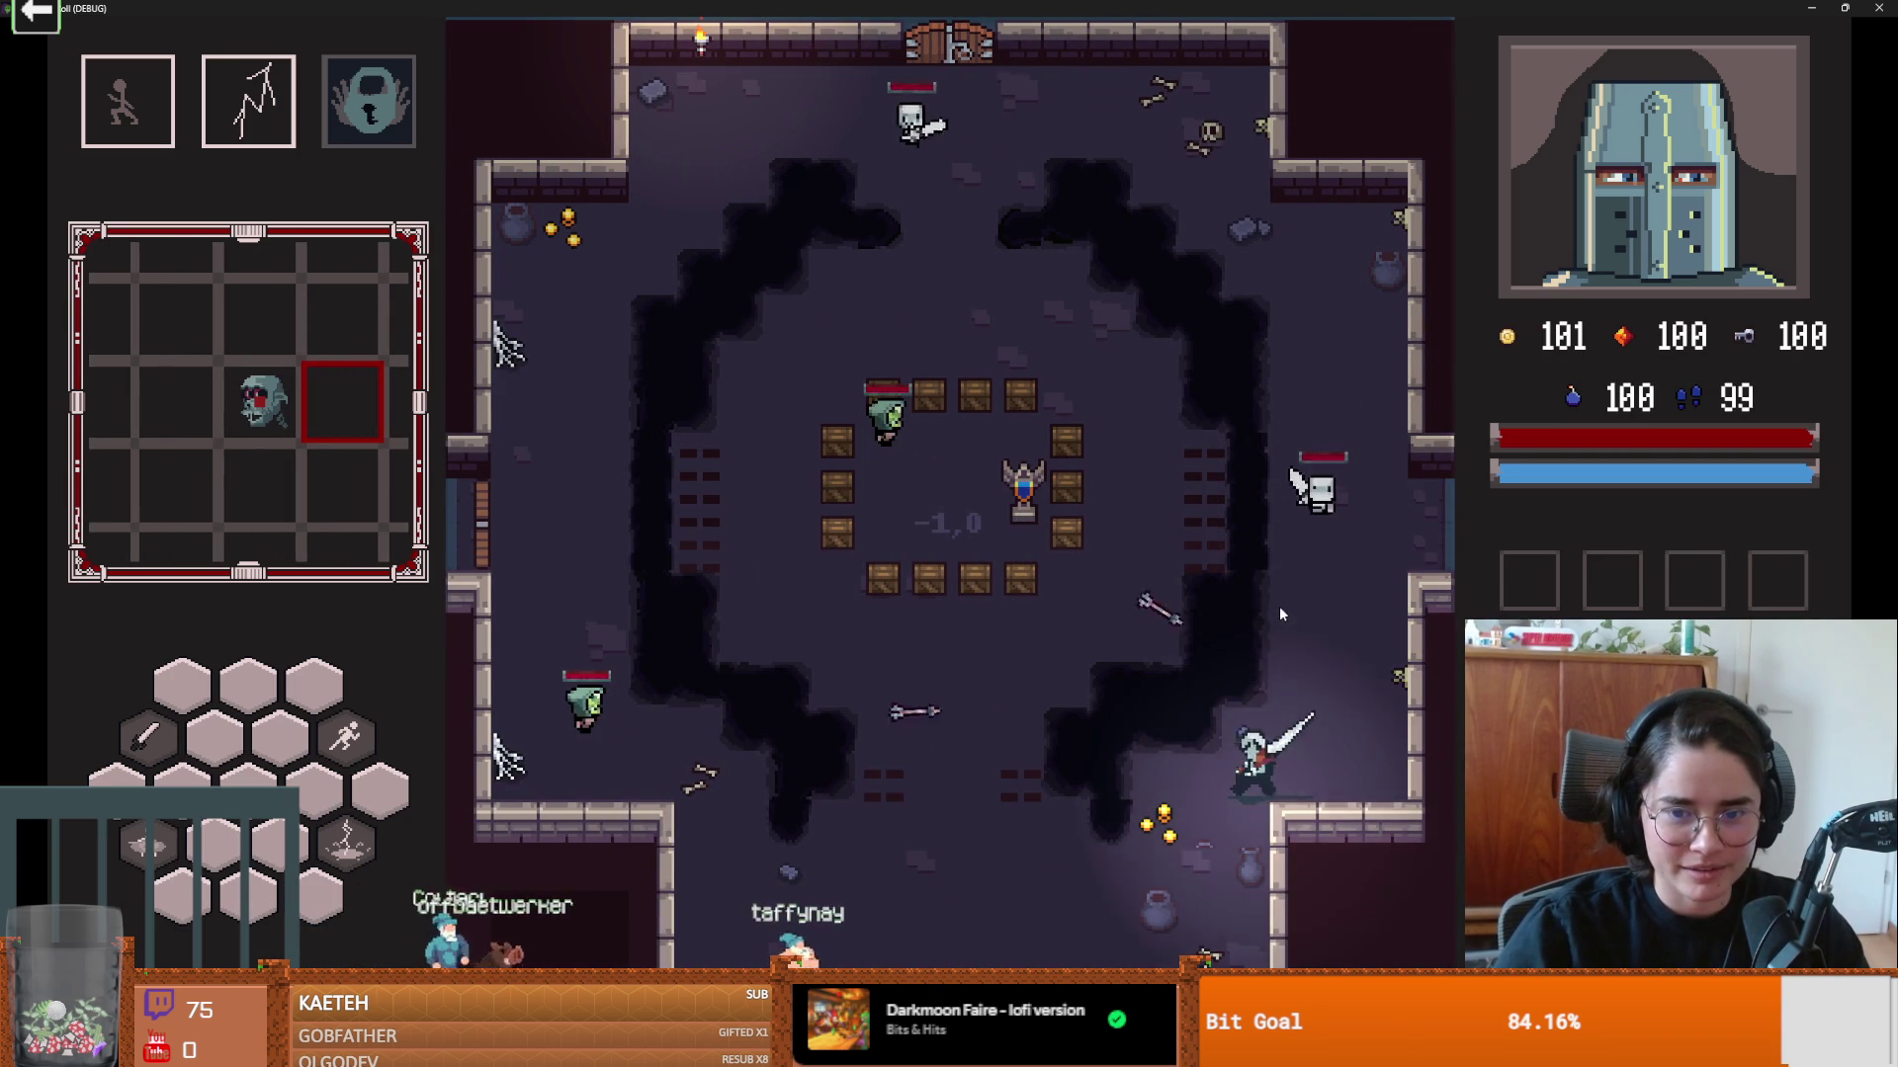
{"action": "key", "text": "s"}
{"action": "key", "text": "a"}
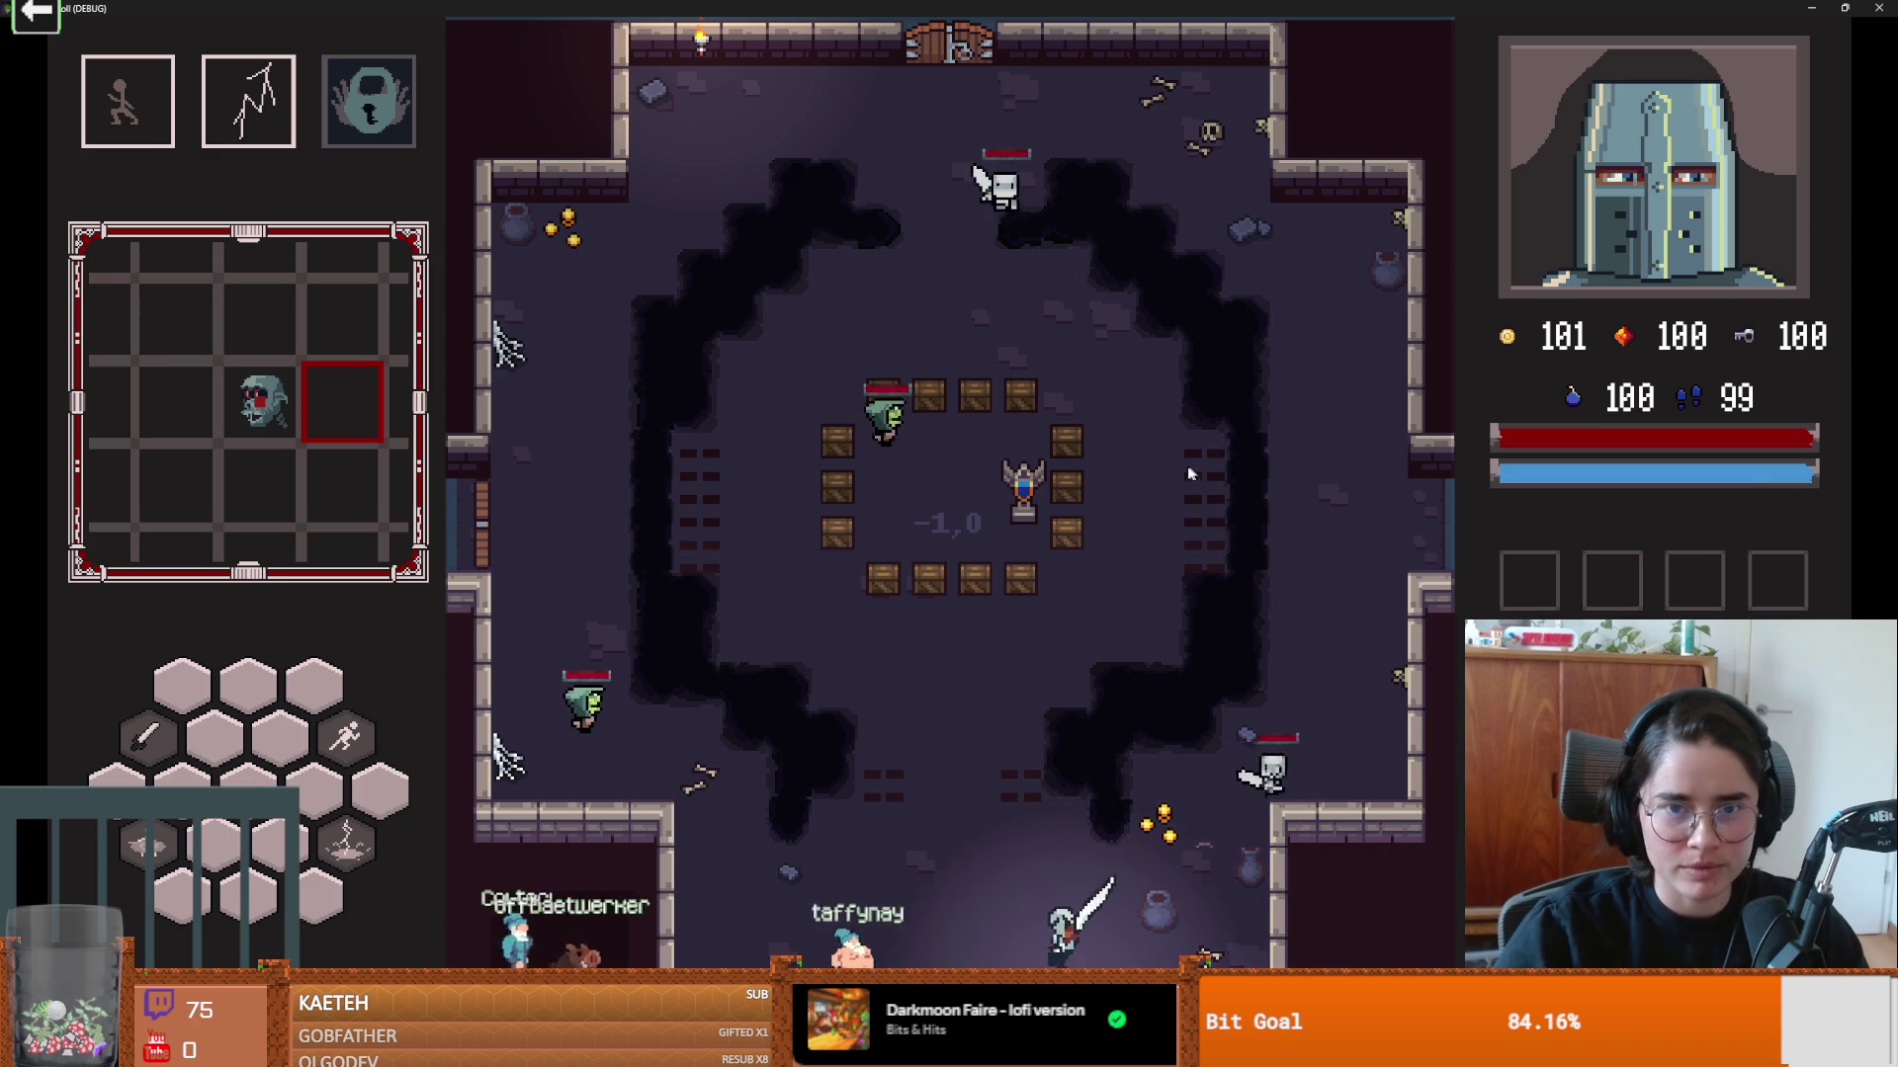
{"action": "key", "text": "a"}
{"action": "key", "text": "w"}
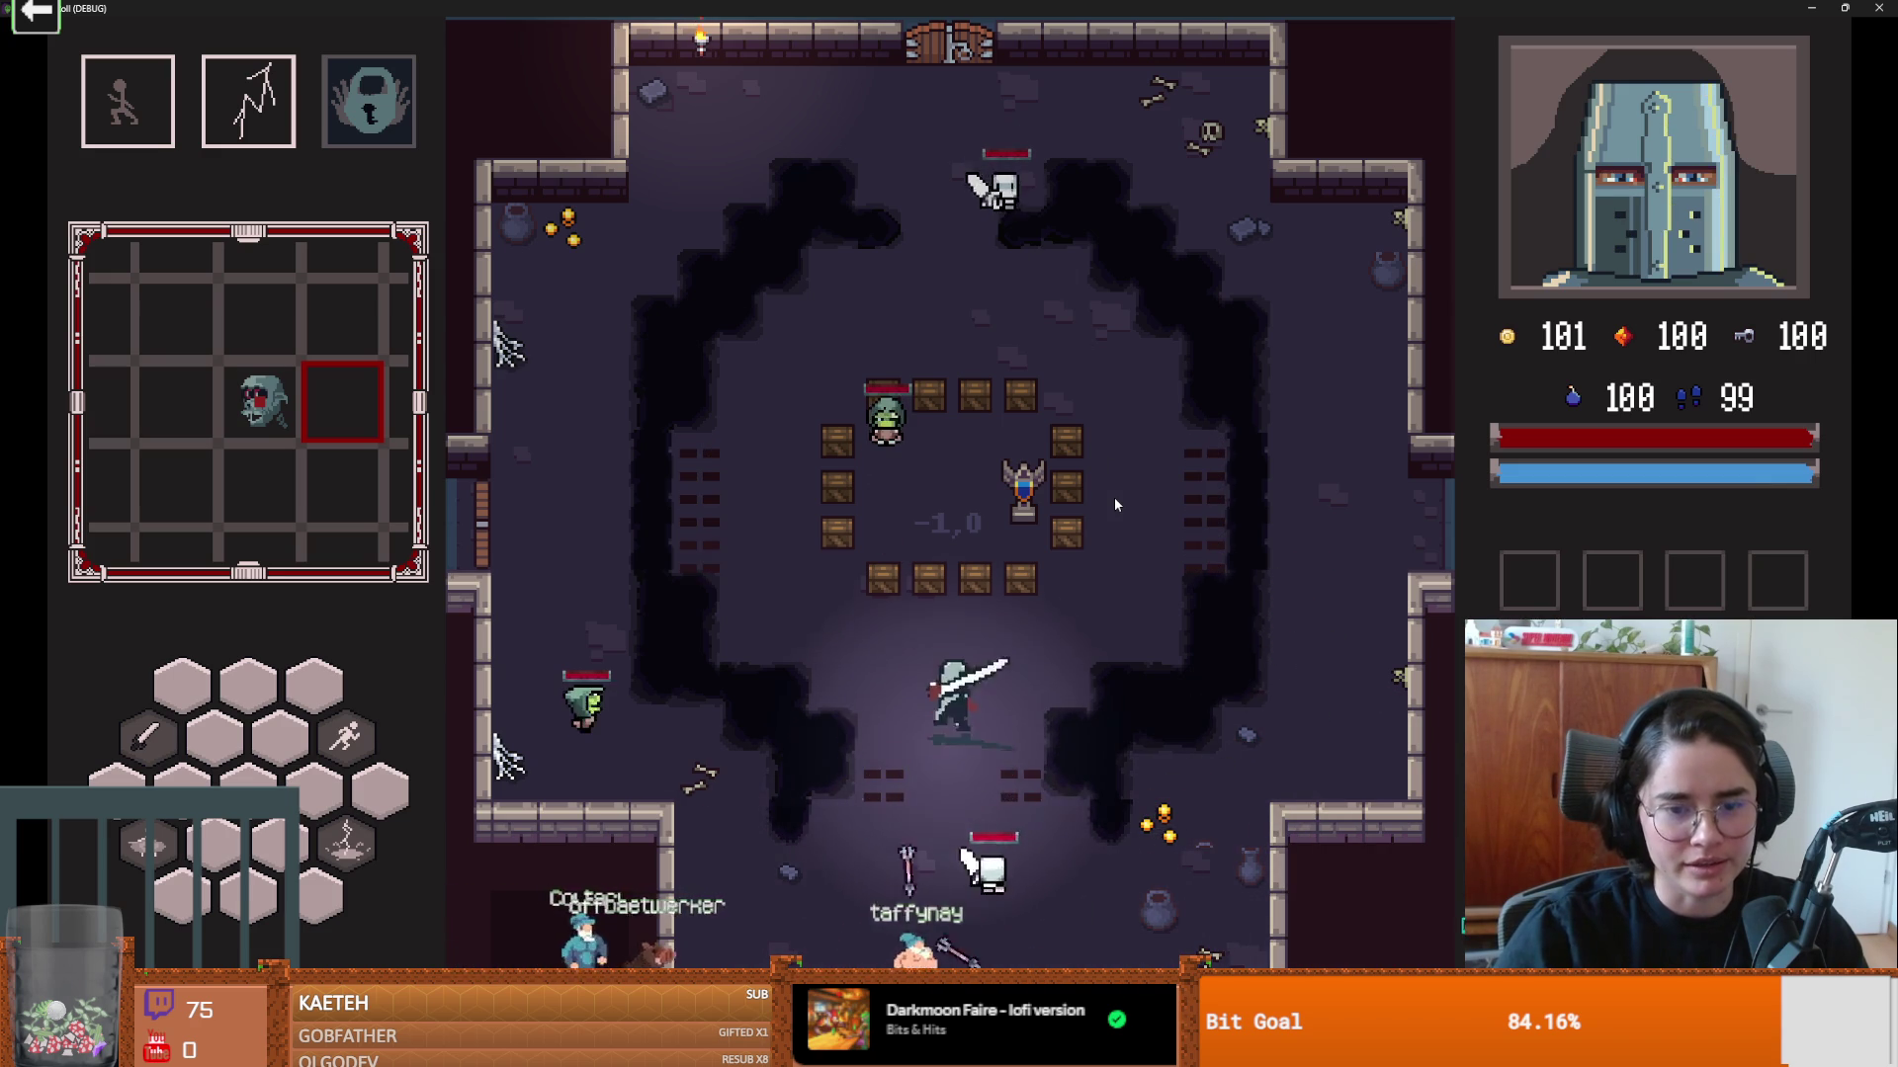
{"action": "left_click", "coordinate": [1845, 8]}
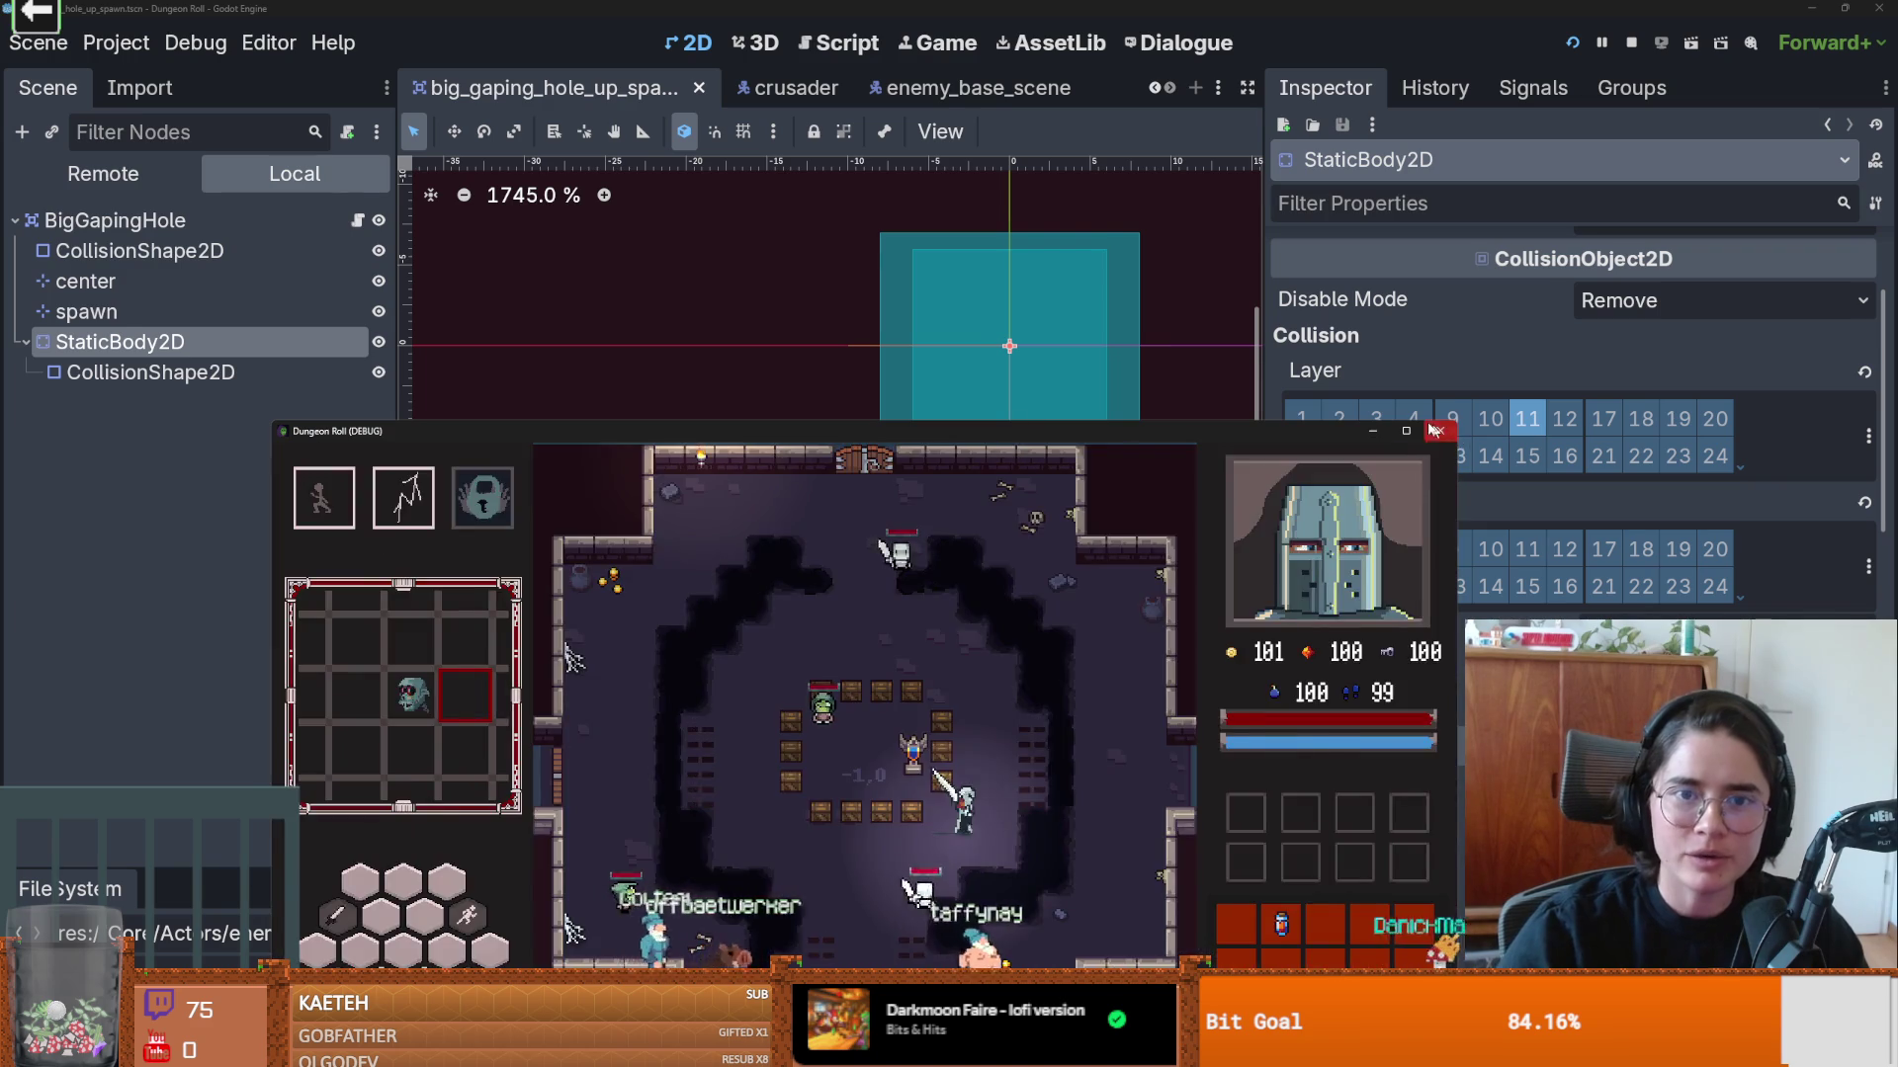
Step: Close the game, make the StaticBody2D collision a CircleShape2D shrunk inside the square, and rerun with F5
{"action": "left_click", "coordinate": [1442, 433]}
{"action": "left_click", "coordinate": [1095, 388]}
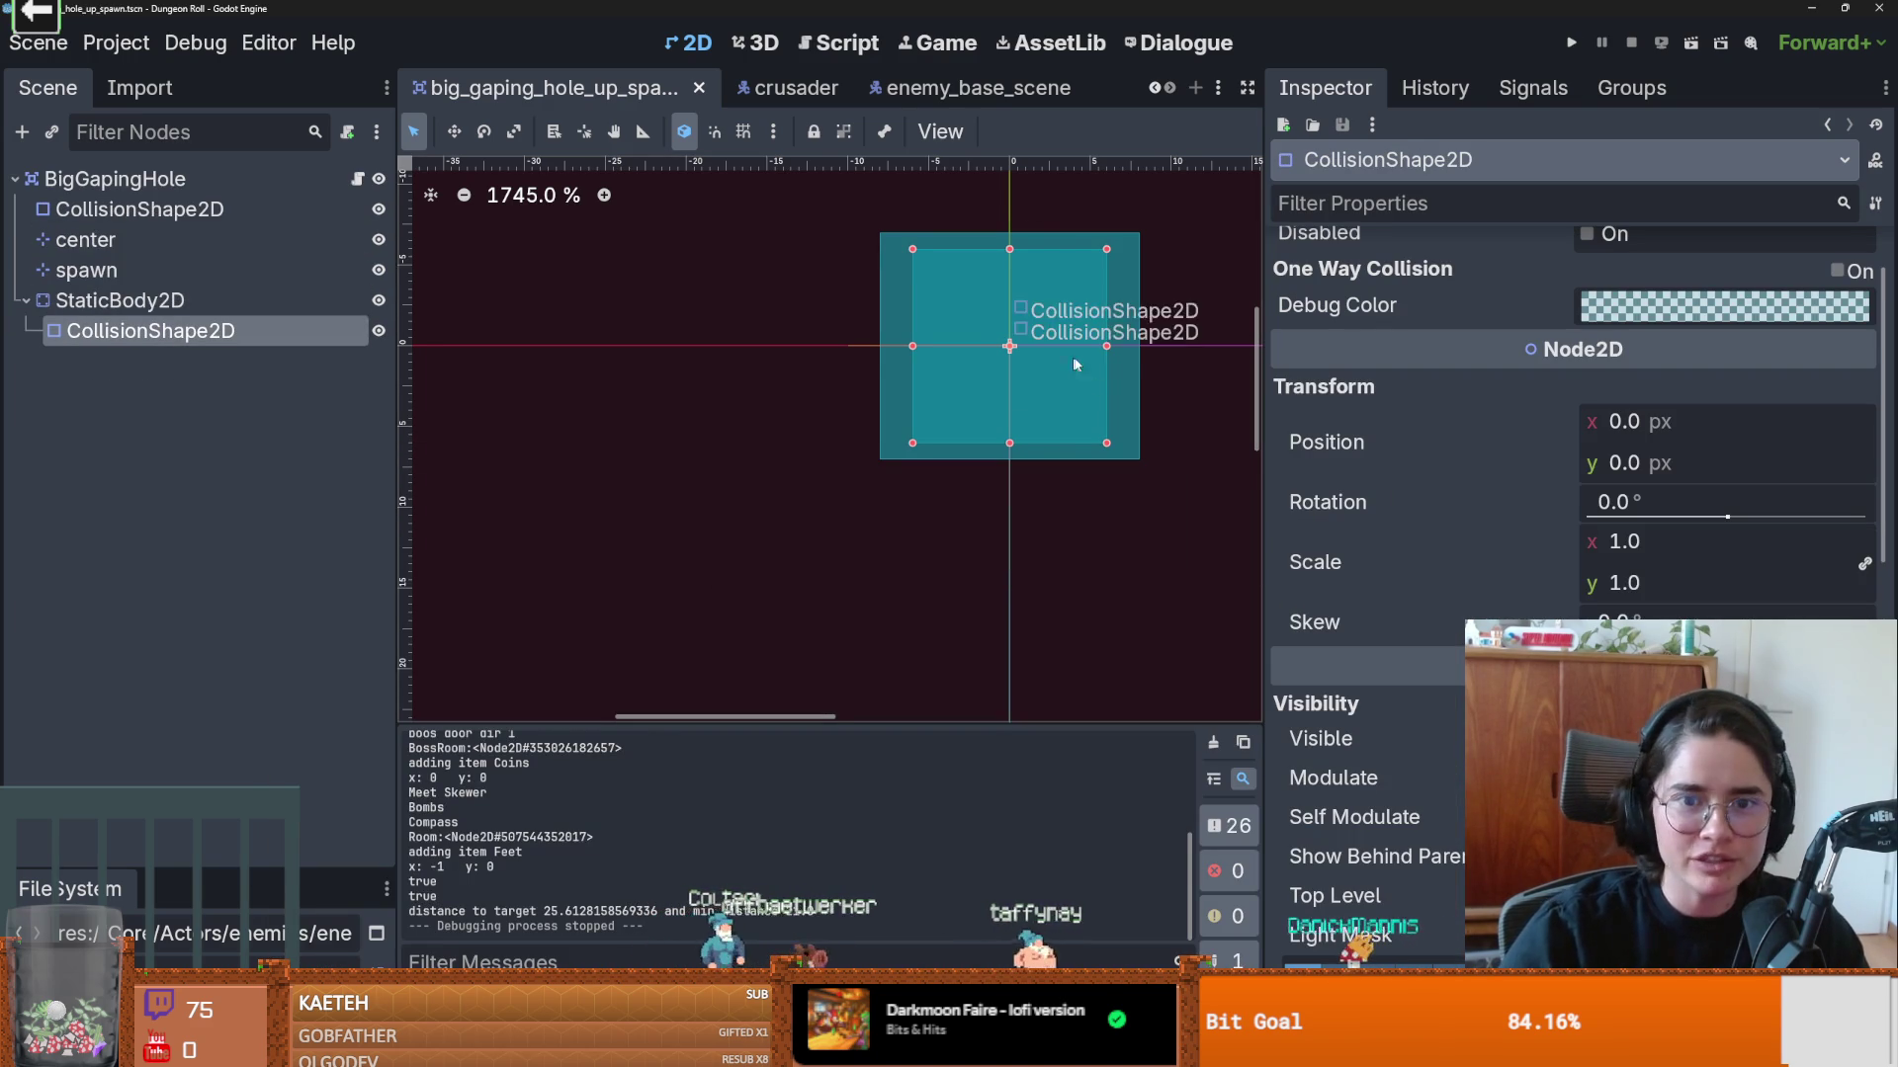
{"action": "scroll", "coordinate": [1063, 363], "scroll_direction": "up", "scroll_amount": 1}
{"action": "scroll", "coordinate": [1641, 392], "scroll_direction": "up", "scroll_amount": 1}
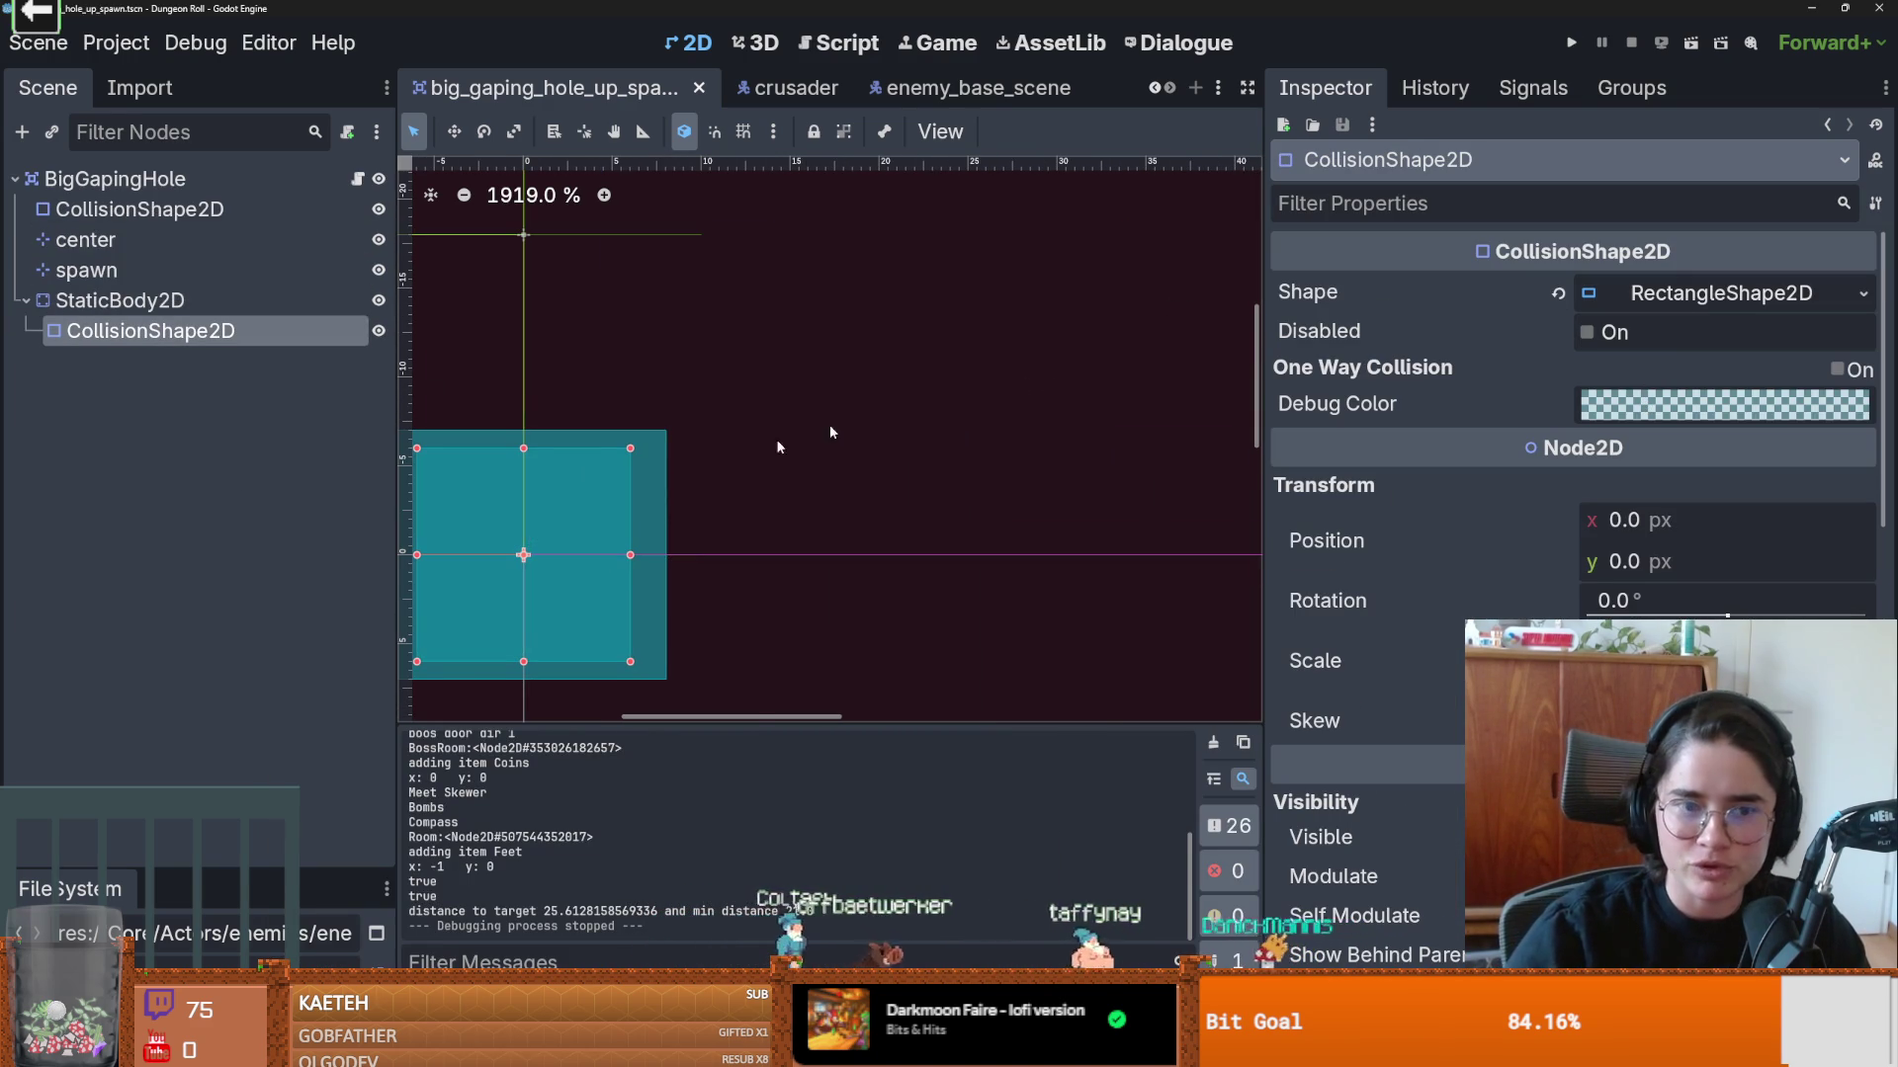
{"action": "left_click_drag", "start_coordinate": [1047, 385], "coordinate": [1281, 347]}
{"action": "left_click", "coordinate": [1847, 296]}
{"action": "left_click", "coordinate": [1661, 458]}
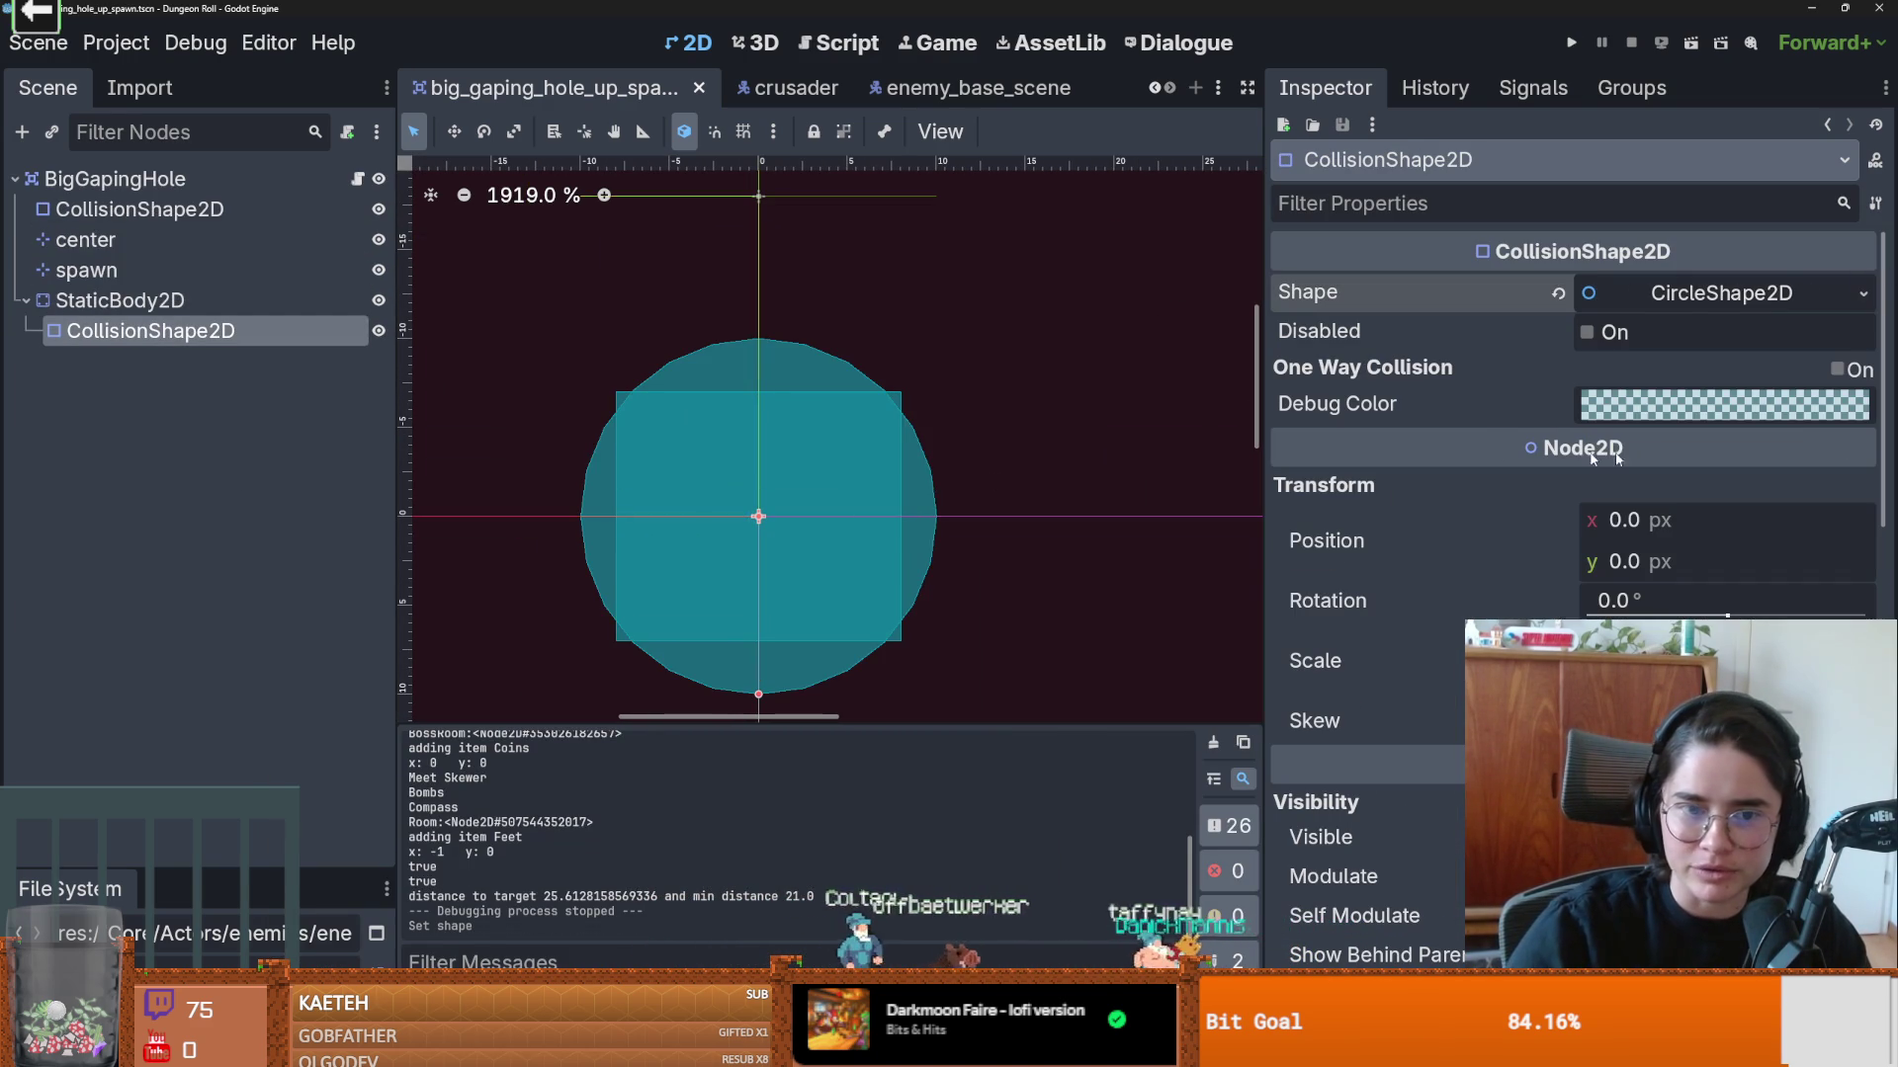
{"action": "left_click_drag", "start_coordinate": [749, 694], "coordinate": [749, 640]}
{"action": "key", "text": "F5"}
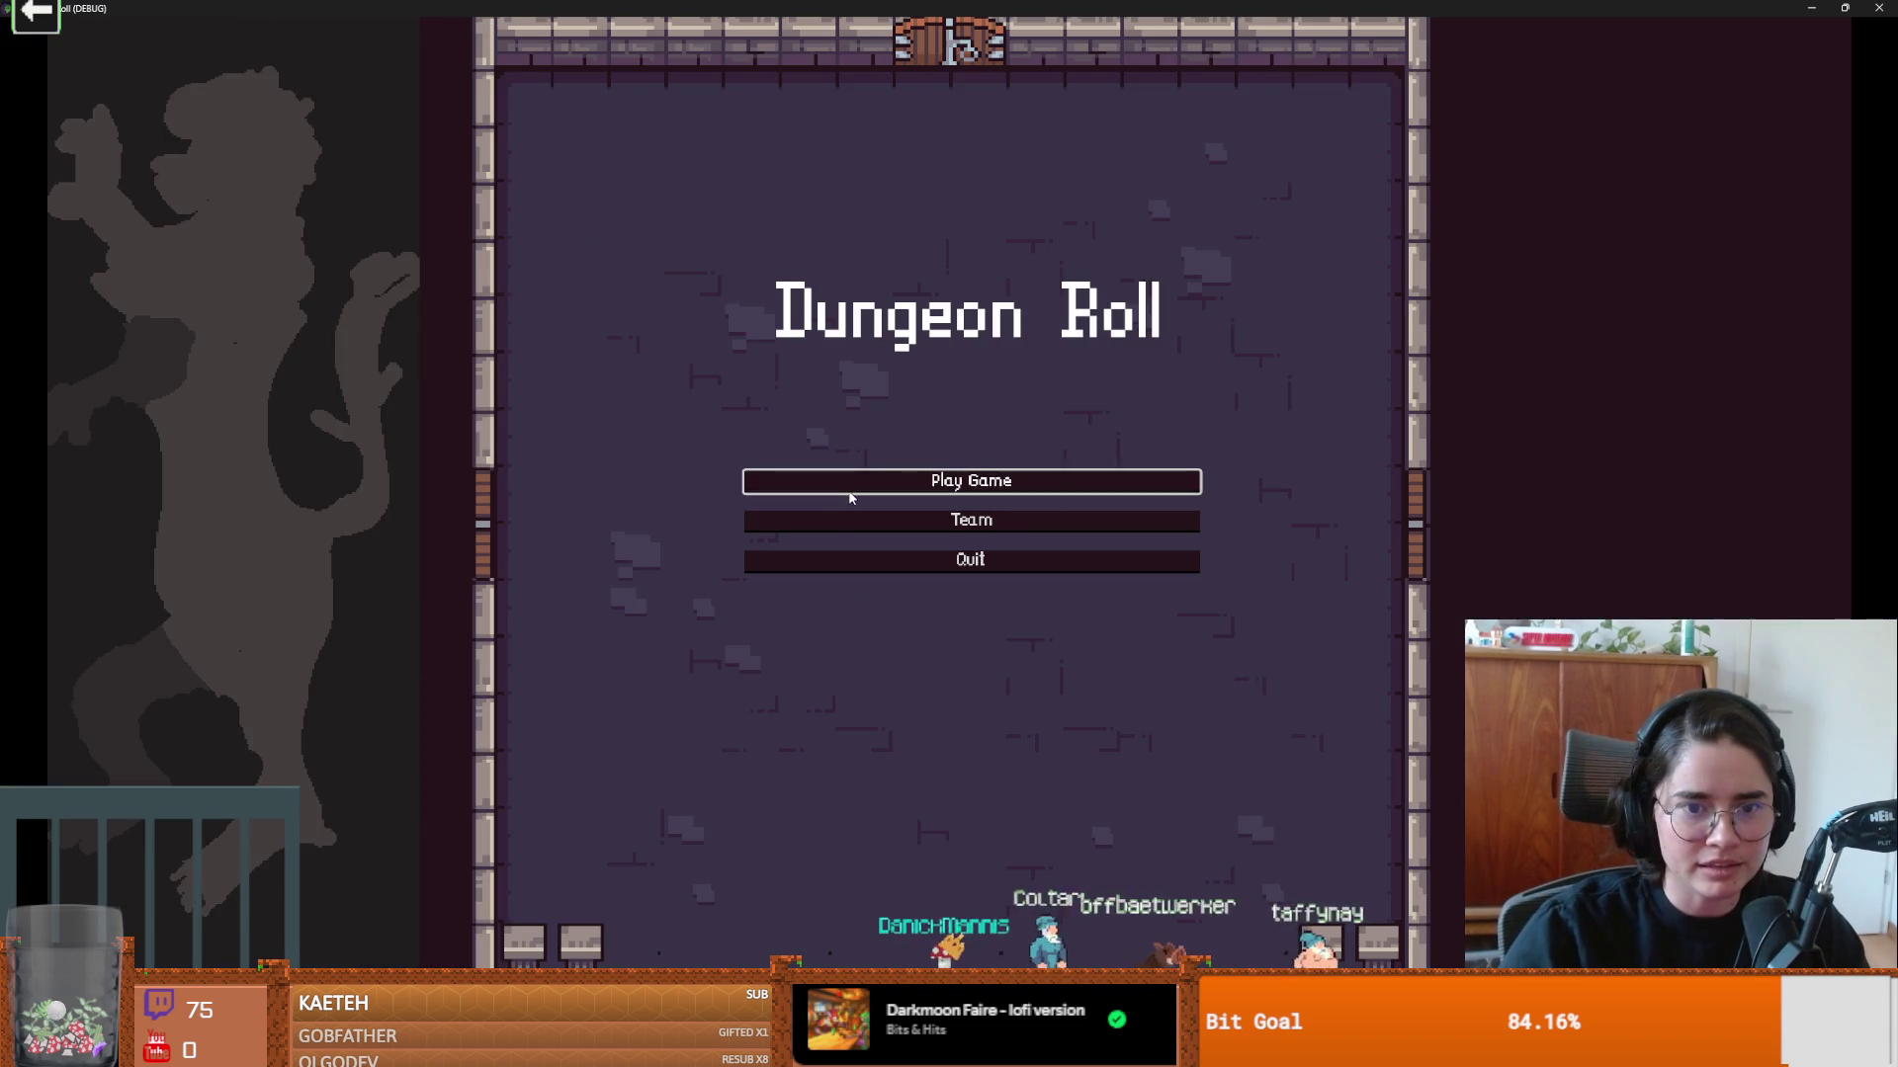
Step: Start a Crusader run, walk to the west door and pick the next room from the debug list
{"action": "left_click", "coordinate": [849, 492]}
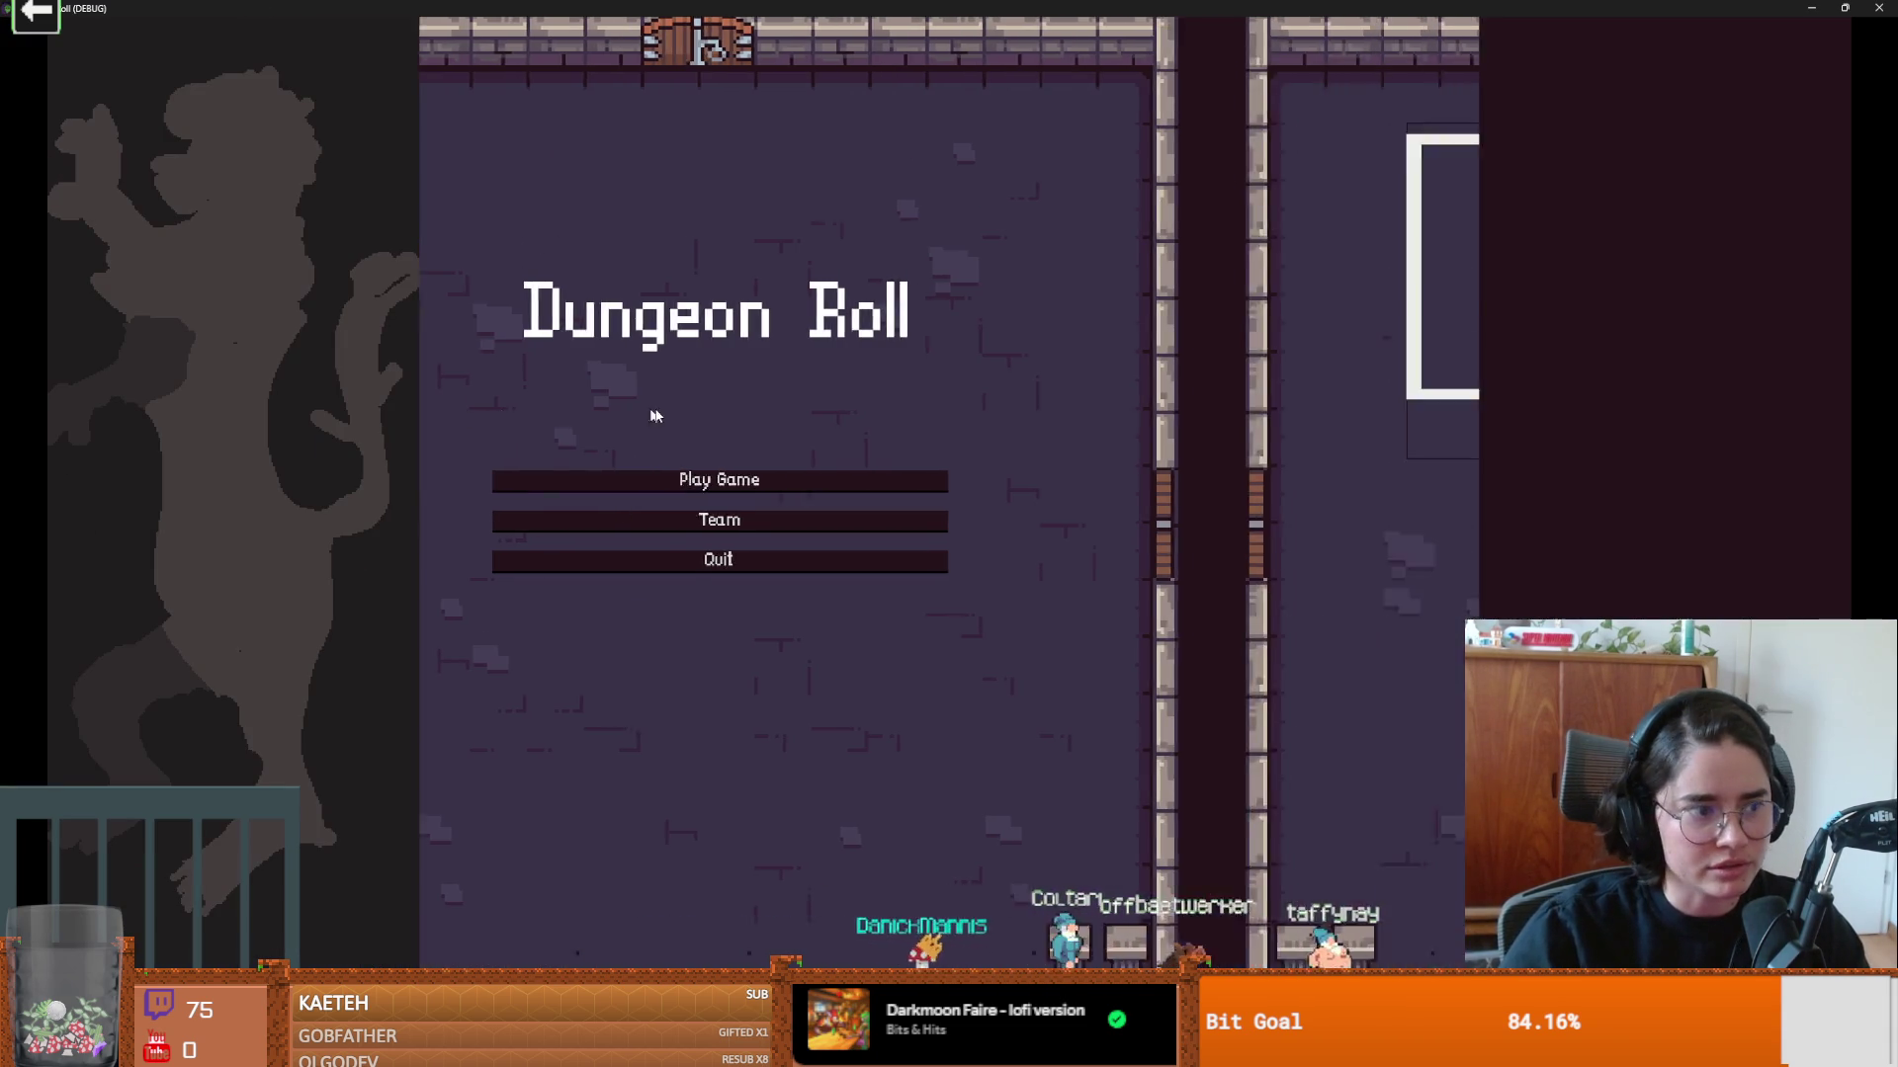
{"action": "left_click", "coordinate": [891, 534]}
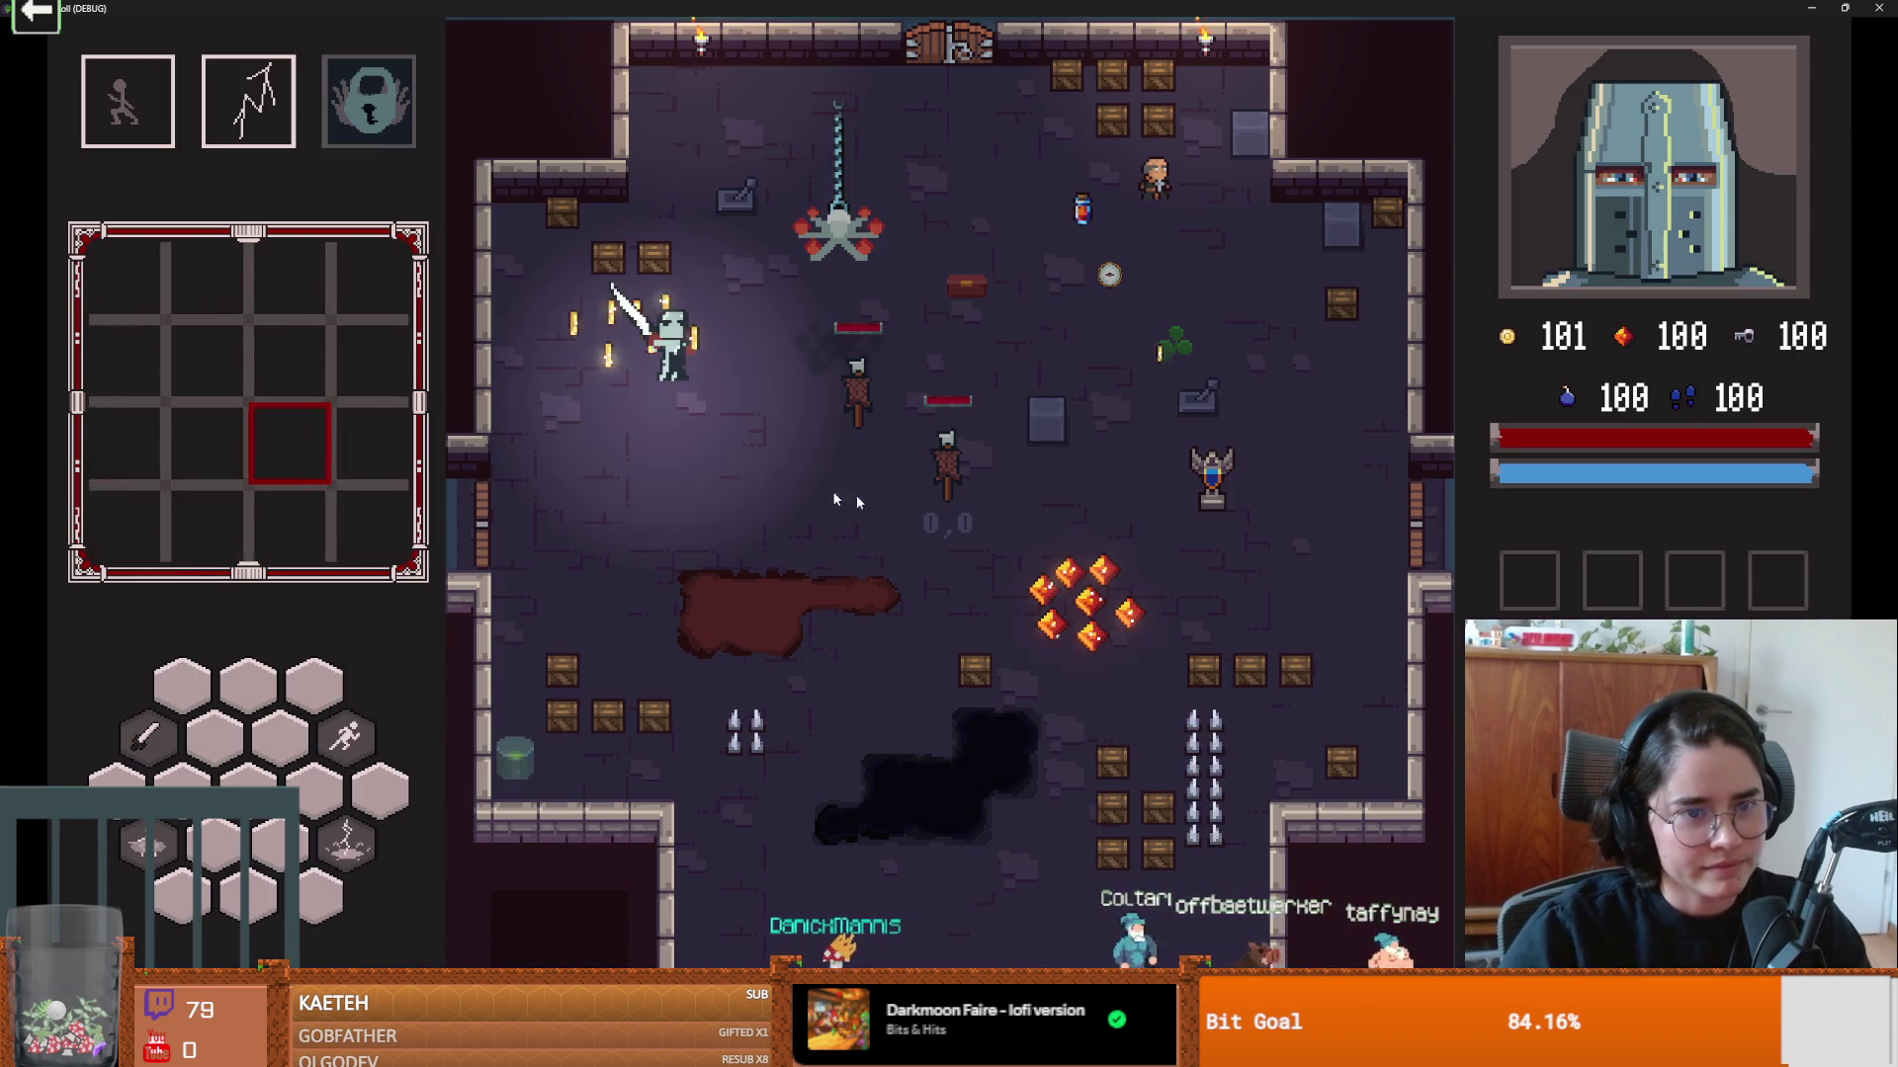
{"action": "key", "text": "a"}
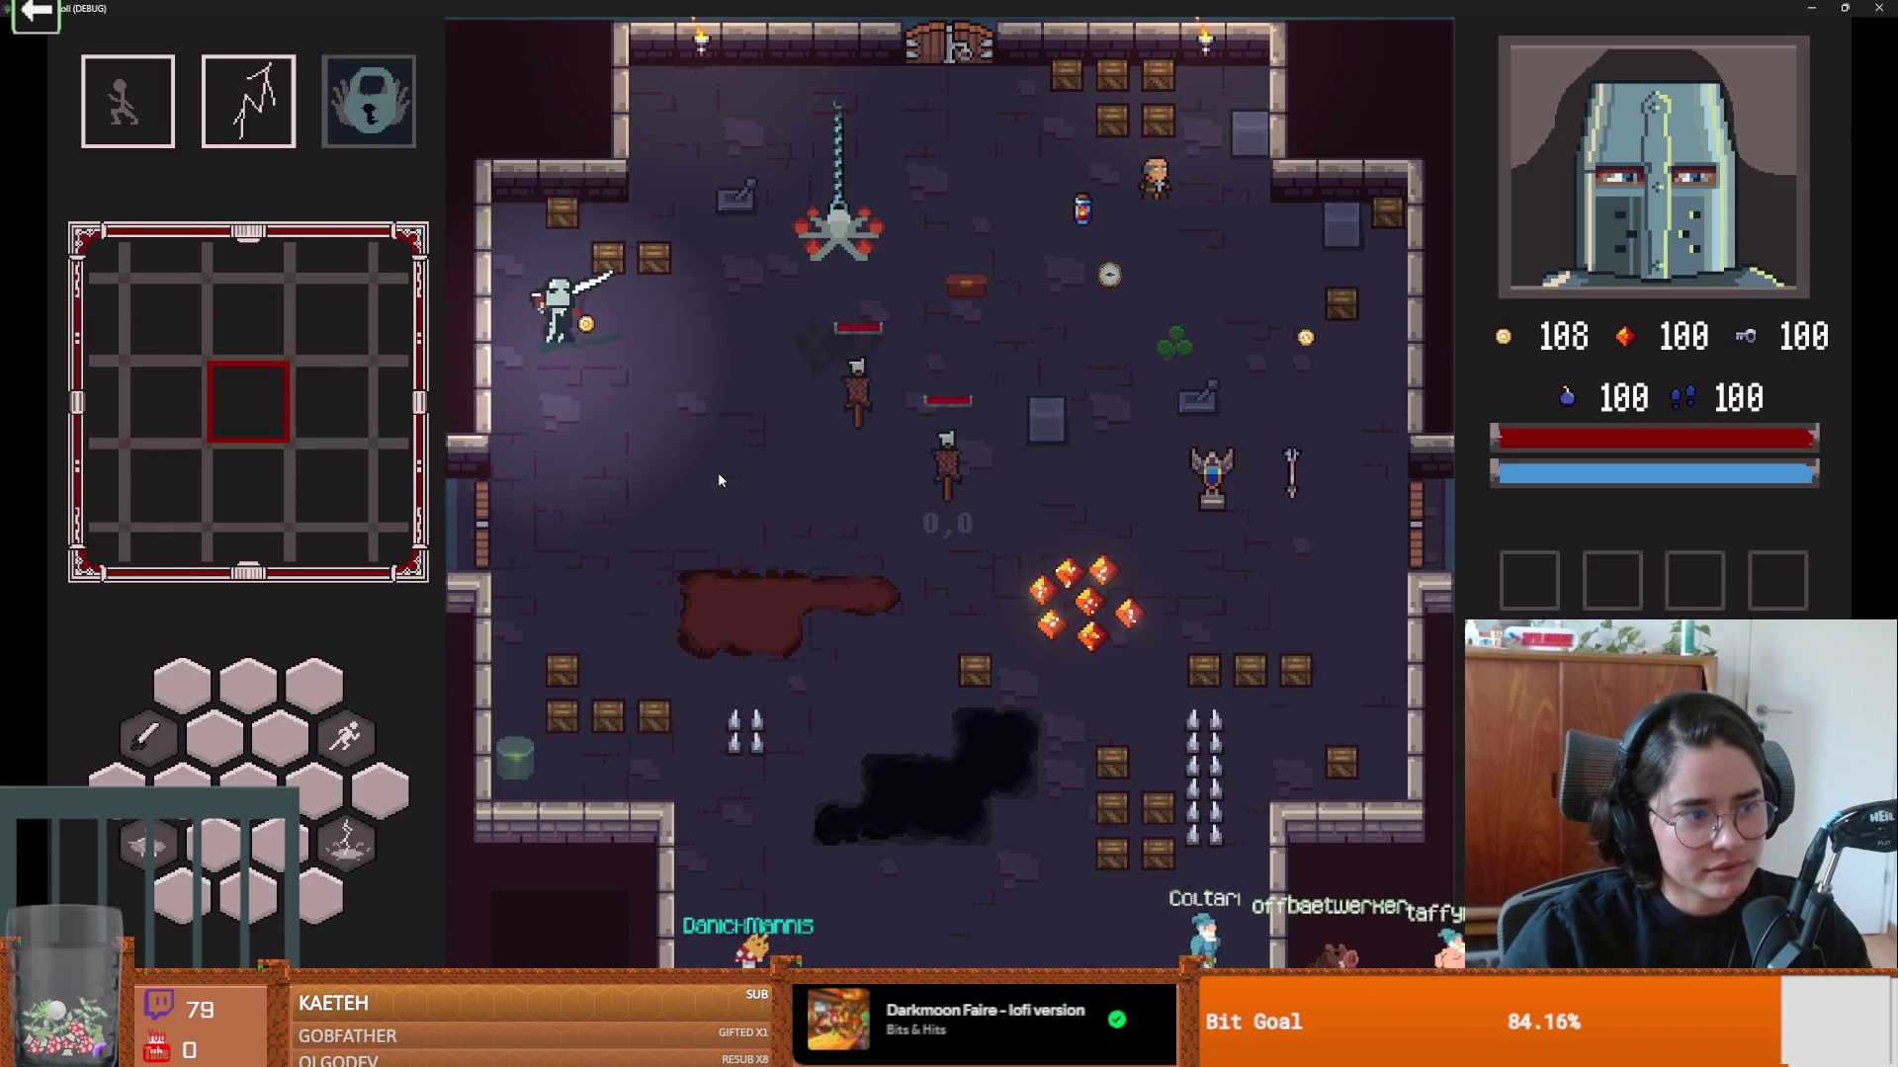
{"action": "key", "text": "s"}
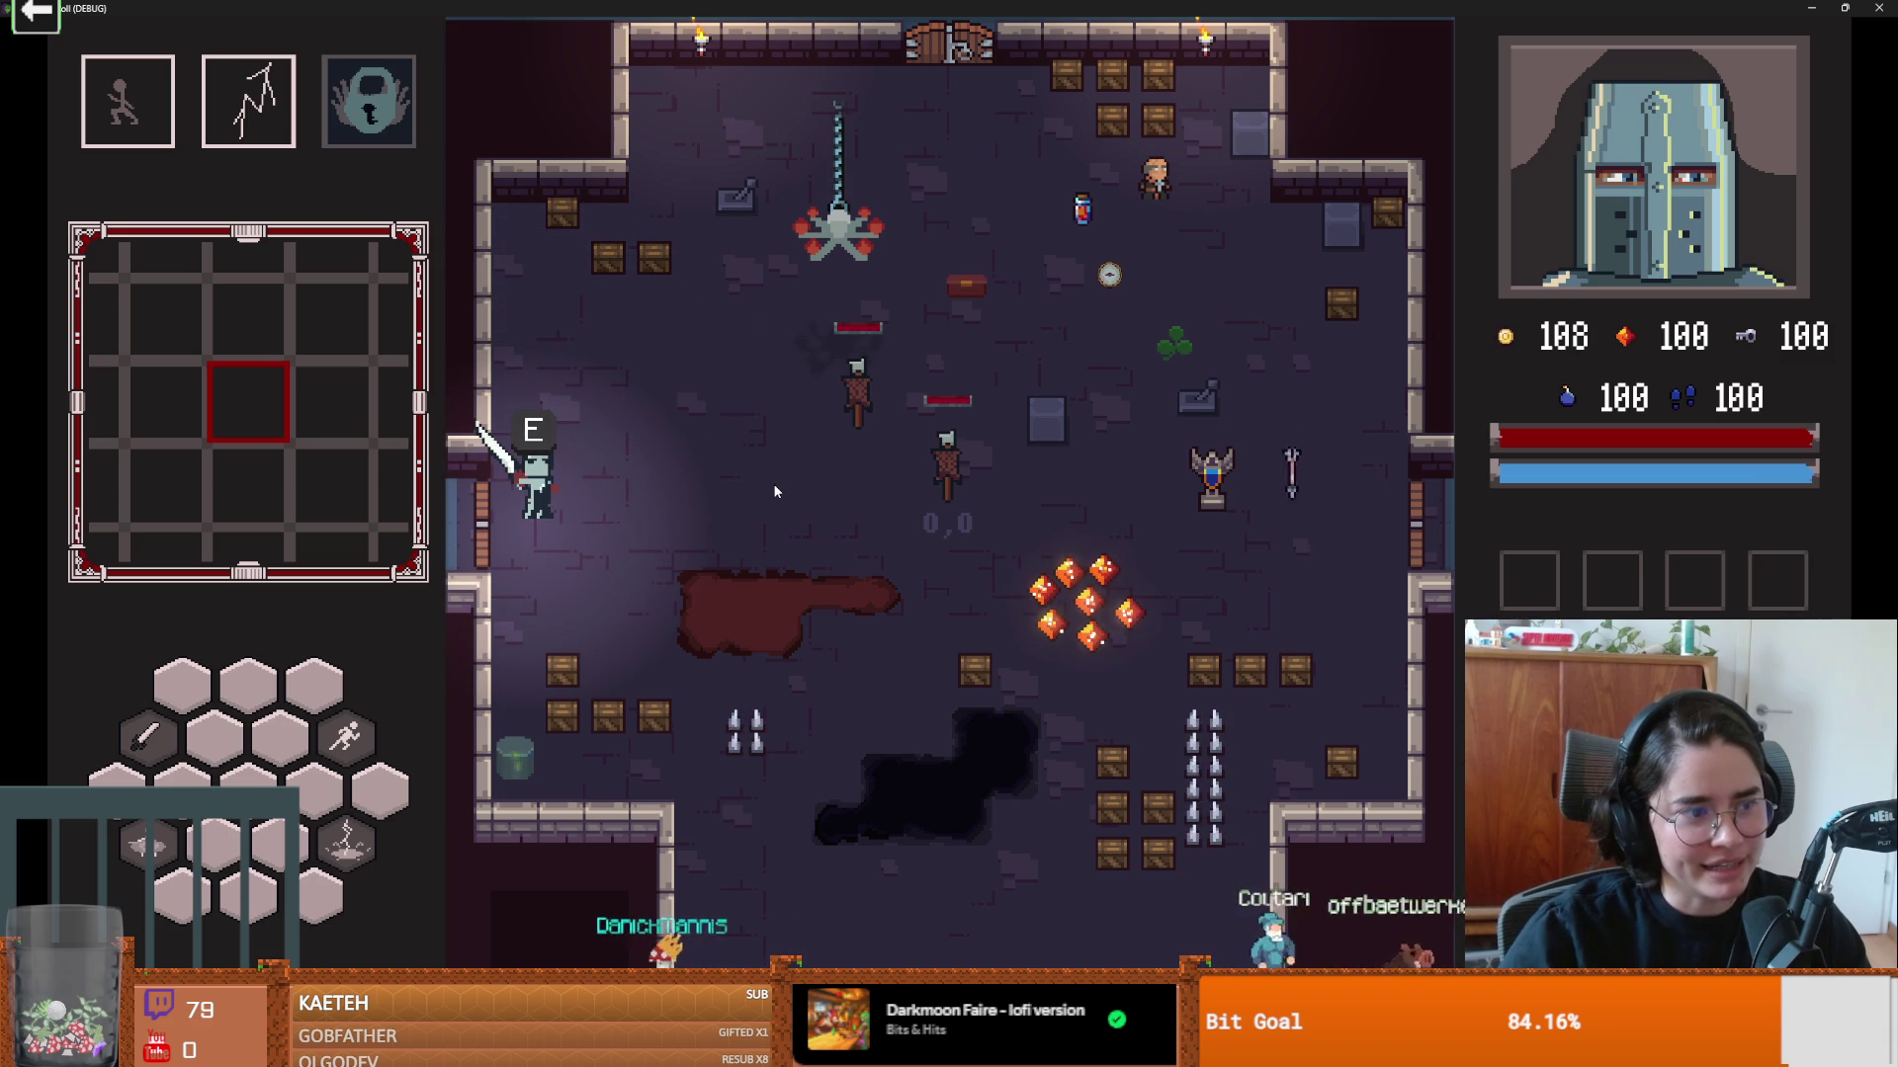
{"action": "key", "text": "s"}
{"action": "key", "text": "e"}
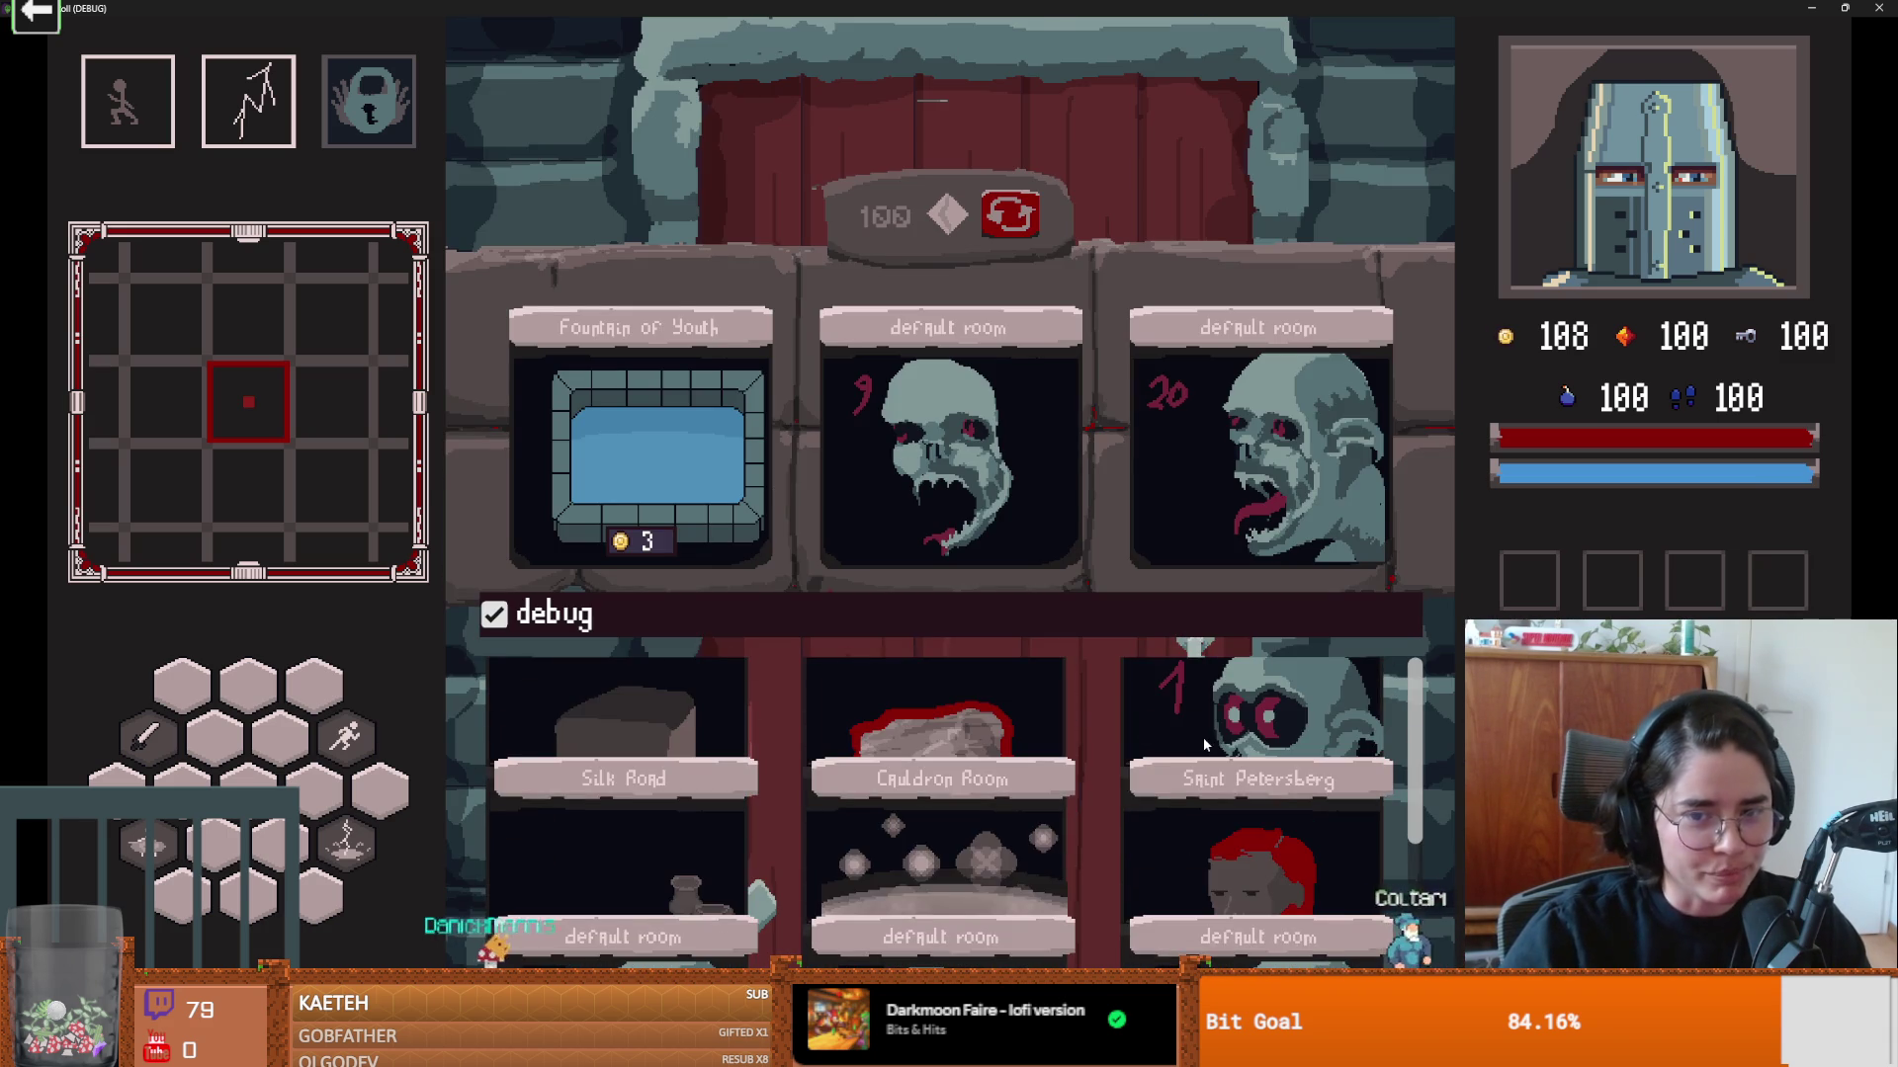
{"action": "left_click", "coordinate": [1202, 737]}
Step: Enter the room, attack two skeletons, and run along the east and north walls
{"action": "key", "text": "a"}
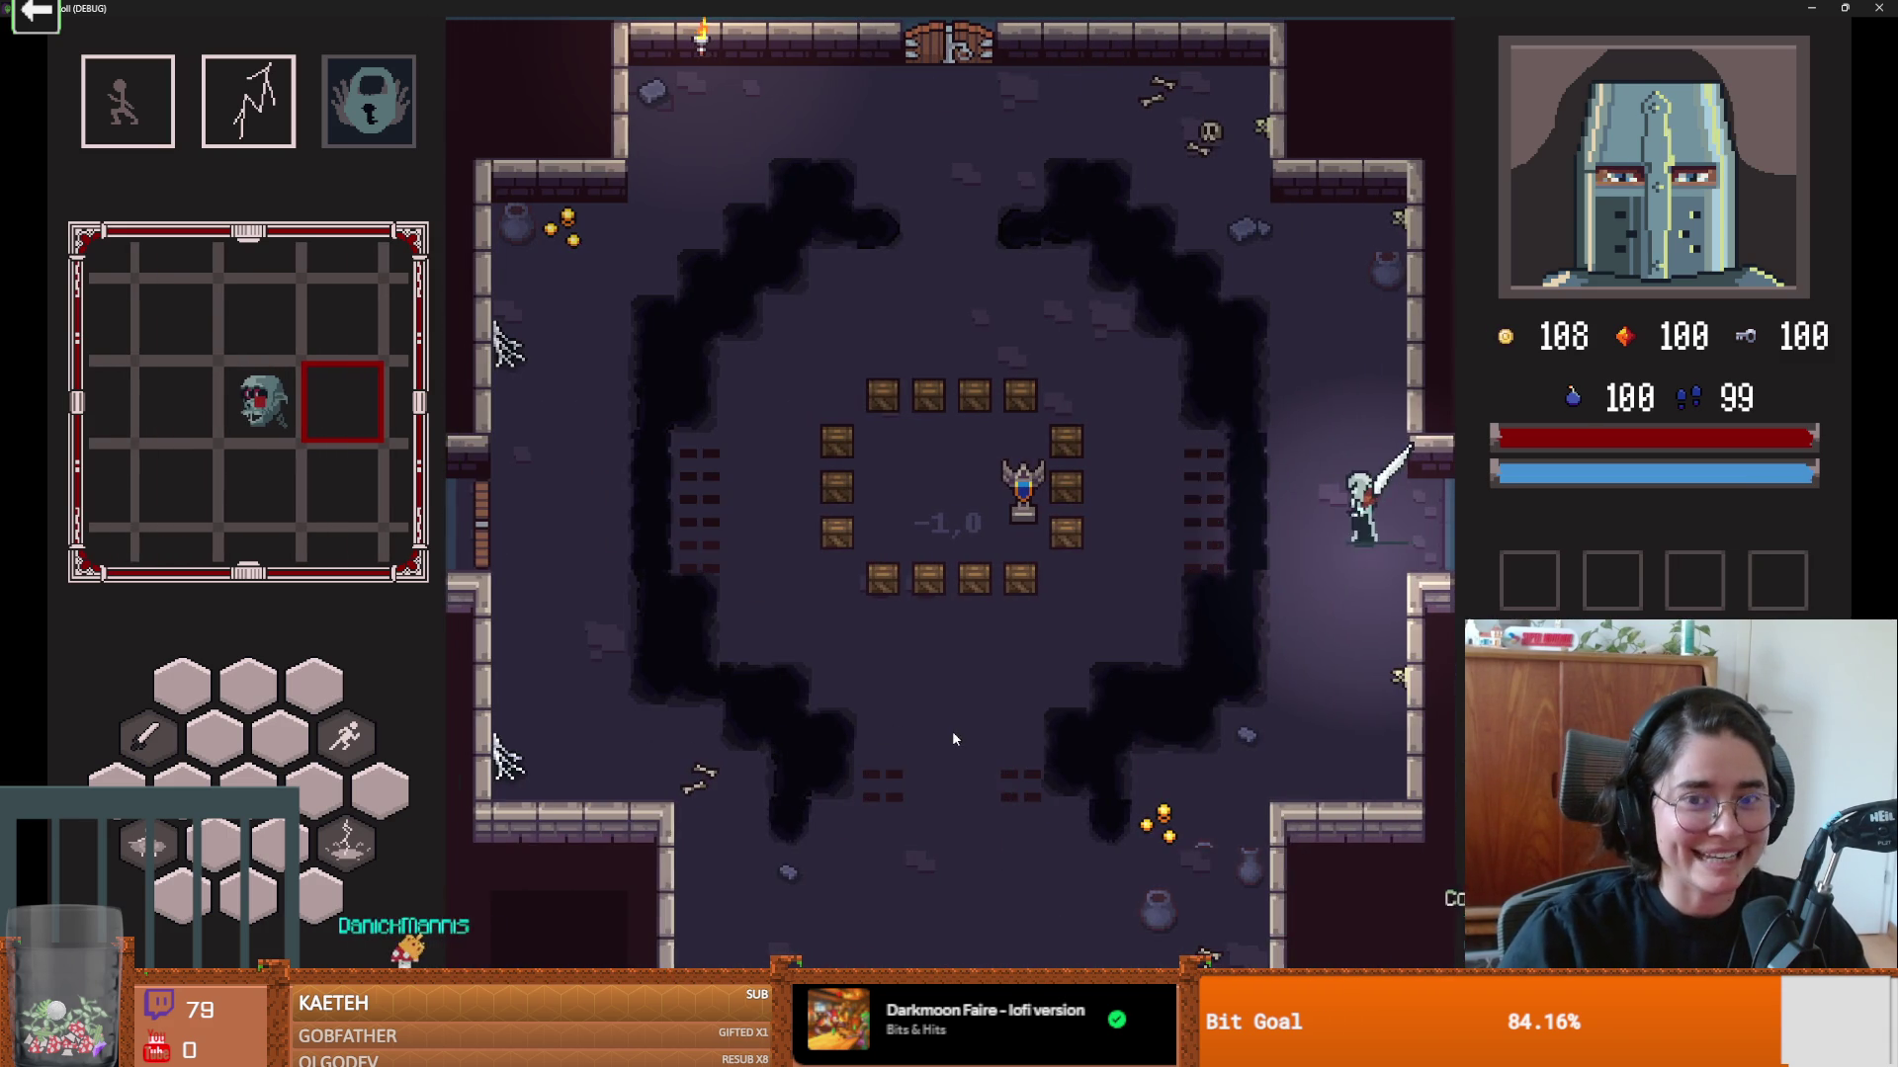
{"action": "key", "text": "s"}
{"action": "key", "text": "a"}
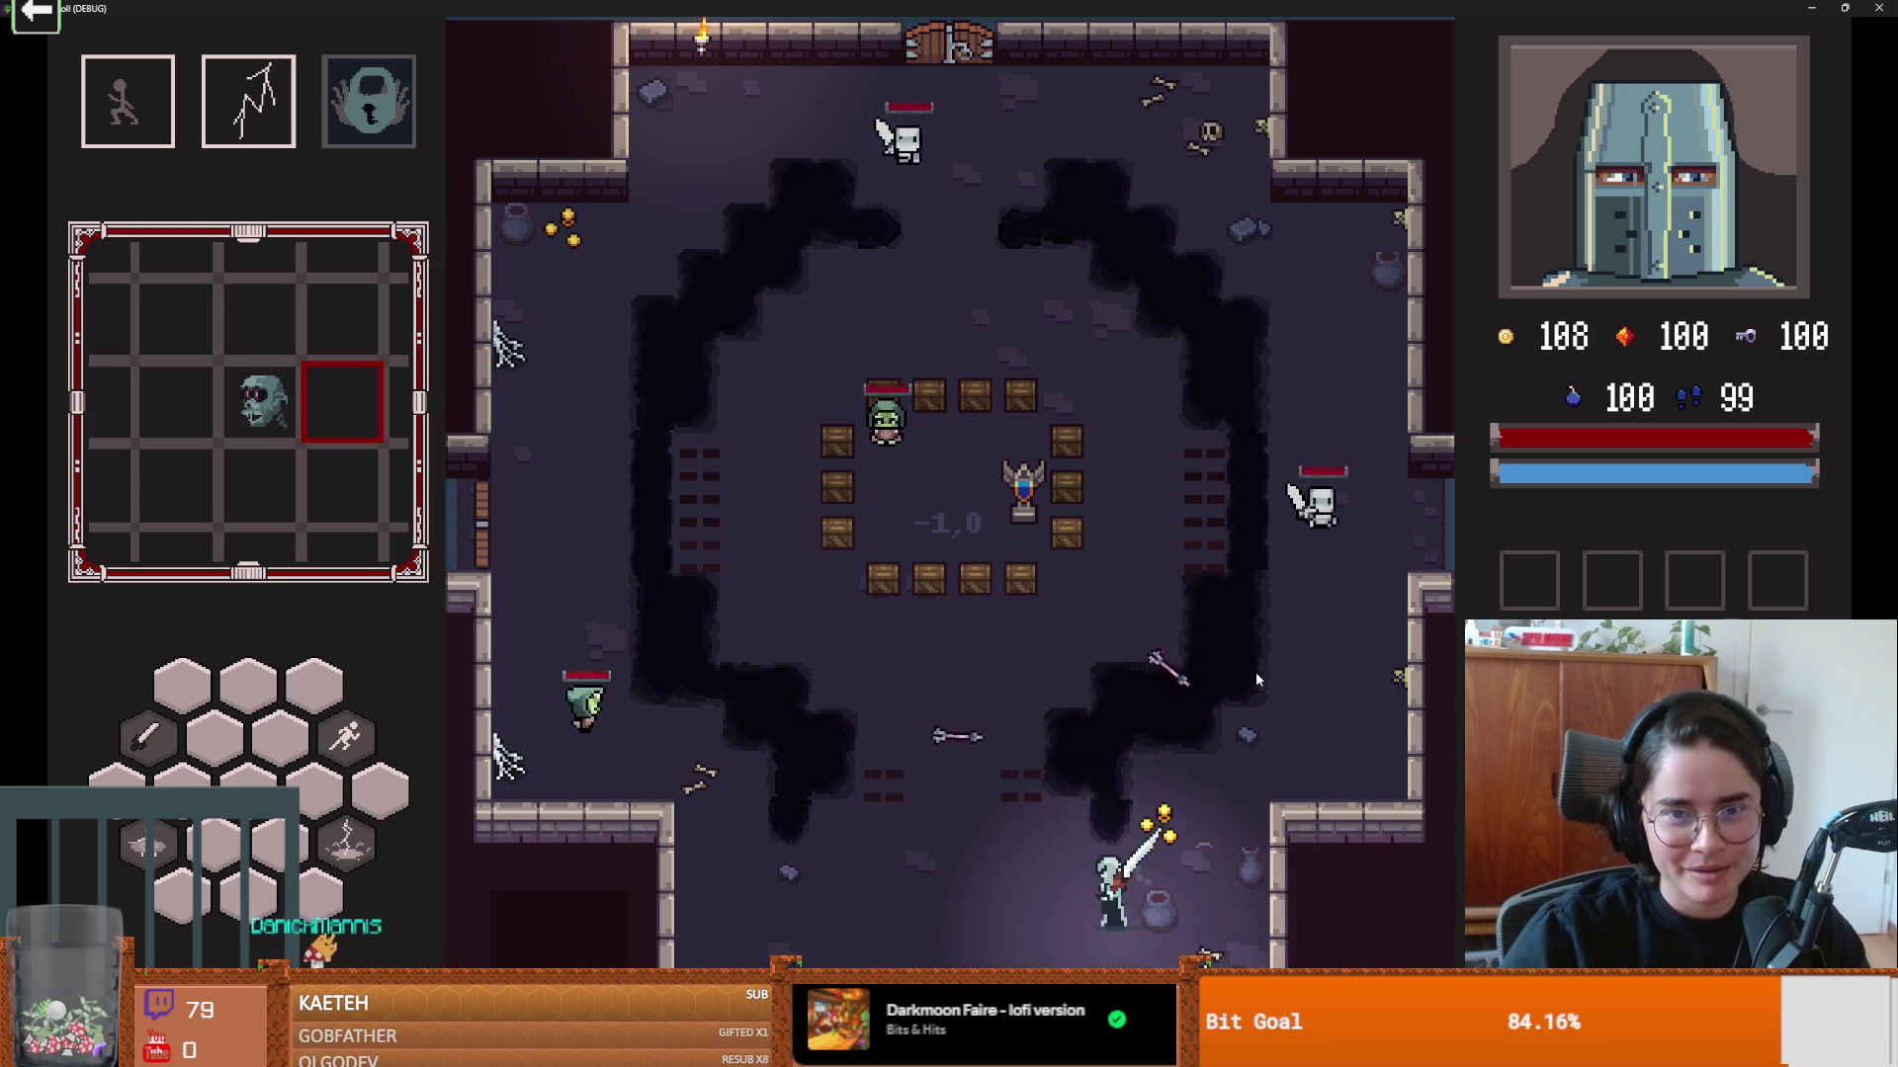
{"action": "key", "text": "d"}
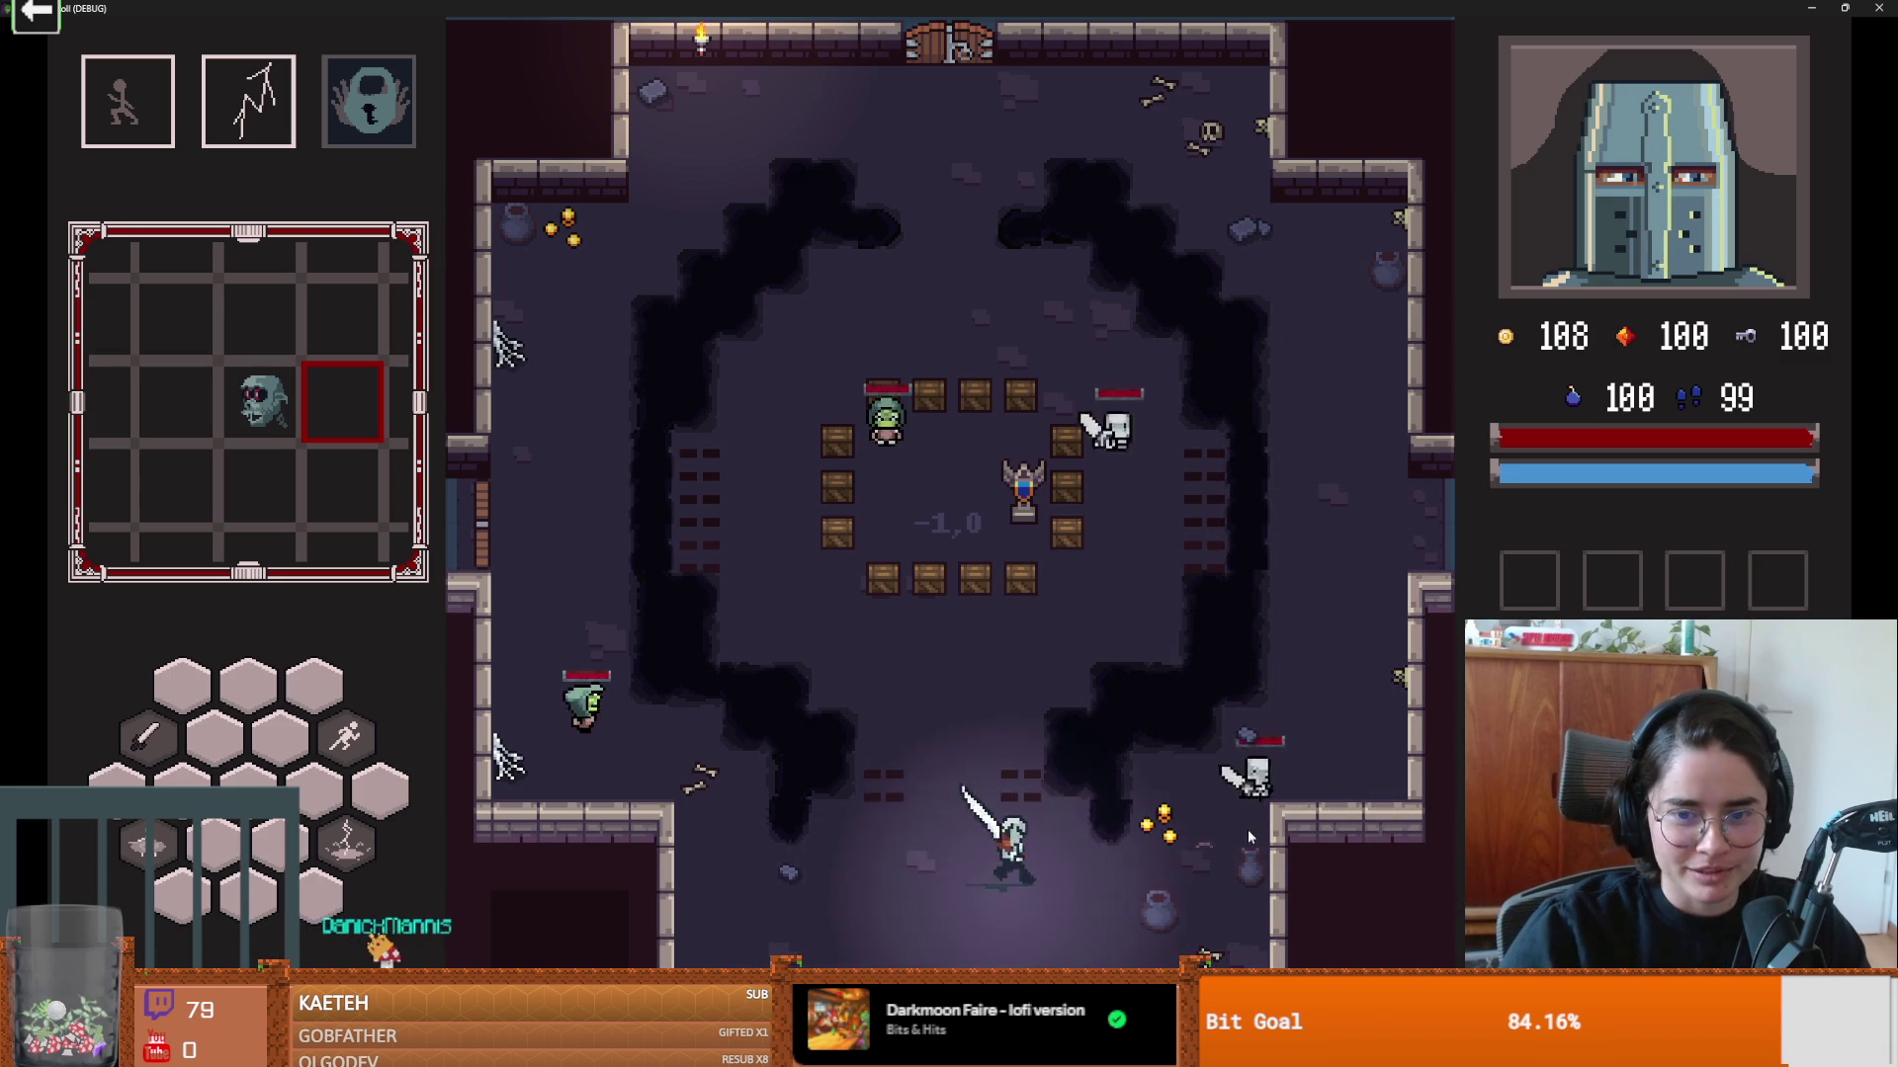
{"action": "left_click", "coordinate": [1162, 803]}
{"action": "key", "text": "a"}
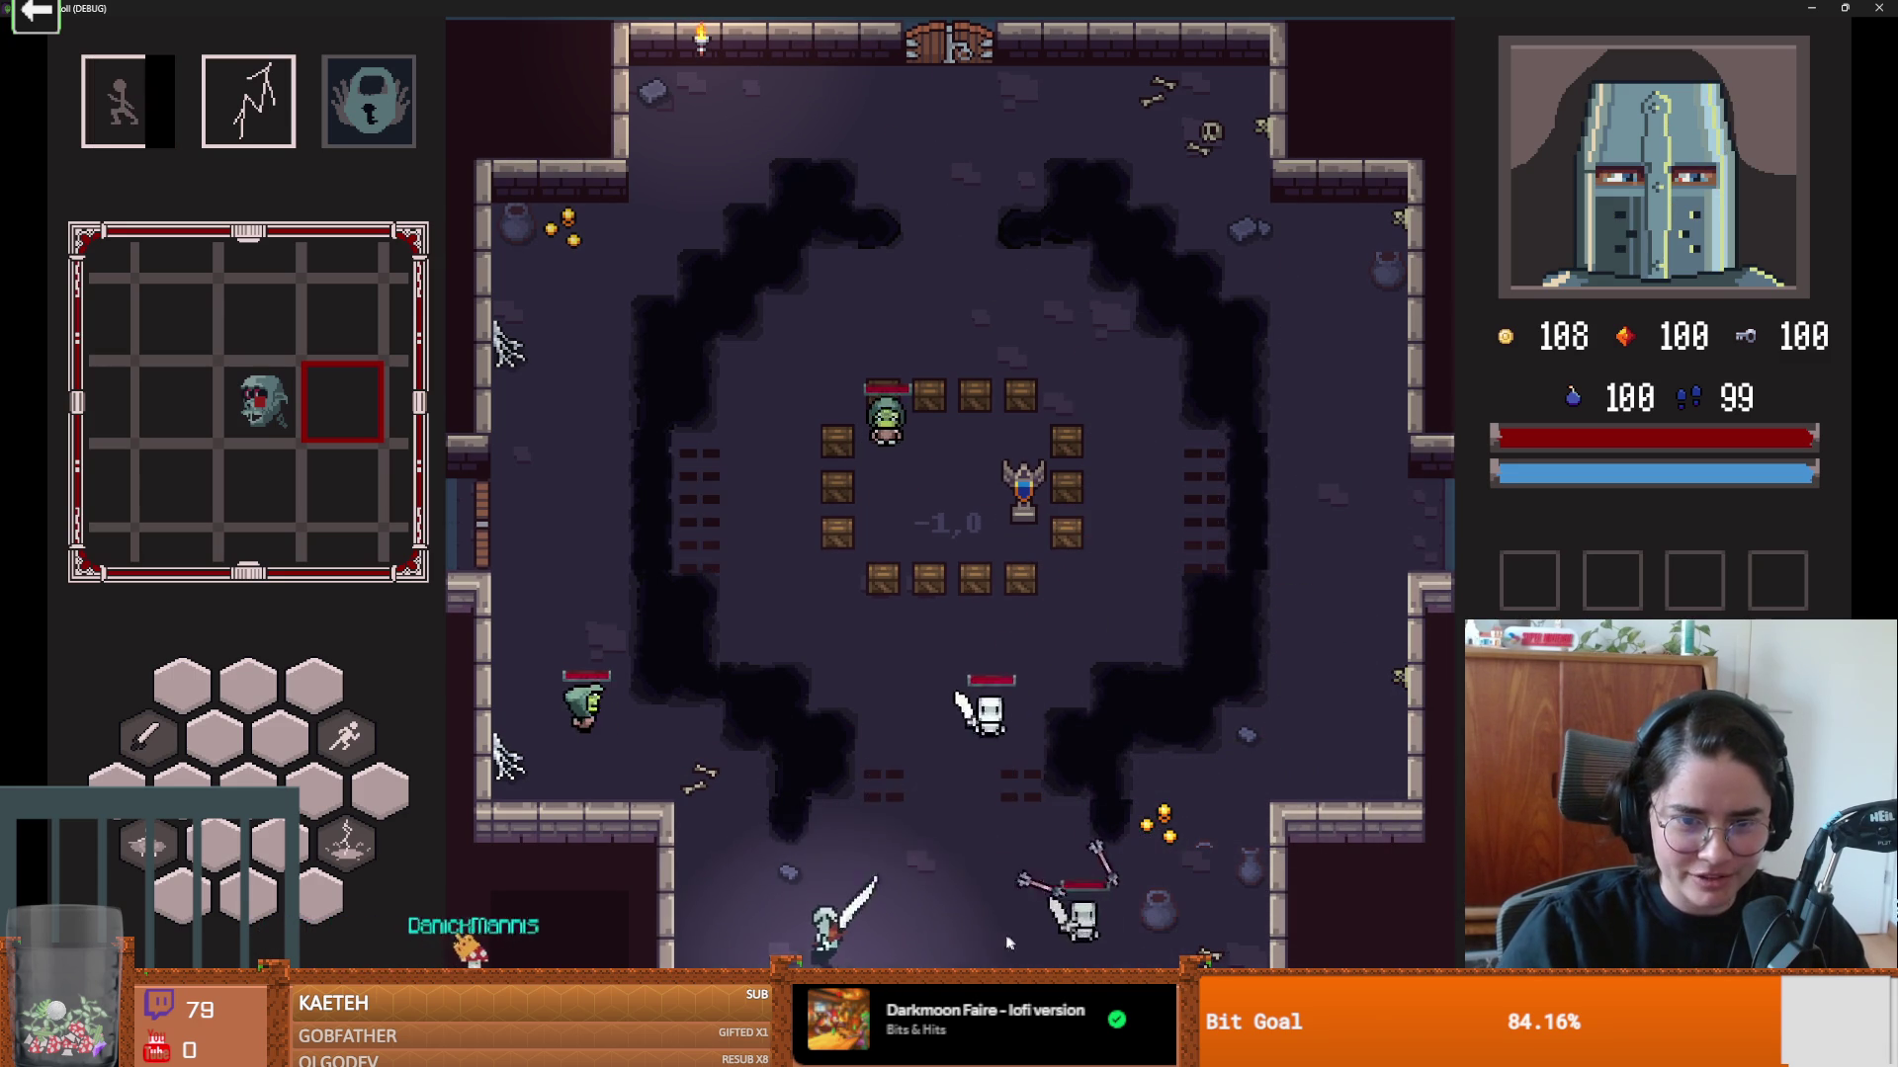
{"action": "left_click", "coordinate": [963, 911]}
{"action": "key", "text": "d"}
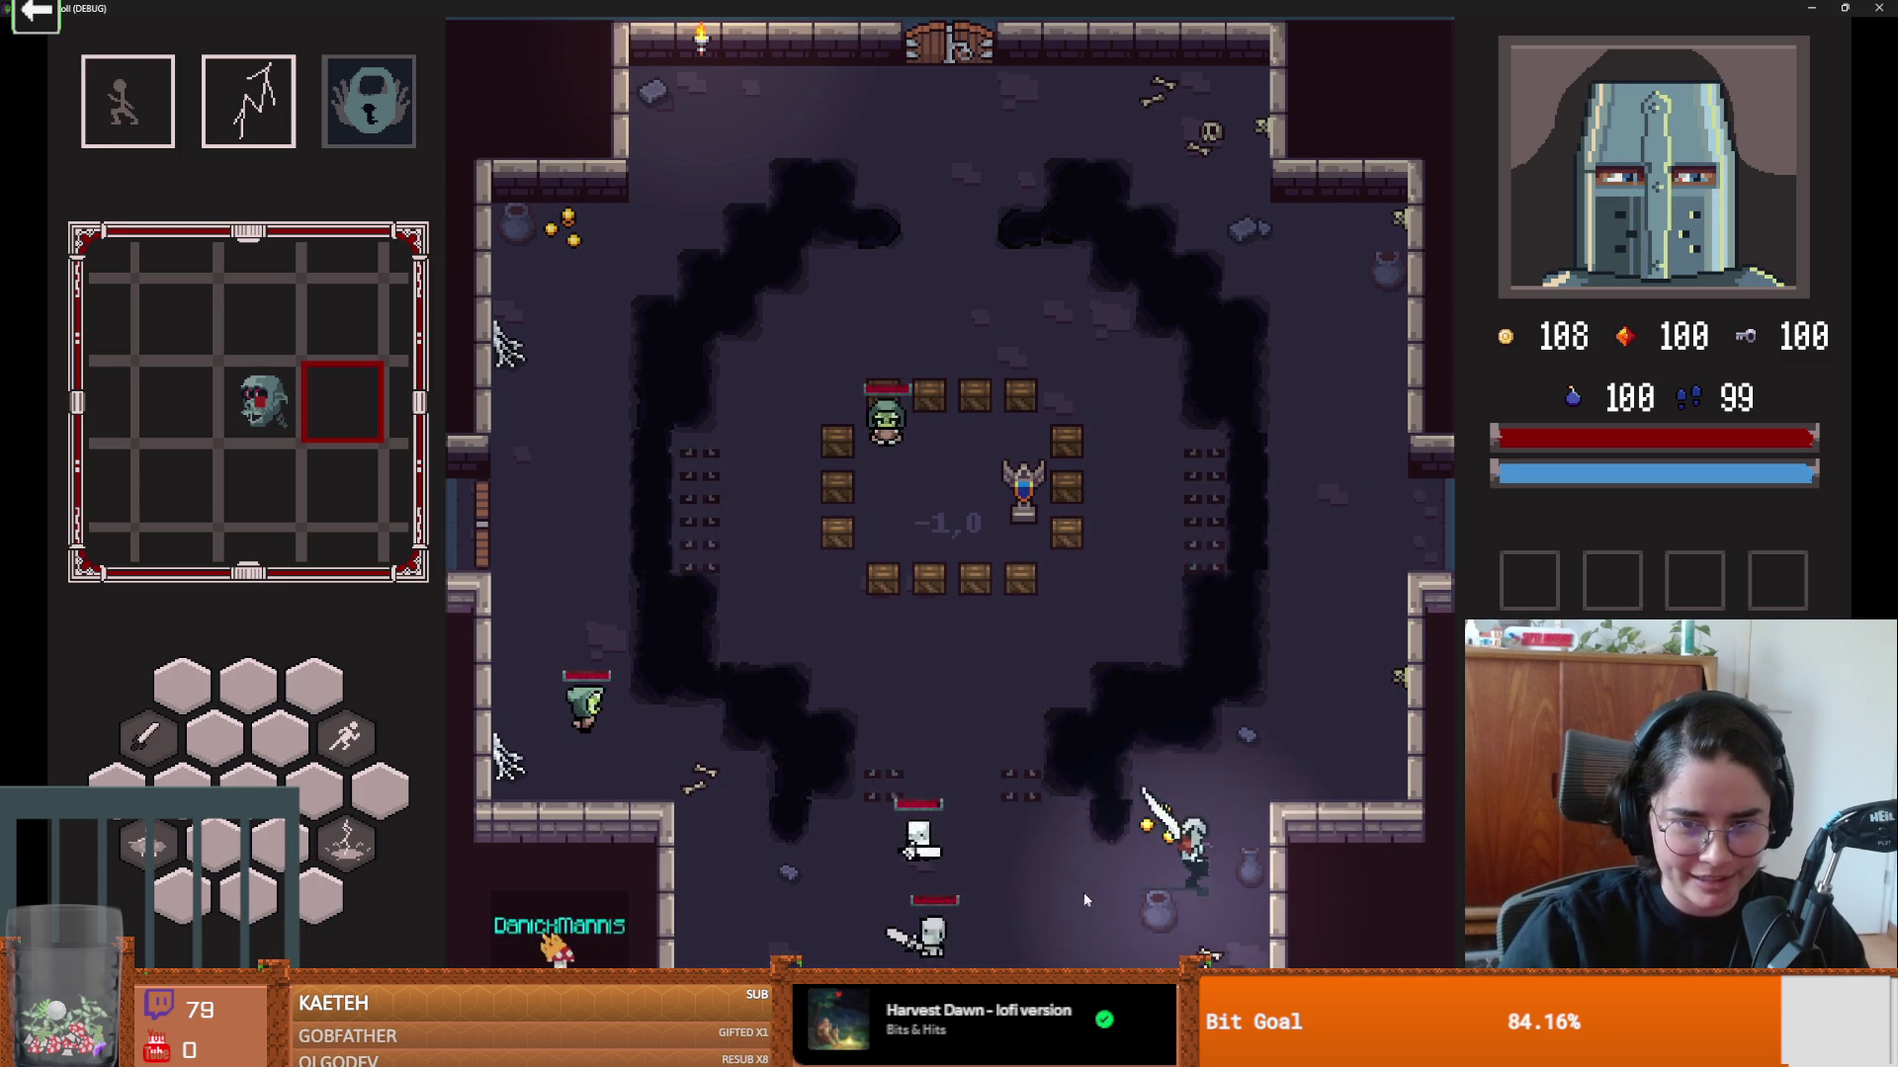
{"action": "key", "text": "w"}
{"action": "key", "text": "d"}
{"action": "key", "text": "w"}
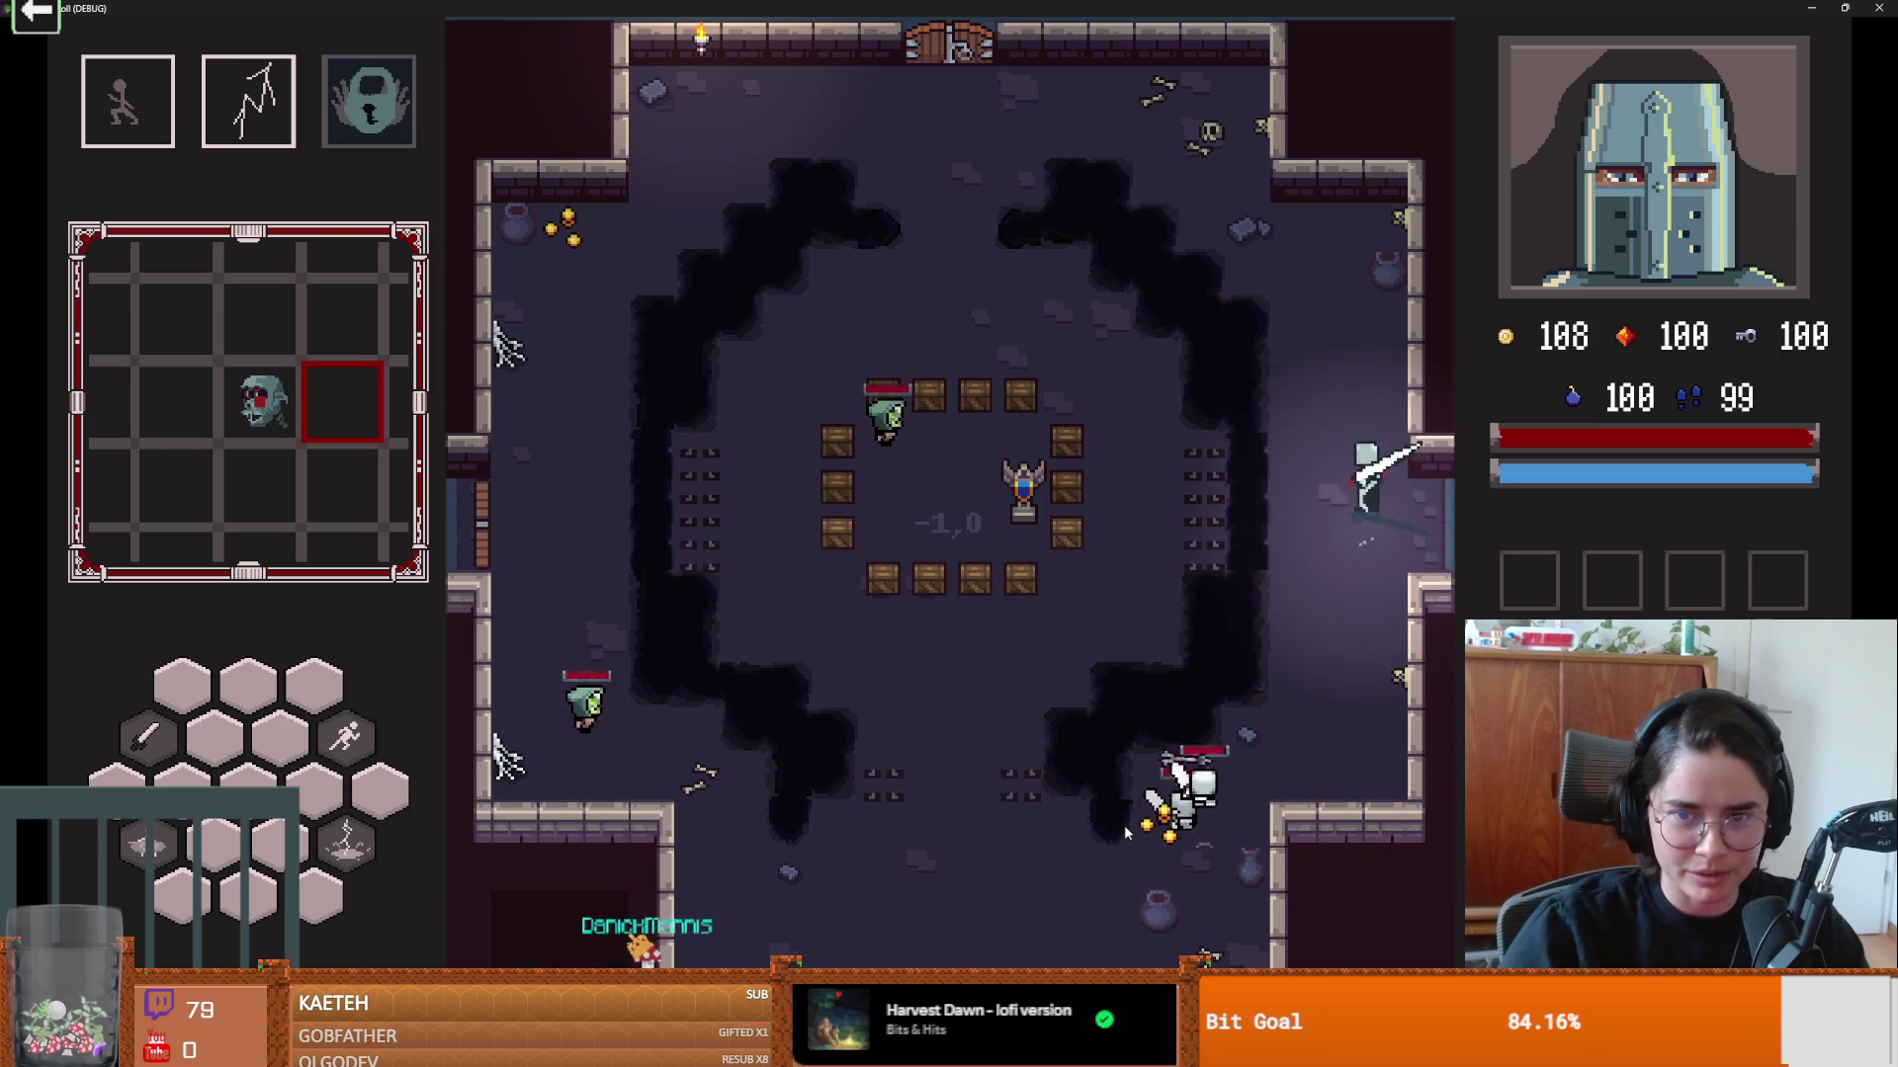
{"action": "key", "text": "w"}
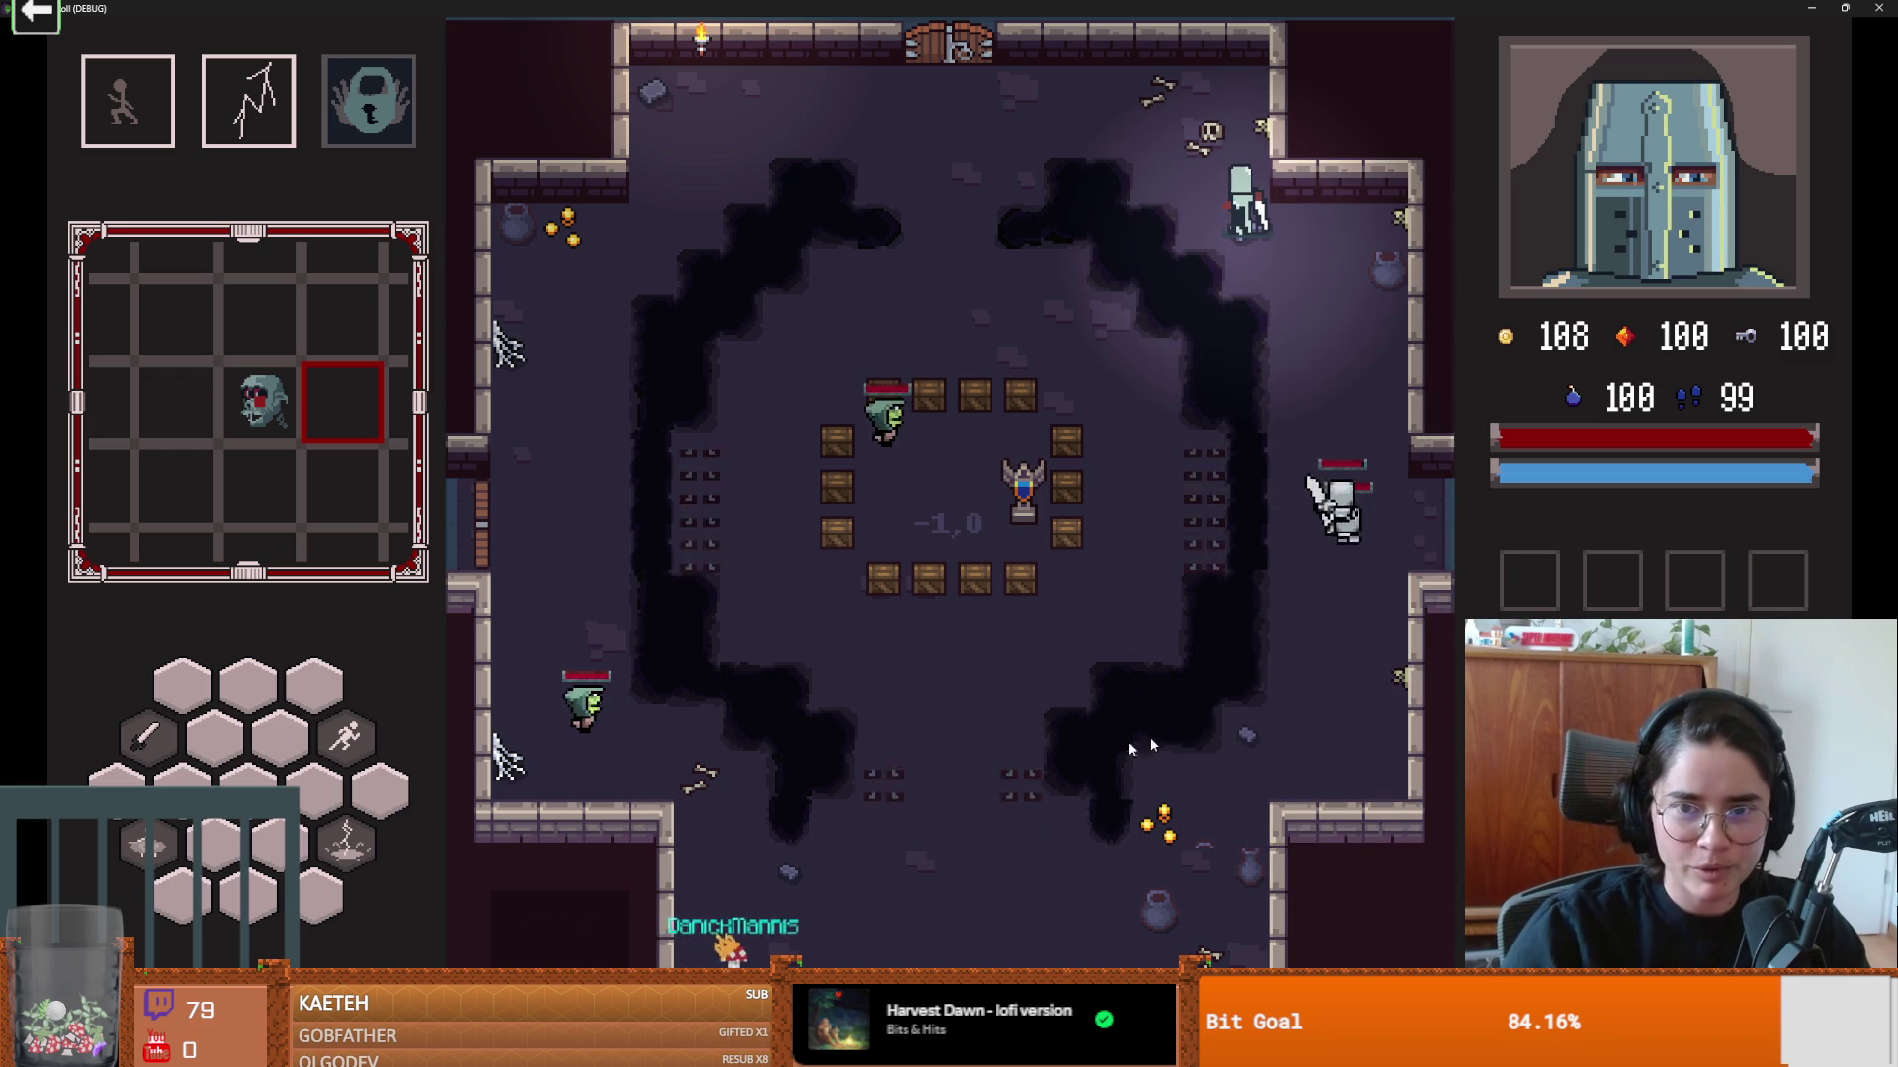
{"action": "key", "text": "w"}
{"action": "key", "text": "a"}
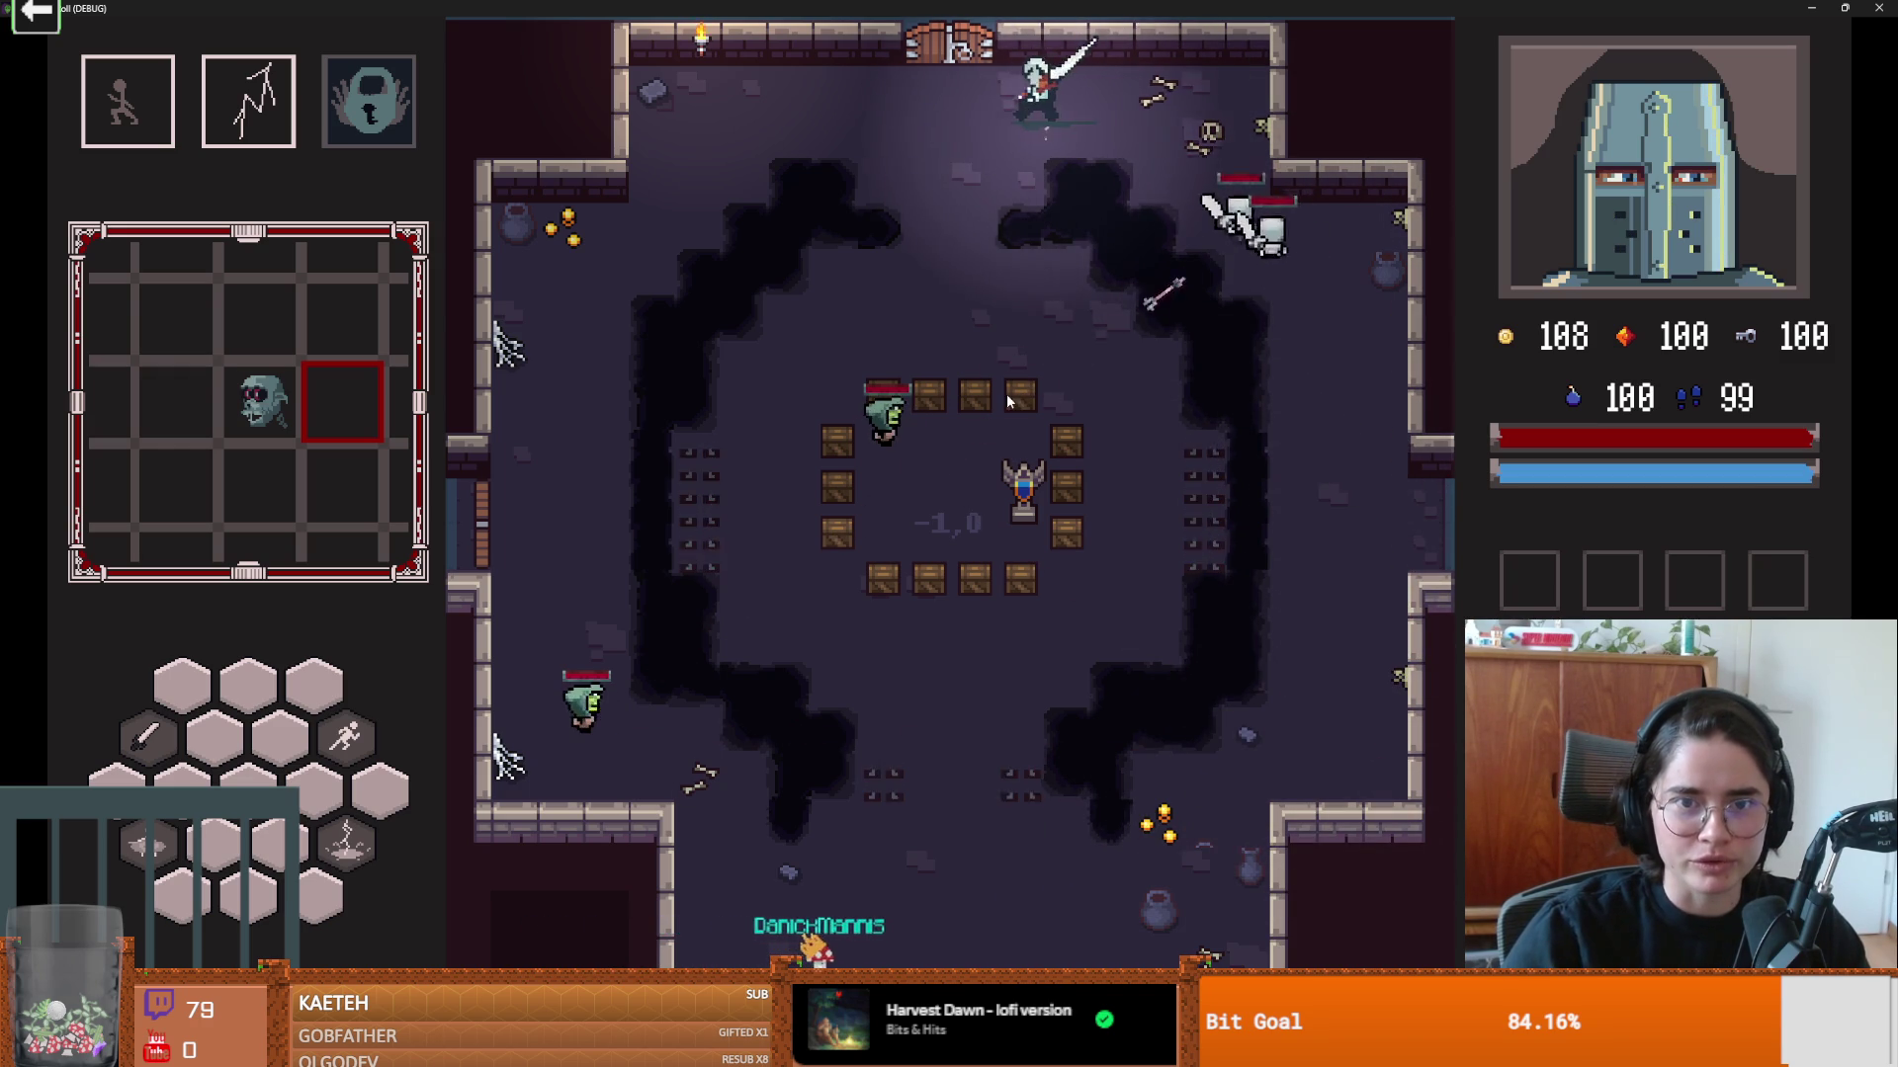
Step: Lightning a skeleton, smash the crates, fight the remaining skeletons, then restore the game window
{"action": "key", "text": "2"}
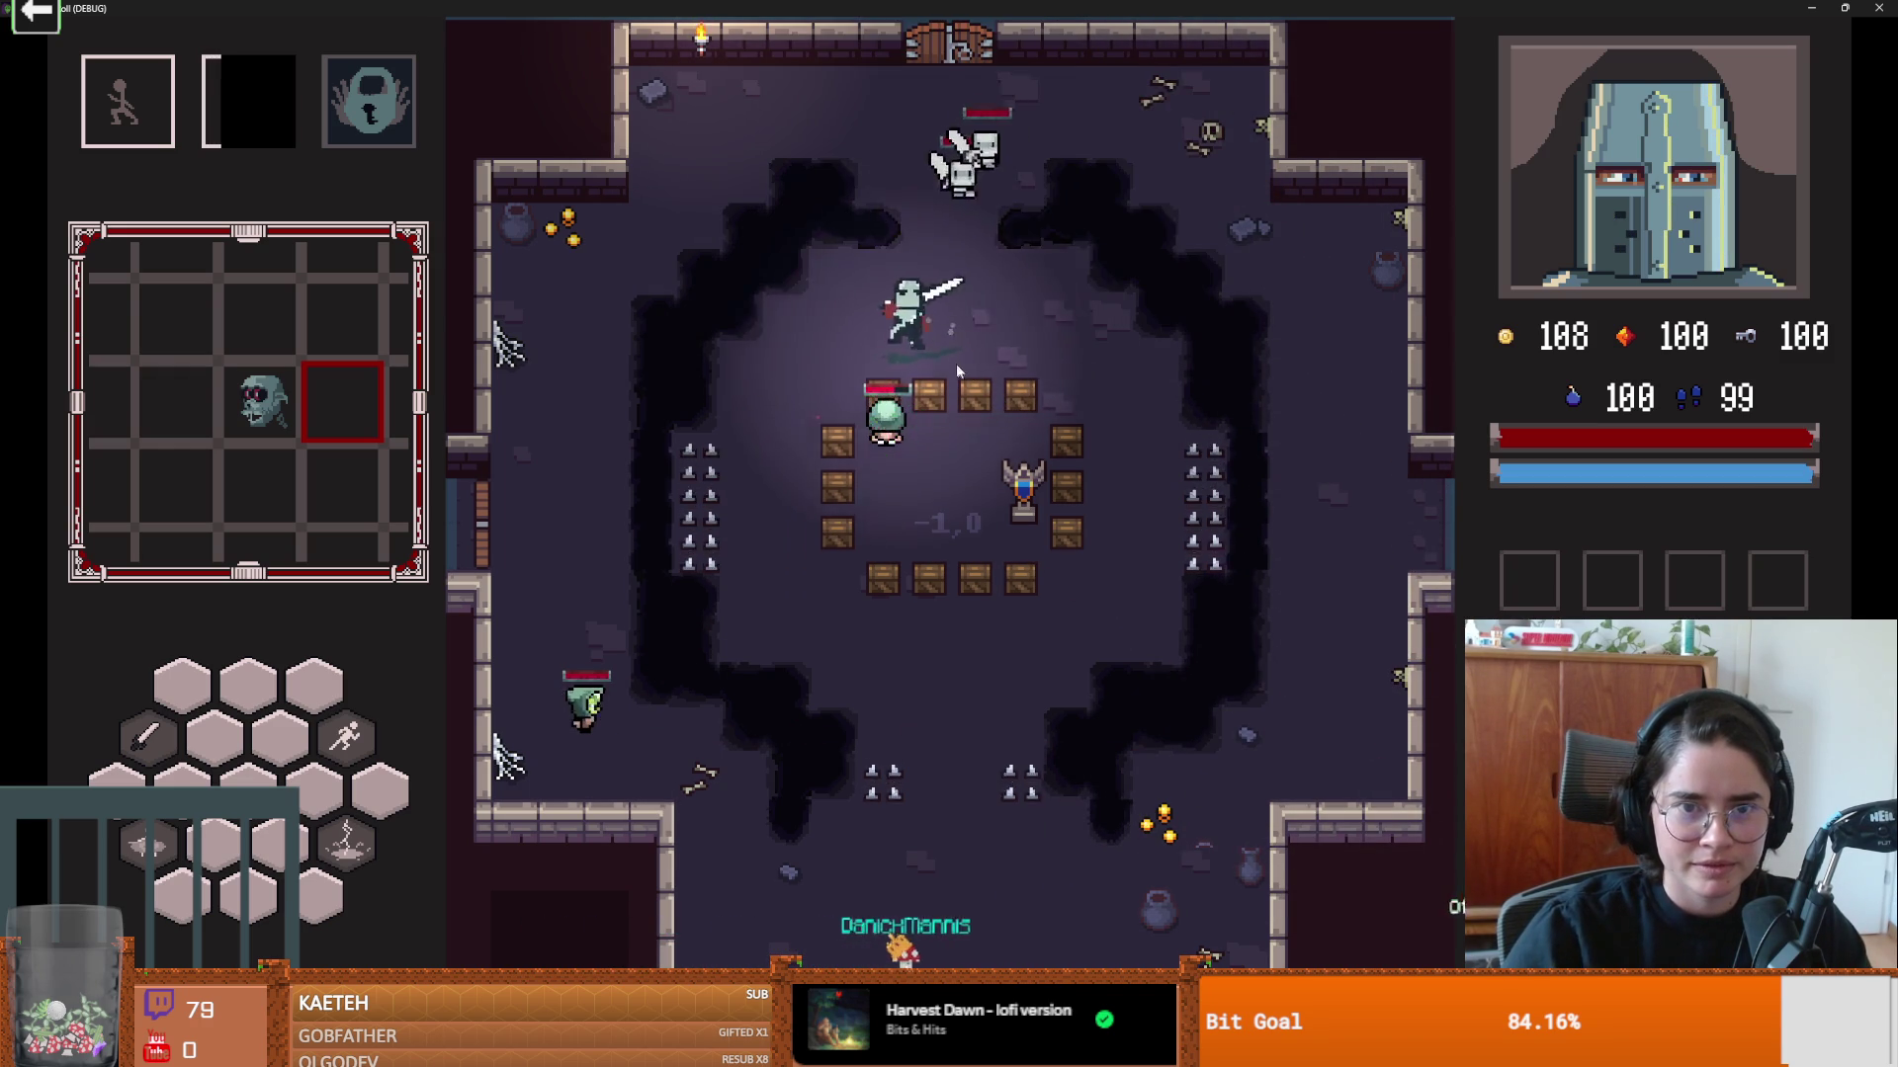
{"action": "key", "text": "s"}
{"action": "key", "text": "s"}
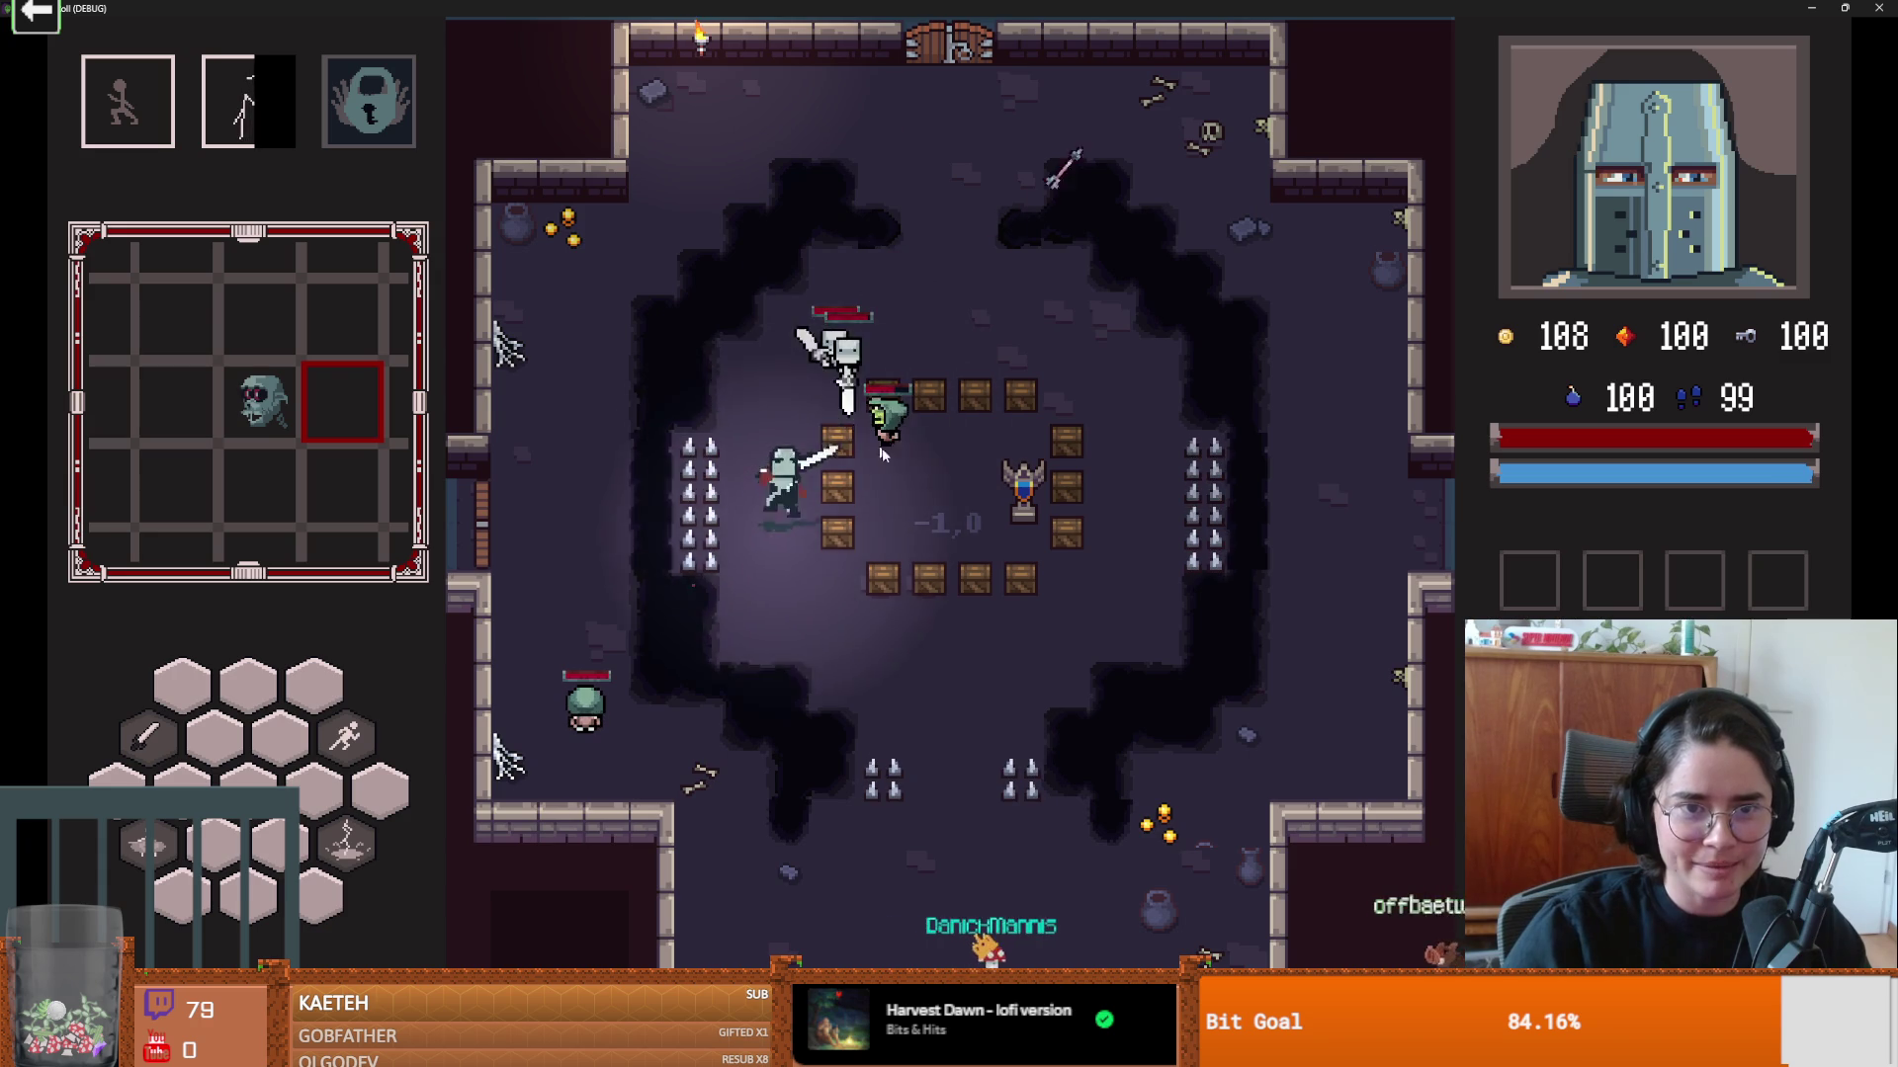
{"action": "key", "text": "d"}
{"action": "key", "text": "1"}
{"action": "key", "text": "w"}
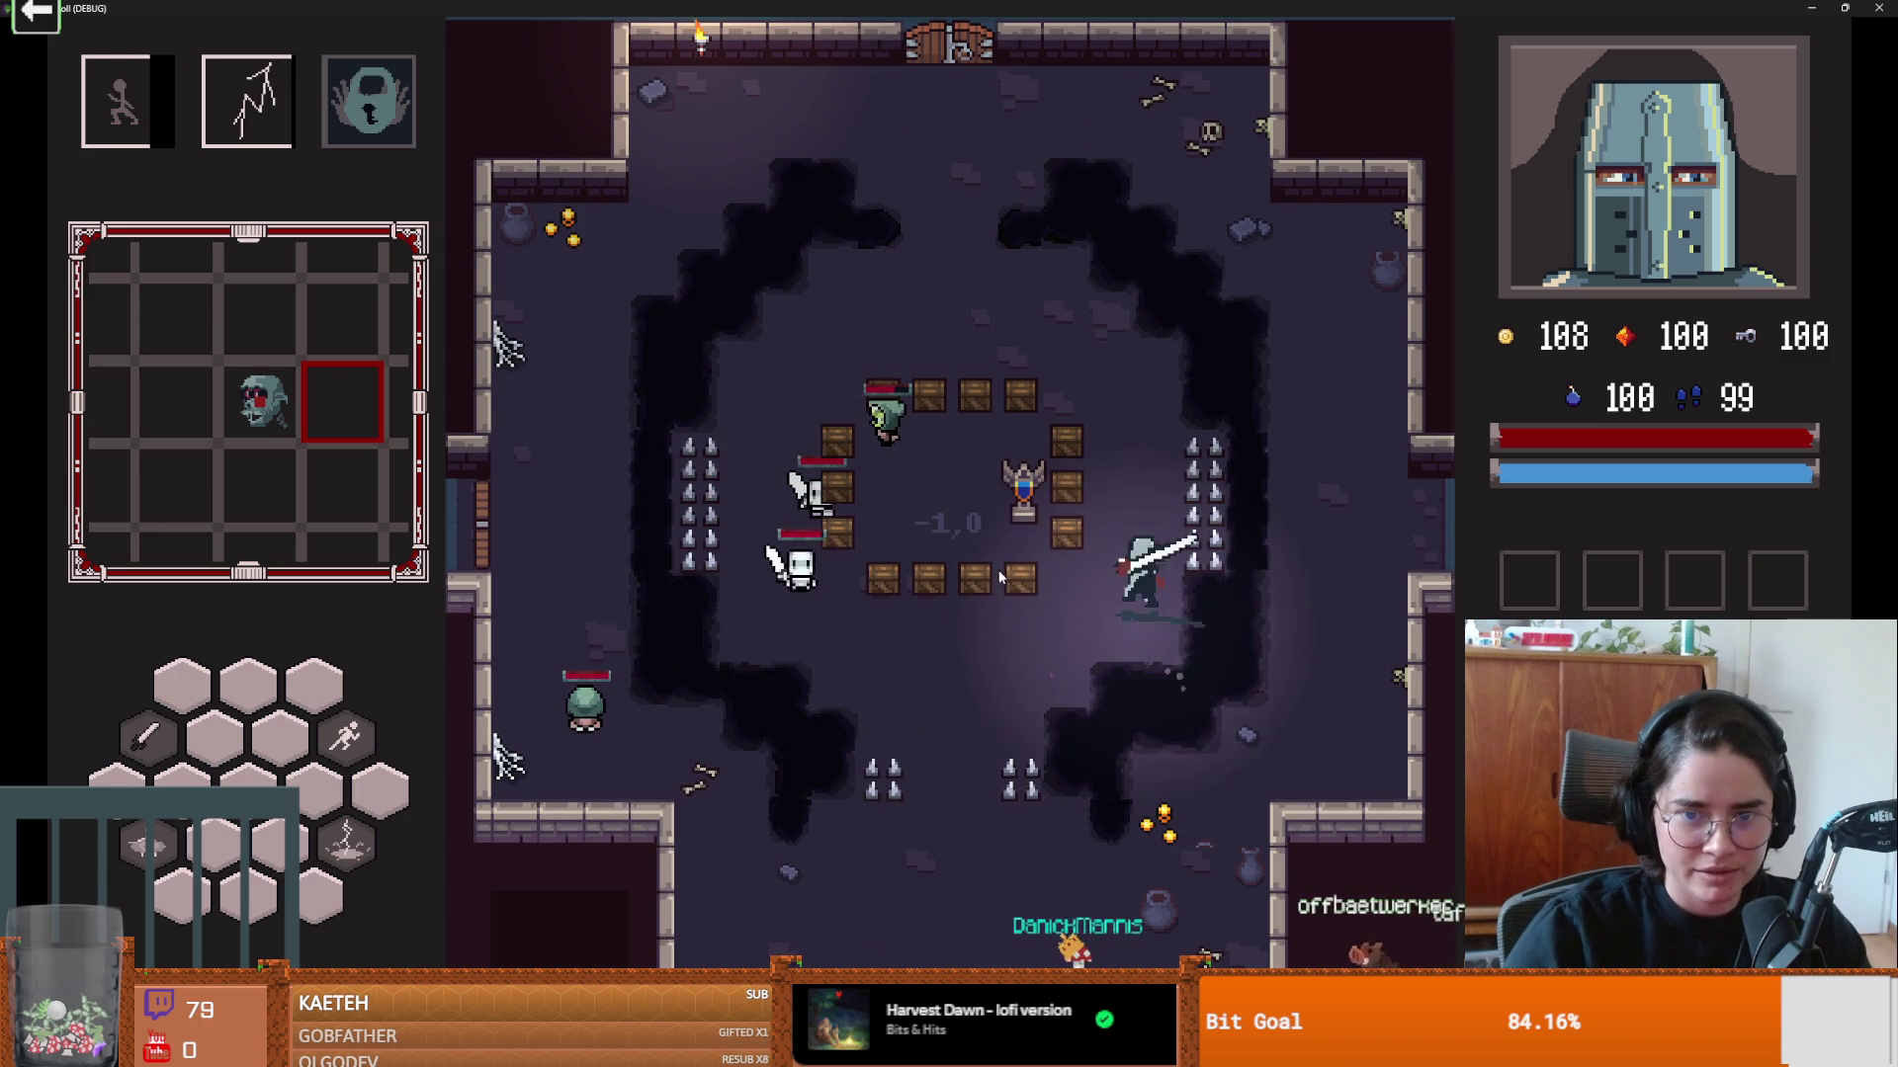
{"action": "key", "text": "a"}
{"action": "left_click", "coordinate": [965, 547]}
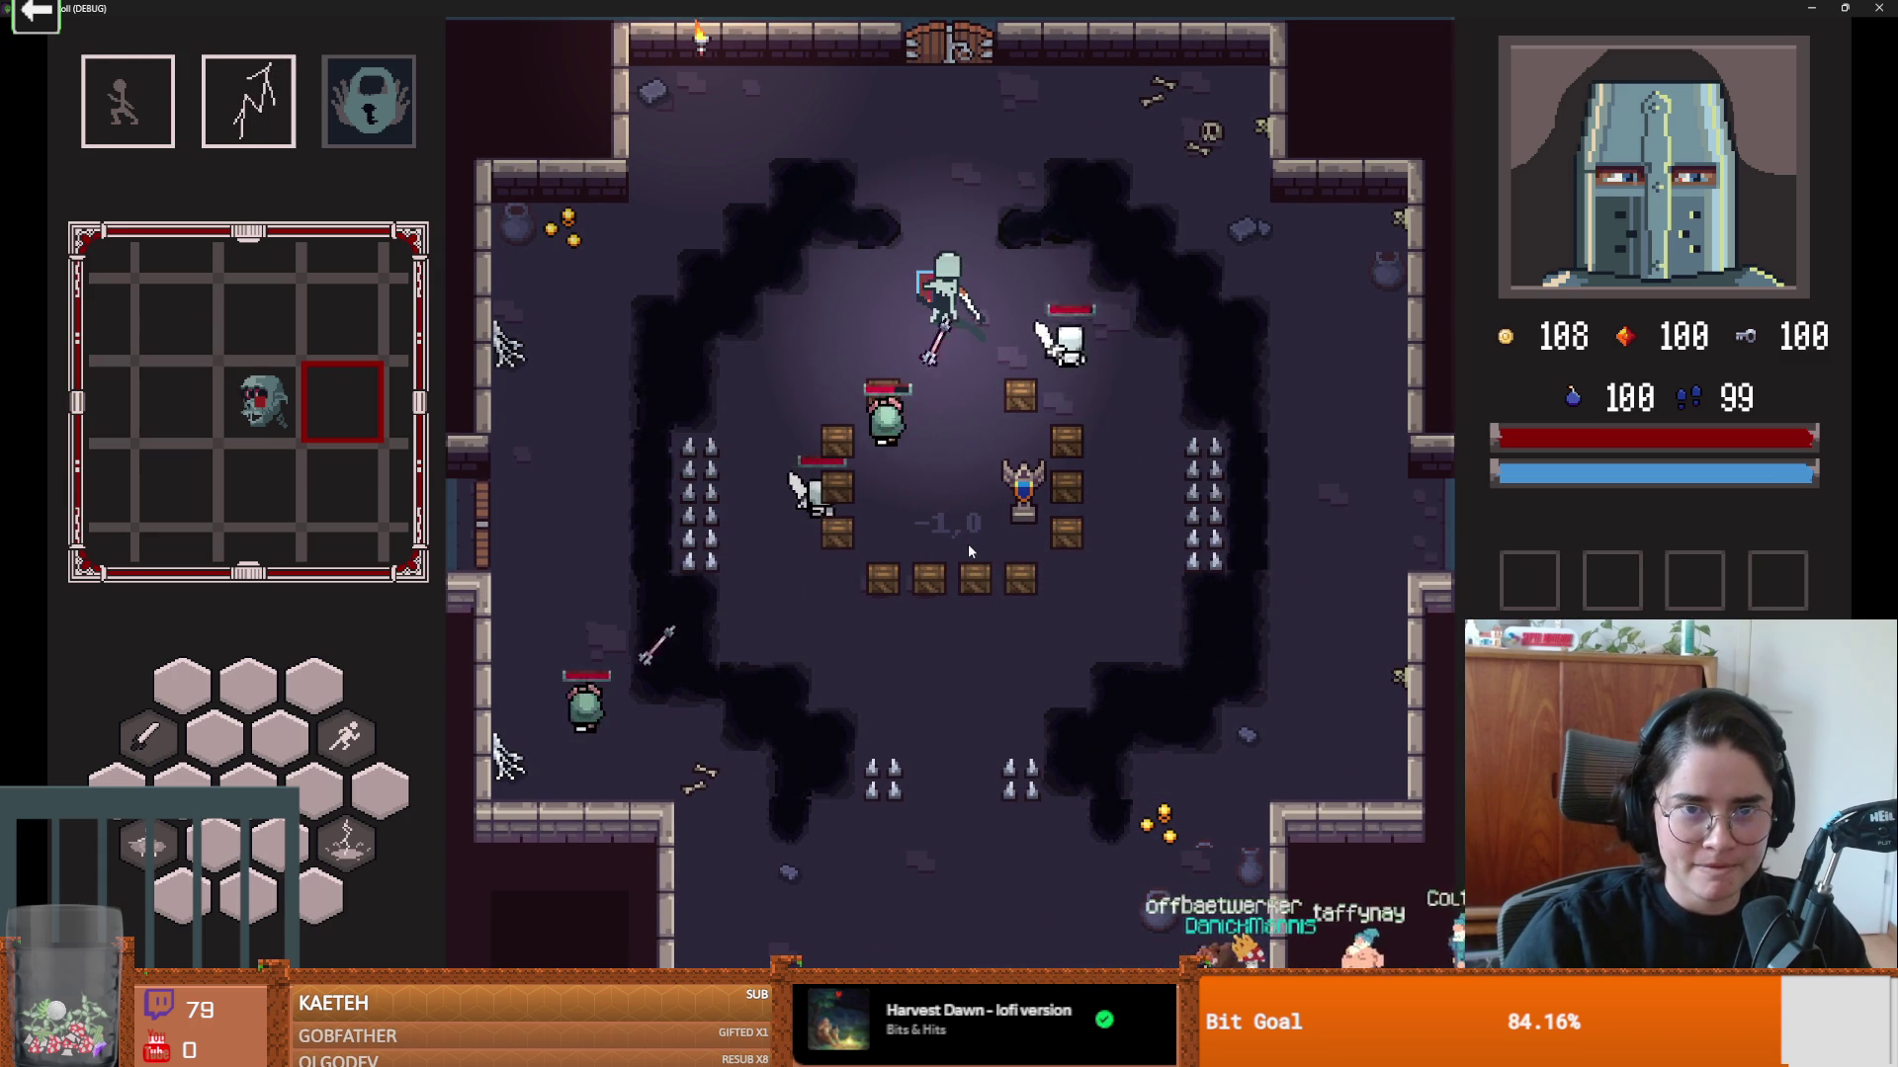
{"action": "key", "text": "w"}
{"action": "key", "text": "1"}
{"action": "key", "text": "a"}
{"action": "key", "text": "s"}
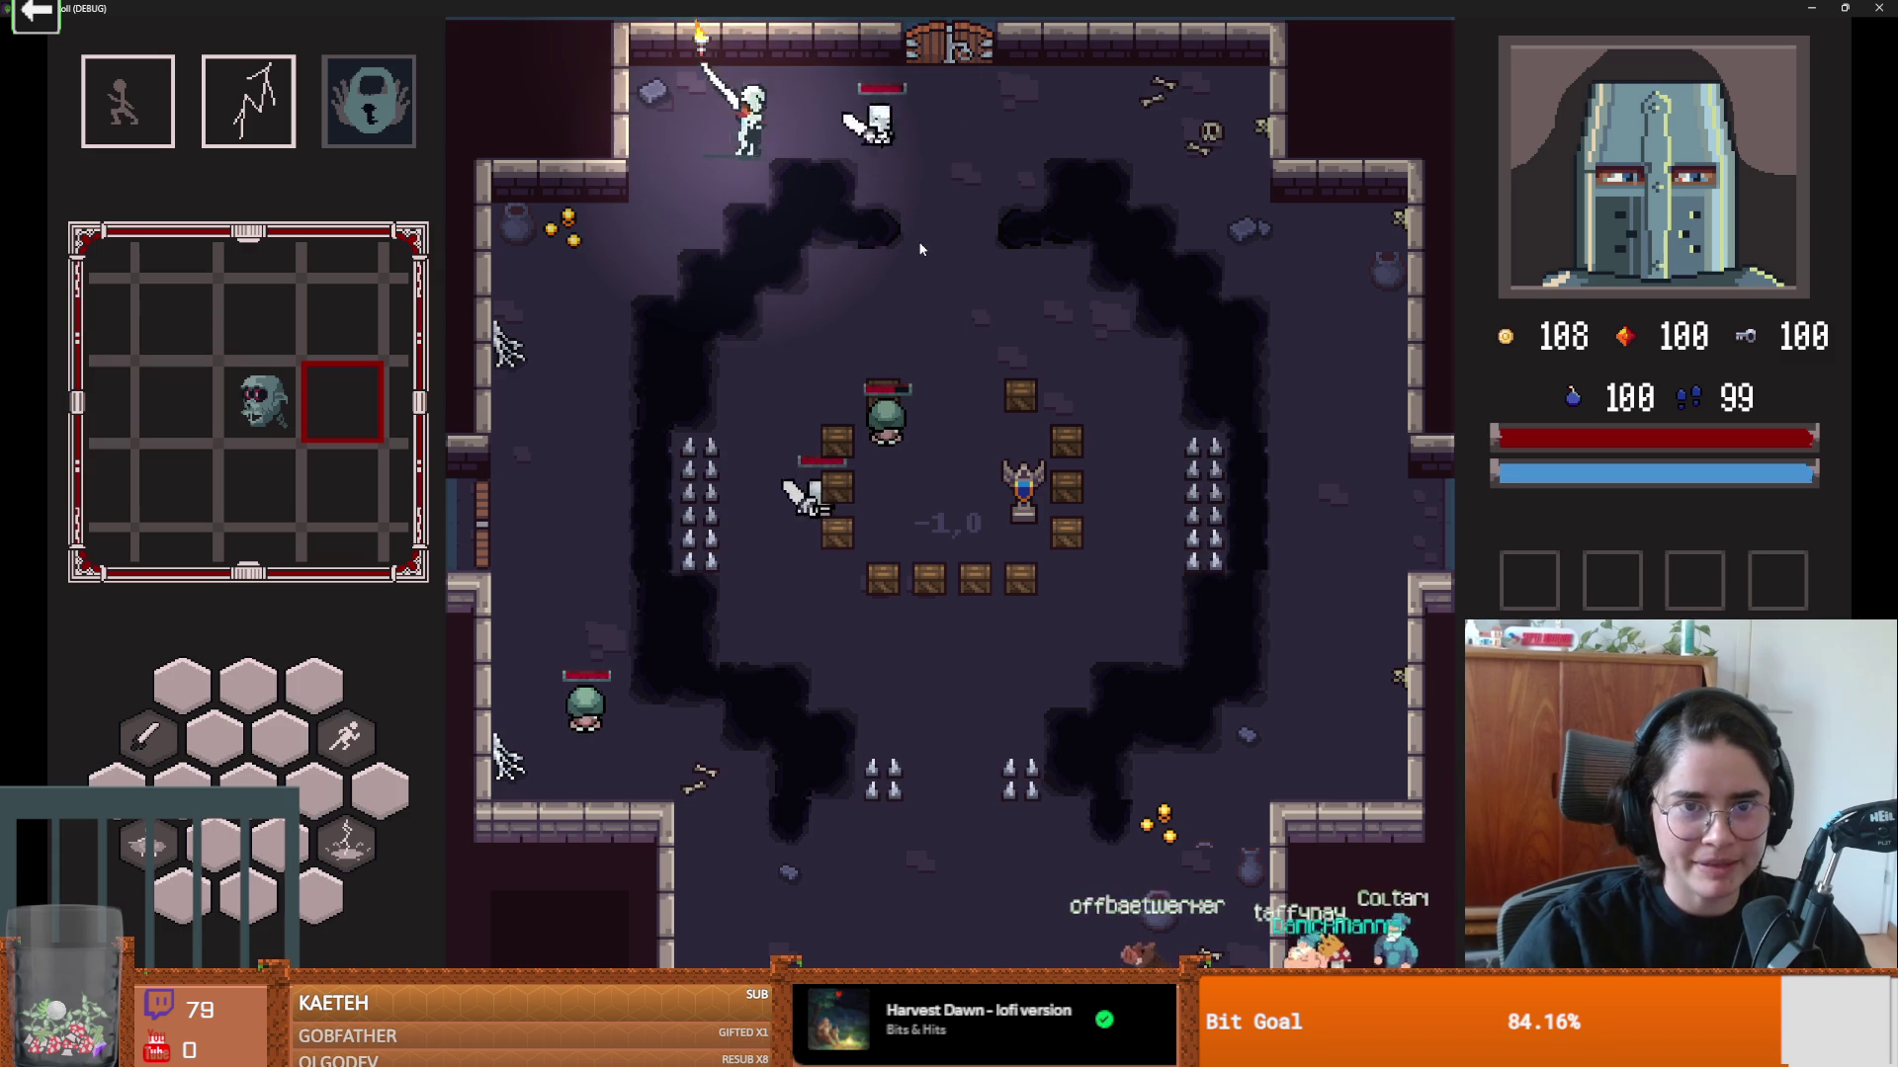
{"action": "left_click", "coordinate": [850, 519]}
{"action": "key", "text": "a"}
{"action": "key", "text": "s"}
{"action": "key", "text": "s"}
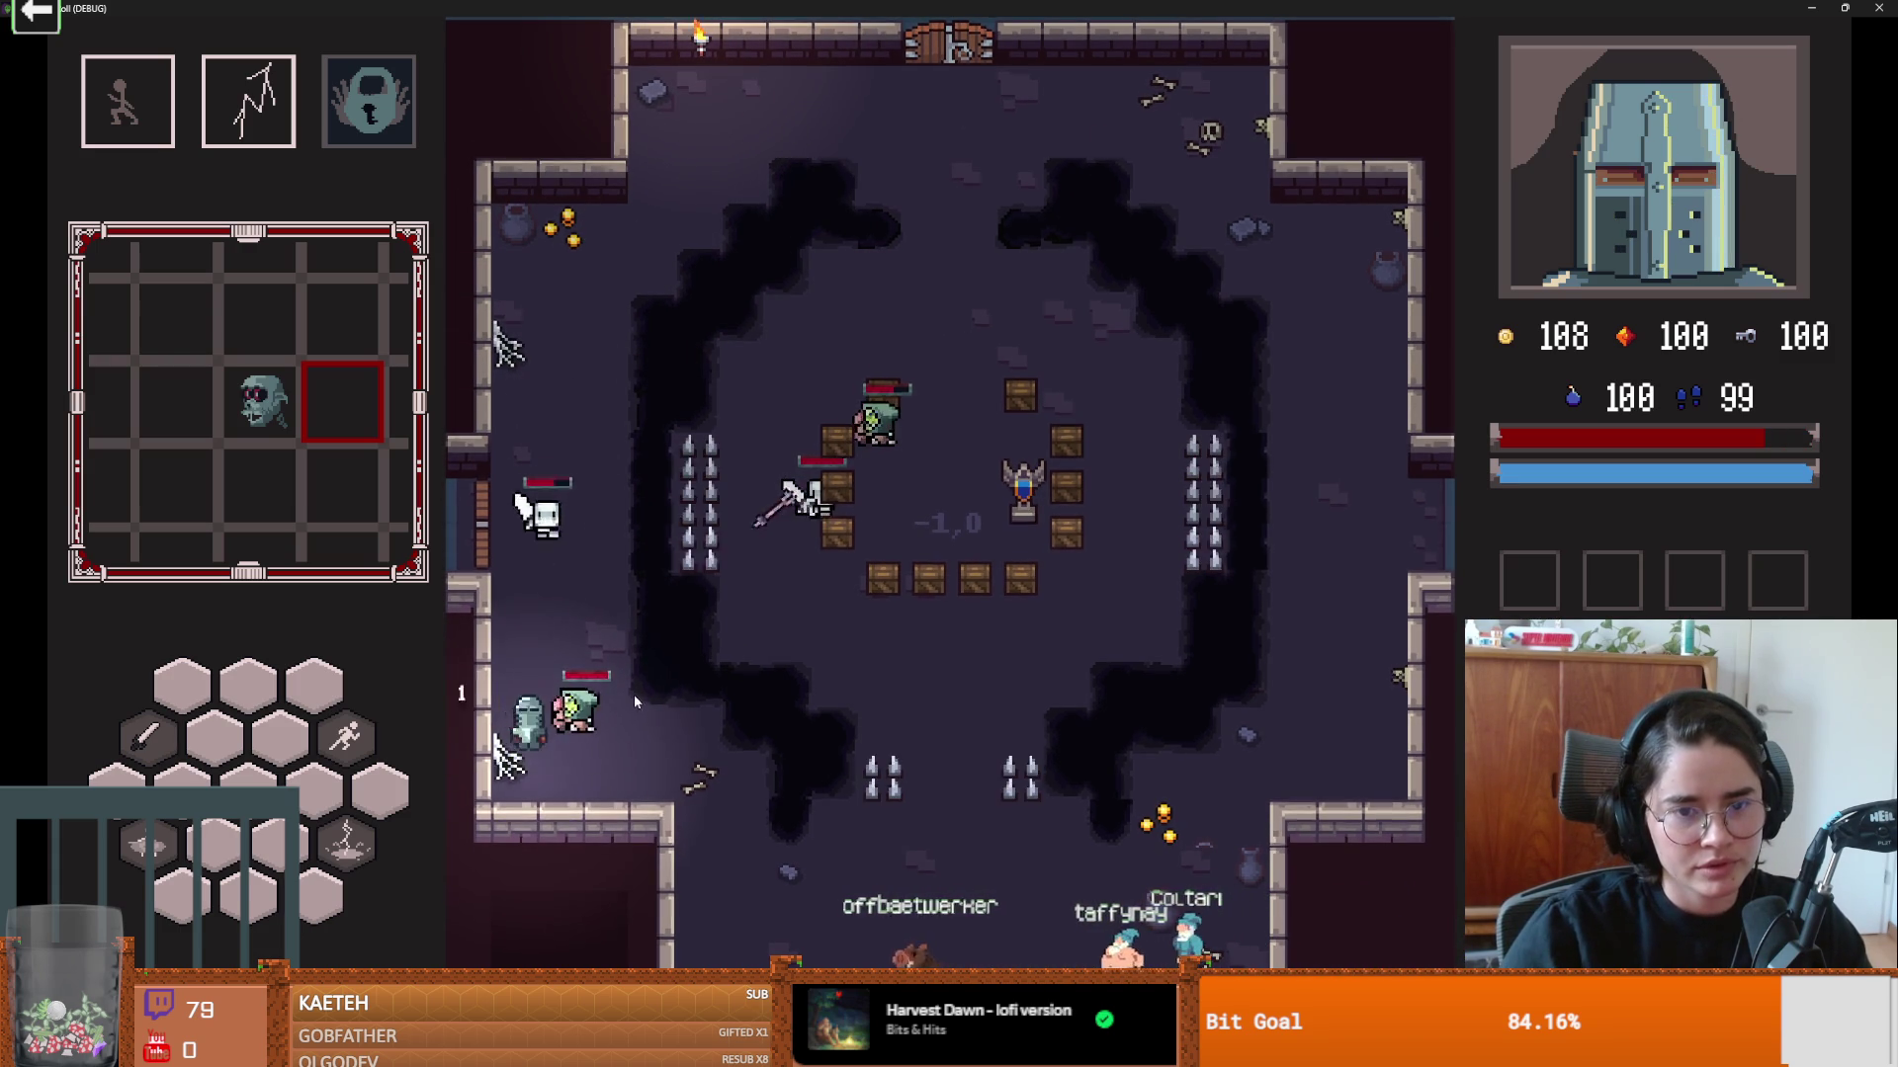
{"action": "key", "text": "d"}
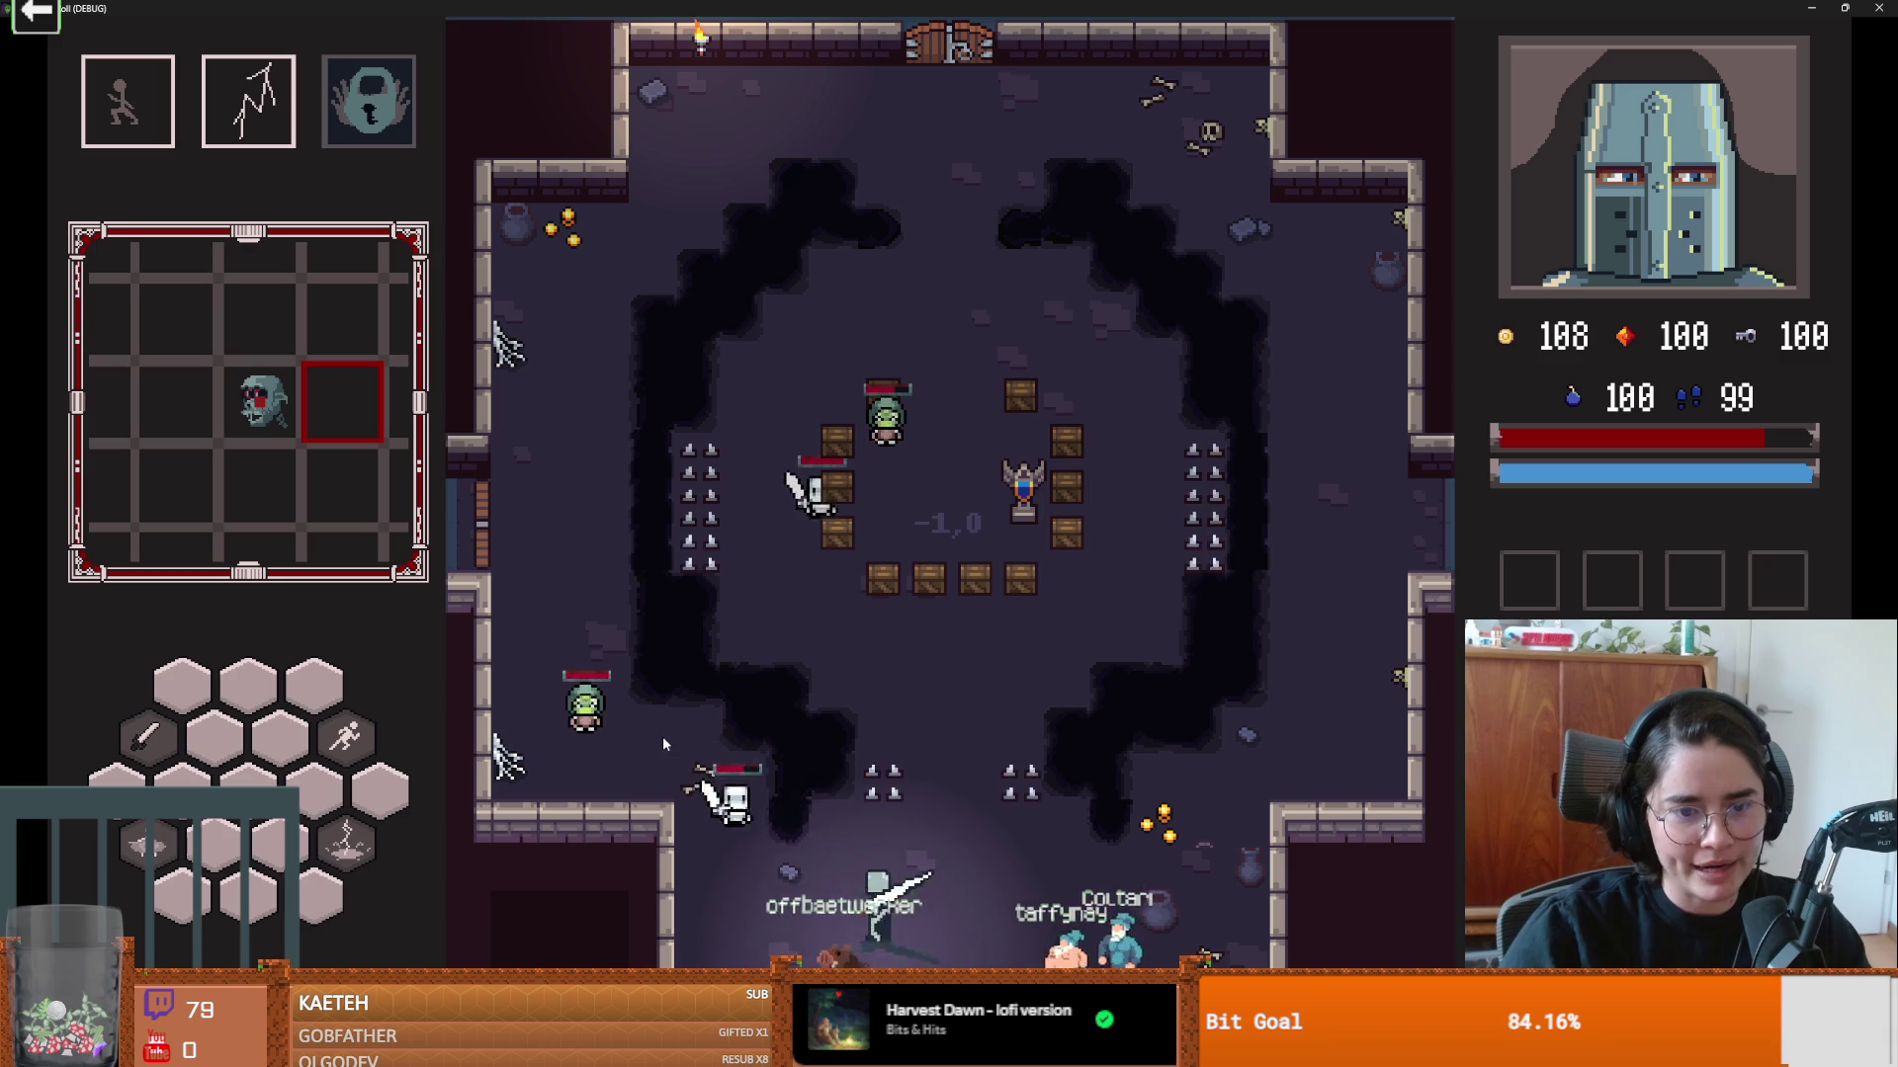
{"action": "left_click", "coordinate": [774, 764]}
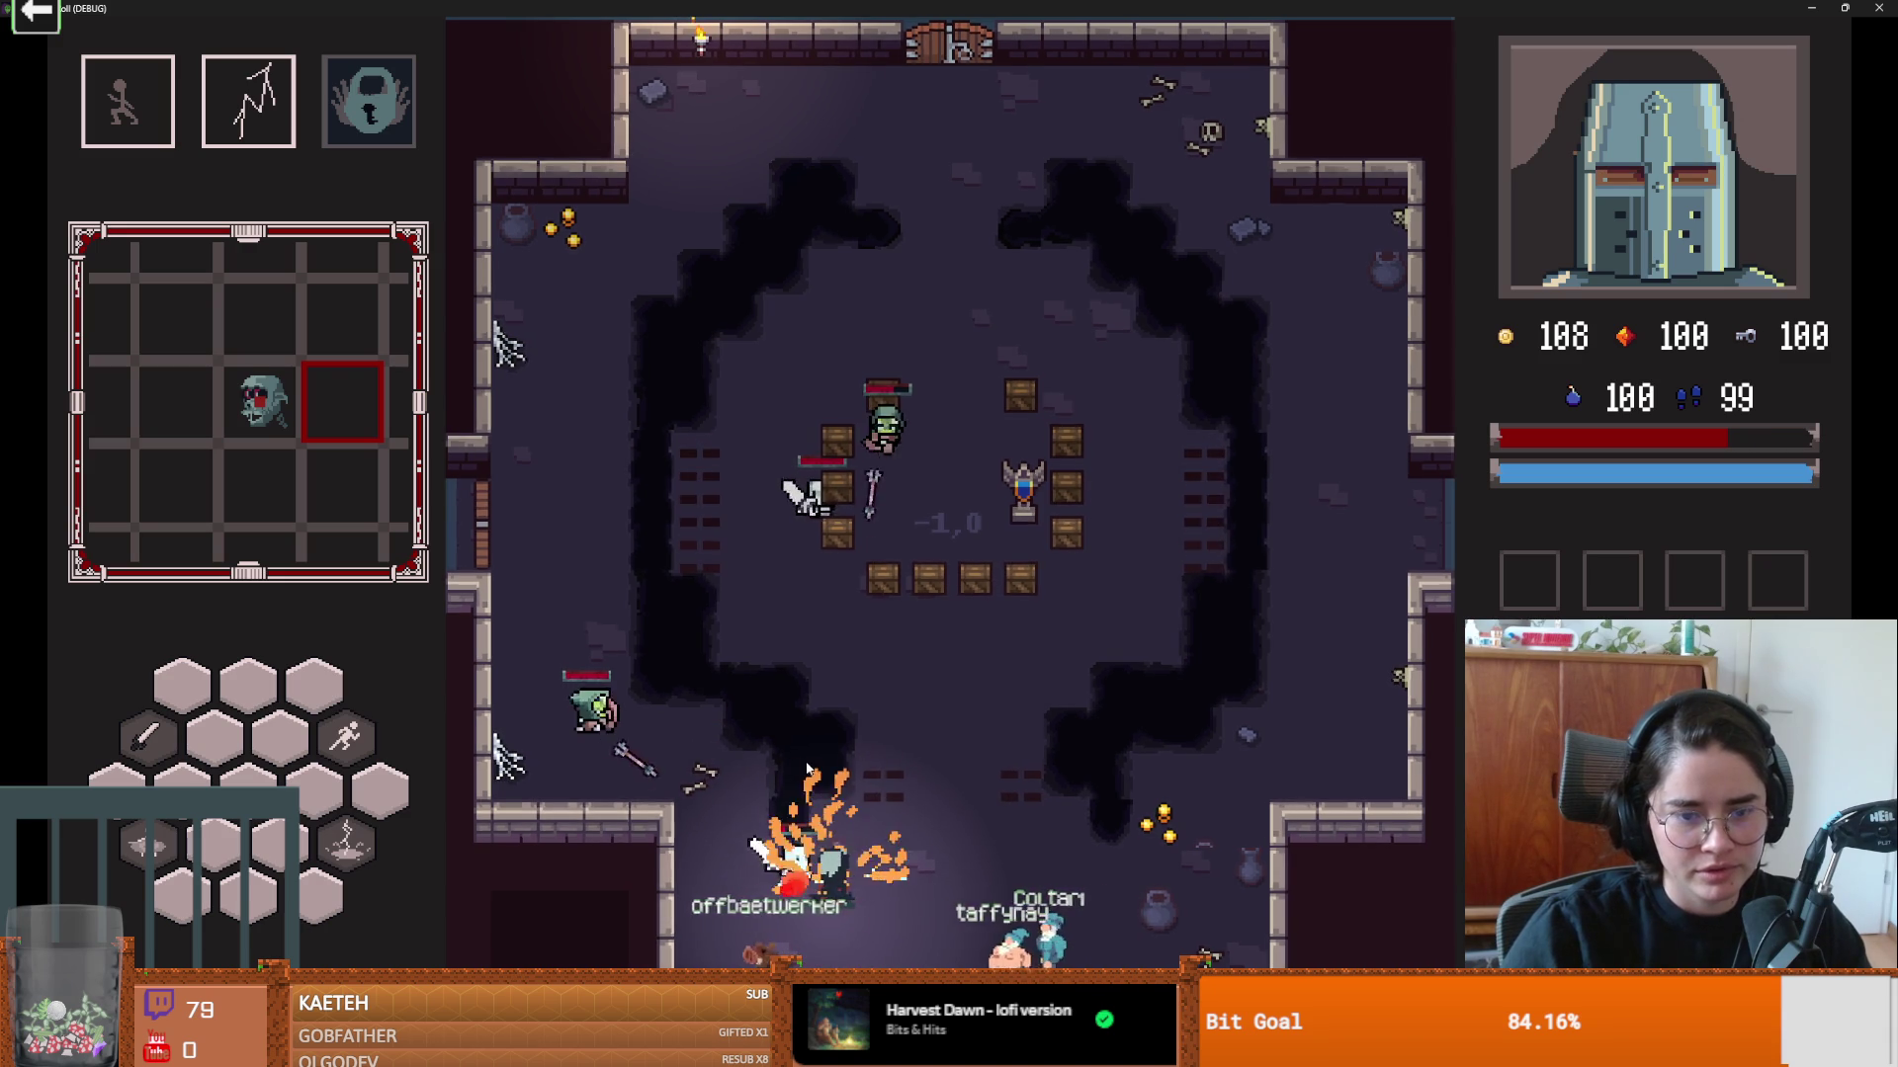
{"action": "key", "text": "space"}
{"action": "key", "text": "super+Down"}
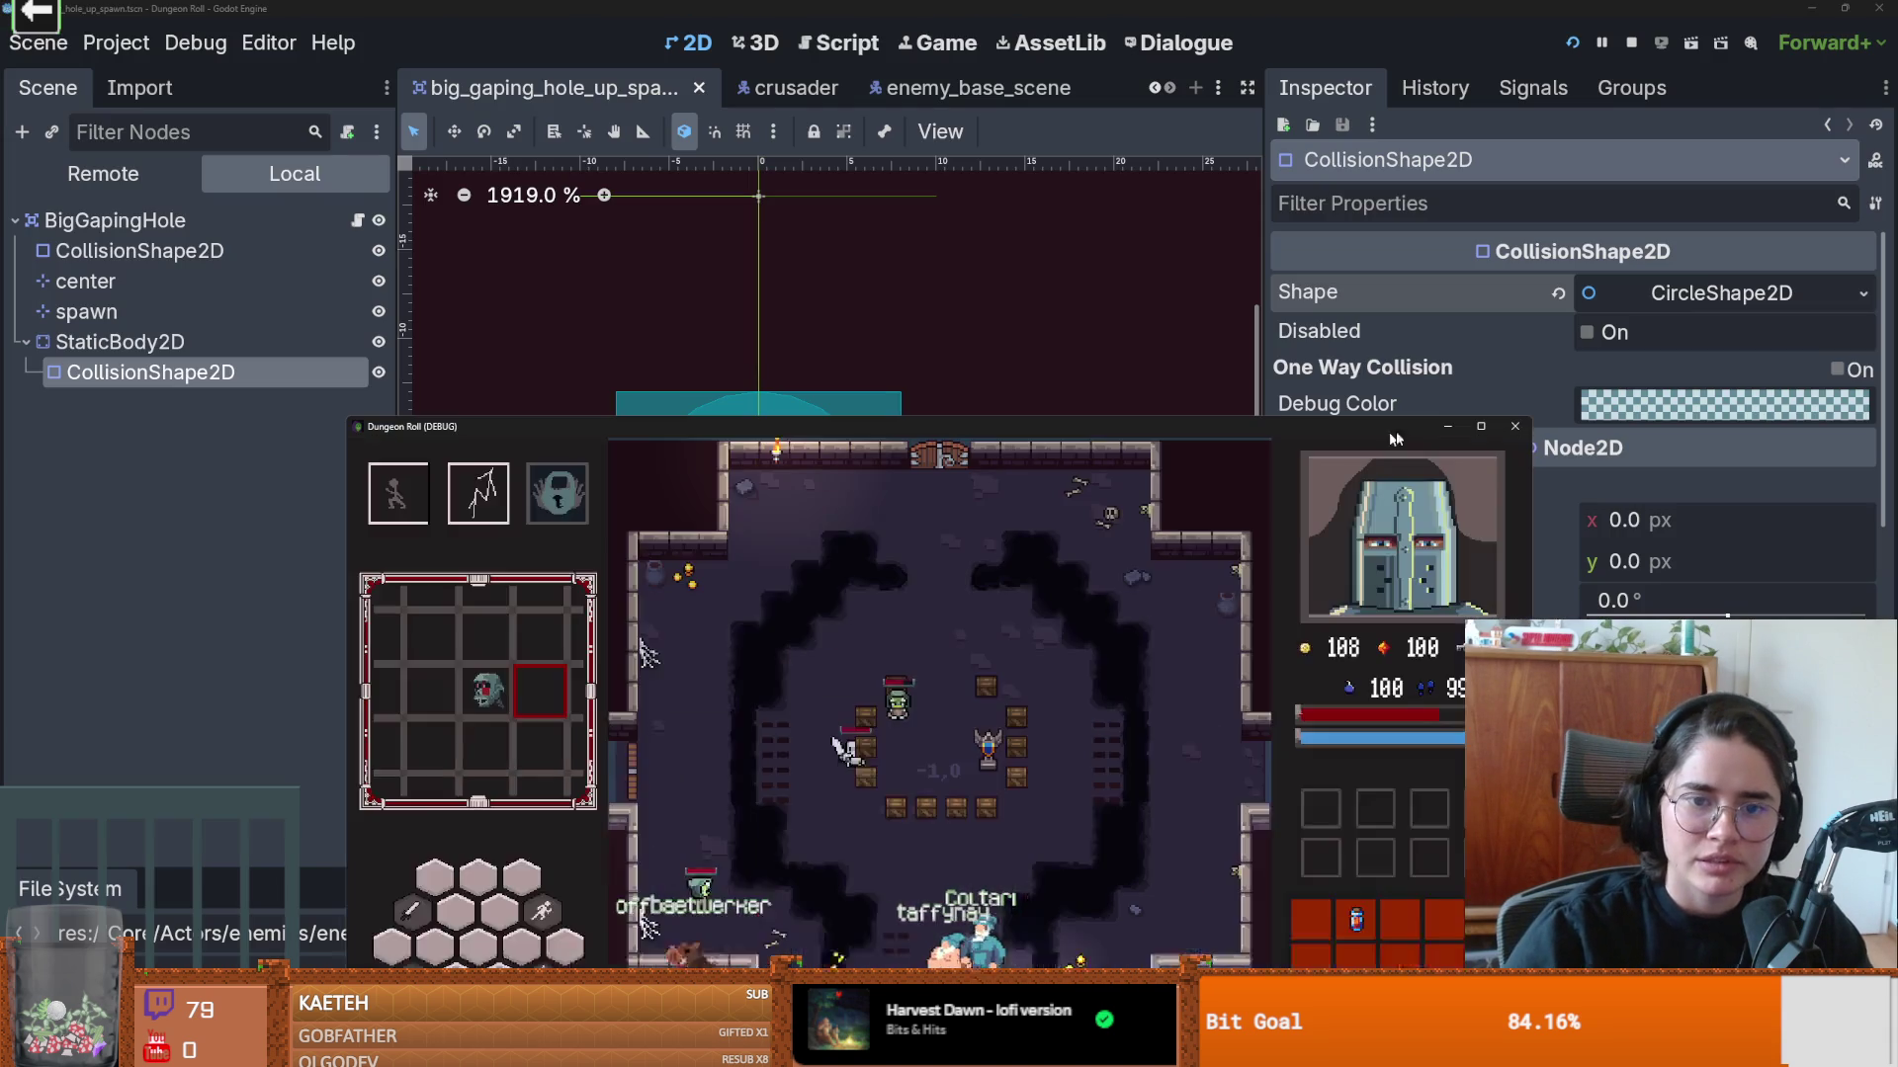
Step: Stop the running game and save the current scene
{"action": "left_click", "coordinate": [1512, 428]}
{"action": "scroll", "coordinate": [781, 445], "scroll_direction": "up", "scroll_amount": 1}
{"action": "scroll", "coordinate": [840, 423], "scroll_direction": "down", "scroll_amount": 1}
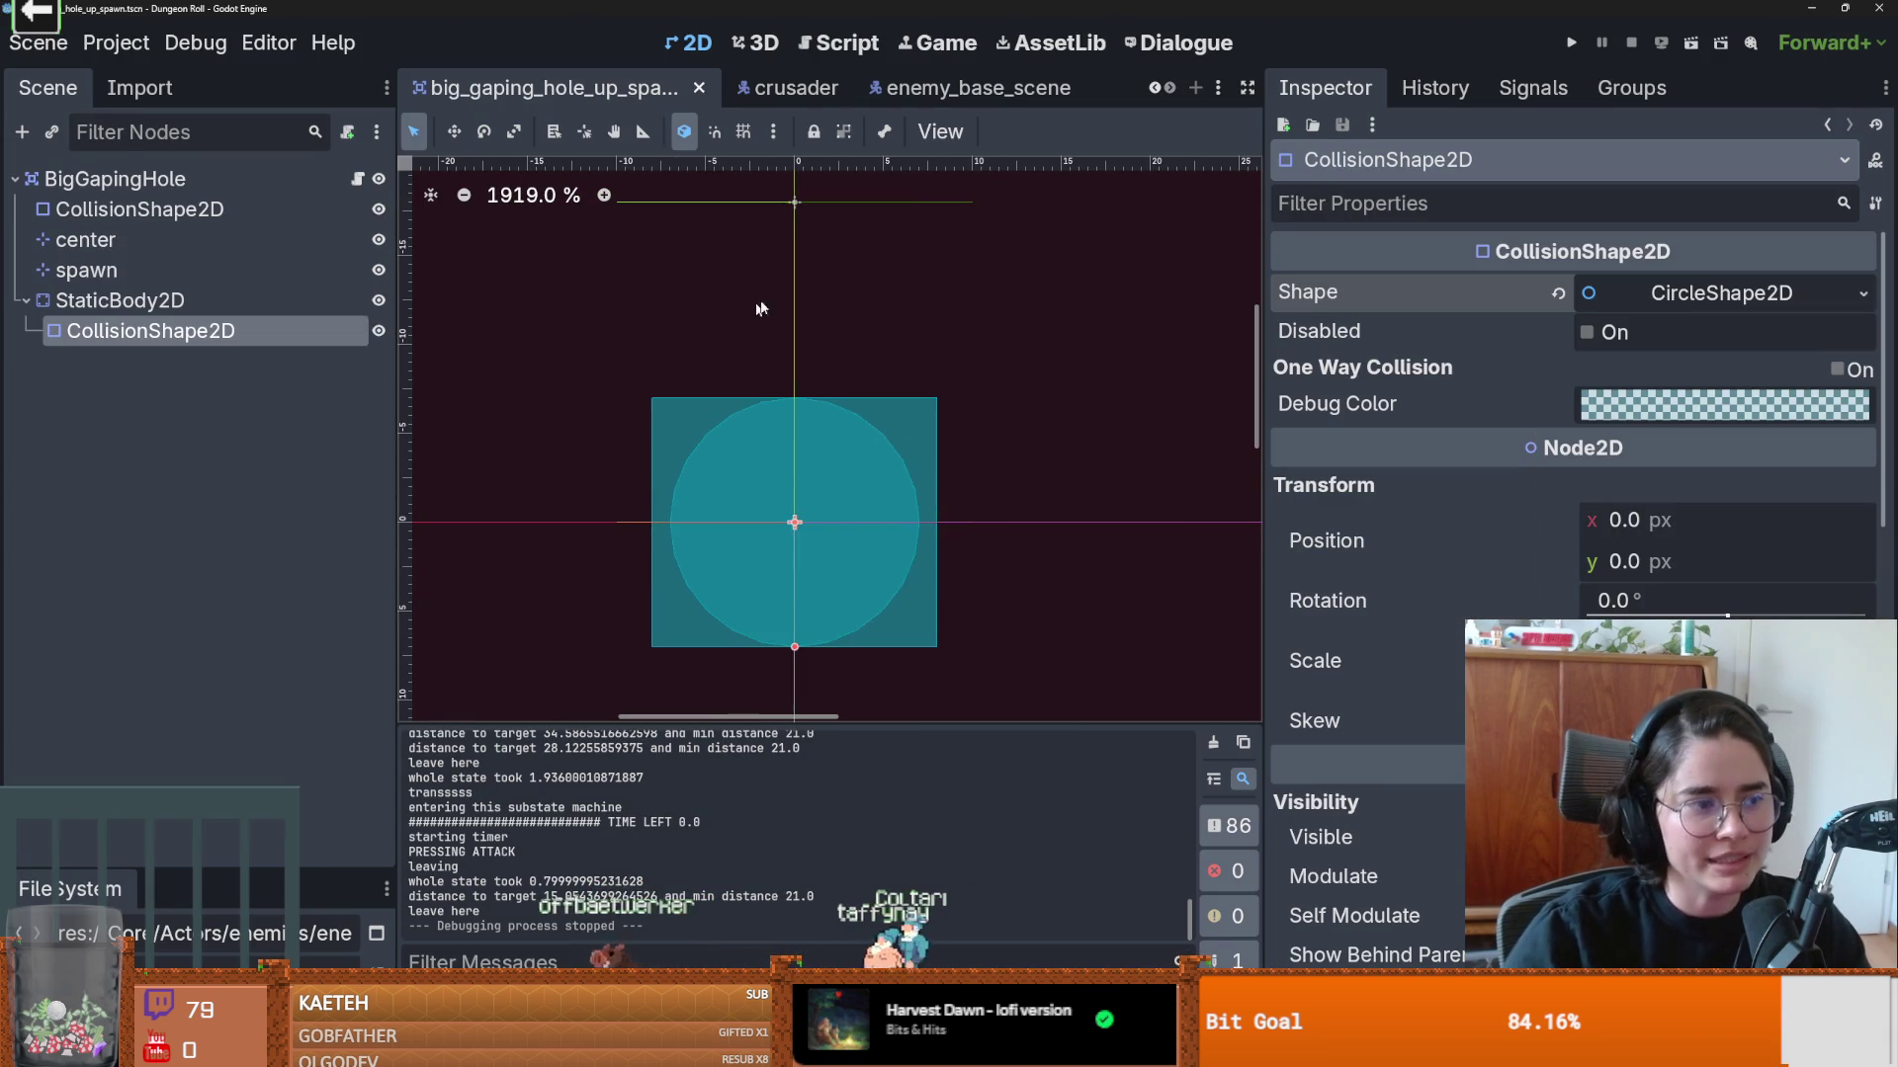
{"action": "scroll", "coordinate": [834, 306], "scroll_direction": "up", "scroll_amount": 1}
{"action": "scroll", "coordinate": [836, 312], "scroll_direction": "left", "scroll_amount": 2}
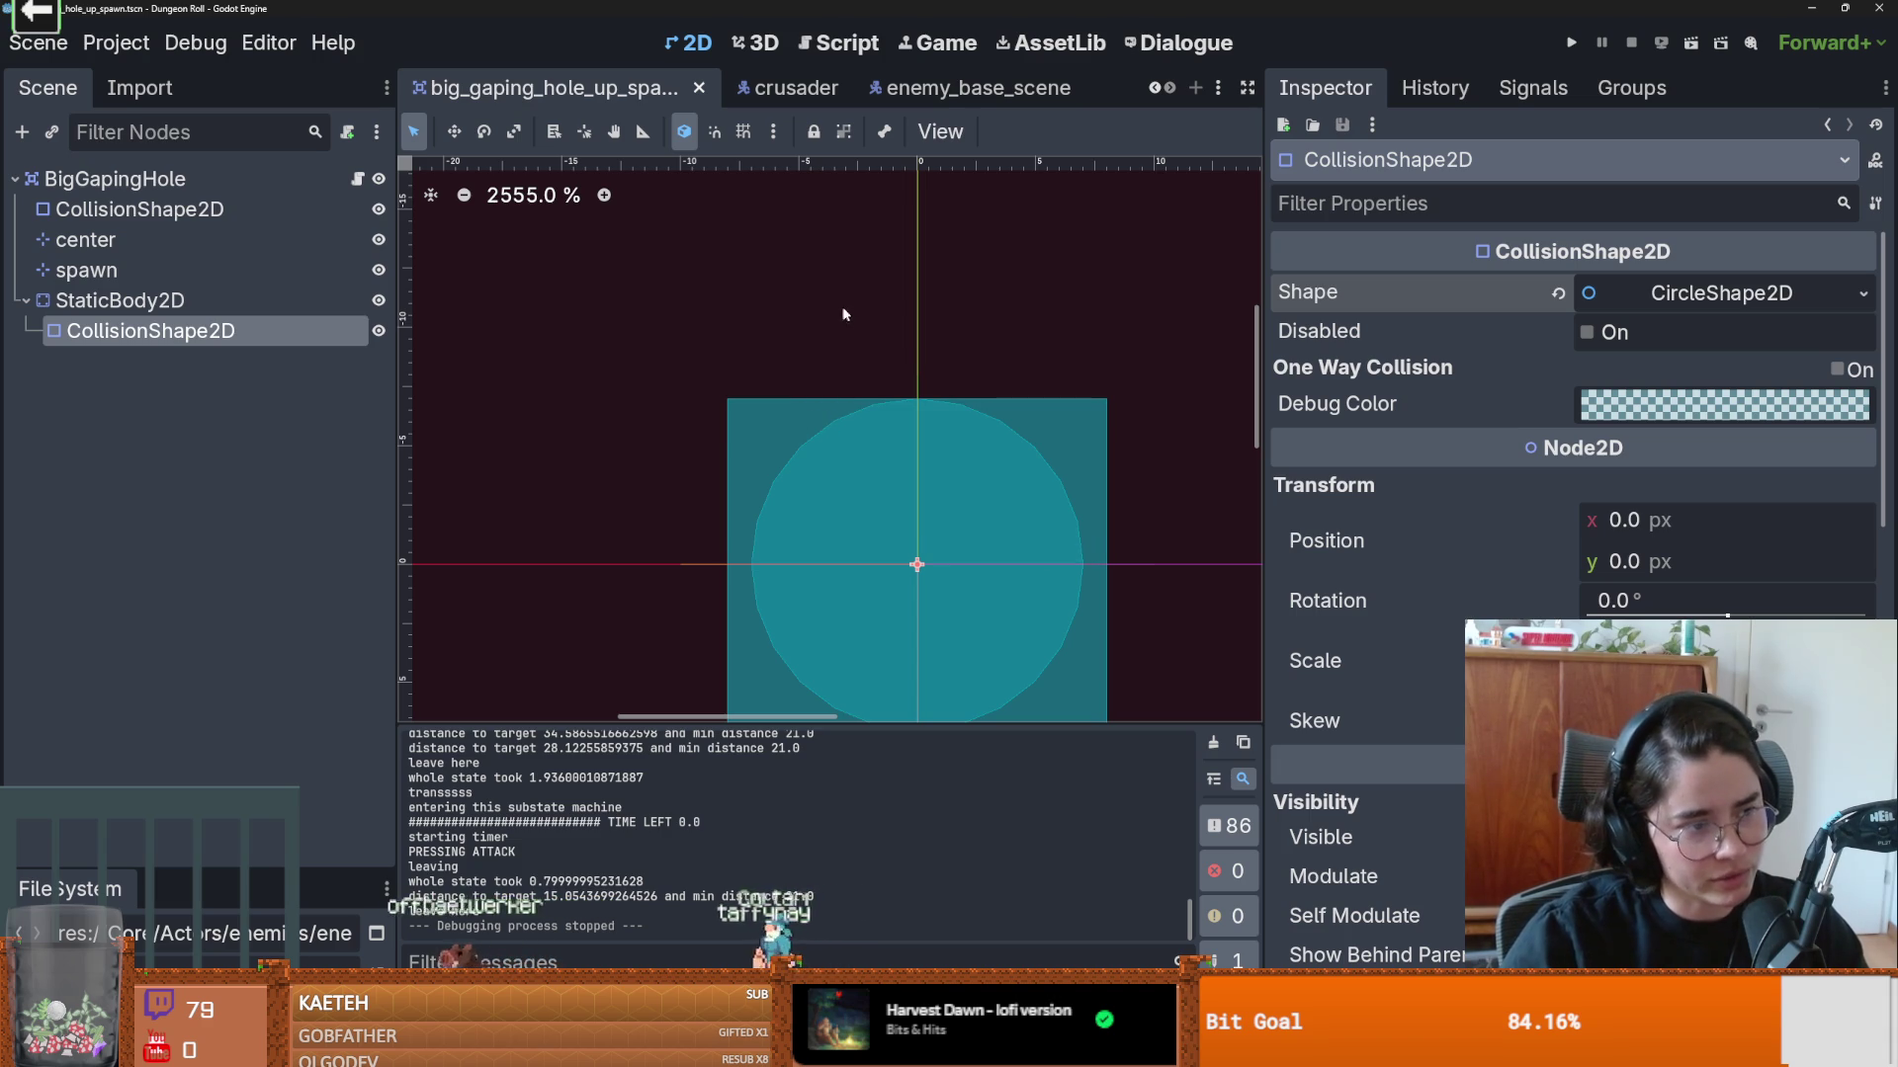
{"action": "scroll", "coordinate": [851, 330], "scroll_direction": "up", "scroll_amount": 2}
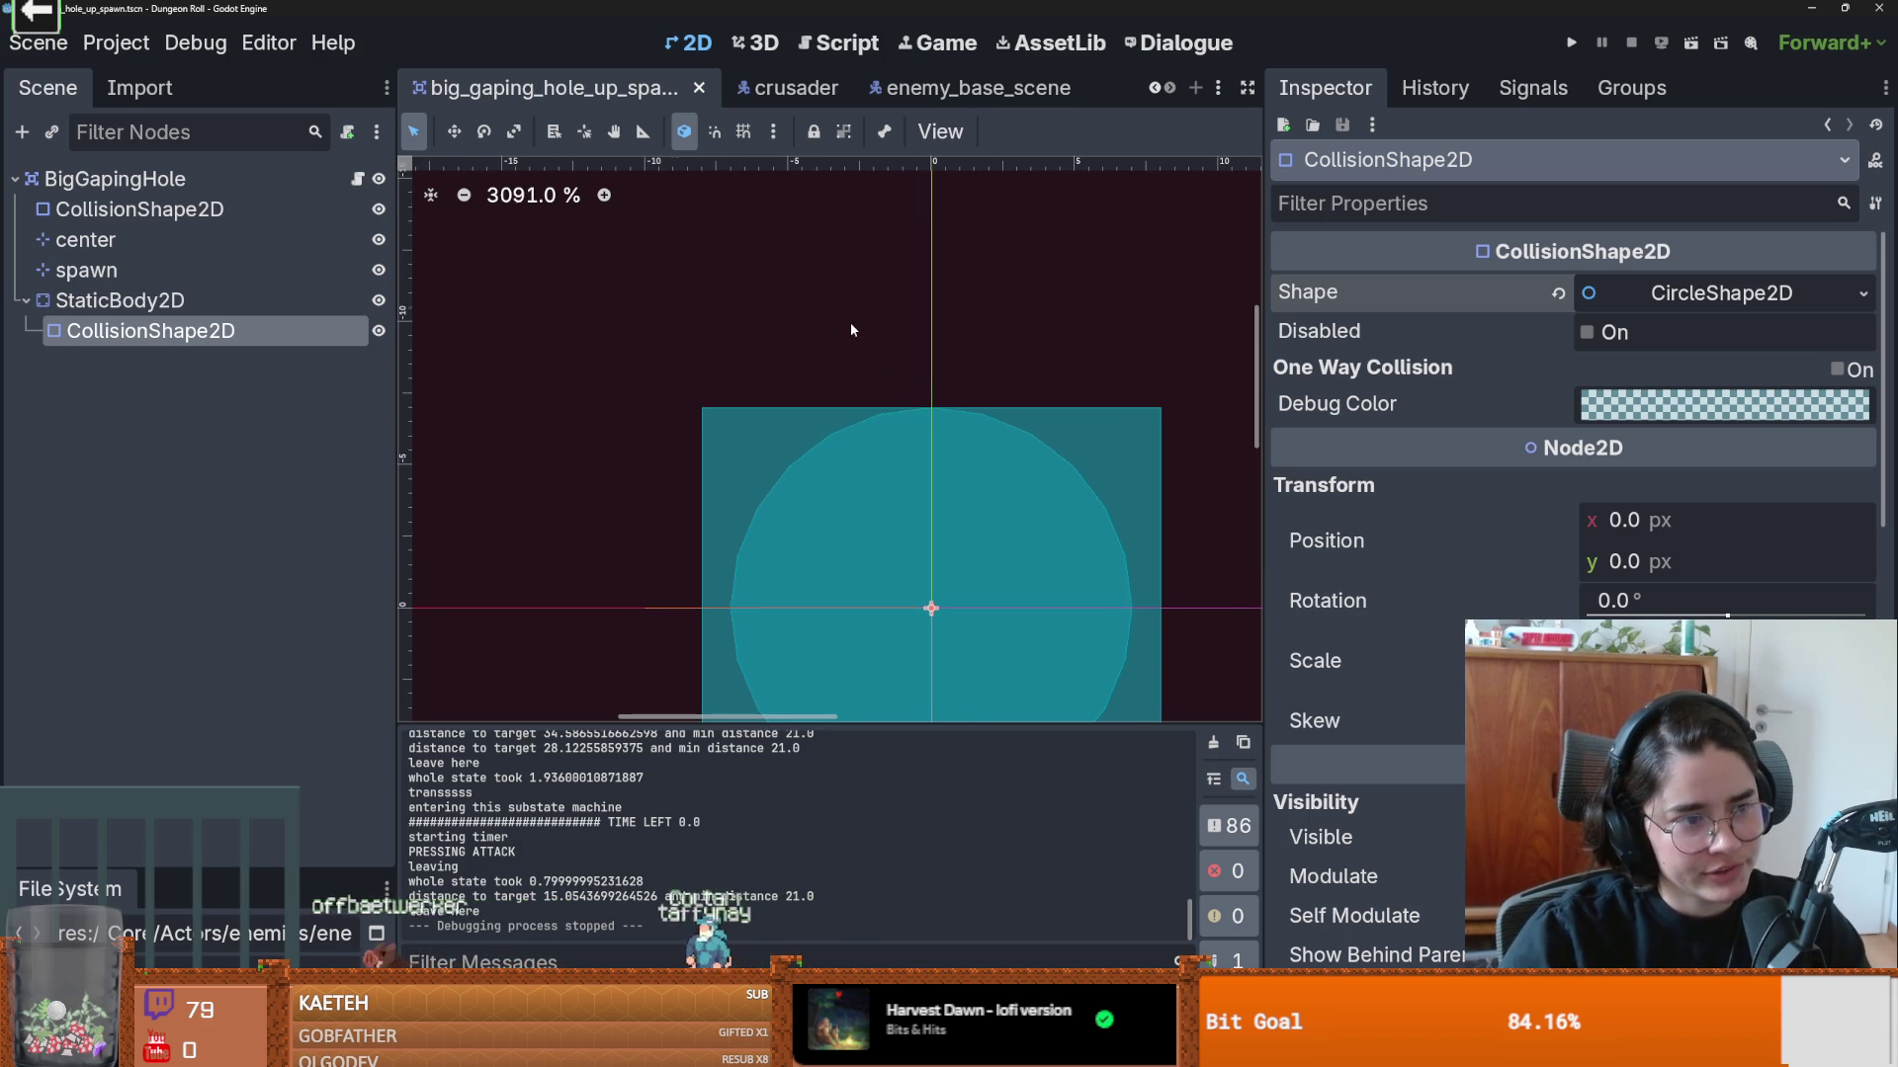
{"action": "scroll", "coordinate": [850, 322], "scroll_direction": "down", "scroll_amount": 1}
{"action": "scroll", "coordinate": [791, 268], "scroll_direction": "down", "scroll_amount": 1}
{"action": "key", "text": "ctrl+s"}
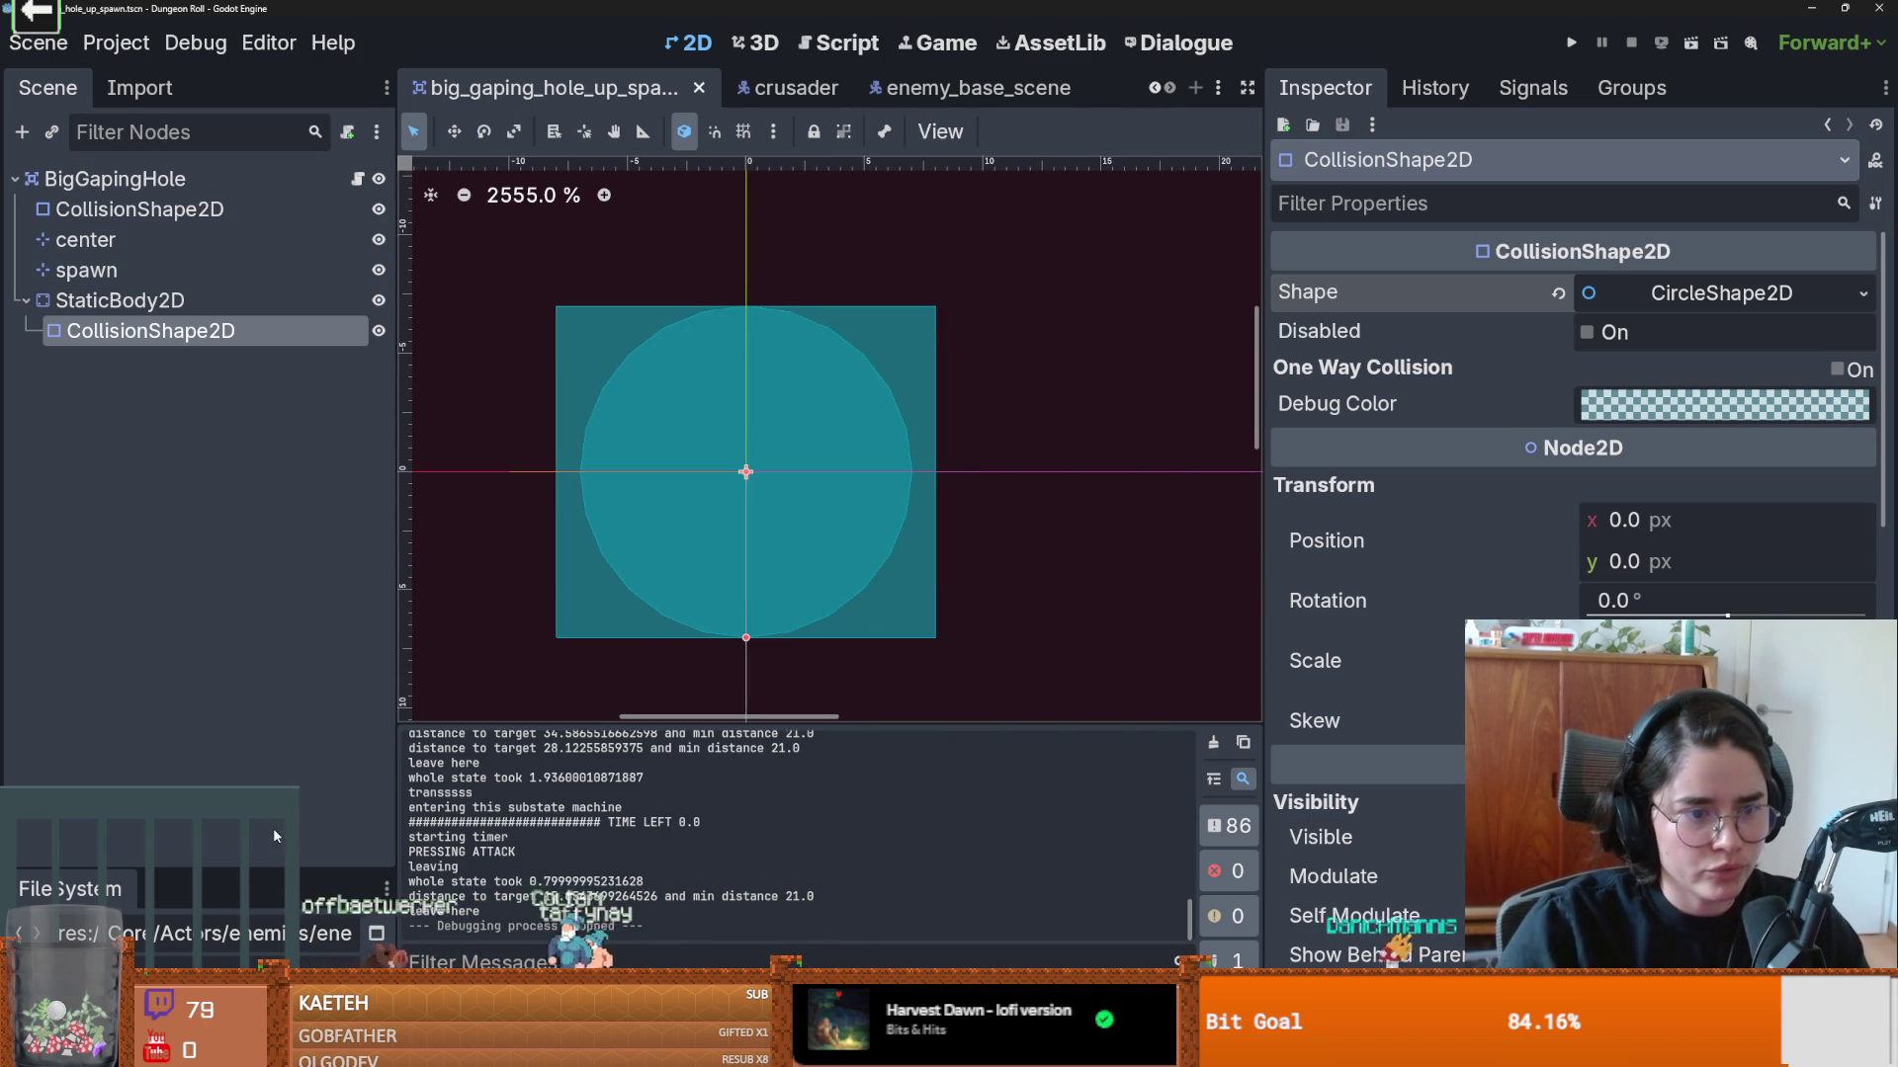
Step: Filter files for 'crates', open the crate scene, enlarge its collision circle and run with F5
{"action": "left_click_drag", "start_coordinate": [268, 869], "coordinate": [247, 550]}
{"action": "type", "text": "crates"}
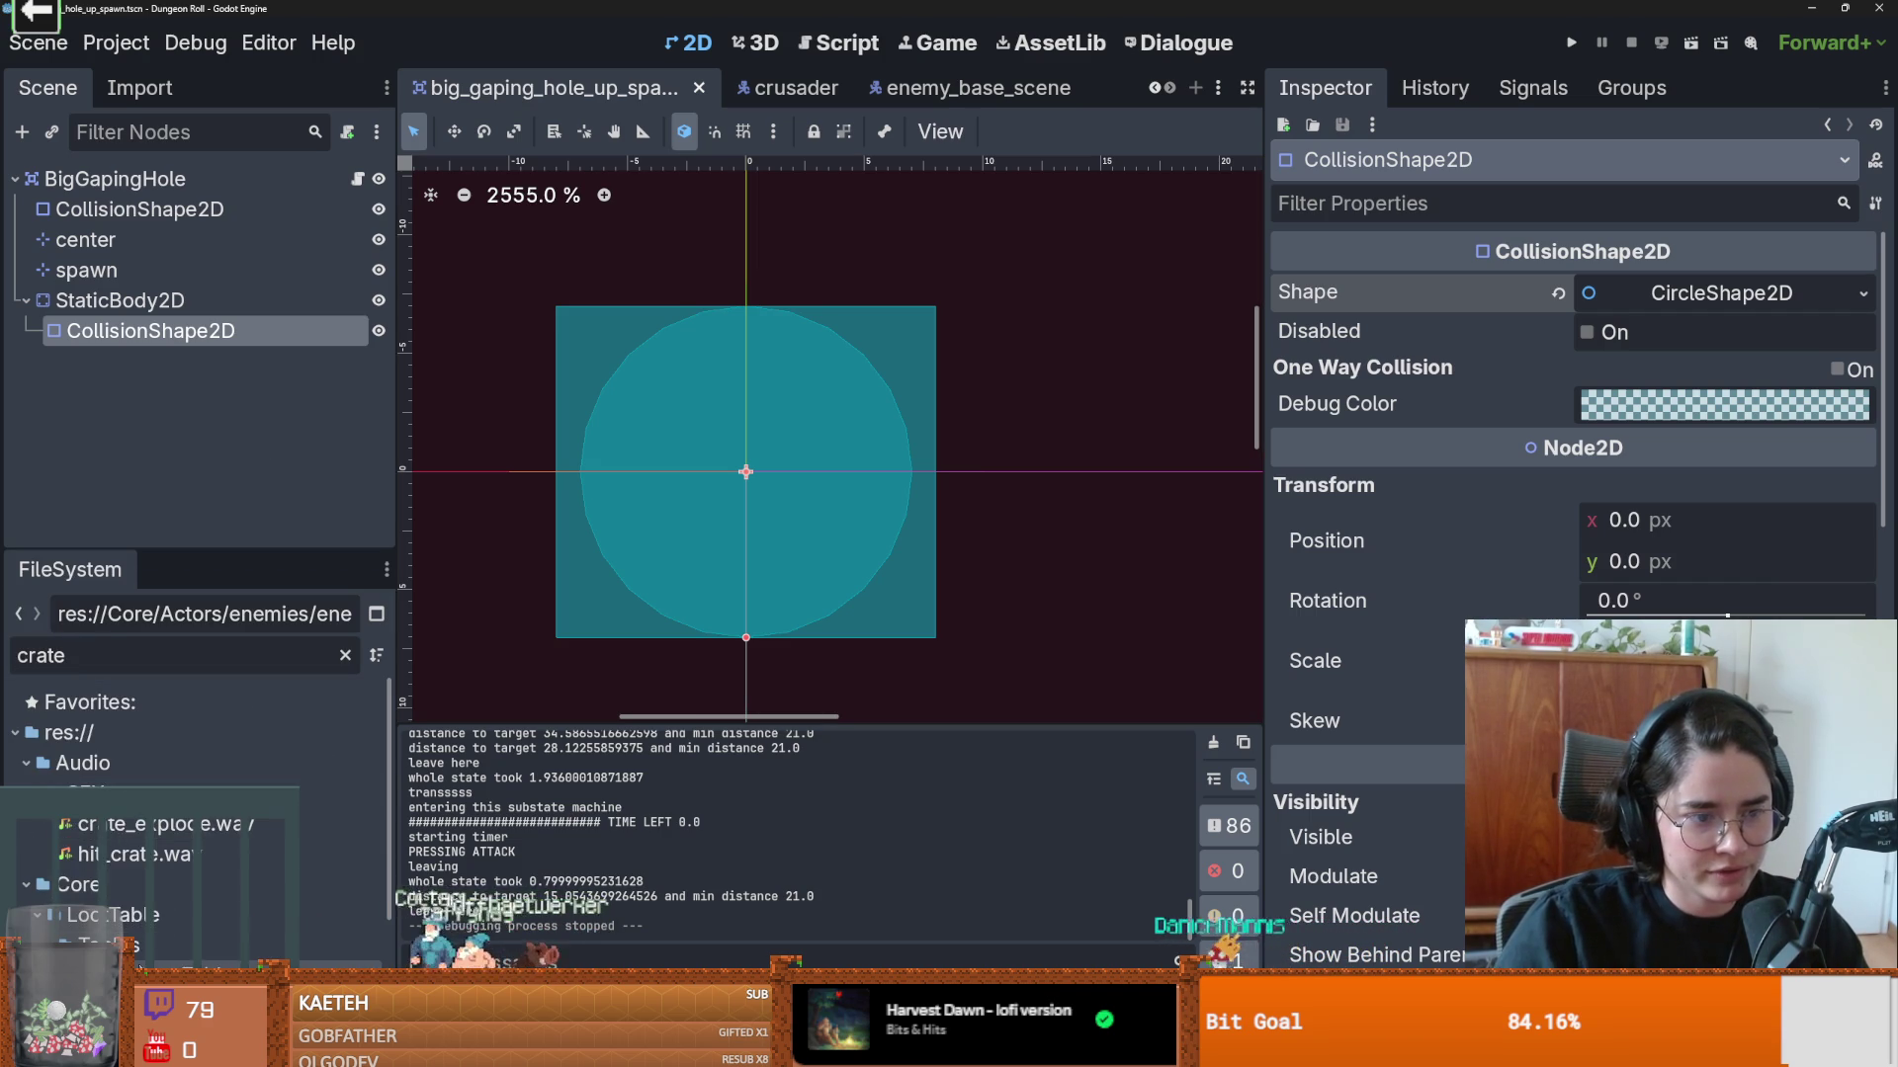
{"action": "scroll", "coordinate": [149, 840], "scroll_direction": "down", "scroll_amount": 3}
{"action": "double_click", "coordinate": [123, 912]}
{"action": "scroll", "coordinate": [573, 490], "scroll_direction": "up", "scroll_amount": 3}
{"action": "scroll", "coordinate": [574, 489], "scroll_direction": "down", "scroll_amount": 1}
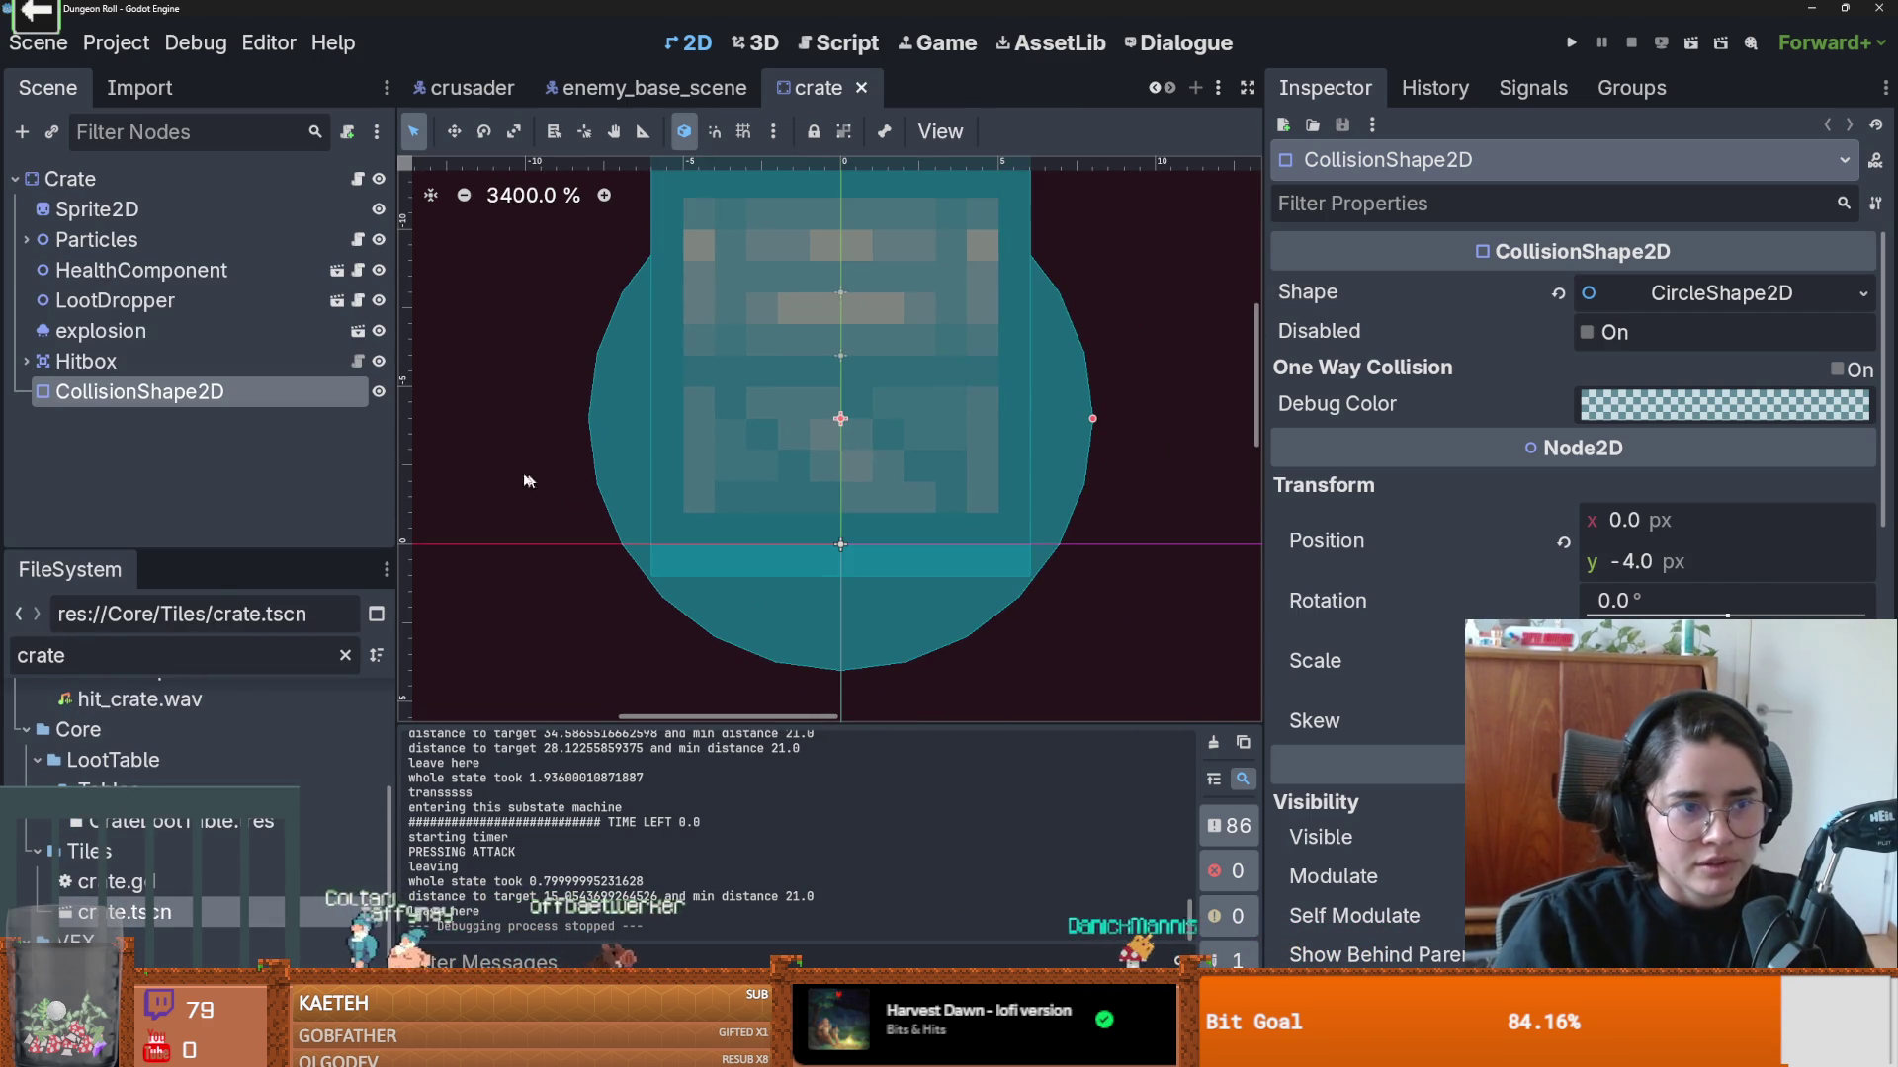
{"action": "left_click_drag", "start_coordinate": [1094, 419], "coordinate": [1123, 419]}
{"action": "key", "text": "F5"}
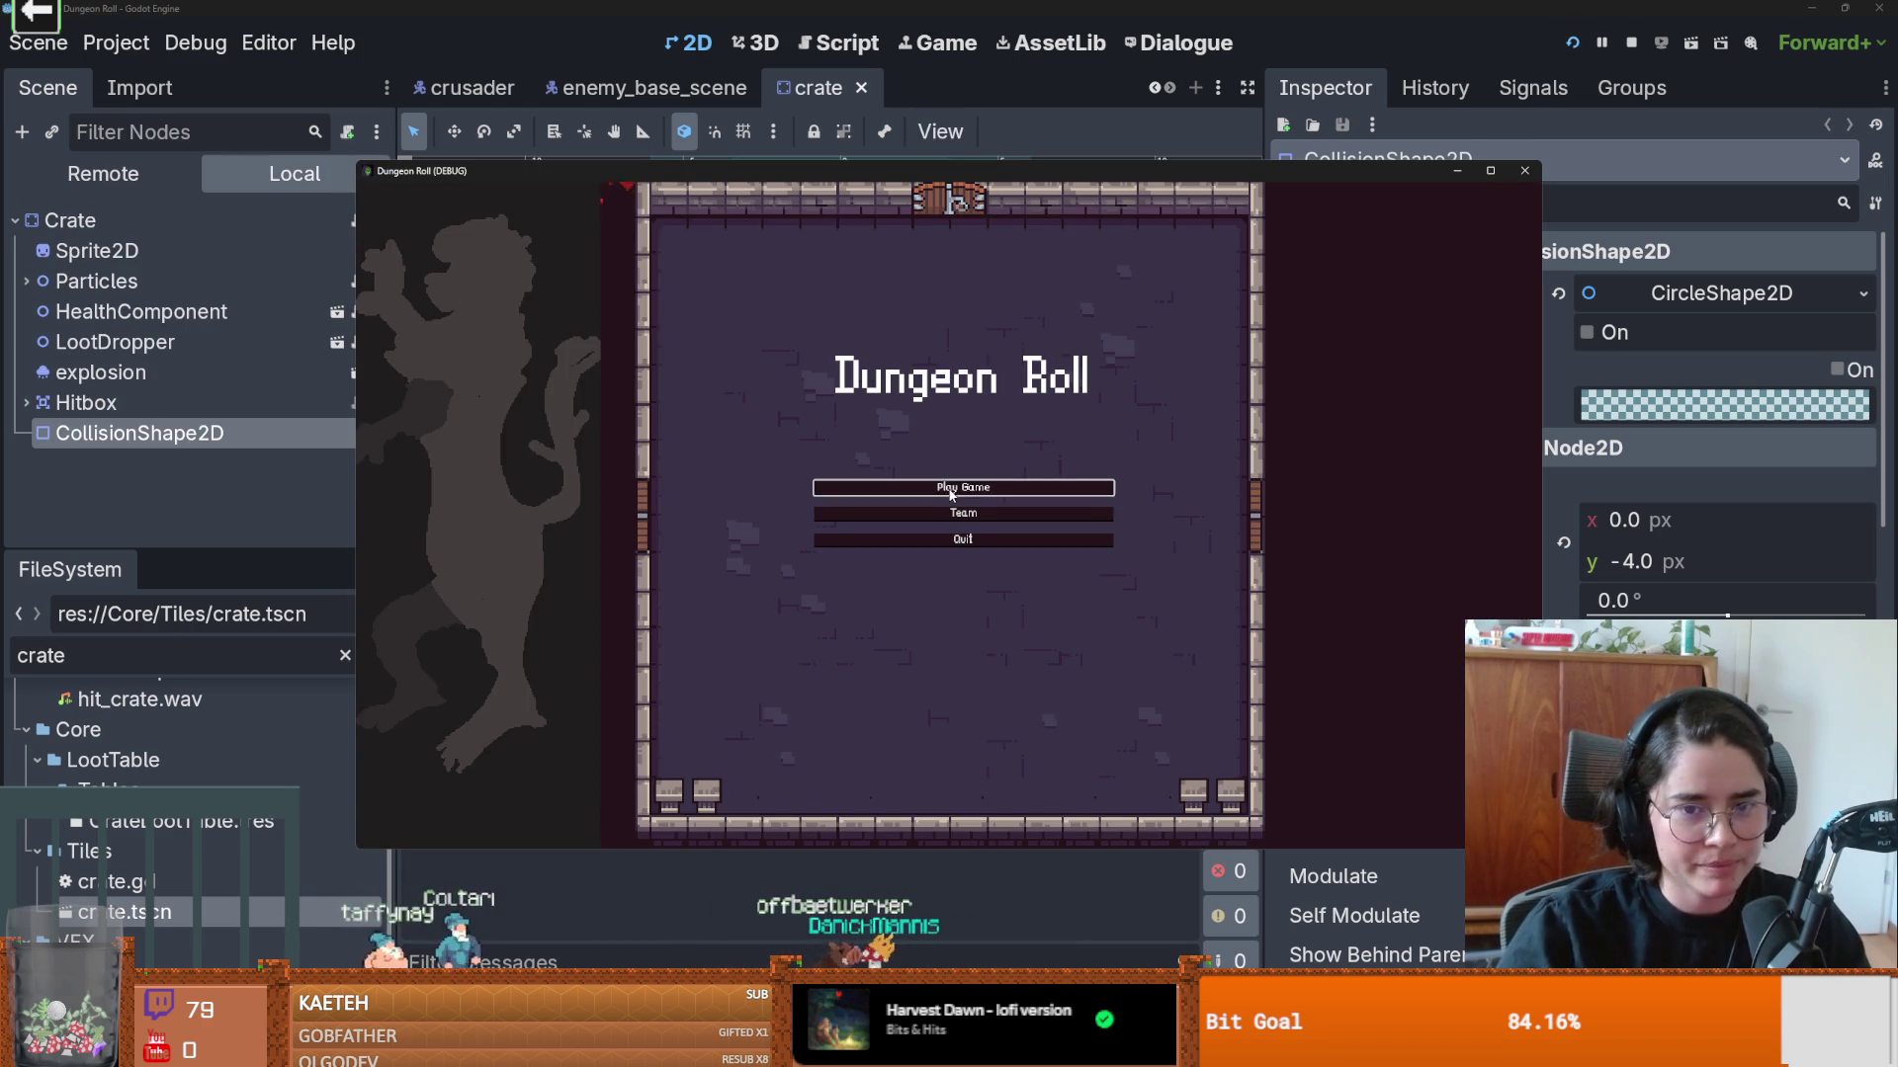
Step: Start a new Crusader run, enter a room, and restart after dying
{"action": "left_click", "coordinate": [950, 494]}
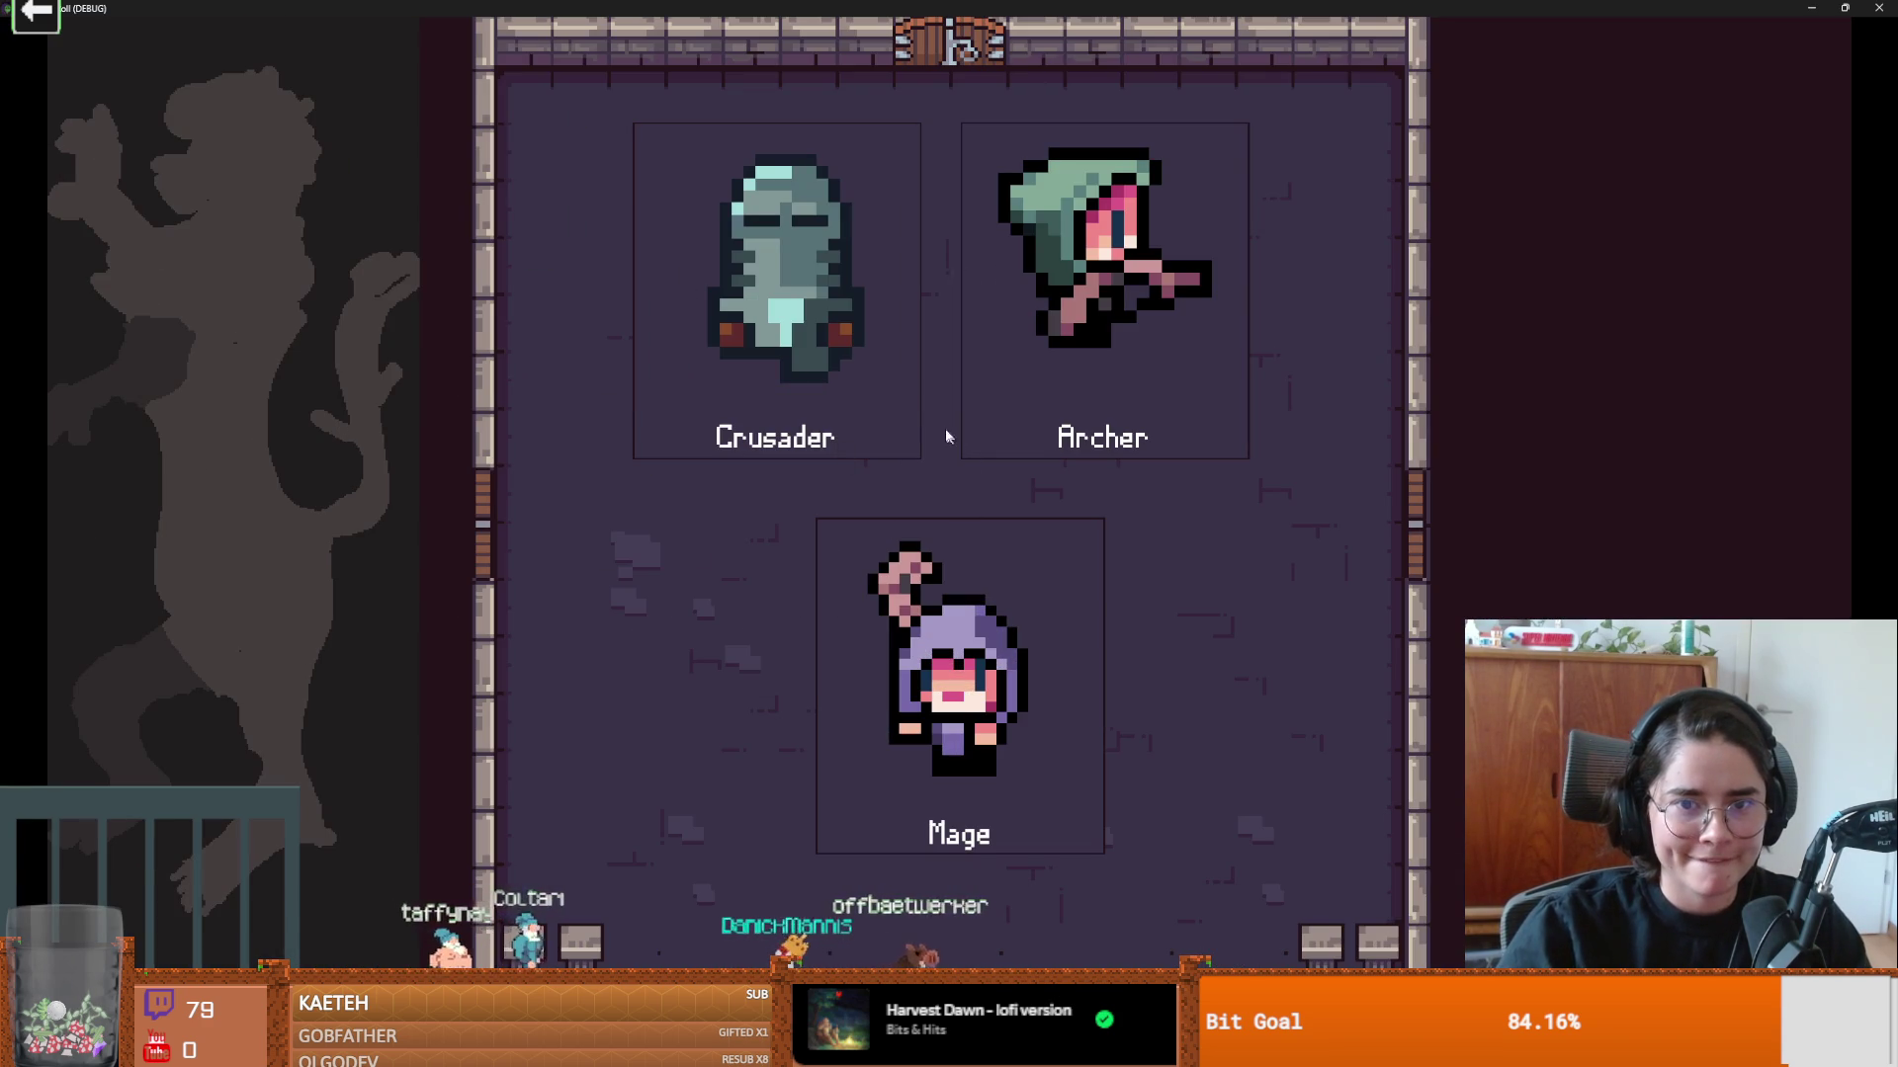
{"action": "left_click", "coordinate": [884, 382]}
{"action": "key", "text": "a"}
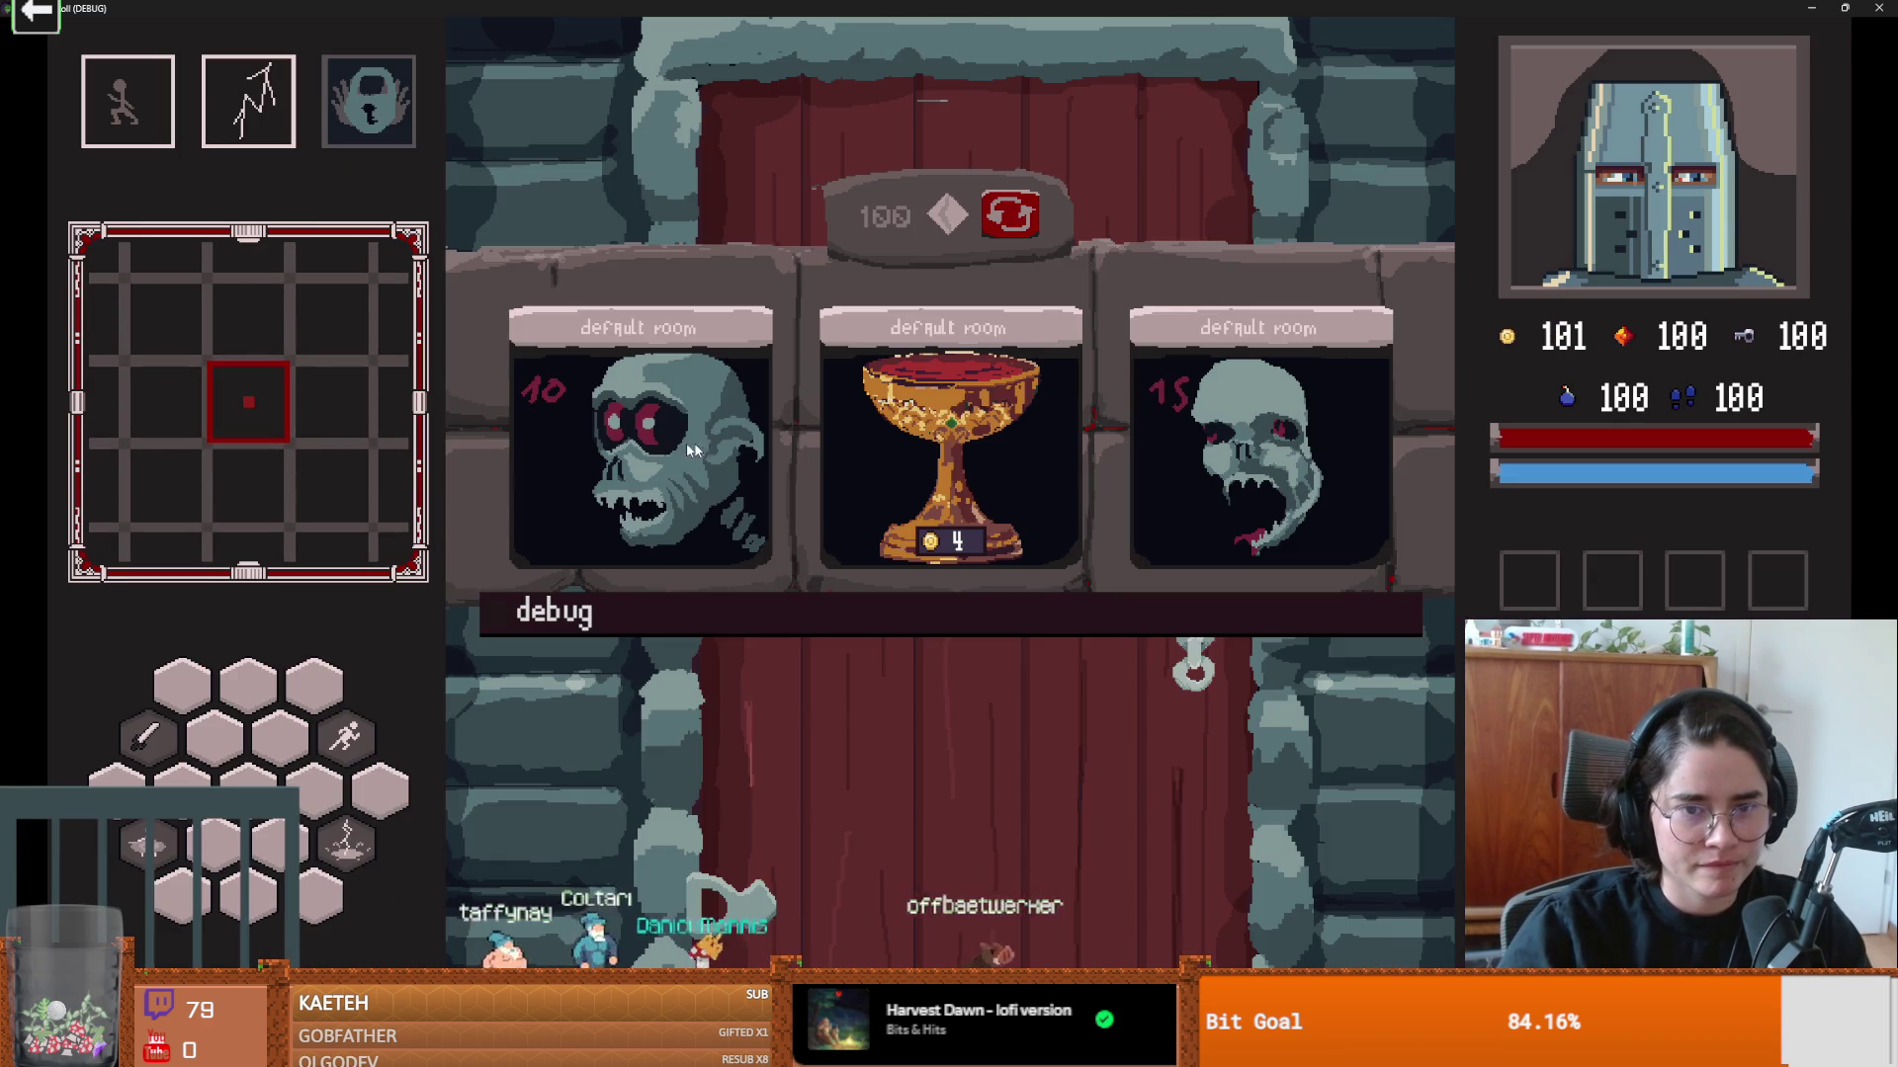
{"action": "left_click", "coordinate": [691, 451]}
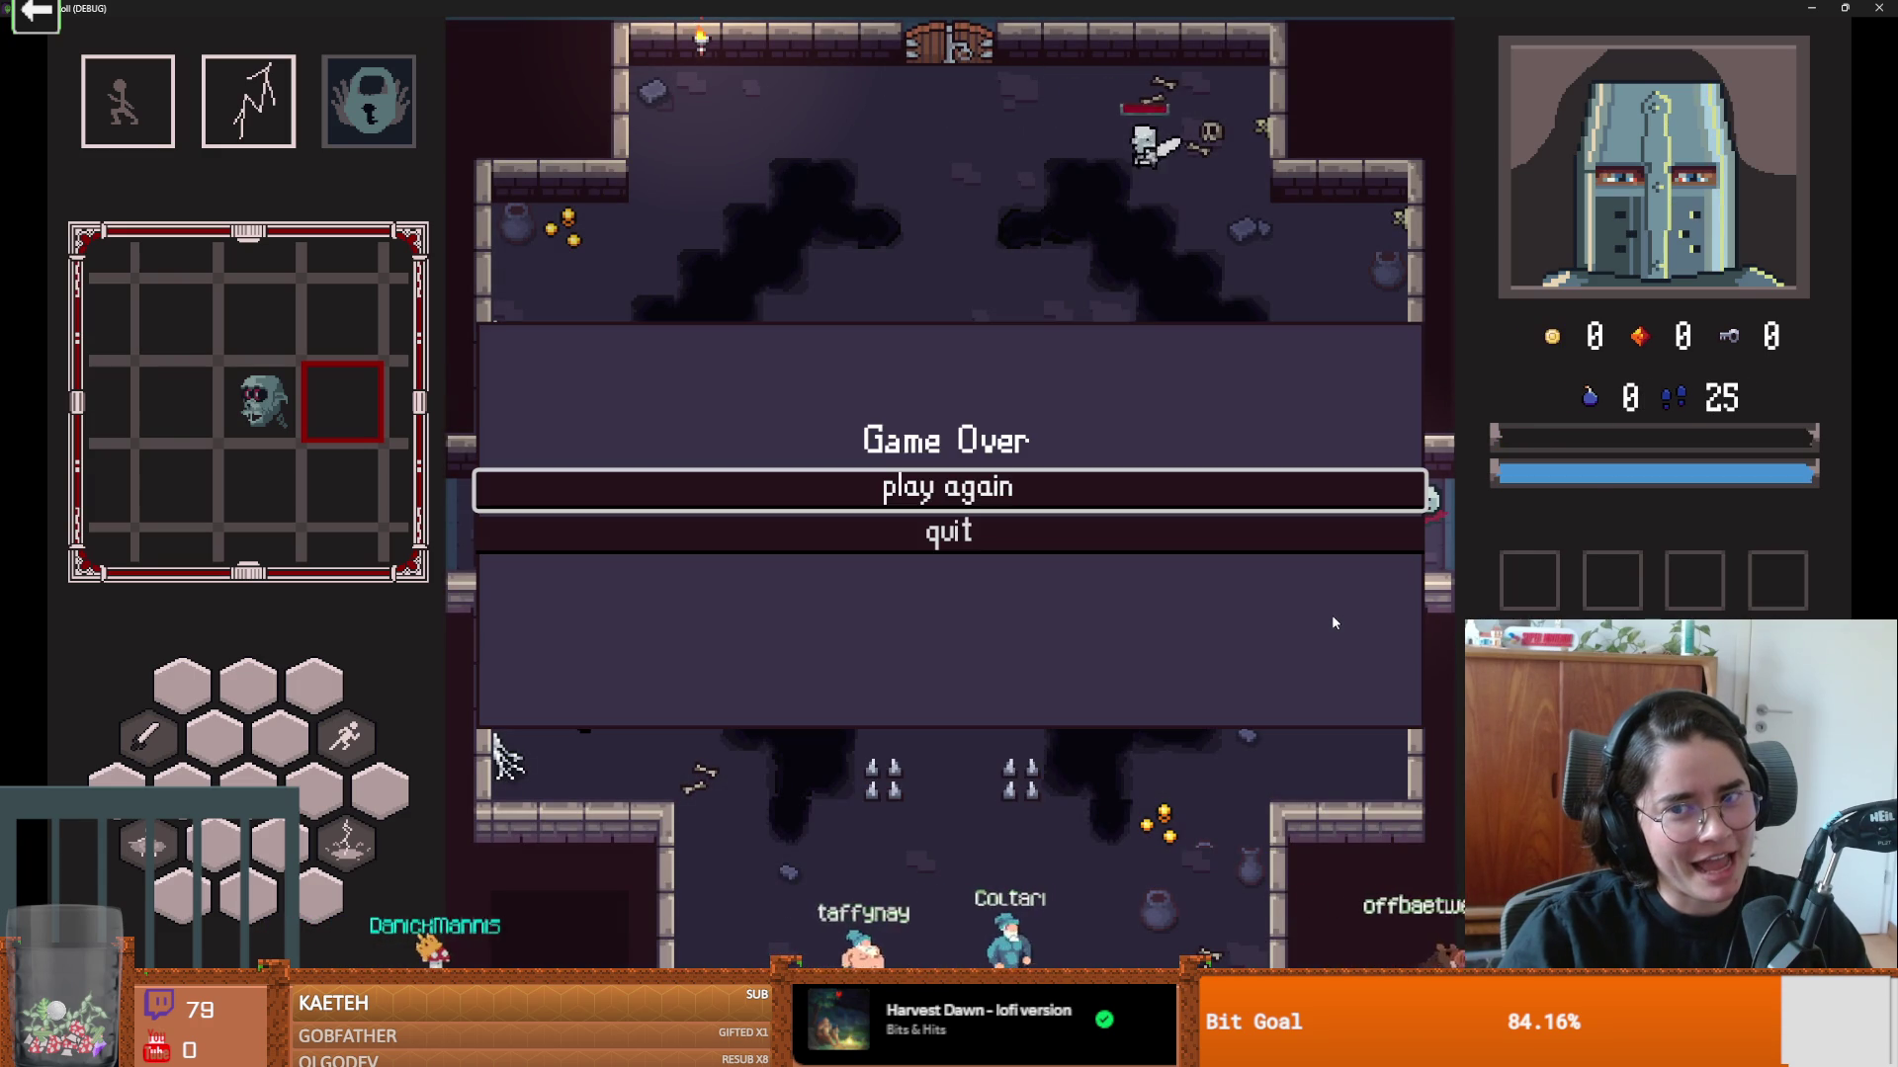
{"action": "left_click", "coordinate": [967, 498]}
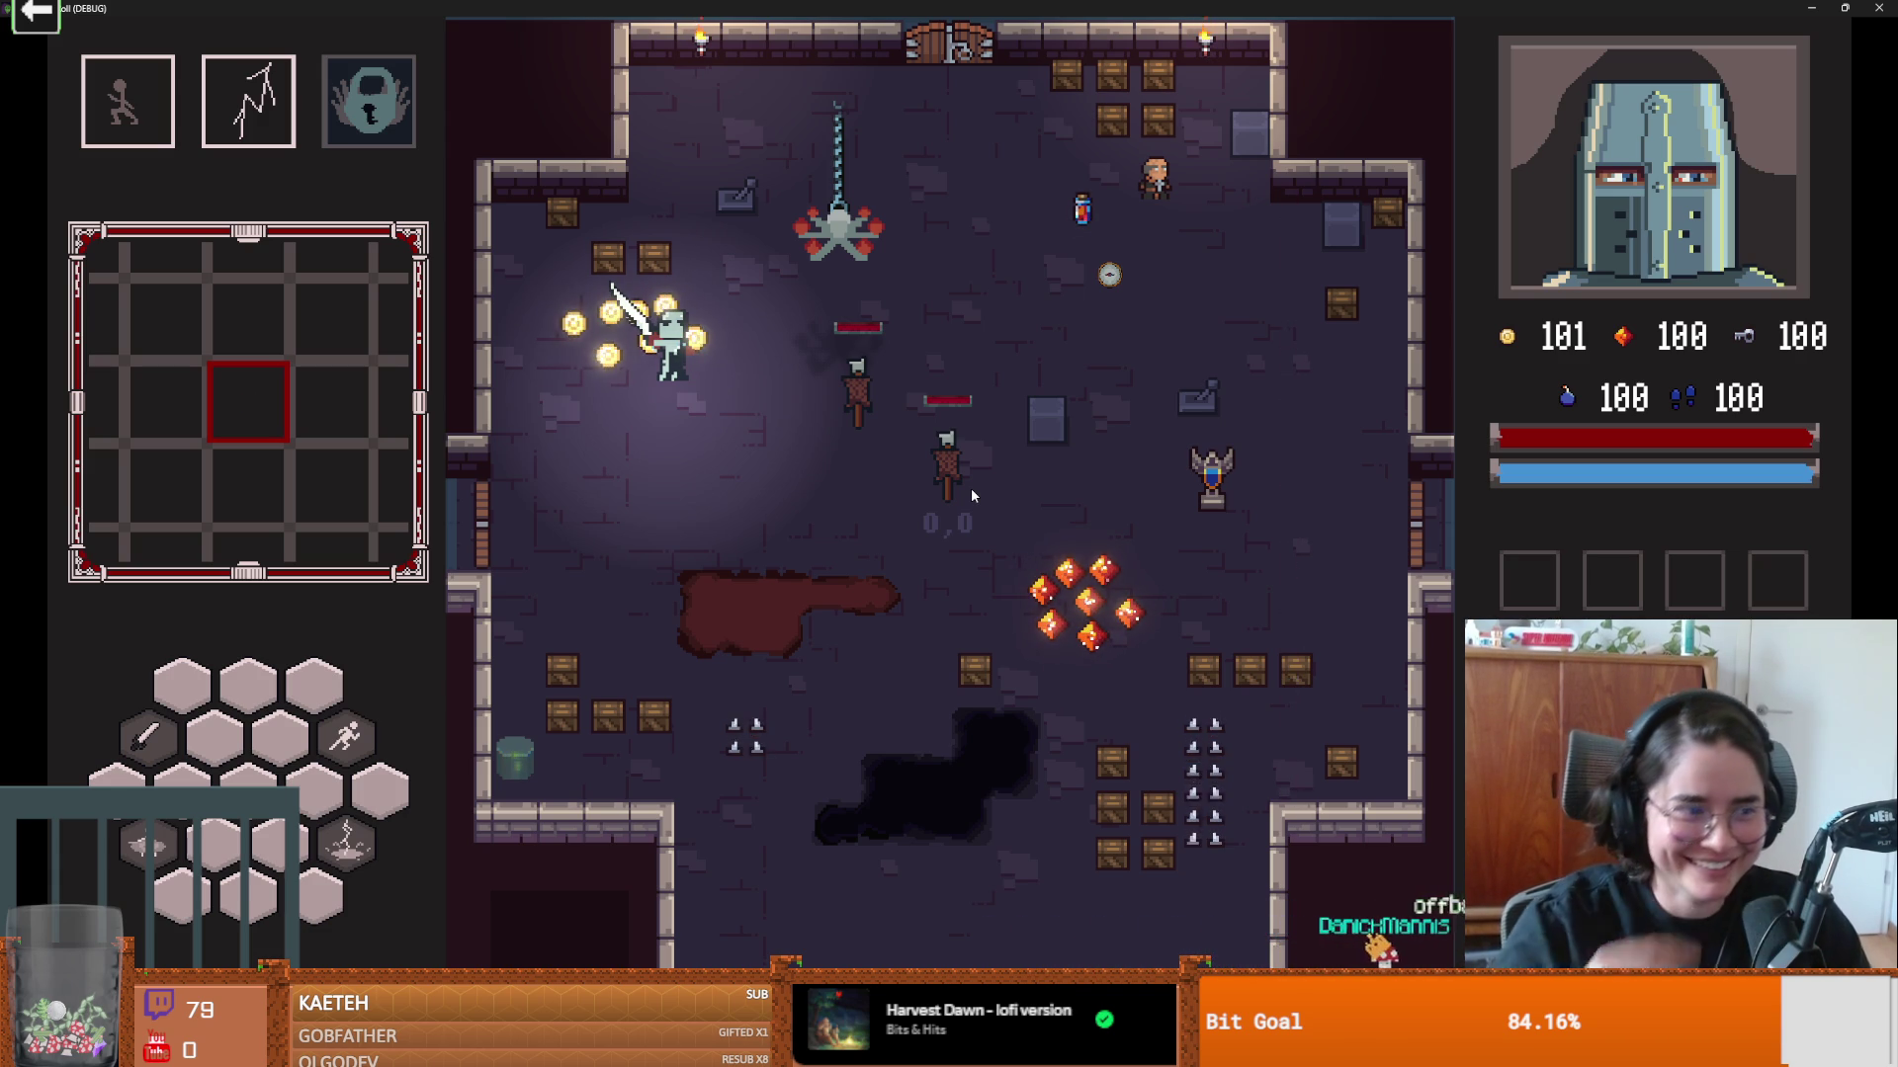
Step: Walk the knight to the left door, pick the next room card and head west
{"action": "key", "text": "a"}
{"action": "key", "text": "s"}
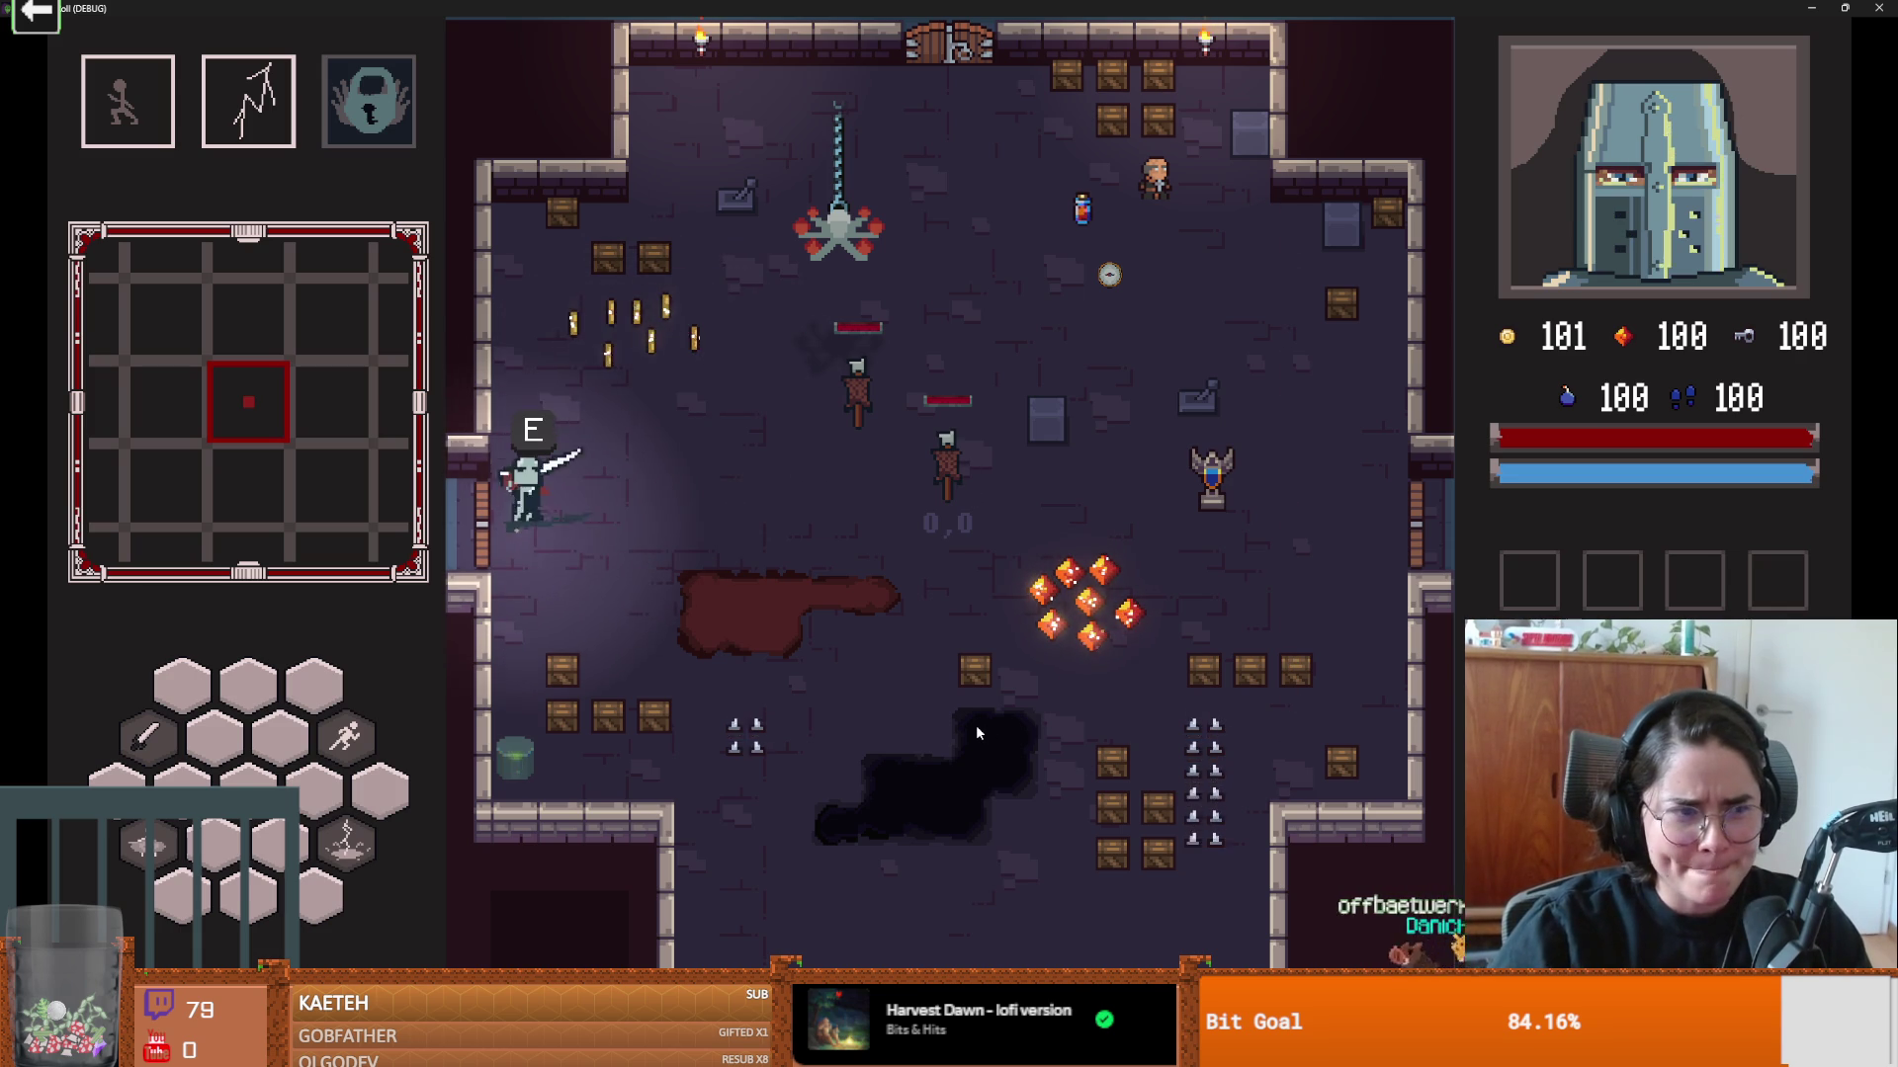
{"action": "key", "text": "a"}
{"action": "key", "text": "s"}
{"action": "key", "text": "e"}
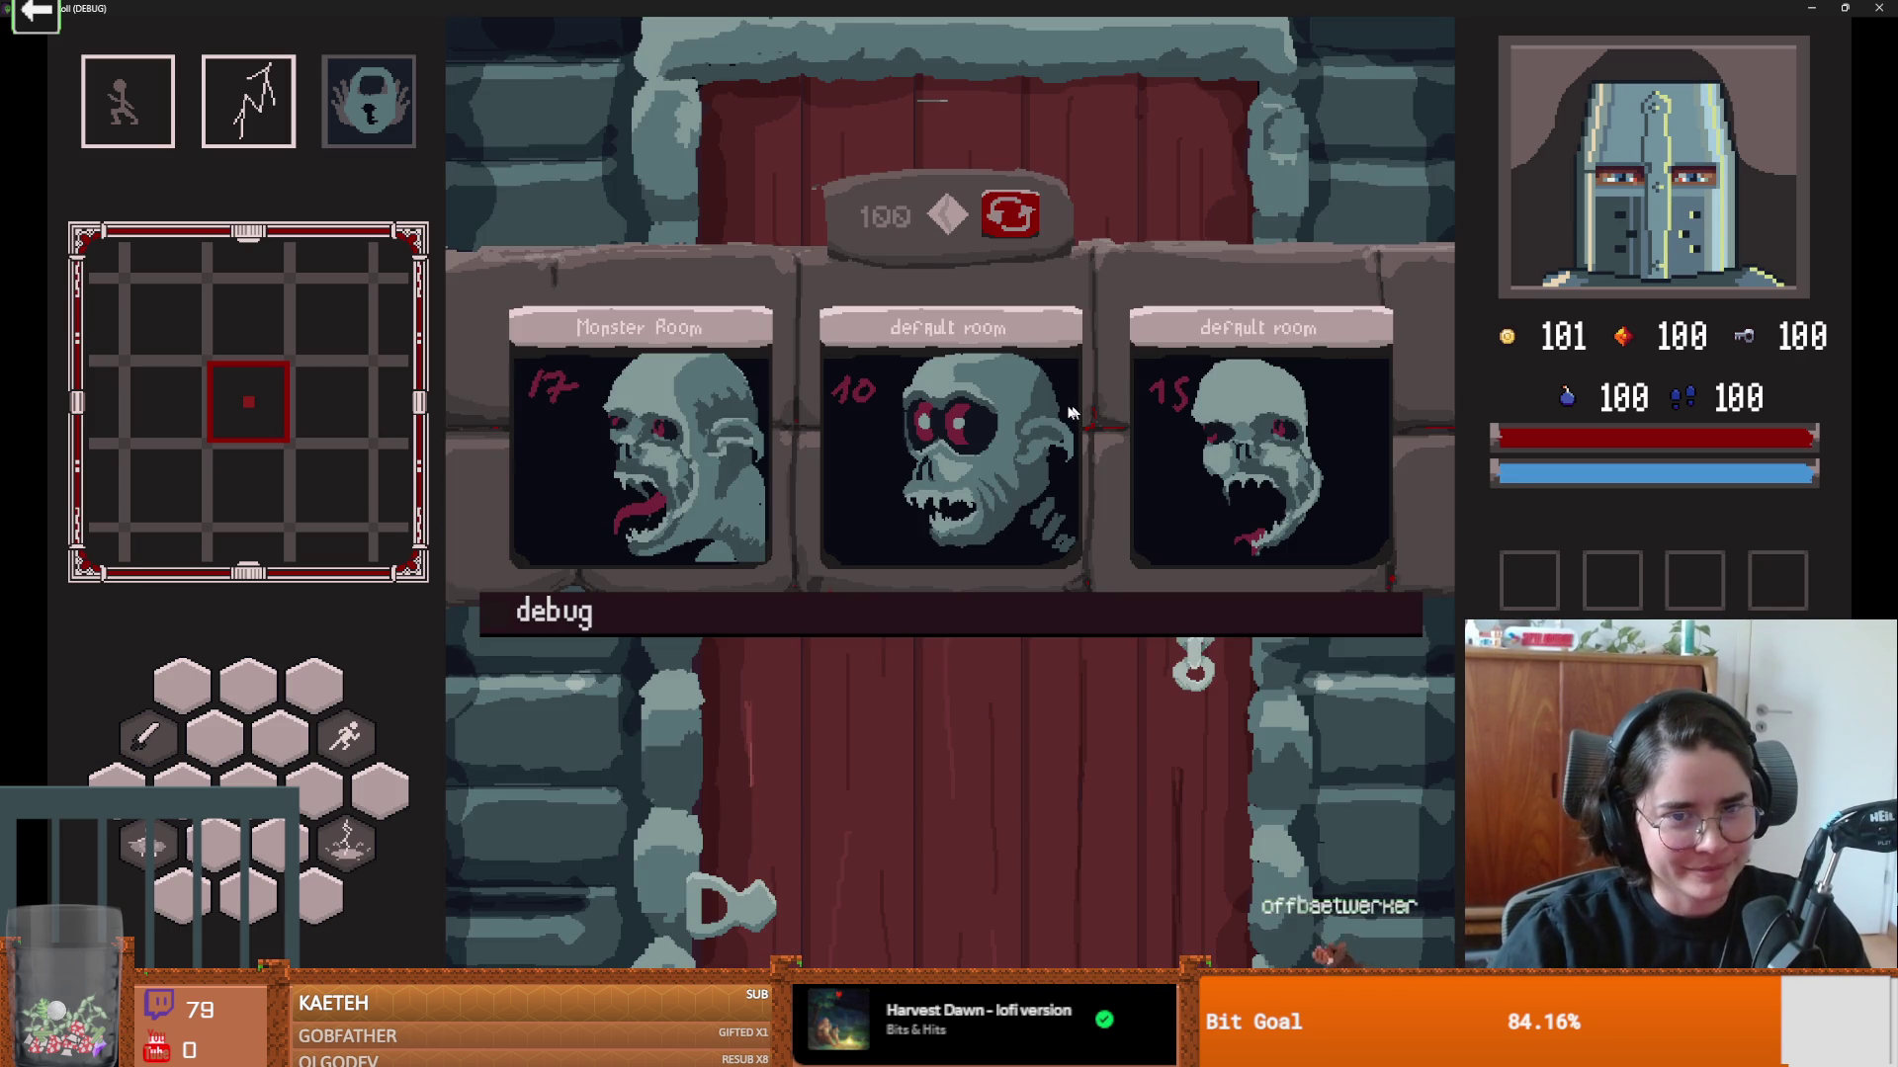
{"action": "left_click", "coordinate": [1072, 406]}
{"action": "key", "text": "a"}
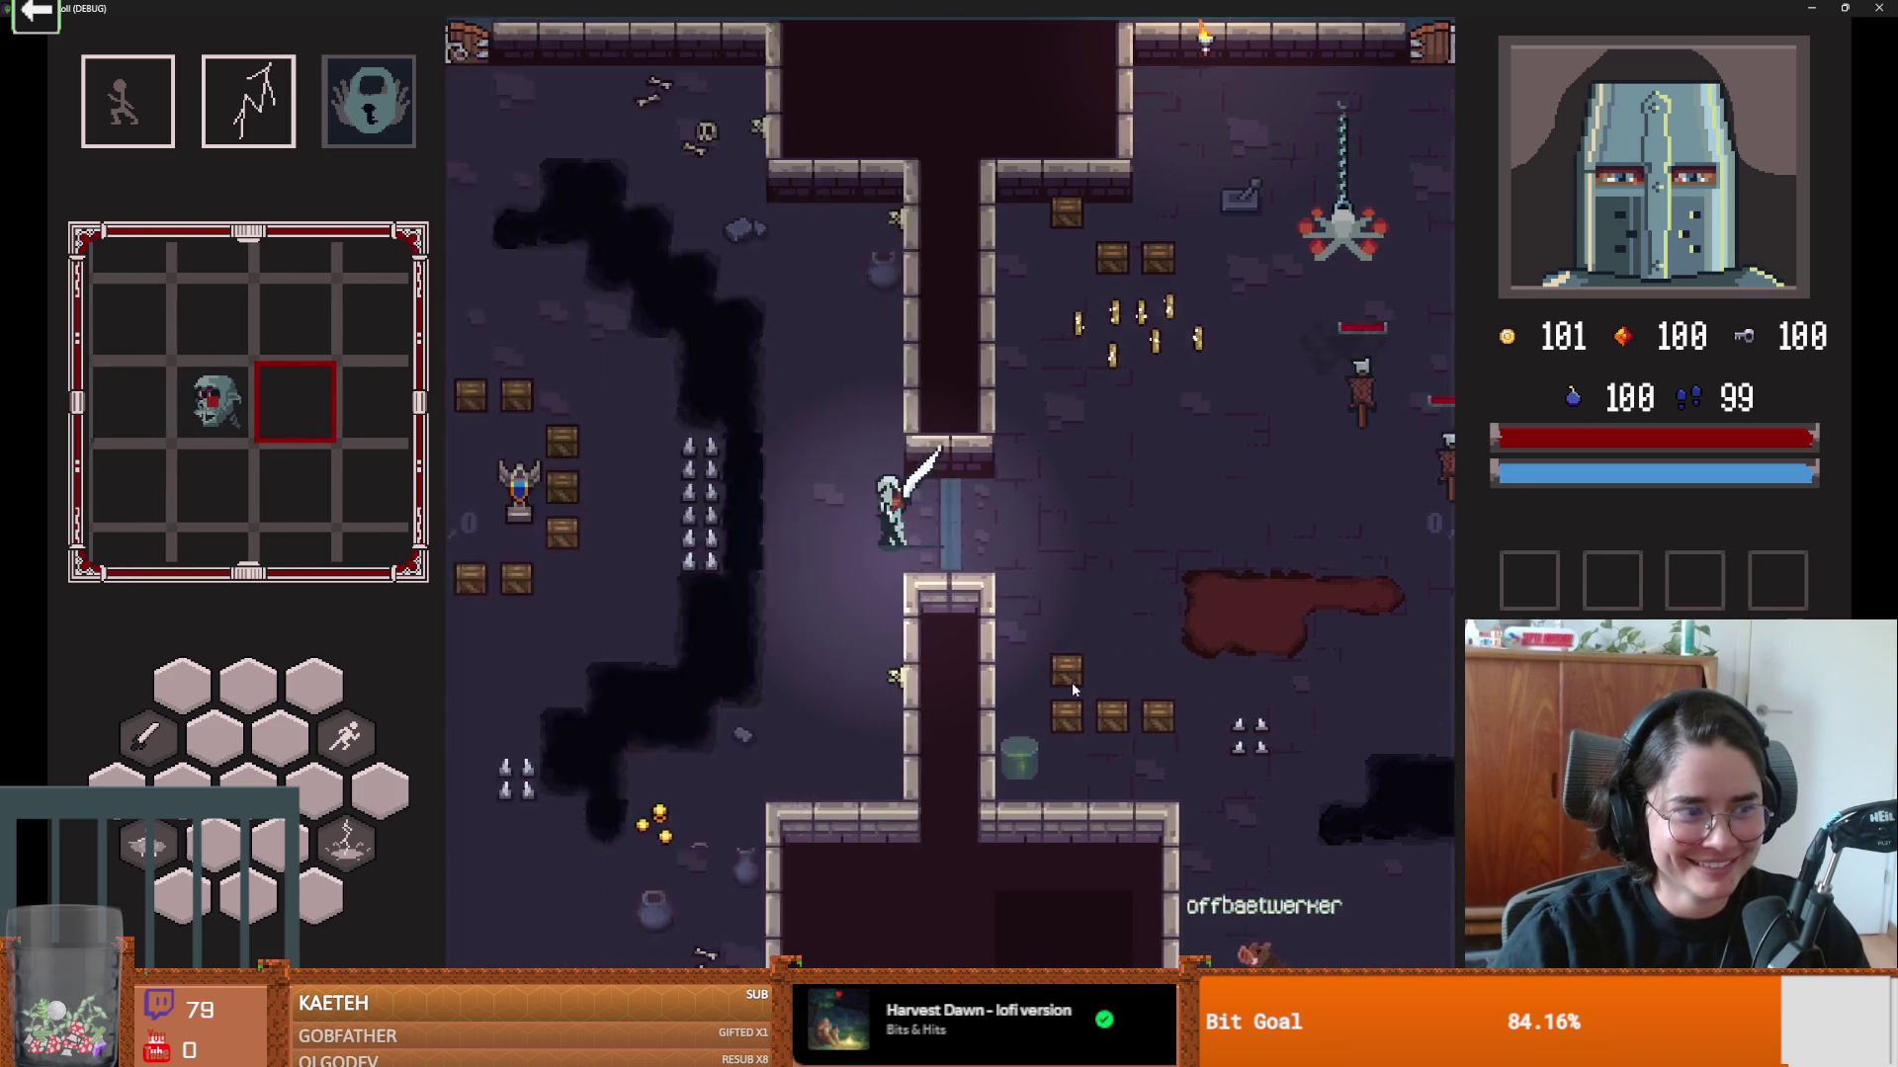
Step: Slash the skeleton, then briefly open and close the debug console
{"action": "key", "text": "w"}
{"action": "left_click", "coordinate": [1329, 457]}
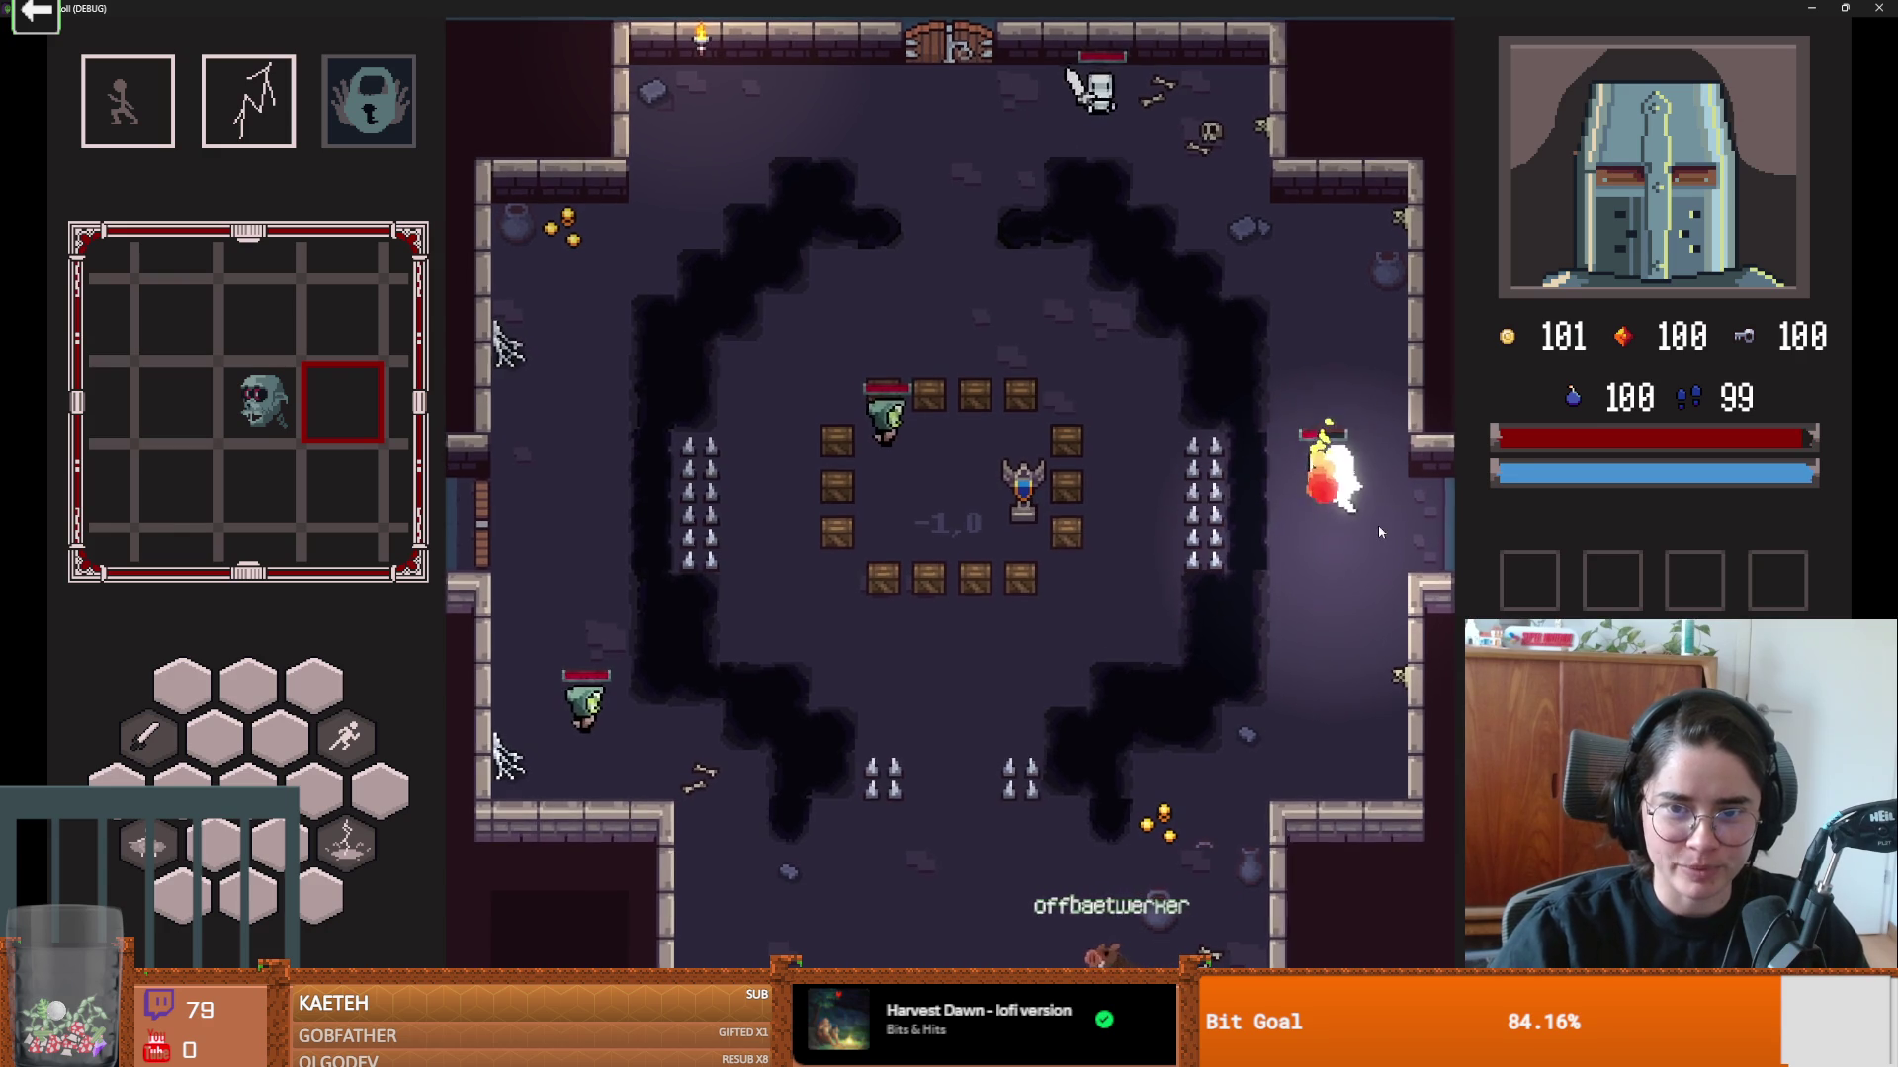
{"action": "key", "text": "s"}
{"action": "key", "text": "a"}
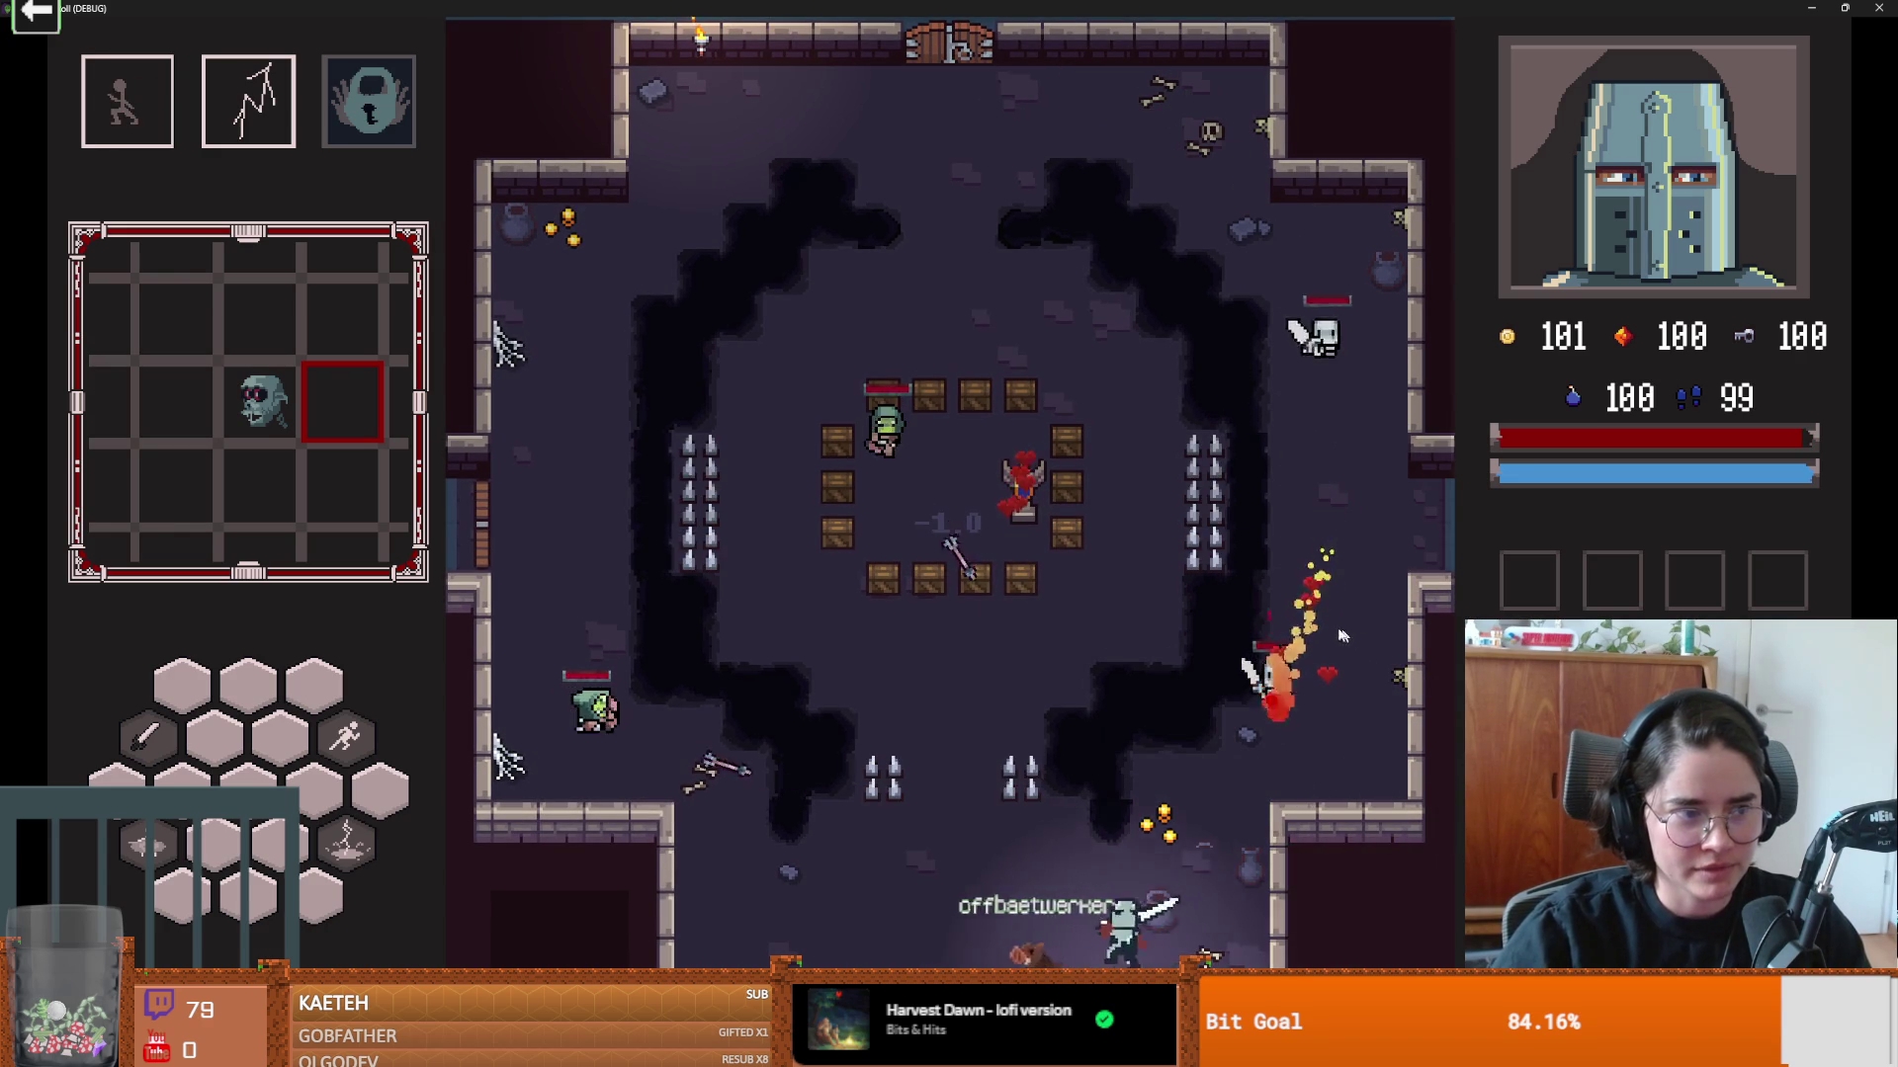
{"action": "key", "text": "Escape"}
{"action": "key", "text": "Escape"}
{"action": "key", "text": "grave"}
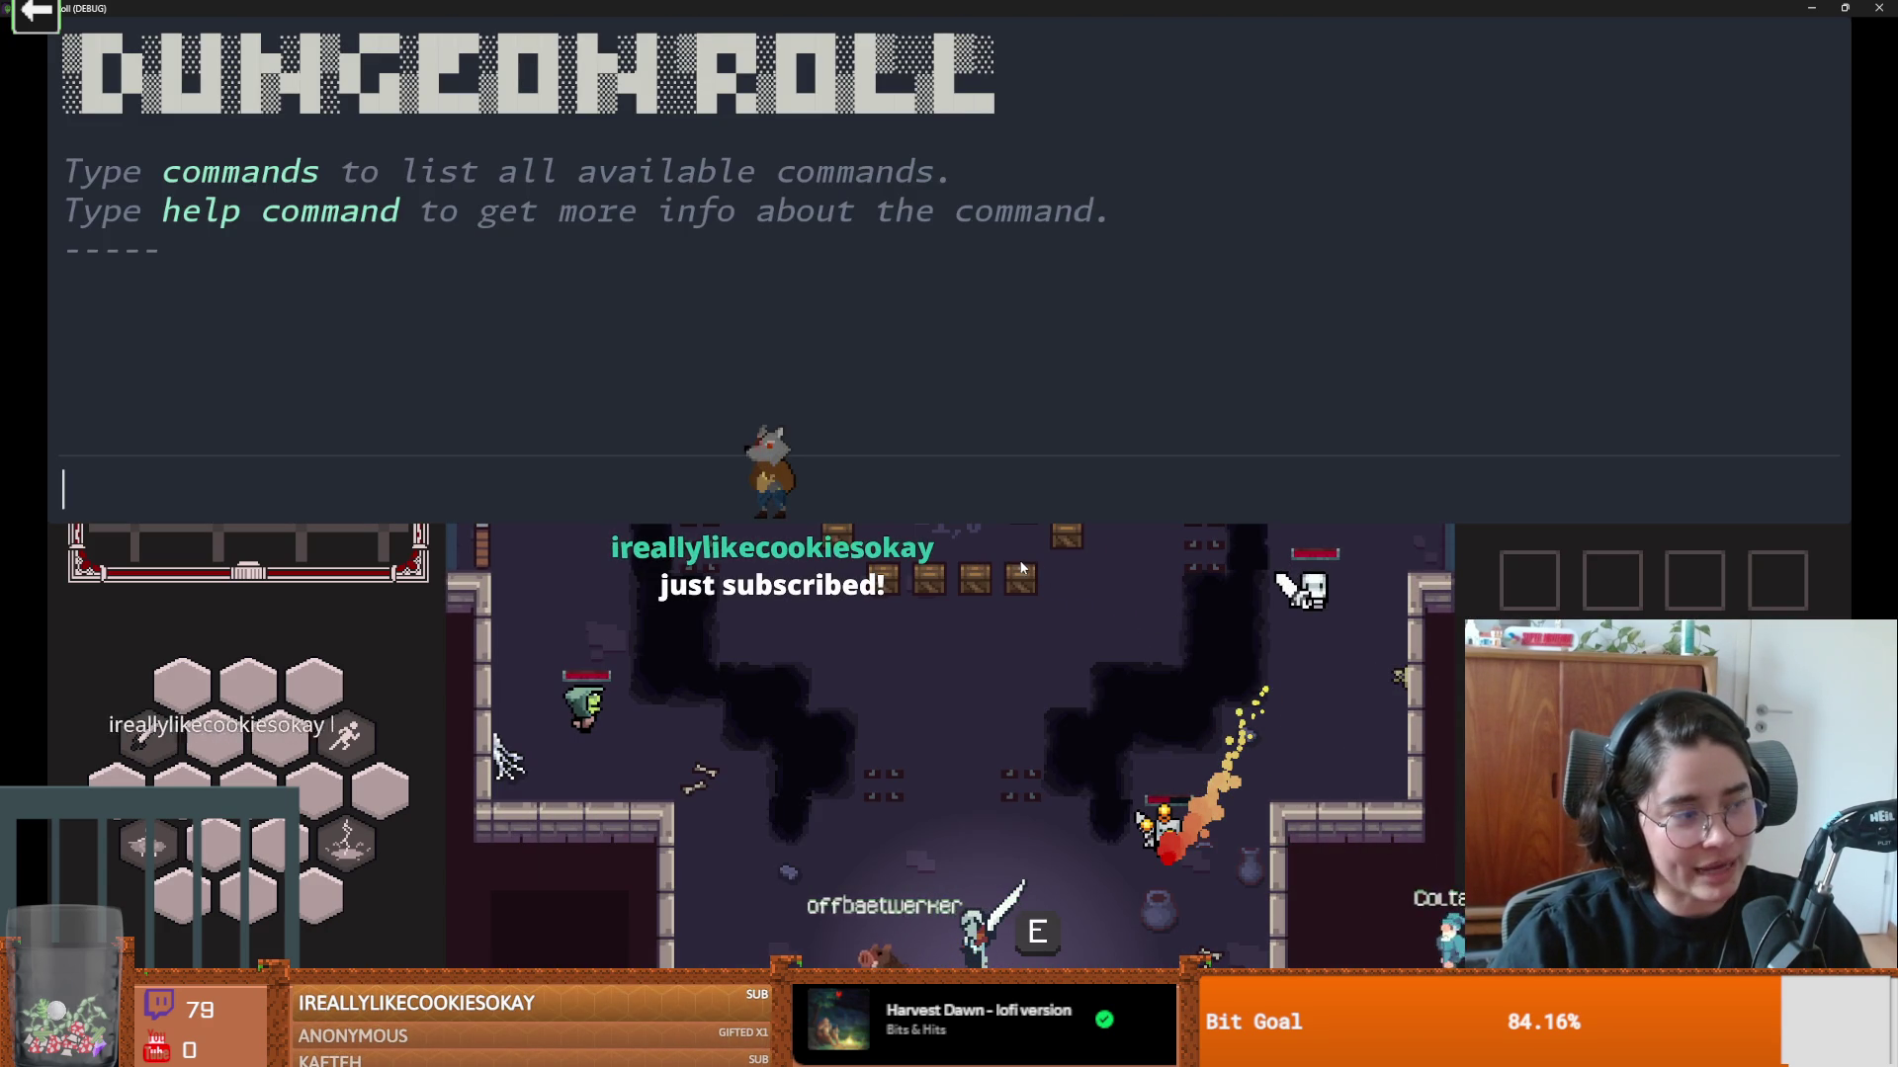
{"action": "key", "text": "grave"}
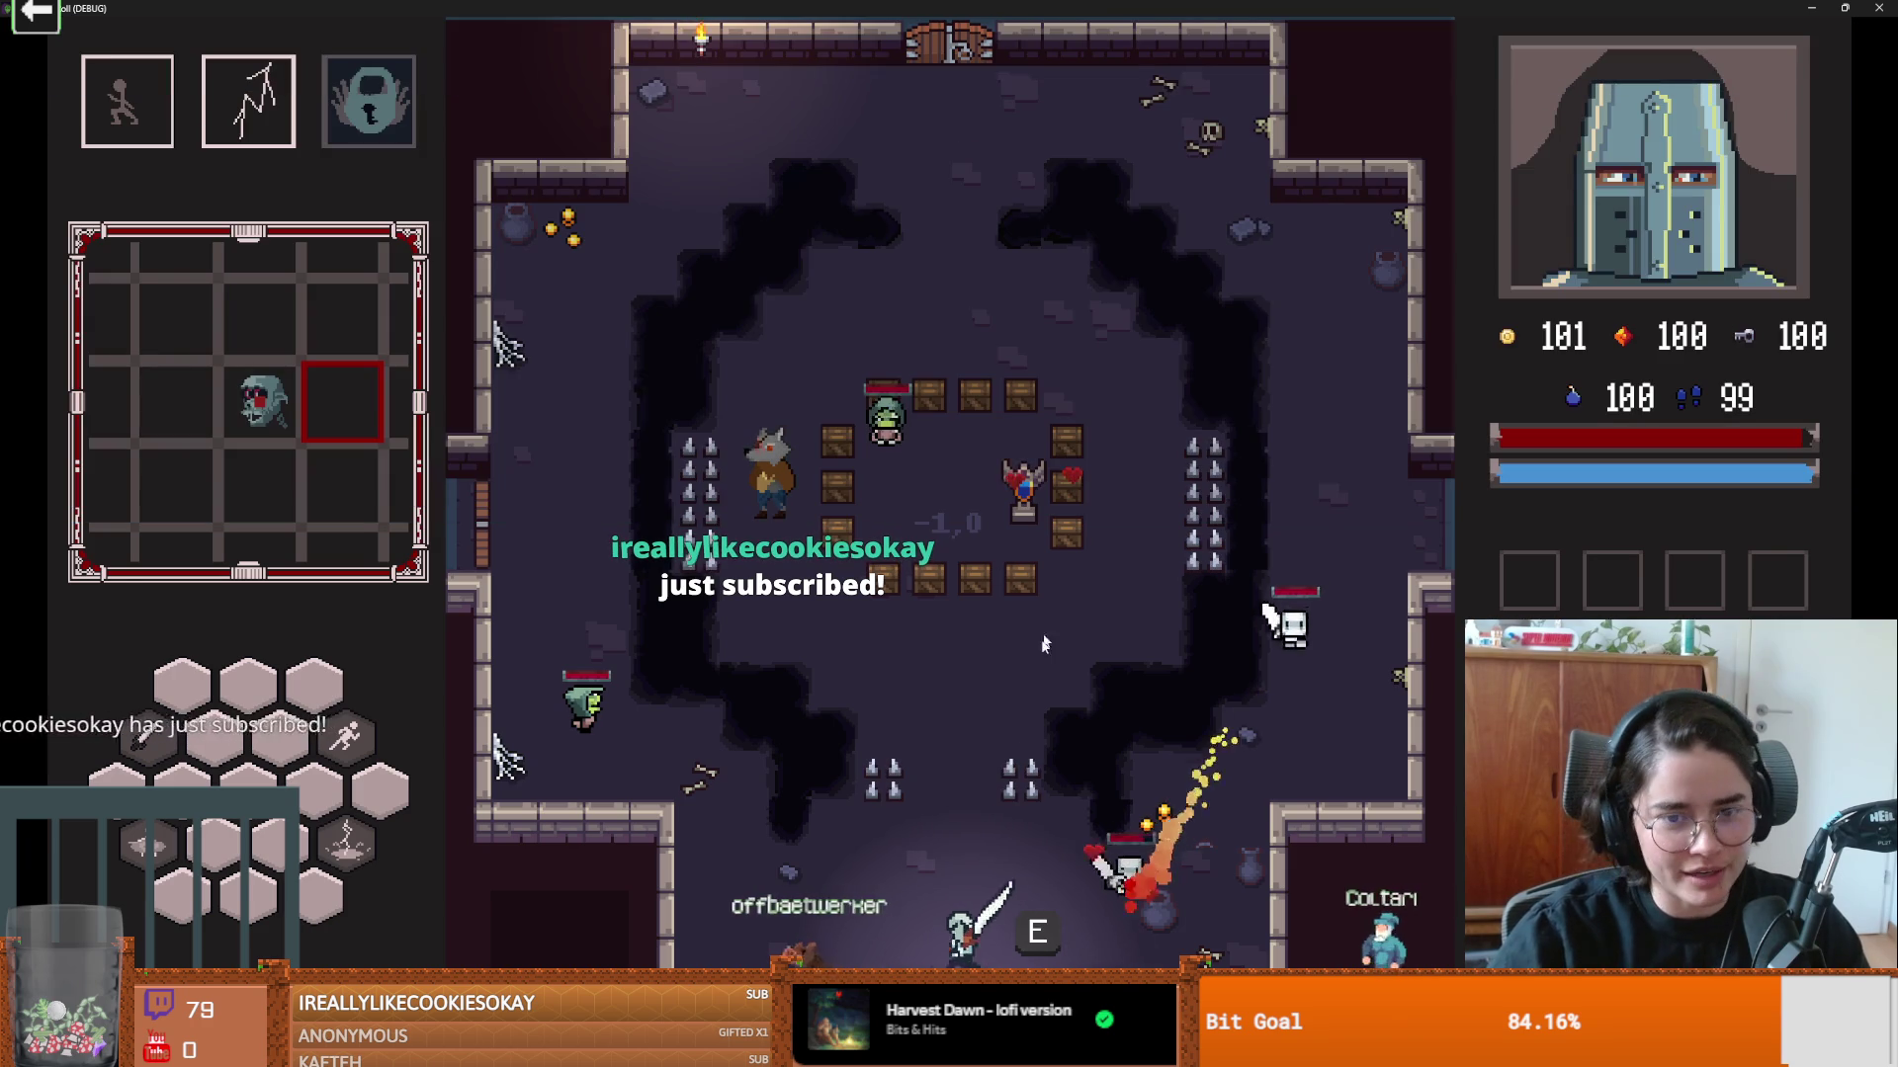
Step: Fight the skeletons around the central shrine with sword slashes and a lightning cast
{"action": "key", "text": "w"}
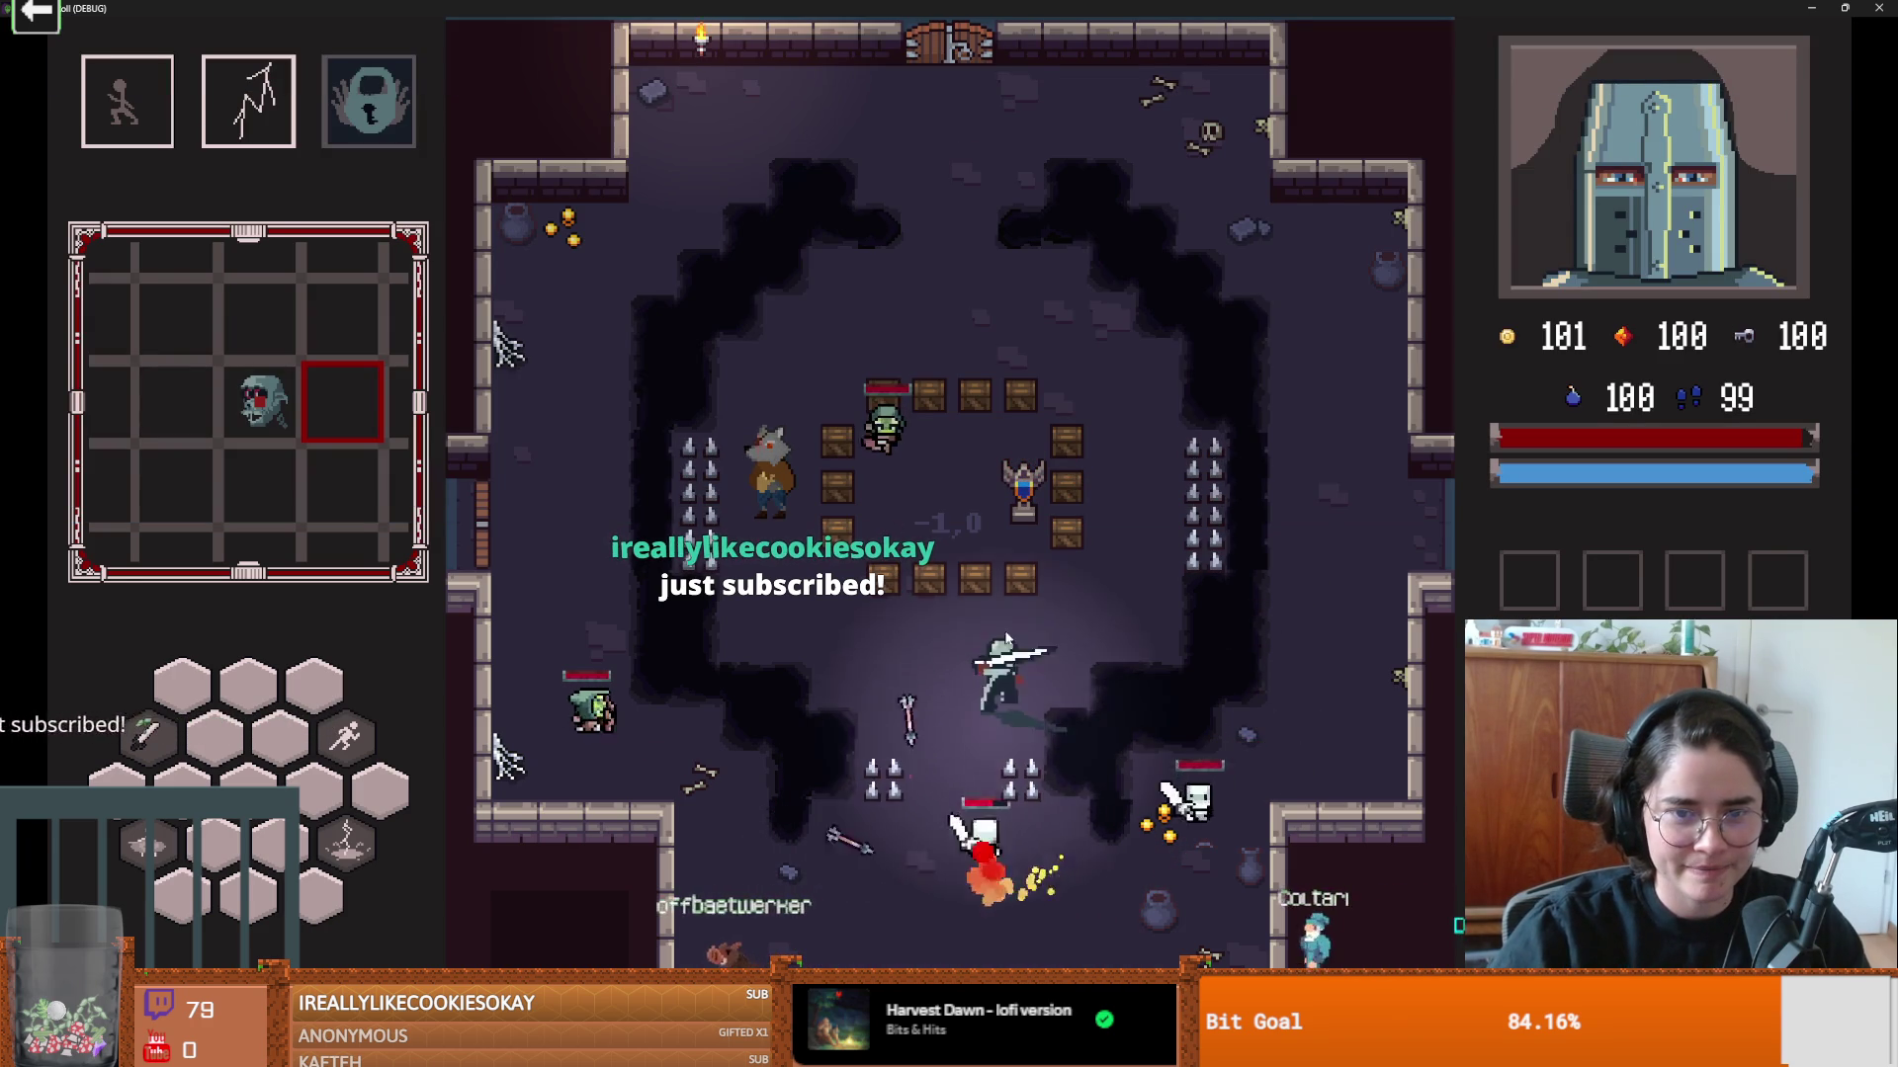
{"action": "key", "text": "d"}
{"action": "key", "text": "s"}
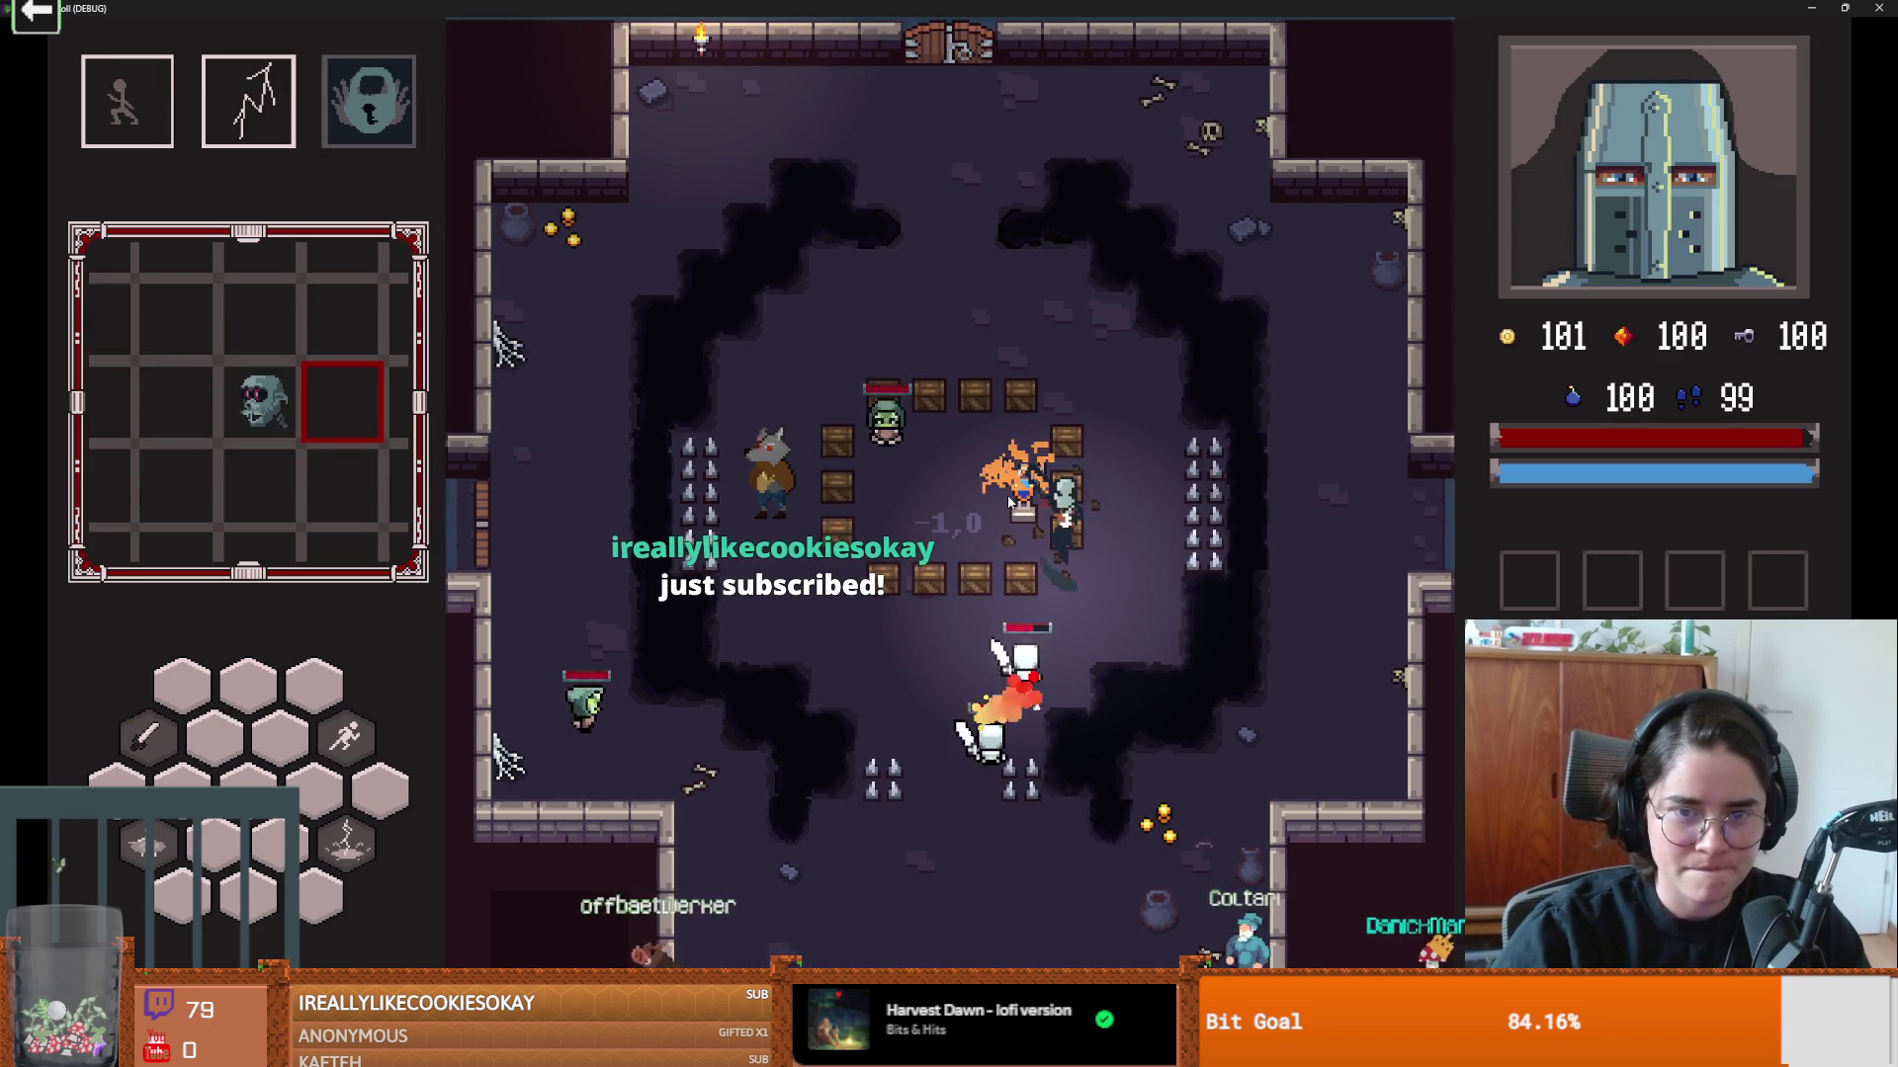
{"action": "key", "text": "space"}
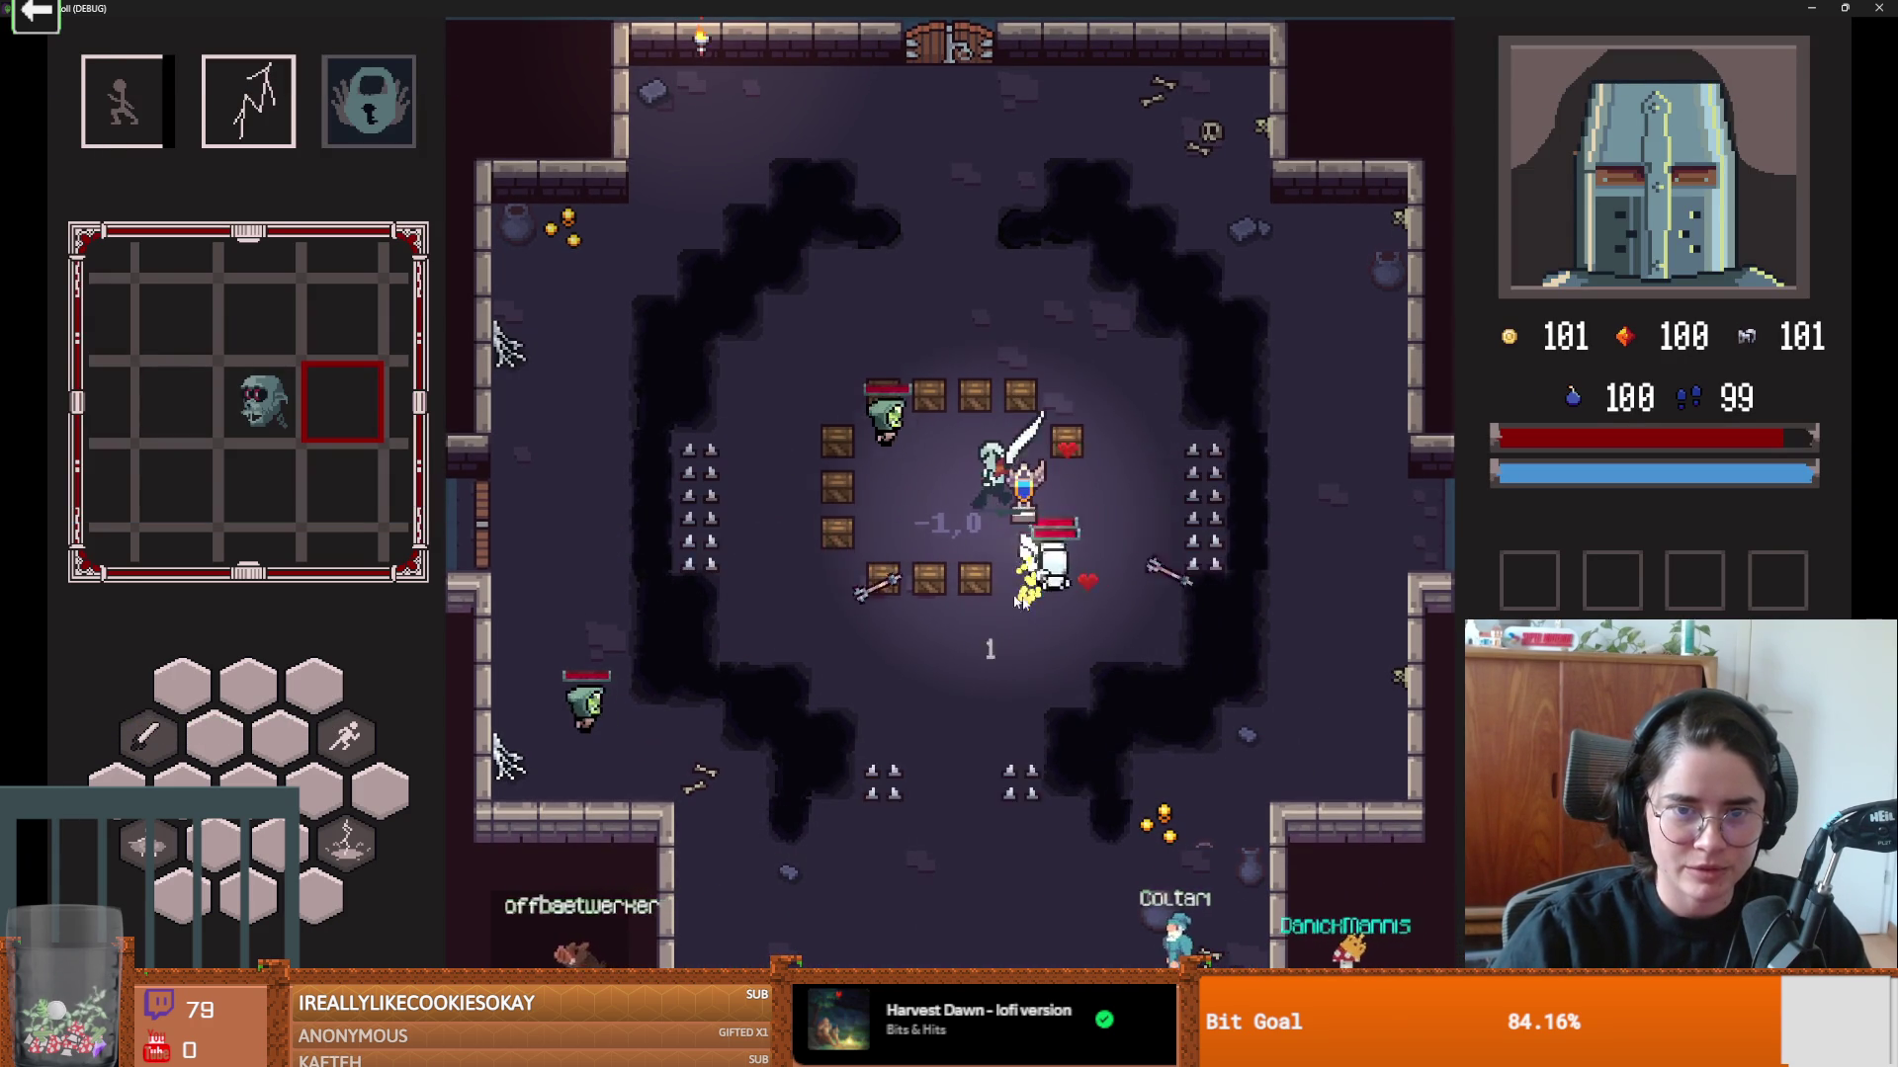
{"action": "key", "text": "a"}
{"action": "key", "text": "d"}
{"action": "key", "text": "space"}
{"action": "key", "text": "q"}
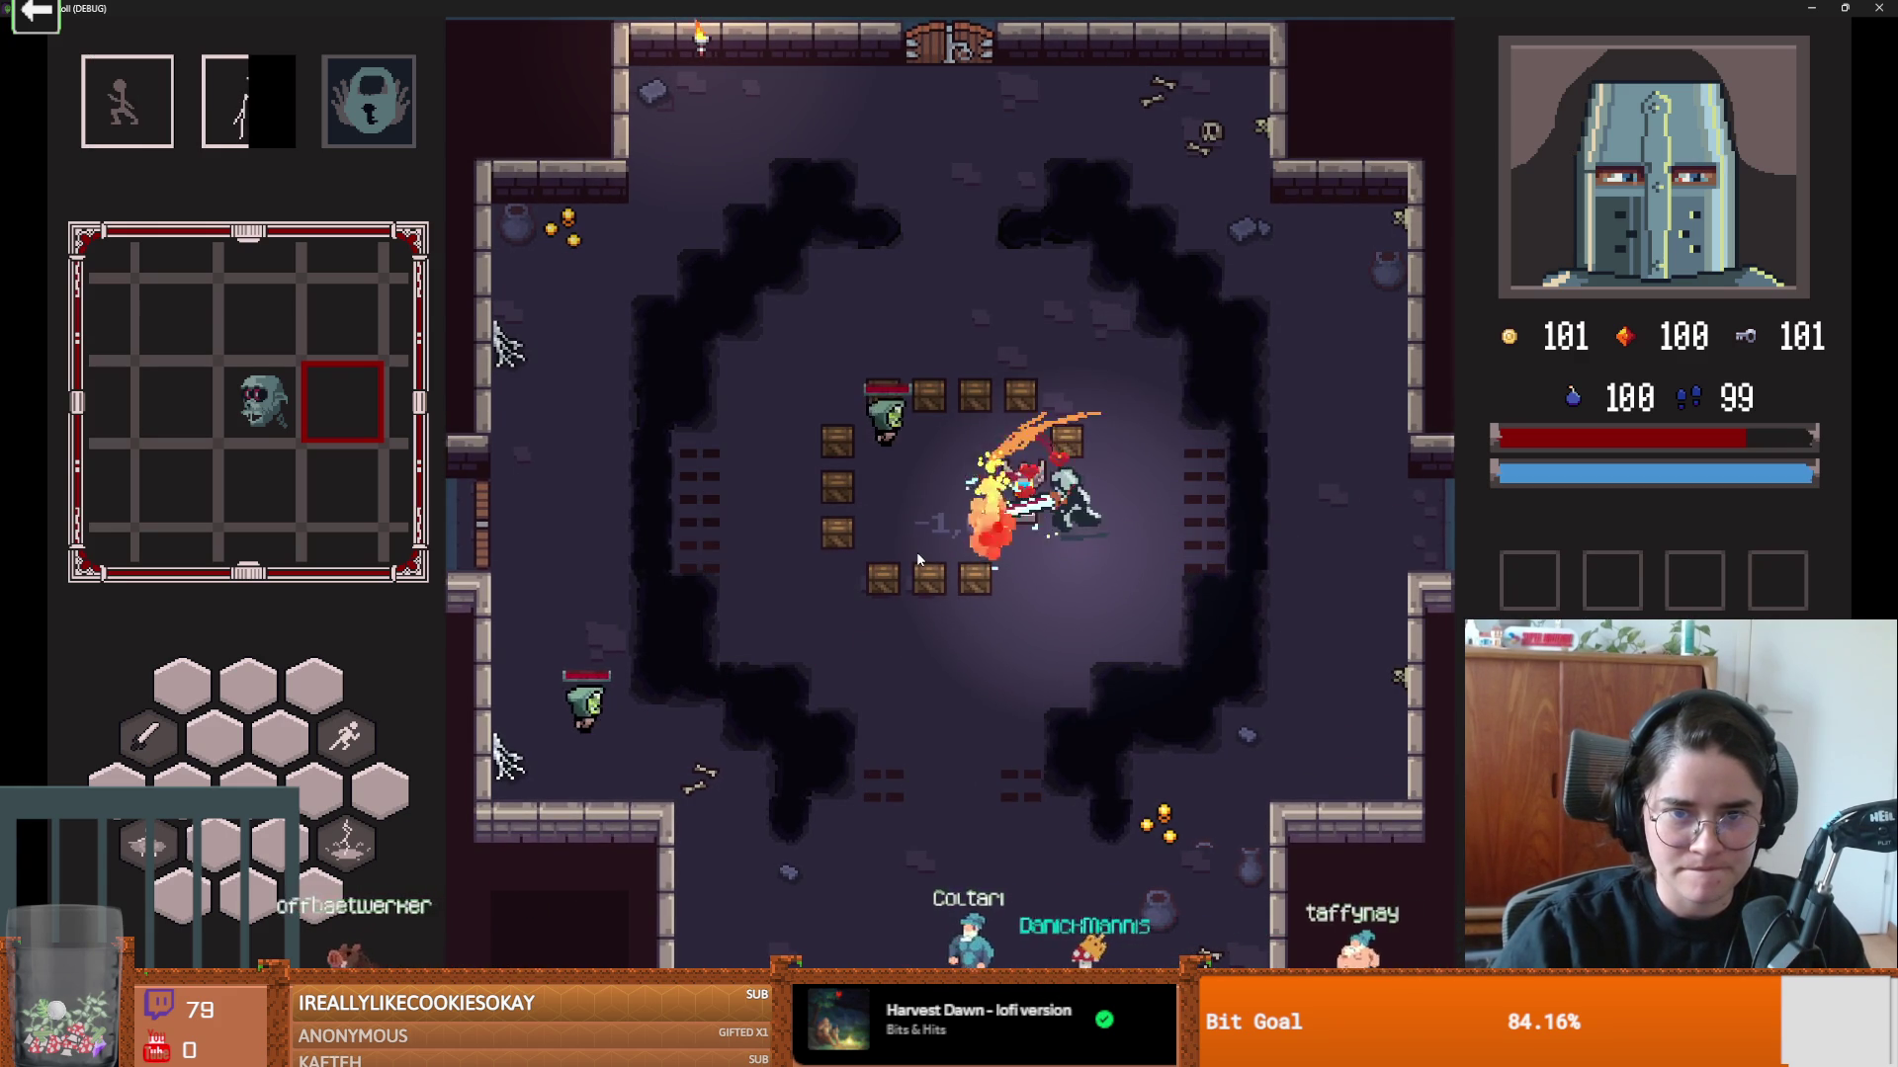
{"action": "key", "text": "w"}
{"action": "key", "text": "space"}
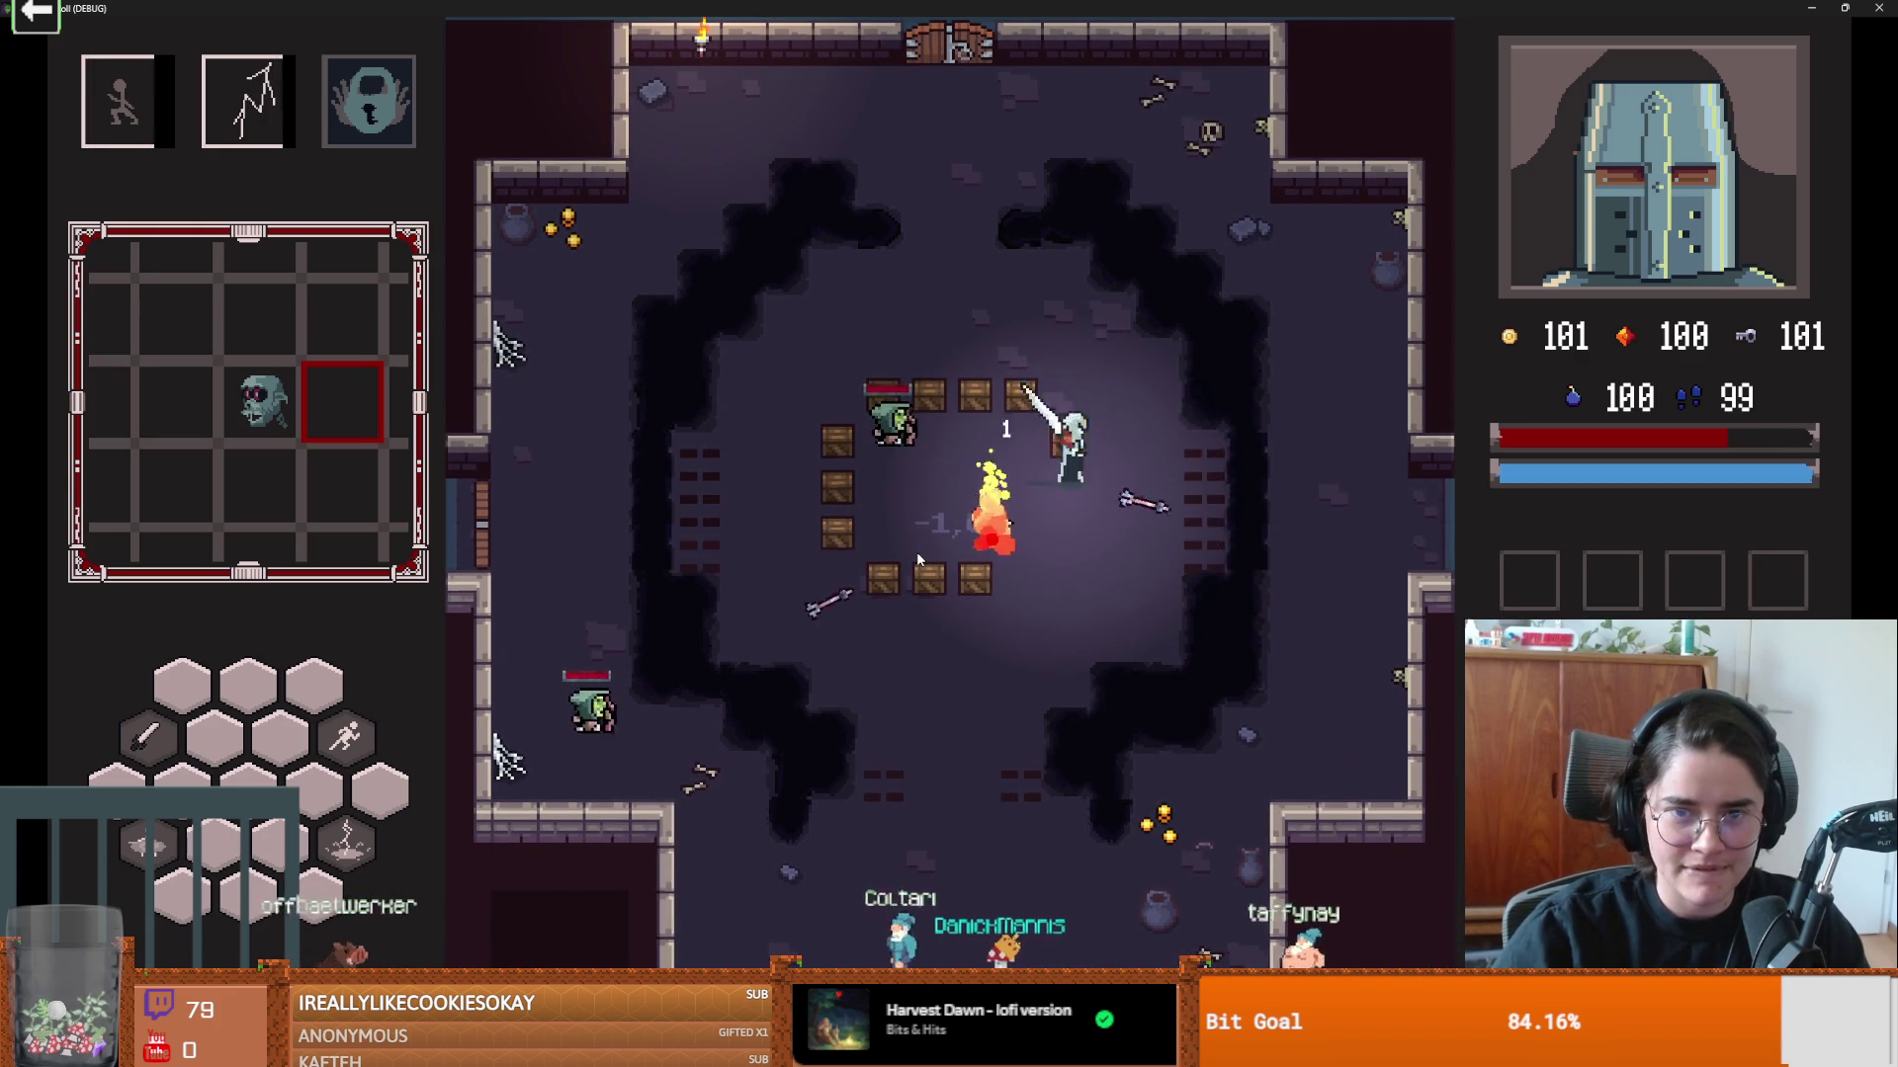
Step: Battle the goblin beside the crates with slashes, a dash and lightning, smashing crates
{"action": "key", "text": "a"}
{"action": "key", "text": "space"}
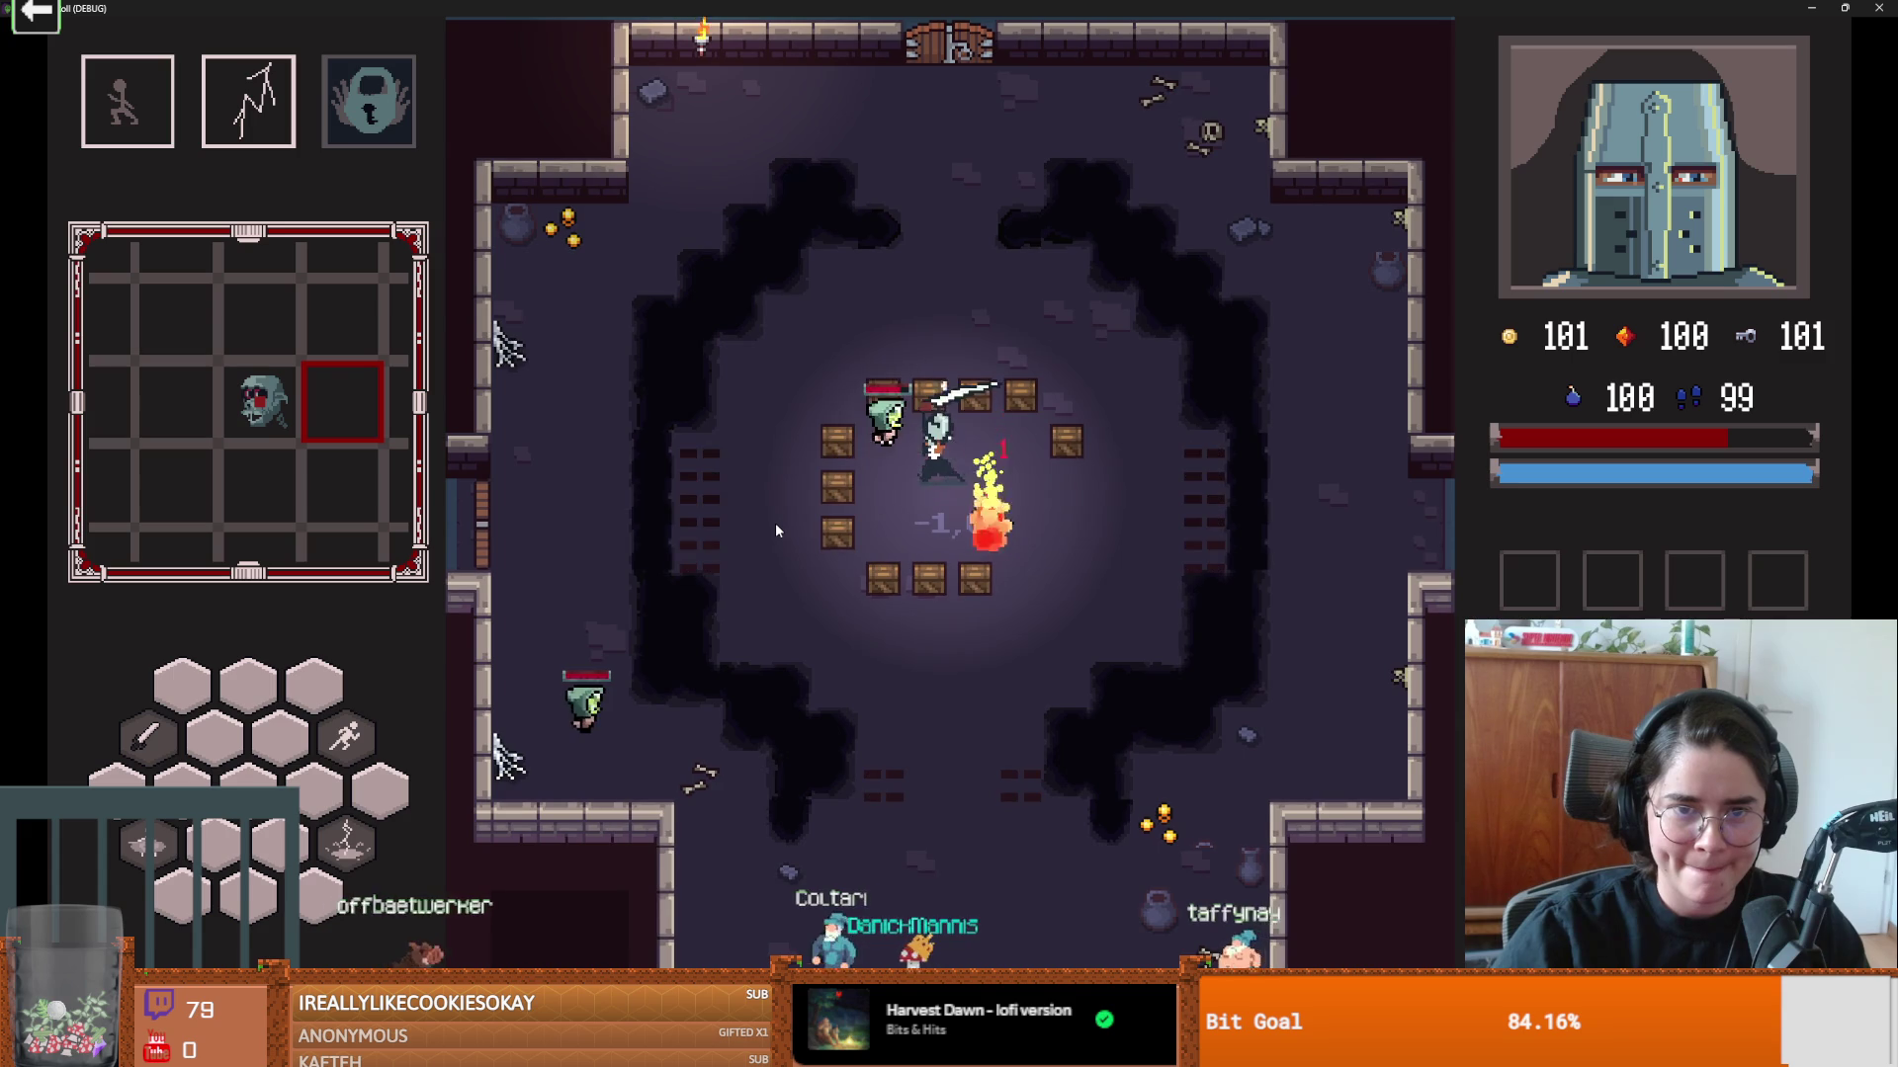
{"action": "key", "text": "d"}
{"action": "key", "text": "space"}
{"action": "key", "text": "q"}
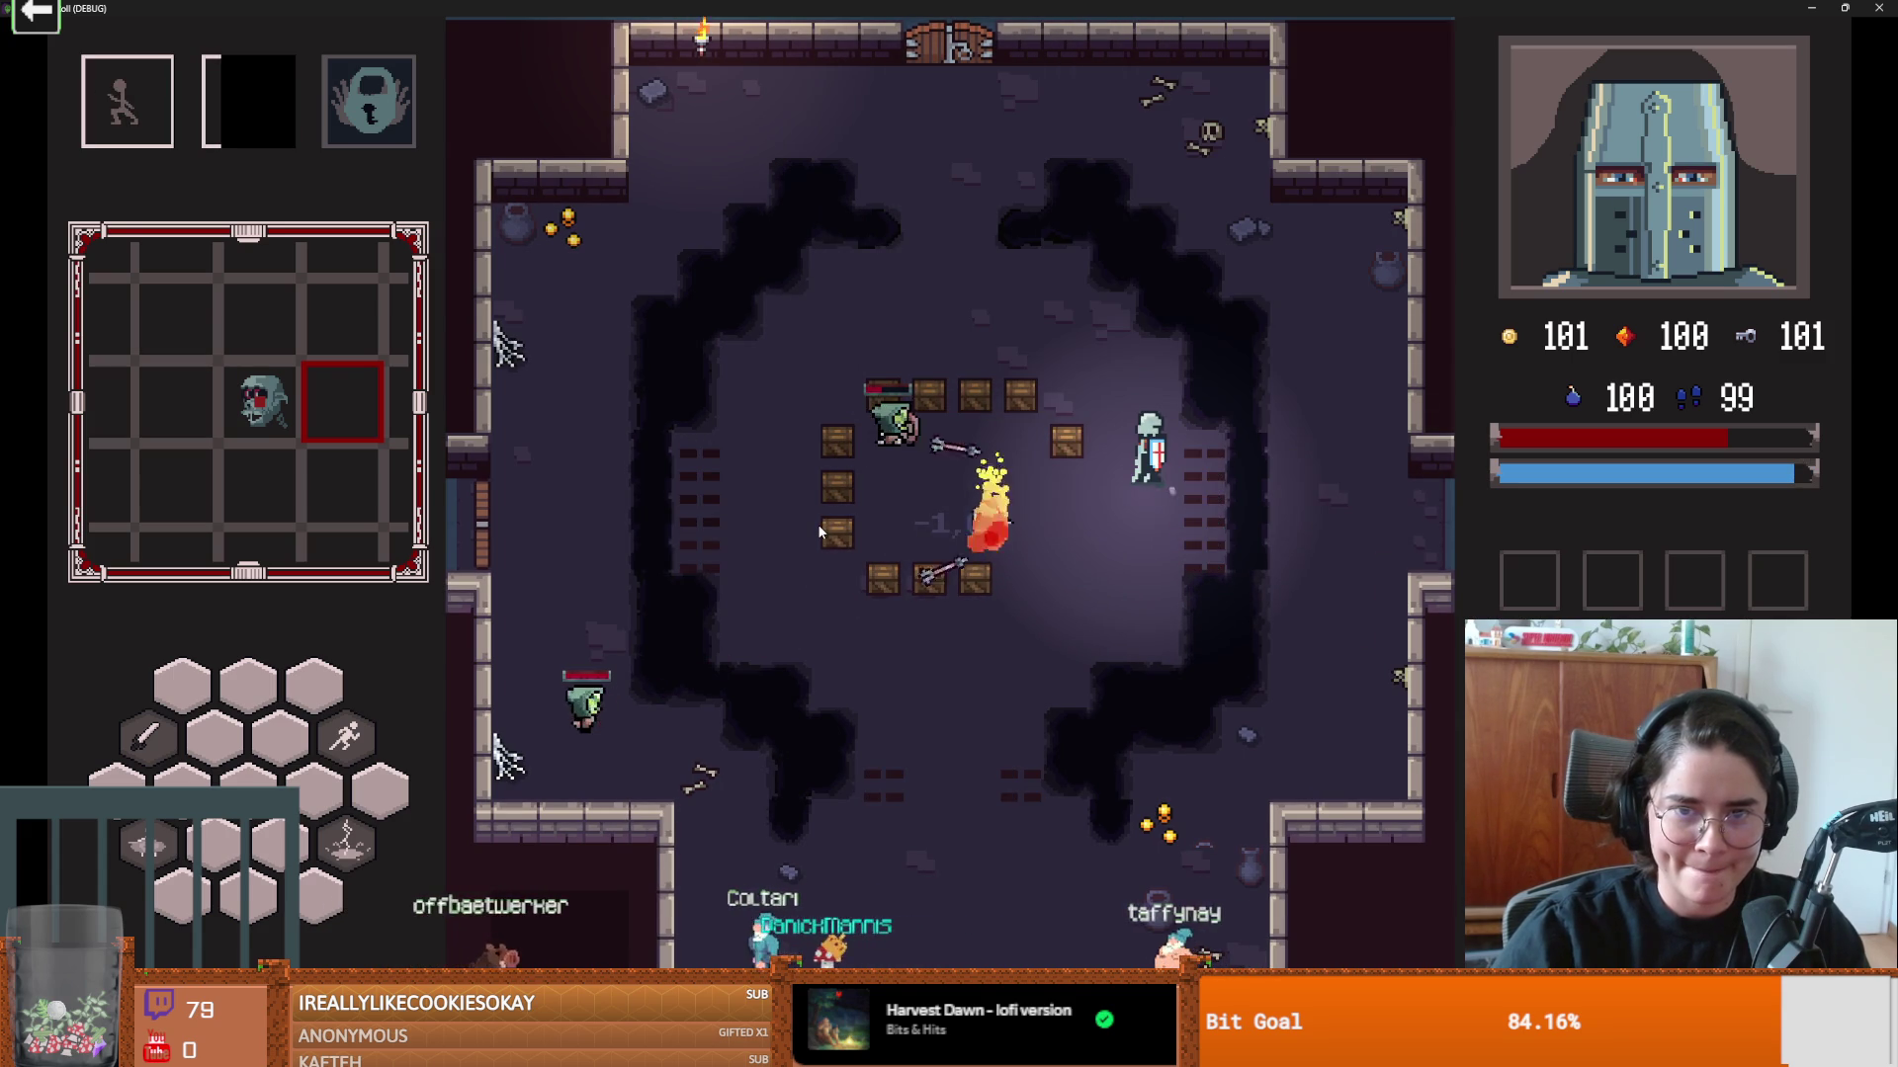
{"action": "key", "text": "a"}
{"action": "key", "text": "space"}
{"action": "key", "text": "a"}
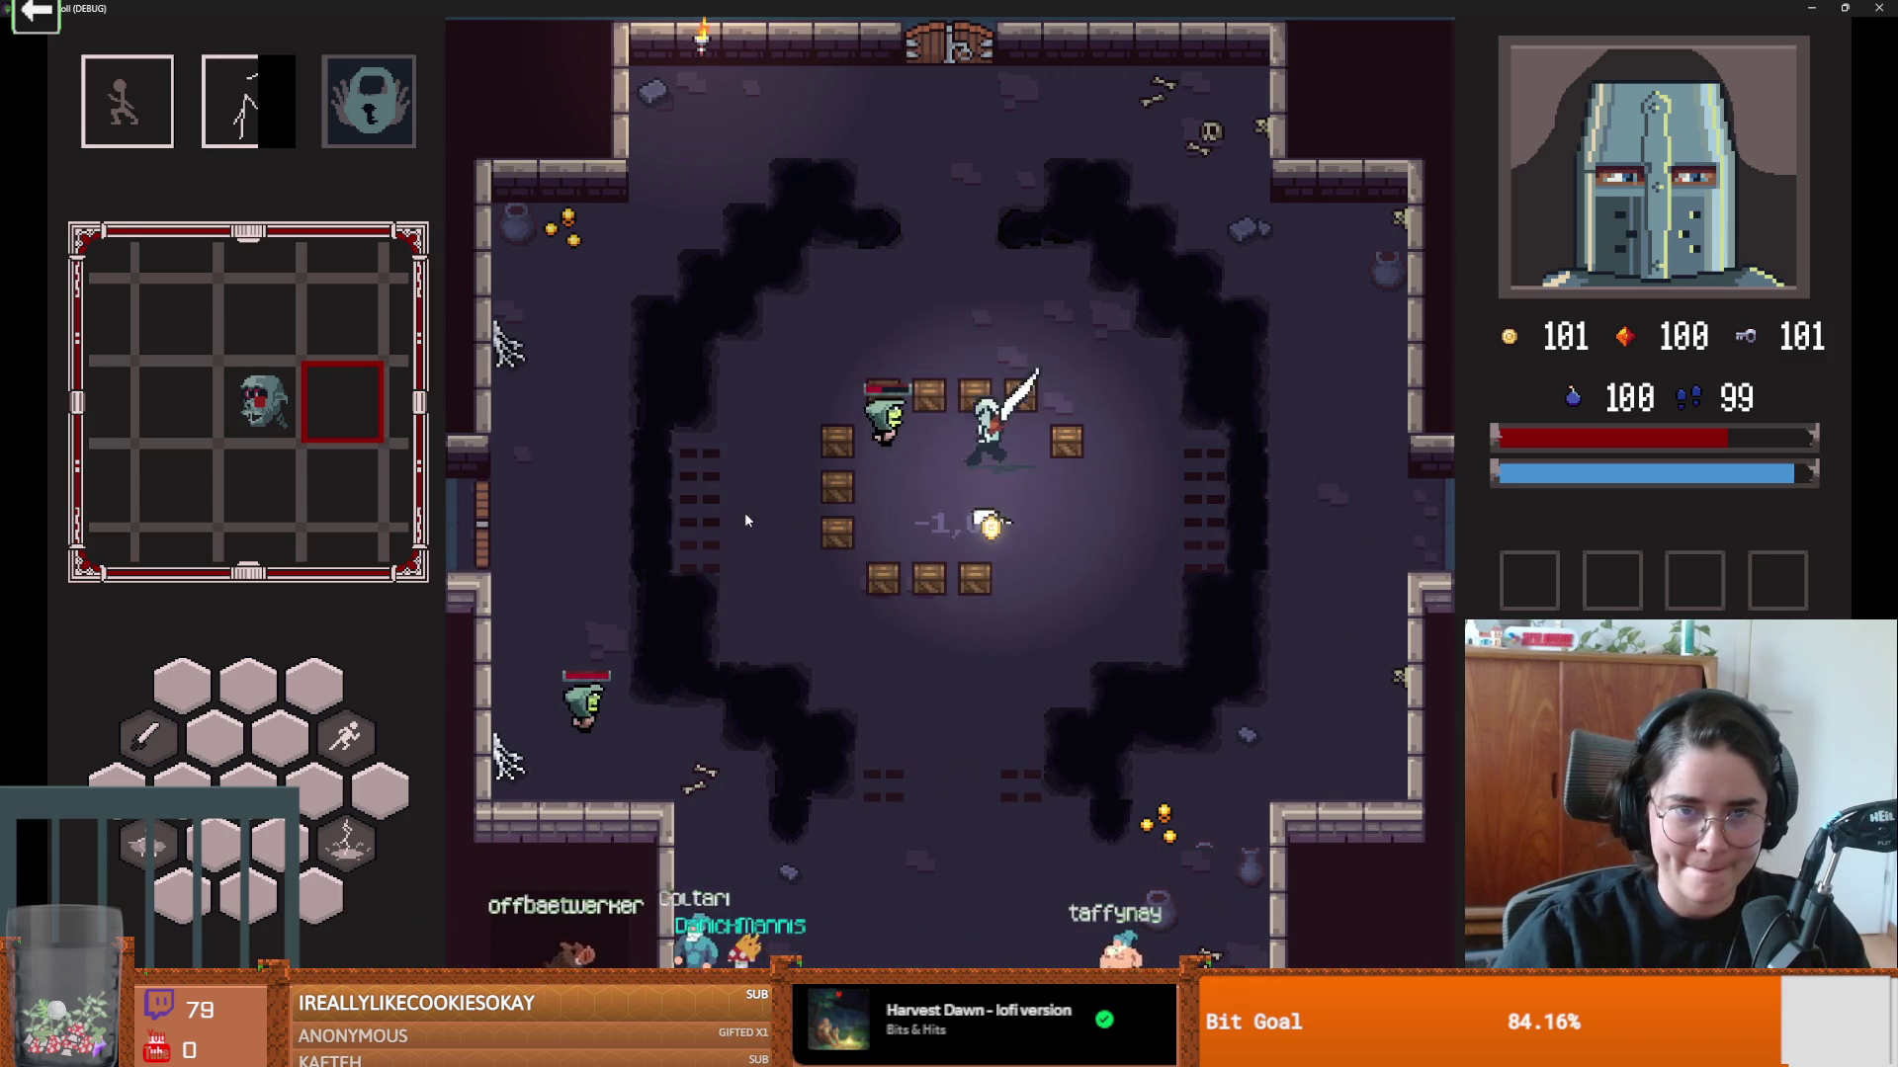
{"action": "key", "text": "space"}
{"action": "key", "text": "a"}
{"action": "key", "text": "space"}
{"action": "key", "text": "space"}
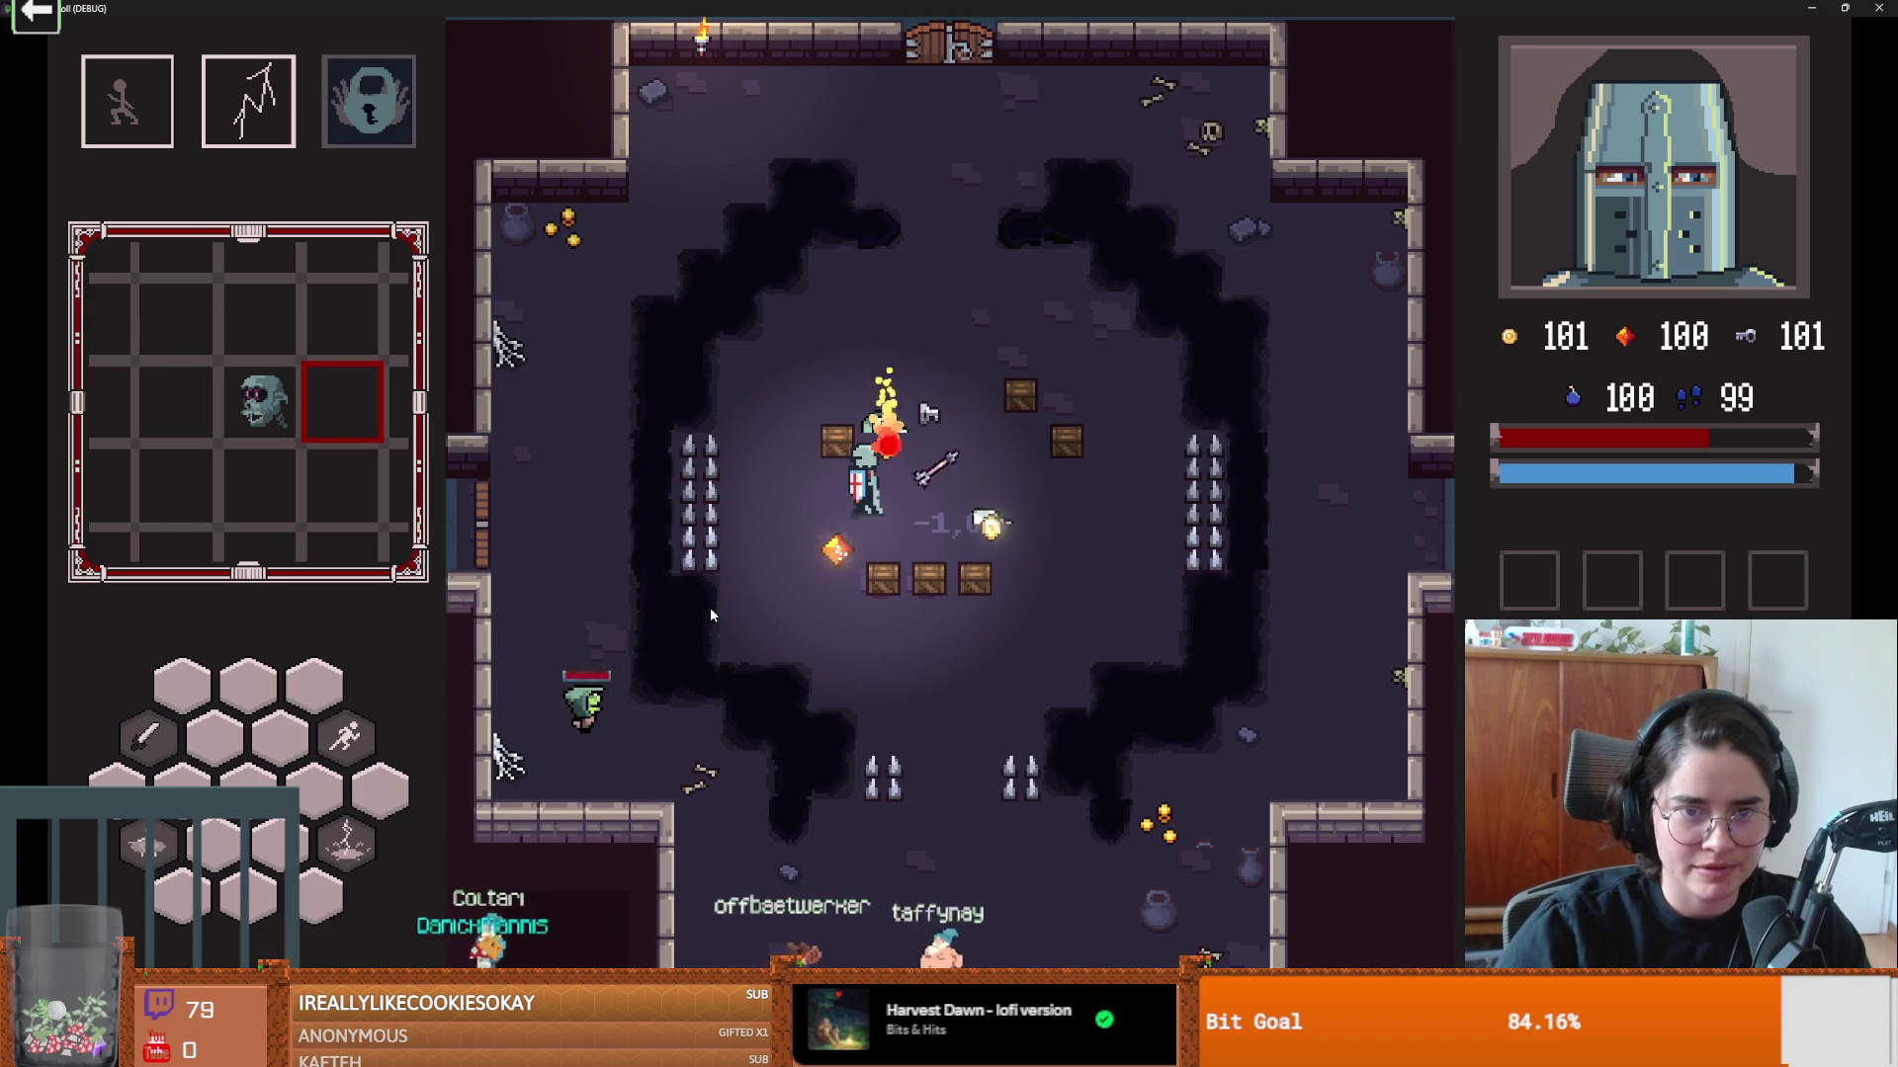
Step: Pick up the gem and pause the game
{"action": "key", "text": "s"}
{"action": "key", "text": "a"}
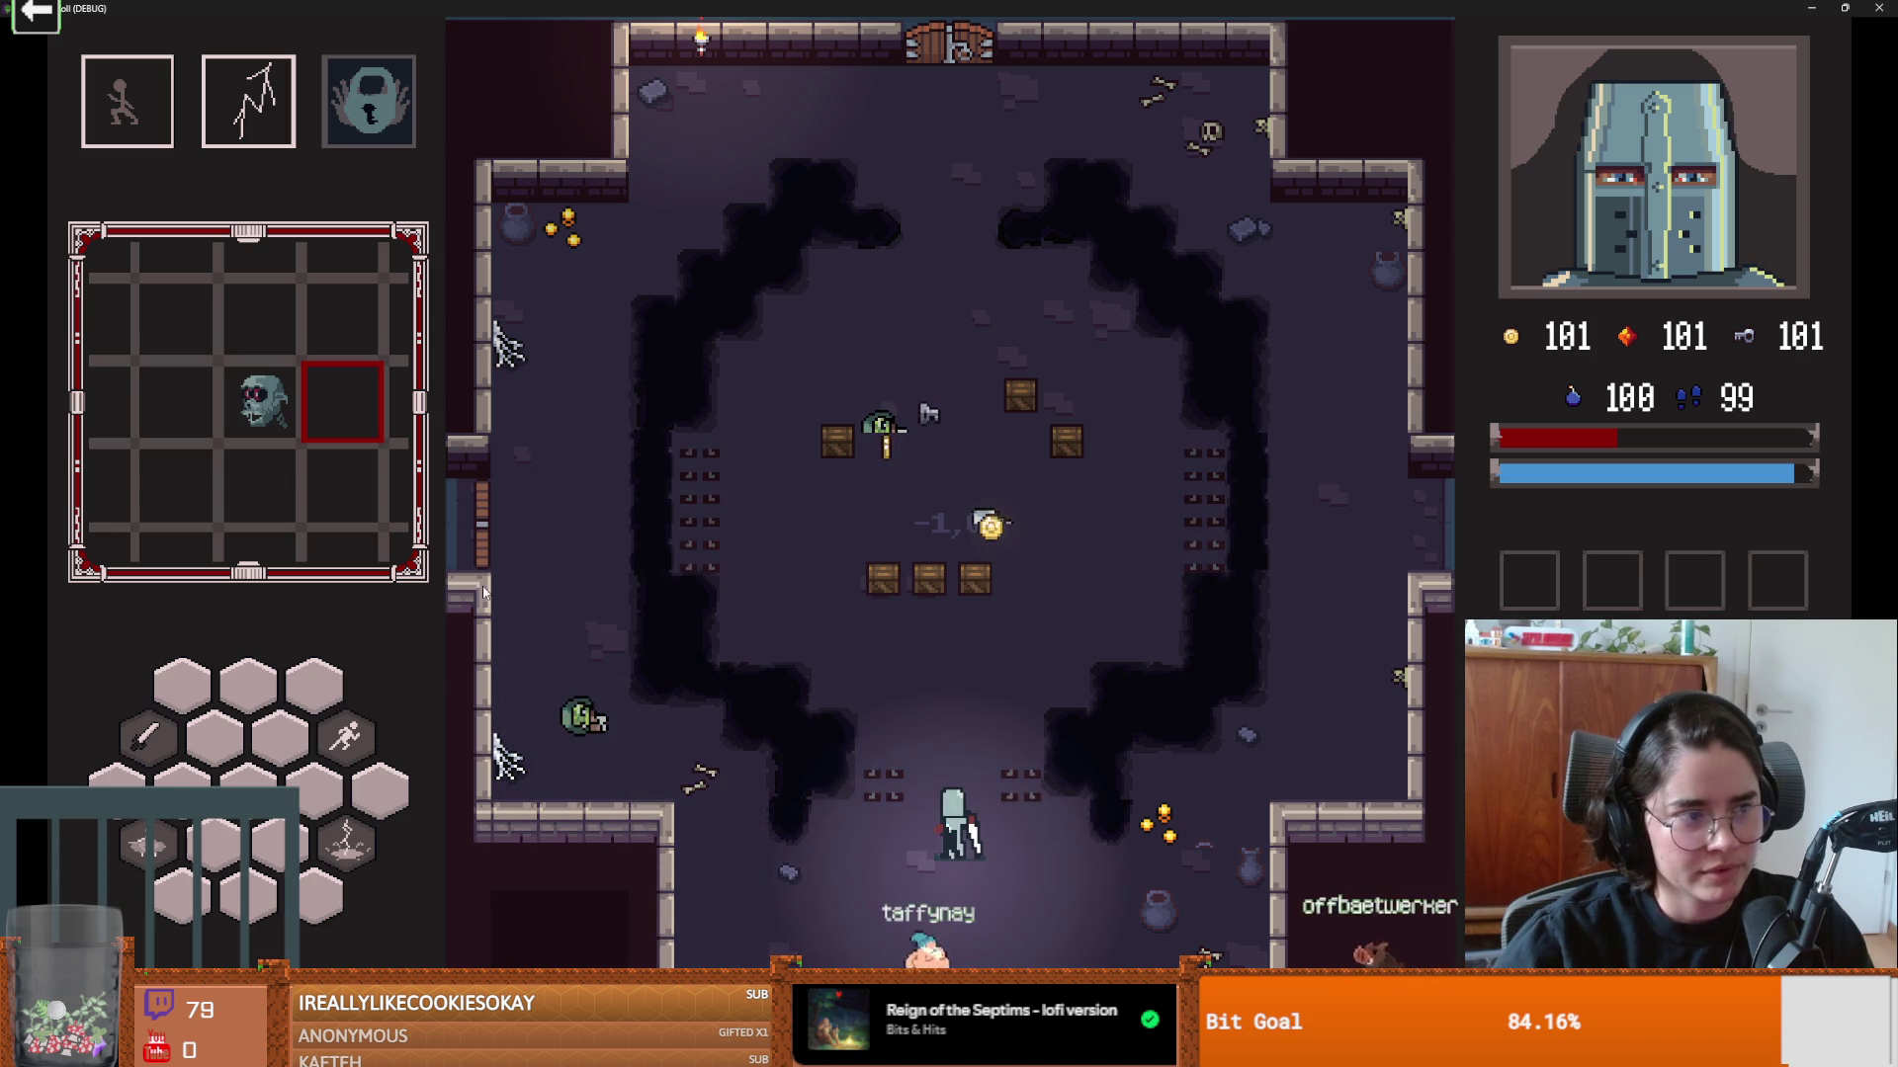
{"action": "key", "text": "Escape"}
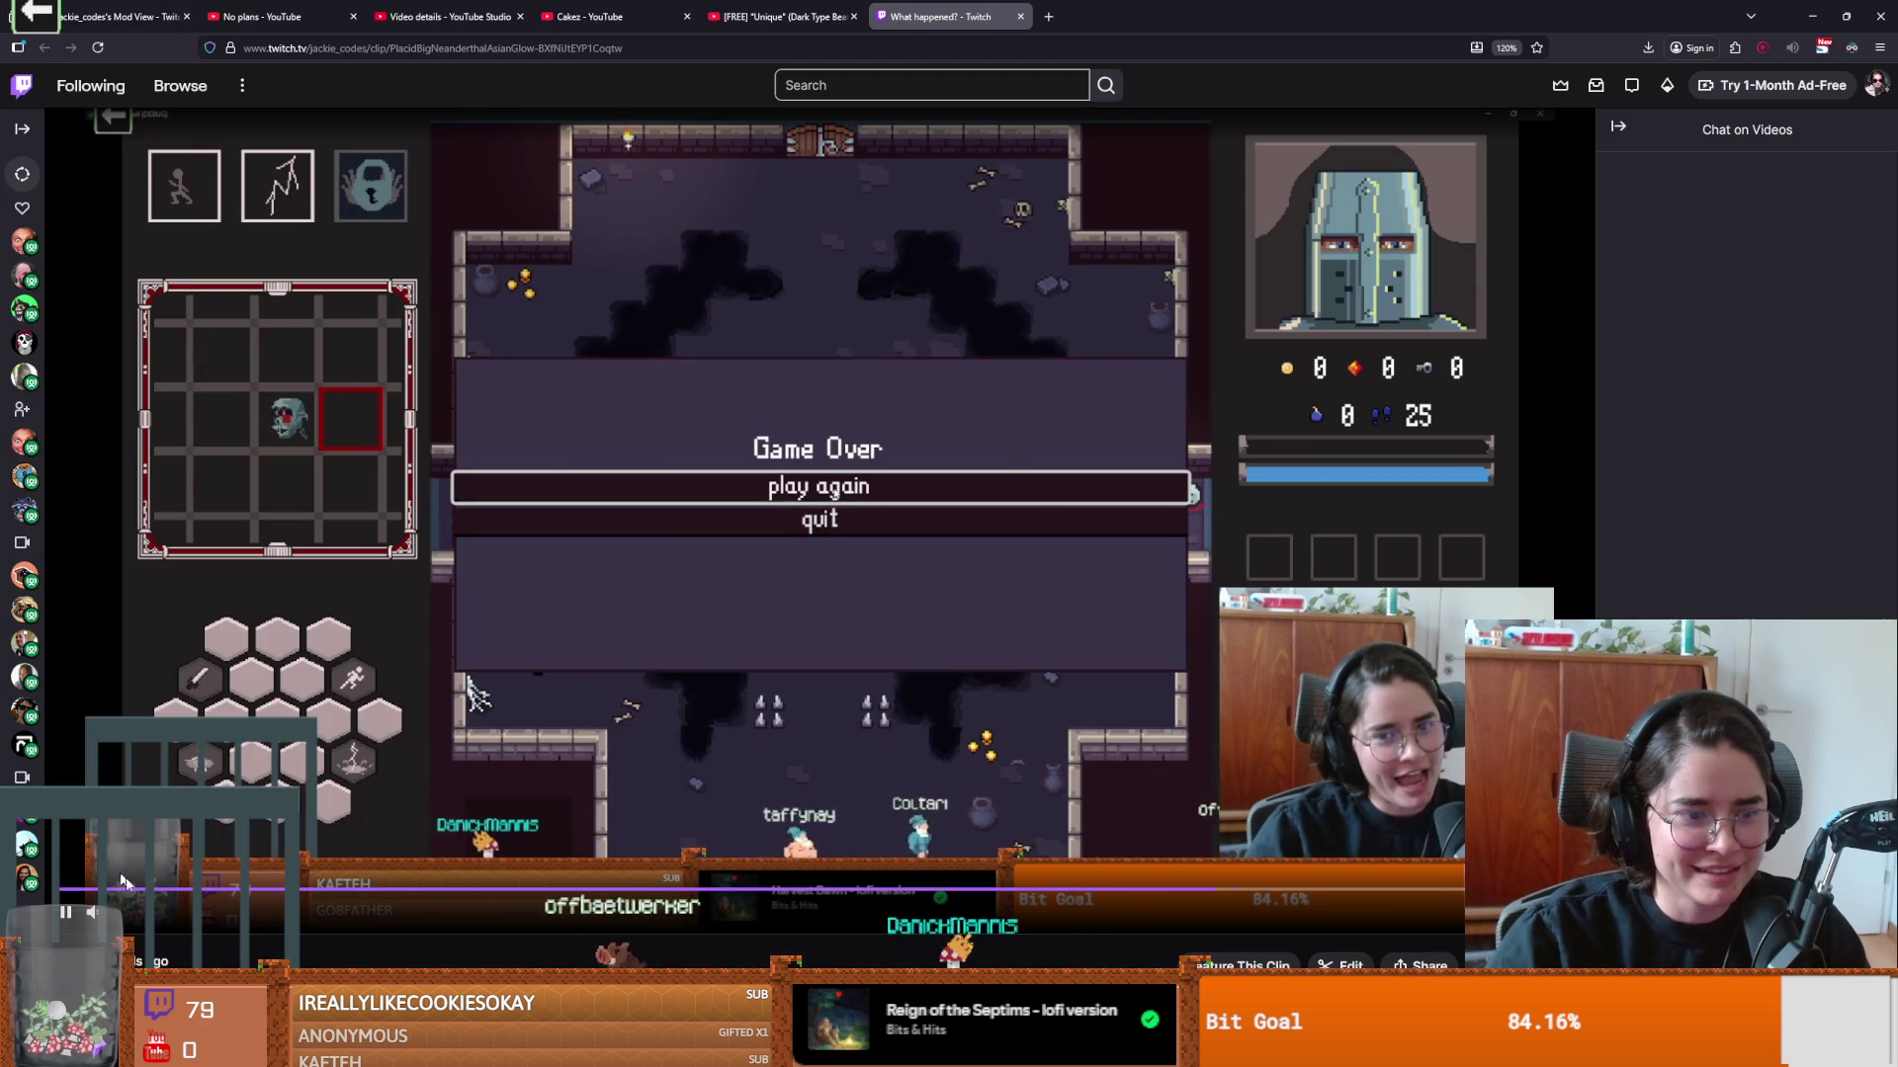
Step: Pause and replay the Twitch clip, then pull the YouTube 'Unique' tab into its own window
{"action": "left_click", "coordinate": [69, 915]}
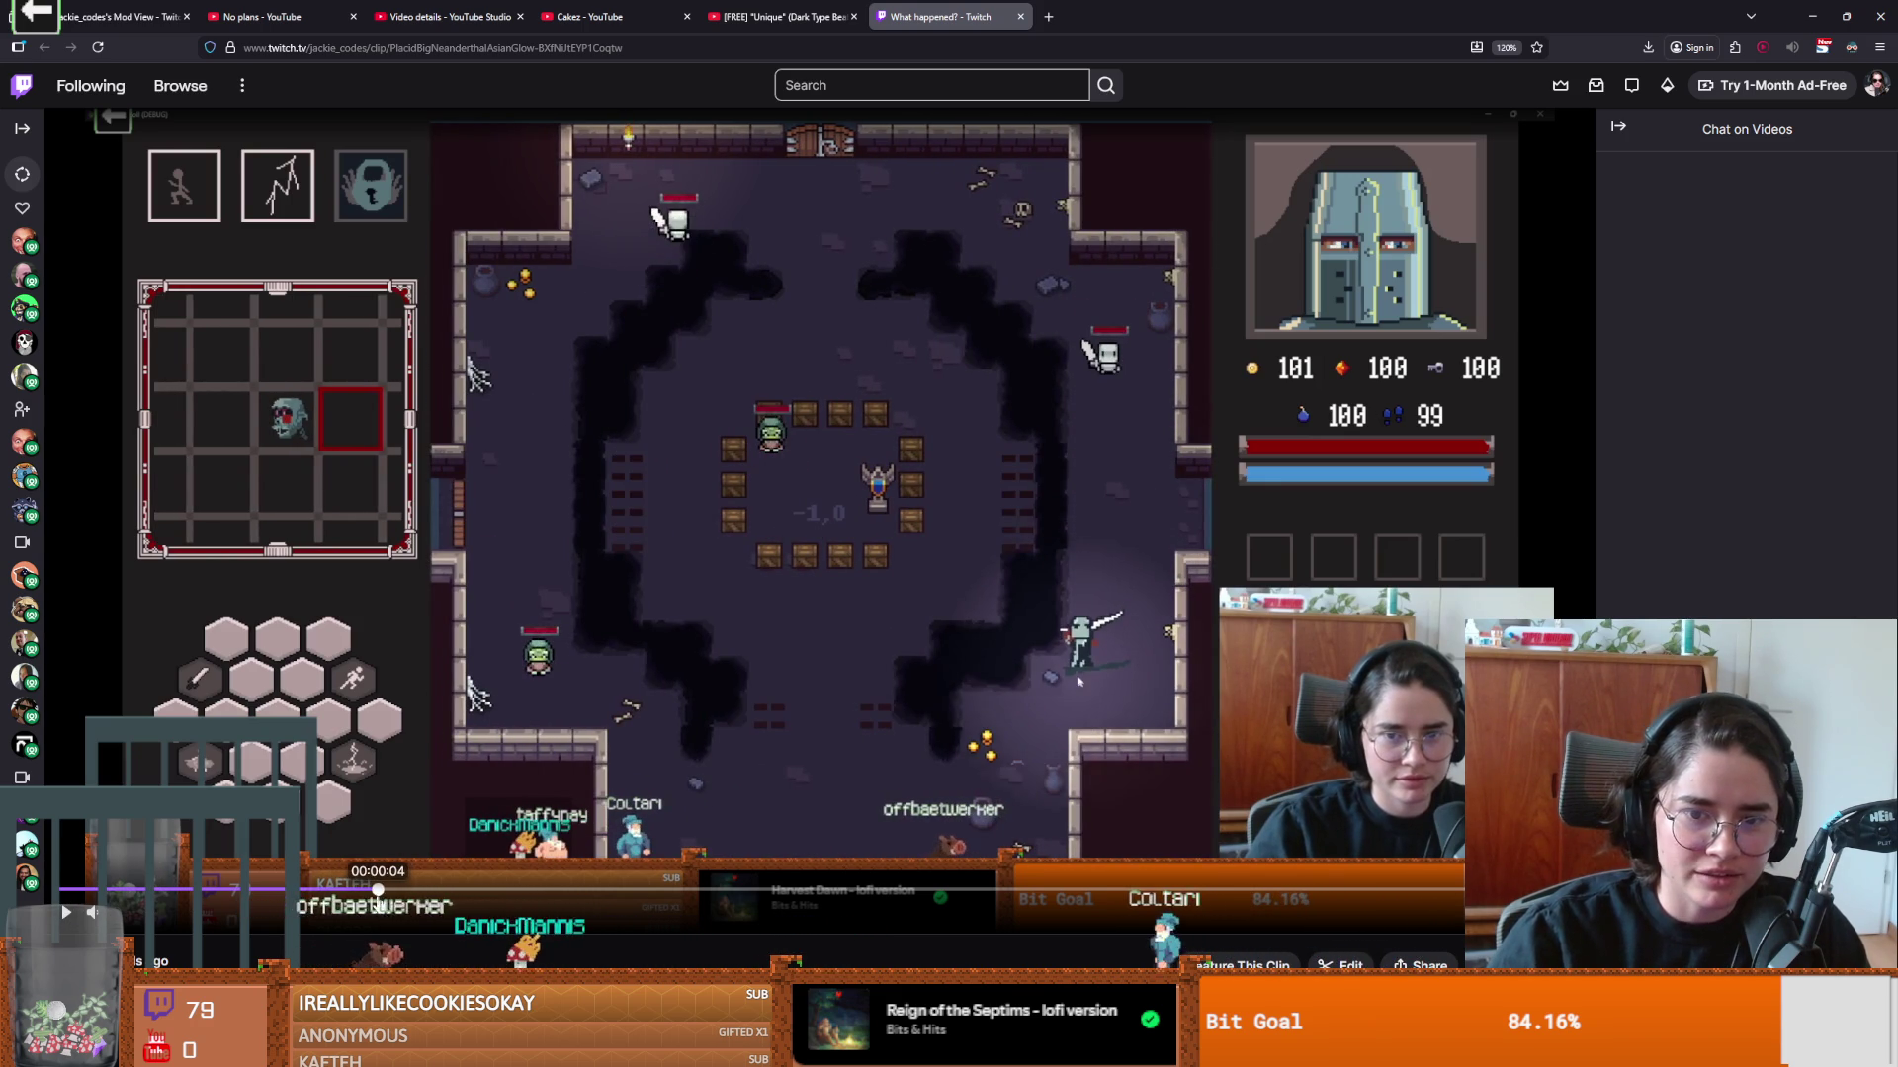
{"action": "left_click", "coordinate": [67, 917]}
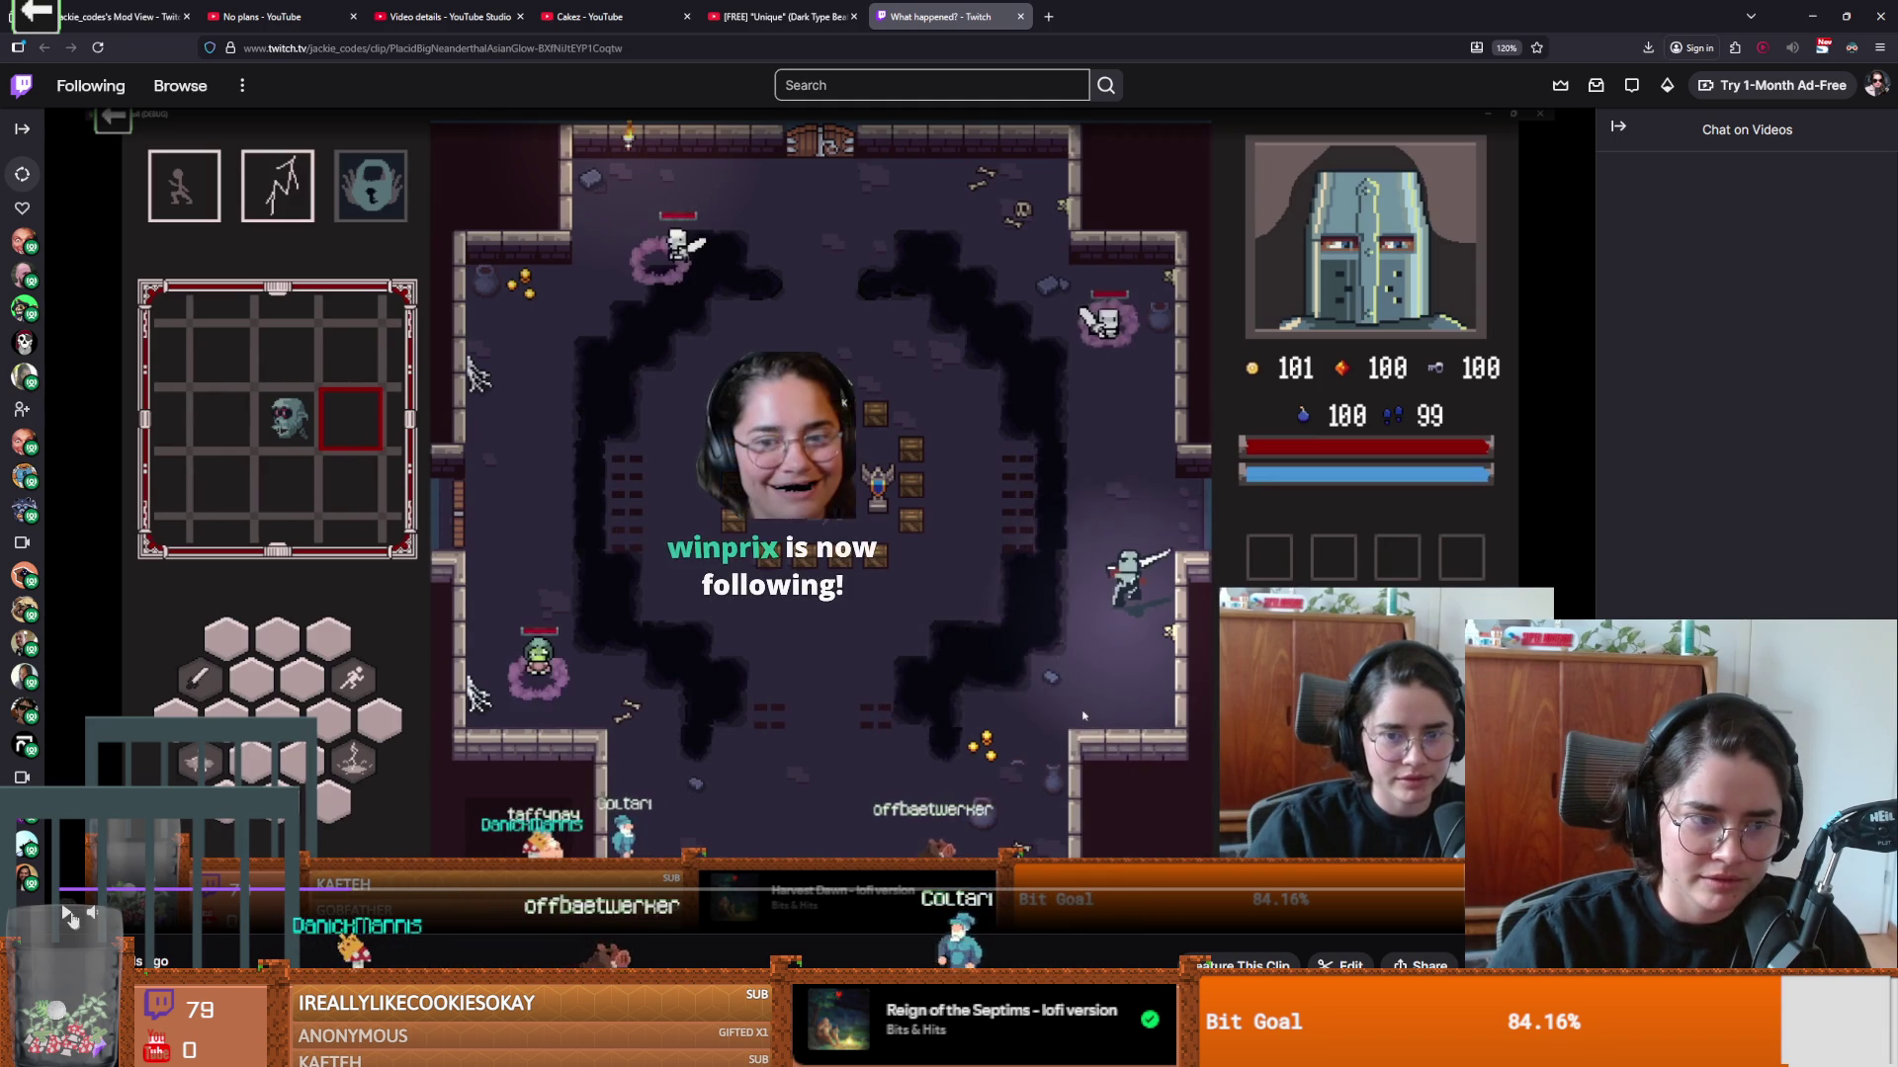
{"action": "left_click_drag", "start_coordinate": [781, 17], "coordinate": [526, 73]}
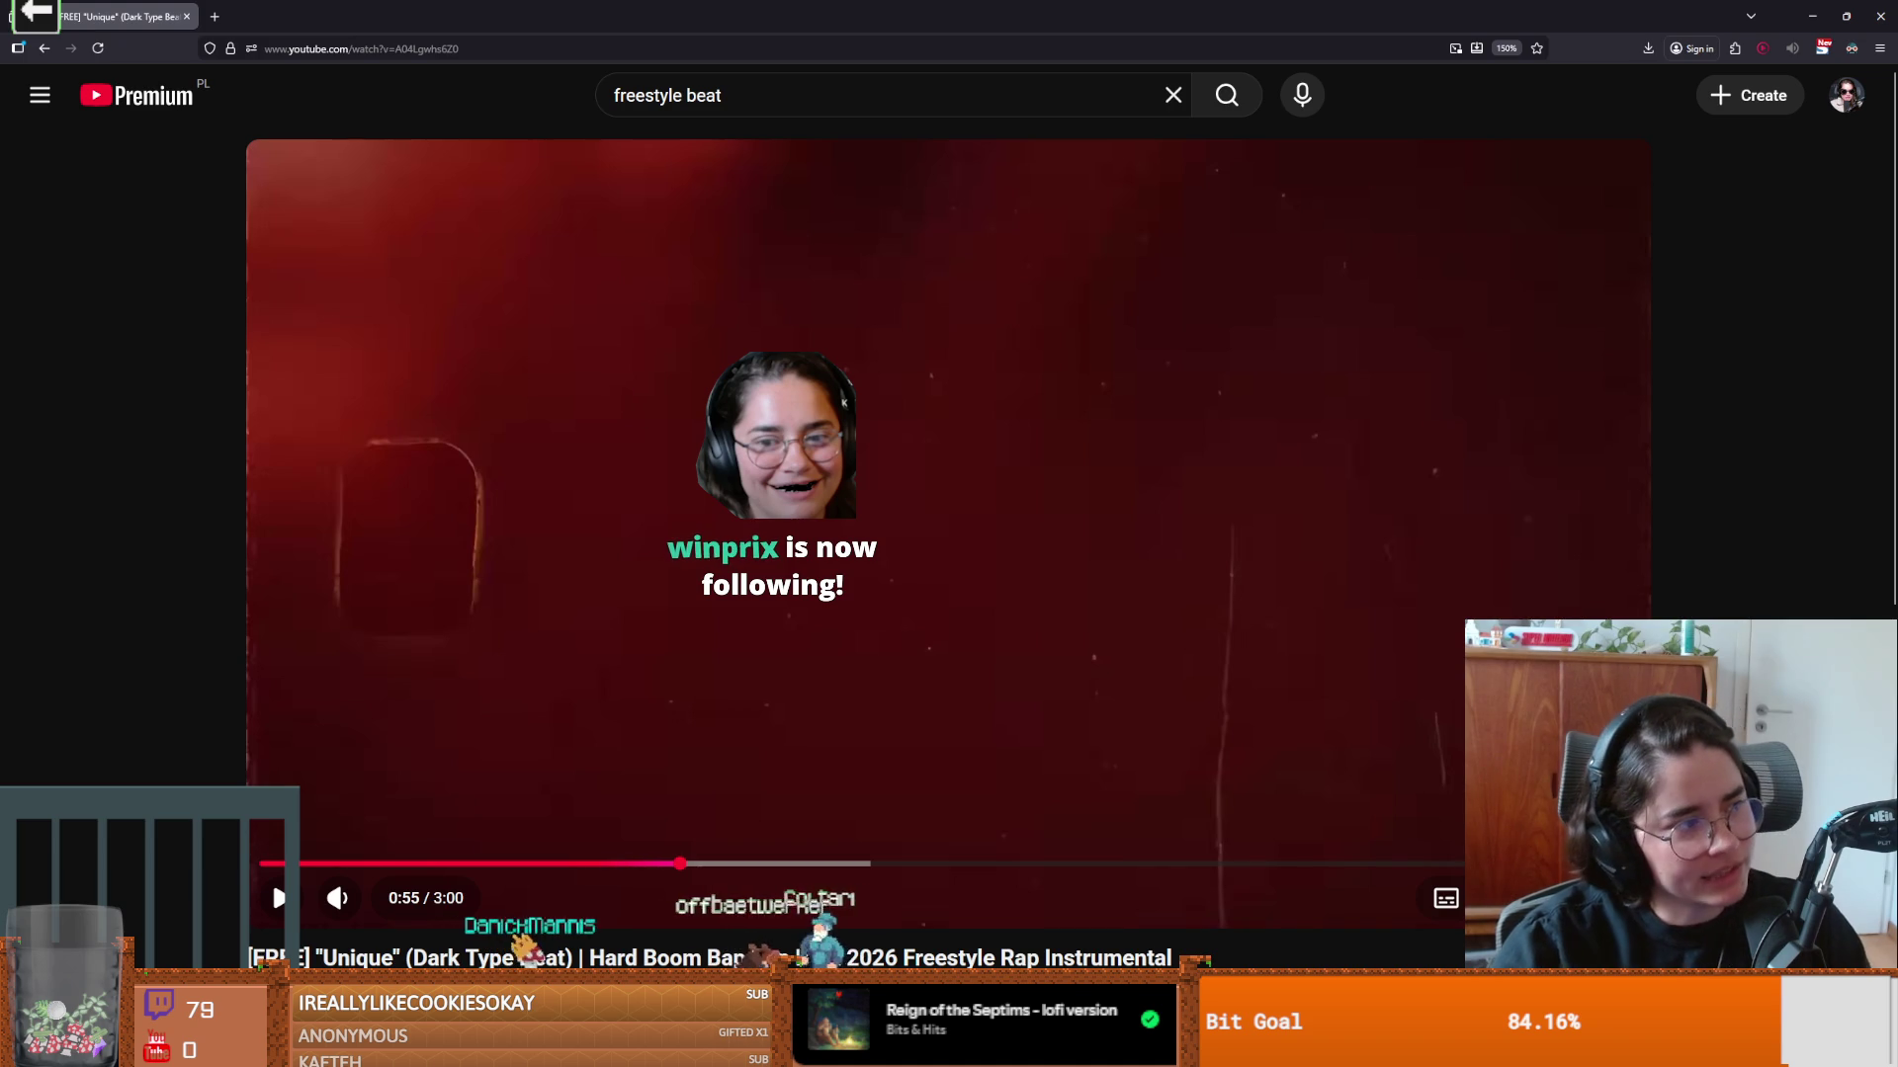
Step: Play the 'Unique' Dark Type Beat and pause it at about 2:42 of 3:00
{"action": "left_click", "coordinate": [271, 881]}
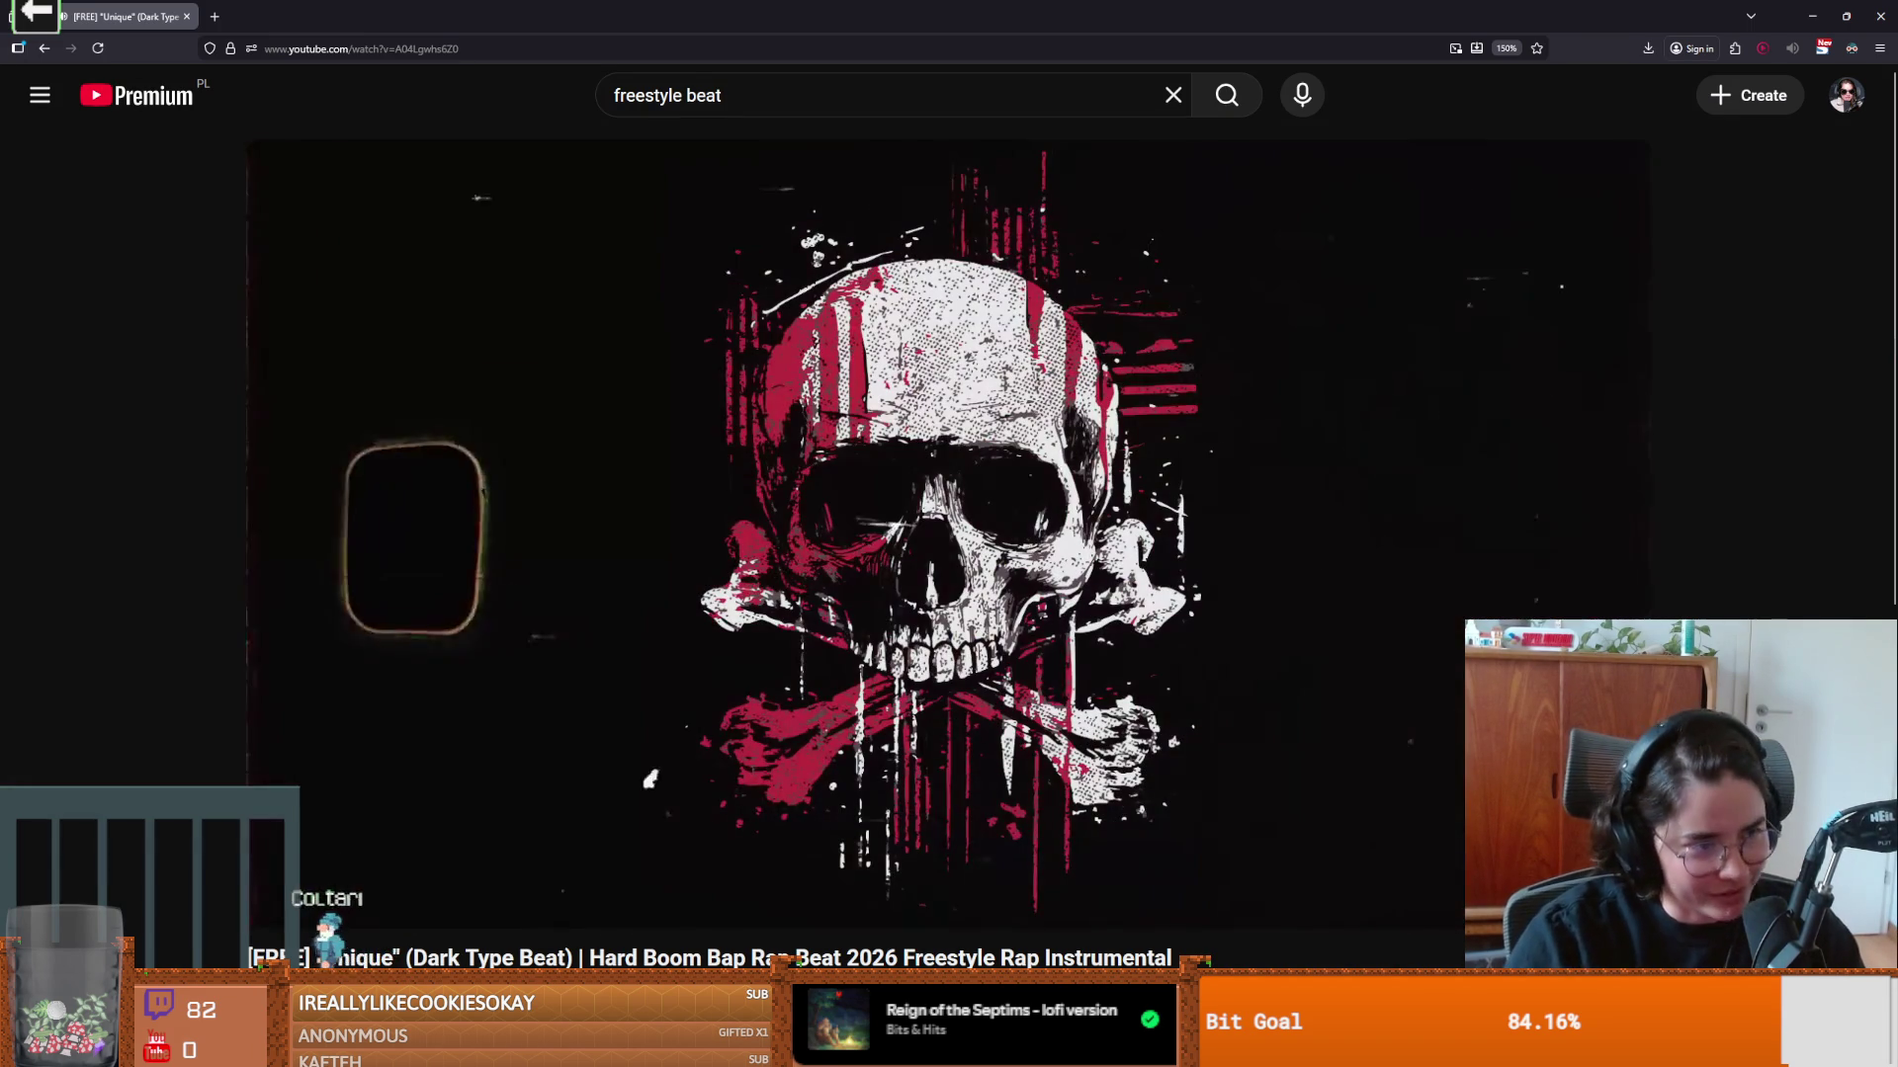
{"action": "left_click", "coordinate": [1262, 638]}
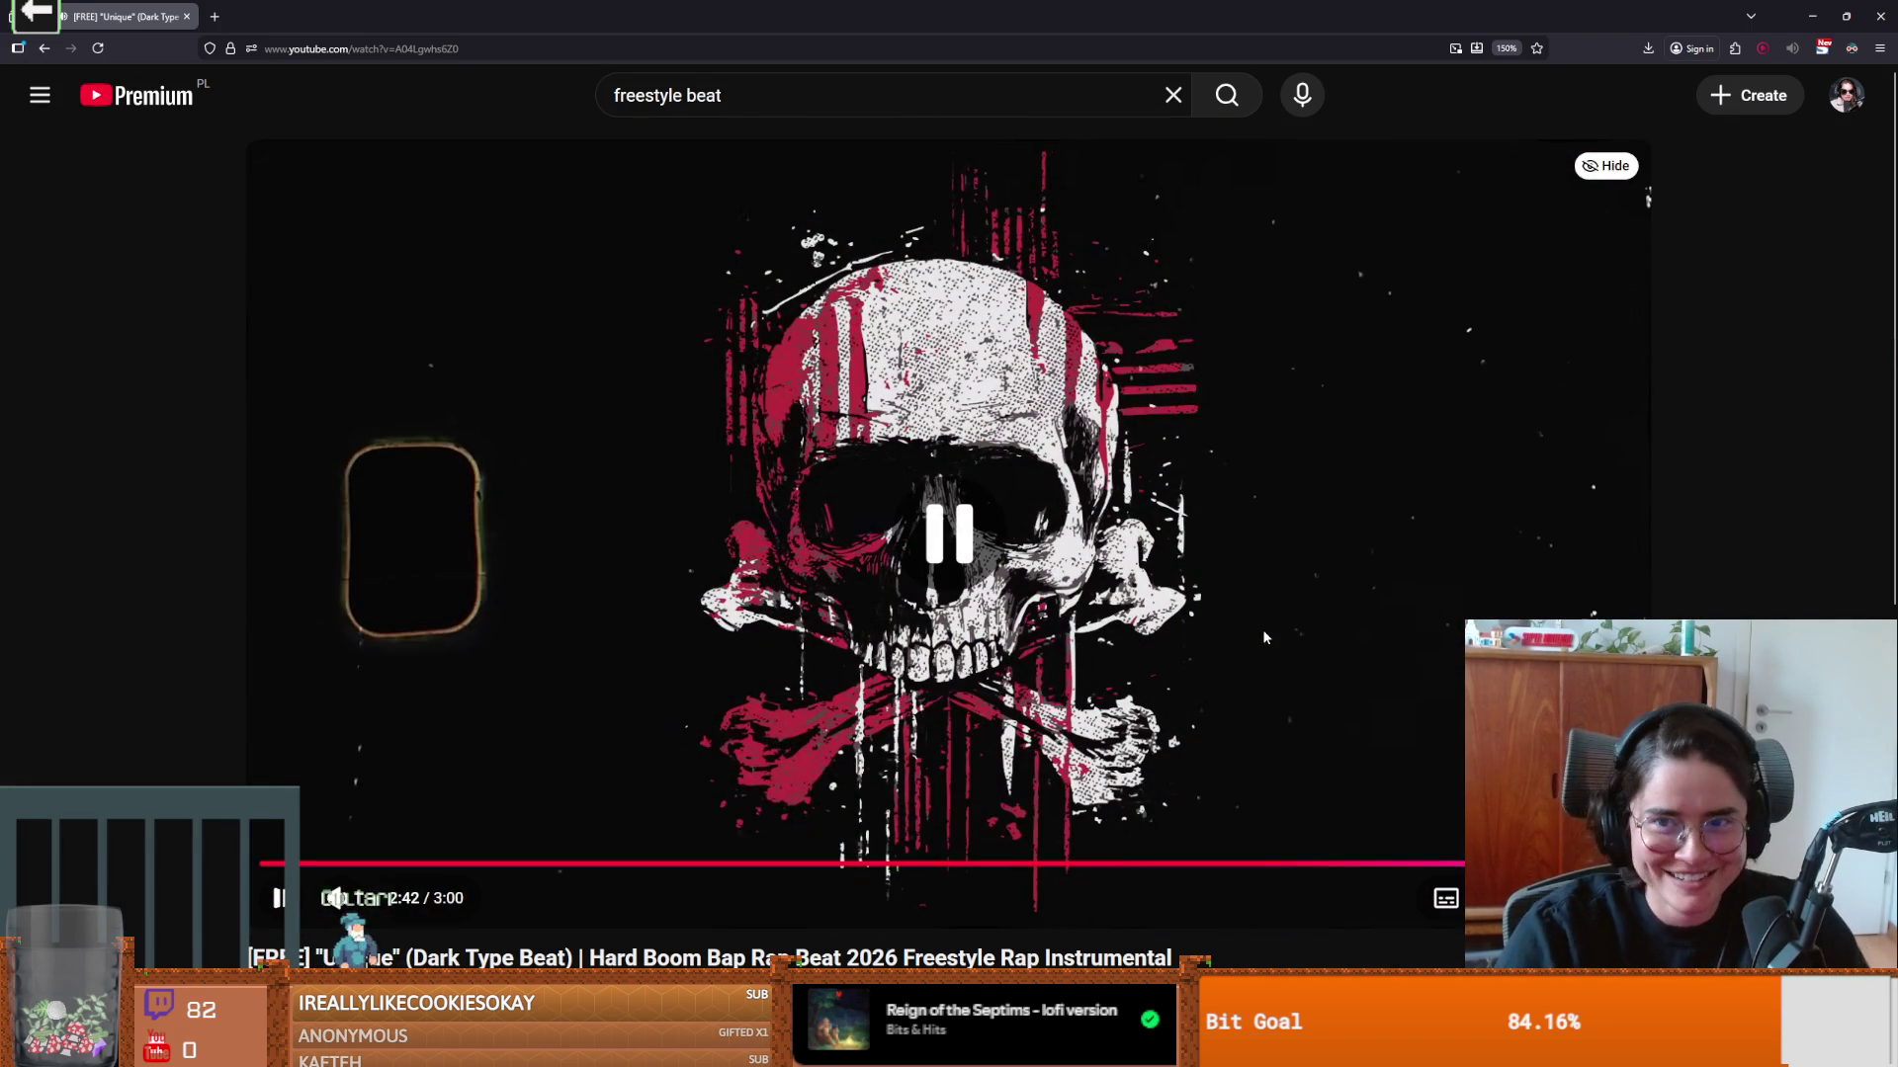
Step: Scroll through the Twitch clip's details, return to the paused game and close it
{"action": "key", "text": "alt+Tab"}
{"action": "scroll", "coordinate": [1152, 811], "scroll_direction": "down", "scroll_amount": 1}
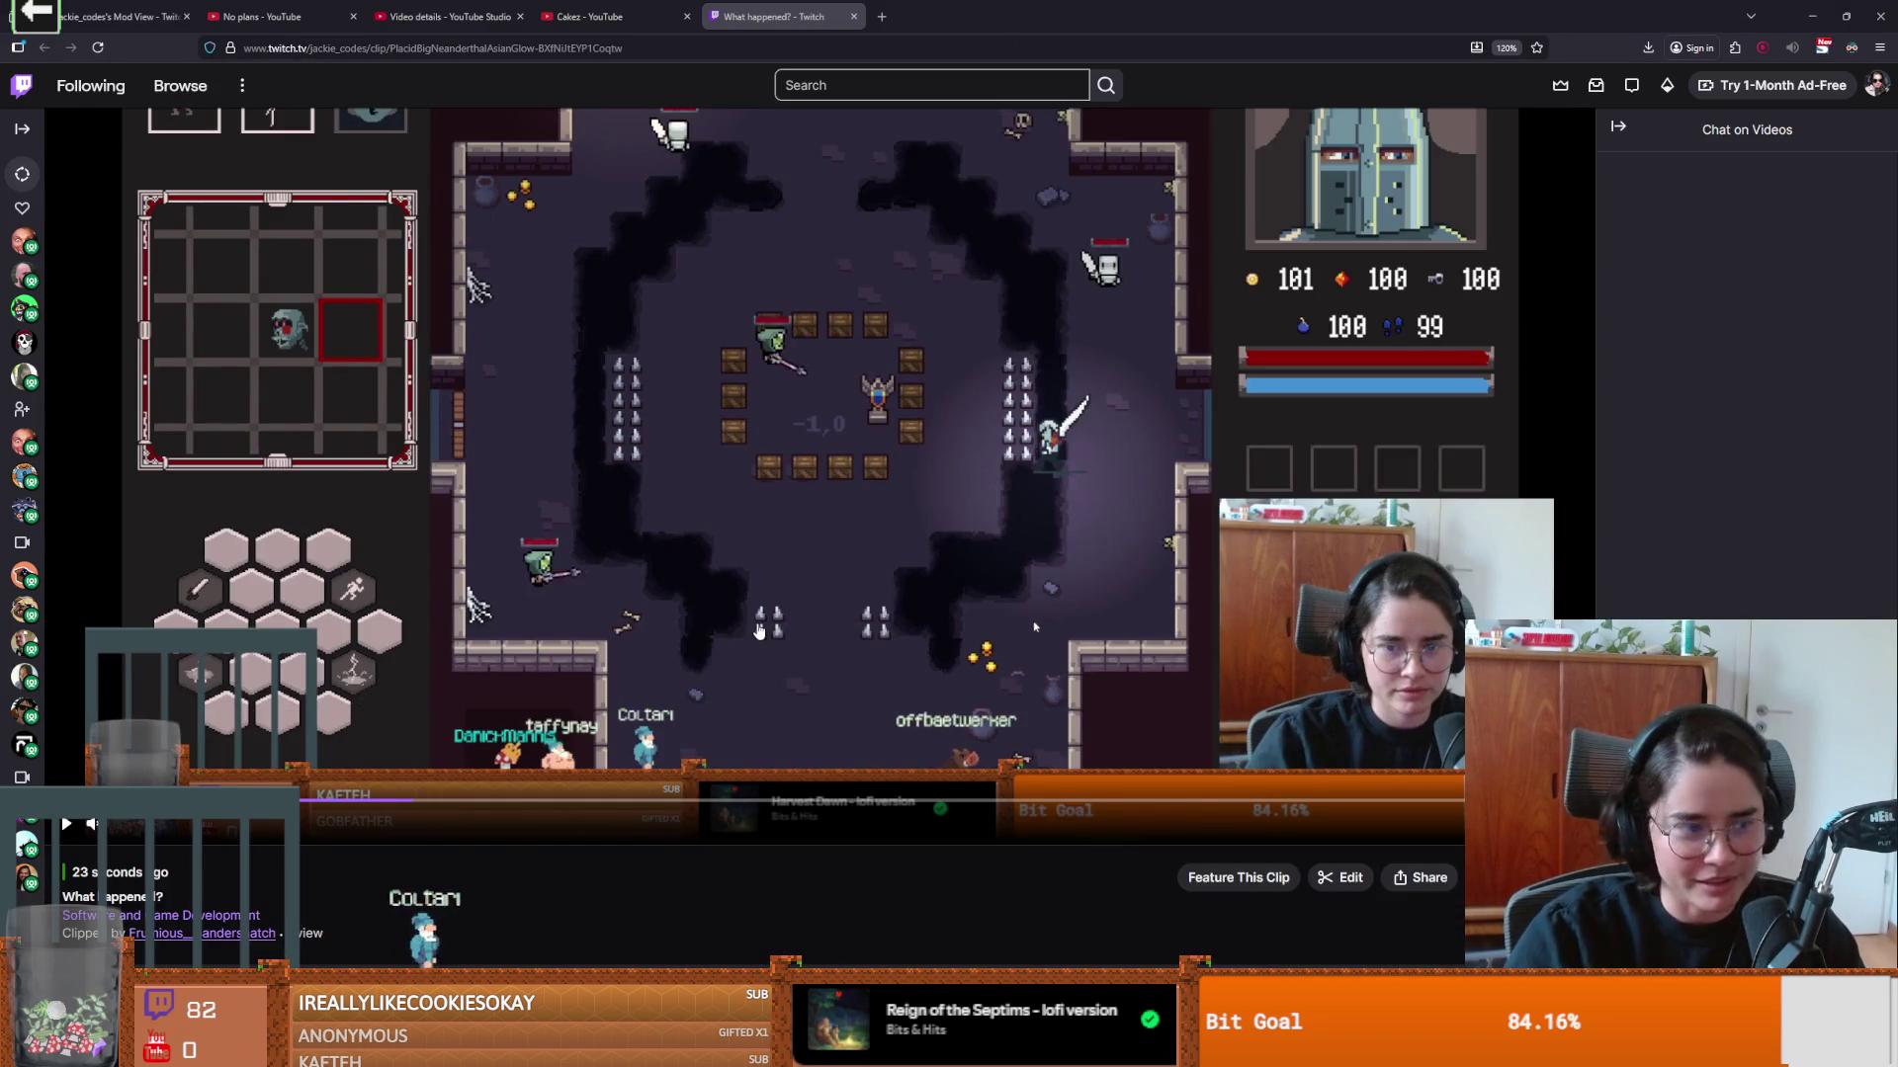
{"action": "key", "text": "alt+Tab"}
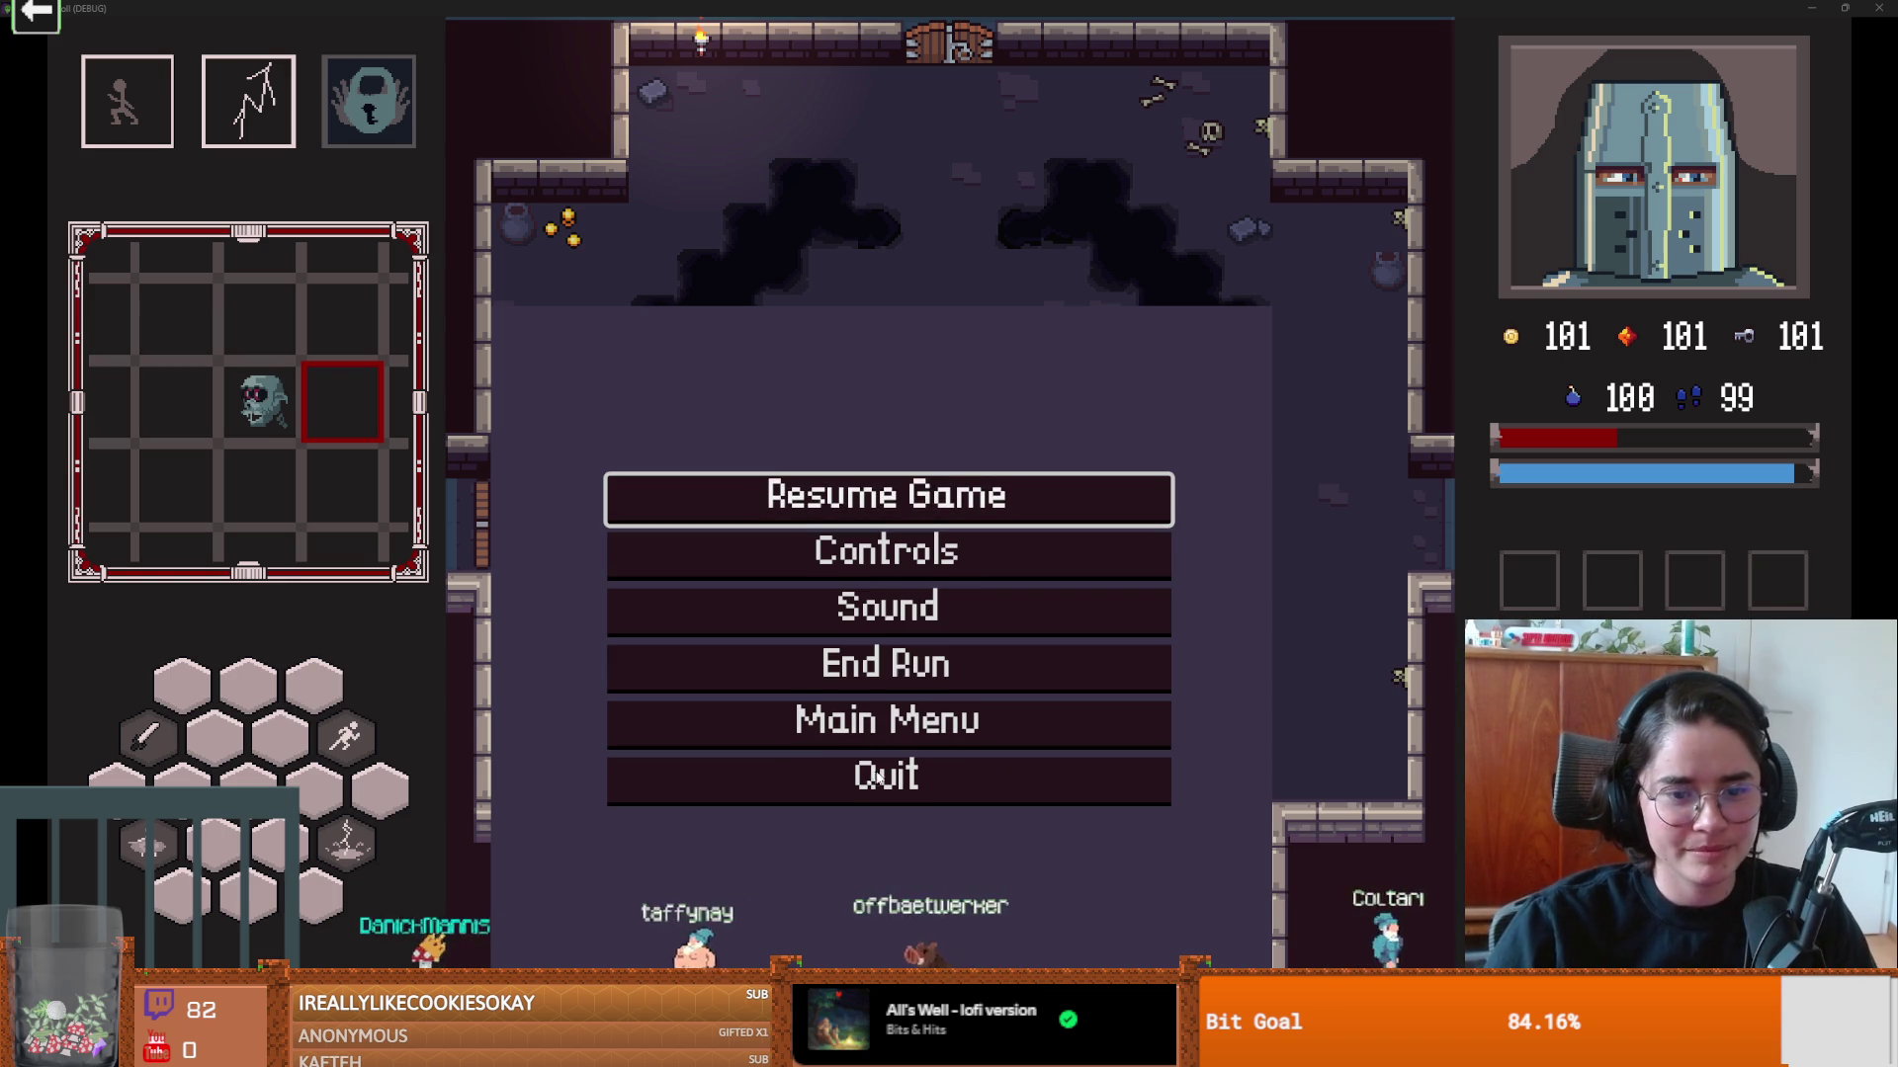
{"action": "key", "text": "alt+F4"}
Step: Maximize the editor and open the big_gaping_hole_up_spawn scene
{"action": "left_click", "coordinate": [1340, 142]}
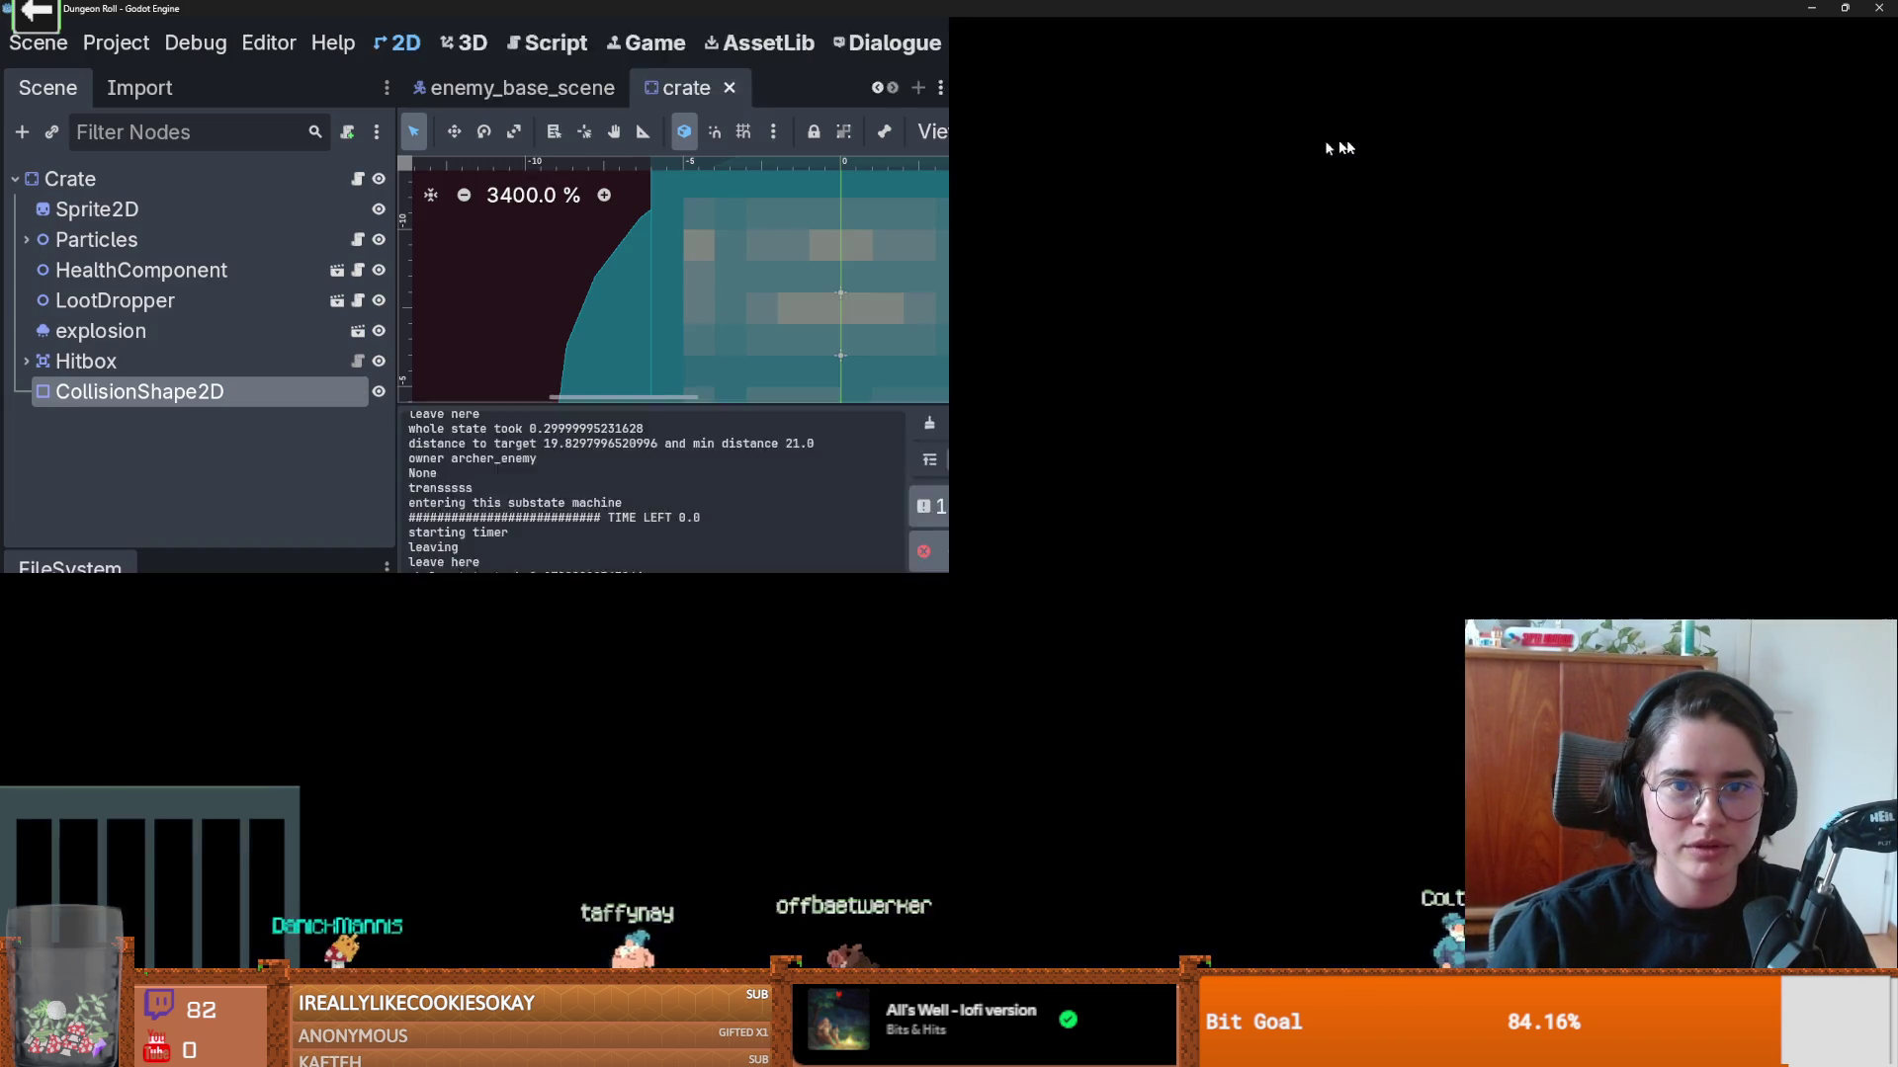
{"action": "left_click", "coordinate": [647, 88]}
{"action": "scroll", "coordinate": [734, 91], "scroll_direction": "up", "scroll_amount": 2}
{"action": "left_click", "coordinate": [734, 94]}
{"action": "scroll", "coordinate": [796, 363], "scroll_direction": "up", "scroll_amount": 2}
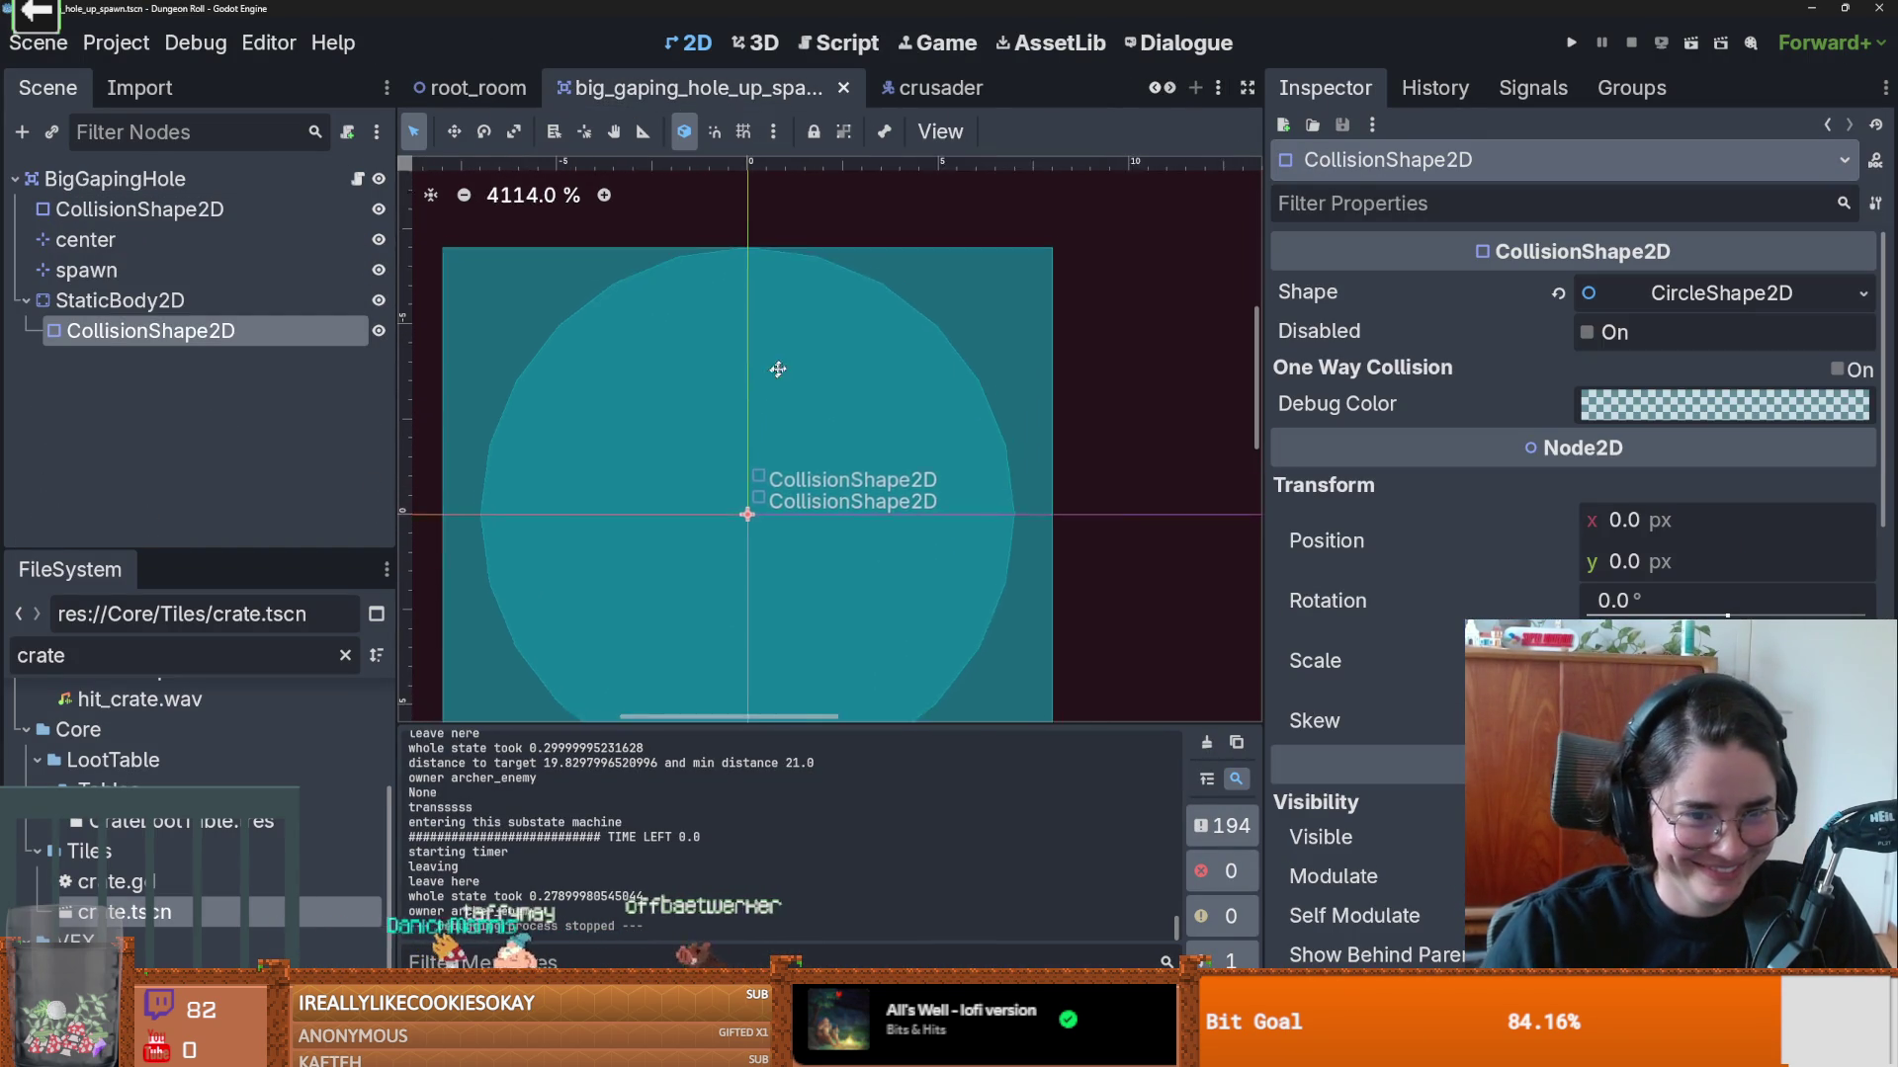
{"action": "scroll", "coordinate": [796, 362], "scroll_direction": "down", "scroll_amount": 2}
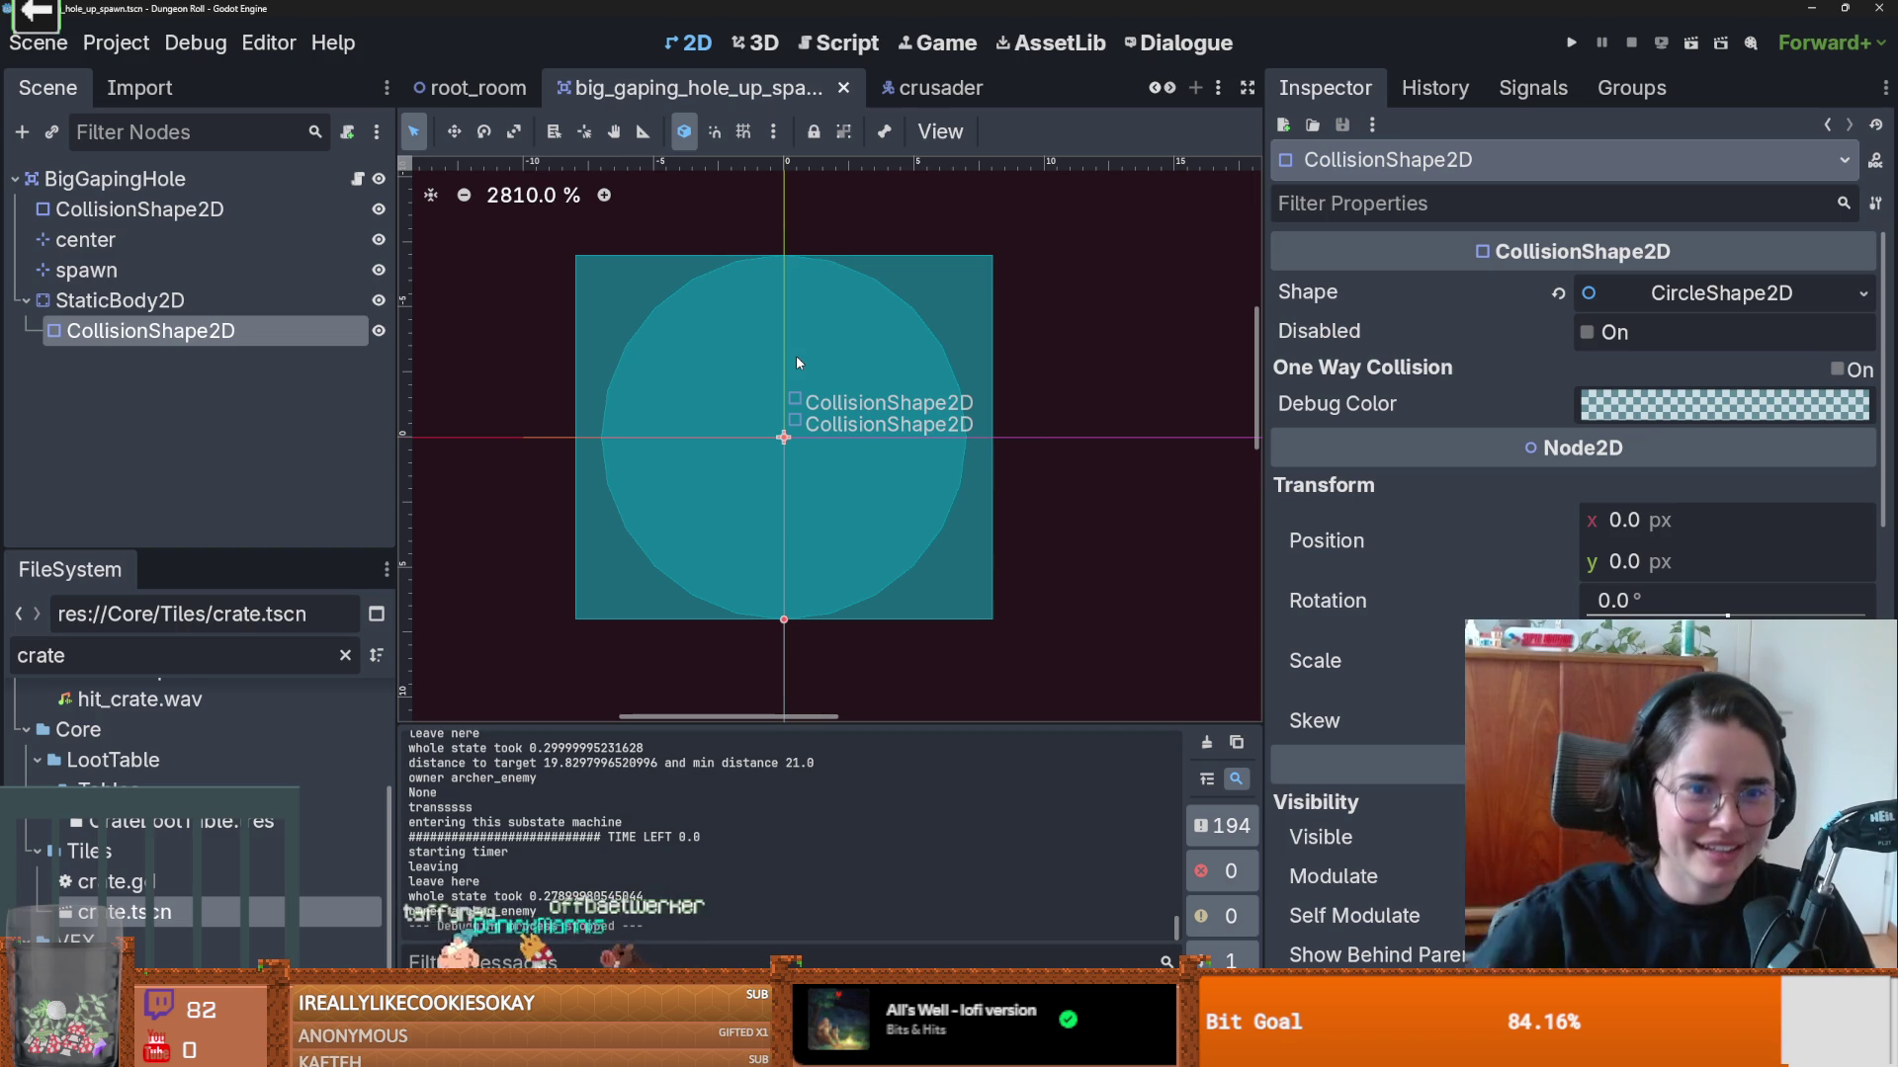
Step: Make the hole's top CollisionShape2D a CircleShape2D sized just outside the inner circle
{"action": "left_click", "coordinate": [797, 361]}
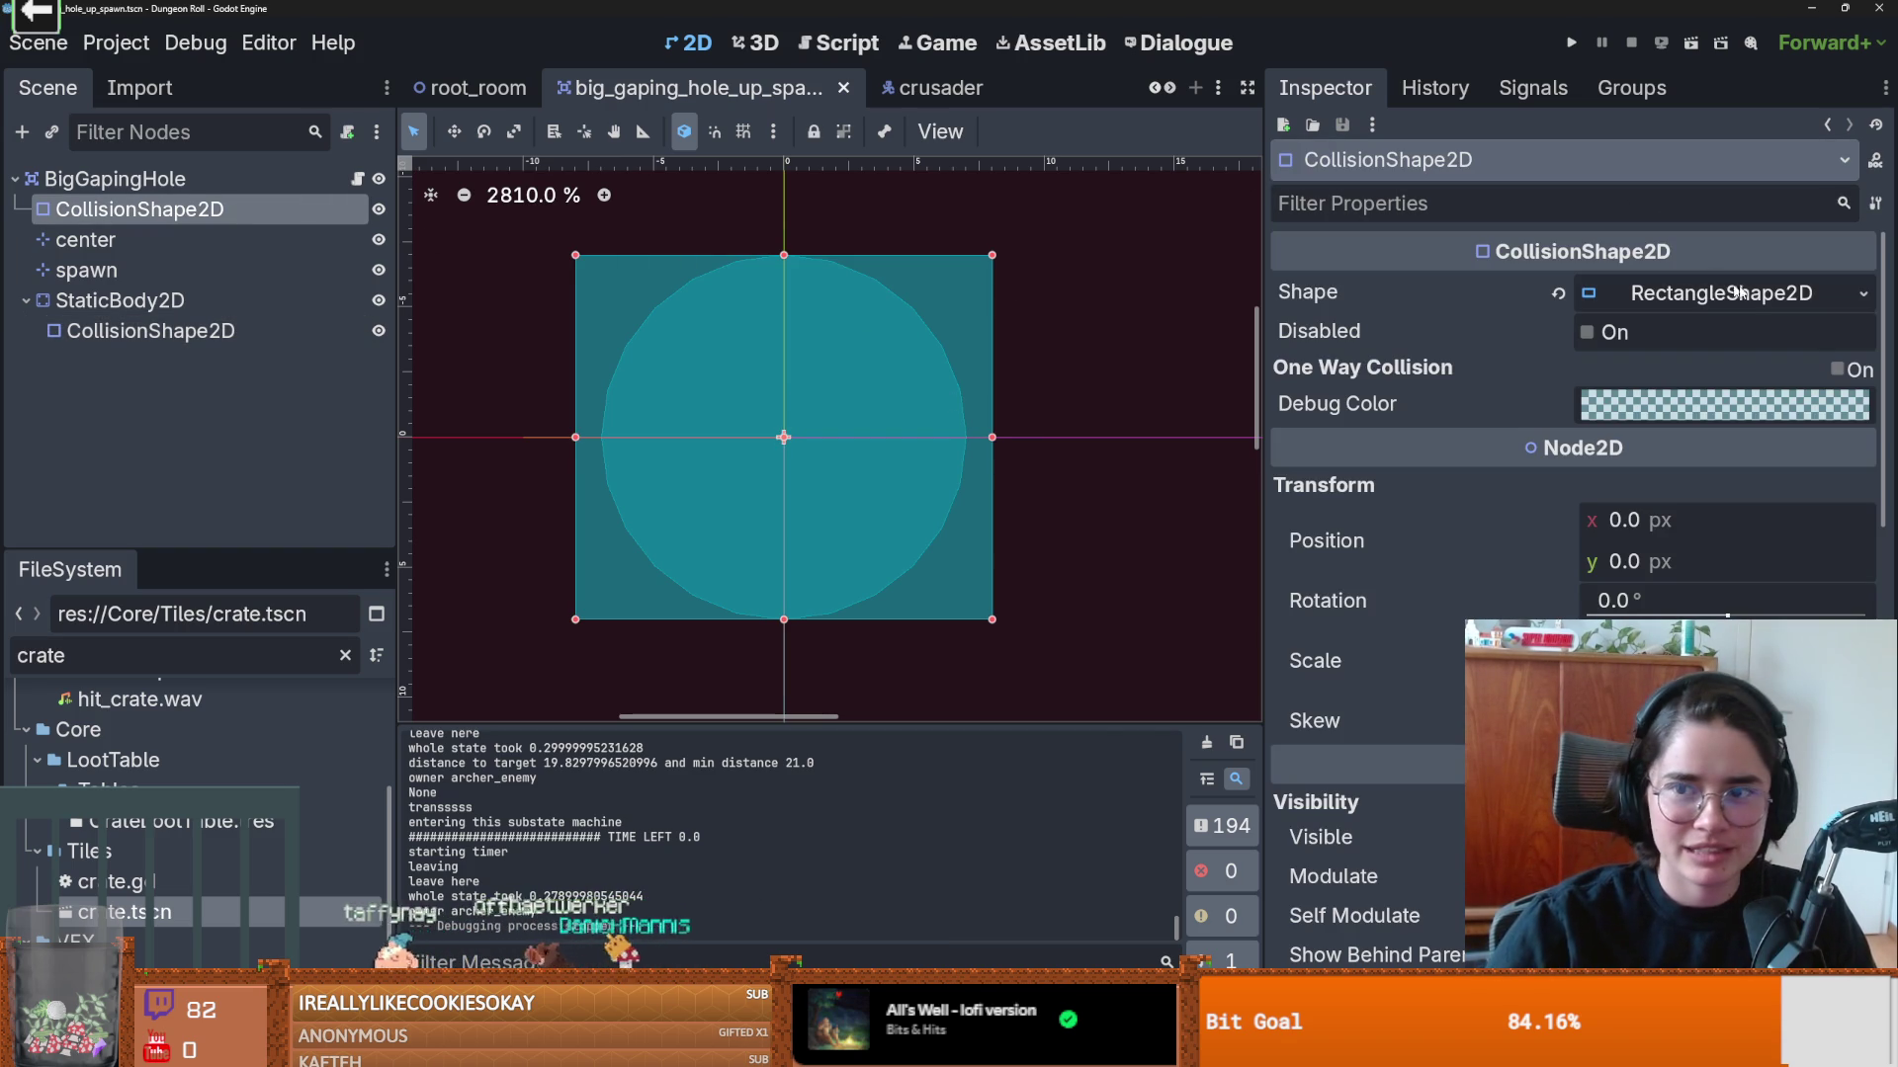
{"action": "left_click", "coordinate": [1855, 298]}
{"action": "left_click", "coordinate": [1700, 463]}
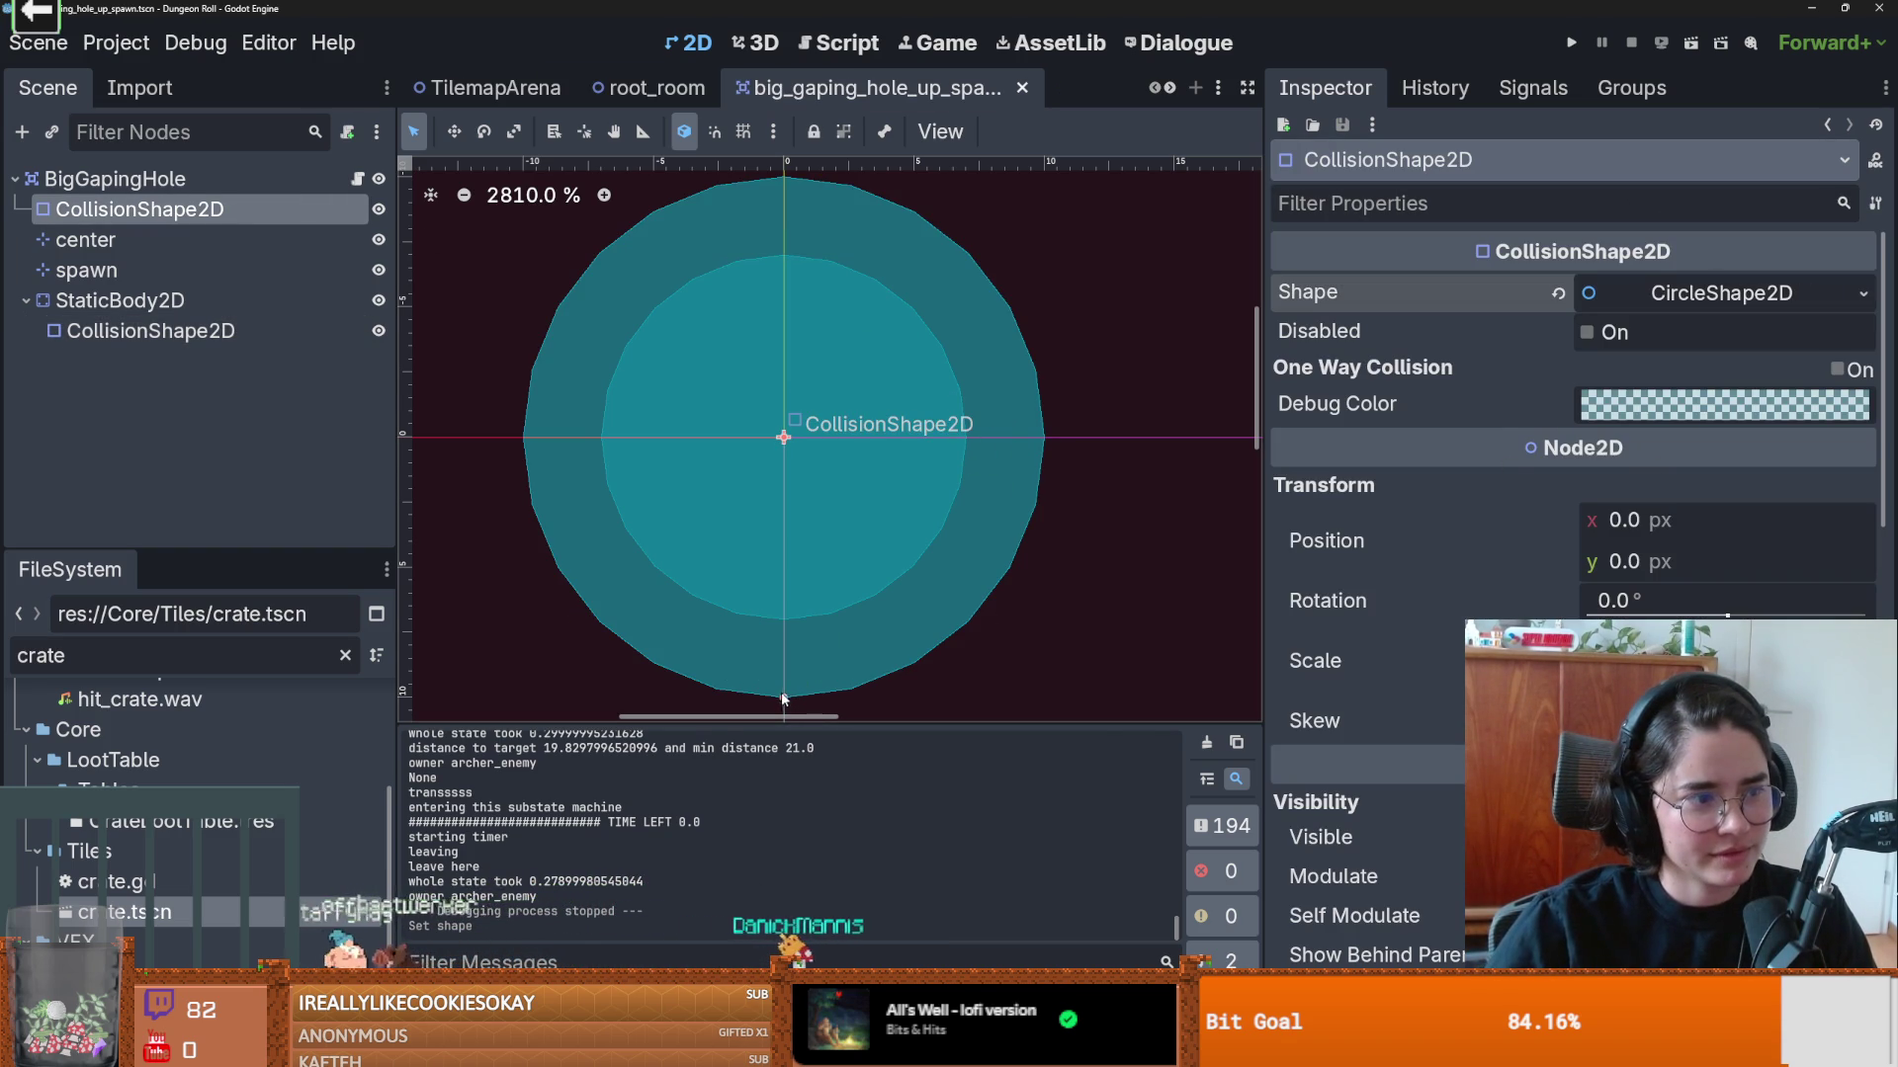
{"action": "left_click_drag", "start_coordinate": [781, 701], "coordinate": [790, 648]}
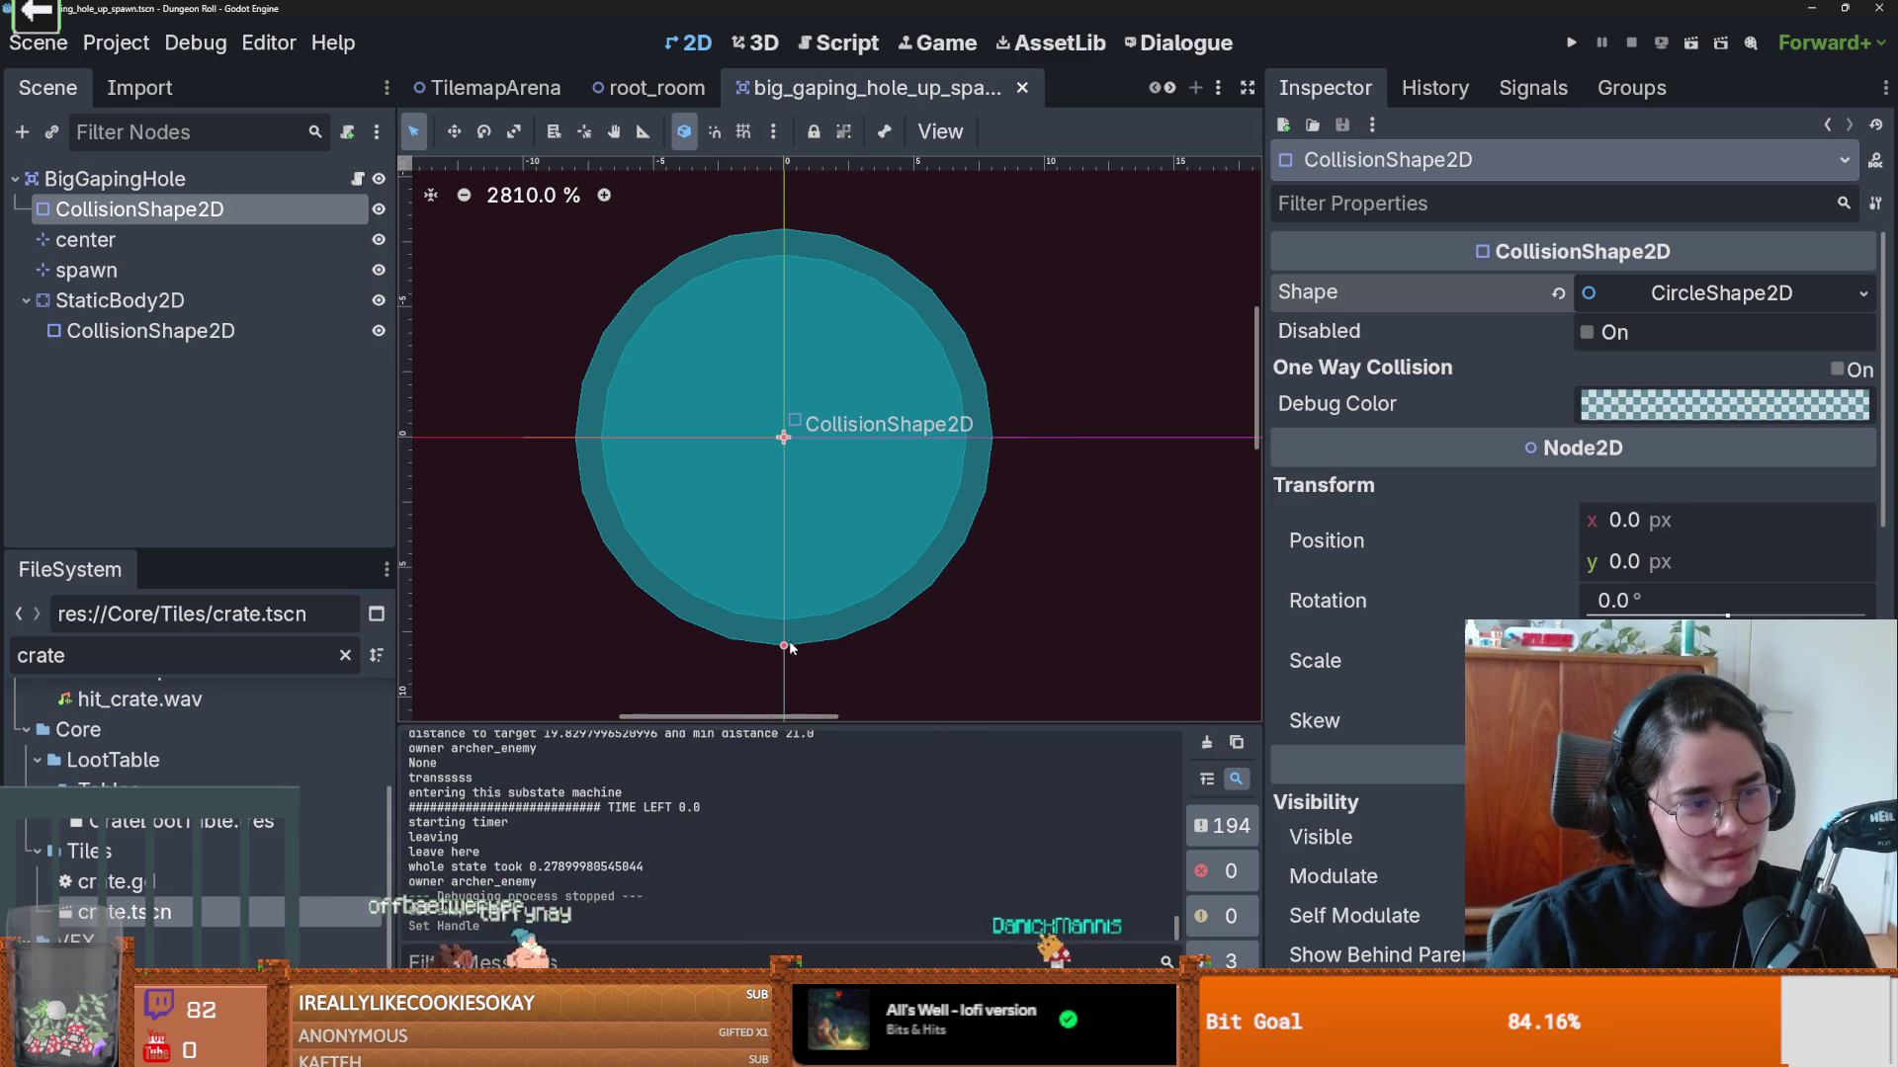
Step: Toggle the collision shape and center marker visibility off and back on to compare
{"action": "scroll", "coordinate": [733, 471], "scroll_direction": "down", "scroll_amount": 5}
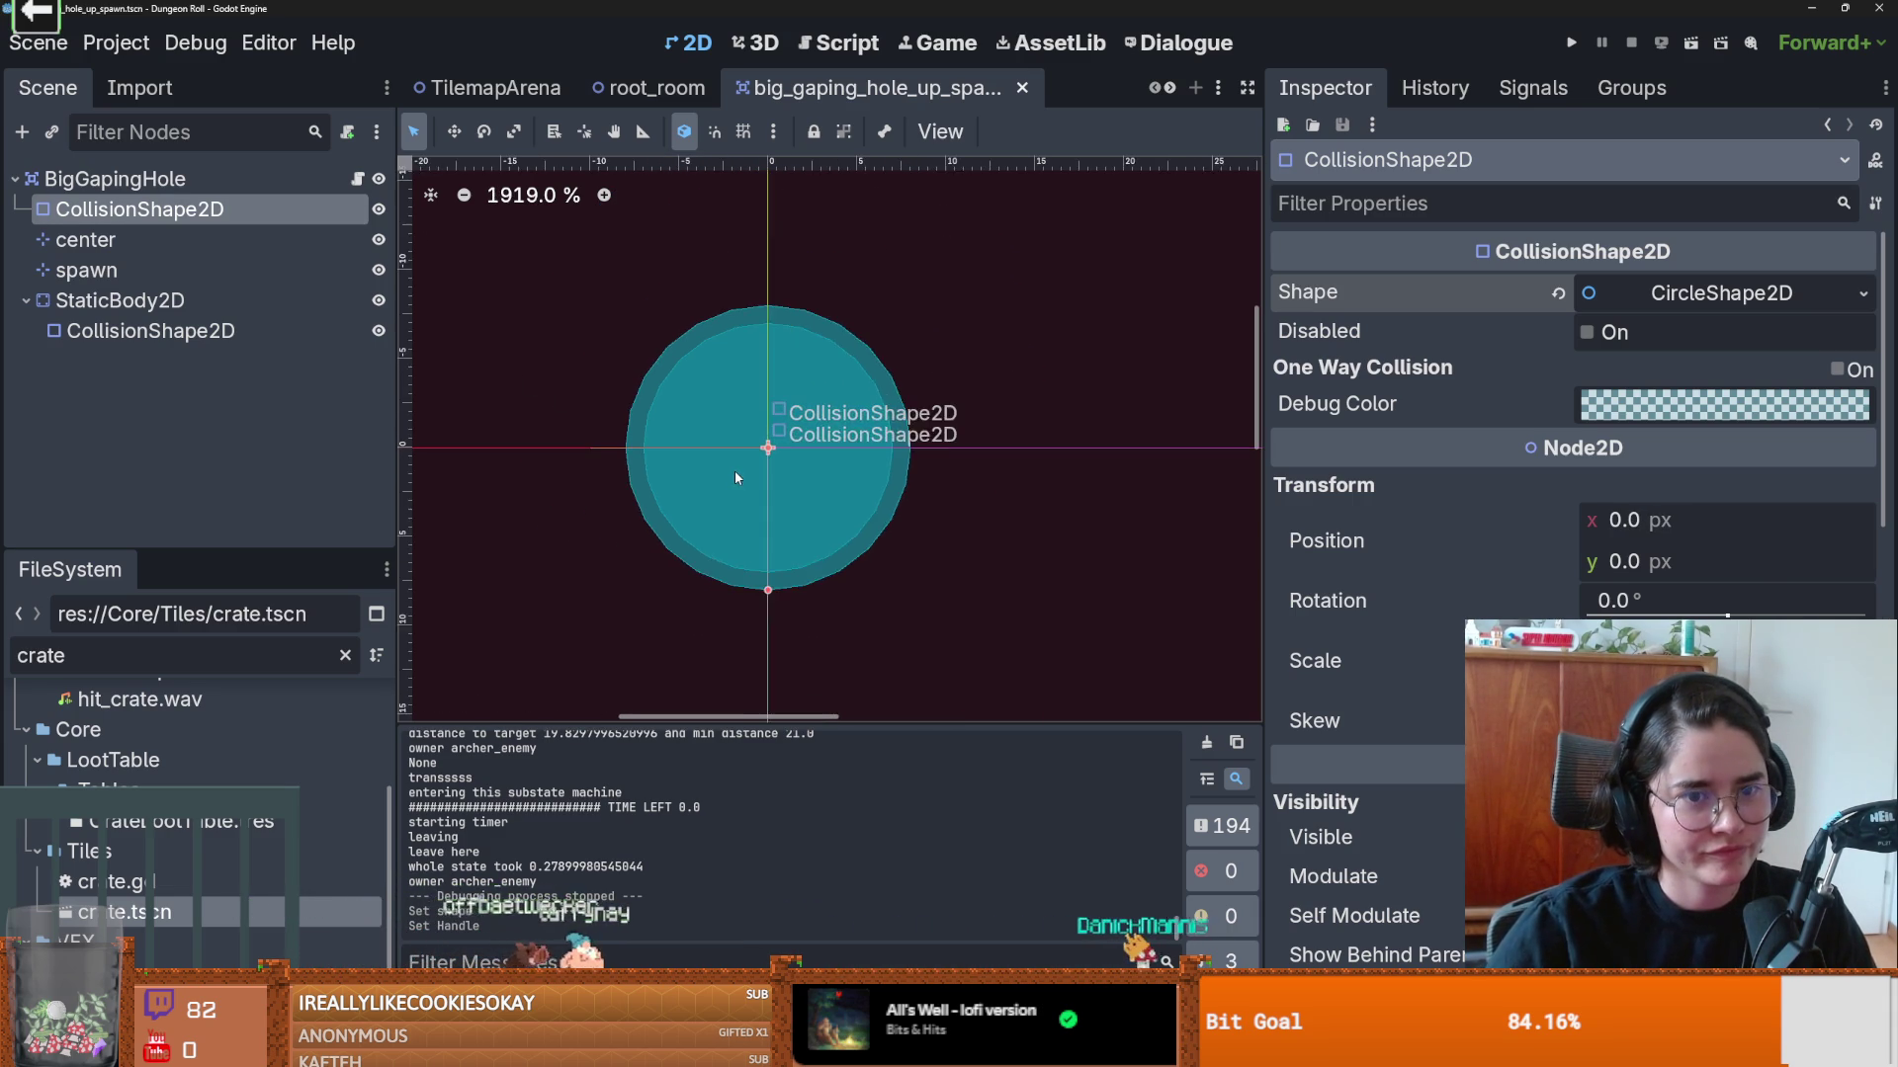
{"action": "scroll", "coordinate": [734, 470], "scroll_direction": "down", "scroll_amount": 1}
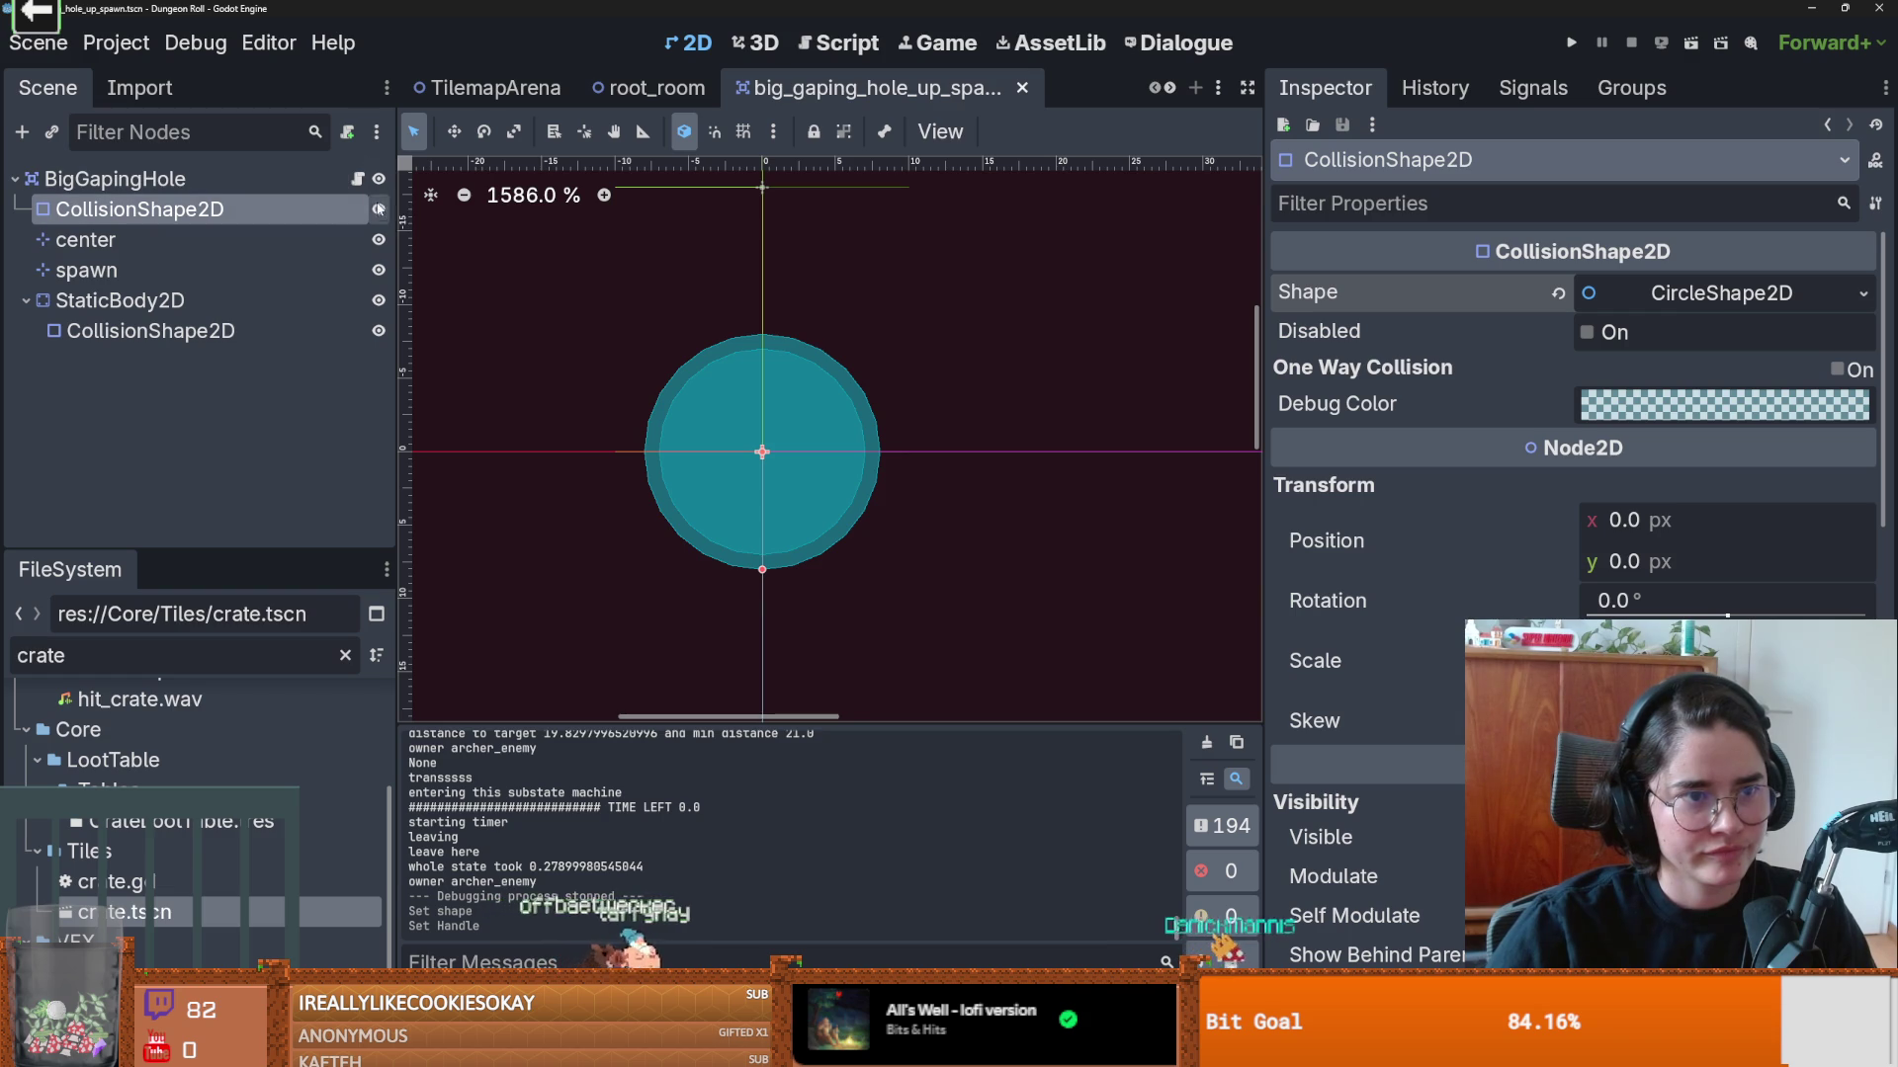
{"action": "left_click", "coordinate": [378, 209]}
{"action": "left_click", "coordinate": [378, 240]}
{"action": "left_click", "coordinate": [378, 240]}
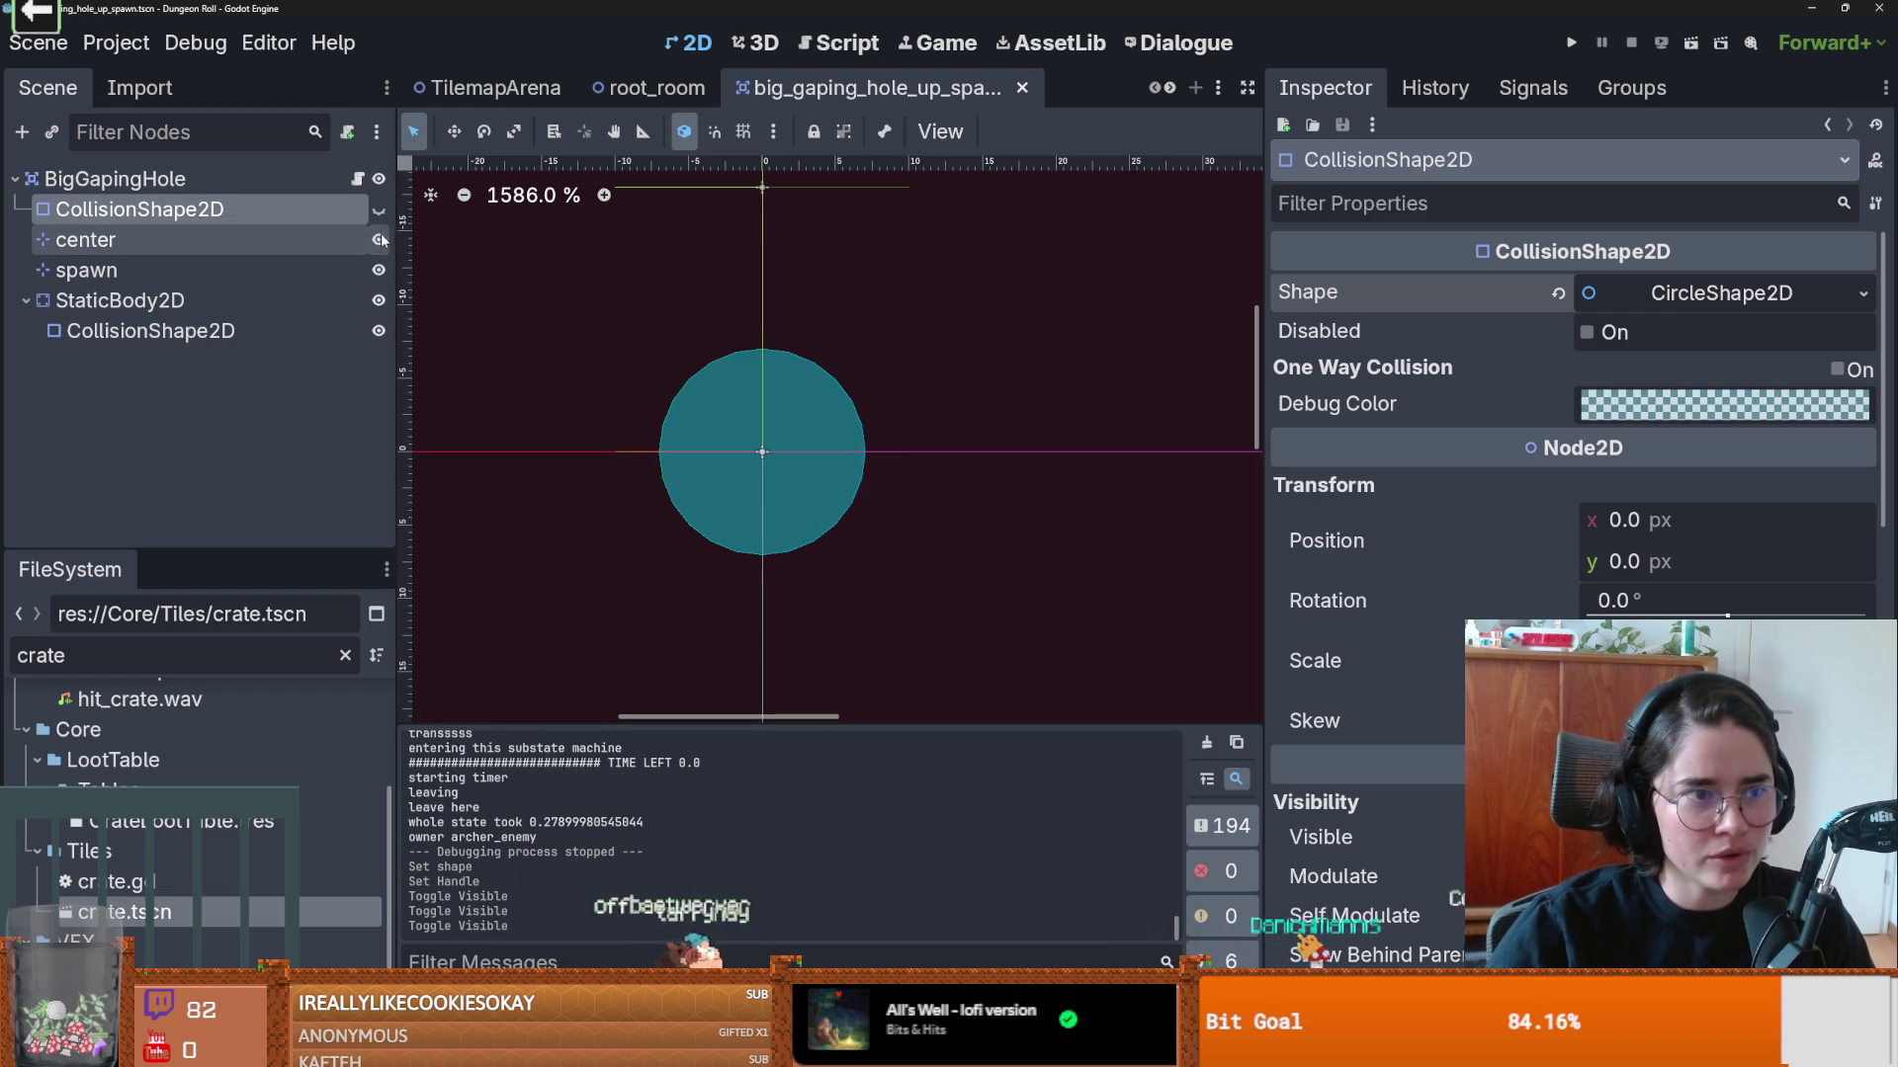
{"action": "left_click", "coordinate": [379, 209]}
{"action": "scroll", "coordinate": [550, 317], "scroll_direction": "up", "scroll_amount": 4}
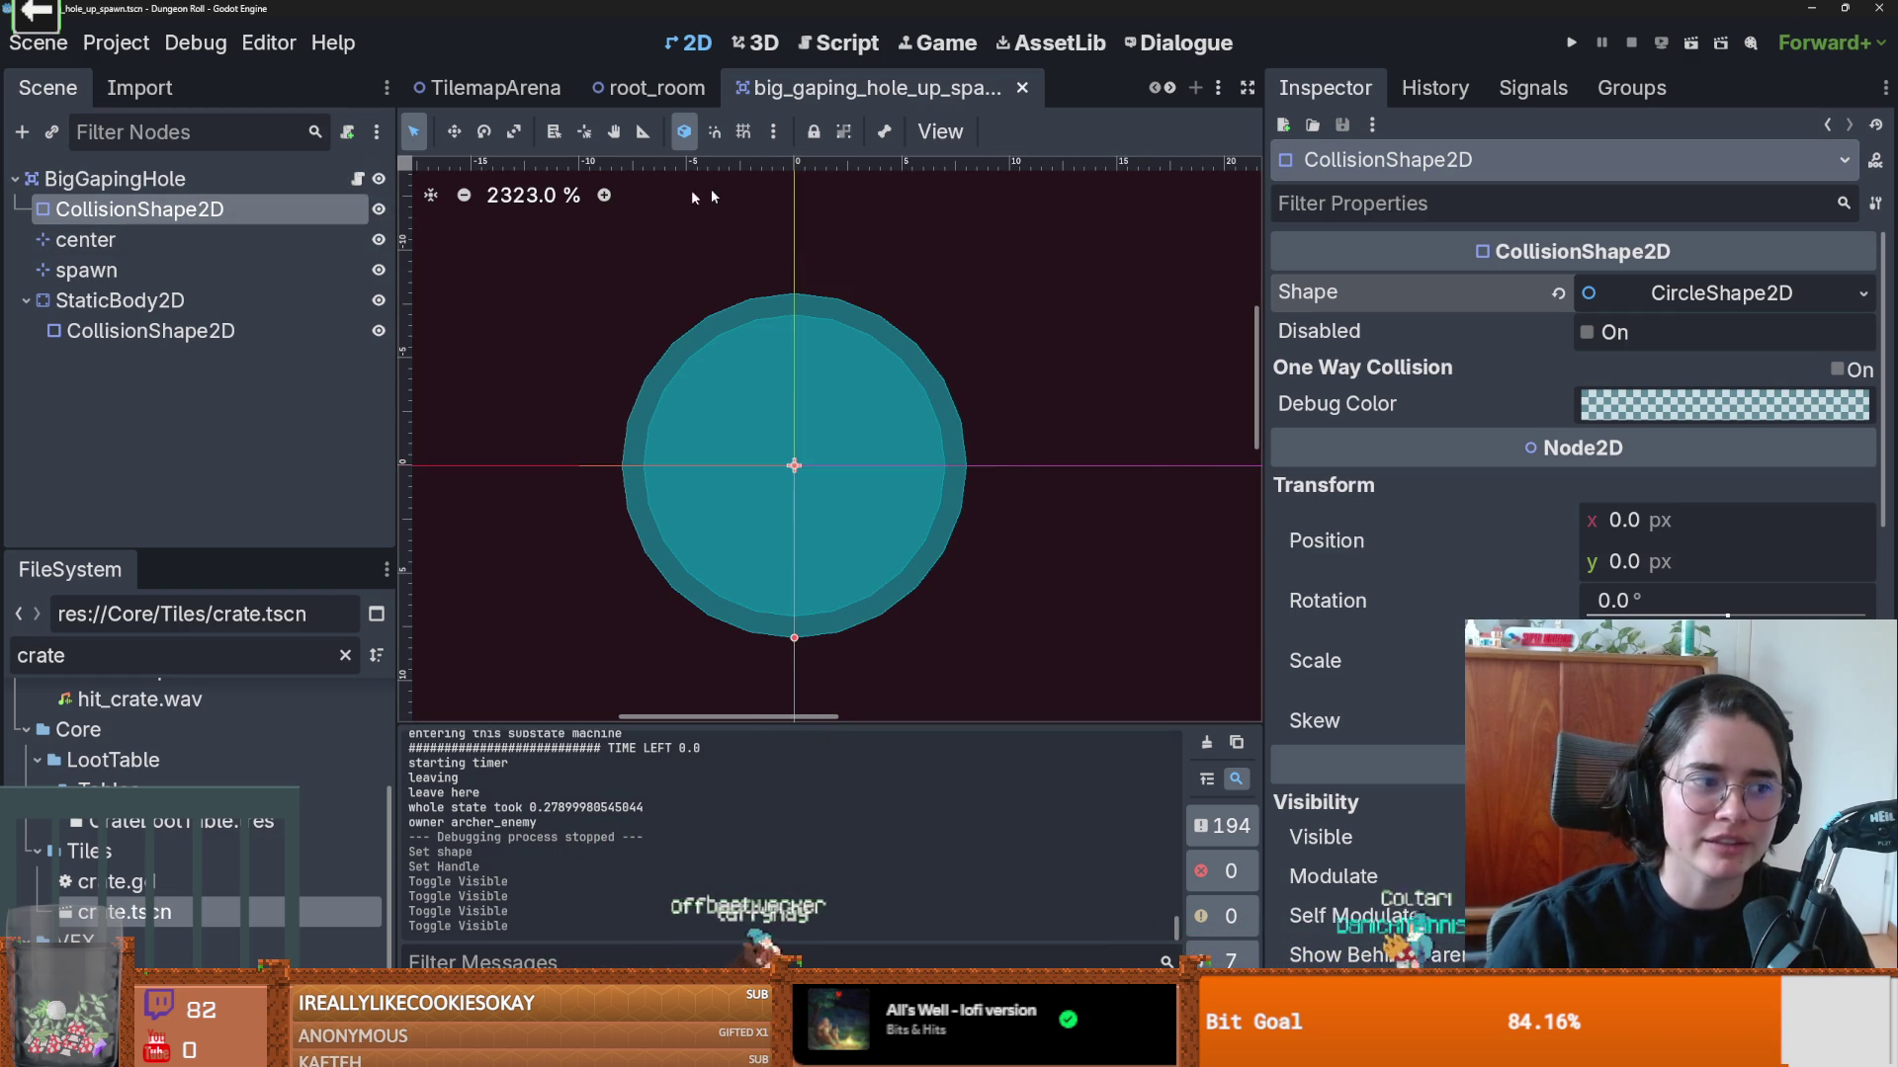
{"action": "left_click", "coordinate": [489, 87]}
Step: Zoom around the TilemapArena crate tiles, recheck big_gaping_hole_up_spawn, then switch to root_room
{"action": "scroll", "coordinate": [863, 562], "scroll_direction": "down", "scroll_amount": 2}
{"action": "scroll", "coordinate": [863, 562], "scroll_direction": "up", "scroll_amount": 1}
{"action": "scroll", "coordinate": [863, 563], "scroll_direction": "down", "scroll_amount": 1}
{"action": "scroll", "coordinate": [799, 374], "scroll_direction": "up", "scroll_amount": 13}
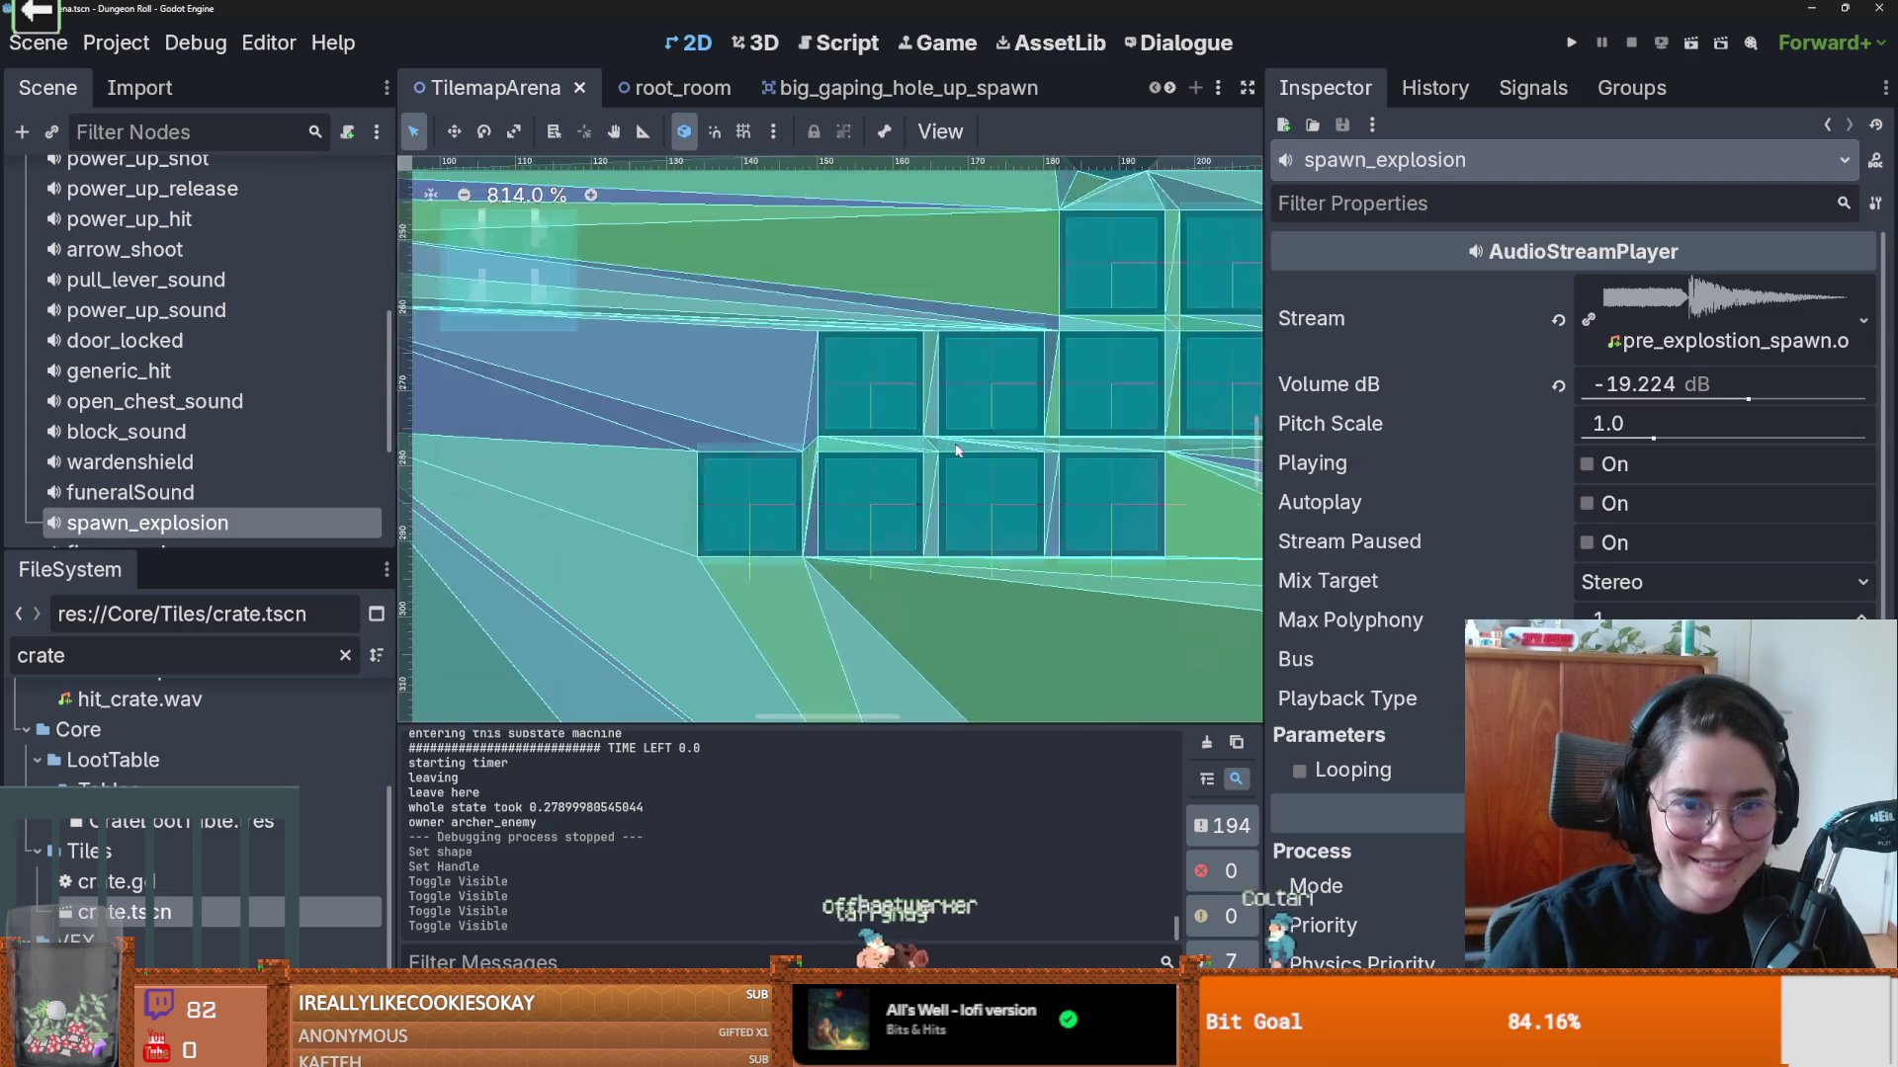
{"action": "left_click", "coordinate": [899, 87]}
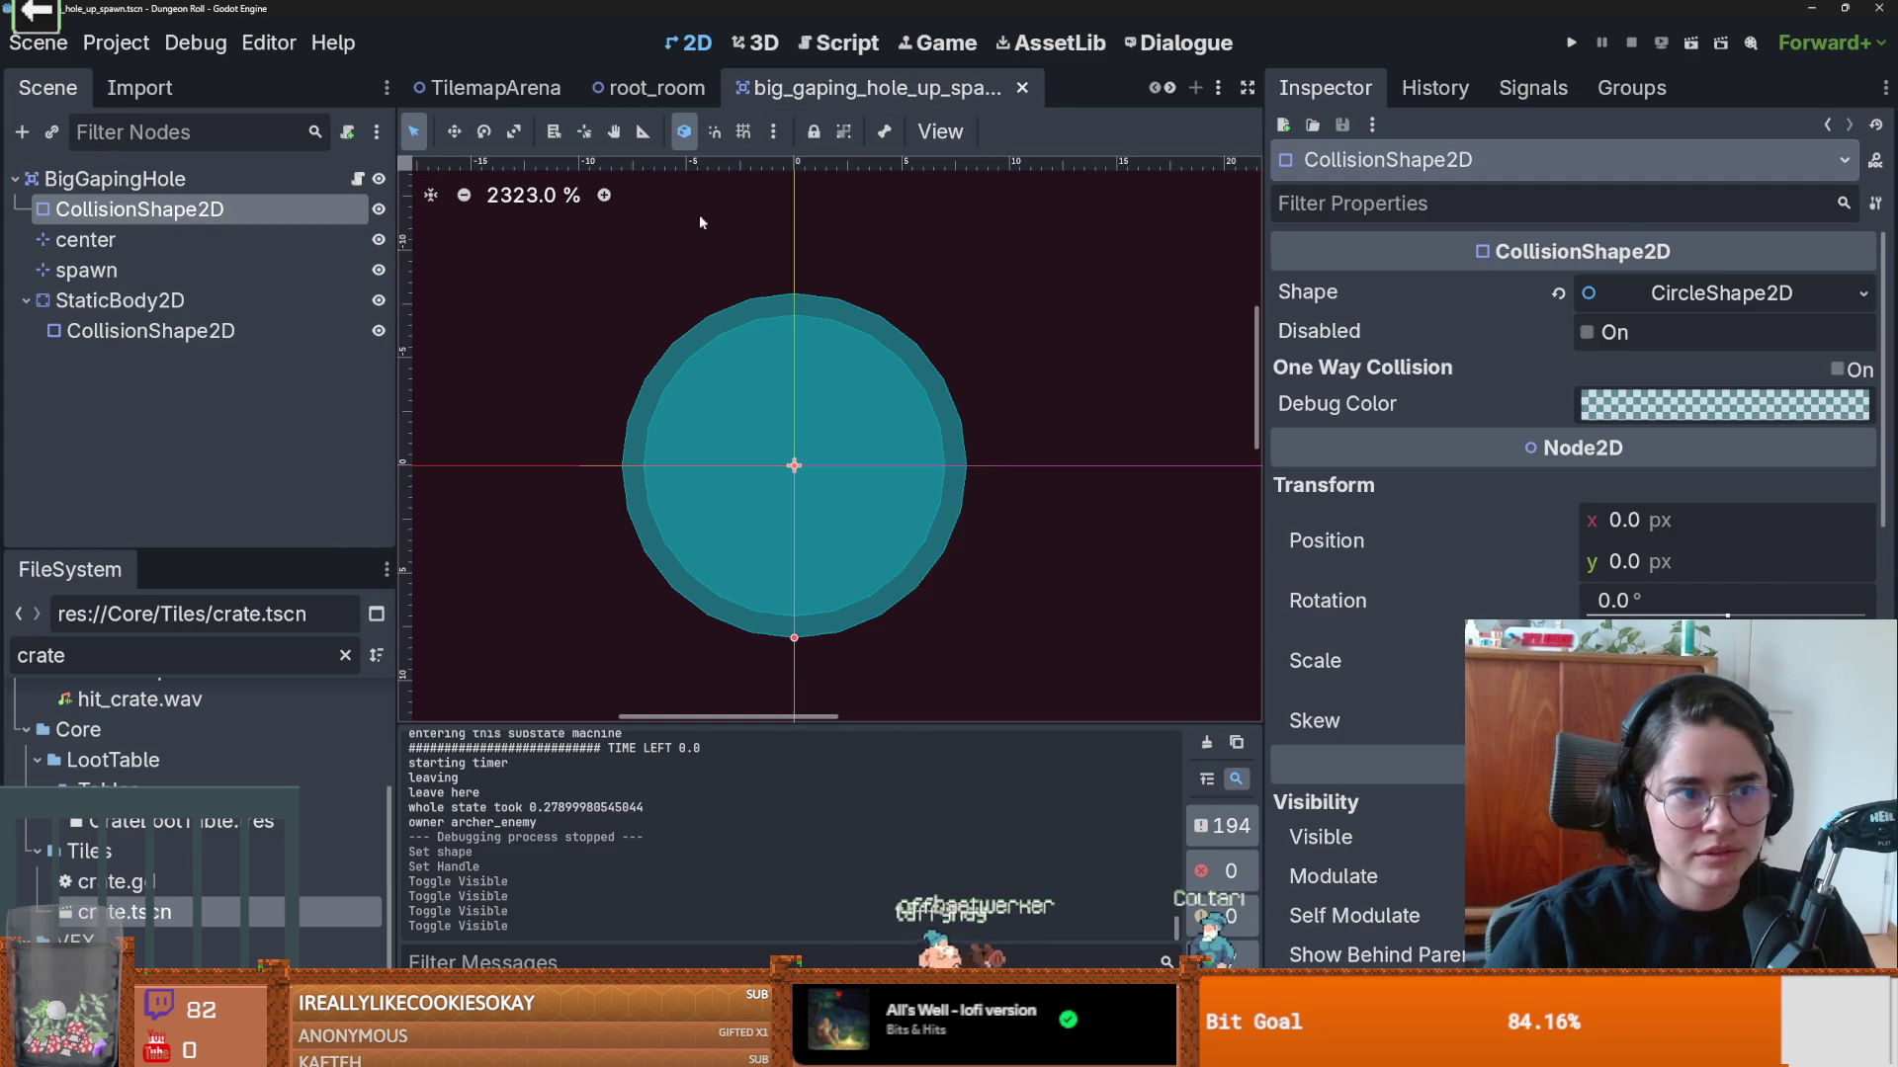
{"action": "left_click", "coordinate": [490, 87]}
{"action": "scroll", "coordinate": [822, 551], "scroll_direction": "down", "scroll_amount": 5}
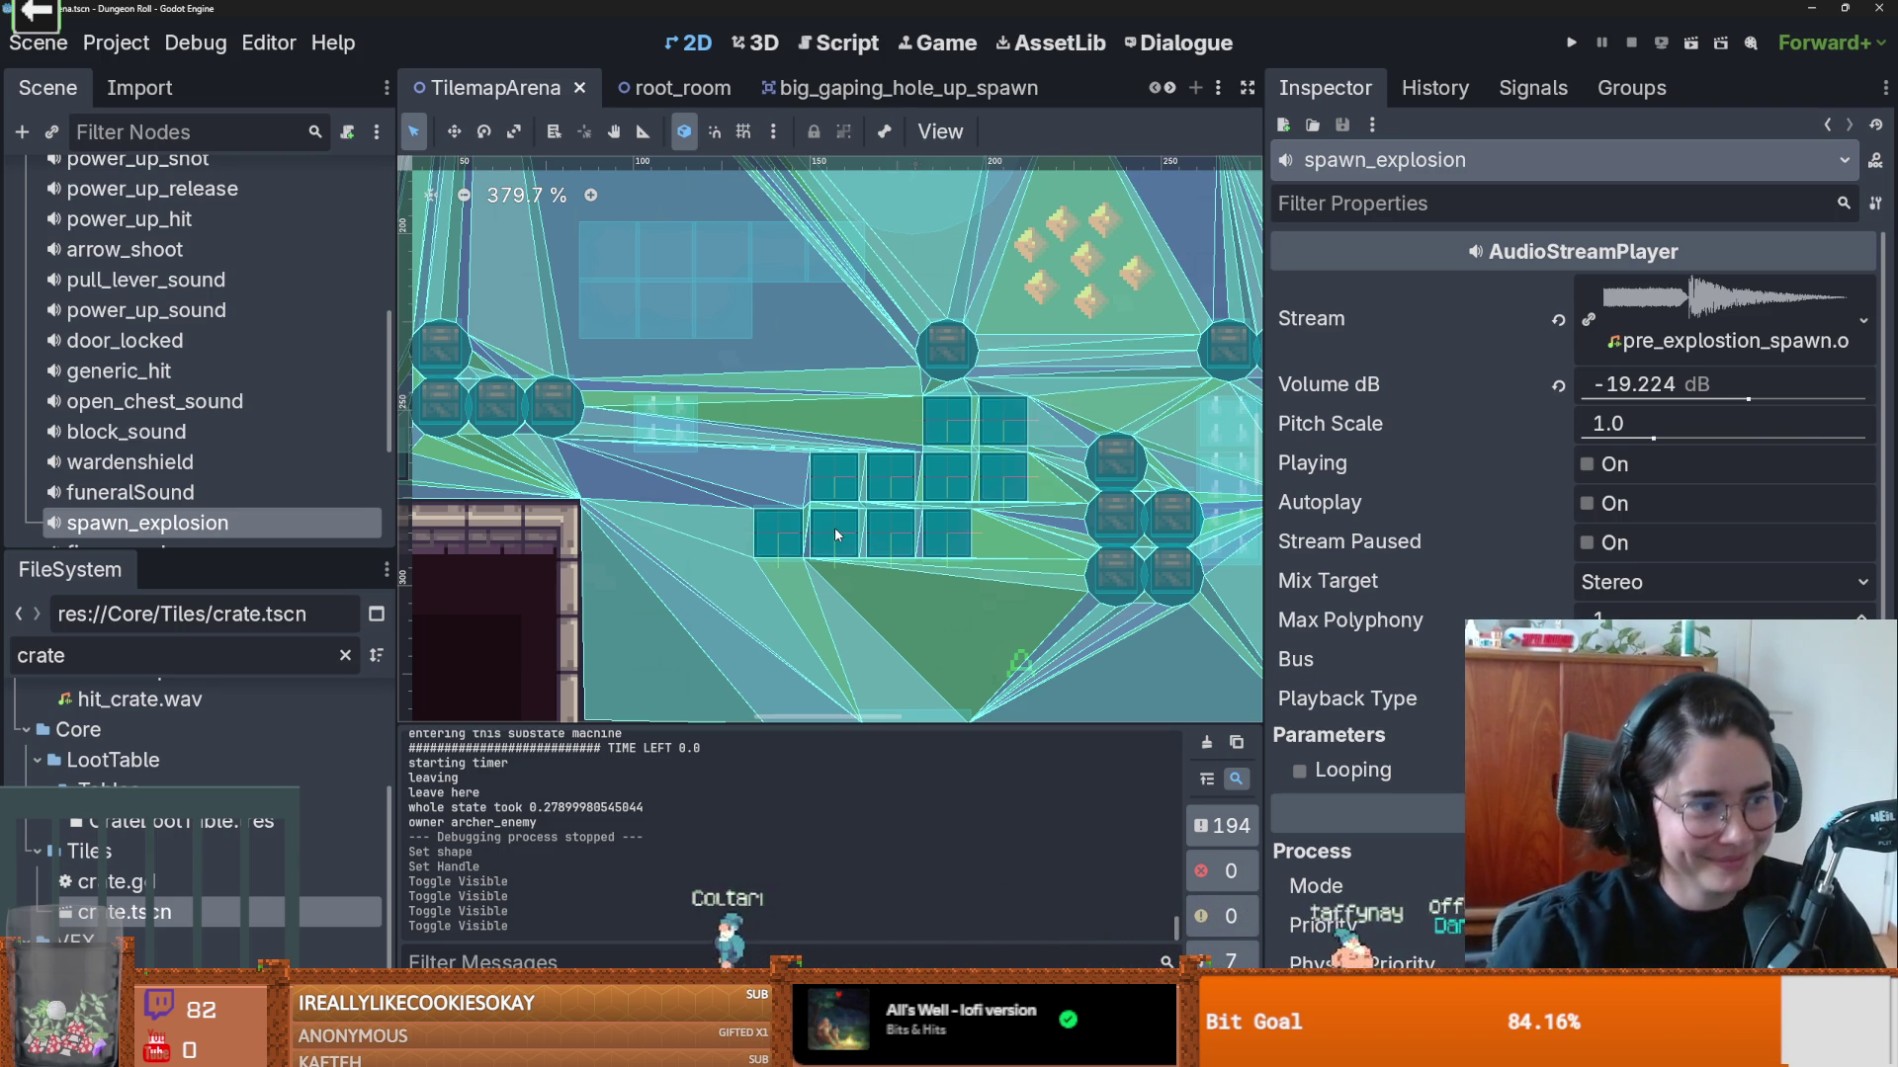
{"action": "scroll", "coordinate": [798, 533], "scroll_direction": "up", "scroll_amount": 3}
{"action": "scroll", "coordinate": [799, 528], "scroll_direction": "up", "scroll_amount": 5}
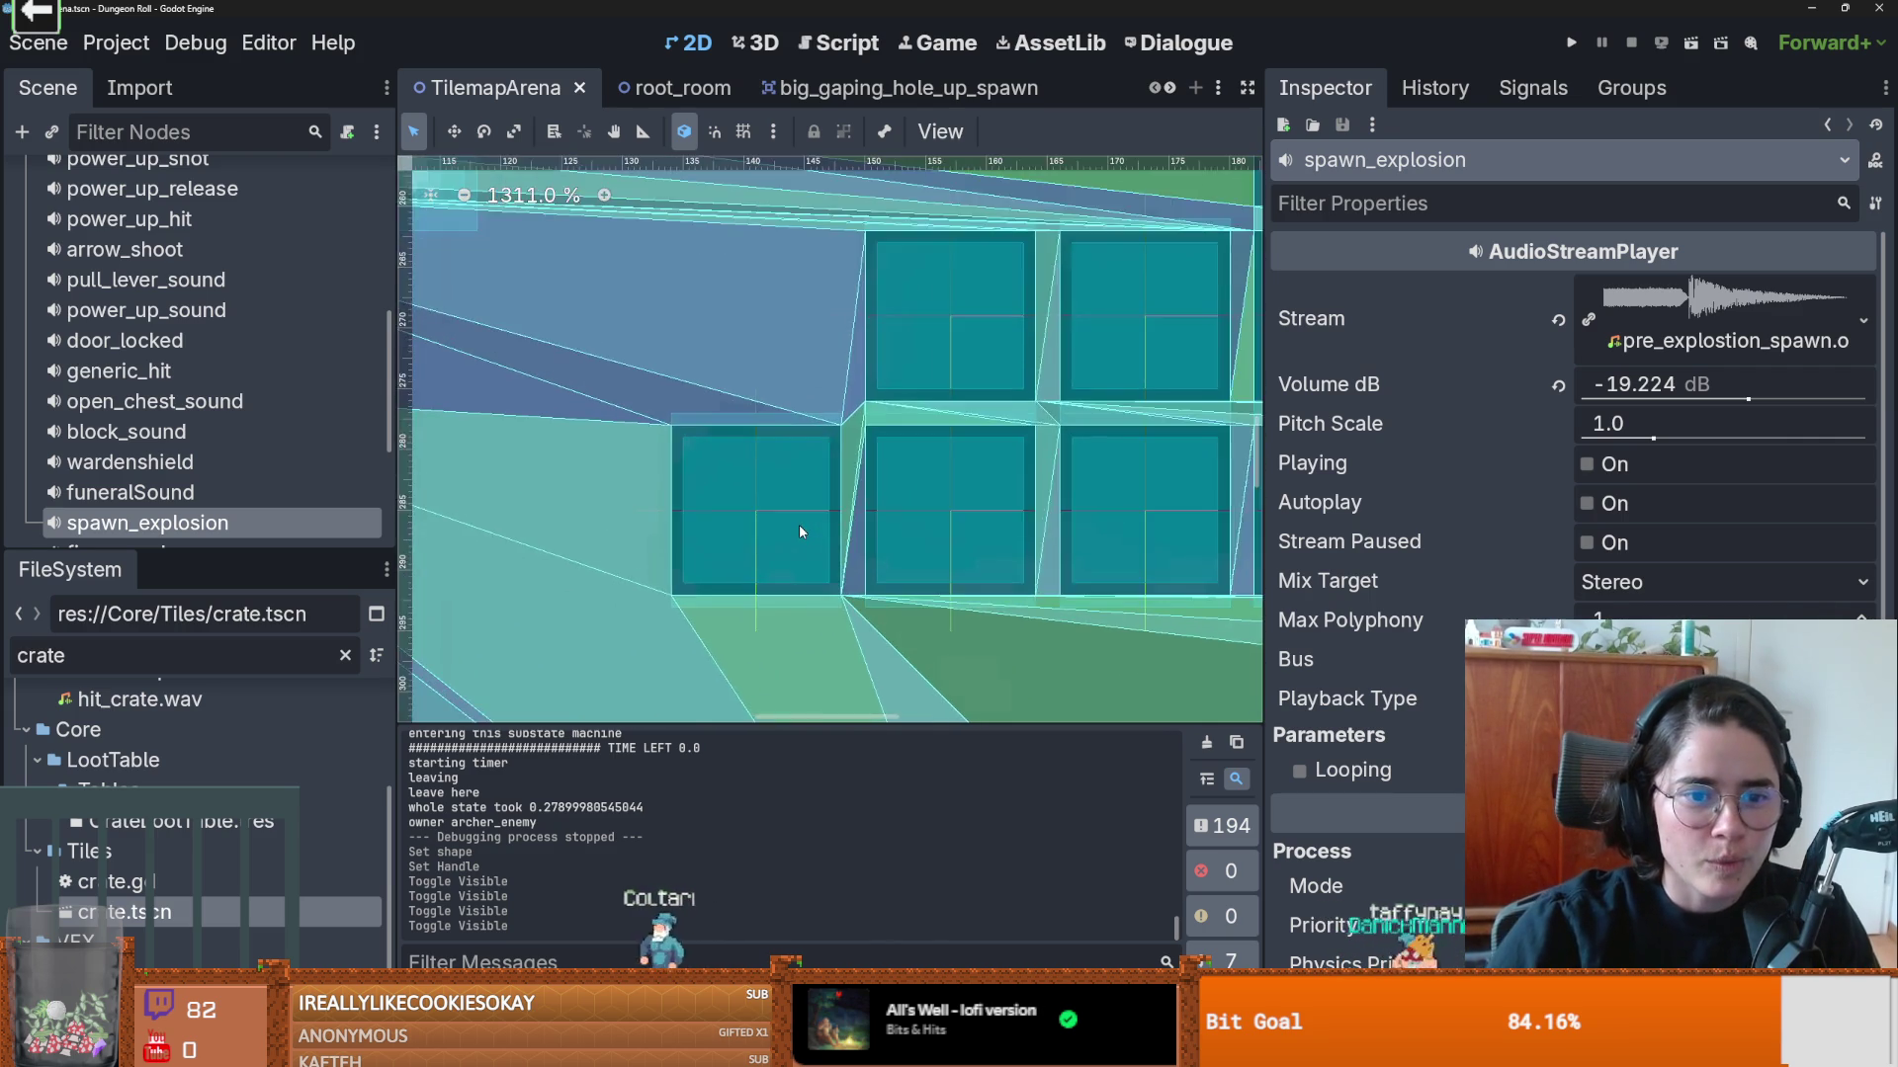
{"action": "scroll", "coordinate": [798, 528], "scroll_direction": "down", "scroll_amount": 8}
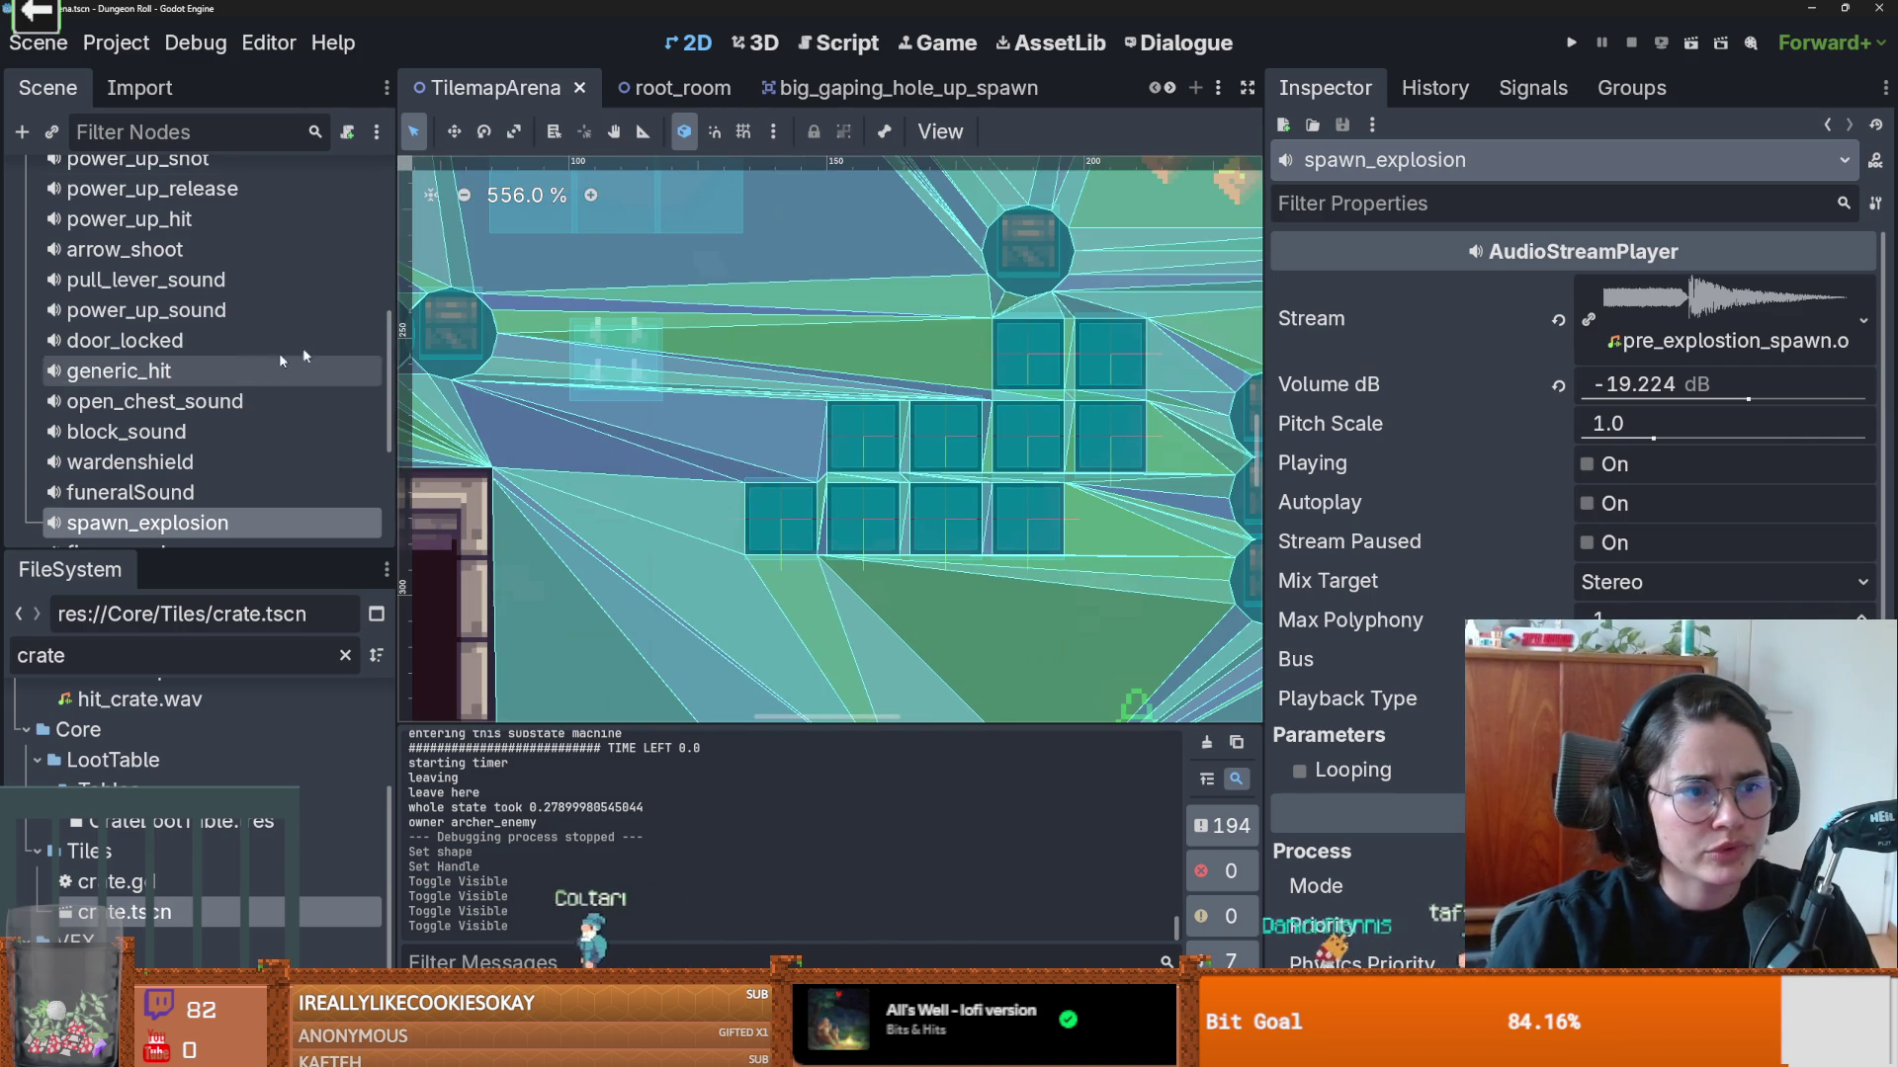
{"action": "left_click", "coordinate": [648, 88]}
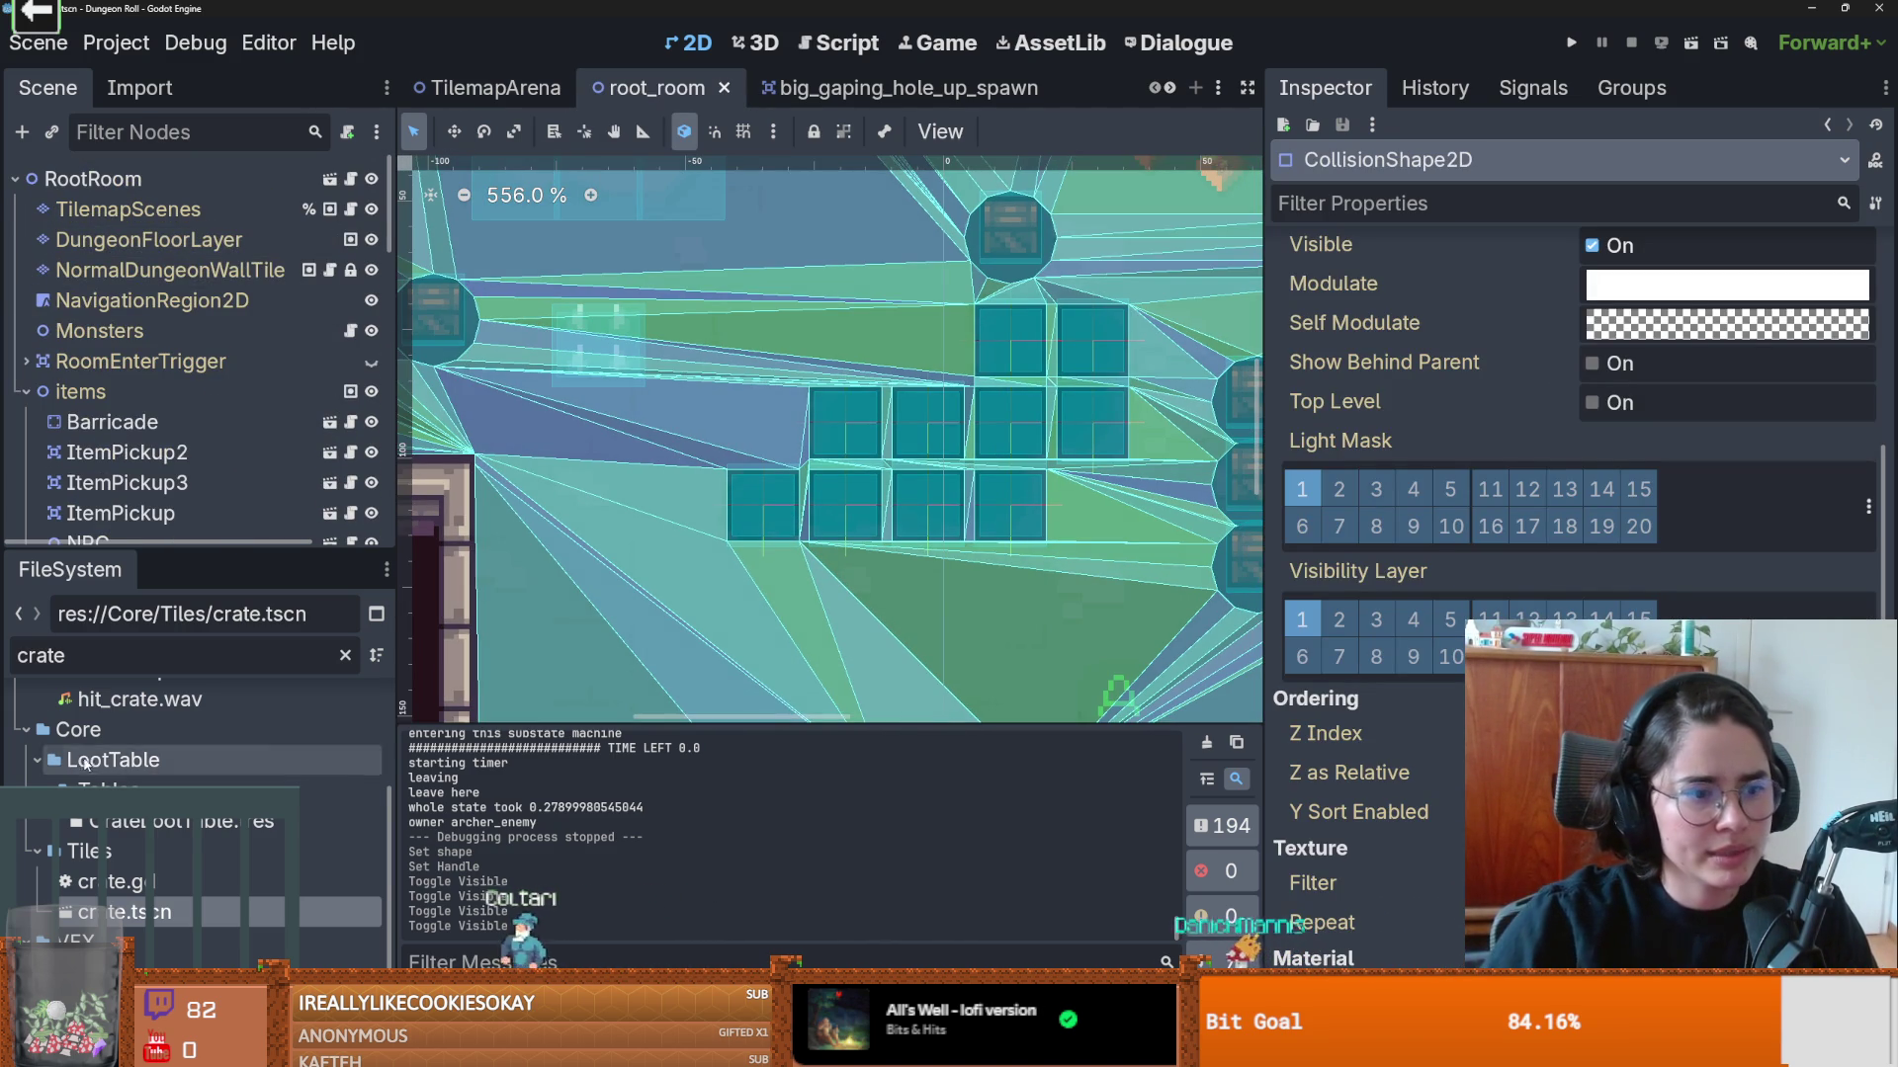
Step: Filter FileSystem for 'monster', open monster_roomv1.tscn and save it
{"action": "type", "text": "mons"}
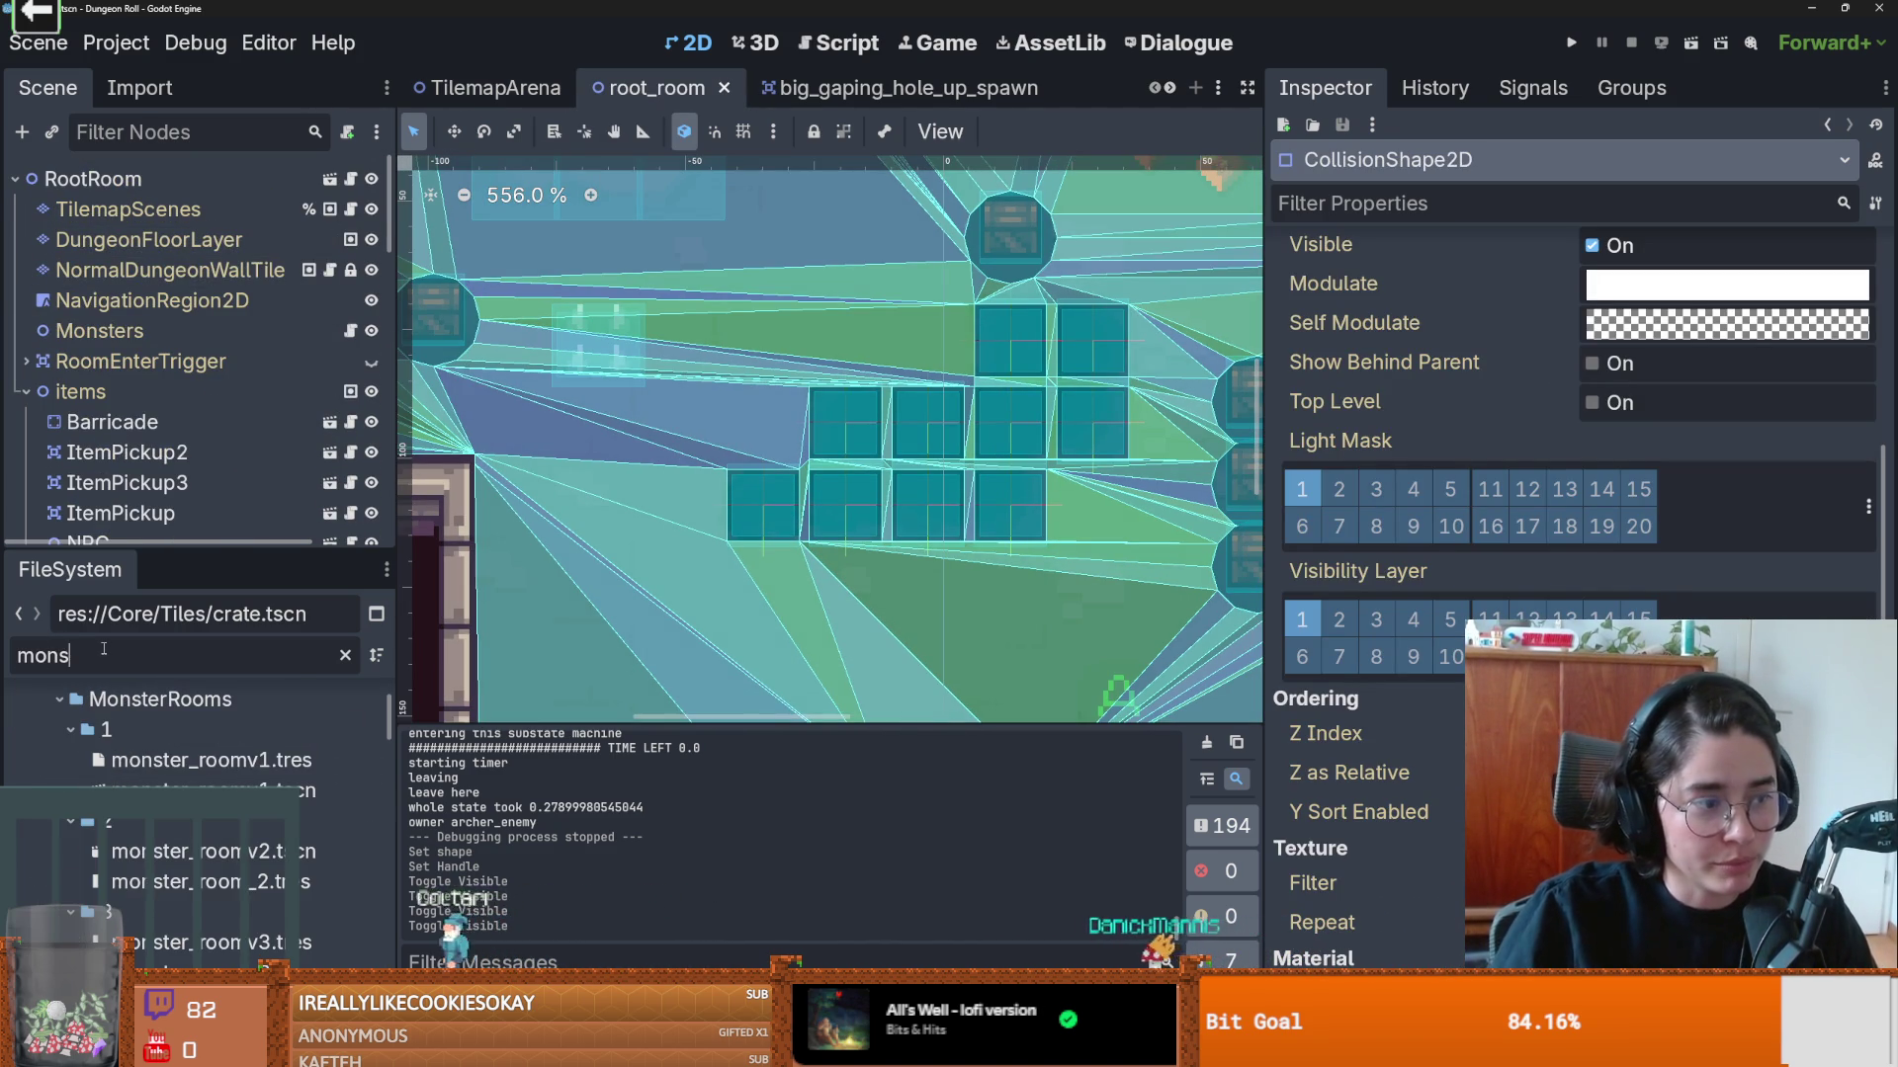
{"action": "type", "text": "ter"}
{"action": "double_click", "coordinate": [207, 791]}
{"action": "scroll", "coordinate": [825, 438], "scroll_direction": "up", "scroll_amount": 2}
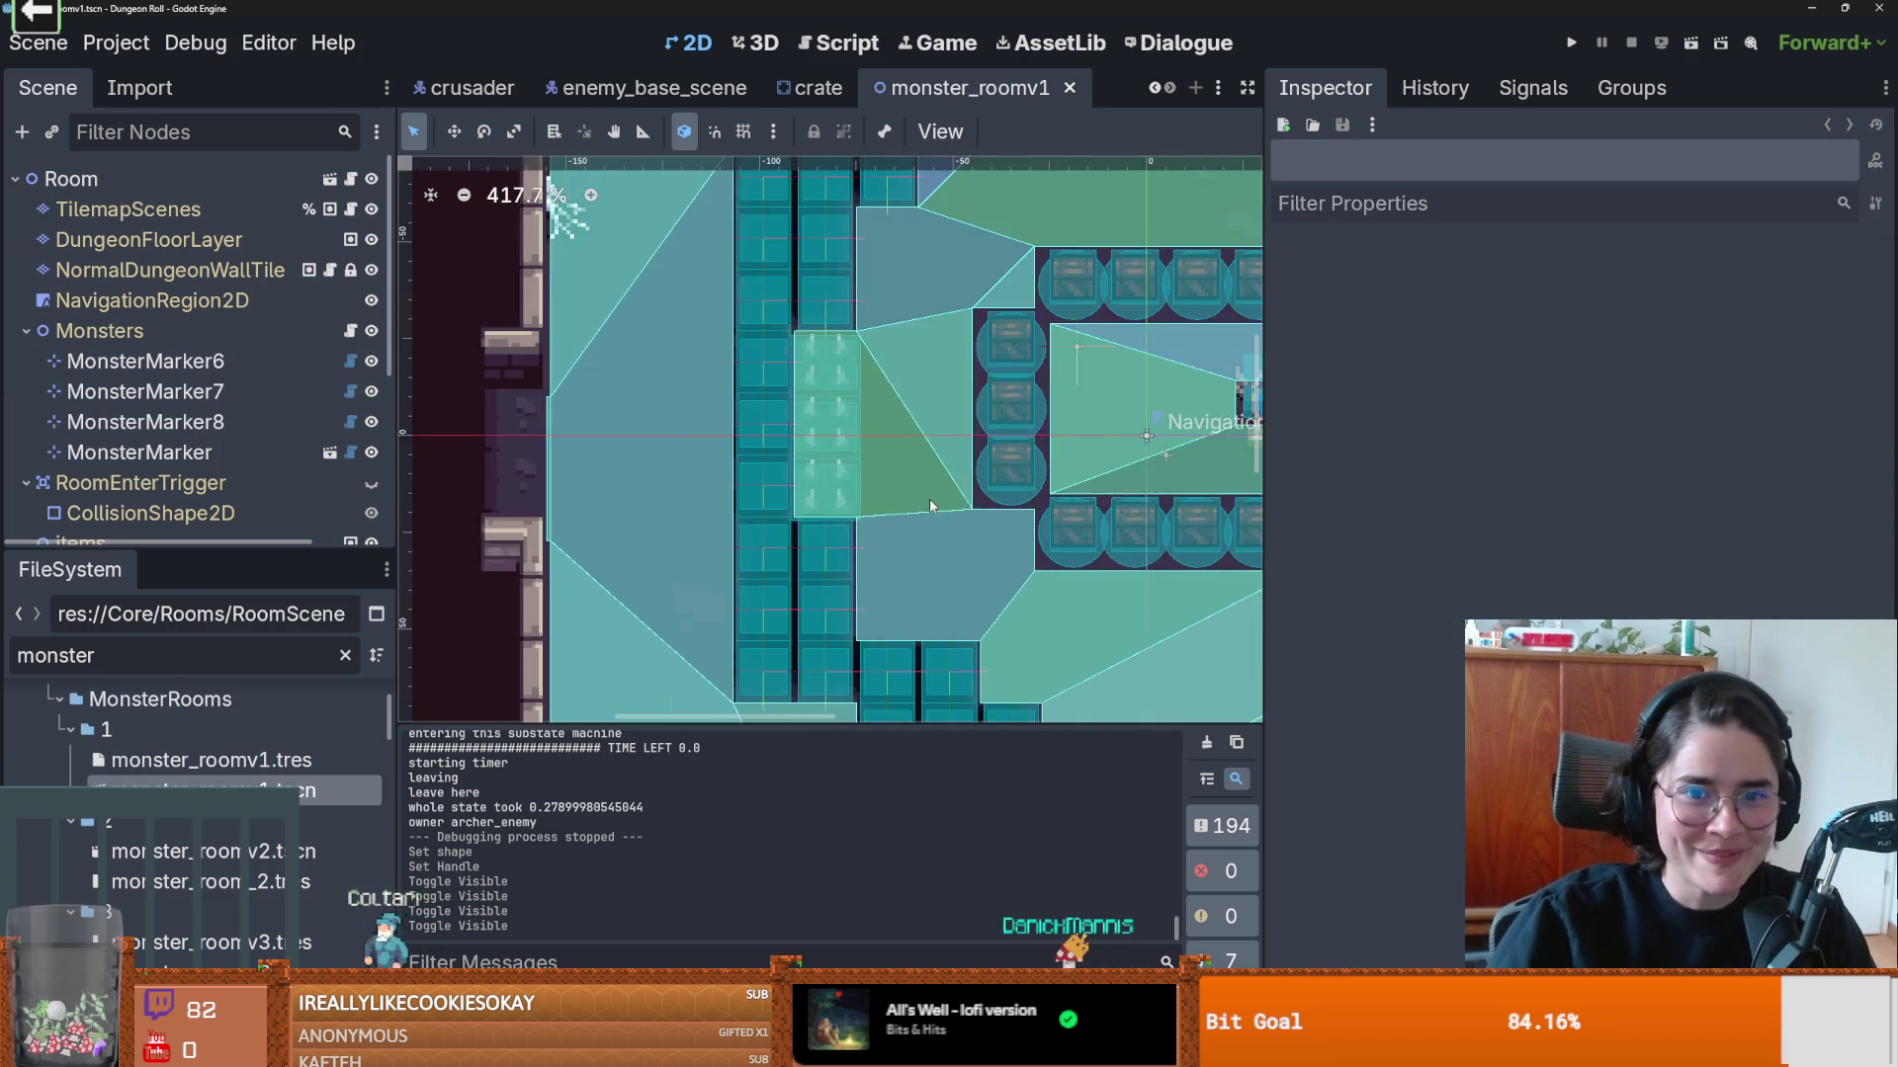
{"action": "scroll", "coordinate": [825, 438], "scroll_direction": "up", "scroll_amount": 3}
{"action": "scroll", "coordinate": [853, 456], "scroll_direction": "down", "scroll_amount": 2}
{"action": "key", "text": "ctrl+s"}
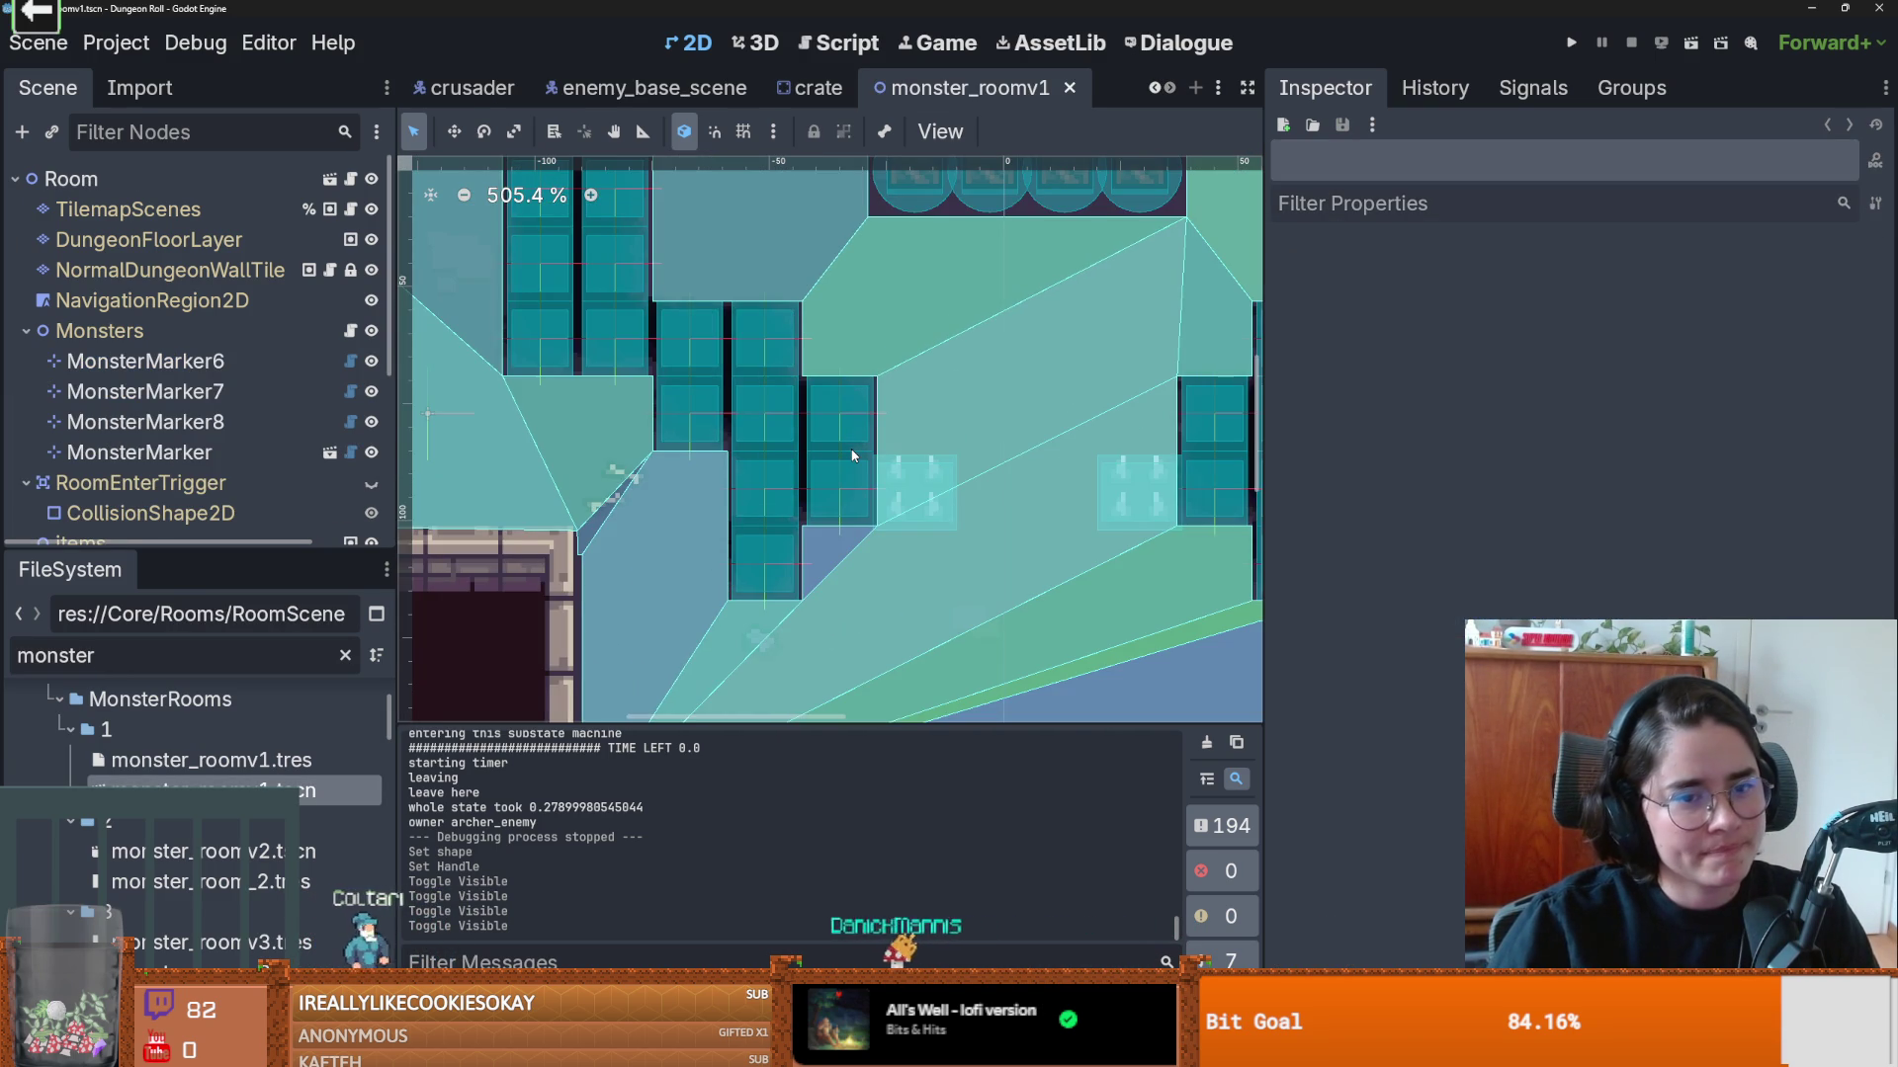
Step: Hide the TilemapScenes layer in the monster_roomv1 scene tree
{"action": "scroll", "coordinate": [853, 455], "scroll_direction": "down", "scroll_amount": 4}
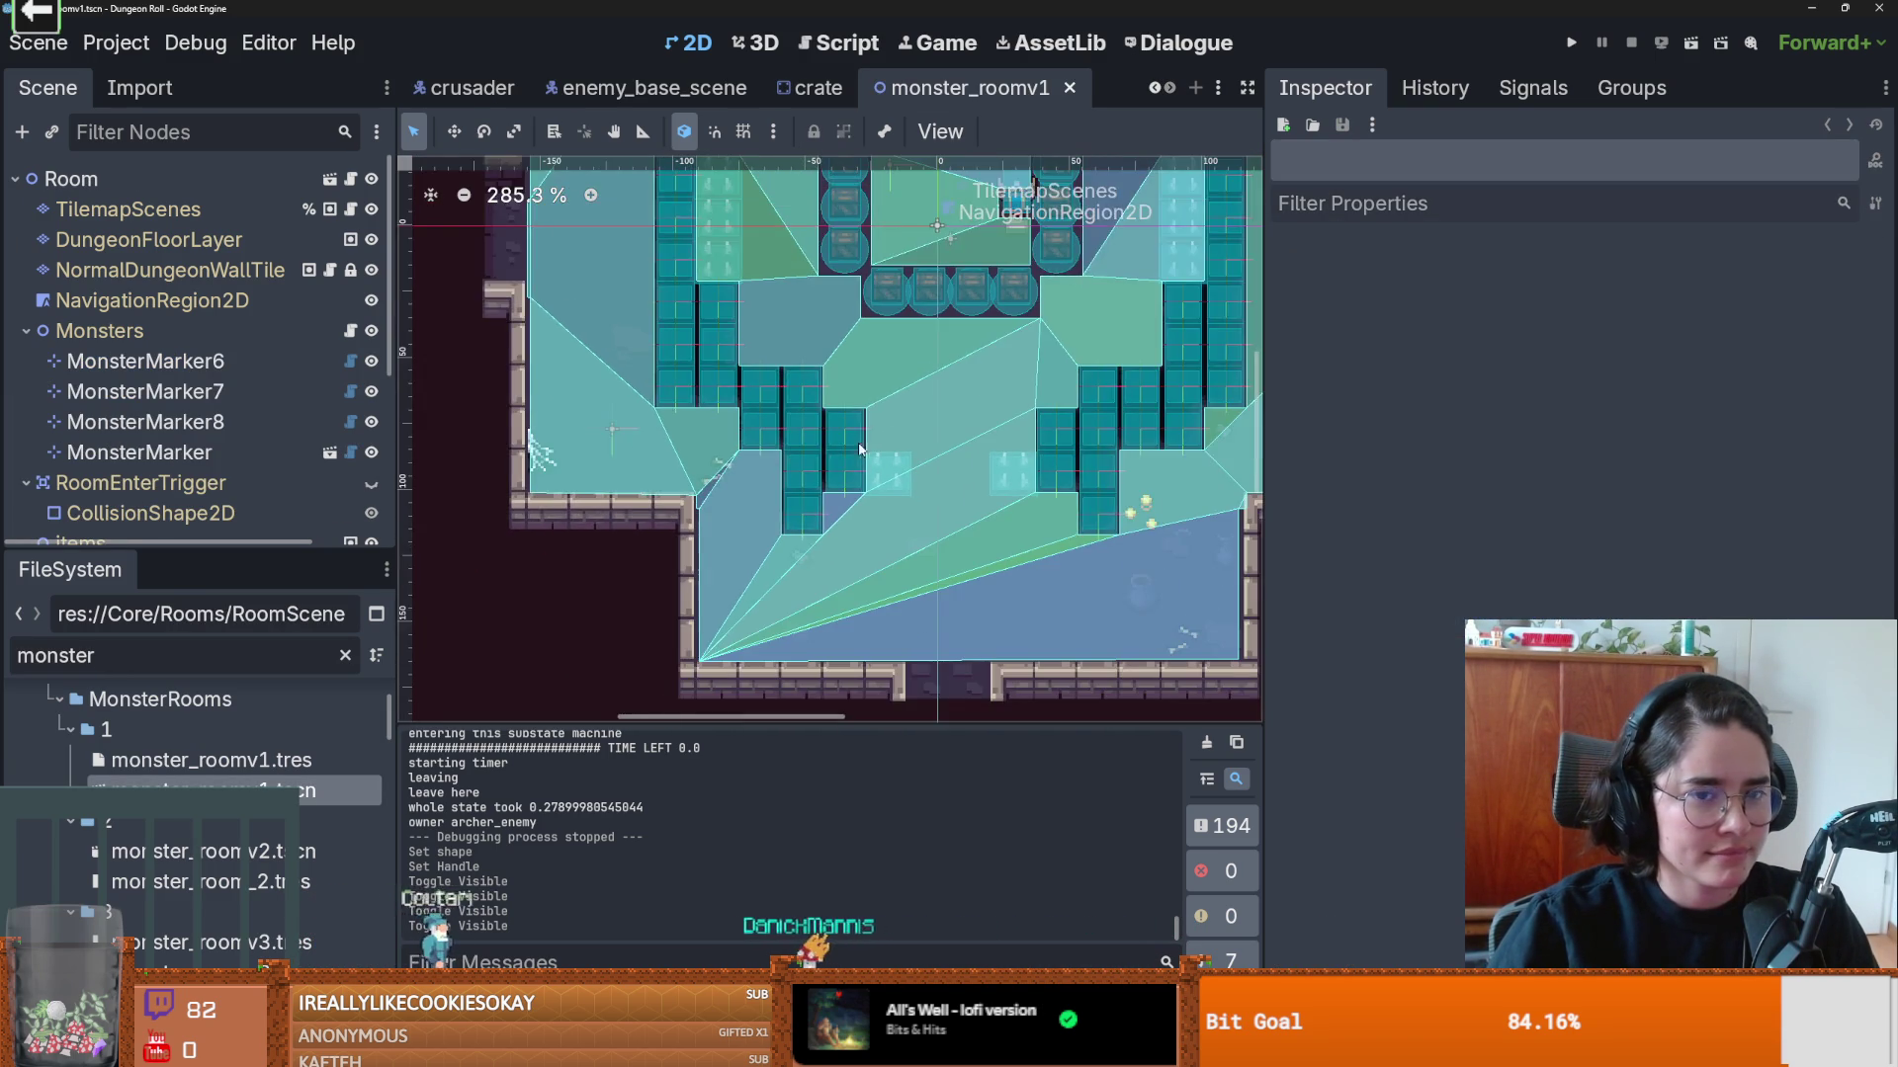
{"action": "scroll", "coordinate": [681, 383], "scroll_direction": "up", "scroll_amount": 2}
{"action": "scroll", "coordinate": [681, 383], "scroll_direction": "down", "scroll_amount": 1}
{"action": "scroll", "coordinate": [741, 382], "scroll_direction": "left", "scroll_amount": 3}
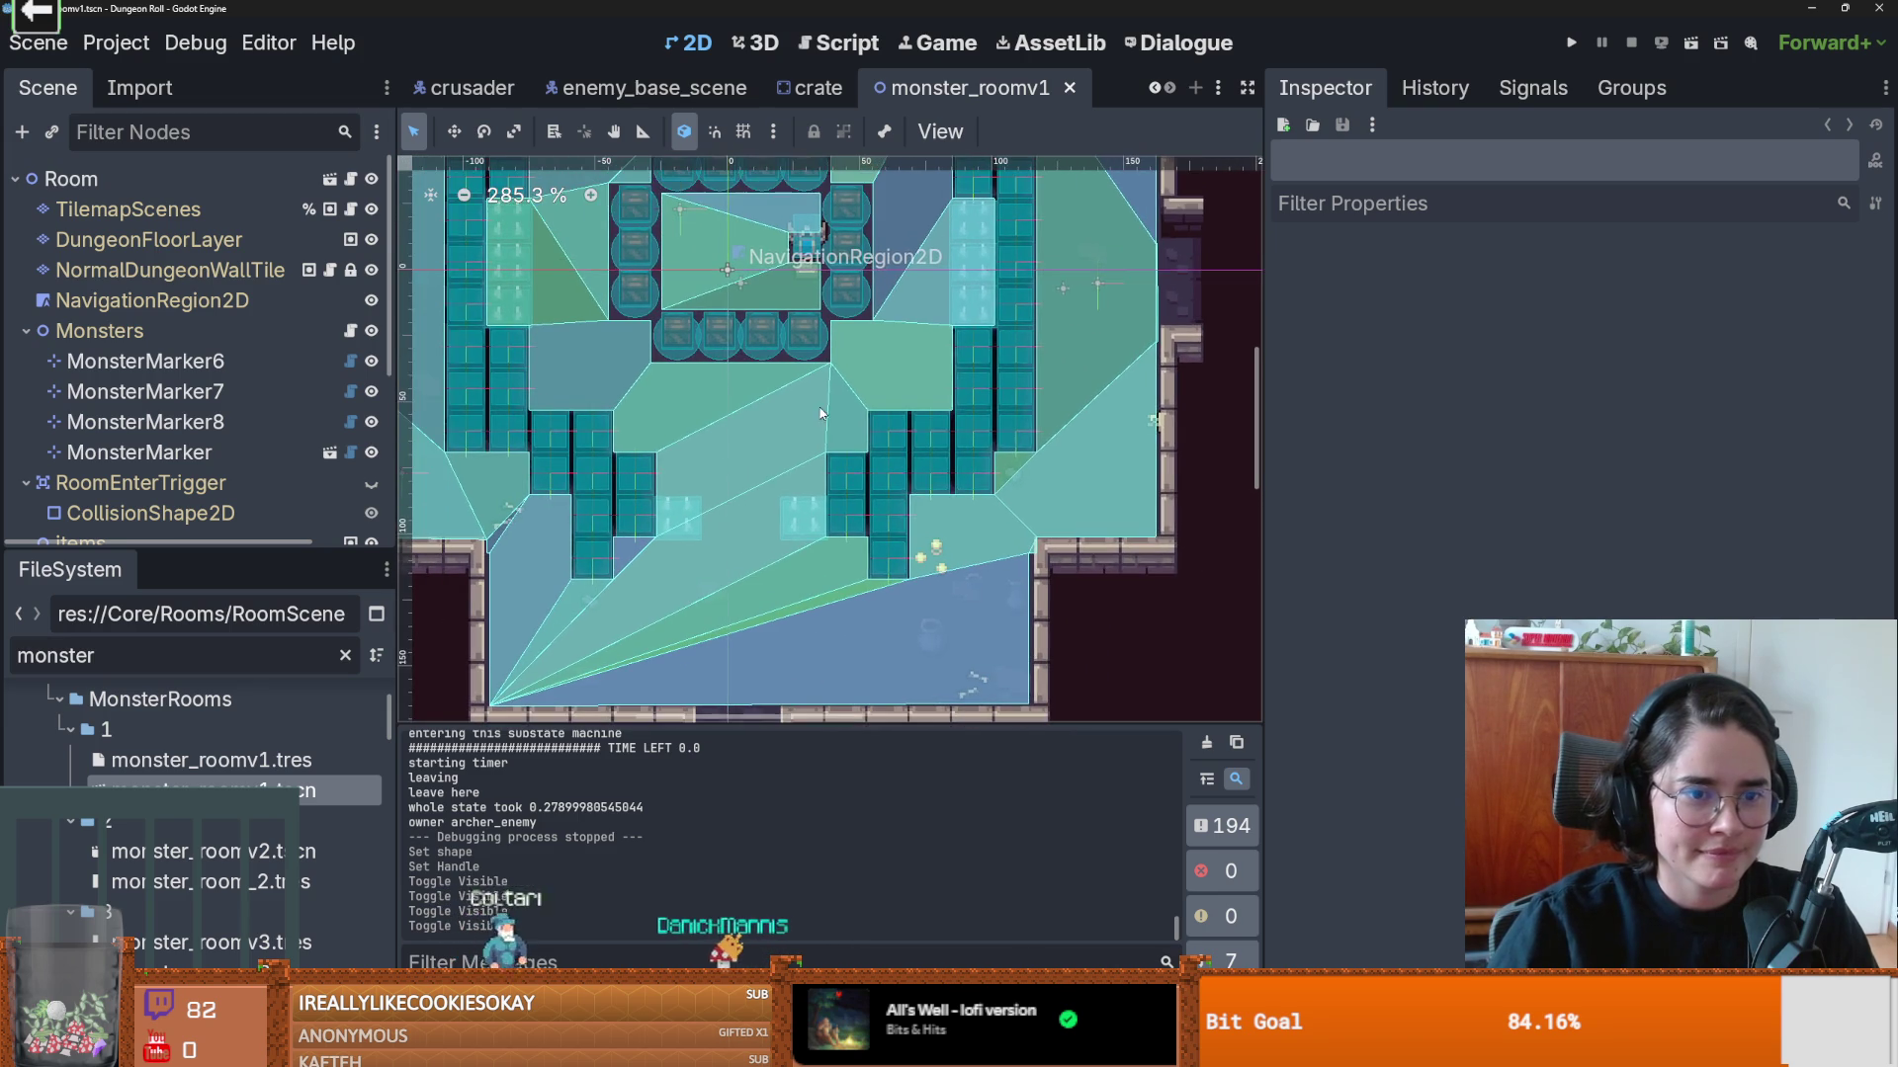
{"action": "scroll", "coordinate": [683, 398], "scroll_direction": "up", "scroll_amount": 1}
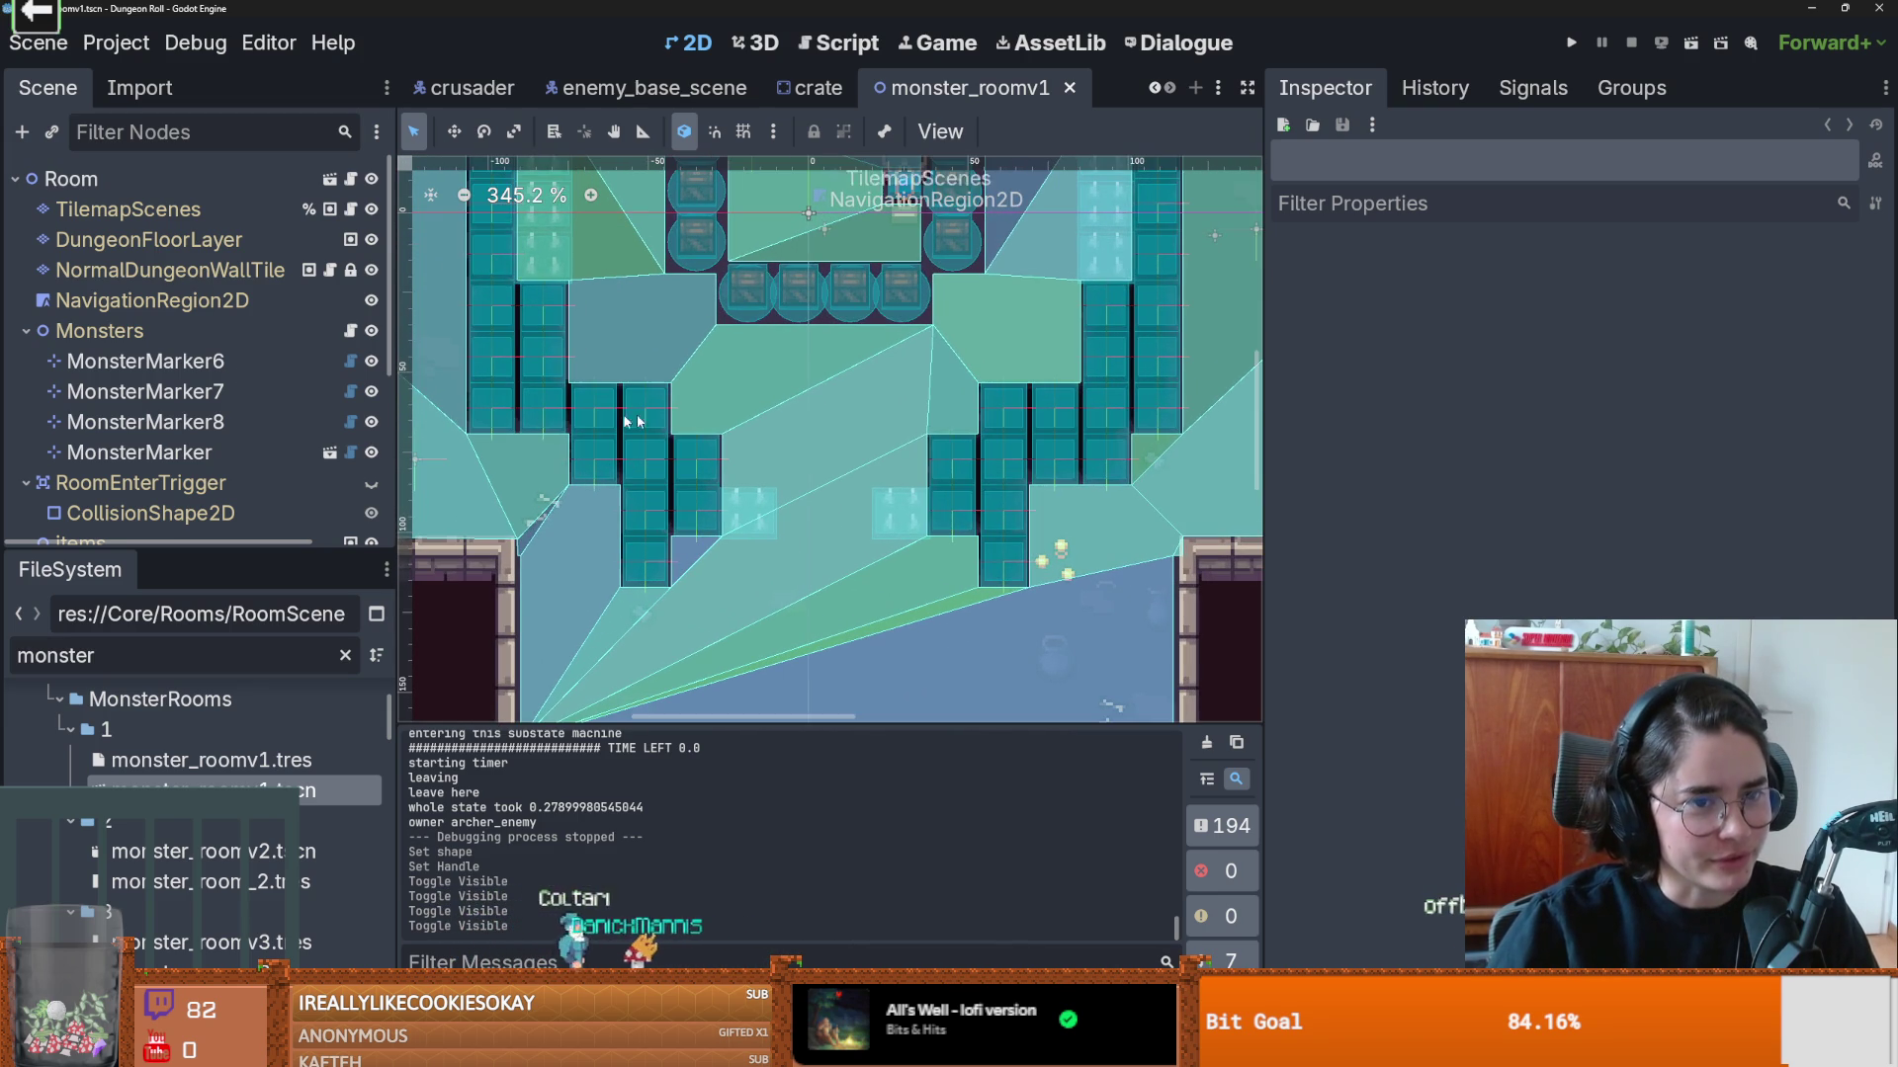
{"action": "left_click", "coordinate": [178, 209]}
{"action": "left_click", "coordinate": [372, 209]}
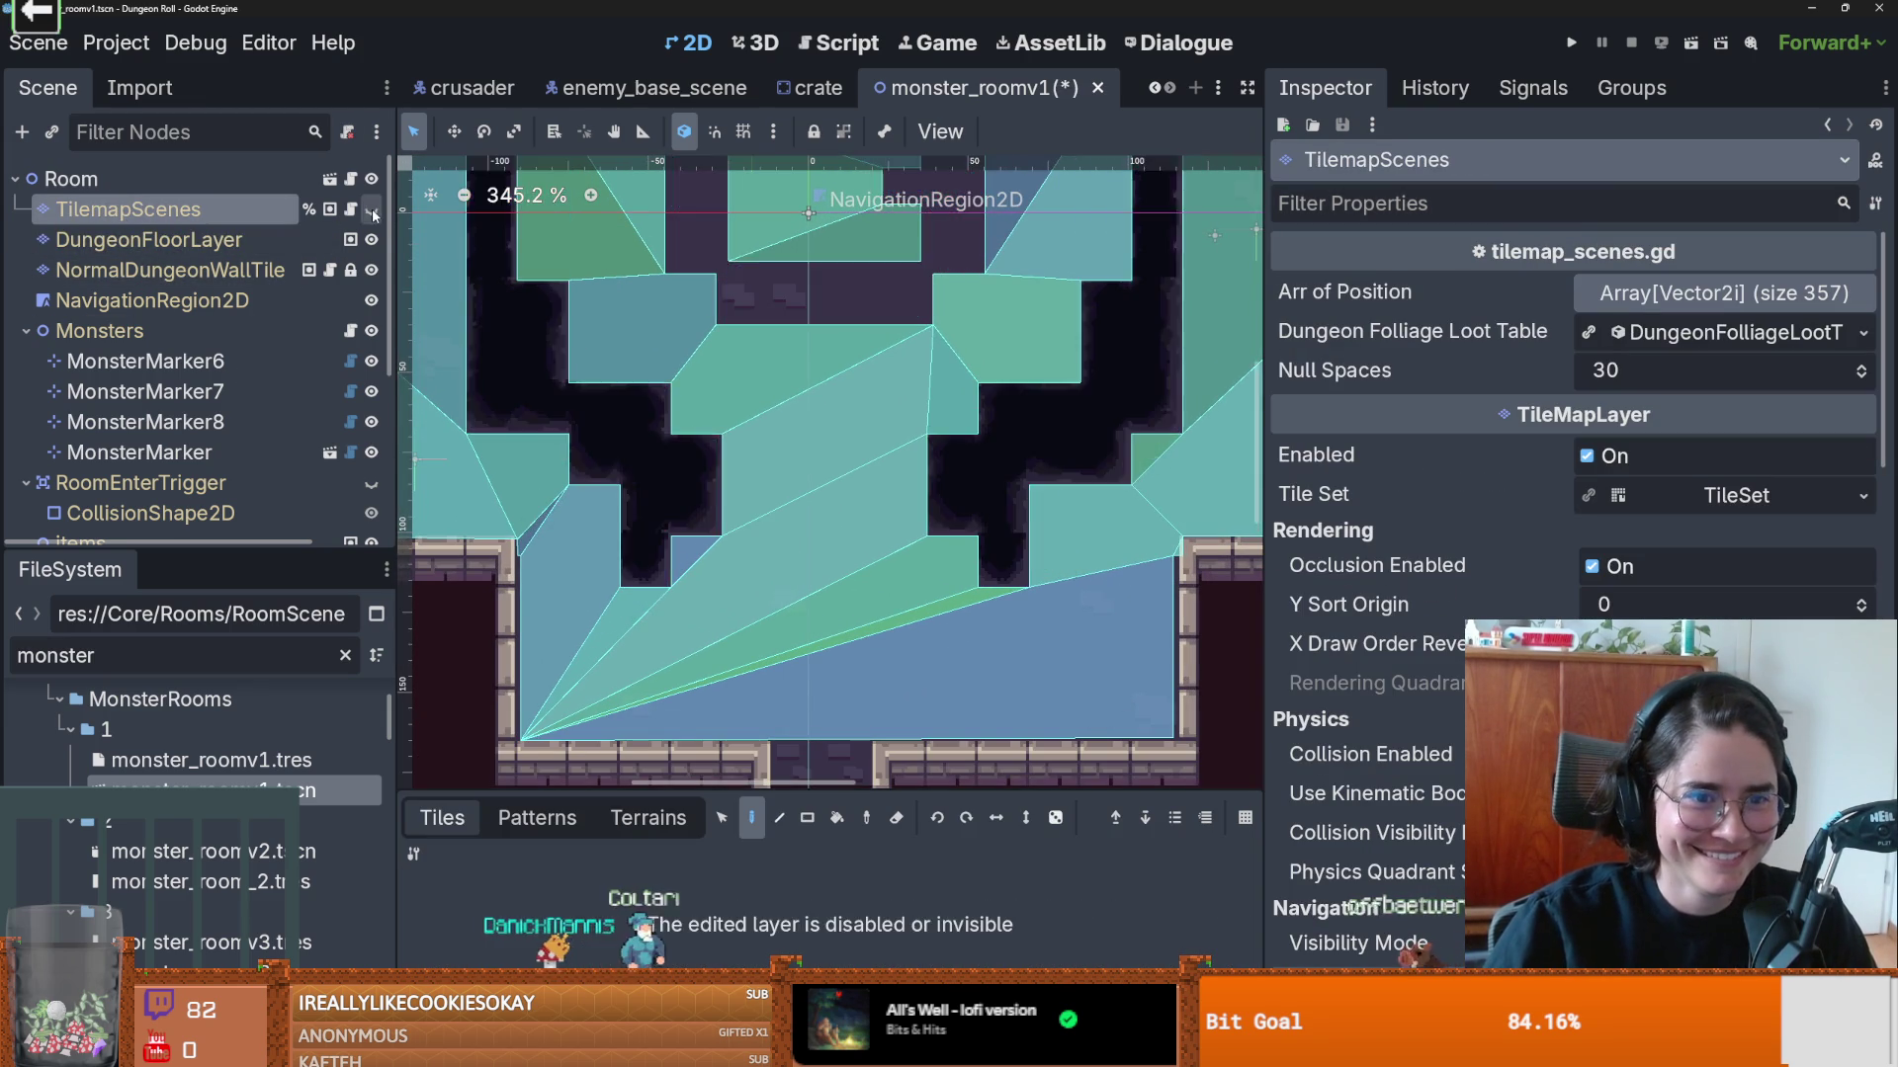
Step: Show TilemapScenes again and pick the big_gaping_hole trap from the Traps collection
{"action": "left_click", "coordinate": [371, 209]}
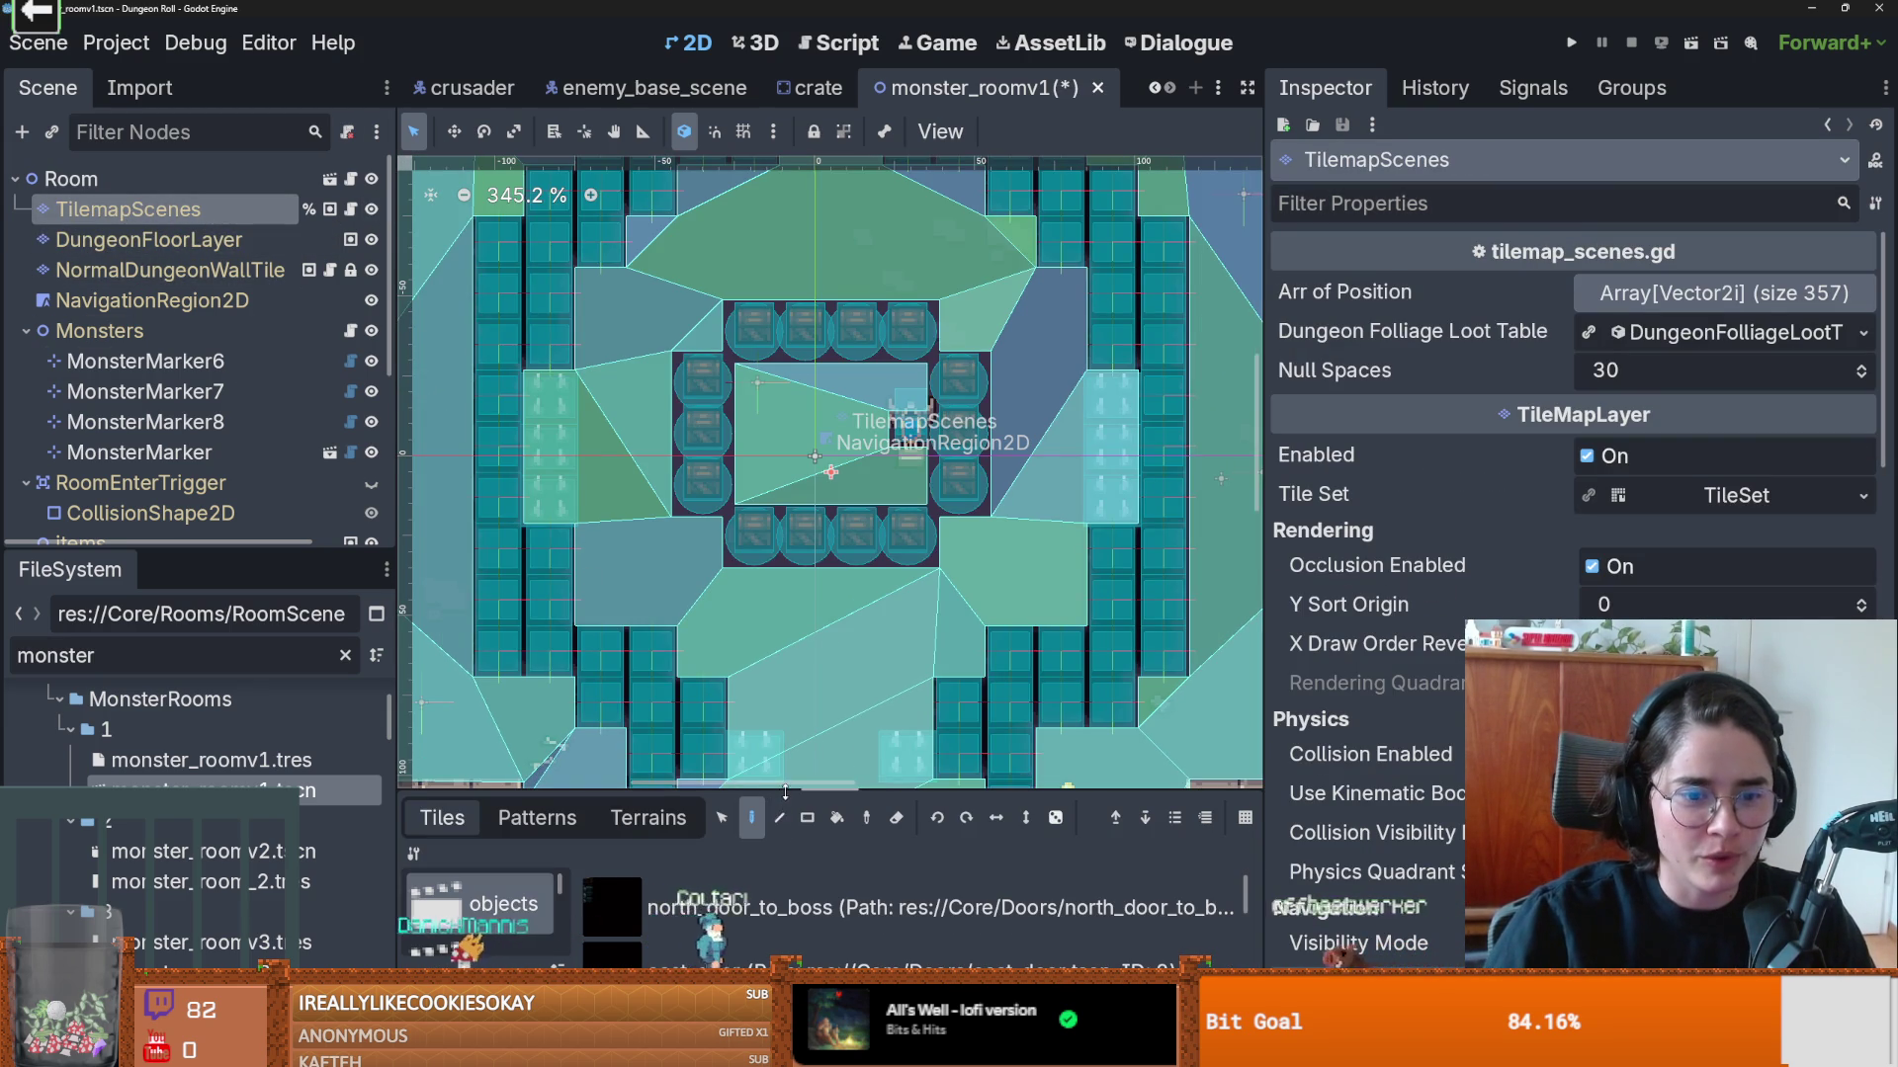
{"action": "left_click_drag", "start_coordinate": [784, 794], "coordinate": [784, 237]}
{"action": "left_click", "coordinate": [509, 410]}
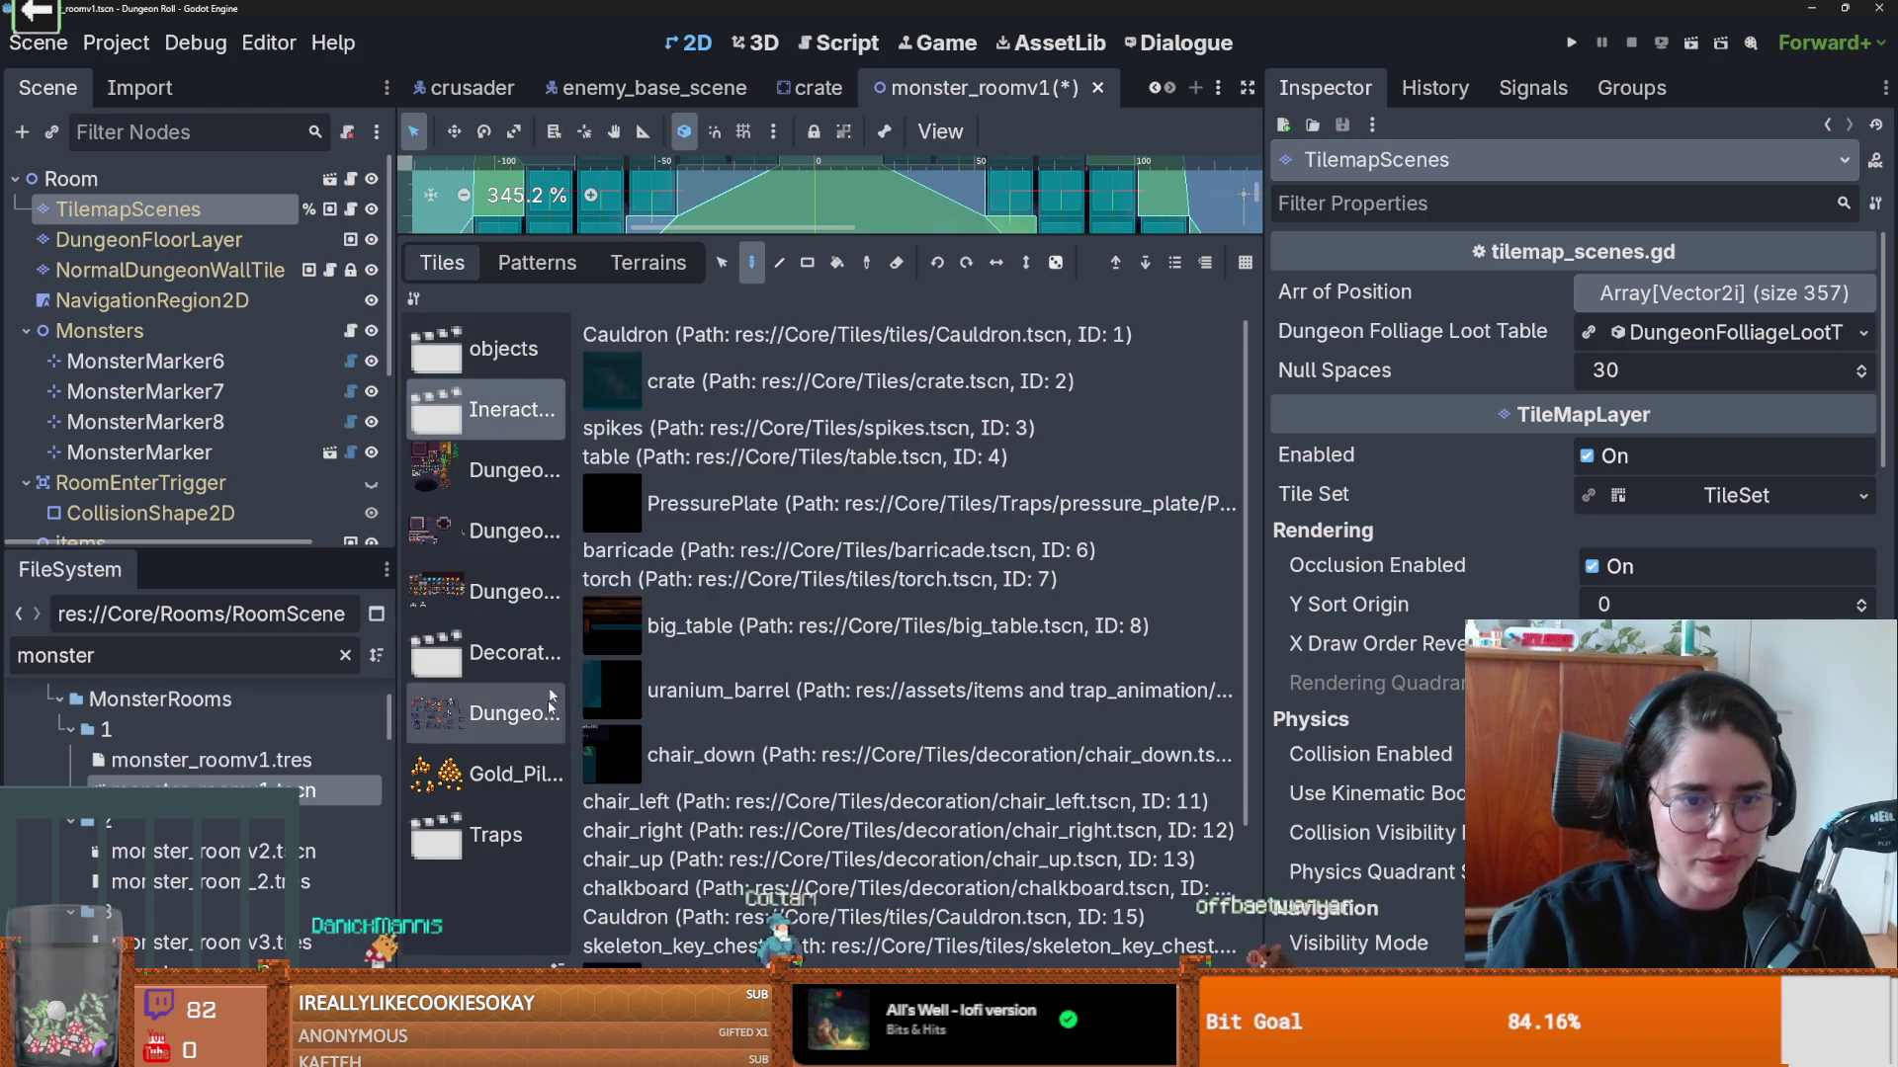
{"action": "scroll", "coordinate": [718, 780], "scroll_direction": "down", "scroll_amount": 3}
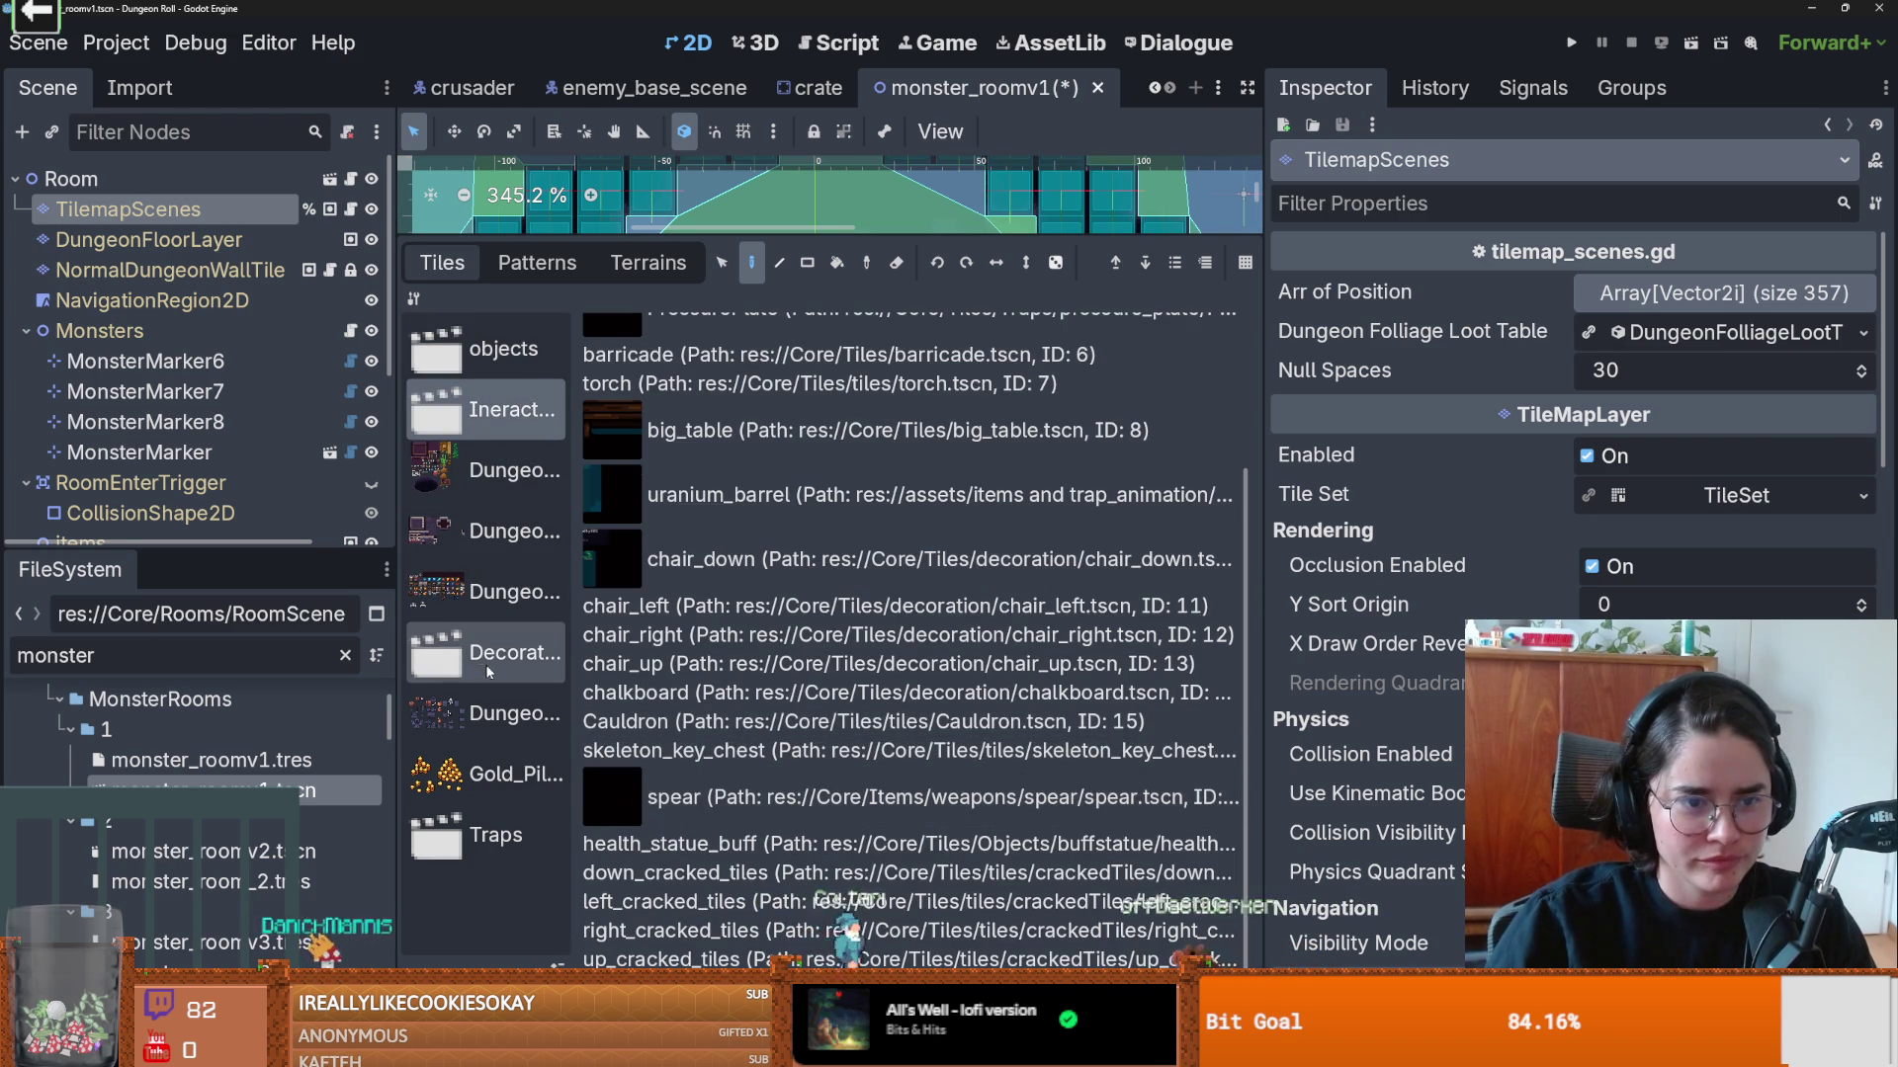
{"action": "left_click", "coordinate": [509, 652]}
{"action": "left_click", "coordinate": [494, 835]}
{"action": "left_click", "coordinate": [691, 547]}
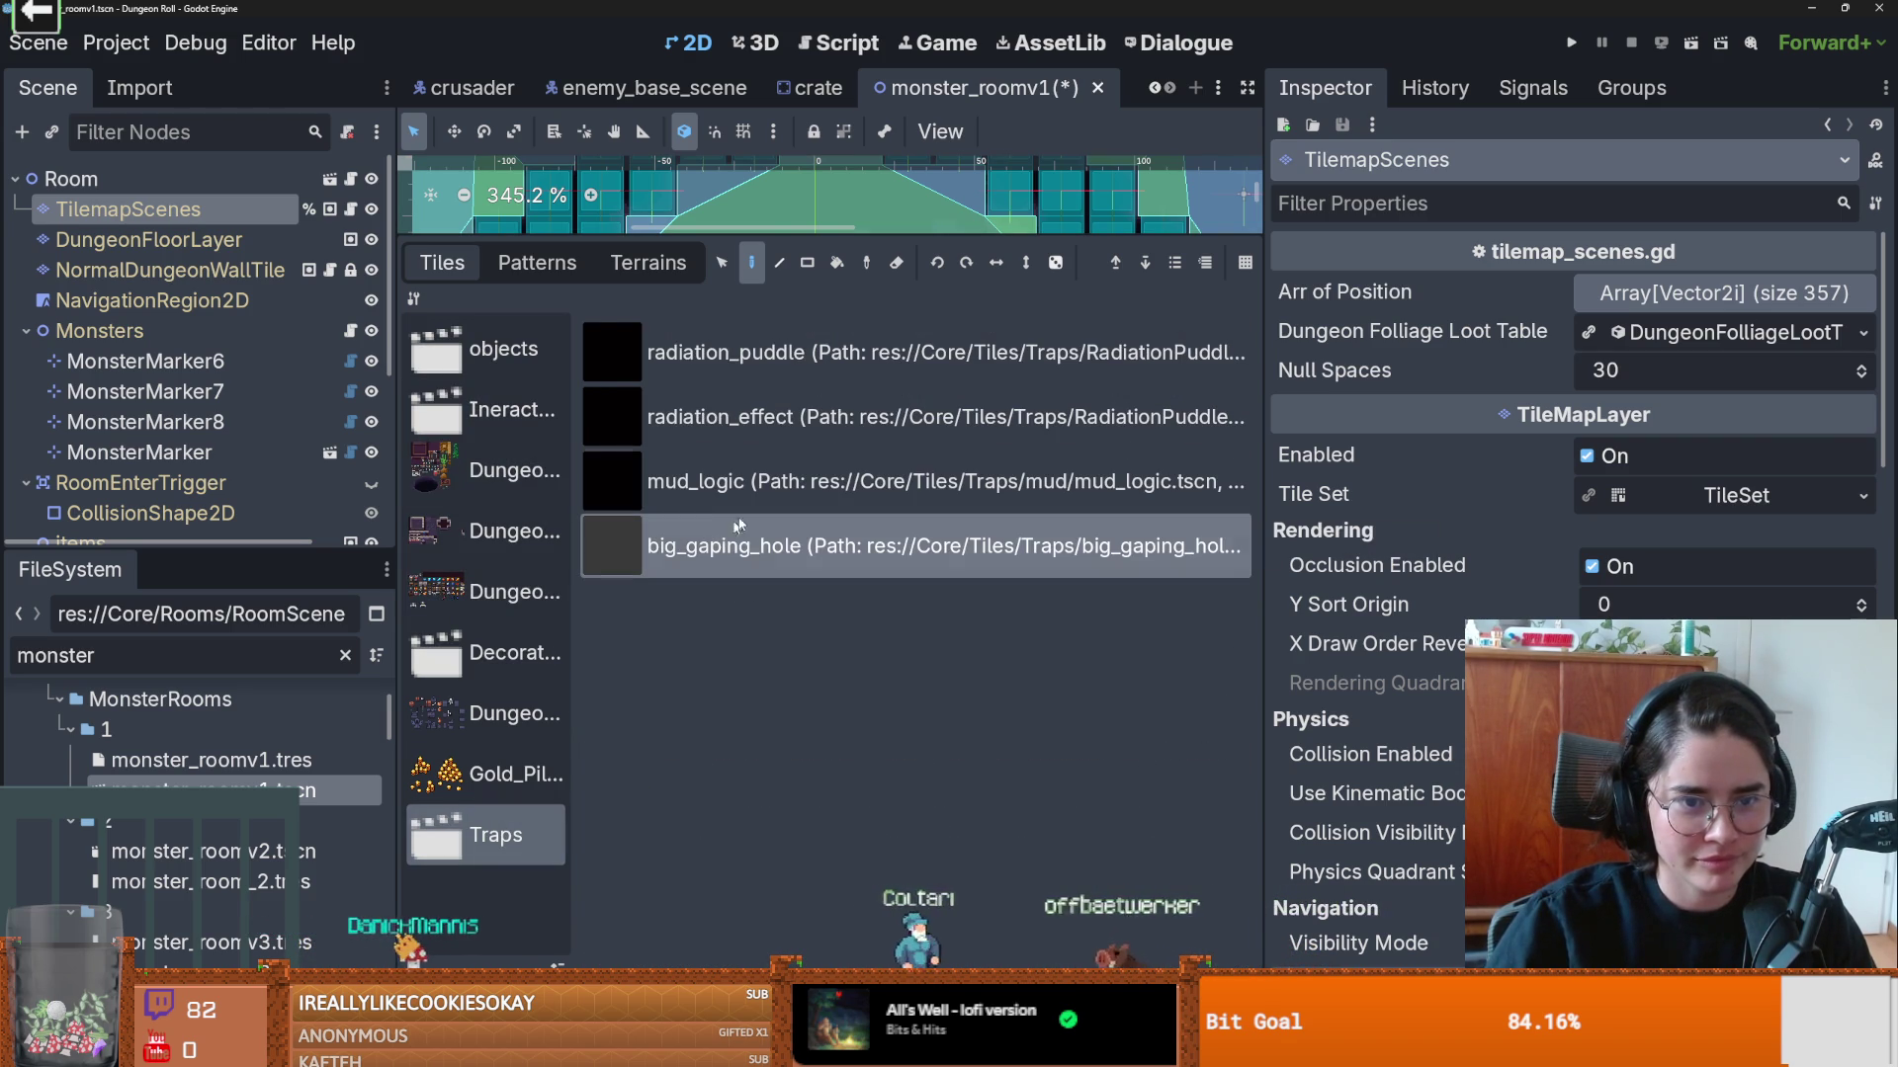
Step: Resize the room canvas and tile list panels, then switch to the YouTube beat video
{"action": "mouse_move", "coordinate": [826, 238]}
{"action": "left_mouse_down"}
{"action": "mouse_move", "coordinate": [826, 759]}
{"action": "mouse_move", "coordinate": [697, 769]}
{"action": "left_mouse_up"}
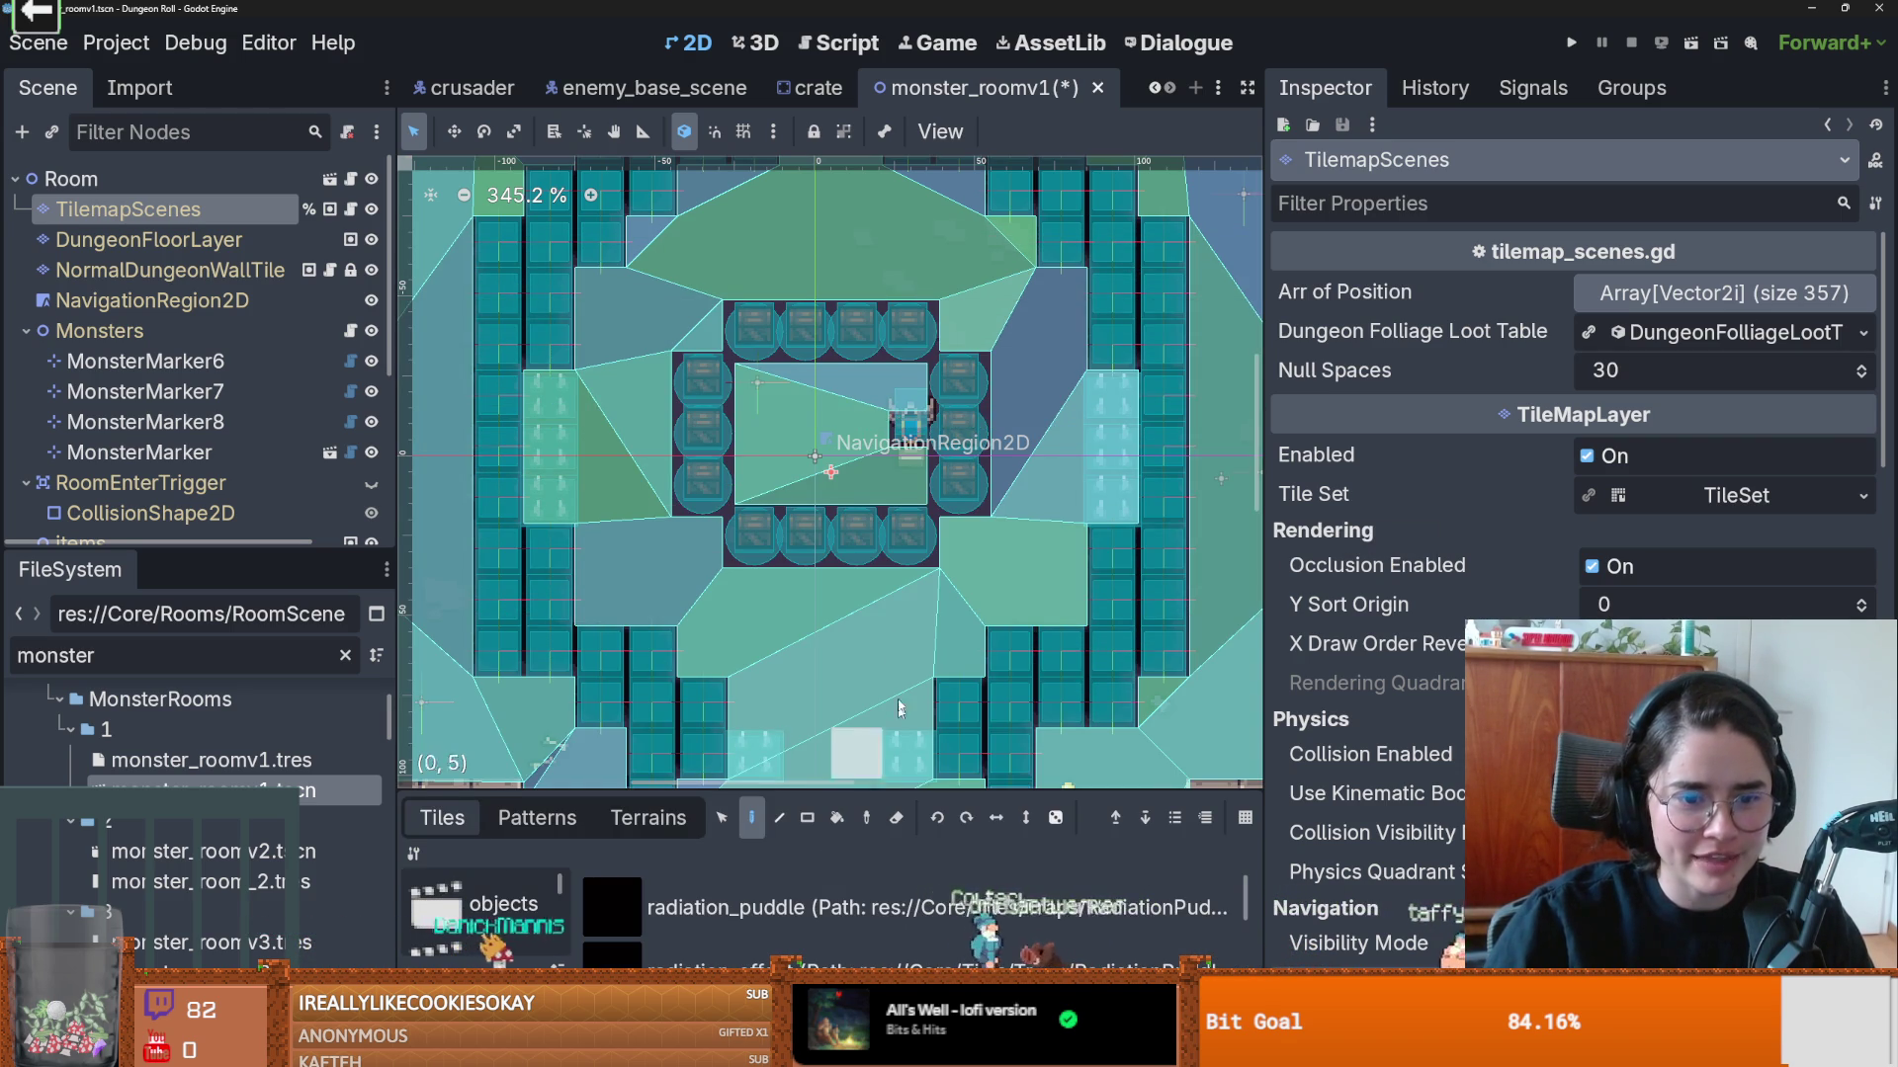
{"action": "scroll", "coordinate": [896, 726], "scroll_direction": "down", "scroll_amount": 3}
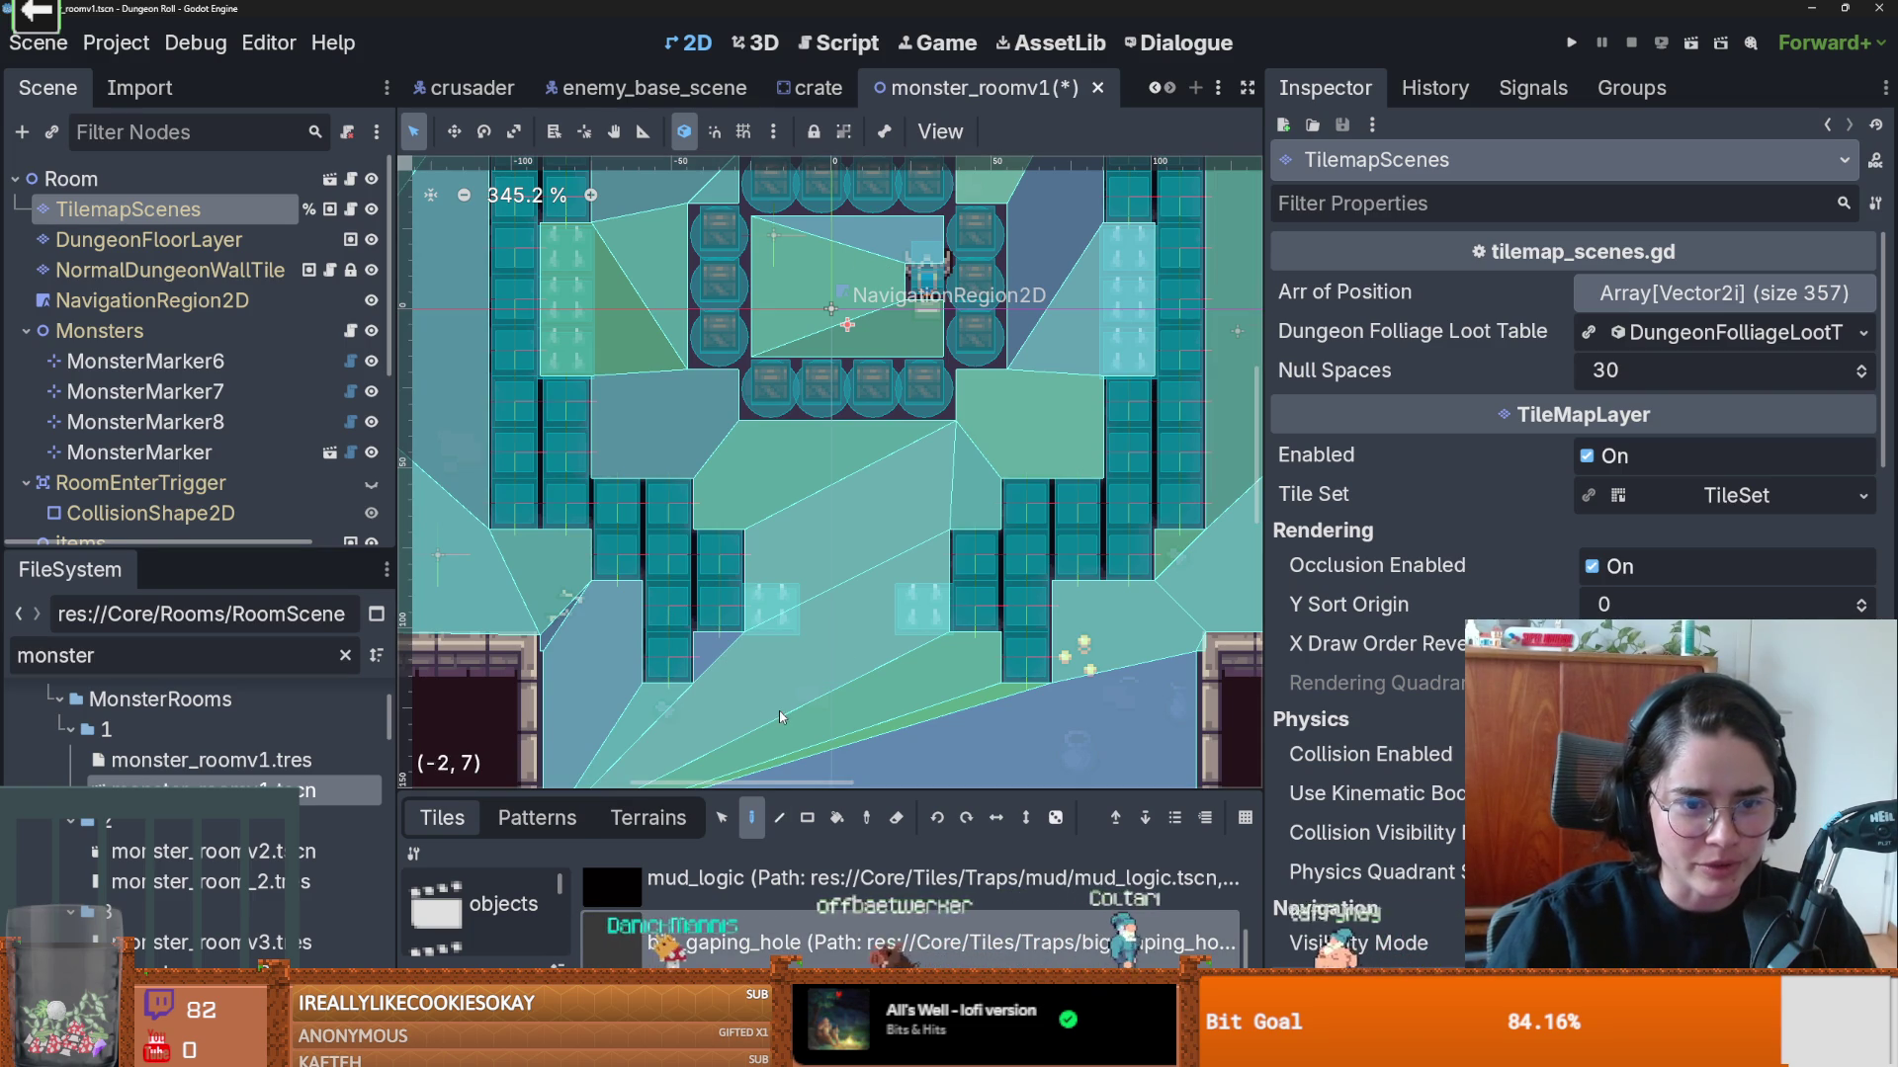
{"action": "left_click_drag", "start_coordinate": [829, 790], "coordinate": [828, 698]}
{"action": "scroll", "coordinate": [764, 420], "scroll_direction": "up", "scroll_amount": 2}
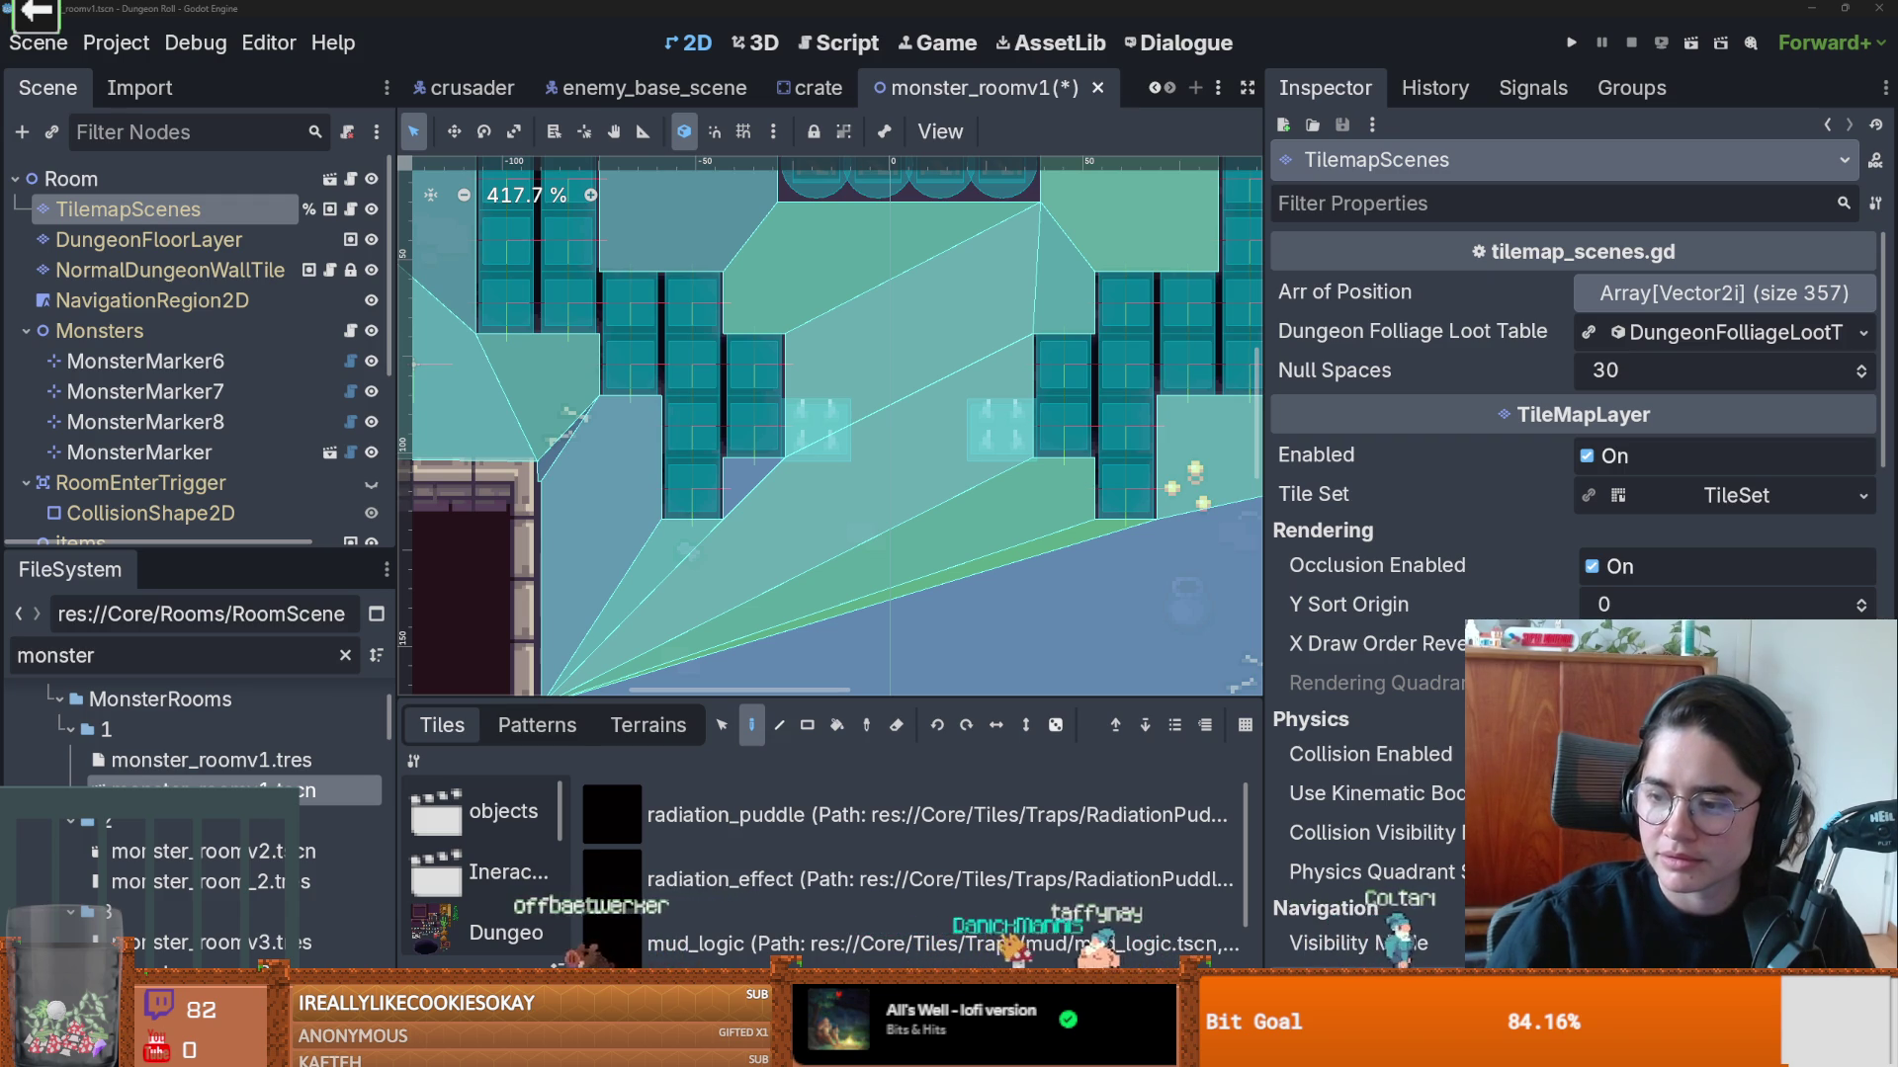
{"action": "key", "text": "alt+Tab"}
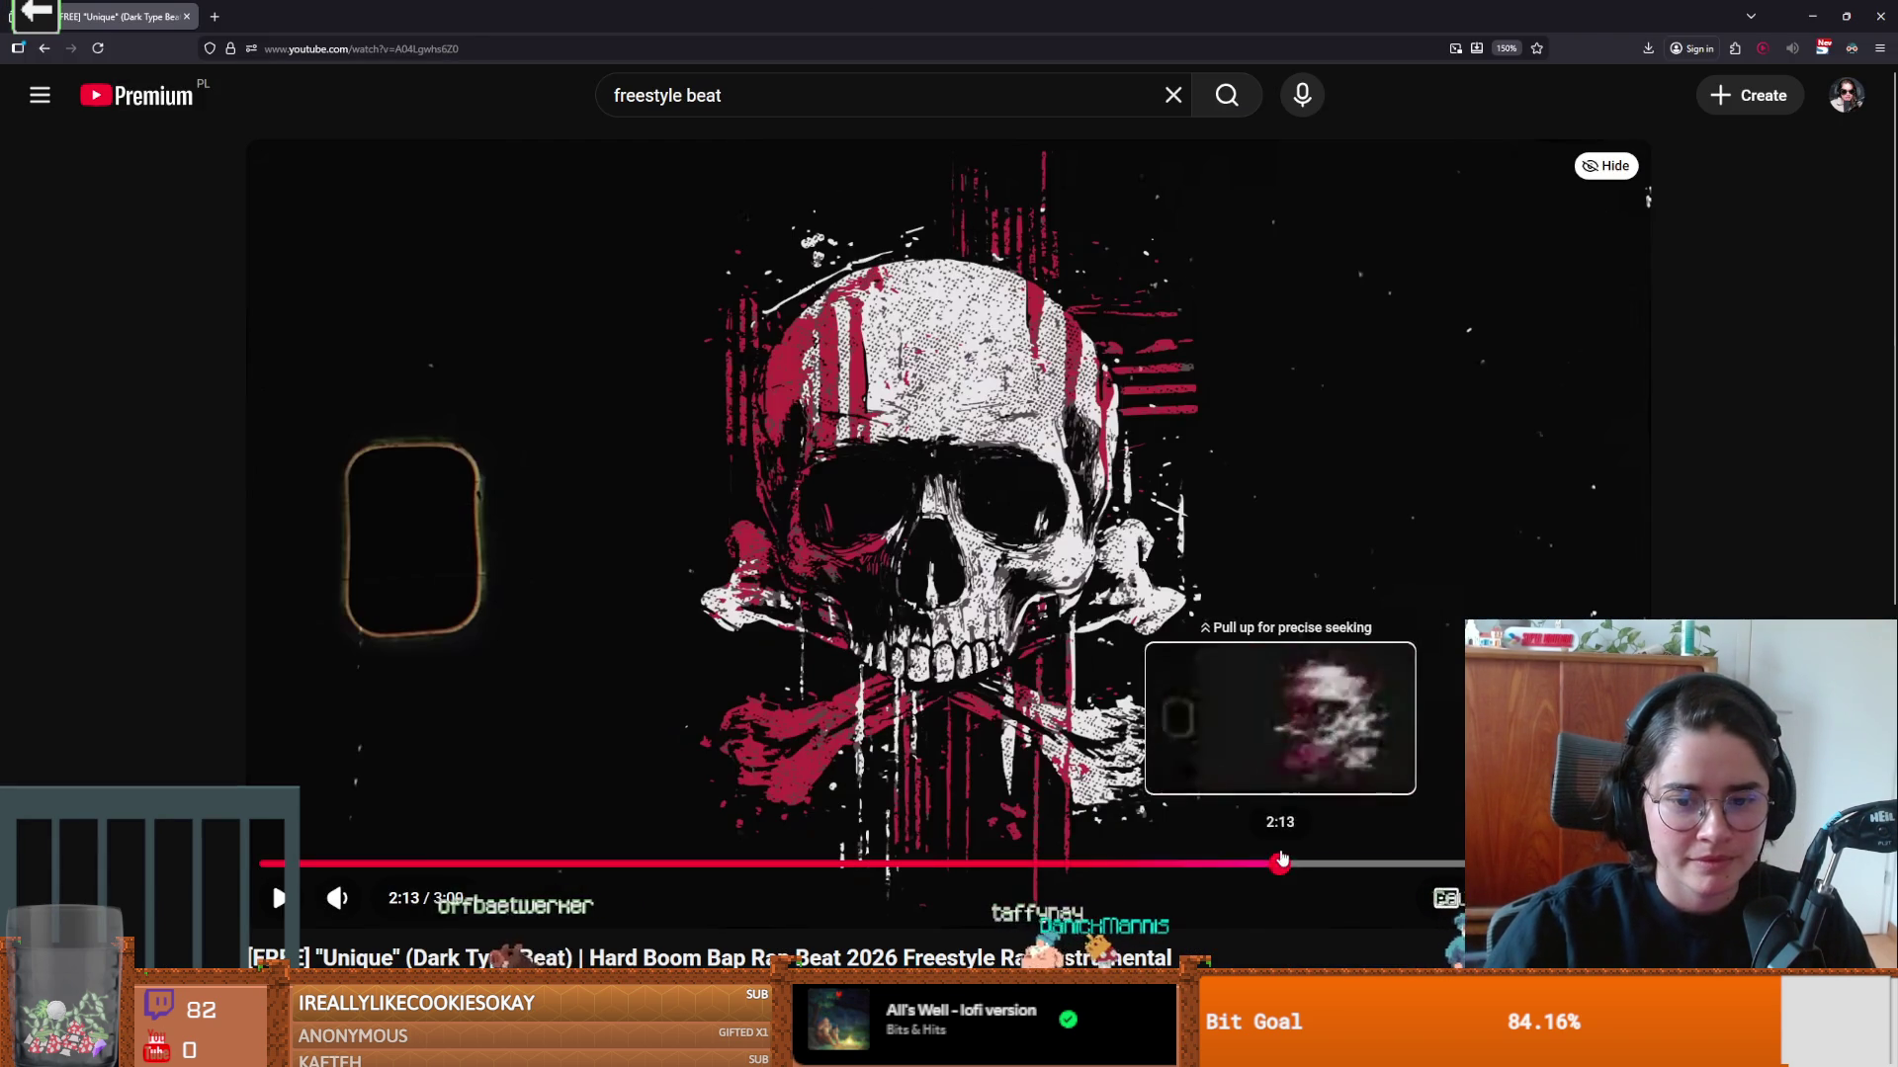
{"action": "left_click", "coordinate": [1194, 719]}
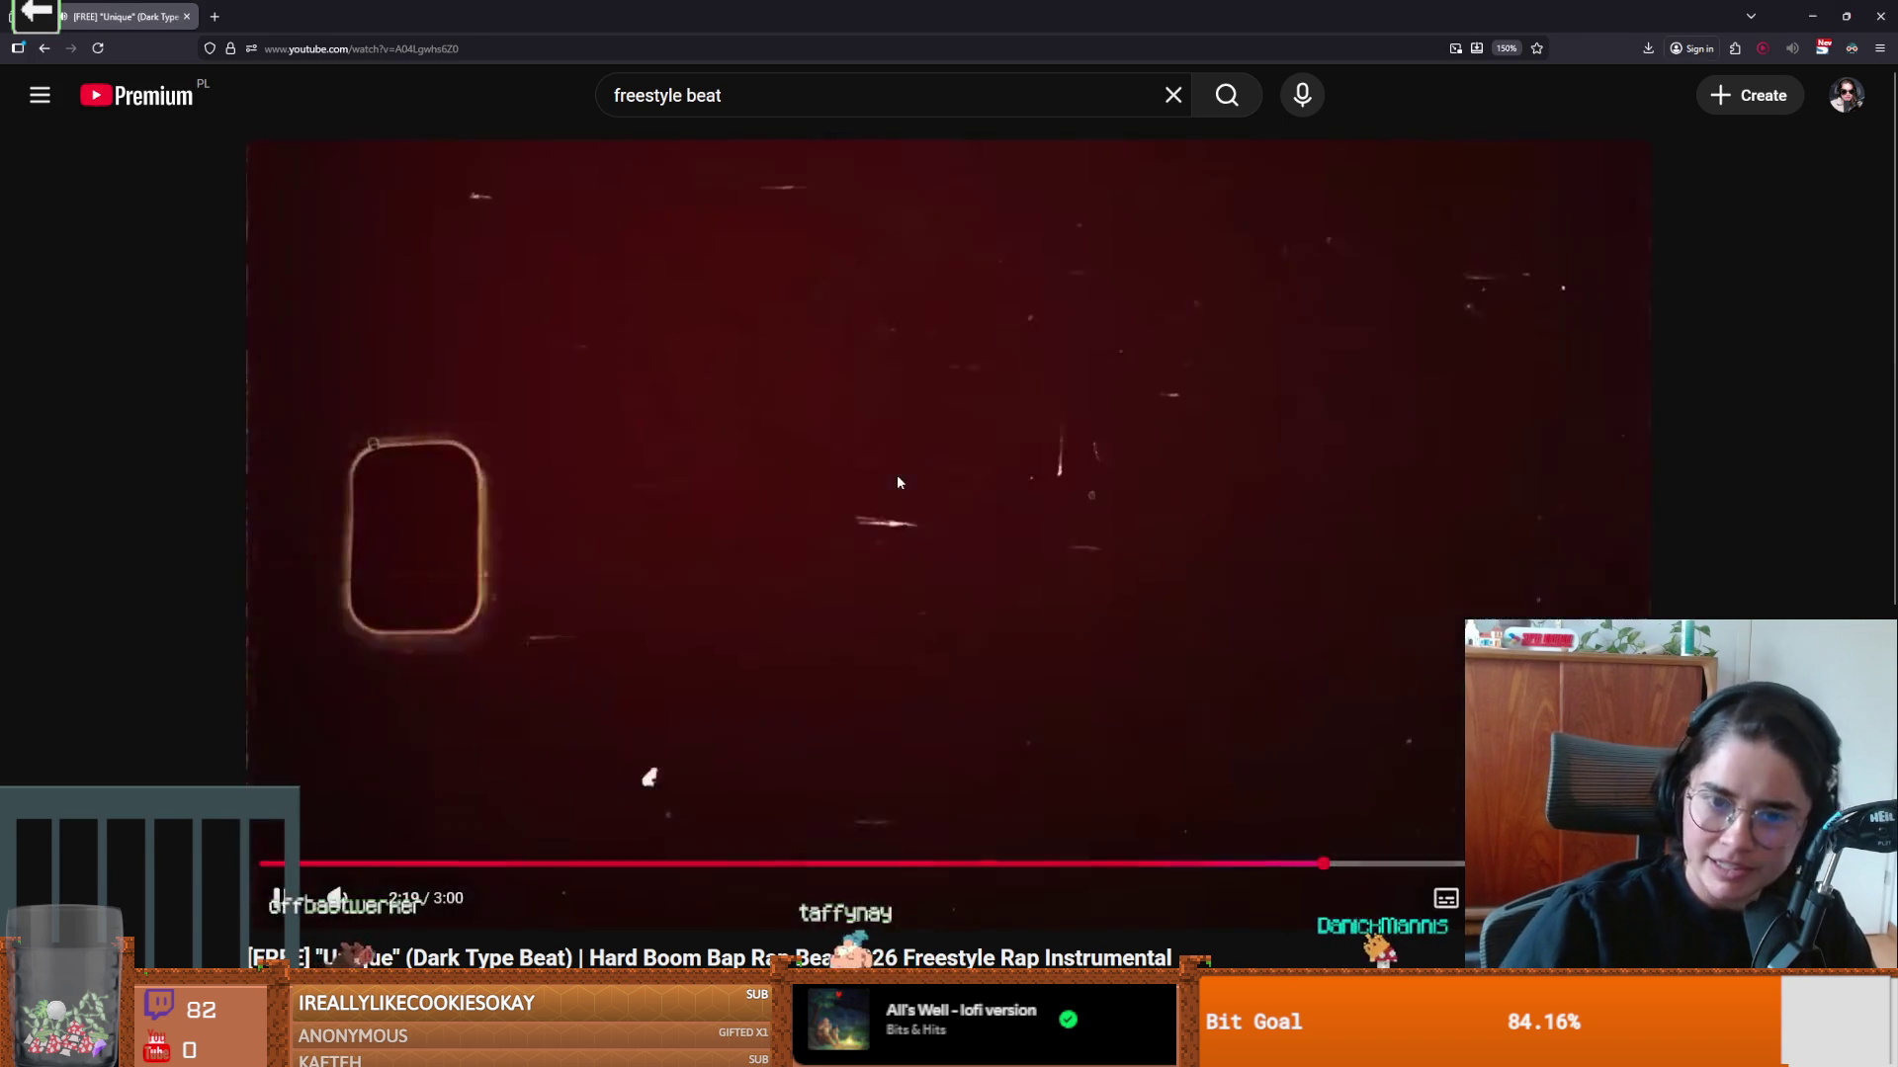
{"action": "left_click", "coordinate": [898, 482]}
{"action": "key", "text": "alt+Tab"}
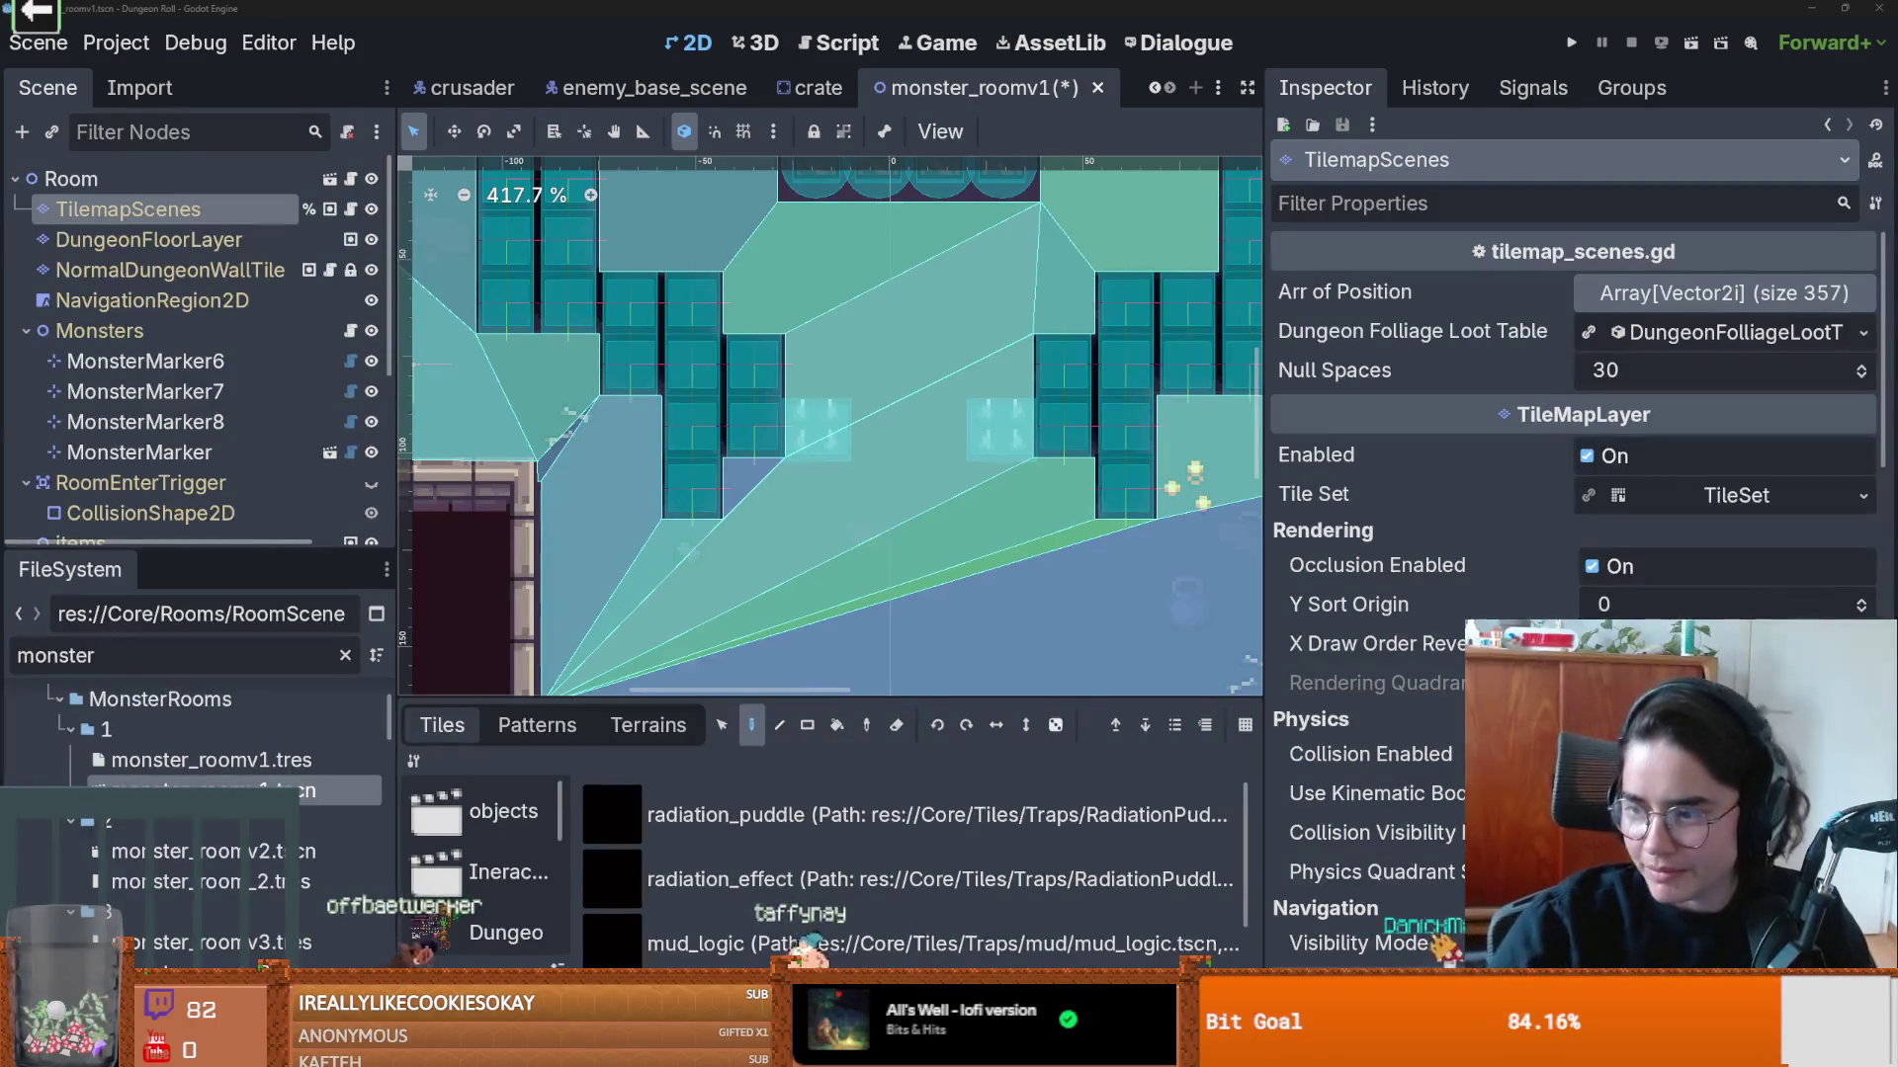
Step: Zoom the canvas, scroll the Traps tile list and save monster_roomv1 with Ctrl+S
{"action": "scroll", "coordinate": [642, 534], "scroll_direction": "up", "scroll_amount": 2}
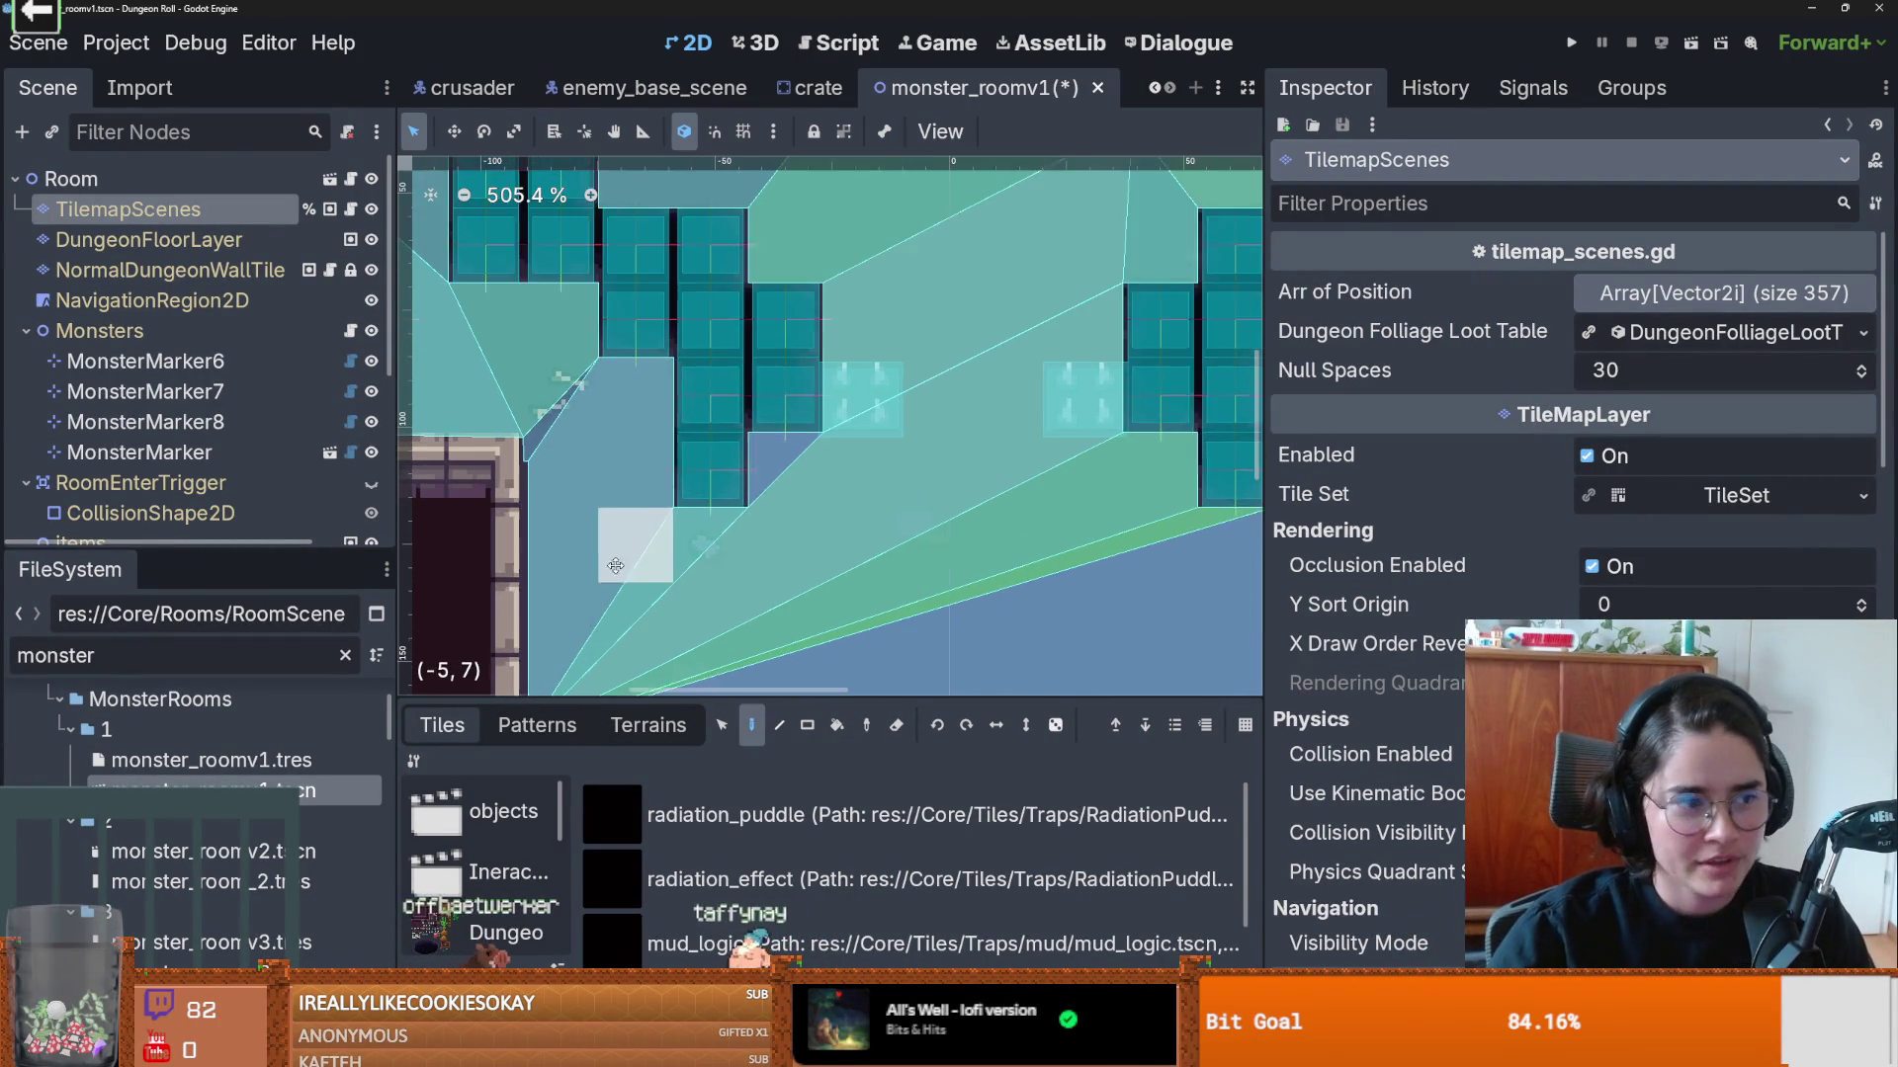
{"action": "scroll", "coordinate": [901, 930], "scroll_direction": "down", "scroll_amount": 1}
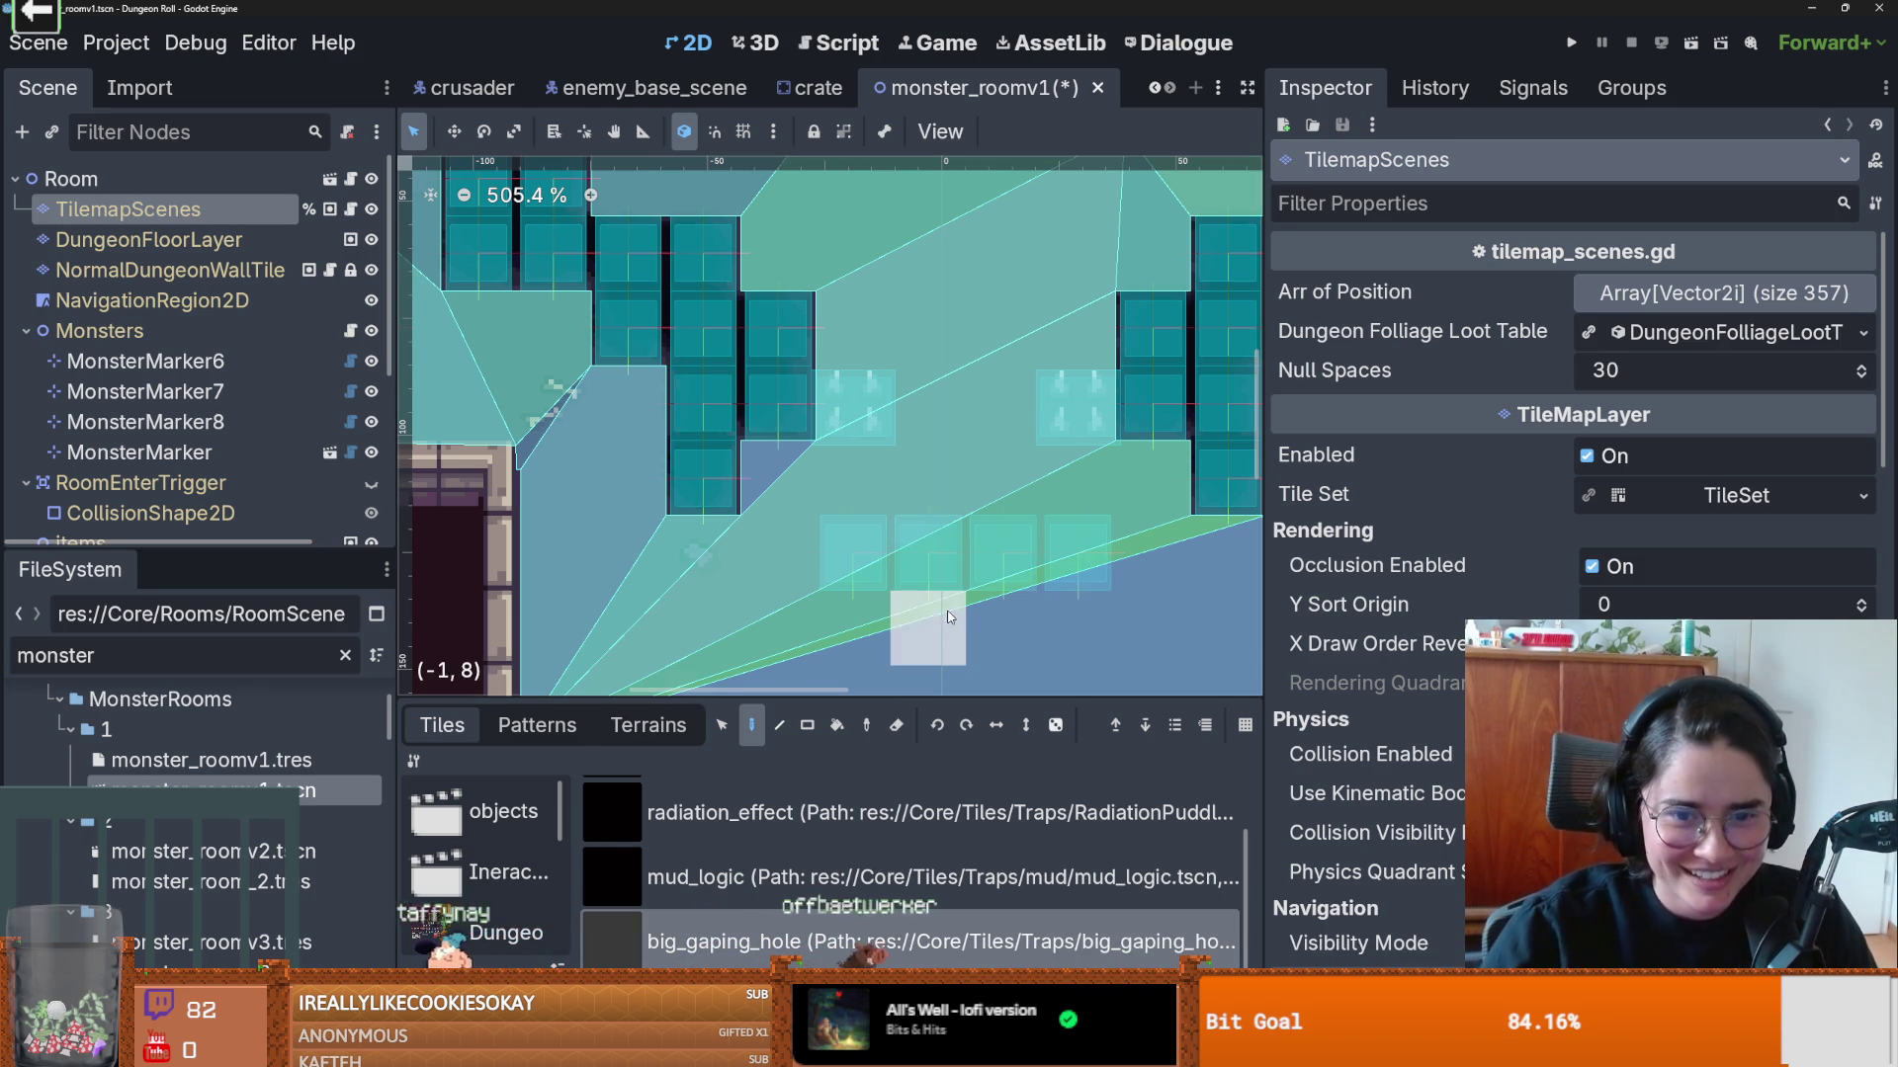
{"action": "key", "text": "ctrl+s"}
{"action": "left_click", "coordinate": [1158, 89]}
Step: Save the big_gaping_hole_up_spawn scene and clear the 'monster' FileSystem filter
{"action": "left_click", "coordinate": [1159, 91]}
{"action": "left_click", "coordinate": [1158, 91]}
{"action": "left_click", "coordinate": [870, 88]}
{"action": "scroll", "coordinate": [840, 473], "scroll_direction": "down", "scroll_amount": 2}
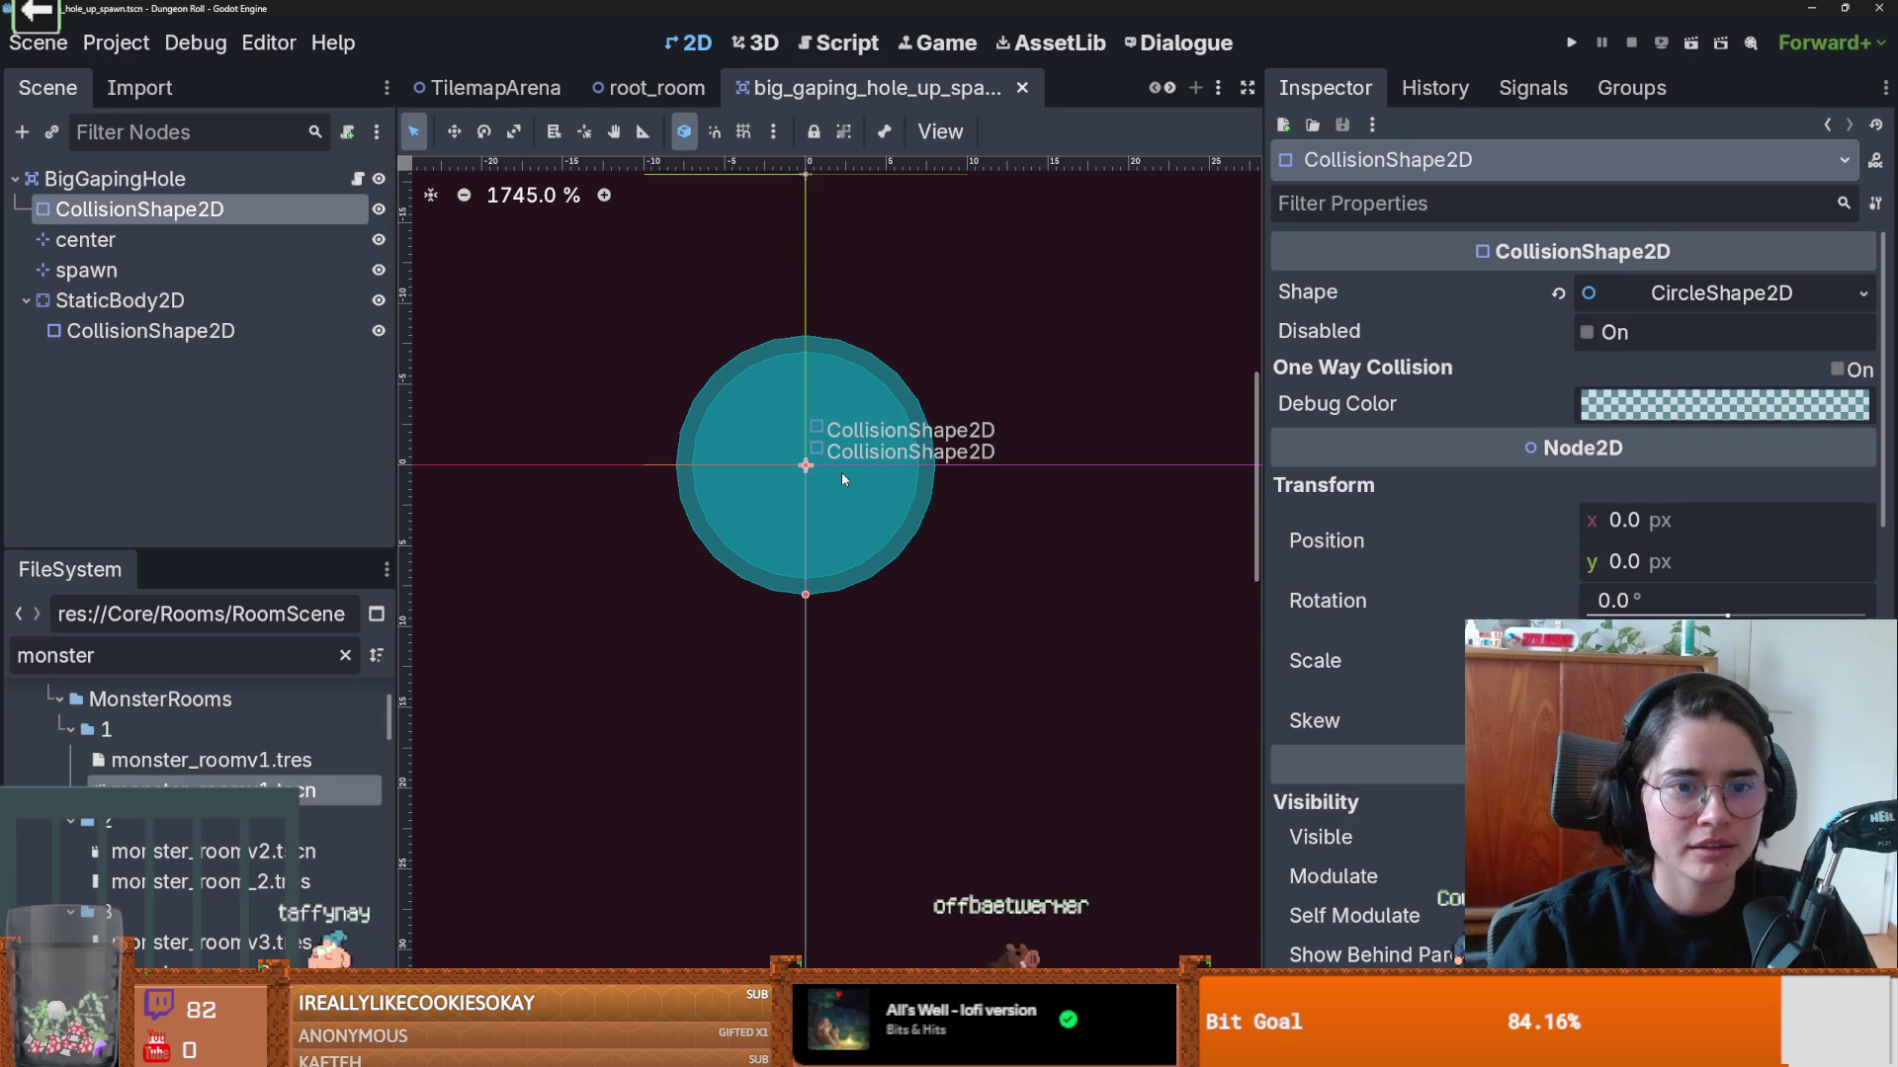
{"action": "key", "text": "ctrl+s"}
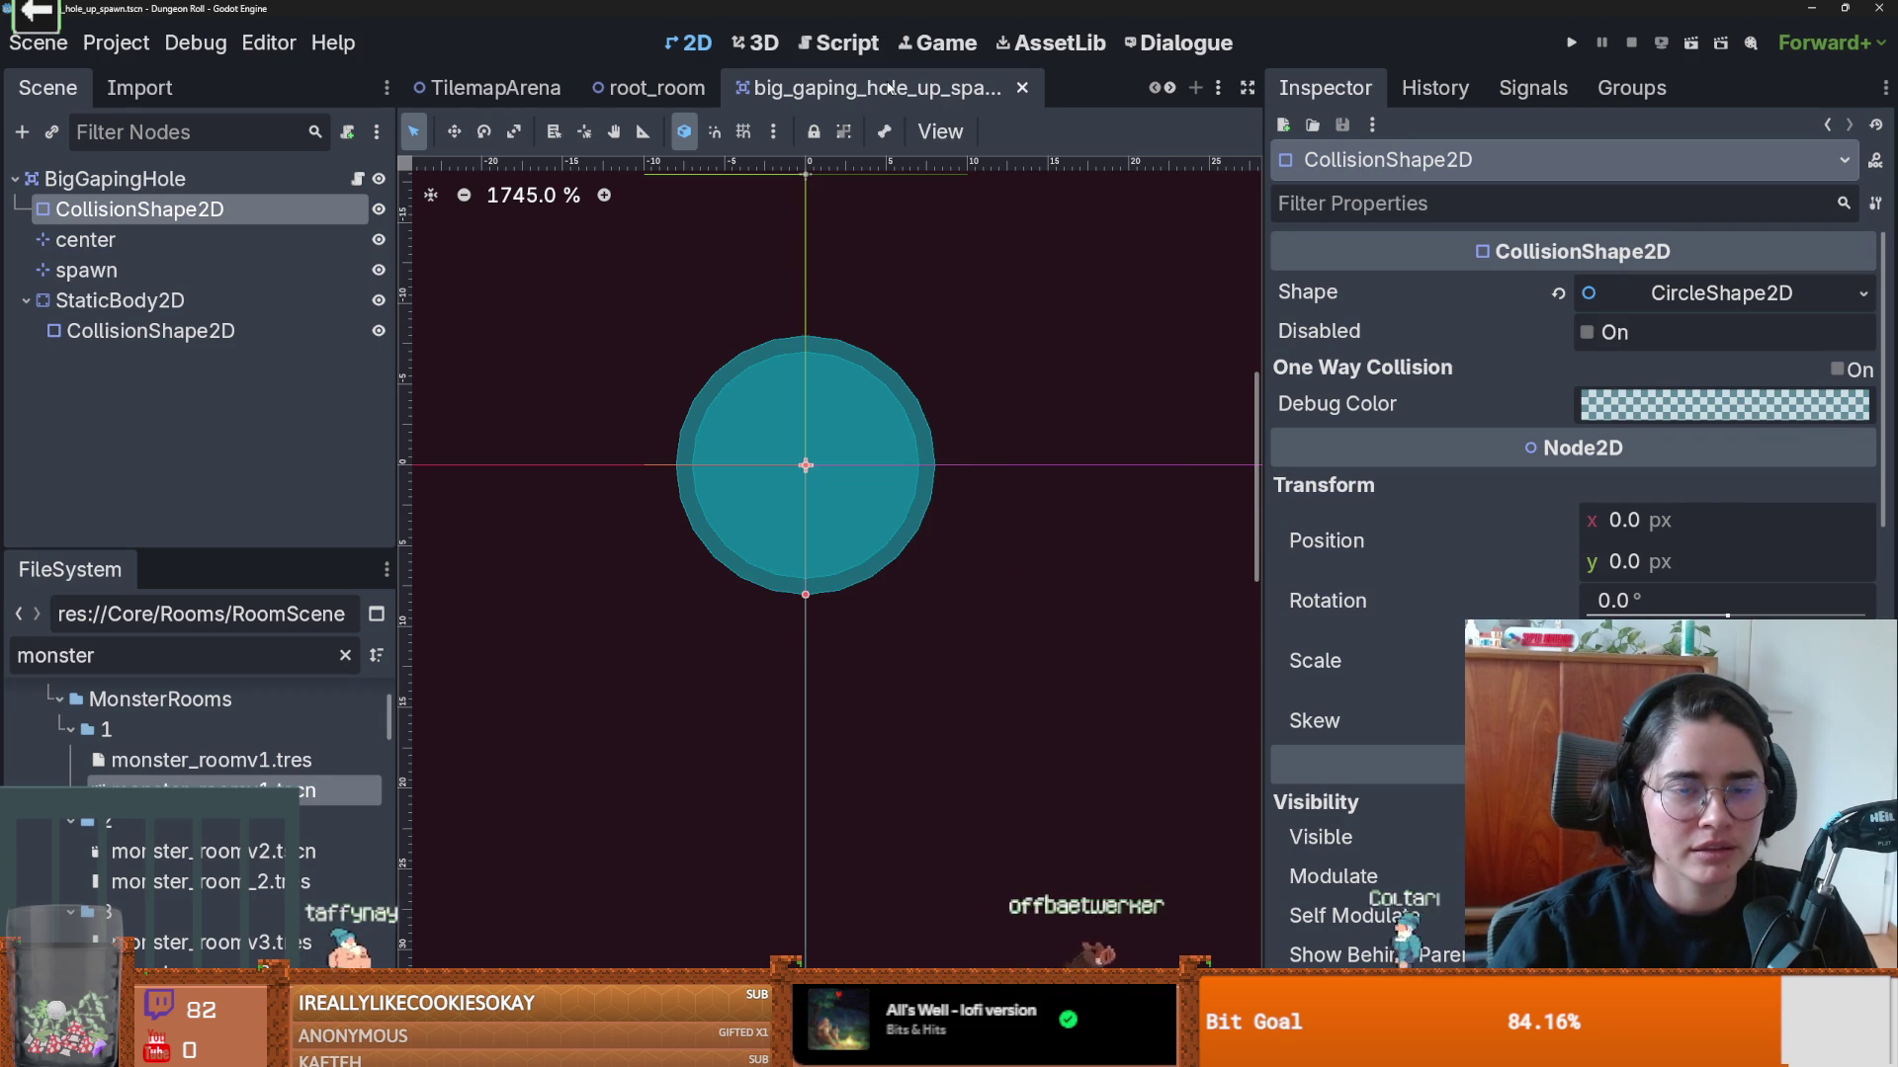
{"action": "right_click", "coordinate": [890, 88]}
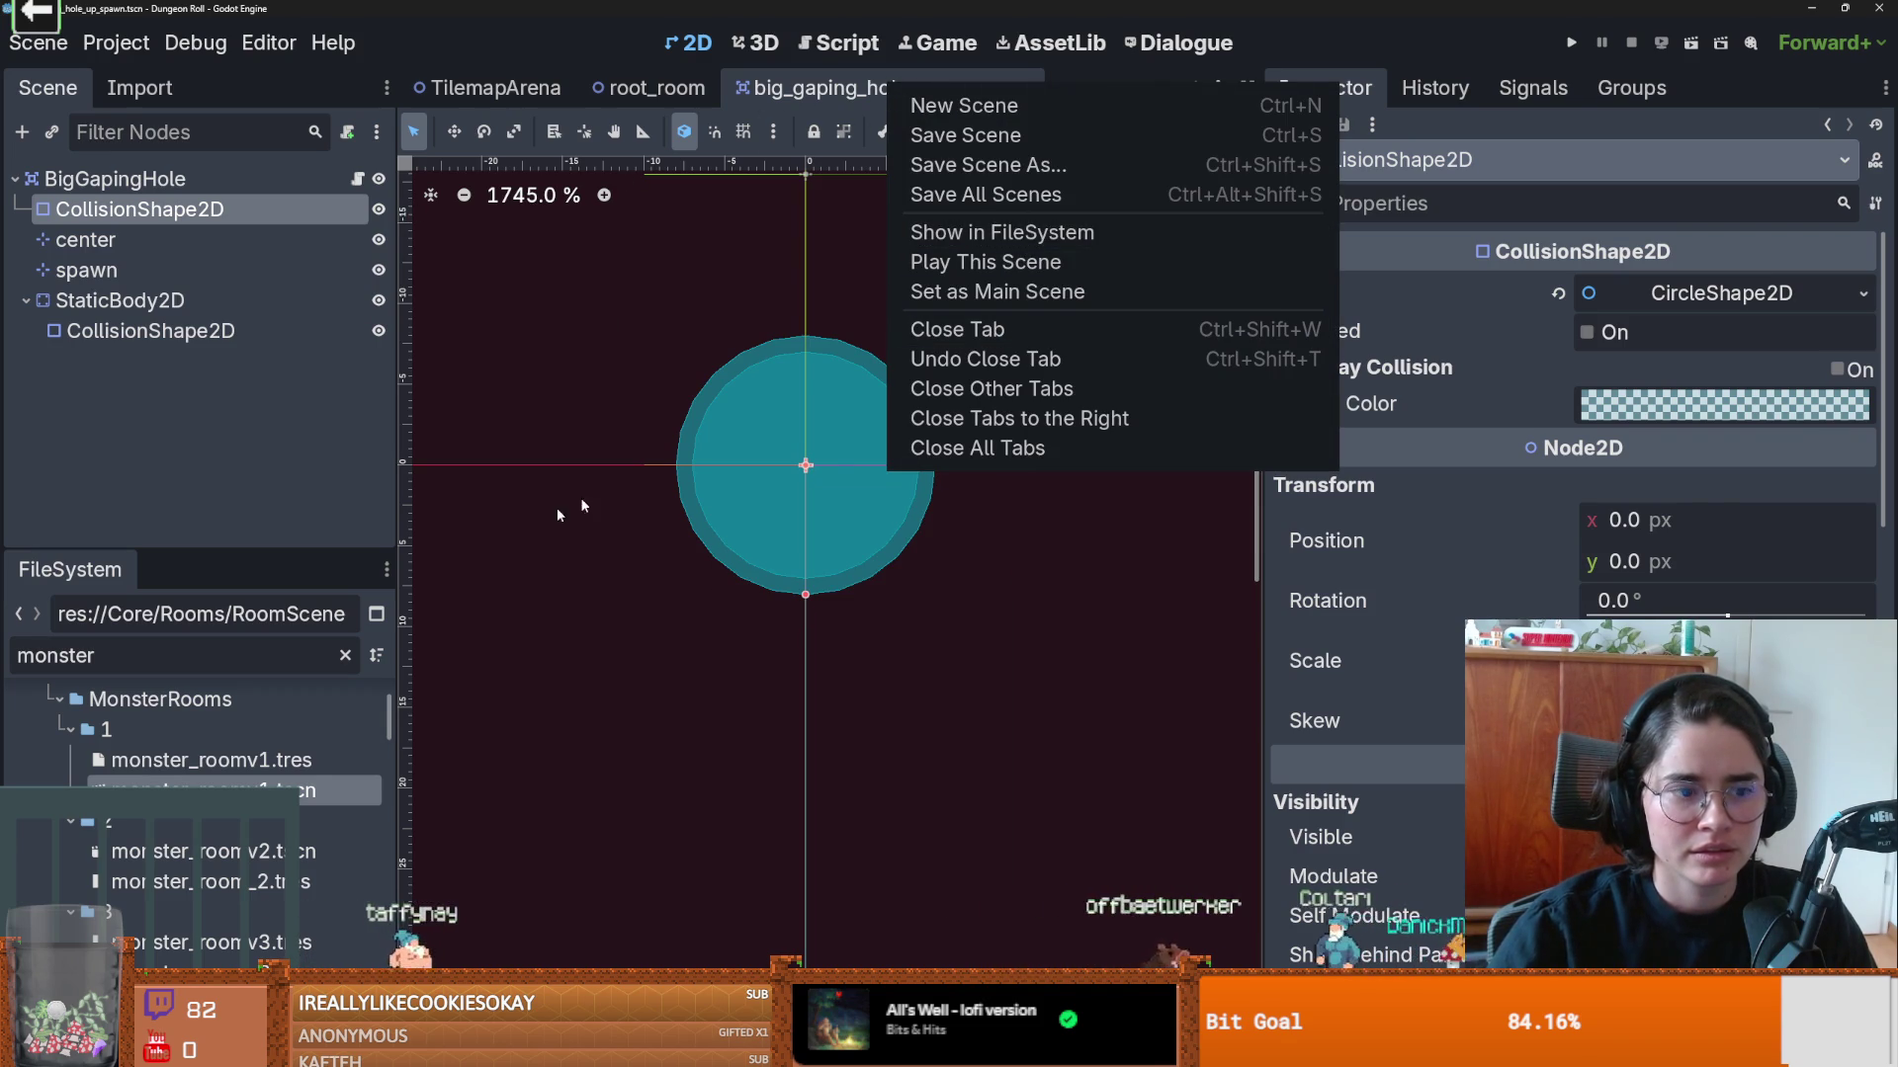
{"action": "left_click", "coordinate": [647, 473]}
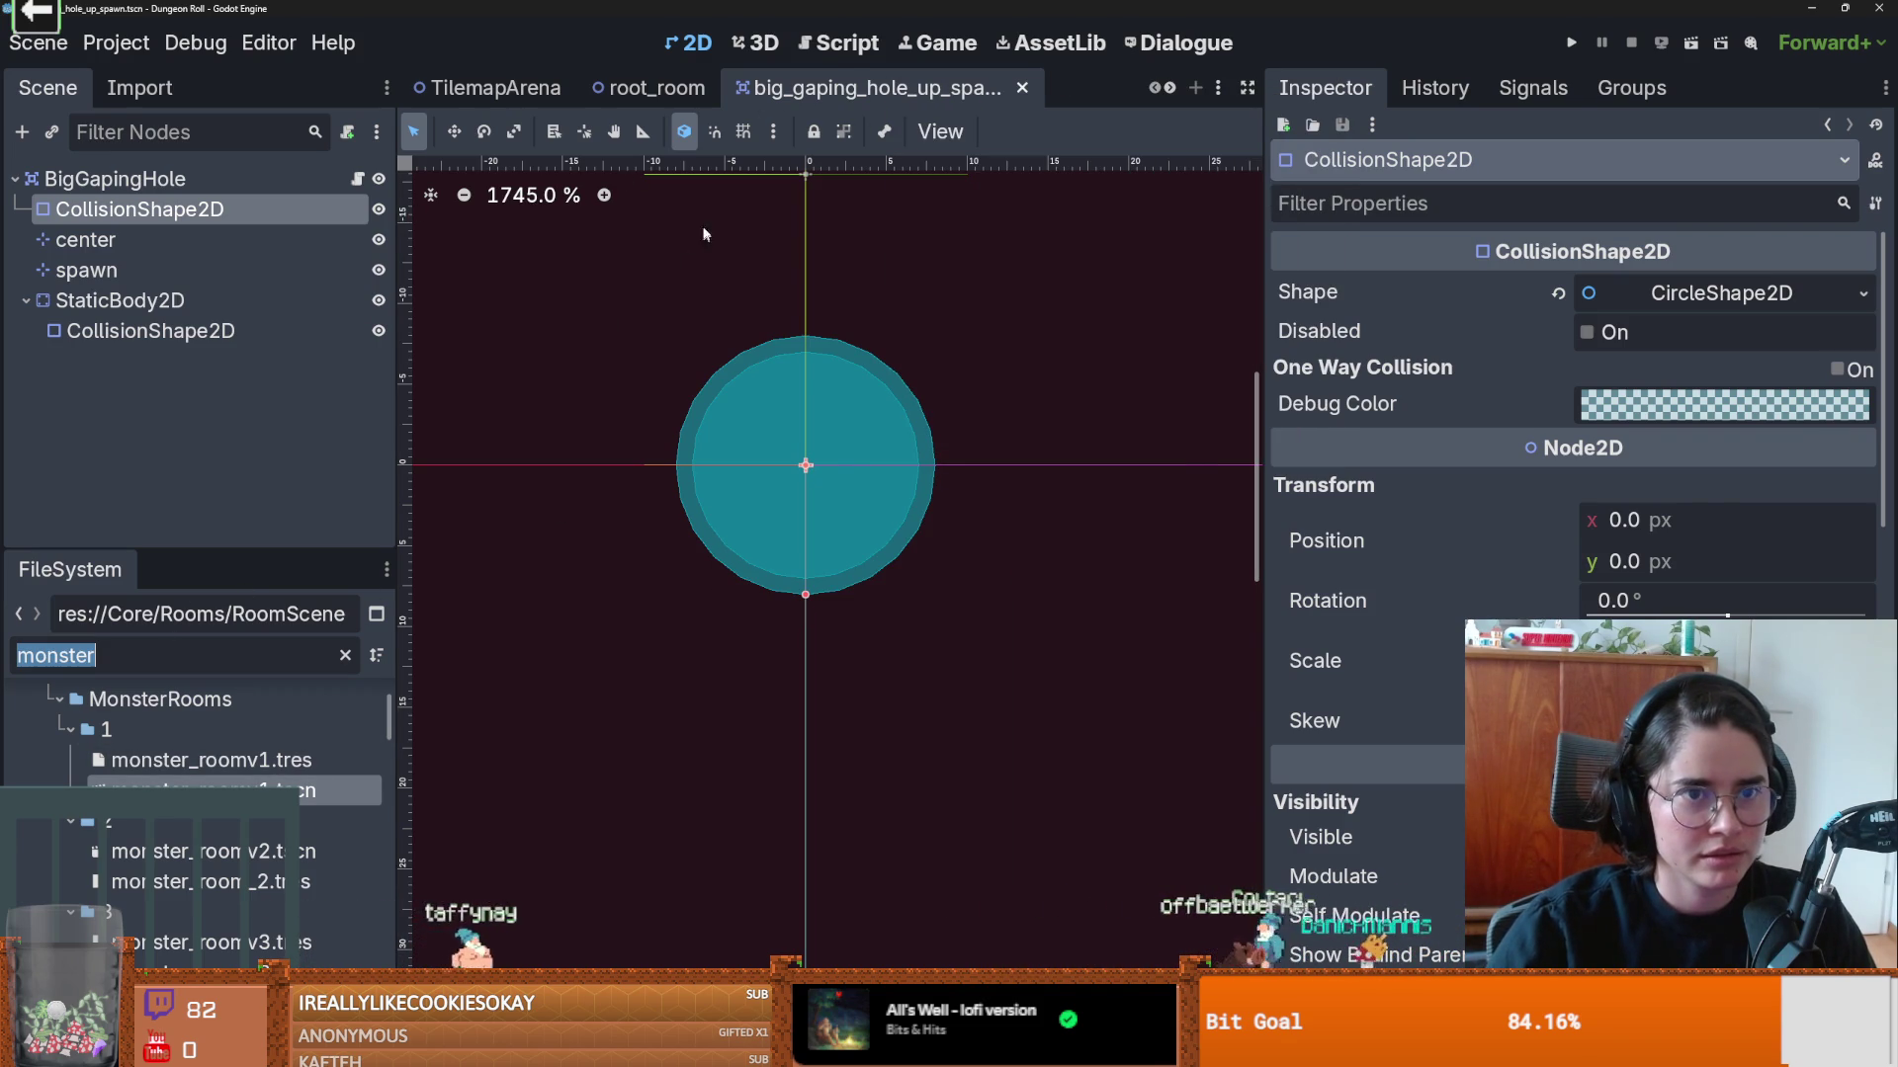
{"action": "key", "text": "BackSpace"}
Step: Collapse SoundBus in TilemapArena, narrow the Inspector, and return to monster_roomv1
{"action": "left_click", "coordinate": [489, 88]}
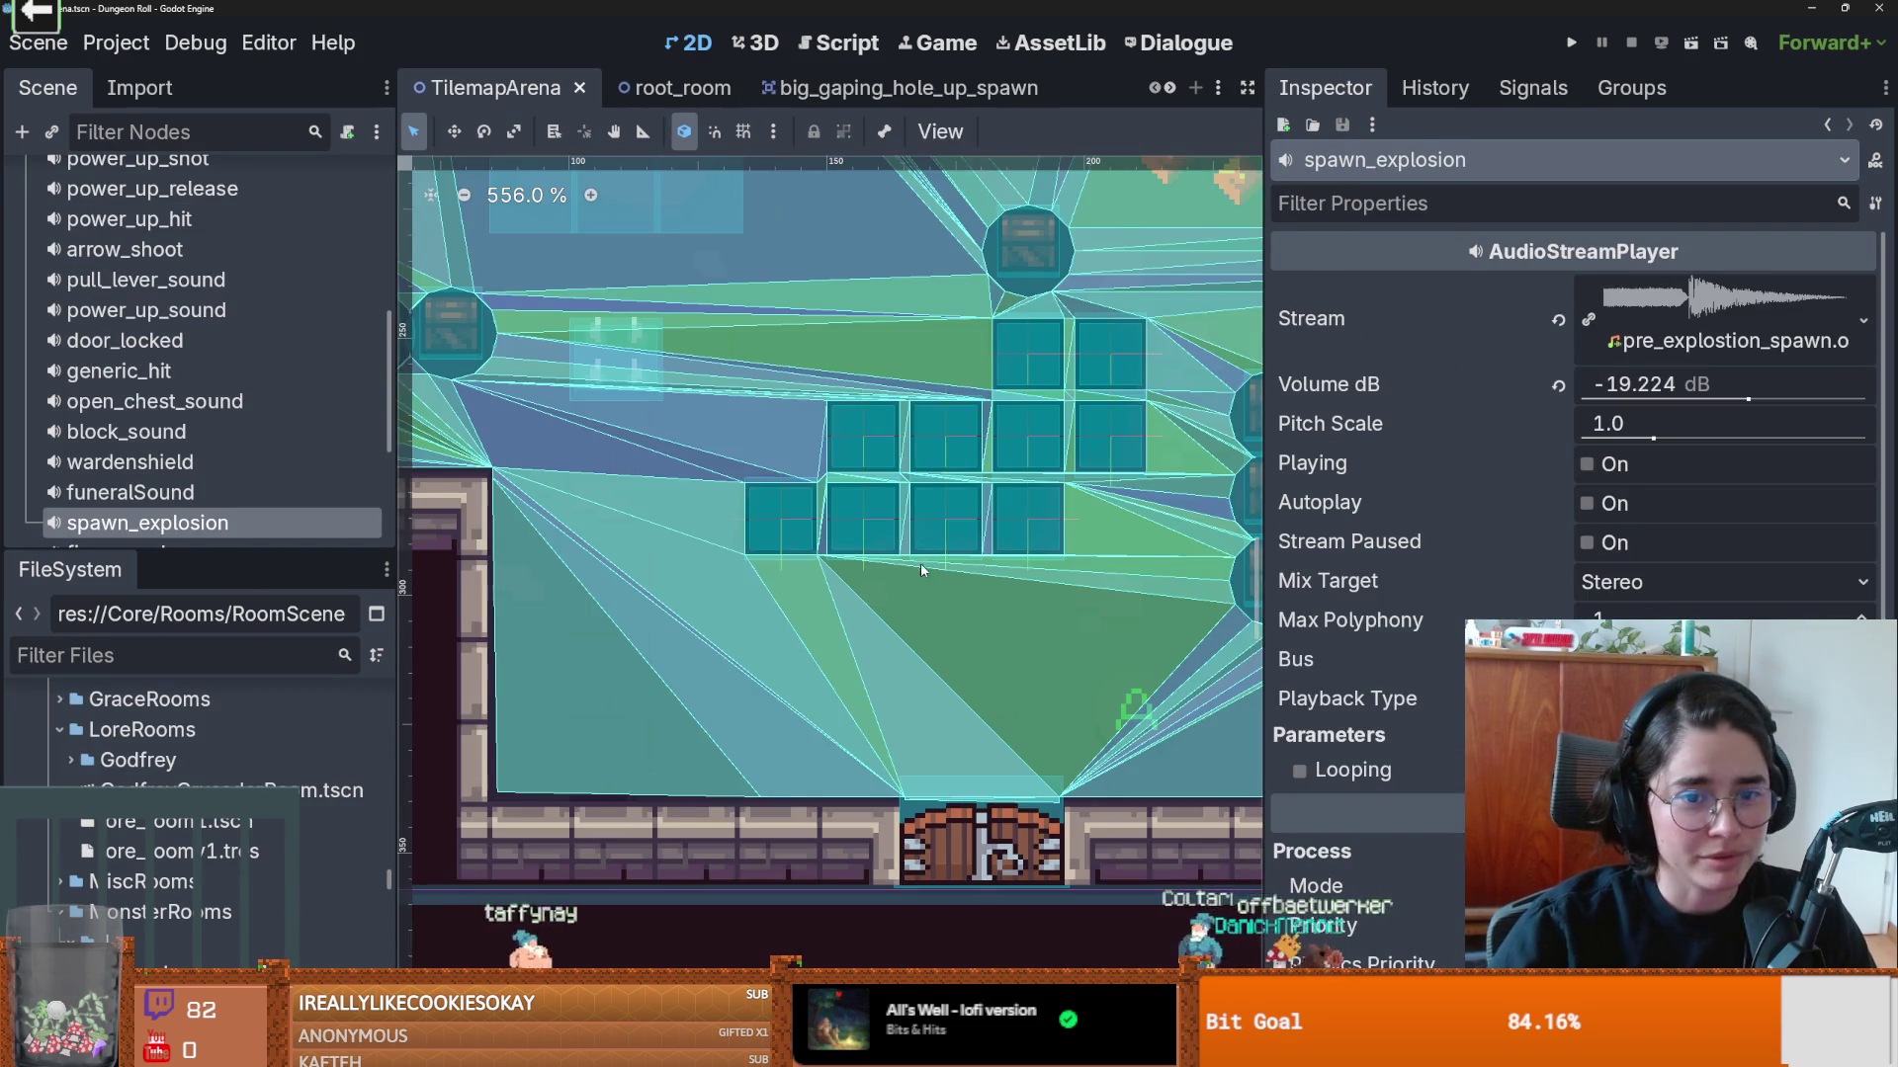
{"action": "scroll", "coordinate": [921, 564], "scroll_direction": "down", "scroll_amount": 1}
{"action": "scroll", "coordinate": [148, 396], "scroll_direction": "up", "scroll_amount": 5}
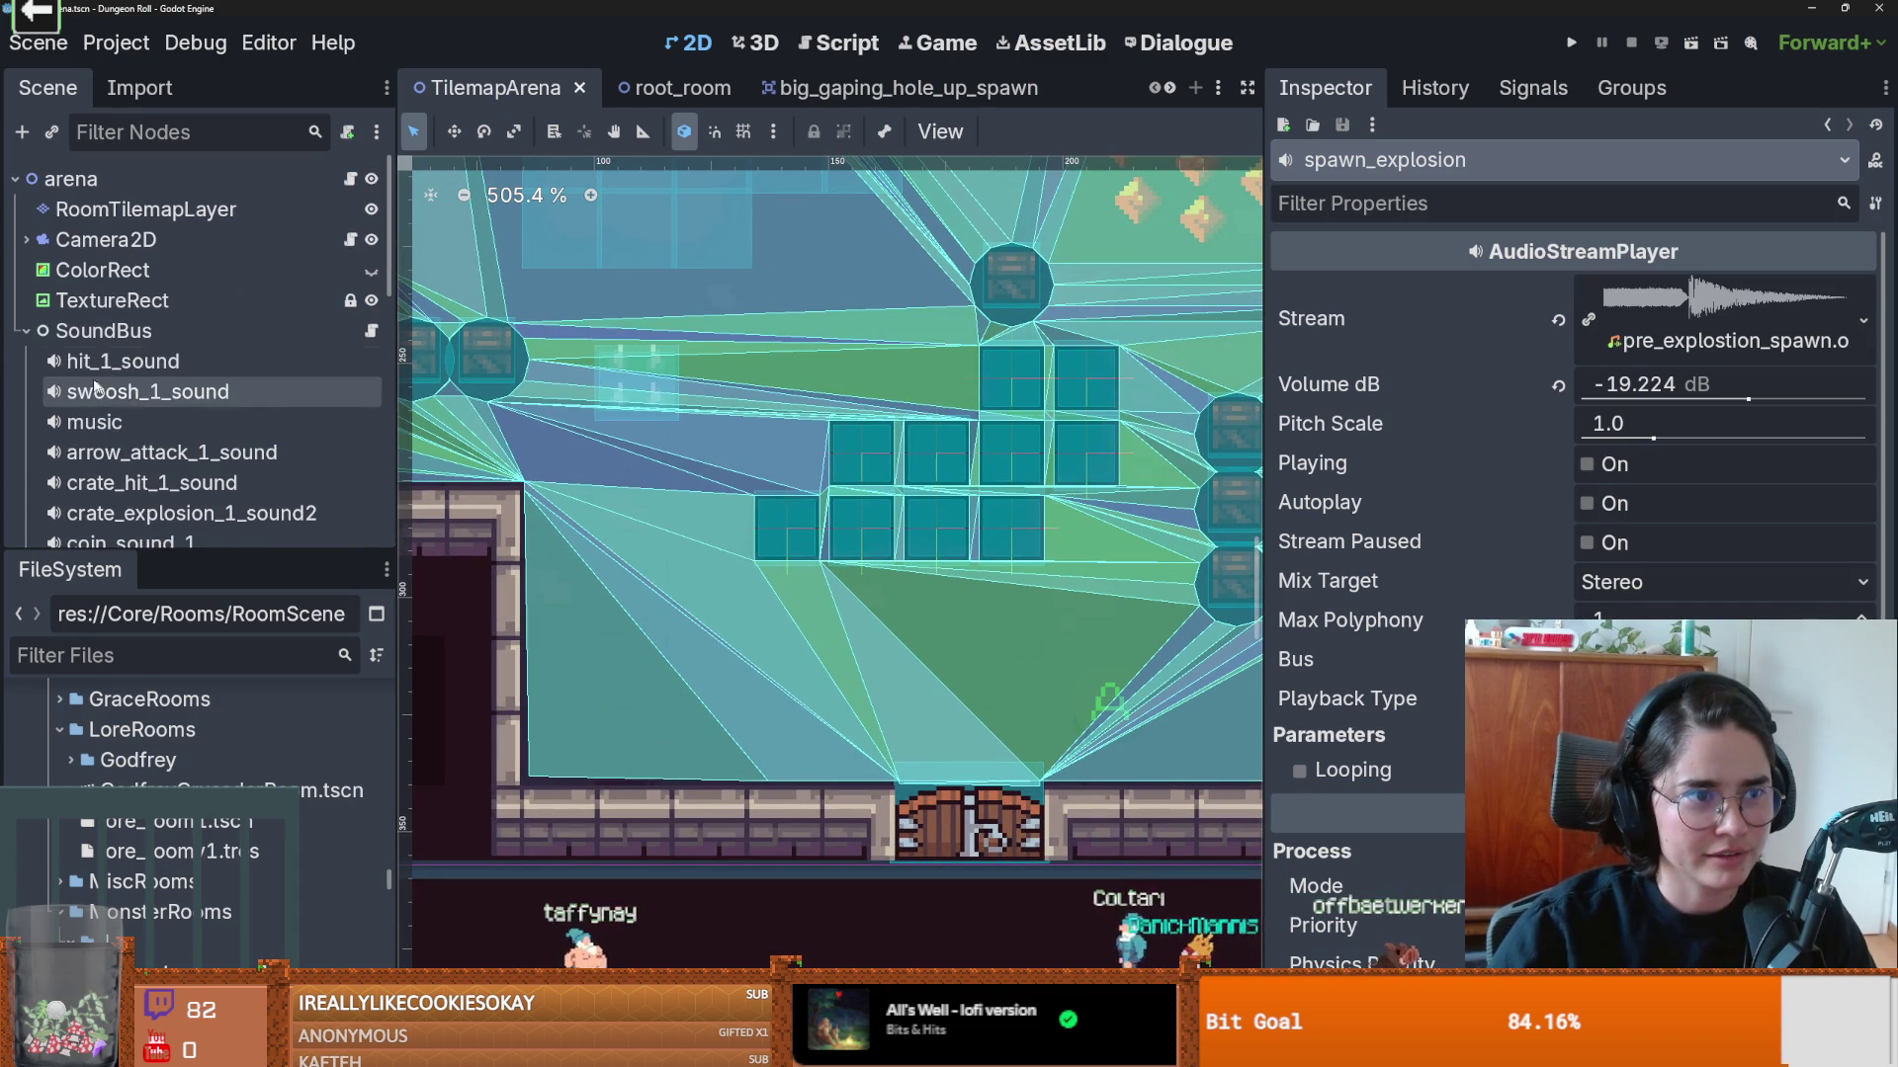
{"action": "left_click", "coordinate": [27, 331]}
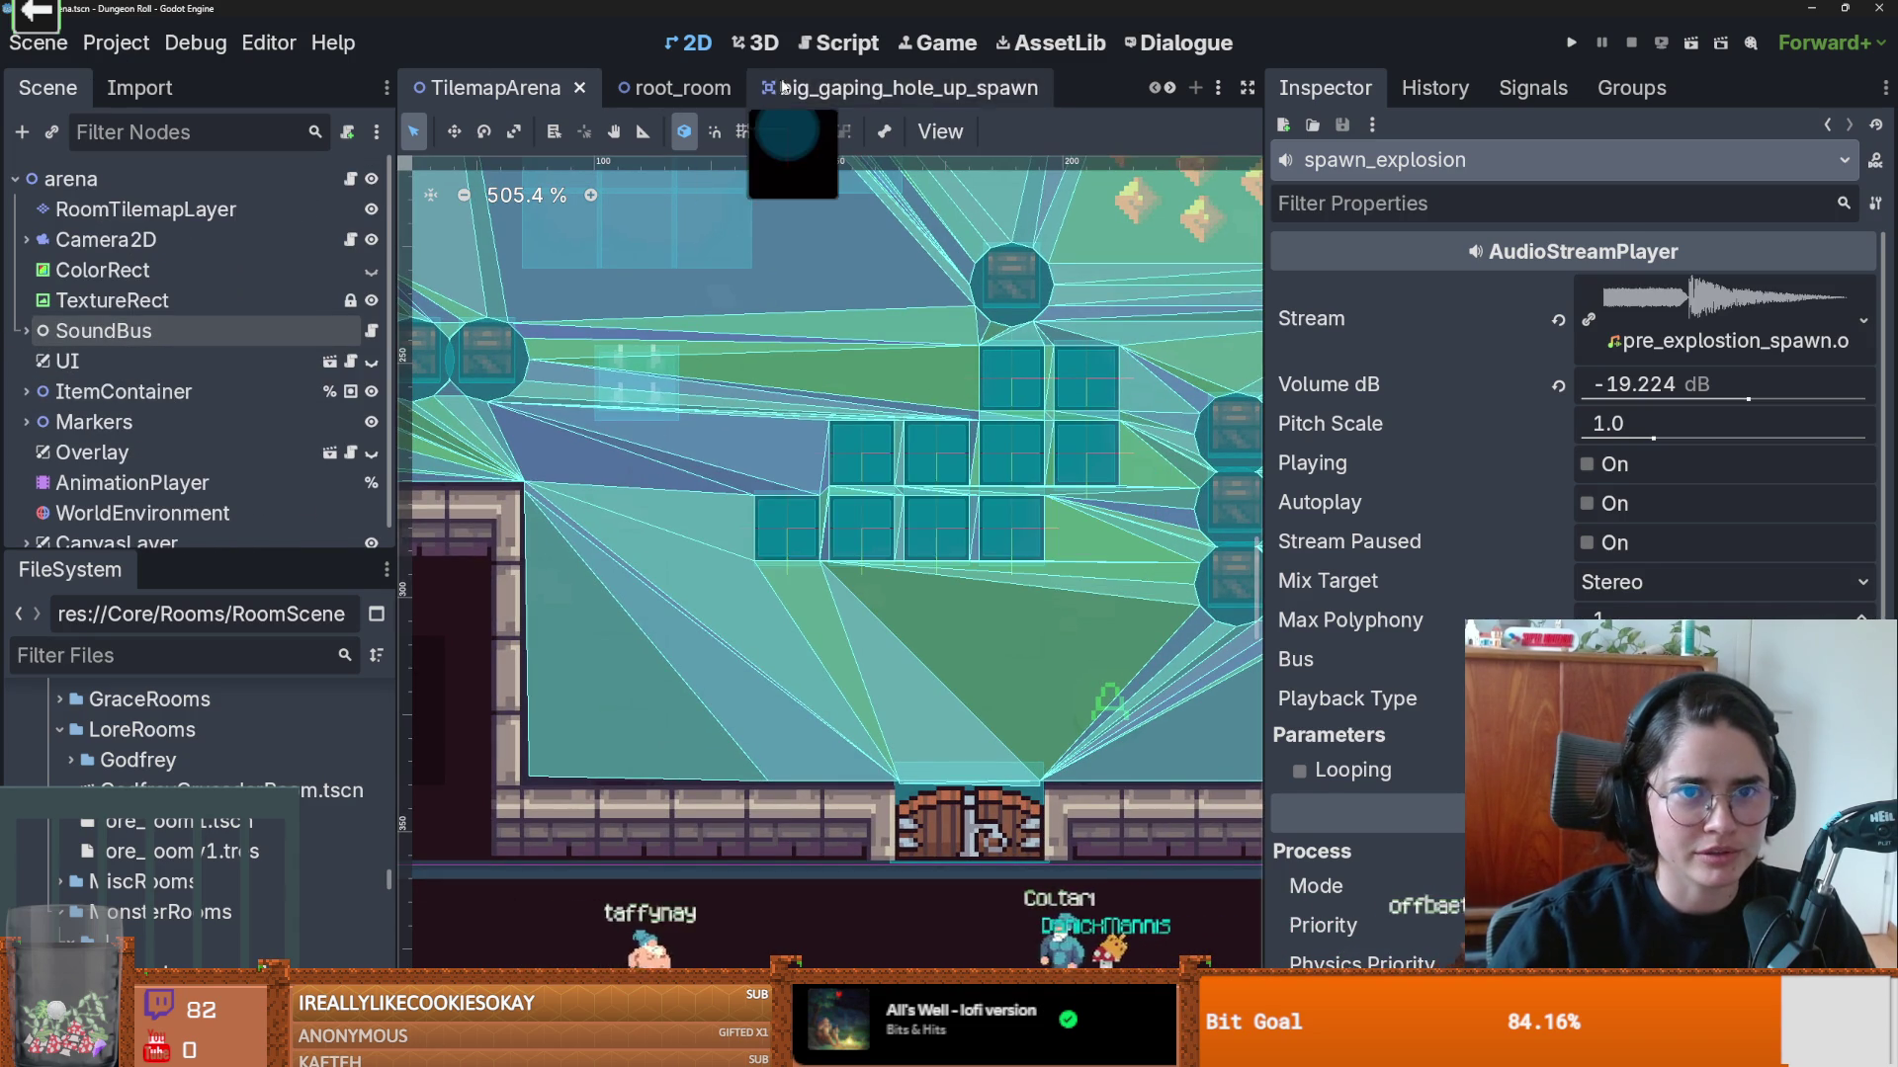
{"action": "left_click", "coordinate": [773, 87]}
{"action": "scroll", "coordinate": [989, 87], "scroll_direction": "down", "scroll_amount": 3}
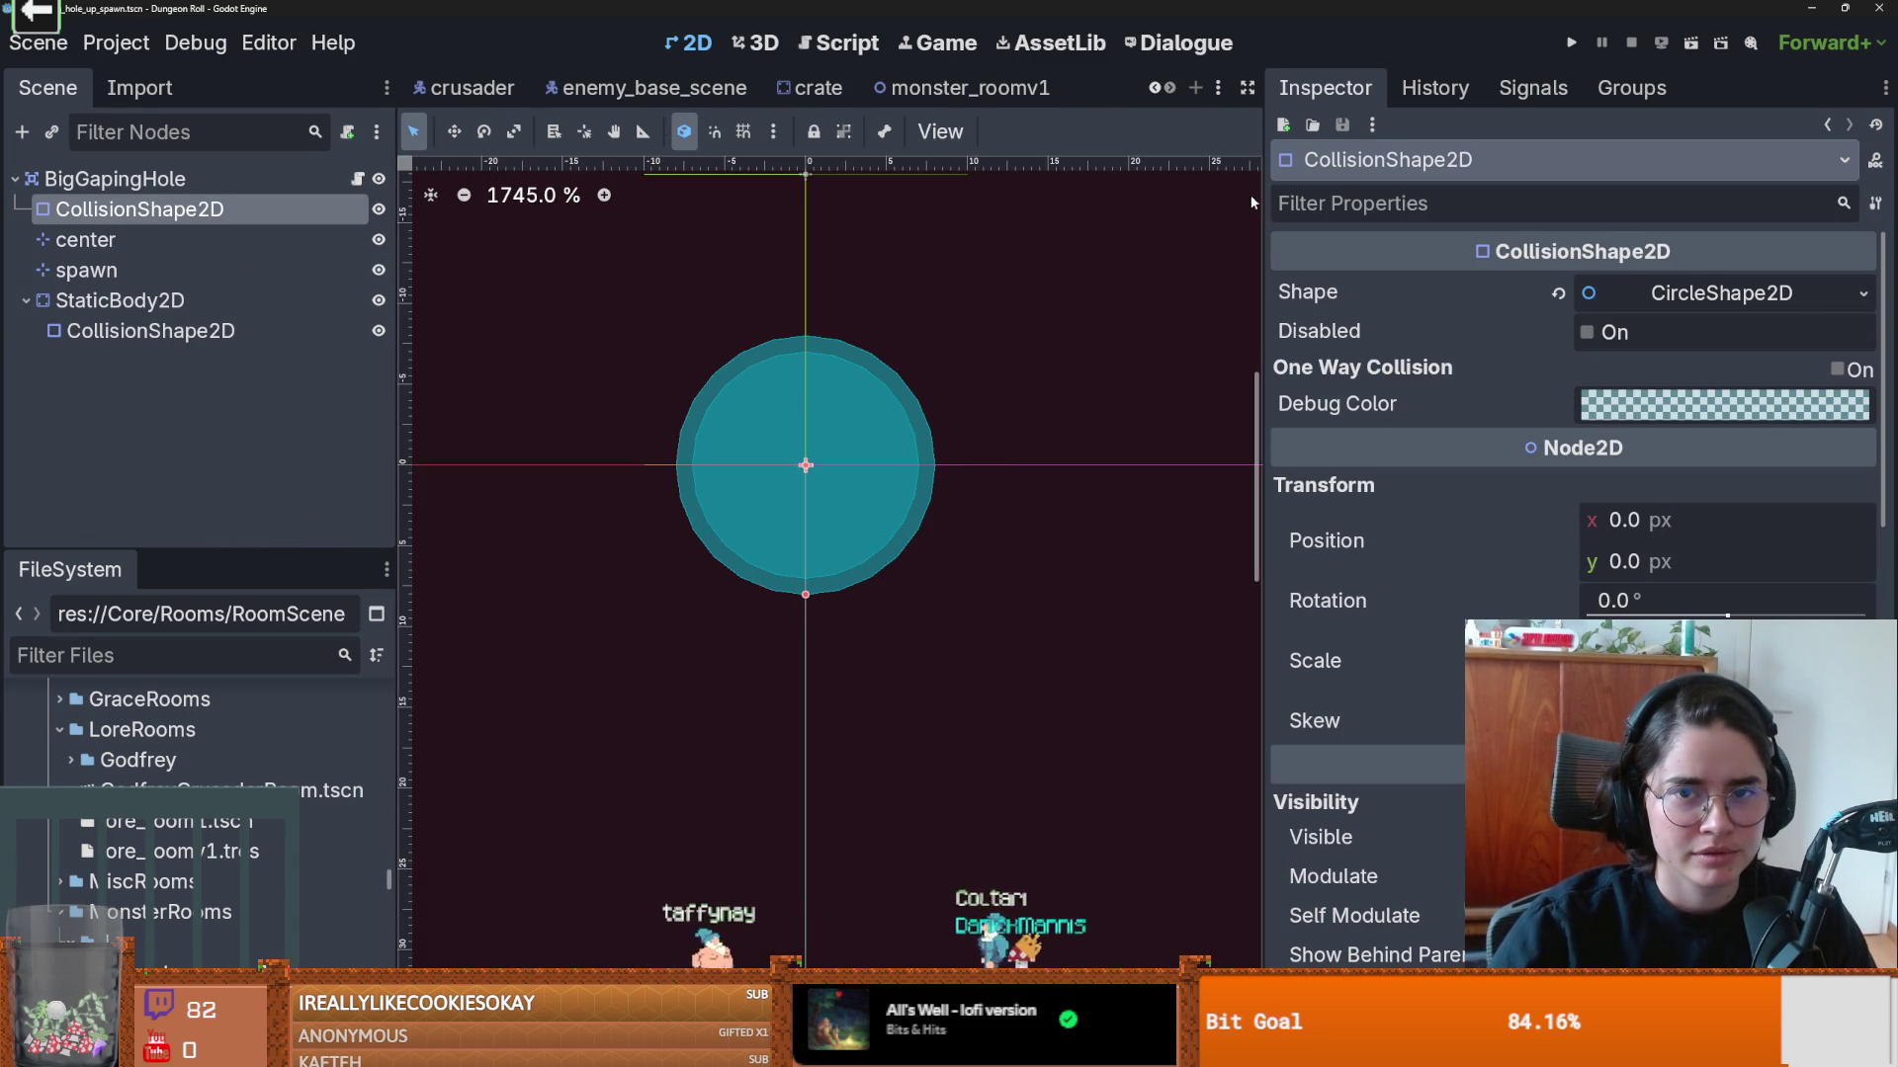
{"action": "left_click_drag", "start_coordinate": [1261, 200], "coordinate": [1690, 199]}
{"action": "left_click", "coordinate": [1410, 89]}
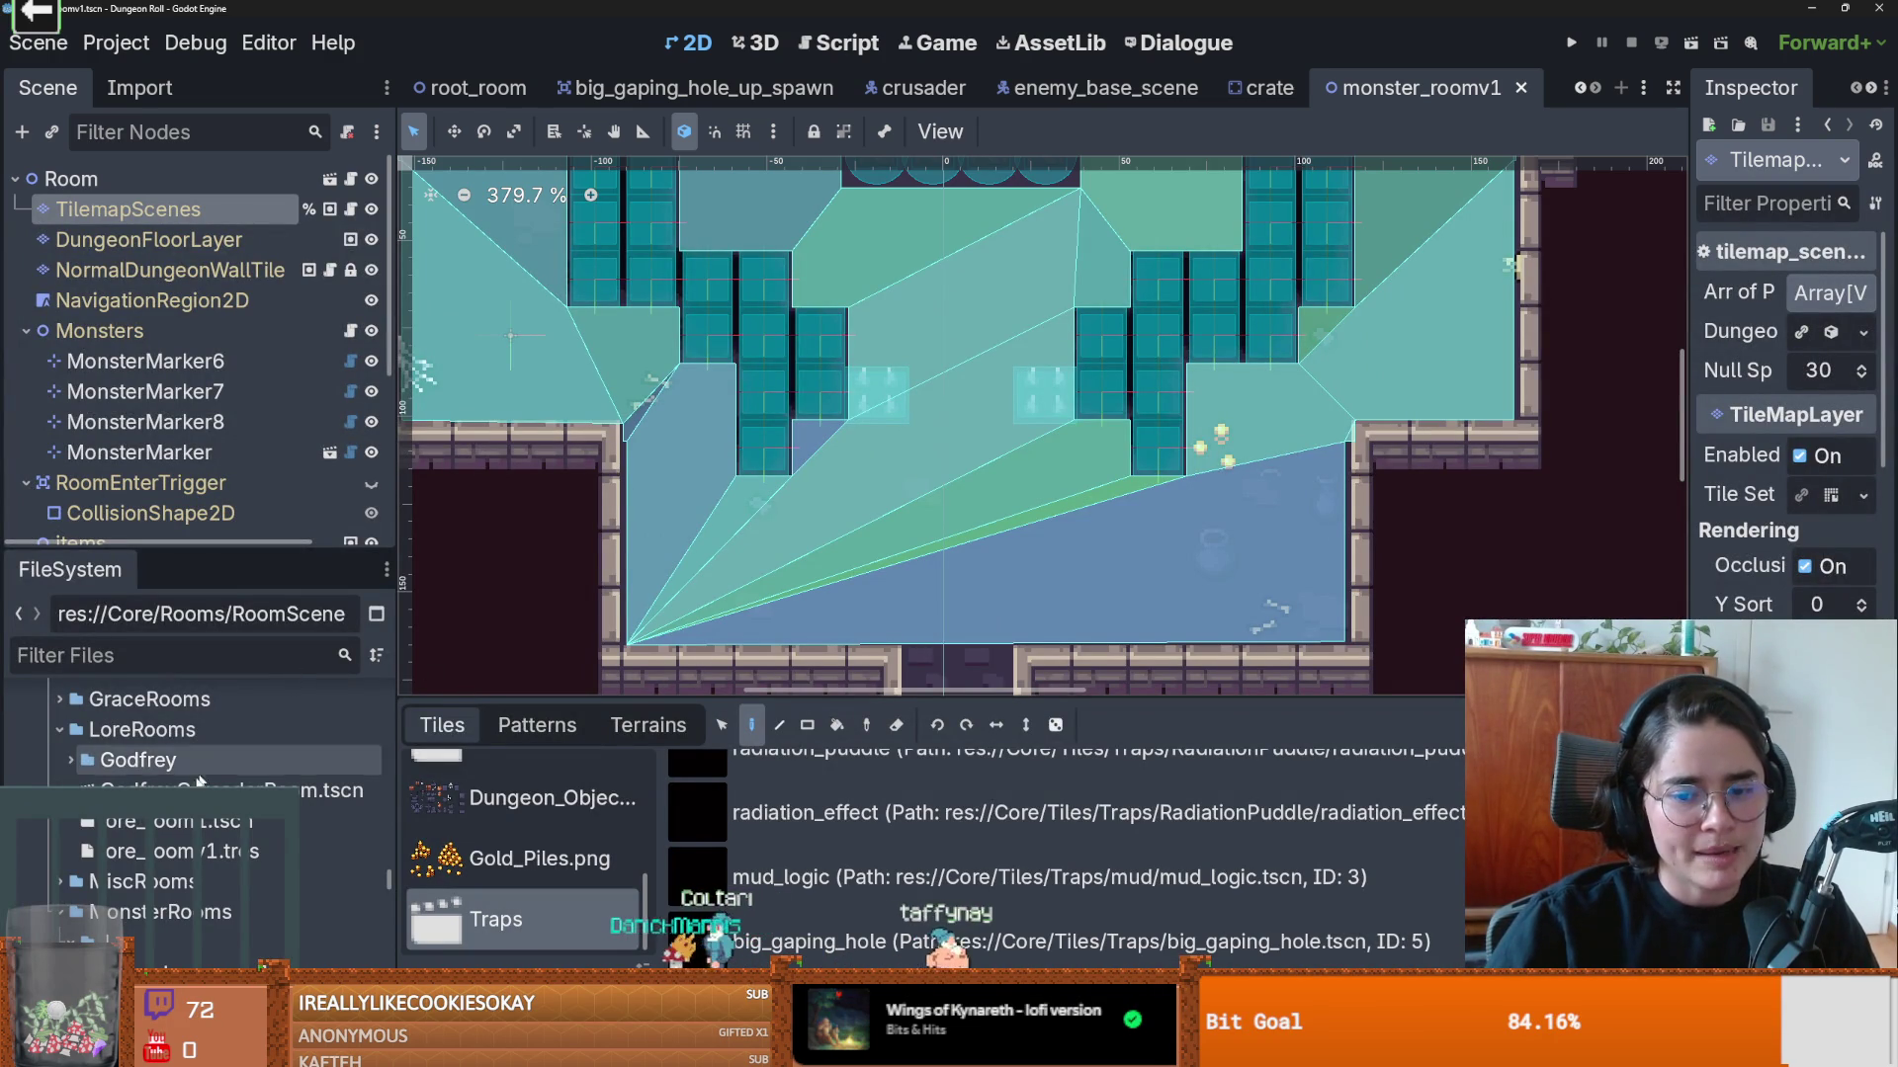
Step: Collapse the Actors, LootTable, decoration and Objects folders and expand the BigGapingHole trap folder
{"action": "scroll", "coordinate": [95, 838], "scroll_direction": "up", "scroll_amount": 4}
{"action": "scroll", "coordinate": [96, 838], "scroll_direction": "up", "scroll_amount": 15}
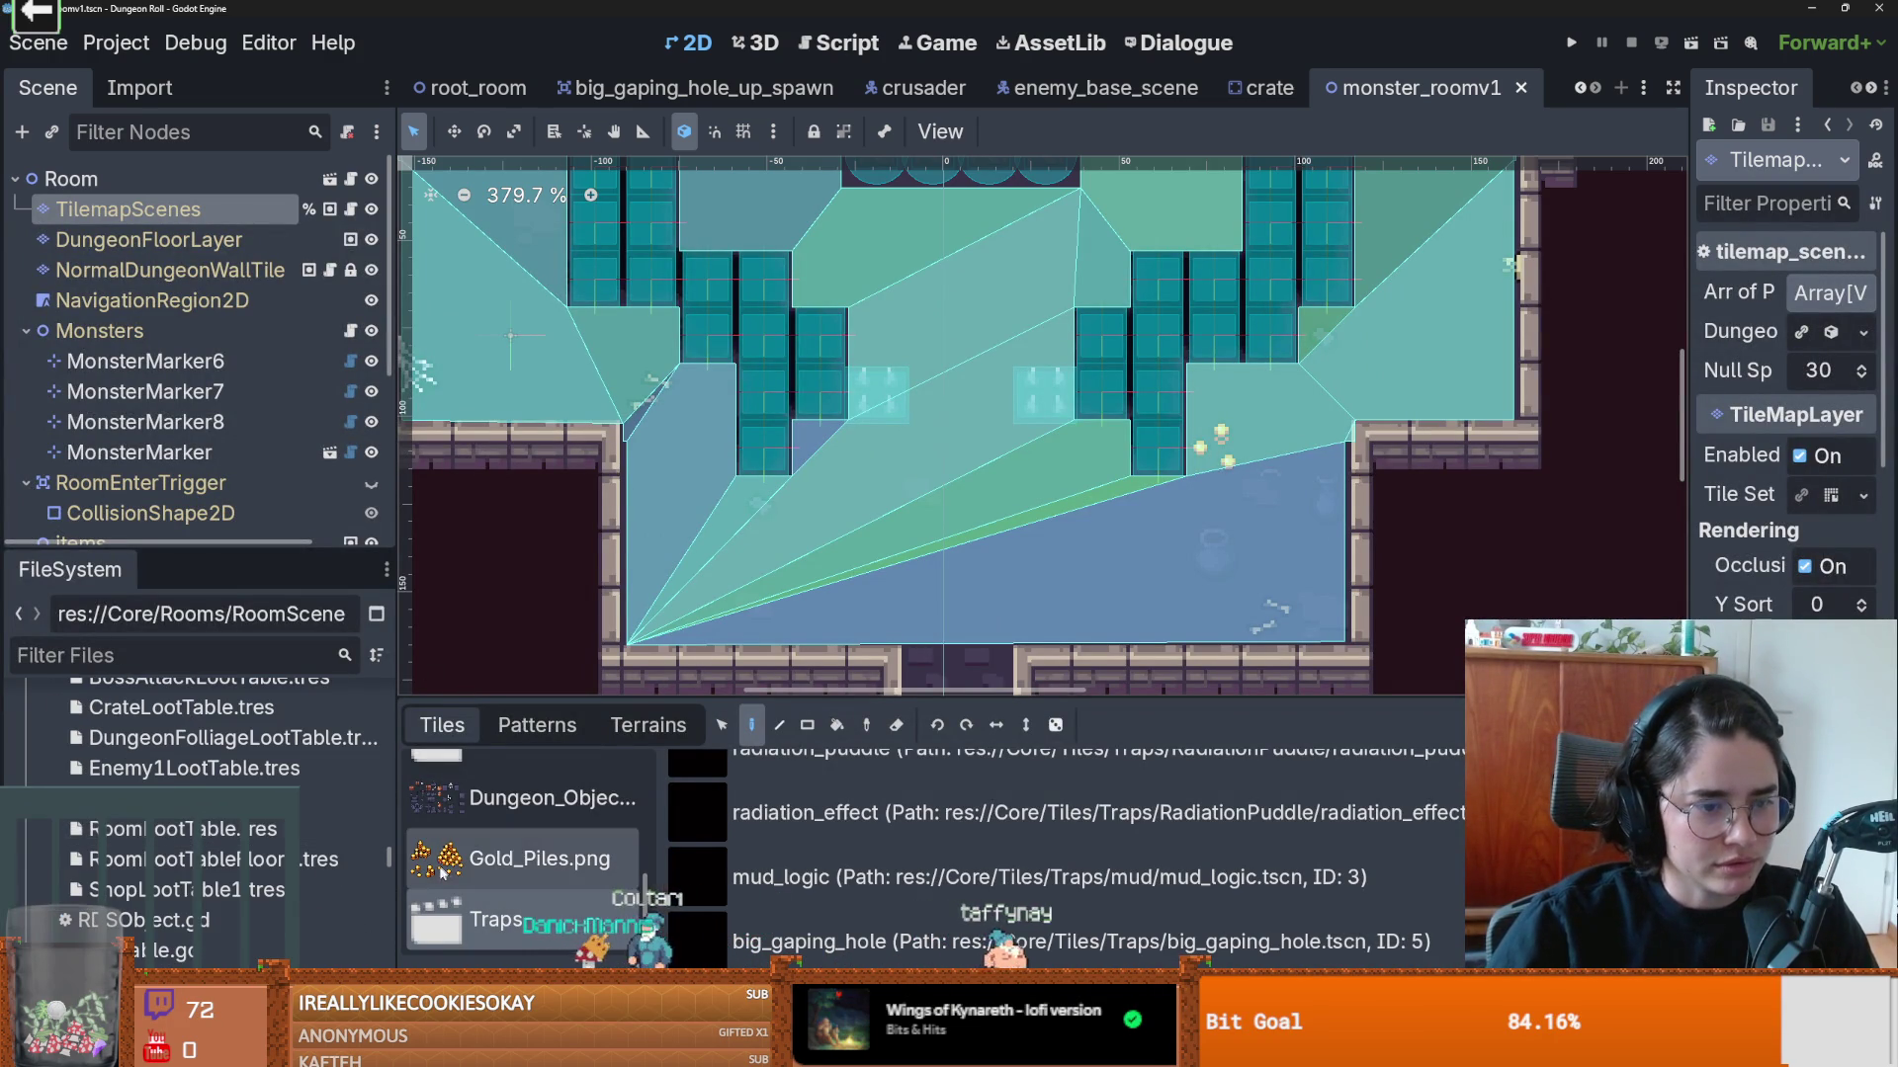
{"action": "scroll", "coordinate": [116, 872], "scroll_direction": "down", "scroll_amount": 5}
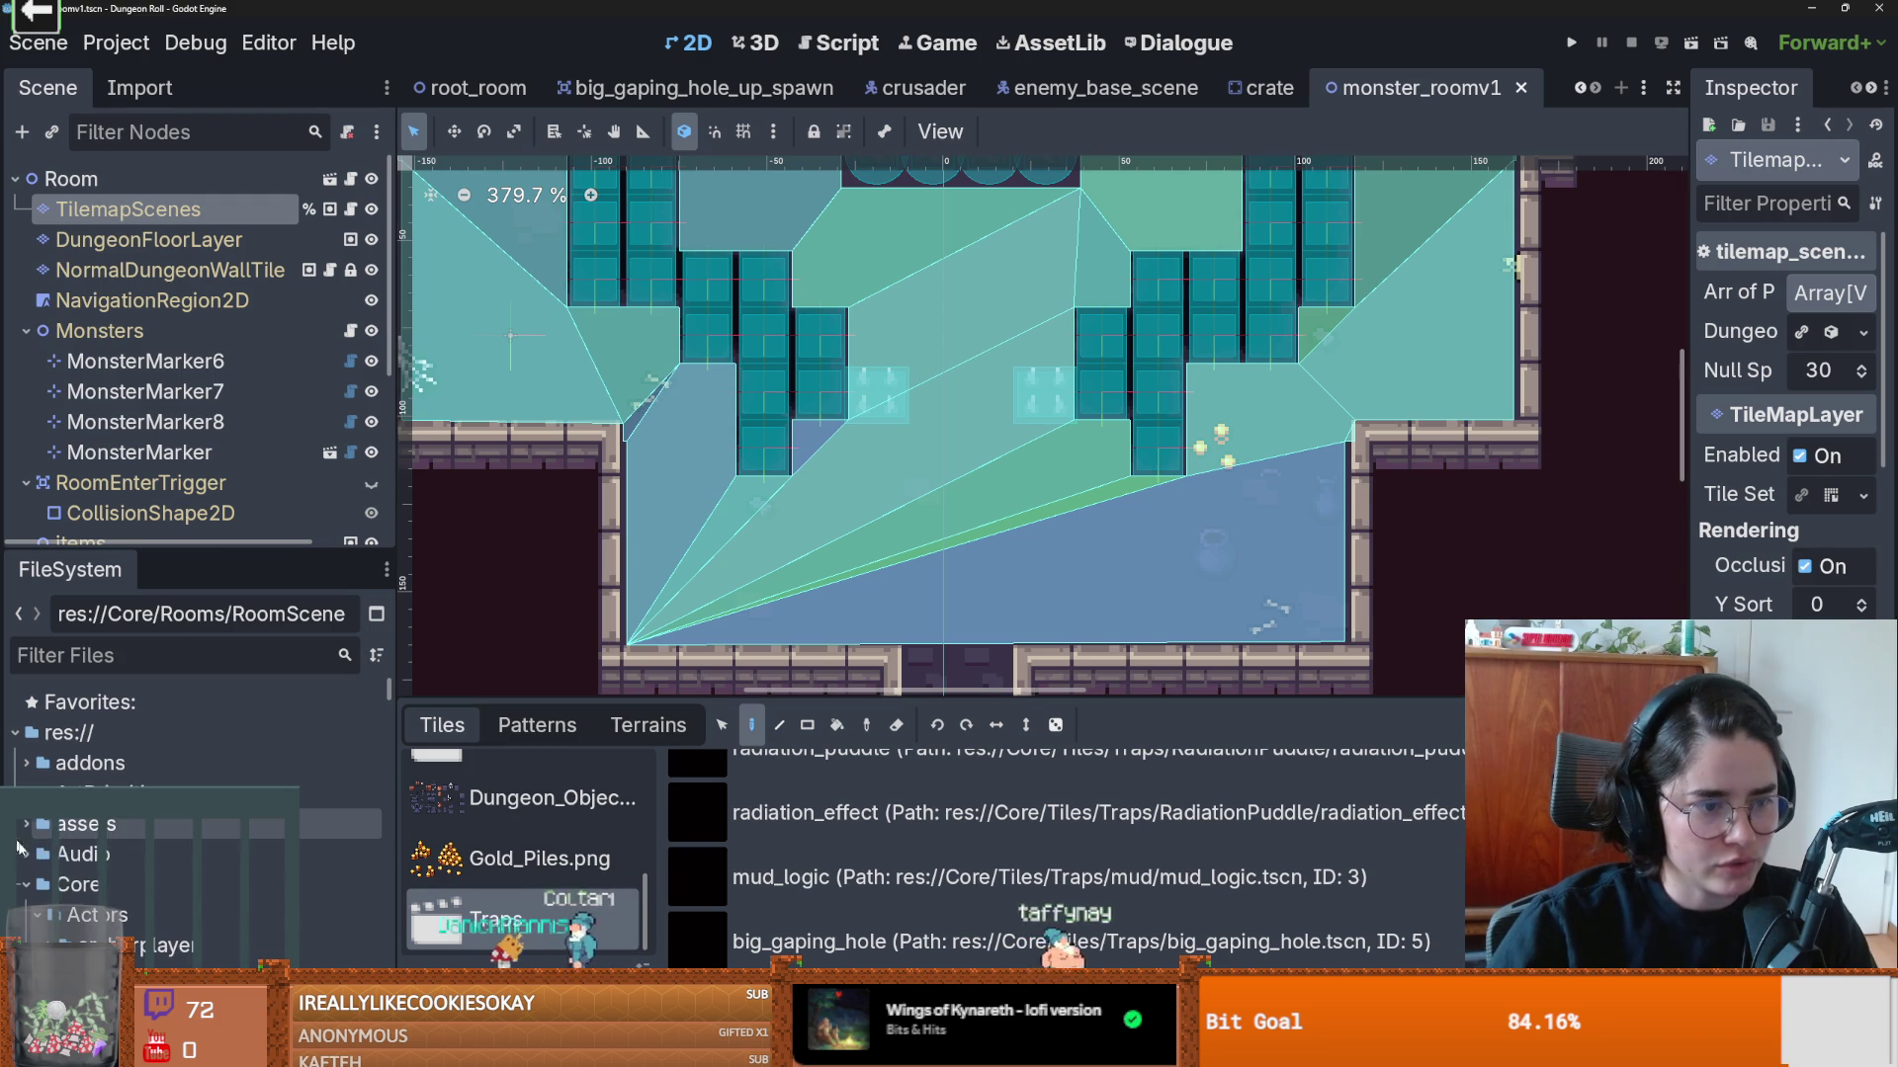
{"action": "scroll", "coordinate": [116, 874], "scroll_direction": "up", "scroll_amount": 3}
{"action": "left_click", "coordinate": [37, 767]}
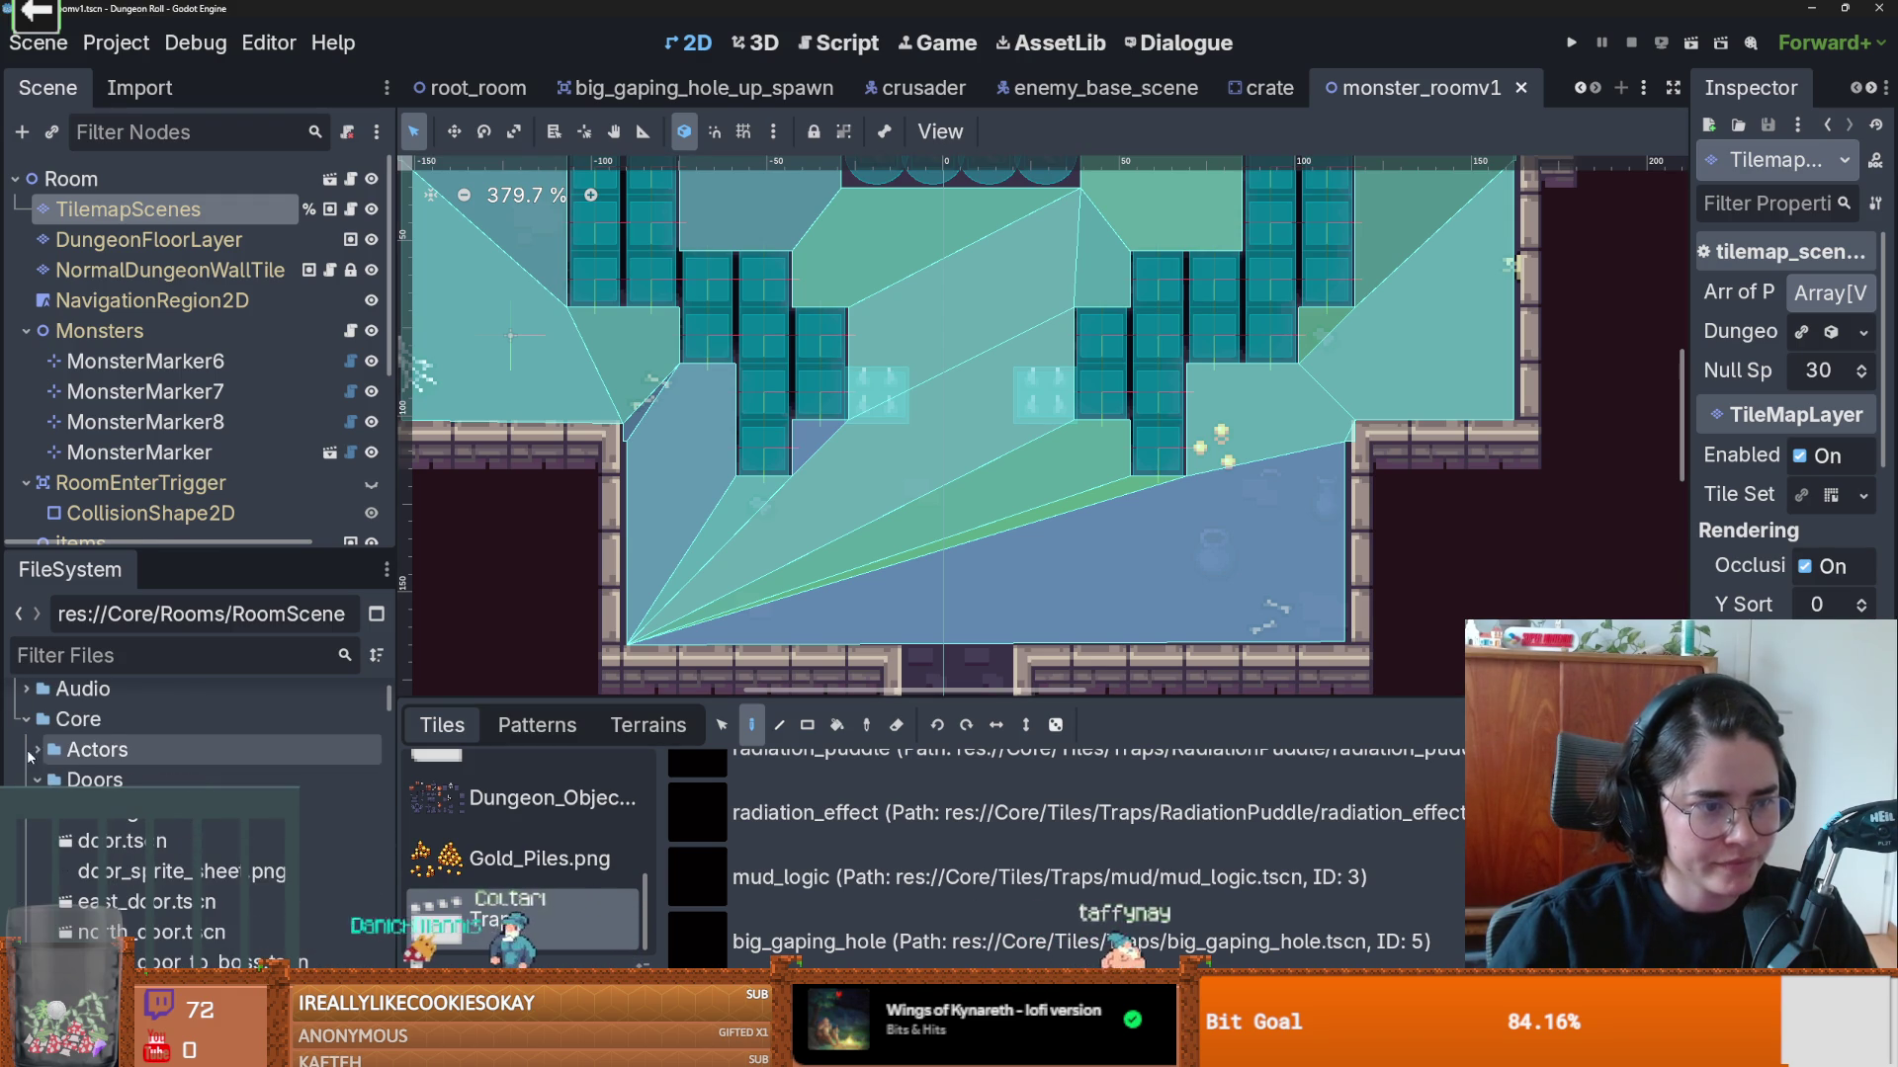
{"action": "left_click", "coordinate": [35, 816]}
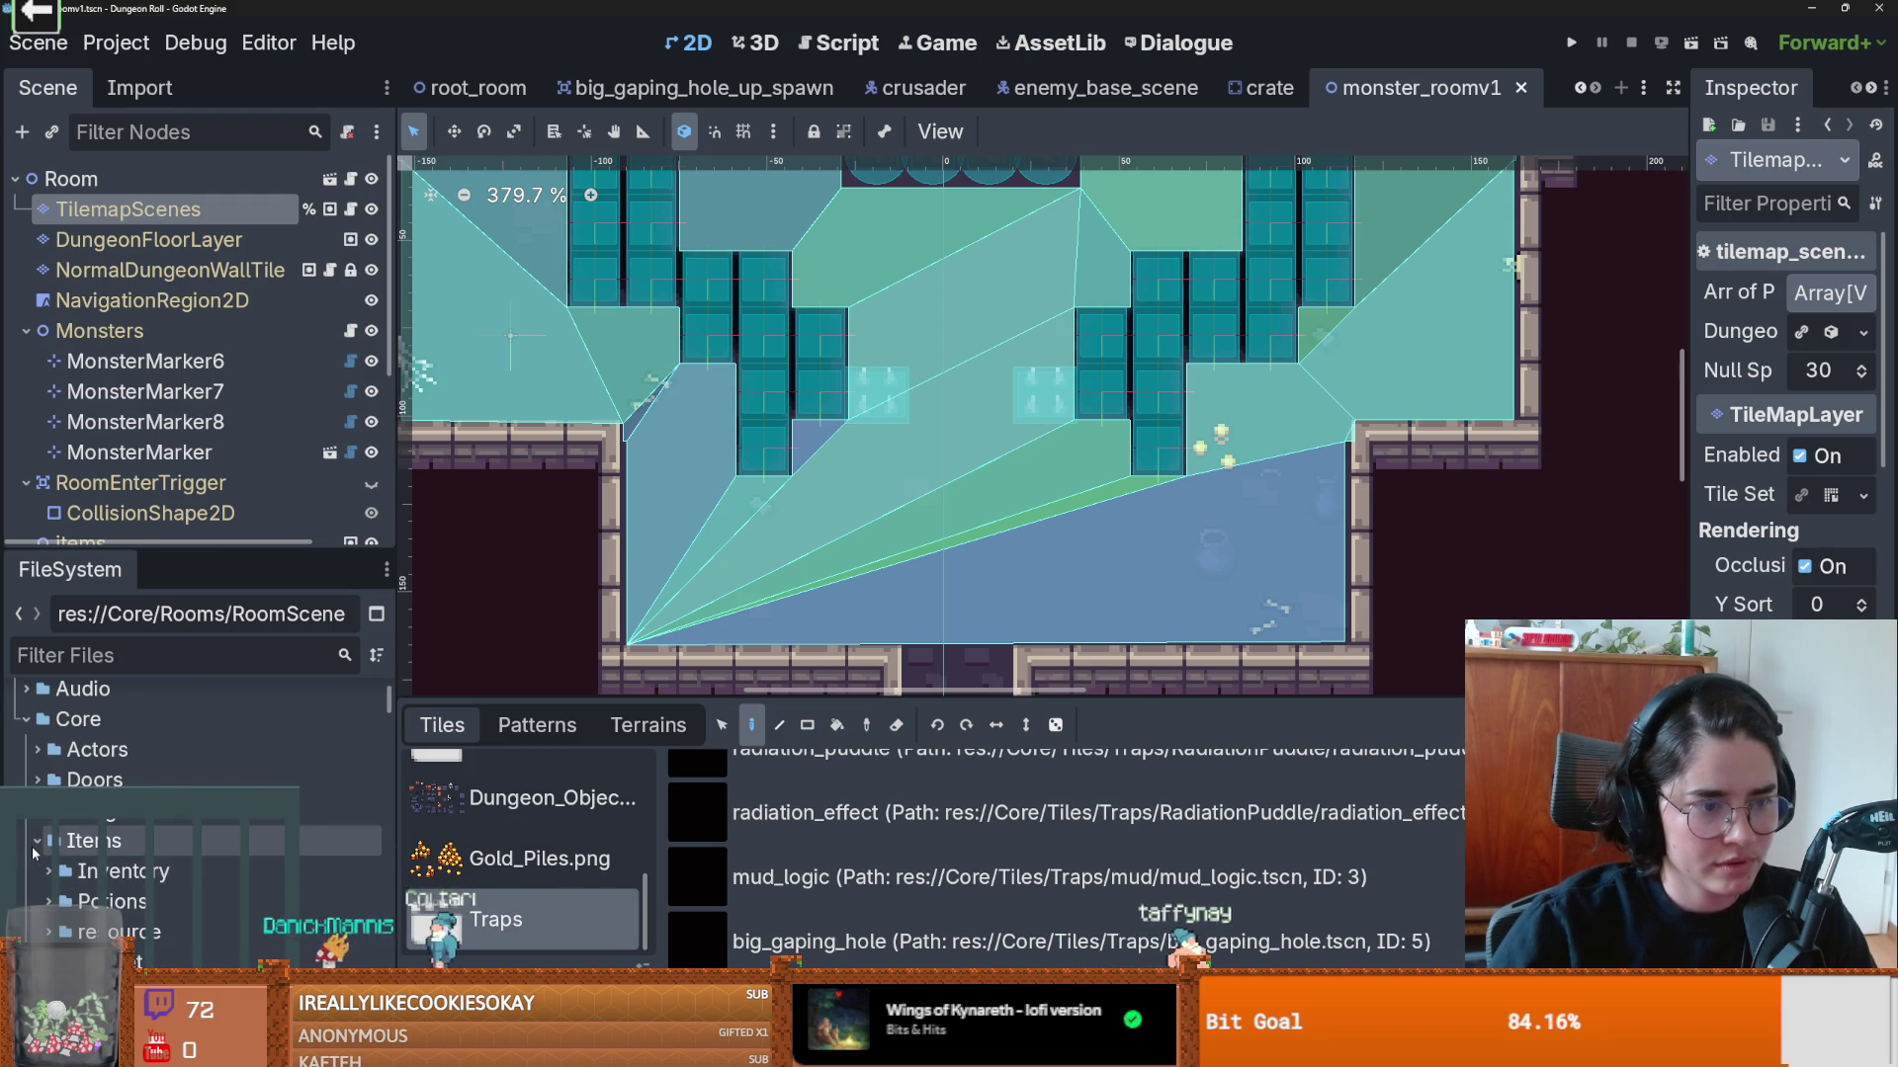
{"action": "scroll", "coordinate": [70, 851], "scroll_direction": "down", "scroll_amount": 1}
{"action": "scroll", "coordinate": [188, 862], "scroll_direction": "down", "scroll_amount": 1}
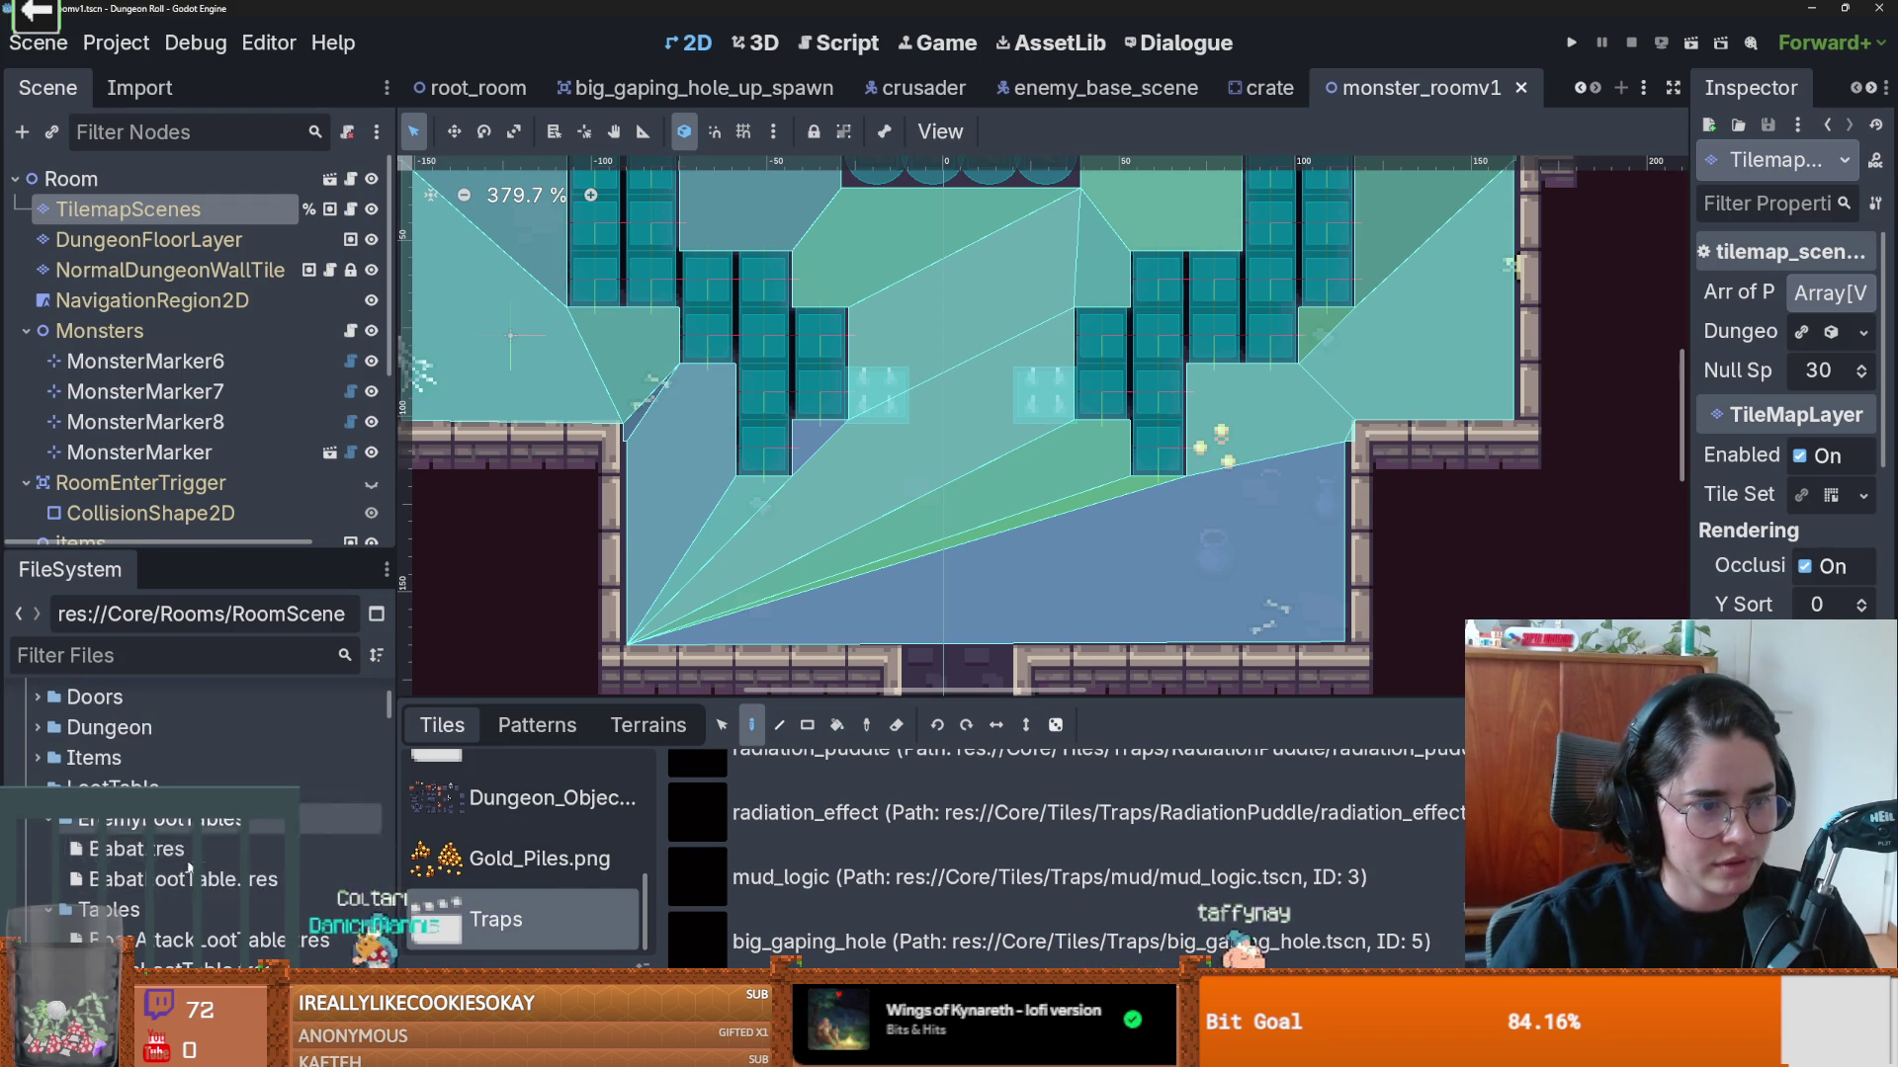
{"action": "double_click", "coordinate": [109, 788]}
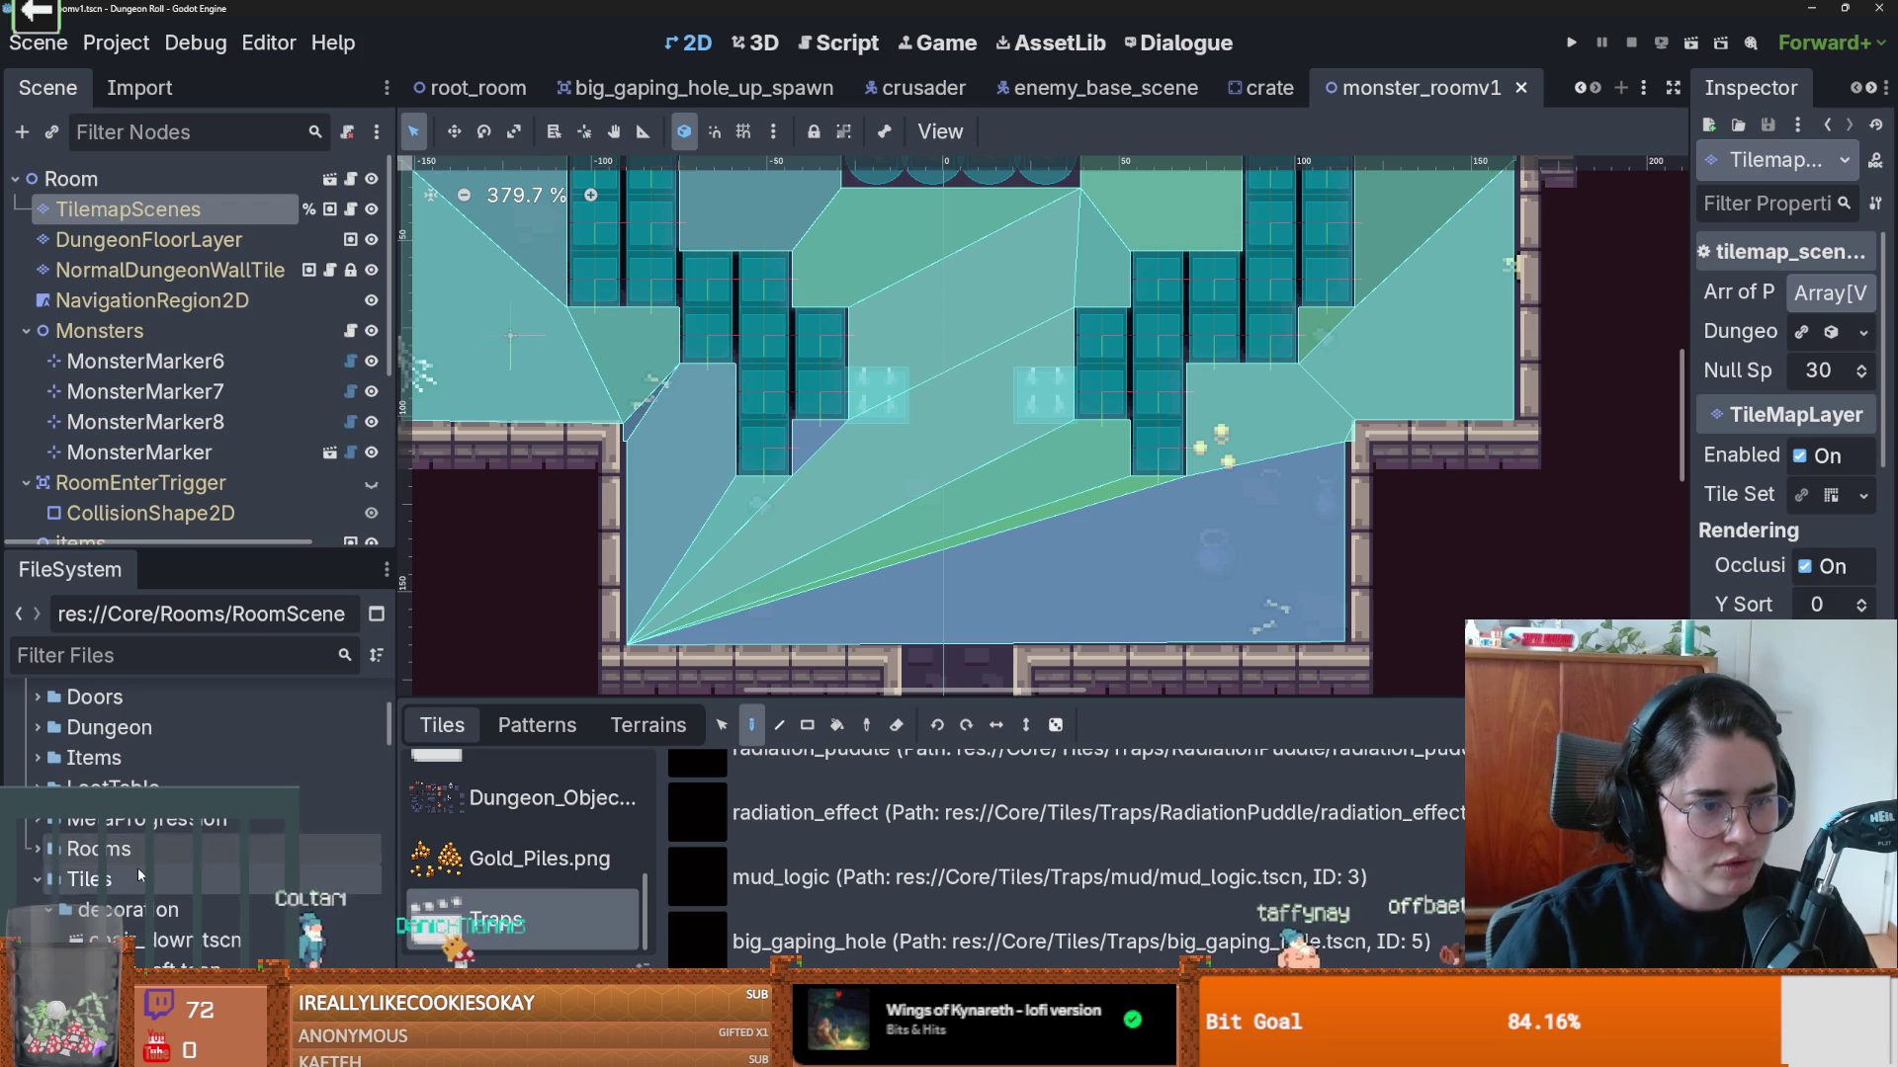
{"action": "scroll", "coordinate": [138, 873], "scroll_direction": "down", "scroll_amount": 3}
{"action": "left_click", "coordinate": [48, 818]}
{"action": "scroll", "coordinate": [48, 762], "scroll_direction": "down", "scroll_amount": 2}
{"action": "left_click", "coordinate": [49, 775]}
{"action": "scroll", "coordinate": [178, 870], "scroll_direction": "down", "scroll_amount": 3}
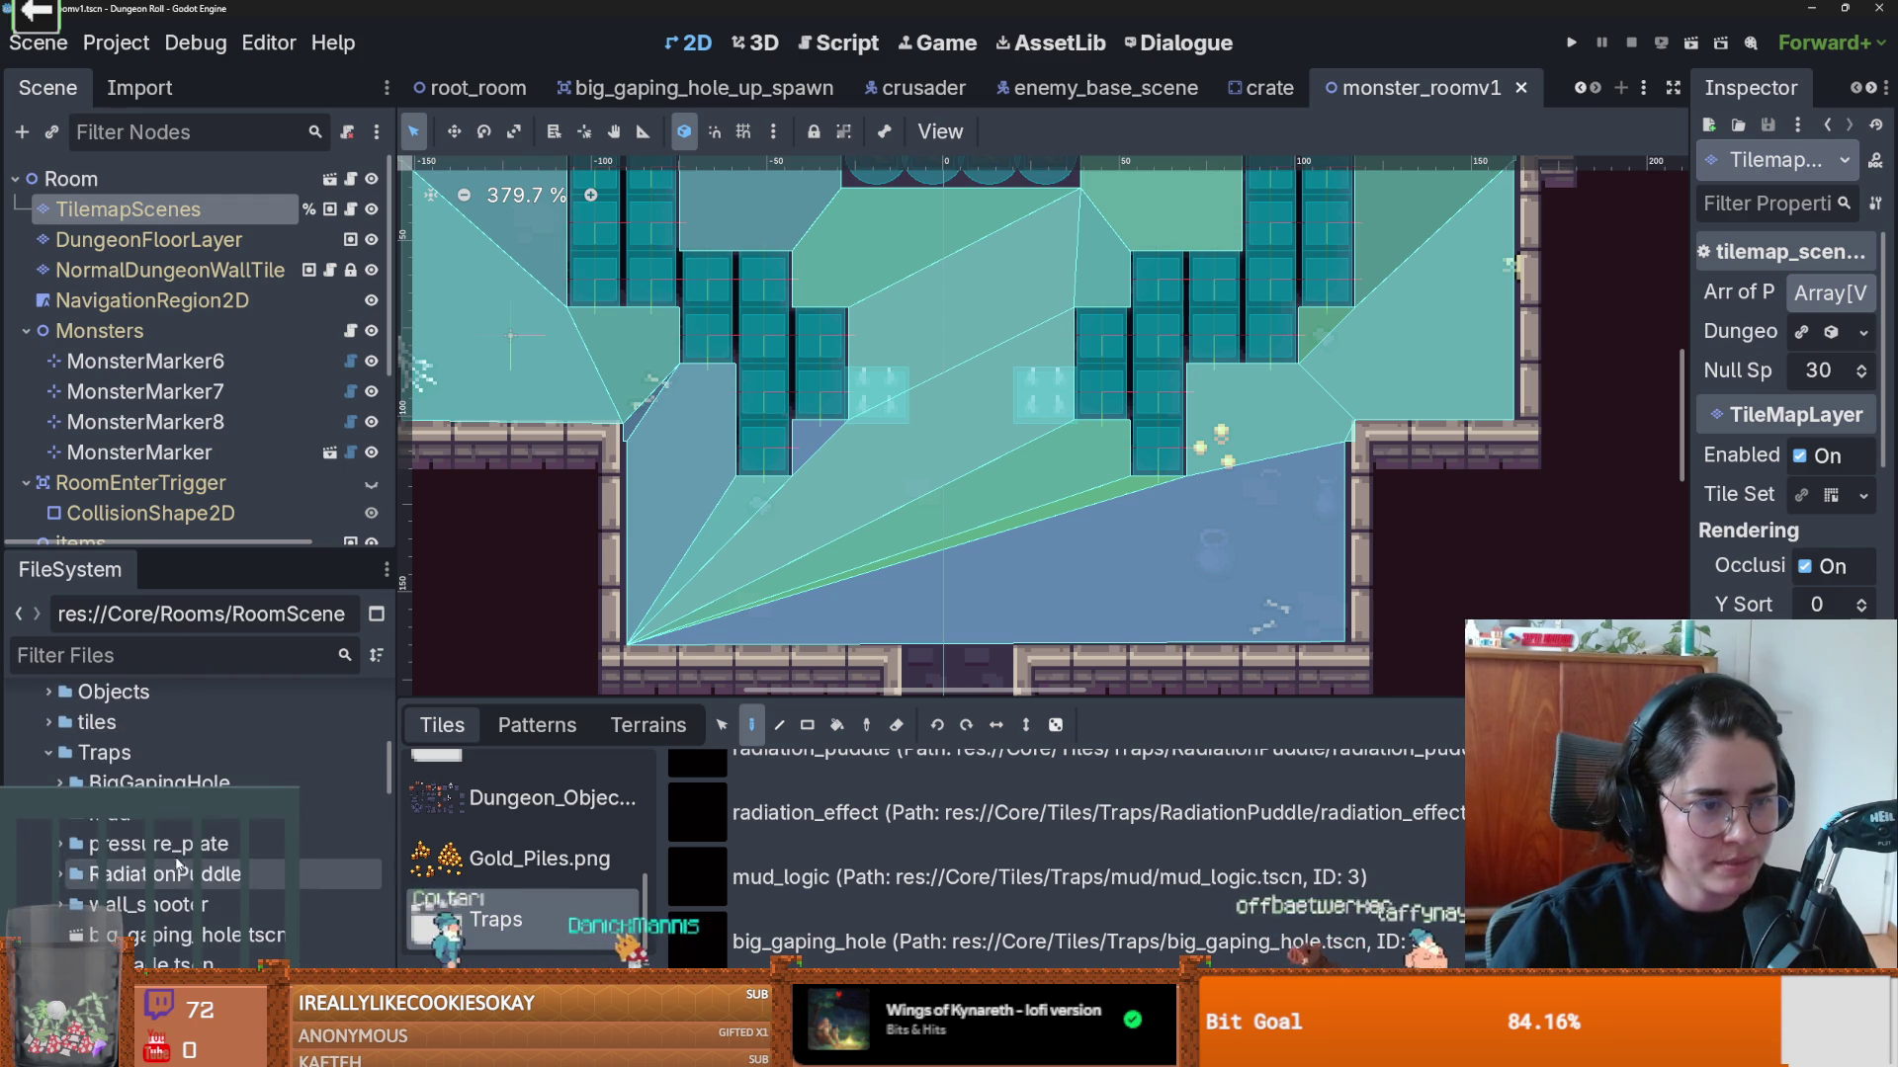
{"action": "scroll", "coordinate": [178, 867], "scroll_direction": "up", "scroll_amount": 2}
{"action": "double_click", "coordinate": [178, 843]}
{"action": "scroll", "coordinate": [180, 820], "scroll_direction": "down", "scroll_amount": 5}
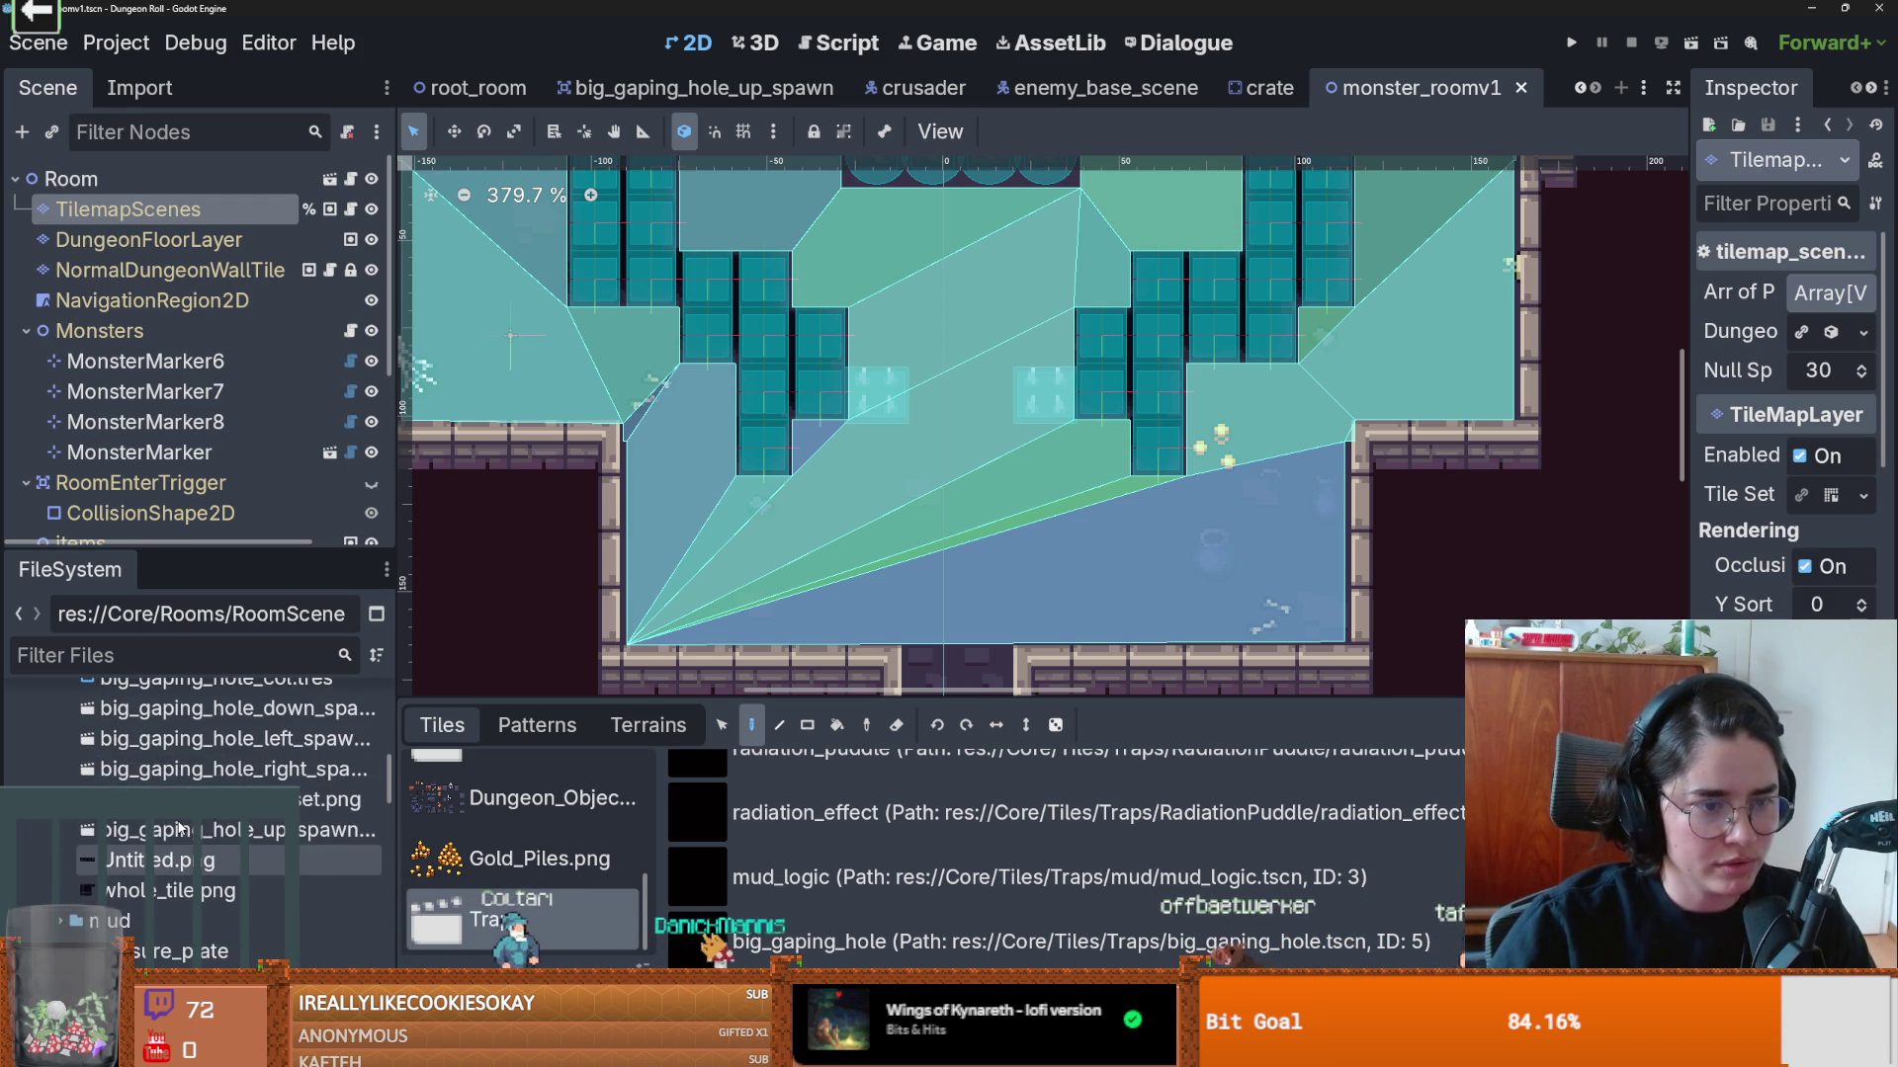
Step: Widen the FileSystem dock and show the tile set properties for the Traps source
{"action": "left_click_drag", "start_coordinate": [397, 791], "coordinate": [723, 791]}
{"action": "scroll", "coordinate": [343, 793], "scroll_direction": "up", "scroll_amount": 1}
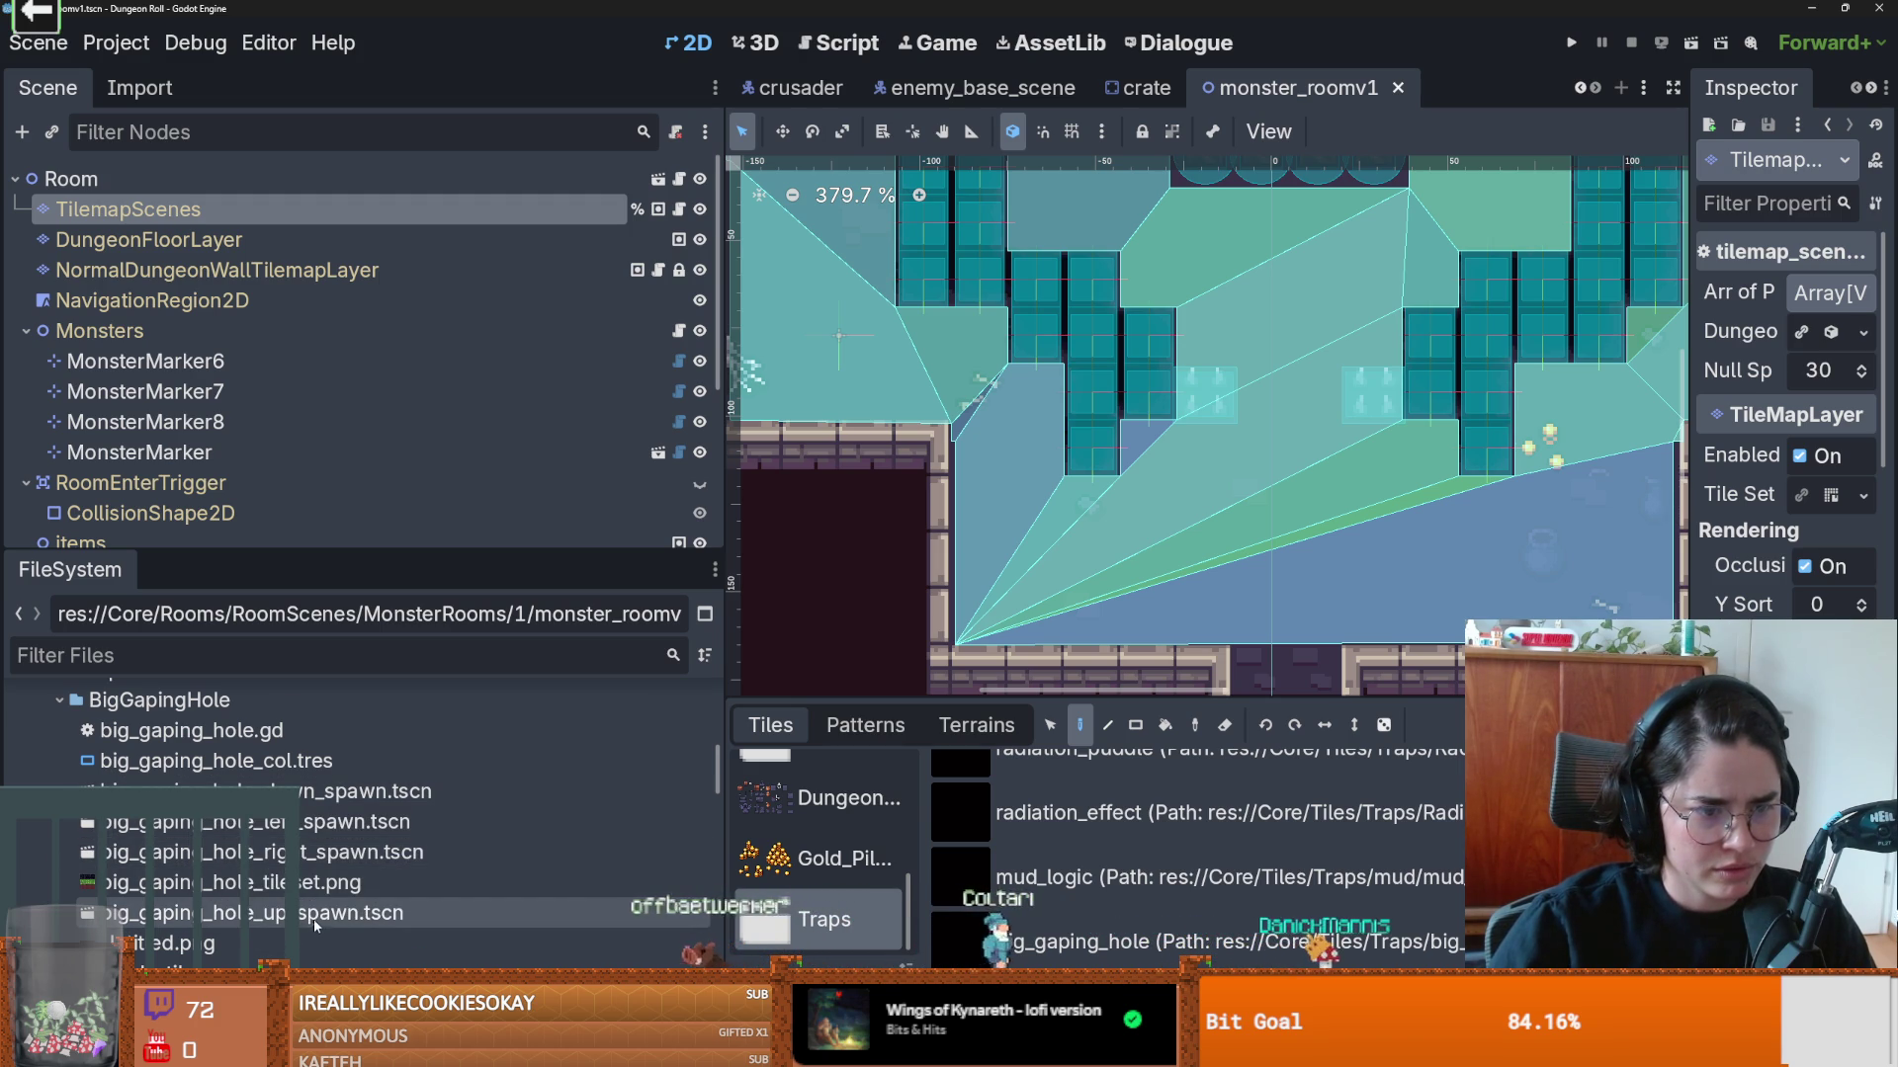
{"action": "scroll", "coordinate": [319, 919], "scroll_direction": "down", "scroll_amount": 3}
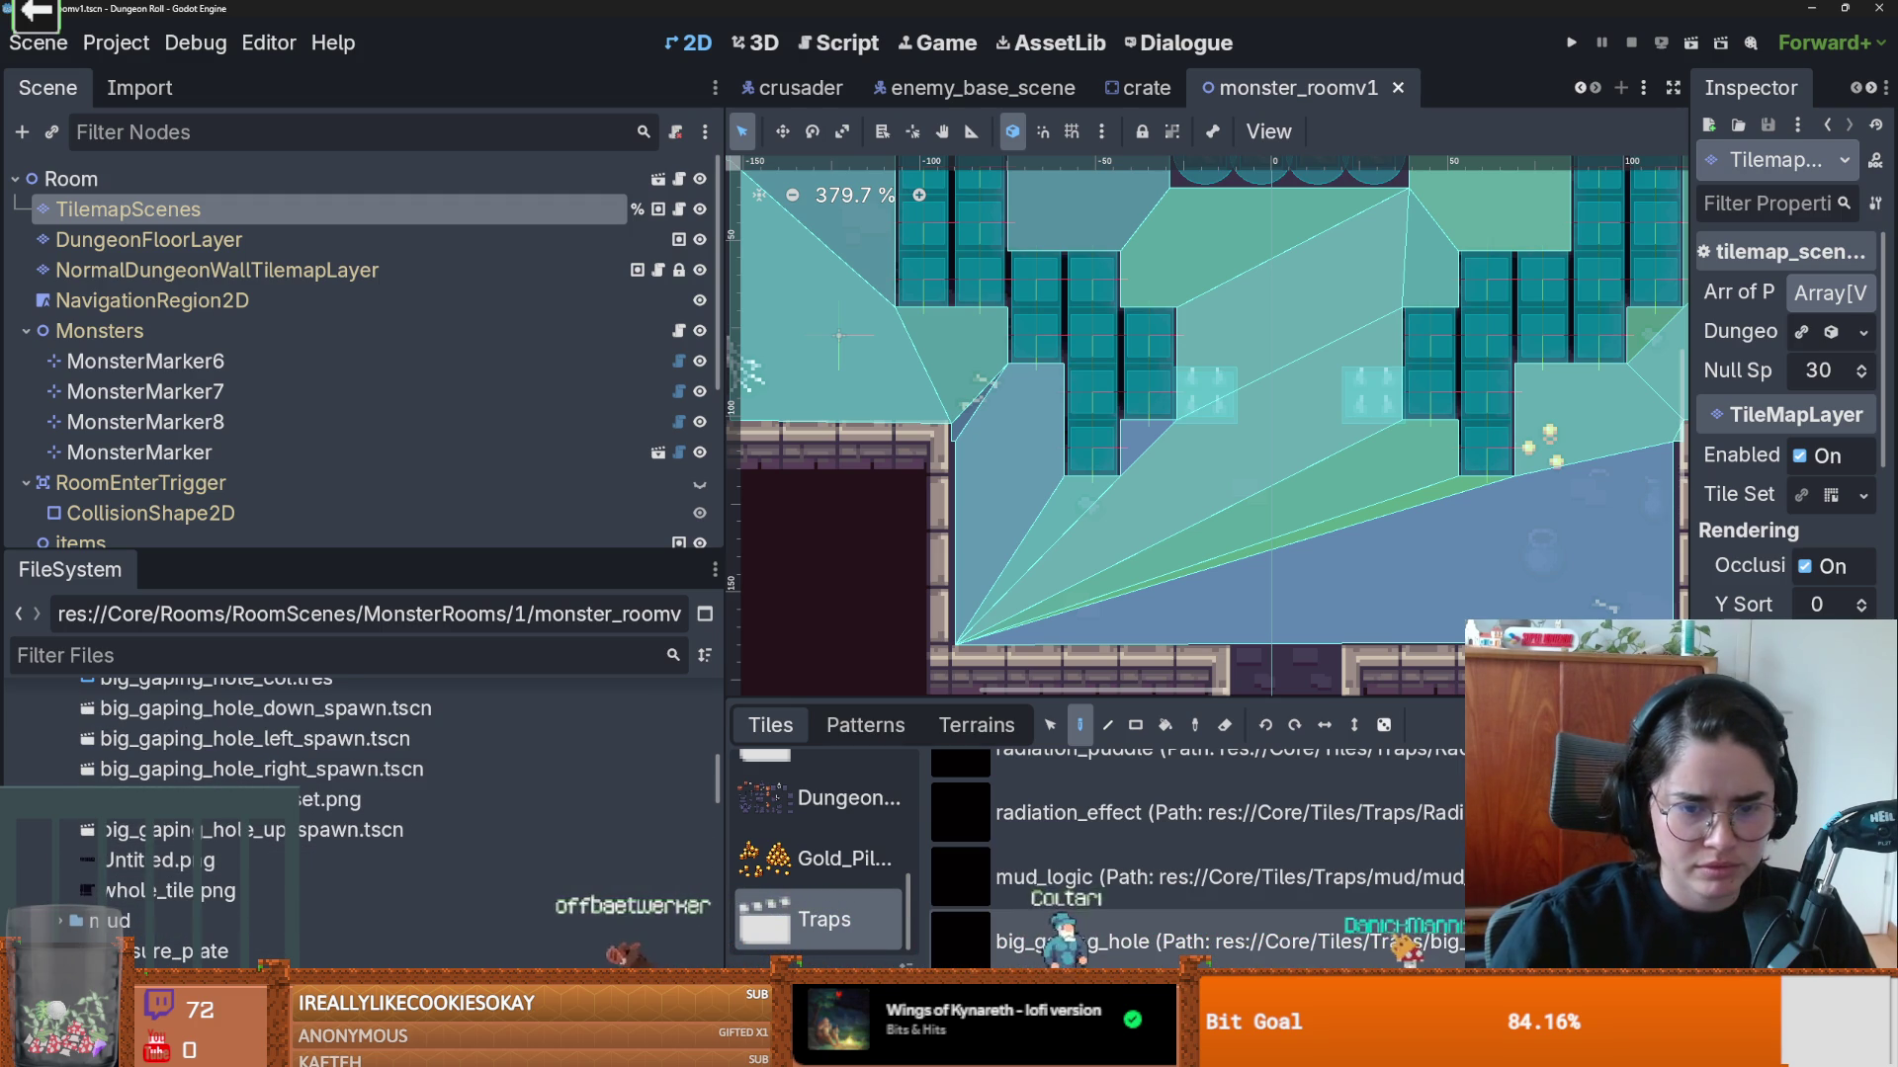
{"action": "left_click", "coordinate": [1087, 1053]}
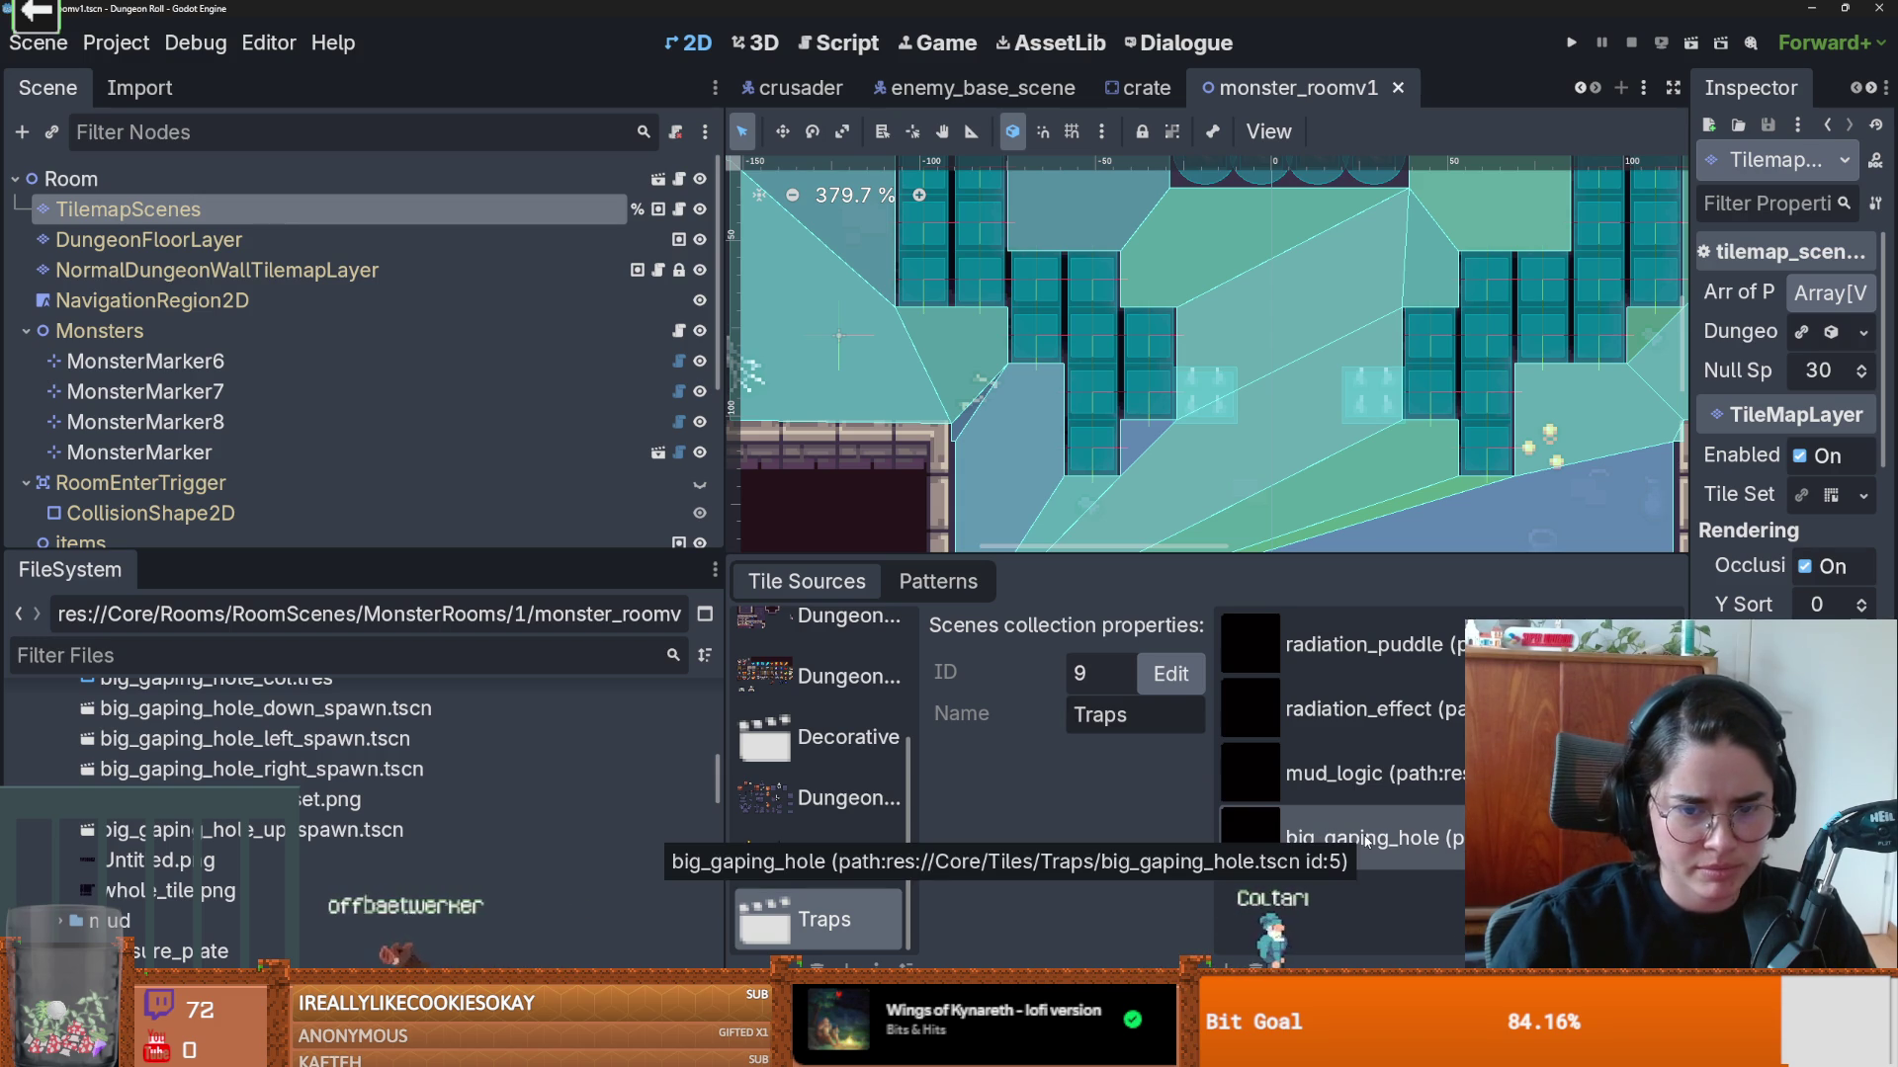
{"action": "scroll", "coordinate": [262, 769], "scroll_direction": "up", "scroll_amount": 3}
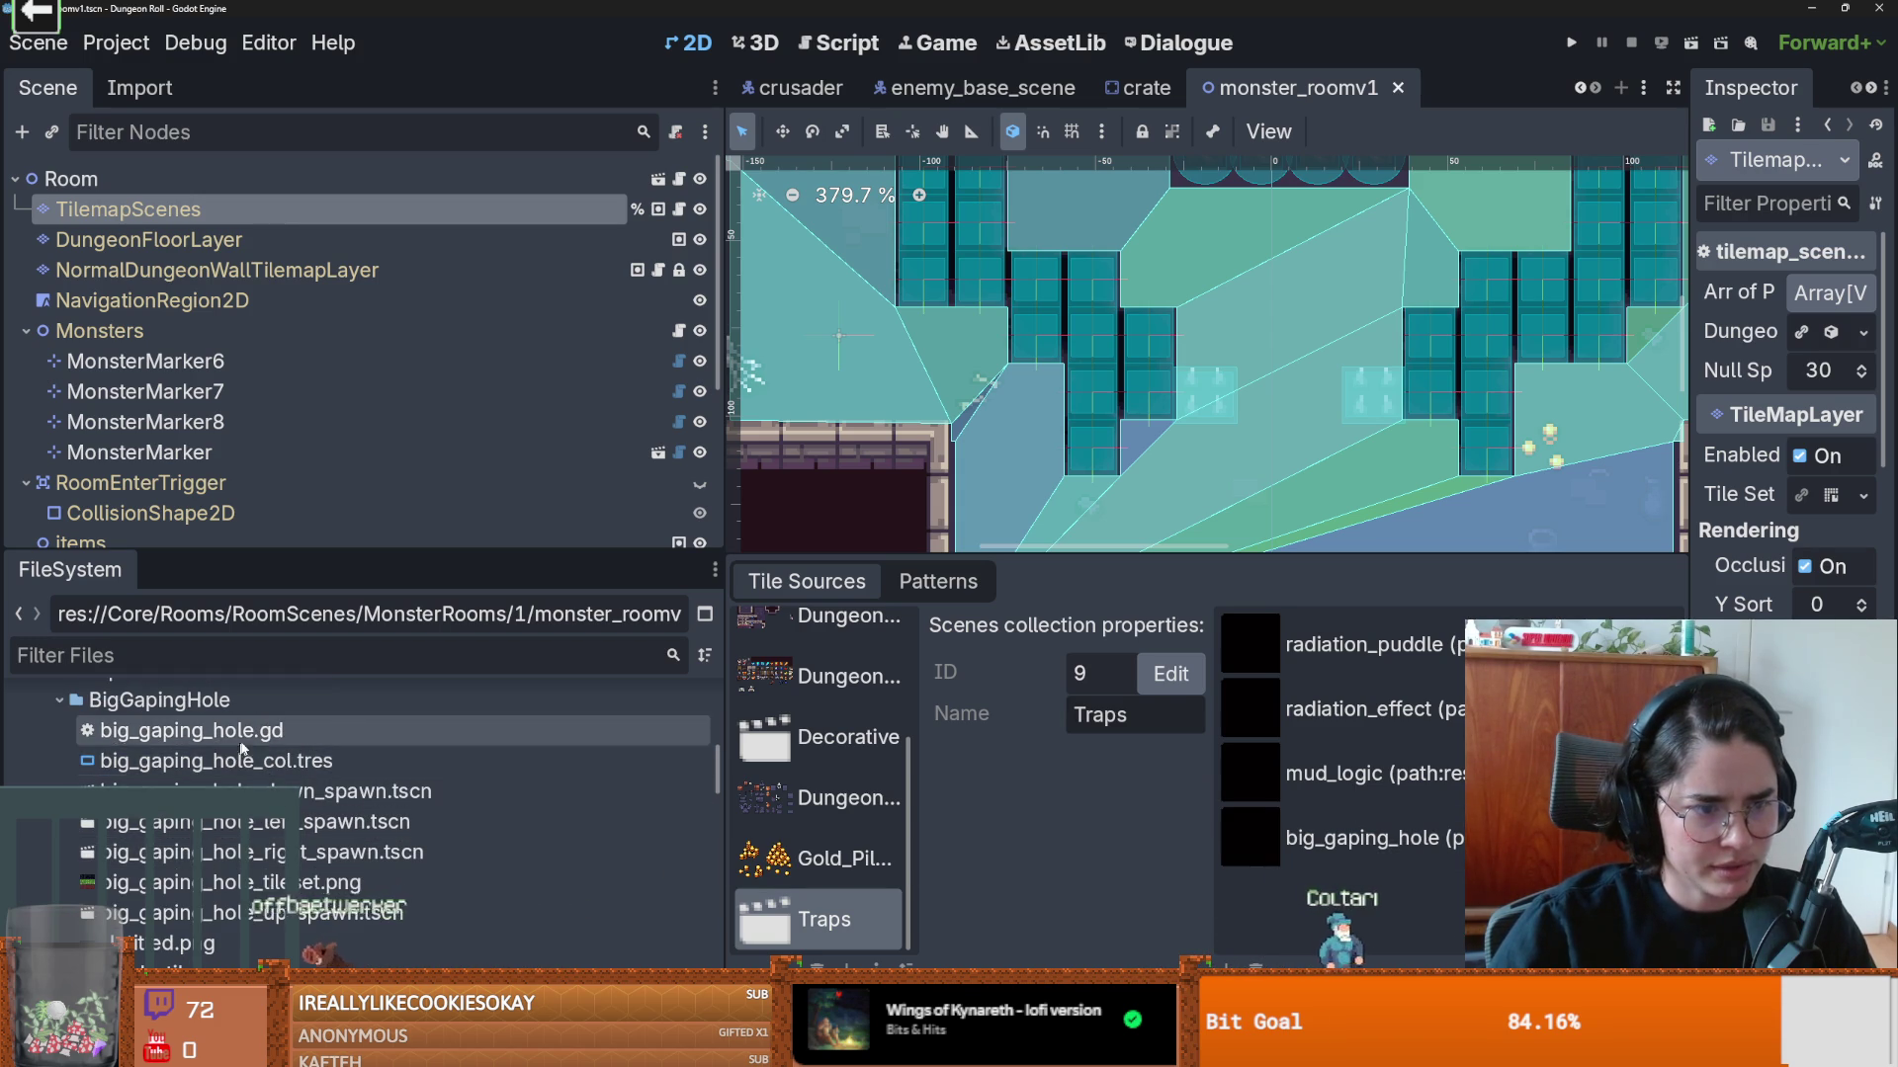
{"action": "key", "text": "alt+Tab"}
Step: Review the big_gaping_hole.gd, .gd.uid, _col.tres and .tscn diffs
{"action": "left_click", "coordinate": [238, 199]}
{"action": "left_click", "coordinate": [245, 220], "text": "shift"}
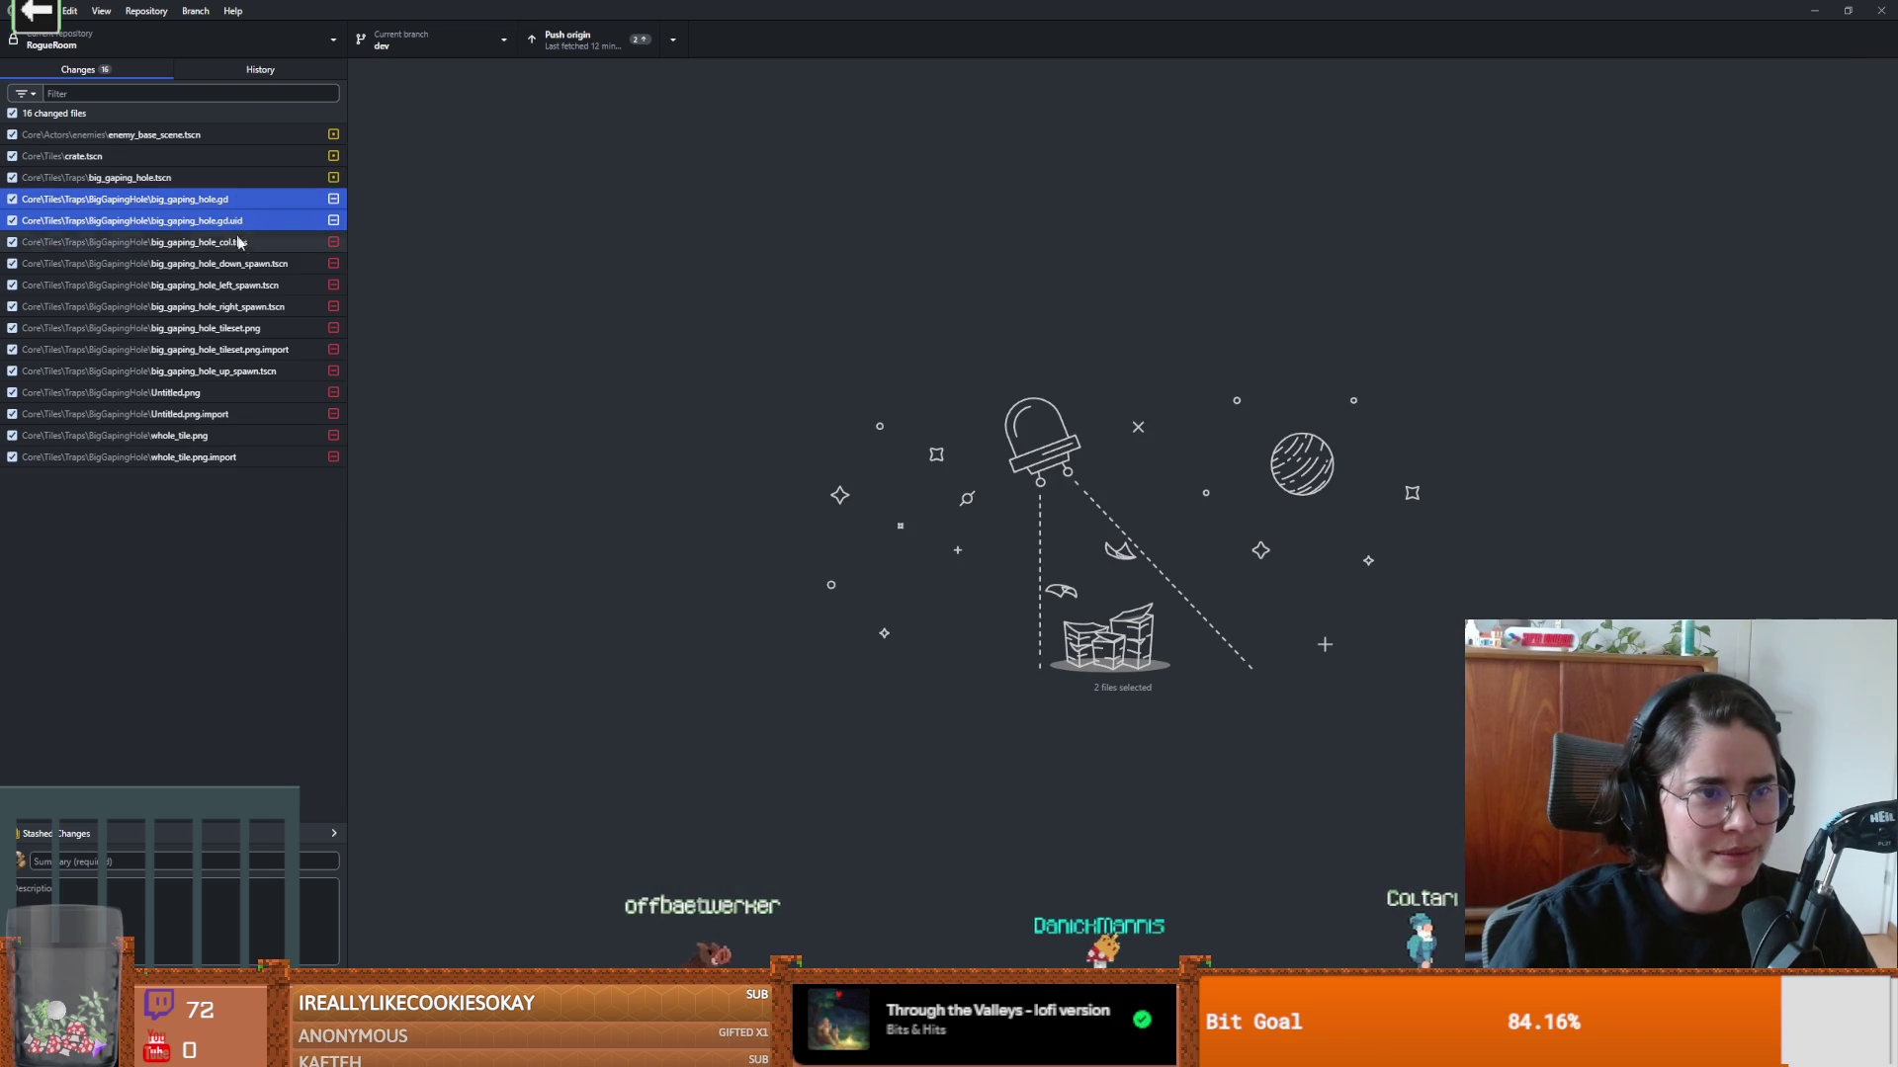
{"action": "left_click", "coordinate": [255, 243], "text": "shift"}
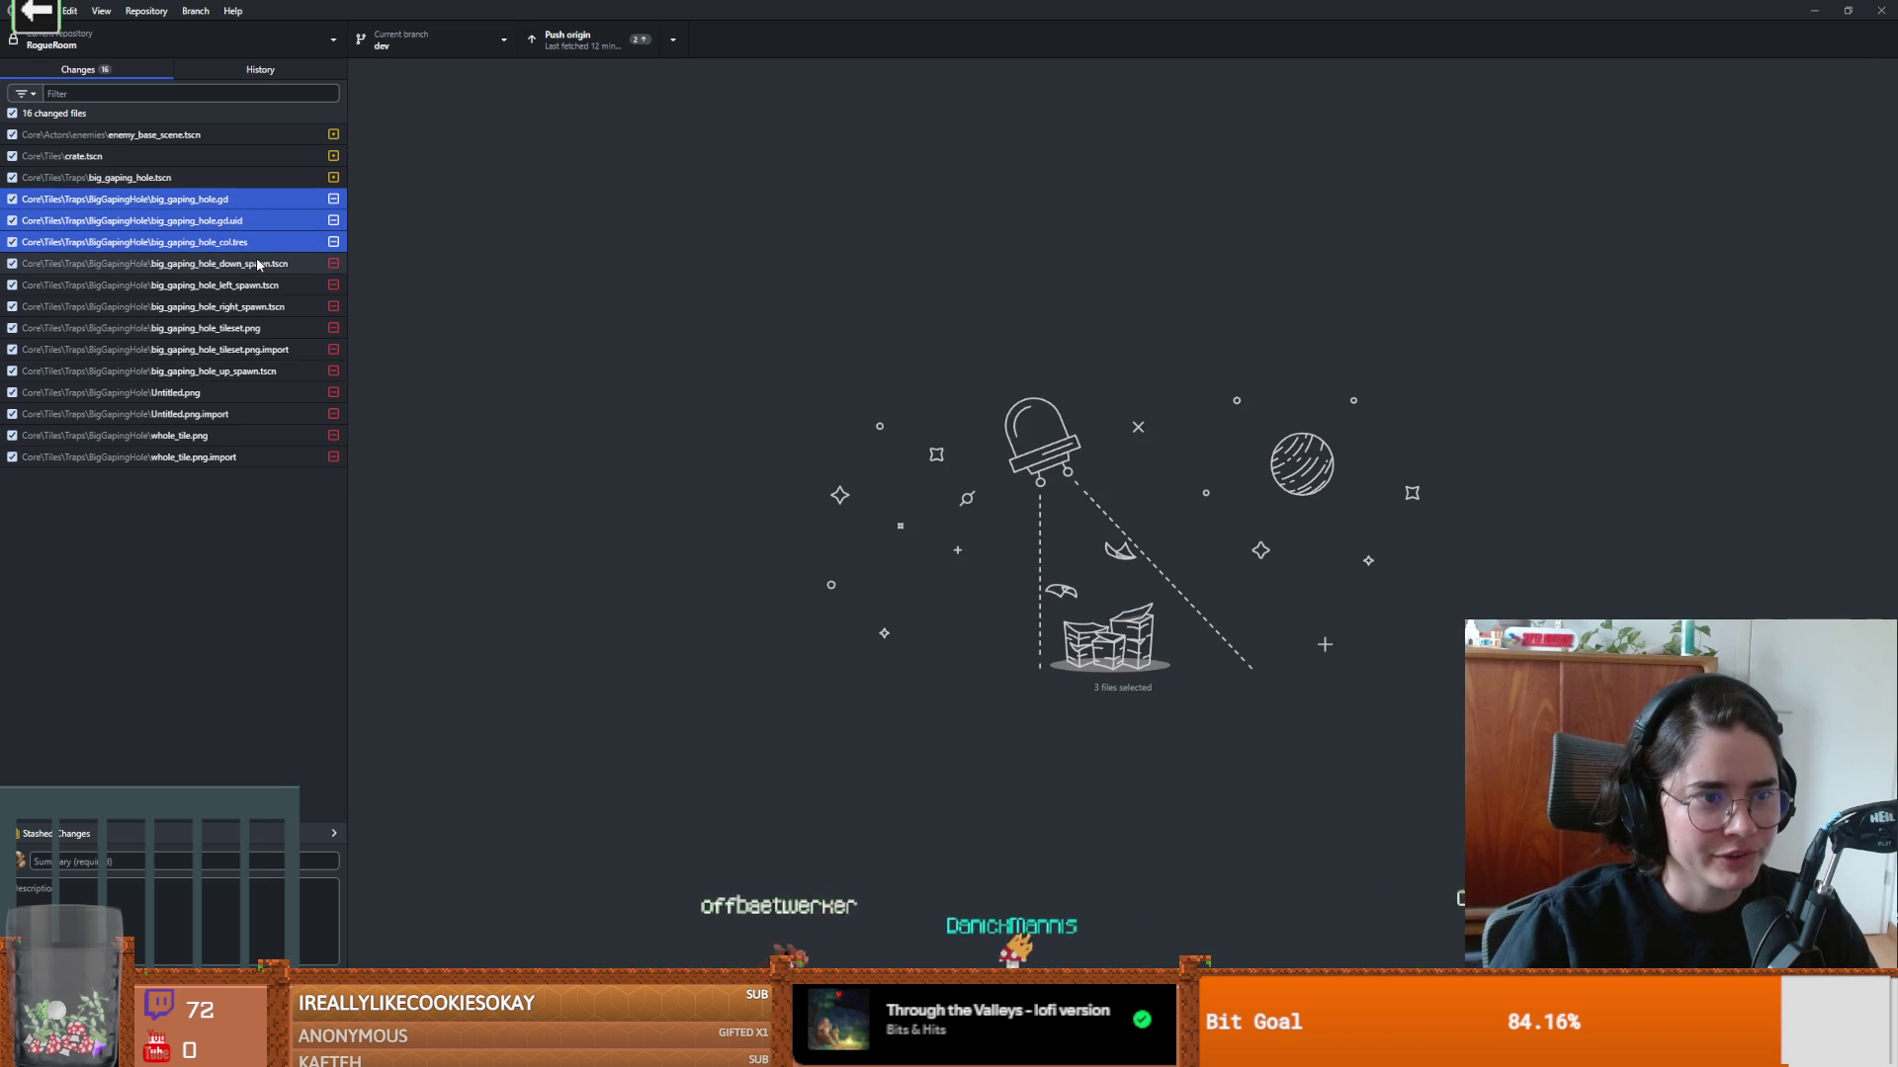
{"action": "left_click", "coordinate": [148, 178]}
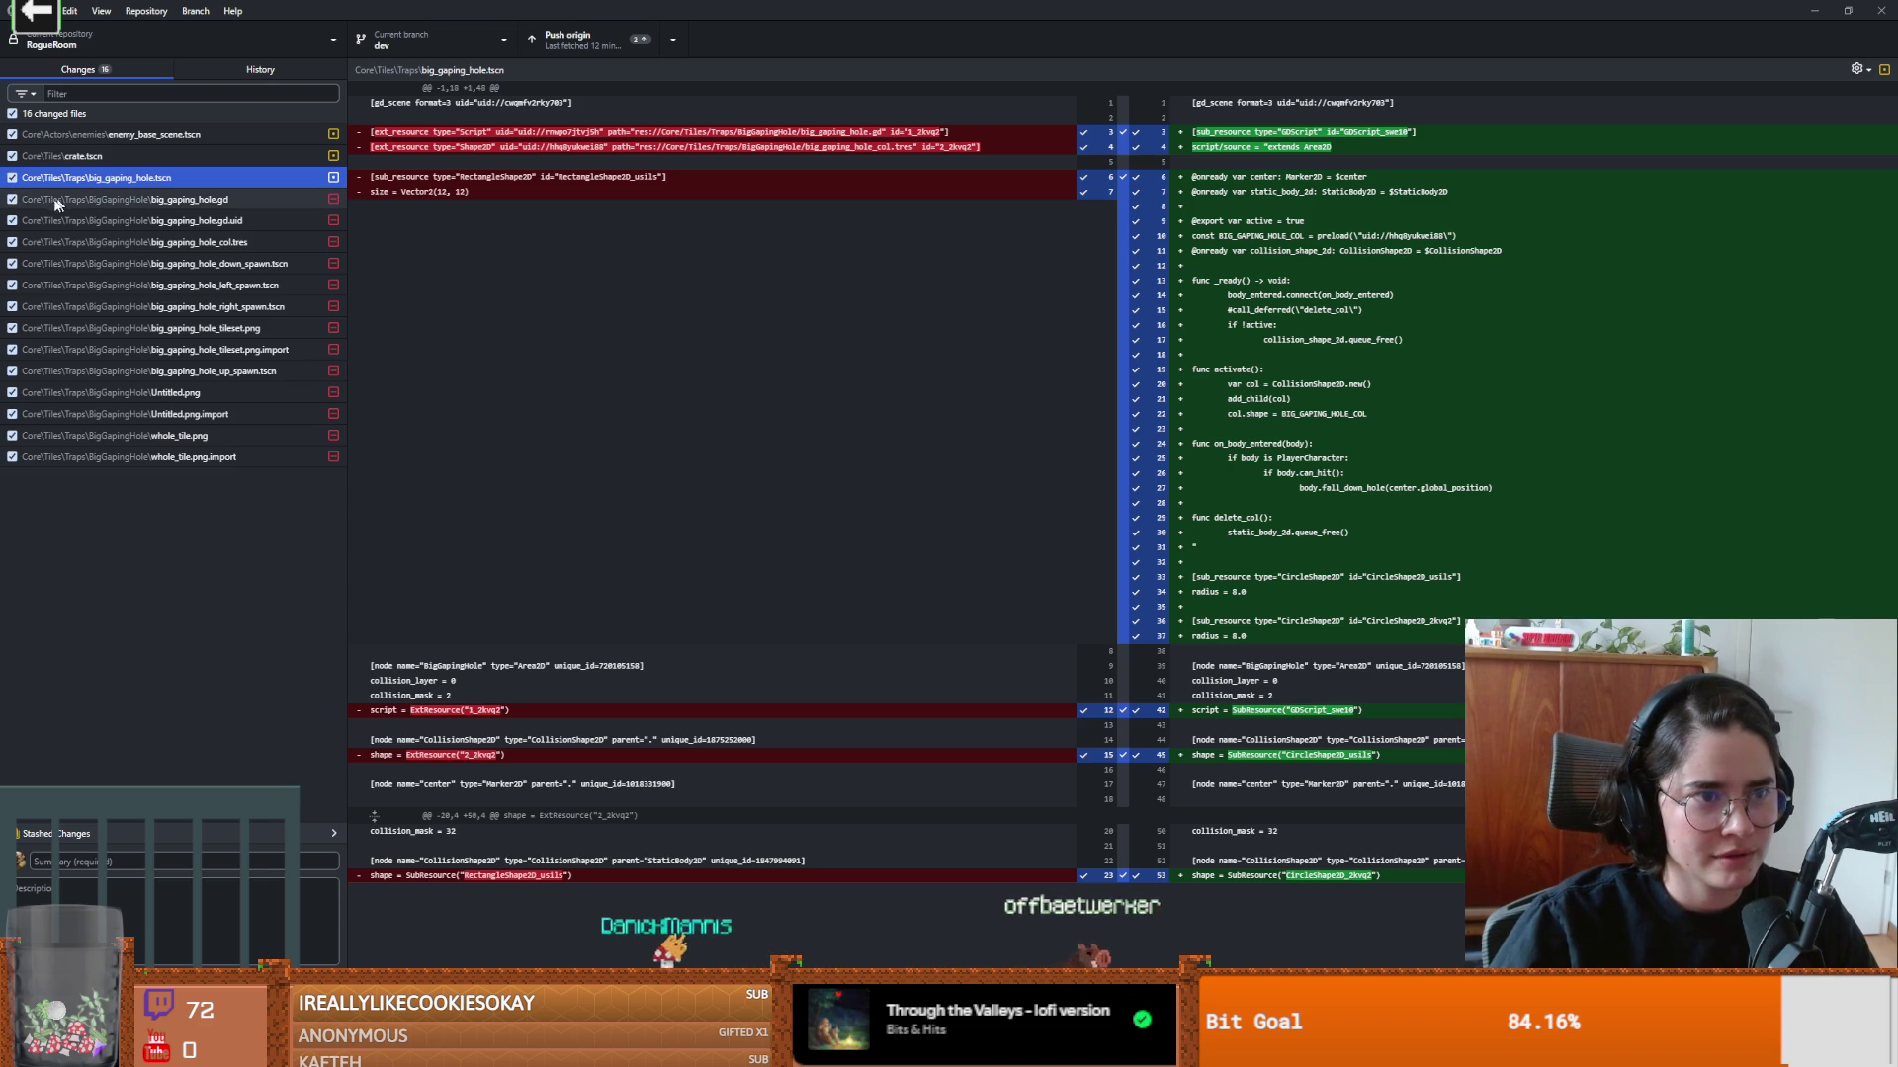
Step: Discard changes to big_gaping_hole.gd, big_gaping_hole.gd.uid and big_gaping_hole_col.tres
{"action": "right_click", "coordinate": [88, 202]}
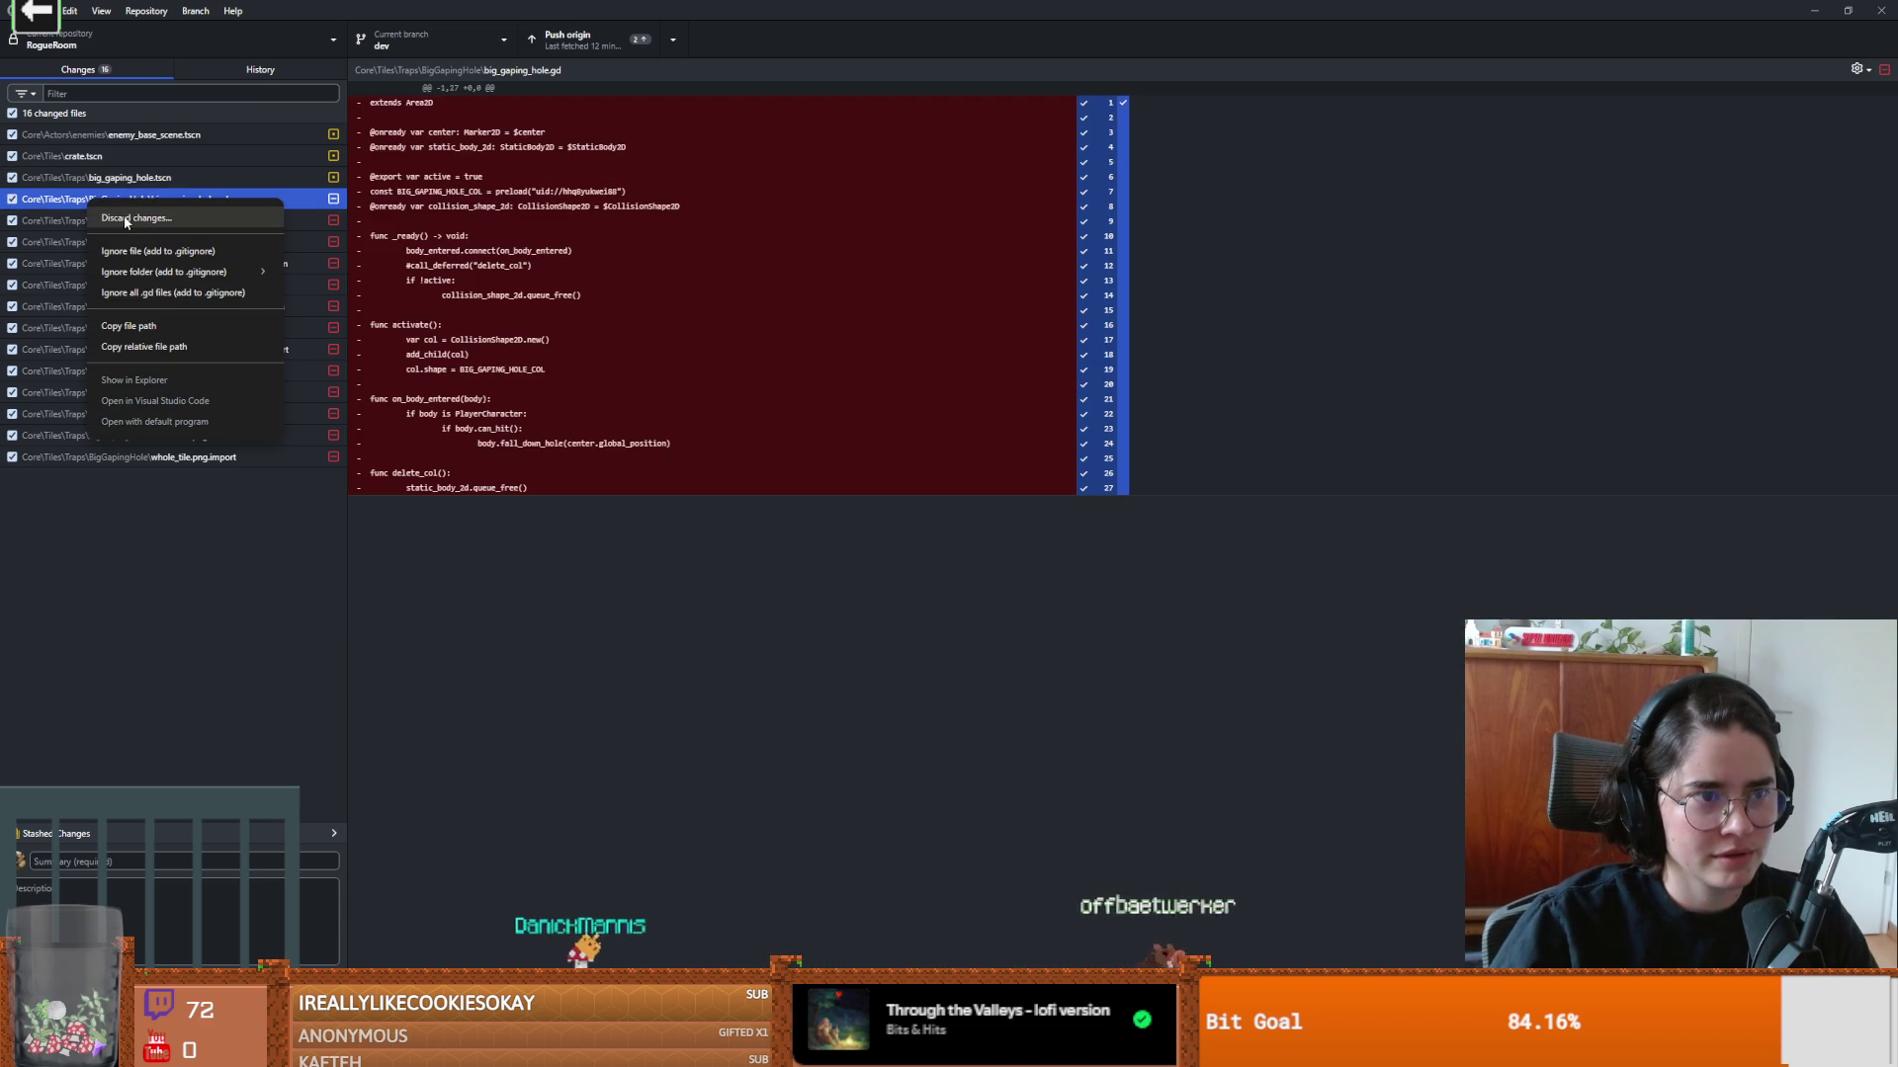
{"action": "key", "text": "Escape"}
{"action": "right_click", "coordinate": [66, 203]}
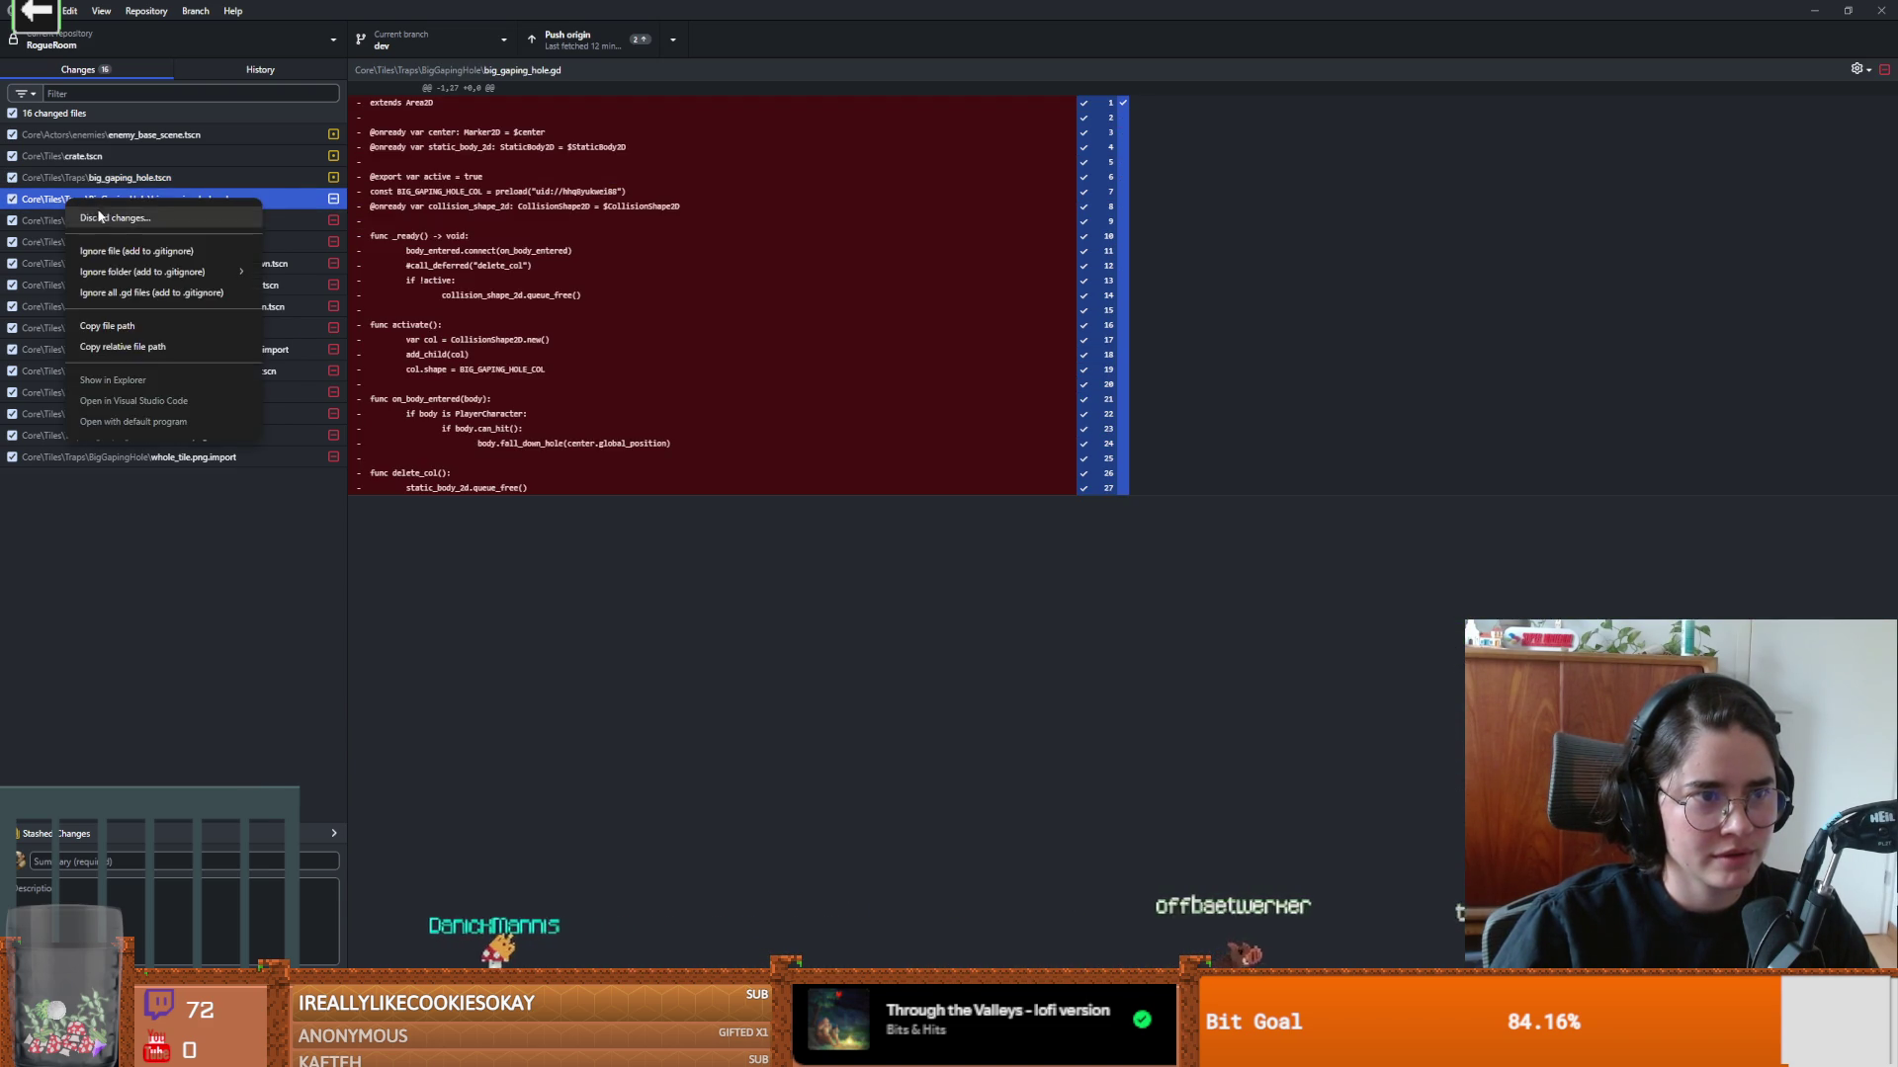
{"action": "left_click", "coordinate": [175, 219]}
{"action": "left_click", "coordinate": [997, 591]}
{"action": "right_click", "coordinate": [229, 205]}
{"action": "left_click", "coordinate": [265, 228]}
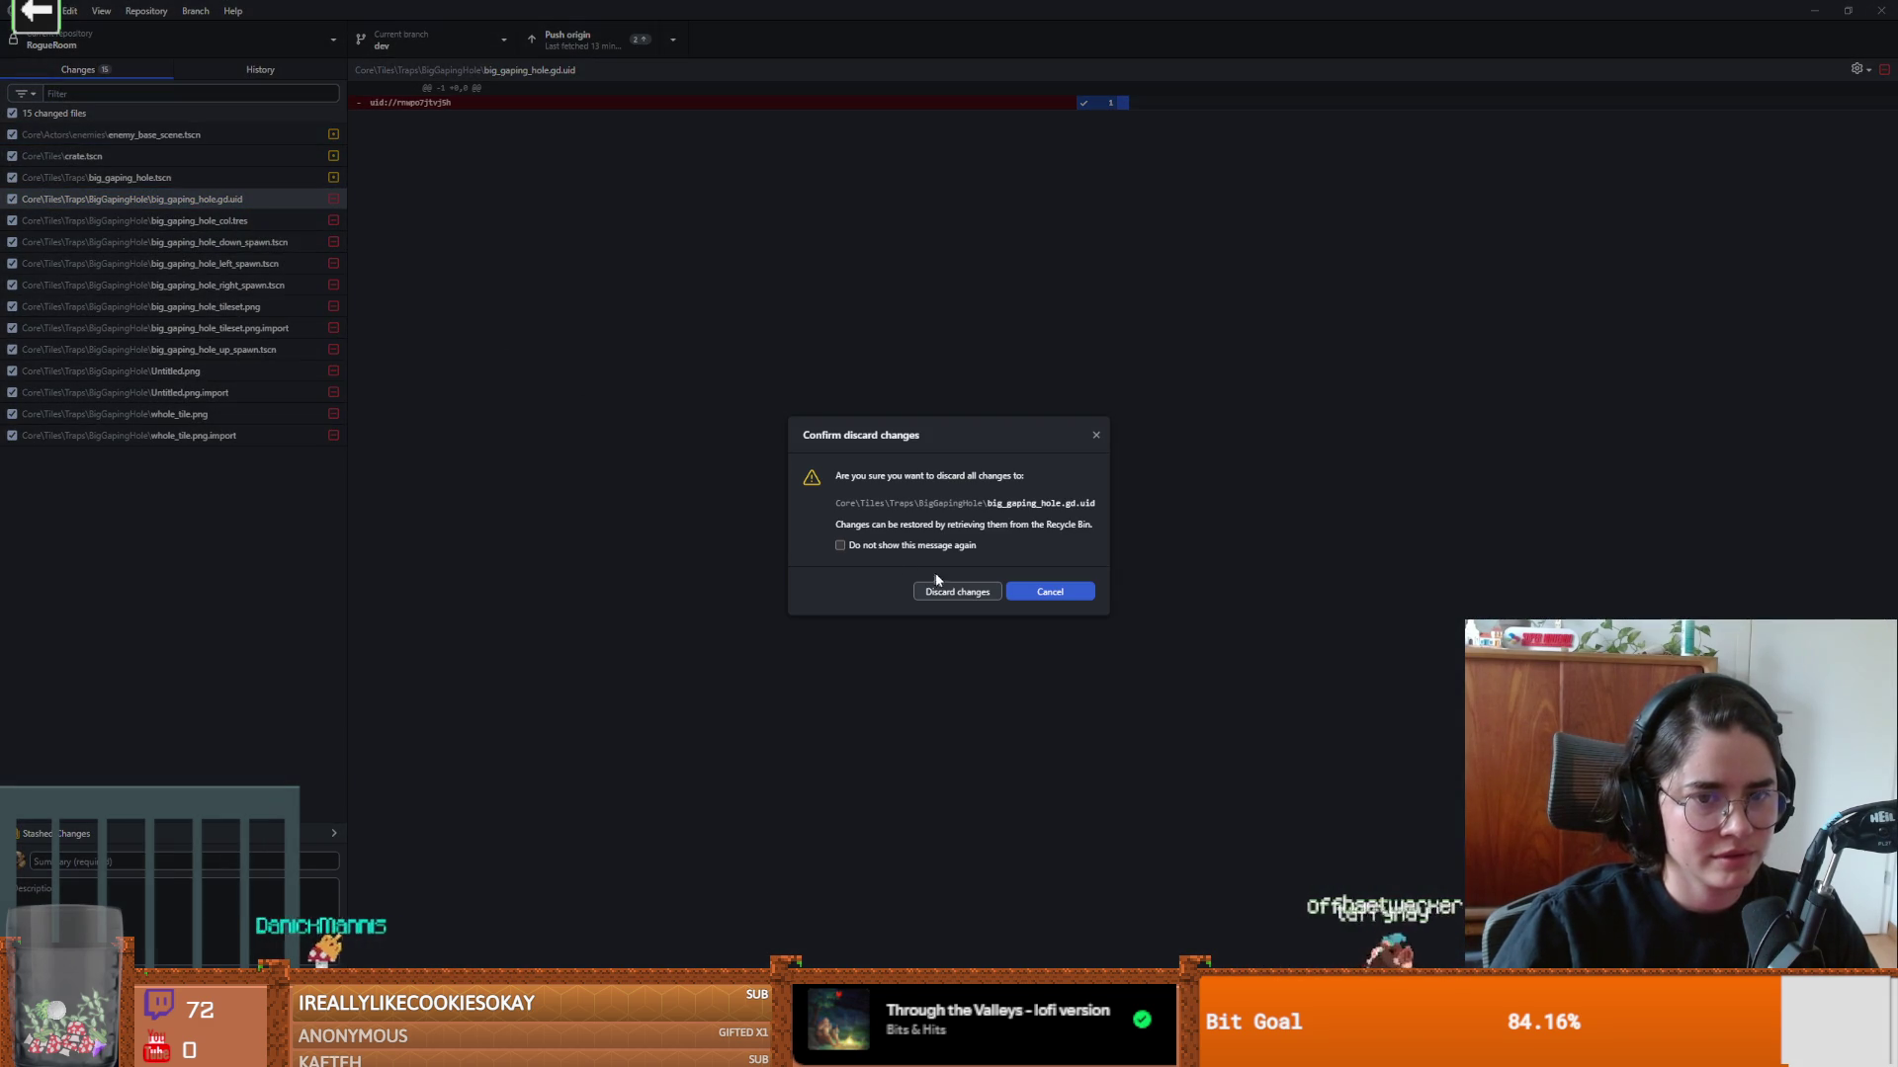
{"action": "left_click", "coordinate": [957, 591]}
{"action": "right_click", "coordinate": [243, 204]}
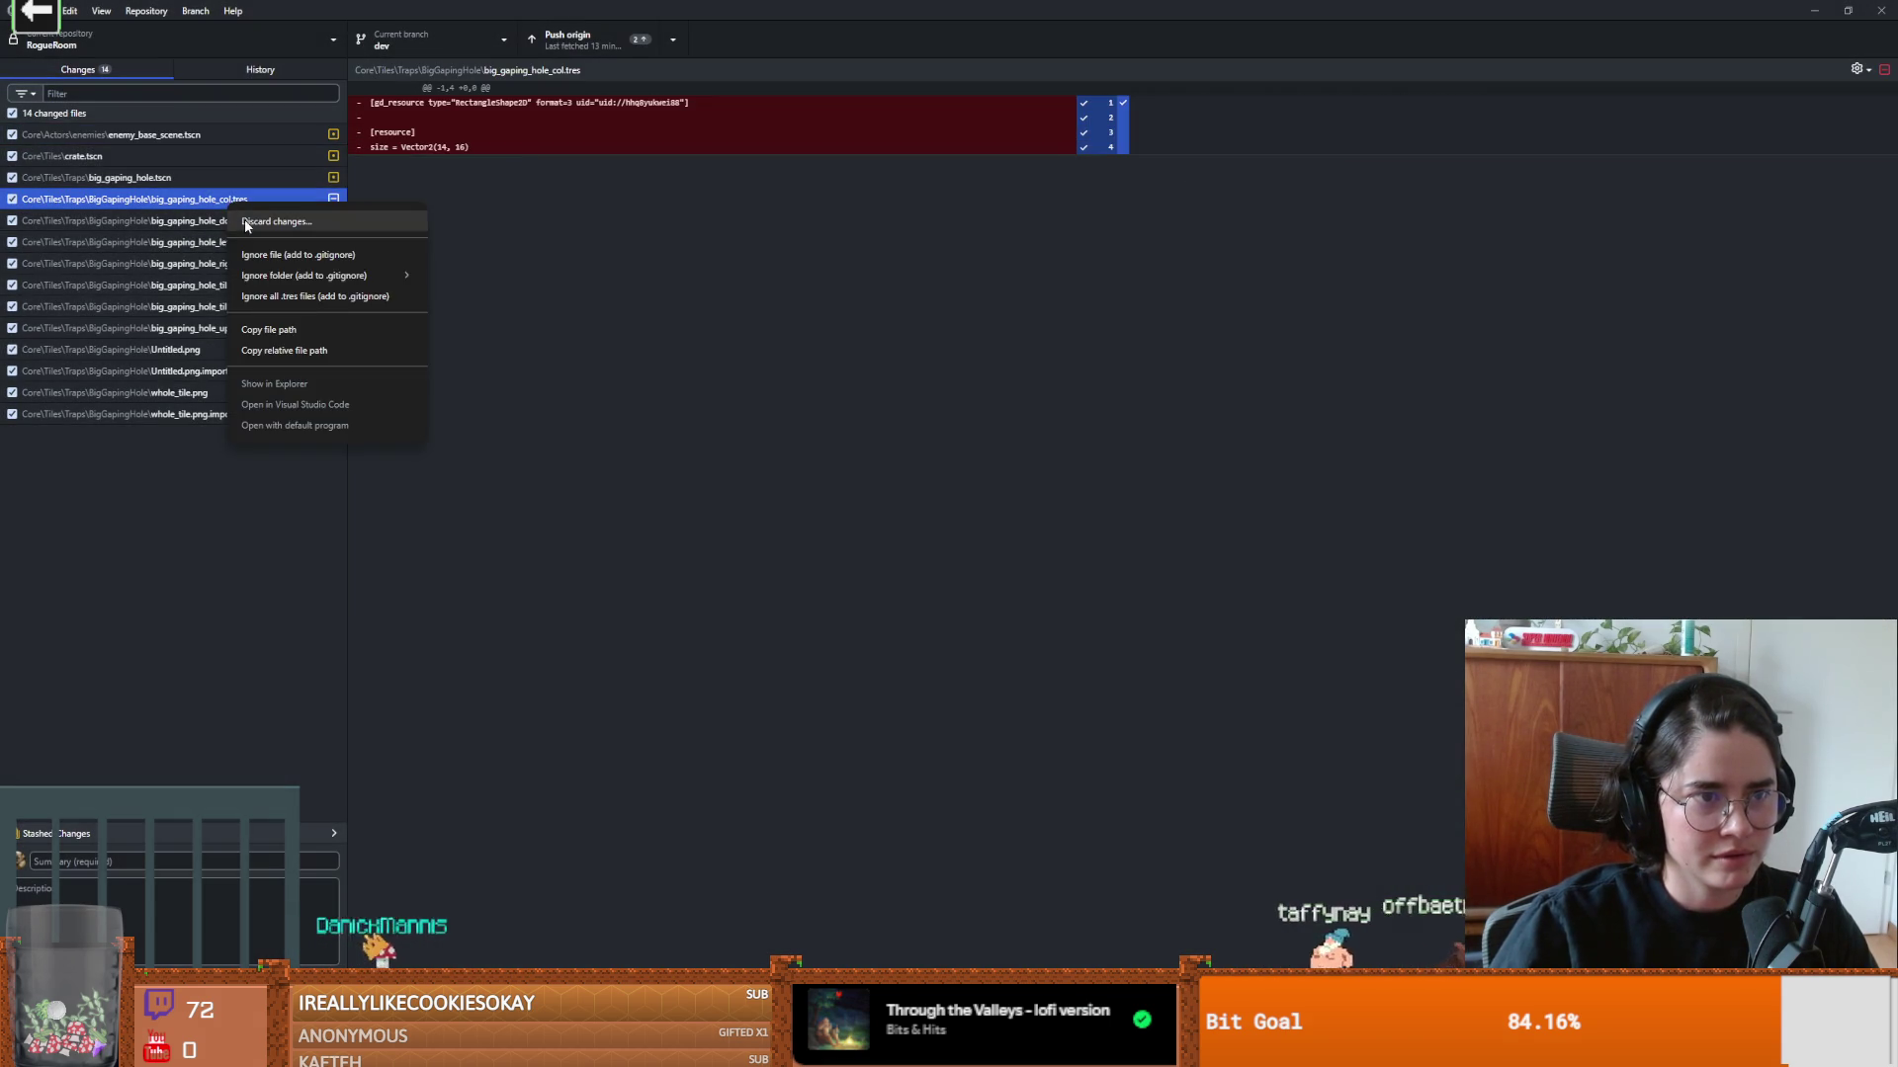
{"action": "left_click", "coordinate": [287, 219]}
{"action": "left_click", "coordinate": [962, 591]}
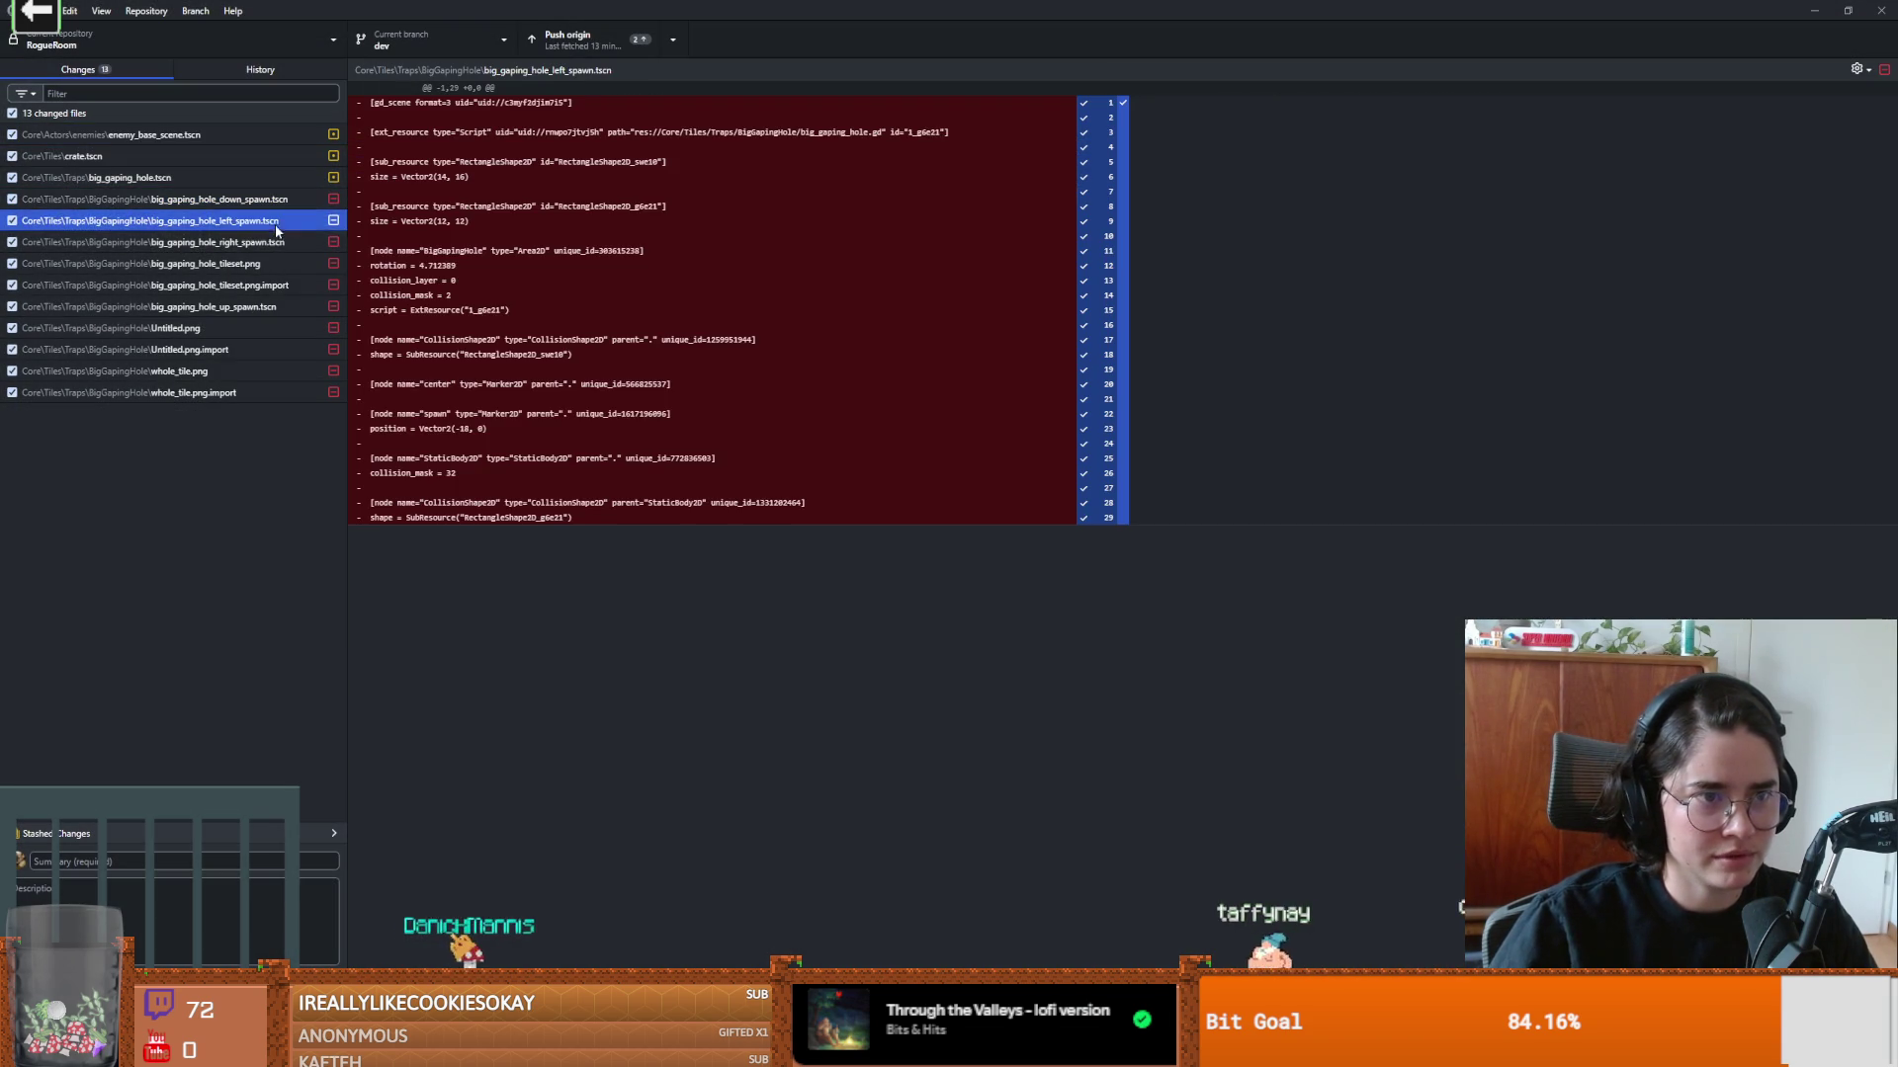
Step: Discard the deleted big_gaping_hole_tileset.png and its .import file
{"action": "left_click", "coordinate": [263, 263]}
{"action": "right_click", "coordinate": [263, 263]}
{"action": "left_click", "coordinate": [286, 279]}
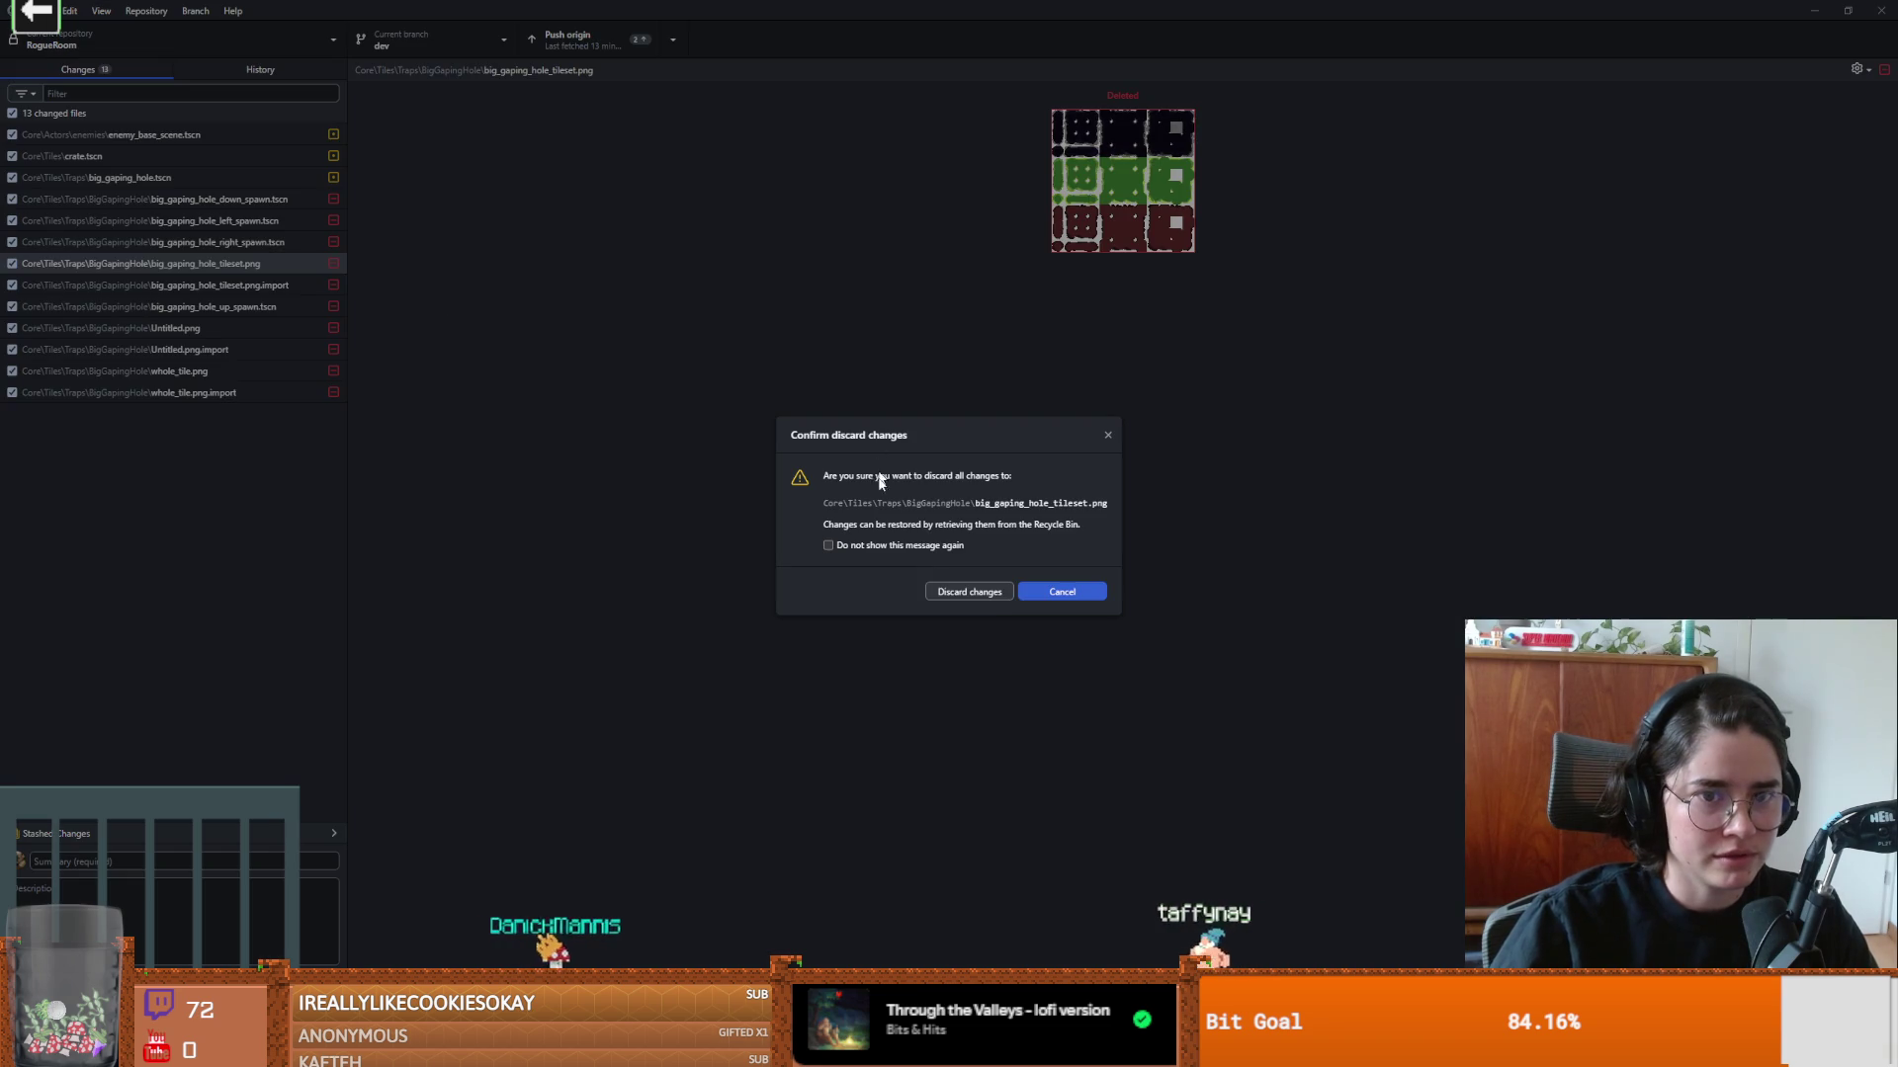
{"action": "left_click", "coordinate": [969, 591]}
{"action": "right_click", "coordinate": [249, 264]}
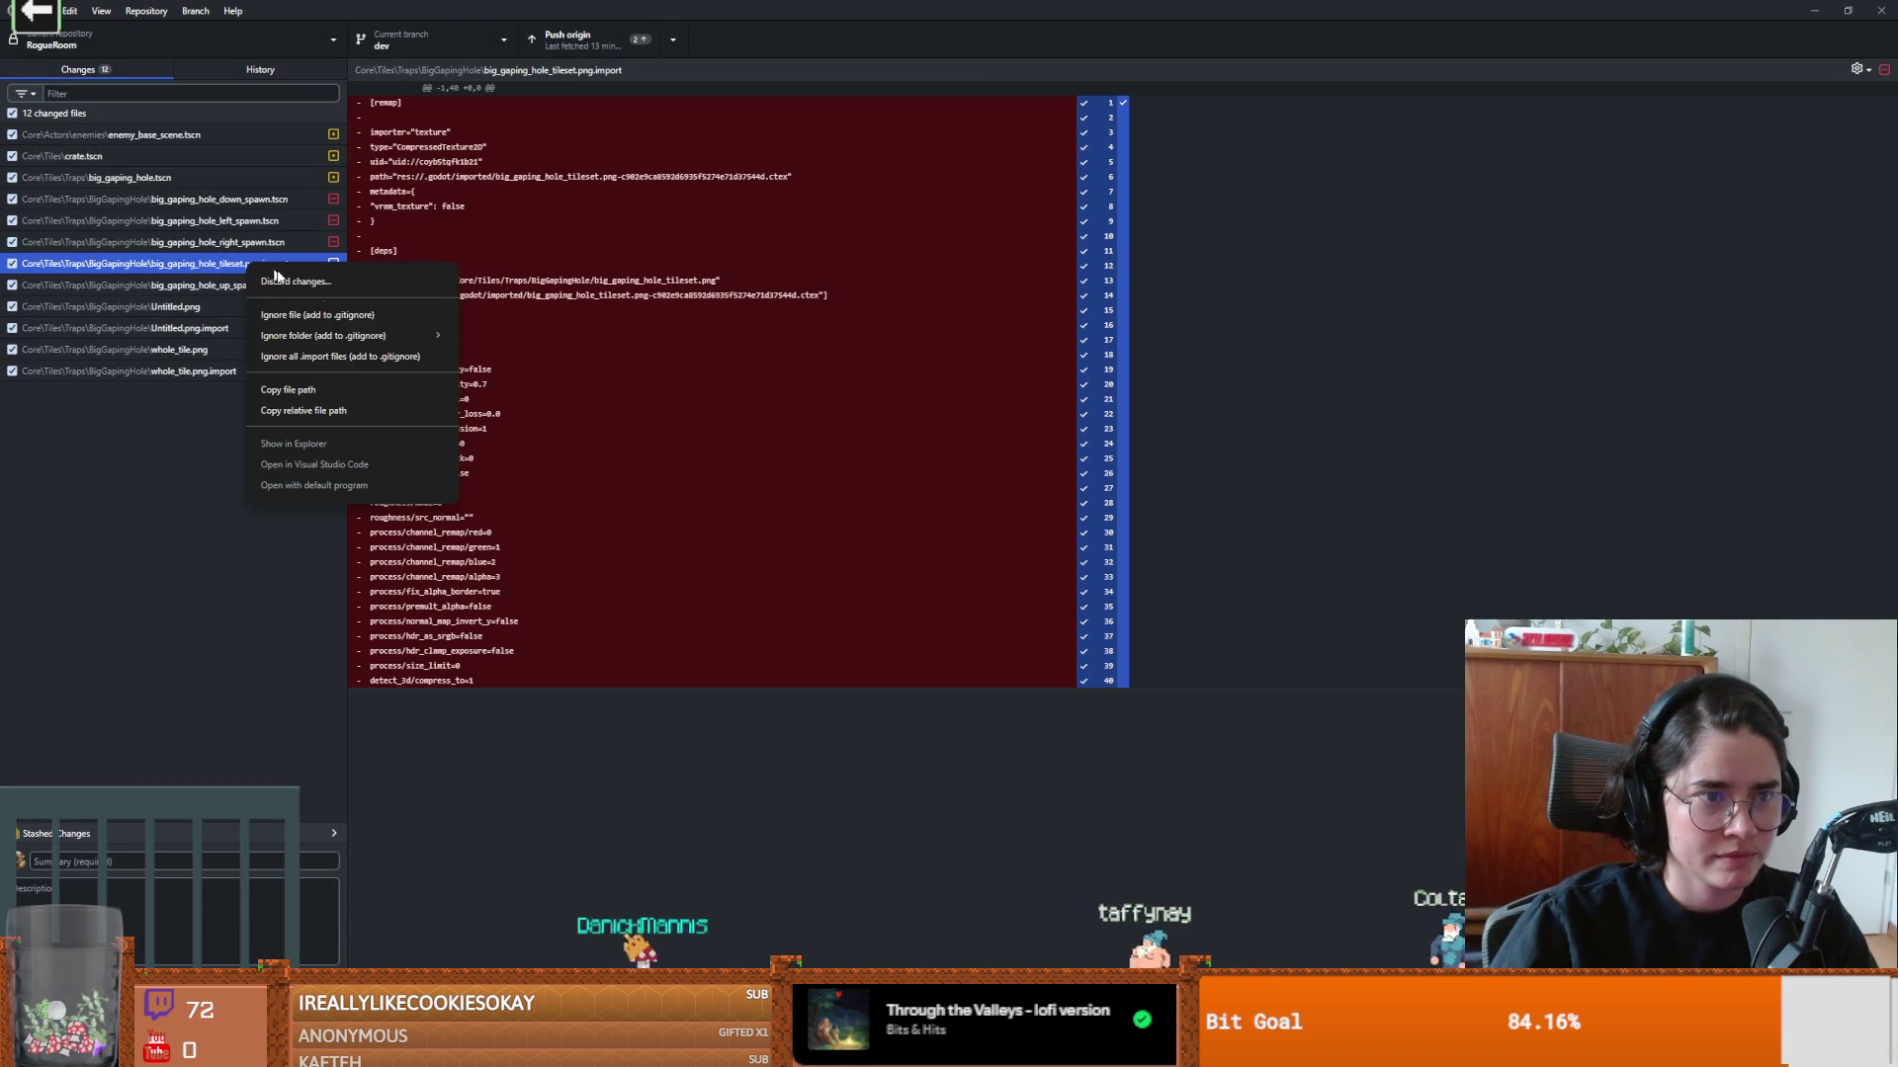
{"action": "left_click", "coordinate": [195, 292]}
{"action": "right_click", "coordinate": [210, 265]}
{"action": "left_click", "coordinate": [255, 281]}
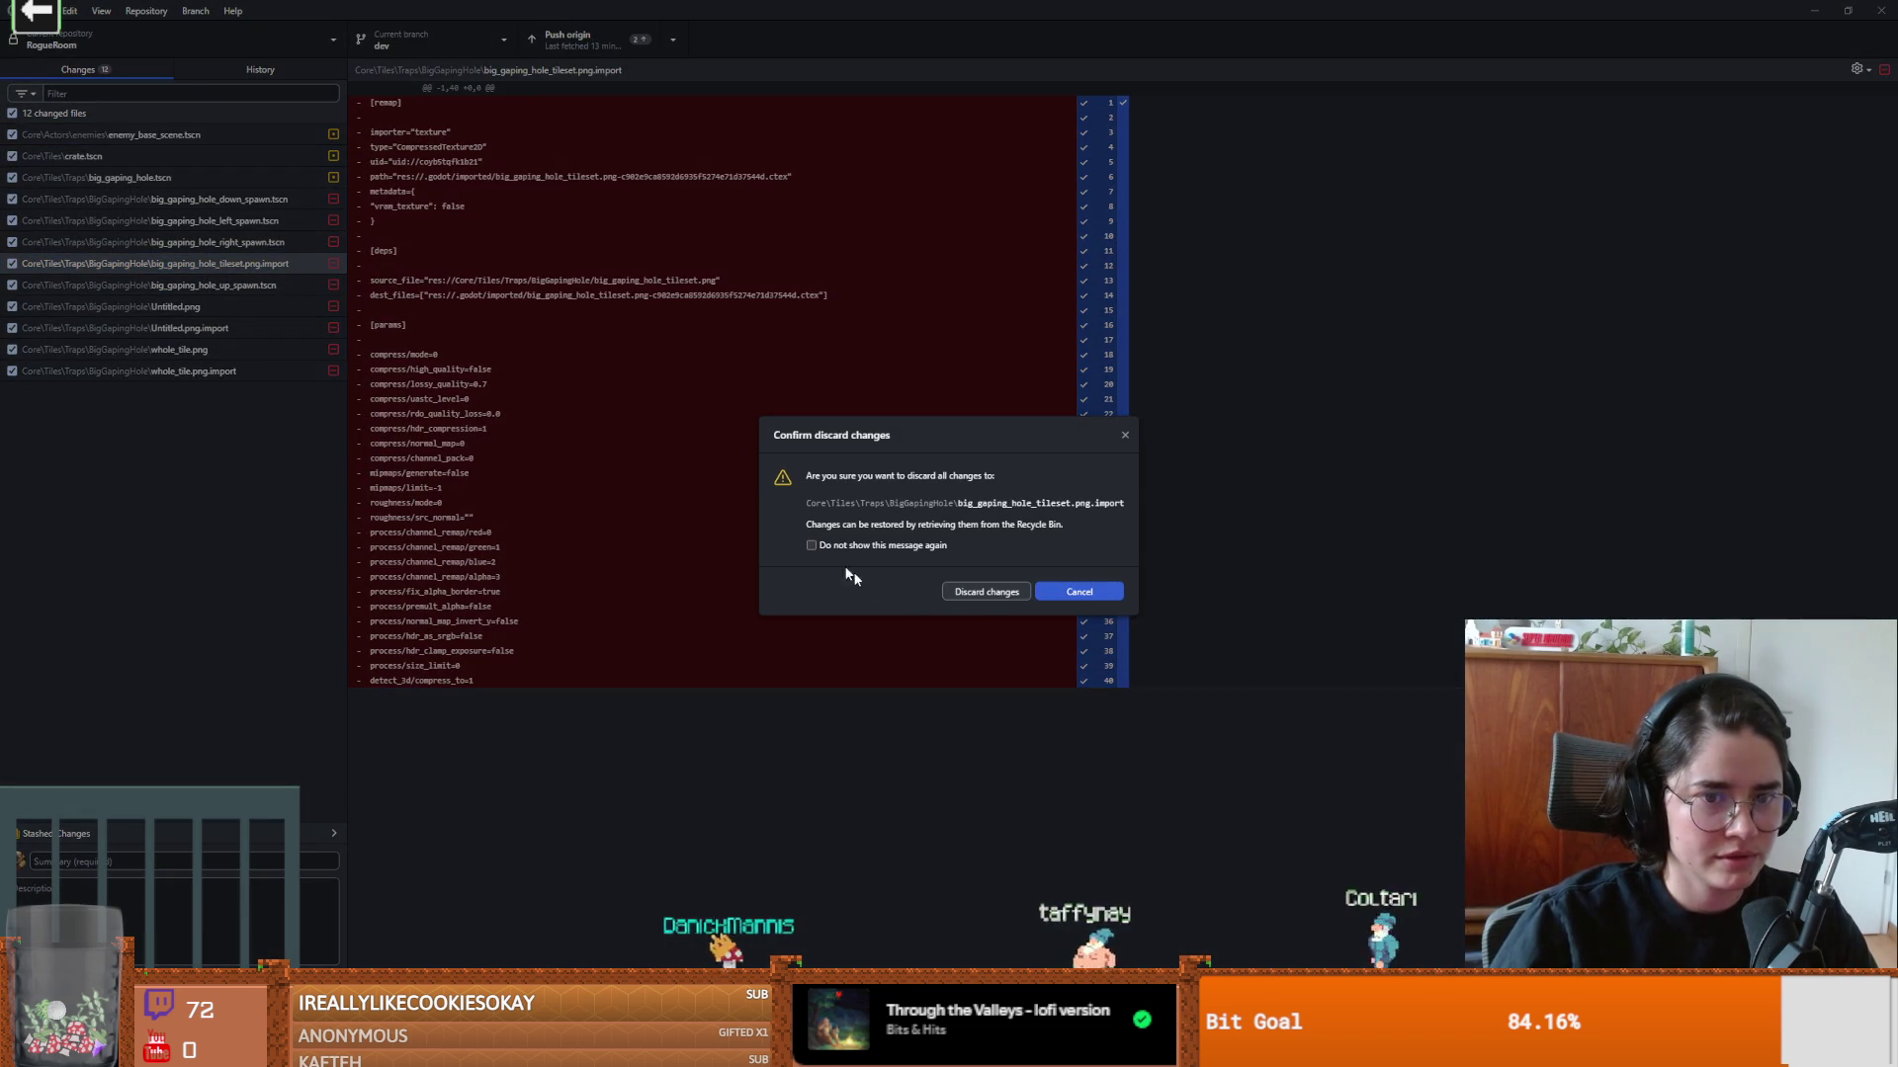
{"action": "left_click", "coordinate": [986, 591]}
Step: Discard Untitled.png, whole_tile.png and their .import files, leaving 7 changed files
{"action": "left_click", "coordinate": [233, 285]}
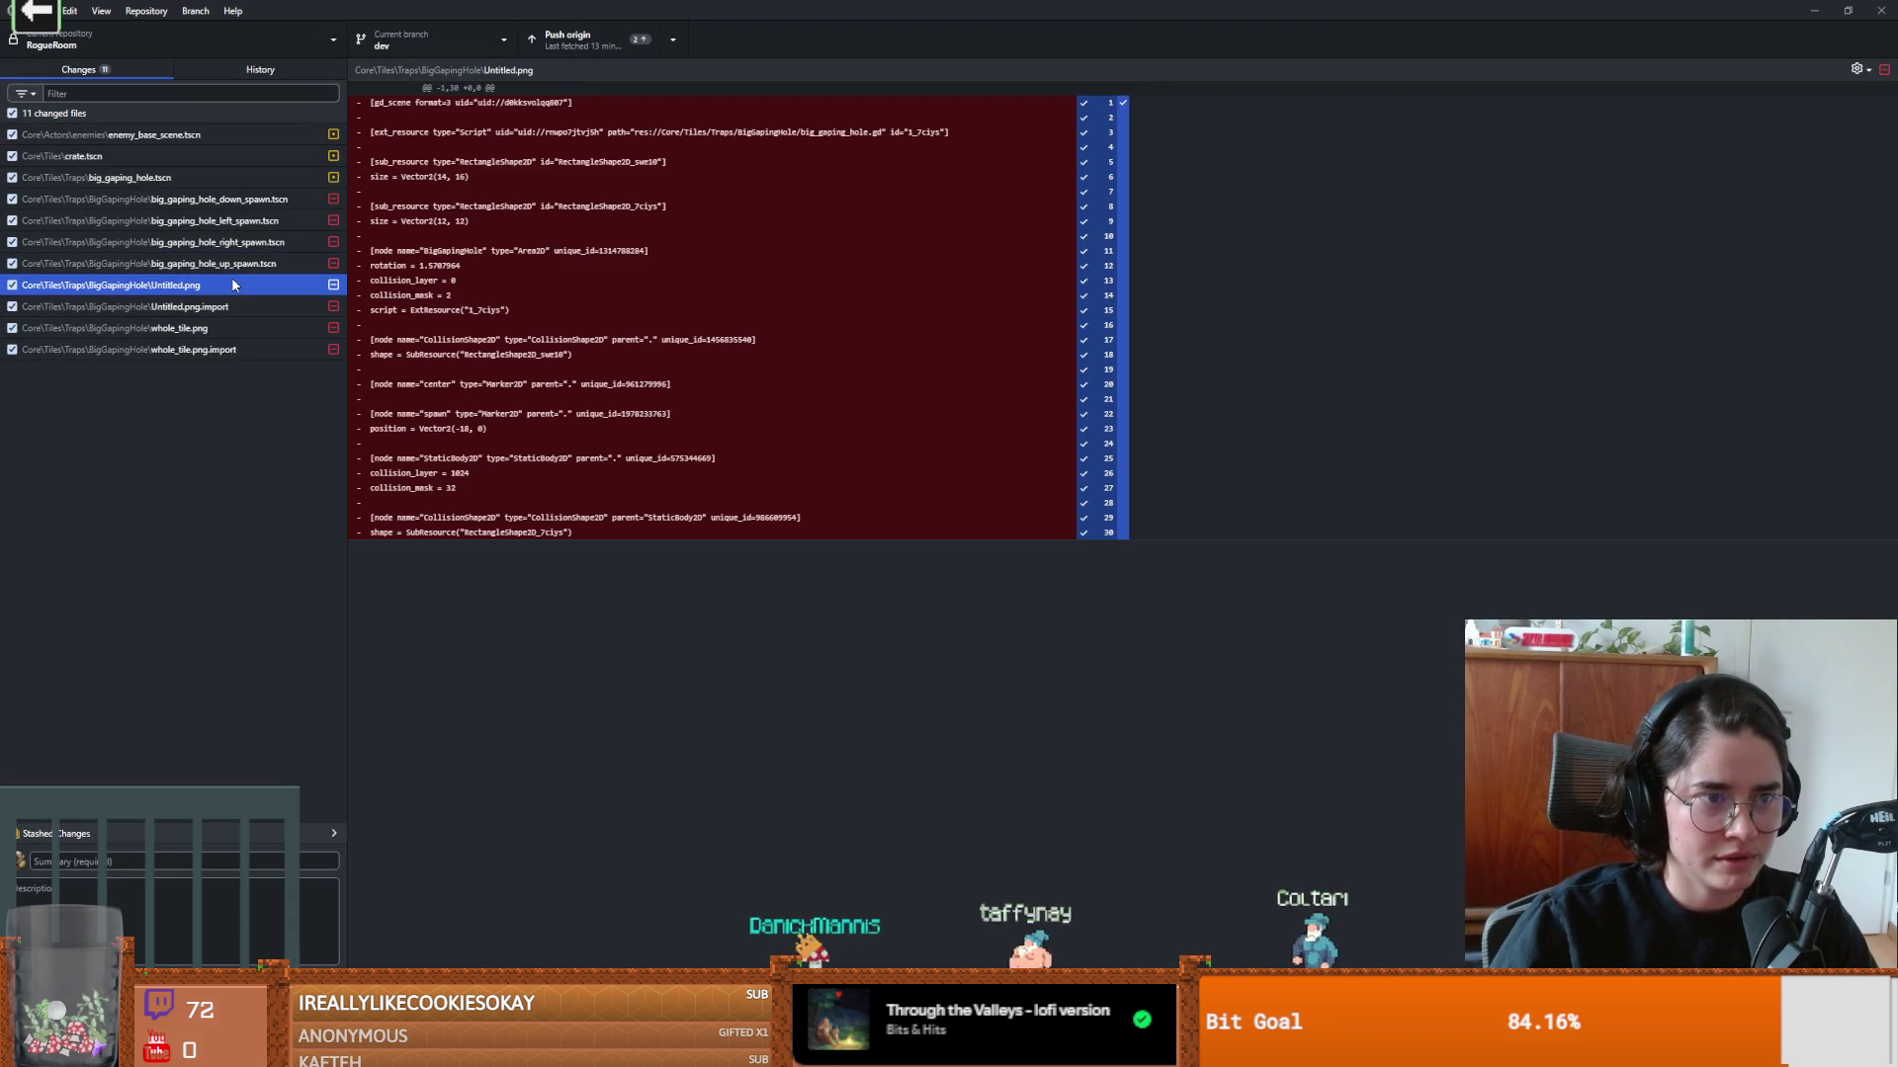
{"action": "right_click", "coordinate": [234, 286]}
{"action": "left_click", "coordinate": [259, 304]}
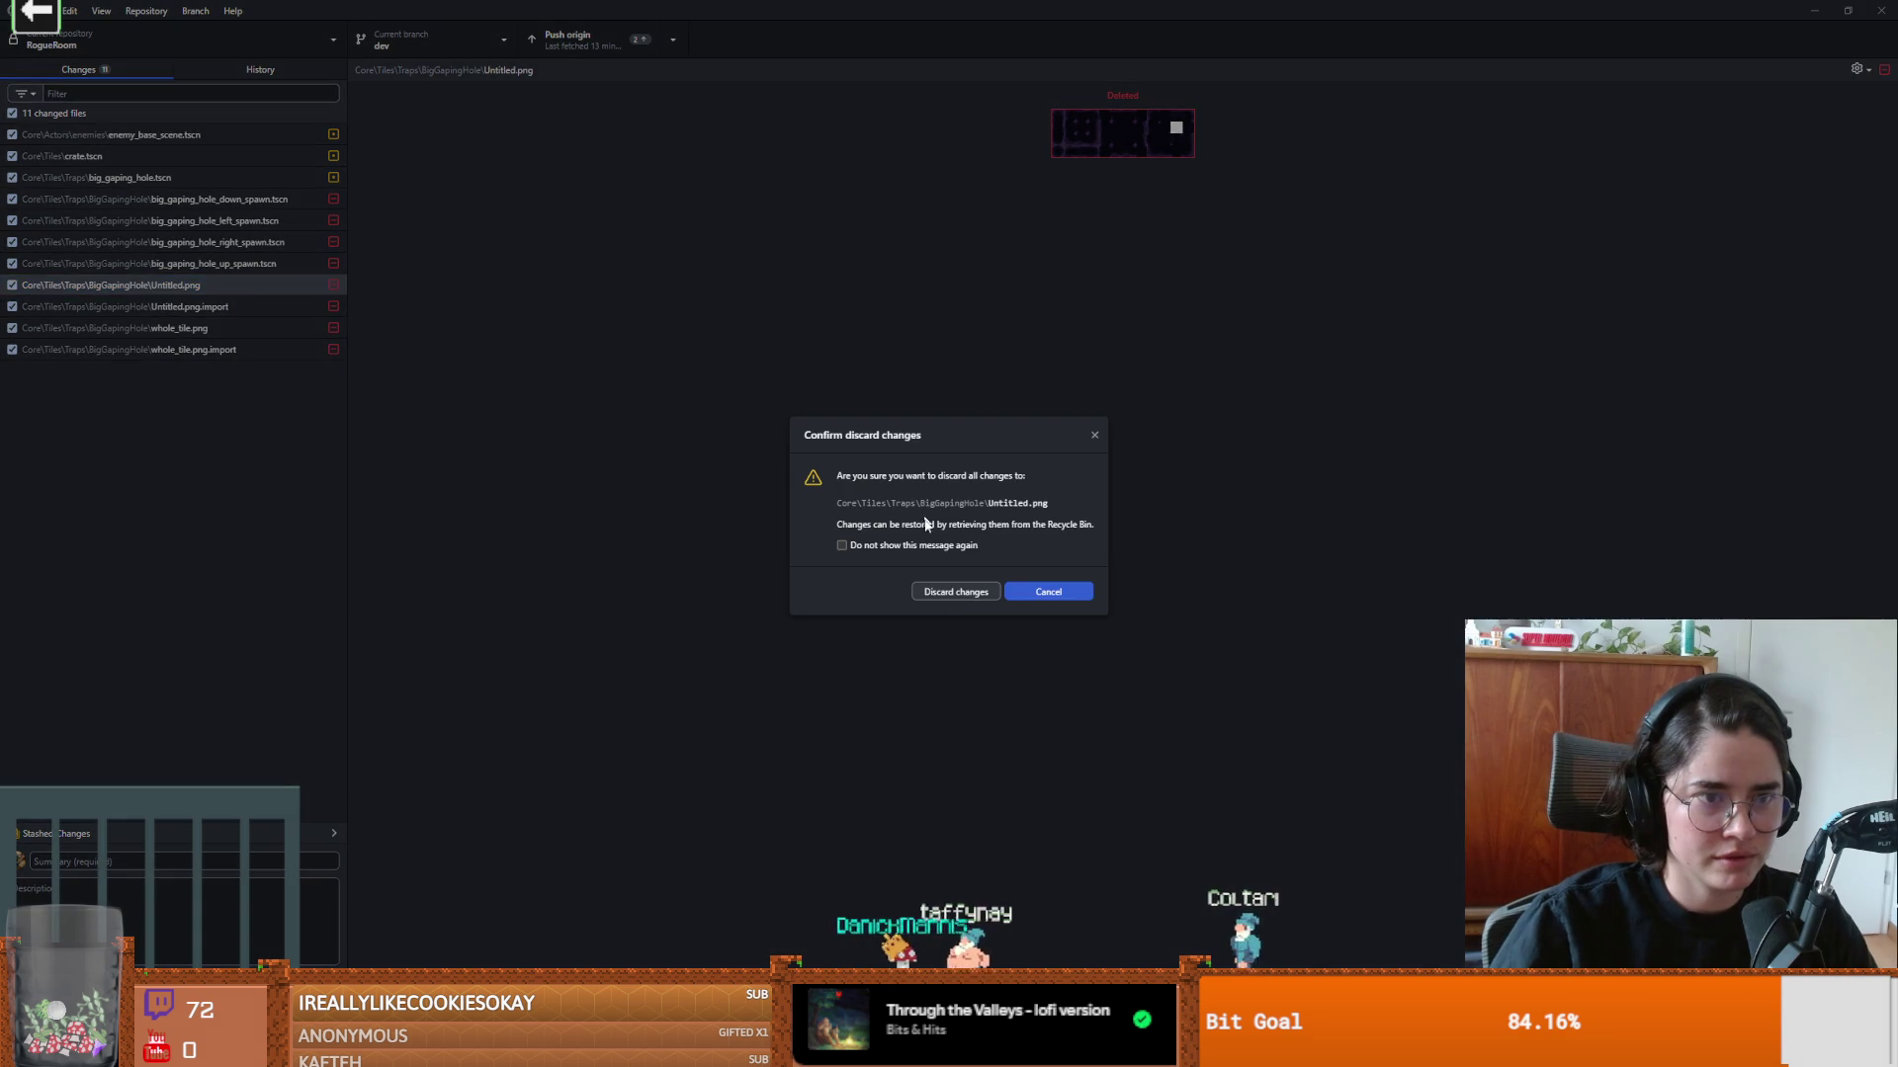
{"action": "left_click", "coordinate": [955, 591]}
{"action": "right_click", "coordinate": [225, 287]}
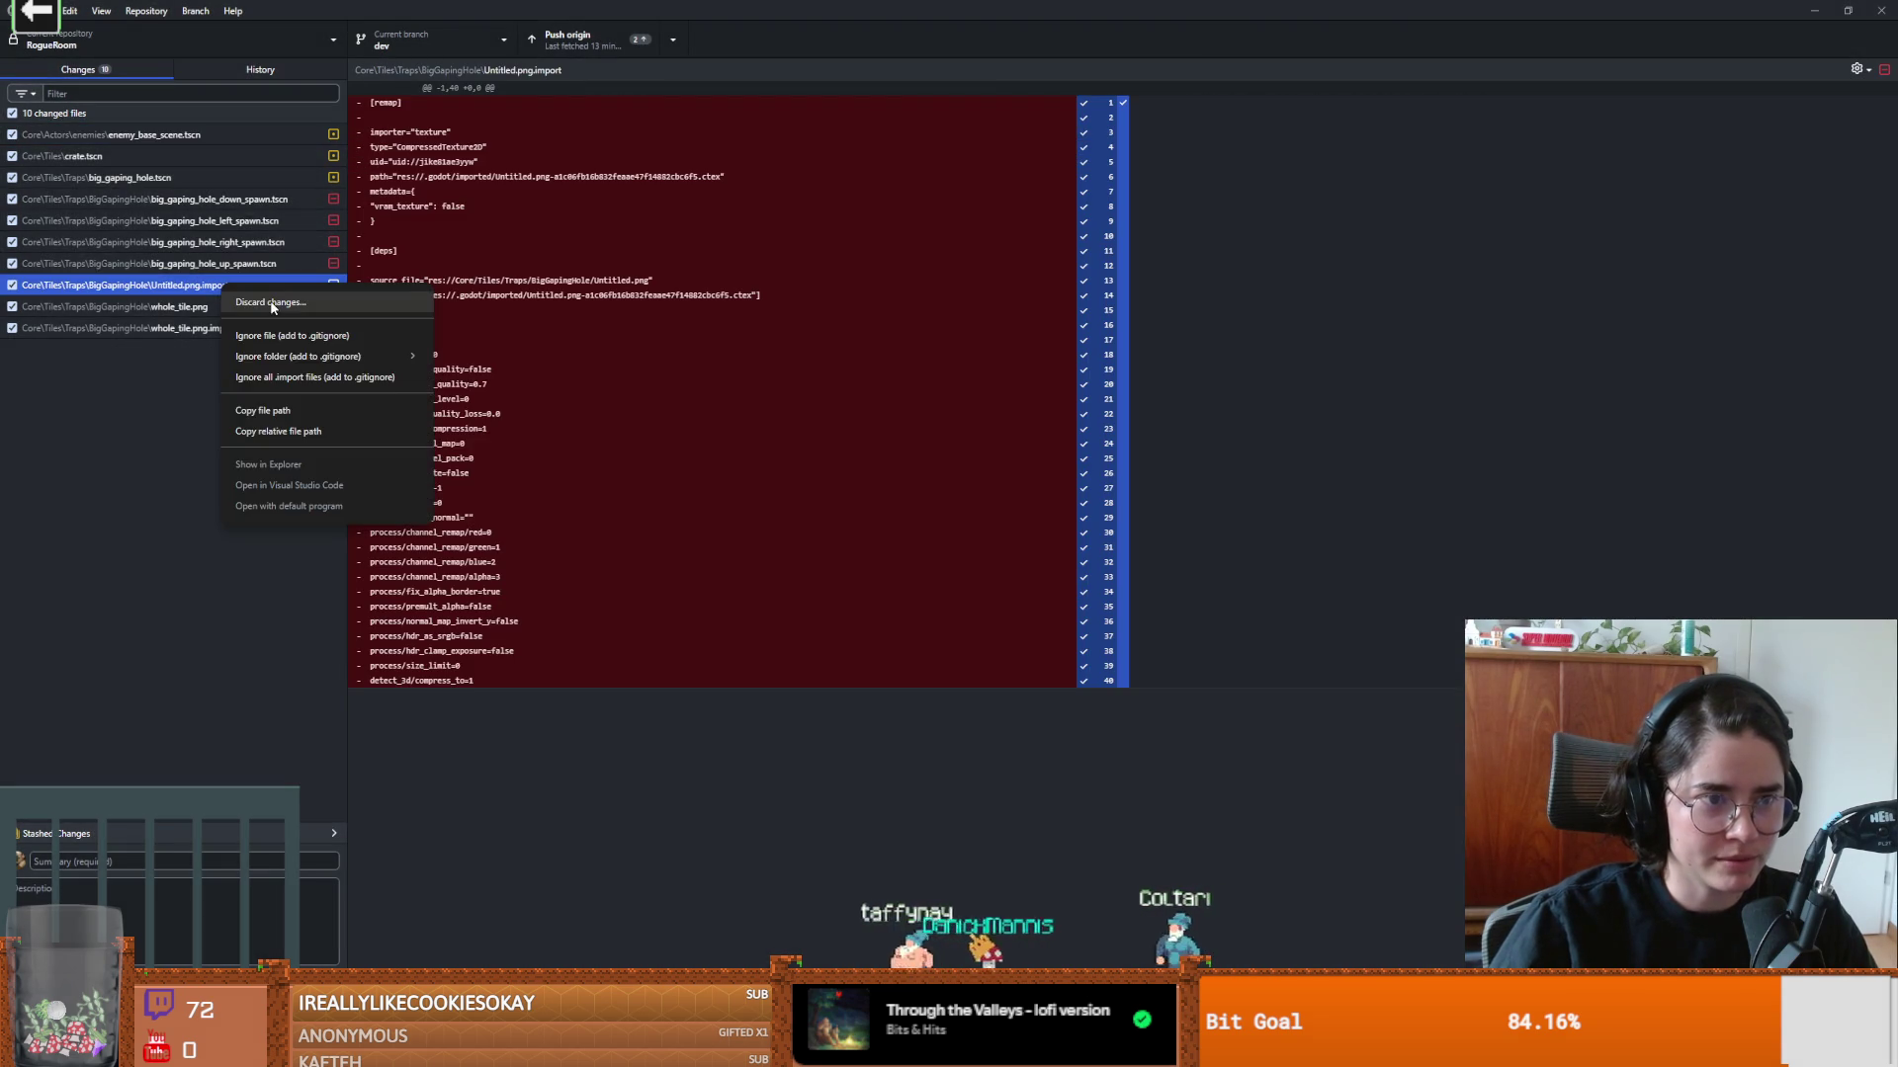
{"action": "left_click", "coordinate": [271, 303]}
{"action": "left_click", "coordinate": [935, 593]}
{"action": "right_click", "coordinate": [198, 286]}
{"action": "left_click", "coordinate": [267, 307]}
{"action": "left_click", "coordinate": [929, 592]}
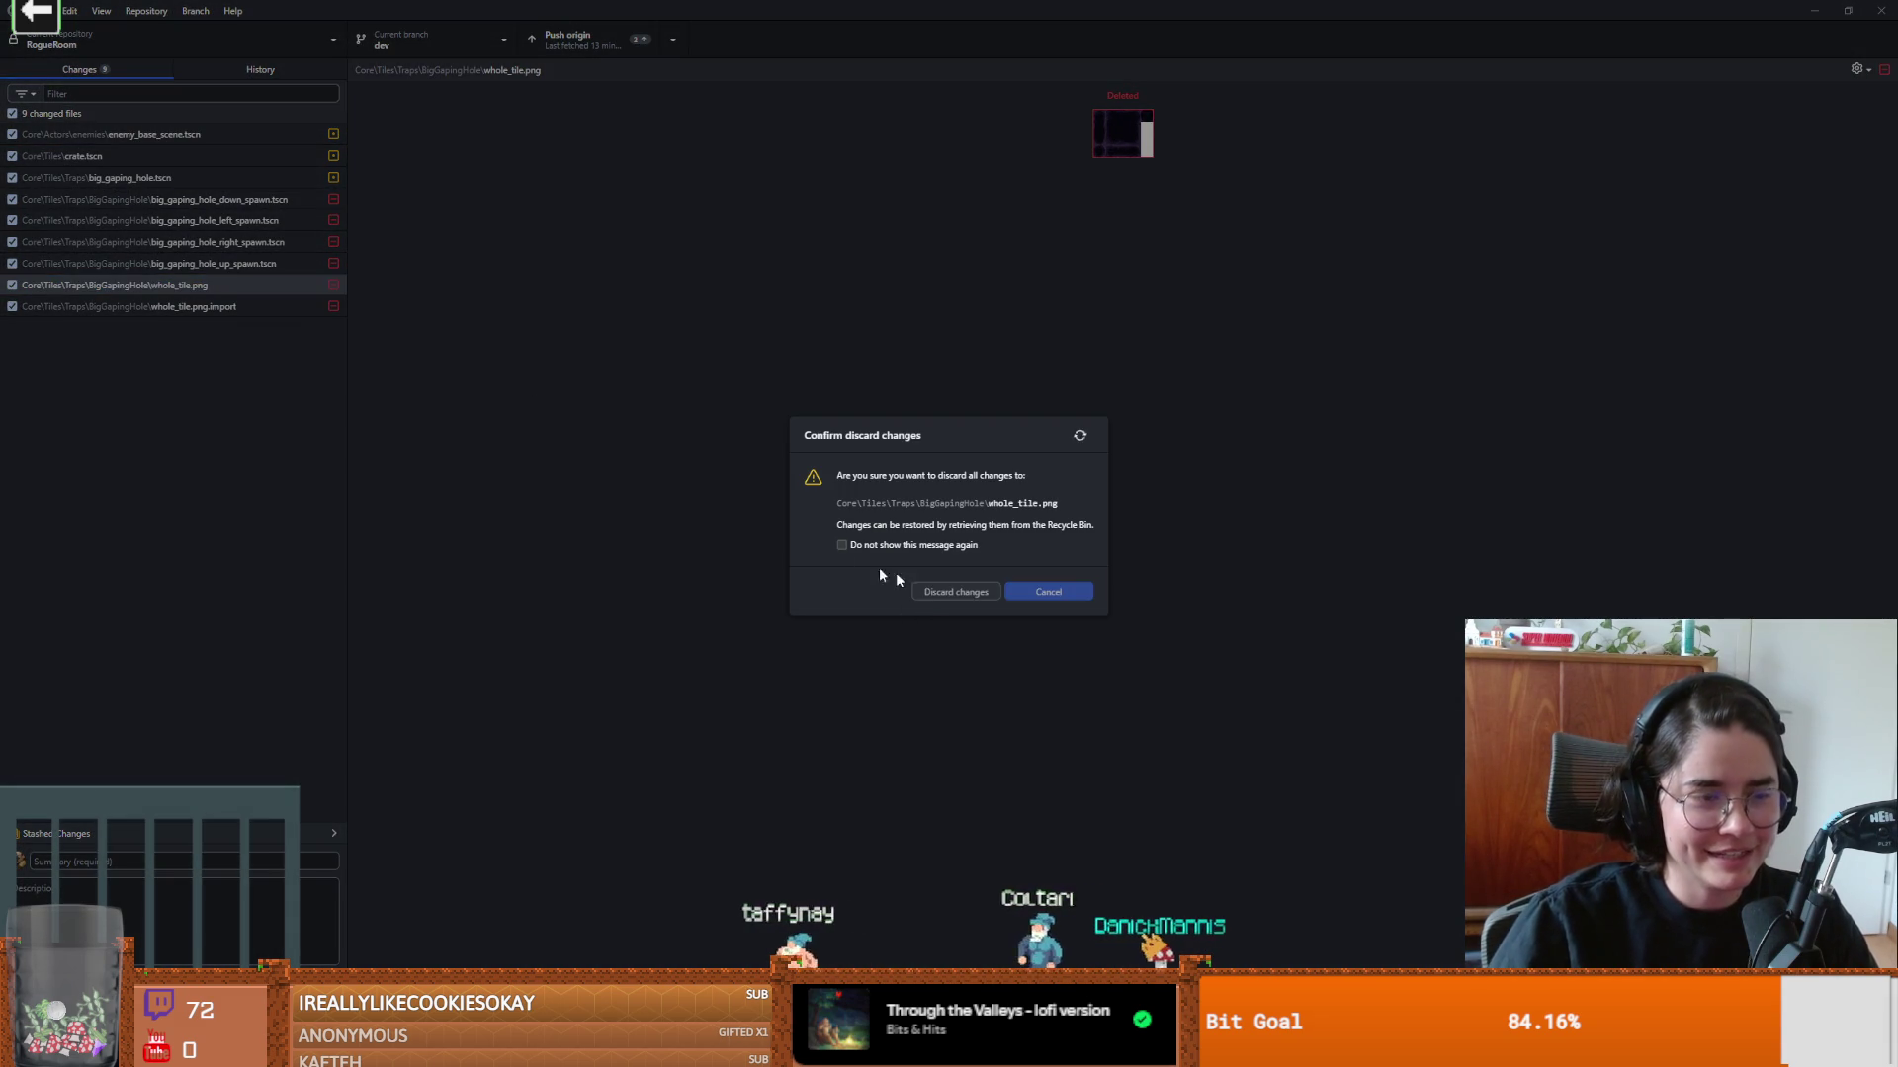
{"action": "key", "text": "Delete"}
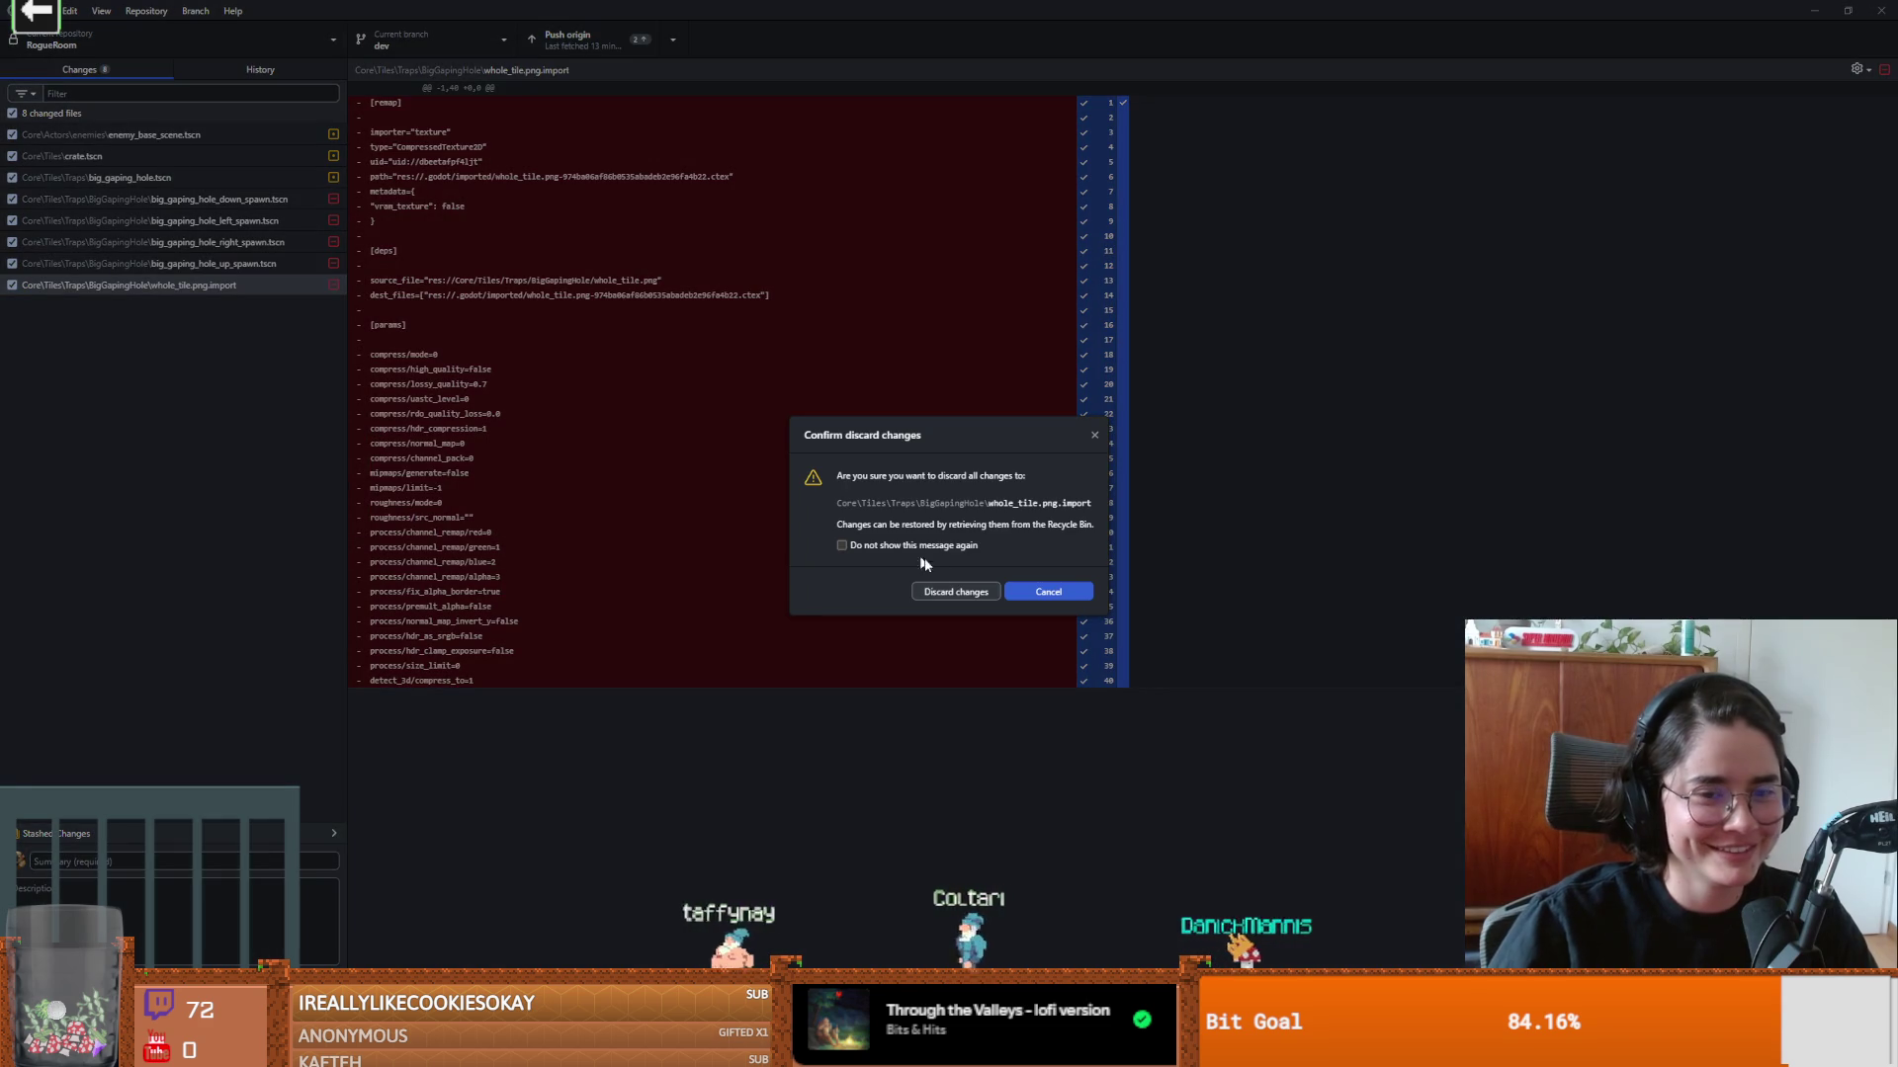
{"action": "left_click", "coordinate": [935, 591]}
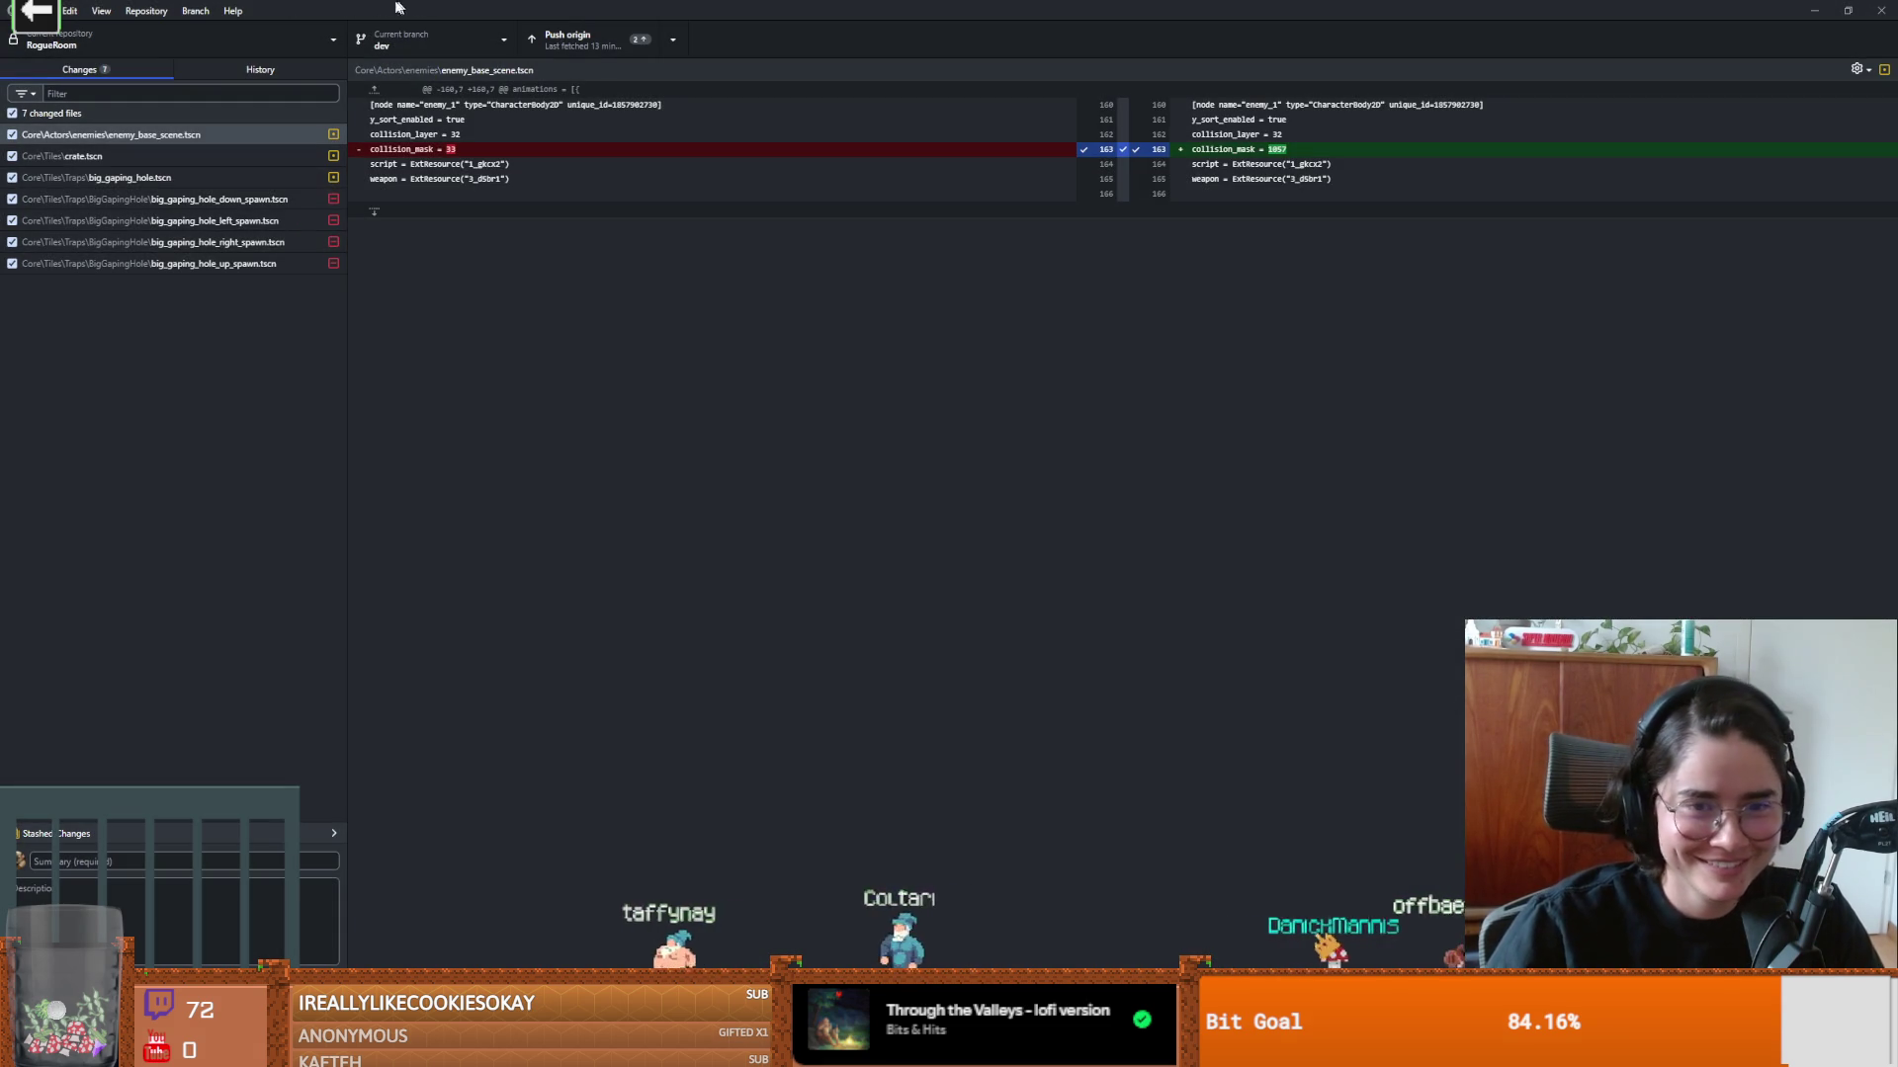
{"action": "left_click", "coordinate": [135, 179]}
Step: Delete the four broken BIG_GAPING_HOLE preload constants in cracked_tiles.gd, save, and rerun the game
{"action": "key", "text": "alt+Tab"}
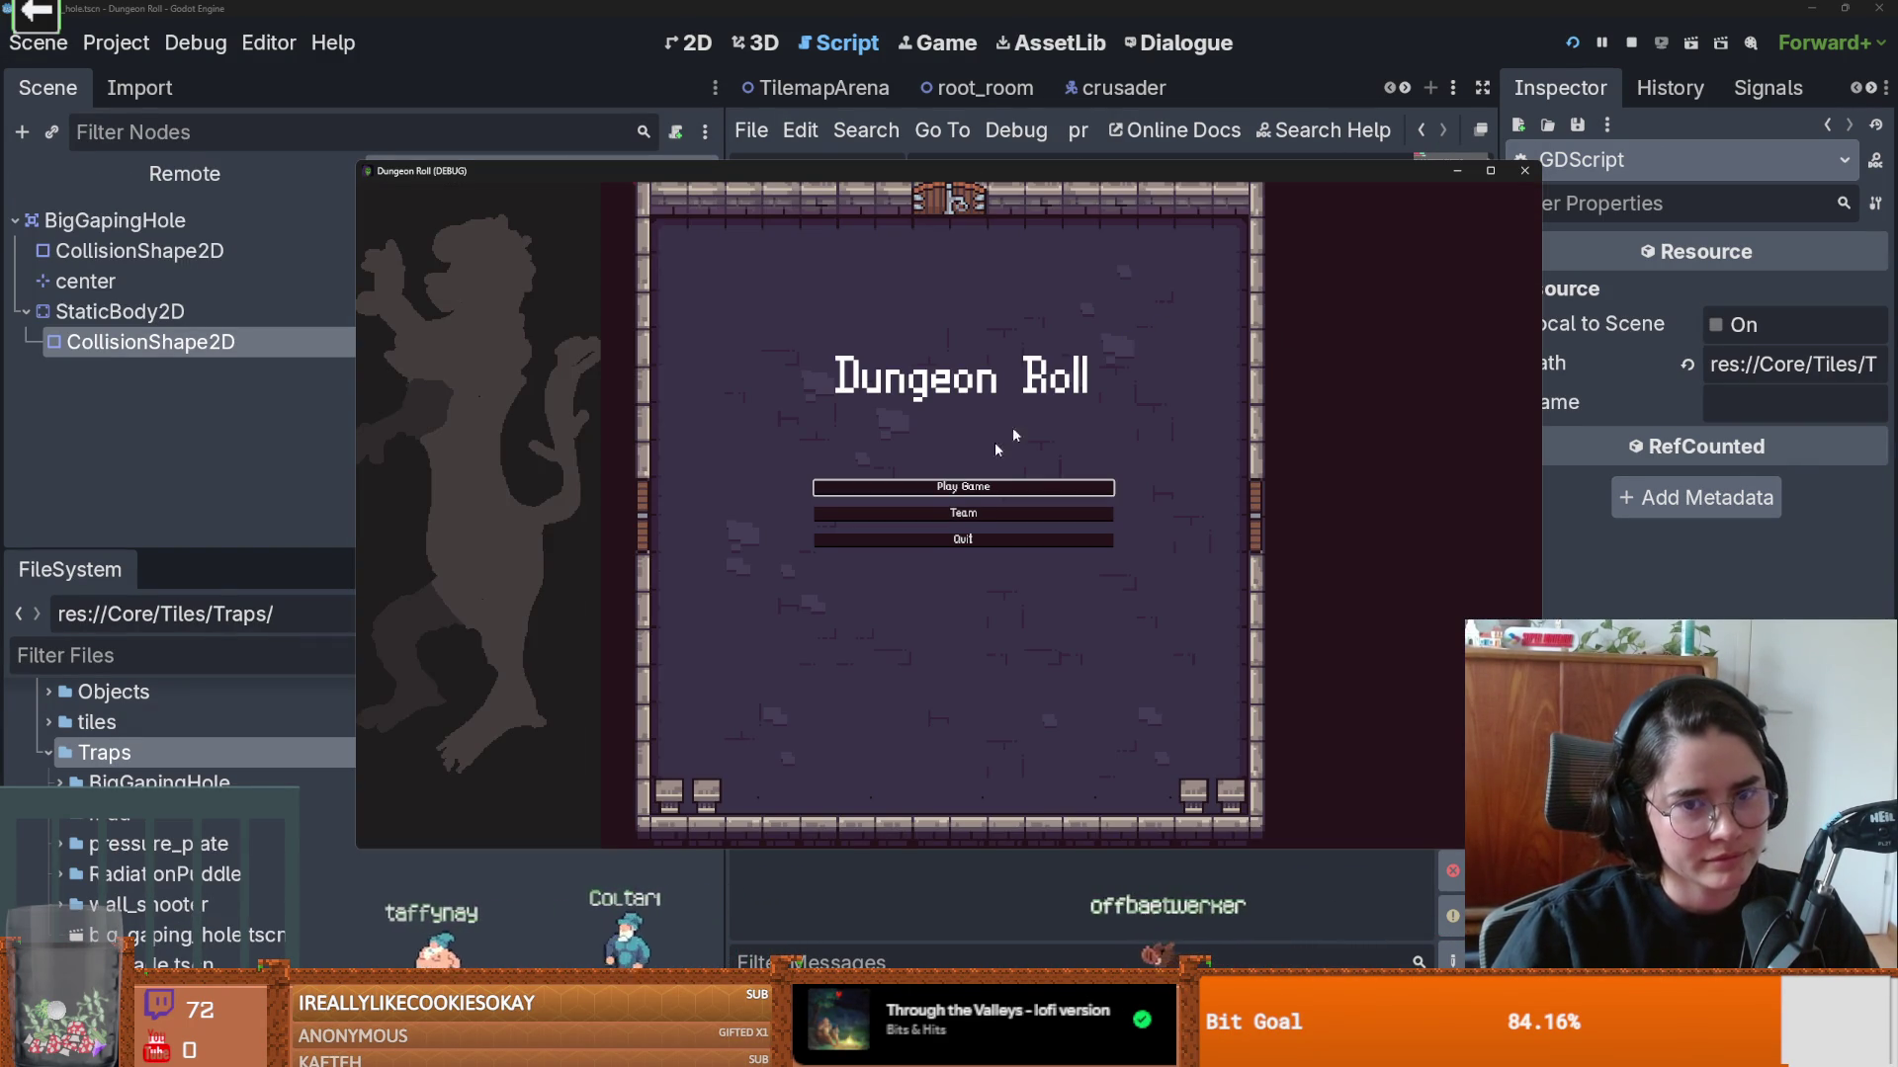
{"action": "left_click", "coordinate": [948, 486]}
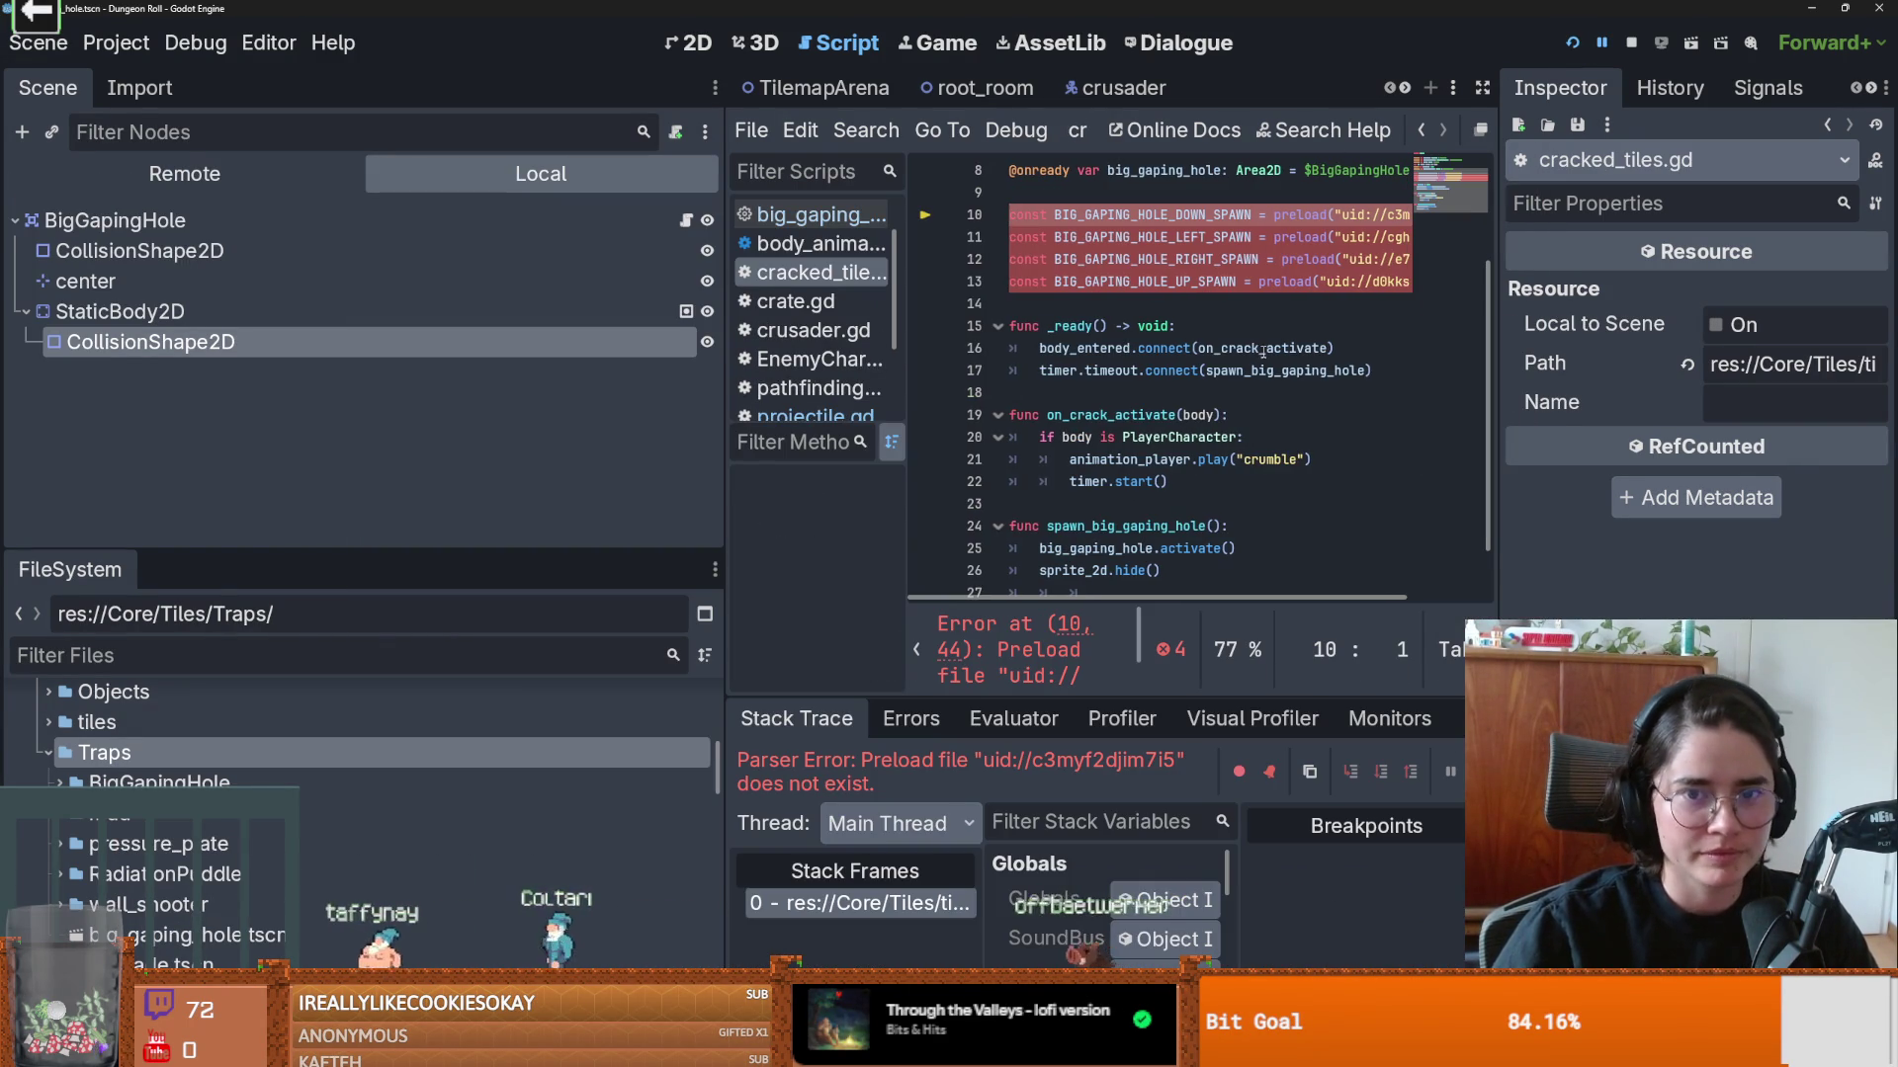
{"action": "left_click_drag", "start_coordinate": [1487, 348], "coordinate": [978, 257]}
{"action": "key", "text": "Delete"}
{"action": "key", "text": "Delete"}
{"action": "key", "text": "ctrl+s"}
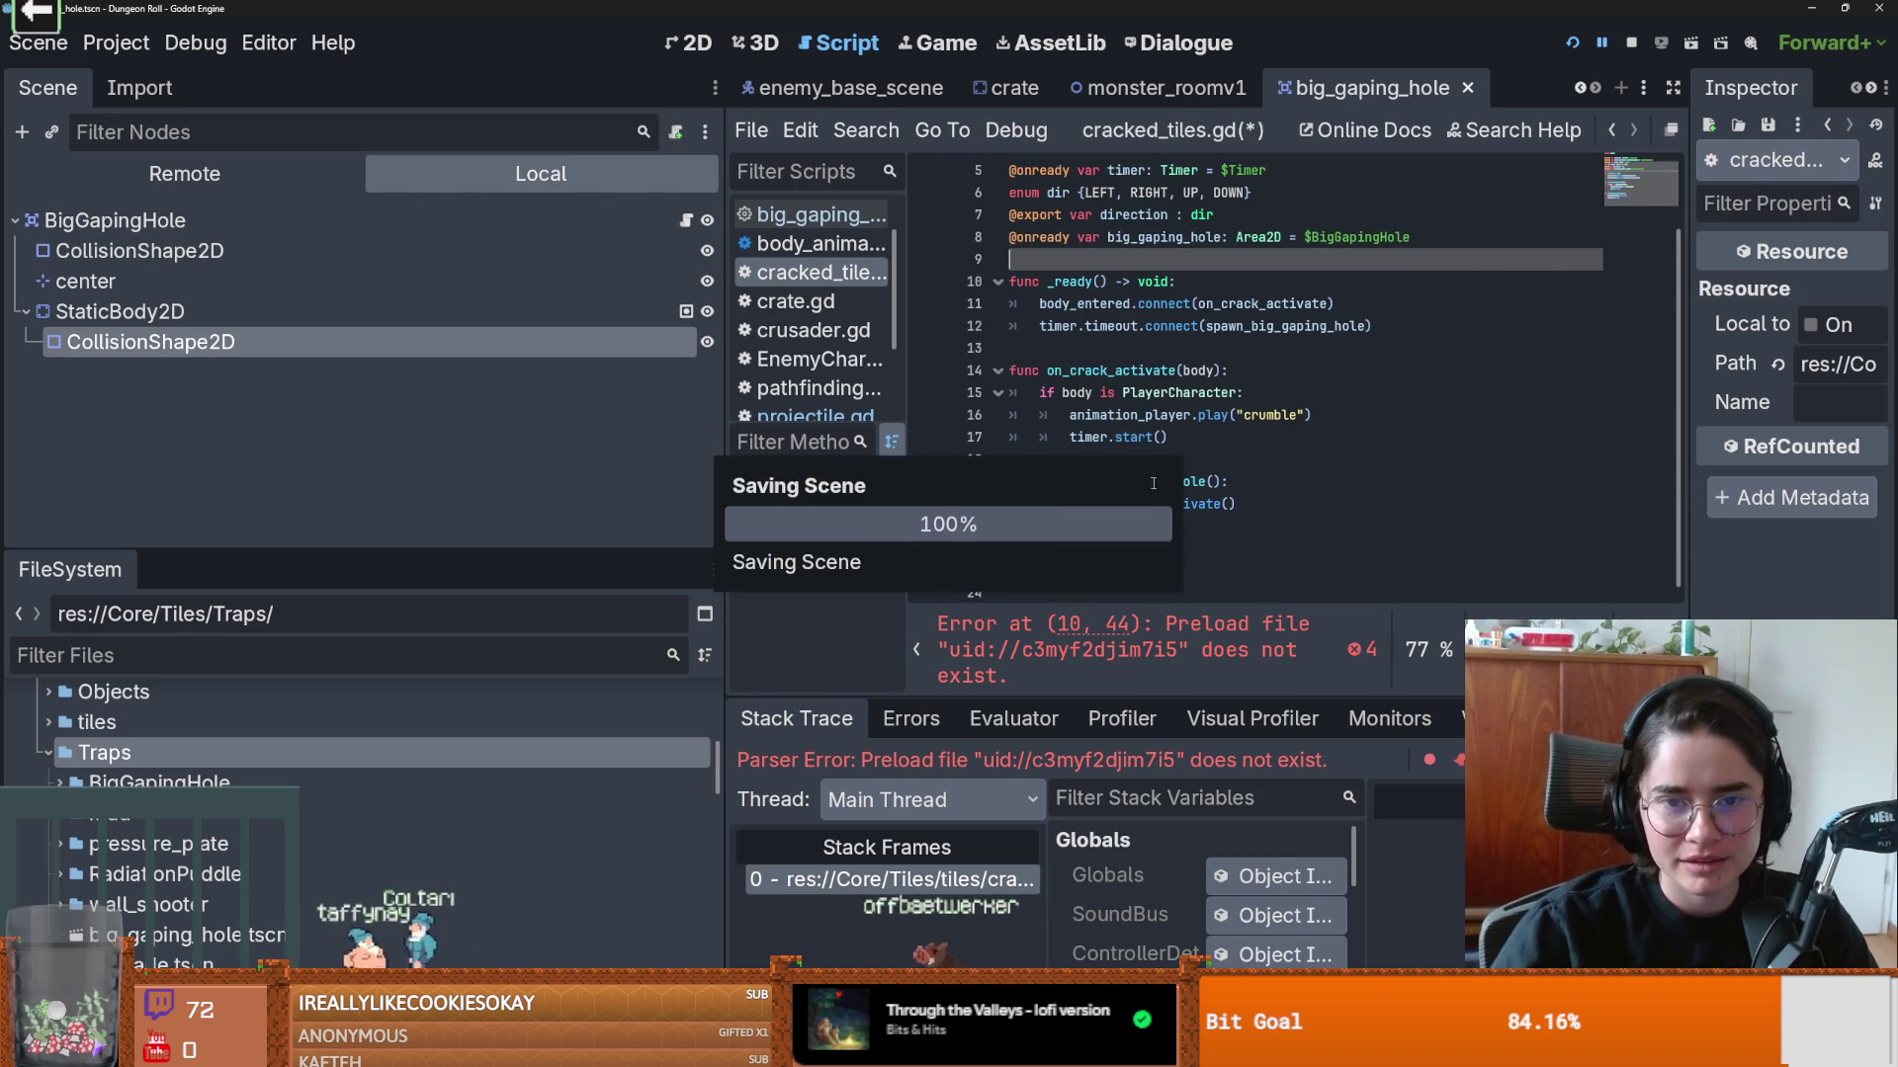
{"action": "left_click", "coordinate": [1572, 42]}
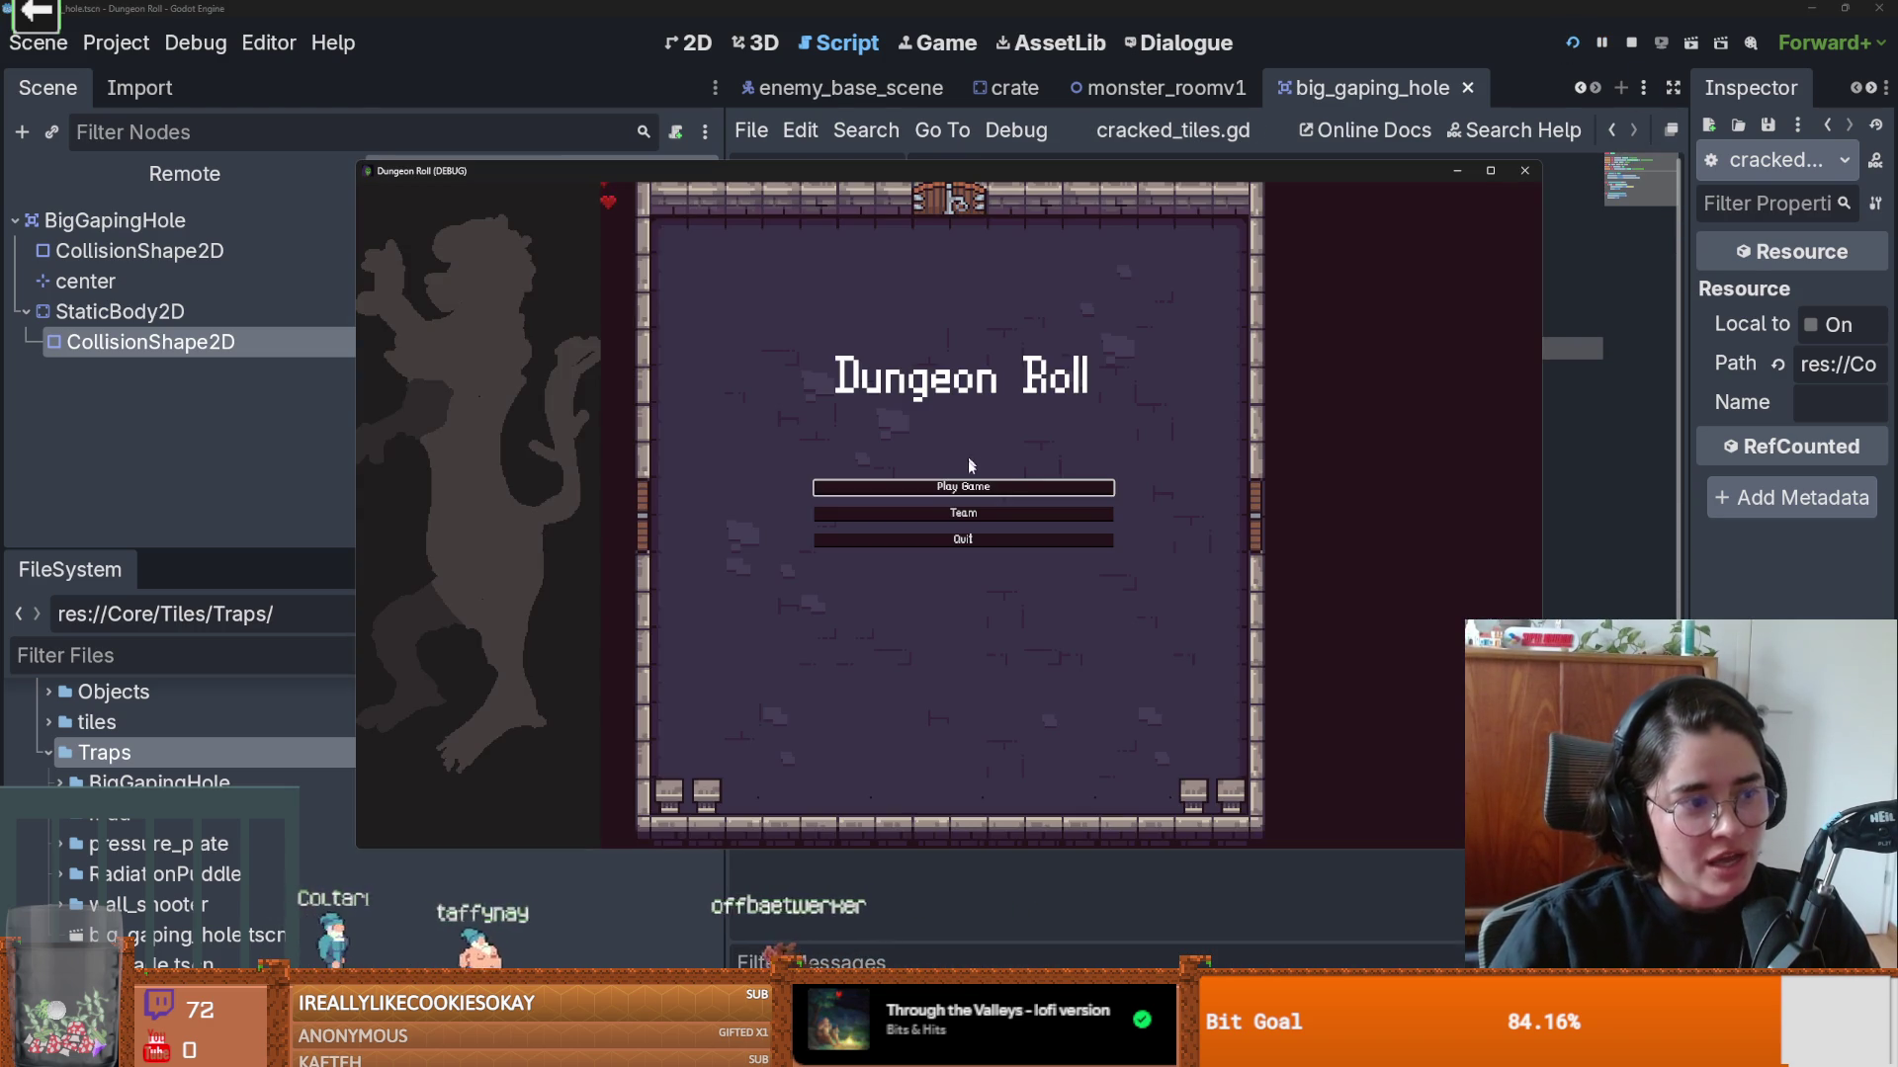
Step: Start a new Crusader run, walk through the west door and pick a room card
{"action": "left_click", "coordinate": [964, 484]}
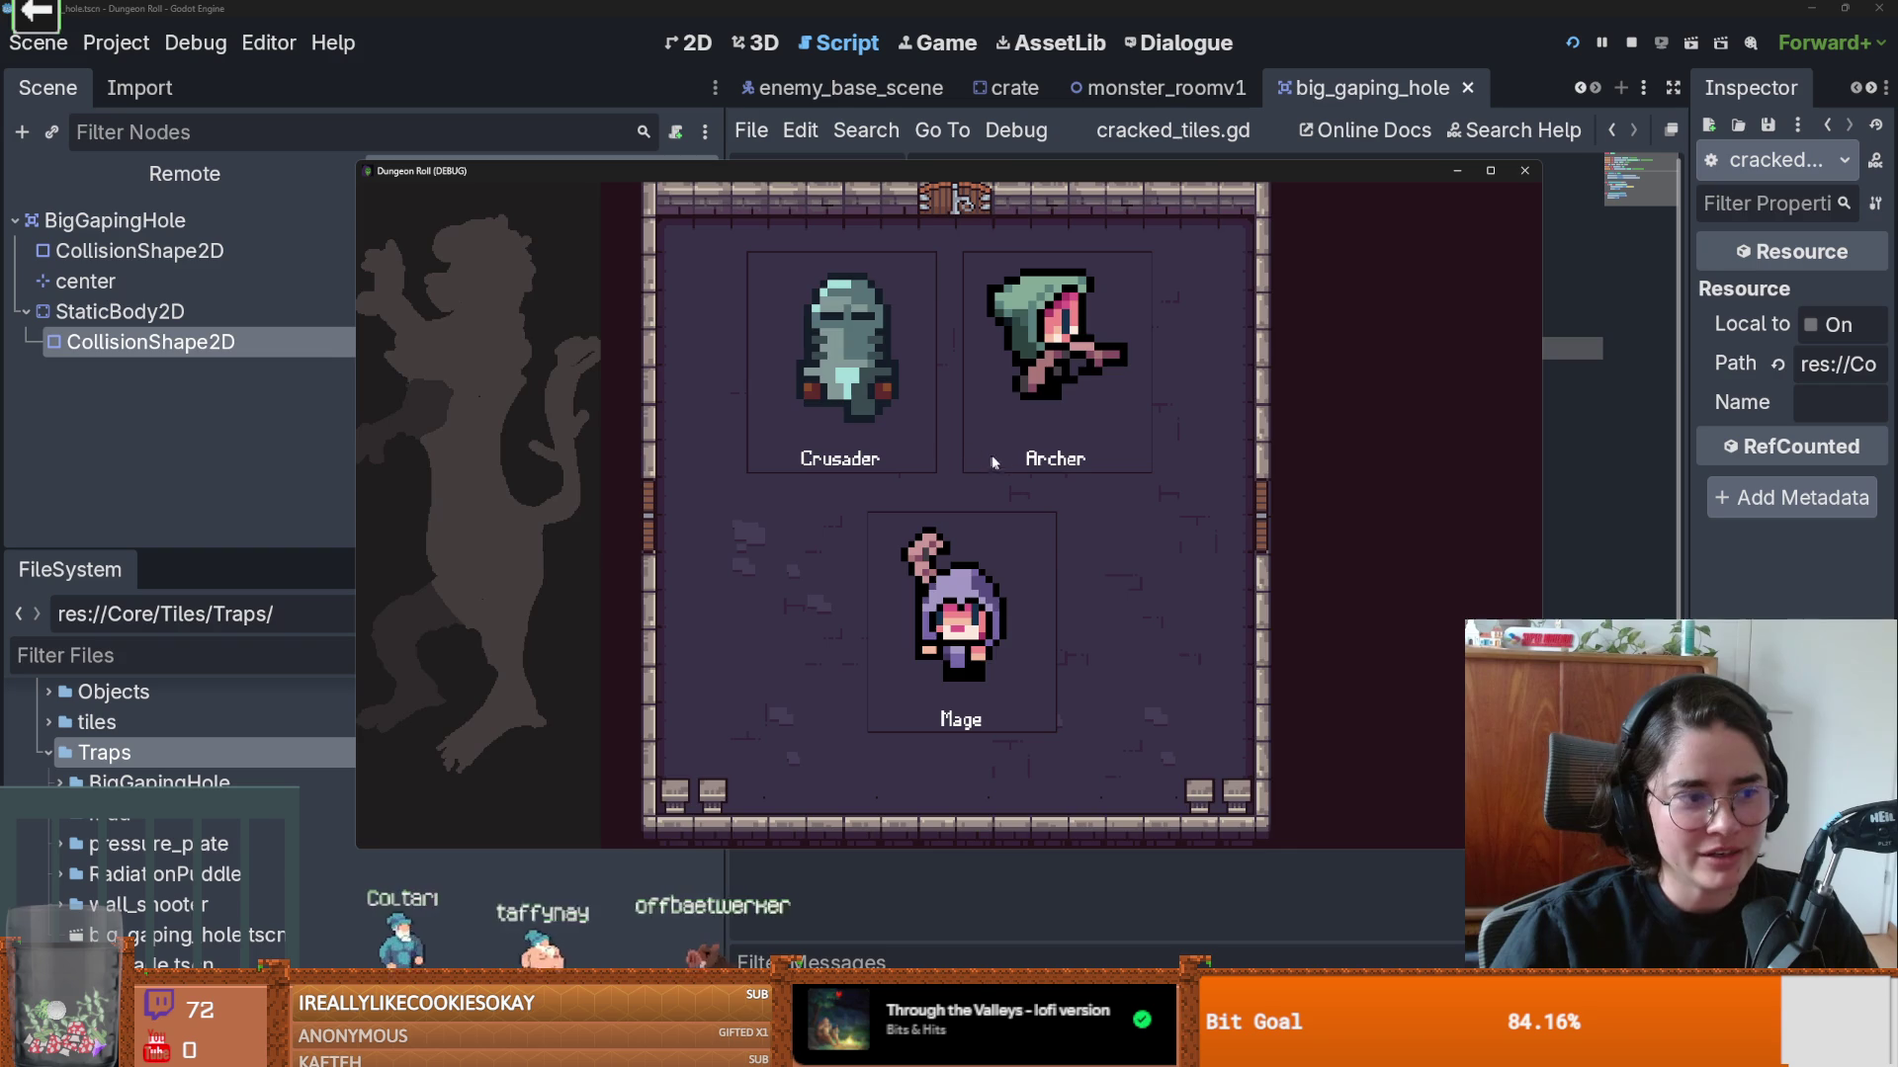
{"action": "key", "text": "Return"}
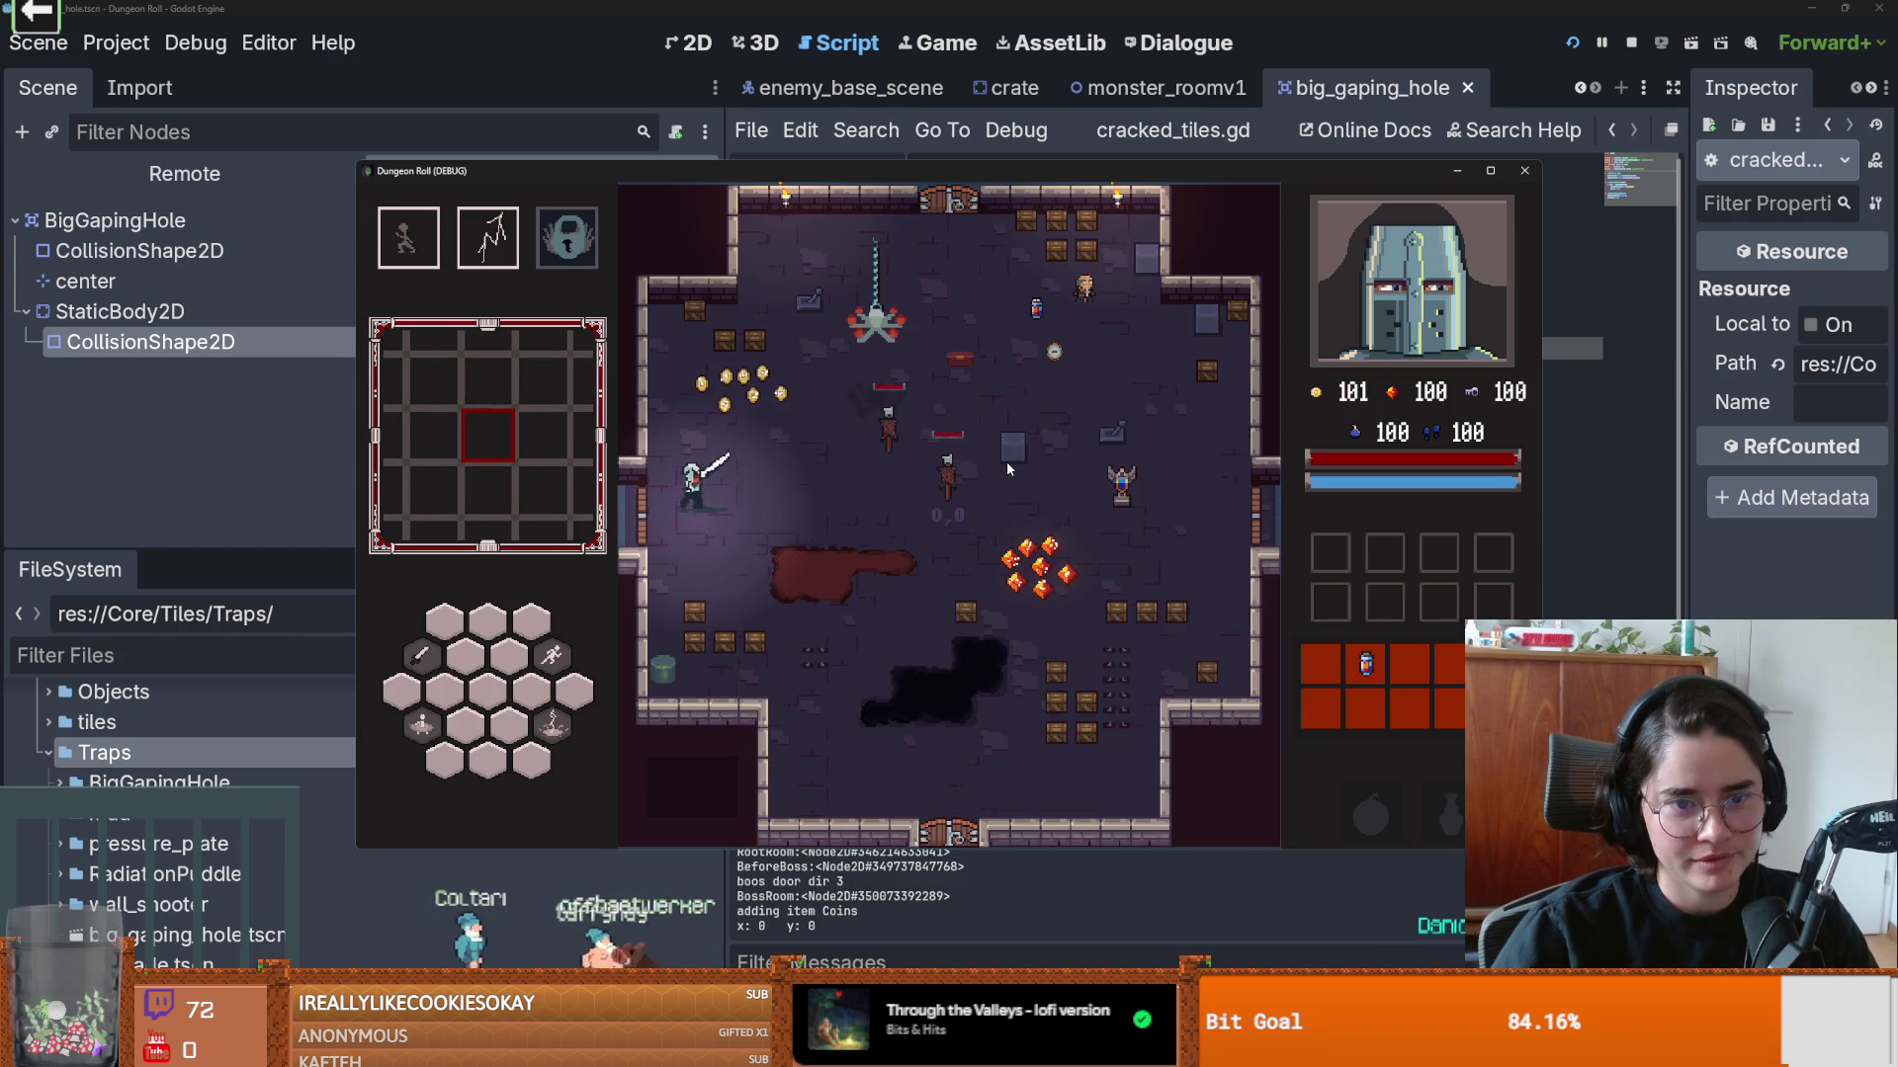
{"action": "key", "text": "s"}
{"action": "key", "text": "a"}
{"action": "left_click", "coordinate": [1152, 459]}
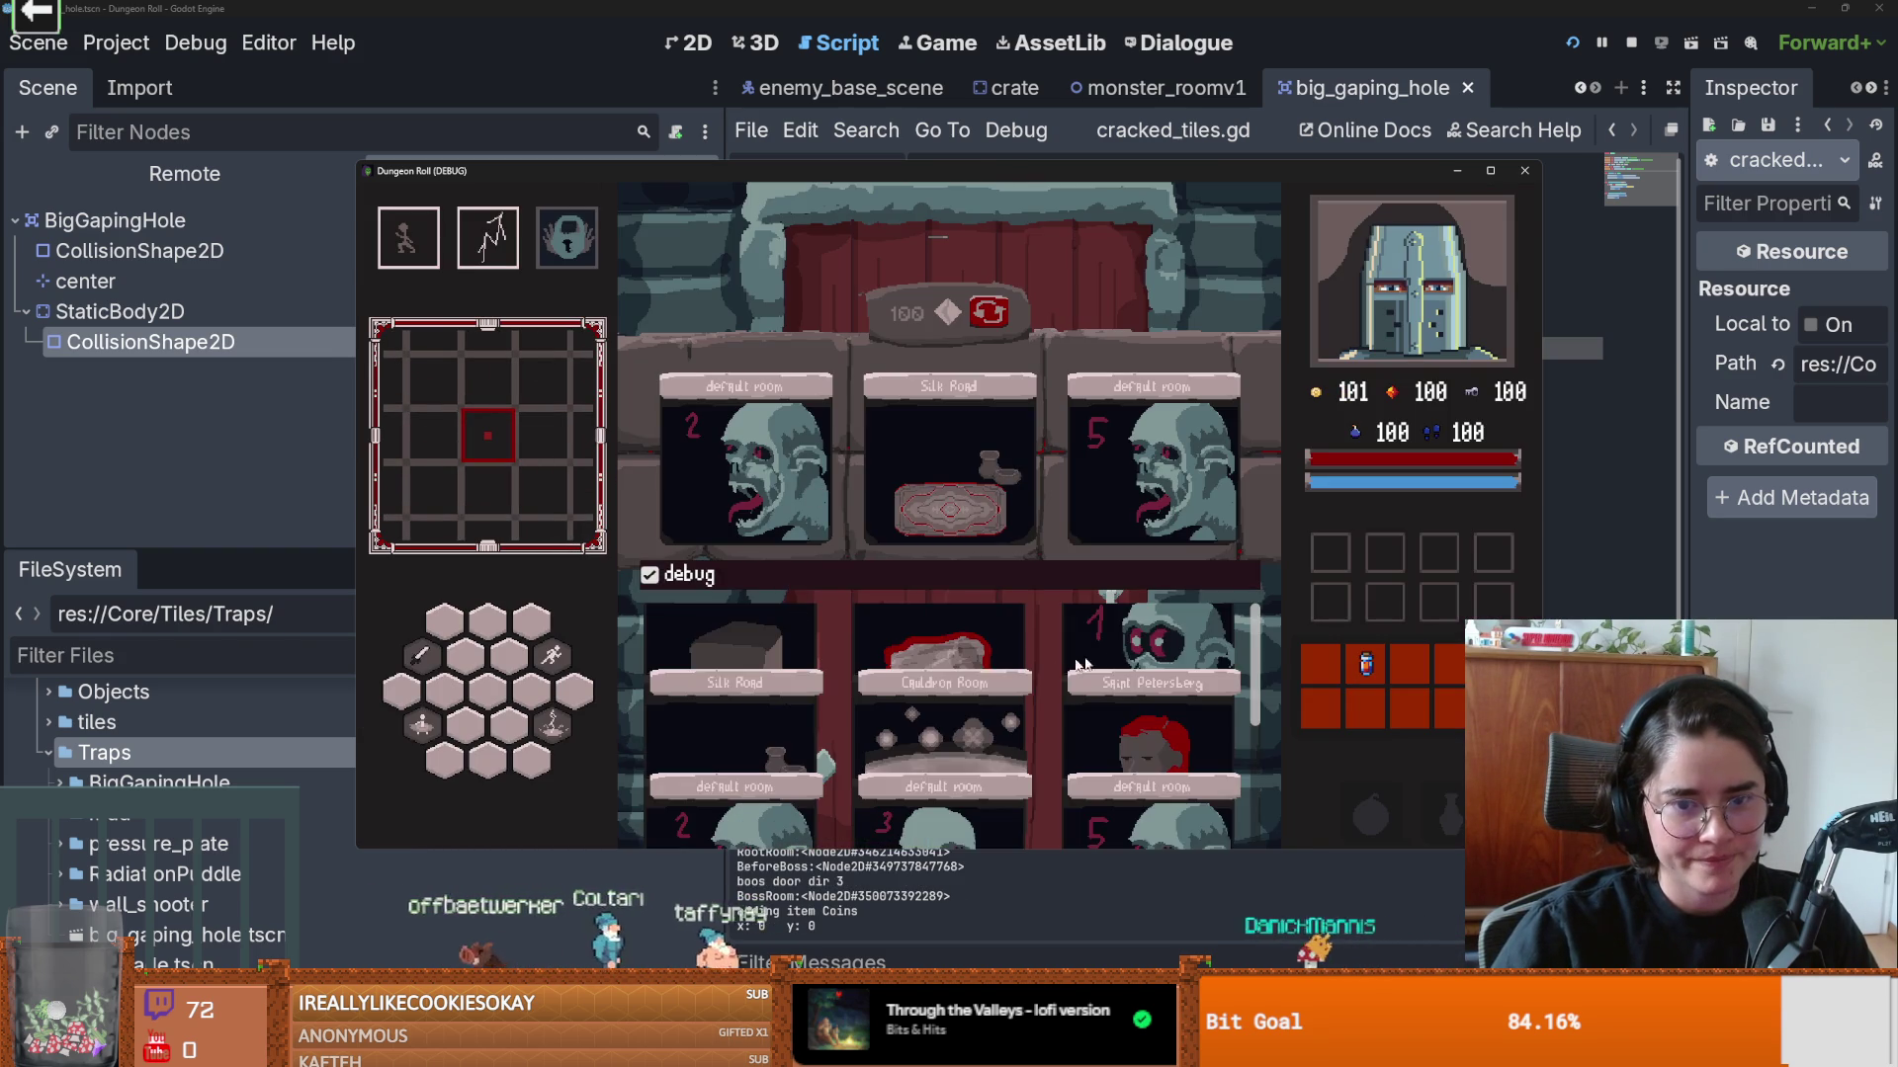
{"action": "left_click", "coordinate": [1491, 172]}
Step: Walk the knight around room (-1,0) past the big chasm, then stop the game
{"action": "key", "text": "a"}
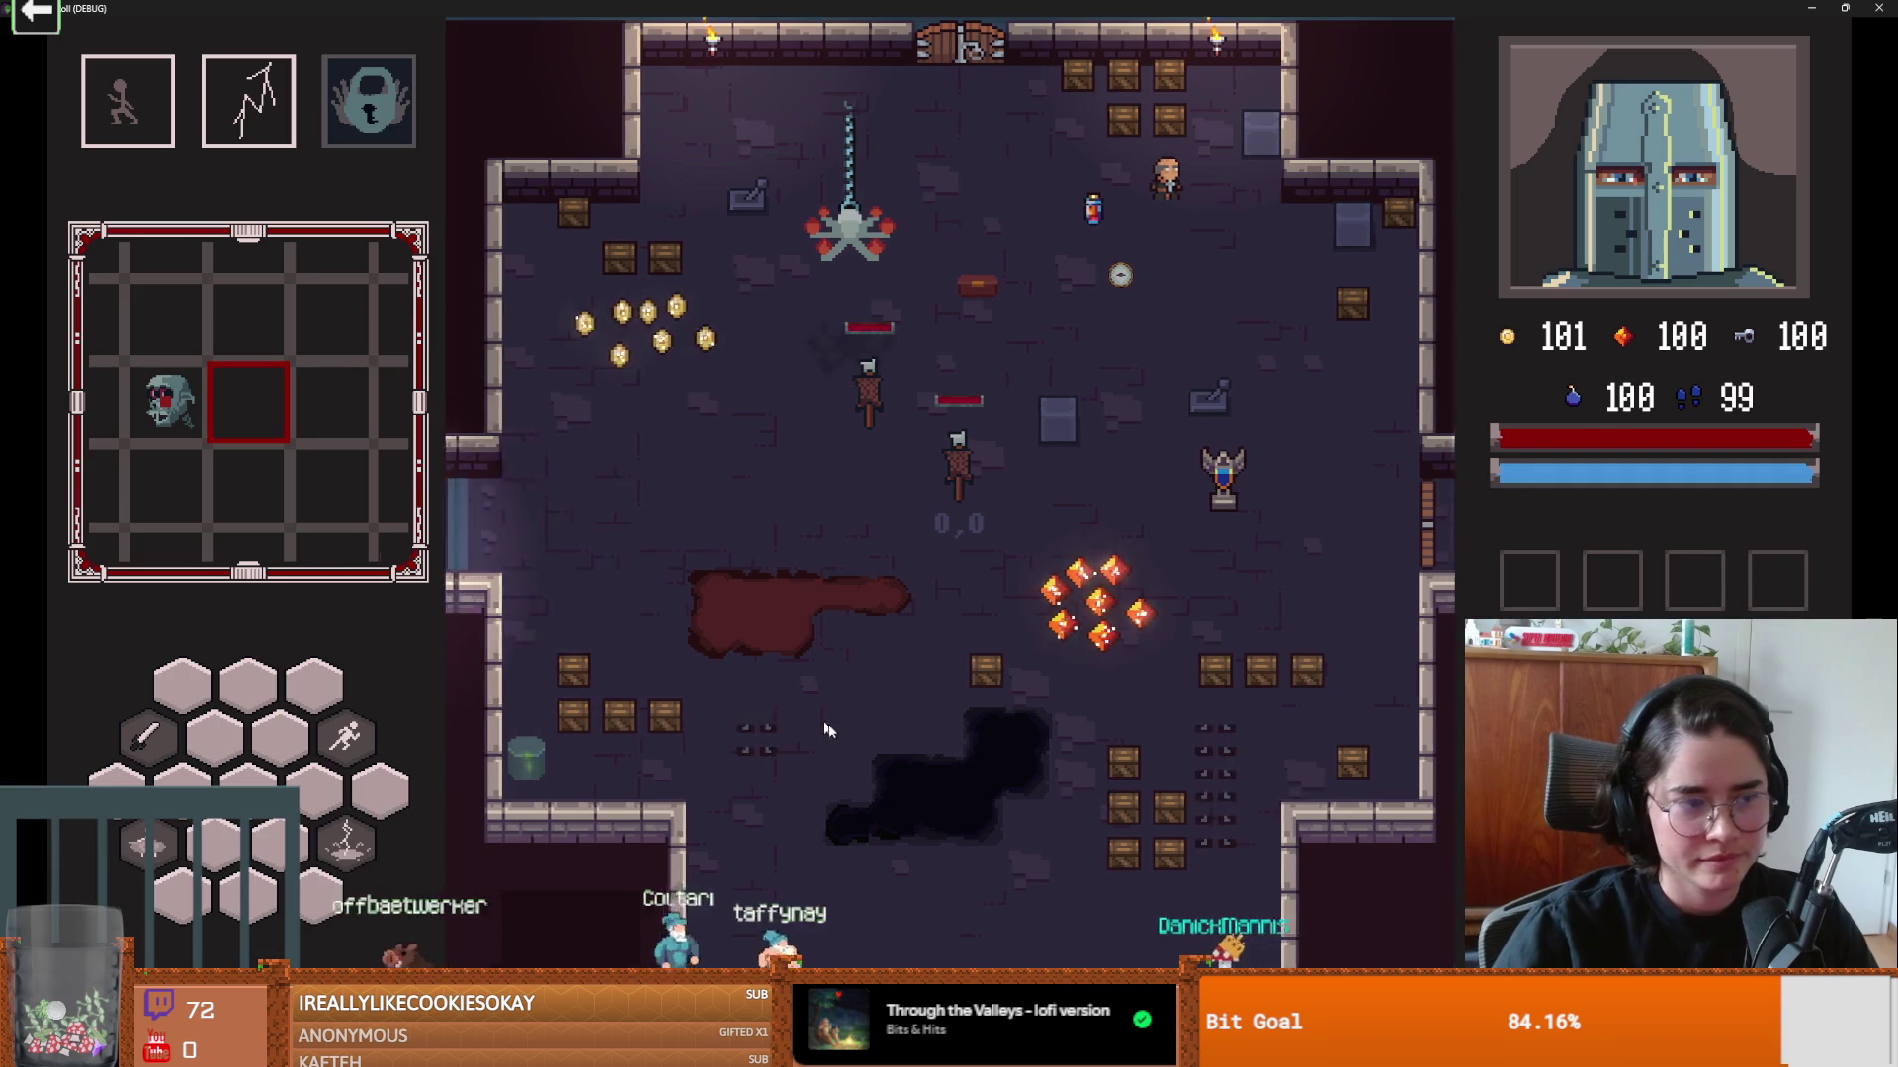
{"action": "key", "text": "s"}
{"action": "key", "text": "a"}
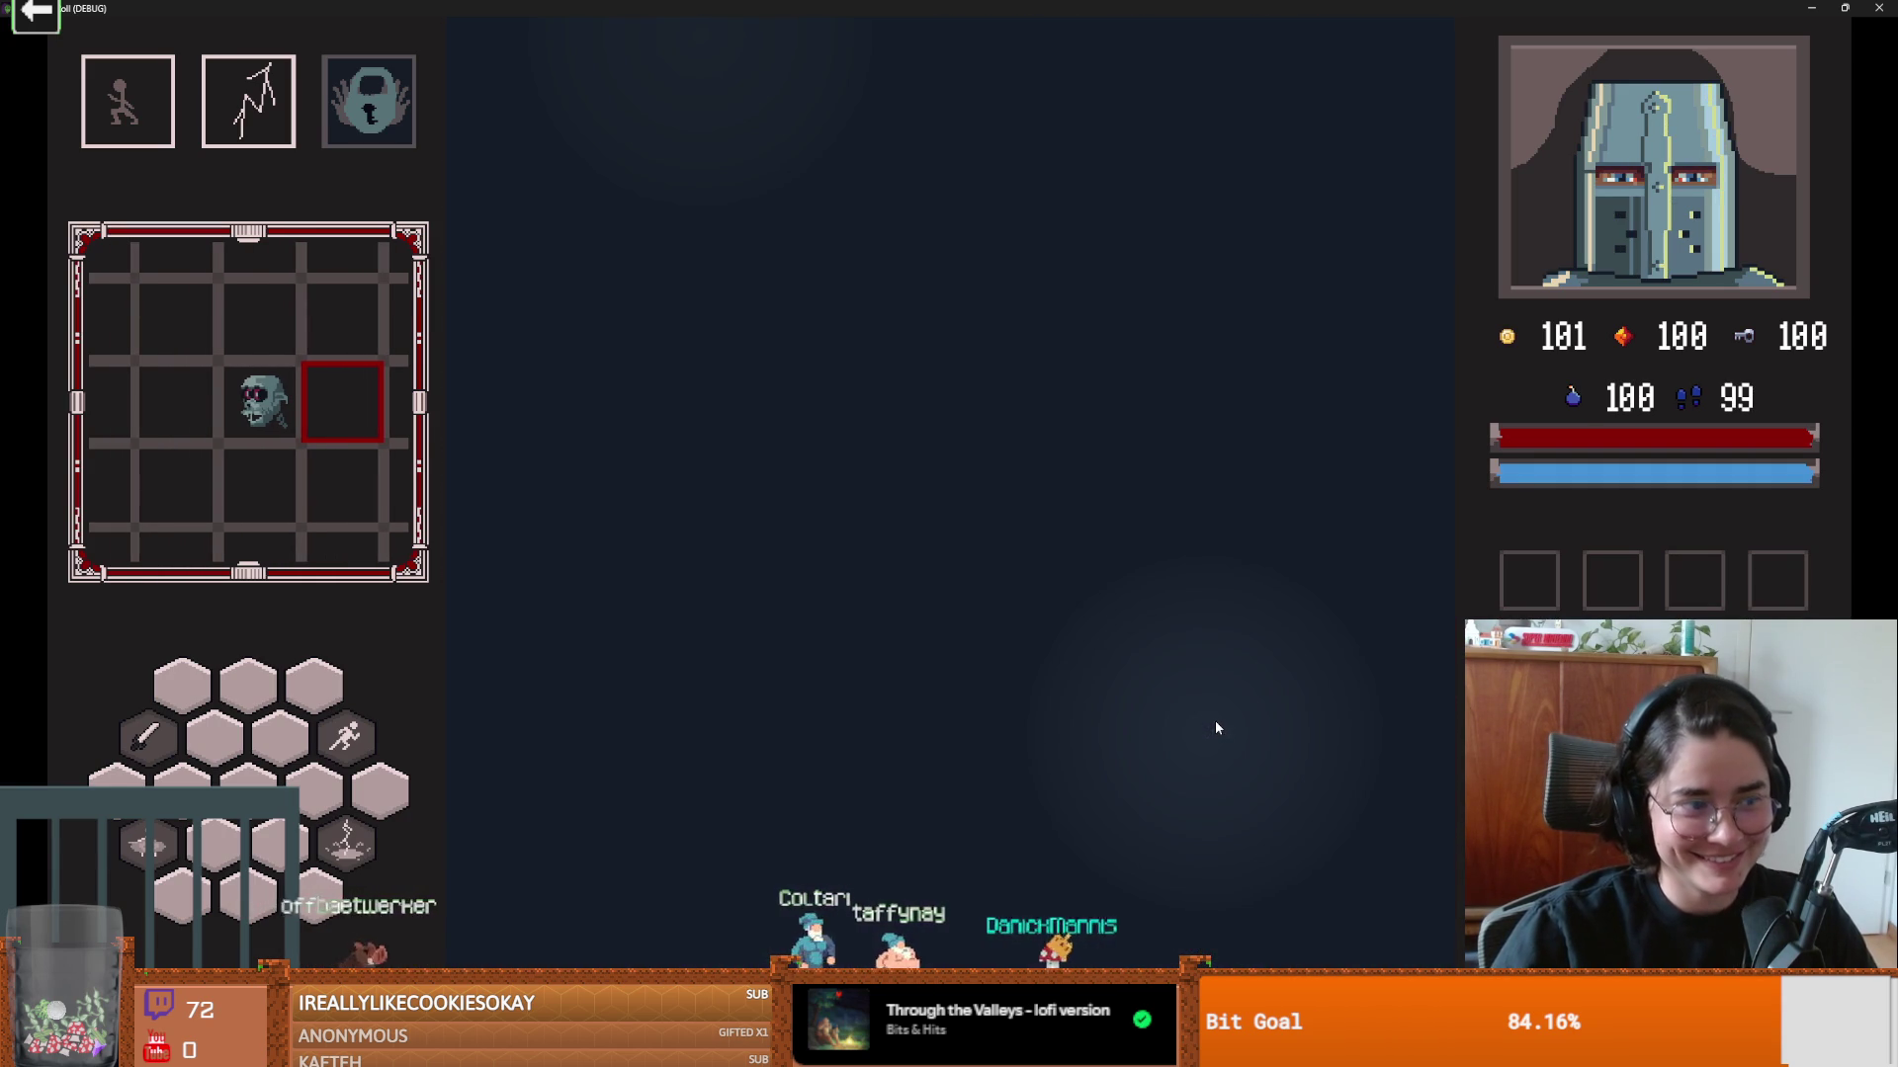
{"action": "key", "text": "s"}
{"action": "key", "text": "a"}
{"action": "key", "text": "a"}
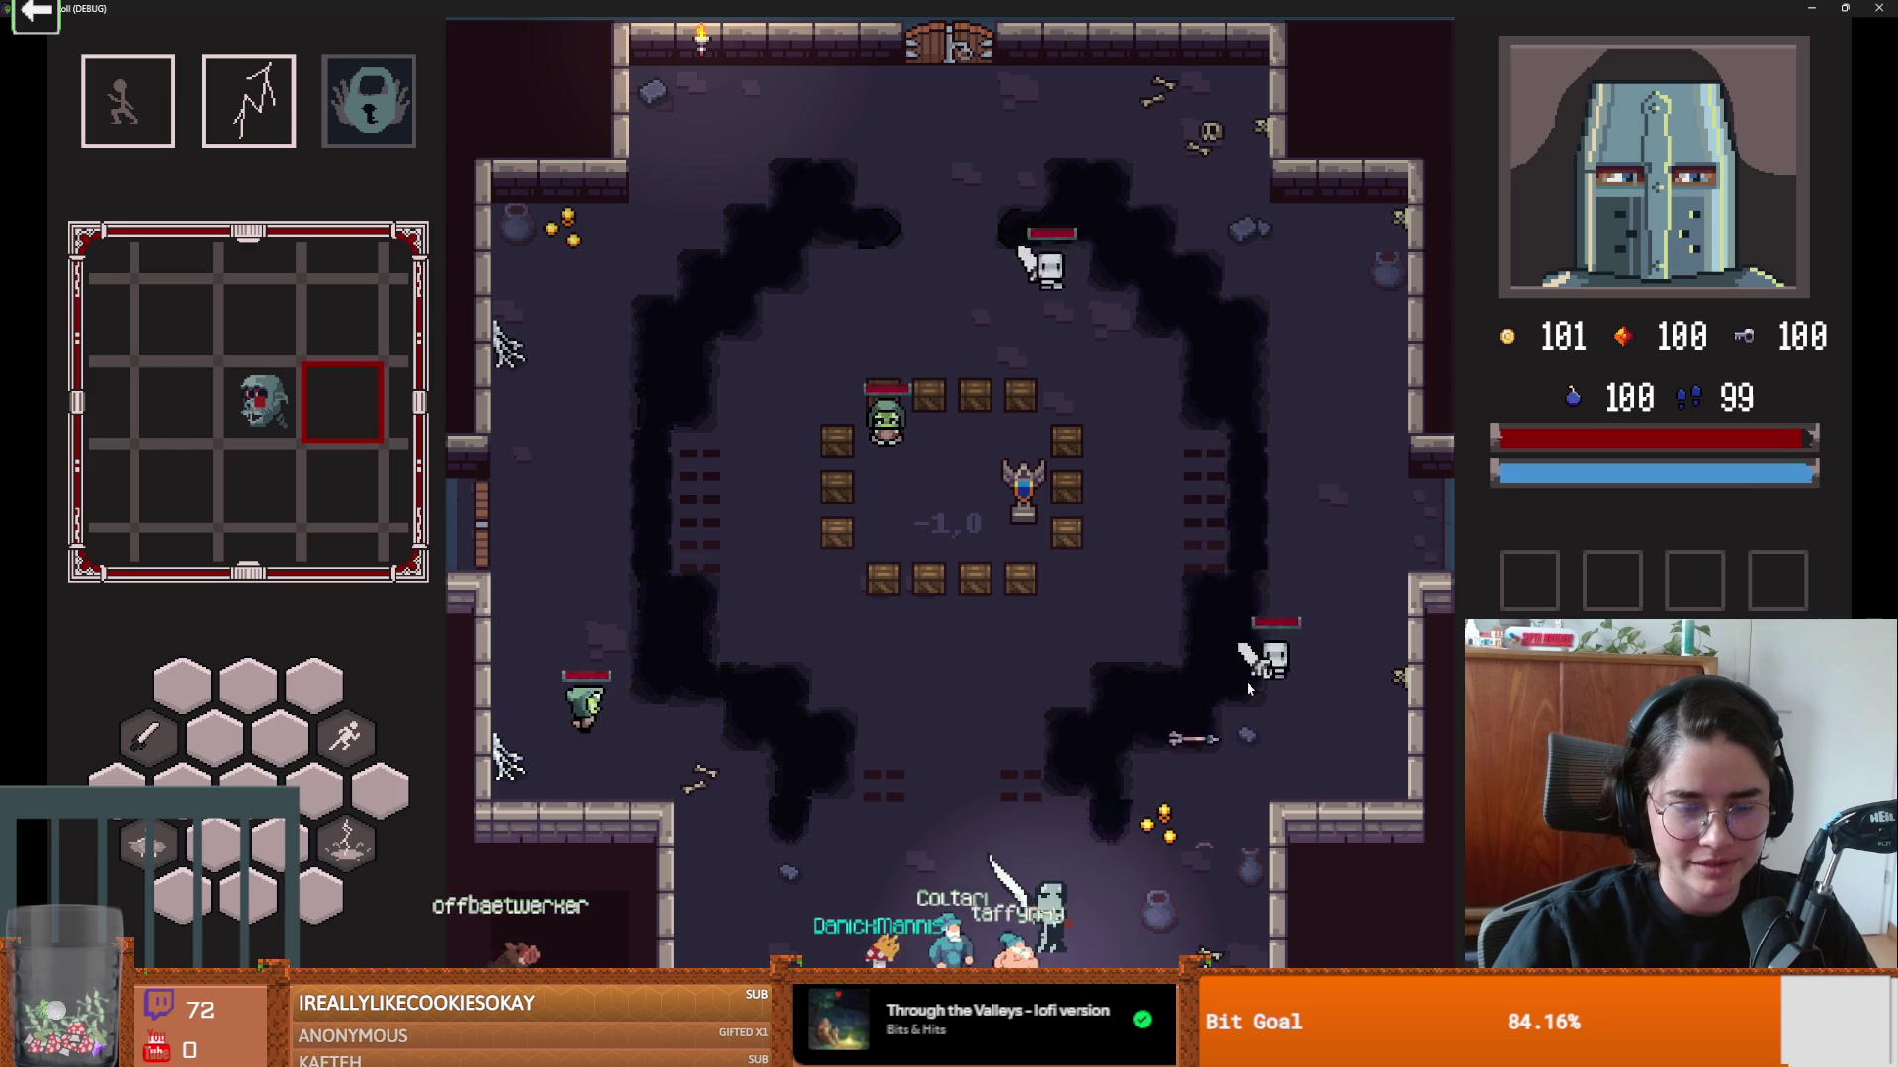
{"action": "key", "text": "w"}
{"action": "key", "text": "a"}
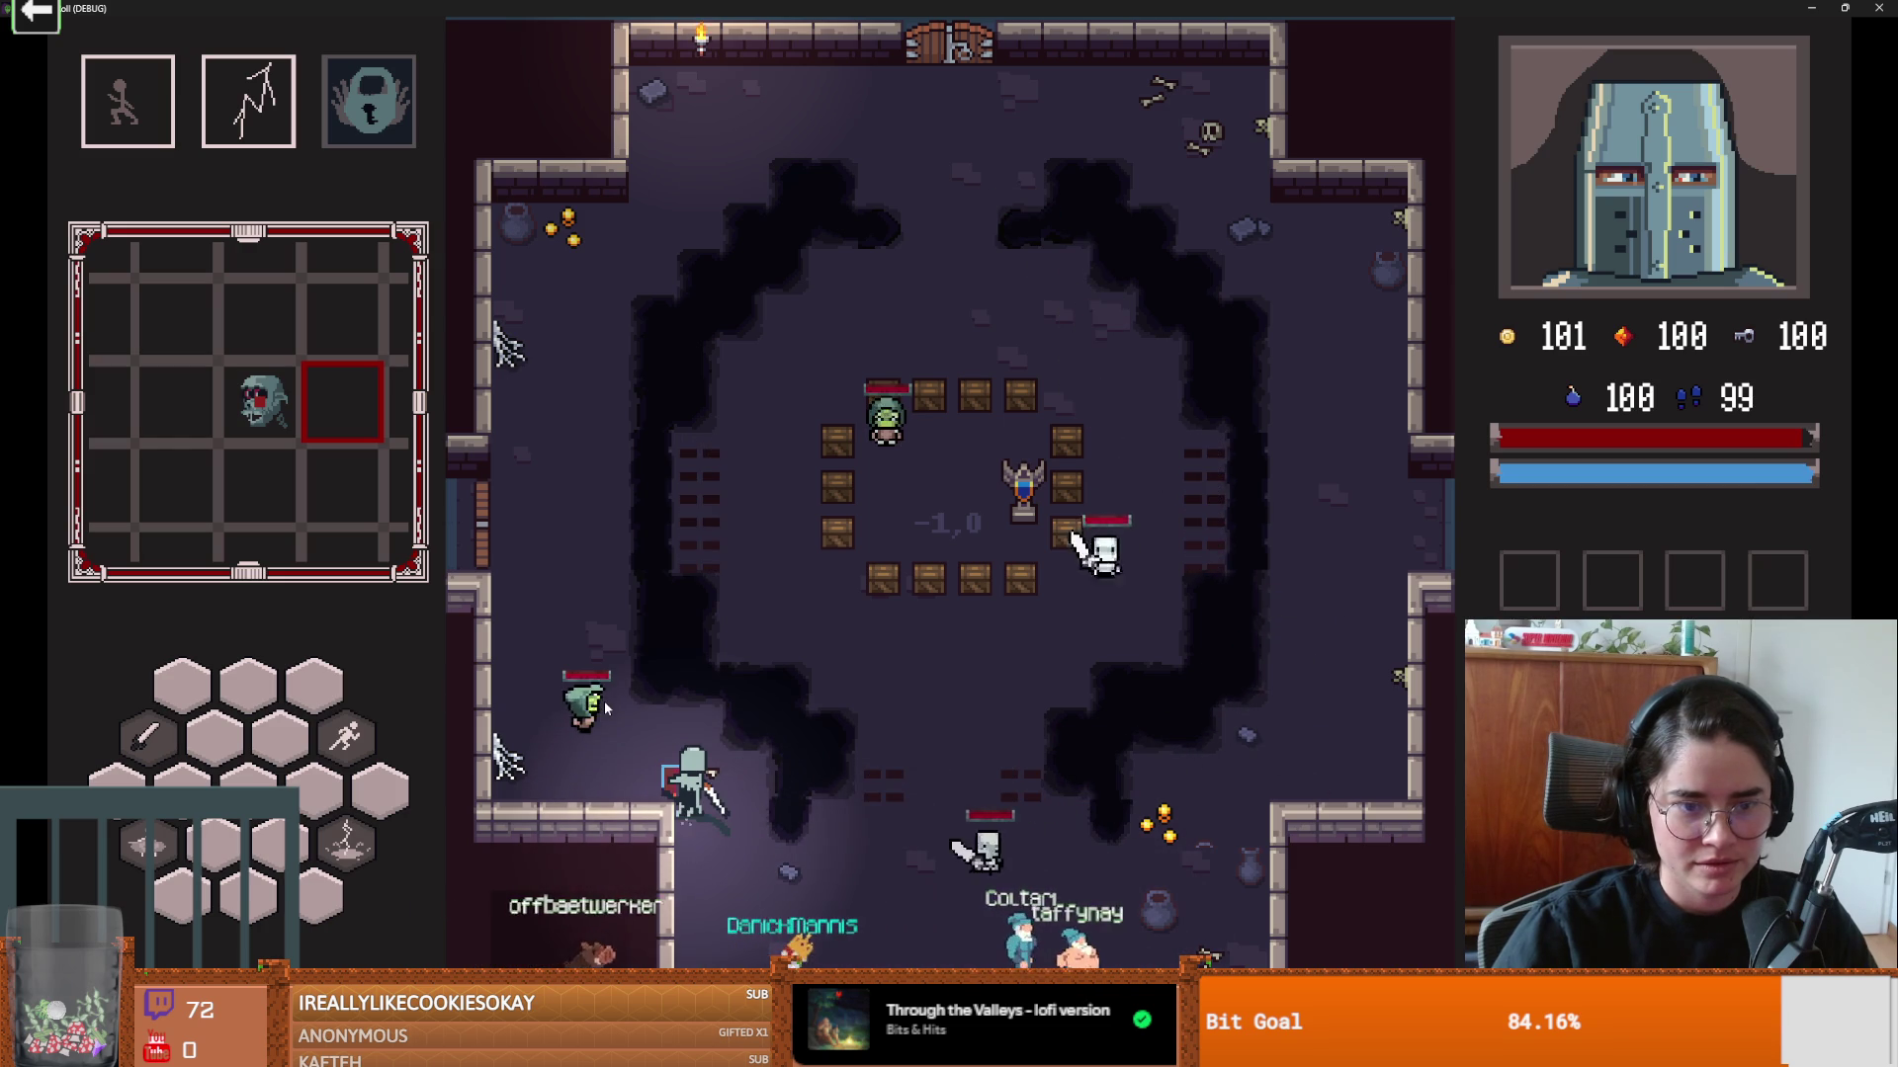
{"action": "key", "text": "a"}
{"action": "key", "text": "w"}
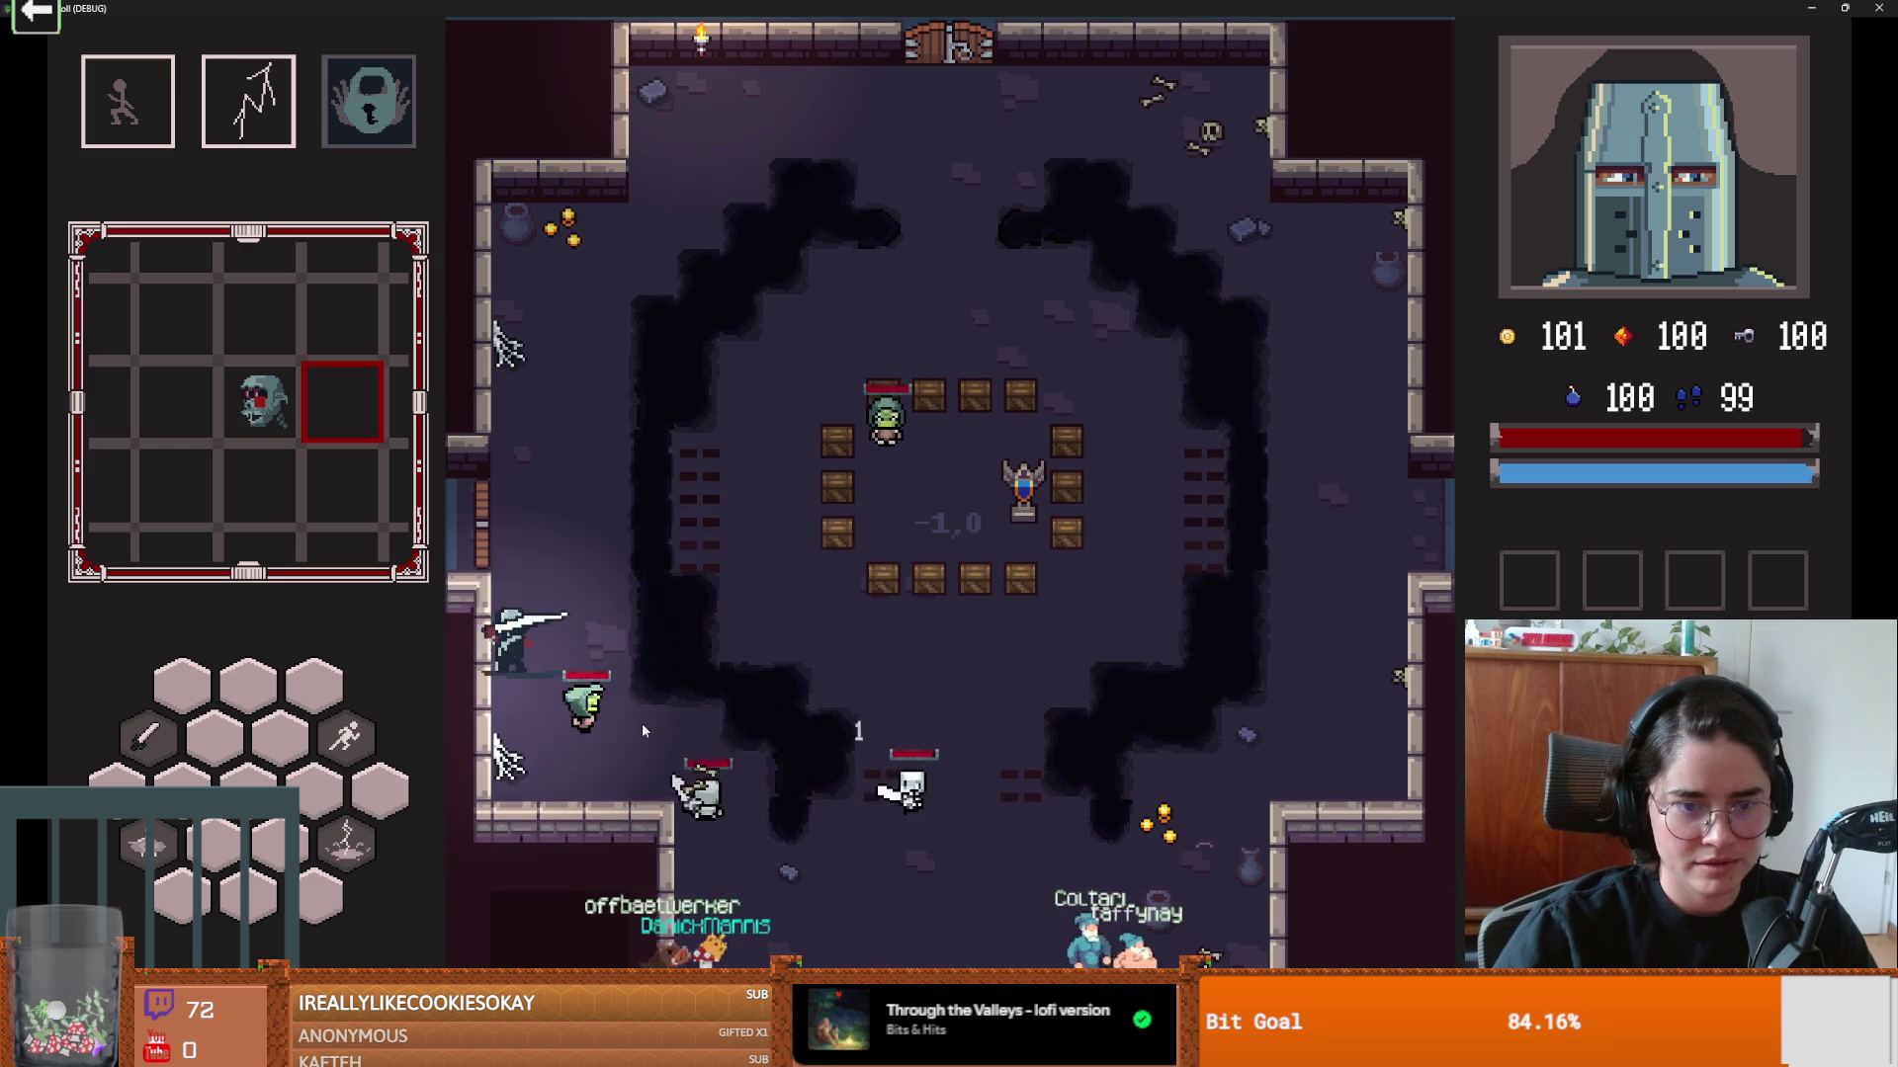
{"action": "key", "text": "w"}
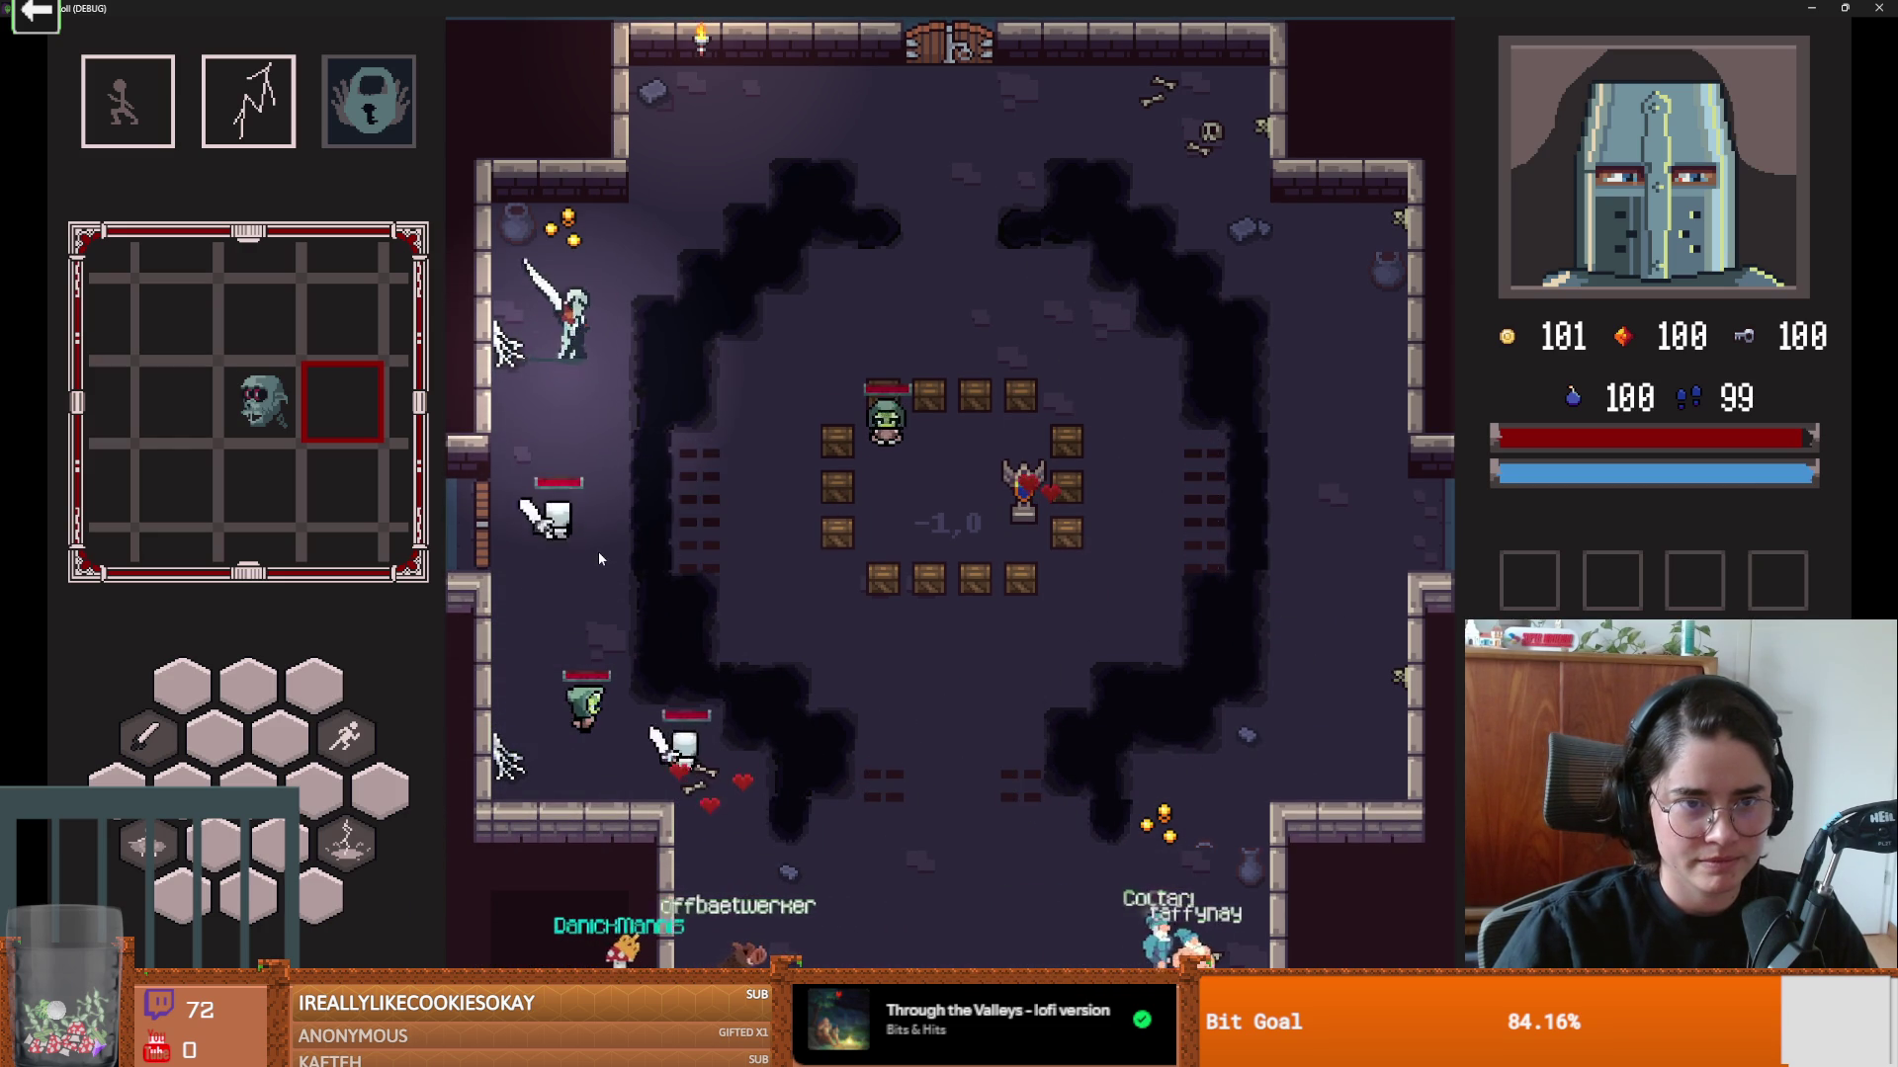
{"action": "key", "text": "d"}
{"action": "key", "text": "d"}
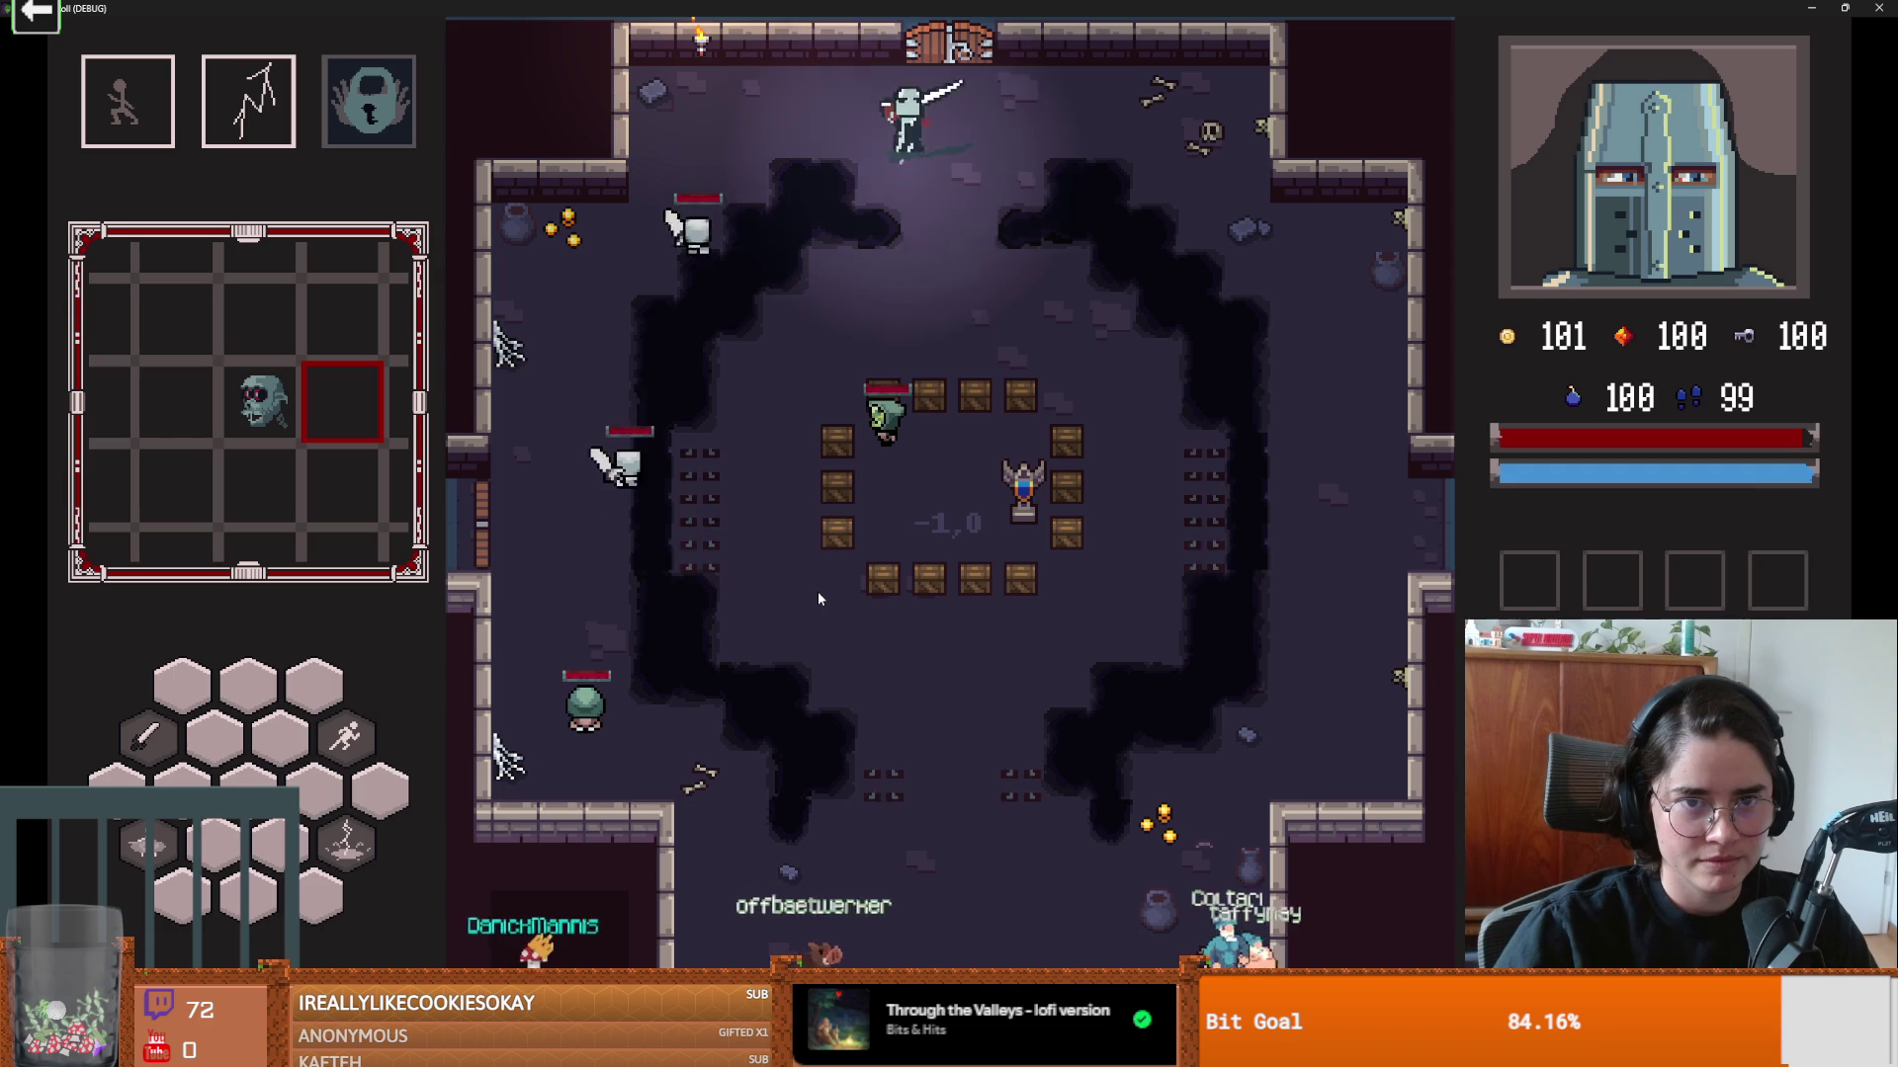
{"action": "key", "text": "s"}
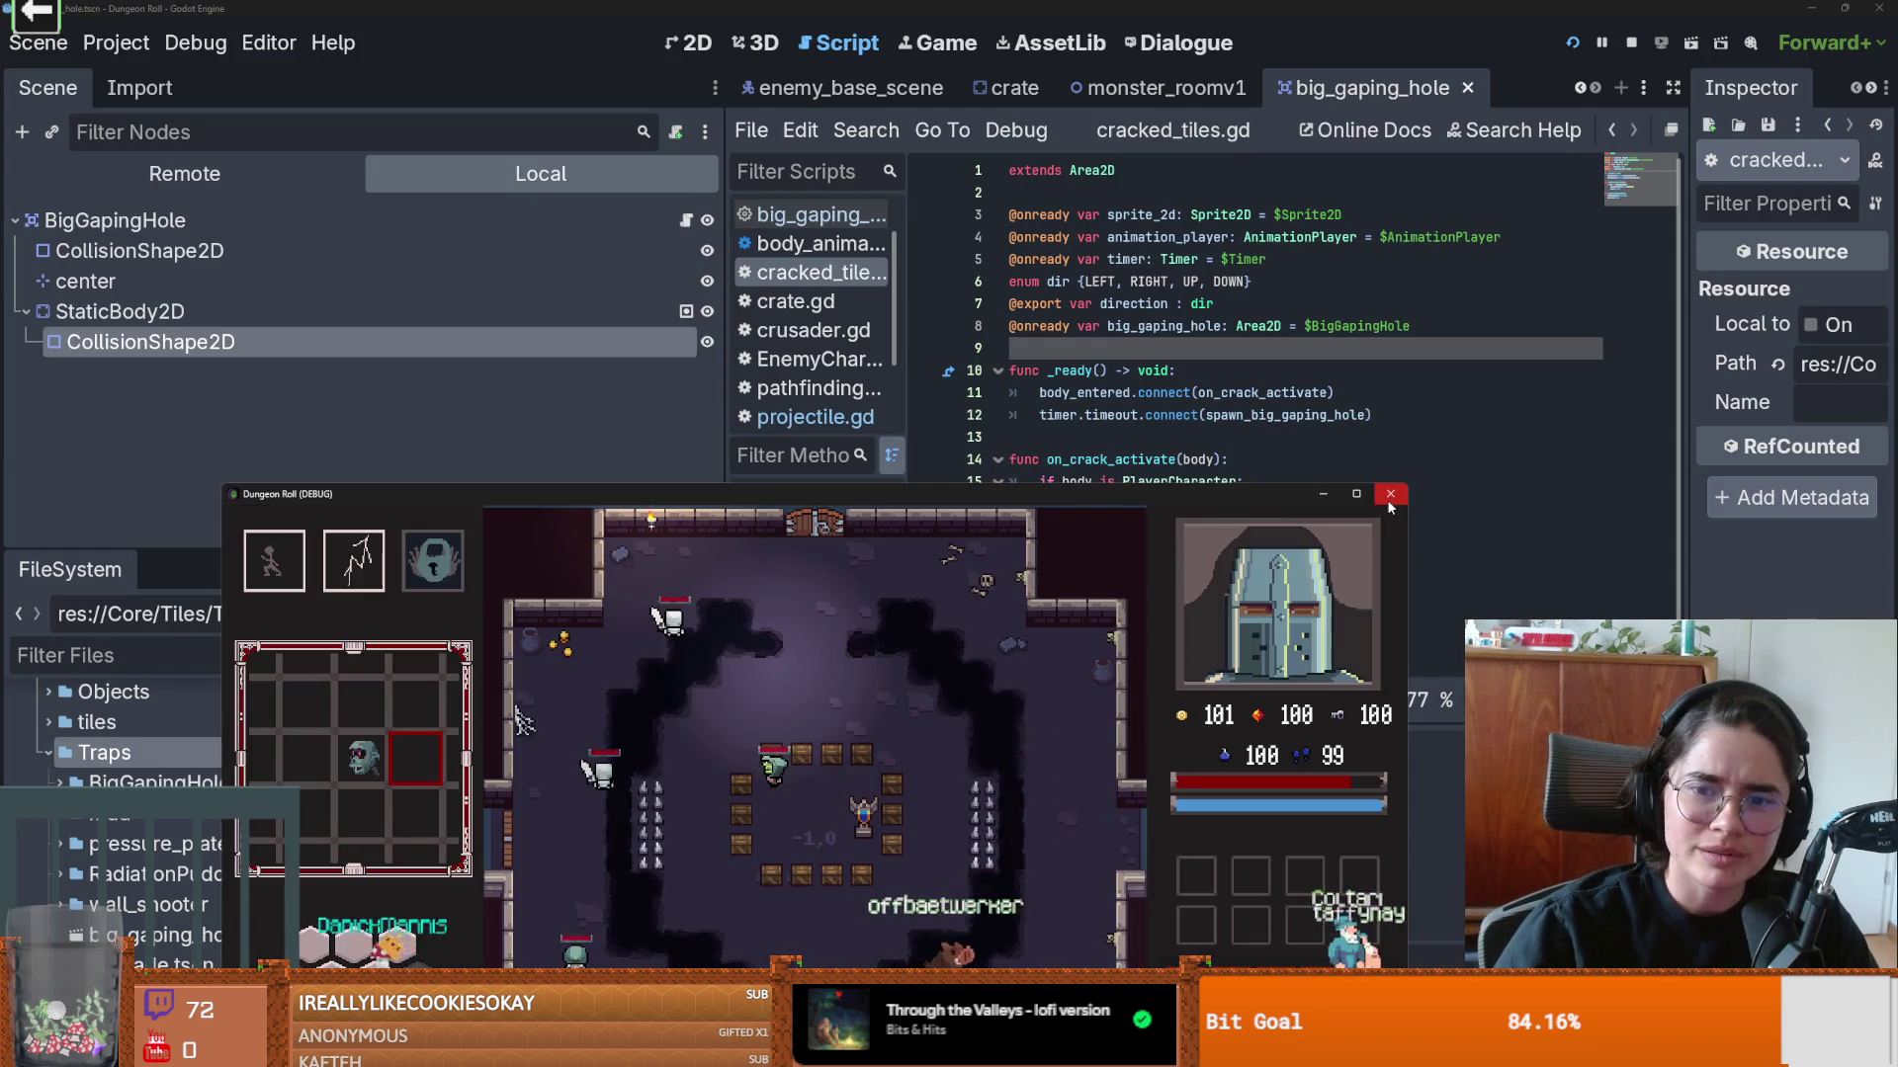
{"action": "left_click", "coordinate": [1388, 495]}
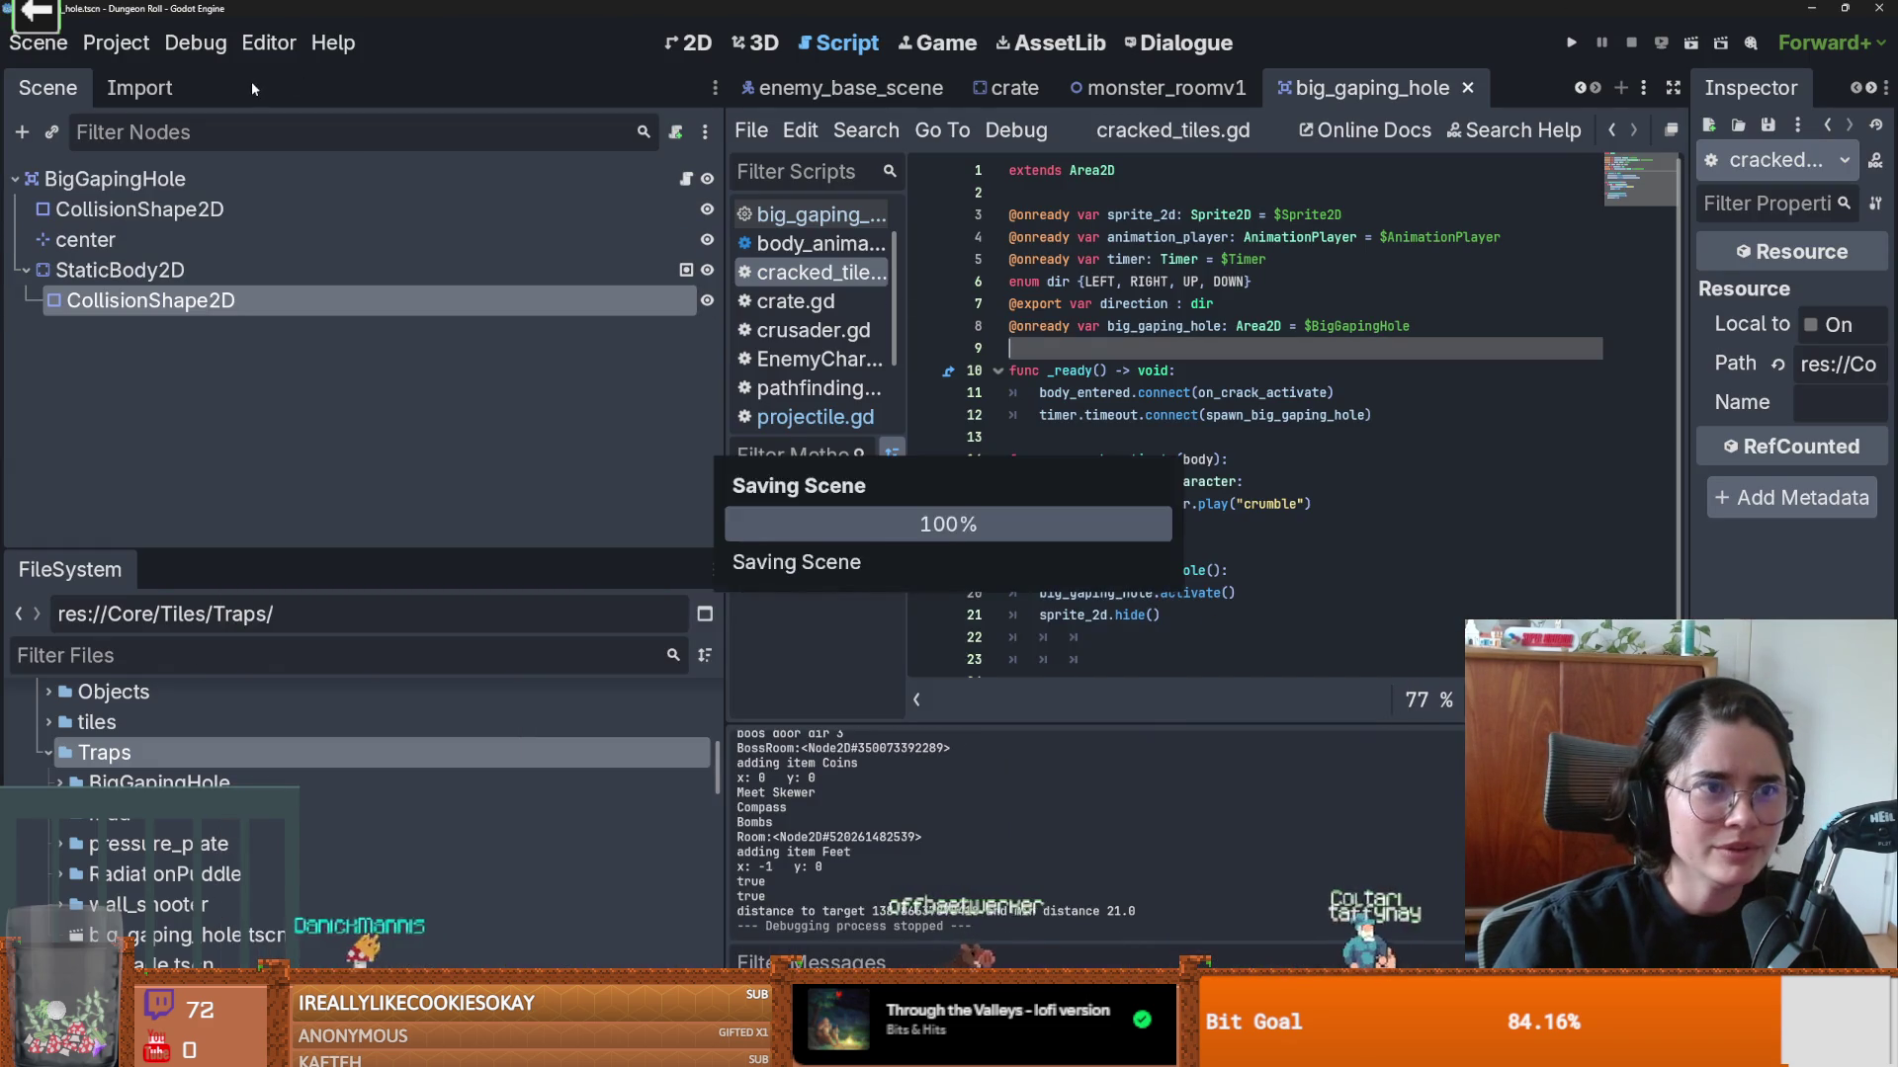
Step: Turn on Debug > Visible Collision Shapes
{"action": "left_click", "coordinate": [194, 43]}
{"action": "left_click", "coordinate": [195, 42]}
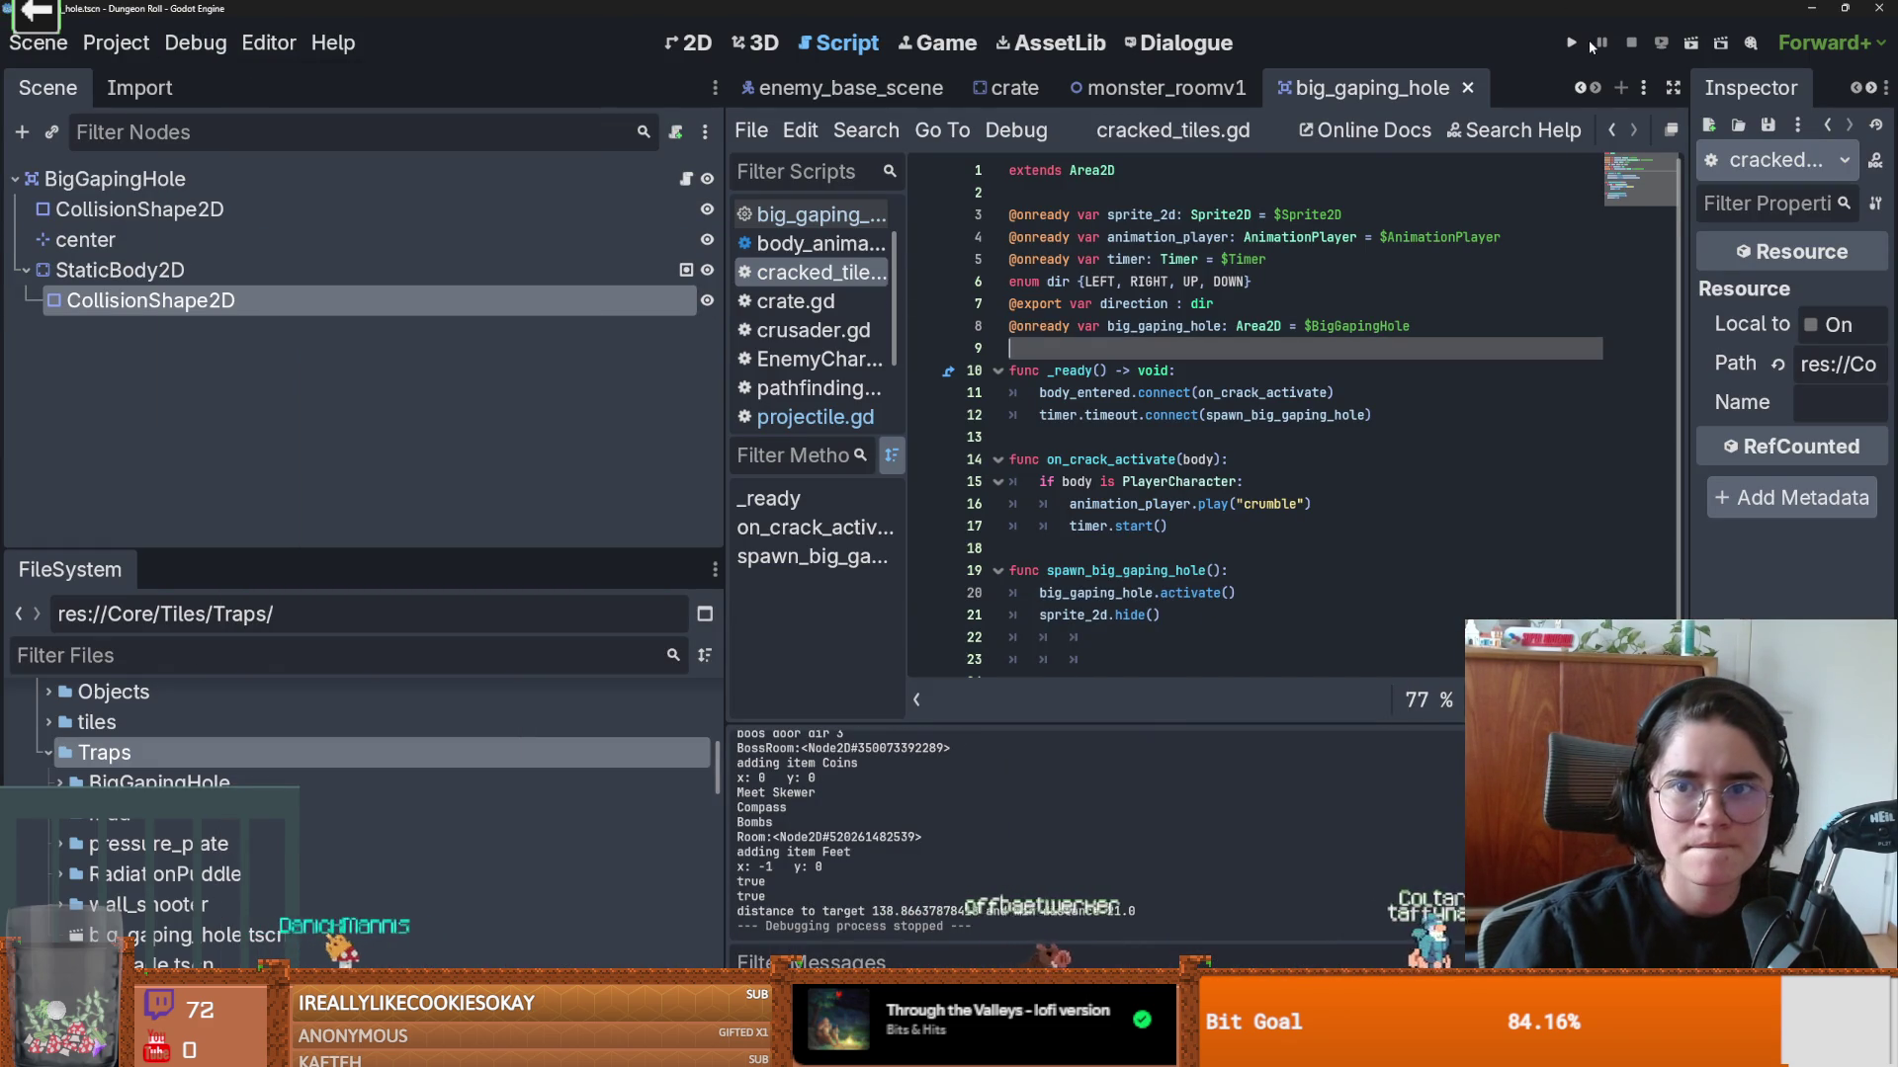
{"action": "left_click", "coordinate": [127, 36]}
{"action": "key", "text": "Escape"}
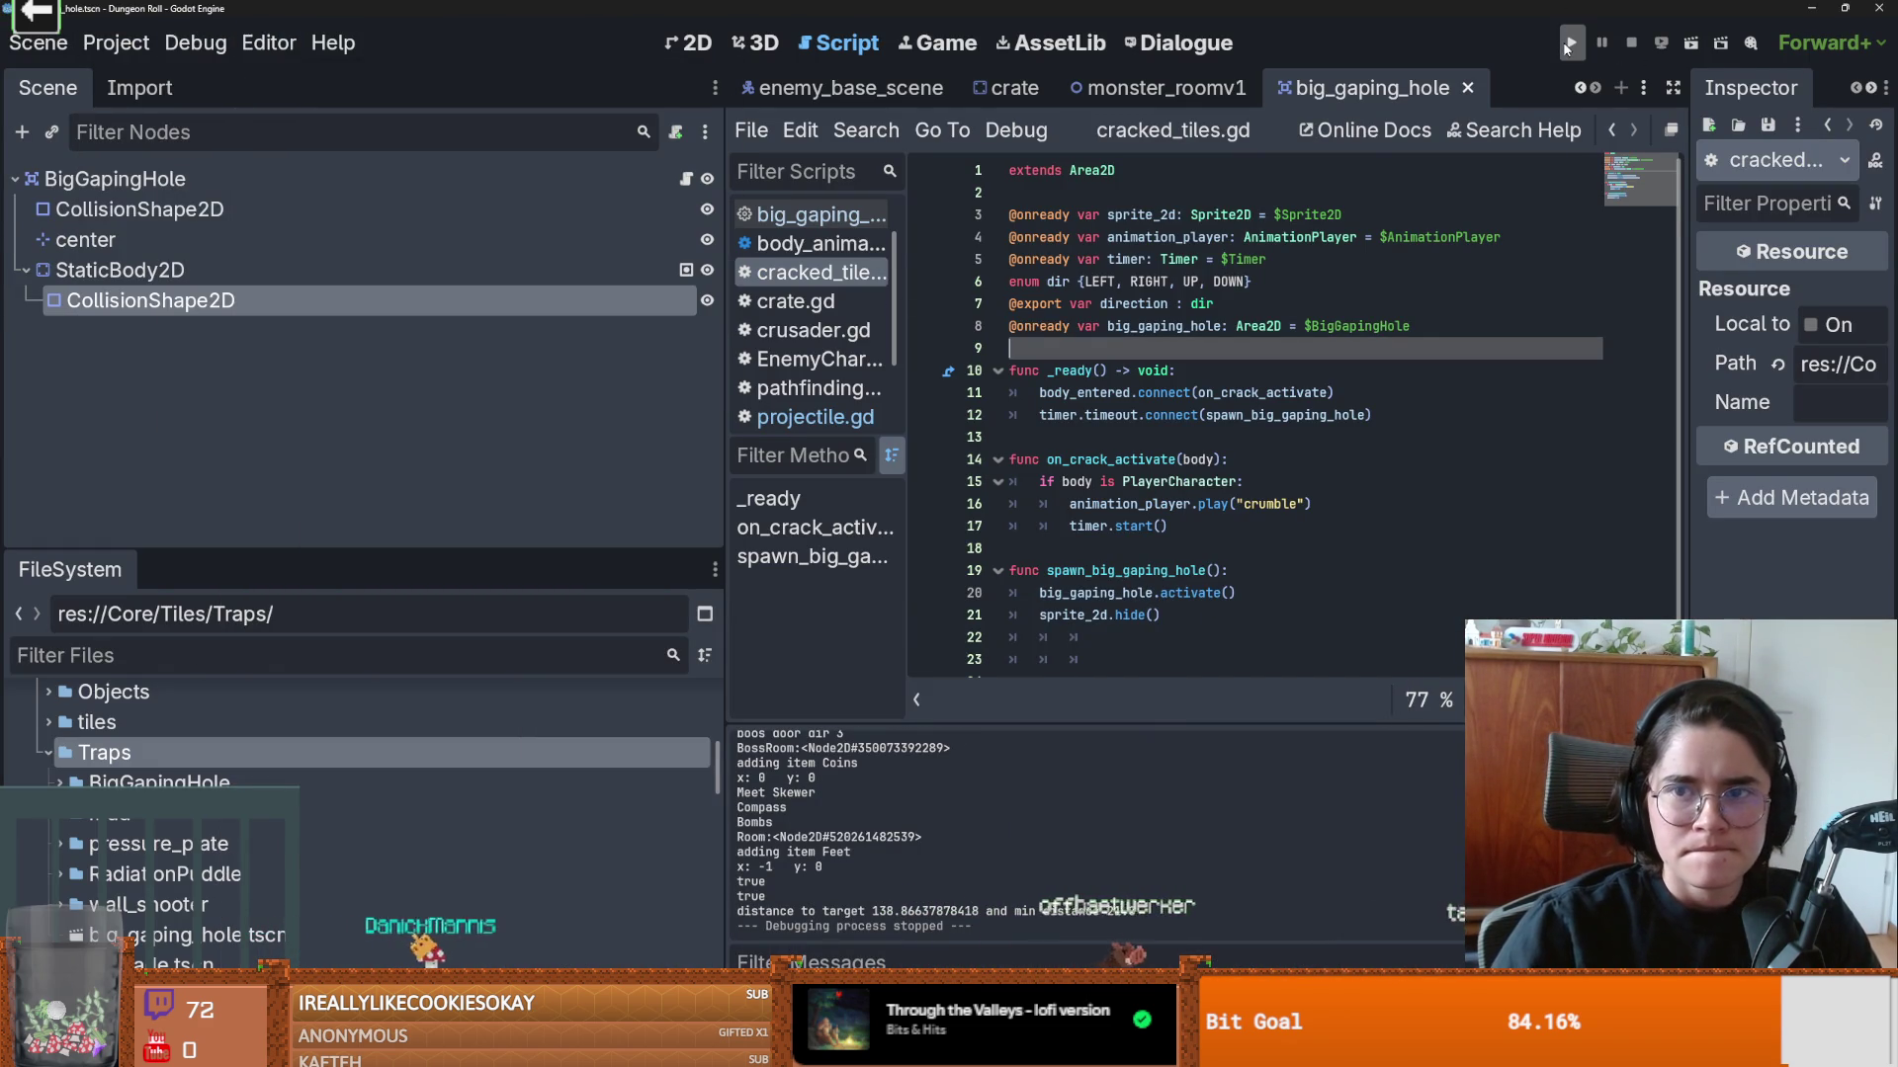
Step: Run the project, start a Crusader run to inspect the collision areas, then close the game
{"action": "left_click", "coordinate": [1572, 42]}
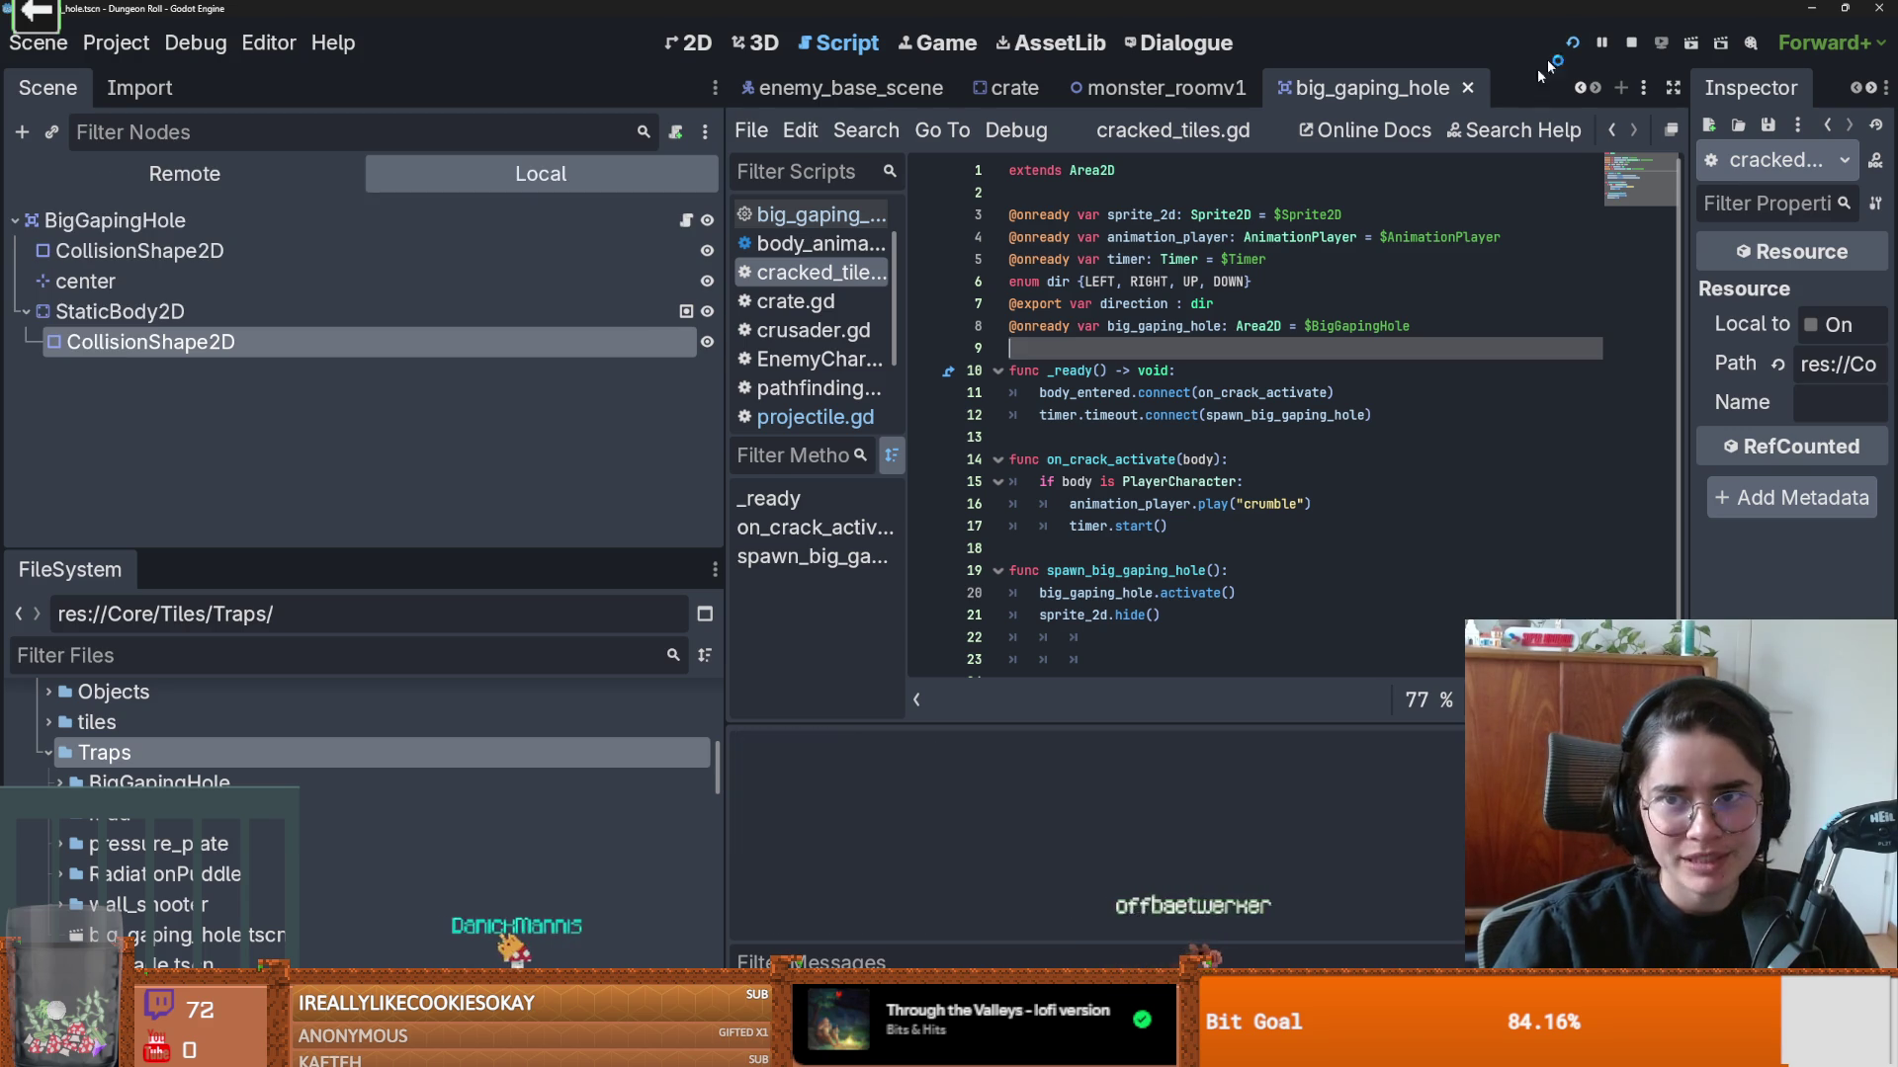
{"action": "left_click", "coordinate": [1491, 176]}
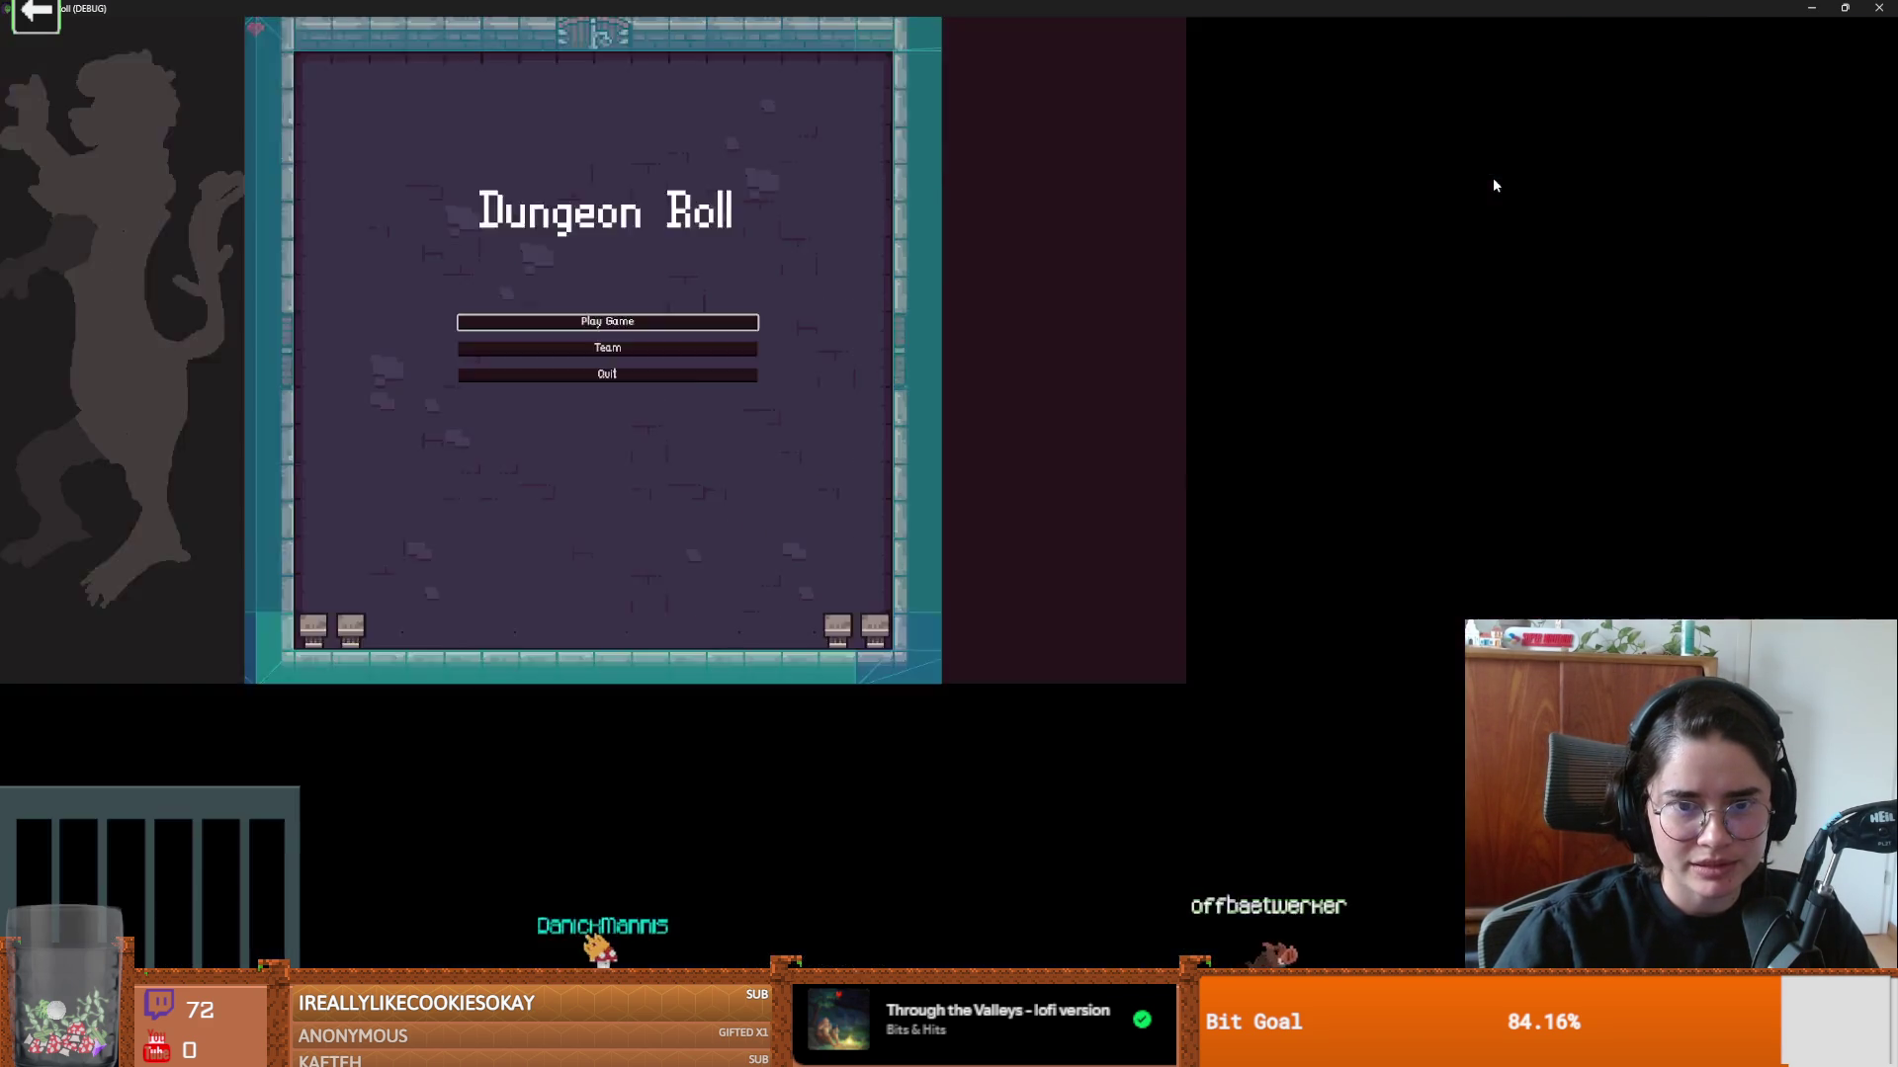
{"action": "left_click", "coordinate": [1023, 484]}
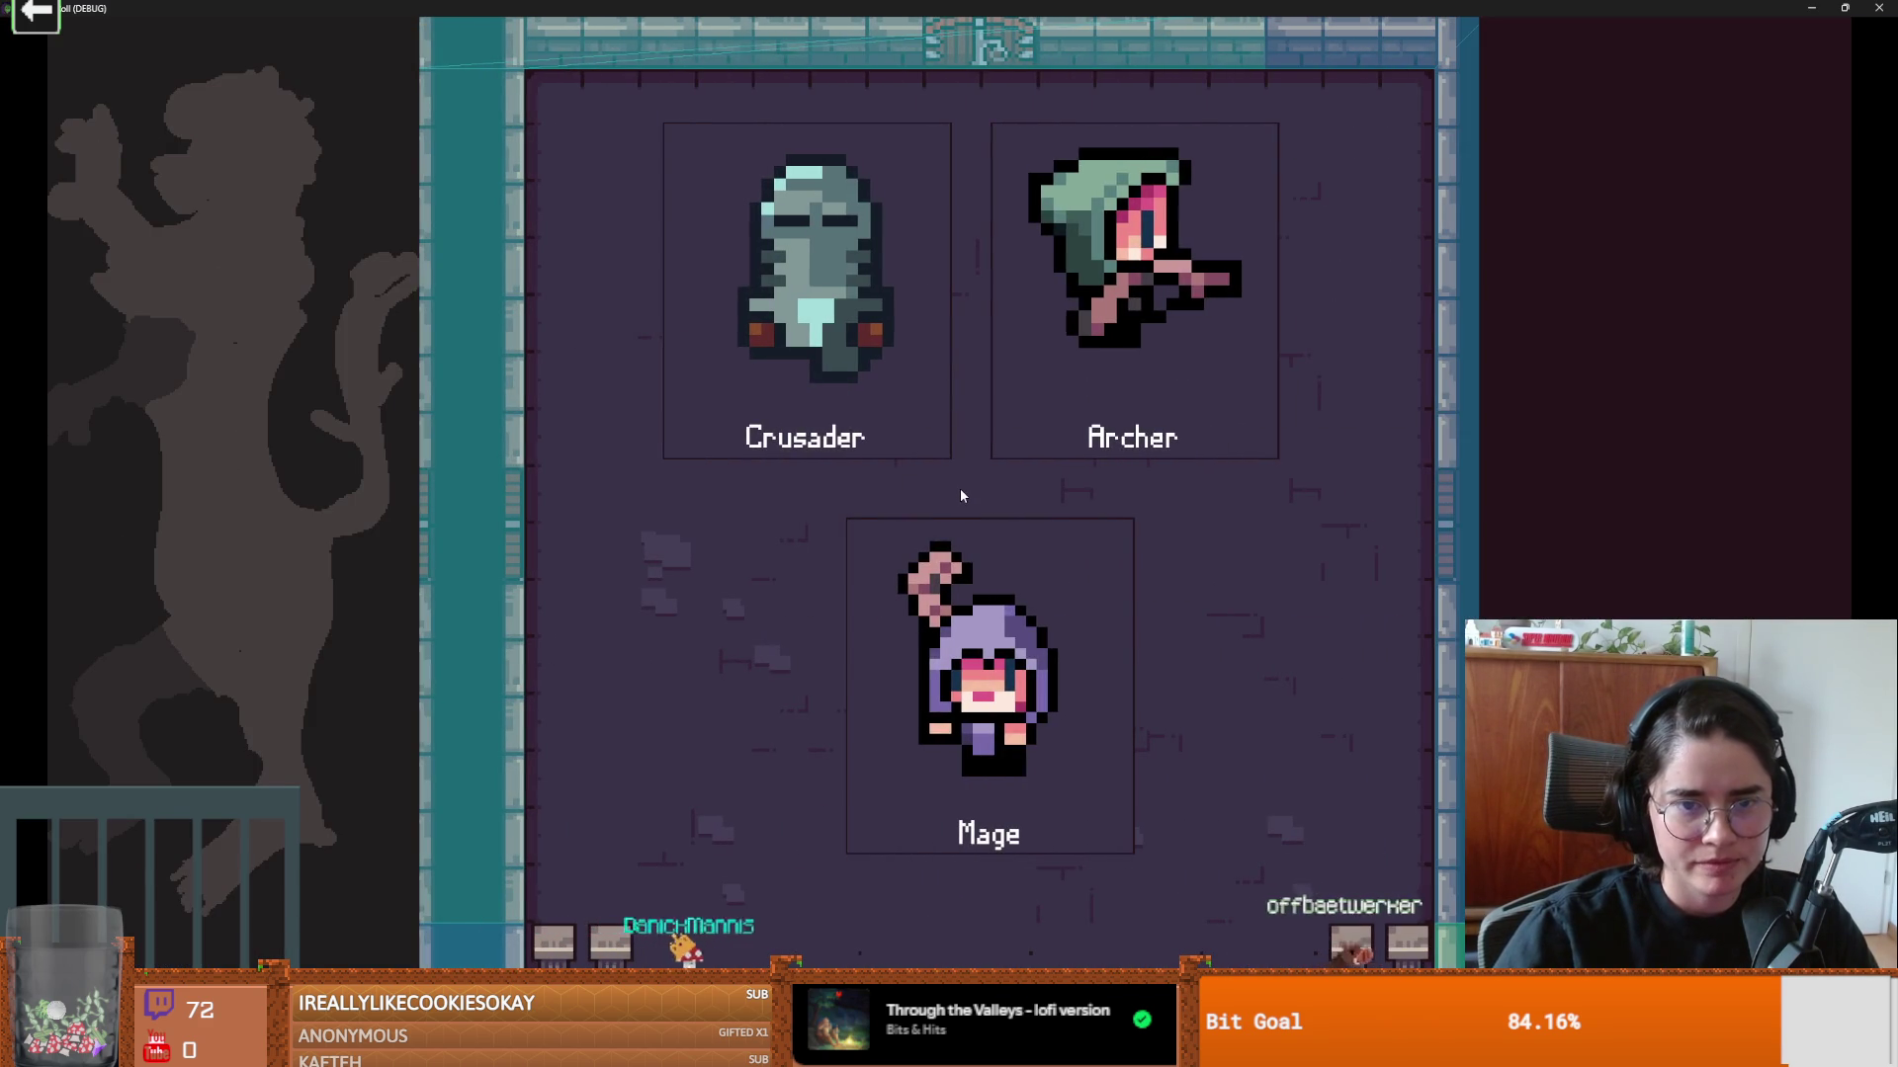
{"action": "key", "text": "Return"}
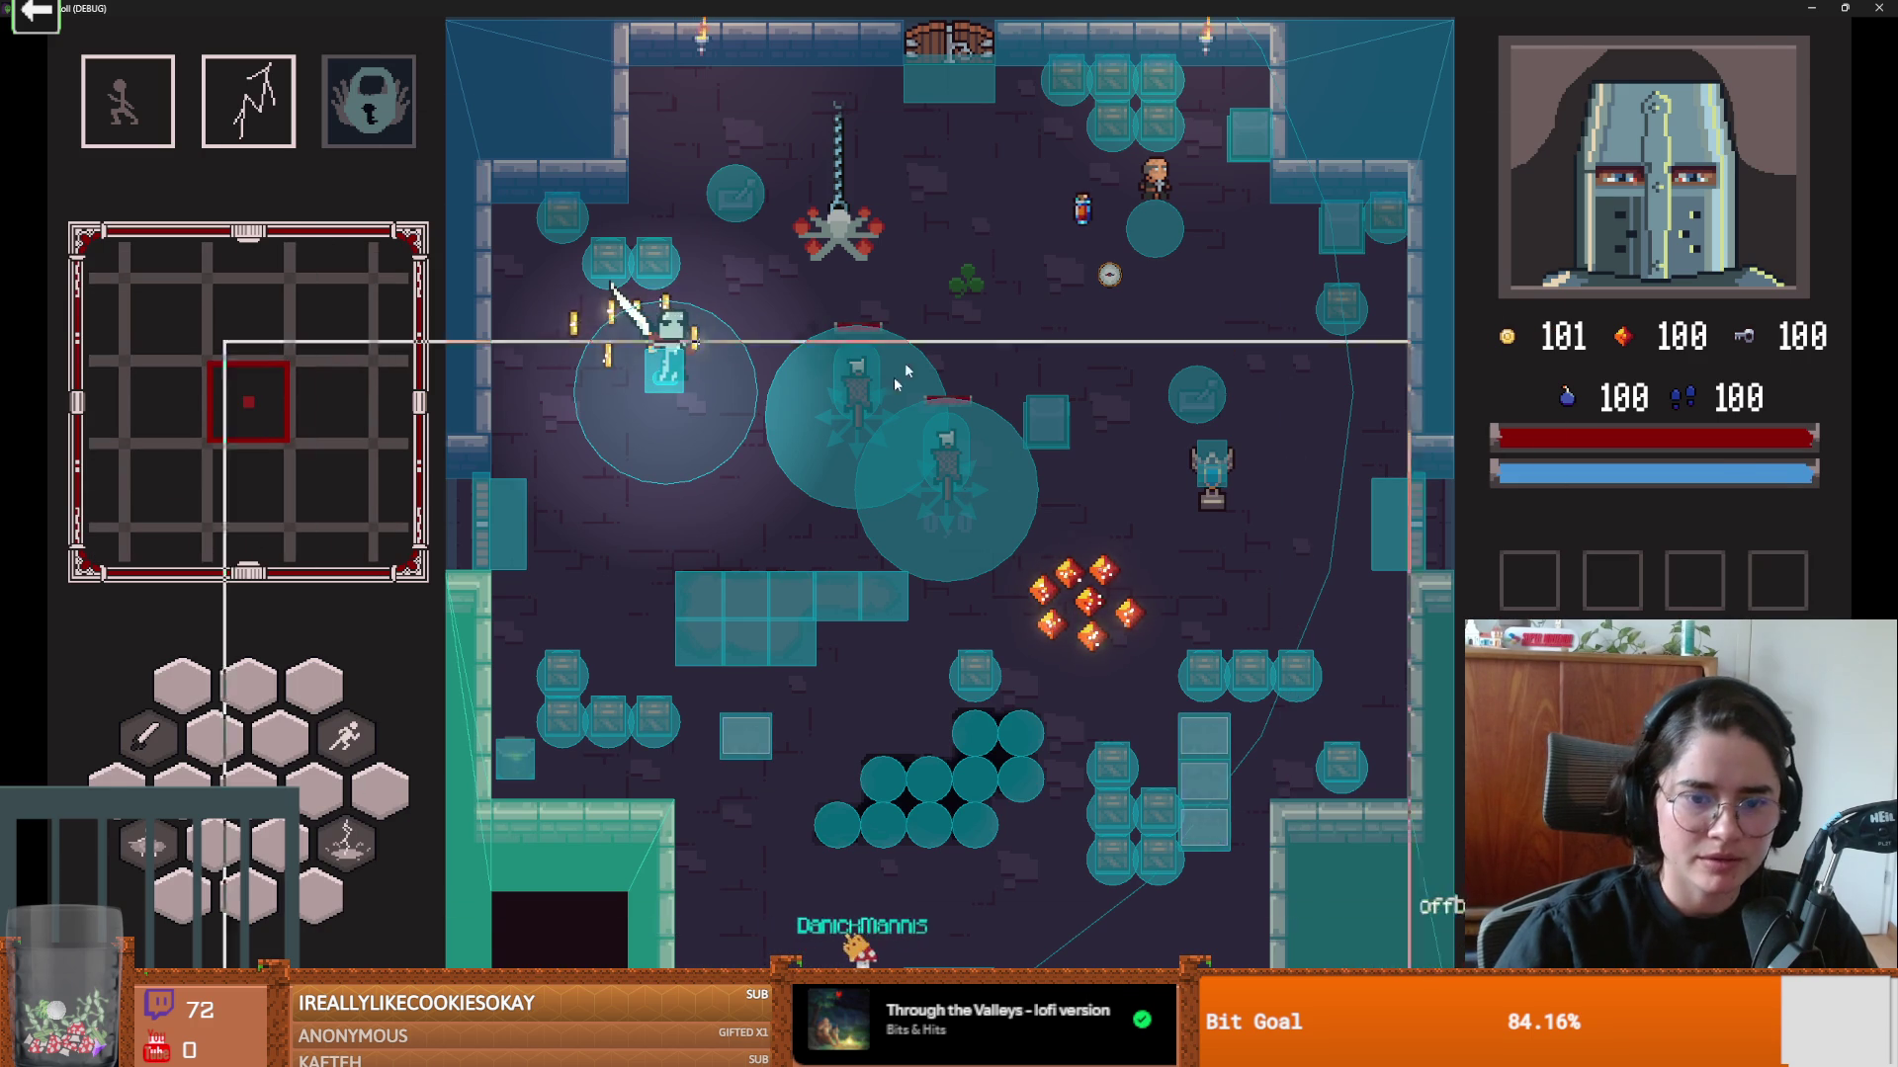
{"action": "key", "text": "alt+F4"}
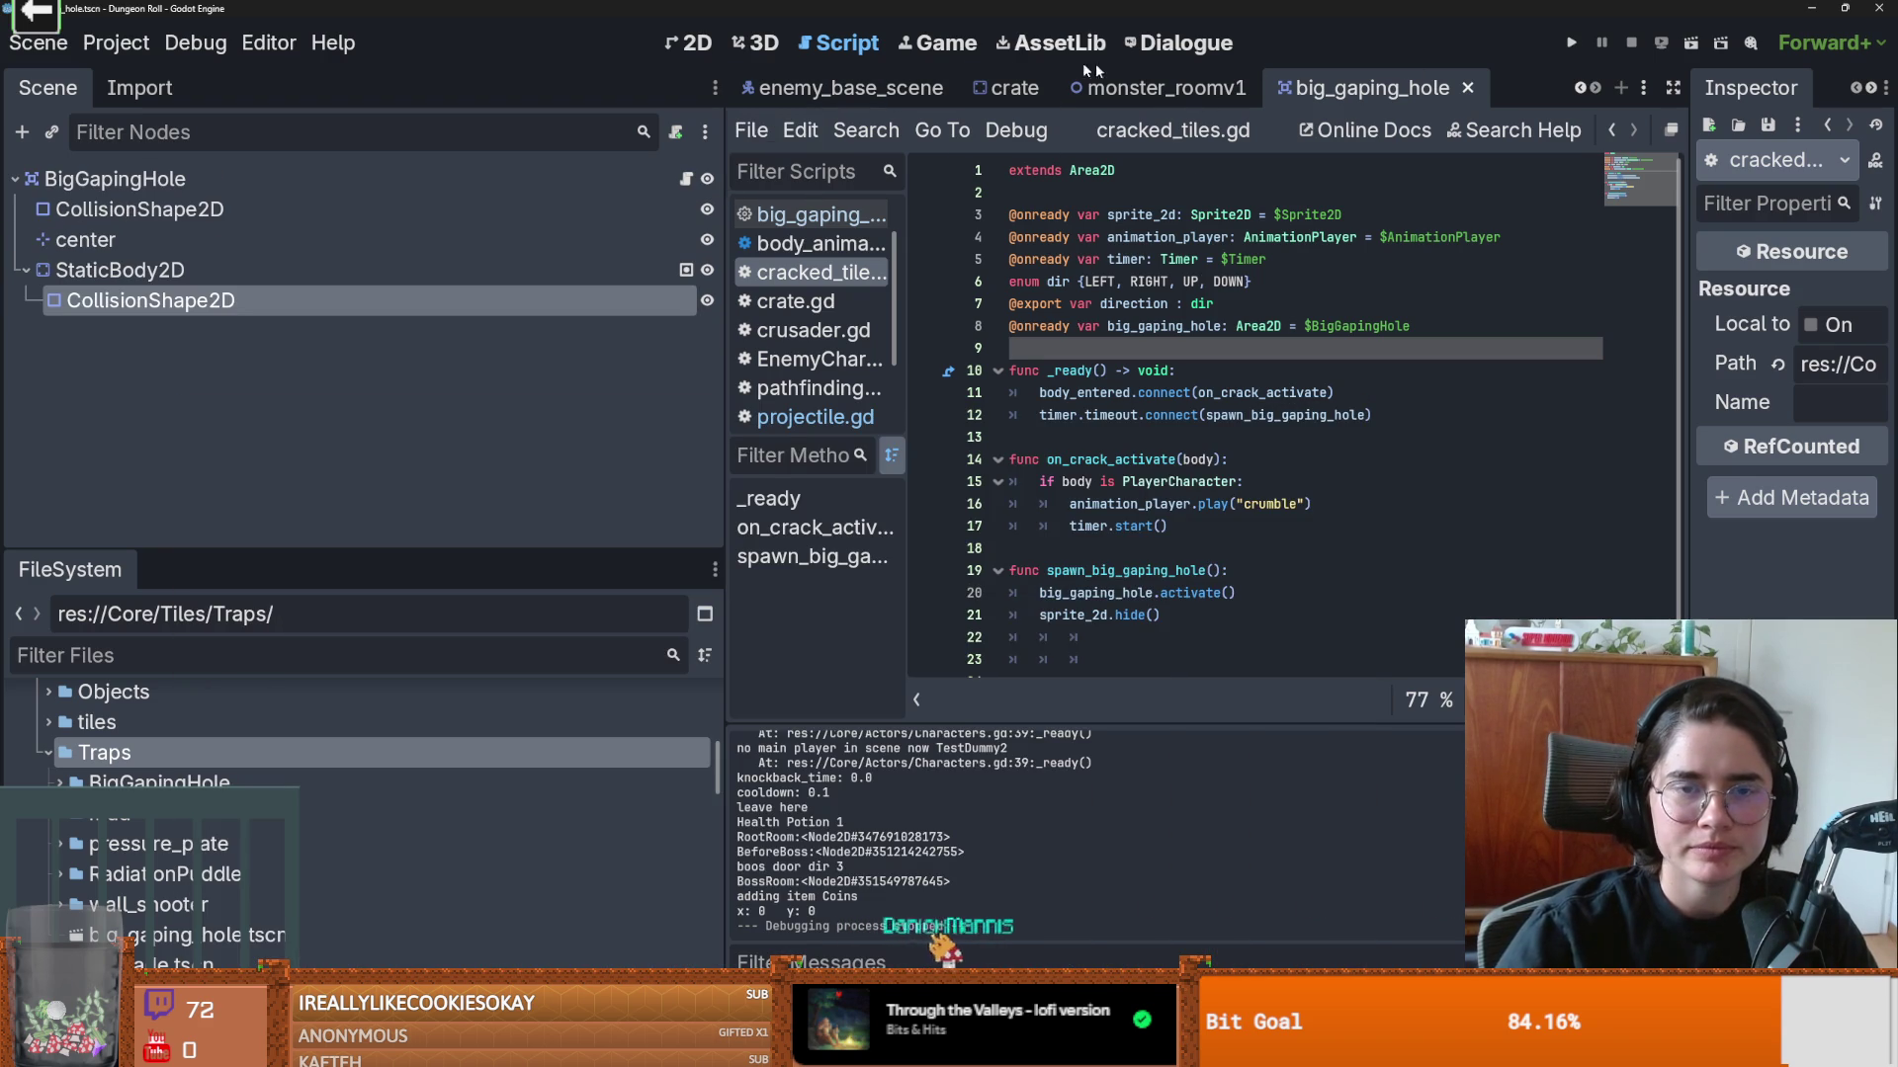
Step: In the 2D view, select big_gaping_hole's top CollisionShape2D, shrink its circle radius, and run with F5
{"action": "key", "text": "ctrl+F1"}
{"action": "scroll", "coordinate": [771, 463], "scroll_direction": "up", "scroll_amount": 4}
{"action": "scroll", "coordinate": [949, 425], "scroll_direction": "down", "scroll_amount": 5}
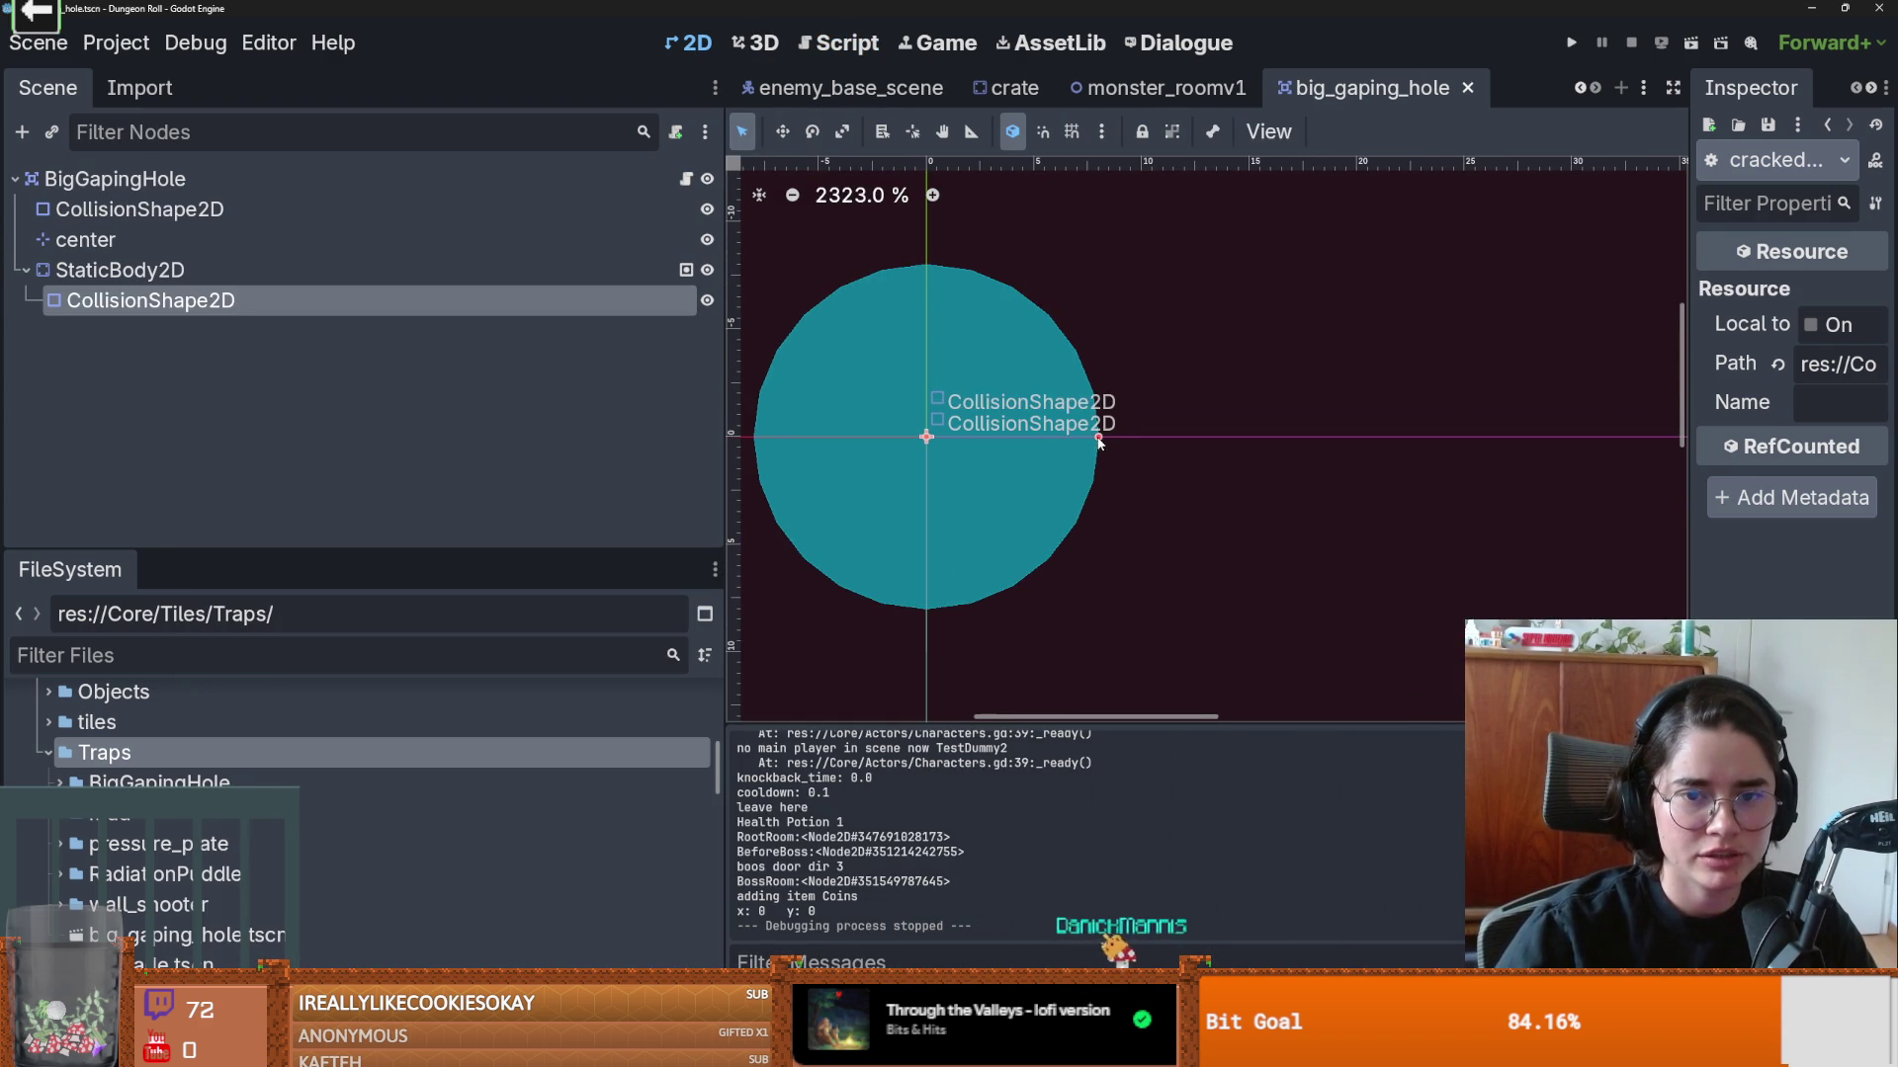
{"action": "left_click_drag", "start_coordinate": [1099, 441], "coordinate": [1087, 442]}
{"action": "key", "text": "ctrl+z"}
{"action": "double_click", "coordinate": [144, 208]}
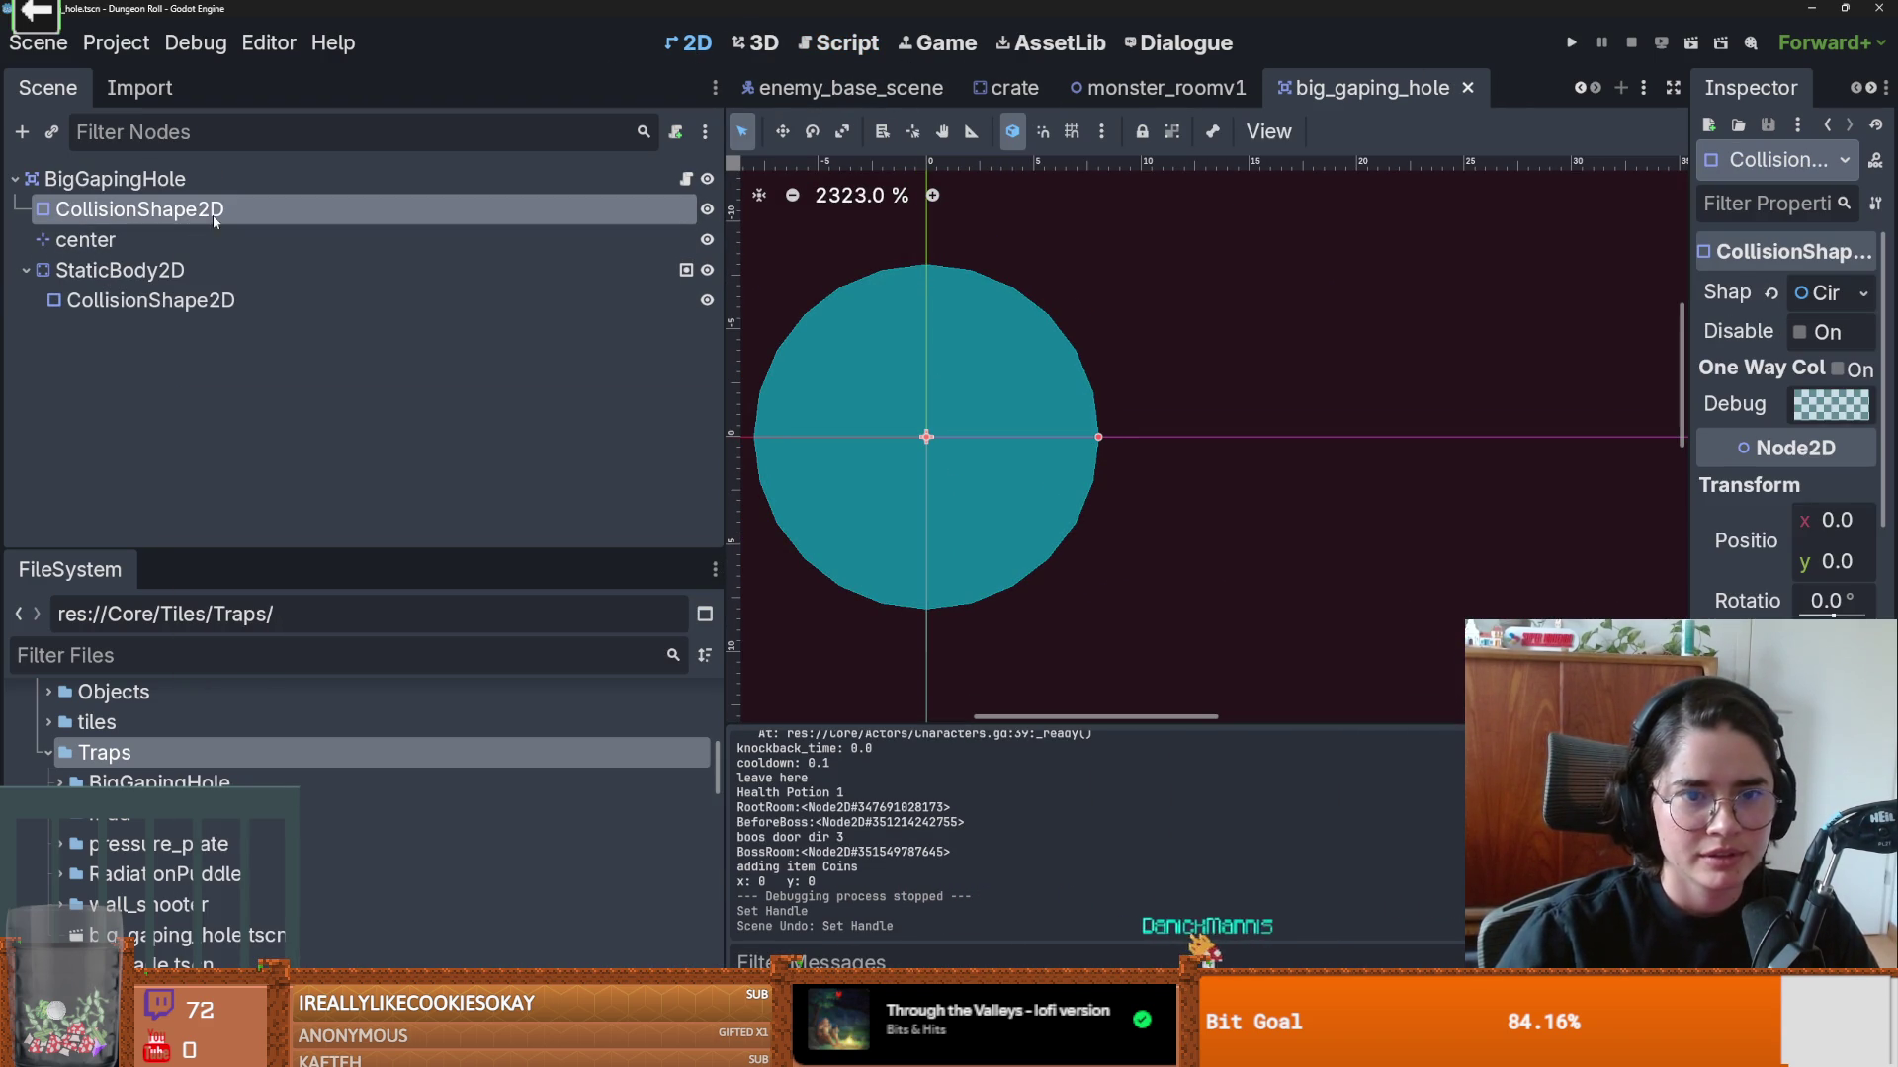
{"action": "right_click", "coordinate": [1093, 438], "text": "alt"}
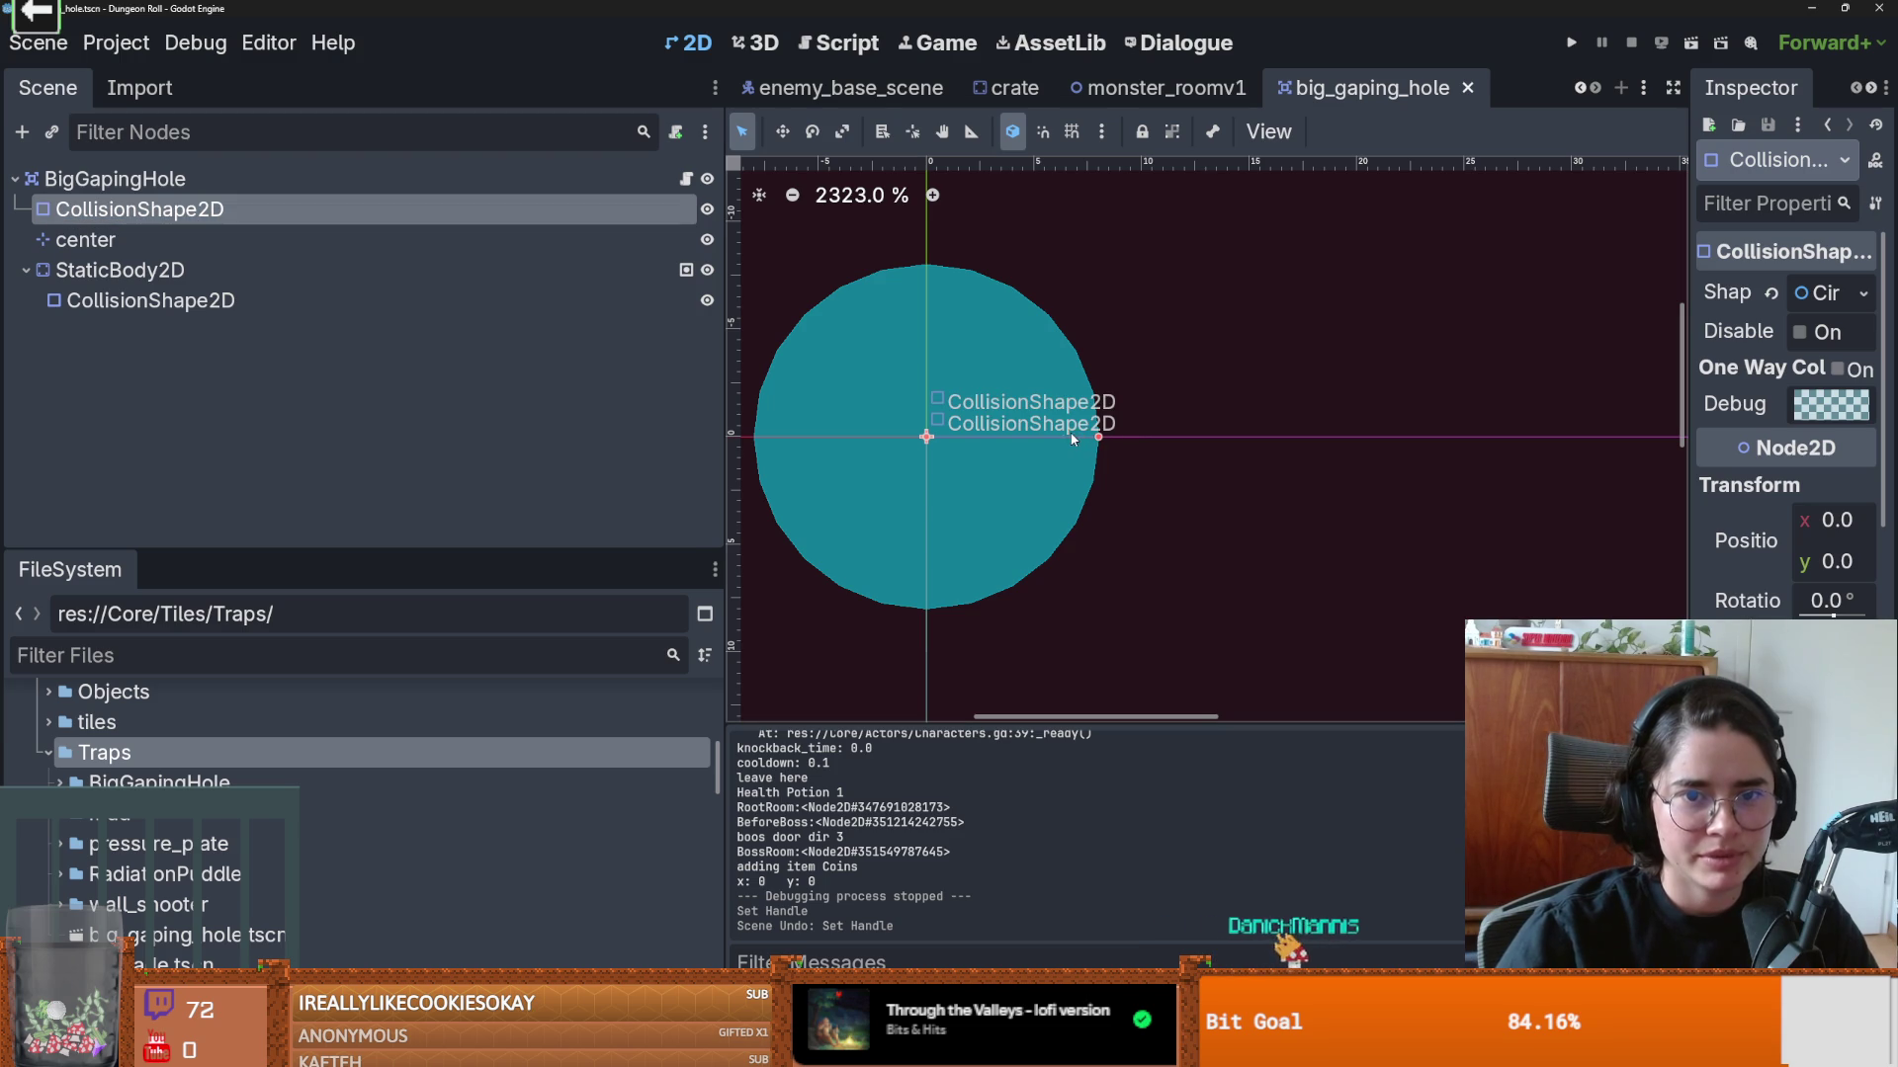
{"action": "left_click", "coordinate": [1028, 423]}
{"action": "key", "text": "ctrl+shift+z"}
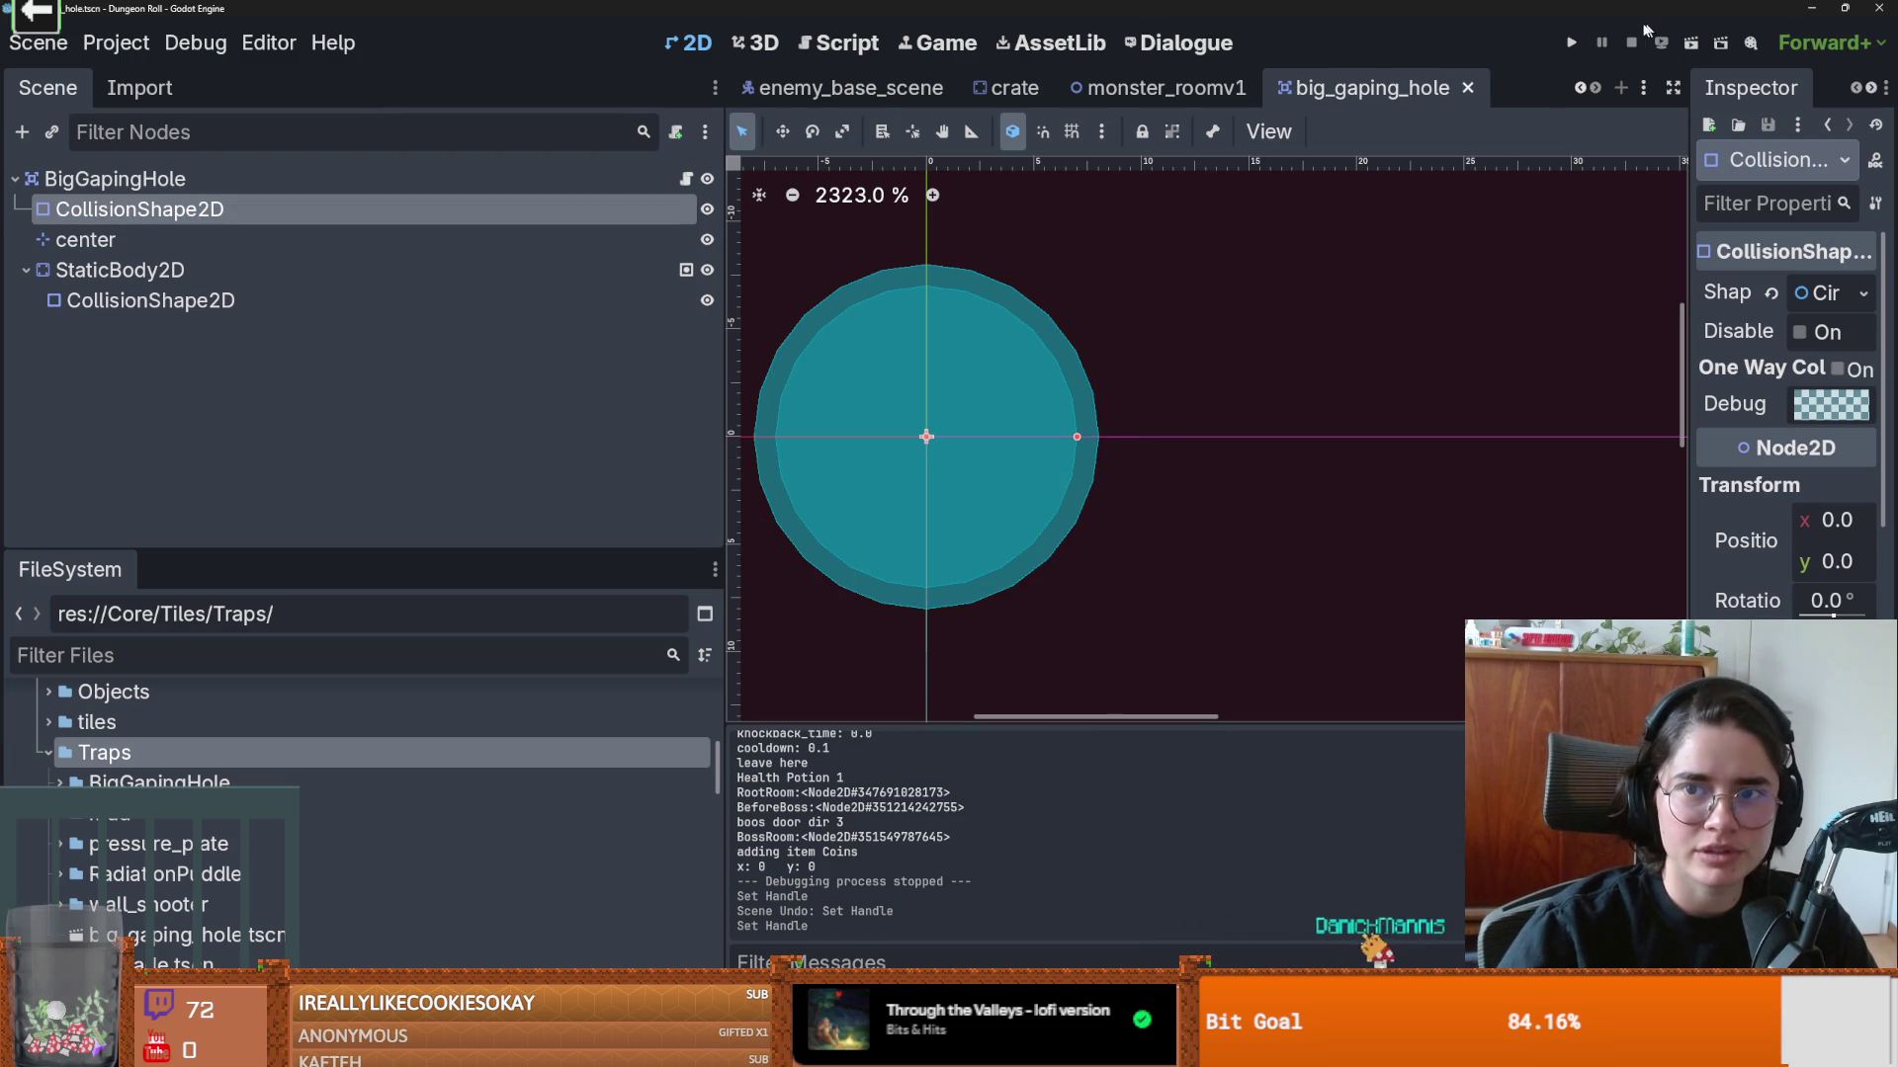
{"action": "key", "text": "F5"}
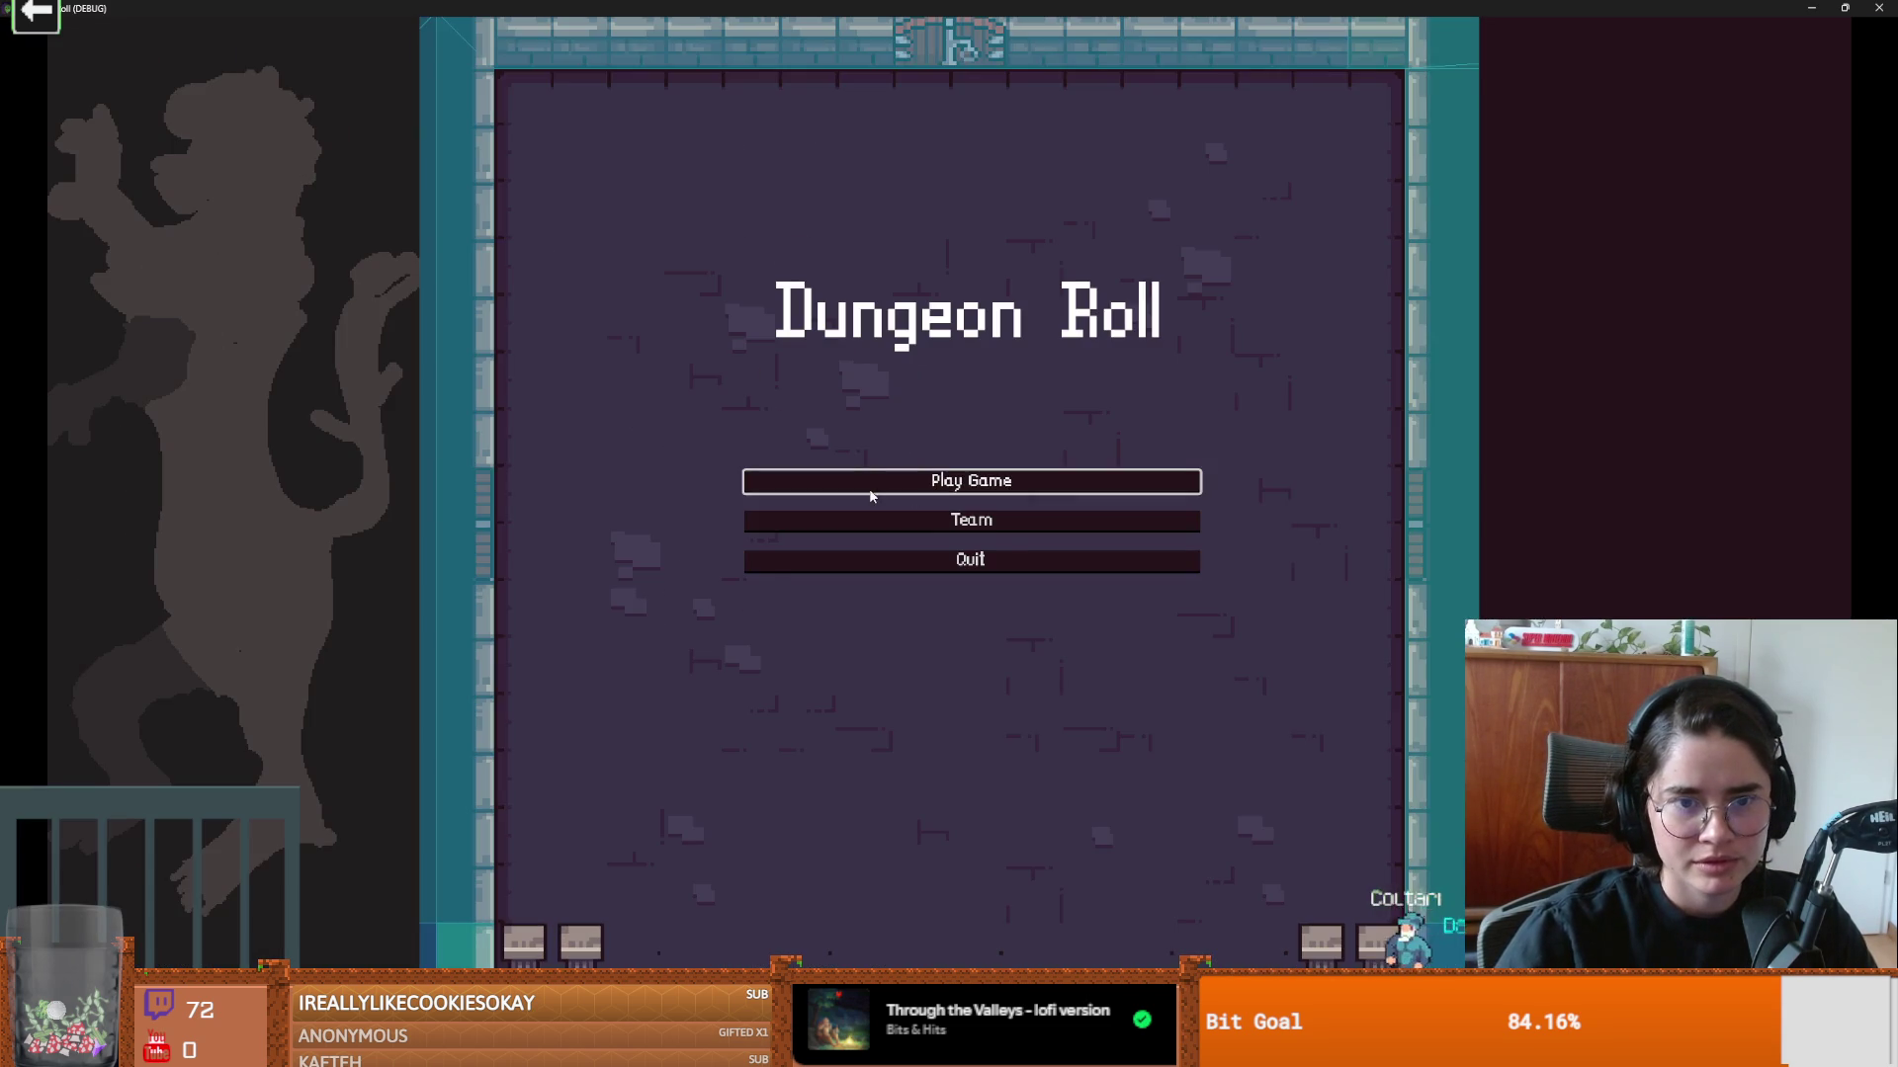
Step: Stop the game, drag the inner collision circle smaller, and relaunch as the Crusader to test
{"action": "left_click", "coordinate": [889, 483]}
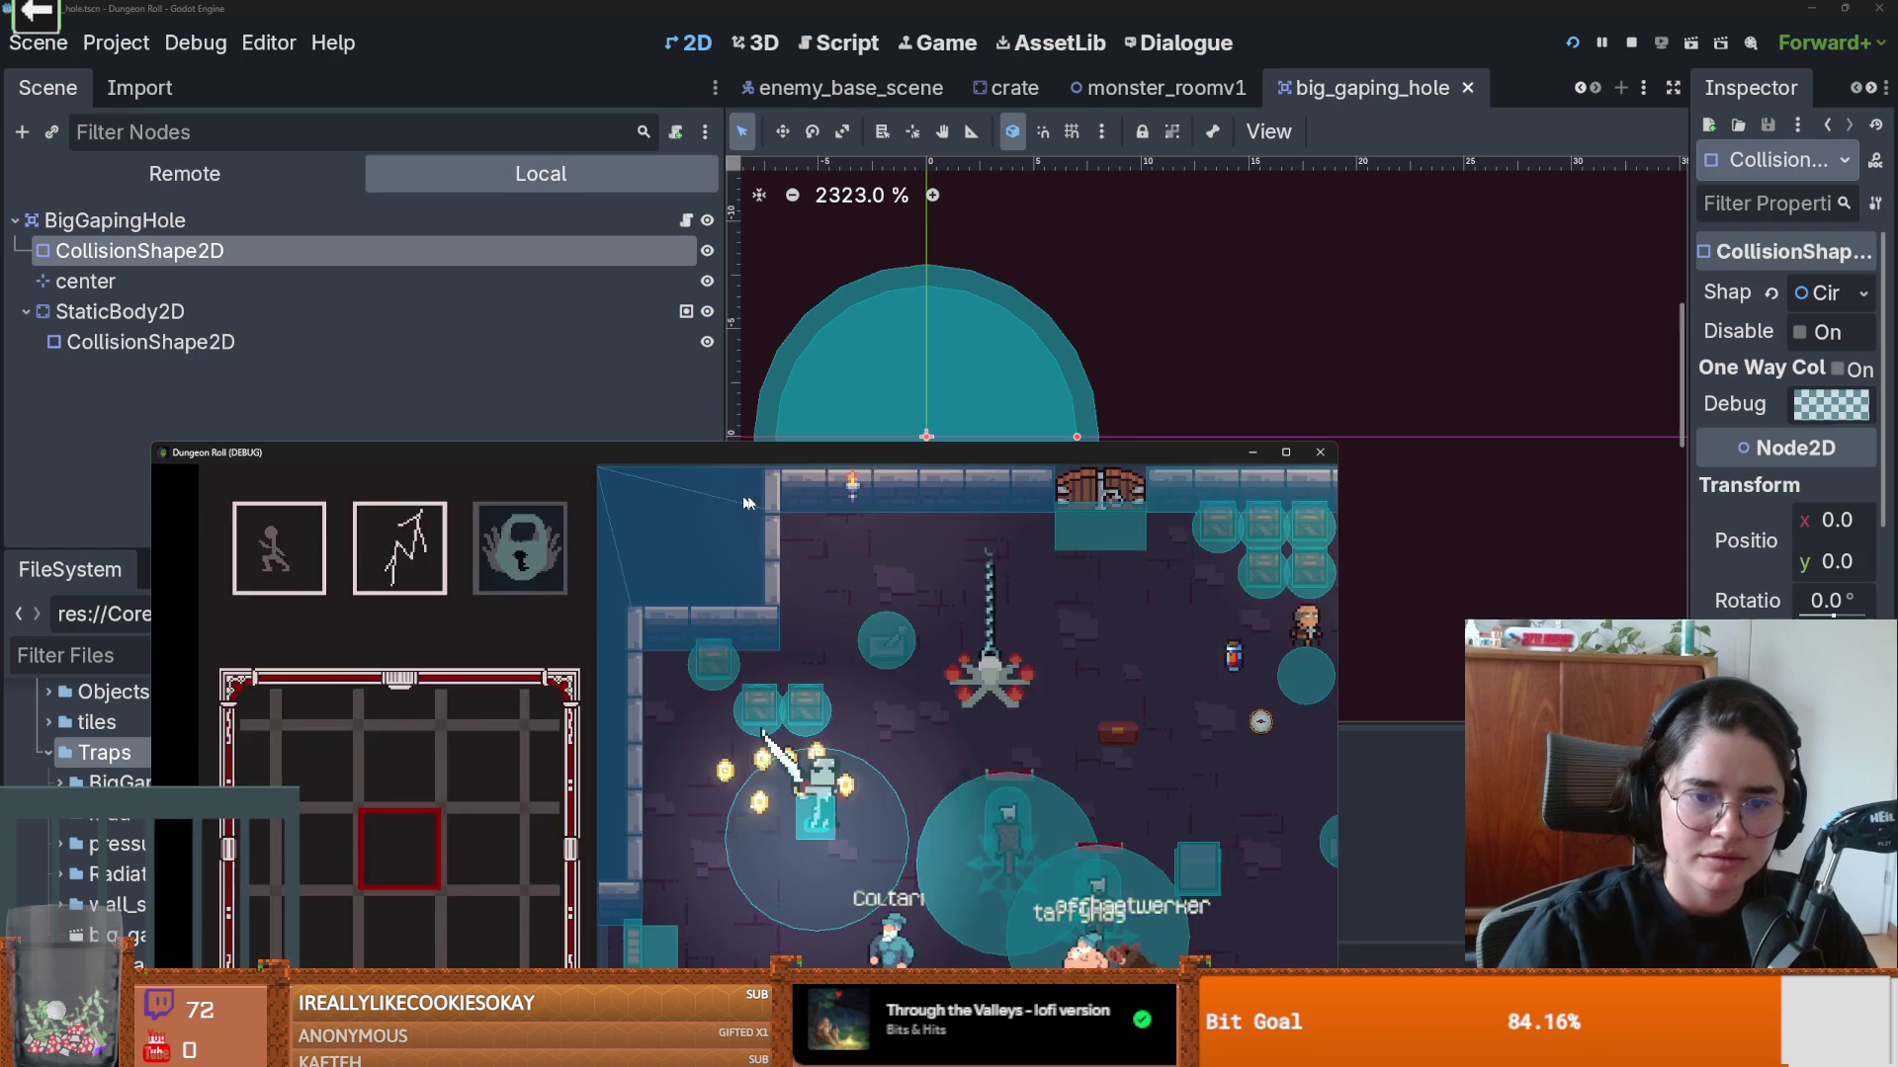
{"action": "key", "text": "F8"}
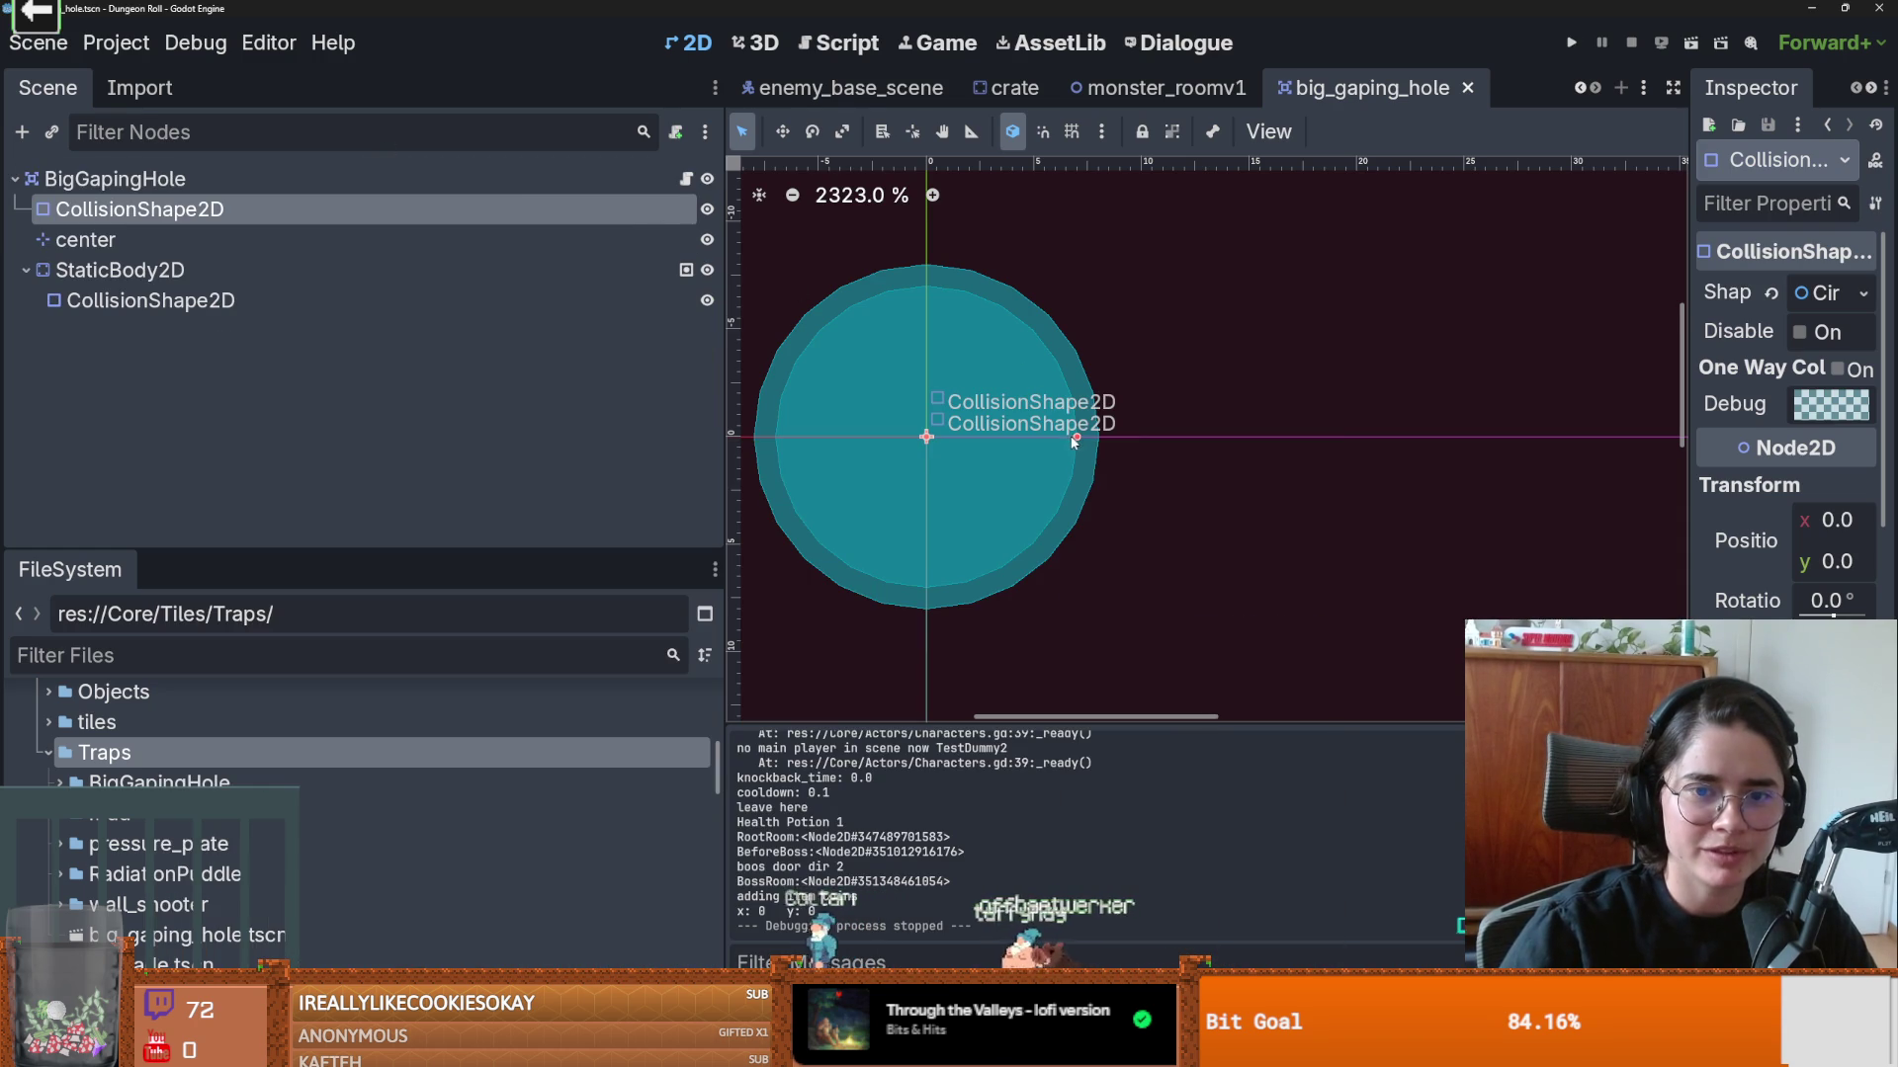
{"action": "left_click_drag", "start_coordinate": [1075, 442], "coordinate": [1056, 437]}
{"action": "key", "text": "F5"}
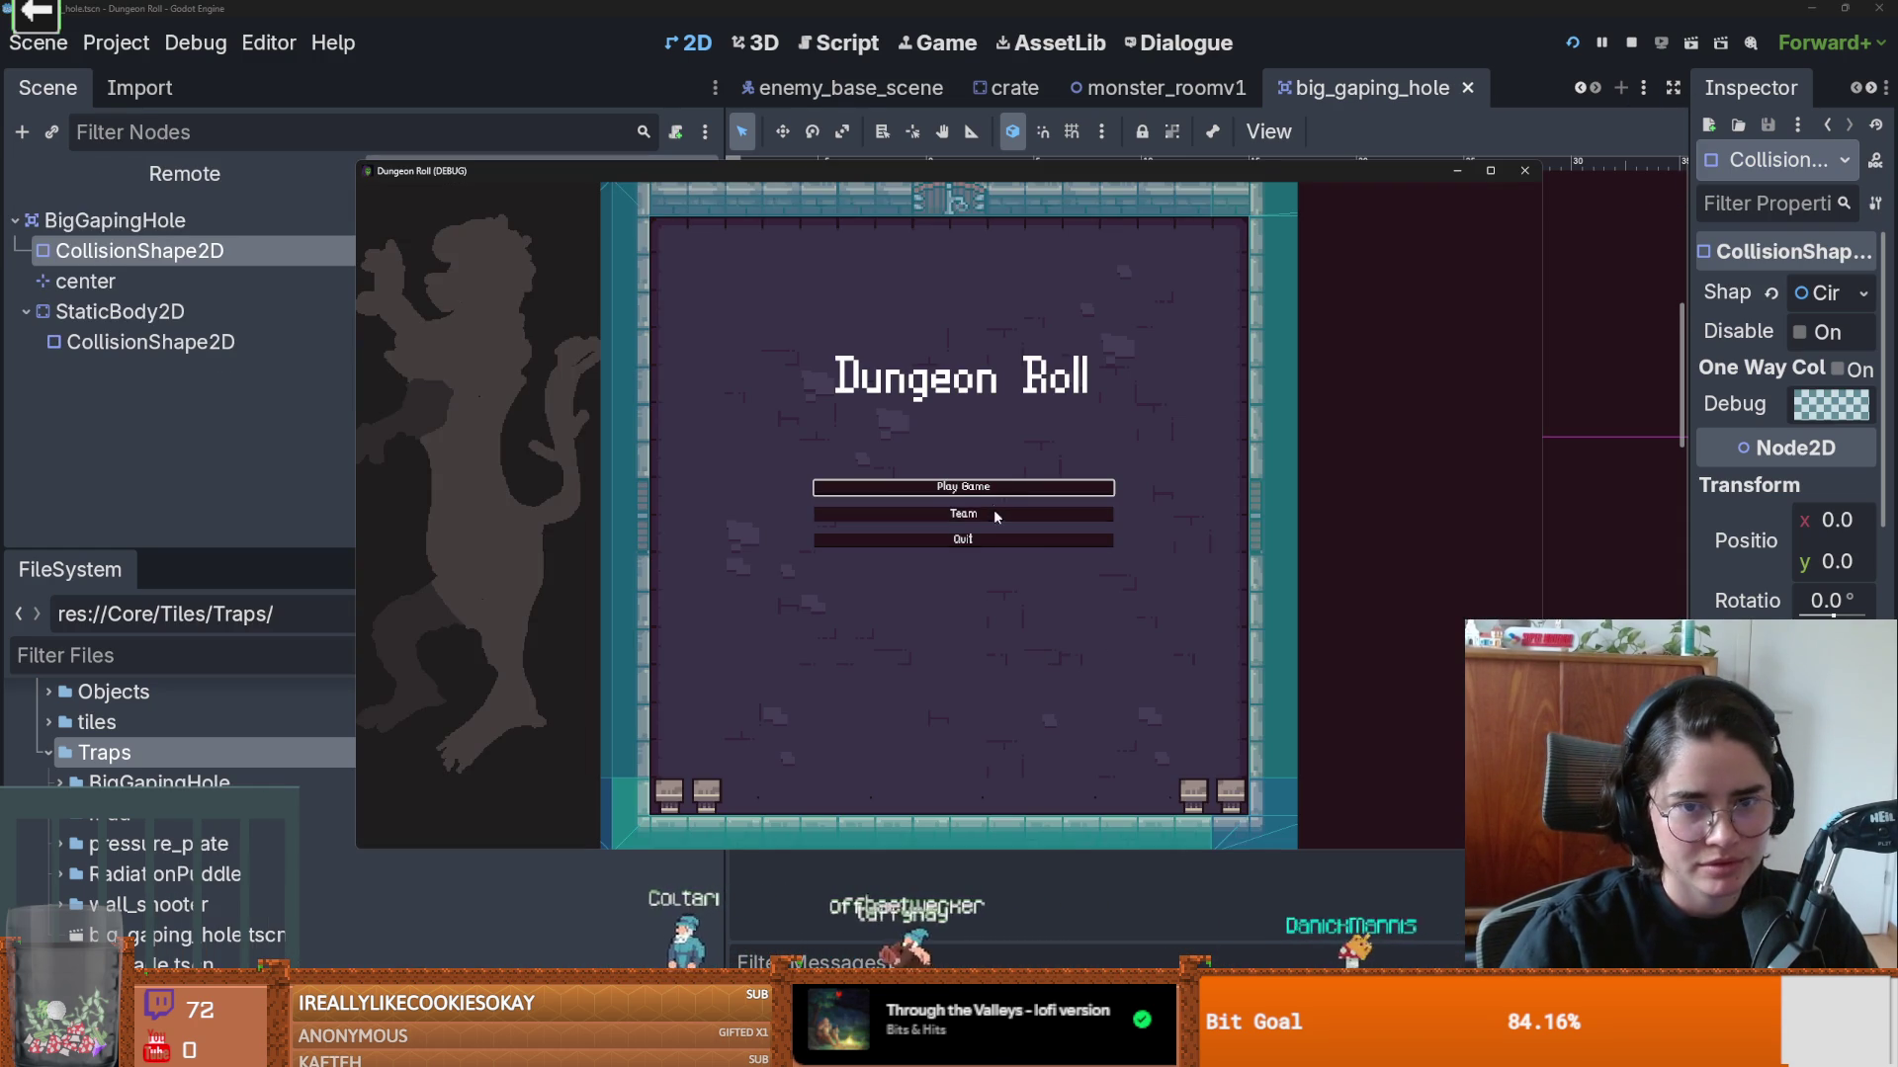
{"action": "left_click", "coordinate": [996, 516]}
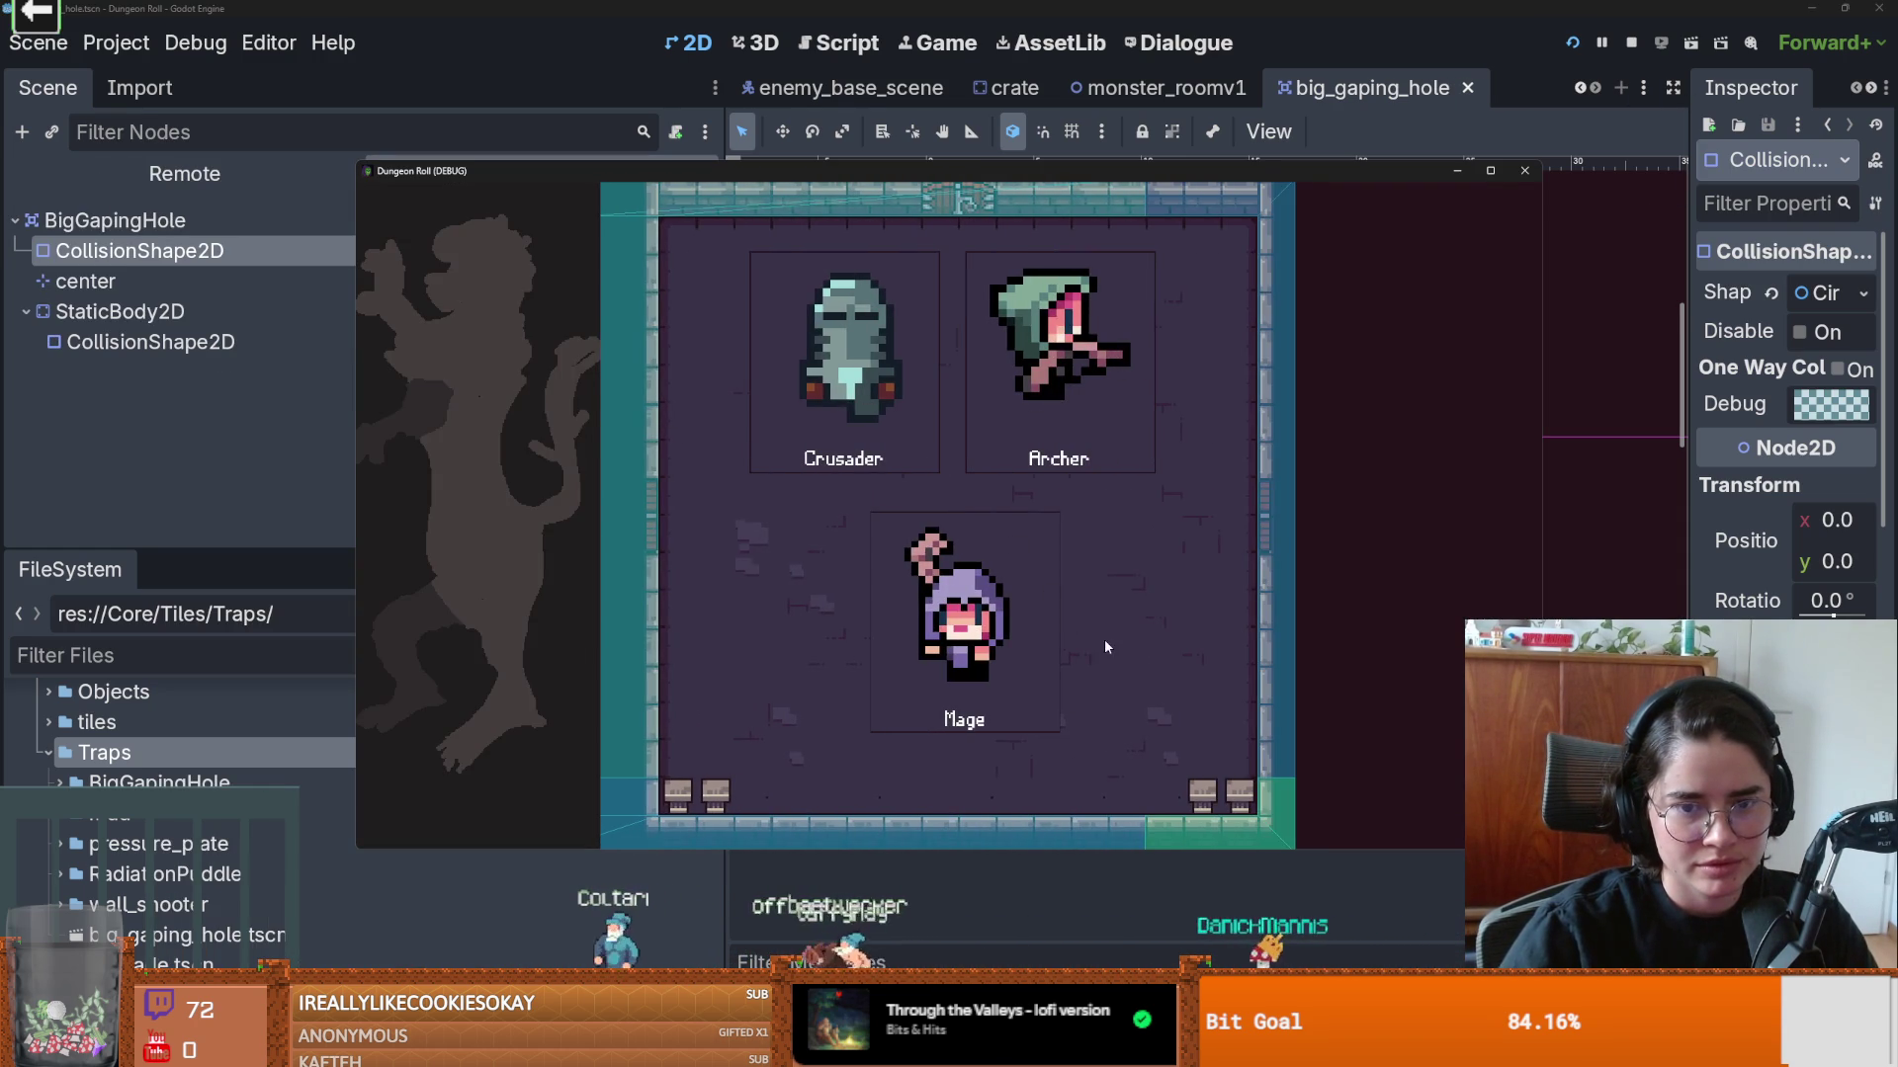
{"action": "left_click", "coordinate": [843, 361]}
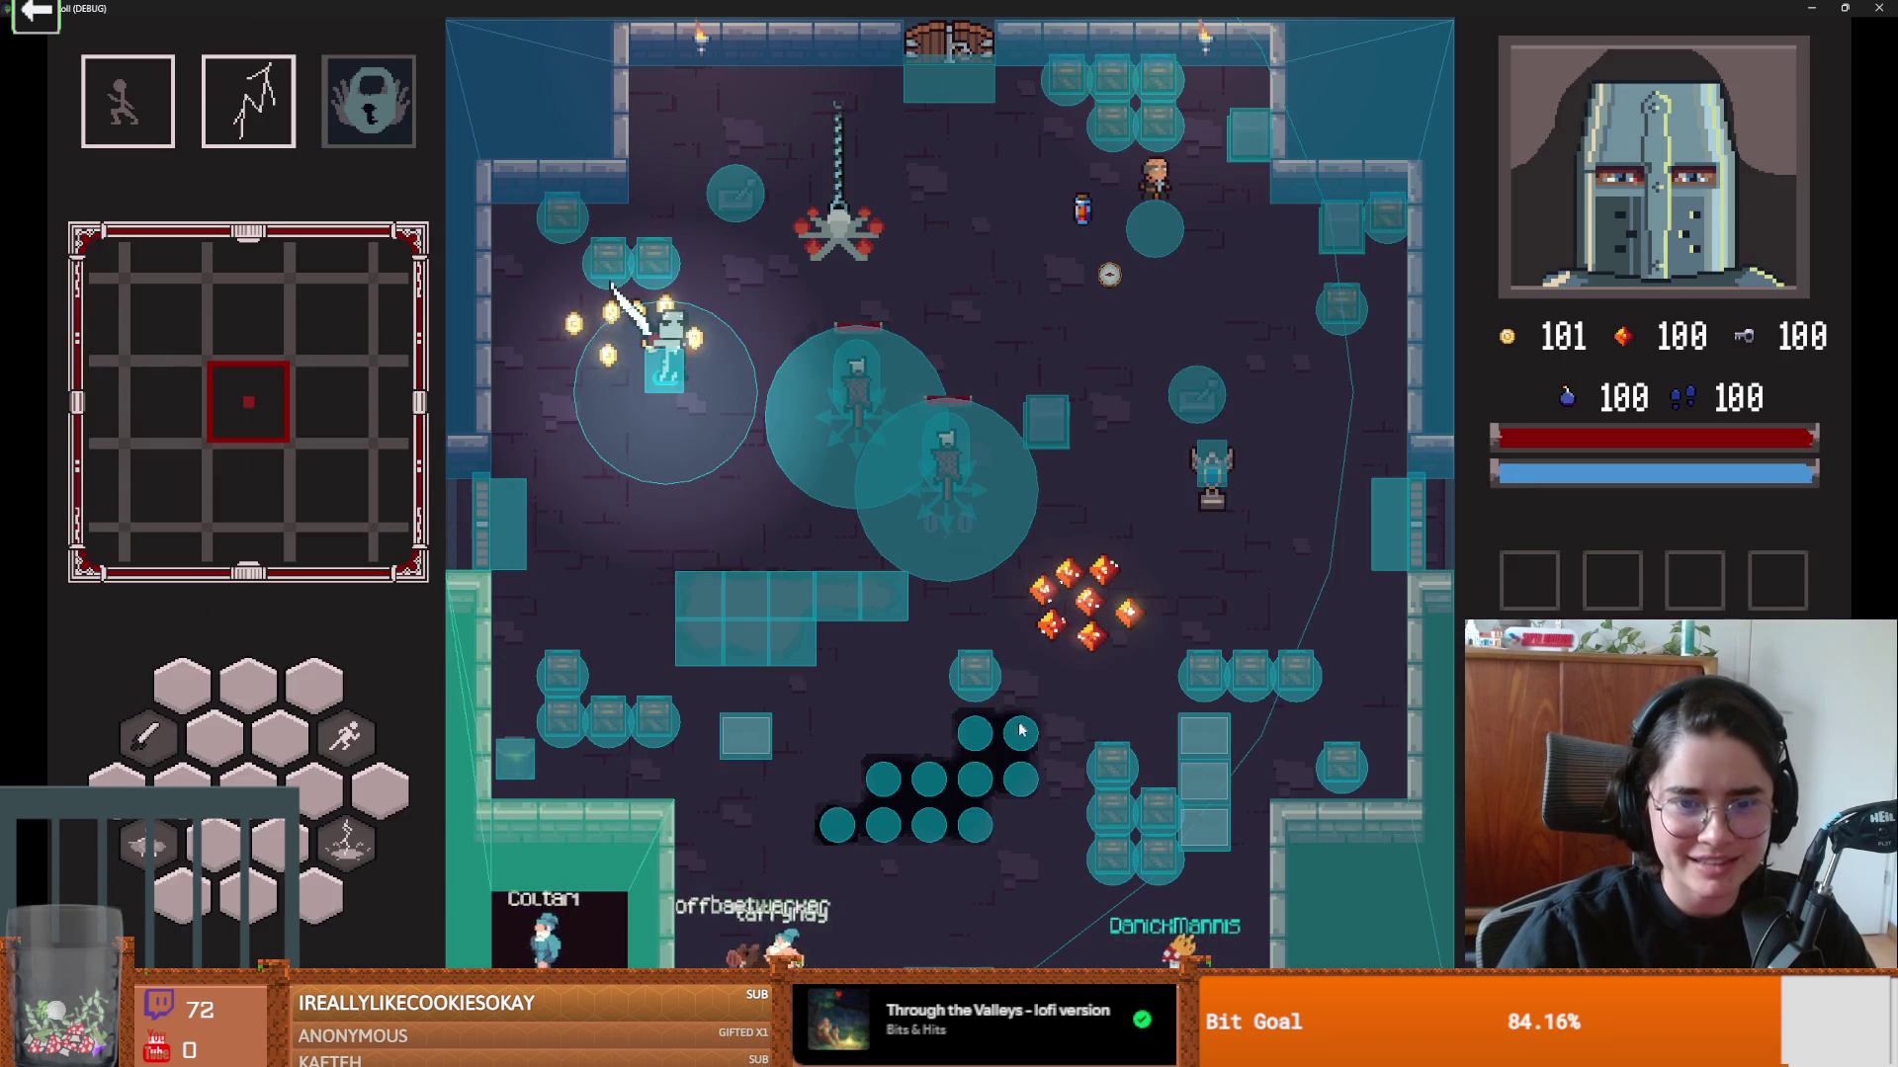
{"action": "key", "text": "s"}
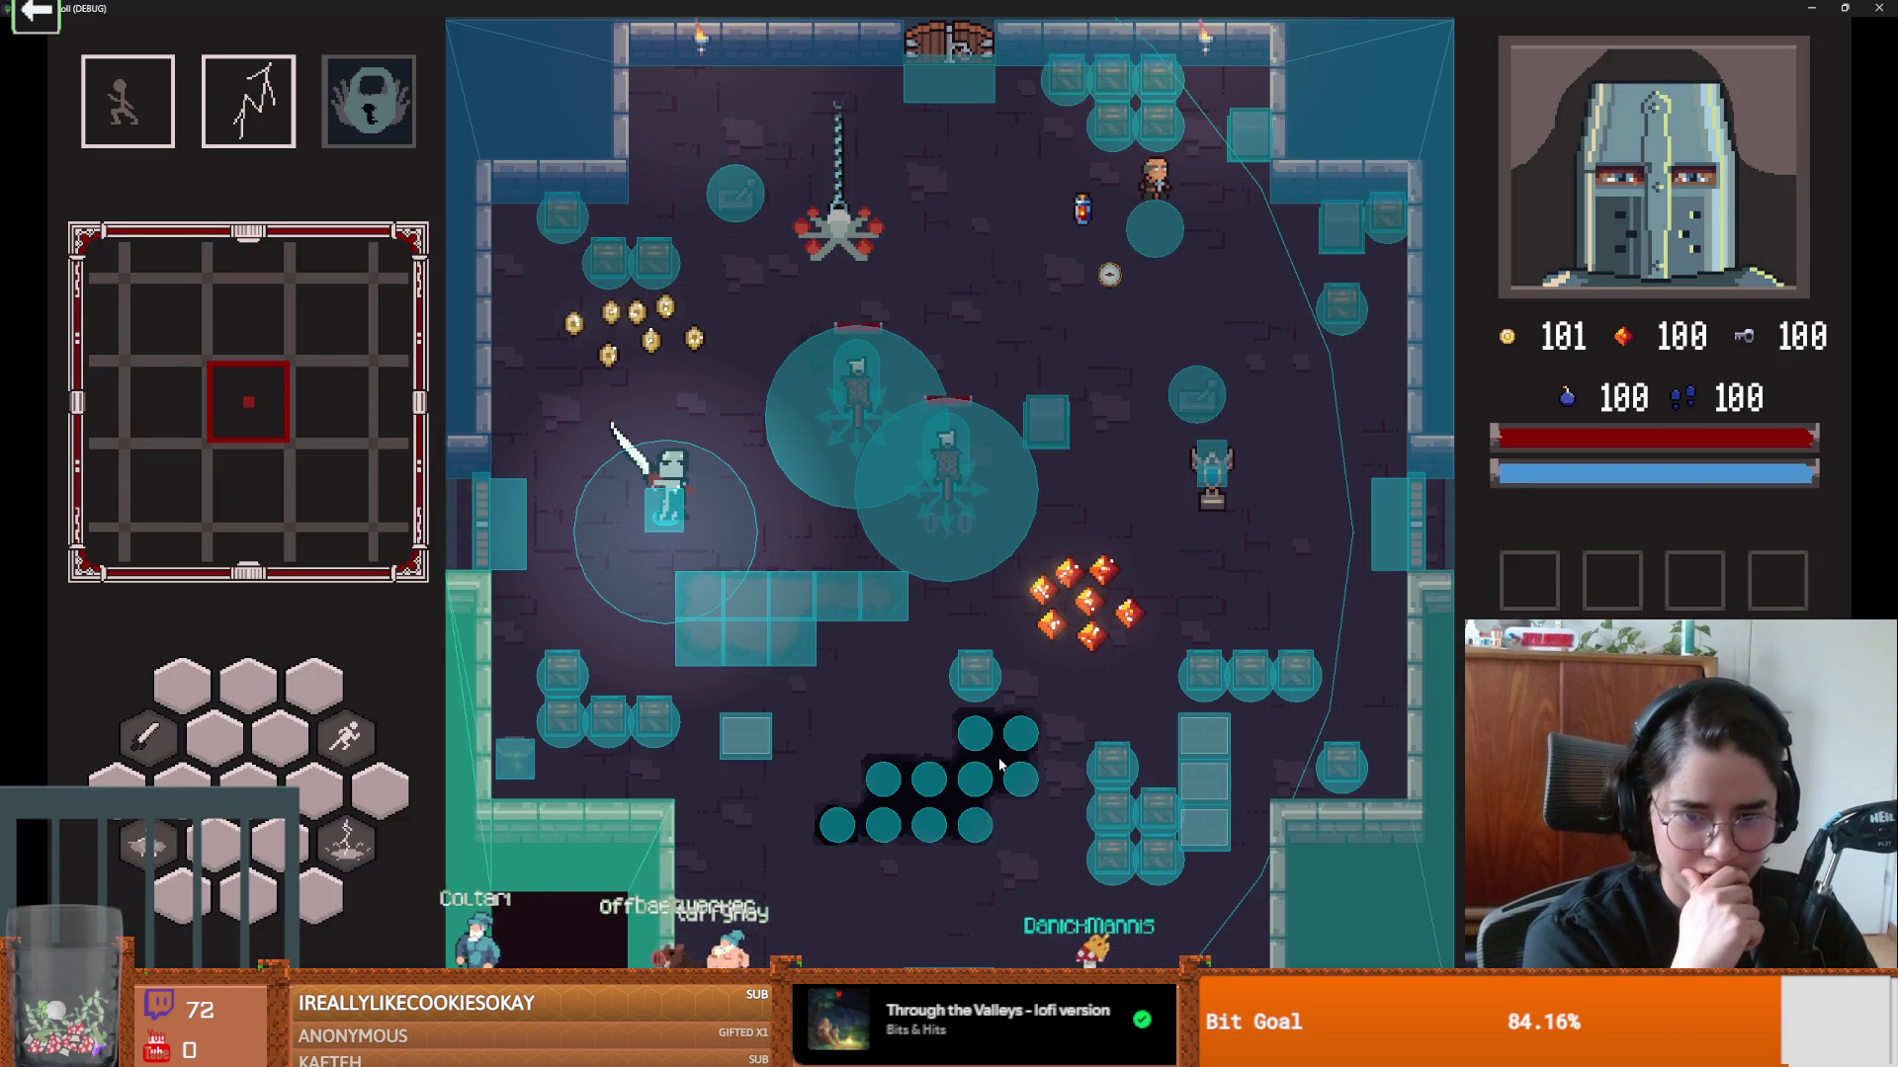
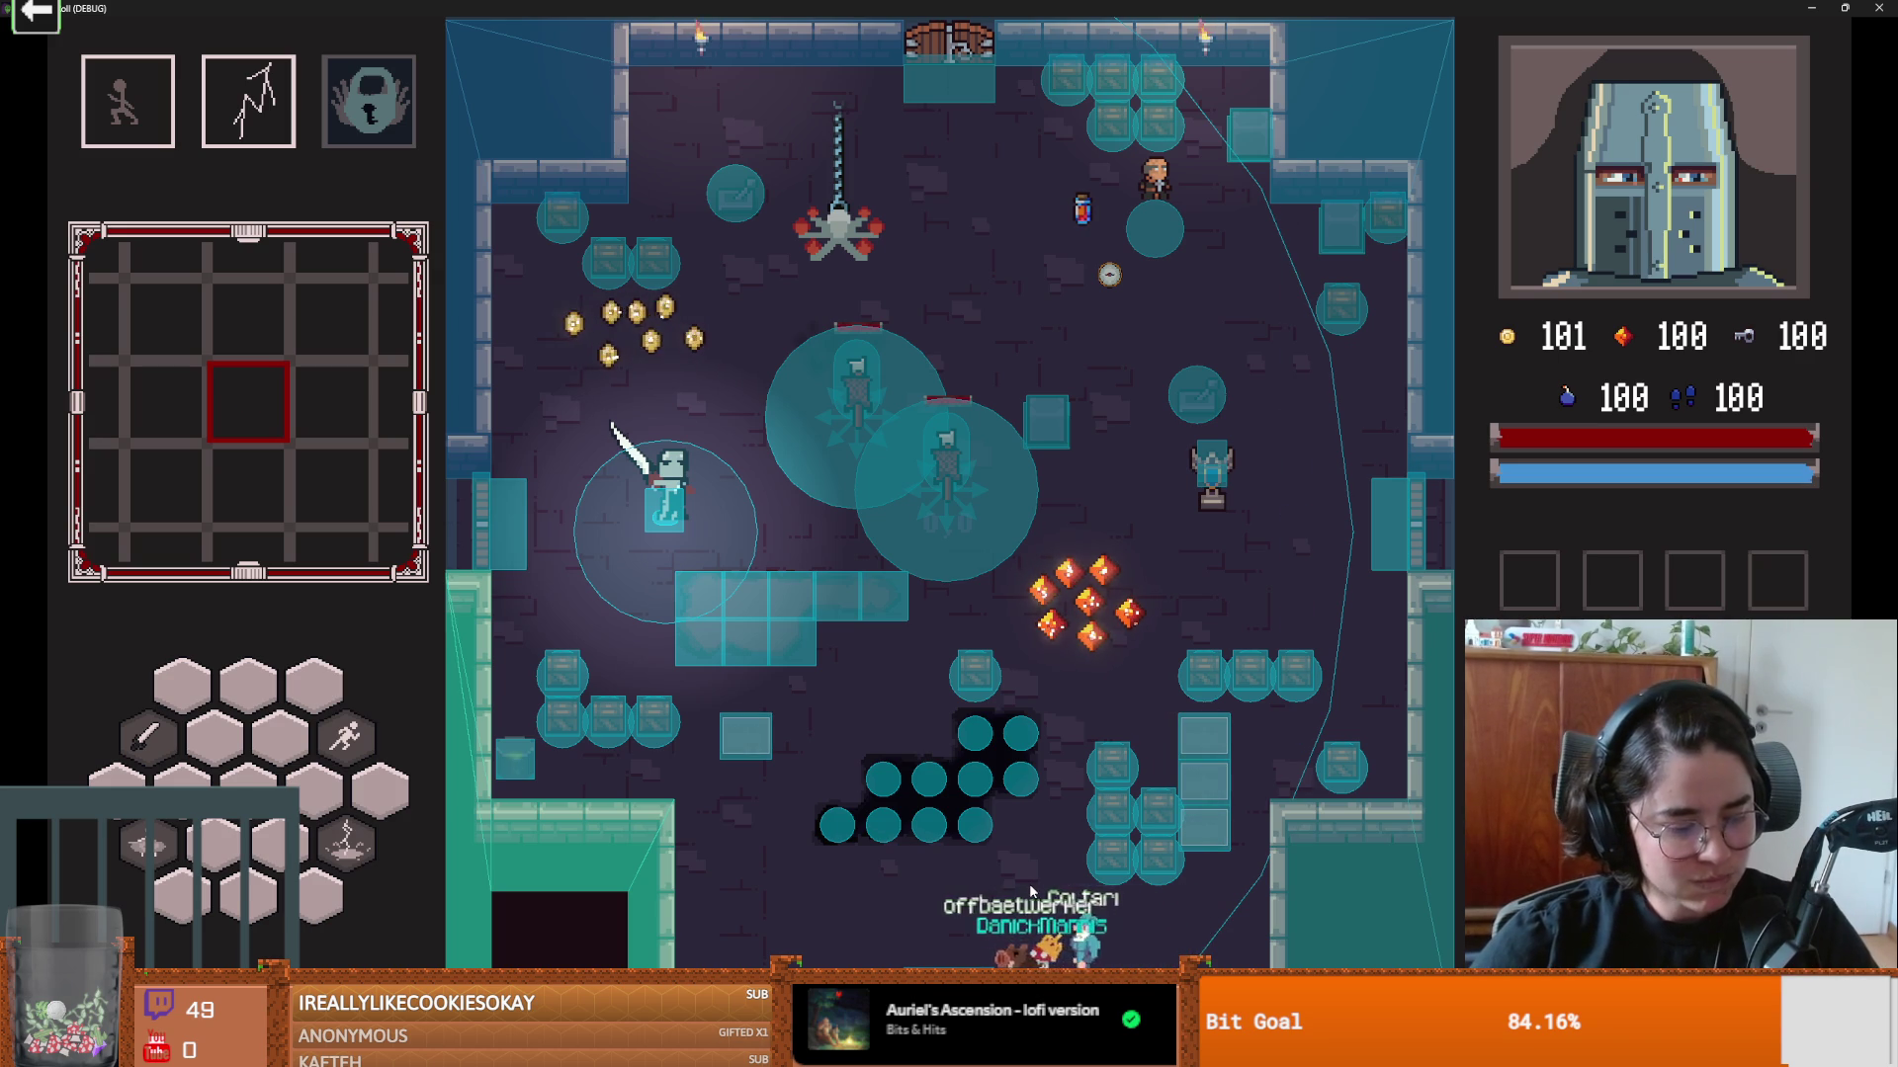
Step: Walk the player character around the room with the S, A, W and D keys
{"action": "key", "text": "s"}
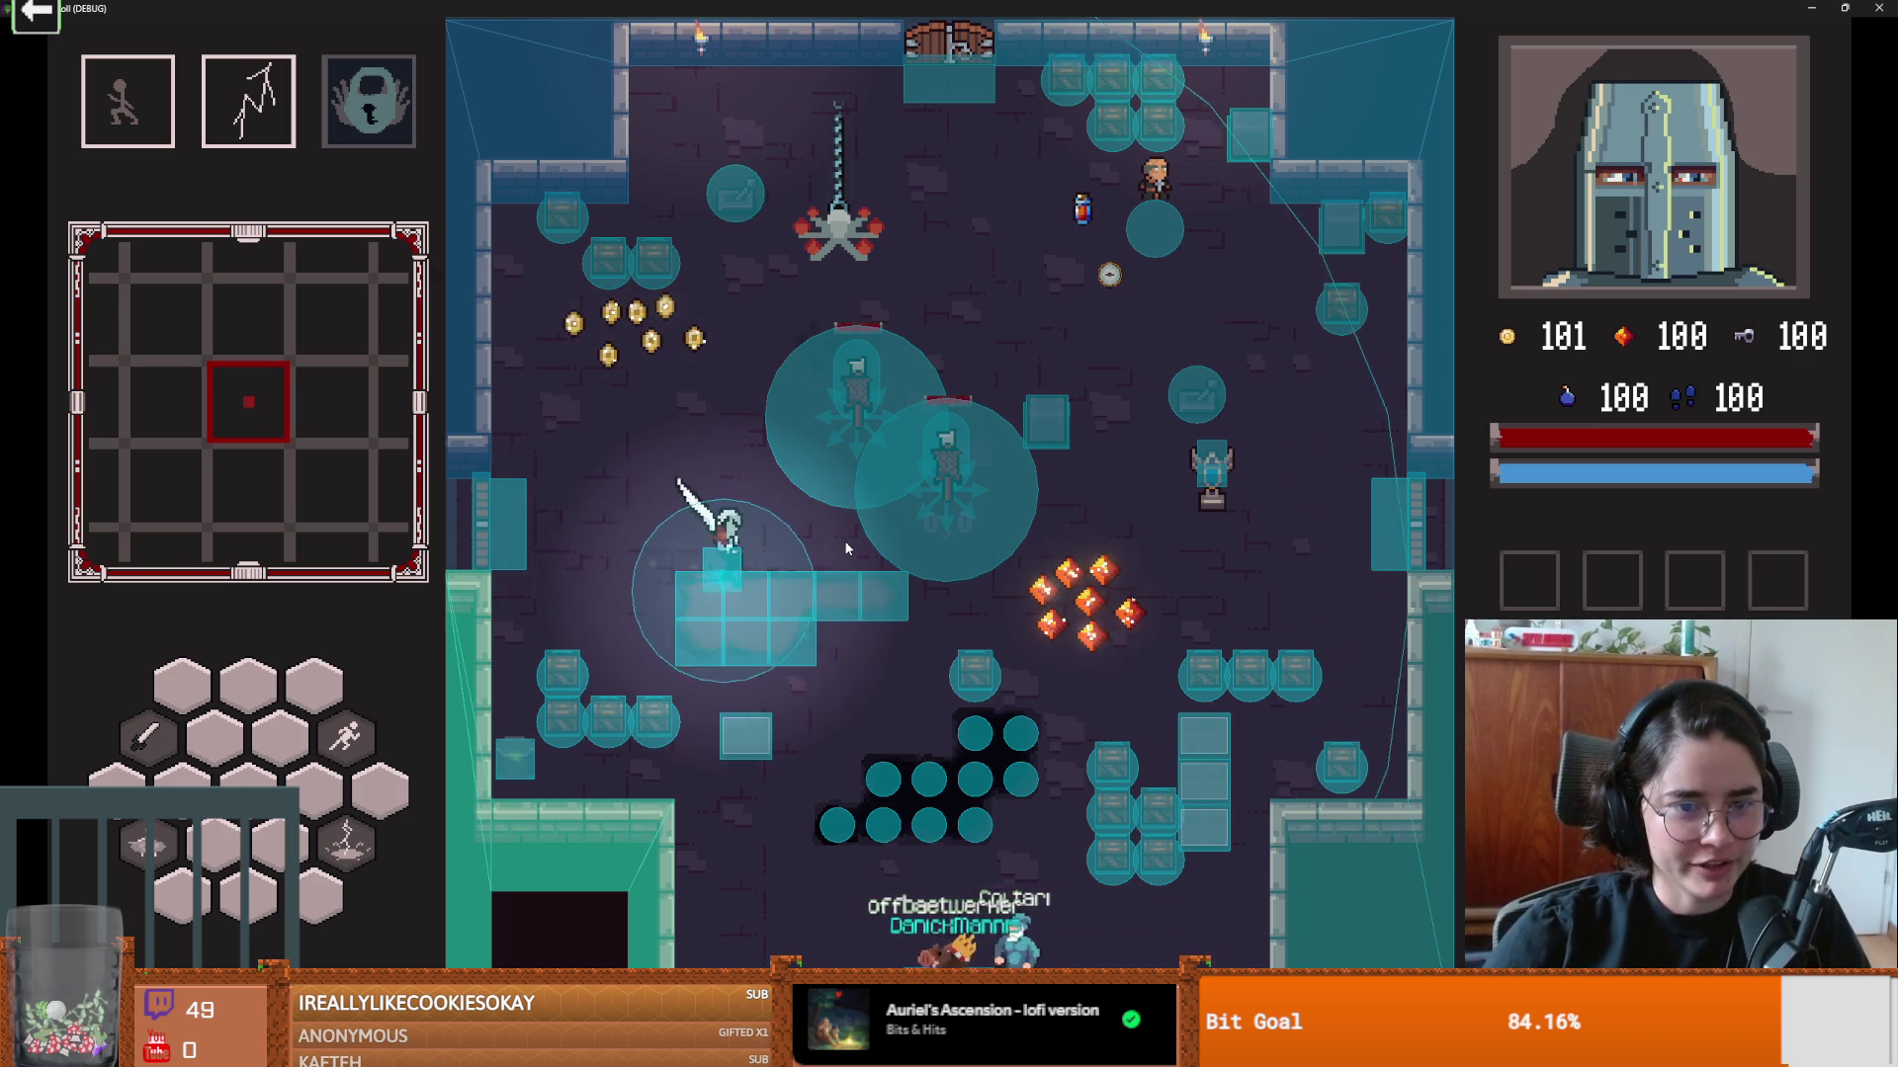
{"action": "key", "text": "a"}
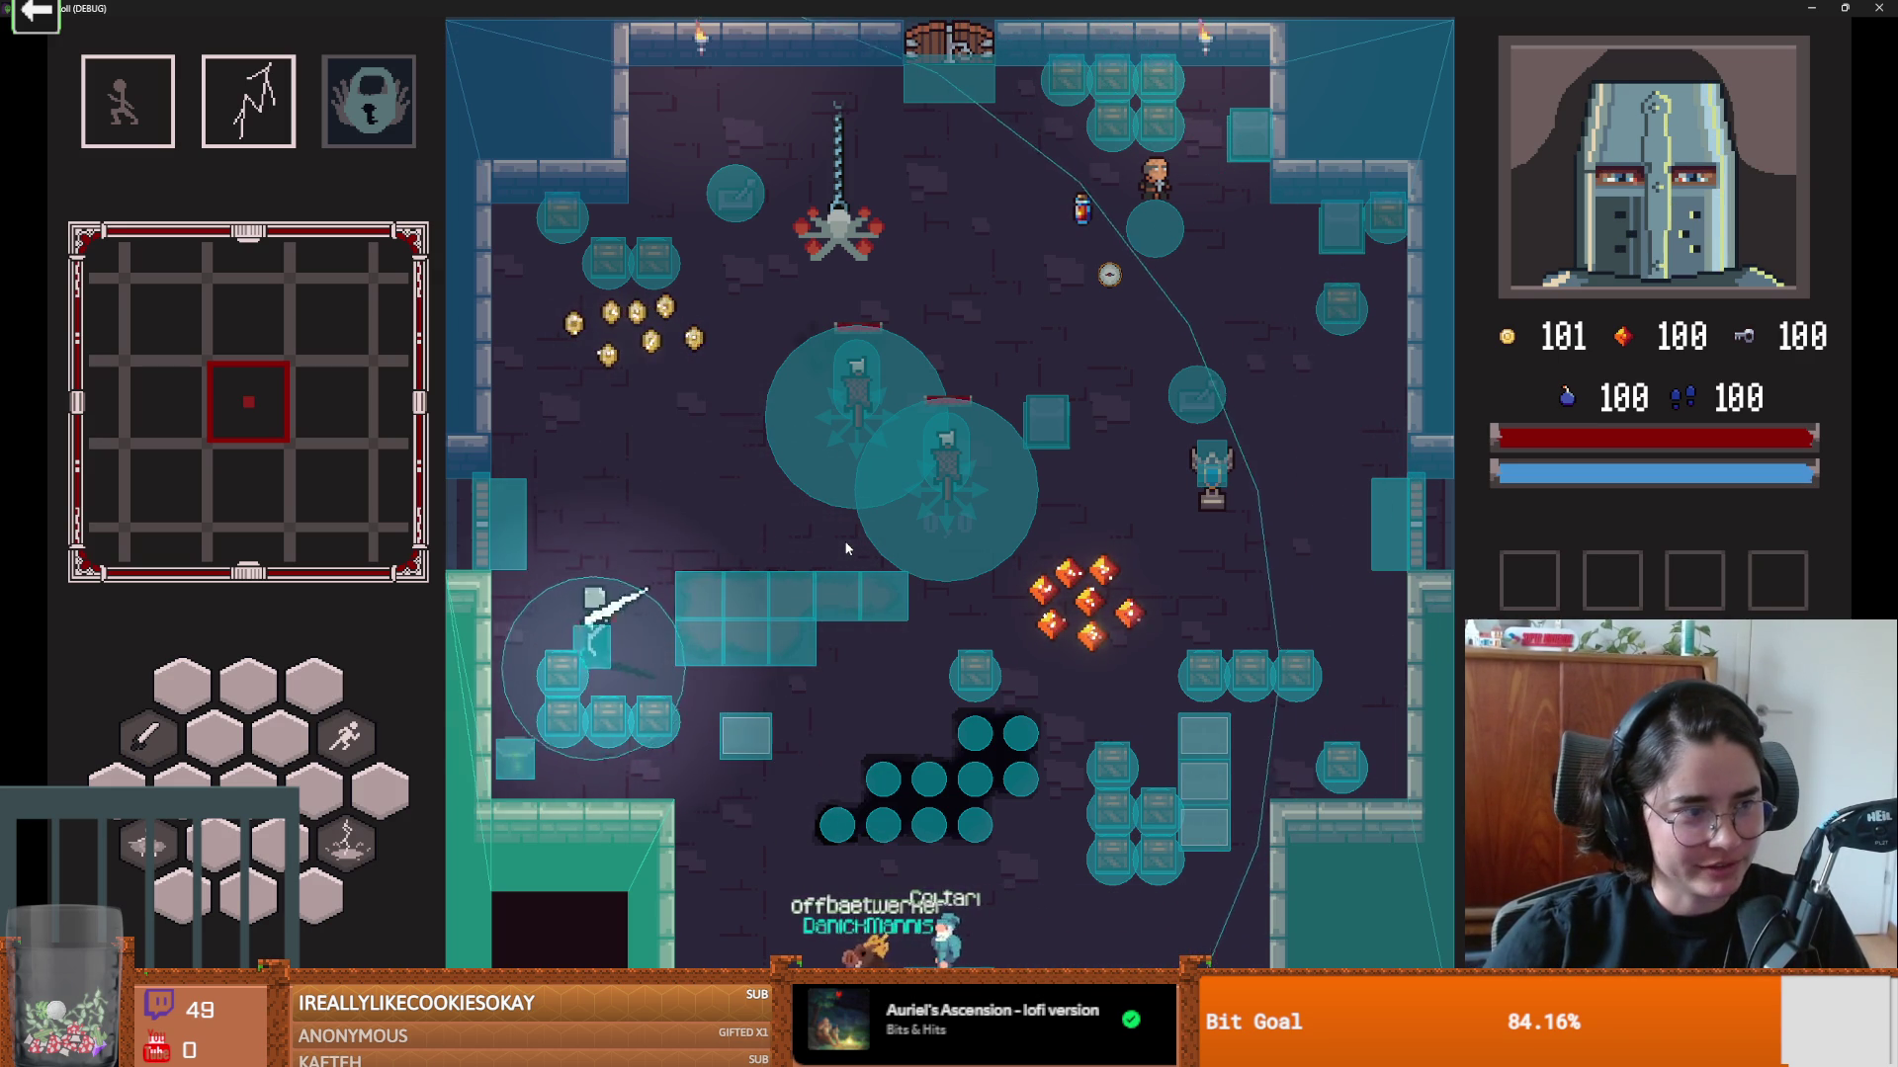
{"action": "key", "text": "w"}
{"action": "key", "text": "d"}
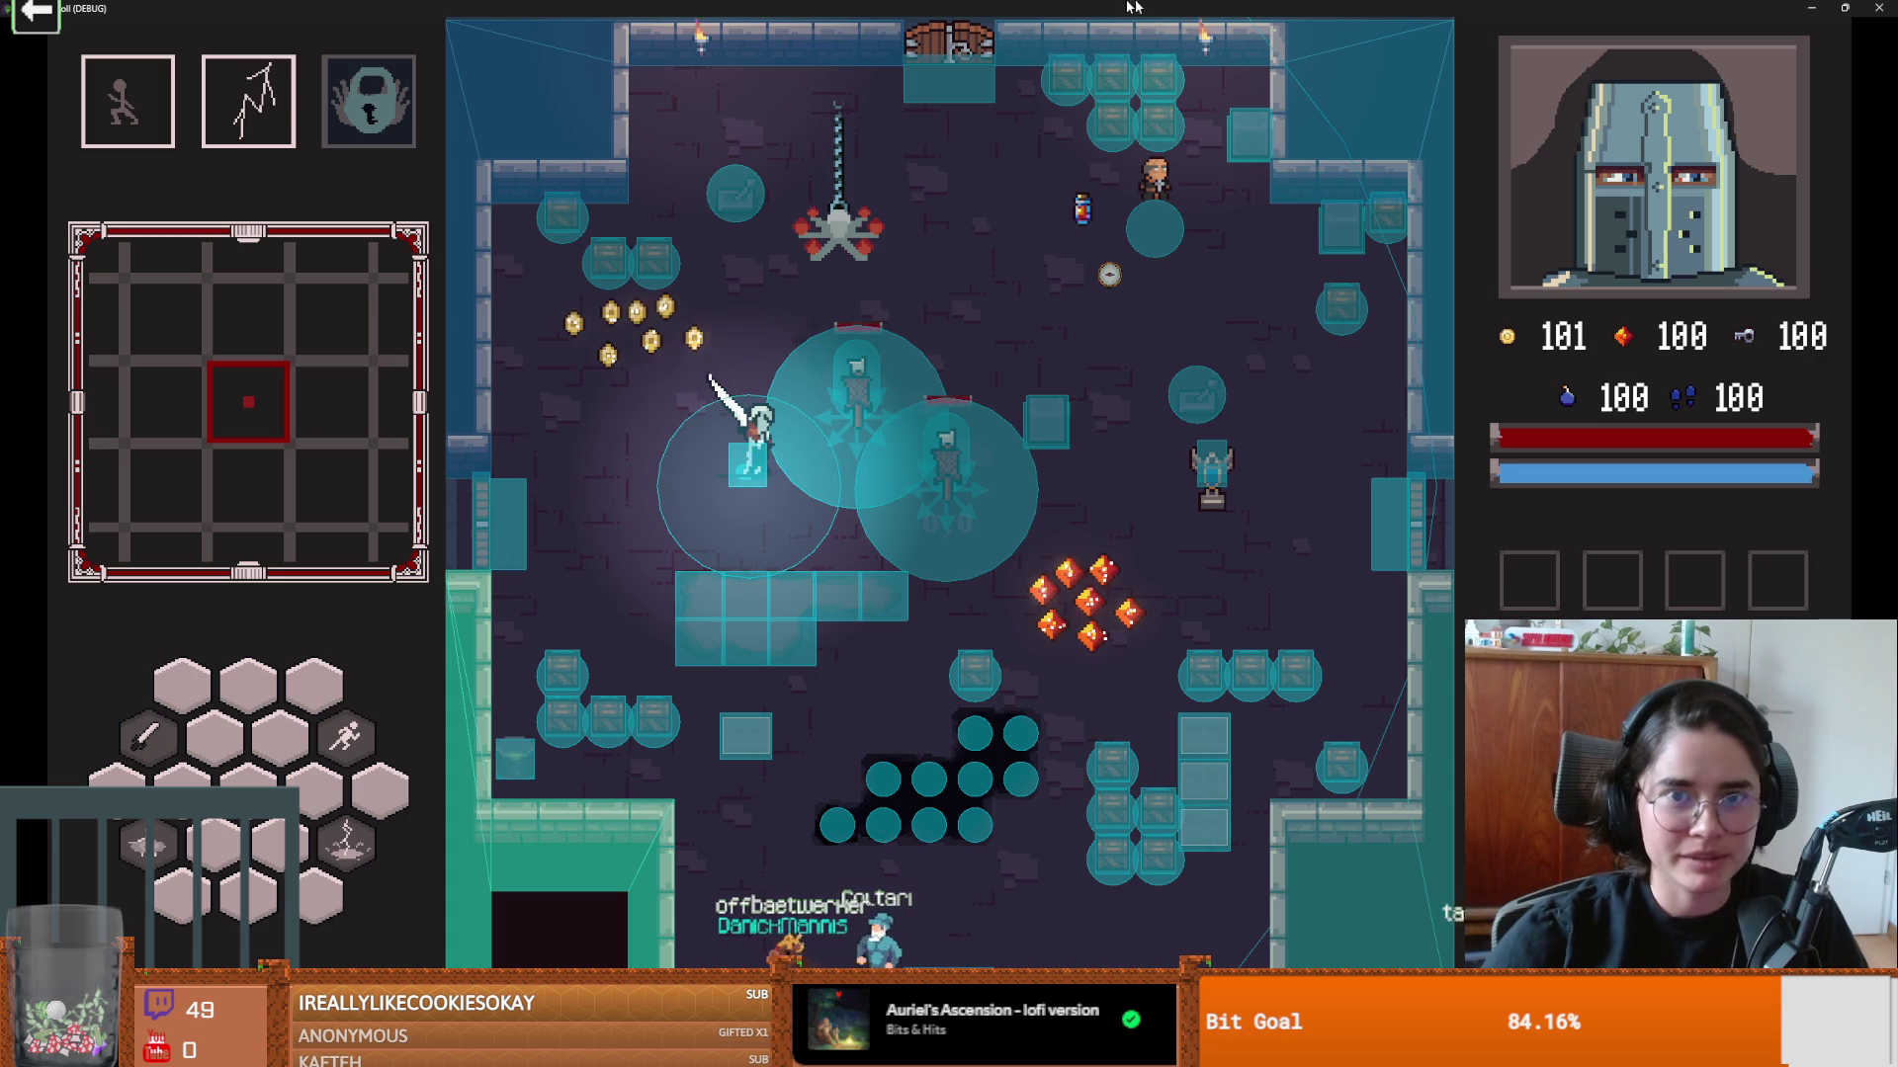
Step: Stop the test run, widen the 2D viewport, and save the big_gaping_hole scene
{"action": "key", "text": "super+Down"}
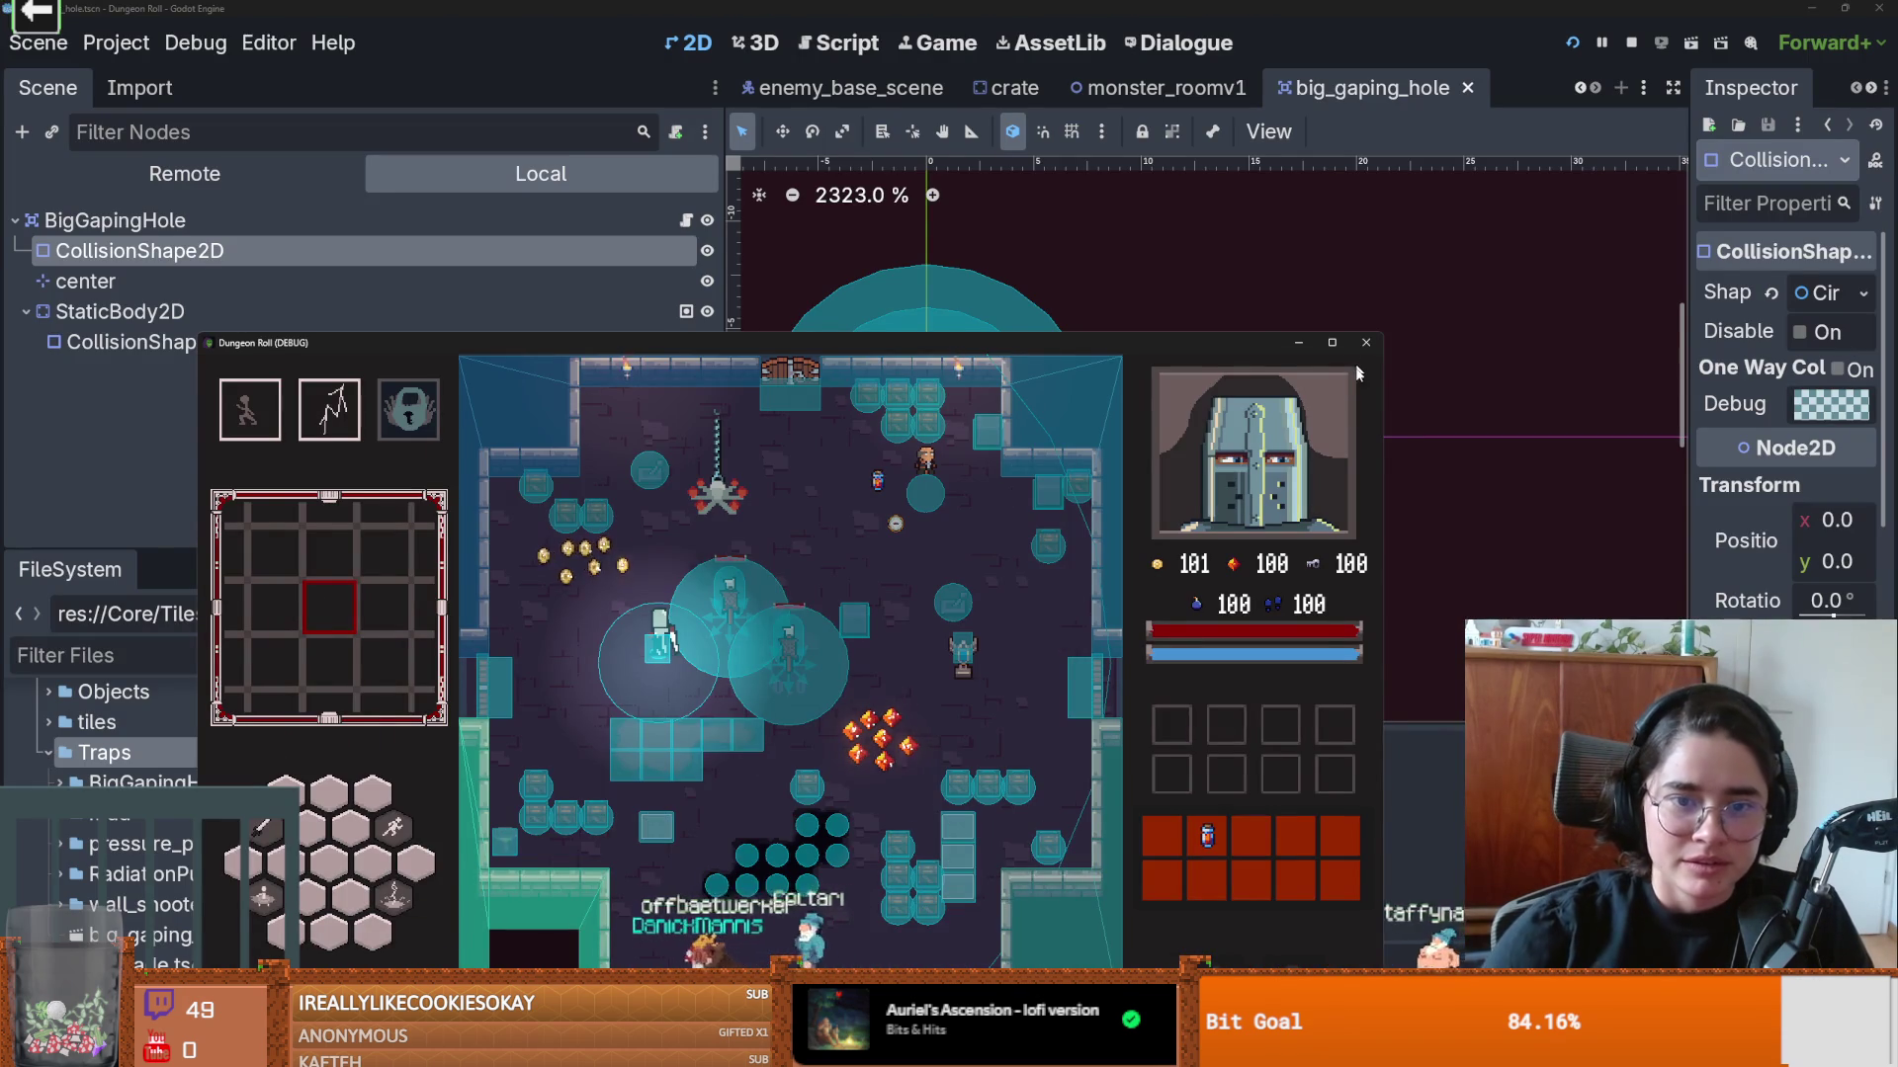
{"action": "left_click", "coordinate": [1366, 343]}
{"action": "scroll", "coordinate": [835, 581], "scroll_direction": "up", "scroll_amount": 2}
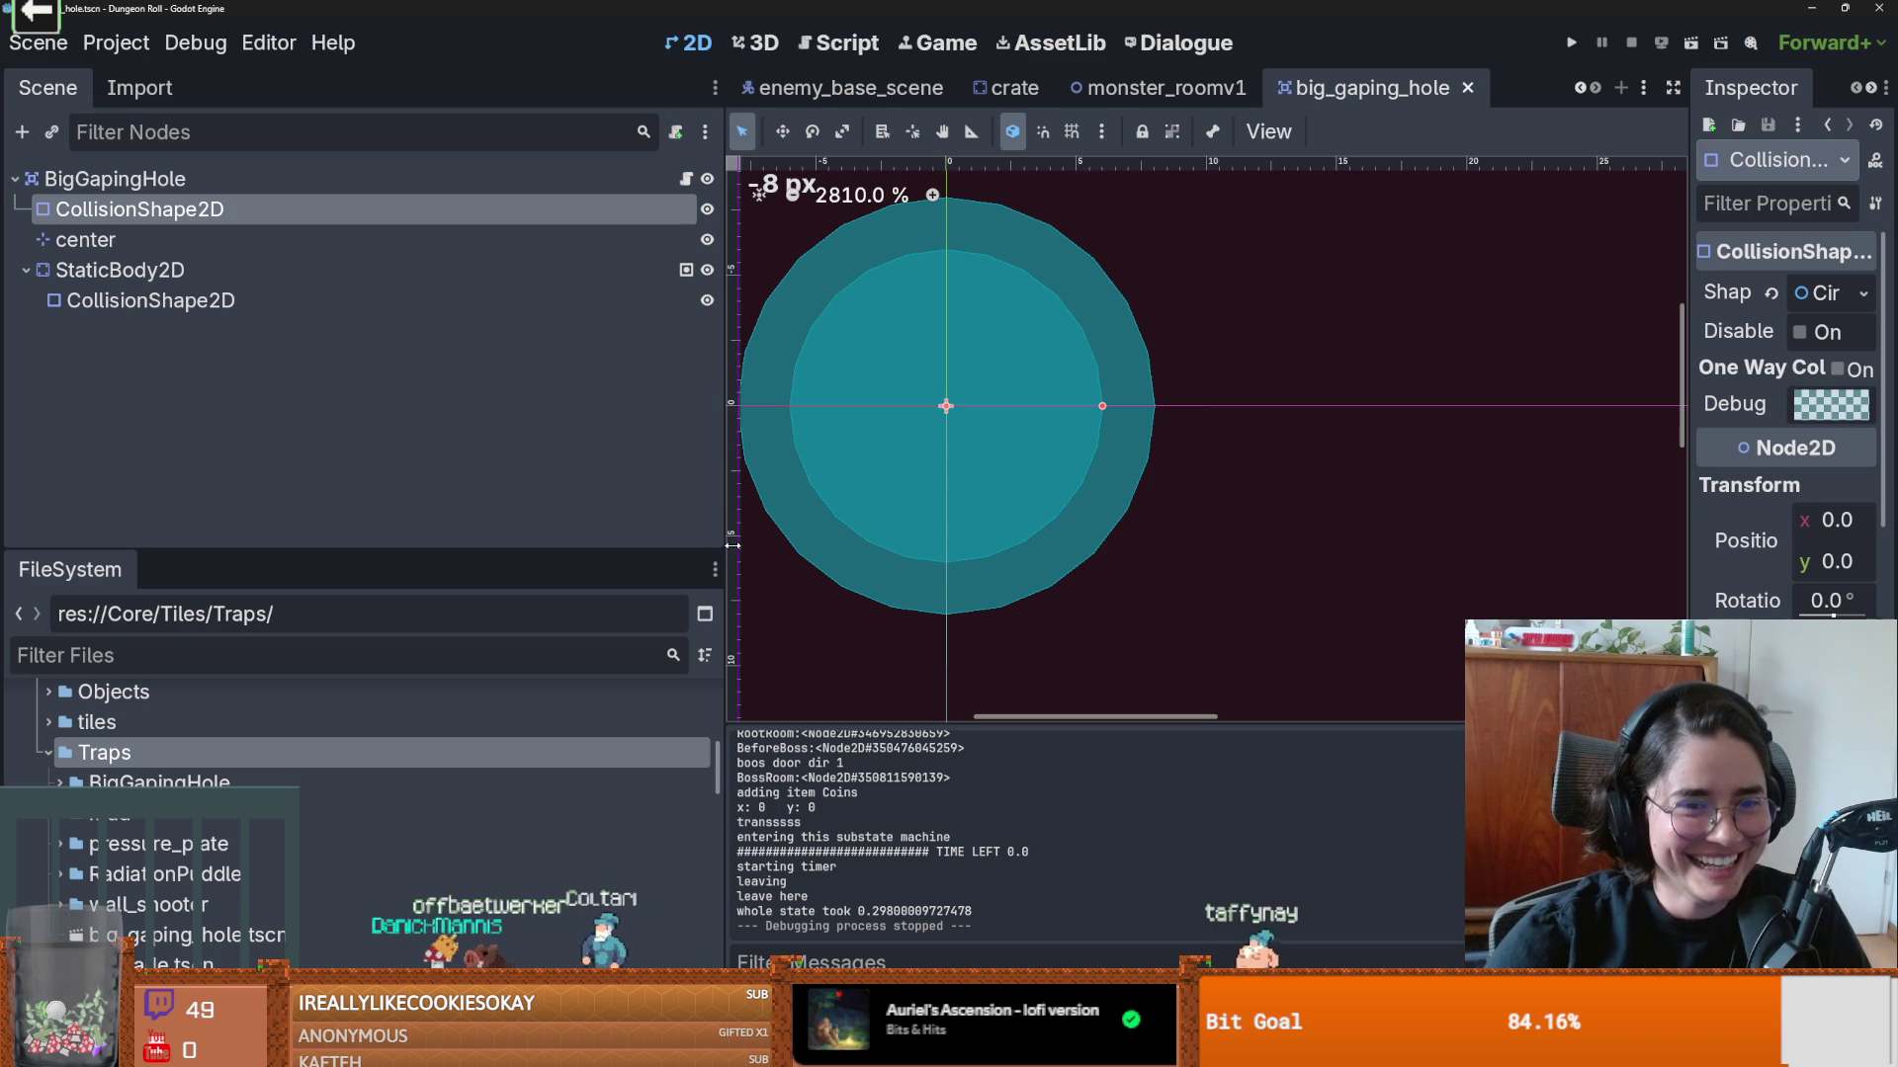
{"action": "left_click_drag", "start_coordinate": [724, 544], "coordinate": [503, 512]}
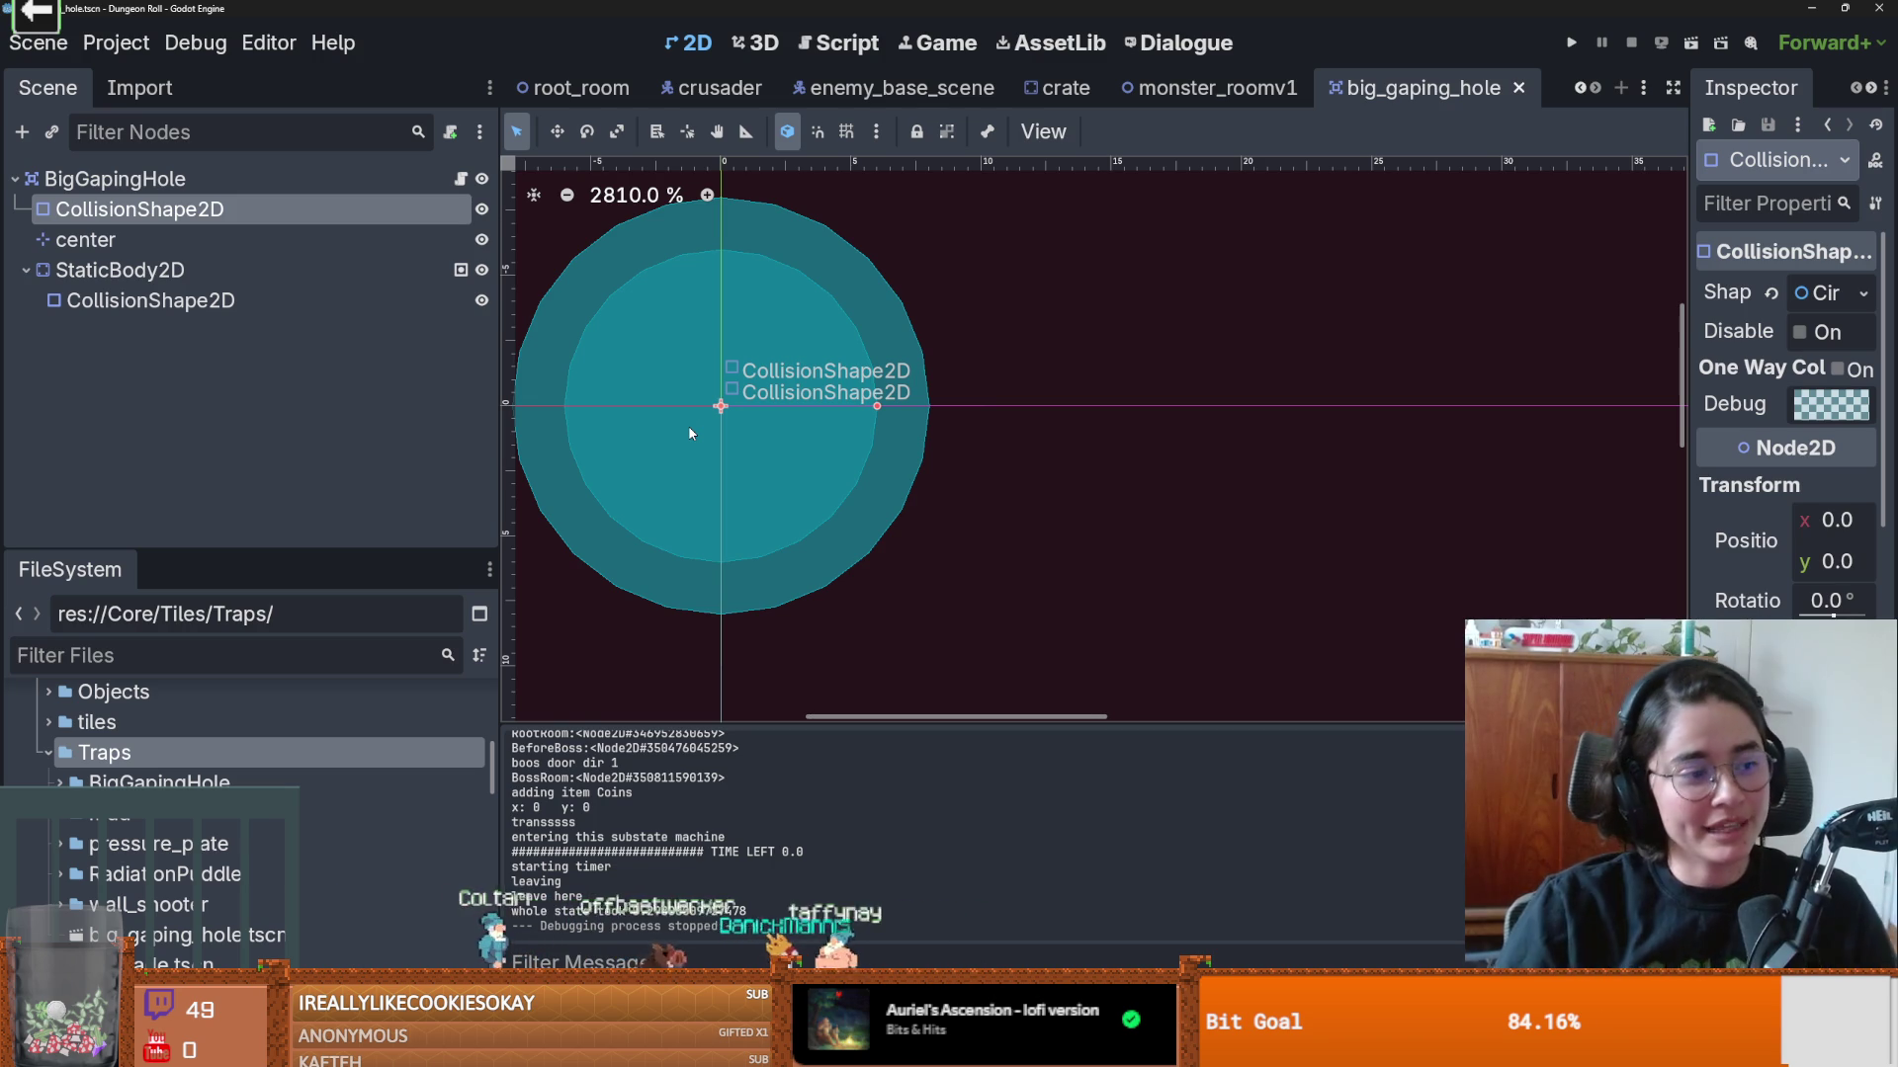
{"action": "key", "text": "ctrl+s"}
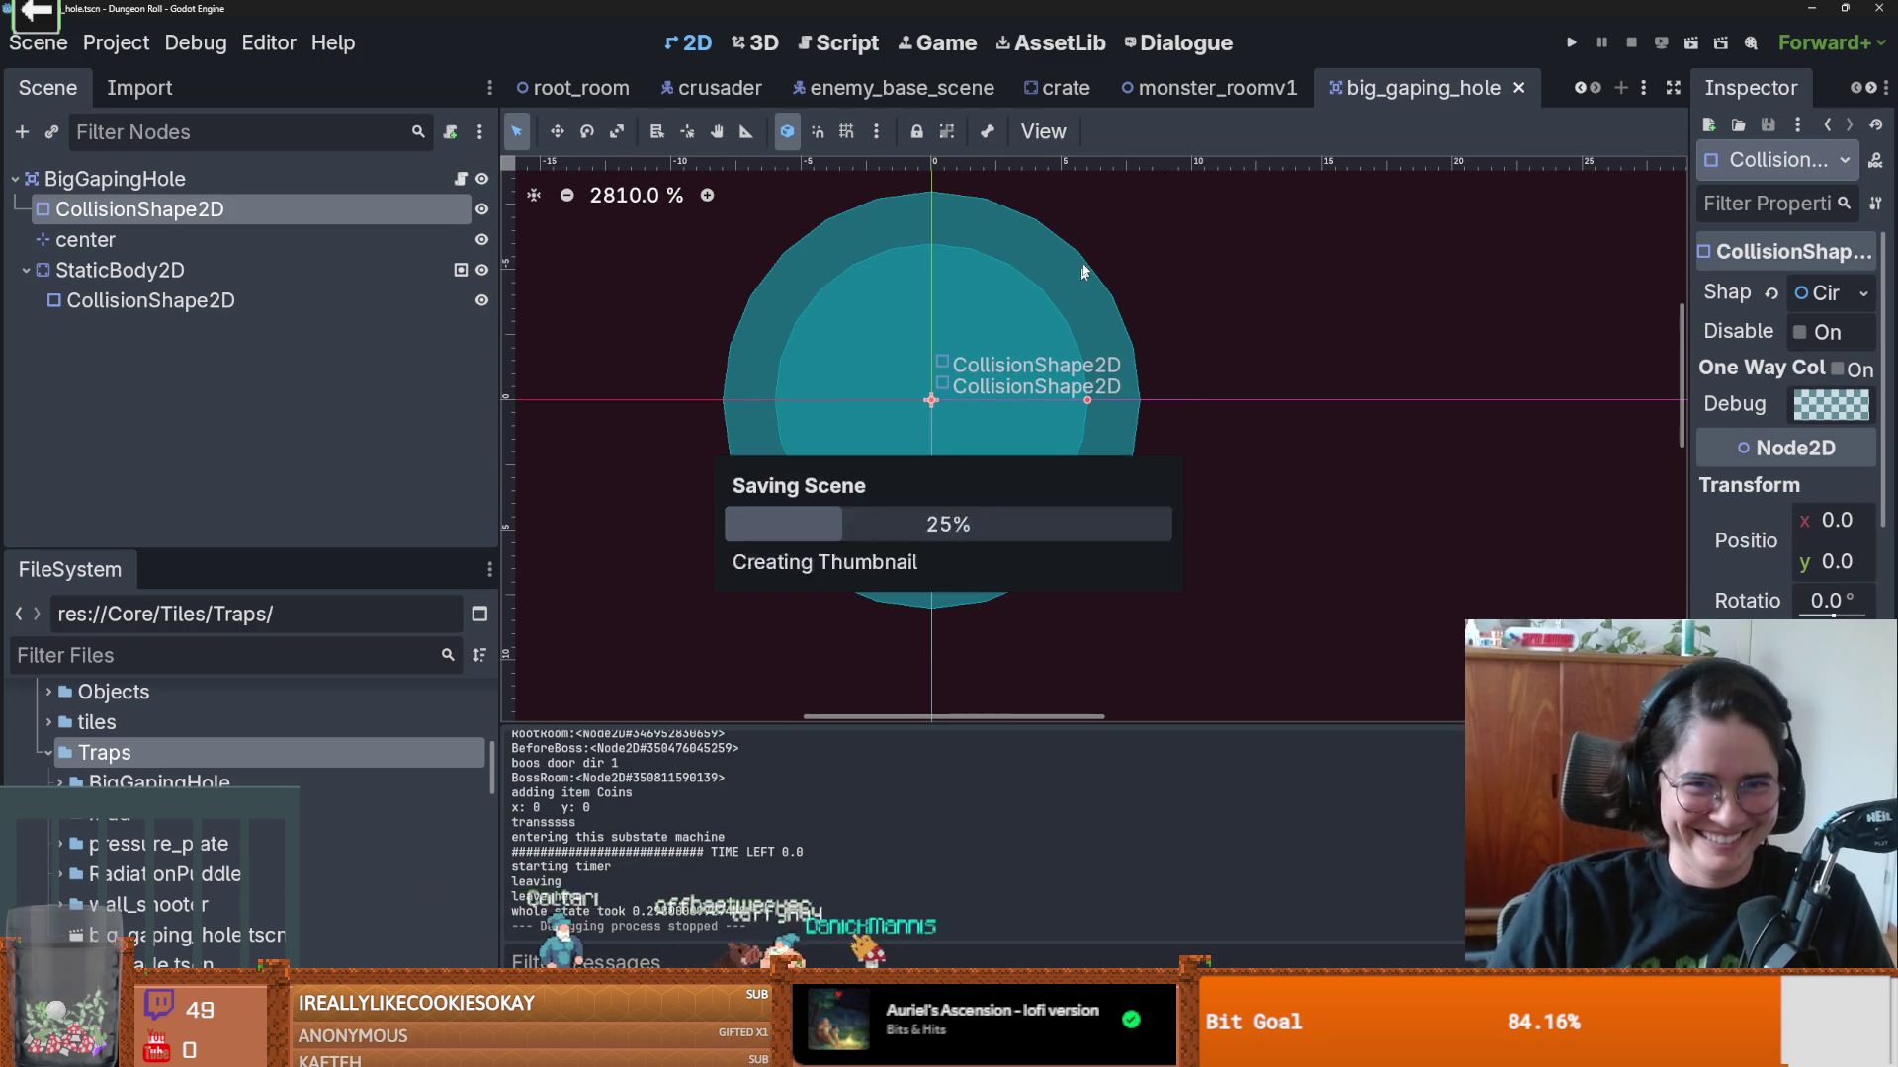
Step: Enlarge the Debugger error list and jump to the failing line in main_menu.gd
{"action": "left_click", "coordinate": [623, 994]}
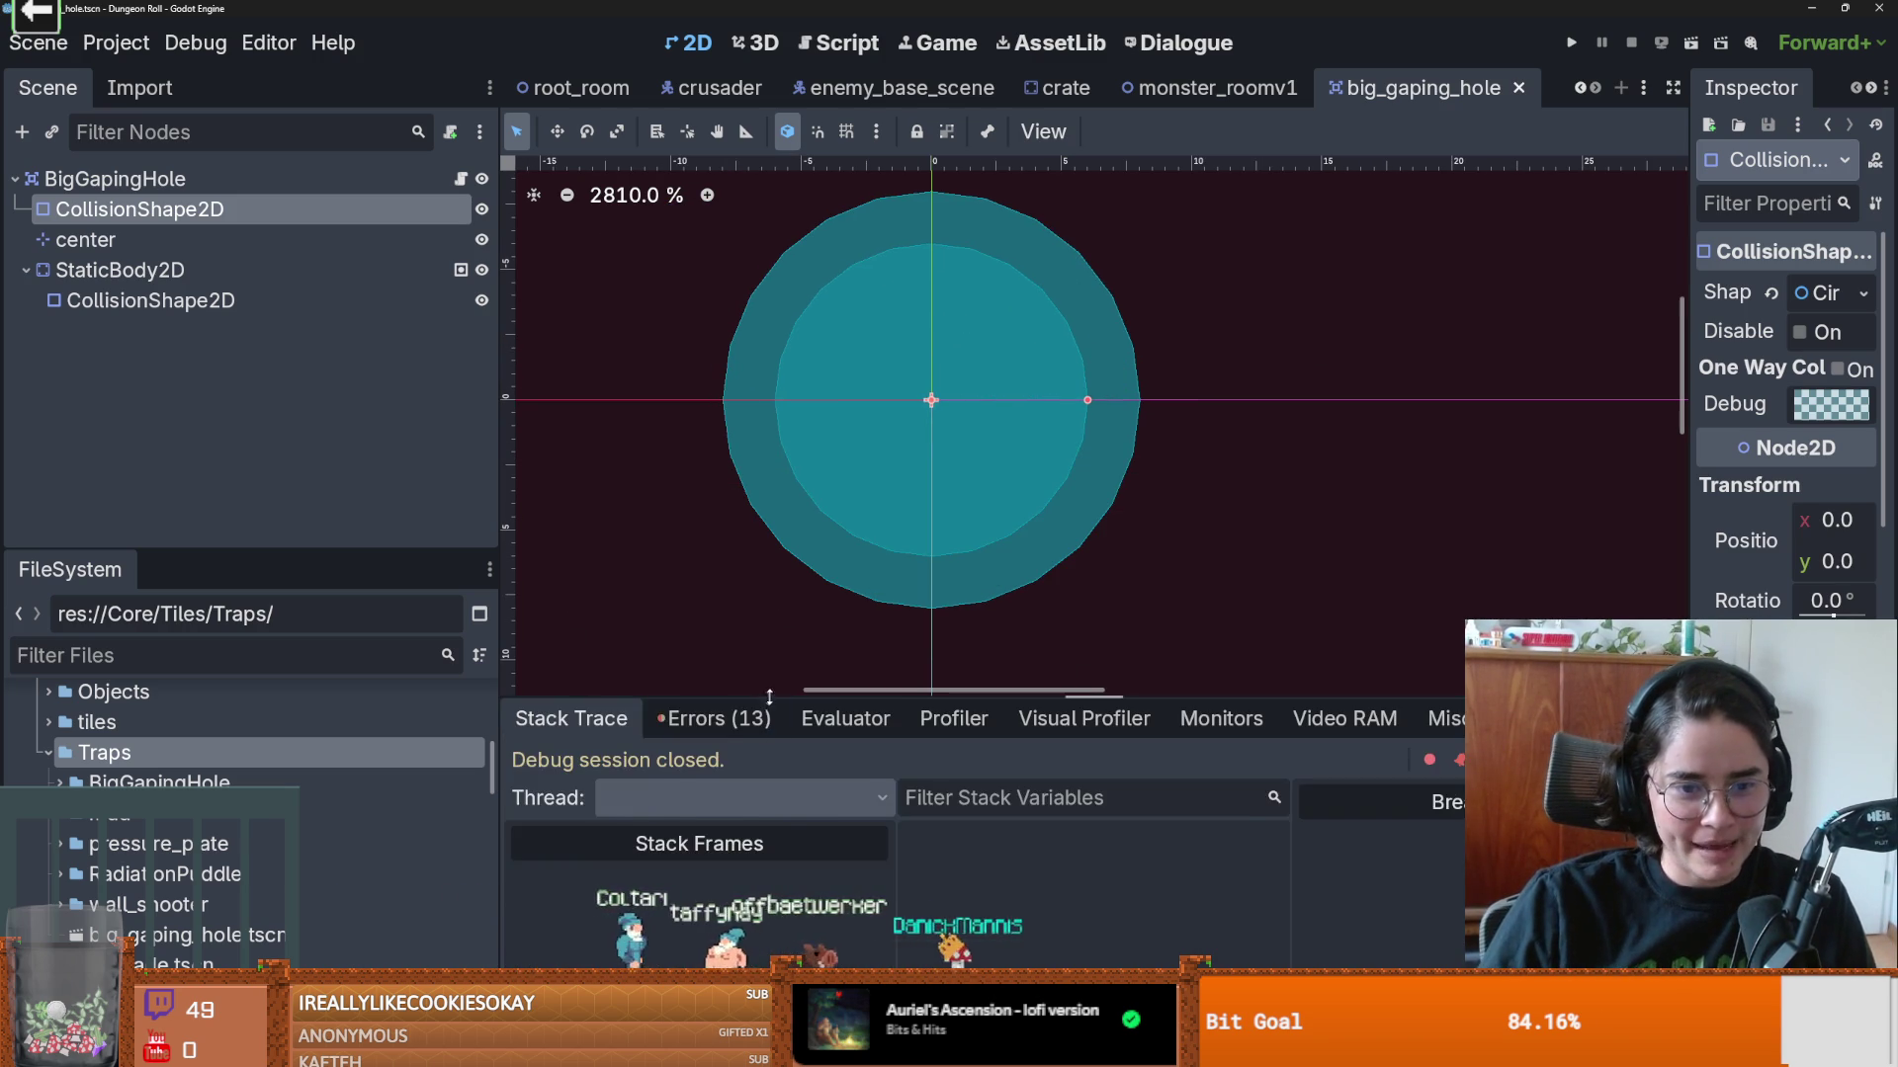
{"action": "left_click", "coordinate": [710, 711]}
{"action": "left_click_drag", "start_coordinate": [976, 692], "coordinate": [977, 187]}
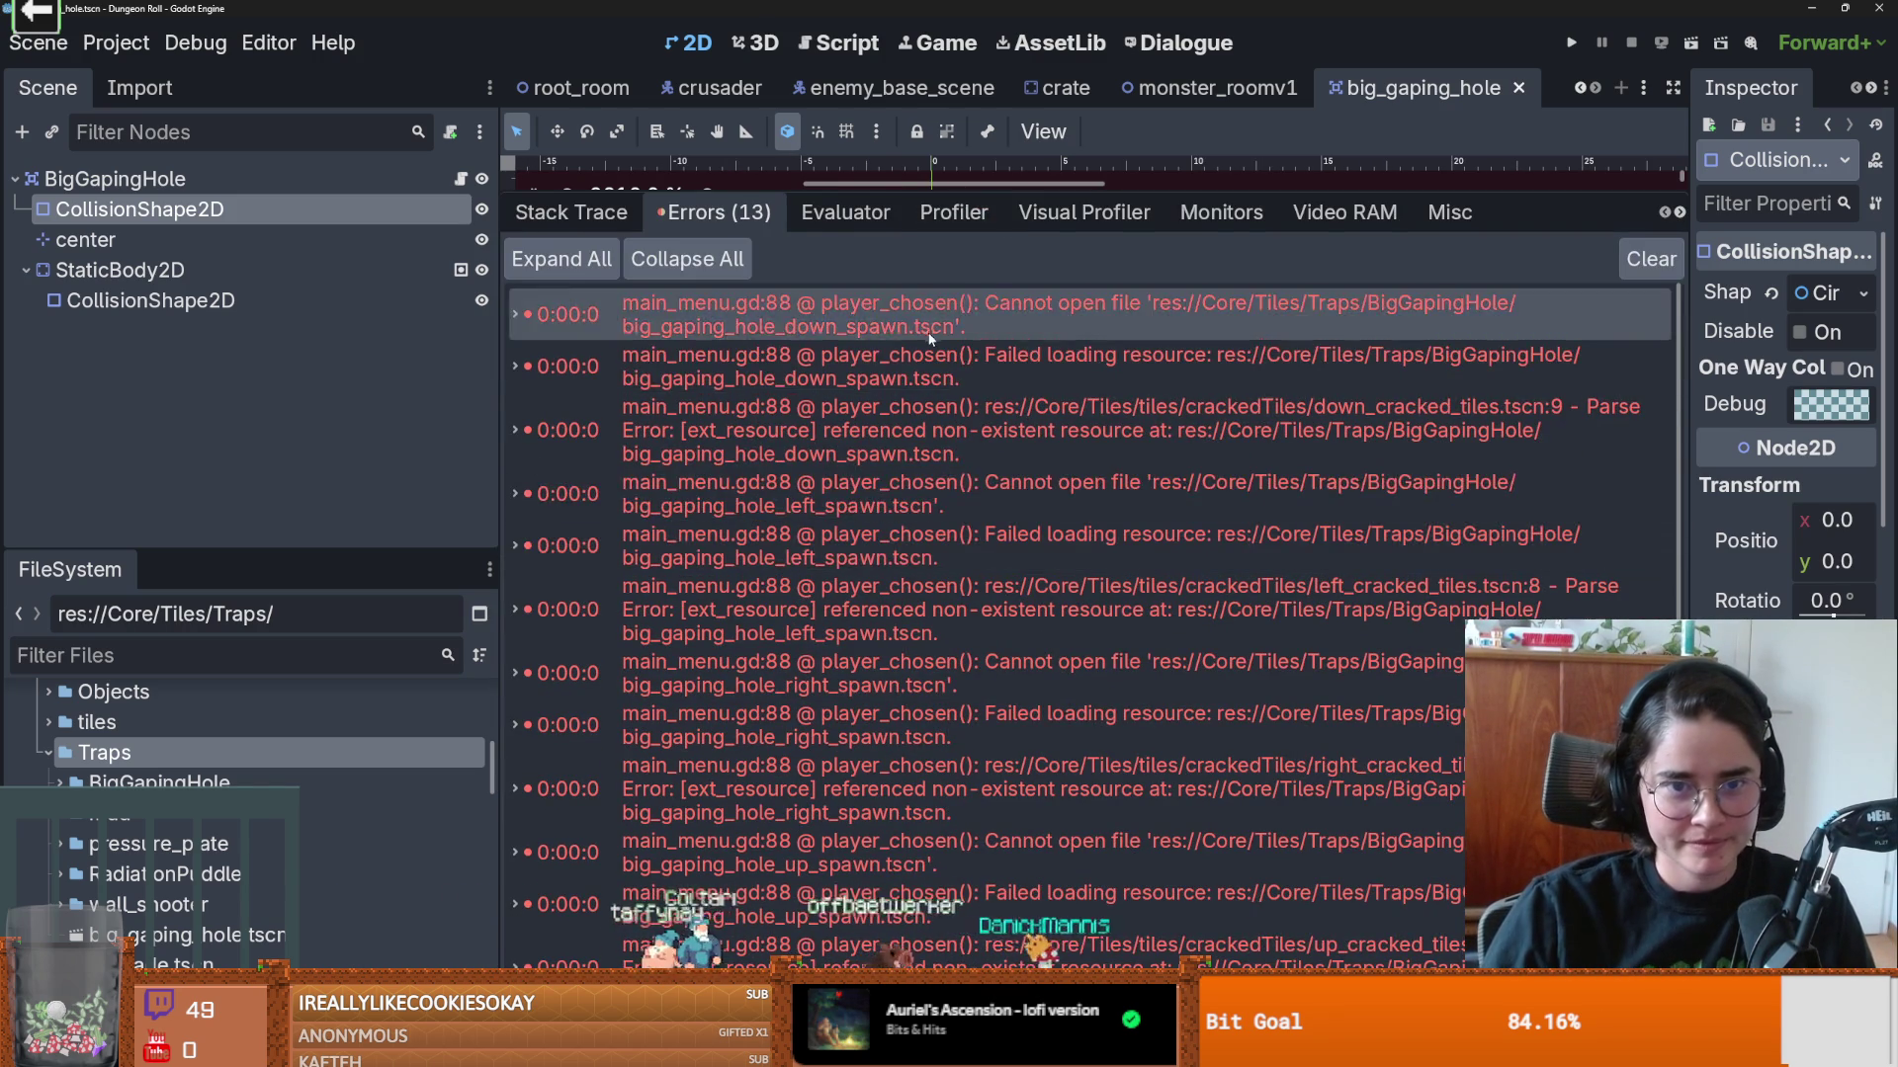
{"action": "double_click", "coordinate": [1081, 381]}
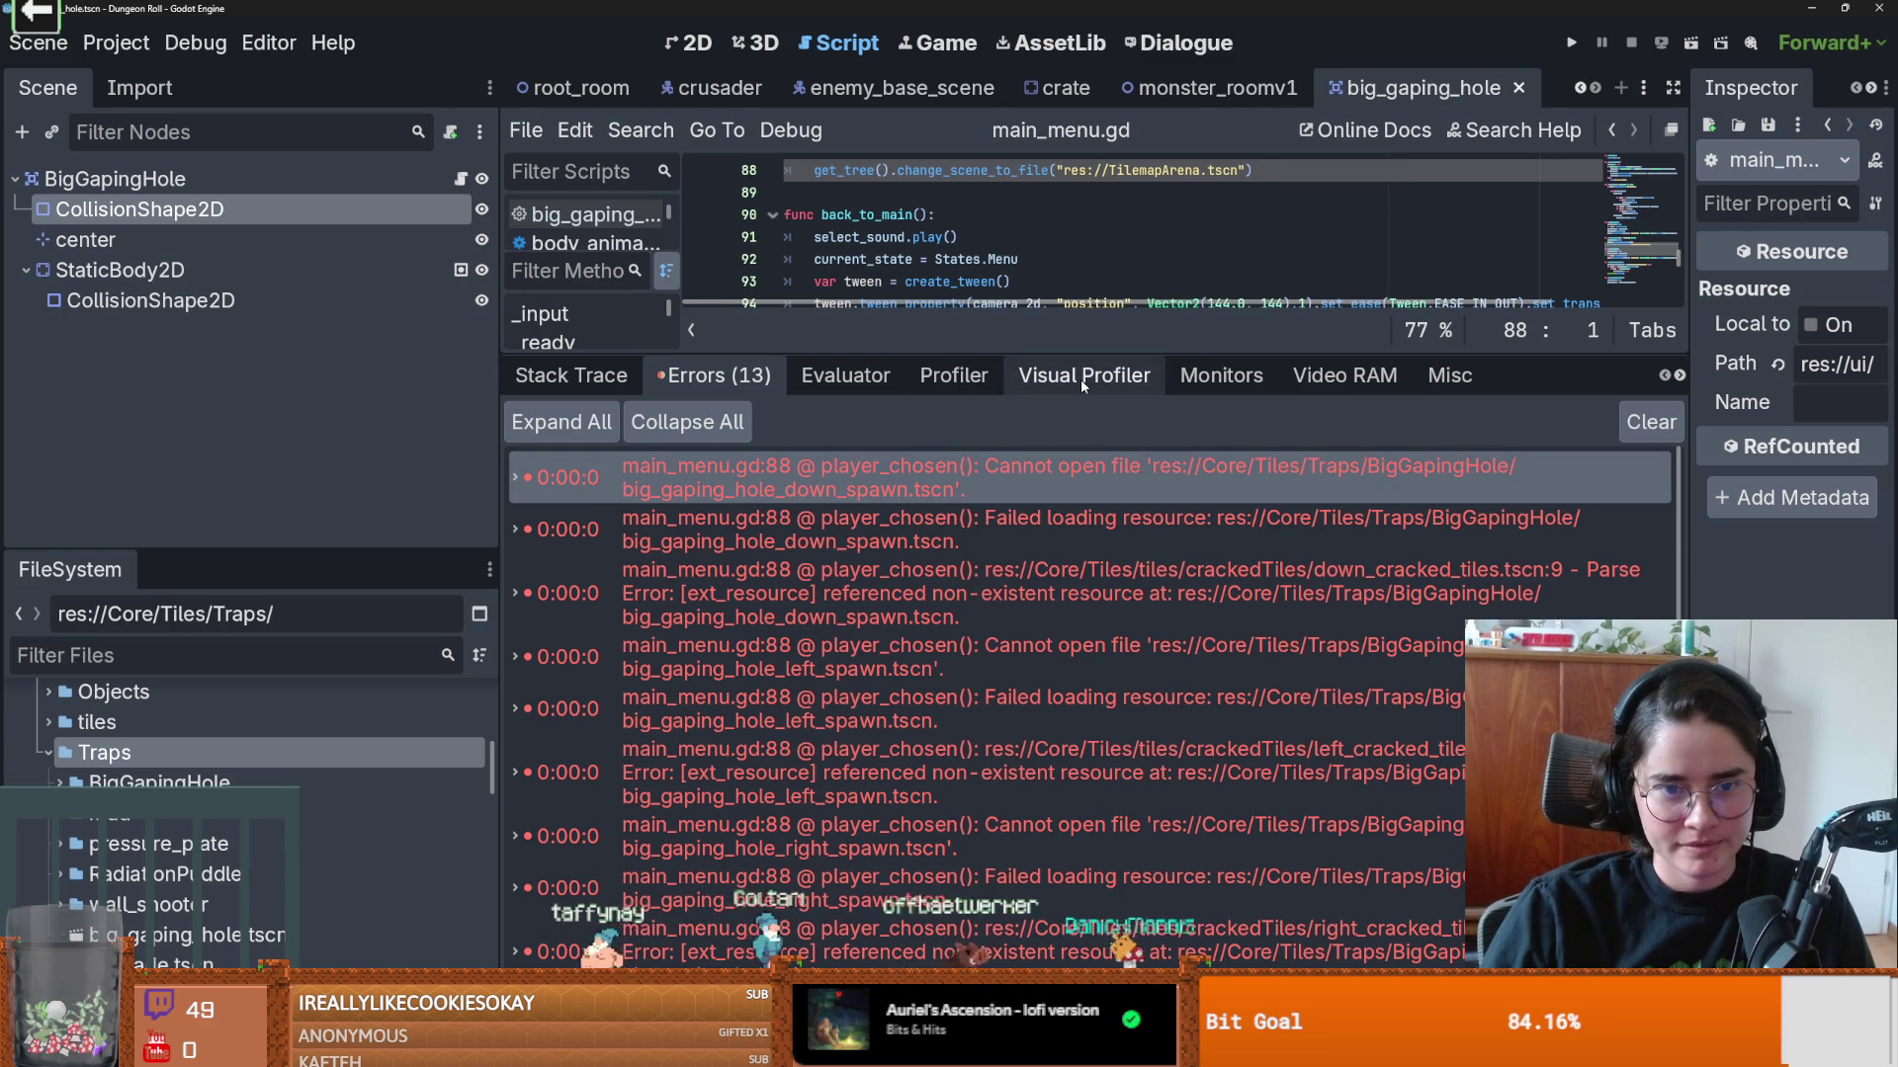
{"action": "left_click", "coordinate": [889, 594]}
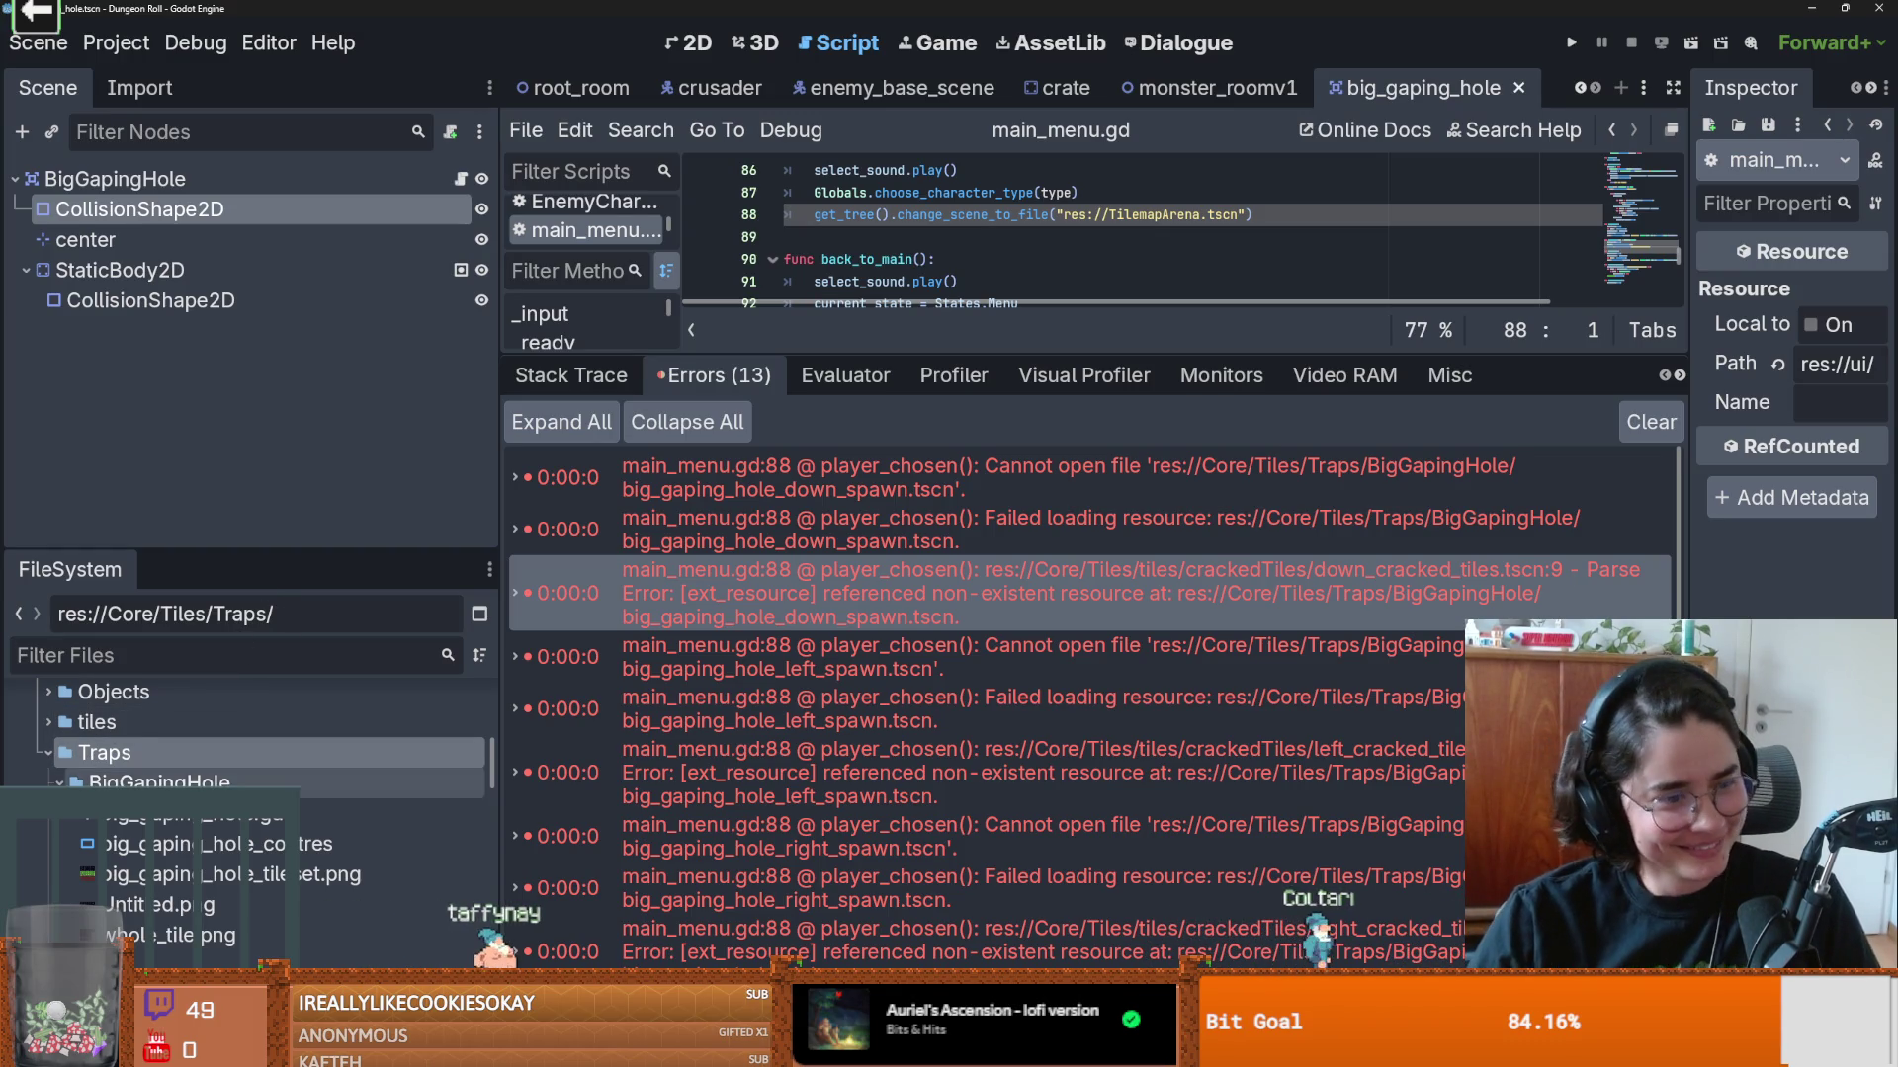
Step: Inspect Untitled.png, open big_gaping_hole.gd, collapse the BigGapingHole folder, and clear the errors
{"action": "scroll", "coordinate": [208, 774], "scroll_direction": "down", "scroll_amount": 2}
{"action": "left_click", "coordinate": [225, 827]}
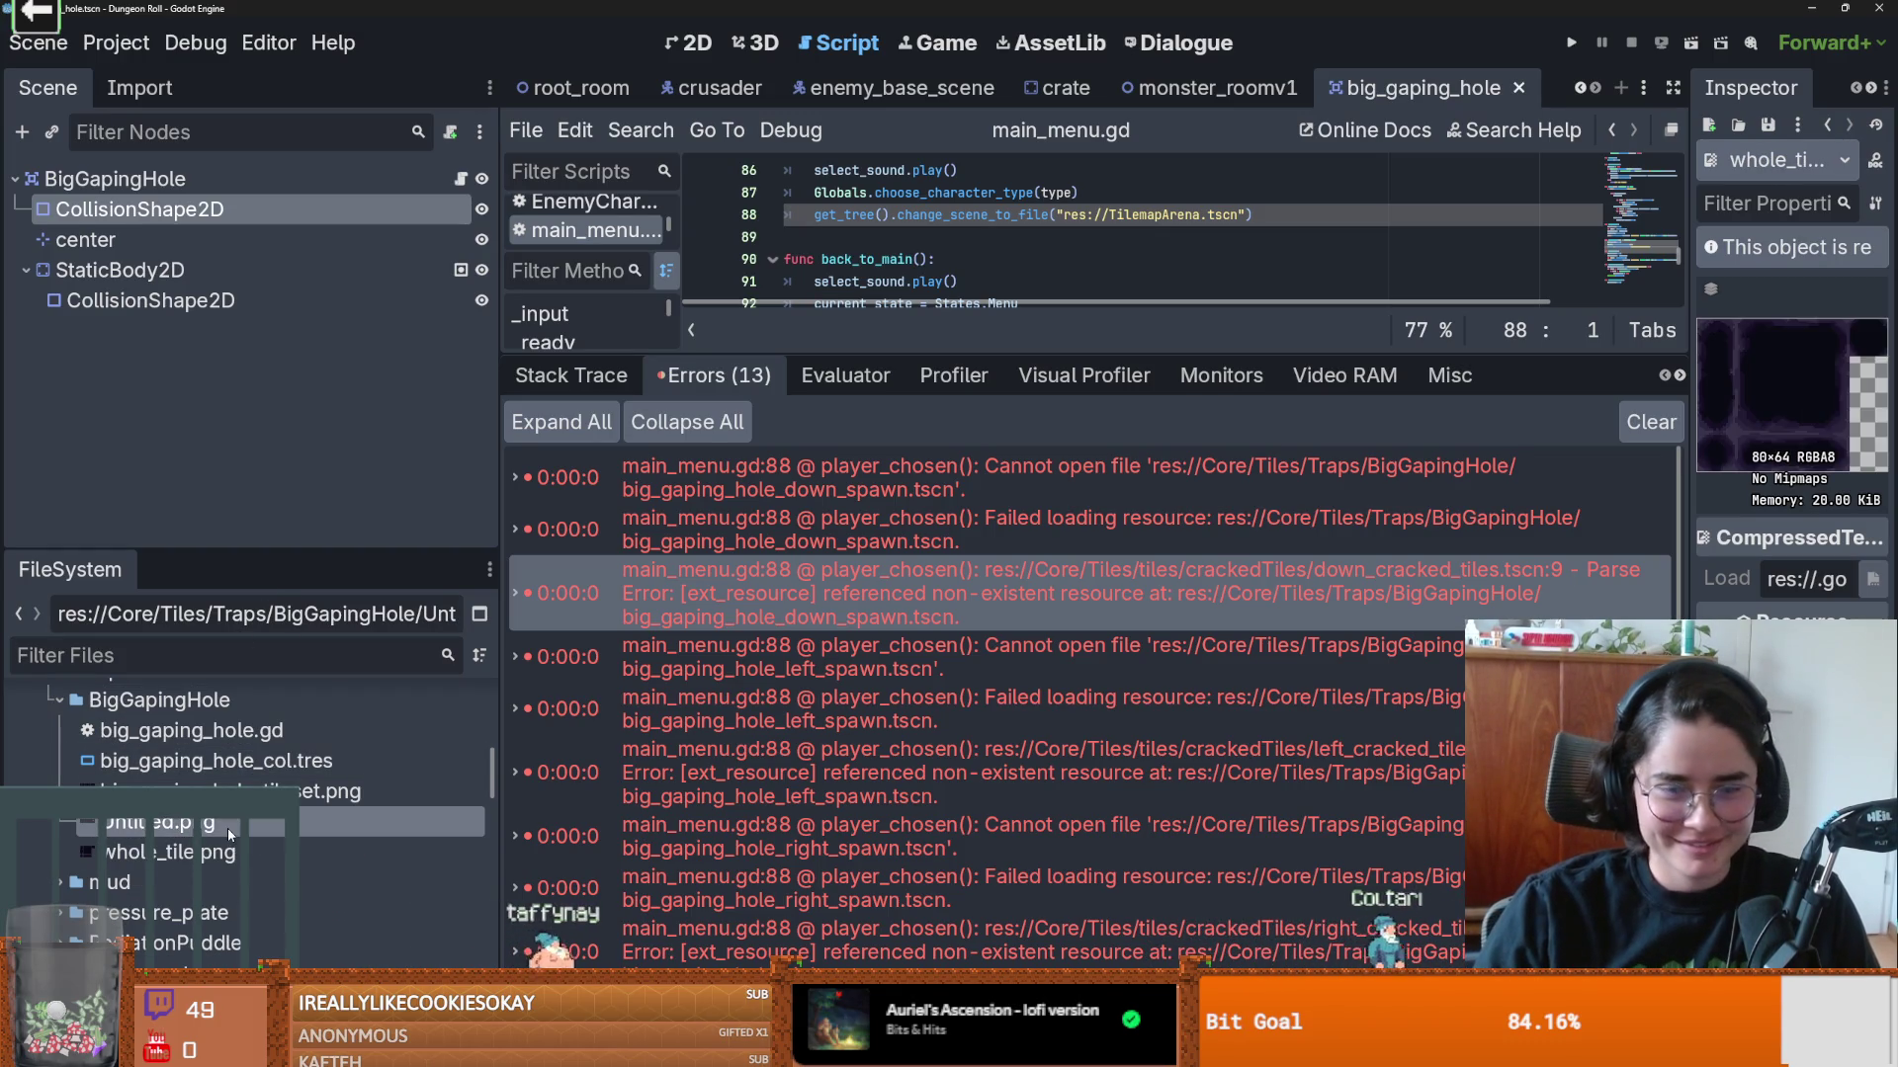
{"action": "double_click", "coordinate": [188, 731]}
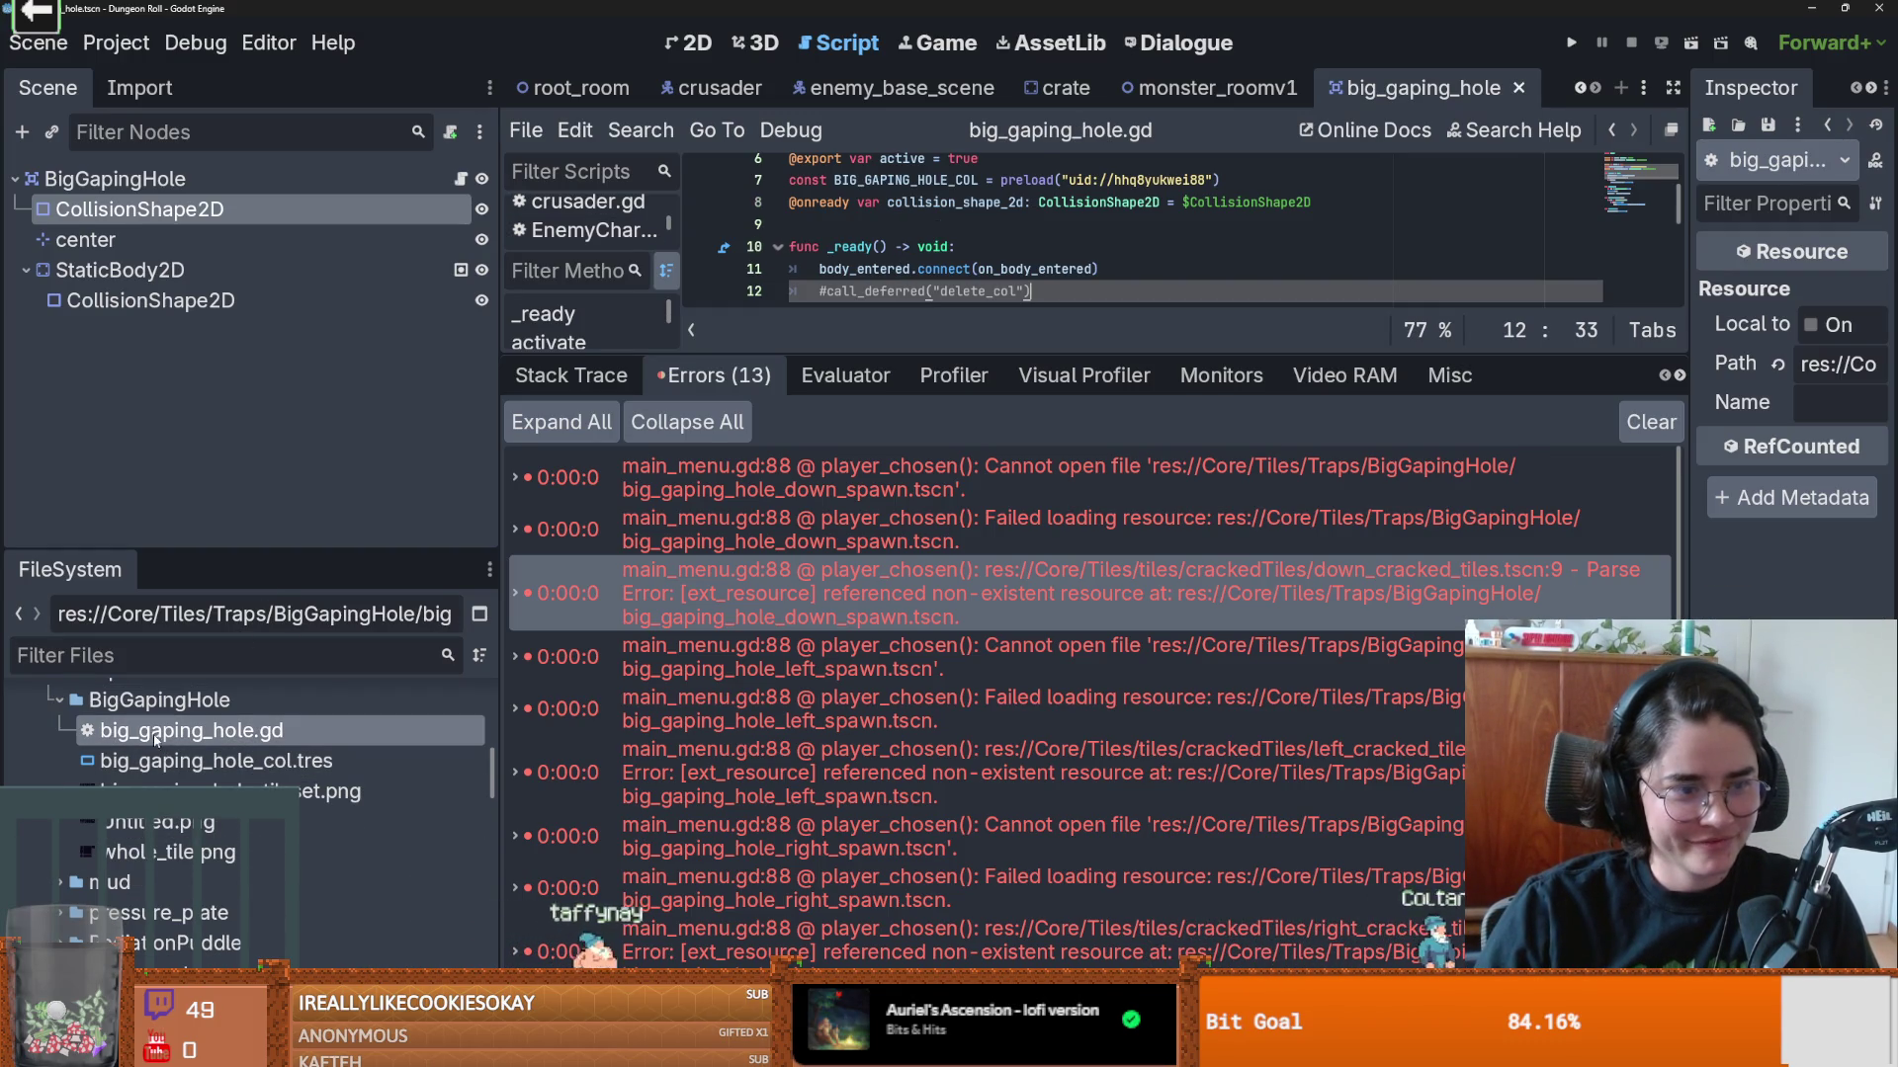
{"action": "left_click", "coordinate": [55, 698]}
{"action": "scroll", "coordinate": [174, 765], "scroll_direction": "up", "scroll_amount": 2}
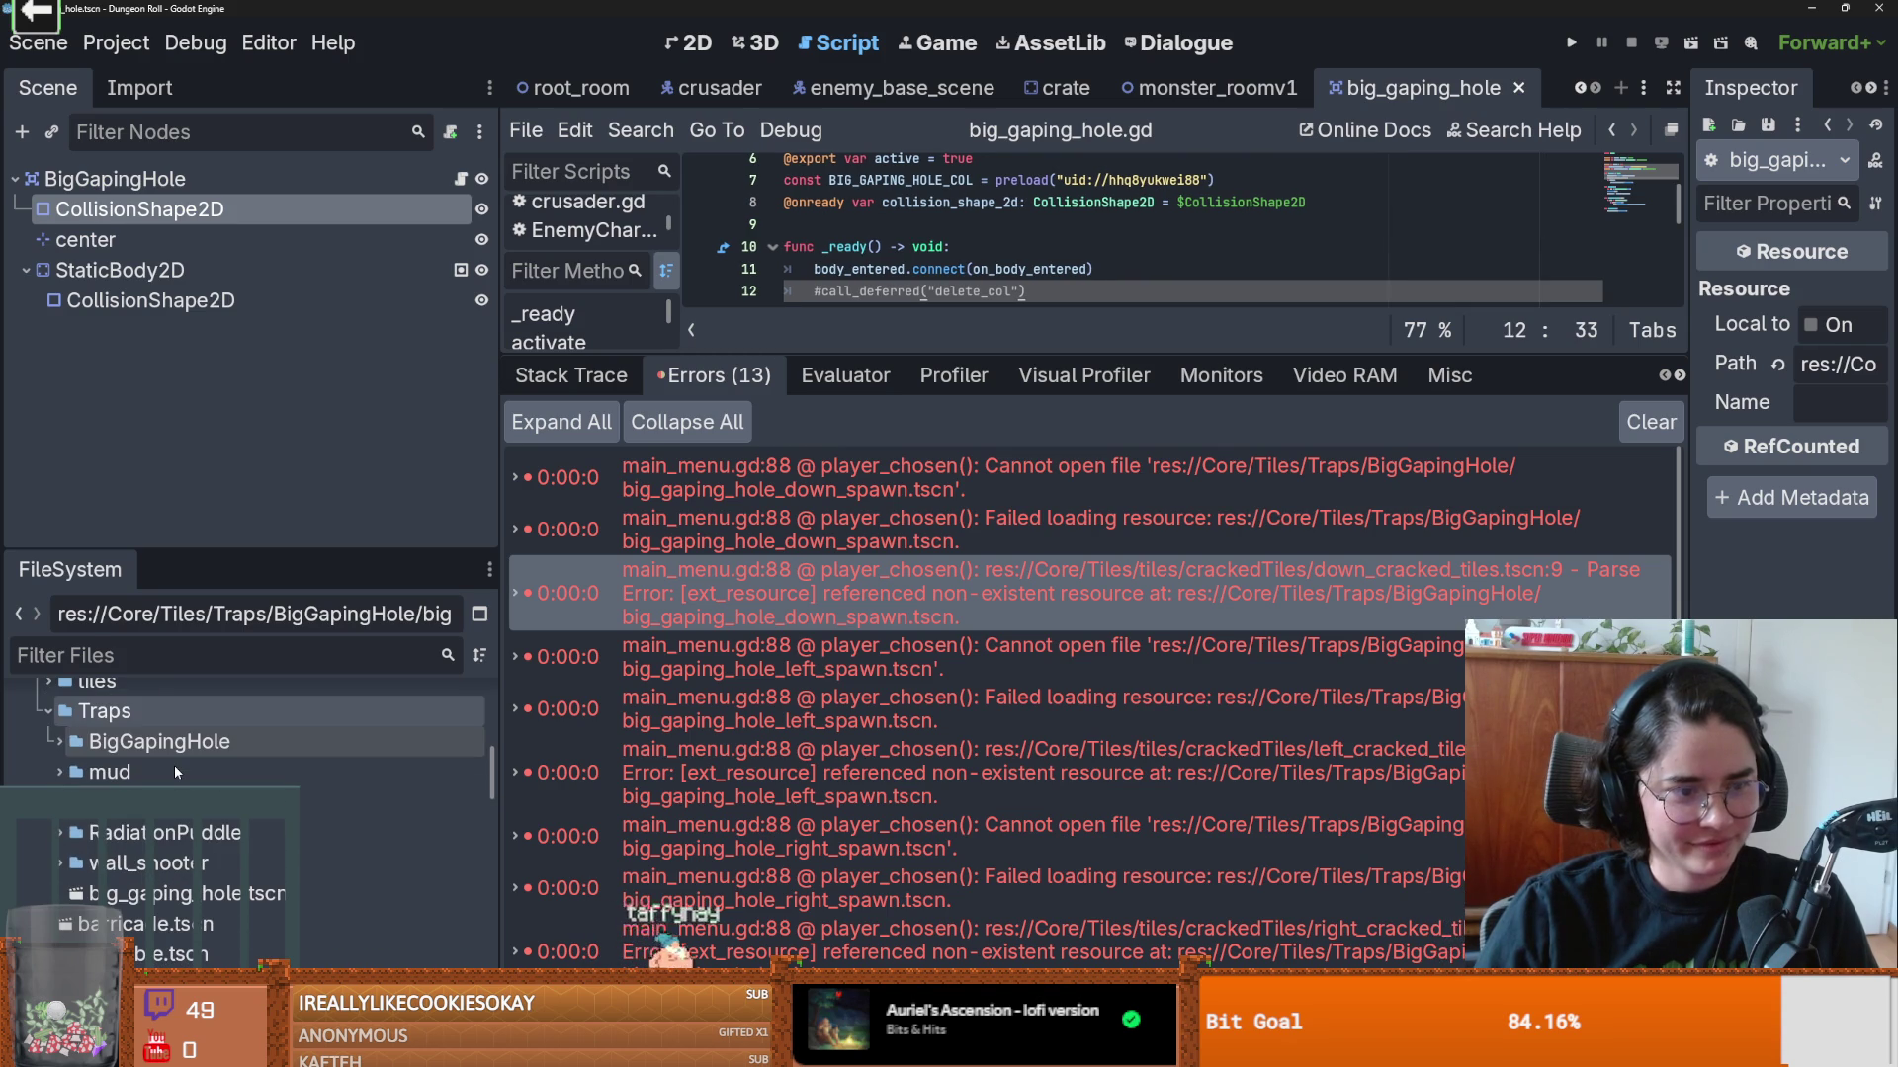
{"action": "left_click", "coordinate": [1626, 423]}
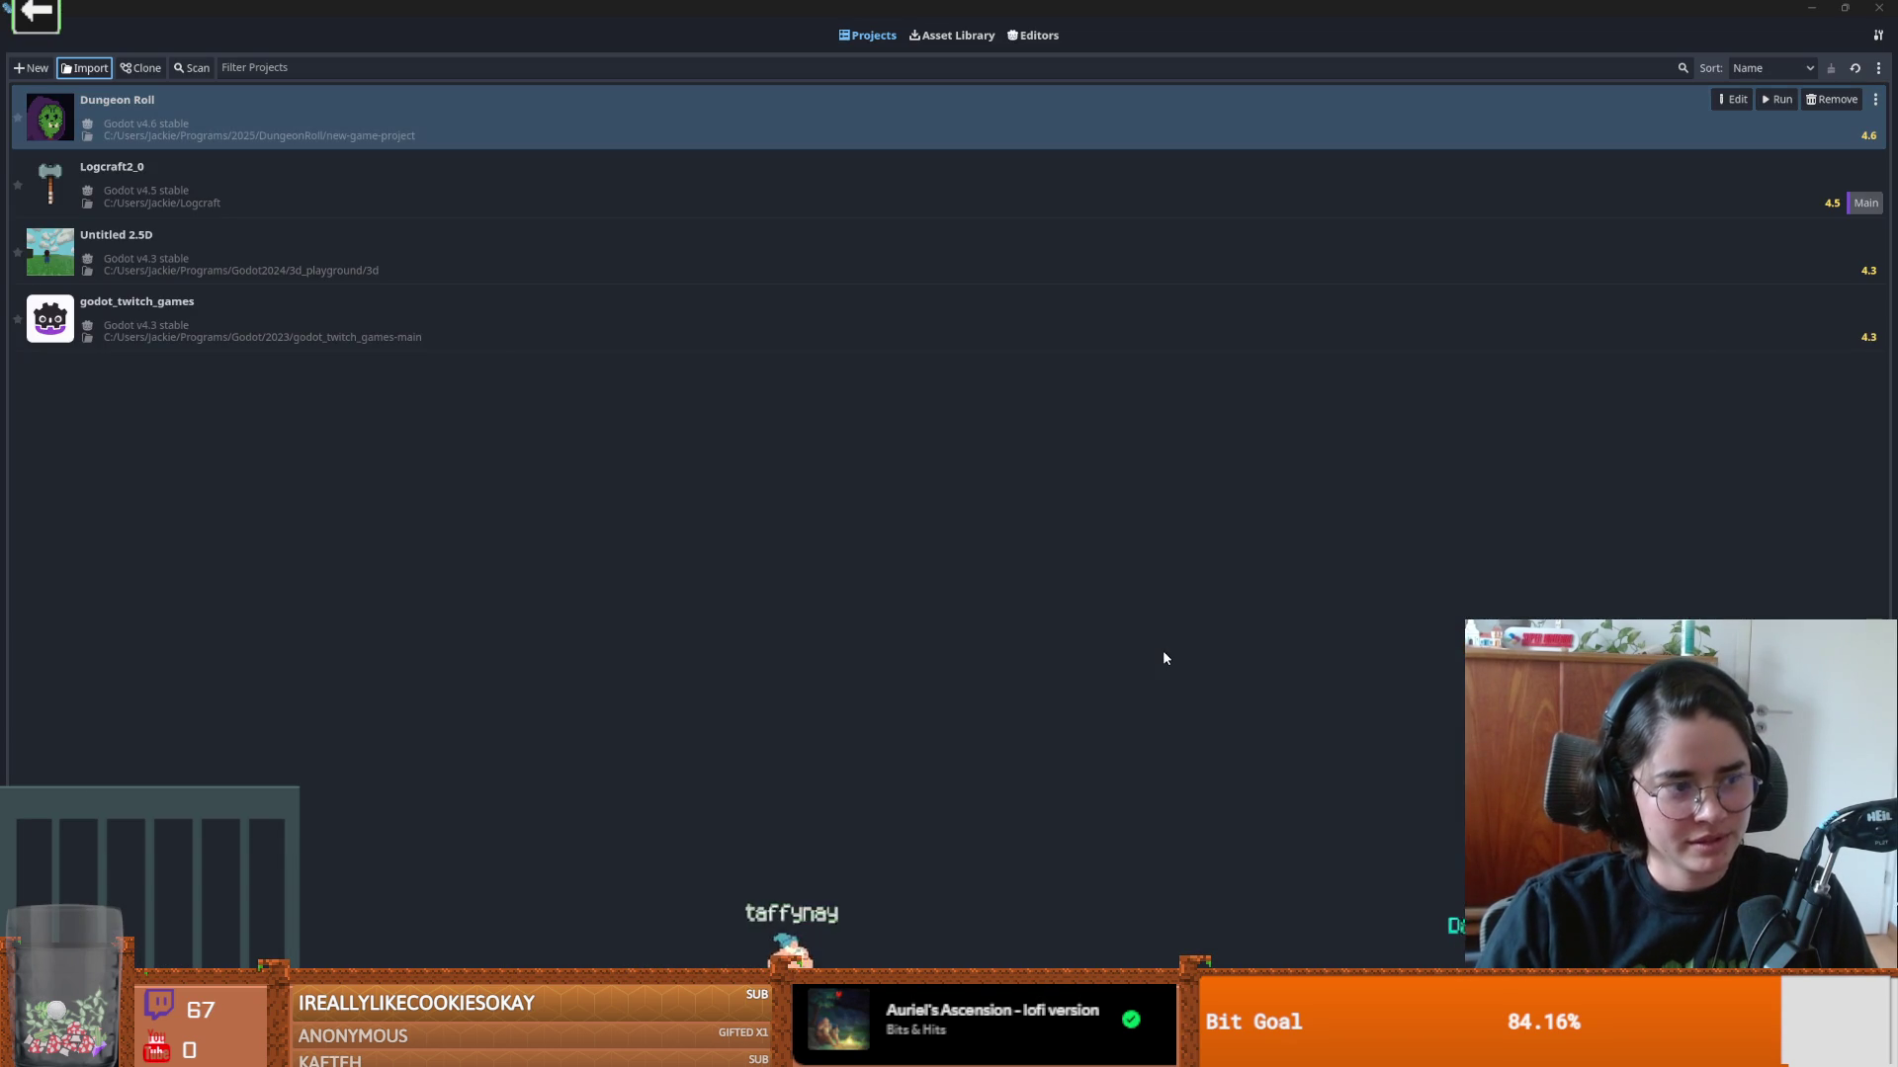
Step: Open Dungeon Roll for editing from the Project Manager and confirm
{"action": "left_click", "coordinate": [1736, 100]}
{"action": "left_click", "coordinate": [890, 573]}
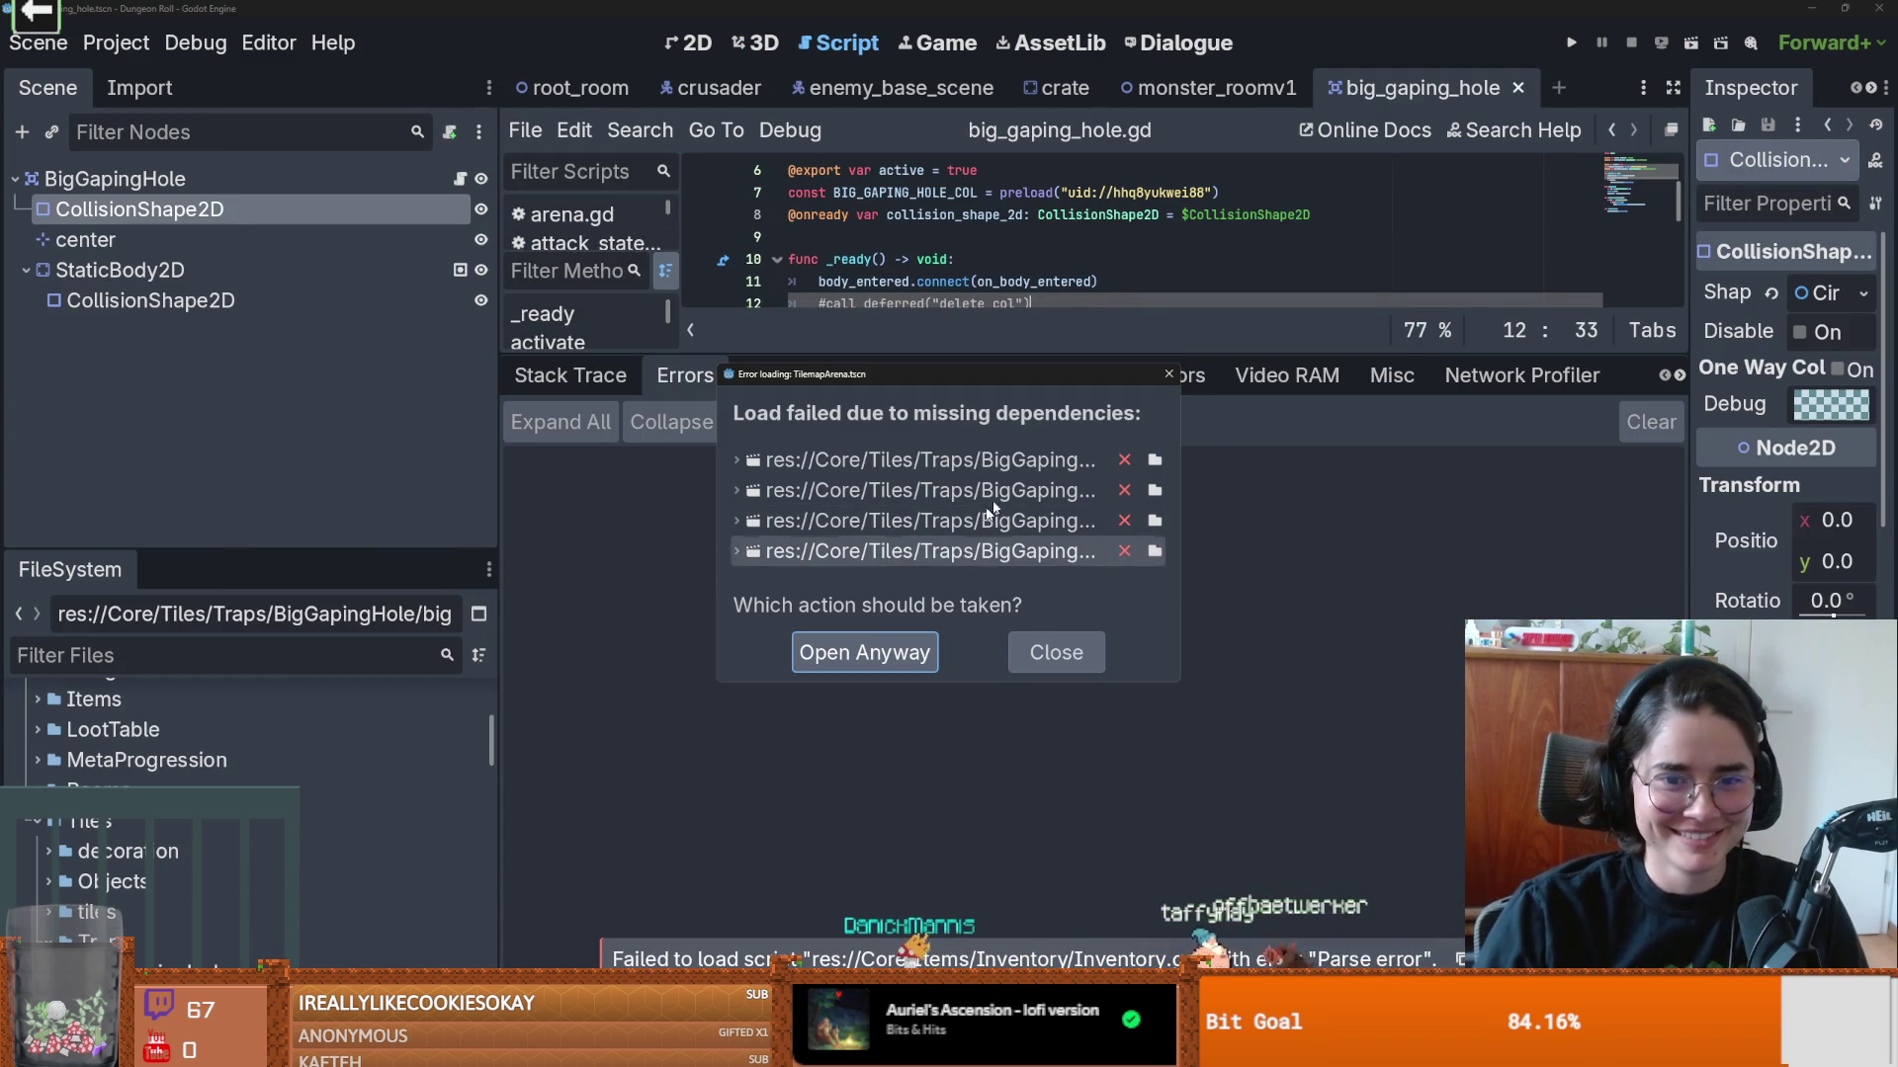
Step: Check the down spawn scene's dependency path, skip choosing a replacement, and close the warning
{"action": "left_click_drag", "start_coordinate": [1179, 462], "coordinate": [1498, 461]}
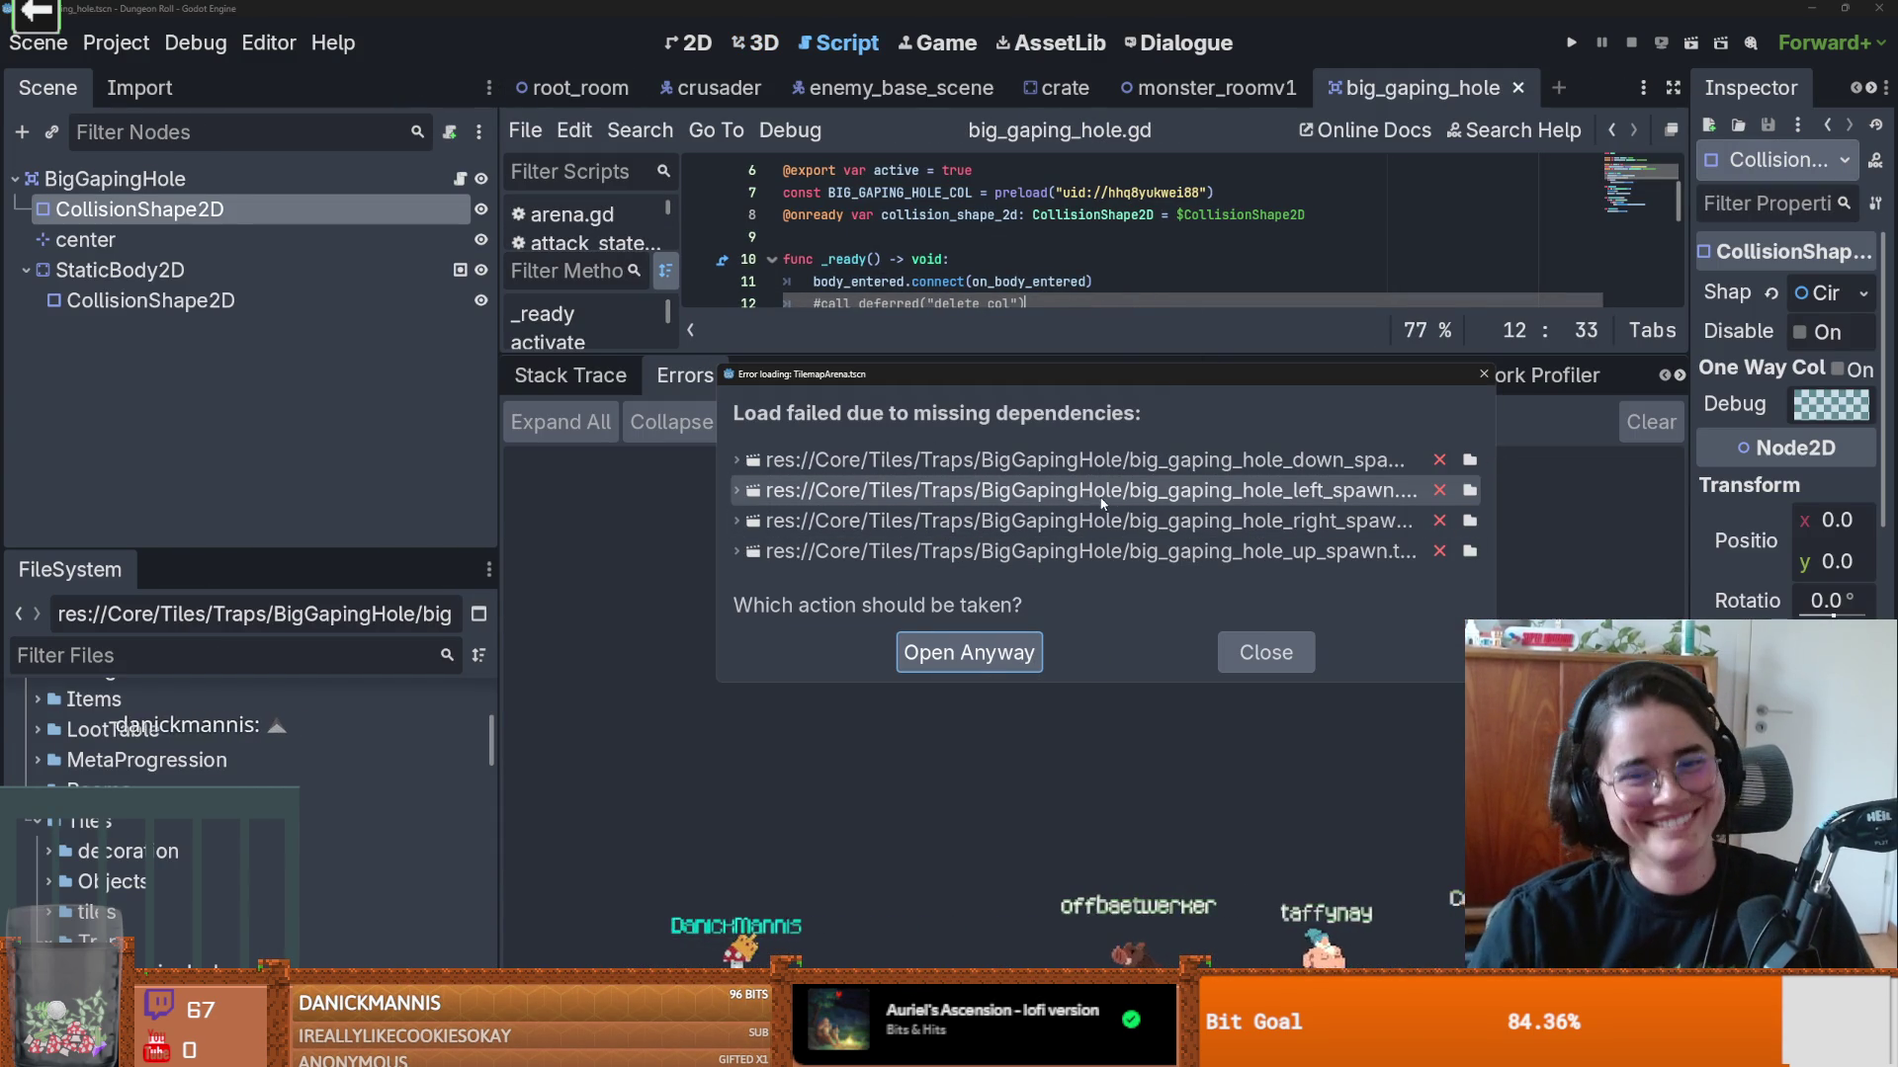
{"action": "left_click", "coordinate": [1470, 459]}
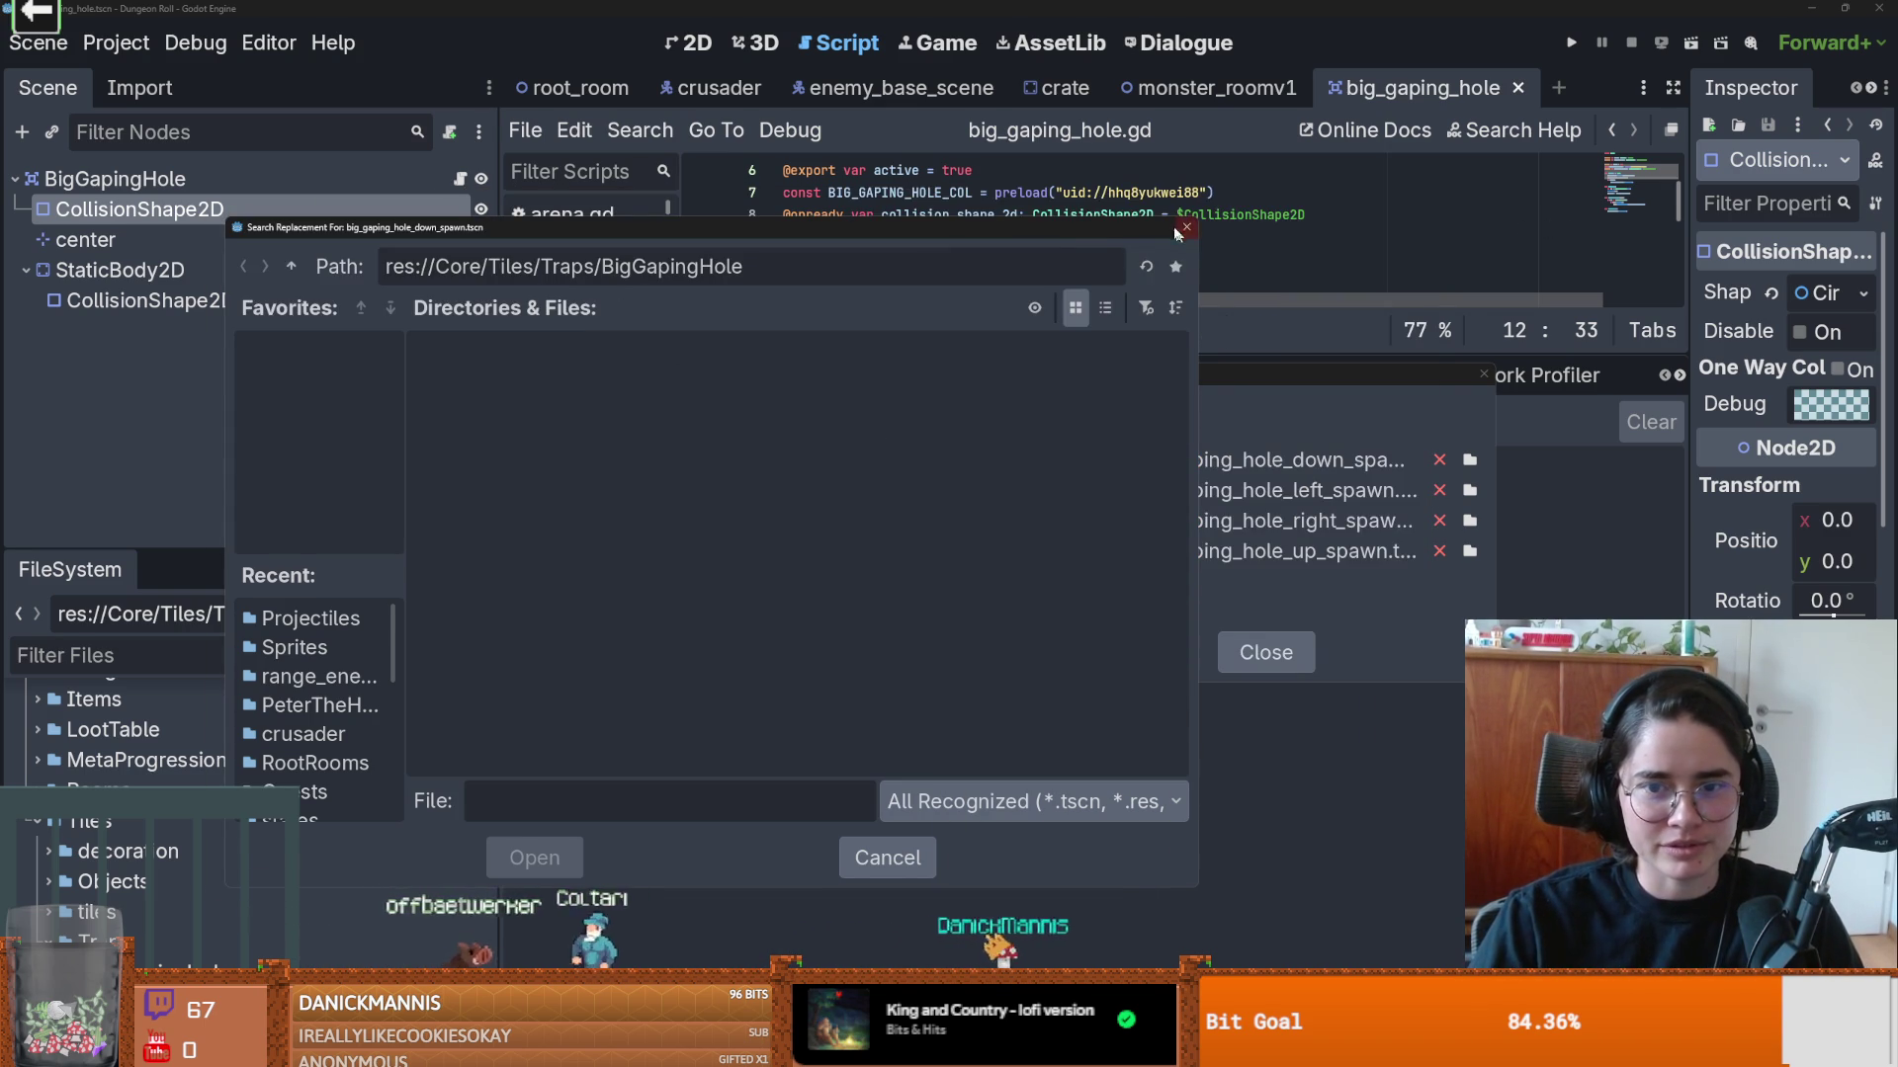
{"action": "left_click", "coordinate": [1183, 229]}
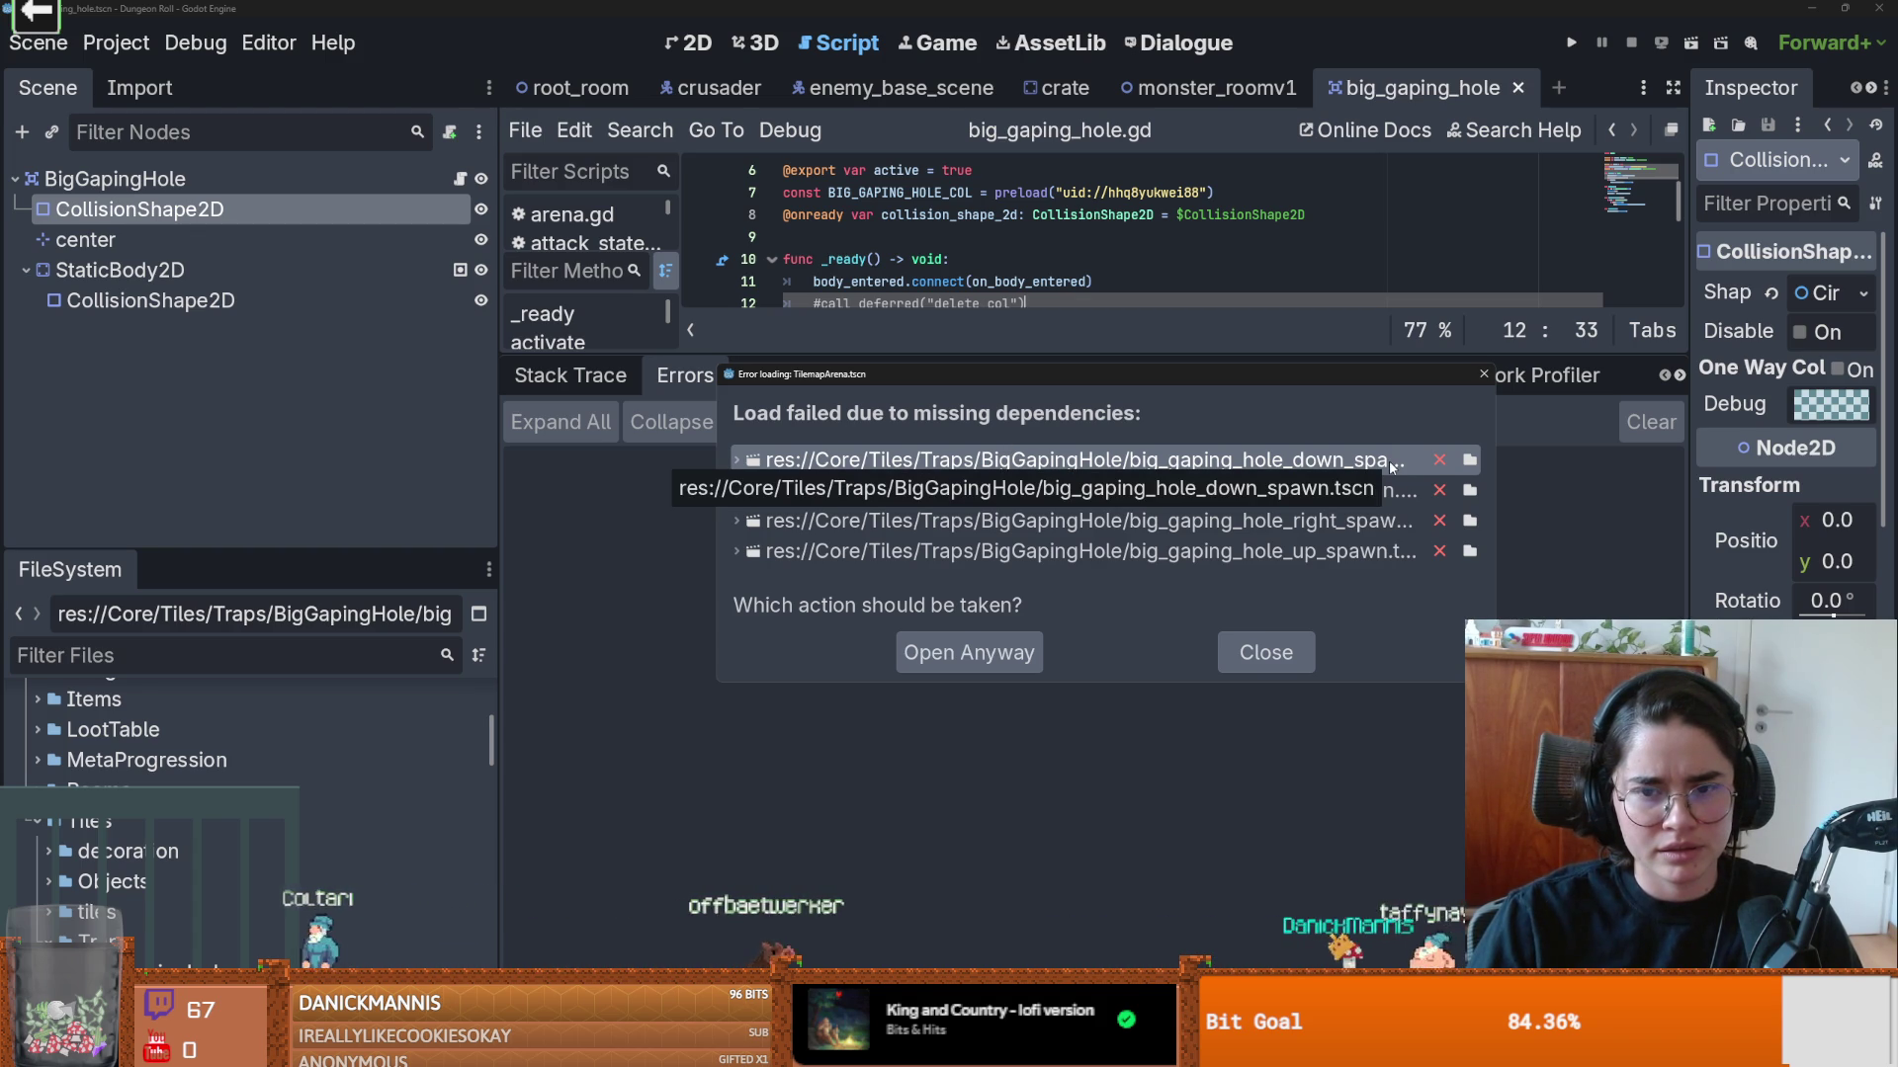
{"action": "left_click", "coordinate": [1266, 653]}
{"action": "left_click_drag", "start_coordinate": [1127, 358], "coordinate": [1126, 726]}
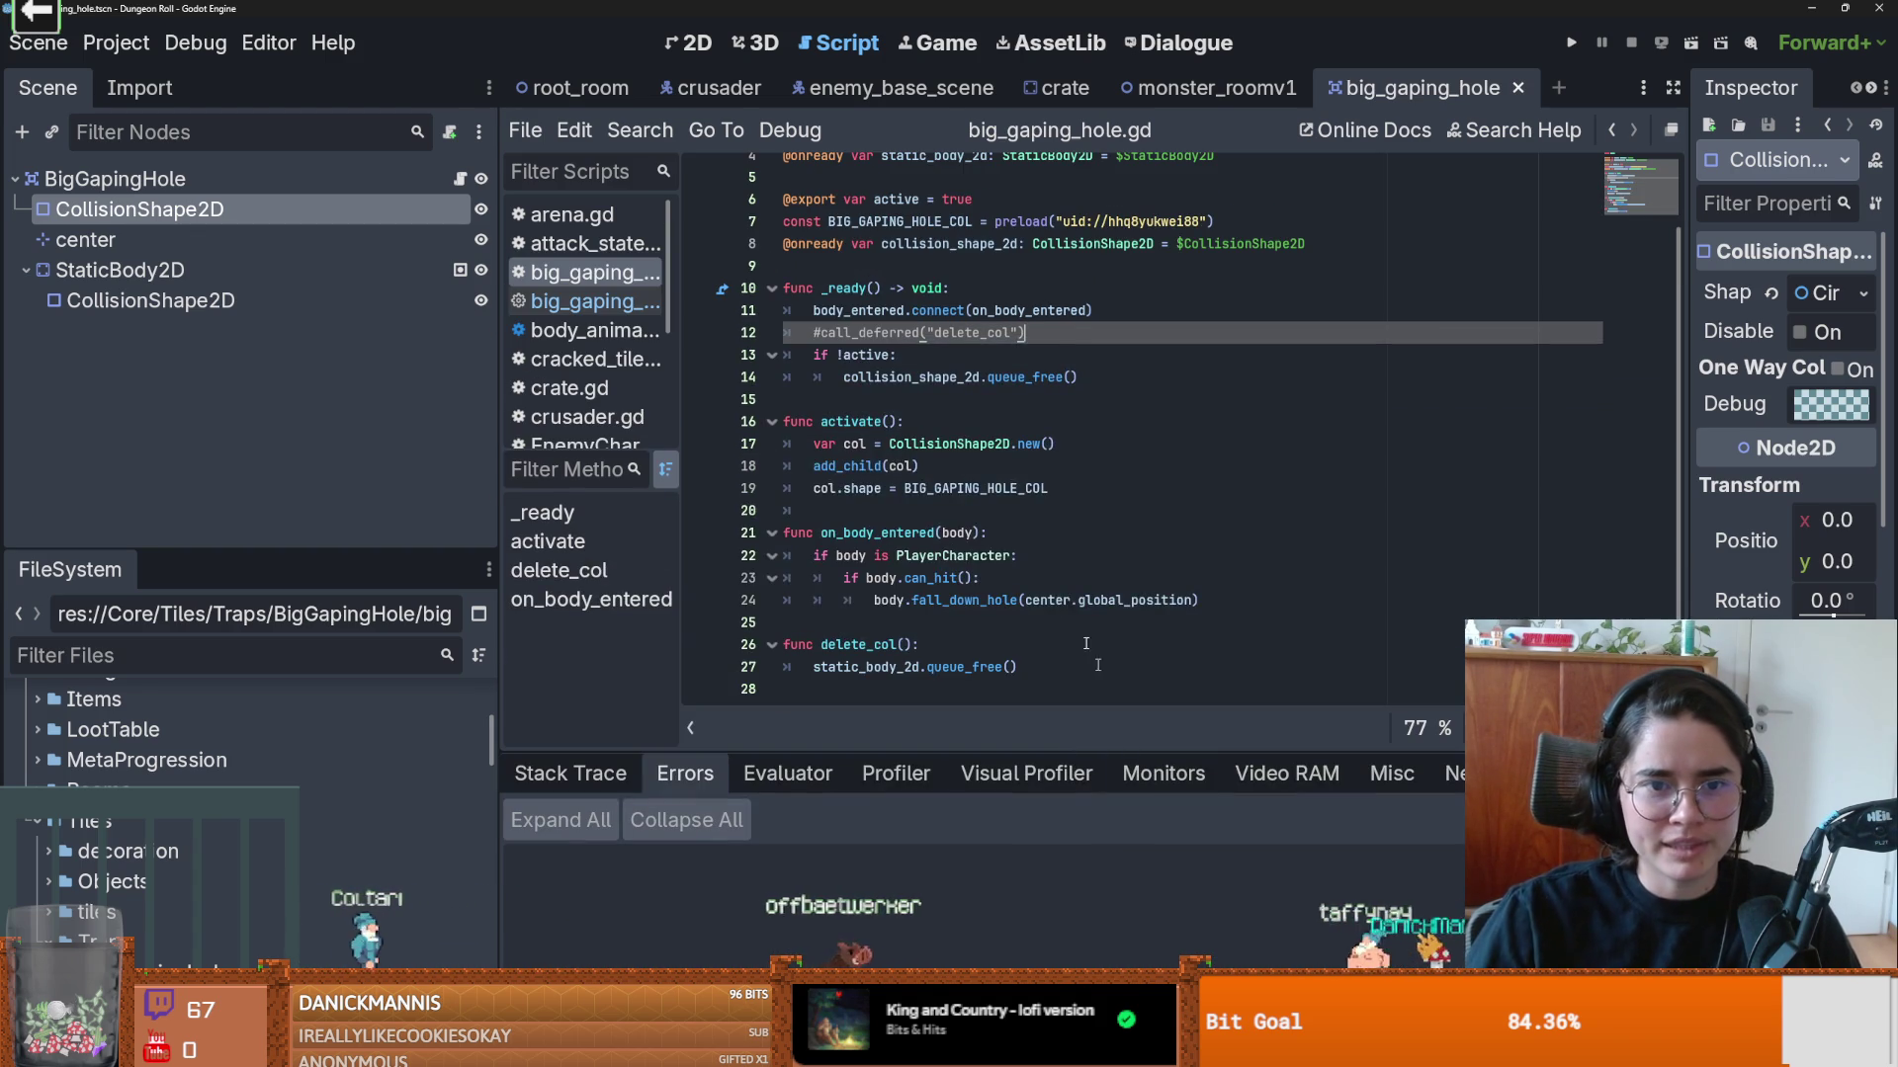
Step: Save, run the game, start a new game as the Crusader, and enlarge the 17-error list
{"action": "key", "text": "ctrl+s"}
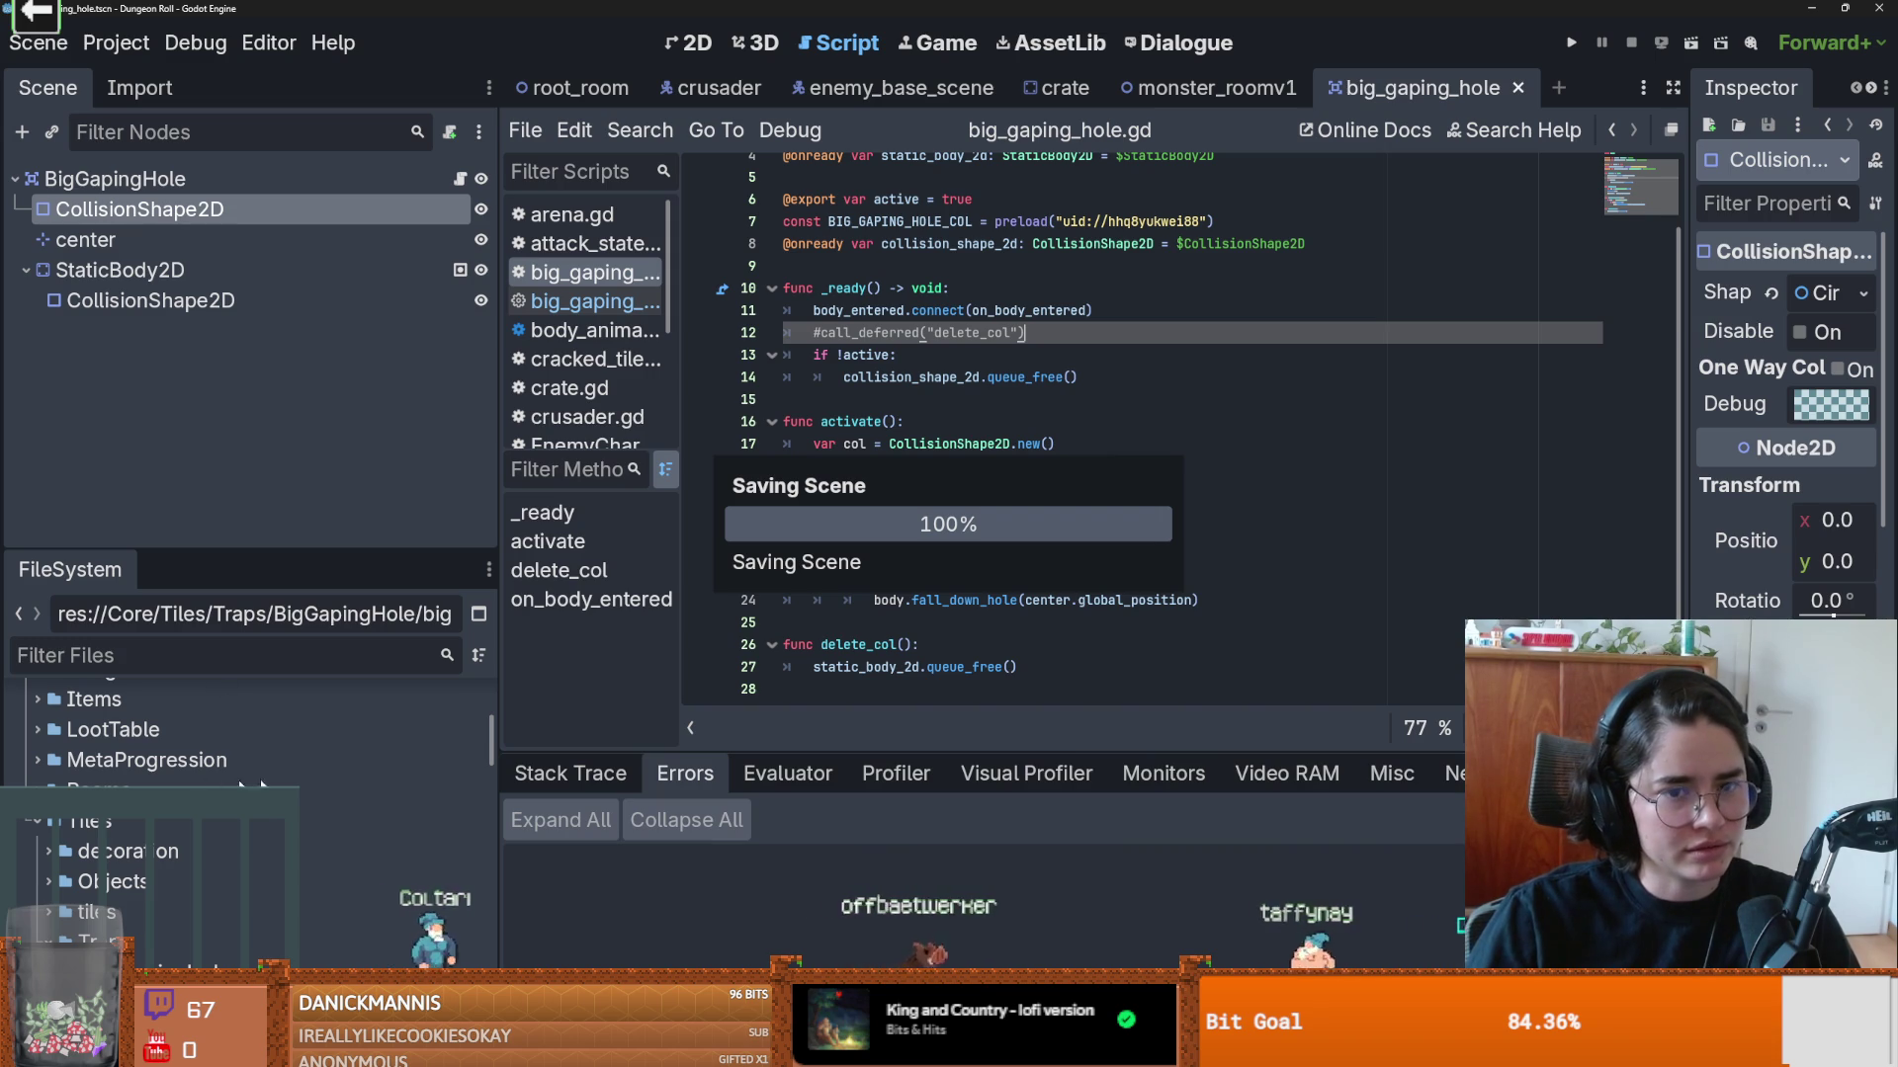
{"action": "left_click", "coordinate": [1571, 45]}
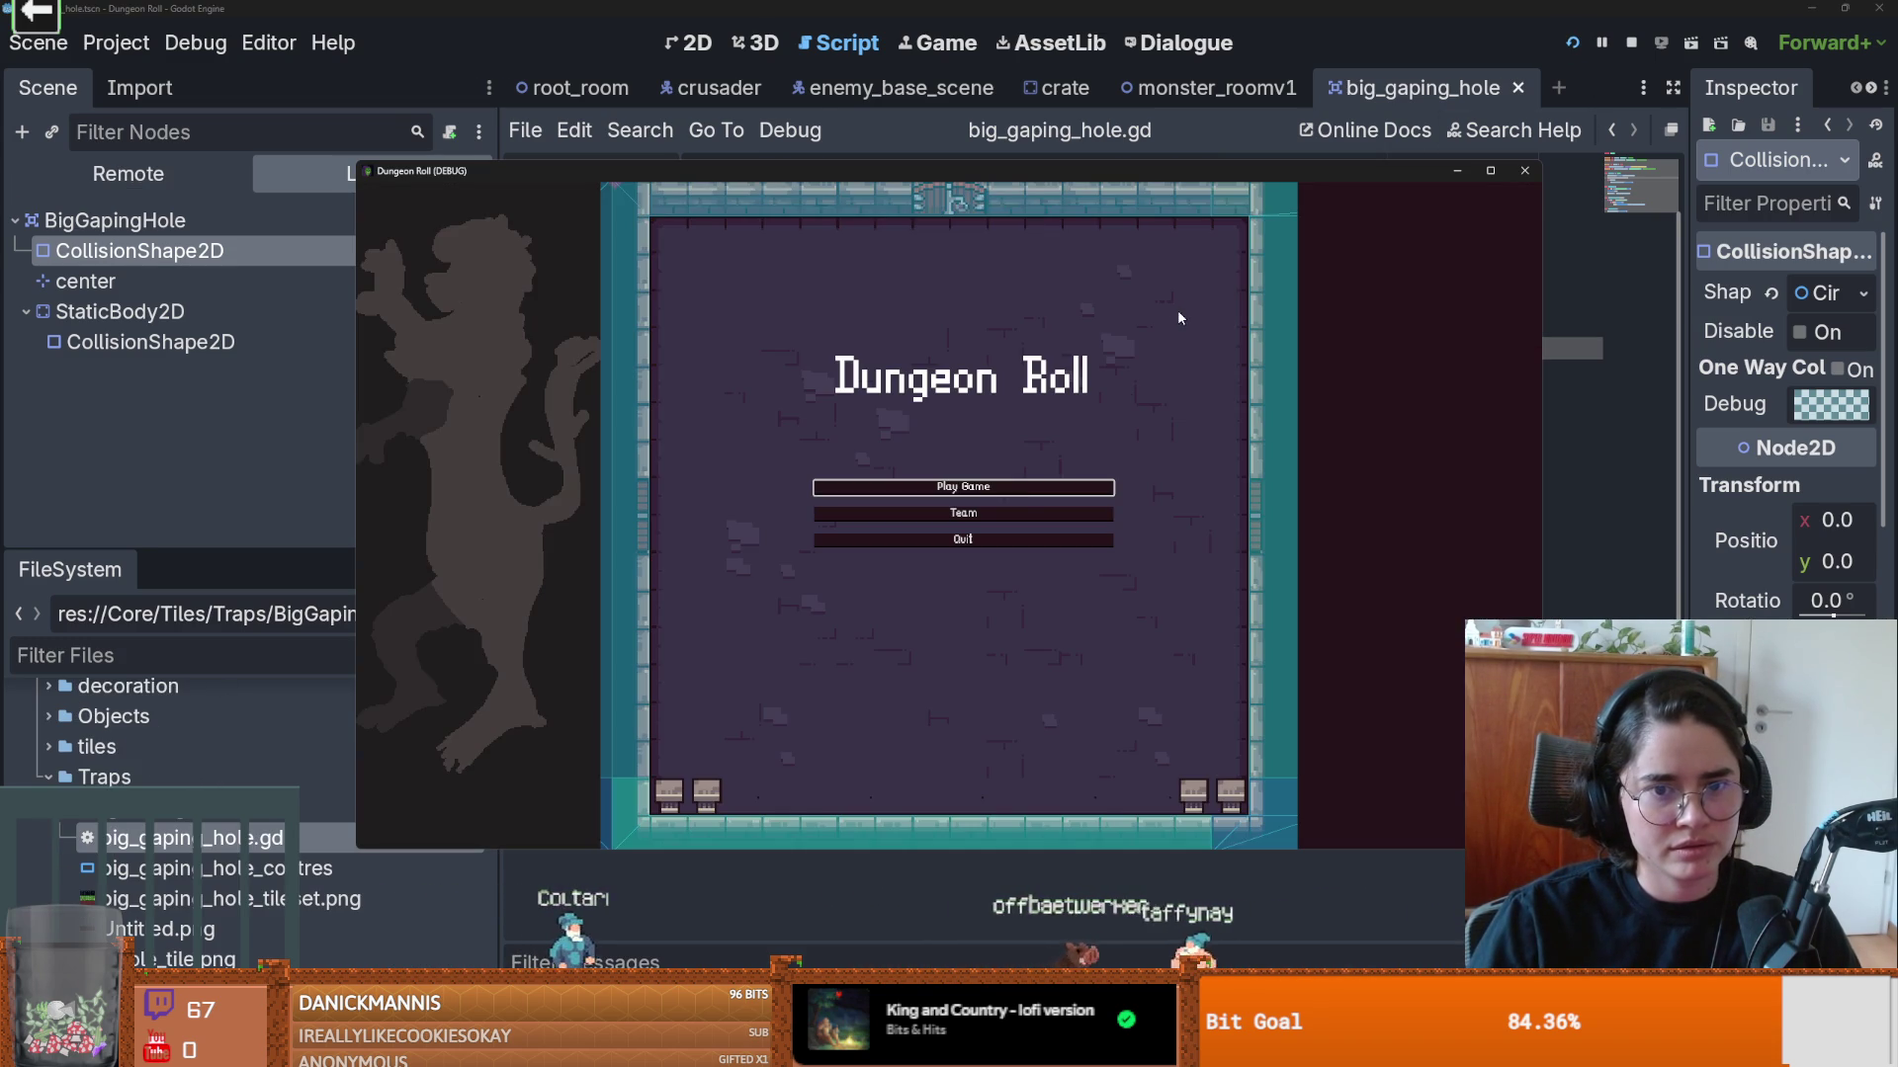
{"action": "key", "text": "Return"}
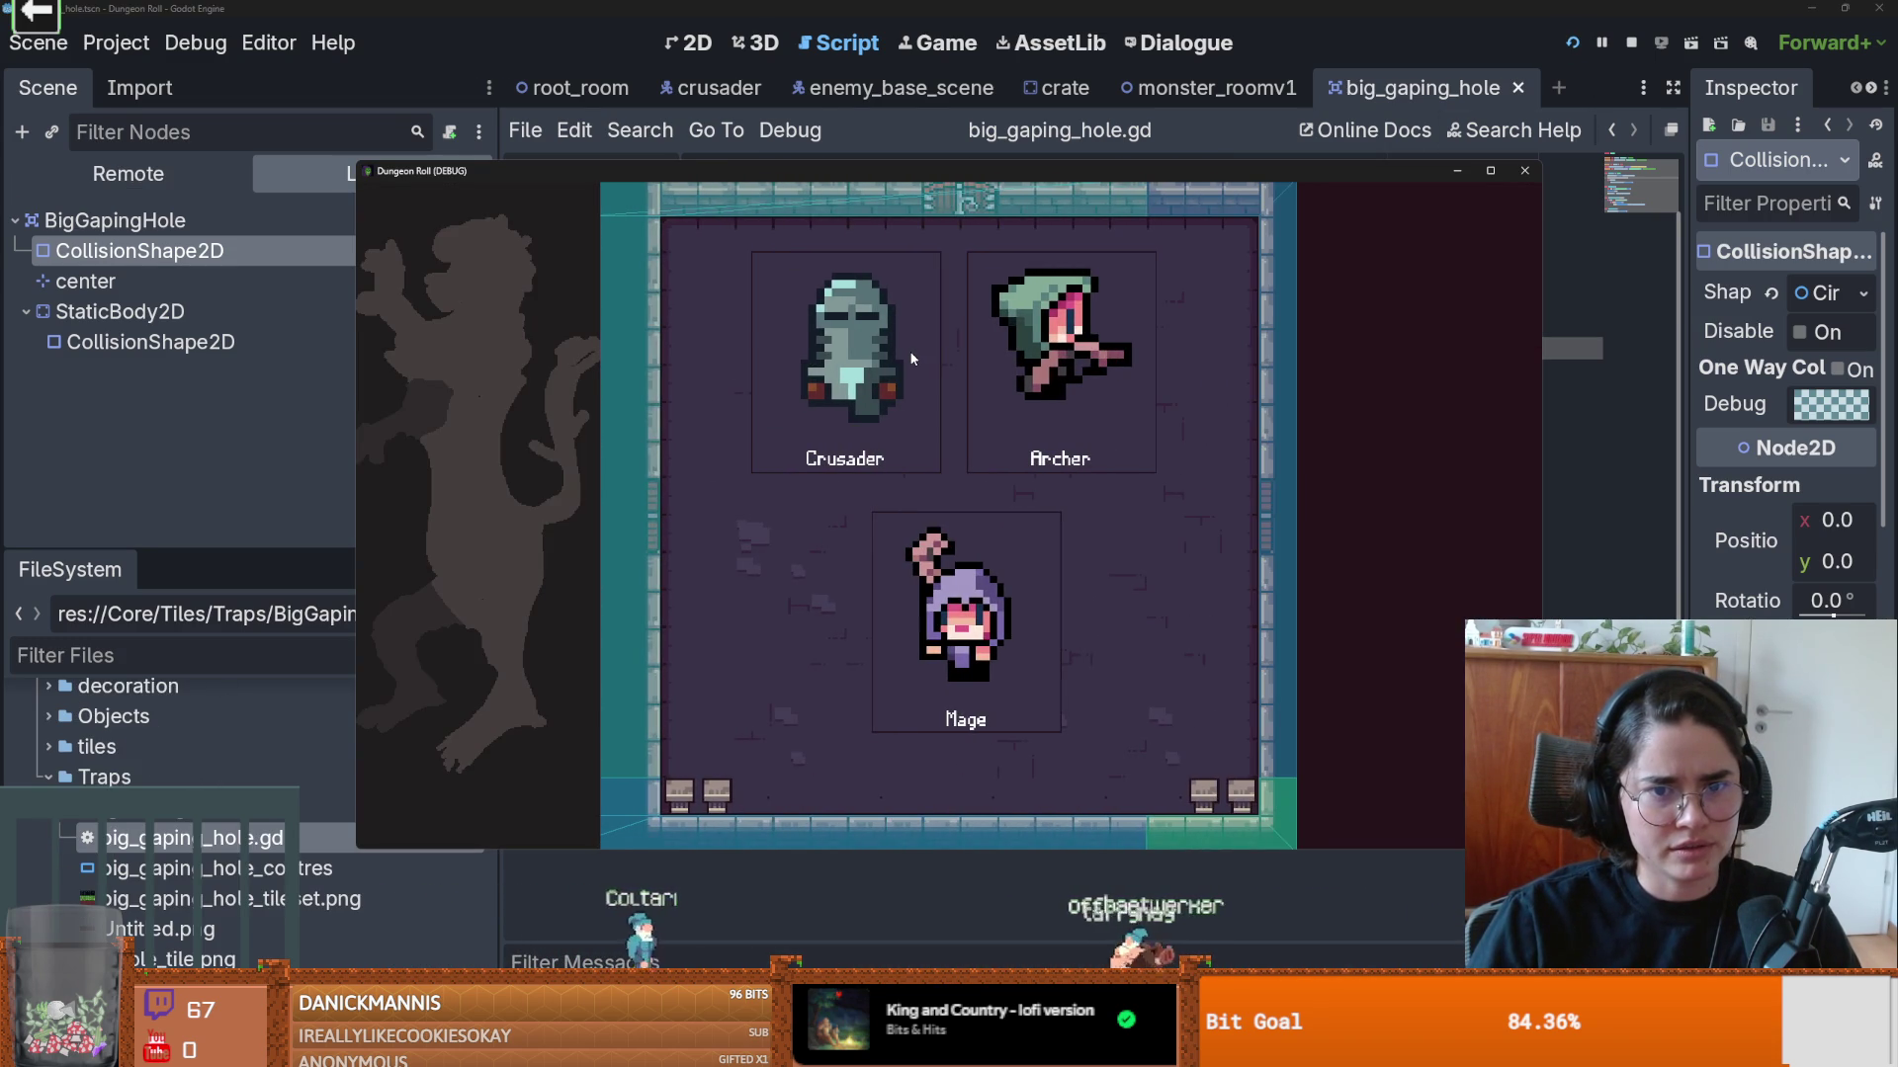
{"action": "left_click", "coordinate": [911, 359]}
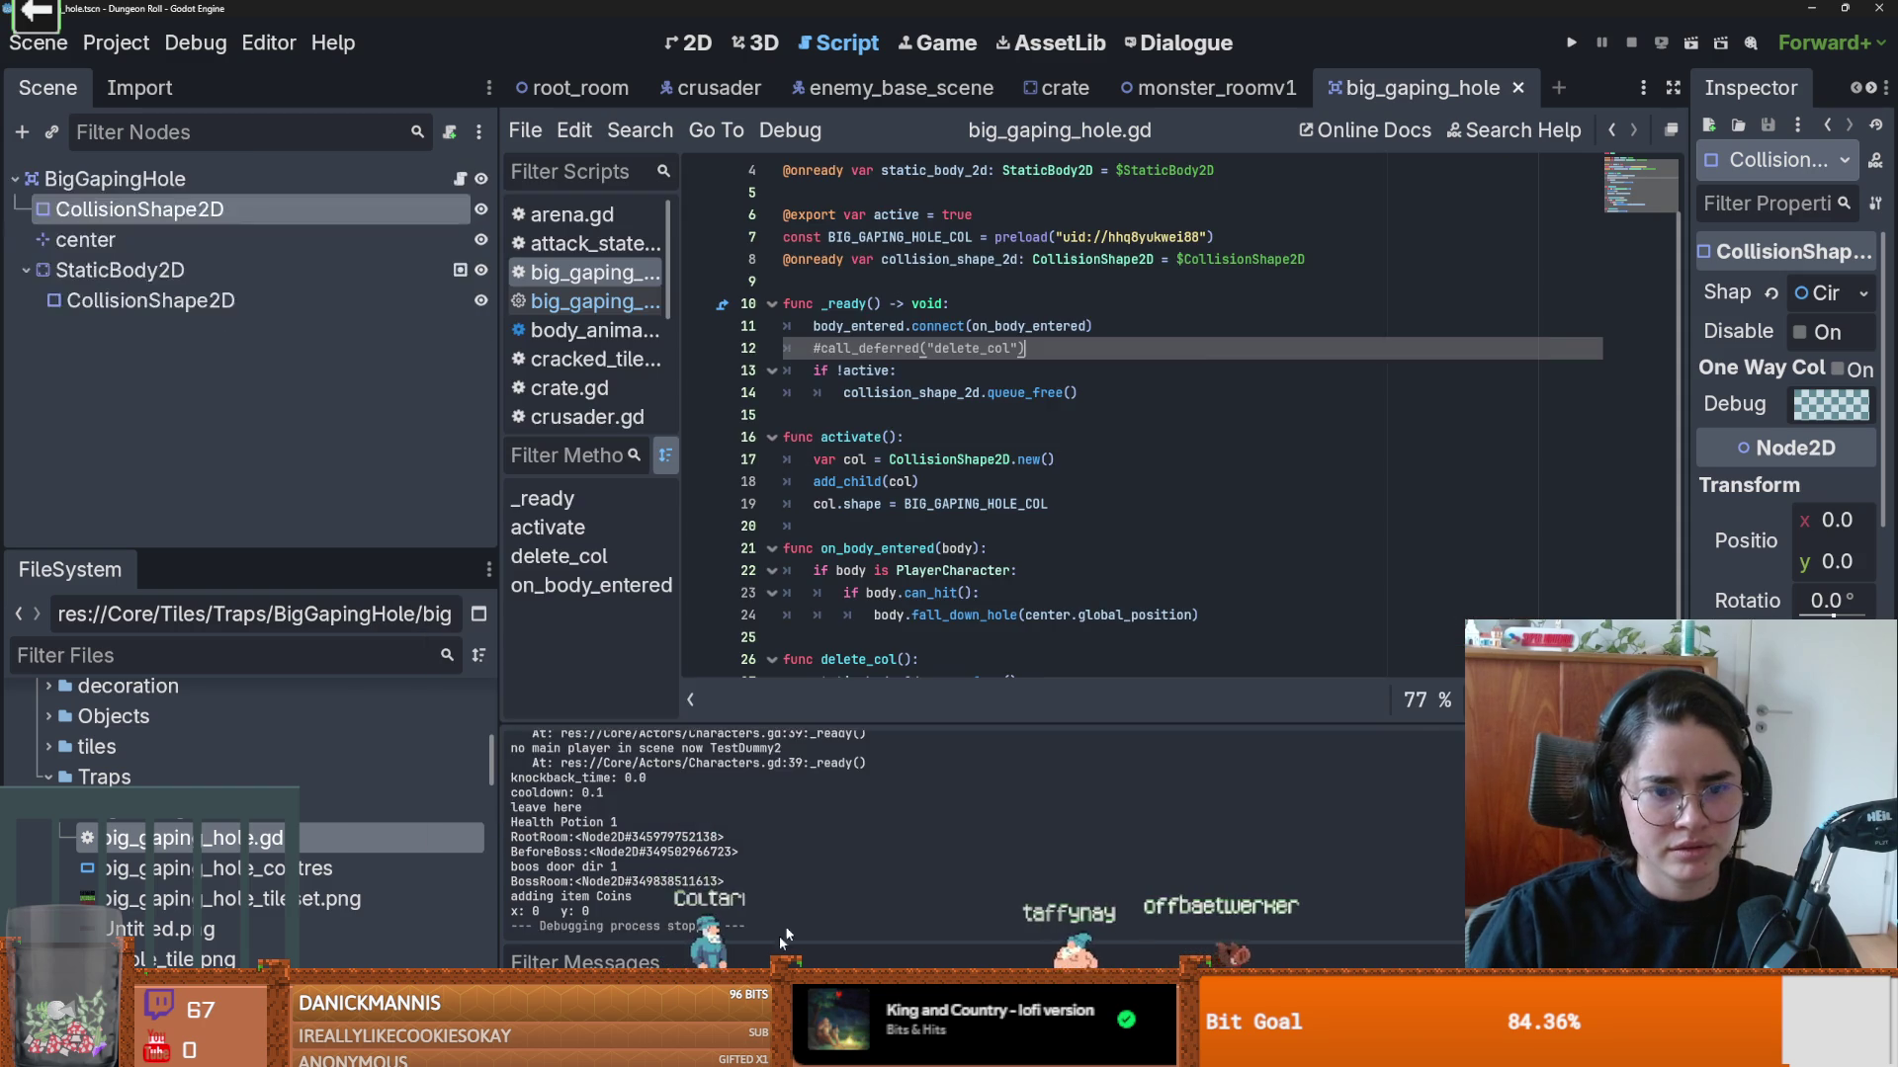
{"action": "left_click_drag", "start_coordinate": [988, 763], "coordinate": [1008, 356]}
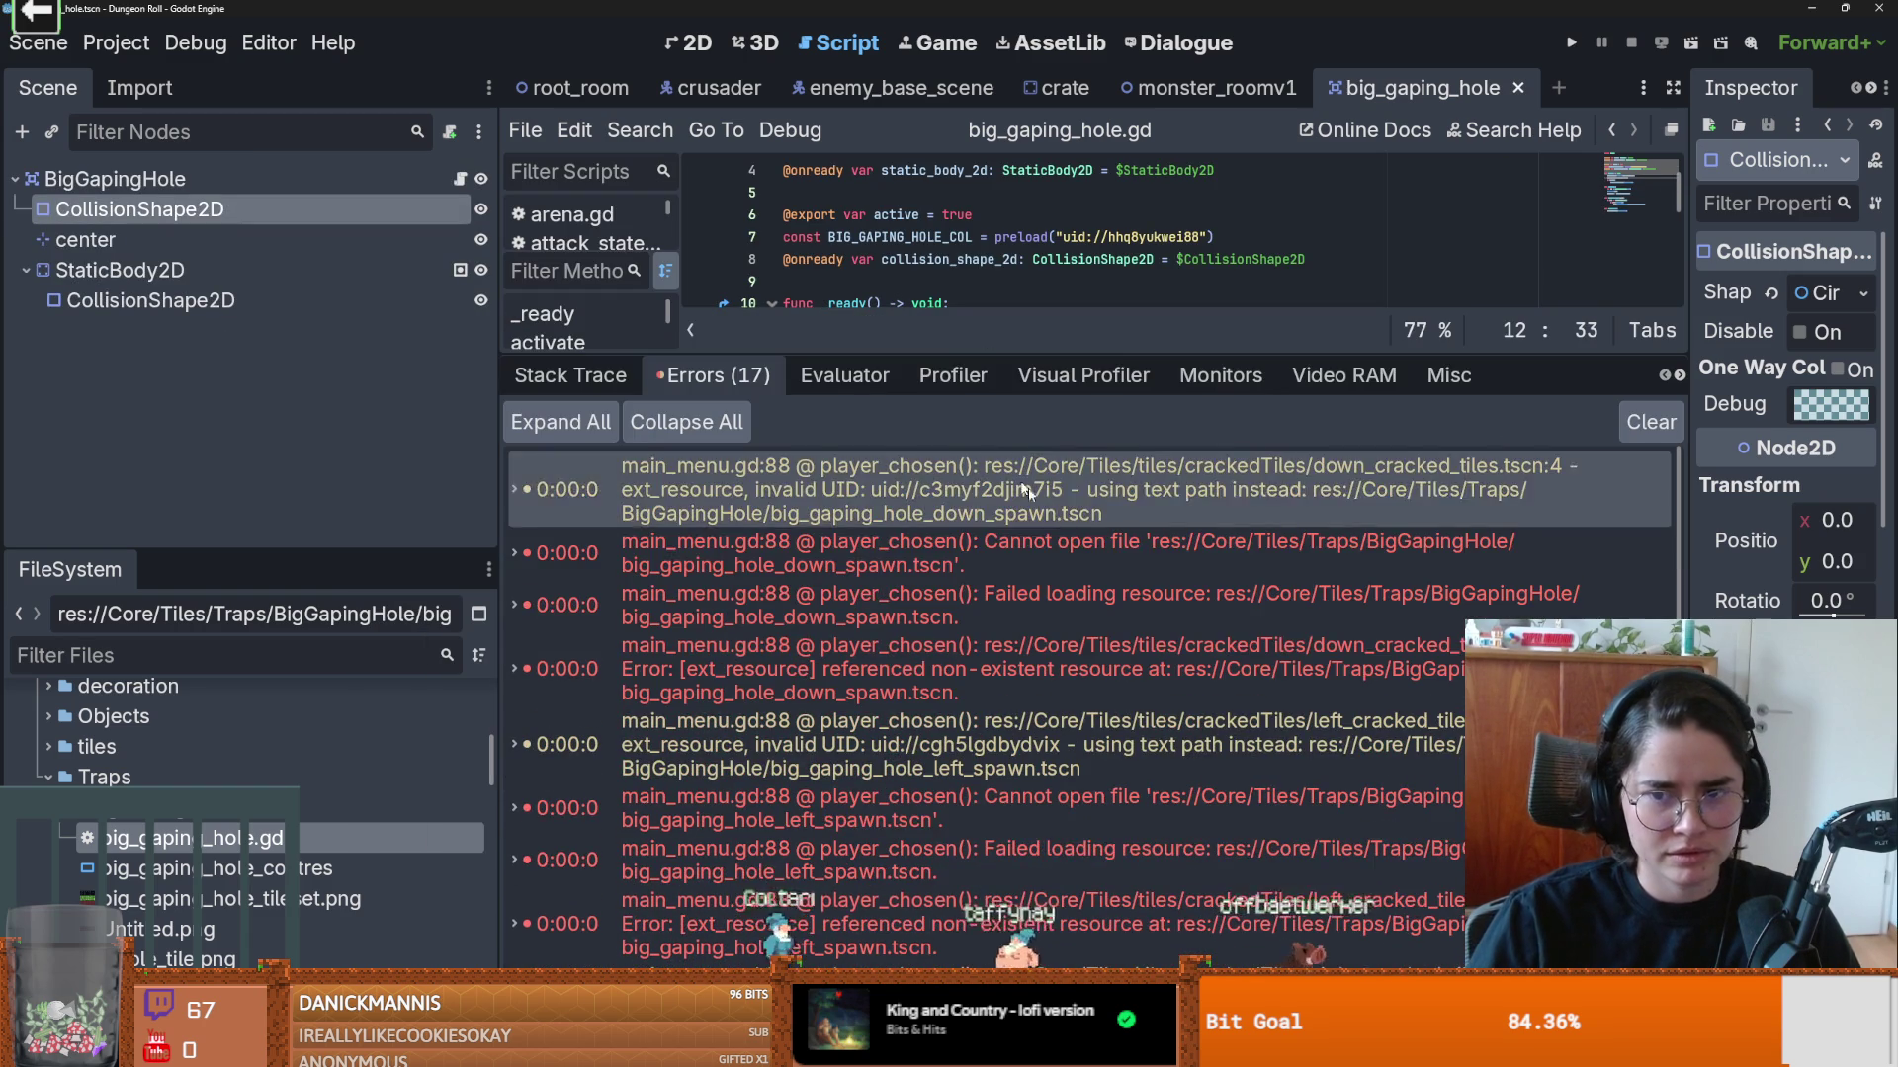
Step: Filter the FileSystem by 'main_m' and open main_menu.tscn
{"action": "mouse_move", "coordinate": [1036, 556]}
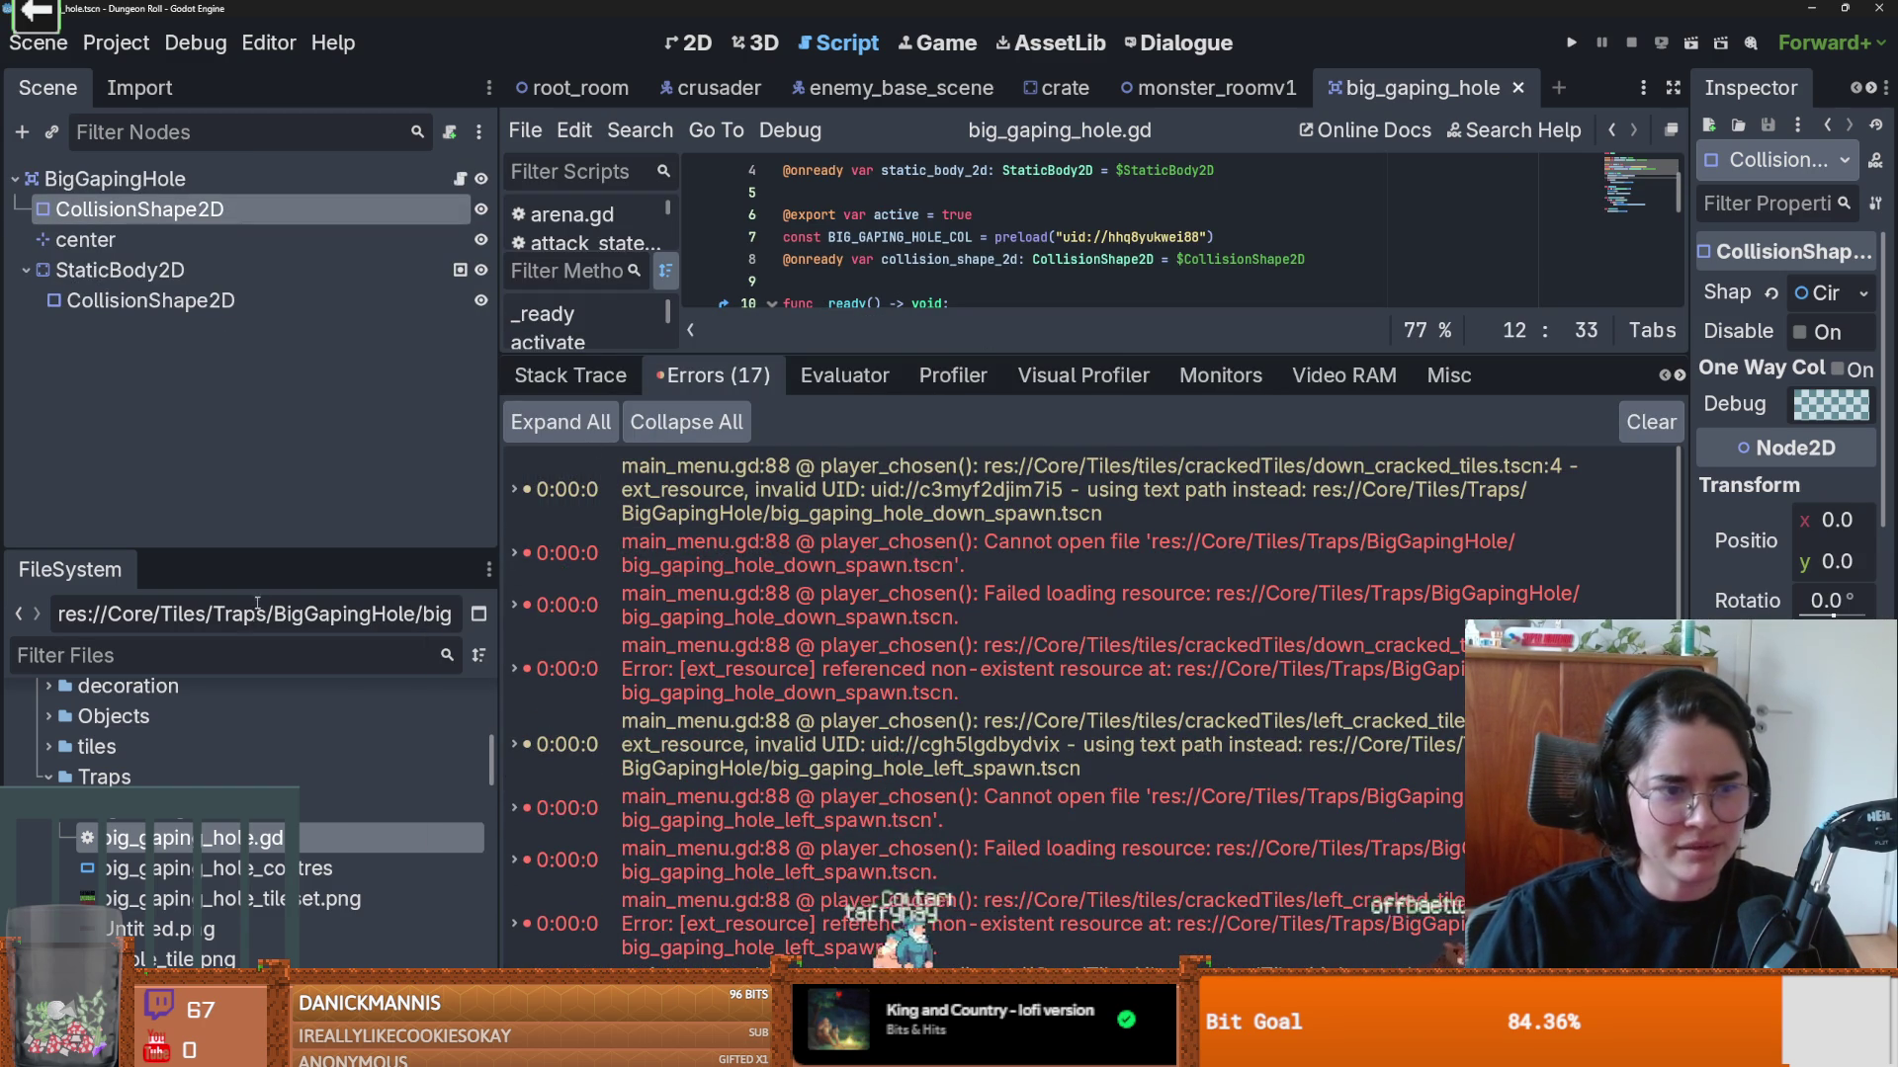
{"action": "type", "text": "main"}
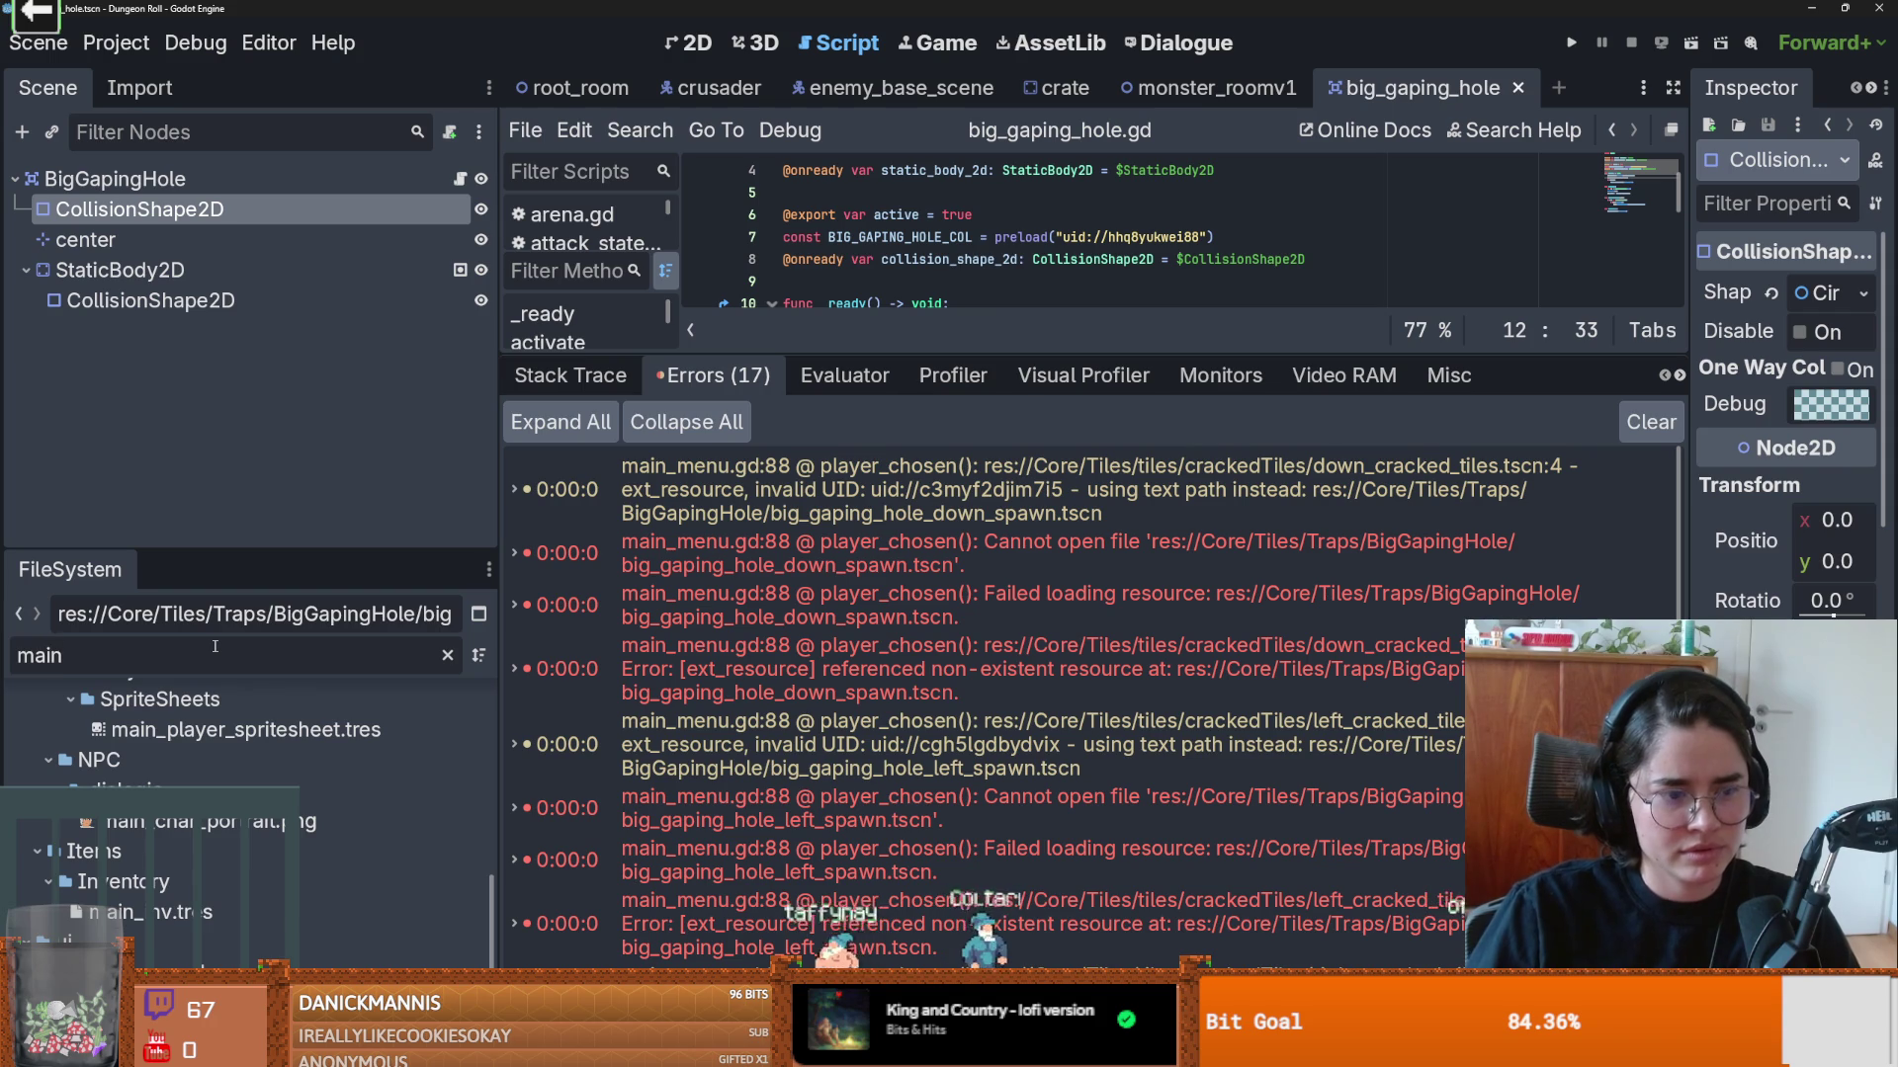
{"action": "type", "text": "_men"}
{"action": "double_click", "coordinate": [143, 824]}
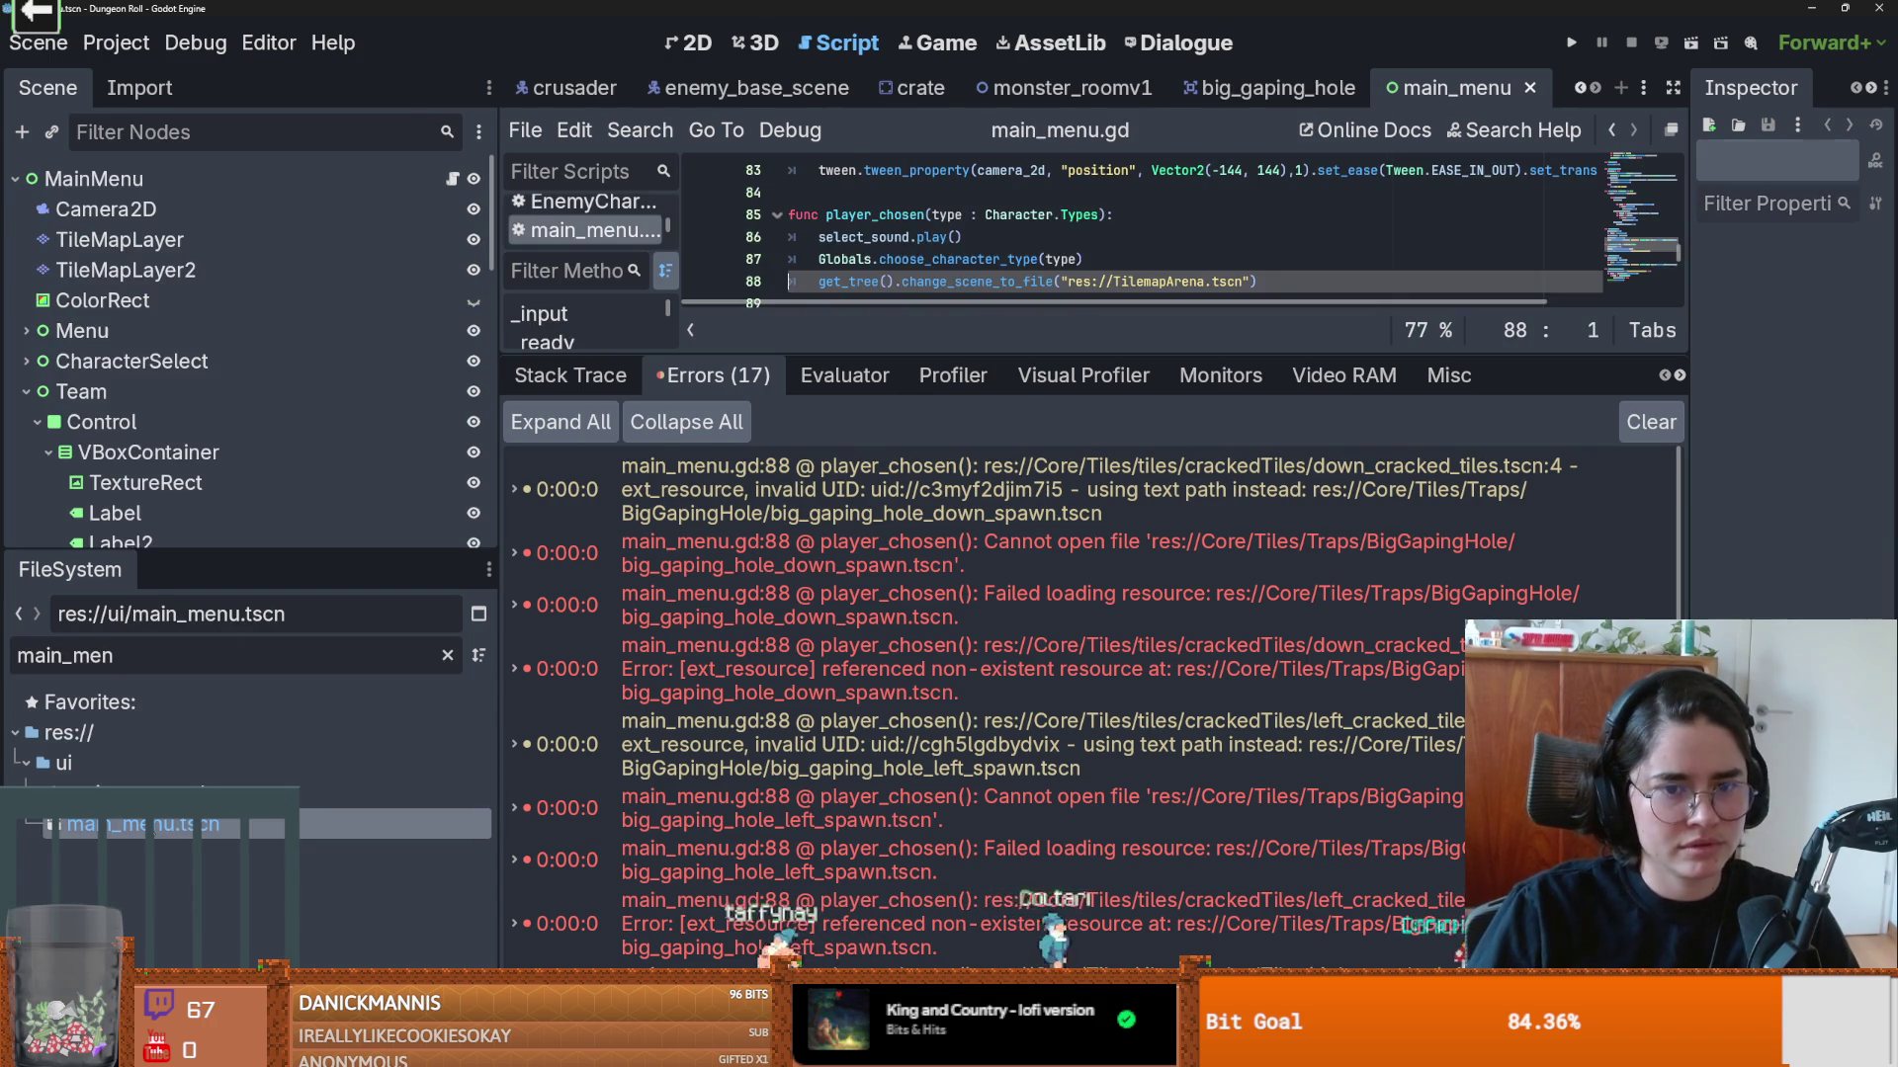
Step: Look through the right_spawn loading errors and enlarge the script editor above the error list
{"action": "scroll", "coordinate": [912, 305], "scroll_direction": "right", "scroll_amount": 1}
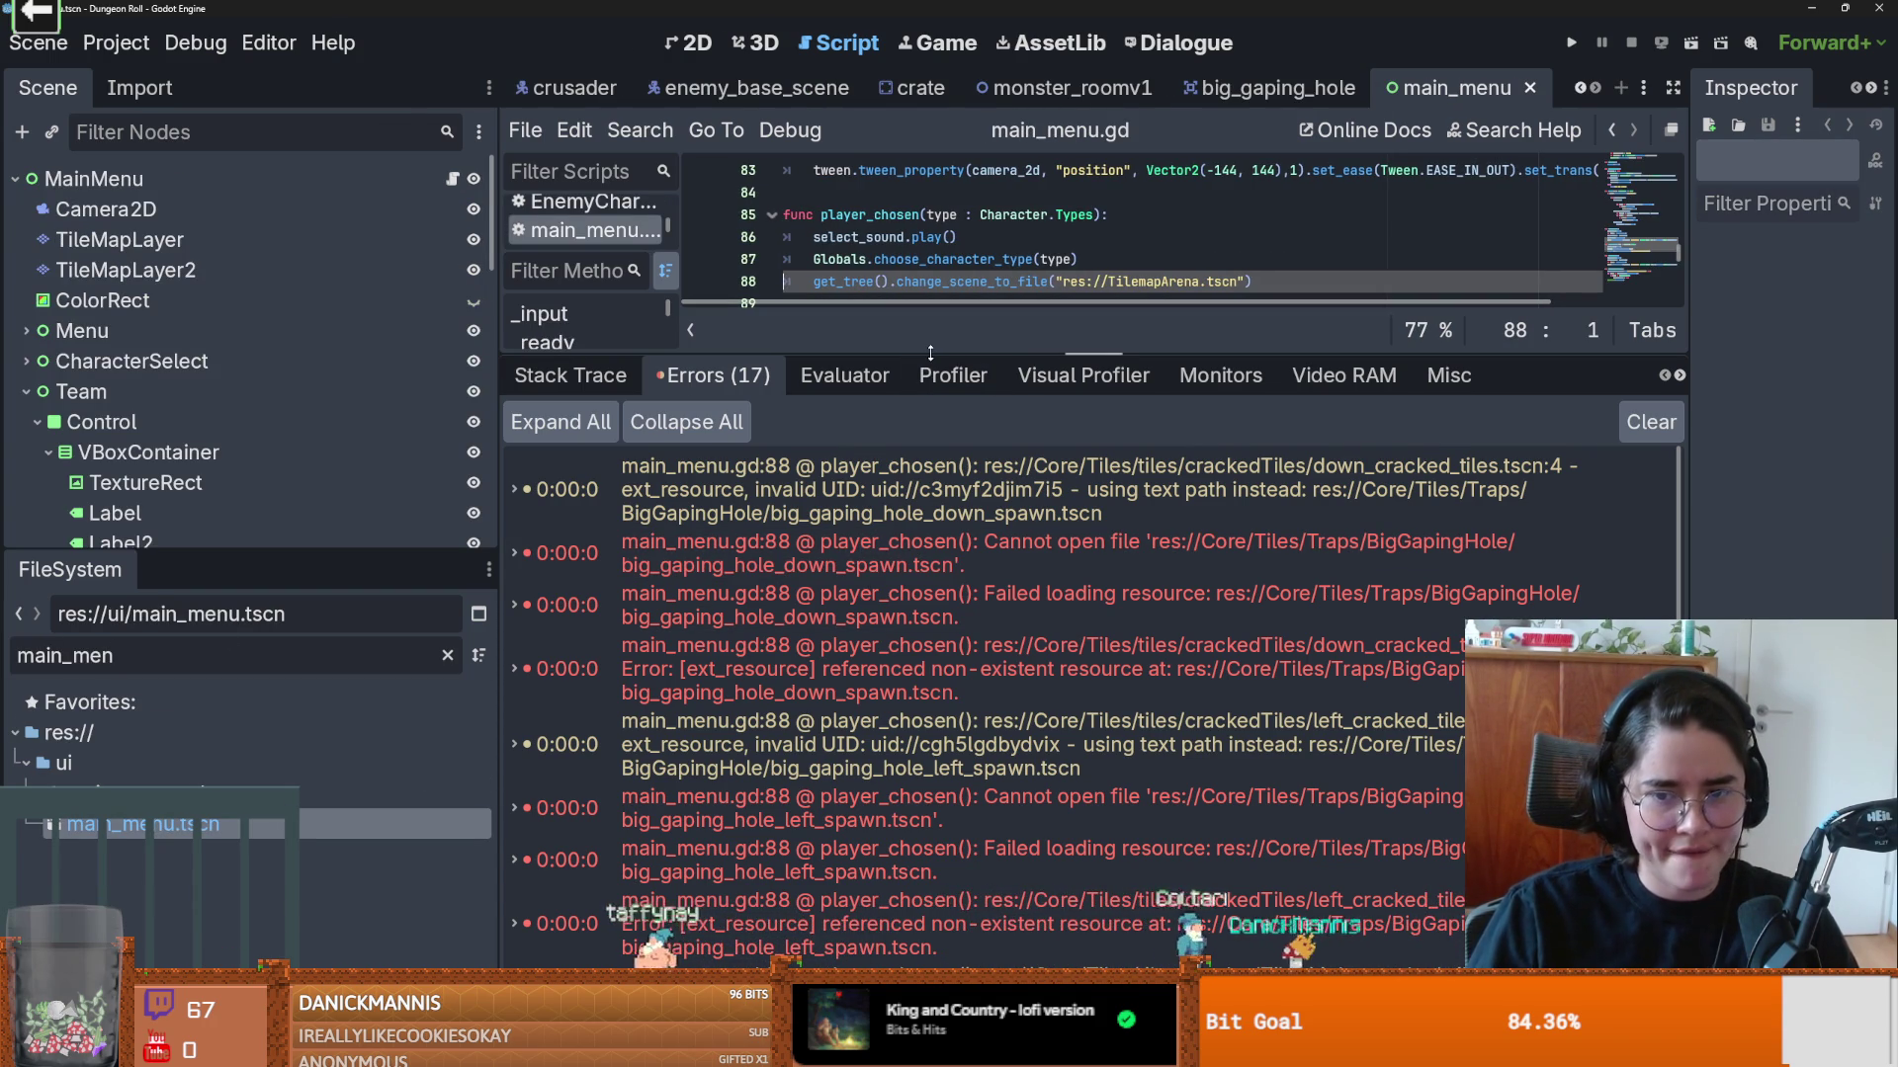
{"action": "scroll", "coordinate": [1018, 733], "scroll_direction": "down", "scroll_amount": 2}
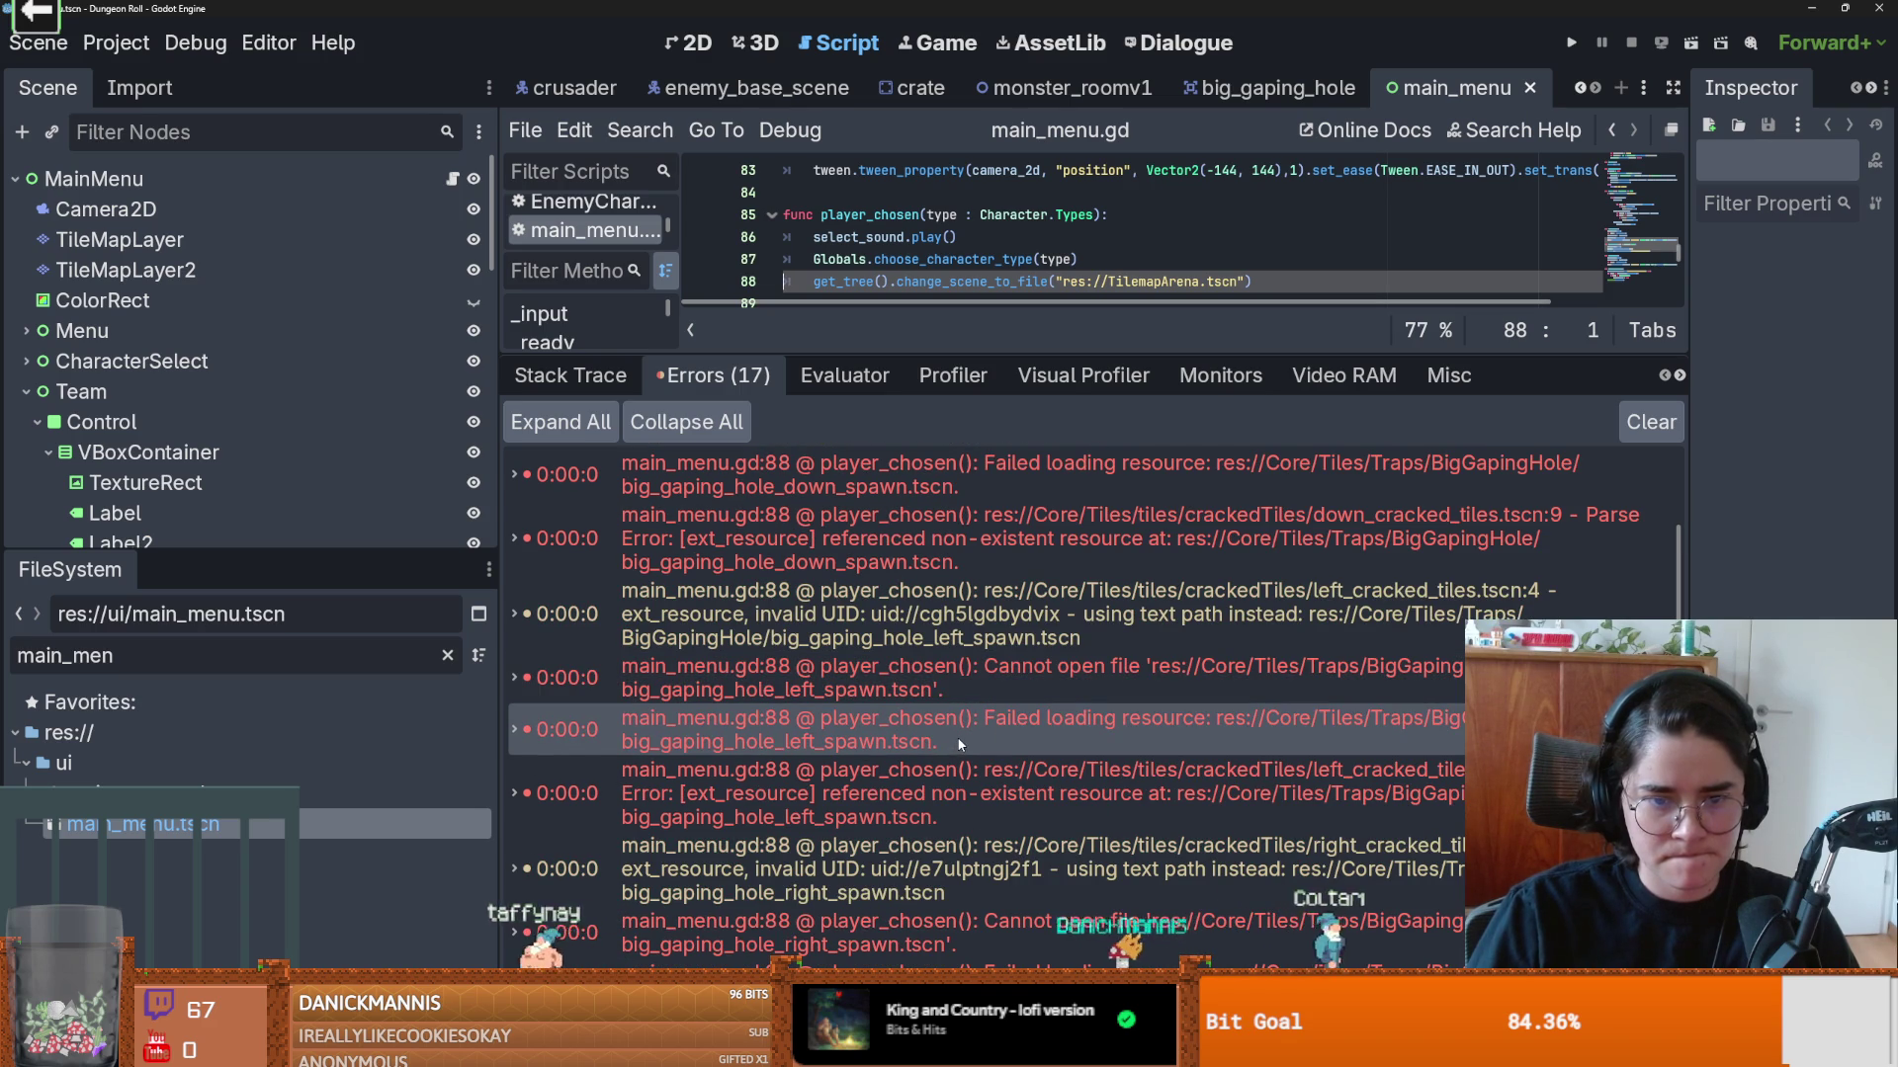
{"action": "mouse_move", "coordinate": [959, 744]}
{"action": "scroll", "coordinate": [1028, 706], "scroll_direction": "down", "scroll_amount": 4}
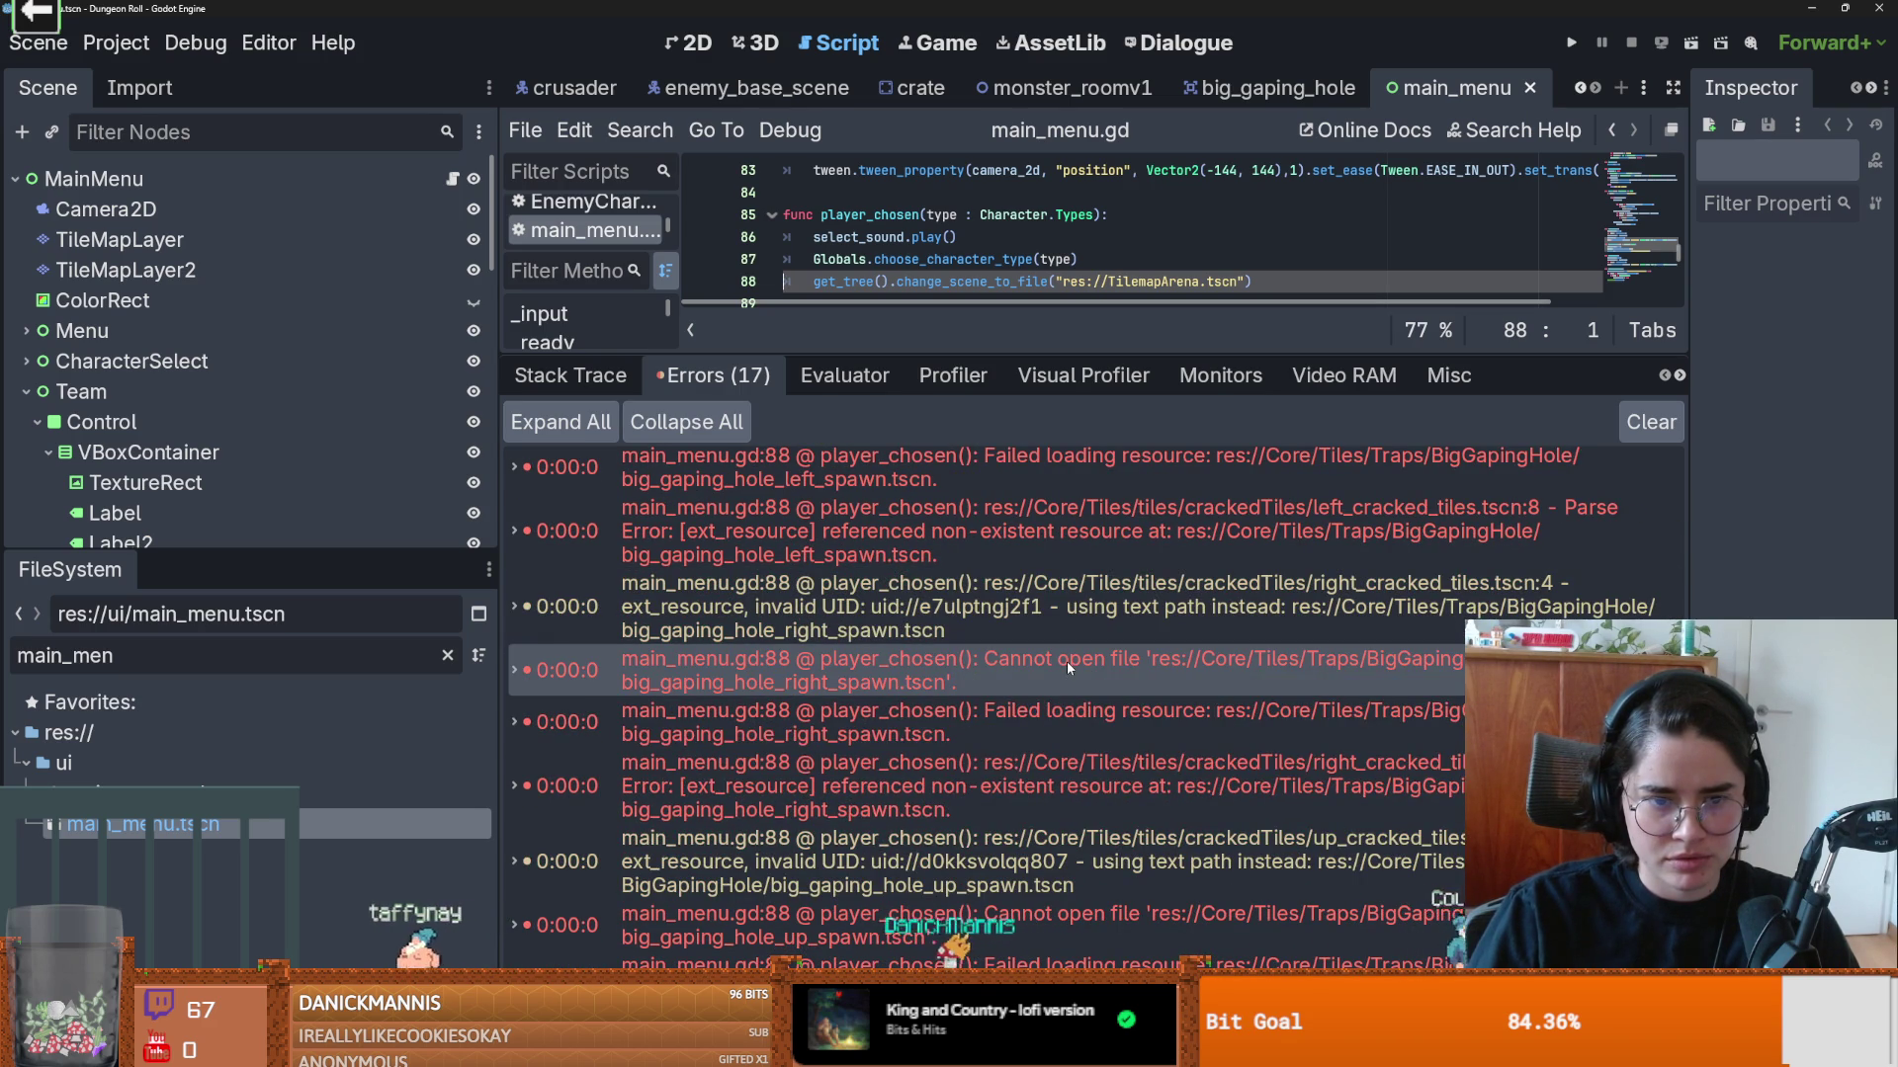
{"action": "right_click", "coordinate": [1065, 661]}
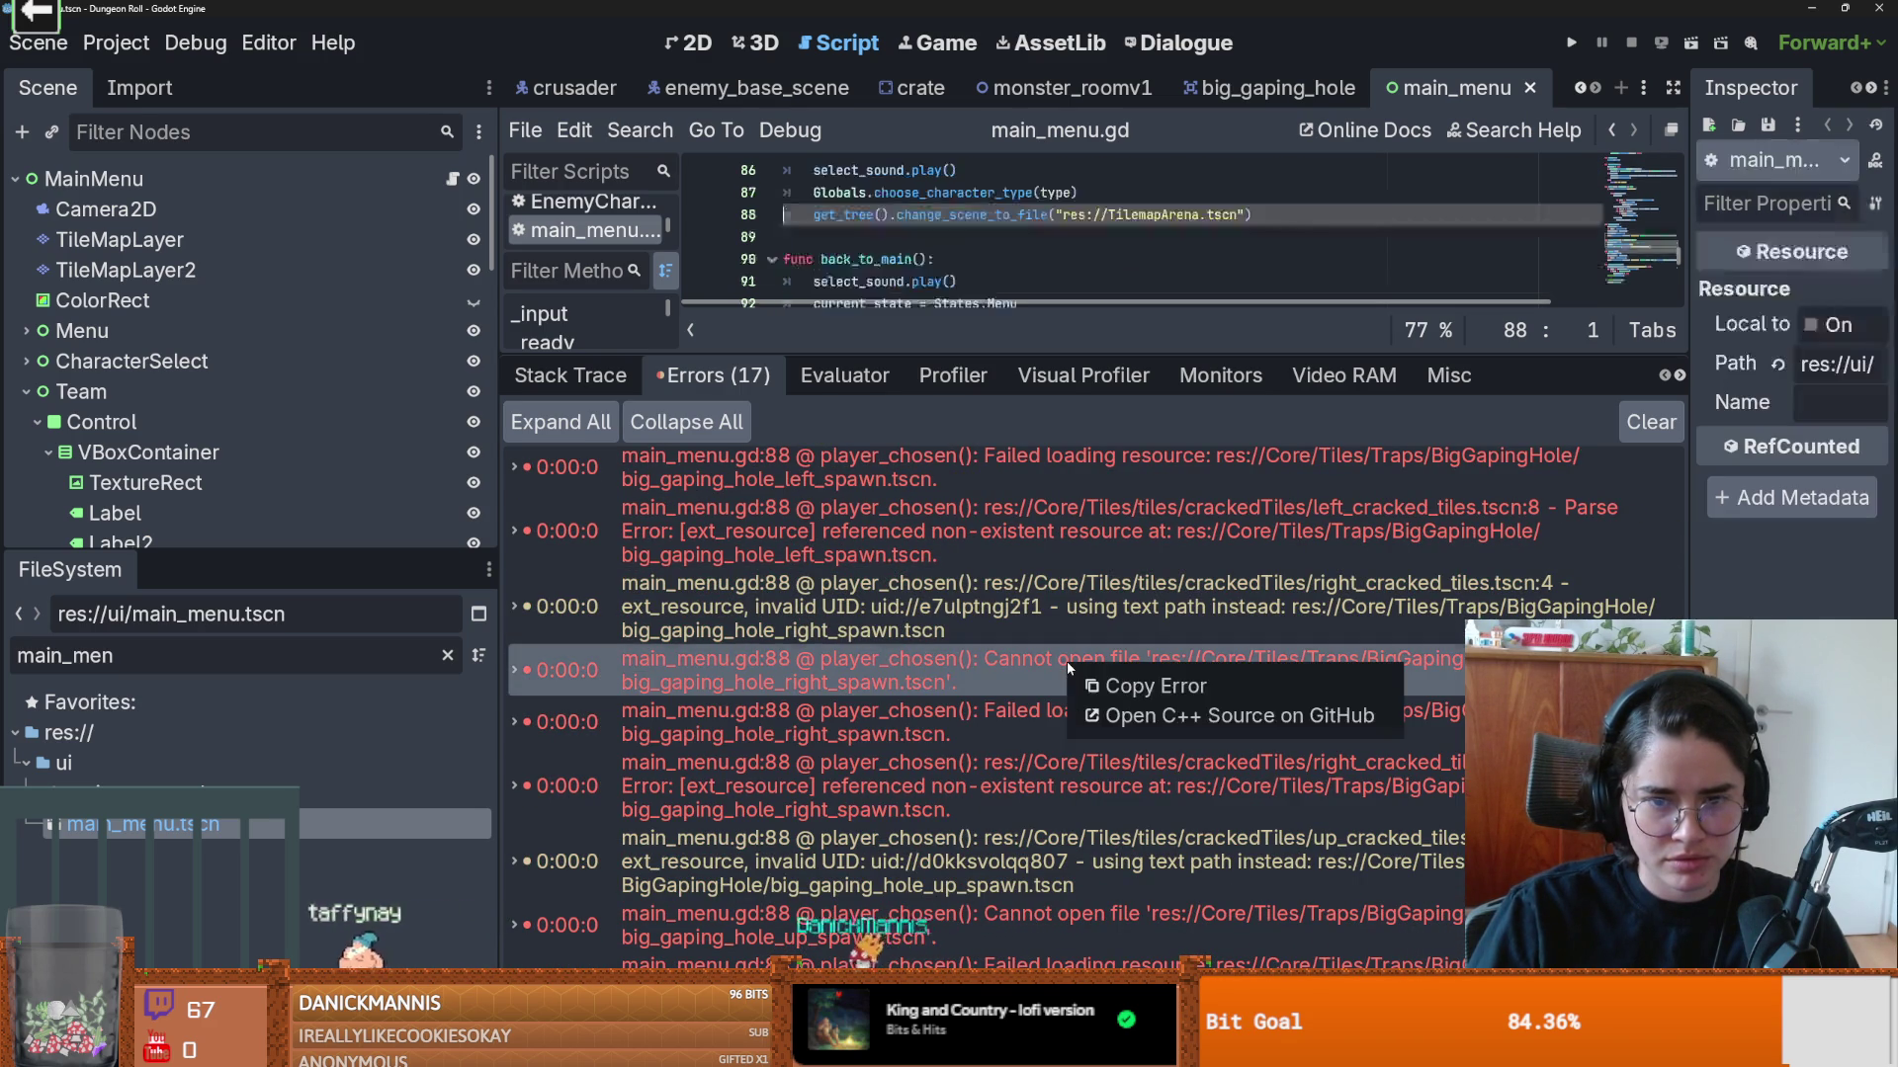
{"action": "scroll", "coordinate": [934, 719], "scroll_direction": "down", "scroll_amount": 2}
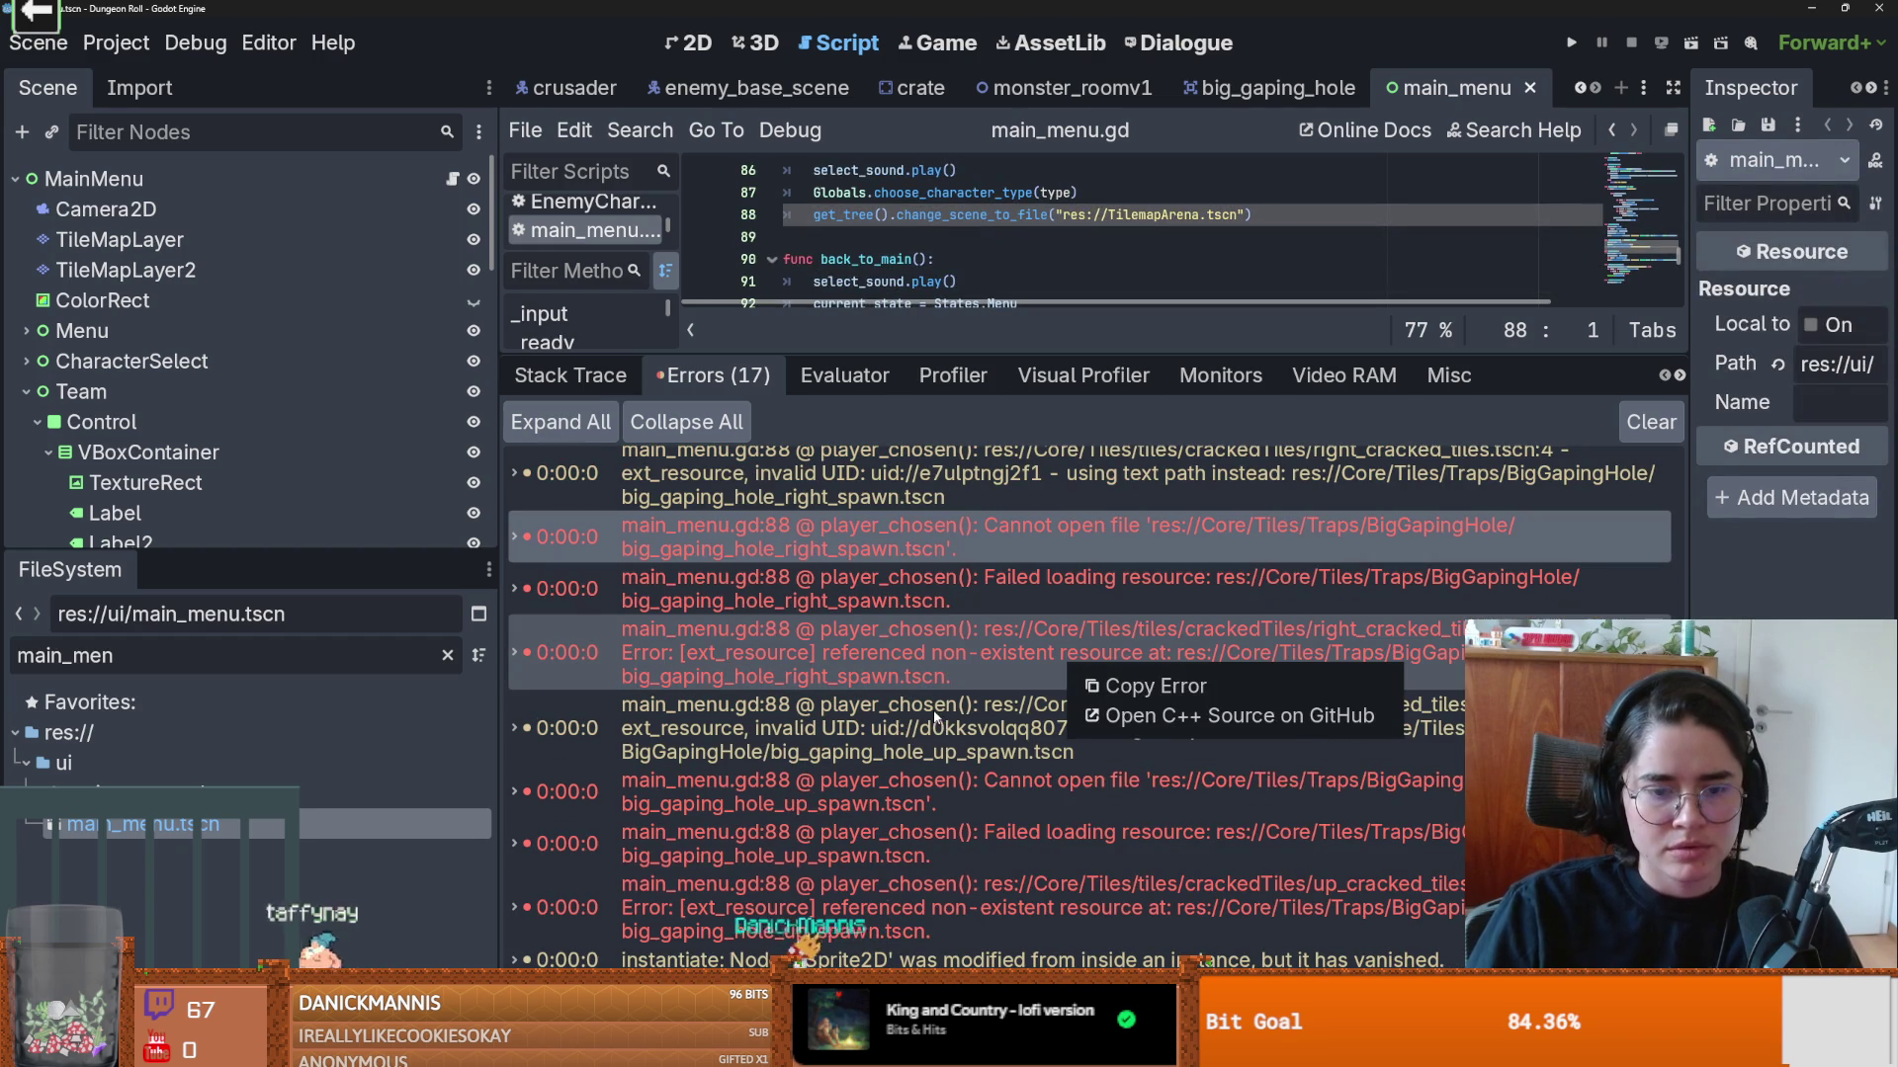
{"action": "left_click", "coordinate": [979, 799]}
{"action": "left_click_drag", "start_coordinate": [964, 352], "coordinate": [1169, 914]}
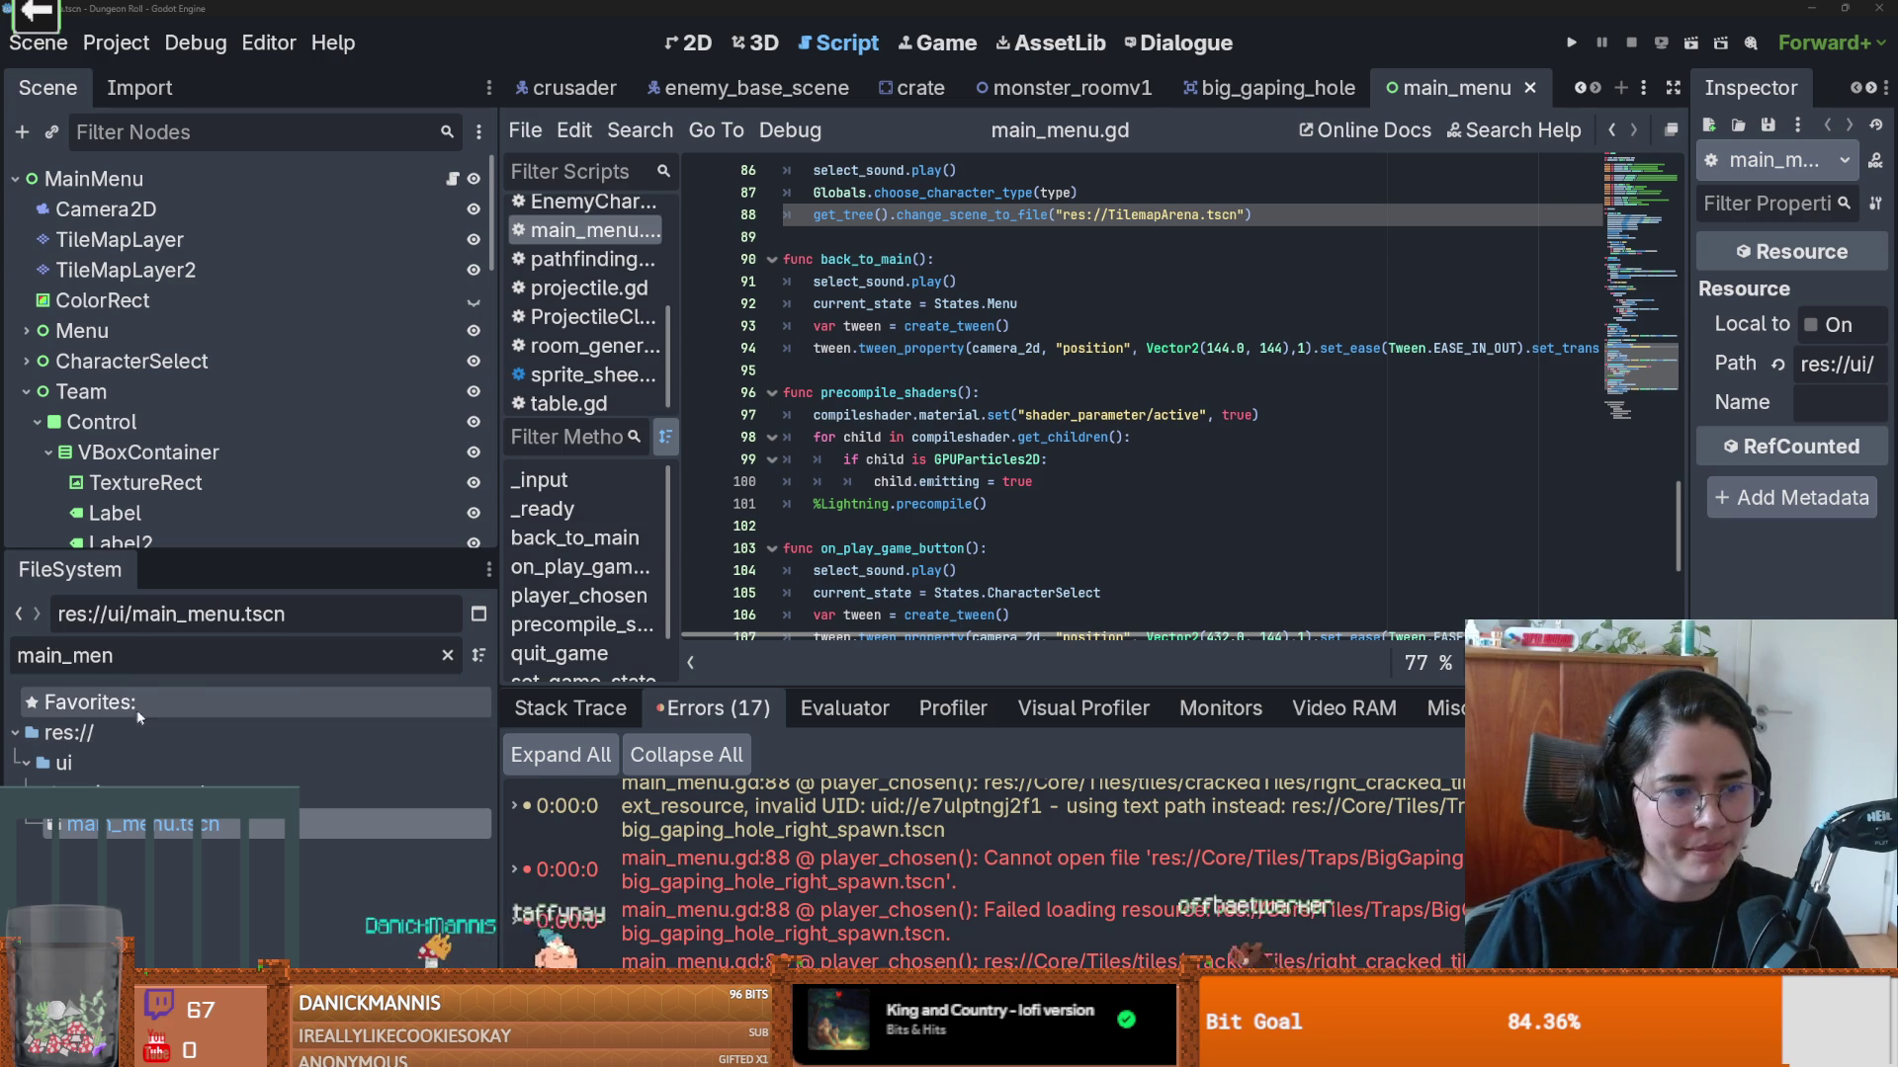
Step: Clear the FileSystem filter and save with the main_menu.gd script focused
{"action": "left_click", "coordinate": [447, 655]}
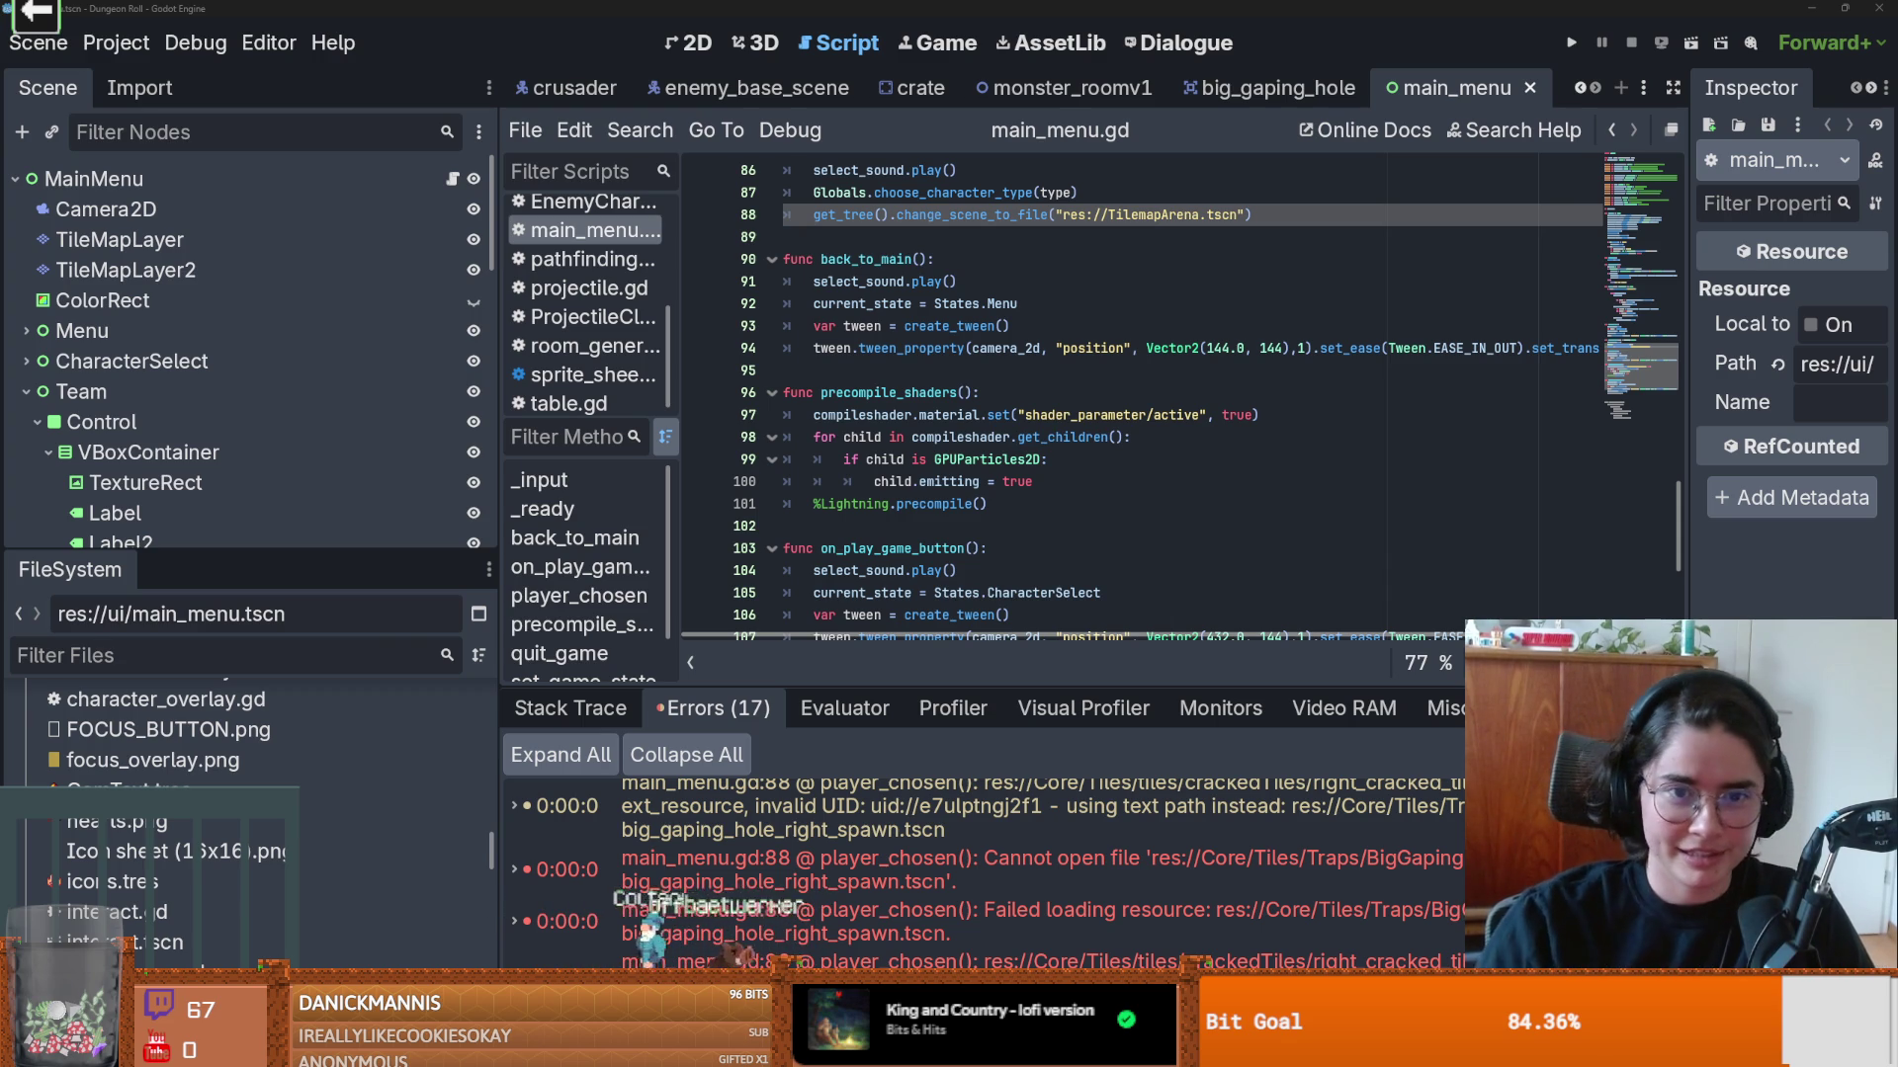
{"action": "left_click", "coordinate": [884, 375]}
{"action": "key", "text": "ctrl+s"}
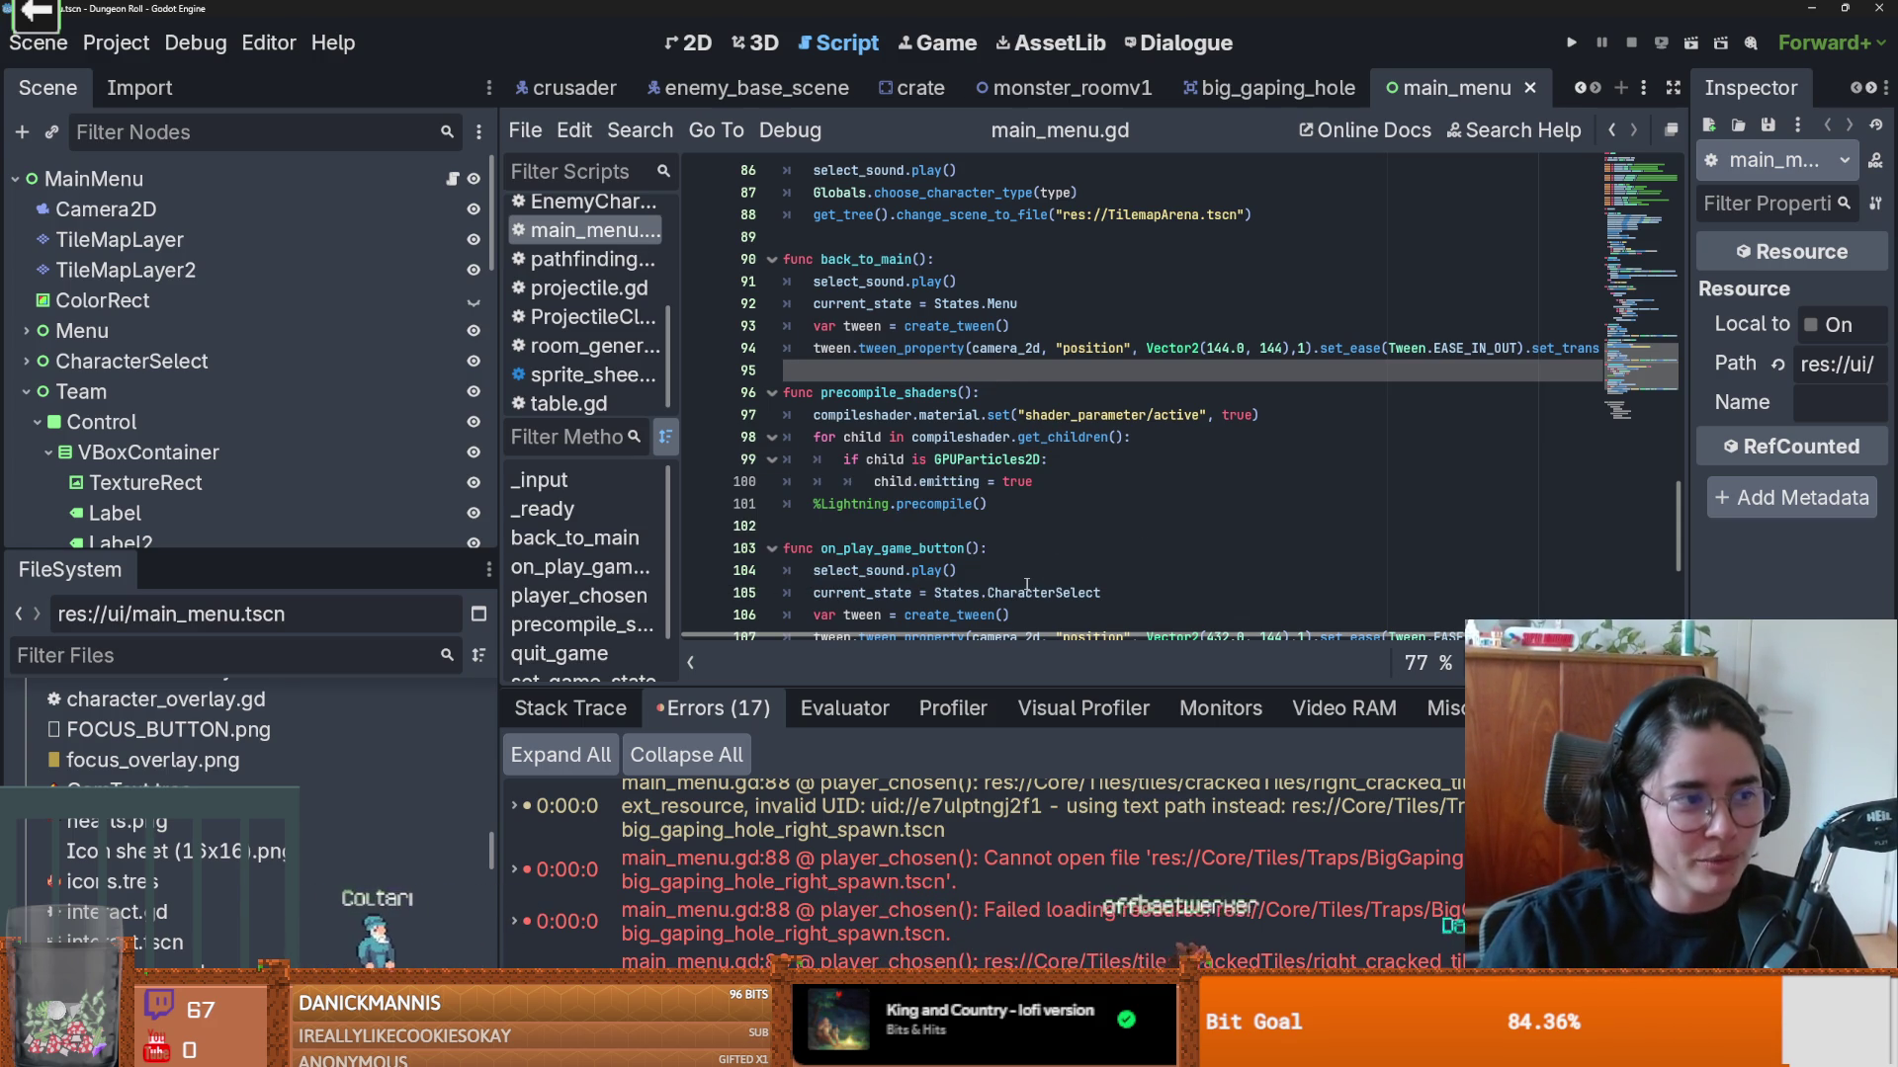
Step: Jump from an error row to line 88 of main_menu.gd
{"action": "scroll", "coordinate": [1029, 590], "scroll_direction": "down", "scroll_amount": 3}
{"action": "scroll", "coordinate": [1029, 590], "scroll_direction": "up", "scroll_amount": 3}
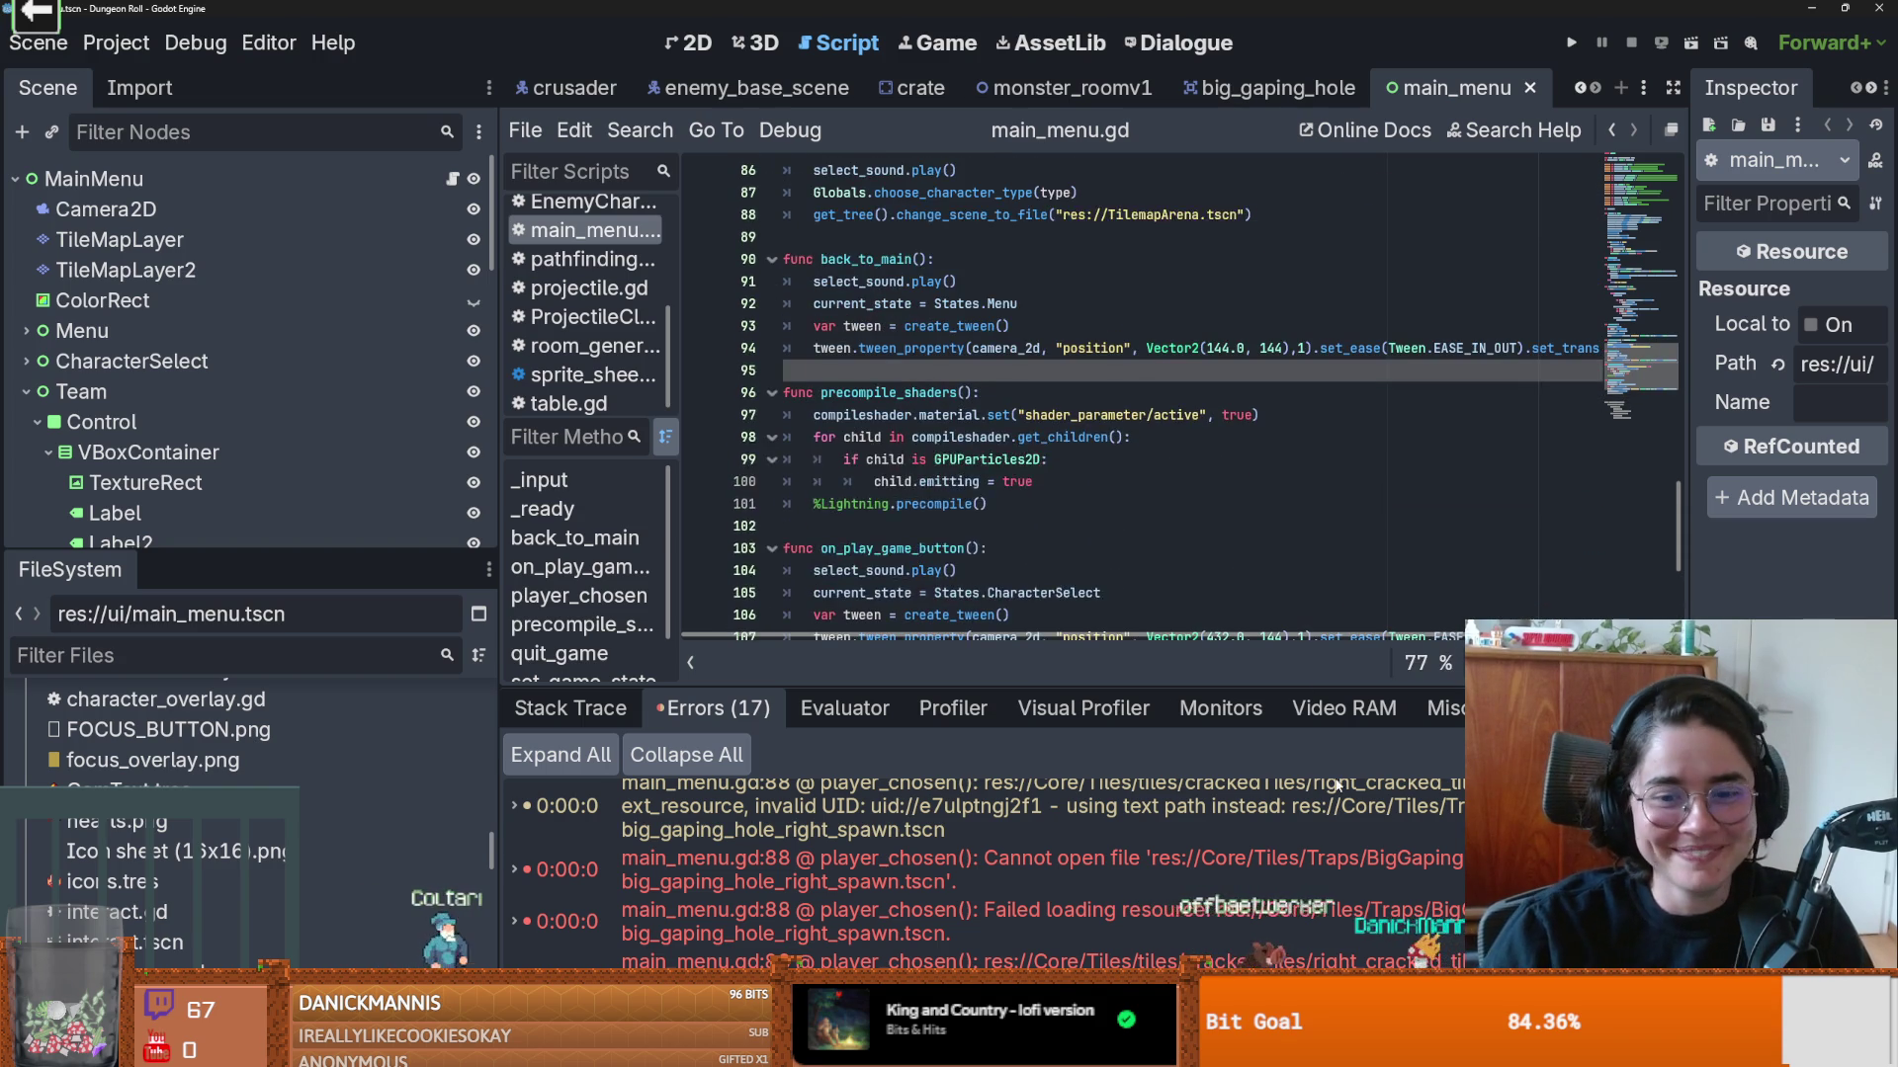
{"action": "left_click", "coordinate": [1302, 873]}
{"action": "scroll", "coordinate": [281, 870], "scroll_direction": "down", "scroll_amount": 5}
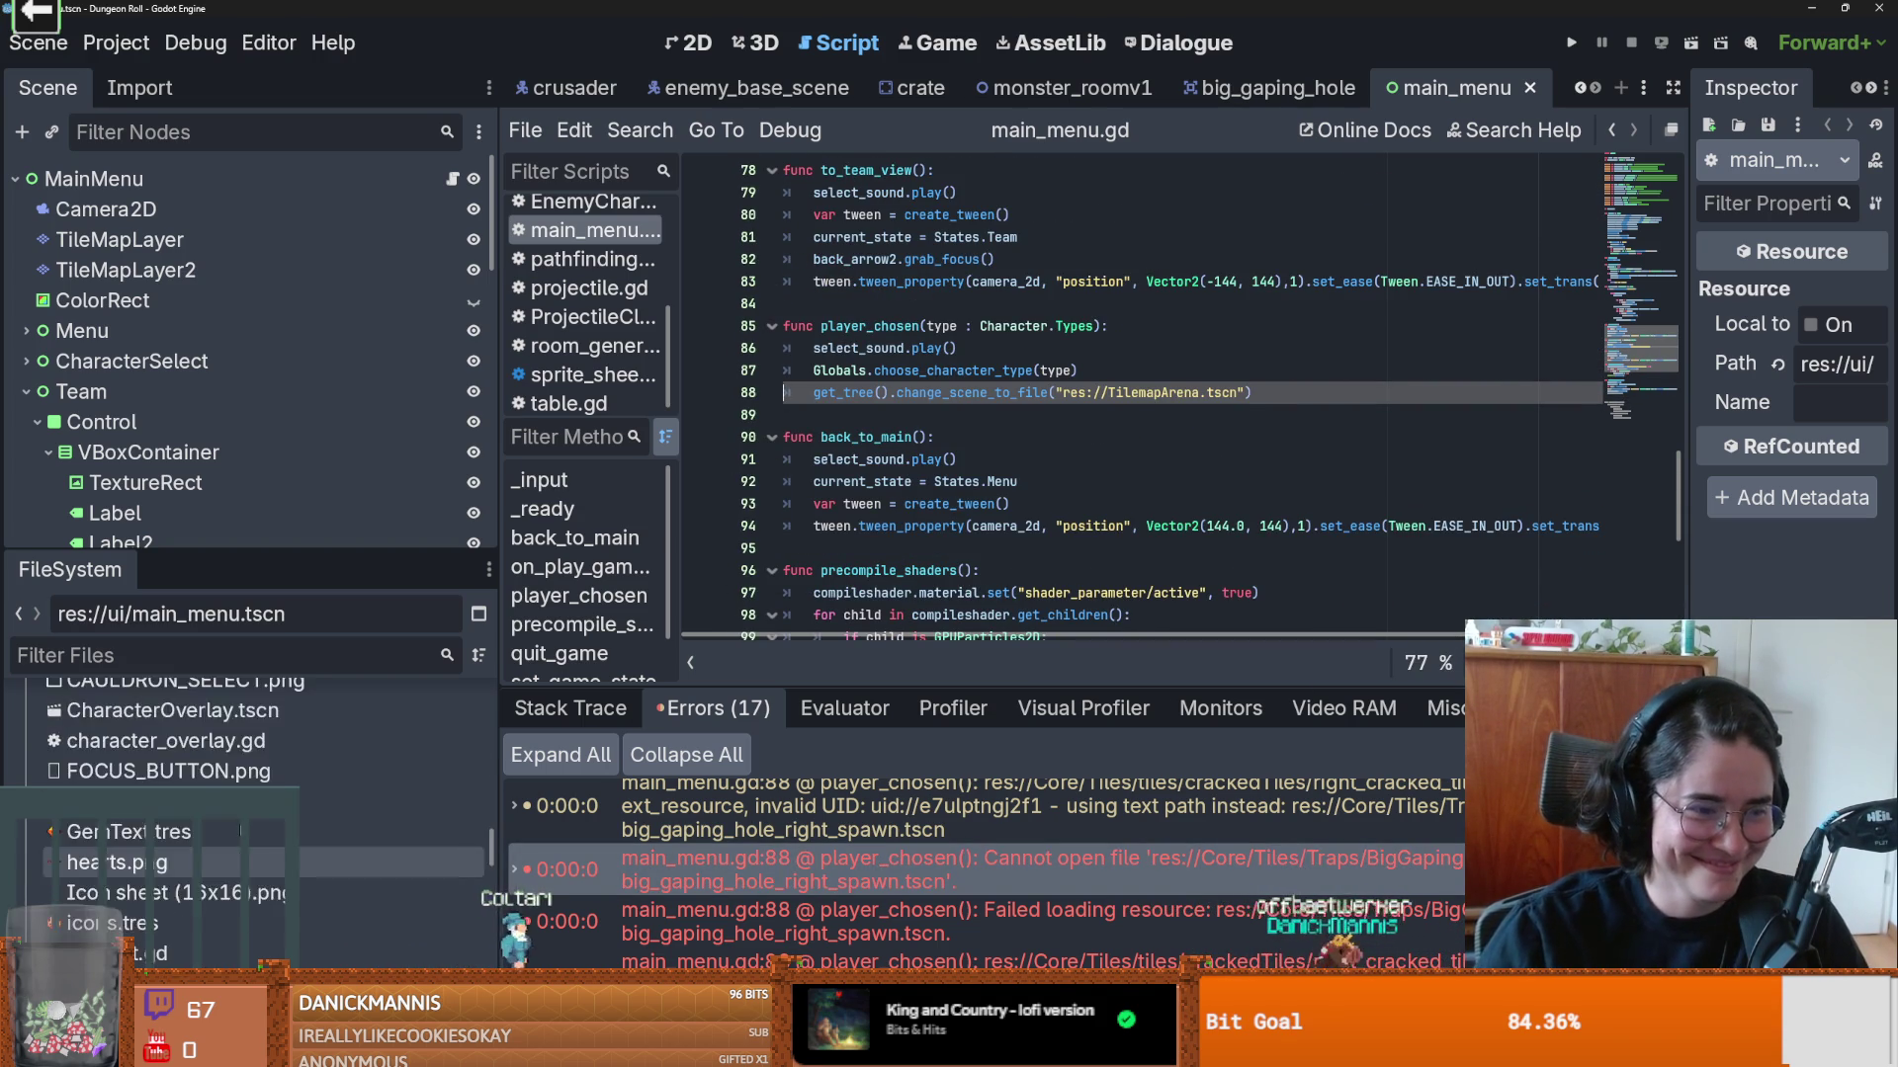
Step: Collapse the overlay folder and open Core/Tiles/Traps/BigGapingHole
{"action": "scroll", "coordinate": [281, 830], "scroll_direction": "up", "scroll_amount": 2}
{"action": "double_click", "coordinate": [281, 800]}
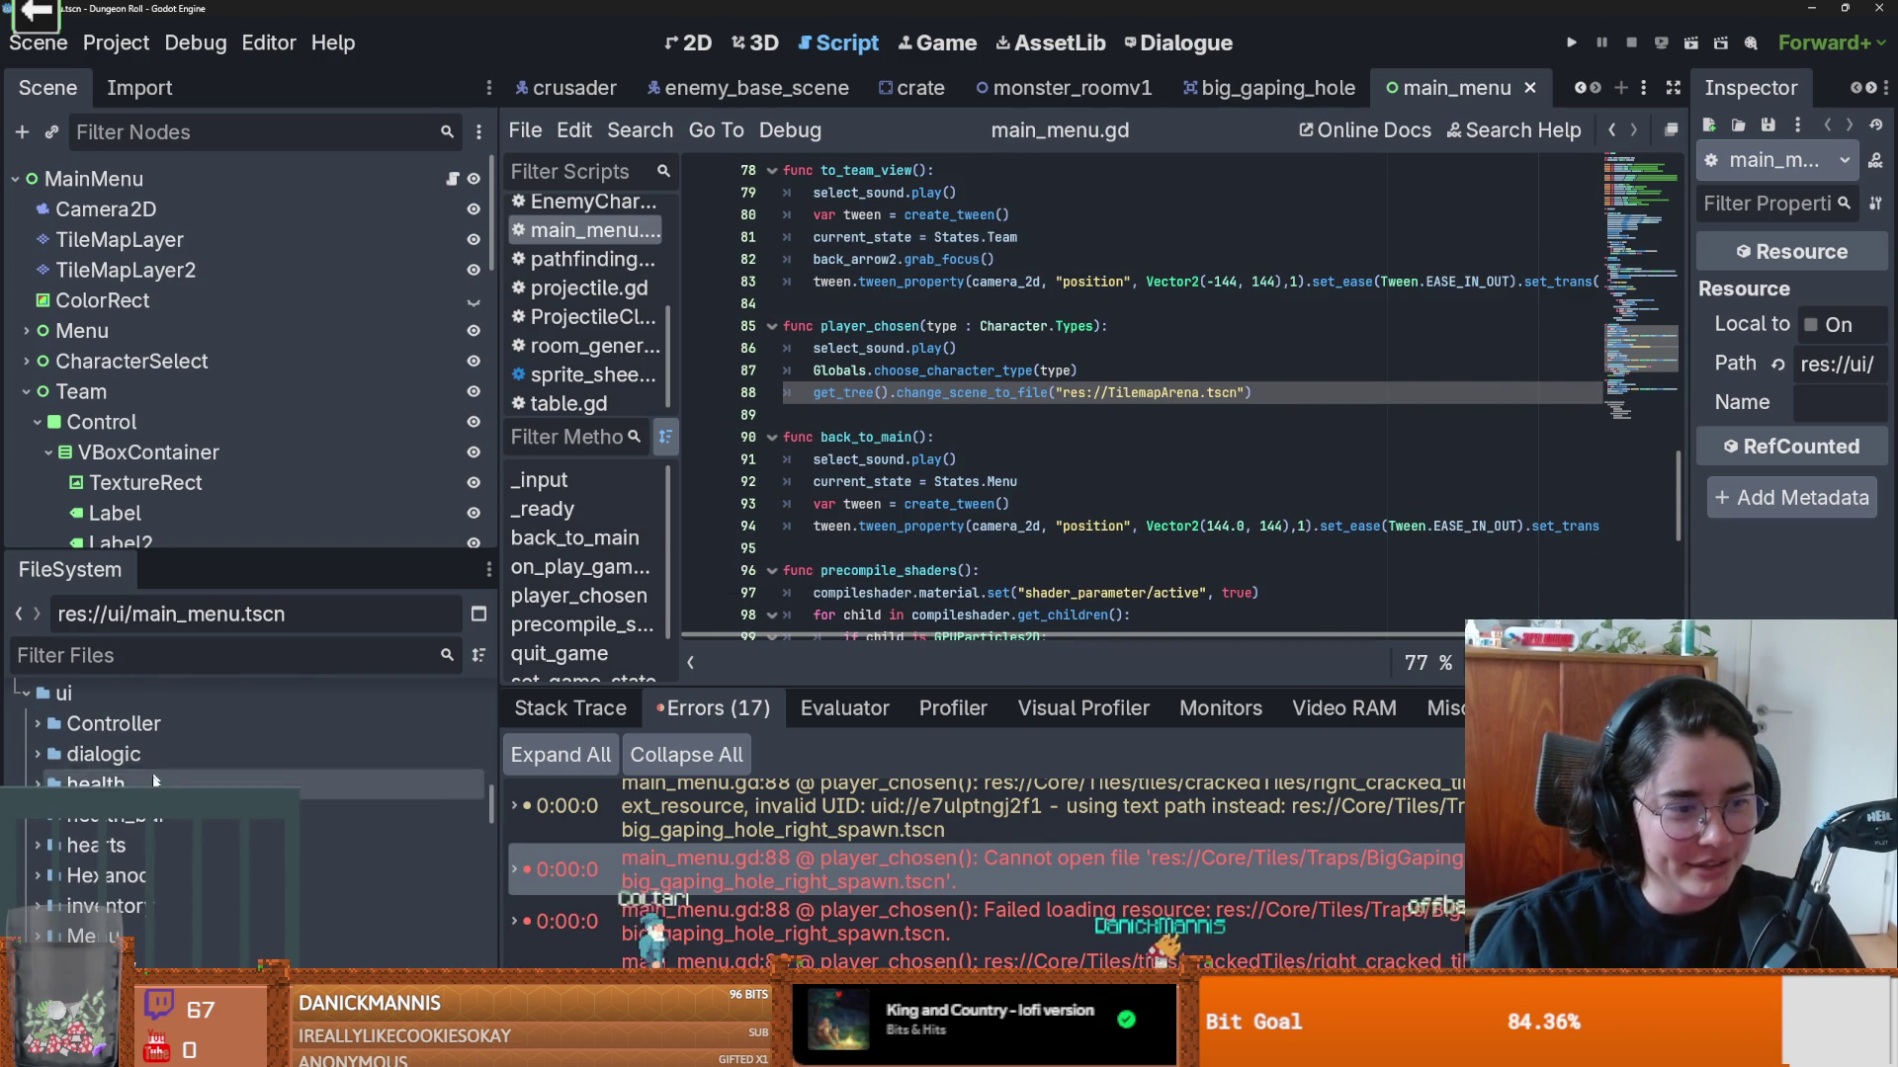
{"action": "scroll", "coordinate": [89, 847], "scroll_direction": "down", "scroll_amount": 5}
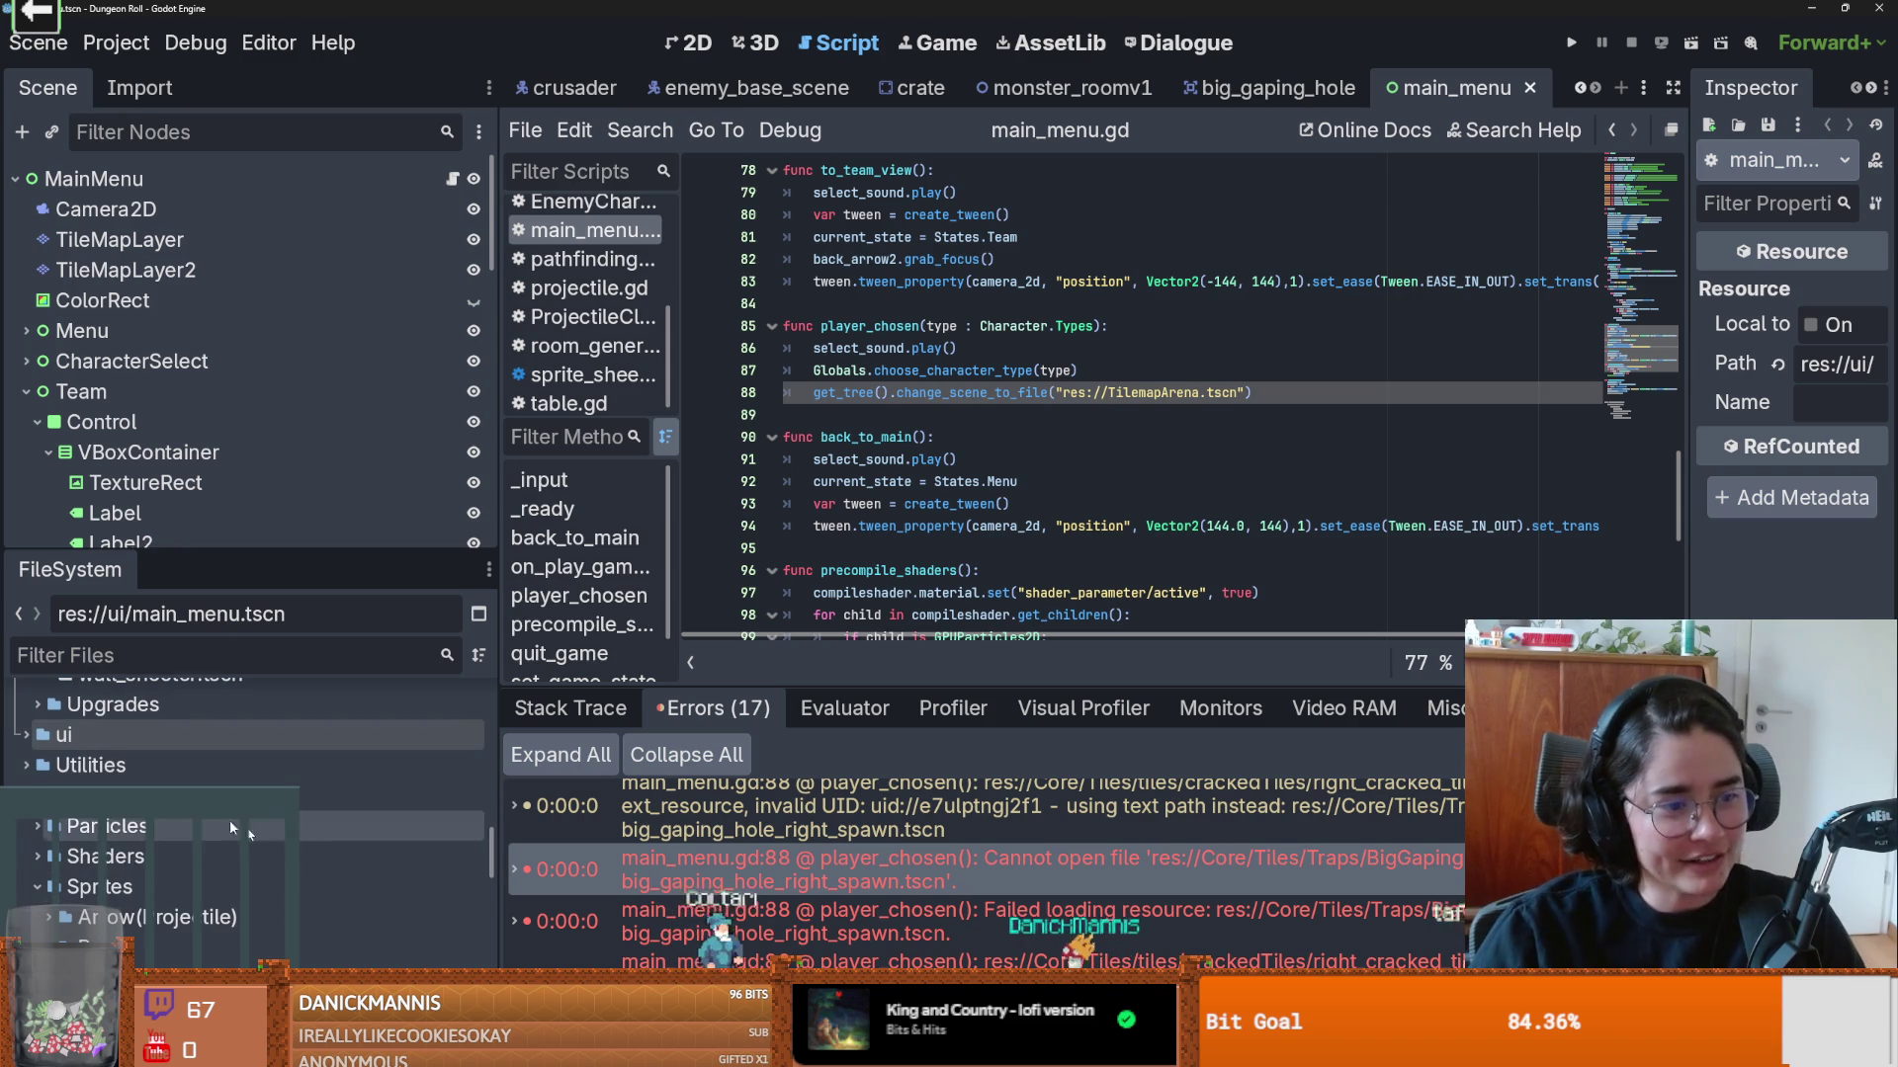
{"action": "scroll", "coordinate": [233, 852], "scroll_direction": "up", "scroll_amount": 4}
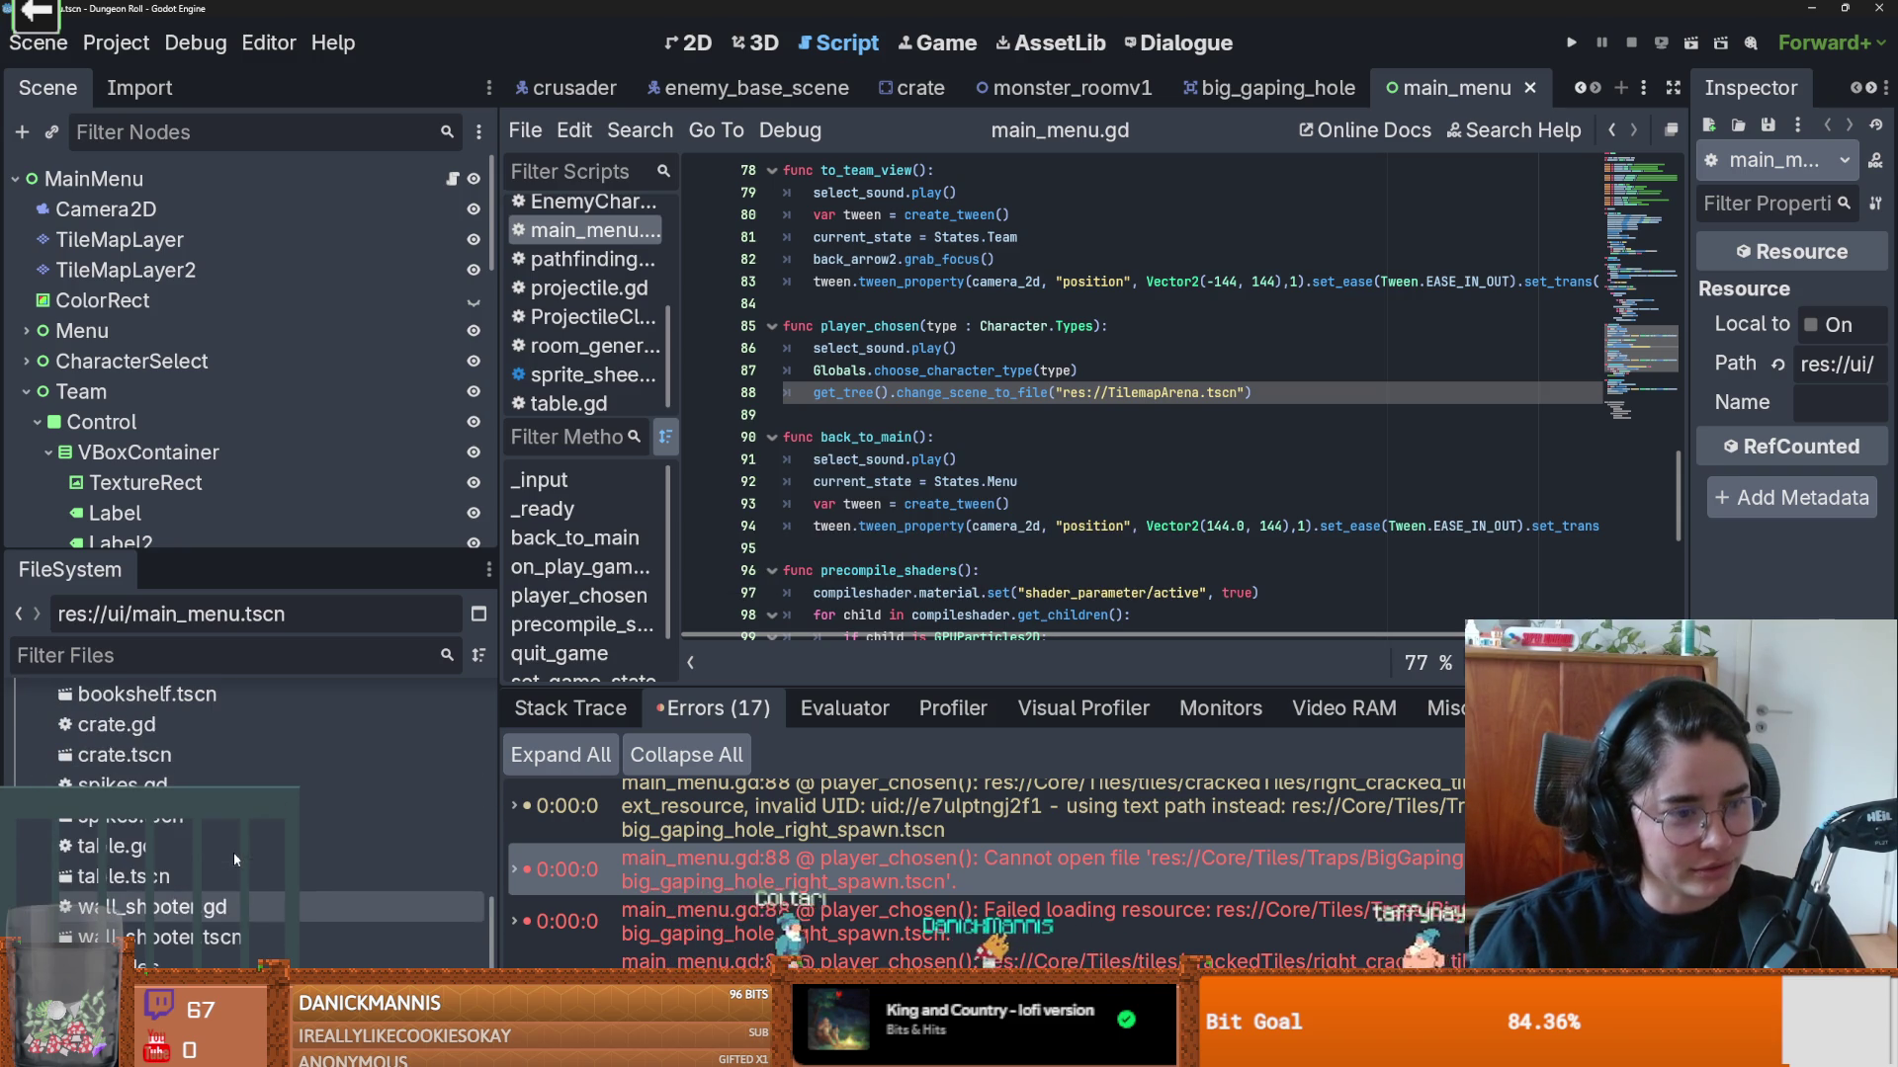
{"action": "scroll", "coordinate": [474, 893], "scroll_direction": "up", "scroll_amount": 10}
{"action": "scroll", "coordinate": [445, 791], "scroll_direction": "down", "scroll_amount": 2}
{"action": "scroll", "coordinate": [447, 792], "scroll_direction": "down", "scroll_amount": 2}
{"action": "left_click", "coordinate": [63, 885]}
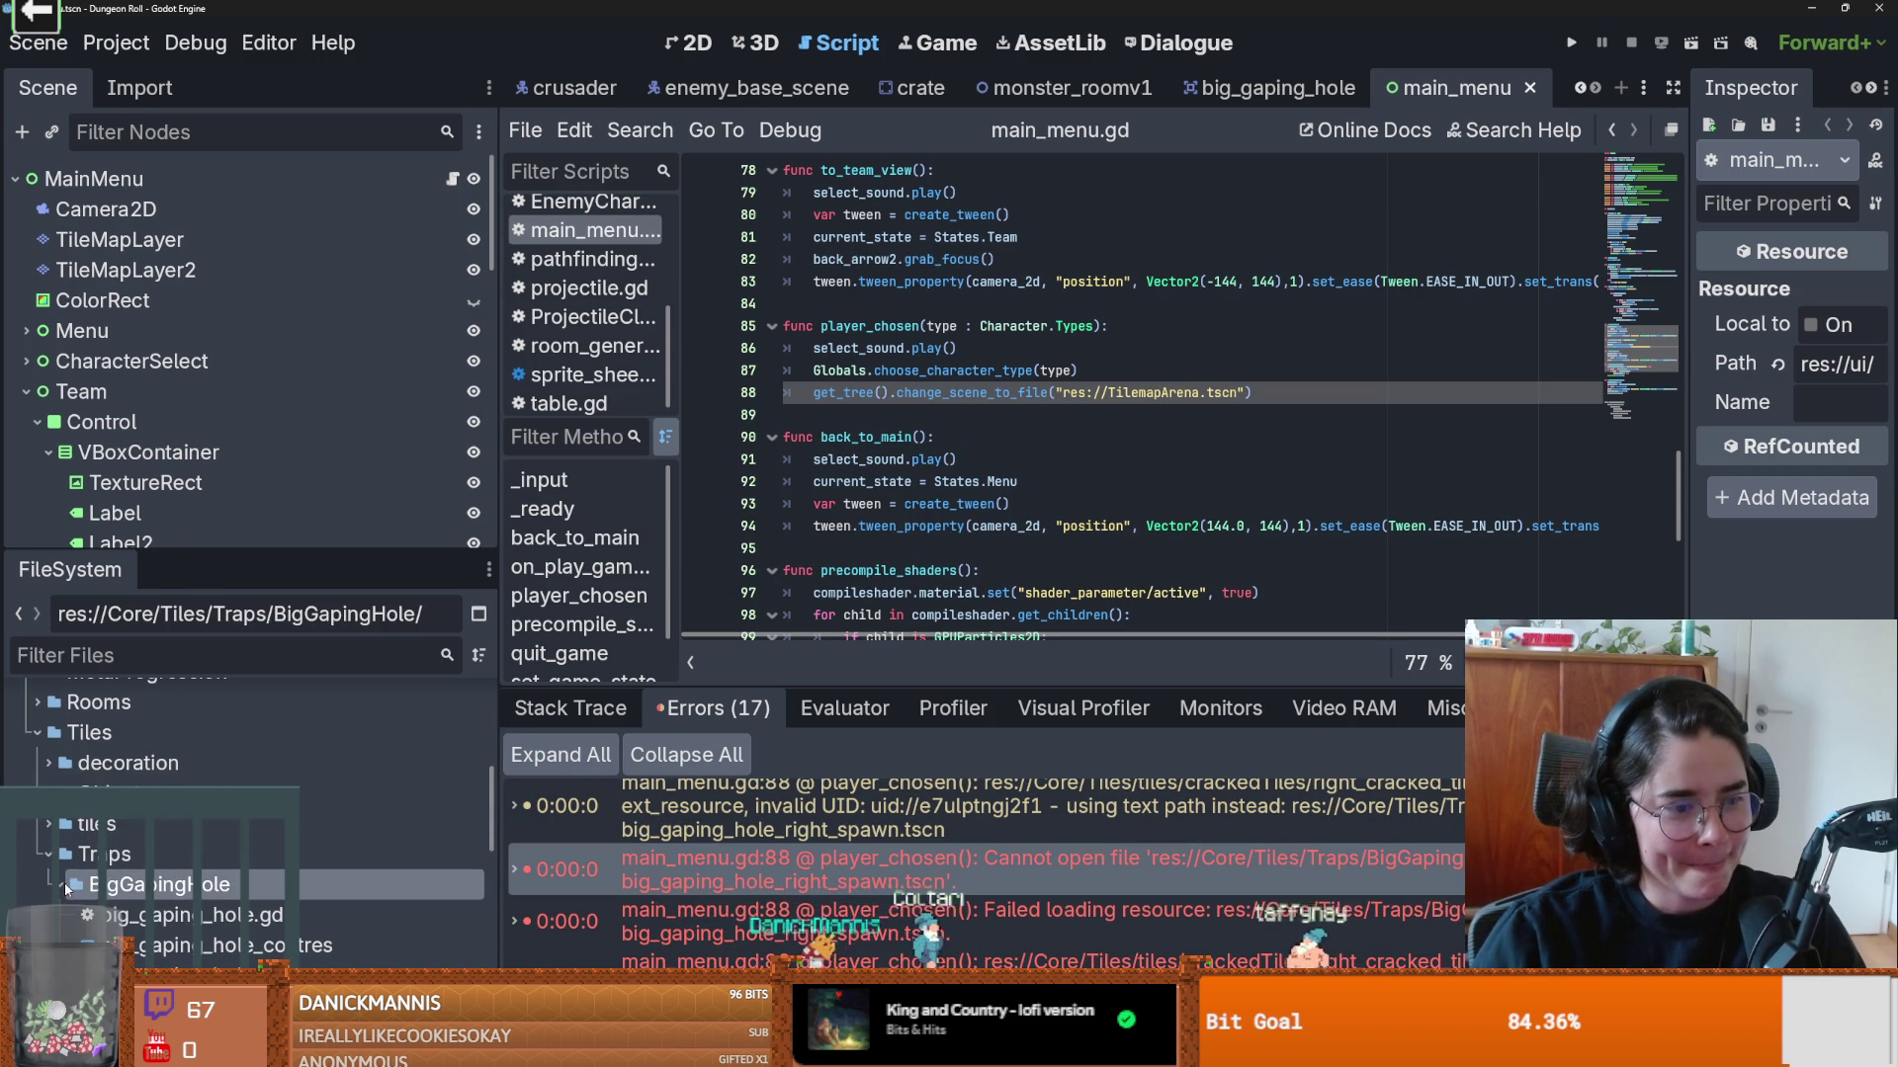
Step: Select whole_tile.png, Untitled.png and big_gaping_hole_col.tres, then focus script line 89
{"action": "scroll", "coordinate": [63, 882], "scroll_direction": "down", "scroll_amount": 3}
{"action": "left_click", "coordinate": [208, 872]}
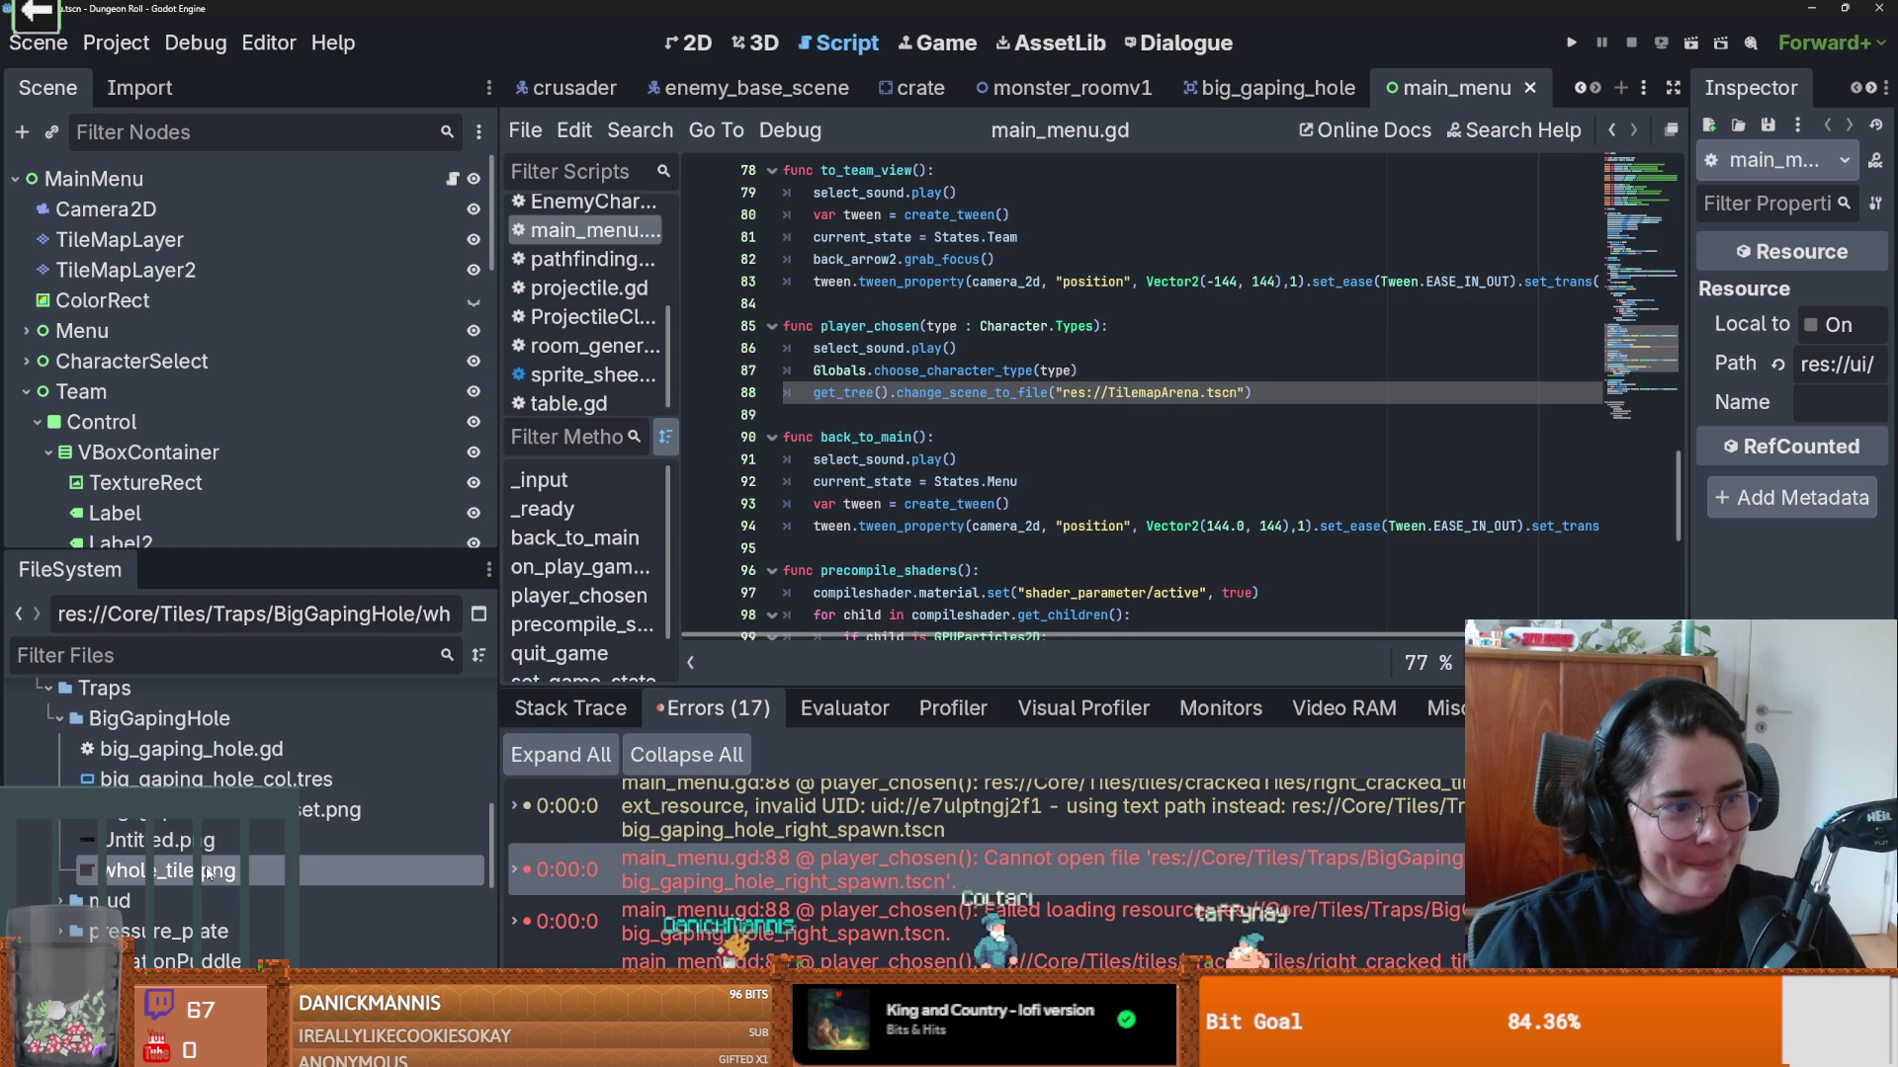
{"action": "mouse_move", "coordinate": [204, 868]}
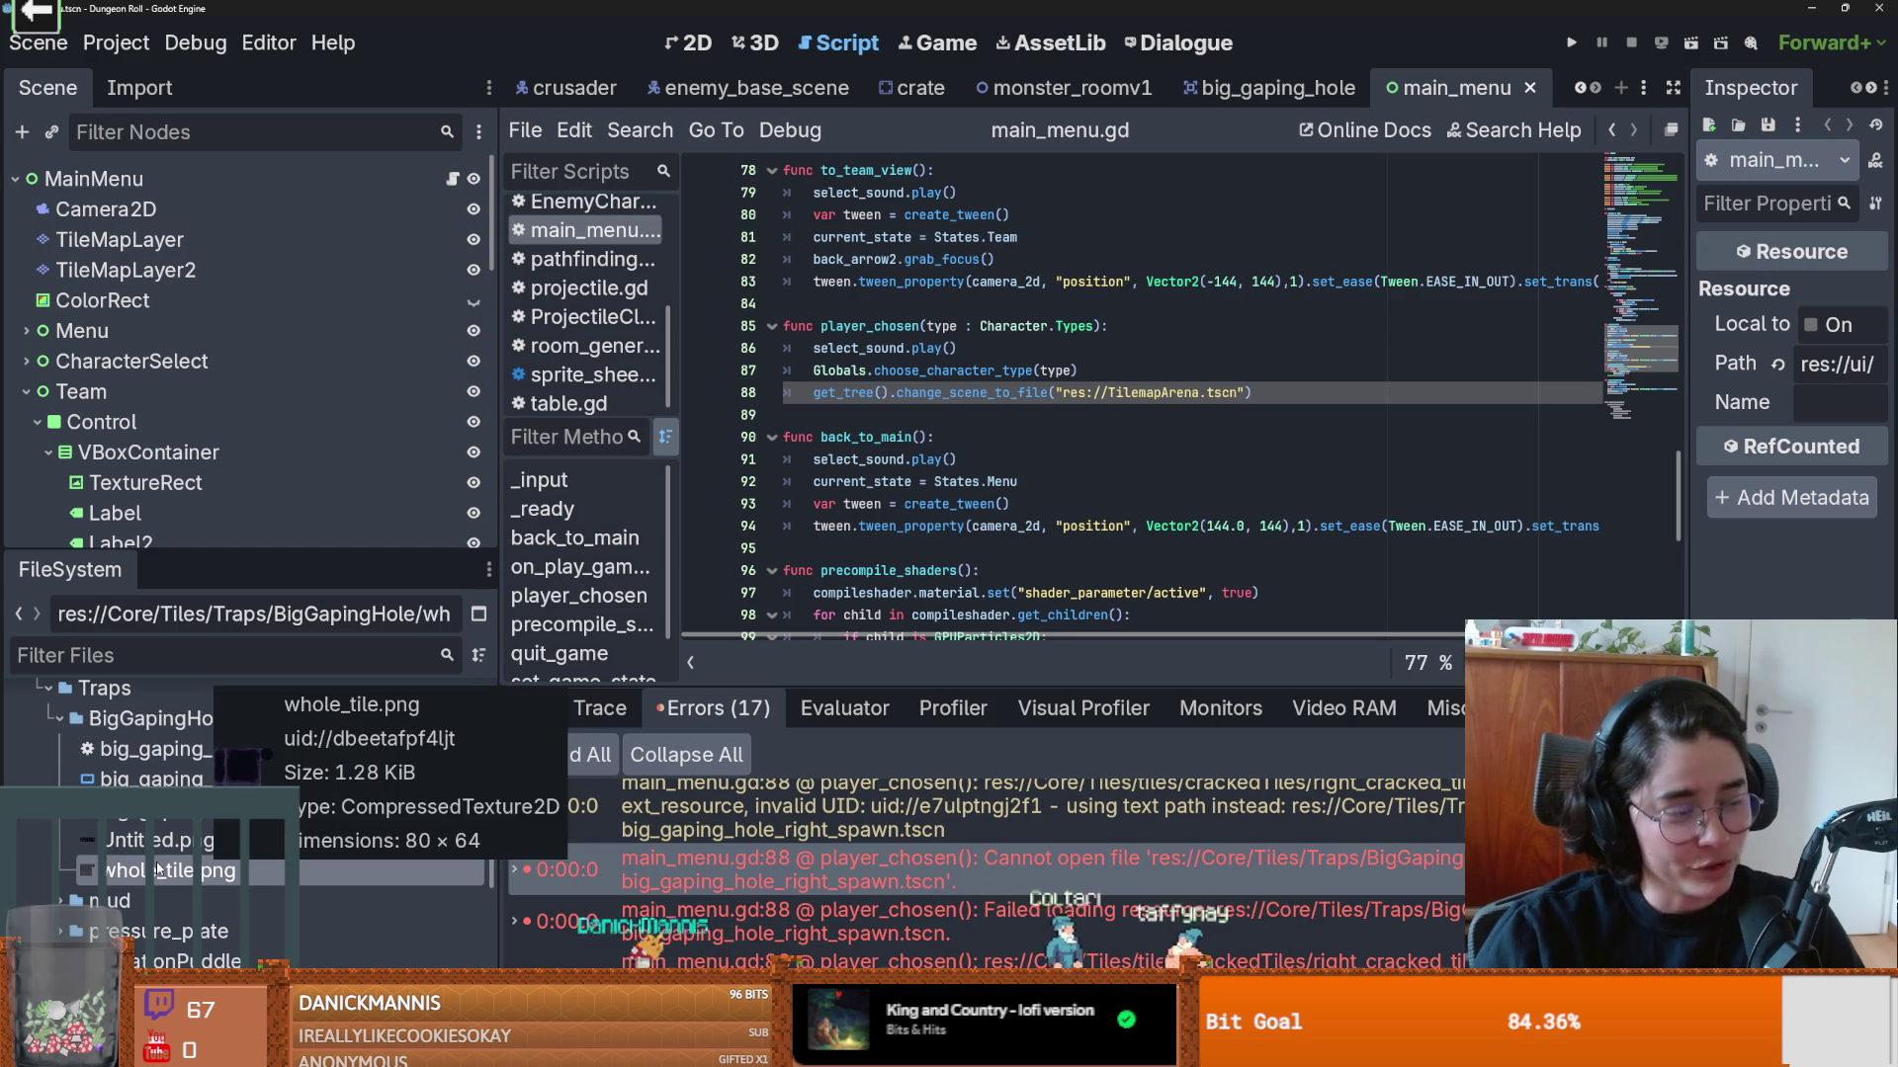
{"action": "left_click", "coordinate": [163, 840]}
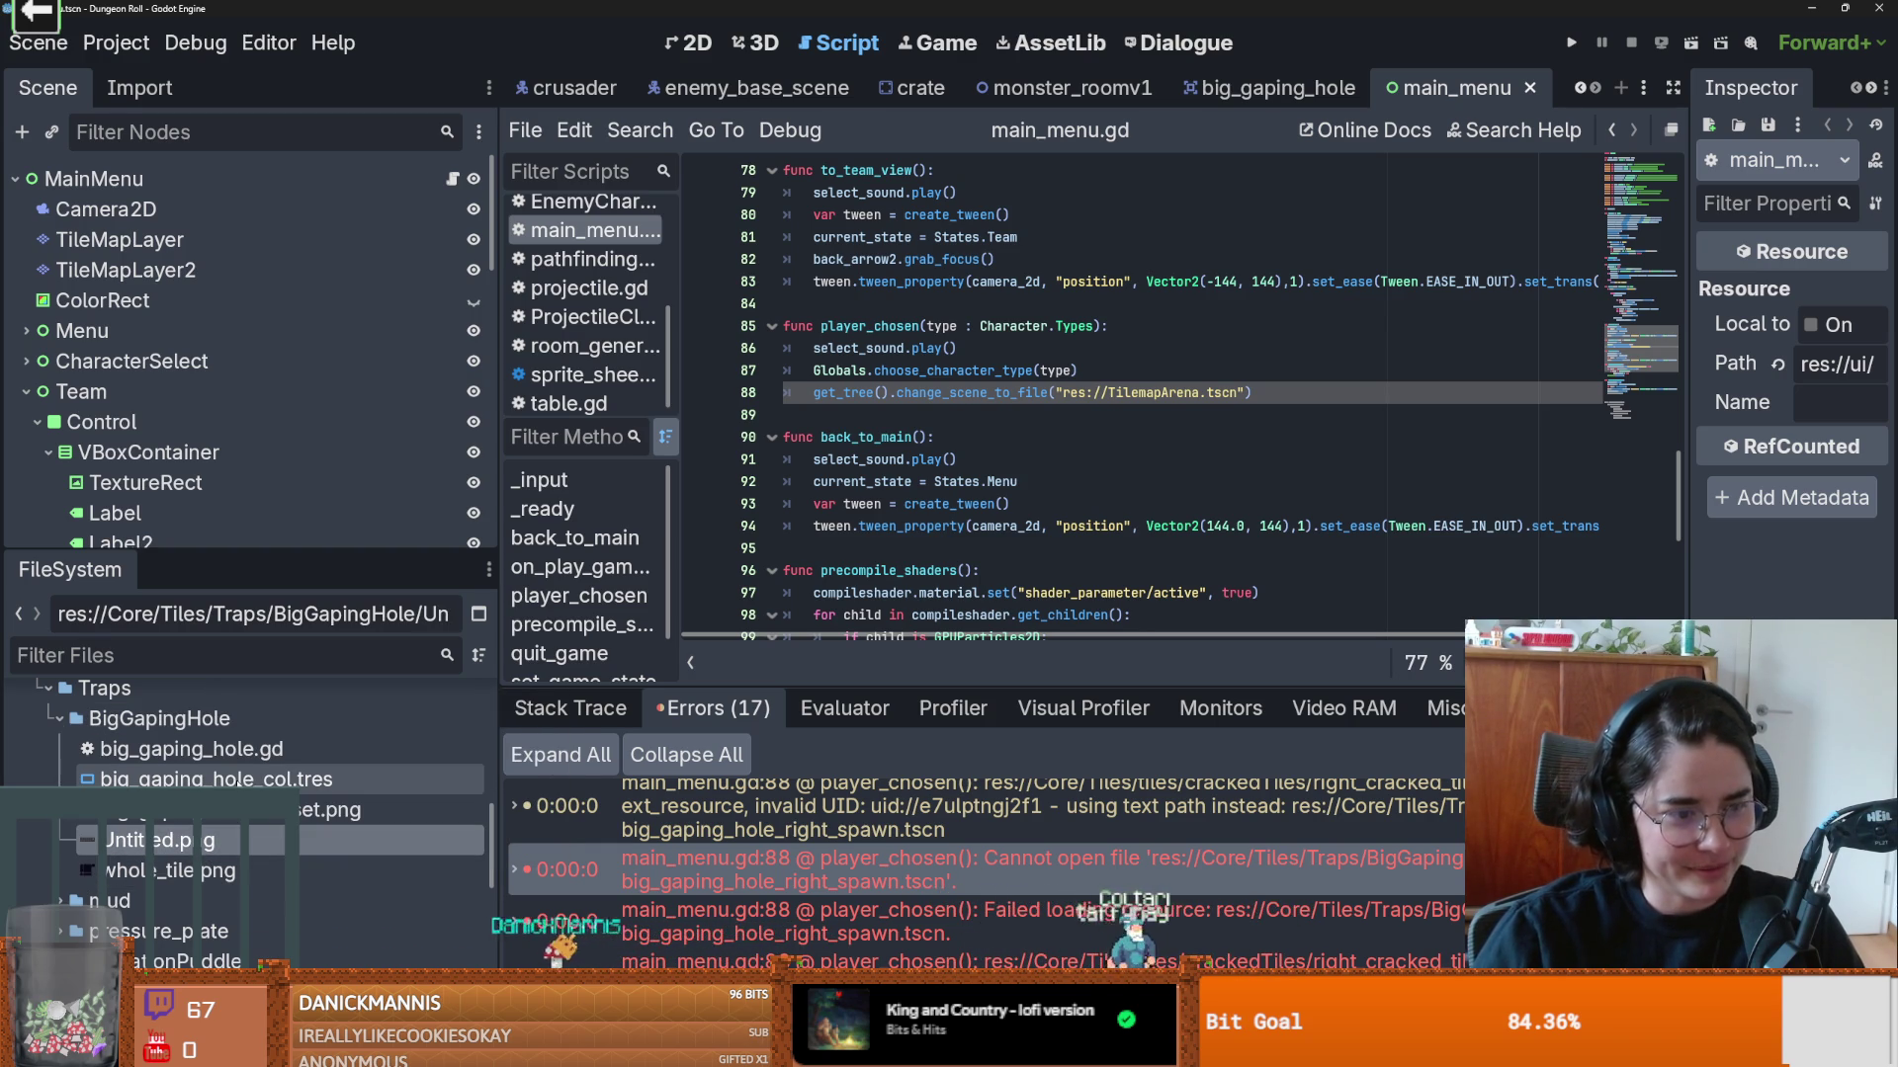
{"action": "left_click", "coordinate": [217, 779]}
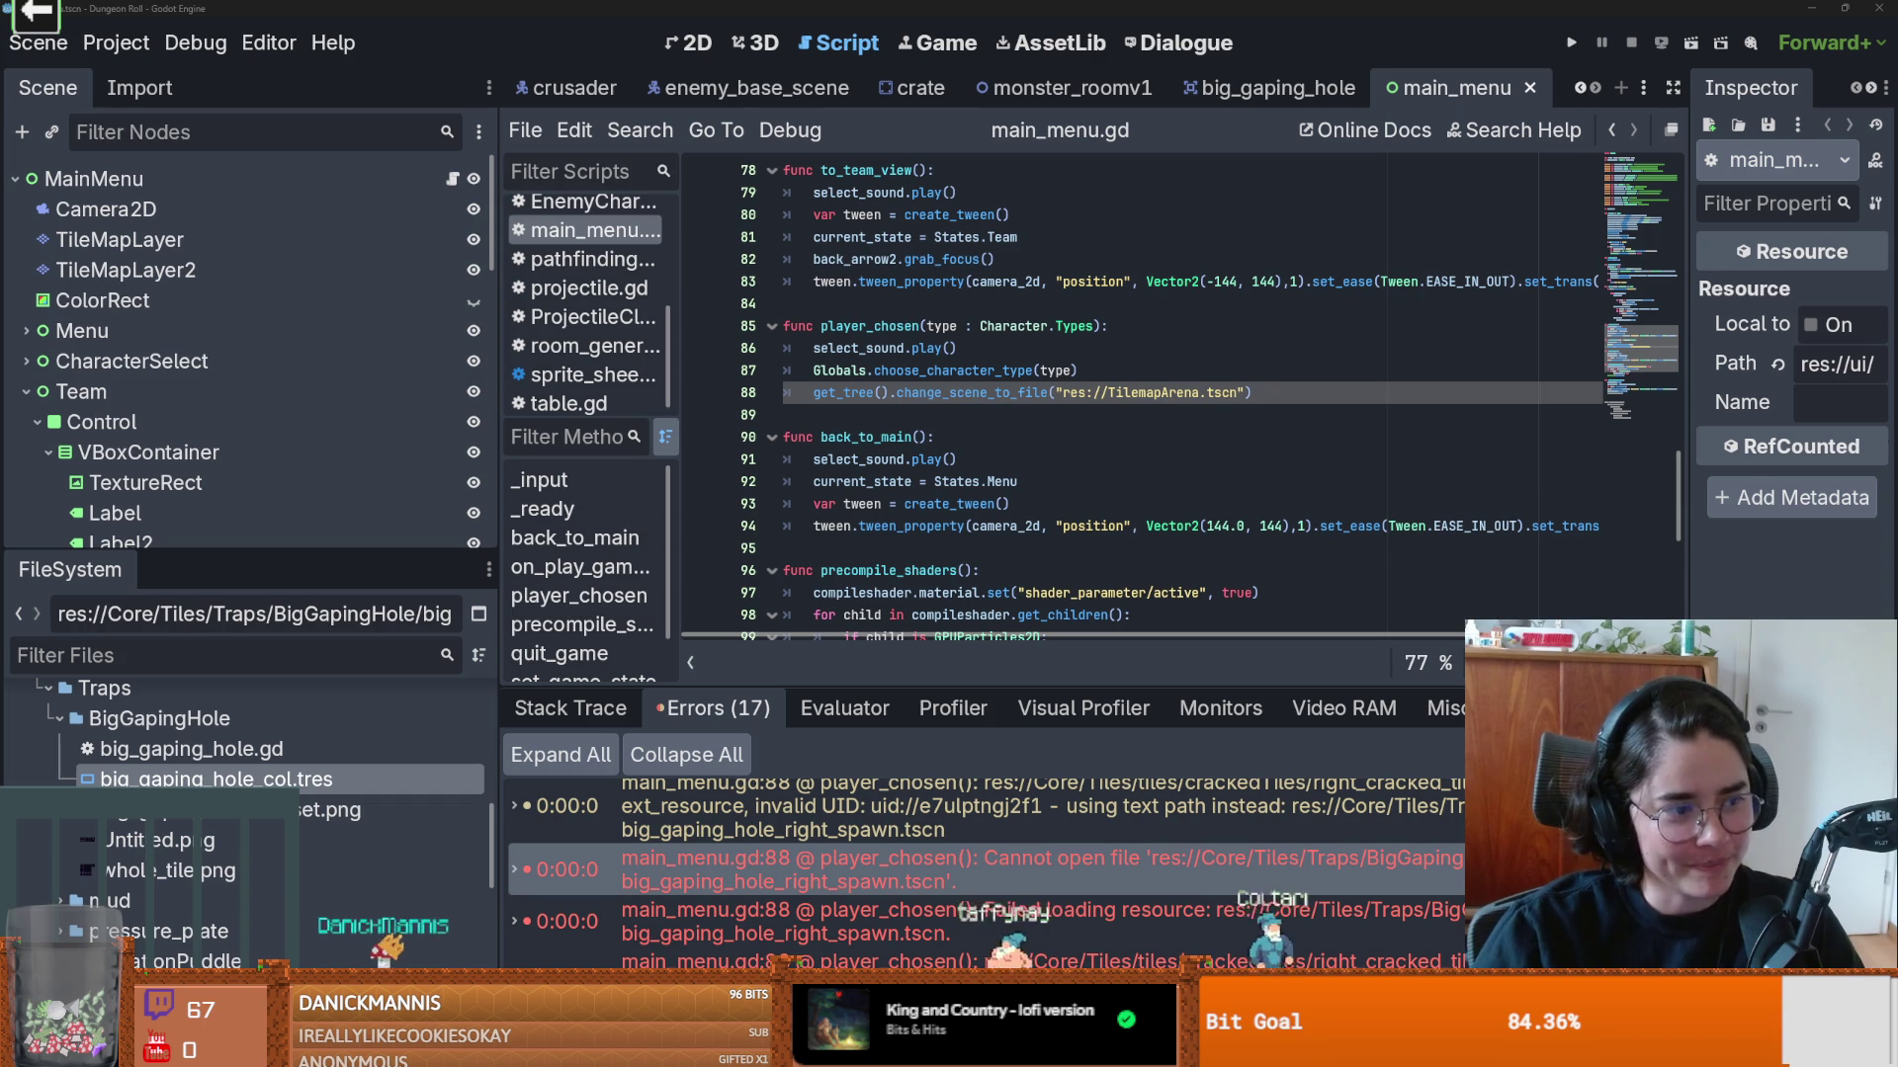
{"action": "left_click", "coordinate": [974, 416]}
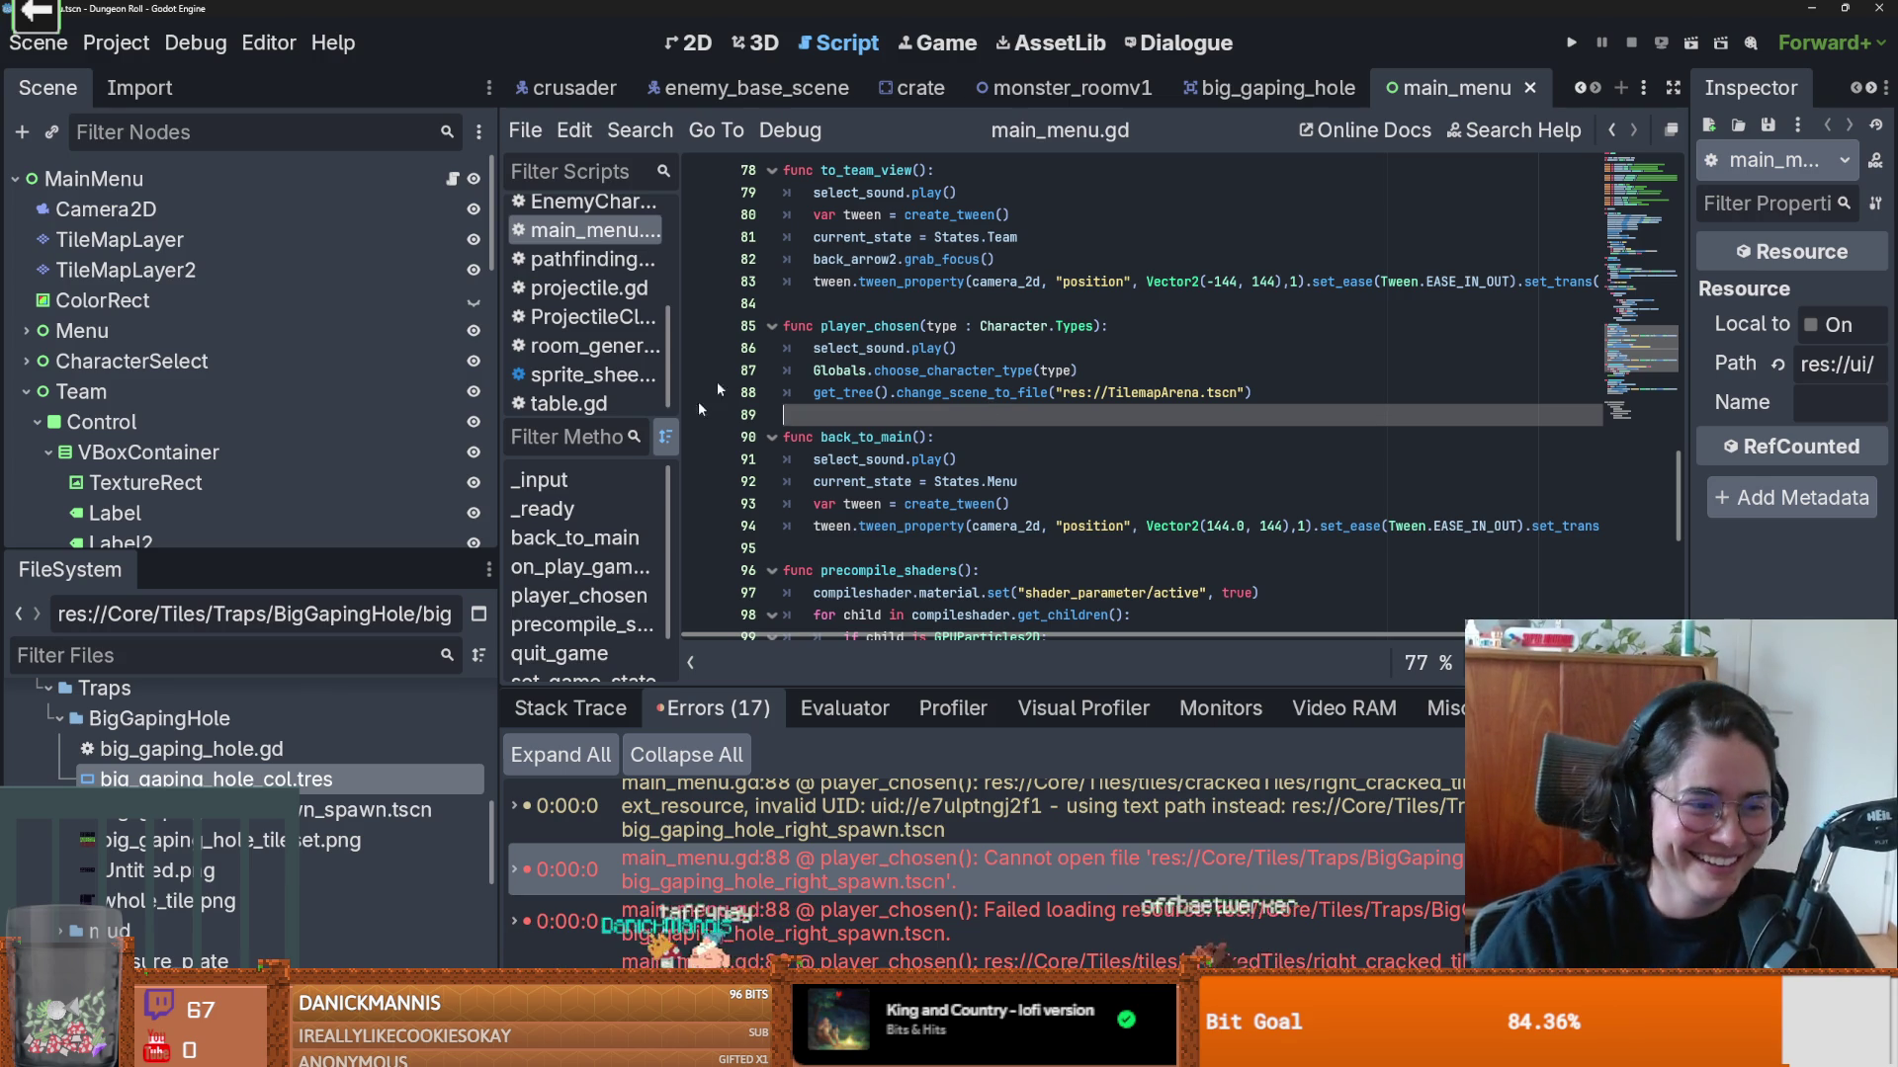
Step: View big_gaping_hole_down_spawn.tscn's dependencies, confirming only big_gaping_hole.gd
{"action": "right_click", "coordinate": [366, 814]}
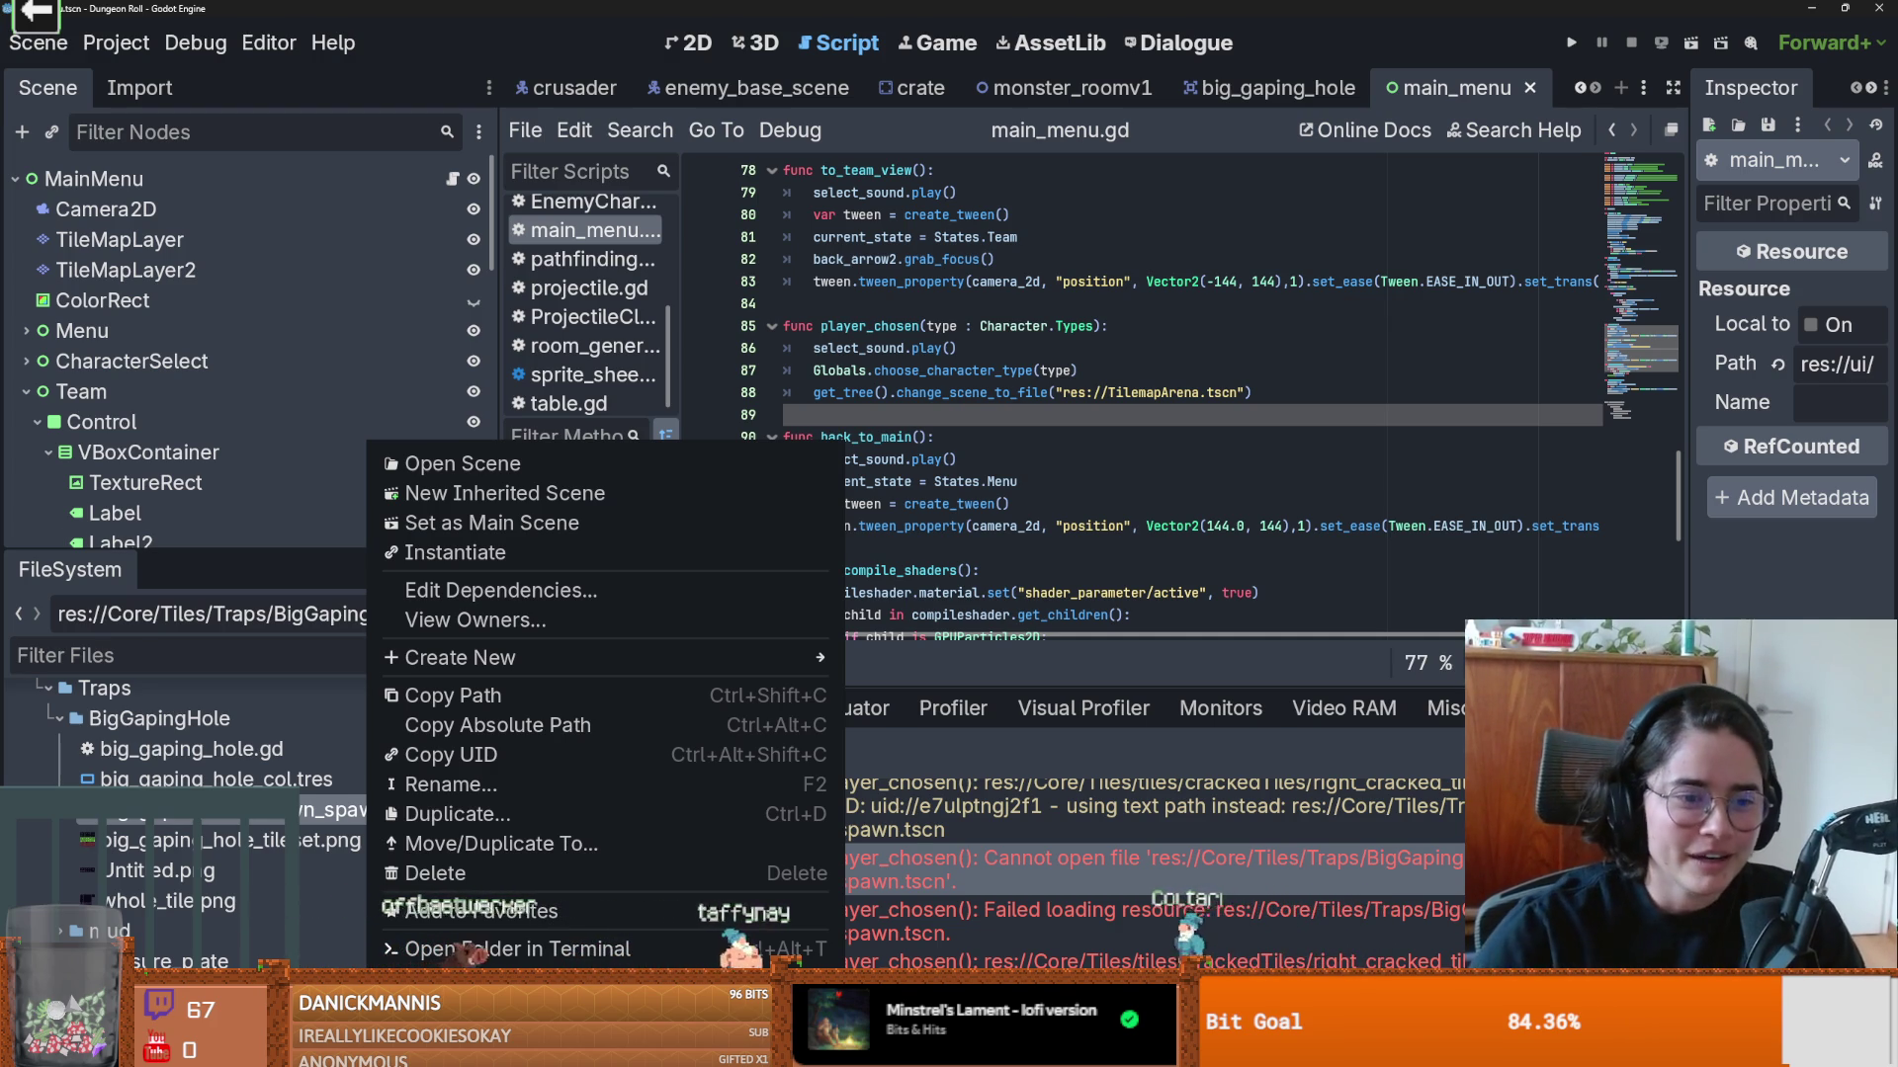
{"action": "left_click", "coordinate": [643, 590]}
{"action": "left_click", "coordinate": [1075, 427]}
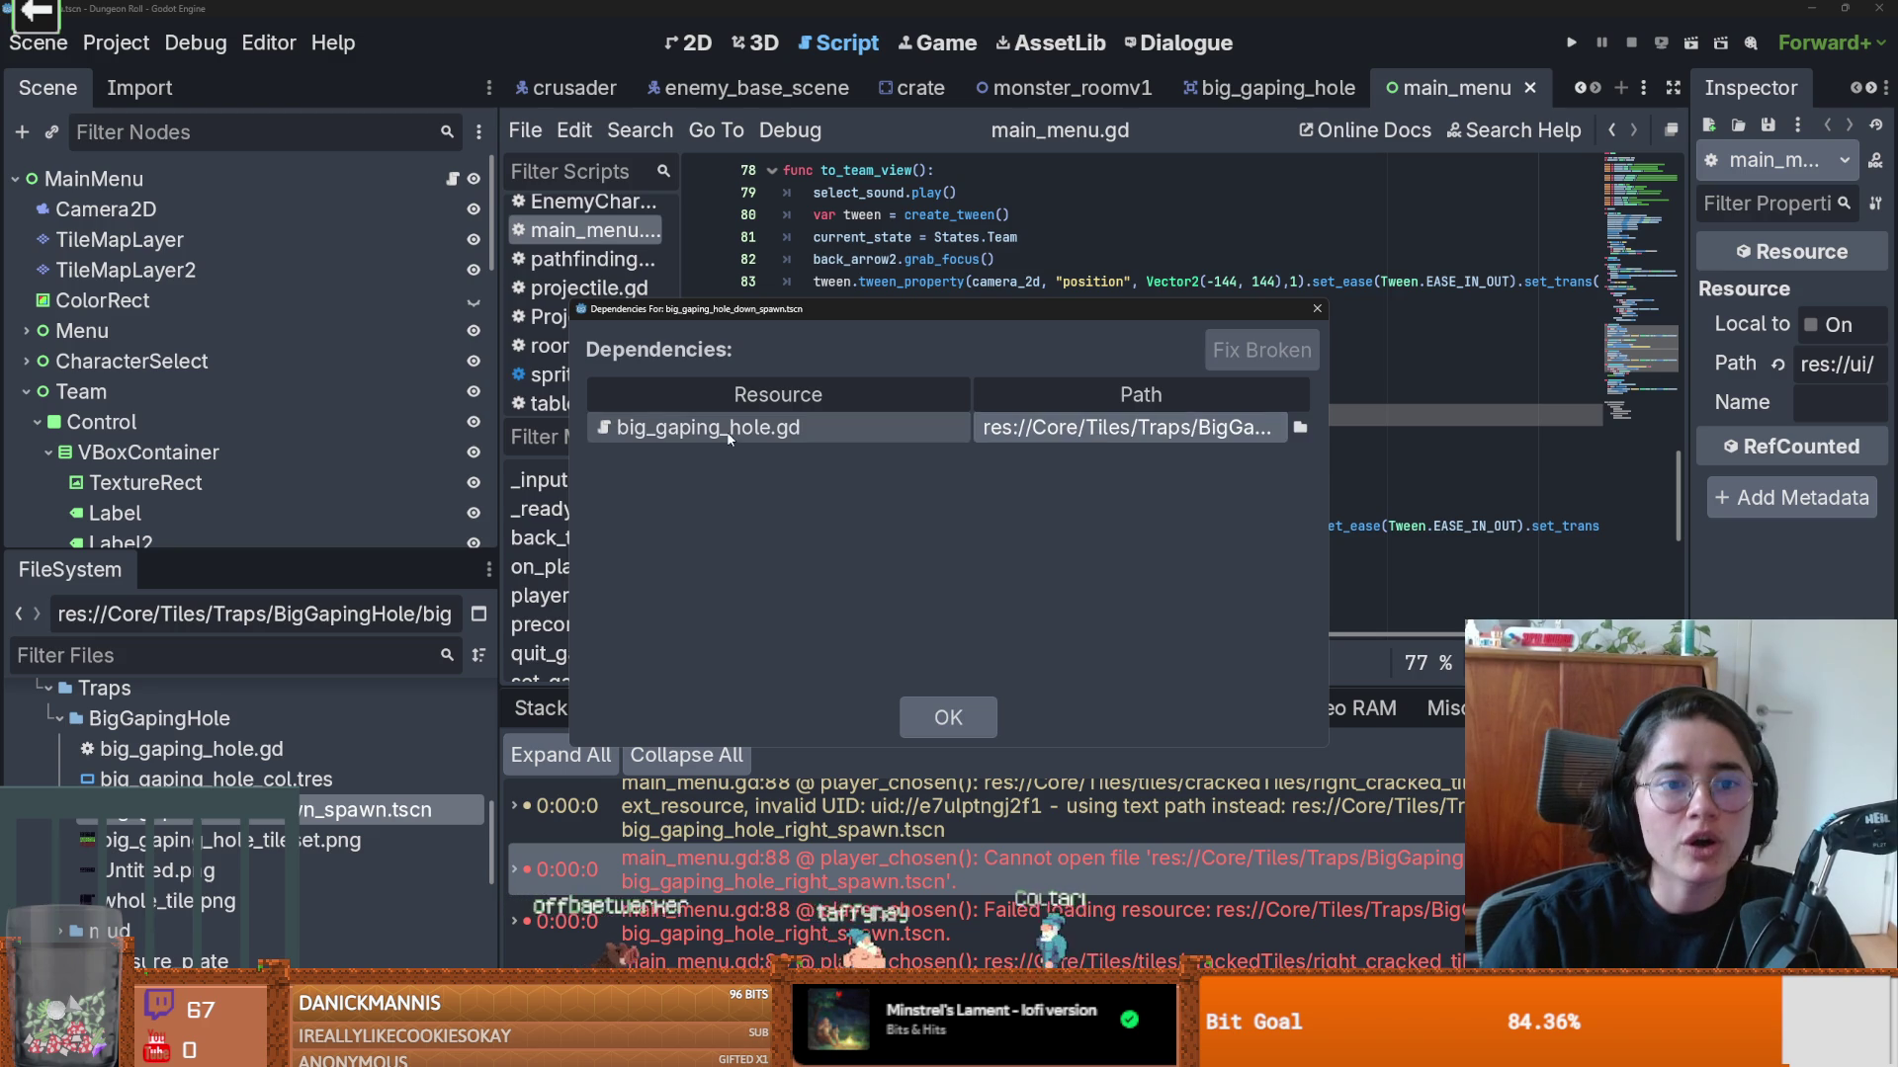
{"action": "left_click", "coordinate": [1317, 309]}
Step: Open big_gaping_hole.gd and look at the BIG_GAPING_HOLE_COL constant and activate function
{"action": "double_click", "coordinate": [354, 753]}
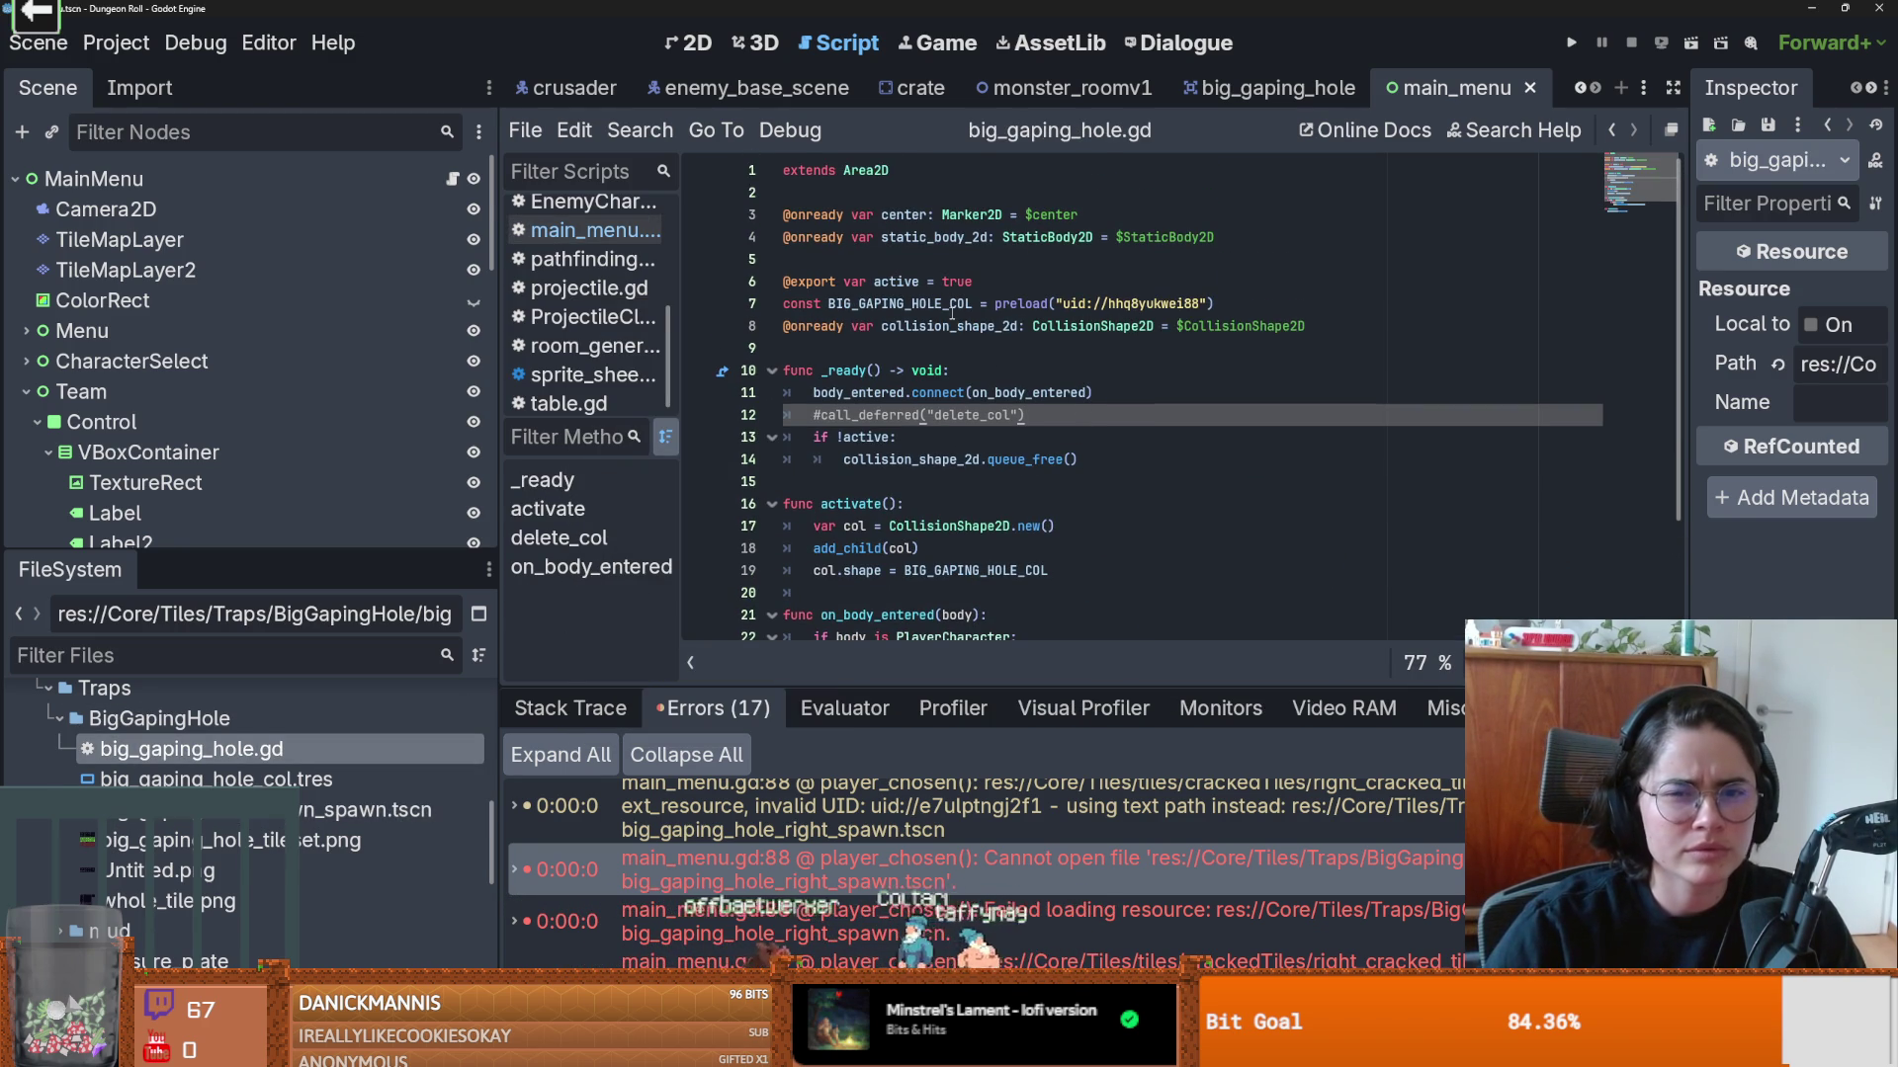
{"action": "double_click", "coordinate": [952, 305]}
{"action": "left_click", "coordinate": [547, 508]}
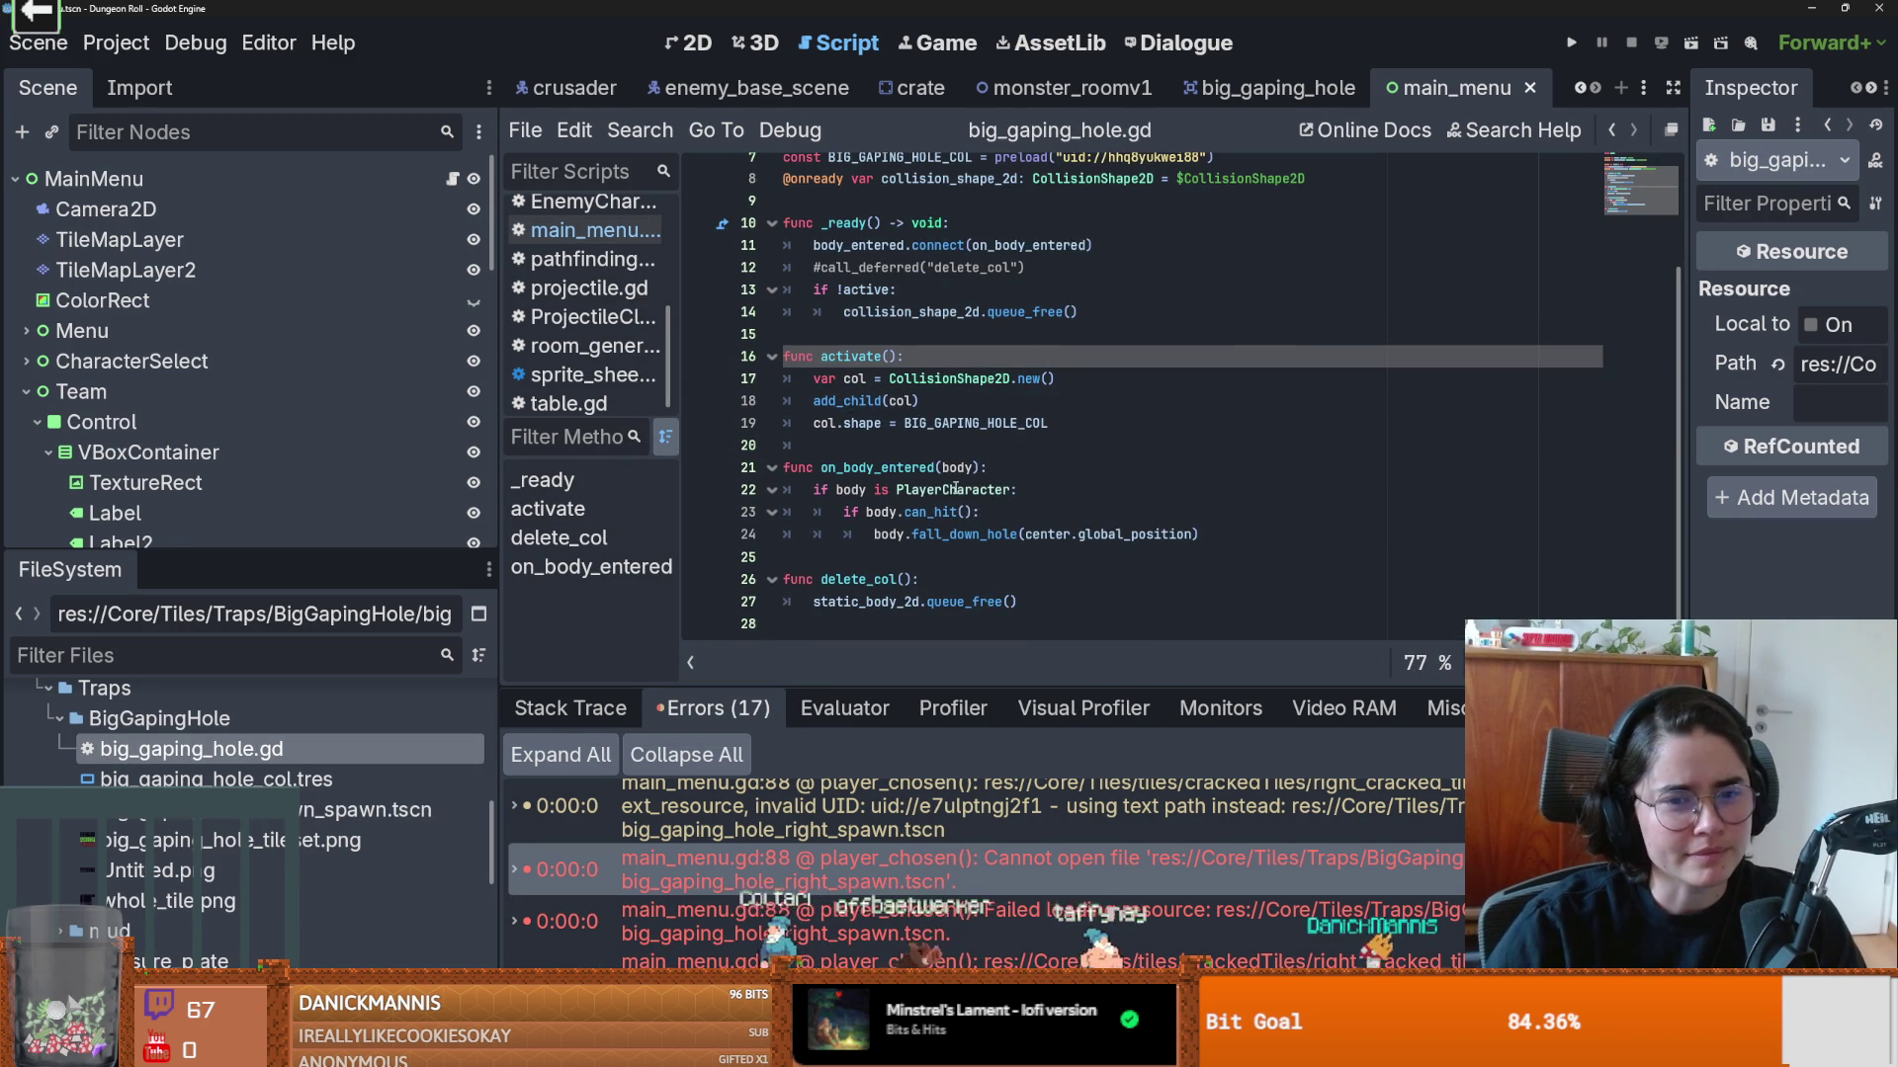
Step: View owners of big_gaping_hole_down_spawn.tscn, find none, and return to main_menu.gd
{"action": "left_click", "coordinate": [252, 812]}
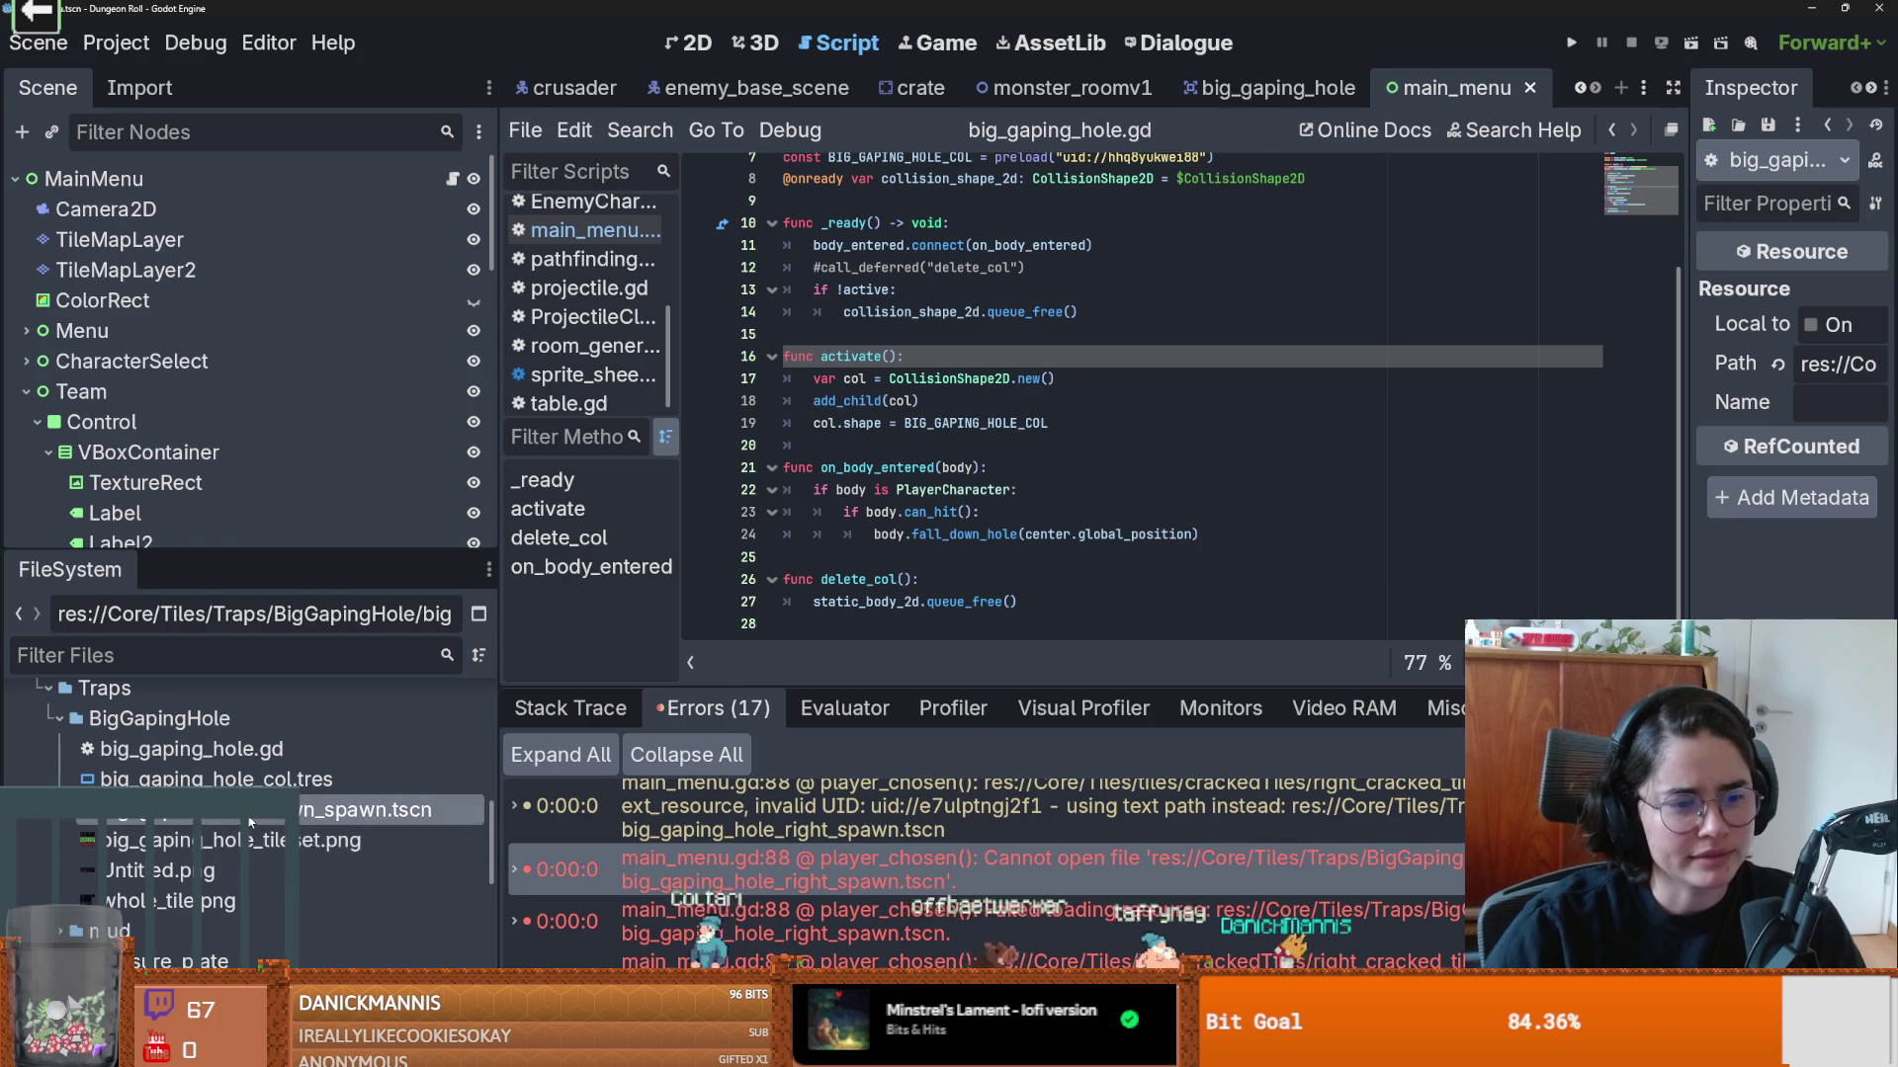
{"action": "right_click", "coordinate": [249, 811]}
{"action": "left_click", "coordinate": [409, 621]}
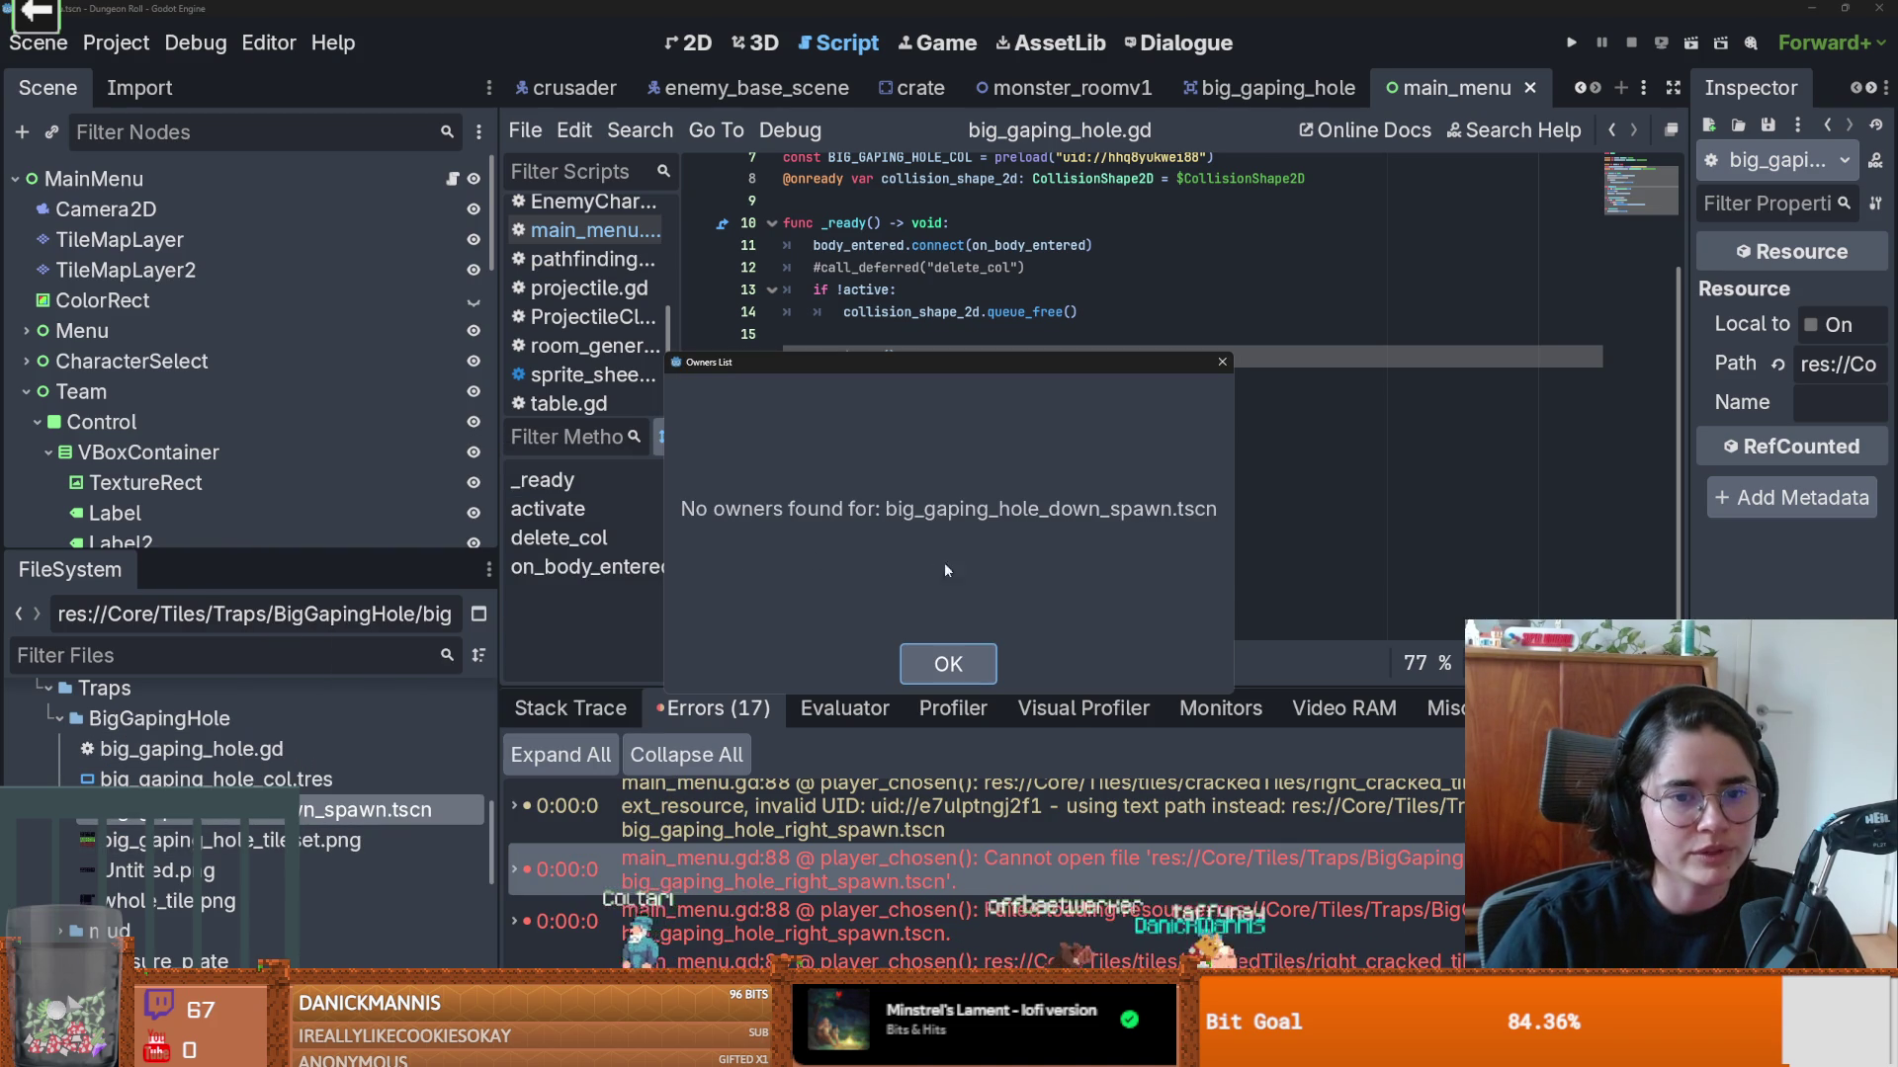
{"action": "left_click", "coordinate": [949, 660]}
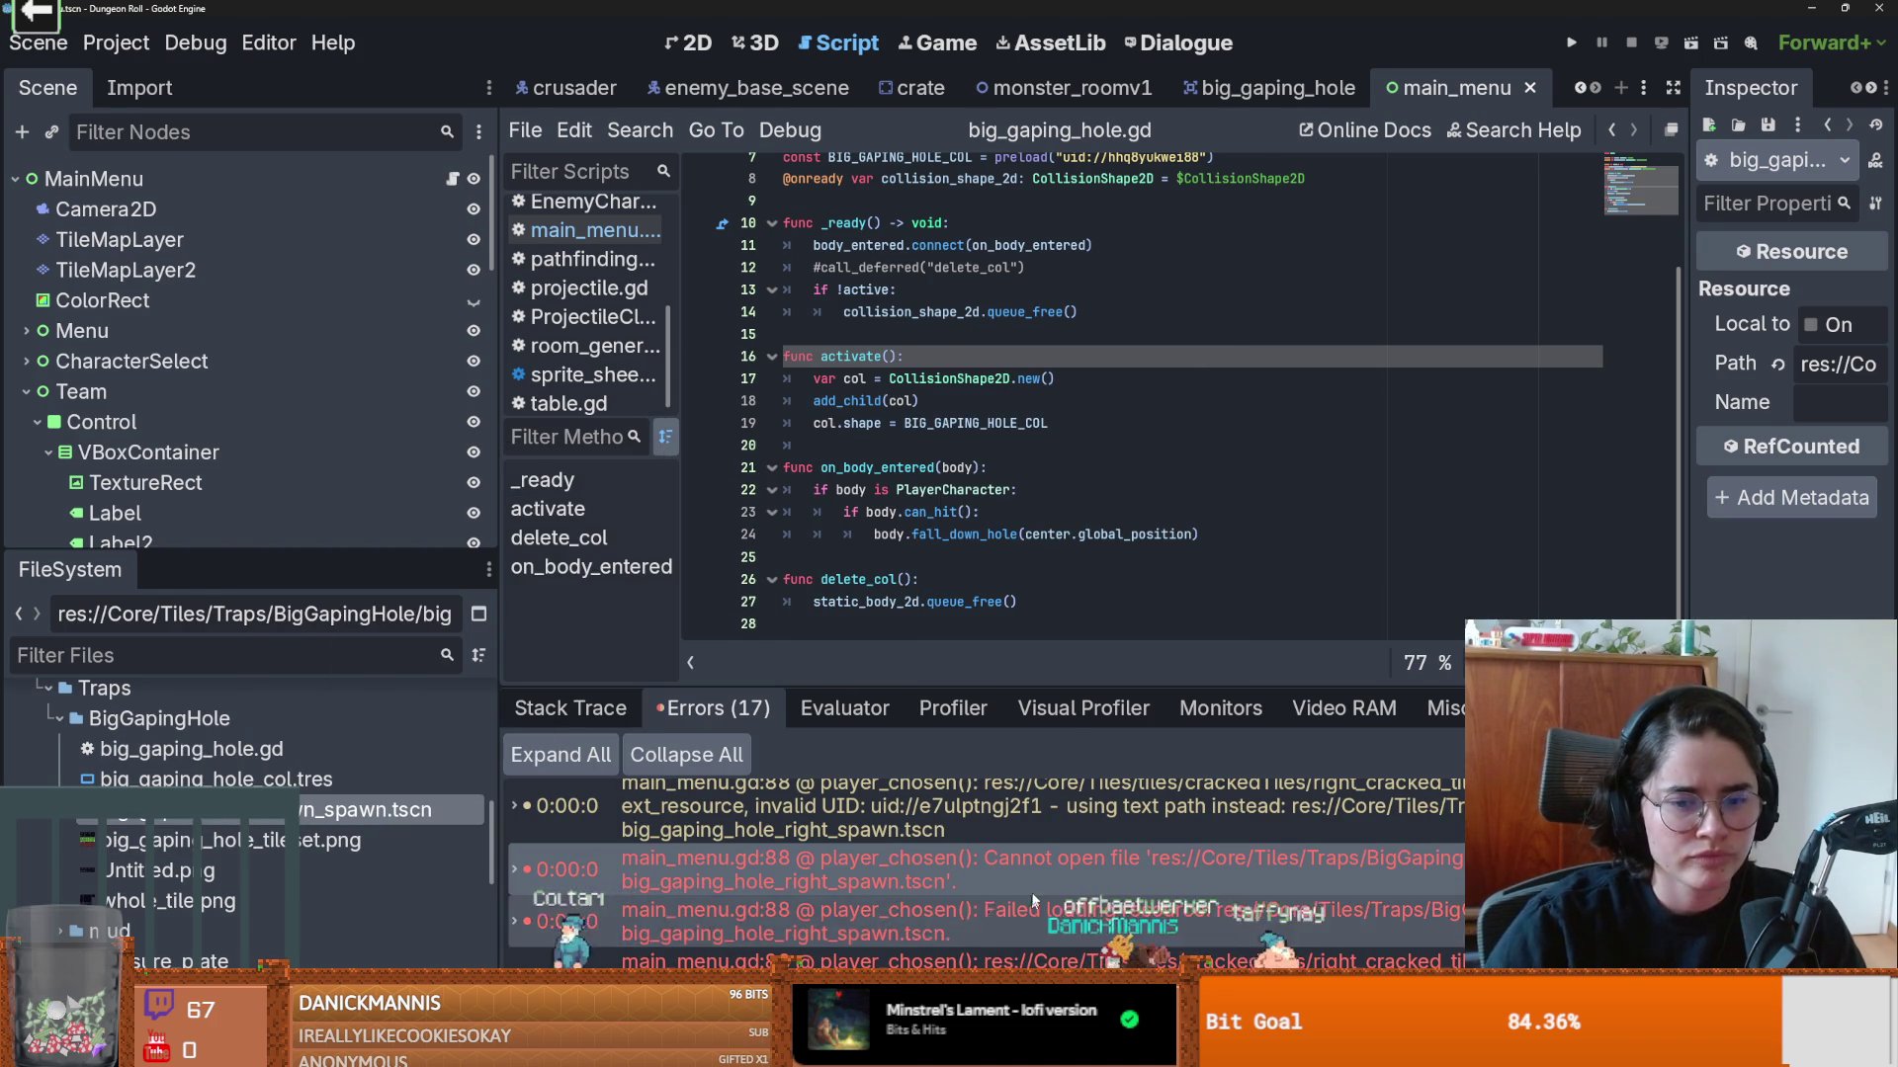
{"action": "left_click", "coordinate": [1010, 859]}
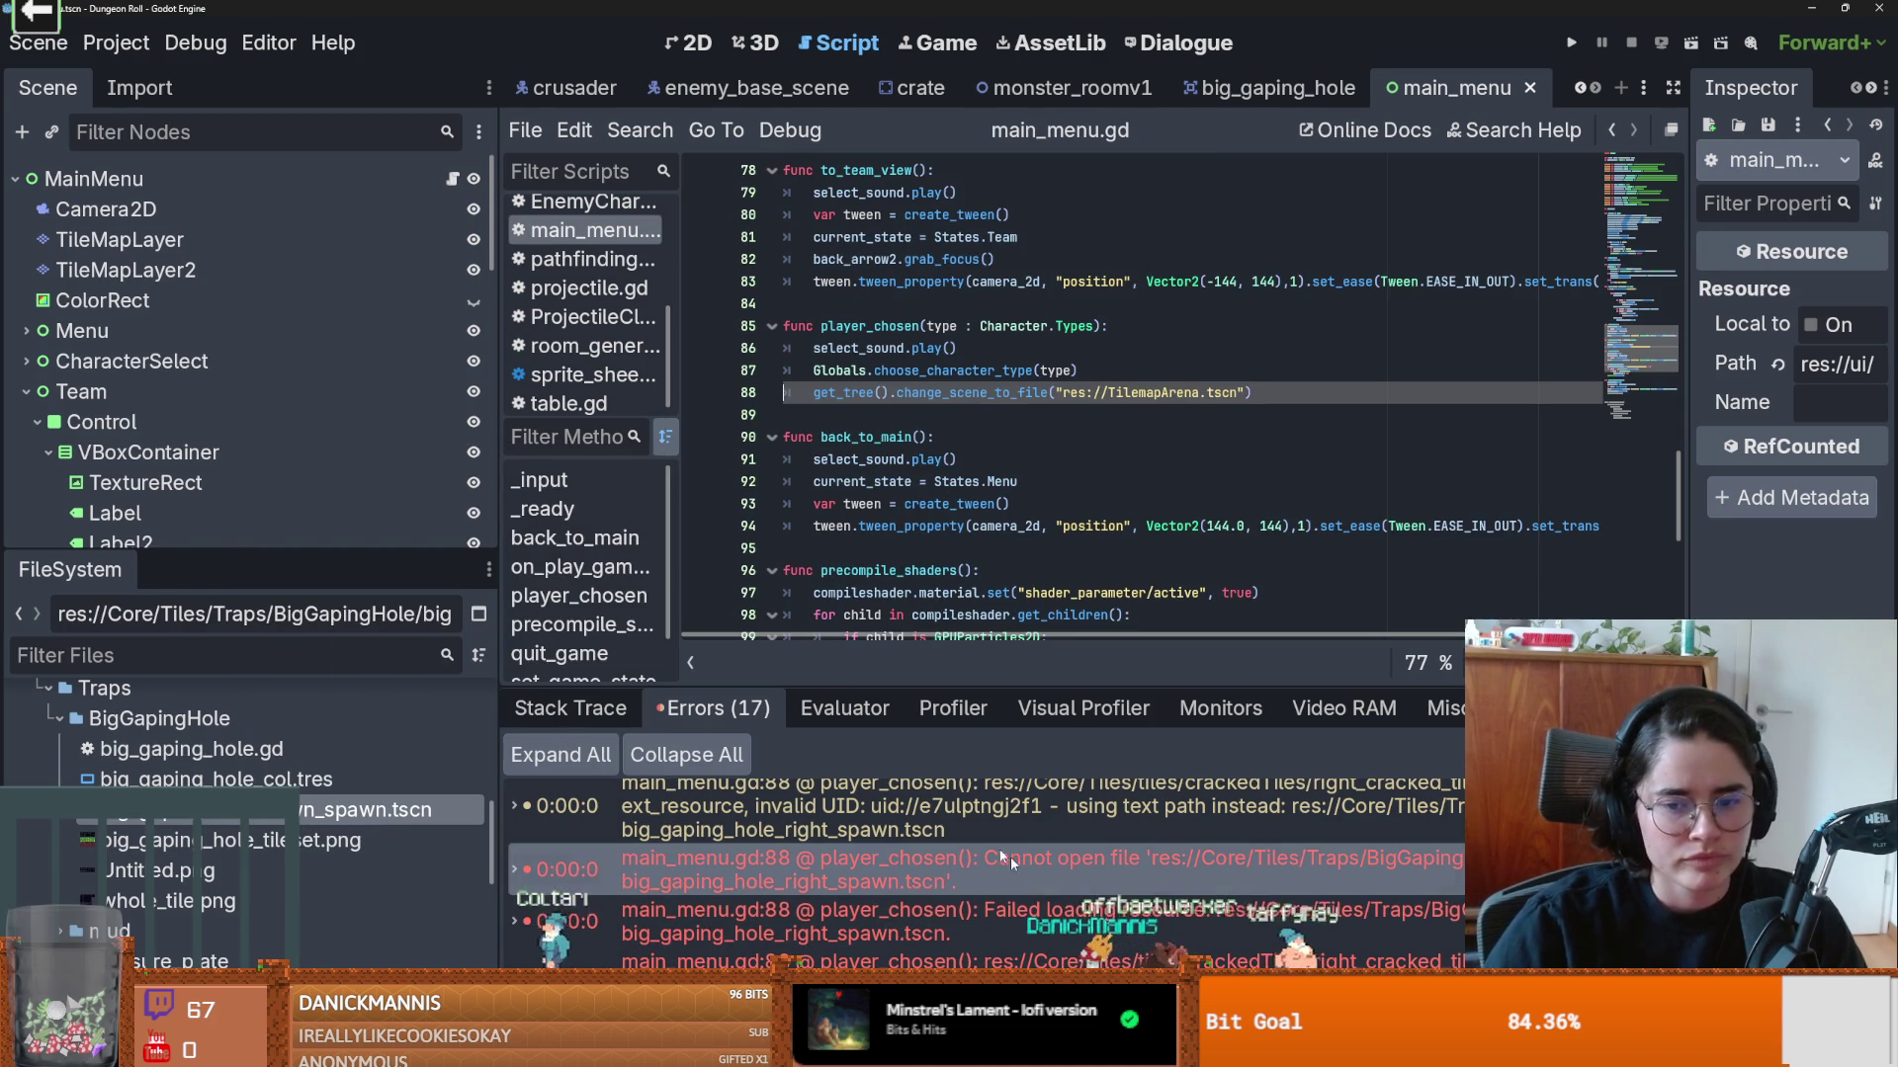
Step: Inspect line 88's change_scene_to_file call to TilemapArena.tscn from the error list
{"action": "mouse_move", "coordinate": [1078, 687]}
{"action": "left_mouse_down"}
{"action": "mouse_move", "coordinate": [1078, 561]}
{"action": "mouse_move", "coordinate": [1078, 583]}
{"action": "left_mouse_up"}
{"action": "double_click", "coordinate": [988, 393]}
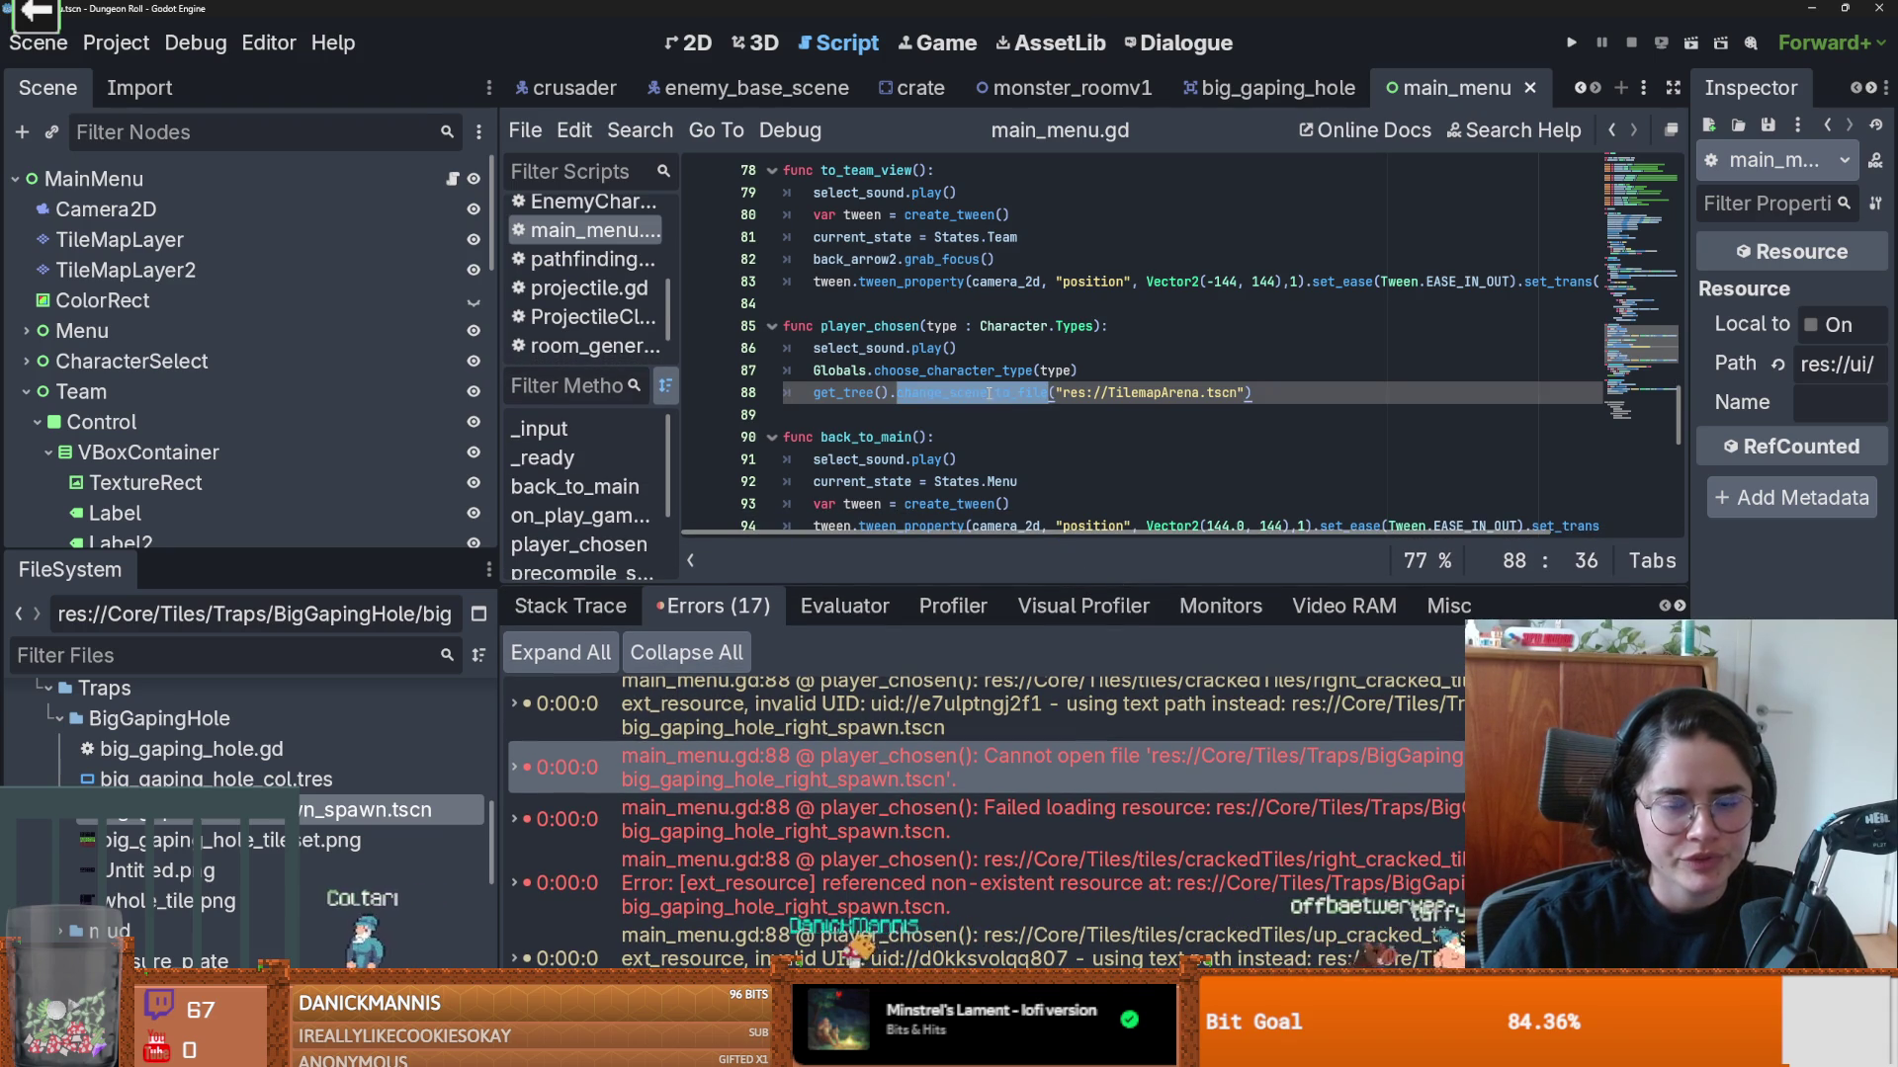
{"action": "double_click", "coordinate": [1137, 392]}
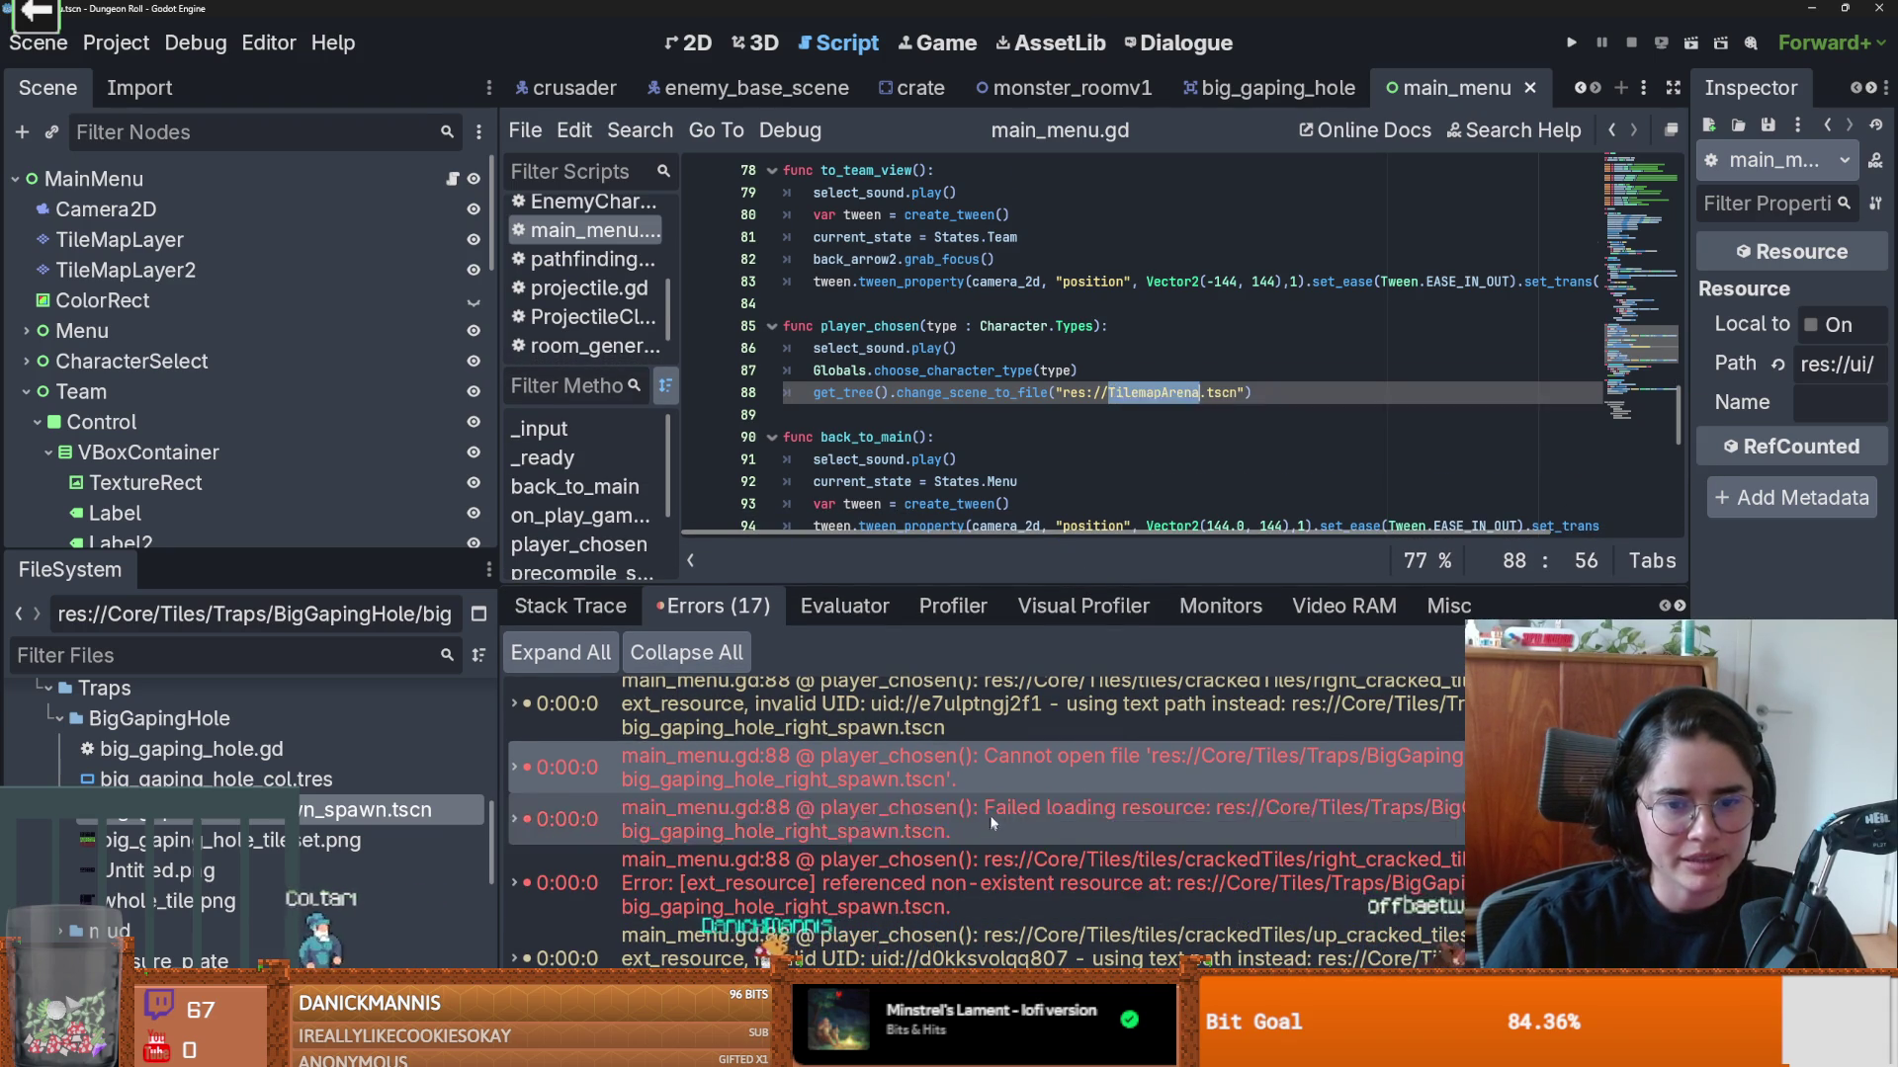
{"action": "left_click", "coordinate": [997, 769]}
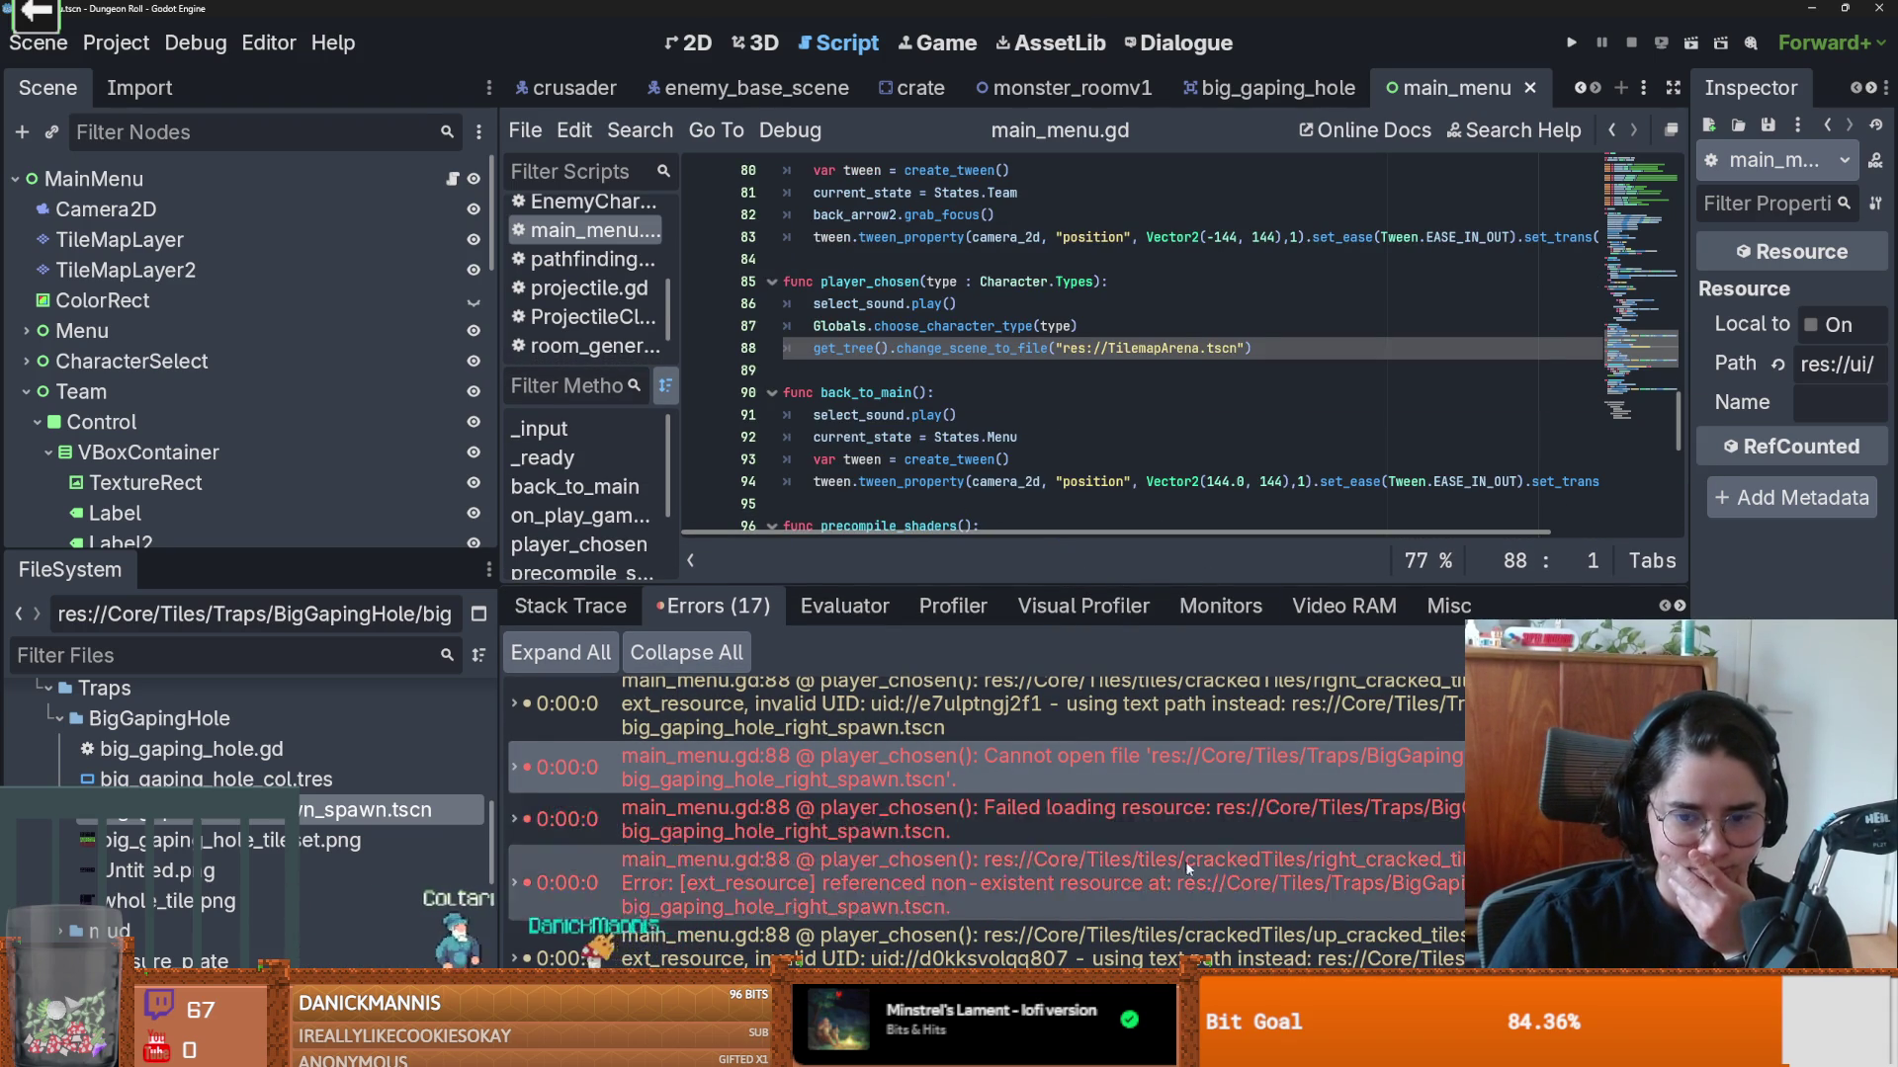
Step: Scroll through the missing-resource errors and check the Cannot open file error details
{"action": "scroll", "coordinate": [1164, 929], "scroll_direction": "down", "scroll_amount": 4}
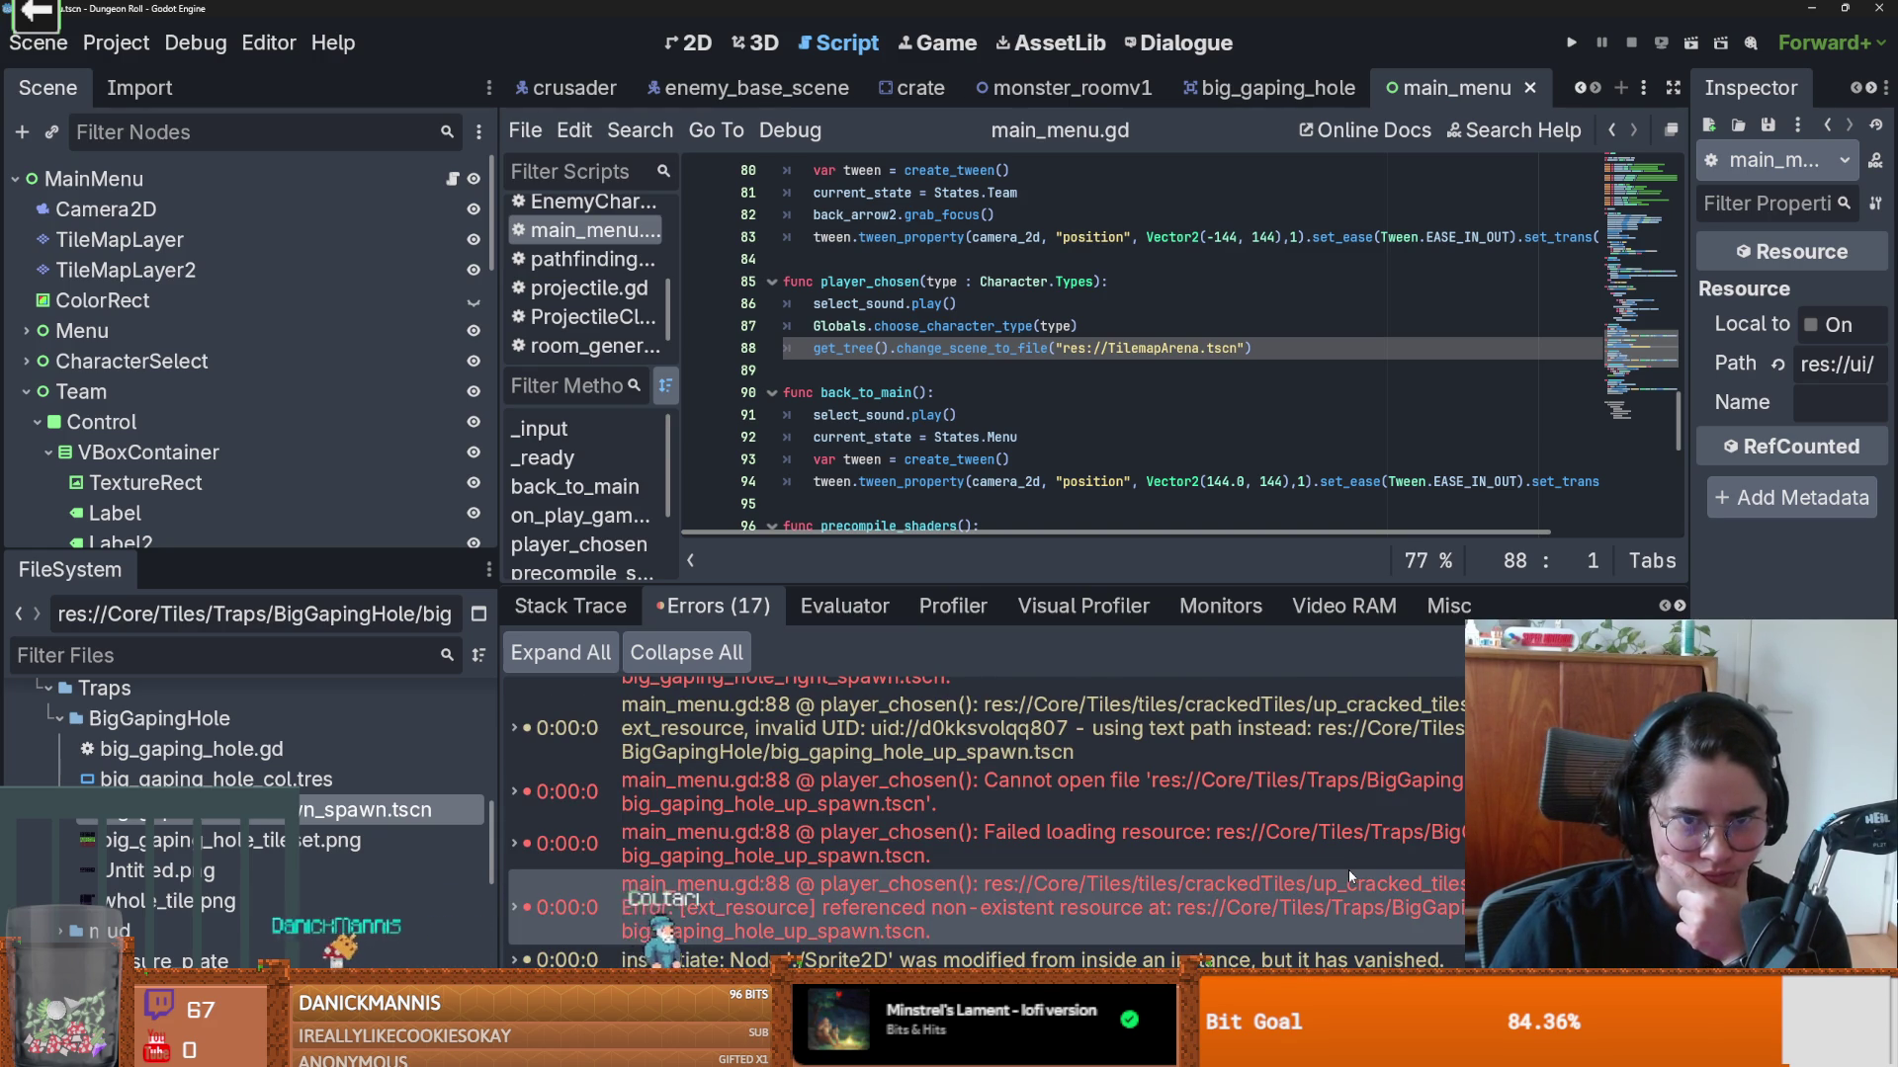
{"action": "mouse_move", "coordinate": [1349, 866]}
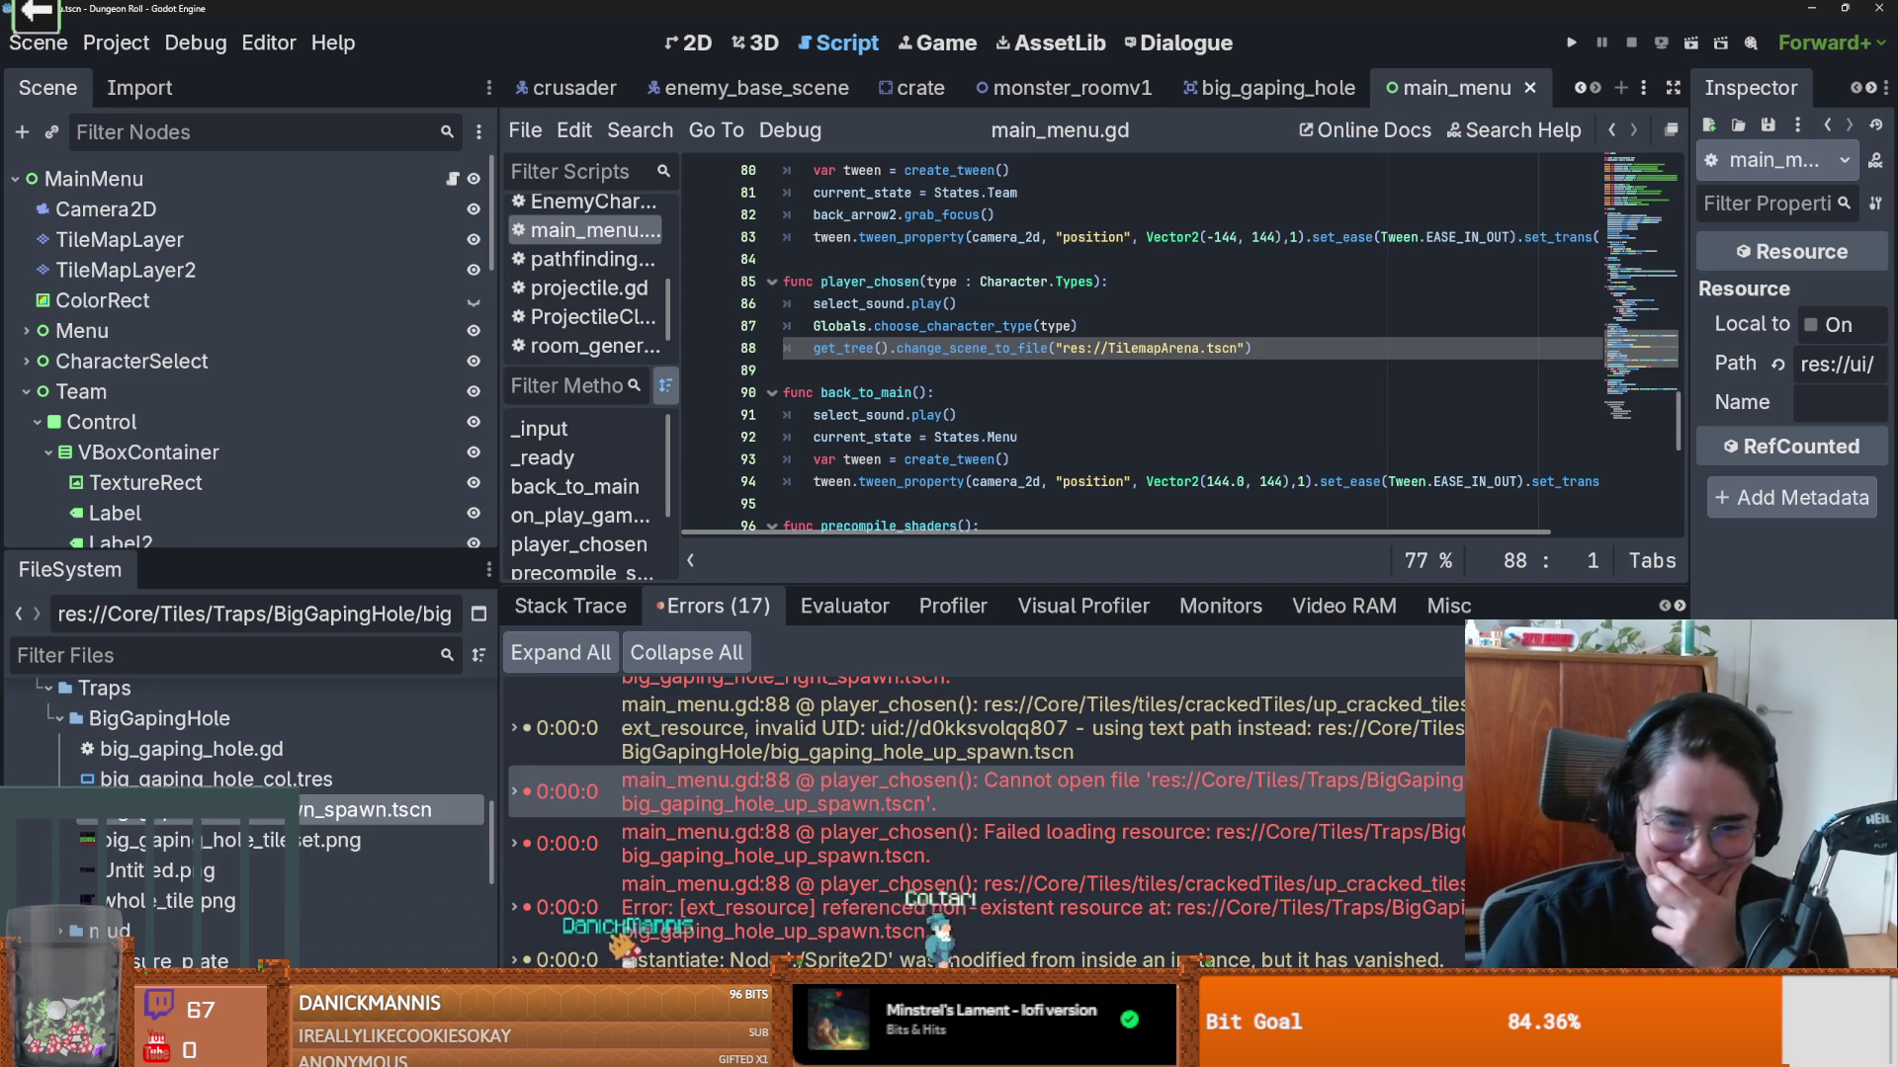
{"action": "scroll", "coordinate": [989, 821], "scroll_direction": "up", "scroll_amount": 5}
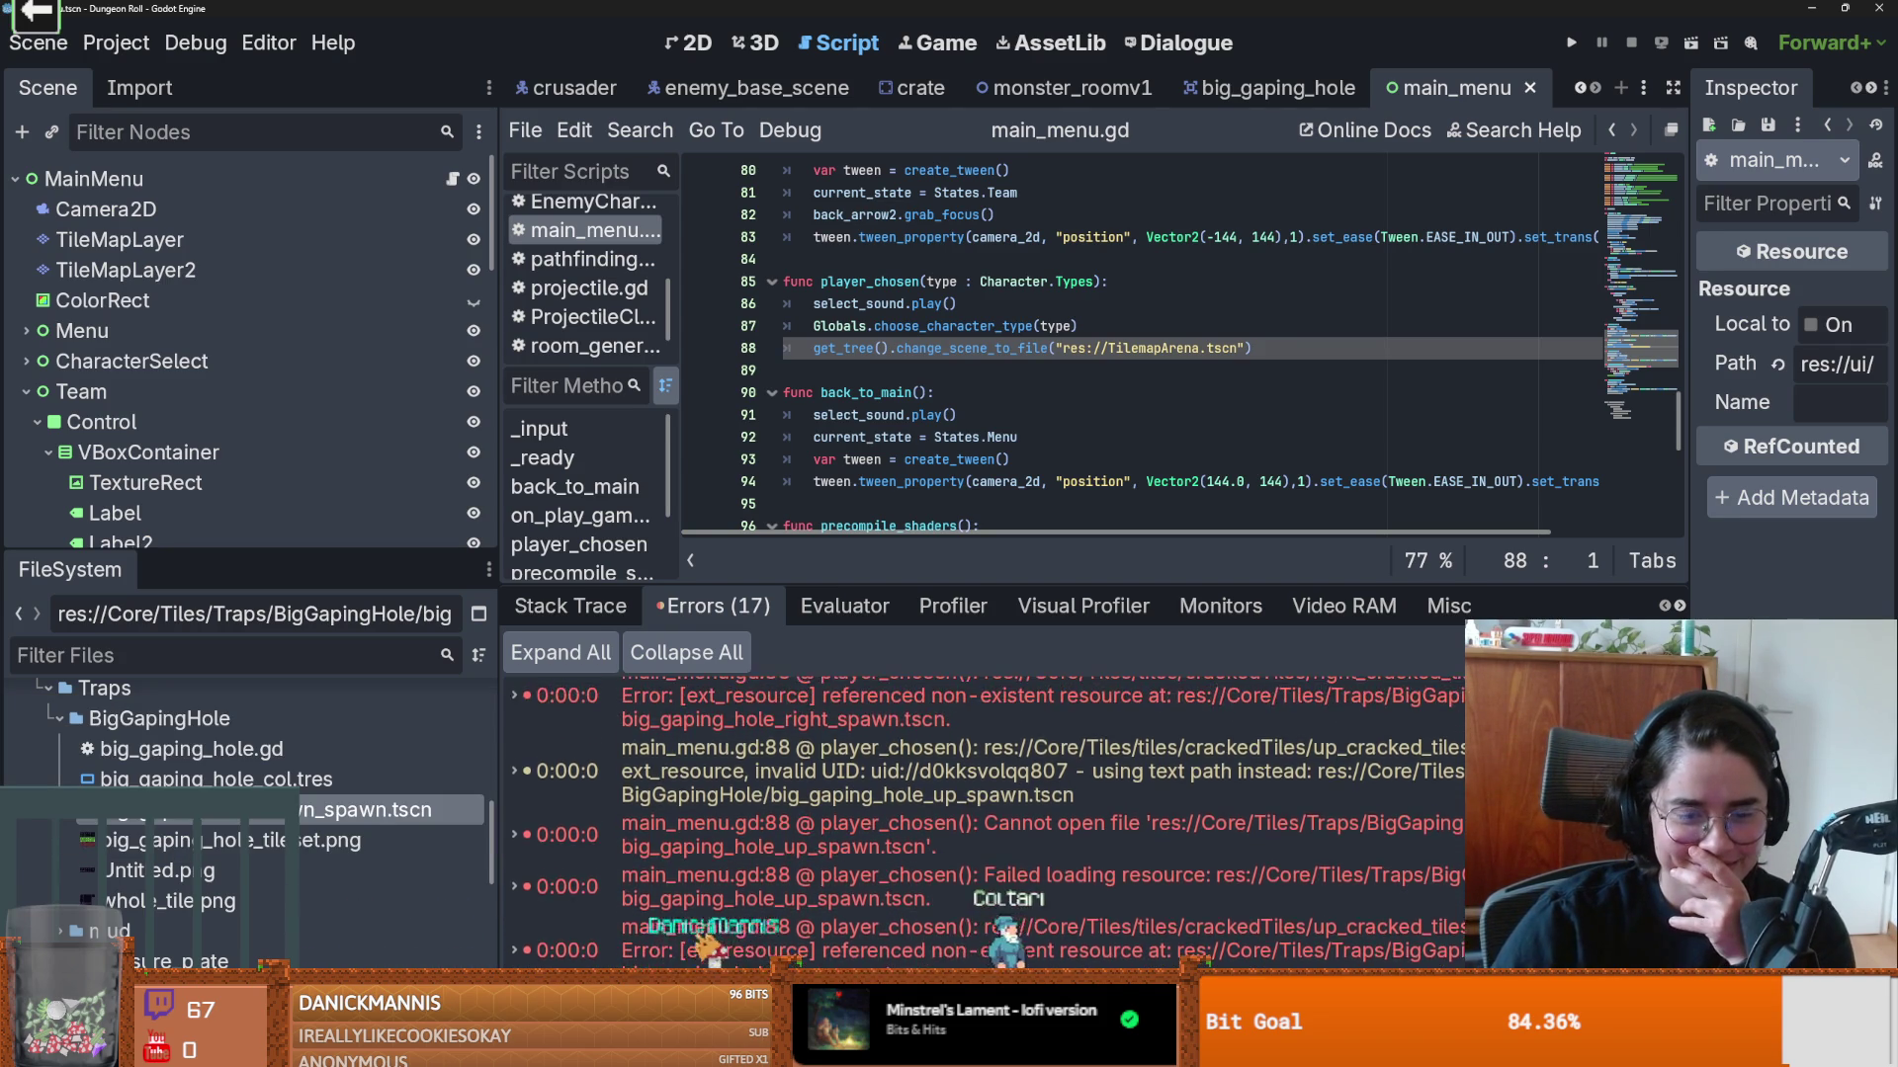
{"action": "scroll", "coordinate": [989, 821], "scroll_direction": "up", "scroll_amount": 4}
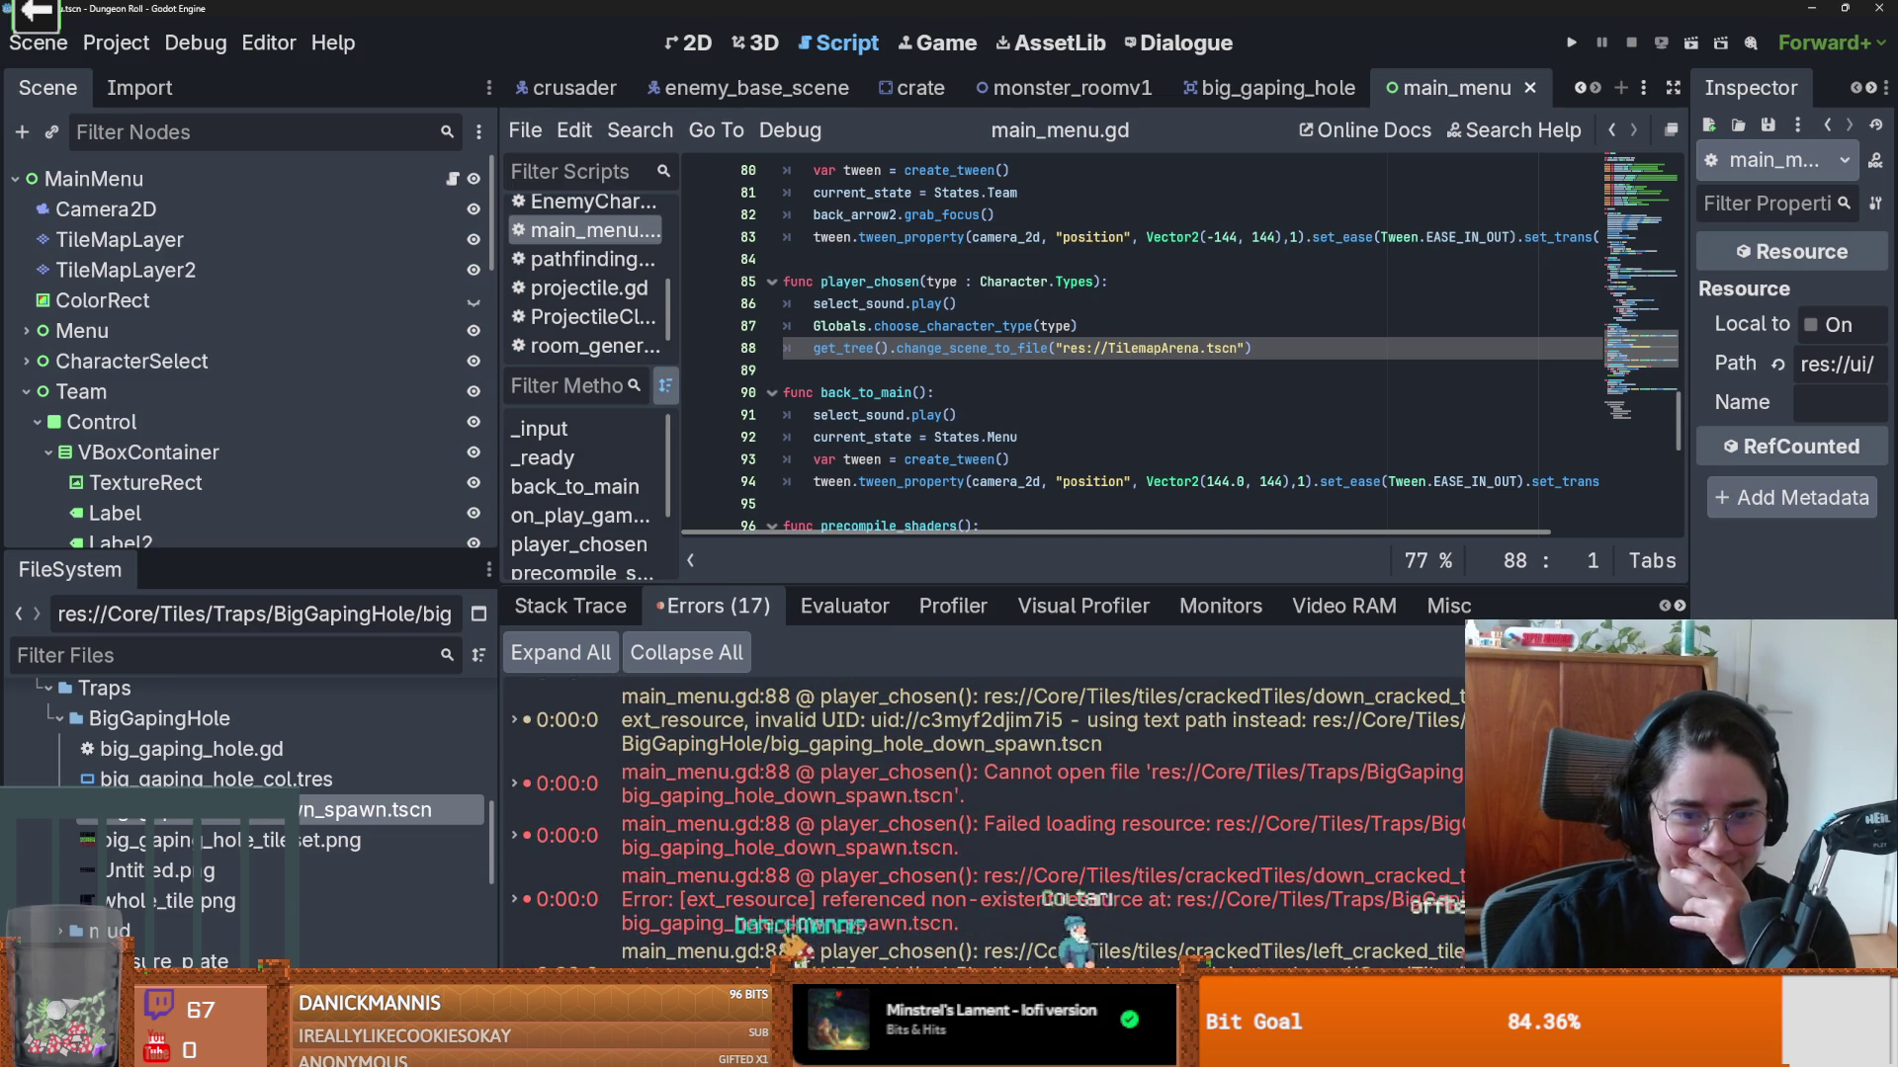
{"action": "scroll", "coordinate": [988, 820], "scroll_direction": "down", "scroll_amount": 3}
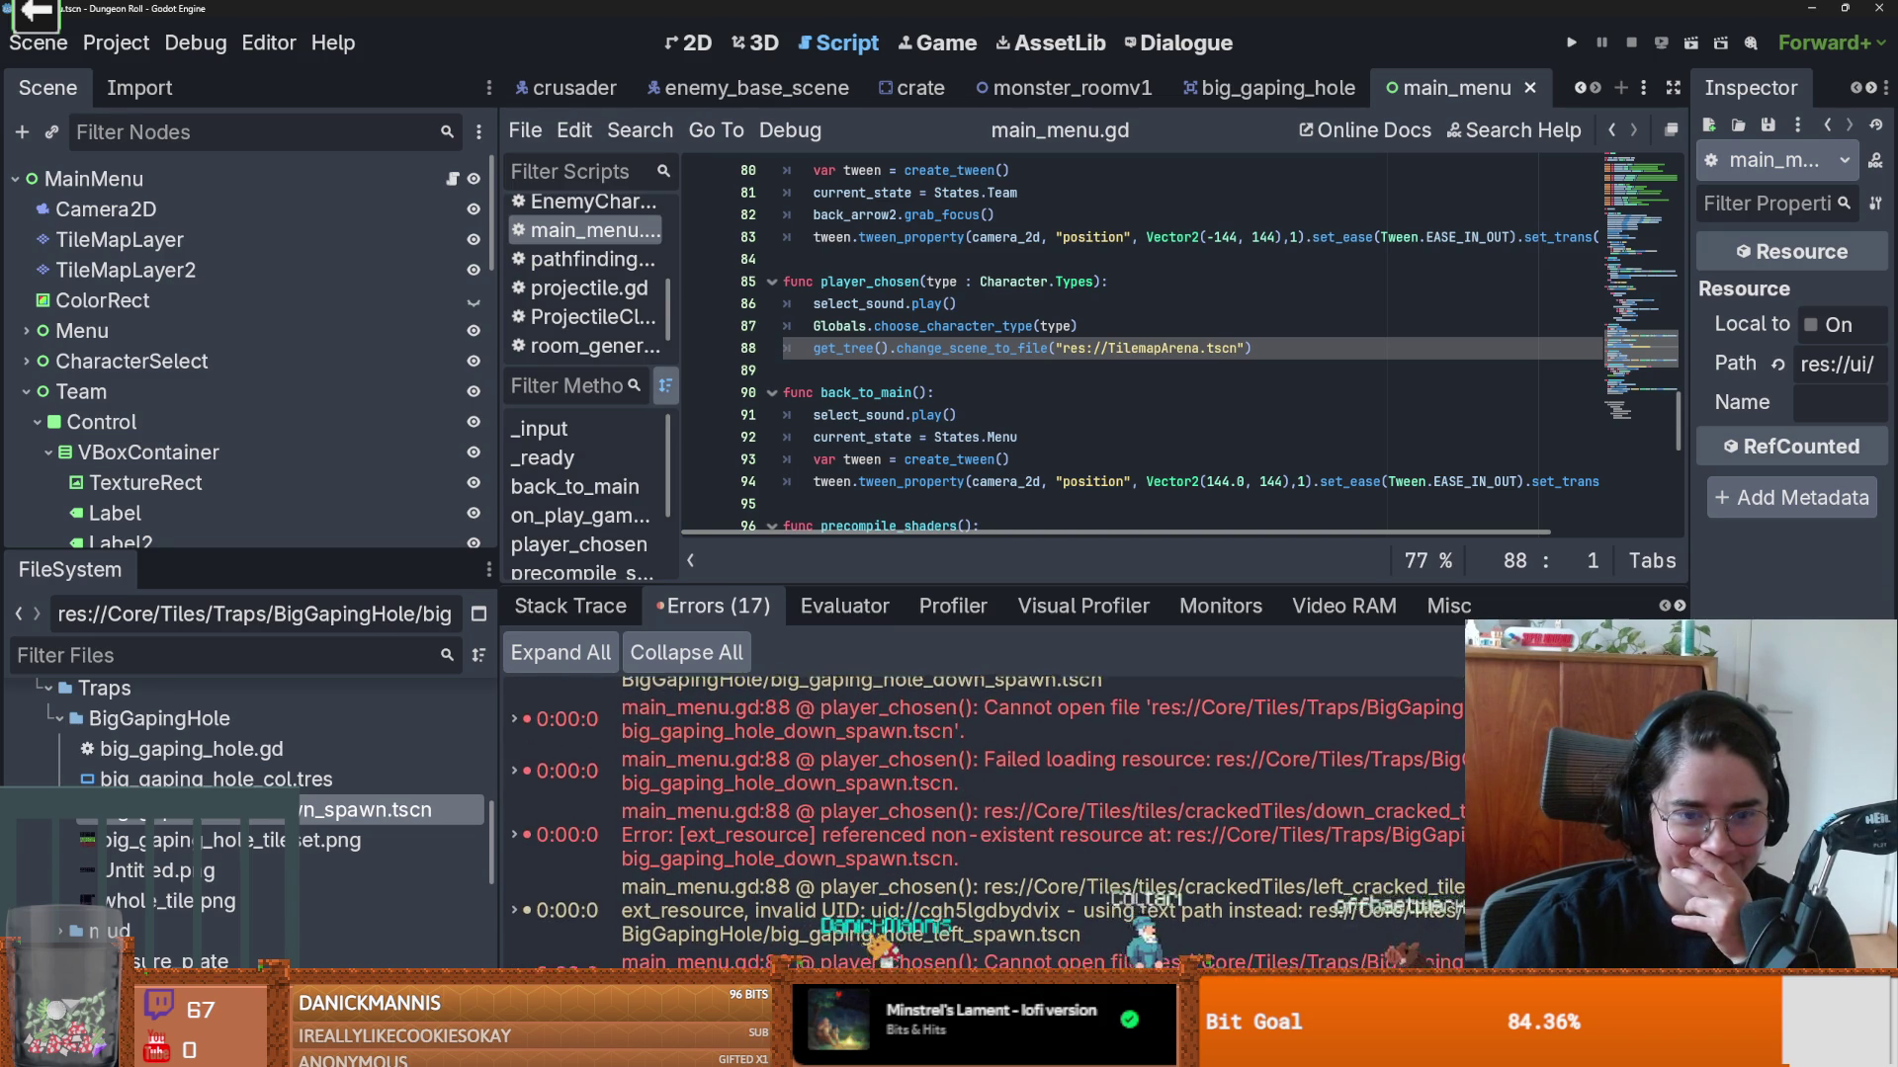
{"action": "scroll", "coordinate": [988, 820], "scroll_direction": "down", "scroll_amount": 3}
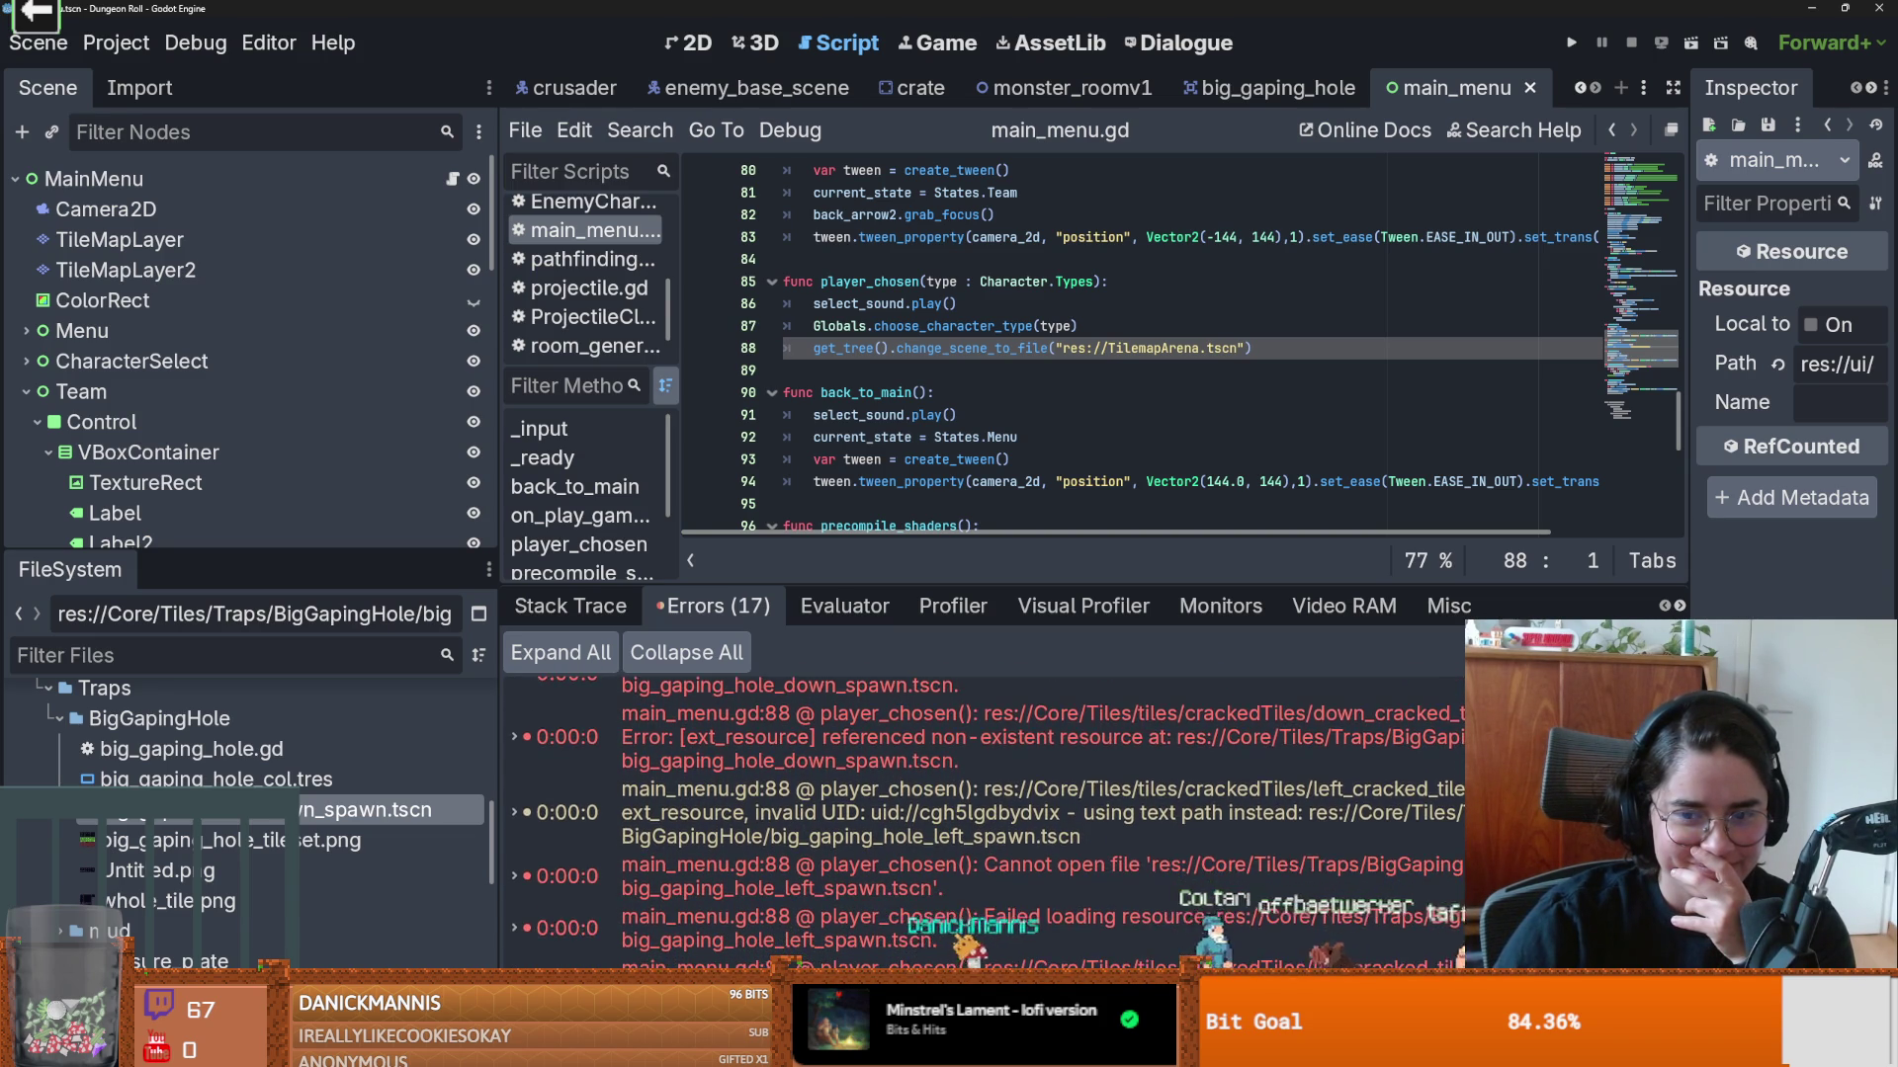
{"action": "scroll", "coordinate": [988, 820], "scroll_direction": "down", "scroll_amount": 4}
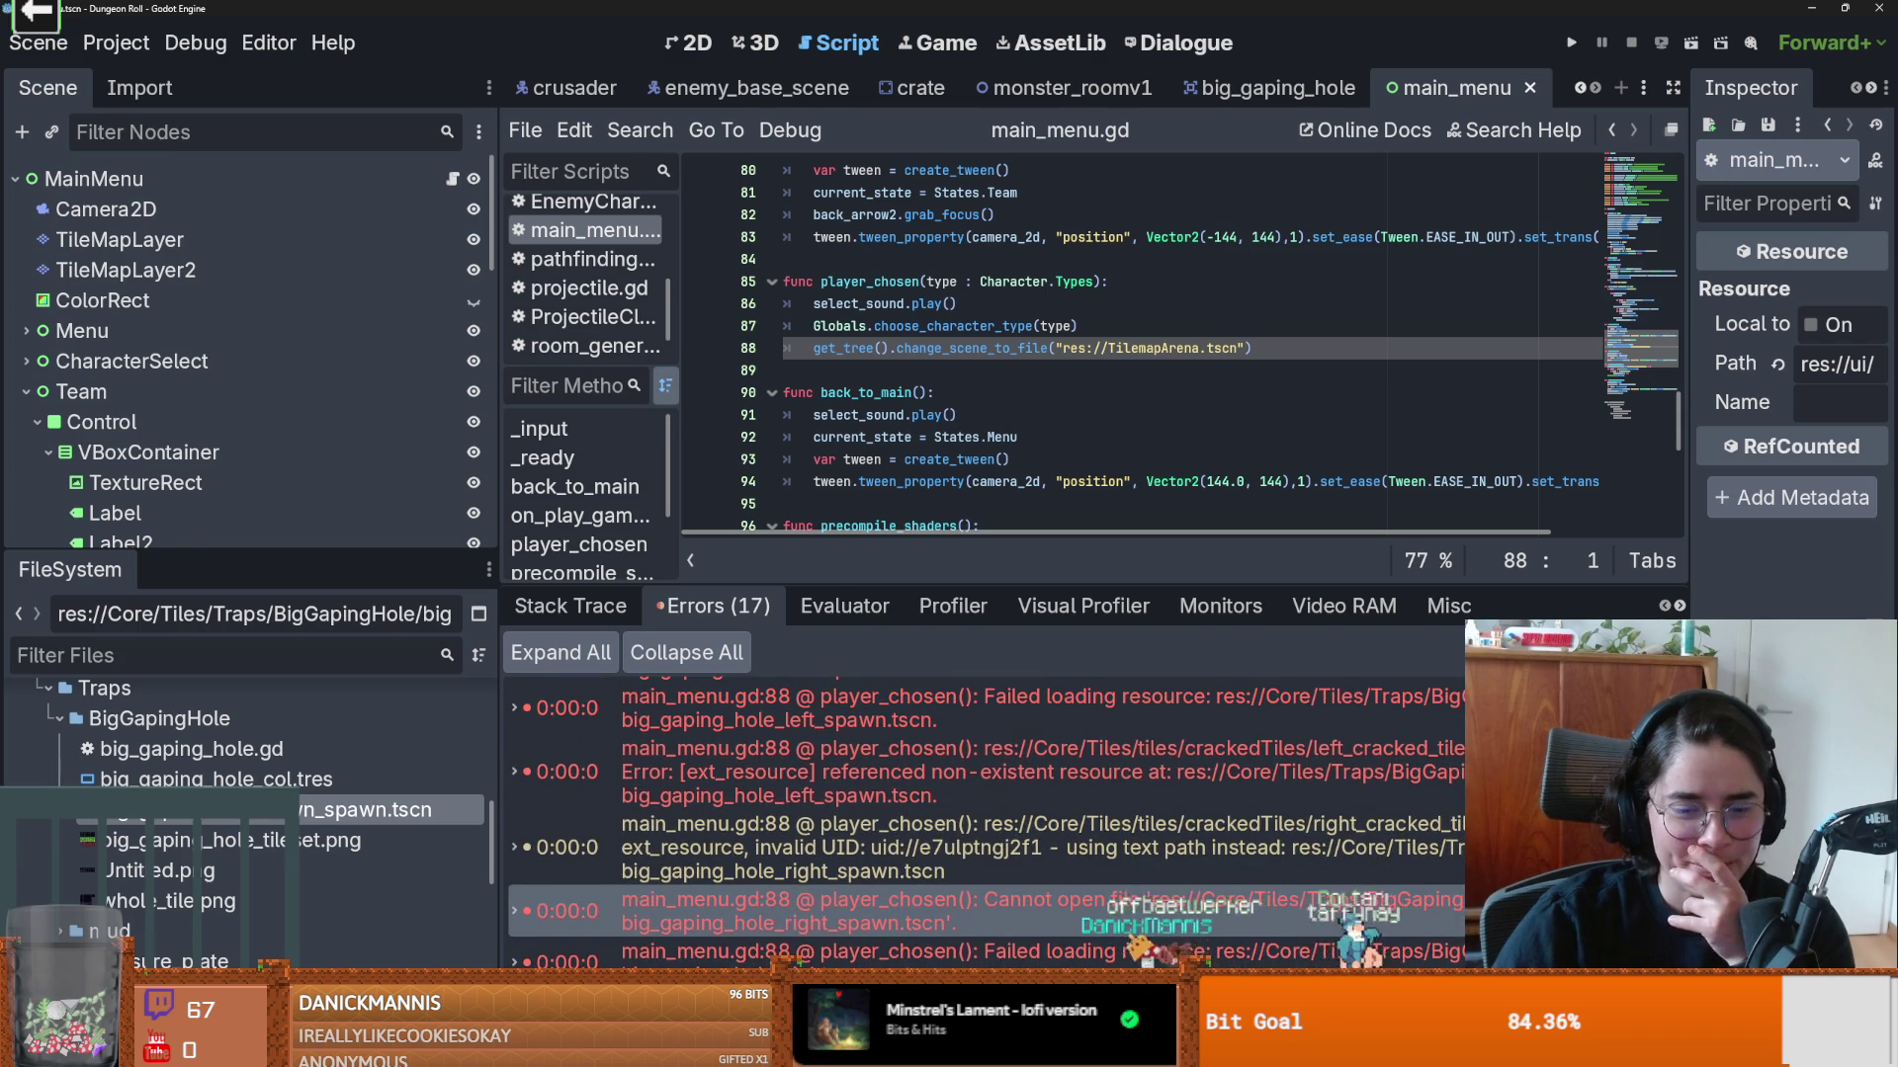
{"action": "scroll", "coordinate": [988, 820], "scroll_direction": "down", "scroll_amount": 5}
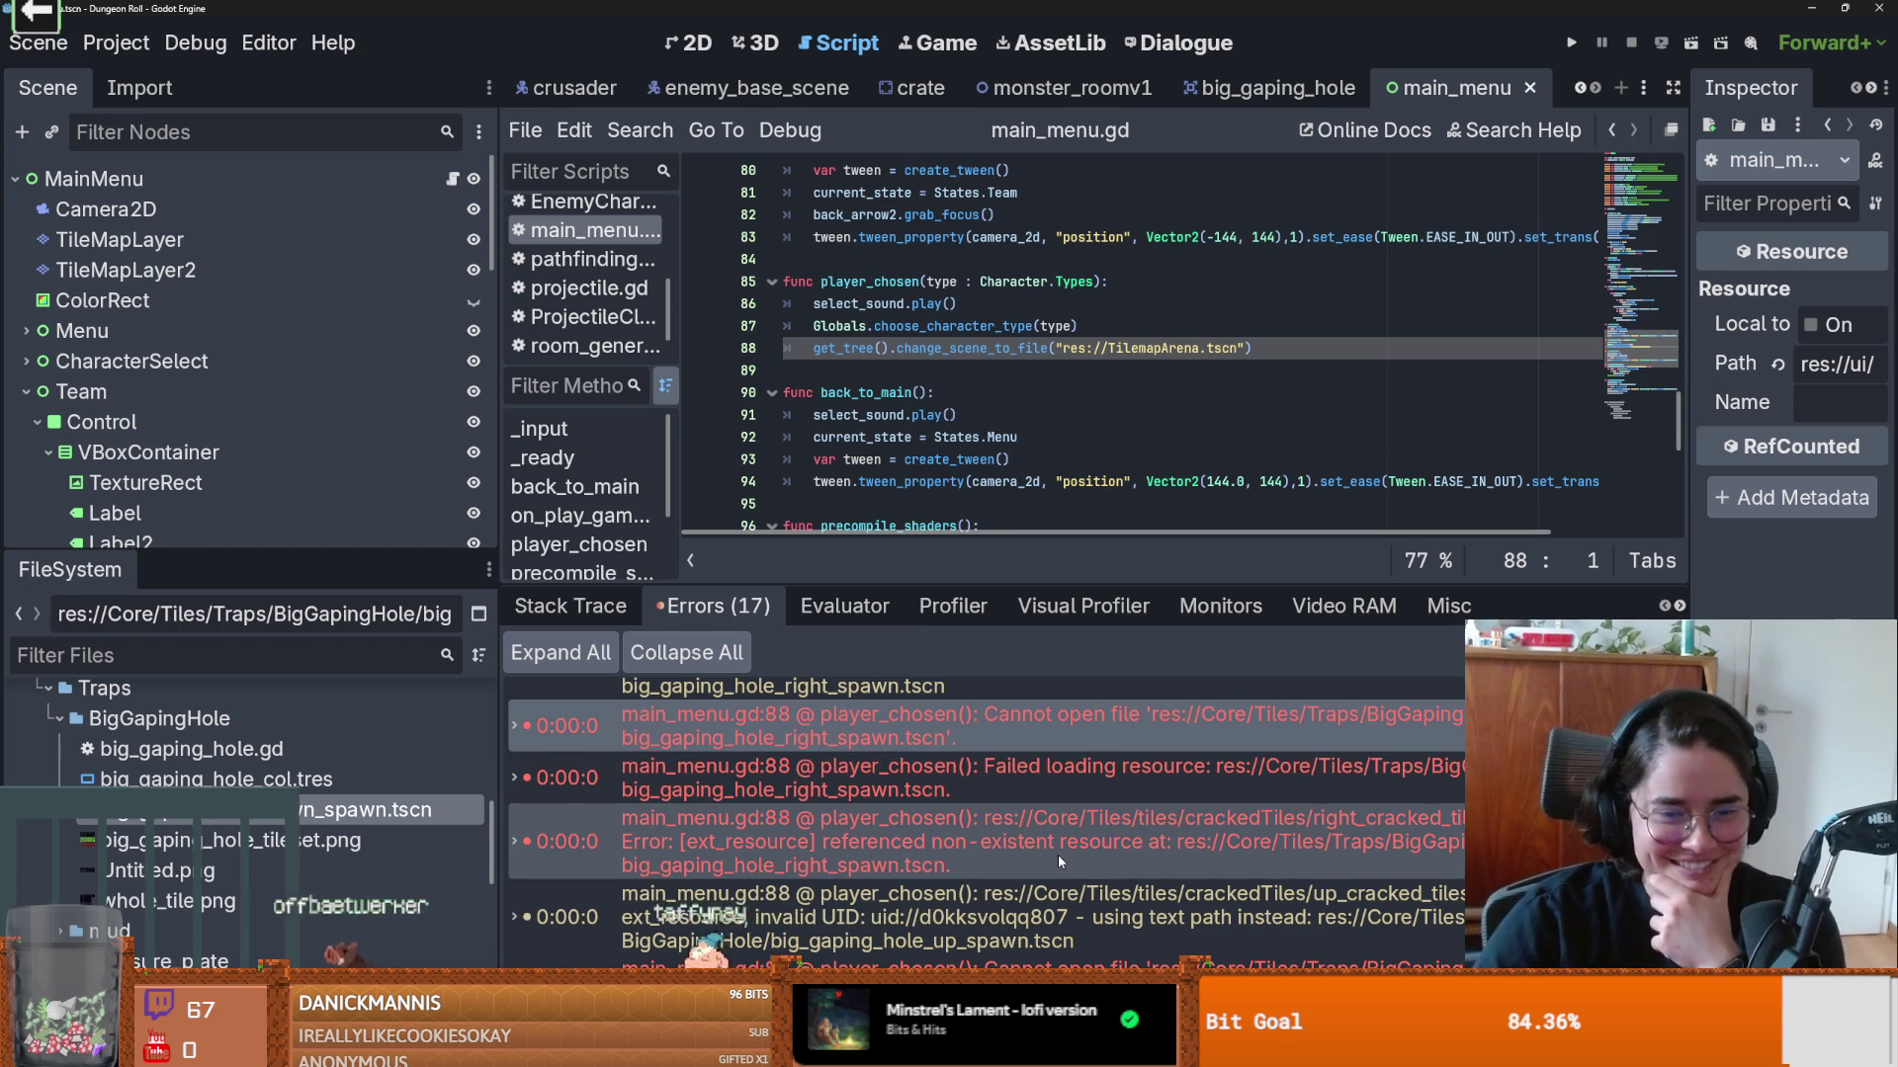
{"action": "scroll", "coordinate": [1058, 856], "scroll_direction": "down", "scroll_amount": 2}
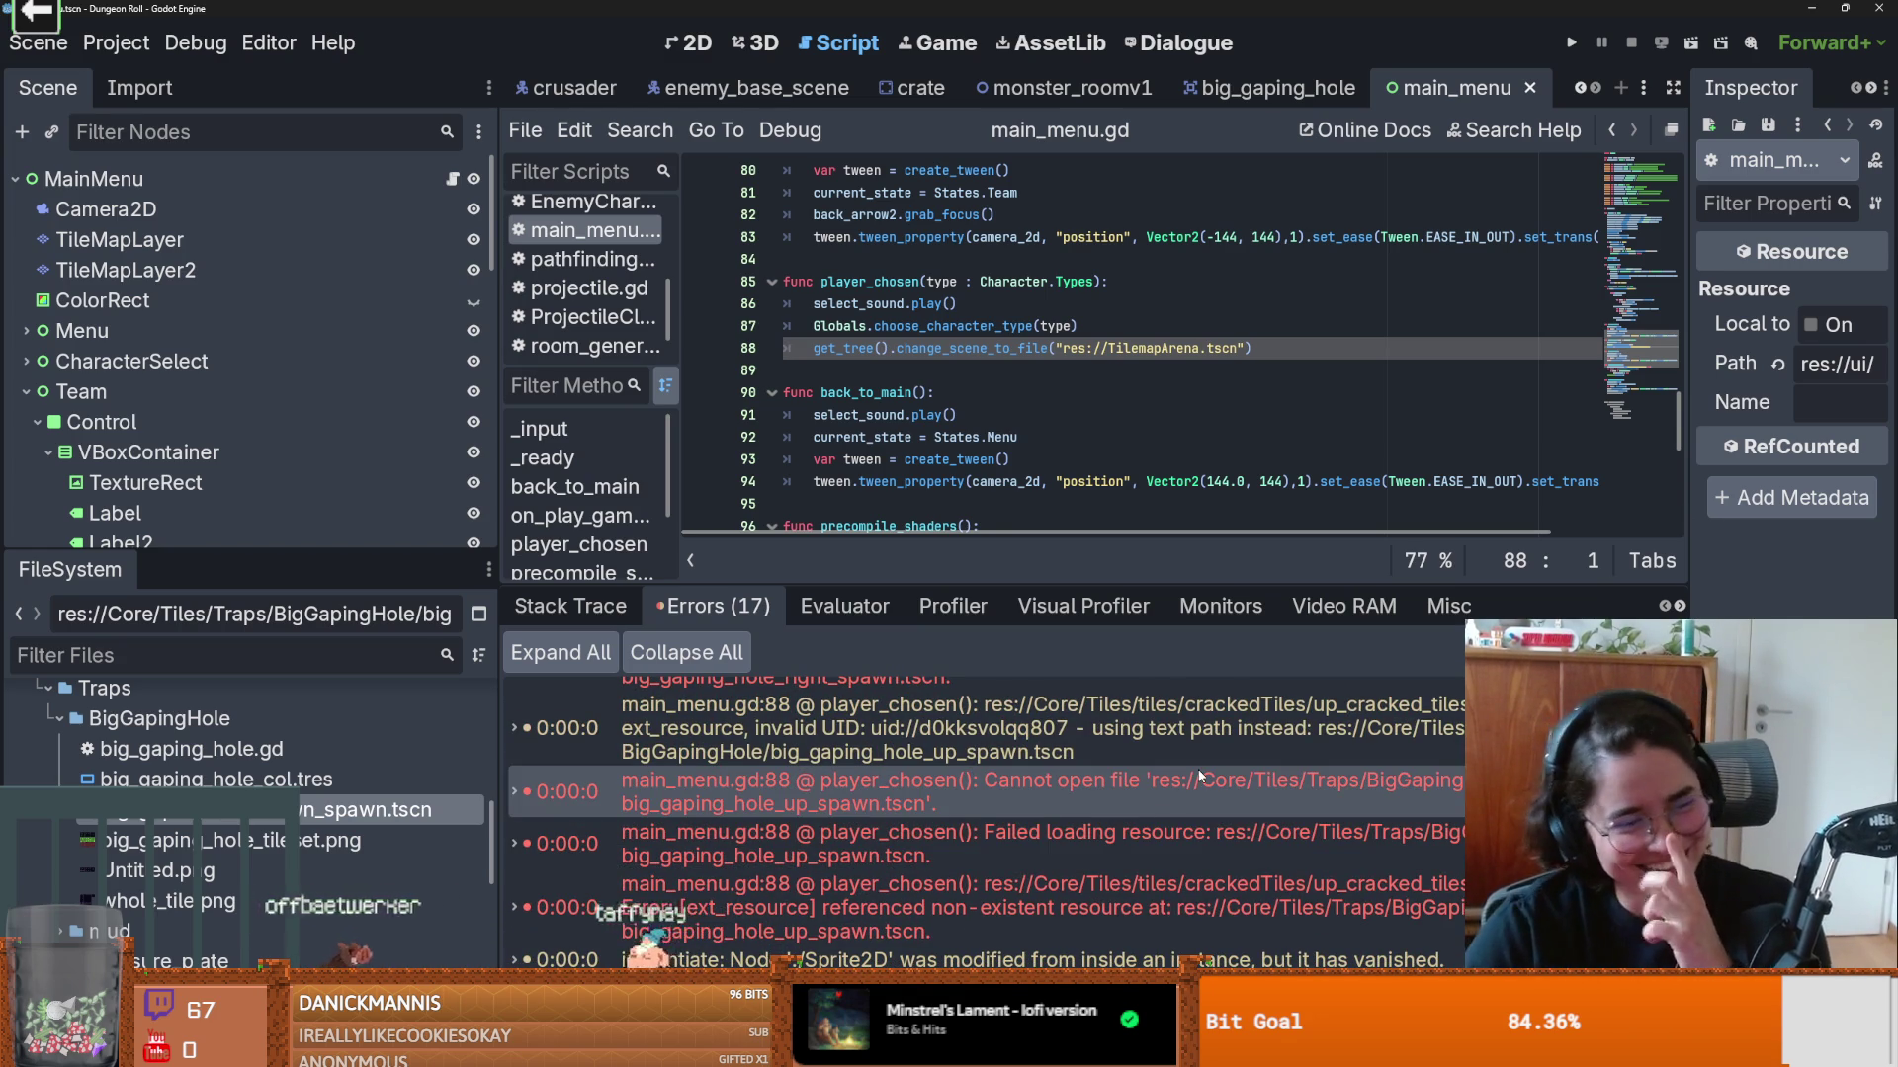
{"action": "left_click", "coordinate": [1200, 779]}
{"action": "left_click", "coordinate": [1439, 779]}
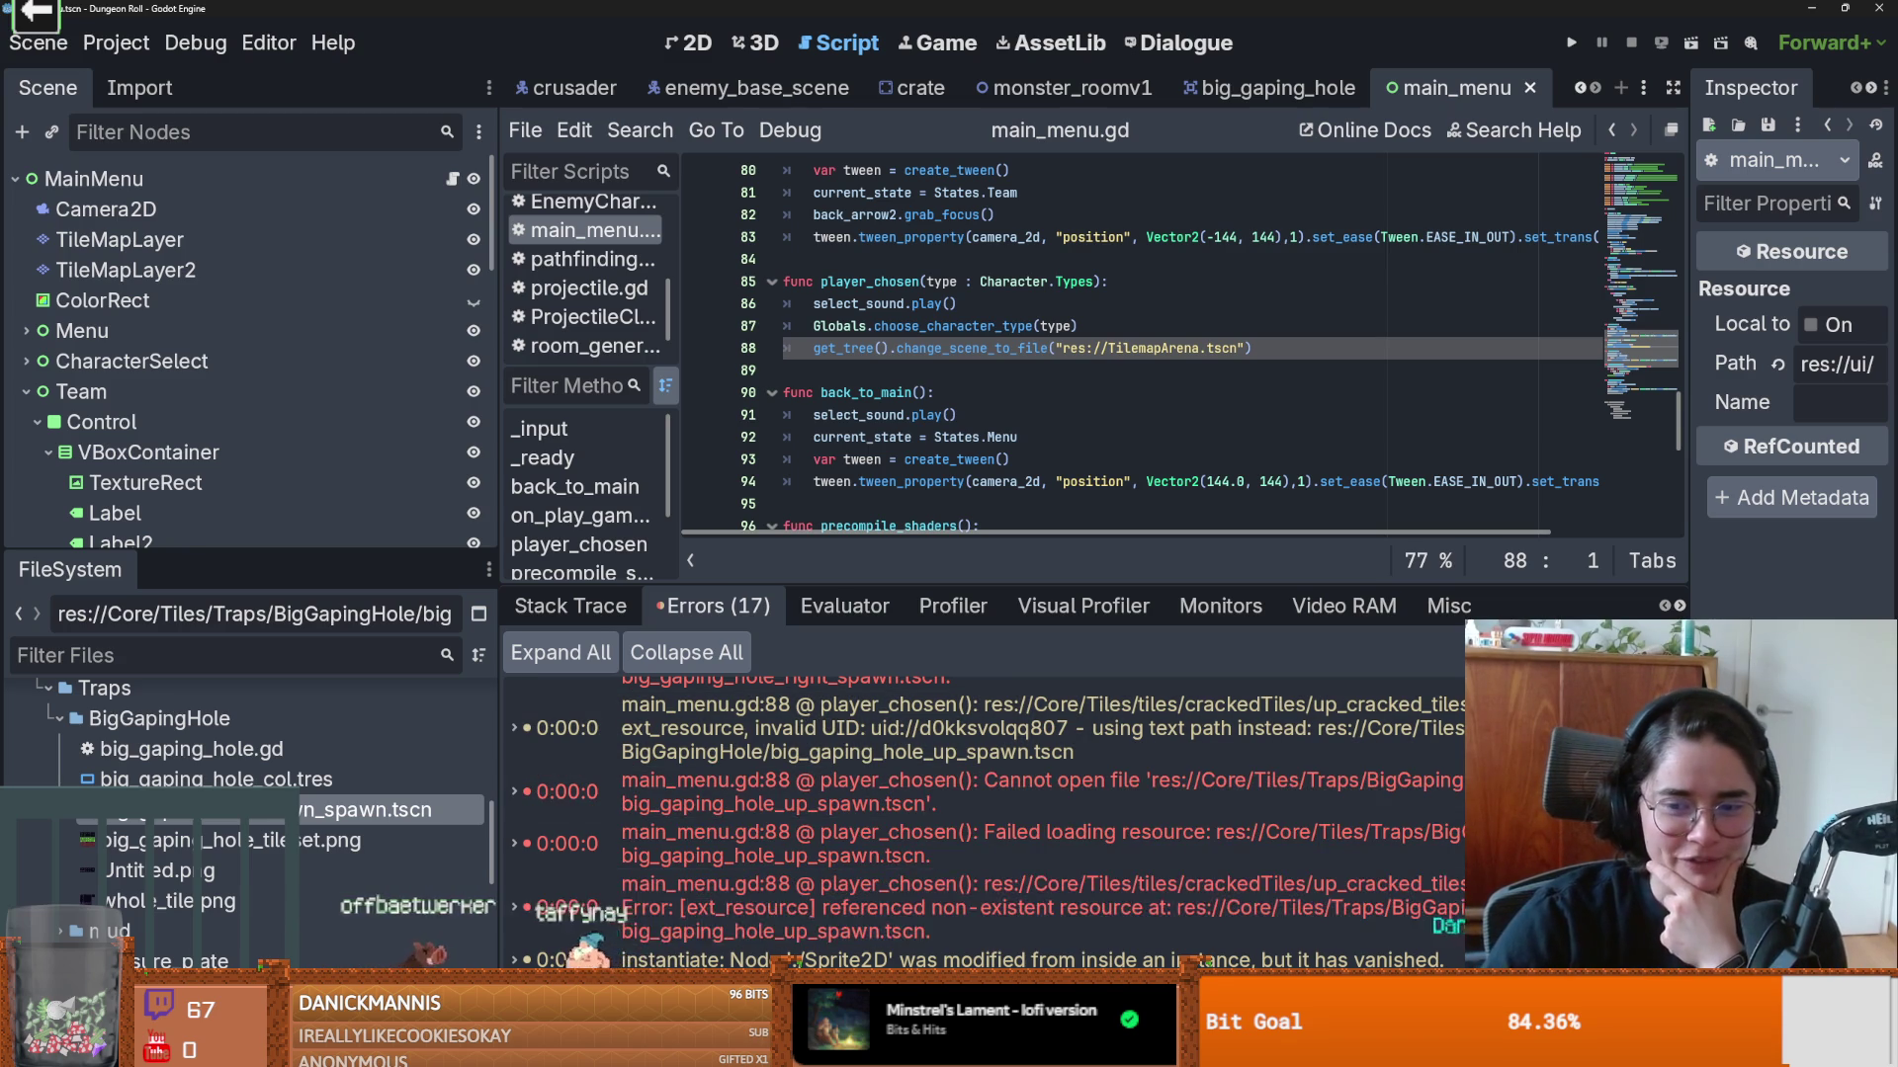
{"action": "mouse_move", "coordinate": [1129, 768]}
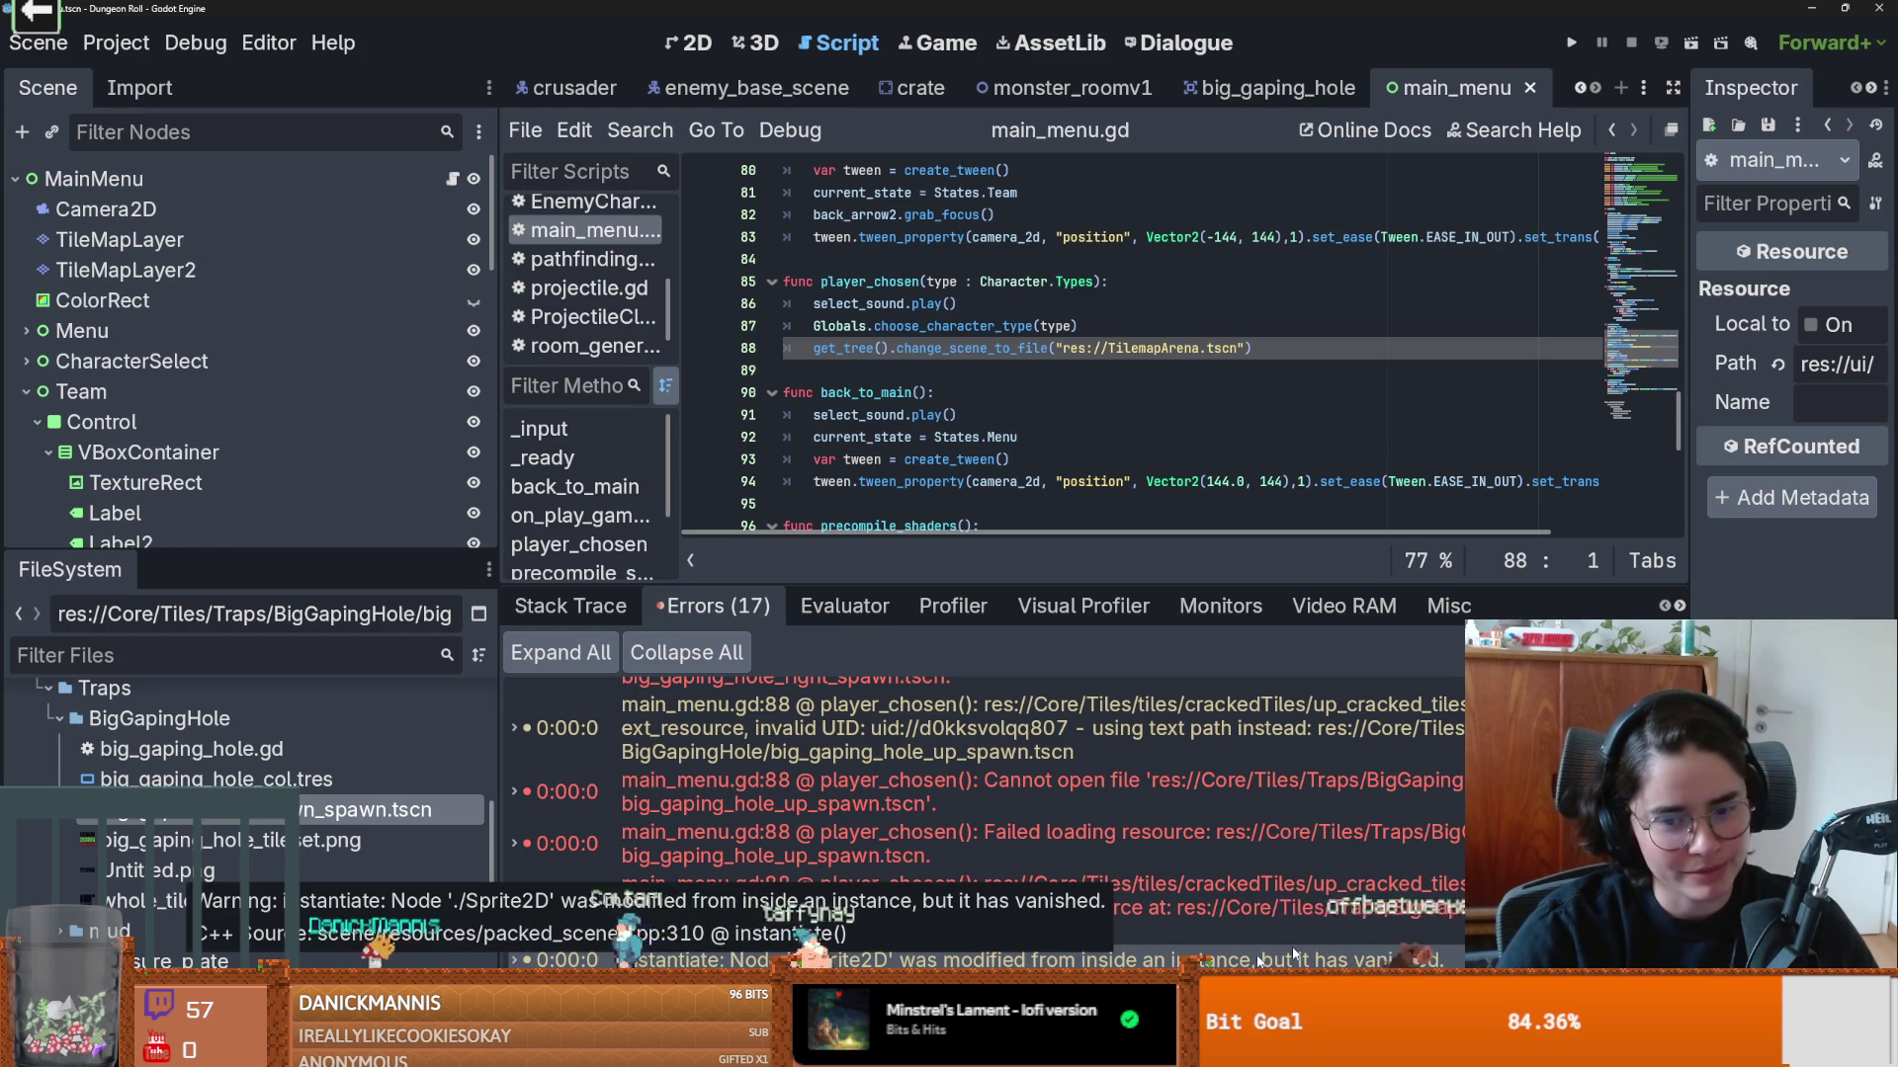
{"action": "scroll", "coordinate": [989, 821], "scroll_direction": "down", "scroll_amount": 3}
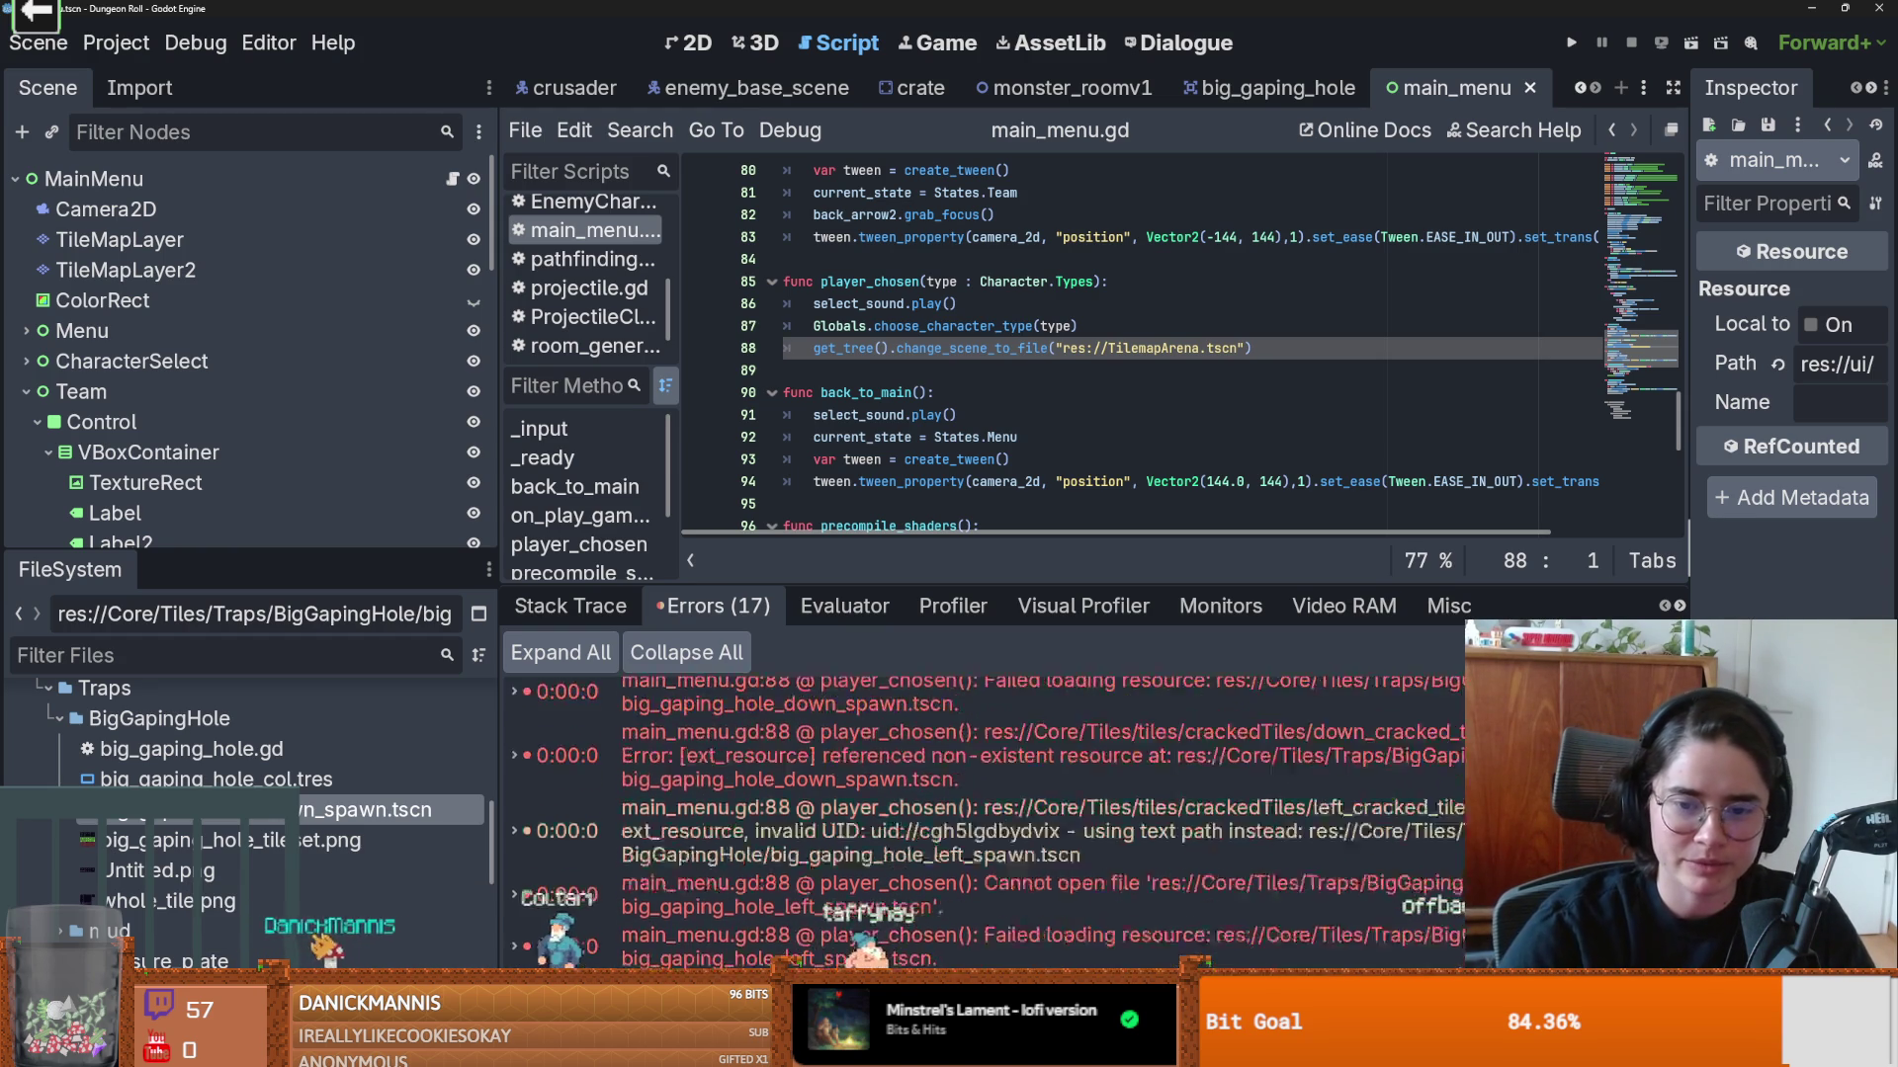
{"action": "scroll", "coordinate": [988, 820], "scroll_direction": "down", "scroll_amount": 1}
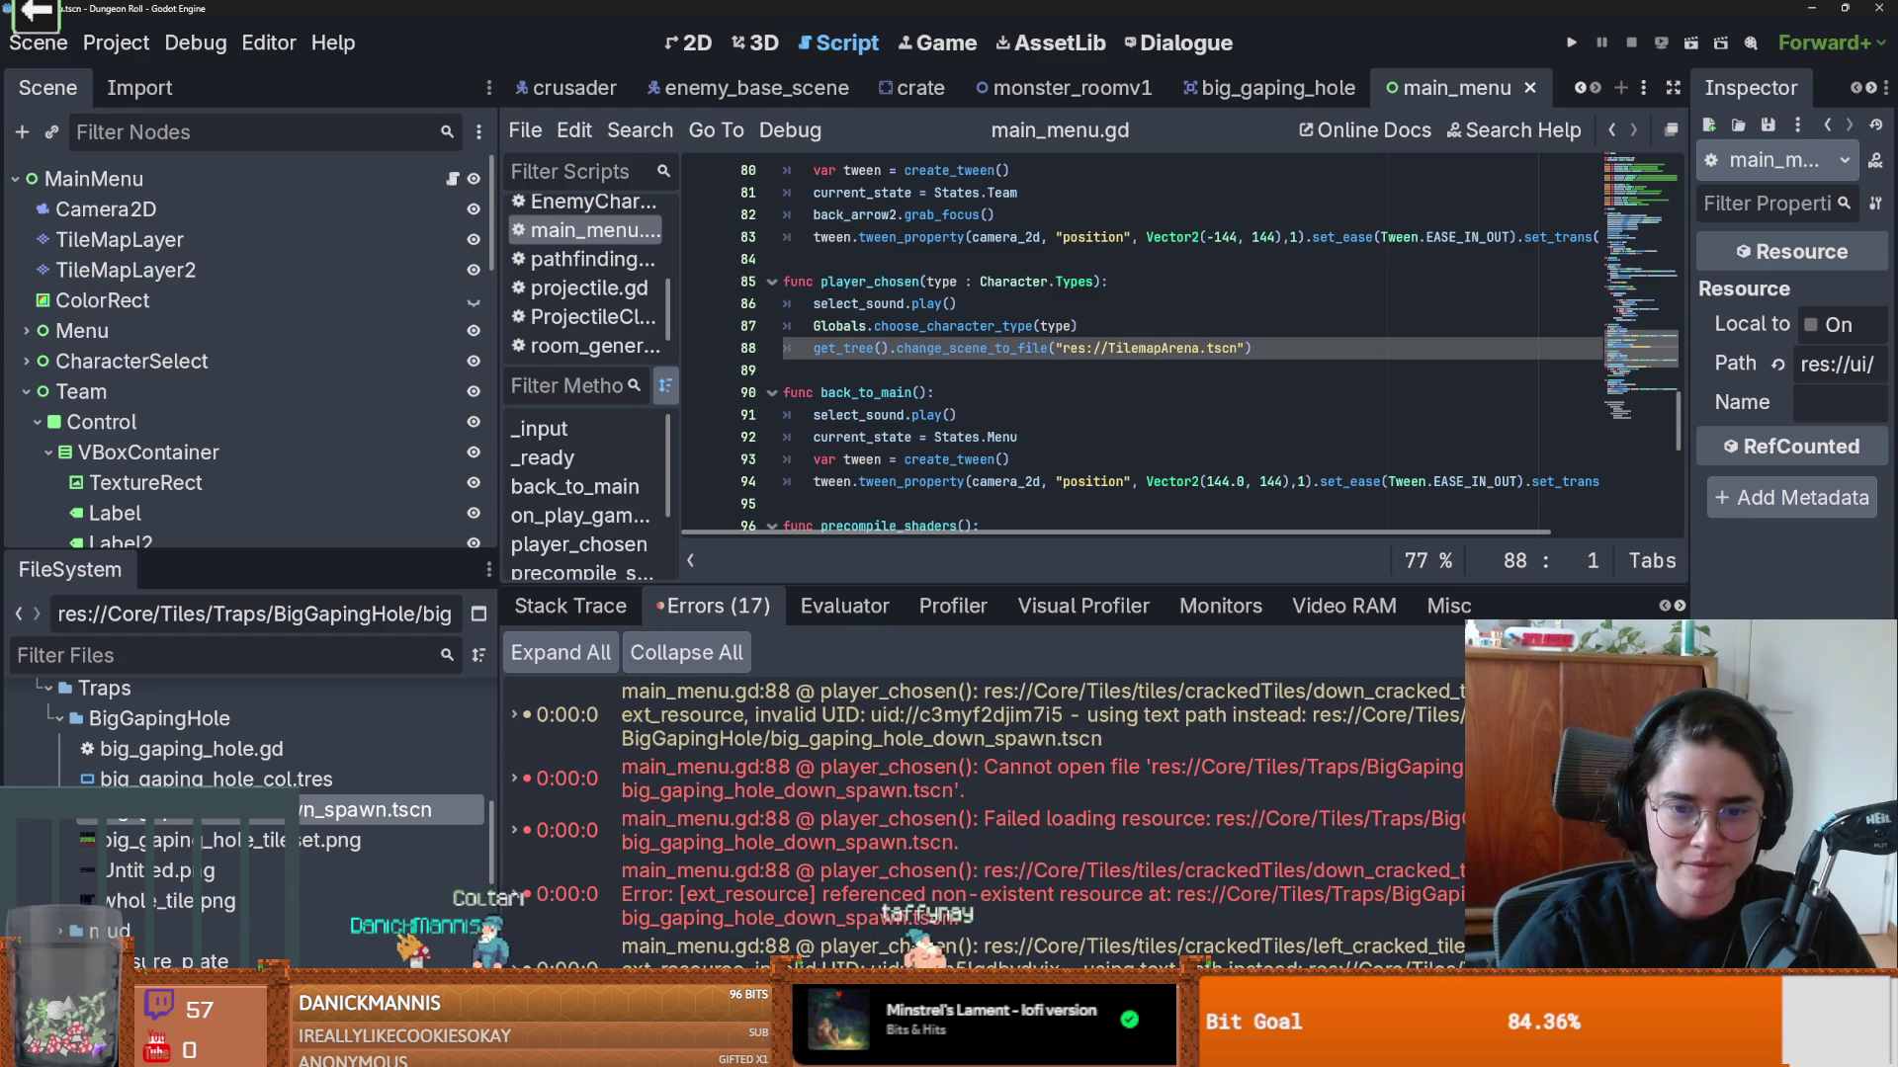
{"action": "scroll", "coordinate": [988, 820], "scroll_direction": "down", "scroll_amount": 2}
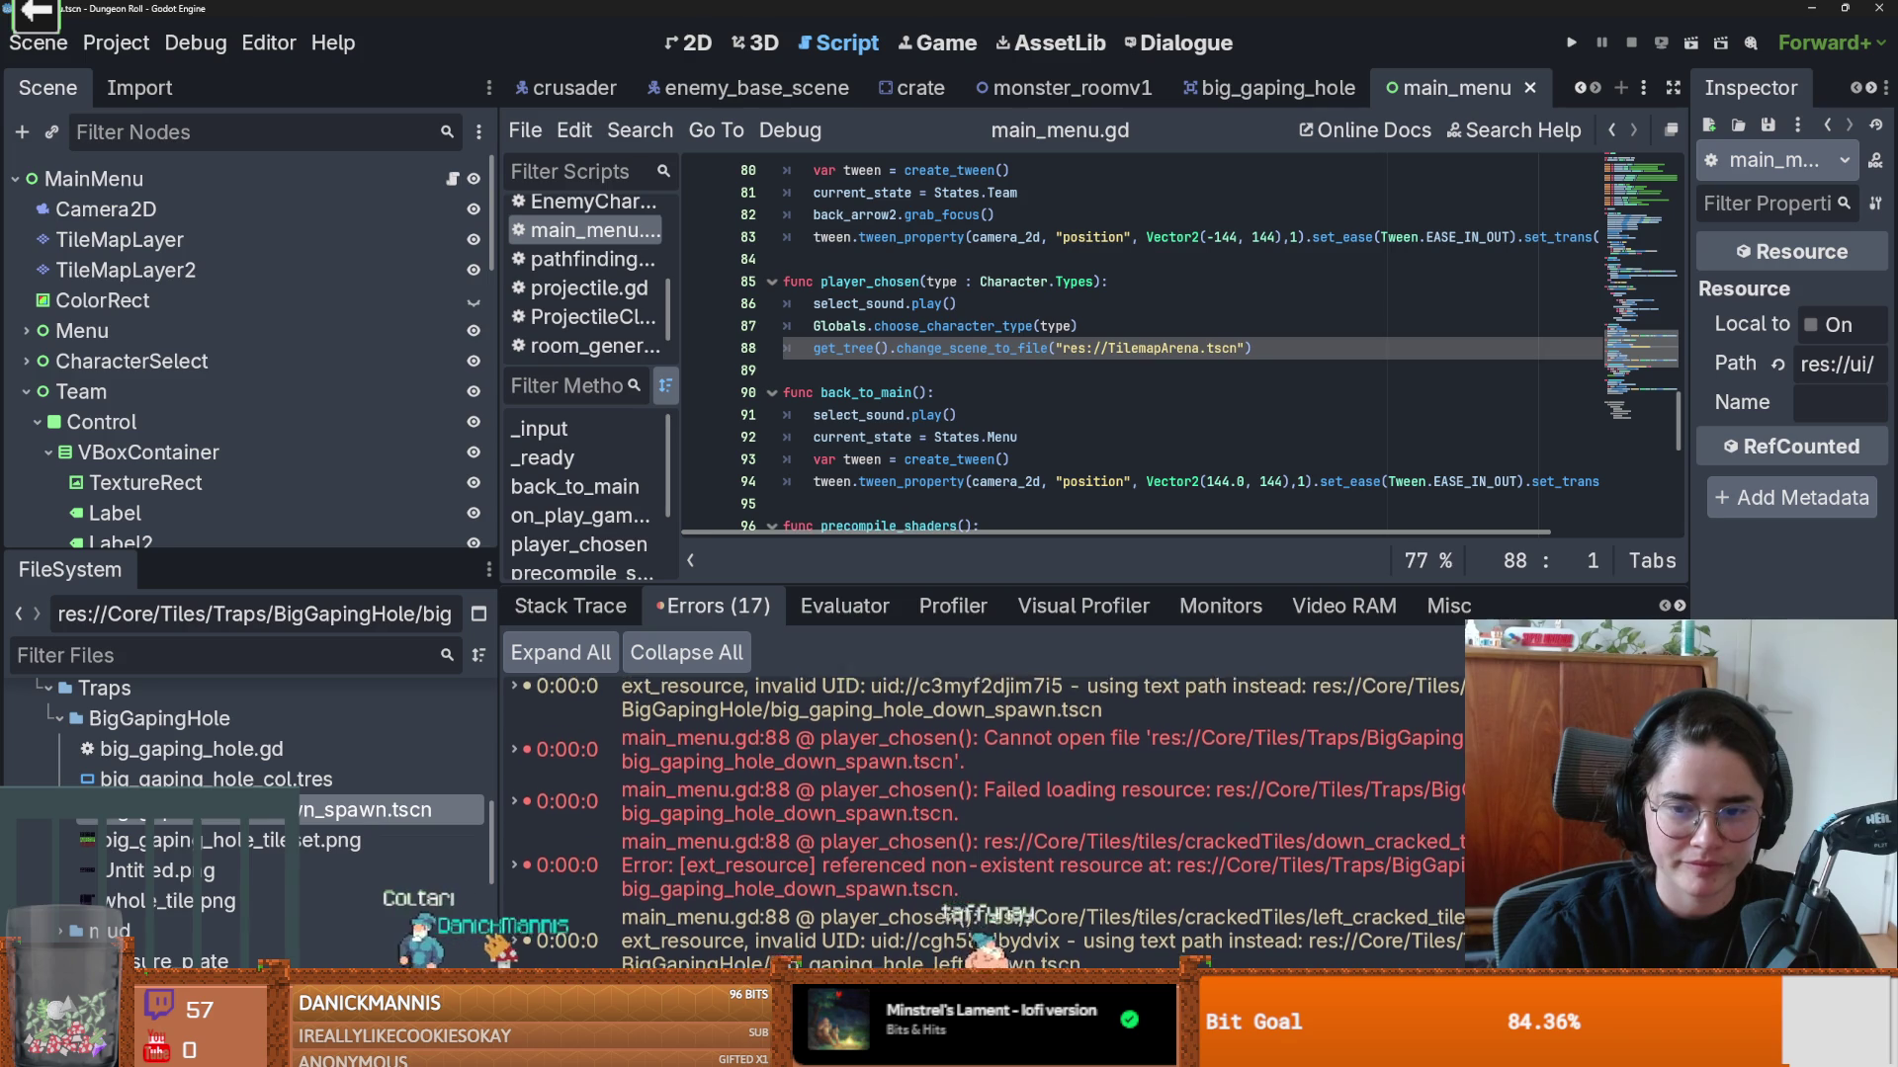
{"action": "scroll", "coordinate": [989, 820], "scroll_direction": "down", "scroll_amount": 3}
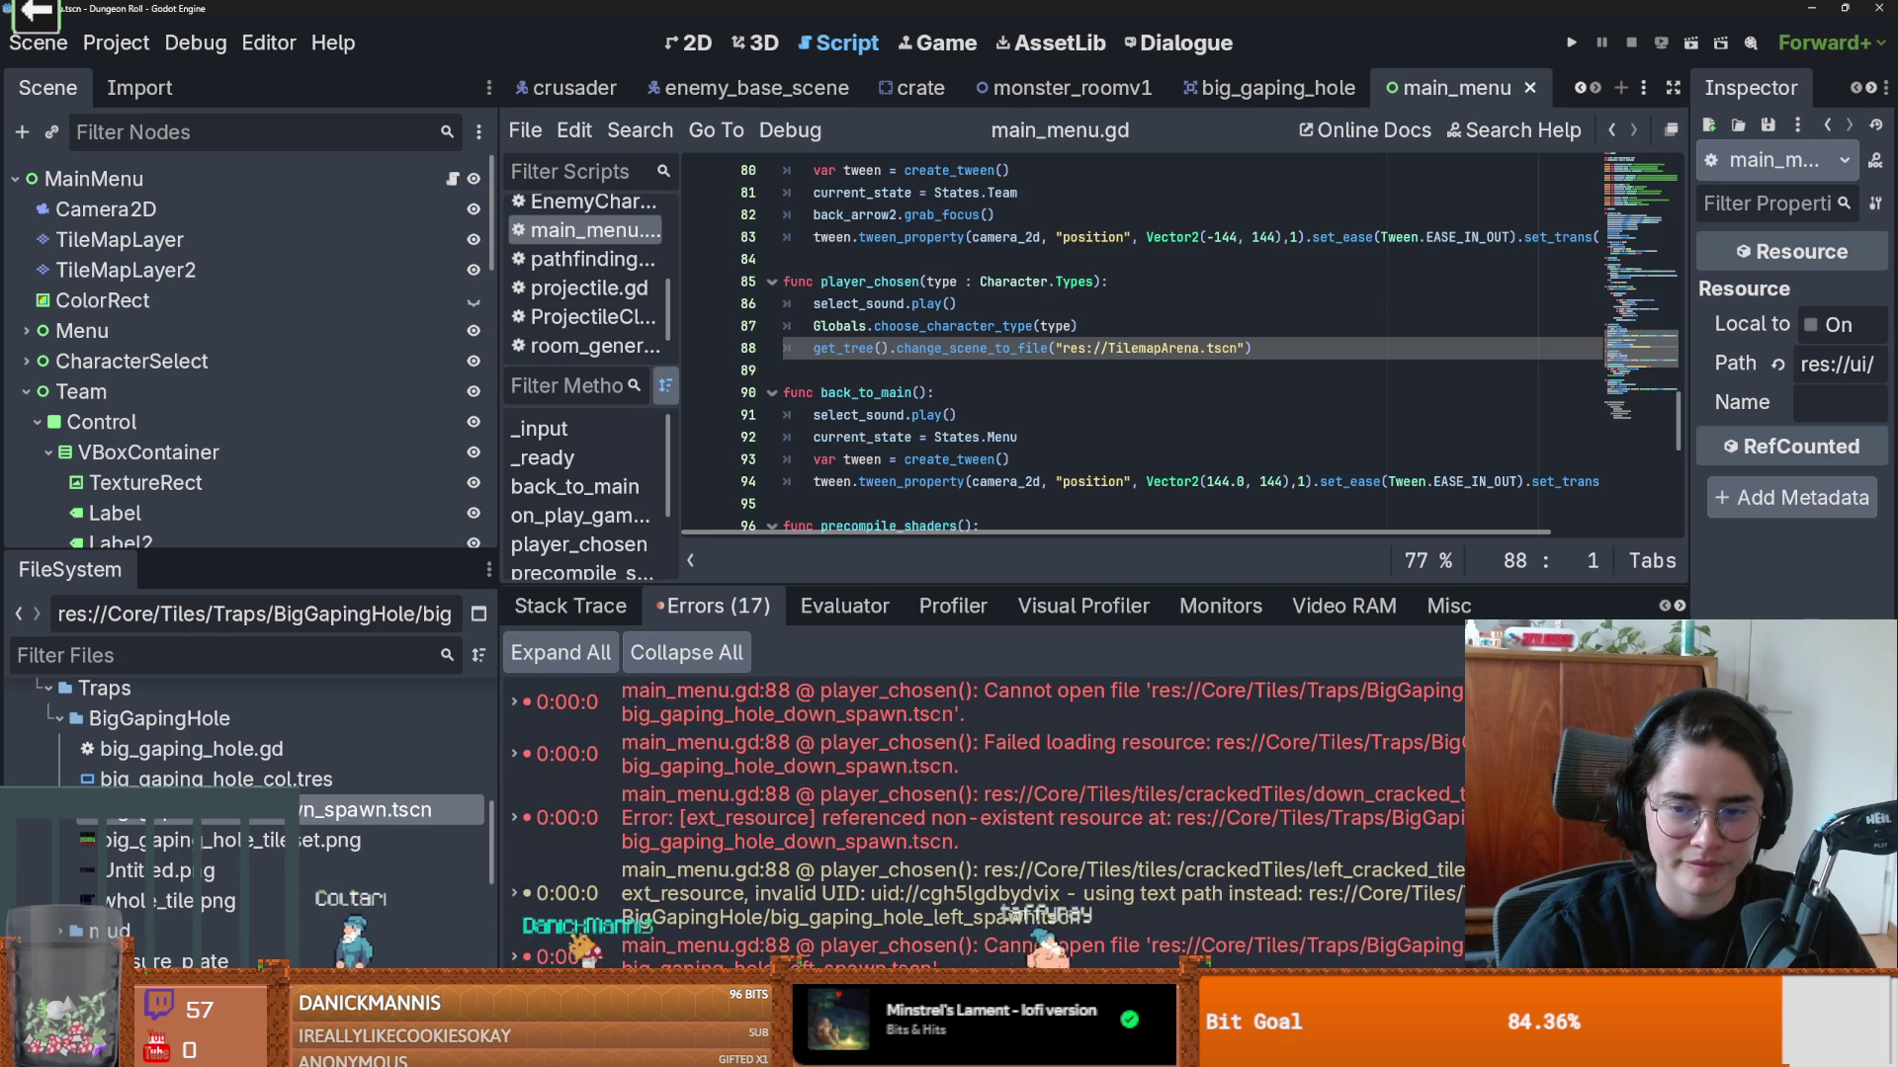
{"action": "scroll", "coordinate": [989, 820], "scroll_direction": "up", "scroll_amount": 3}
{"action": "scroll", "coordinate": [989, 821], "scroll_direction": "up", "scroll_amount": 2}
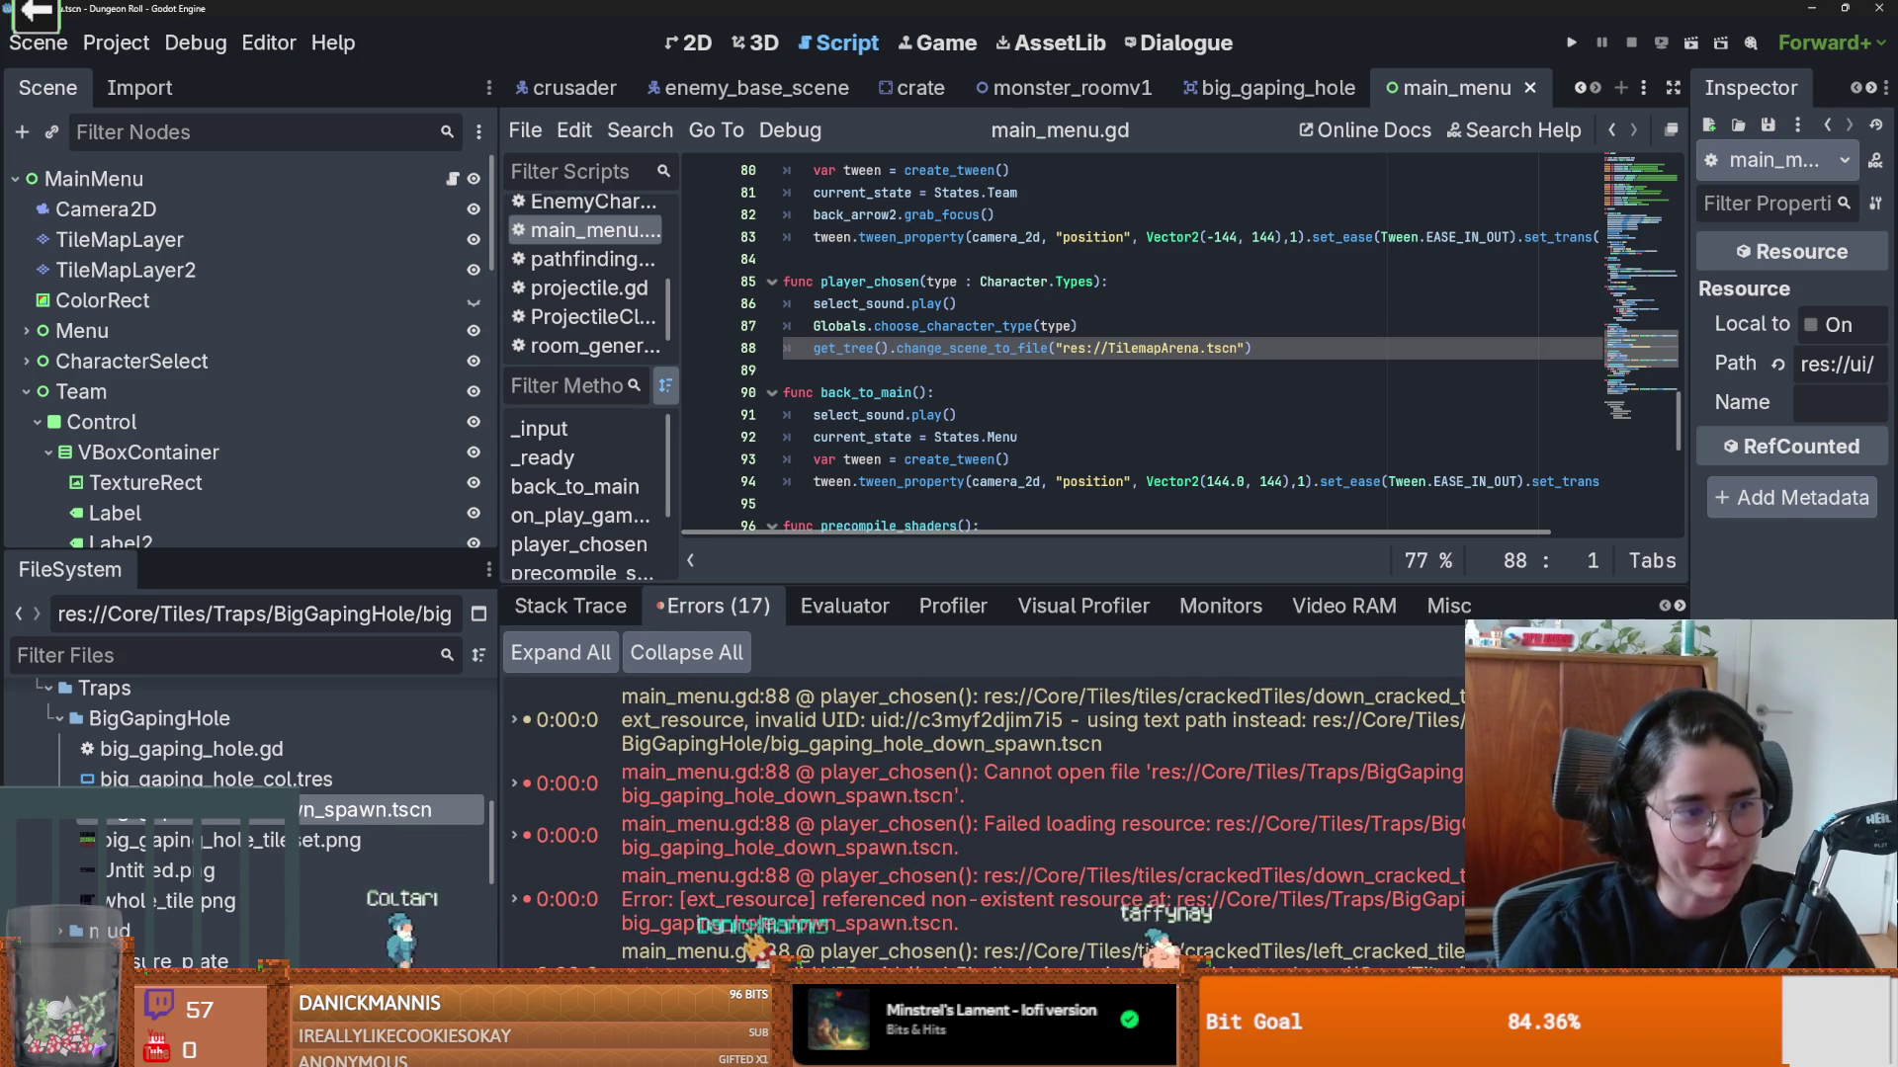
{"action": "scroll", "coordinate": [1237, 826], "scroll_direction": "down", "scroll_amount": 4}
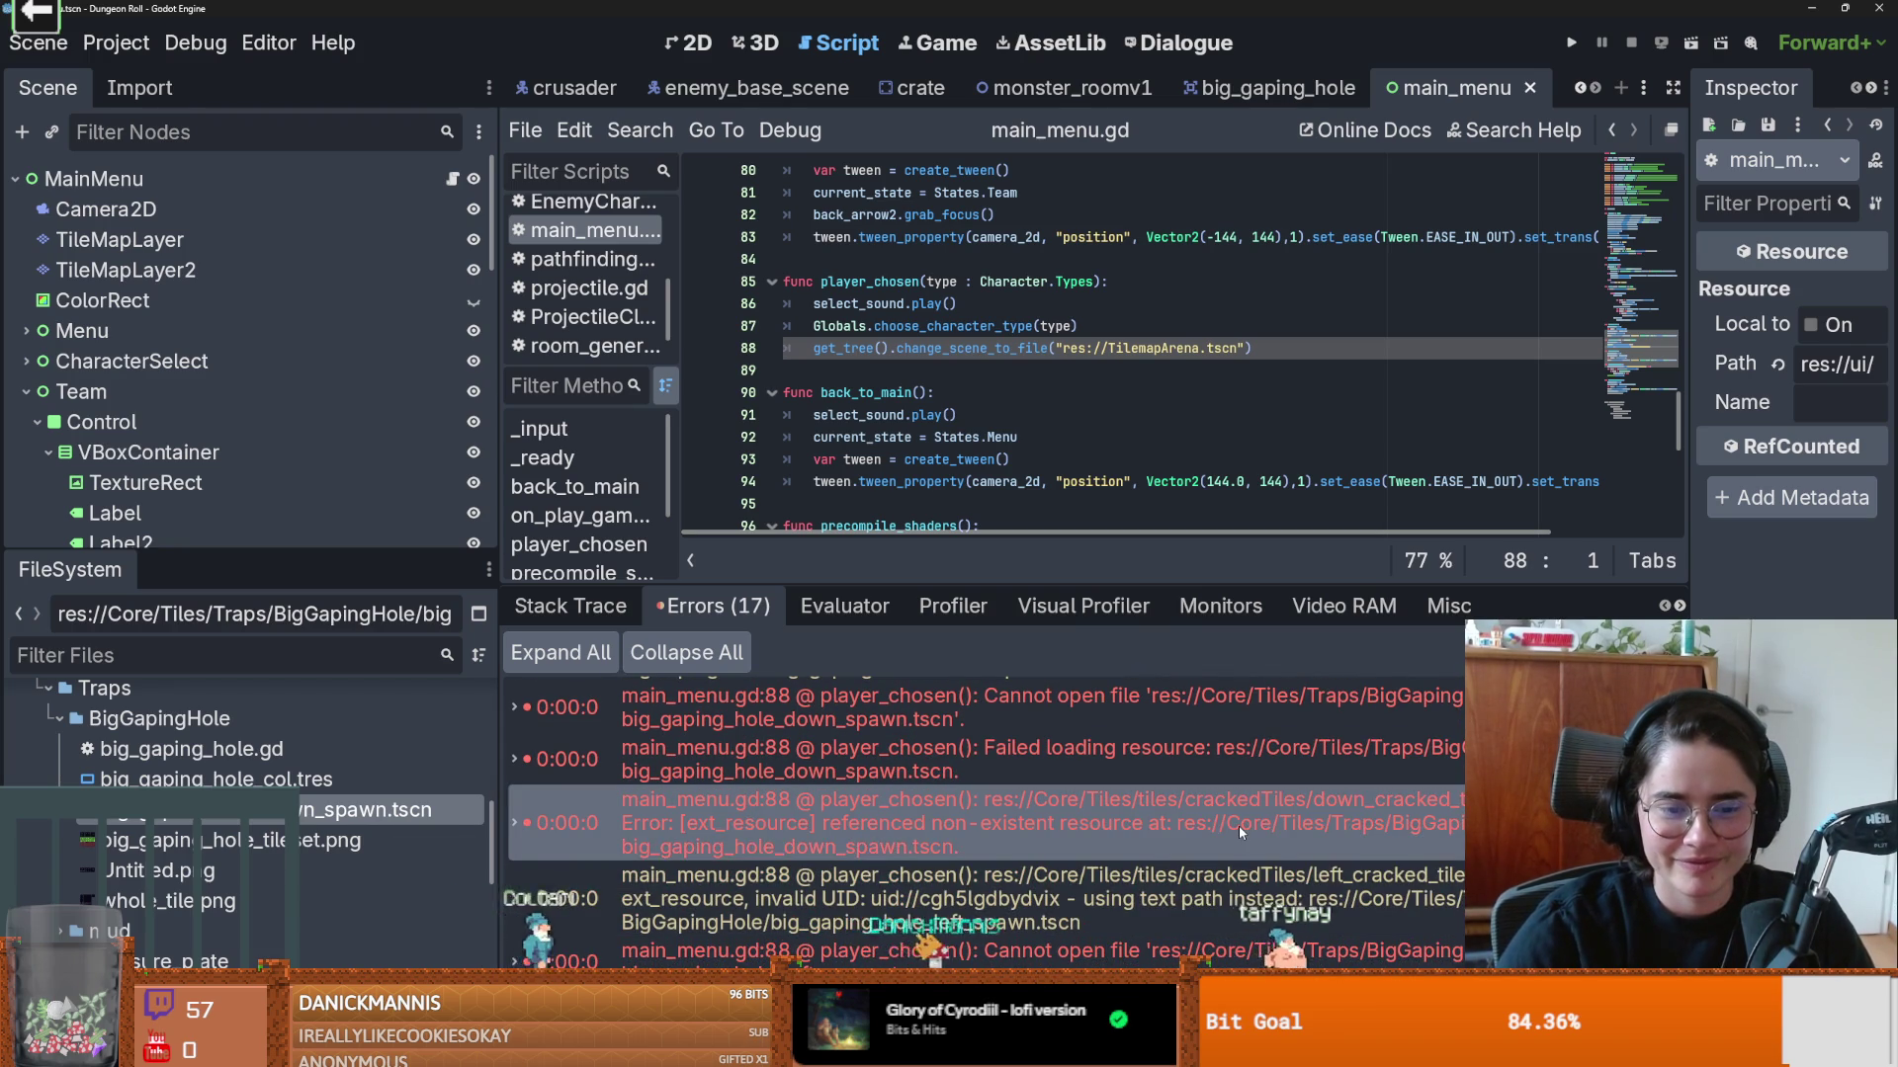
{"action": "mouse_move", "coordinate": [1237, 827]}
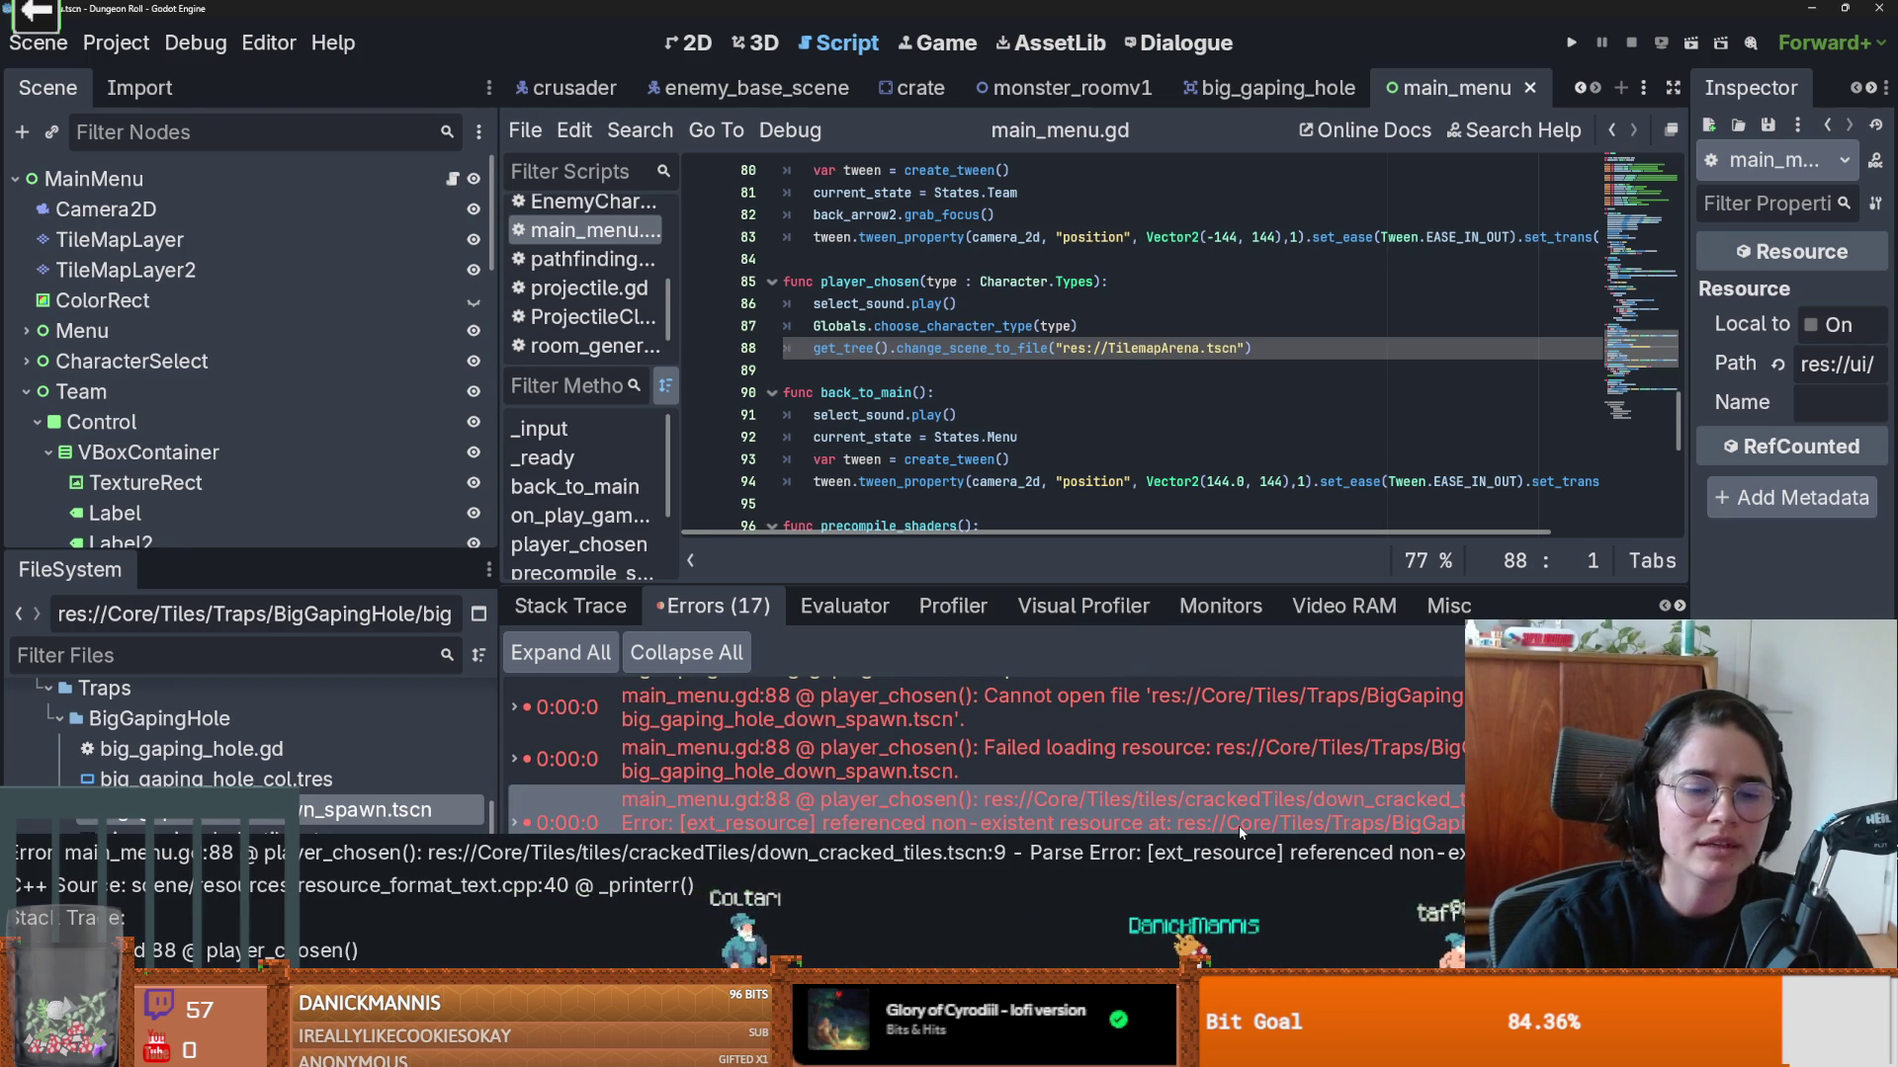
Step: Filter the FileSystem by 'down_cr' and open down_cracked_tiles.tscn
{"action": "left_click", "coordinate": [229, 657]}
{"action": "type", "text": "down_cr"}
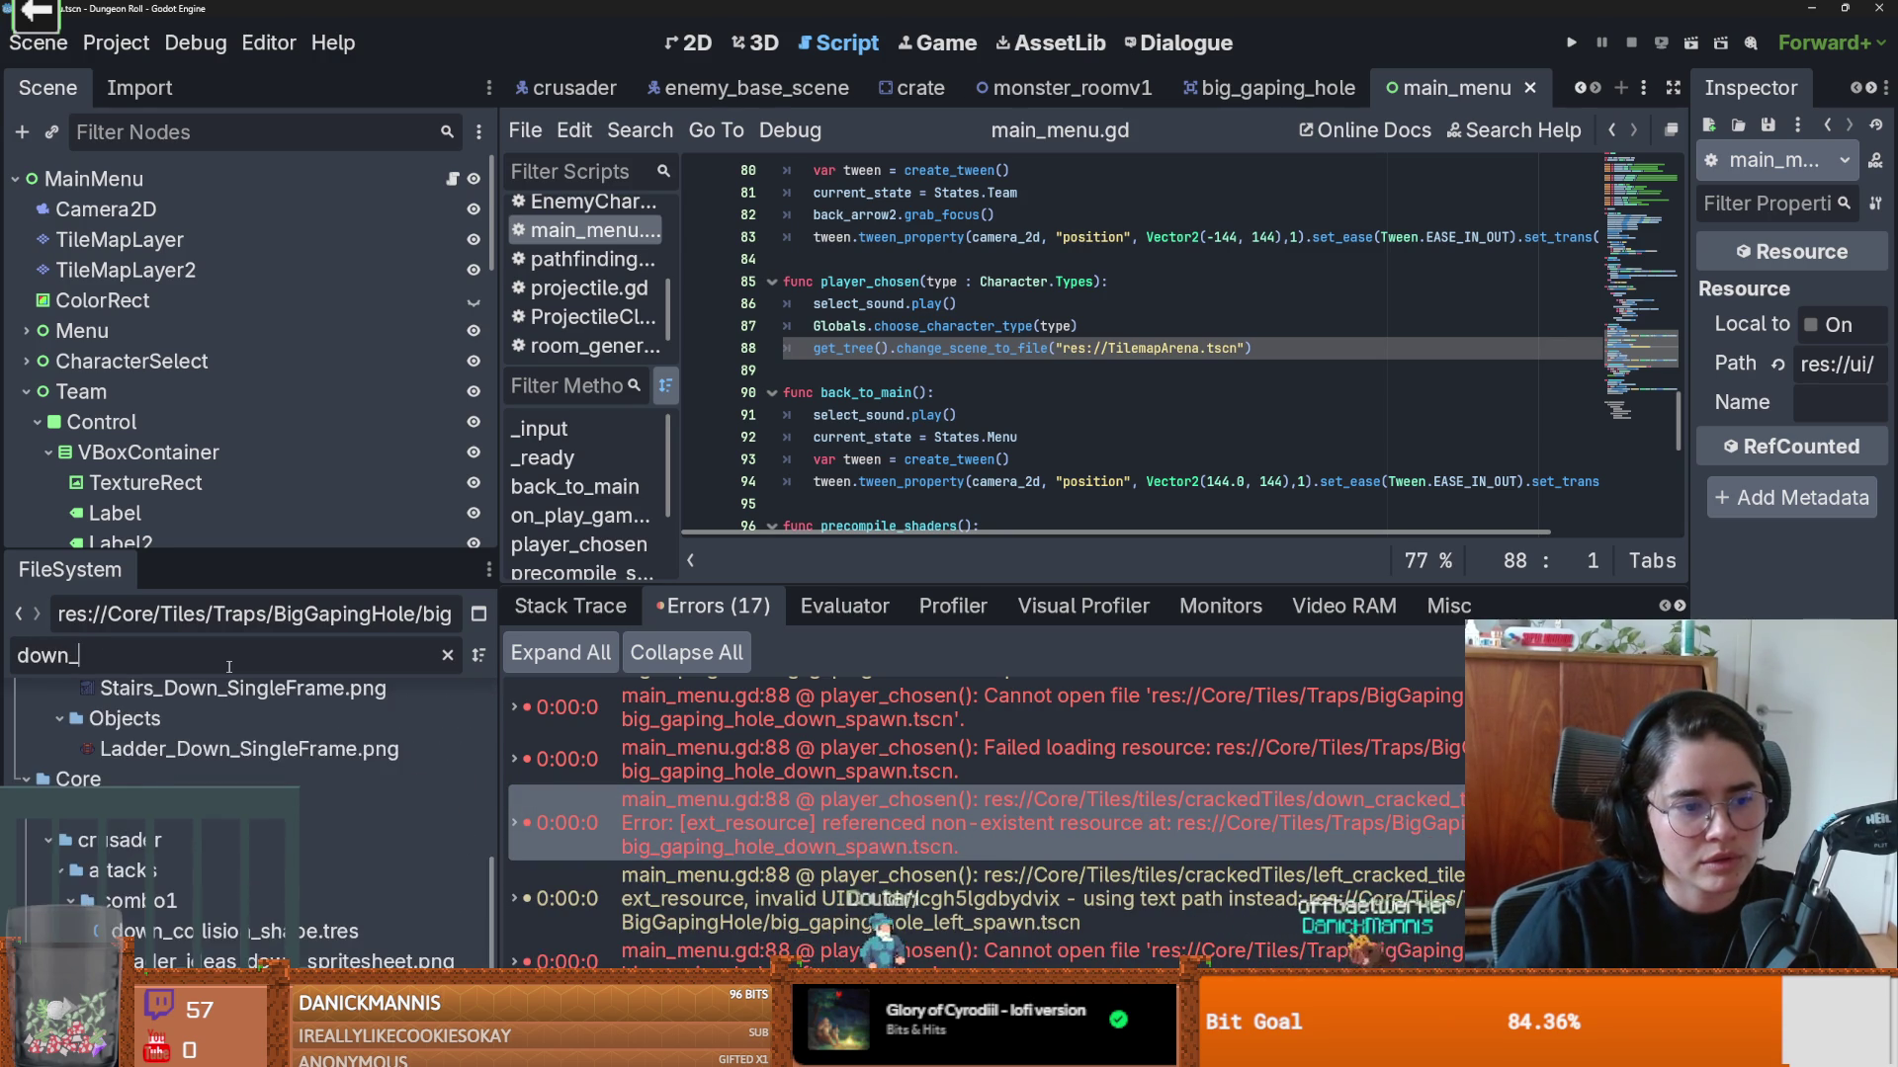
{"action": "double_click", "coordinate": [217, 885]}
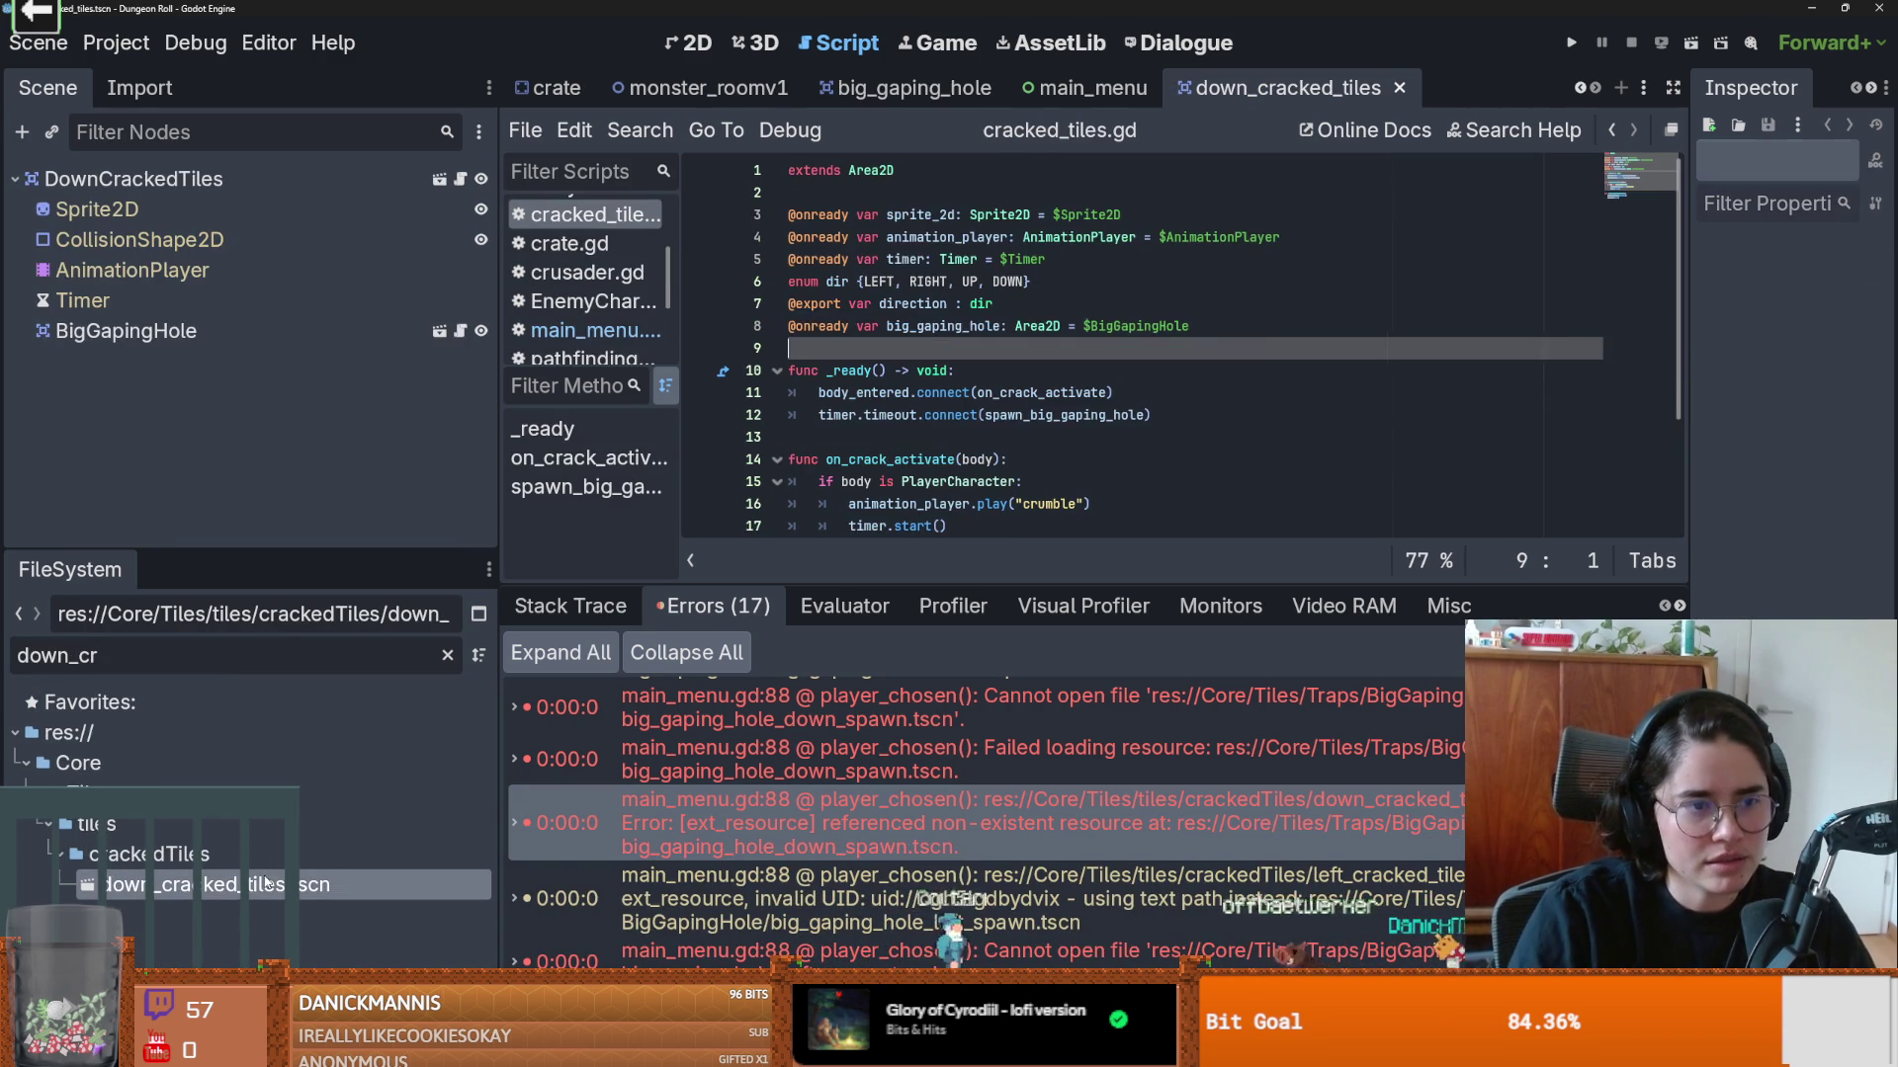
Step: Inspect the cracked tile scene in 2D and review its root node's script
{"action": "left_click", "coordinate": [332, 180]}
{"action": "scroll", "coordinate": [870, 324], "scroll_direction": "up", "scroll_amount": 11}
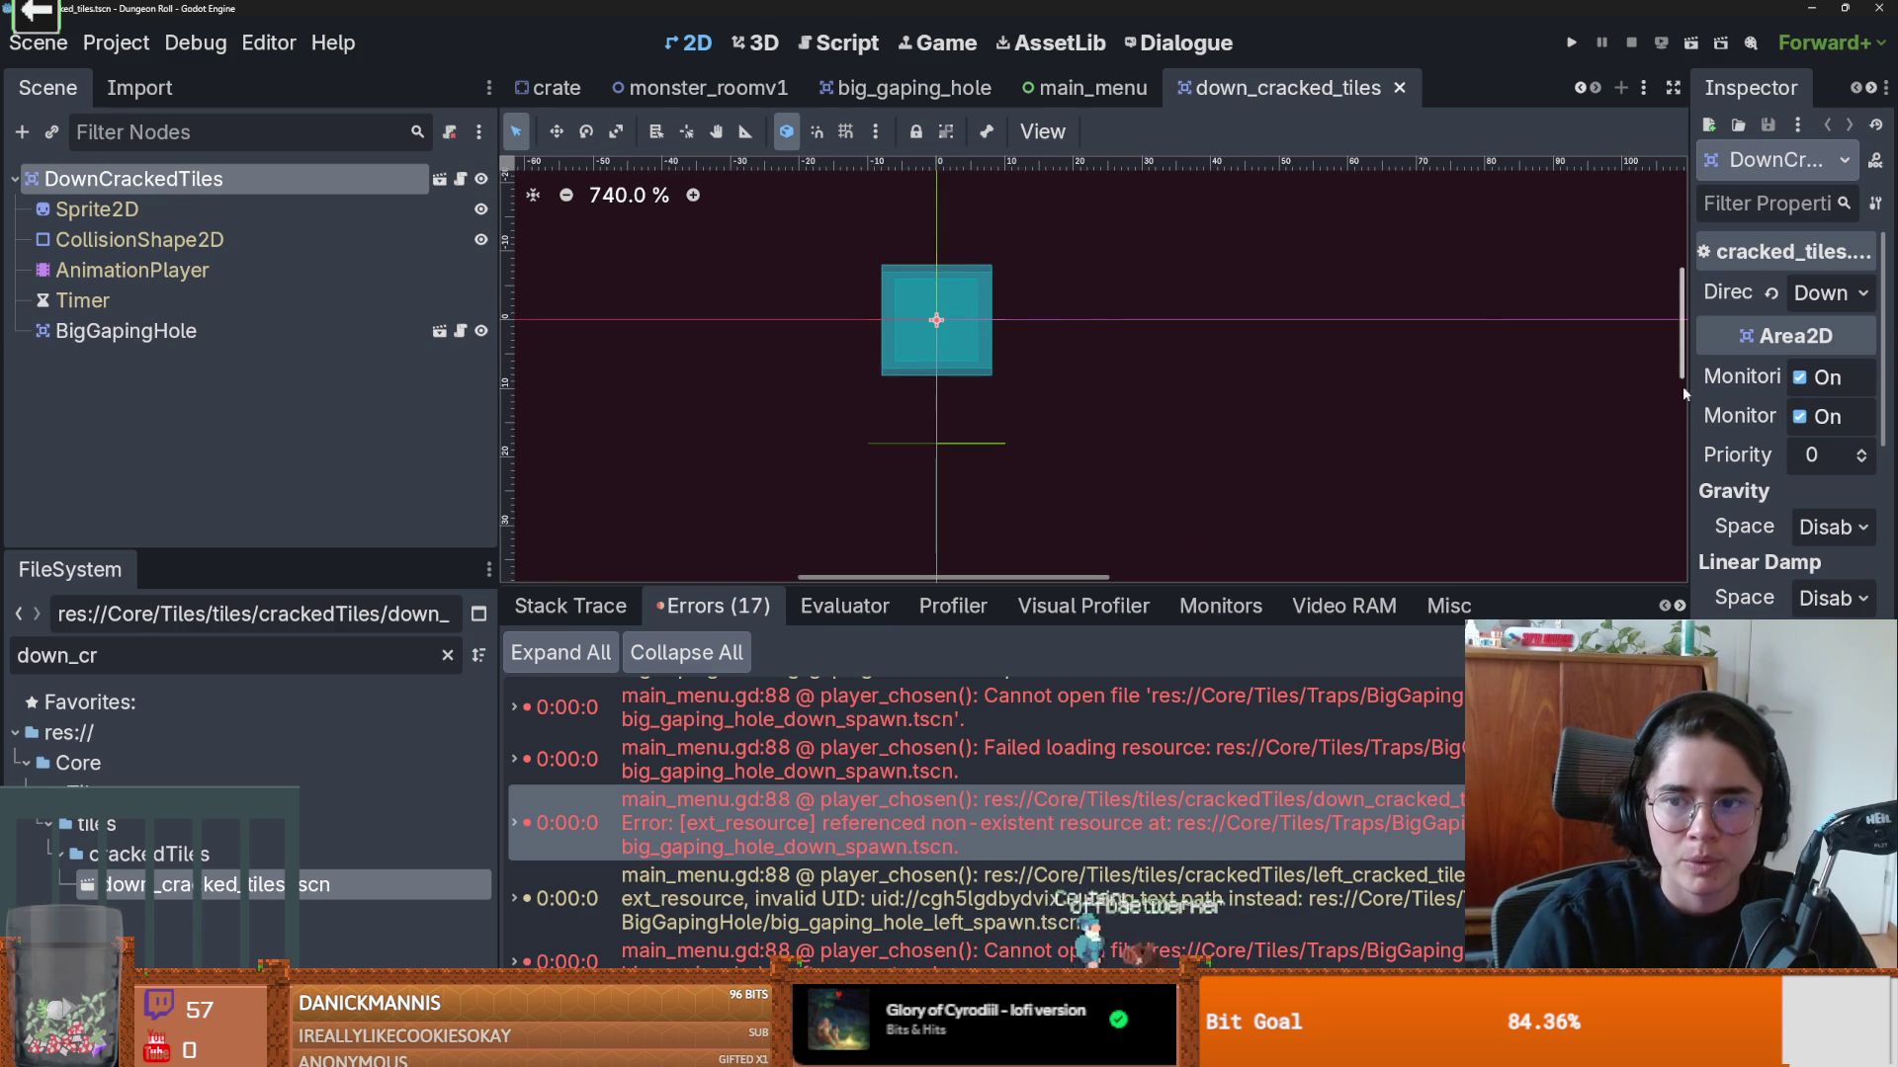
{"action": "left_click_drag", "start_coordinate": [1685, 418], "coordinate": [1554, 400]}
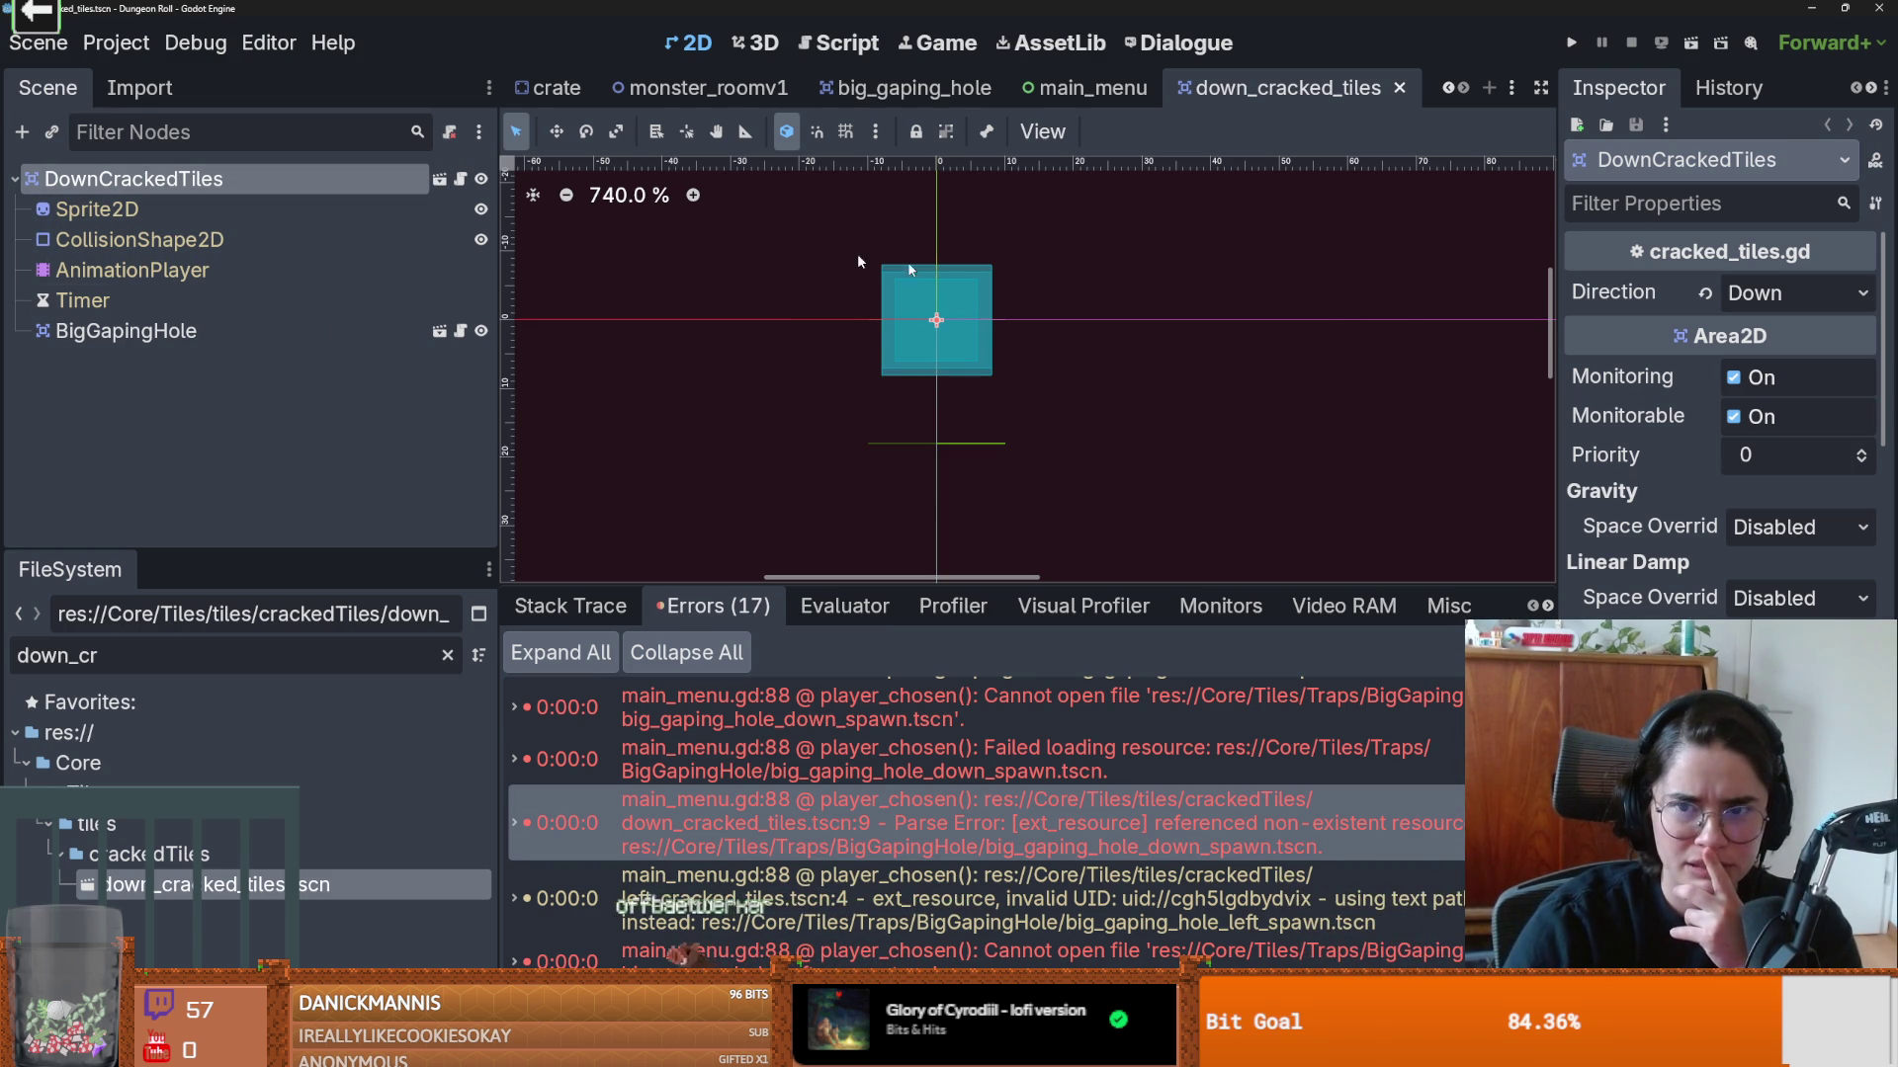
{"action": "left_click", "coordinate": [461, 180]}
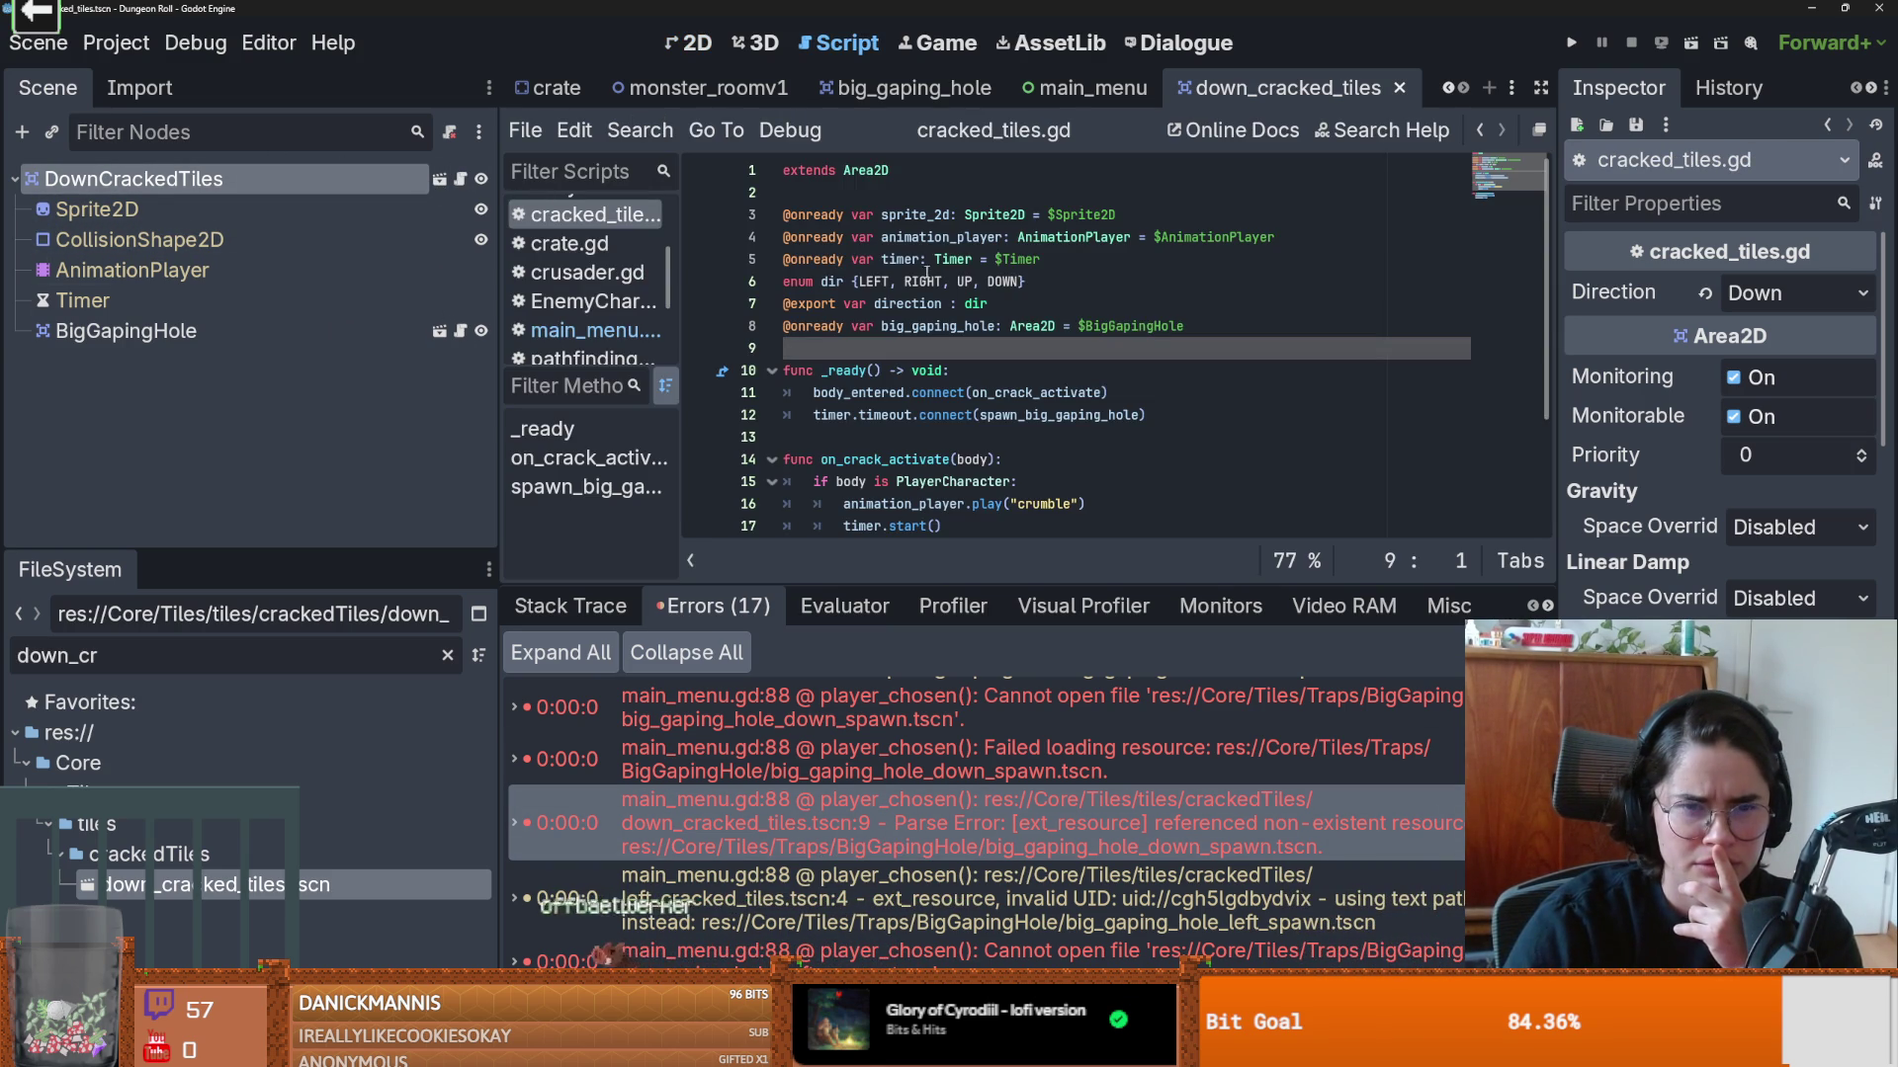
{"action": "scroll", "coordinate": [936, 390], "scroll_direction": "down", "scroll_amount": 3}
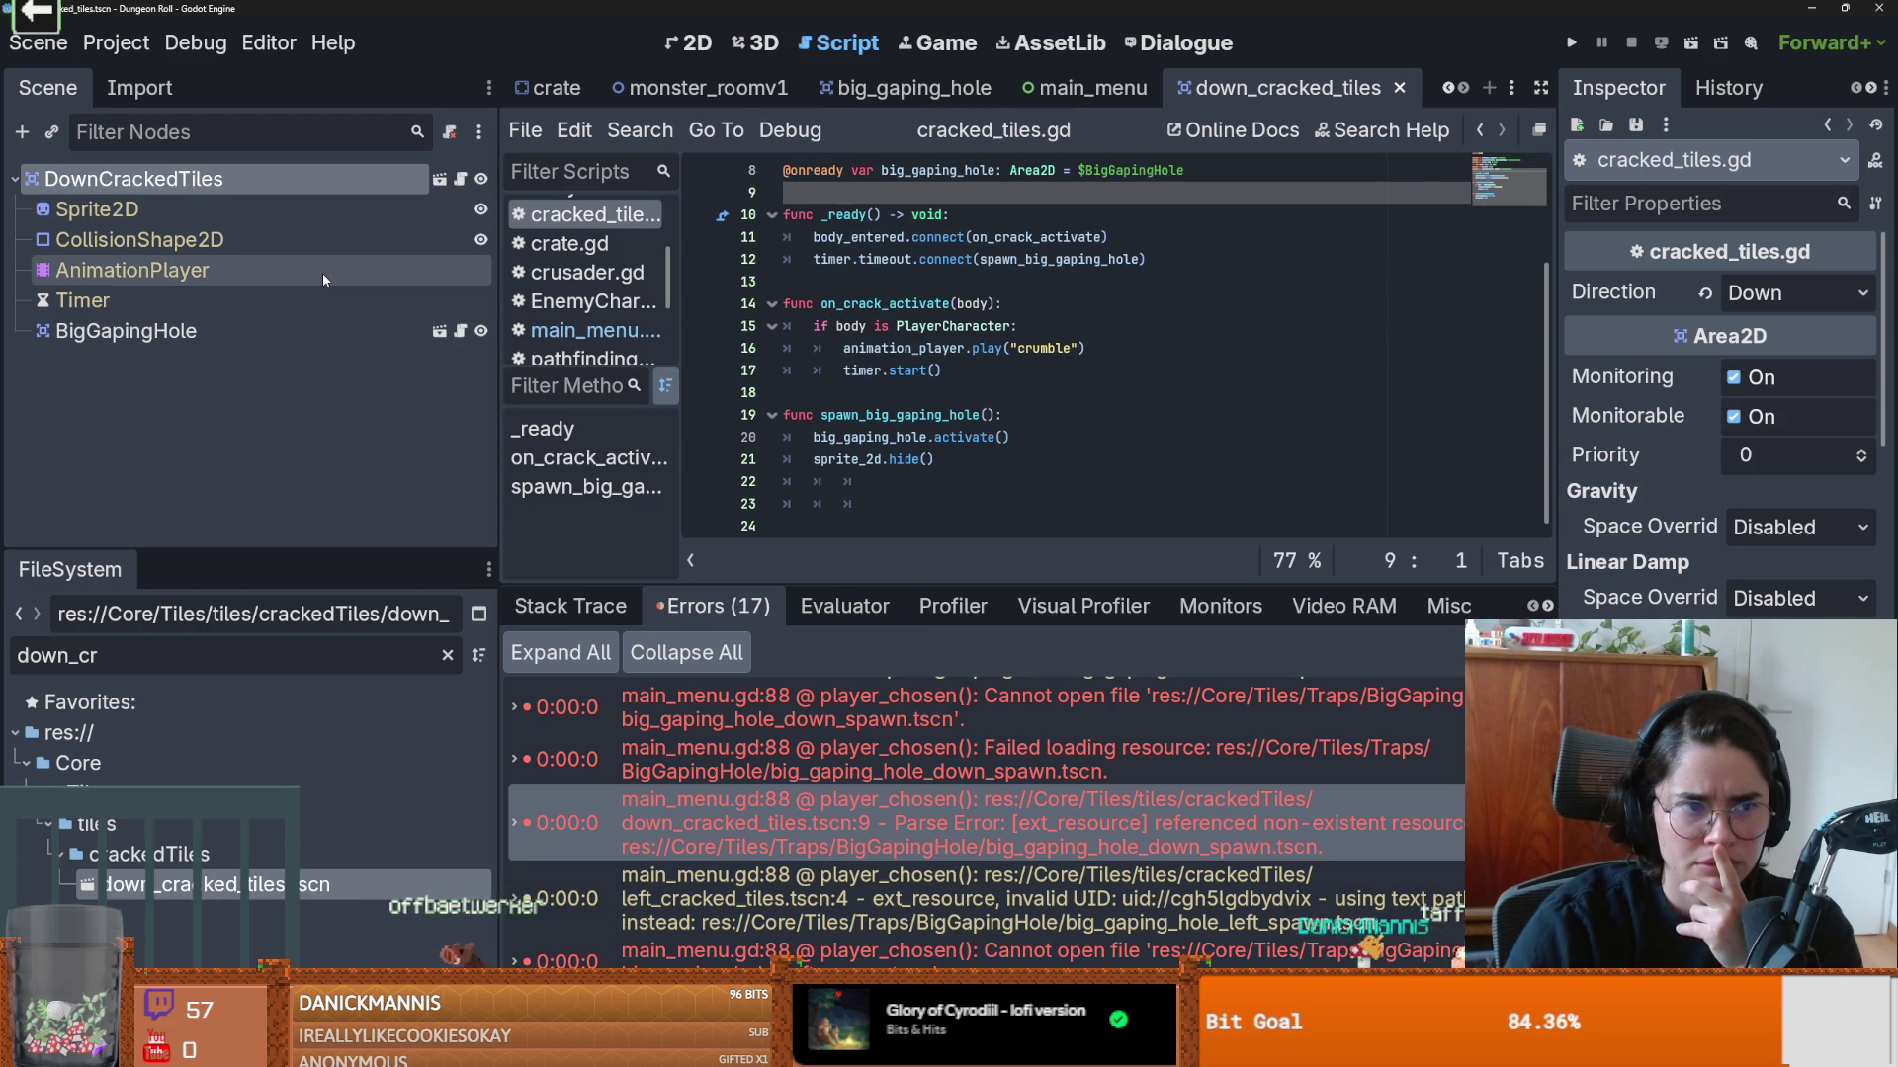
{"action": "left_click", "coordinate": [684, 47]}
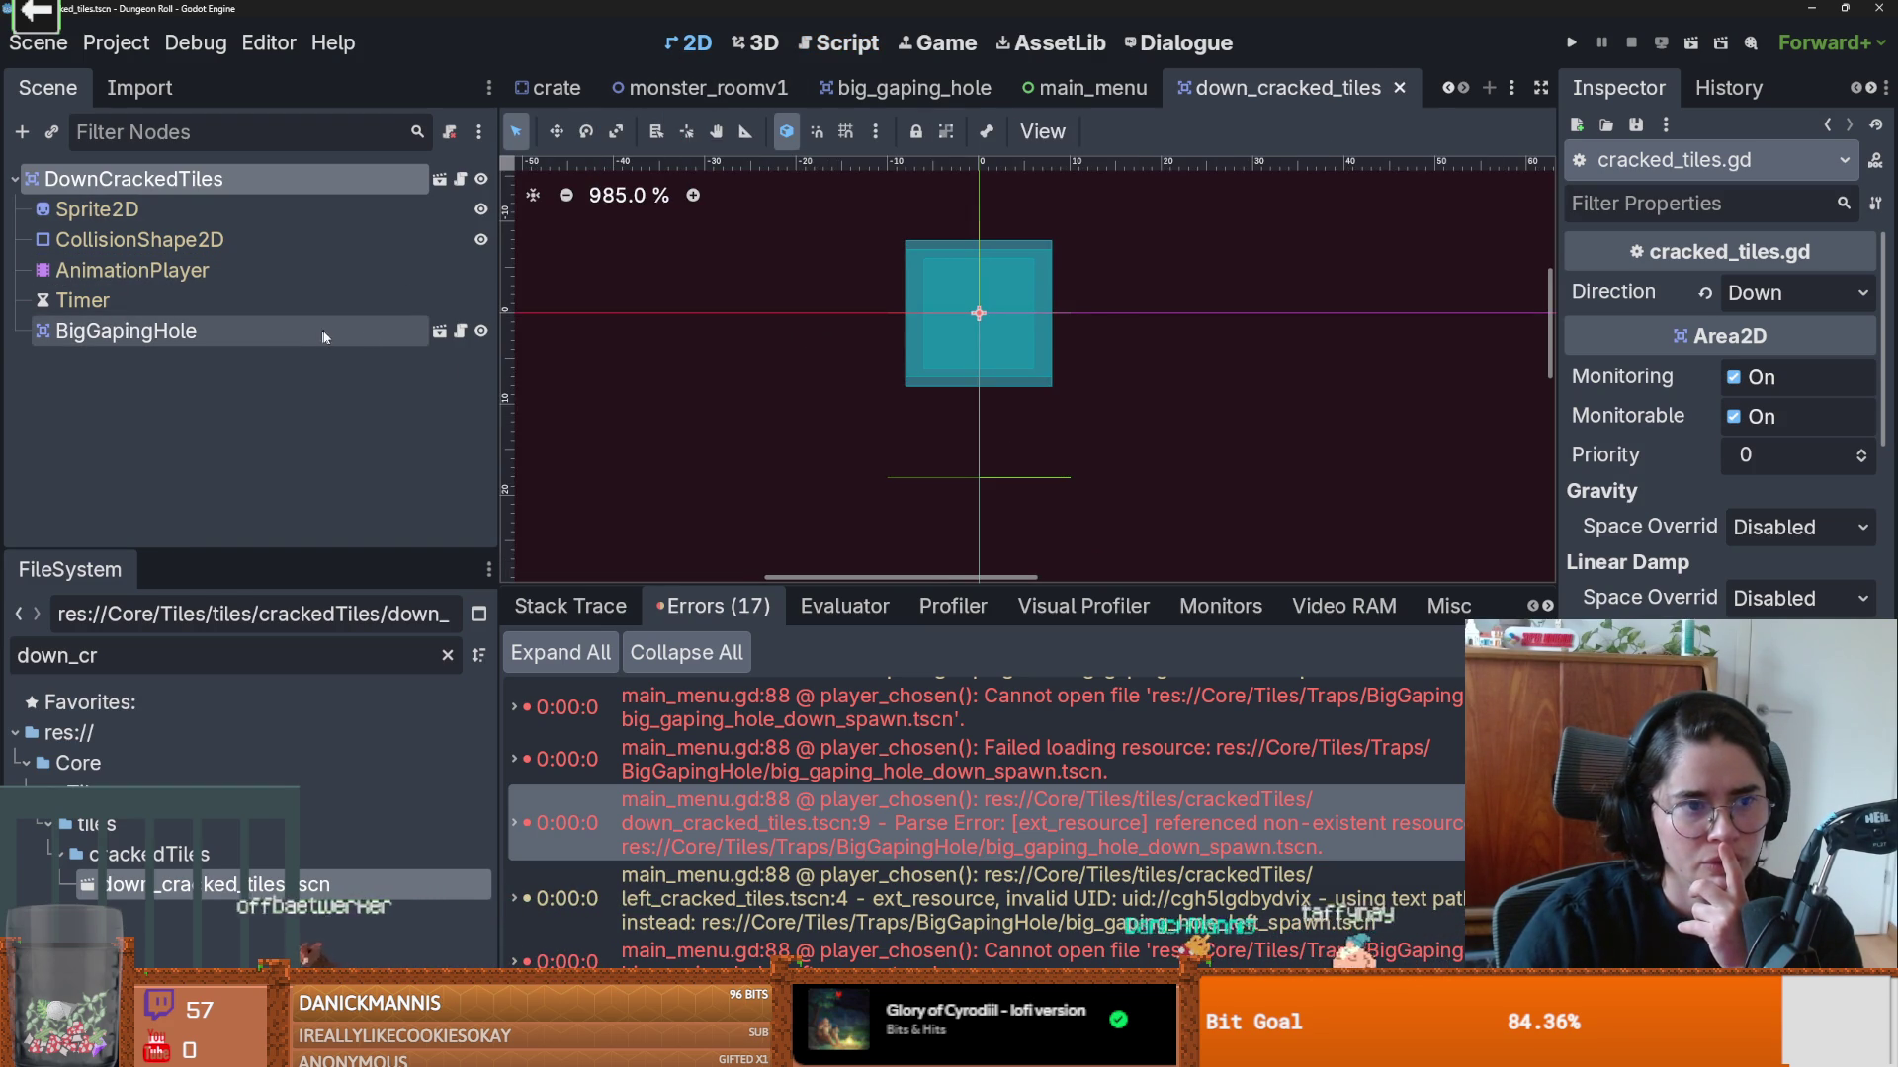
Step: Open the BigGapingHole sub-scene, switch to down_cracked_tiles, and clear the file filter
{"action": "left_click", "coordinate": [438, 331]}
{"action": "left_click", "coordinate": [1008, 88]}
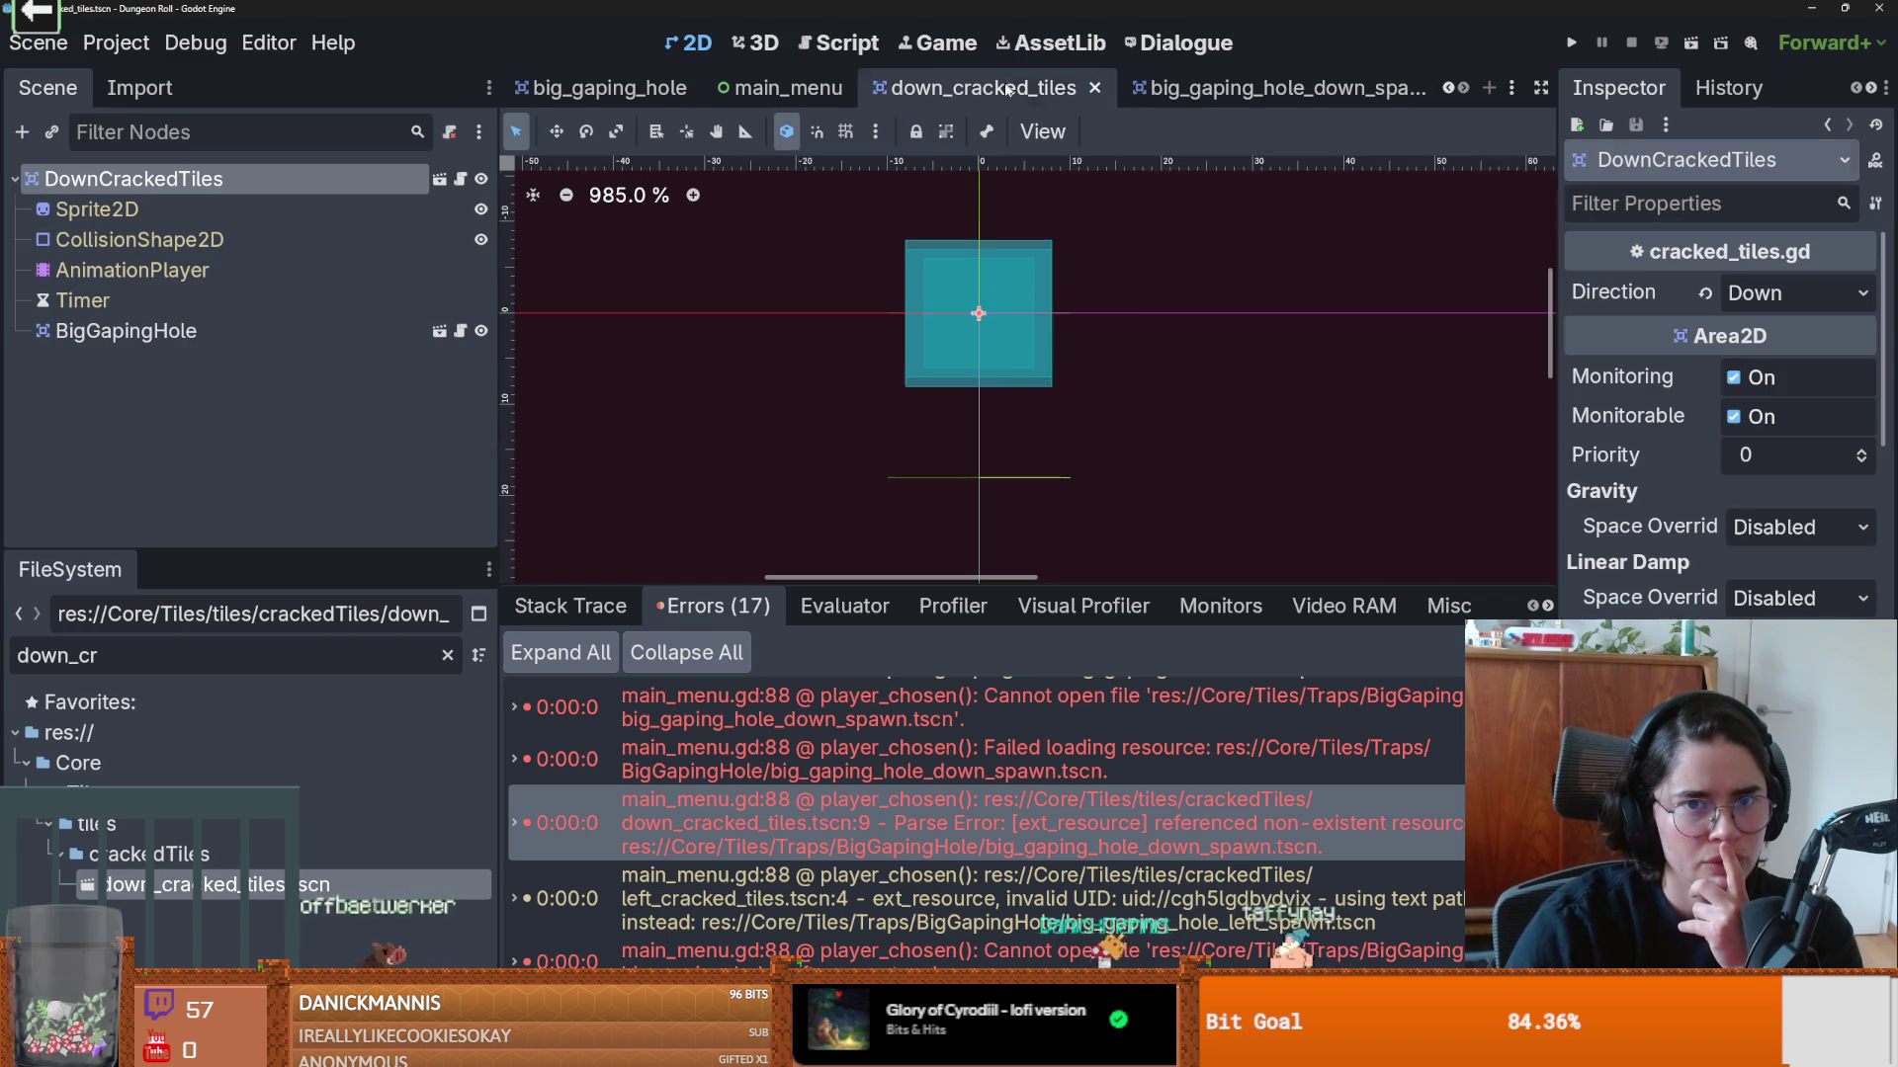
{"action": "scroll", "coordinate": [902, 366], "scroll_direction": "up", "scroll_amount": 2}
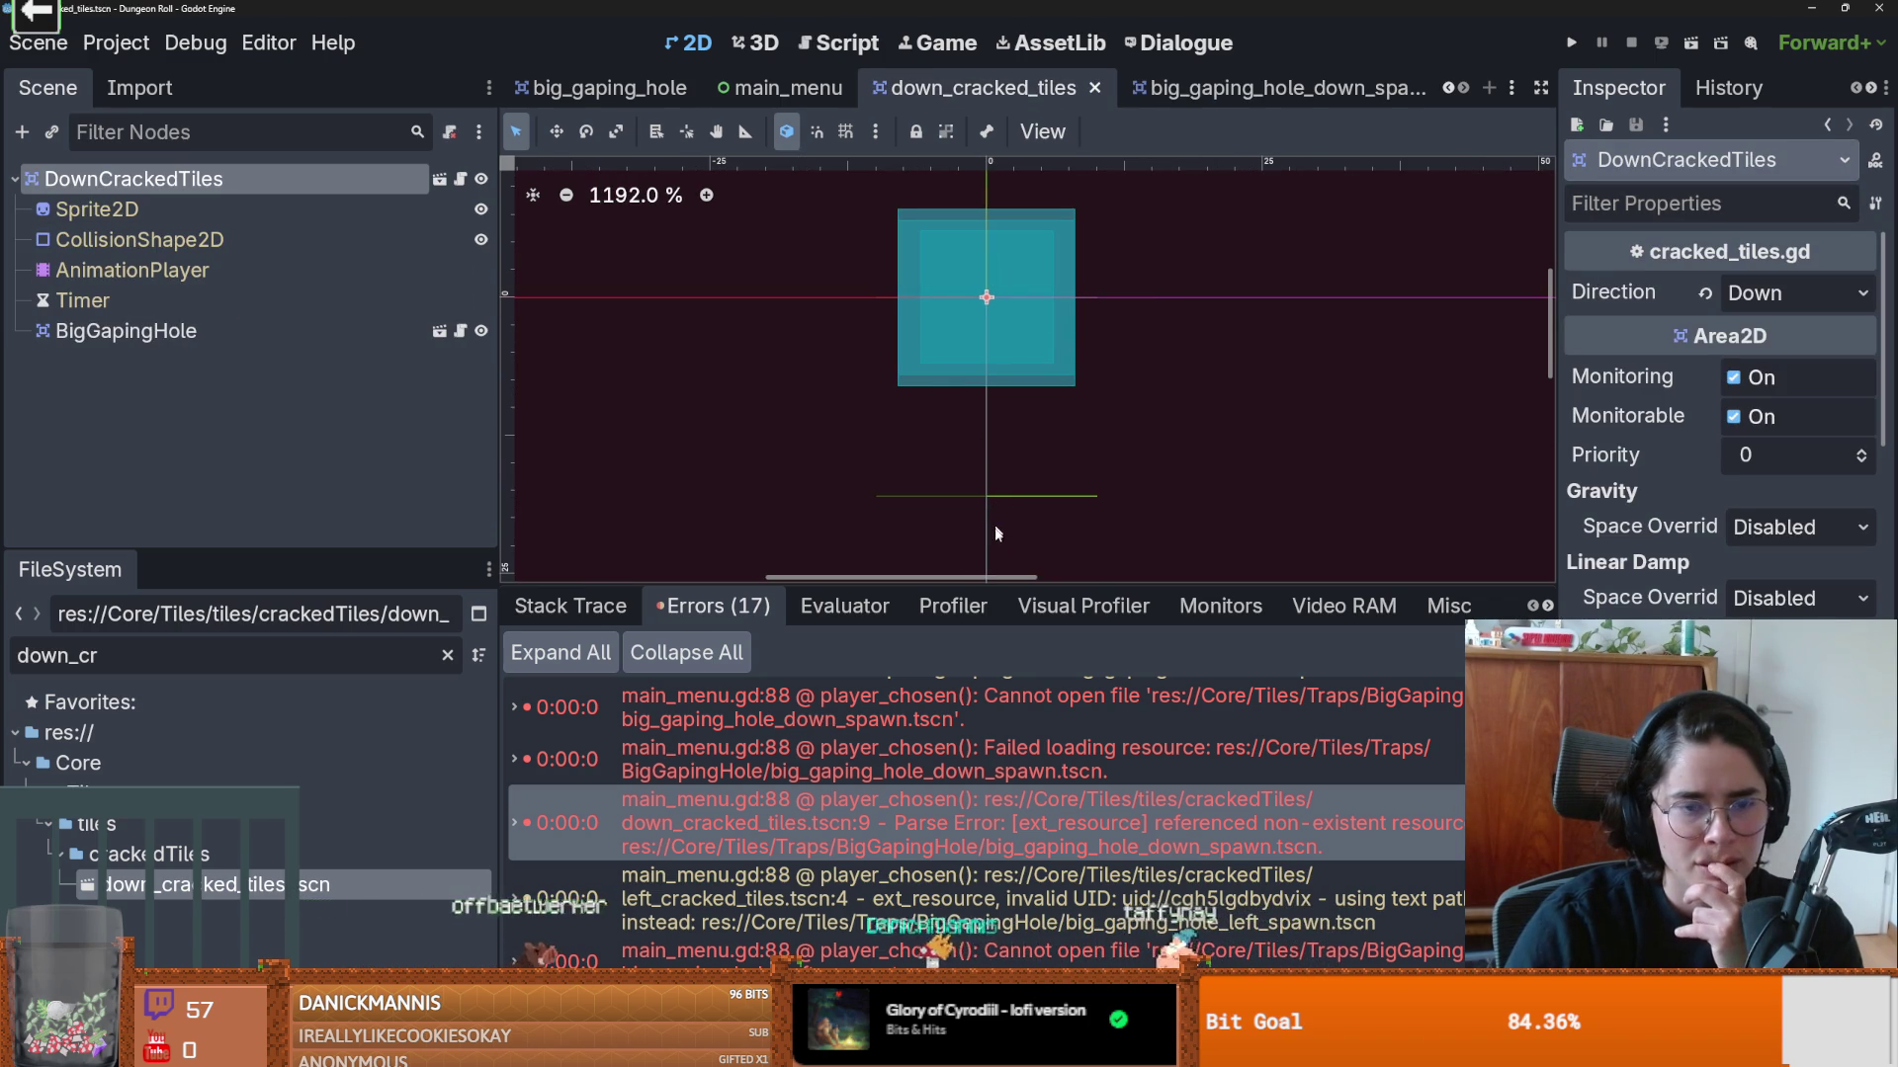
{"action": "left_click", "coordinate": [446, 656]}
Step: Try opening the cracked_tiles and left_cracked_tiles scenes, dismissing the missing-dependencies error
{"action": "scroll", "coordinate": [247, 790], "scroll_direction": "down", "scroll_amount": 2}
{"action": "double_click", "coordinate": [197, 849]}
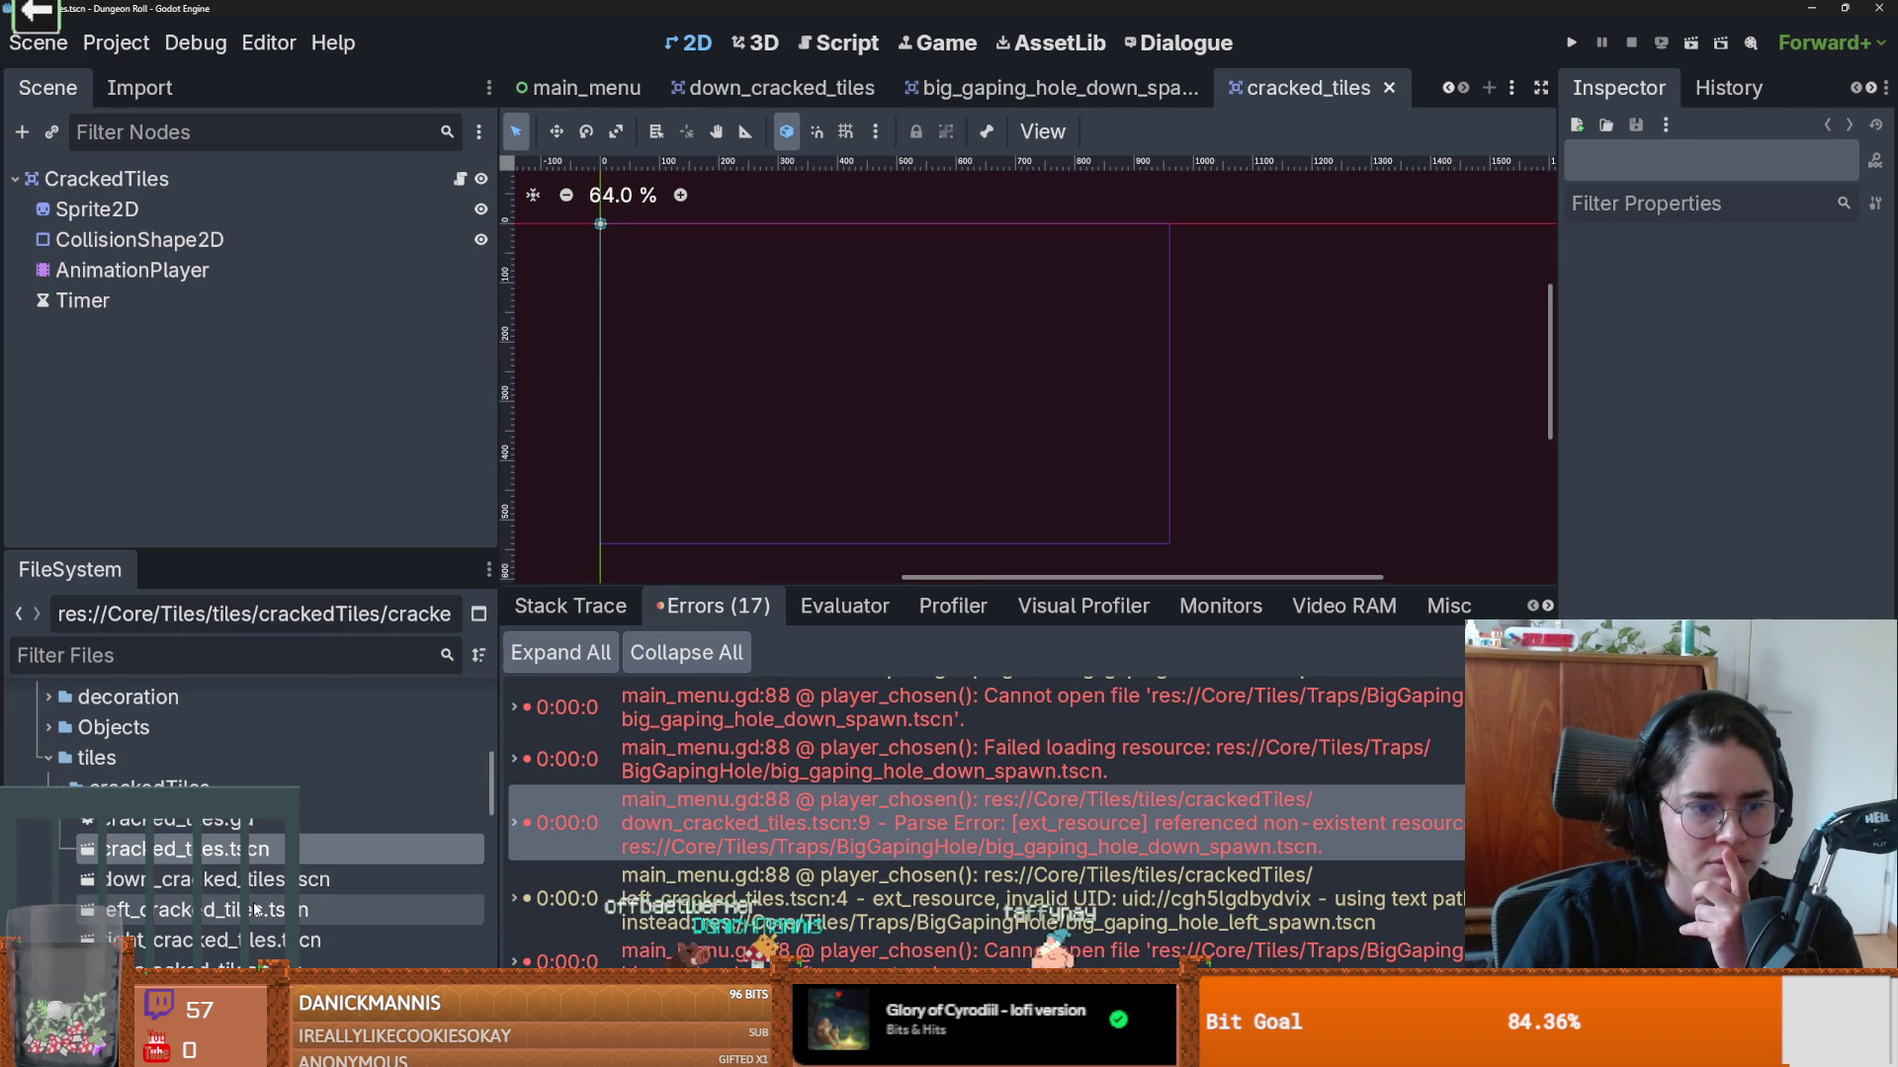
{"action": "double_click", "coordinate": [253, 910]}
{"action": "left_click", "coordinate": [1109, 652]}
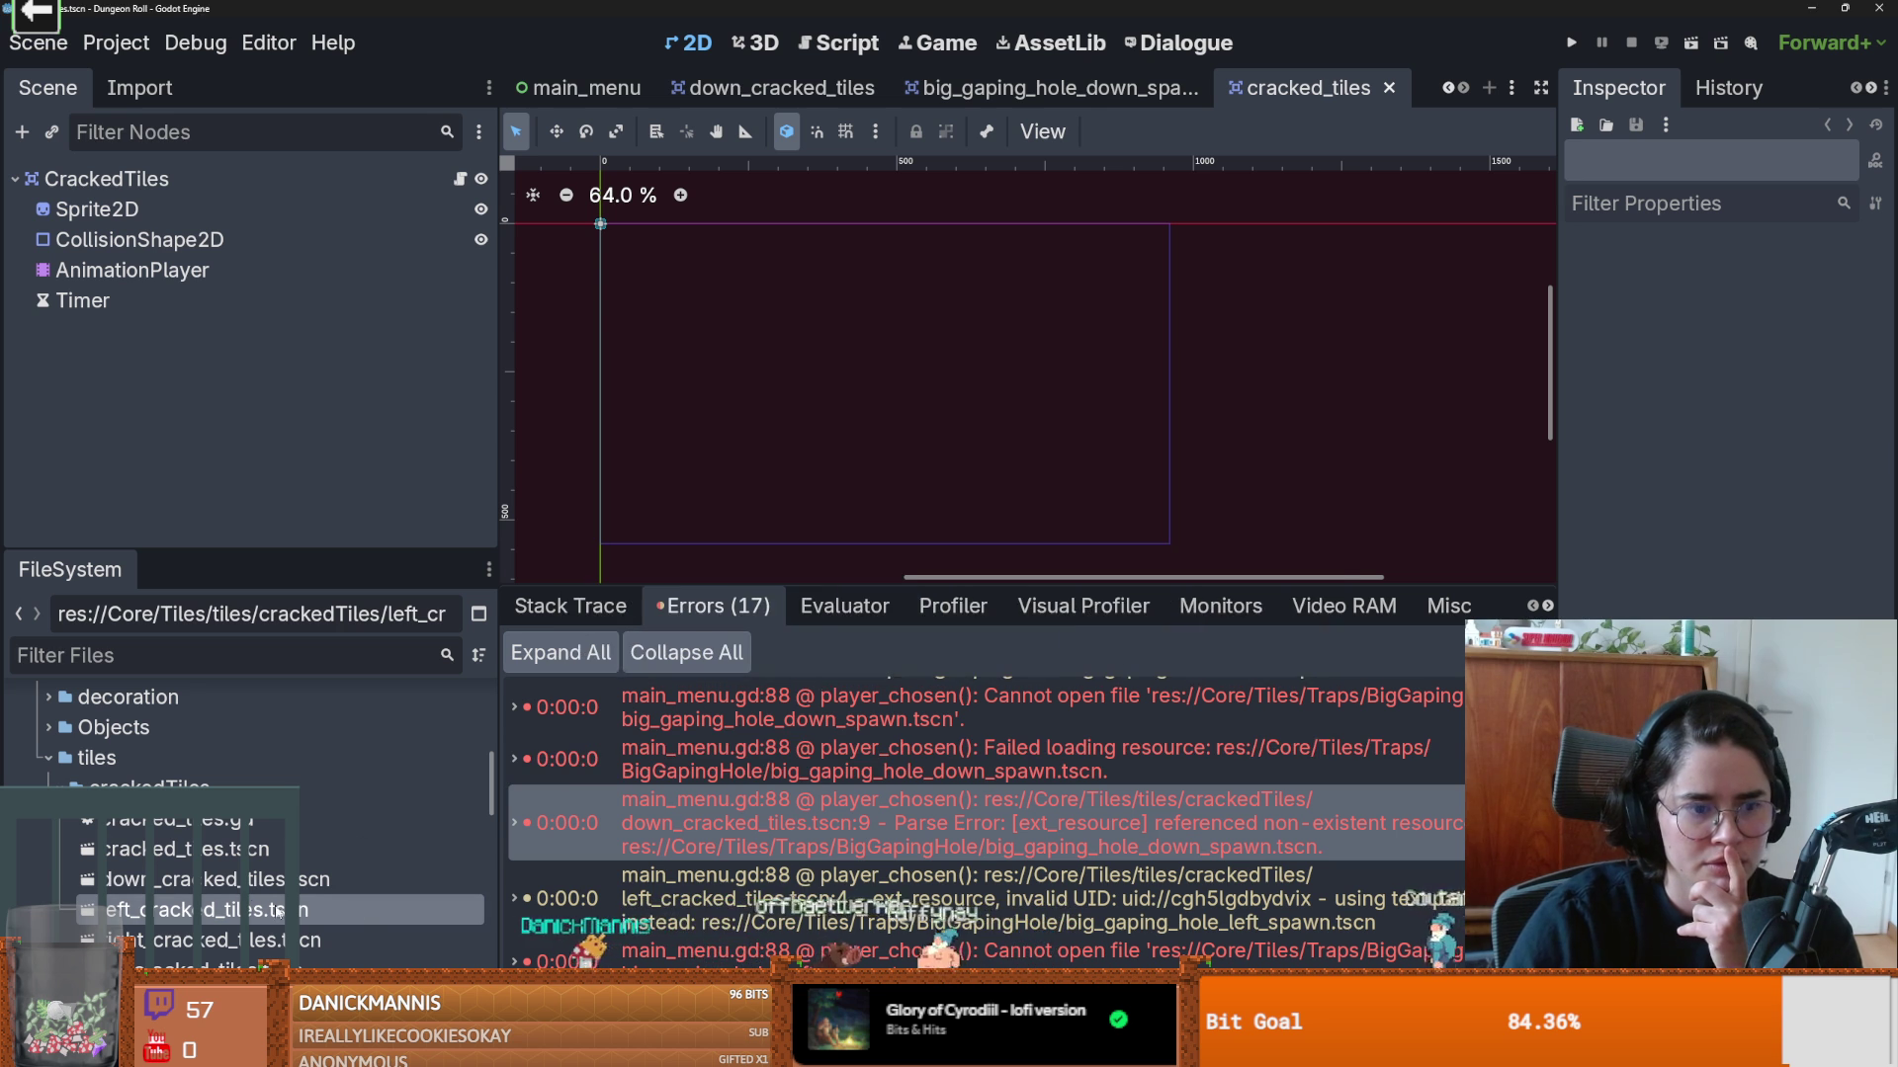
{"action": "left_click", "coordinate": [198, 879]}
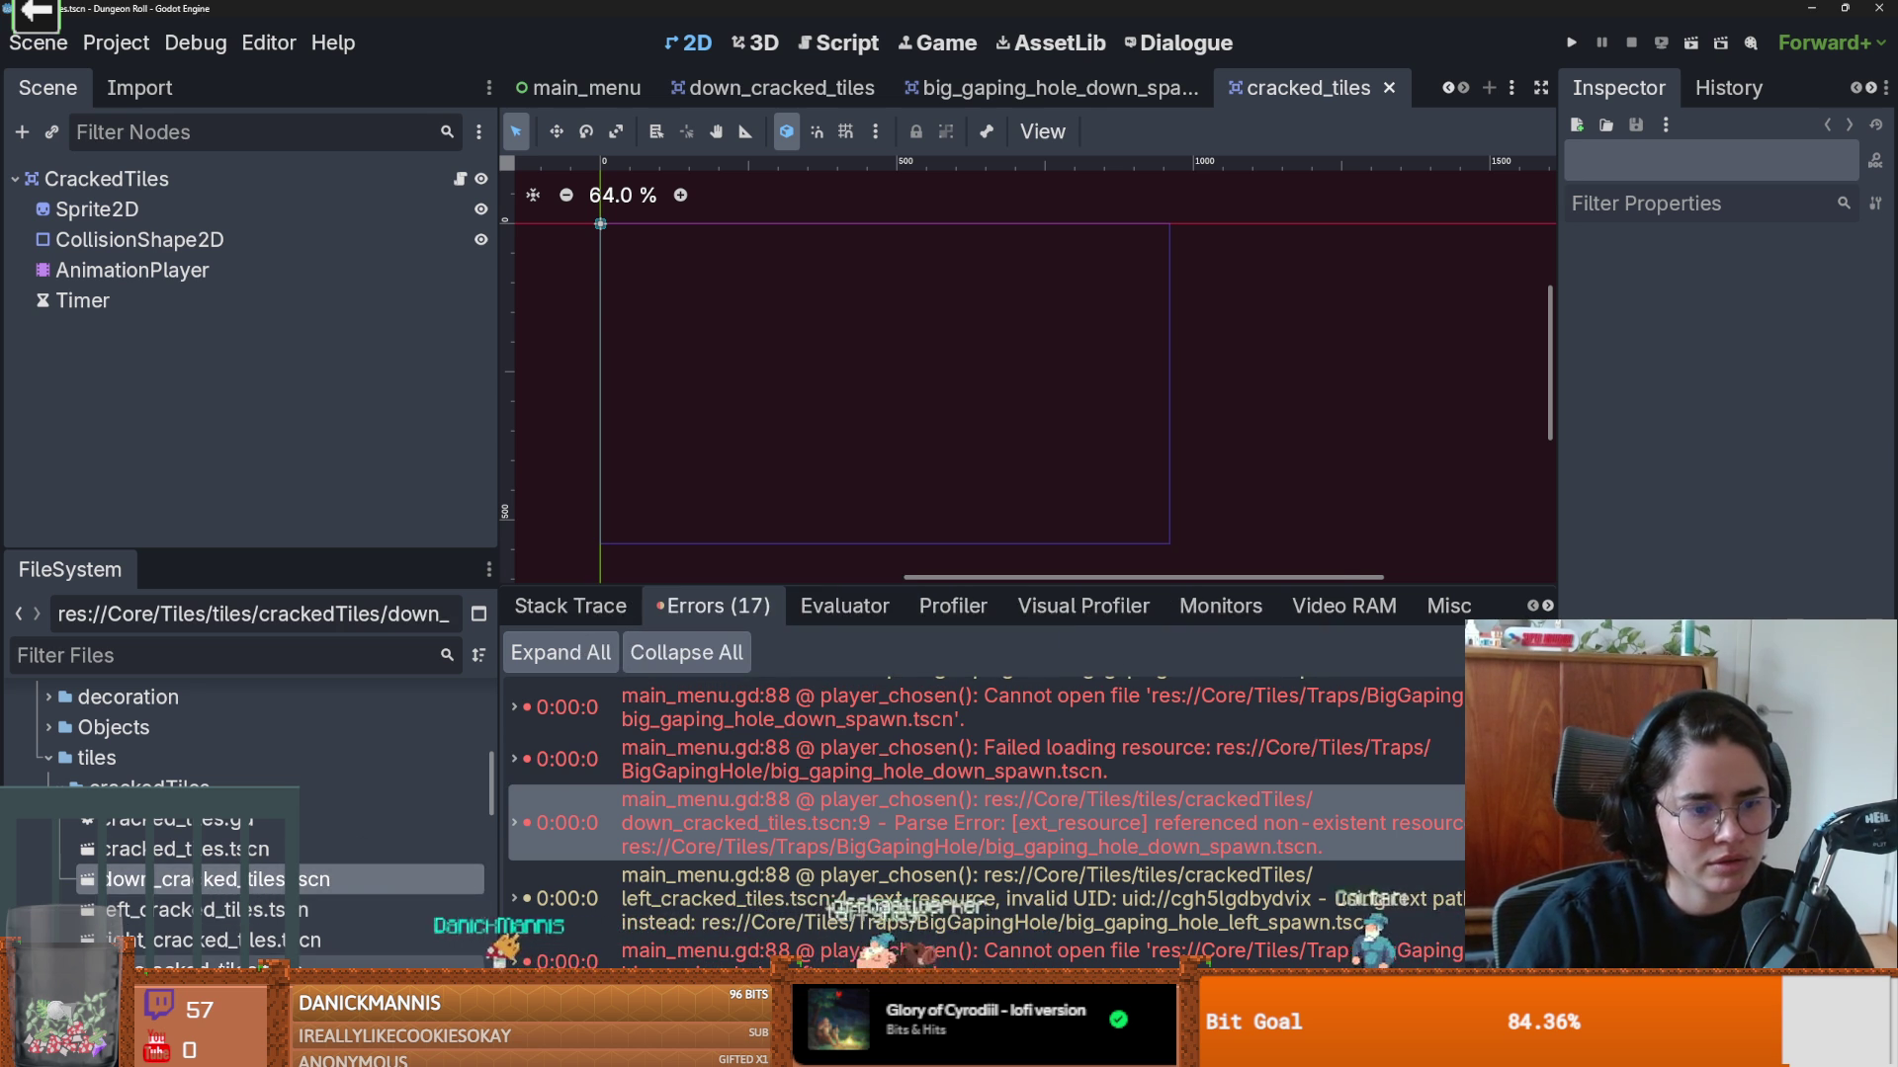
Step: Delete the directional cracked tile scene files despite their dependencies, then run the project
{"action": "right_click", "coordinate": [247, 880]}
{"action": "left_click", "coordinate": [514, 965]}
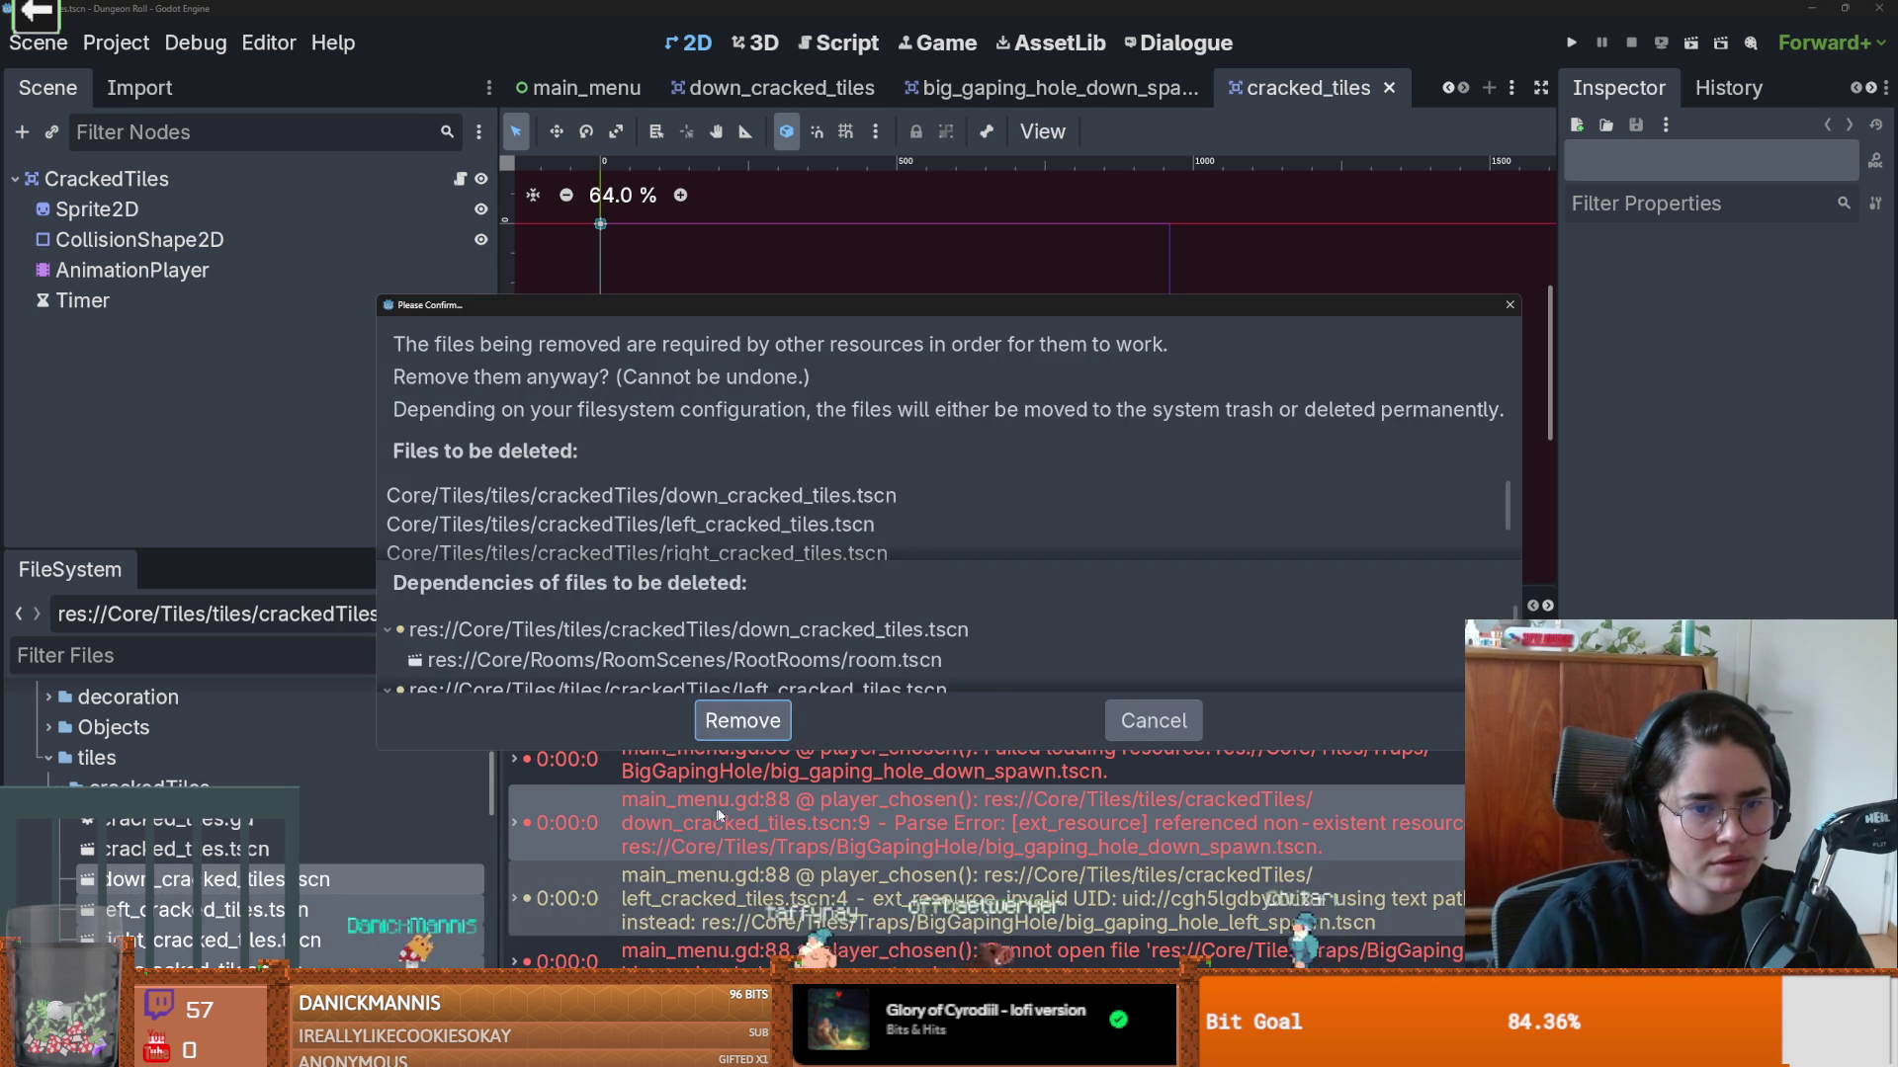
{"action": "left_click", "coordinate": [741, 721]}
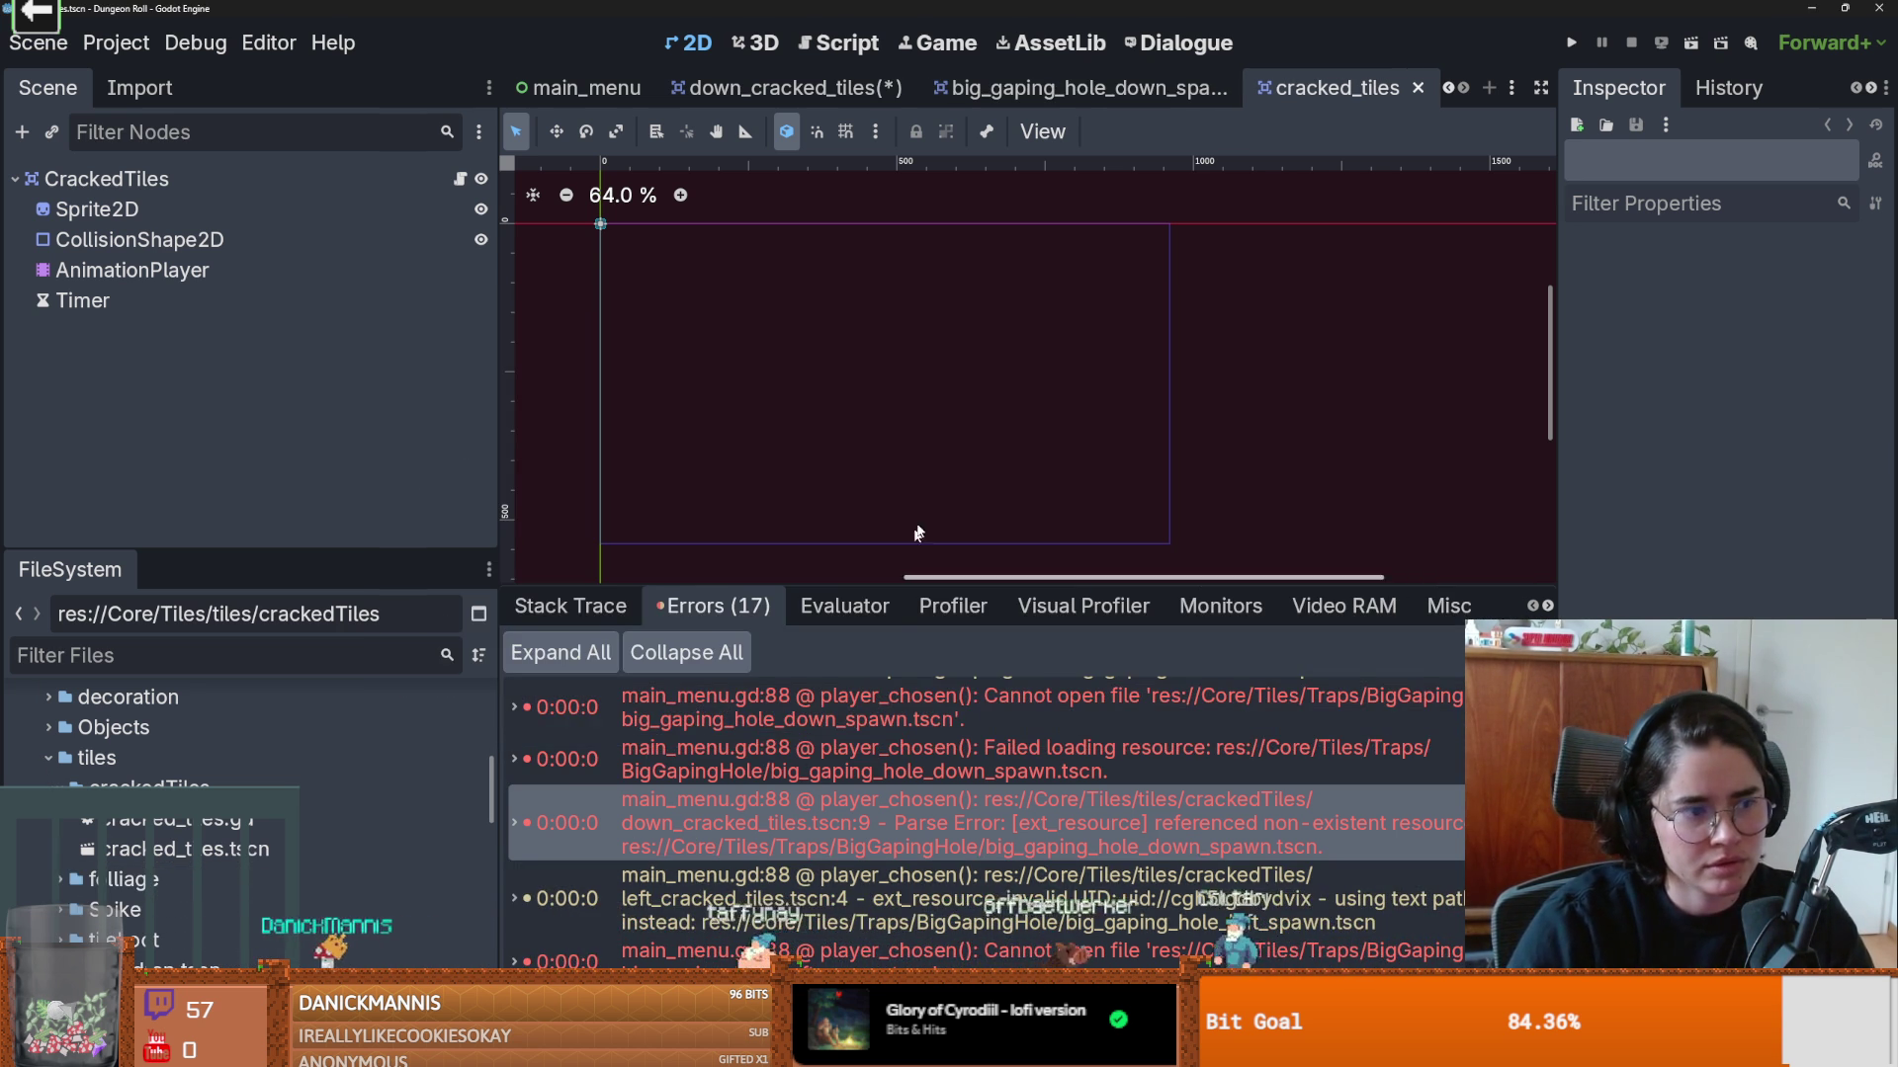
{"action": "left_click", "coordinate": [1573, 43]}
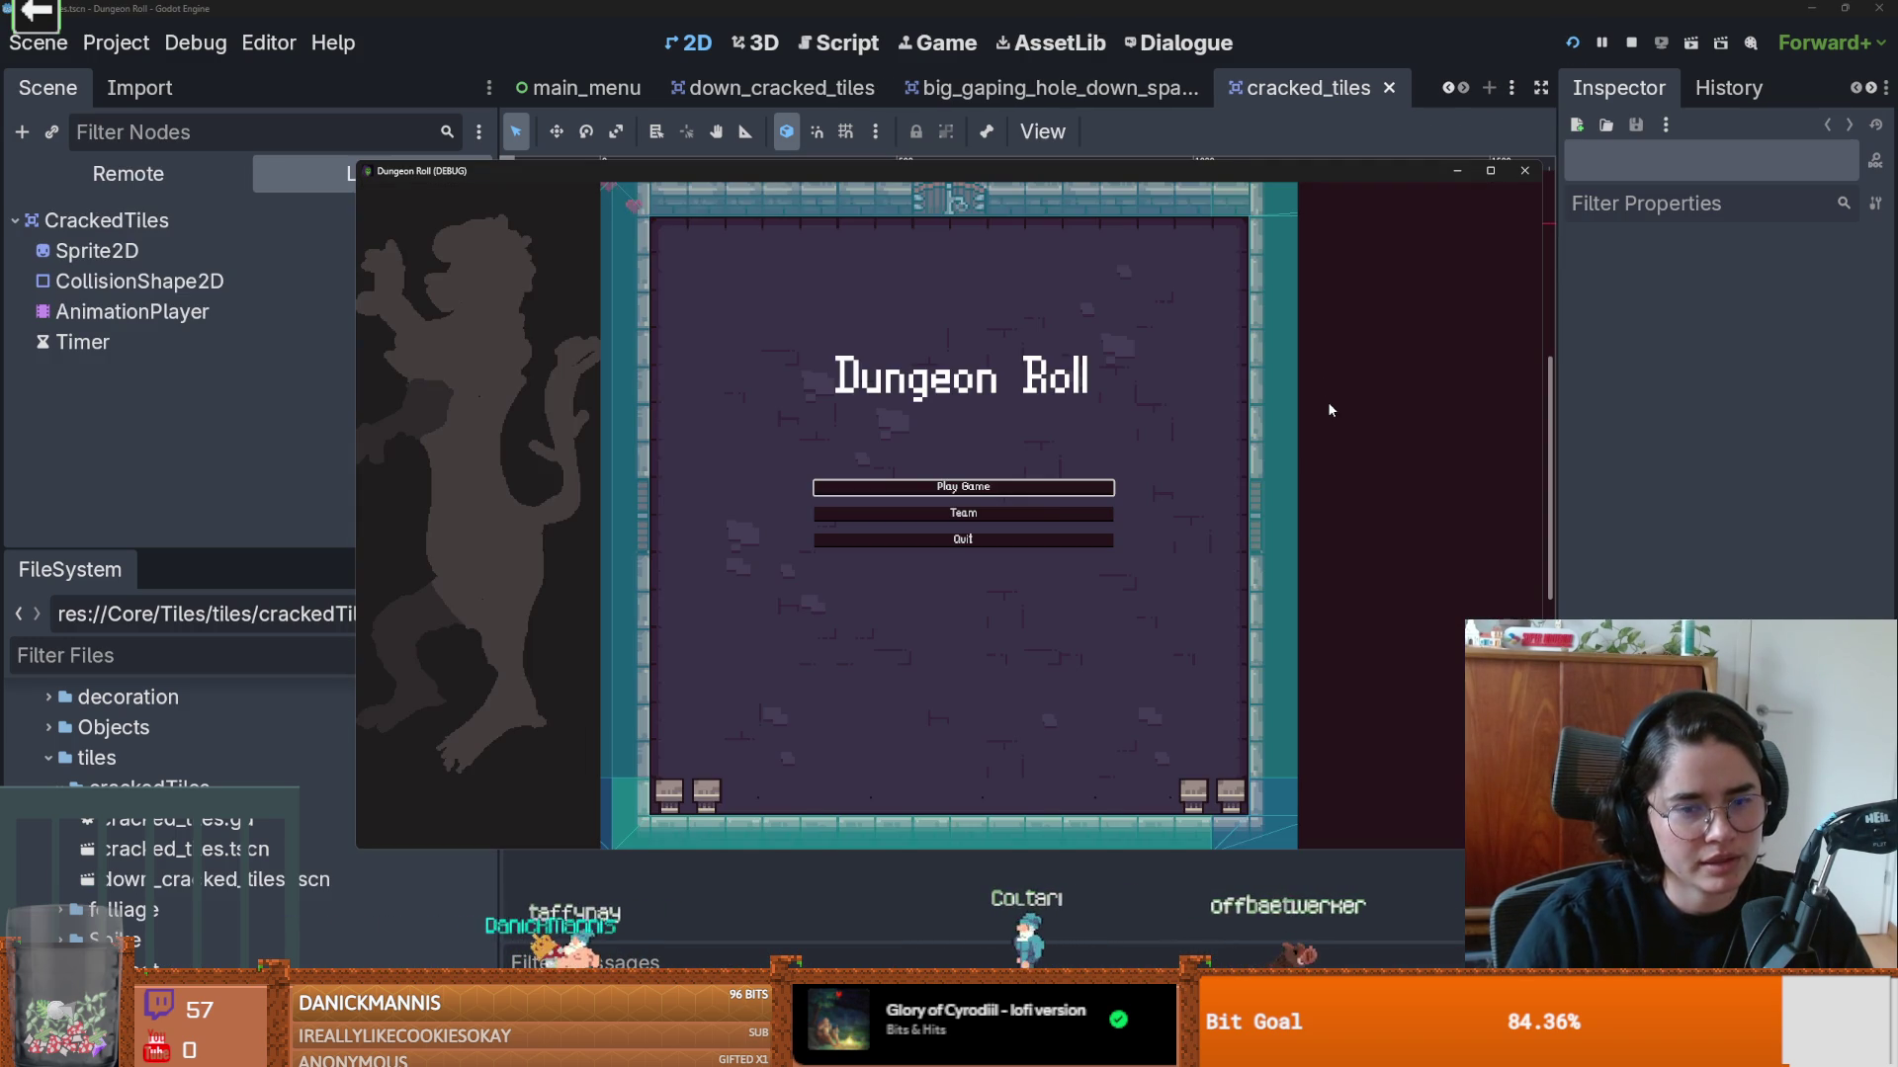
Step: Start a game from the main menu playing as the Crusader
{"action": "left_click", "coordinate": [895, 486]}
{"action": "left_click", "coordinate": [862, 420]}
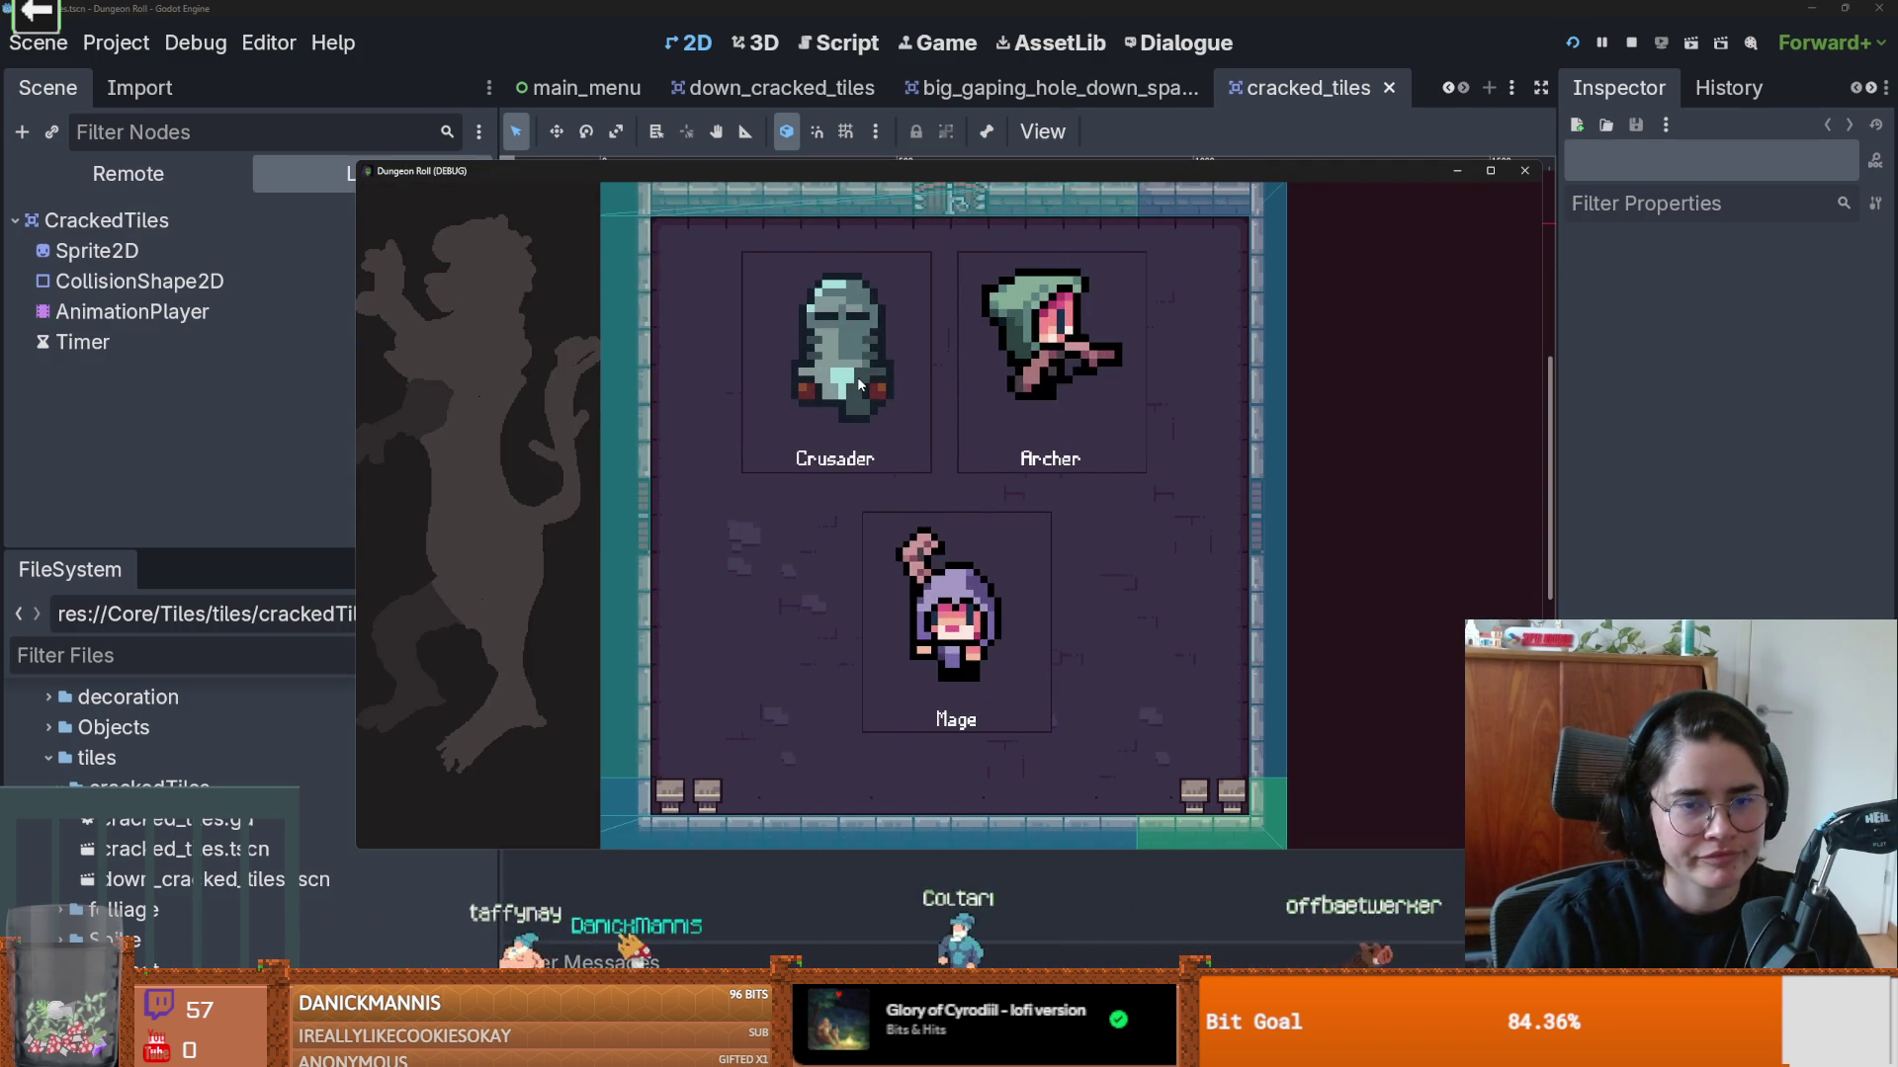
{"action": "scroll", "coordinate": [949, 465], "scroll_direction": "up", "scroll_amount": 3}
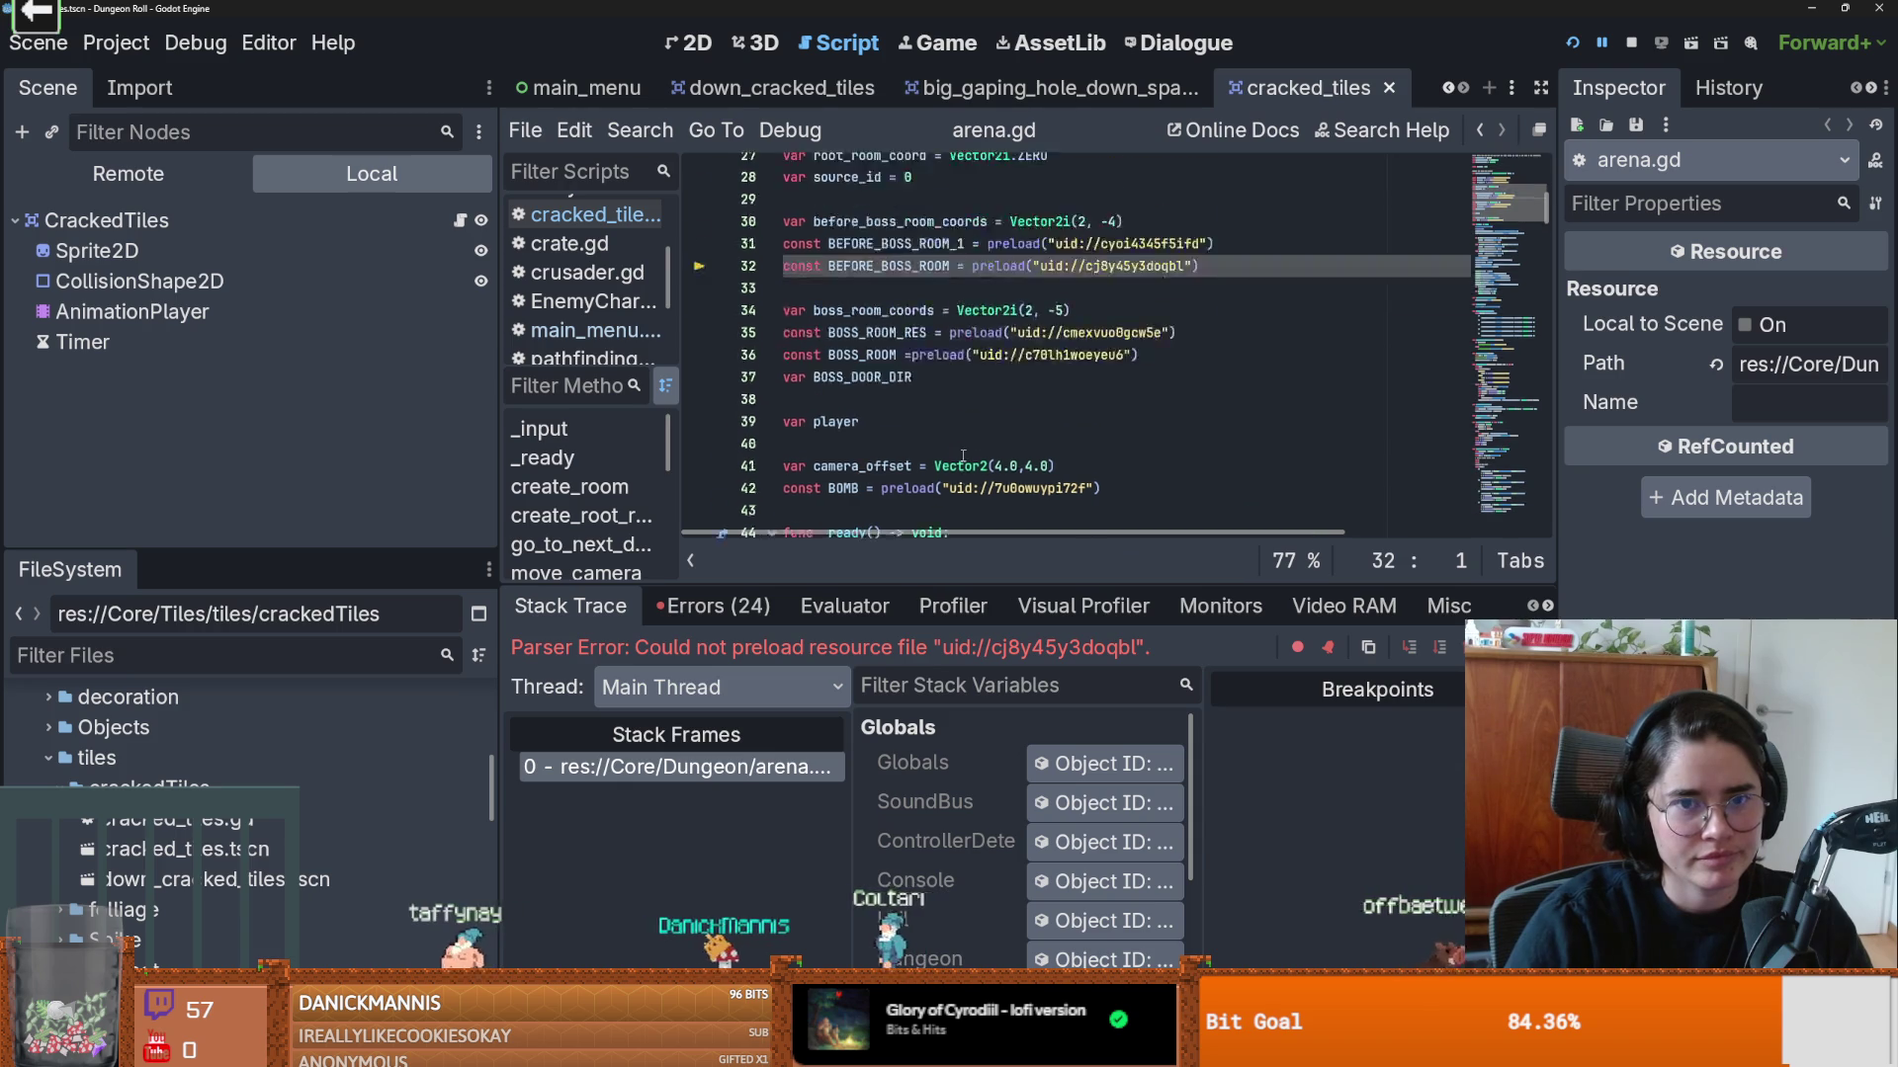
Step: Show the Errors list, jump to the first error's code, then view the big_gaping_hole scene
{"action": "left_click", "coordinate": [712, 606]}
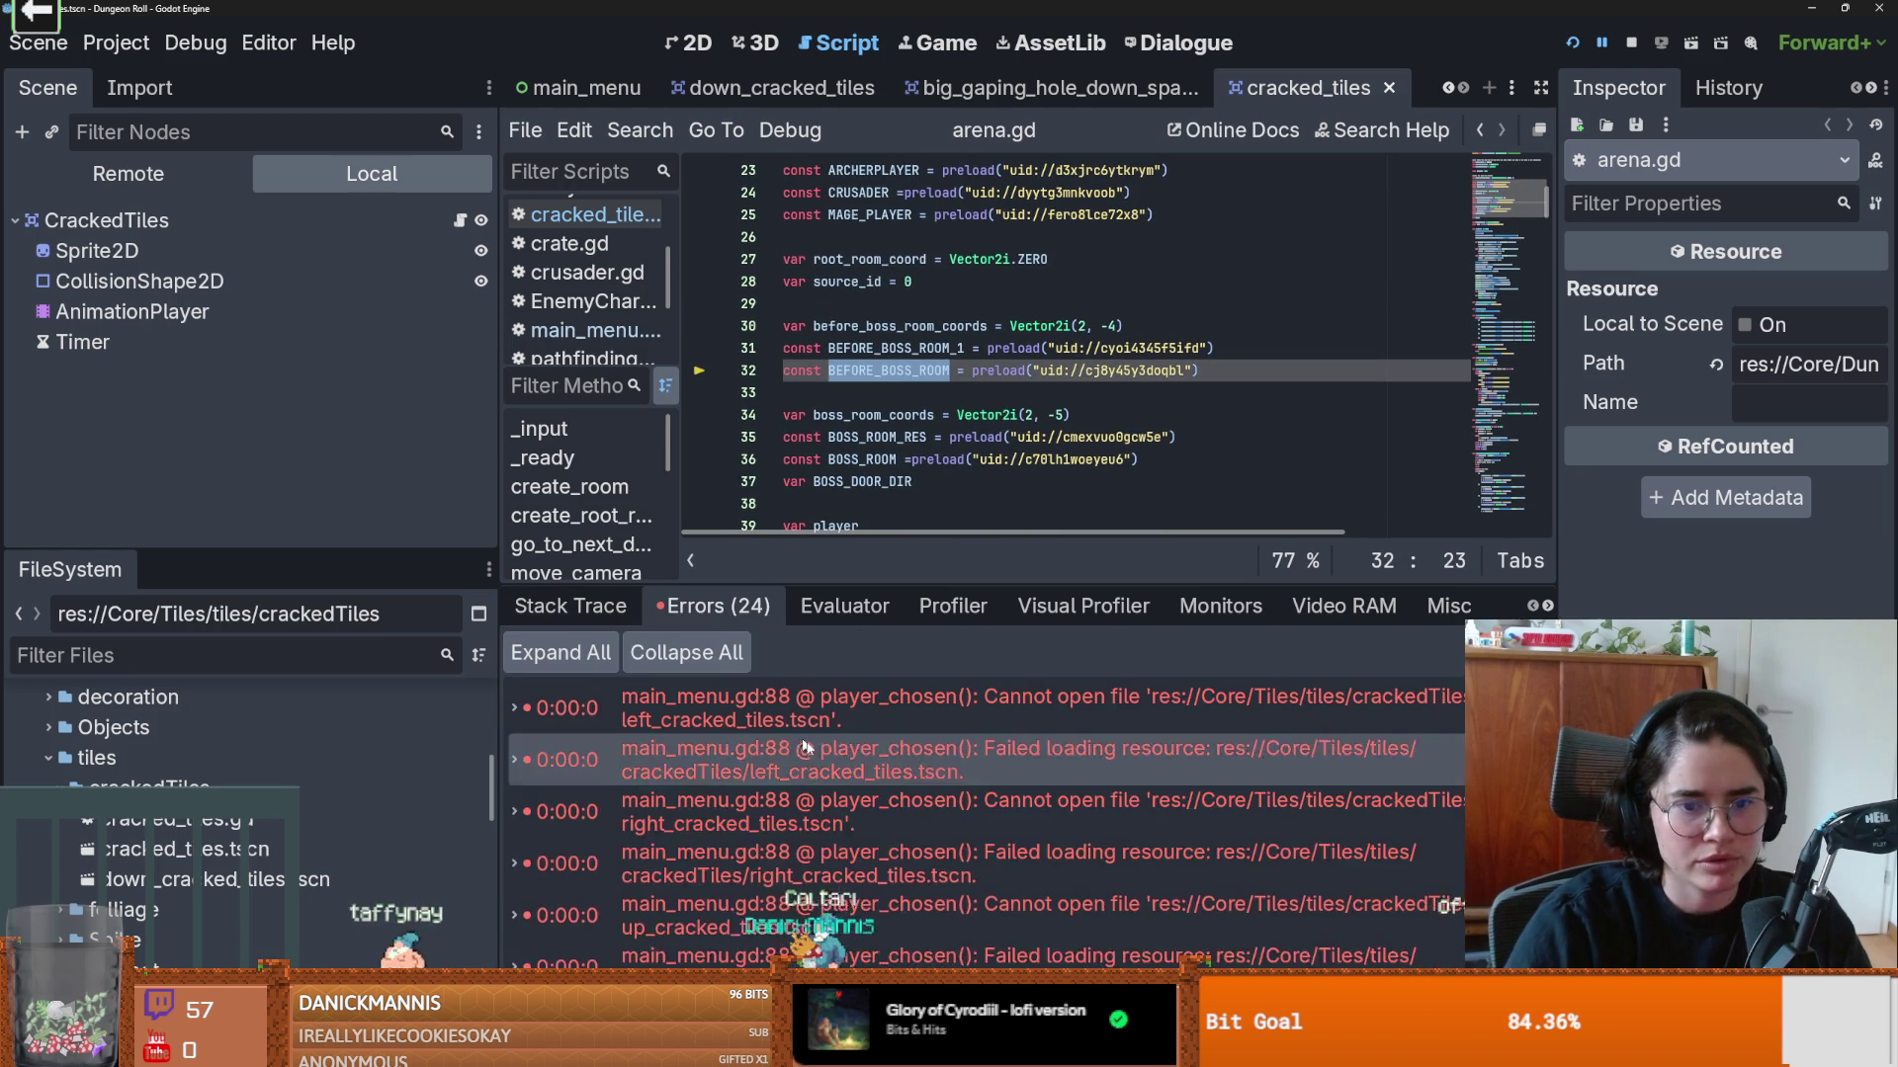
{"action": "left_click", "coordinate": [852, 726]}
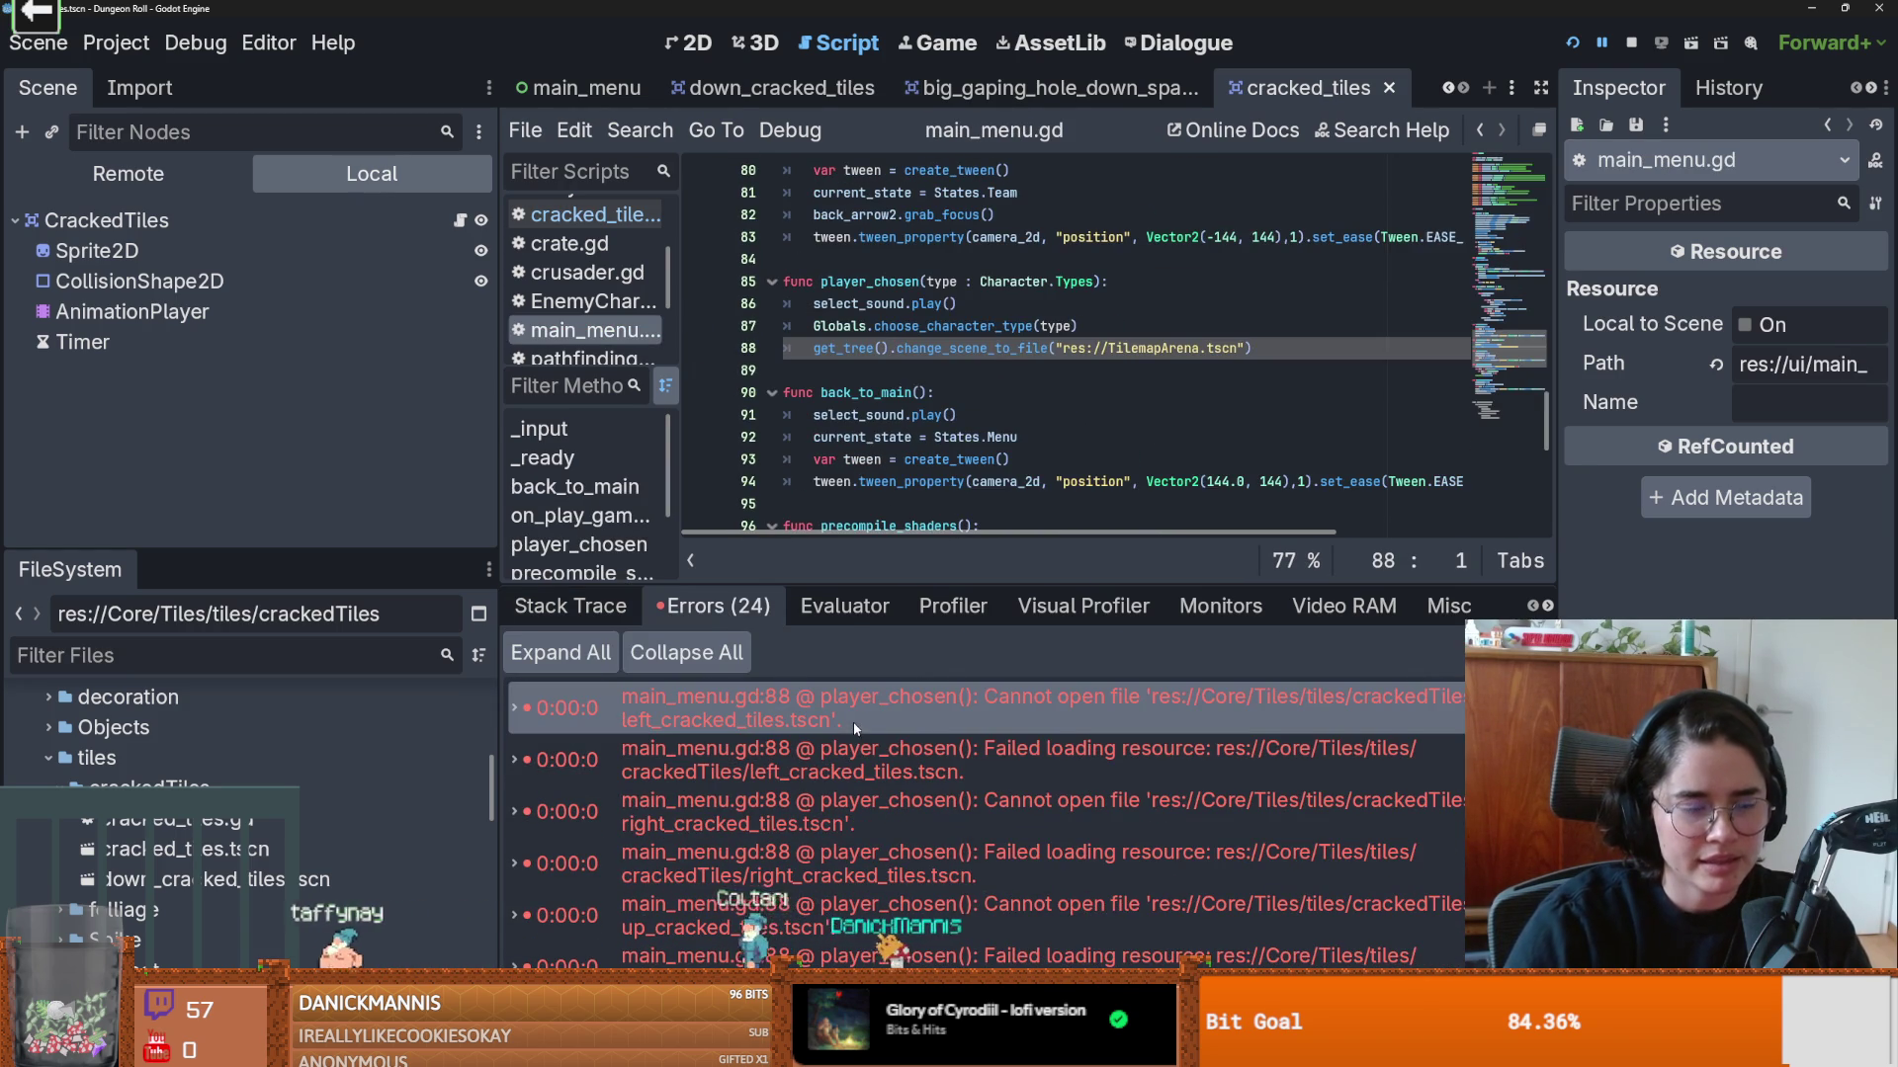
{"action": "mouse_move", "coordinate": [861, 711]}
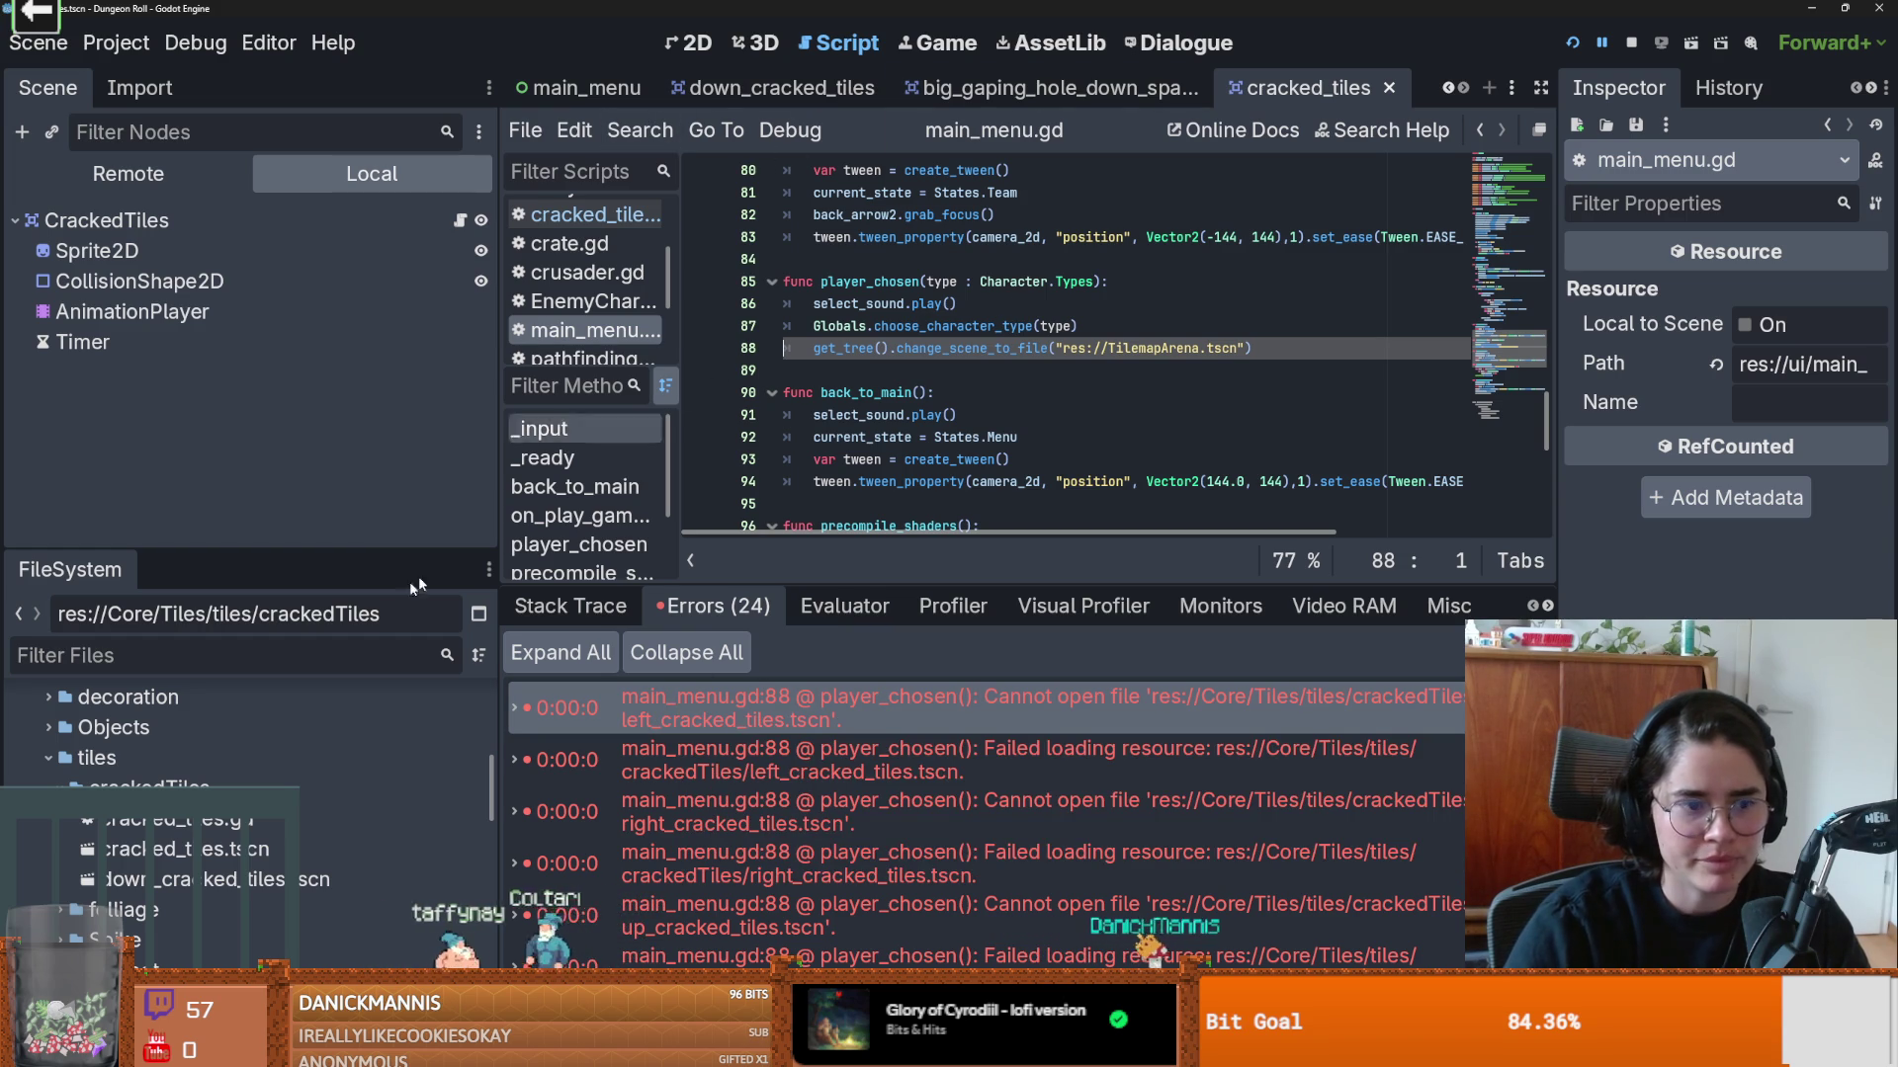
{"action": "scroll", "coordinate": [1443, 92], "scroll_direction": "up", "scroll_amount": 4}
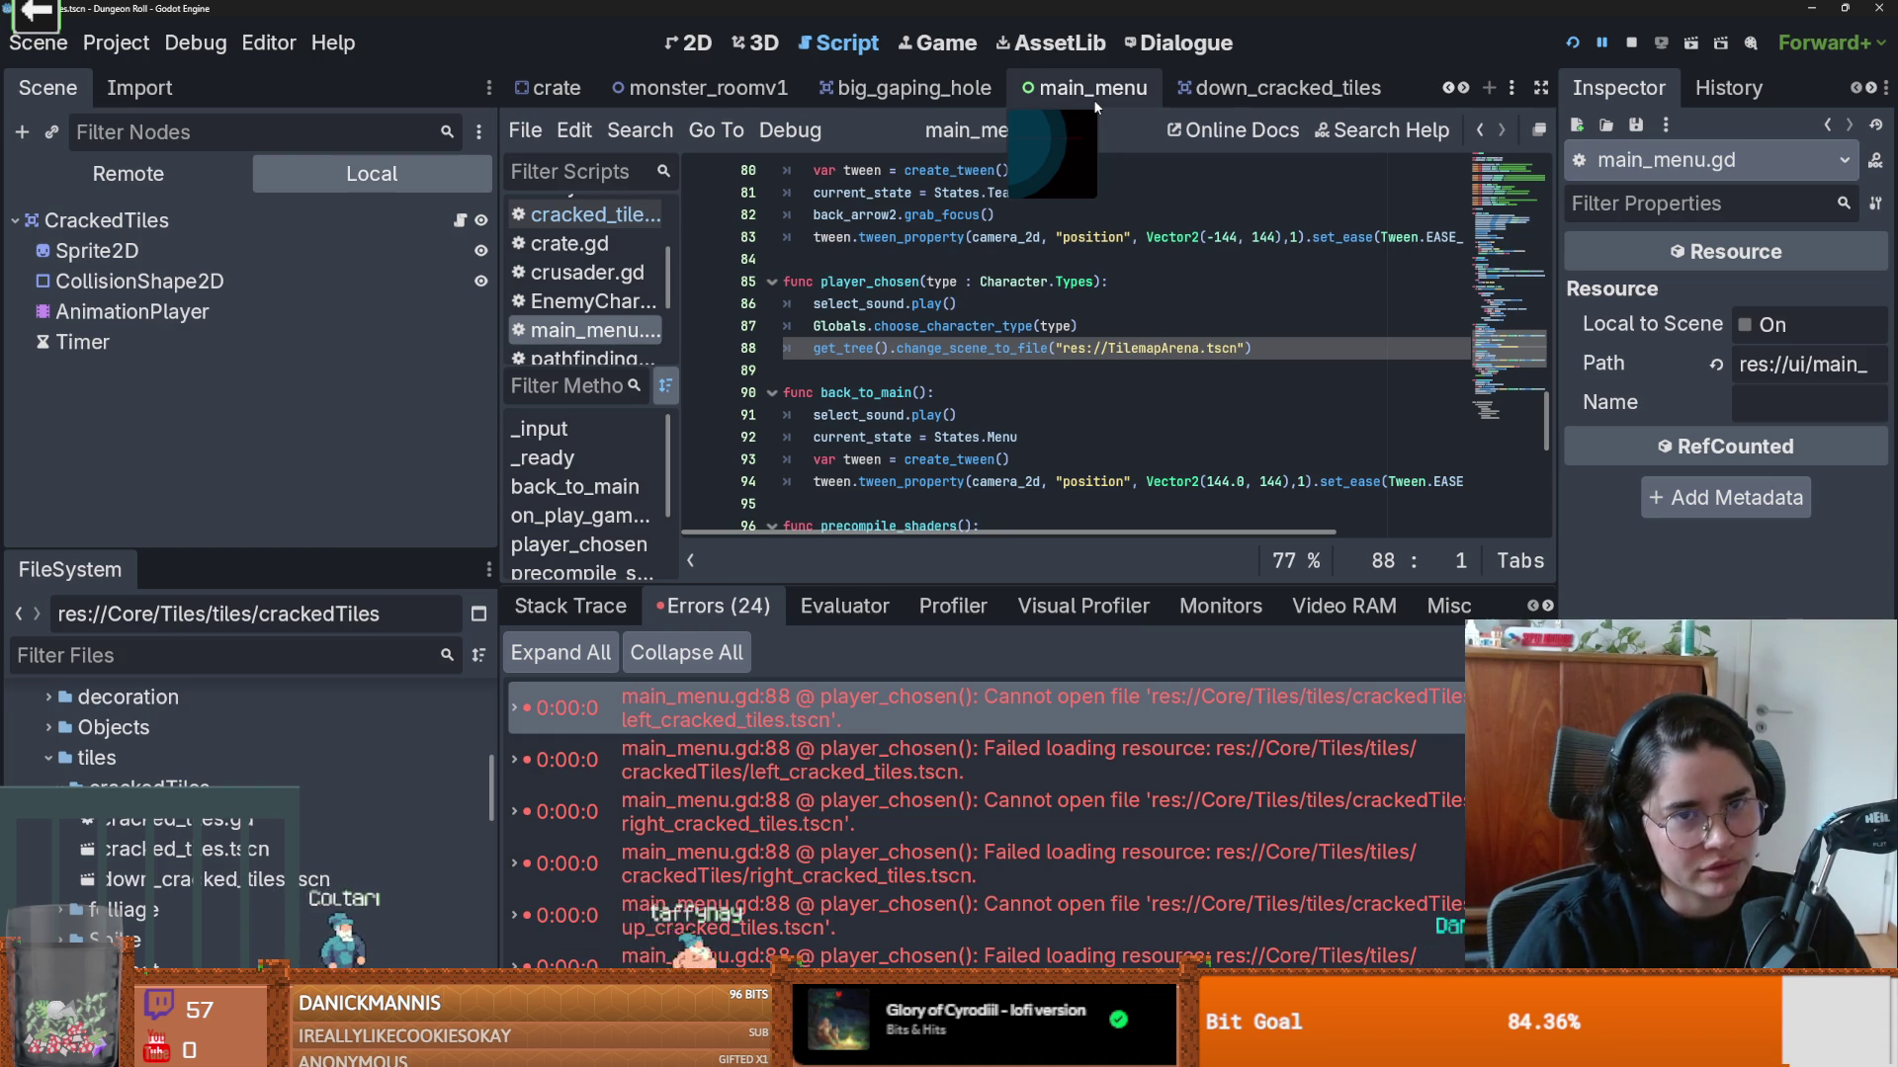
{"action": "left_click", "coordinate": [1001, 90]}
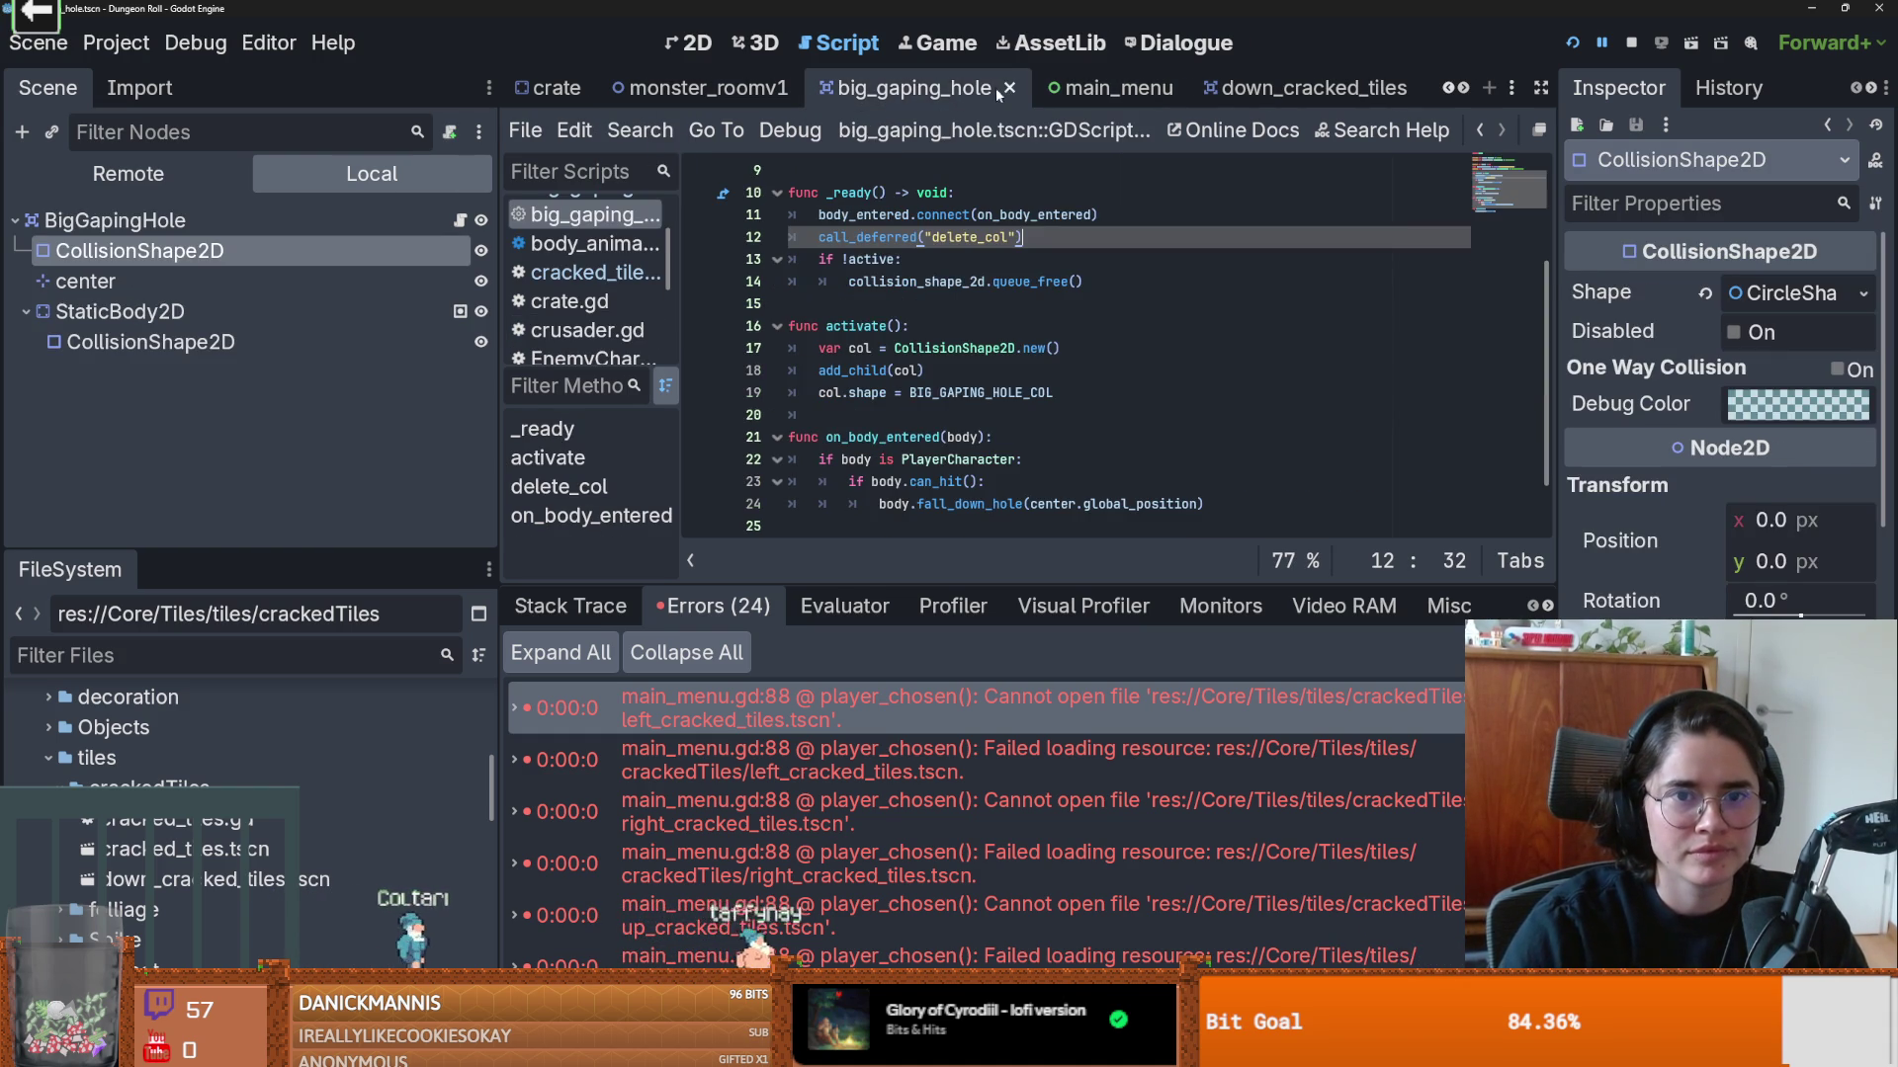
Step: Close the big_gaping_hole, down_cracked_tiles and other leftover scene tabs, keeping cracked_tiles
{"action": "left_click", "coordinate": [1008, 90]}
{"action": "left_click", "coordinate": [1048, 90]}
{"action": "left_click", "coordinate": [1176, 90]}
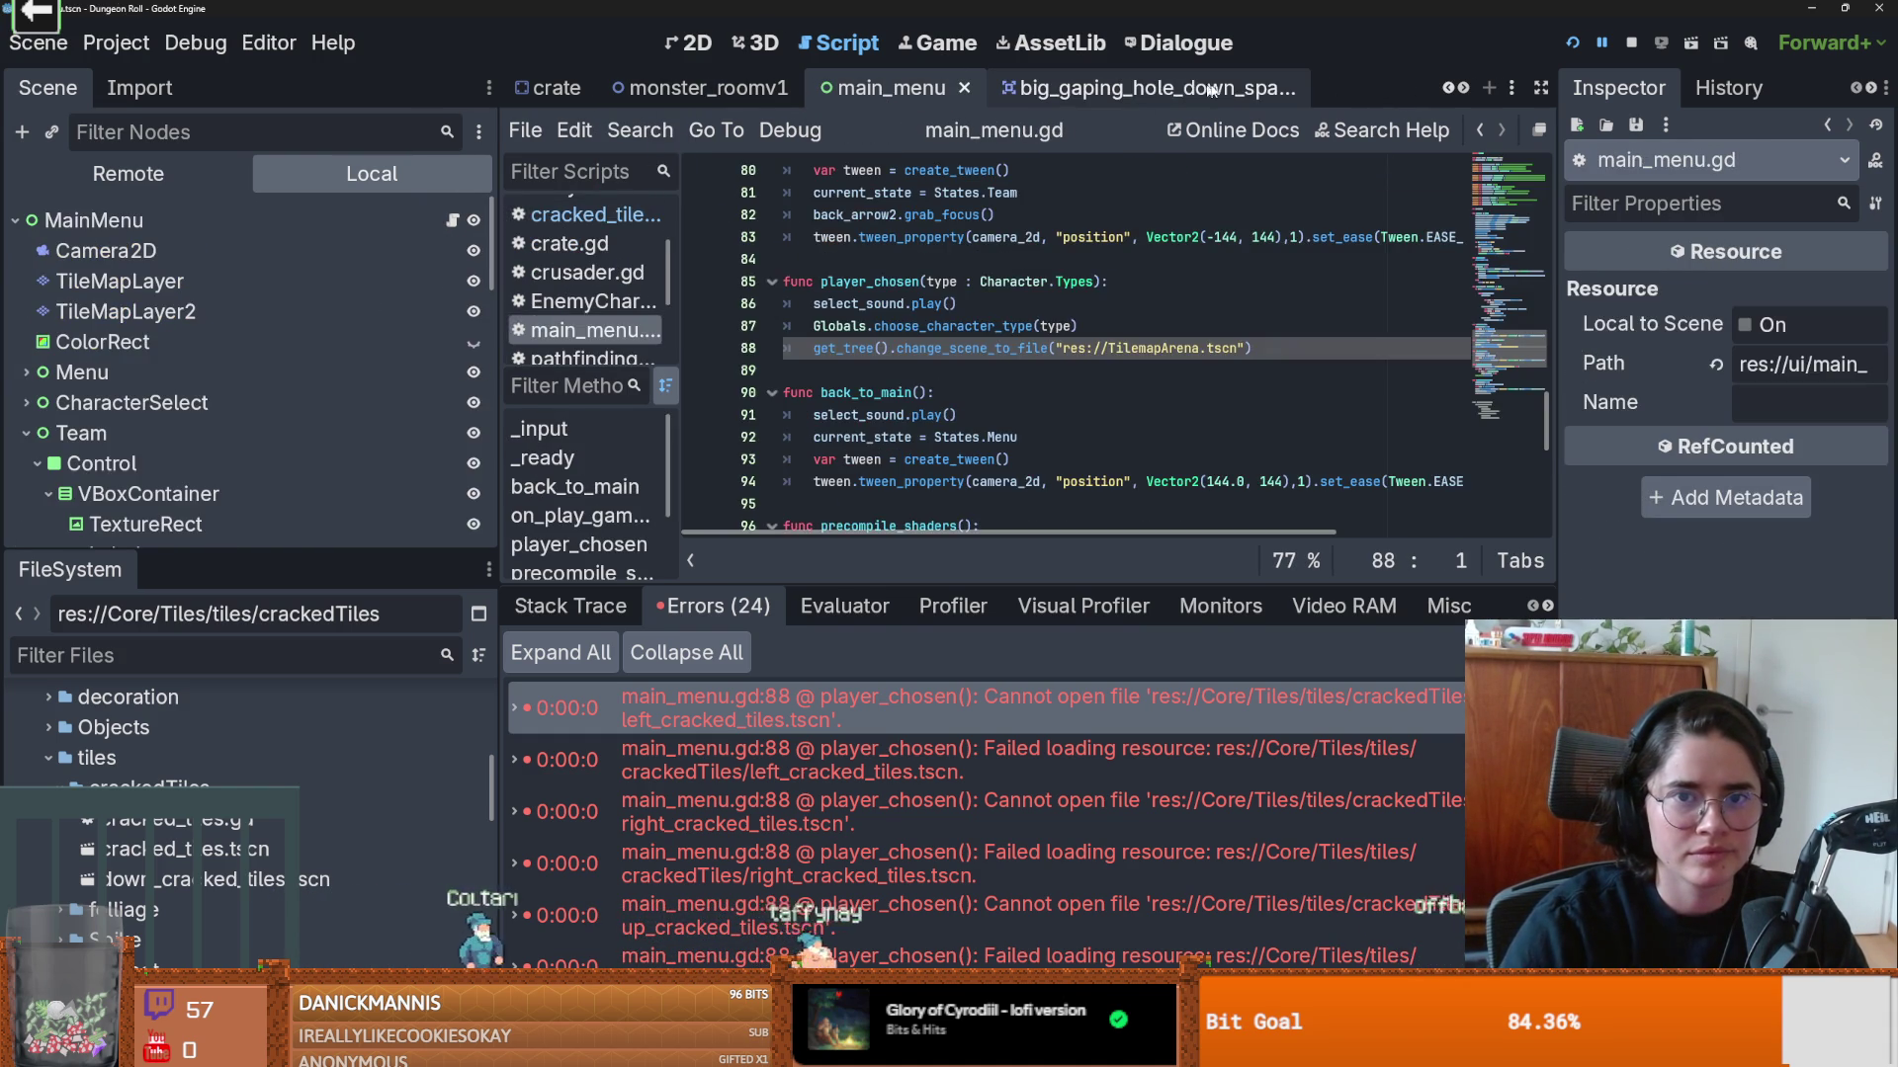
{"action": "left_click", "coordinate": [1225, 90]}
{"action": "left_click", "coordinate": [1262, 88]}
{"action": "left_click", "coordinate": [1305, 88]}
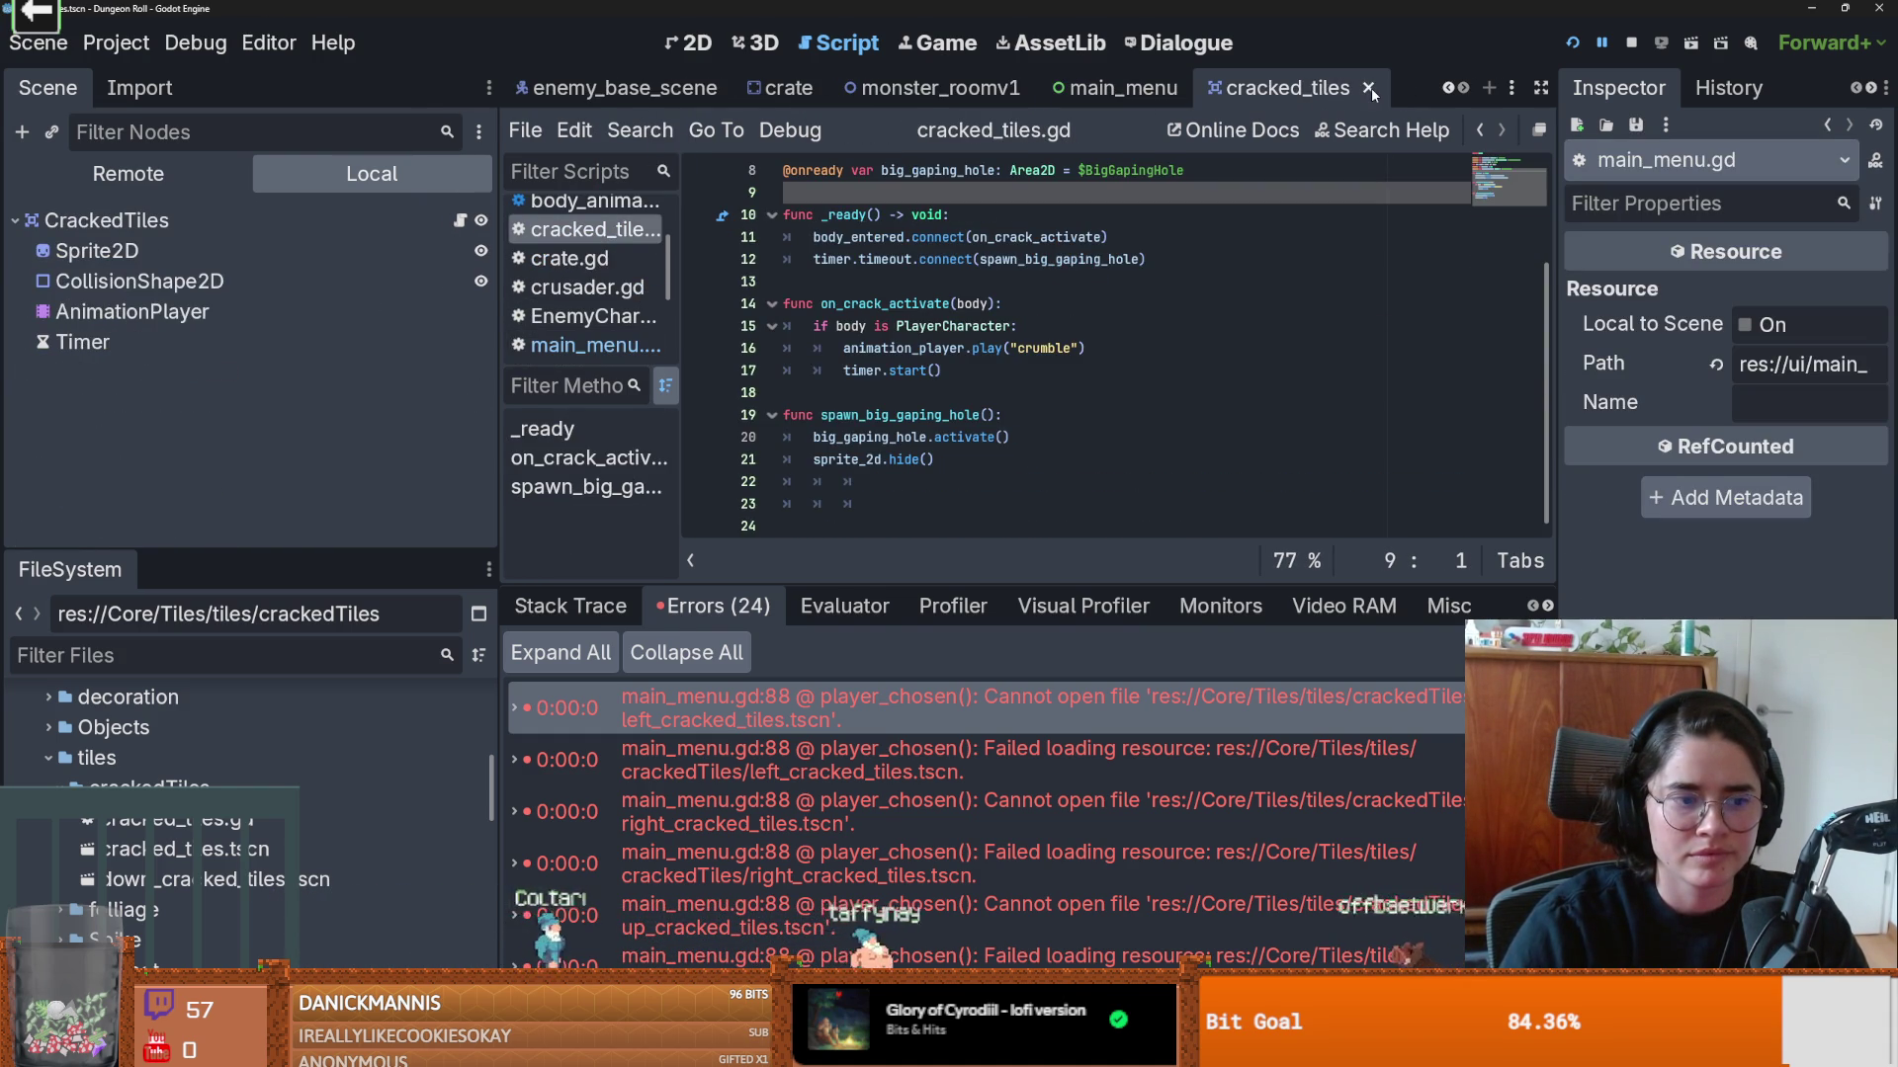
Step: Delete down_cracked_tiles.tscn, then close the cracked_tiles and main_menu scene tabs
{"action": "right_click", "coordinate": [213, 879]}
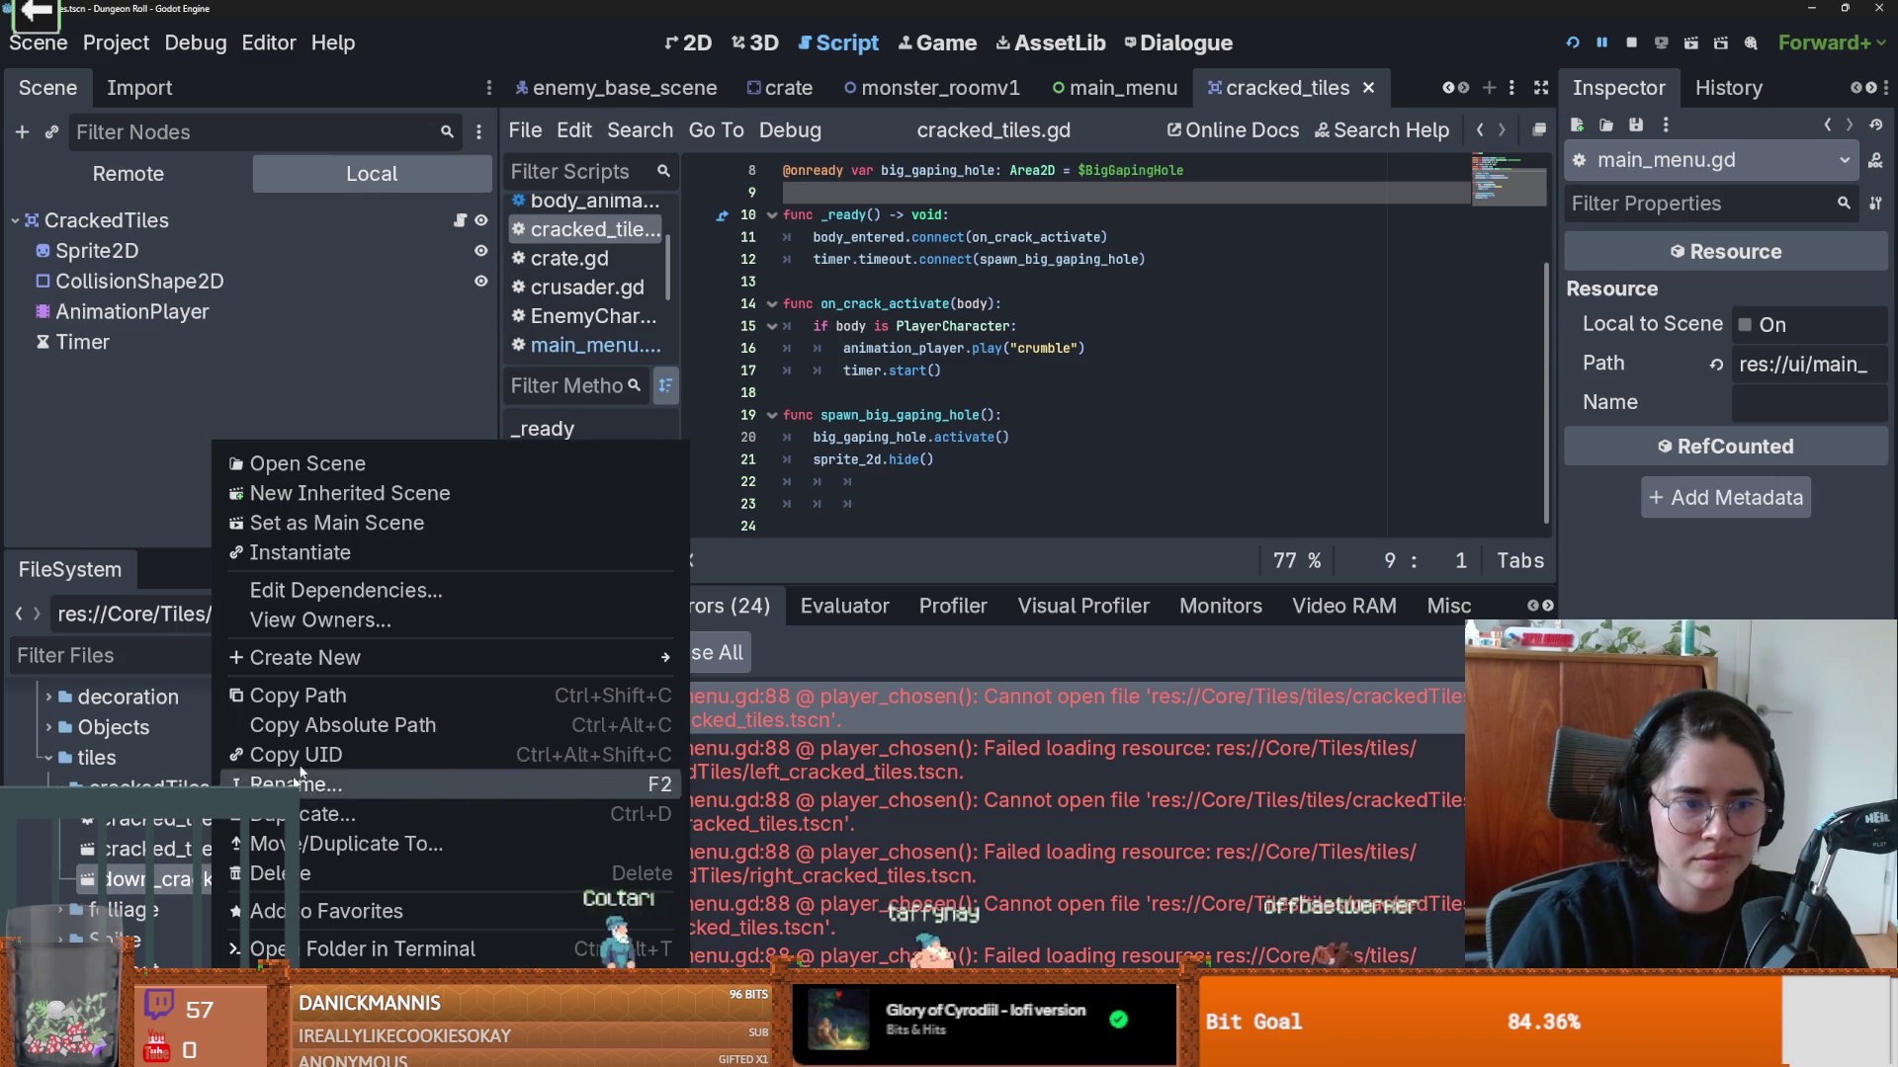
{"action": "left_click", "coordinate": [336, 872]}
{"action": "left_click", "coordinate": [755, 648]}
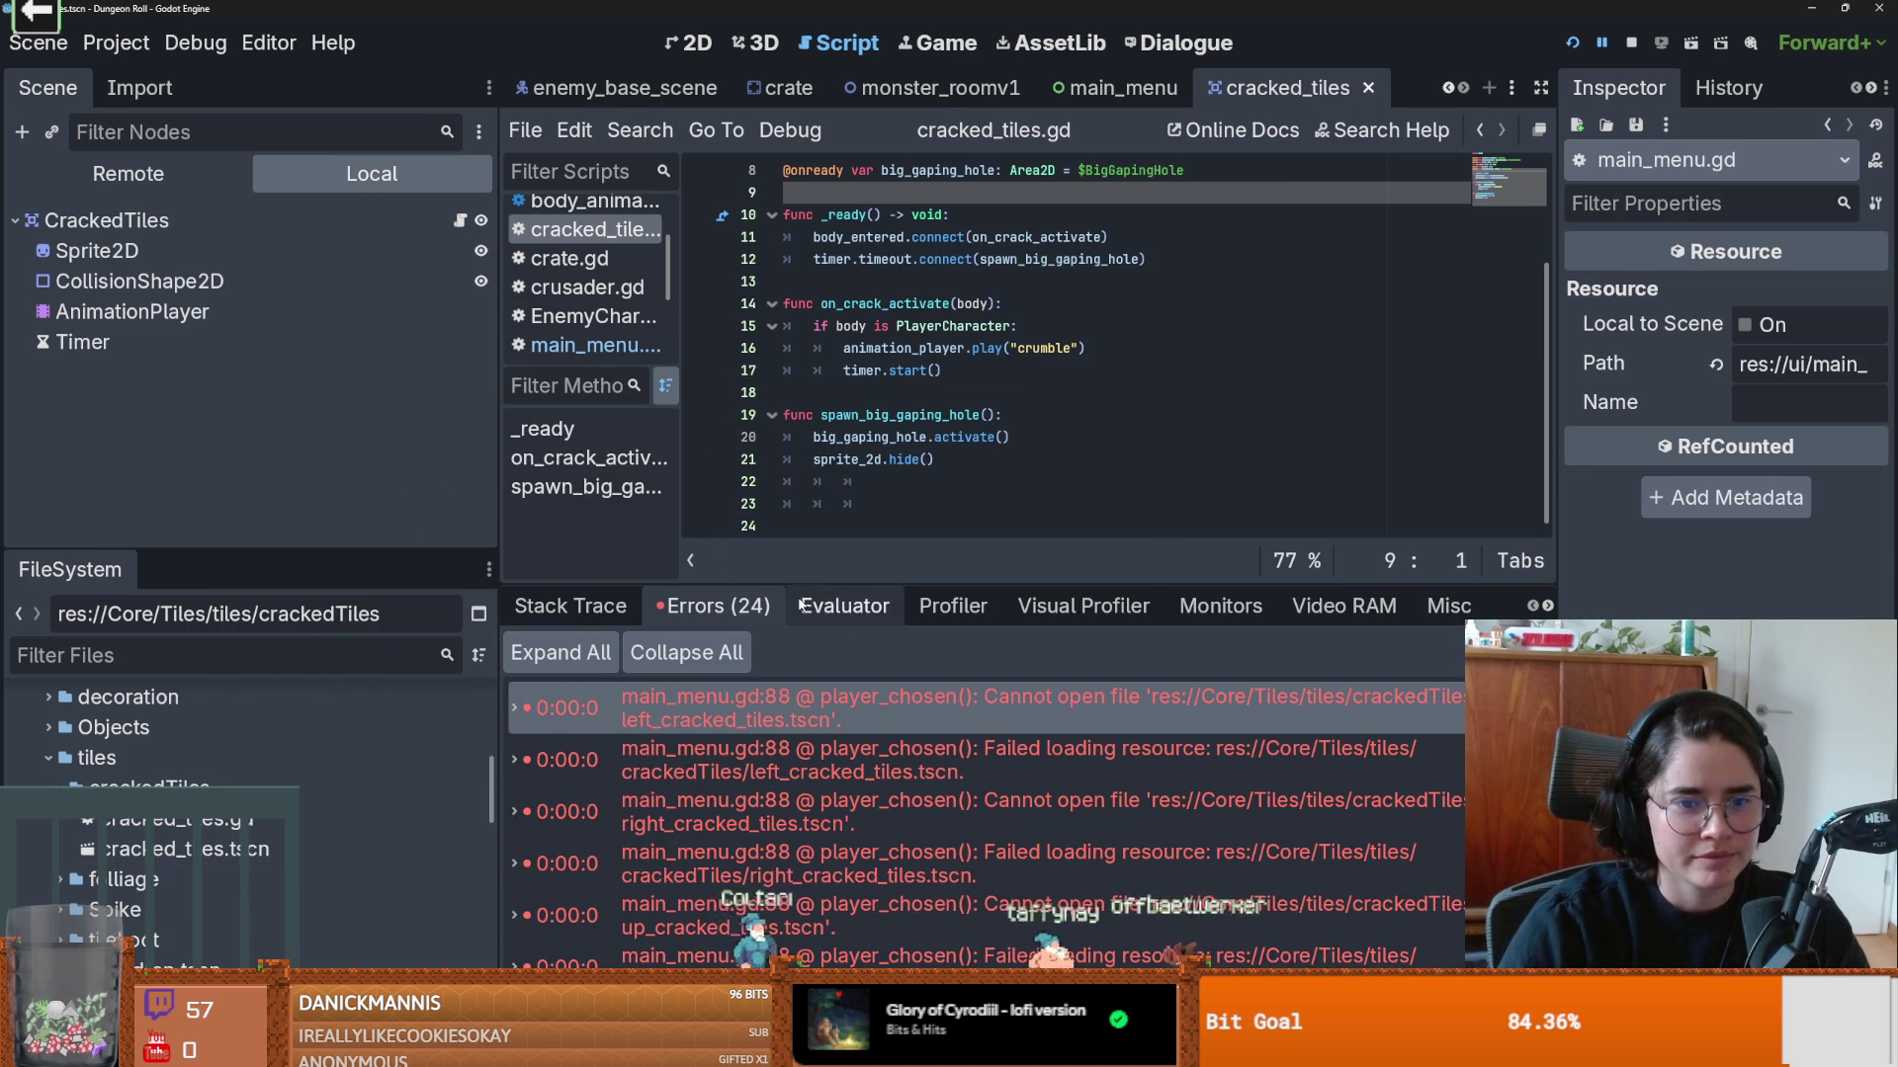
{"action": "left_click_drag", "start_coordinate": [496, 548], "coordinate": [392, 546]}
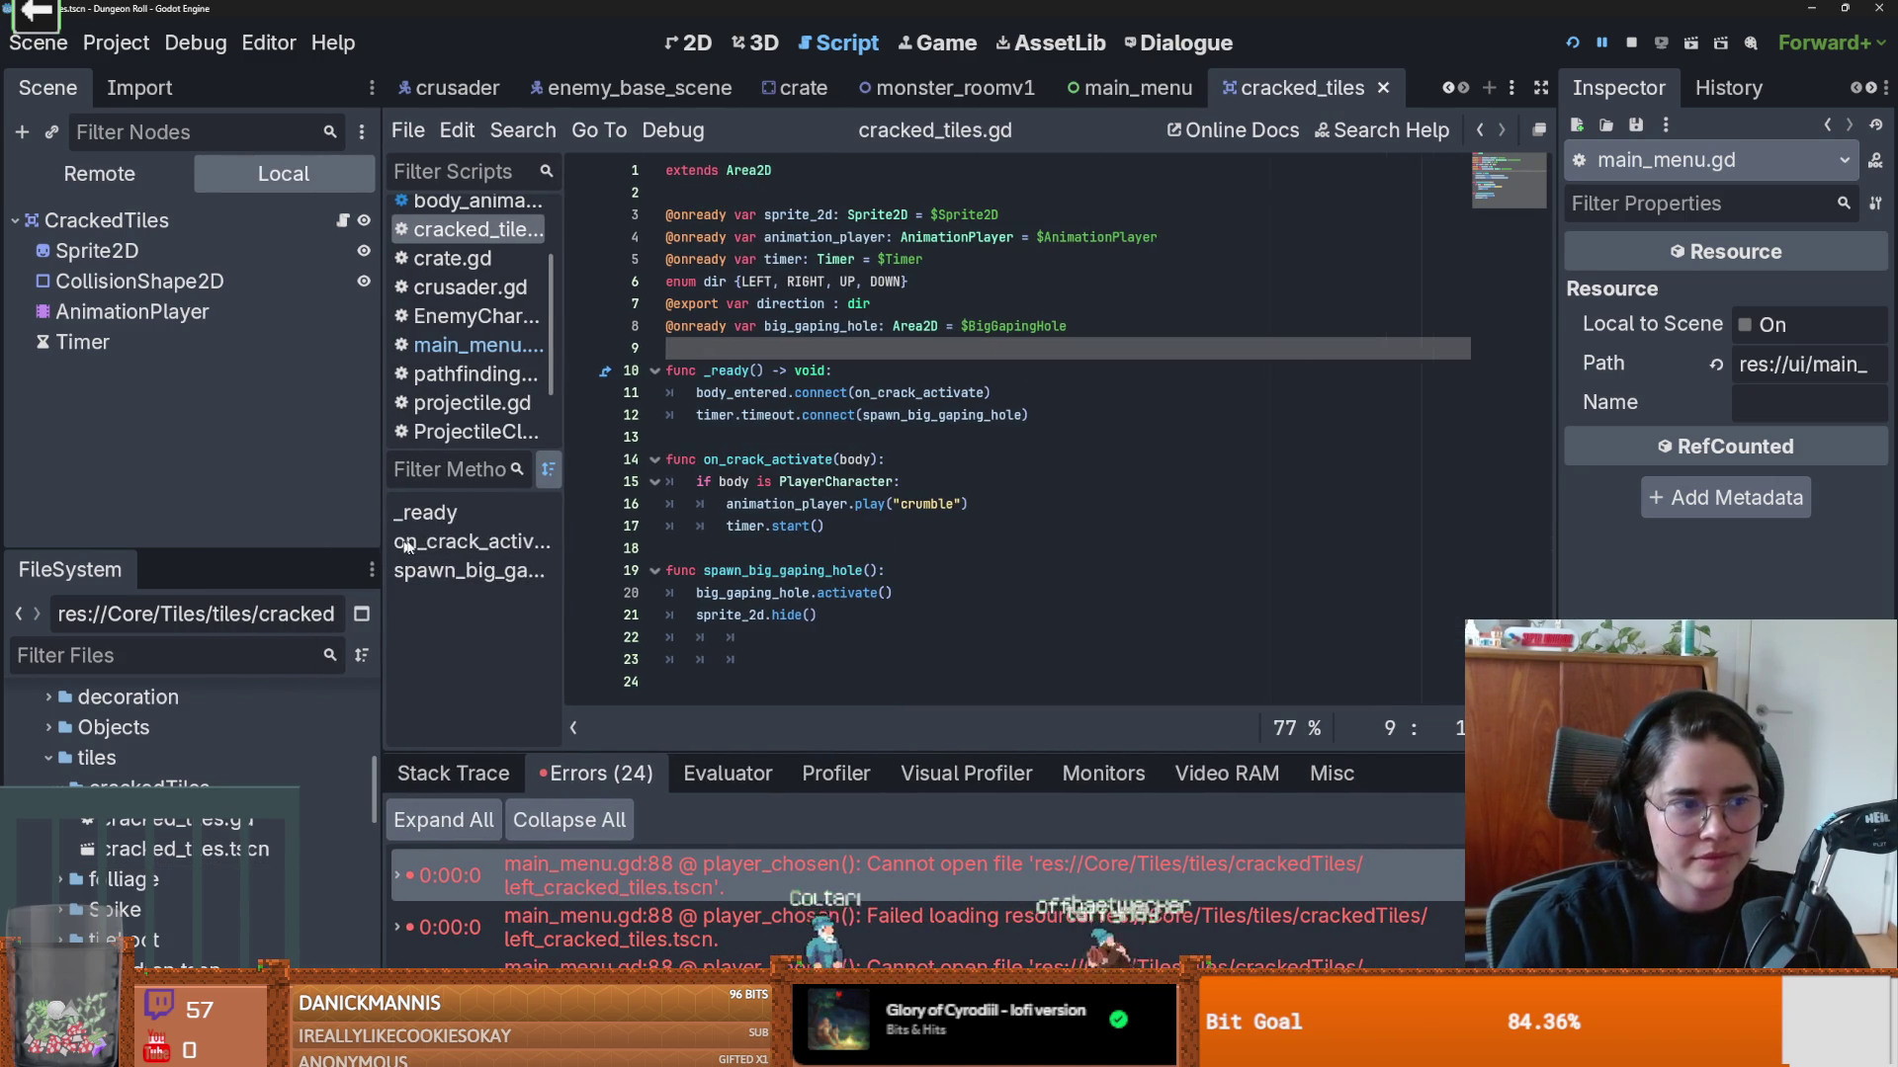
{"action": "middle_click", "coordinate": [1318, 91]}
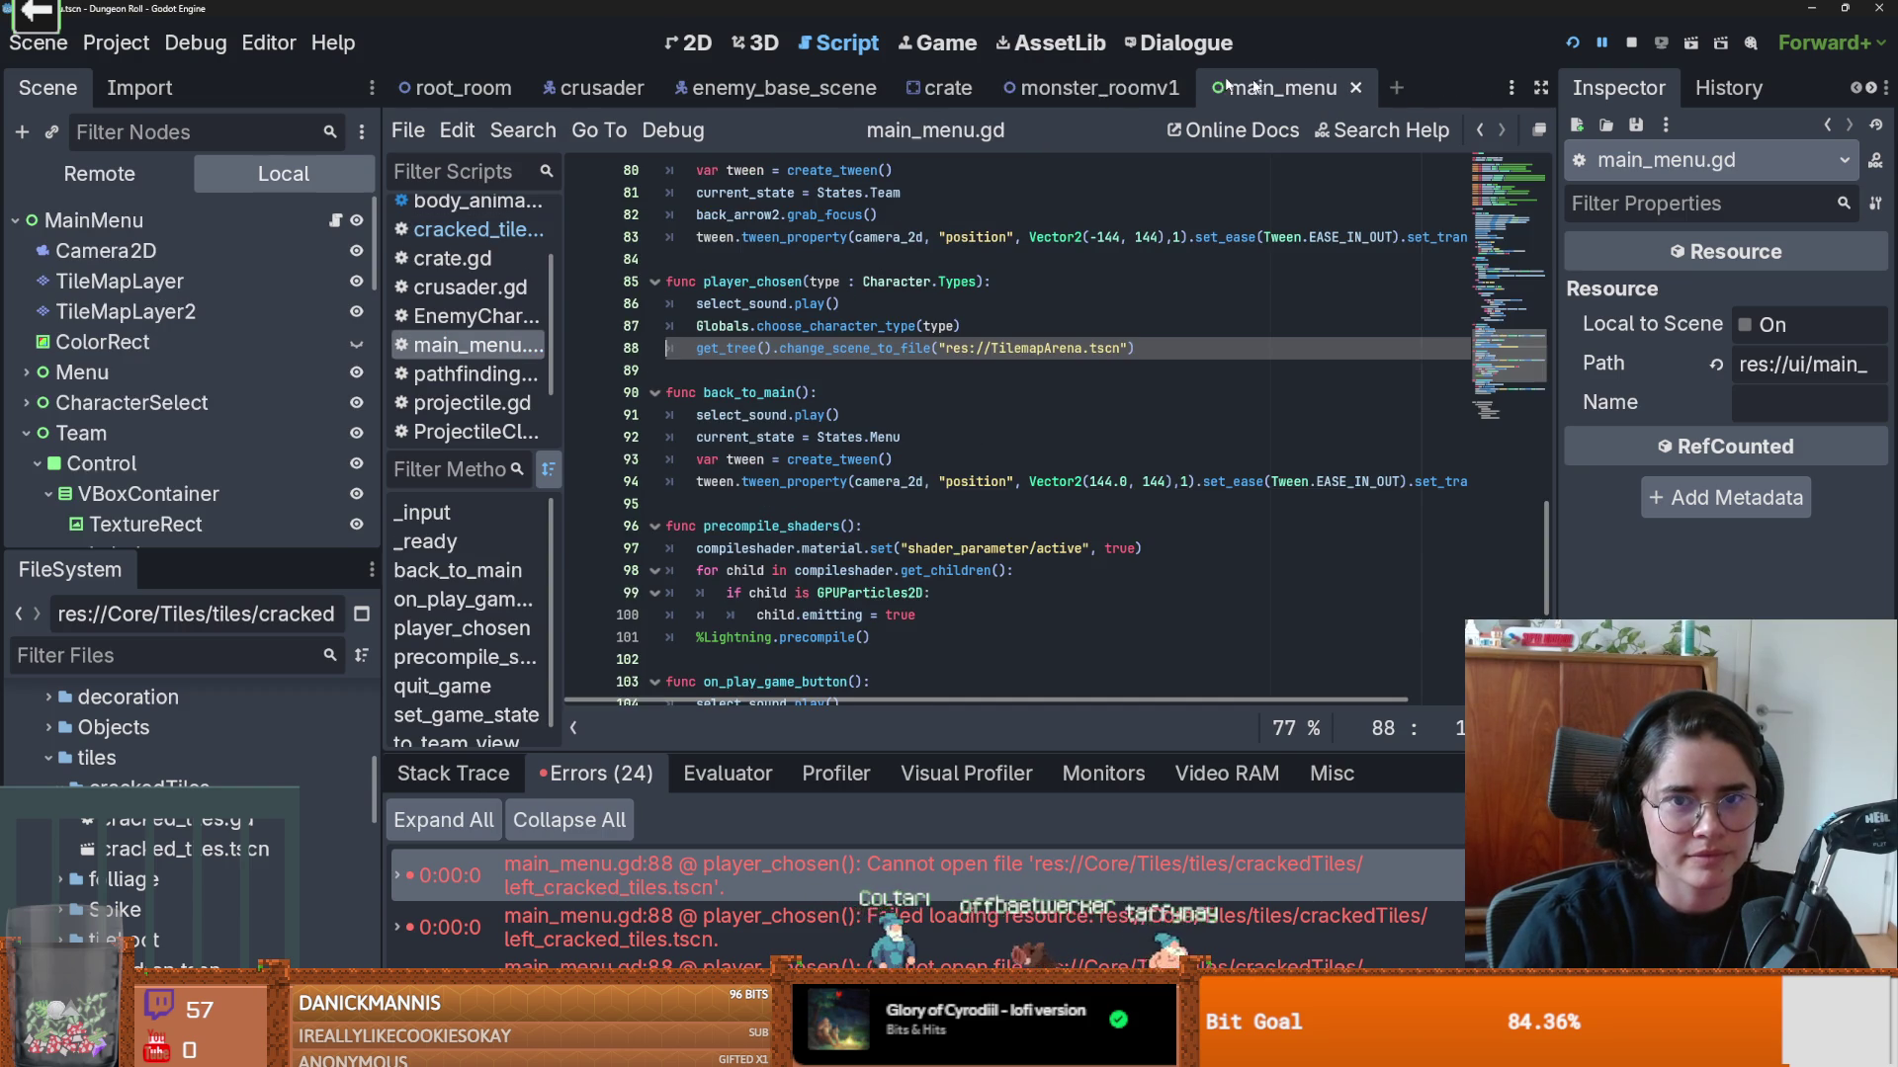
{"action": "left_click", "coordinate": [1355, 88]}
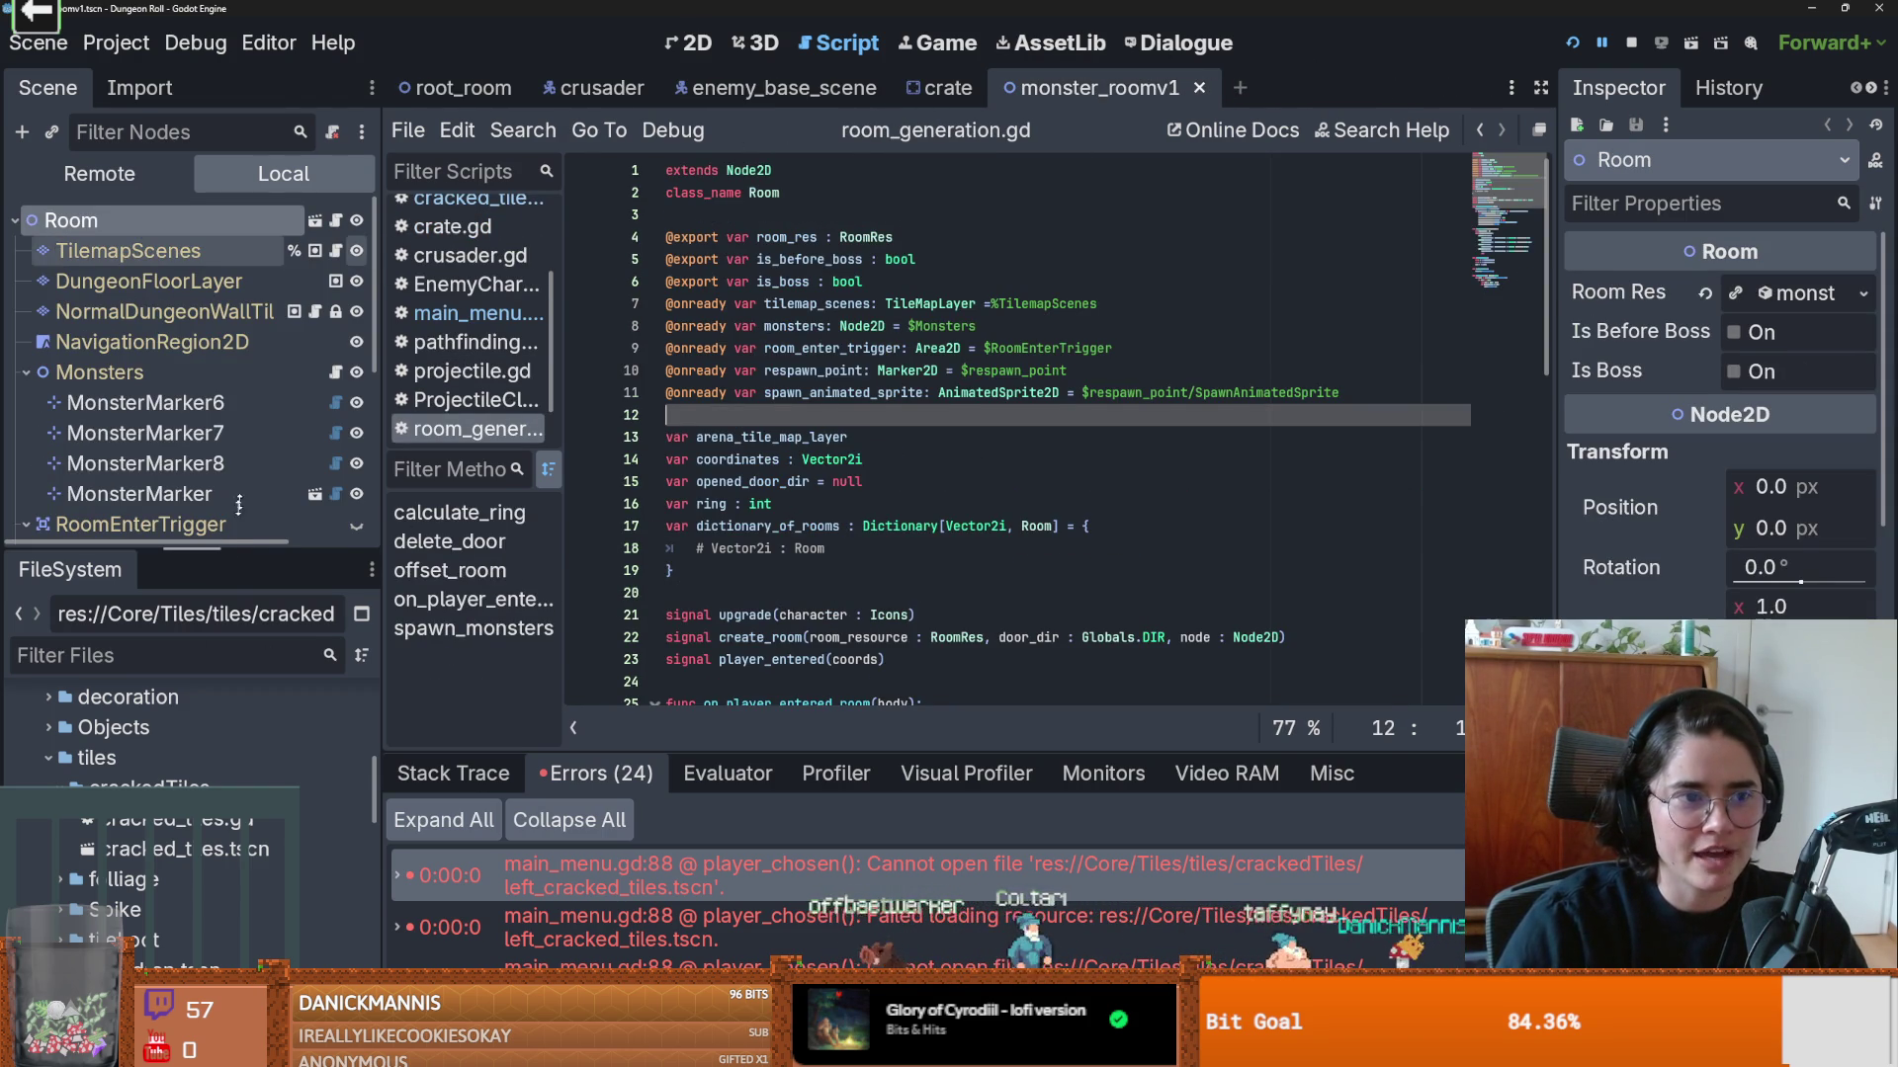
Step: Browse the TilemapScenes Inreactable, Traps and Decorative tile sources
{"action": "left_click_drag", "start_coordinate": [240, 547], "coordinate": [240, 616]}
{"action": "left_click", "coordinate": [129, 251]}
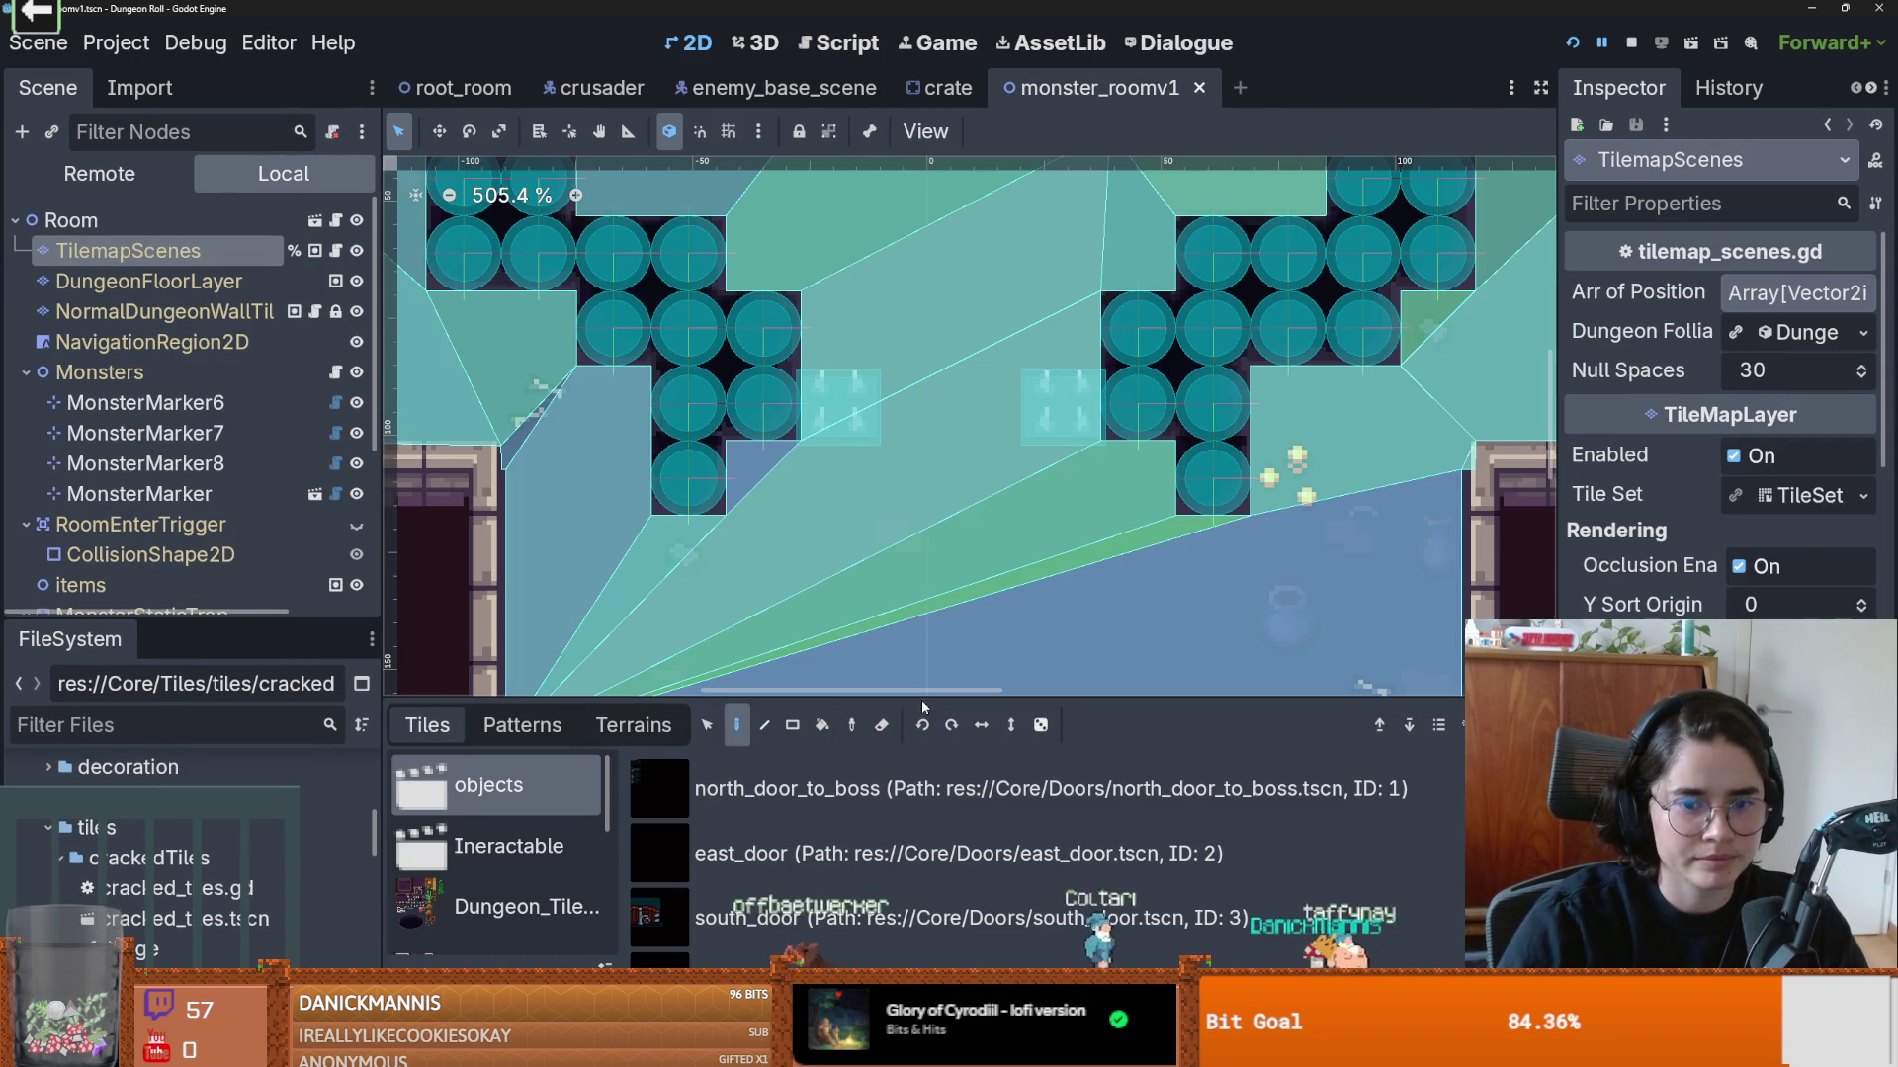
{"action": "left_click_drag", "start_coordinate": [921, 699], "coordinate": [890, 277]}
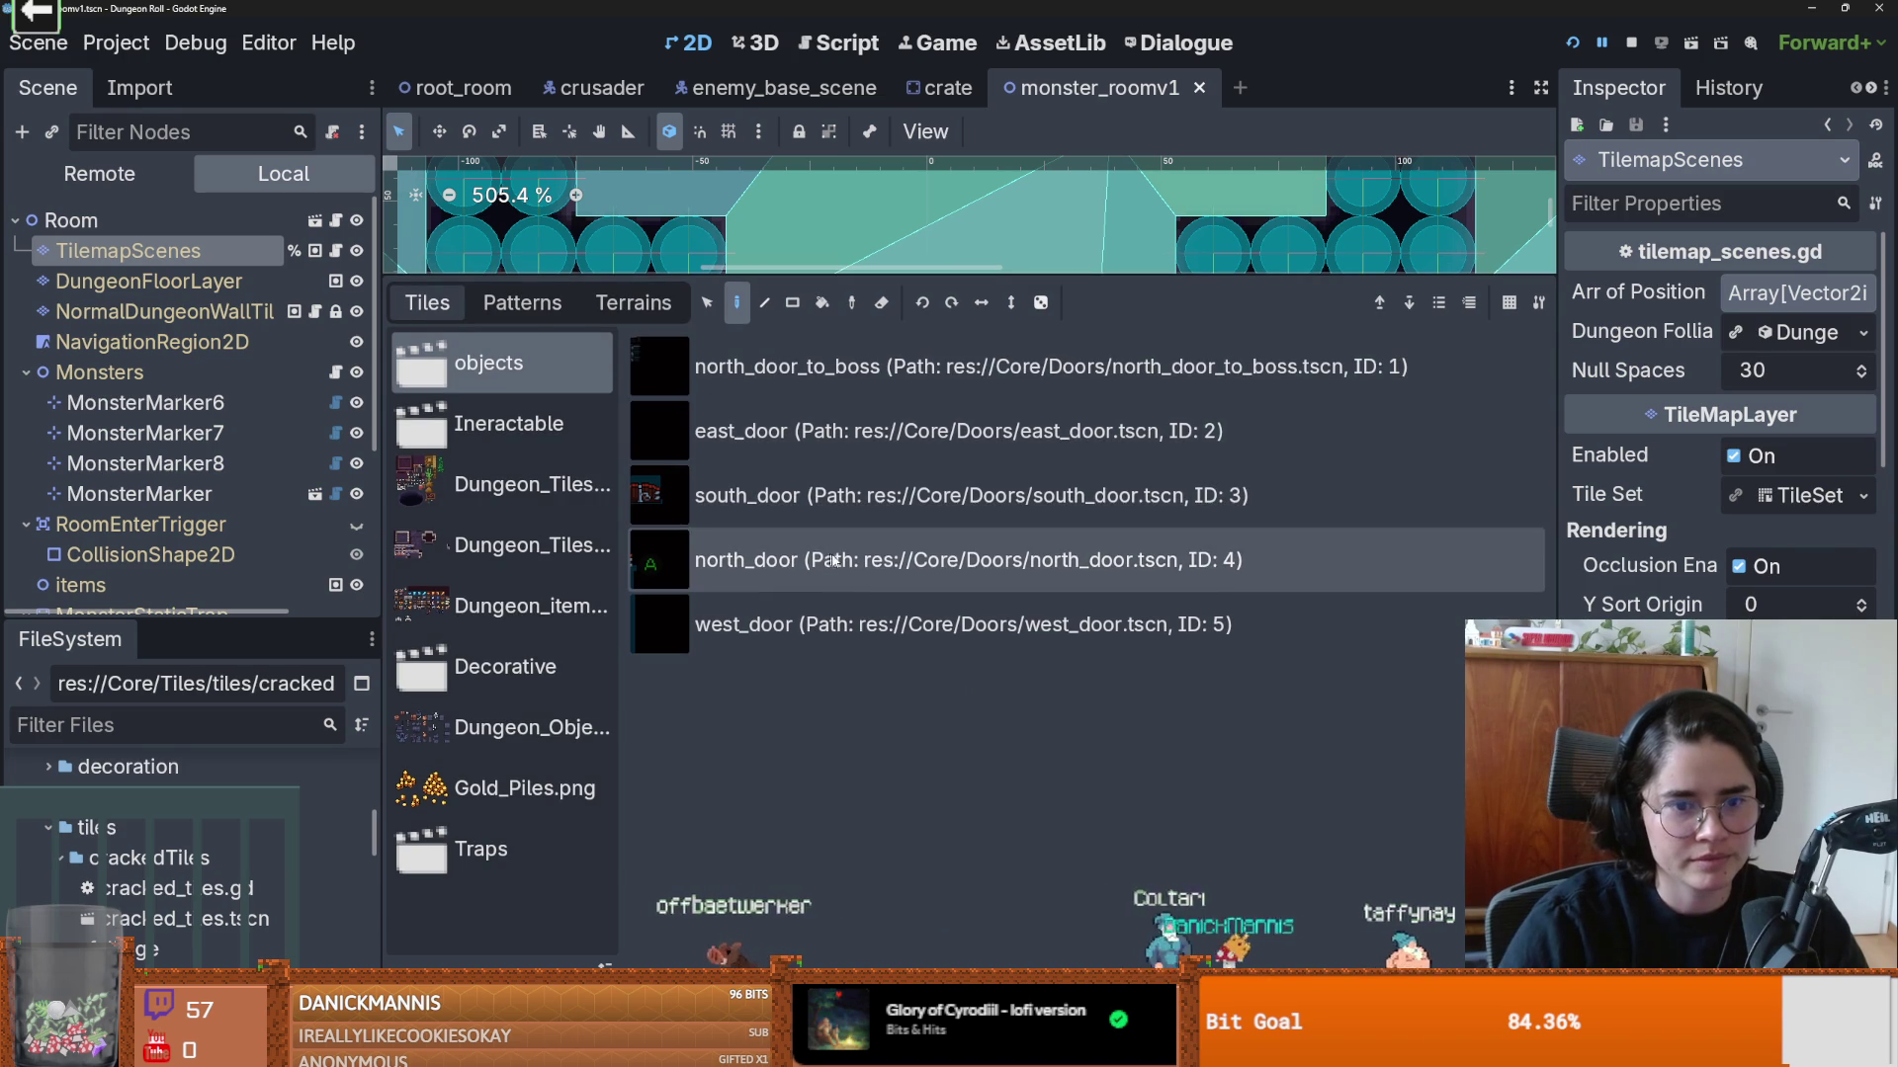
{"action": "left_click", "coordinate": [509, 423]}
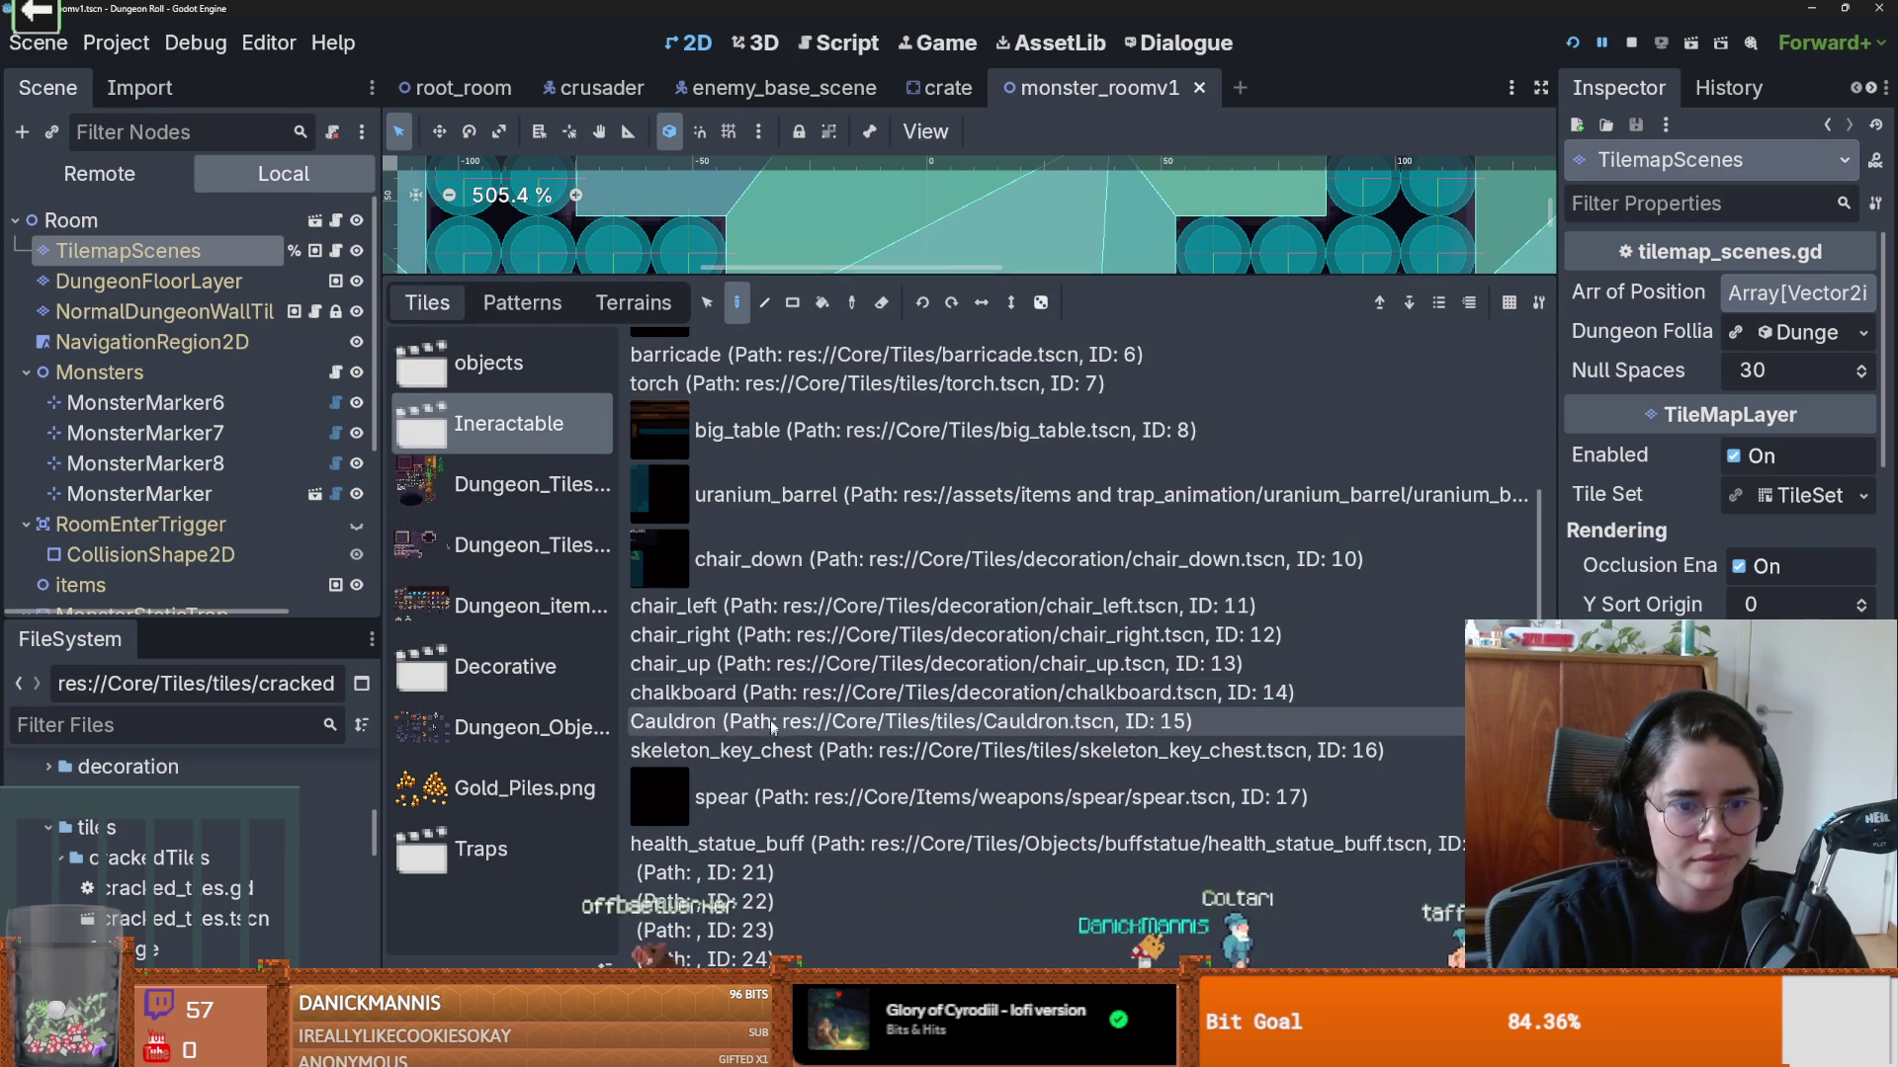
{"action": "left_click", "coordinate": [484, 849]}
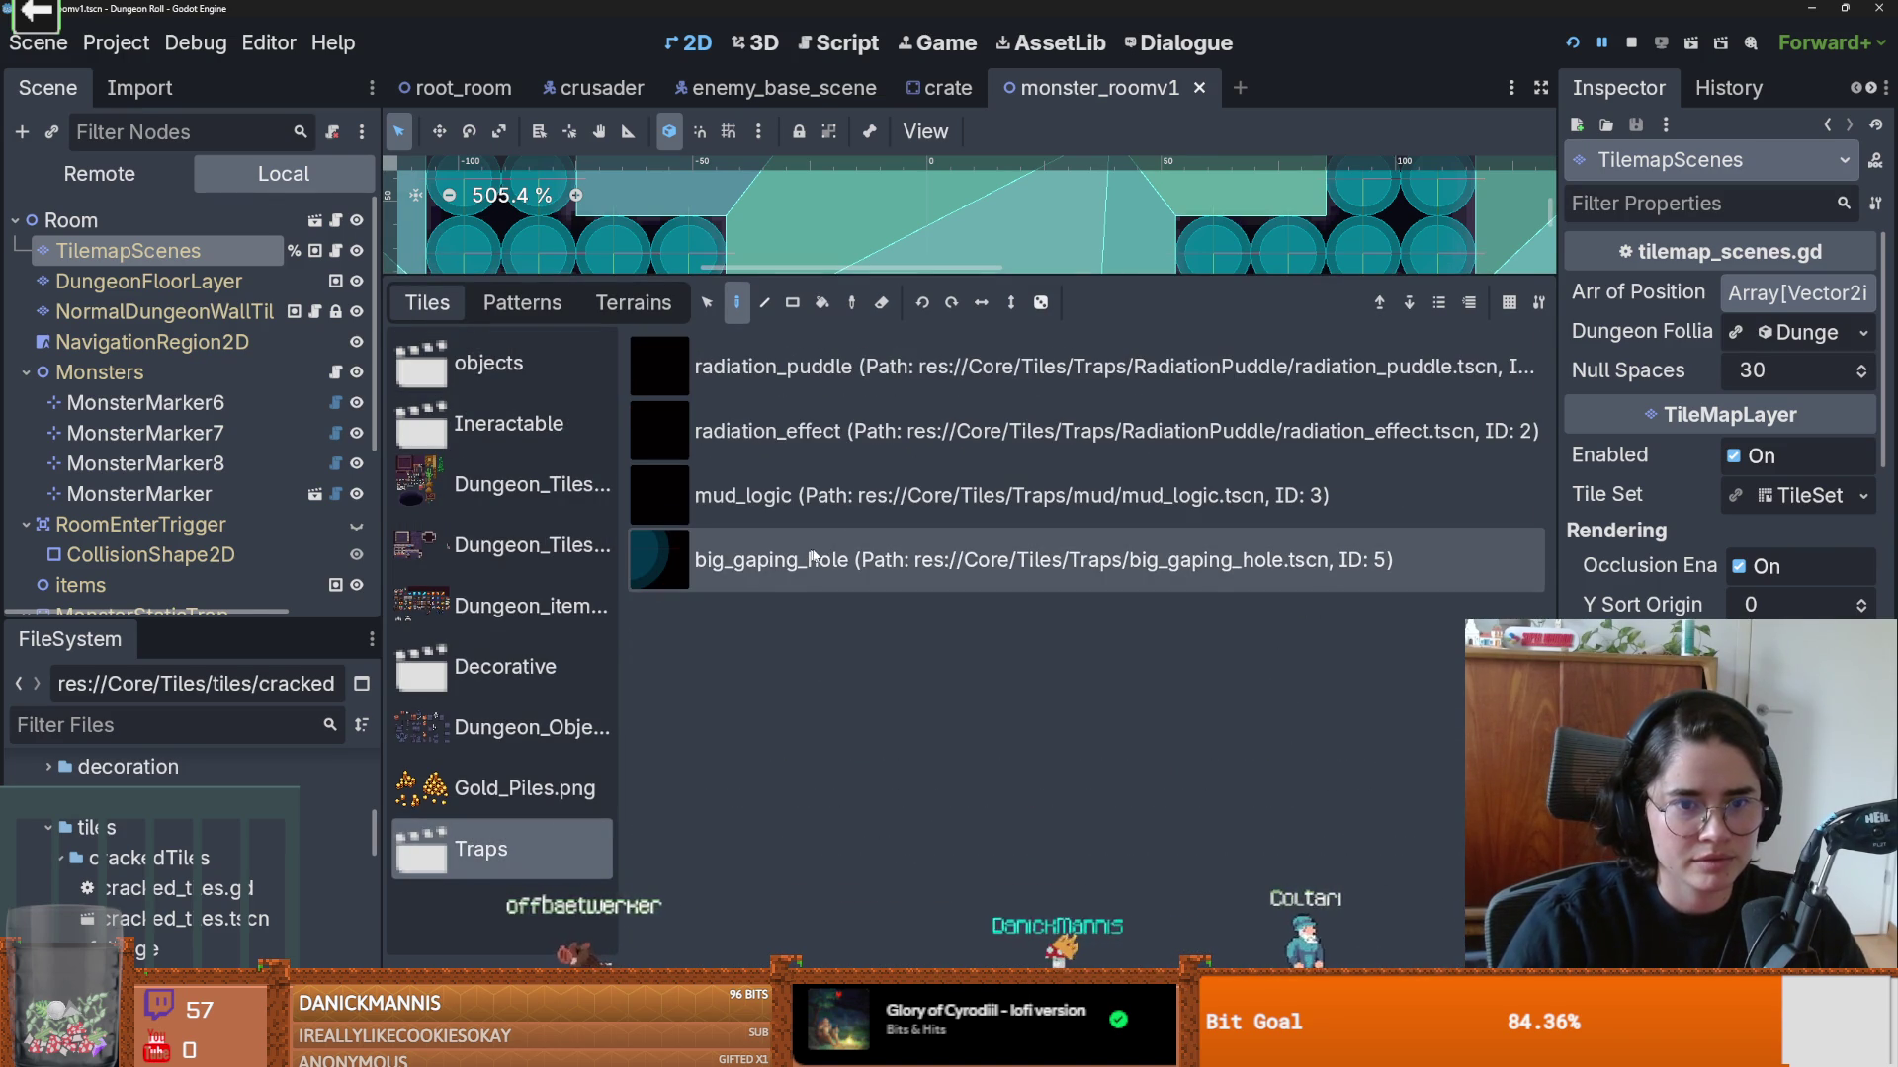
{"action": "left_click", "coordinate": [534, 666]}
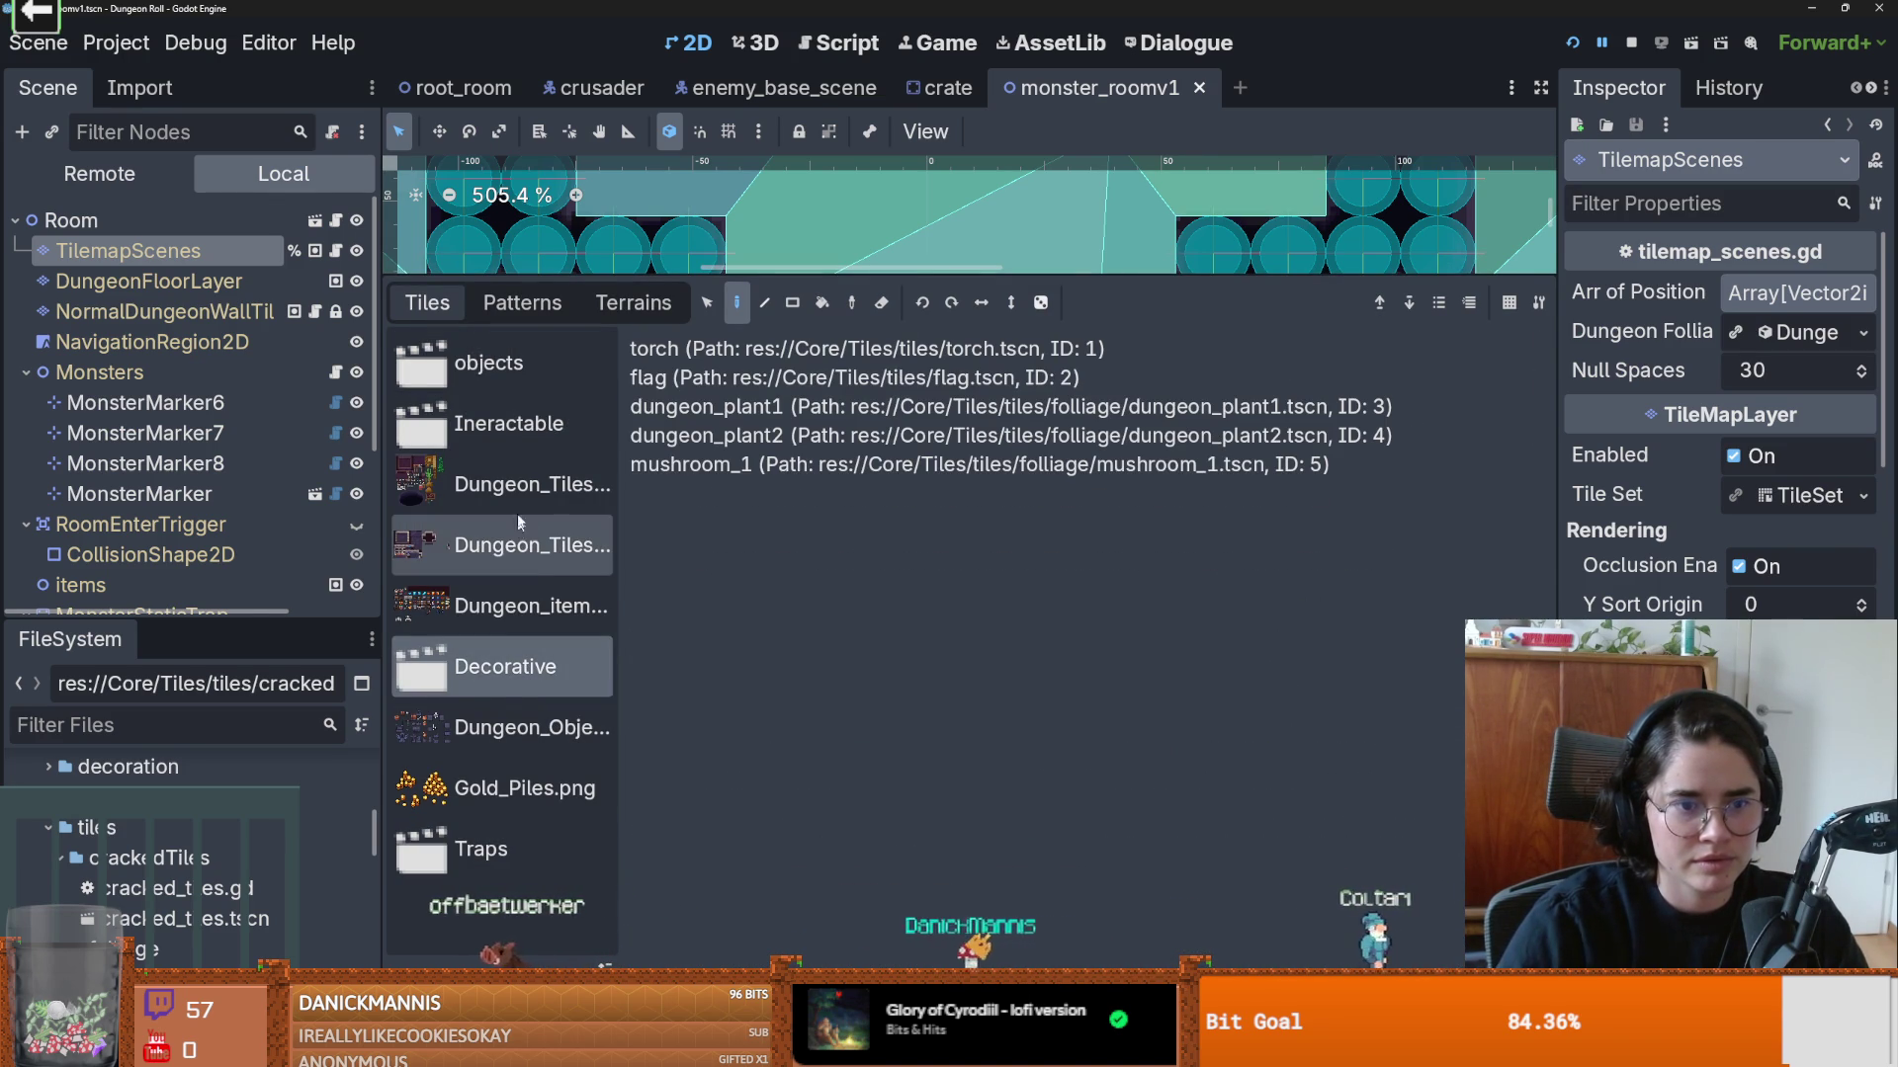
{"action": "left_click", "coordinate": [509, 423]}
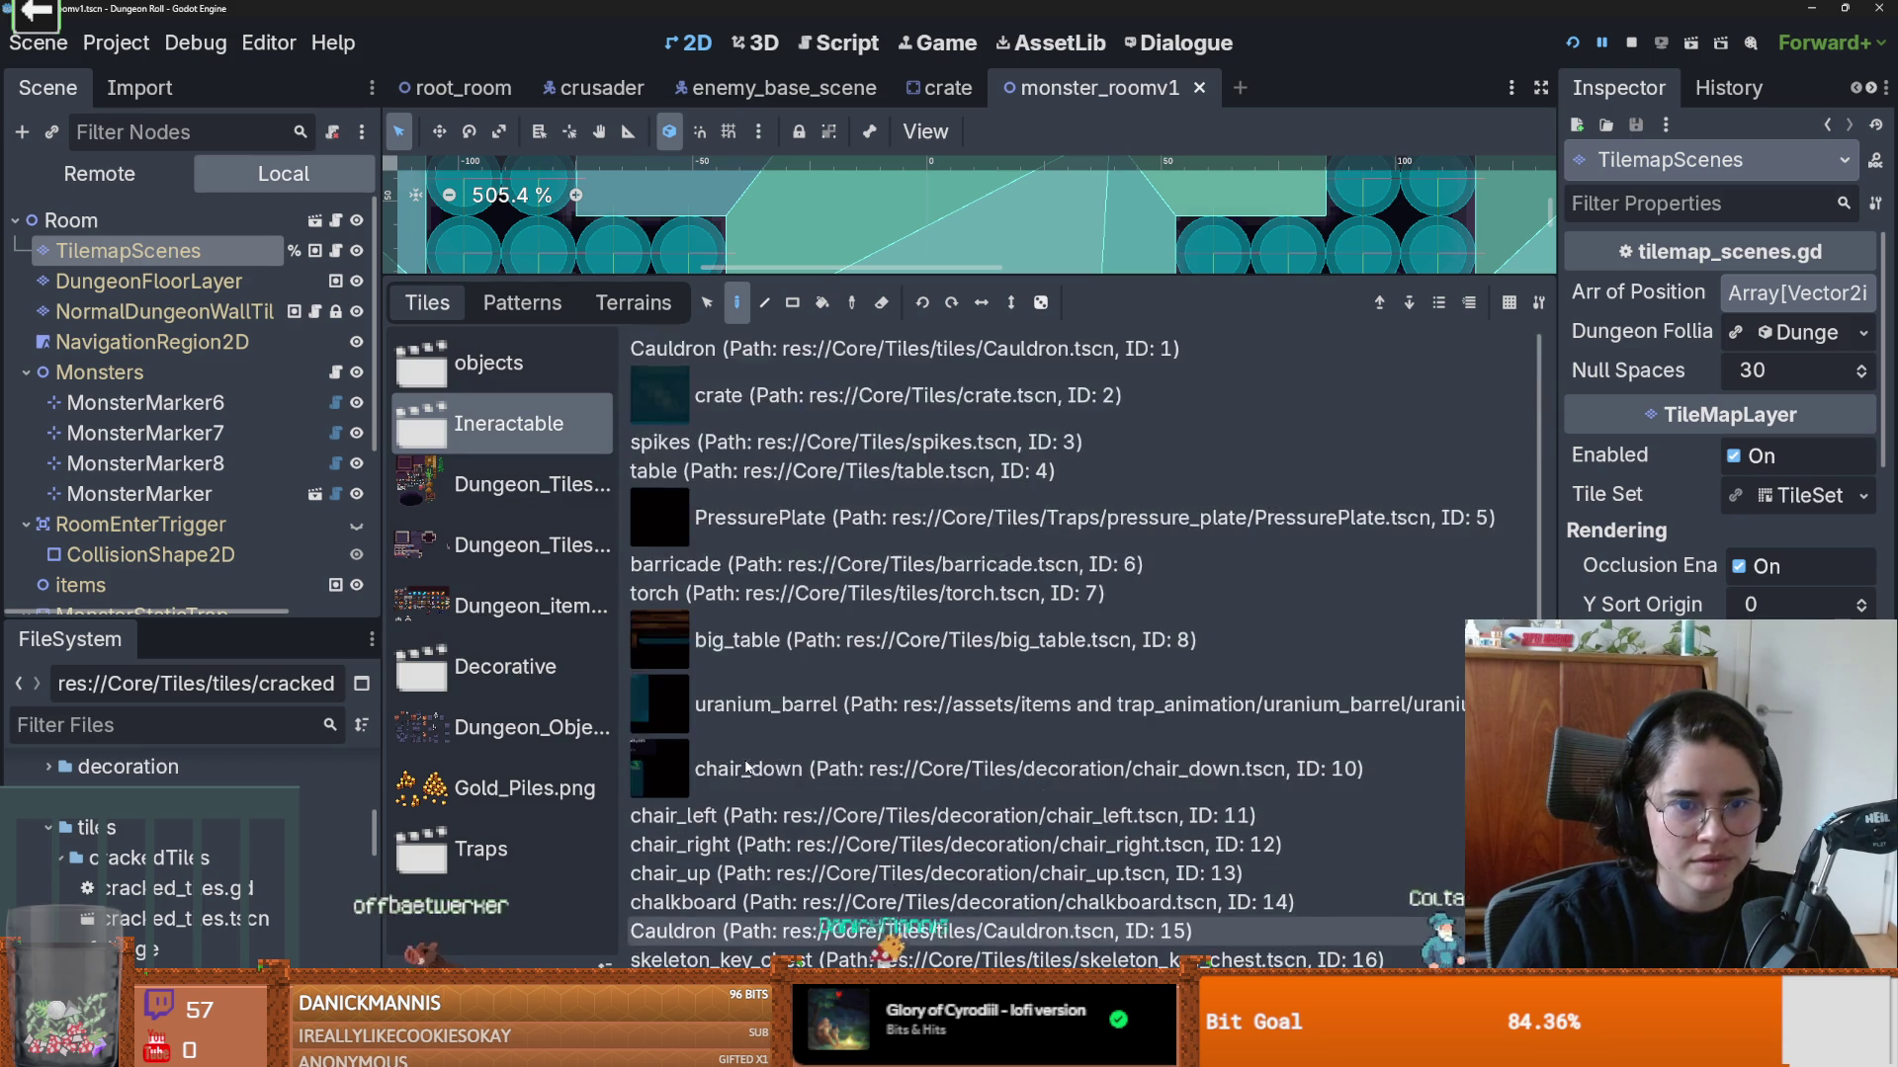
{"action": "scroll", "coordinate": [744, 761], "scroll_direction": "down", "scroll_amount": 3}
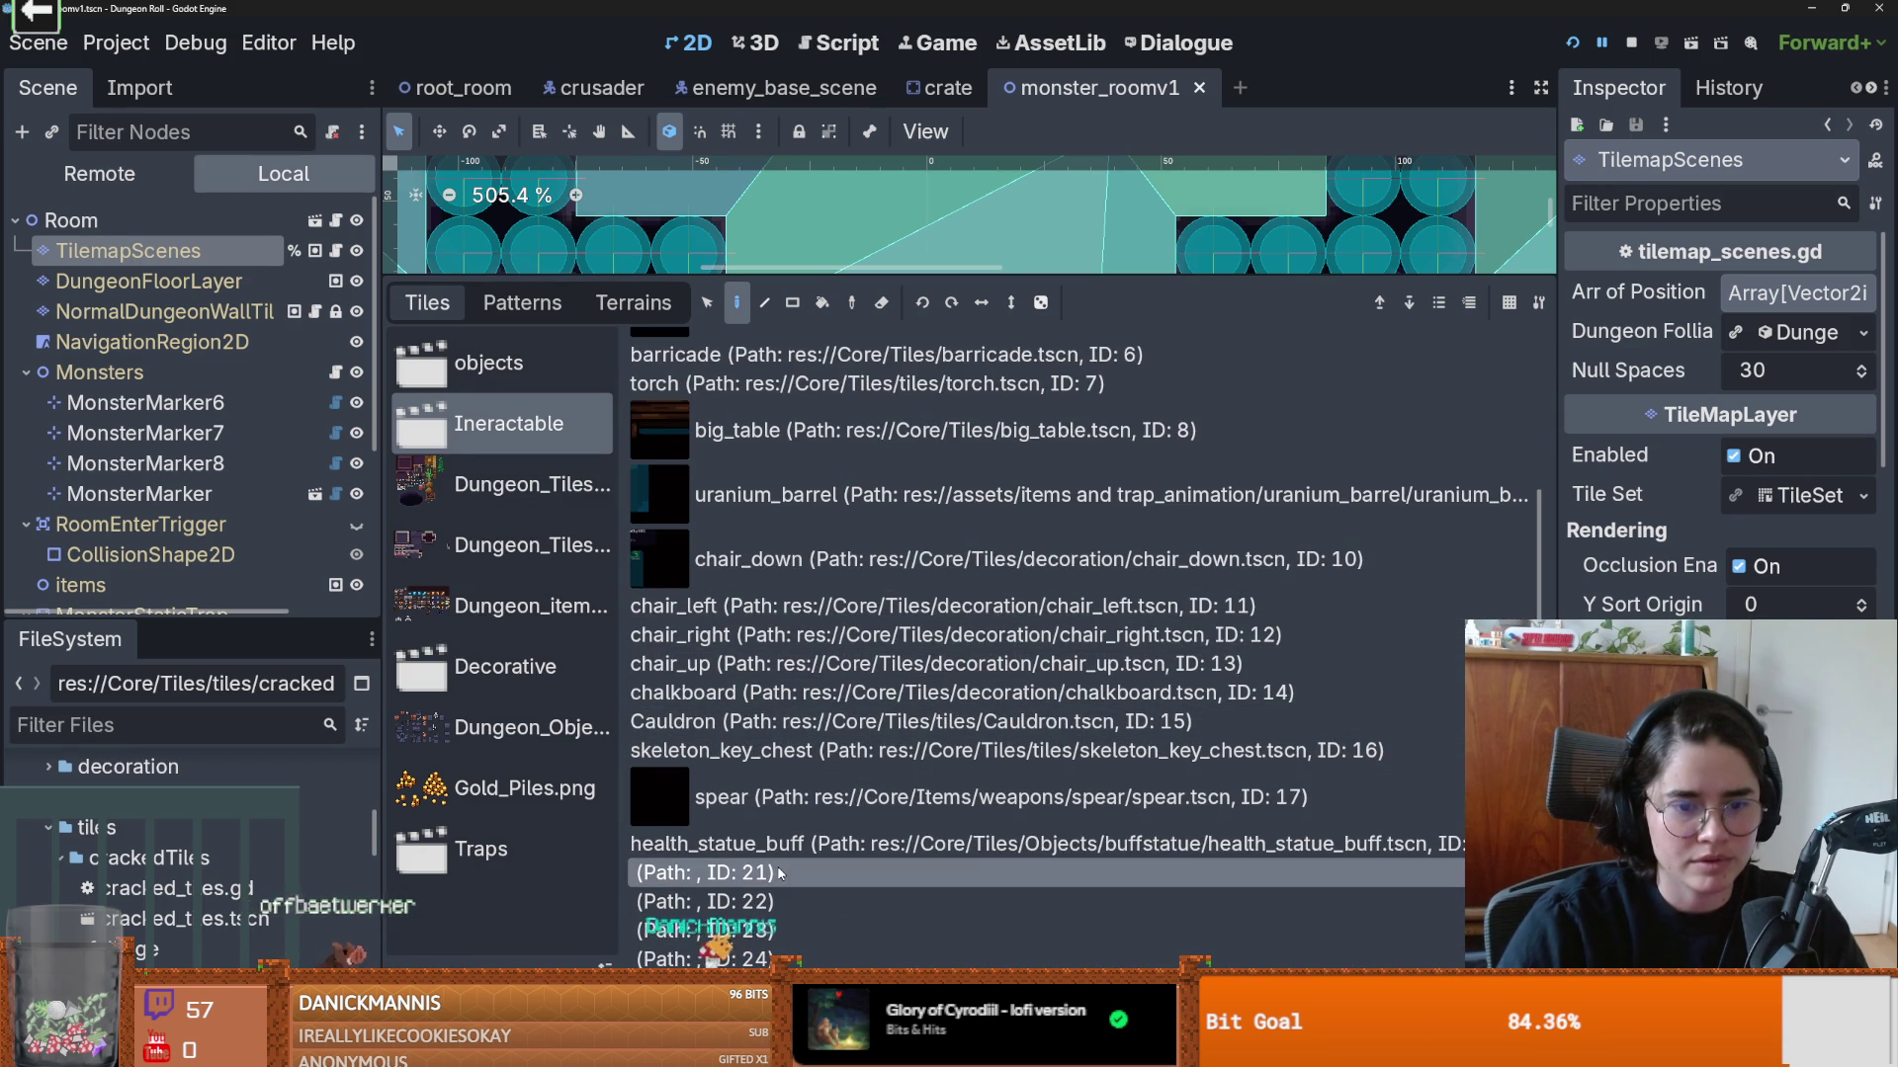
{"action": "mouse_move", "coordinate": [924, 283]}
{"action": "left_mouse_down"}
{"action": "mouse_move", "coordinate": [924, 791]}
{"action": "mouse_move", "coordinate": [964, 247]}
{"action": "left_mouse_up"}
{"action": "scroll", "coordinate": [988, 721], "scroll_direction": "up", "scroll_amount": 3}
{"action": "scroll", "coordinate": [993, 727], "scroll_direction": "down", "scroll_amount": 3}
Step: Inspect the empty scene tiles ID 21–24, then open cracked_tiles.tscn
{"action": "left_click_drag", "start_coordinate": [799, 889], "coordinate": [803, 960]}
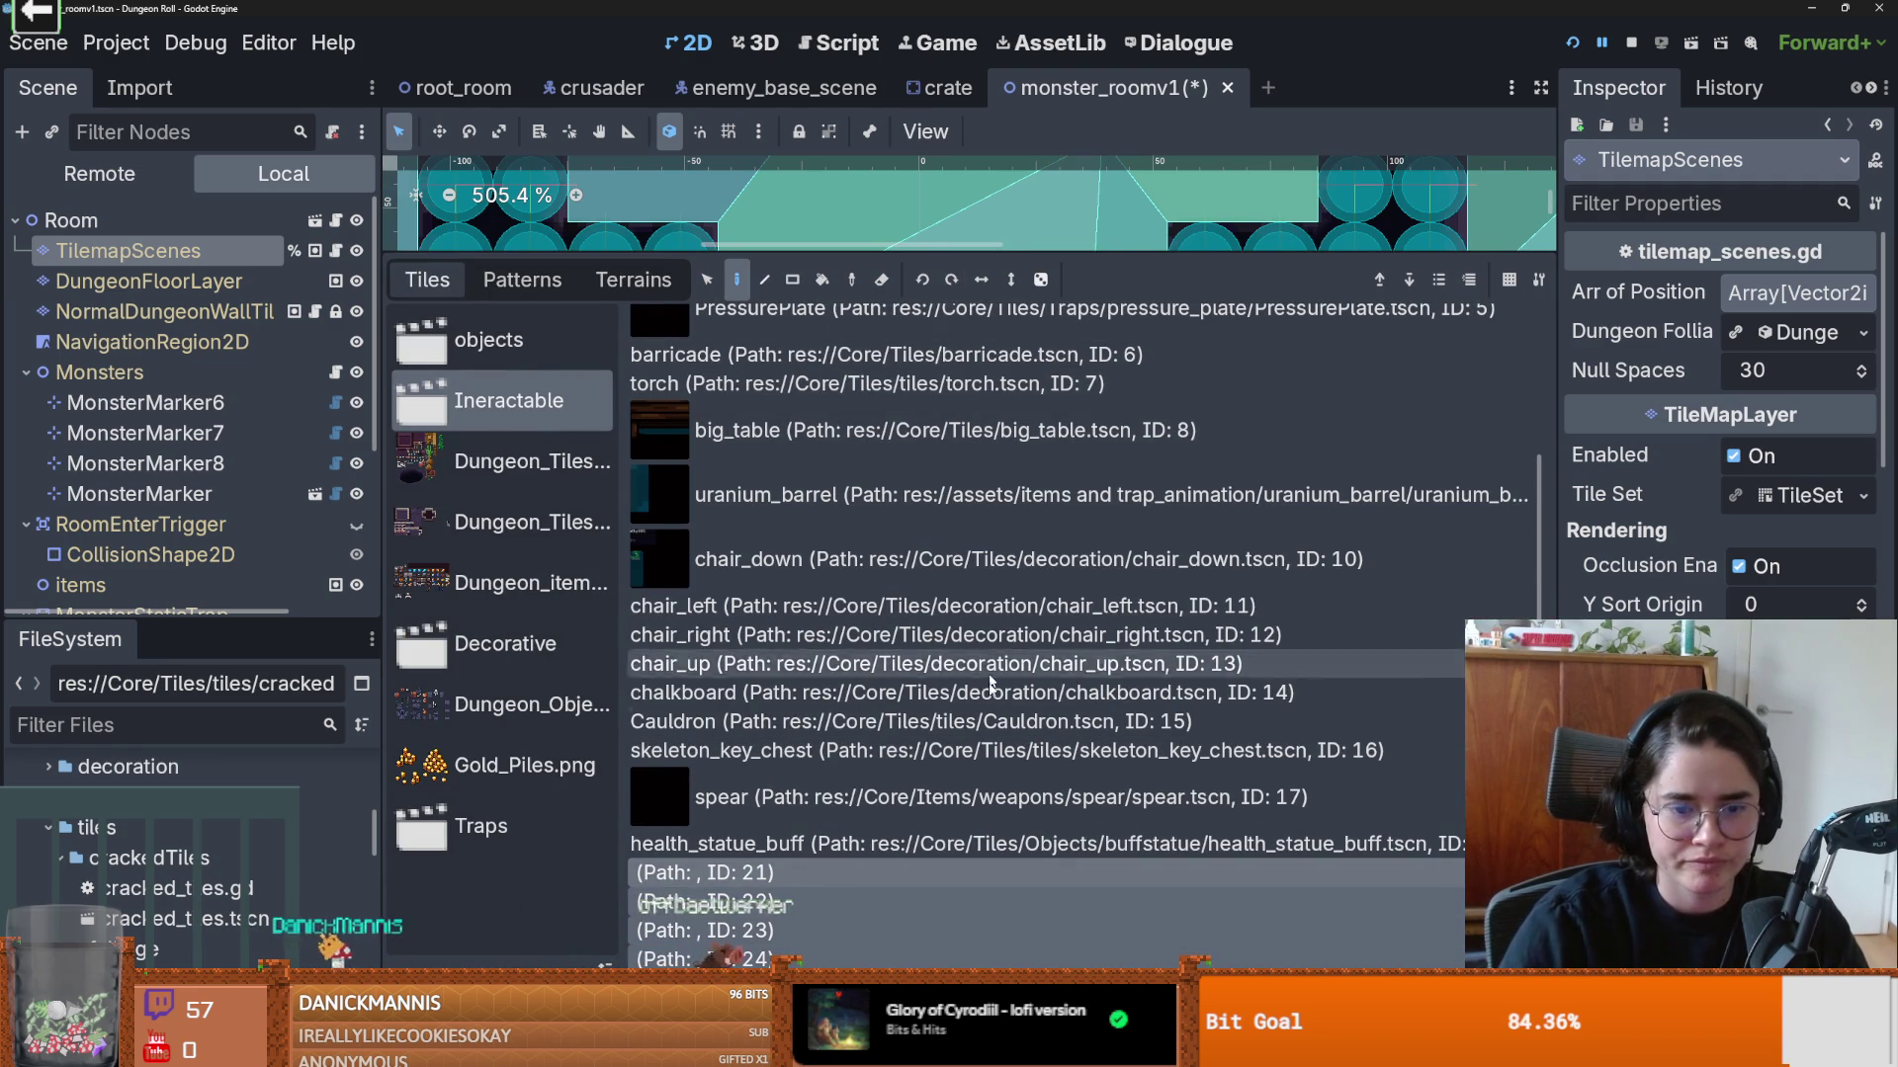
{"action": "left_click", "coordinate": [752, 988]}
{"action": "scroll", "coordinate": [1037, 863], "scroll_direction": "down", "scroll_amount": 10}
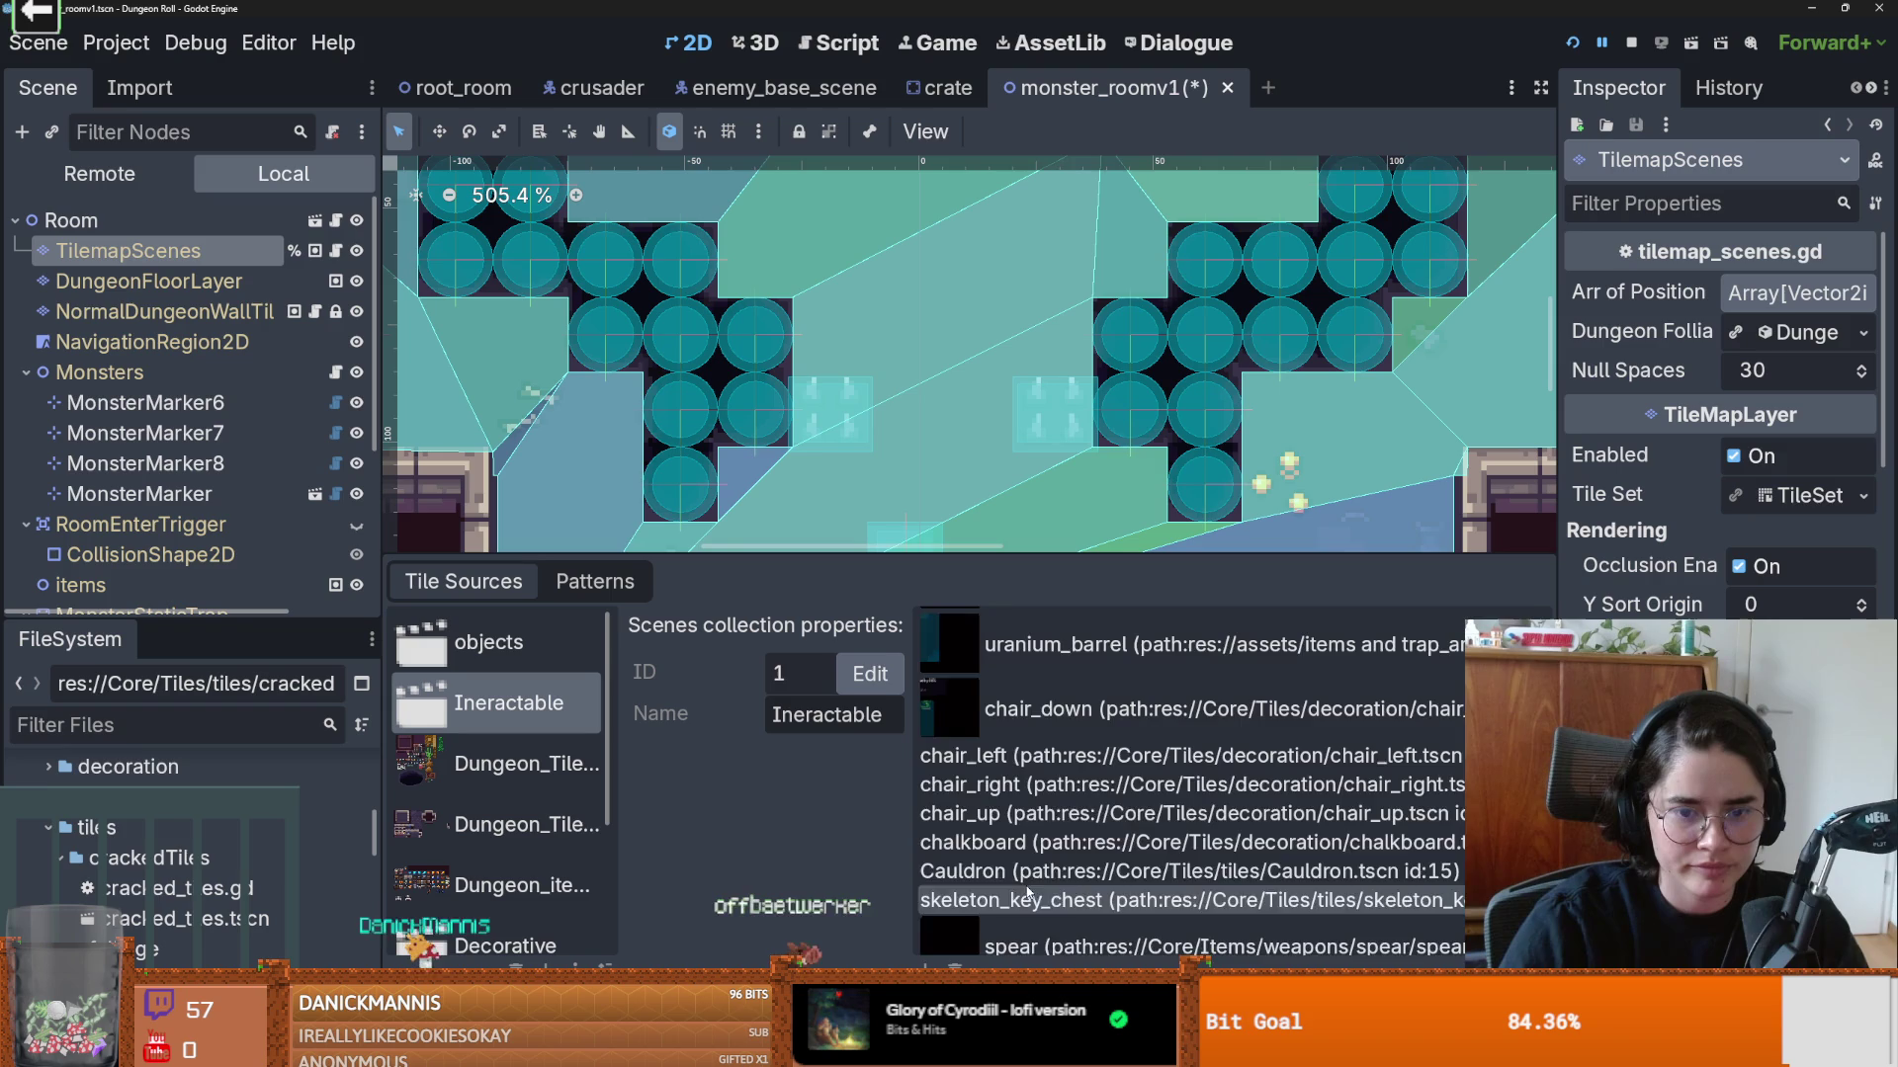
{"action": "key", "text": "Down"}
{"action": "key", "text": "Down"}
{"action": "key", "text": "Down"}
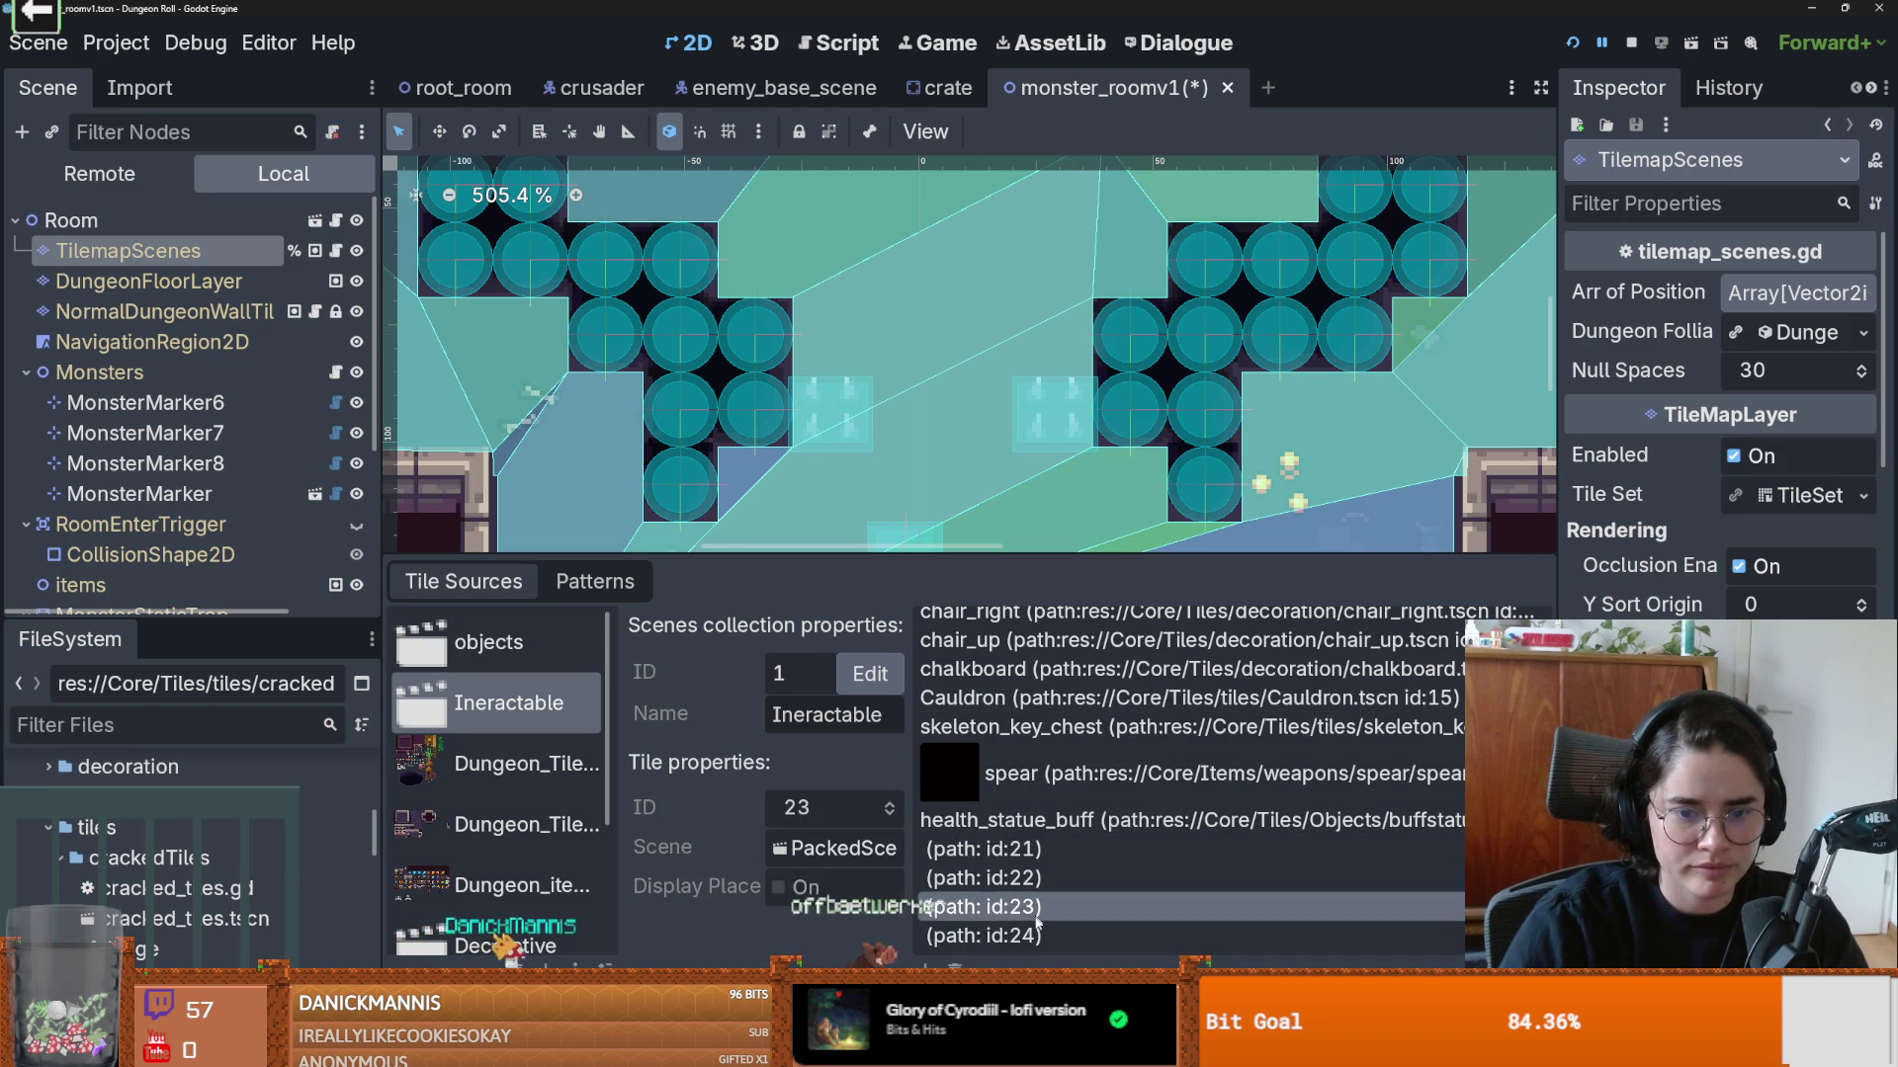
{"action": "left_click", "coordinate": [1023, 860]}
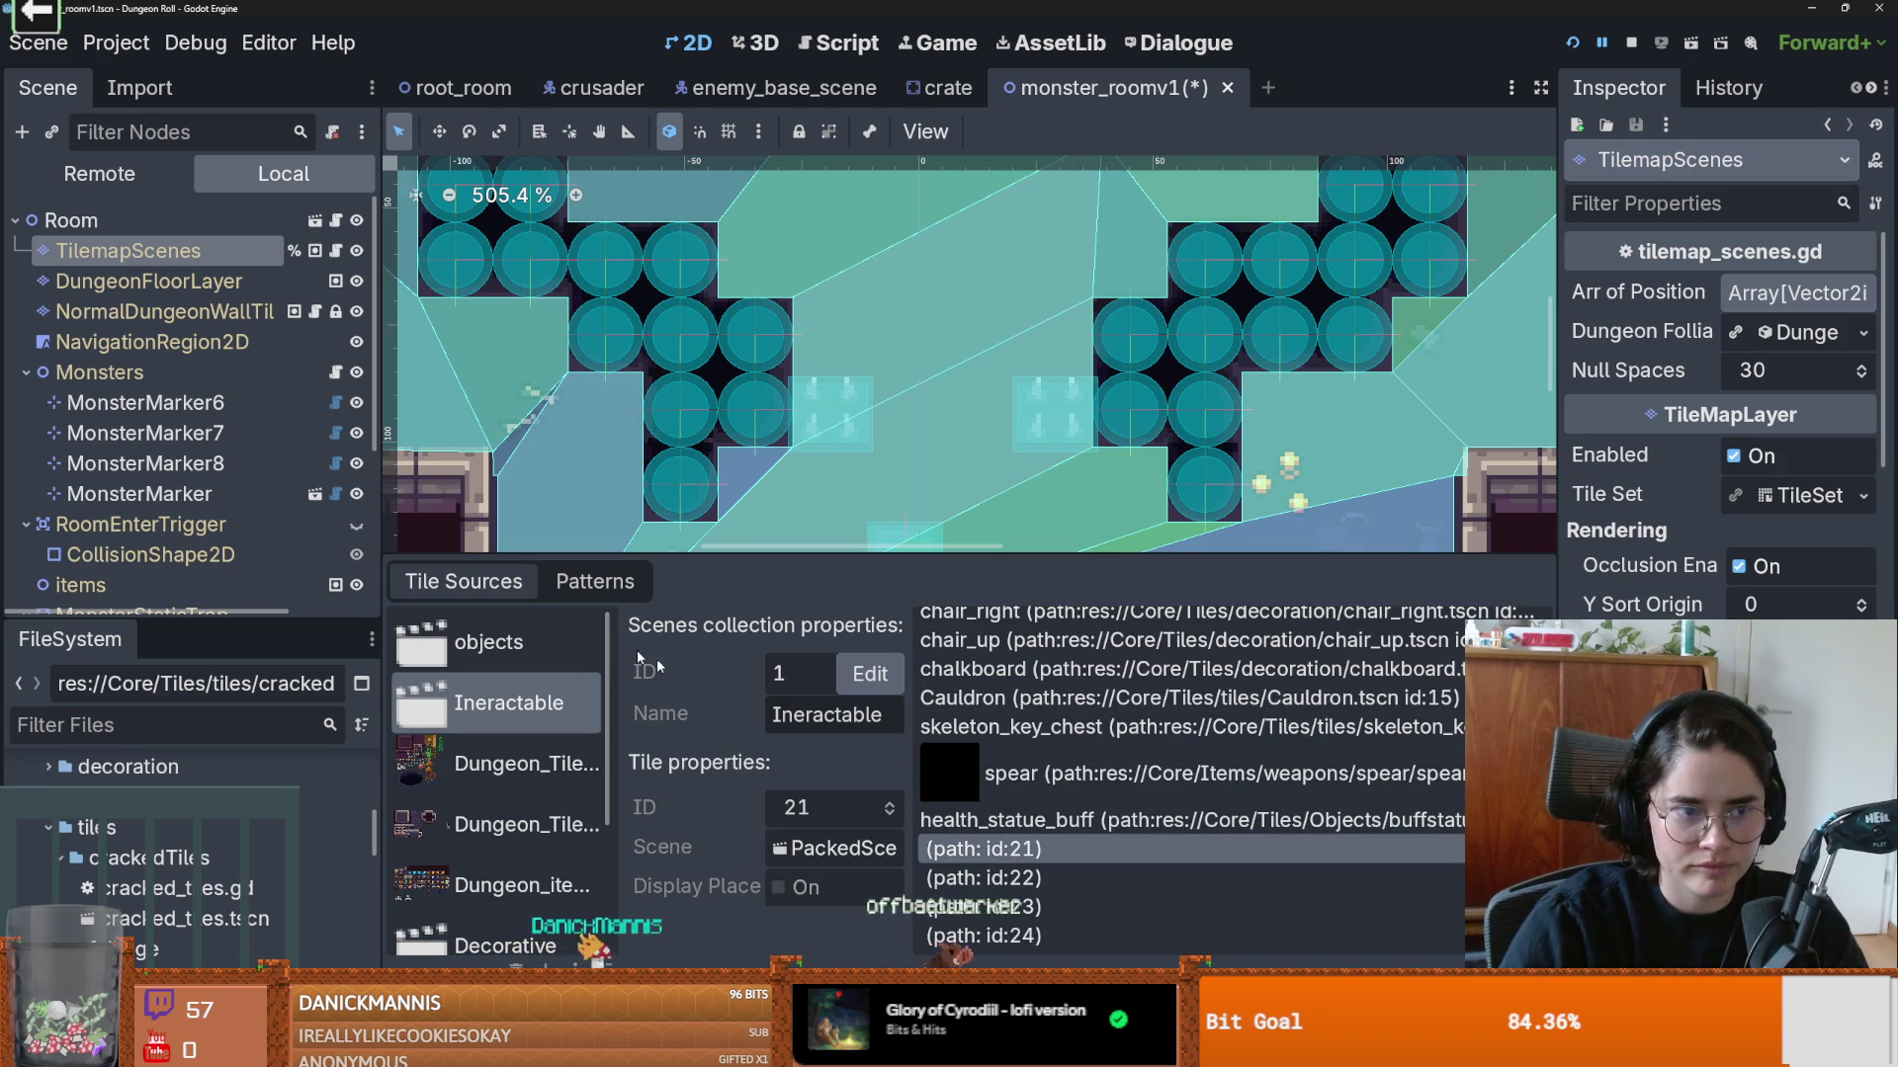
{"action": "double_click", "coordinate": [174, 924]}
{"action": "scroll", "coordinate": [555, 340], "scroll_direction": "up", "scroll_amount": 1}
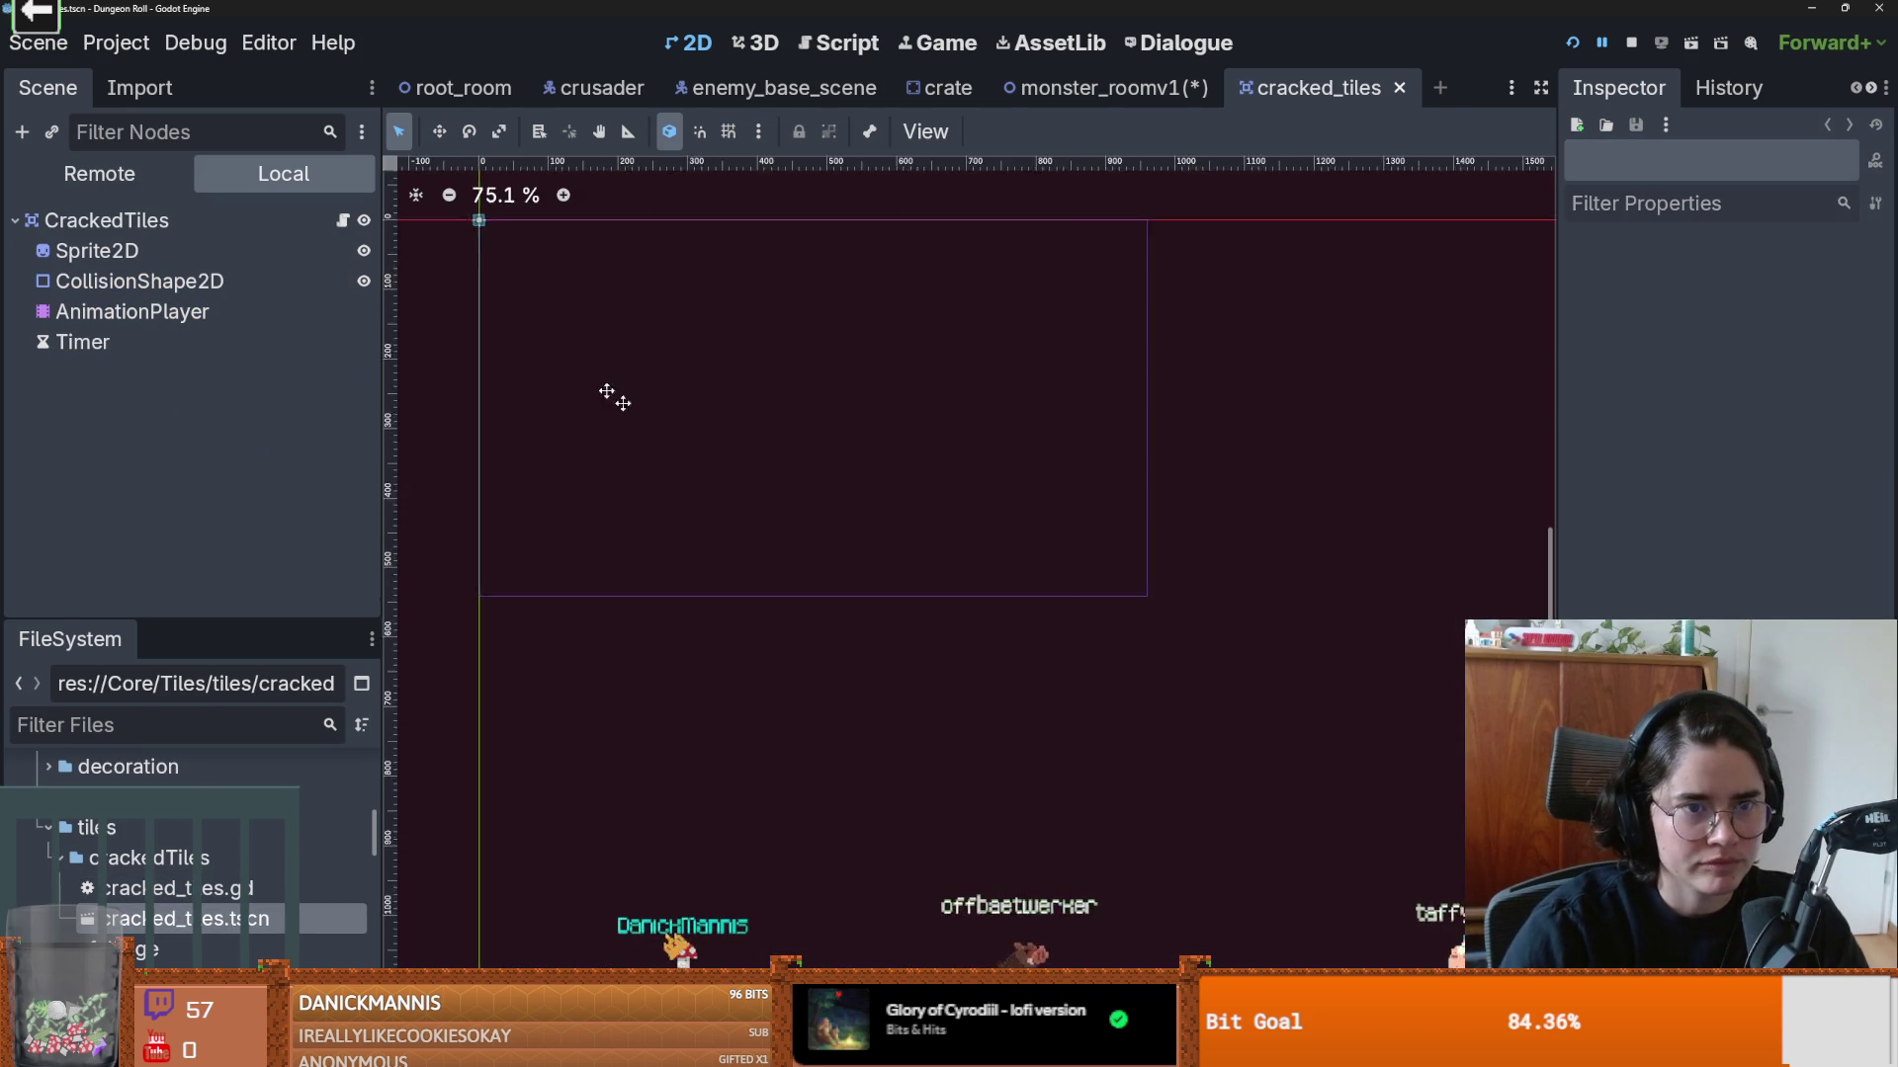
Step: Zoom in on the cracked_tiles scene, then switch back to monster_roomv1
{"action": "scroll", "coordinate": [988, 495], "scroll_direction": "up", "scroll_amount": 4}
{"action": "scroll", "coordinate": [900, 464], "scroll_direction": "up", "scroll_amount": 7}
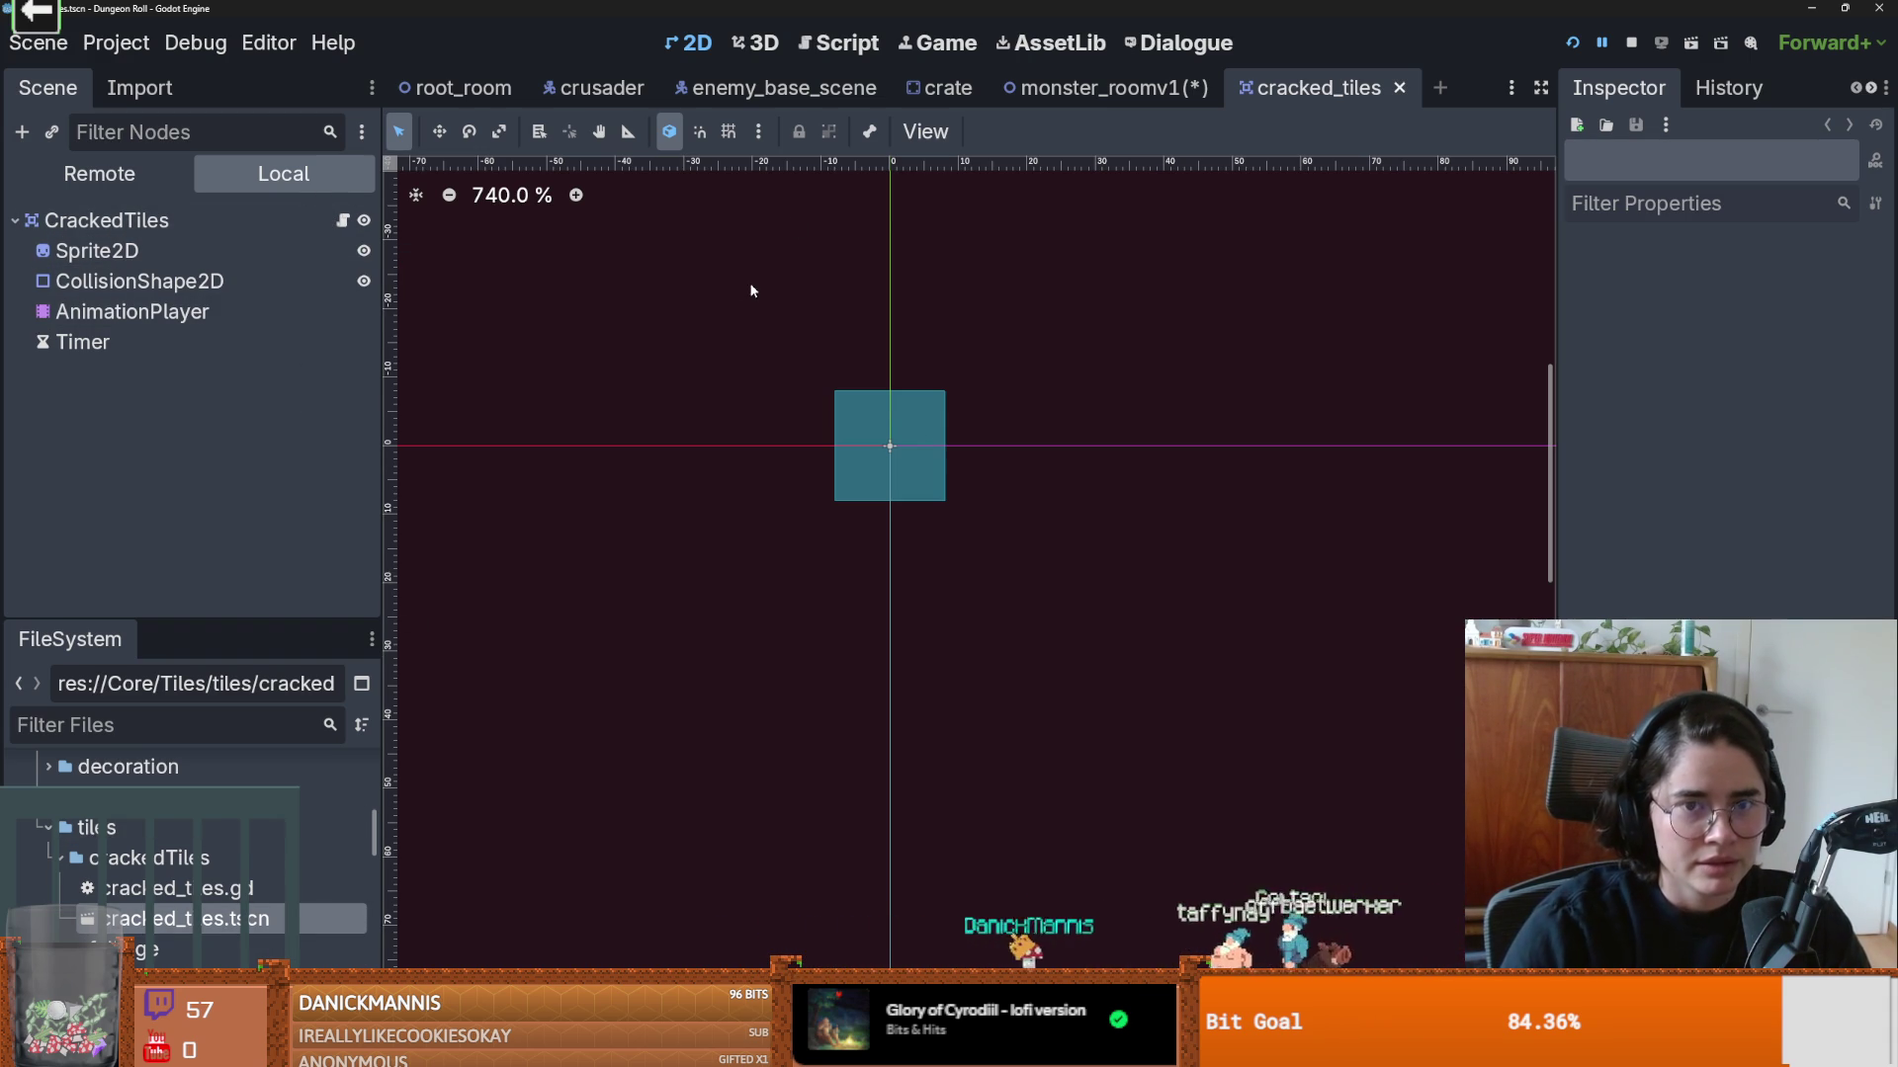
{"action": "left_click", "coordinate": [1048, 88]}
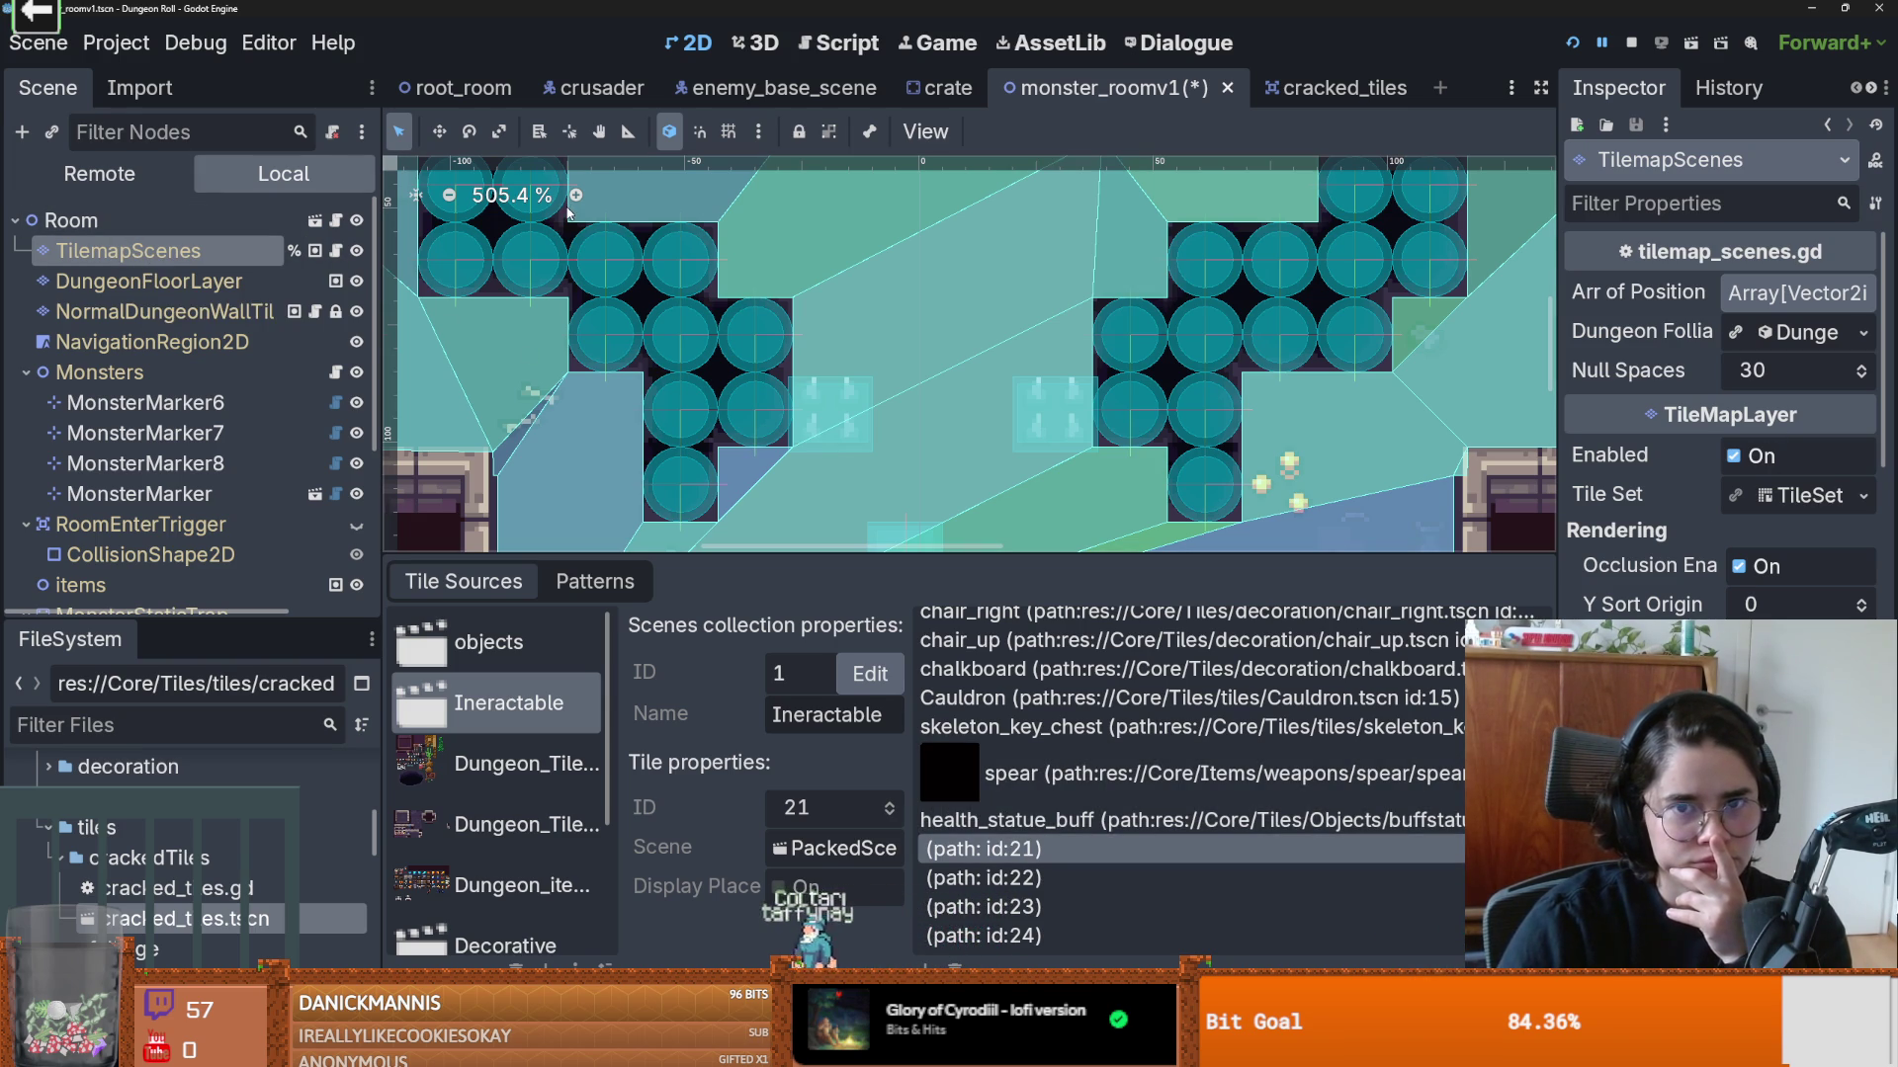
Step: Check the empty-path scene tiles 21–24 in the TilemapScenes tile set, then open room.tscn
{"action": "left_click", "coordinate": [227, 285]}
{"action": "left_click", "coordinate": [222, 253]}
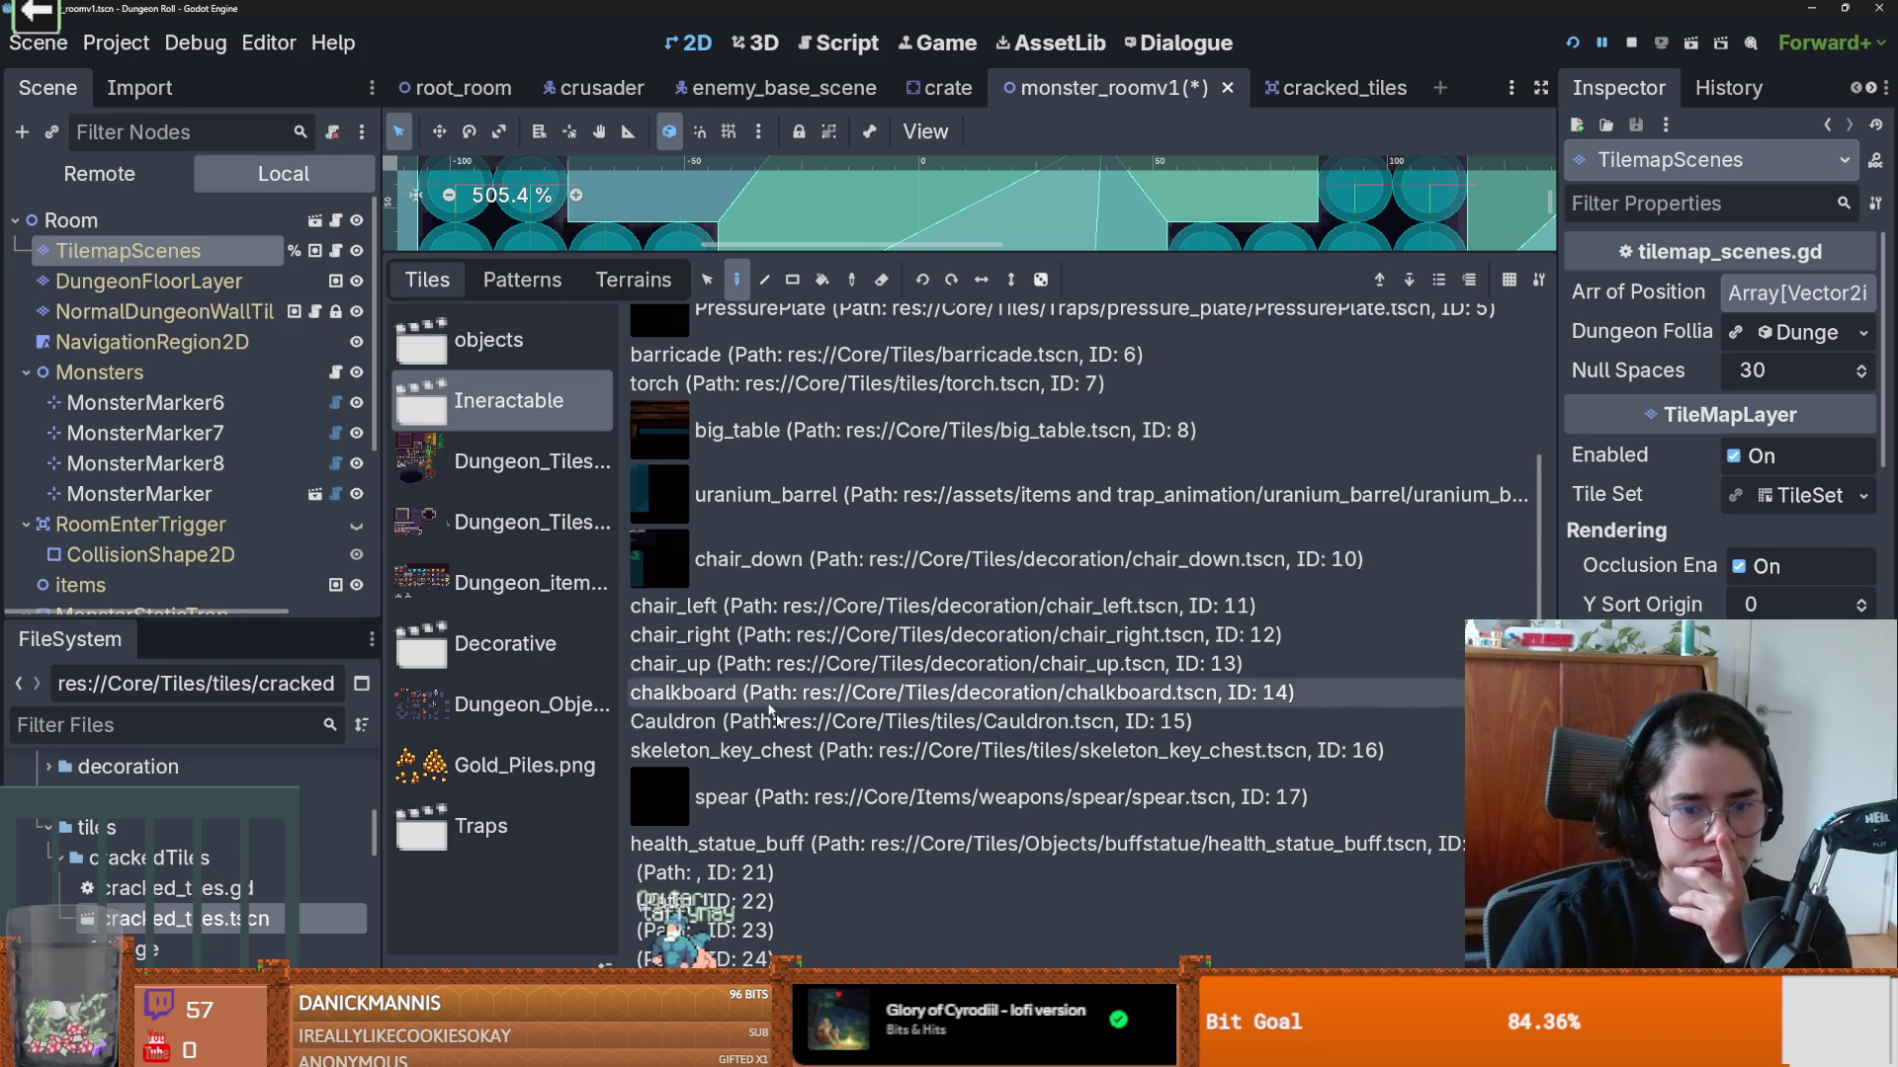
{"action": "left_click", "coordinate": [751, 873]}
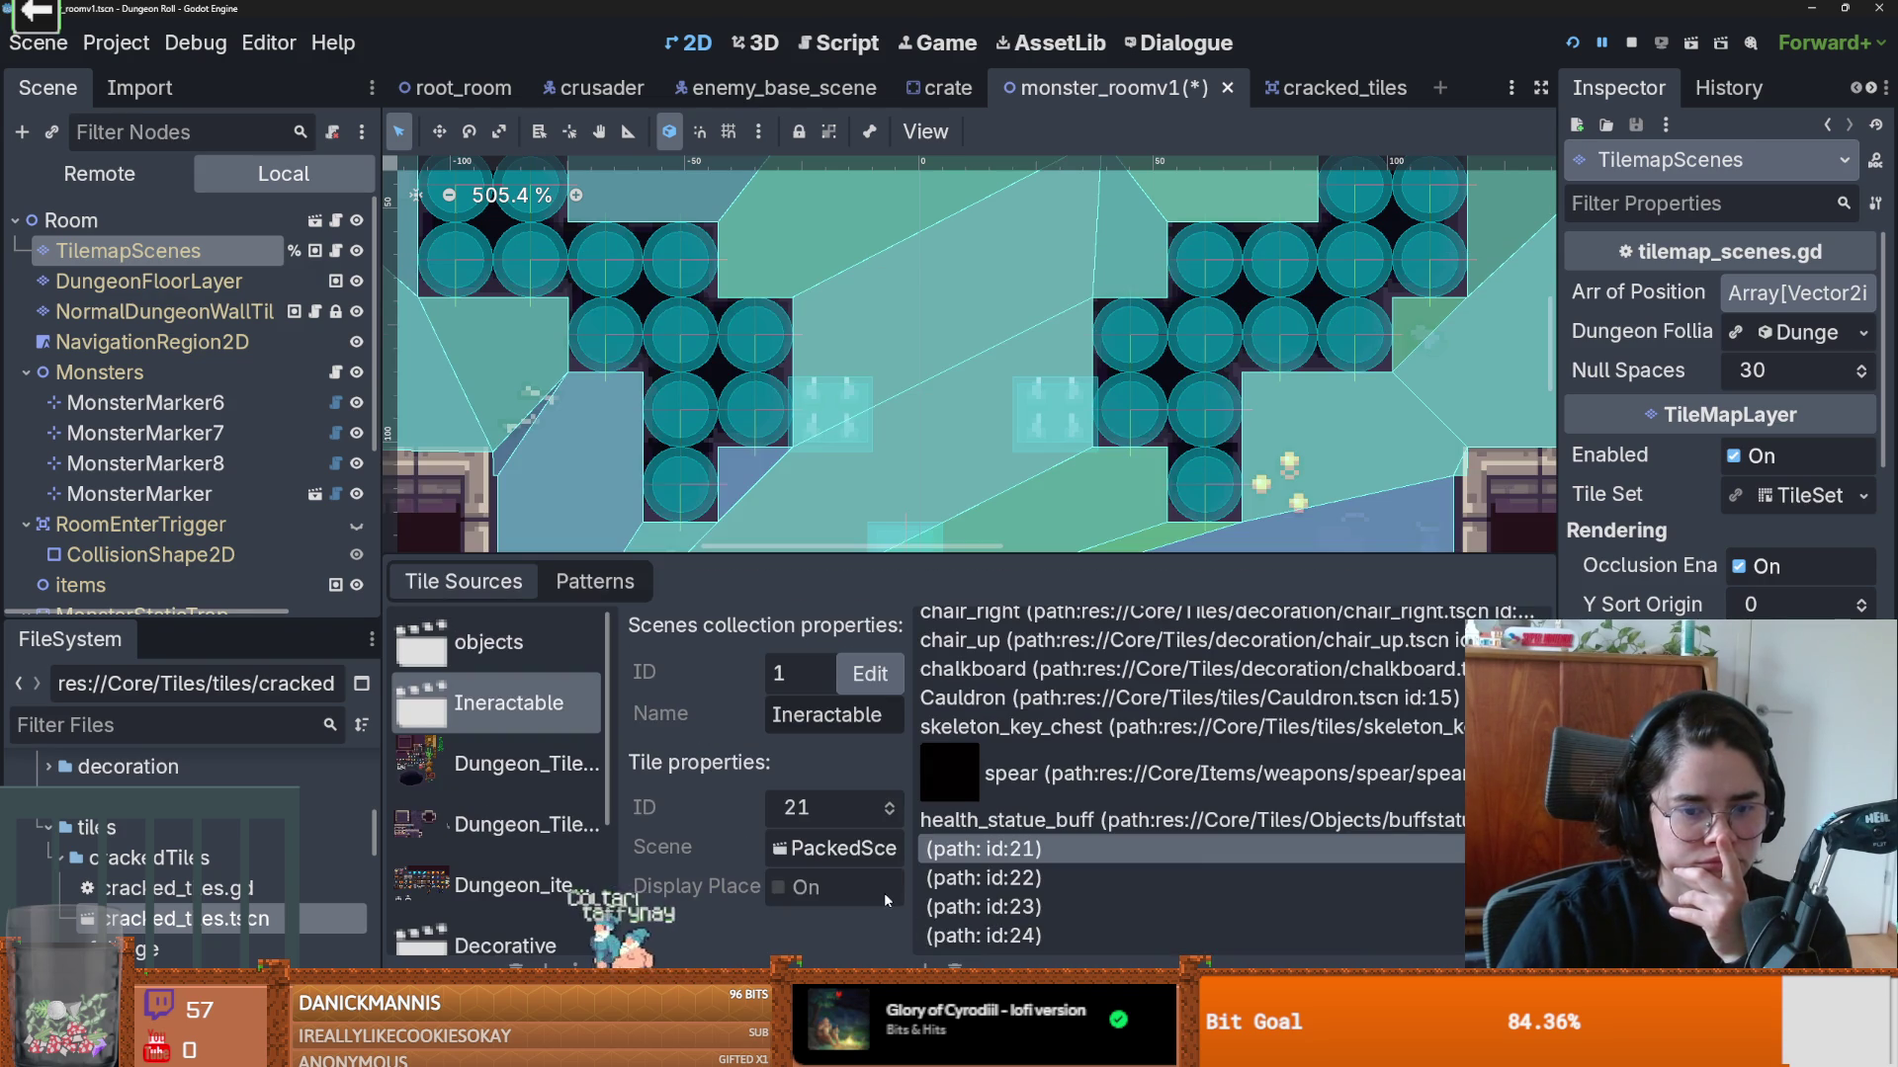
{"action": "left_click", "coordinate": [887, 847]}
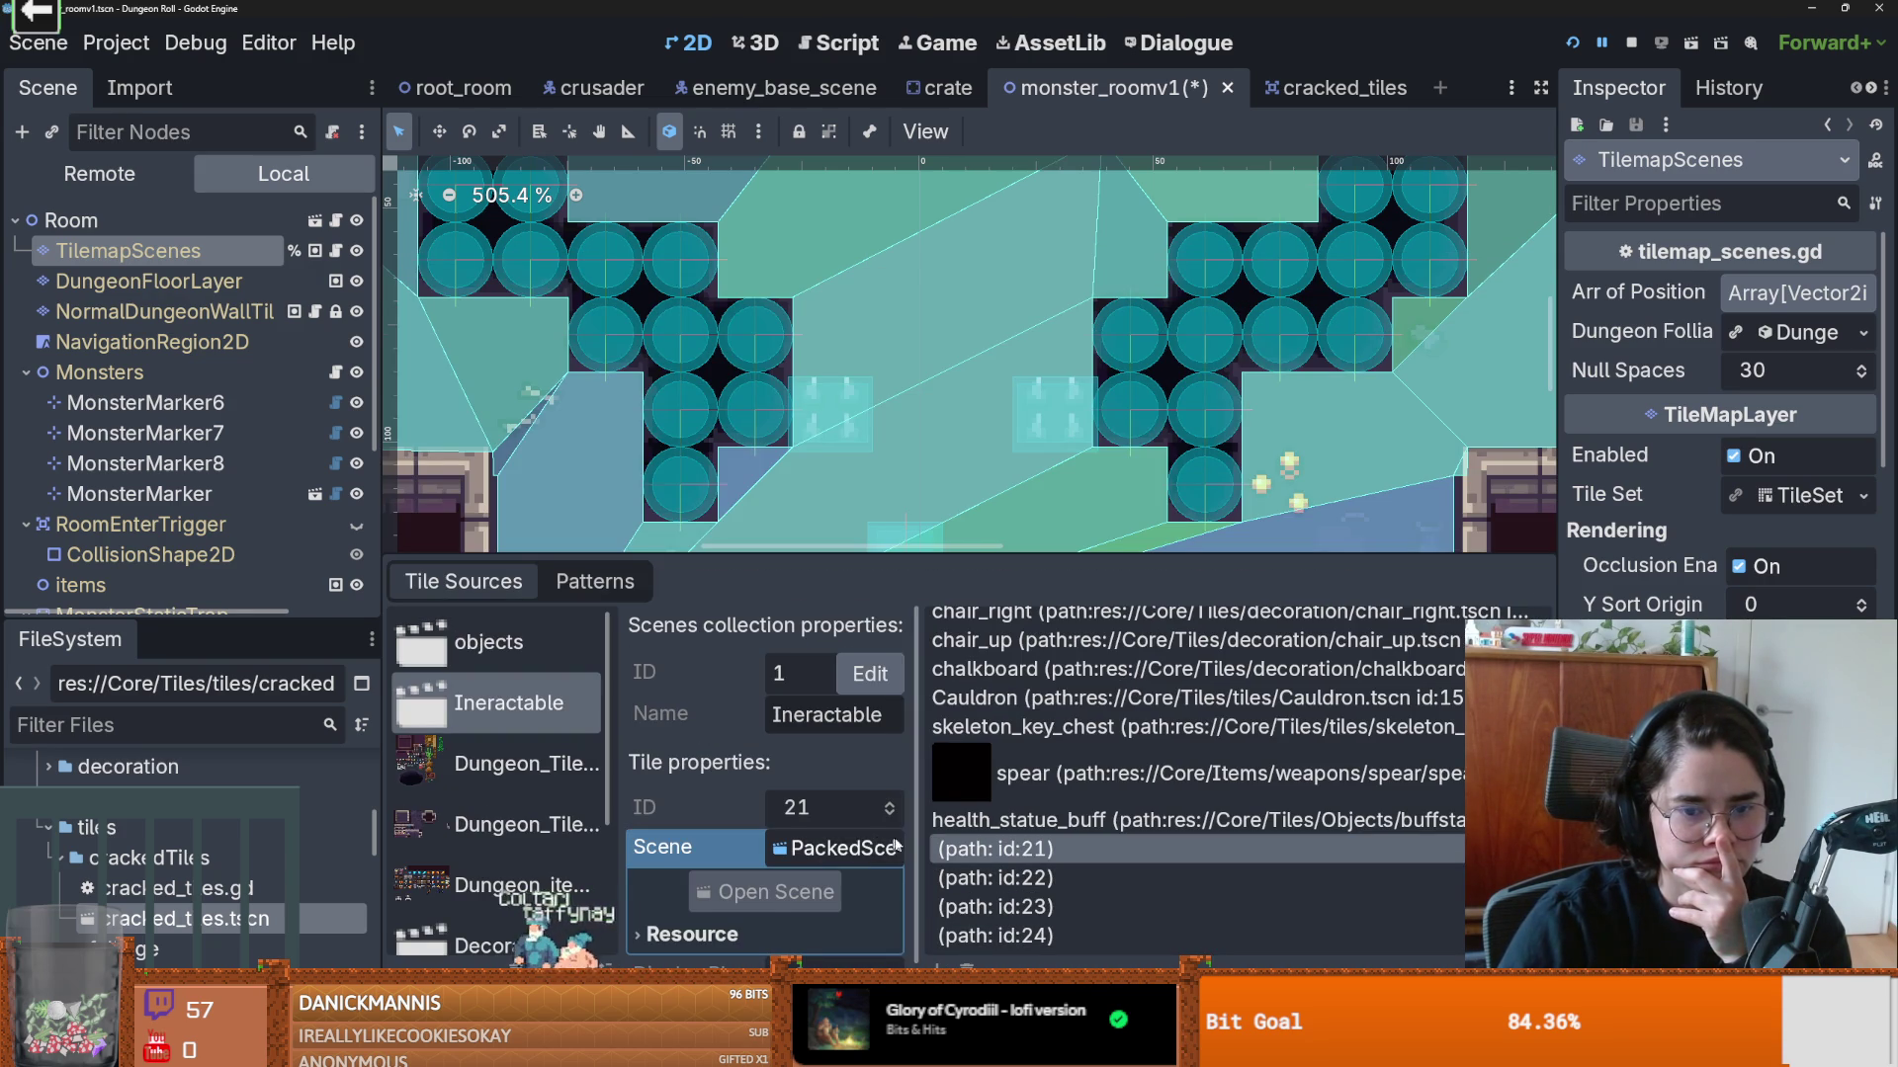
{"action": "left_click", "coordinate": [989, 877]}
{"action": "left_click", "coordinate": [988, 906]}
{"action": "left_click", "coordinate": [989, 935]}
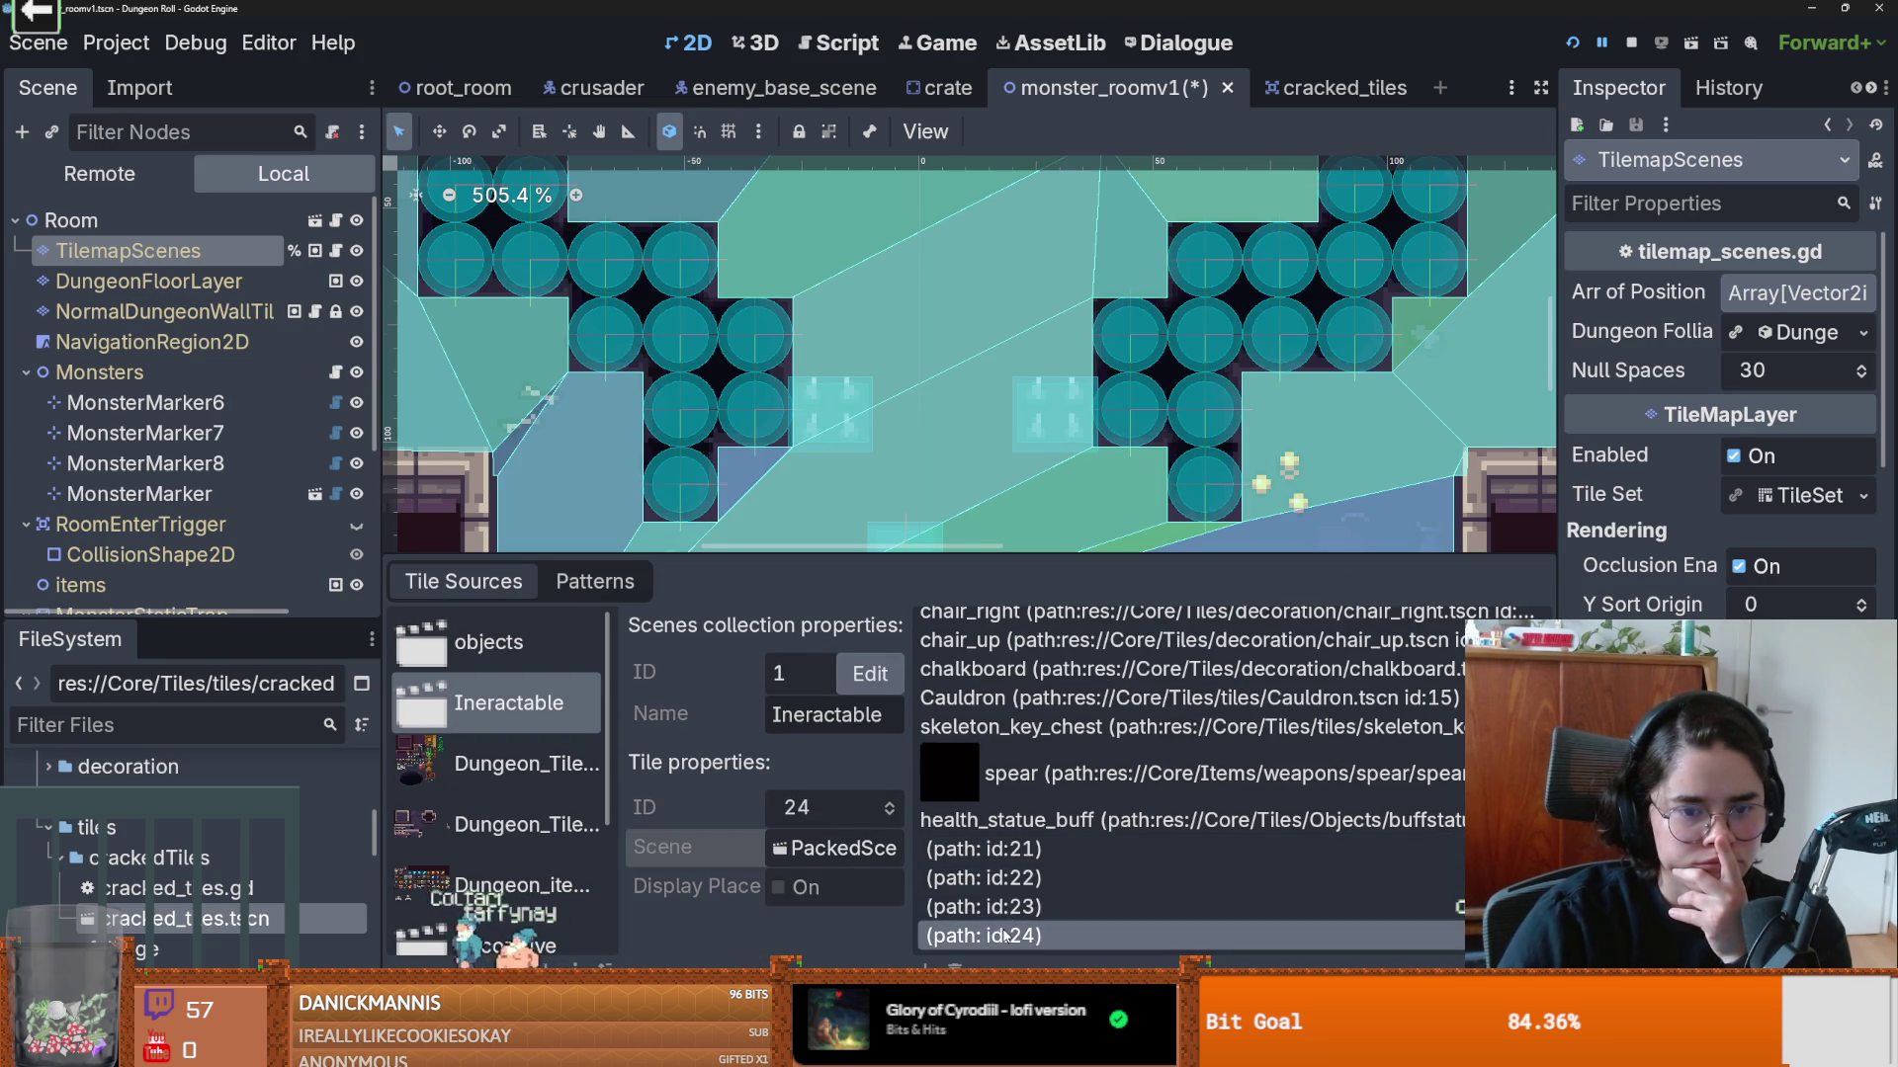
{"action": "key", "text": "Up"}
{"action": "key", "text": "Up"}
{"action": "key", "text": "Up"}
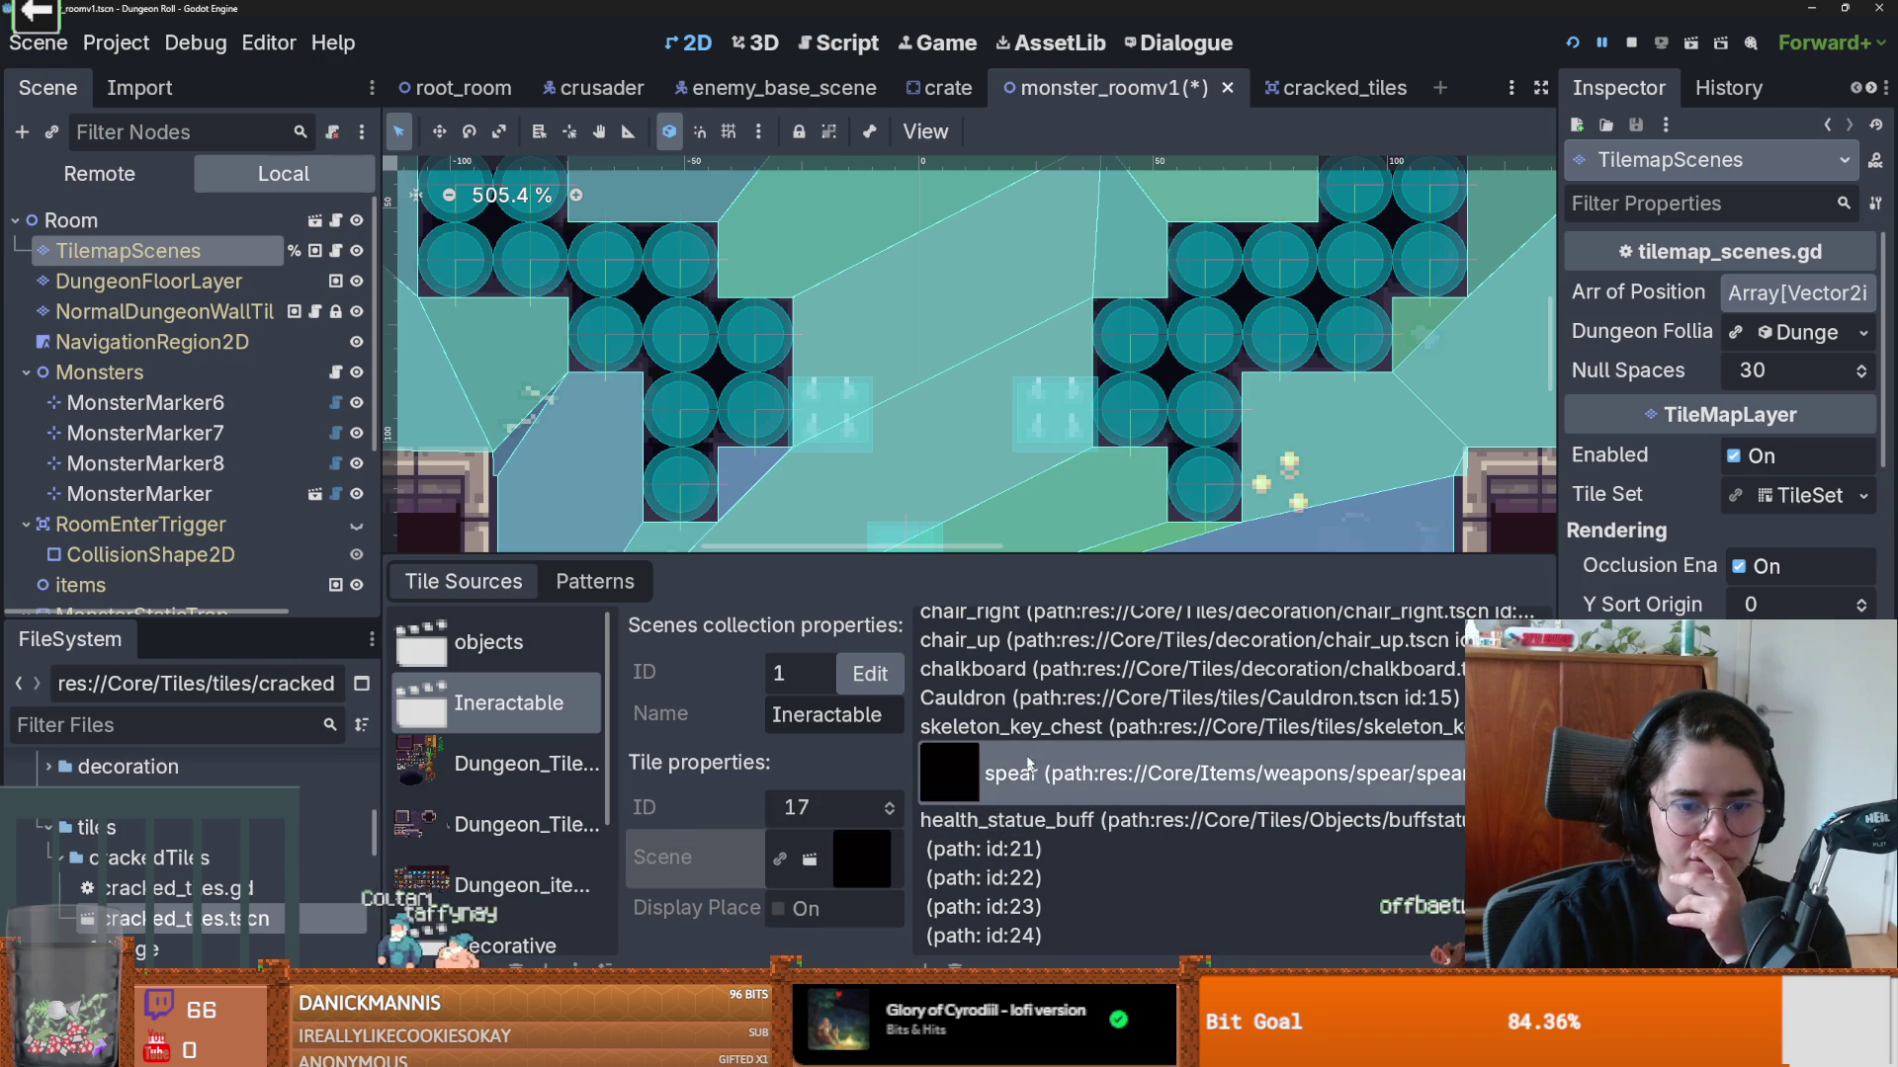
{"action": "scroll", "coordinate": [985, 774], "scroll_direction": "up", "scroll_amount": 3}
{"action": "scroll", "coordinate": [985, 774], "scroll_direction": "up", "scroll_amount": 3}
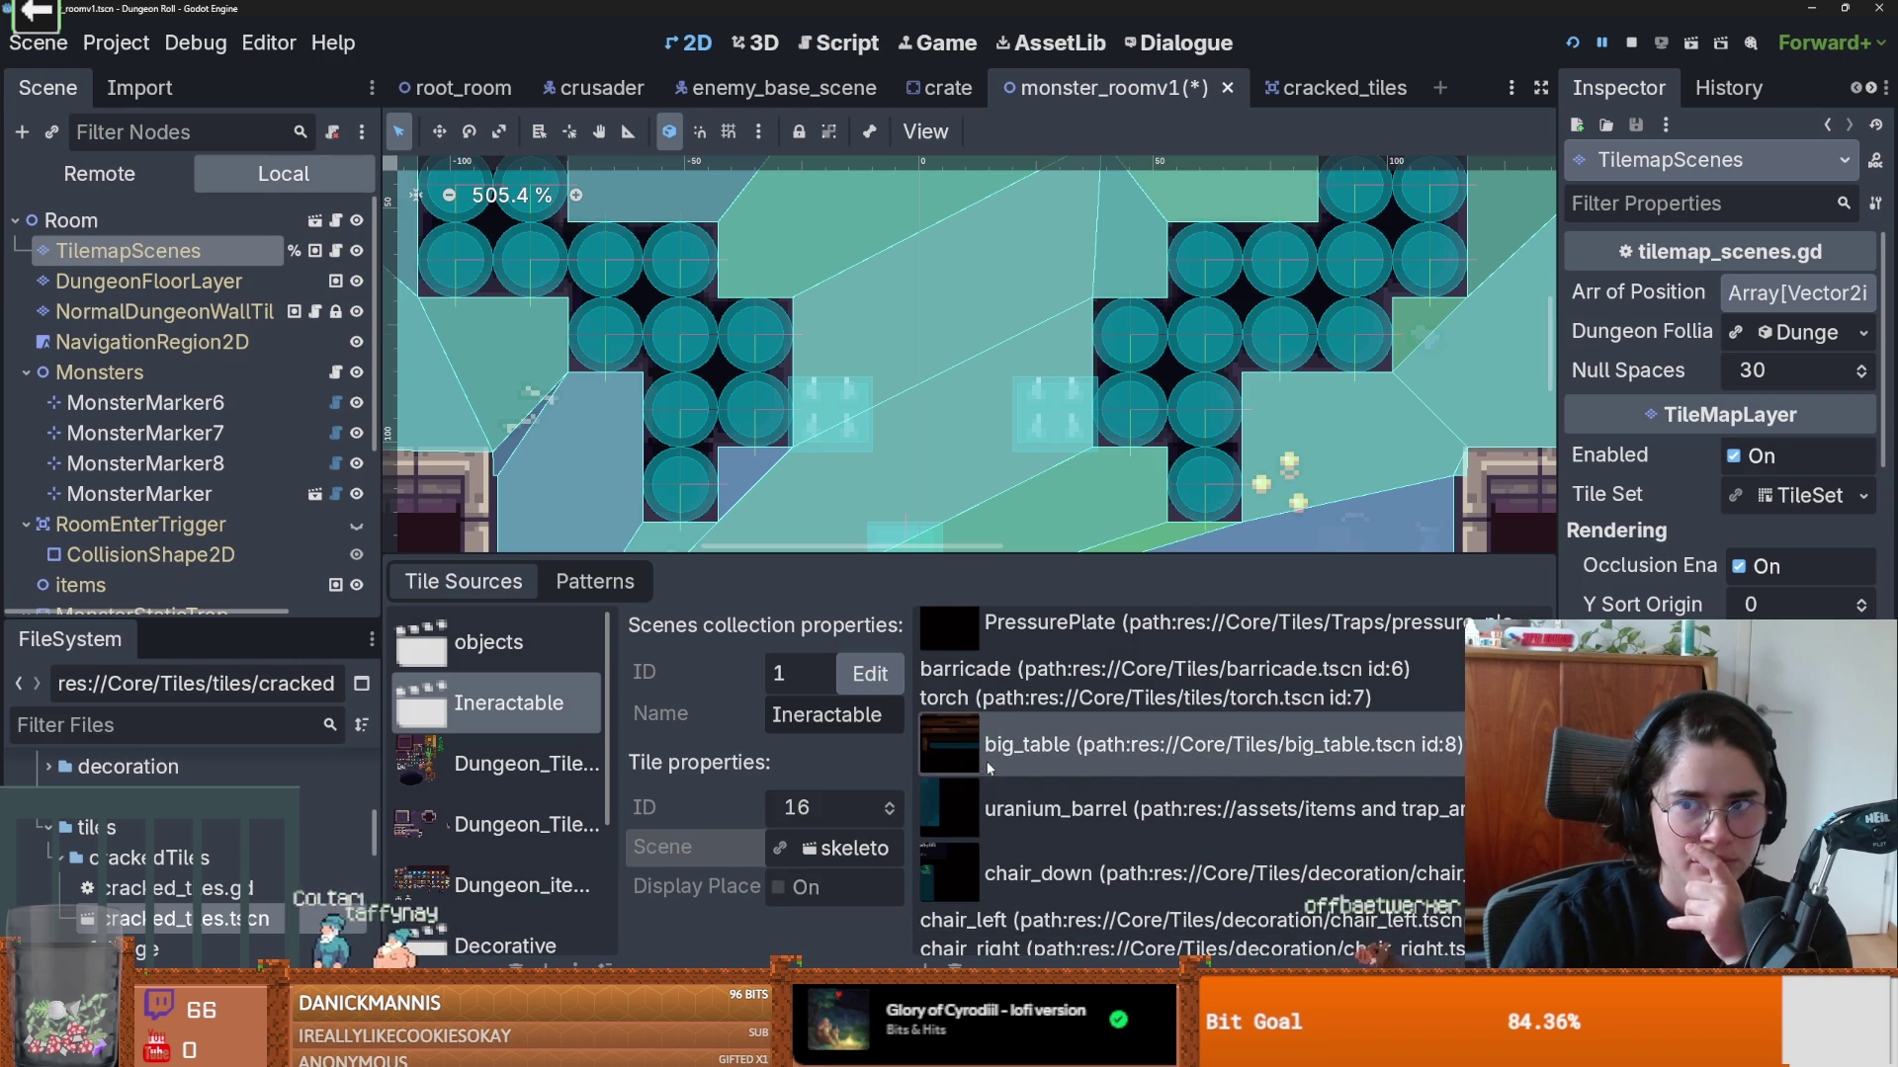
{"action": "left_click", "coordinate": [313, 221]}
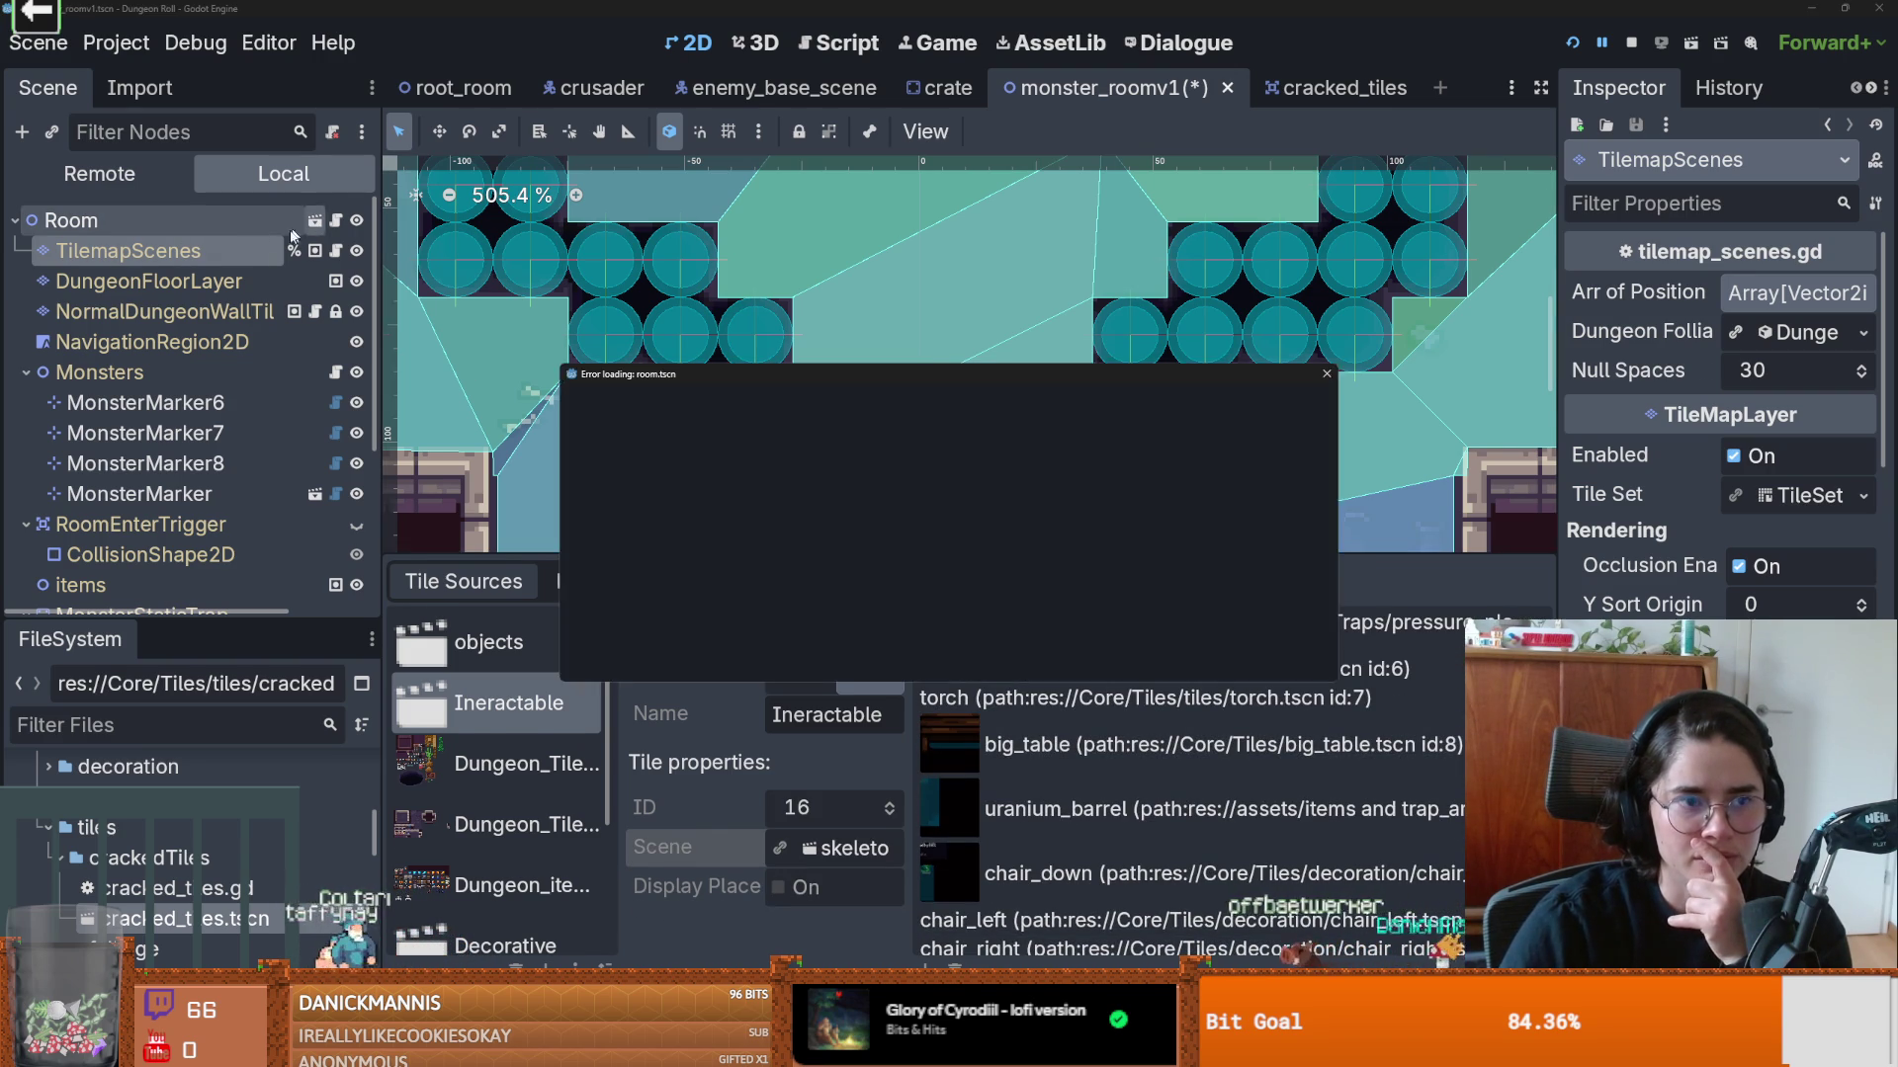
Step: Open room.tscn anyway and delete its four 'Tile with Invalid Scene' entries
{"action": "left_click", "coordinate": [850, 653]}
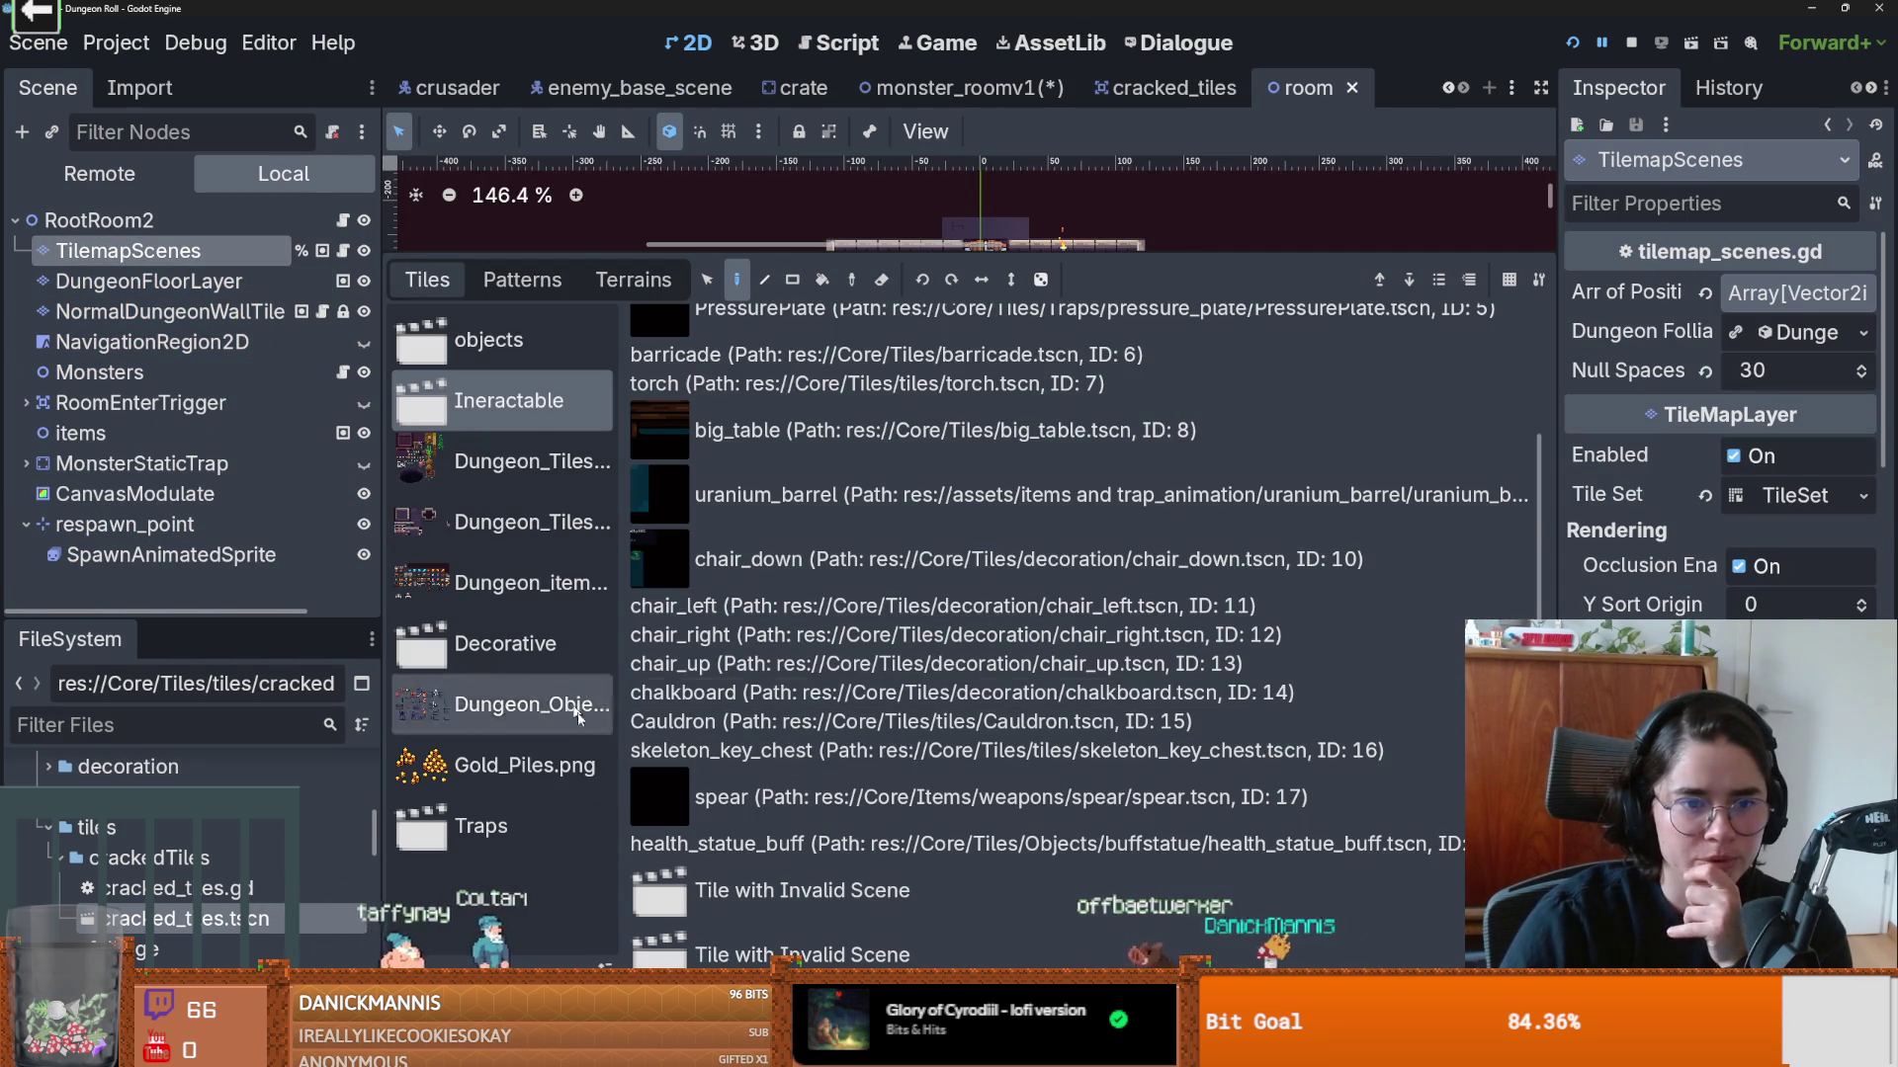
{"action": "double_click", "coordinate": [1047, 892]}
{"action": "scroll", "coordinate": [1053, 879], "scroll_direction": "down", "scroll_amount": 3}
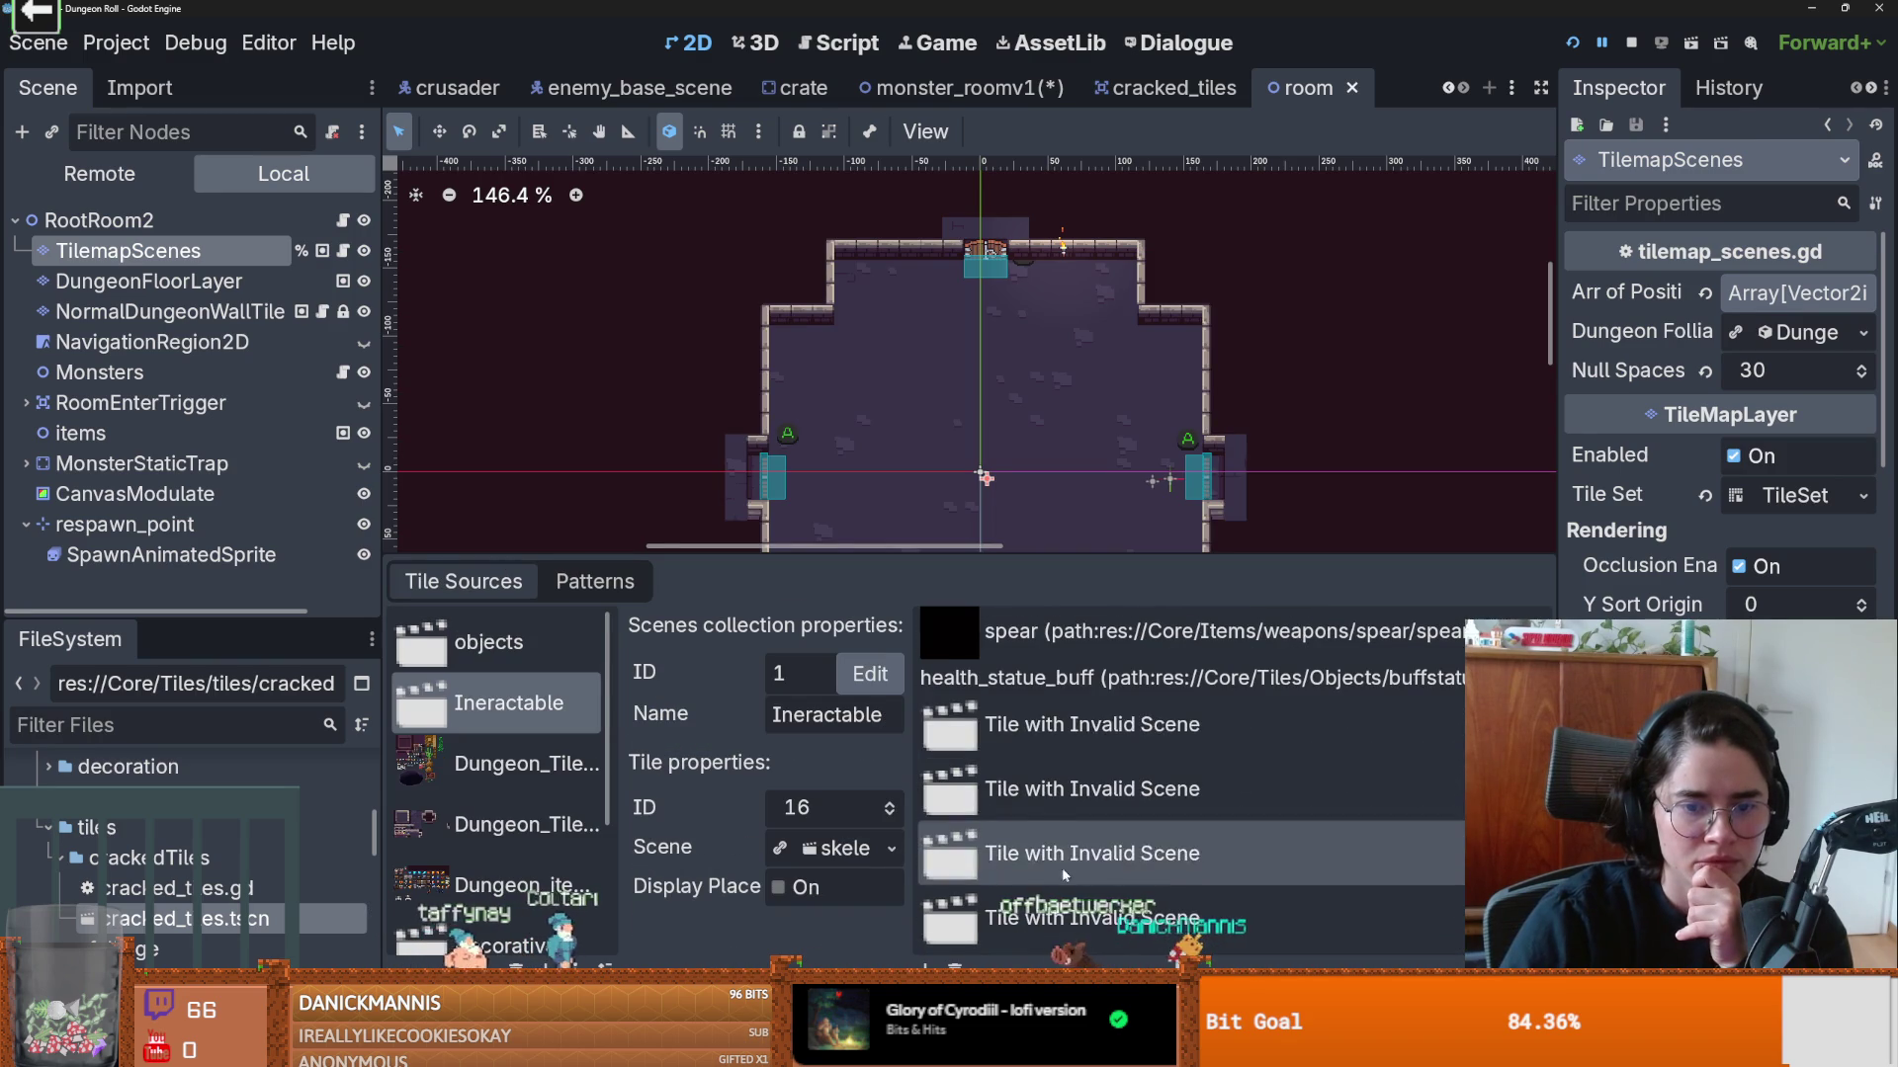
{"action": "left_click", "coordinate": [1037, 725]}
{"action": "key", "text": "Delete"}
{"action": "left_click", "coordinate": [1000, 848]}
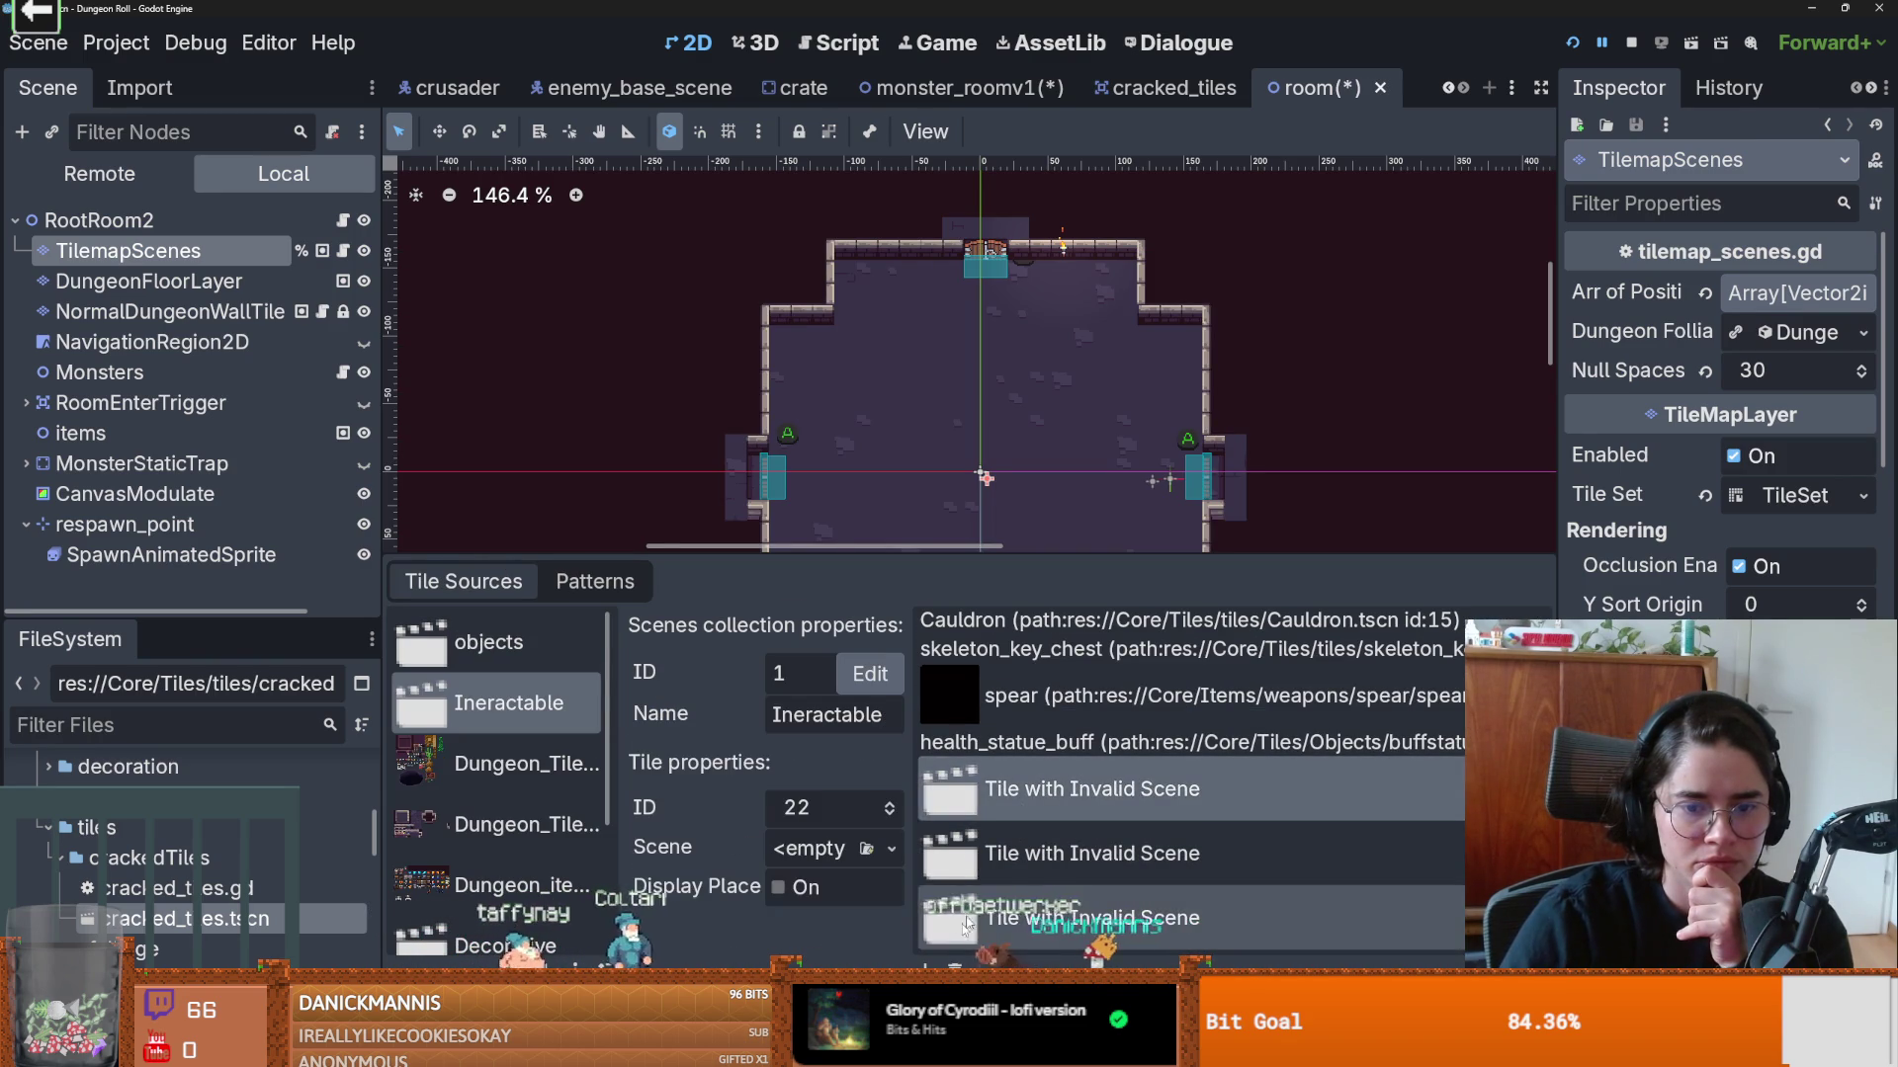
{"action": "key", "text": "Delete"}
{"action": "left_click", "coordinate": [1000, 910]}
{"action": "key", "text": "Delete"}
{"action": "left_click", "coordinate": [1000, 917]}
{"action": "key", "text": "Delete"}
Step: Save the cleaned-up room.tscn scene
{"action": "scroll", "coordinate": [995, 788], "scroll_direction": "up", "scroll_amount": 3}
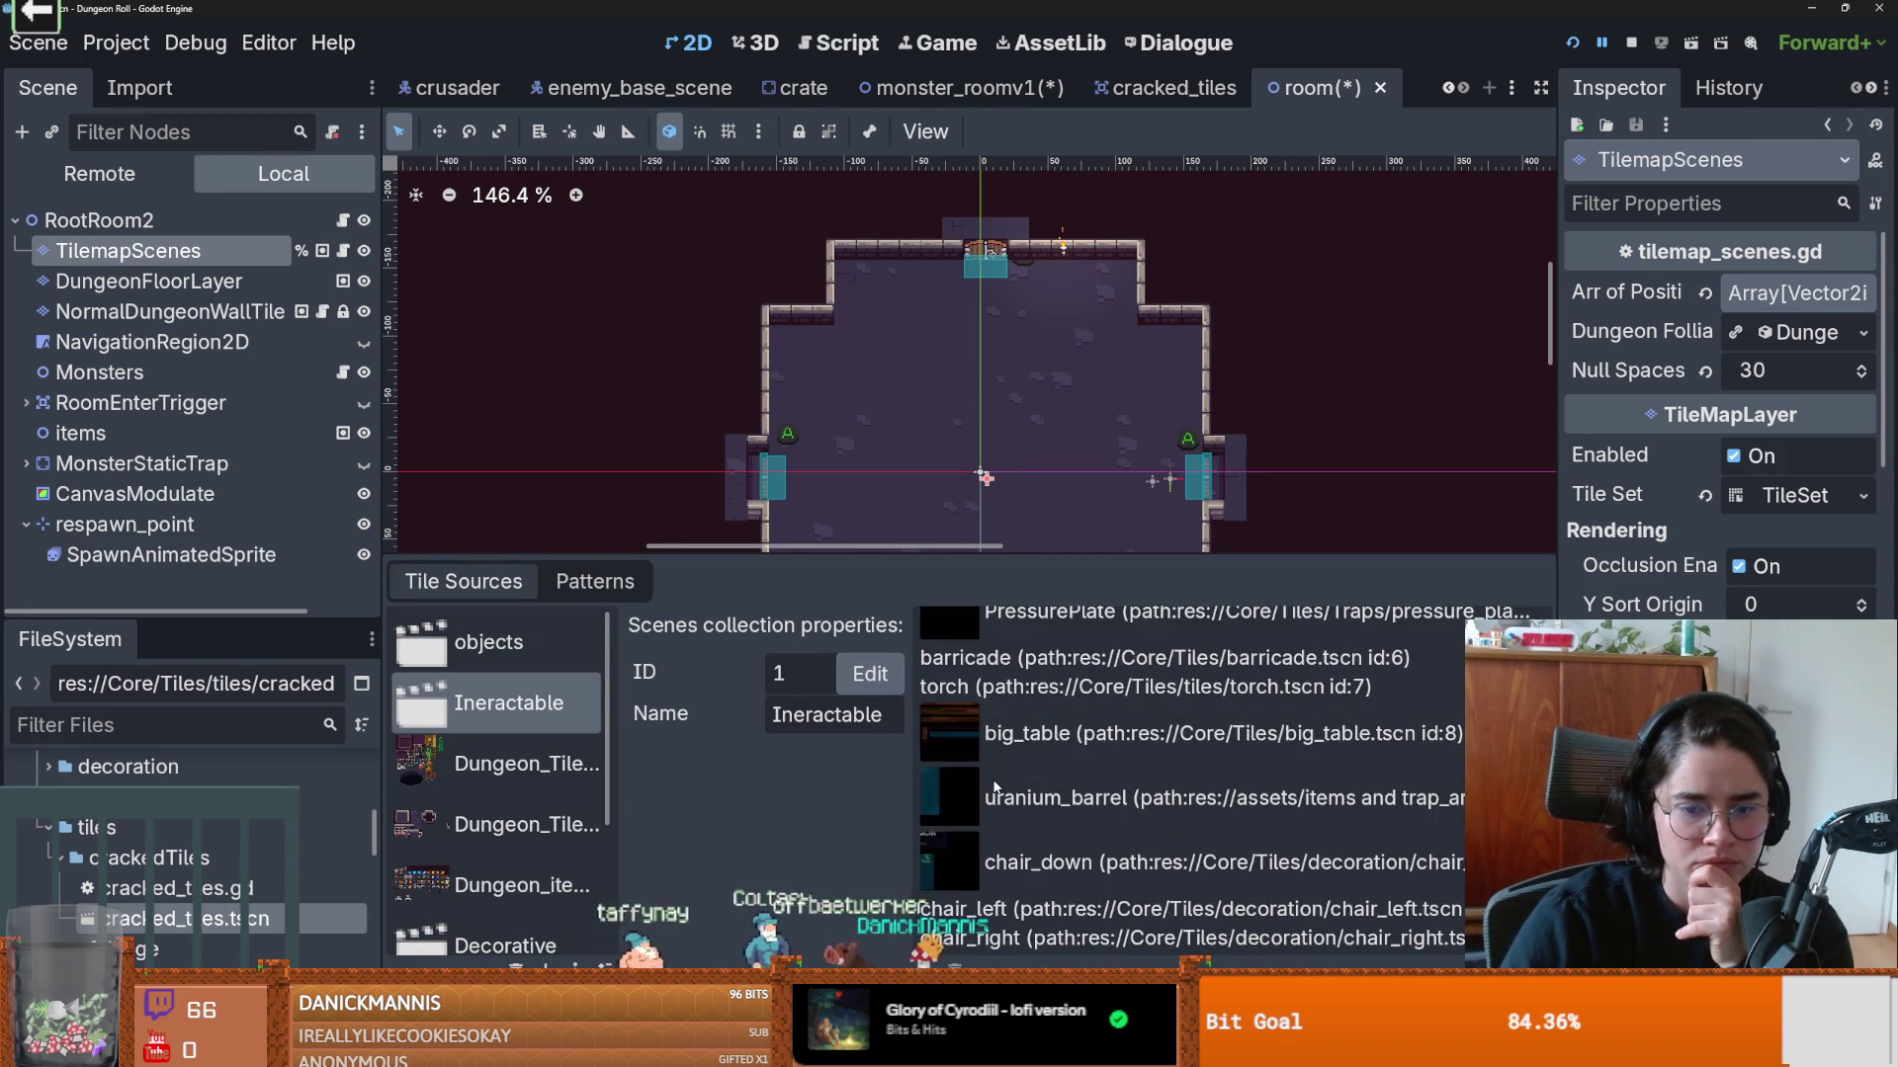
{"action": "scroll", "coordinate": [994, 787], "scroll_direction": "up", "scroll_amount": 2}
{"action": "left_click_drag", "start_coordinate": [988, 556], "coordinate": [979, 721]}
{"action": "key", "text": "ctrl+s"}
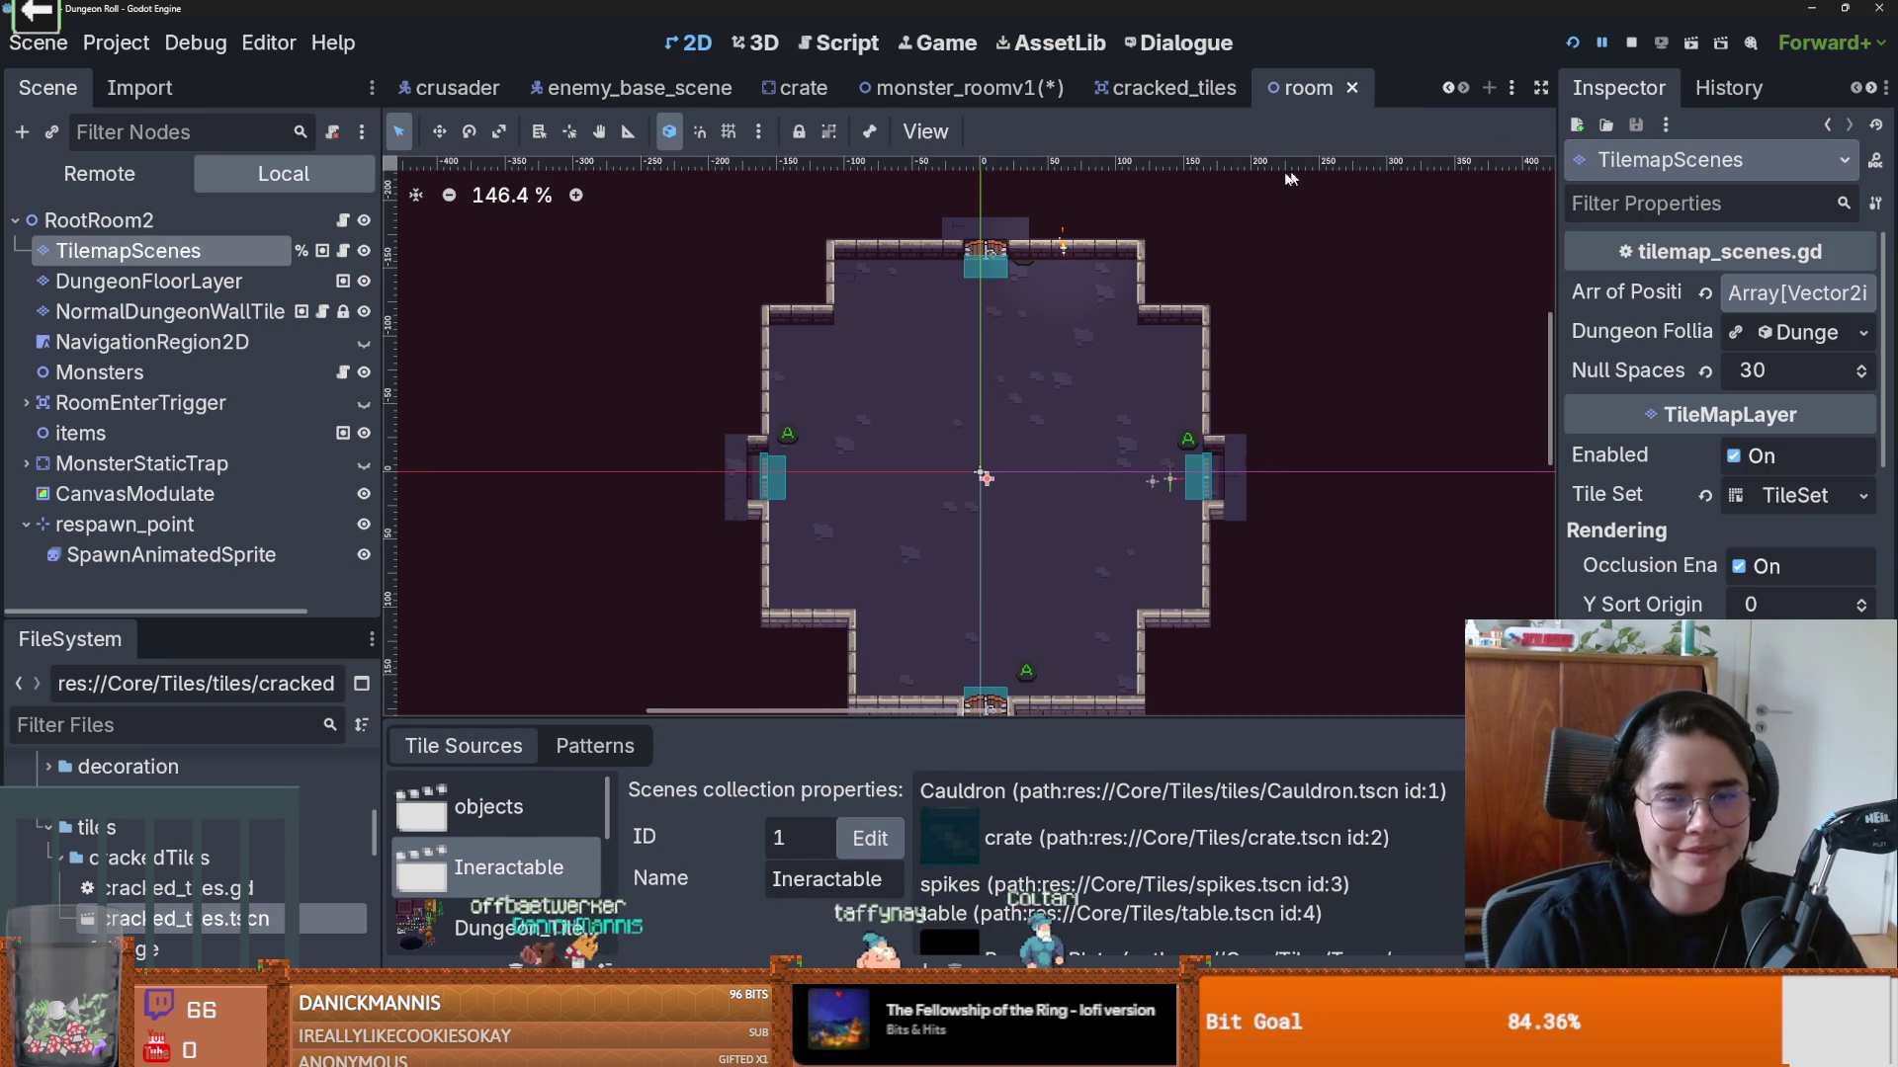
Step: Save monster_roomv1 and close the cracked_tiles scene tab
{"action": "mouse_move", "coordinate": [850, 97]}
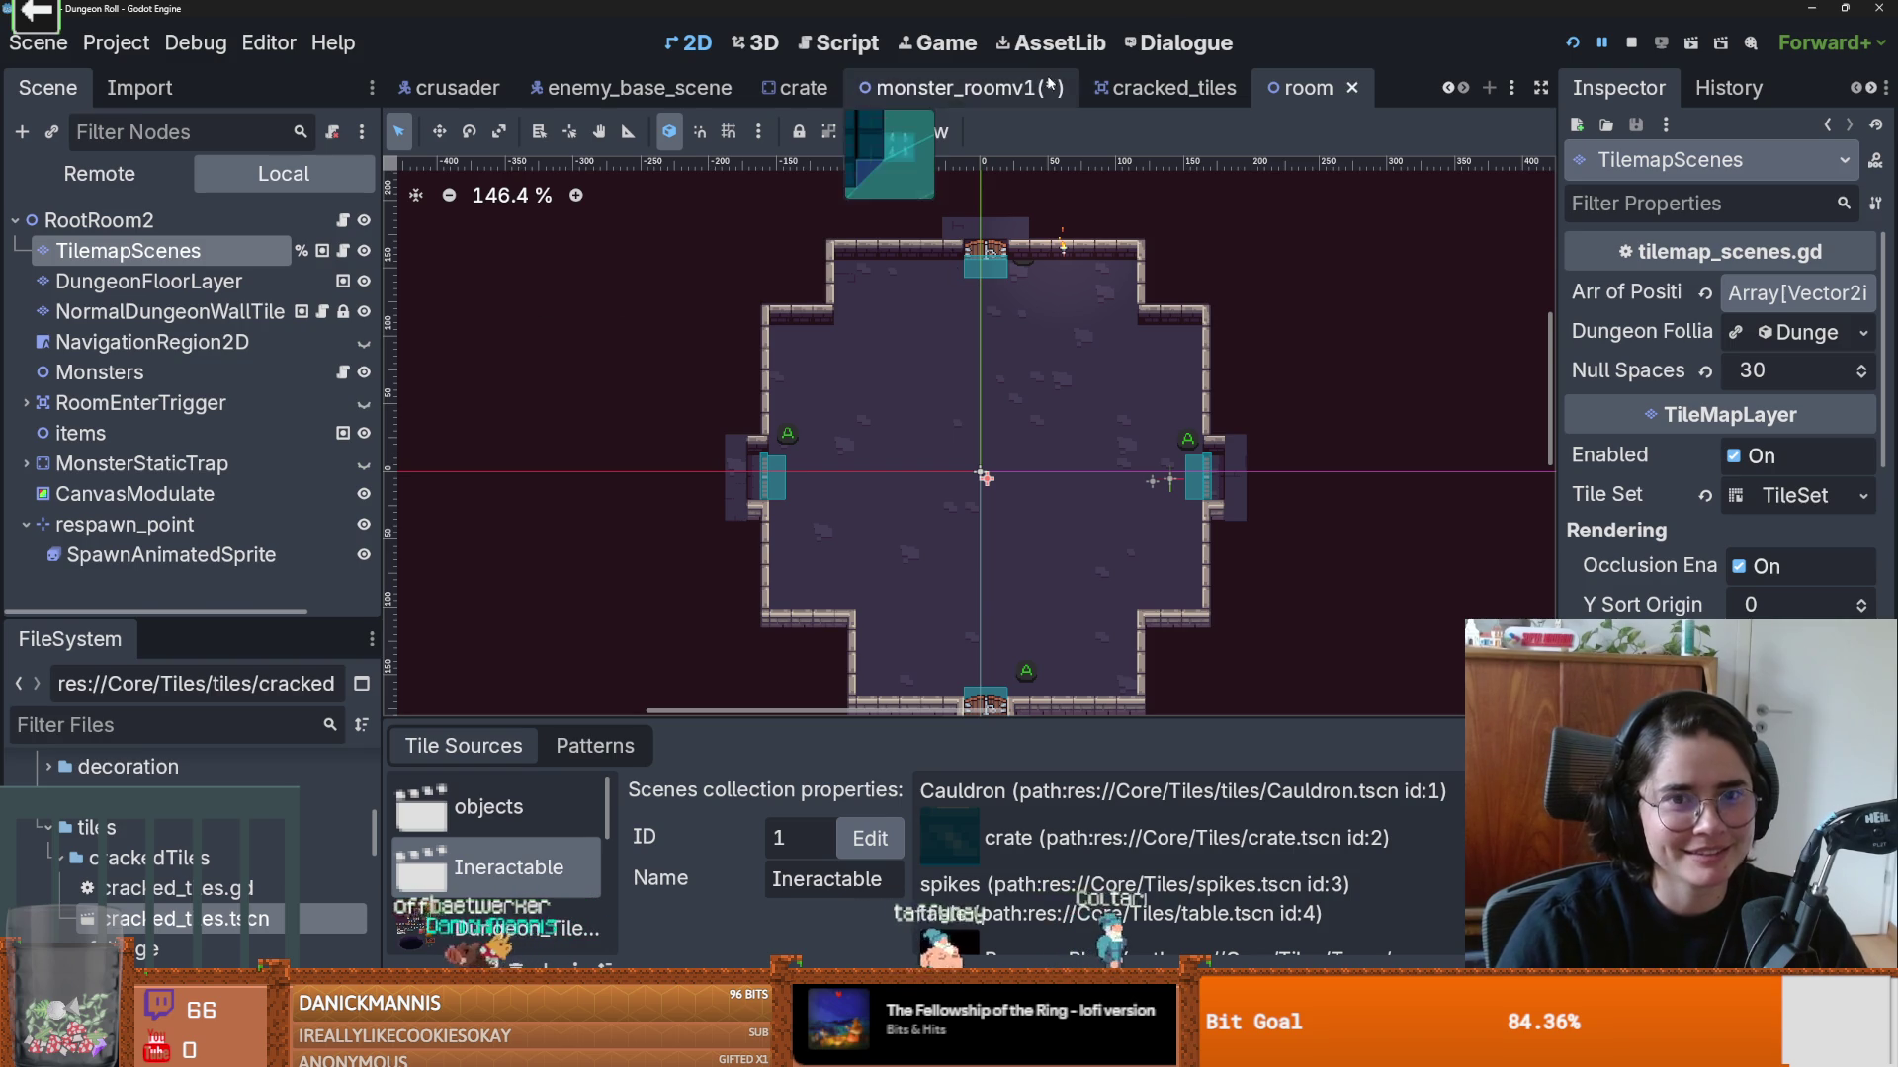
{"action": "left_click", "coordinate": [991, 87]}
{"action": "key", "text": "ctrl+s"}
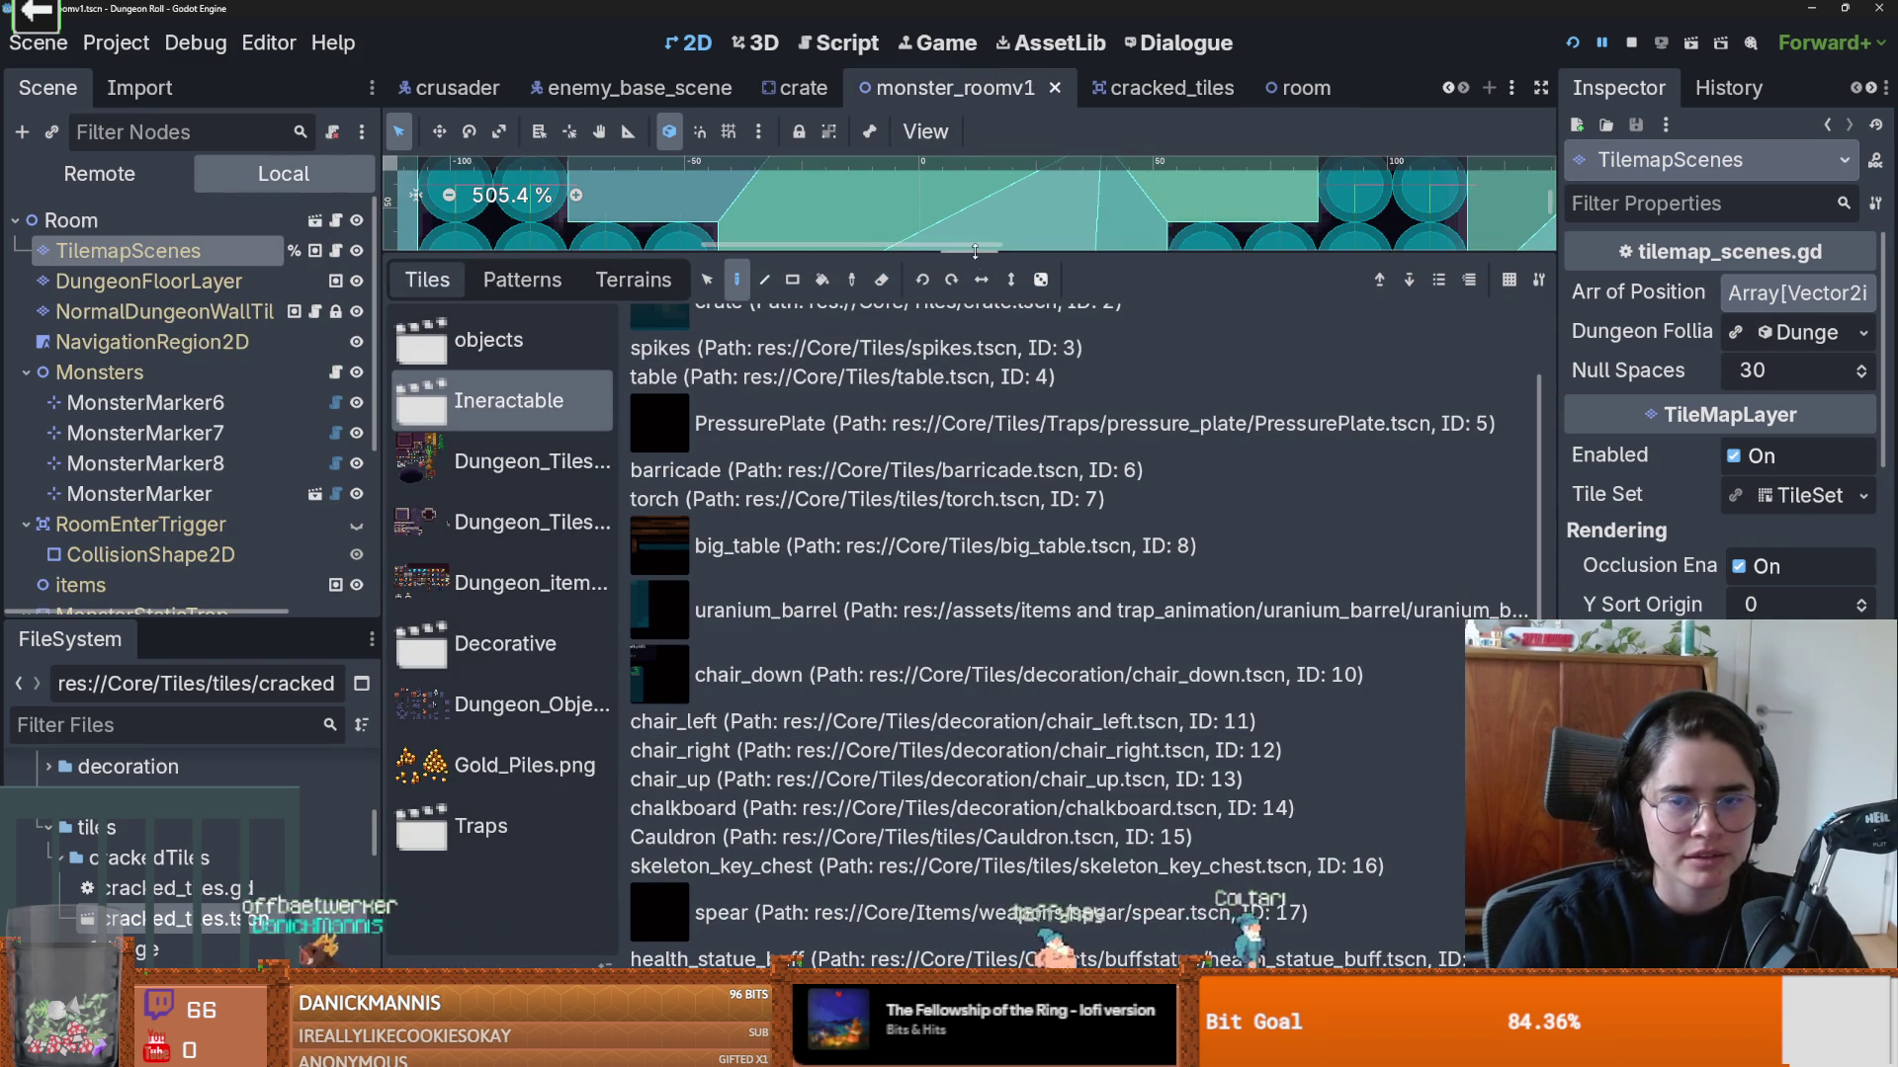
{"action": "left_click_drag", "start_coordinate": [975, 251], "coordinate": [976, 533]}
{"action": "left_click", "coordinate": [1186, 94]}
{"action": "left_click", "coordinate": [1226, 88]}
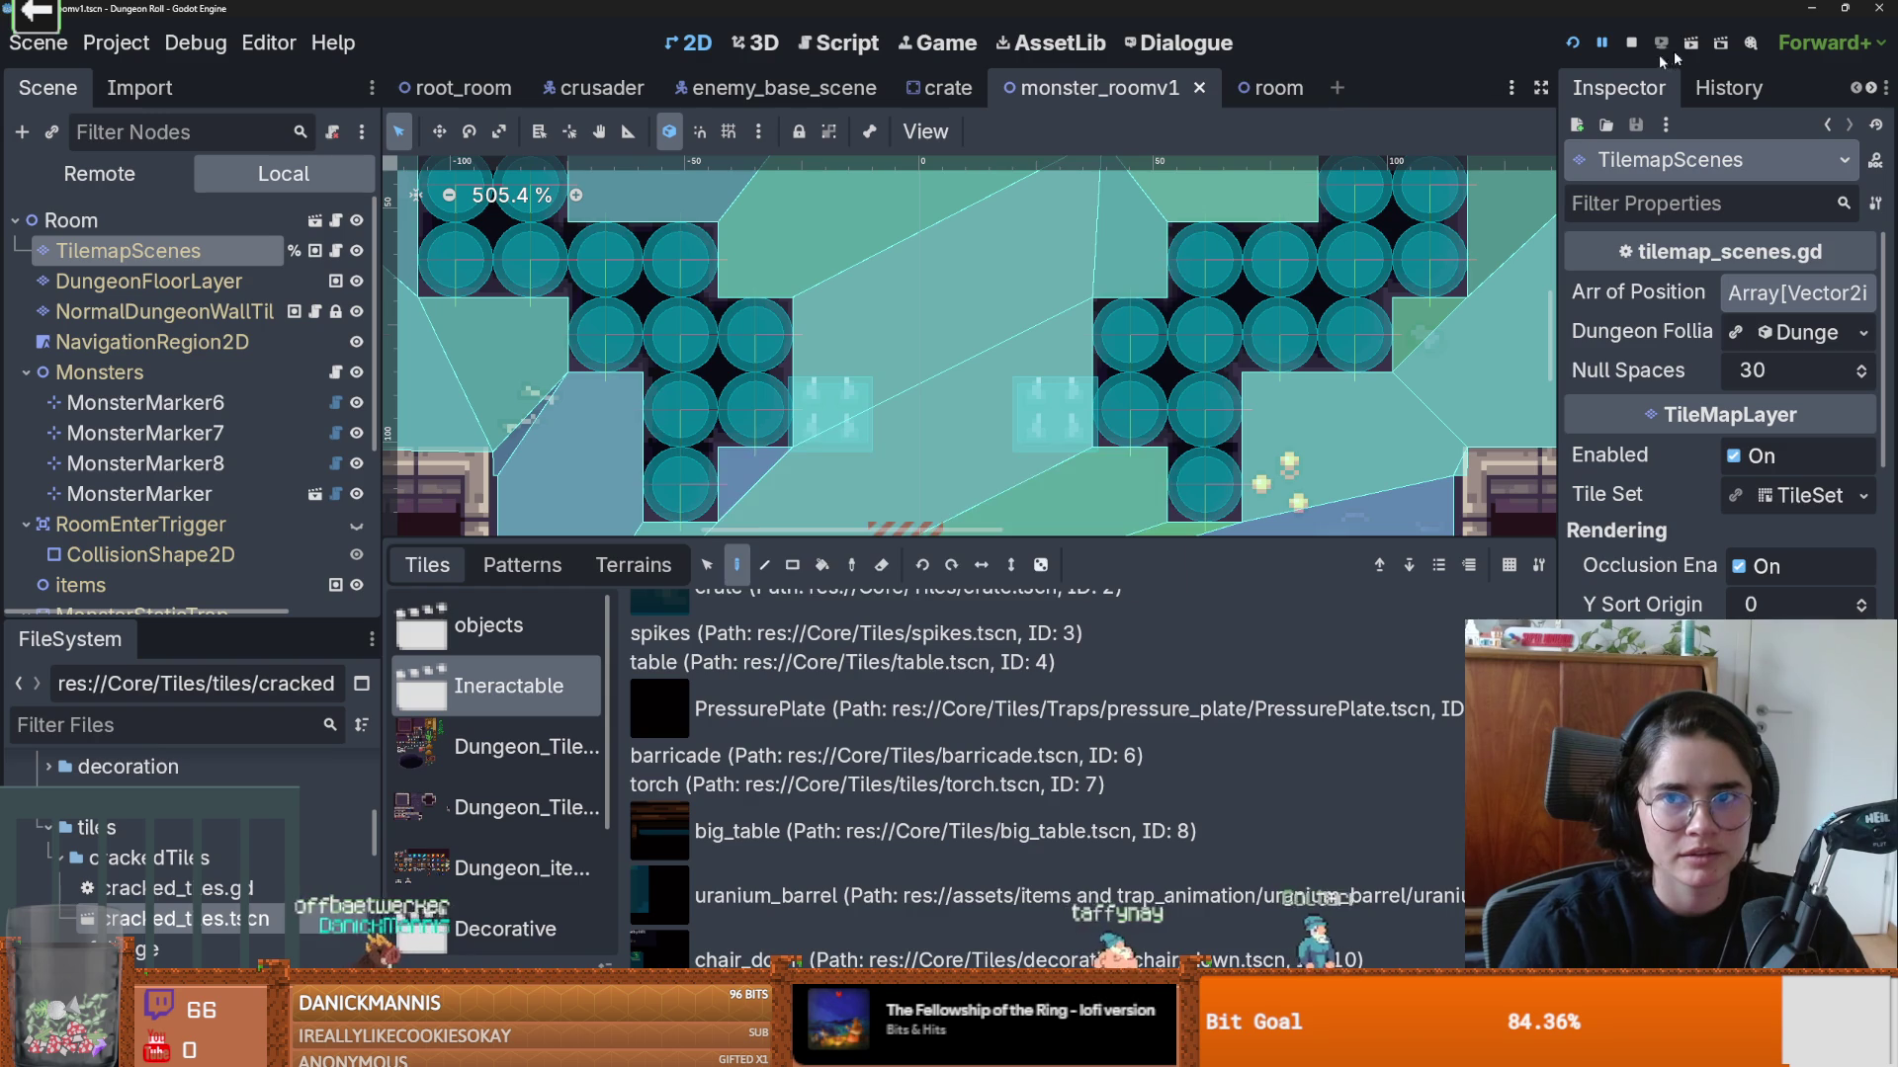
Step: Test-run the game with F5 as the Crusader, then close the game window
{"action": "key", "text": "F5"}
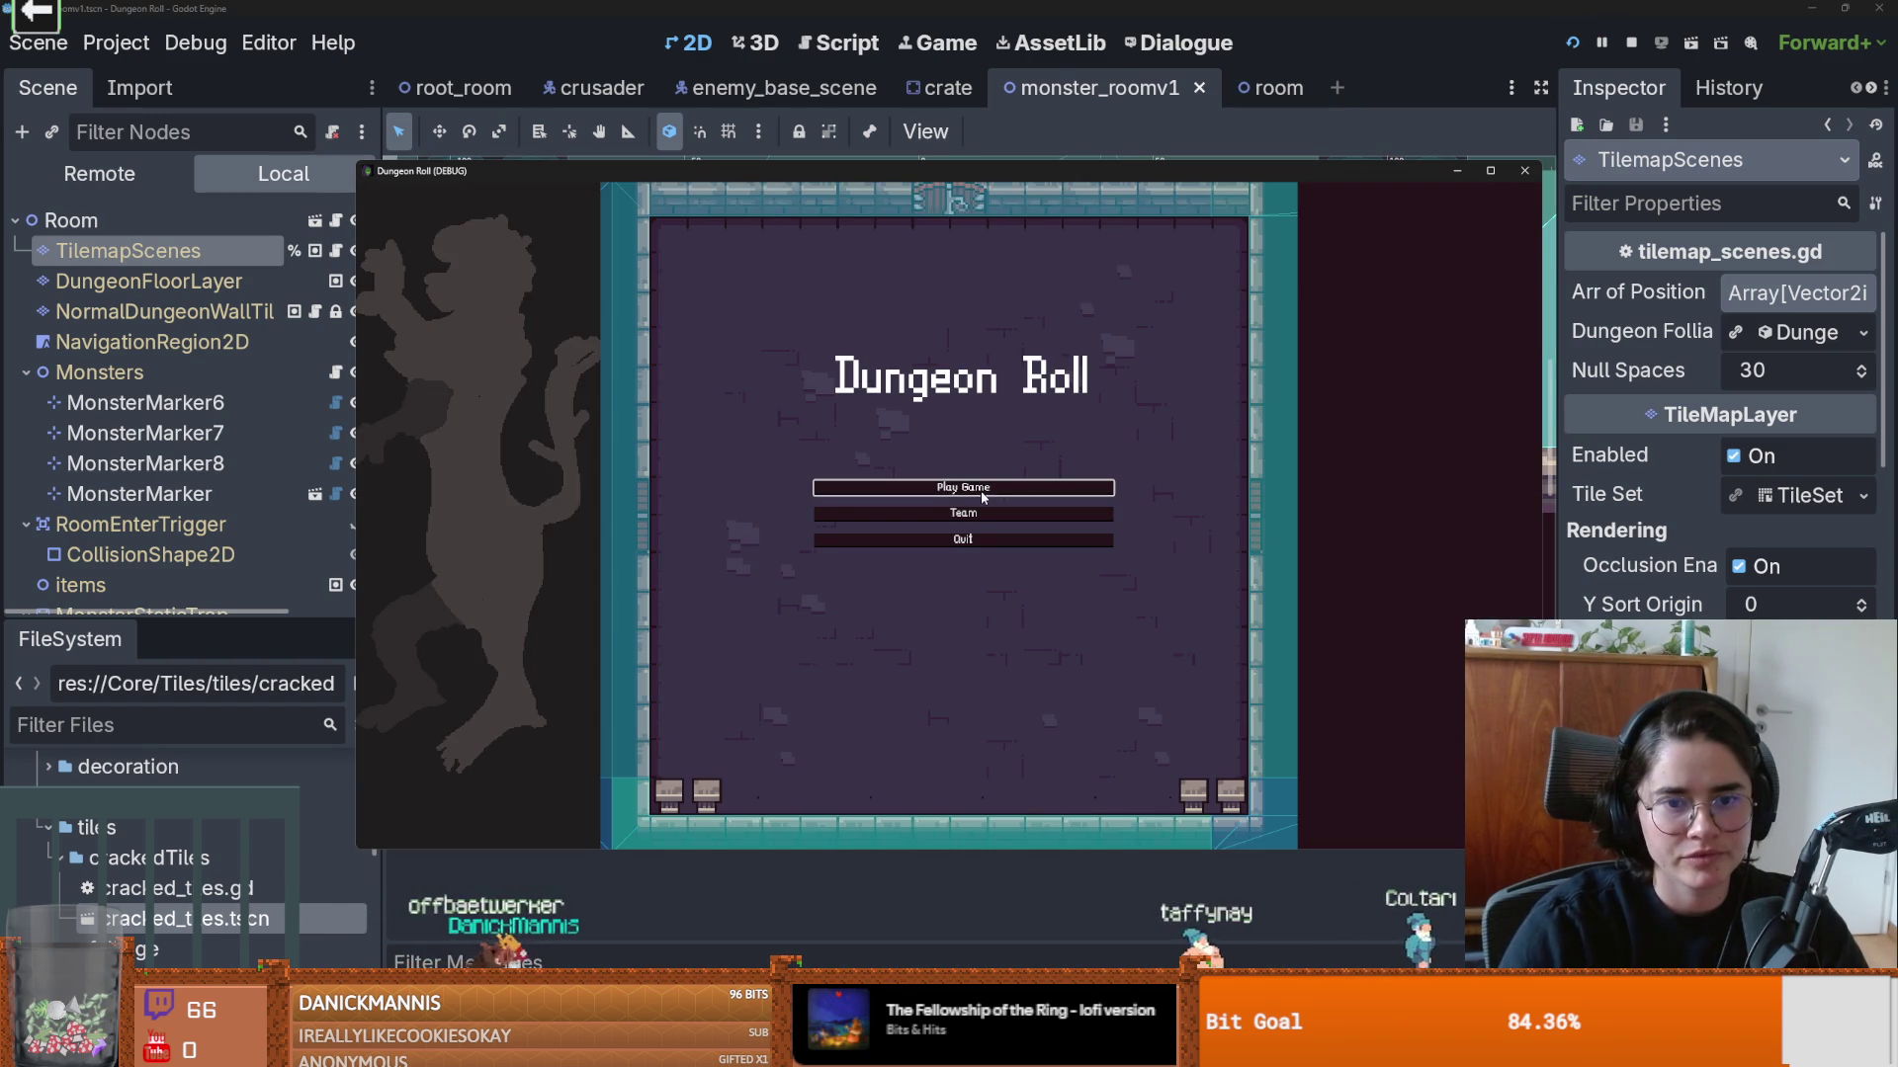
{"action": "left_click", "coordinate": [982, 497]}
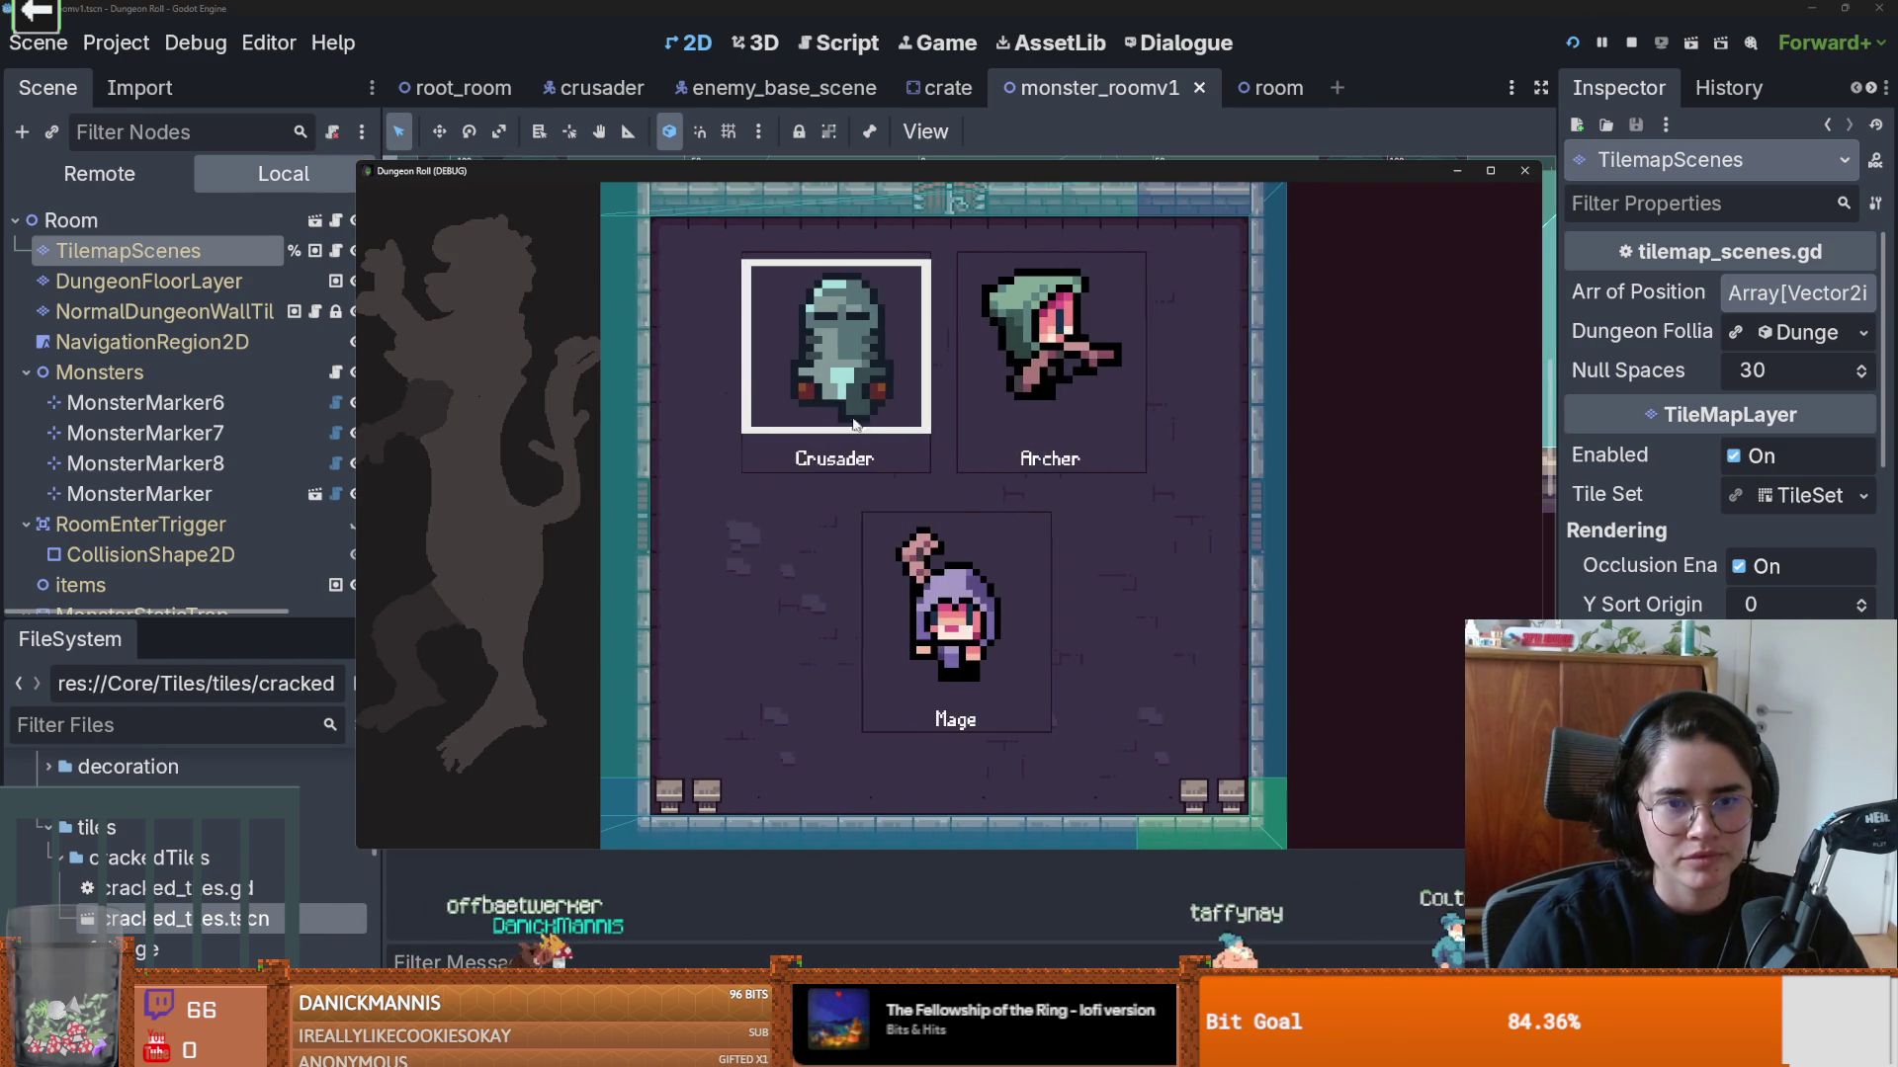
{"action": "left_click", "coordinate": [838, 411]}
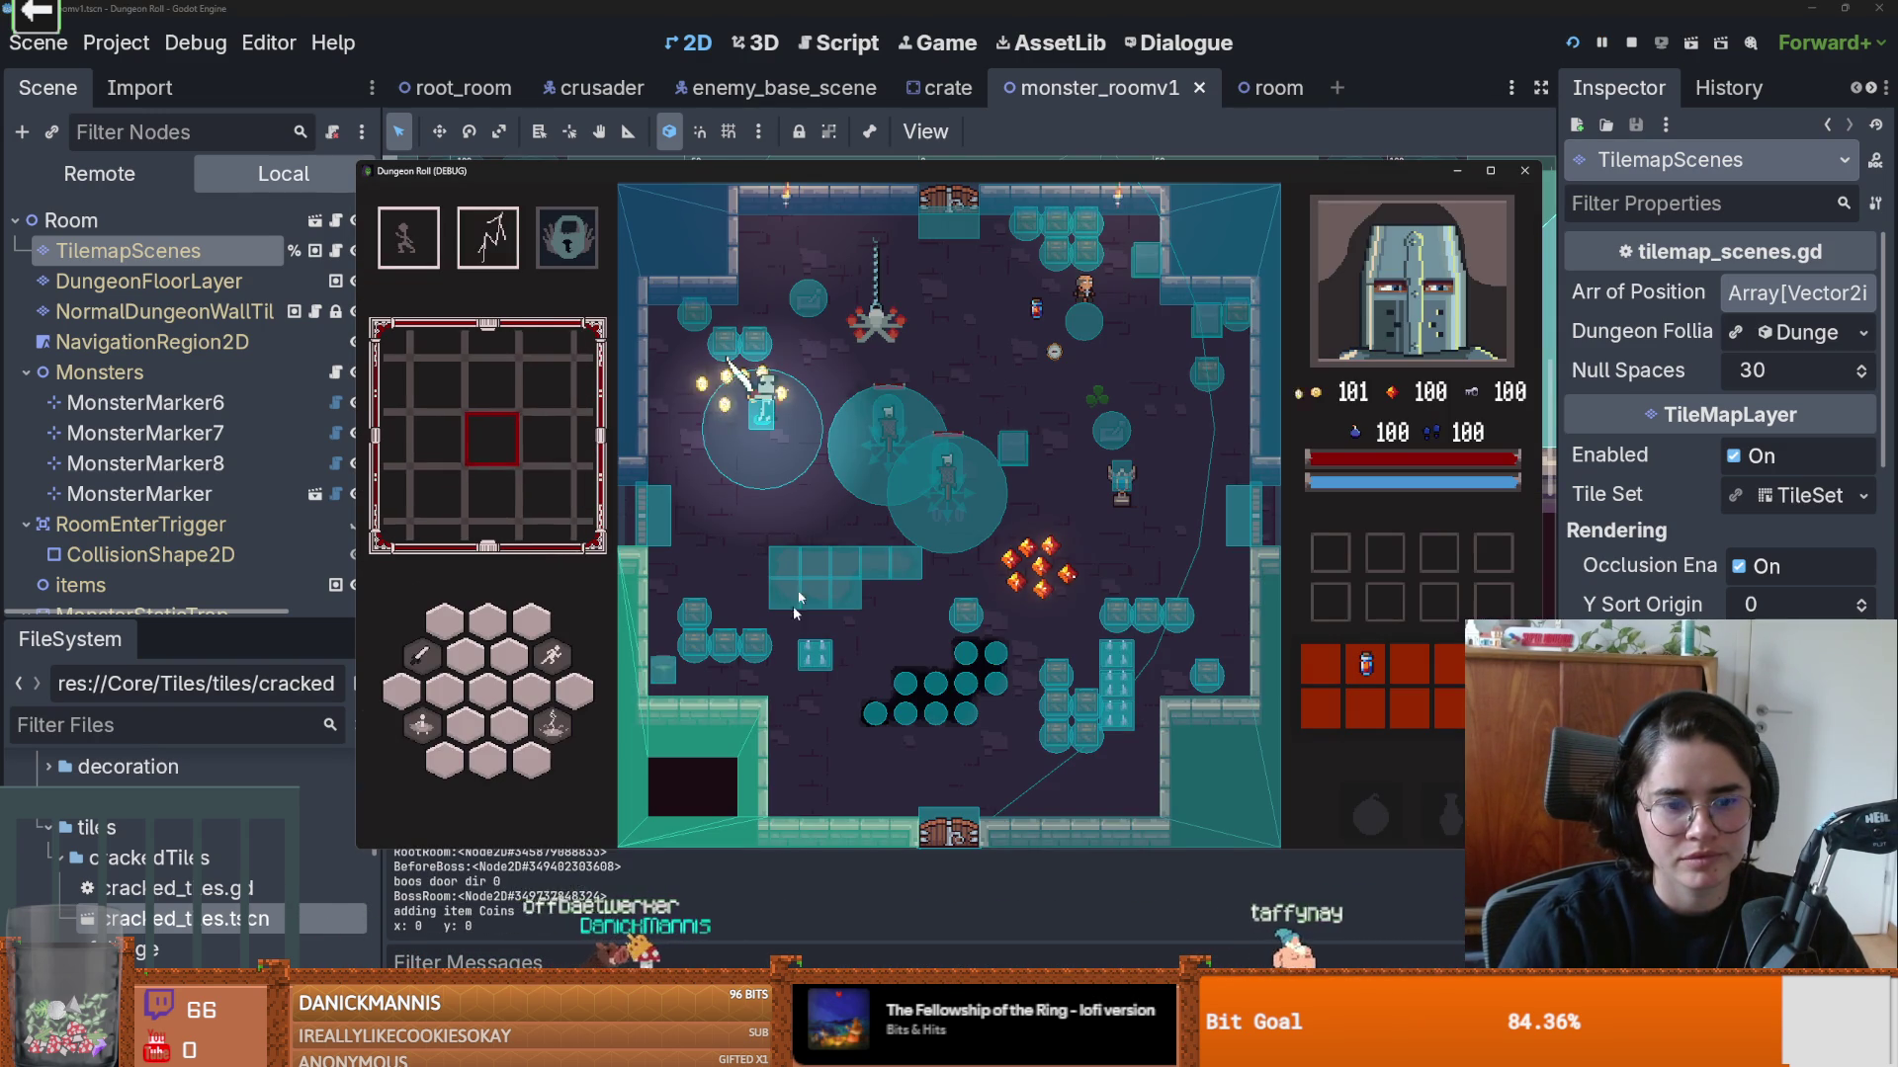
{"action": "left_click", "coordinate": [1524, 173]}
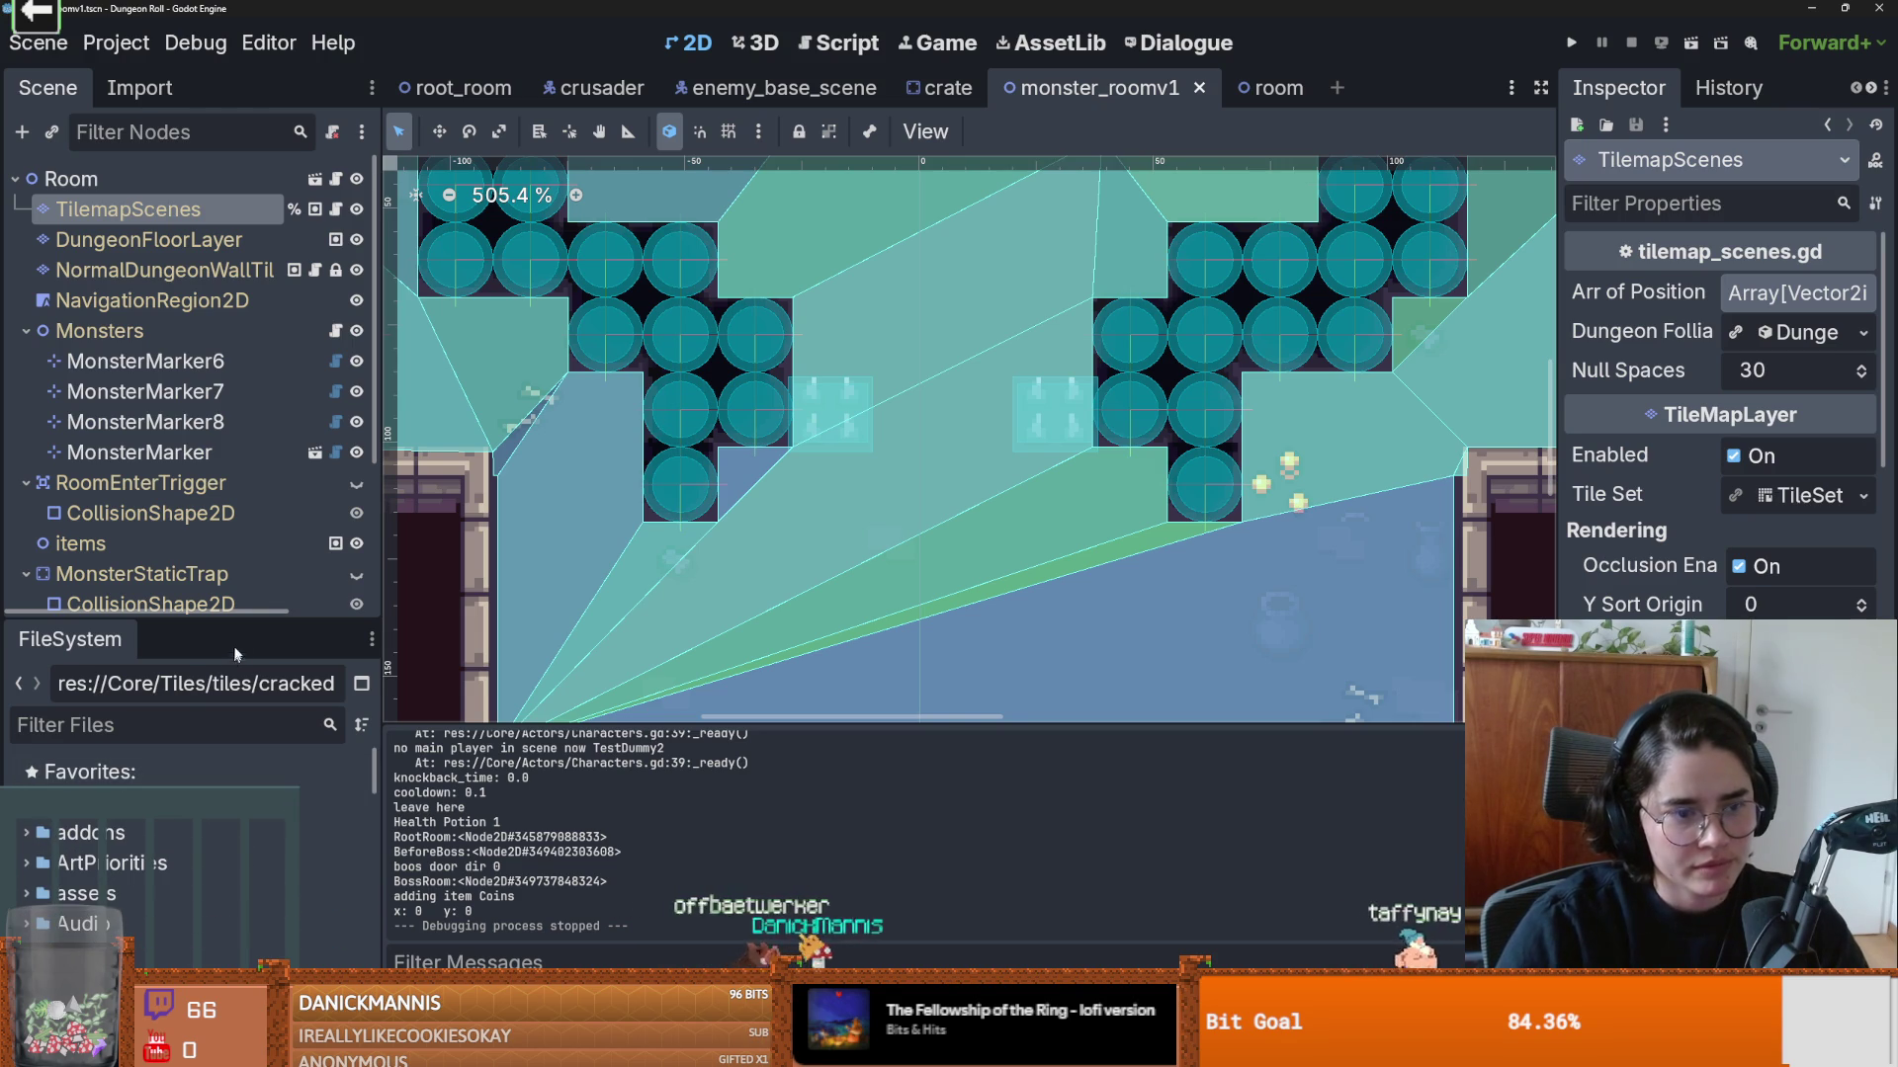
{"action": "left_click_drag", "start_coordinate": [240, 613], "coordinate": [240, 545]}
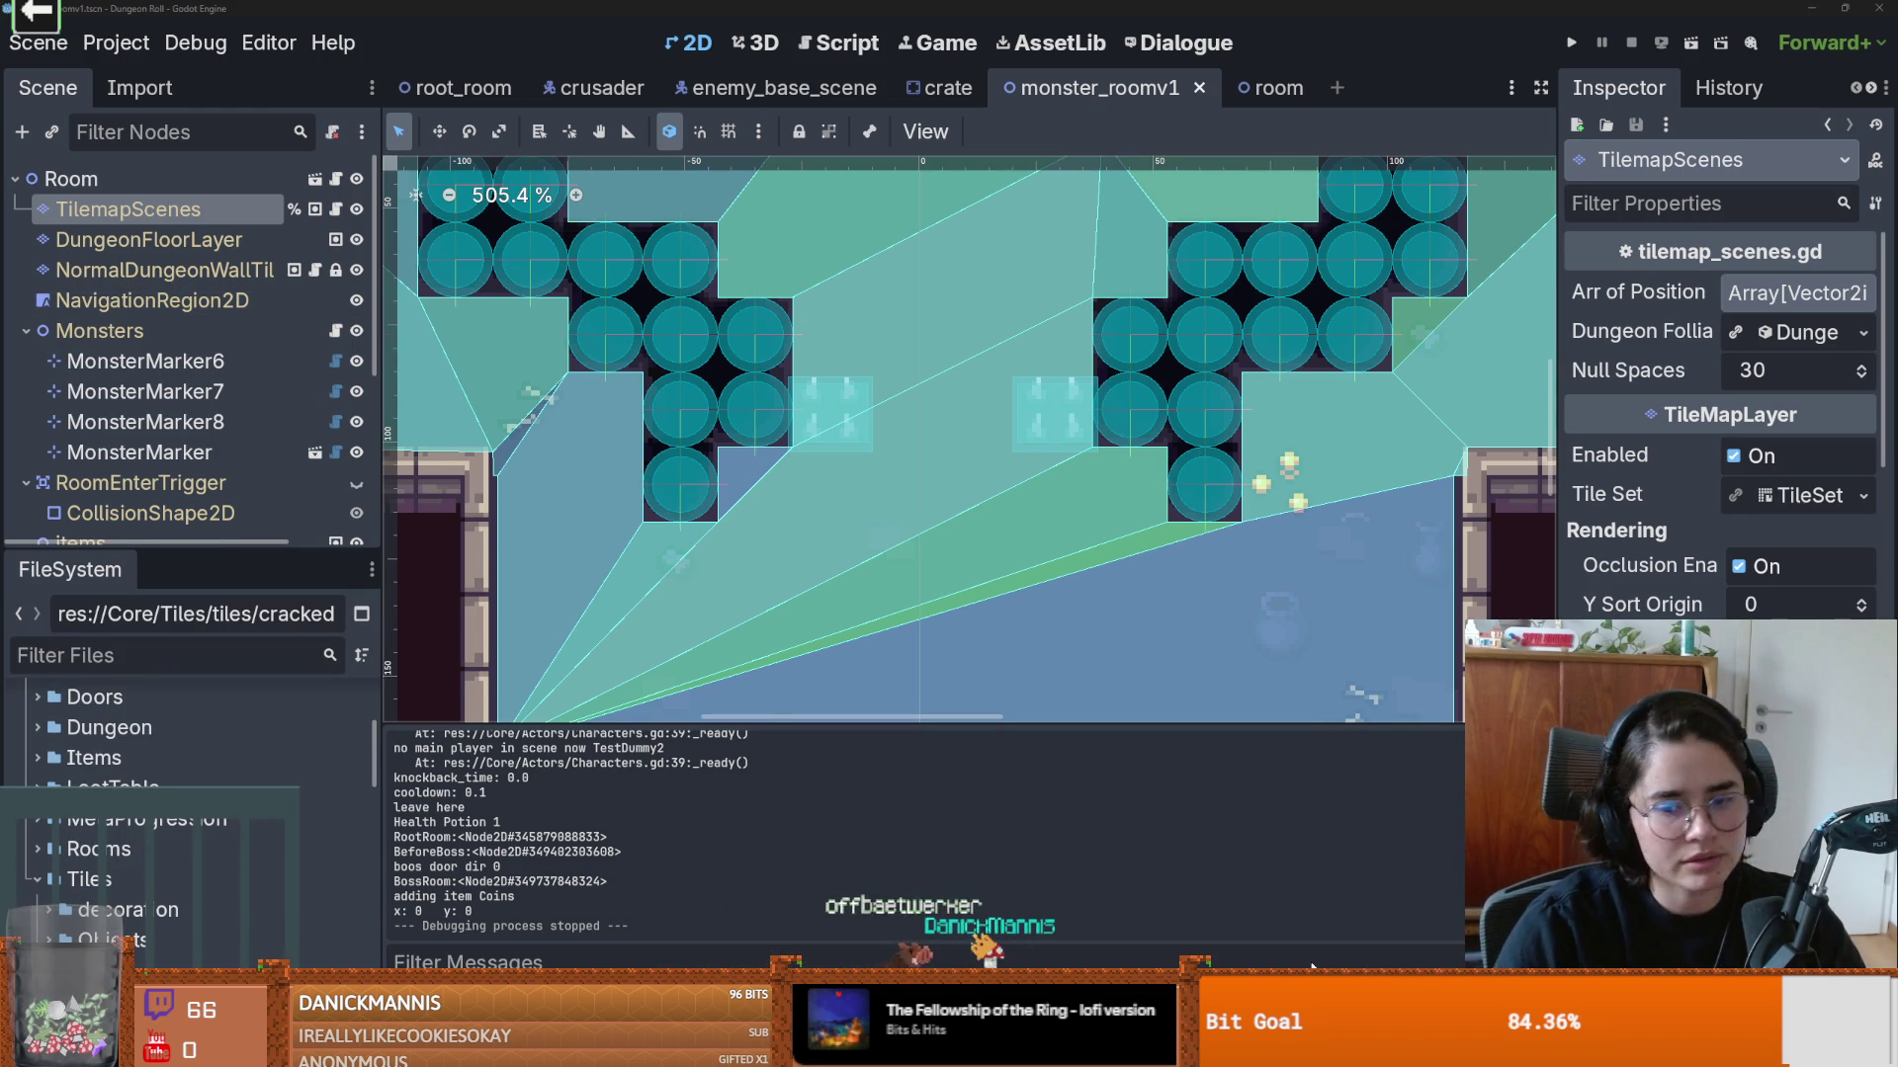
{"action": "key", "text": "alt+Tab"}
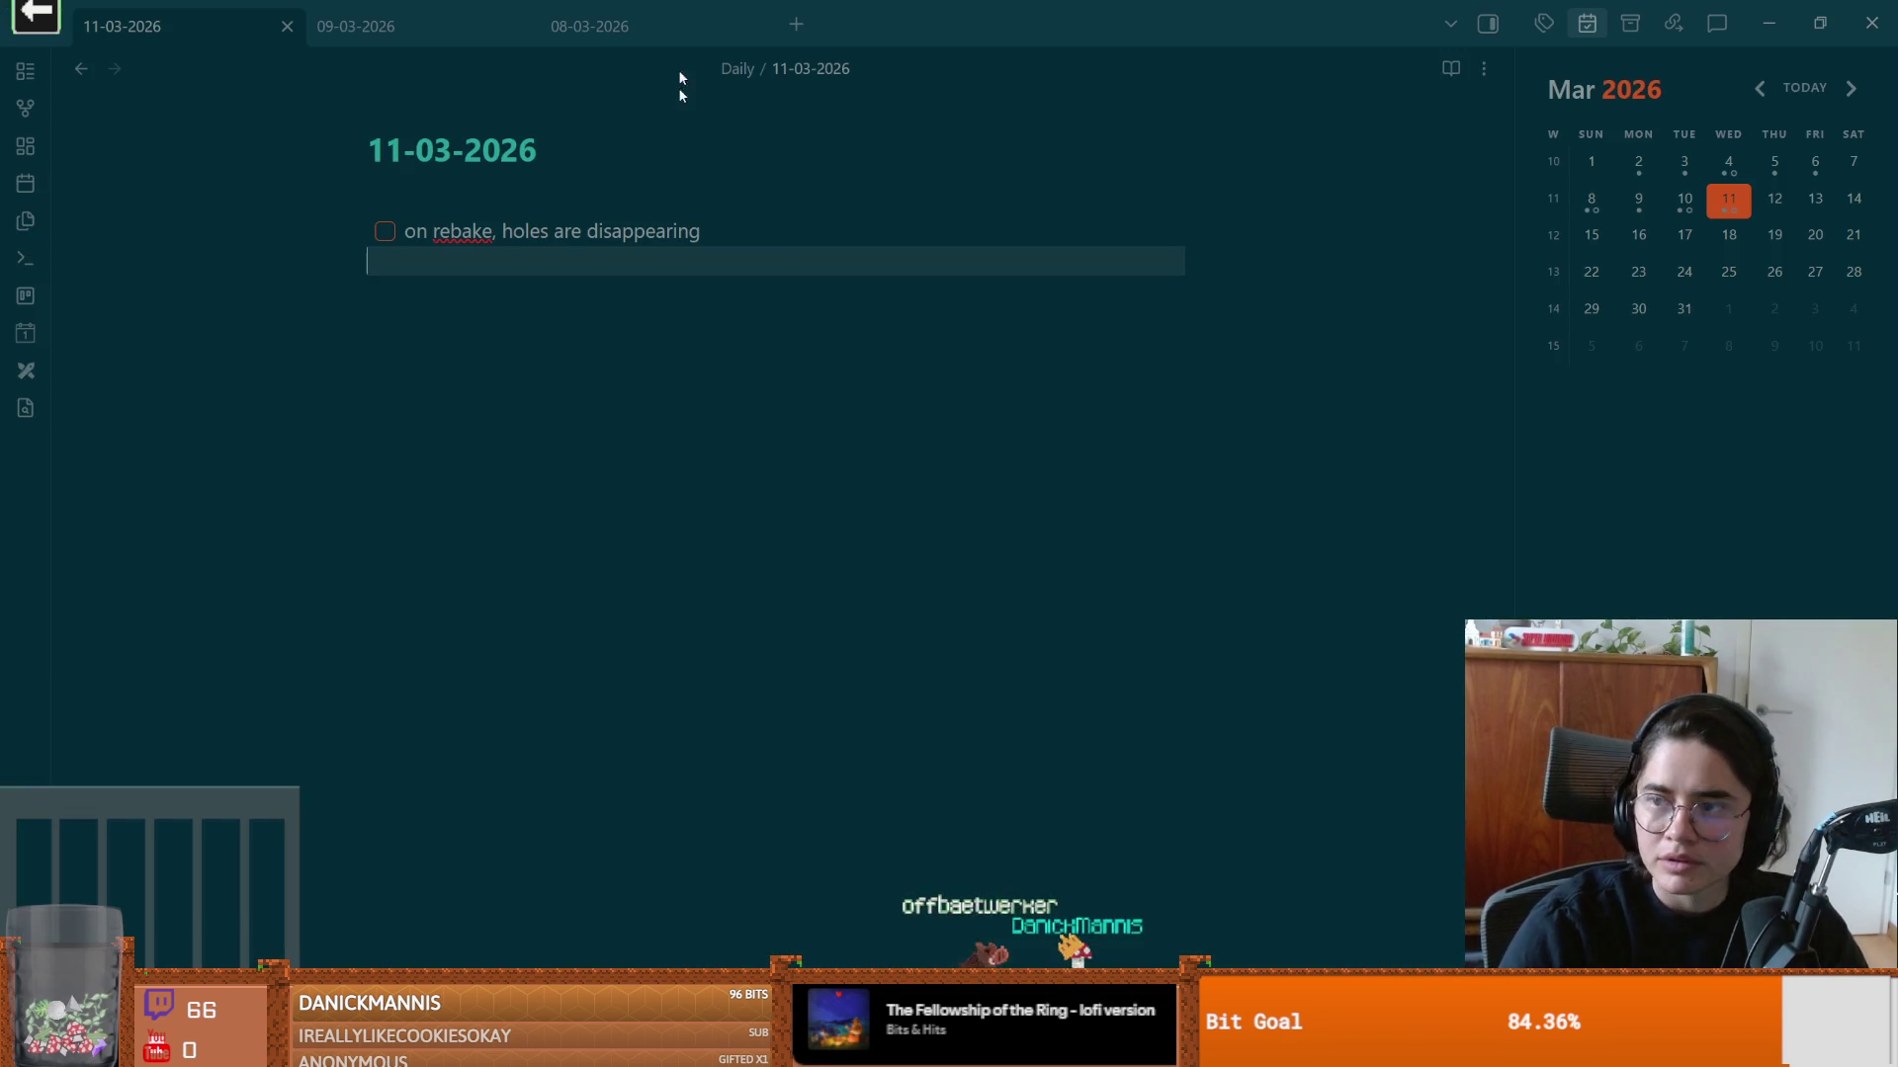
Step: Add a new fix-cracked-tiles task line below the rebake holes to-do, then return to Godot
{"action": "key", "text": "Return"}
{"action": "key", "text": "ctrl+z"}
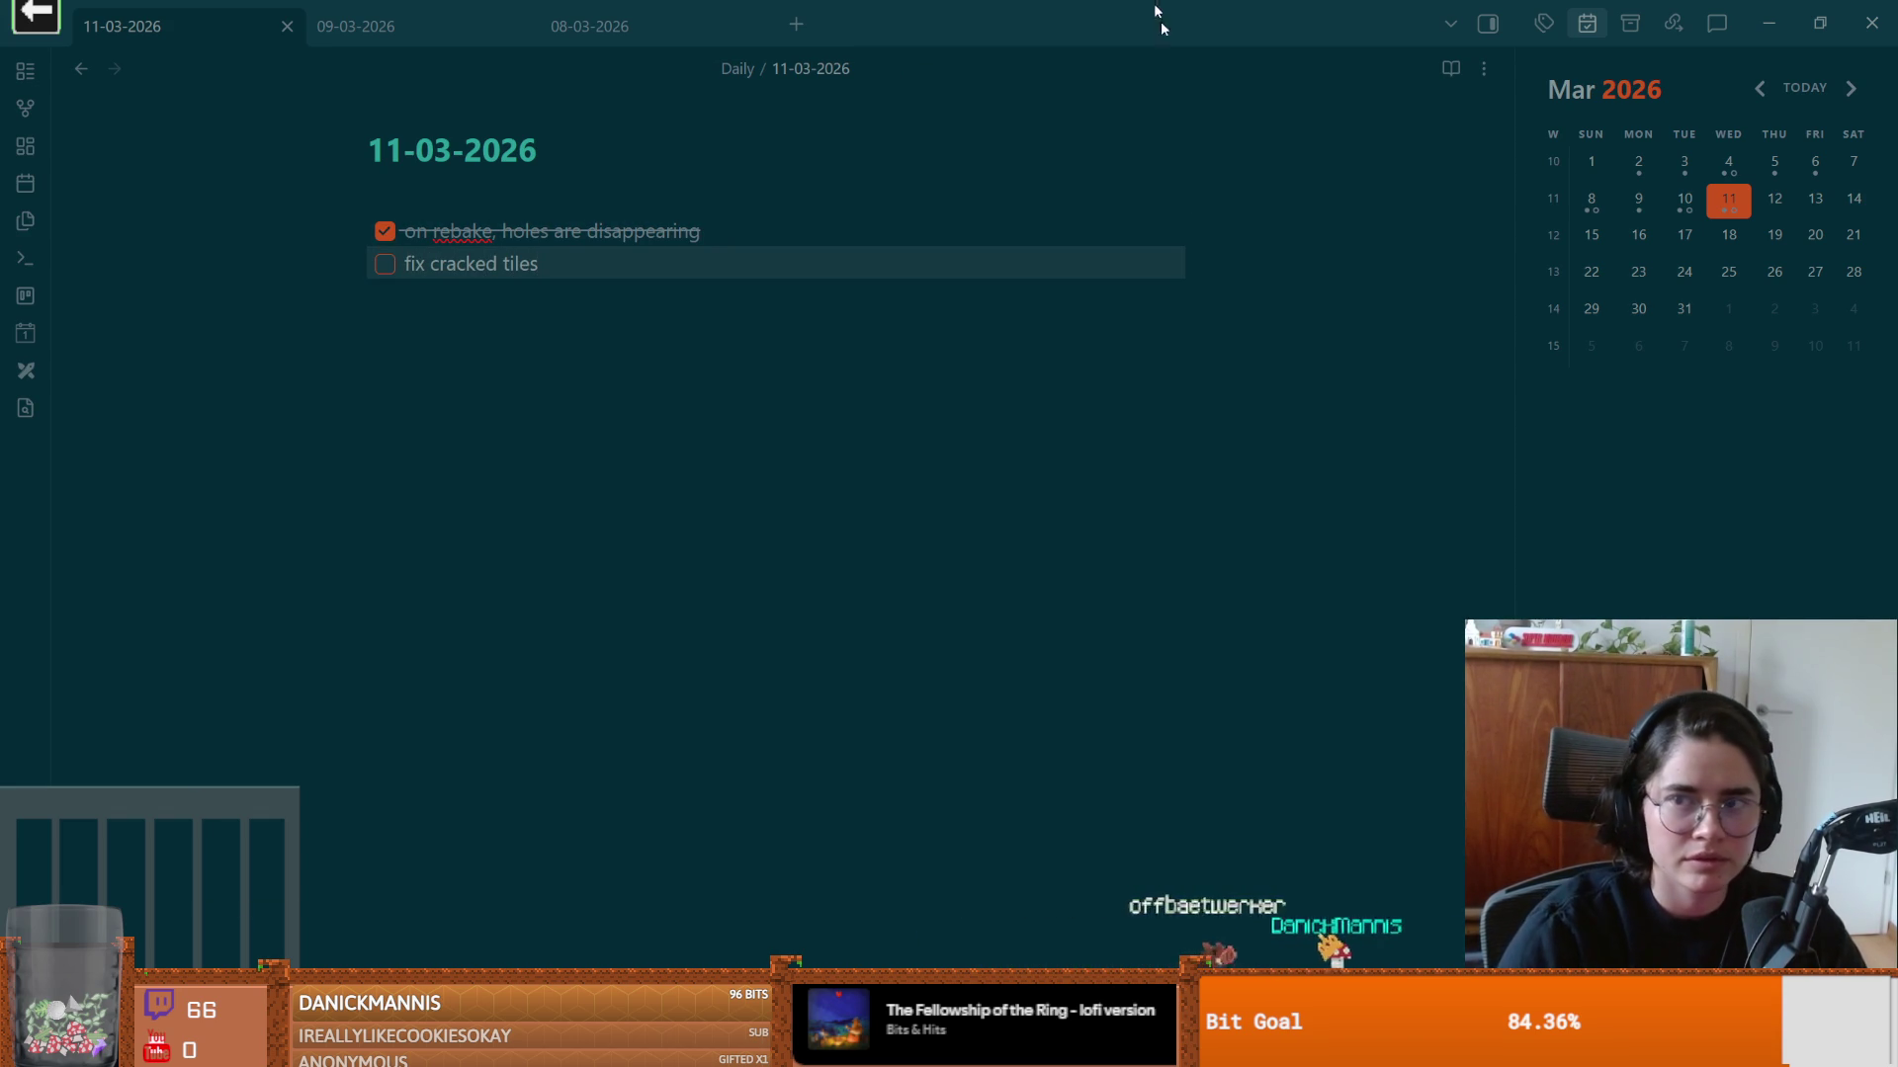
{"action": "key", "text": "alt+Tab"}
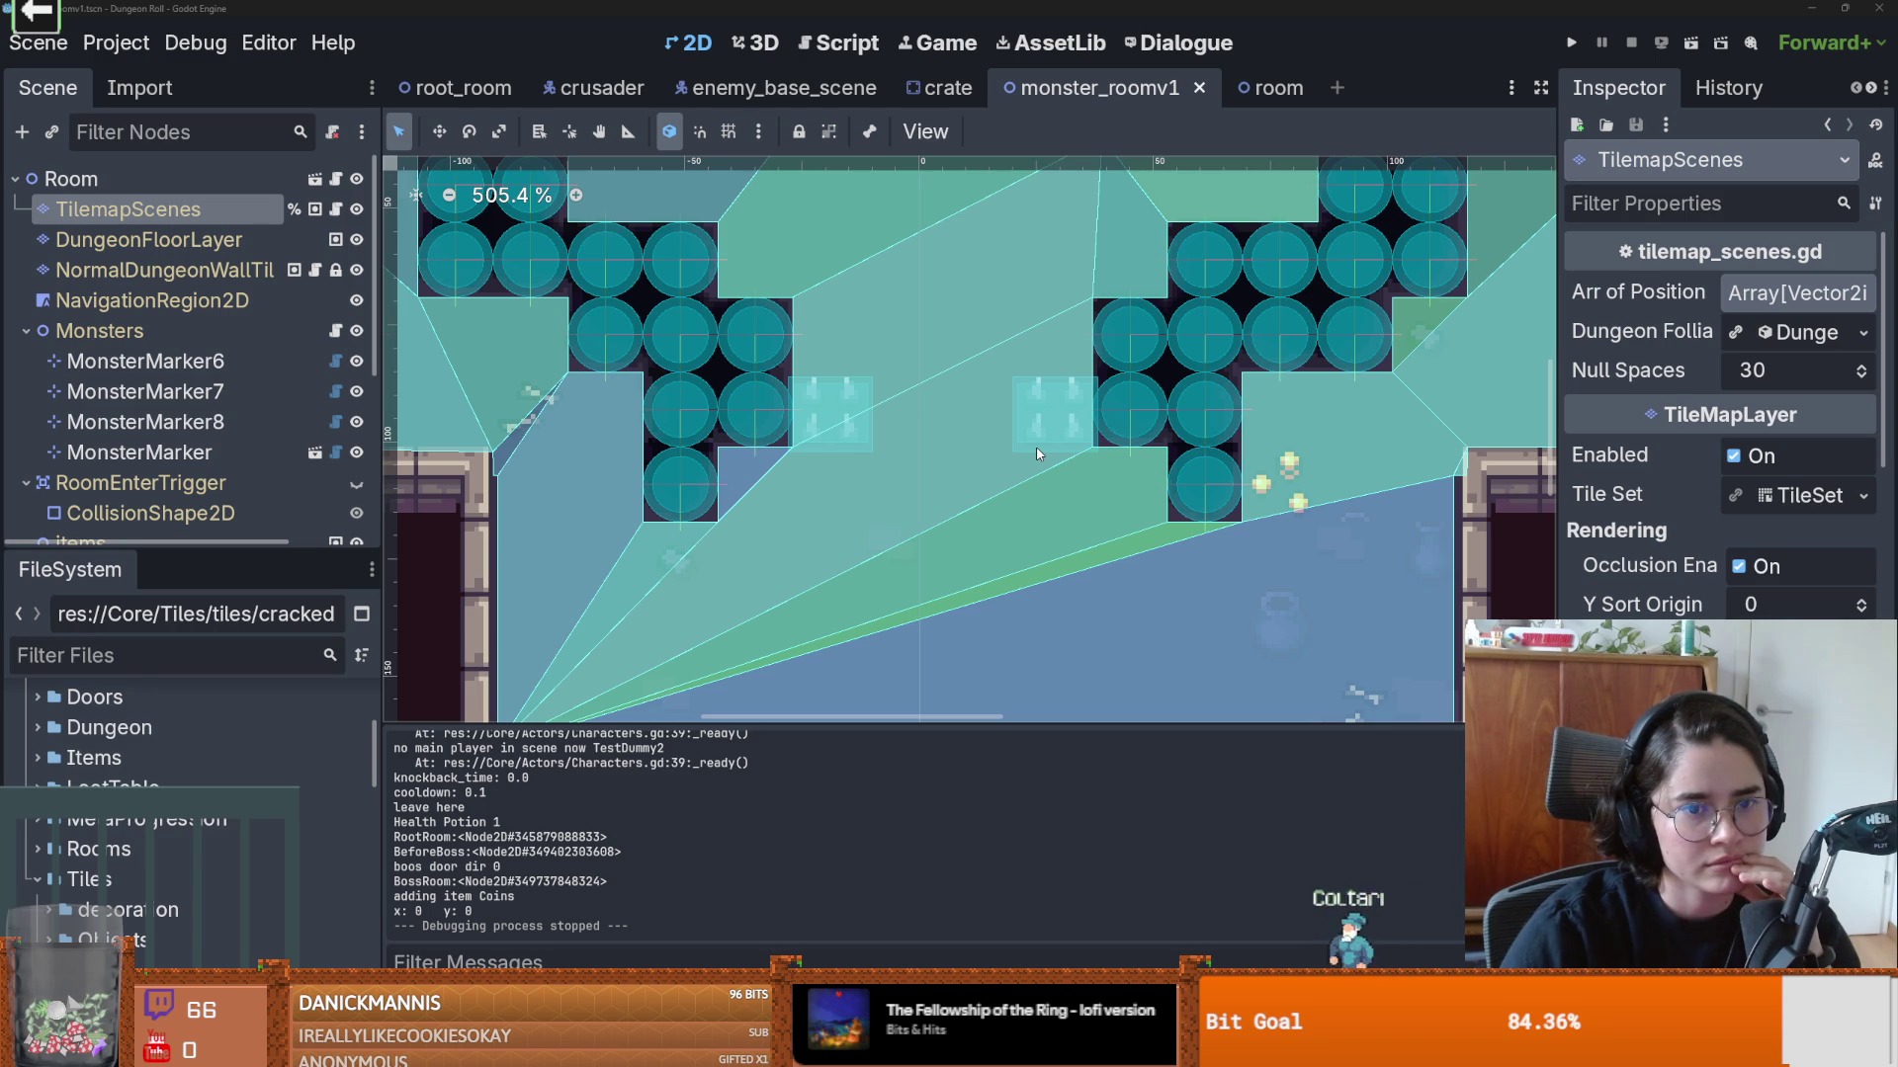
Step: Enlarge the scene tree and collapse the RoomEnterTrigger, Monsters and MonsterStaticTrap nodes
{"action": "scroll", "coordinate": [1038, 453], "scroll_direction": "down", "scroll_amount": 4}
{"action": "mouse_move", "coordinate": [881, 510]}
{"action": "left_mouse_down"}
{"action": "mouse_move", "coordinate": [858, 507]}
{"action": "mouse_move", "coordinate": [840, 687]}
{"action": "left_mouse_up"}
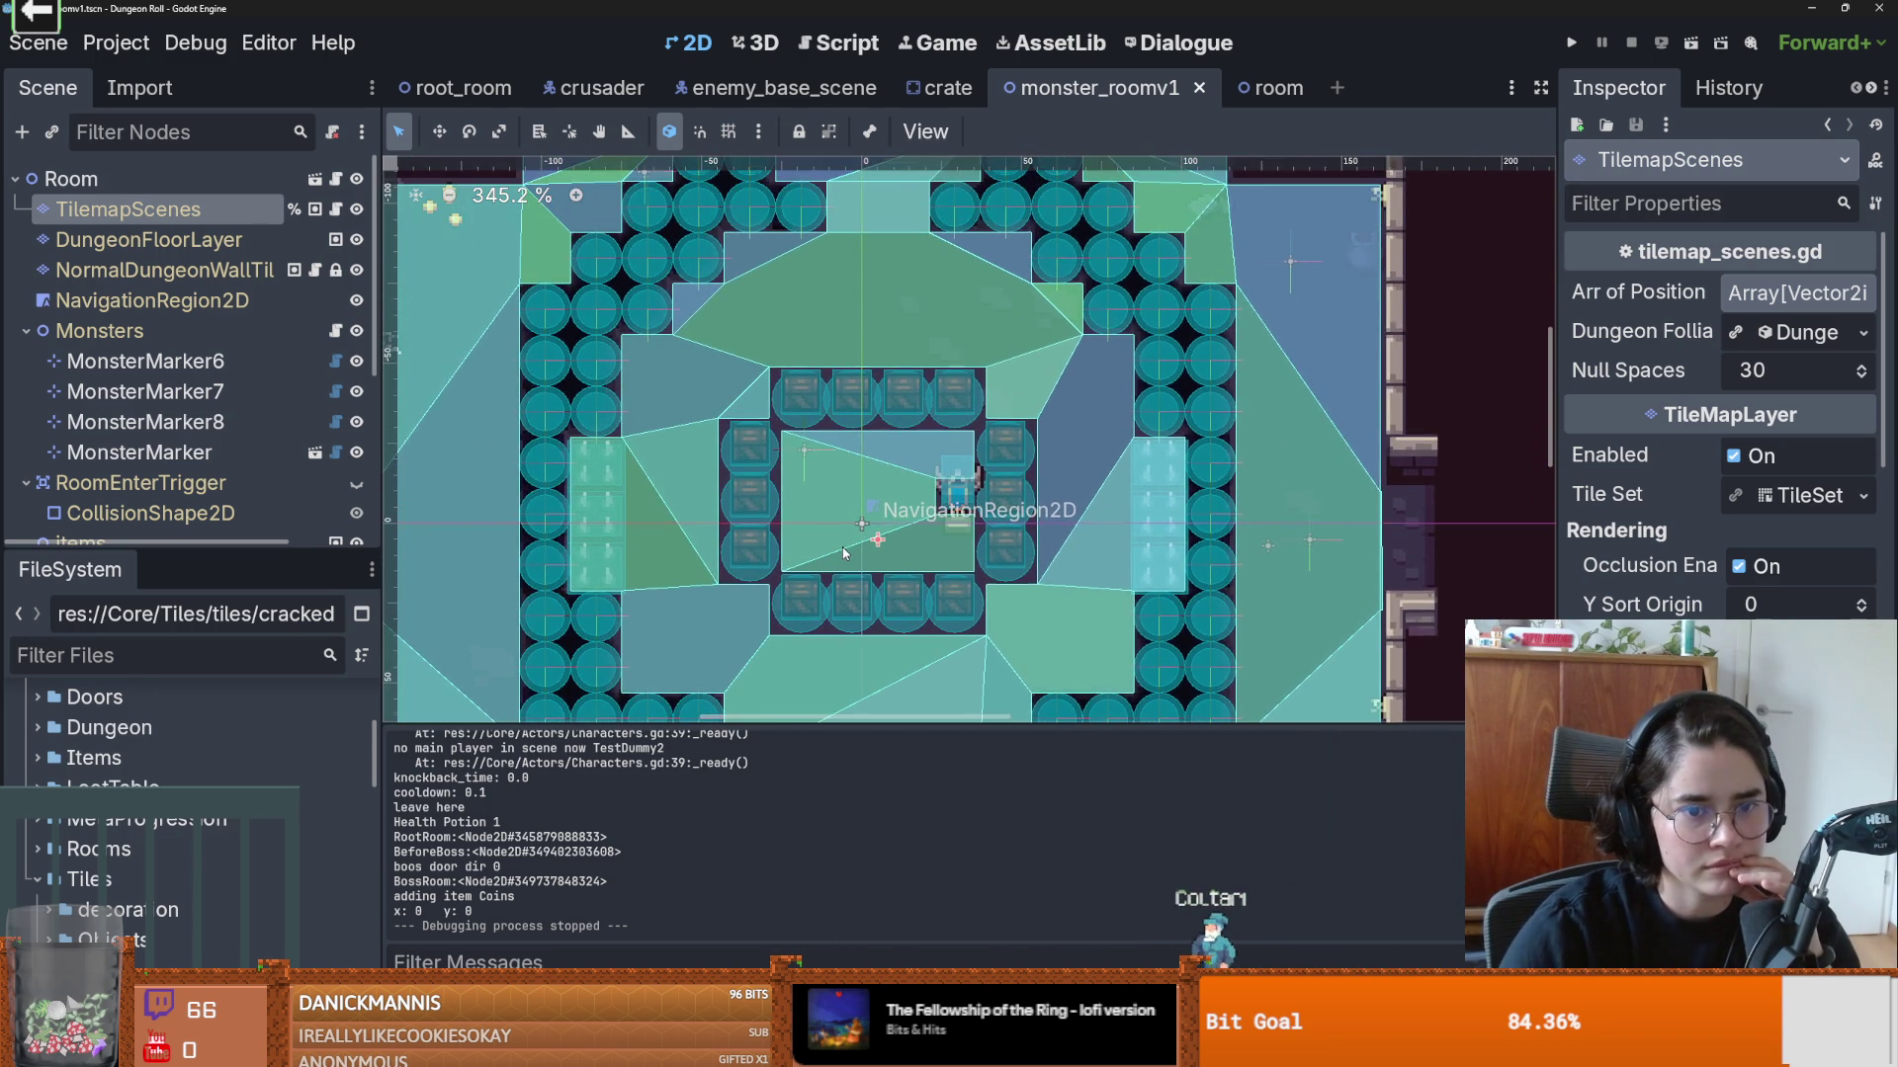
{"action": "scroll", "coordinate": [845, 536], "scroll_direction": "up", "scroll_amount": 1}
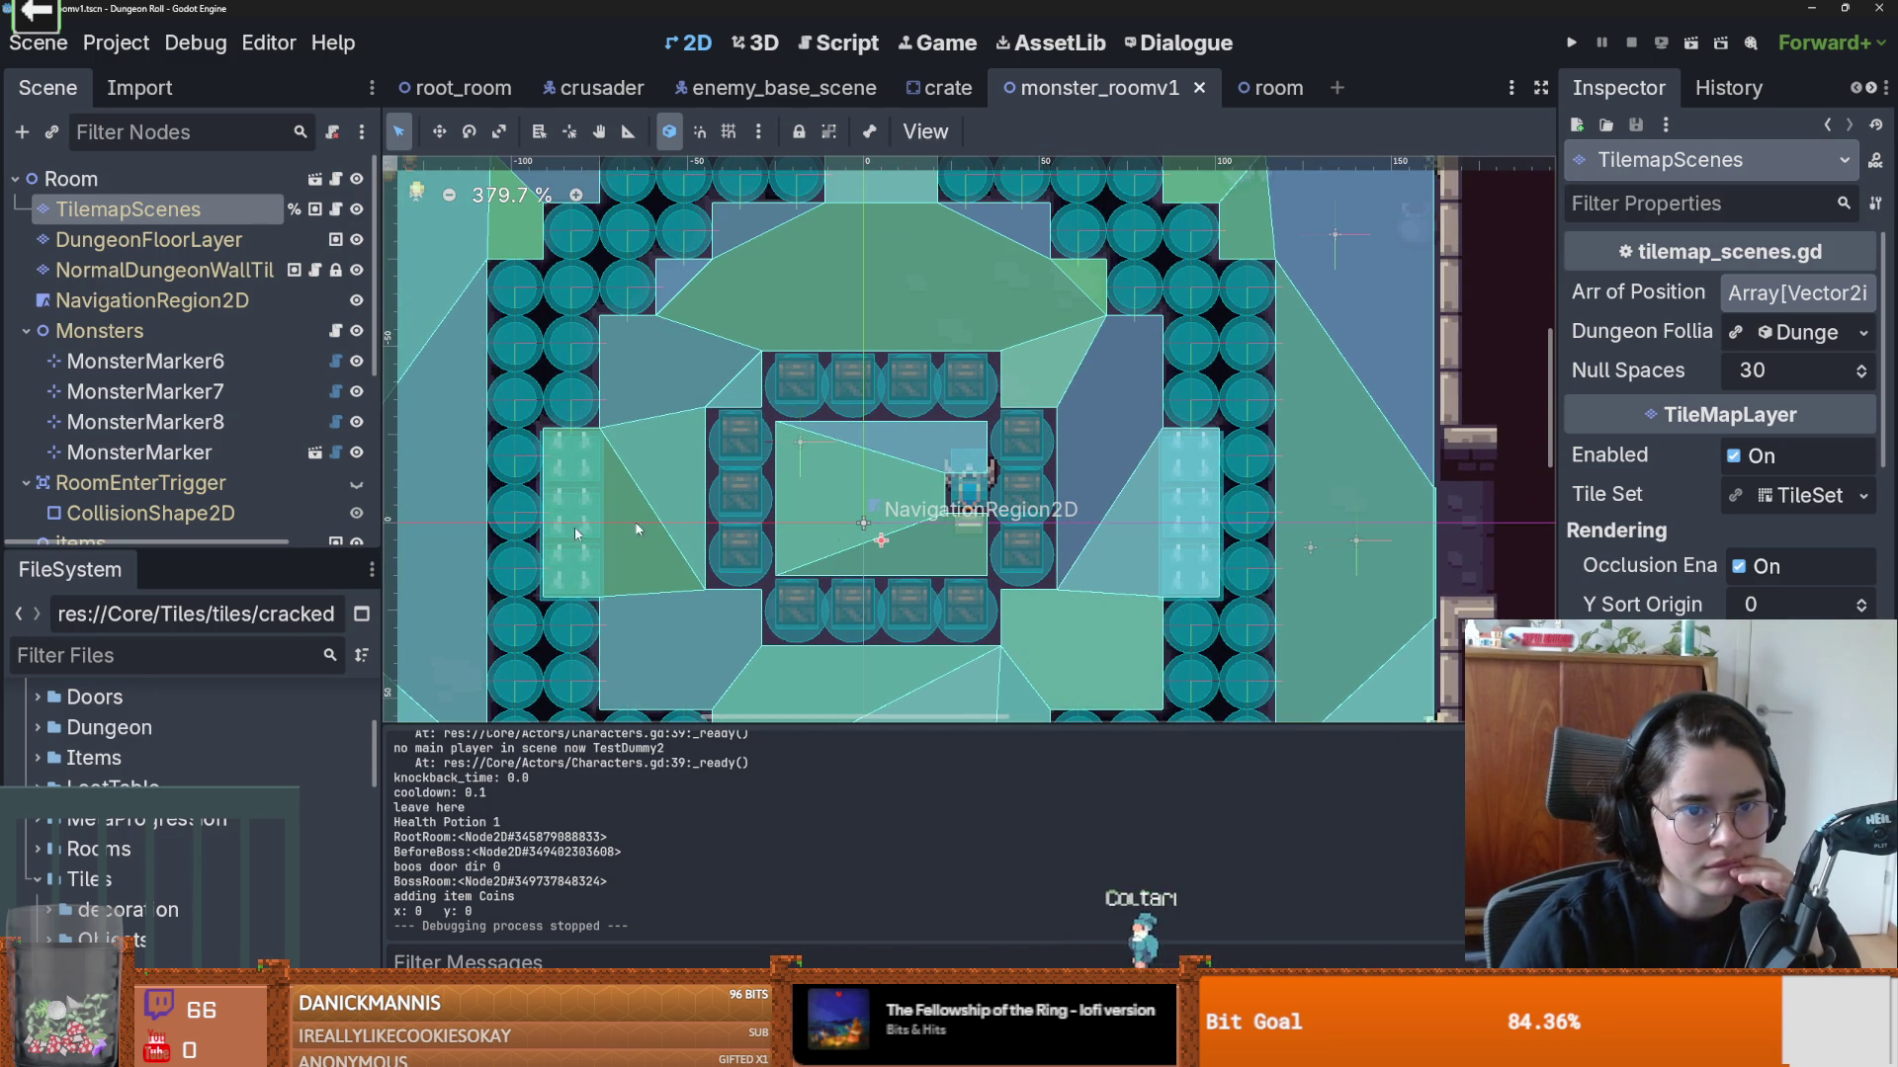
{"action": "left_click_drag", "start_coordinate": [148, 551], "coordinate": [148, 688]}
{"action": "left_click", "coordinate": [27, 483]}
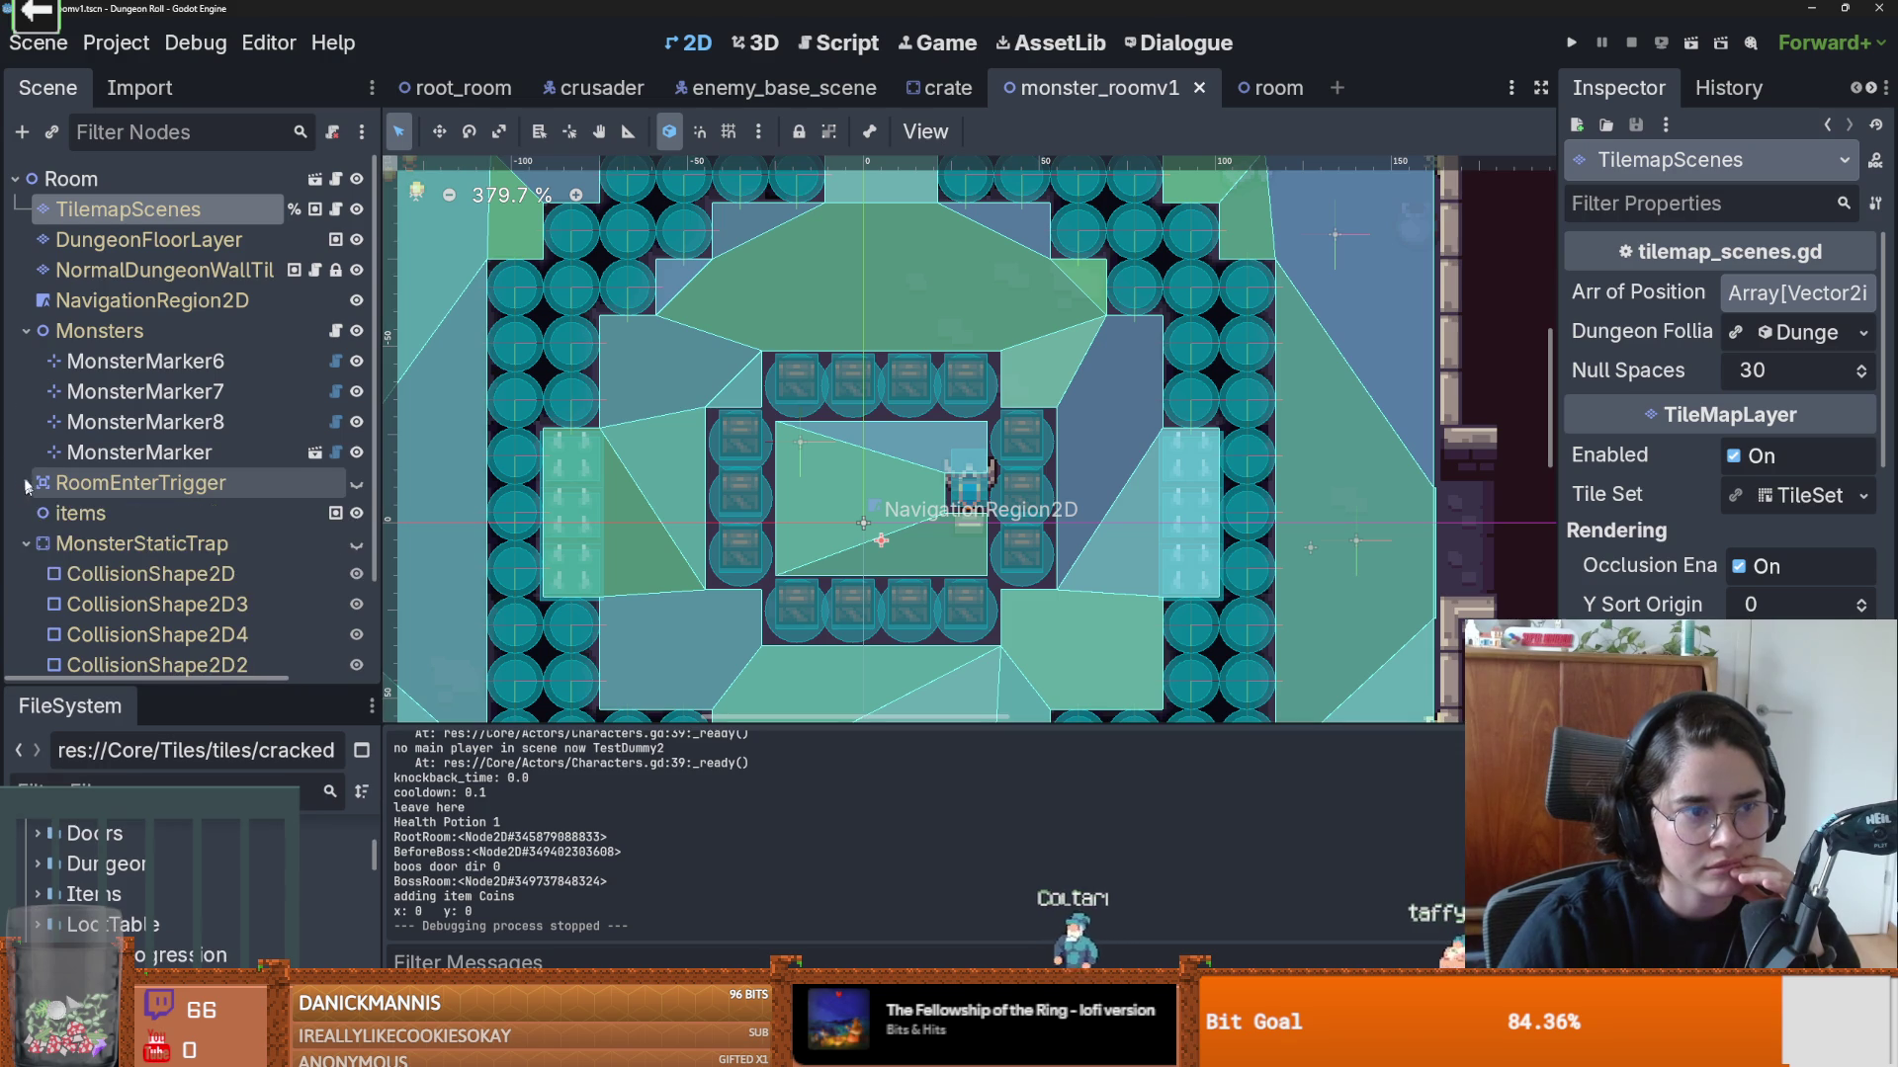
{"action": "left_click", "coordinate": [27, 331]}
{"action": "left_click", "coordinate": [27, 422]}
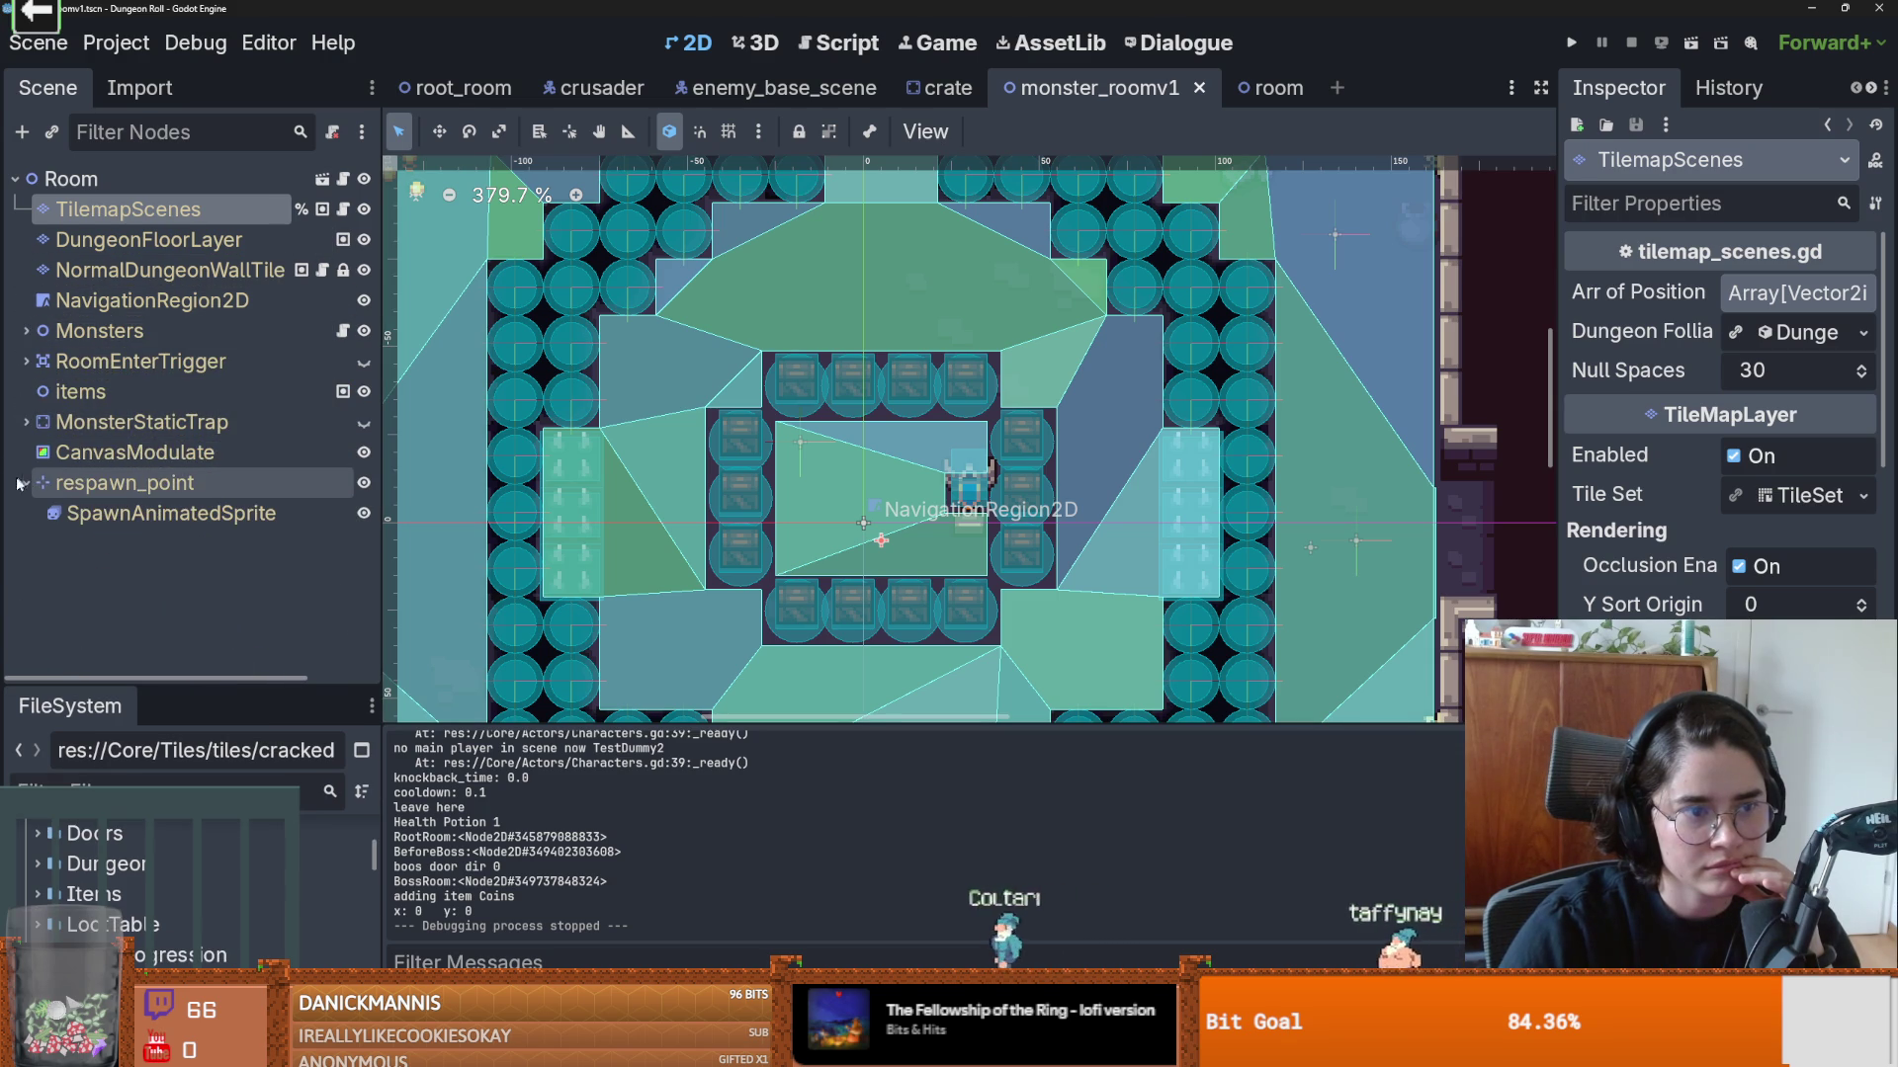
Step: Save the monster_roomv1 scene with Ctrl+S
{"action": "mouse_move", "coordinate": [494, 1050]}
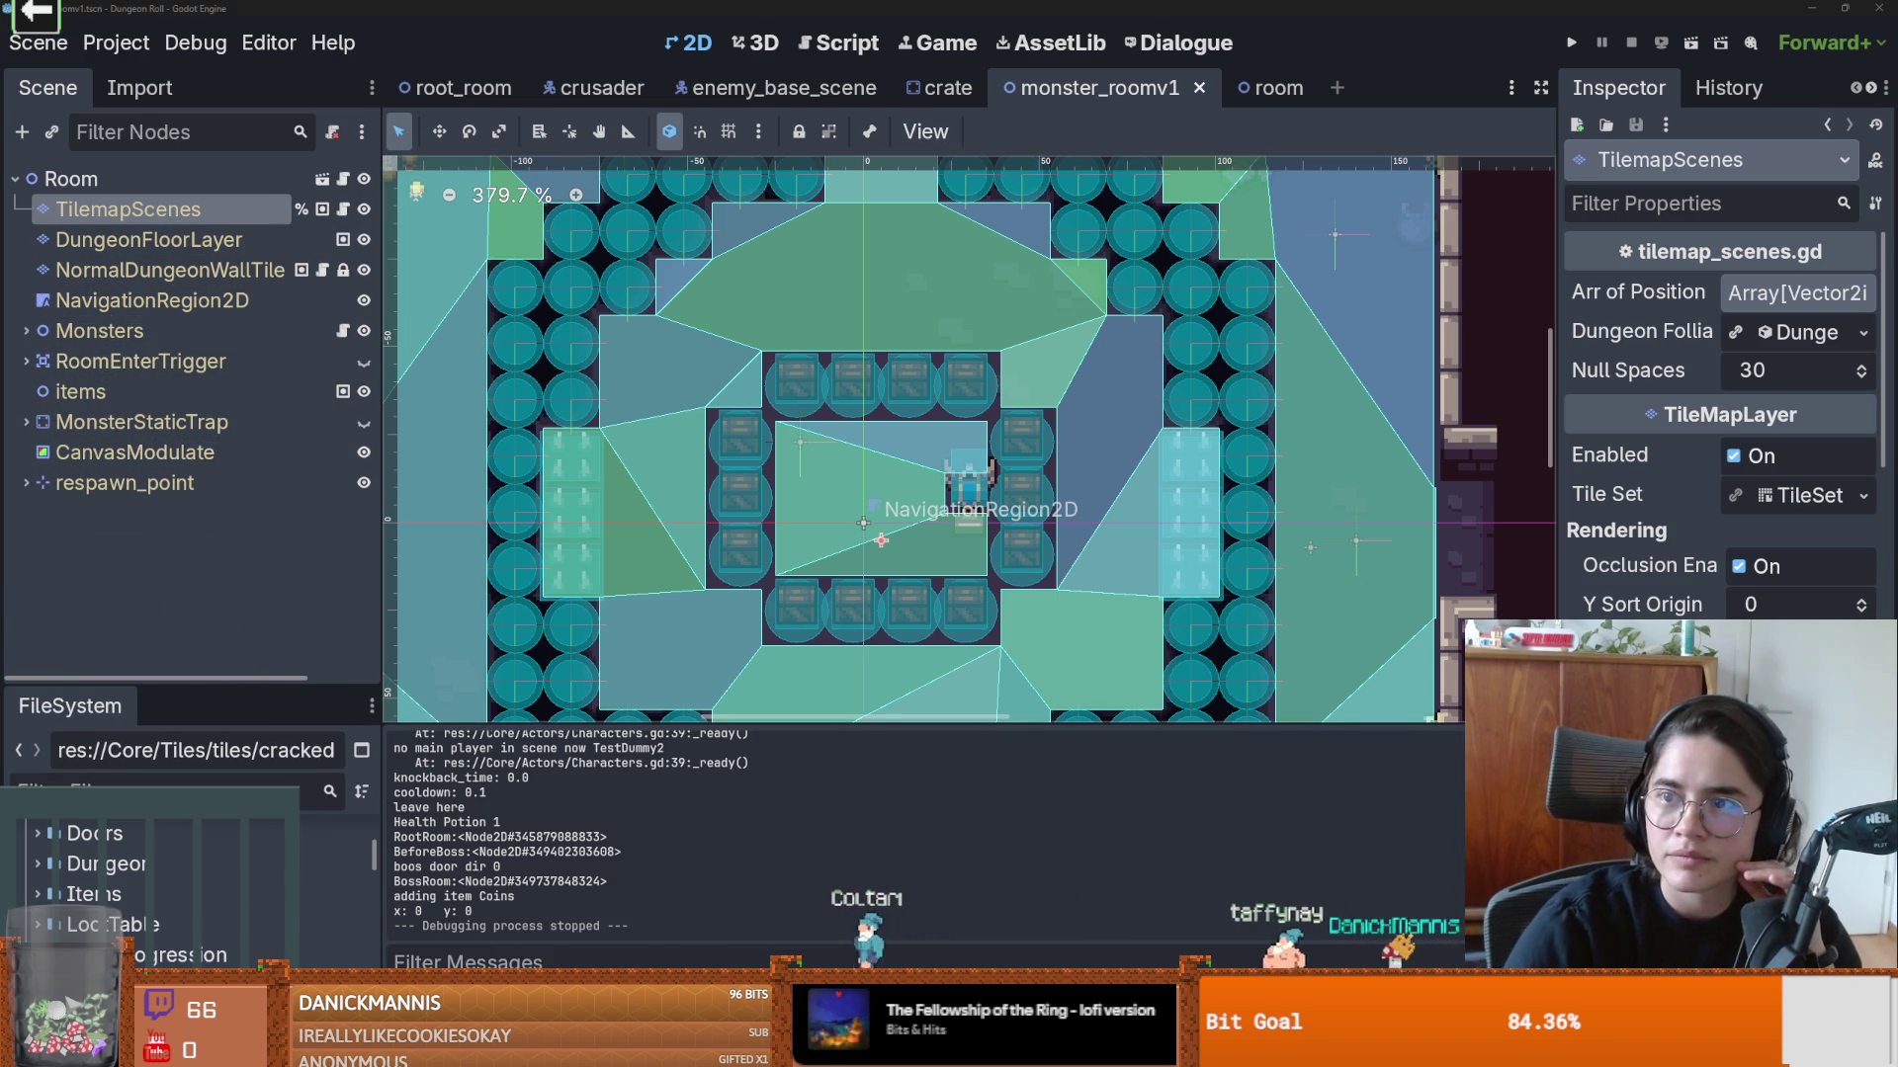
{"action": "scroll", "coordinate": [751, 494], "scroll_direction": "up", "scroll_amount": 2}
{"action": "key", "text": "ctrl+s"}
{"action": "scroll", "coordinate": [743, 493], "scroll_direction": "up", "scroll_amount": 1}
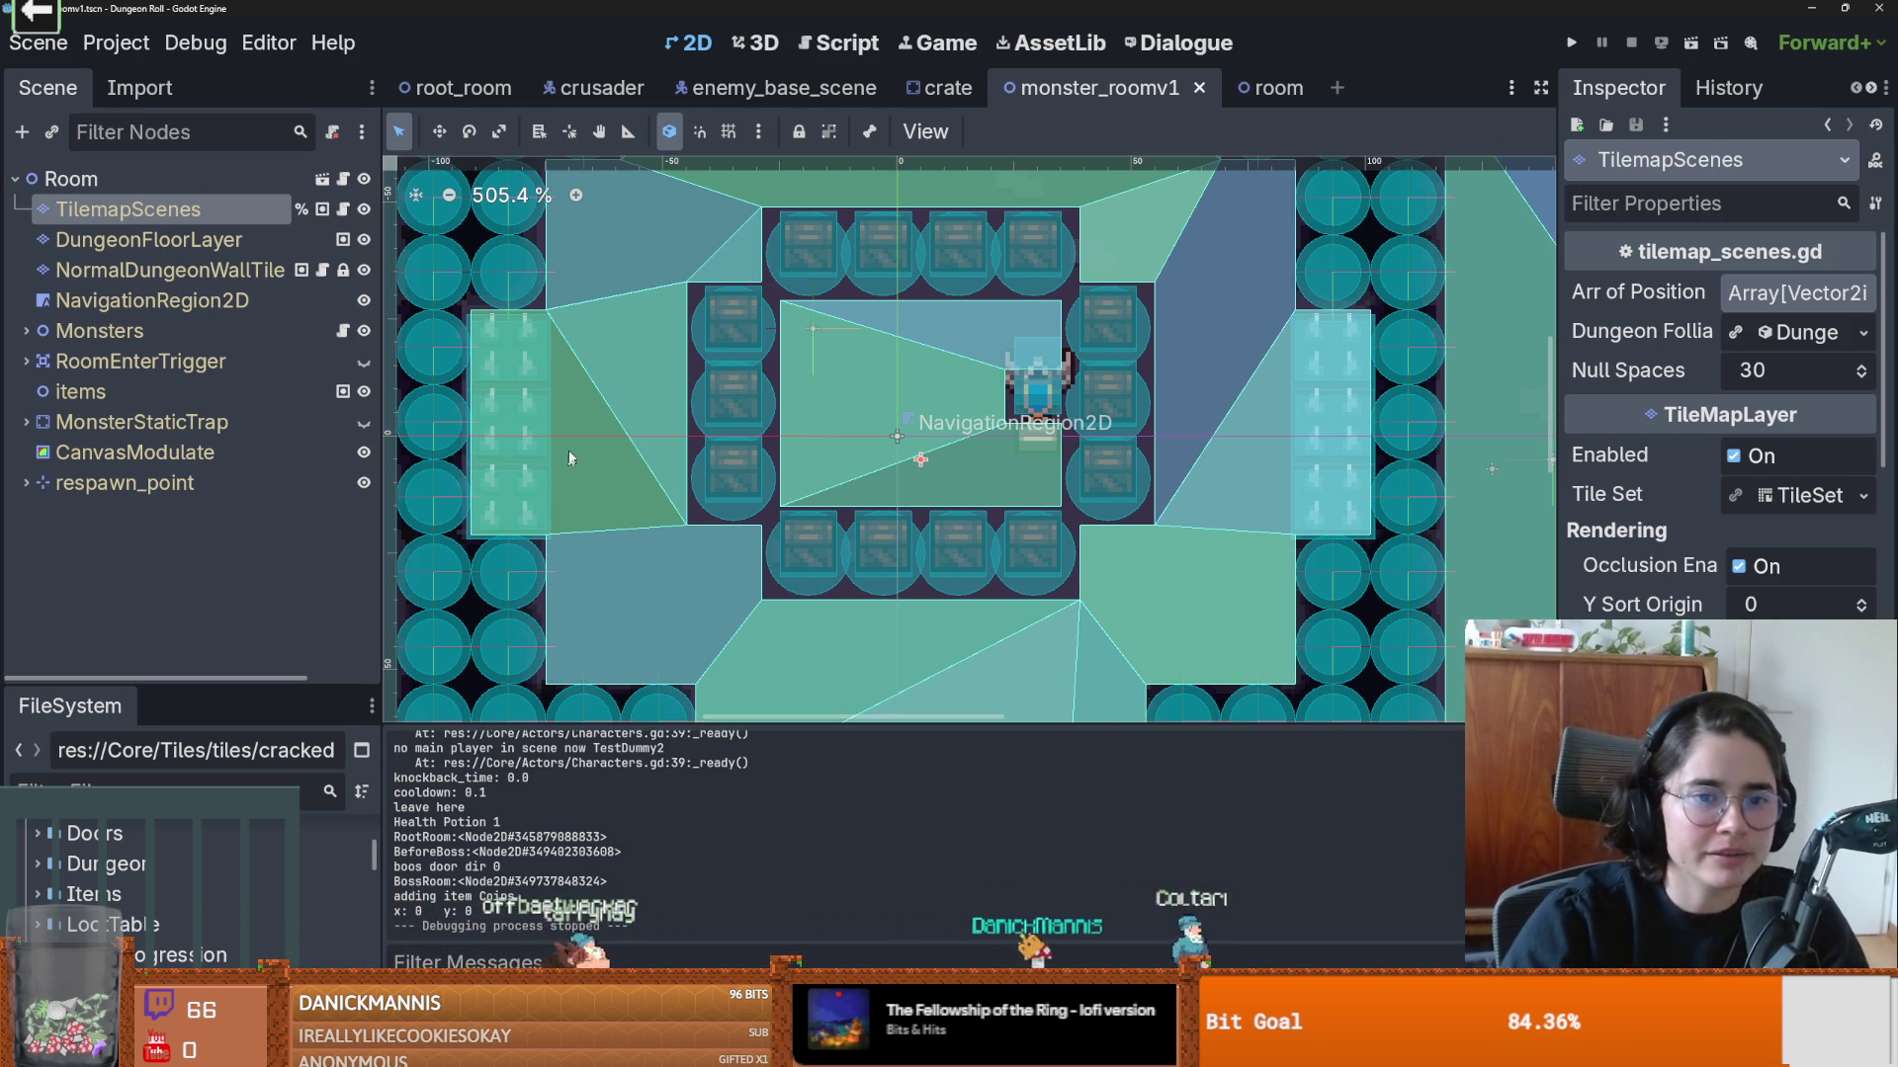
{"action": "scroll", "coordinate": [816, 435], "scroll_direction": "up", "scroll_amount": 3}
{"action": "scroll", "coordinate": [810, 423], "scroll_direction": "down", "scroll_amount": 1}
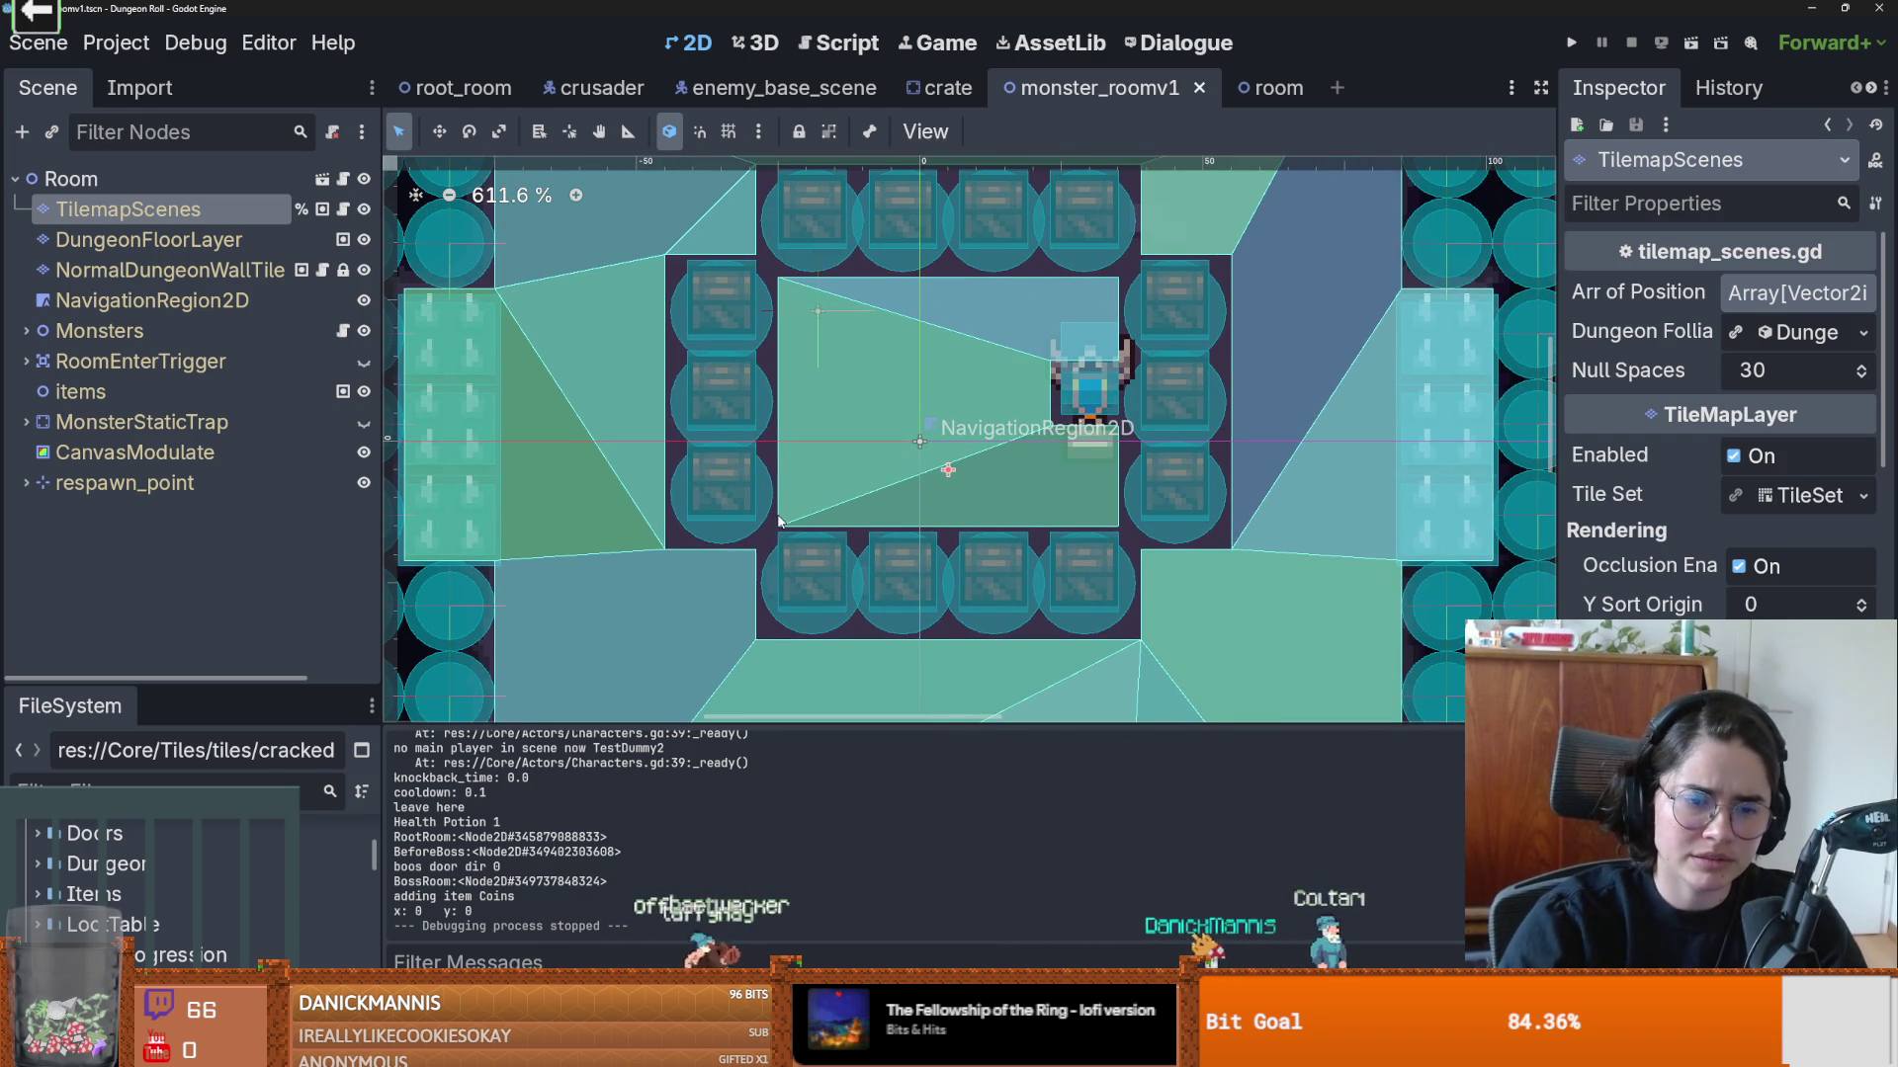
{"action": "scroll", "coordinate": [788, 518], "scroll_direction": "down", "scroll_amount": 1}
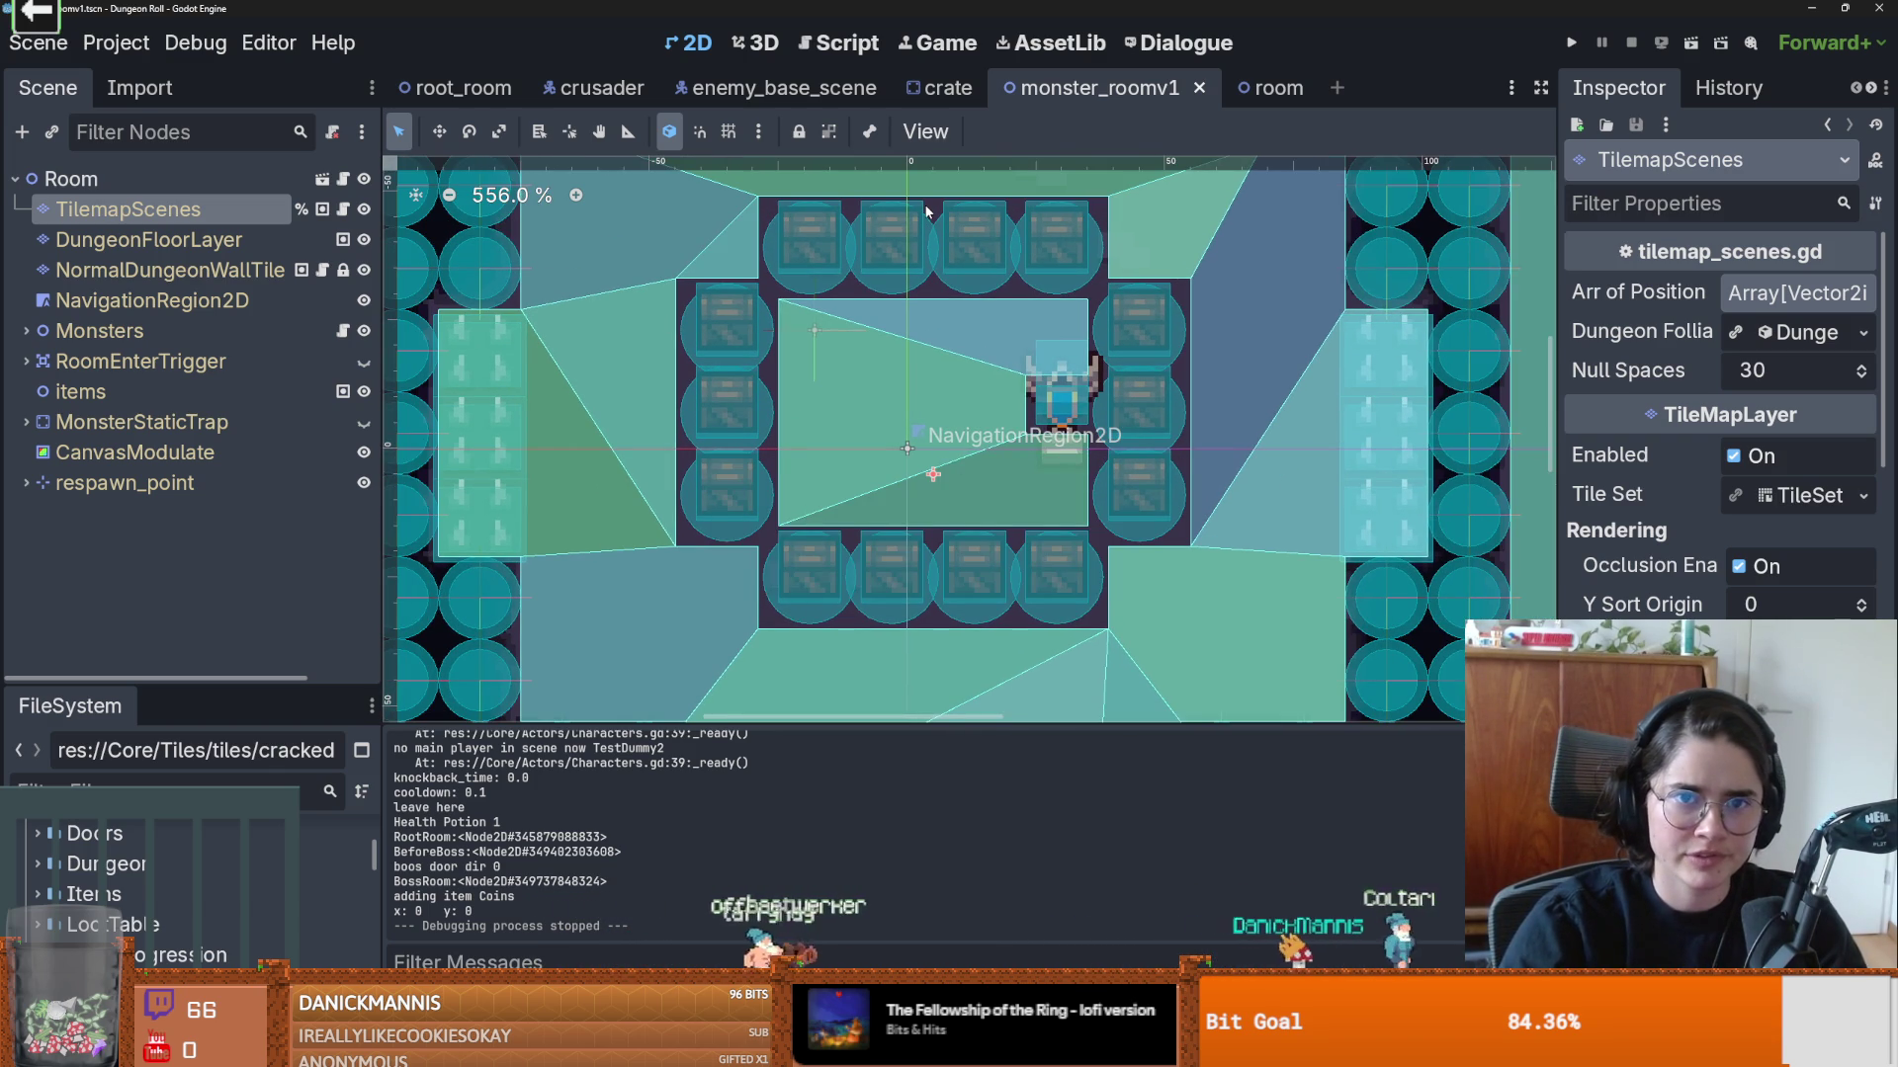
Step: Run the project and start a new game as the Crusader in the zombie room
{"action": "left_click", "coordinate": [1573, 44]}
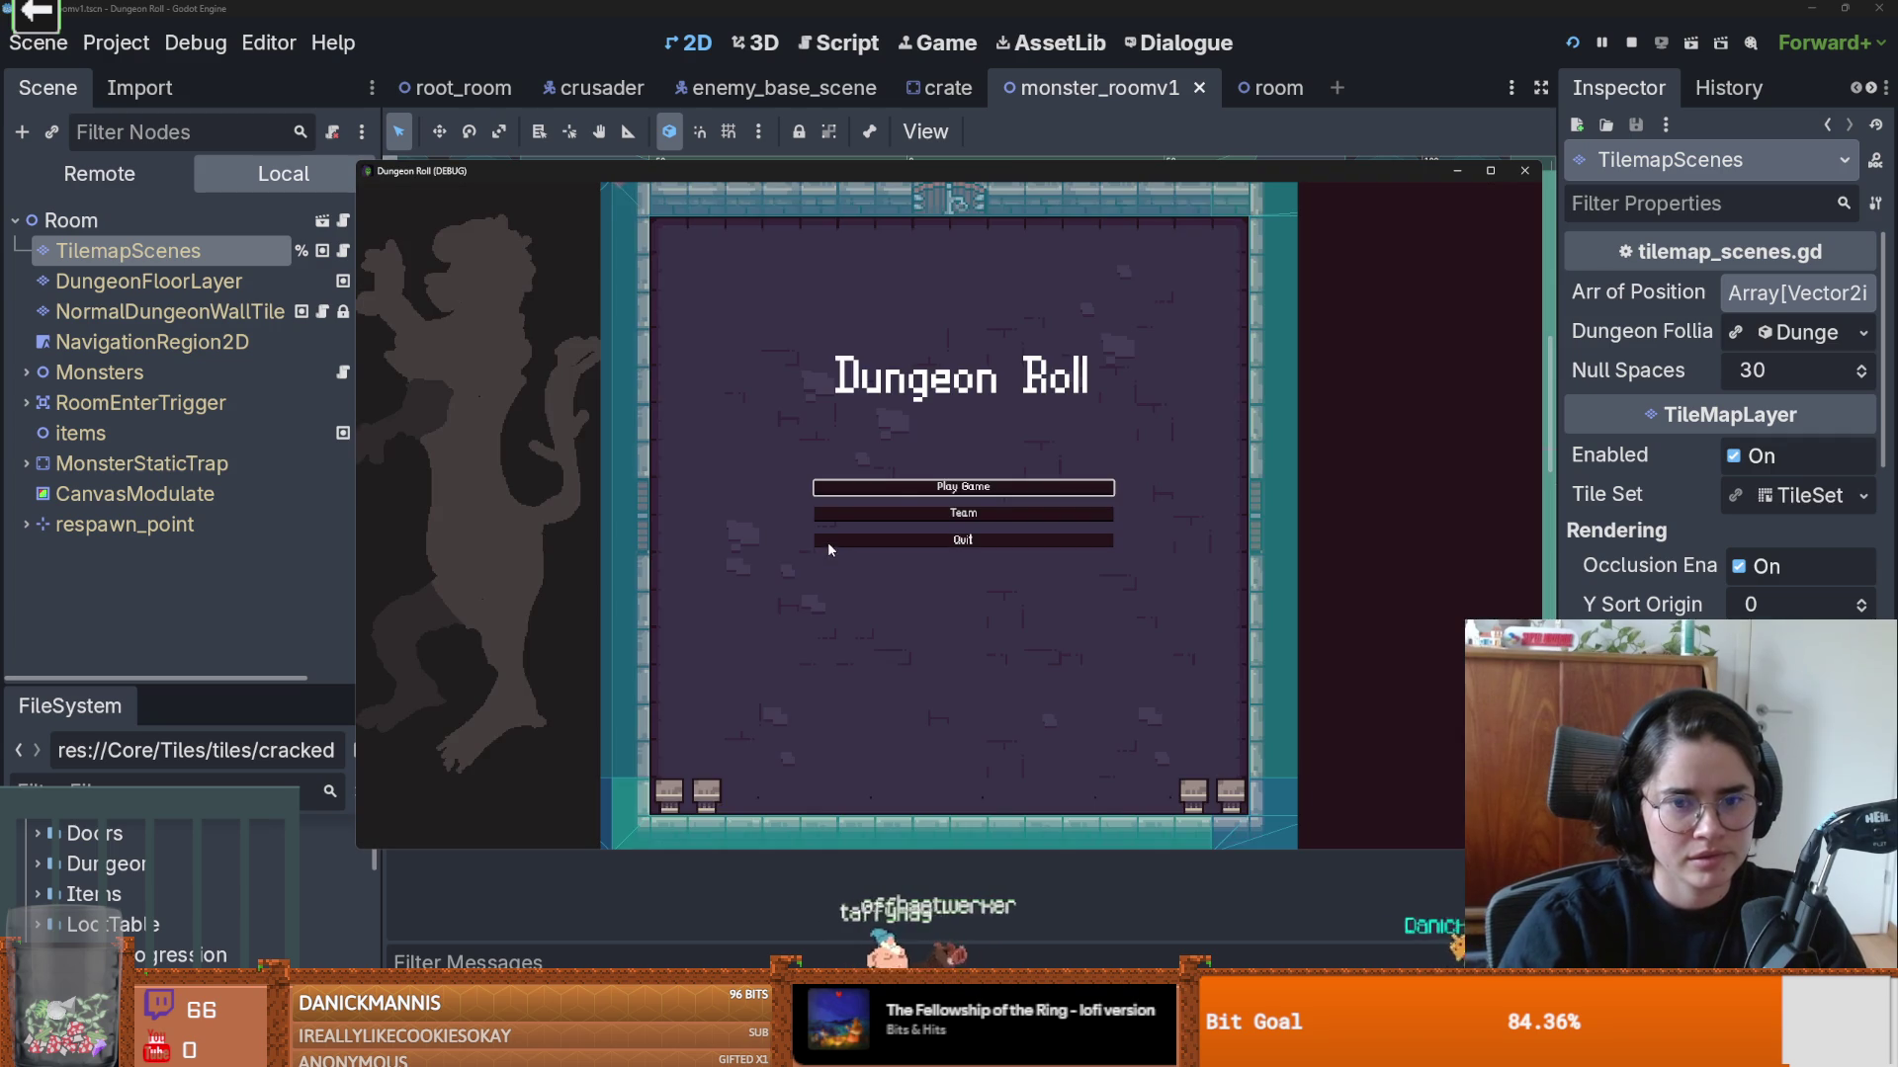
{"action": "left_click", "coordinate": [904, 490]}
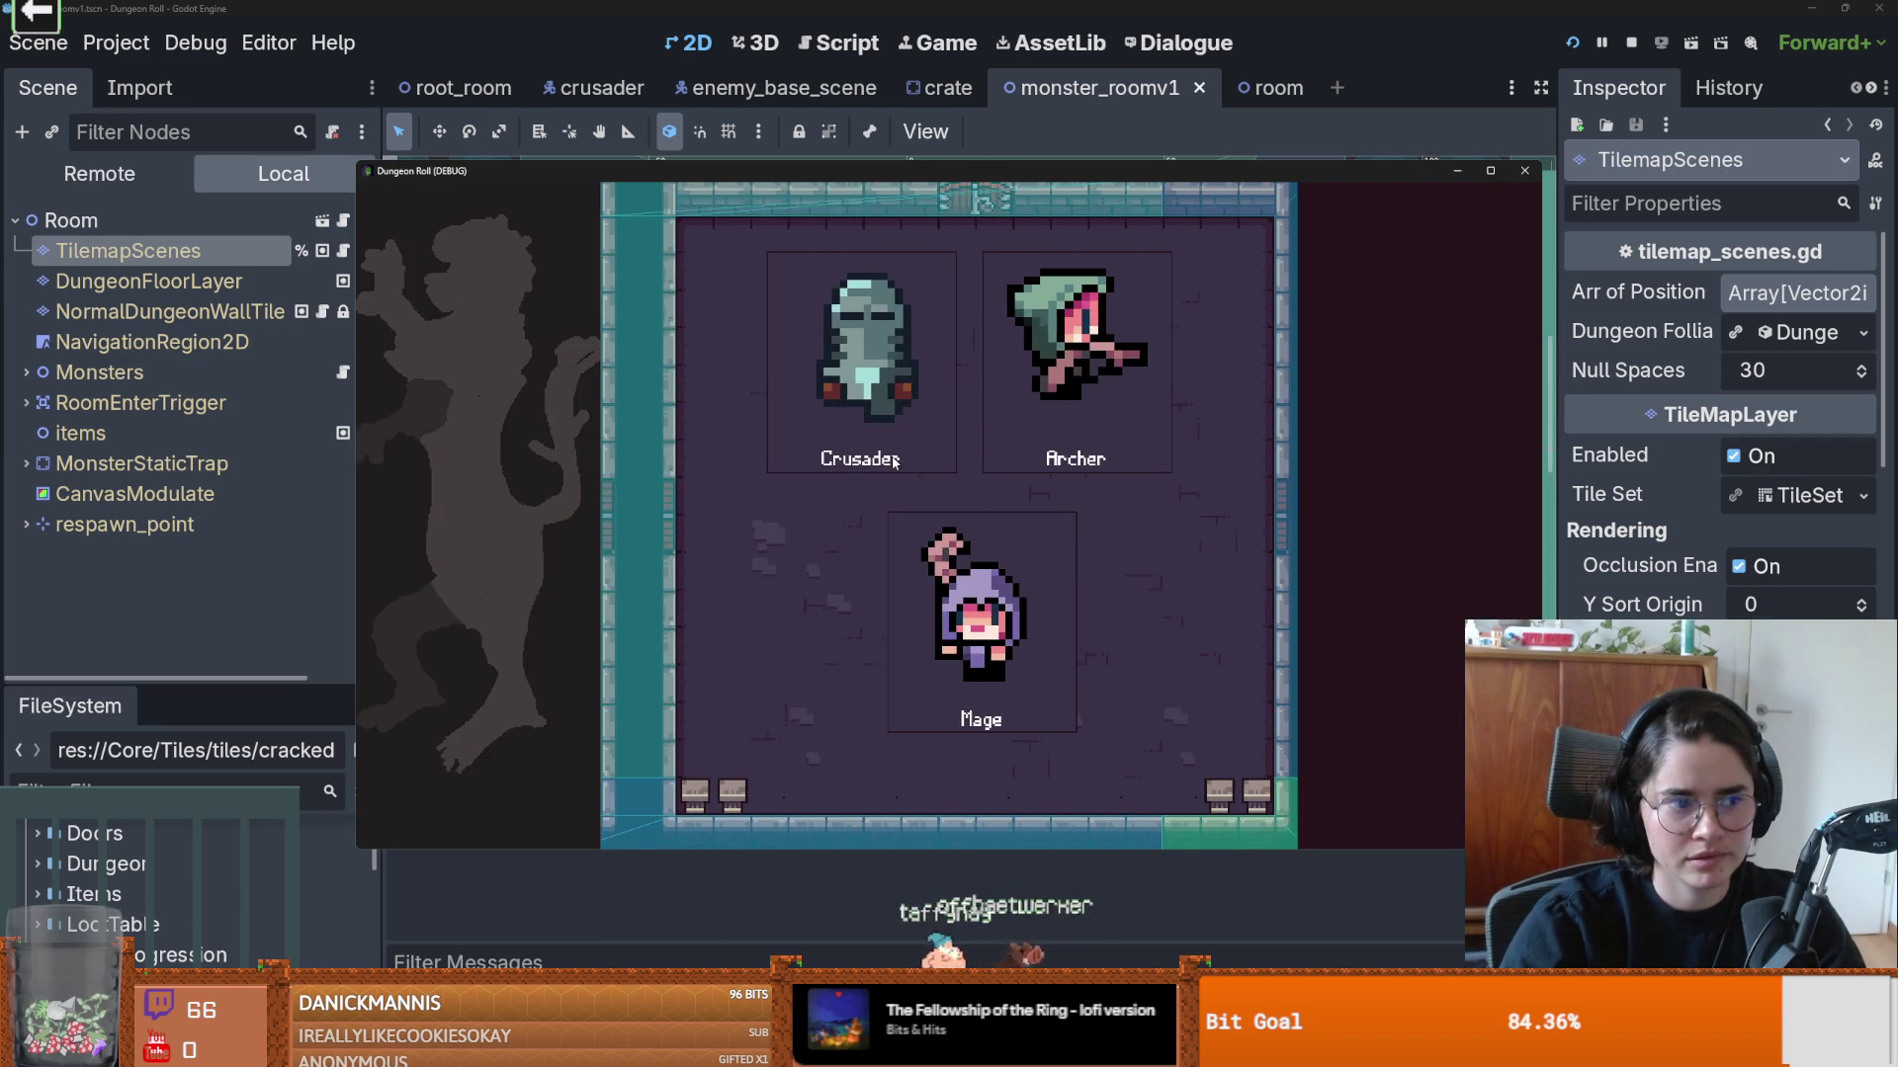
{"action": "left_click", "coordinate": [859, 458]}
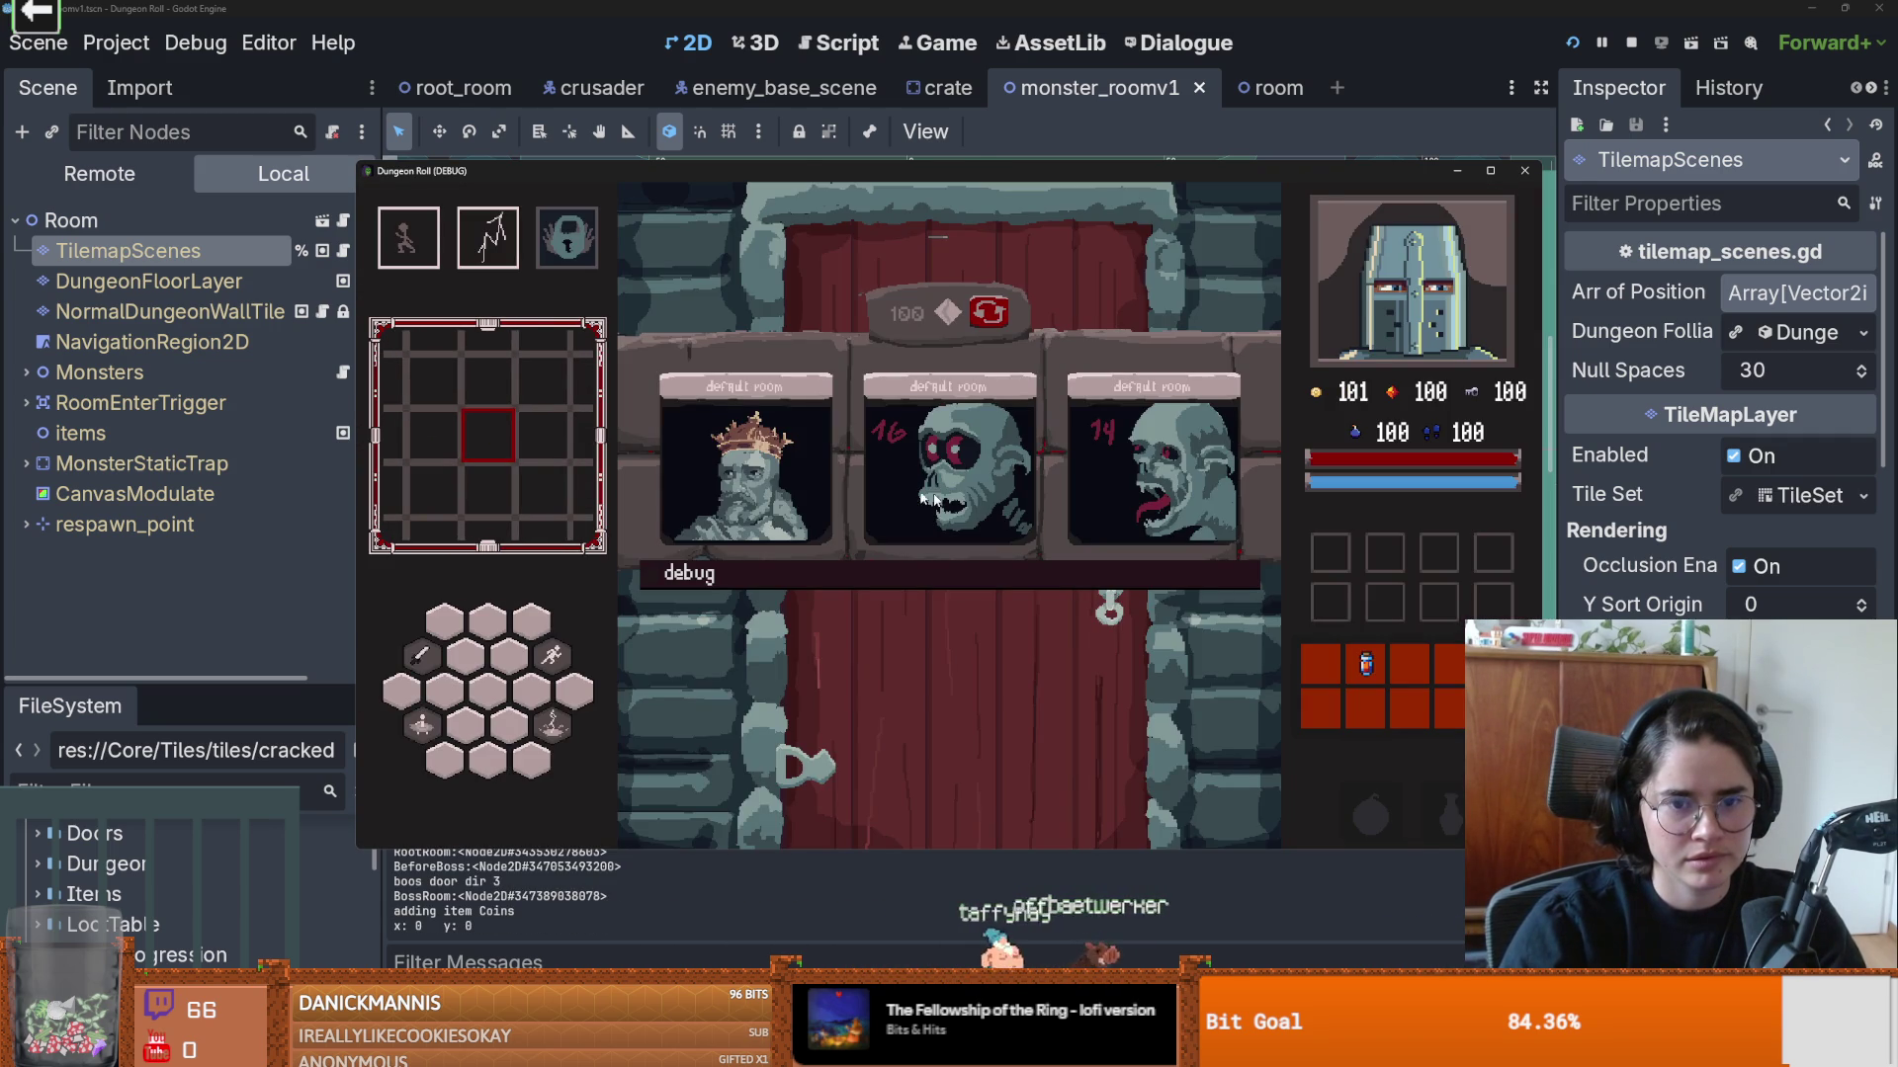
{"action": "left_click", "coordinate": [929, 479]}
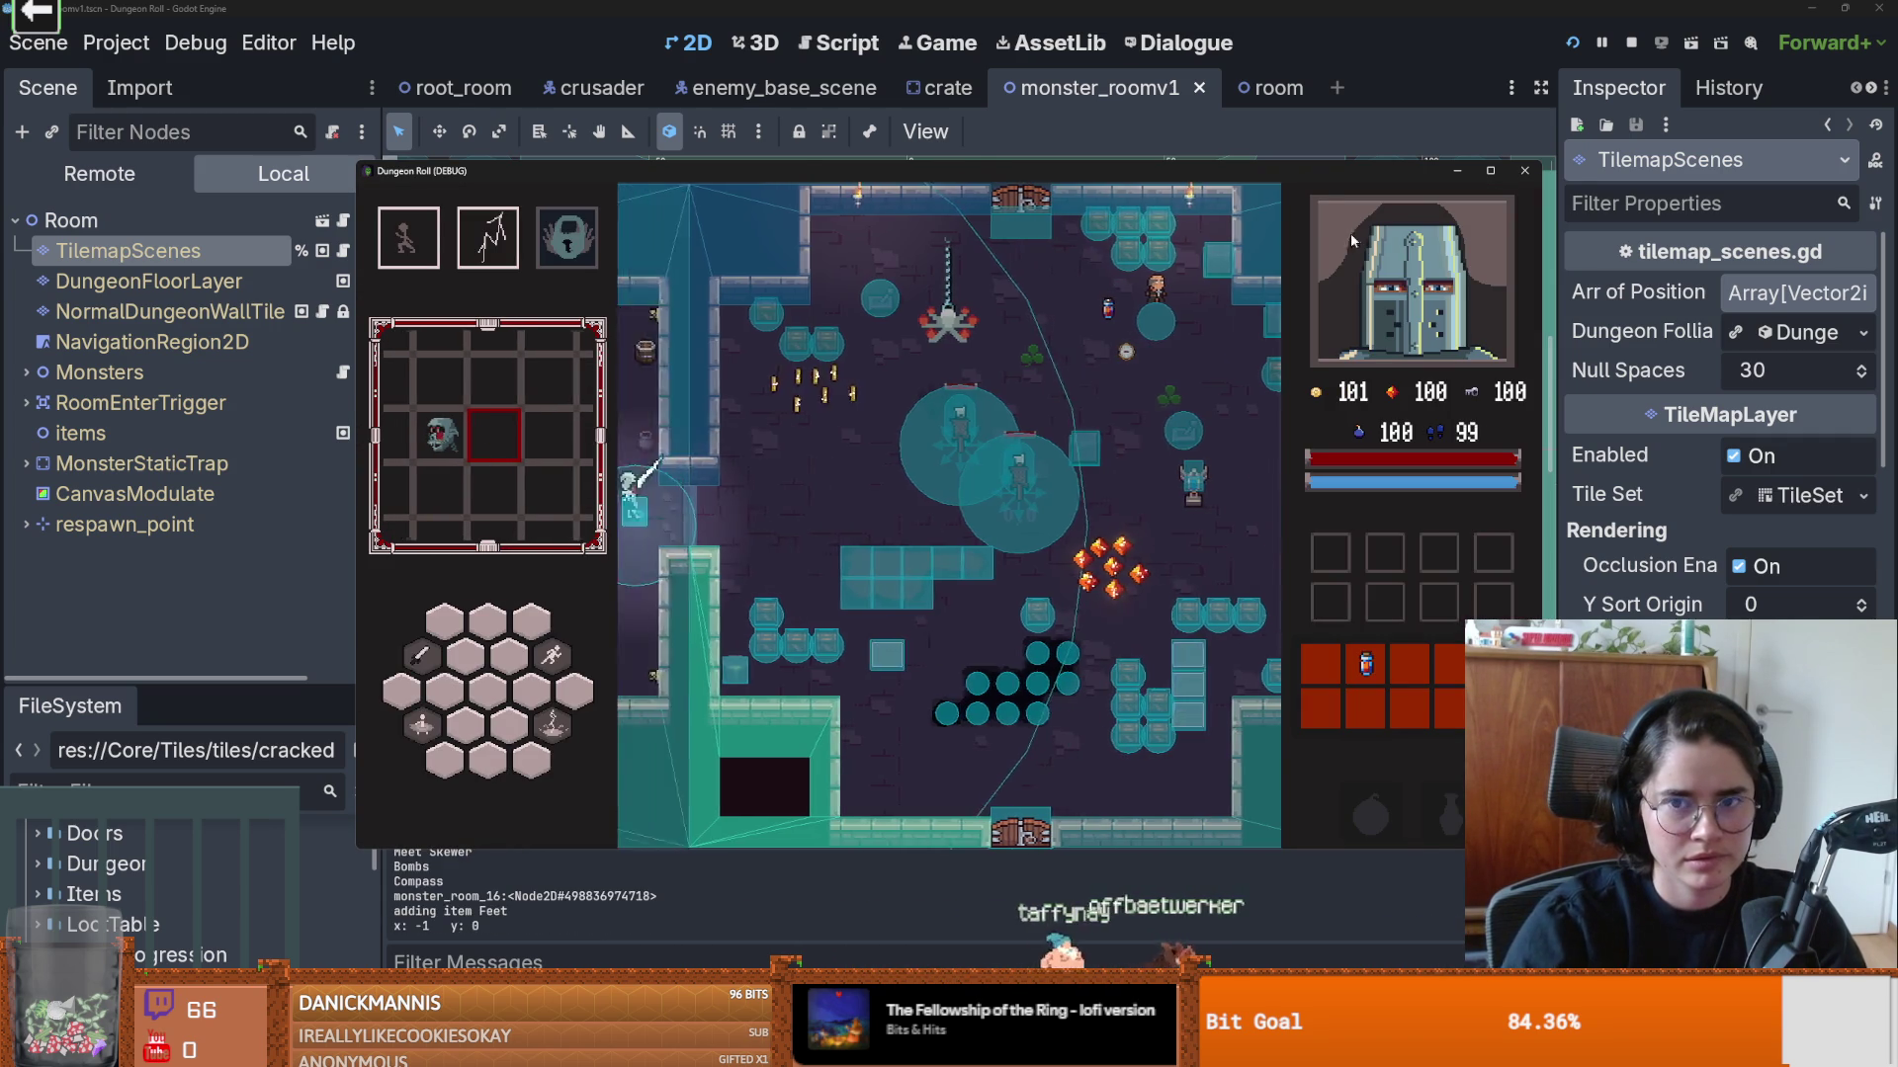
Step: Play full-screen briefly, moving the knight toward the chest and attacking nearby enemies
{"action": "key", "text": "super+Up"}
{"action": "key", "text": "s"}
{"action": "key", "text": "a"}
{"action": "key", "text": "space"}
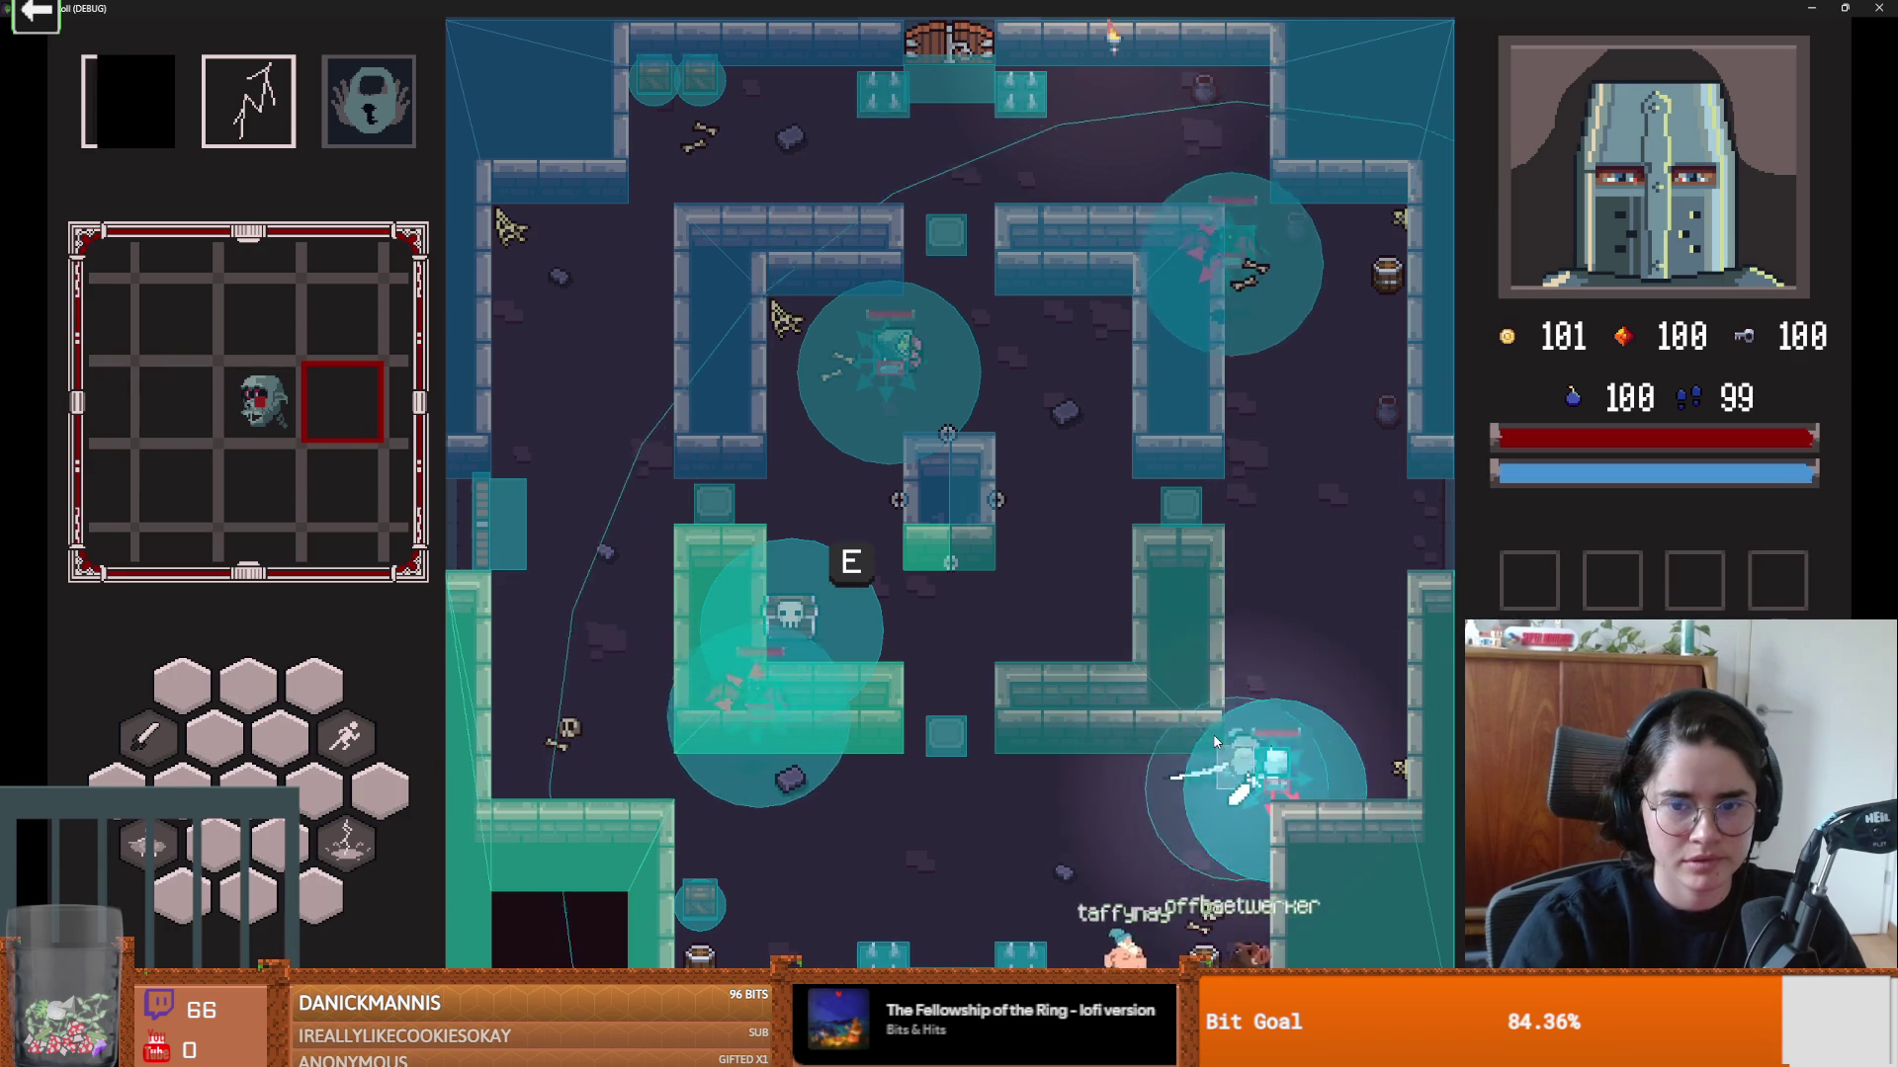
{"action": "key", "text": "w"}
{"action": "key", "text": "a"}
{"action": "key", "text": "space"}
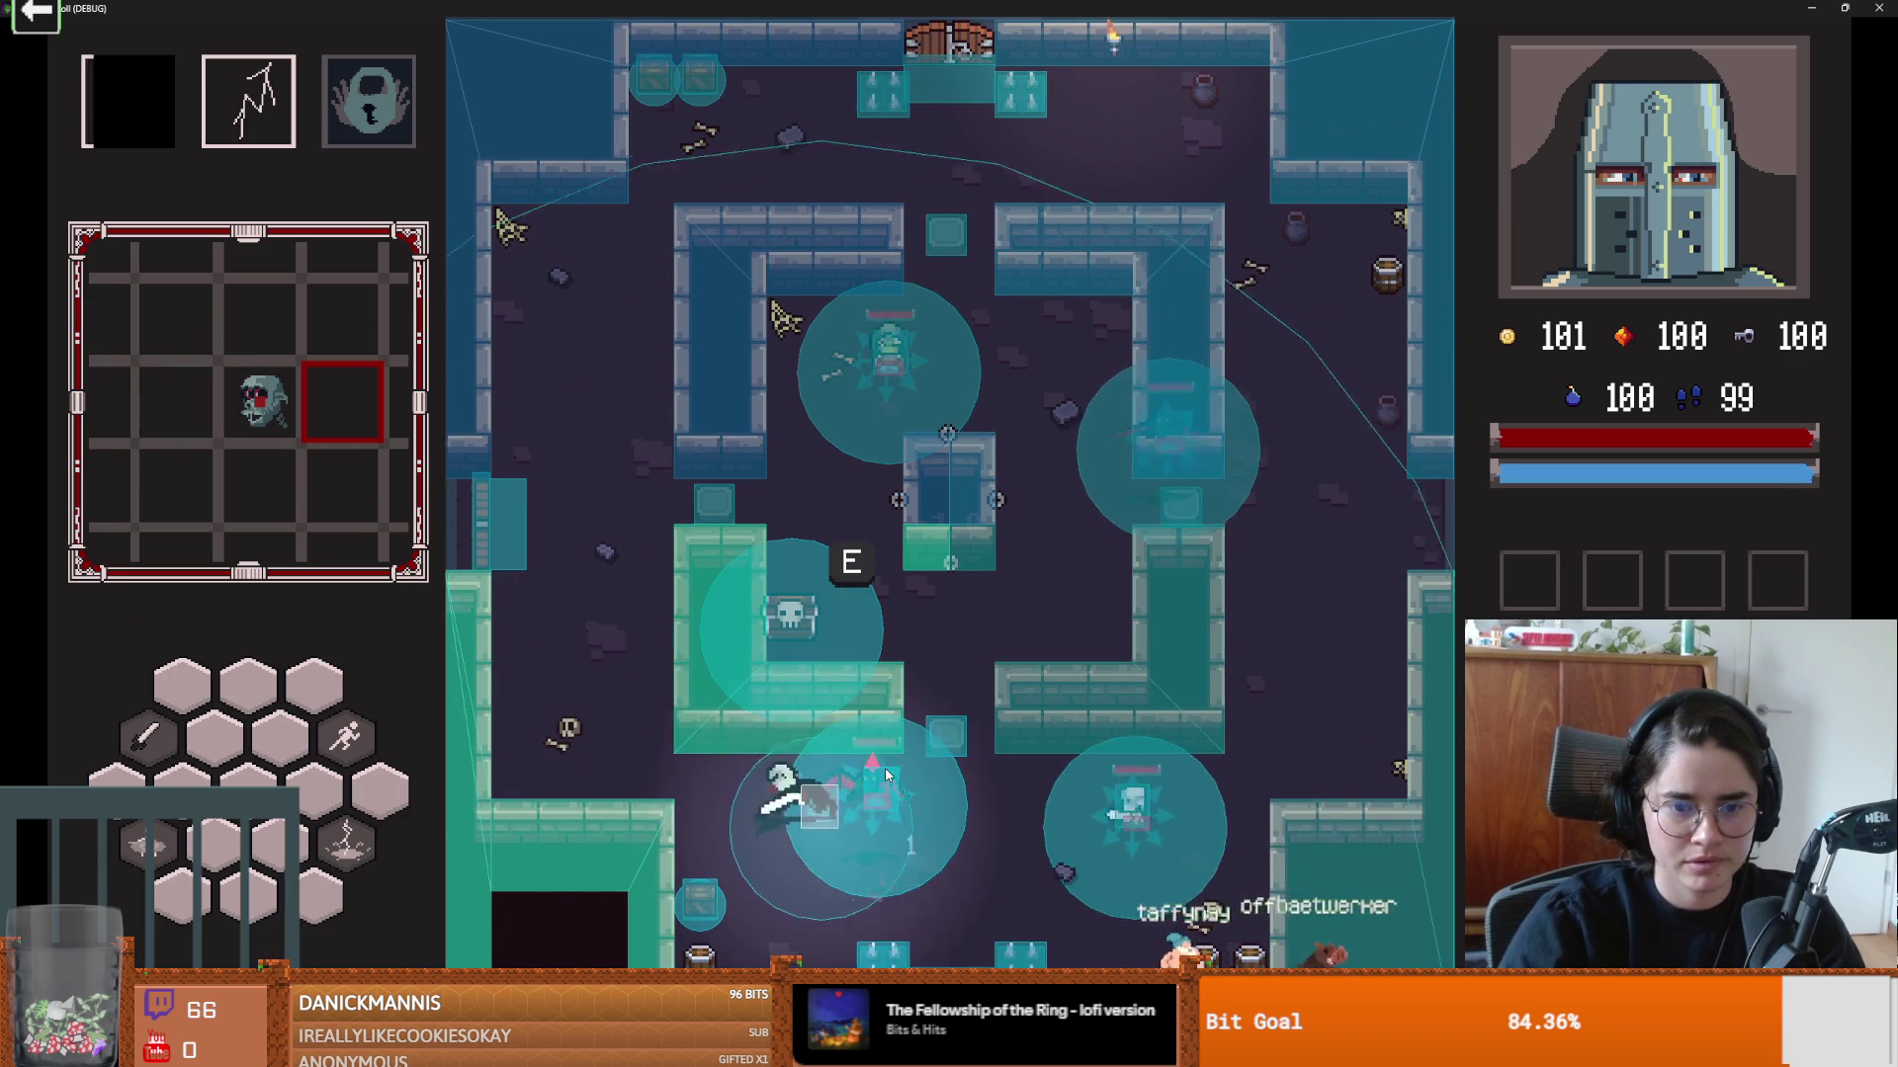
{"action": "key", "text": "w"}
{"action": "left_click", "coordinate": [752, 732]}
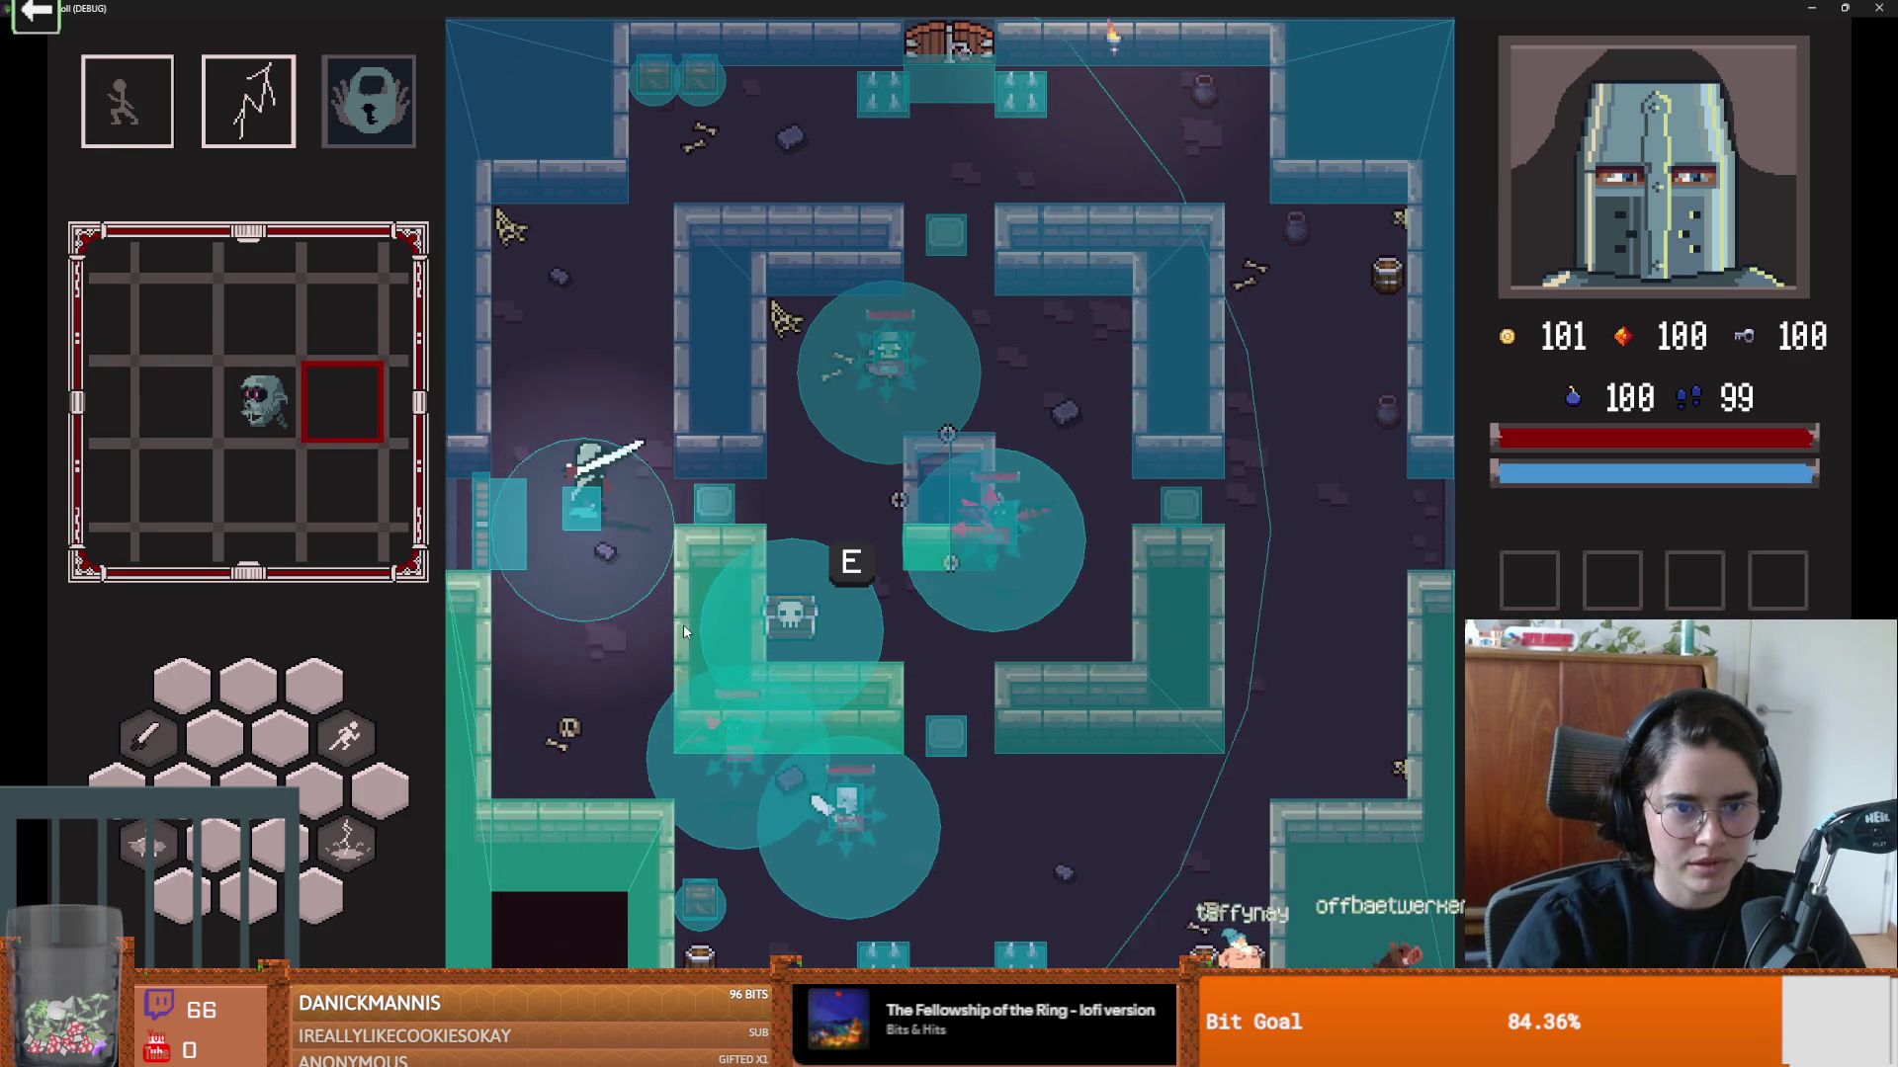
{"action": "key", "text": "s"}
{"action": "key", "text": "s"}
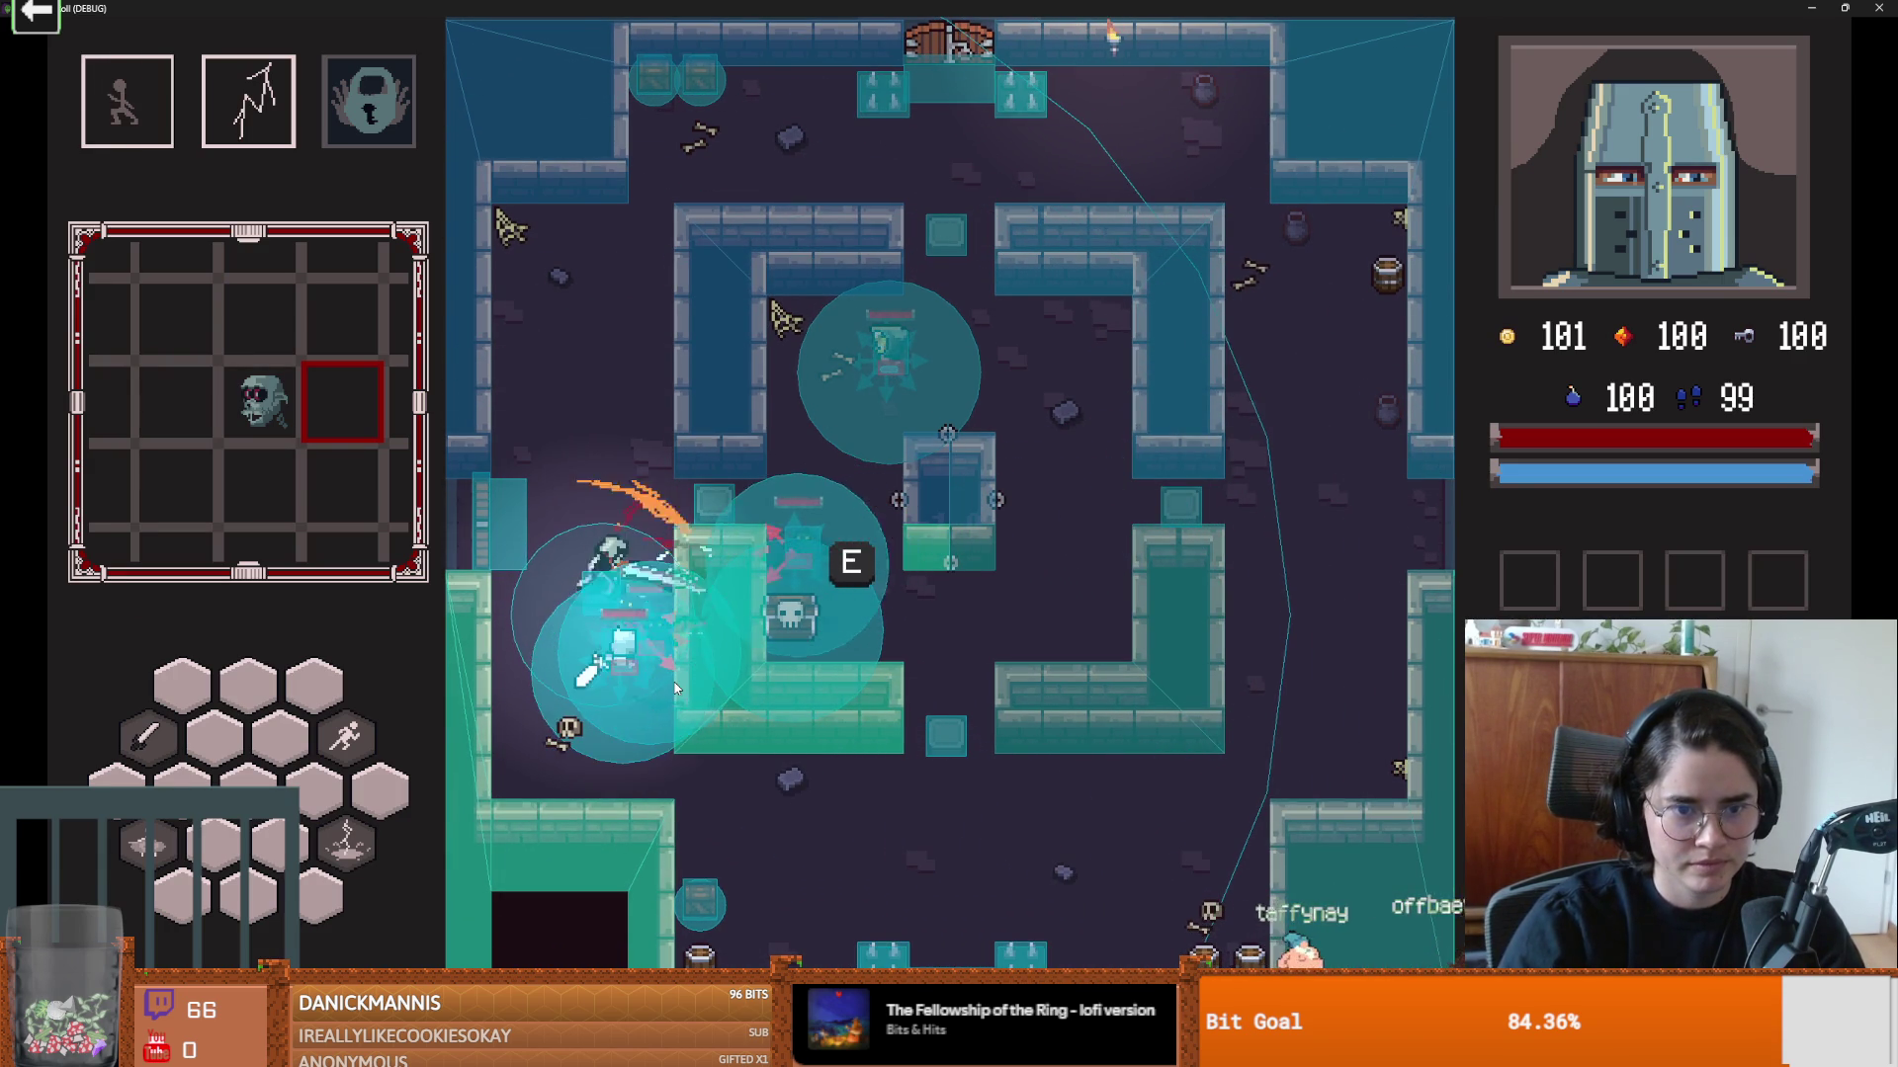
{"action": "left_click", "coordinate": [683, 674]}
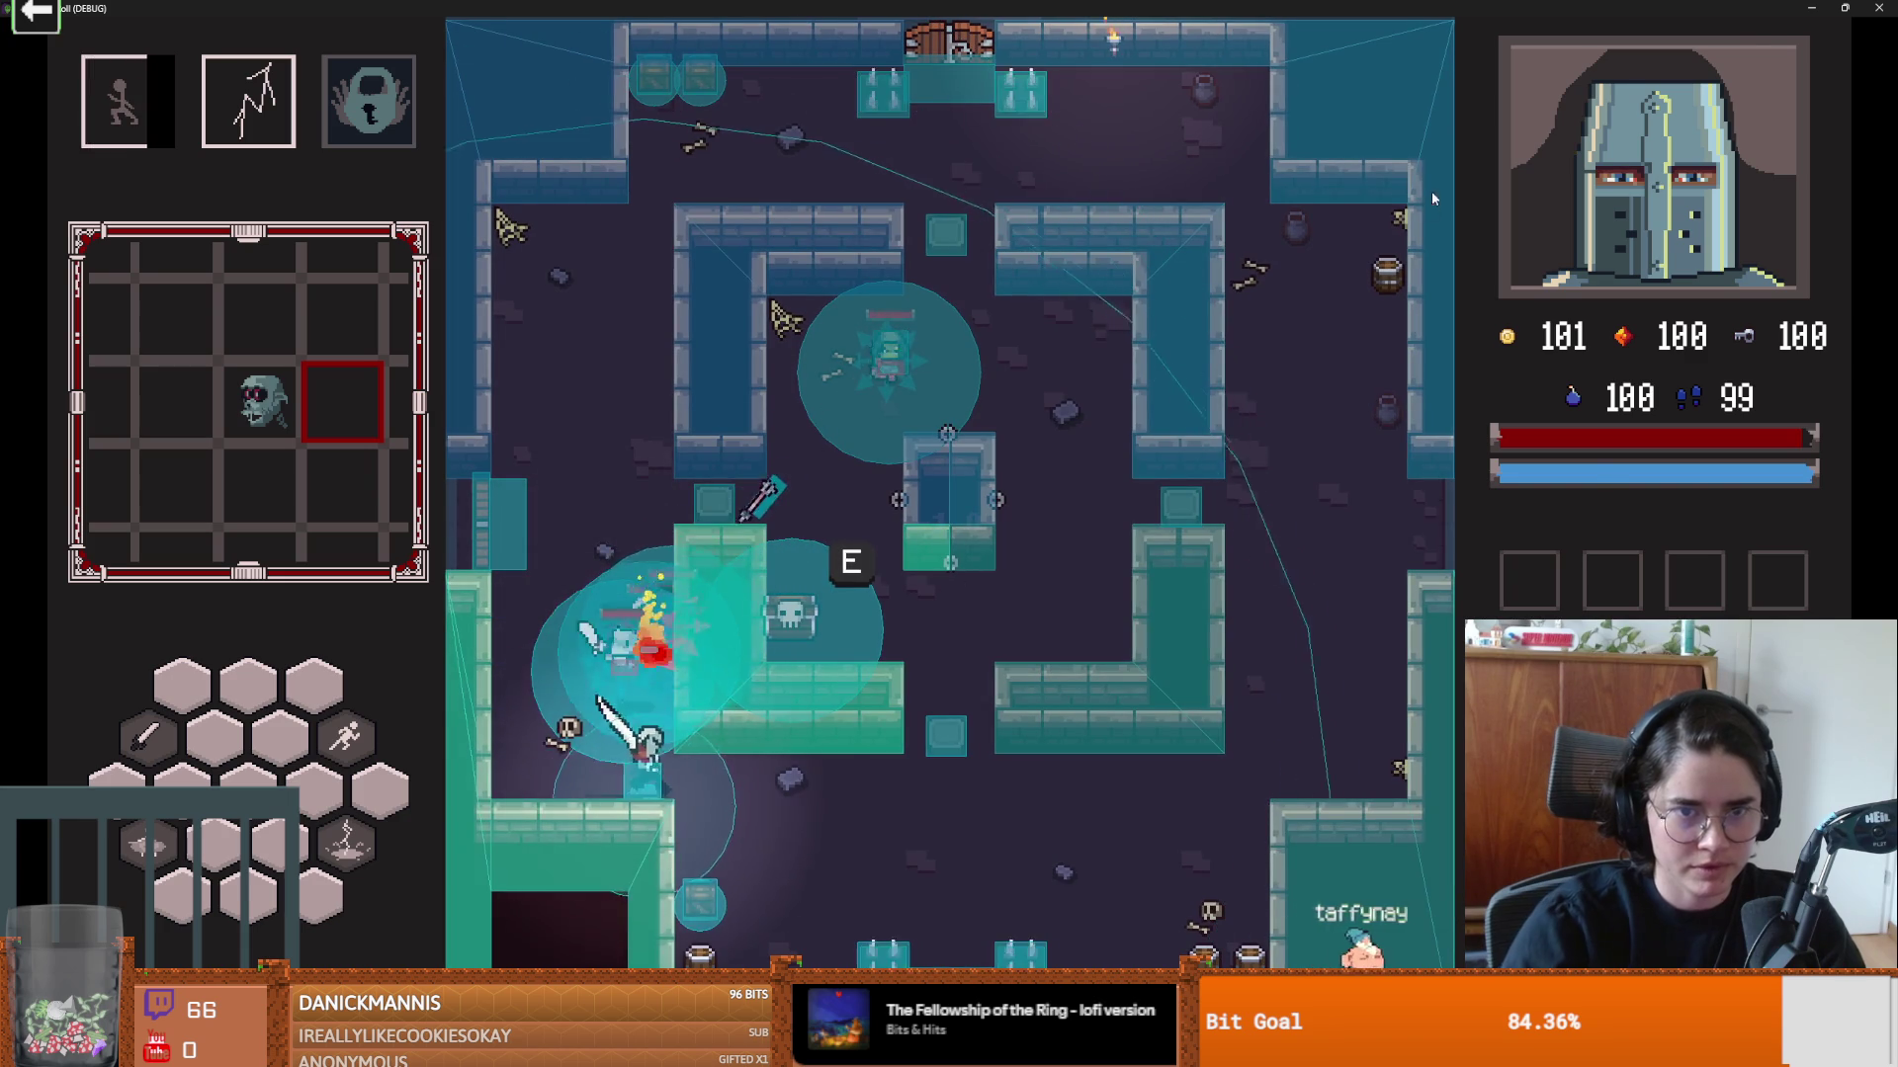
Step: Close the running game and begin the commit summary in GitHub Desktop
{"action": "left_click", "coordinate": [1844, 8]}
{"action": "left_click", "coordinate": [1487, 335]}
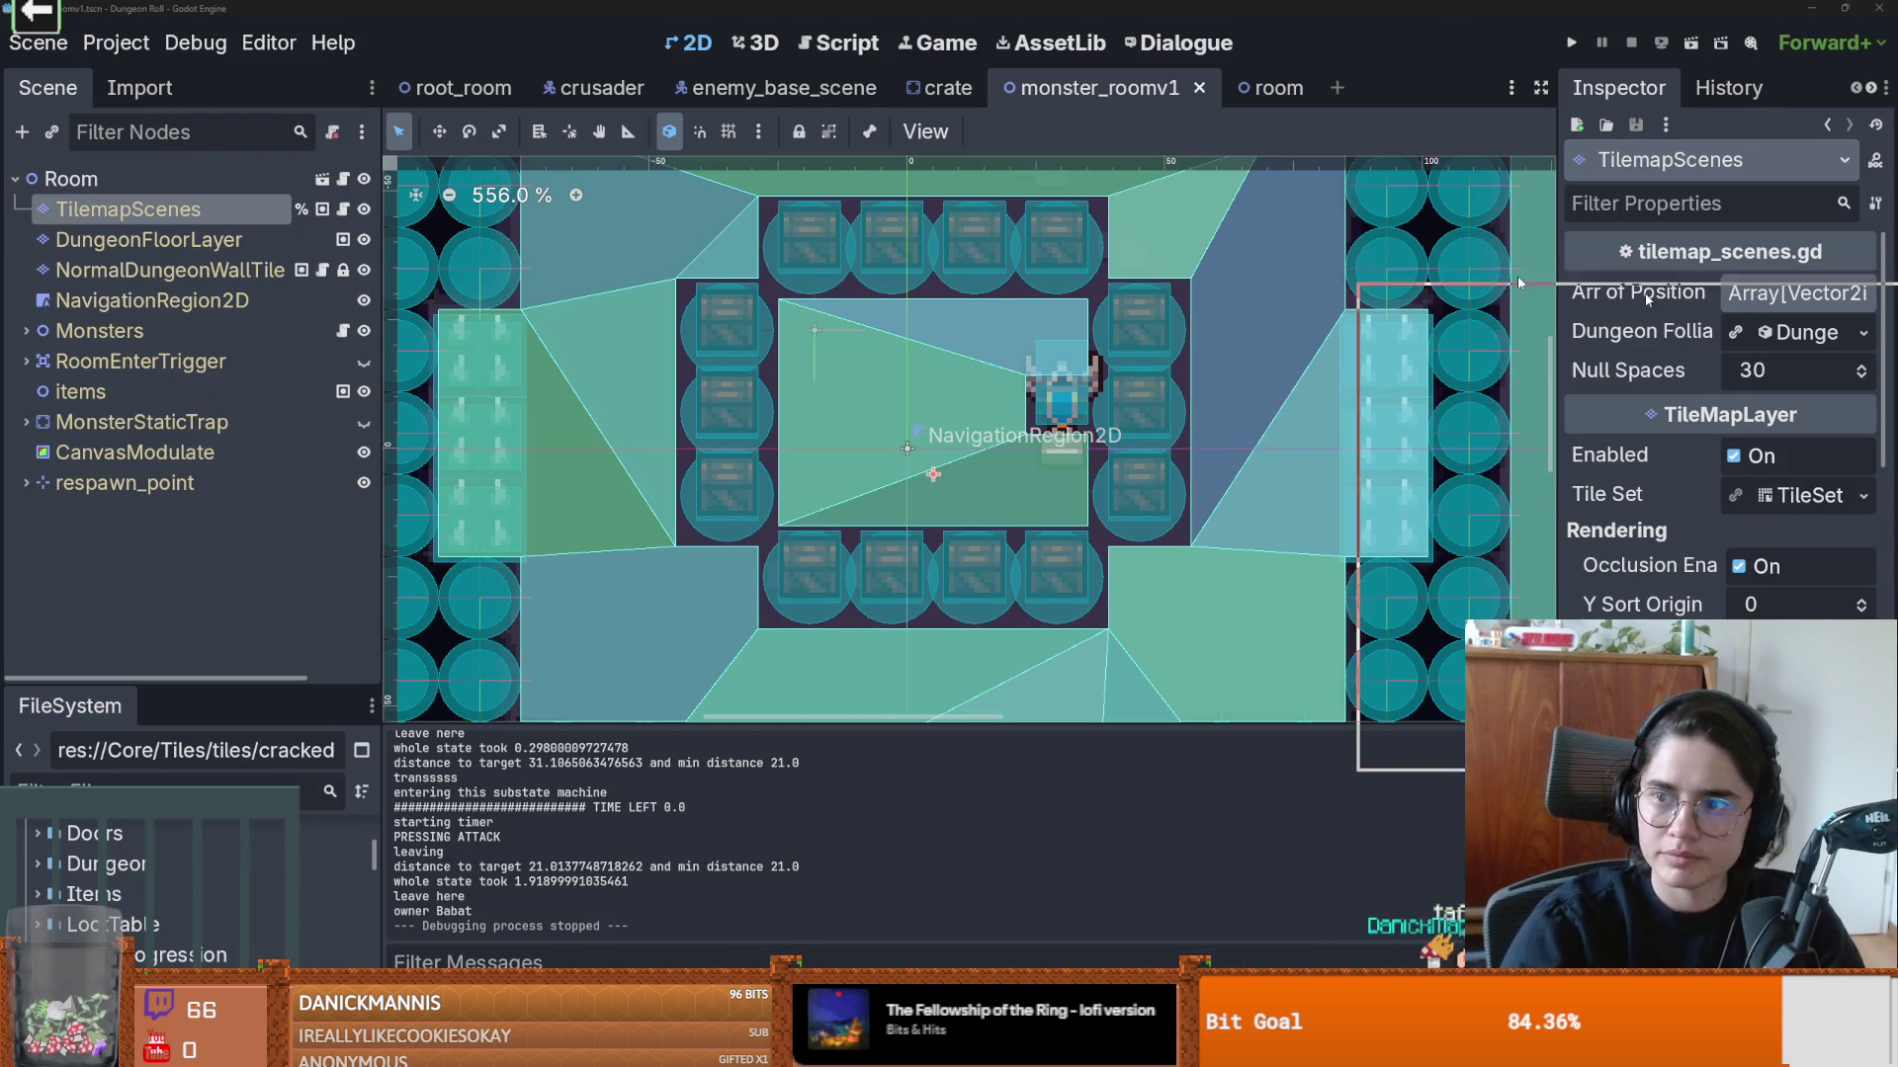
{"action": "key", "text": "alt+Tab"}
{"action": "left_click", "coordinate": [184, 859]}
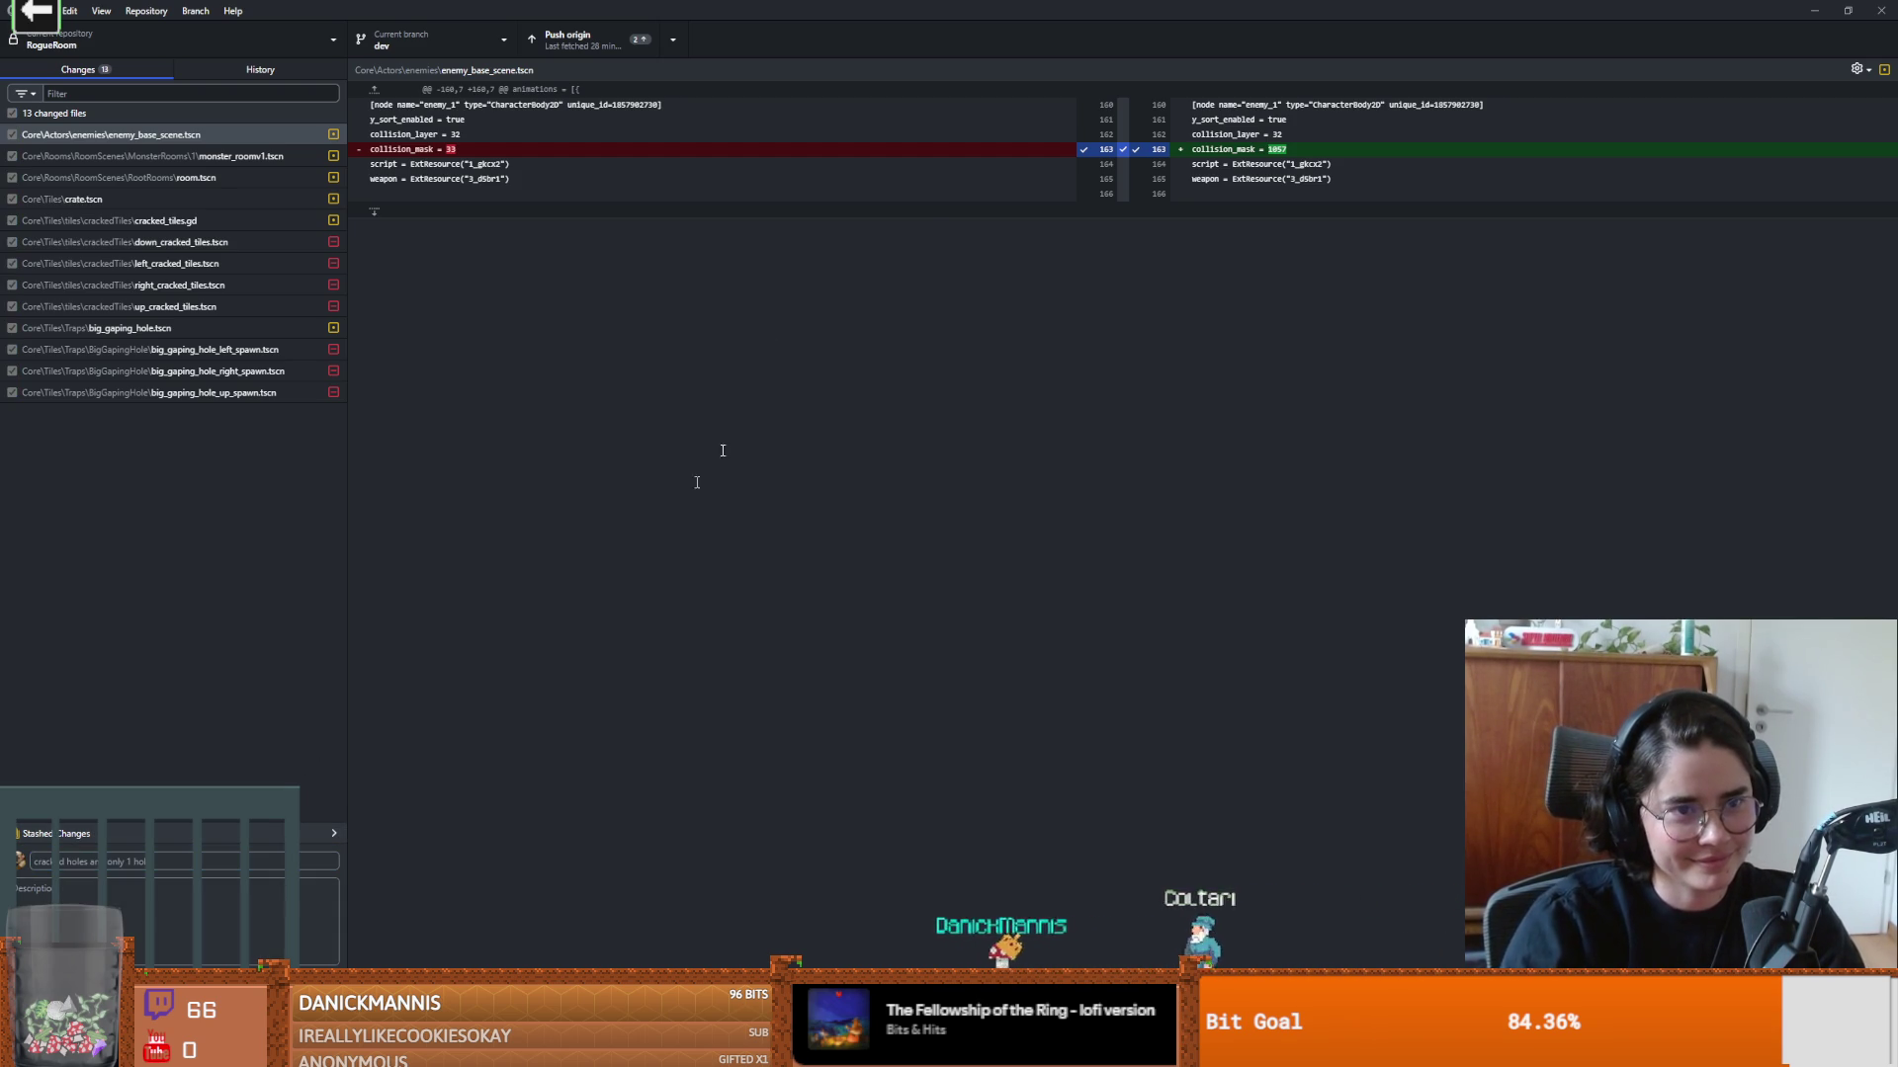
Step: Commit the 13 changed files to dev, push to origin, then go to the browser
{"action": "key", "text": "ctrl+Return"}
{"action": "left_click", "coordinate": [558, 40]}
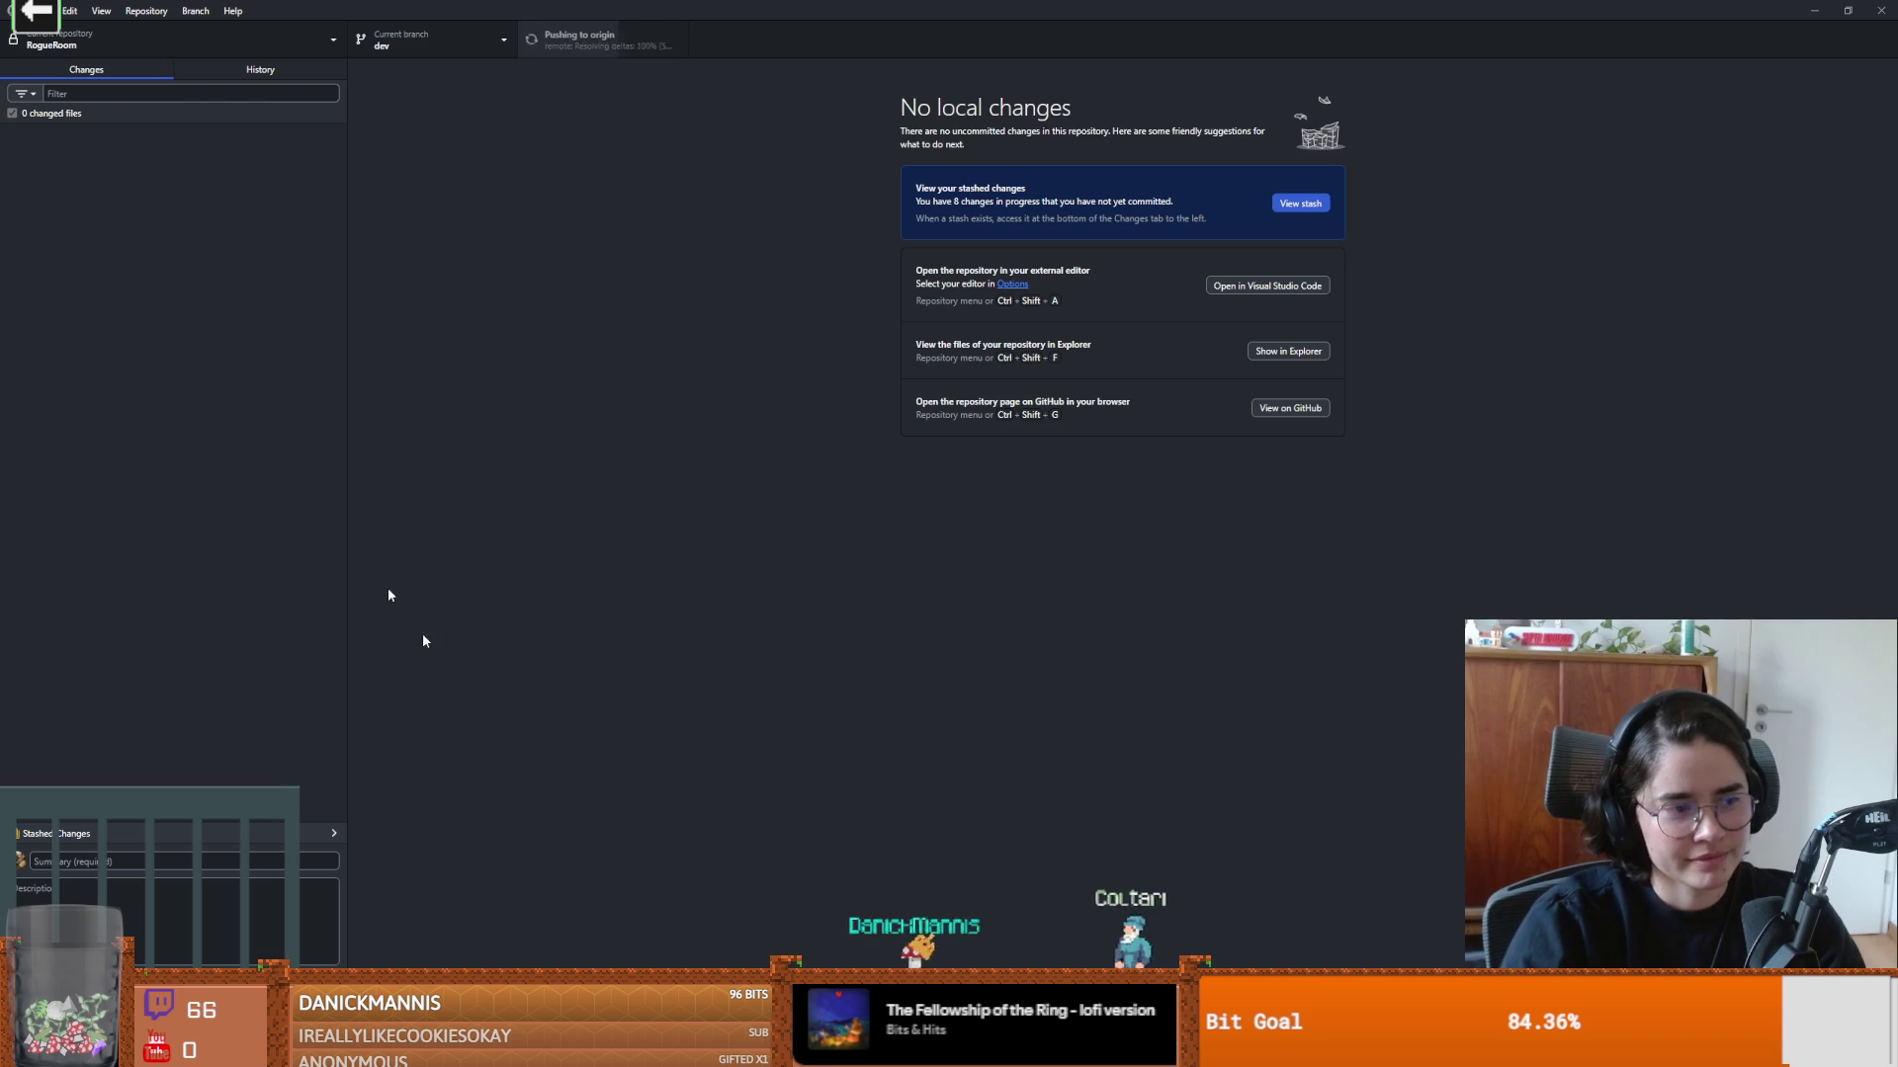
{"action": "mouse_move", "coordinate": [496, 1050]}
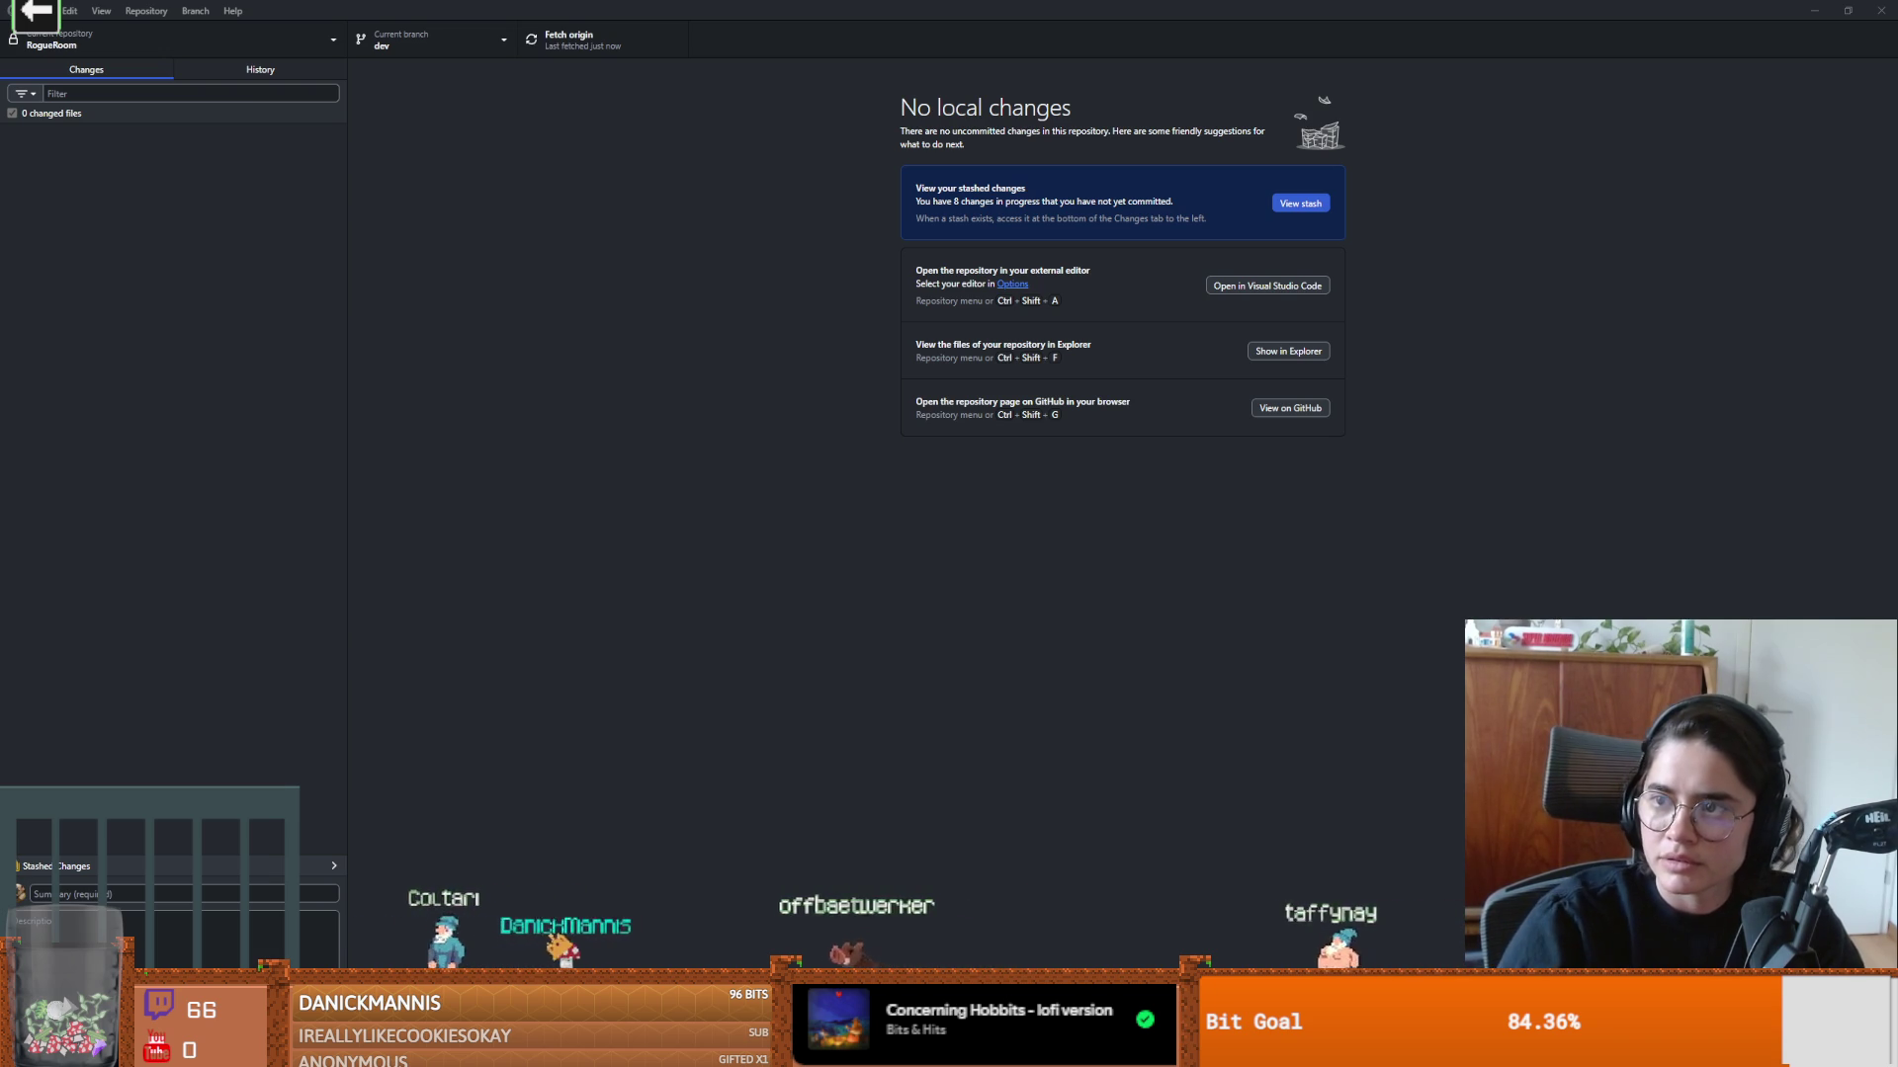
{"action": "key", "text": "alt+Tab"}
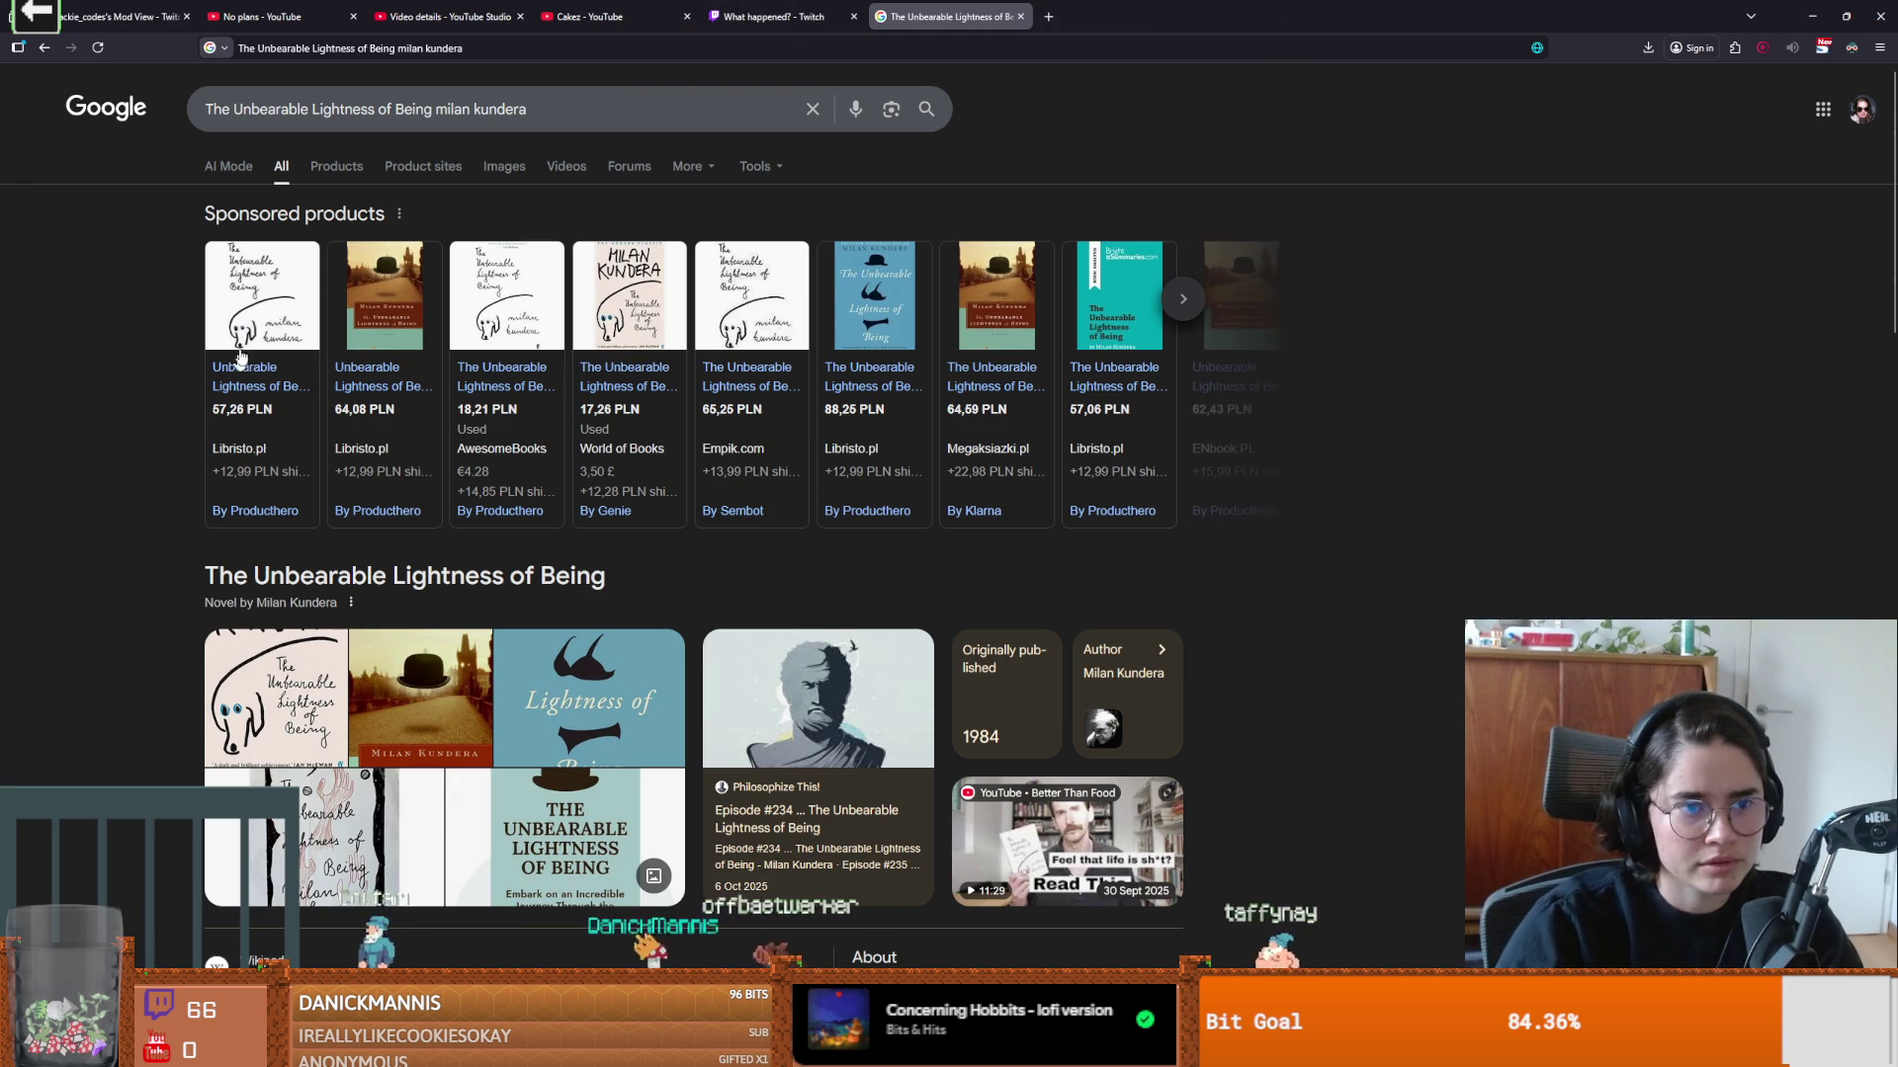
Step: Open the first Libristo listing for The Unbearable Lightness of Being in a new tab
{"action": "mouse_move", "coordinate": [267, 348]}
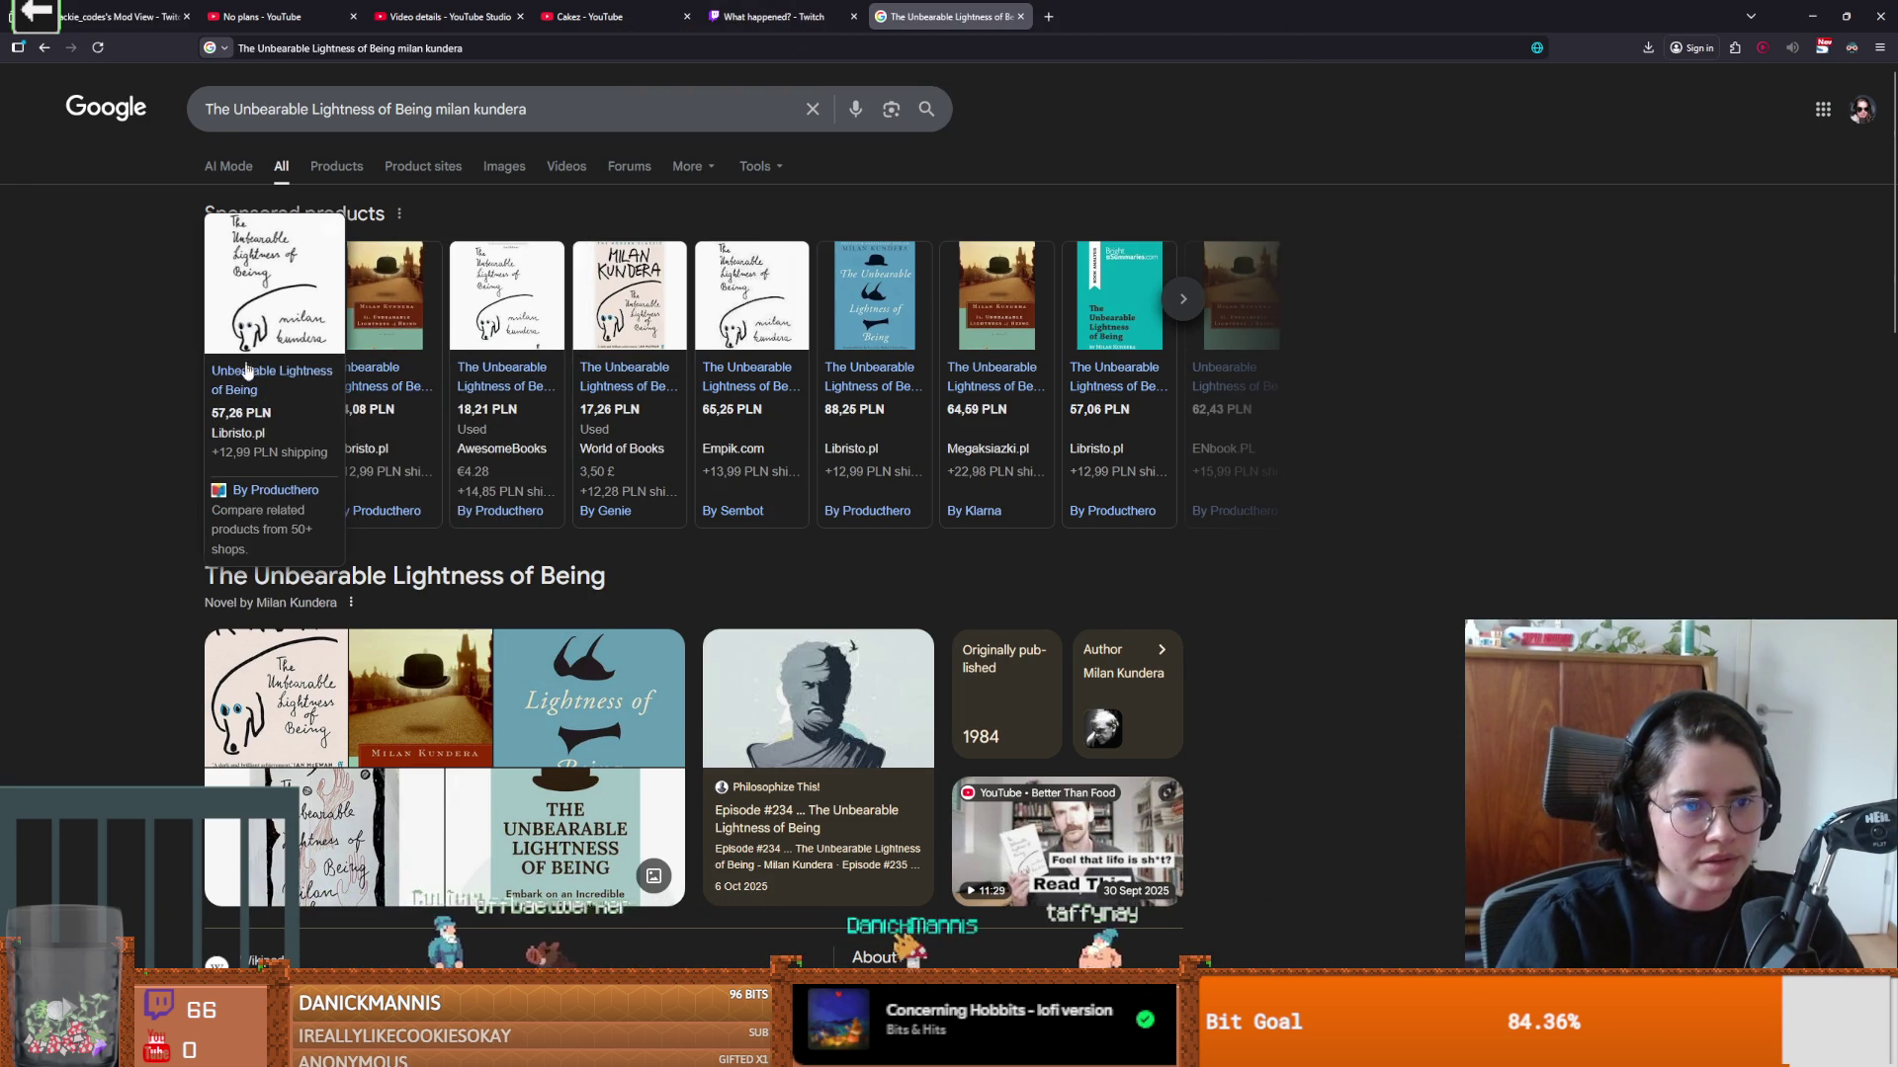
{"action": "left_click", "coordinate": [252, 357]}
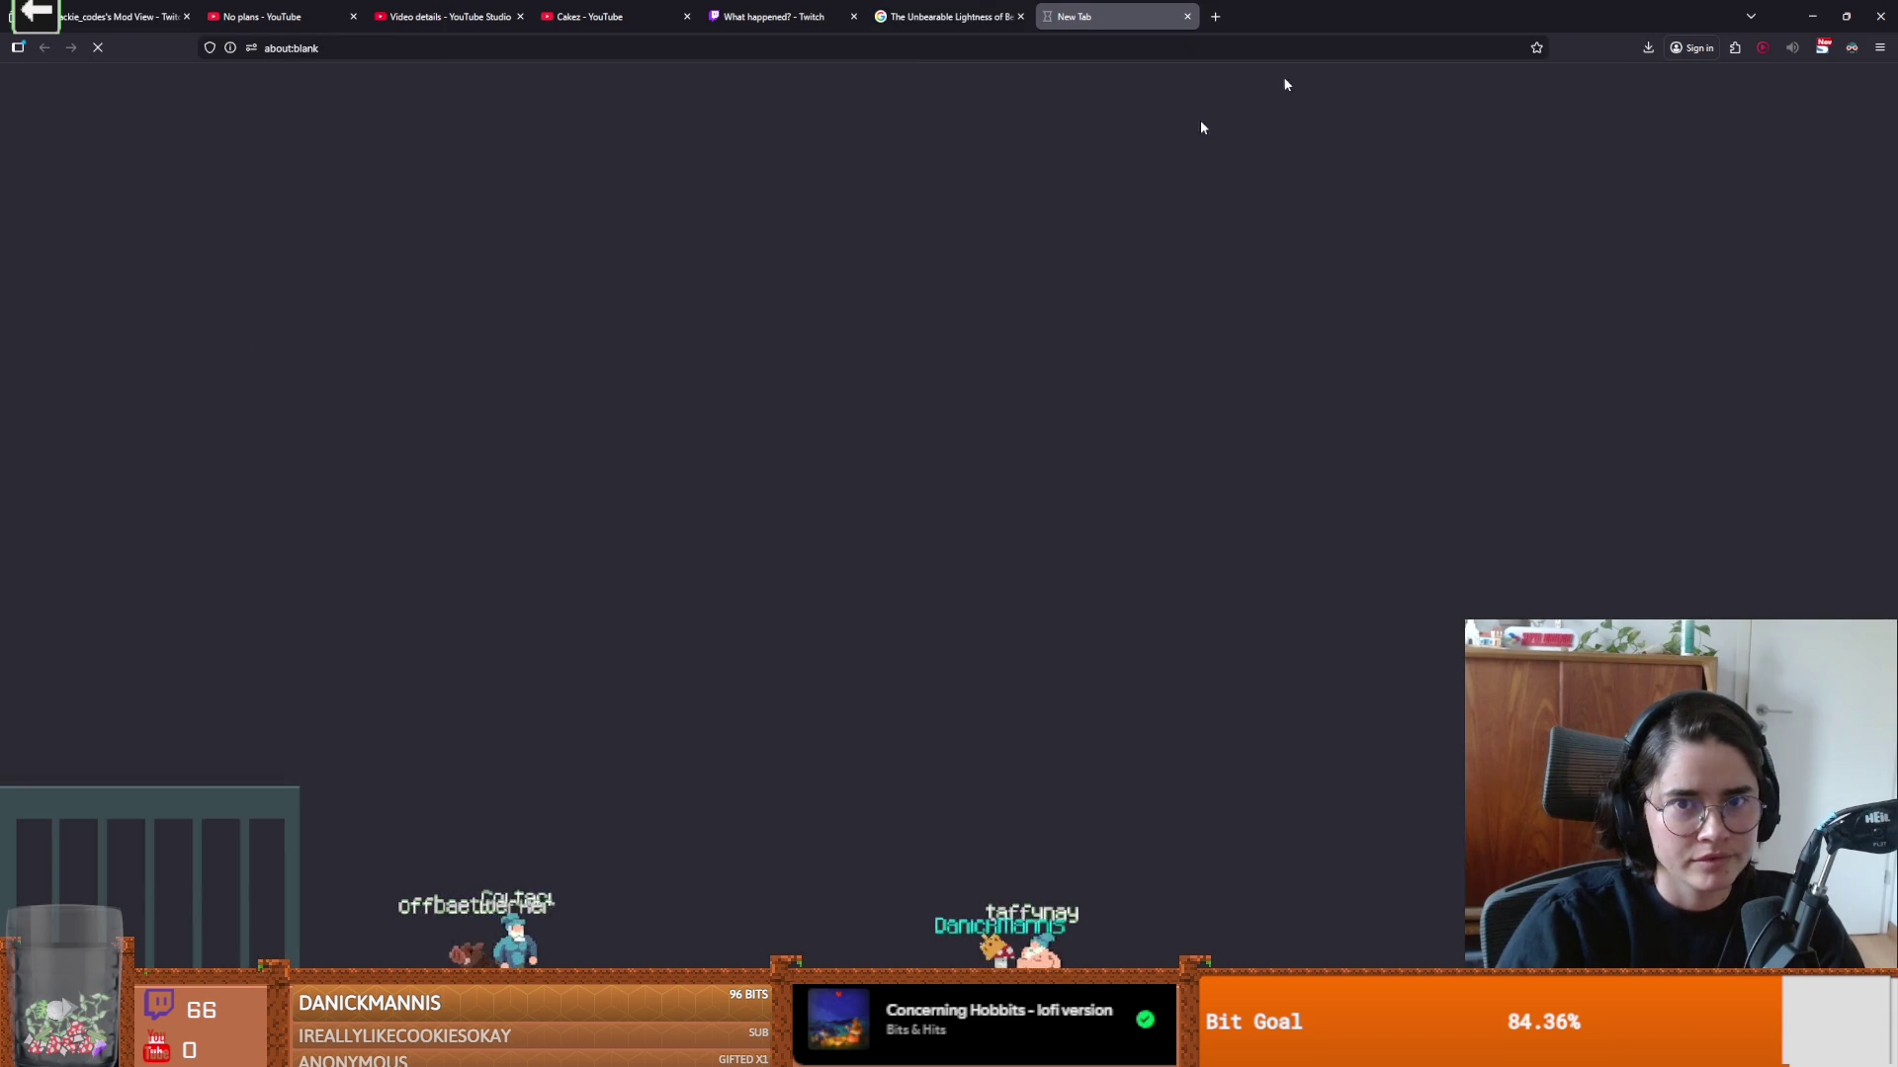
{"action": "key", "text": "alt+Tab"}
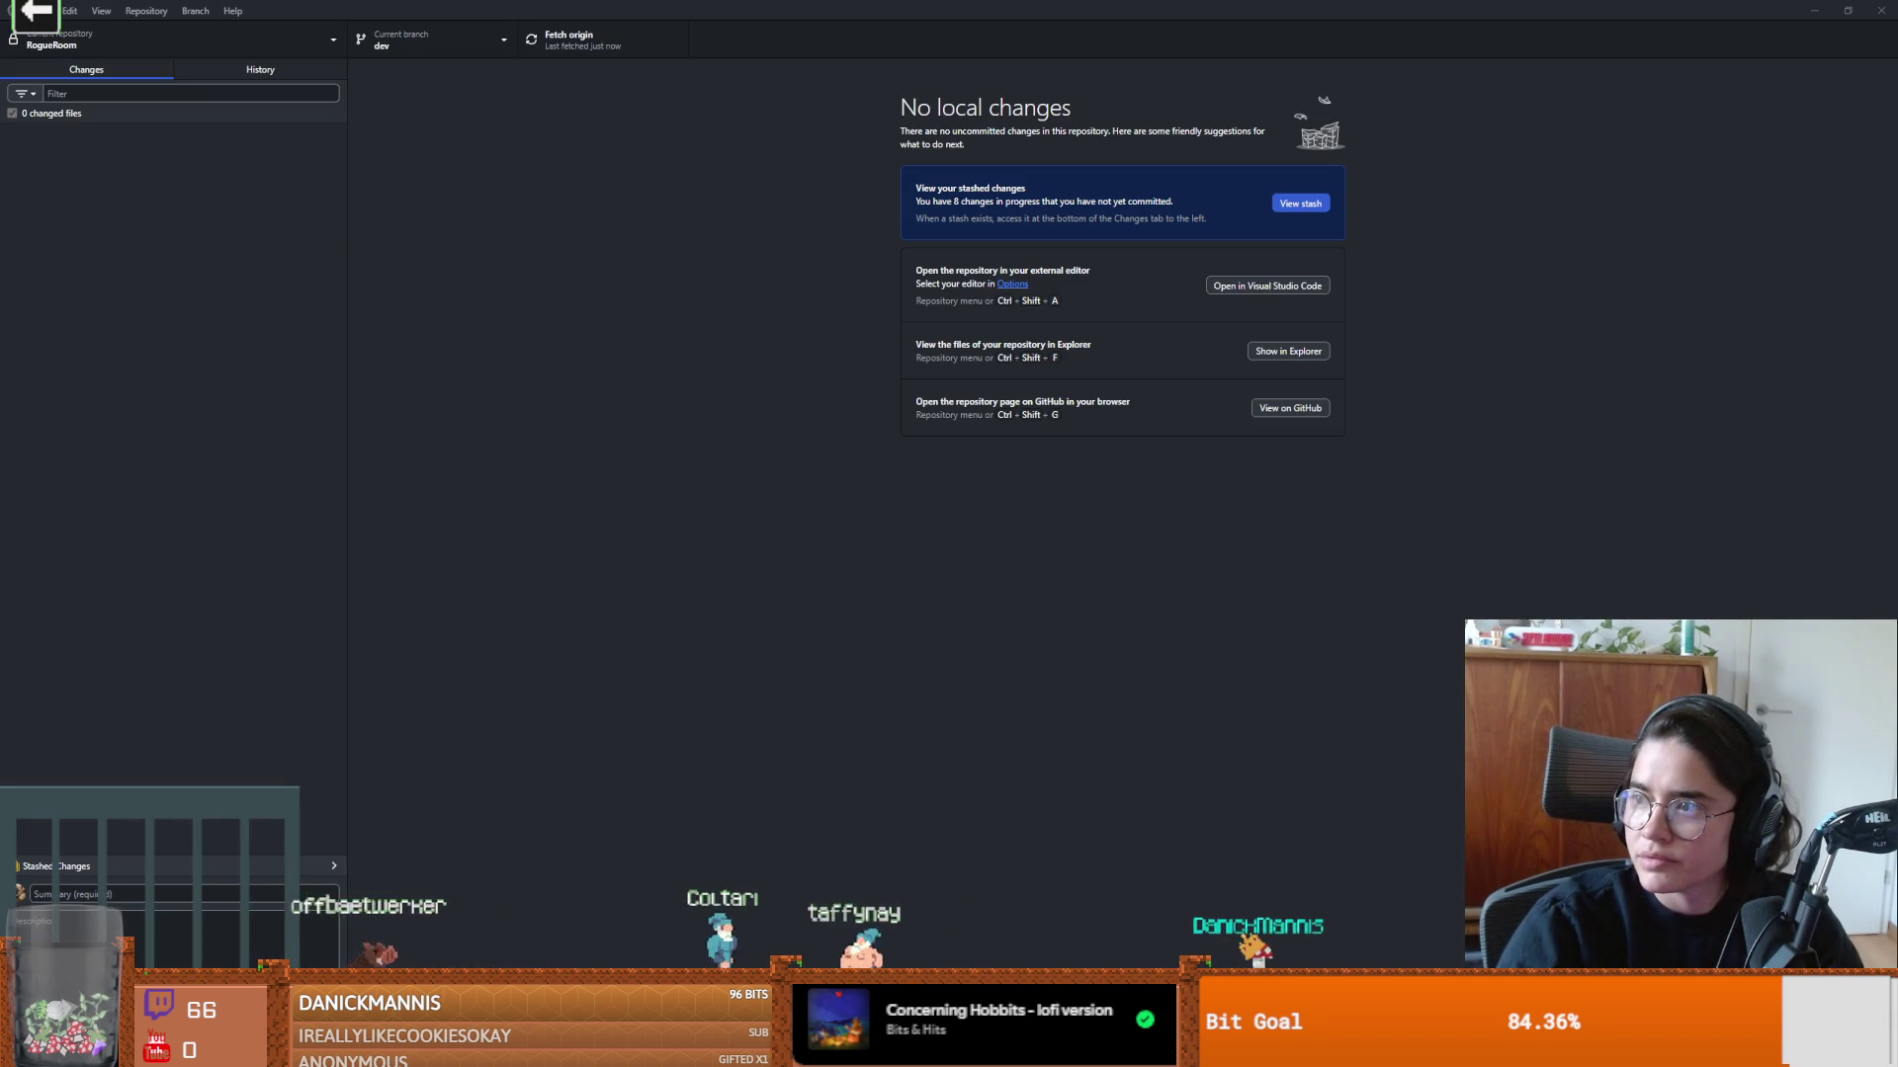
{"action": "key", "text": "alt+Tab"}
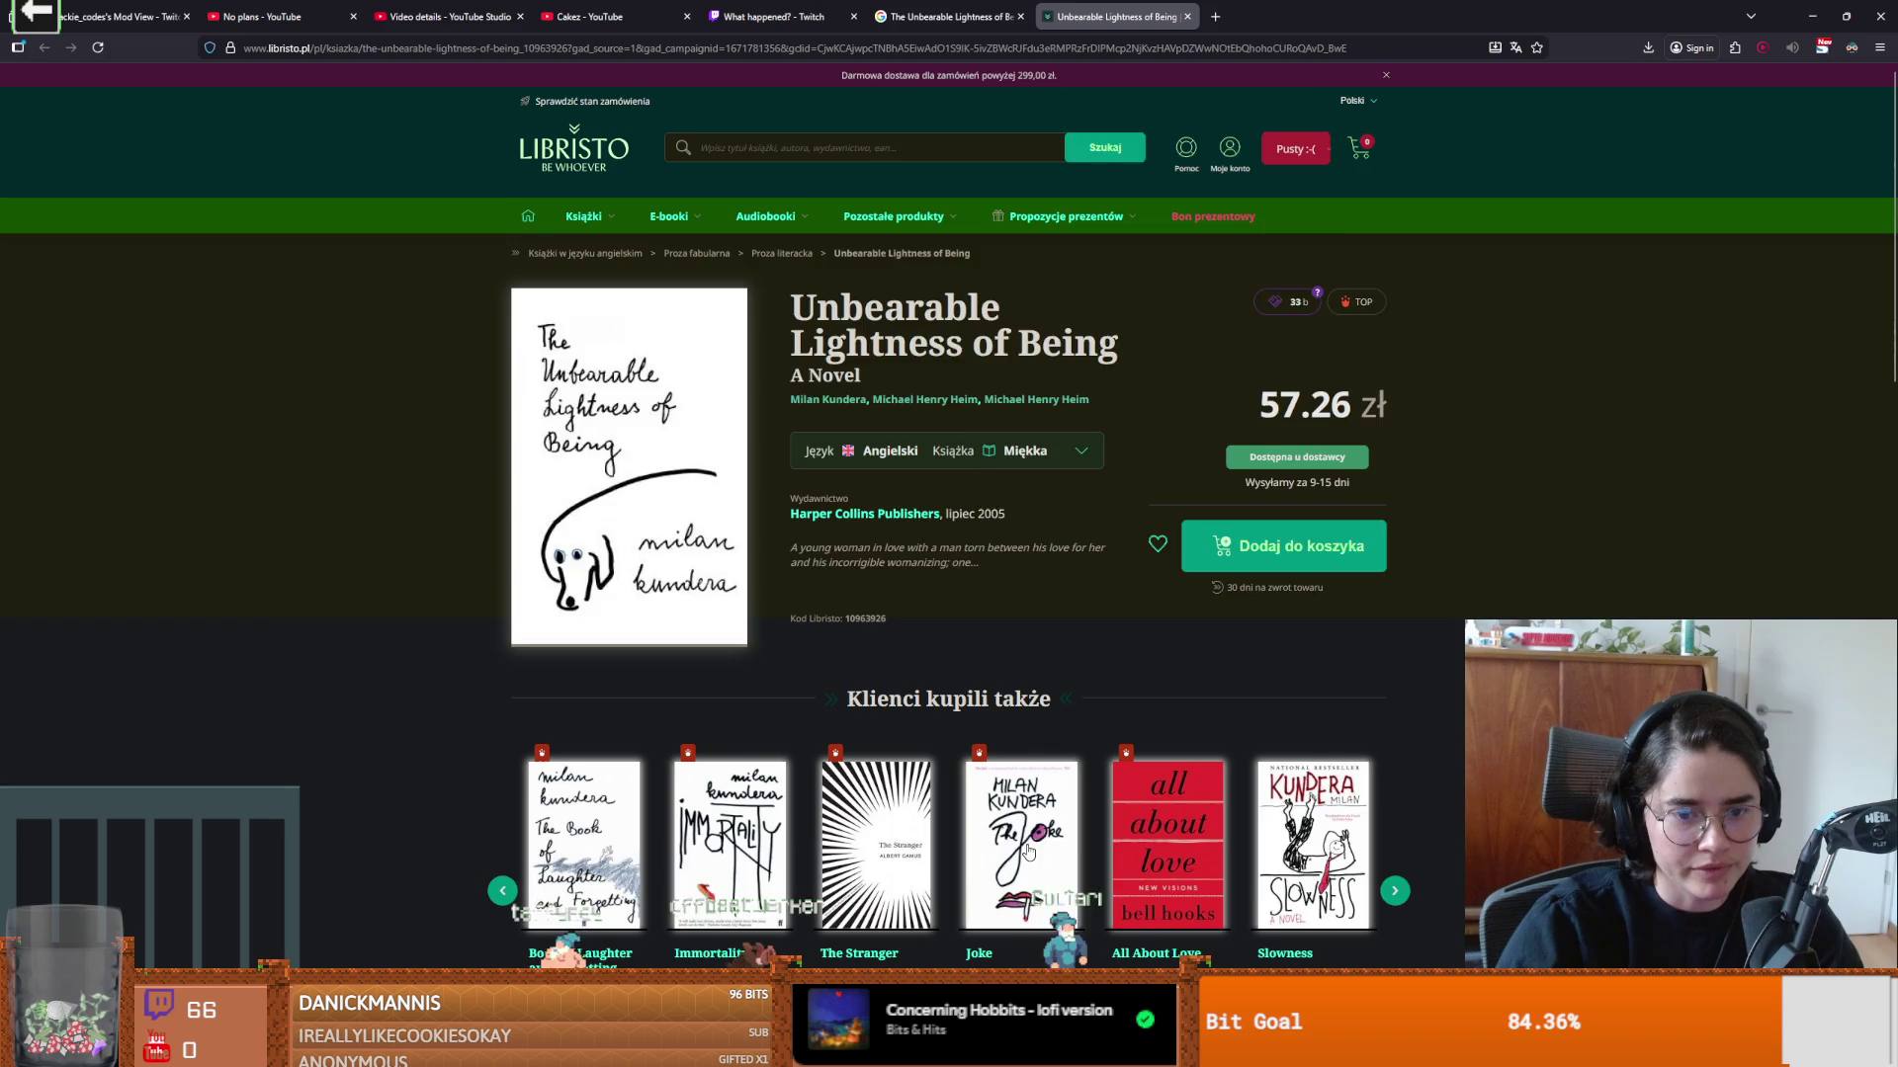
Step: Page back and forth through the 'Klienci kupili także' recommended books carousel
{"action": "scroll", "coordinate": [1050, 868], "scroll_direction": "down", "scroll_amount": 1}
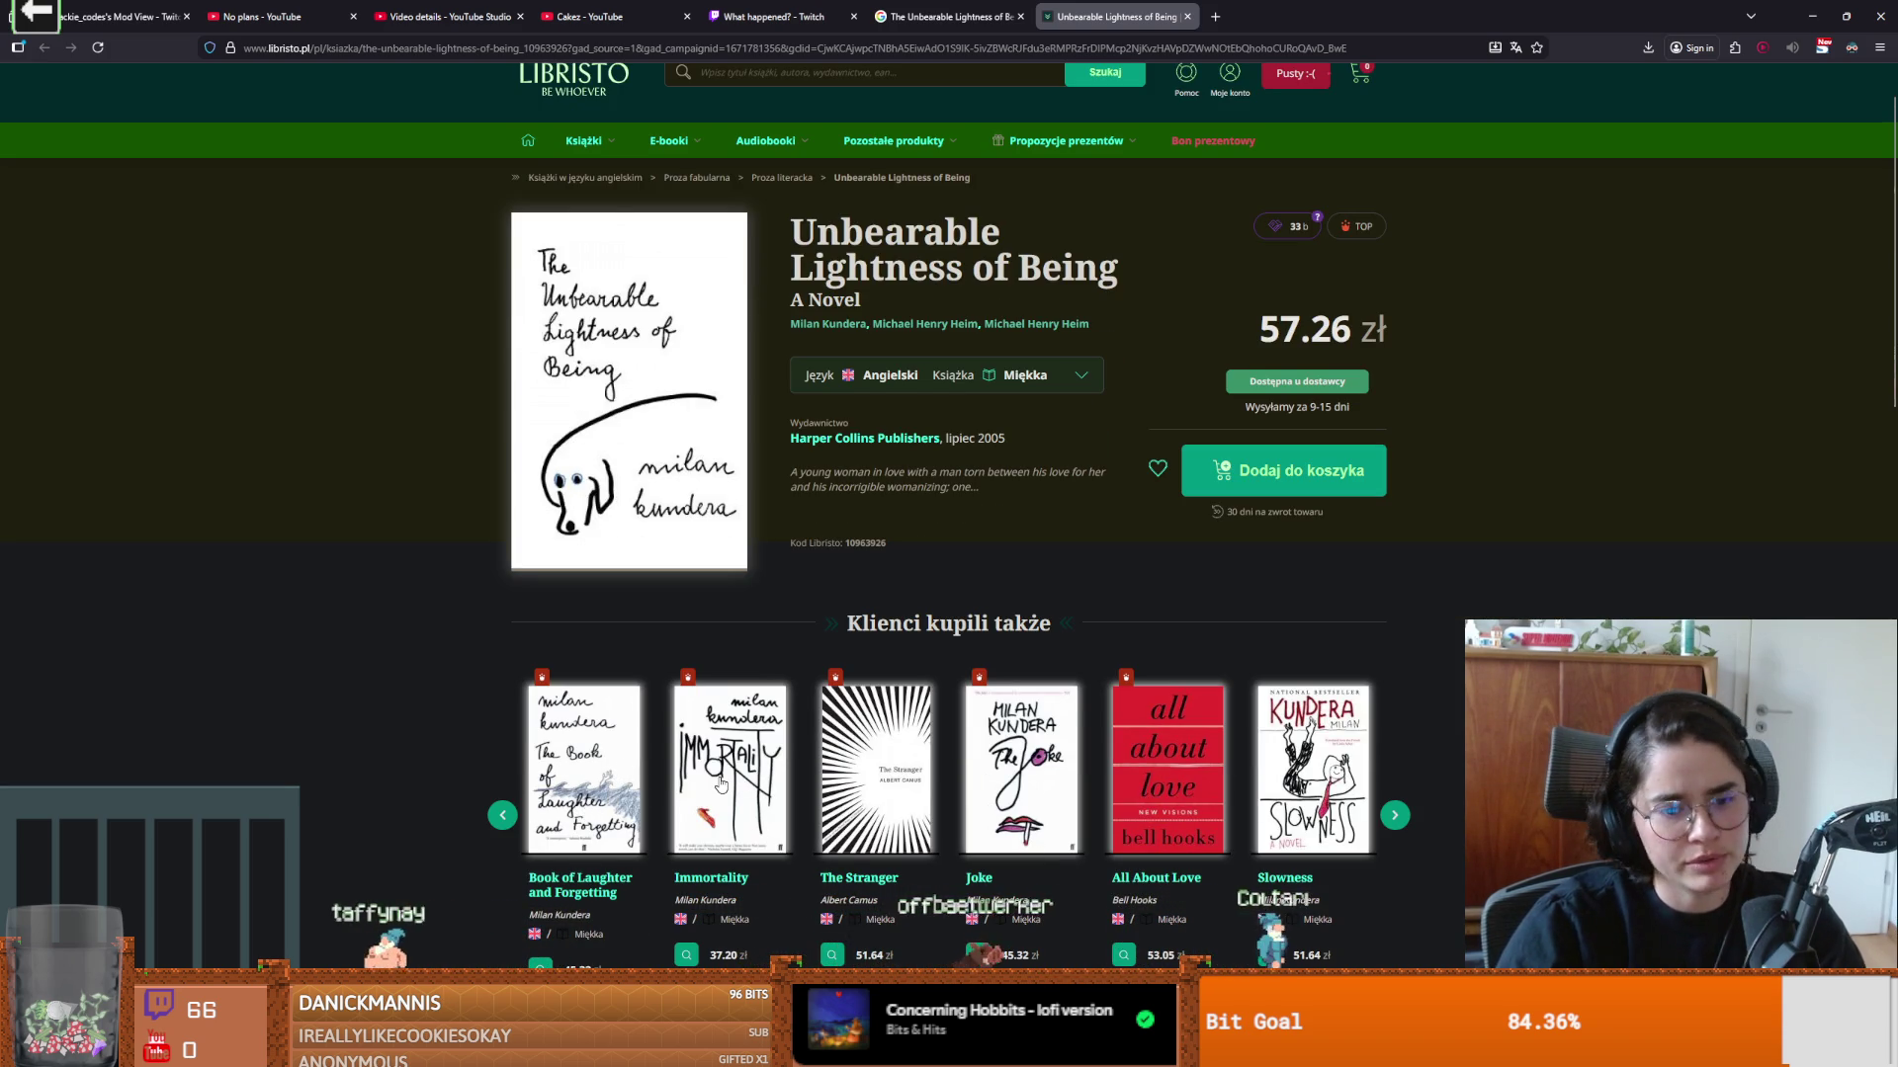
{"action": "left_click", "coordinate": [1393, 817]}
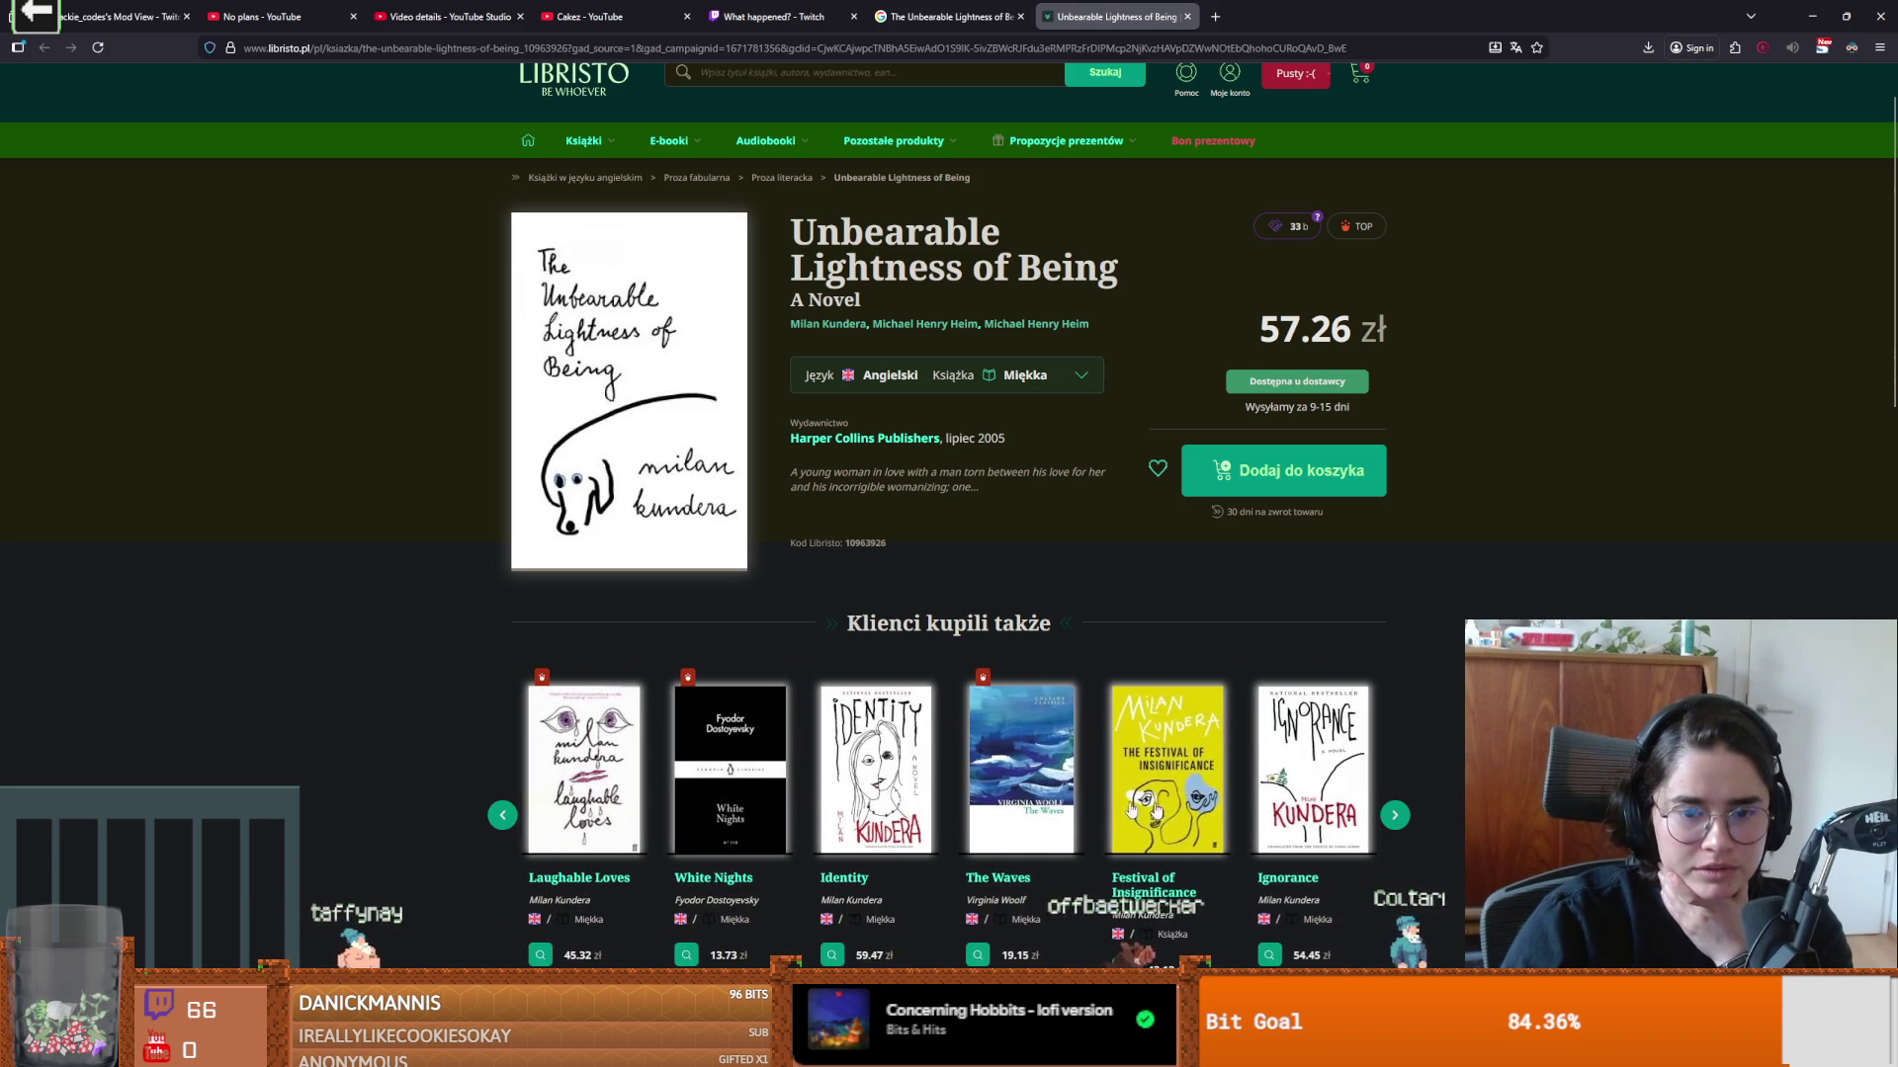
{"action": "left_click", "coordinate": [502, 816]}
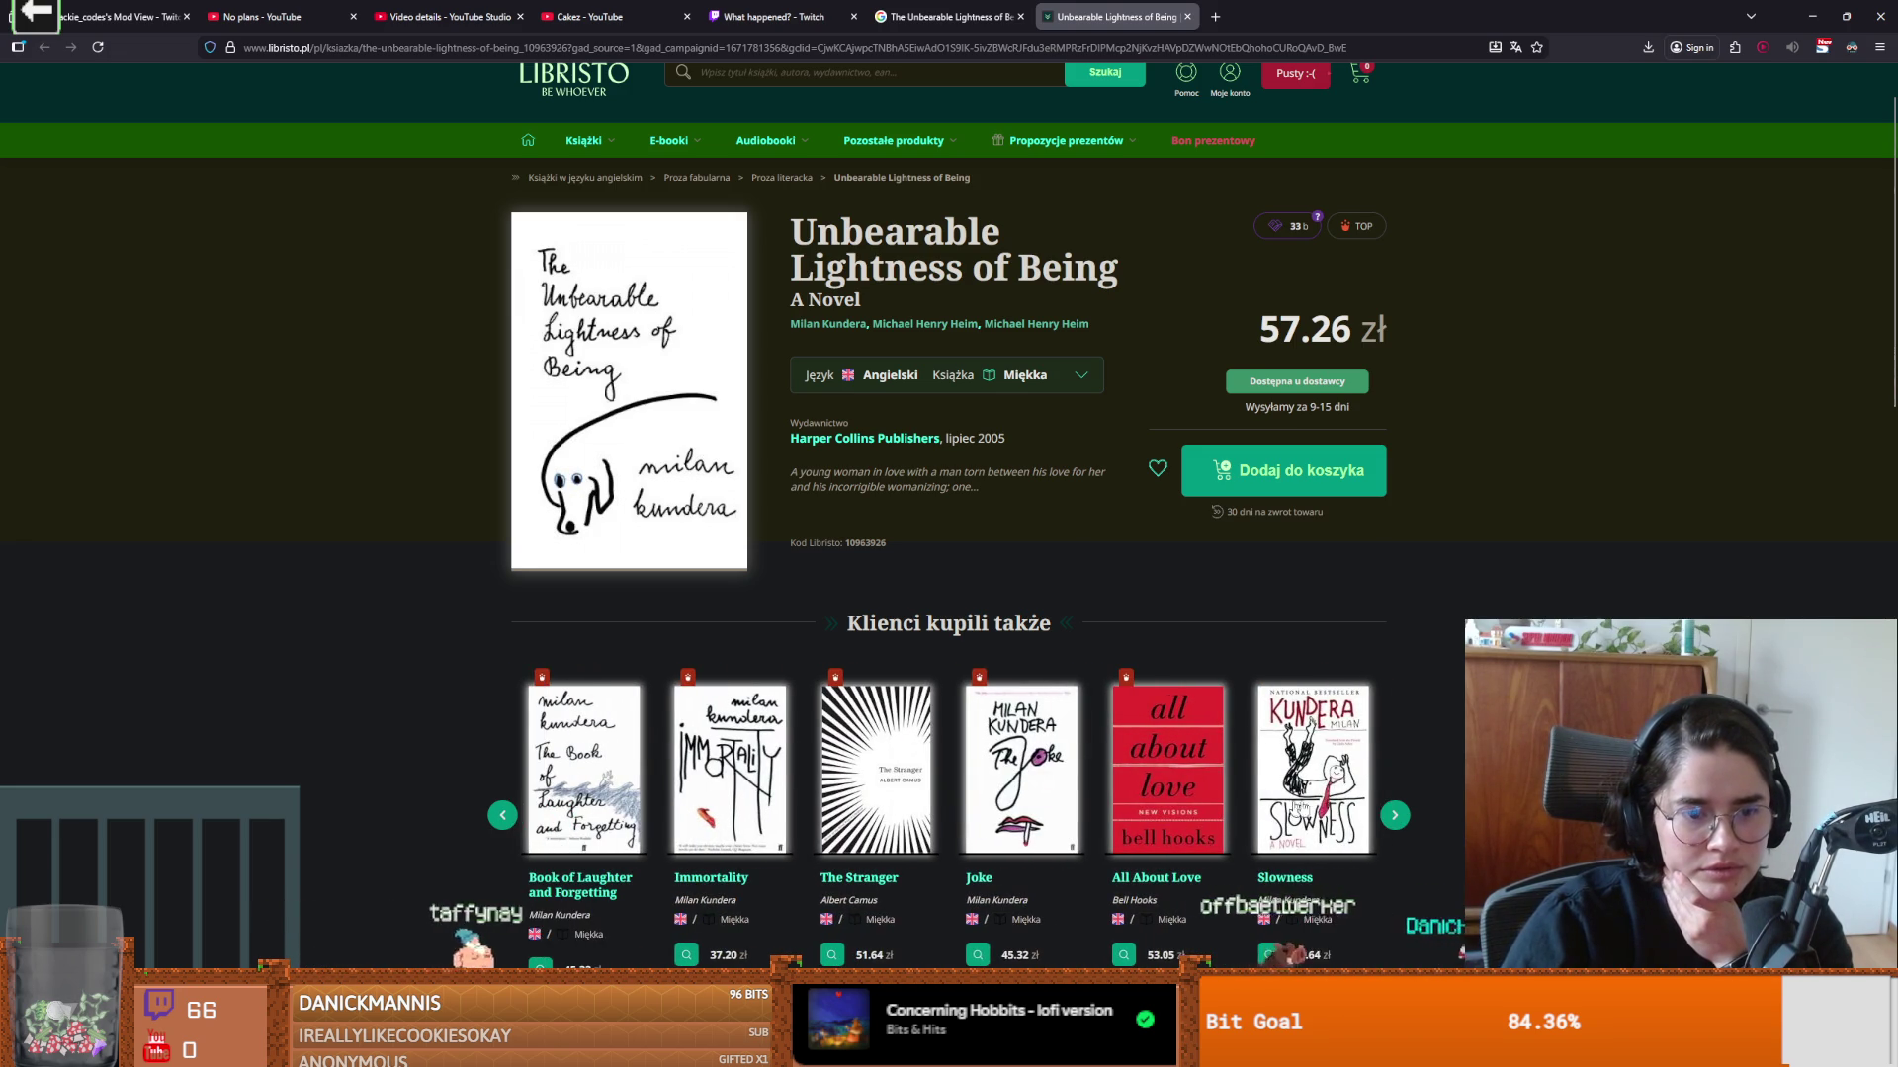
{"action": "left_click", "coordinate": [1391, 816]}
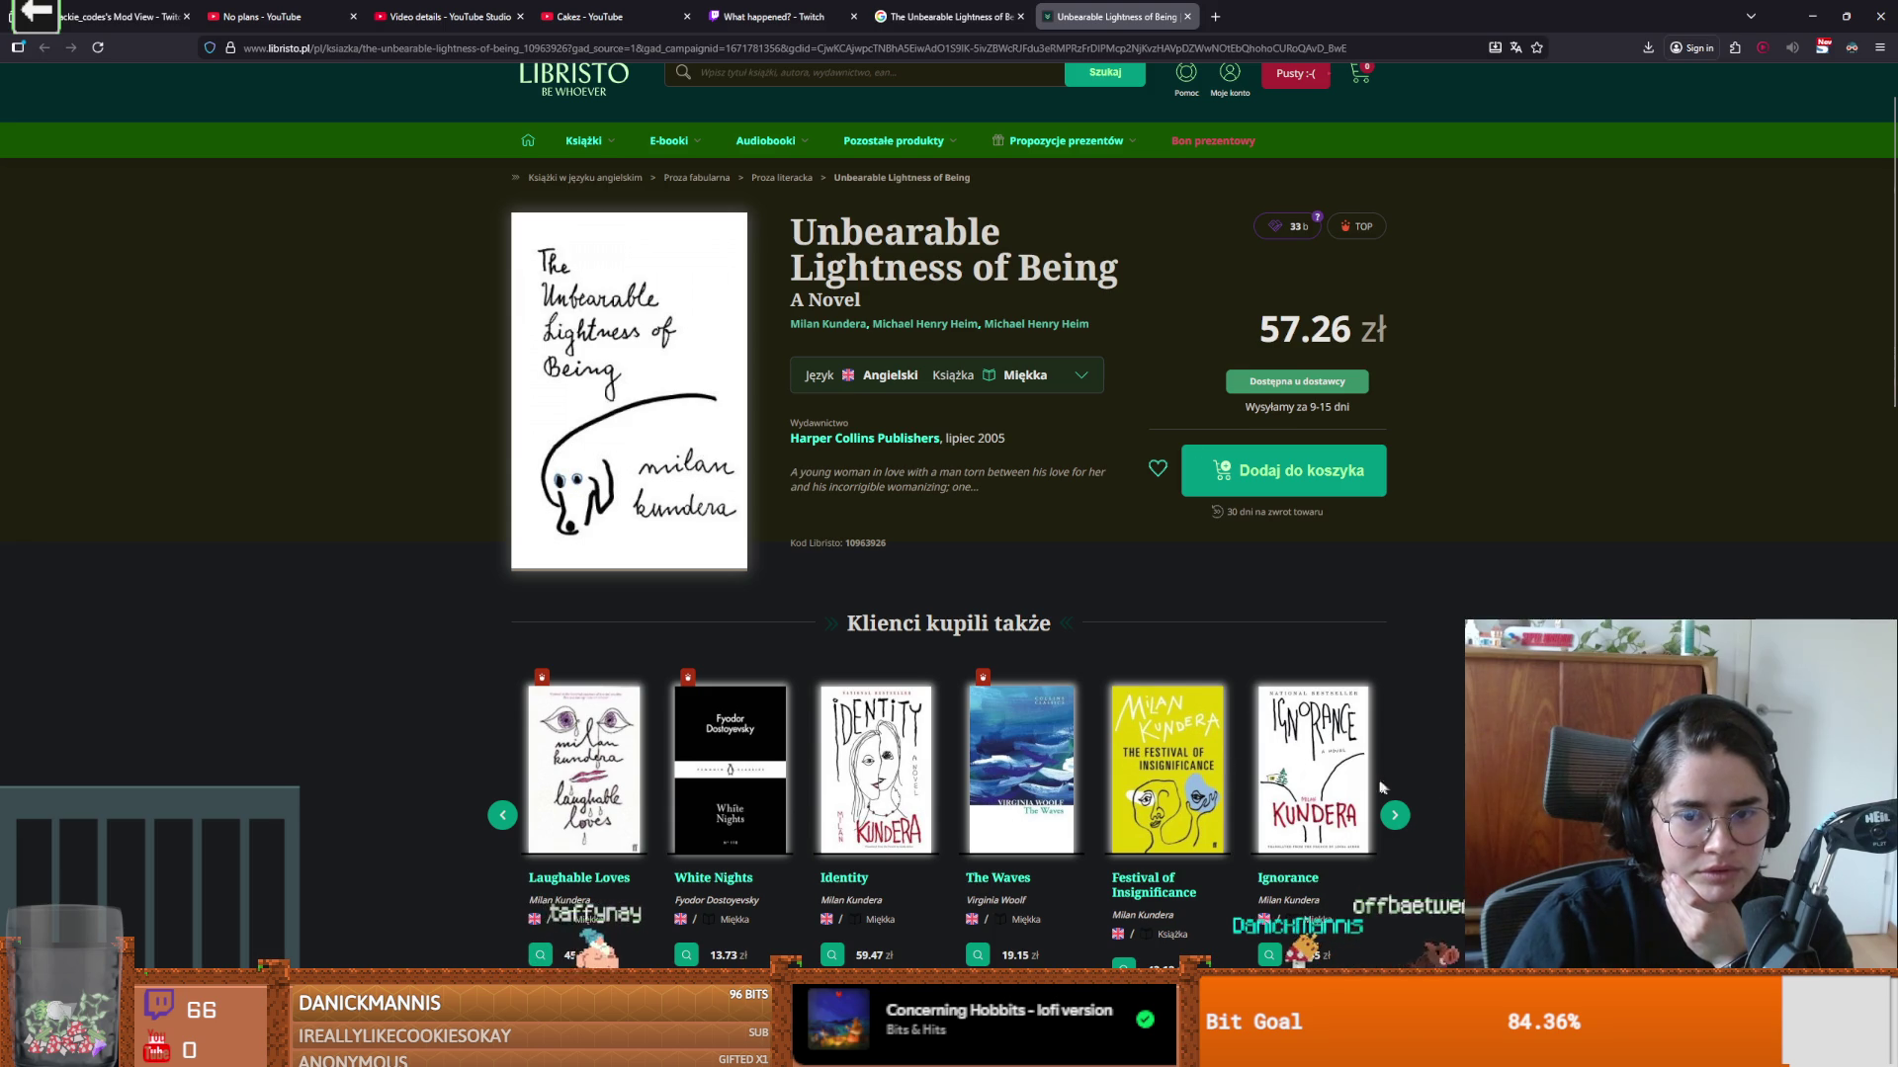
{"action": "left_click", "coordinate": [1399, 817]}
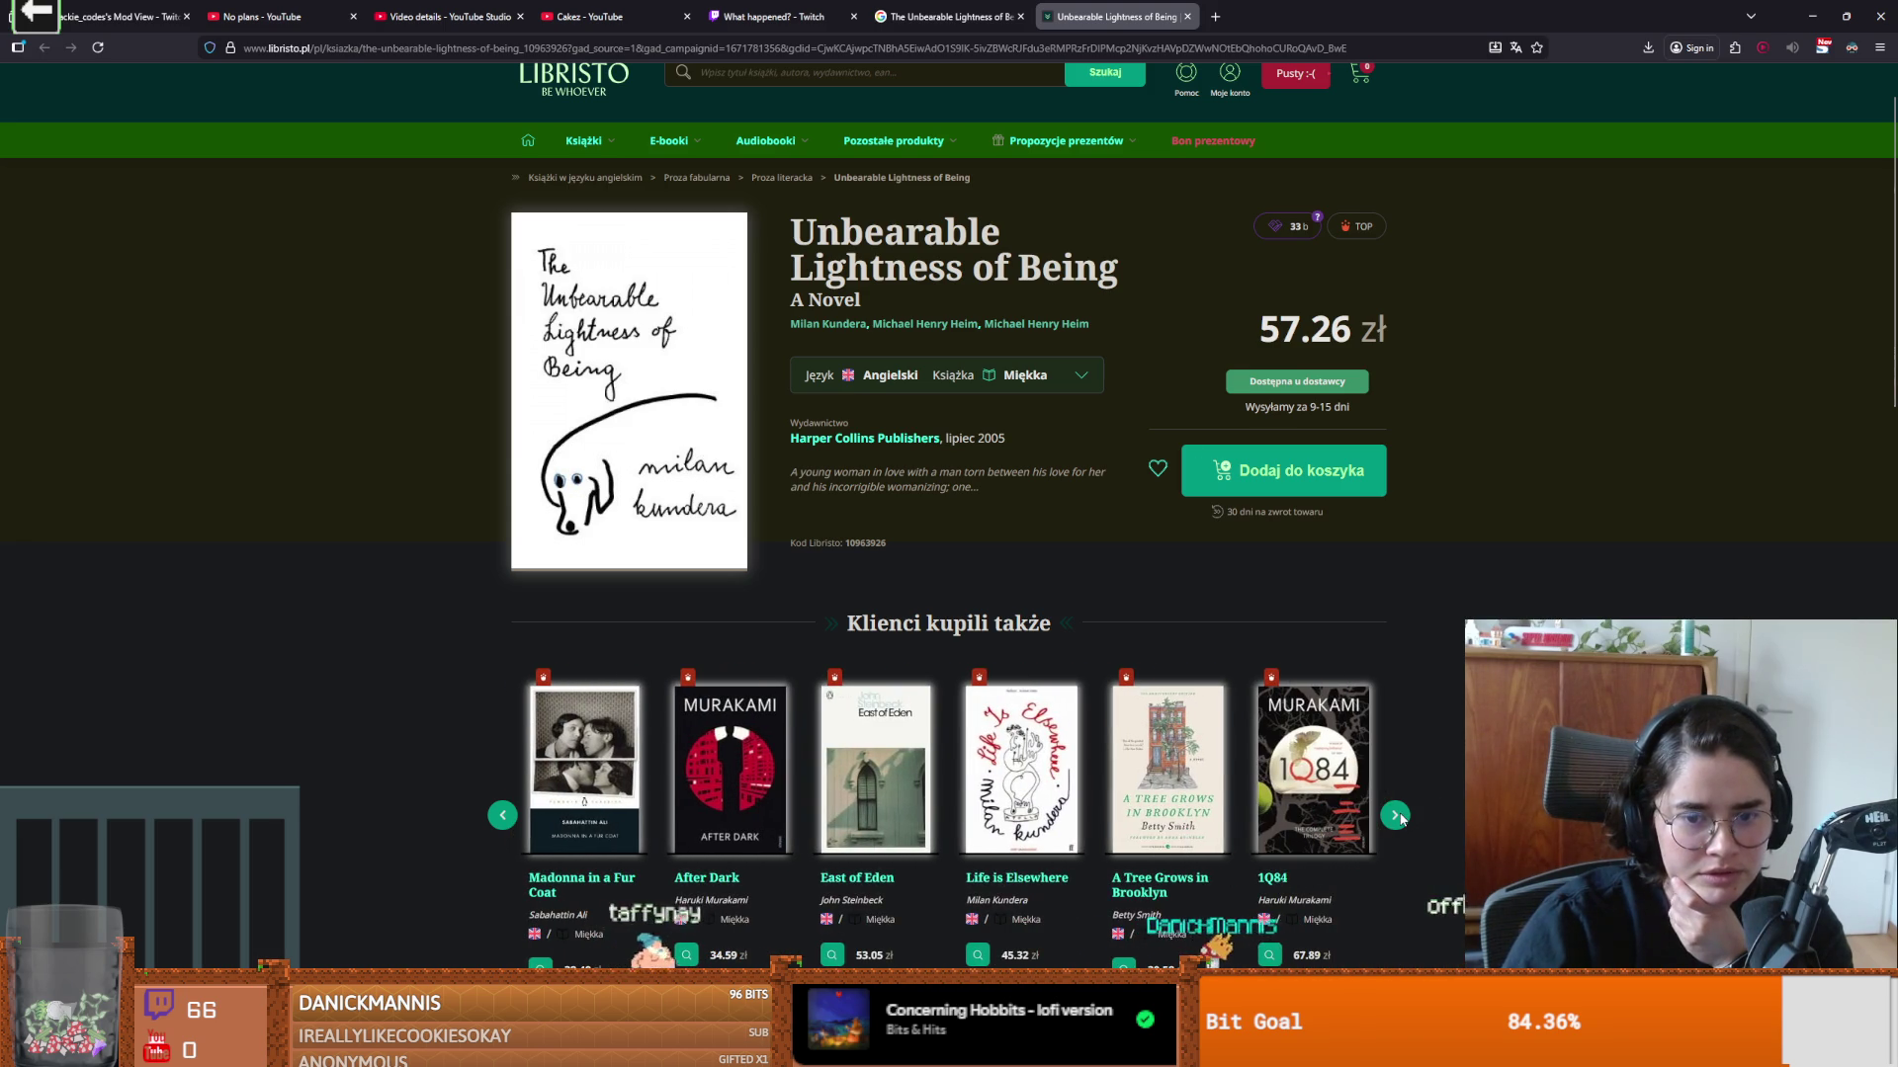
{"action": "left_click", "coordinate": [502, 815]}
{"action": "left_click", "coordinate": [502, 815]}
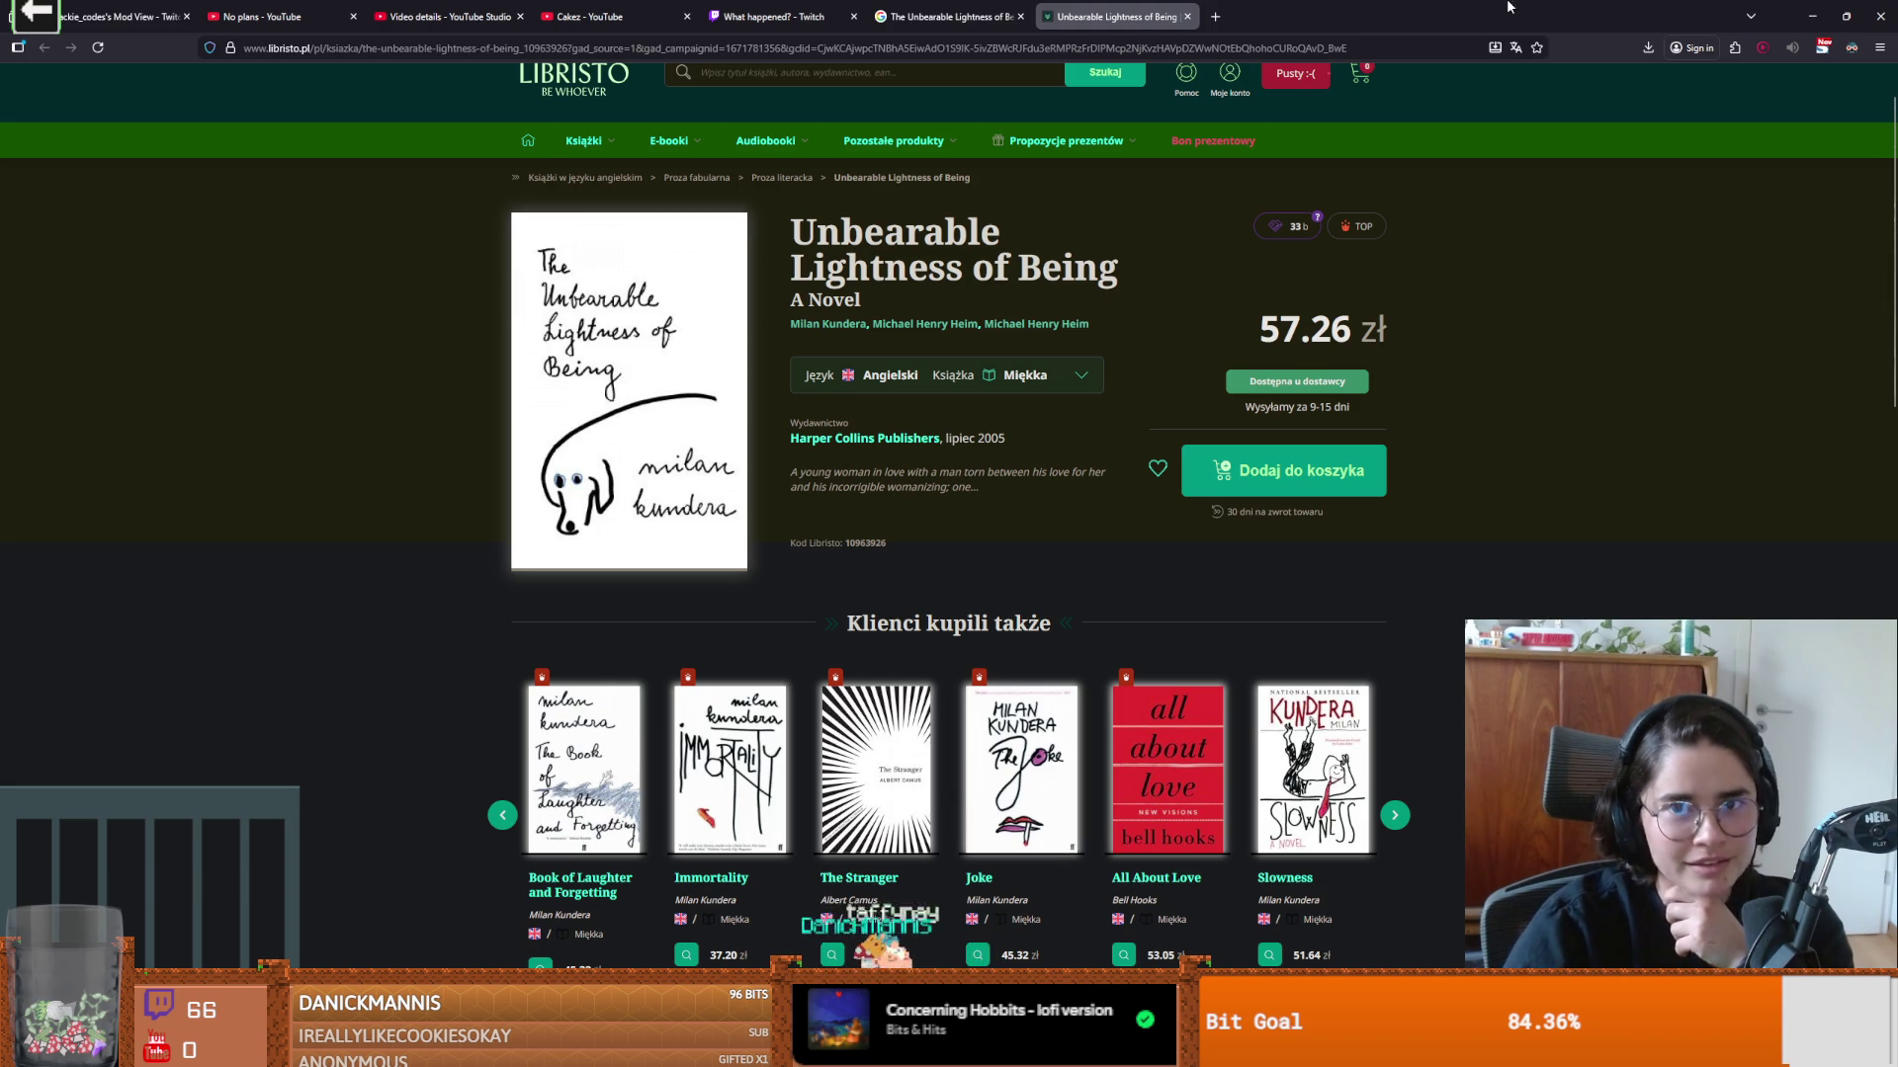
{"action": "key", "text": "alt+Tab"}
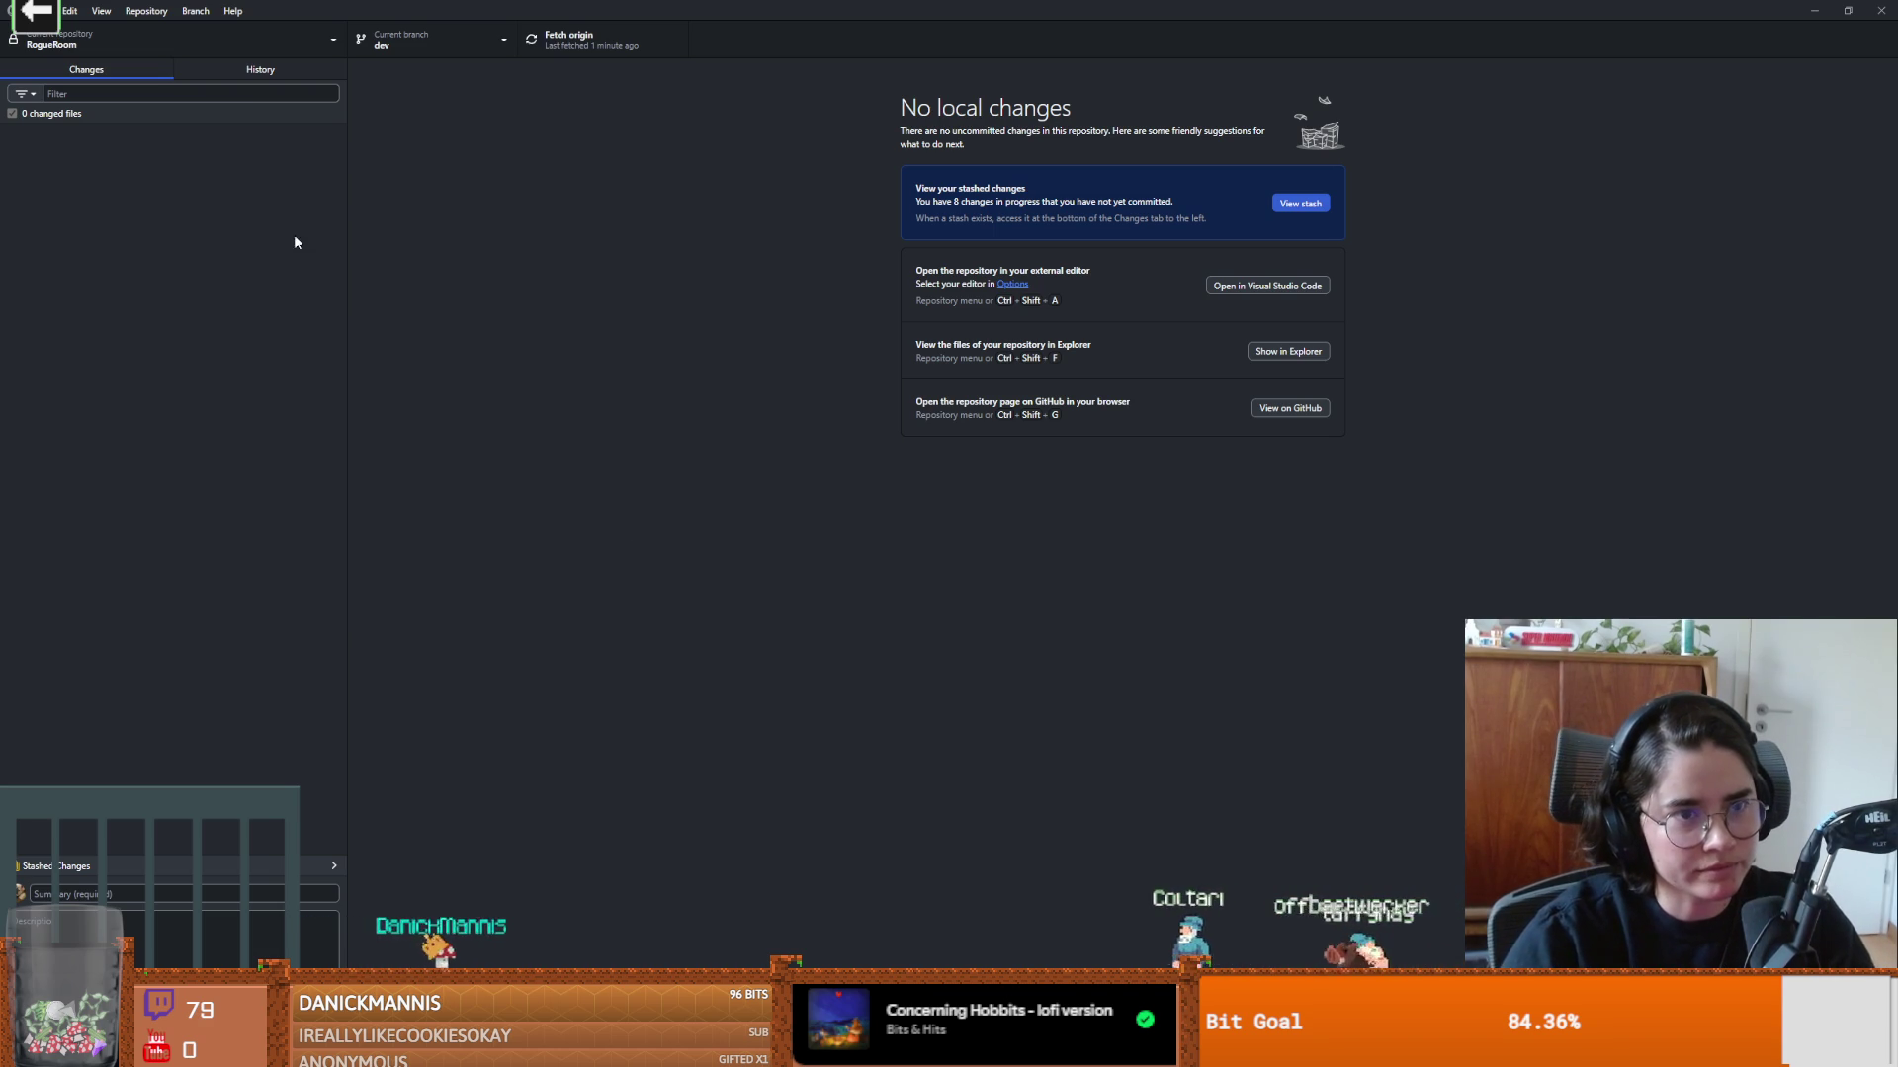
Step: Narrow the changes sidebar to confirm no local changes, then save the room scene in Godot
{"action": "mouse_move", "coordinate": [346, 250]}
{"action": "left_mouse_down"}
{"action": "mouse_move", "coordinate": [238, 263]}
{"action": "mouse_move", "coordinate": [299, 265]}
{"action": "left_mouse_up"}
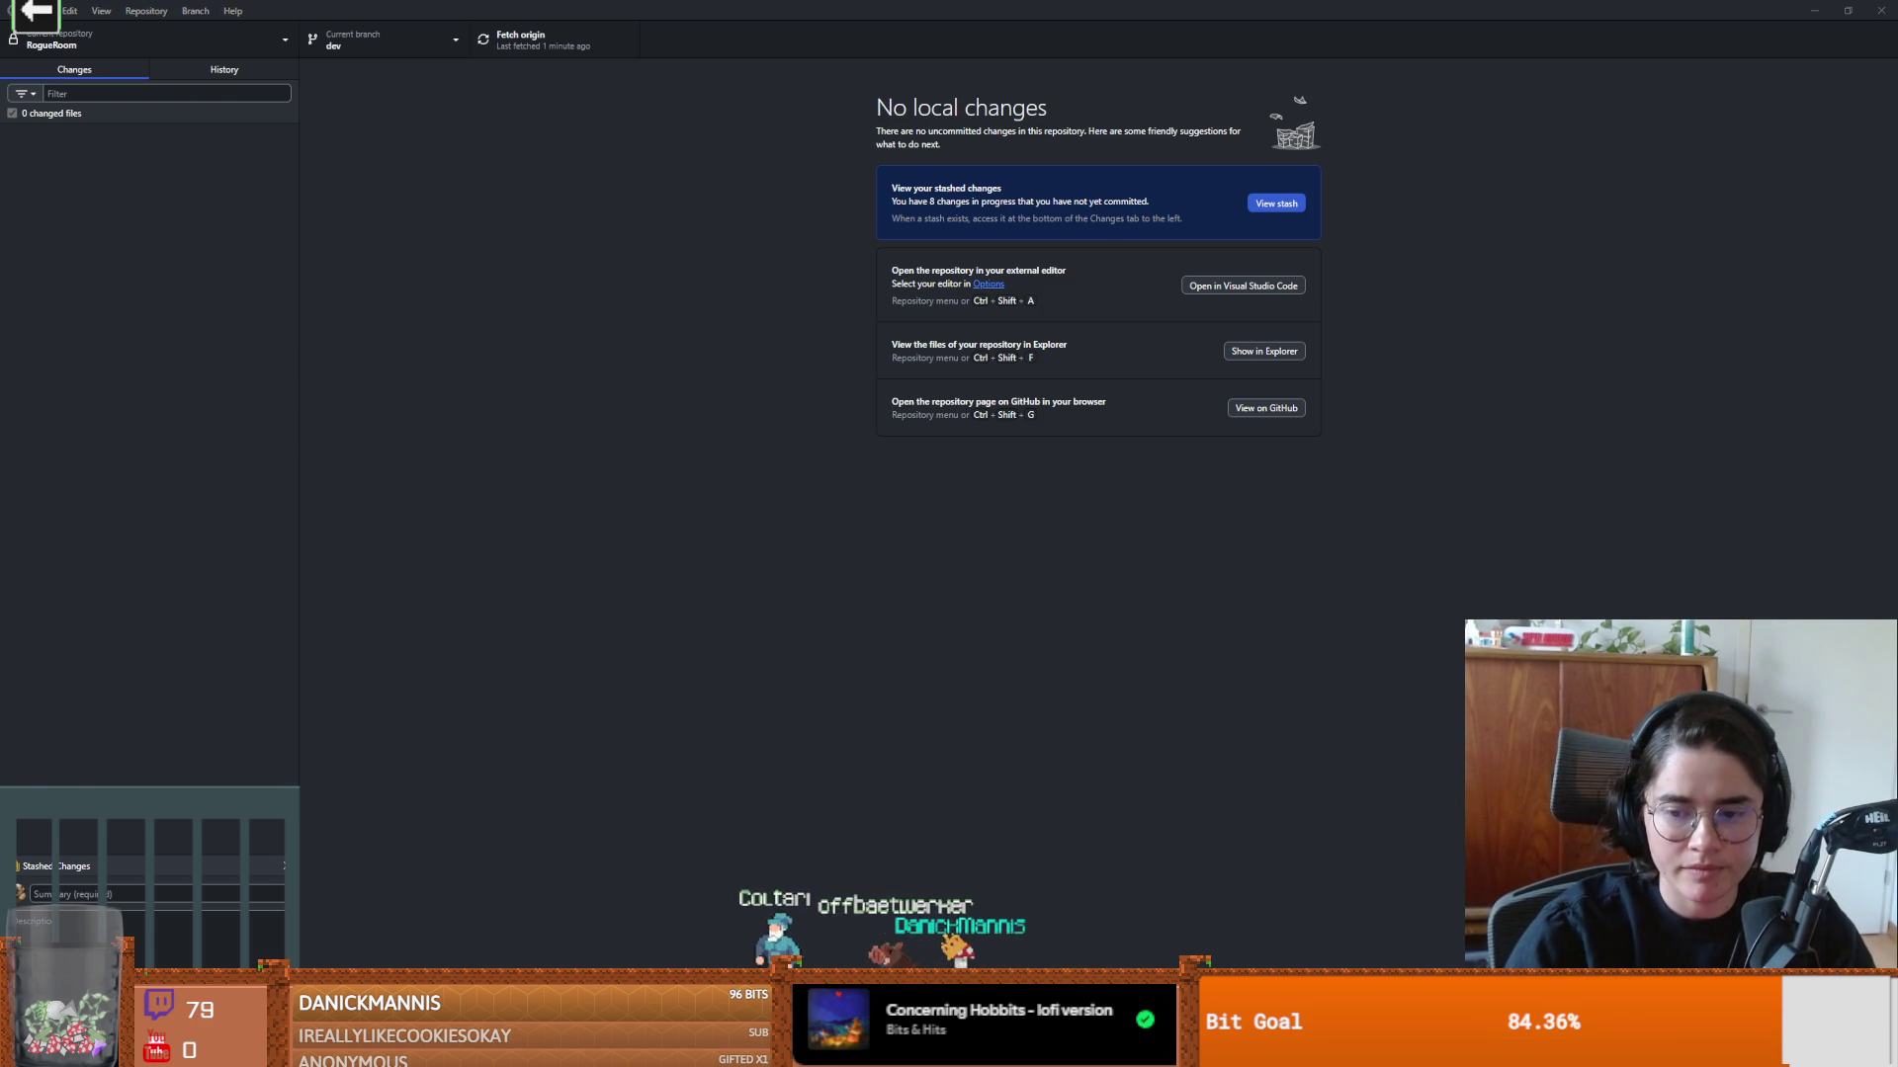
{"action": "key", "text": "alt+Tab"}
{"action": "key", "text": "ctrl+s"}
{"action": "scroll", "coordinate": [858, 501], "scroll_direction": "down", "scroll_amount": 4}
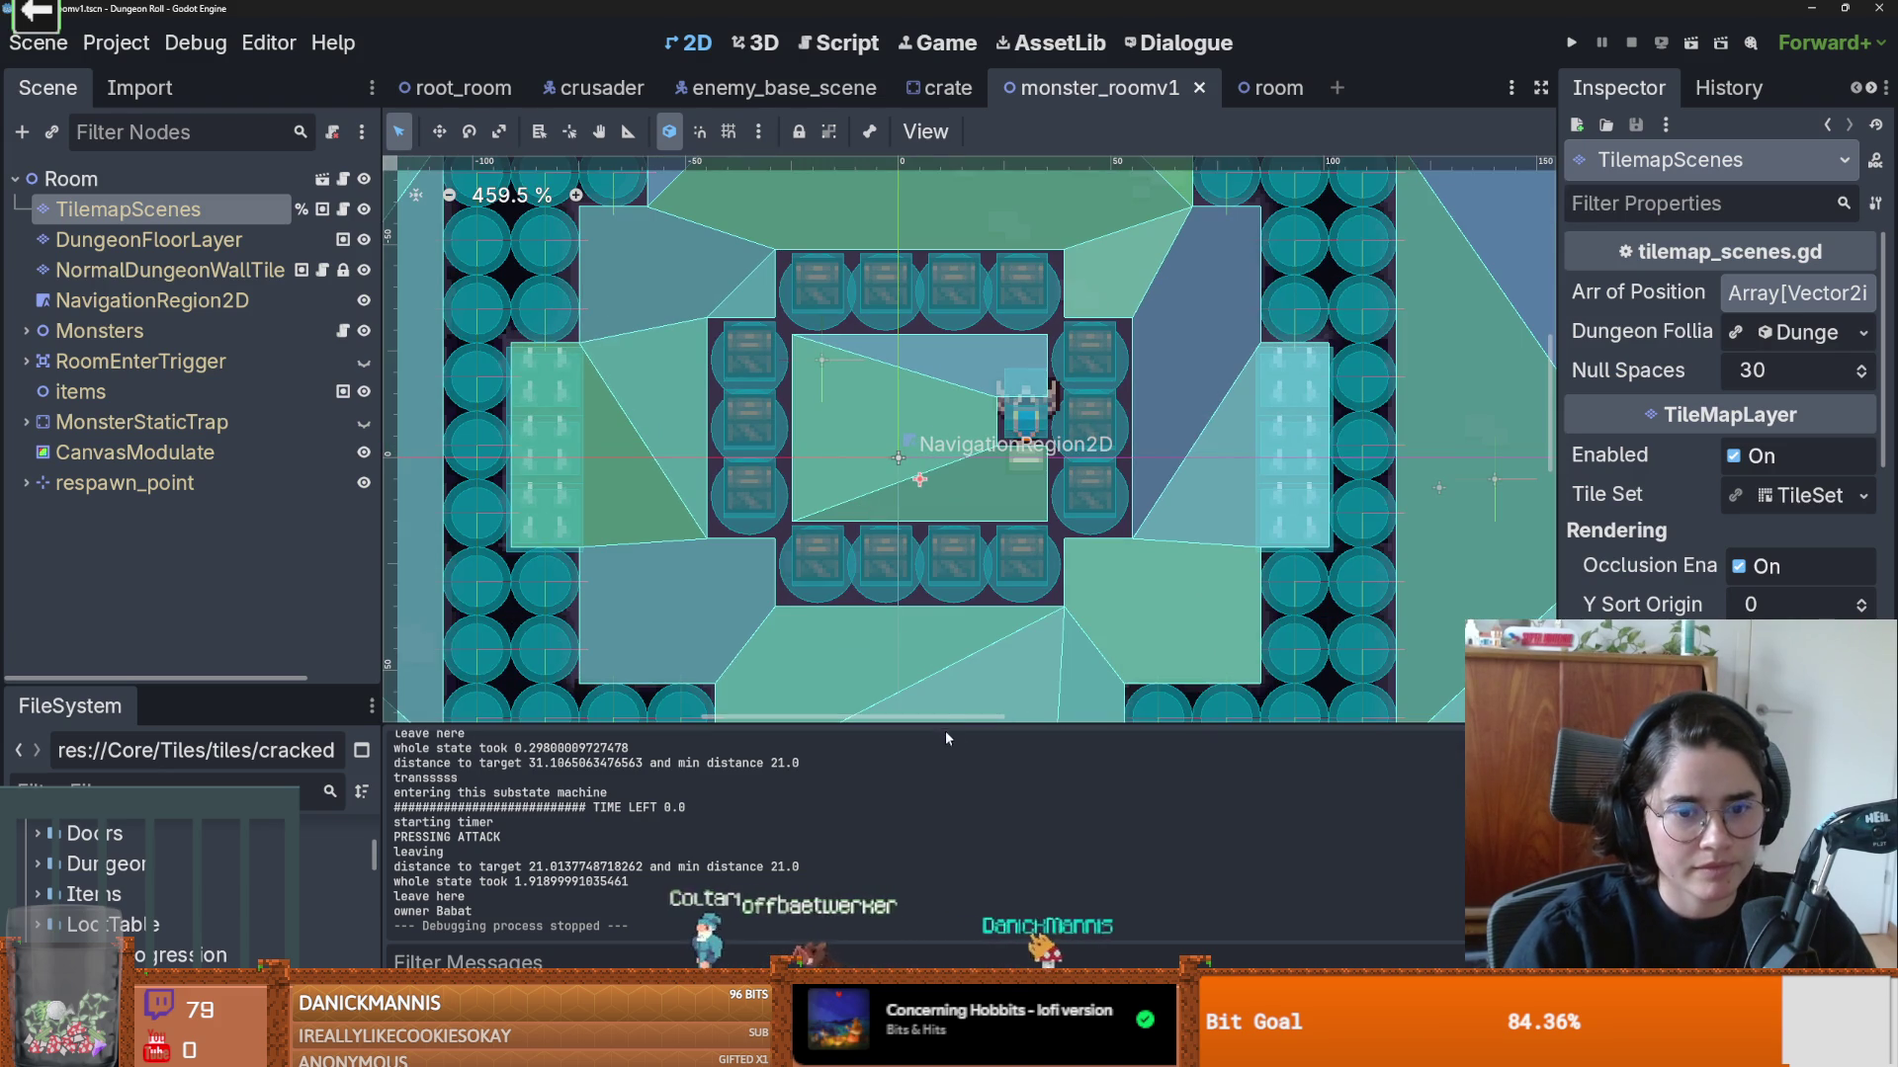
Step: Enlarge the FileSystem dock, scroll around the room layout, and switch to the crusader scene
{"action": "scroll", "coordinate": [969, 440], "scroll_direction": "down", "scroll_amount": 2}
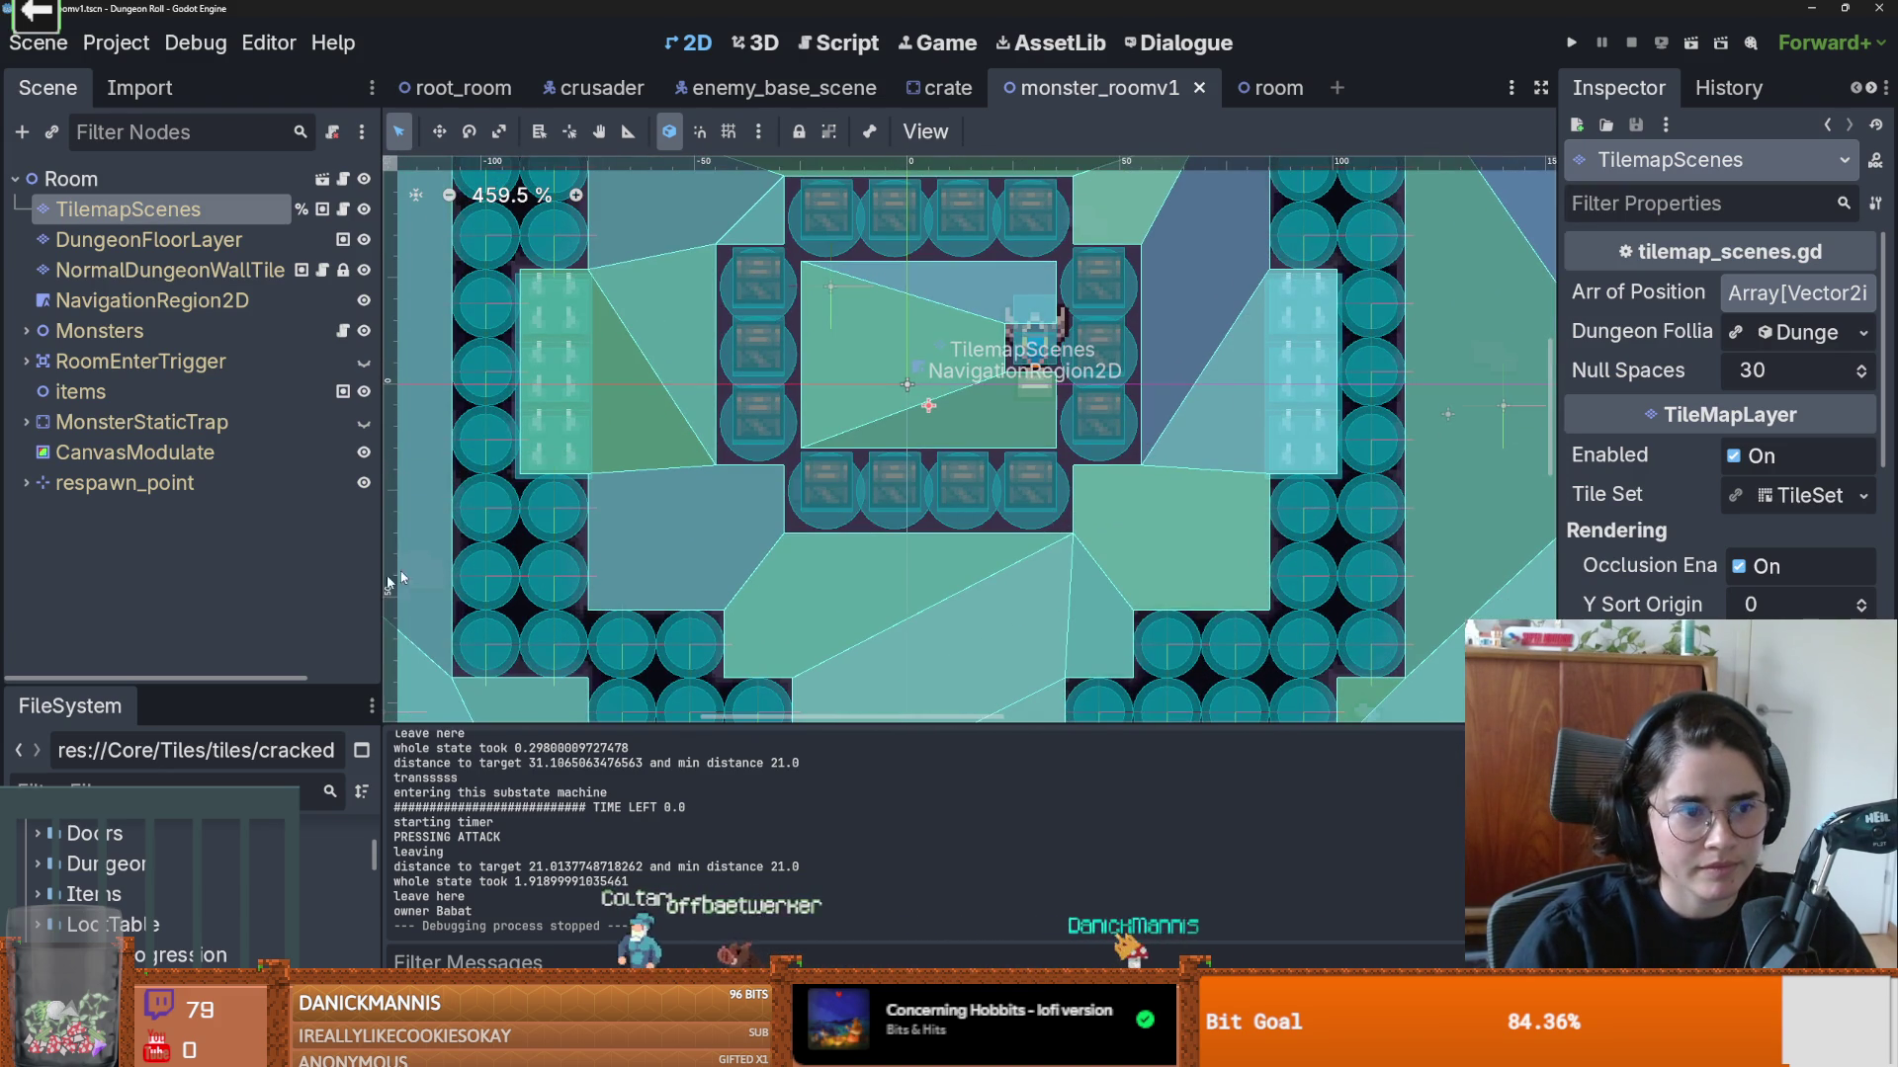
{"action": "mouse_move", "coordinate": [273, 685]}
{"action": "left_mouse_down"}
{"action": "mouse_move", "coordinate": [296, 801]}
{"action": "mouse_move", "coordinate": [356, 570]}
{"action": "mouse_move", "coordinate": [339, 570]}
{"action": "left_mouse_up"}
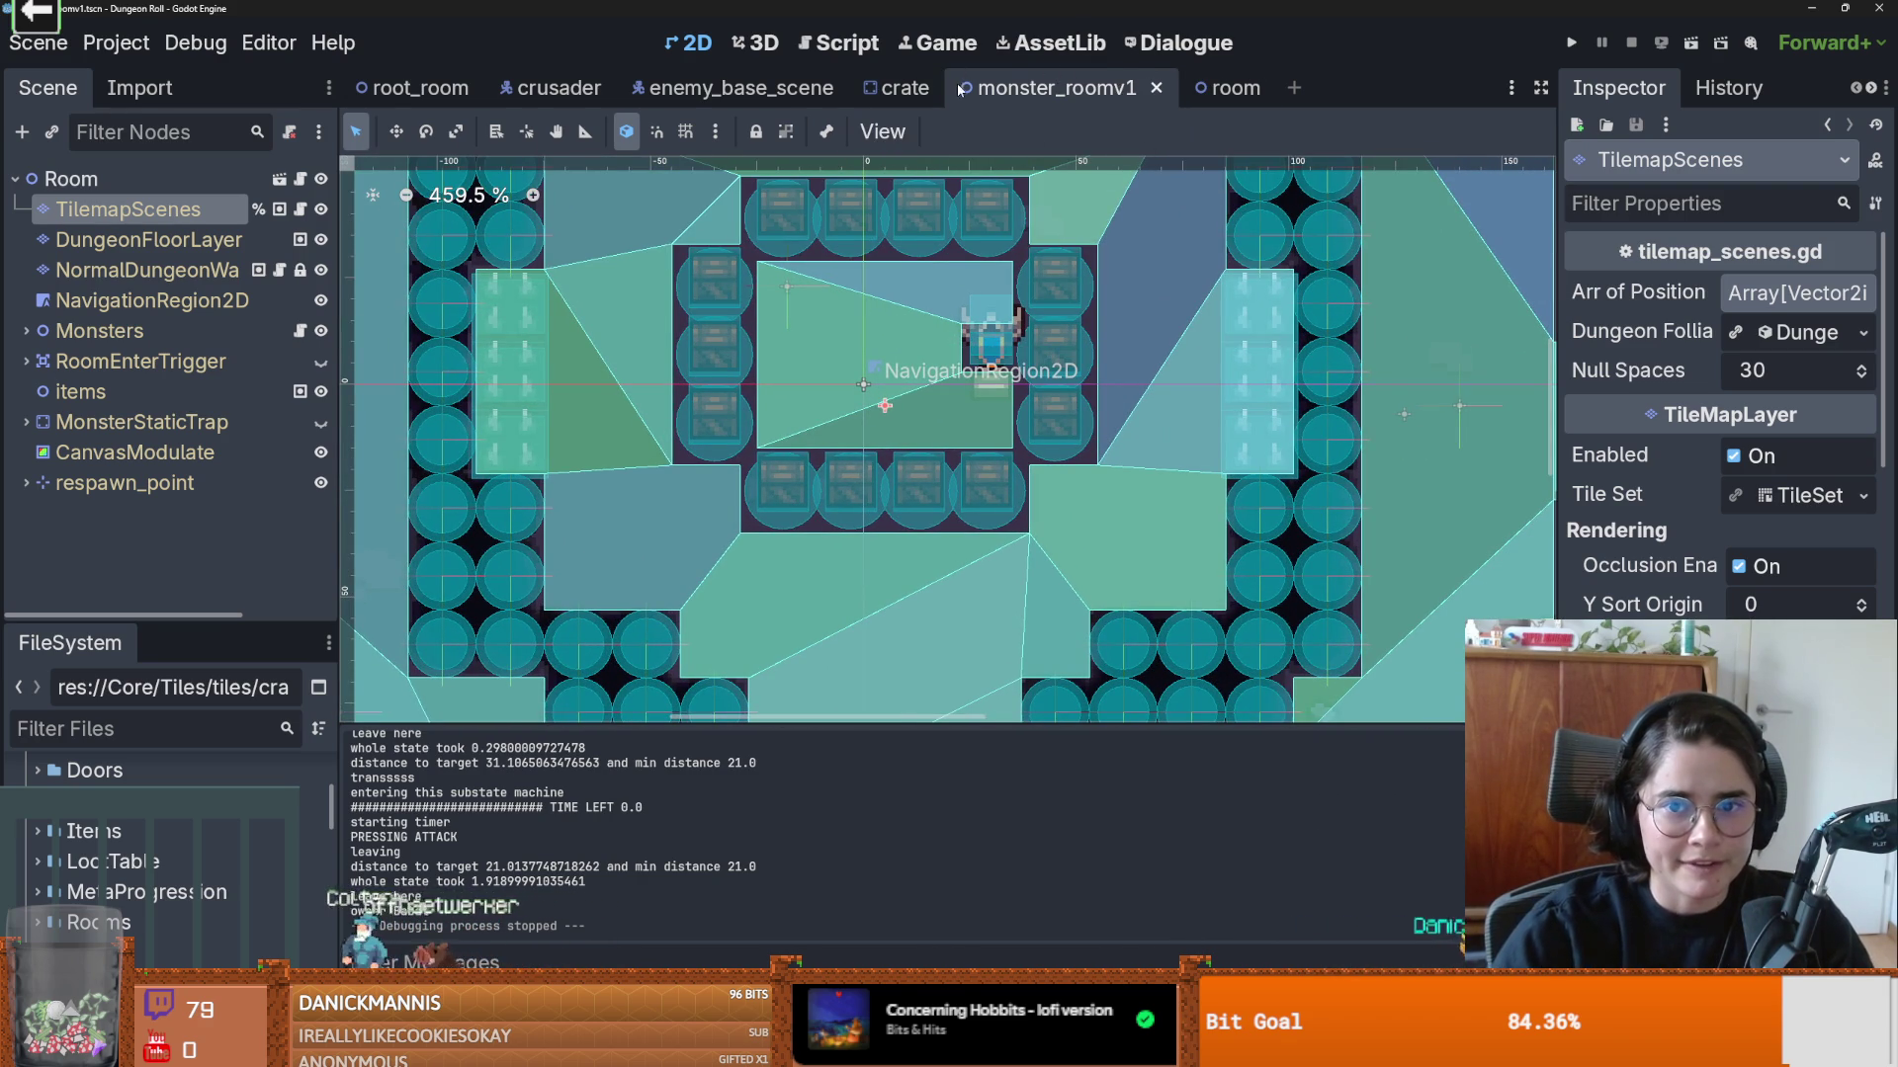
{"action": "scroll", "coordinate": [1239, 397], "scroll_direction": "down", "scroll_amount": 2}
{"action": "scroll", "coordinate": [988, 416], "scroll_direction": "up", "scroll_amount": 1}
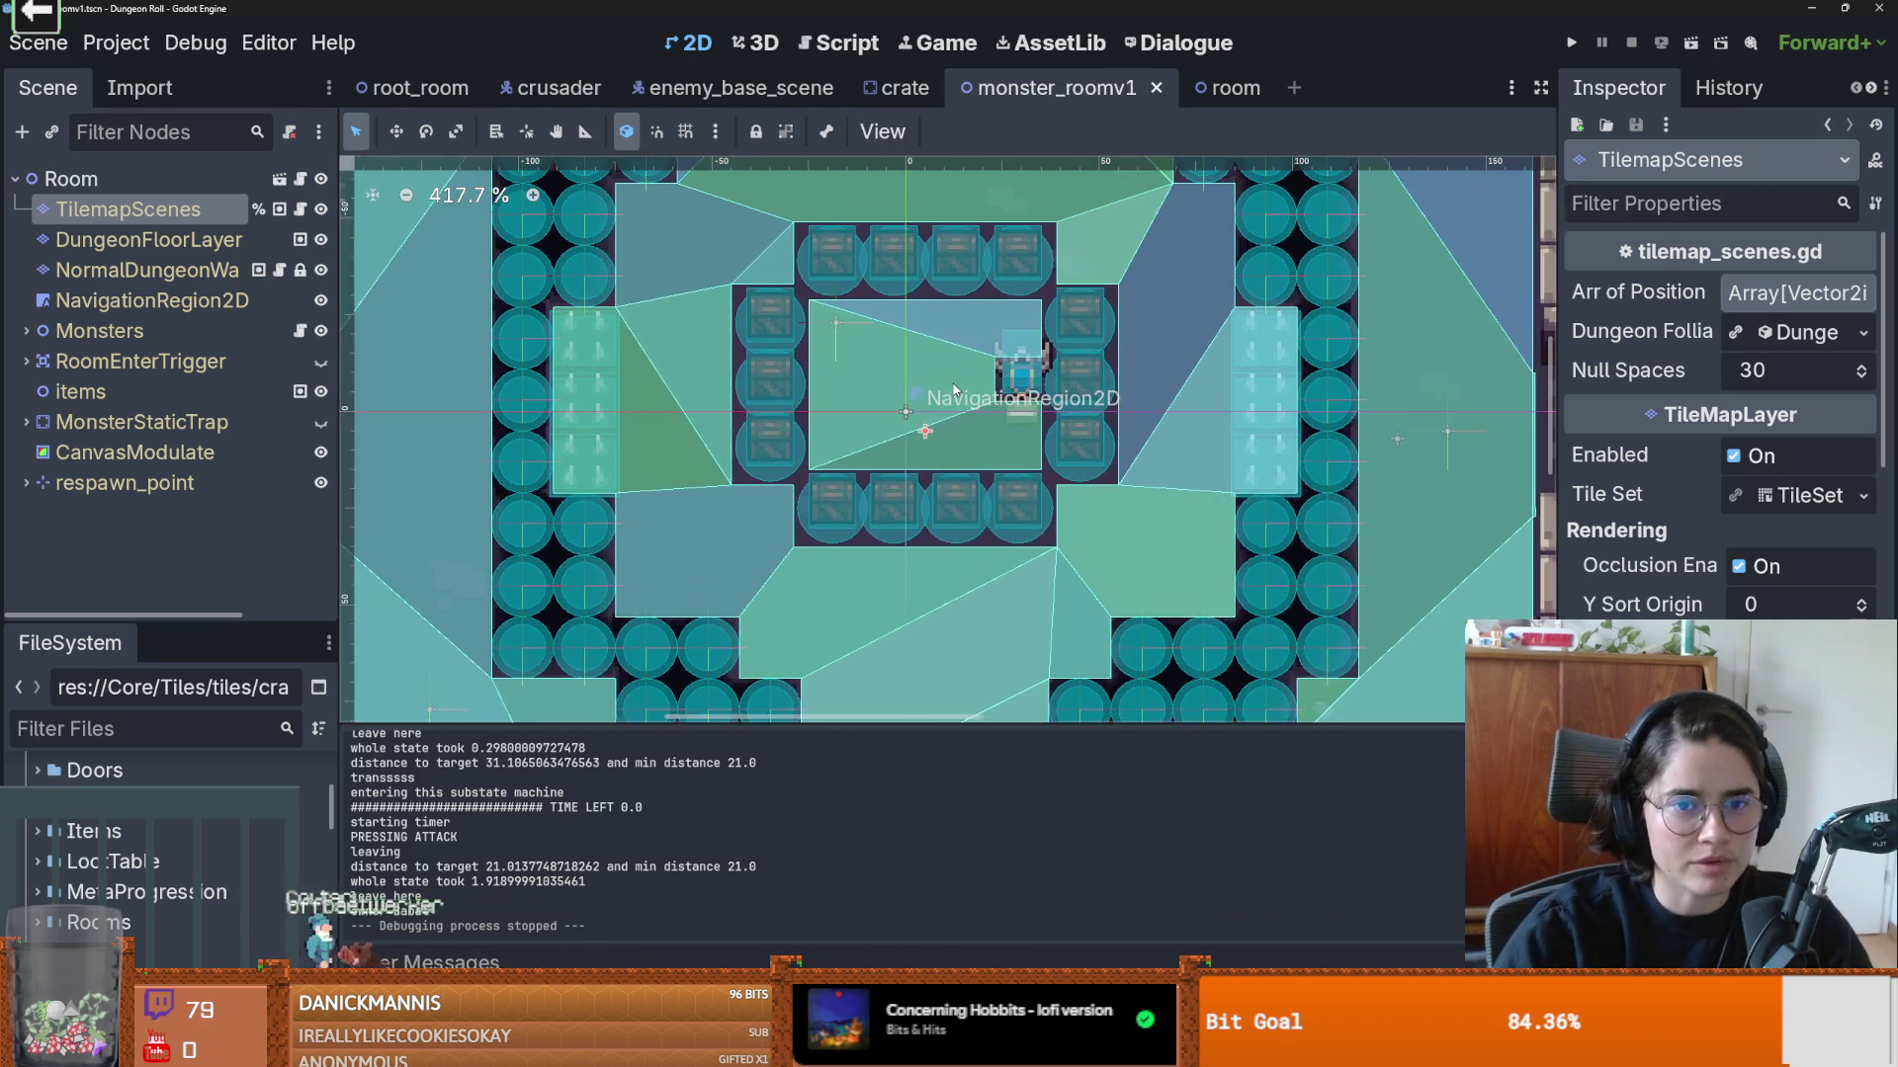
{"action": "scroll", "coordinate": [946, 422], "scroll_direction": "down", "scroll_amount": 1}
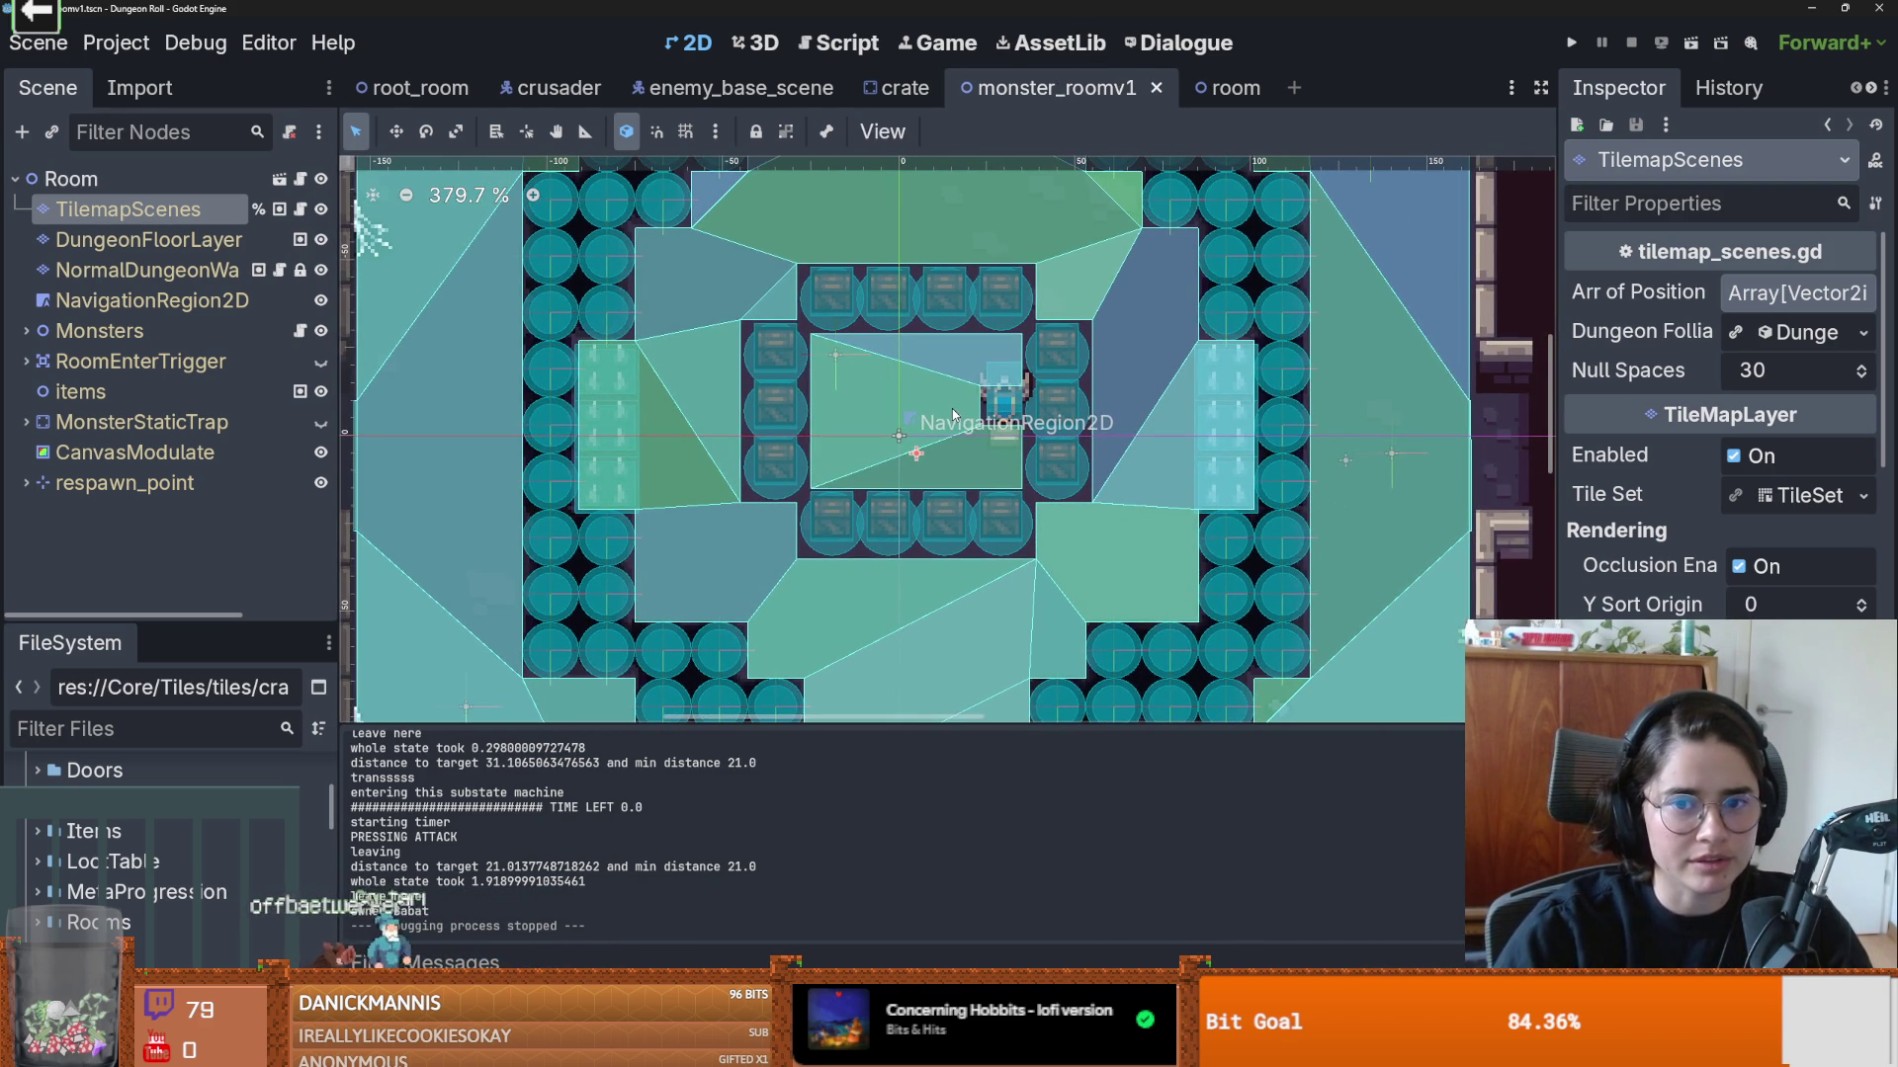
{"action": "scroll", "coordinate": [1009, 379], "scroll_direction": "down", "scroll_amount": 1}
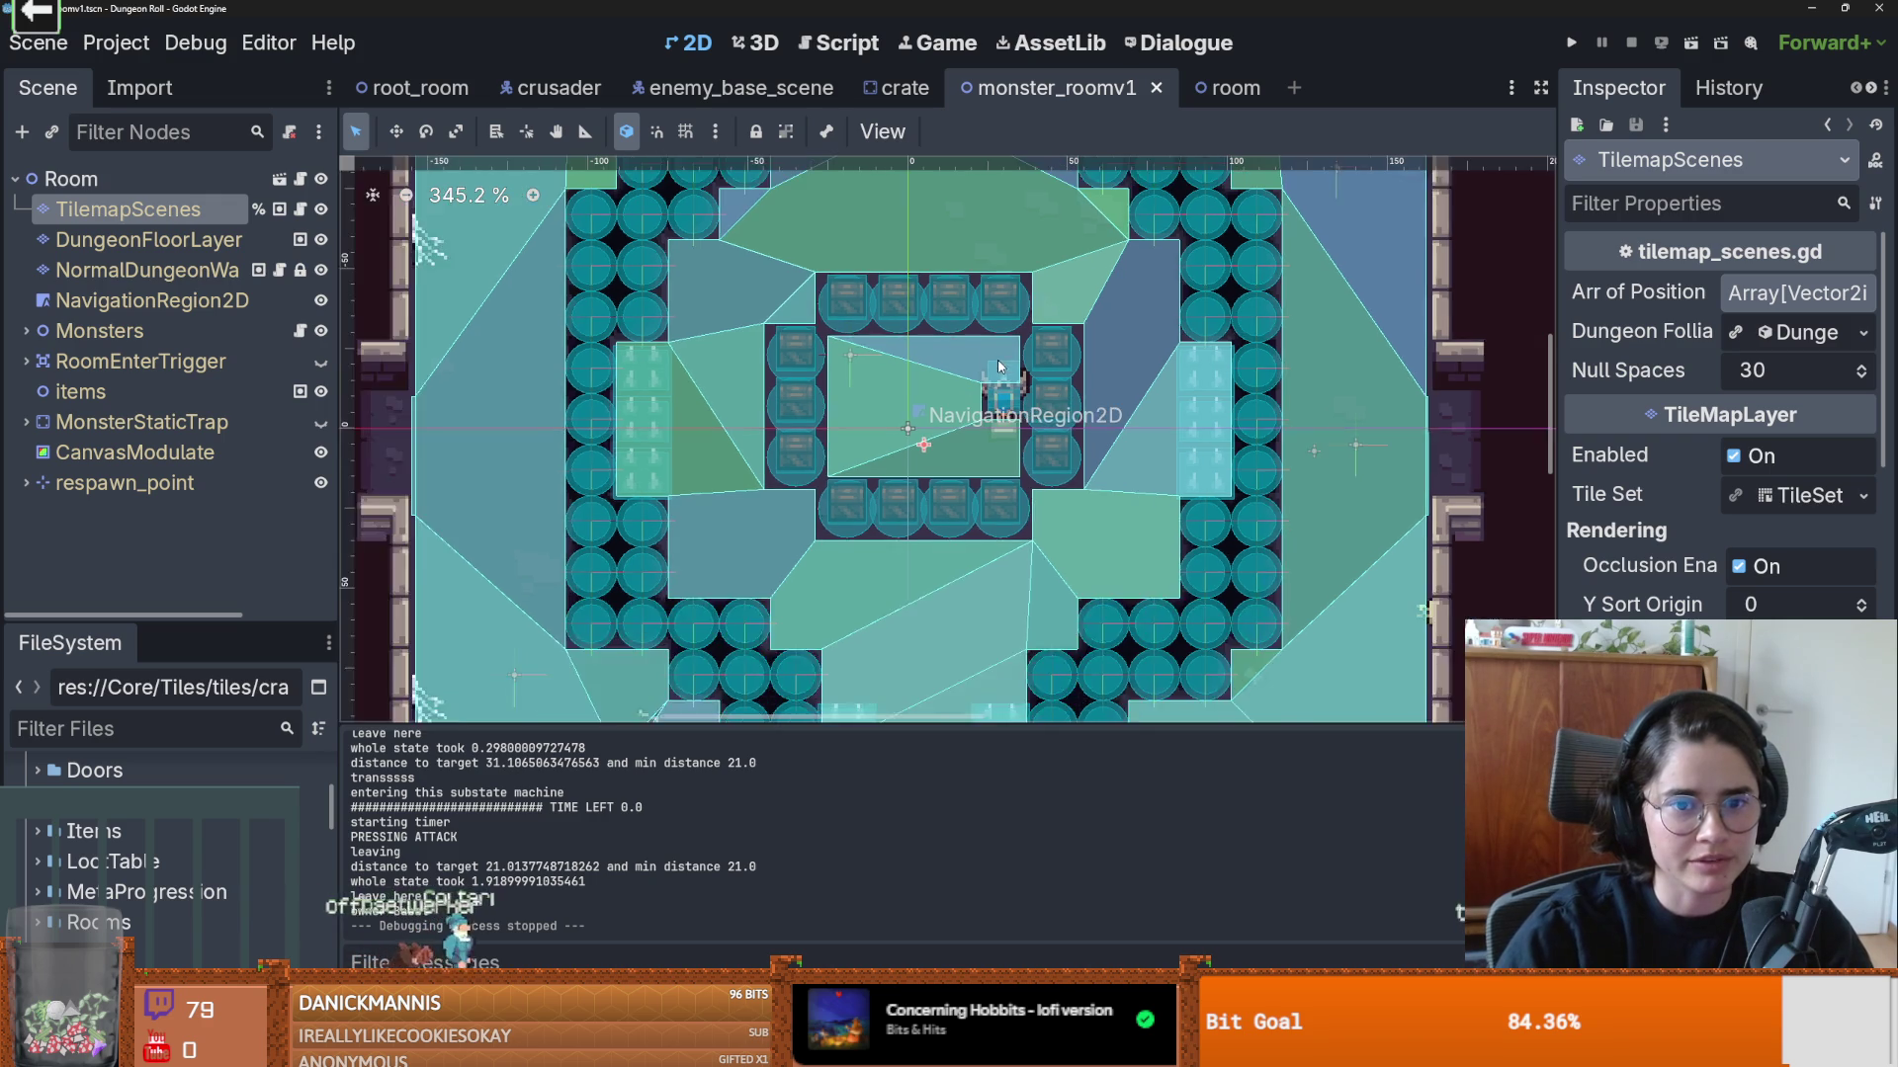
{"action": "scroll", "coordinate": [994, 393], "scroll_direction": "up", "scroll_amount": 1}
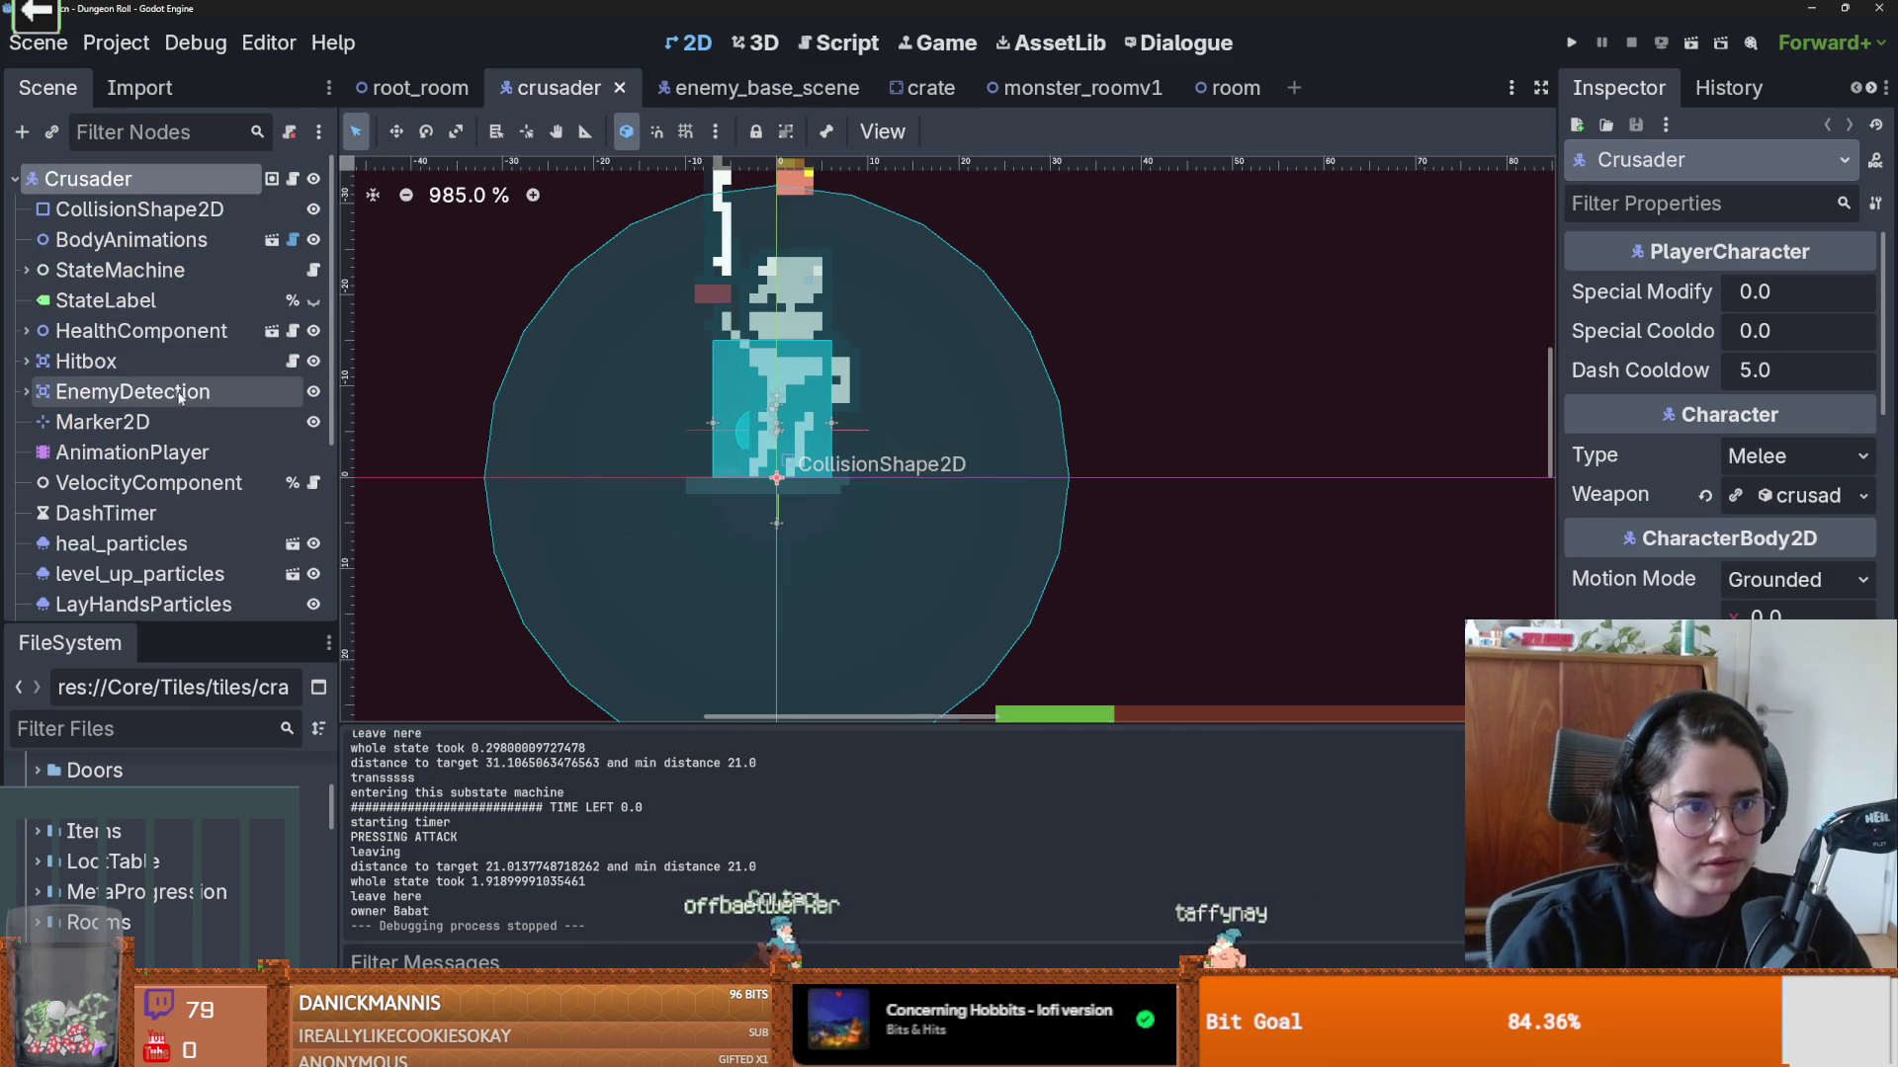
{"action": "left_click", "coordinate": [557, 88]}
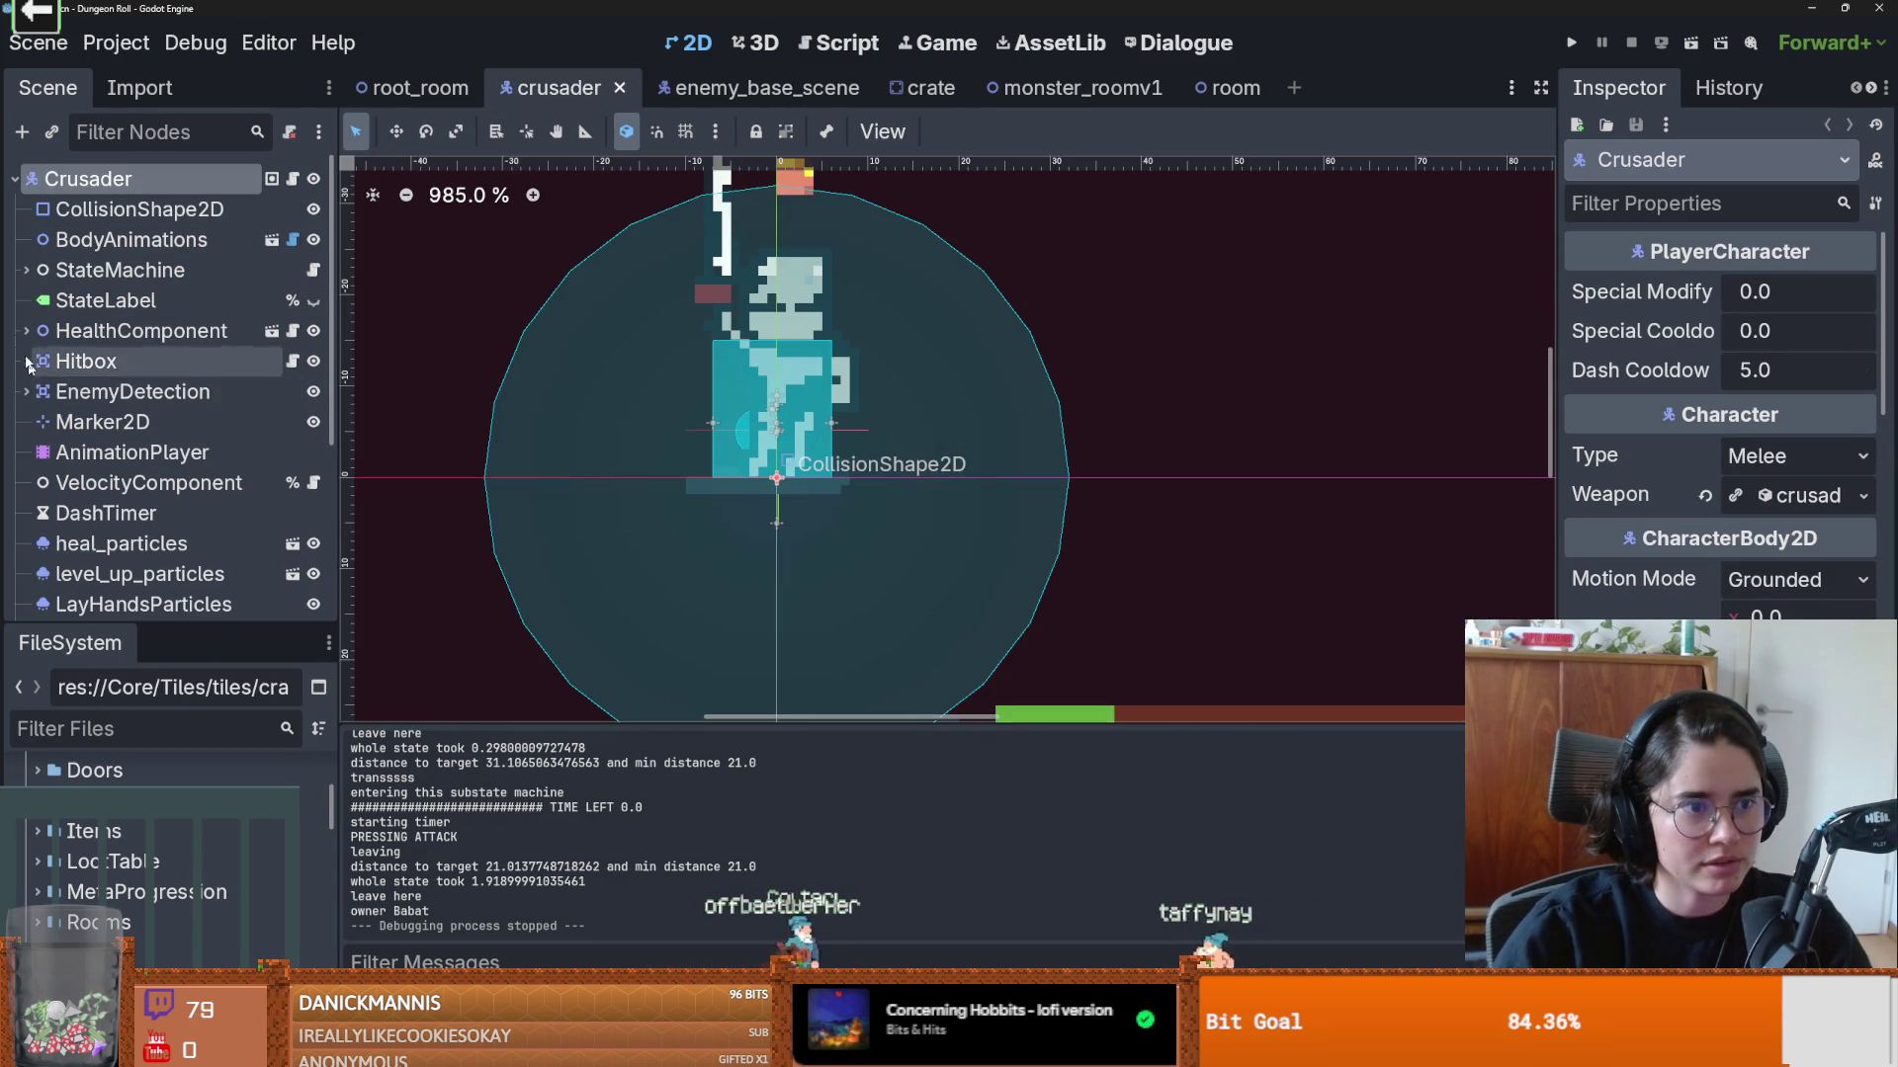
Step: Open the BodyAnimations scene, preview an attack, and expand BodySprite2D's SpriteFrames panel
{"action": "left_click", "coordinate": [273, 249]}
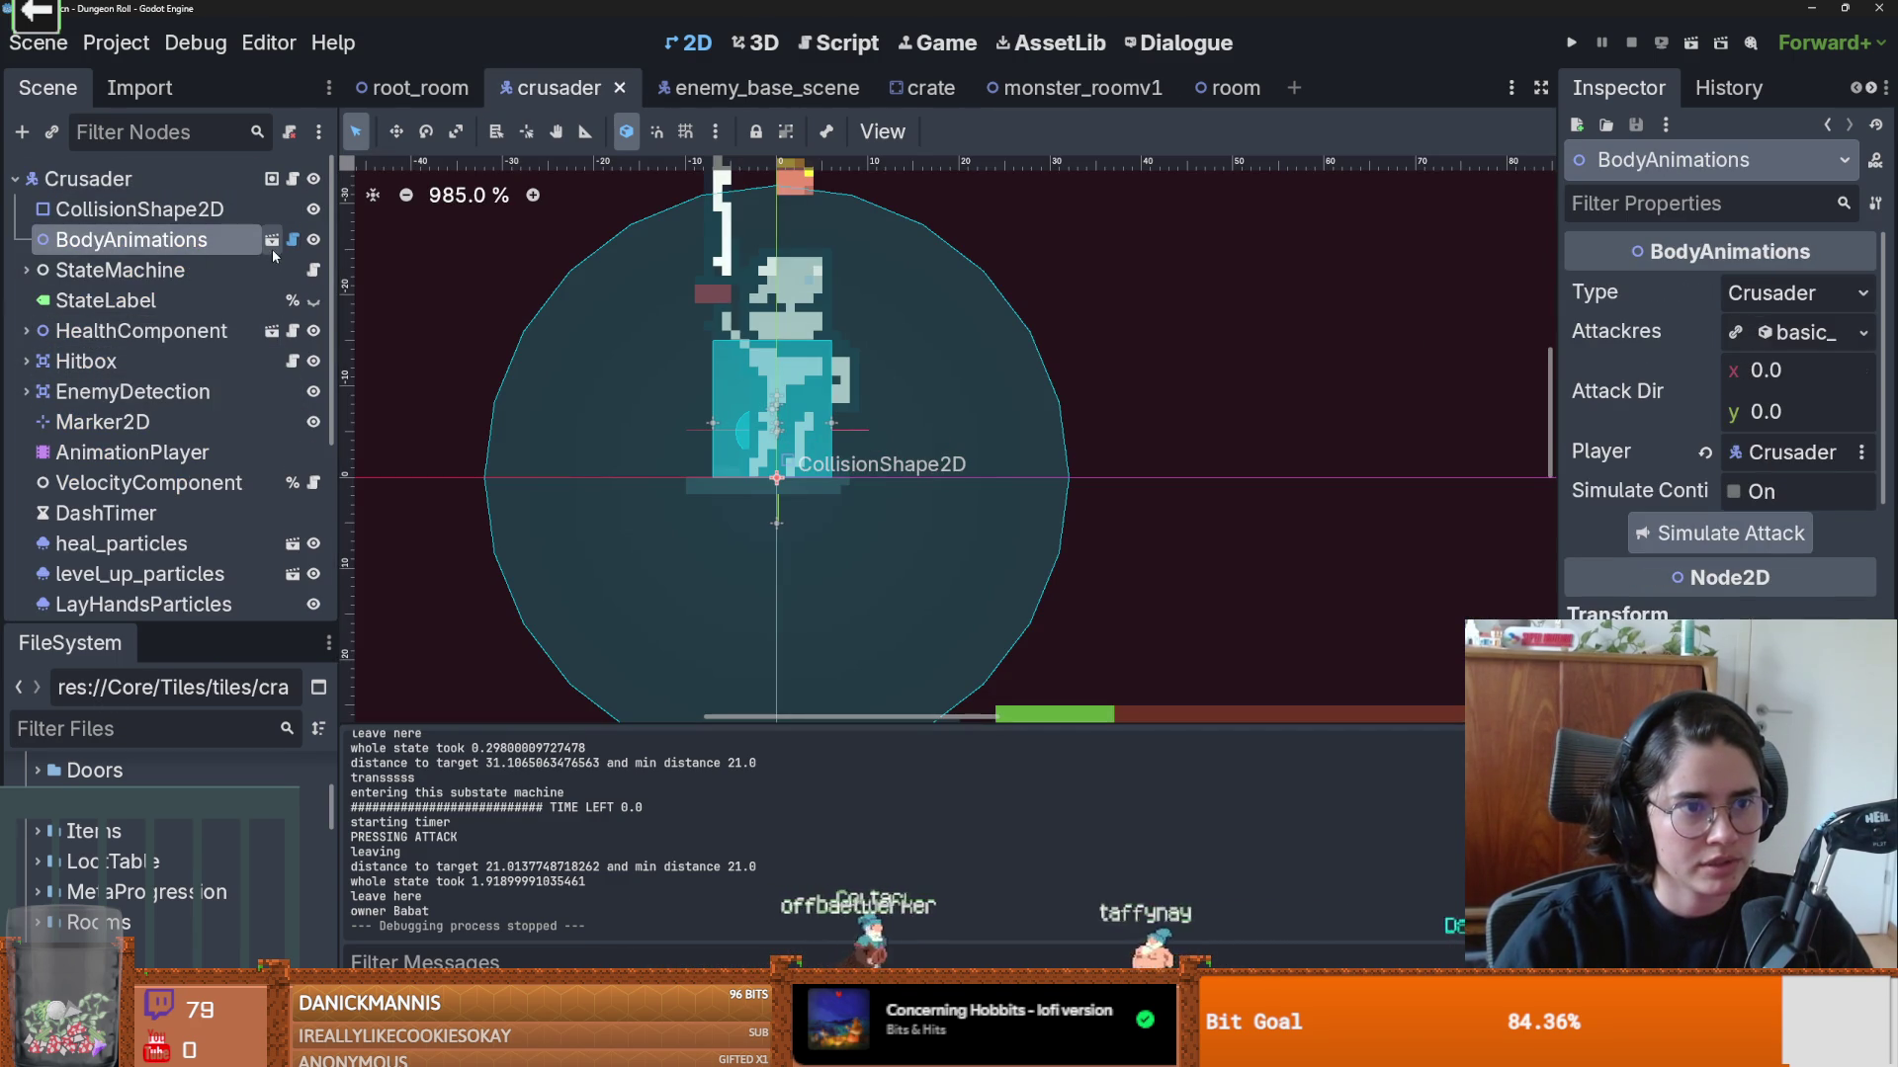
{"action": "left_click", "coordinate": [272, 244]}
{"action": "left_click", "coordinate": [121, 179]}
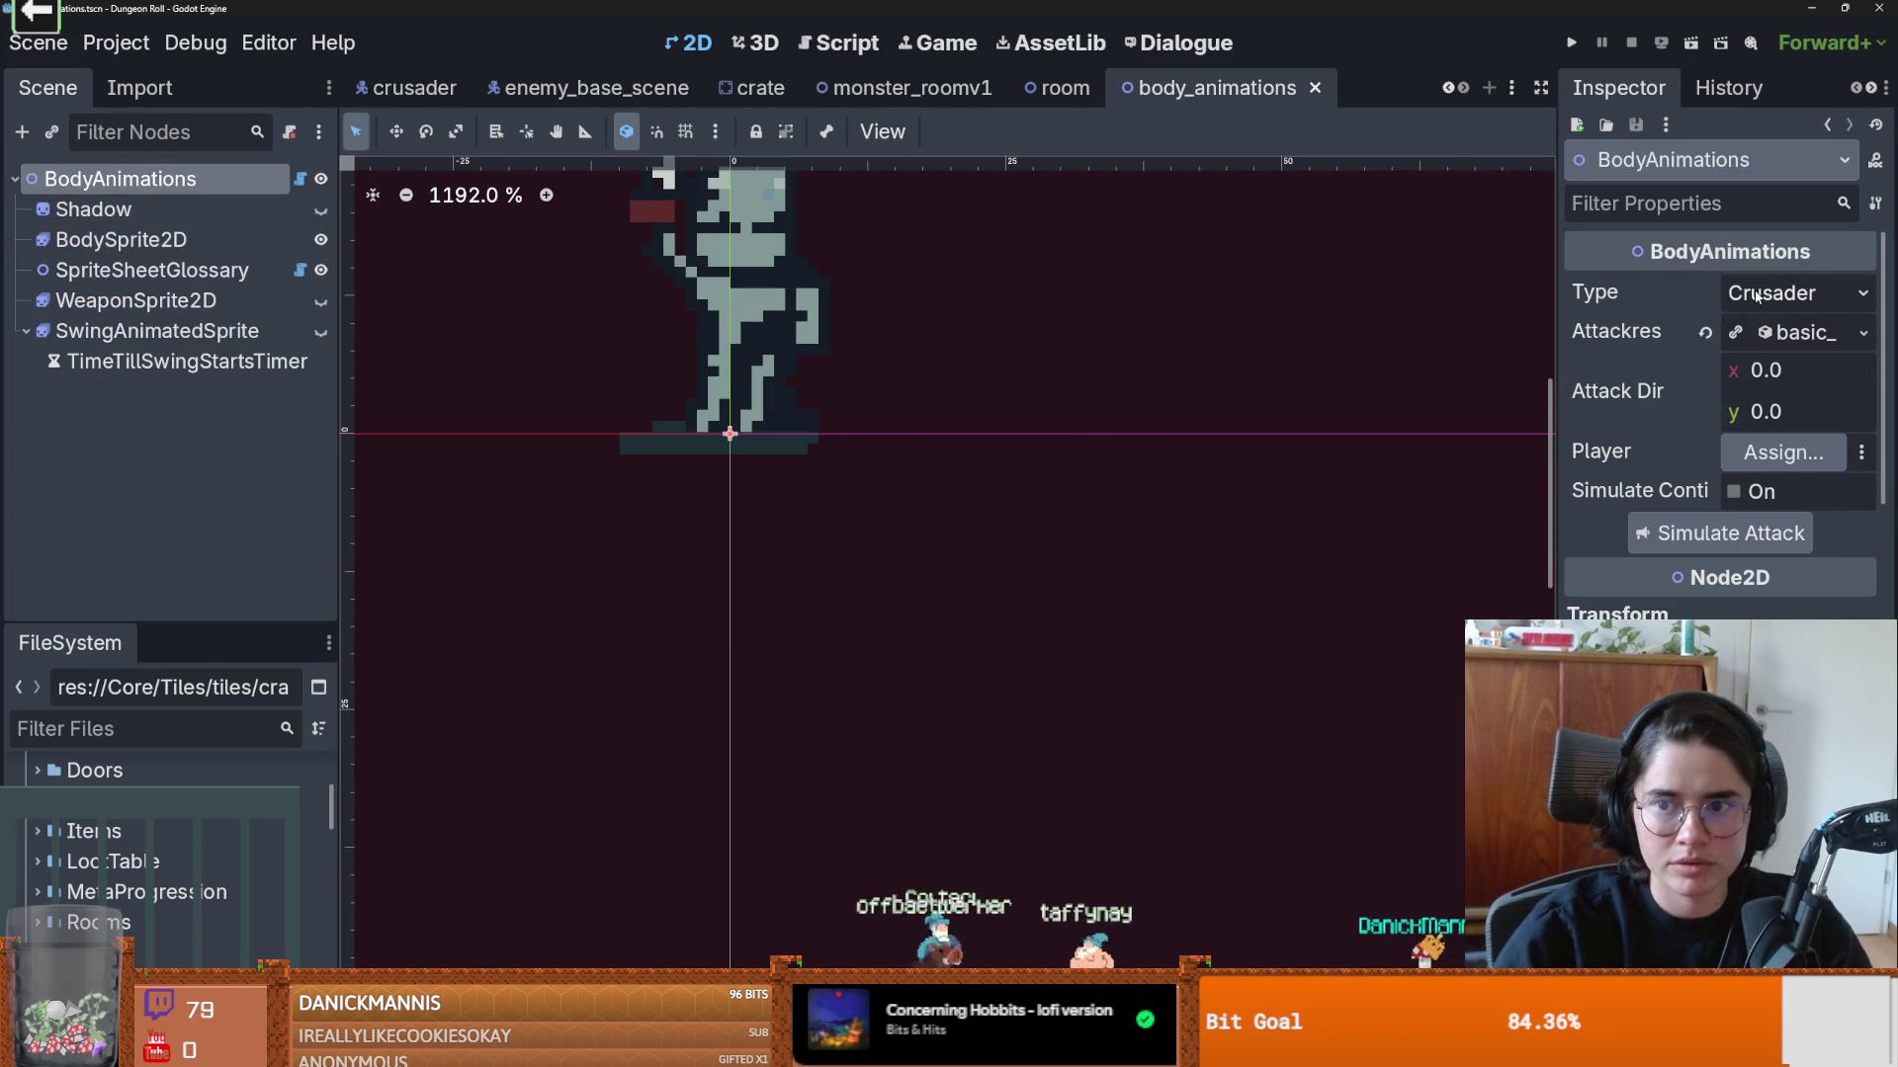
{"action": "left_click", "coordinate": [1713, 534]}
{"action": "left_click", "coordinate": [689, 586]}
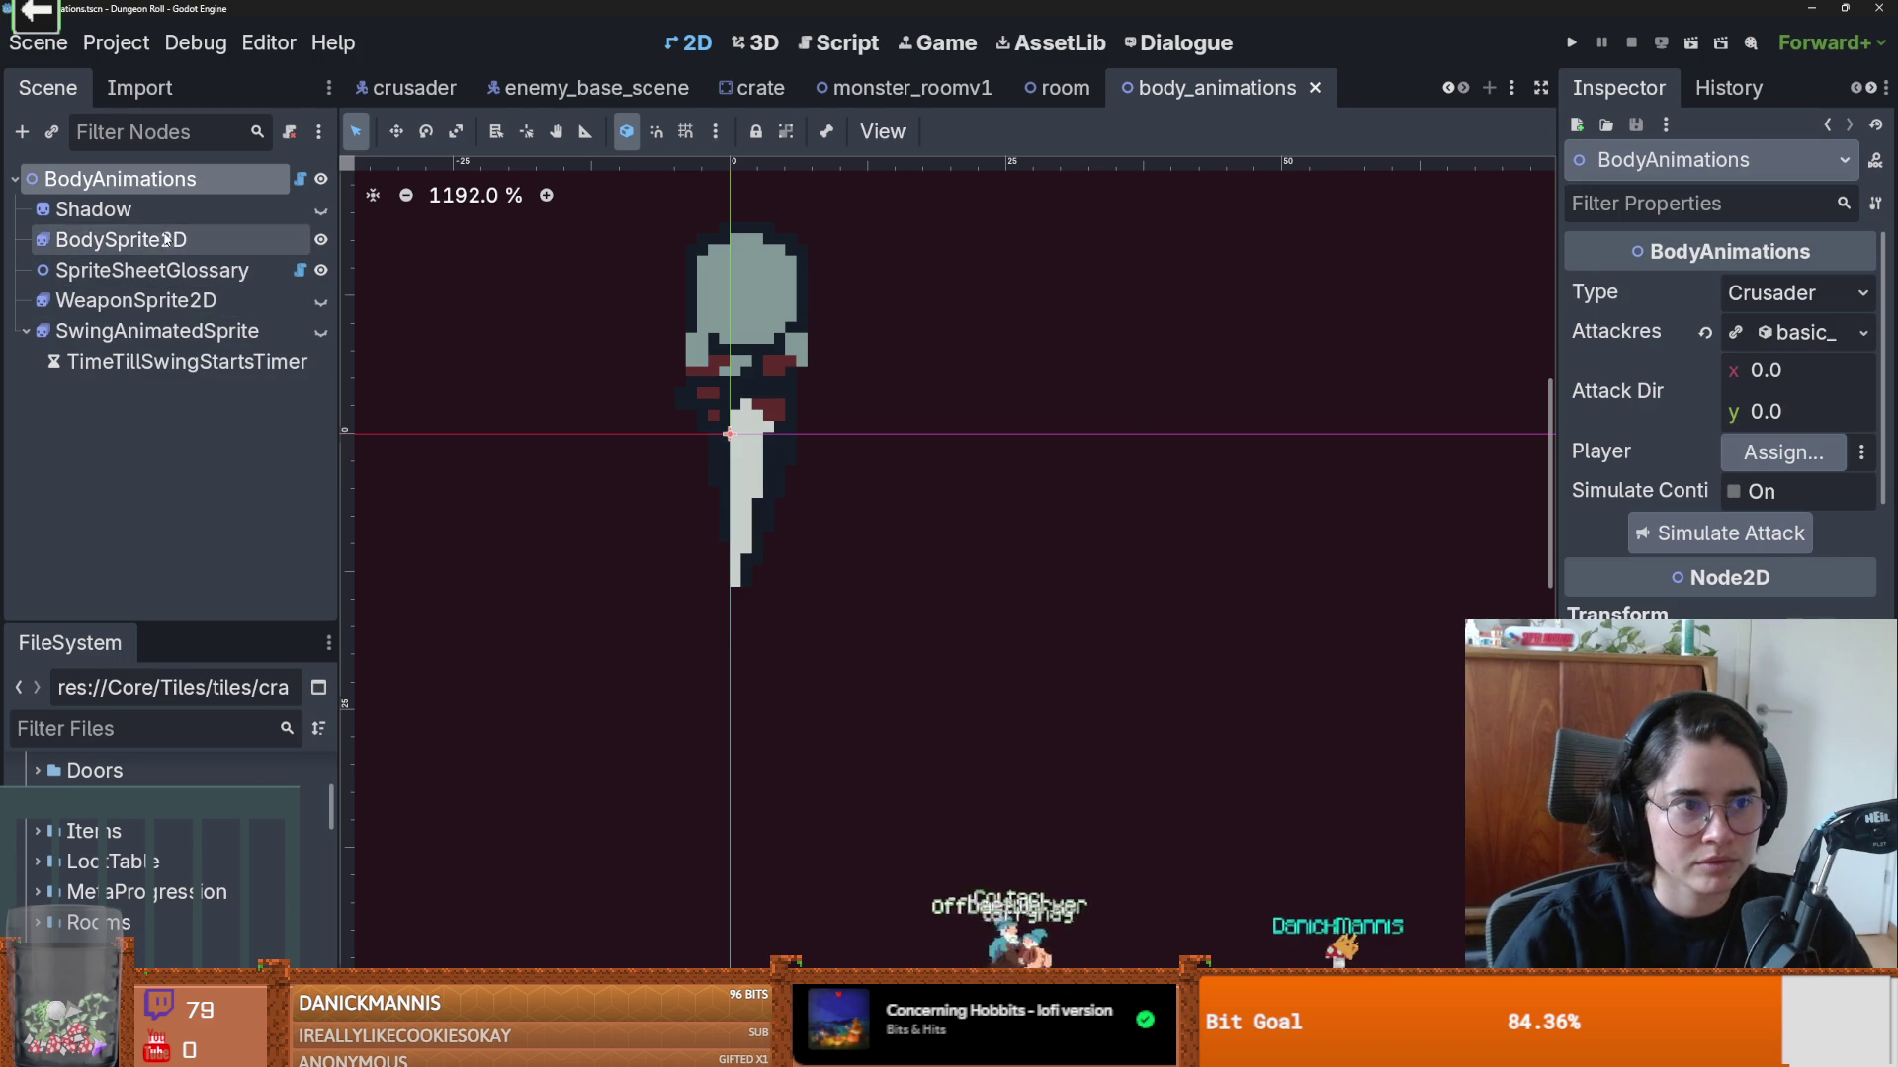
{"action": "left_click_drag", "start_coordinate": [858, 694], "coordinate": [858, 202]}
Step: Review the take_damage_down, attack_1_down and idle_down animations in the frames list
{"action": "scroll", "coordinate": [514, 741], "scroll_direction": "down", "scroll_amount": 5}
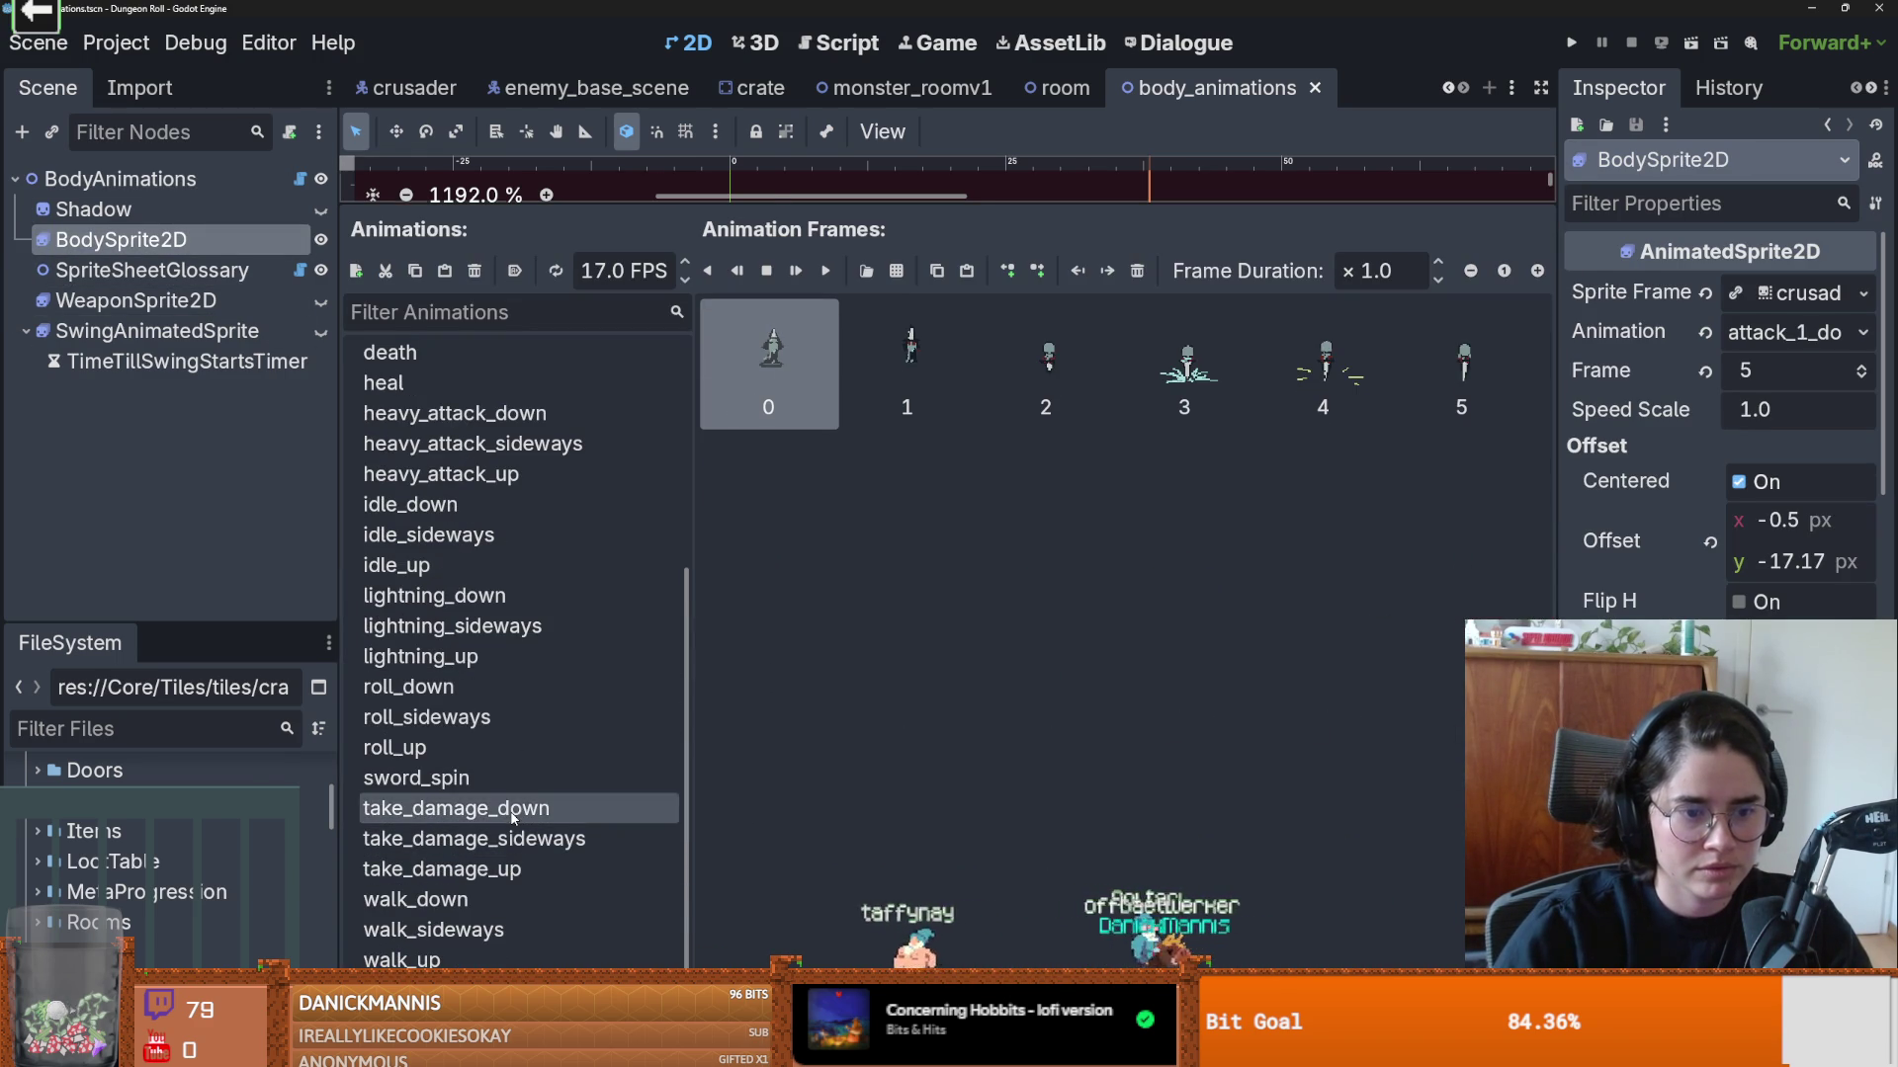
{"action": "left_click", "coordinate": [464, 808]}
{"action": "left_click_drag", "start_coordinate": [883, 206], "coordinate": [883, 390]}
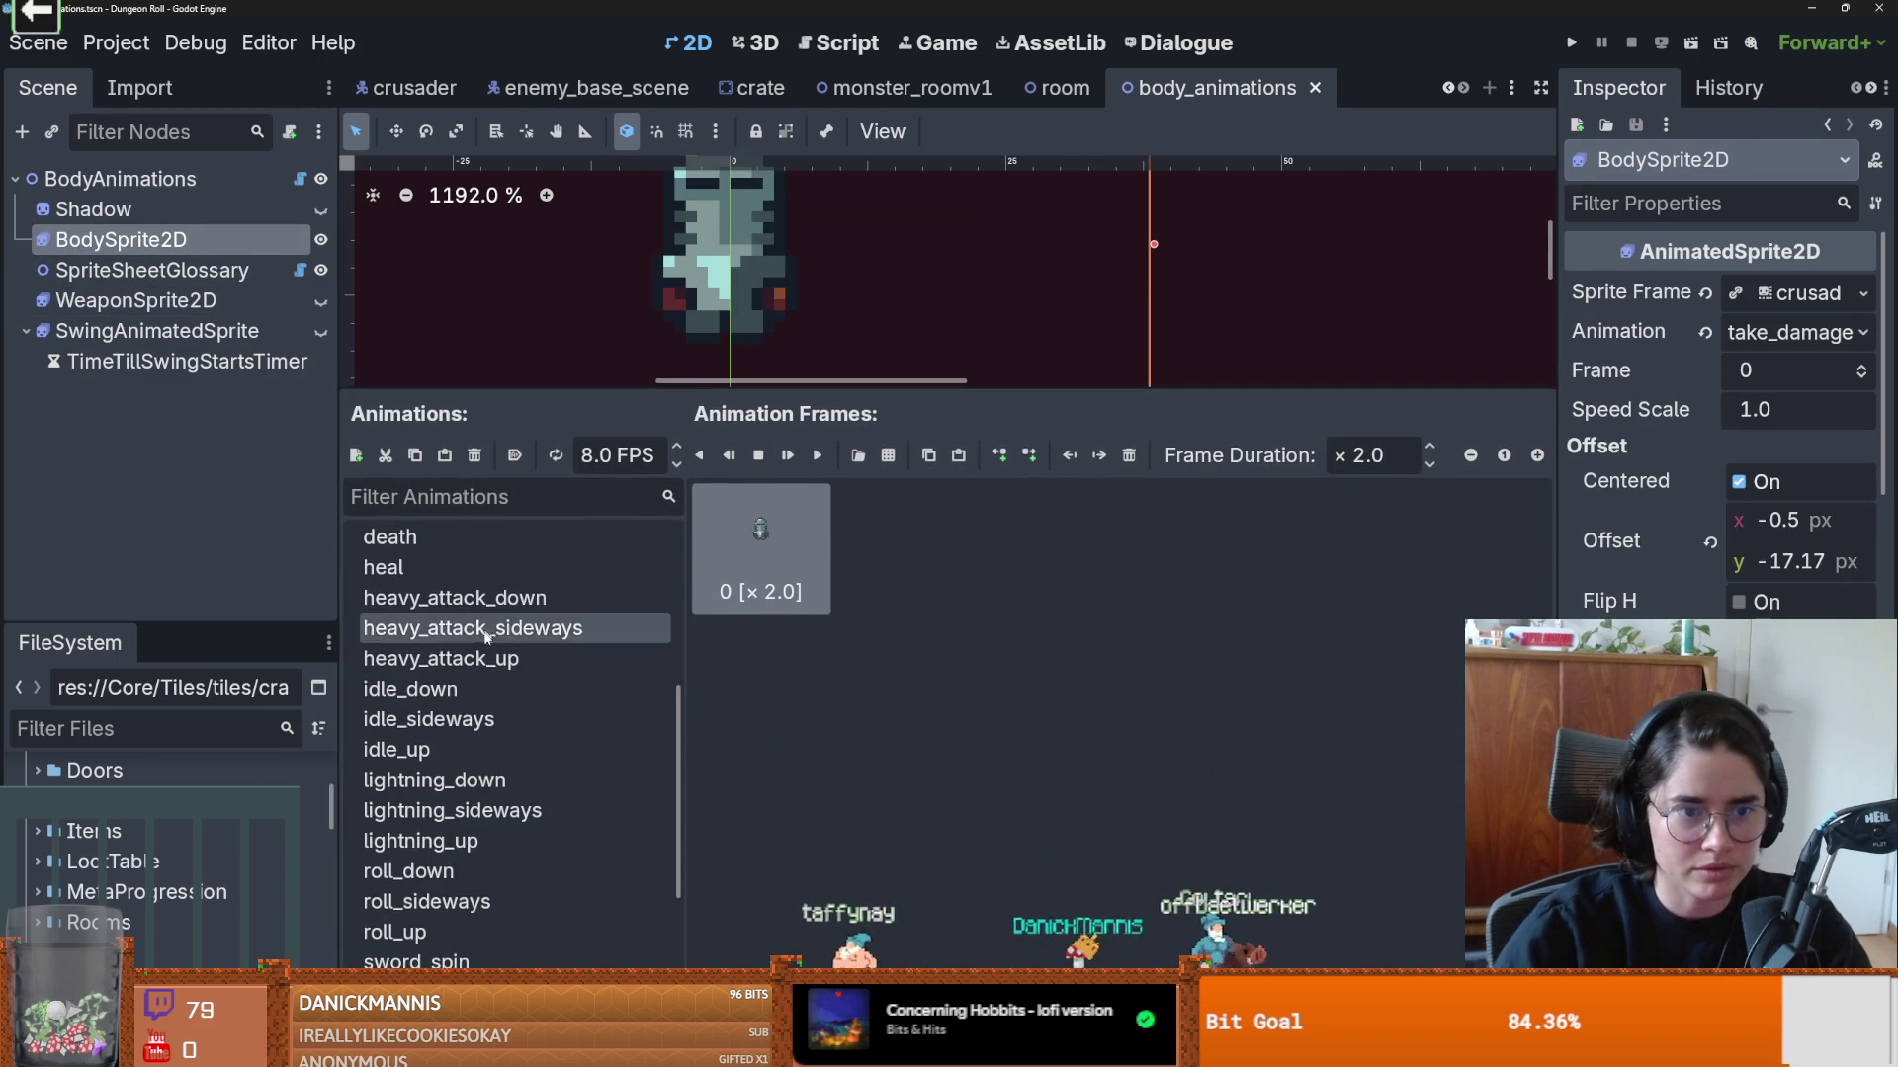
{"action": "scroll", "coordinate": [514, 633], "scroll_direction": "up", "scroll_amount": 5}
{"action": "left_click", "coordinate": [435, 540]}
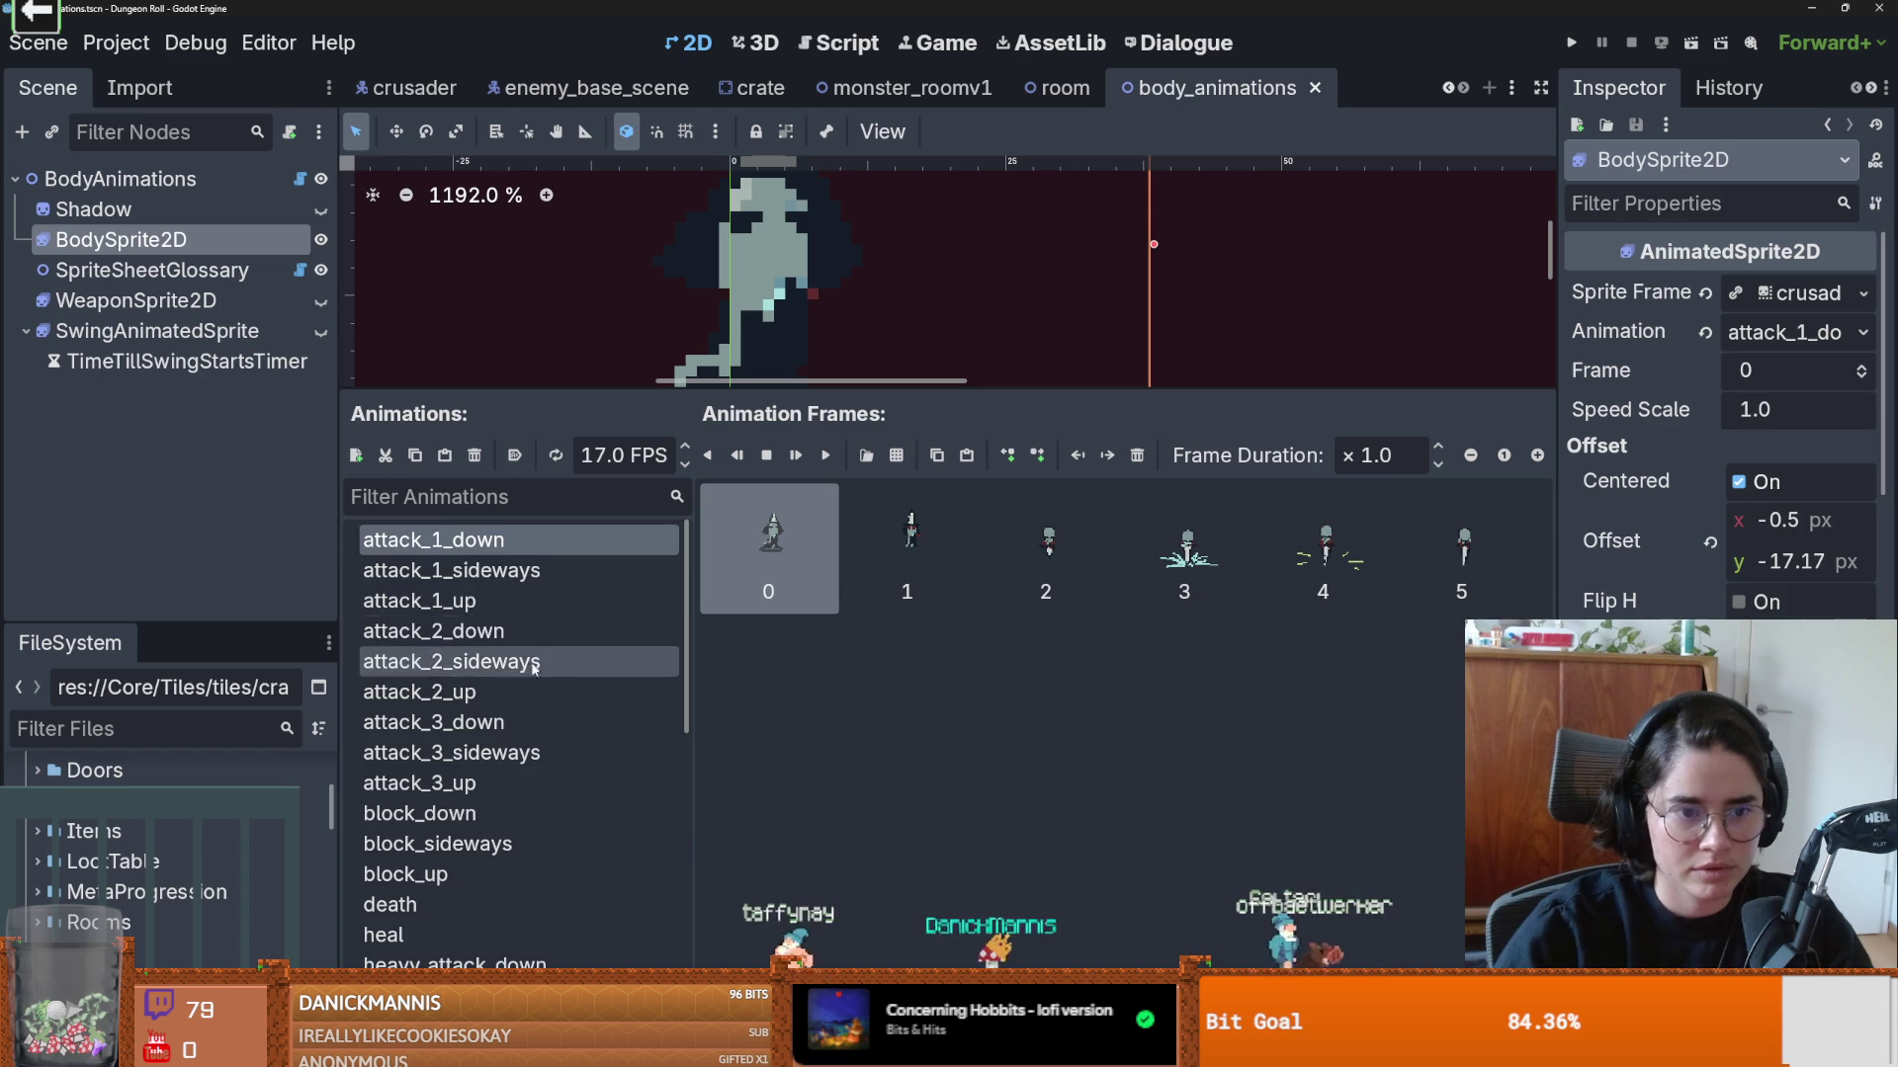
{"action": "scroll", "coordinate": [474, 653], "scroll_direction": "down", "scroll_amount": 5}
{"action": "left_click", "coordinate": [456, 671]}
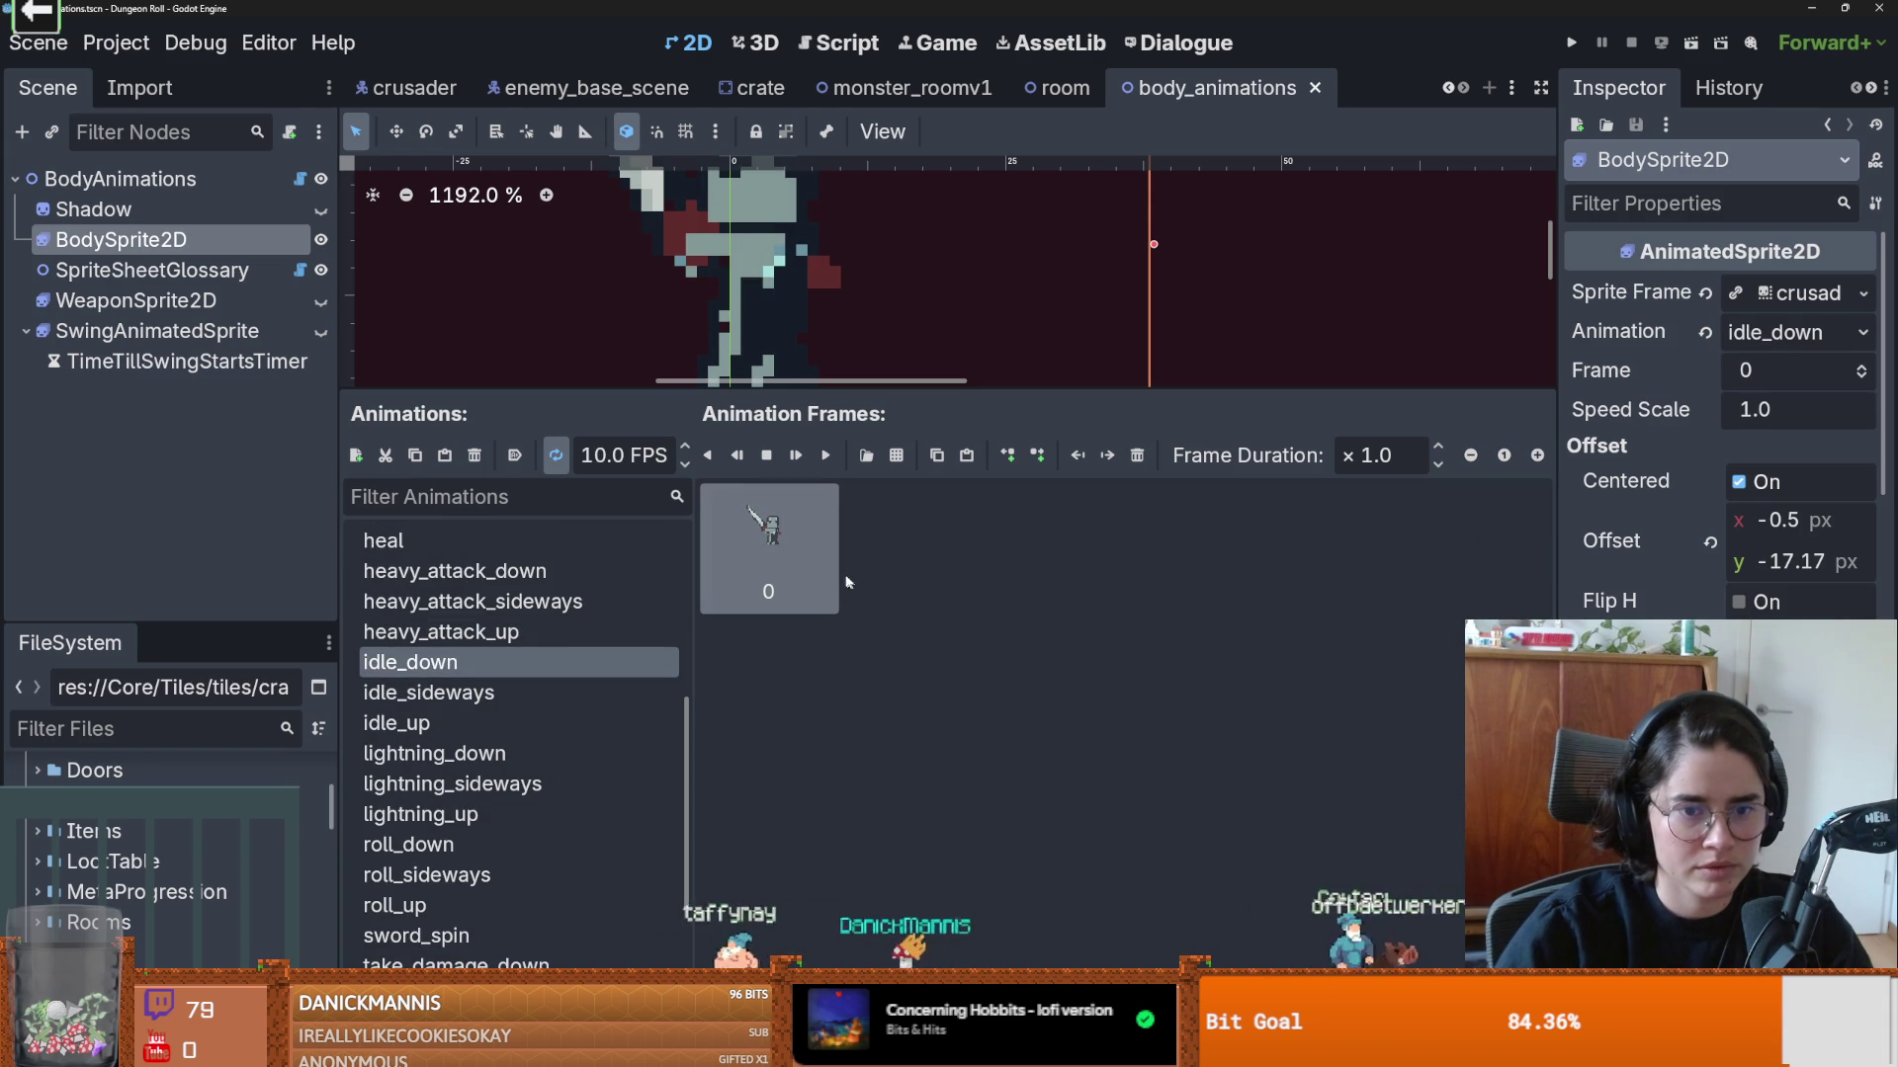
{"action": "scroll", "coordinate": [508, 762], "scroll_direction": "down", "scroll_amount": 2}
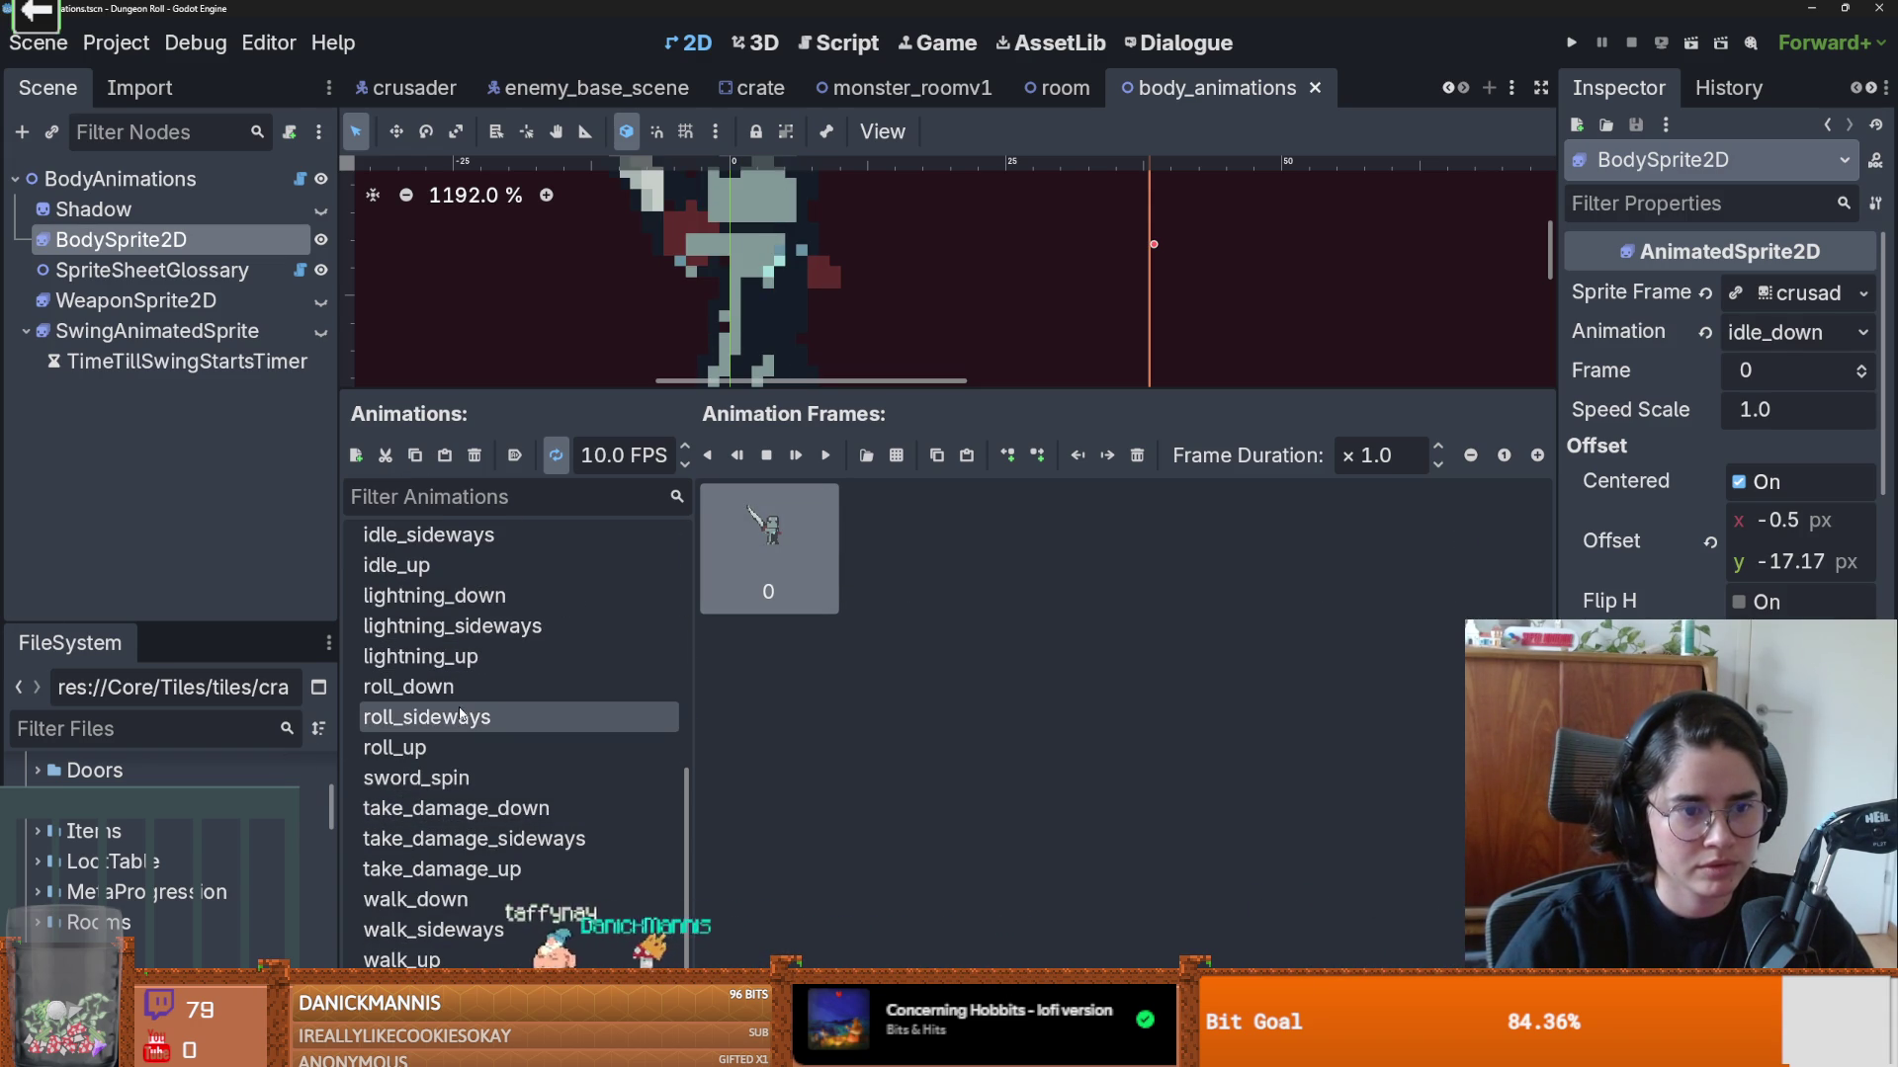
{"action": "scroll", "coordinate": [464, 713], "scroll_direction": "up", "scroll_amount": 2}
{"action": "scroll", "coordinate": [465, 714], "scroll_direction": "up", "scroll_amount": 3}
{"action": "scroll", "coordinate": [465, 732], "scroll_direction": "down", "scroll_amount": 5}
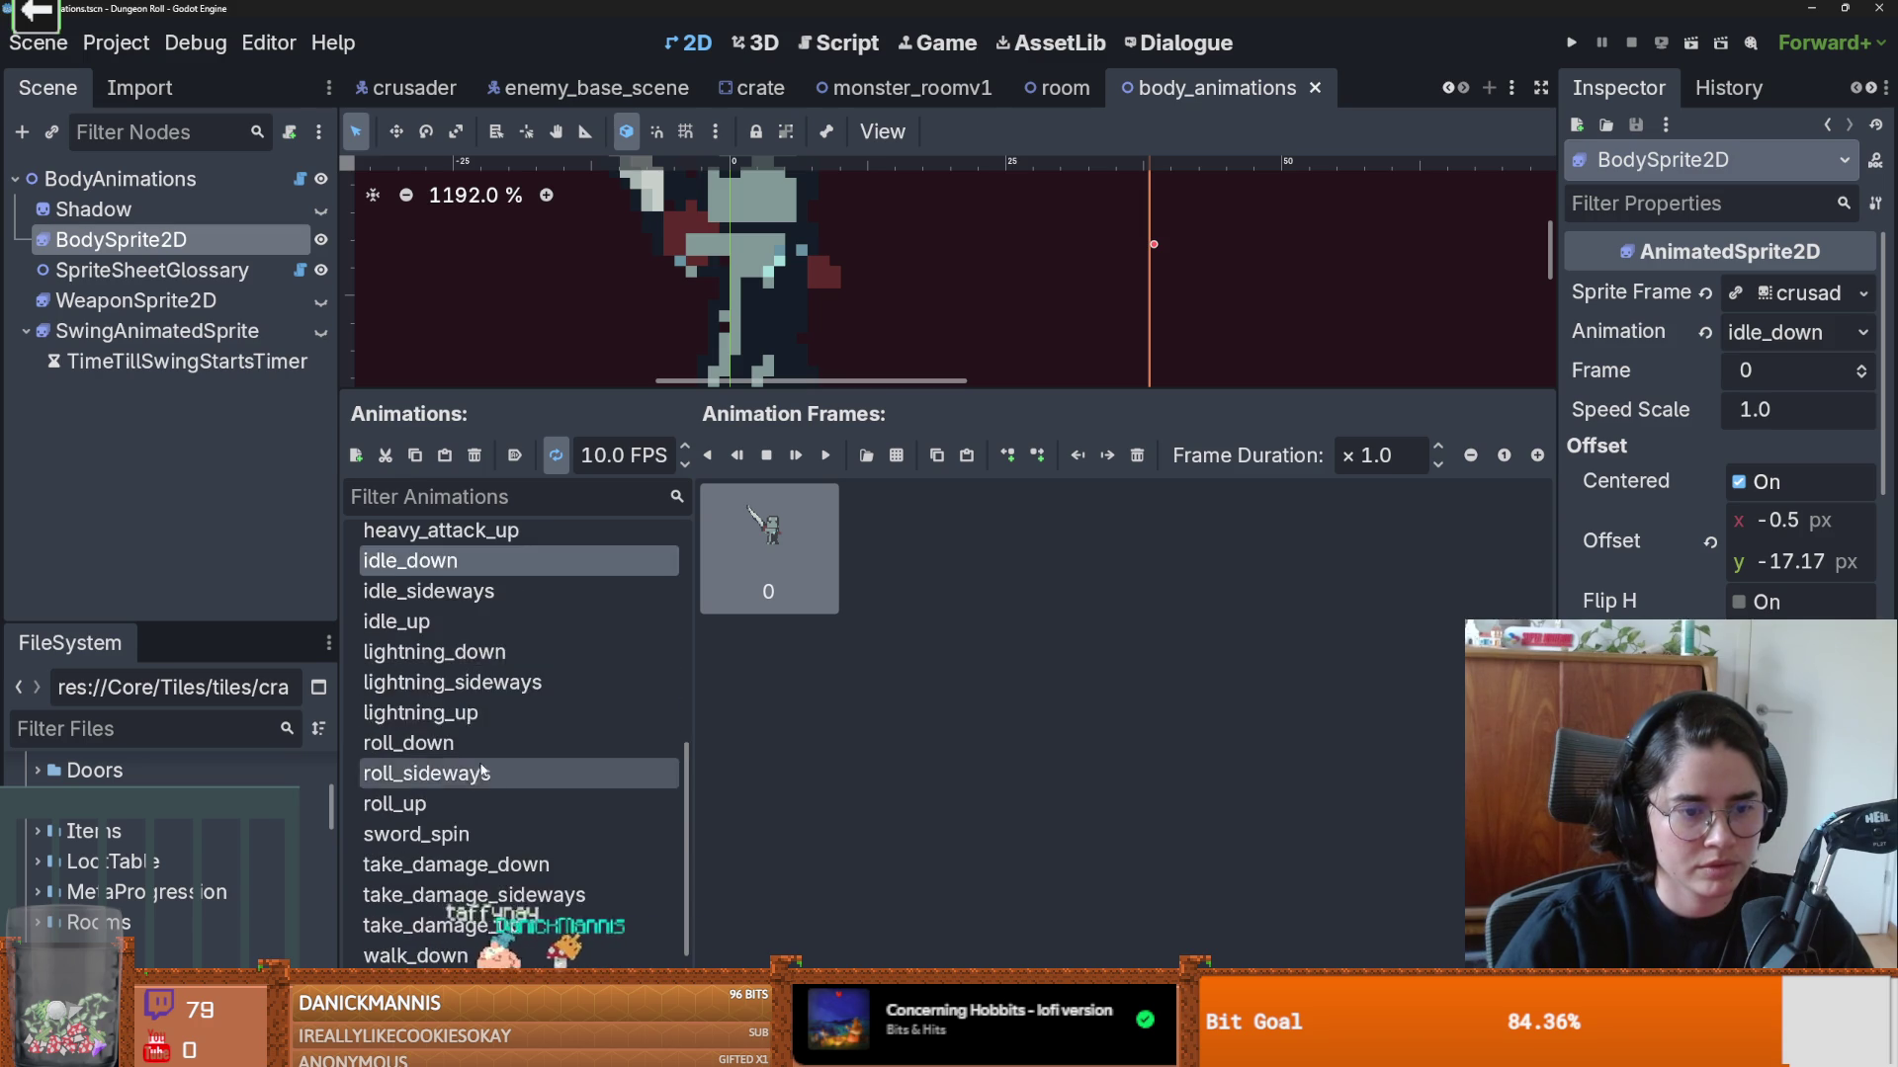